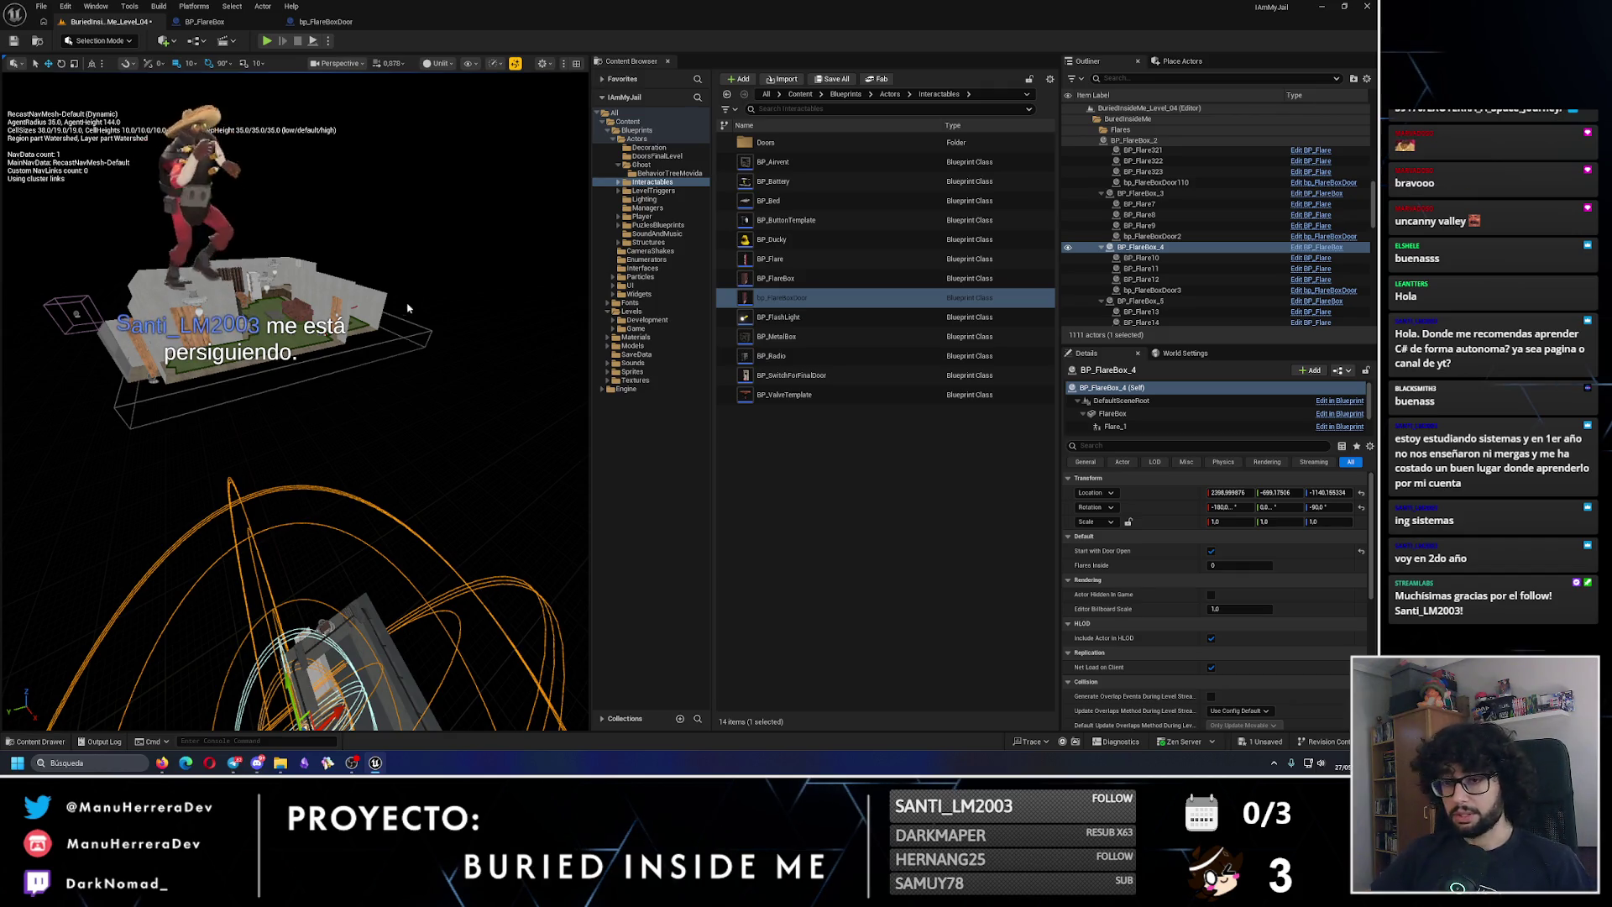
# Step: Move BP_GhostWaypoint_1 to the right and shift it along Y, framed in view
pyautogui.moveTo(347, 293); pyautogui.dragTo(319, 294)
pyautogui.scroll(5, 252, 378)
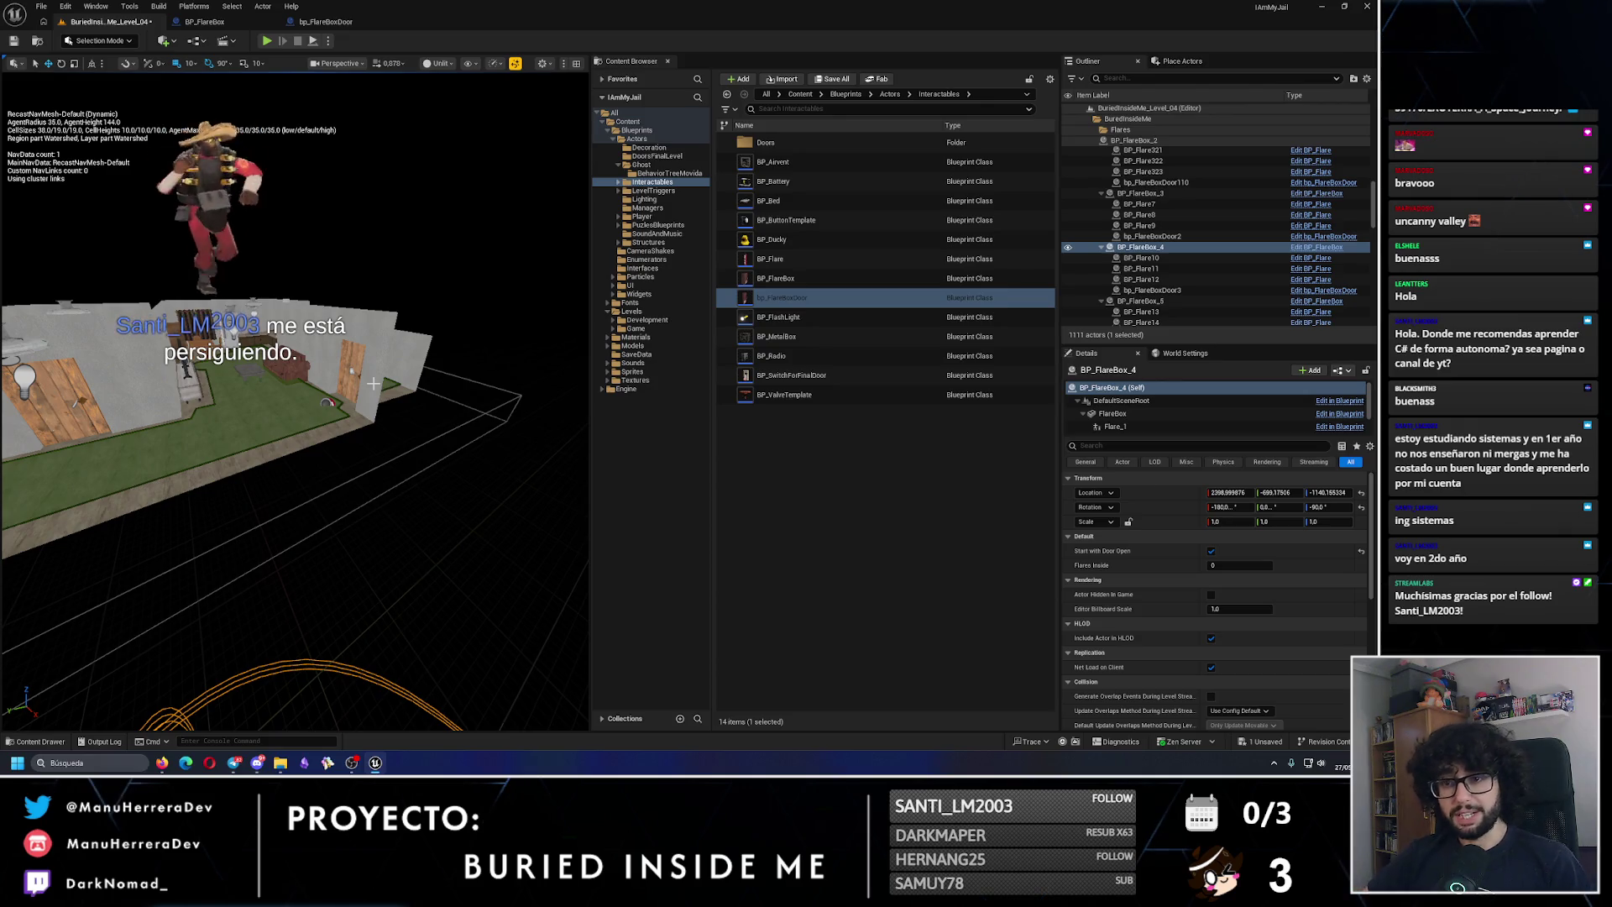
pyautogui.scroll(-5, 374, 383)
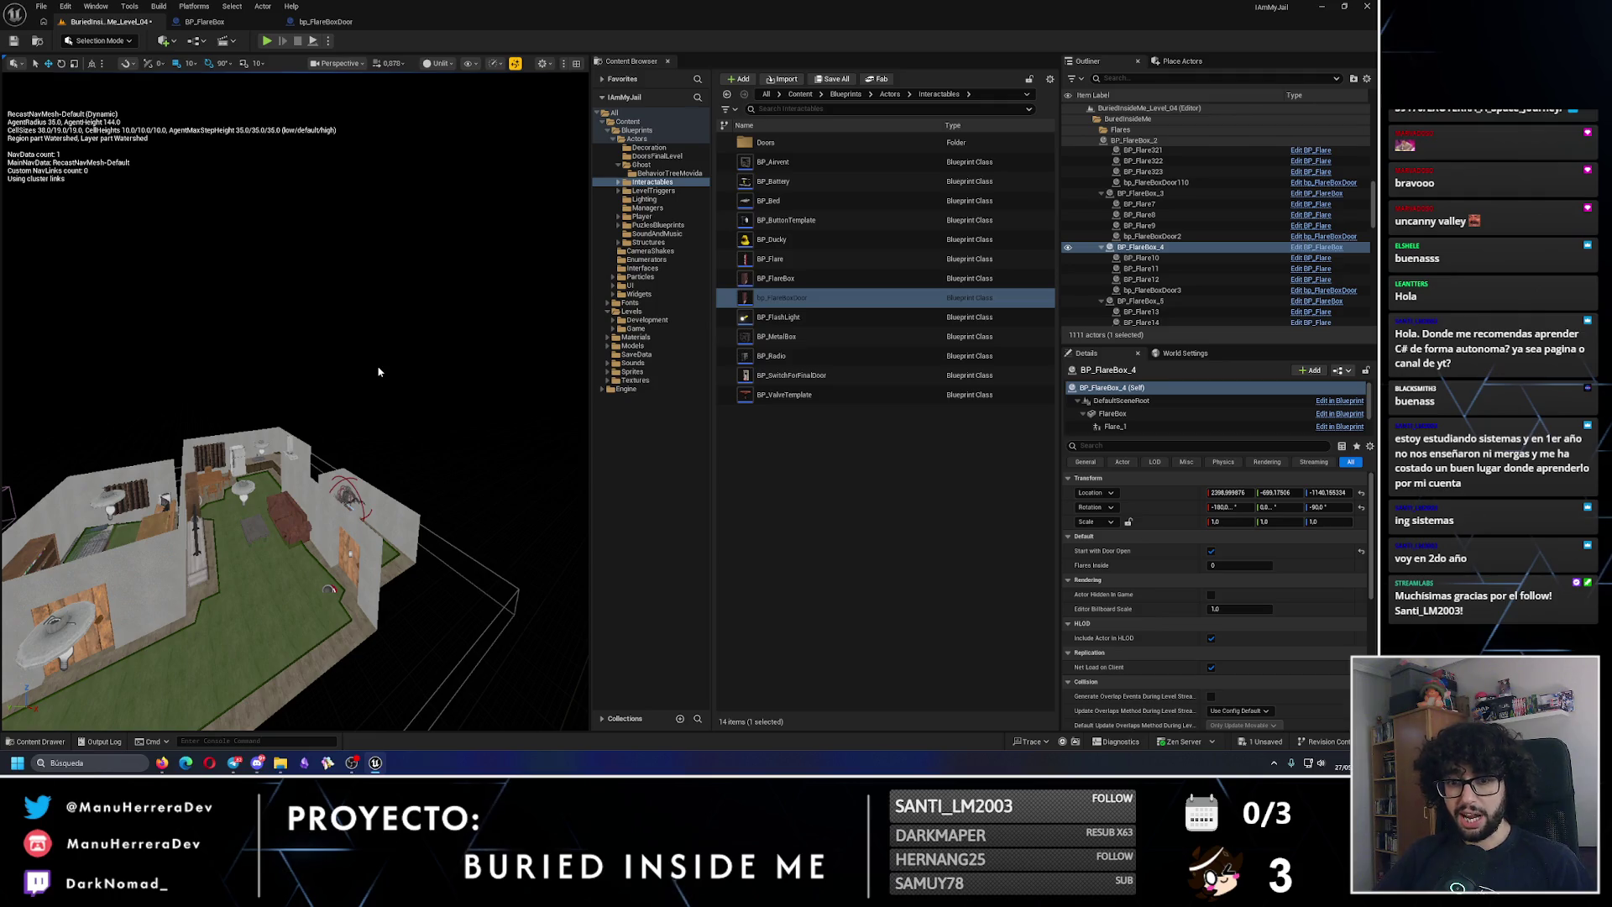
pyautogui.scroll(8, 378, 371)
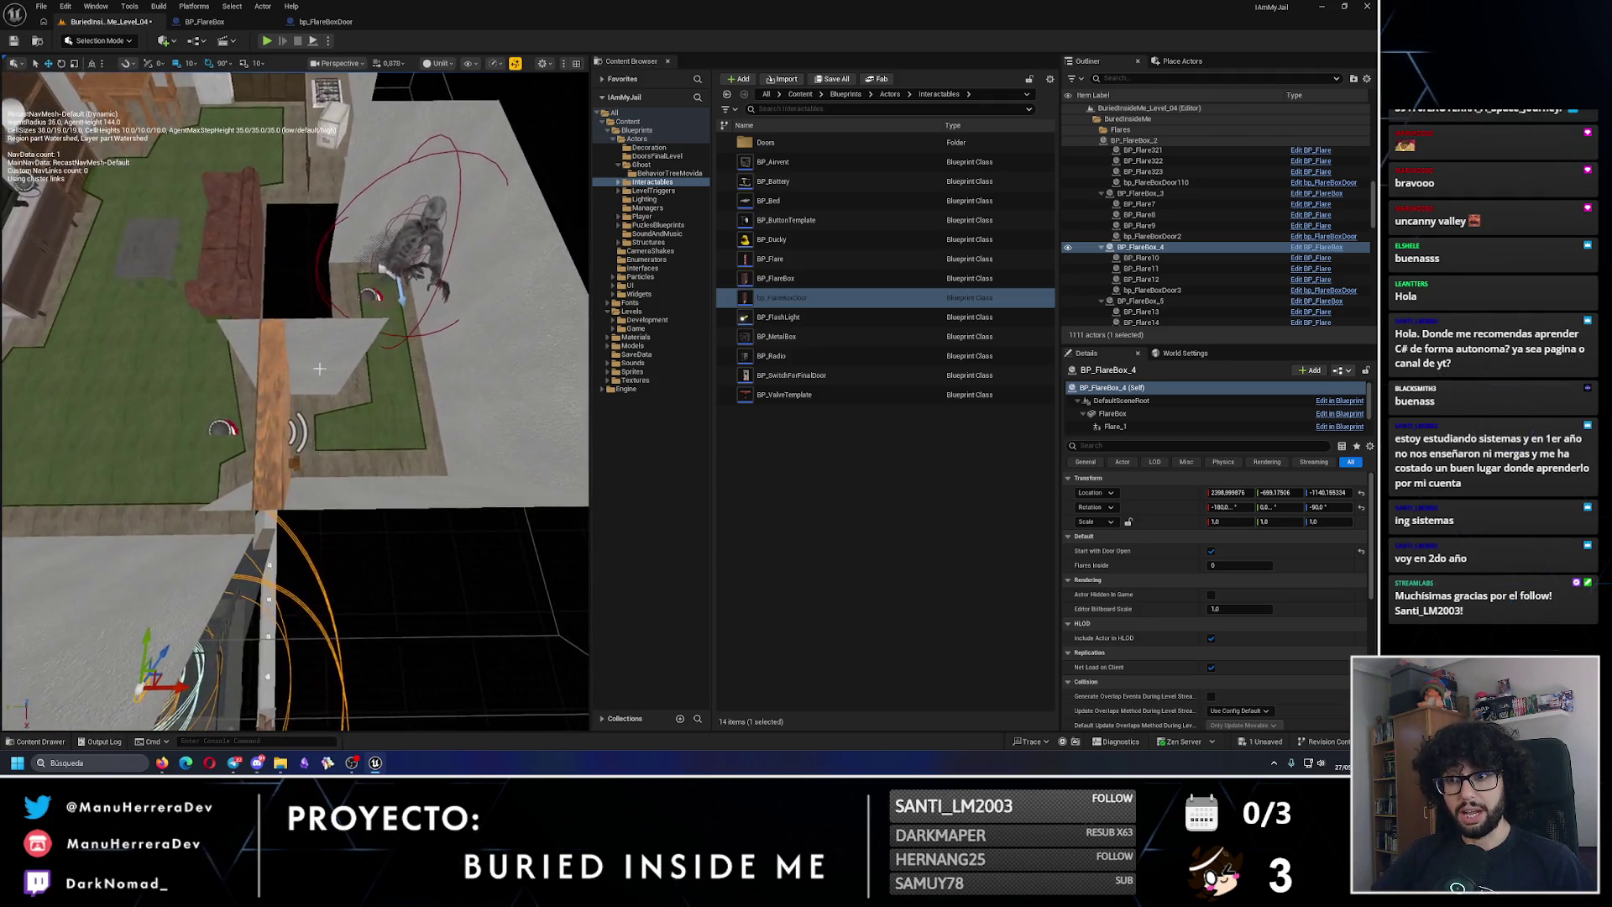
pyautogui.click(222, 430)
pyautogui.moveTo(179, 435)
pyautogui.mouseDown()
pyautogui.moveTo(367, 438)
pyautogui.moveTo(296, 399)
pyautogui.mouseUp()
pyautogui.press('f')
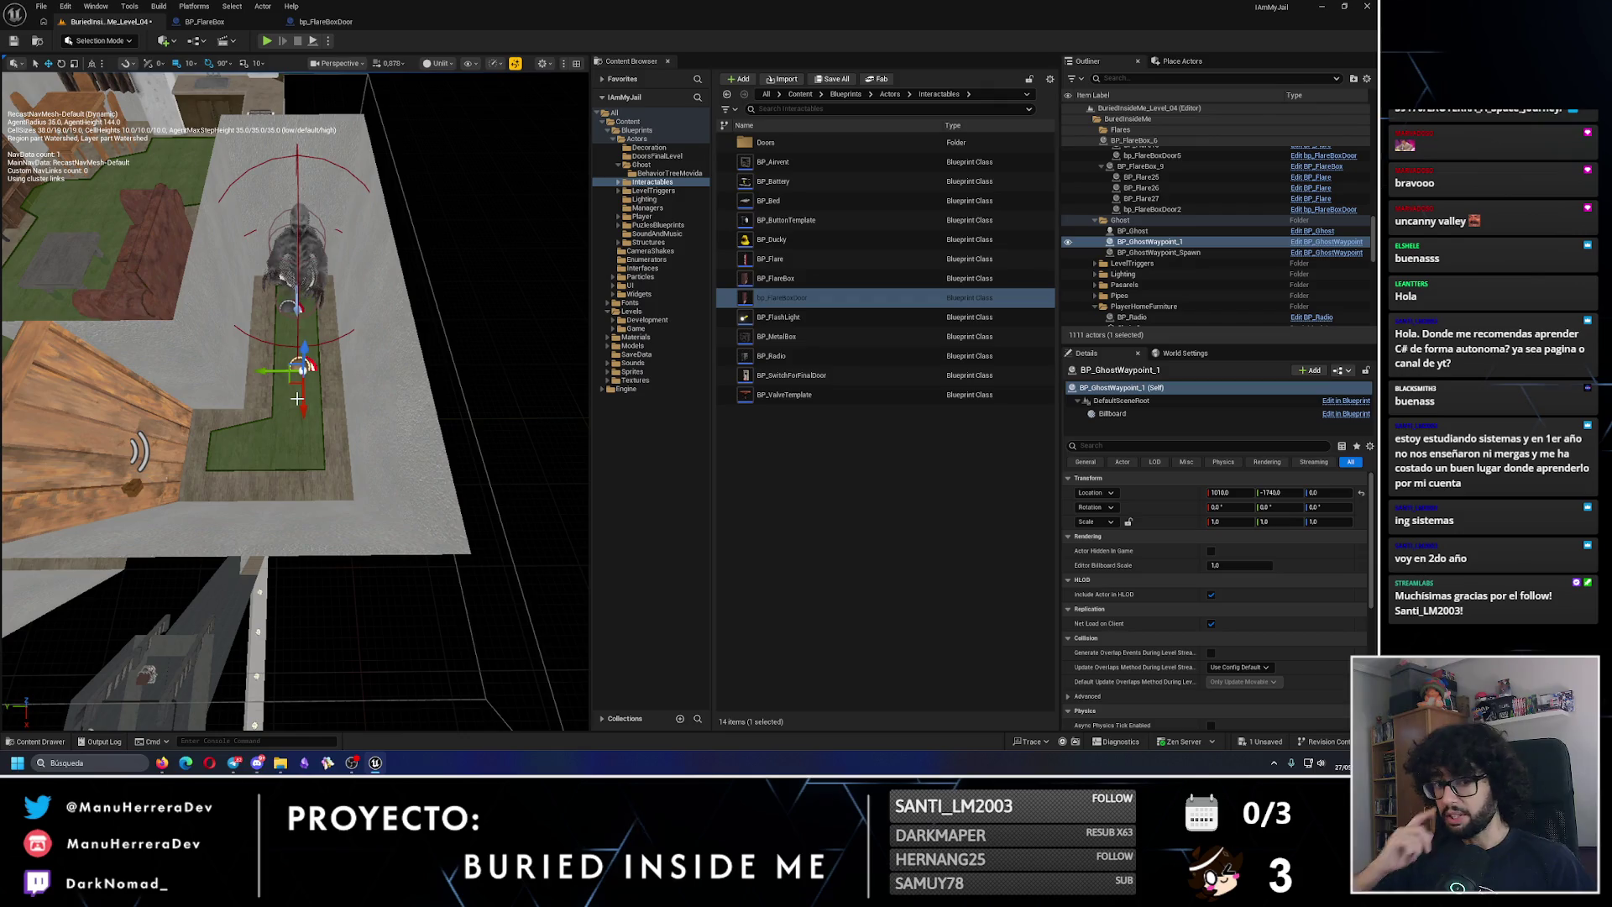
pyautogui.moveTo(268, 371)
pyautogui.mouseDown()
pyautogui.moveTo(302, 402)
pyautogui.moveTo(301, 474)
pyautogui.mouseUp()
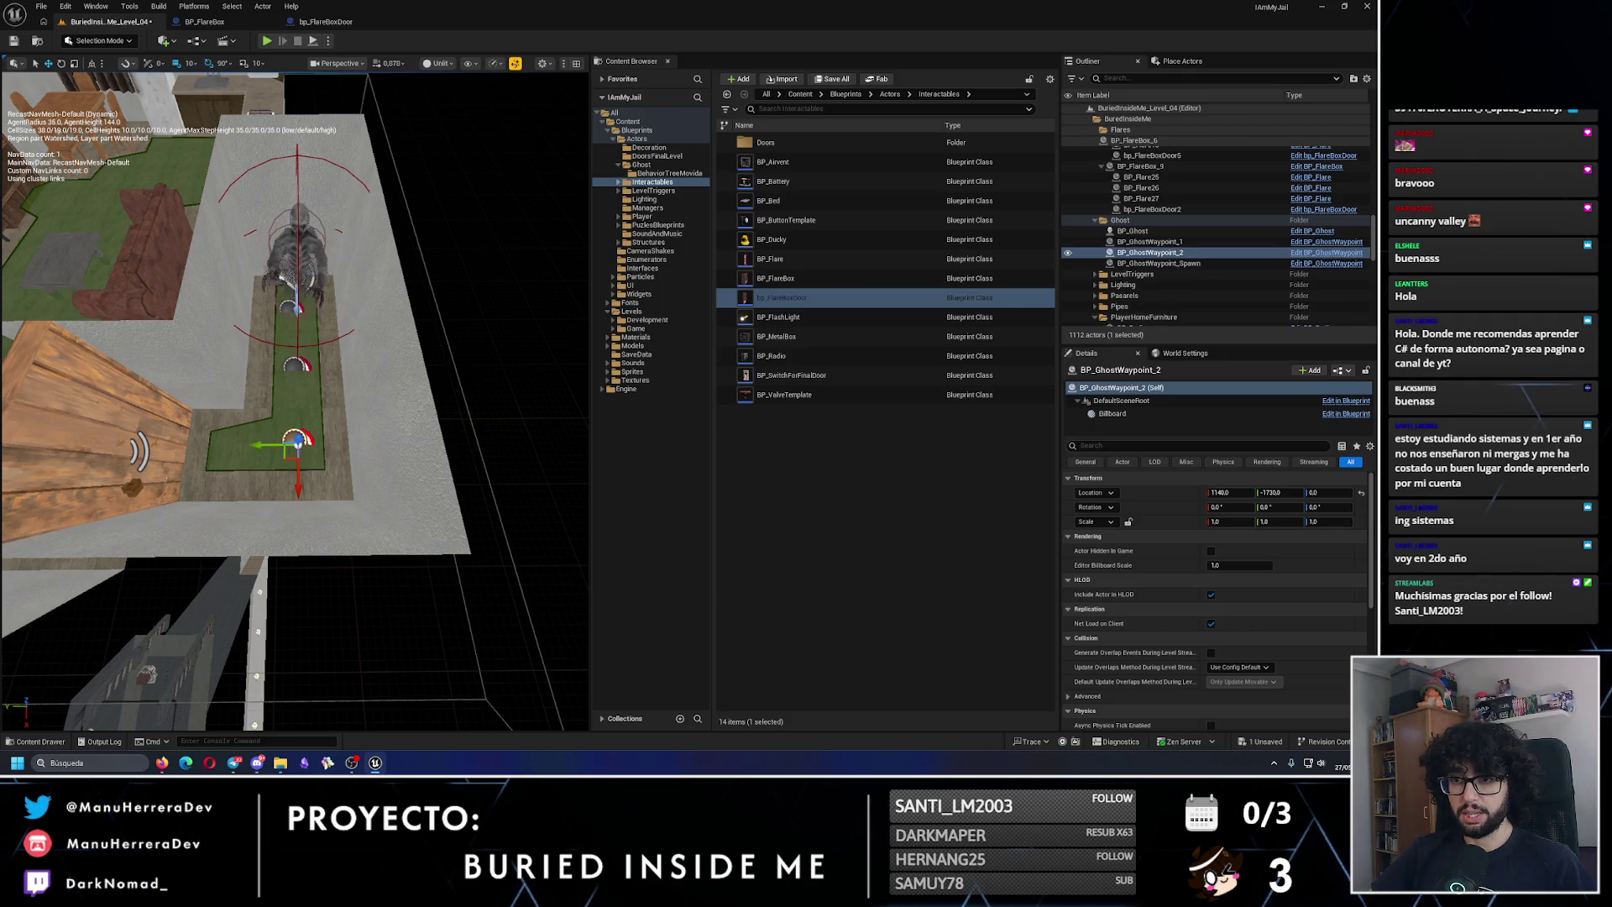
# Step: Save the level and turn on Force Ghost Start Activated for BP_Ghost
pyautogui.click(298, 261)
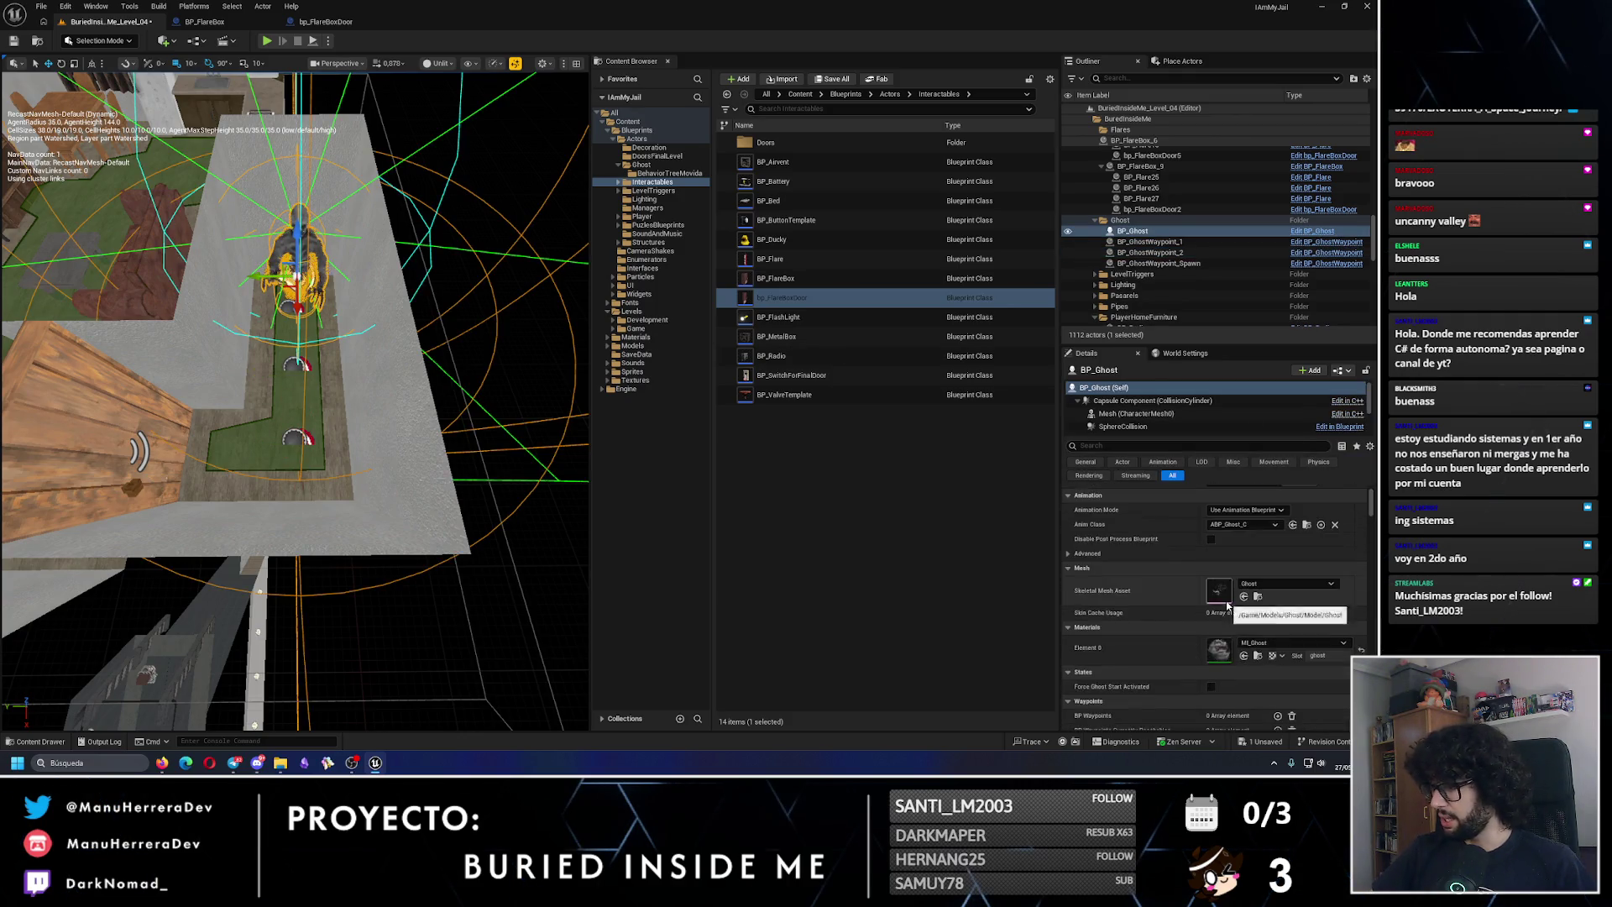
pyautogui.scroll(-3, 1226, 601)
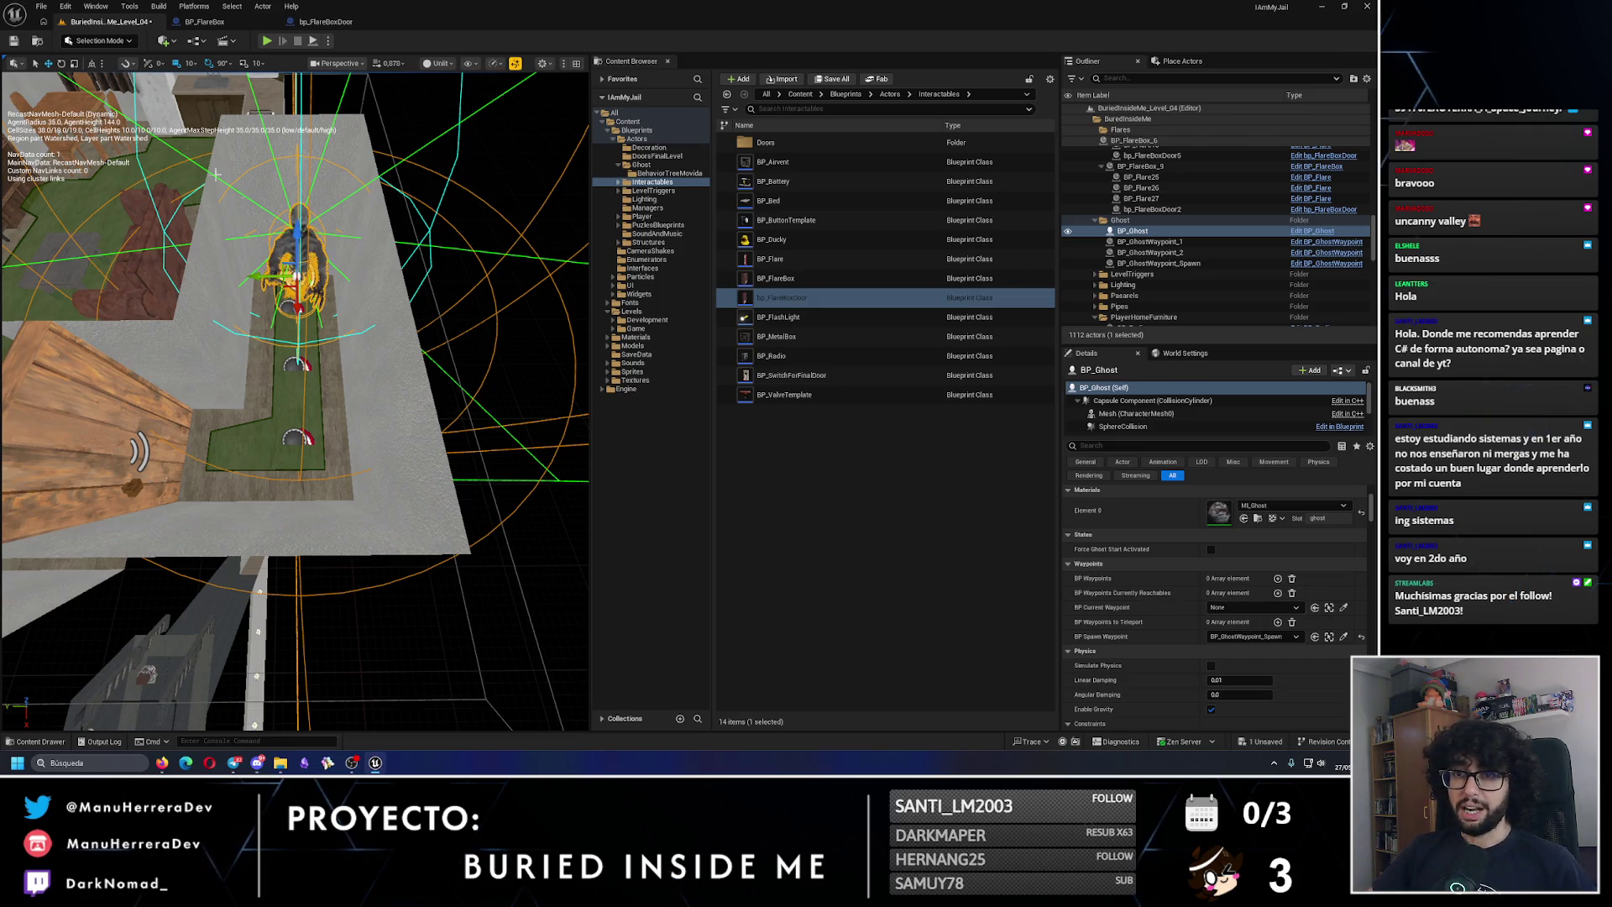
pyautogui.click(13, 40)
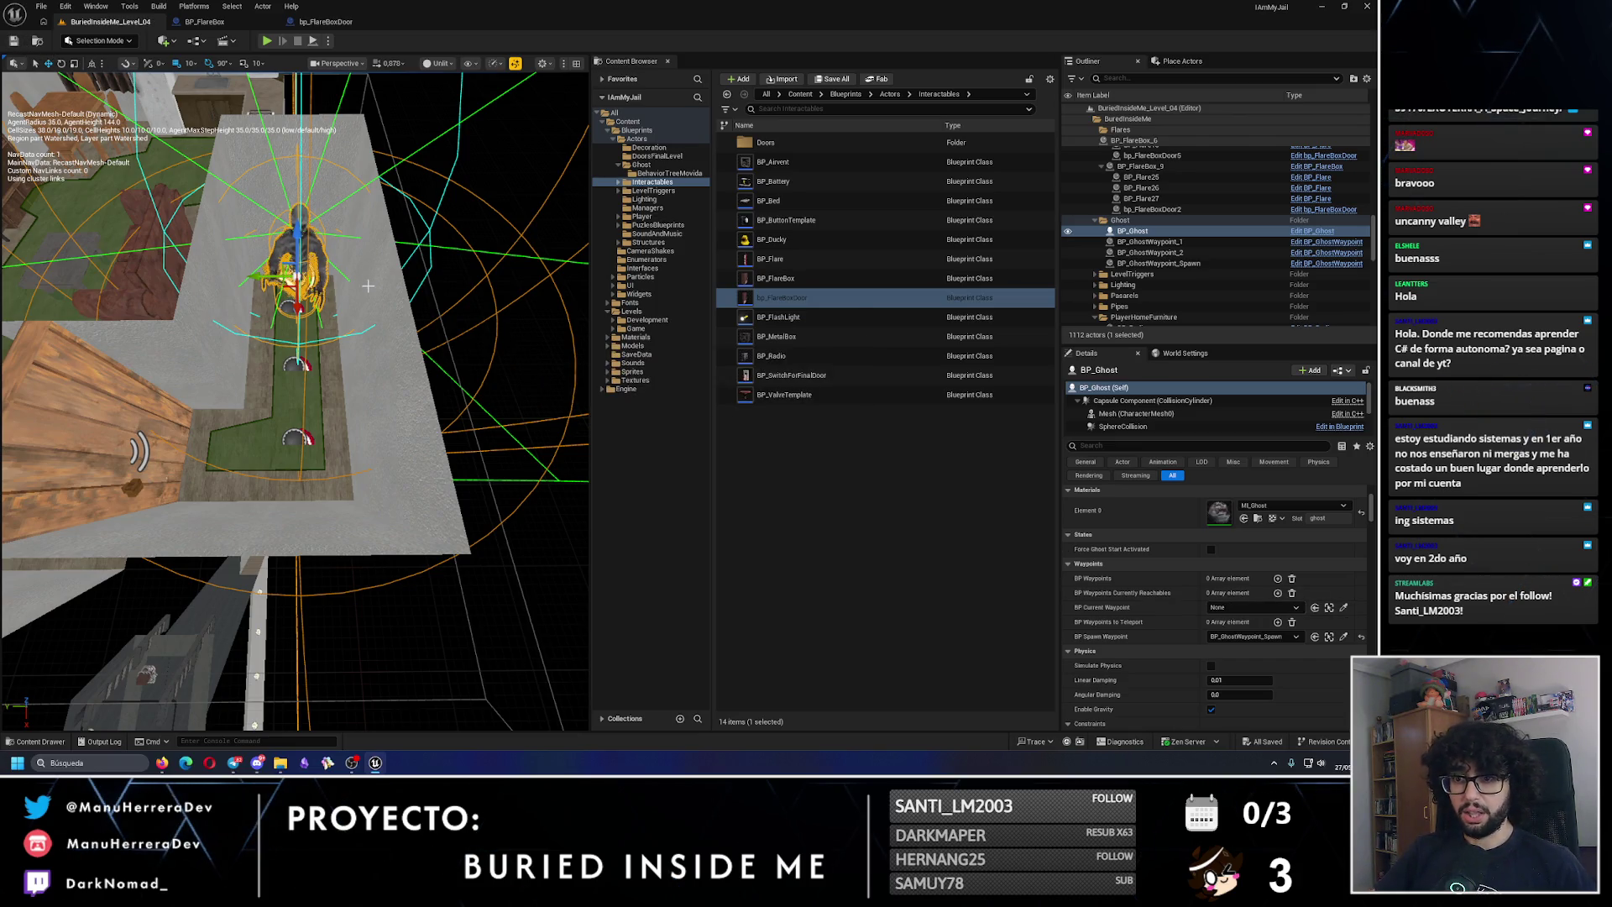
pyautogui.click(1211, 549)
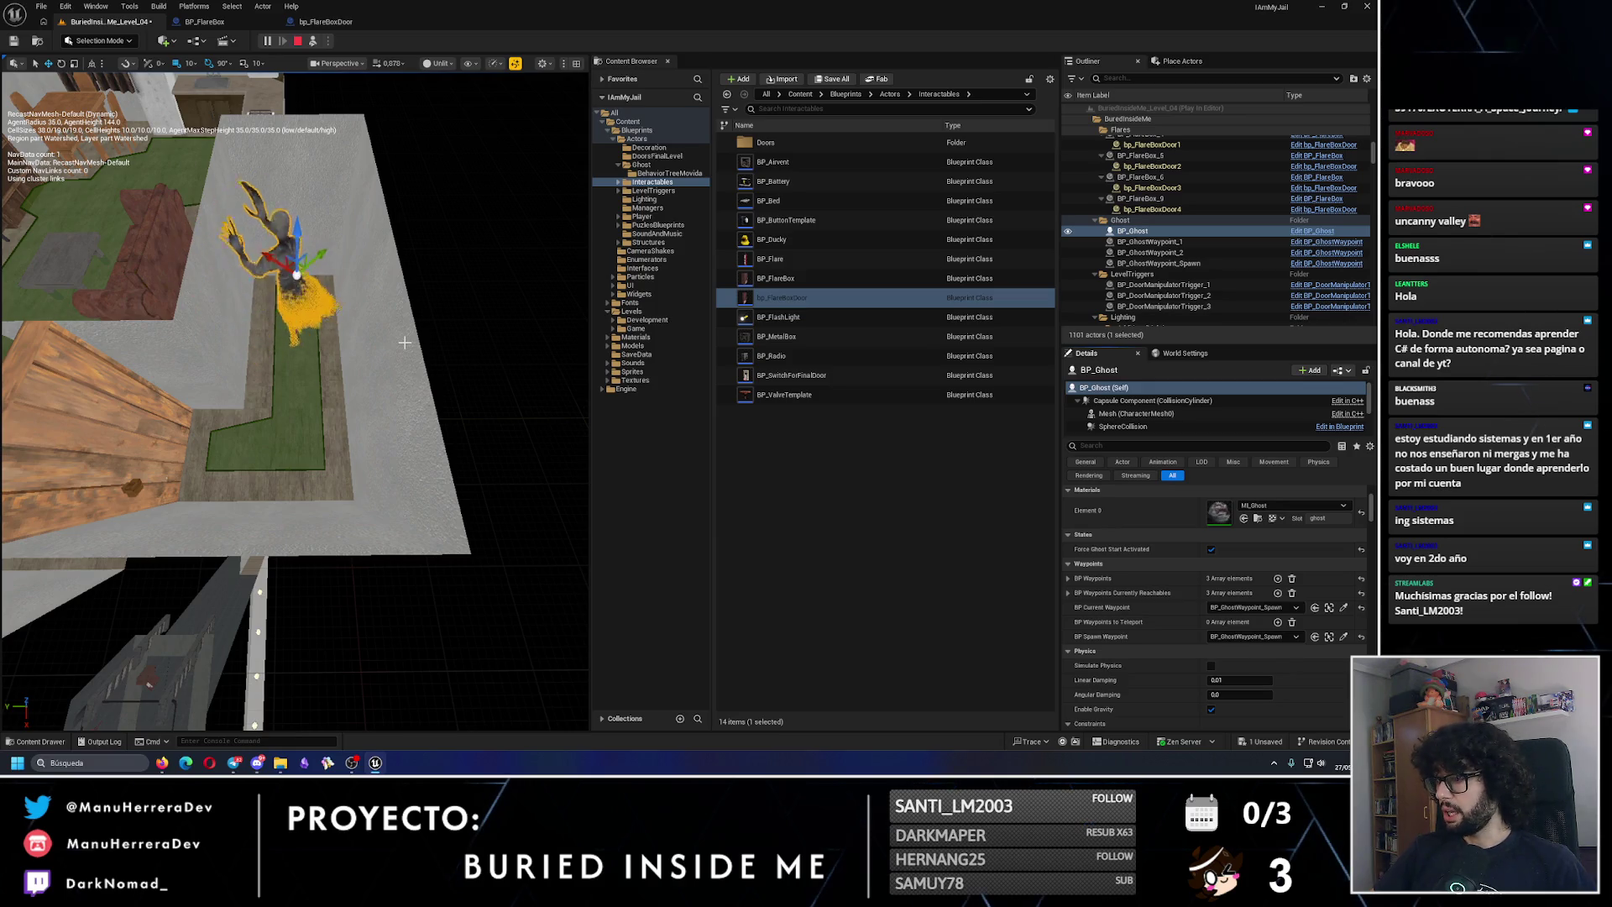
# Step: Stop the Play session and delete BP_GhostWaypoint_2
pyautogui.press('Escape')
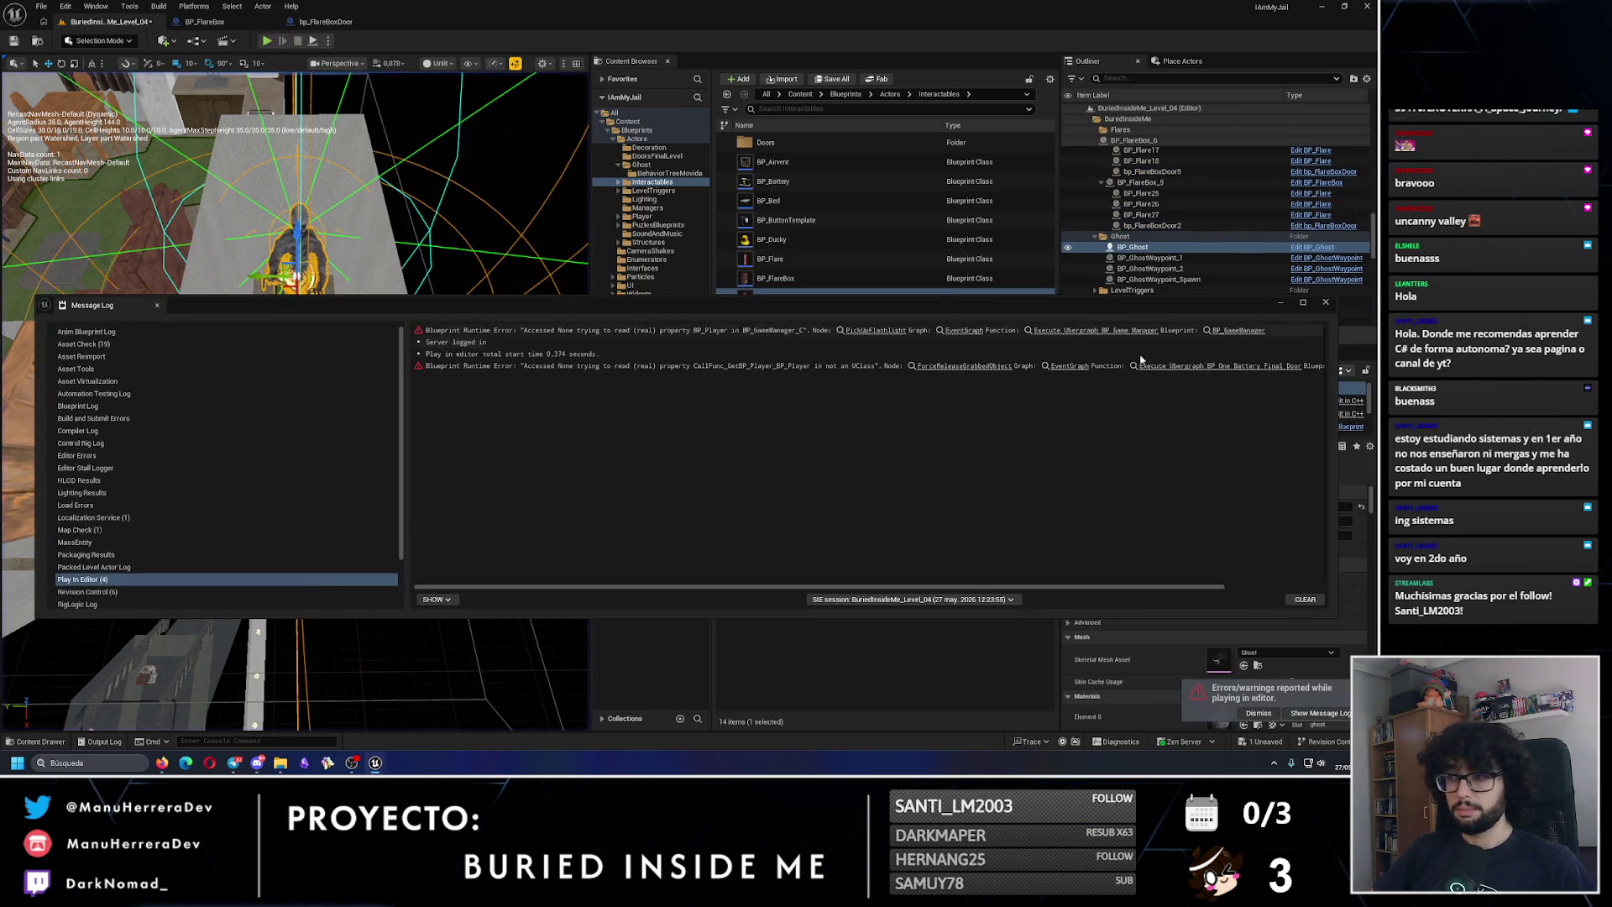
pyautogui.click(298, 437)
pyautogui.press('Delete')
# Step: Move BP_GhostWaypoint_1 lower along X and save the level
pyautogui.click(298, 365)
pyautogui.moveTo(297, 396)
pyautogui.mouseDown()
pyautogui.moveTo(294, 484)
pyautogui.moveTo(226, 453)
pyautogui.moveTo(411, 442)
pyautogui.moveTo(313, 418)
pyautogui.mouseUp()
pyautogui.click(14, 40)
pyautogui.scroll(-8, 269, 293)
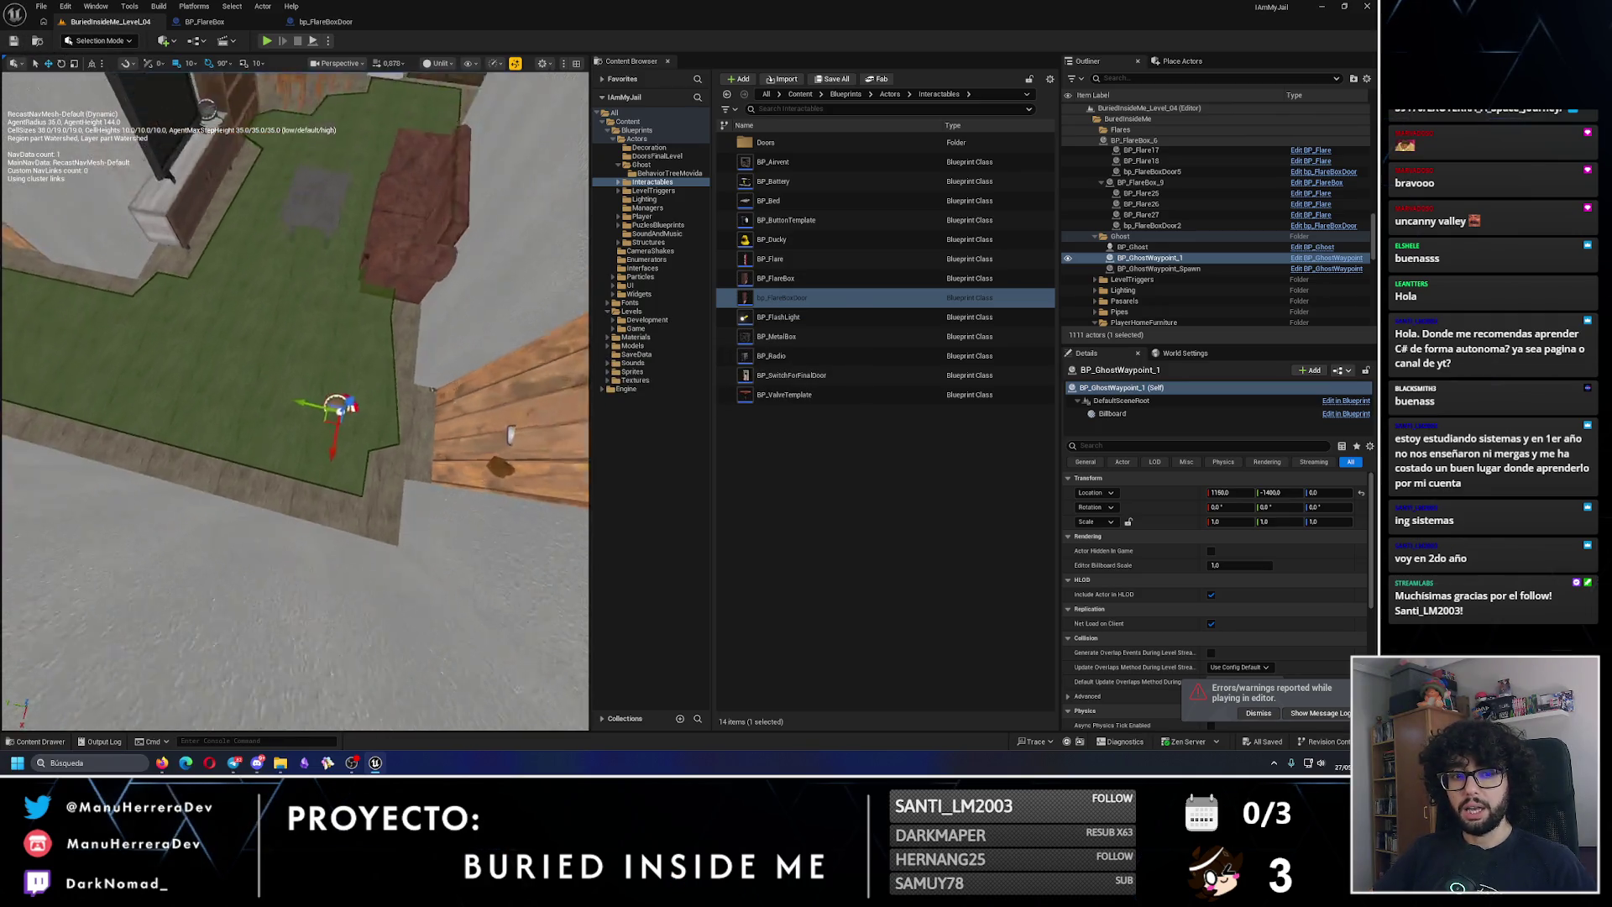
pyautogui.scroll(1, 313, 333)
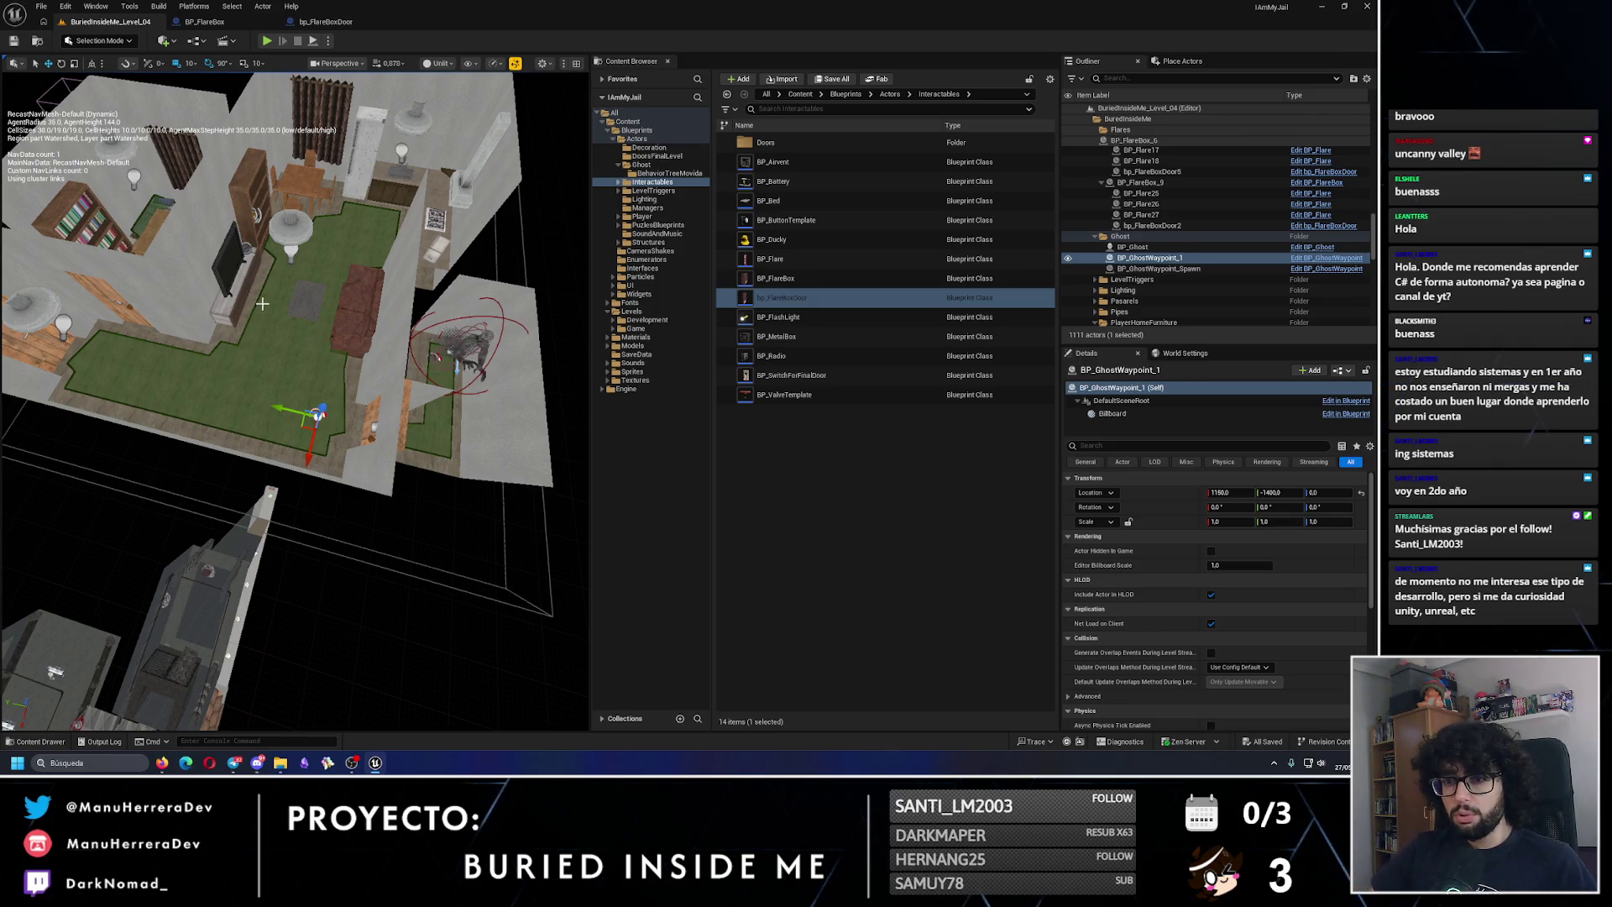
pyautogui.press('f')
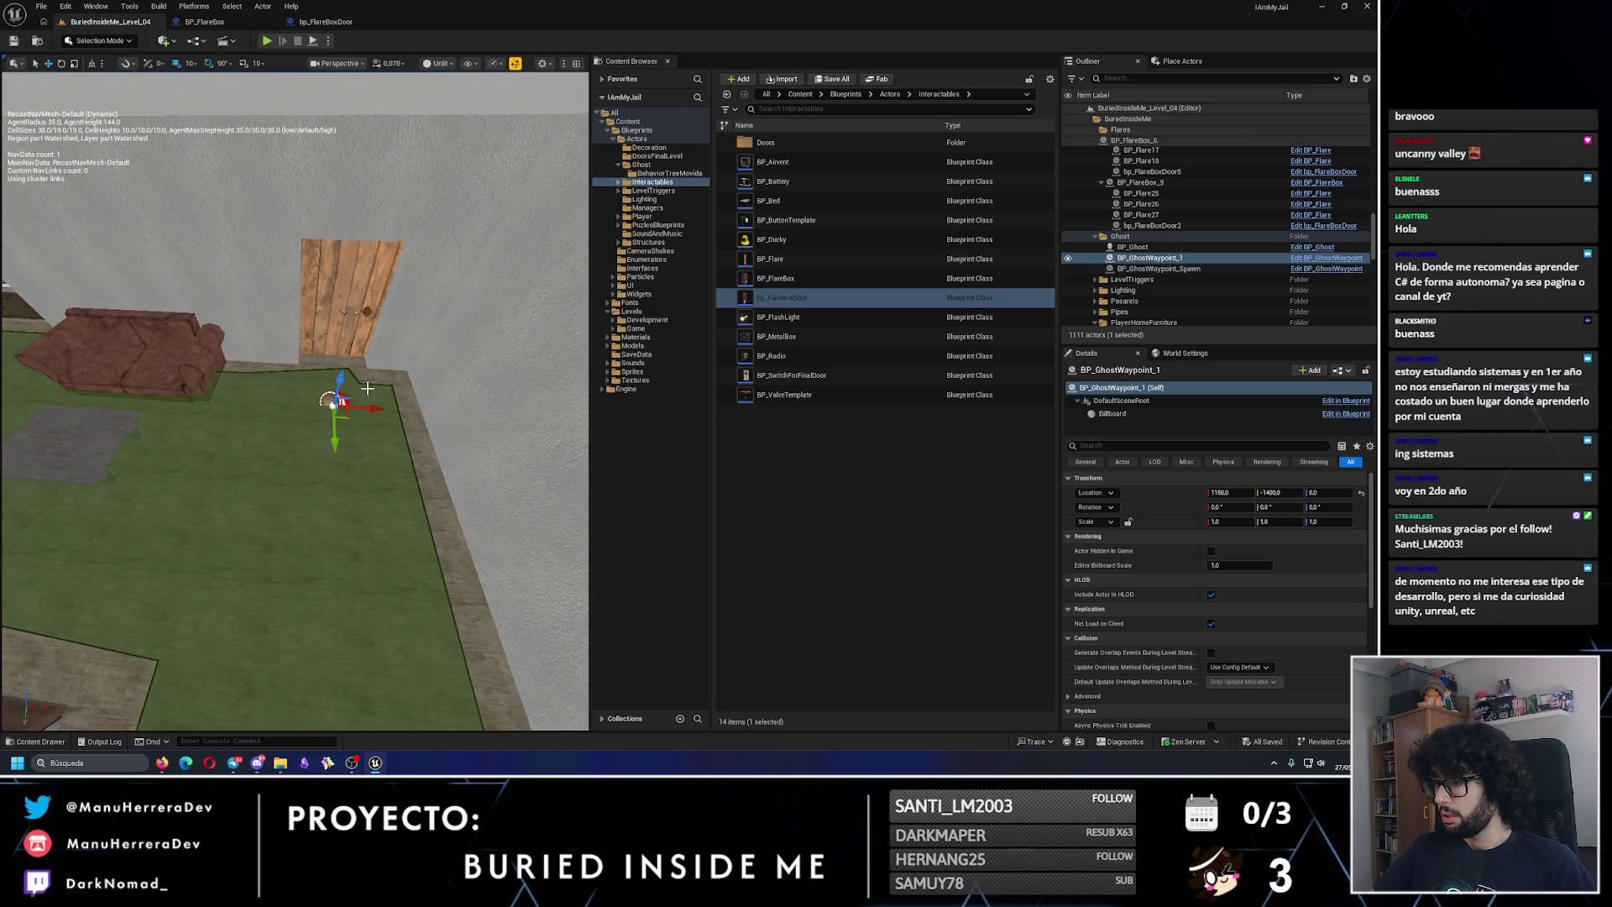
pyautogui.moveTo(368, 388); pyautogui.dragTo(395, 445)
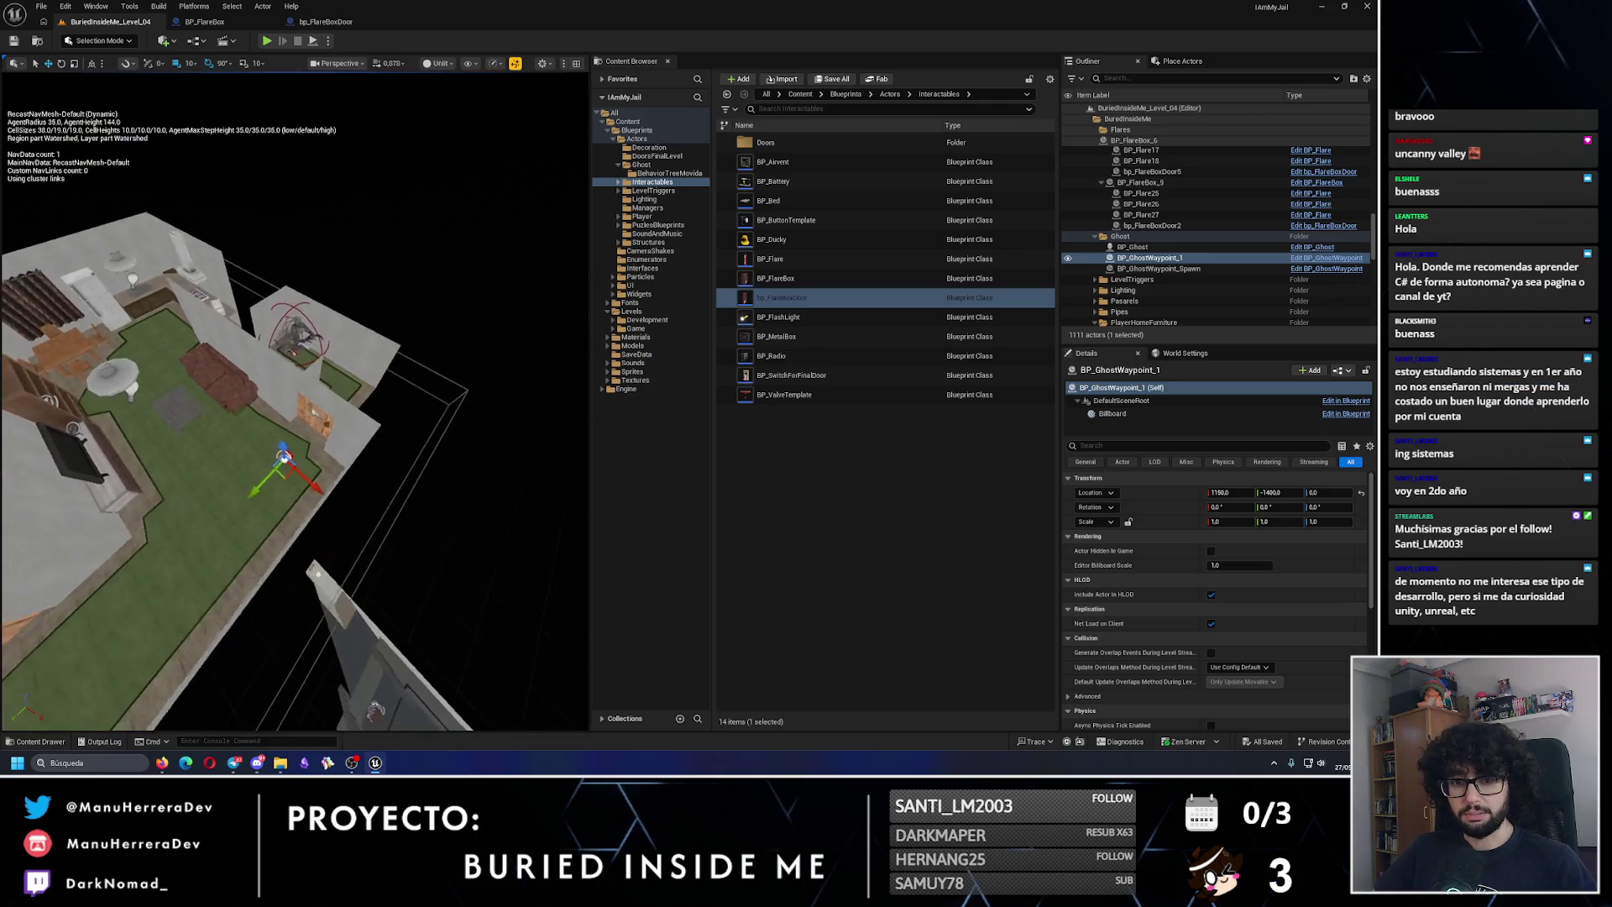
pyautogui.click(290, 334)
pyautogui.press('f')
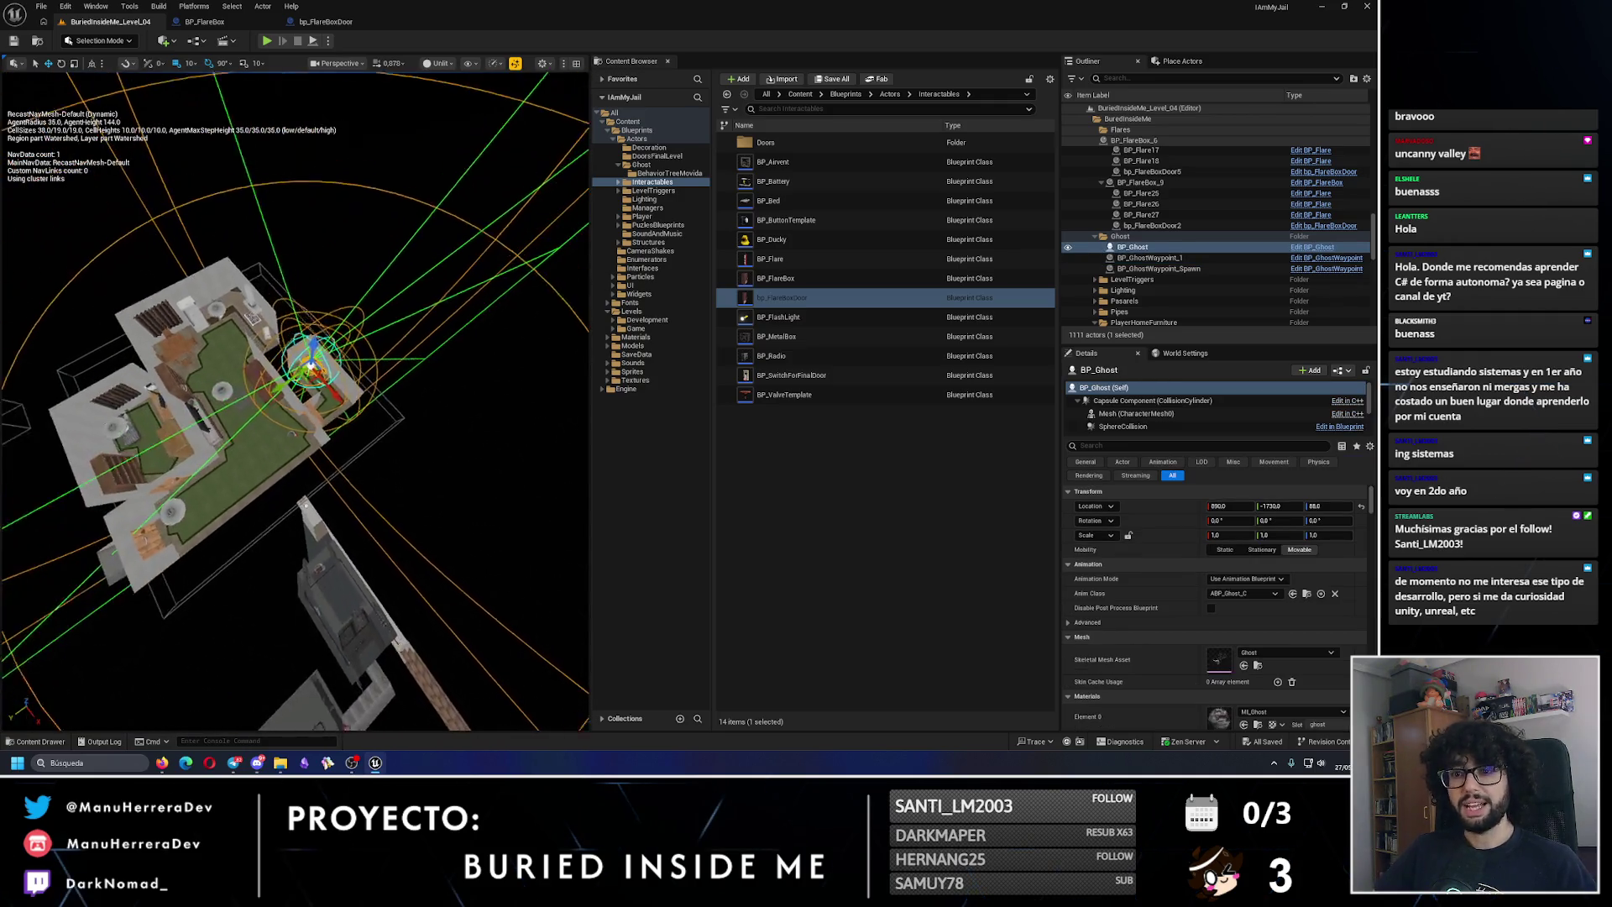
# Step: Collapse the BuriedInsideMe Outliner folder and bring up the bp_FlareBoxDoor Blueprint
pyautogui.moveTo(290, 325); pyautogui.dragTo(290, 325)
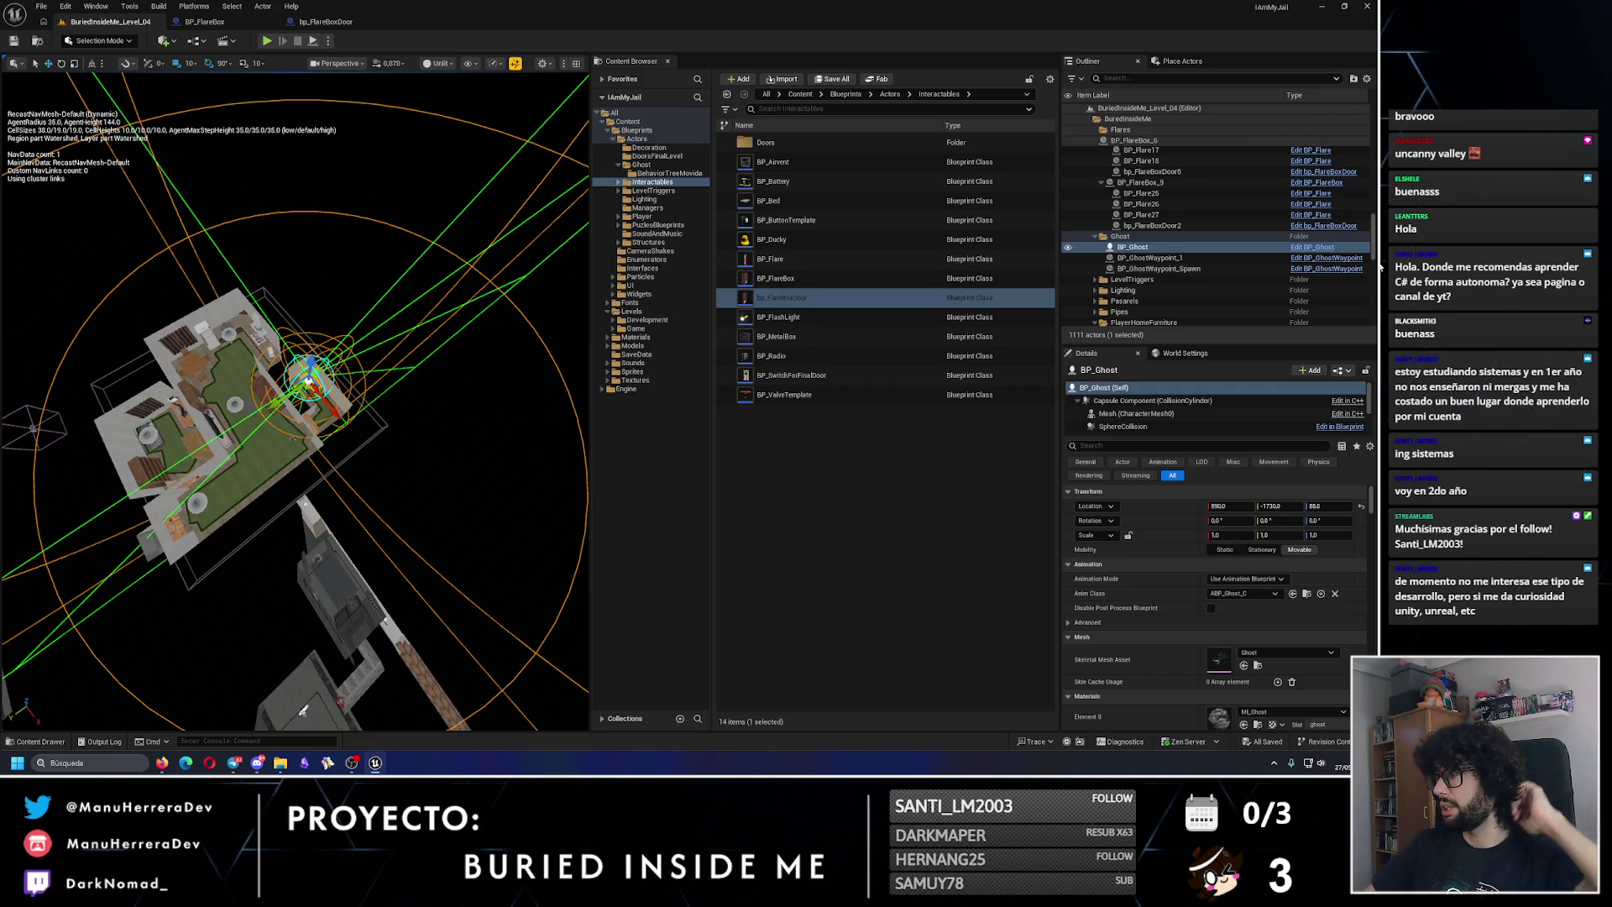
pyautogui.moveTo(1372, 238); pyautogui.dragTo(1356, 58)
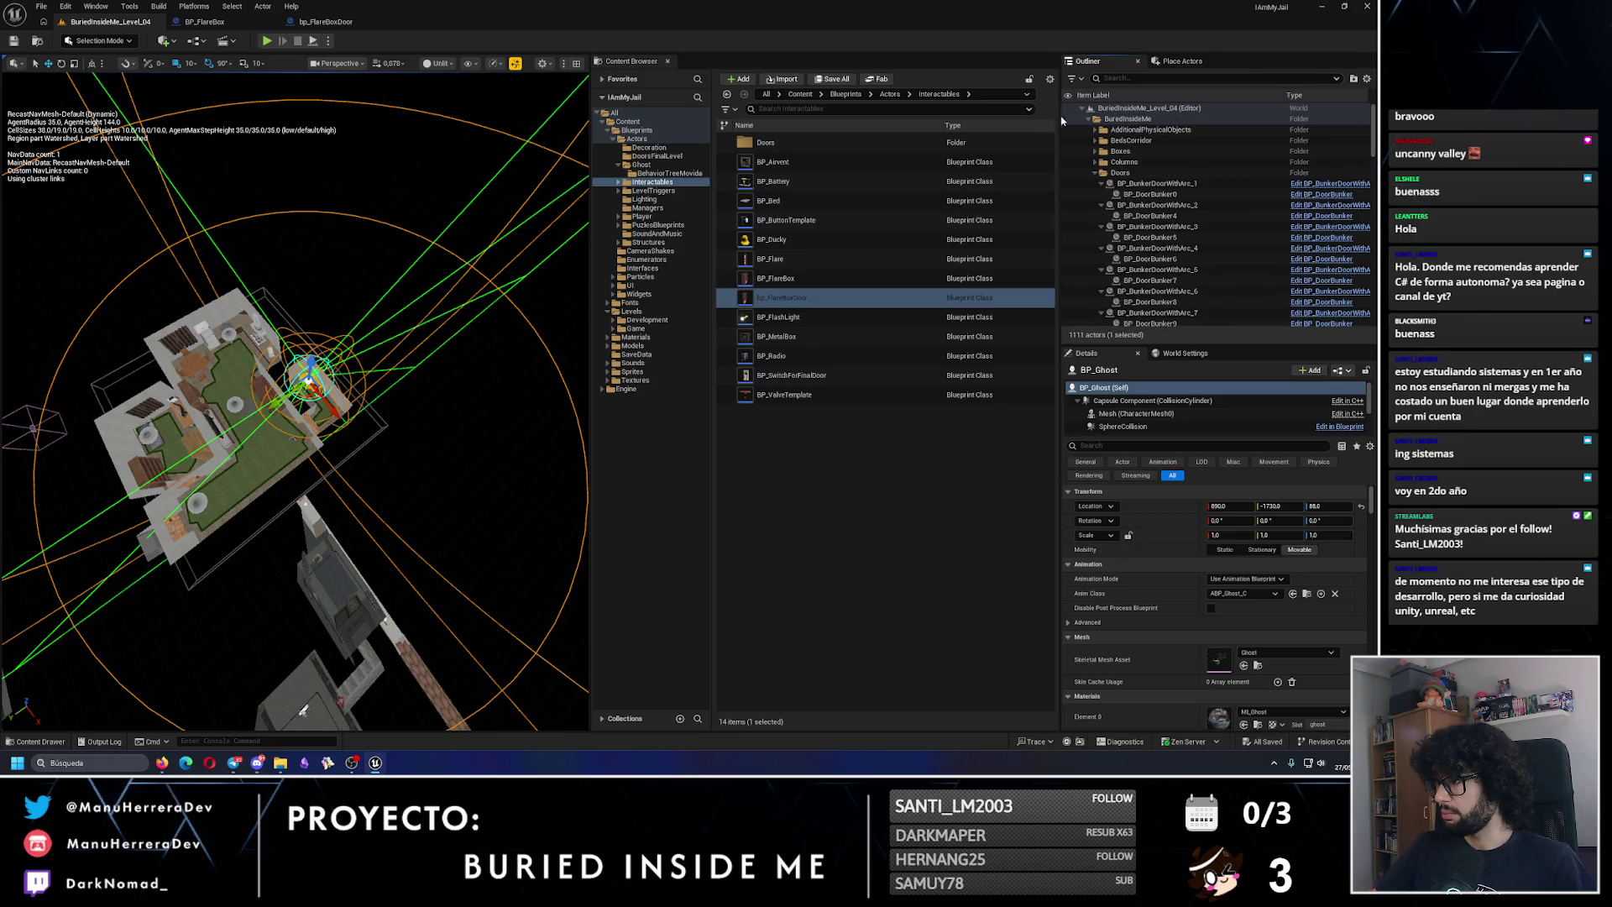
pyautogui.click(1096, 118)
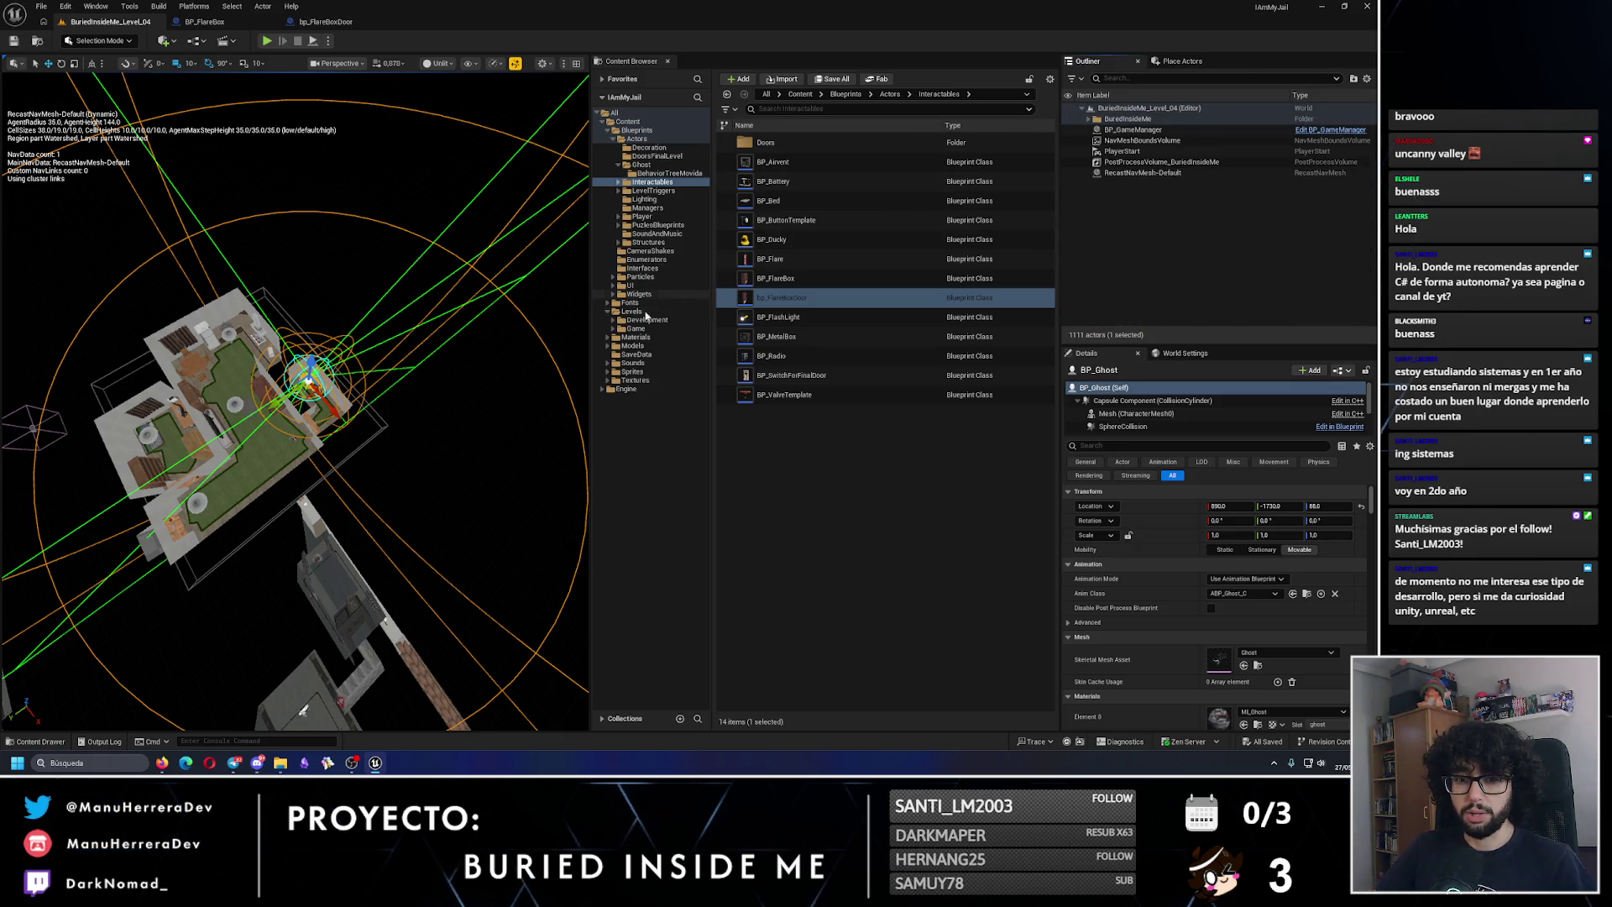
pyautogui.scroll(3, 294, 403)
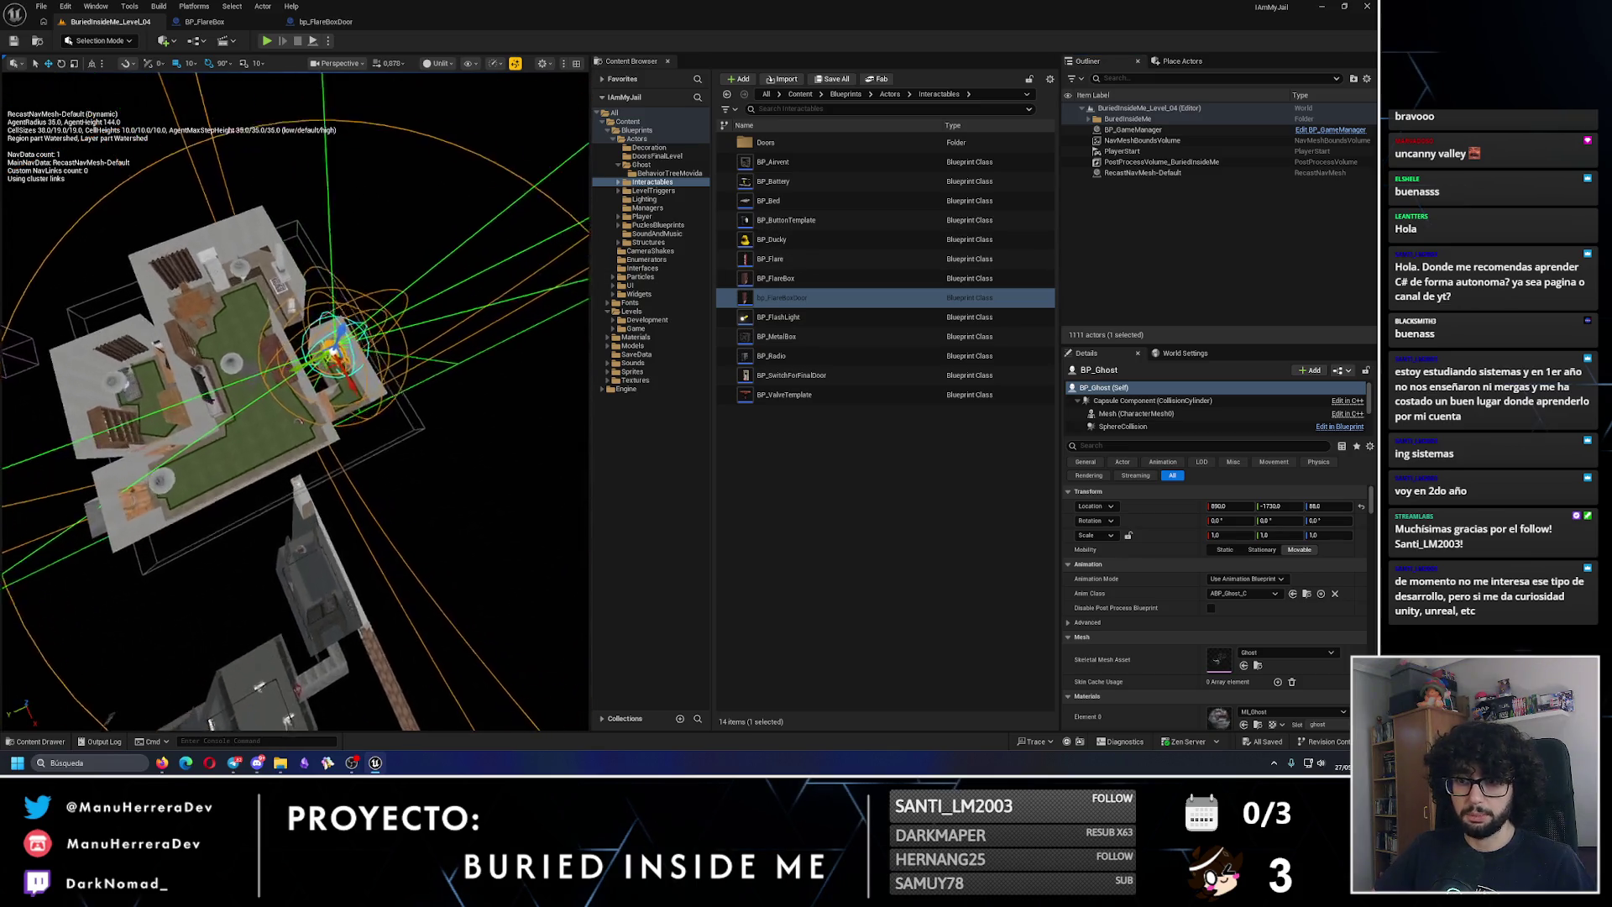
pyautogui.scroll(4, 402, 368)
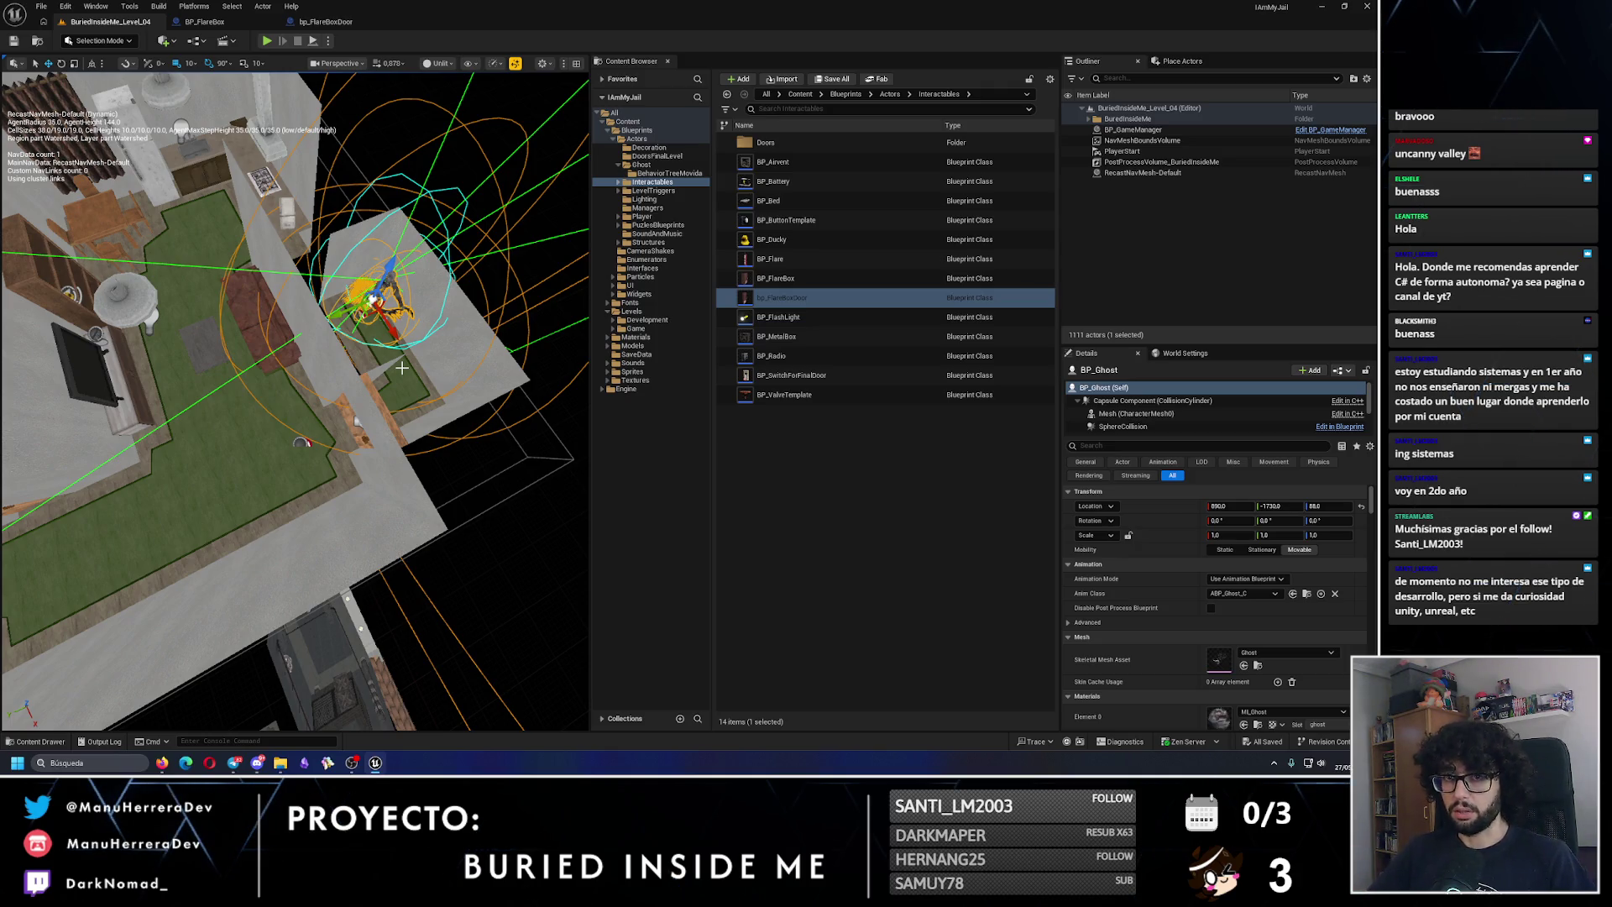
pyautogui.moveTo(453, 401); pyautogui.dragTo(429, 394)
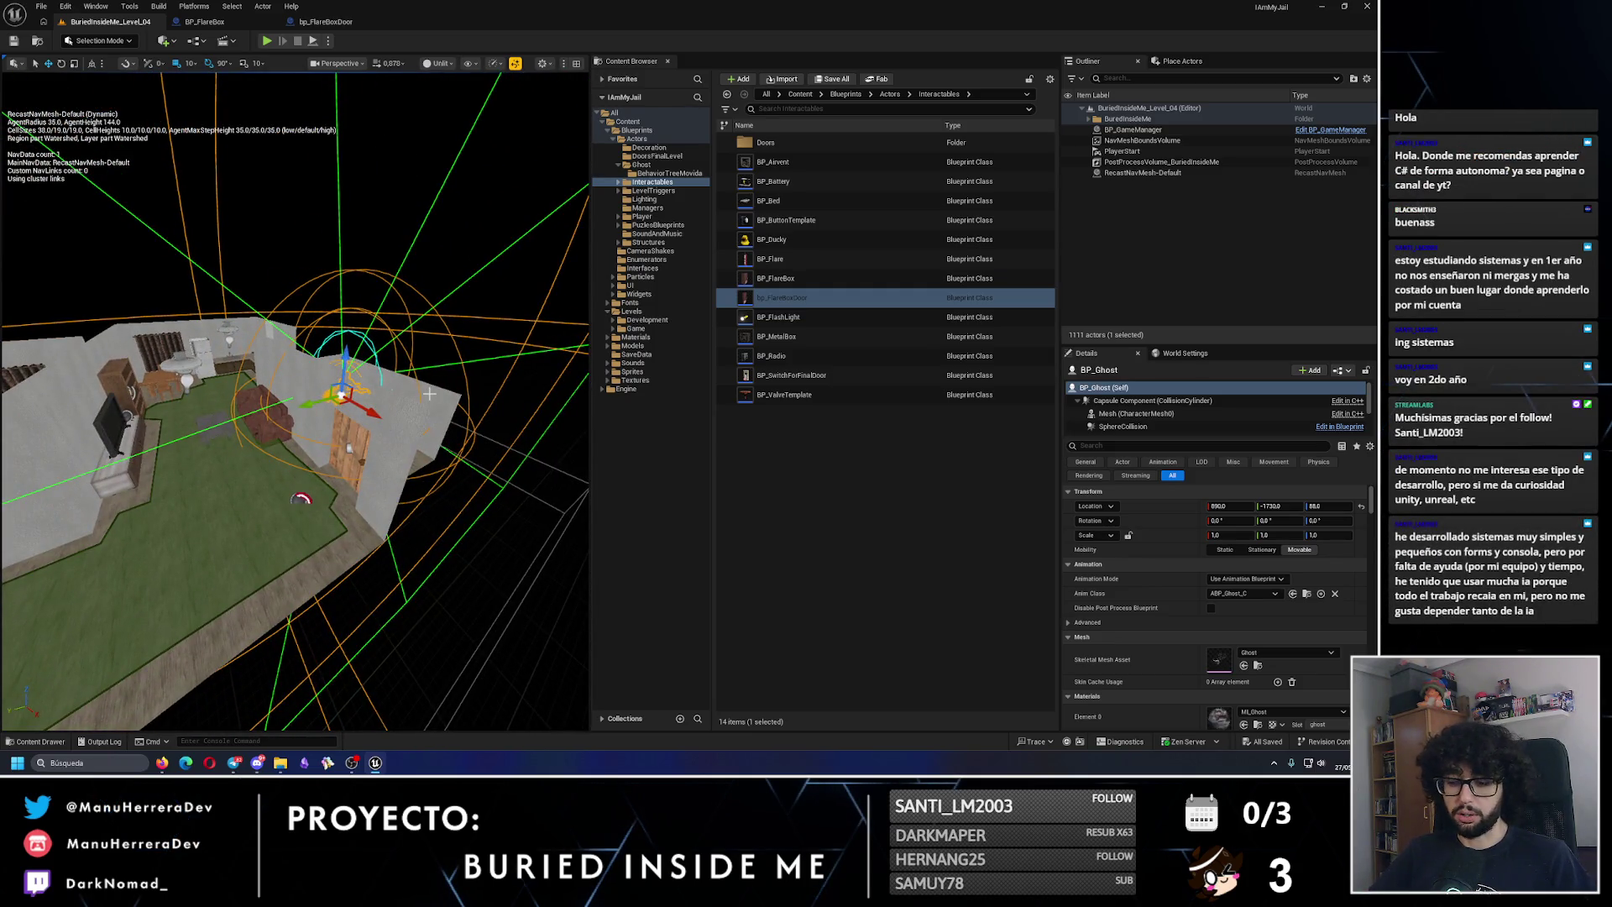
pyautogui.click(326, 21)
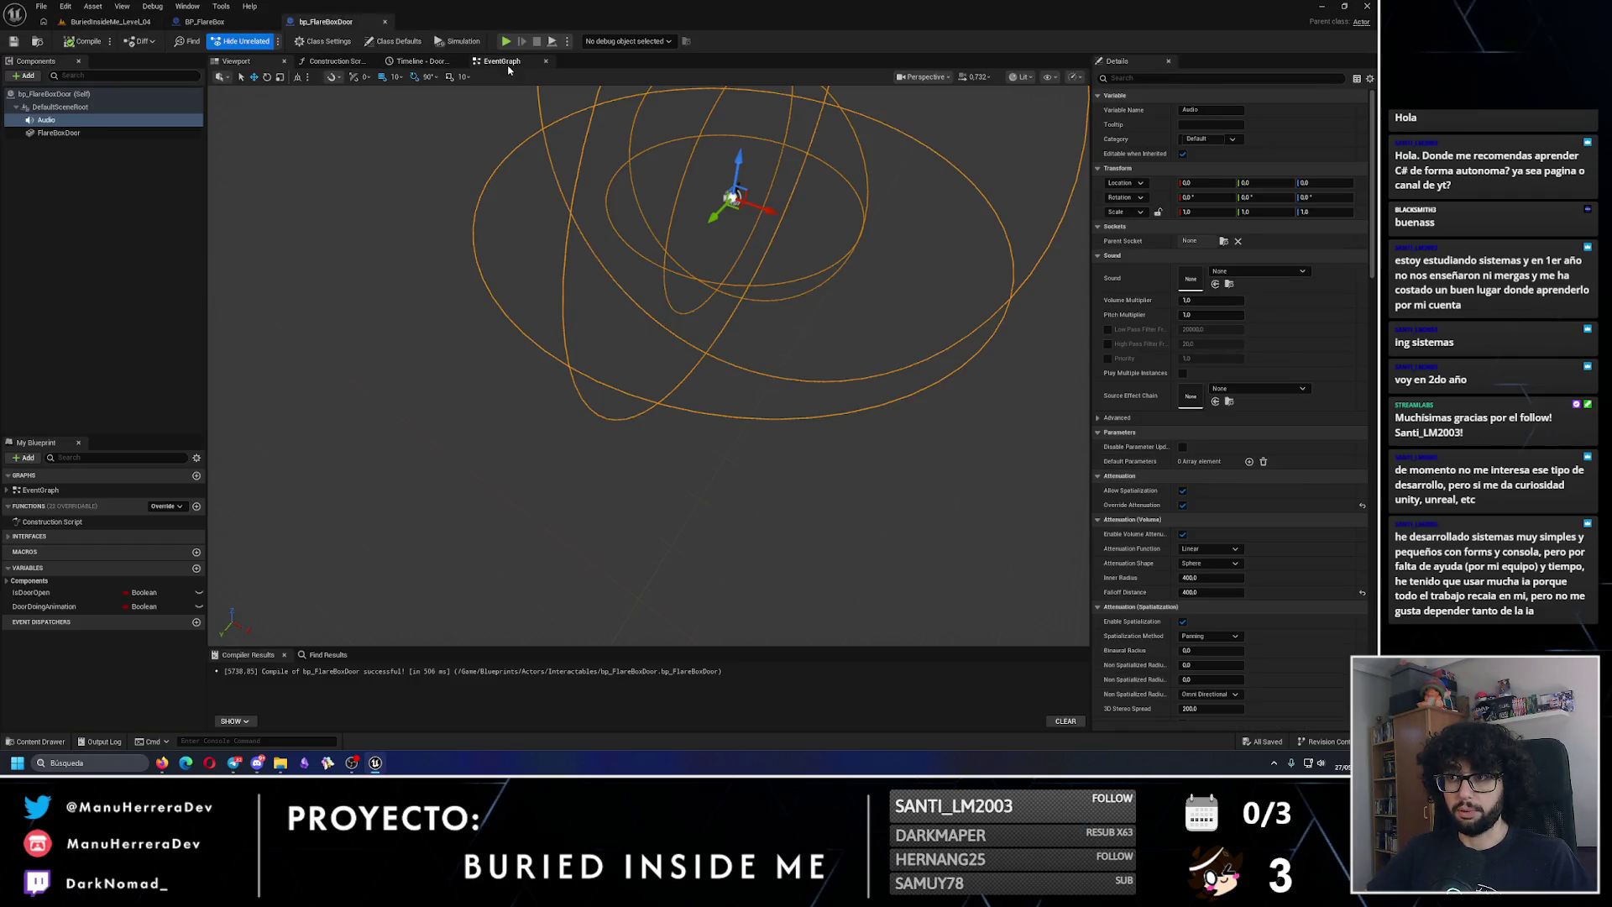
# Step: Straighten the wire between the Audio node and its reroute node in the EventGraph
pyautogui.click(501, 61)
pyautogui.scroll(-2, 577, 338)
pyautogui.scroll(1, 578, 337)
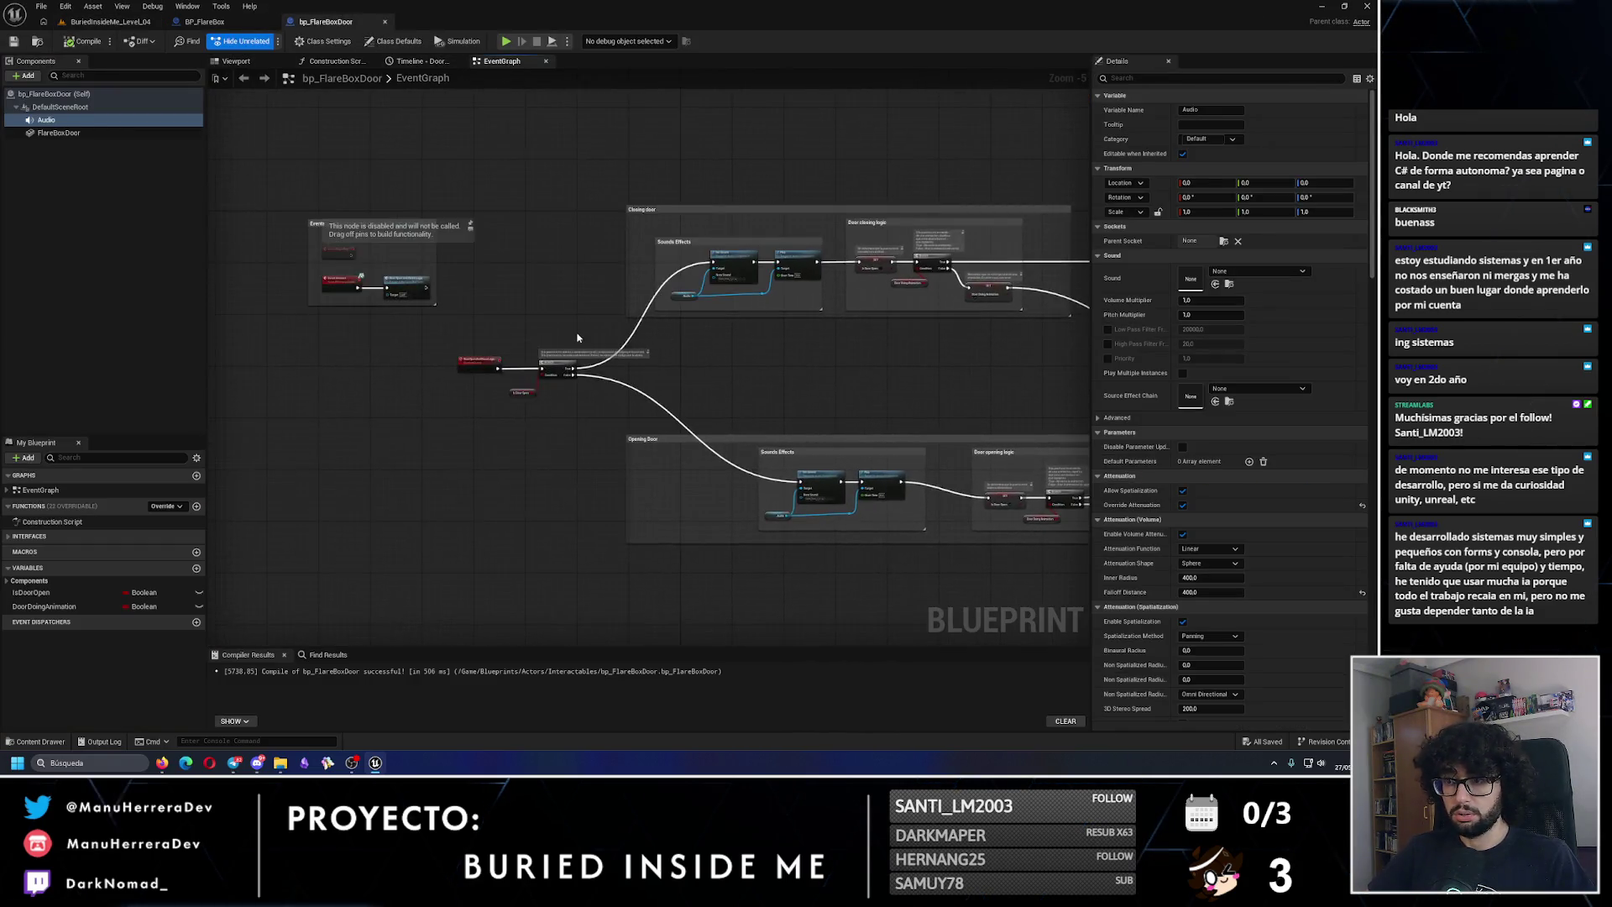
pyautogui.scroll(5, 578, 338)
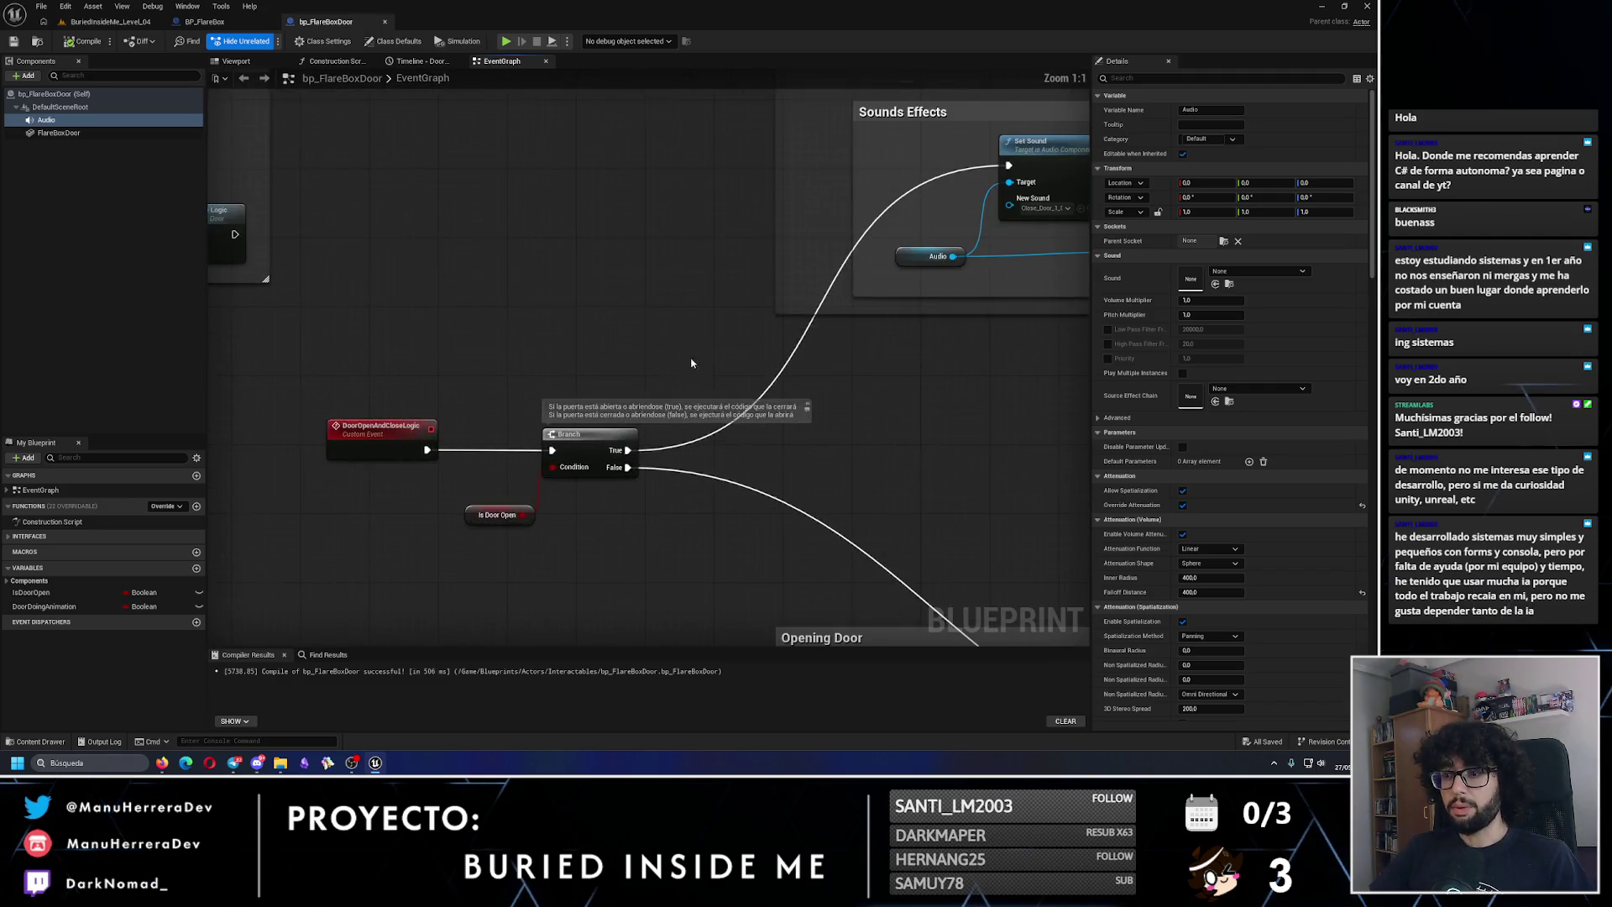
pyautogui.scroll(-2, 691, 363)
pyautogui.scroll(2, 612, 386)
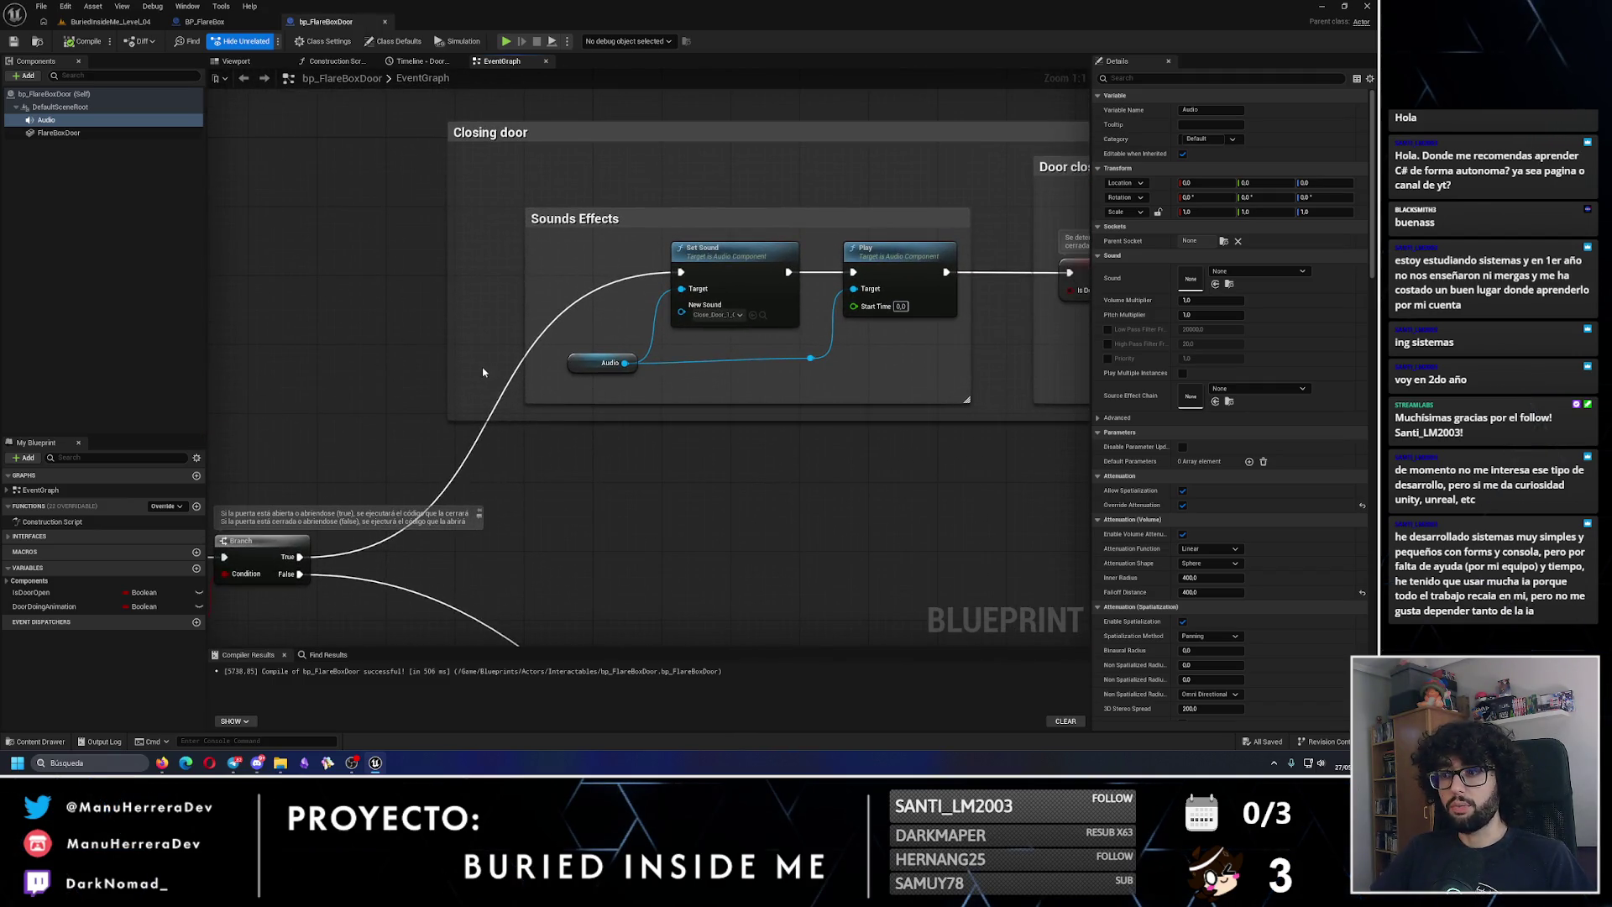
pyautogui.moveTo(808, 375); pyautogui.dragTo(580, 346)
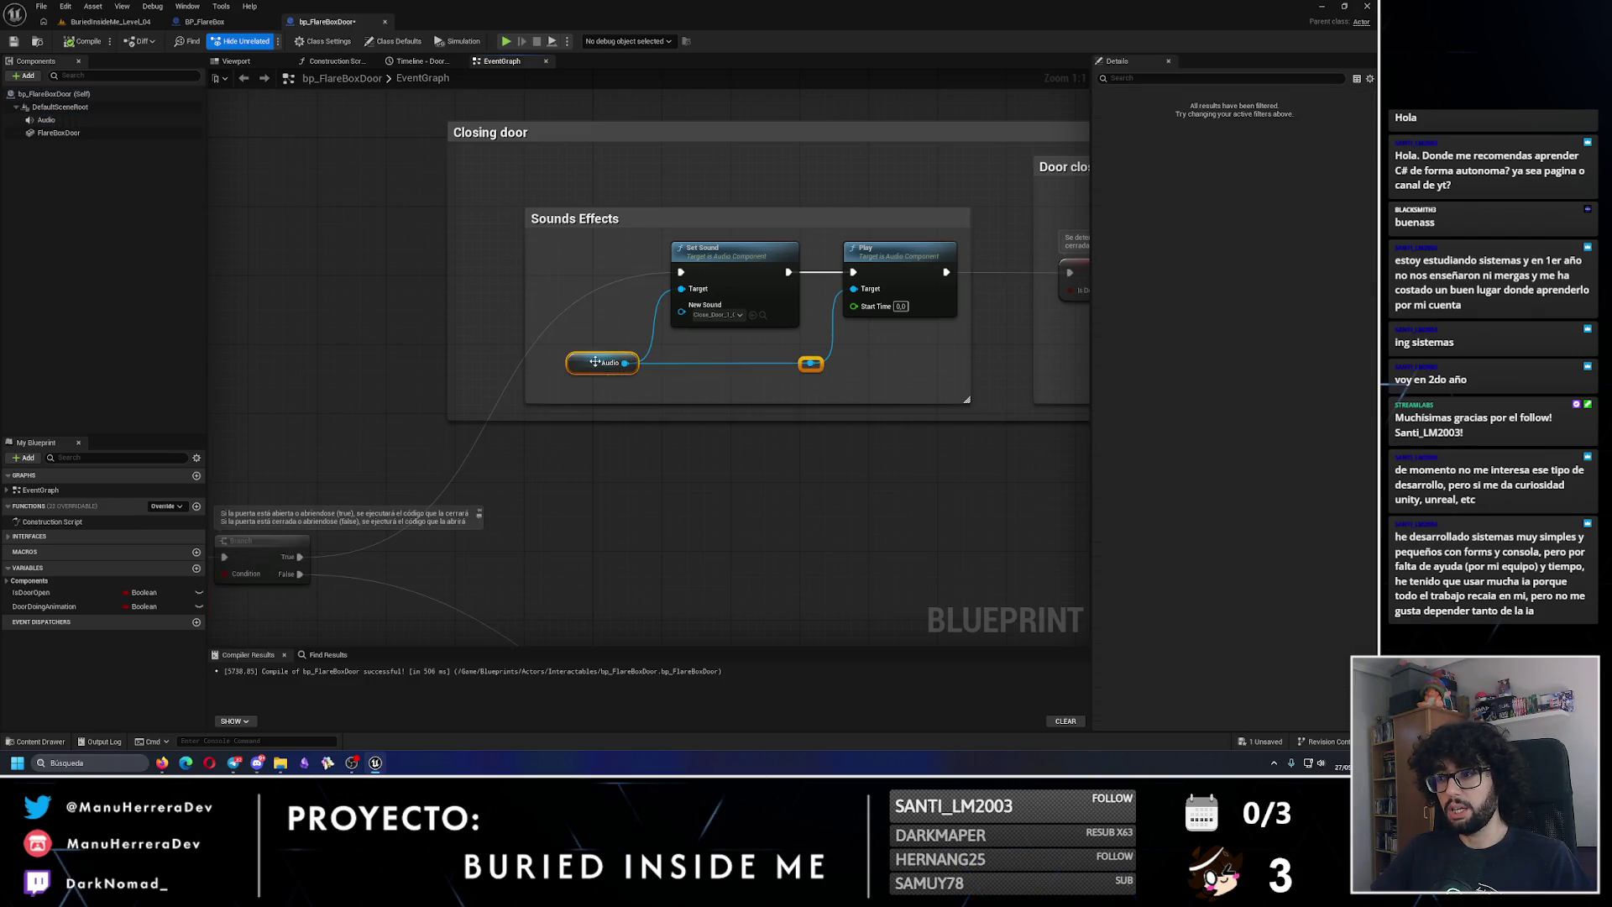
pyautogui.press('q')
# Step: Save bp_FlareBoxDoor and return to the Level_04 level editor
pyautogui.scroll(-2, 654, 322)
pyautogui.scroll(3, 653, 436)
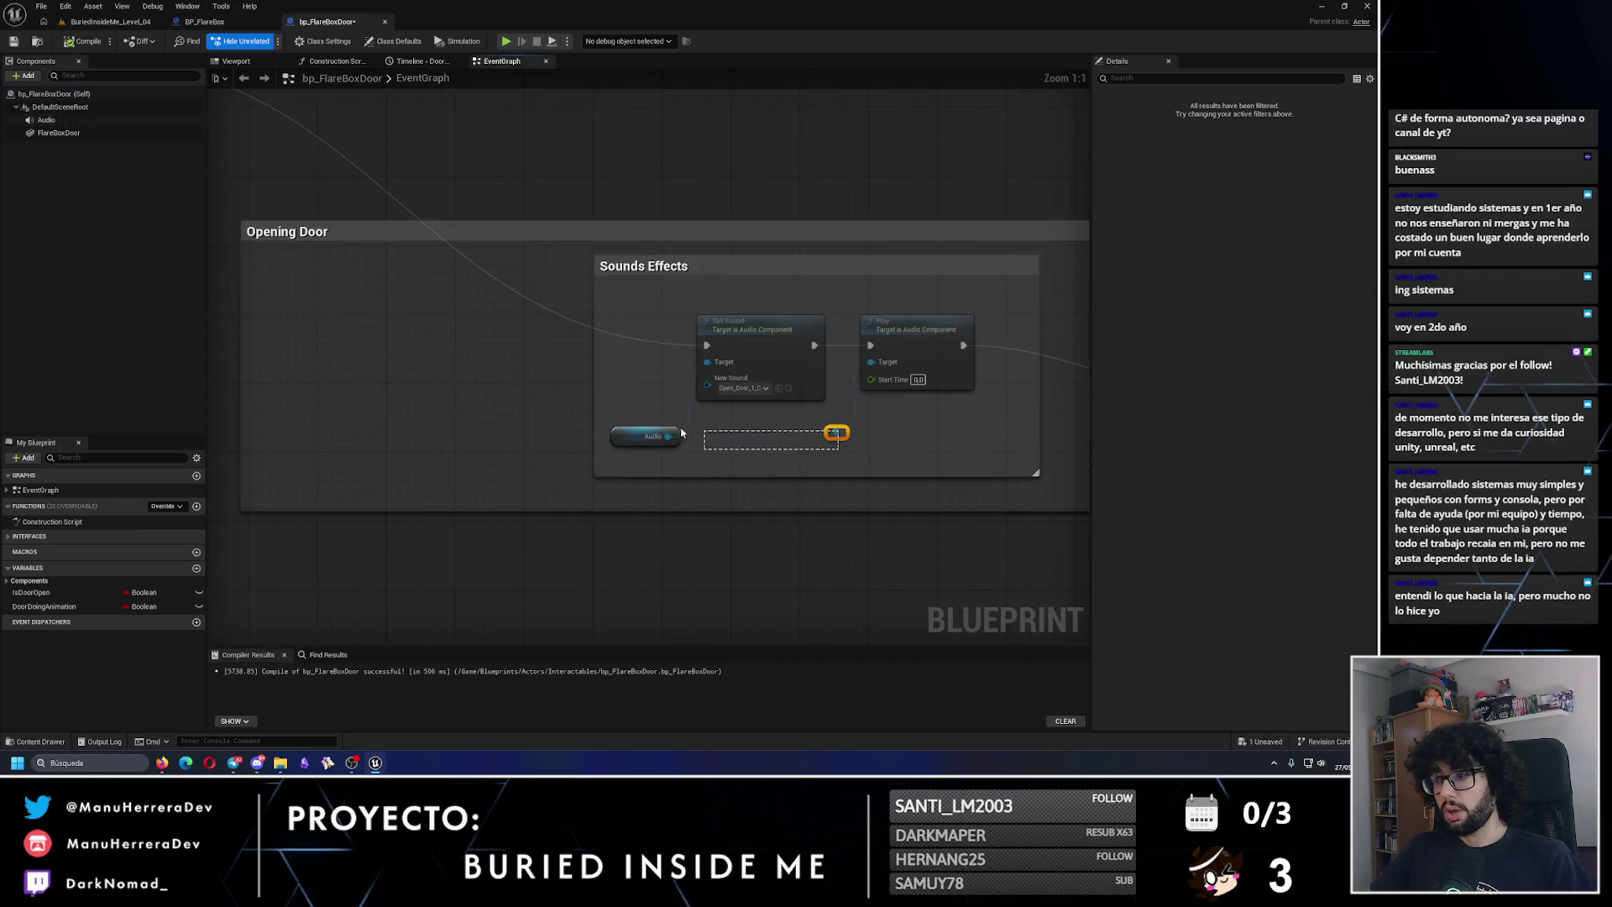
pyautogui.click(13, 40)
pyautogui.click(110, 21)
pyautogui.moveTo(282, 179); pyautogui.dragTo(359, 243)
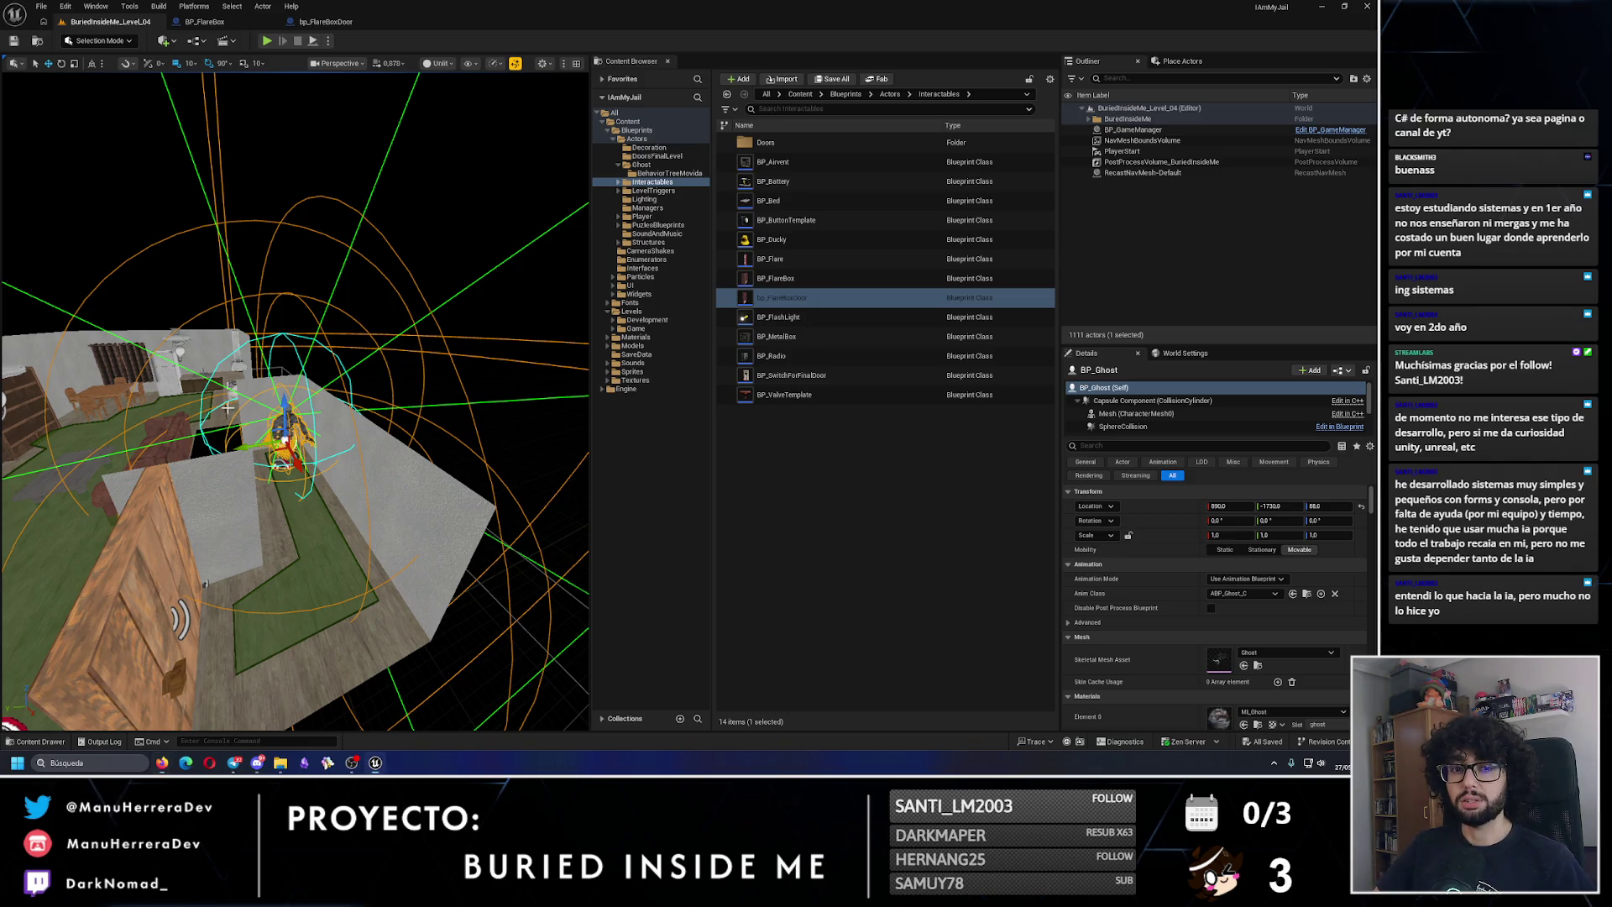
# Step: Select the player-room lamp, view it from above, and collapse the Ghost content folder
pyautogui.press('f')
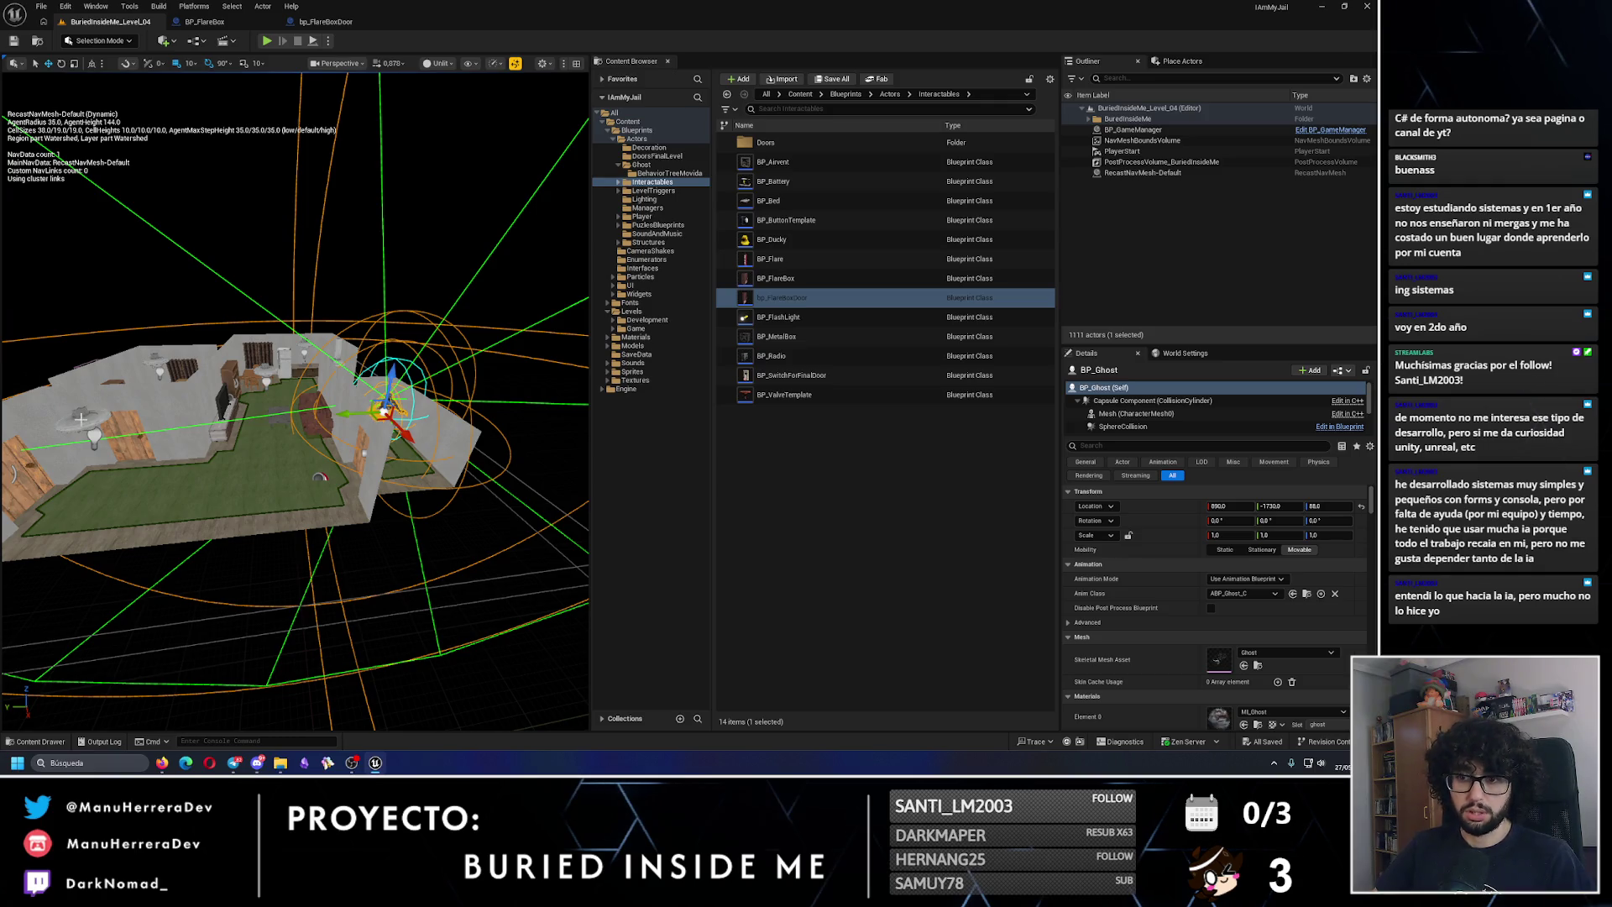
pyautogui.scroll(10, 81, 418)
pyautogui.click(144, 363)
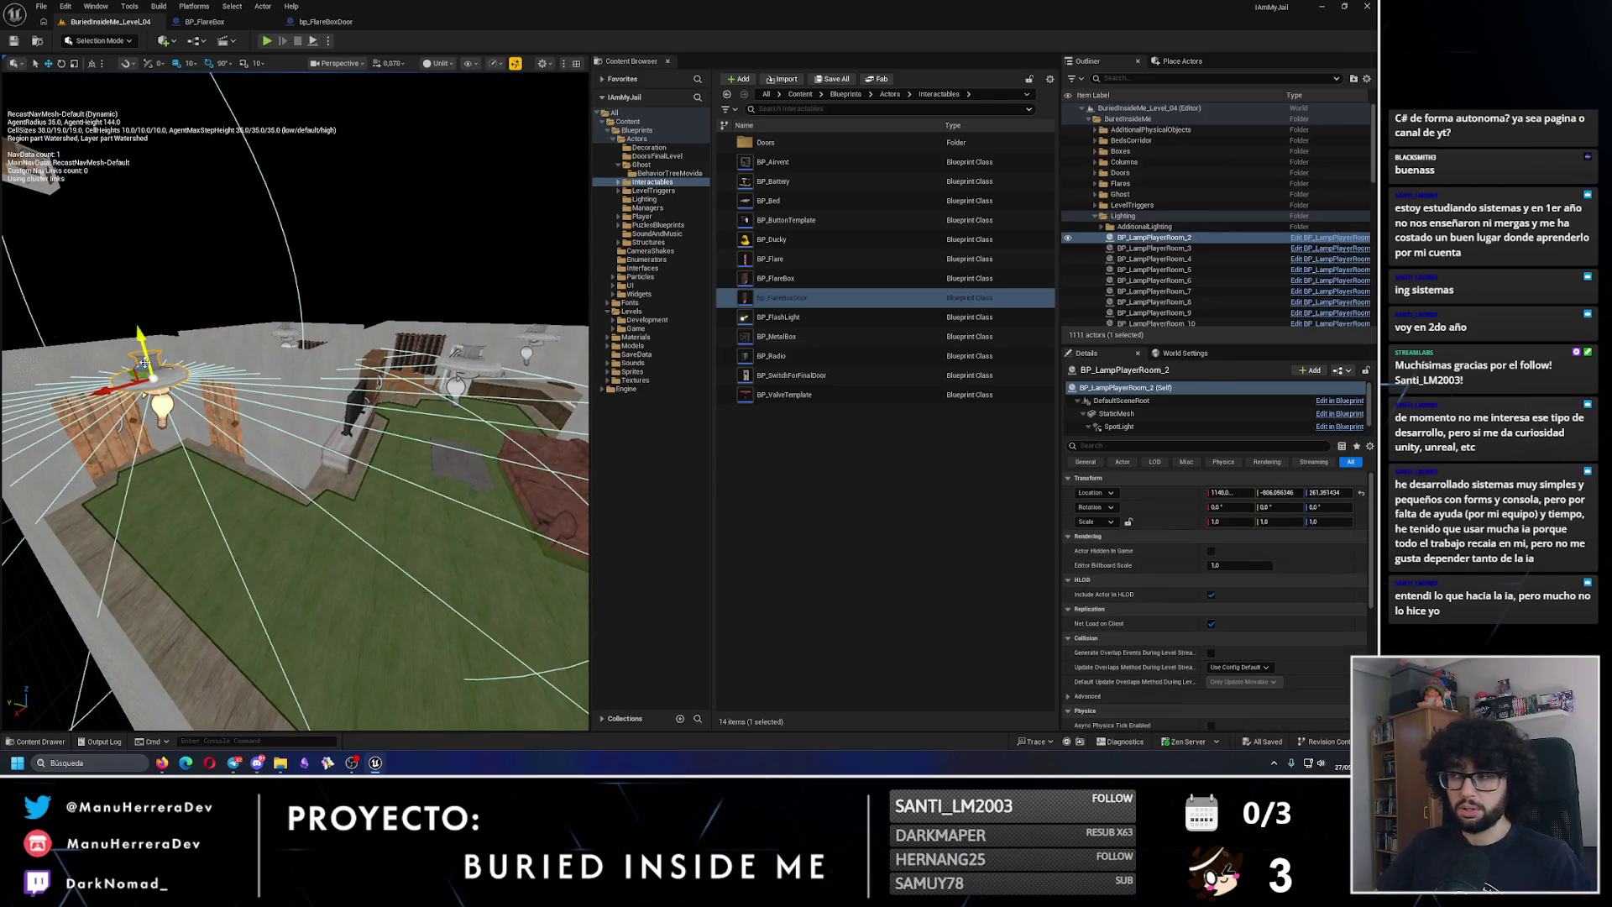
pyautogui.moveTo(263, 426); pyautogui.dragTo(126, 252)
pyautogui.scroll(6, 306, 408)
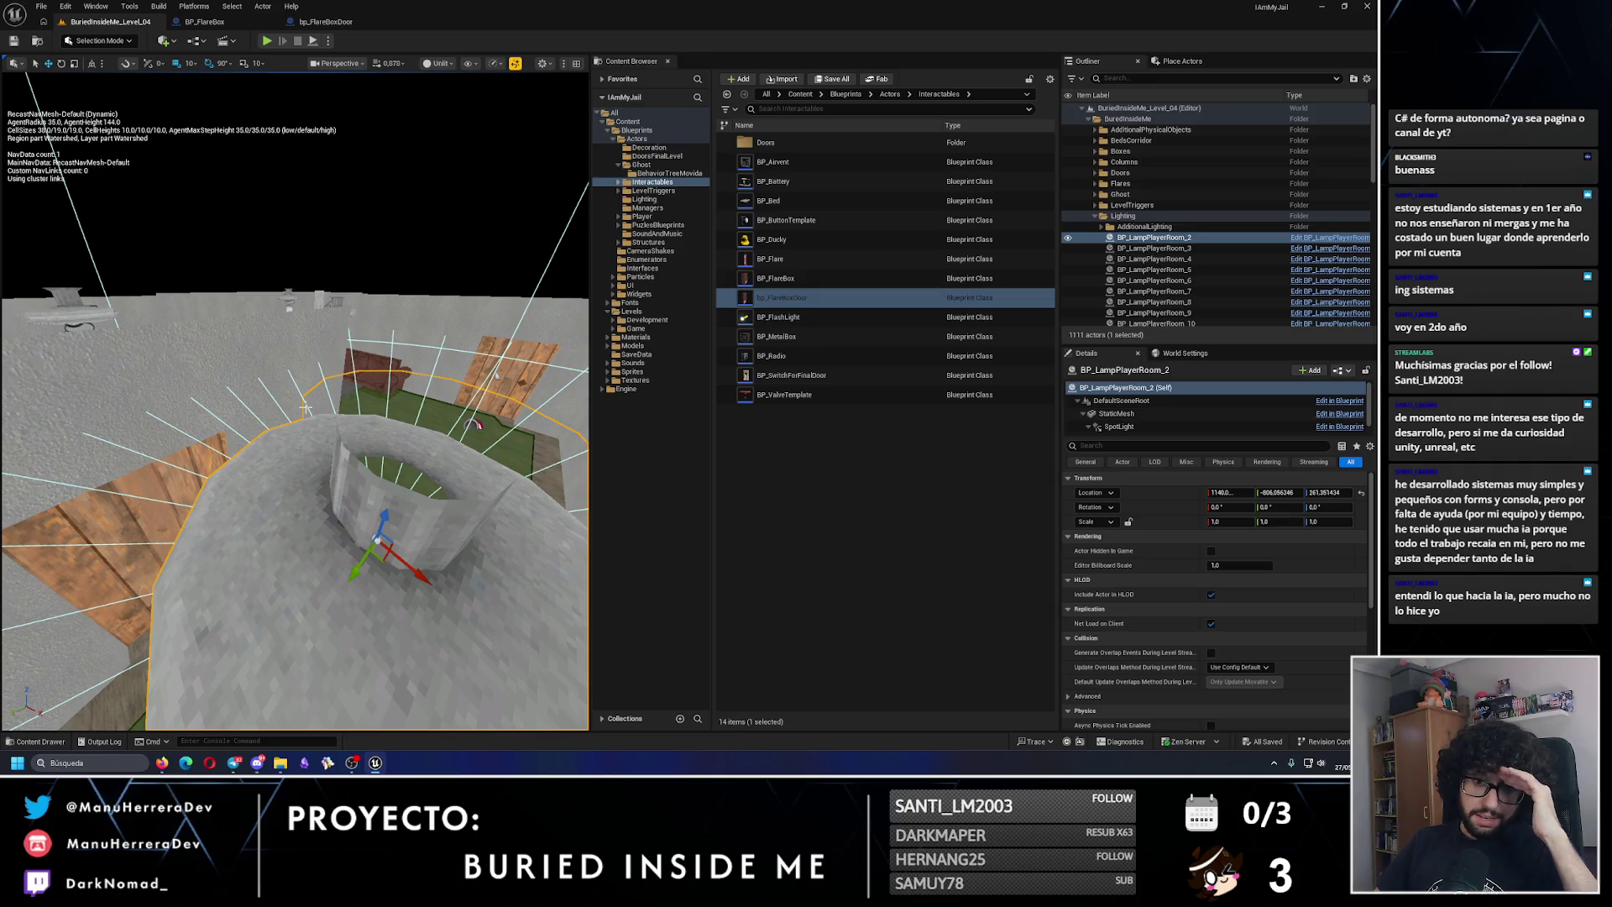
pyautogui.scroll(-8, 306, 408)
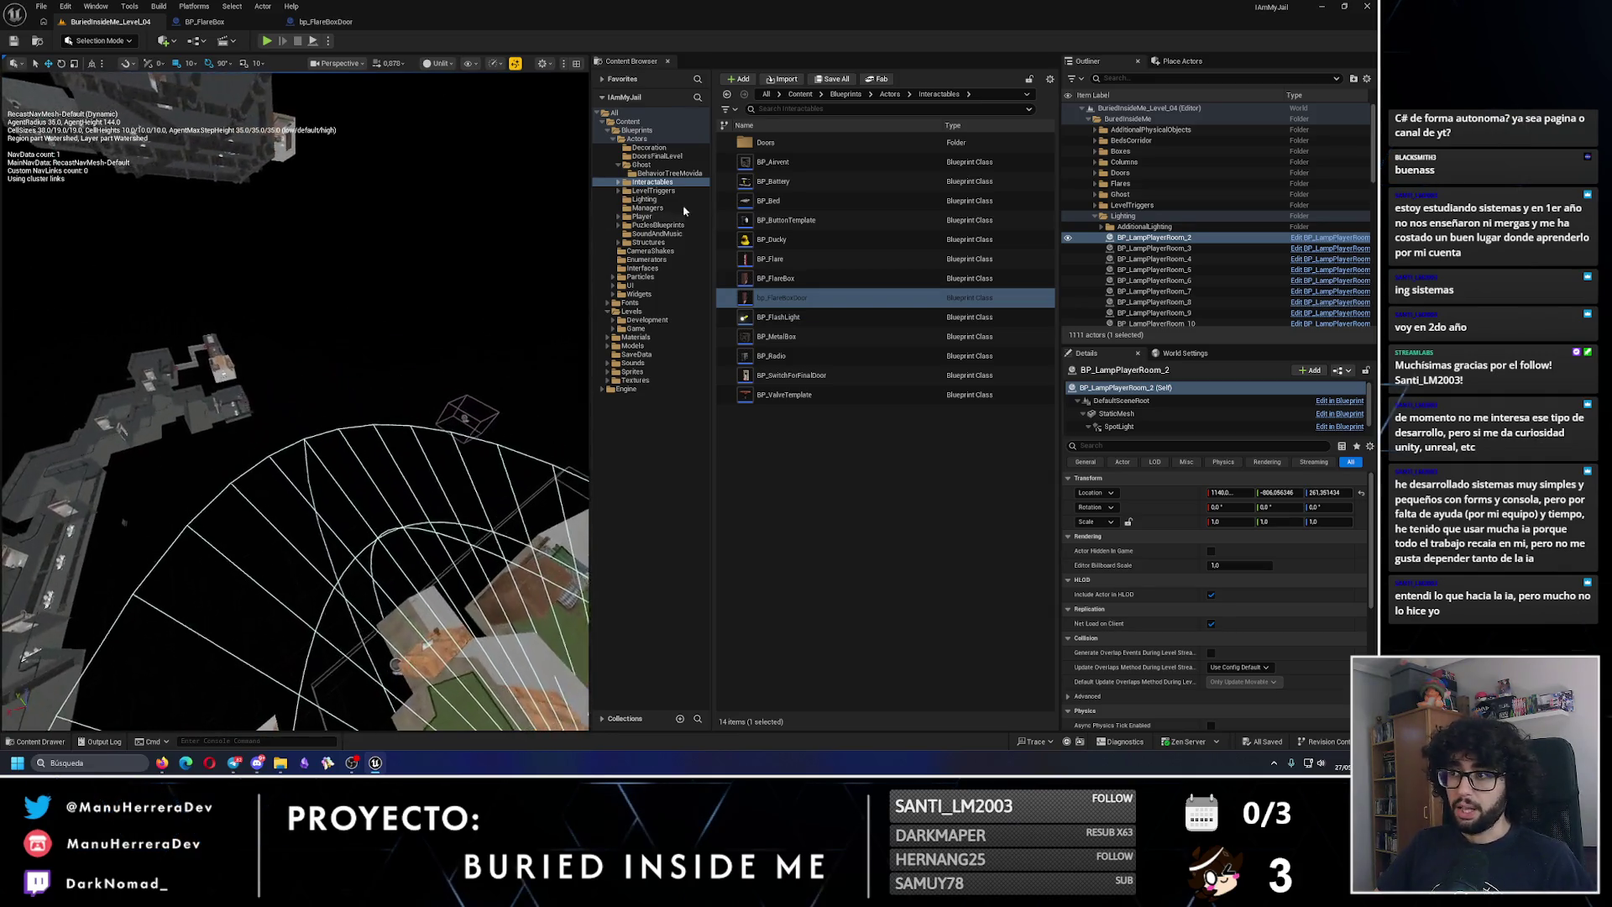
pyautogui.click(621, 165)
pyautogui.click(662, 175)
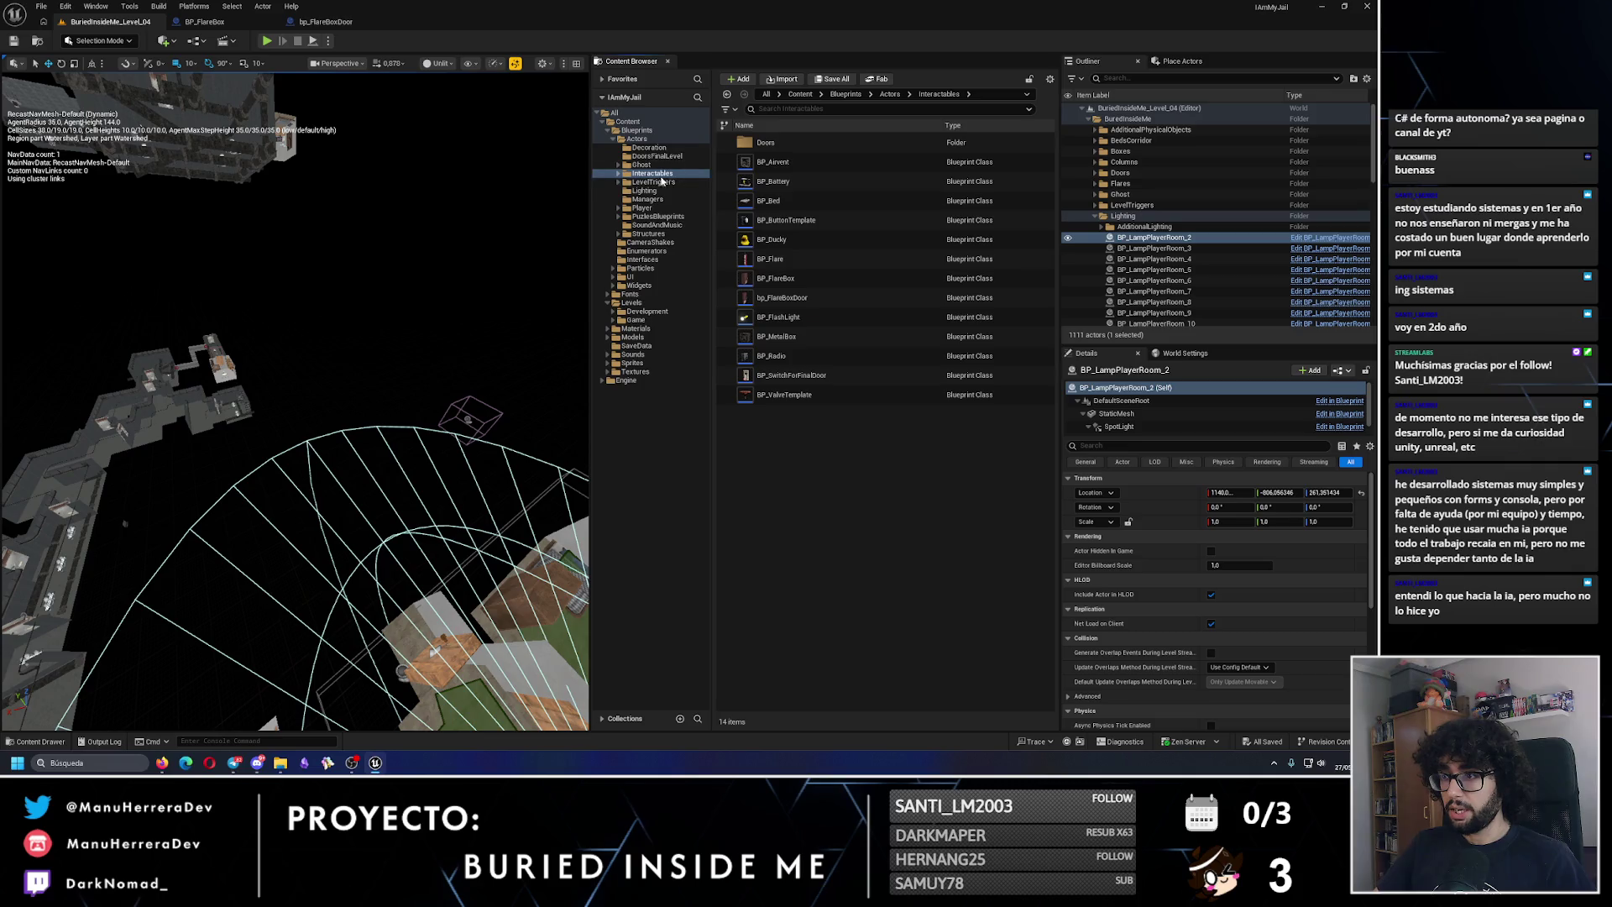
# Step: Duplicate BP_DoorManipulatorTrigger in LevelTriggers, name the copy BP_DisplayTutorialTrigger, and open it
pyautogui.click(662, 181)
pyautogui.click(798, 182)
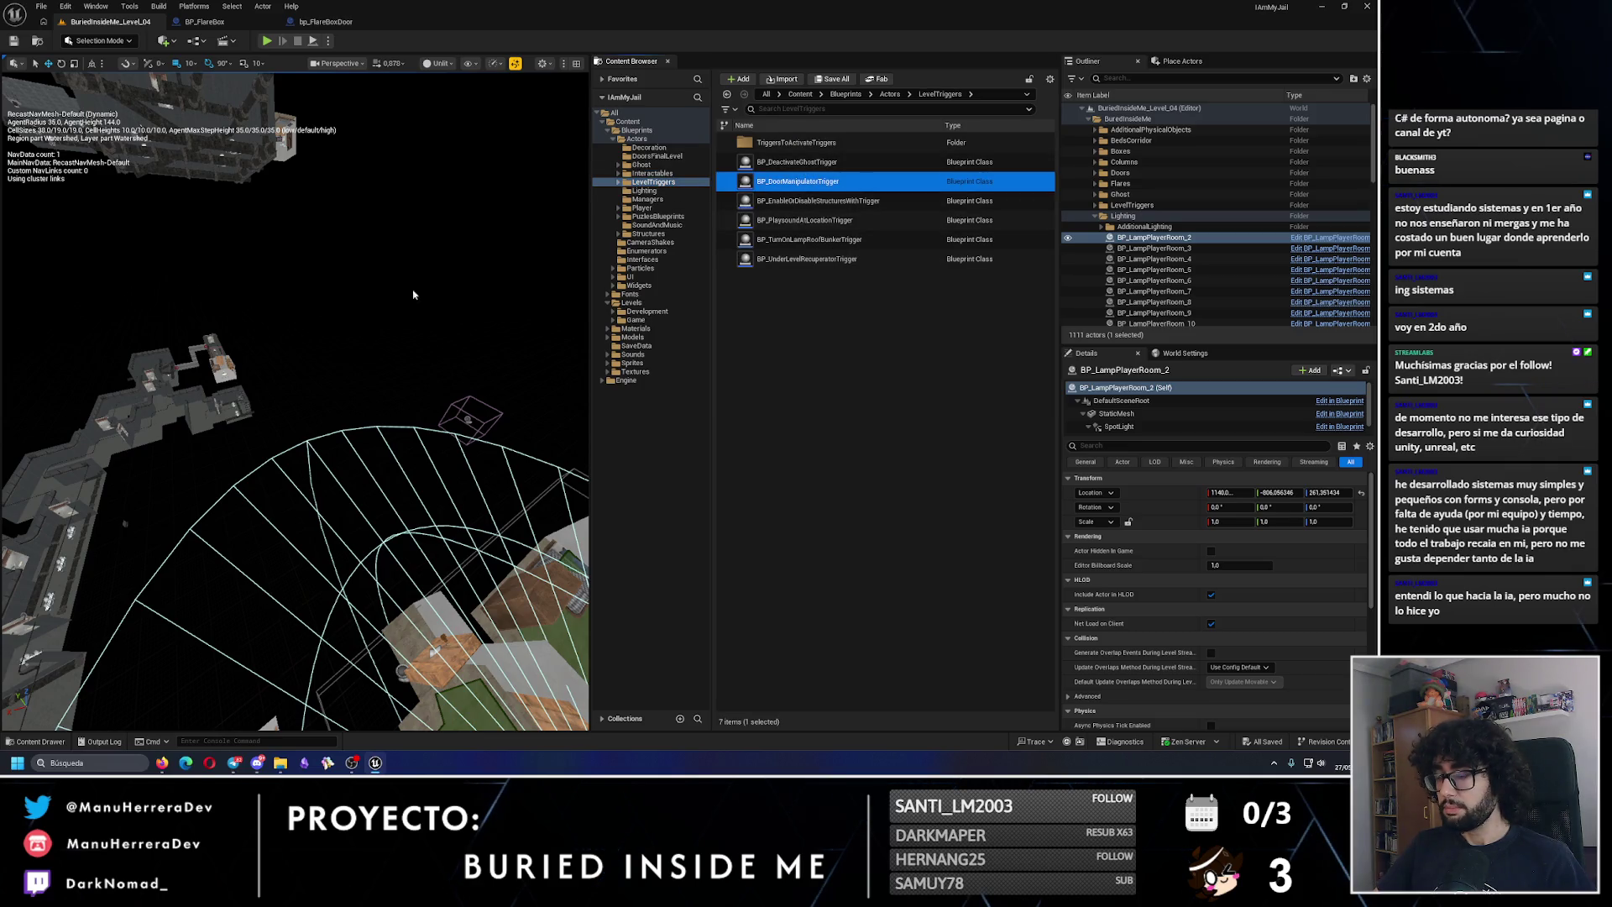
pyautogui.press('f')
pyautogui.hotkey('ctrl', 'd')
pyautogui.press('End')
pyautogui.press('BackSpace')
pyautogui.press('BackSpace')
pyautogui.press('BackSpace')
pyautogui.press('BackSpace')
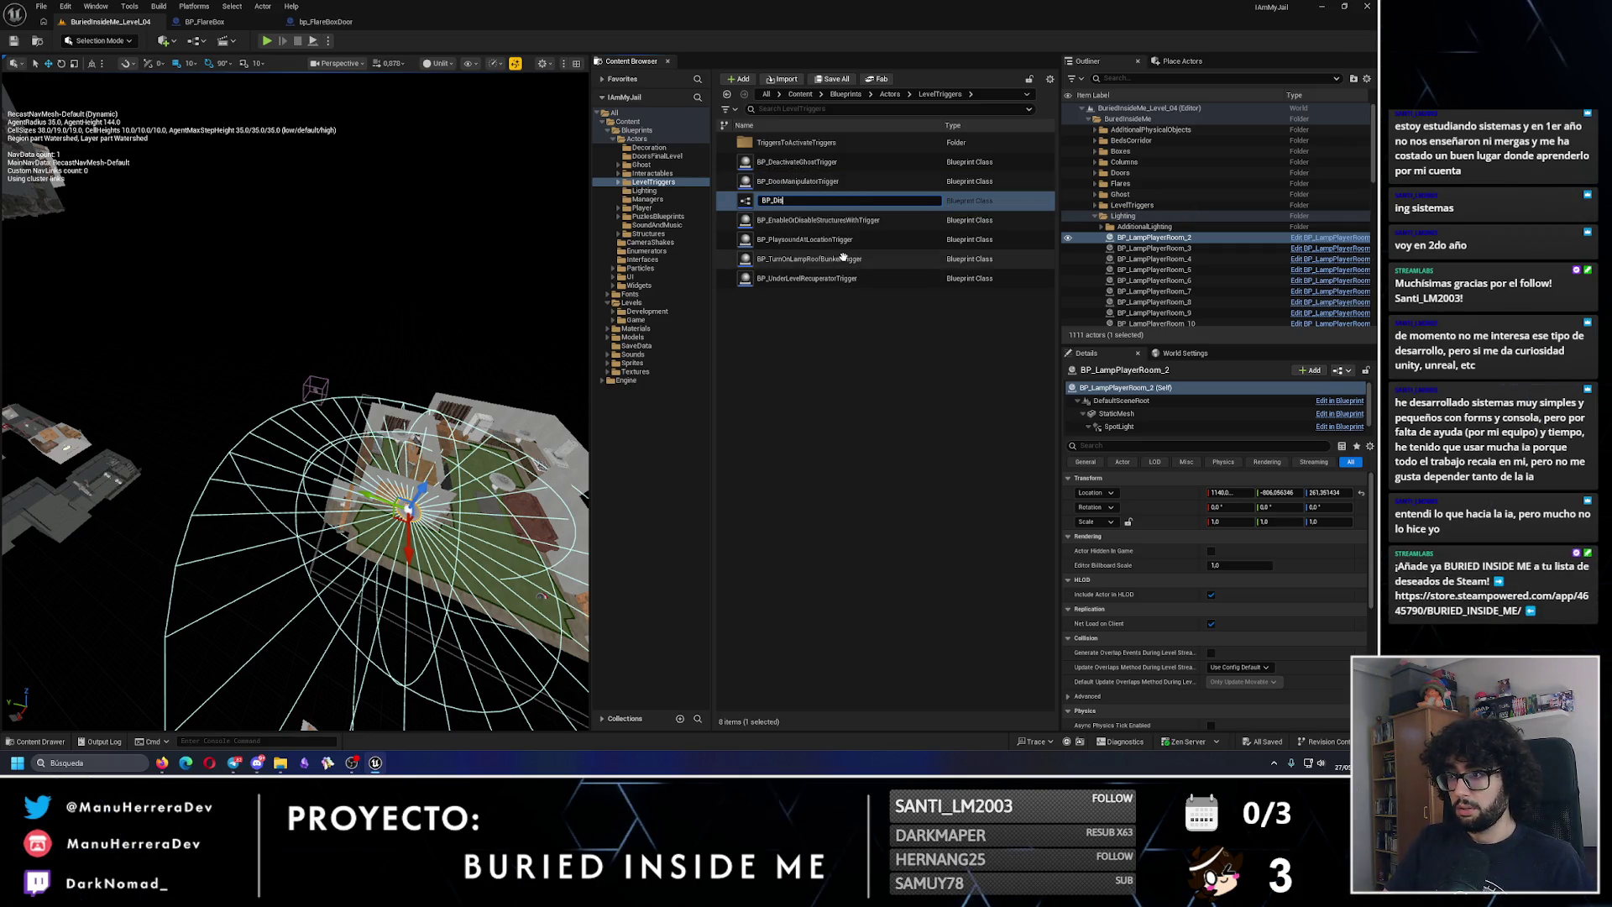
pyautogui.write('T')
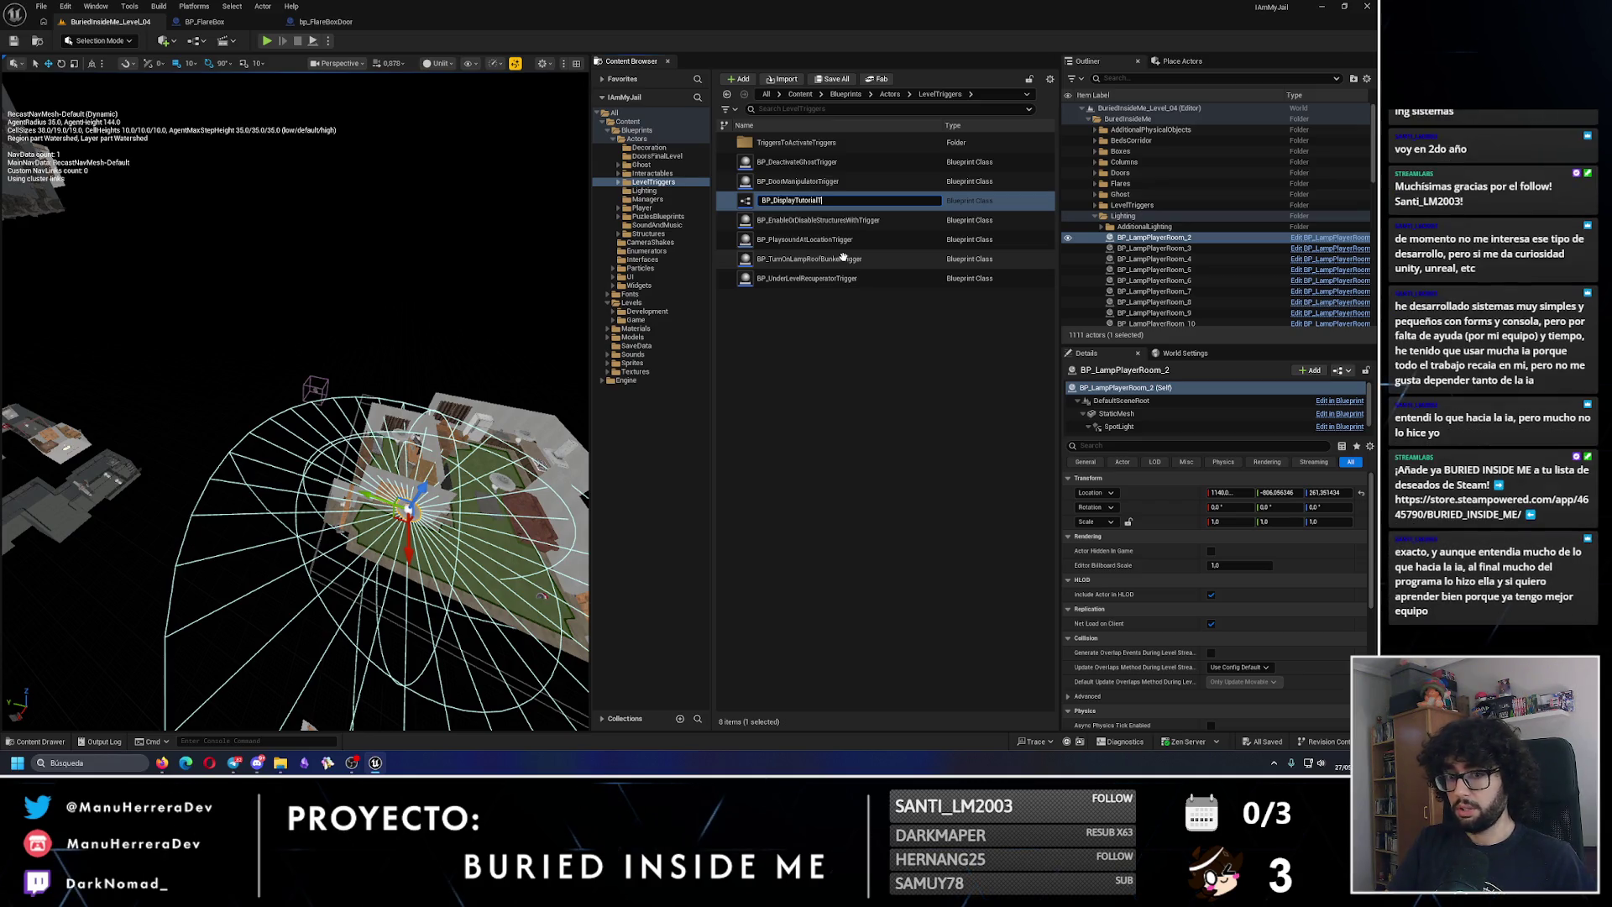
pyautogui.write('rigger')
pyautogui.press('Return')
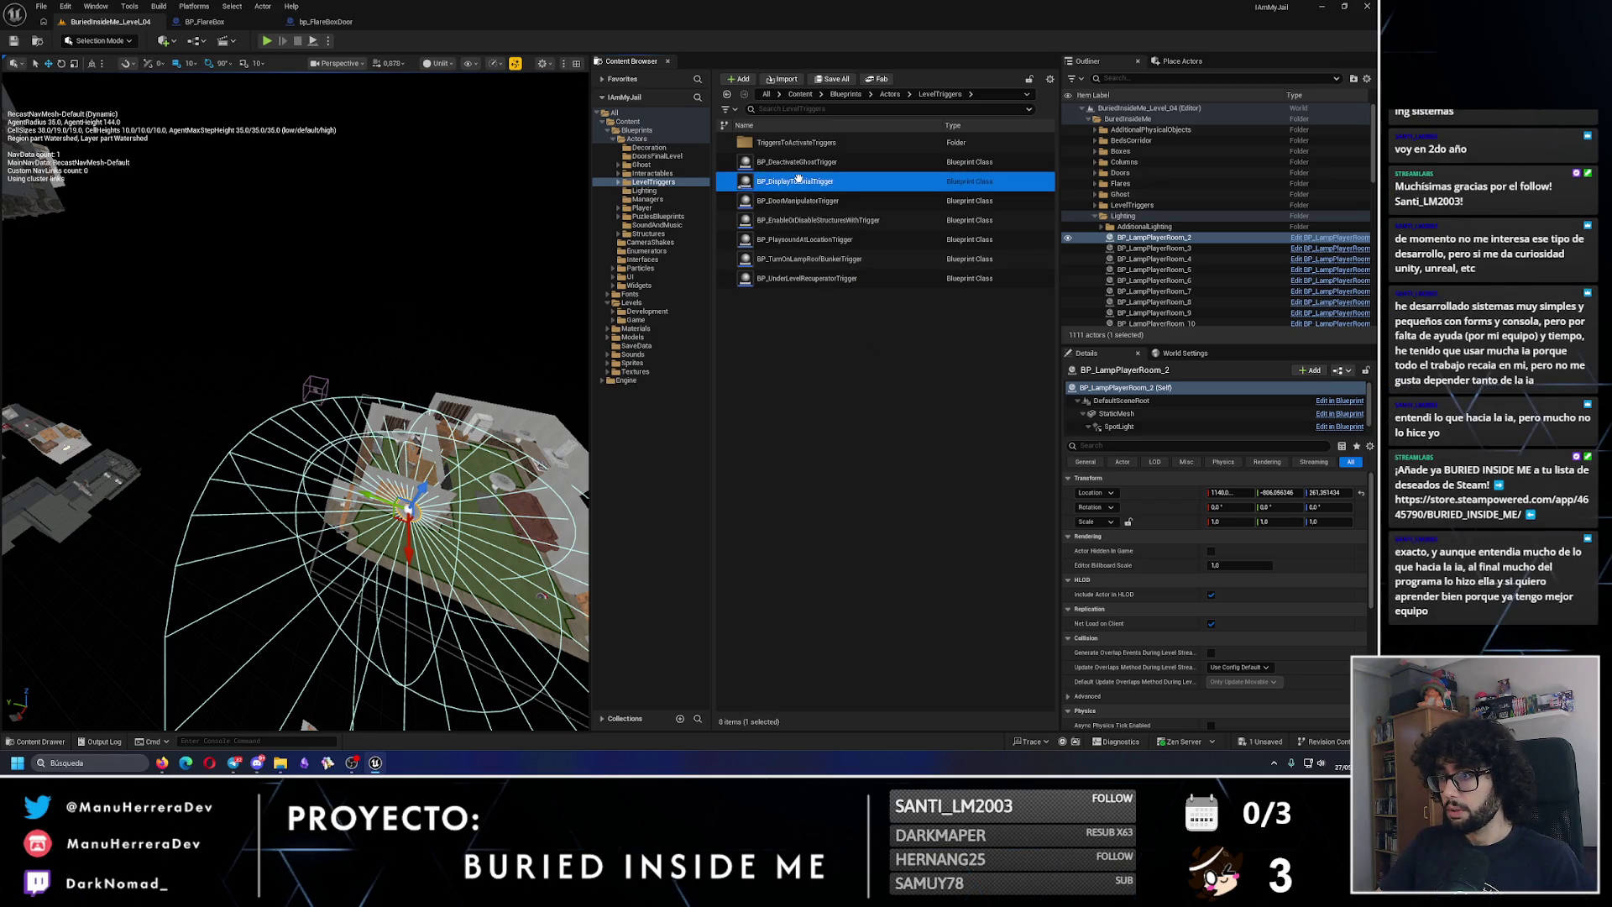
pyautogui.press('Return')
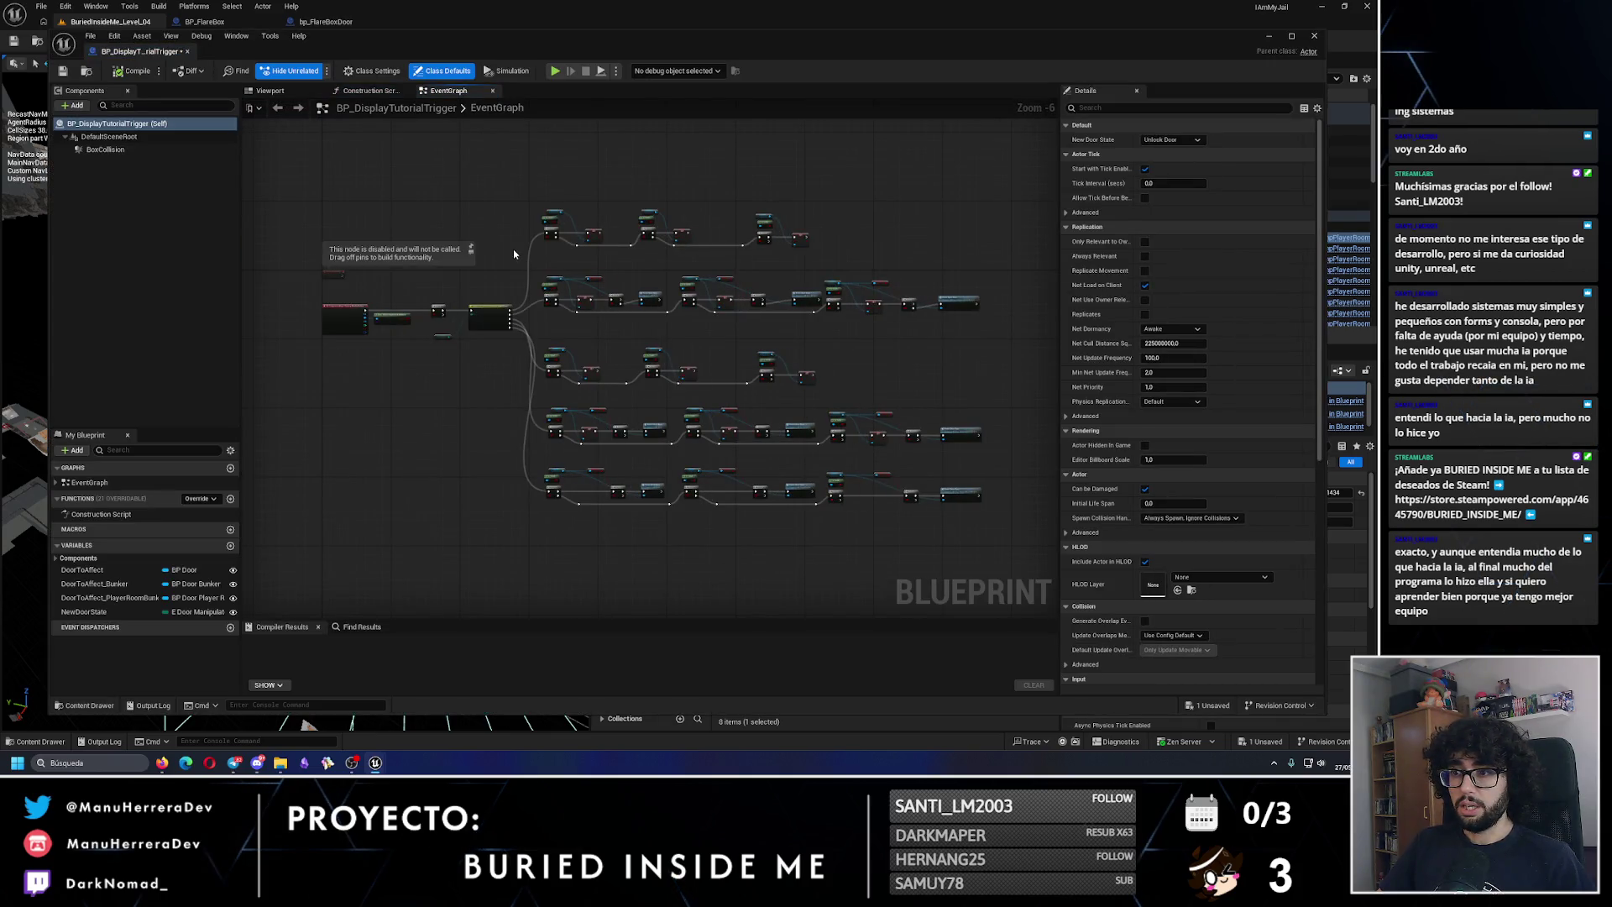
# Step: Delete the old door logic nodes, including the New Door State node
pyautogui.scroll(1, 514, 254)
pyautogui.moveTo(731, 482); pyautogui.dragTo(765, 495)
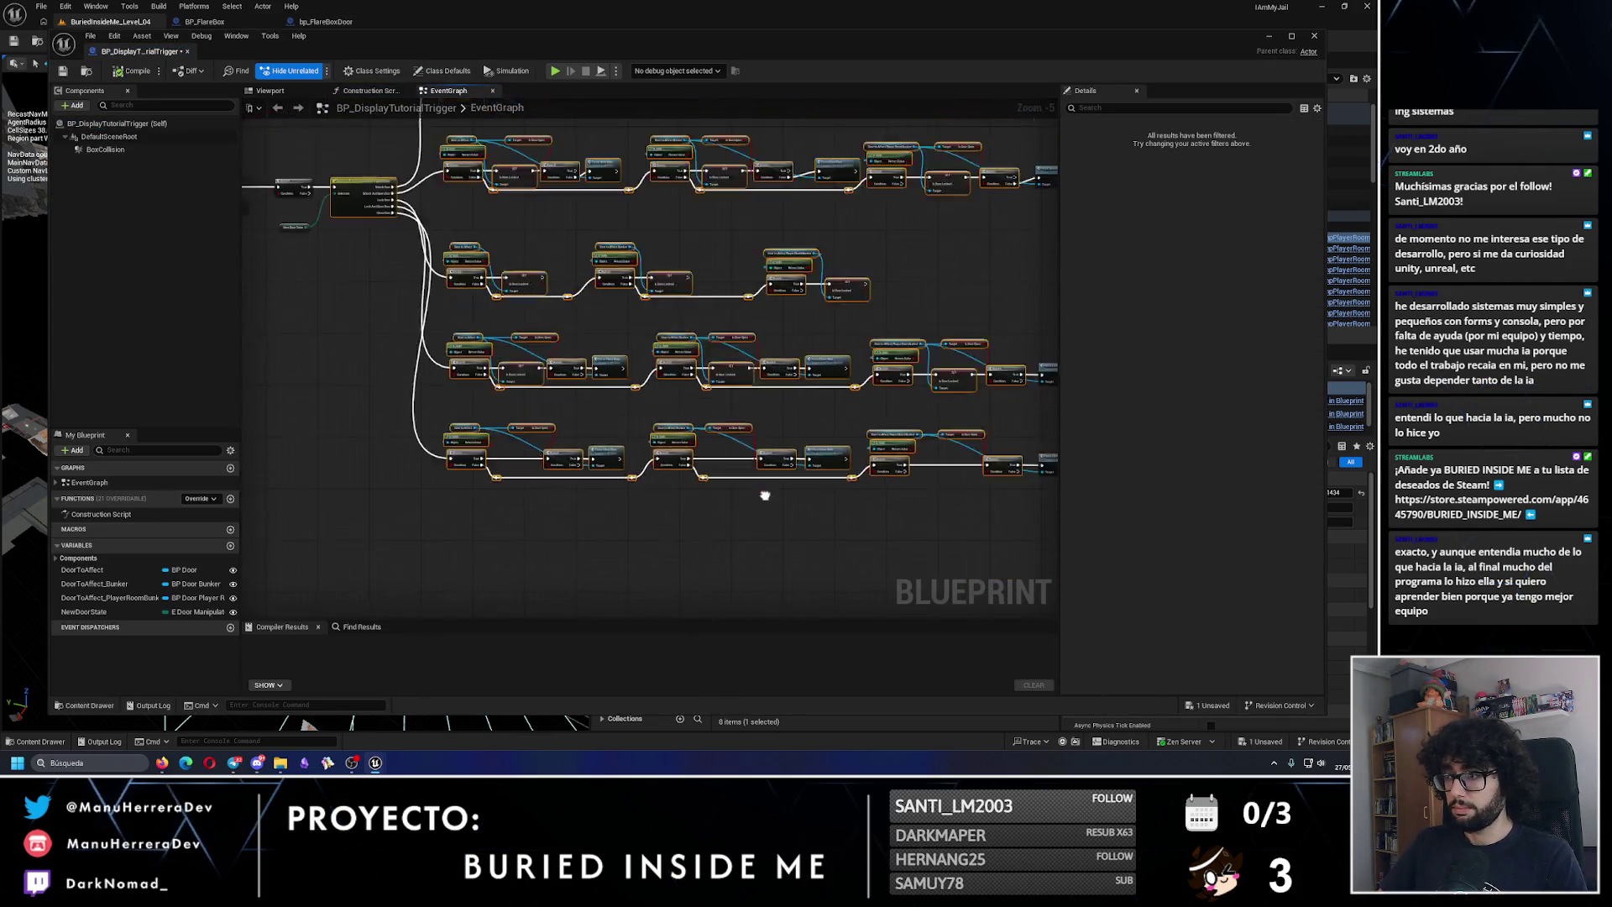
pyautogui.scroll(-2, 860, 532)
pyautogui.moveTo(963, 563); pyautogui.dragTo(539, 240)
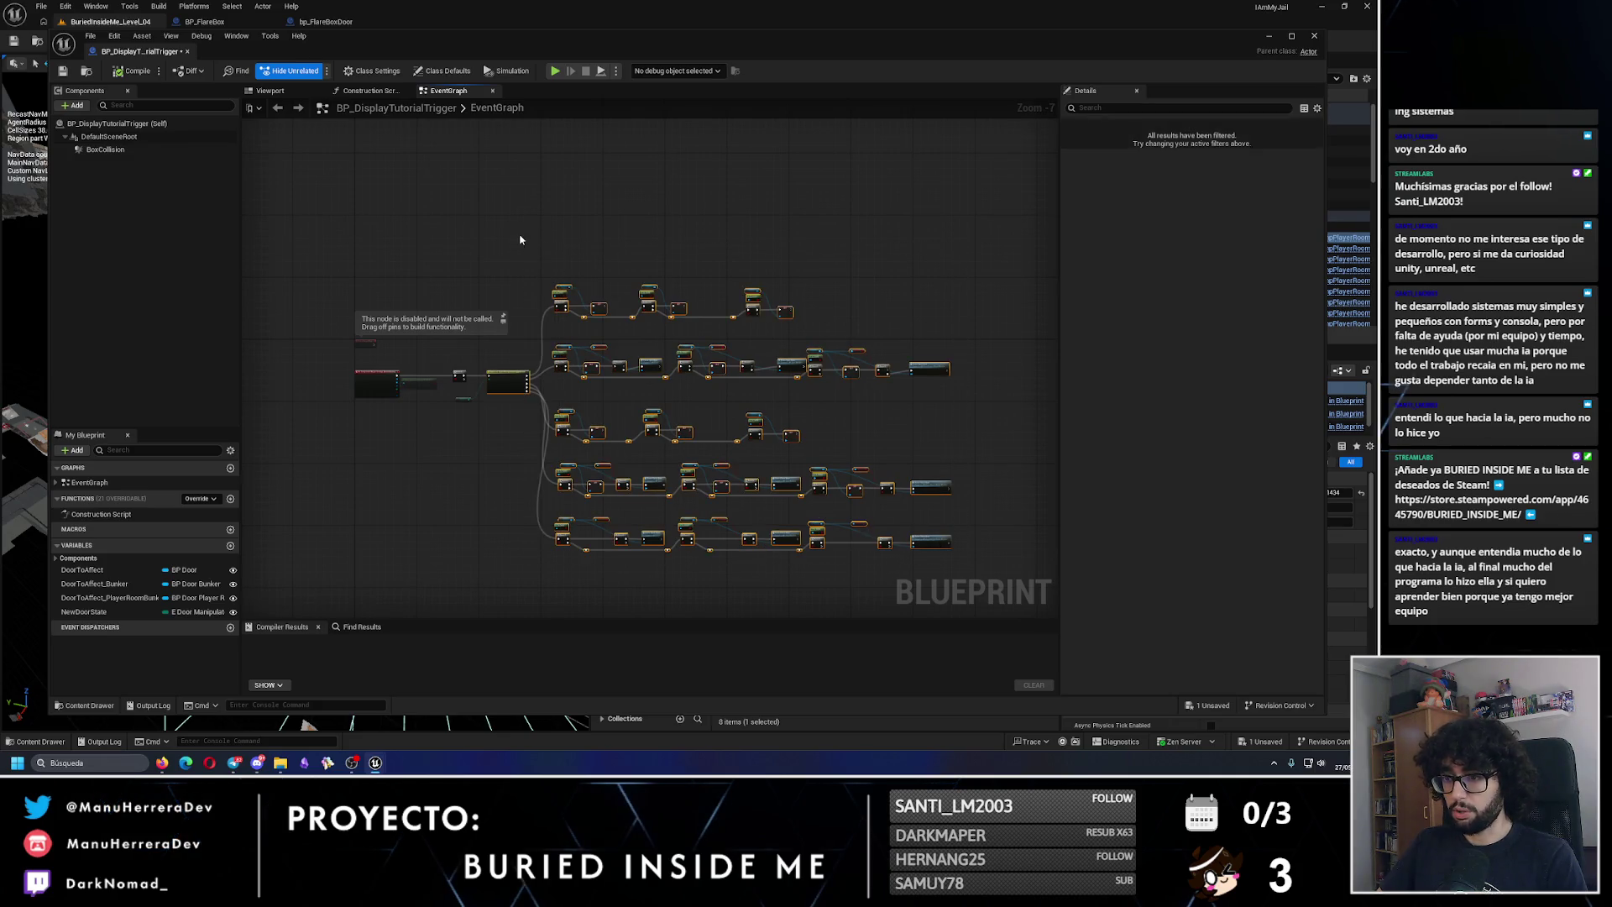
pyautogui.press('Delete')
pyautogui.press('super+Up')
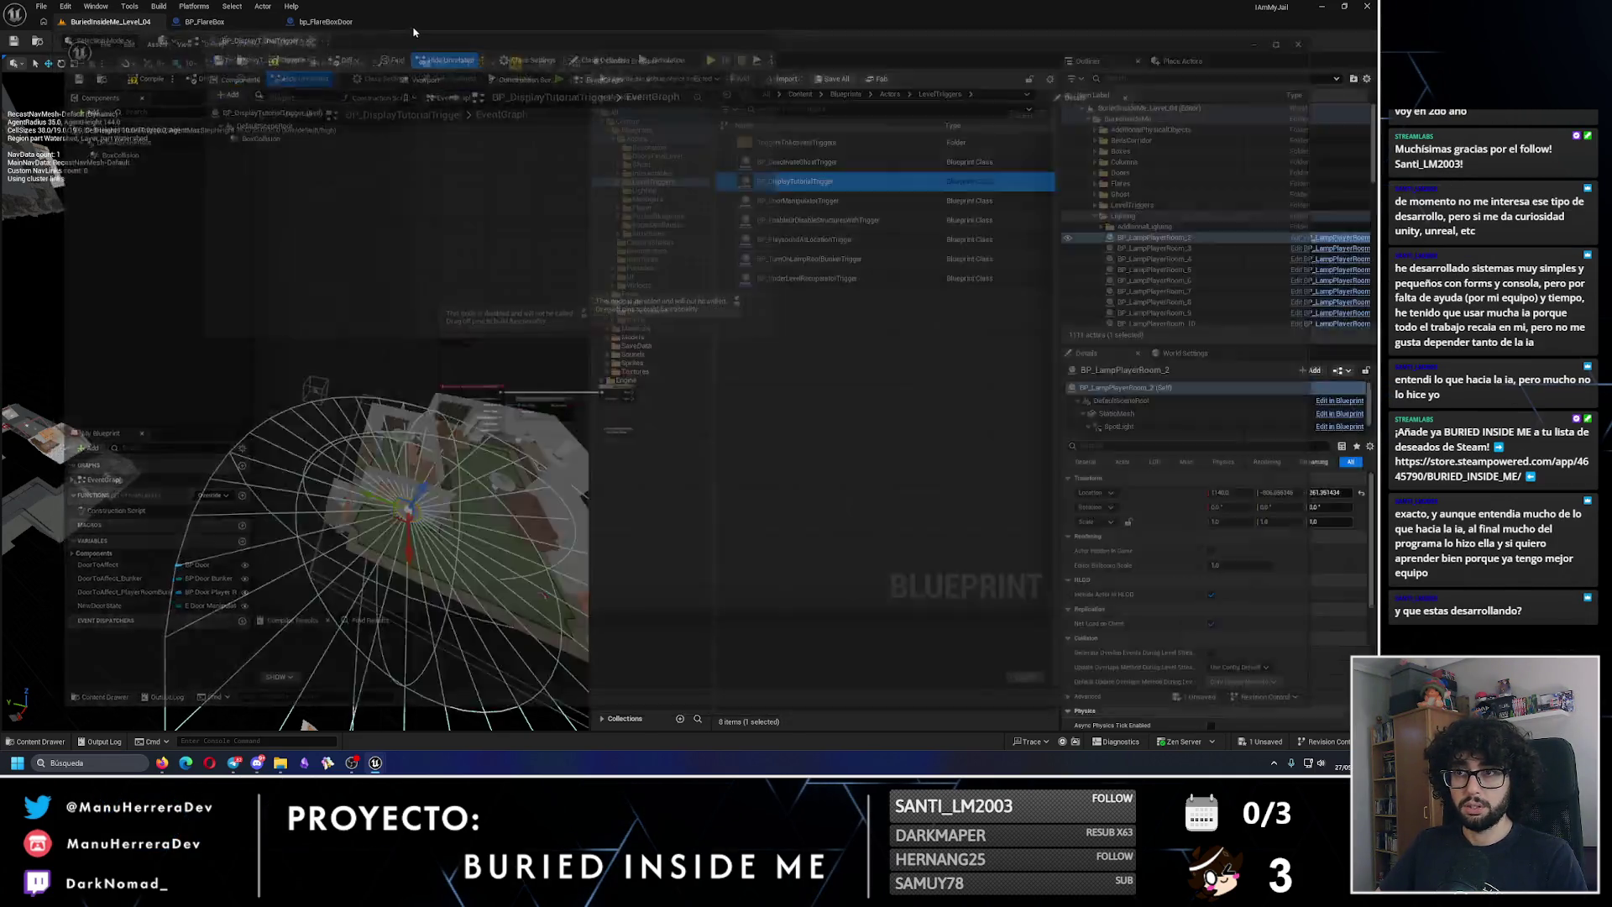
pyautogui.scroll(5, 614, 434)
pyautogui.moveTo(614, 435); pyautogui.dragTo(697, 390)
pyautogui.click(649, 414)
pyautogui.press('Delete')
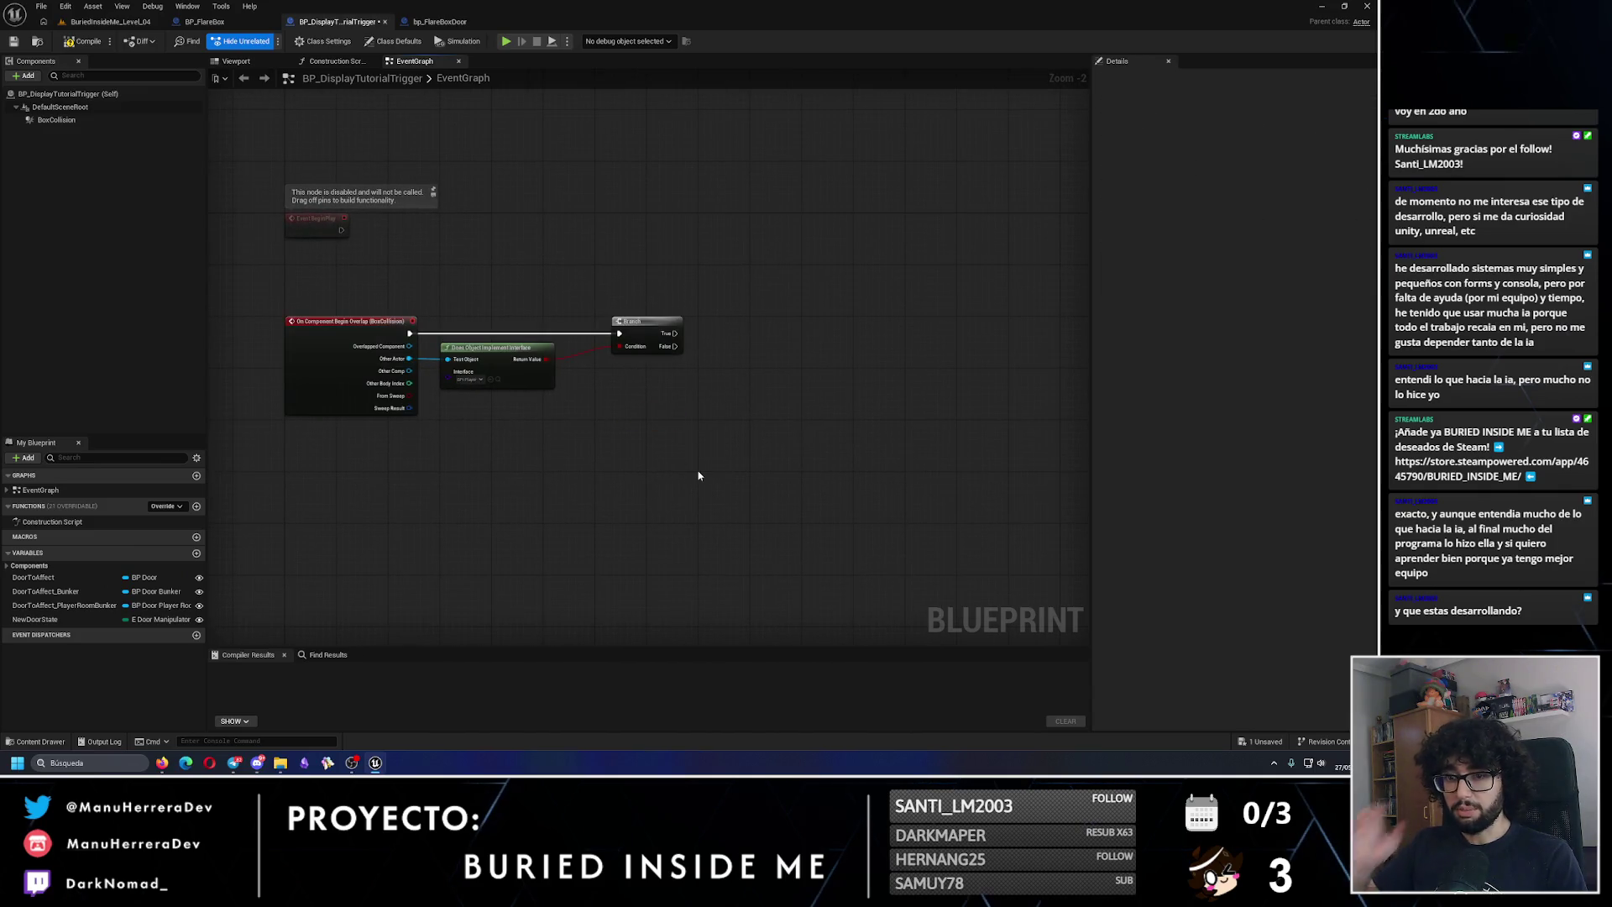
# Step: Remove the NewDoorState and DoorToAffect variables, then compile the Blueprint
pyautogui.click(29, 620)
pyautogui.click(39, 592)
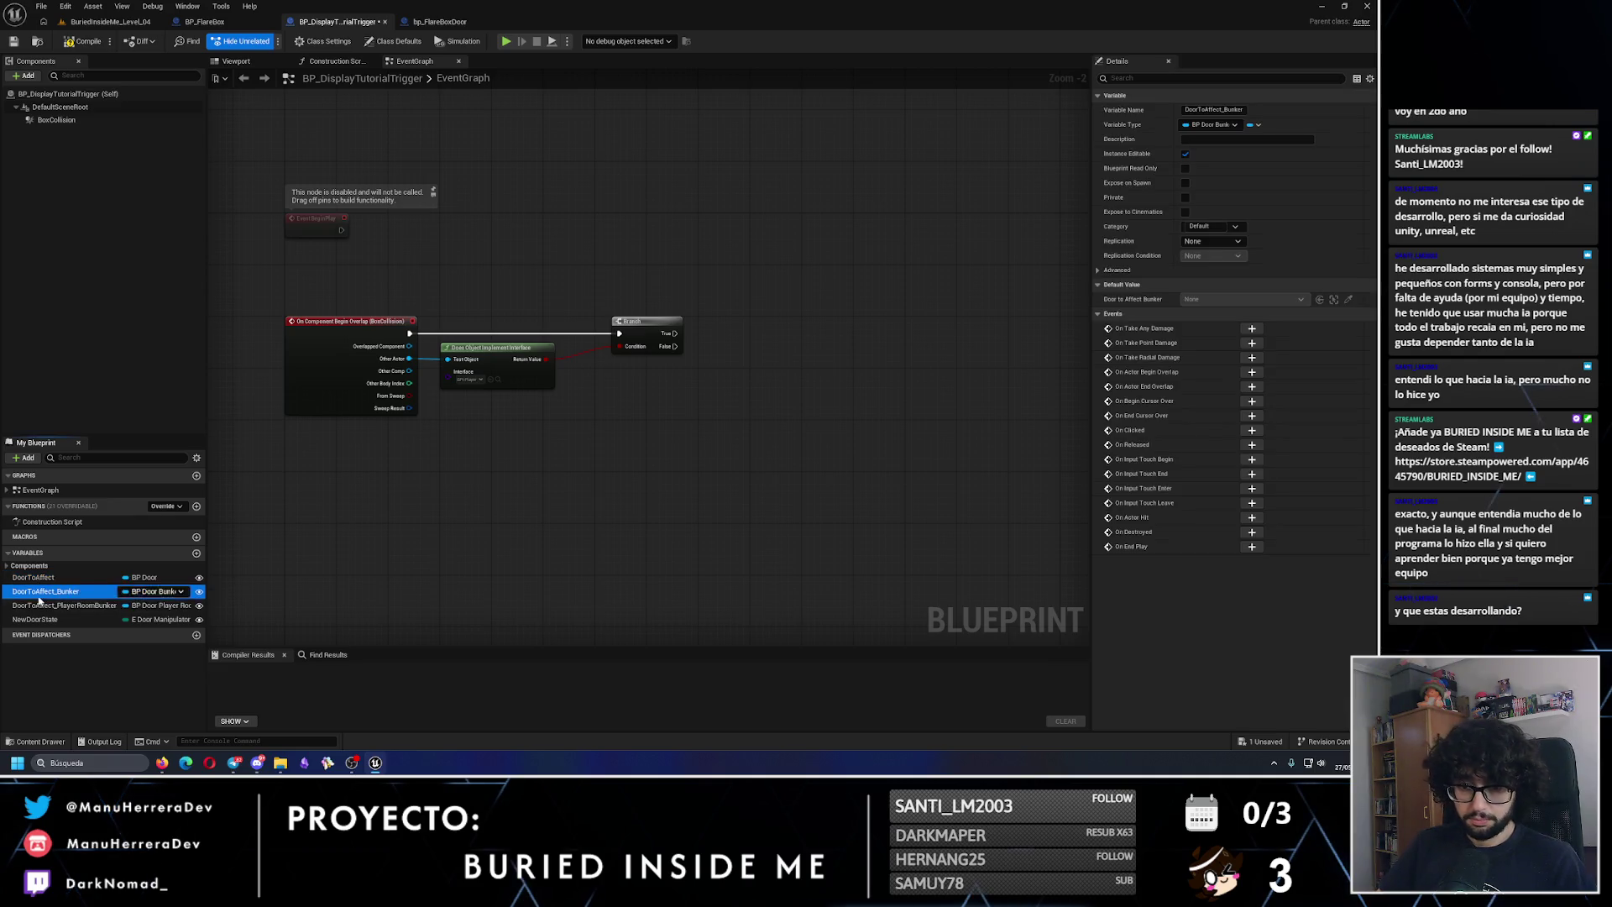
pyautogui.press('Delete')
pyautogui.click(38, 606)
pyautogui.press('Delete')
pyautogui.click(56, 625)
pyautogui.press('Delete')
pyautogui.click(55, 625)
pyautogui.press('Delete')
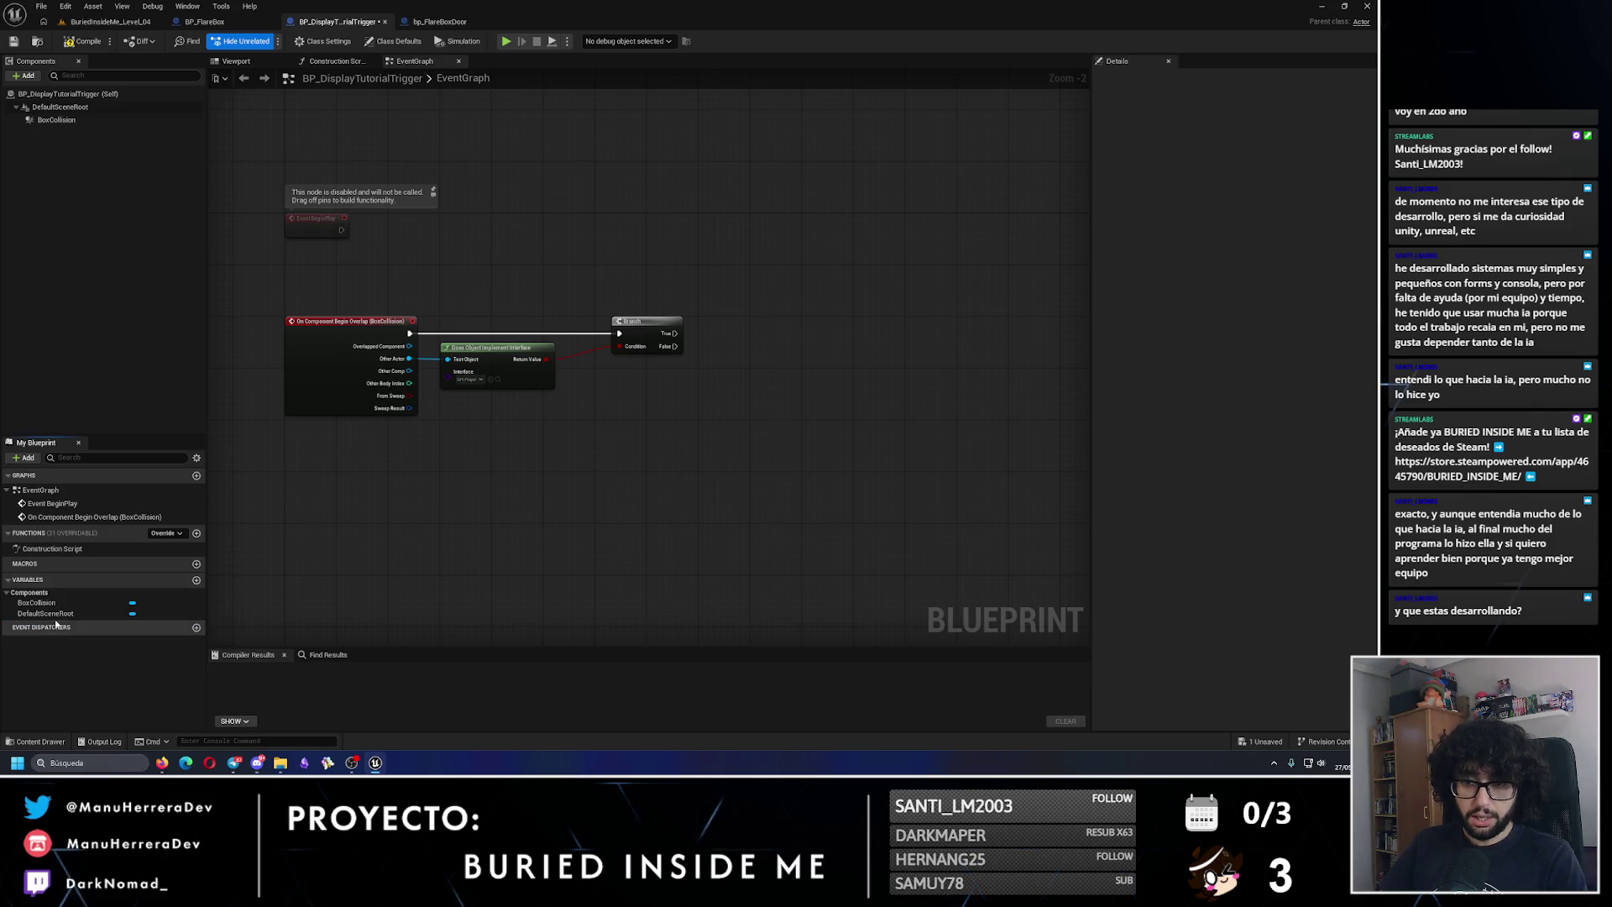
pyautogui.click(82, 41)
# Step: Add a Print String node off Branch True with the text DISPLAY
pyautogui.moveTo(495, 257); pyautogui.dragTo(438, 258)
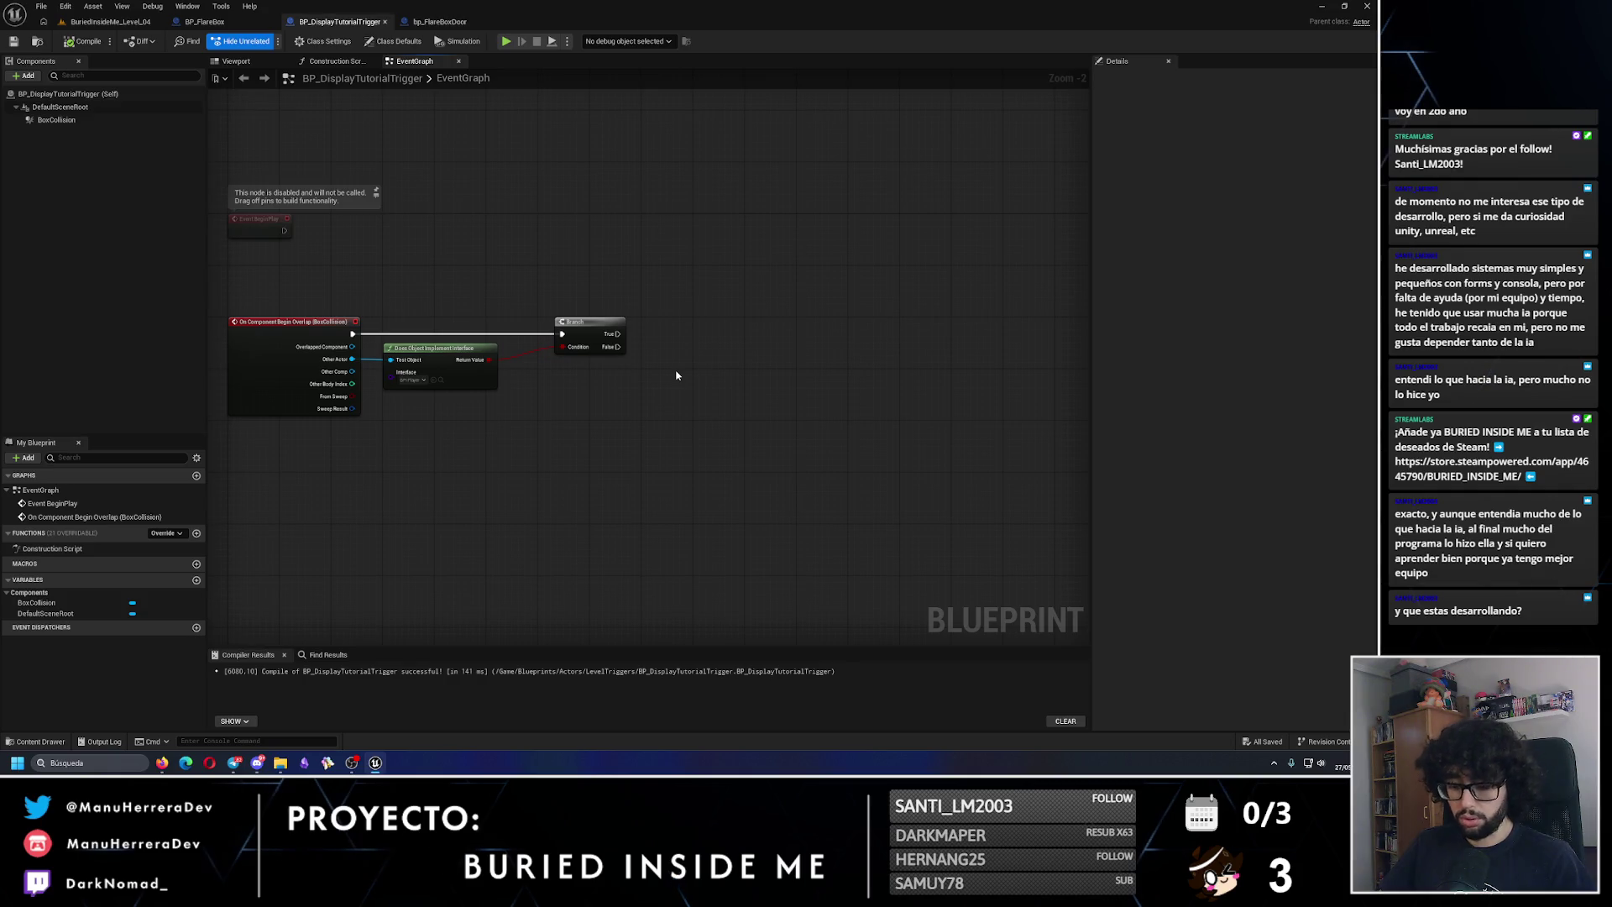
pyautogui.moveTo(618, 333); pyautogui.dragTo(718, 336)
pyautogui.write('print')
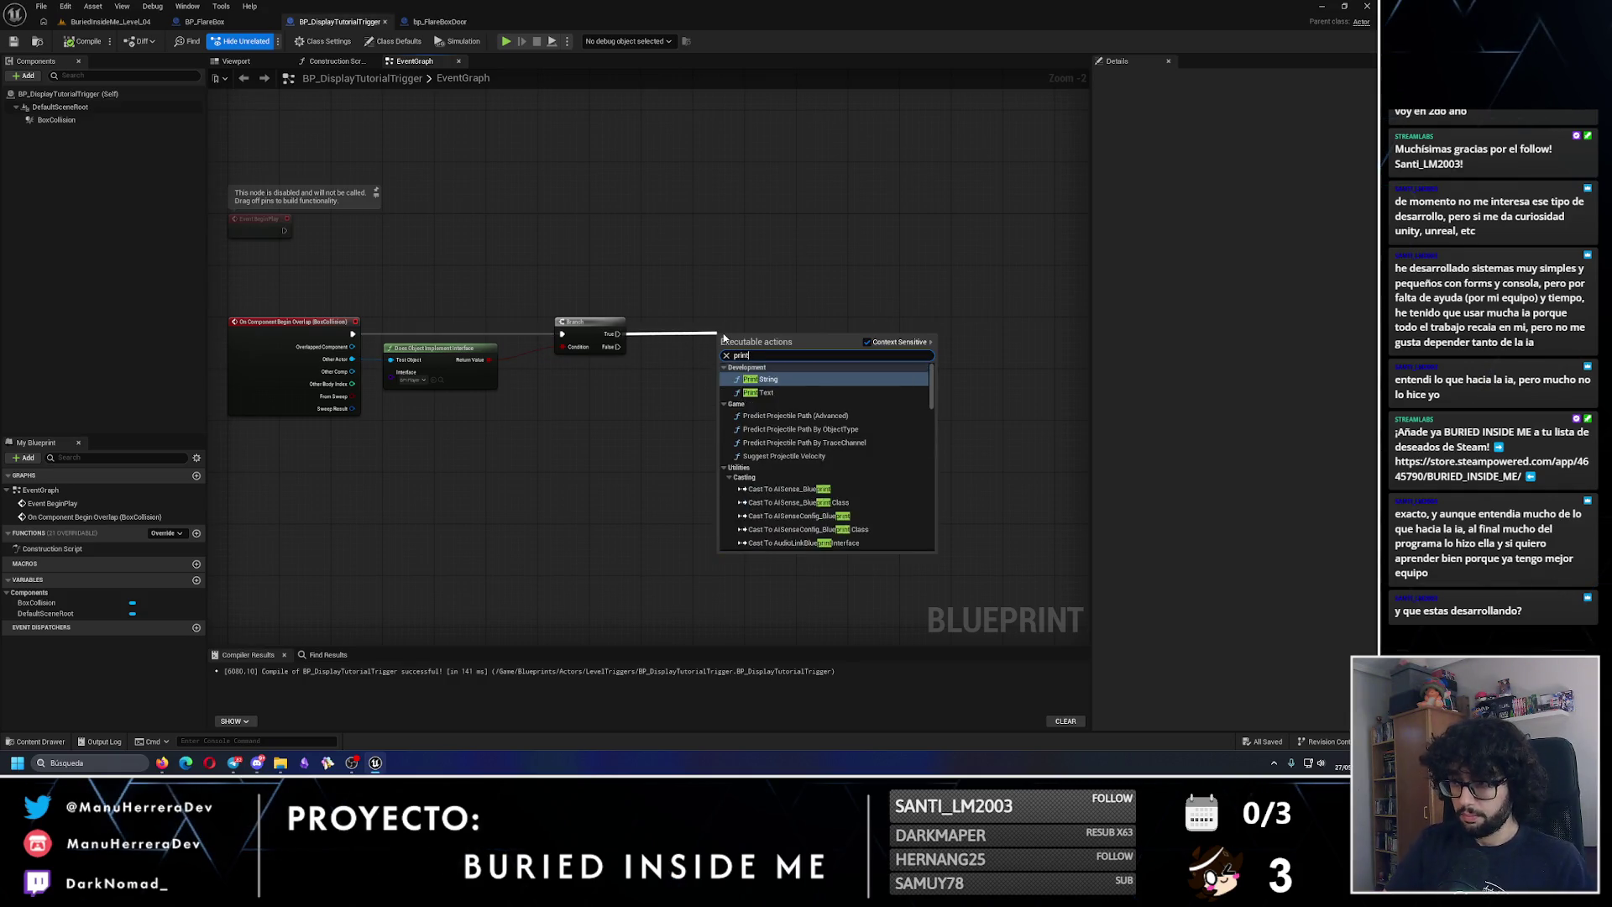
pyautogui.press('Return')
pyautogui.scroll(3, 723, 334)
pyautogui.click(756, 368)
pyautogui.write('DIS')
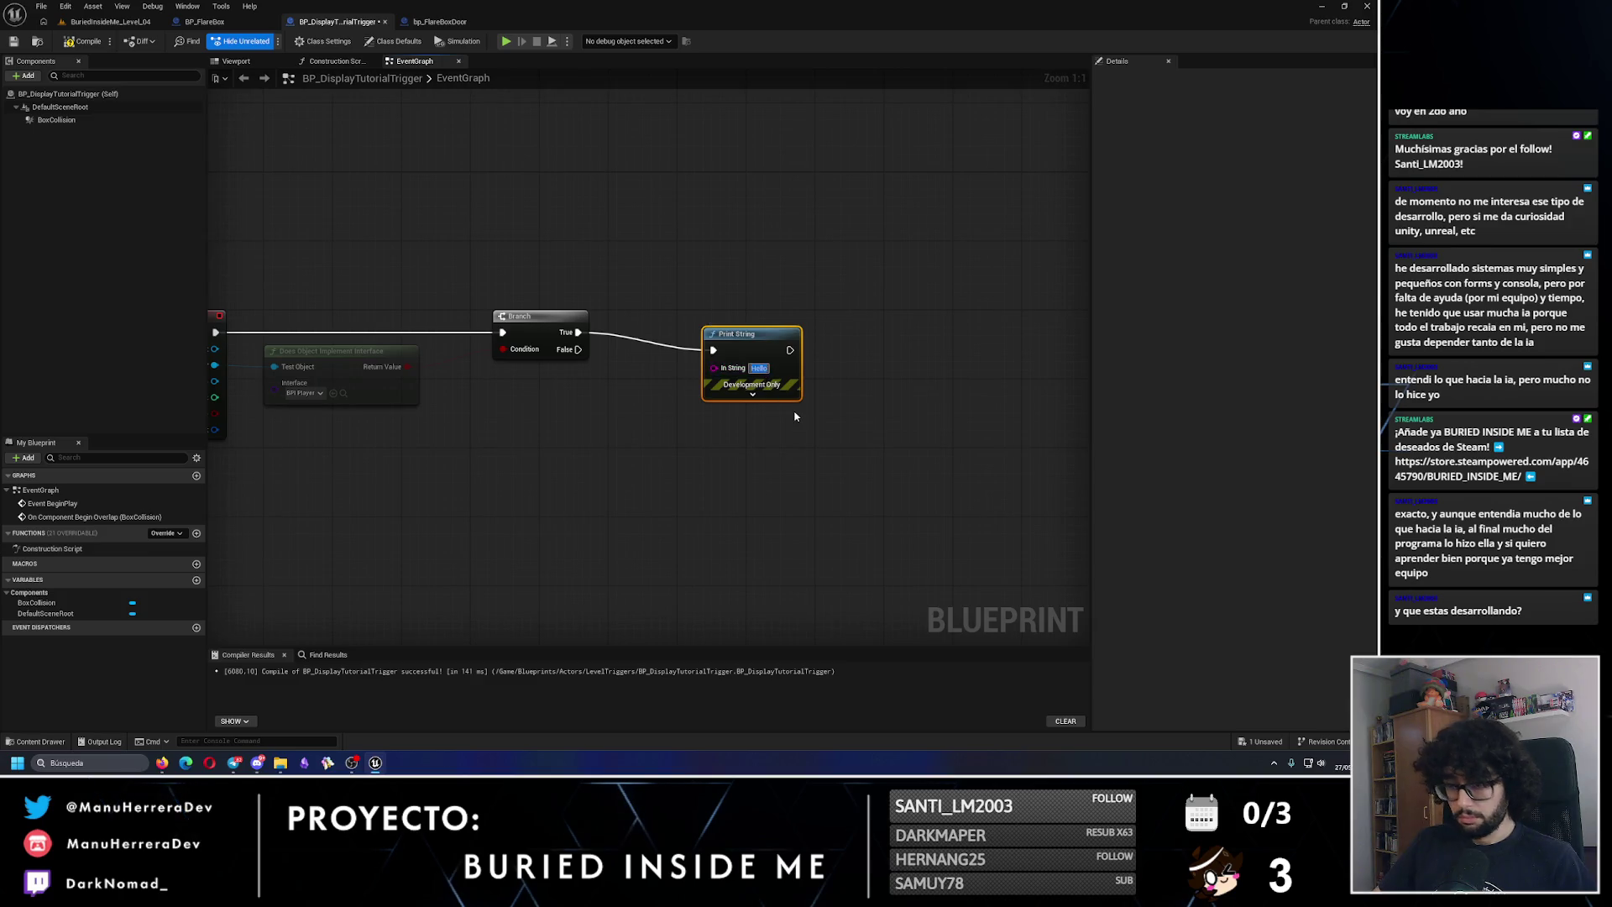
pyautogui.write('PLAY')
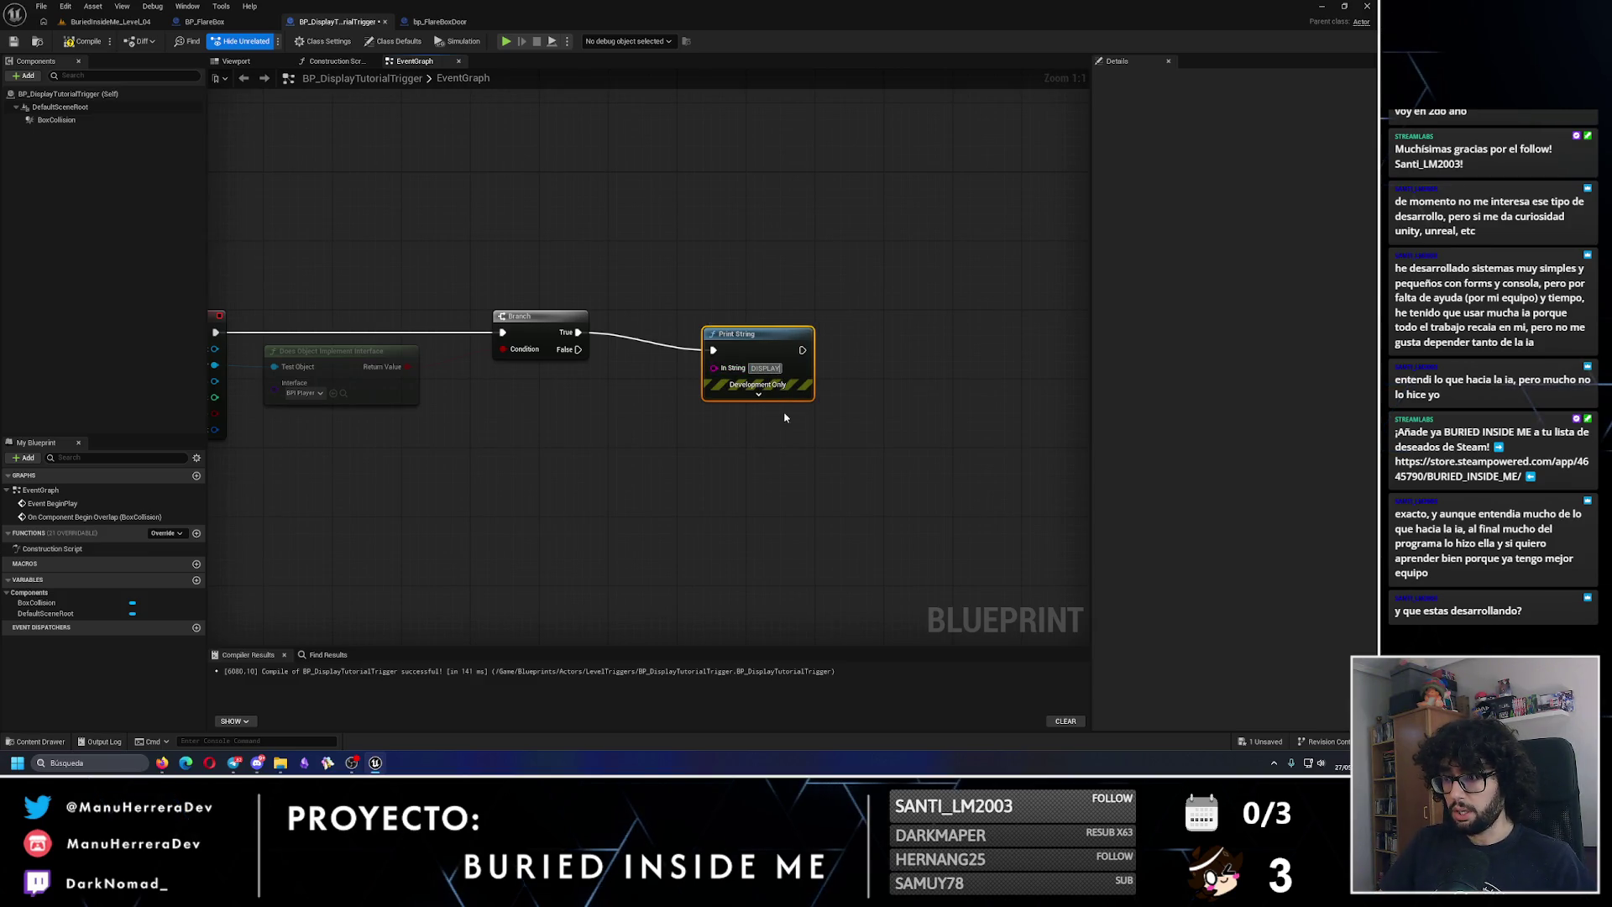
pyautogui.moveTo(763, 342); pyautogui.dragTo(762, 325)
pyautogui.click(629, 414)
# Step: Feed Print String's In String from a string Append node
pyautogui.rightClick(630, 499)
pyautogui.write('append')
pyautogui.press('Return')
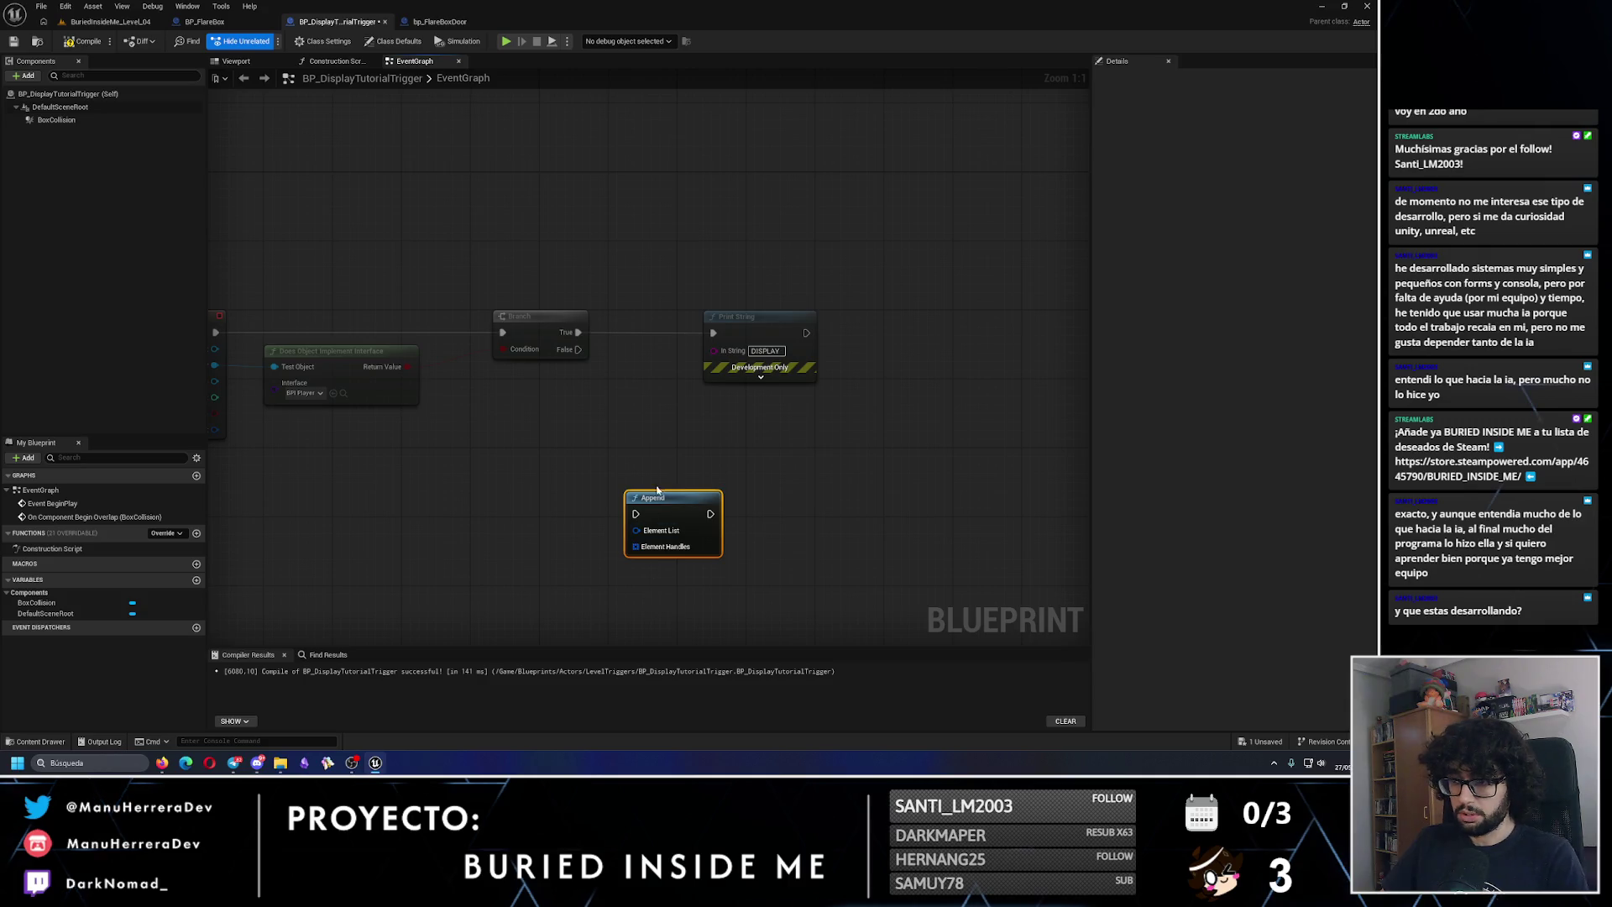
pyautogui.press('Delete')
pyautogui.moveTo(714, 351)
pyautogui.mouseDown()
pyautogui.moveTo(540, 470)
pyautogui.moveTo(529, 495)
pyautogui.mouseUp()
pyautogui.write('append')
pyautogui.press('Return')
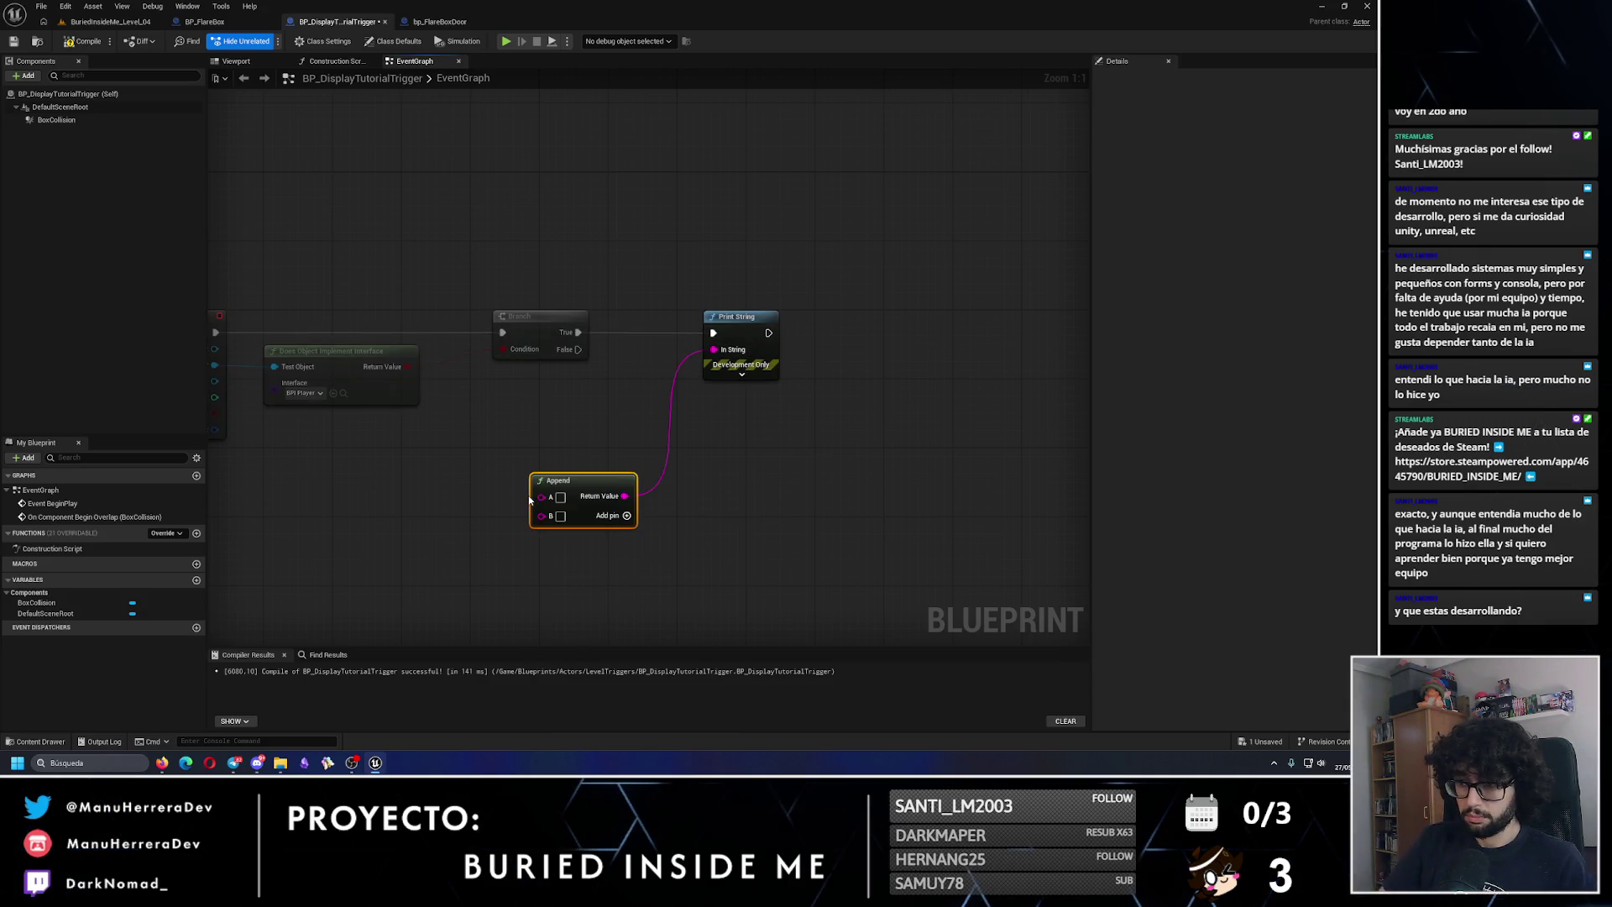
pyautogui.click(196, 579)
pyautogui.hotkey('ctrl', 'z')
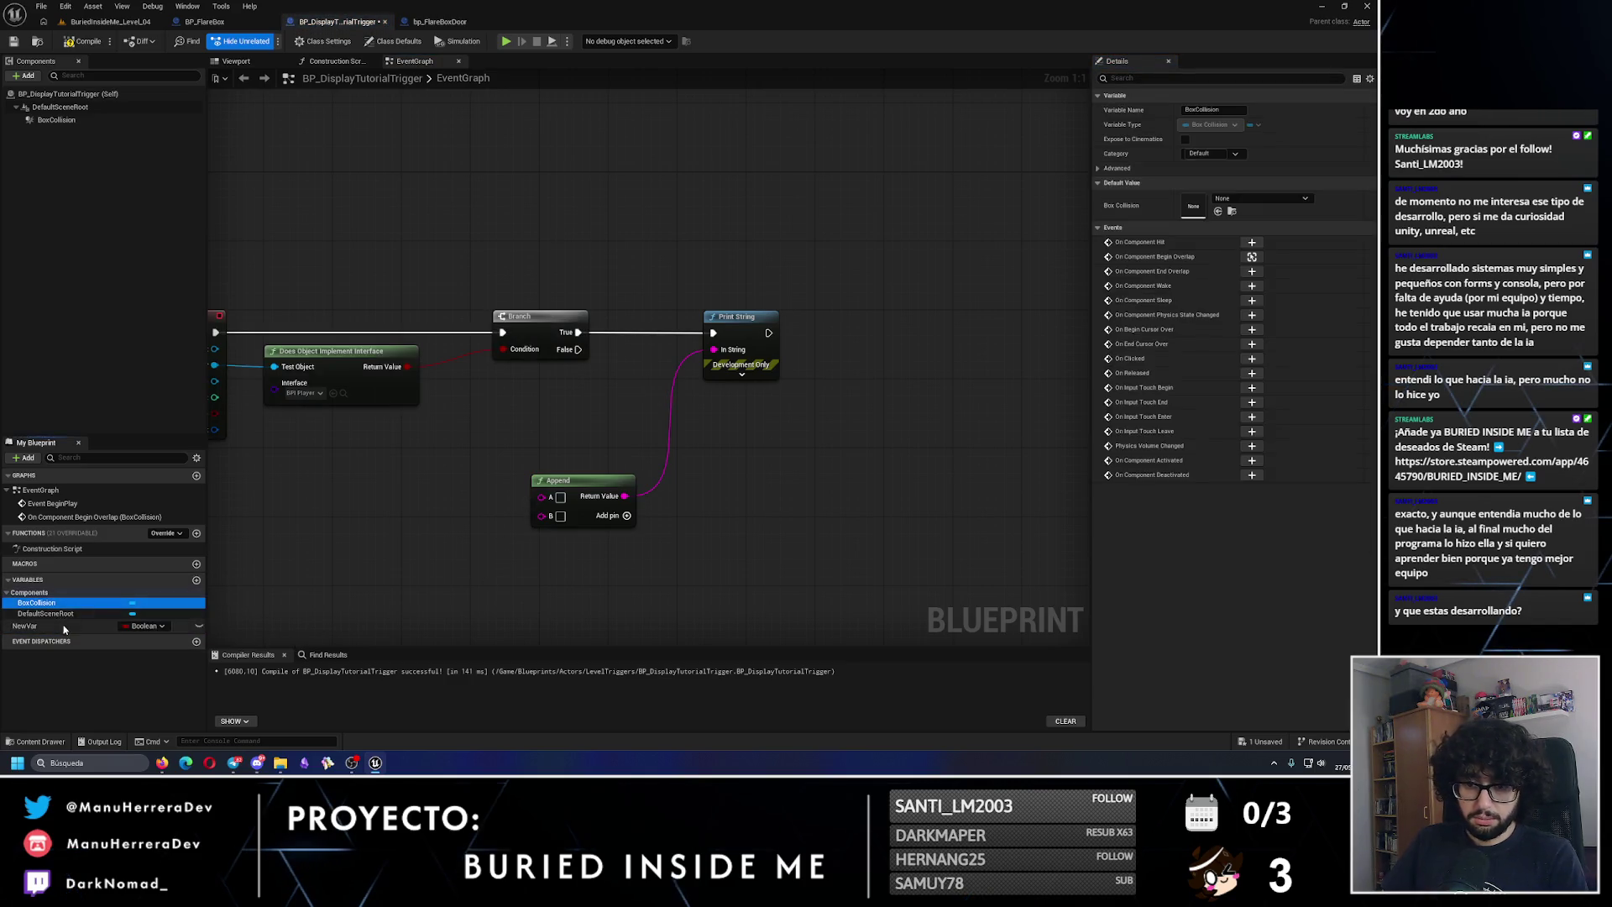
# Step: Promote Append's pin A to a string variable named TutorialText
pyautogui.rightClick(541, 504)
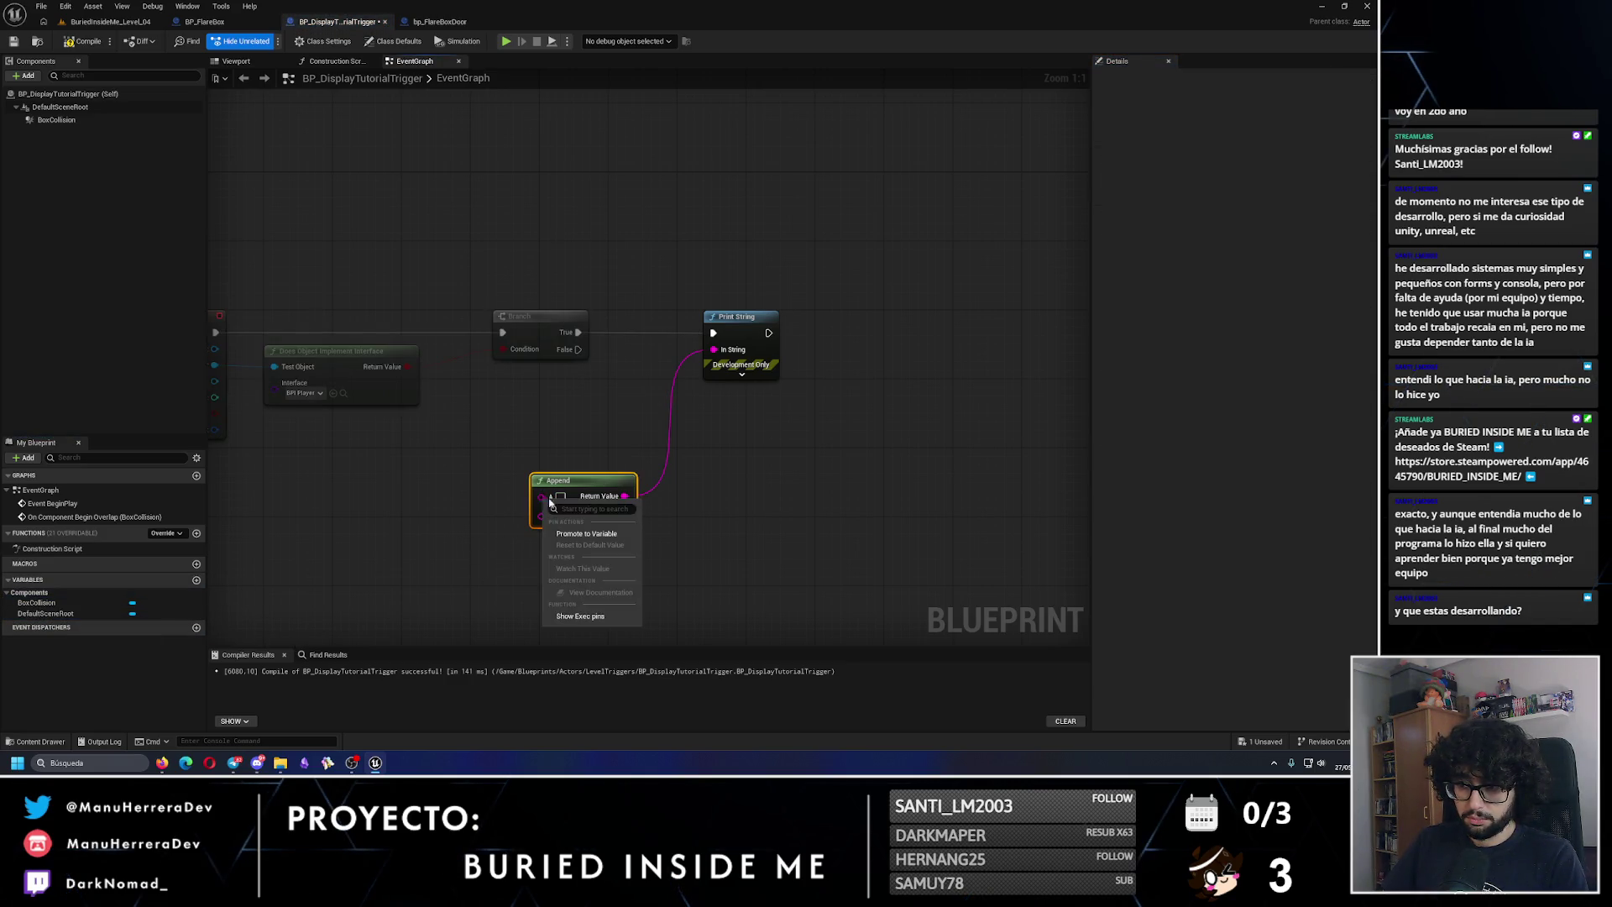
pyautogui.click(587, 538)
pyautogui.moveTo(475, 477); pyautogui.dragTo(492, 486)
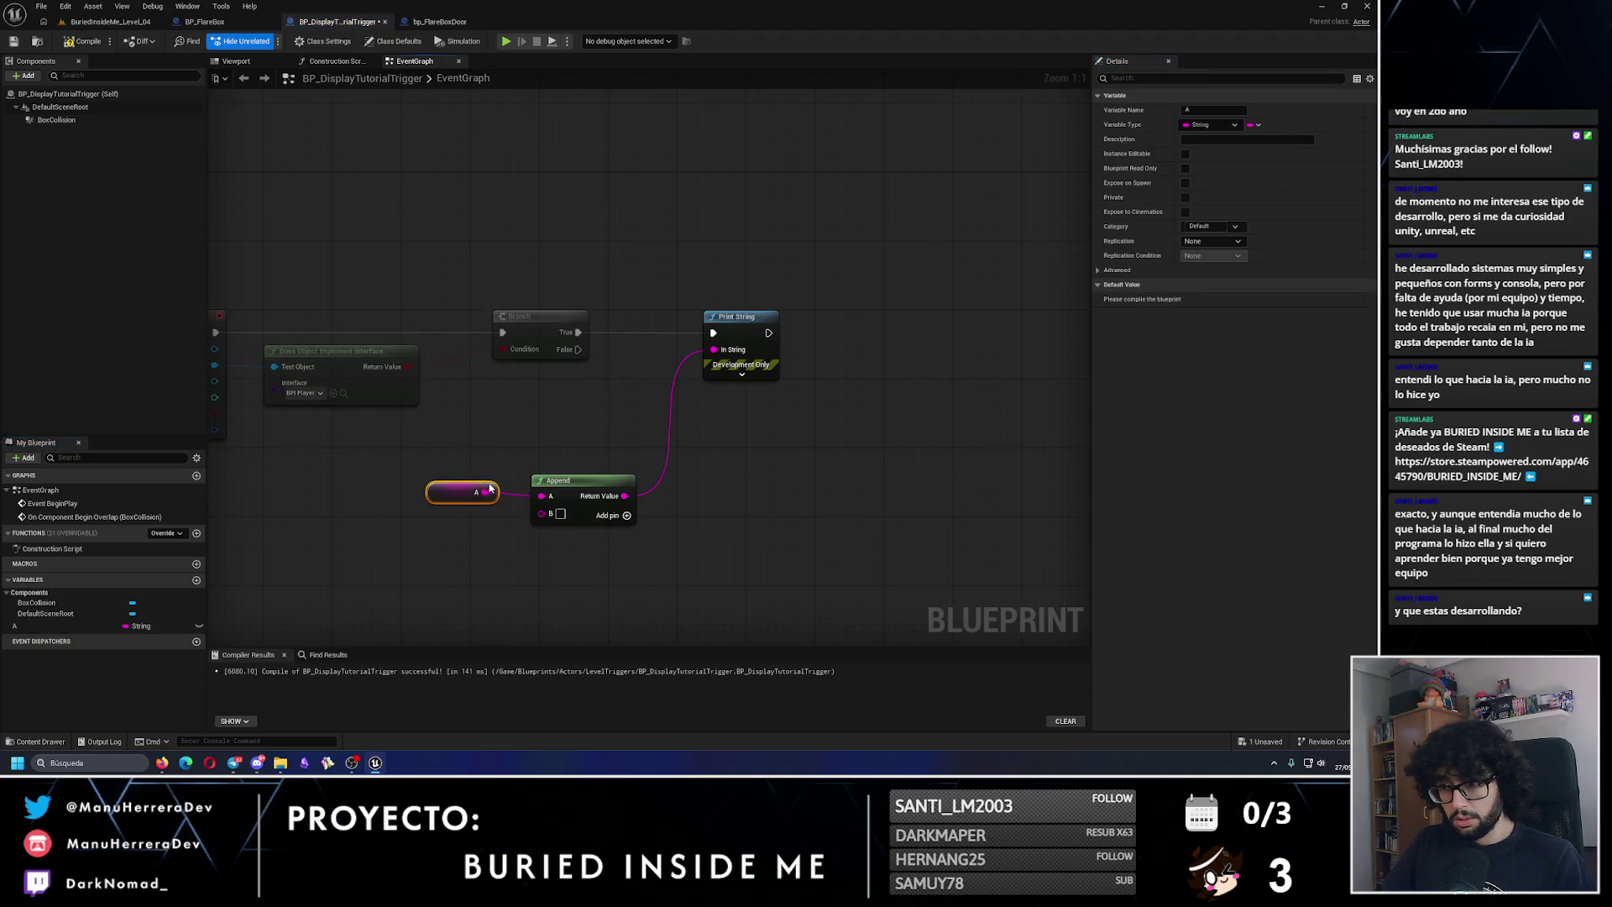
pyautogui.click(683, 591)
pyautogui.doubleClick(80, 625)
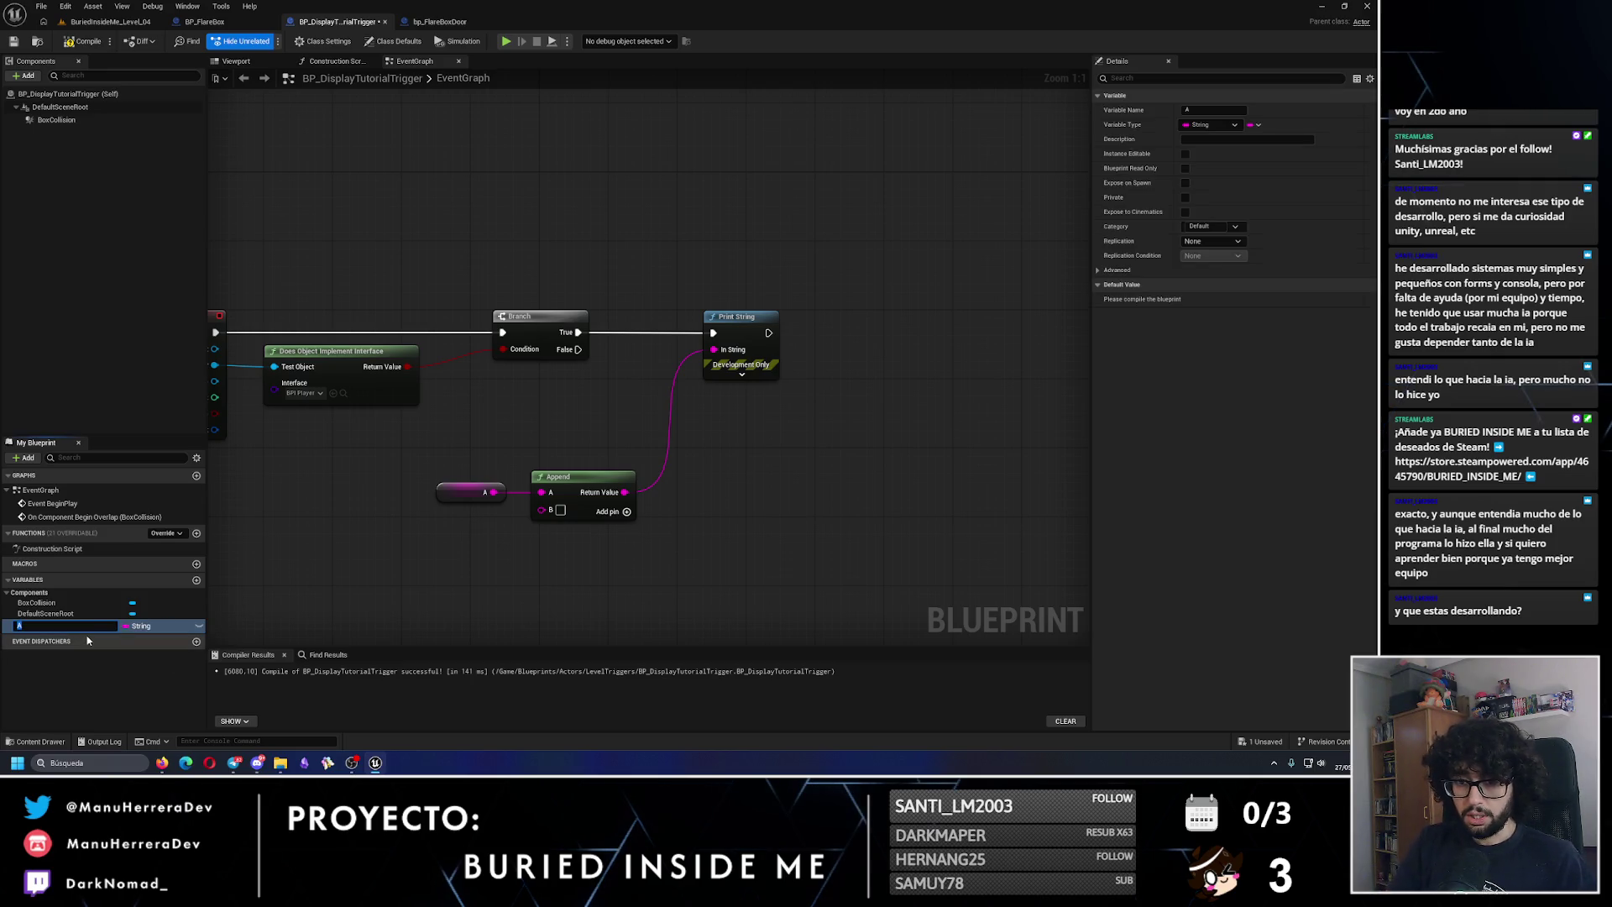
pyautogui.write('TutorialText')
pyautogui.press('Return')
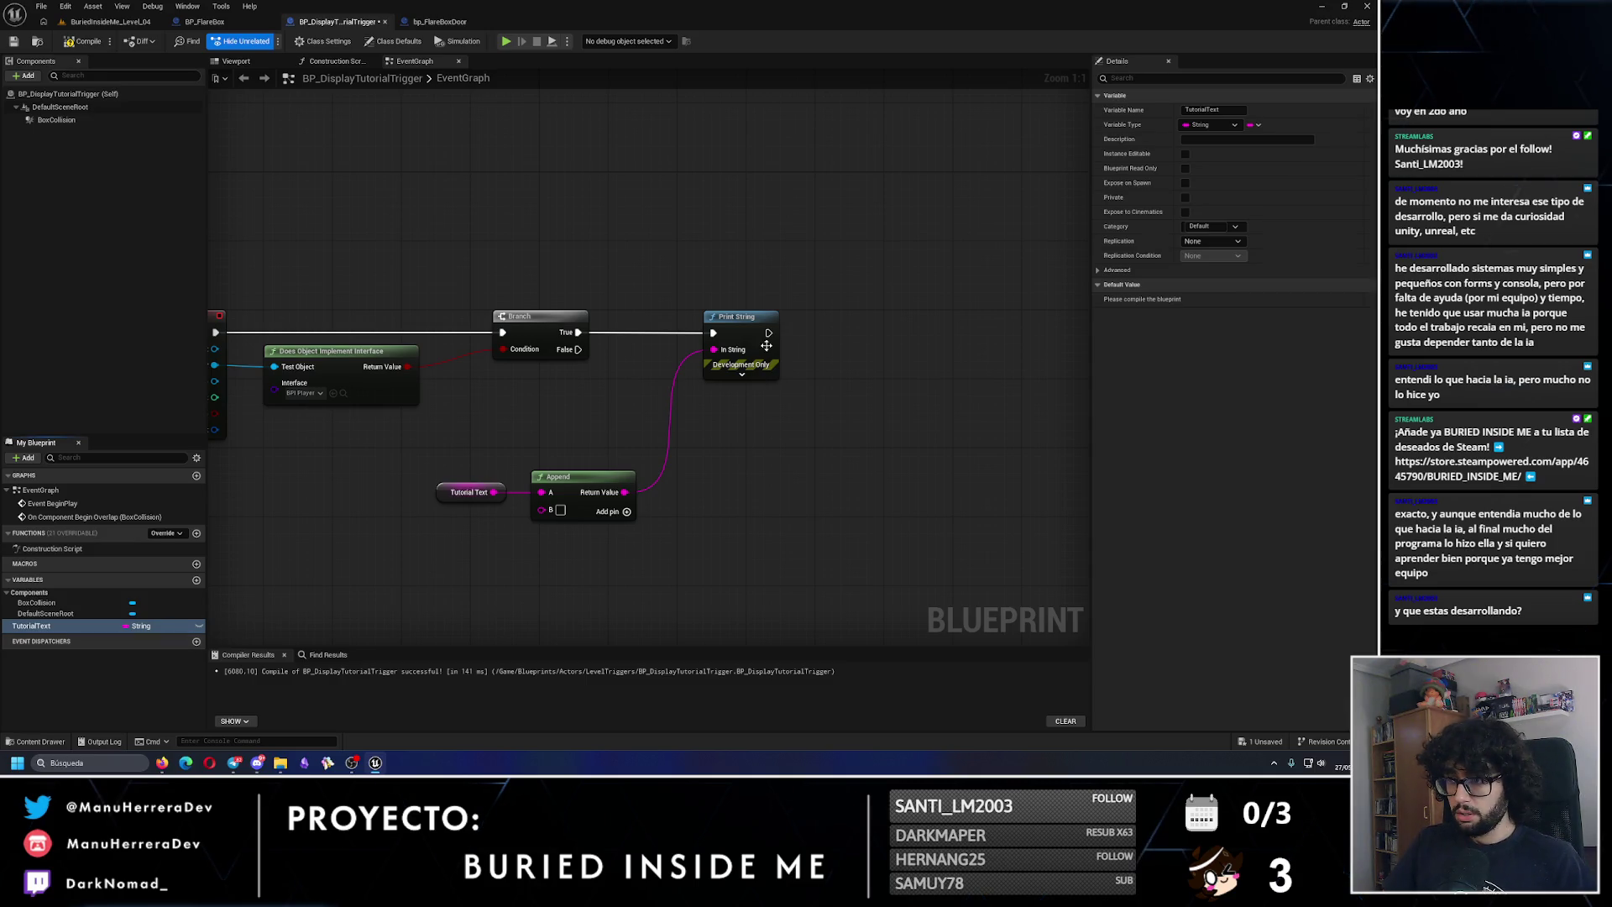
# Step: Add a TODO comment to the graph
pyautogui.rightClick(739, 449)
pyautogui.click(728, 460)
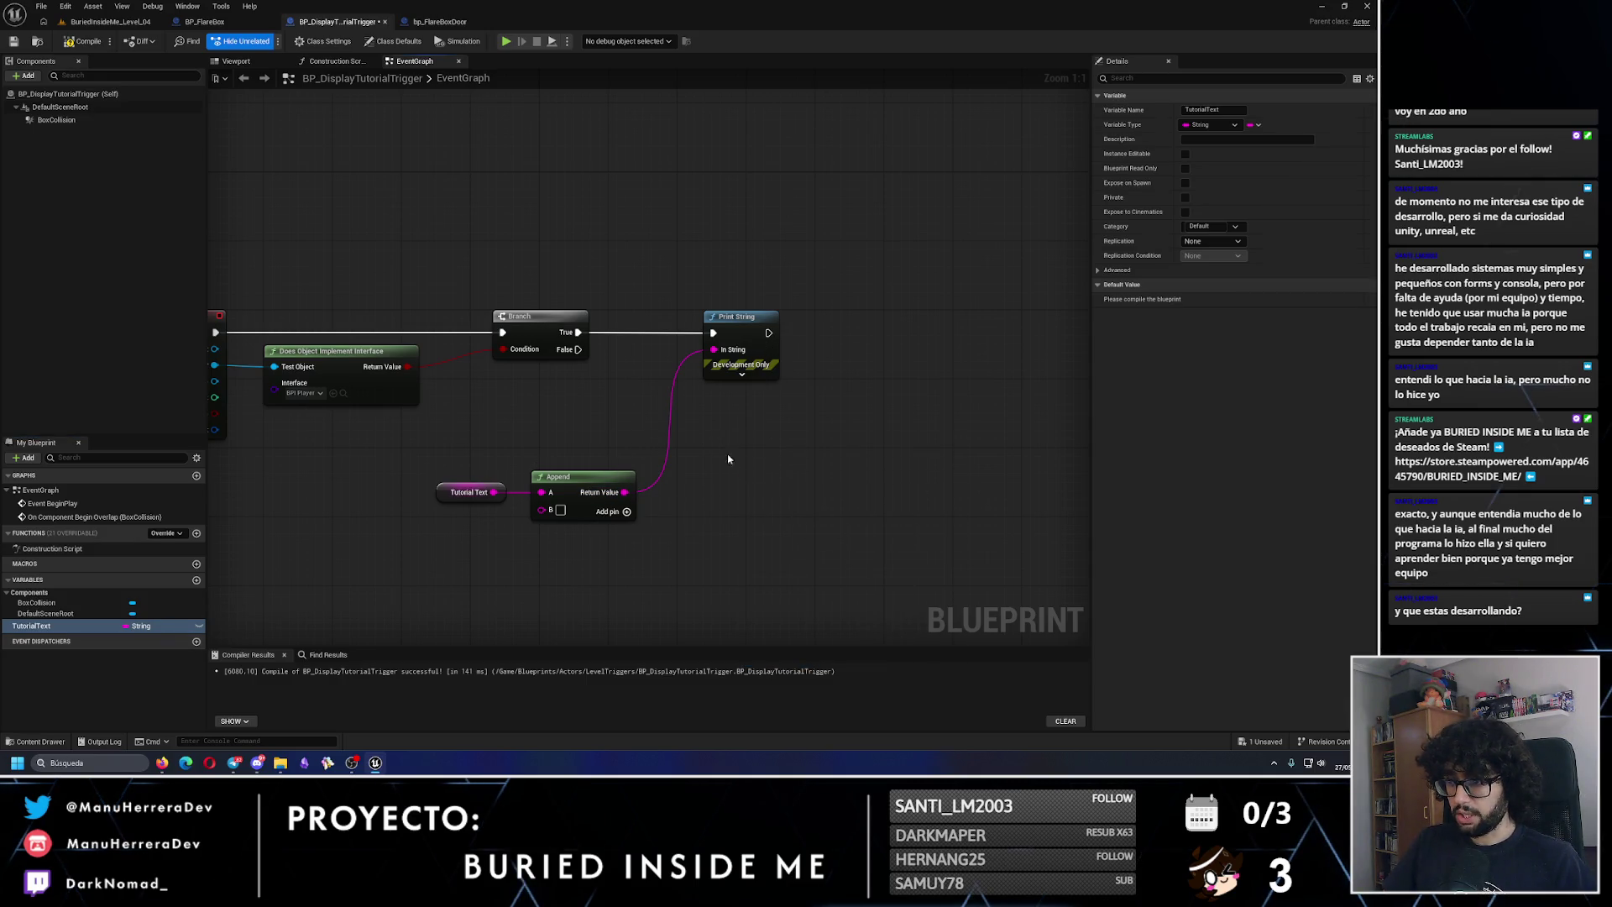
pyautogui.write('c')
pyautogui.write('TODO')
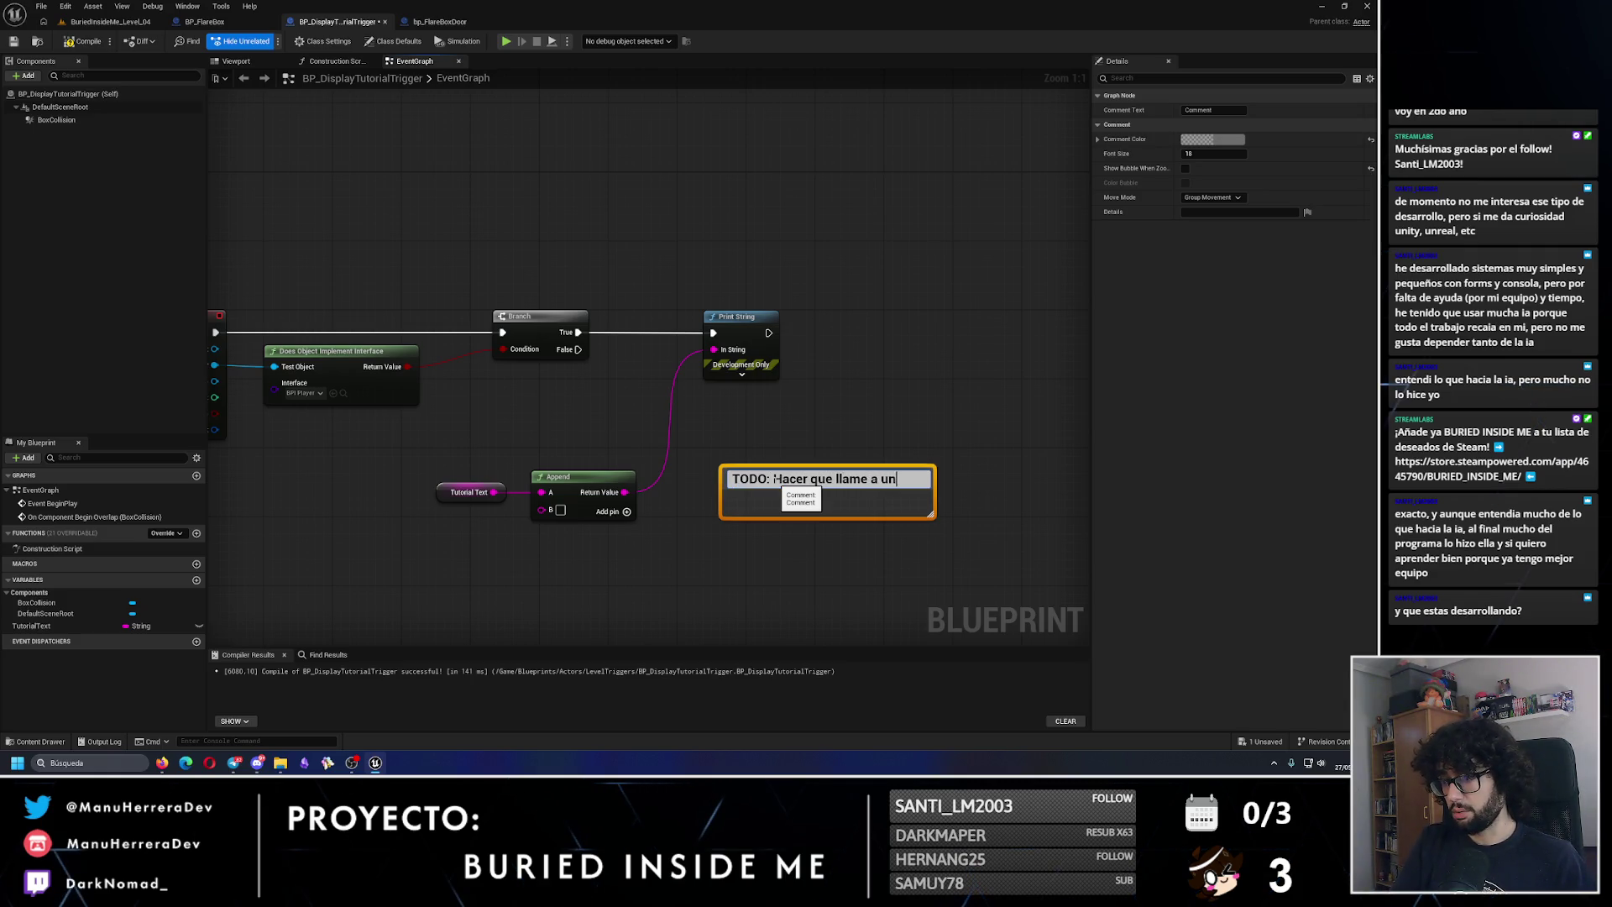
pyautogui.write('ger')
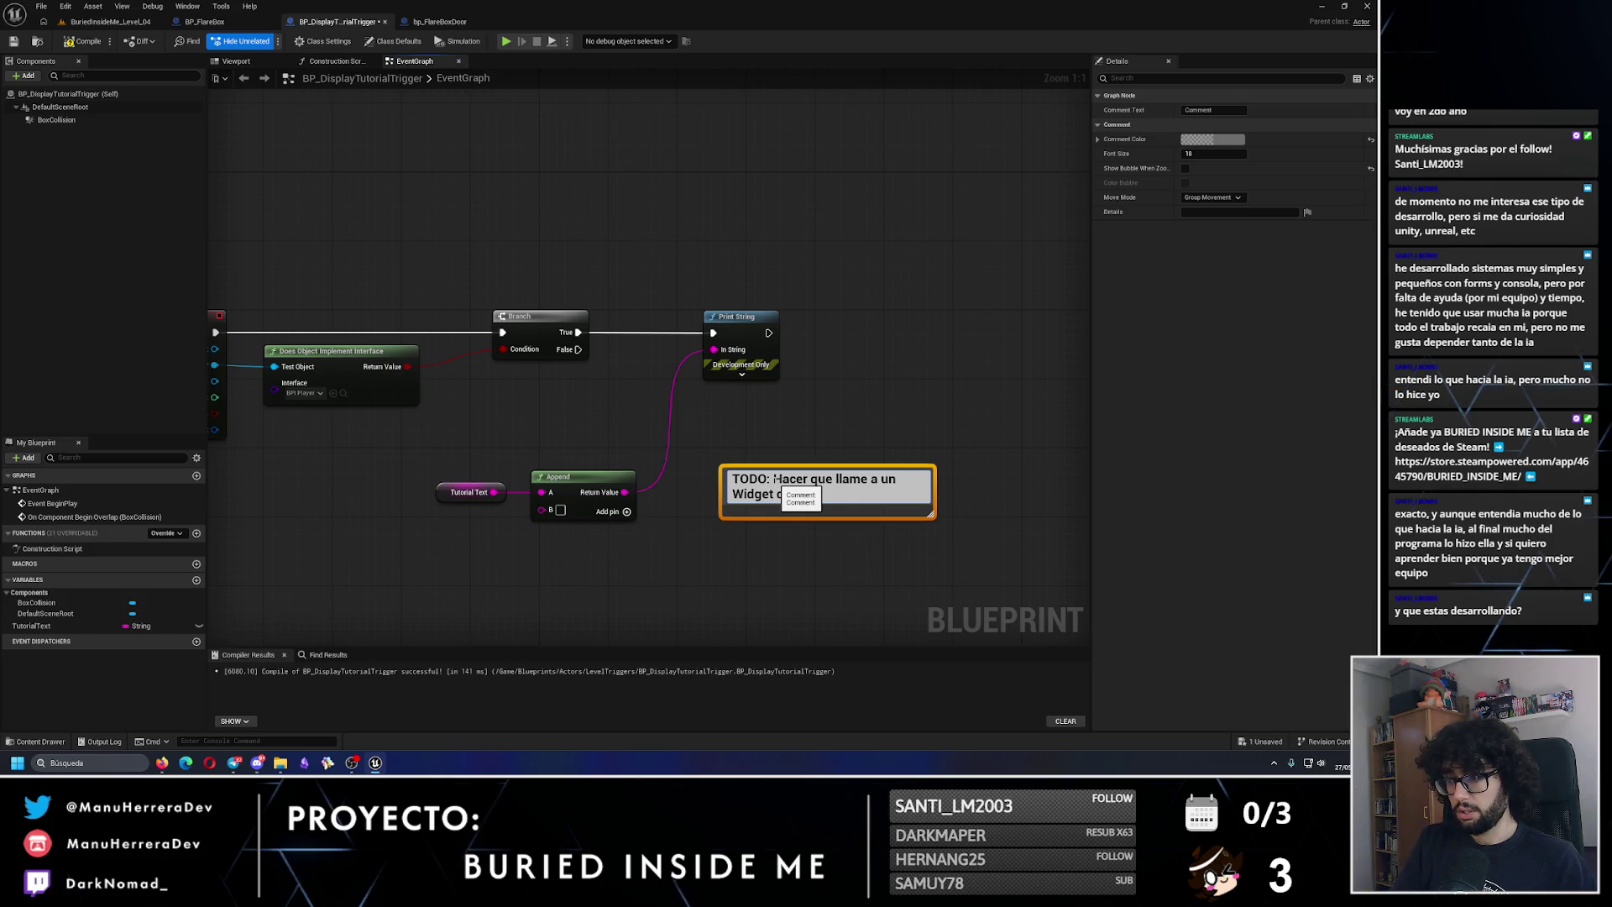
pyautogui.write('ial con una n')
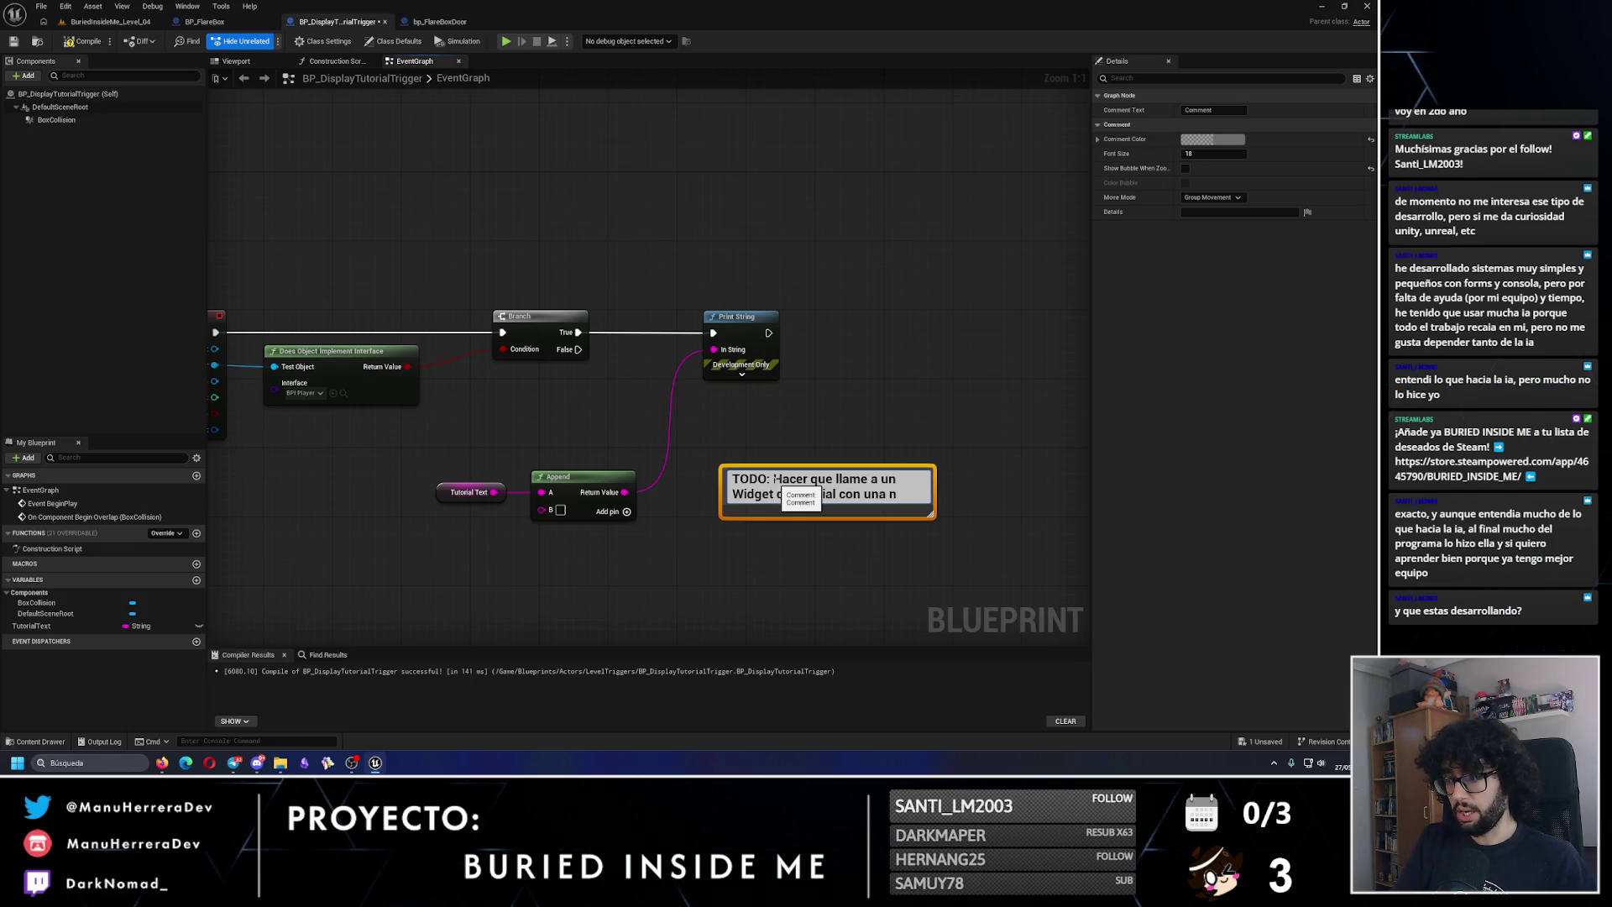
pyautogui.write('mación para que haga esto precisamente')
# Step: Fit the TODO comment box to its text and colour it bright green
pyautogui.click(927, 564)
pyautogui.moveTo(1000, 532)
pyautogui.mouseDown()
pyautogui.moveTo(995, 606)
pyautogui.moveTo(975, 489)
pyautogui.moveTo(1001, 439)
pyautogui.moveTo(920, 458)
pyautogui.moveTo(896, 551)
pyautogui.moveTo(845, 605)
pyautogui.moveTo(867, 538)
pyautogui.moveTo(1114, 516)
pyautogui.mouseUp()
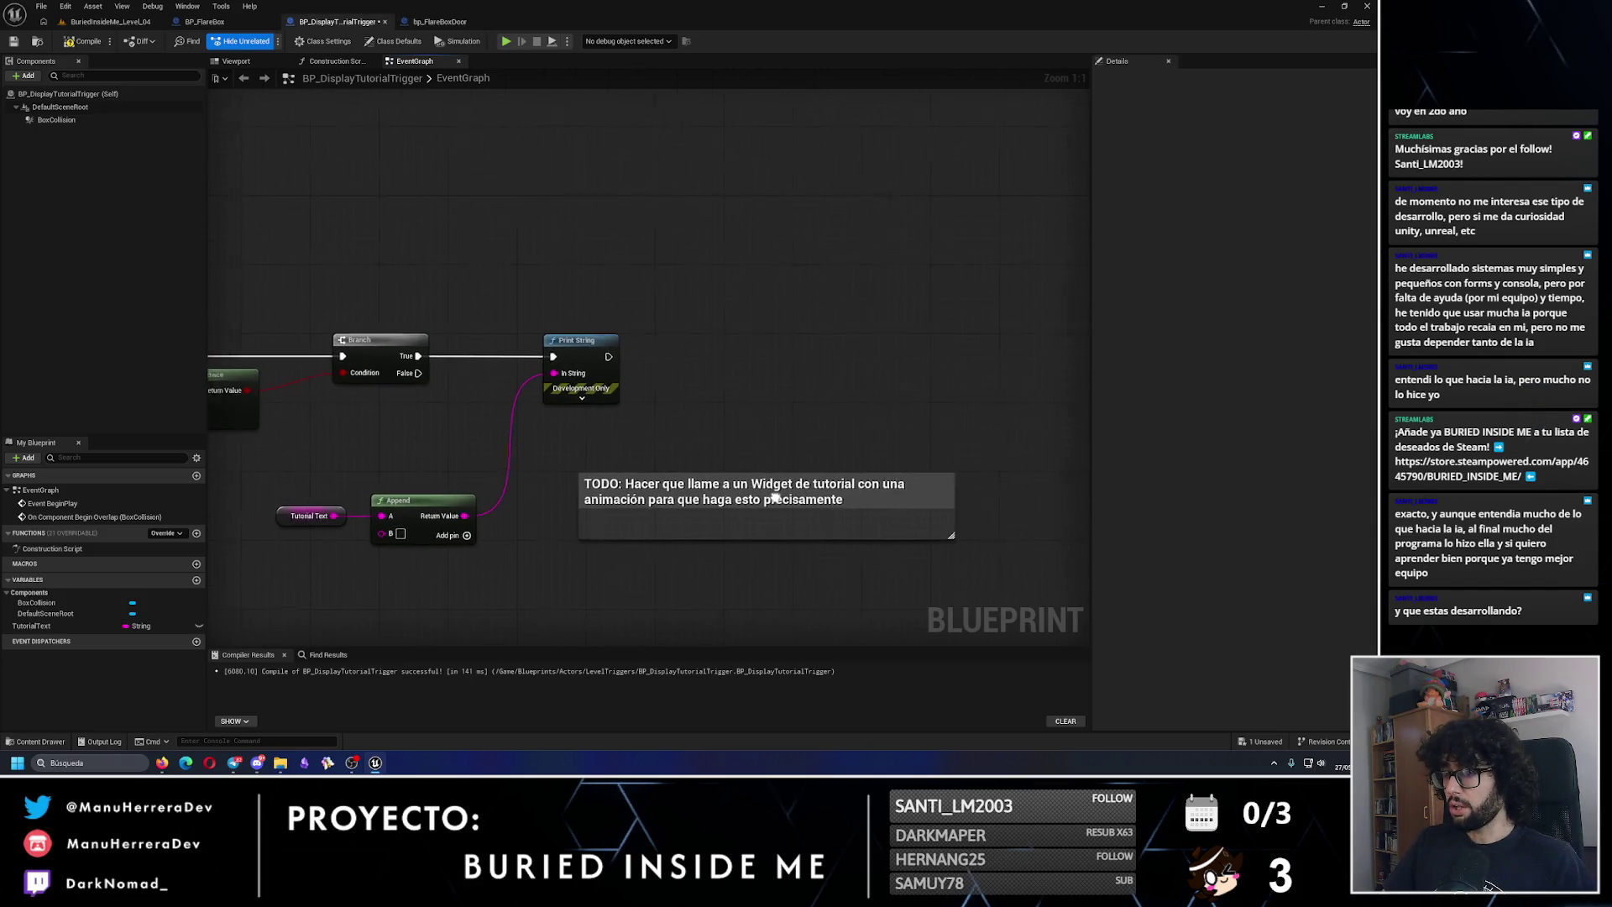
pyautogui.moveTo(790, 541); pyautogui.dragTo(801, 510)
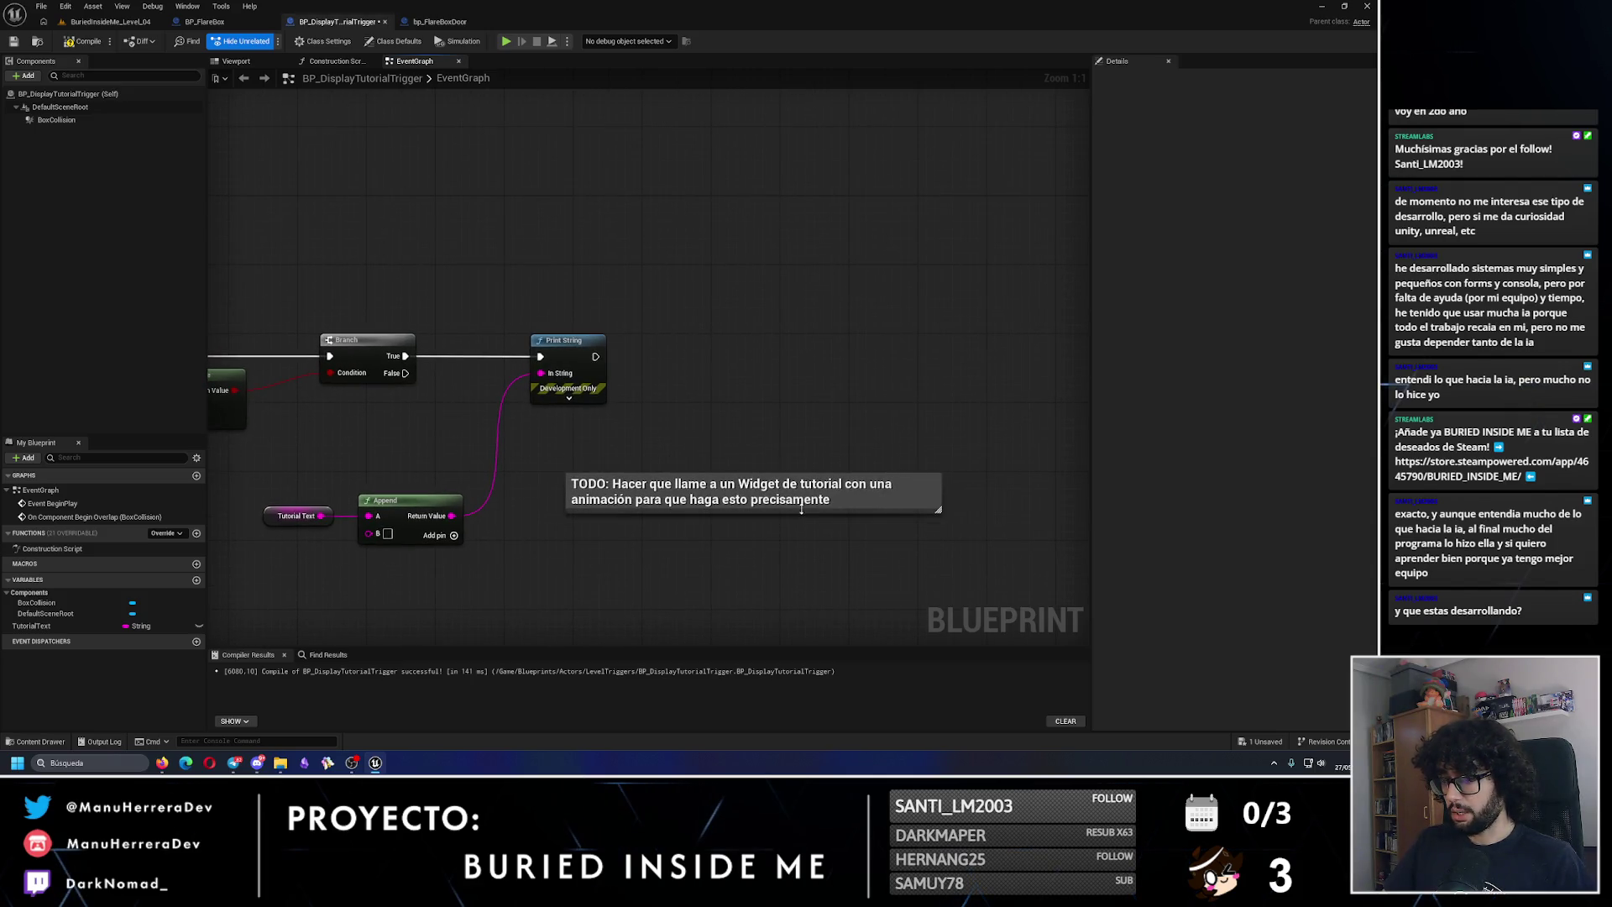
pyautogui.click(837, 483)
pyautogui.click(1212, 143)
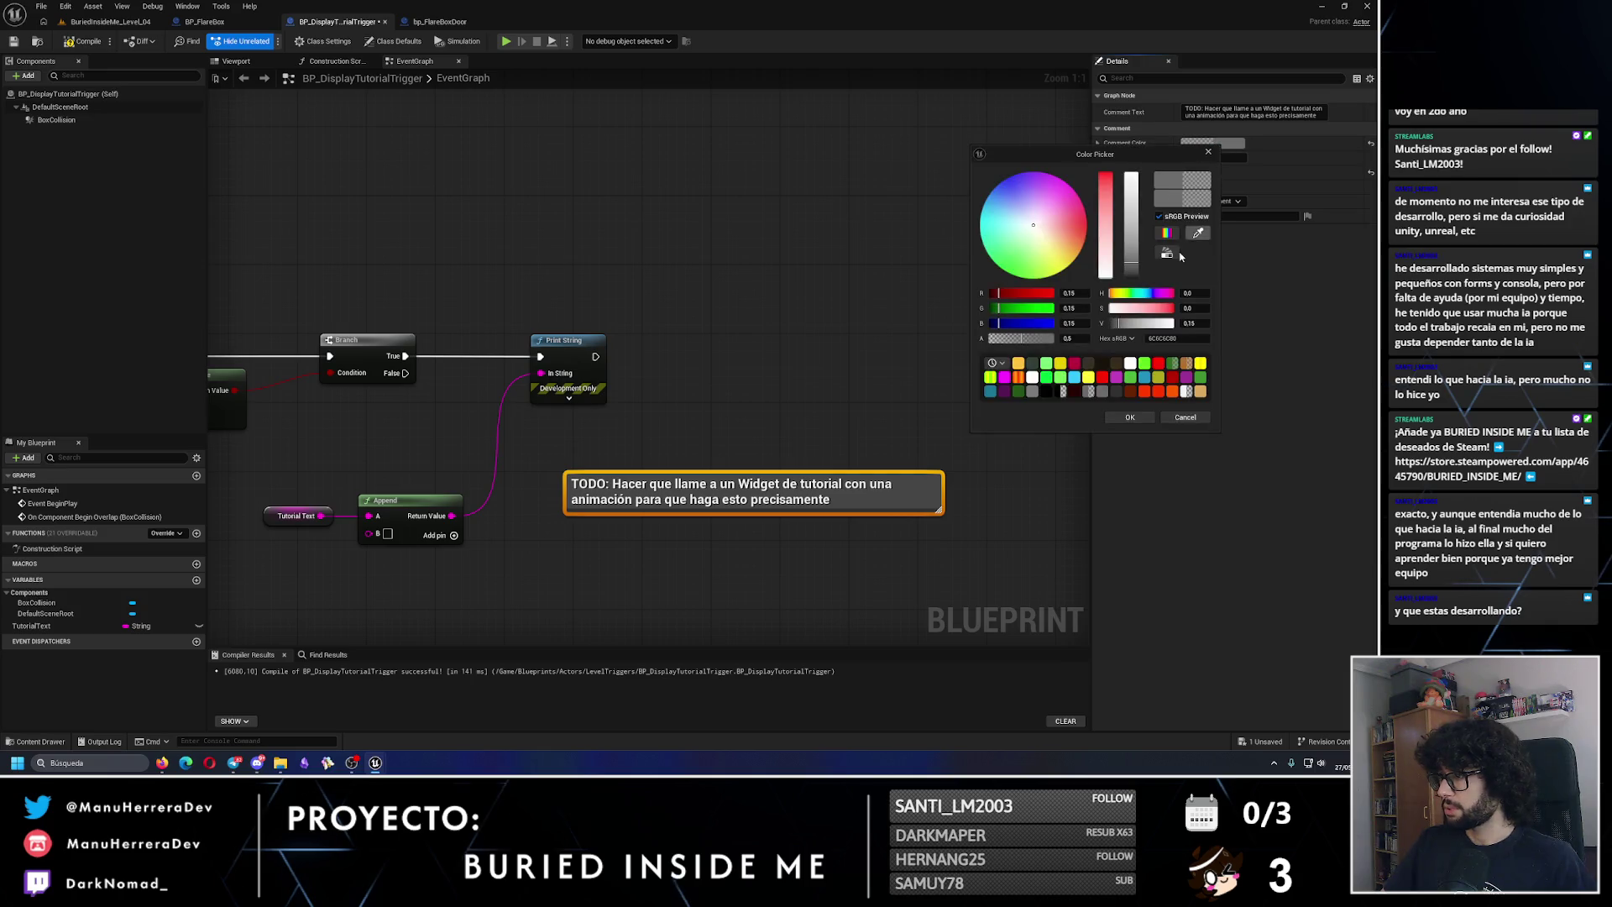
pyautogui.moveTo(1031, 273); pyautogui.dragTo(1006, 271)
pyautogui.click(1134, 209)
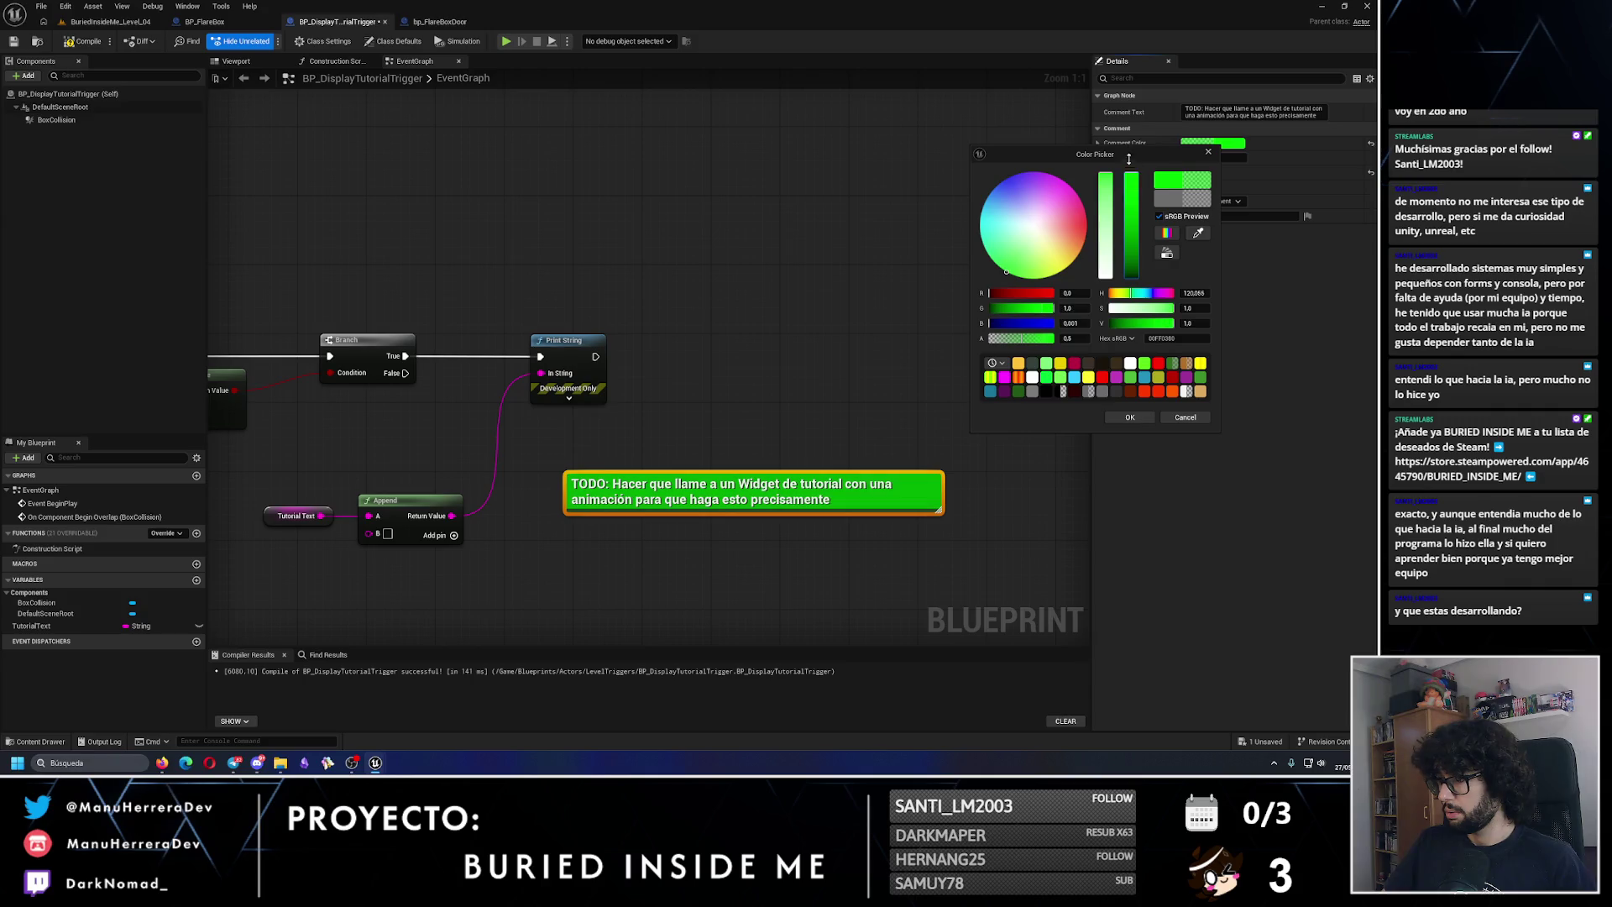
pyautogui.click(1130, 418)
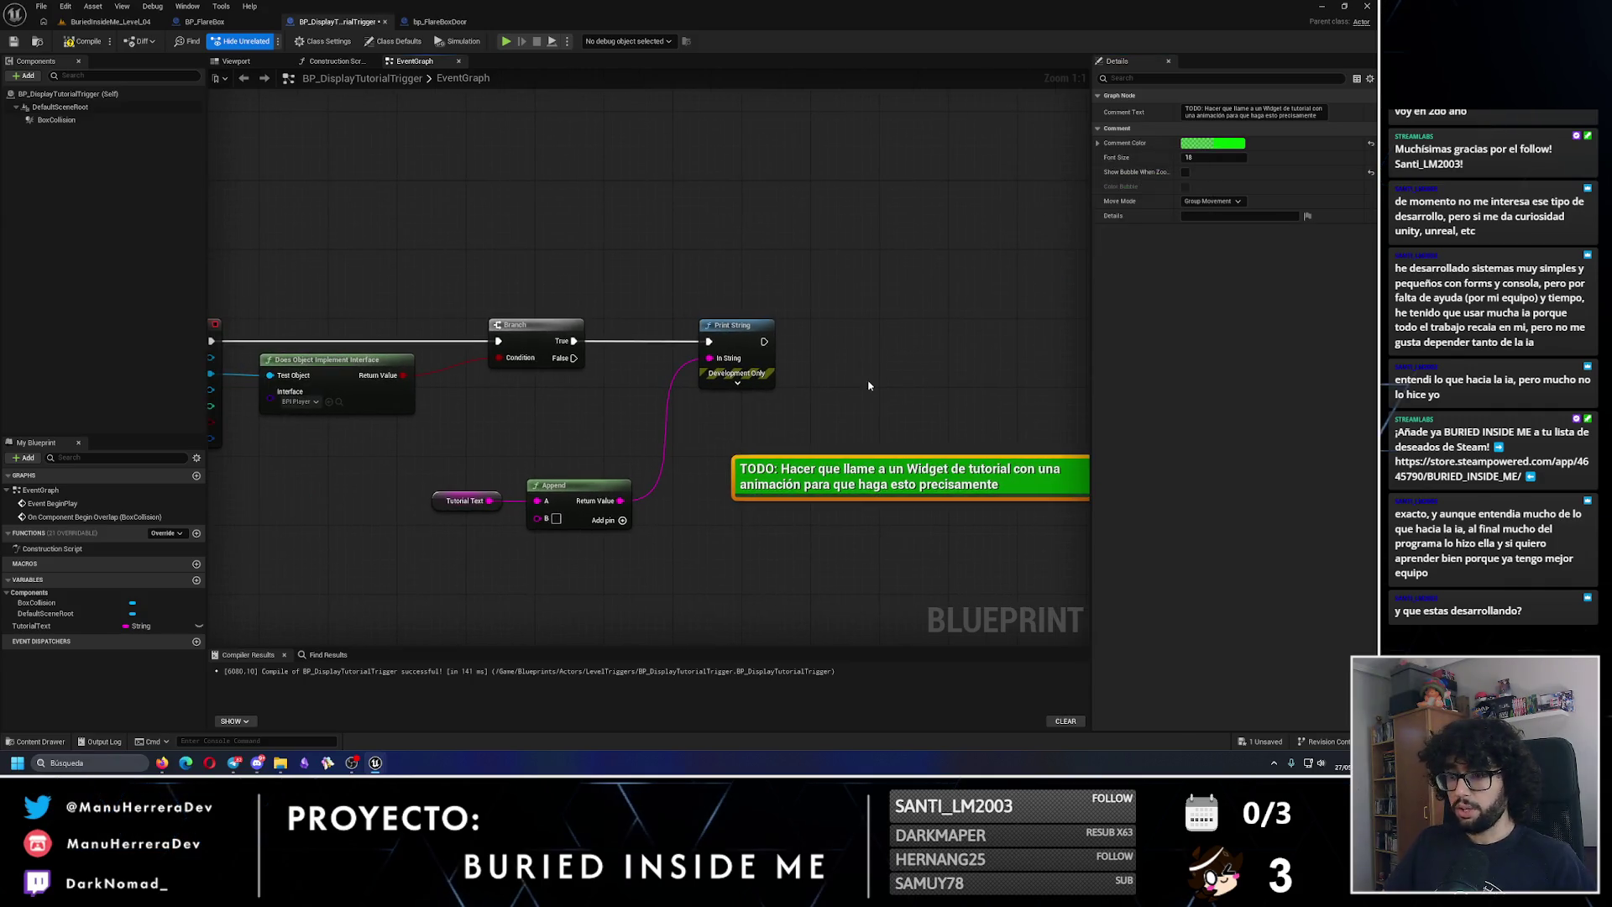
# Step: Enter 'Tutorial' in Append's pin A and wire TutorialText into pin B
pyautogui.keyDown('alt'); pyautogui.click(537, 501); pyautogui.keyUp('alt')
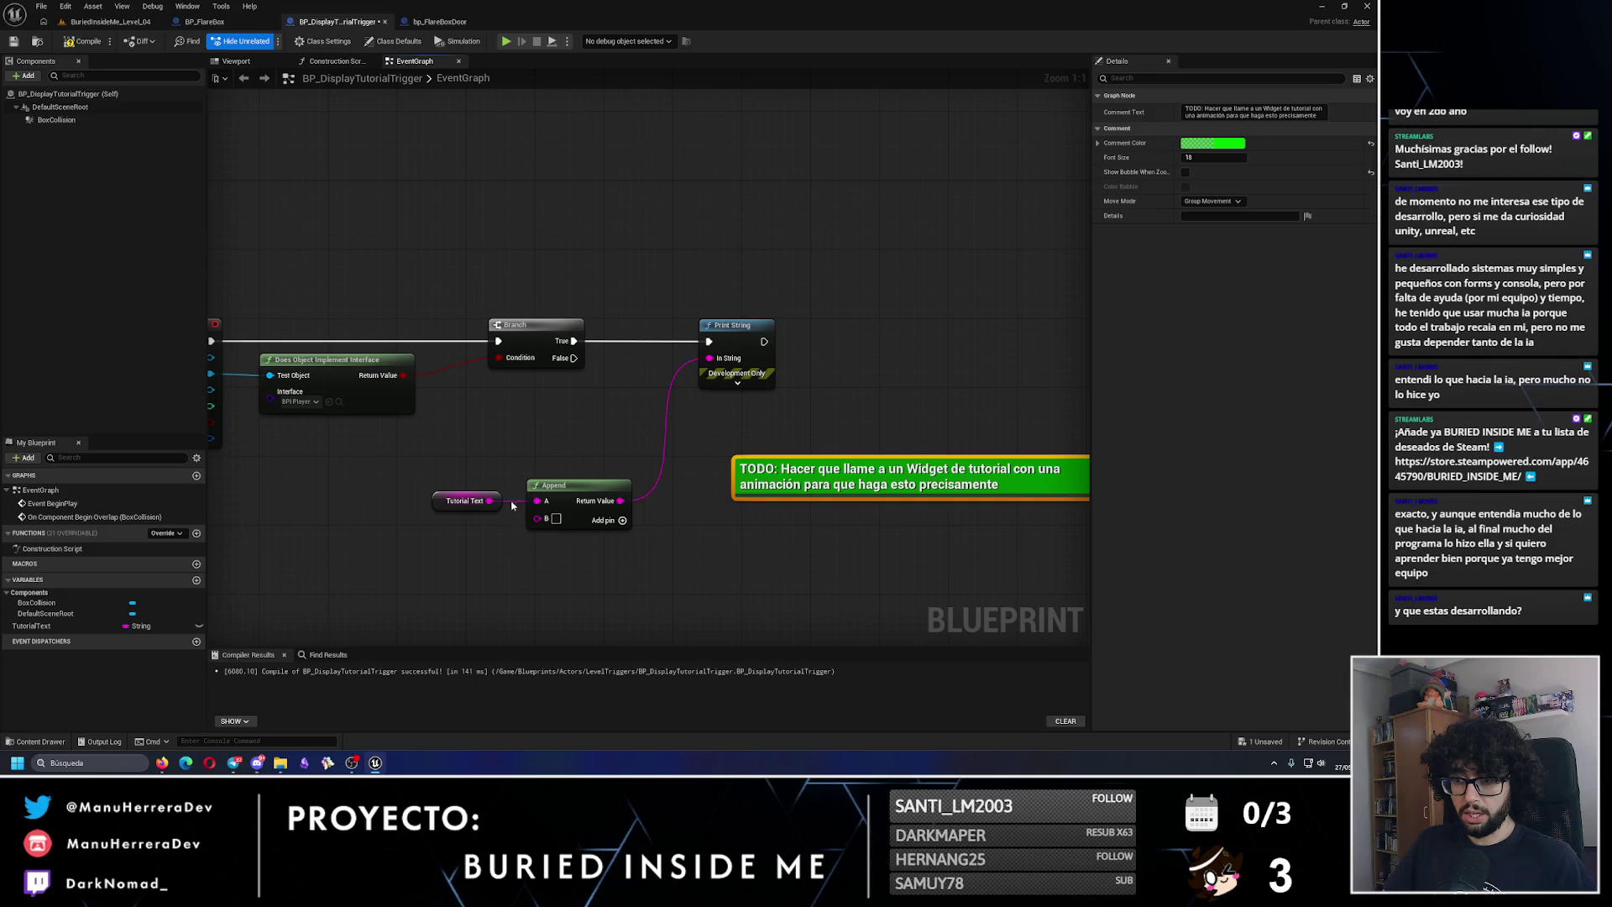
pyautogui.click(557, 502)
pyautogui.write('Tutorial')
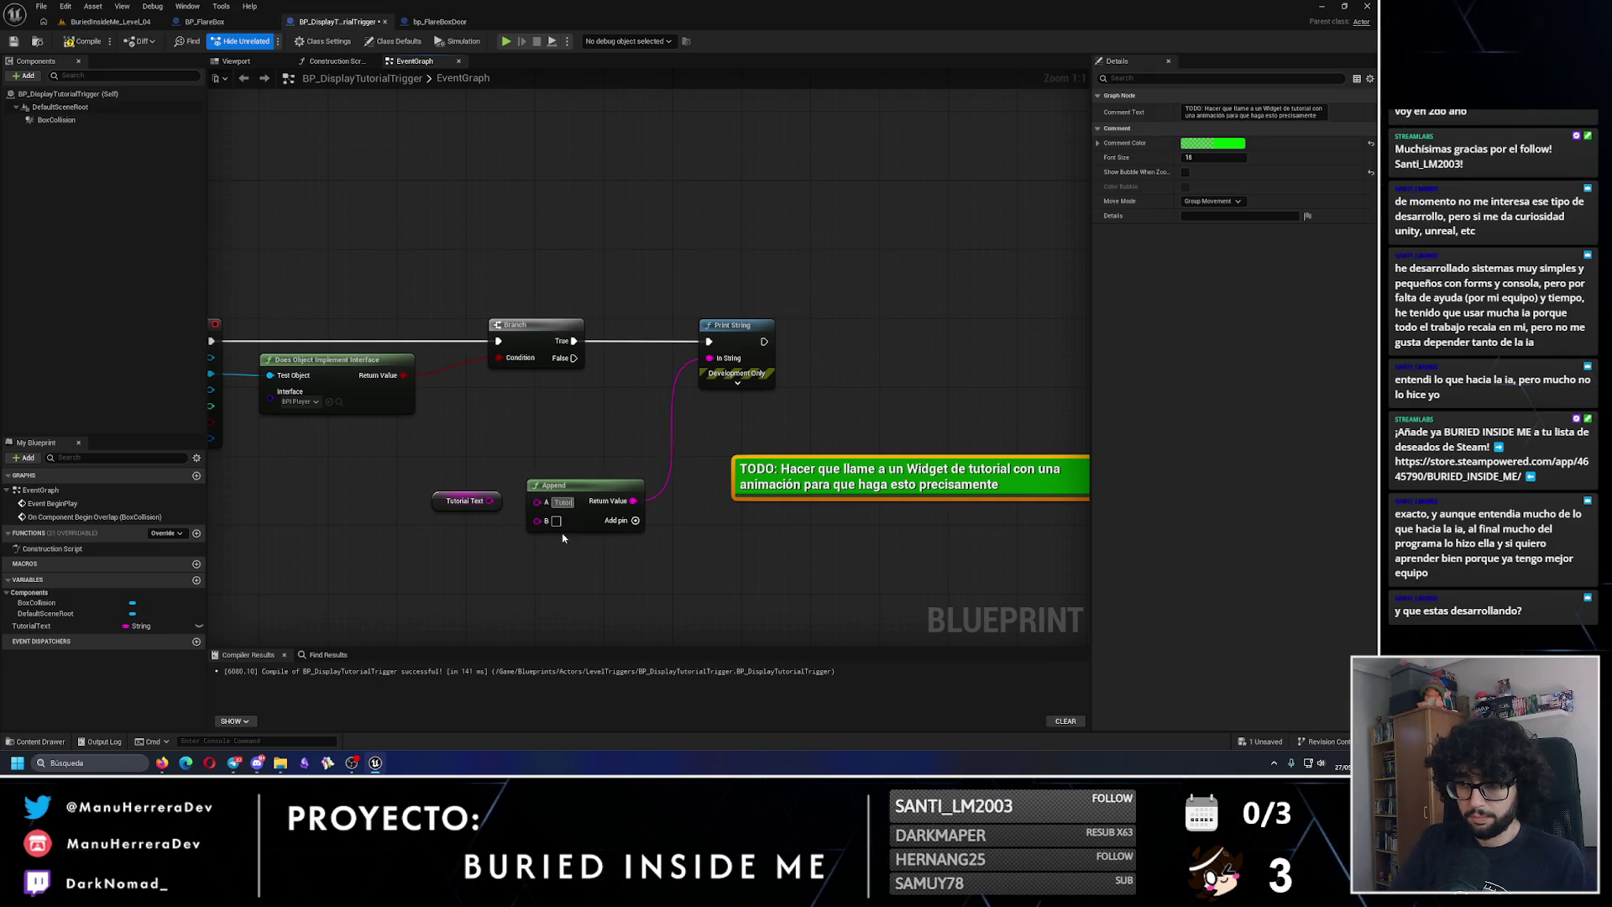
pyautogui.click(535, 526)
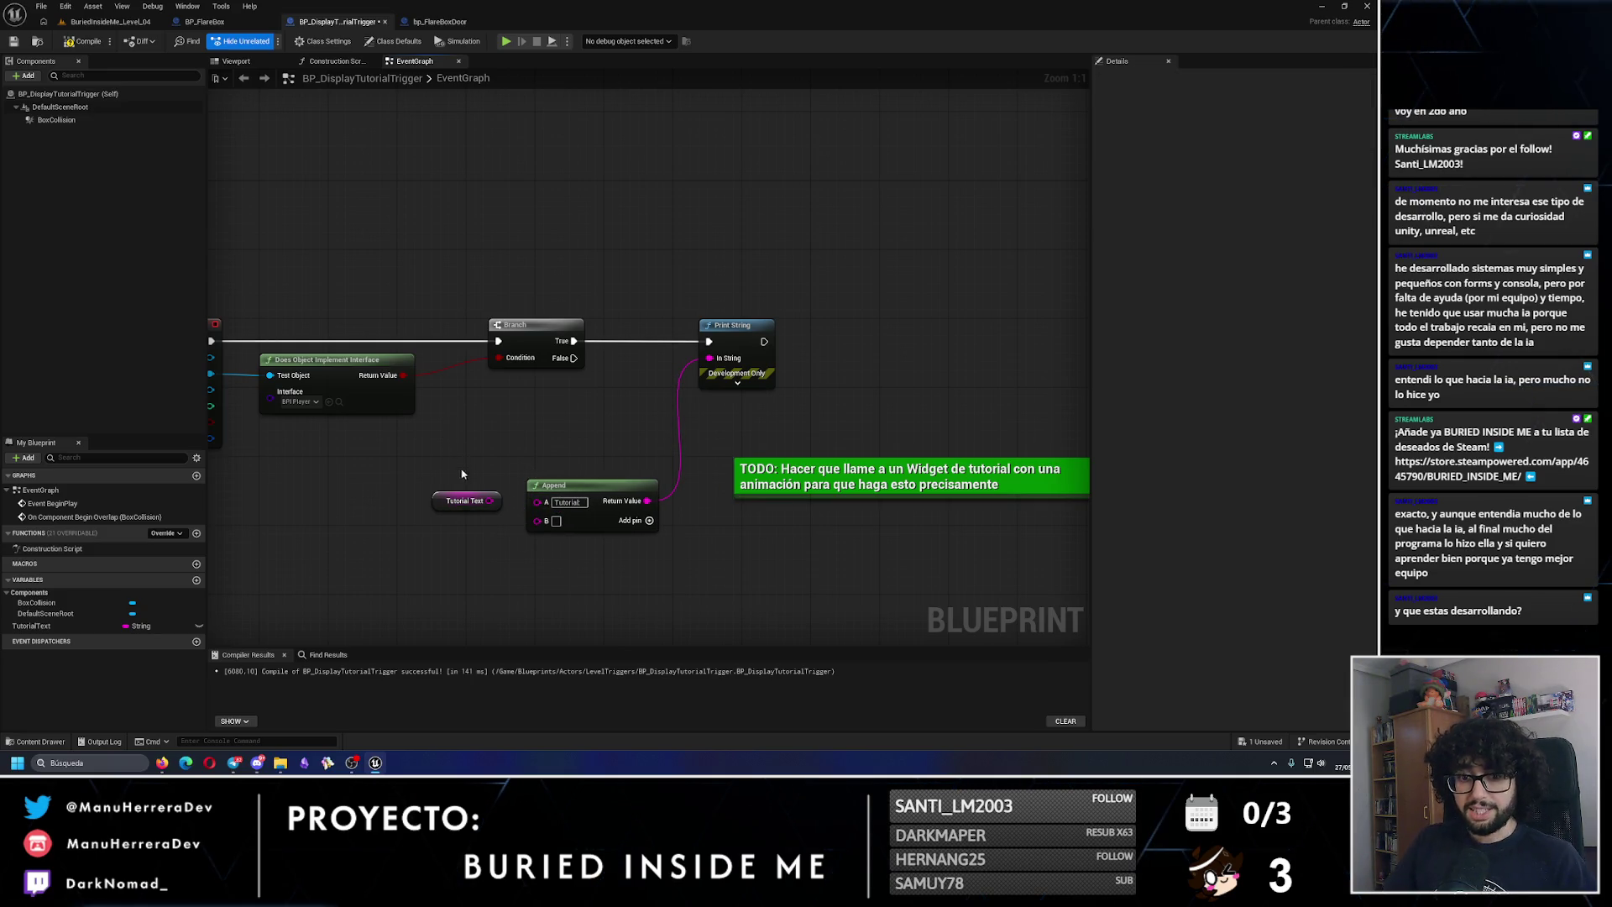
pyautogui.click(487, 494)
pyautogui.moveTo(487, 495)
pyautogui.mouseDown()
pyautogui.moveTo(489, 520)
pyautogui.moveTo(520, 541)
pyautogui.moveTo(537, 520)
pyautogui.mouseUp()
pyautogui.moveTo(585, 604); pyautogui.dragTo(470, 504)
# Step: Align the TutorialText and Append nodes, then fly through Level_04 in lit view
pyautogui.press('q')
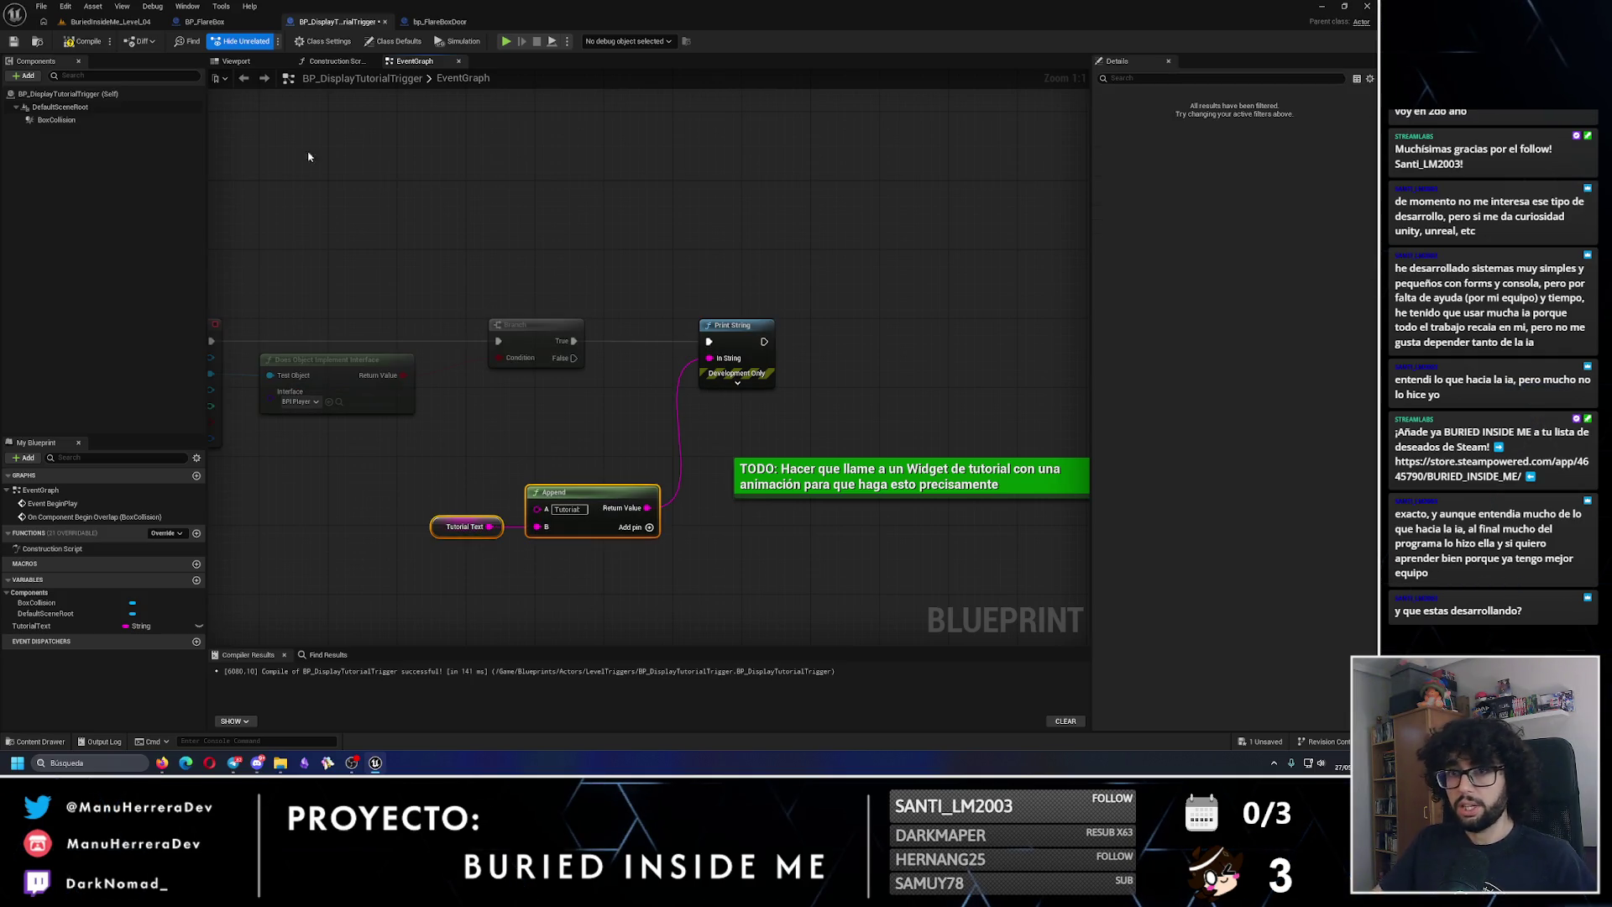
pyautogui.click(109, 21)
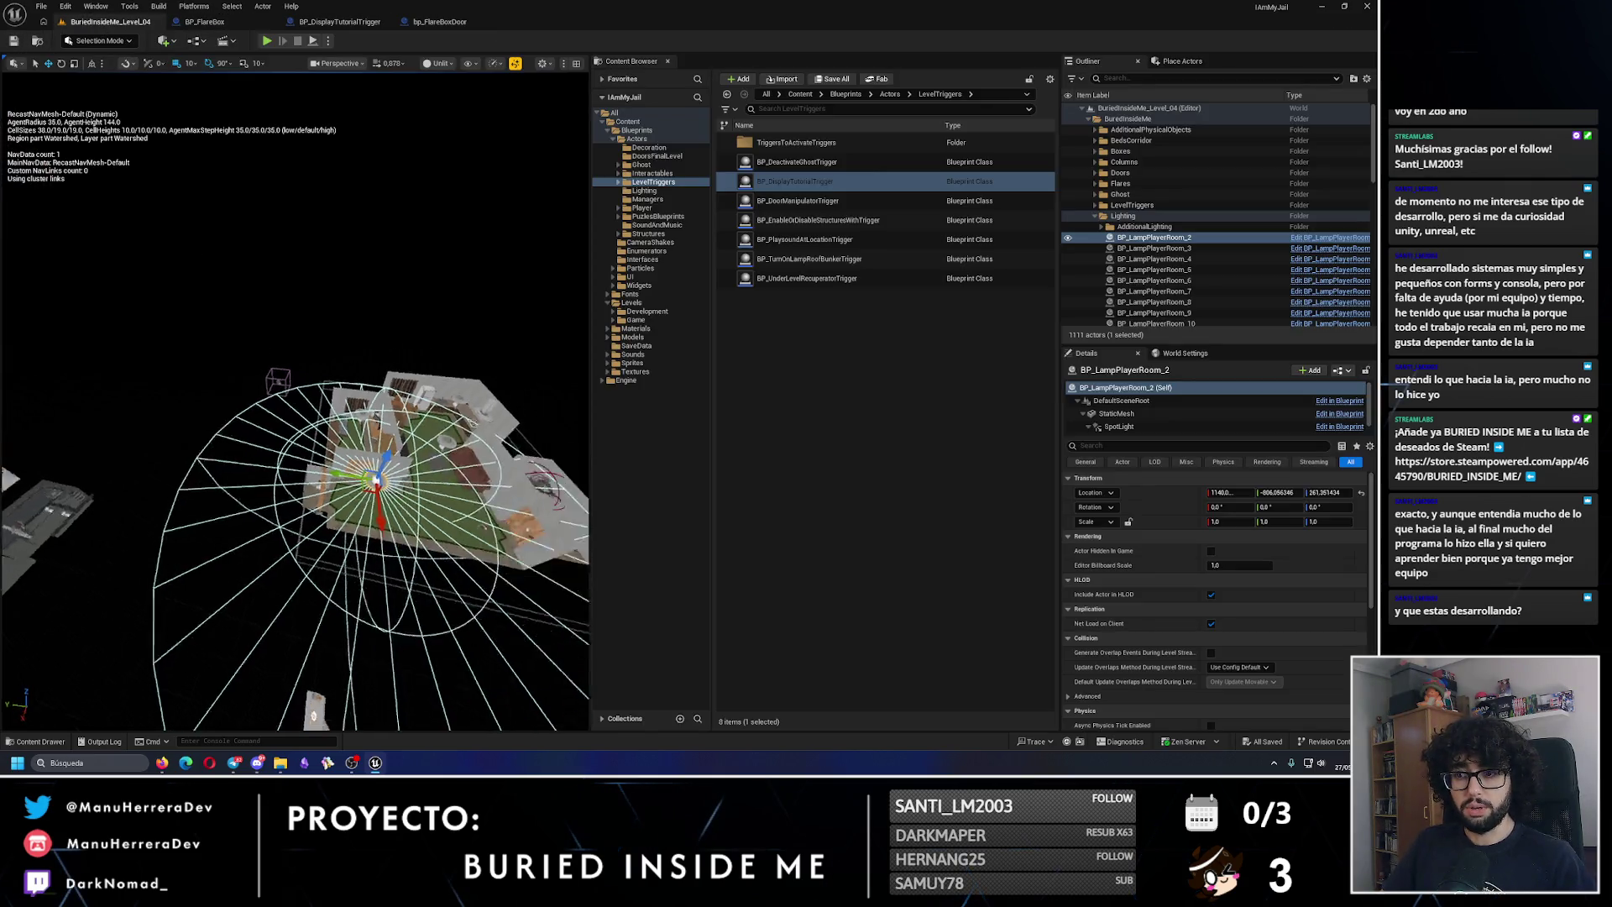
pyautogui.scroll(5, 294, 402)
pyautogui.hotkey('alt', '4')
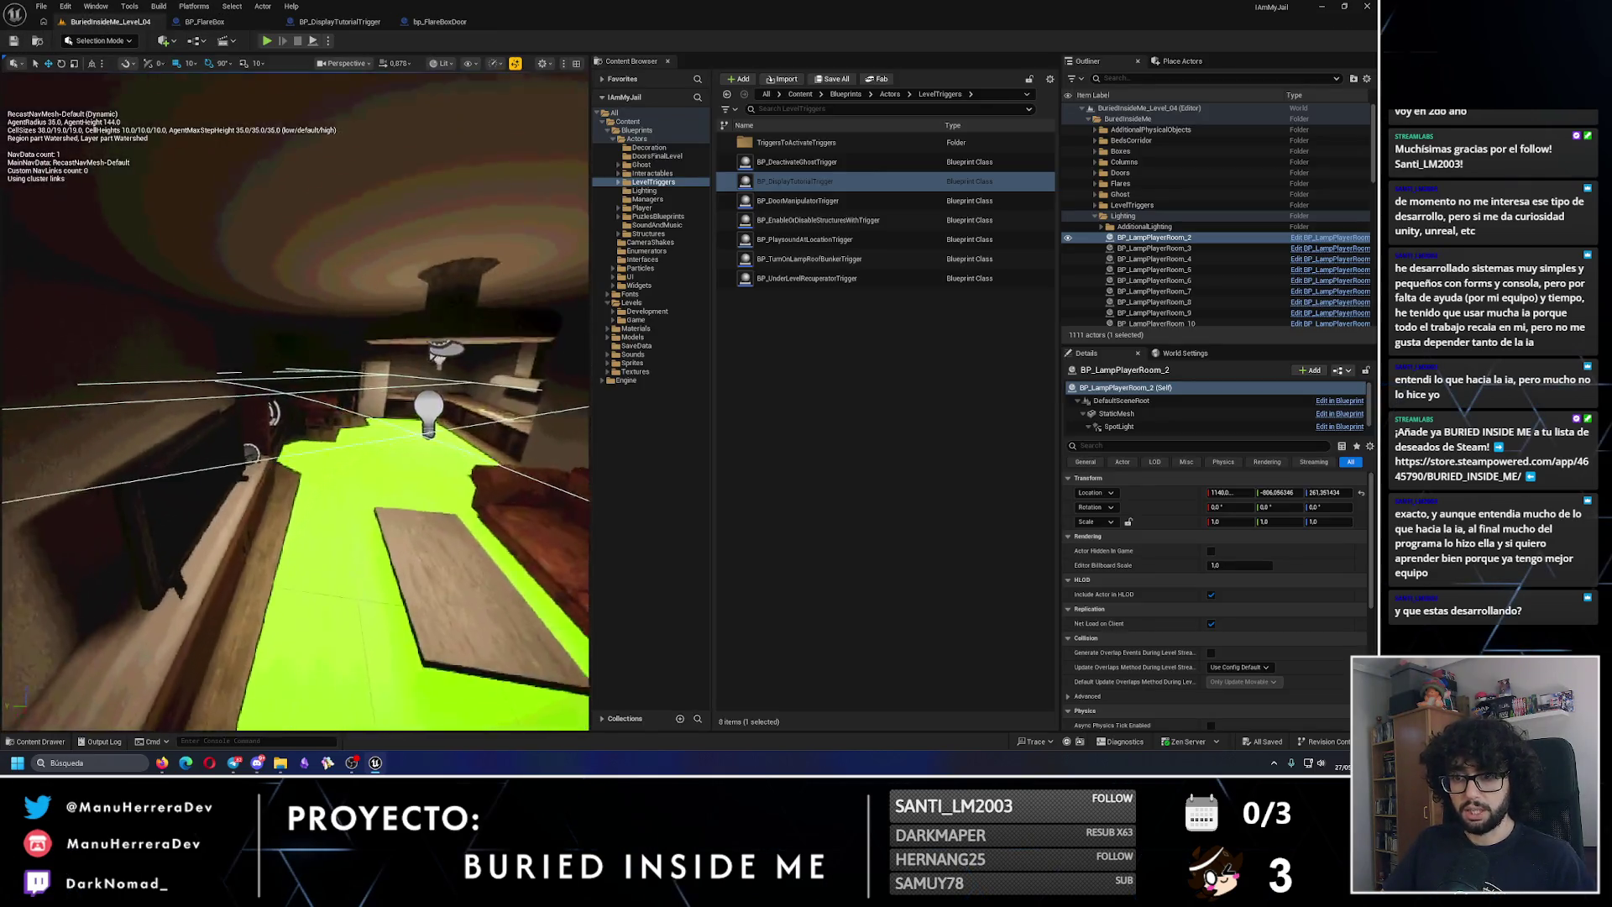
pyautogui.moveTo(294, 402)
pyautogui.mouseDown()
pyautogui.moveTo(219, 403)
pyautogui.moveTo(294, 377)
pyautogui.moveTo(286, 395)
pyautogui.moveTo(260, 378)
pyautogui.mouseUp()
# Step: Check the room in unlit and lit shading near the lamp, then return to bp_FlareBoxDoor
pyautogui.scroll(-10, 294, 402)
pyautogui.hotkey('alt', '3')
pyautogui.hotkey('alt', '4')
pyautogui.moveTo(392, 368); pyautogui.dragTo(392, 368)
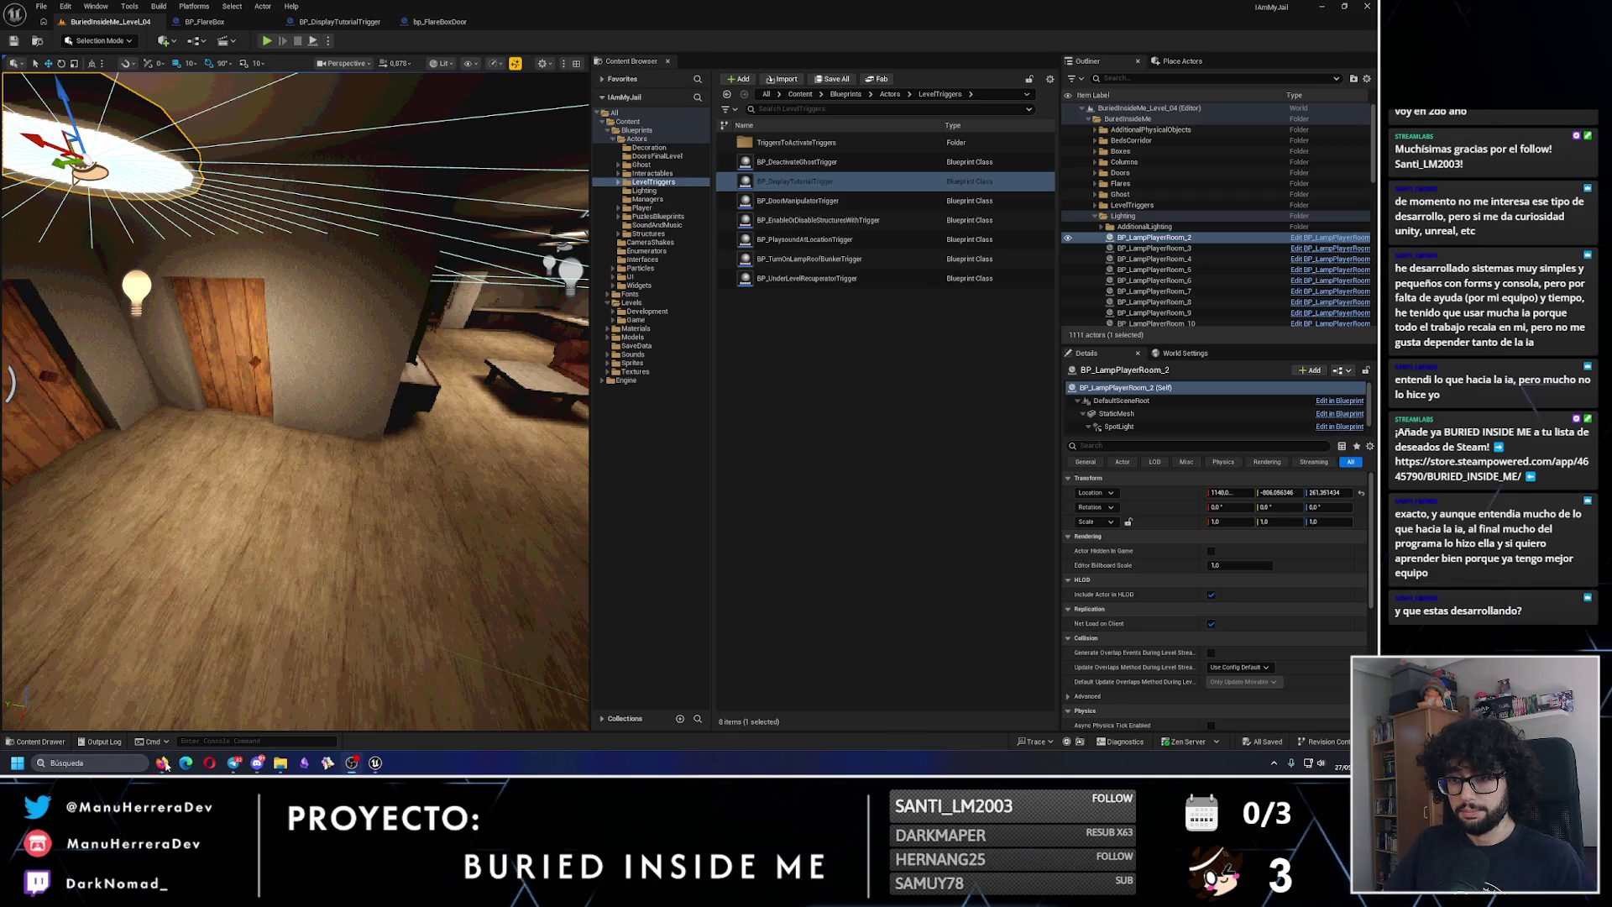
pyautogui.click(439, 22)
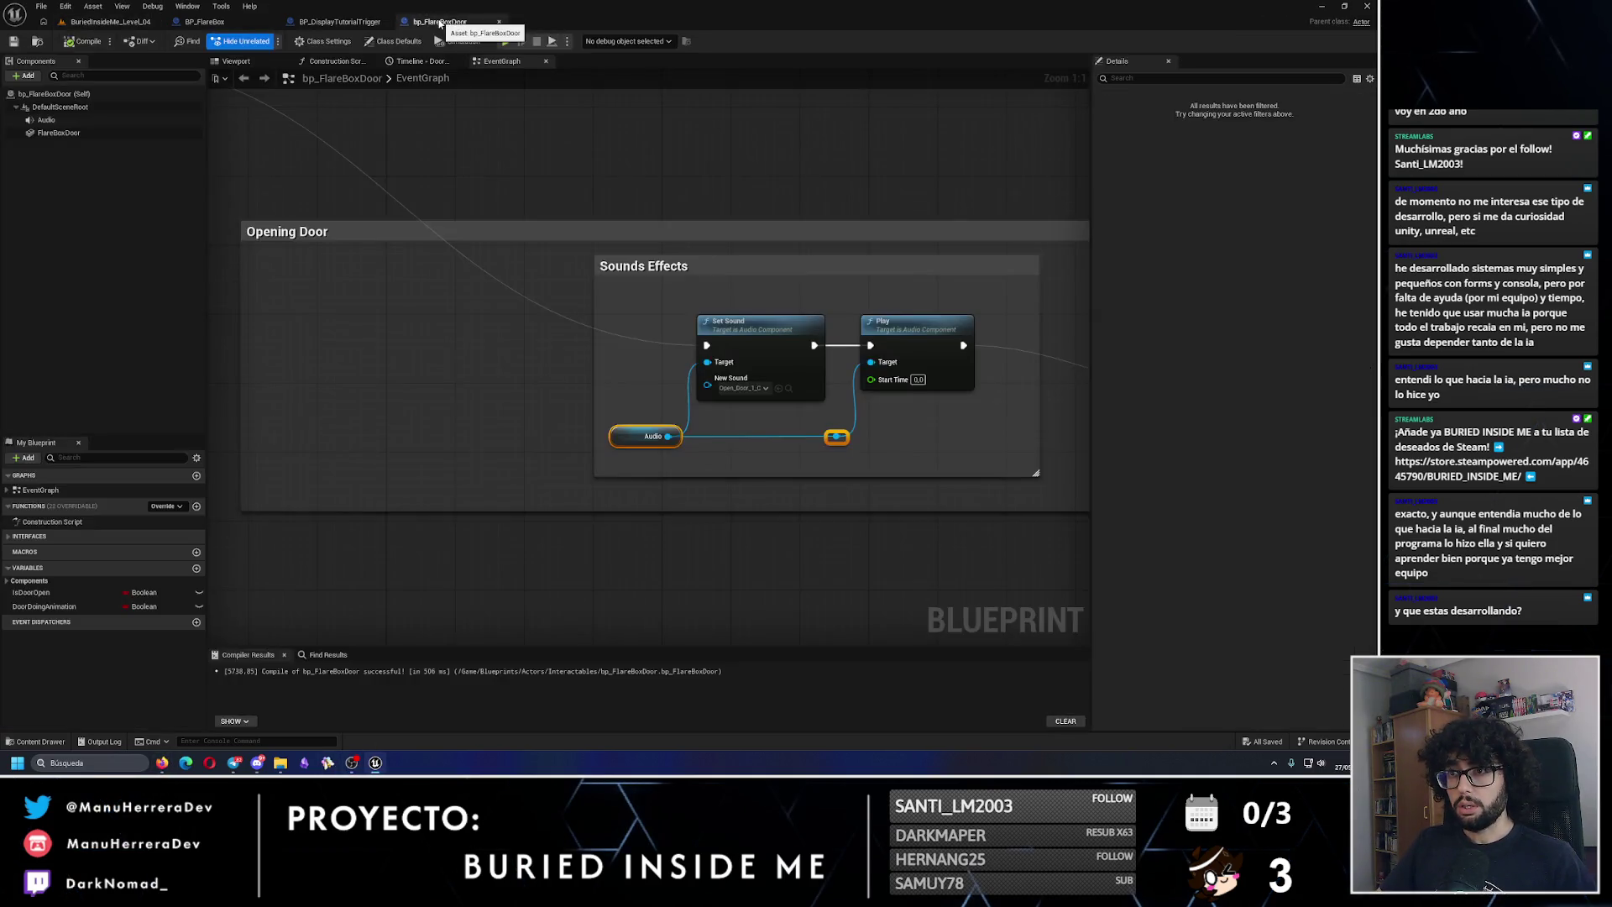
# Step: Make the TutorialText variable Instance Editable and compile the blueprint
pyautogui.click(345, 23)
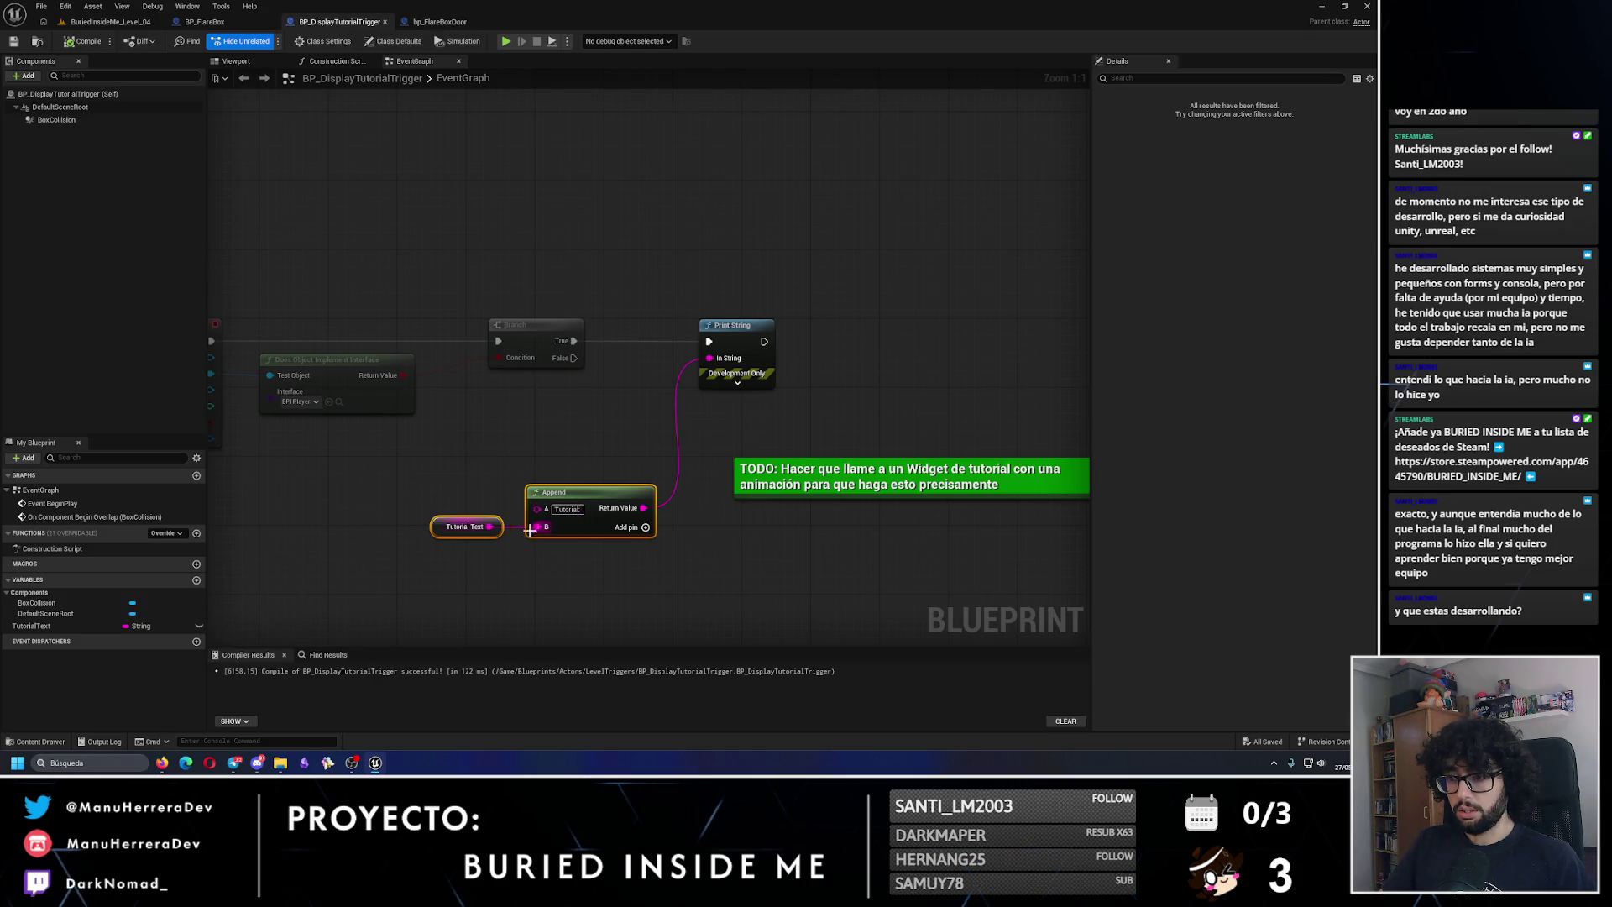
pyautogui.click(466, 543)
pyautogui.click(464, 536)
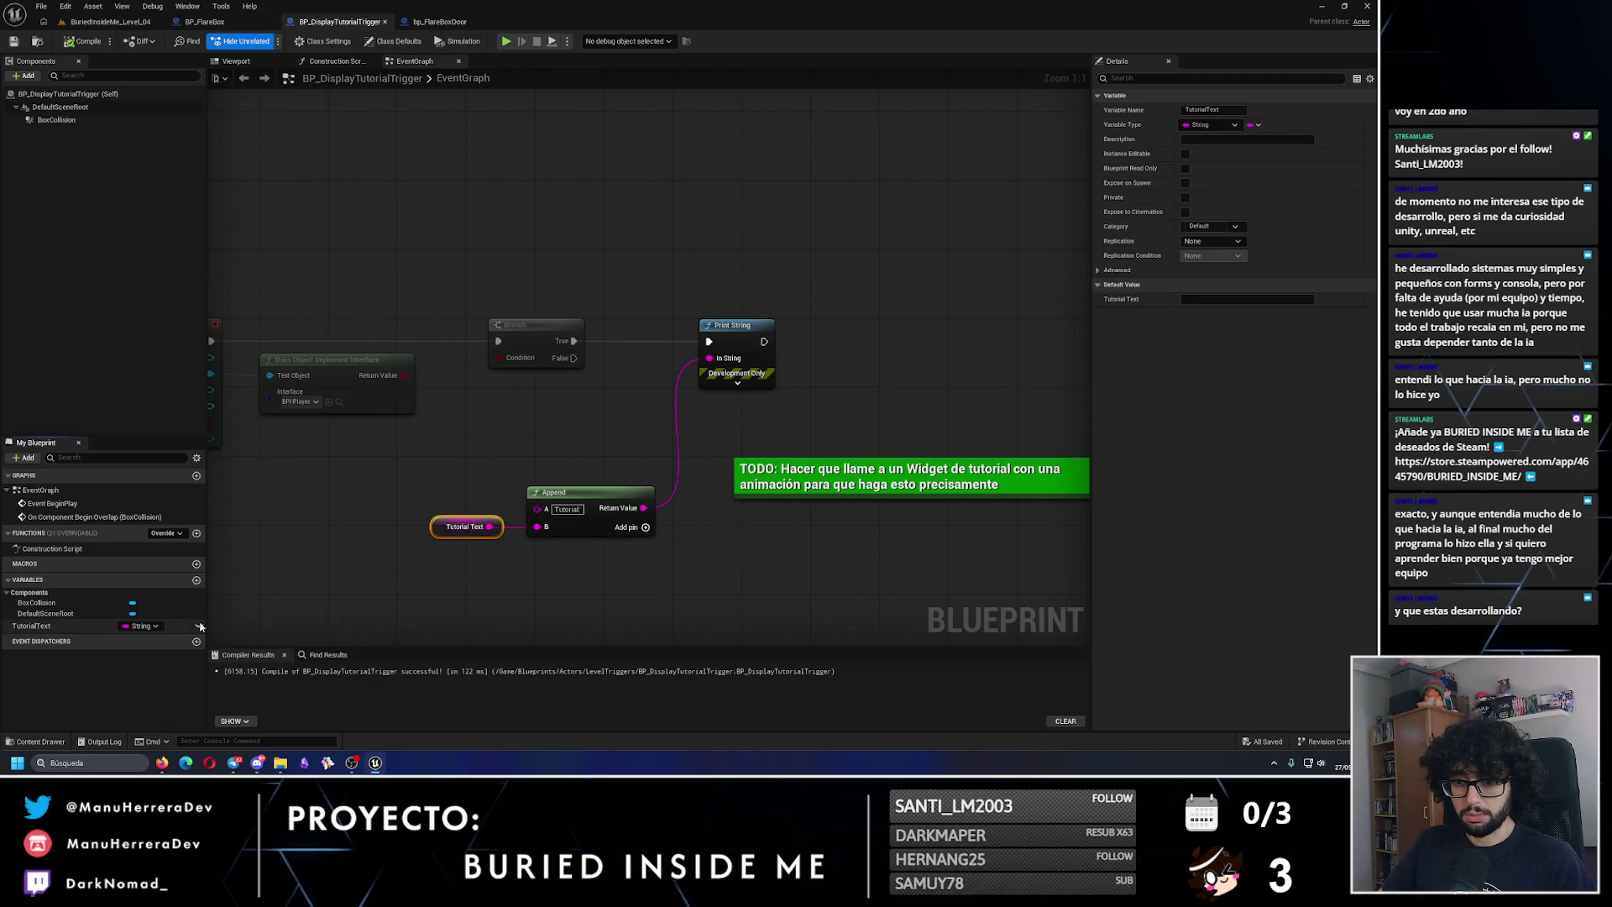
pyautogui.click(74, 45)
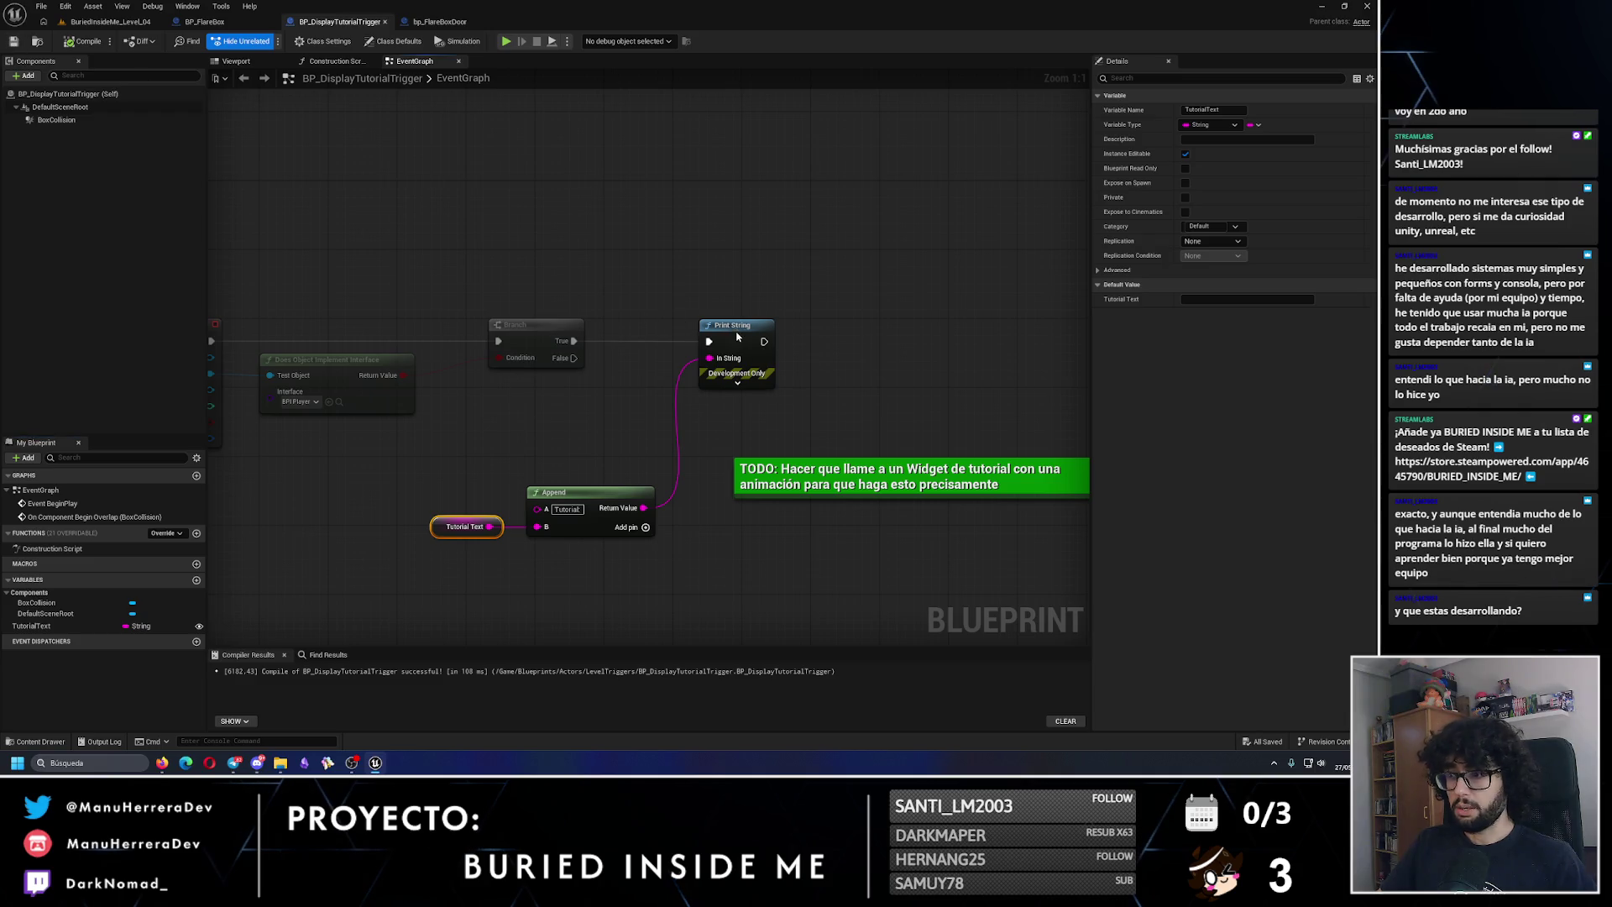
pyautogui.click(730, 337)
# Step: Set Print String's text colour to white, collapse its advanced options, and recompile
pyautogui.click(755, 386)
pyautogui.click(754, 412)
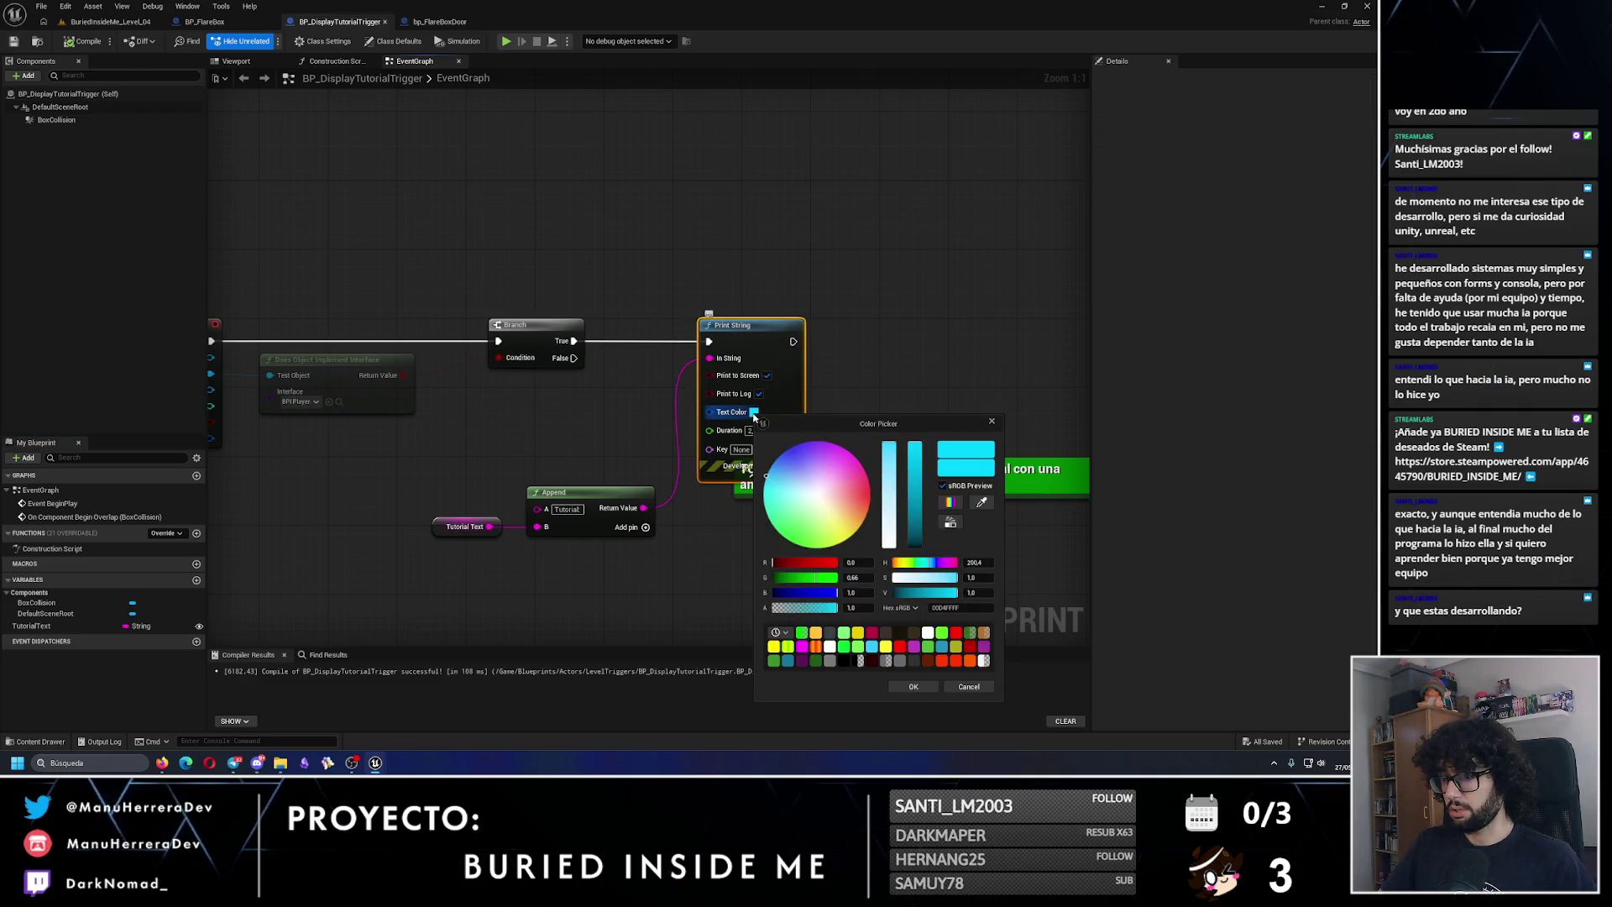
pyautogui.click(817, 505)
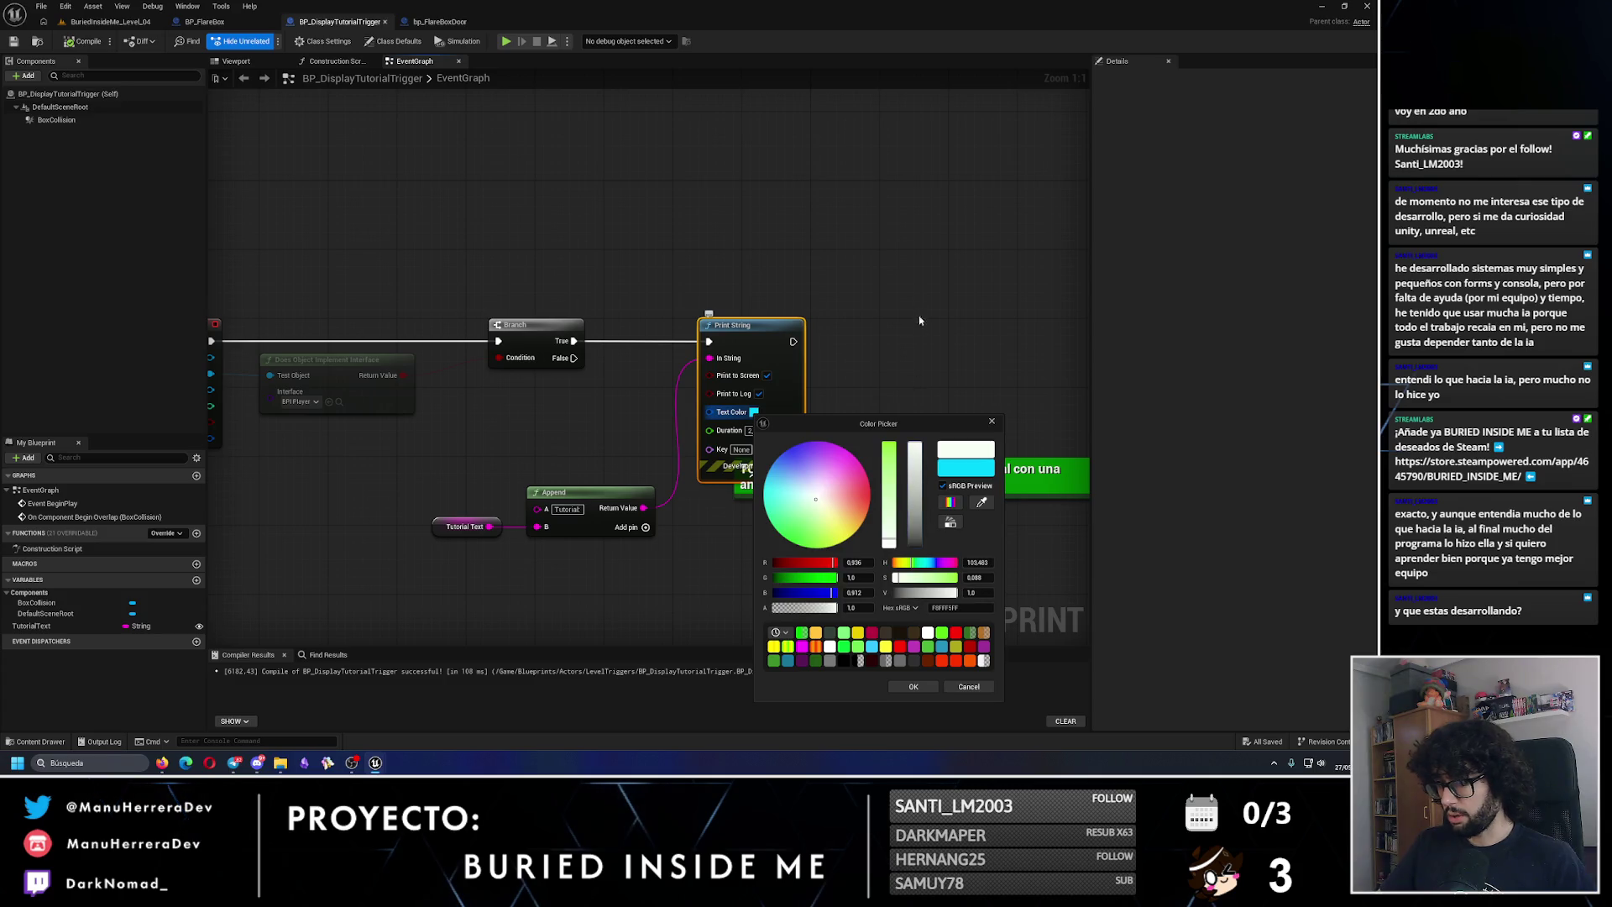
pyautogui.click(912, 689)
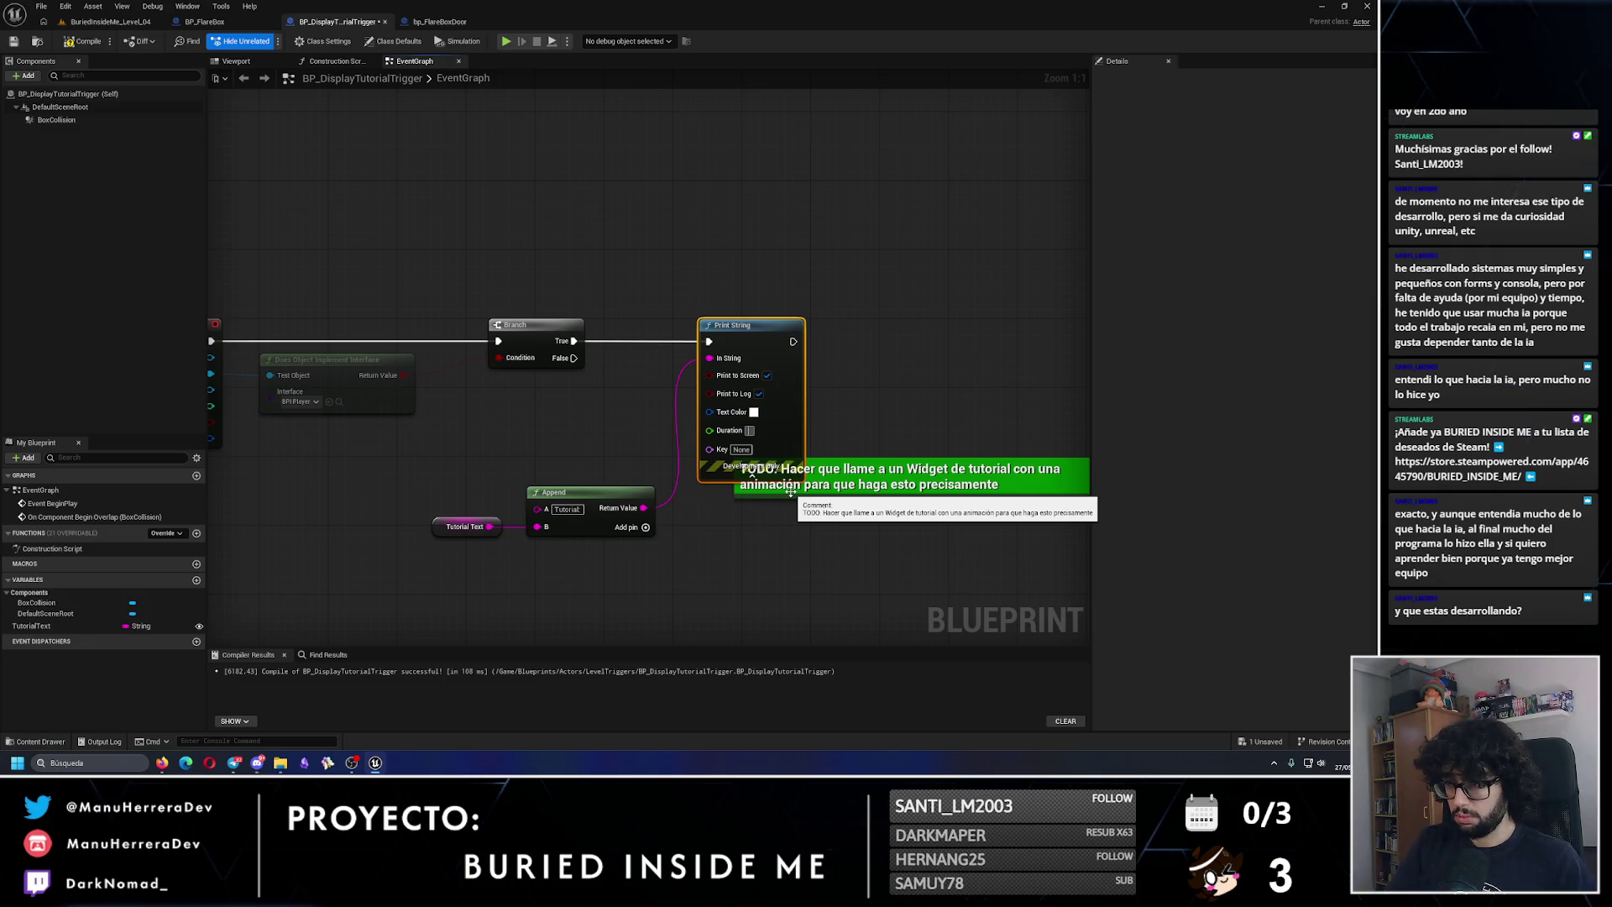
pyautogui.click(751, 475)
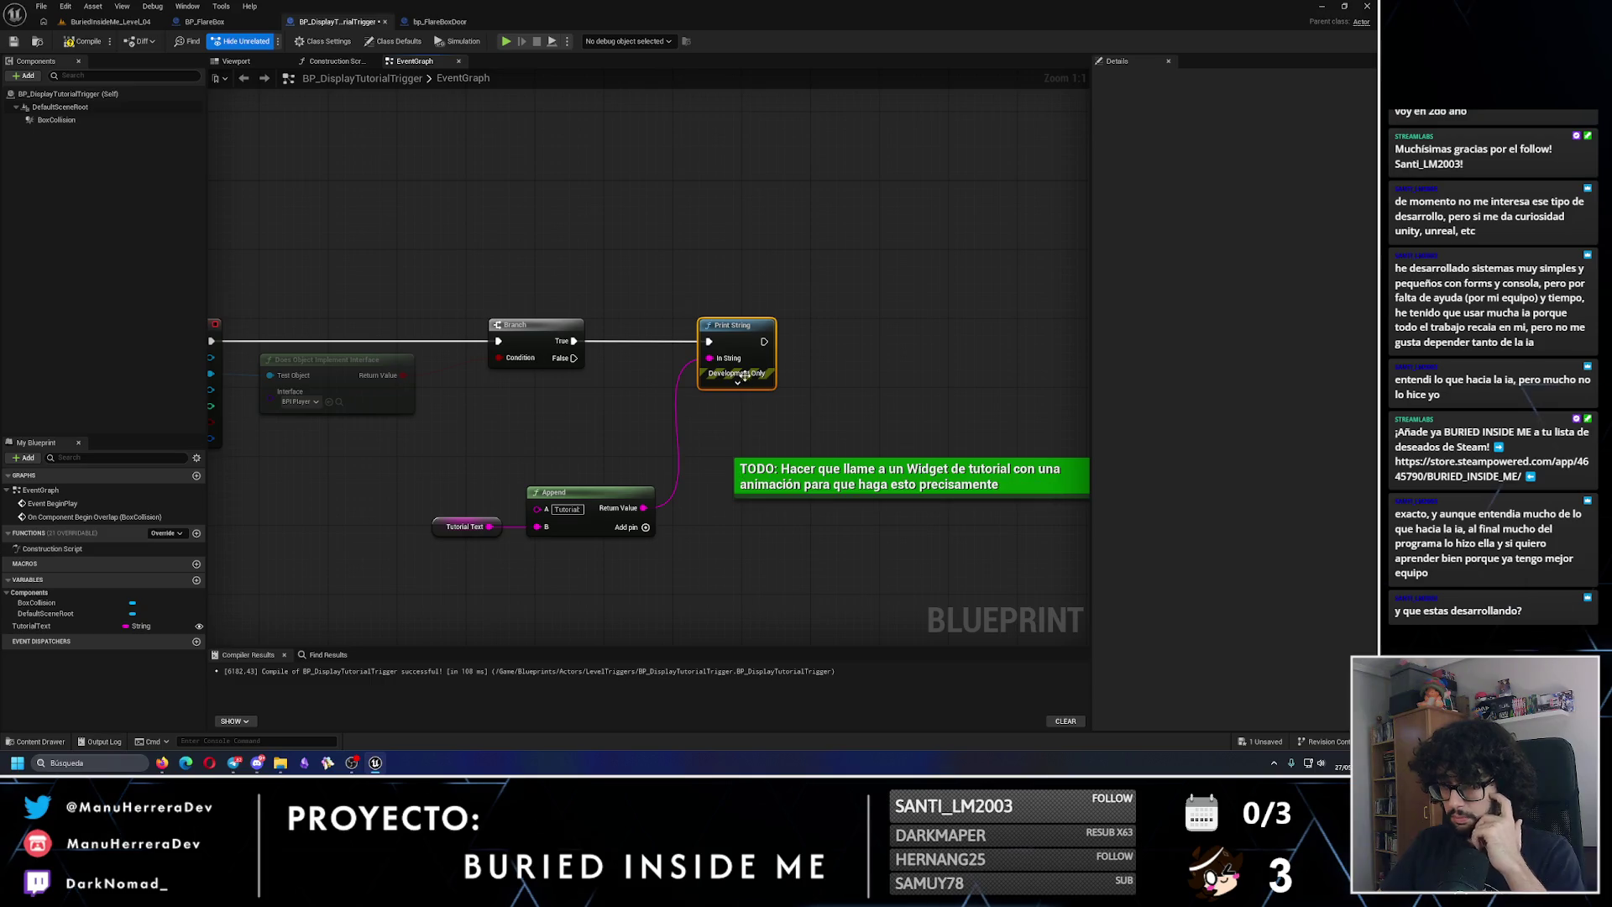
pyautogui.click(98, 39)
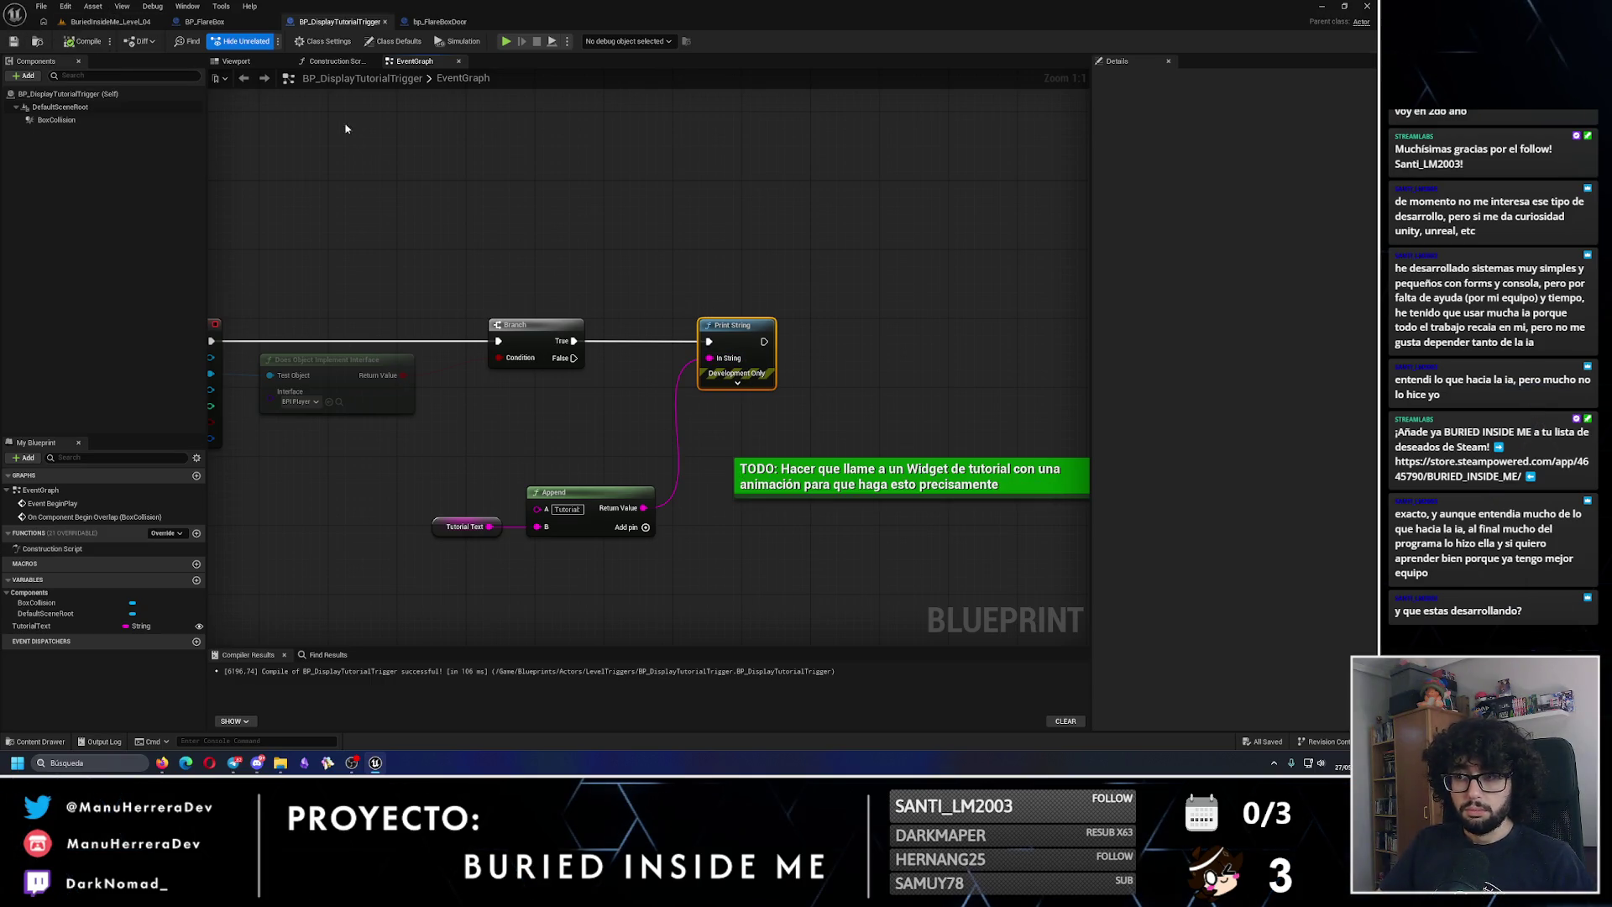
pyautogui.click(110, 21)
# Step: Place a BP_DisplayTutorialTrigger in the checkered tunnel and rotate it 90 degrees
pyautogui.hotkey('alt', '3')
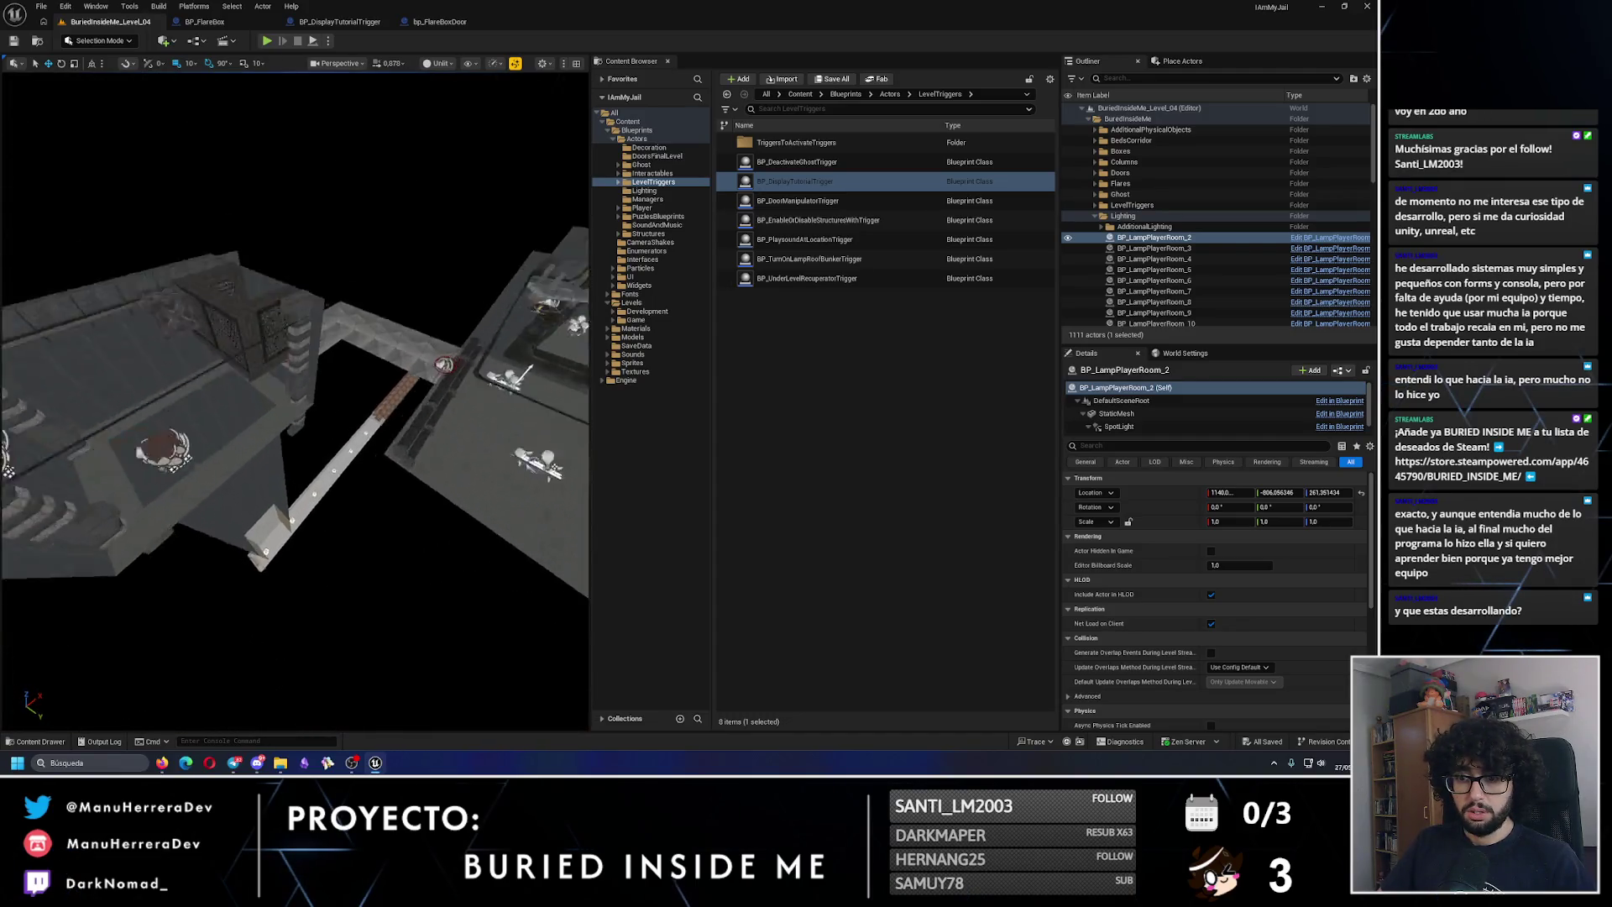
pyautogui.press('w')
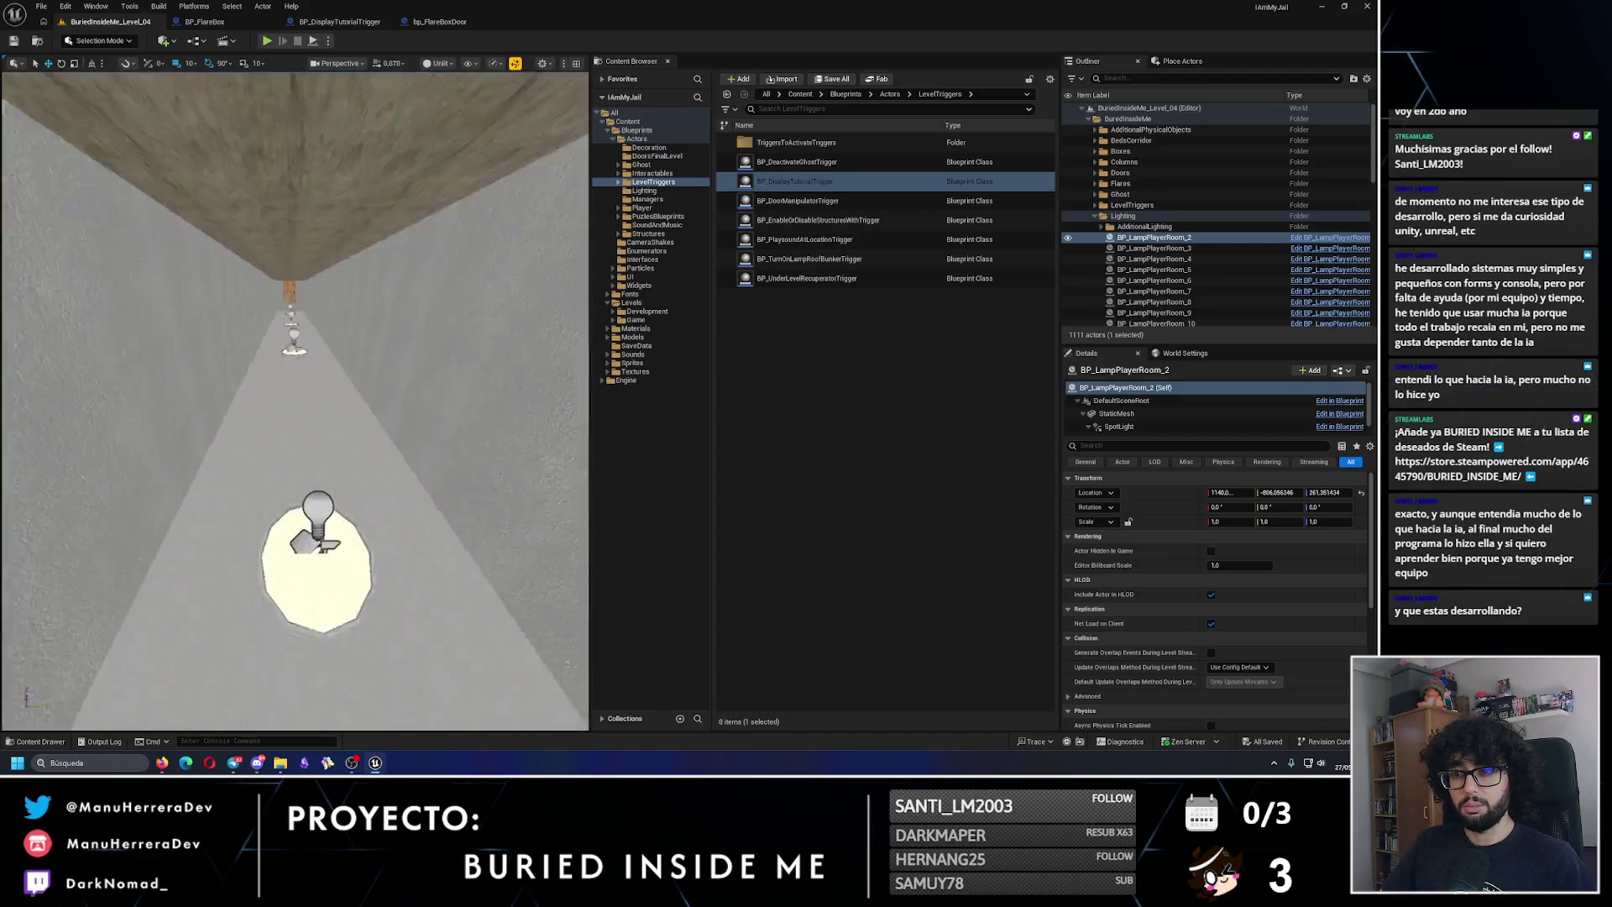
pyautogui.press('w')
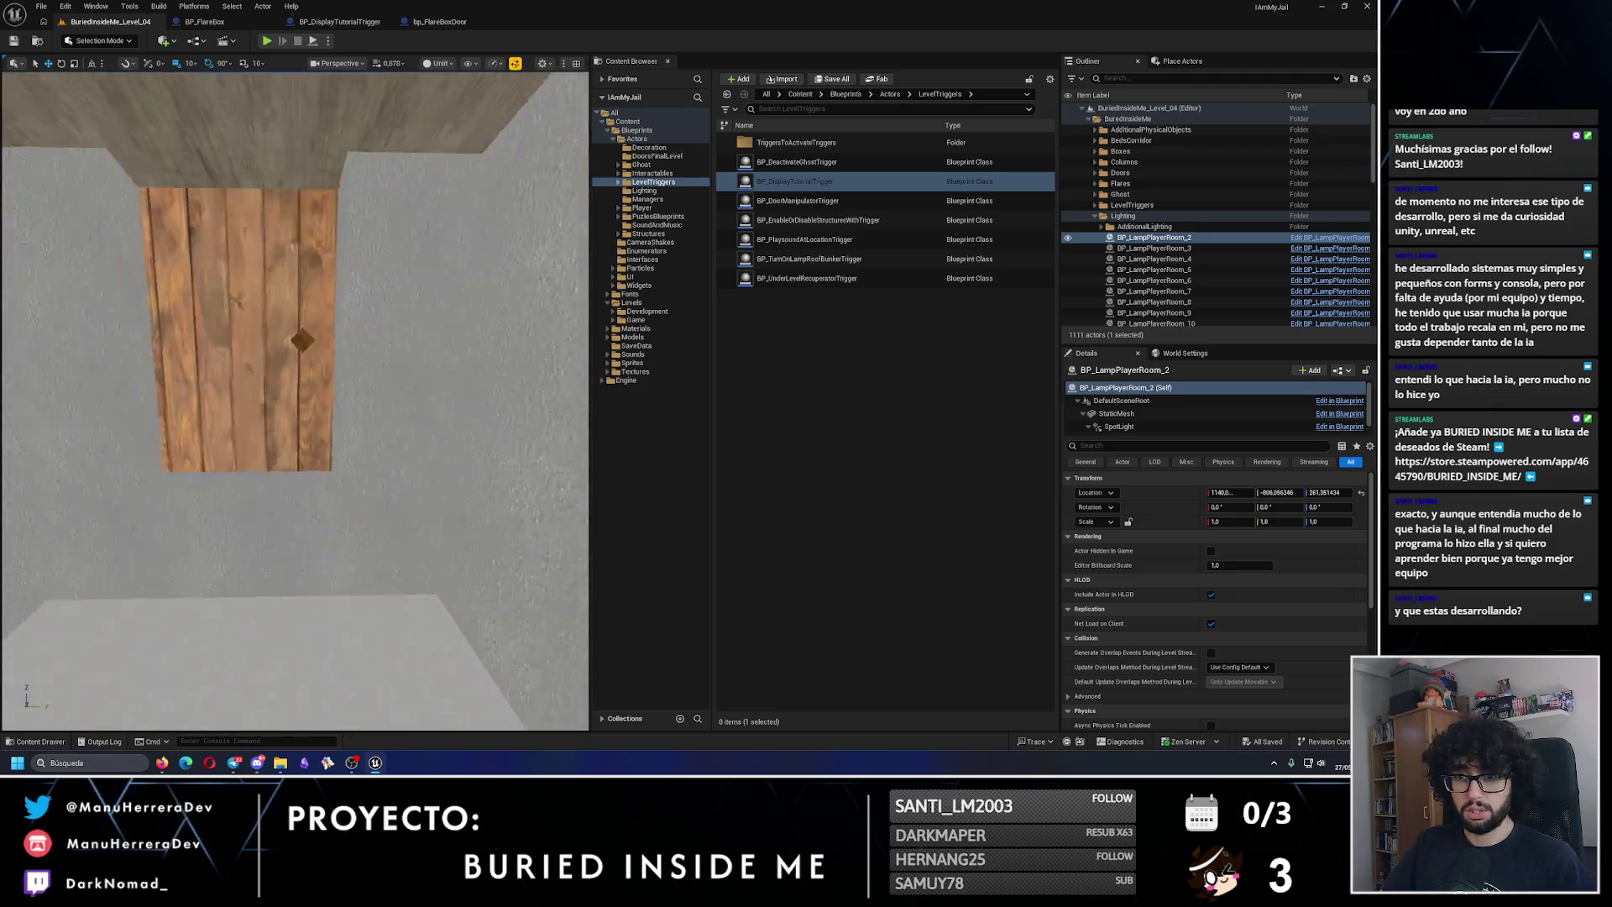
pyautogui.press('w')
pyautogui.moveTo(376, 578); pyautogui.dragTo(361, 576)
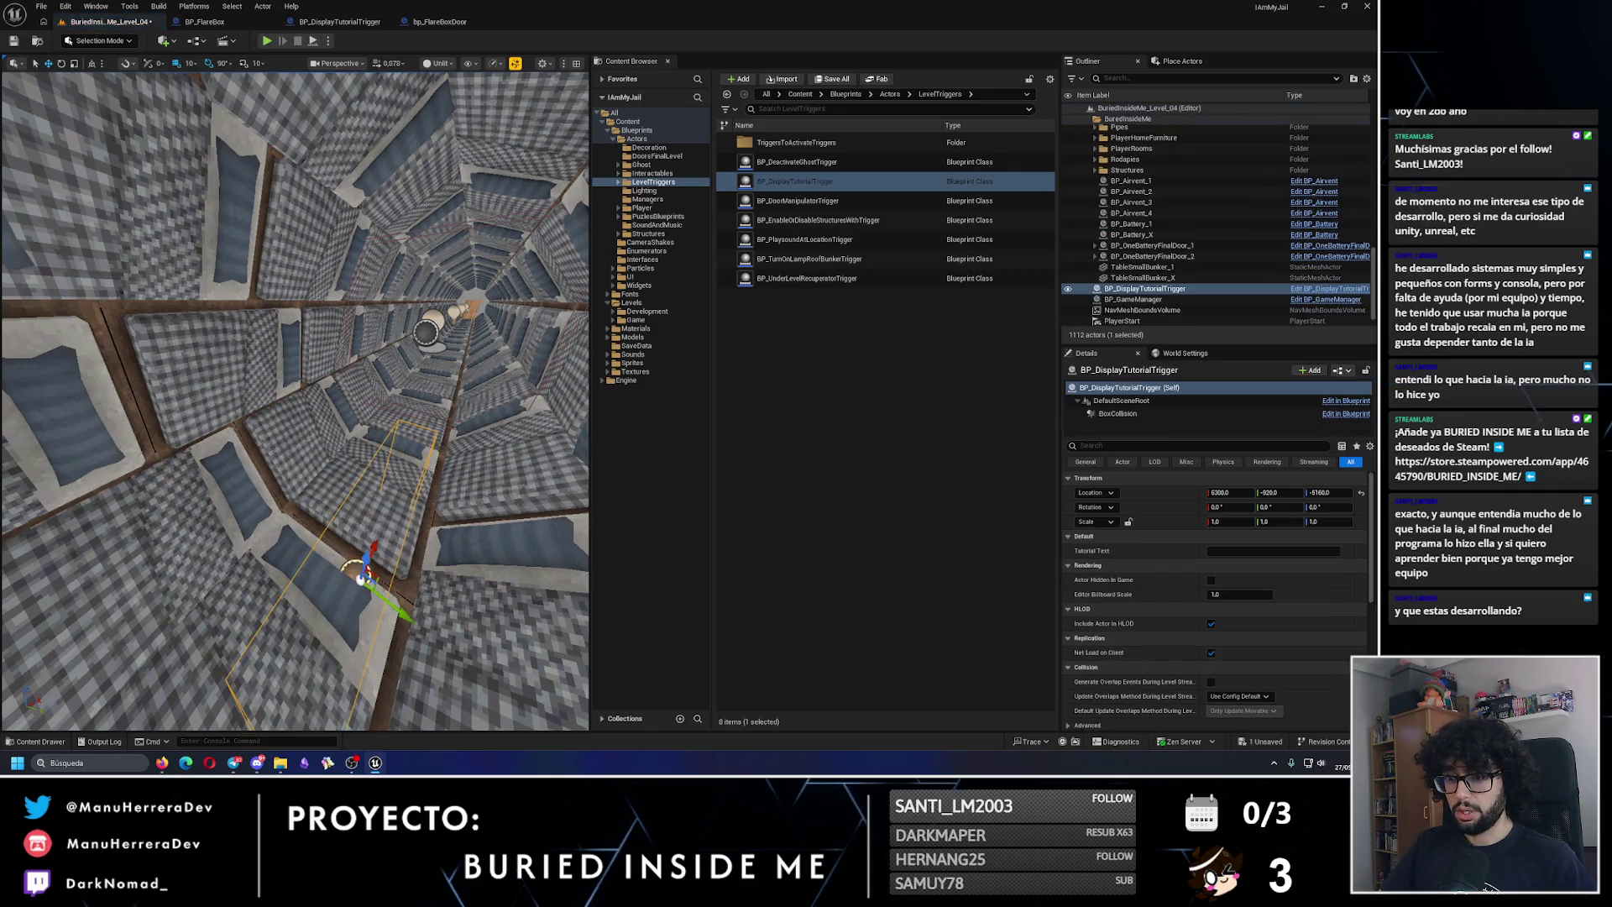
pyautogui.press('e')
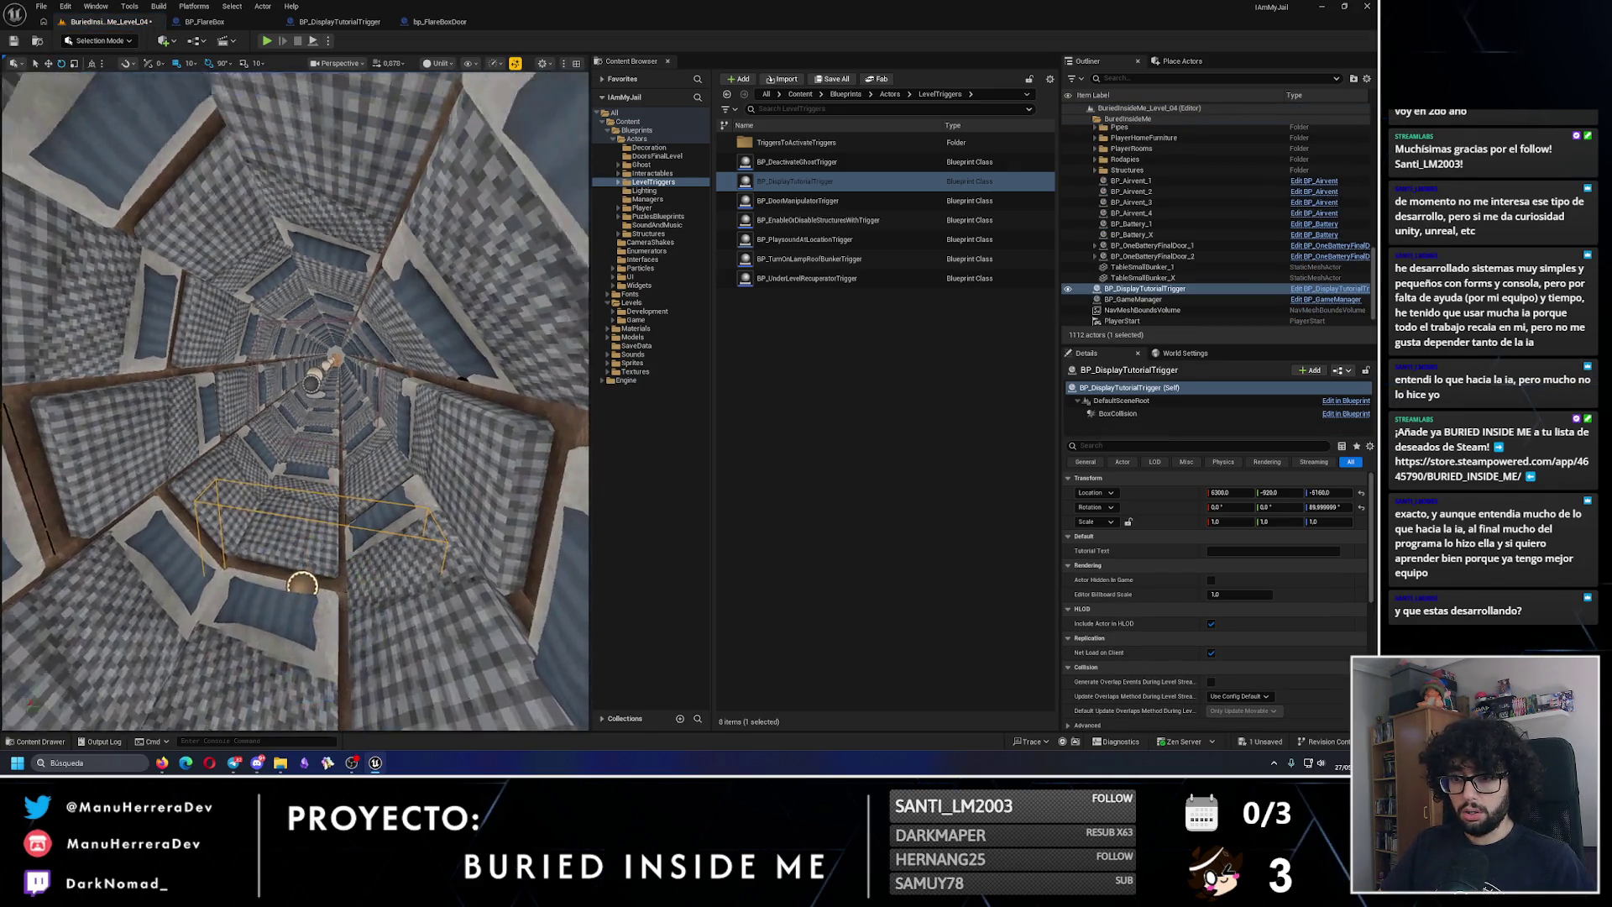
pyautogui.press('w')
pyautogui.moveTo(361, 587)
pyautogui.mouseDown()
pyautogui.moveTo(346, 539)
pyautogui.moveTo(315, 529)
pyautogui.moveTo(340, 412)
pyautogui.moveTo(537, 424)
pyautogui.moveTo(432, 530)
pyautogui.moveTo(319, 541)
pyautogui.moveTo(335, 532)
pyautogui.mouseUp()
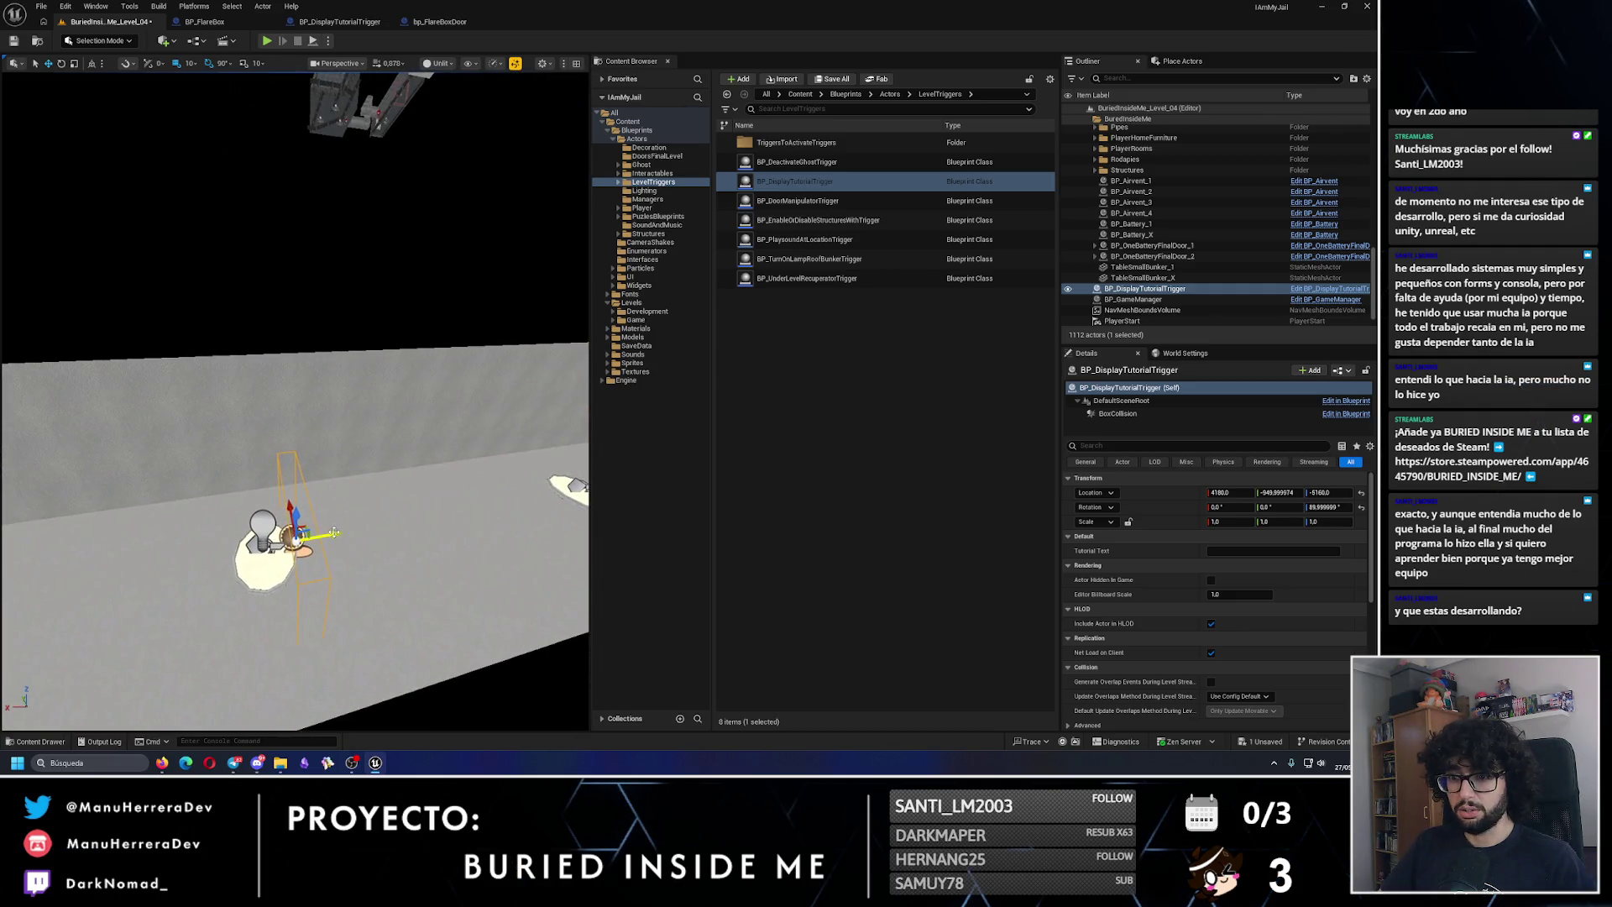
# Step: File BP_DisplayTutorialTrigger_1 under the LevelTriggers outliner folder
pyautogui.click(1144, 290)
pyautogui.doubleClick(1144, 289)
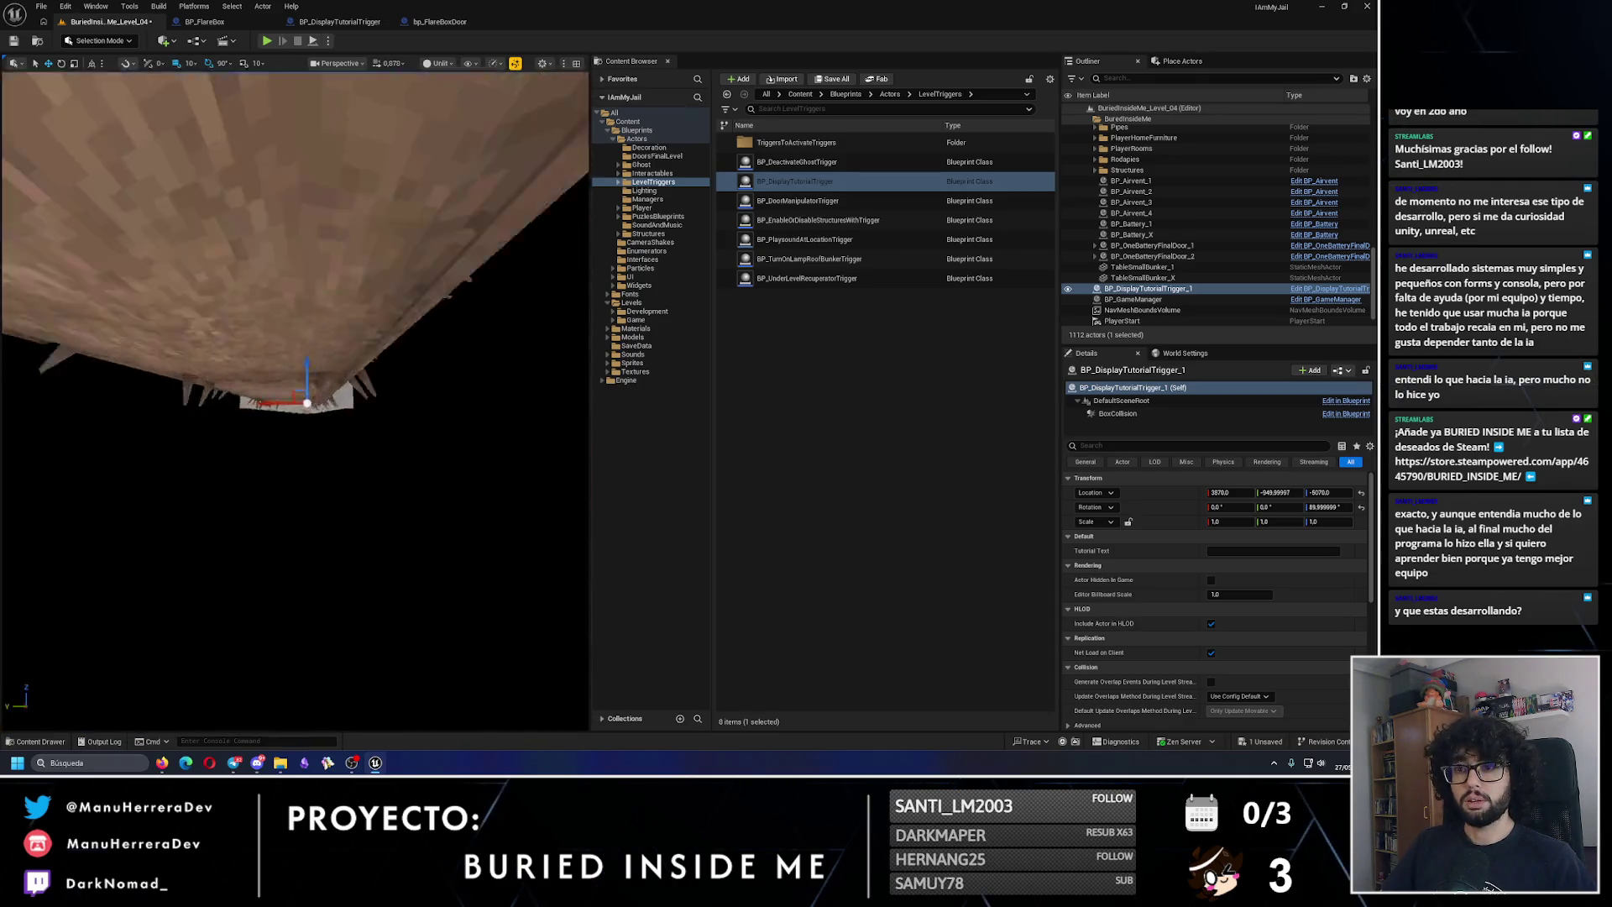
pyautogui.press('f')
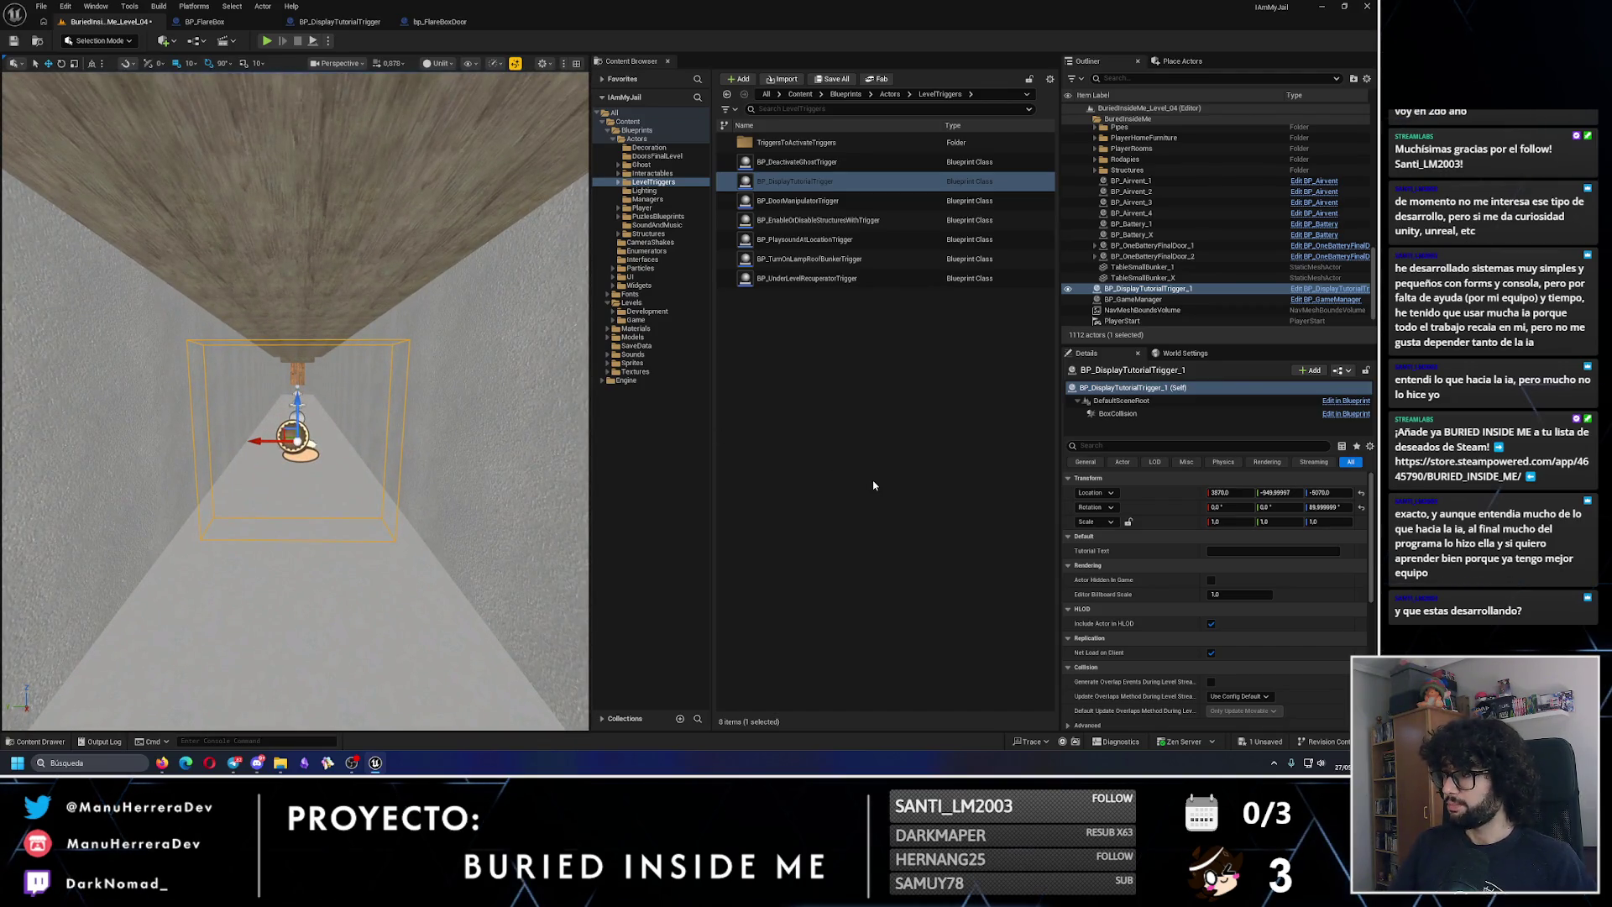
pyautogui.moveTo(1167, 288)
pyautogui.mouseDown()
pyautogui.moveTo(1170, 228)
pyautogui.moveTo(1138, 205)
pyautogui.mouseUp()
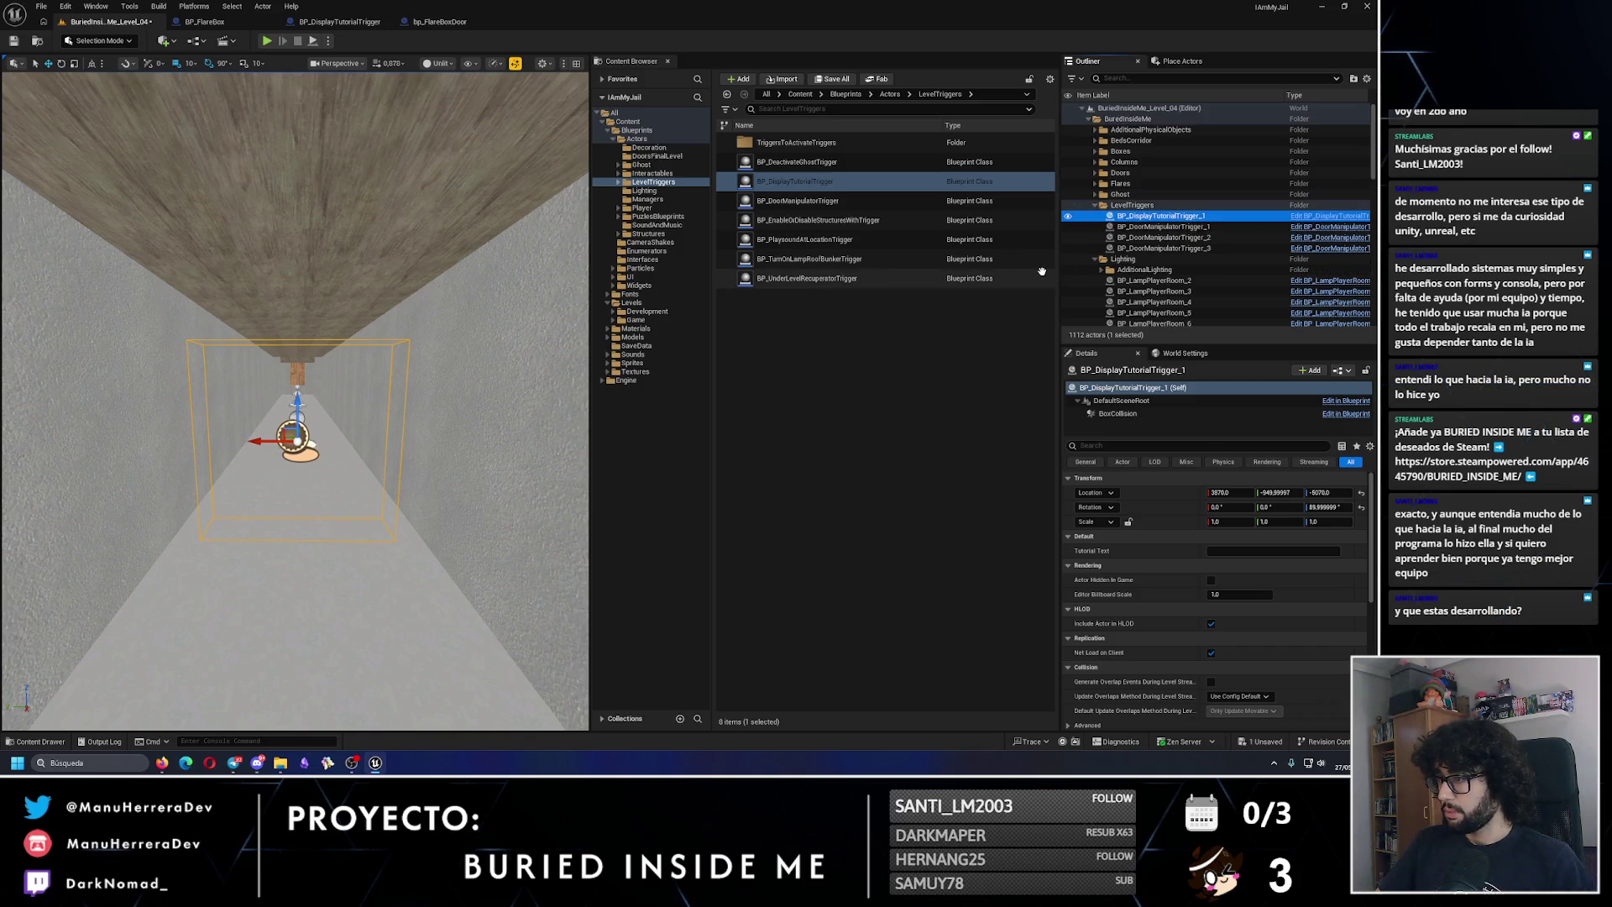
# Step: Correct the trigger's Tutorial Text typo so it reads YOU CANT ESCAPE
pyautogui.click(1098, 260)
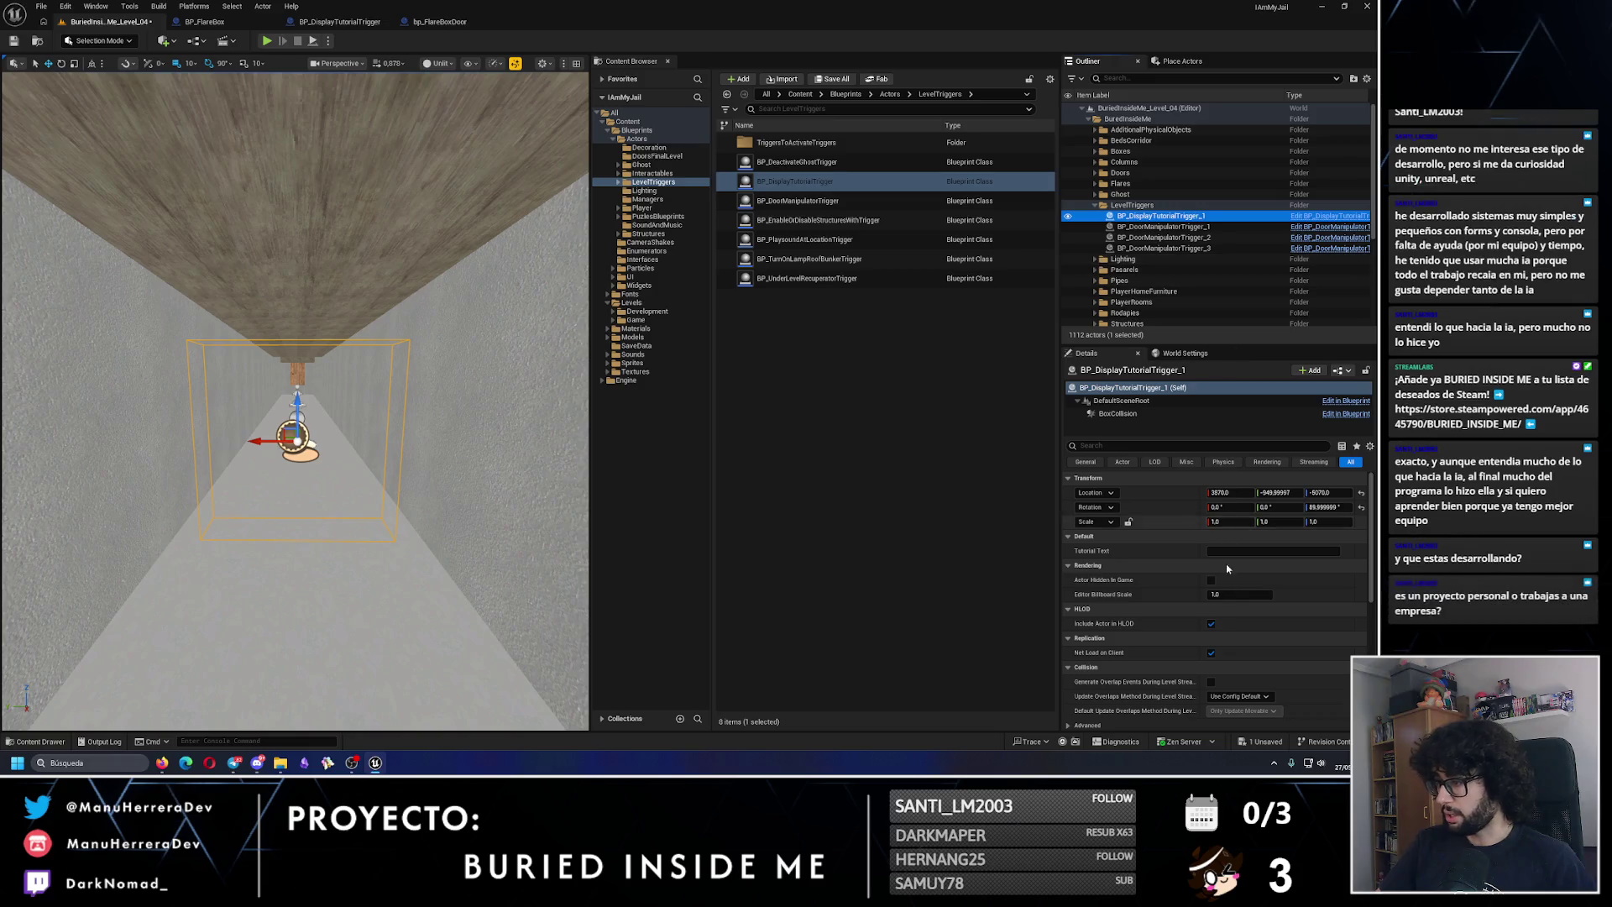
pyautogui.click(1230, 551)
pyautogui.write('YOU CANT SCAPE')
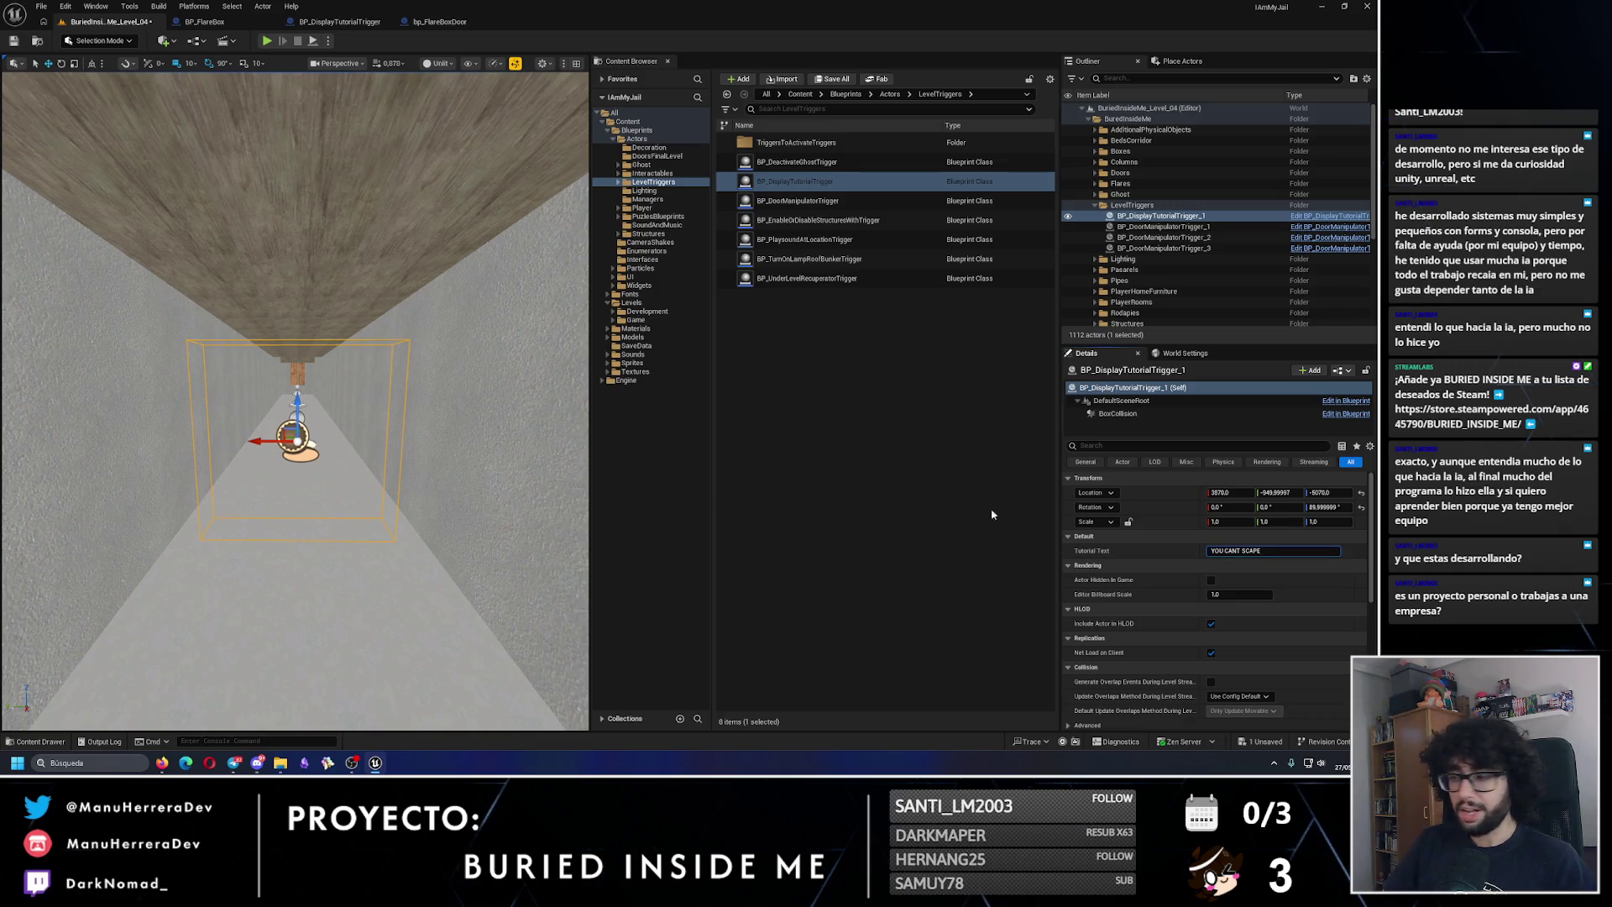
pyautogui.press('BackSpace')
pyautogui.write('E')
pyautogui.press('Return')
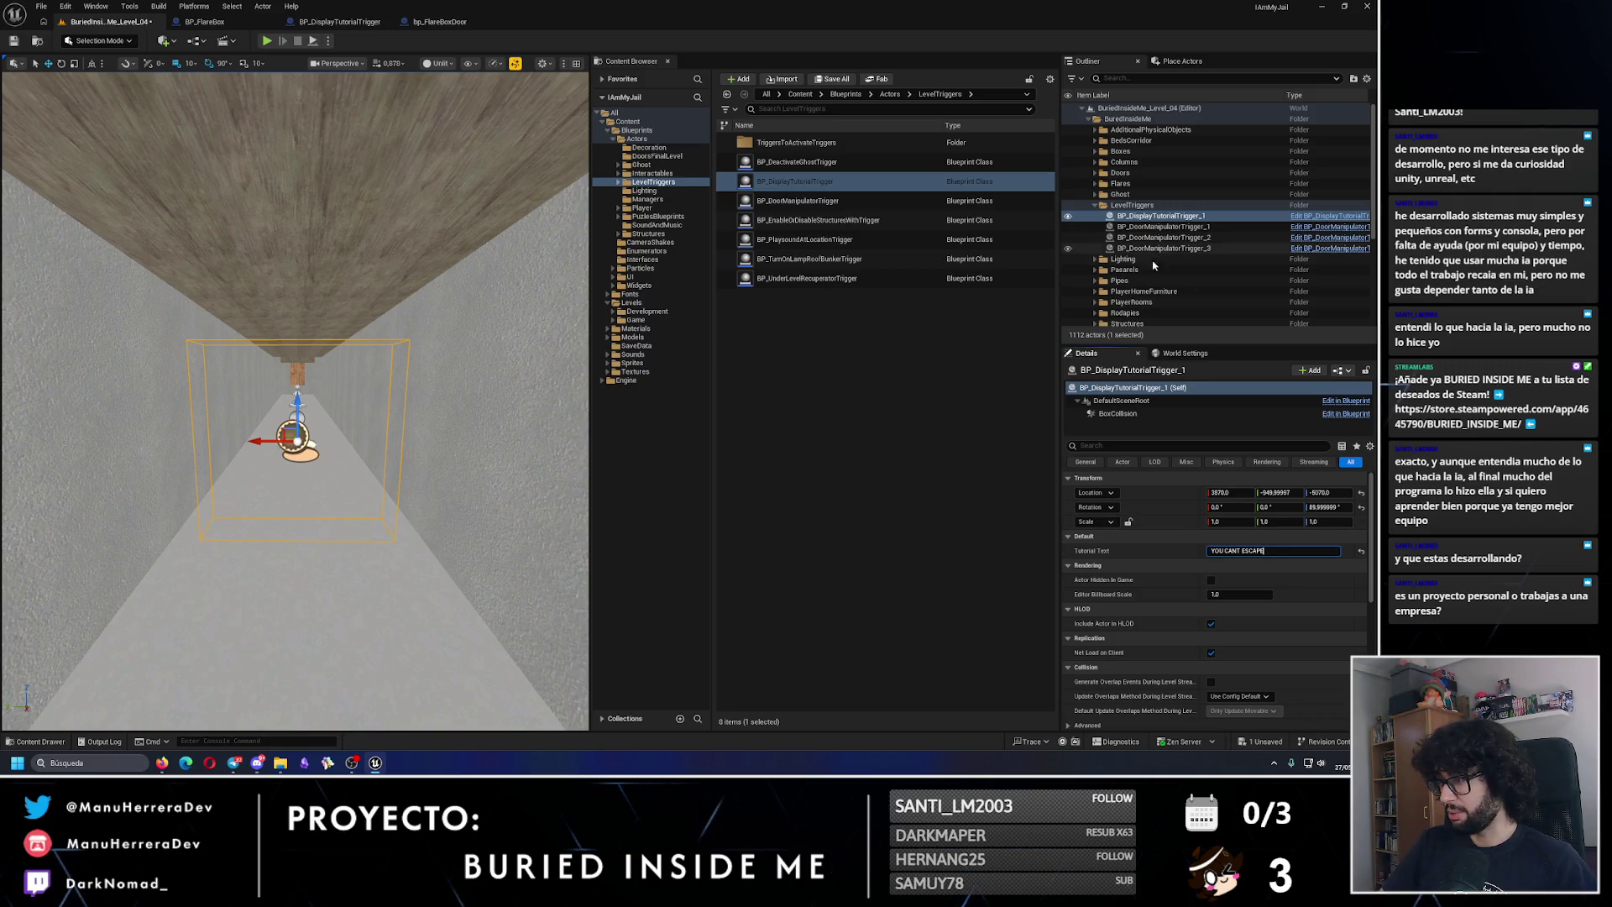
# Step: Set the collision box extent Z to 130, offset its Location Y to 510, and play the level
pyautogui.click(1117, 413)
pyautogui.click(1239, 565)
pyautogui.write('13')
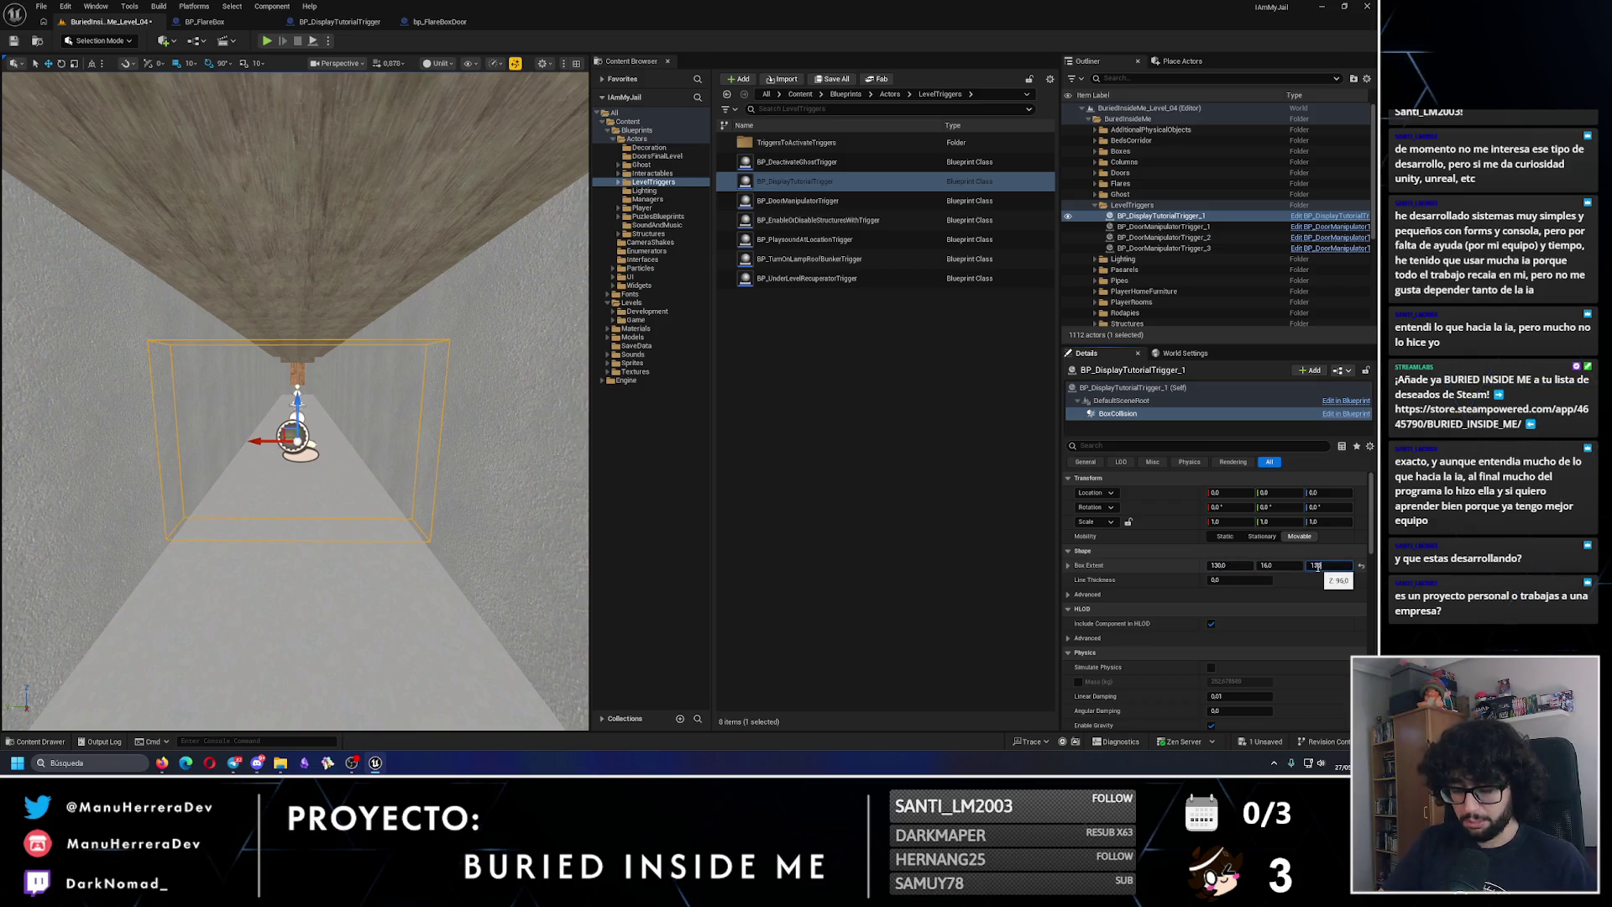
pyautogui.write('0')
pyautogui.press('Return')
pyautogui.moveTo(295, 401)
pyautogui.mouseDown()
pyautogui.moveTo(260, 390)
pyautogui.moveTo(157, 417)
pyautogui.mouseUp()
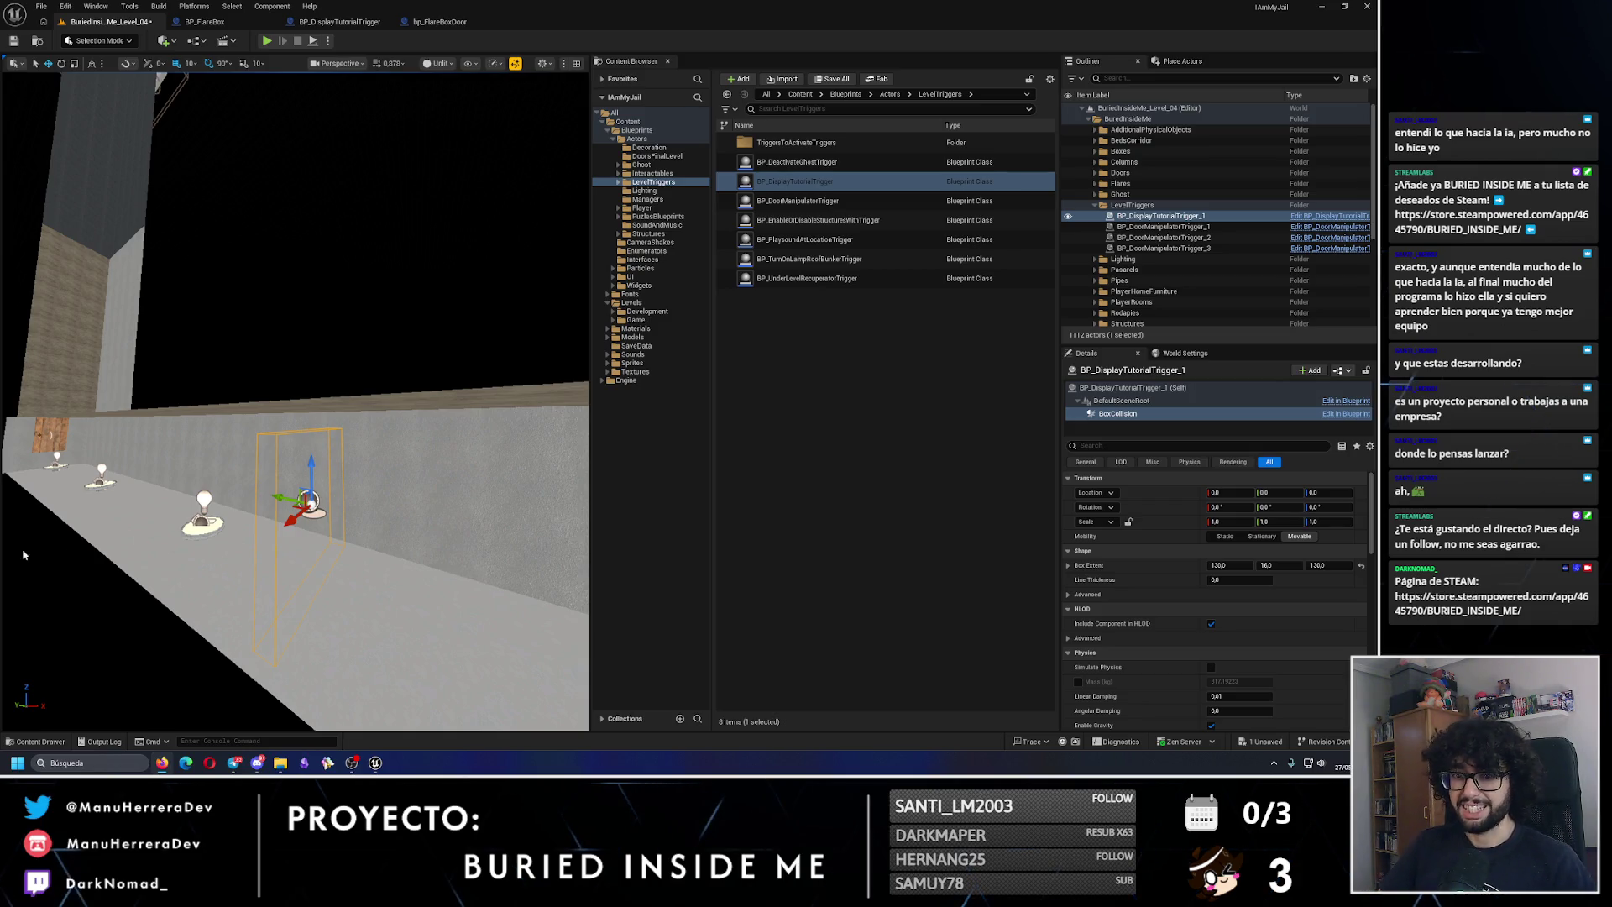
pyautogui.moveTo(319, 618)
pyautogui.mouseDown()
pyautogui.moveTo(311, 427)
pyautogui.moveTo(201, 438)
pyautogui.mouseUp()
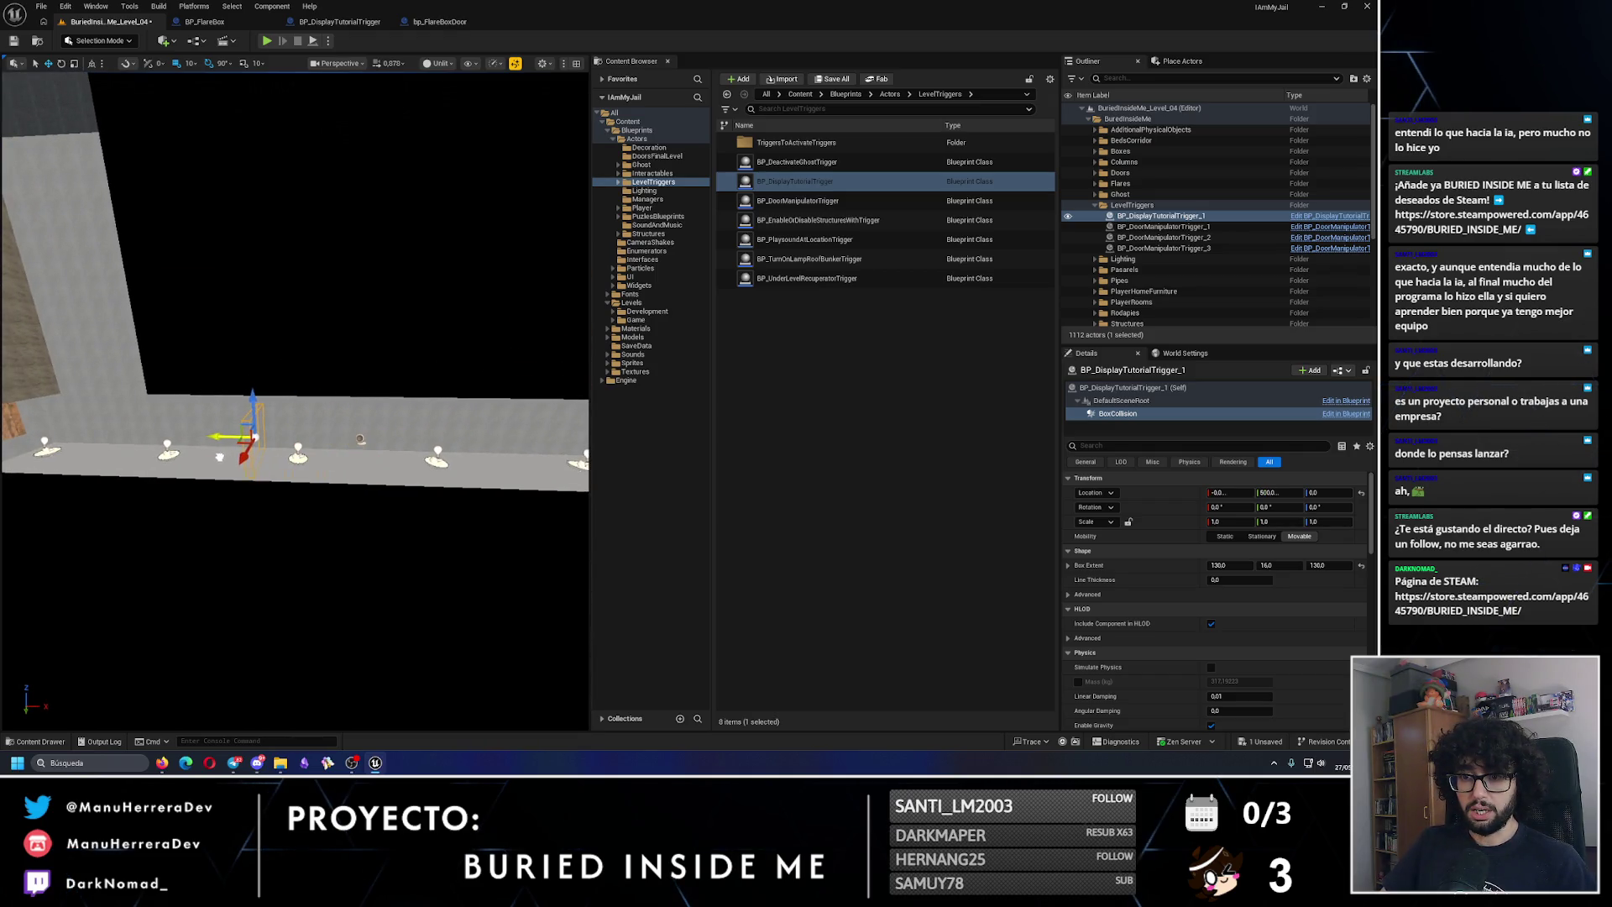
pyautogui.press('f')
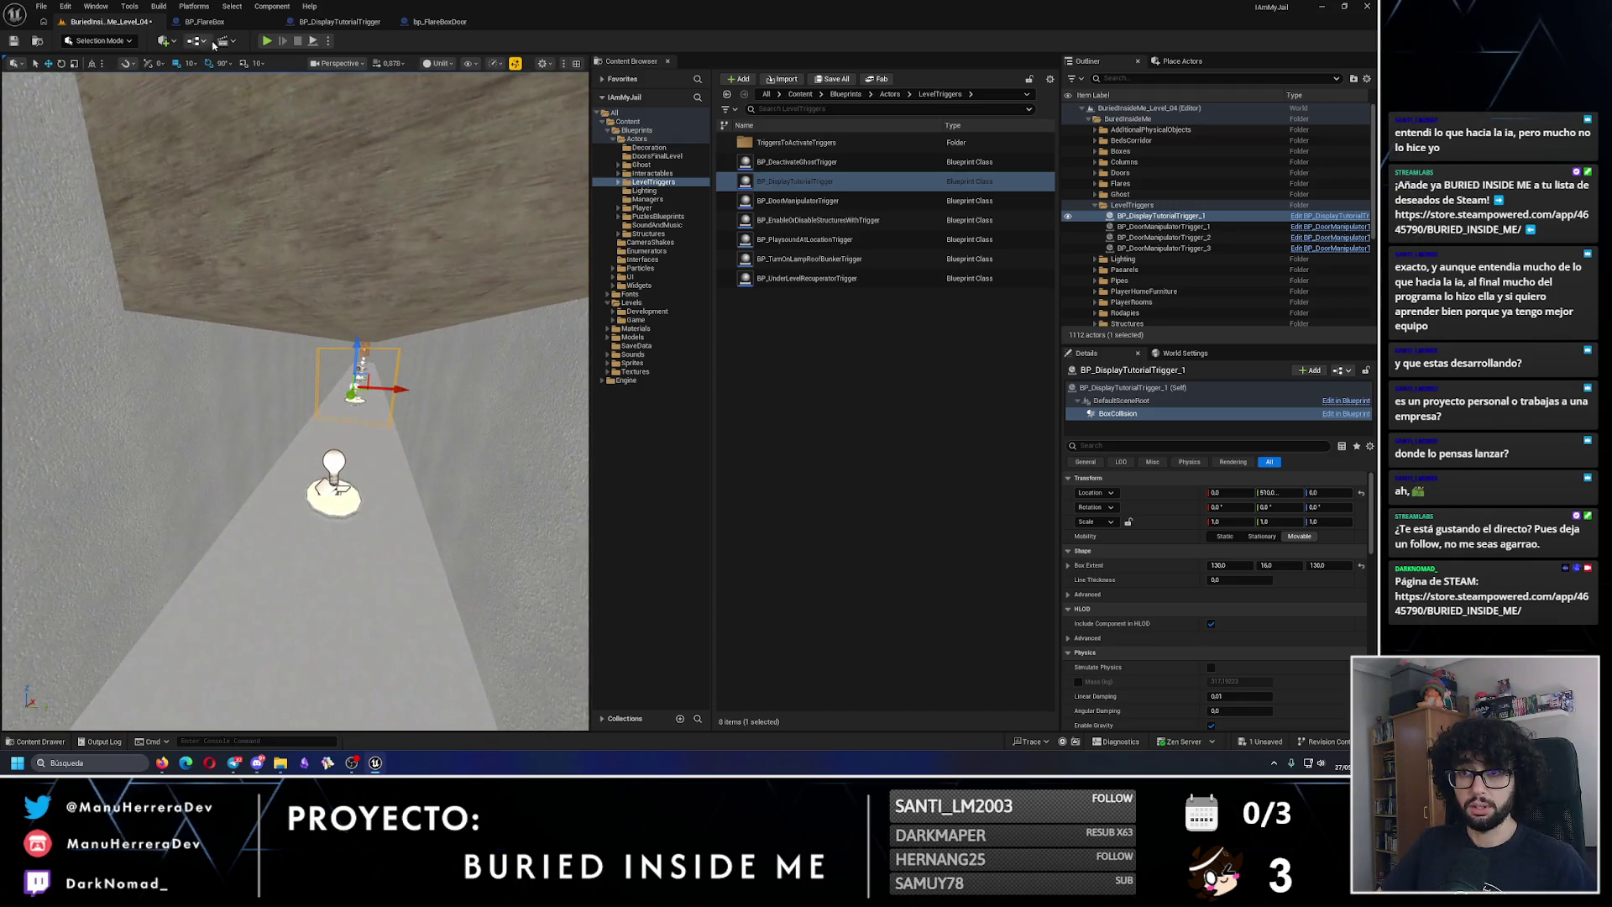
pyautogui.hotkey('alt', 'p')
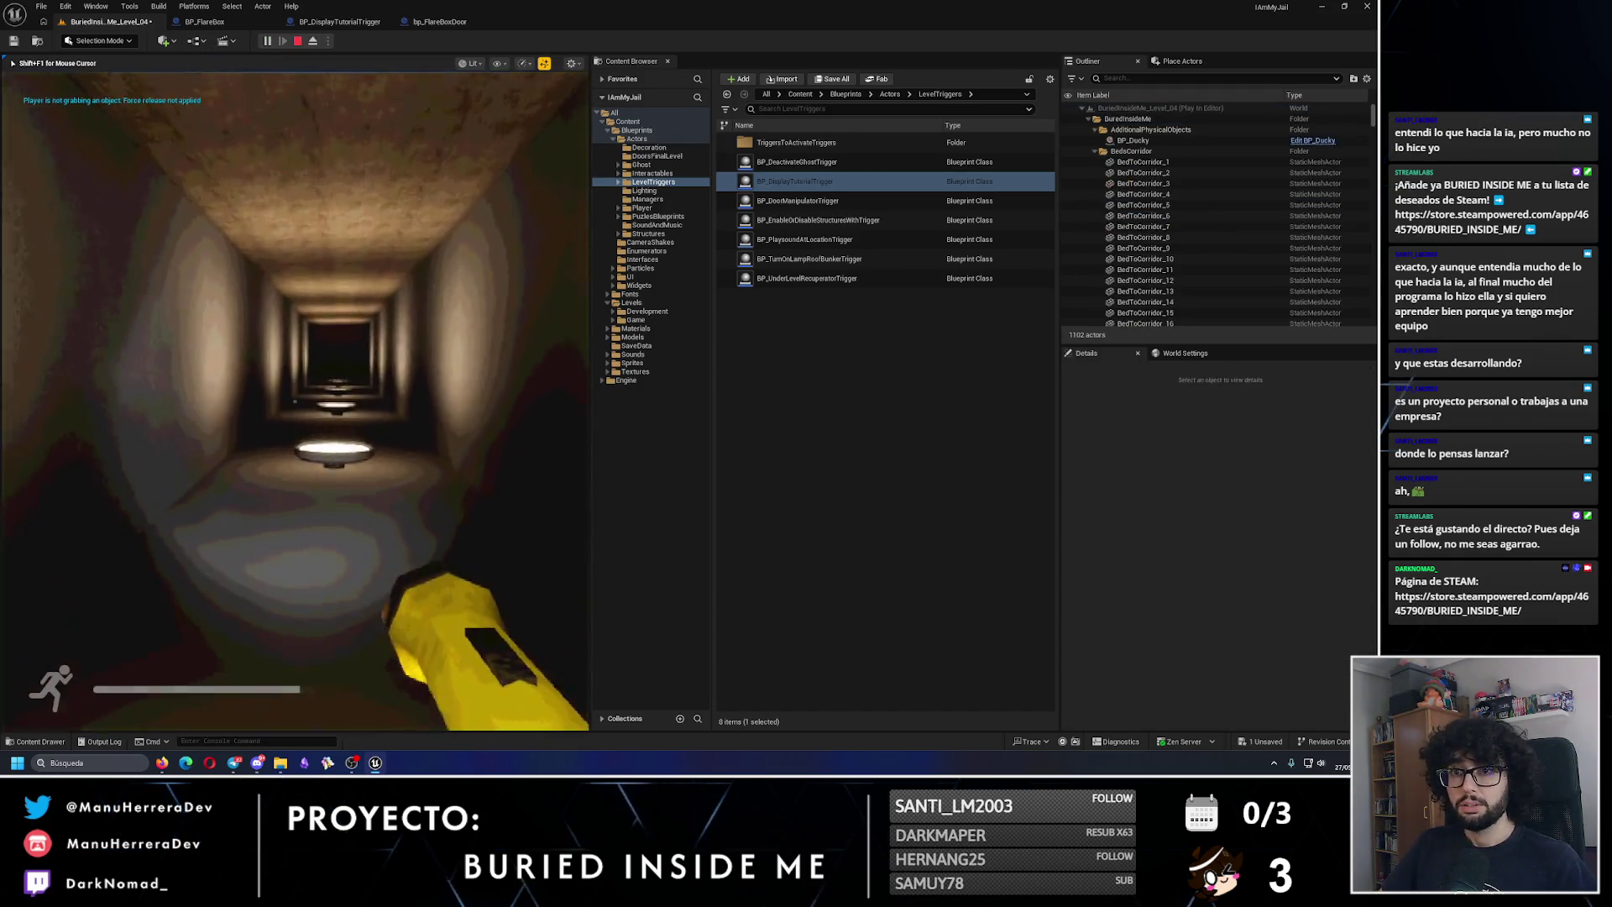
# Step: Stop the play session and dismiss the save content prompt
pyautogui.press('Escape')
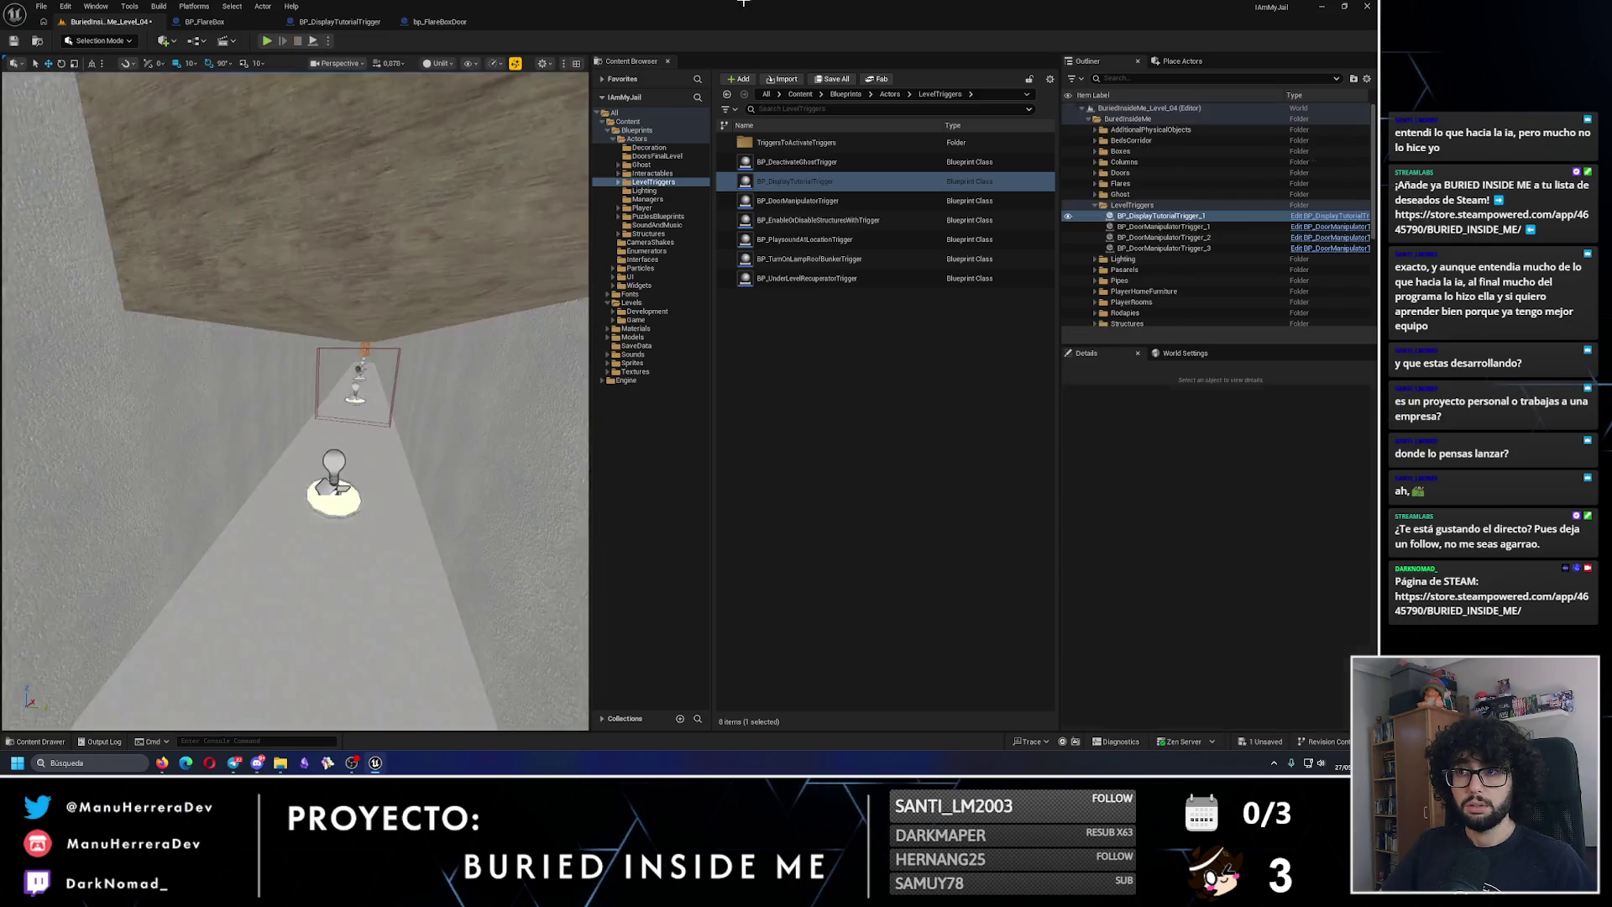
pyautogui.click(329, 40)
pyautogui.hotkey('ctrl', 'shift', 's')
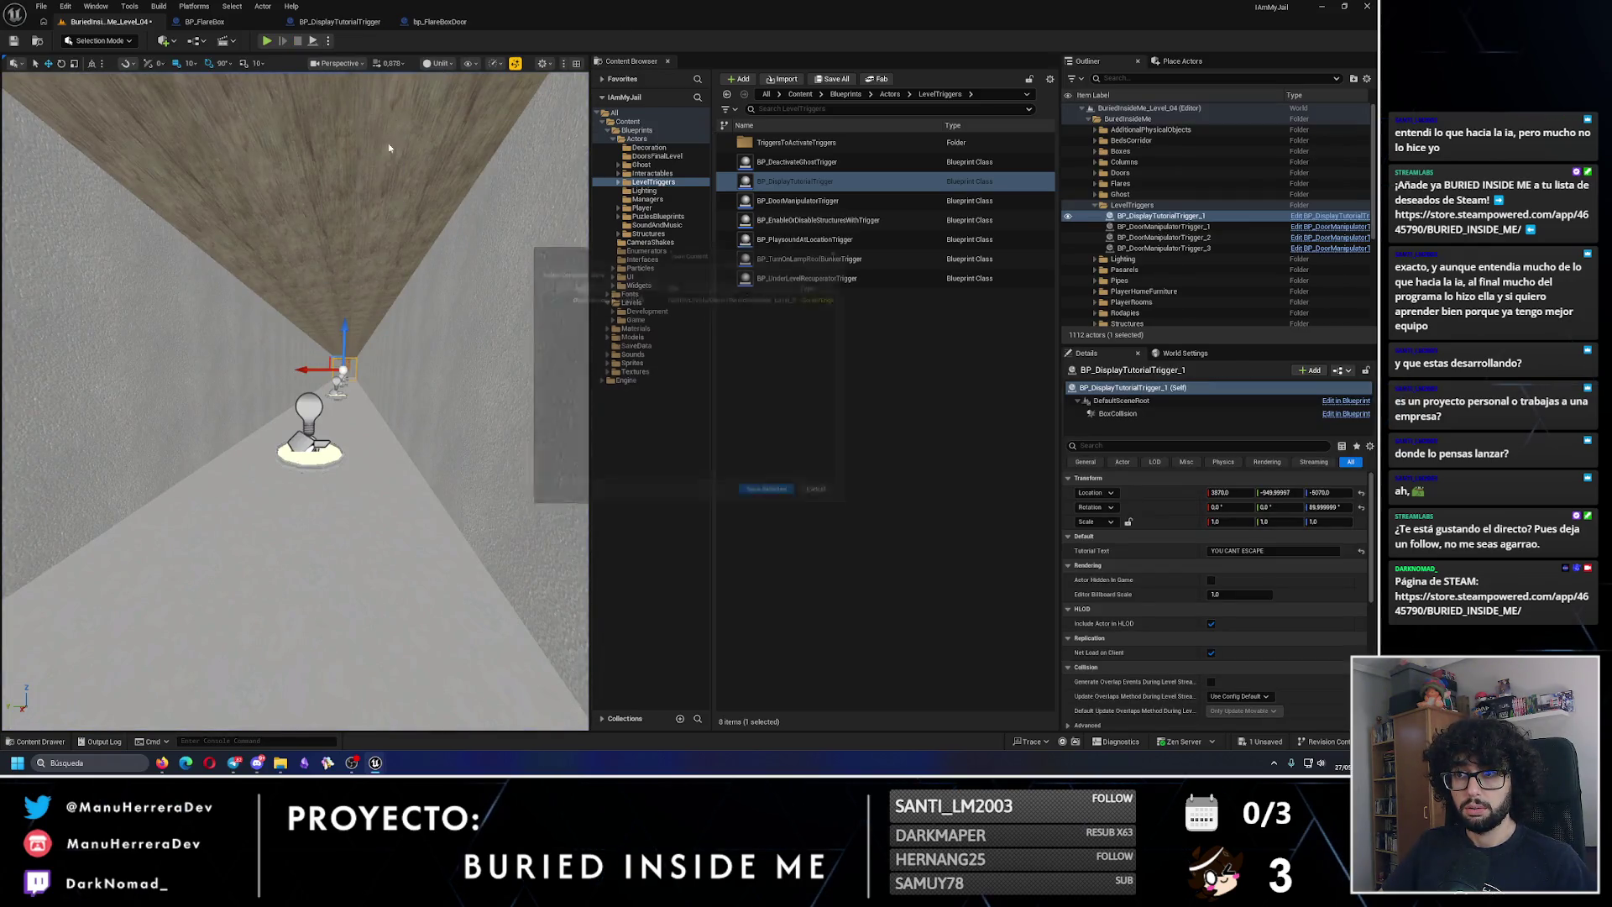
pyautogui.click(849, 240)
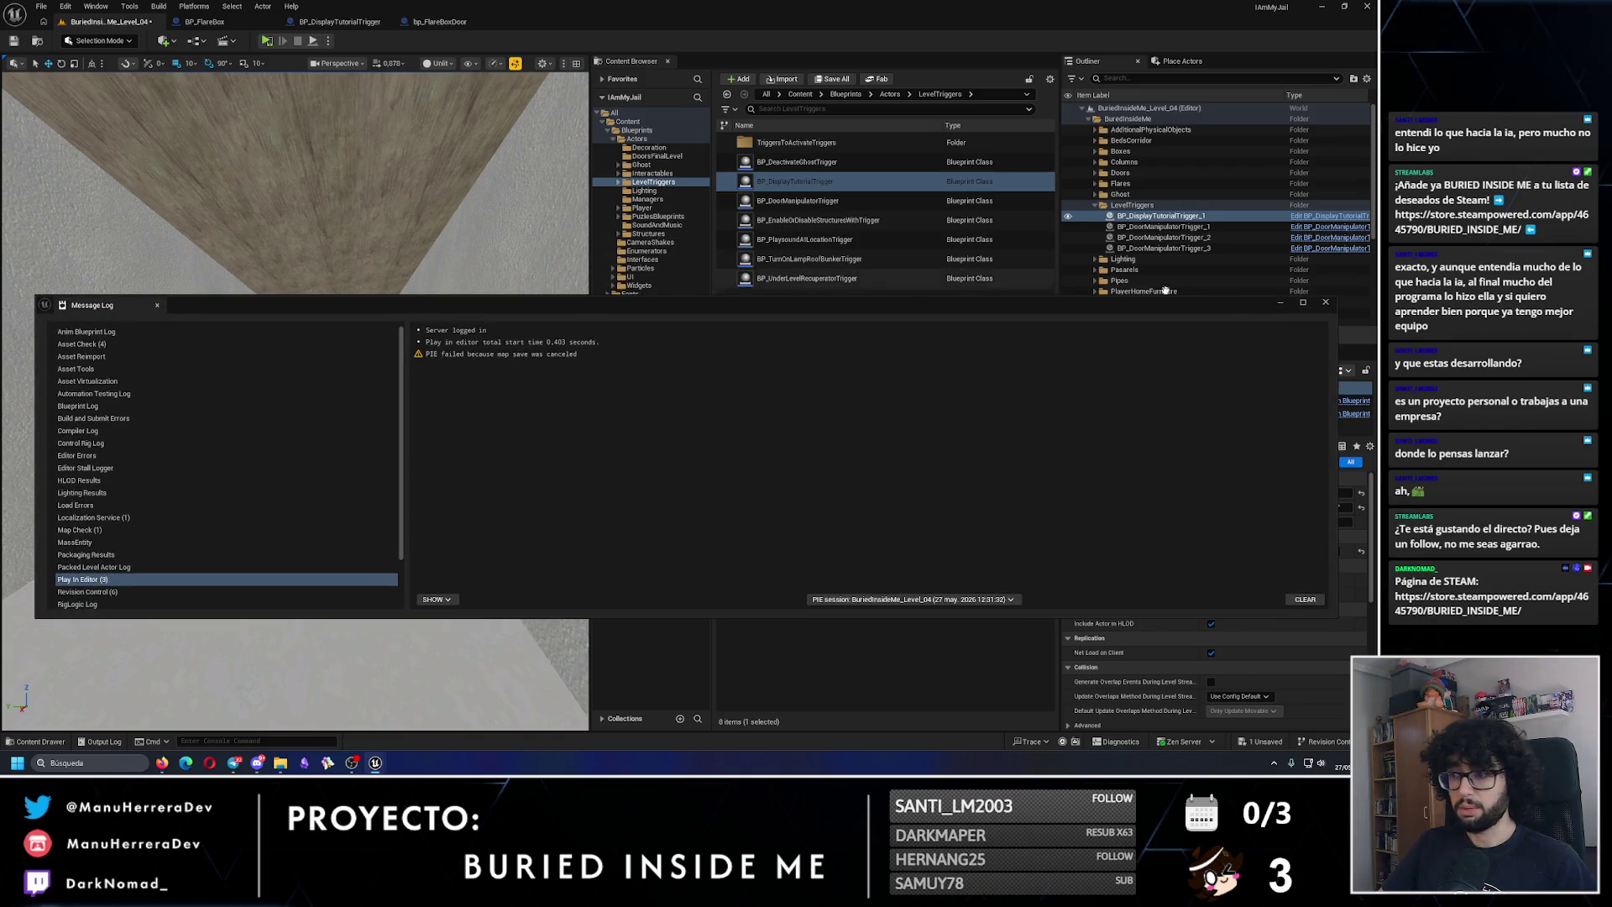
# Step: Run a Standalone Game test of Level_04, then bring up the BP_DisplayTutorialTrigger event graph
pyautogui.click(328, 40)
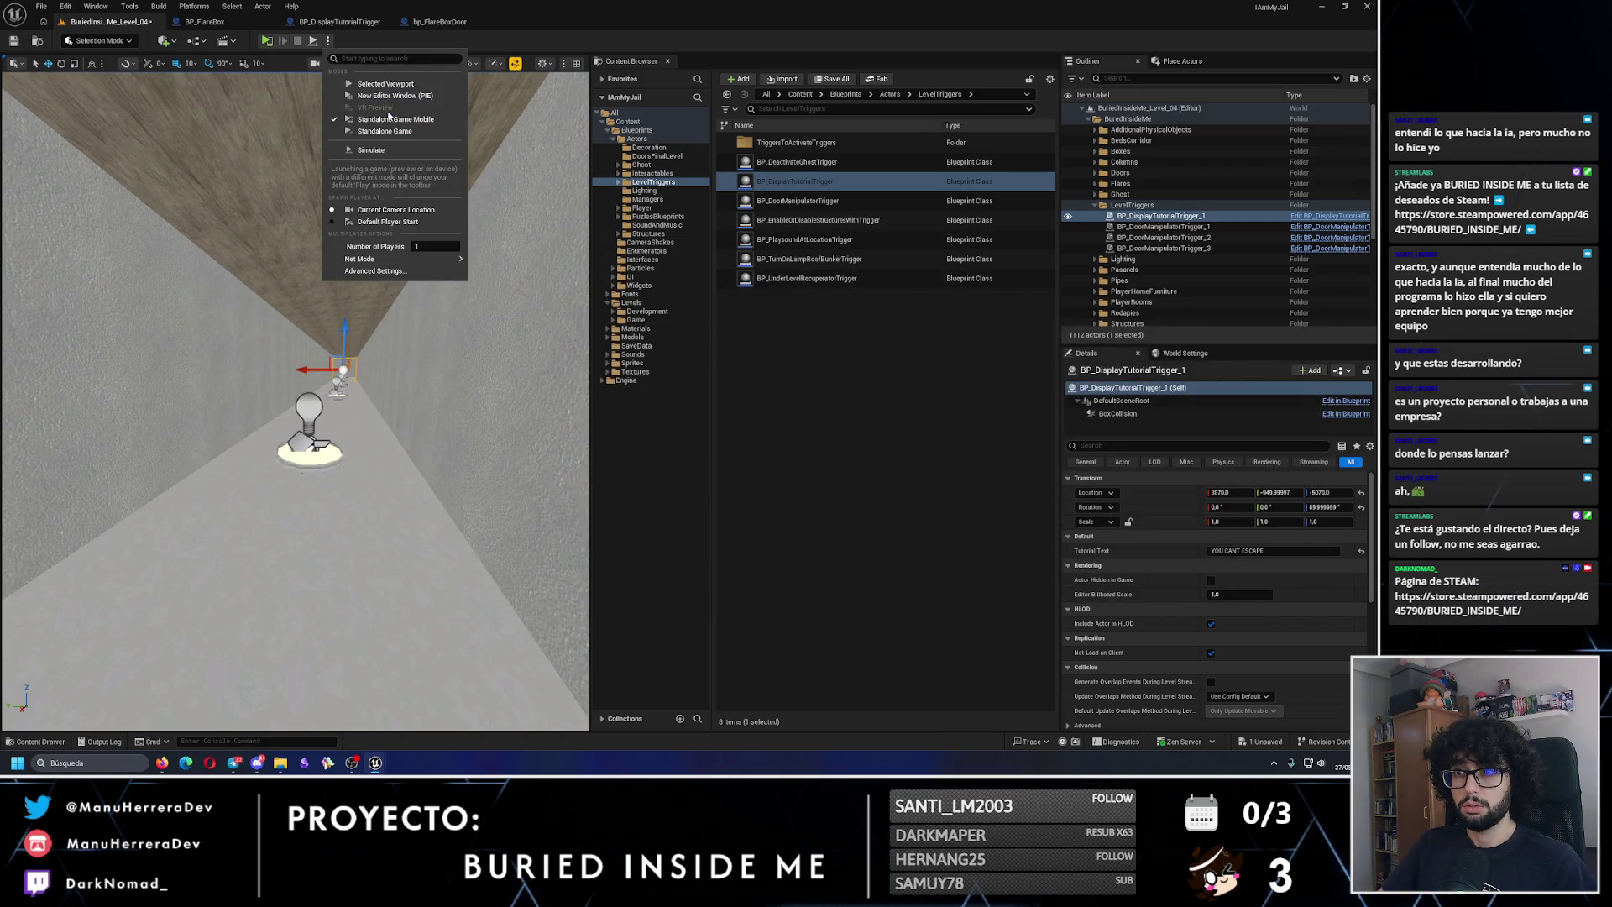
pyautogui.click(356, 256)
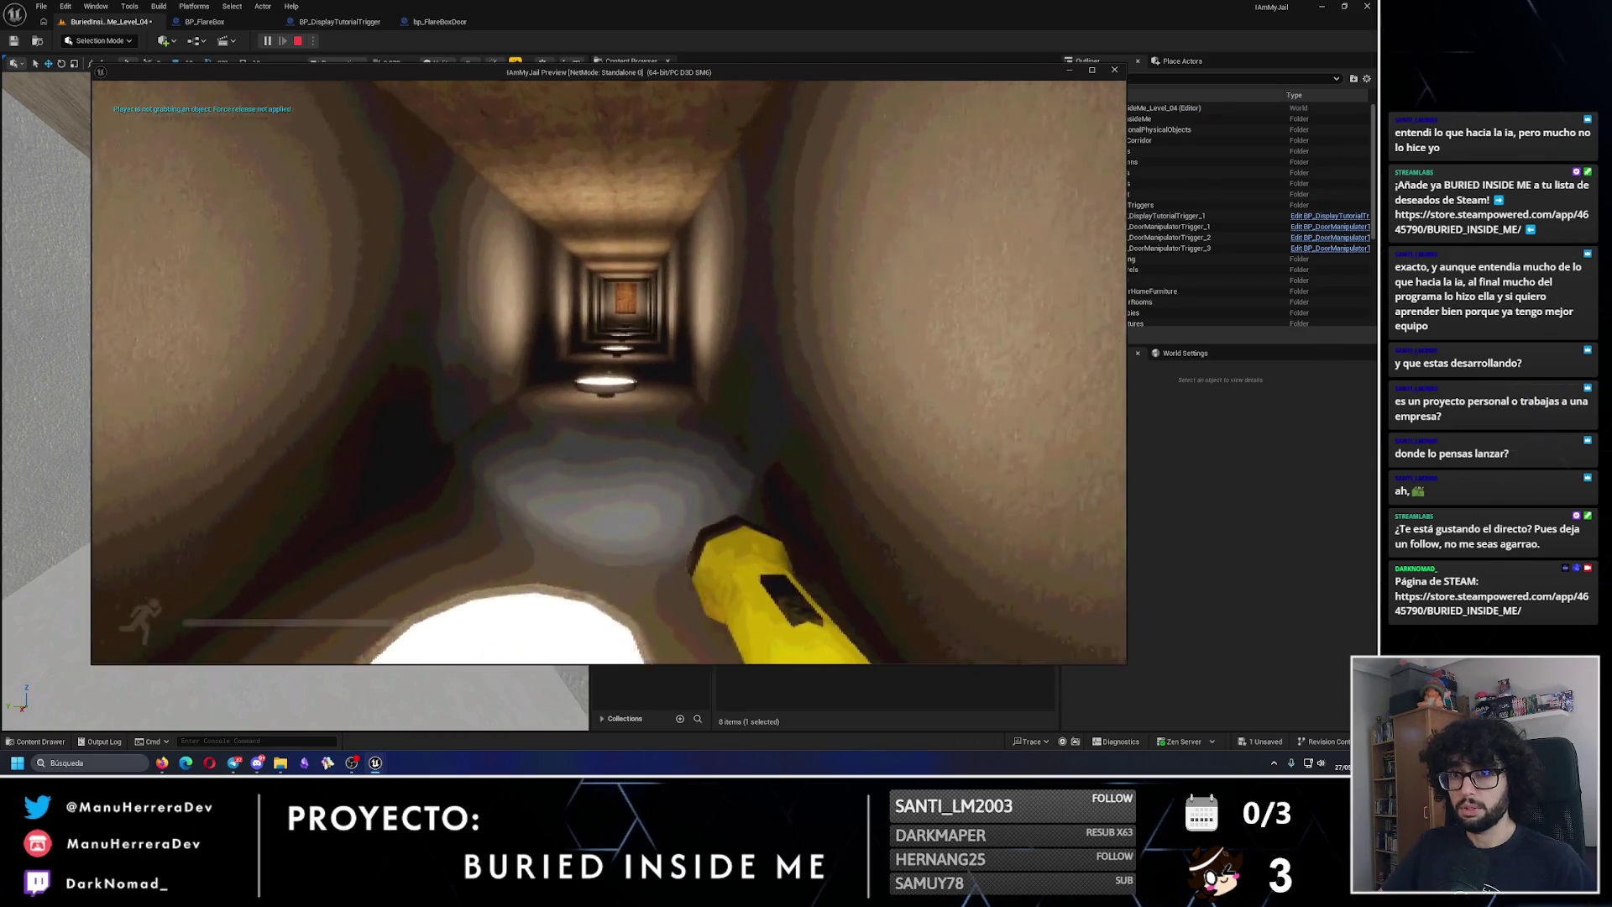
pyautogui.hotkey('shift', 'w')
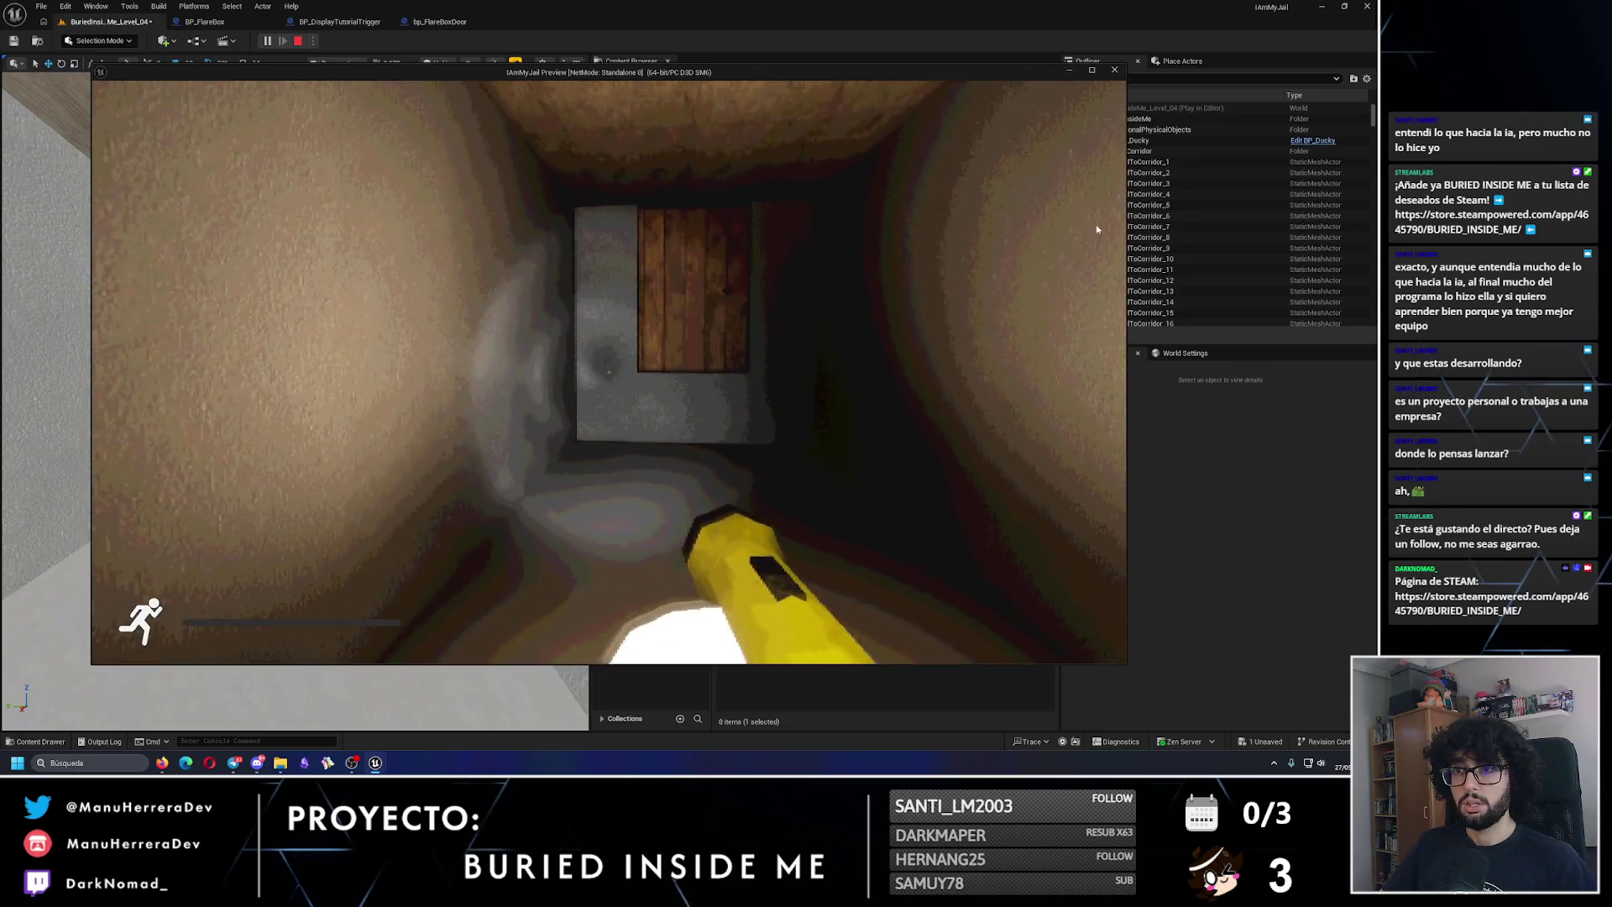
pyautogui.press('Escape')
pyautogui.click(439, 23)
pyautogui.click(339, 21)
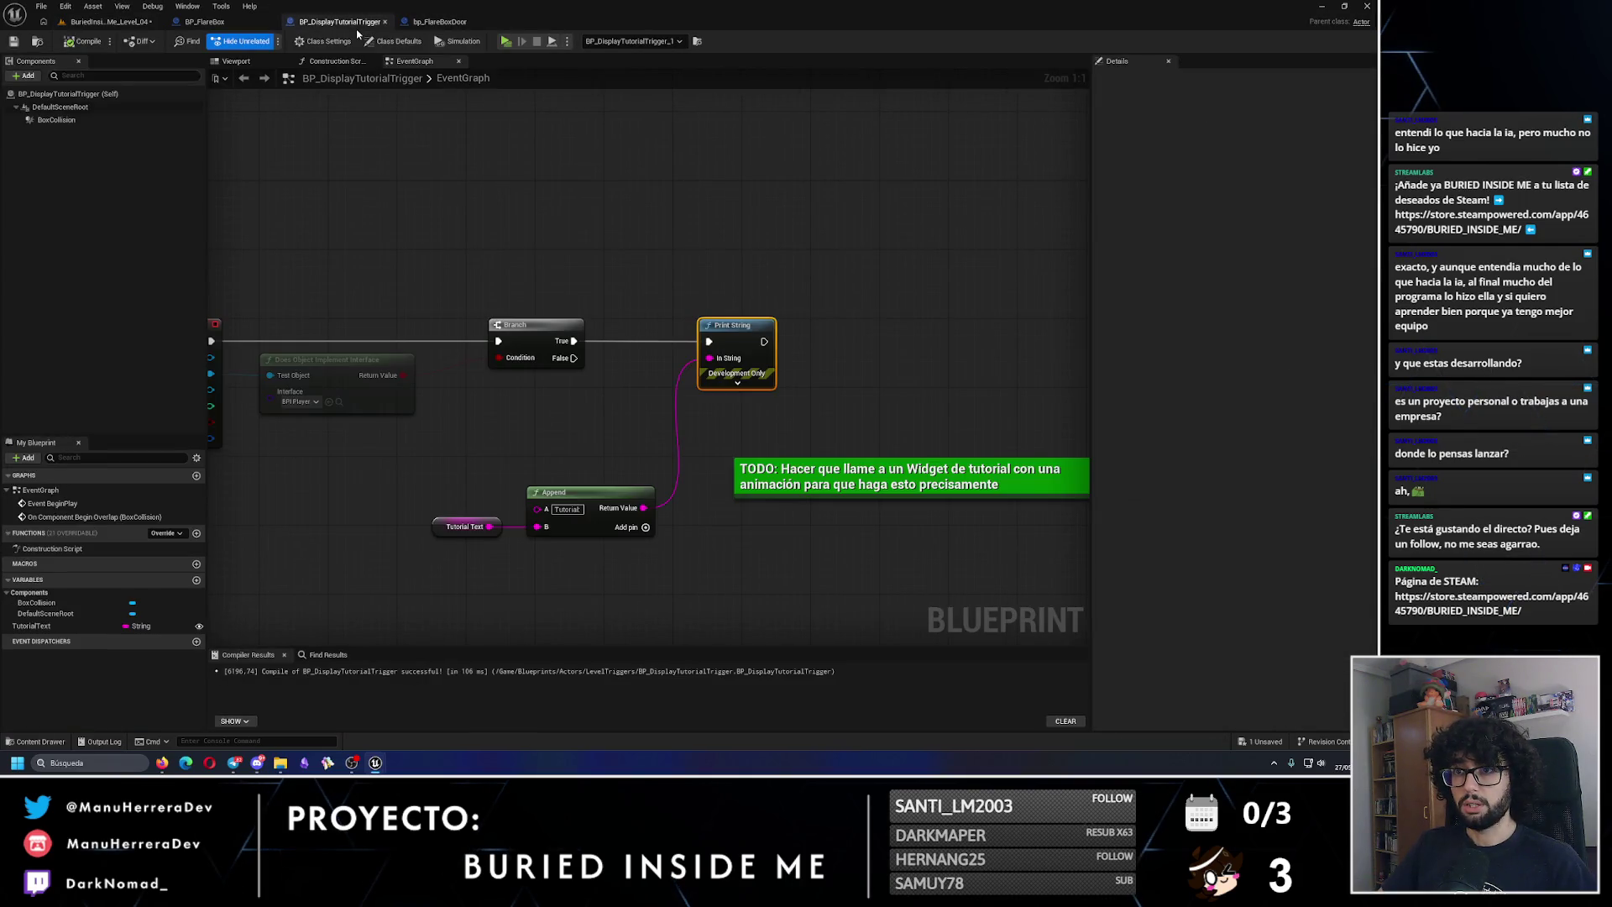
# Step: Insert a Do Once node between the Branch's True output and Print String, then compile and save
pyautogui.moveTo(570, 333)
pyautogui.mouseDown()
pyautogui.moveTo(630, 296)
pyautogui.moveTo(778, 333)
pyautogui.mouseUp()
pyautogui.write('DO O')
pyautogui.press('Return')
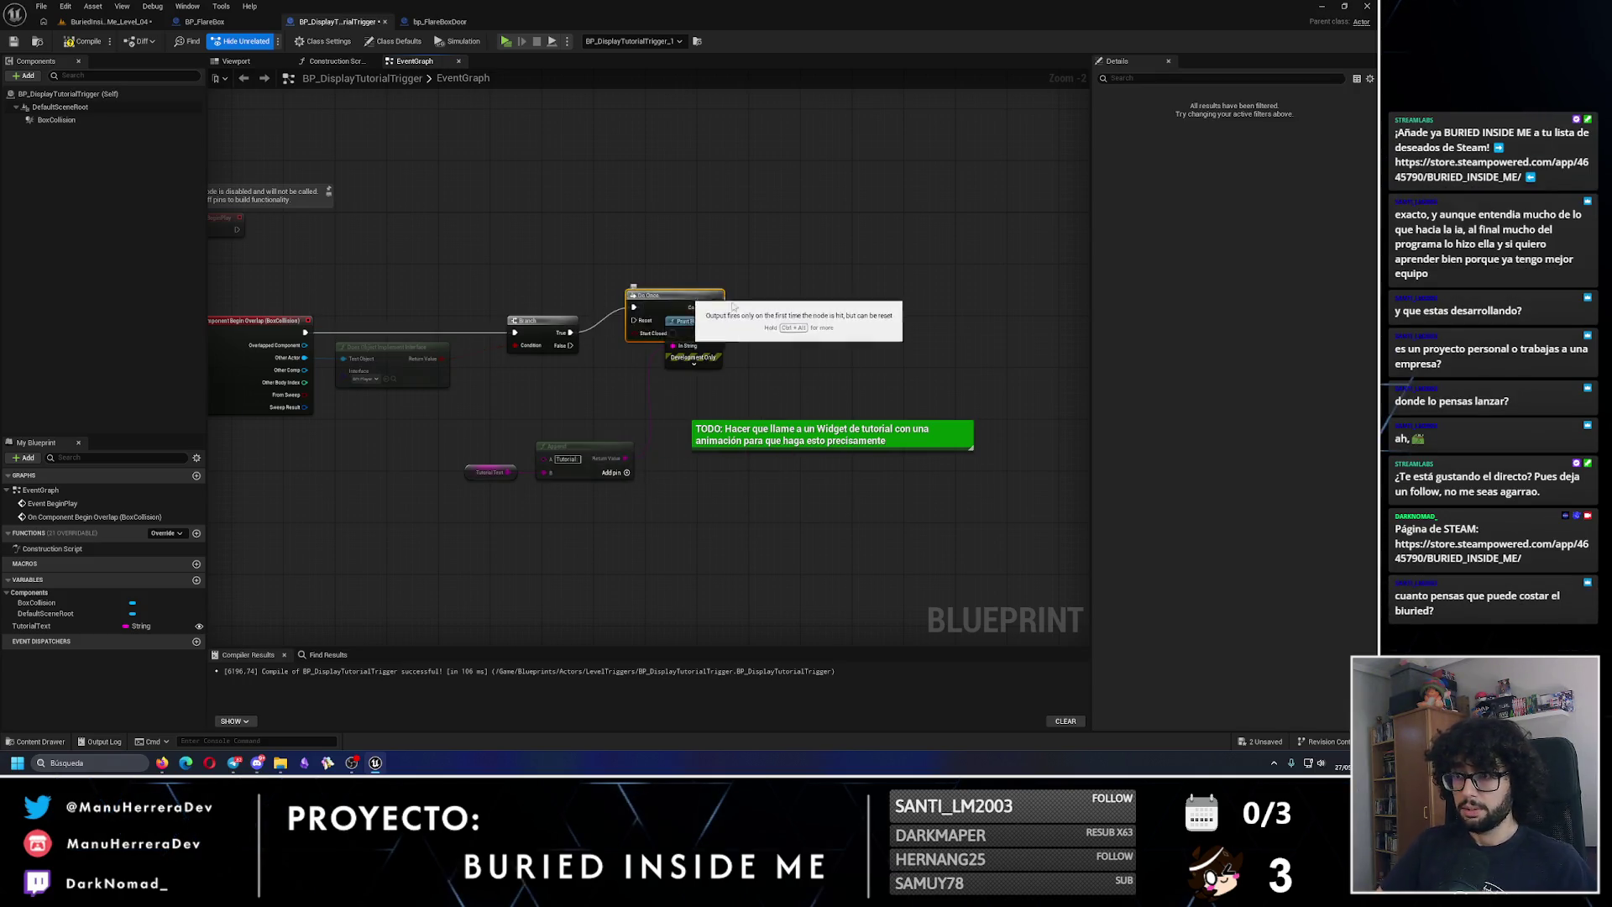
pyautogui.scroll(2, 832, 335)
pyautogui.moveTo(663, 307); pyautogui.dragTo(652, 345)
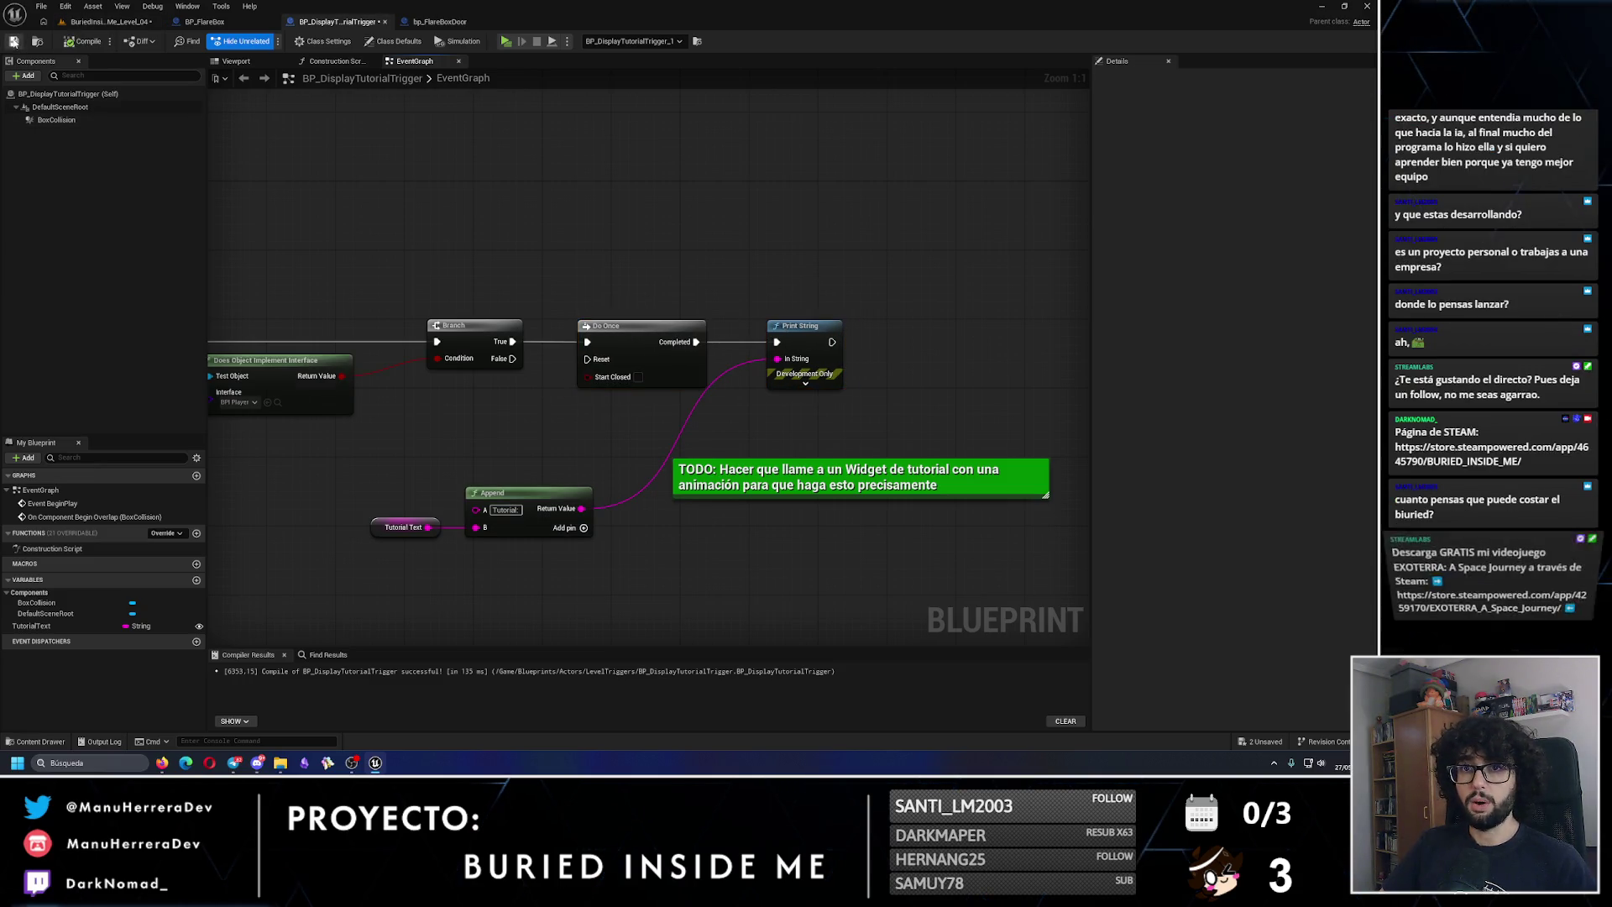
pyautogui.click(13, 41)
pyautogui.click(107, 21)
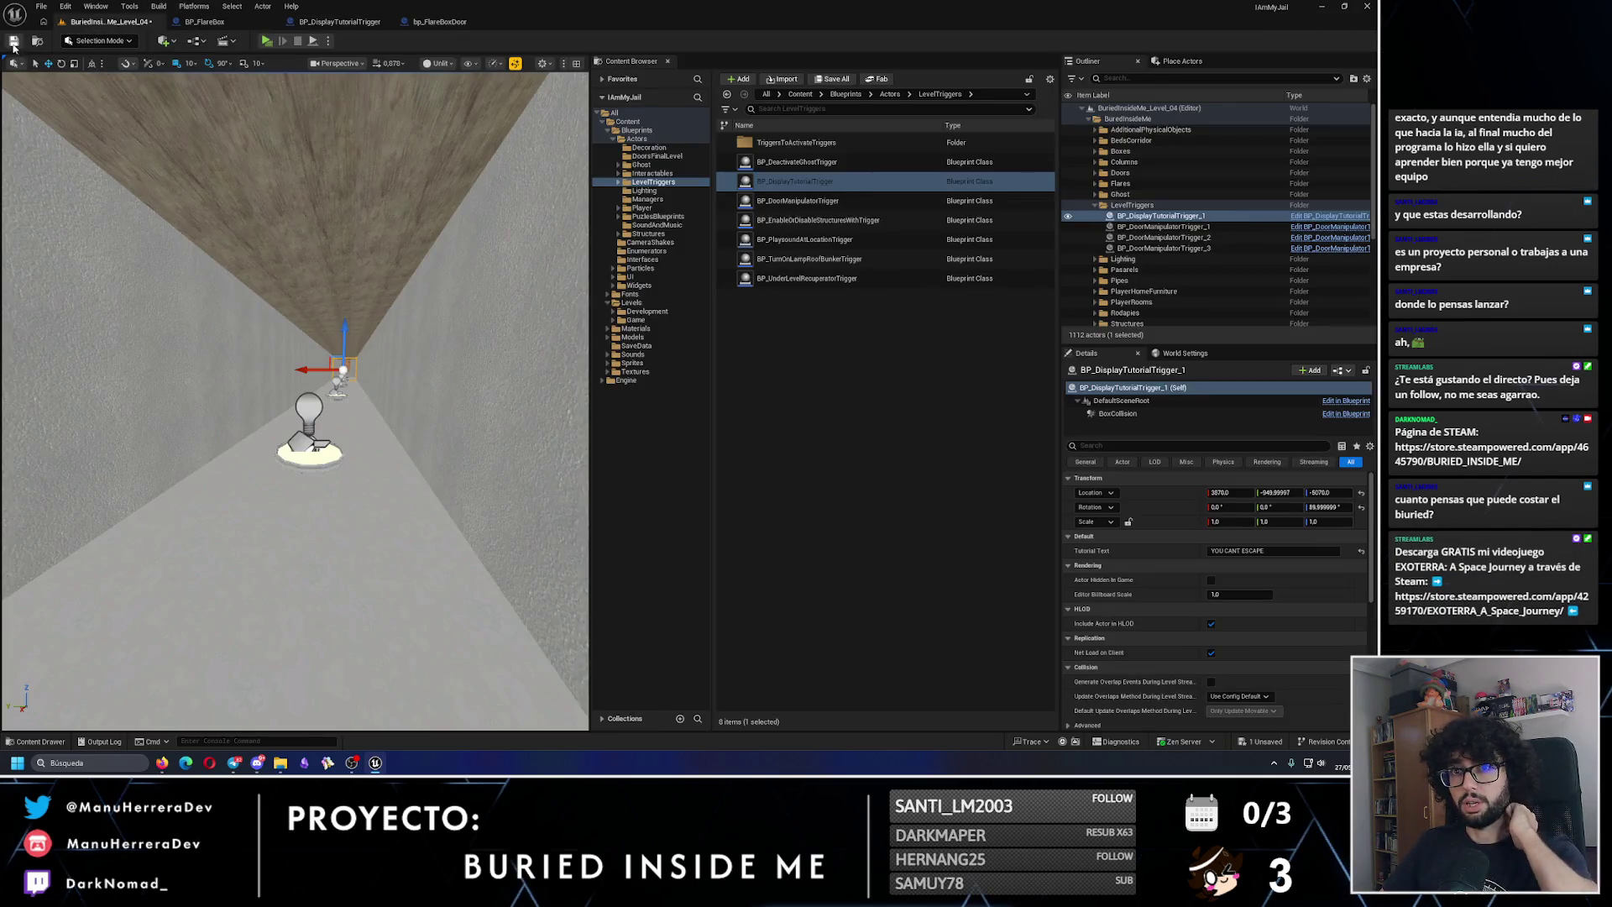
# Step: Save Level_04 and play-test it until 'Tutorial: YOU CANT ESCAPE' is printed
pyautogui.click(13, 41)
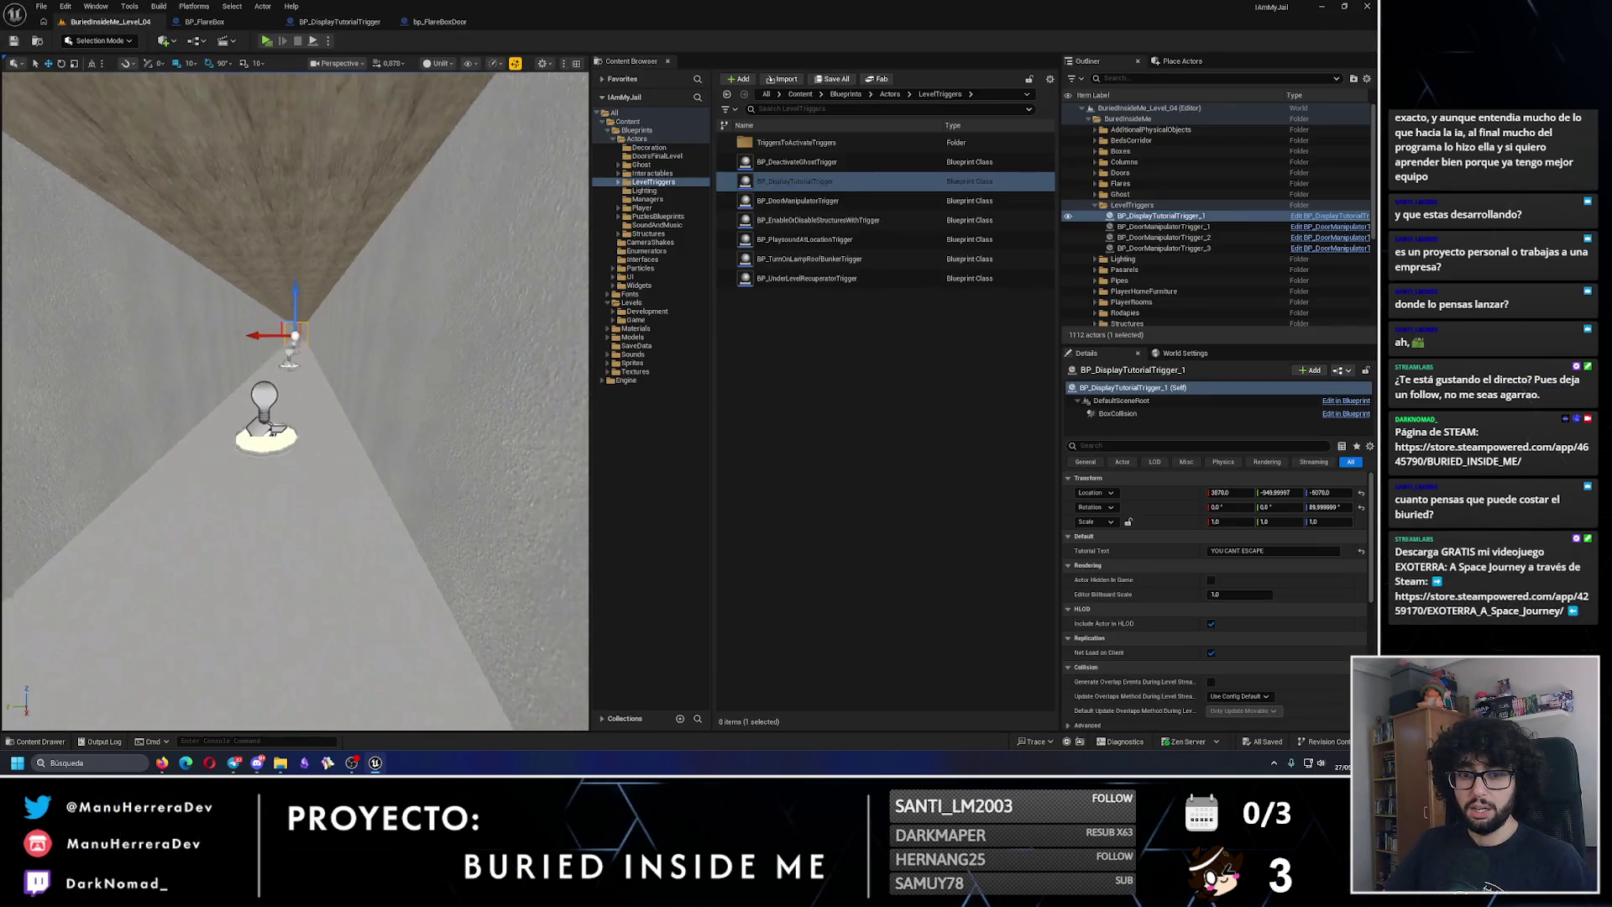
pyautogui.press('f')
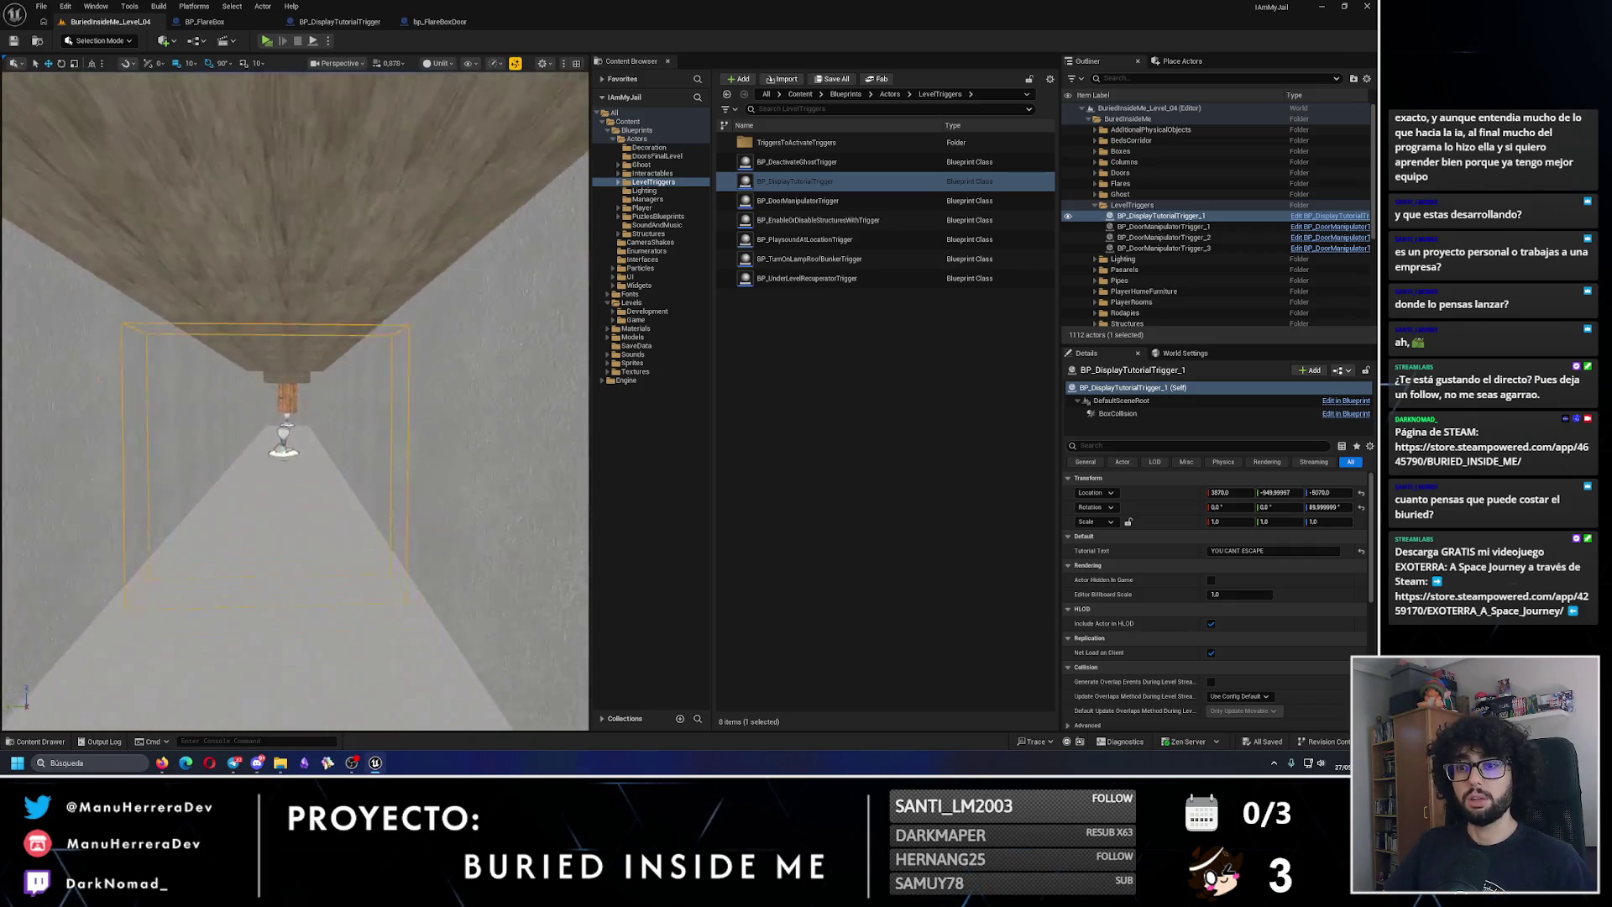
pyautogui.press('s')
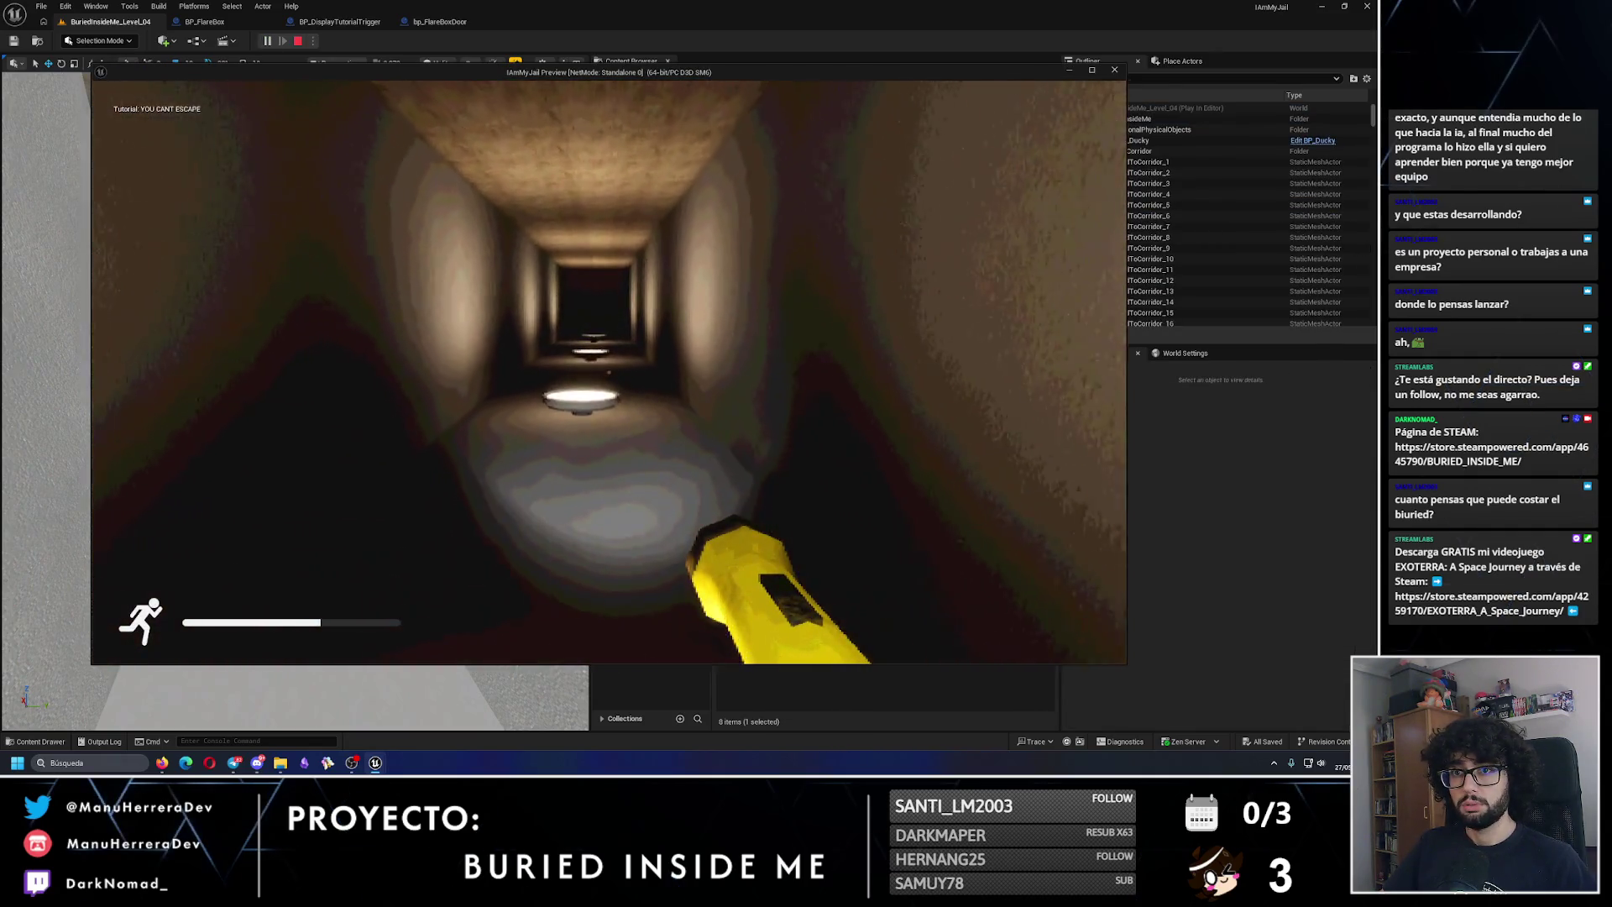
pyautogui.press('Escape')
pyautogui.moveTo(431, 325)
pyautogui.mouseDown()
pyautogui.moveTo(345, 312)
pyautogui.moveTo(431, 325)
pyautogui.mouseUp()
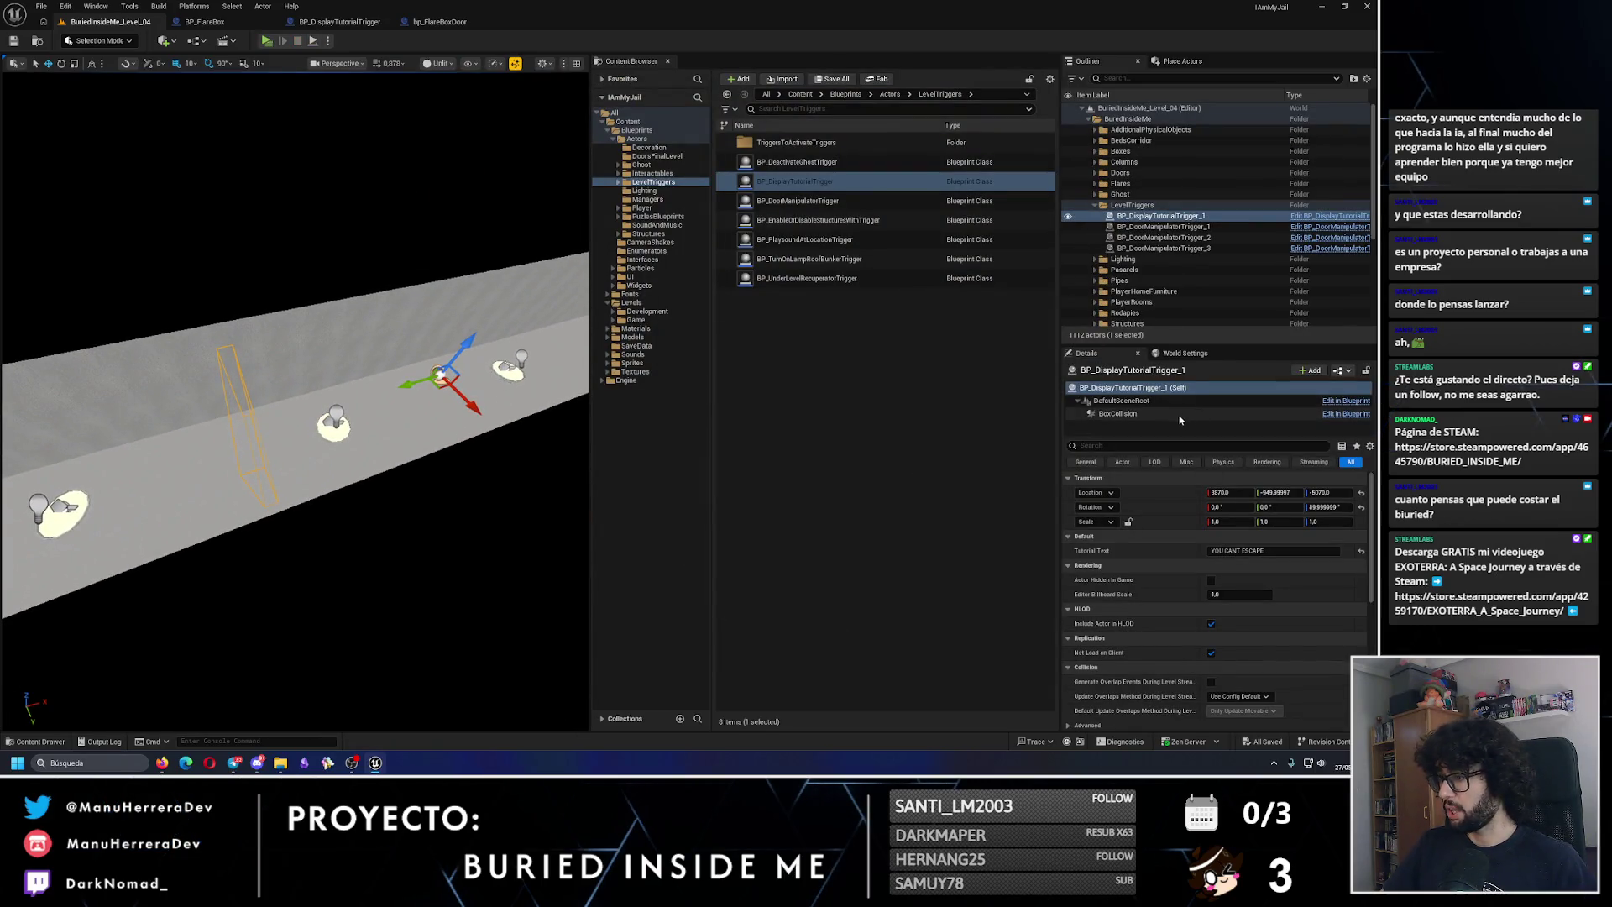
# Step: Reset the collision box Location Y to 0, move the trigger, and set its text to YOU CANT WAKE UP
pyautogui.click(1117, 413)
pyautogui.click(1275, 492)
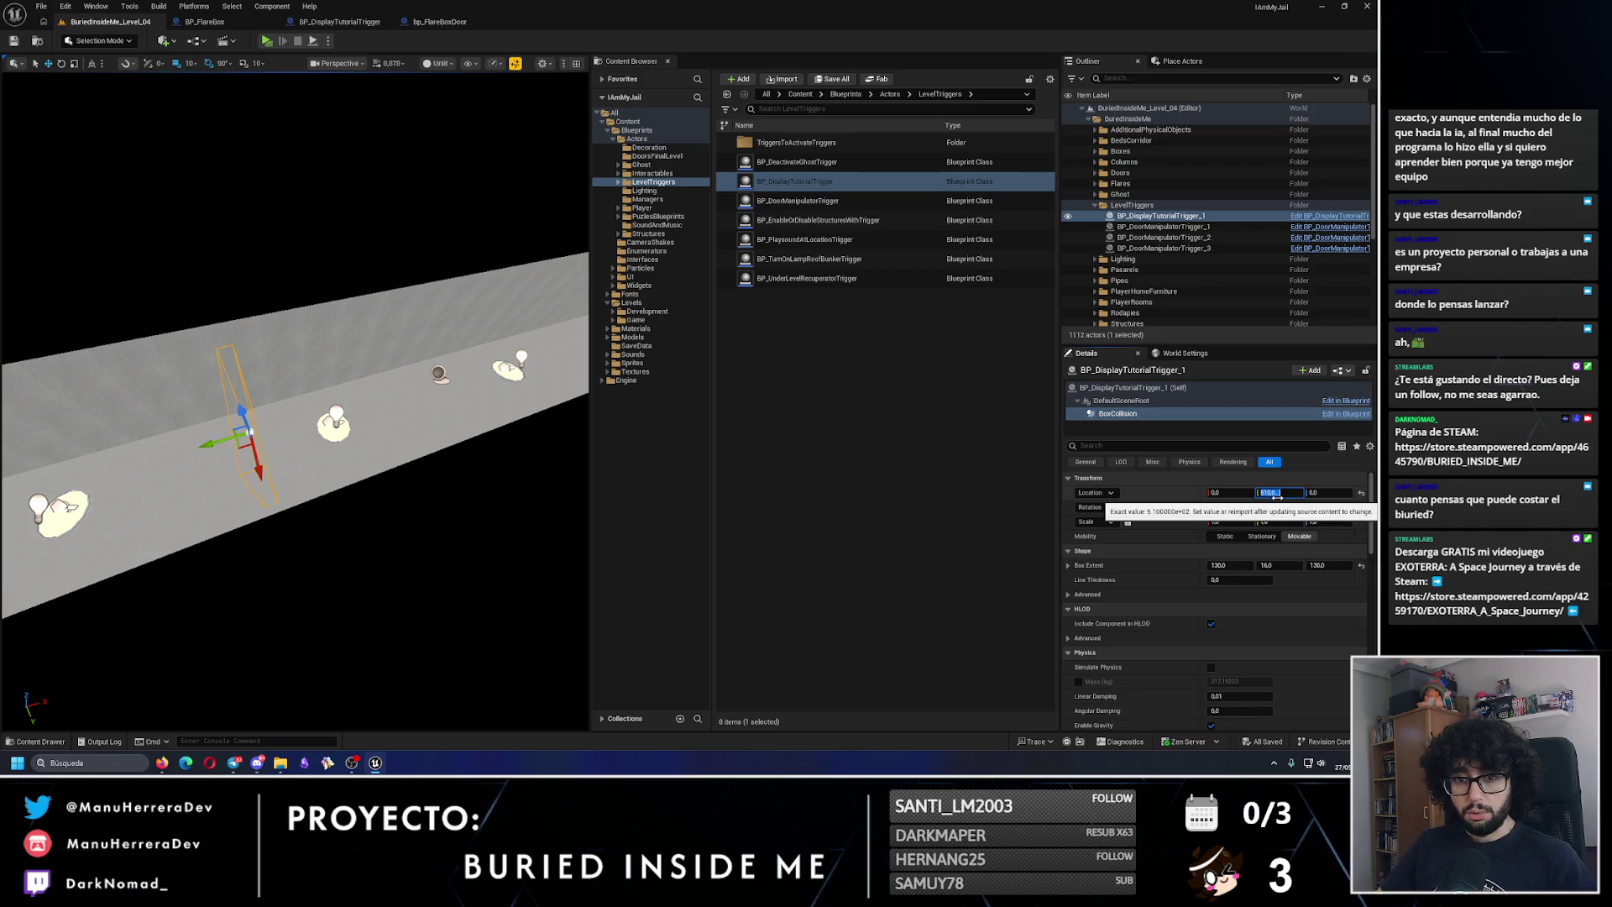
pyautogui.write('0')
pyautogui.press('Return')
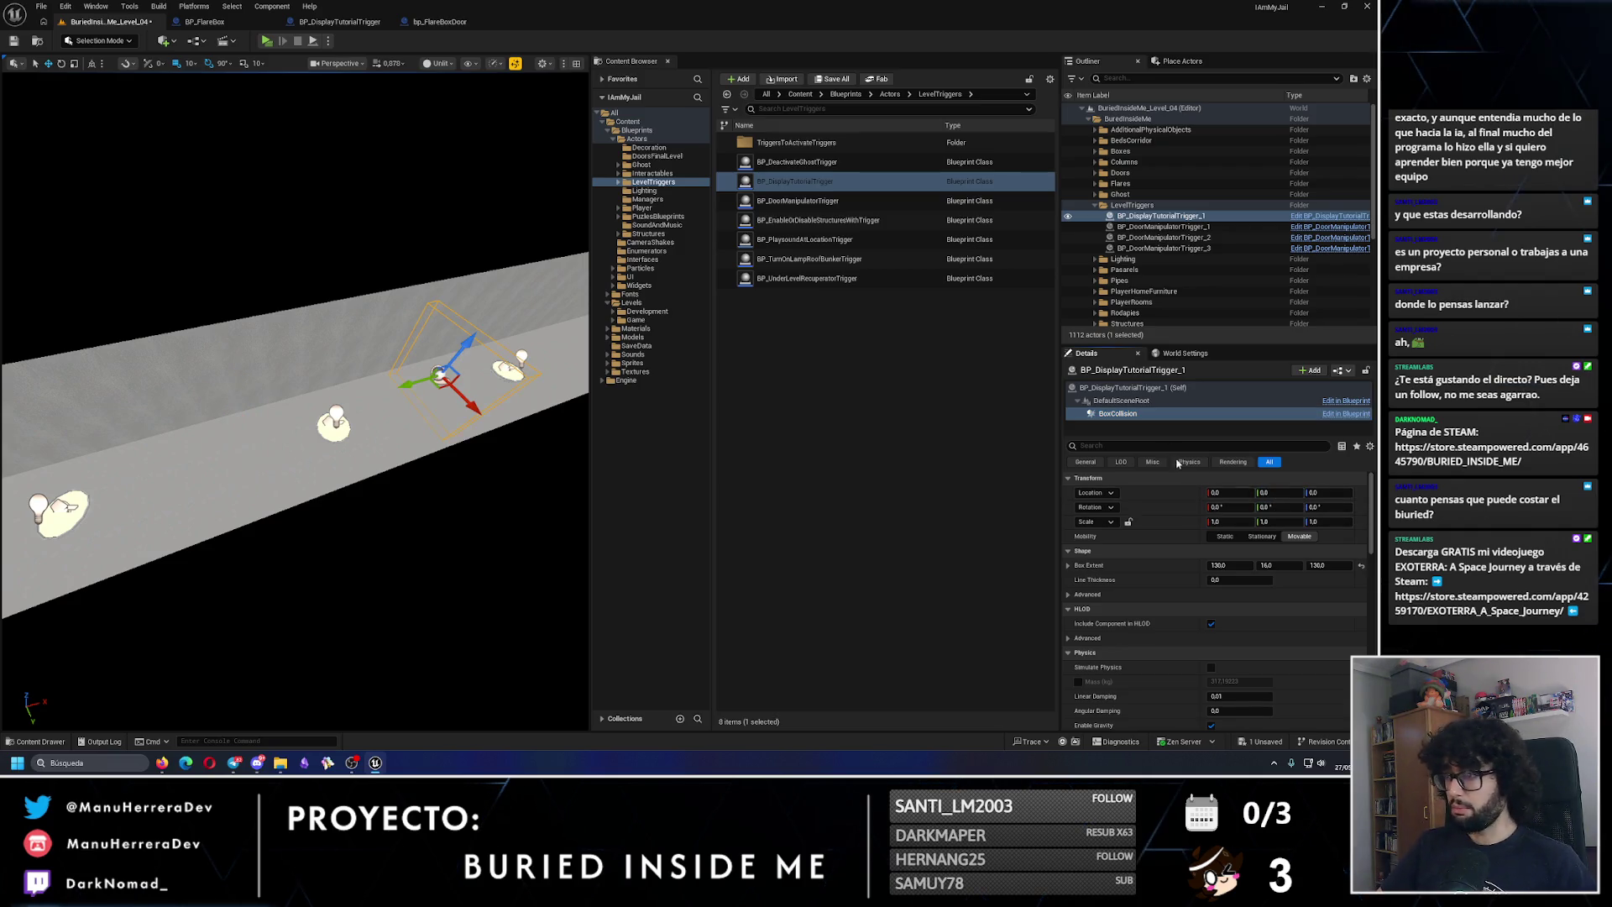
pyautogui.click(1101, 391)
pyautogui.moveTo(378, 504); pyautogui.dragTo(344, 453)
pyautogui.moveTo(365, 396); pyautogui.dragTo(306, 395)
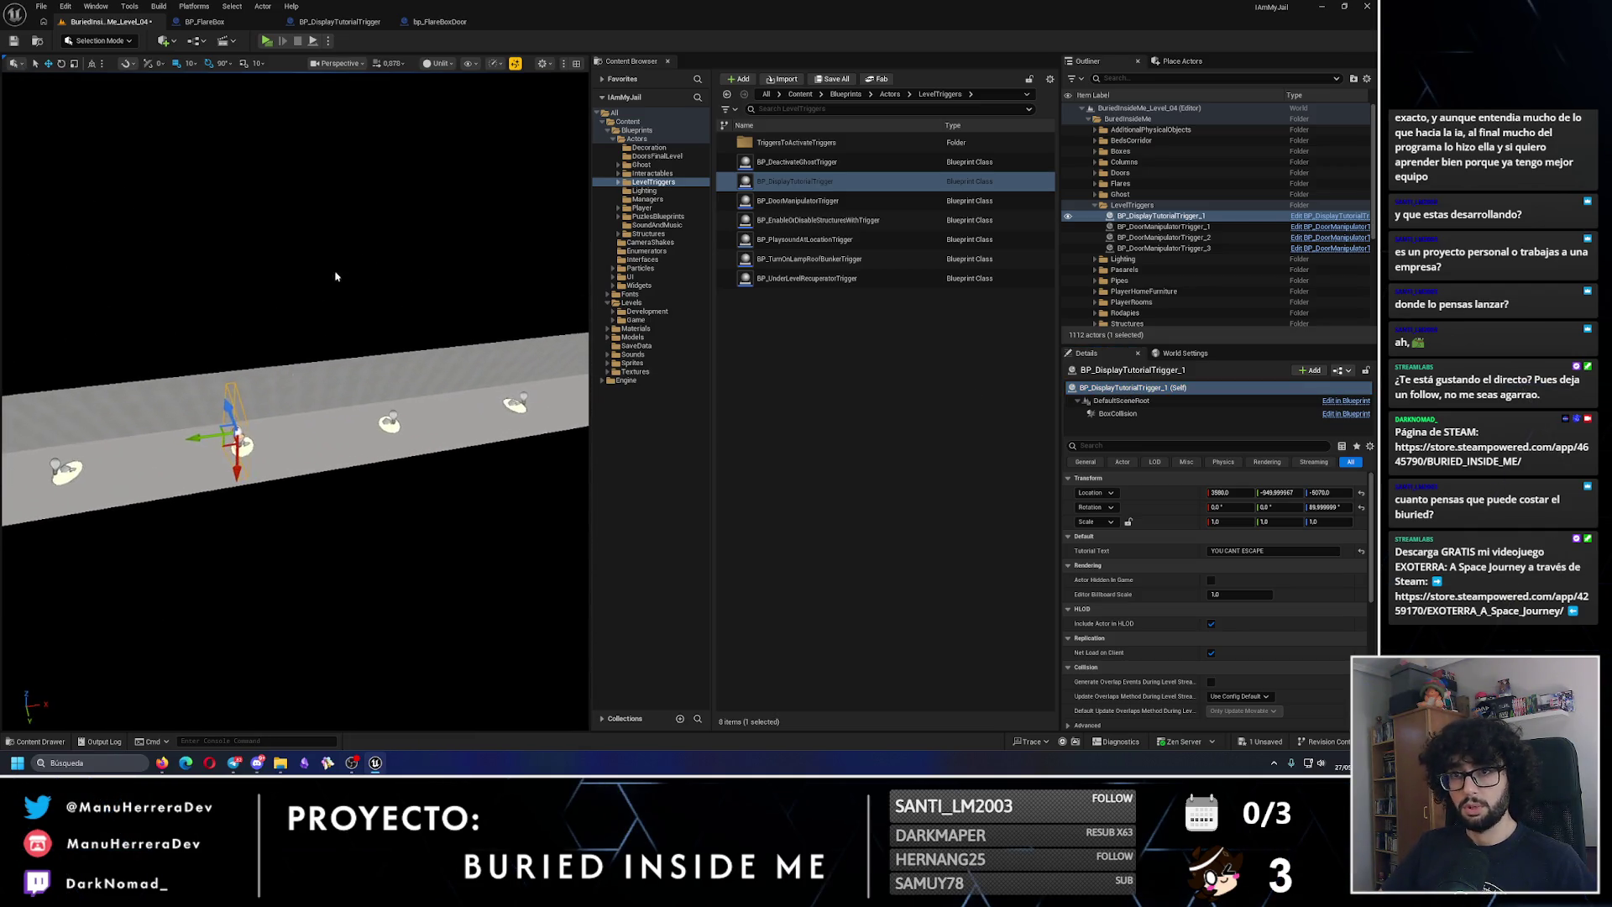
pyautogui.click(1288, 550)
pyautogui.write('MAKE U')
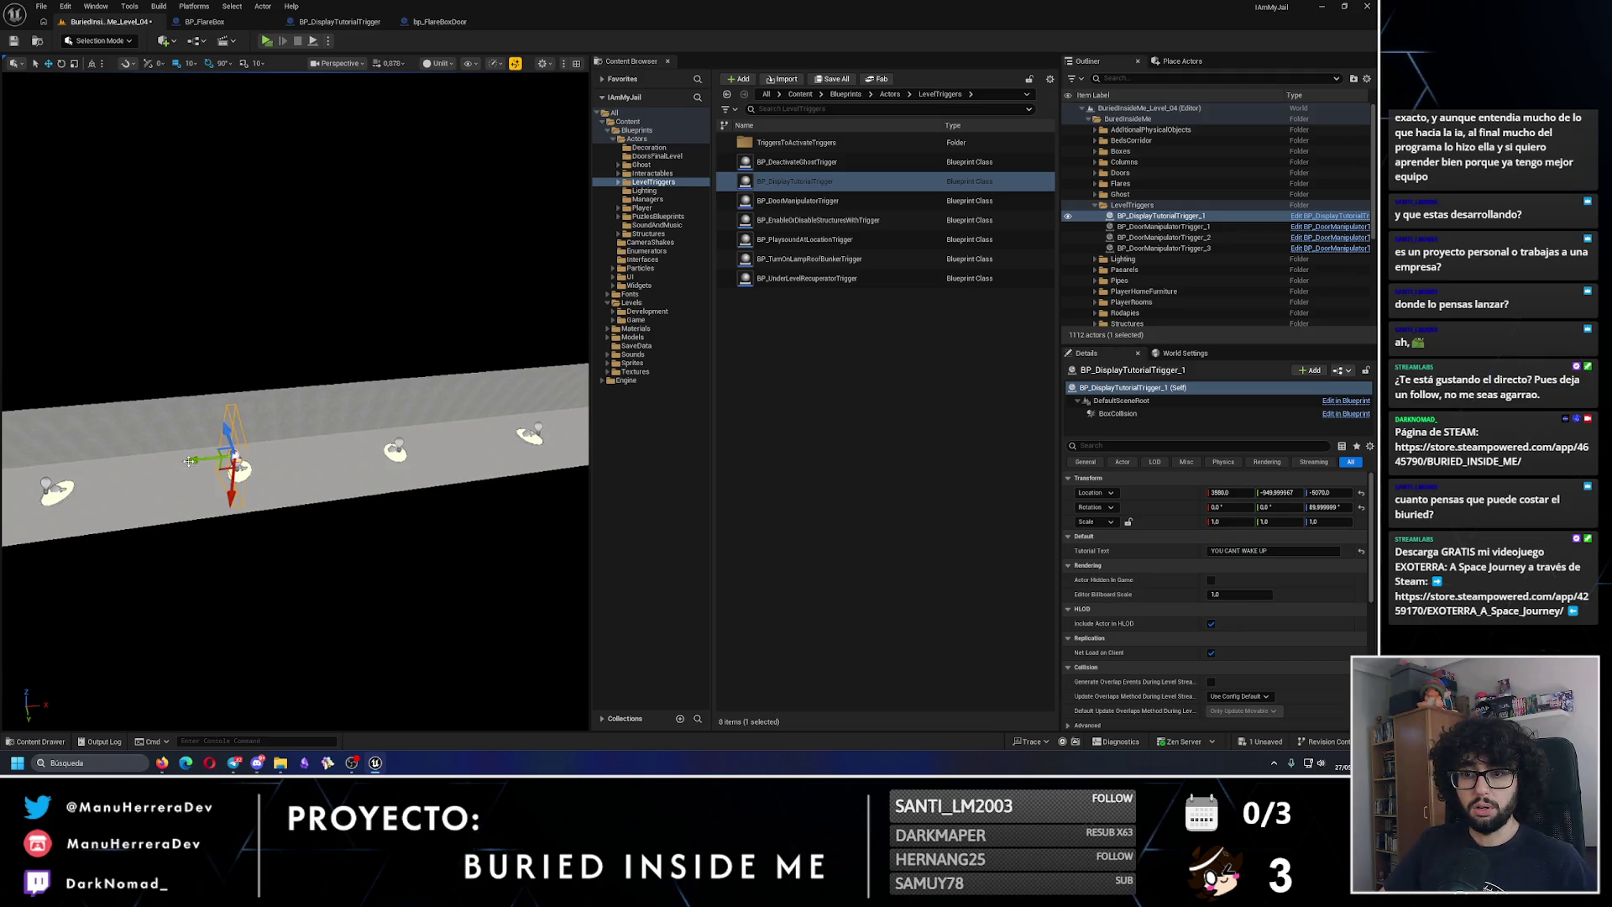
# Step: Alt-drag a second trigger farther down the corridor, set its text to DON'T TRY IT, and save
pyautogui.moveTo(240, 470); pyautogui.dragTo(504, 440)
pyautogui.click(1274, 551)
pyautogui.write("DON'T TRY IT")
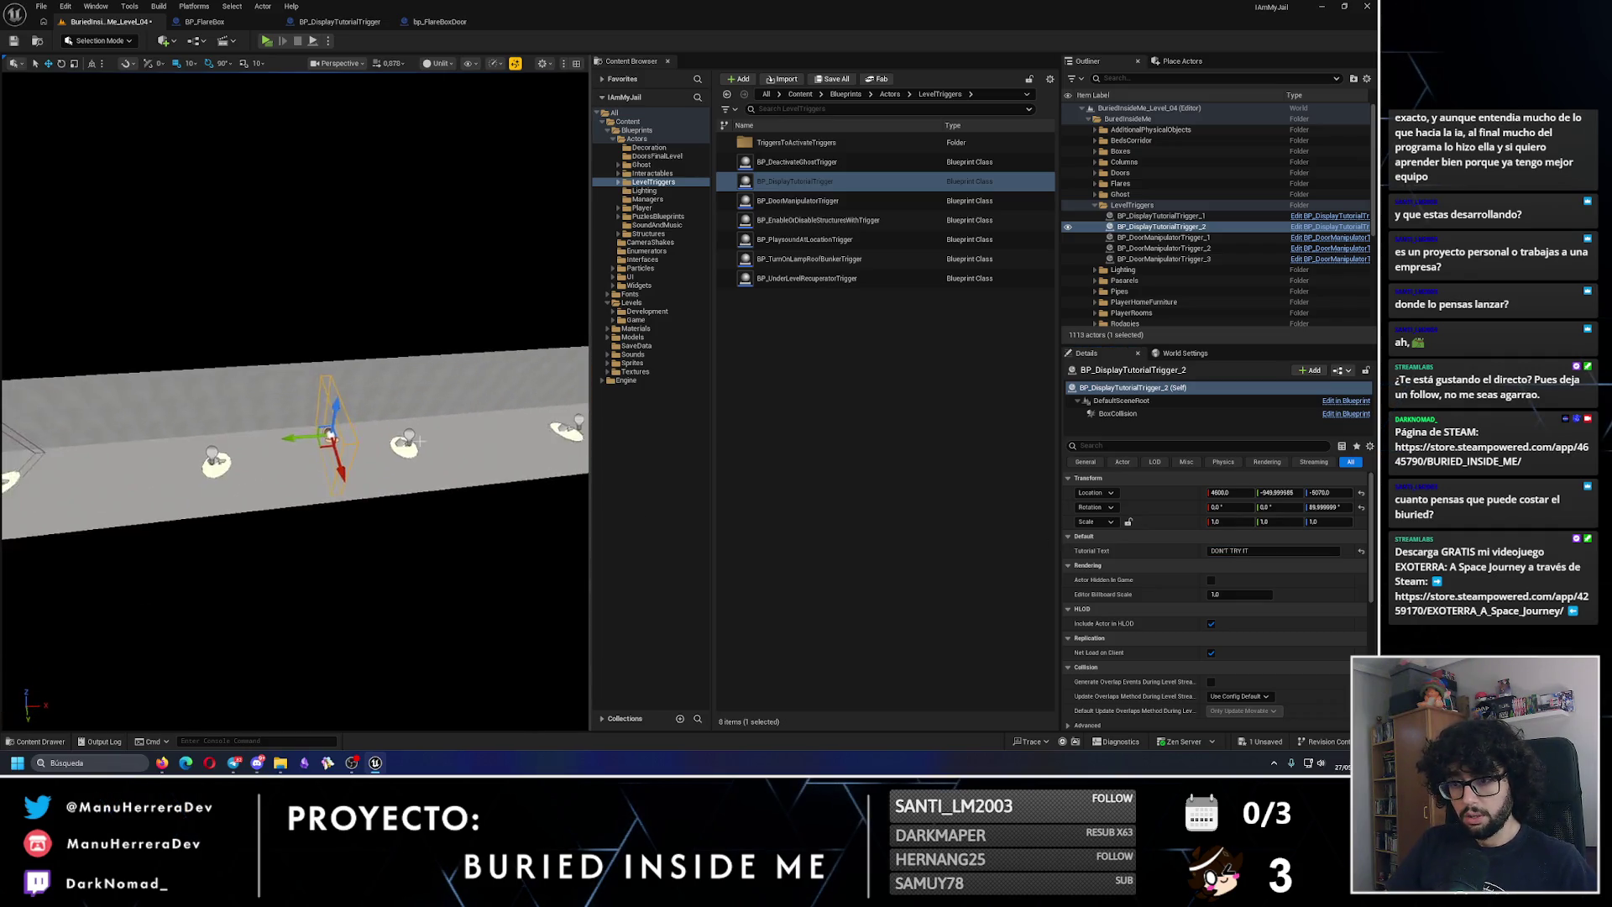
pyautogui.moveTo(307, 457); pyautogui.dragTo(378, 430)
pyautogui.moveTo(393, 430)
pyautogui.mouseDown()
pyautogui.moveTo(142, 447)
pyautogui.moveTo(92, 420)
pyautogui.moveTo(76, 376)
pyautogui.mouseUp()
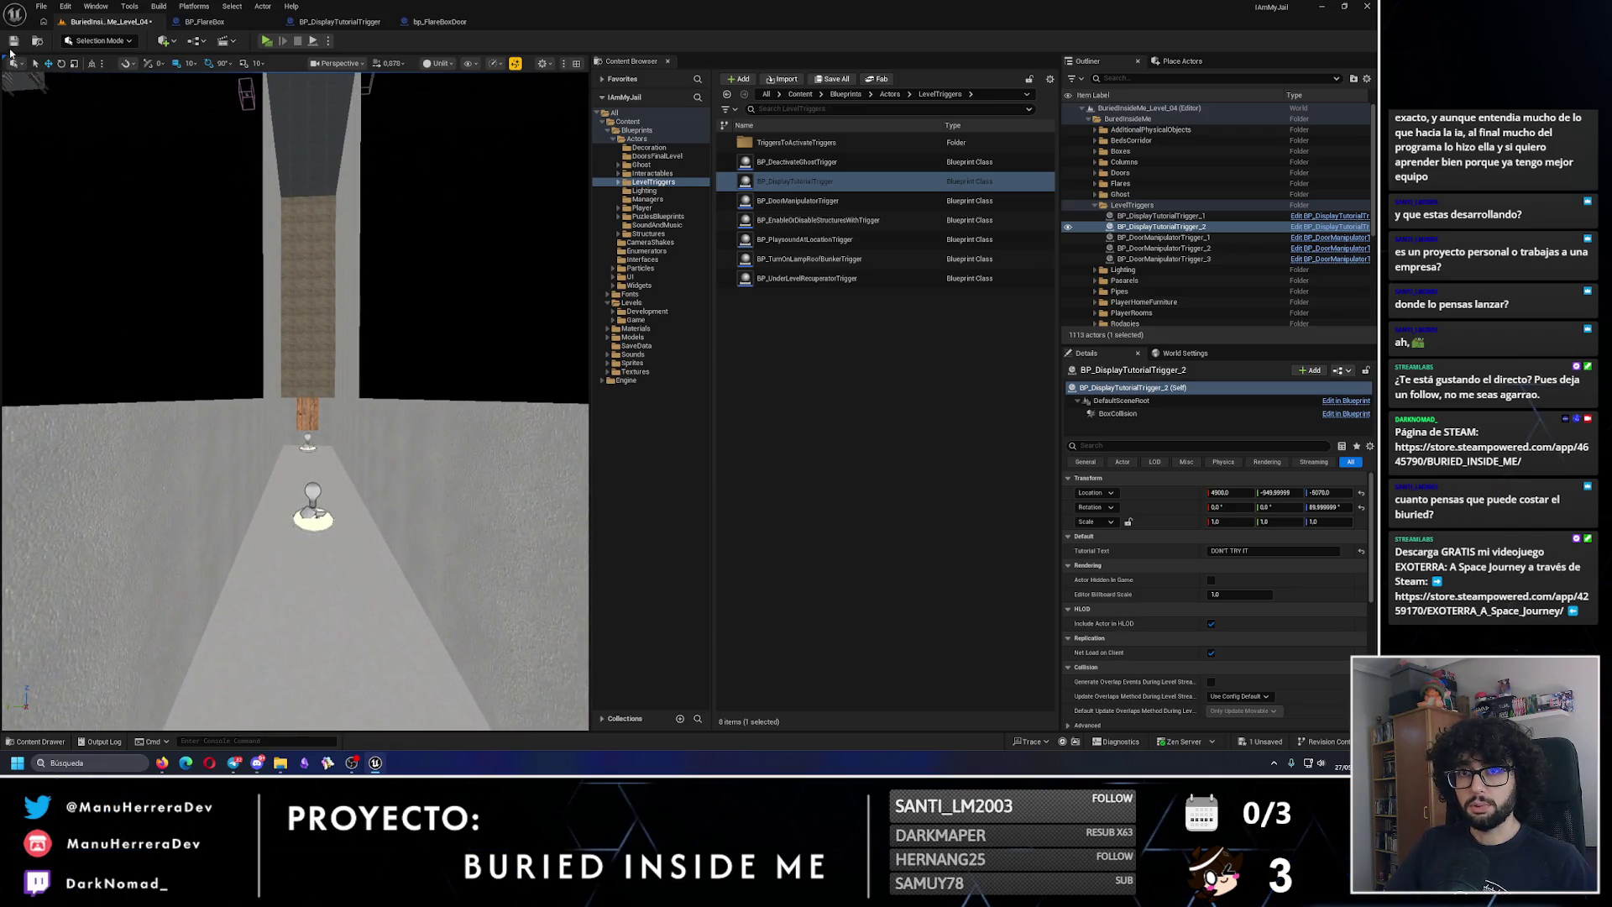
pyautogui.click(14, 46)
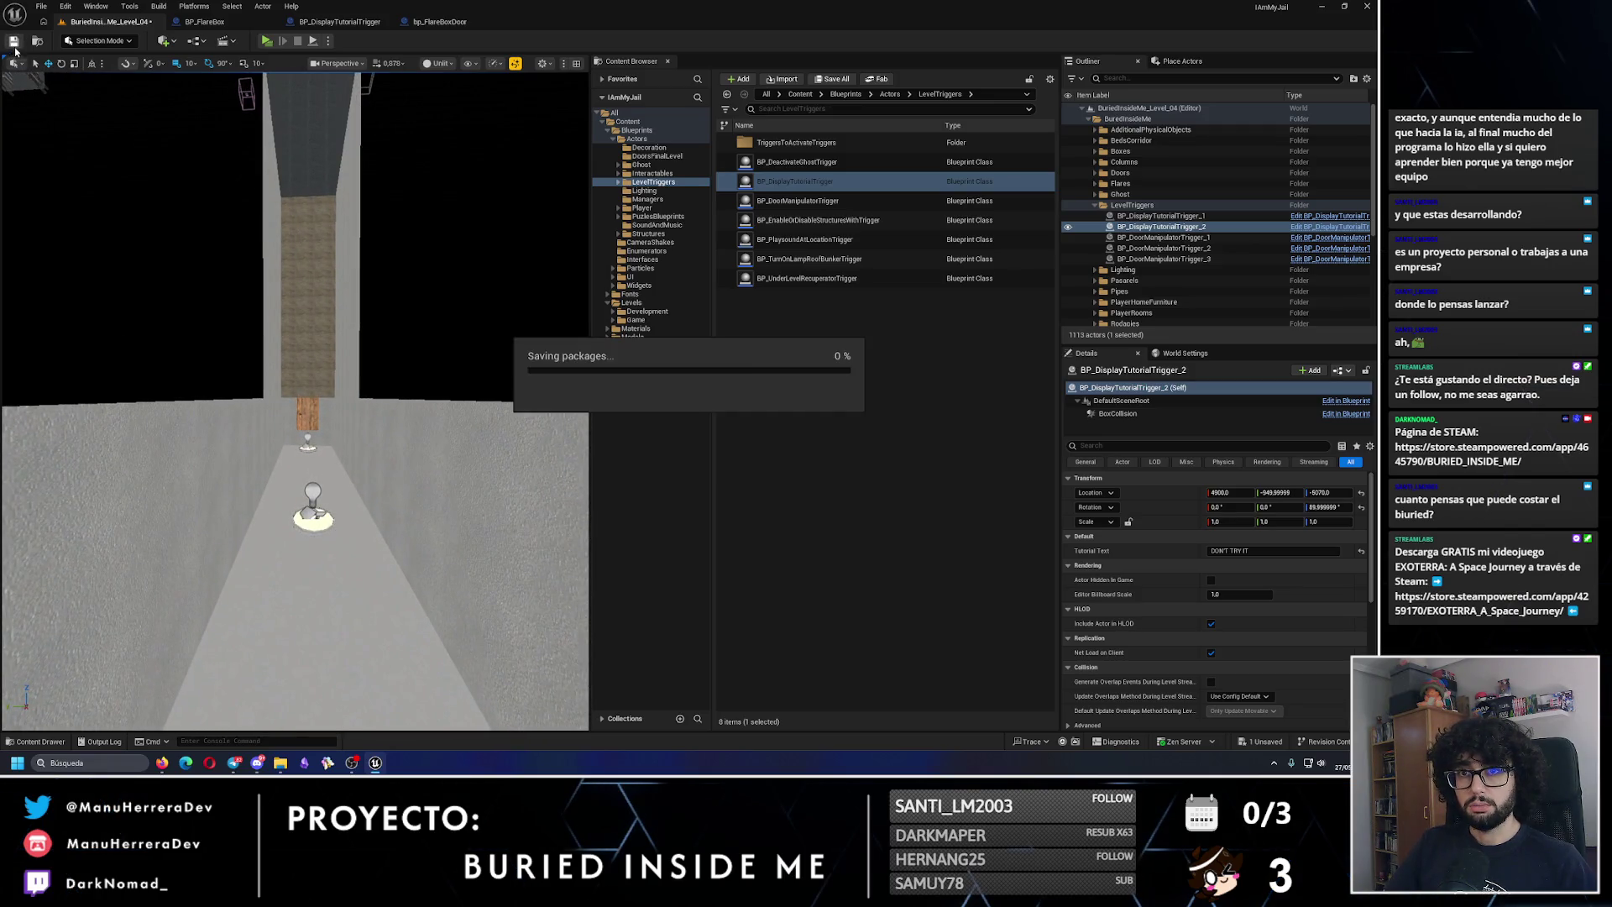
# Step: Play-test Level_04, walking forward until YOU CANT WAKE UP and DON'T TRY IT appear
pyautogui.moveTo(285, 237)
pyautogui.mouseDown()
pyautogui.moveTo(294, 218)
pyautogui.moveTo(285, 237)
pyautogui.mouseUp()
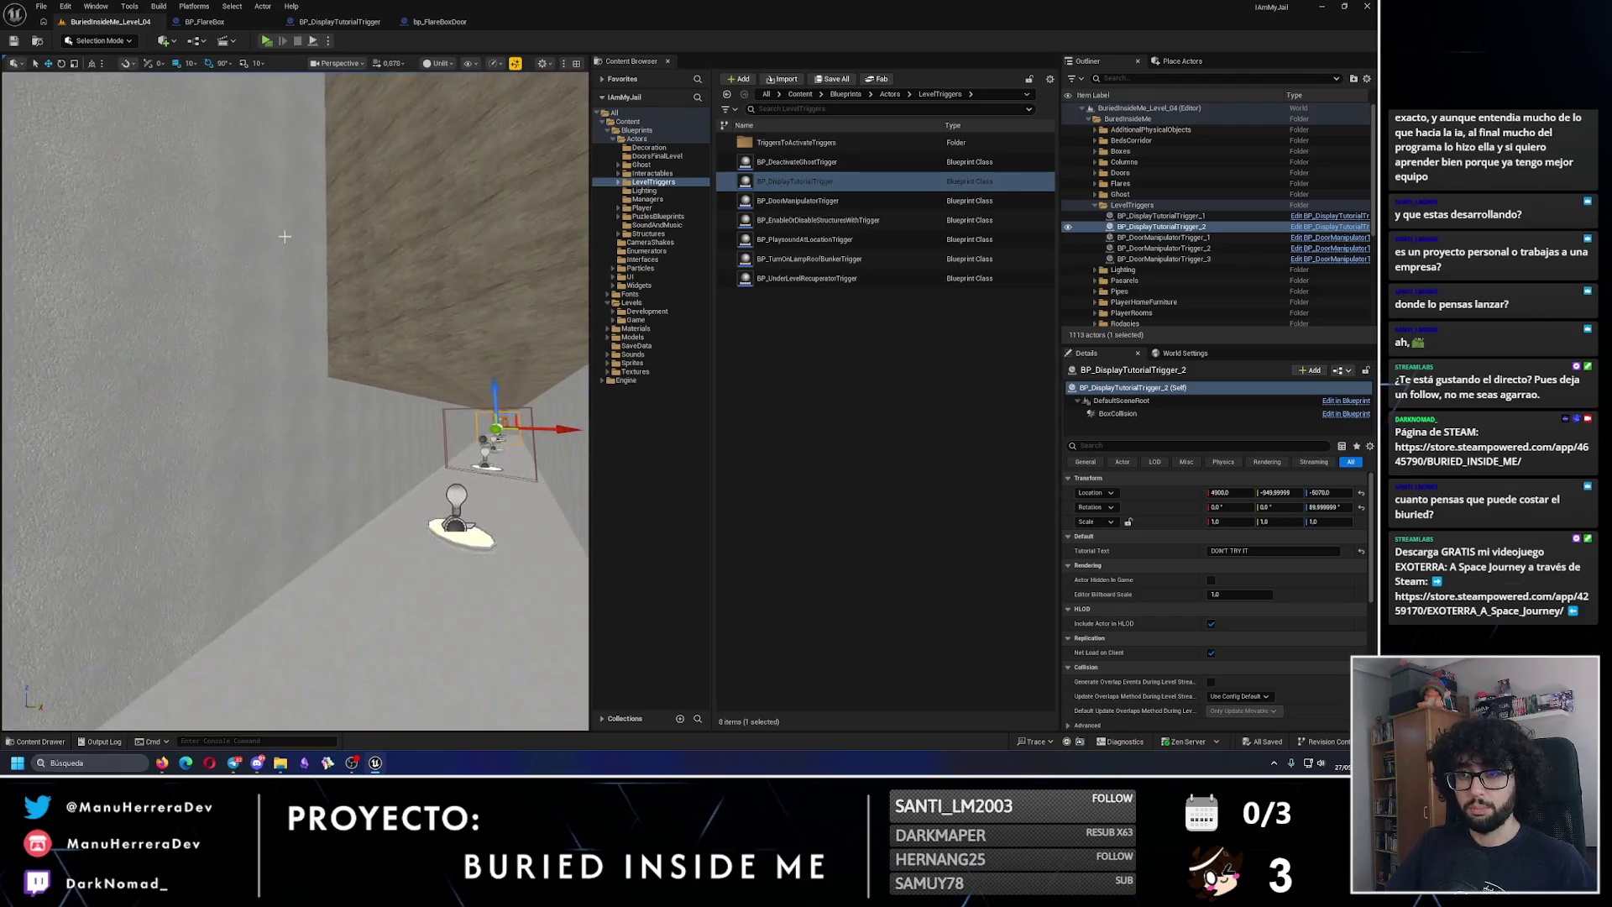
pyautogui.hotkey('alt', 'p')
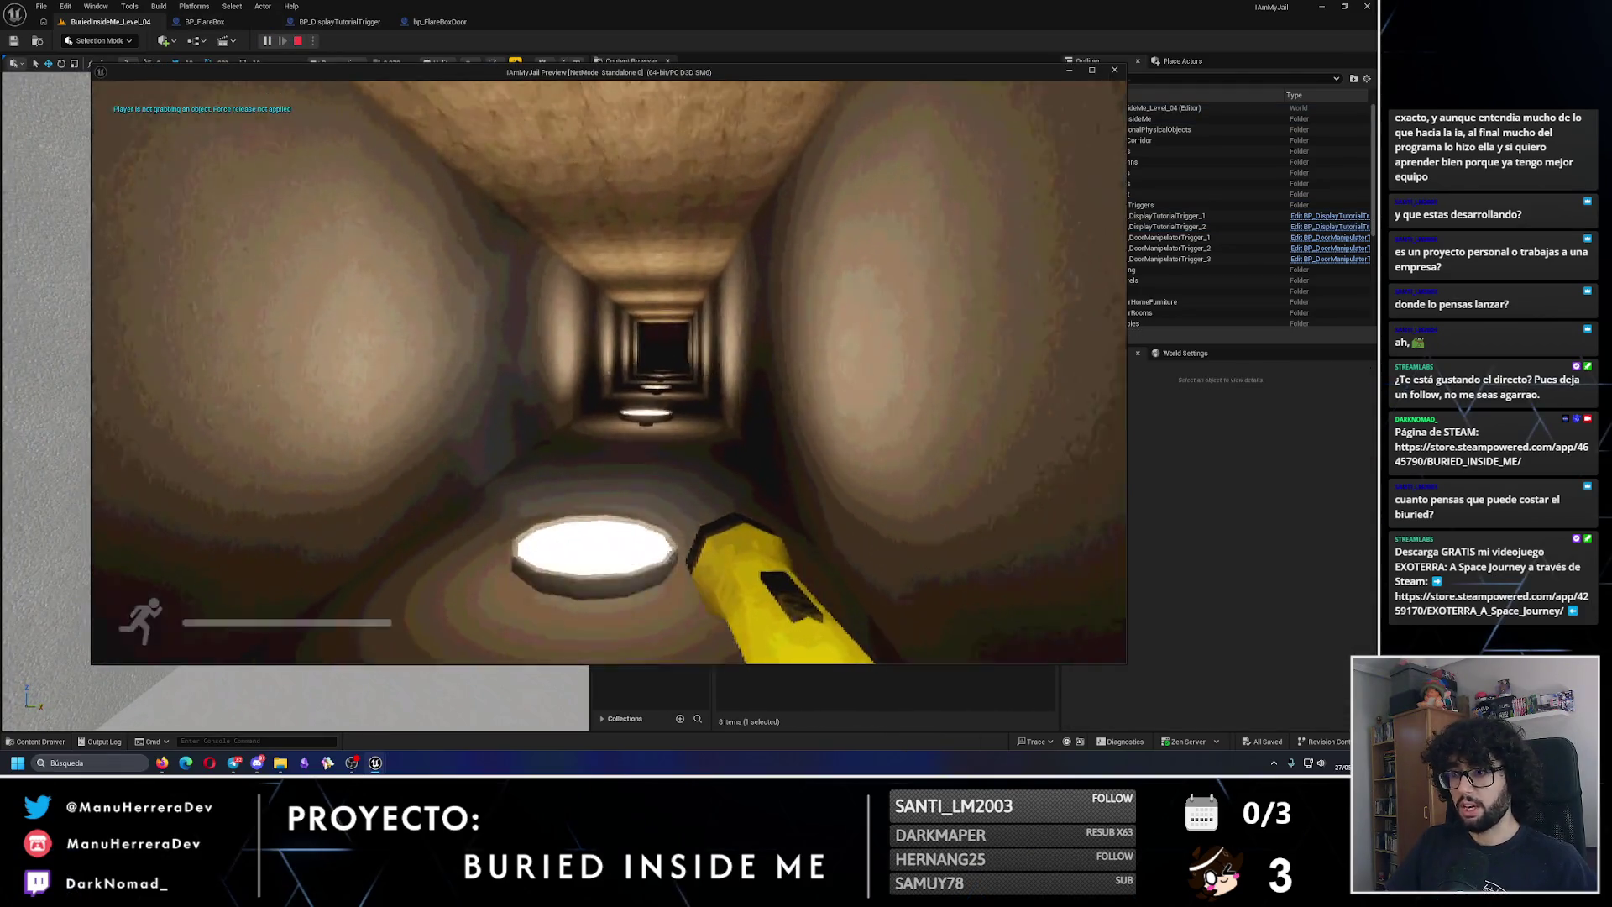
pyautogui.press('w')
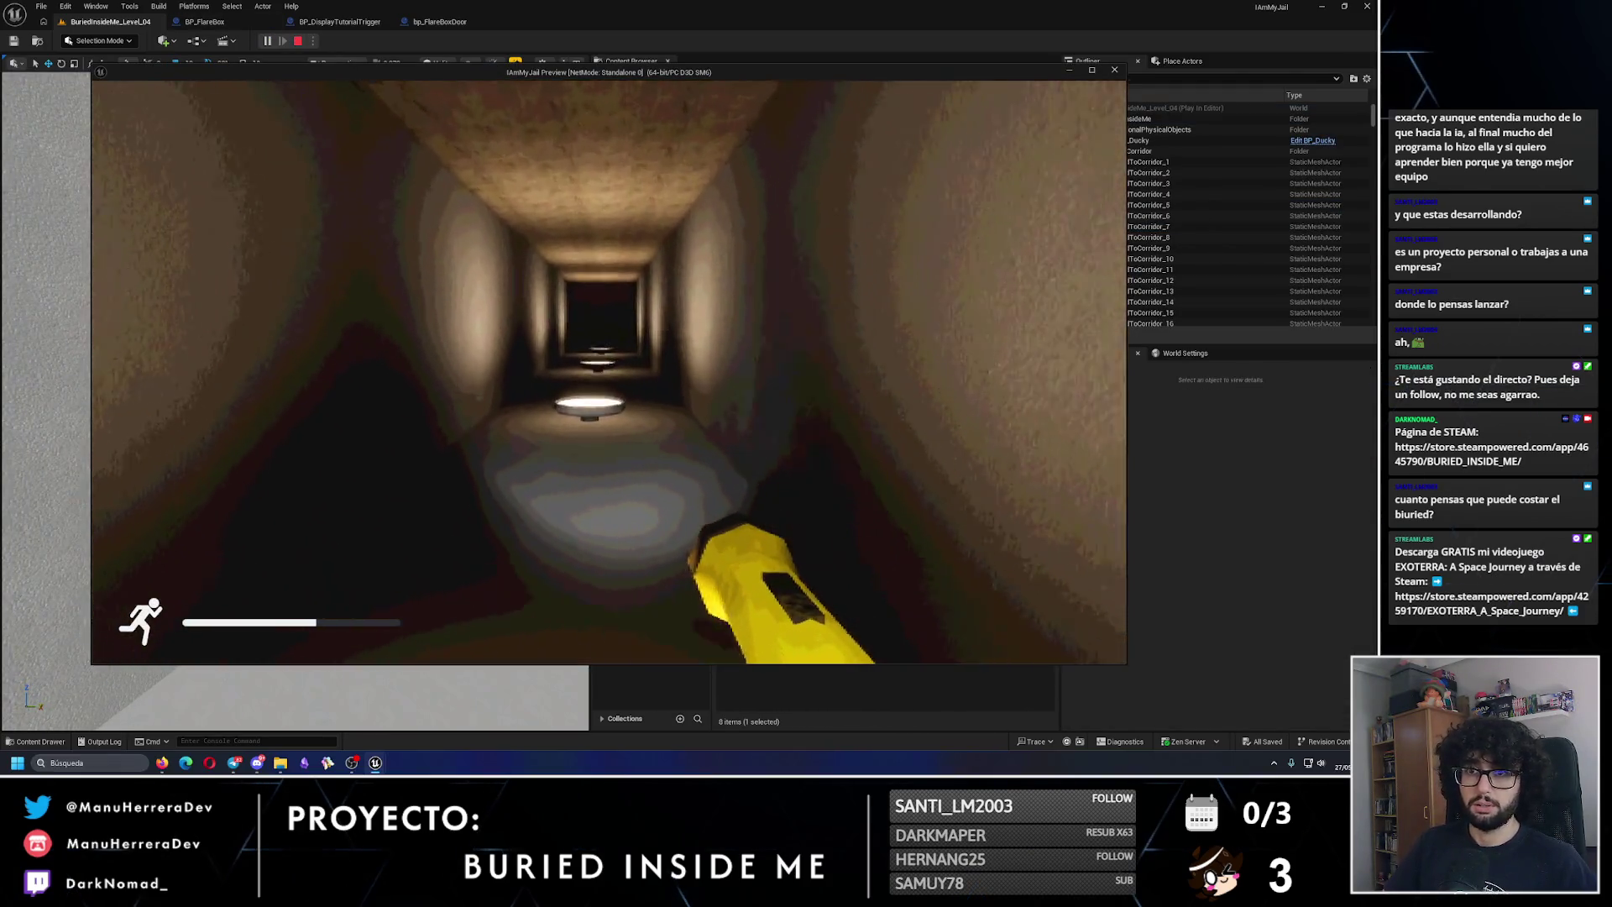
pyautogui.press('w')
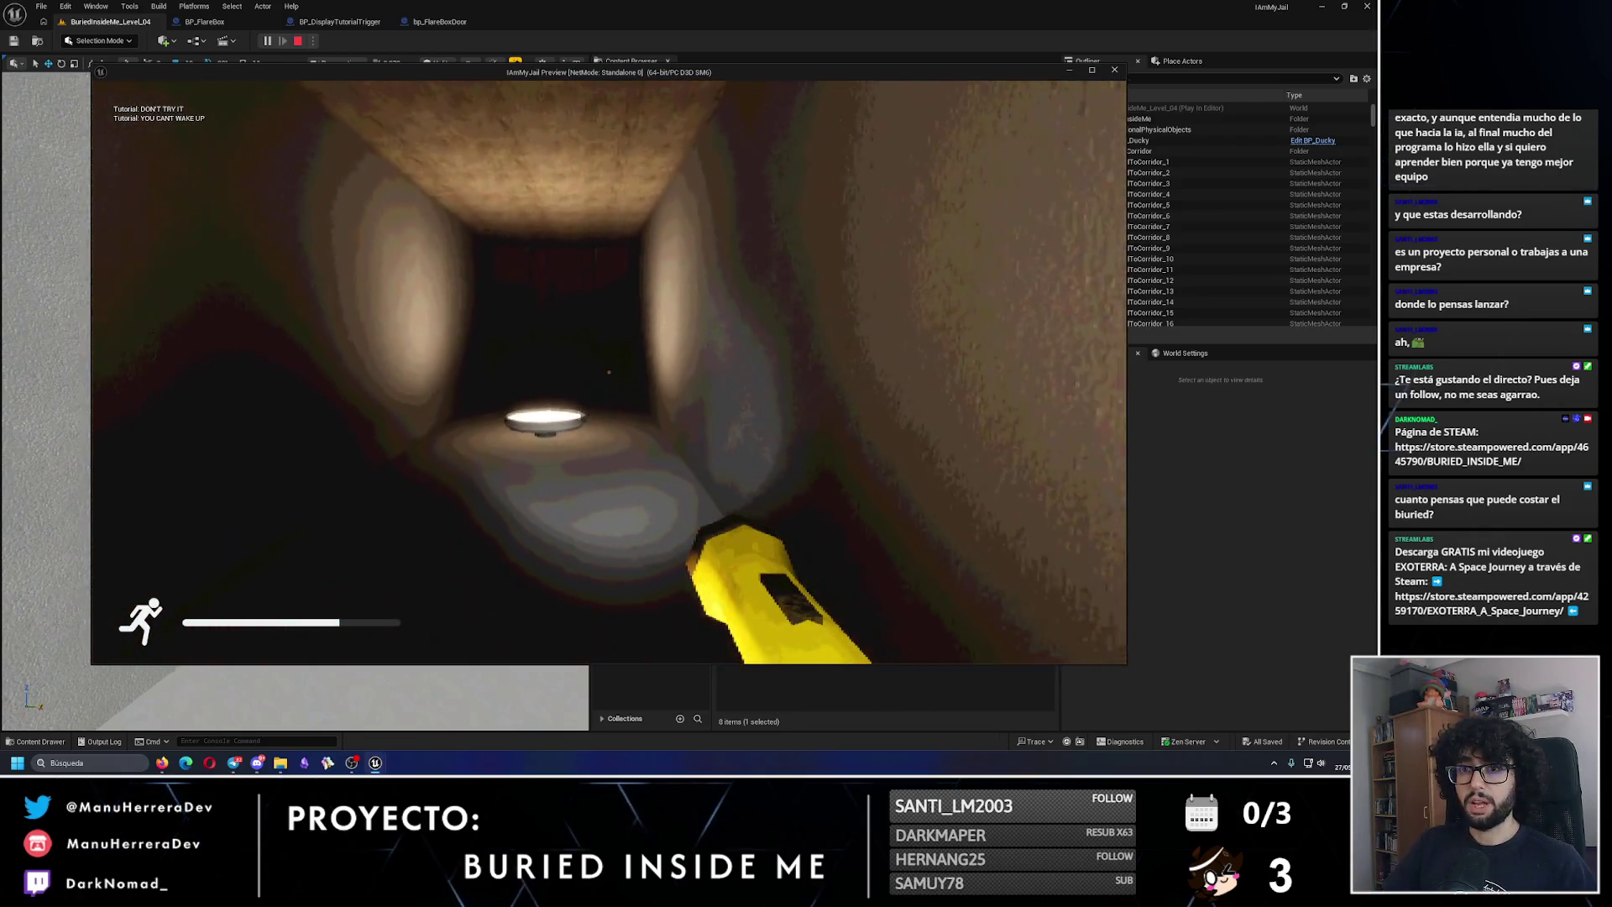
pyautogui.press('Escape')
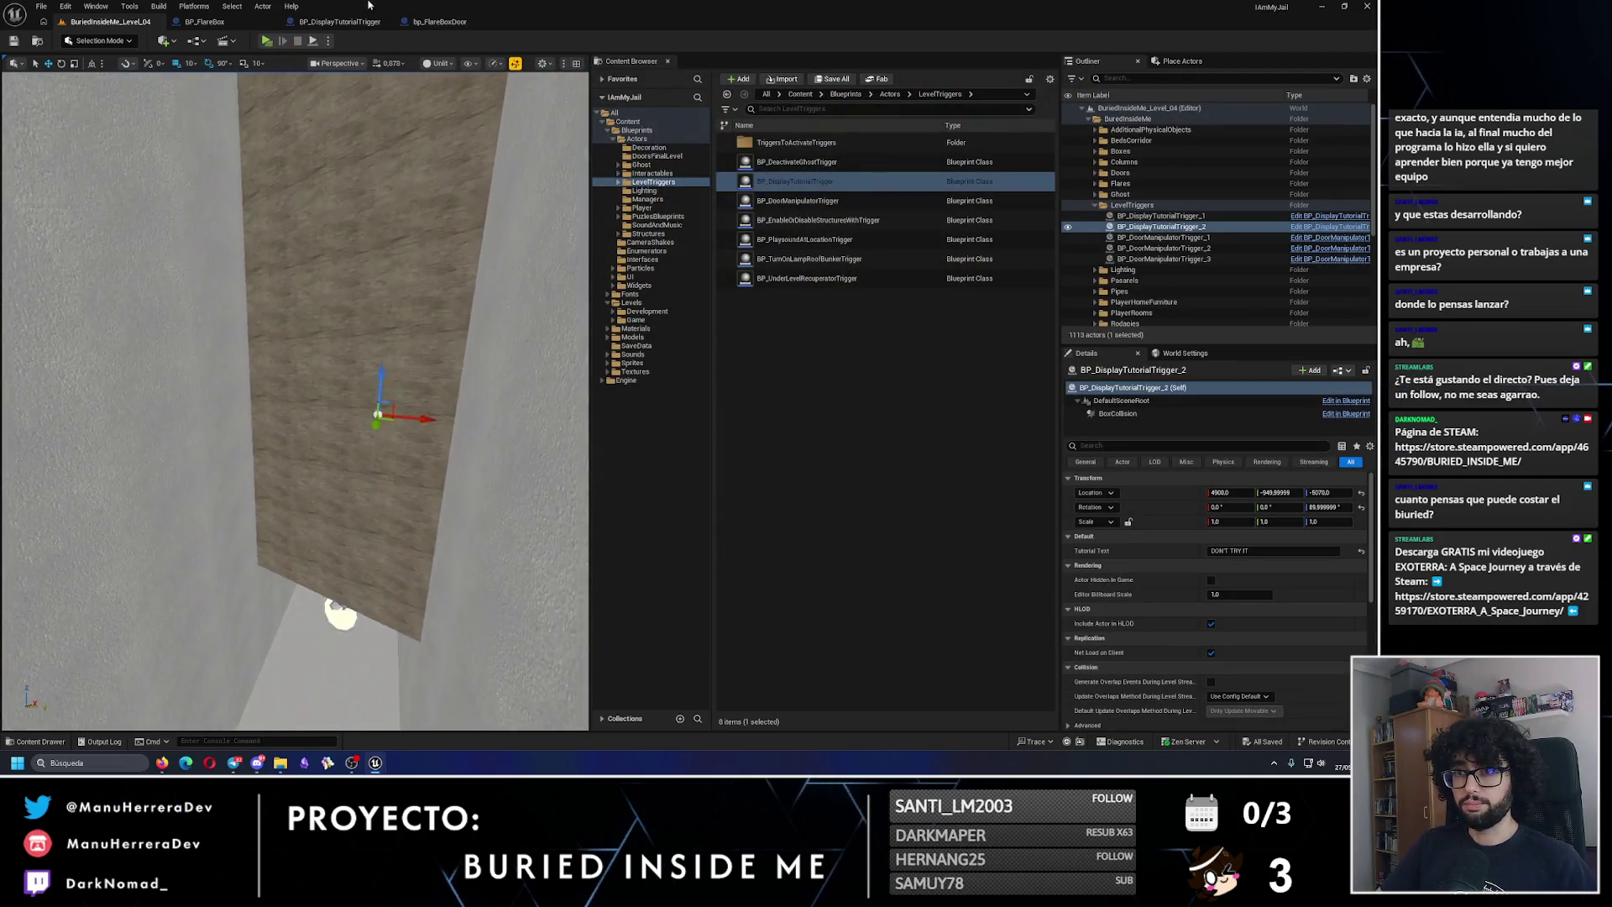
# Step: Move the Print String node with its advanced pins collapsed and save BP_DisplayTutorialTrigger
pyautogui.click(440, 22)
pyautogui.click(332, 22)
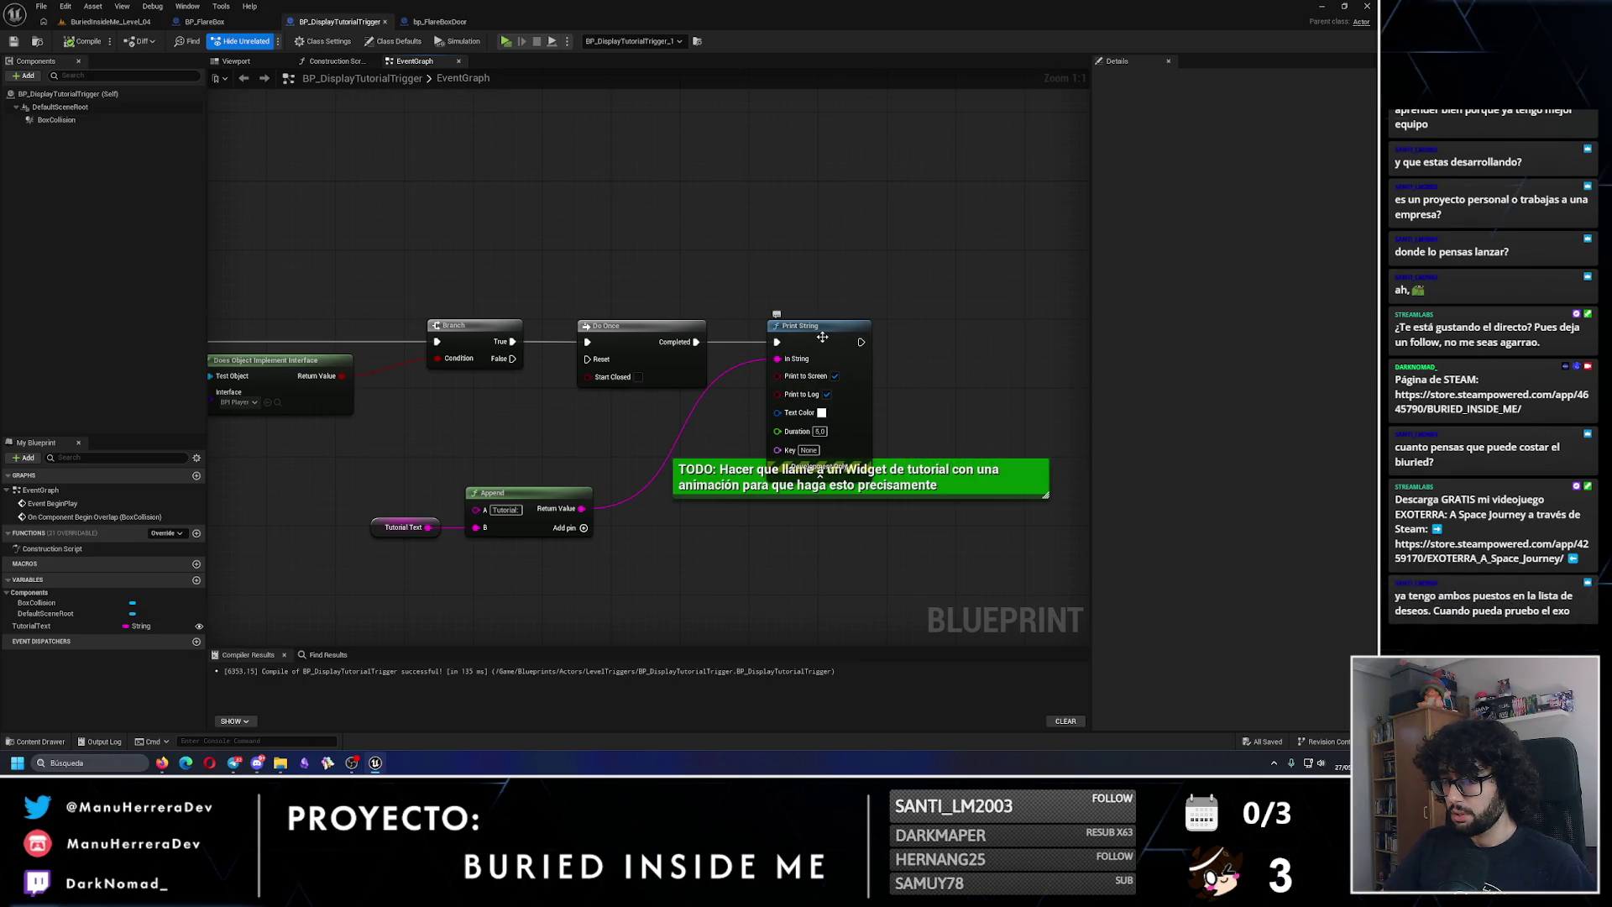
pyautogui.moveTo(802, 461); pyautogui.dragTo(802, 426)
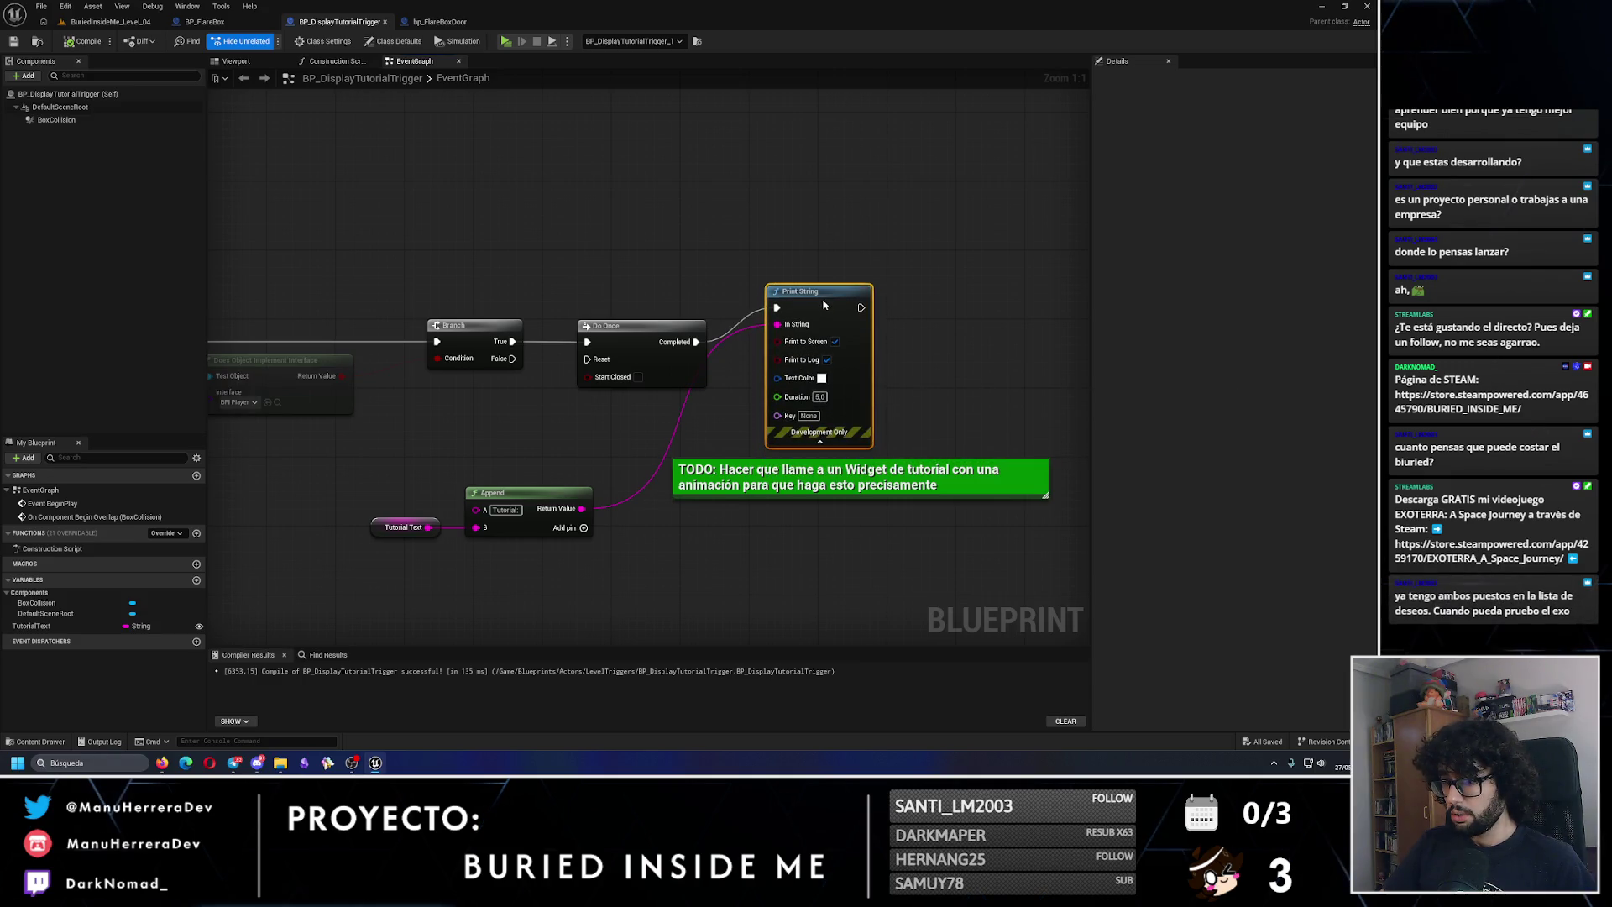
pyautogui.click(820, 441)
pyautogui.moveTo(804, 293); pyautogui.dragTo(804, 334)
pyautogui.hotkey('ctrl', 's')
pyautogui.click(104, 26)
pyautogui.moveTo(271, 338)
pyautogui.mouseDown()
pyautogui.moveTo(281, 185)
pyautogui.moveTo(271, 342)
pyautogui.mouseUp()
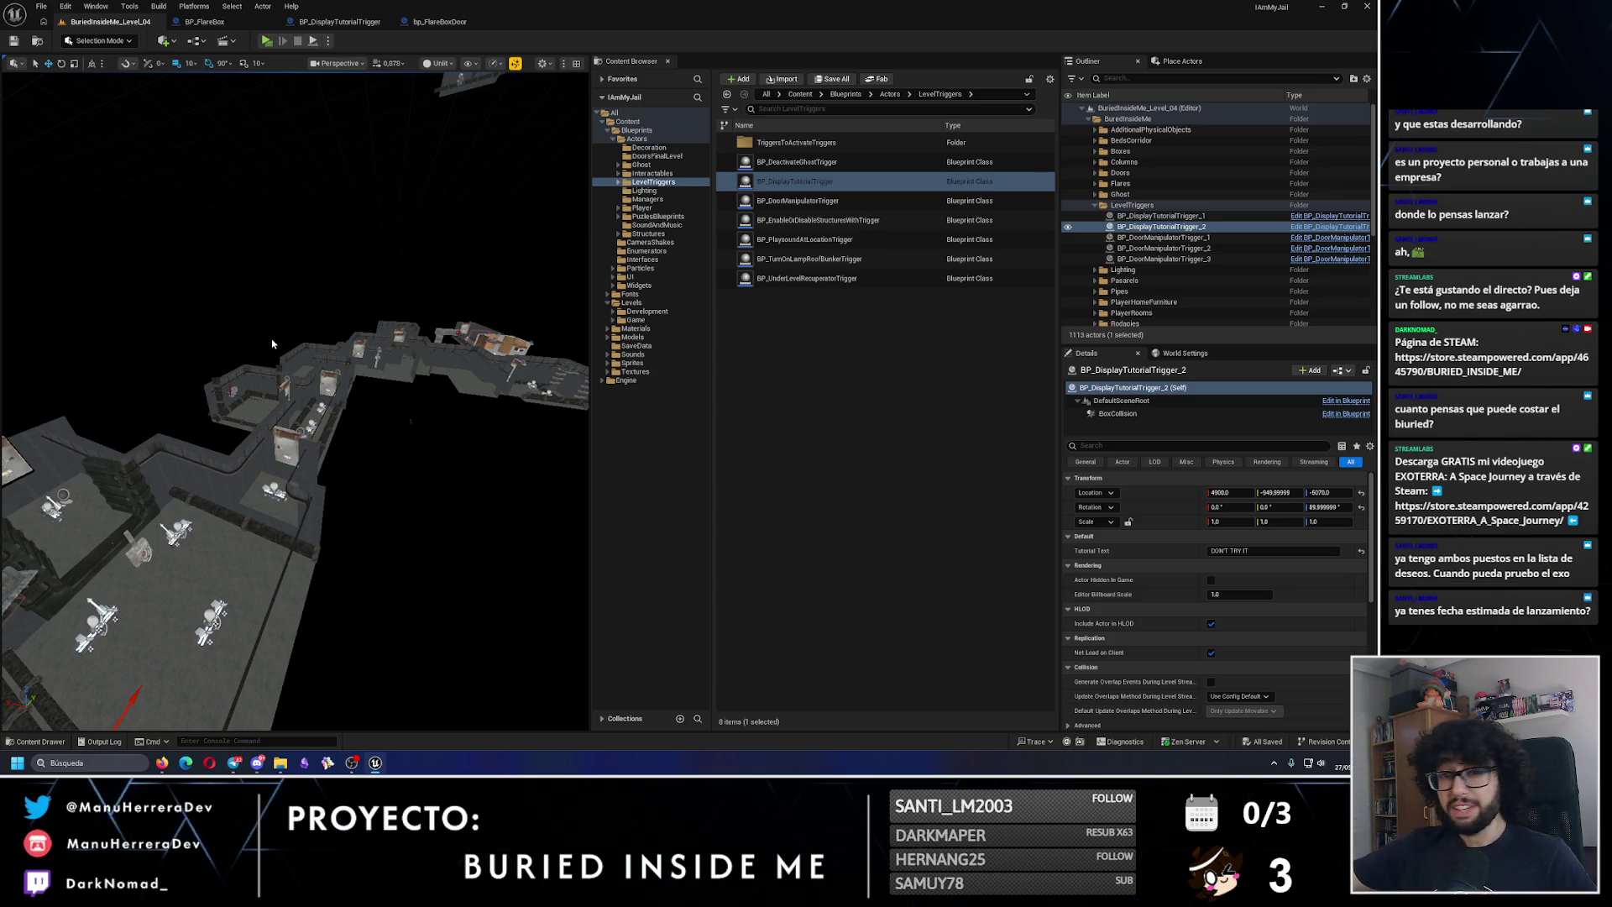
pyautogui.press('w')
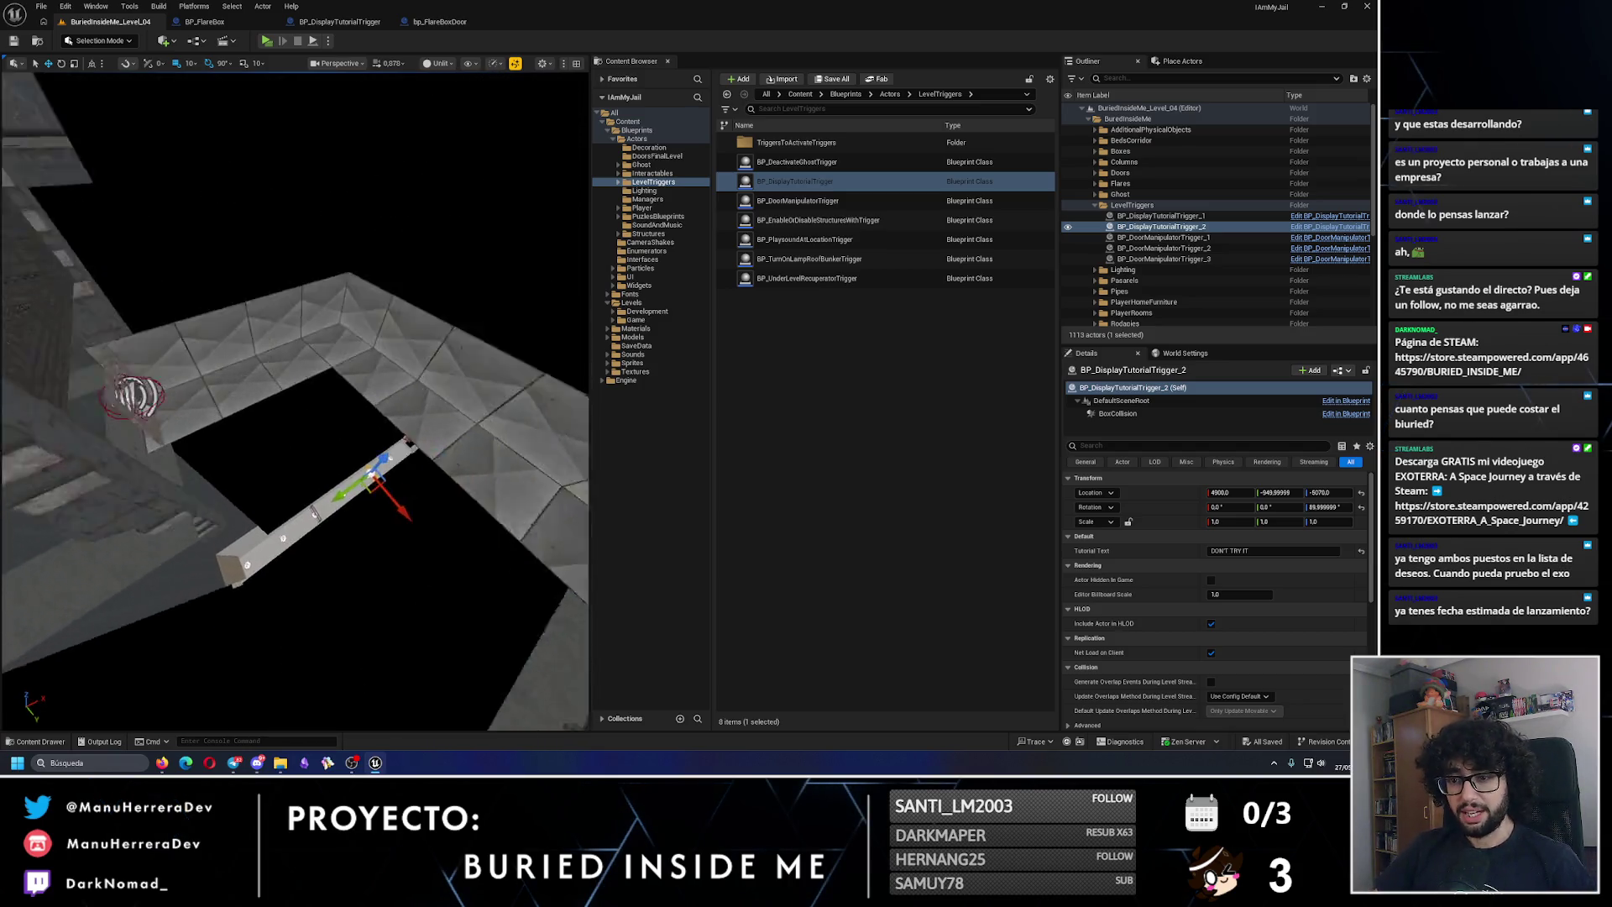
pyautogui.press('s')
pyautogui.press('d')
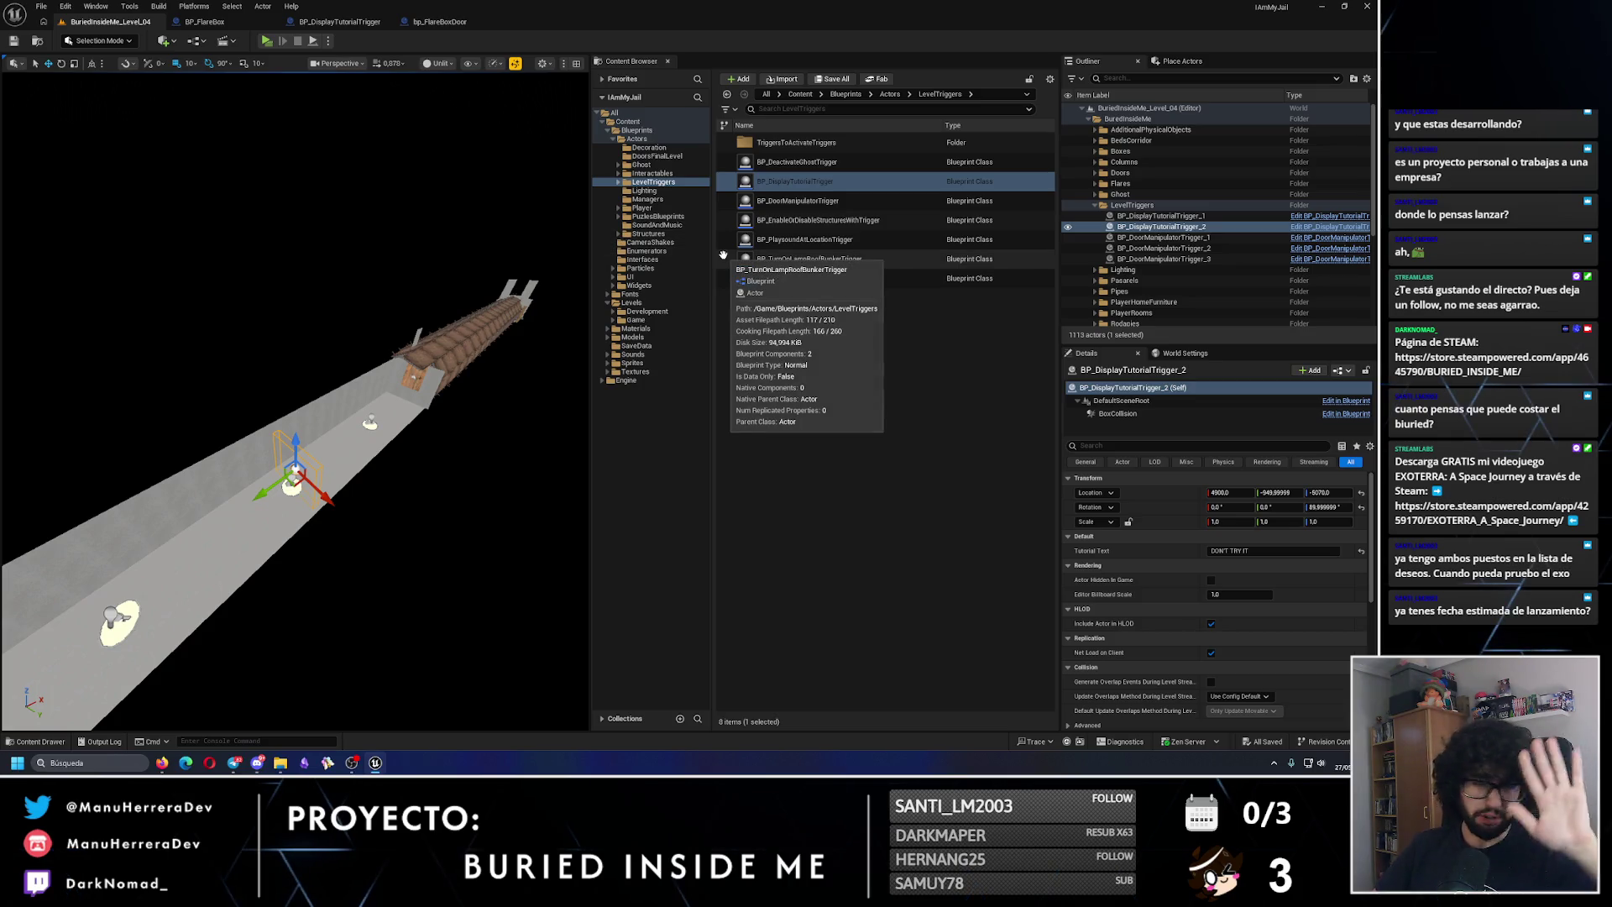
pyautogui.click(634, 304)
# Step: Open BuriedInsideMe_Level_01 from the Levels > Game folder
pyautogui.doubleClick(777, 161)
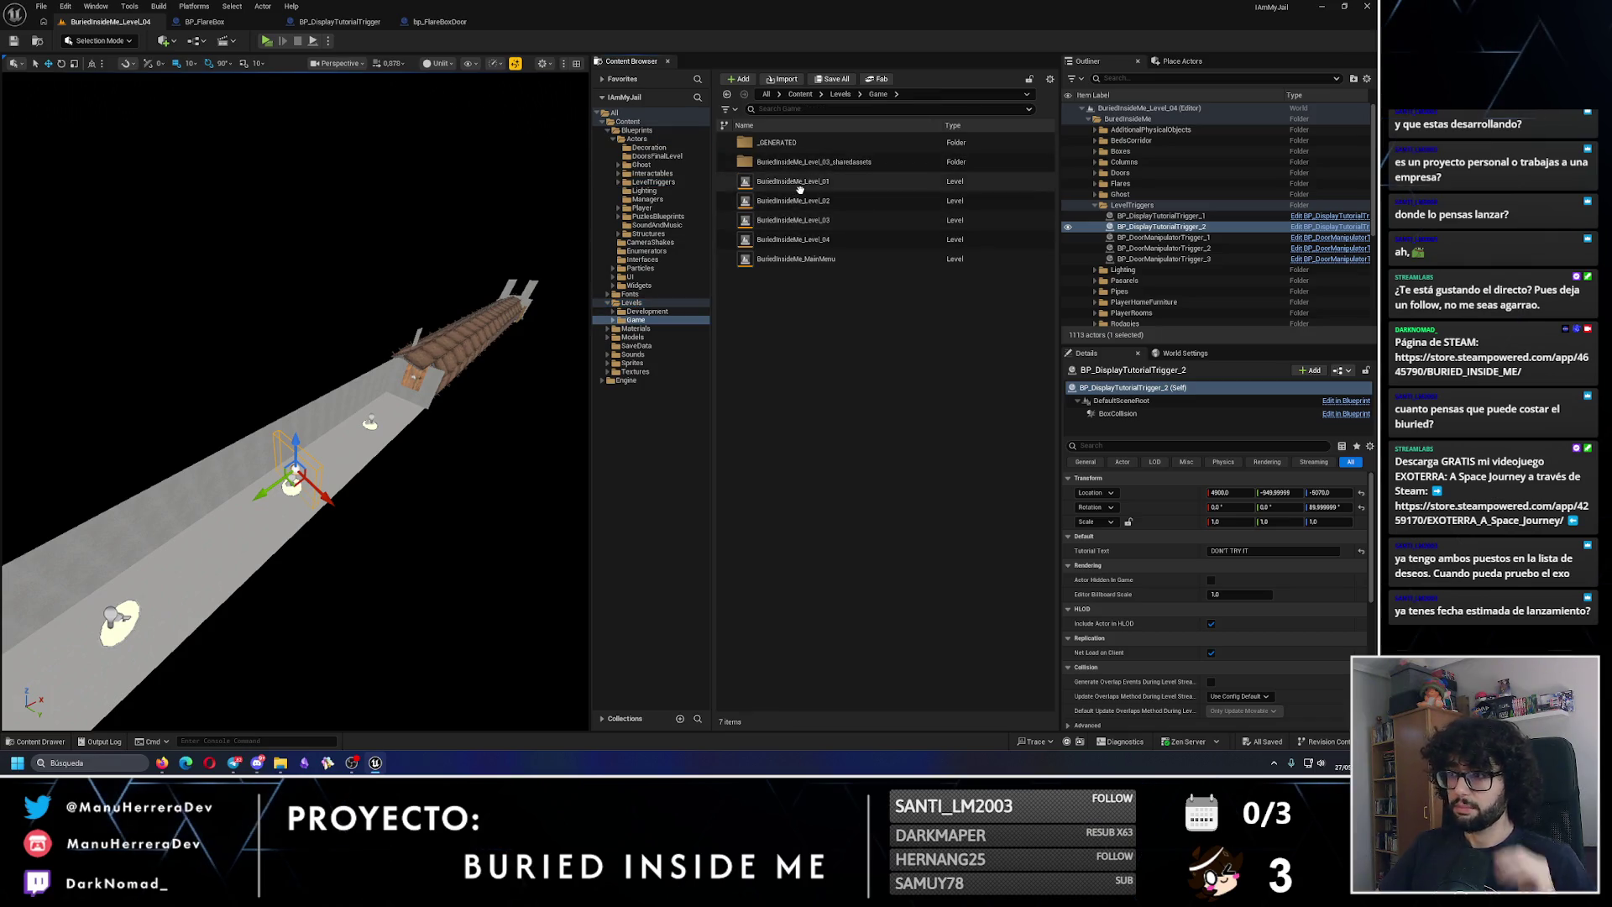
pyautogui.click(800, 182)
pyautogui.doubleClick(800, 188)
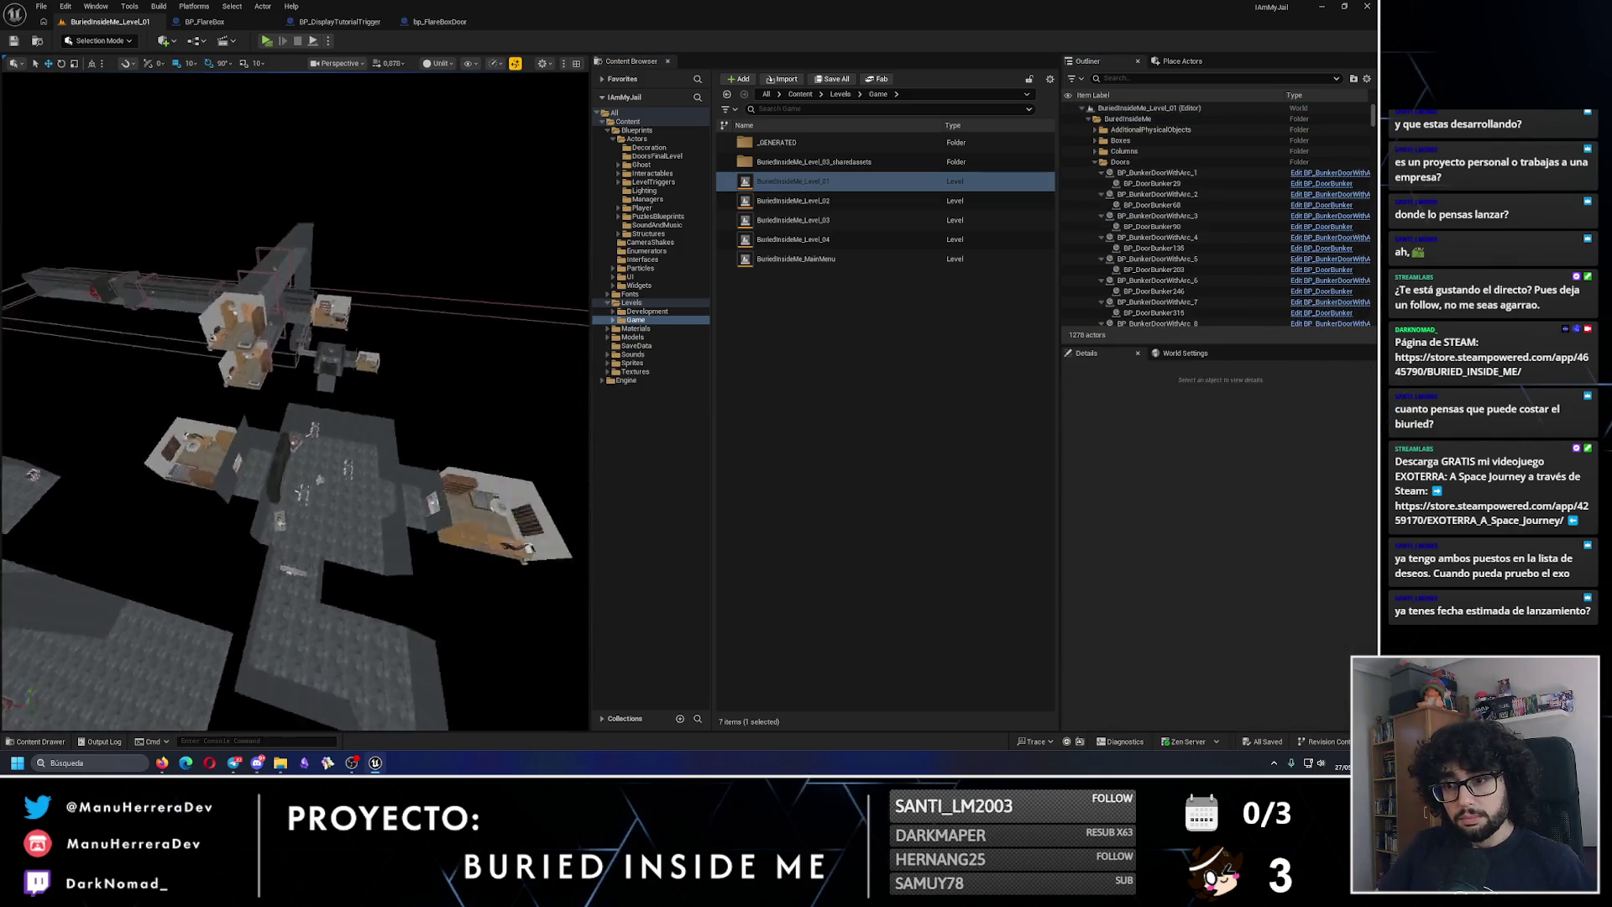
pyautogui.scroll(2, 295, 401)
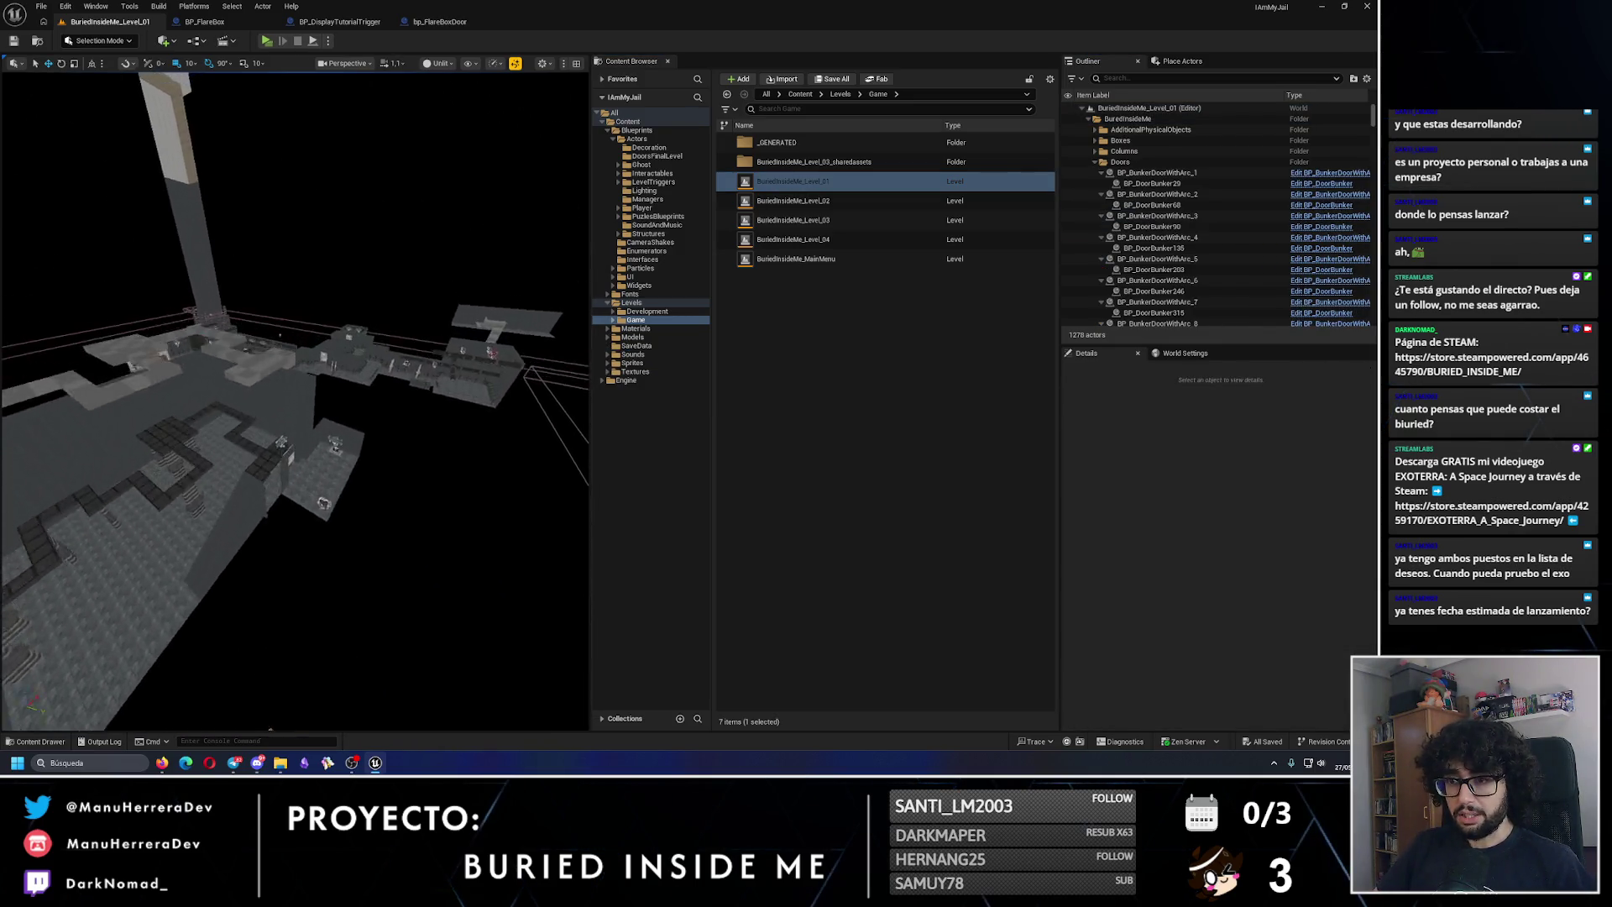
pyautogui.scroll(1, 295, 401)
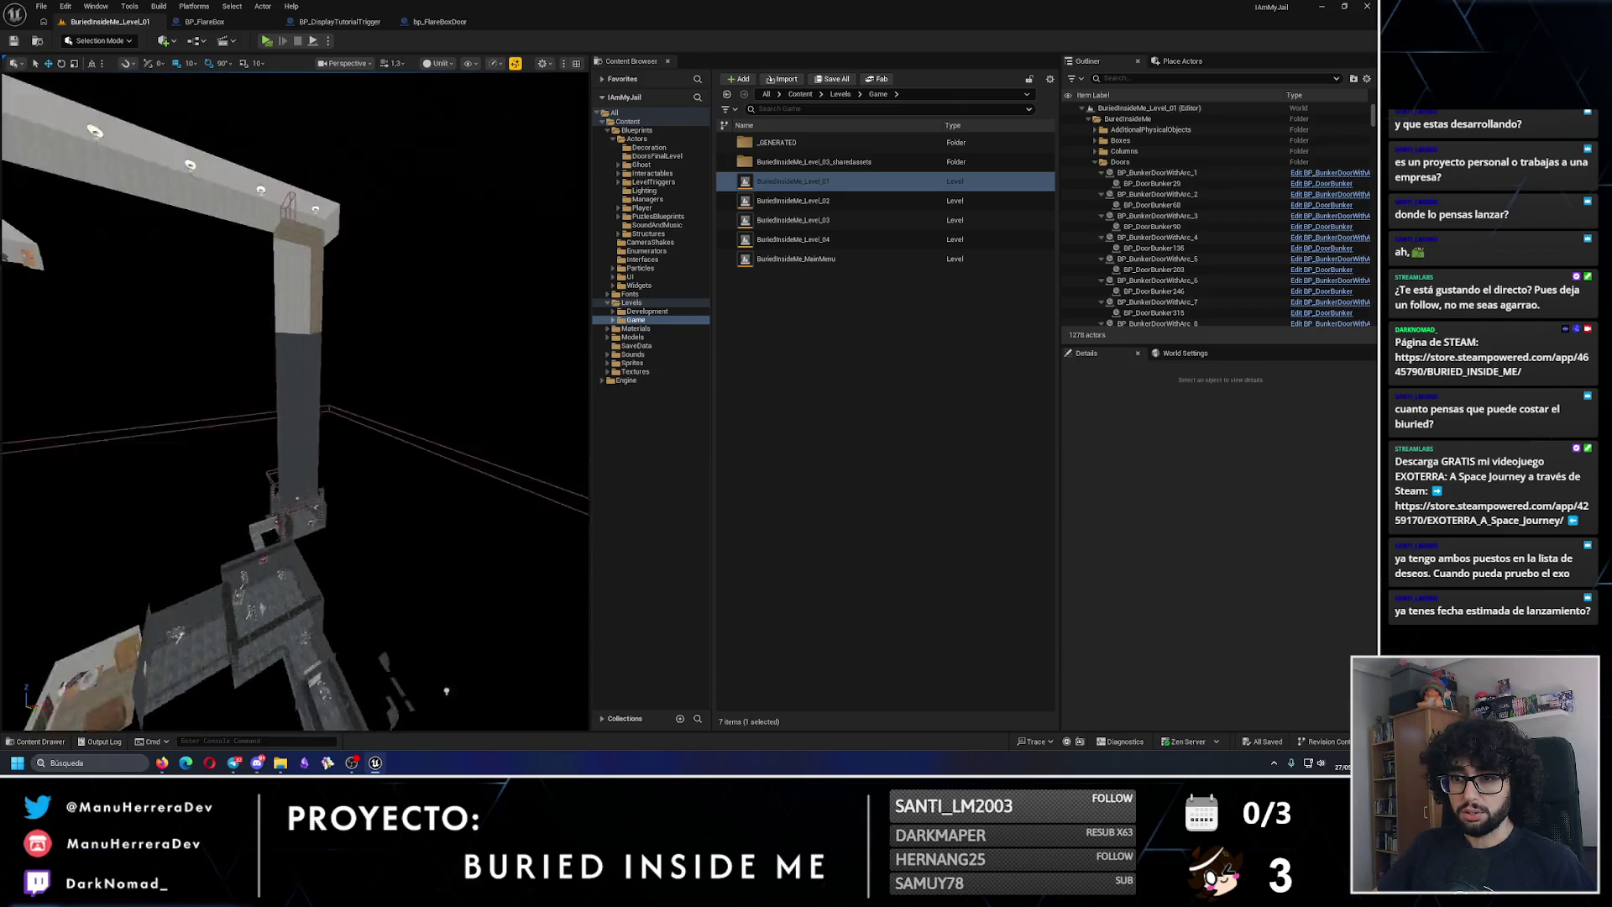
# Step: Fly to the room at eye level and show the LevelTriggers folder's blueprints
pyautogui.press('s')
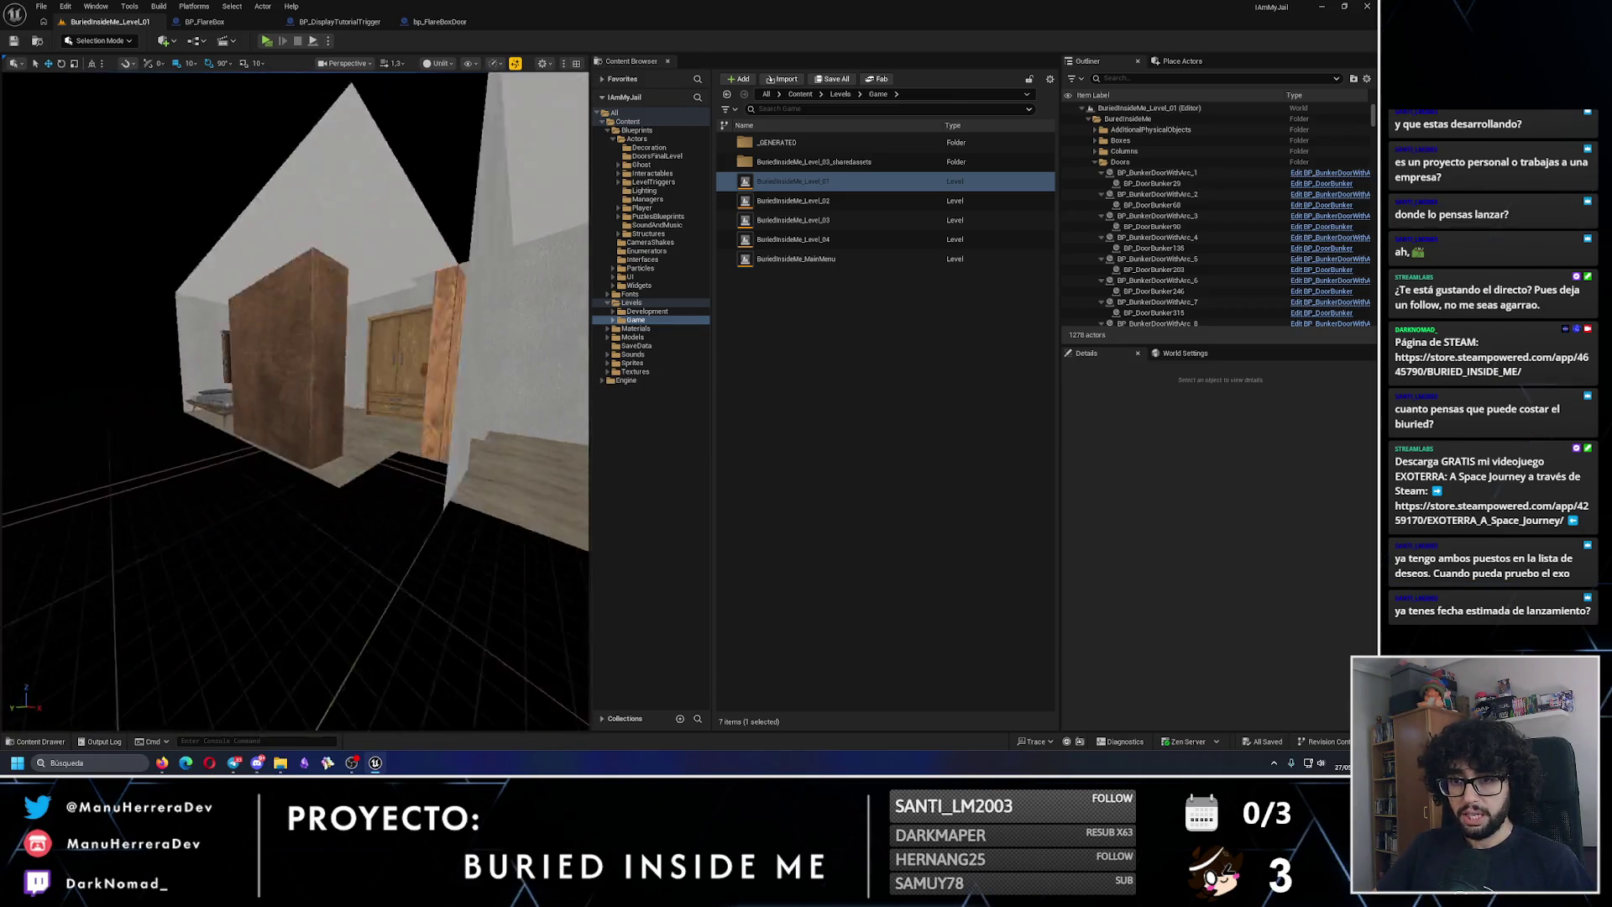
pyautogui.press('w')
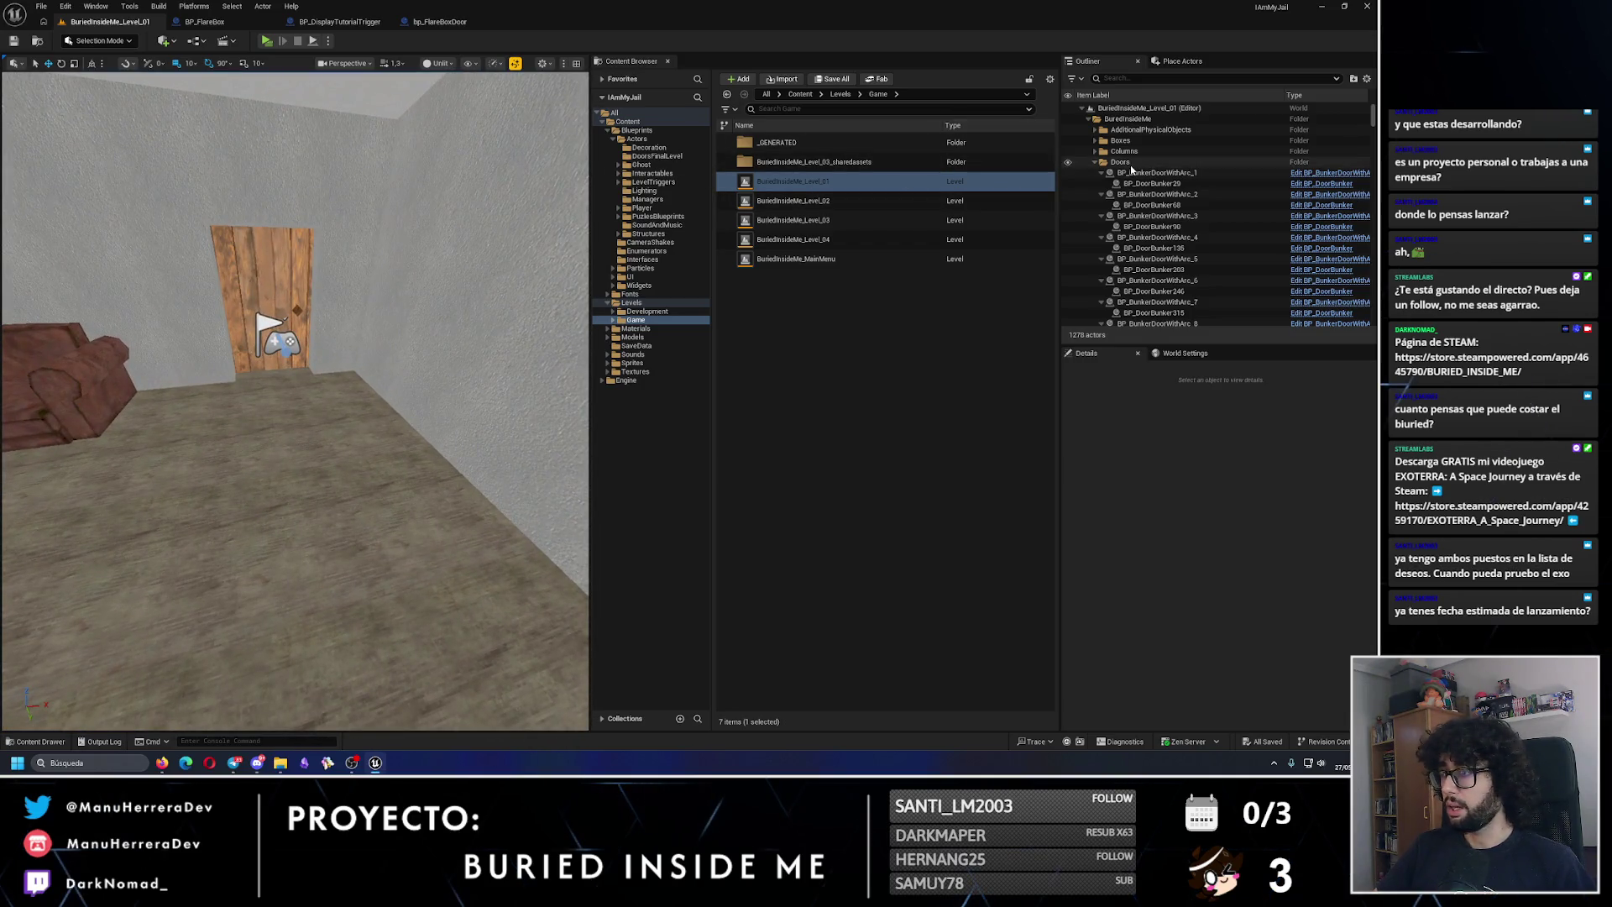
pyautogui.press('s')
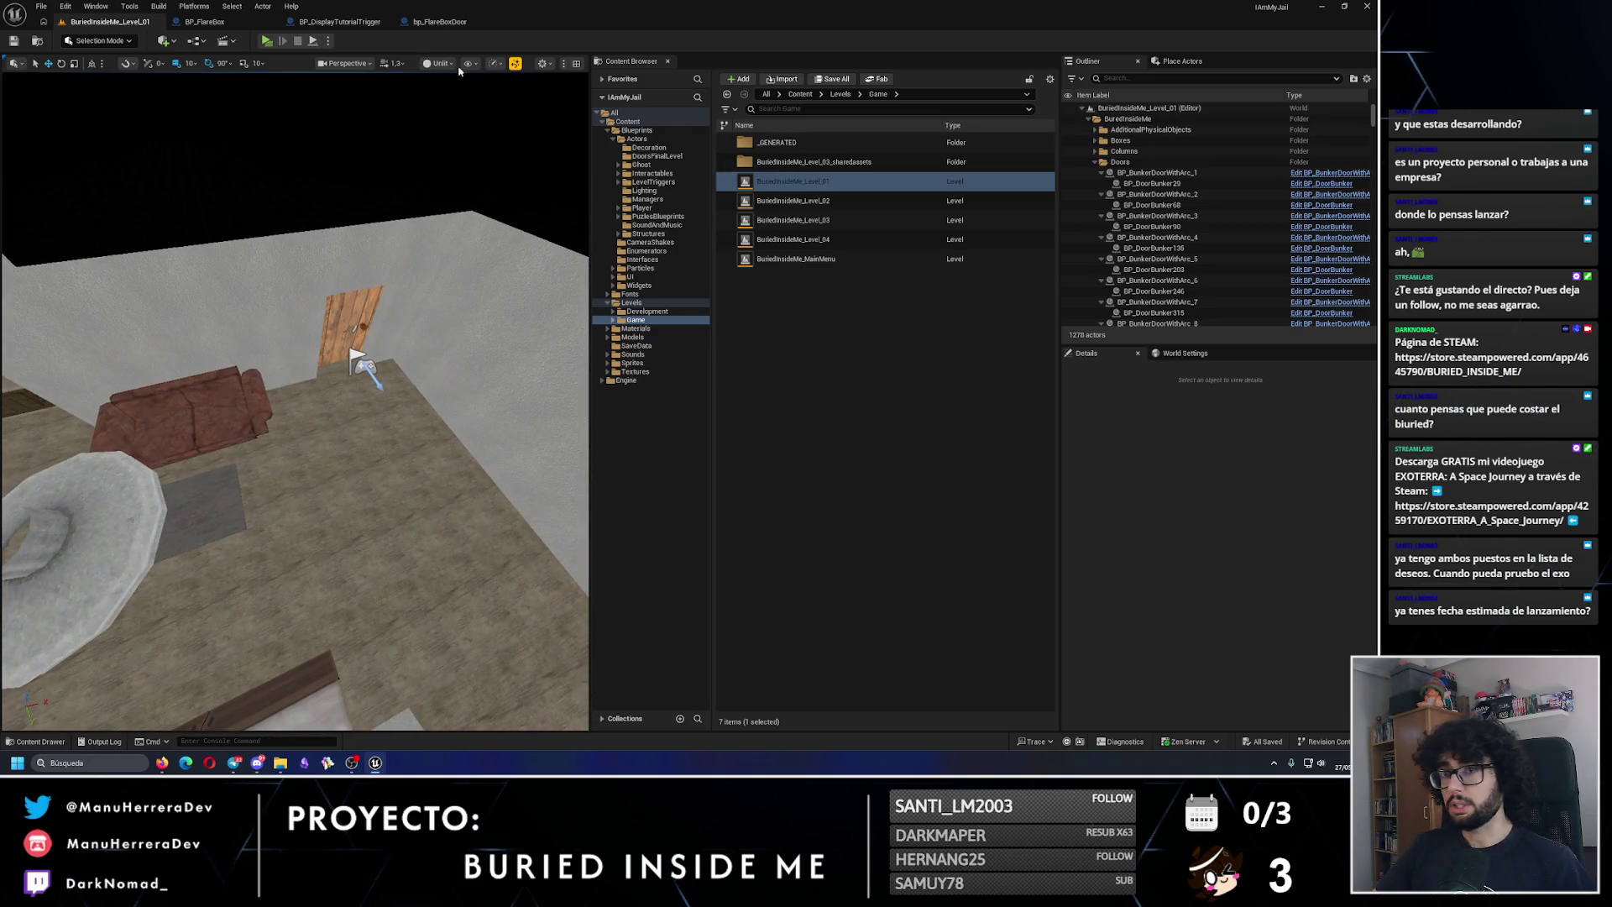
pyautogui.click(676, 182)
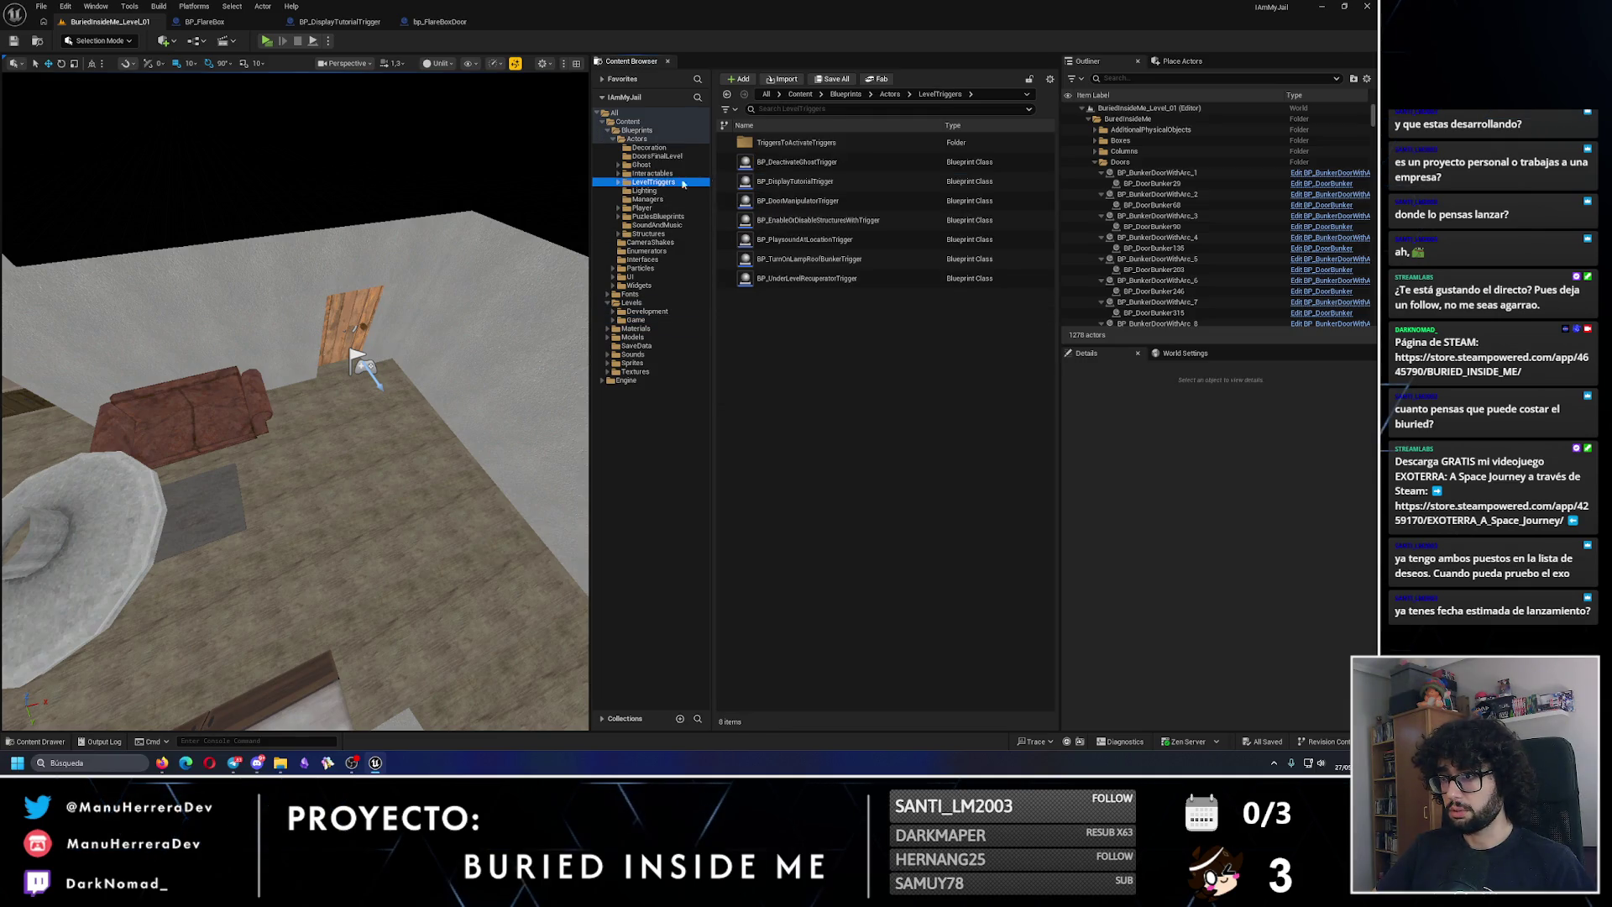
# Step: Place a BP_DisplayTutorialTrigger in the room by the door and raise it to Z 100
pyautogui.moveTo(795, 182); pyautogui.dragTo(371, 438)
pyautogui.press('f')
pyautogui.moveTo(396, 236)
pyautogui.mouseDown()
pyautogui.moveTo(447, 114)
pyautogui.moveTo(416, 252)
pyautogui.mouseUp()
pyautogui.scroll(-3, 1219, 563)
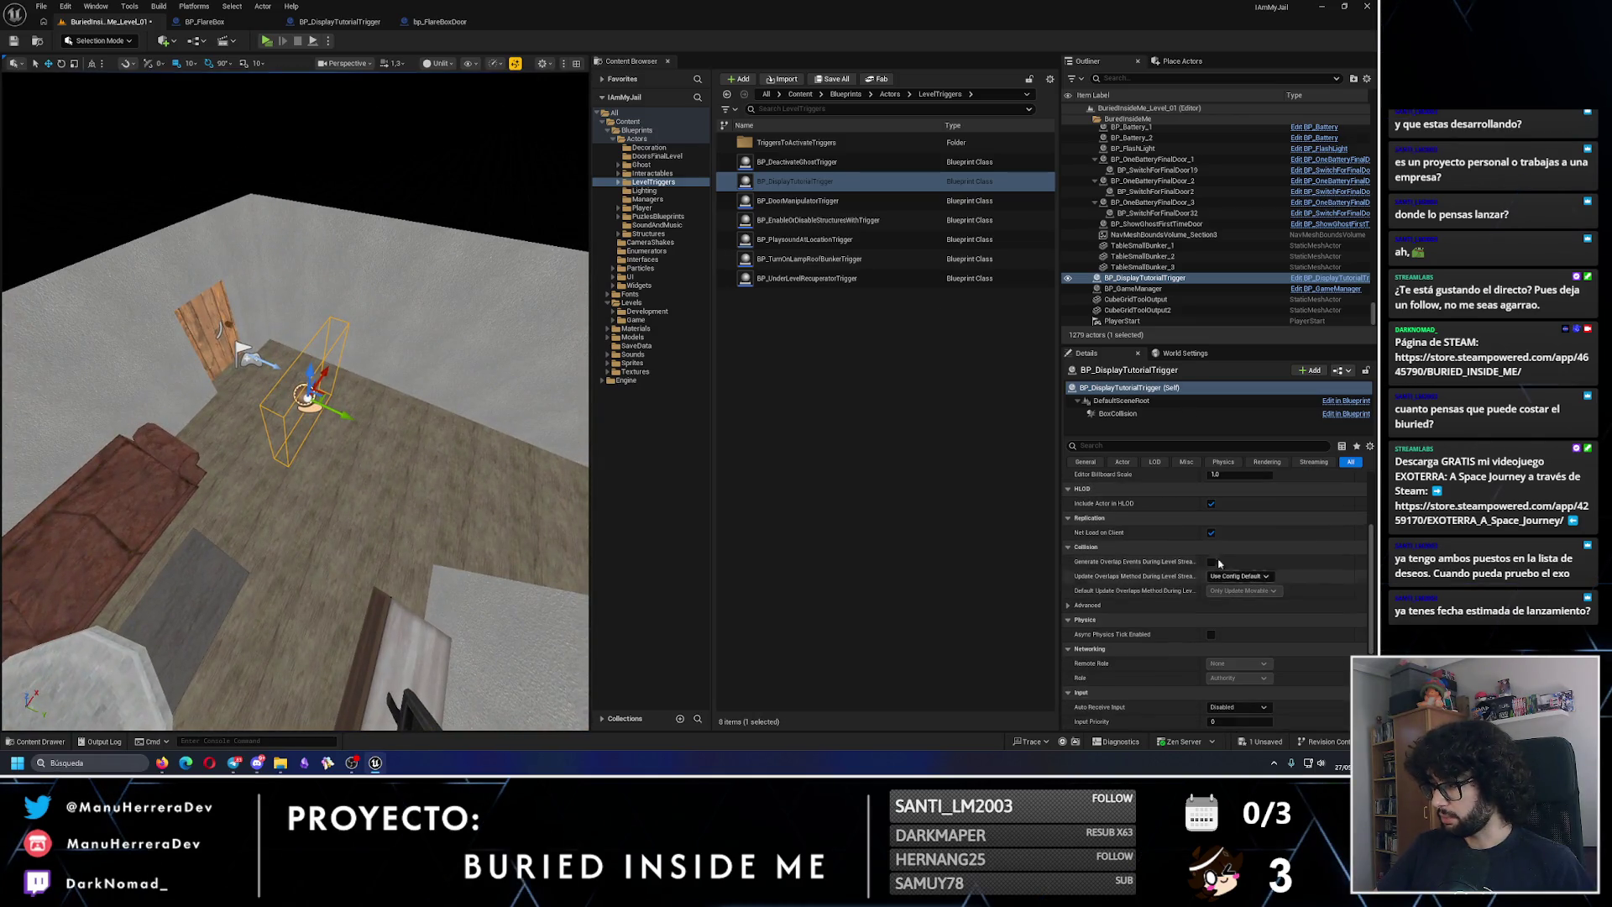
# Step: Set the trigger's BoxCollision Box Extent Y to 96
pyautogui.click(1118, 413)
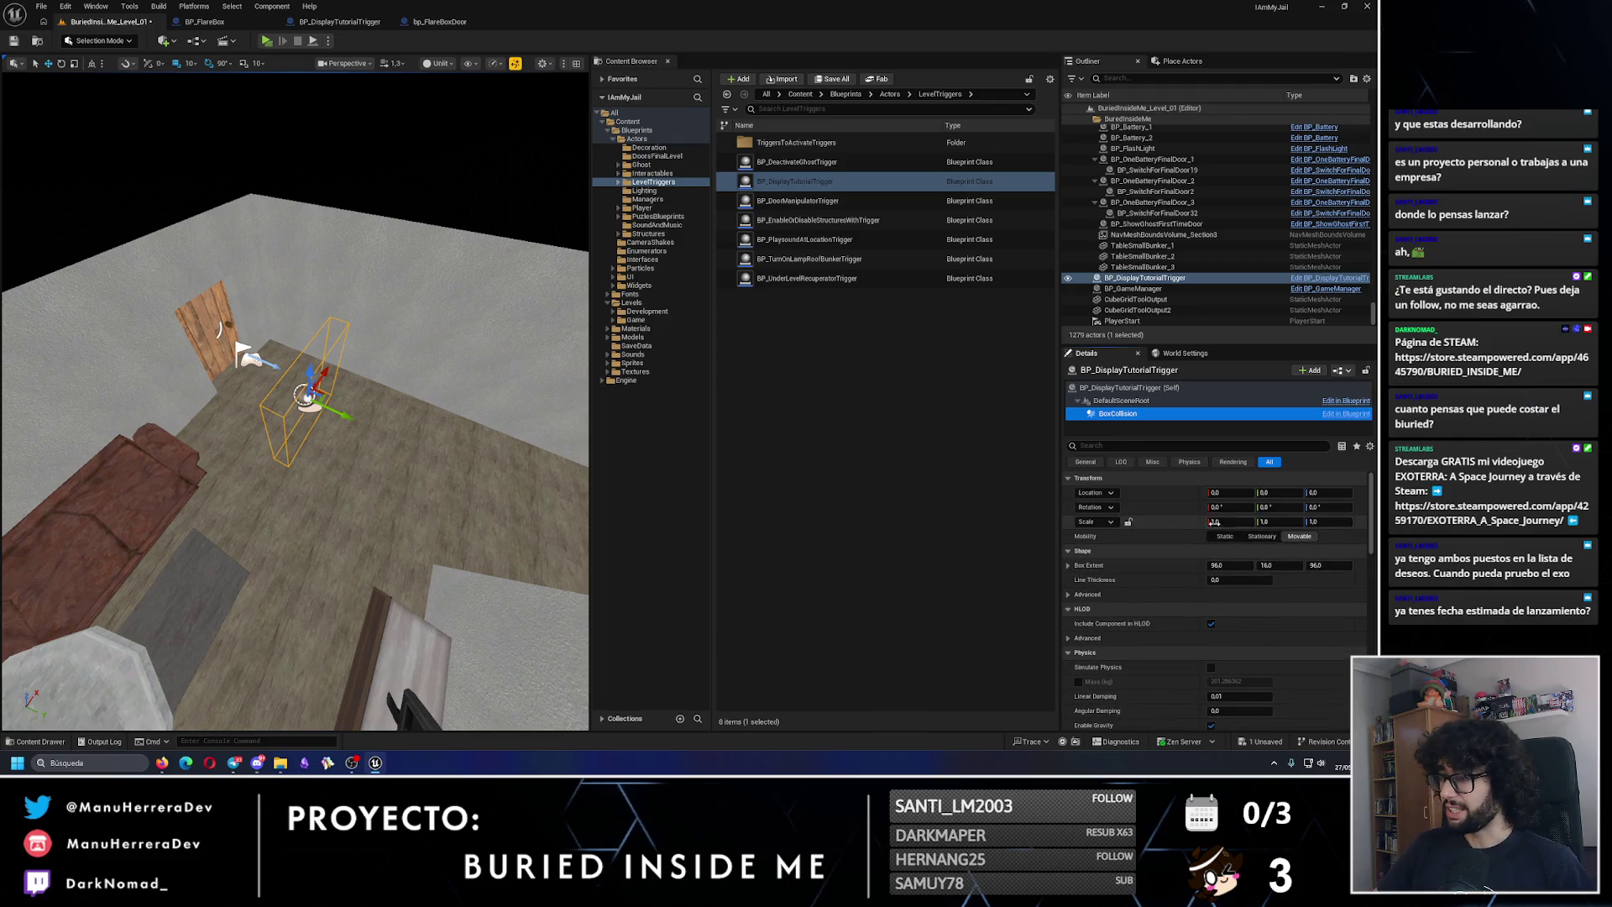
pyautogui.click(1266, 565)
pyautogui.write('96')
pyautogui.press('Return')
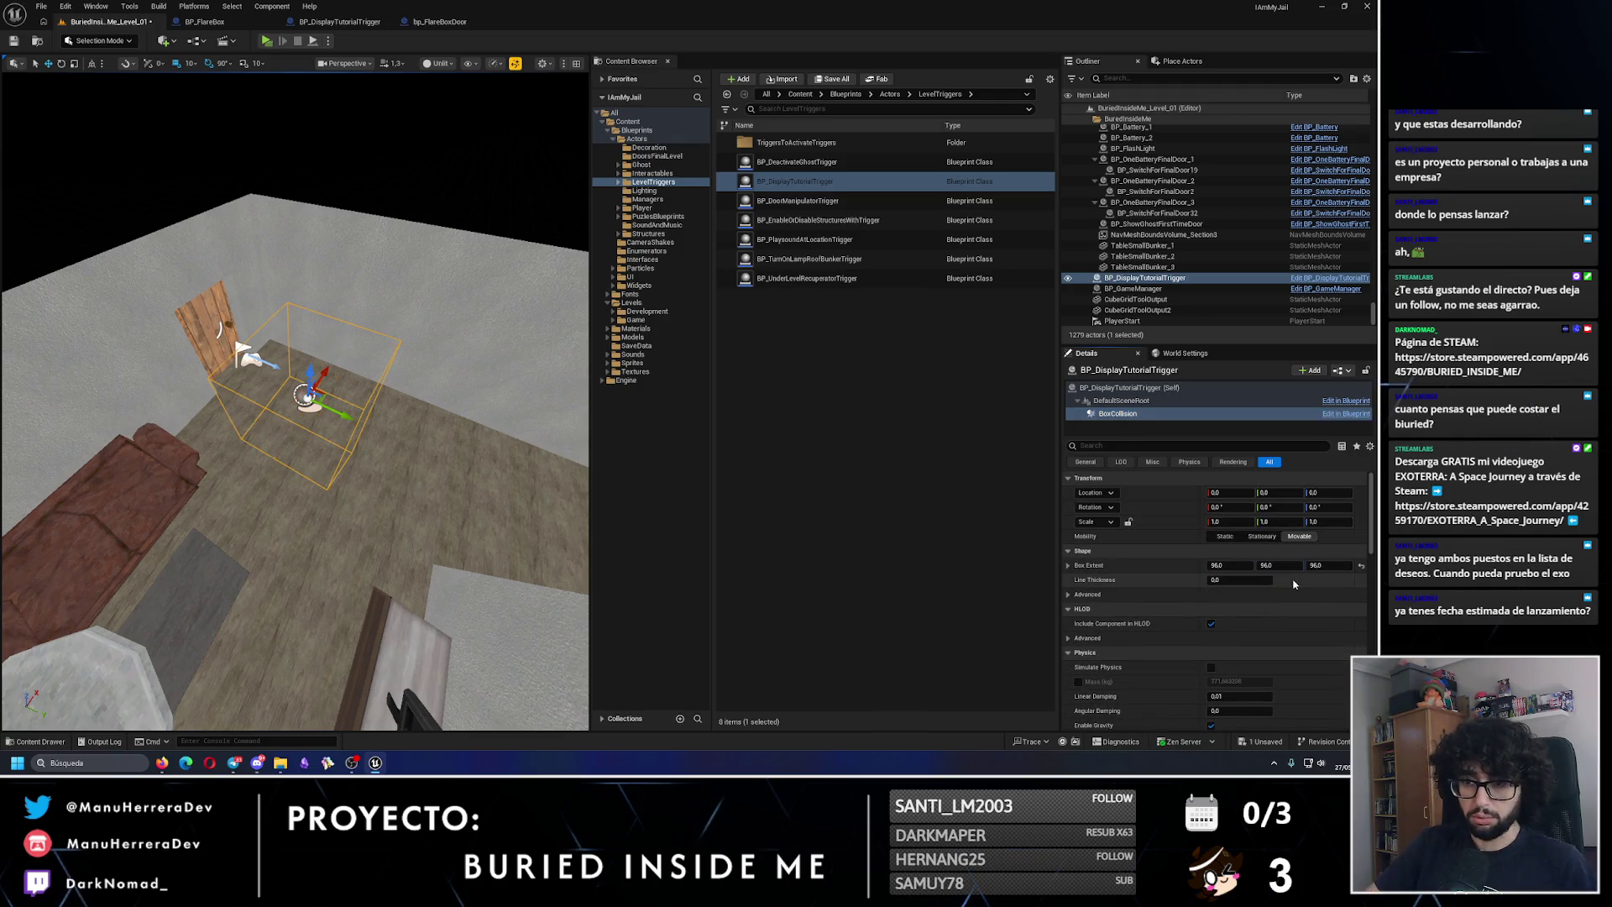
pyautogui.moveTo(439, 436)
pyautogui.mouseDown()
pyautogui.moveTo(439, 386)
pyautogui.moveTo(439, 436)
pyautogui.mouseUp()
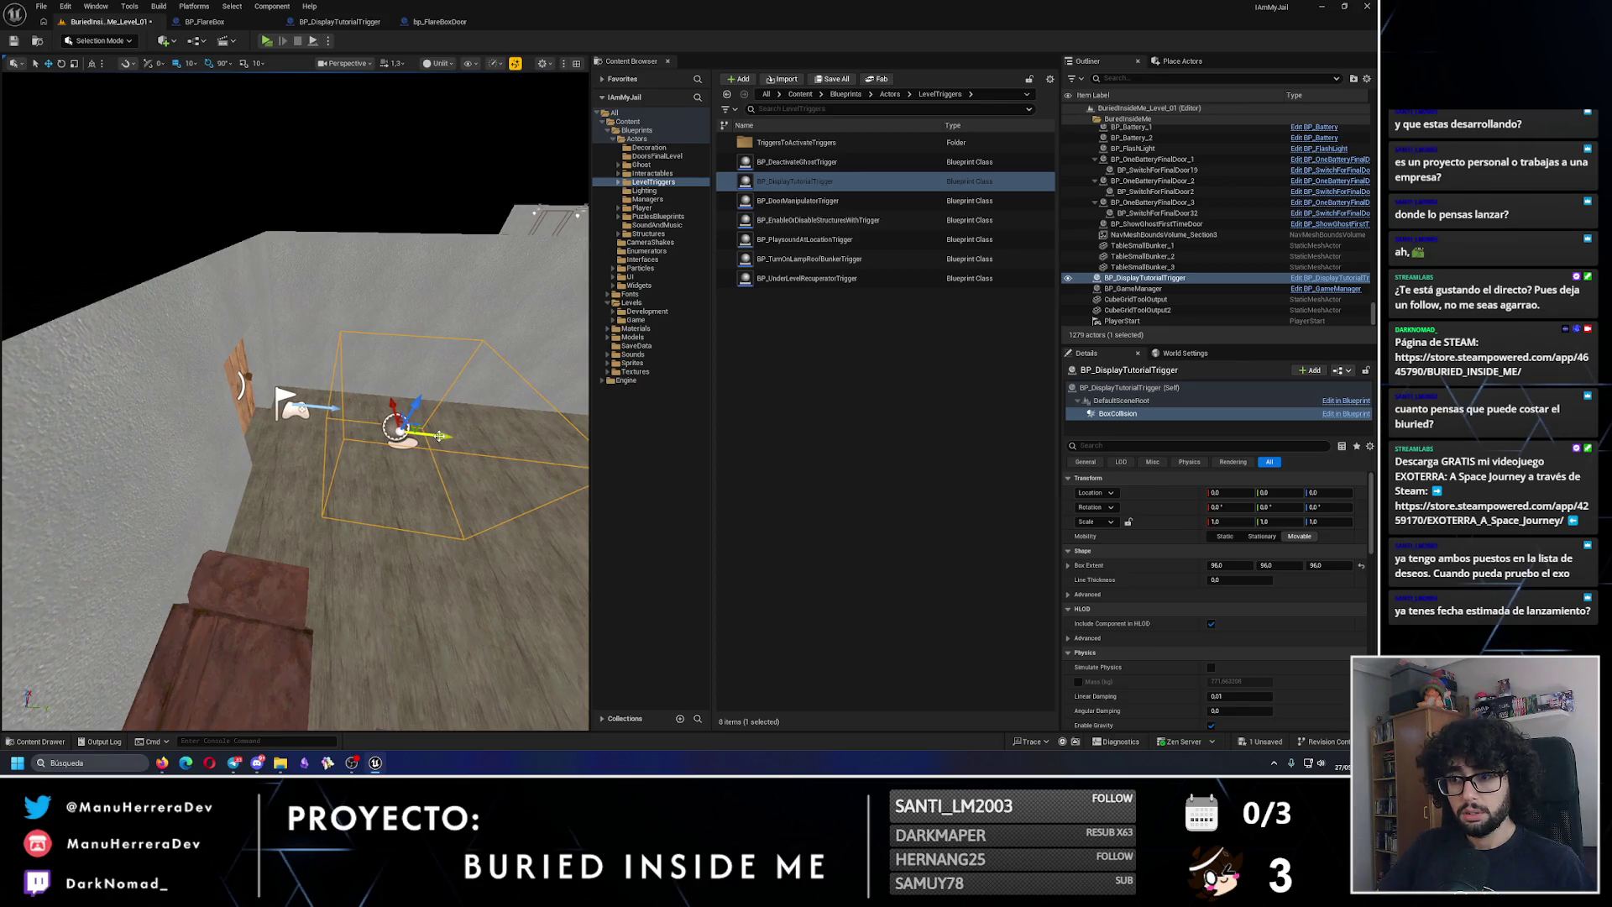
# Step: Rename the trigger to BP_DisplayTutorialTrigger_1
pyautogui.click(1159, 278)
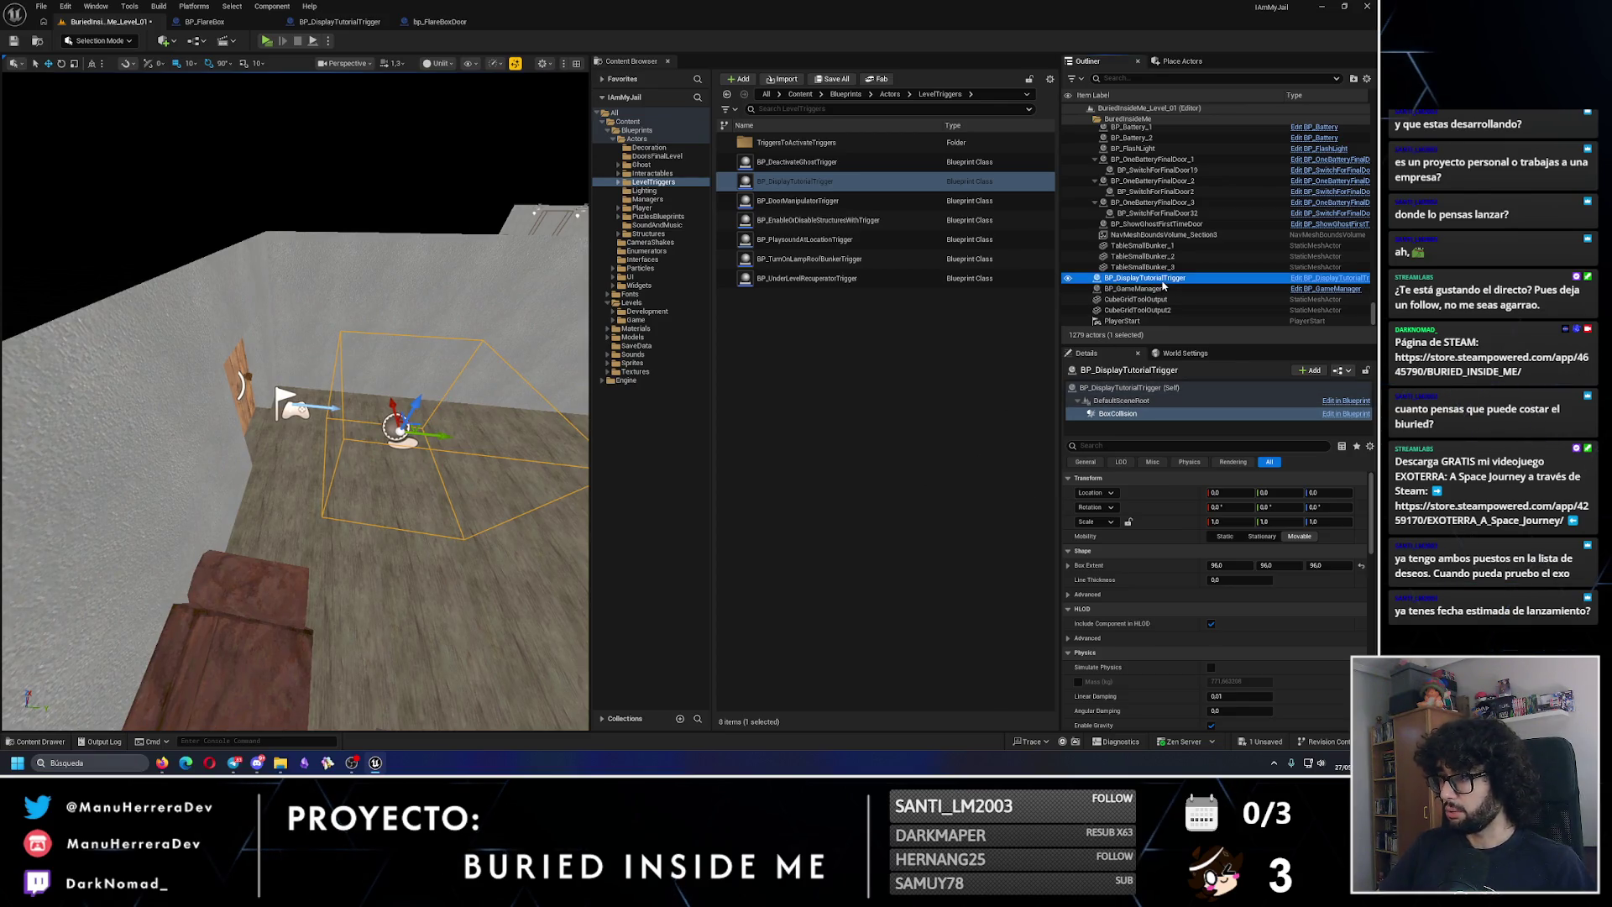
pyautogui.press('End')
pyautogui.write('_1')
pyautogui.press('Return')
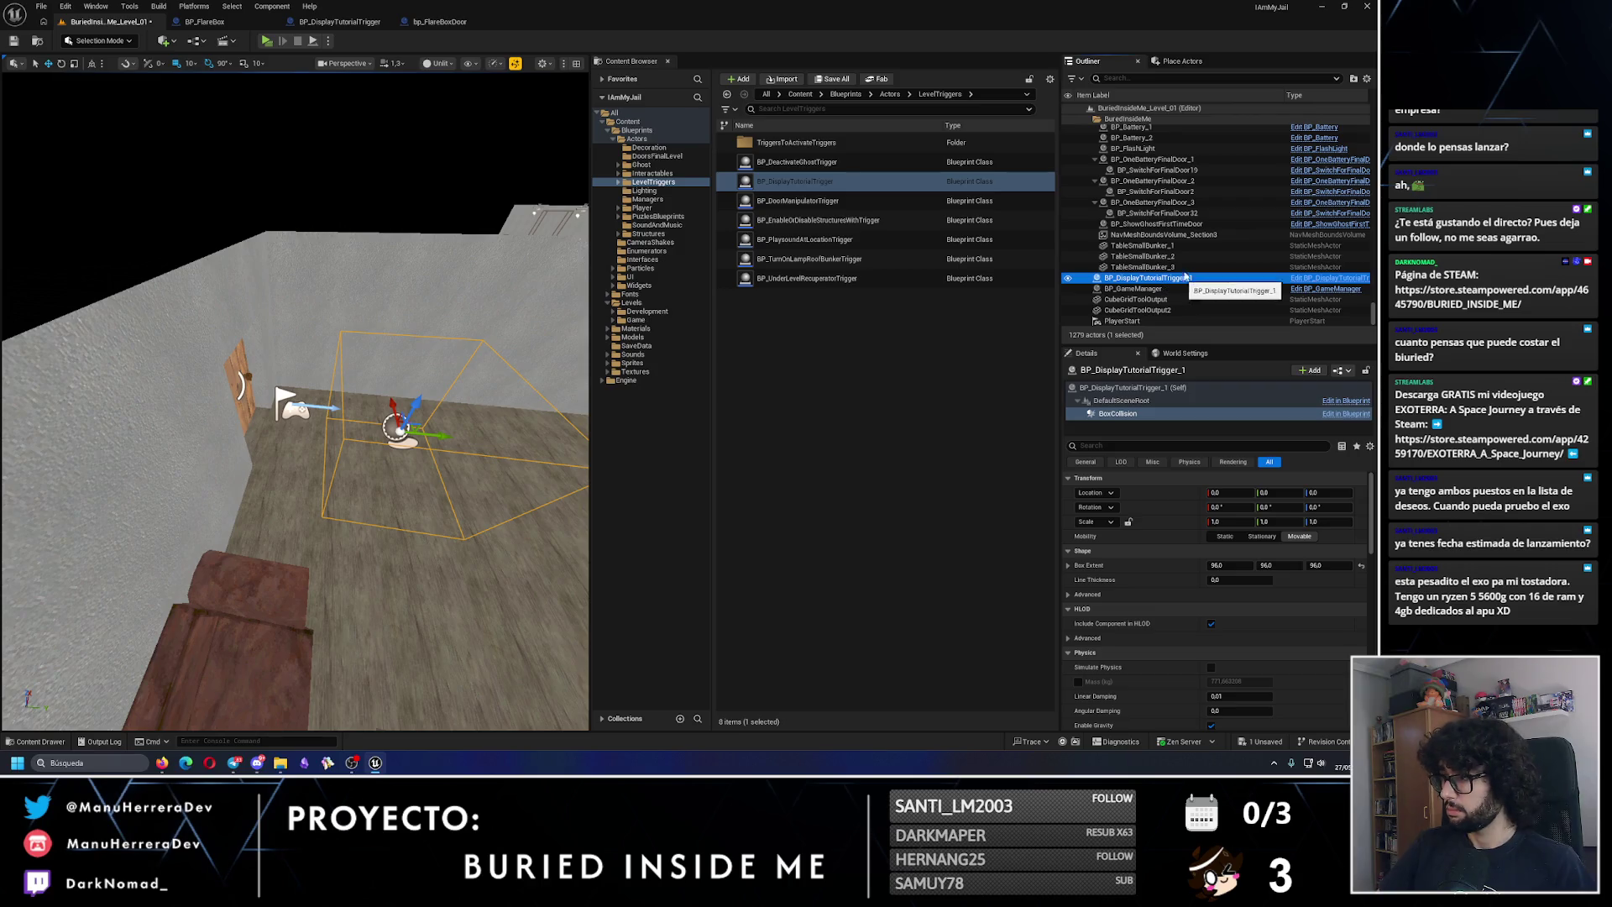
# Step: Scroll the Outliner to locate BP_DisplayTutorialTrigger_1
pyautogui.scroll(10, 1199, 225)
pyautogui.moveTo(1181, 282); pyautogui.dragTo(1199, 225)
pyautogui.scroll(2, 1199, 225)
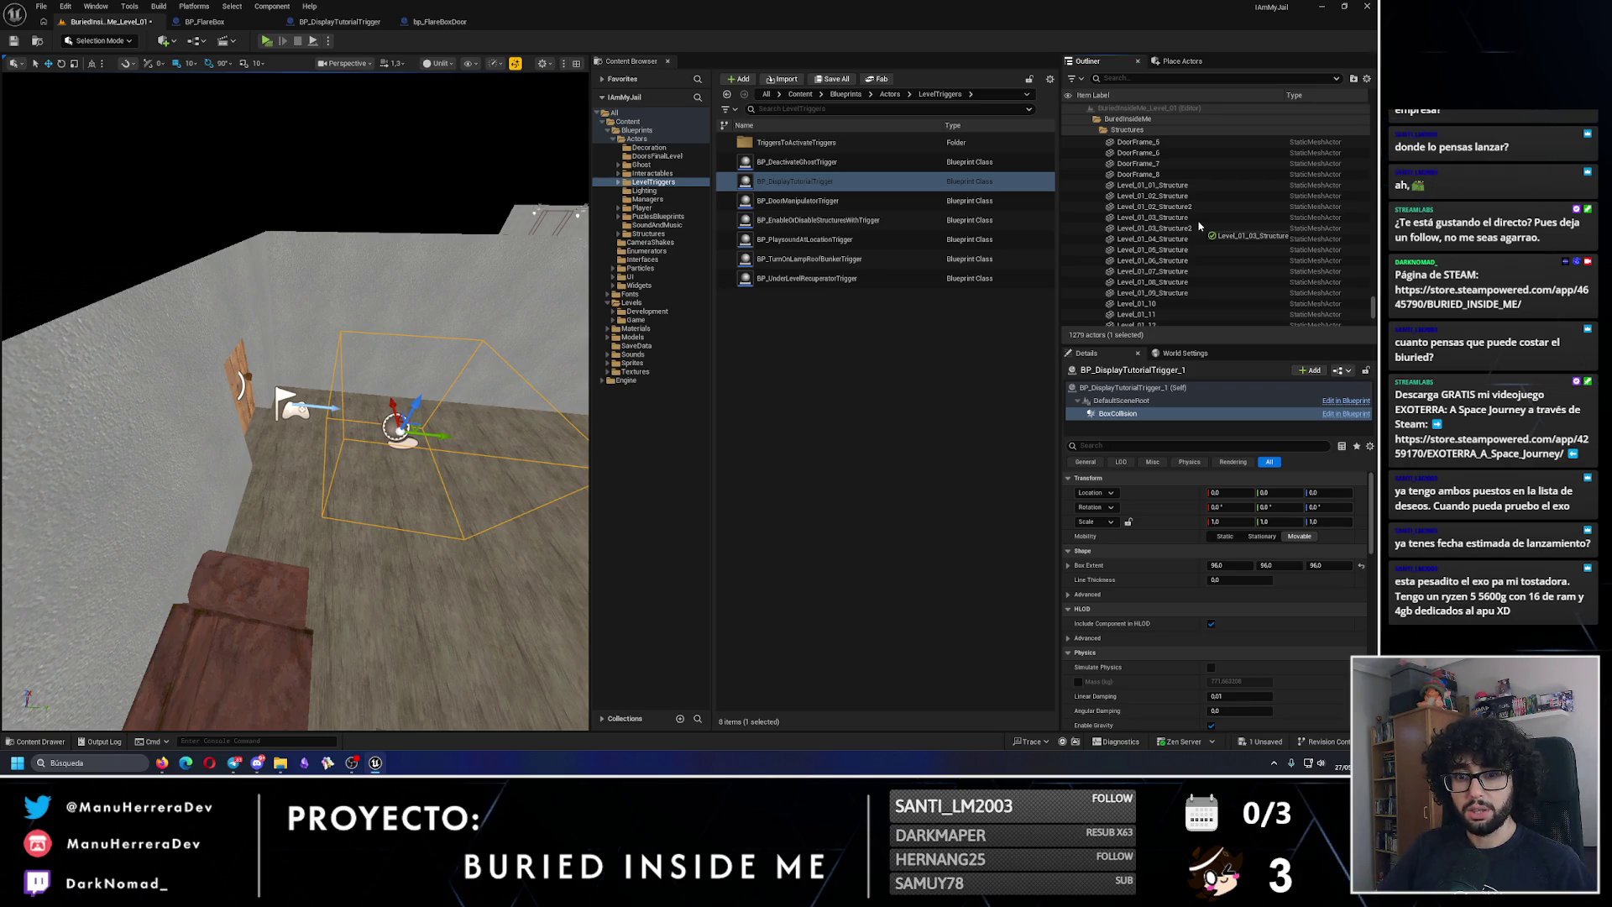
pyautogui.scroll(10, 1197, 227)
pyautogui.moveTo(1199, 225); pyautogui.dragTo(1166, 243)
pyautogui.scroll(6, 1178, 243)
pyautogui.scroll(3, 1173, 252)
pyautogui.scroll(10, 1173, 251)
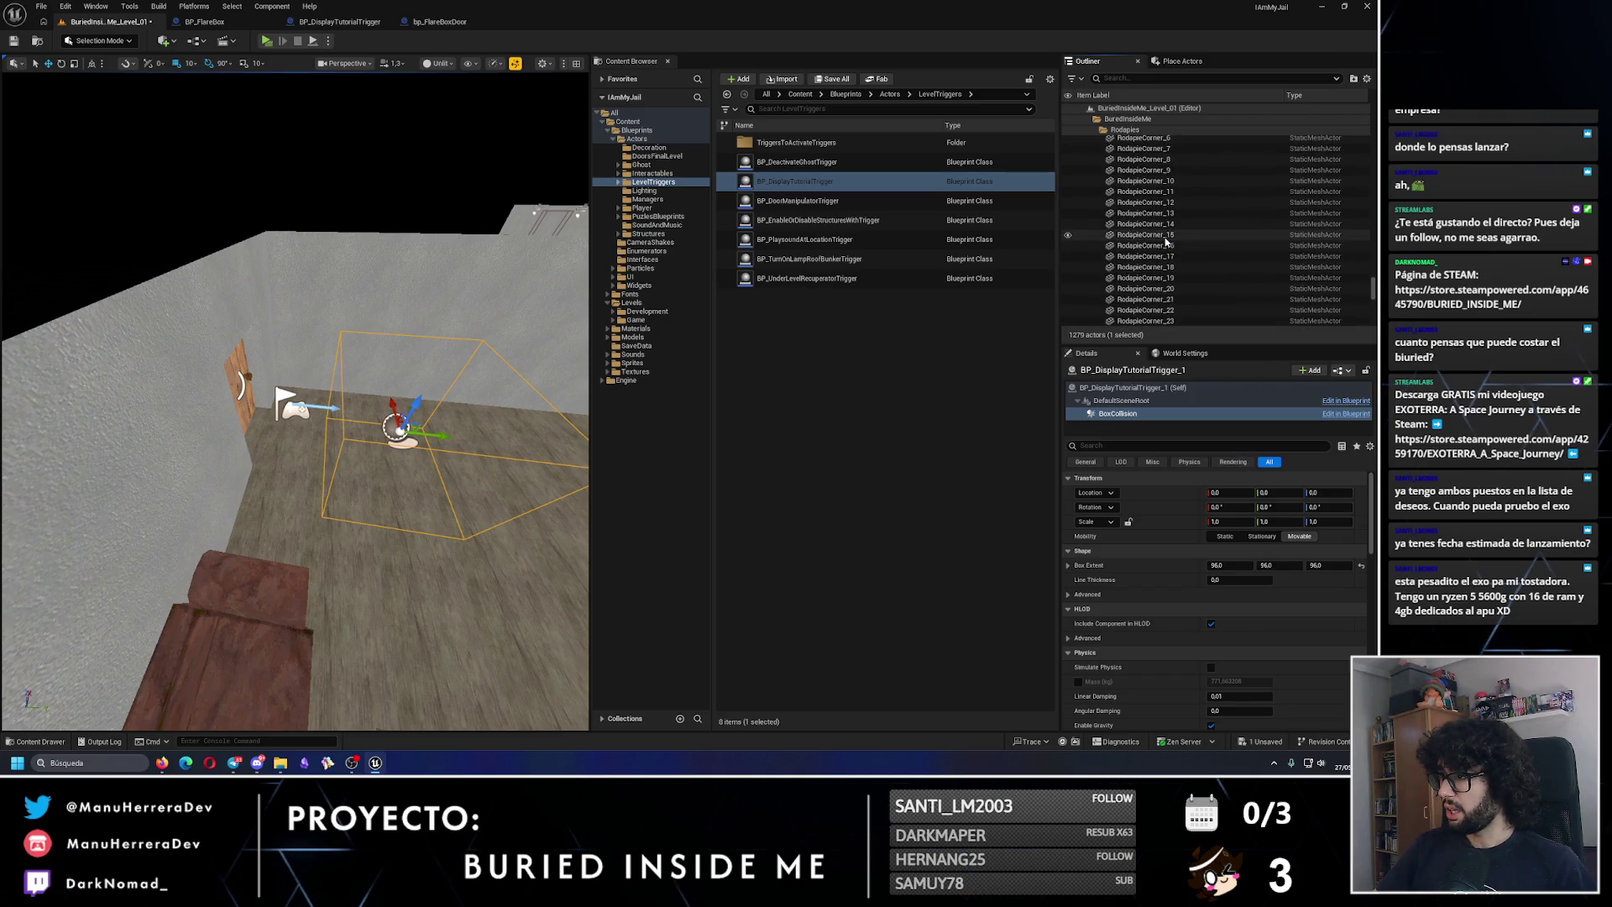
pyautogui.moveTo(1375, 294); pyautogui.dragTo(1374, 323)
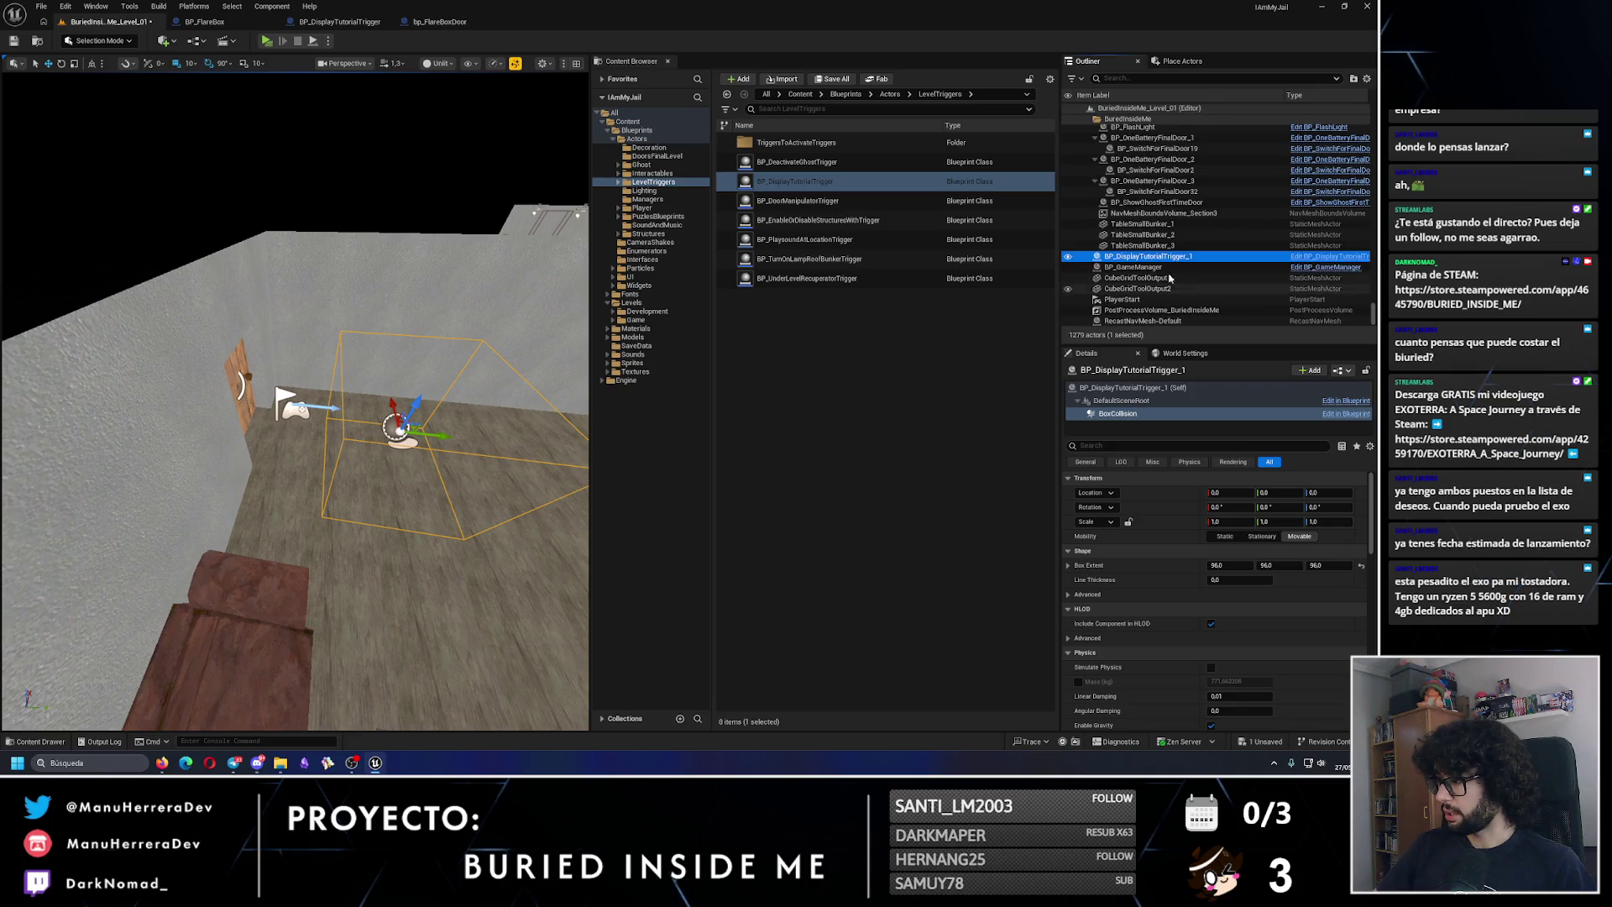
# Step: Move BP_DisplayTutorialTrigger_1 into an Outliner folder using Move To
pyautogui.rightClick(1175, 257)
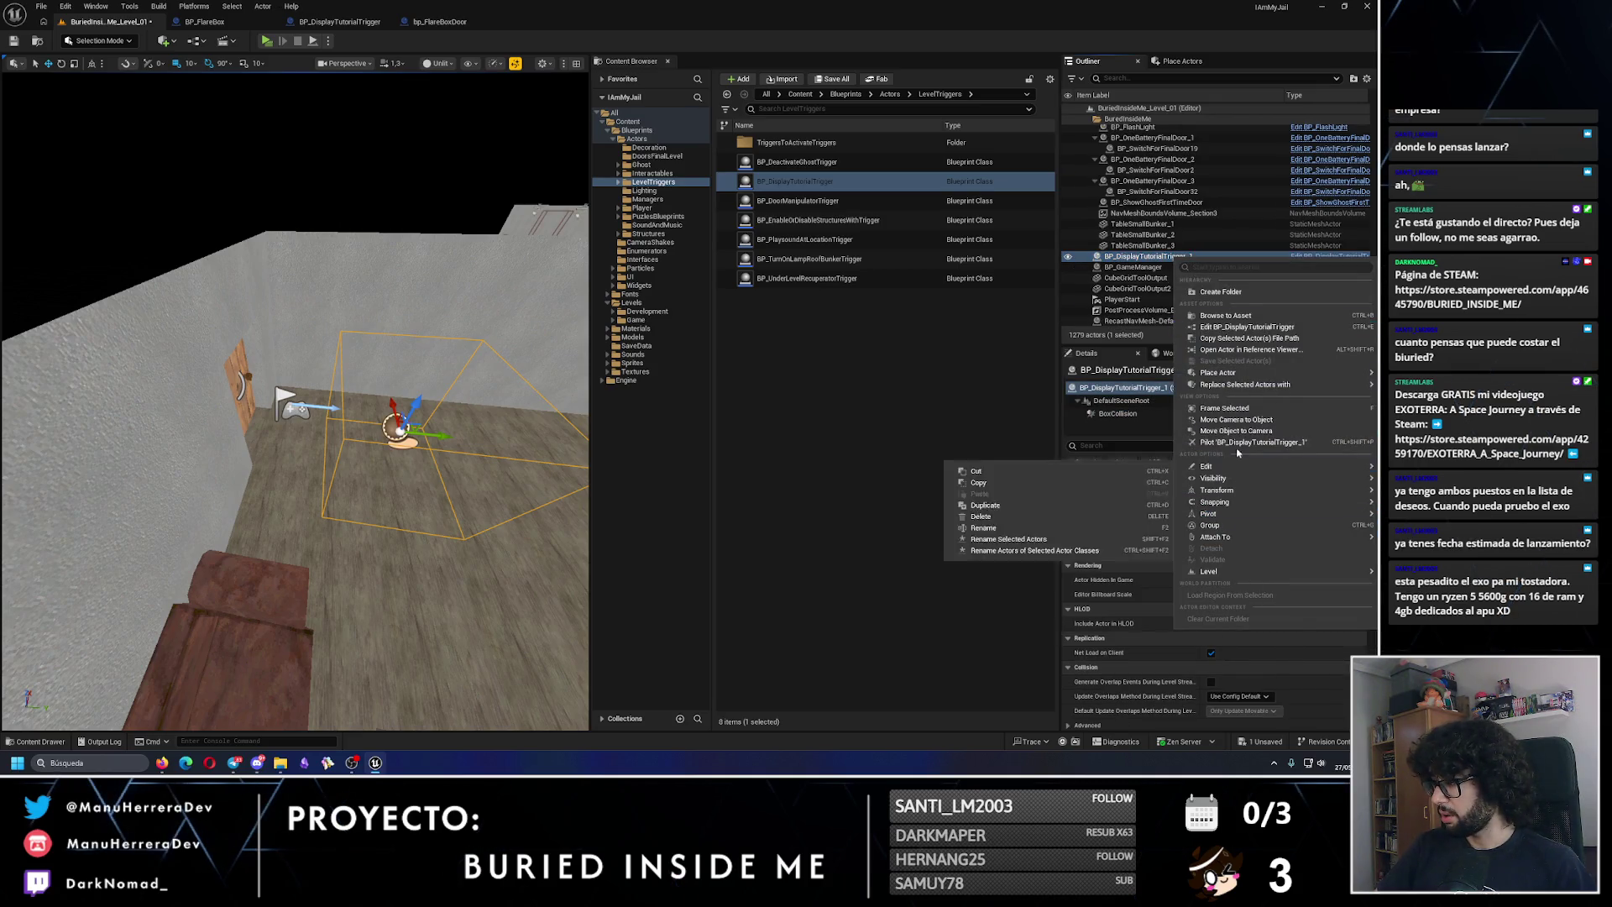
pyautogui.click(1136, 267)
pyautogui.rightClick(1142, 257)
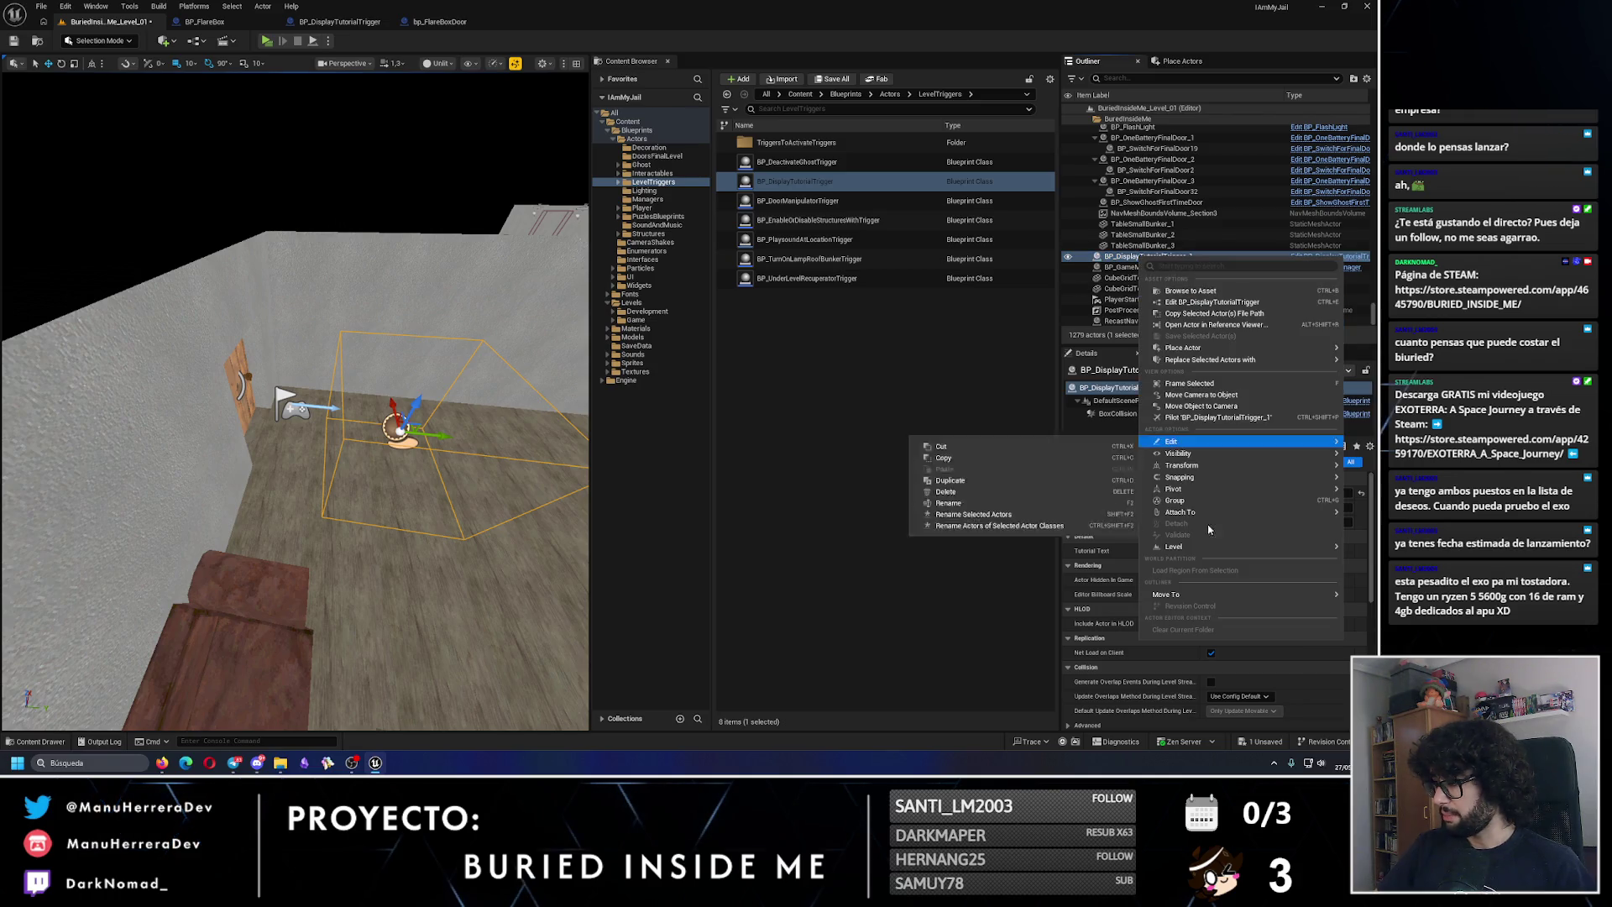
pyautogui.moveTo(1178, 595)
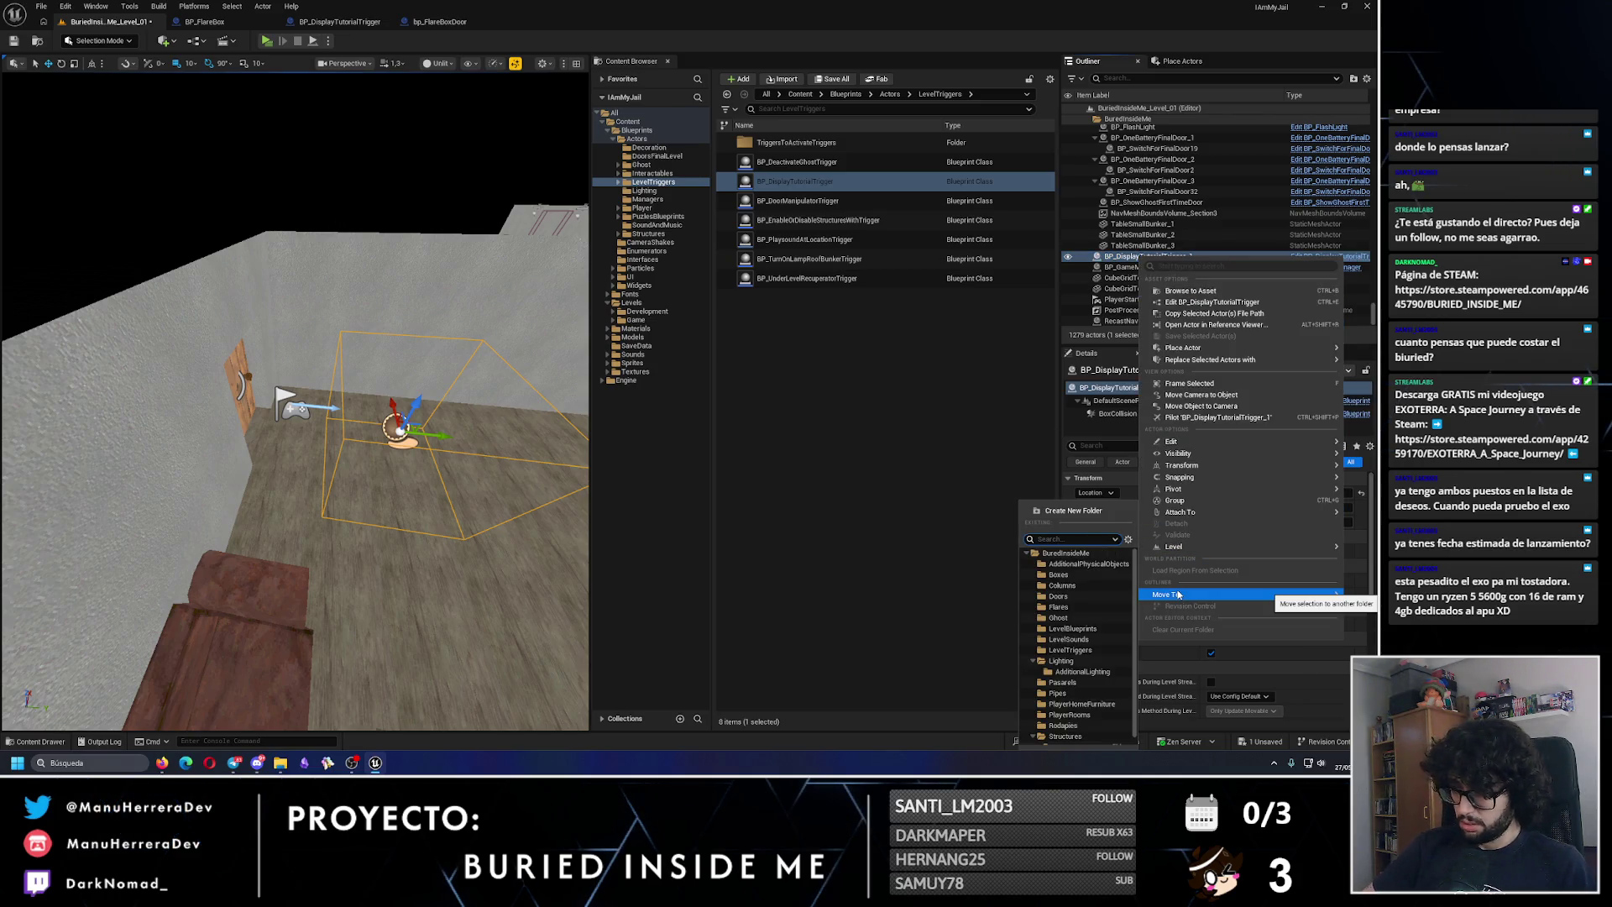
pyautogui.click(1070, 649)
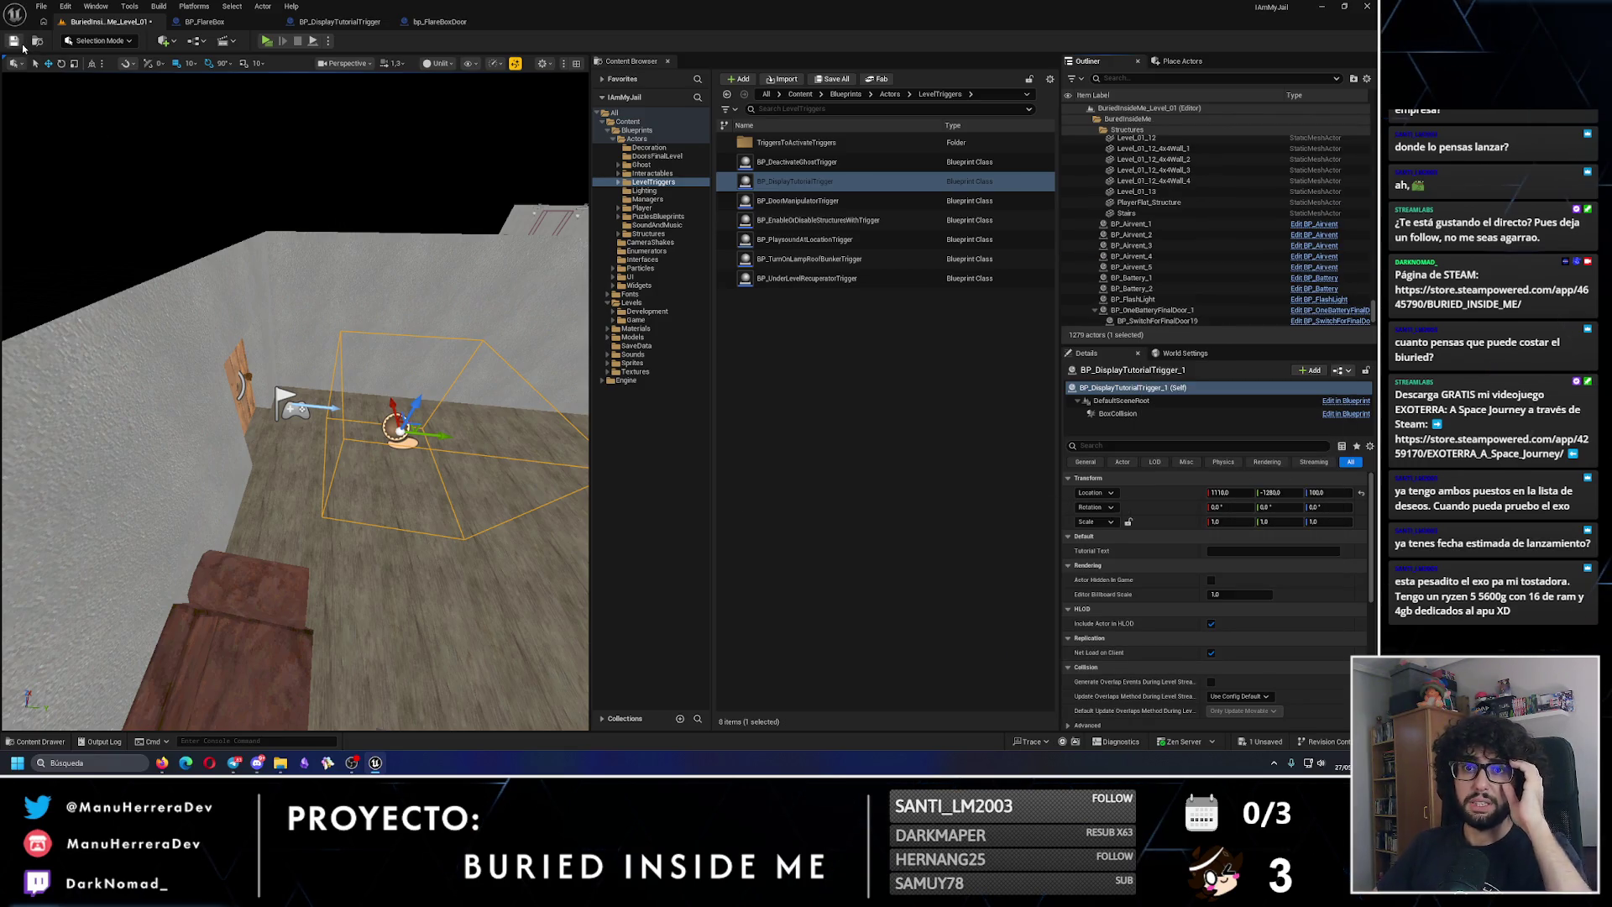
# Step: Save Level_01 and shift the trigger along its Y axis toward the door
pyautogui.hotkey('ctrl', 's')
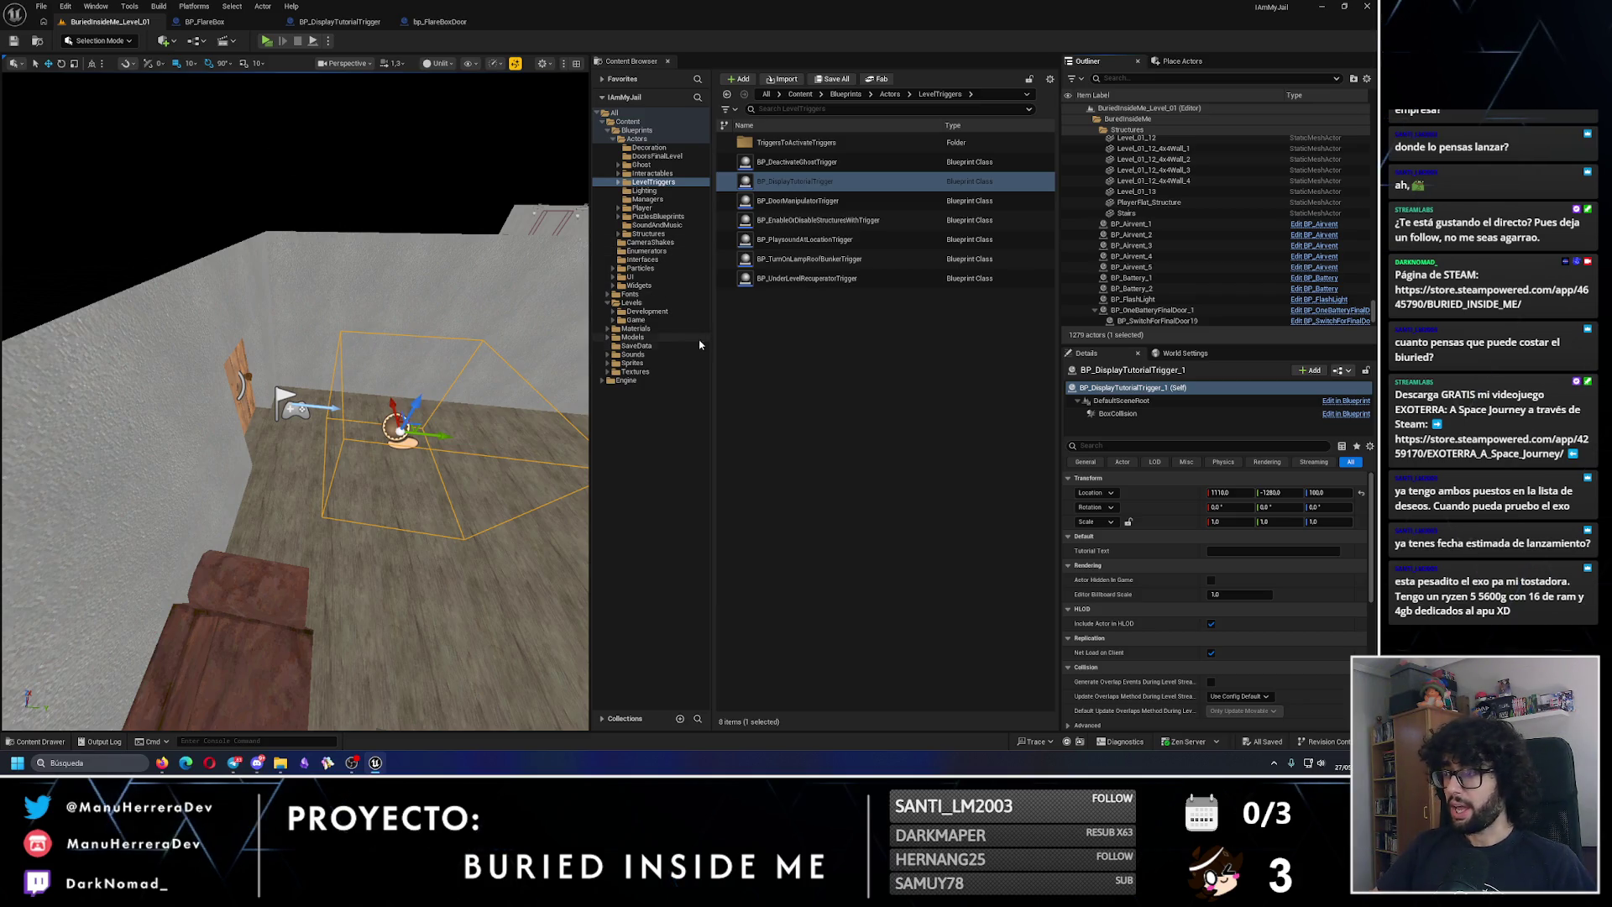
pyautogui.moveTo(437, 435); pyautogui.dragTo(380, 430)
pyautogui.scroll(-5, 295, 401)
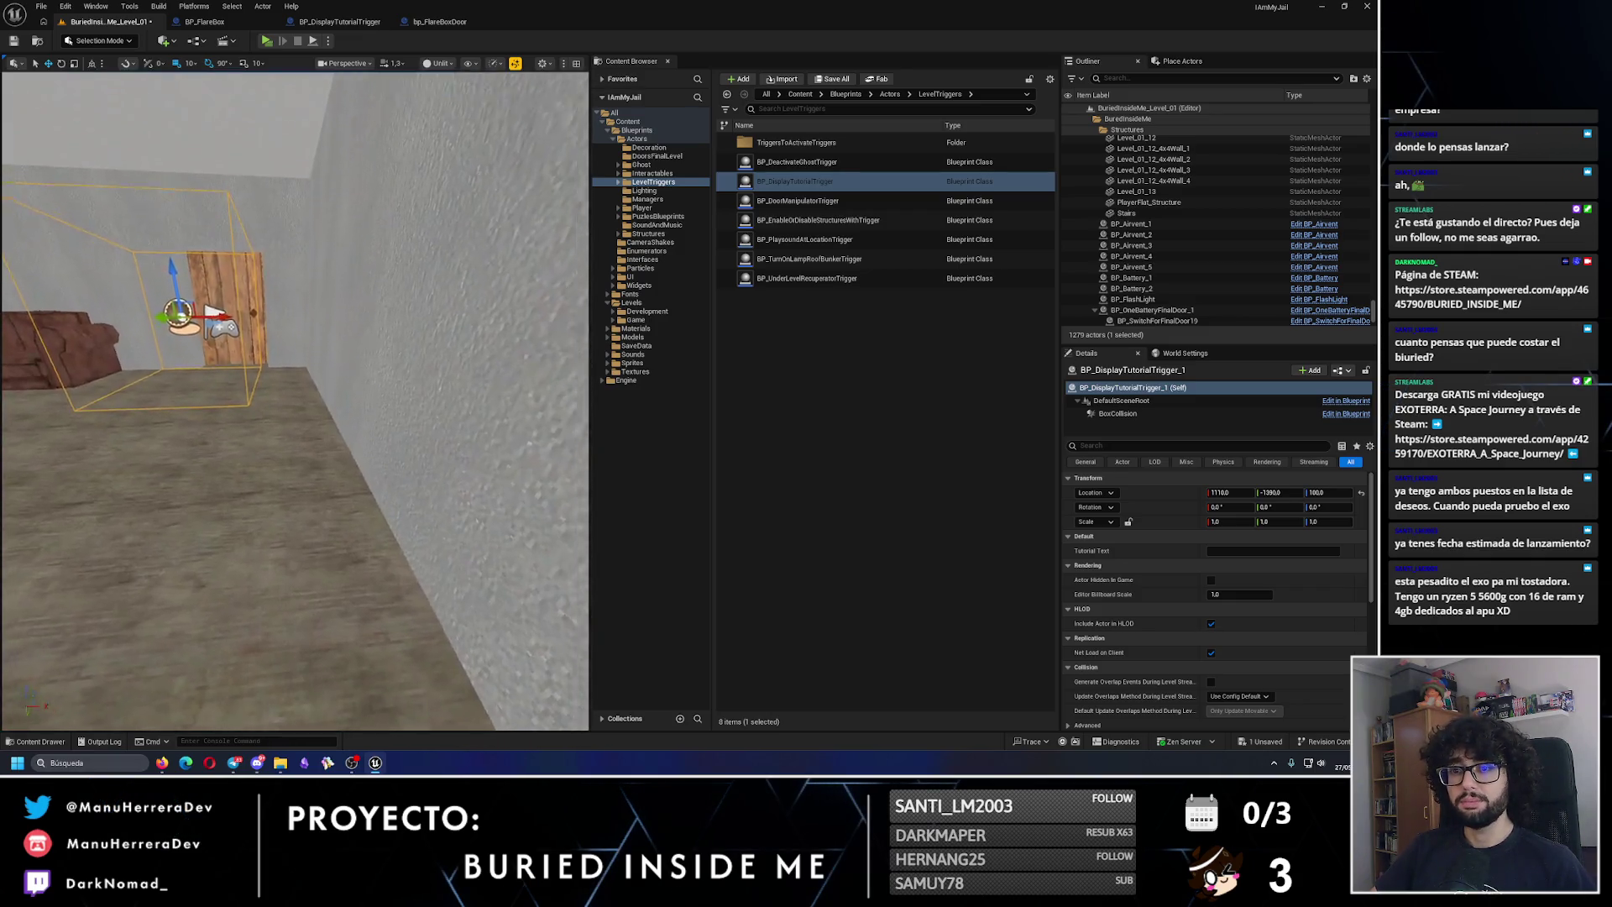
pyautogui.moveTo(305, 391)
pyautogui.mouseDown()
pyautogui.moveTo(481, 262)
pyautogui.moveTo(403, 269)
pyautogui.mouseUp()
# Step: Set the trigger's Tutorial Text to 'Tutorial: Use WASD to move'
pyautogui.click(1244, 550)
pyautogui.write('tutORIAL')
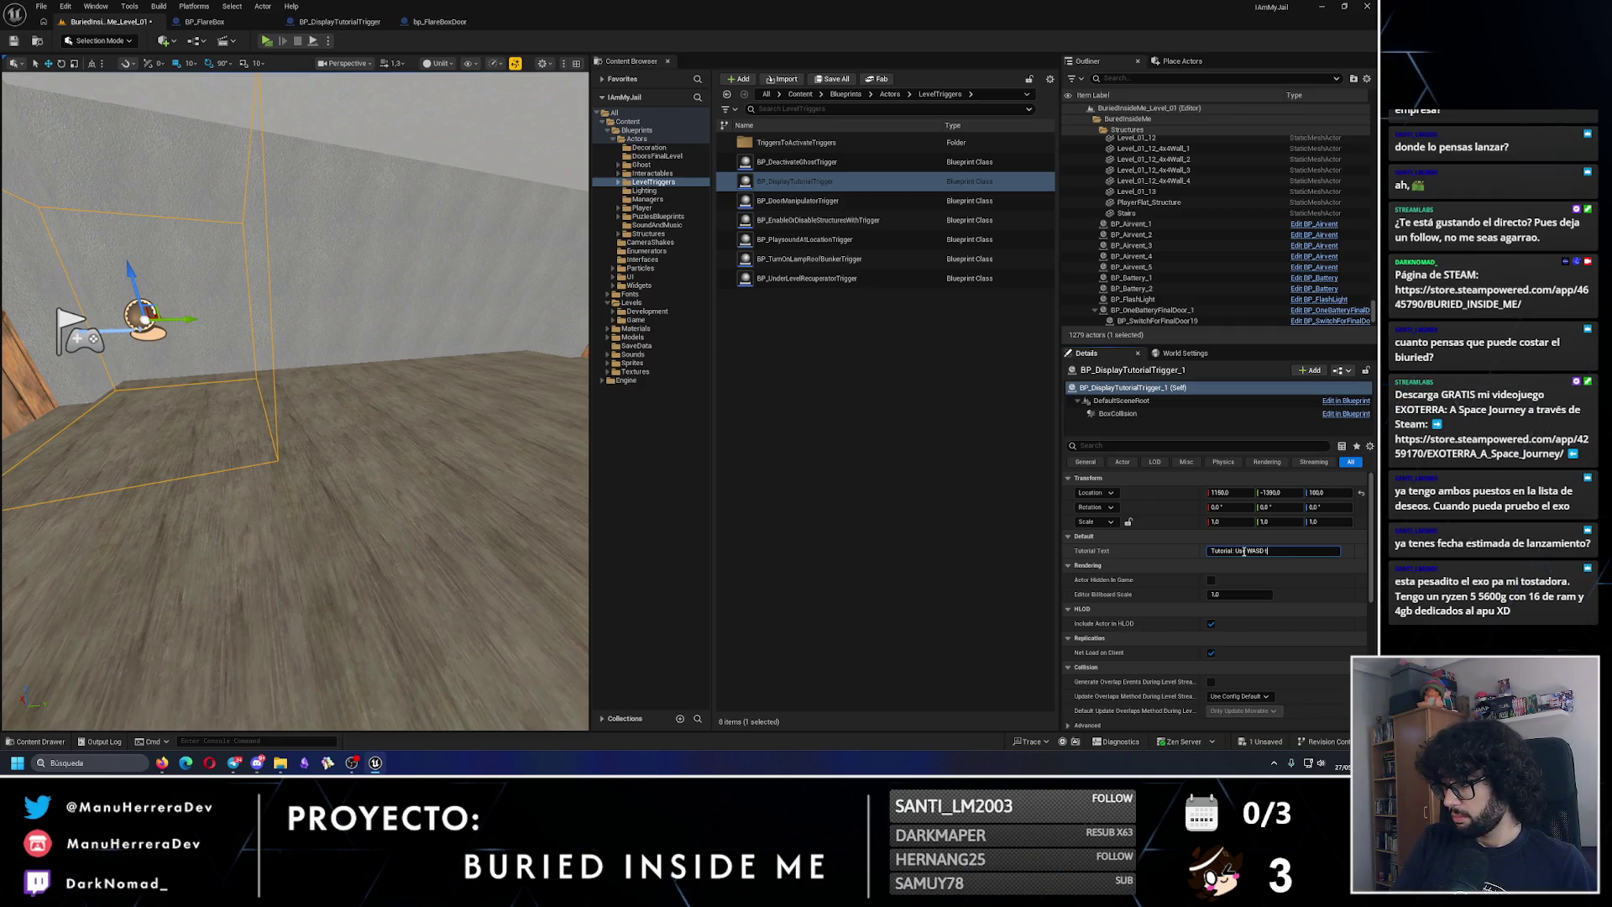
pyautogui.write('ove')
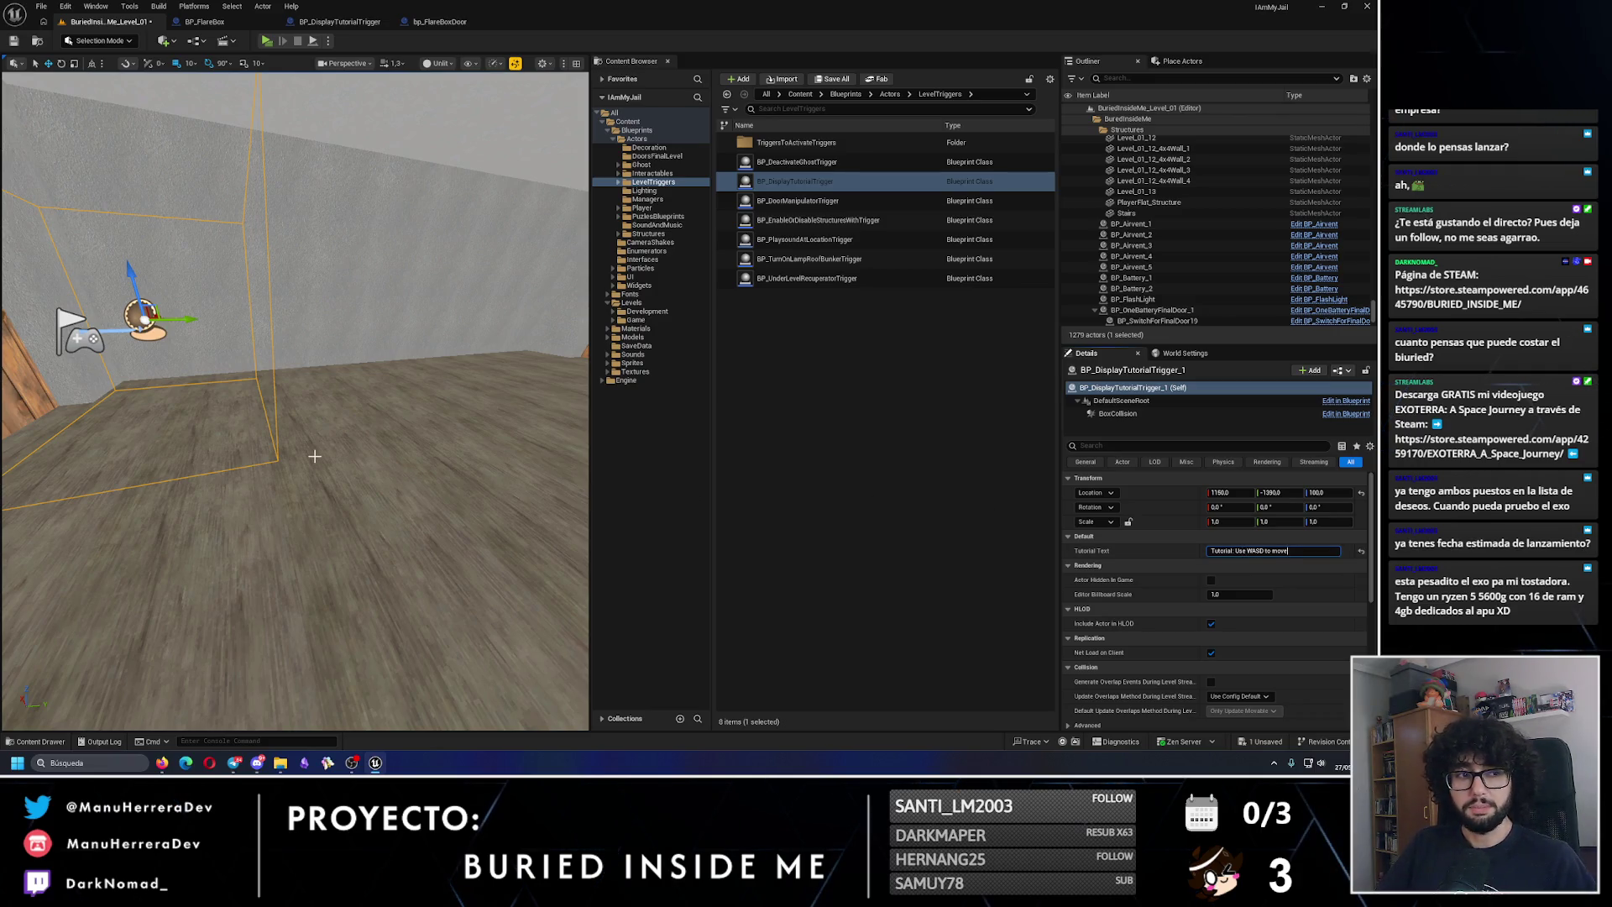
pyautogui.moveTo(337, 453)
pyautogui.mouseDown()
pyautogui.moveTo(338, 504)
pyautogui.moveTo(387, 453)
pyautogui.mouseUp()
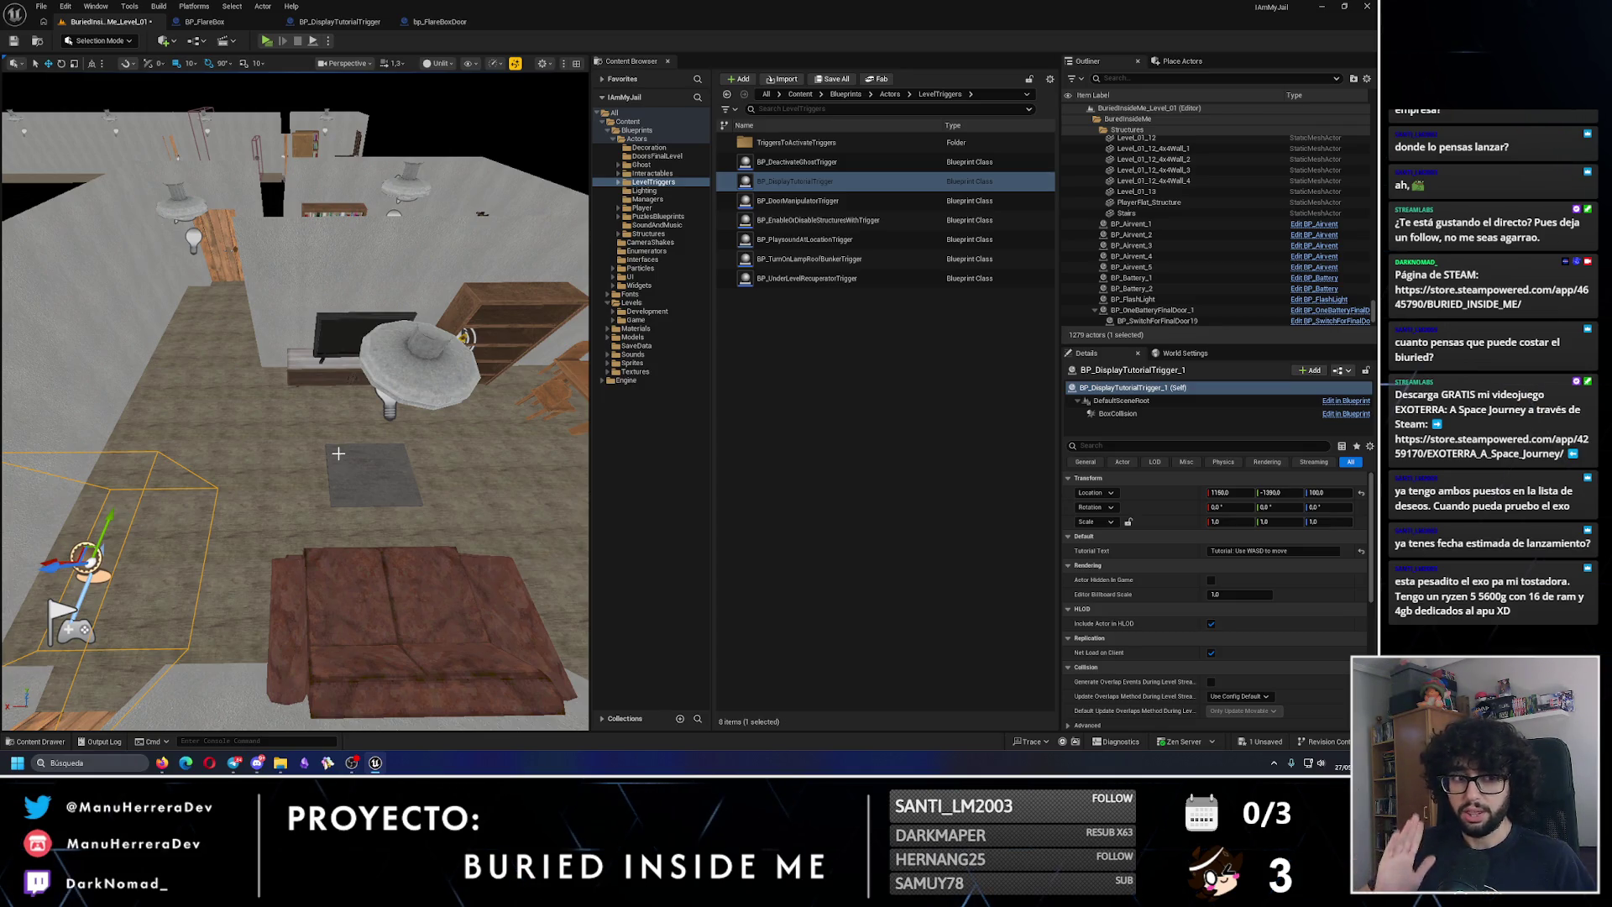
# Step: Duplicate the trigger sideways and set the copy's text to 'Tutorial: Use E to interact'
pyautogui.press('f')
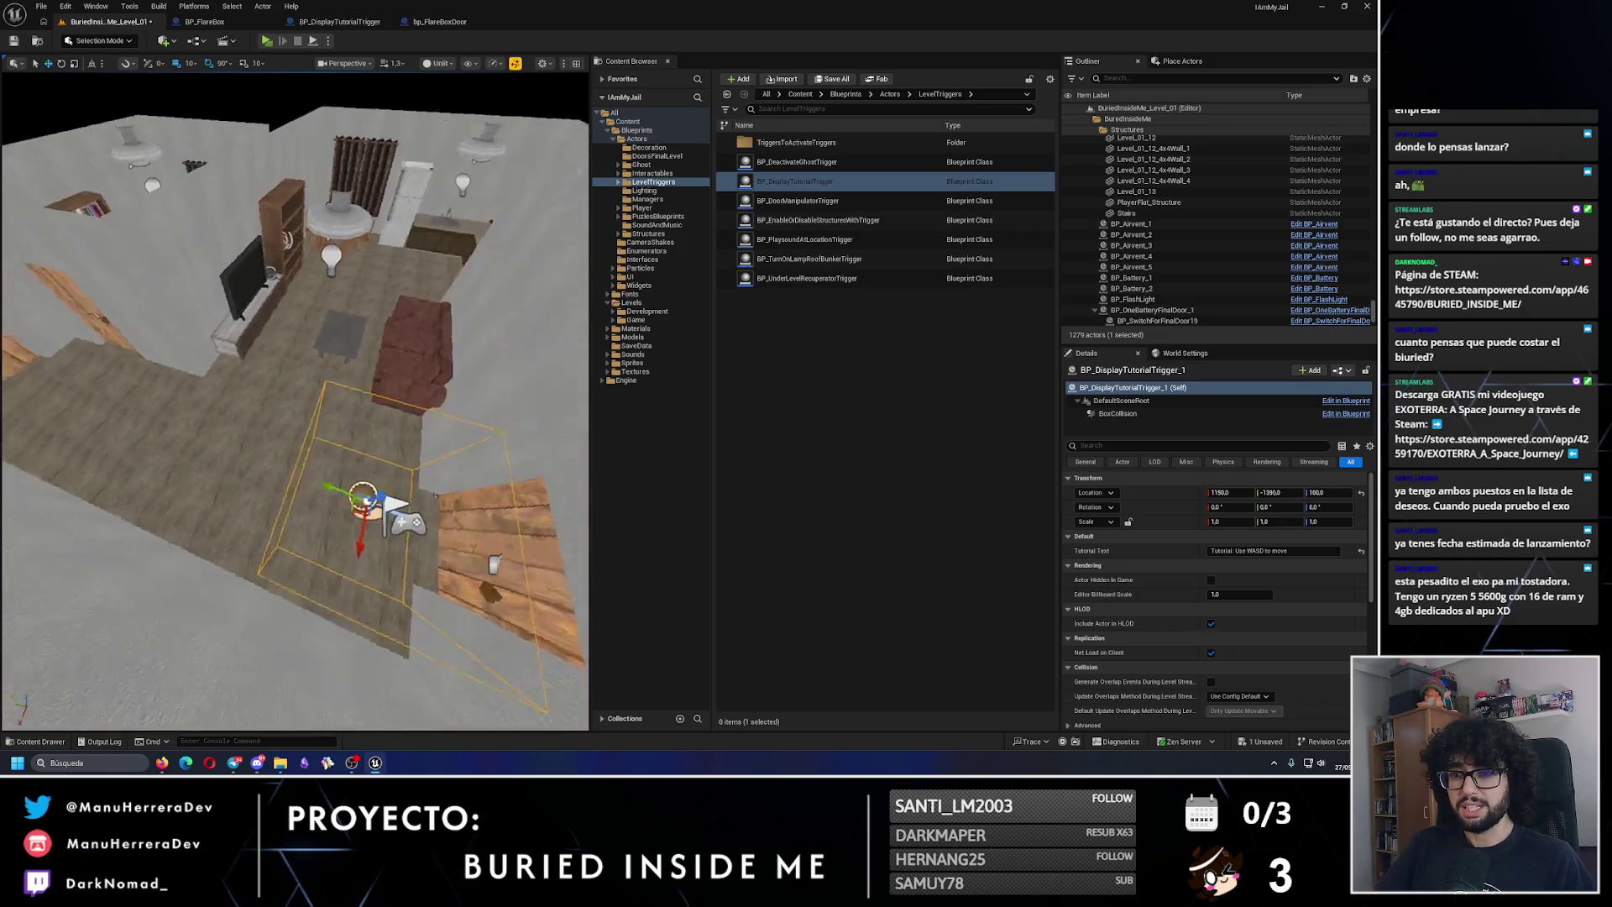
pyautogui.moveTo(334, 461)
pyautogui.mouseDown()
pyautogui.moveTo(190, 452)
pyautogui.moveTo(242, 356)
pyautogui.moveTo(180, 341)
pyautogui.moveTo(252, 349)
pyautogui.mouseUp()
pyautogui.click(1274, 551)
pyautogui.write('Tutorial: Use E to in')
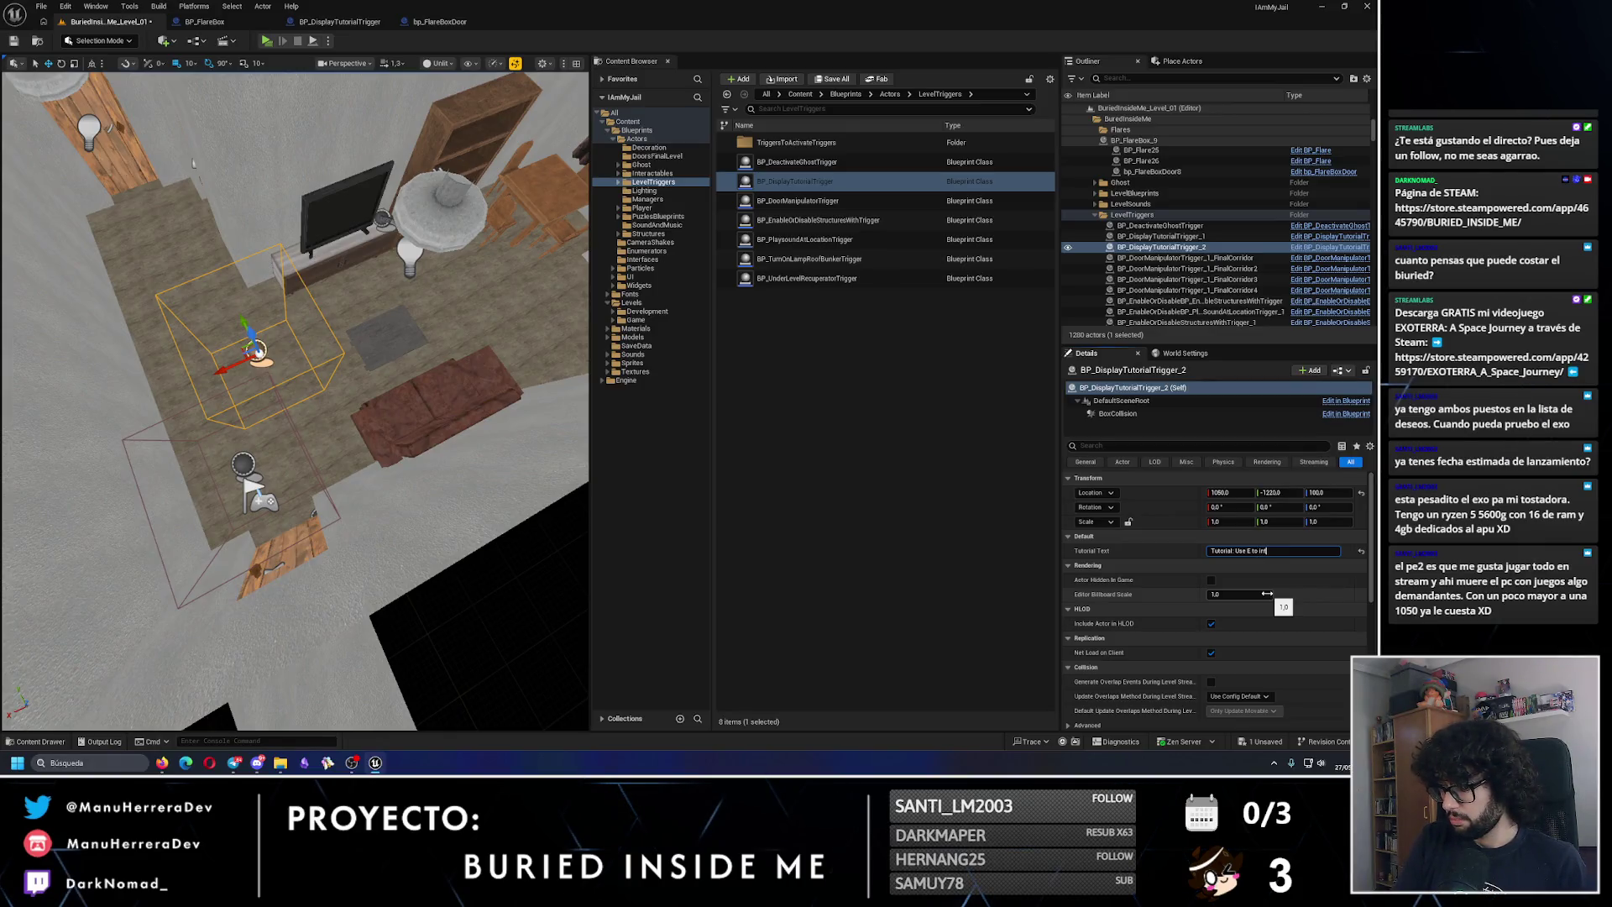
pyautogui.write('t')
pyautogui.moveTo(269, 370)
pyautogui.mouseDown()
pyautogui.moveTo(351, 363)
pyautogui.moveTo(286, 359)
pyautogui.moveTo(323, 319)
pyautogui.moveTo(325, 216)
pyautogui.moveTo(353, 277)
pyautogui.moveTo(386, 235)
pyautogui.mouseUp()
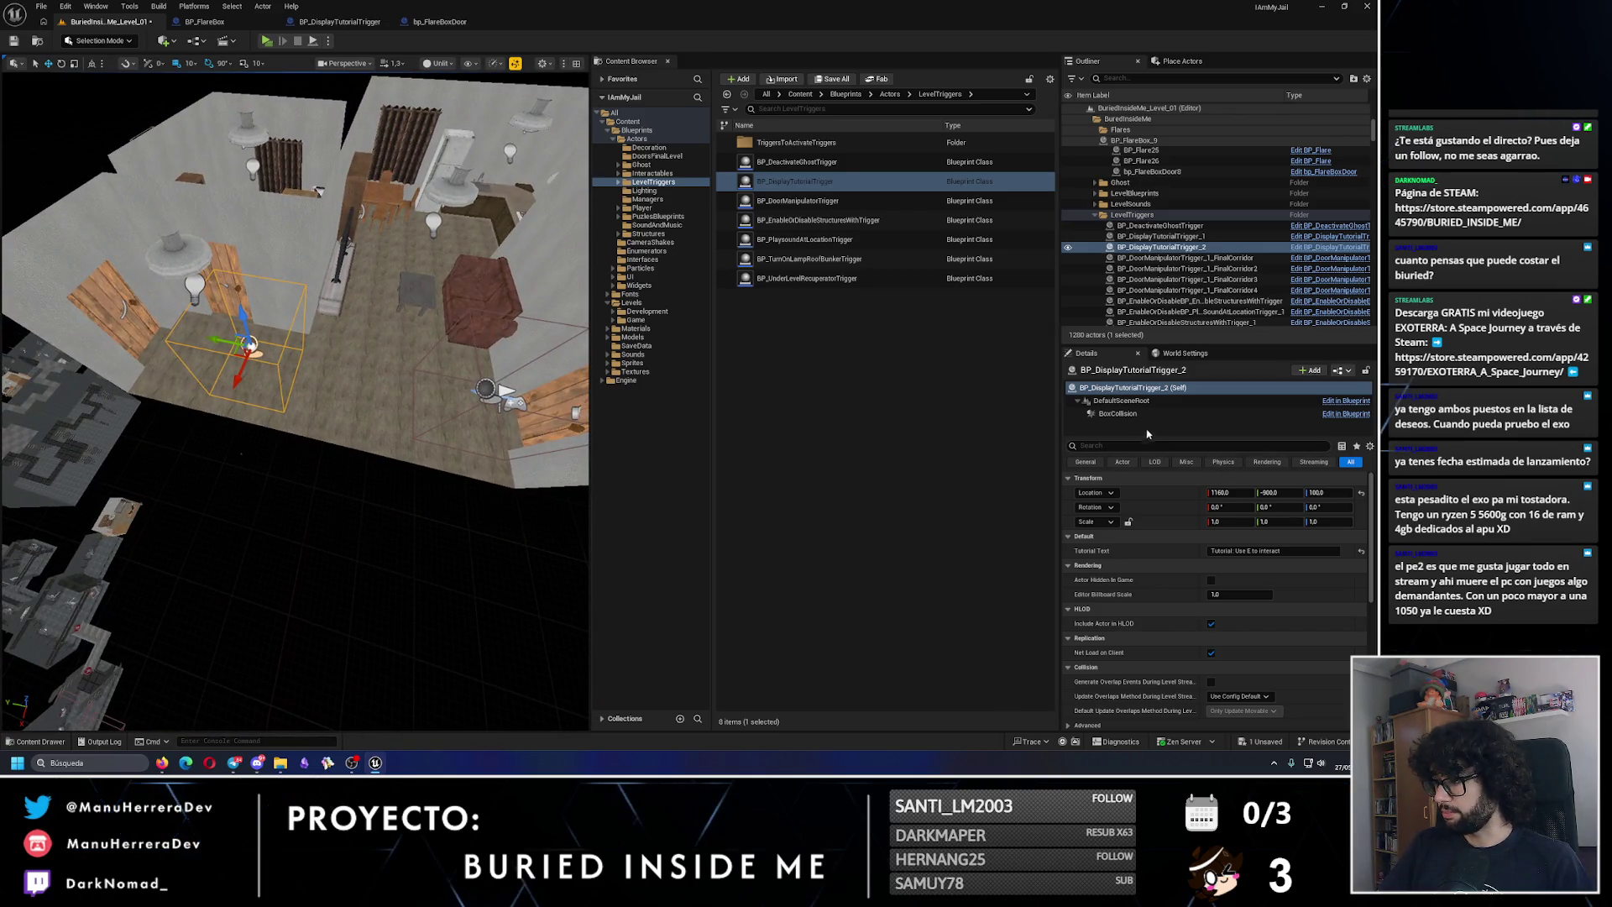
# Step: Resize the copy's collision box to Box Extent Y 16 and Z 130
pyautogui.click(1118, 413)
pyautogui.click(1277, 565)
pyautogui.press('Return')
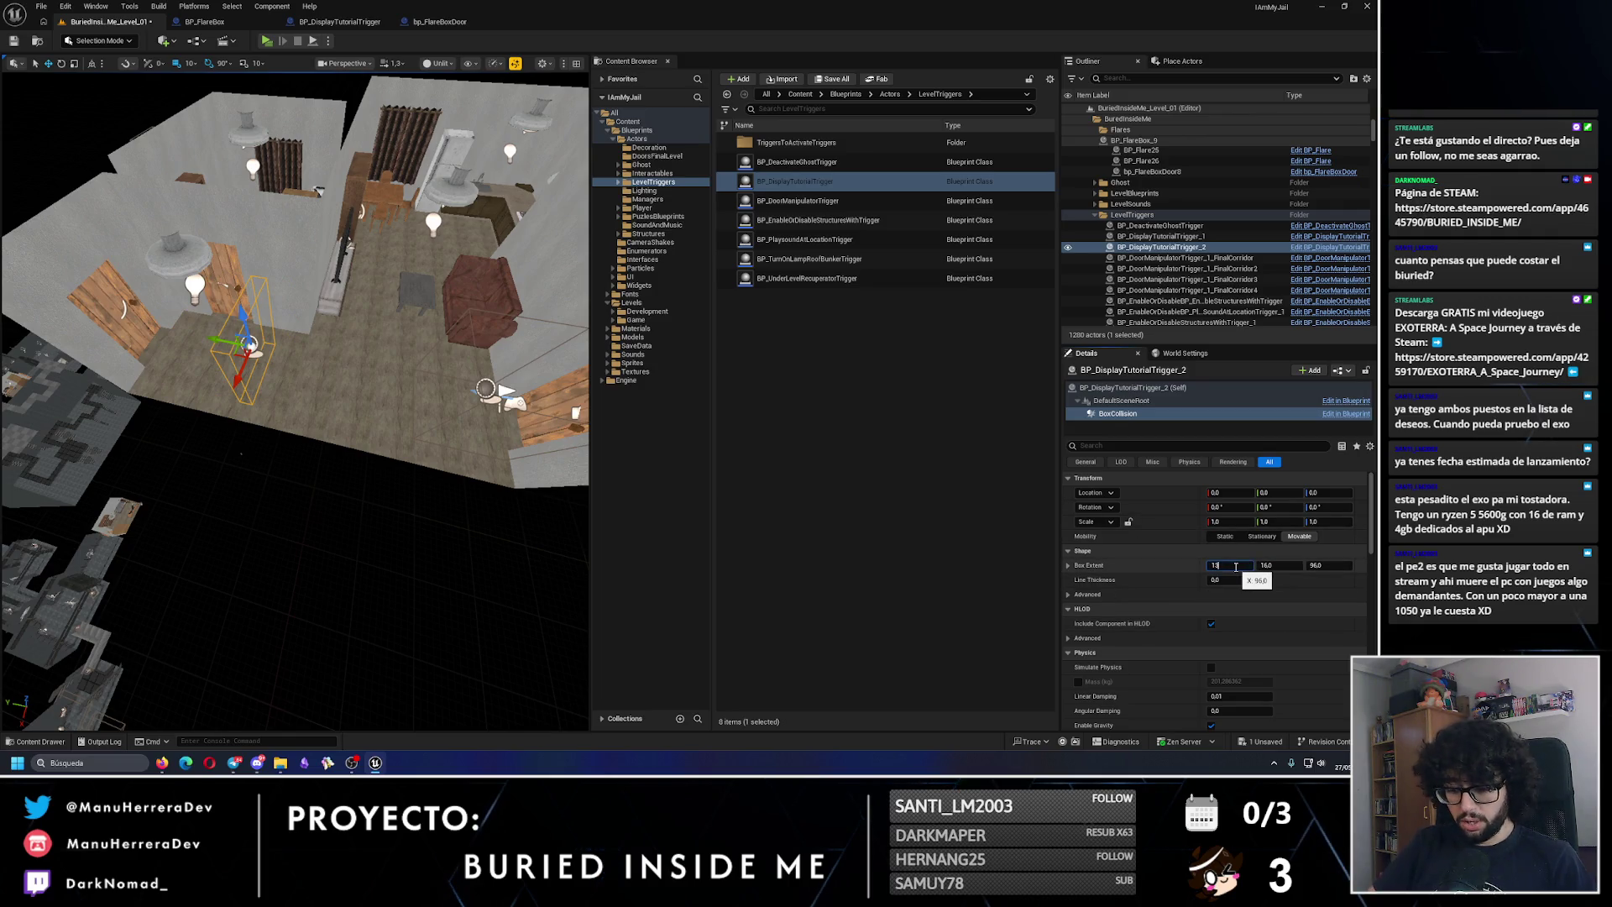
pyautogui.click(1327, 551)
pyautogui.click(1306, 552)
pyautogui.click(1316, 565)
pyautogui.write('13')
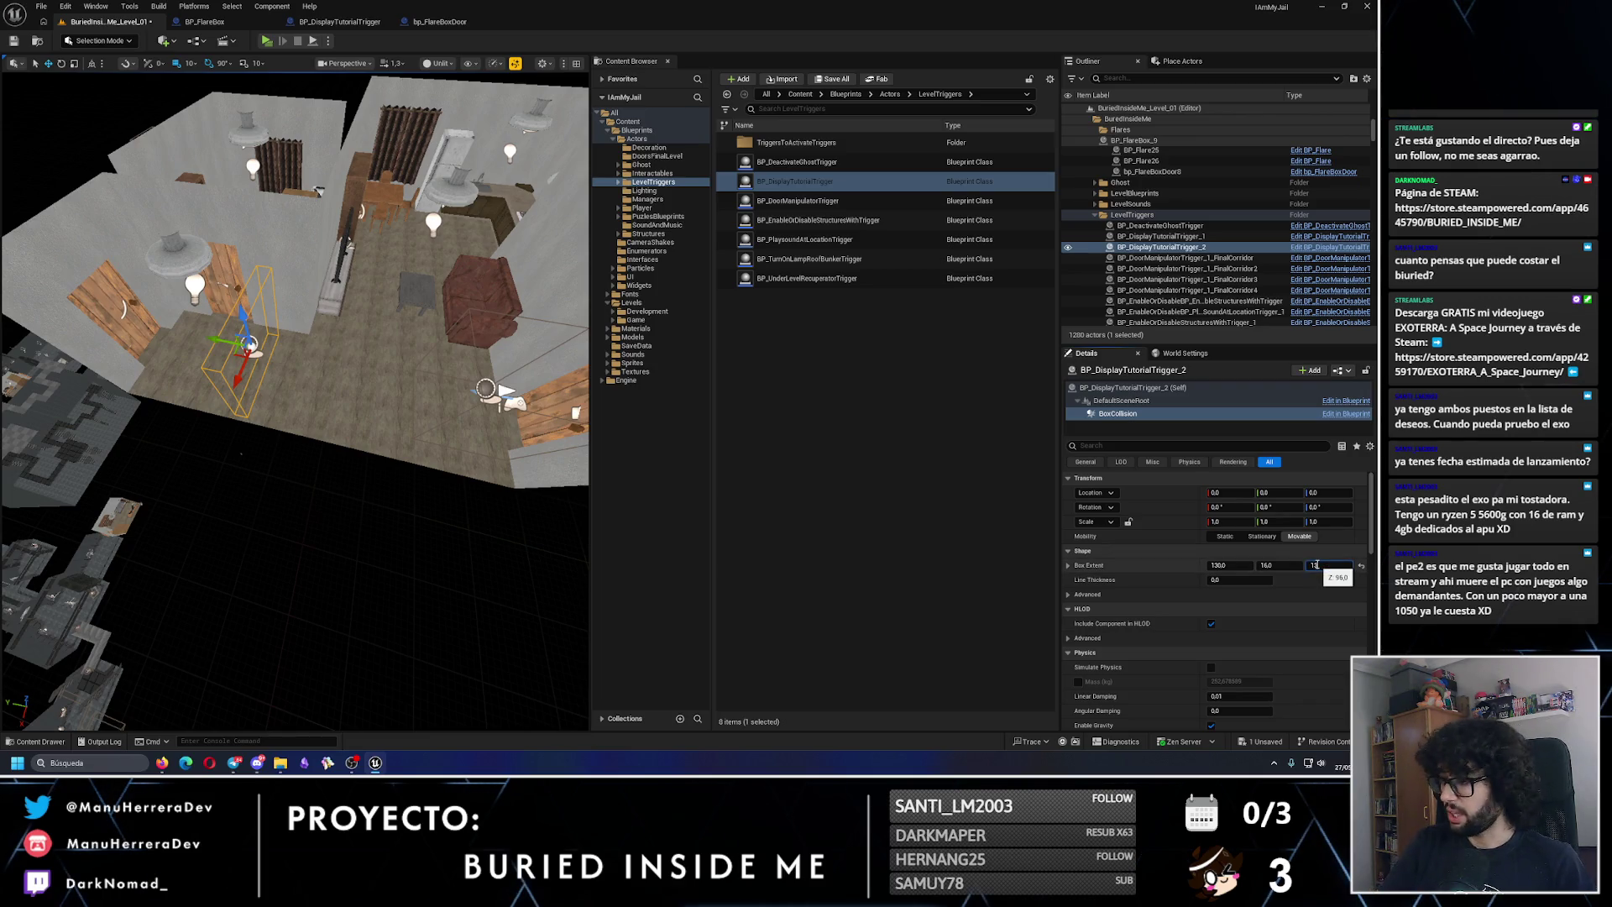
pyautogui.write('0.0')
pyautogui.press('Return')
pyautogui.moveTo(451, 308)
pyautogui.mouseDown()
pyautogui.moveTo(420, 336)
pyautogui.moveTo(451, 308)
pyautogui.mouseUp()
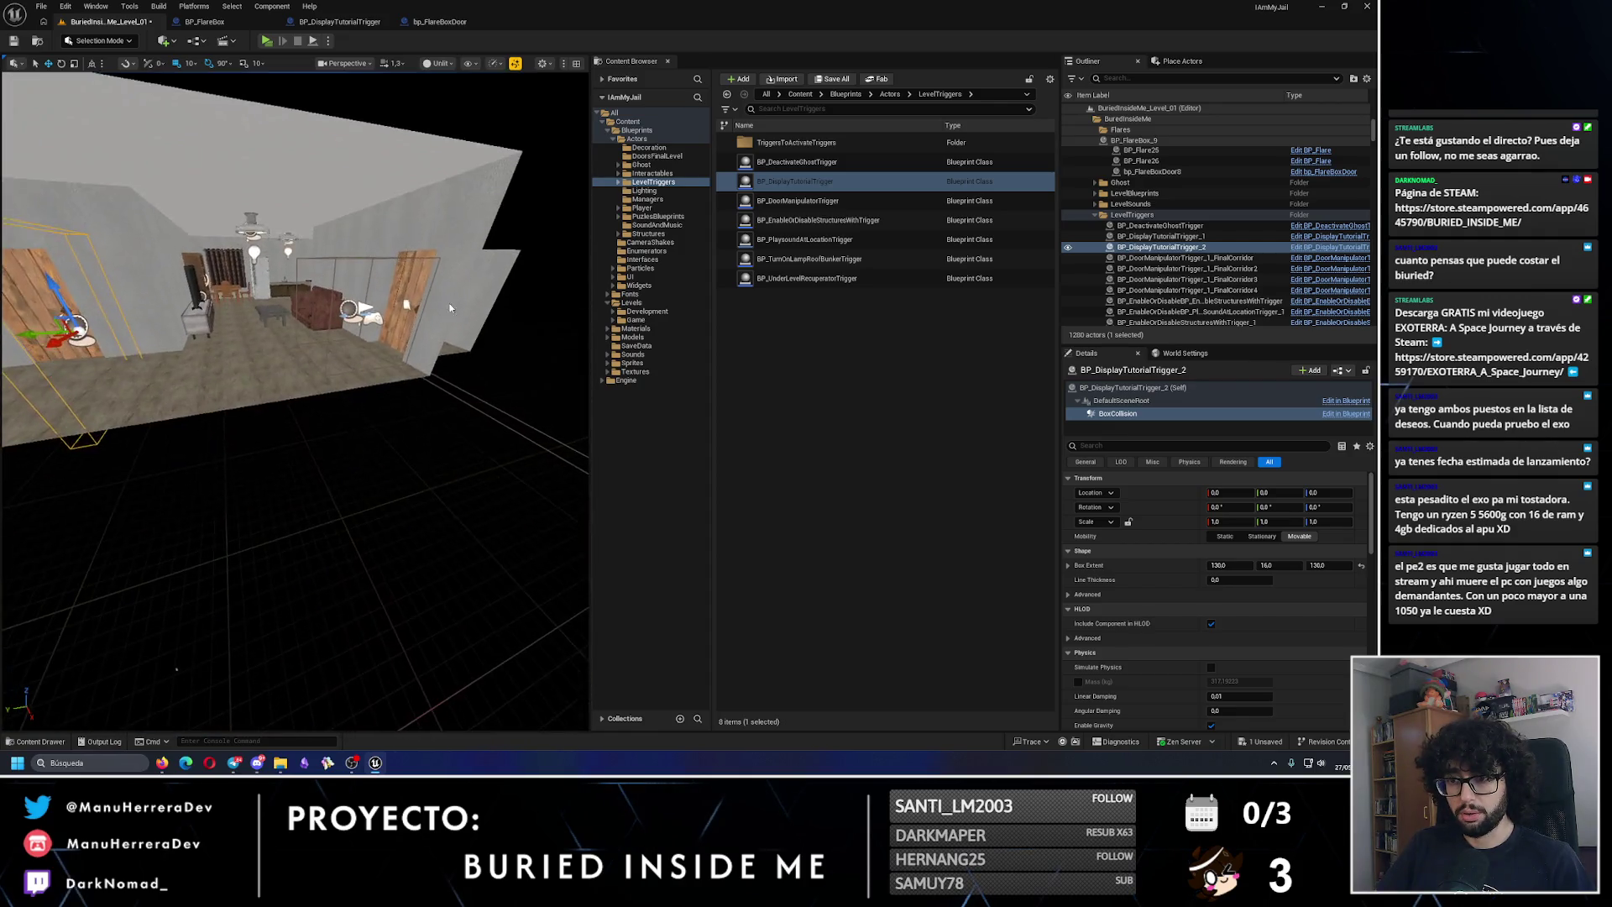
pyautogui.click(242, 309)
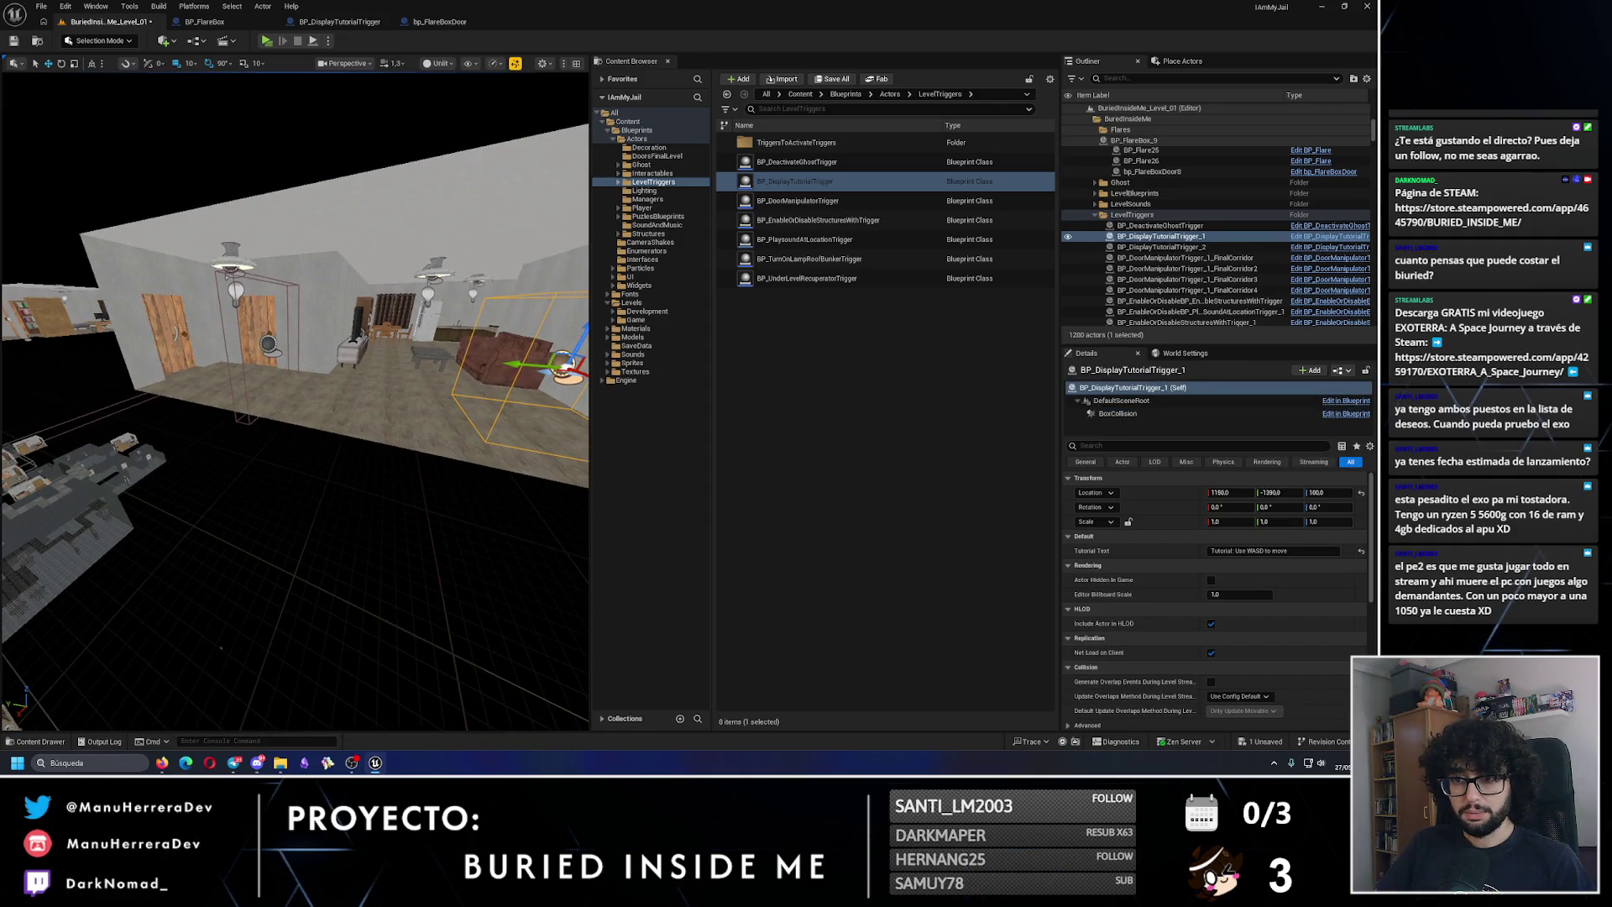
# Step: Raise the second (interact) trigger slightly on Z
pyautogui.doubleClick(1161, 247)
pyautogui.moveTo(267, 312); pyautogui.dragTo(268, 287)
pyautogui.moveTo(335, 362)
pyautogui.mouseDown()
pyautogui.moveTo(302, 387)
pyautogui.moveTo(336, 353)
pyautogui.mouseUp()
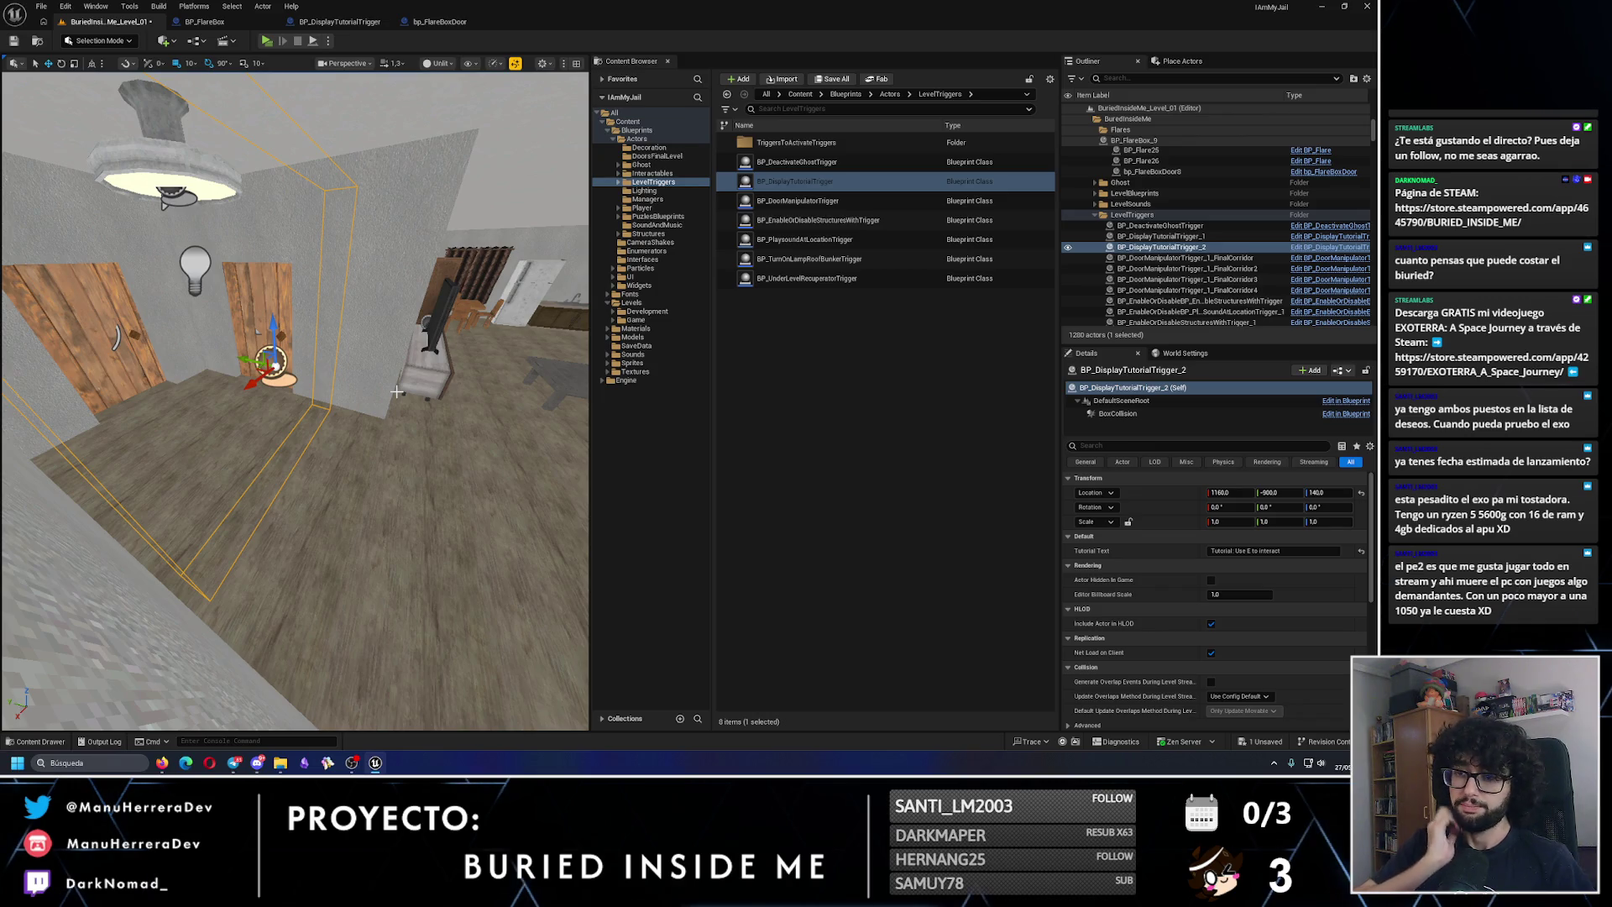
pyautogui.moveTo(459, 407); pyautogui.dragTo(436, 418)
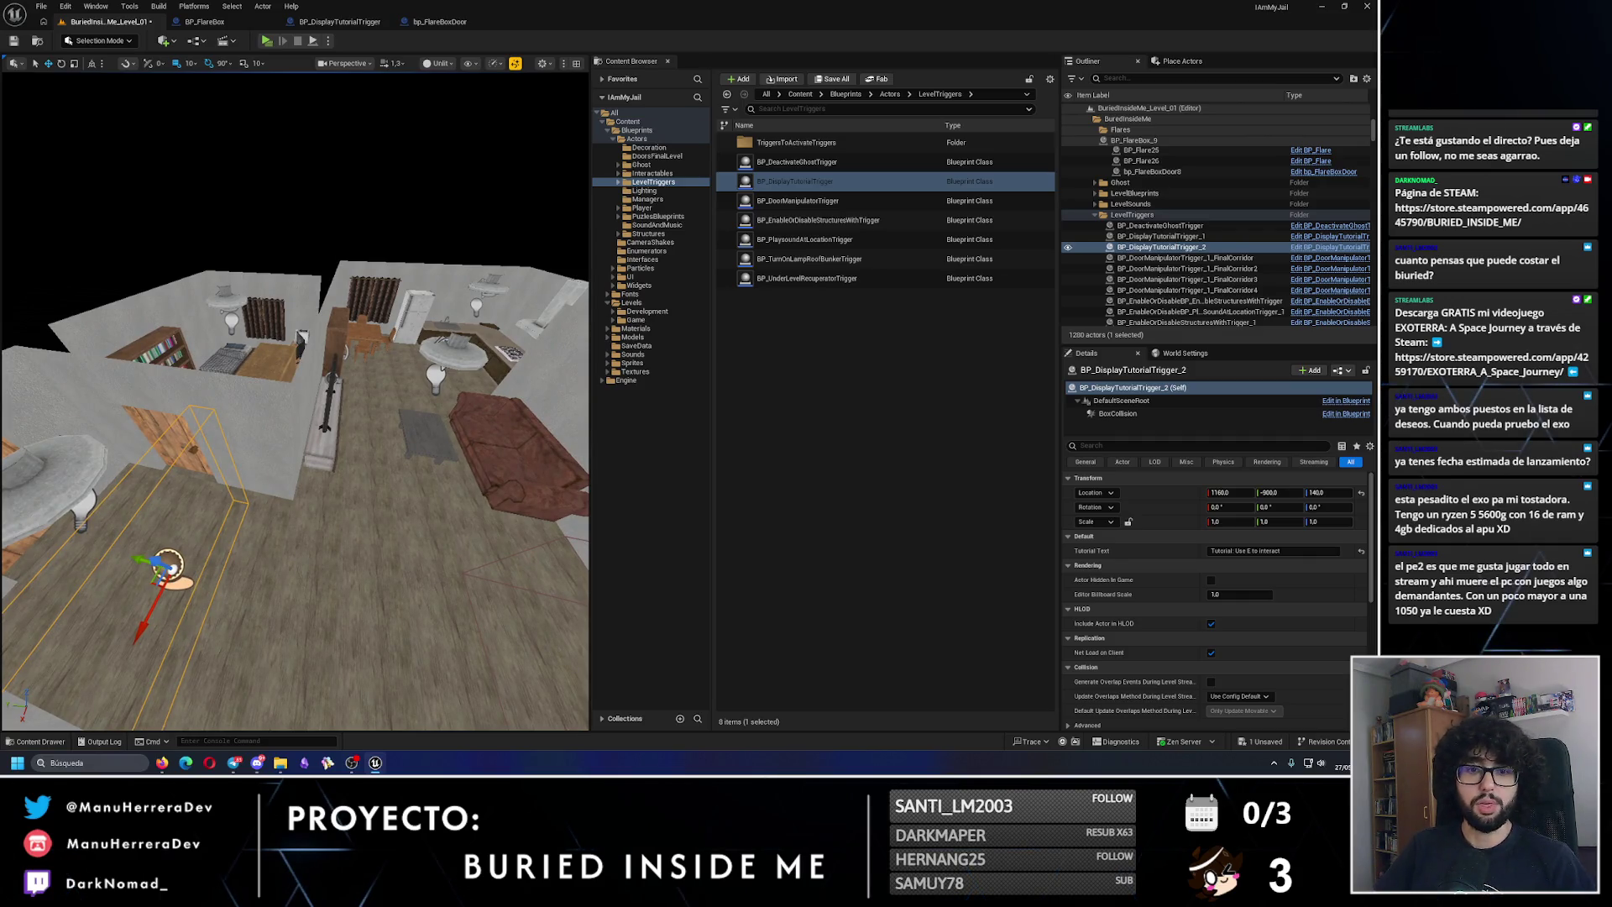
pyautogui.moveTo(436, 419)
pyautogui.mouseDown()
pyautogui.moveTo(444, 602)
pyautogui.moveTo(205, 402)
pyautogui.mouseUp()
# Step: Duplicate it as BP_DisplayTutorialTrigger_3 and rotate the copy -90° in Z
pyautogui.press('e')
pyautogui.moveTo(248, 468); pyautogui.dragTo(281, 441)
pyautogui.click(1281, 551)
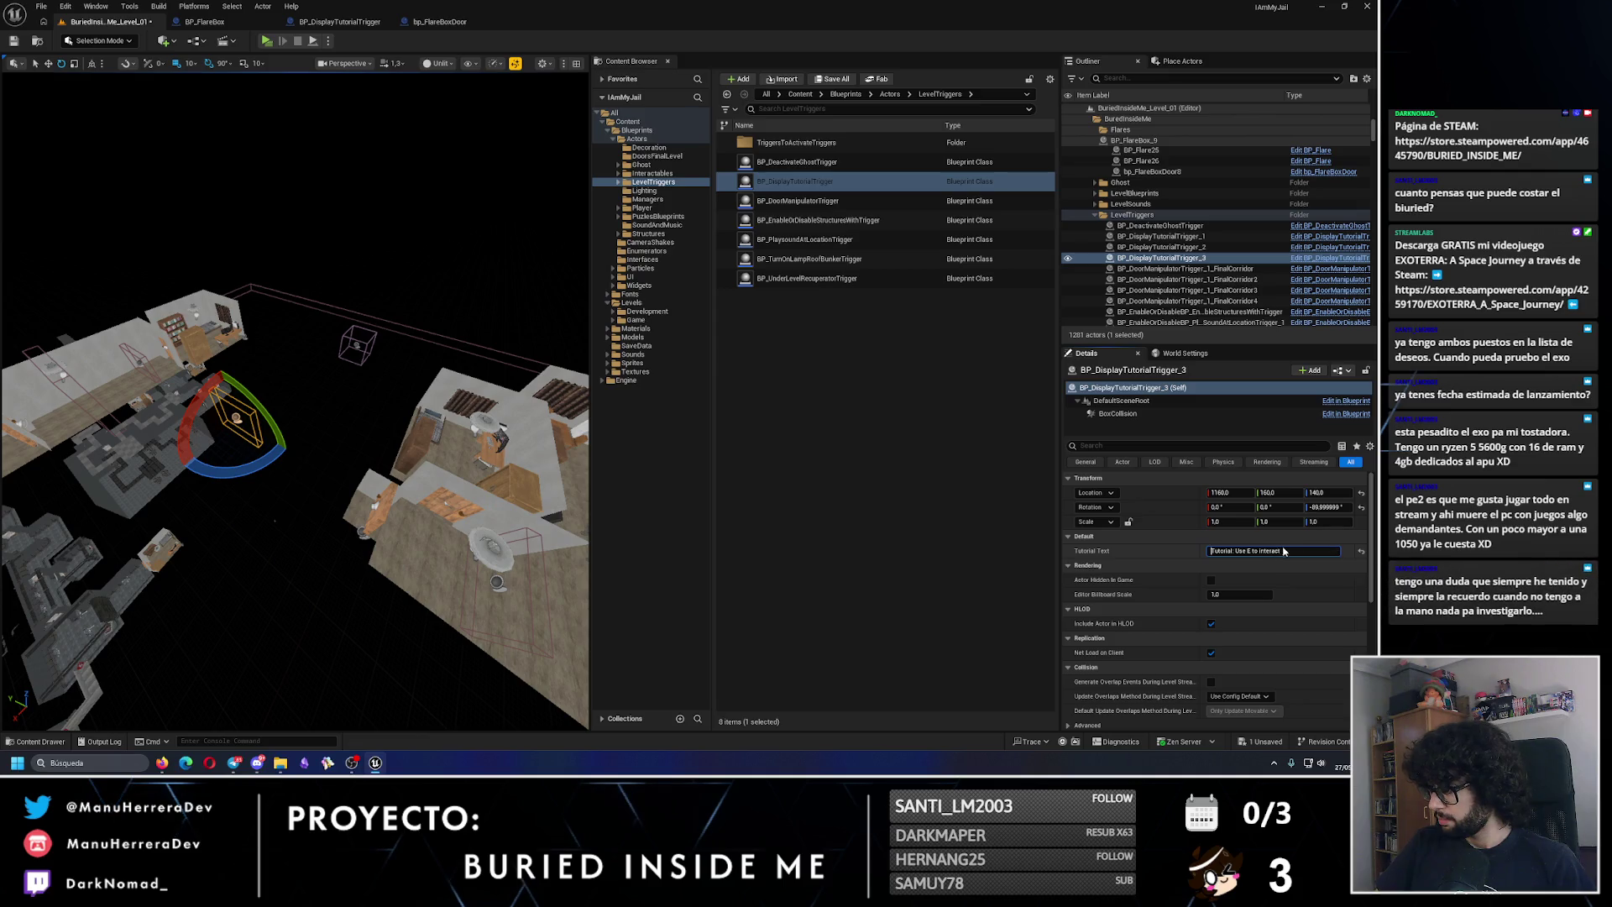
# Step: Edit the trigger texts to read 'Press E to interact' and 'Press WASD to move'
pyautogui.moveTo(1280, 551); pyautogui.dragTo(1242, 551)
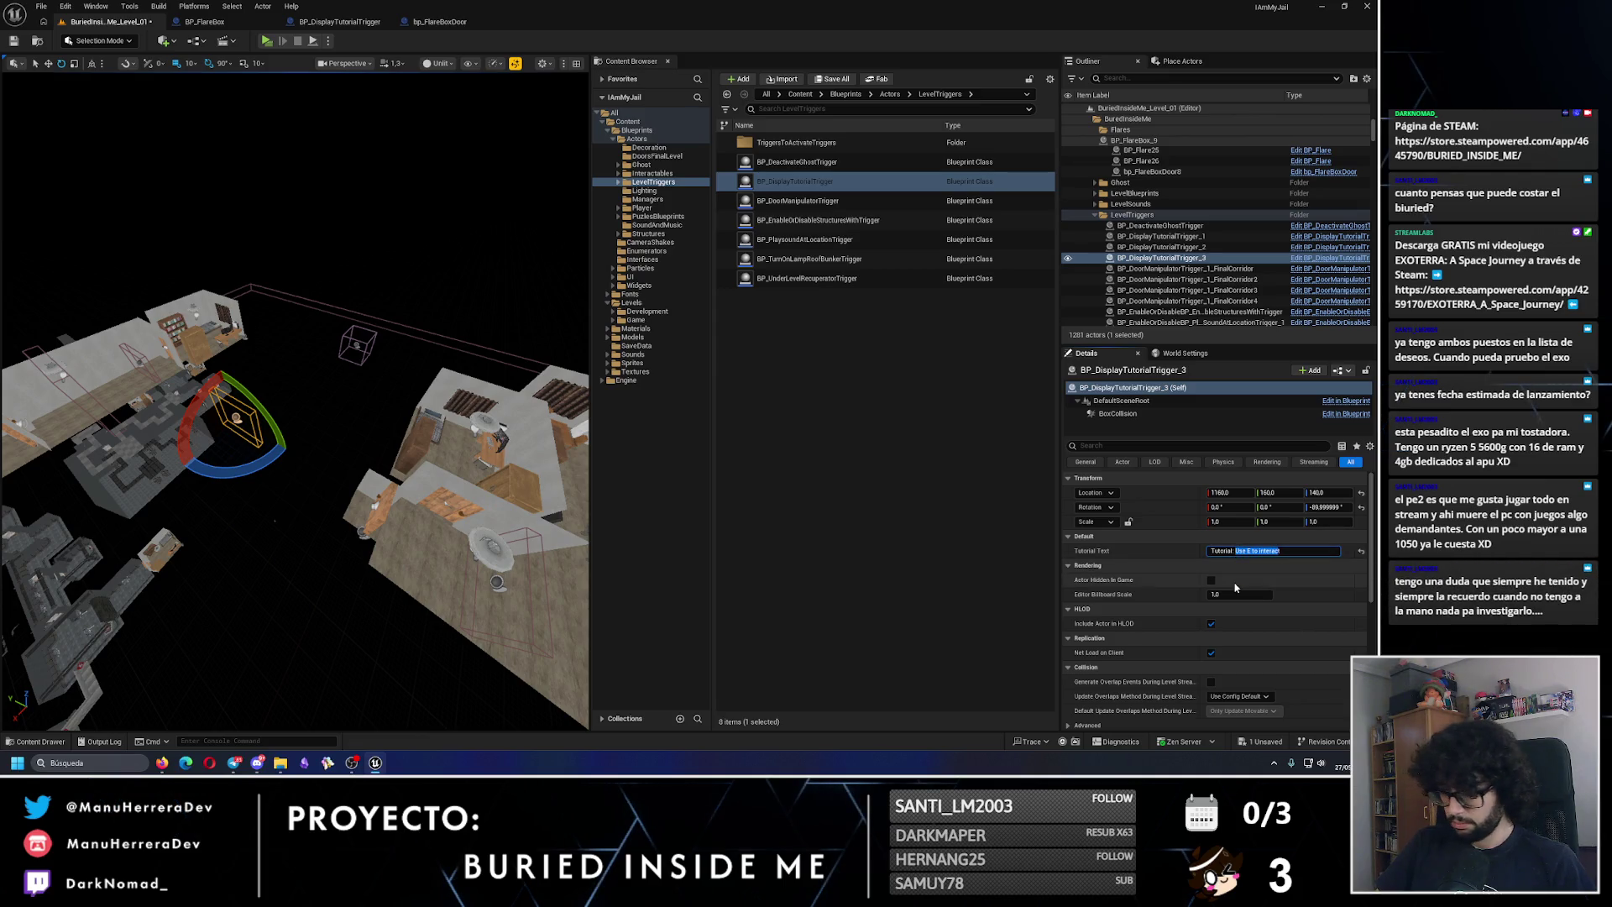
pyautogui.click(495, 581)
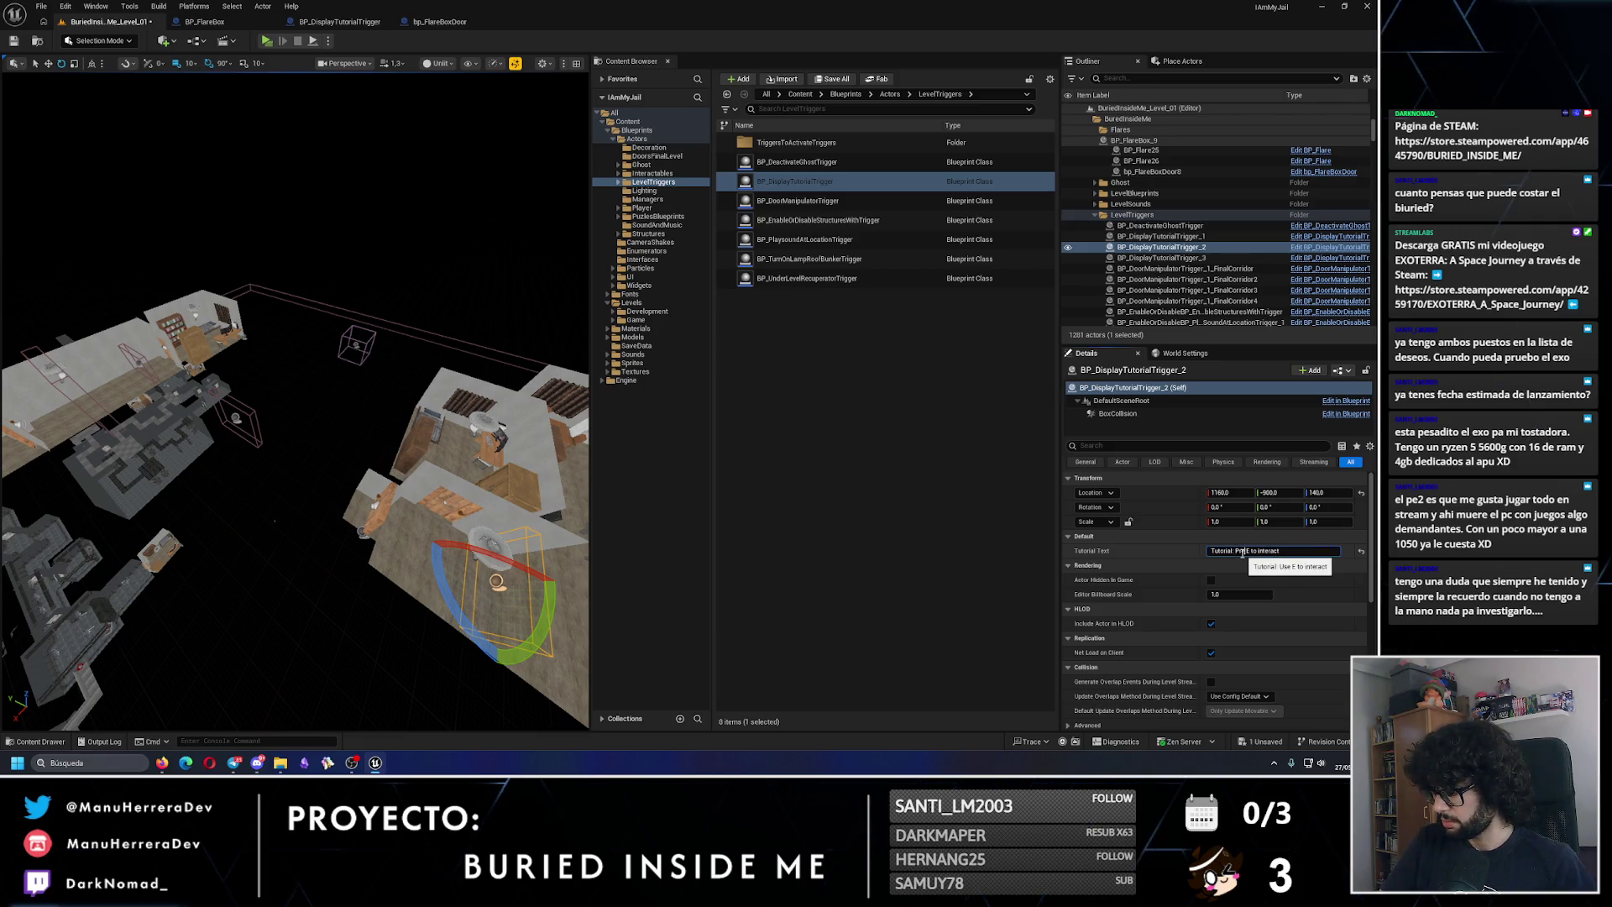
pyautogui.press('Return')
pyautogui.press('f')
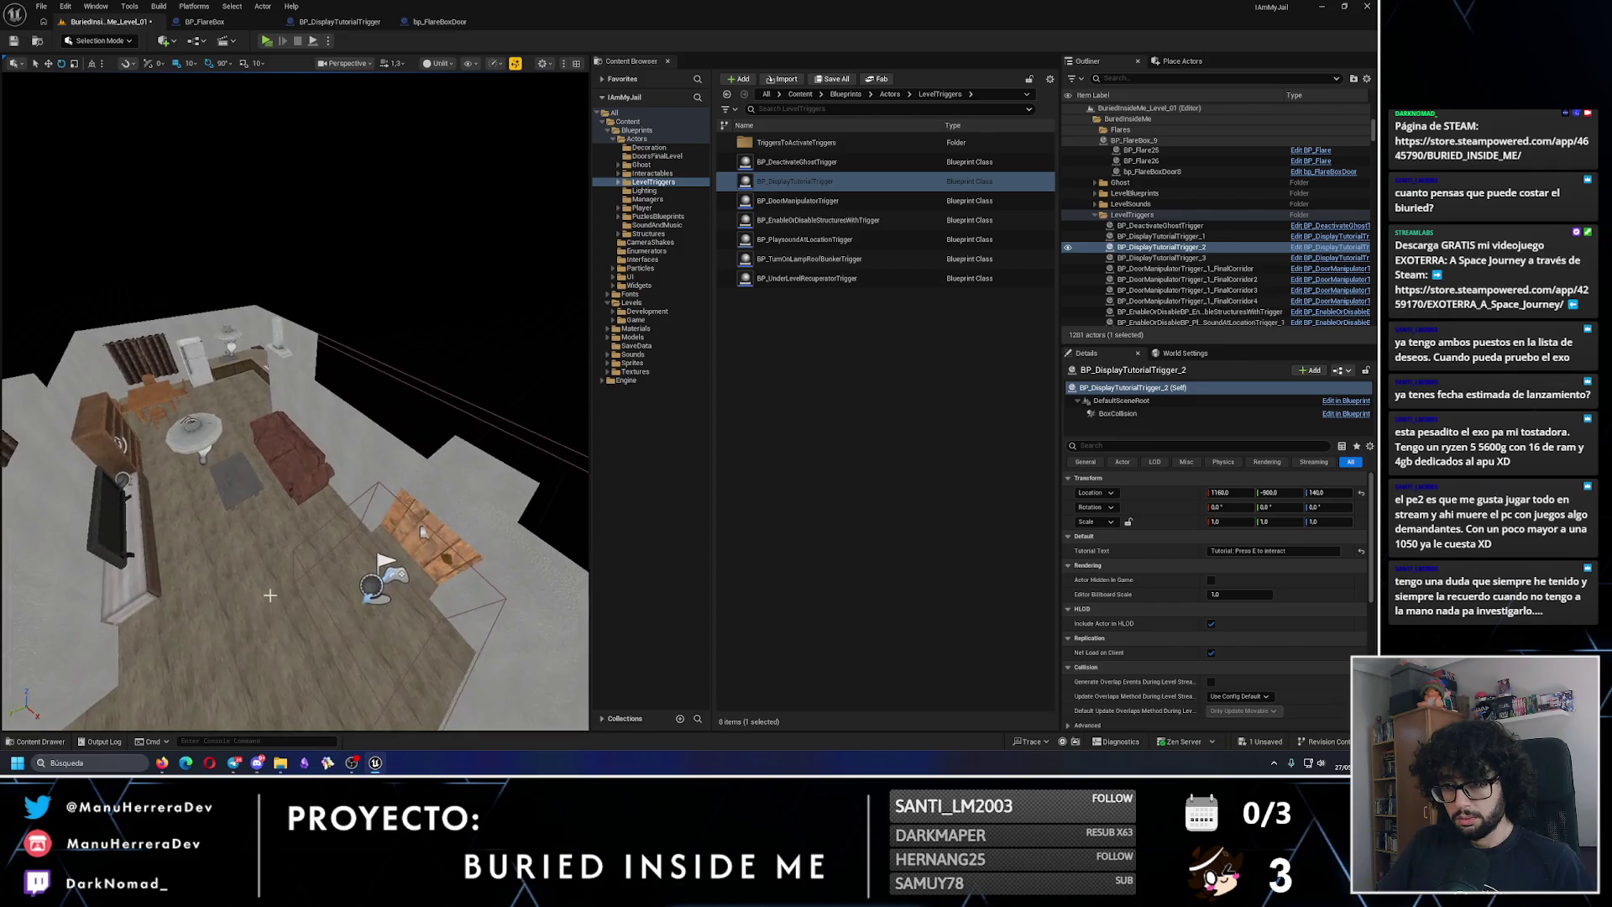
pyautogui.click(378, 584)
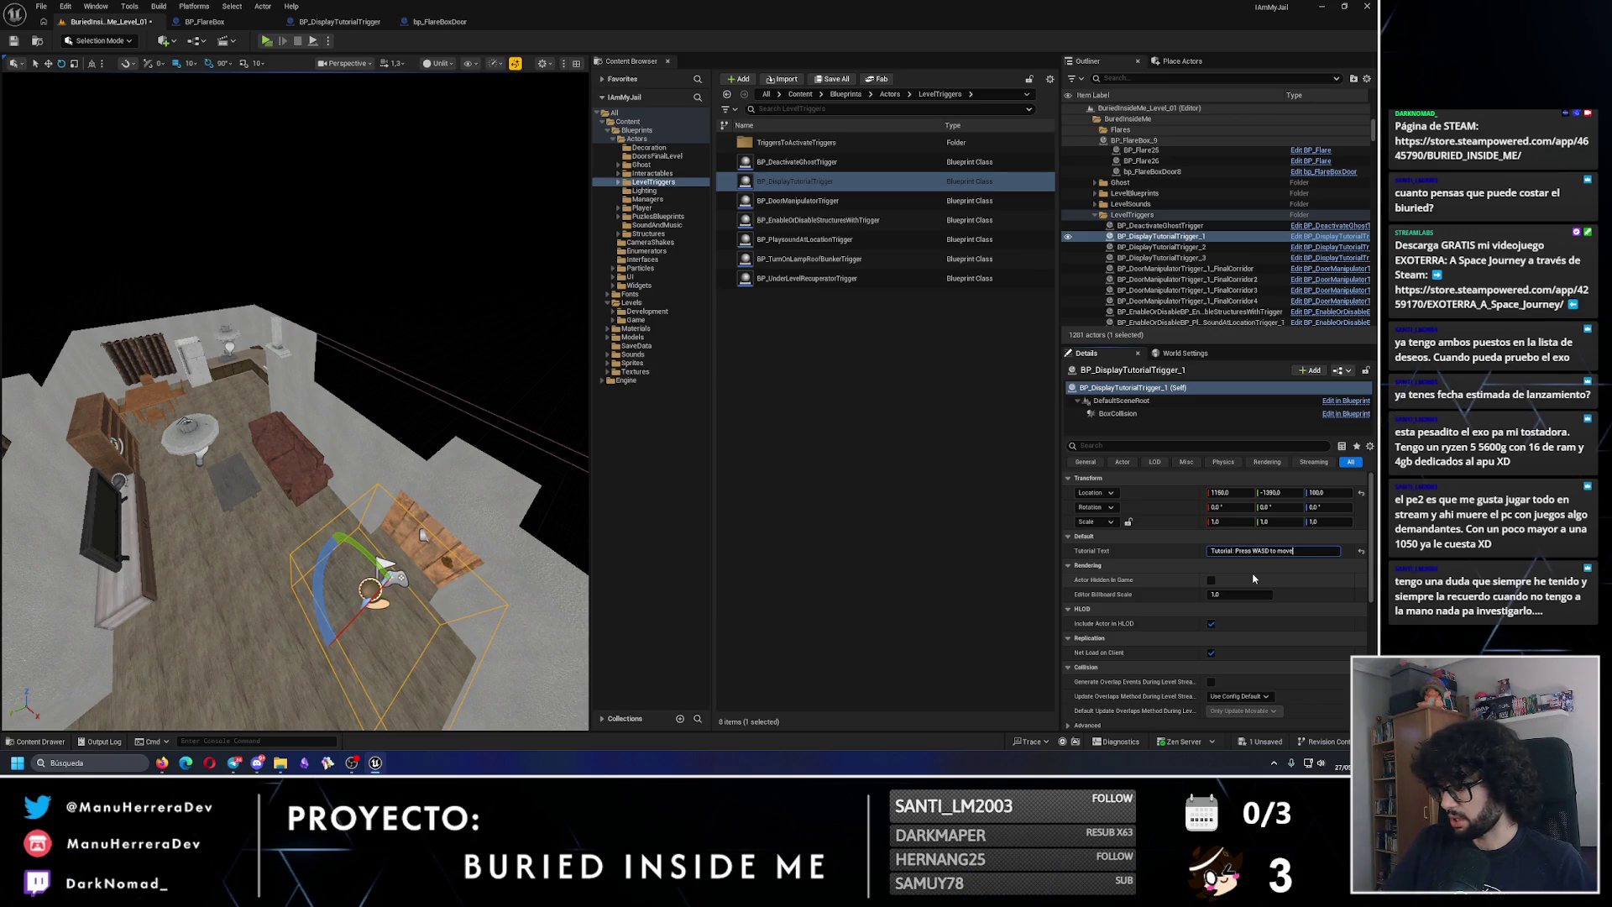
# Step: Move the third trigger into the corridor, adjusting its X location in Details
pyautogui.moveTo(336, 504)
pyautogui.mouseDown()
pyautogui.moveTo(307, 617)
pyautogui.moveTo(263, 456)
pyautogui.moveTo(351, 527)
pyautogui.moveTo(168, 470)
pyautogui.mouseUp()
pyautogui.click(351, 526)
pyautogui.press('w')
pyautogui.moveTo(252, 504); pyautogui.dragTo(586, 451)
pyautogui.moveTo(192, 485); pyautogui.dragTo(340, 508)
pyautogui.press('f')
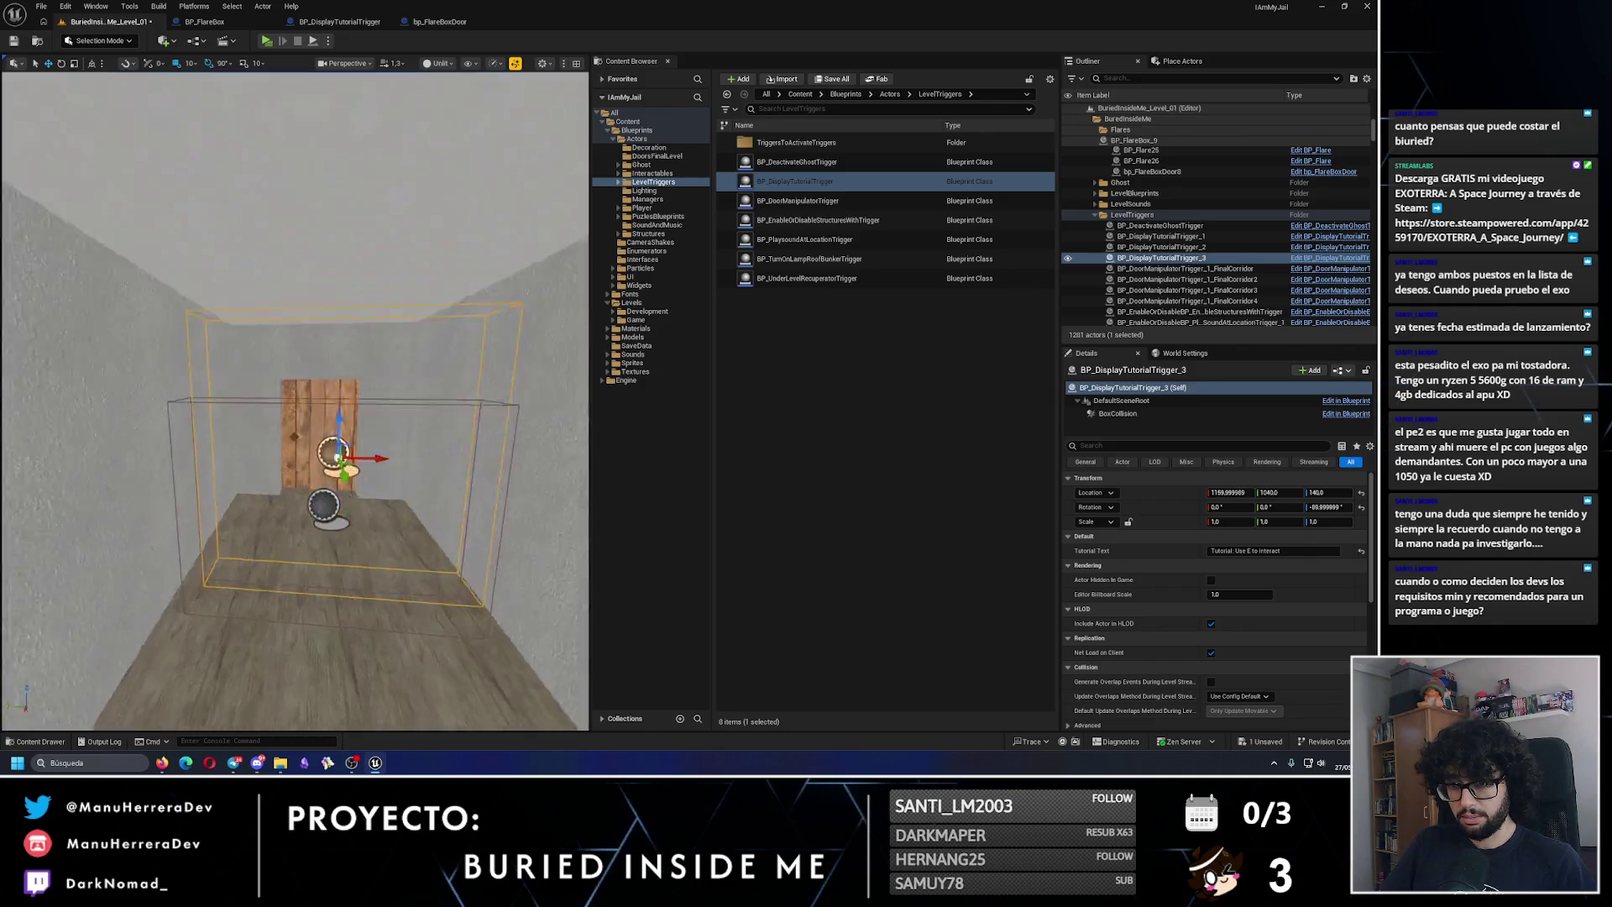
pyautogui.scroll(-5, 295, 400)
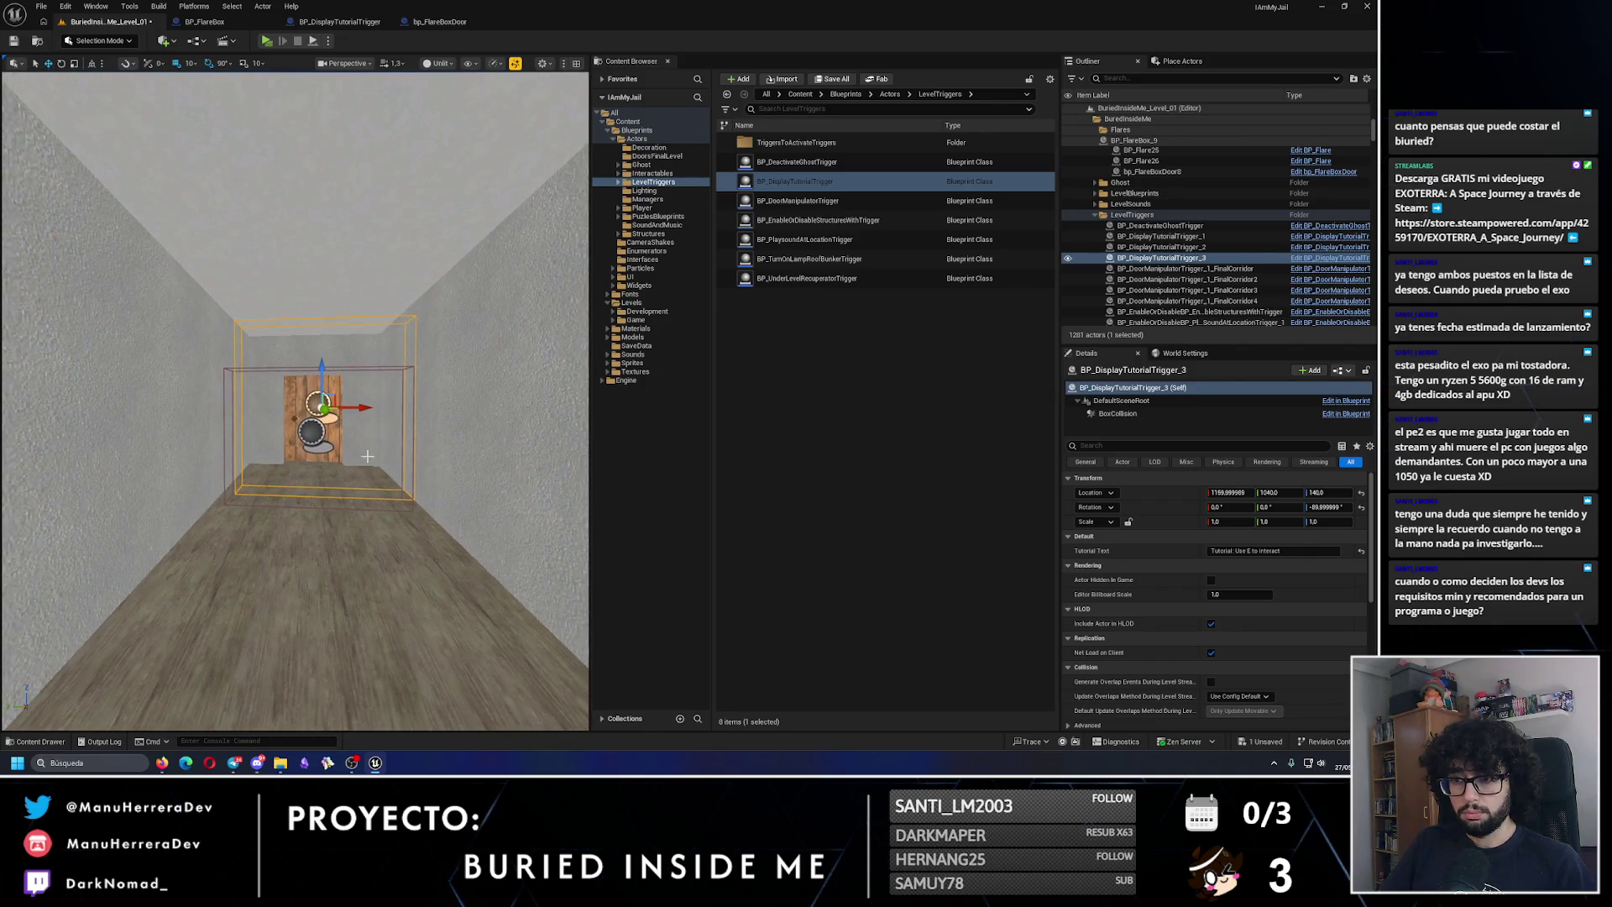
pyautogui.scroll(-4, 368, 456)
pyautogui.scroll(2, 368, 426)
pyautogui.click(1228, 493)
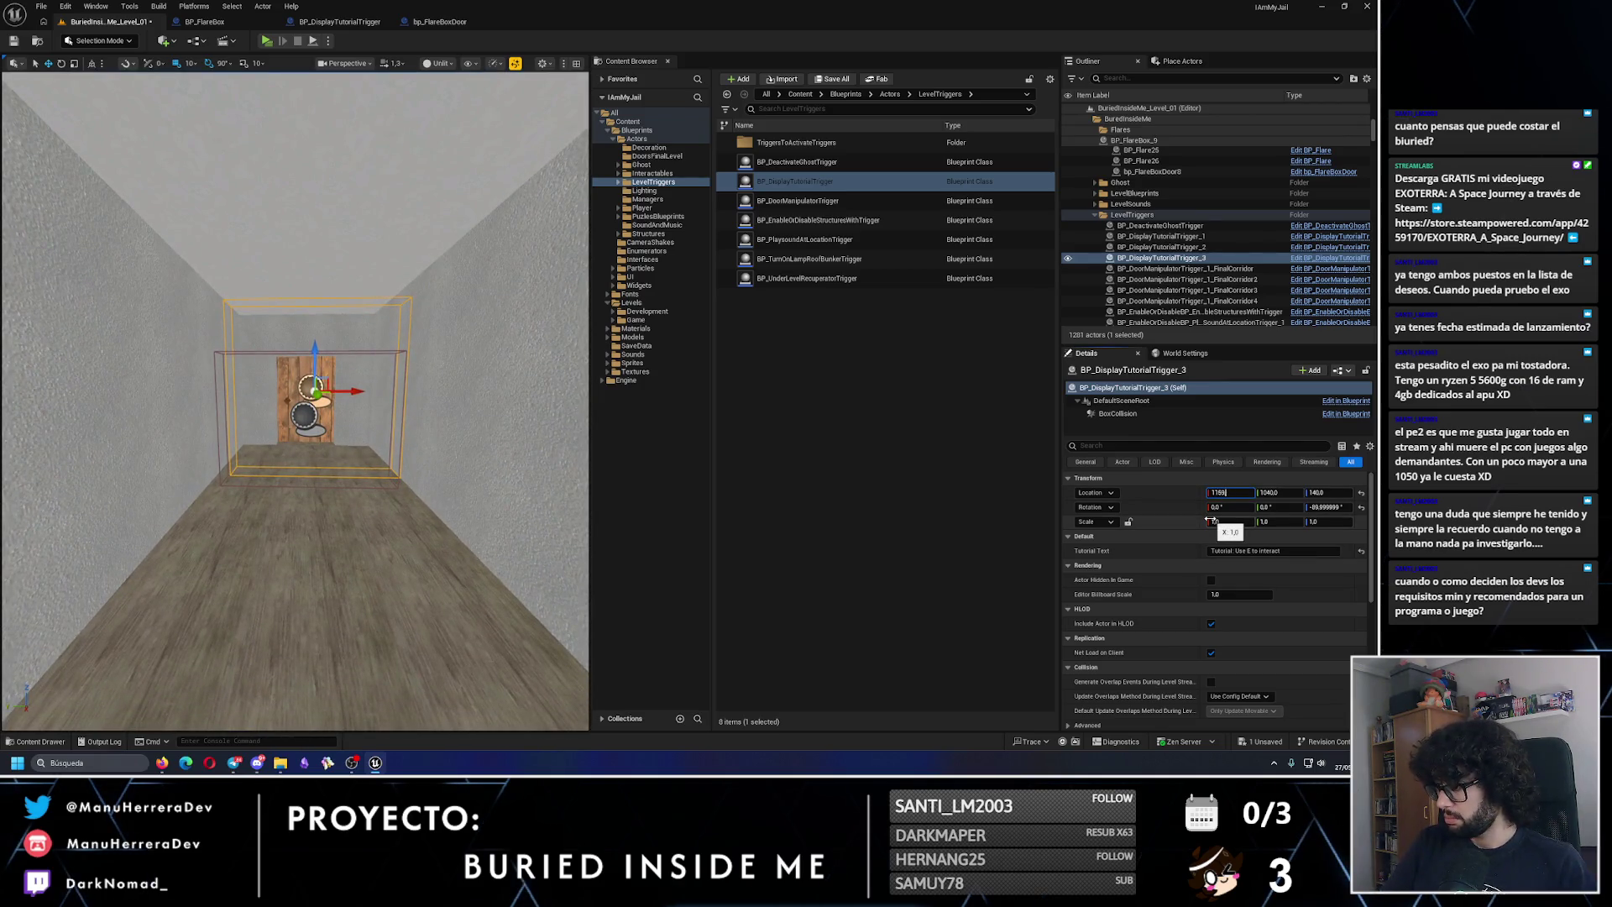
pyautogui.press('Return')
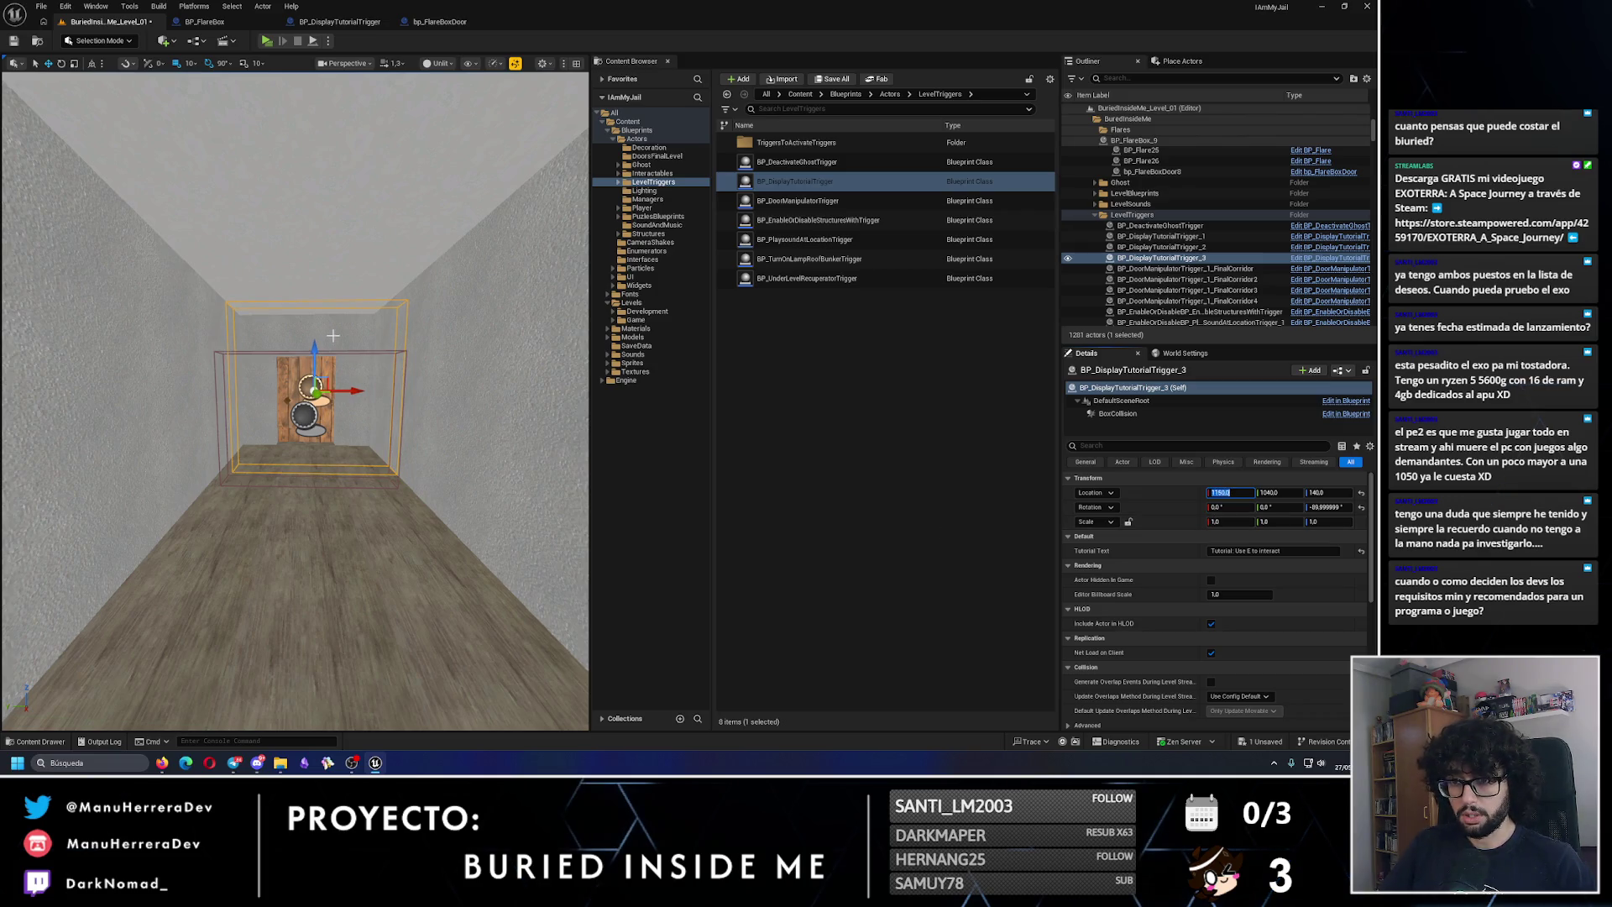
pyautogui.hotkey('ctrl', 'v')
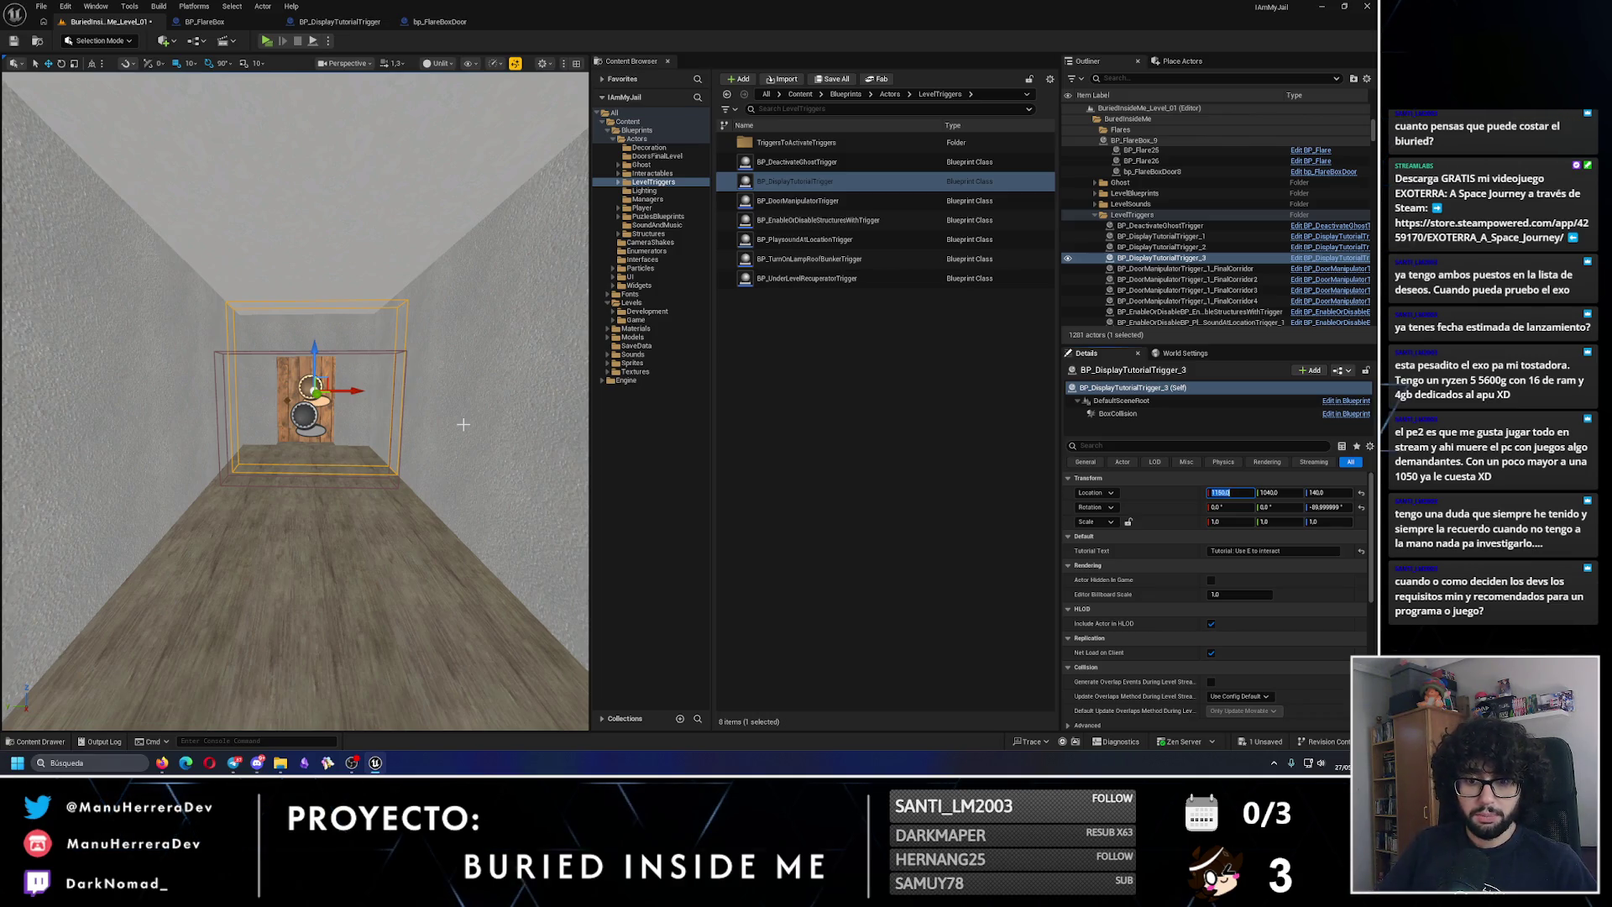
# Step: Set the corridor trigger's text to 'Use SHIFT to interact' and save the level
pyautogui.scroll(-10, 385, 442)
pyautogui.moveTo(385, 442)
pyautogui.mouseDown()
pyautogui.moveTo(294, 441)
pyautogui.moveTo(395, 461)
pyautogui.moveTo(360, 461)
pyautogui.moveTo(394, 471)
pyautogui.moveTo(342, 518)
pyautogui.moveTo(361, 512)
pyautogui.moveTo(245, 468)
pyautogui.moveTo(357, 458)
pyautogui.moveTo(244, 485)
pyautogui.mouseUp()
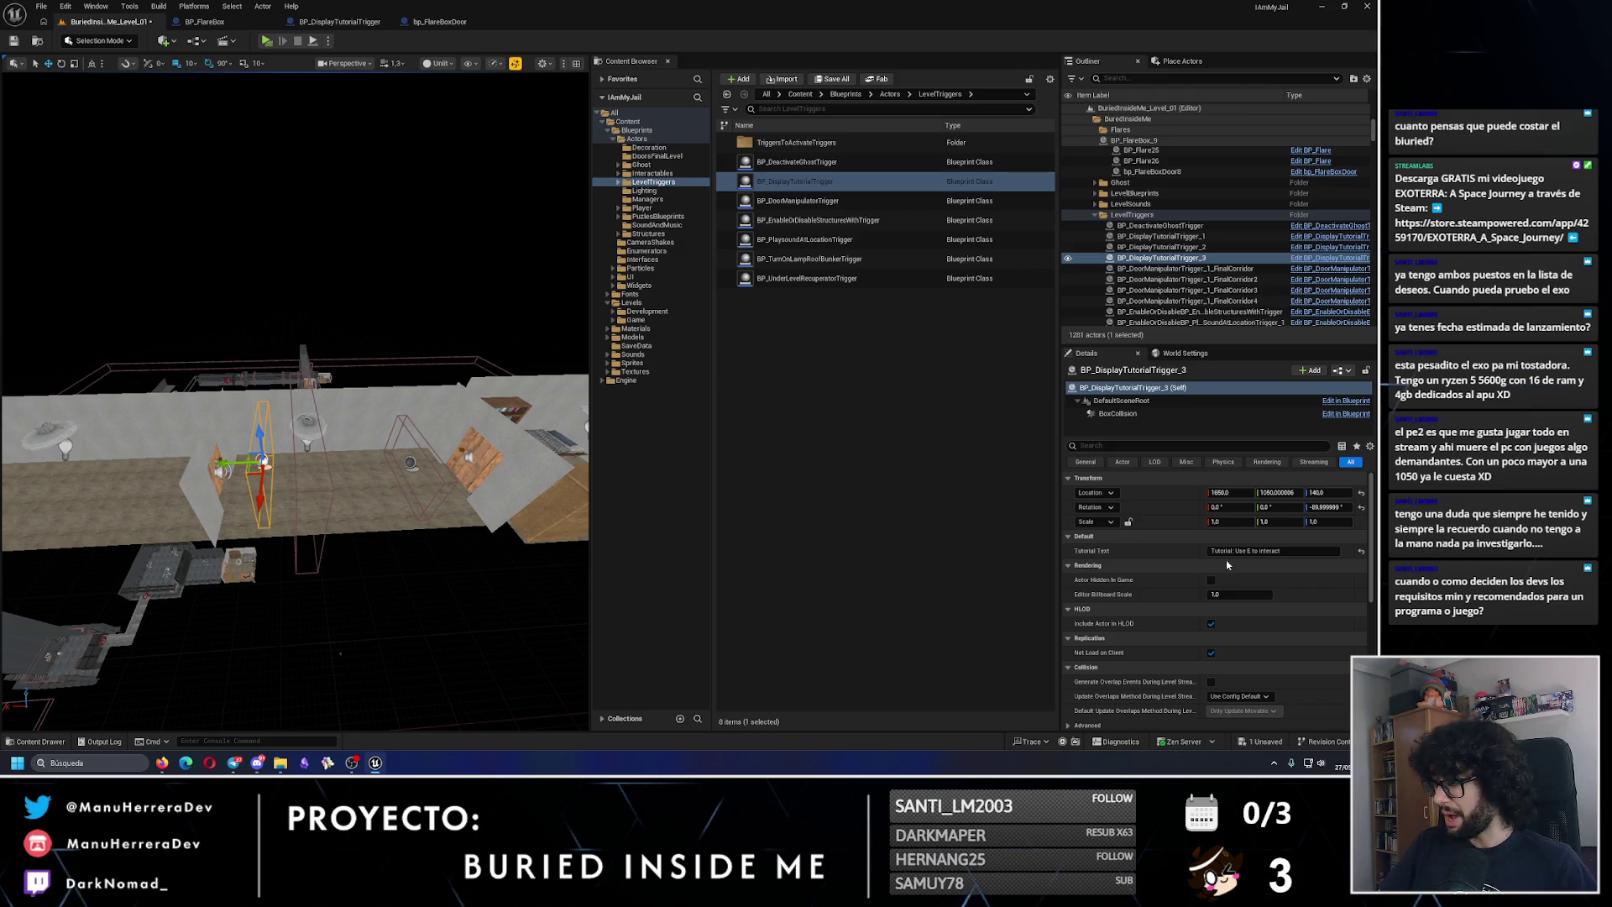
pyautogui.click(1251, 551)
pyautogui.write('SHIFT')
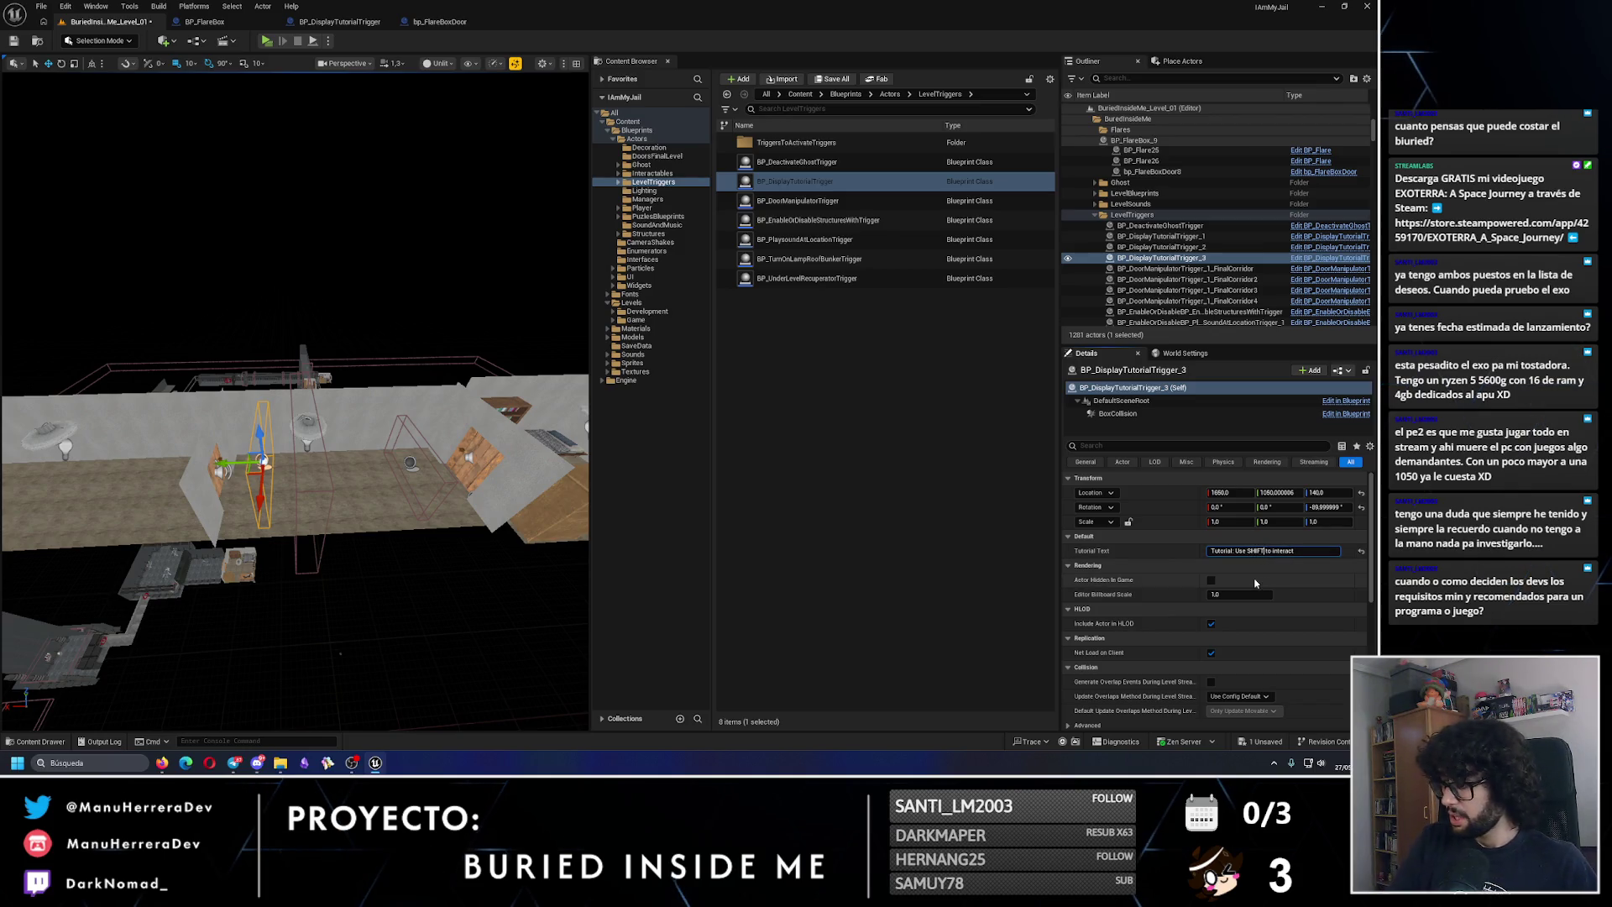
pyautogui.click(13, 41)
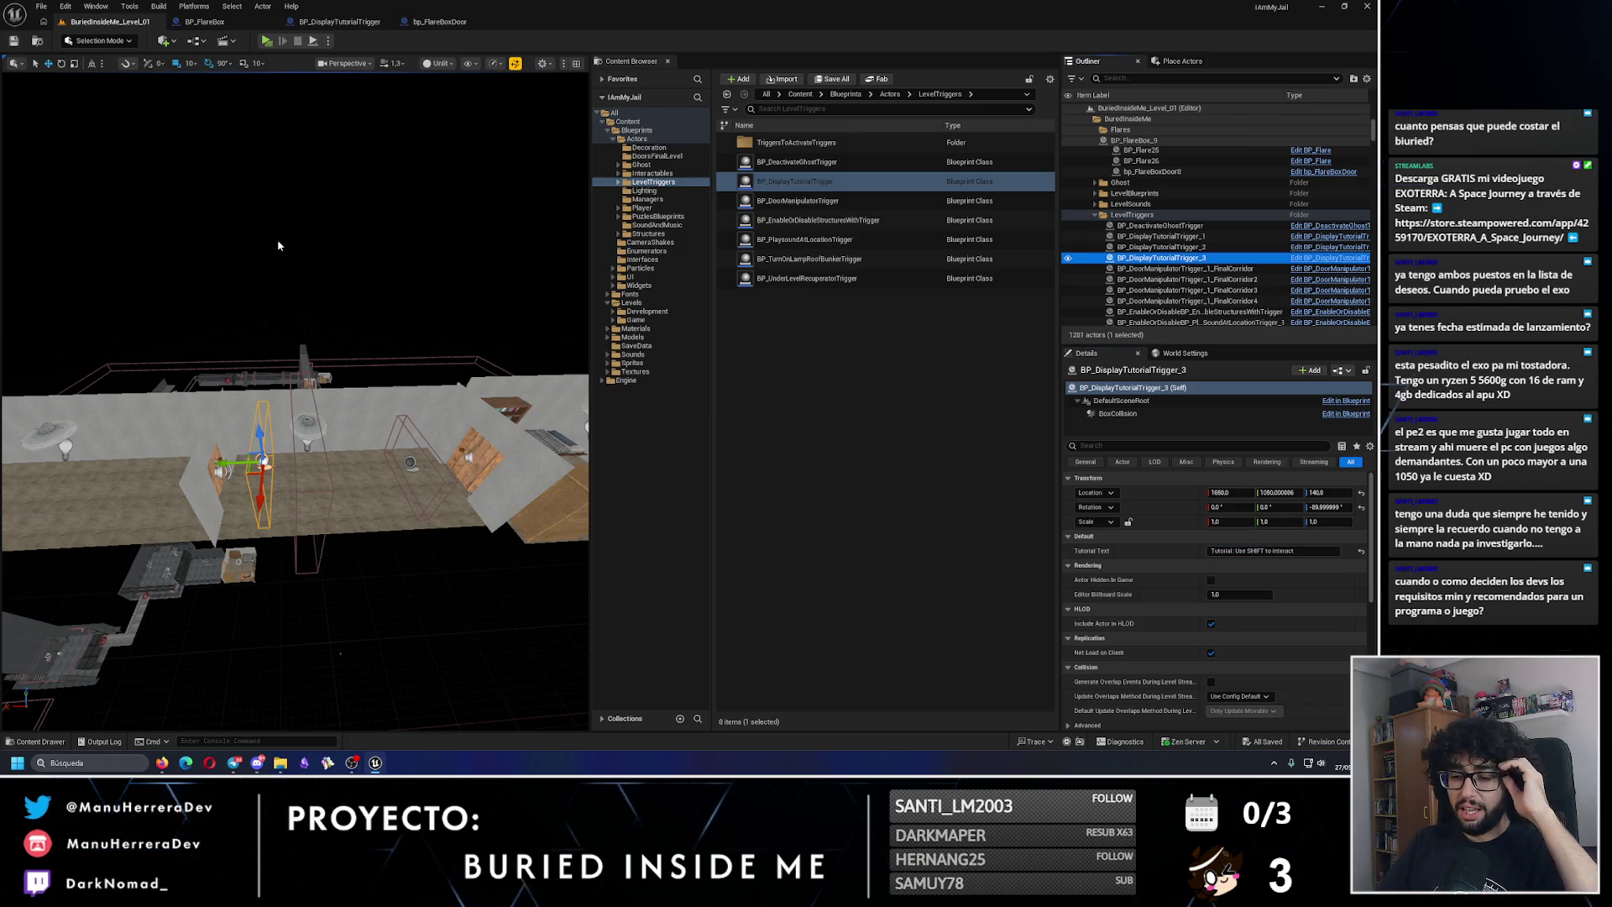
pyautogui.moveTo(295, 344)
pyautogui.mouseDown()
pyautogui.moveTo(218, 361)
pyautogui.moveTo(195, 345)
pyautogui.moveTo(300, 353)
pyautogui.moveTo(281, 546)
pyautogui.mouseUp()
# Step: Duplicate a fourth trigger reading 'Tutorial: Use C to crouch' and lower it below the corridor
pyautogui.hotkey('ctrl', 'd')
pyautogui.moveTo(385, 458); pyautogui.dragTo(205, 374)
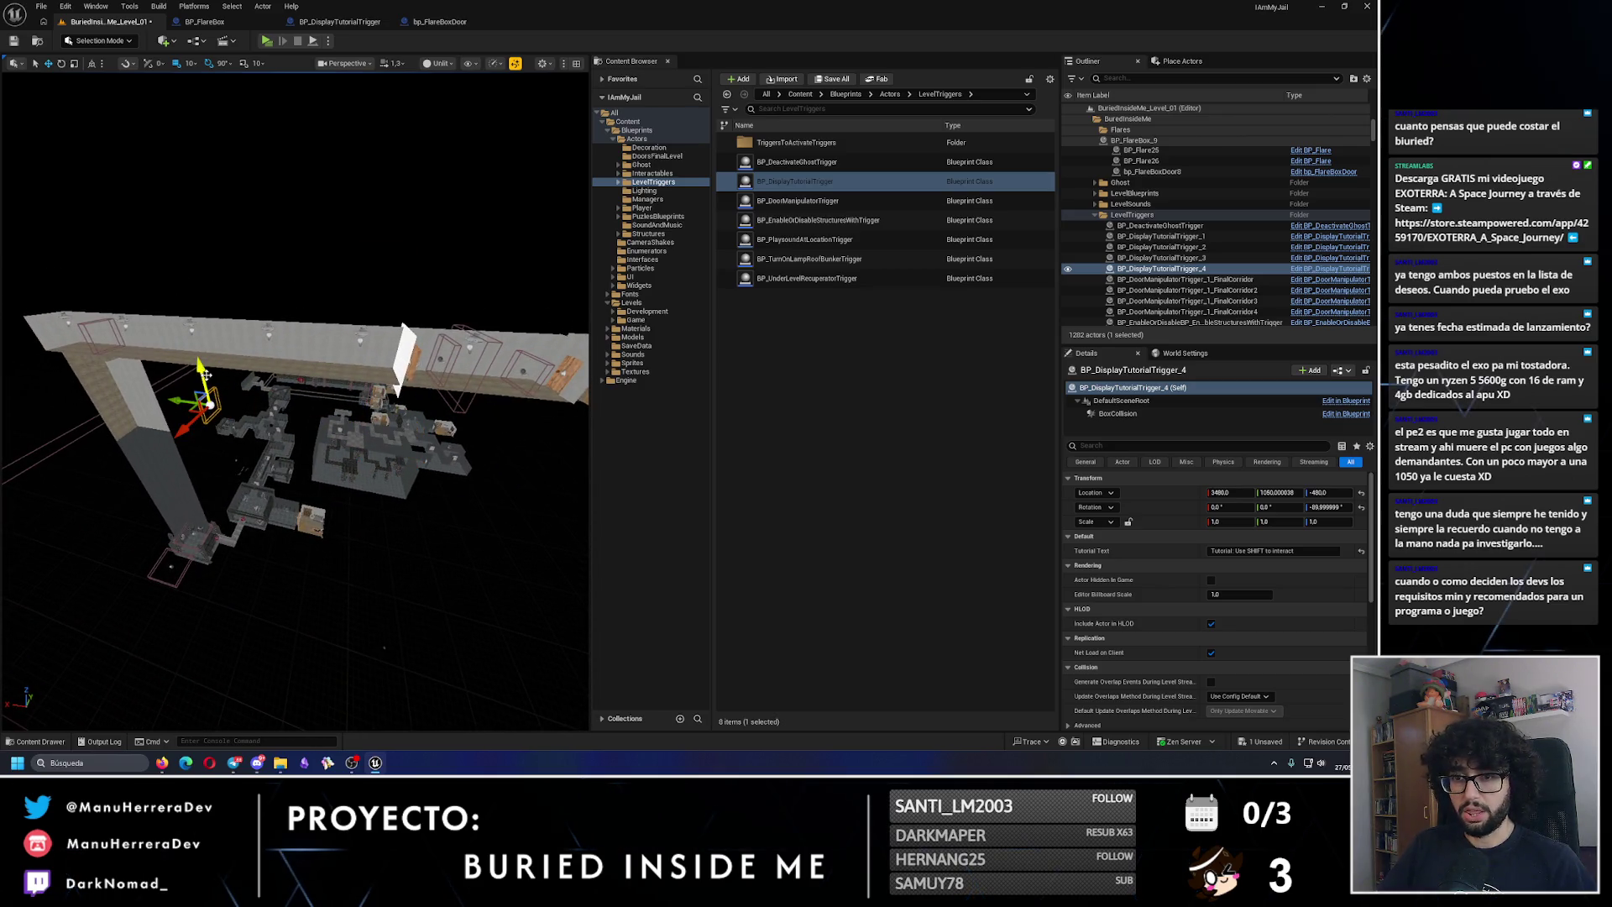
pyautogui.click(1278, 552)
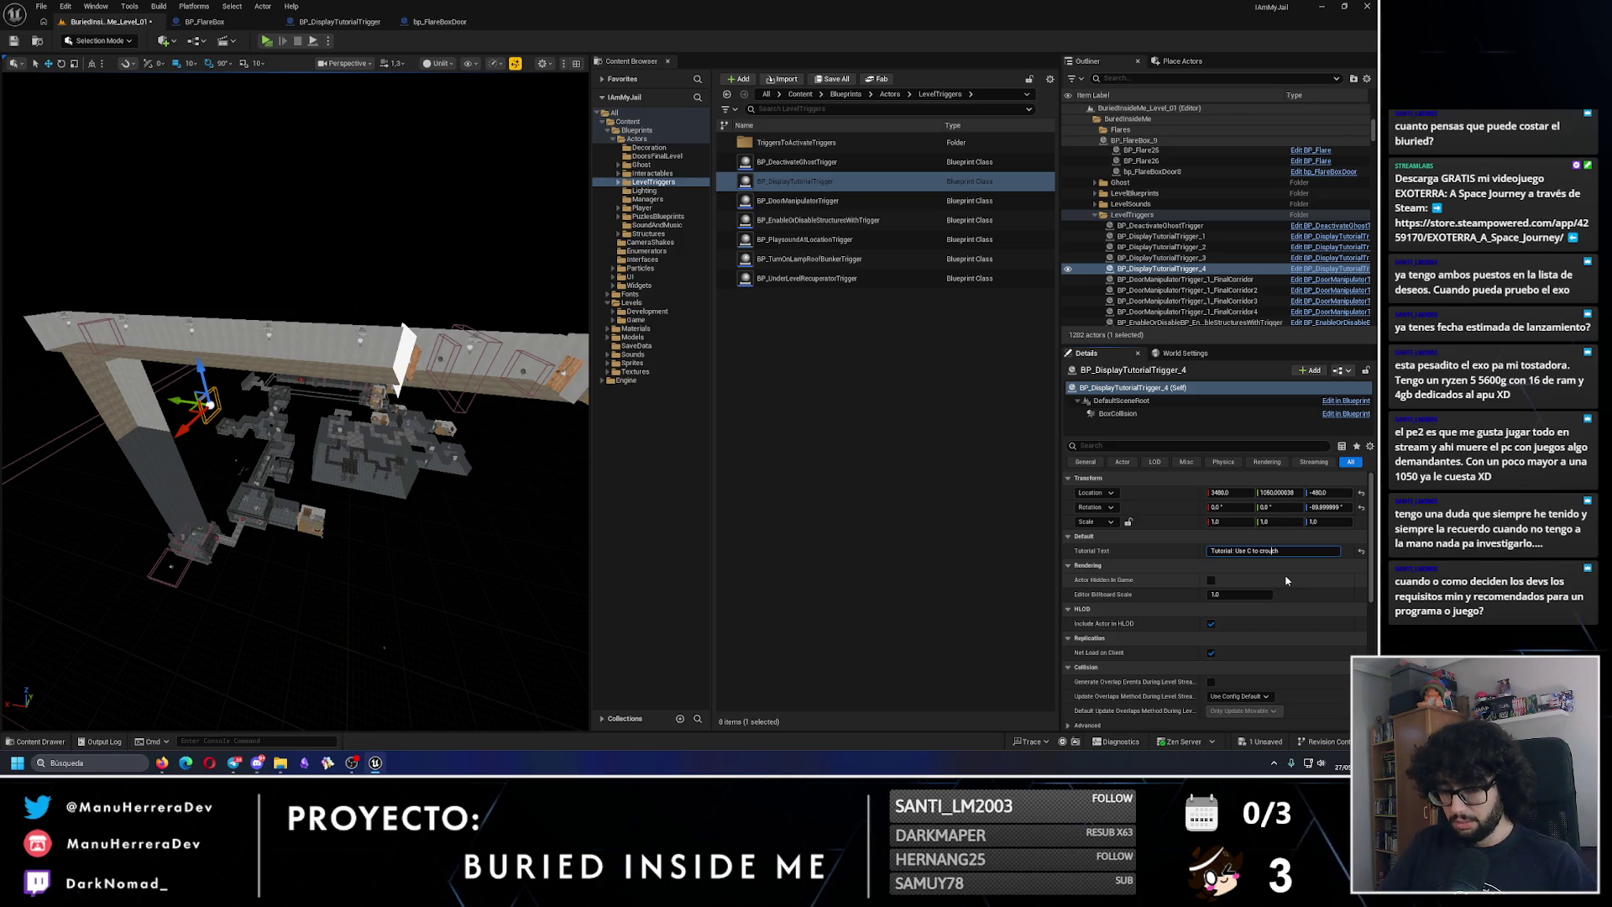
pyautogui.moveTo(214, 345)
pyautogui.mouseDown()
pyautogui.moveTo(237, 544)
pyautogui.moveTo(361, 512)
pyautogui.mouseUp()
pyautogui.scroll(5, 358, 382)
pyautogui.moveTo(384, 361)
pyautogui.mouseDown()
pyautogui.moveTo(367, 391)
pyautogui.moveTo(317, 390)
pyautogui.mouseUp()
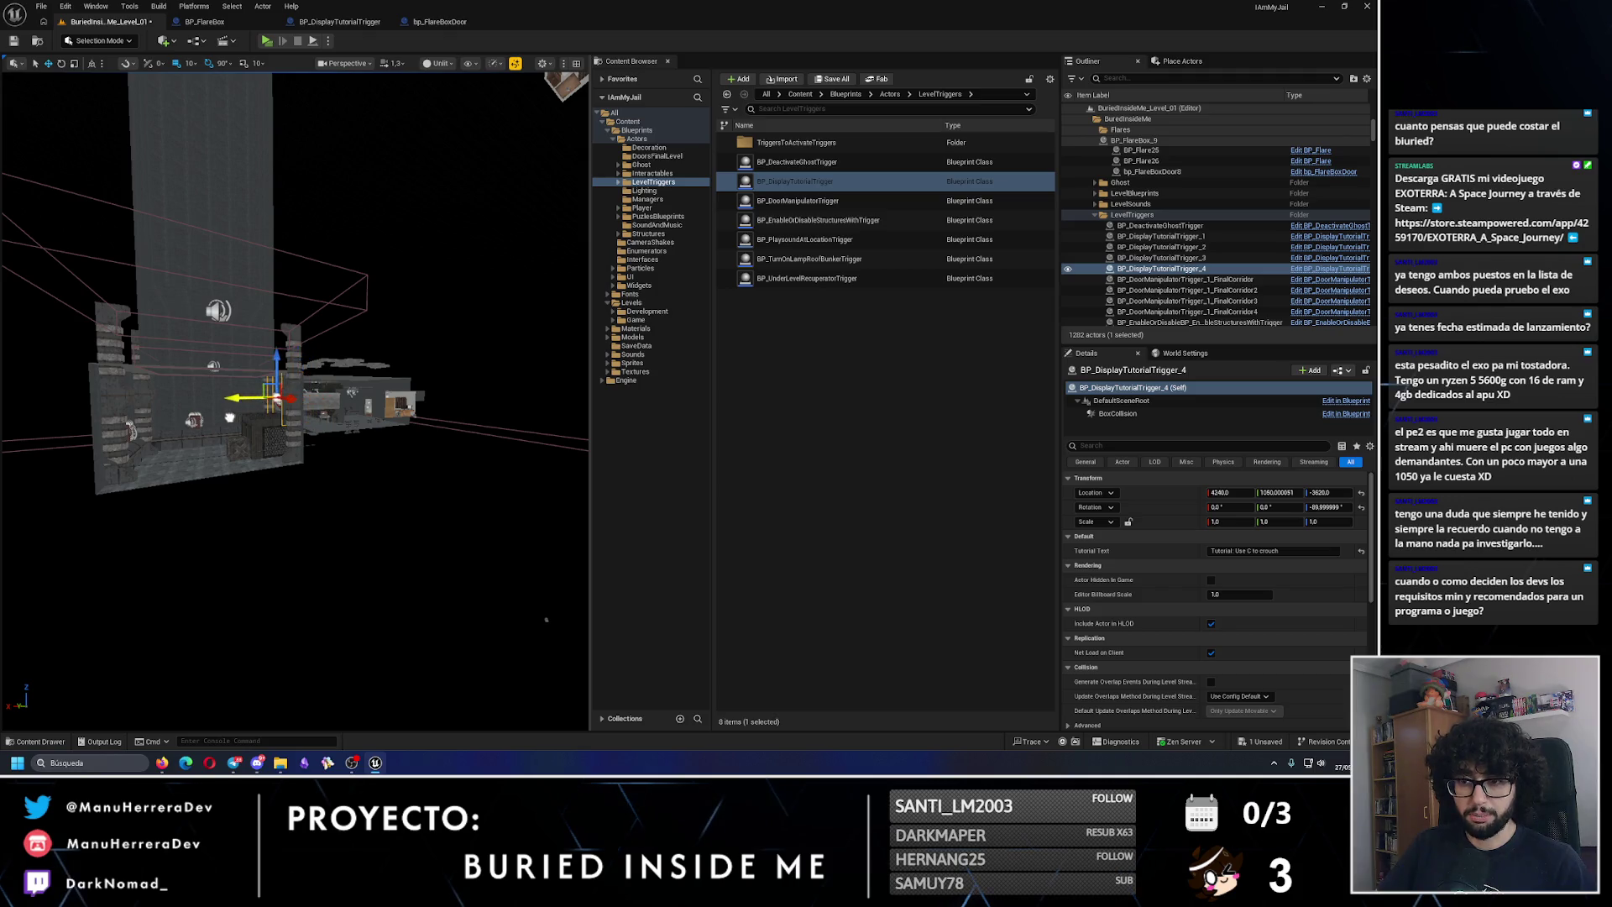
# Step: Settle the fourth trigger onto the crates, save the level, and switch to Firefox
pyautogui.press('f')
pyautogui.moveTo(294, 504); pyautogui.dragTo(285, 571)
pyautogui.moveTo(268, 453); pyautogui.dragTo(336, 459)
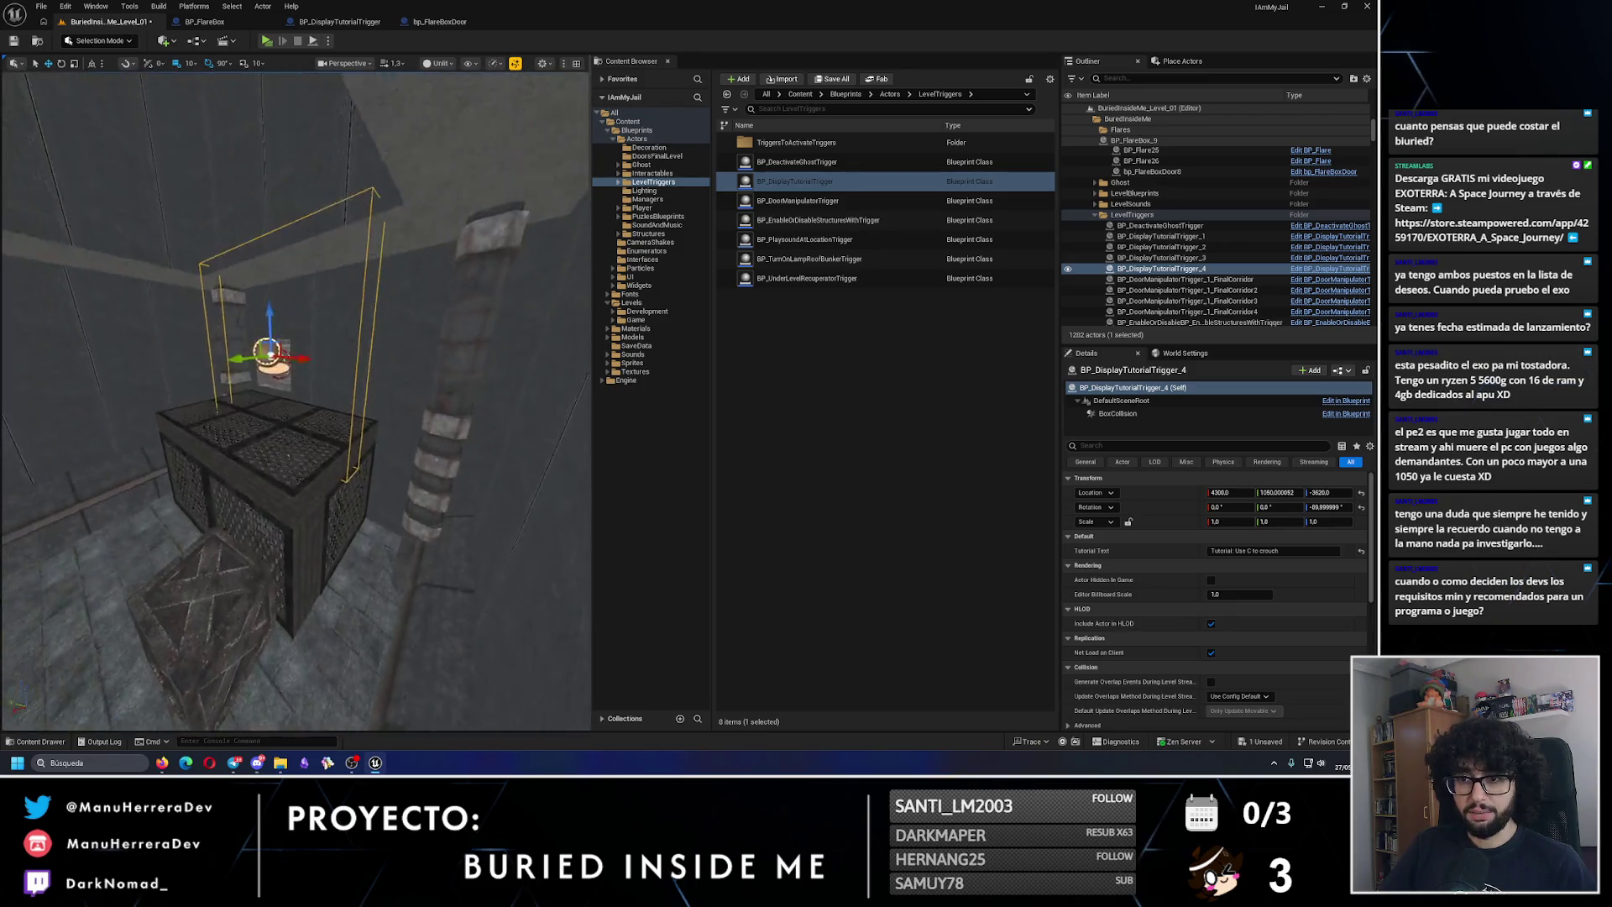
pyautogui.moveTo(254, 354); pyautogui.dragTo(254, 344)
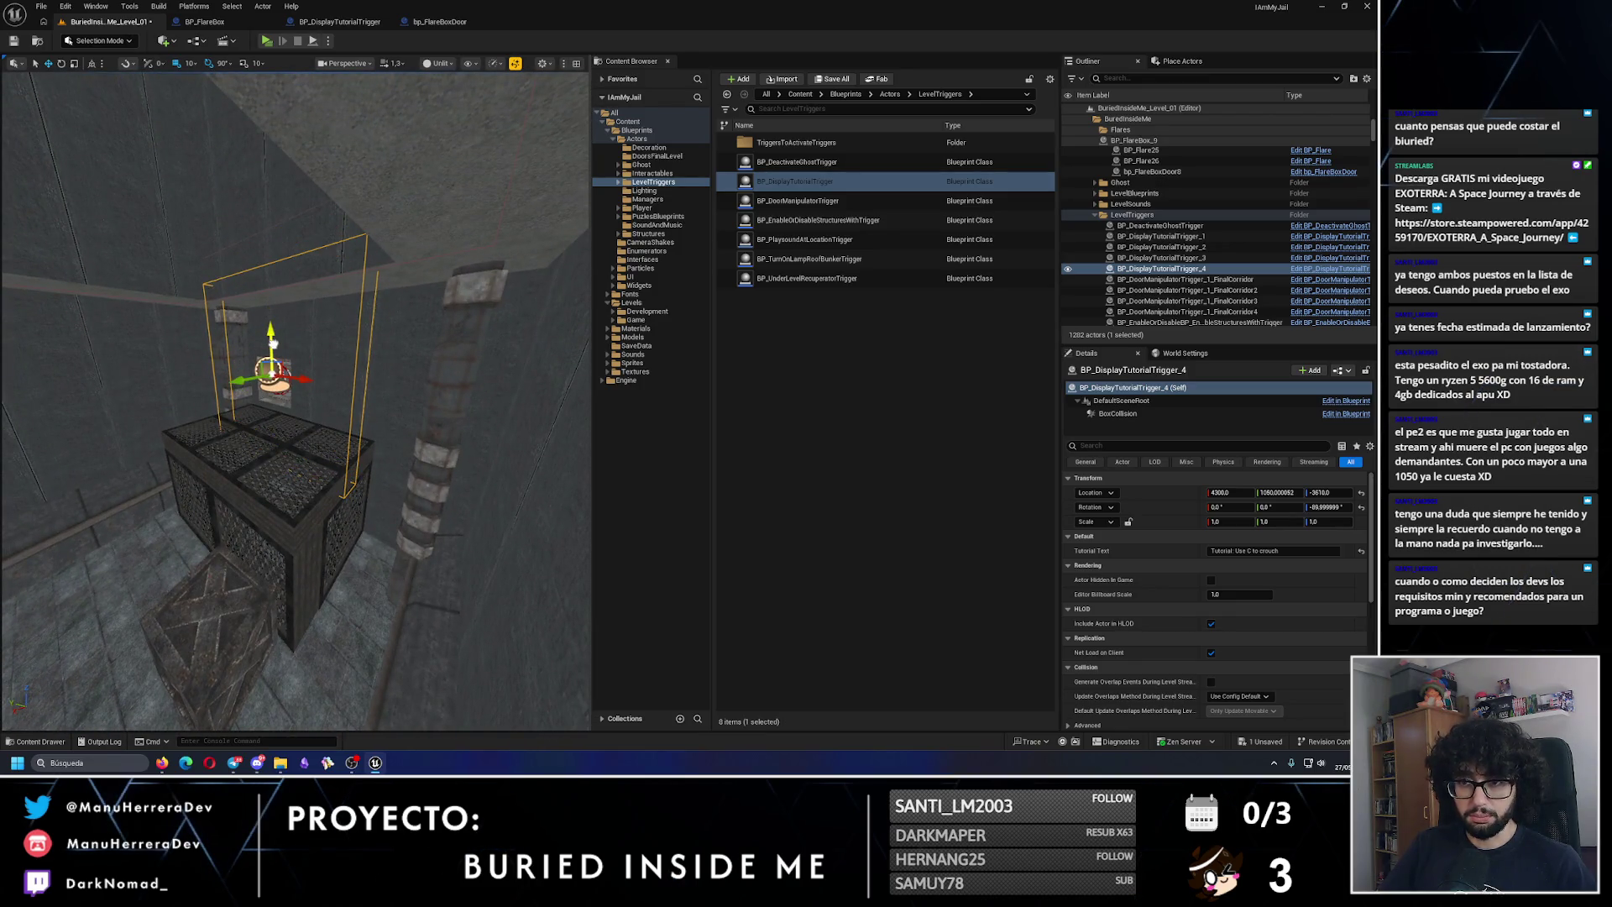
pyautogui.scroll(-5, 196, 392)
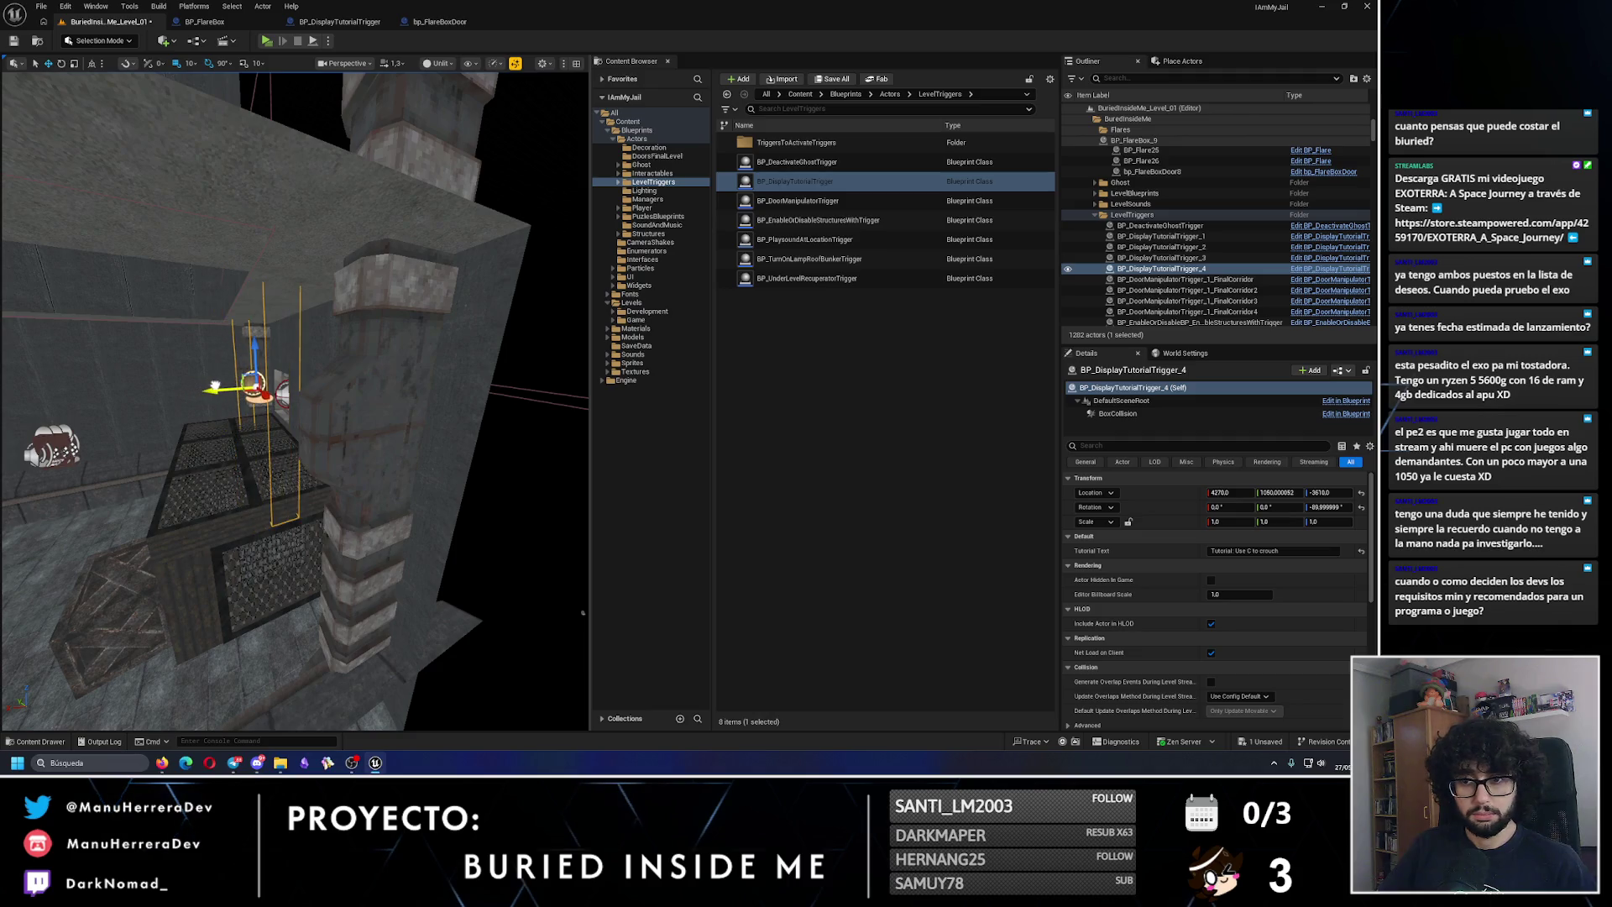
pyautogui.moveTo(211, 386)
pyautogui.mouseDown()
pyautogui.moveTo(297, 379)
pyautogui.moveTo(282, 379)
pyautogui.mouseUp()
pyautogui.scroll(5, 278, 379)
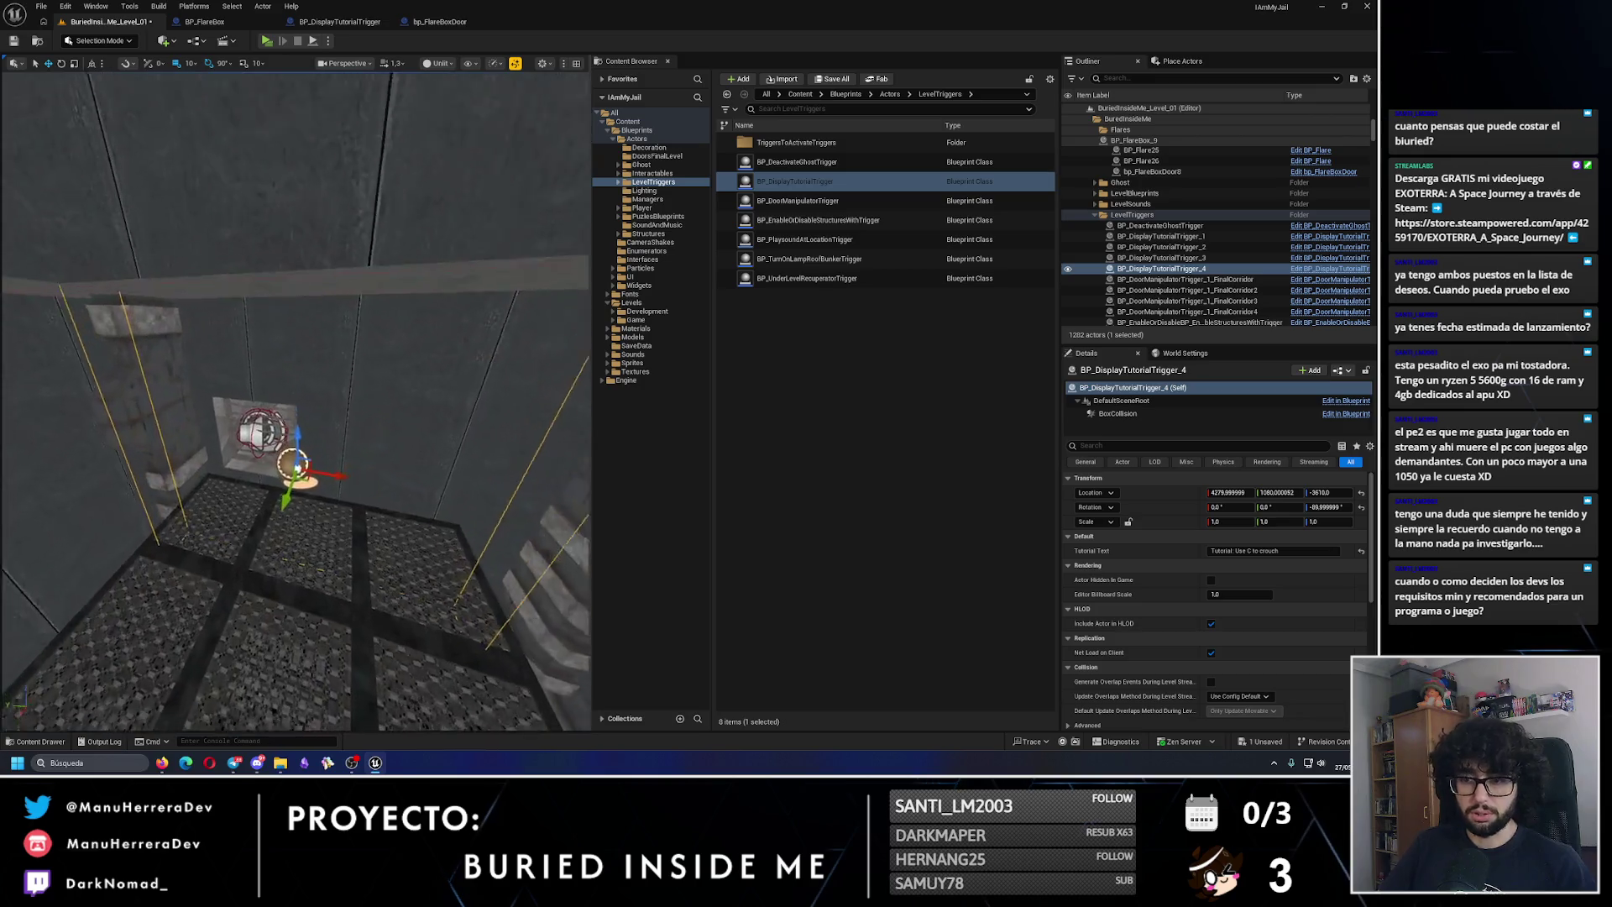
pyautogui.hotkey('ctrl', 's')
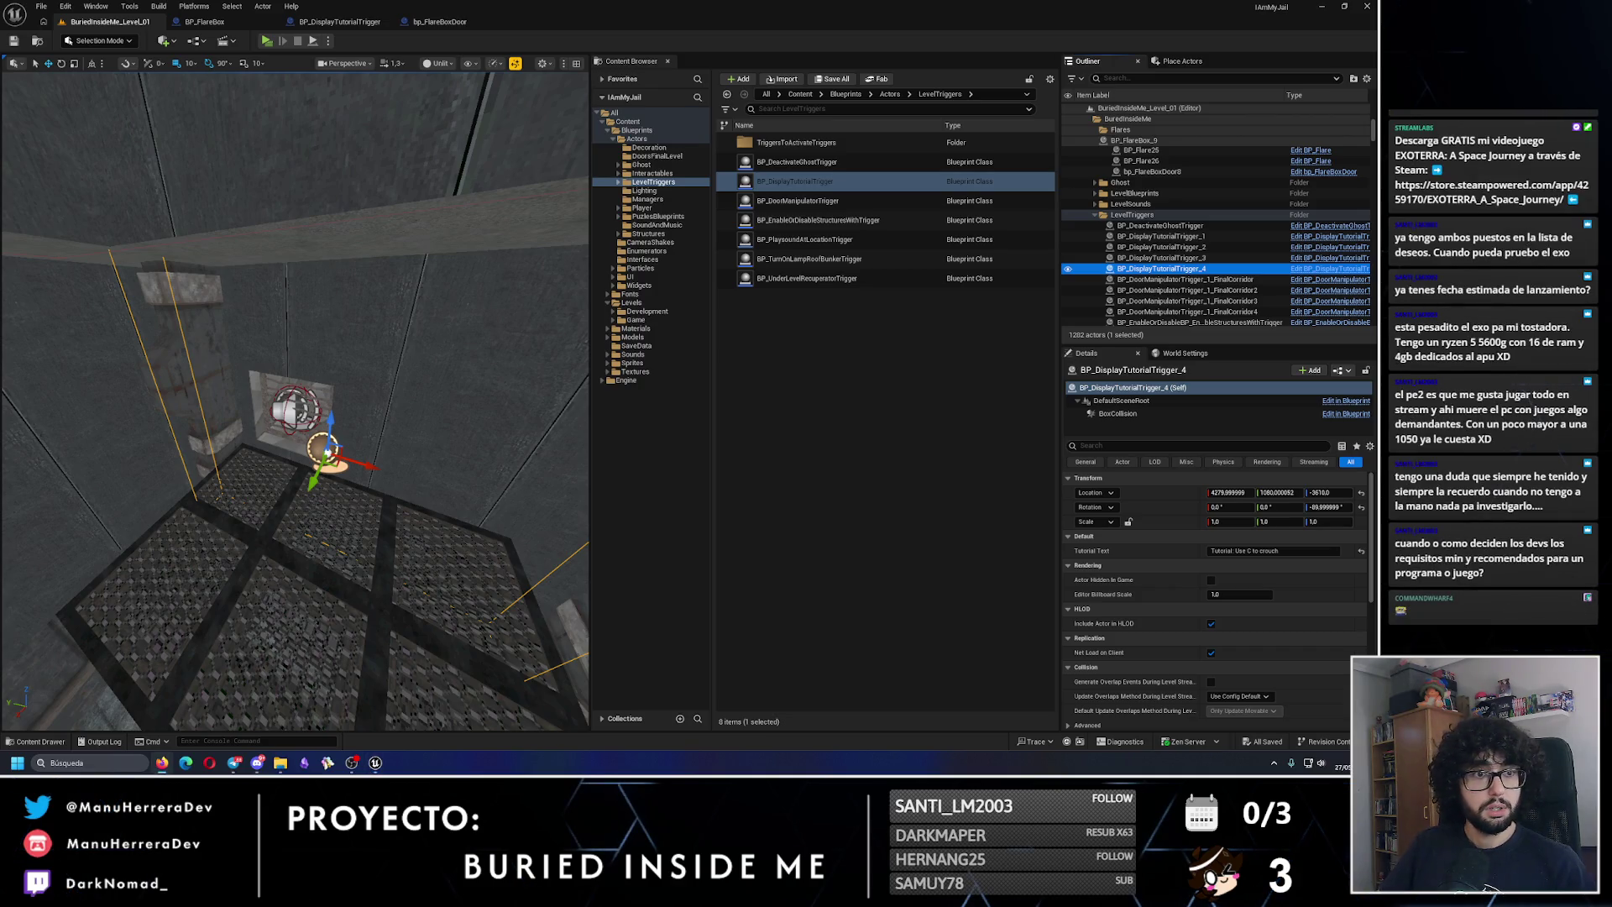
pyautogui.click(162, 762)
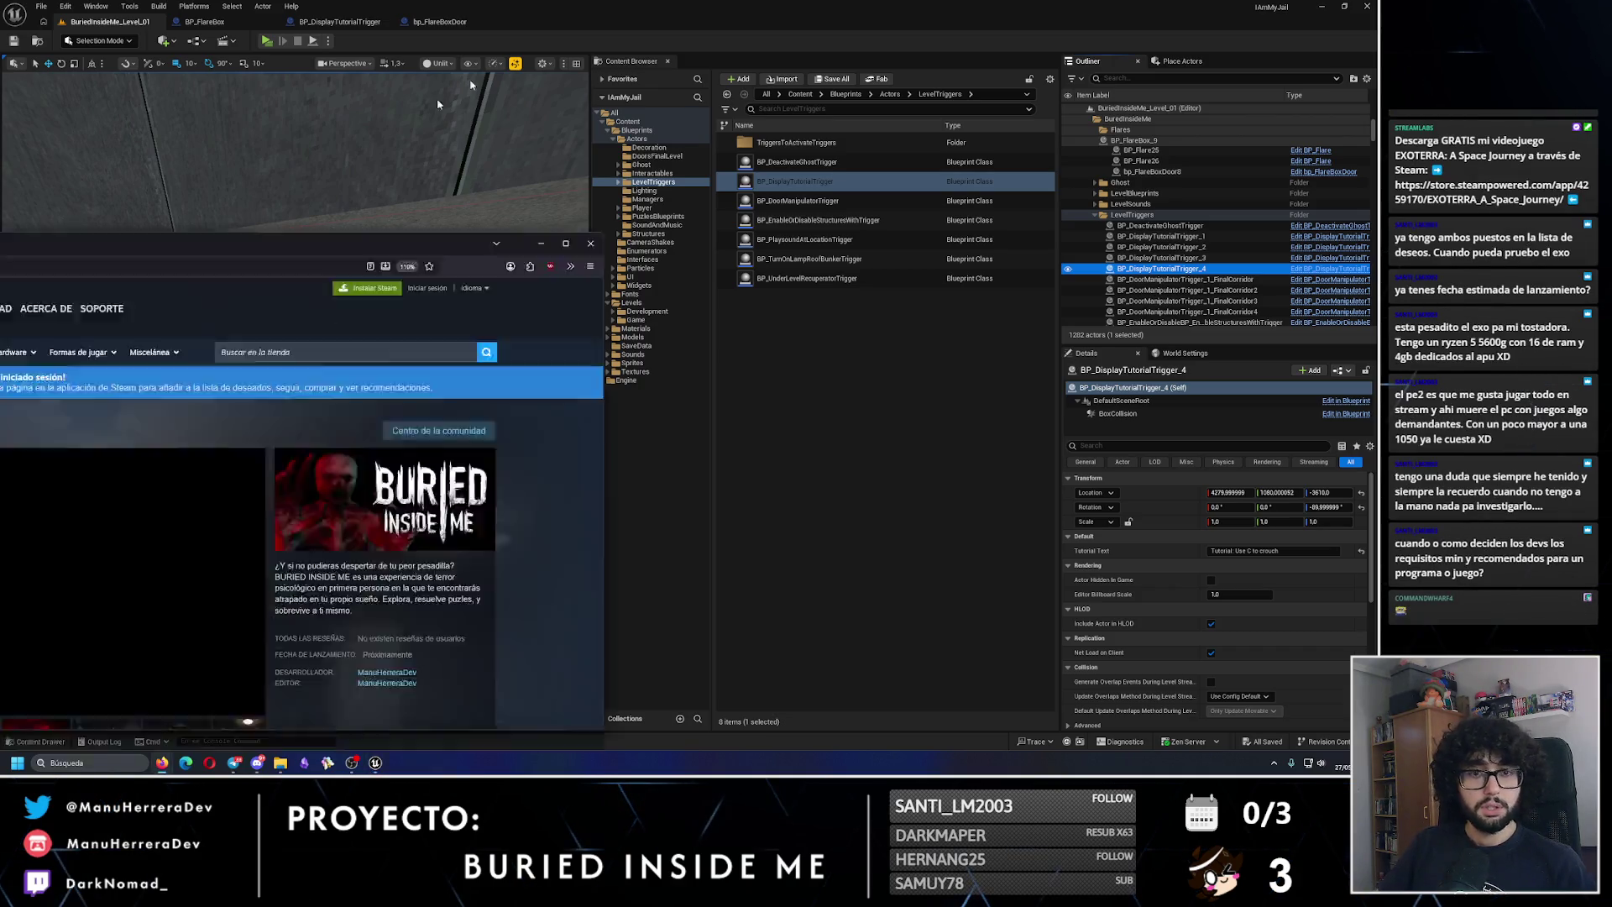
# Step: Scroll to the system requirements and review the recommended specs (12 GB RAM)
pyautogui.scroll(-15, 404, 451)
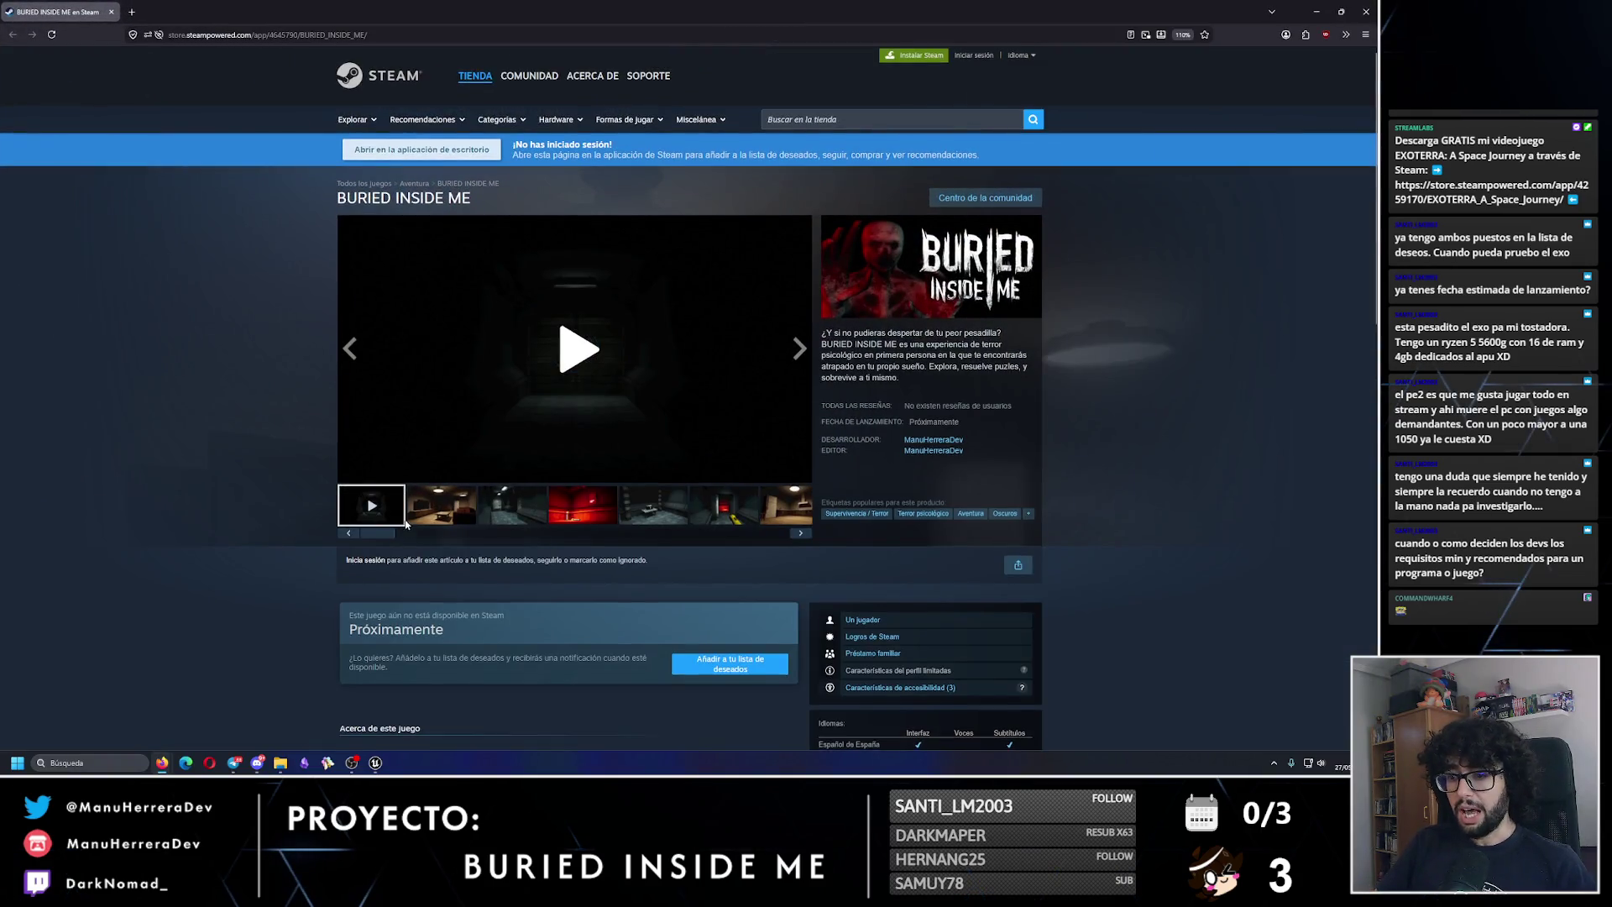
pyautogui.scroll(-1, 405, 524)
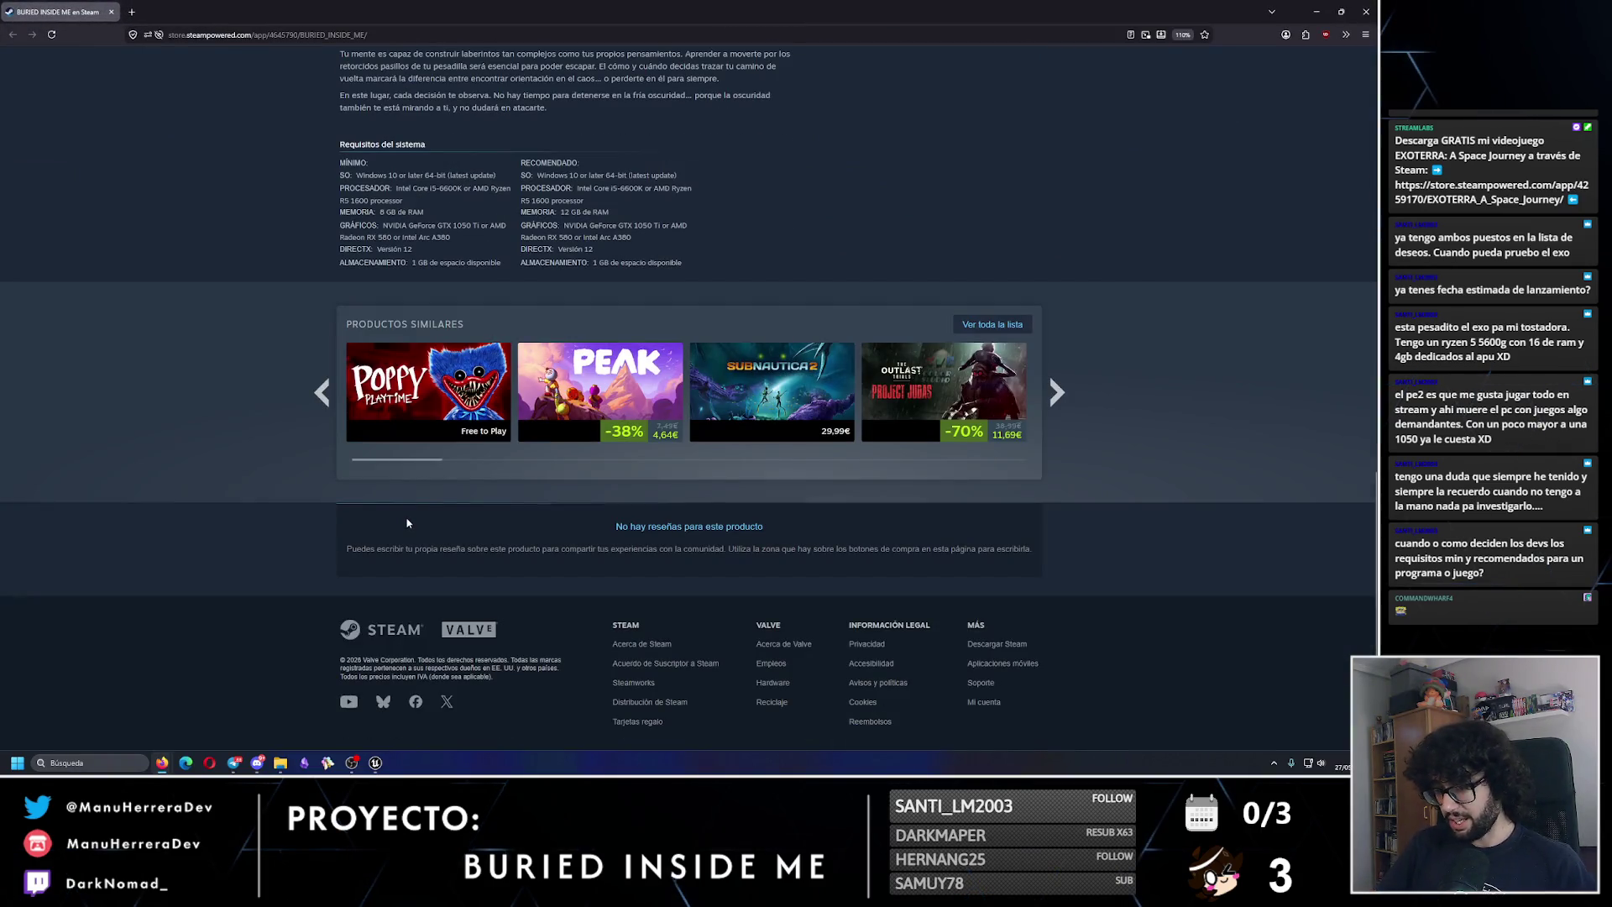
pyautogui.scroll(4, 407, 523)
pyautogui.scroll(-1, 613, 544)
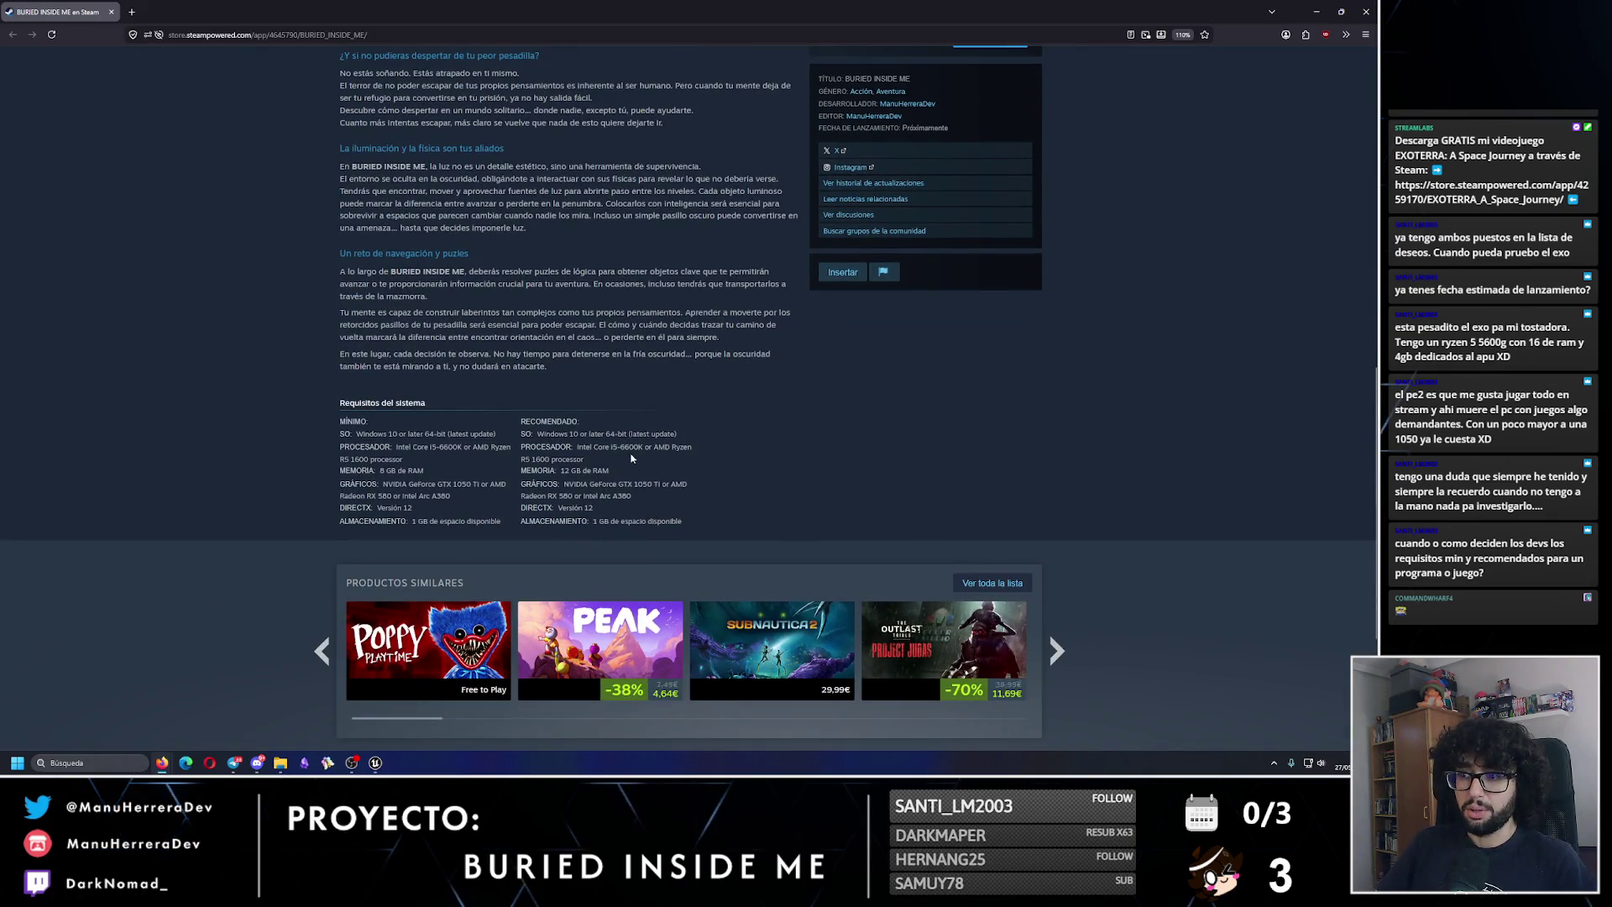
pyautogui.moveTo(598, 461); pyautogui.dragTo(588, 447)
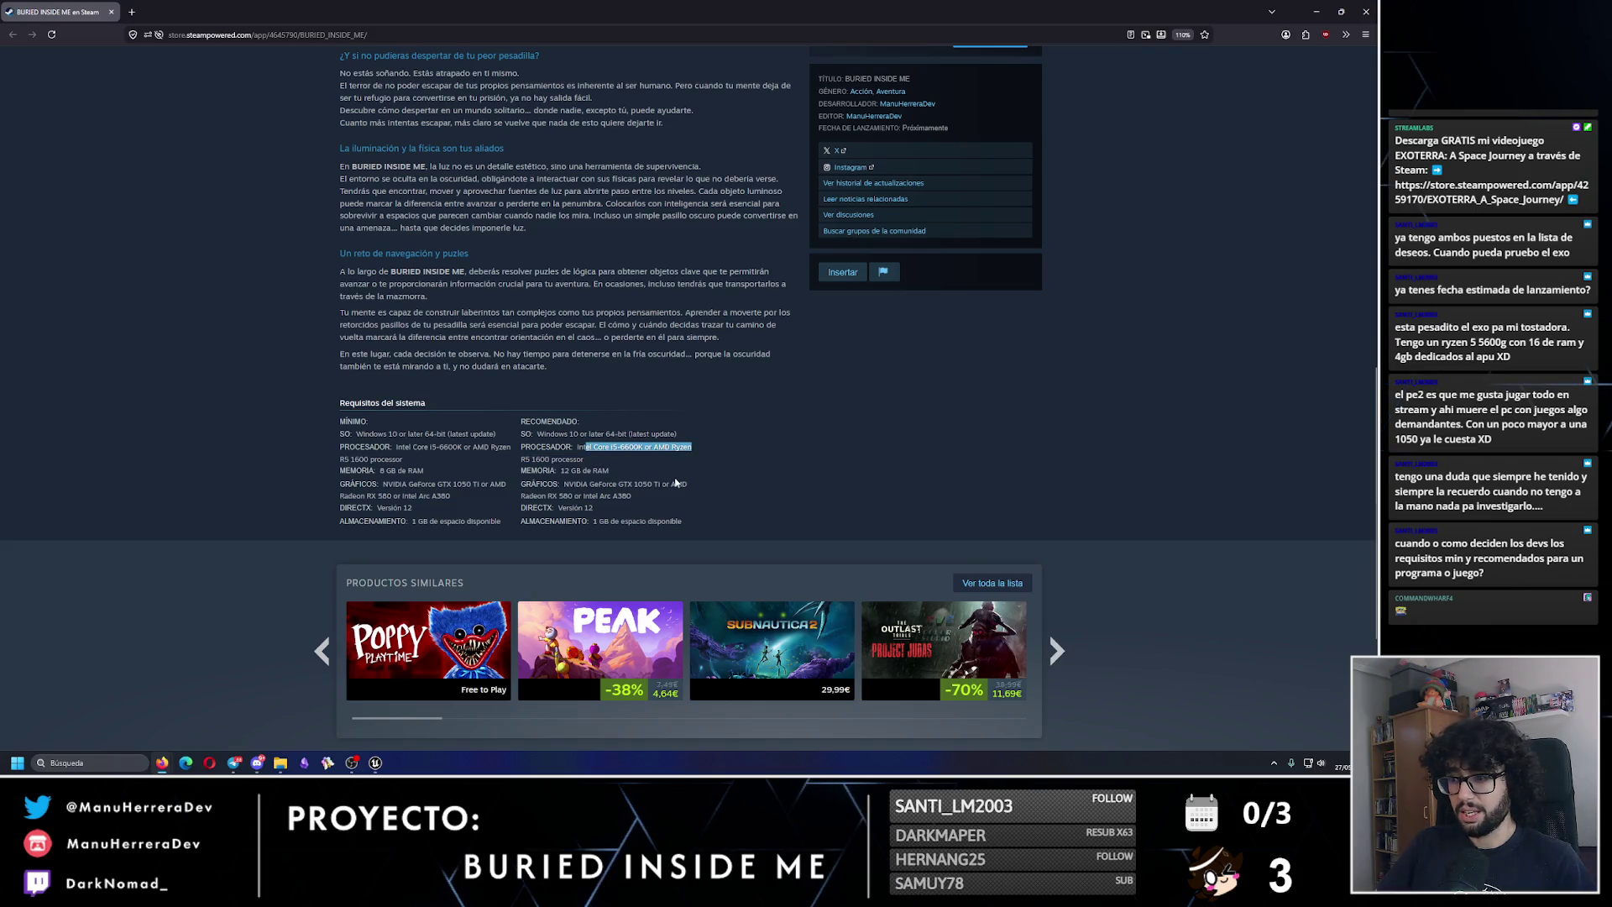
pyautogui.click(631, 473)
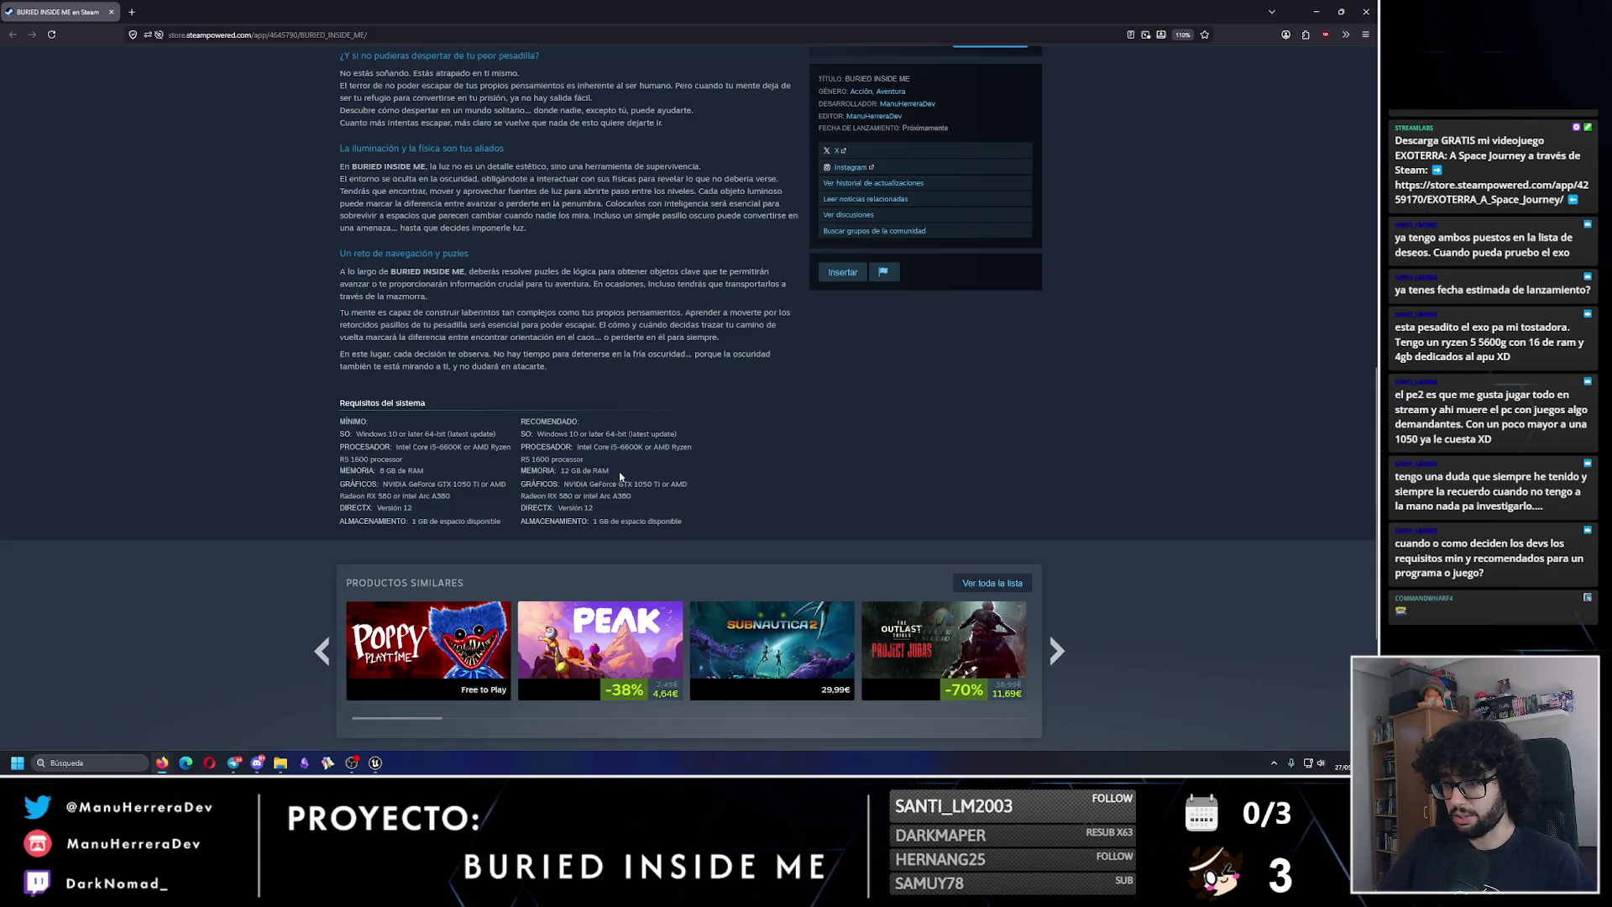
pyautogui.moveTo(692, 486); pyautogui.dragTo(571, 486)
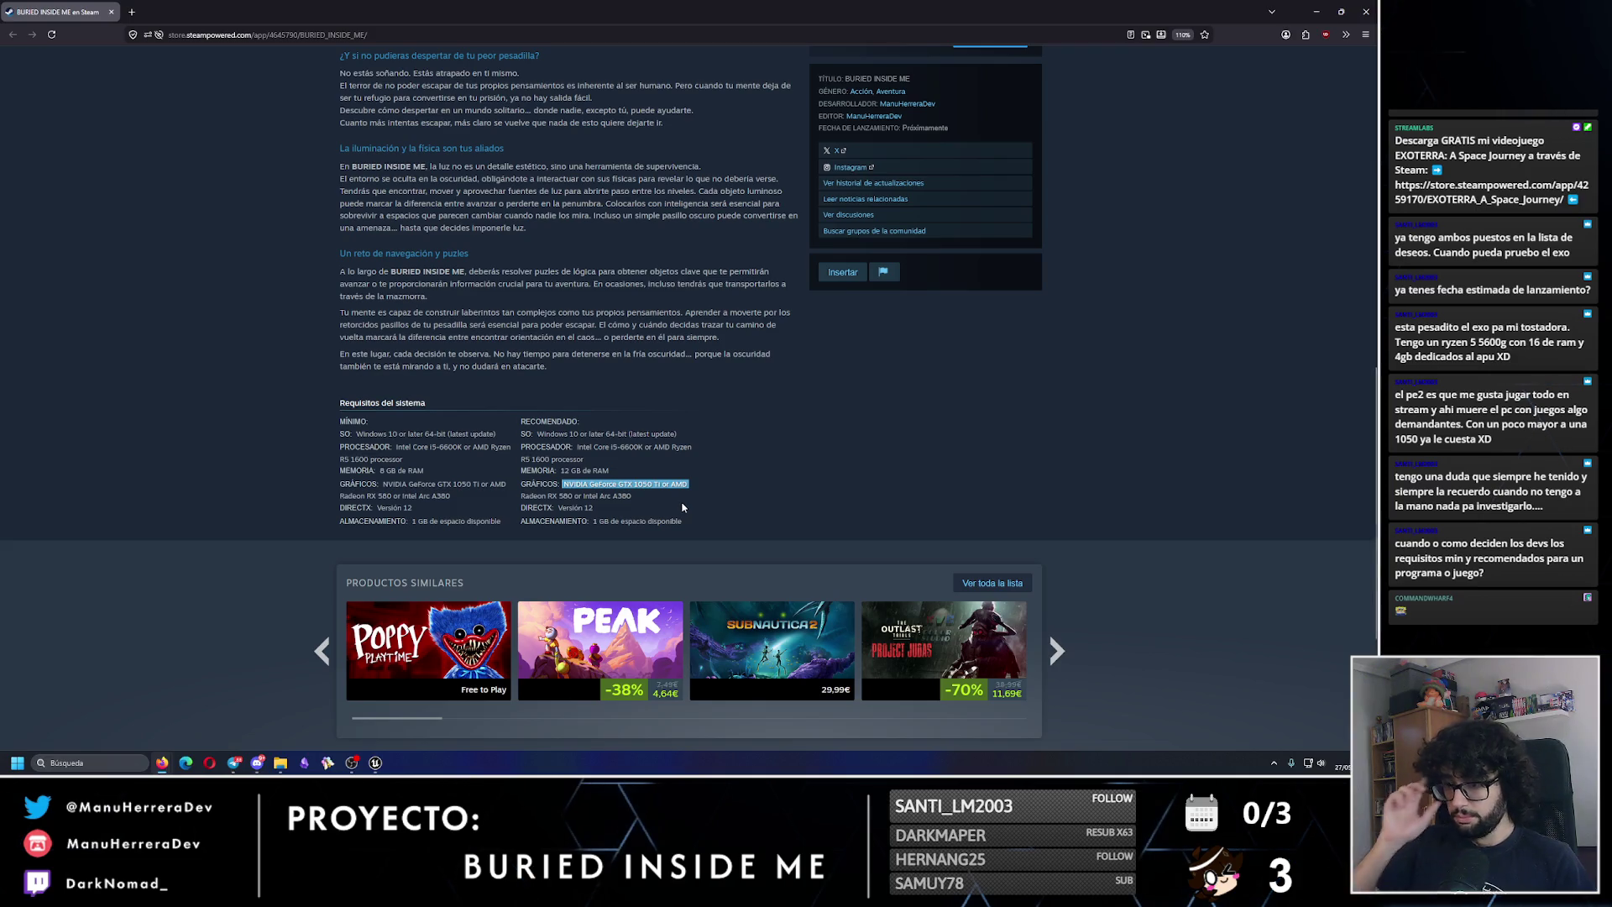
pyautogui.moveTo(677, 520); pyautogui.dragTo(524, 522)
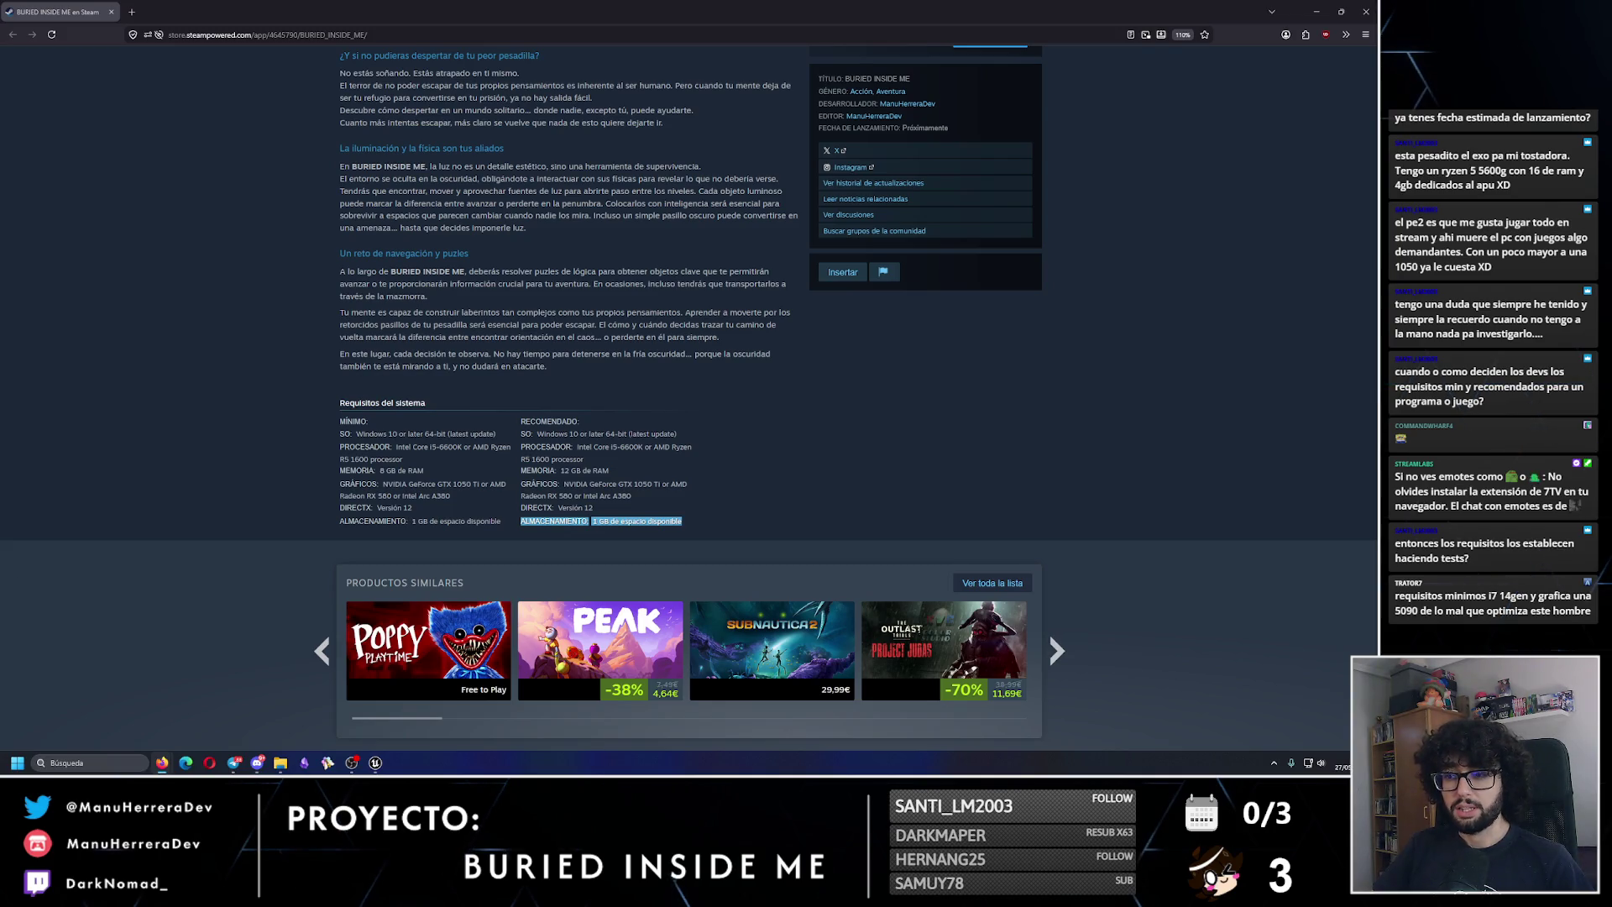
pyautogui.click(570, 457)
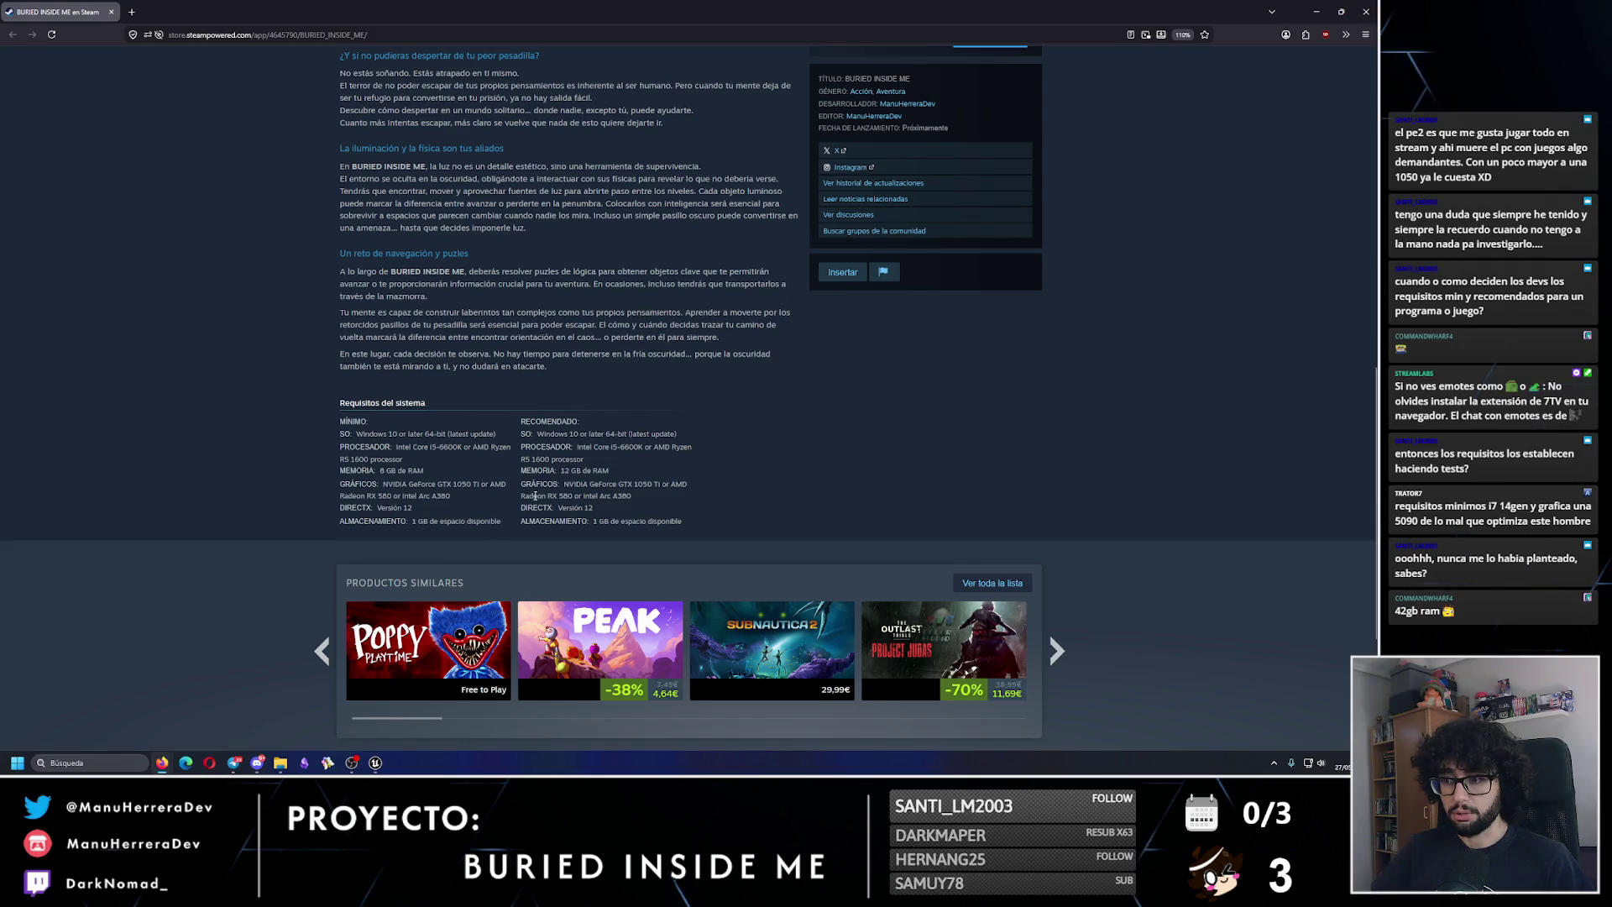
# Step: Review the minimum requirements (8 GB RAM), then close the Steam page window
pyautogui.moveTo(346, 475)
pyautogui.mouseDown()
pyautogui.moveTo(612, 480)
pyautogui.moveTo(398, 472)
pyautogui.mouseUp()
pyautogui.click(612, 480)
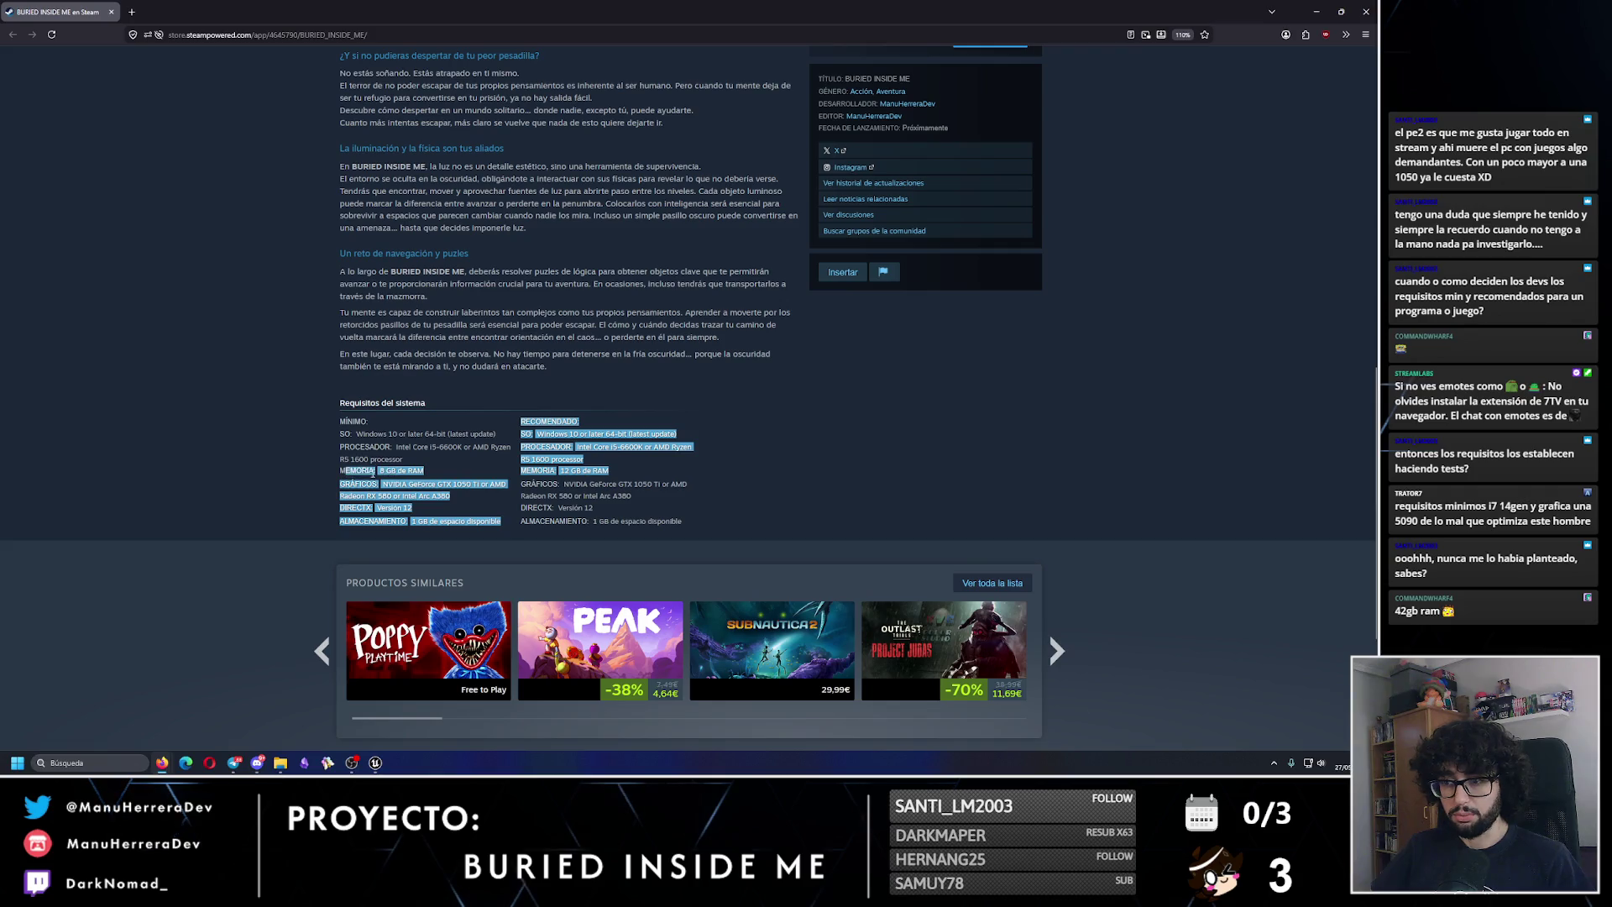
pyautogui.click(373, 473)
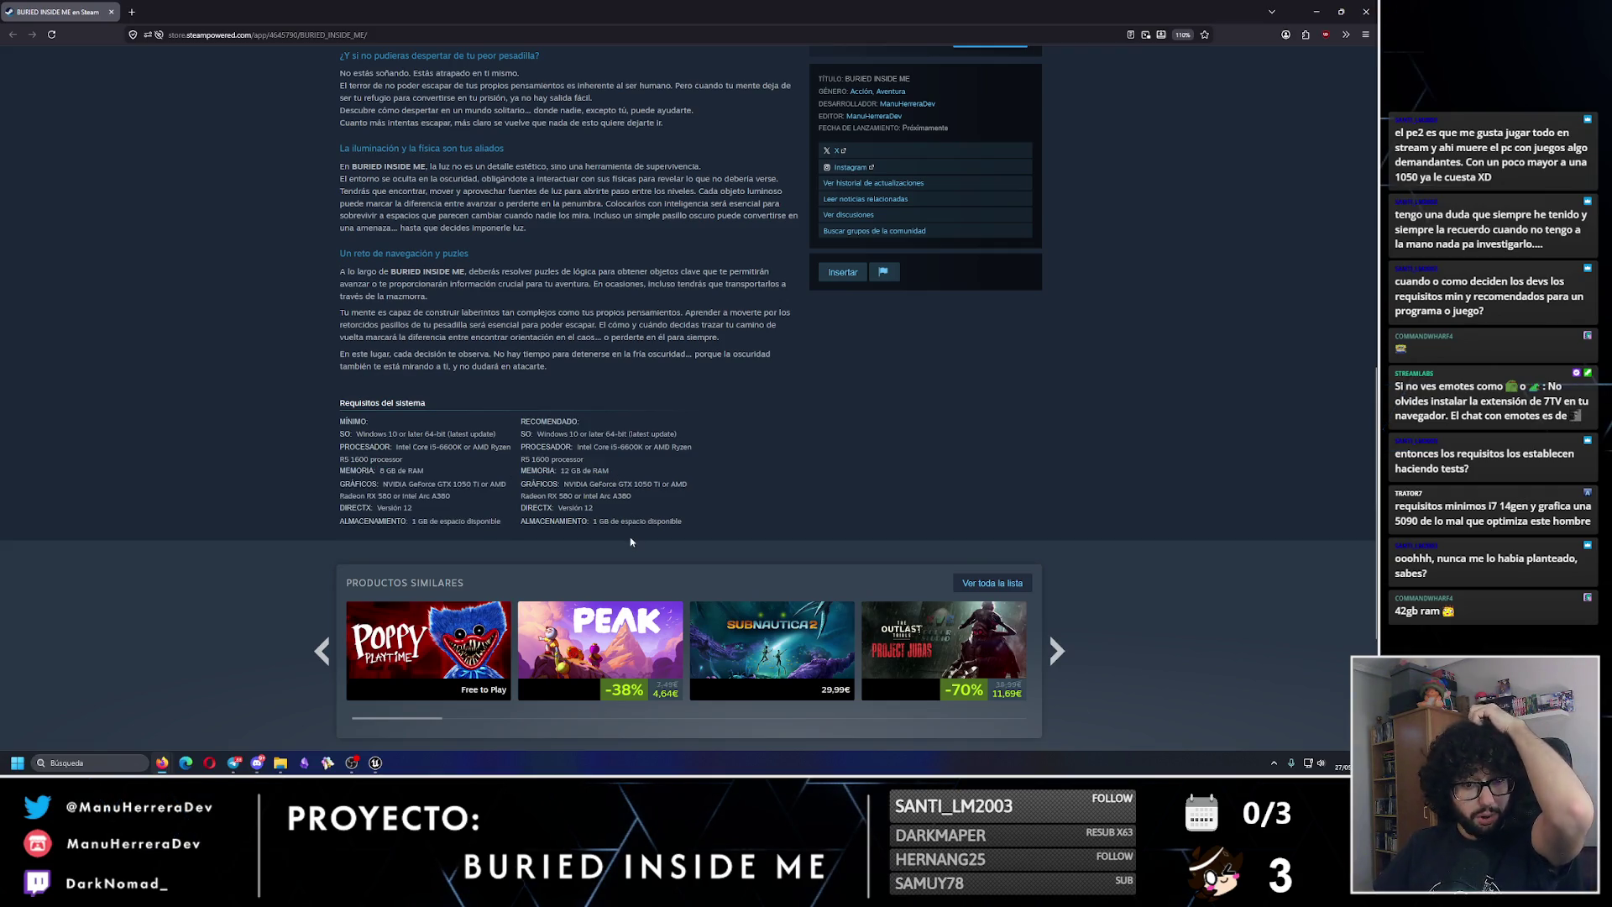
pyautogui.click(1367, 10)
pyautogui.moveTo(294, 394); pyautogui.dragTo(319, 369)
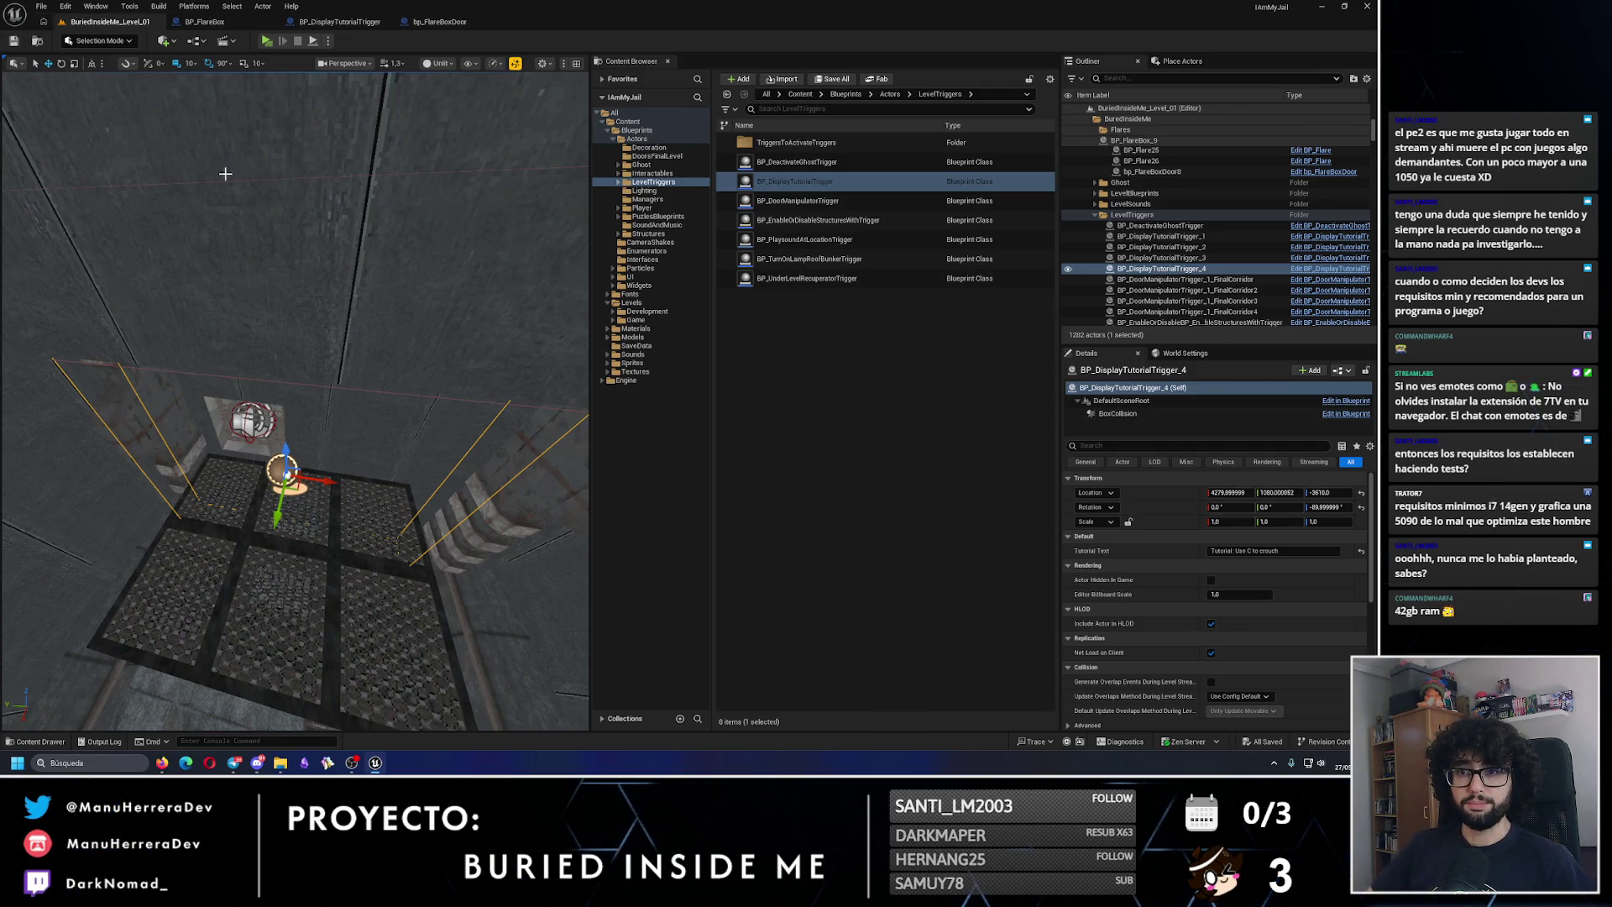
pyautogui.moveTo(293, 390)
pyautogui.mouseDown()
pyautogui.moveTo(286, 411)
pyautogui.moveTo(277, 378)
pyautogui.moveTo(306, 400)
pyautogui.mouseUp()
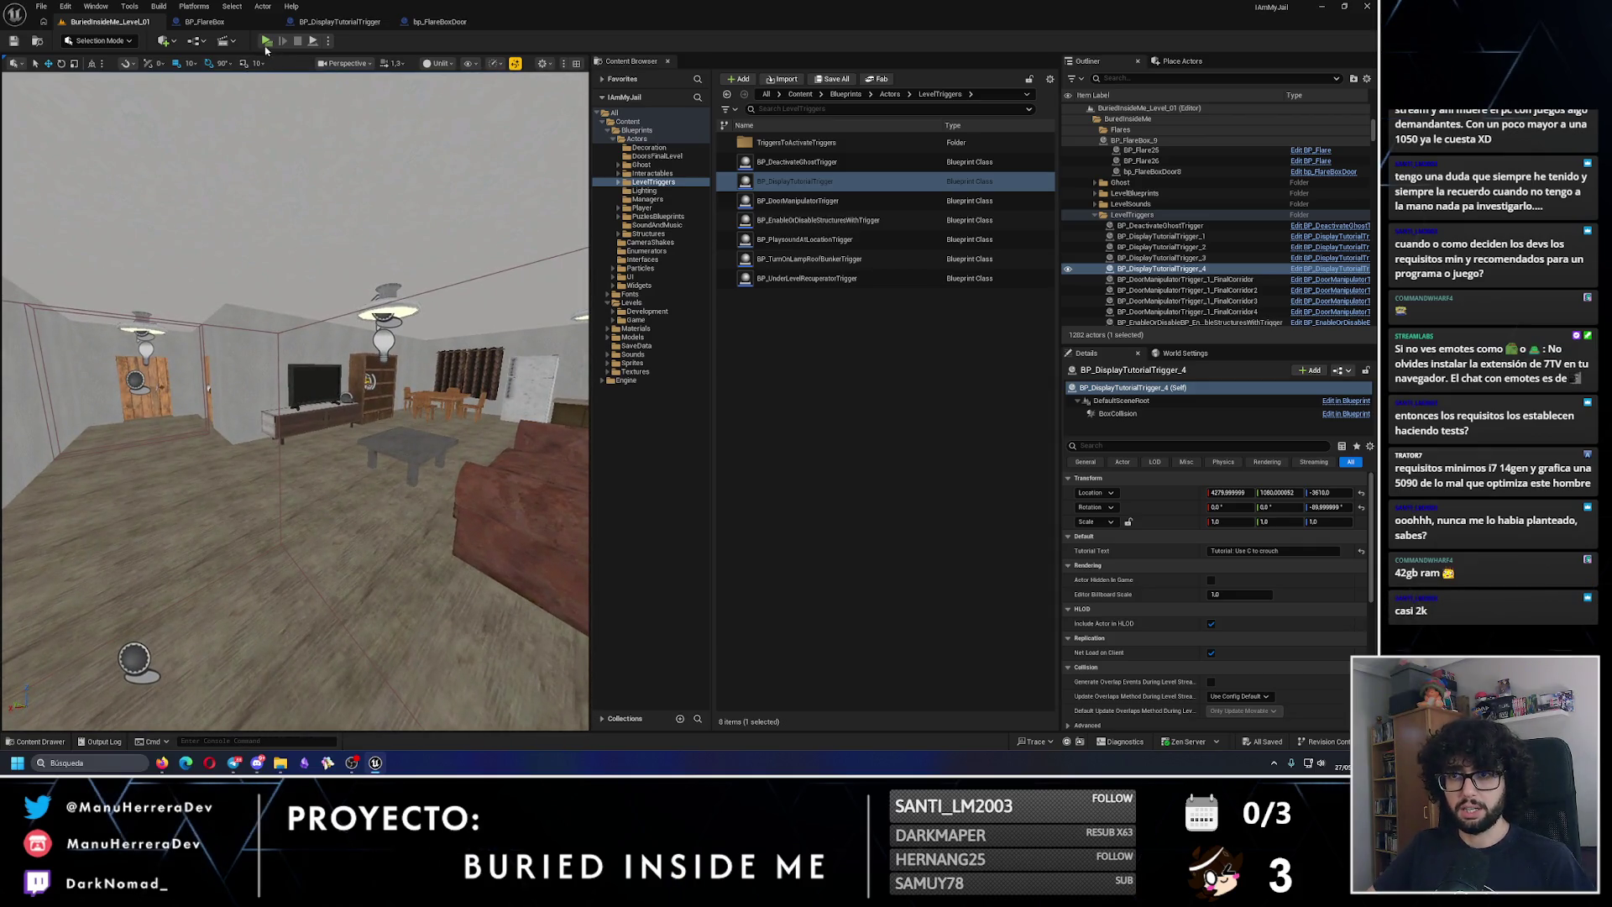
pyautogui.click(266, 40)
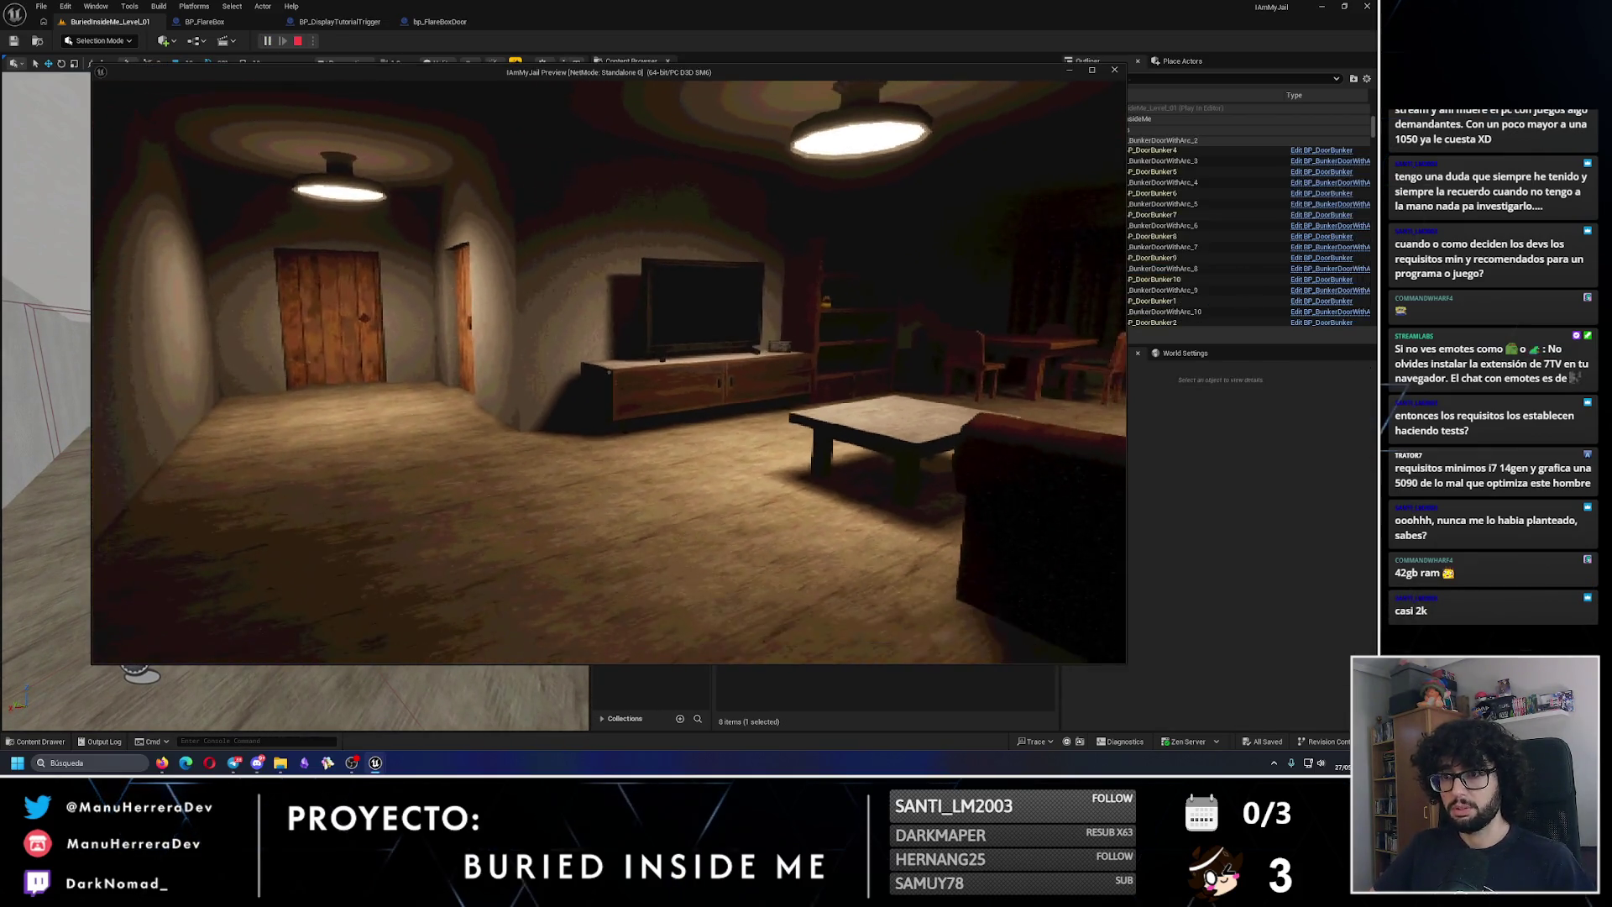
pyautogui.hotkey('shift', 'w')
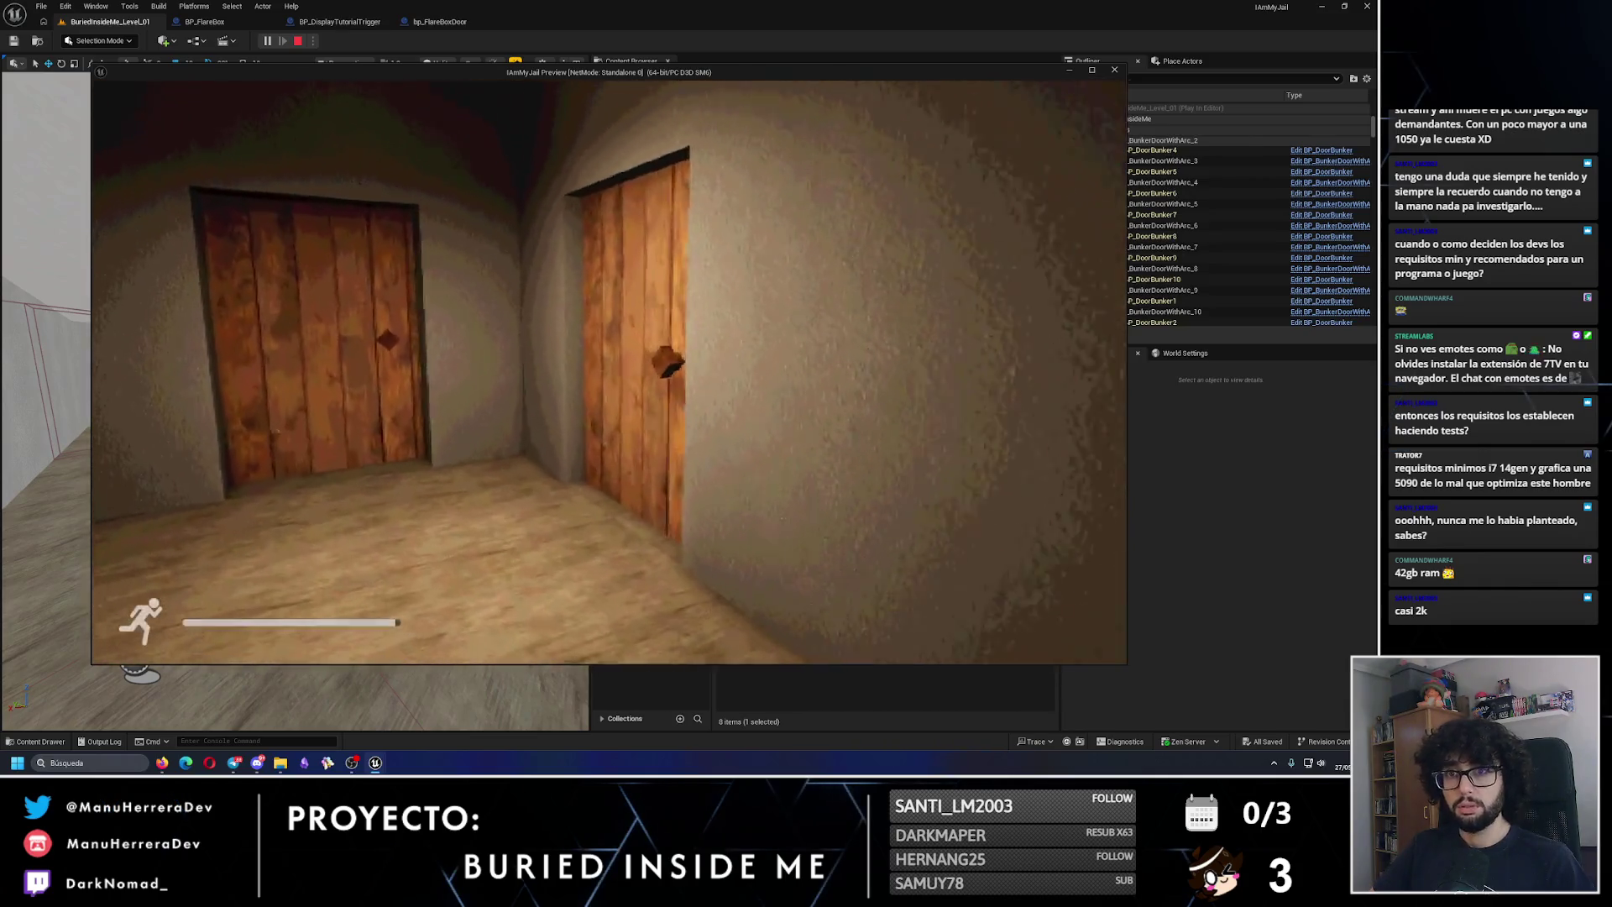
pyautogui.hotkey('shift', 'w')
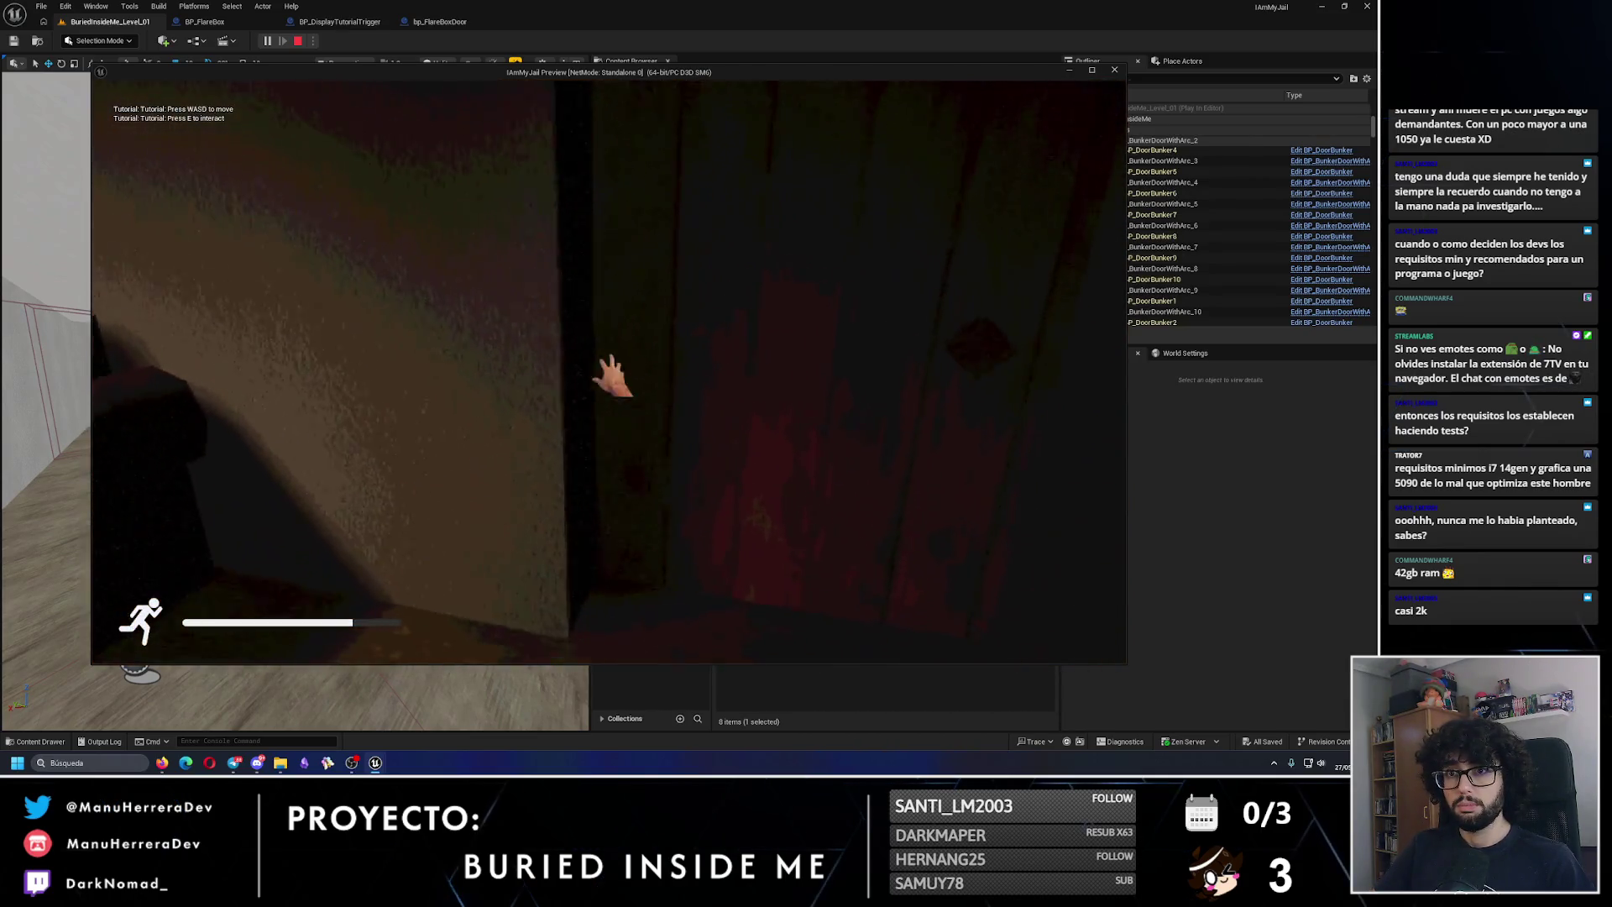
pyautogui.press('w')
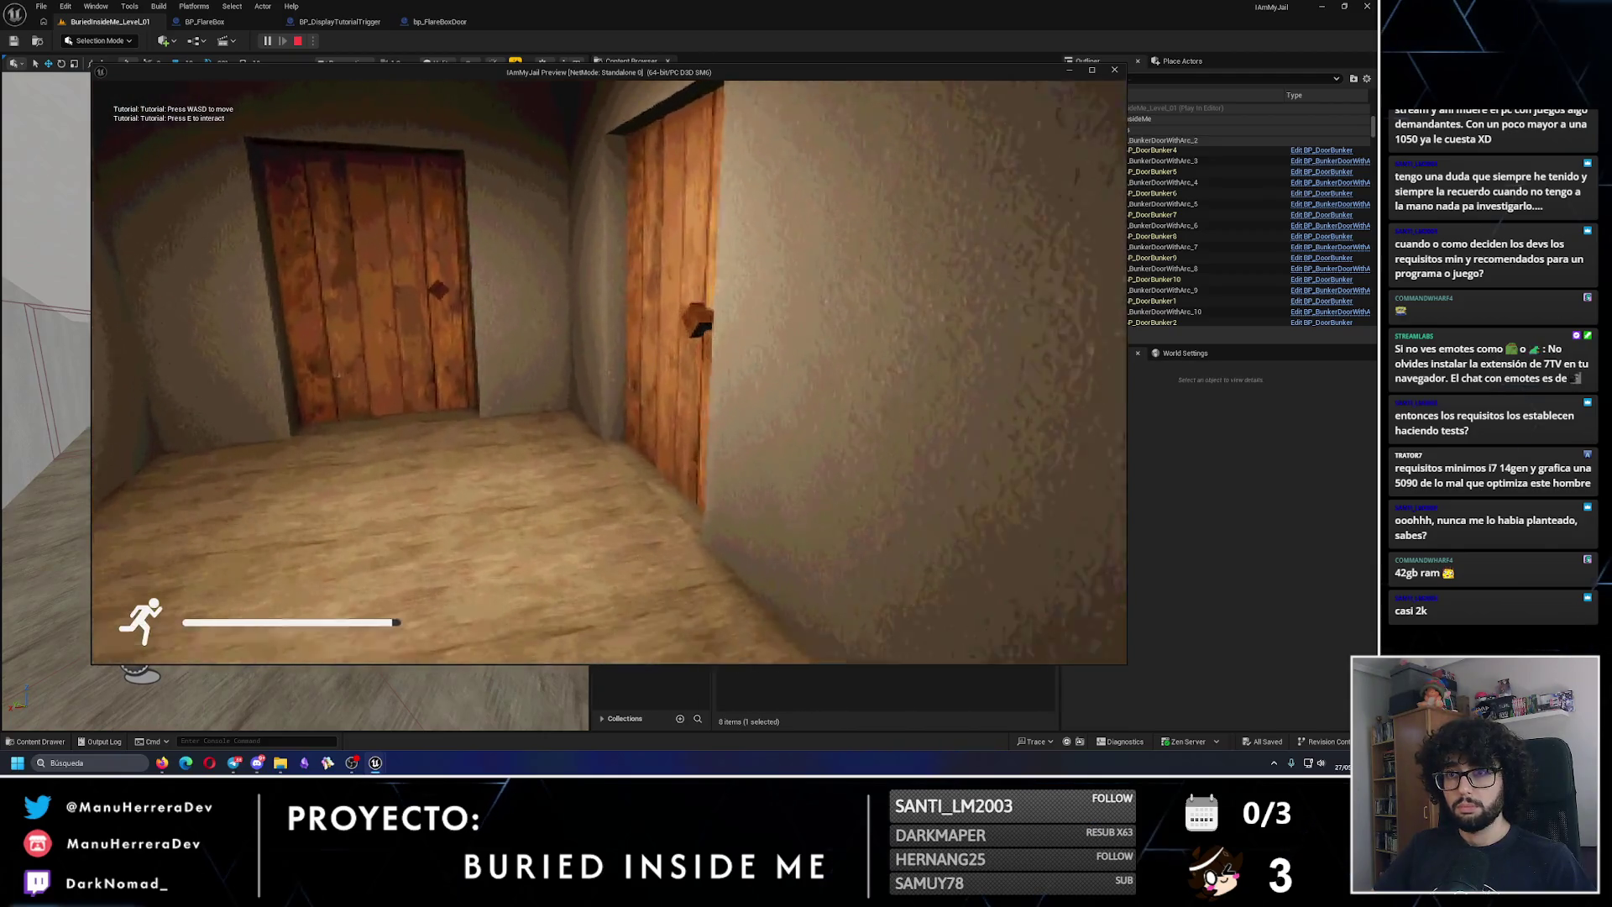
pyautogui.press('e')
pyautogui.press('Escape')
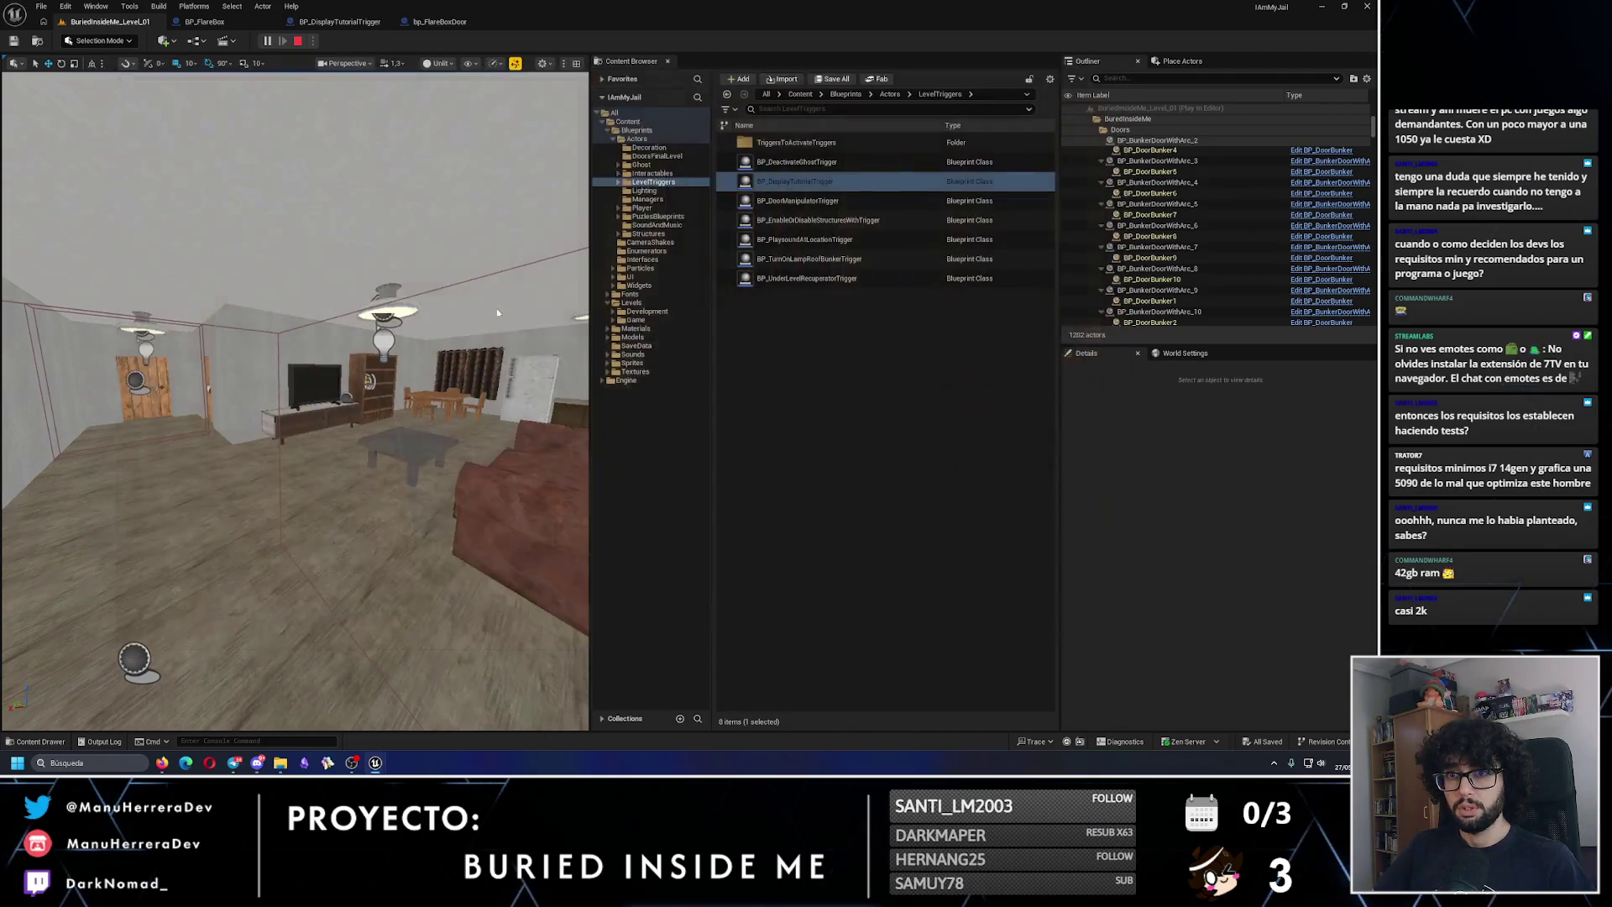
# Step: Remove the 'Tutorial:' prefix from the tutorial texts of triggers 2, 1 and 3
pyautogui.click(1246, 551)
pyautogui.press('BackSpace')
pyautogui.press('BackSpace')
pyautogui.press('BackSpace')
pyautogui.doubleClick(1161, 268)
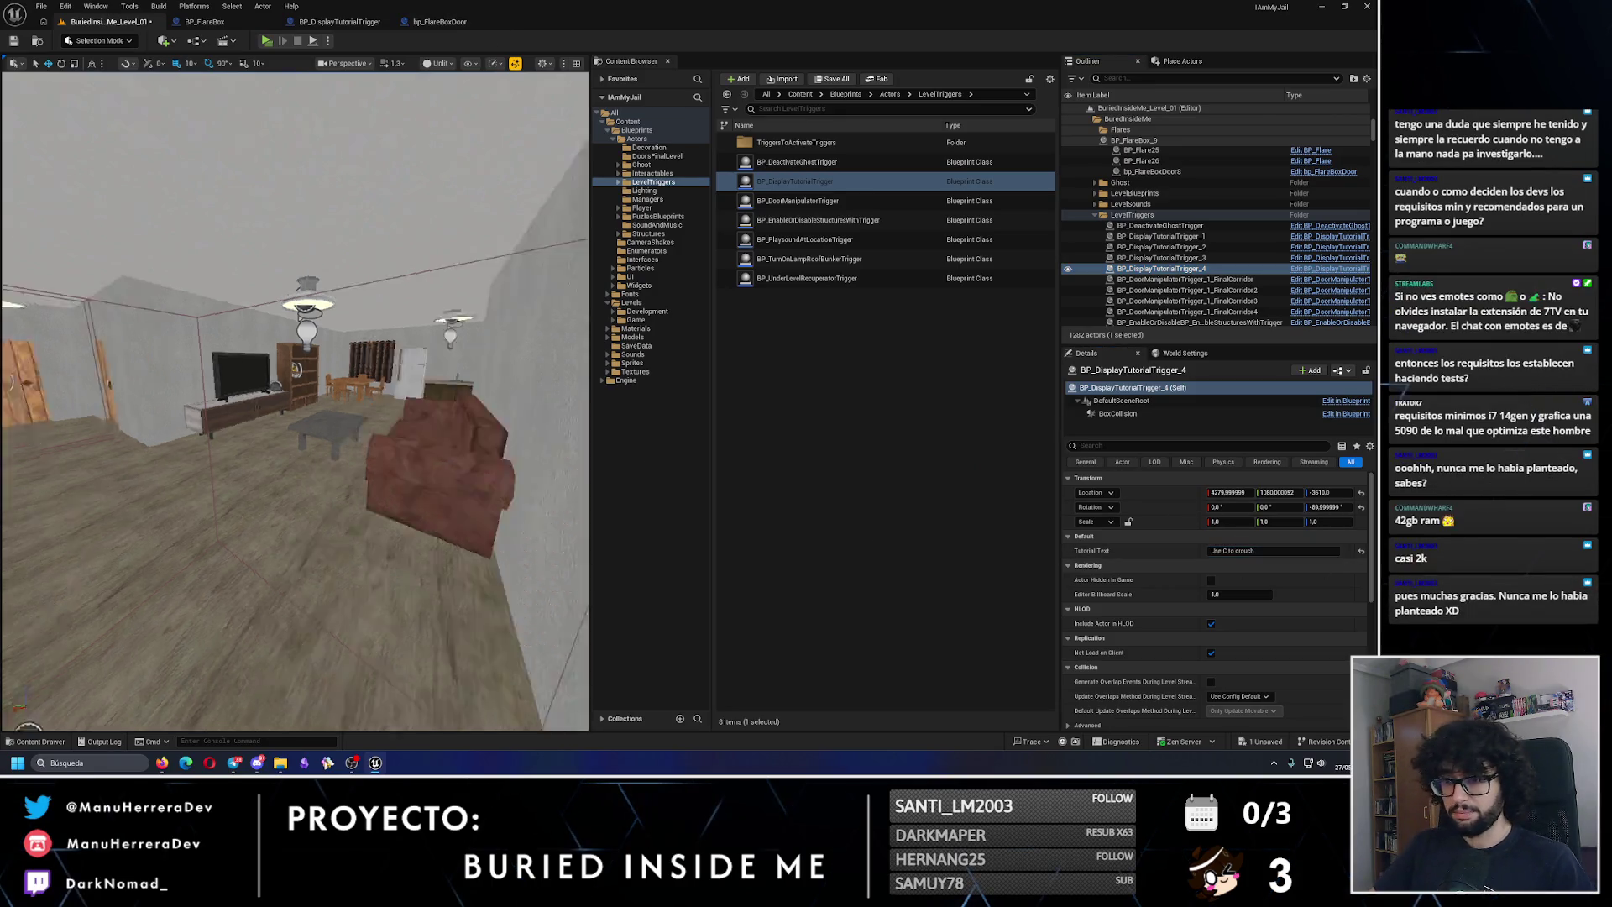
pyautogui.click(1161, 236)
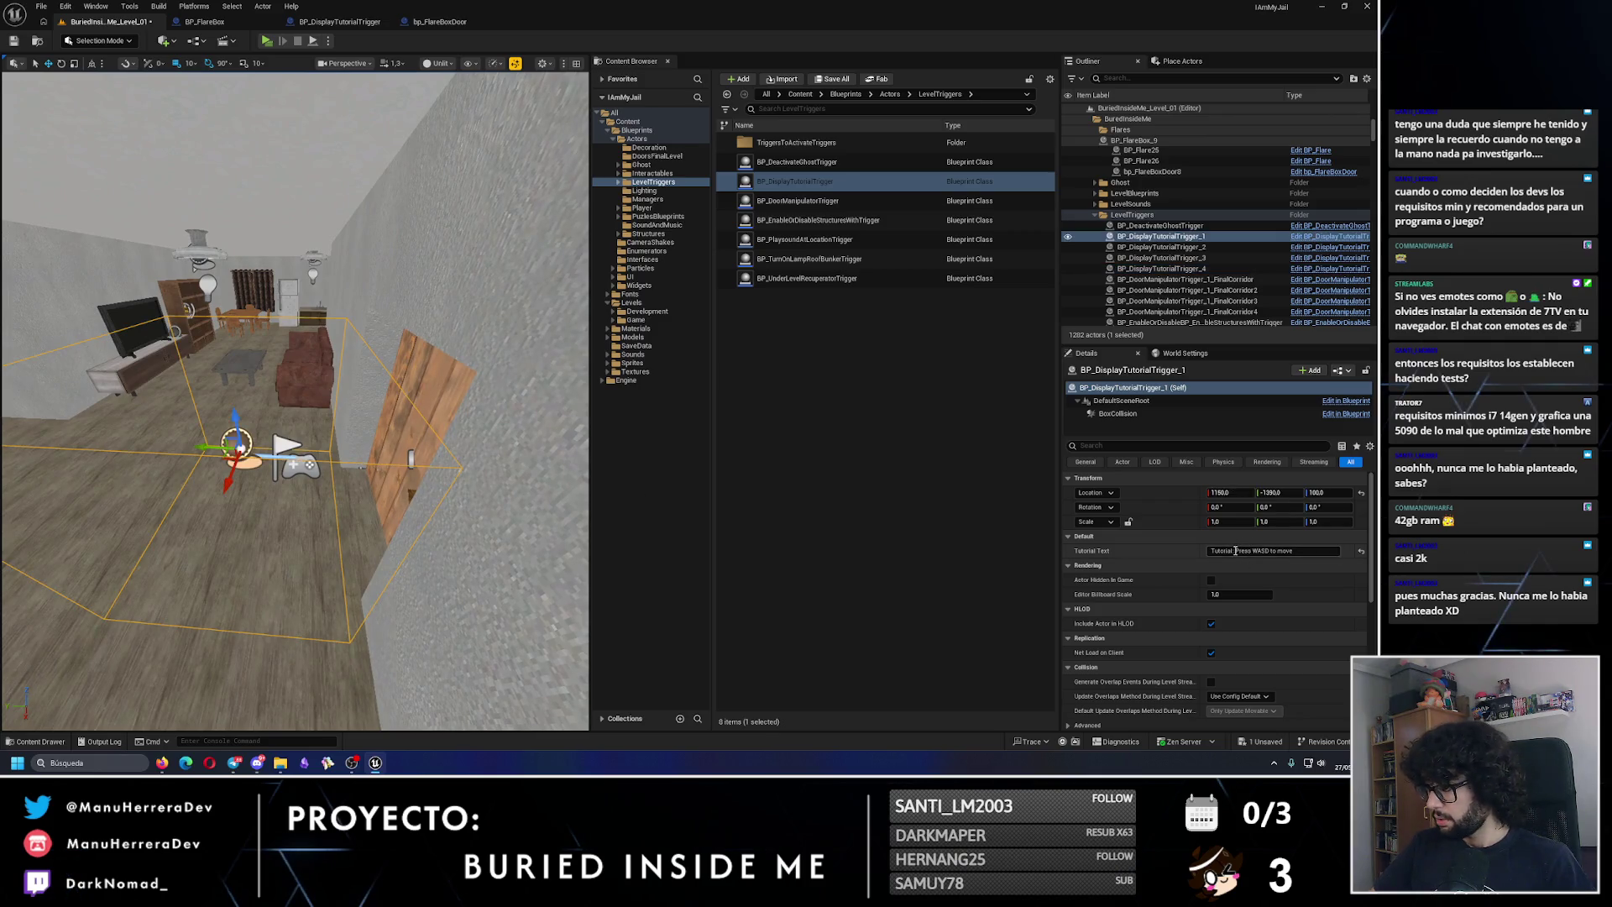
pyautogui.moveTo(1234, 551); pyautogui.dragTo(900, 540)
pyautogui.moveTo(416, 452); pyautogui.dragTo(403, 437)
pyautogui.press('f')
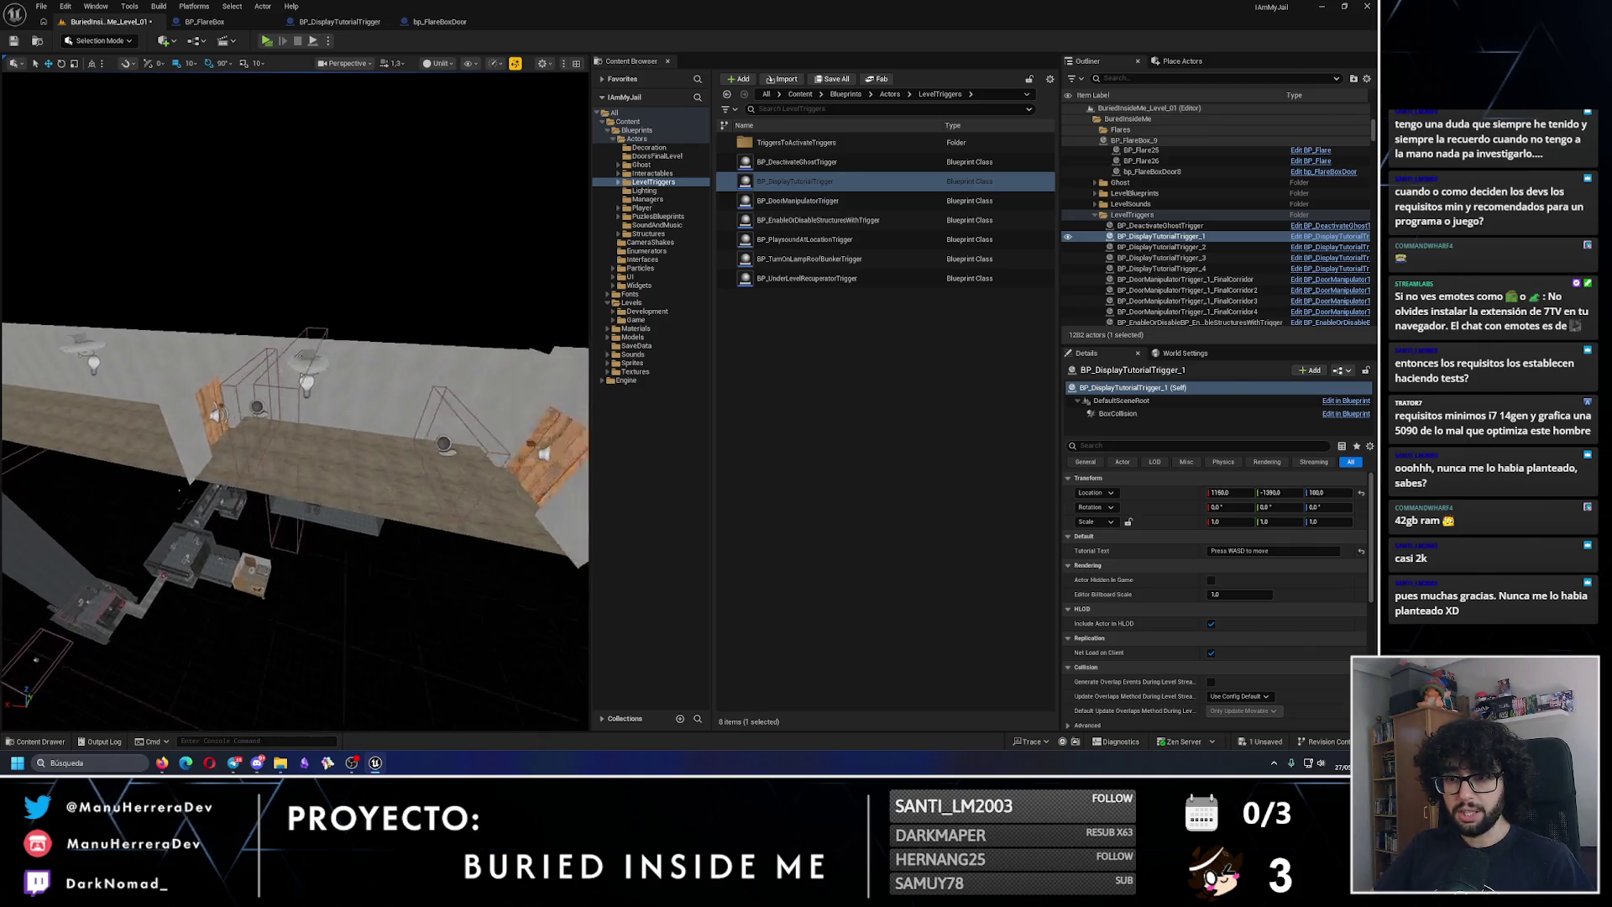
pyautogui.click(312, 416)
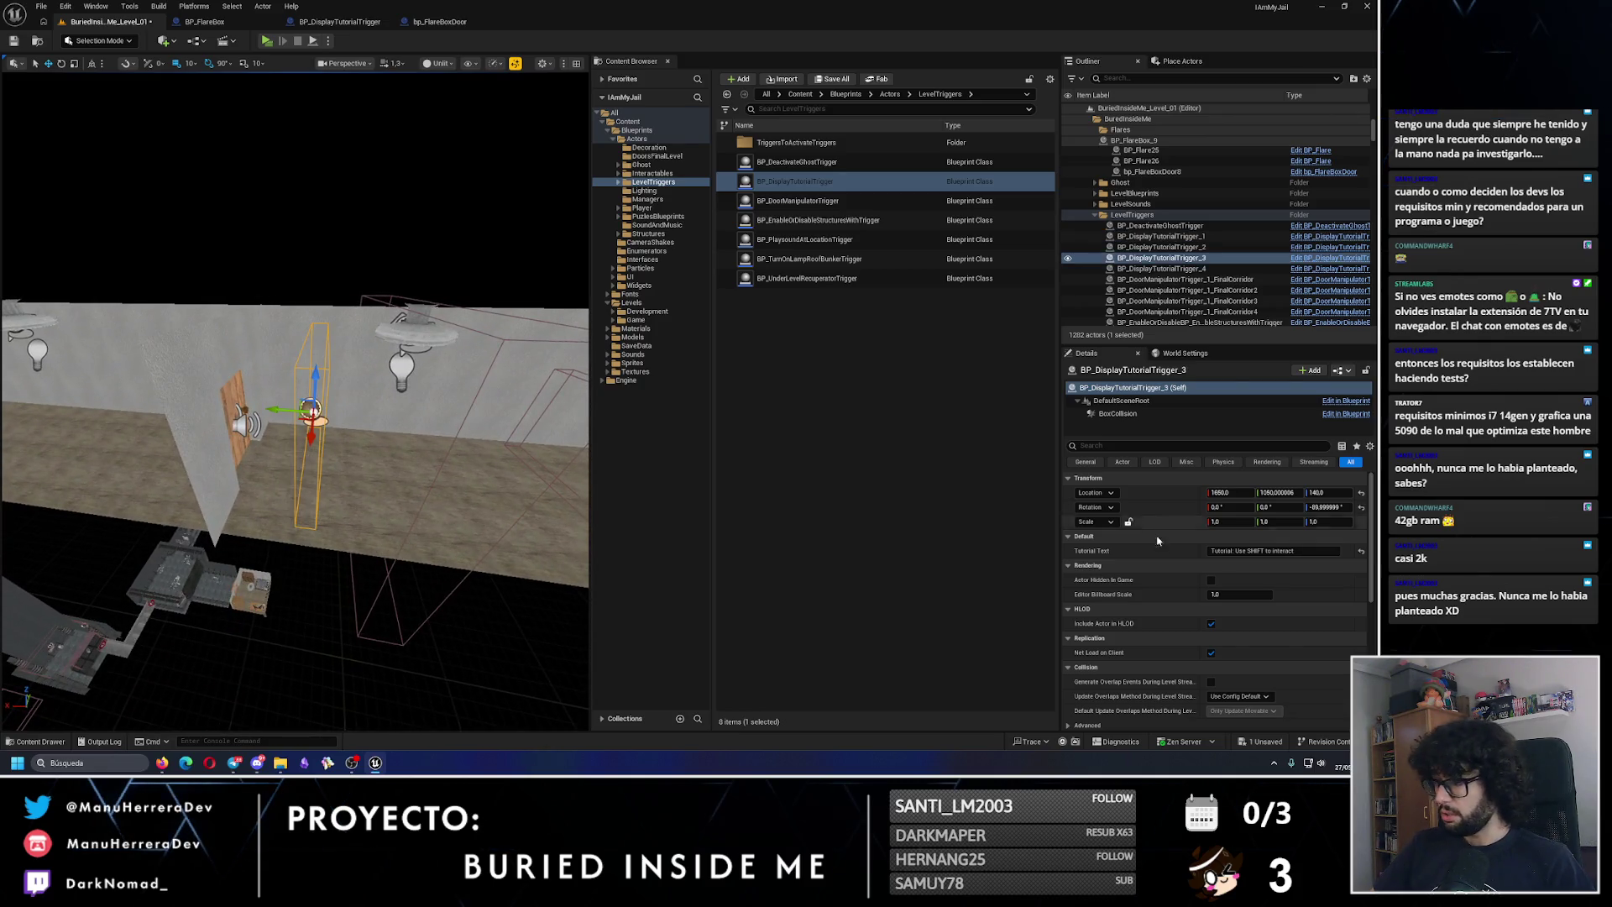
pyautogui.click(1234, 551)
pyautogui.press('BackSpace')
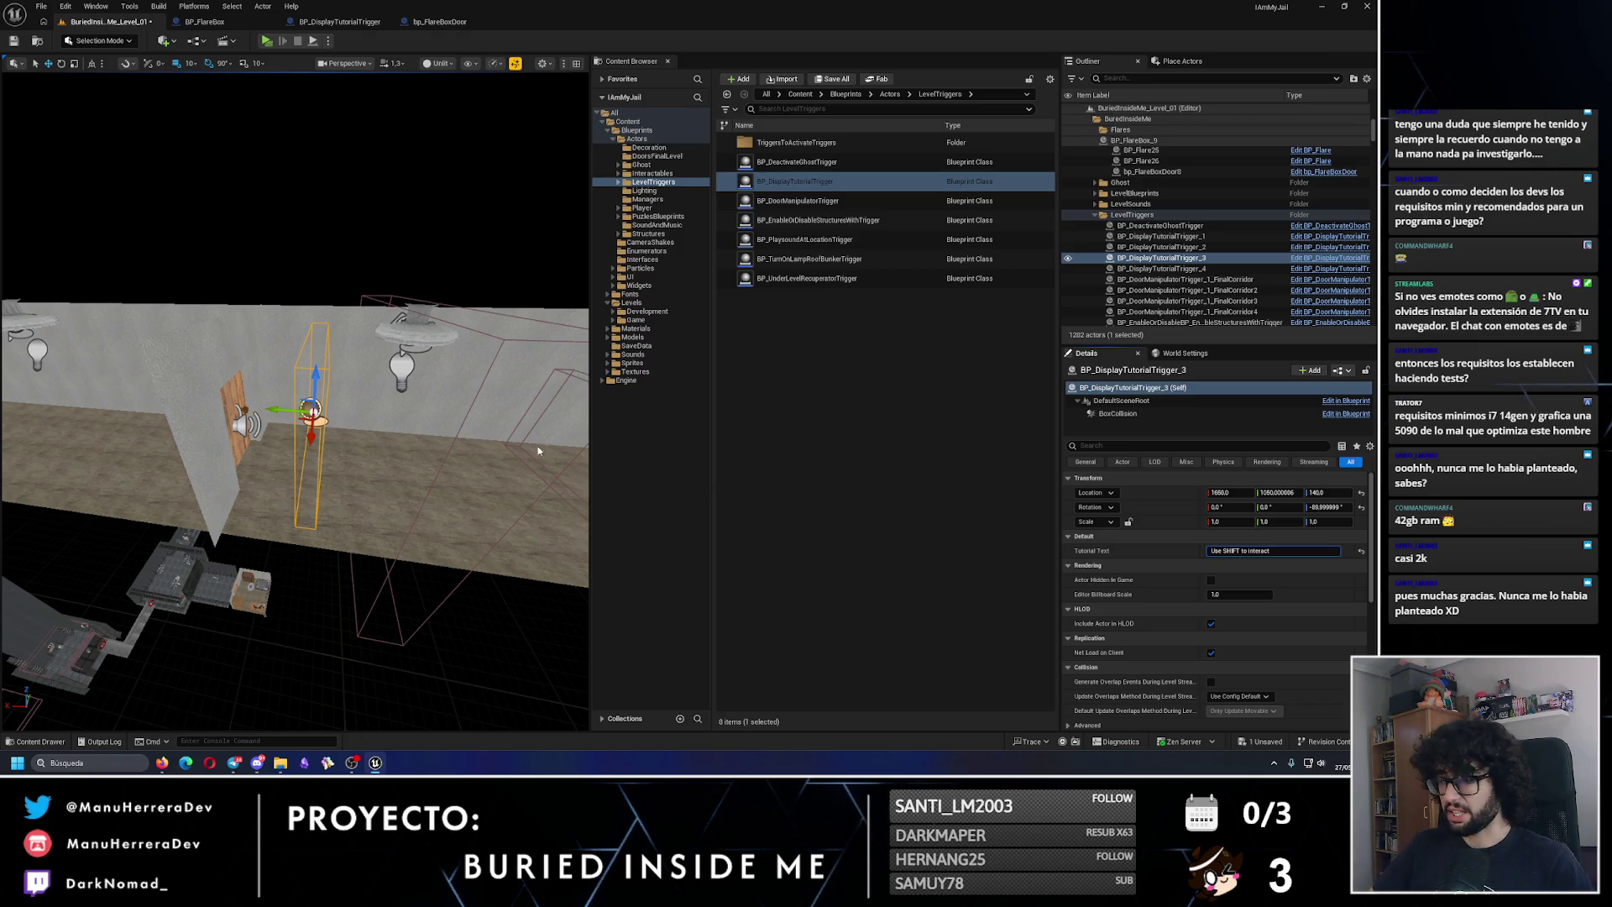
pyautogui.moveTo(339, 446); pyautogui.dragTo(340, 446)
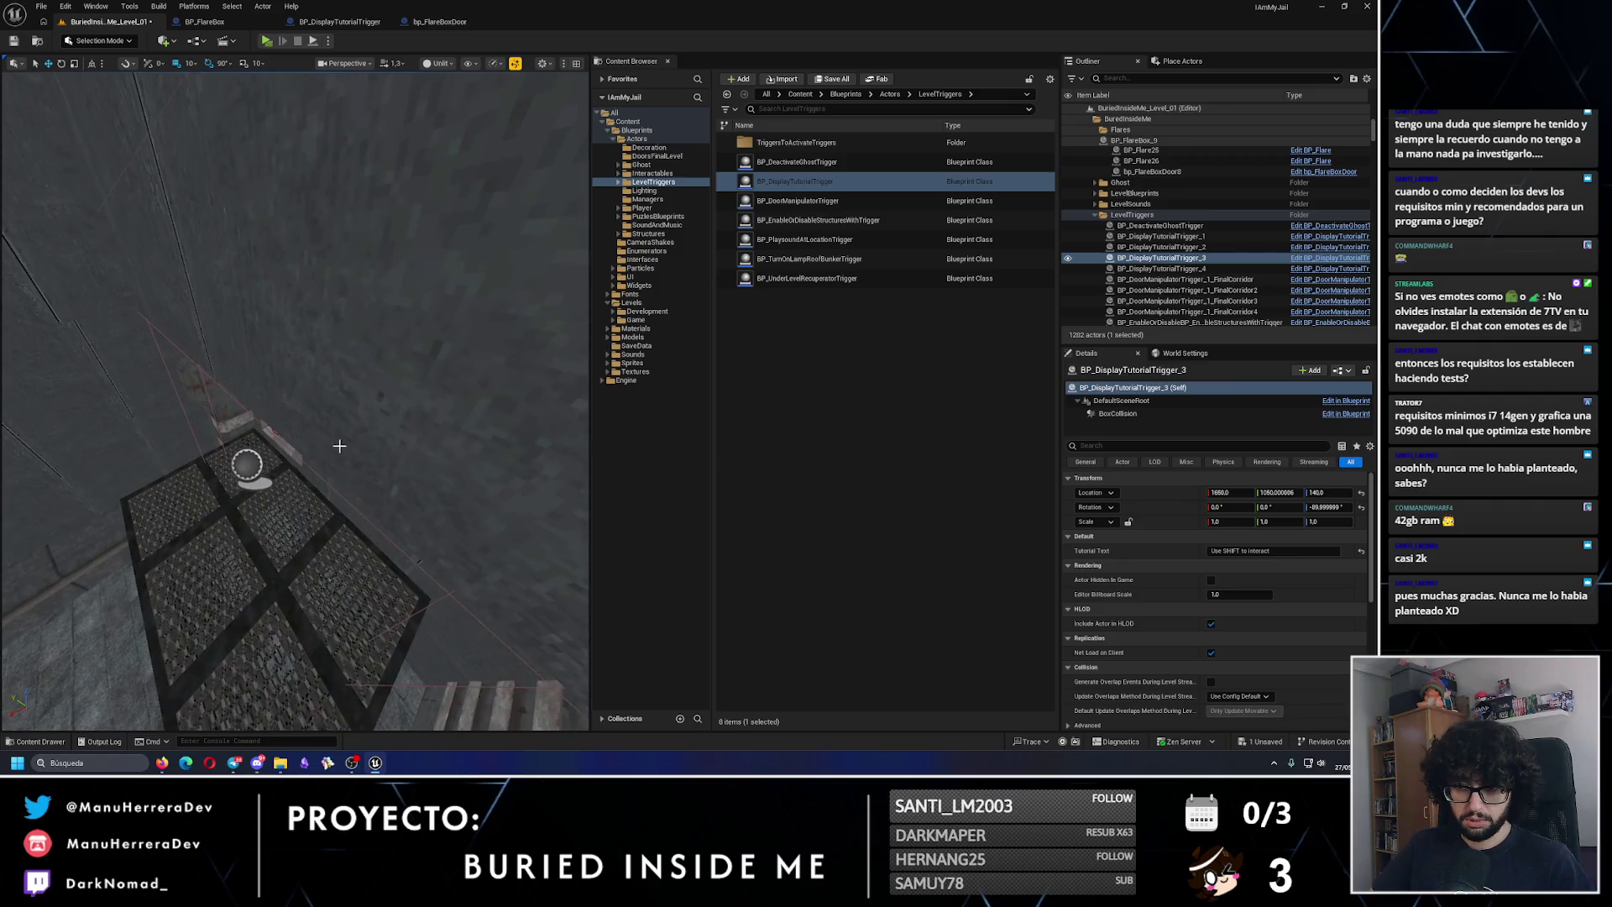
pyautogui.click(247, 464)
# Step: Save the level, sprint toward the right-hand door in a quick playtest, then stop it
pyautogui.click(14, 40)
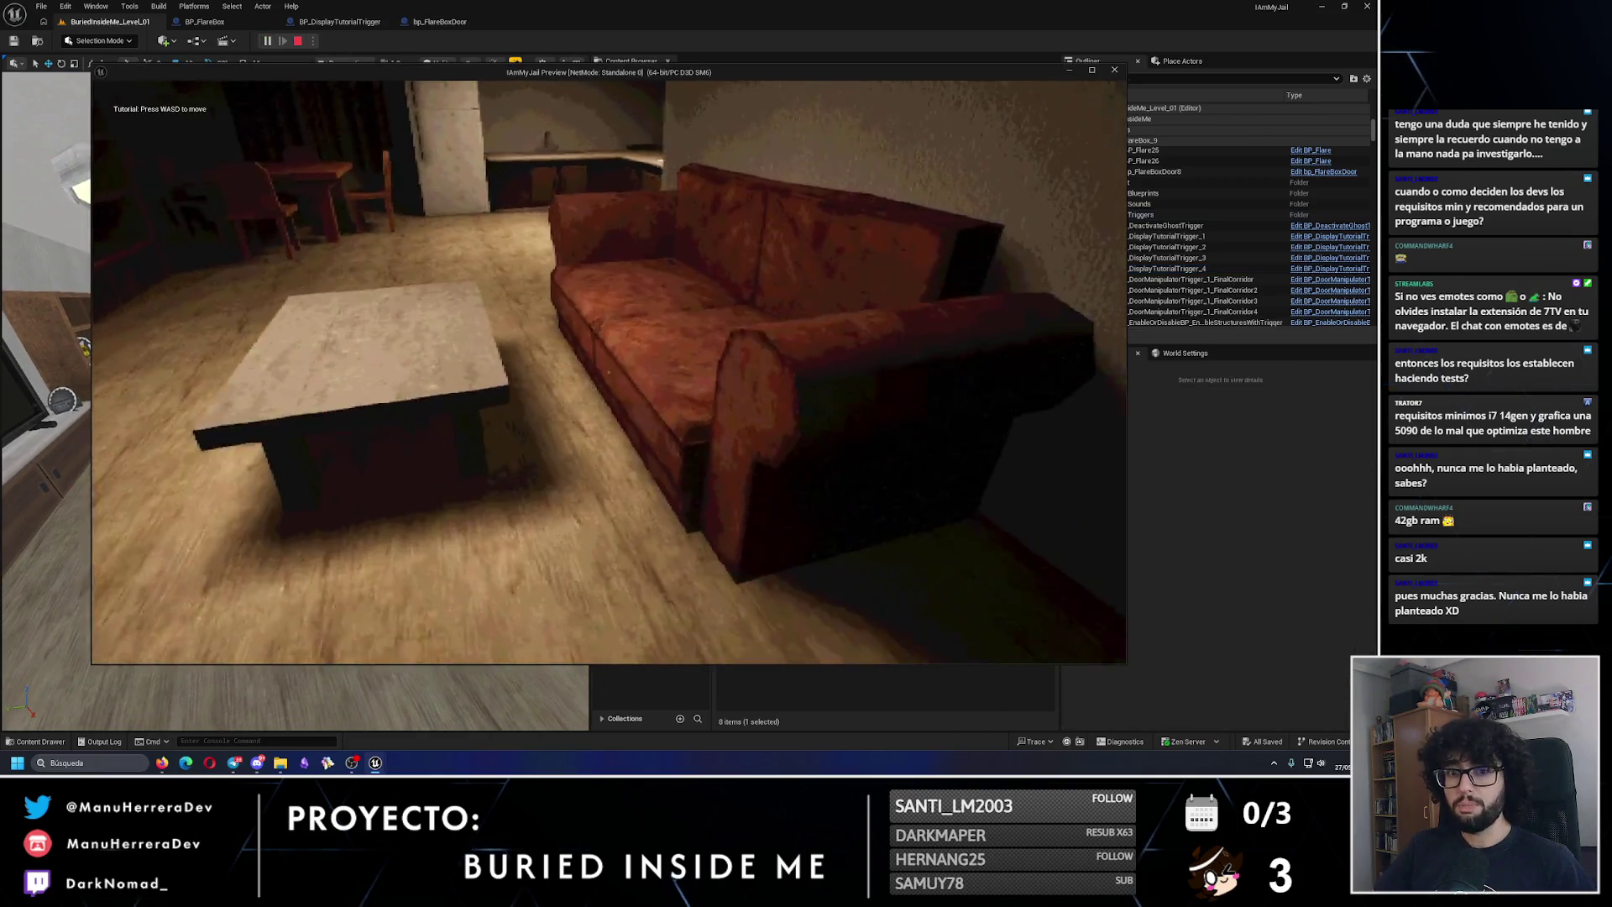
pyautogui.hotkey('shift', 'w')
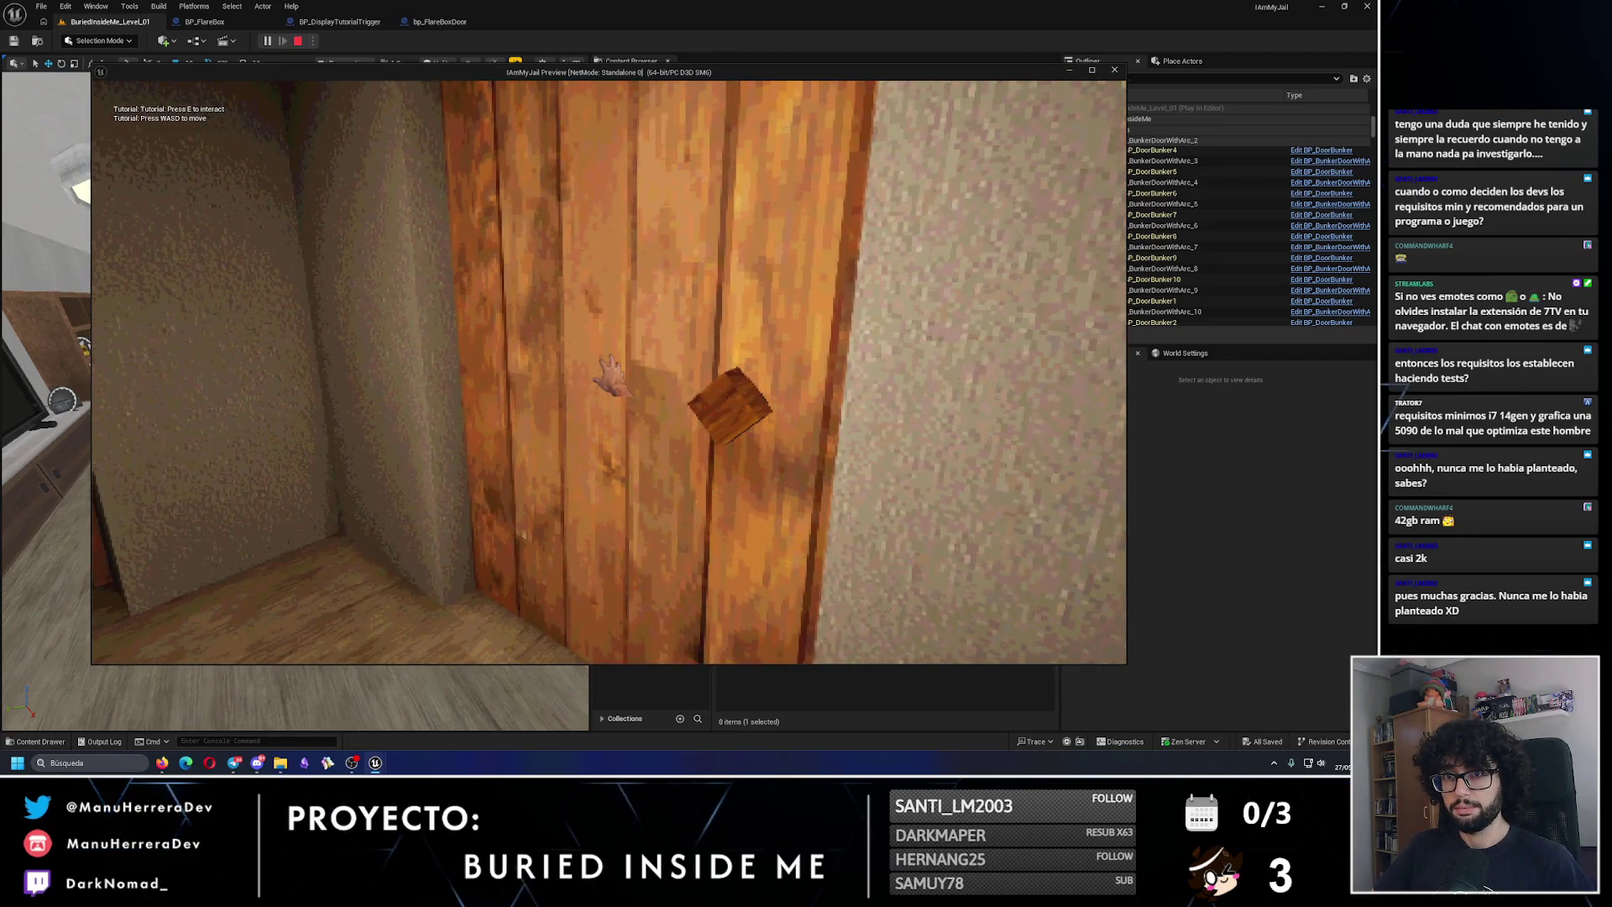
pyautogui.press('Escape')
# Step: Shorten the door trigger's text to 'Press E to interact', save, and start a play test
pyautogui.click(237, 362)
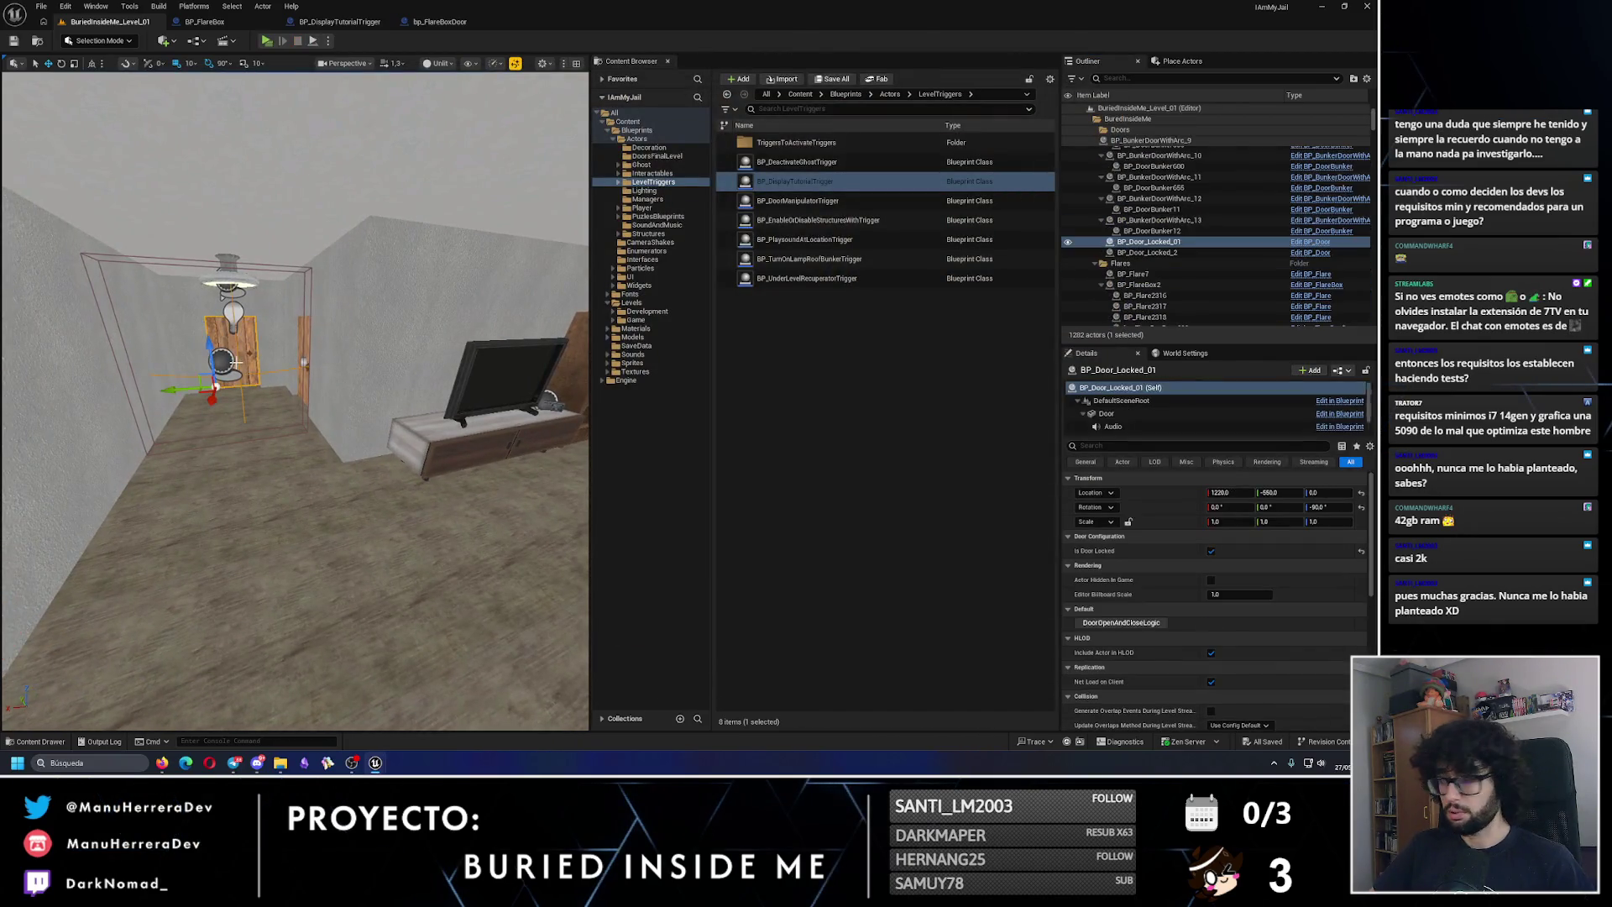
pyautogui.click(228, 360)
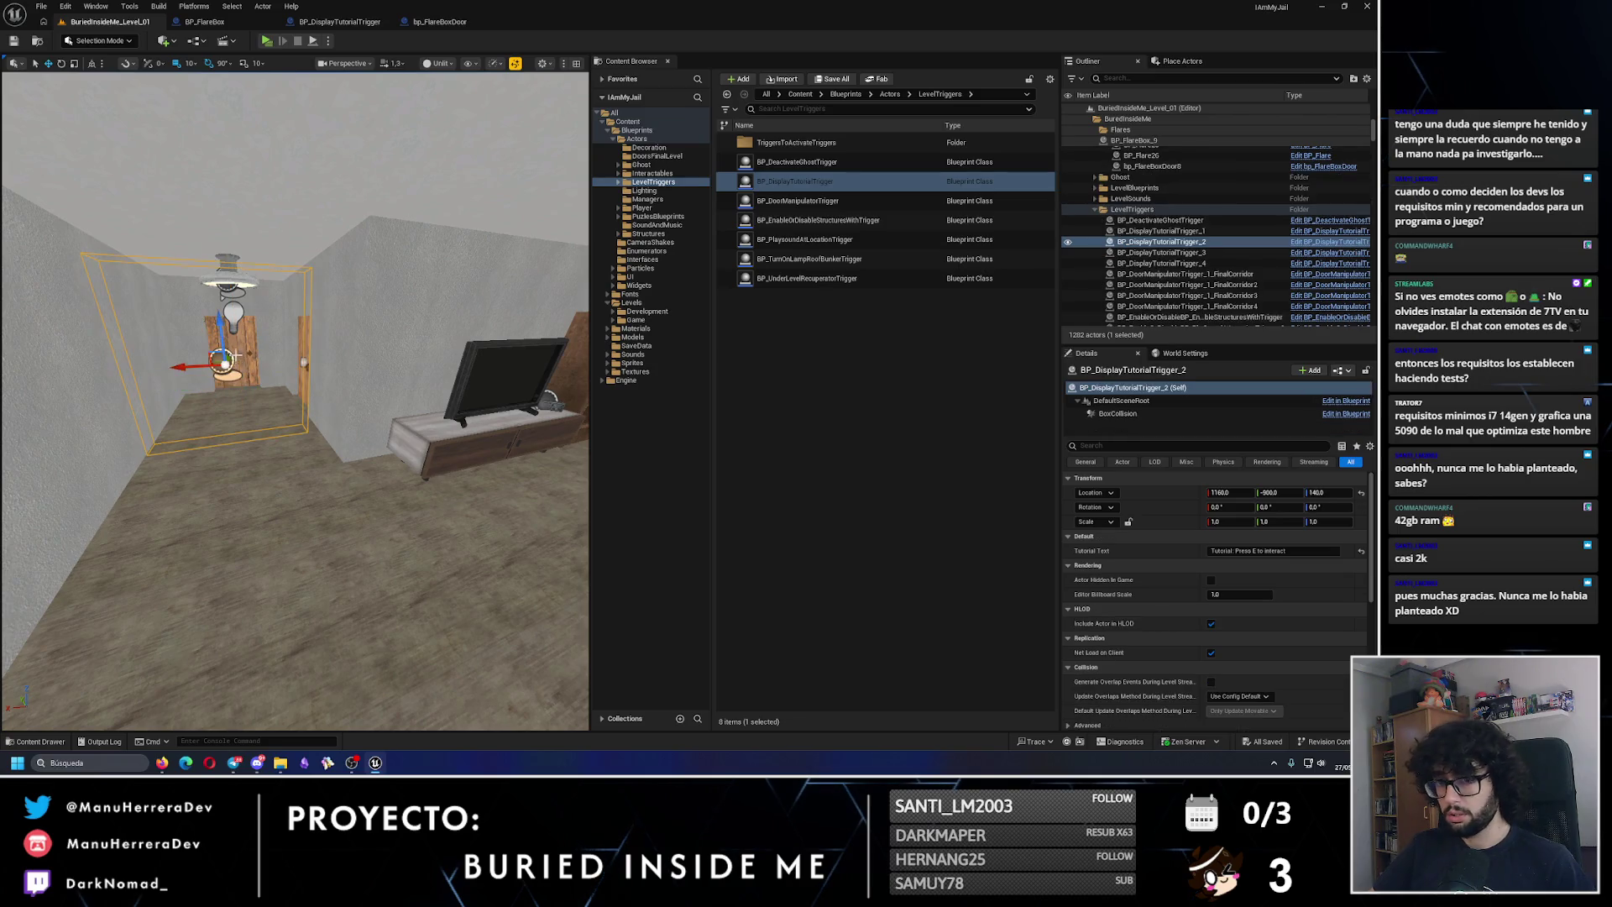
pyautogui.doubleClick(1222, 550)
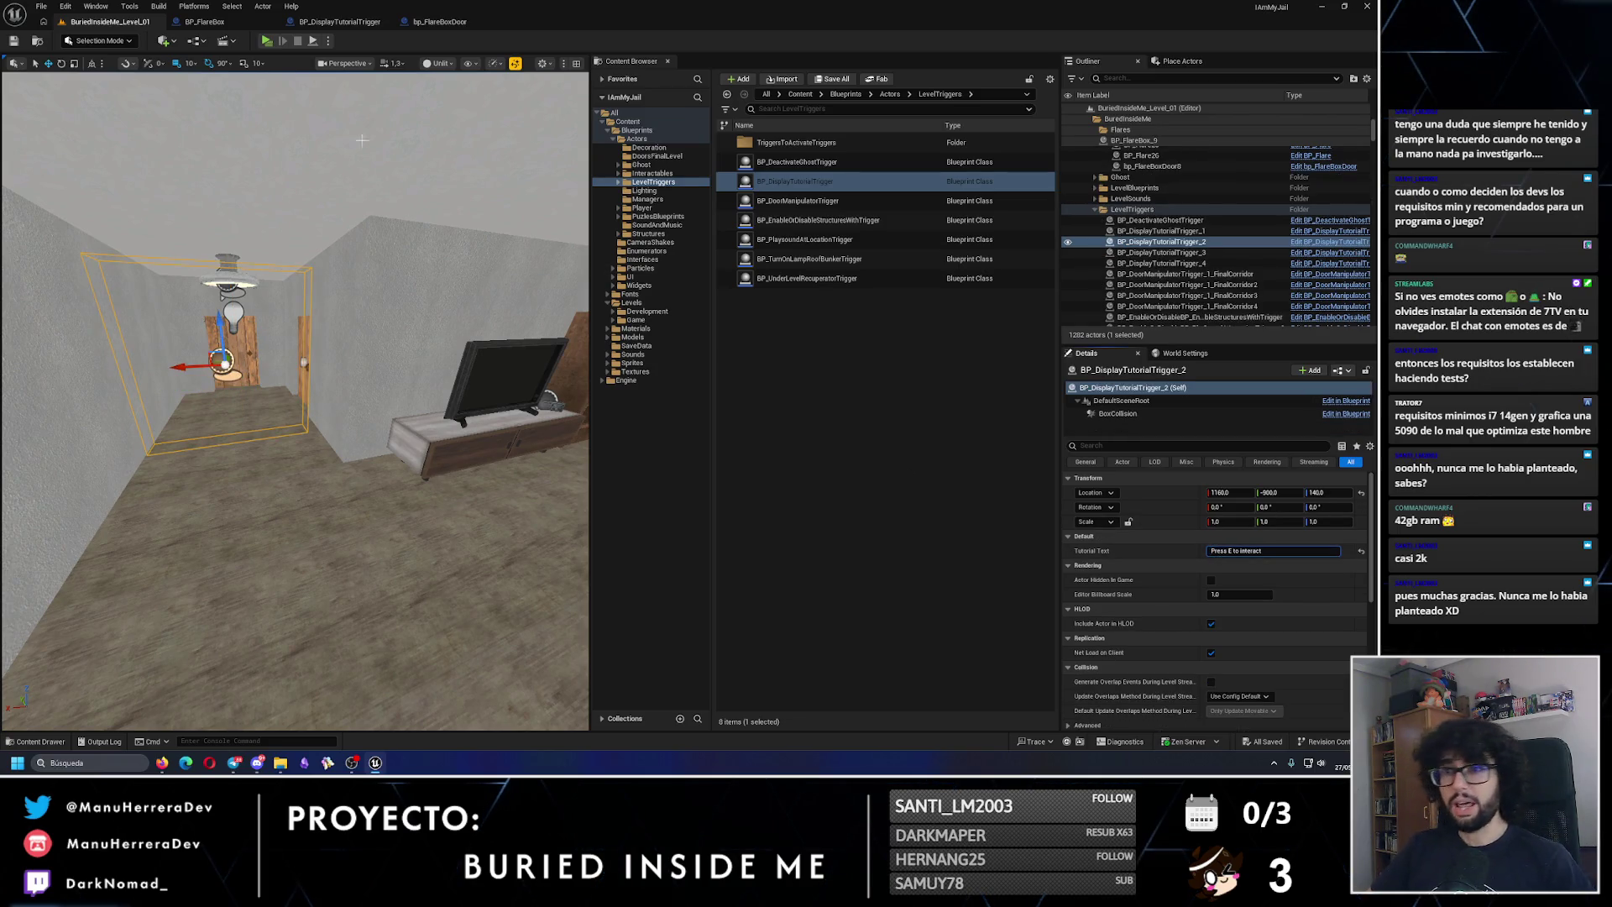
pyautogui.press('Return')
pyautogui.click(32, 41)
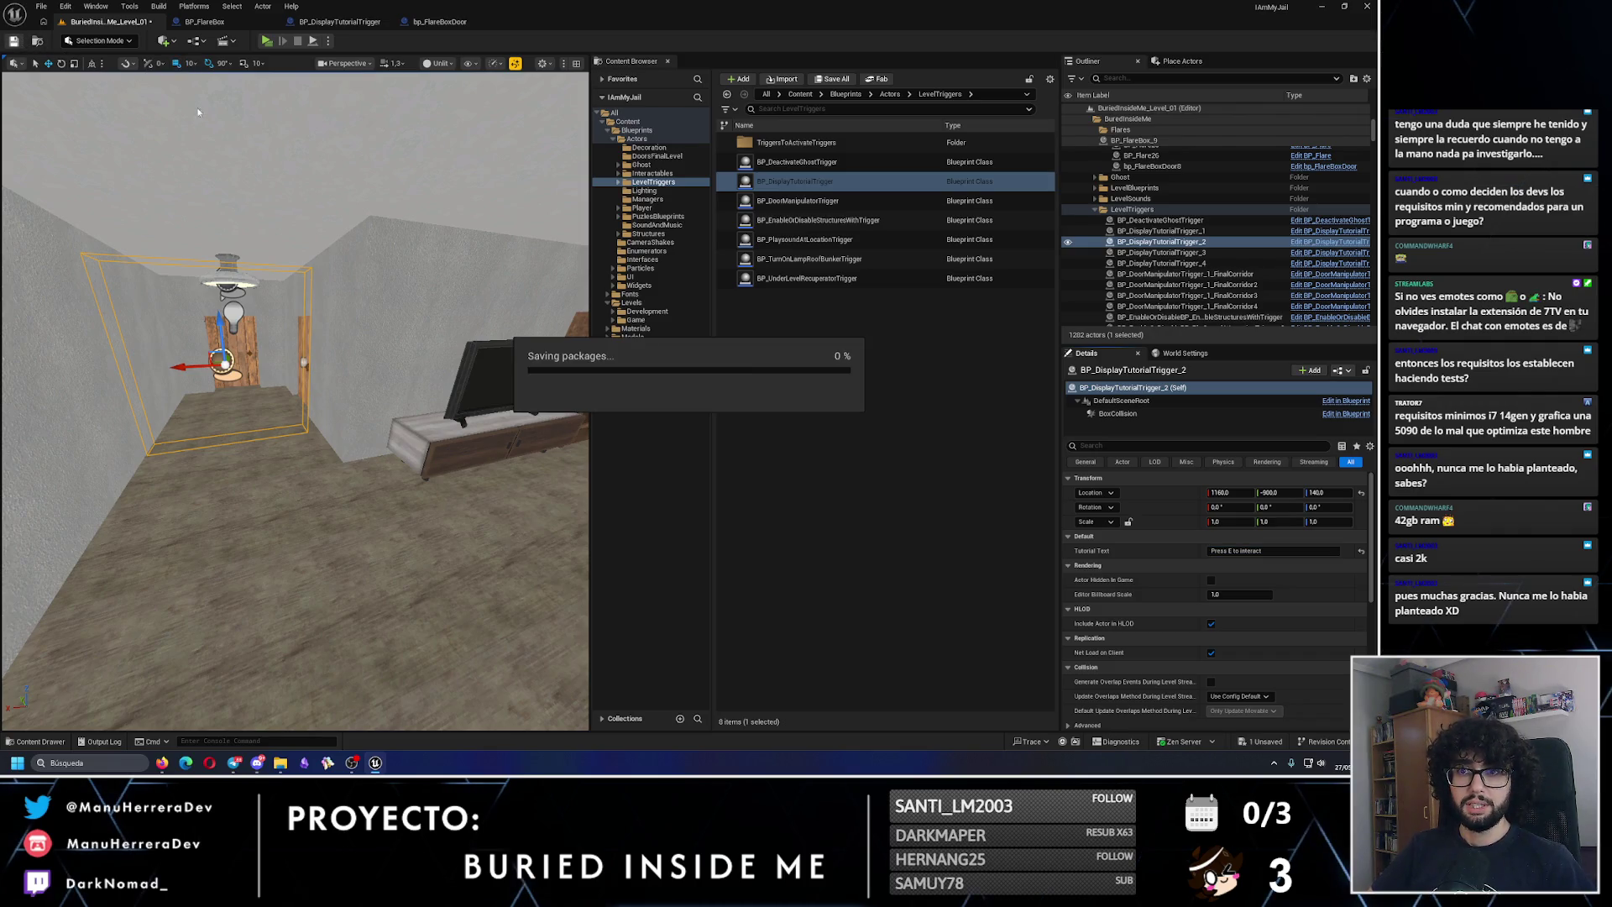
pyautogui.hotkey('alt', 'p')
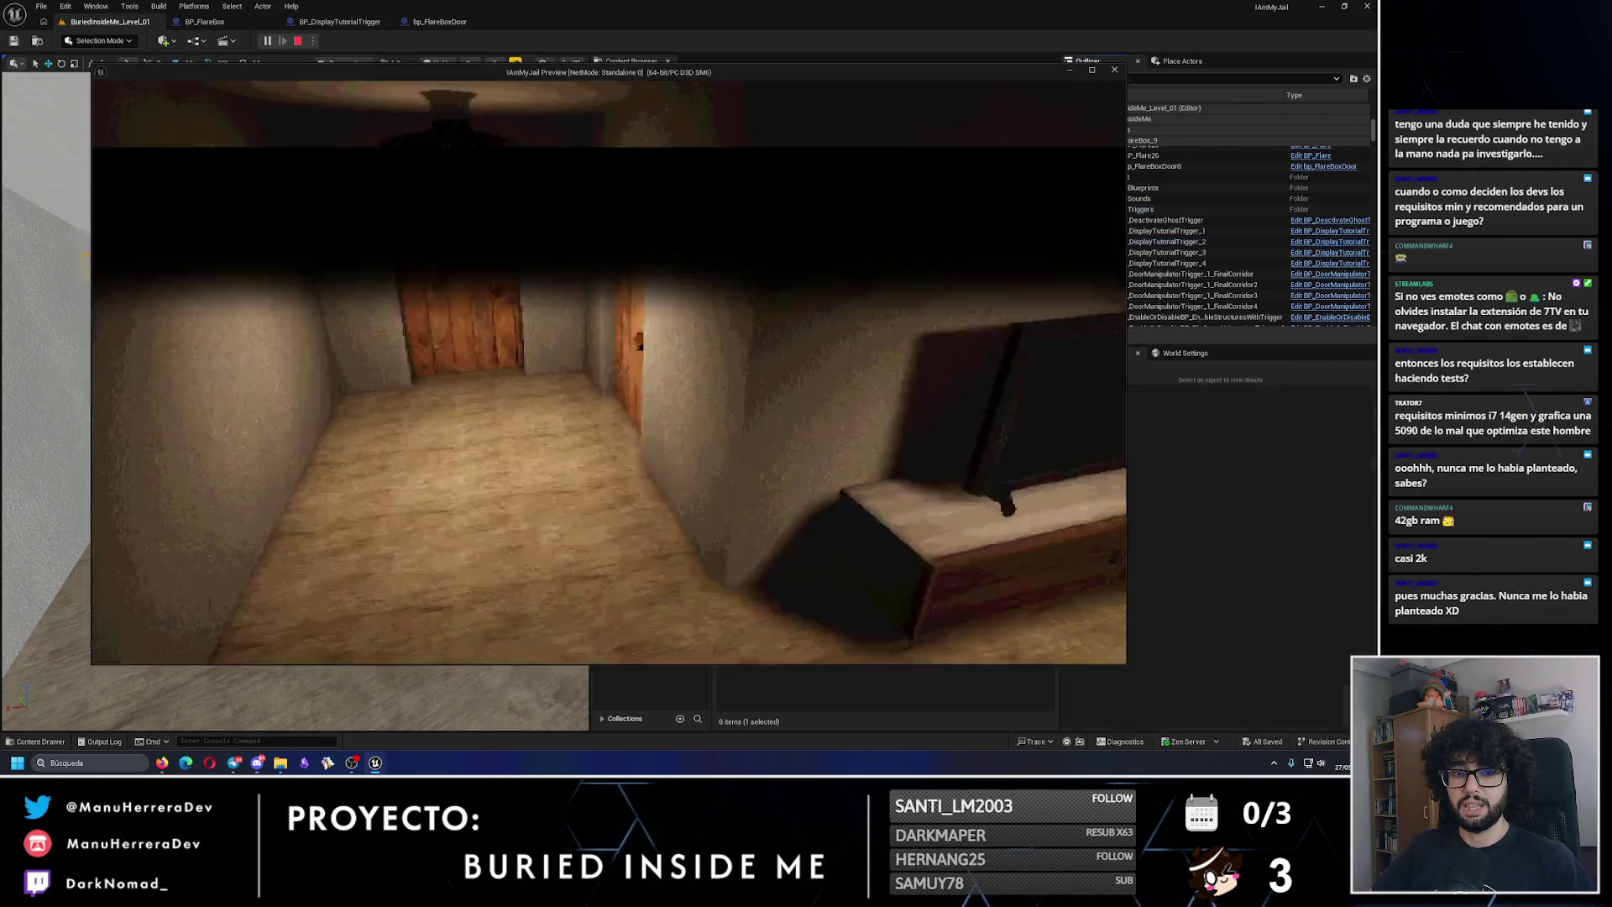
# Step: Sprint down the corridor, open the bedroom door with E, walk past the bed, return, then stop
pyautogui.hotkey('shift', 'w')
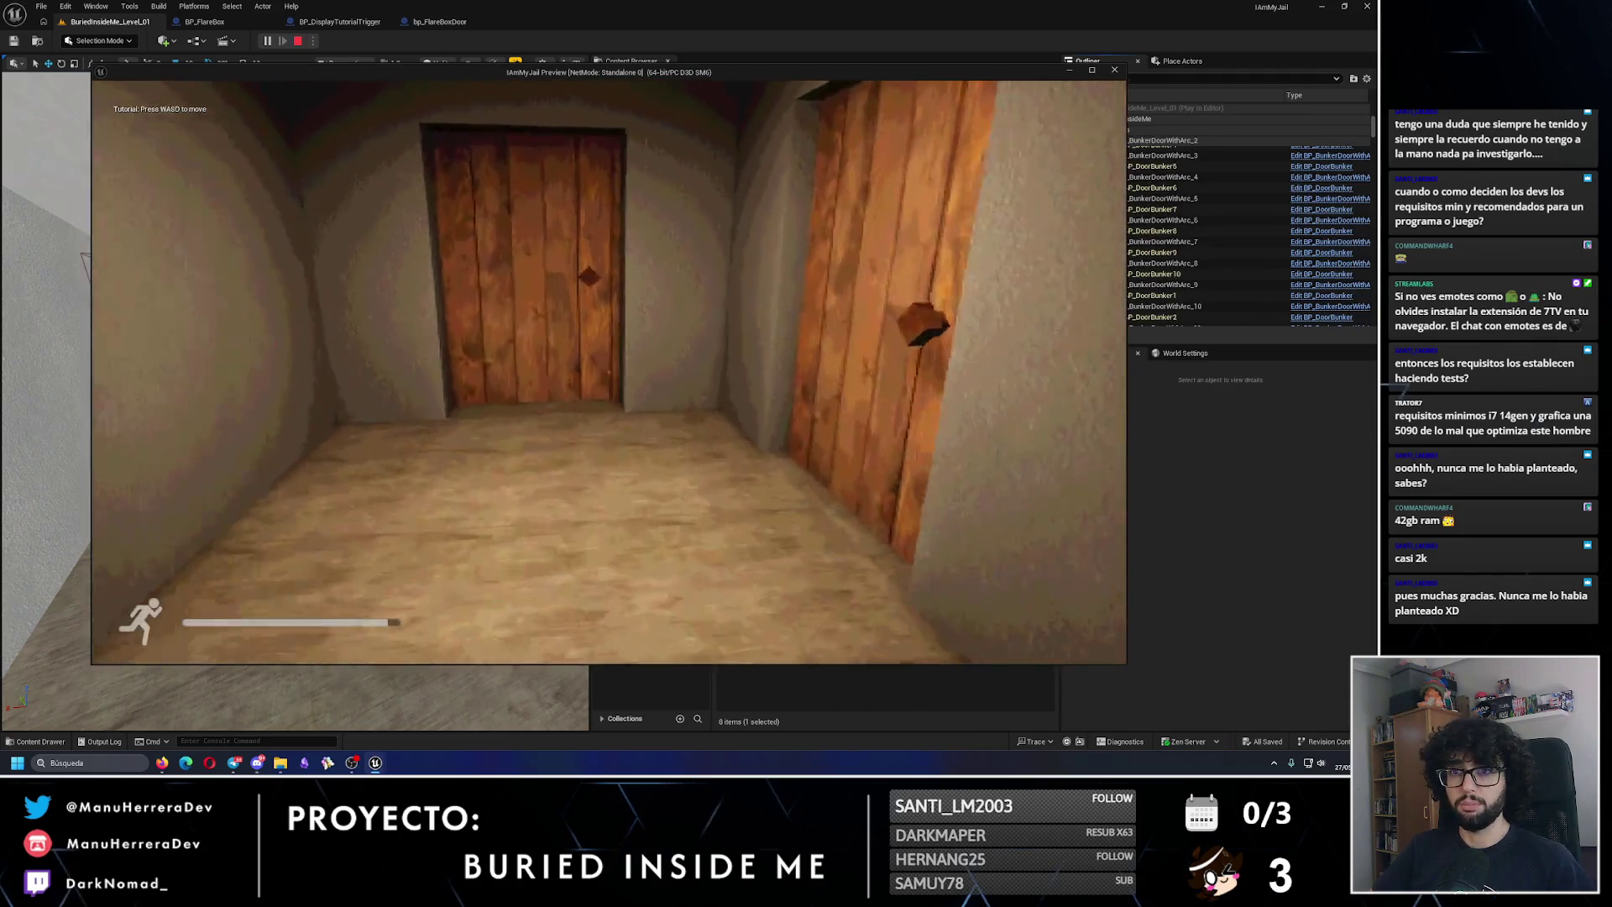
pyautogui.press('e')
pyautogui.press('w')
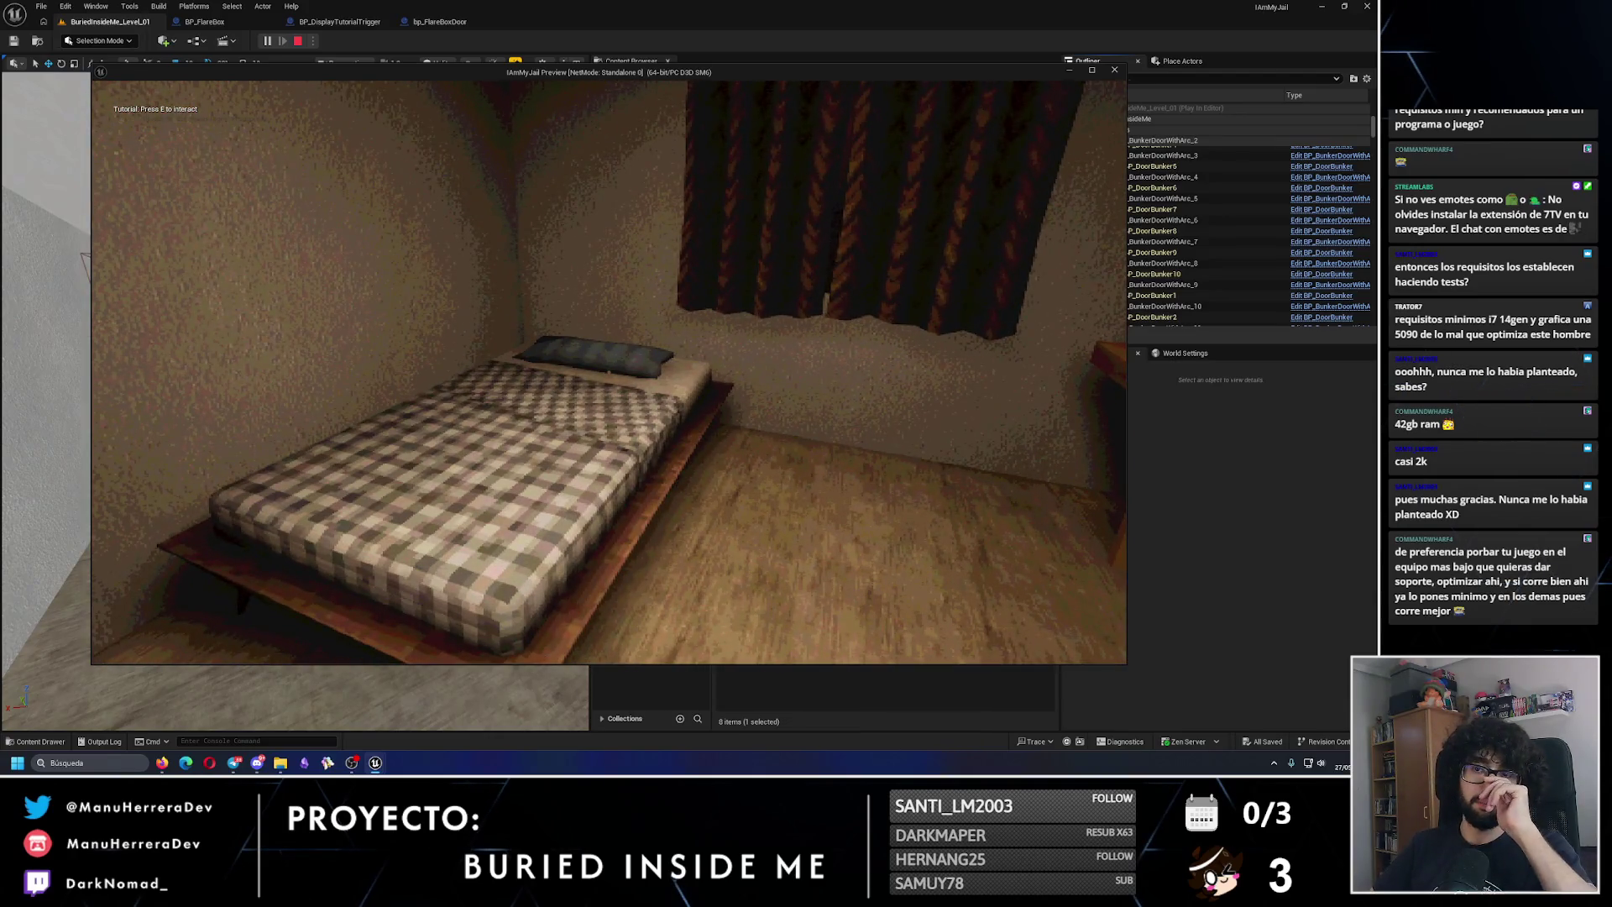
pyautogui.press('w')
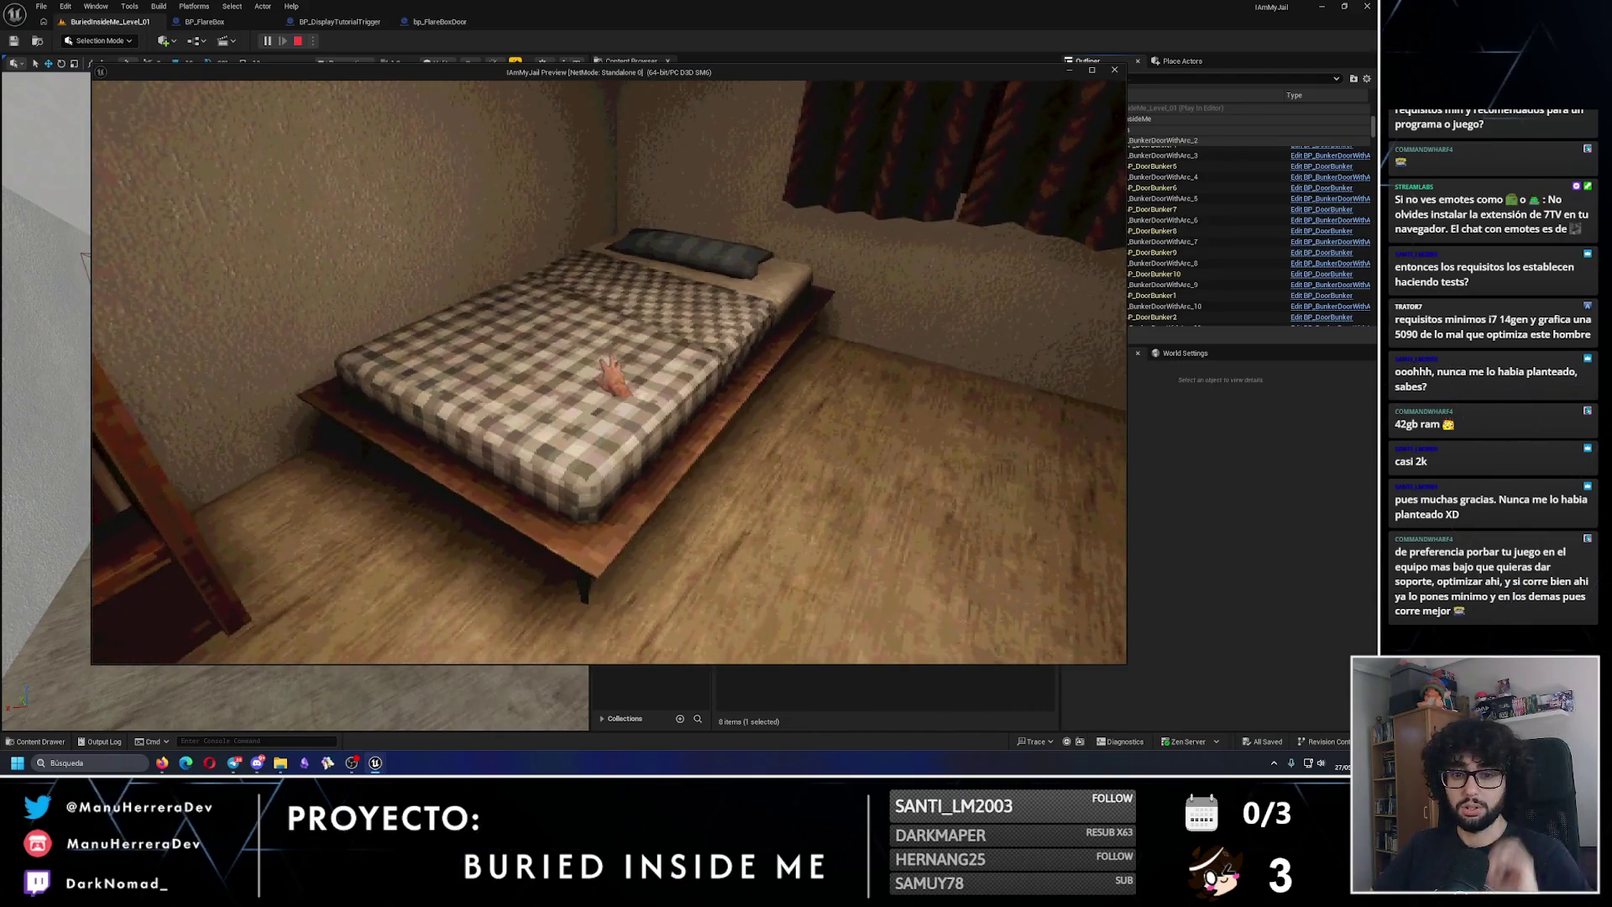
pyautogui.press('w')
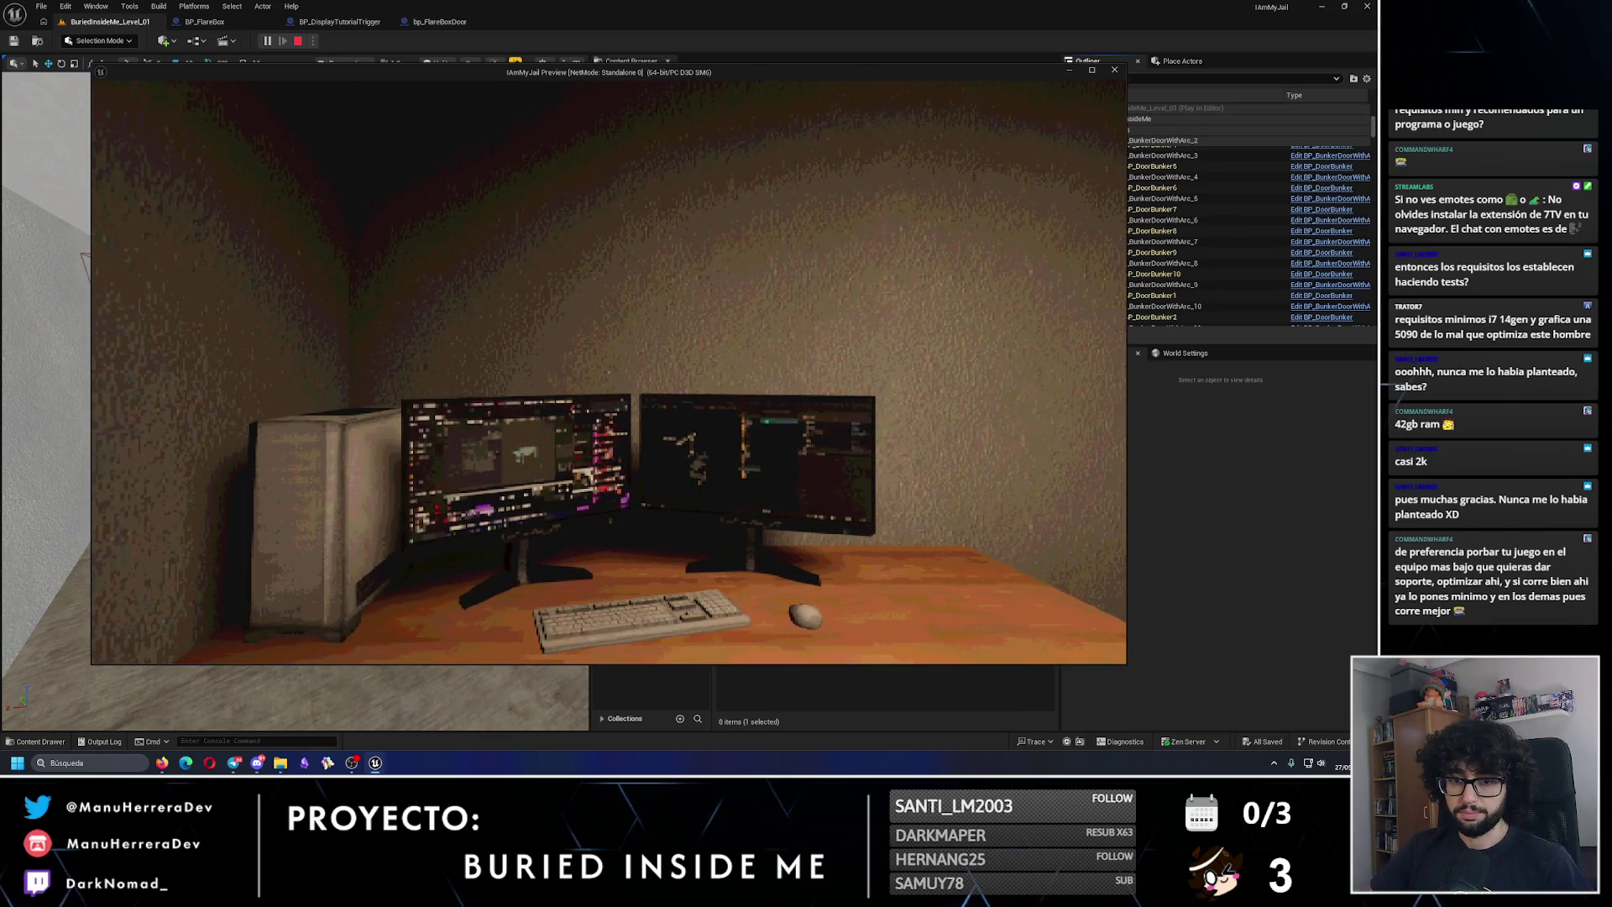
pyautogui.press('w')
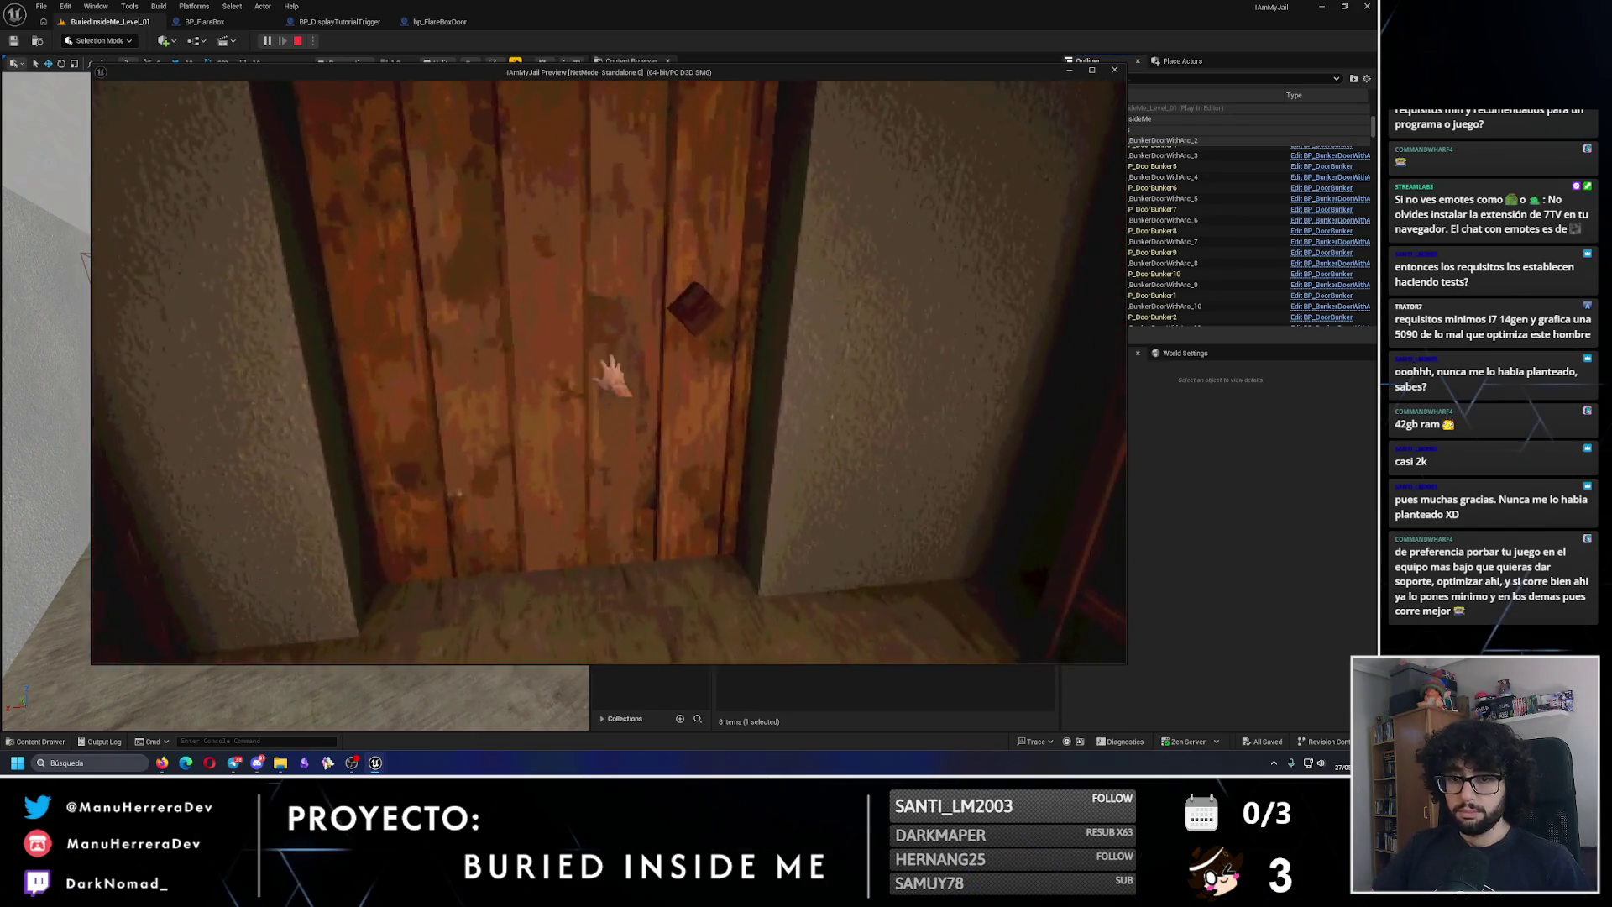
pyautogui.press('e')
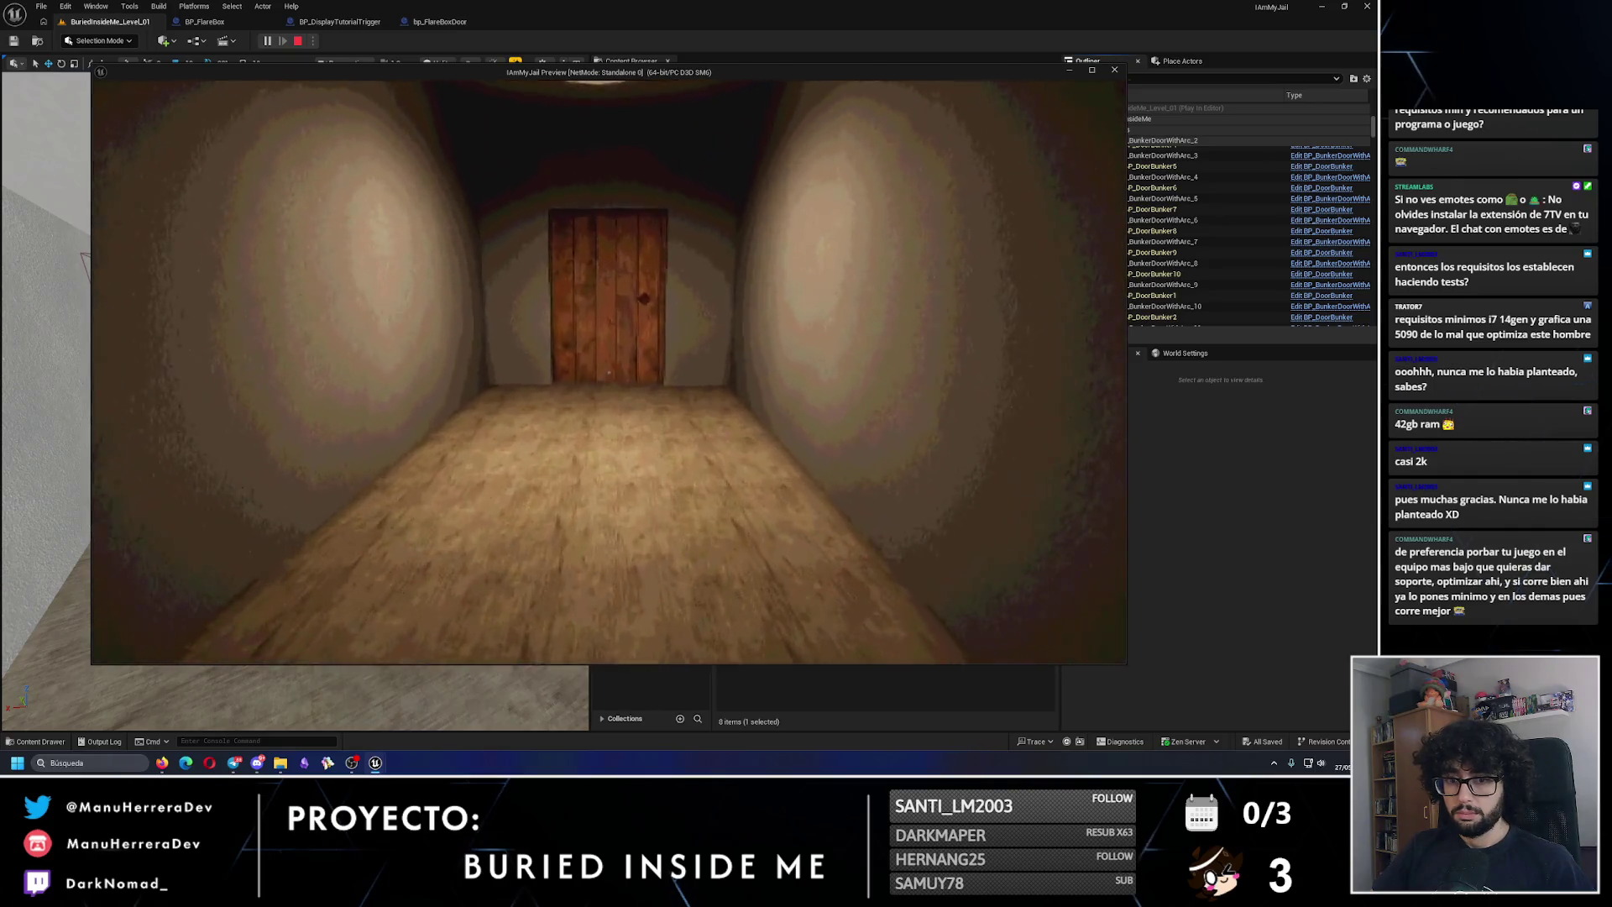
pyautogui.press('w')
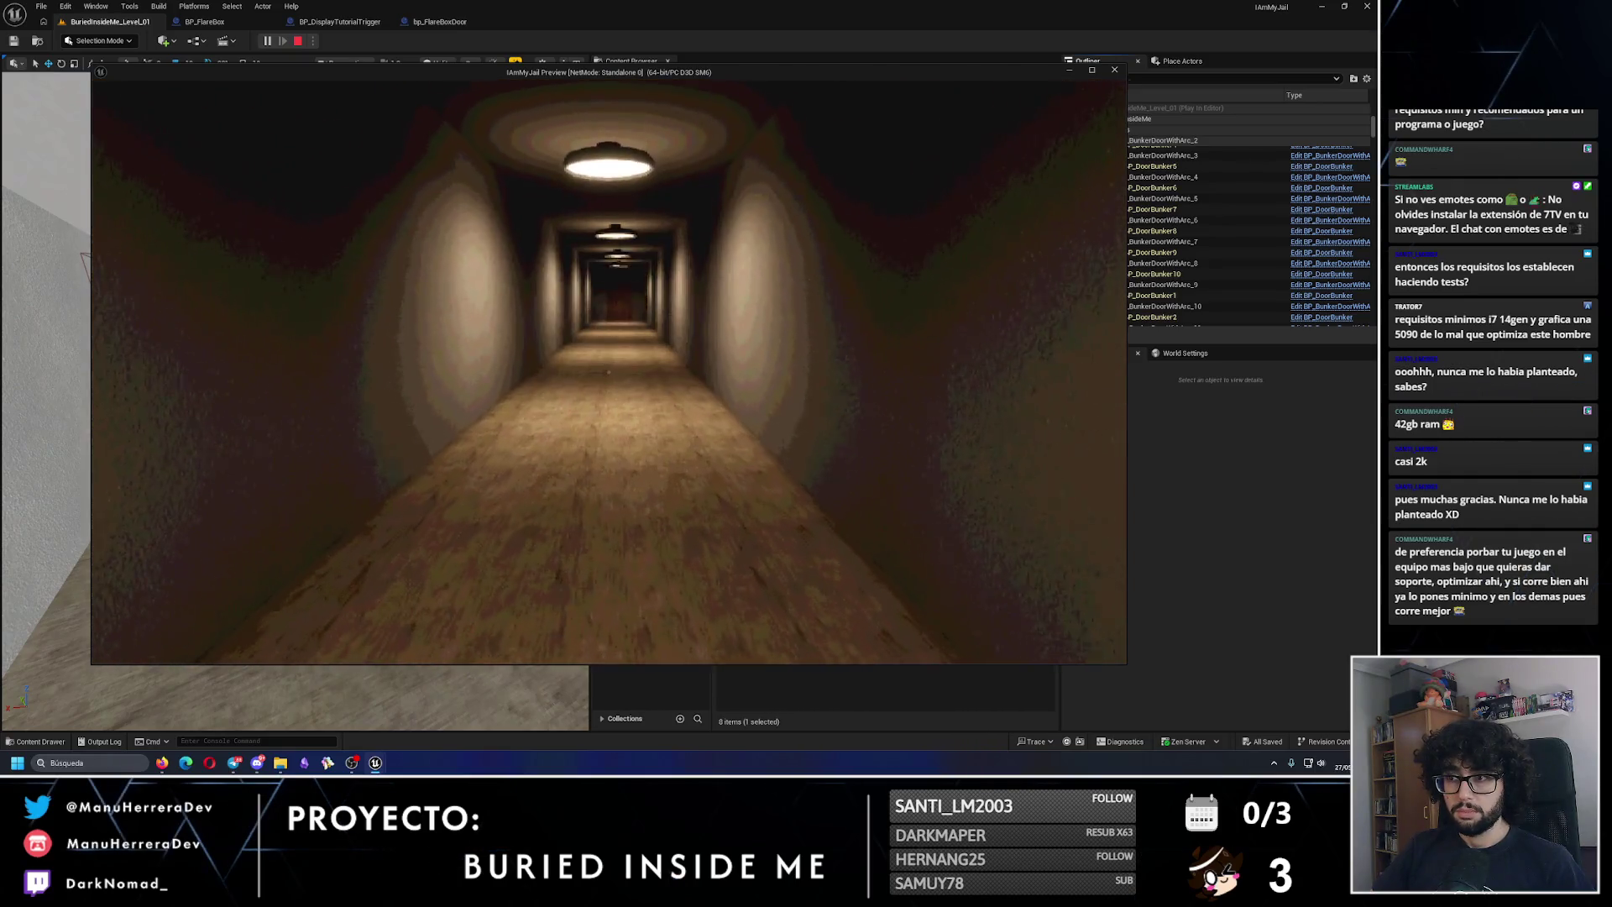
pyautogui.press('Escape')
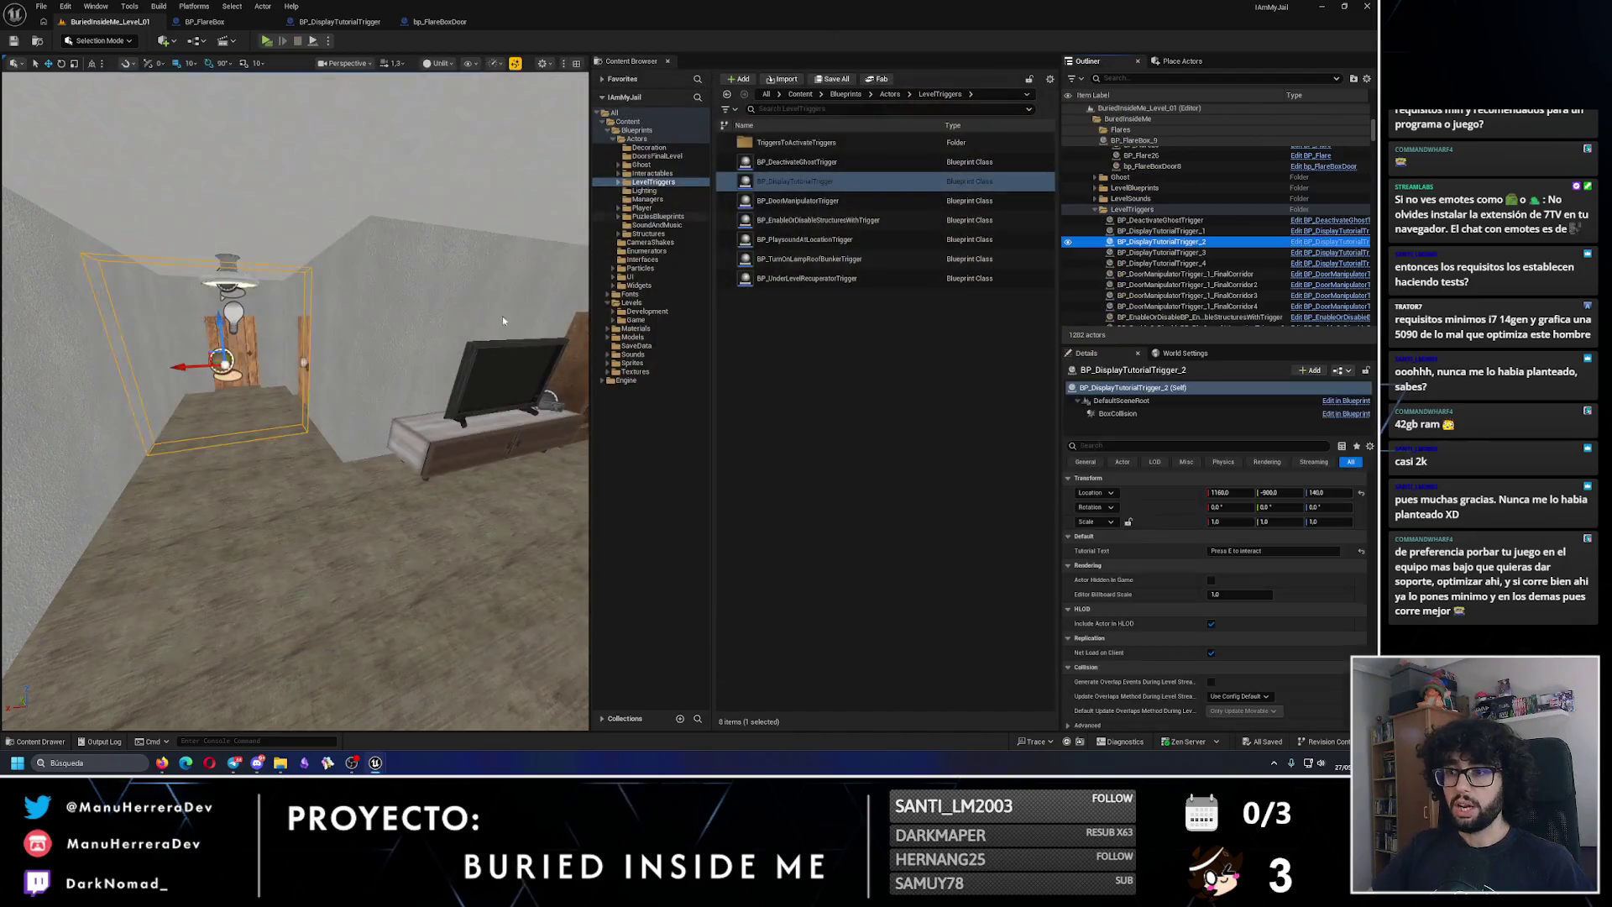
# Step: Change BP_DisplayTutorialTrigger_3's tutorial text to "Use SHIFT to run" and save the level
pyautogui.scroll(-10, 502, 316)
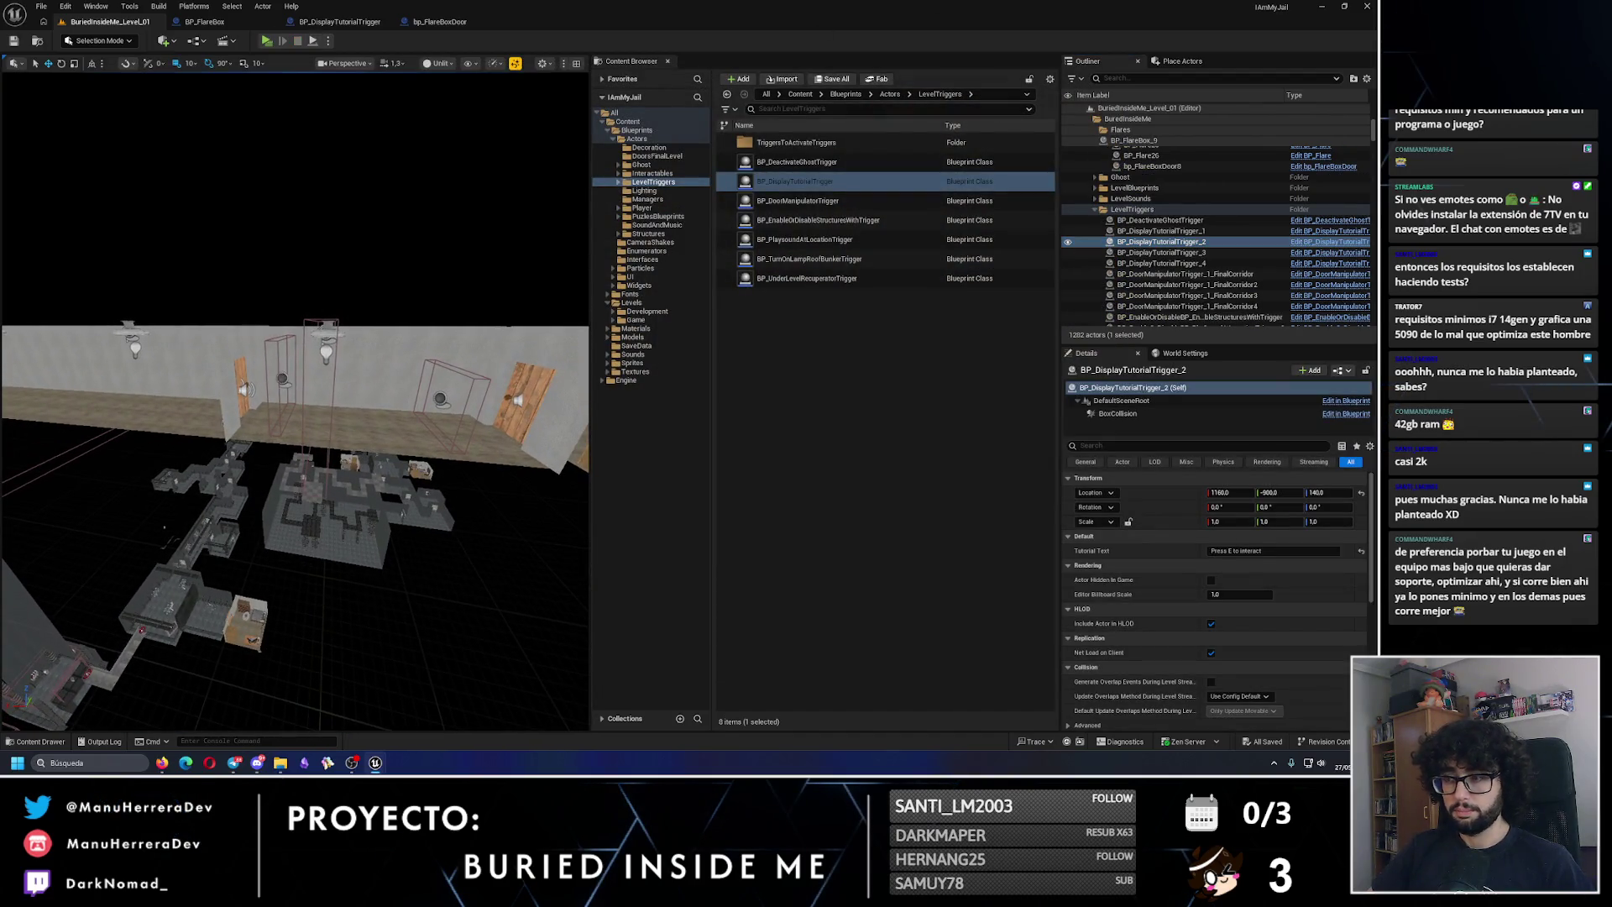
pyautogui.click(1161, 252)
pyautogui.doubleClick(1258, 551)
pyautogui.press('BackSpace')
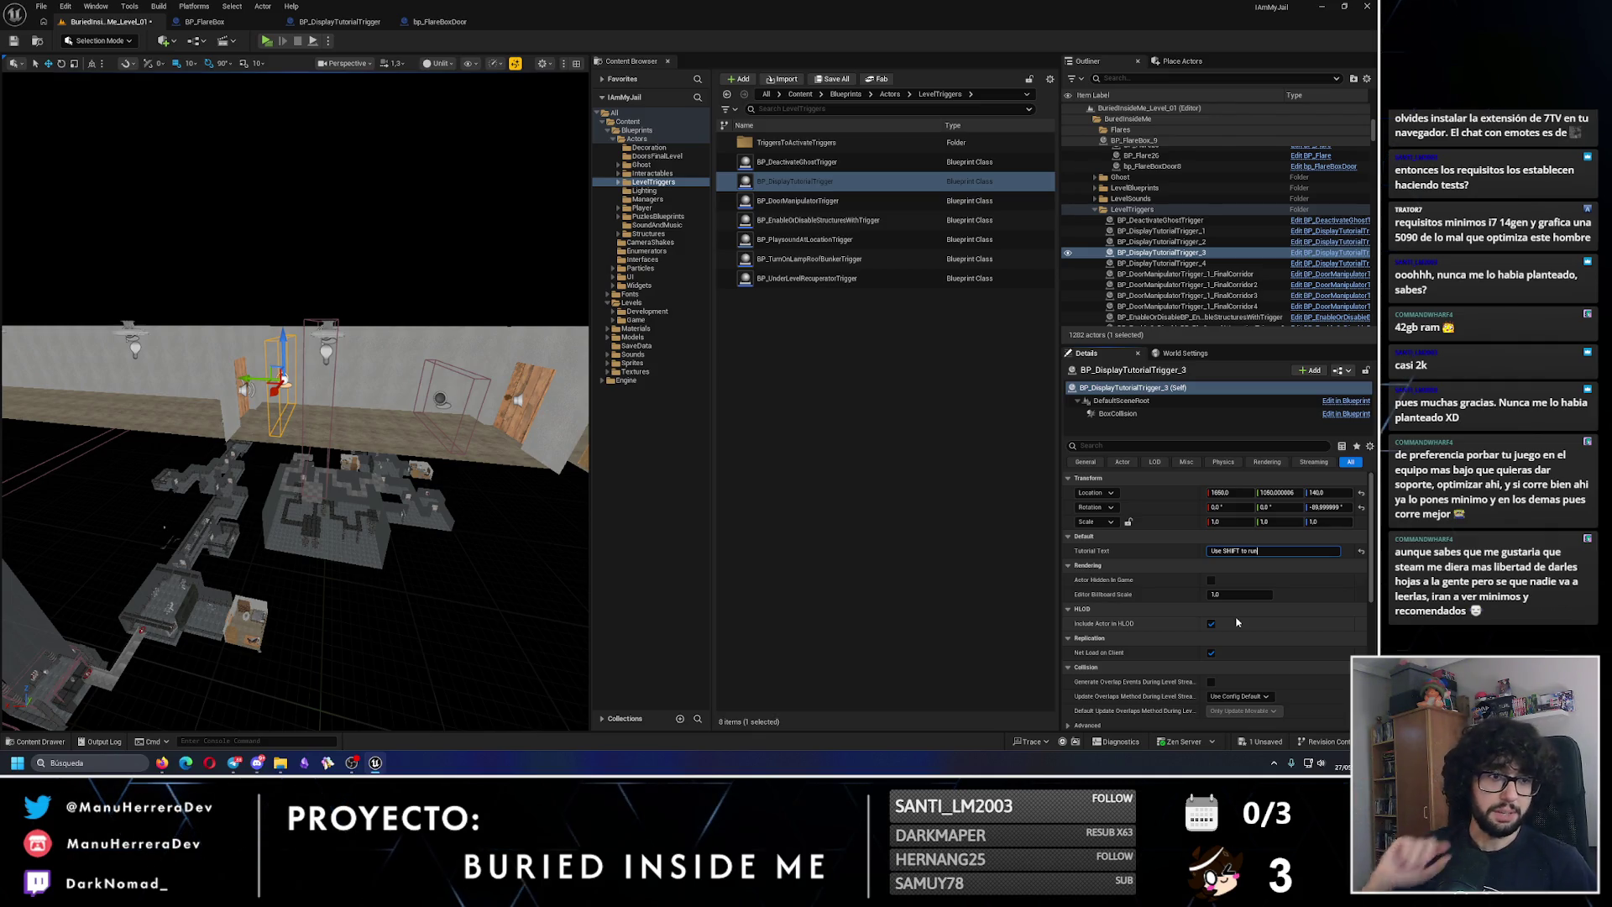
pyautogui.click(13, 41)
# Step: Reframe the viewport on the trigger and show the Content/Levels folder contents
pyautogui.moveTo(201, 307); pyautogui.dragTo(286, 312)
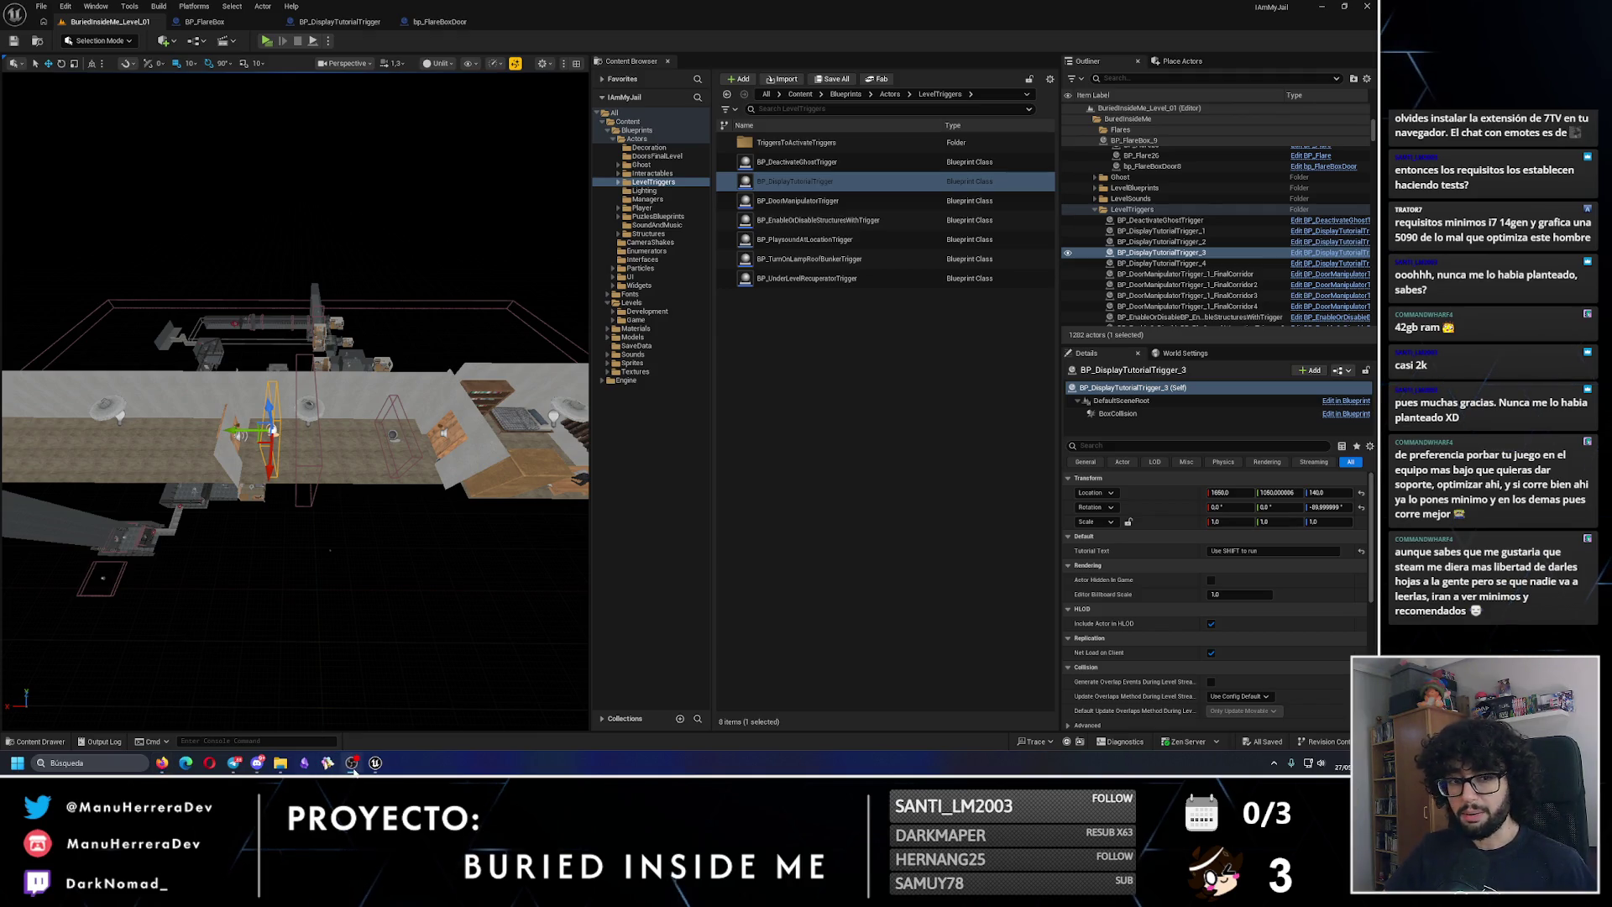
pyautogui.moveTo(375, 502); pyautogui.dragTo(303, 441)
pyautogui.moveTo(349, 388); pyautogui.dragTo(348, 388)
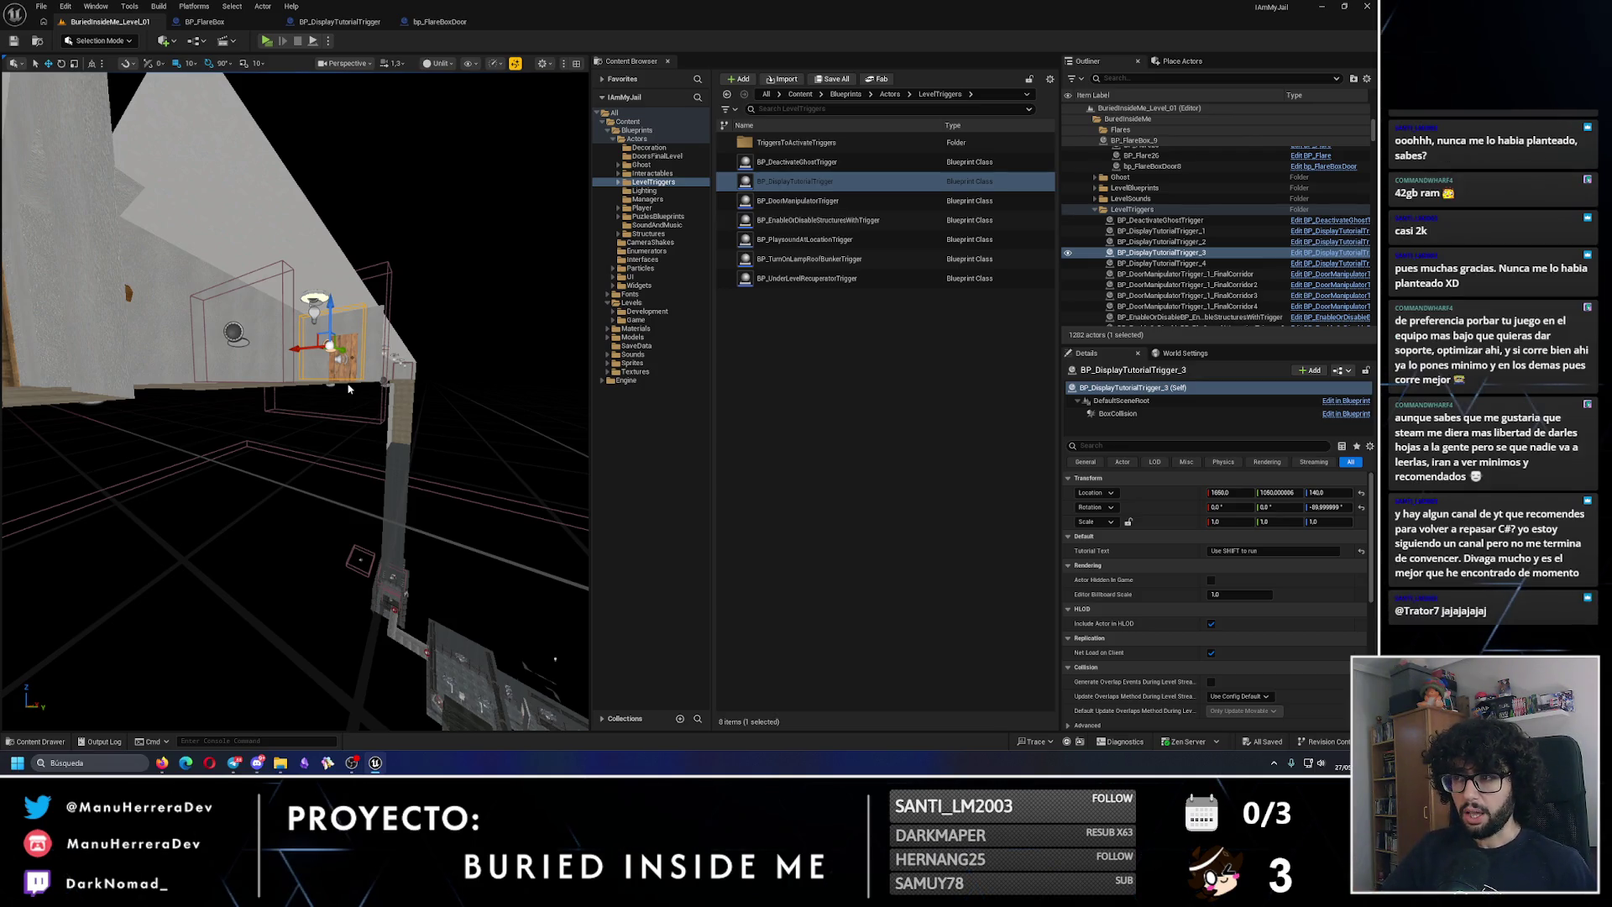
pyautogui.click(632, 302)
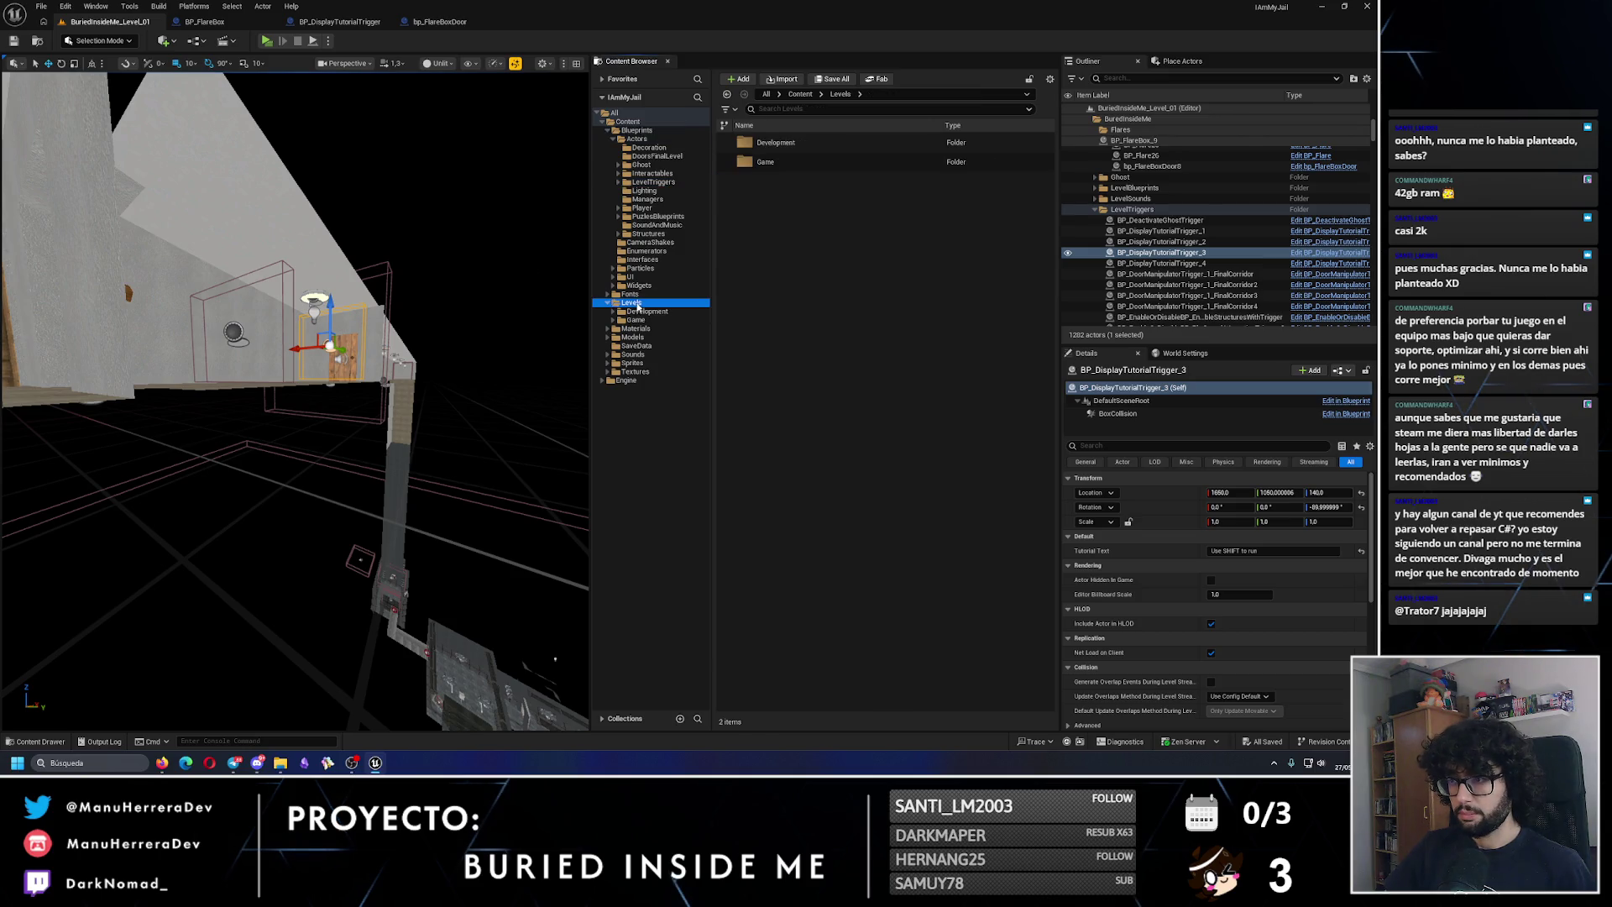
# Step: Open BuriedInsideMe_Level_04 from Levels/Game and bring its living room into view
pyautogui.doubleClick(789, 162)
pyautogui.doubleClick(794, 240)
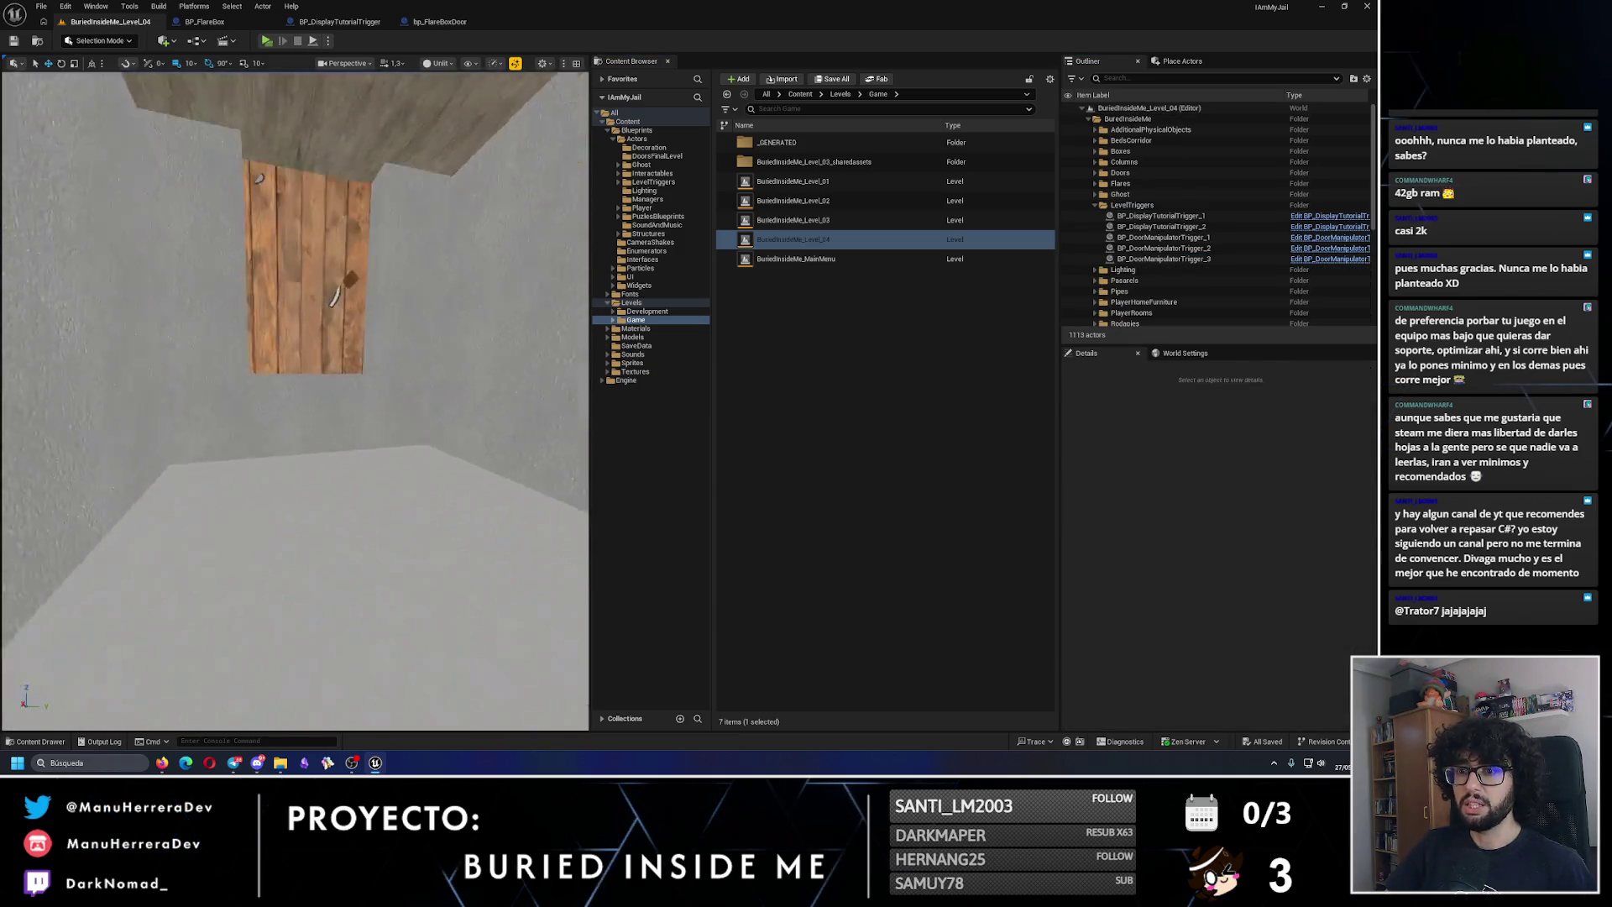
pyautogui.scroll(-15, 296, 400)
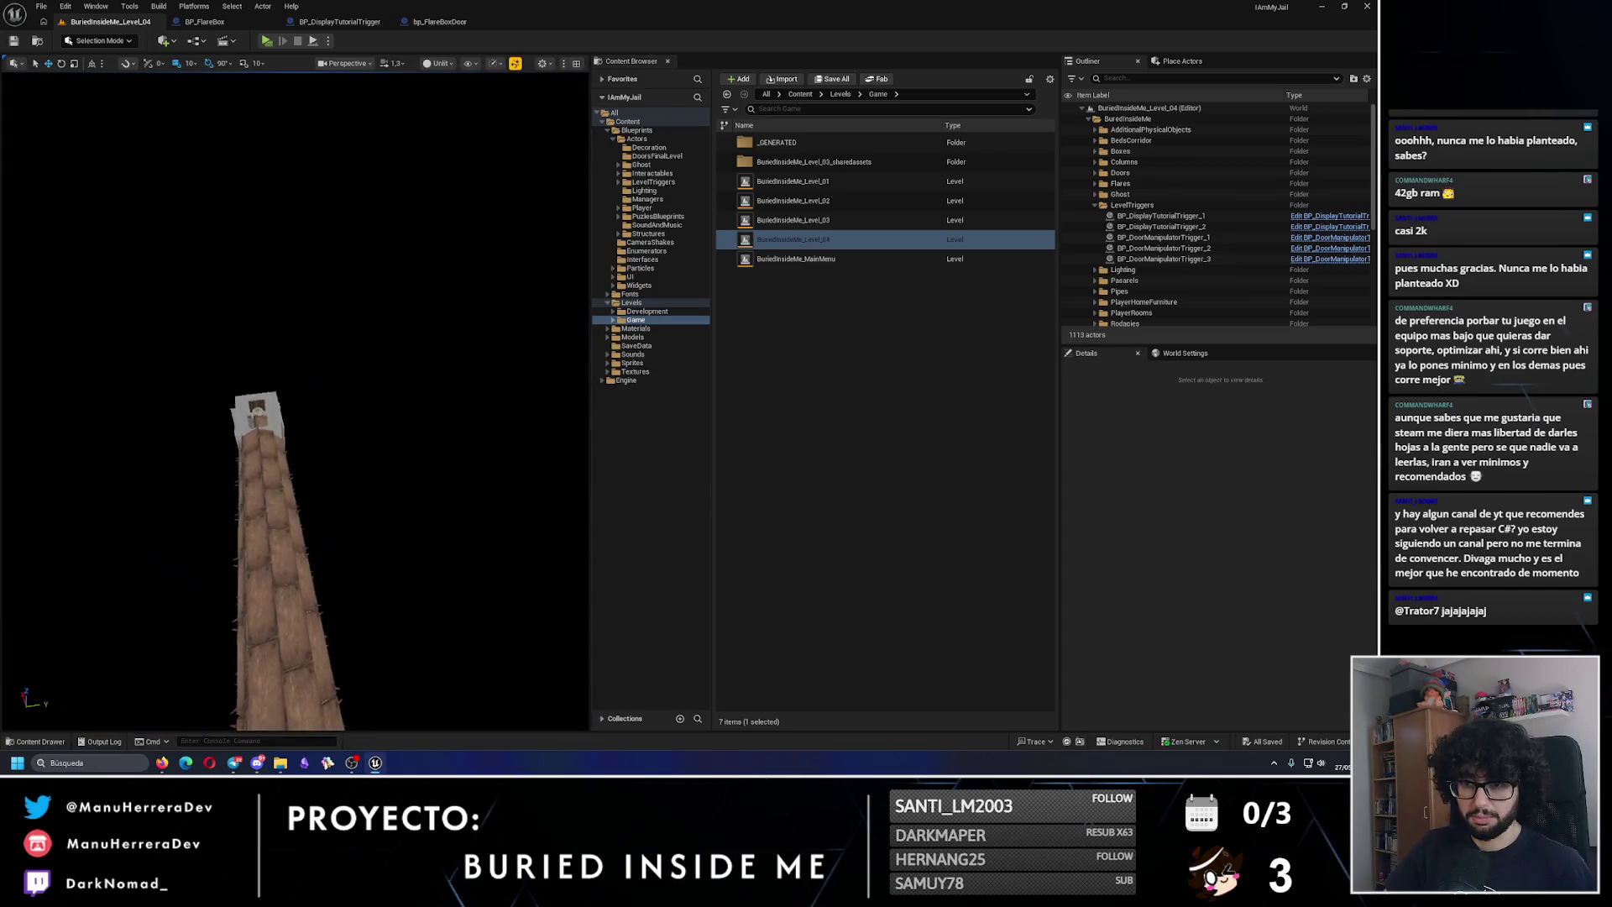
pyautogui.moveTo(296, 400); pyautogui.dragTo(271, 376)
pyautogui.scroll(20, 295, 400)
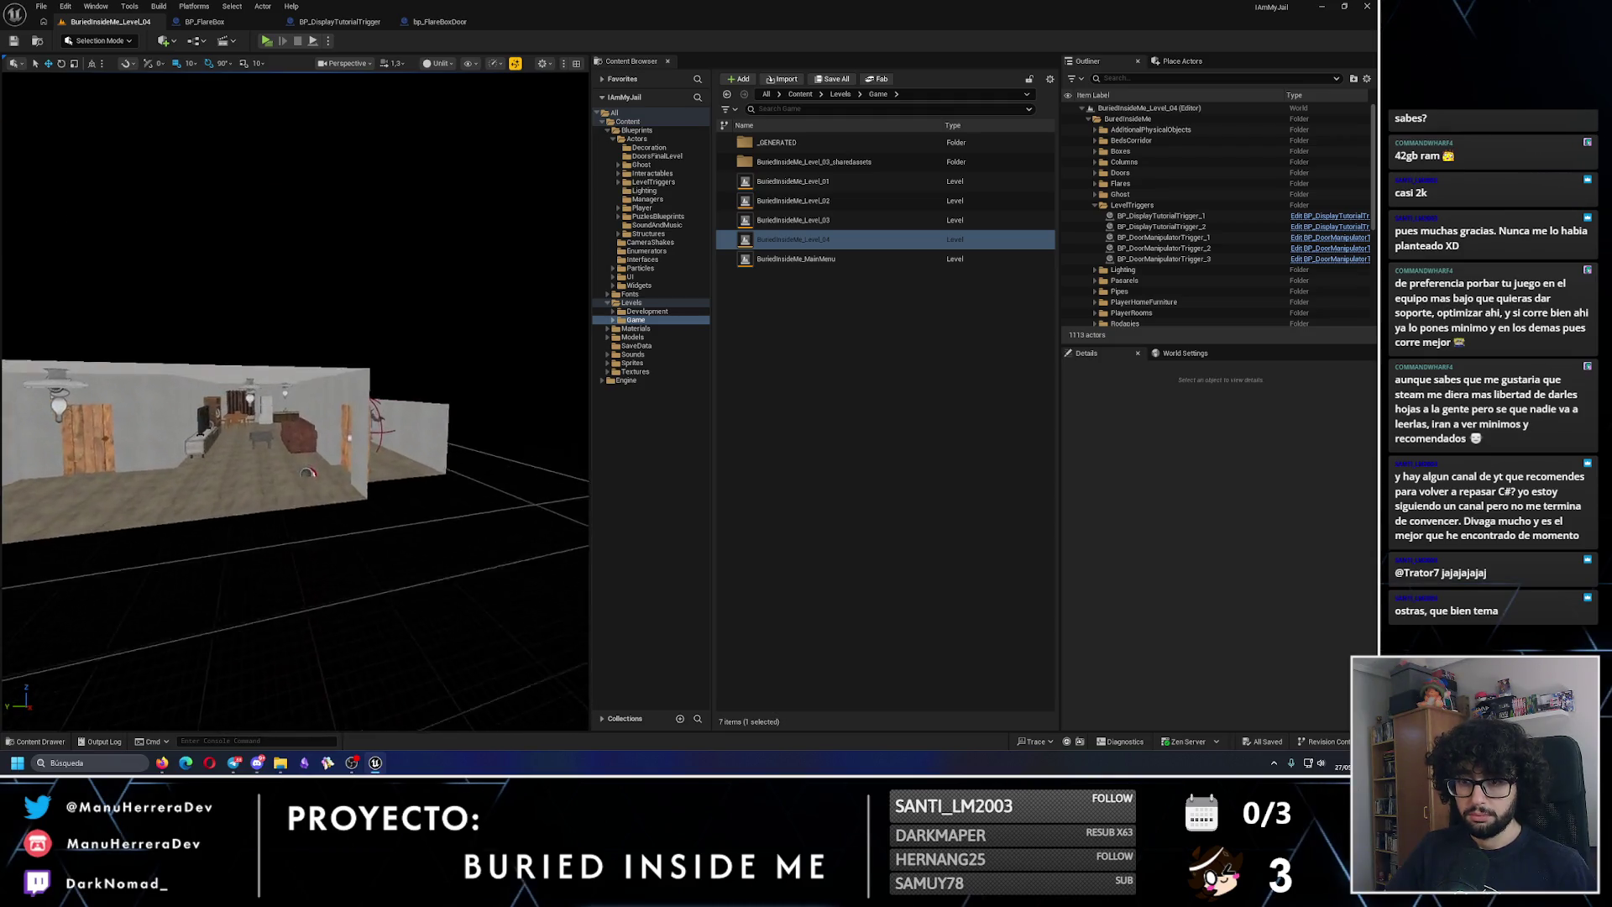
pyautogui.moveTo(369, 369); pyautogui.dragTo(369, 358)
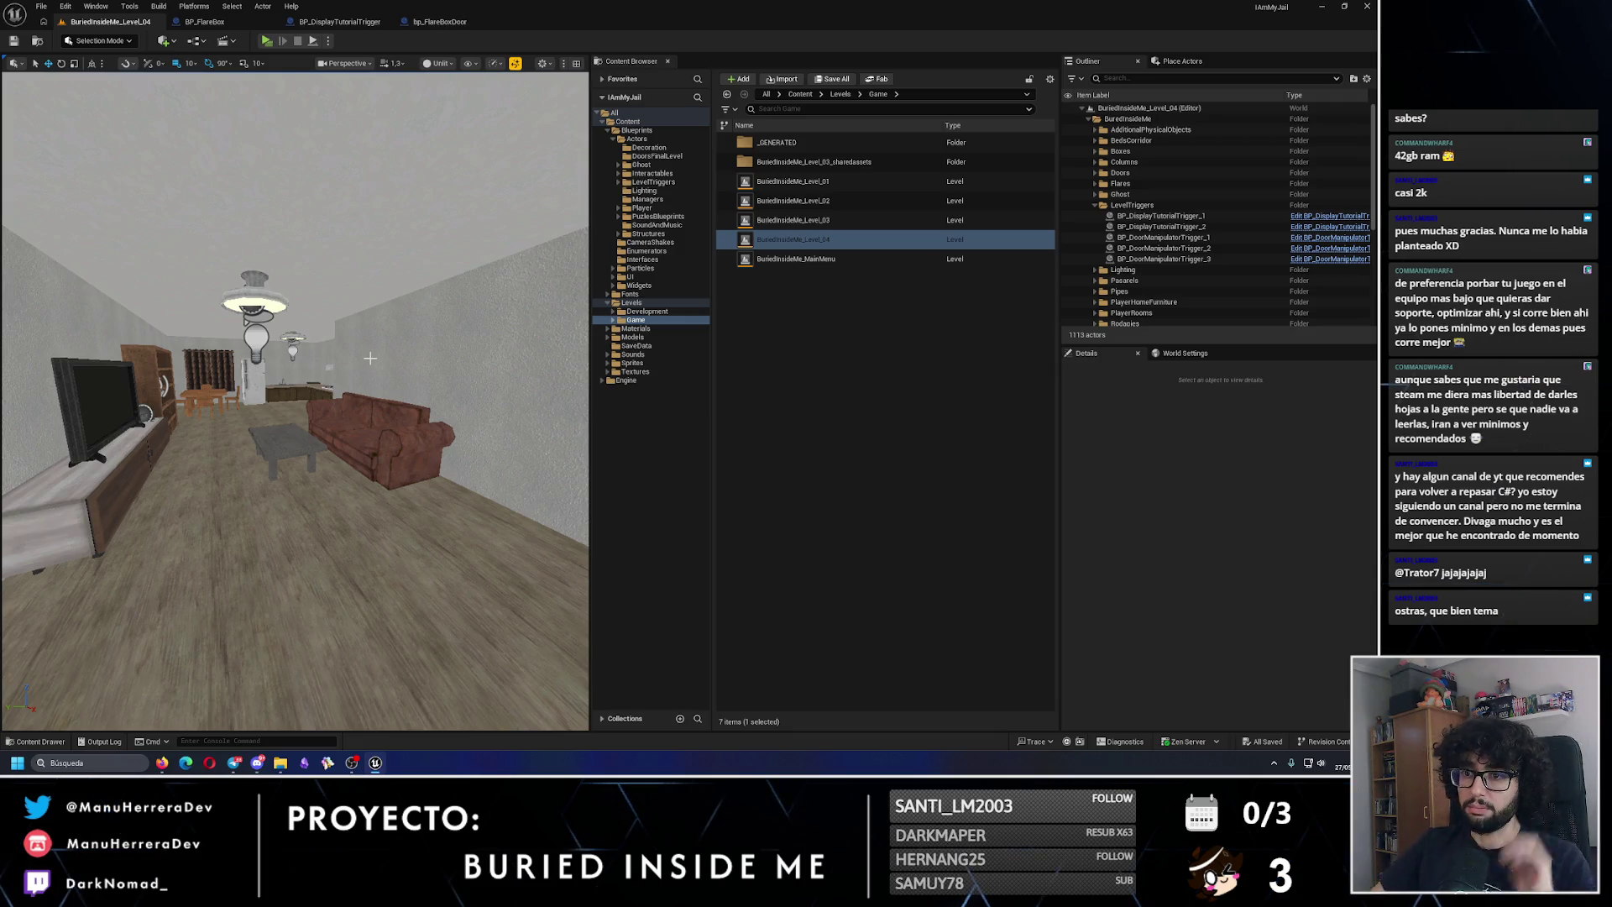
# Step: Select the living room ceiling lamp and collapse the LevelTriggers and Lighting folders in the Outliner
pyautogui.click(266, 298)
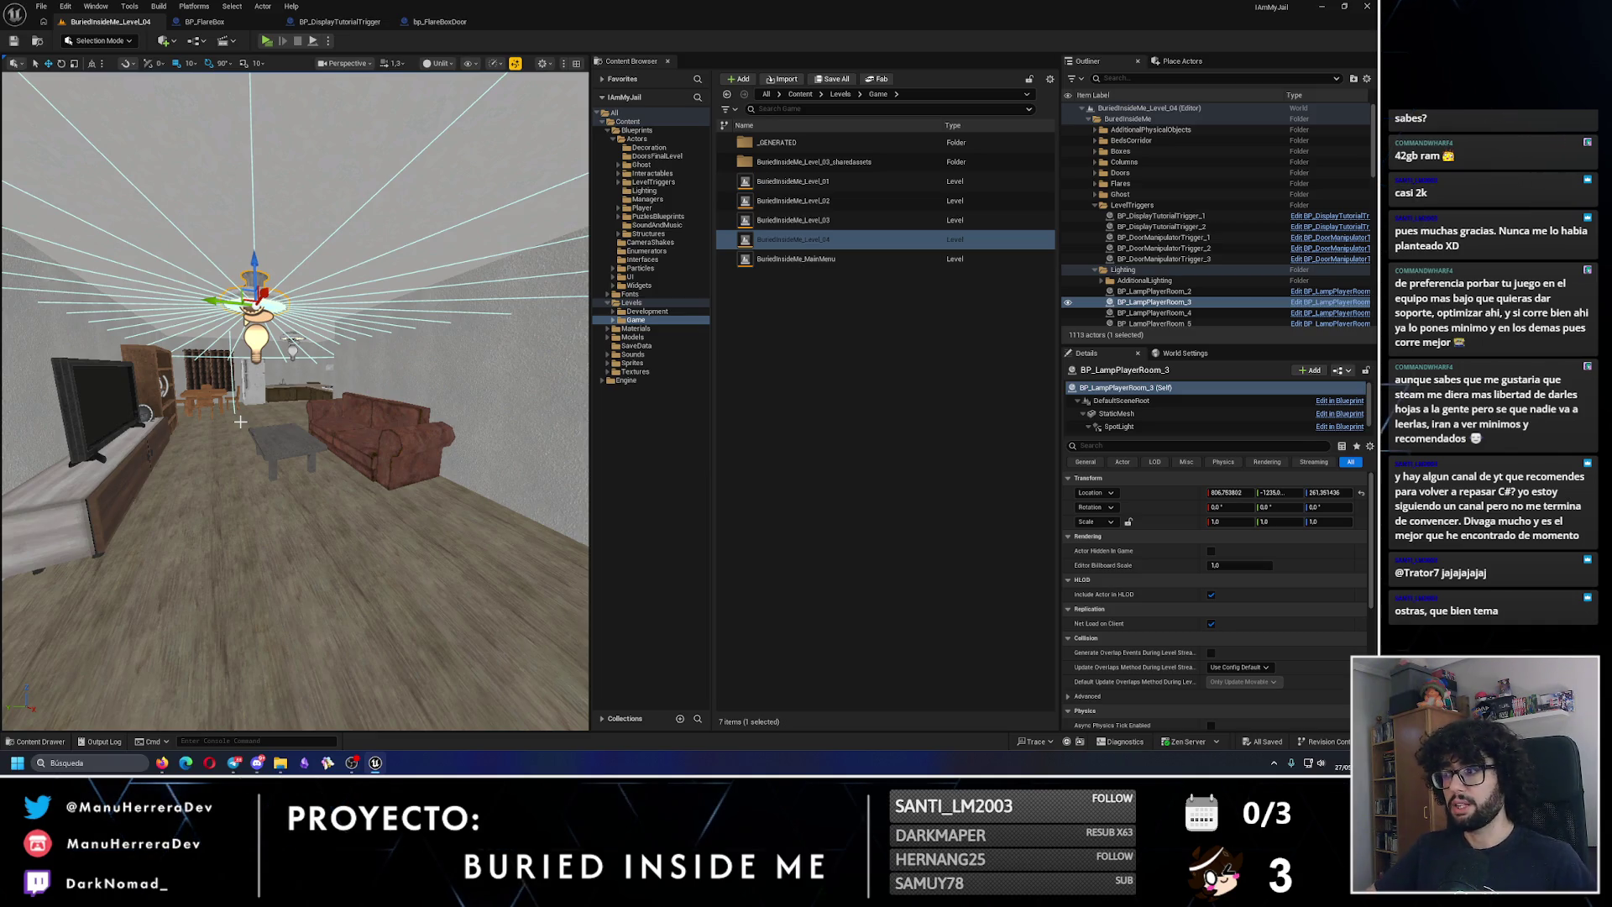
pyautogui.click(1095, 205)
pyautogui.click(1095, 216)
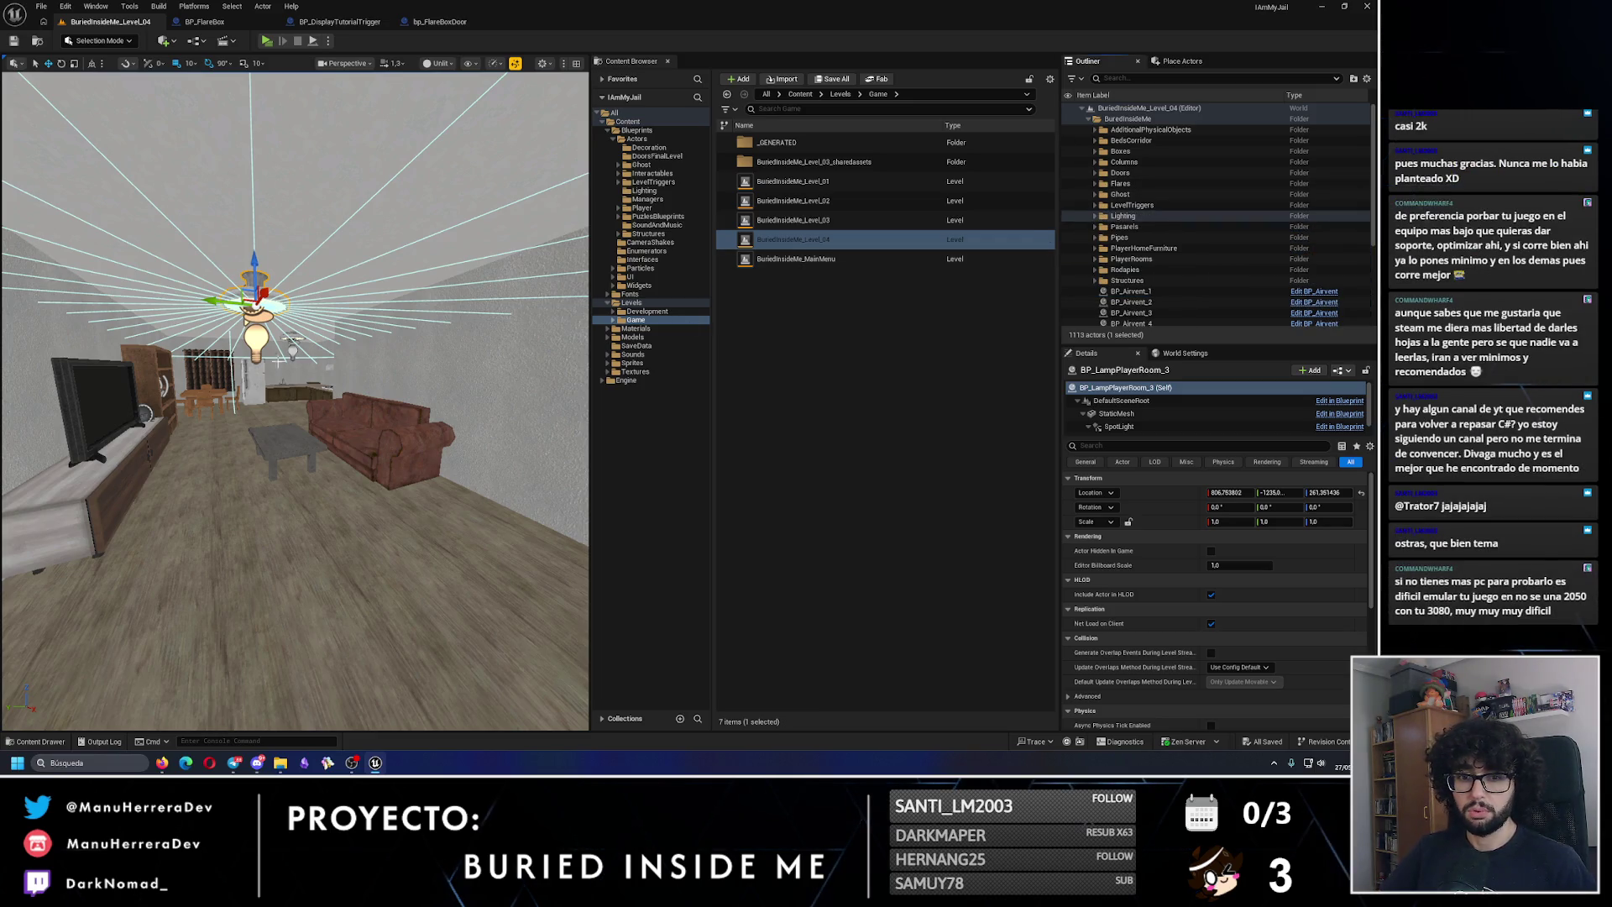
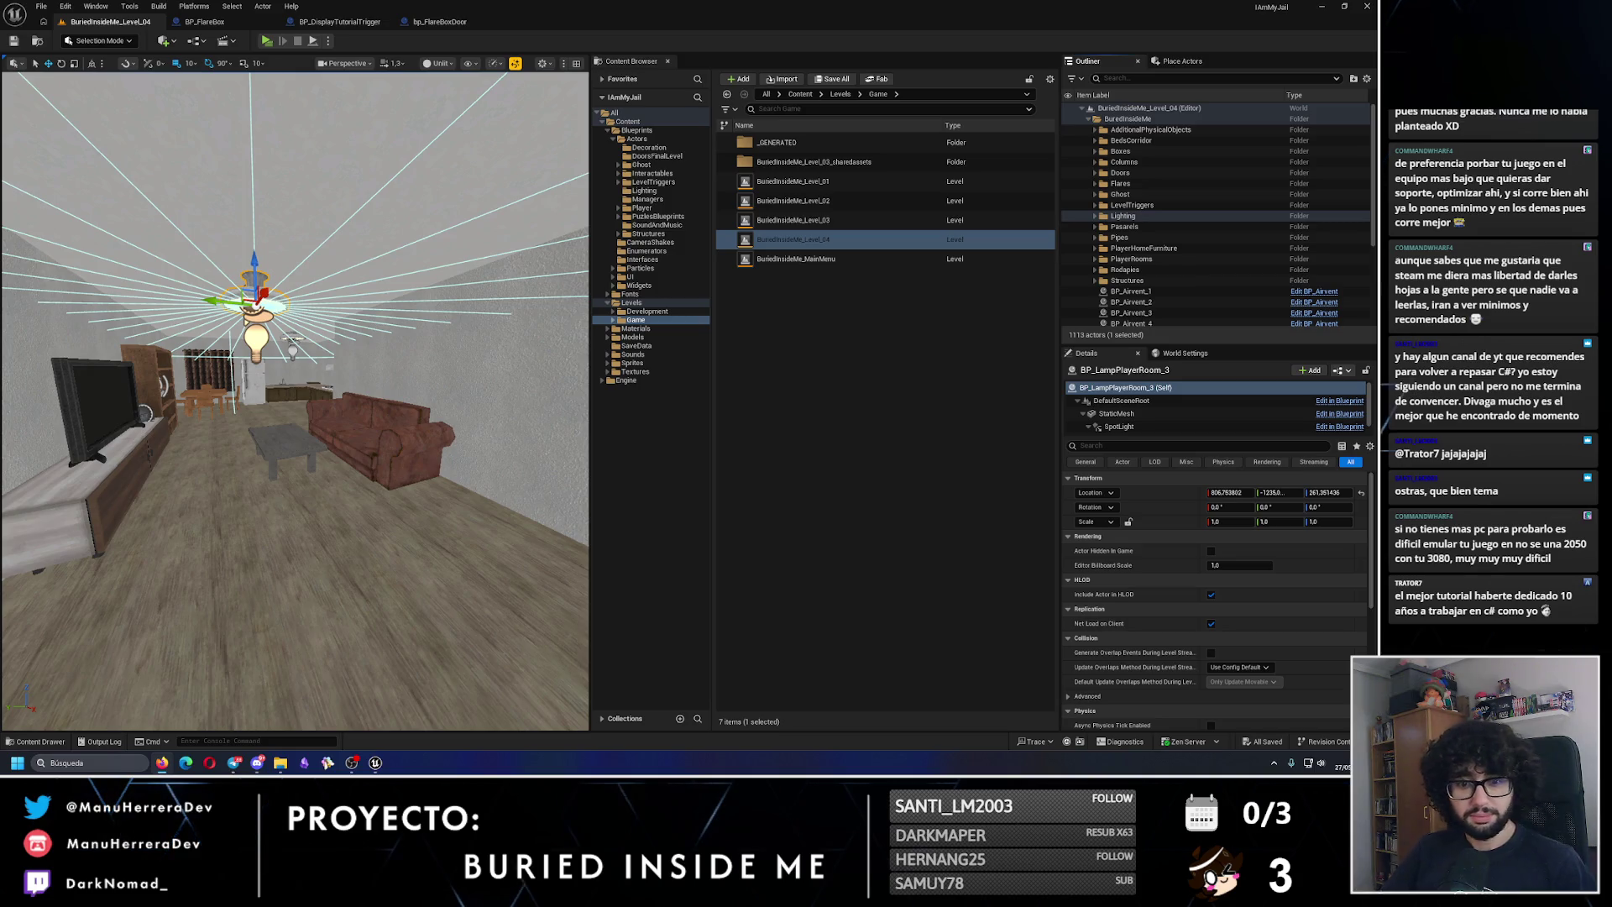
# Step: Duplicate BP_DisplayTutorialTrigger in LevelTriggers and rename the copy BP_EndGameTrigger
pyautogui.moveTo(241, 719); pyautogui.dragTo(260, 504)
pyautogui.click(893, 334)
pyautogui.click(653, 181)
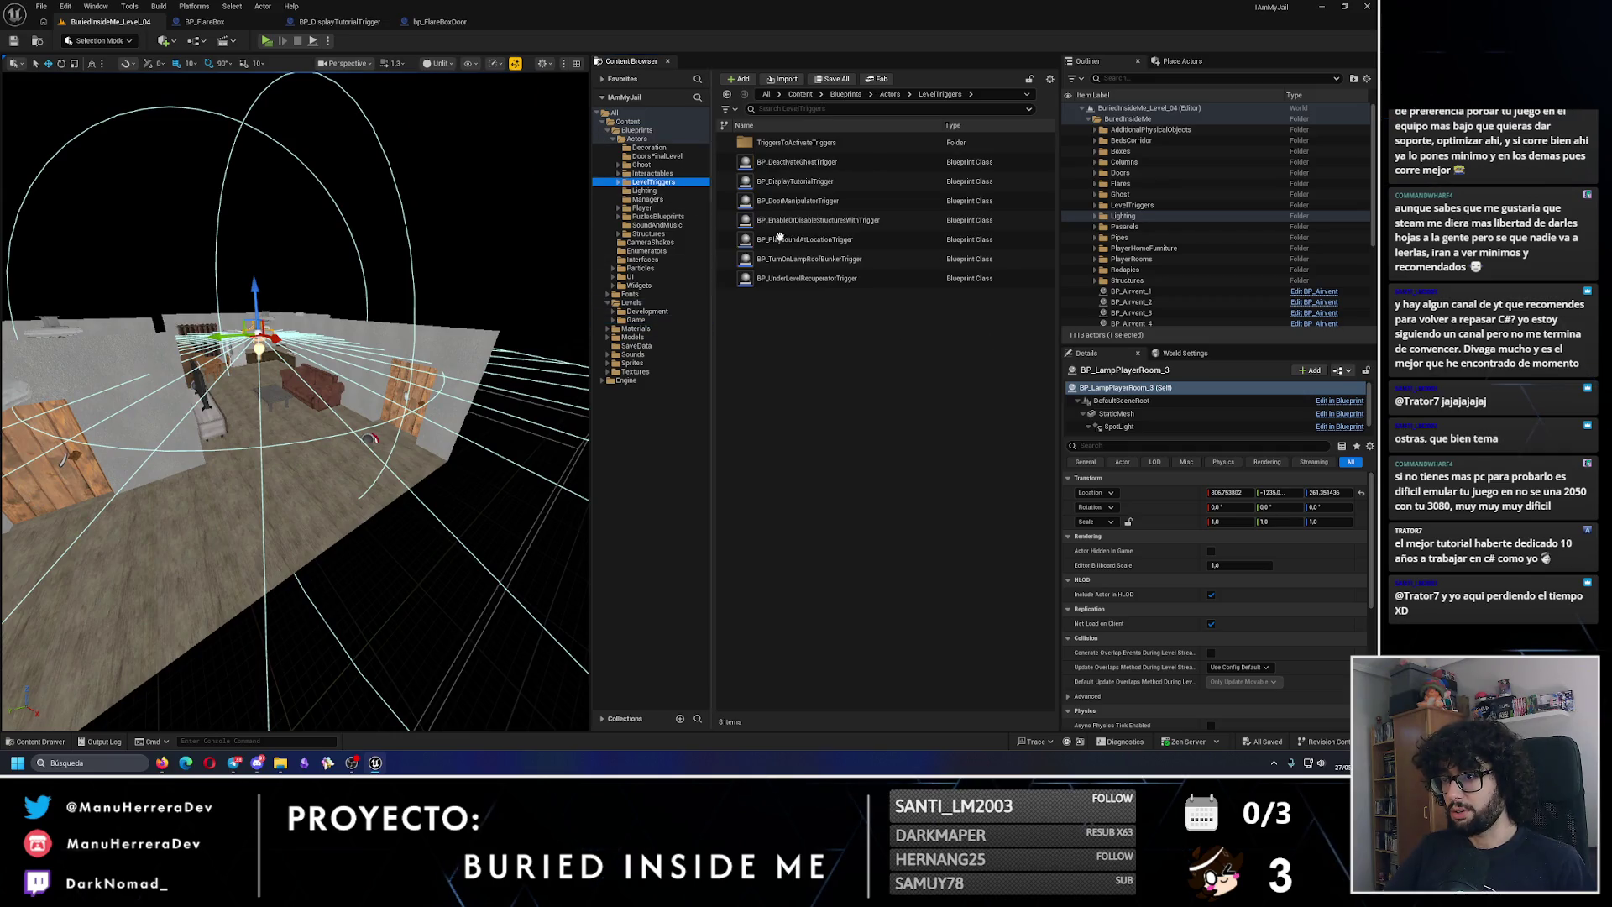
pyautogui.click(803, 183)
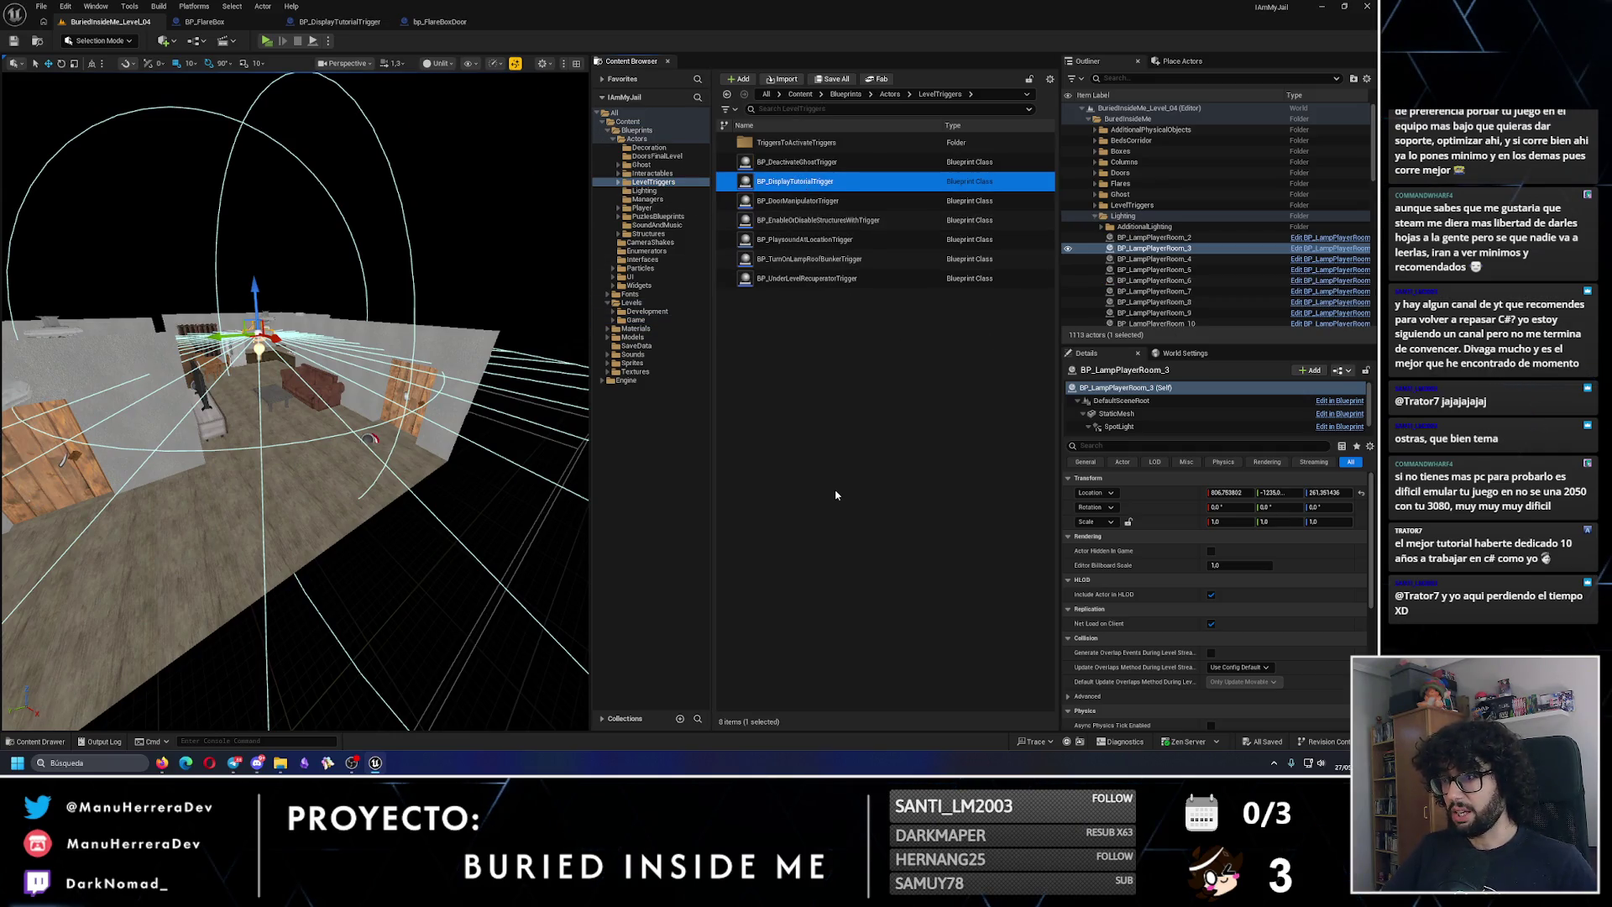
pyautogui.hotkey('ctrl', 'd')
pyautogui.press('BackSpace')
pyautogui.press('BackSpace')
pyautogui.press('BackSpace')
pyautogui.press('BackSpace')
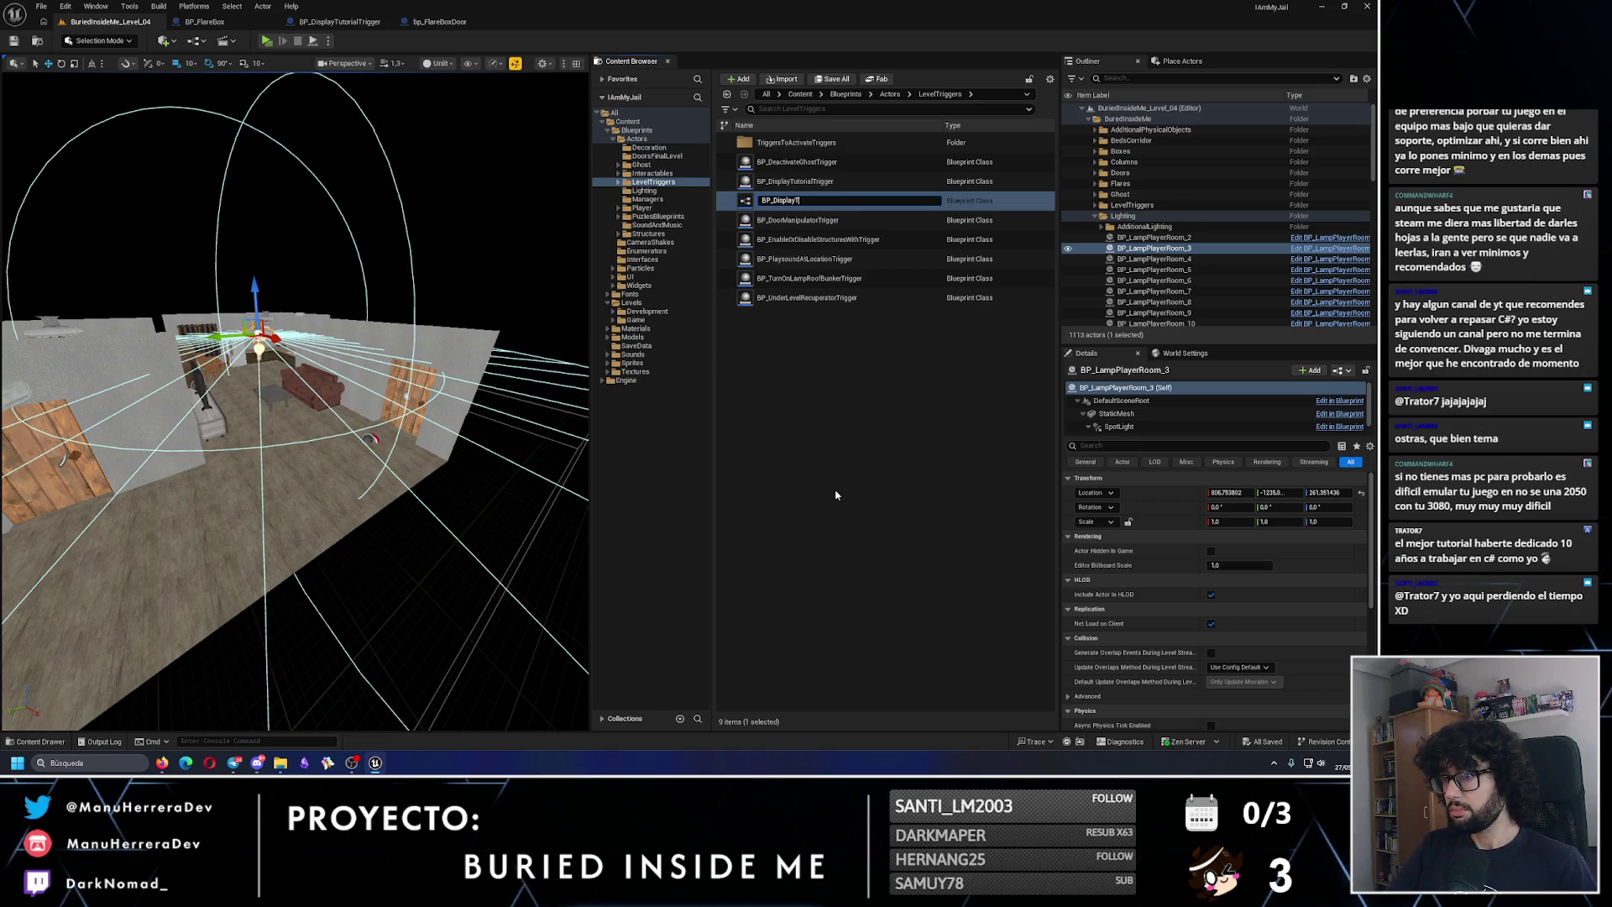
pyautogui.press('BackSpace')
pyautogui.press('BackSpace')
pyautogui.press('BackSpace')
pyautogui.write('EndGameT')
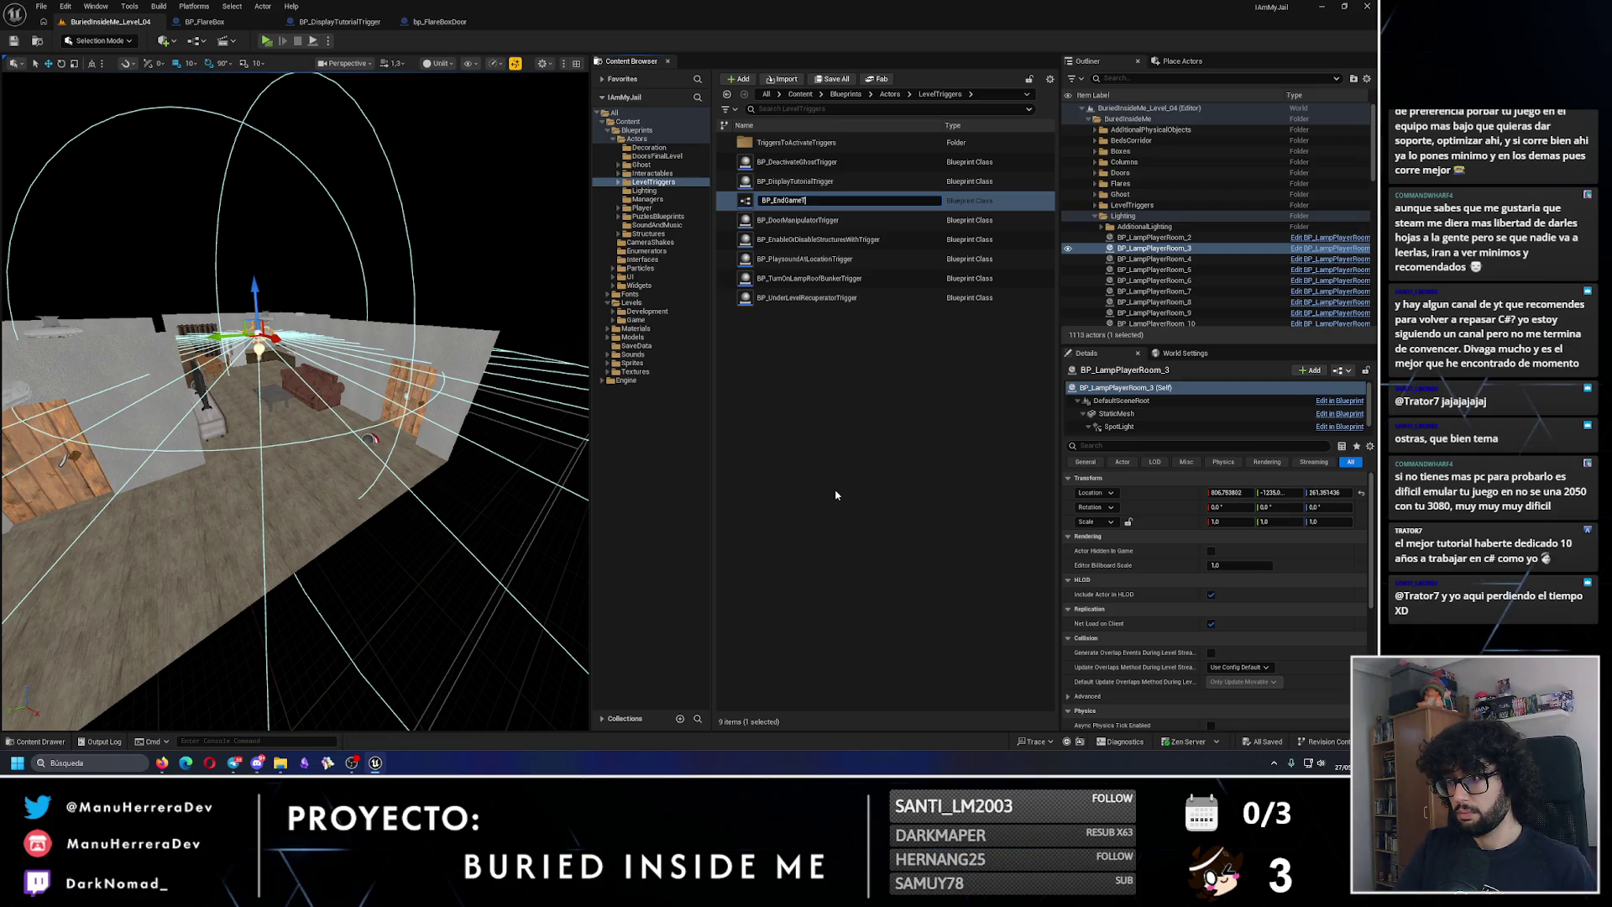
pyautogui.write('rigger')
pyautogui.press('Return')
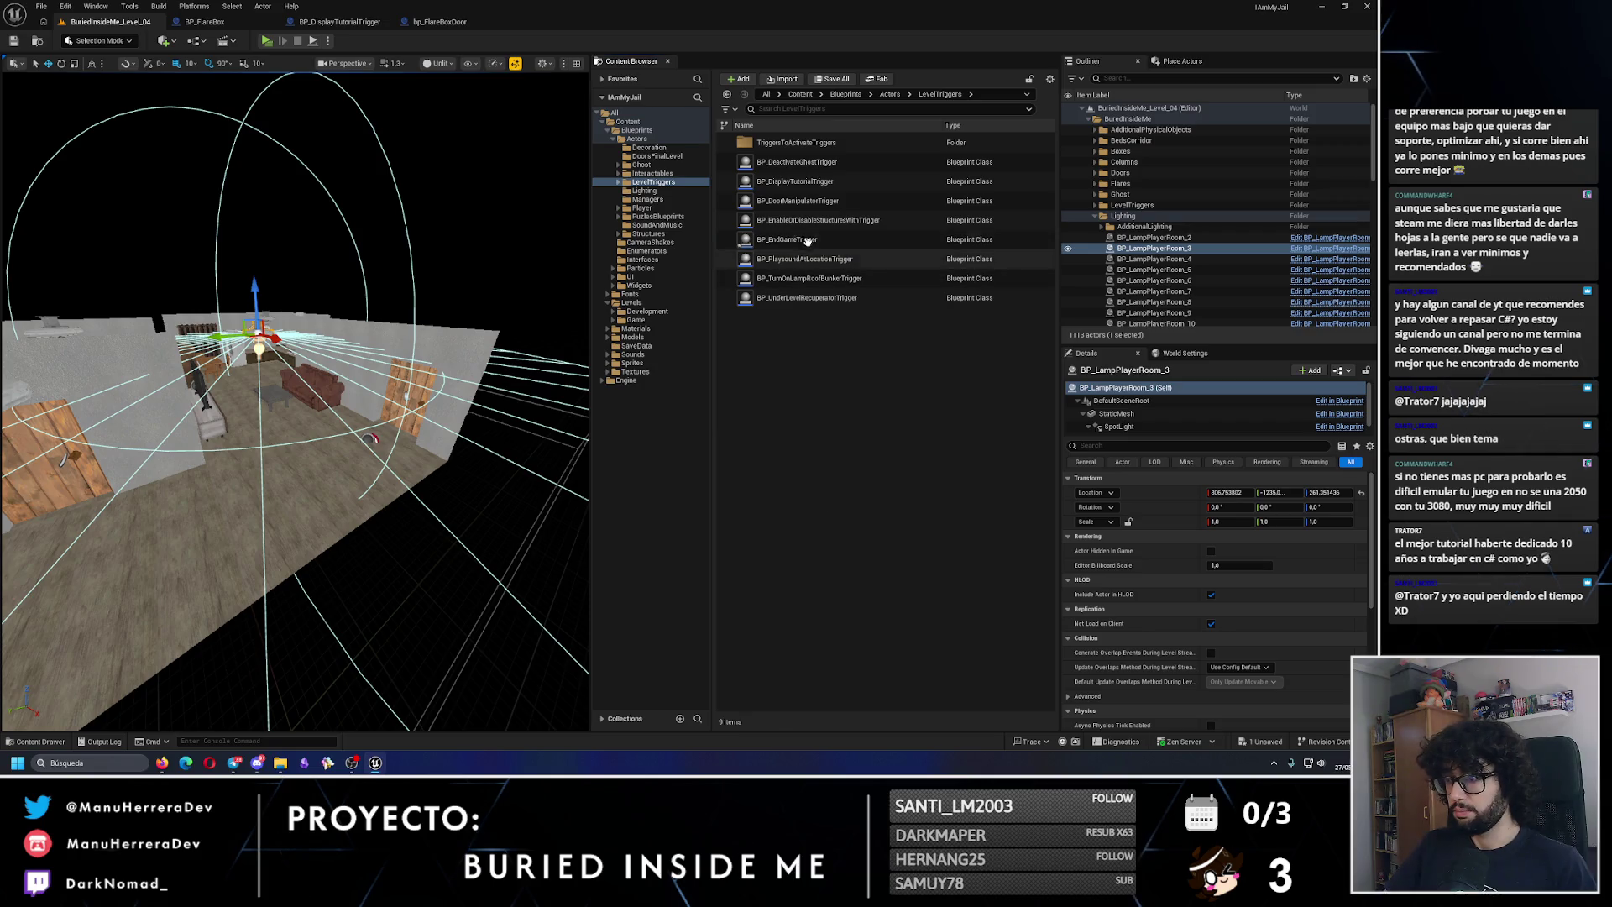
pyautogui.click(807, 241)
# Step: Delete the Do Once, Print String, TODO, Append and Tutorial Text nodes from BP_EndGameTrigger's graph
pyautogui.doubleClick(809, 244)
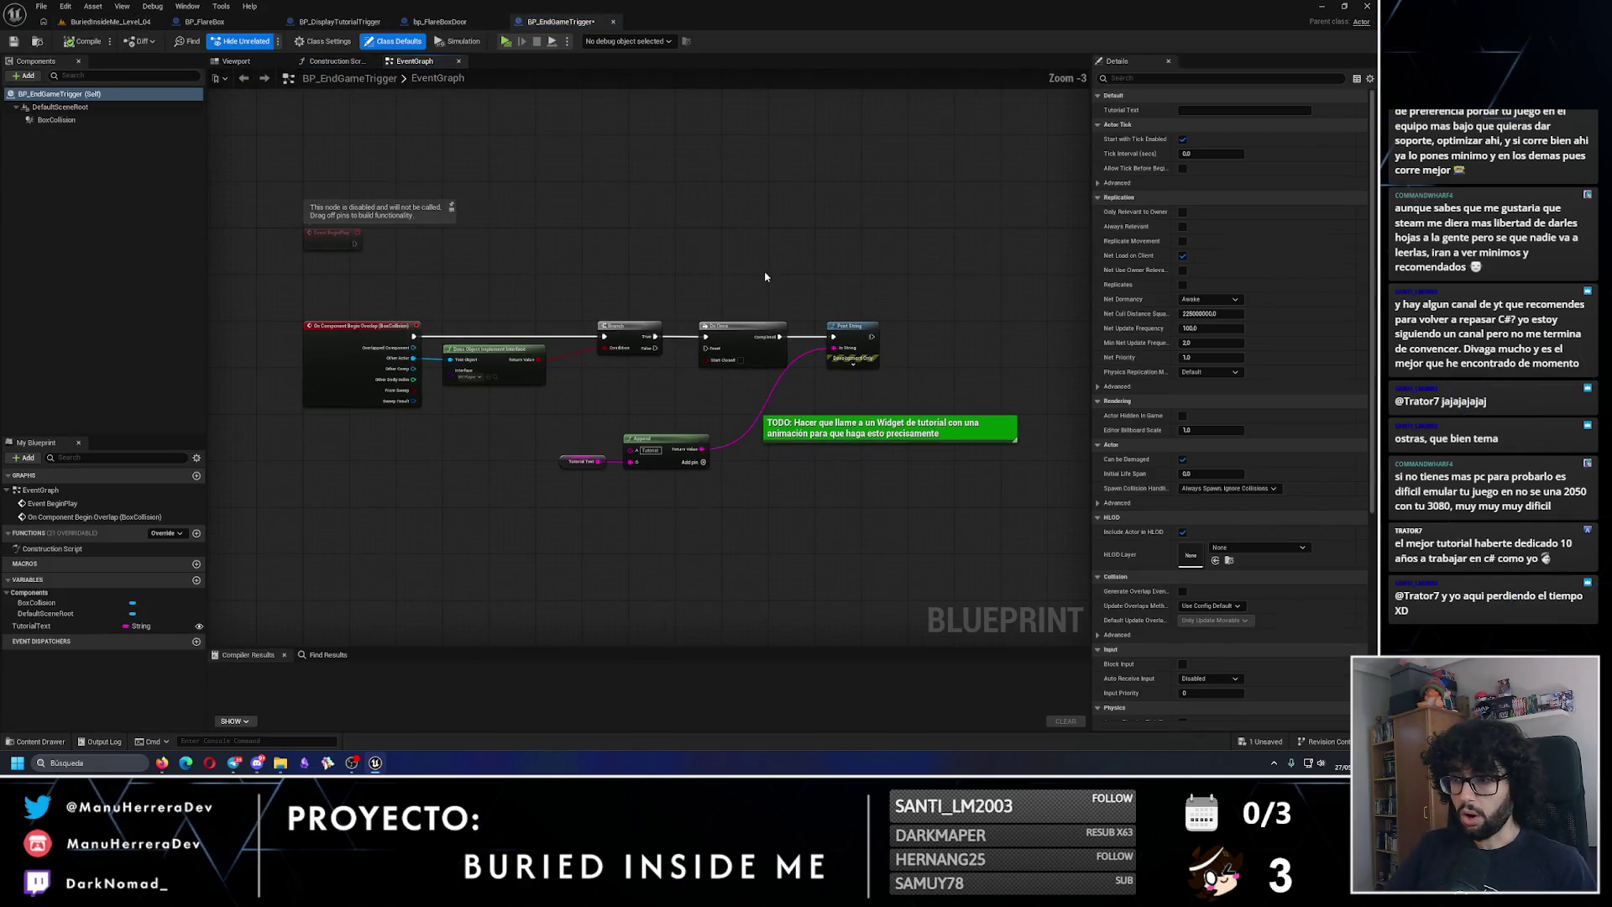
pyautogui.moveTo(696, 267); pyautogui.dragTo(924, 544)
pyautogui.press('Delete')
pyautogui.moveTo(730, 495); pyautogui.dragTo(545, 424)
pyautogui.press('Delete')
# Step: Compile and save BP_EndGameTrigger, then go back to the level view
pyautogui.click(69, 44)
pyautogui.click(14, 41)
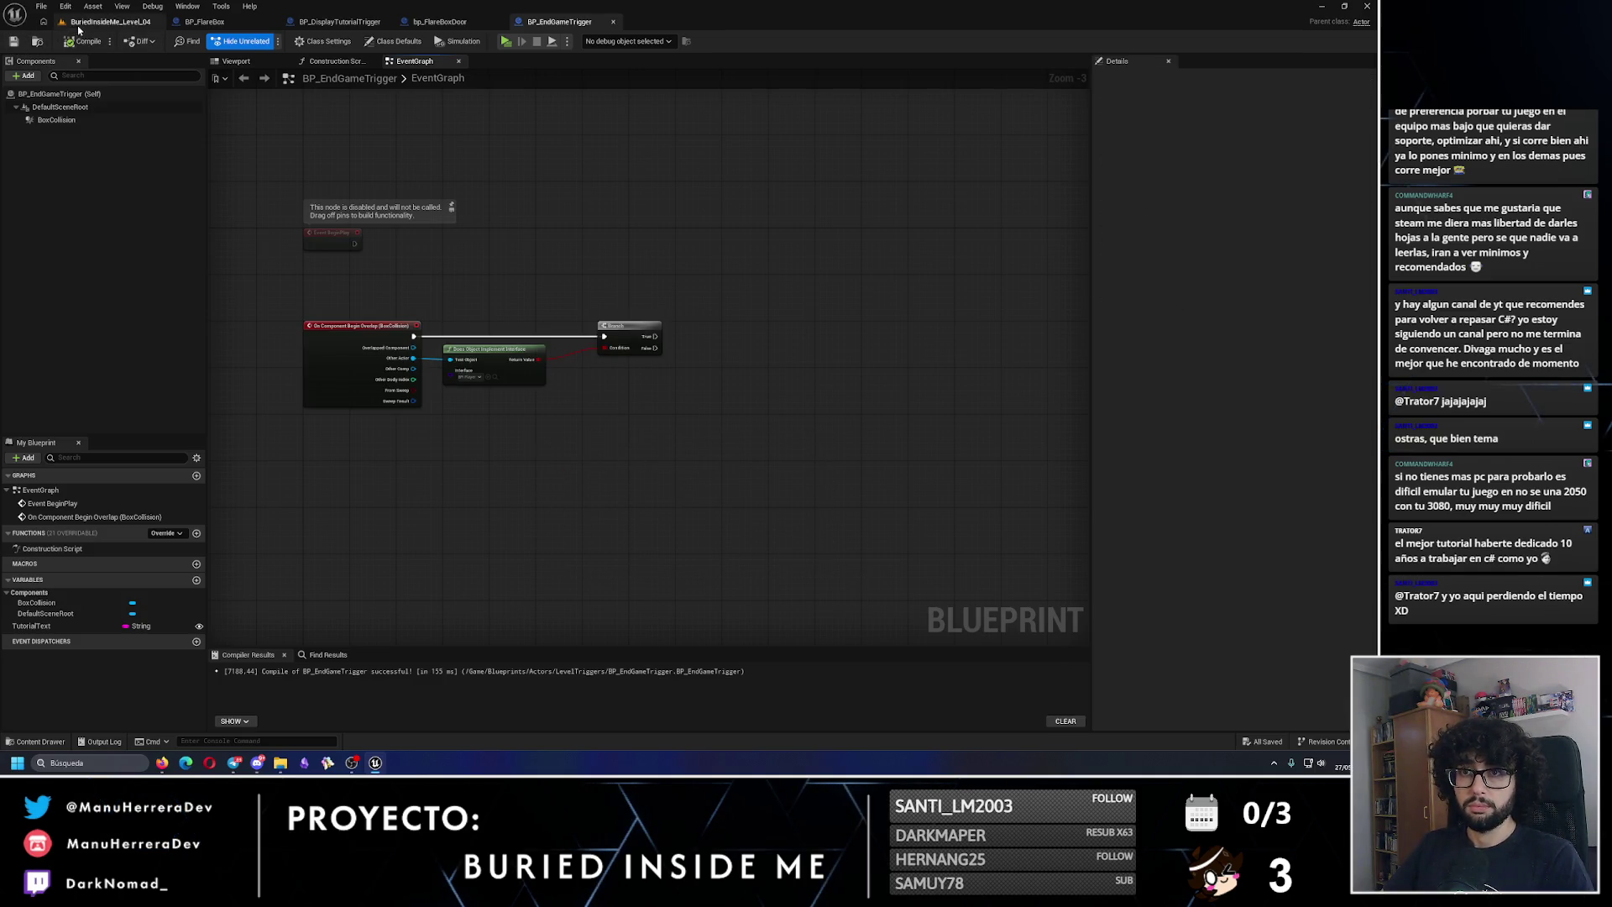
pyautogui.click(111, 21)
pyautogui.moveTo(293, 399); pyautogui.dragTo(269, 395)
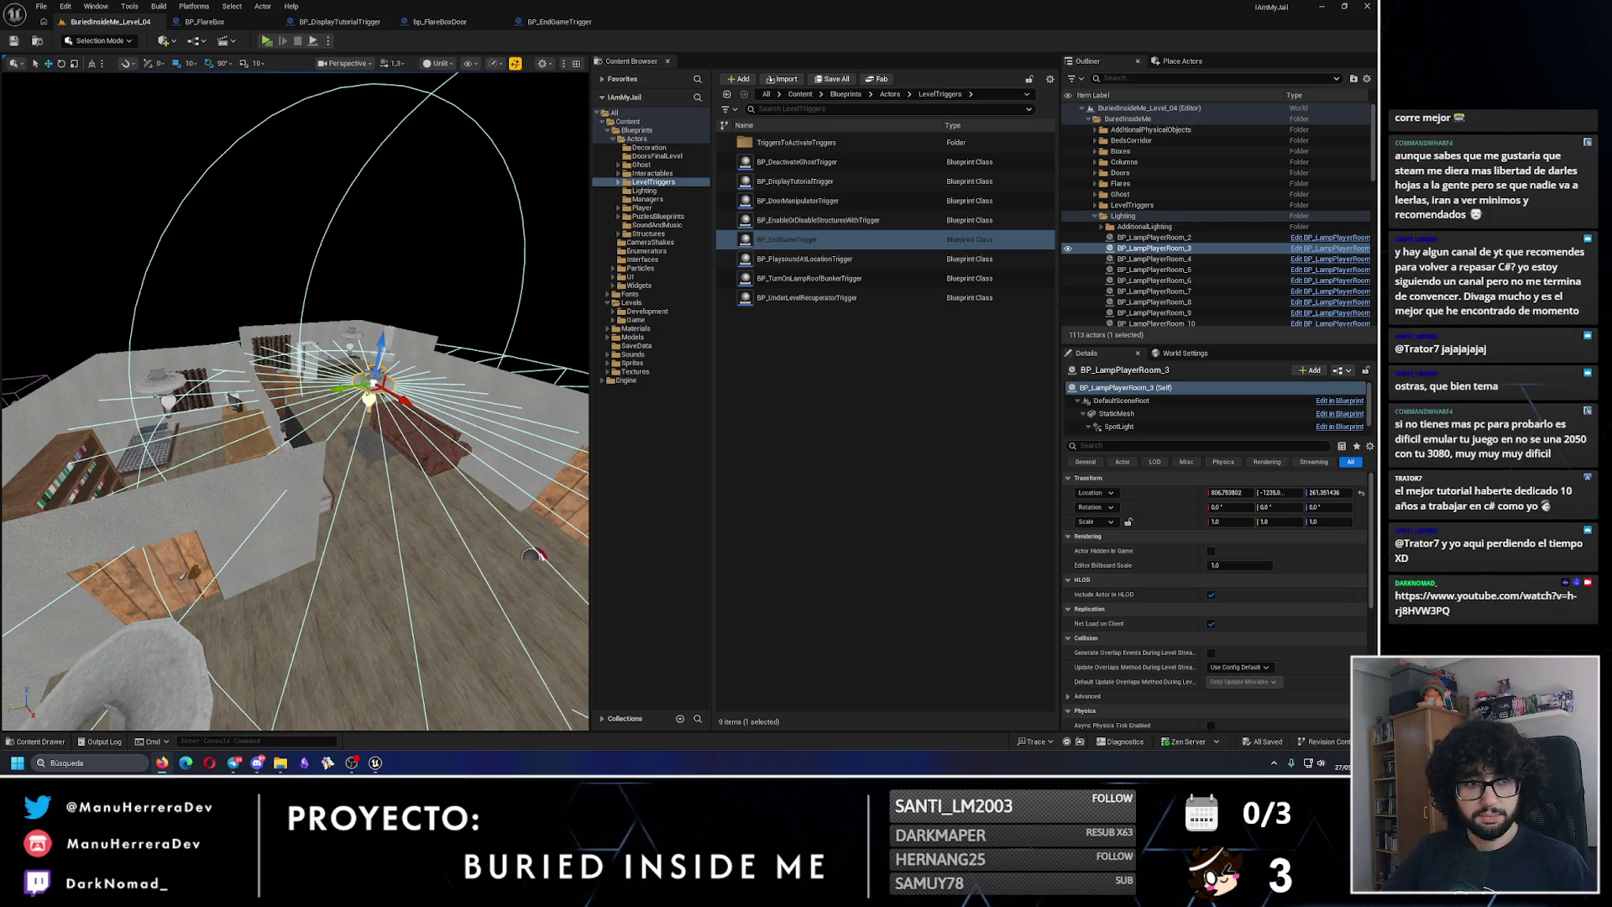
pyautogui.hotkey('alt', 'Tab')
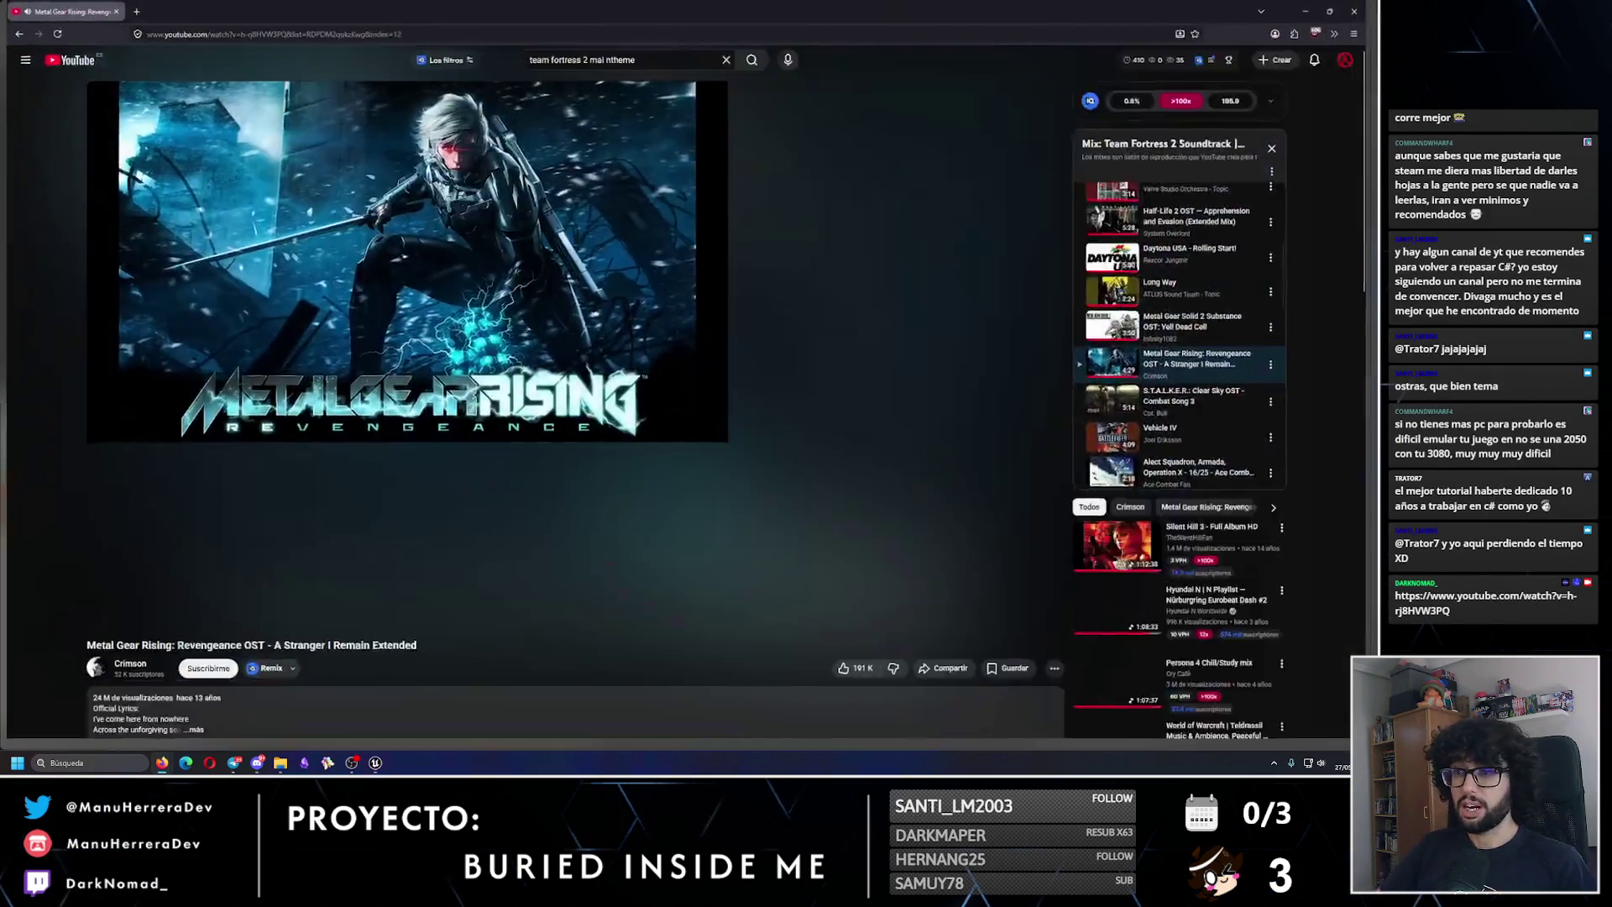
pyautogui.scroll(-5, 1197, 443)
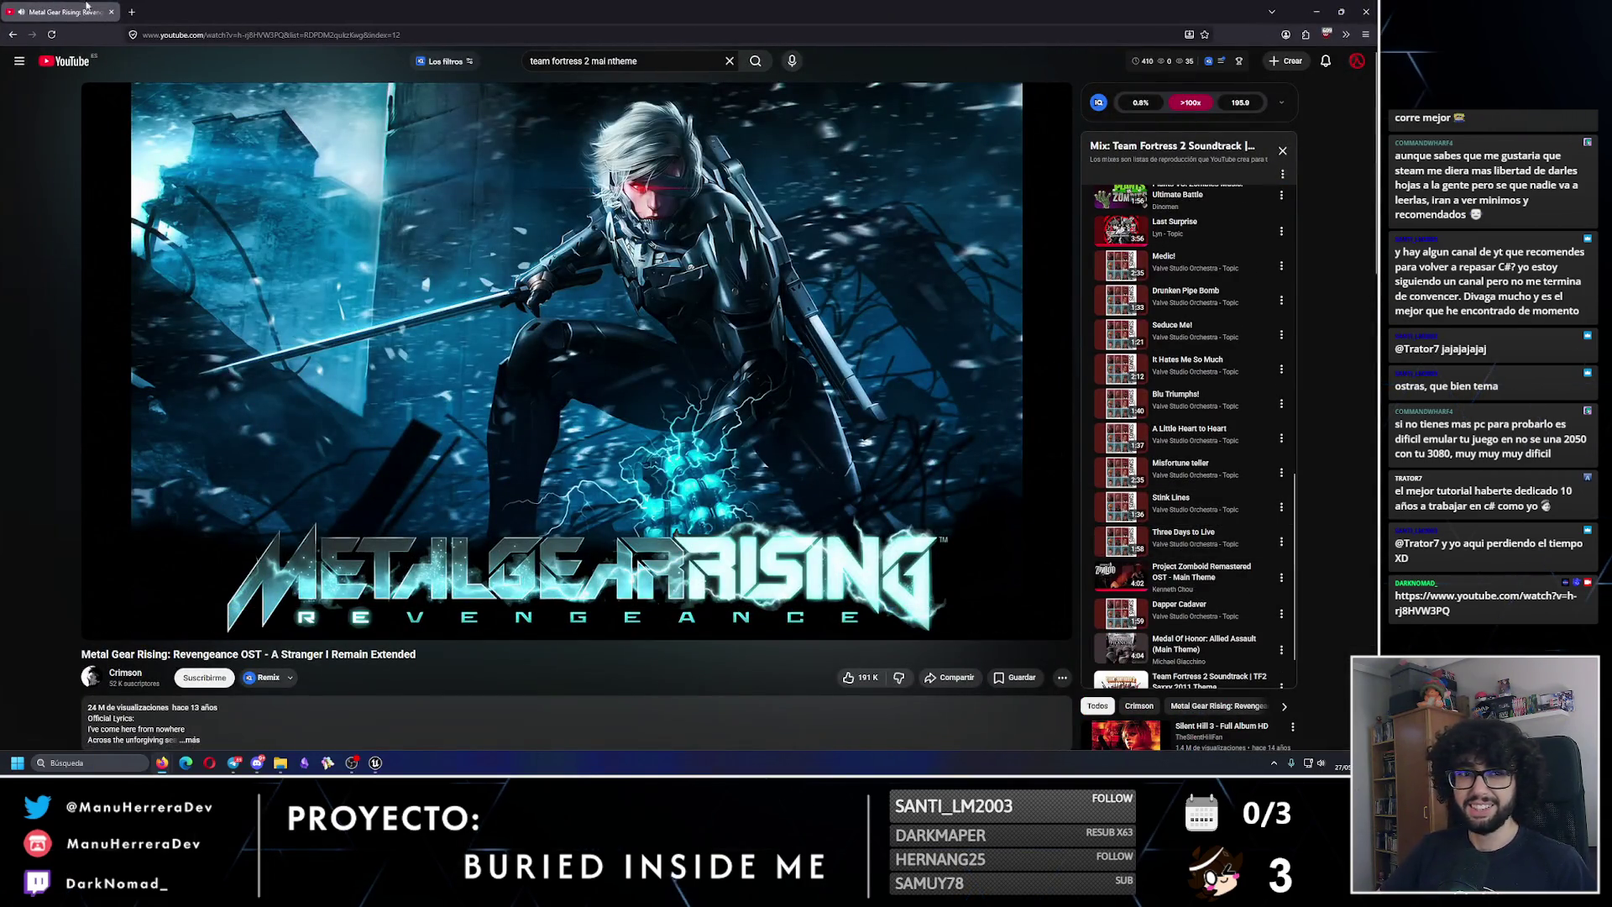
pyautogui.hotkey('alt', 'Tab')
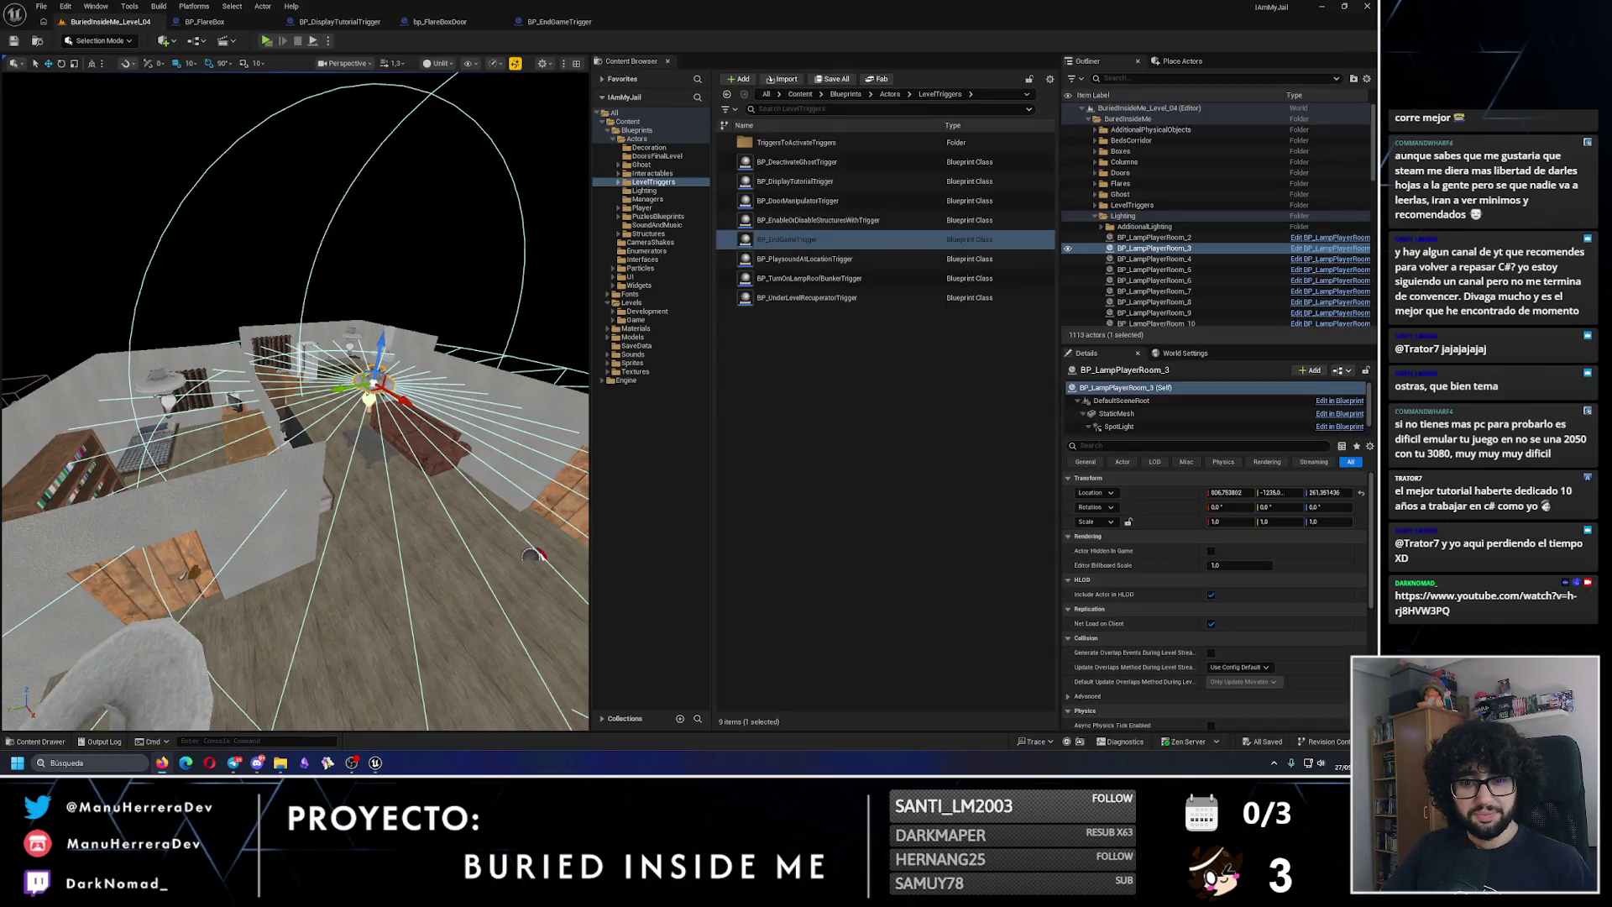
pyautogui.moveTo(337, 532); pyautogui.dragTo(337, 437)
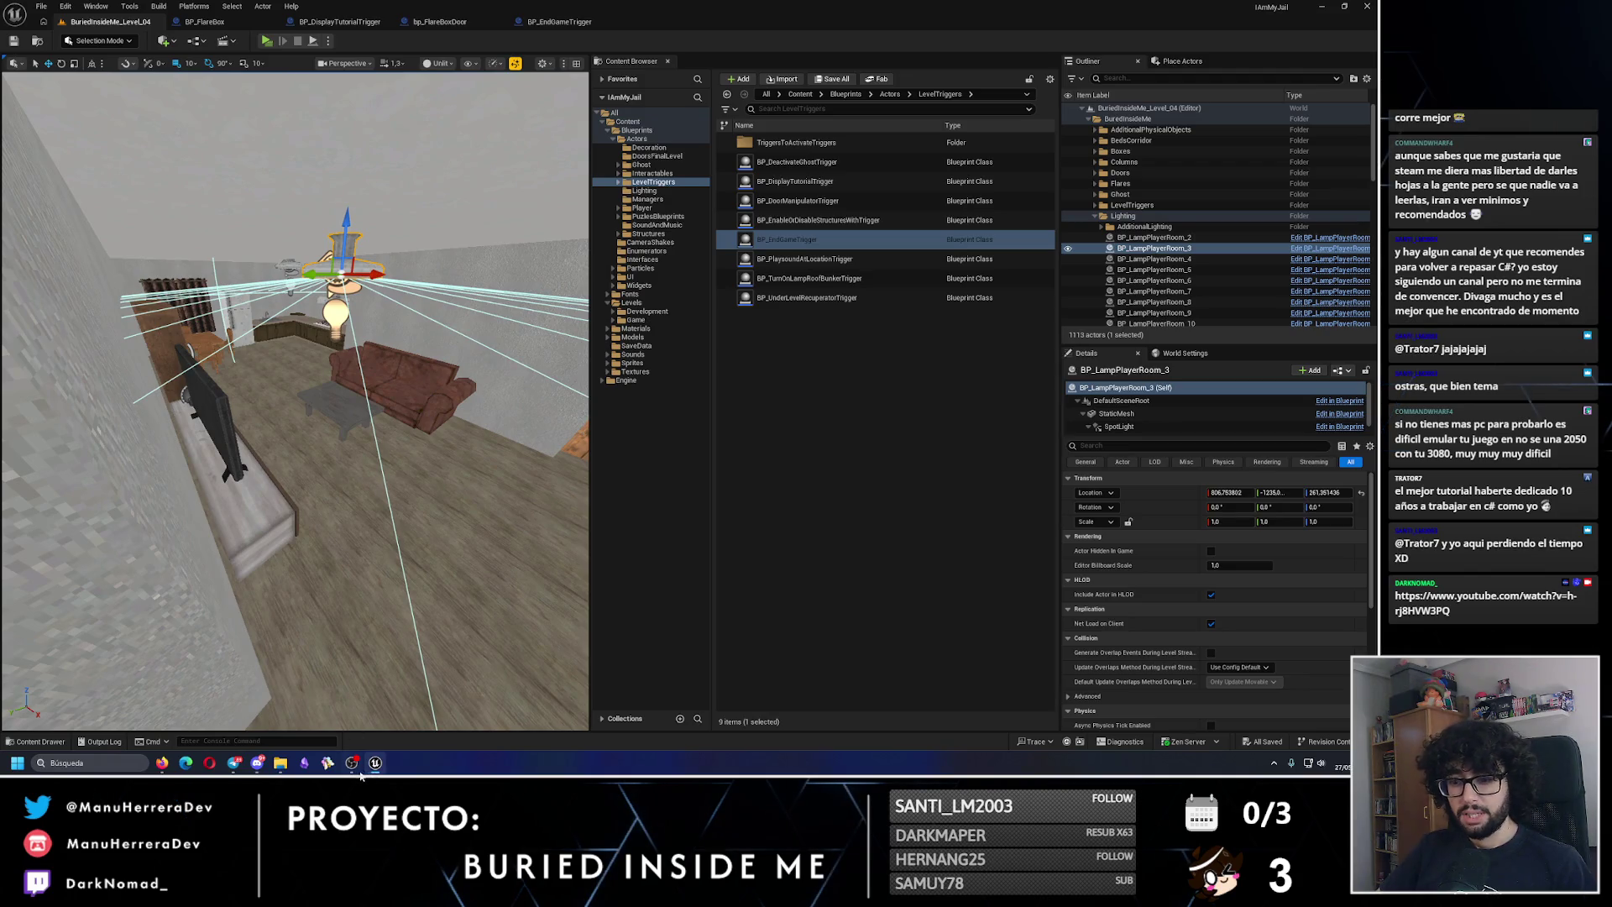
pyautogui.scroll(-10, 351, 568)
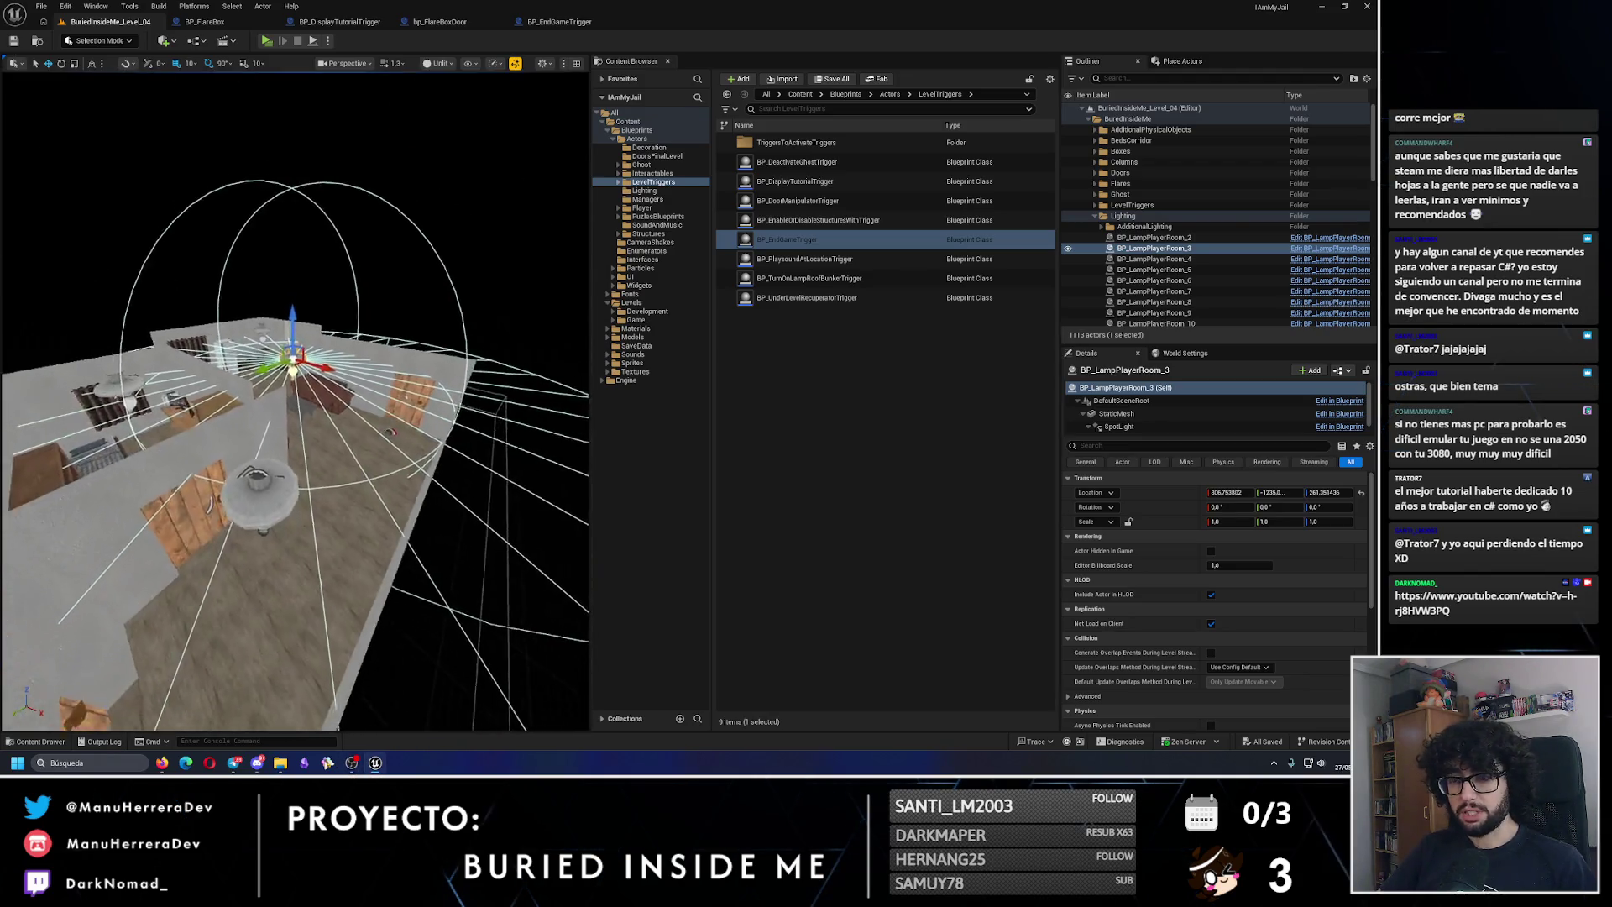
pyautogui.scroll(8, 371, 400)
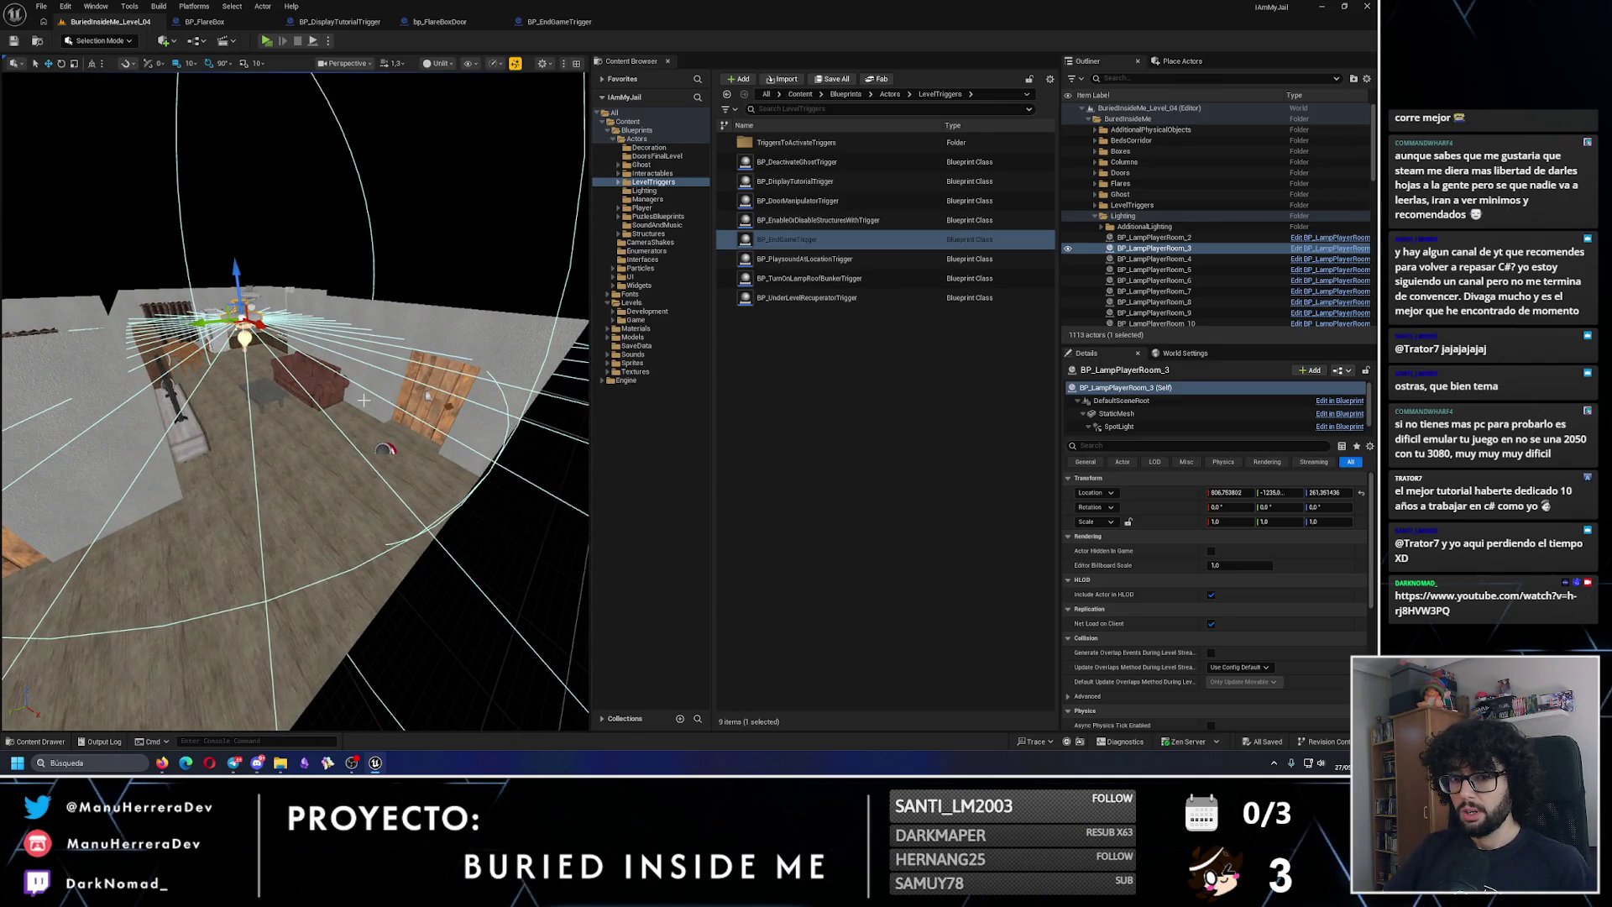
pyautogui.scroll(-10, 363, 401)
pyautogui.click(560, 352)
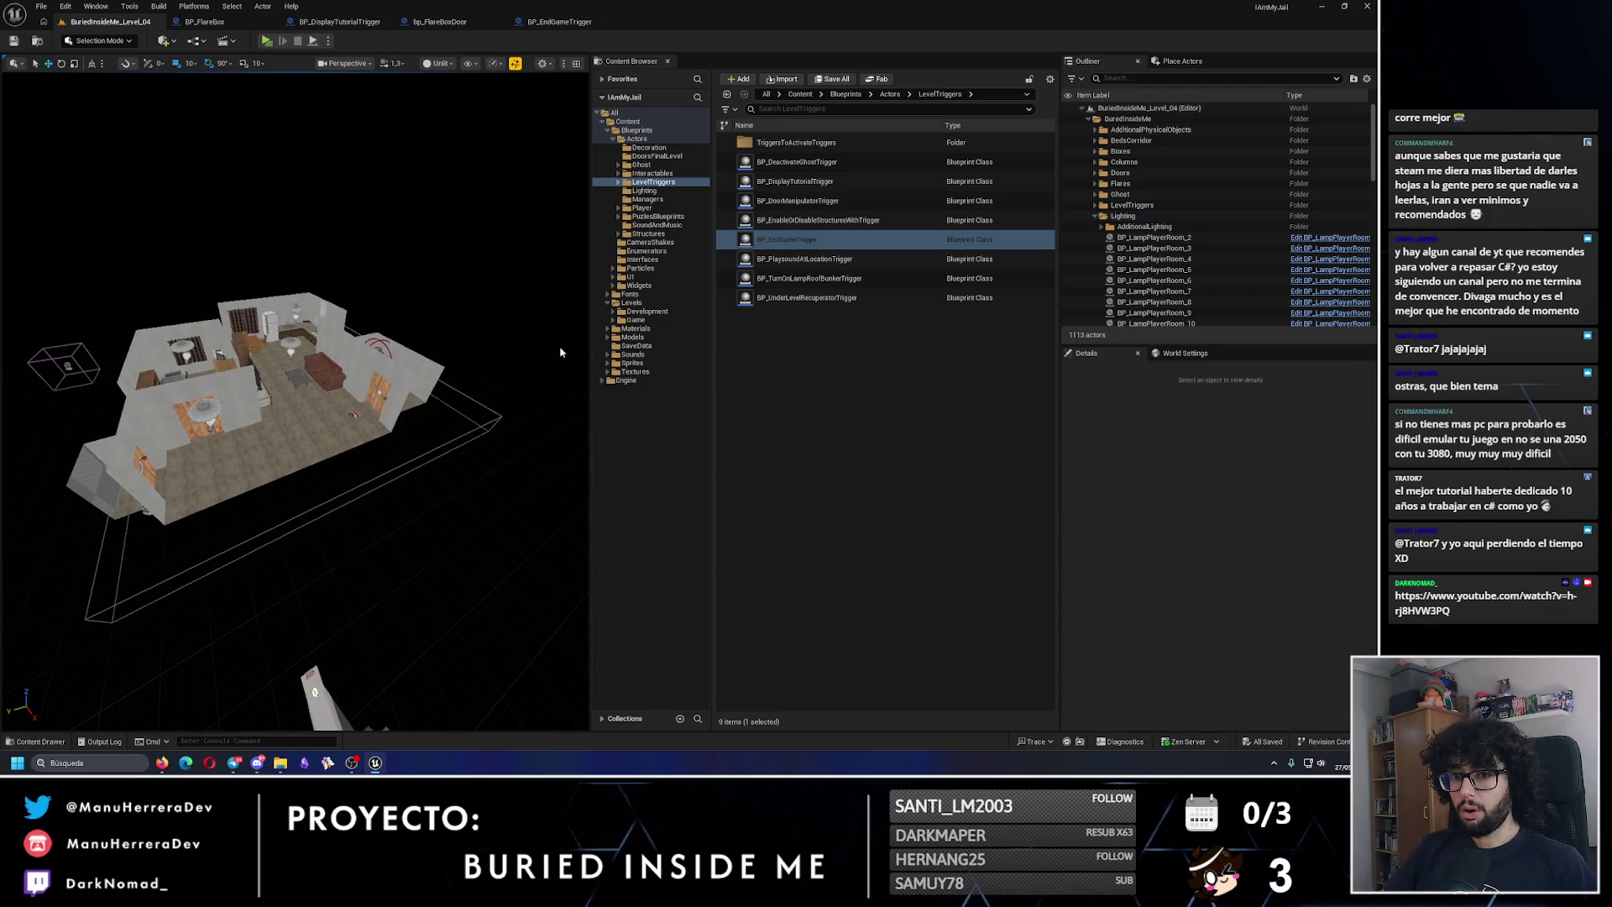
pyautogui.scroll(10, 531, 333)
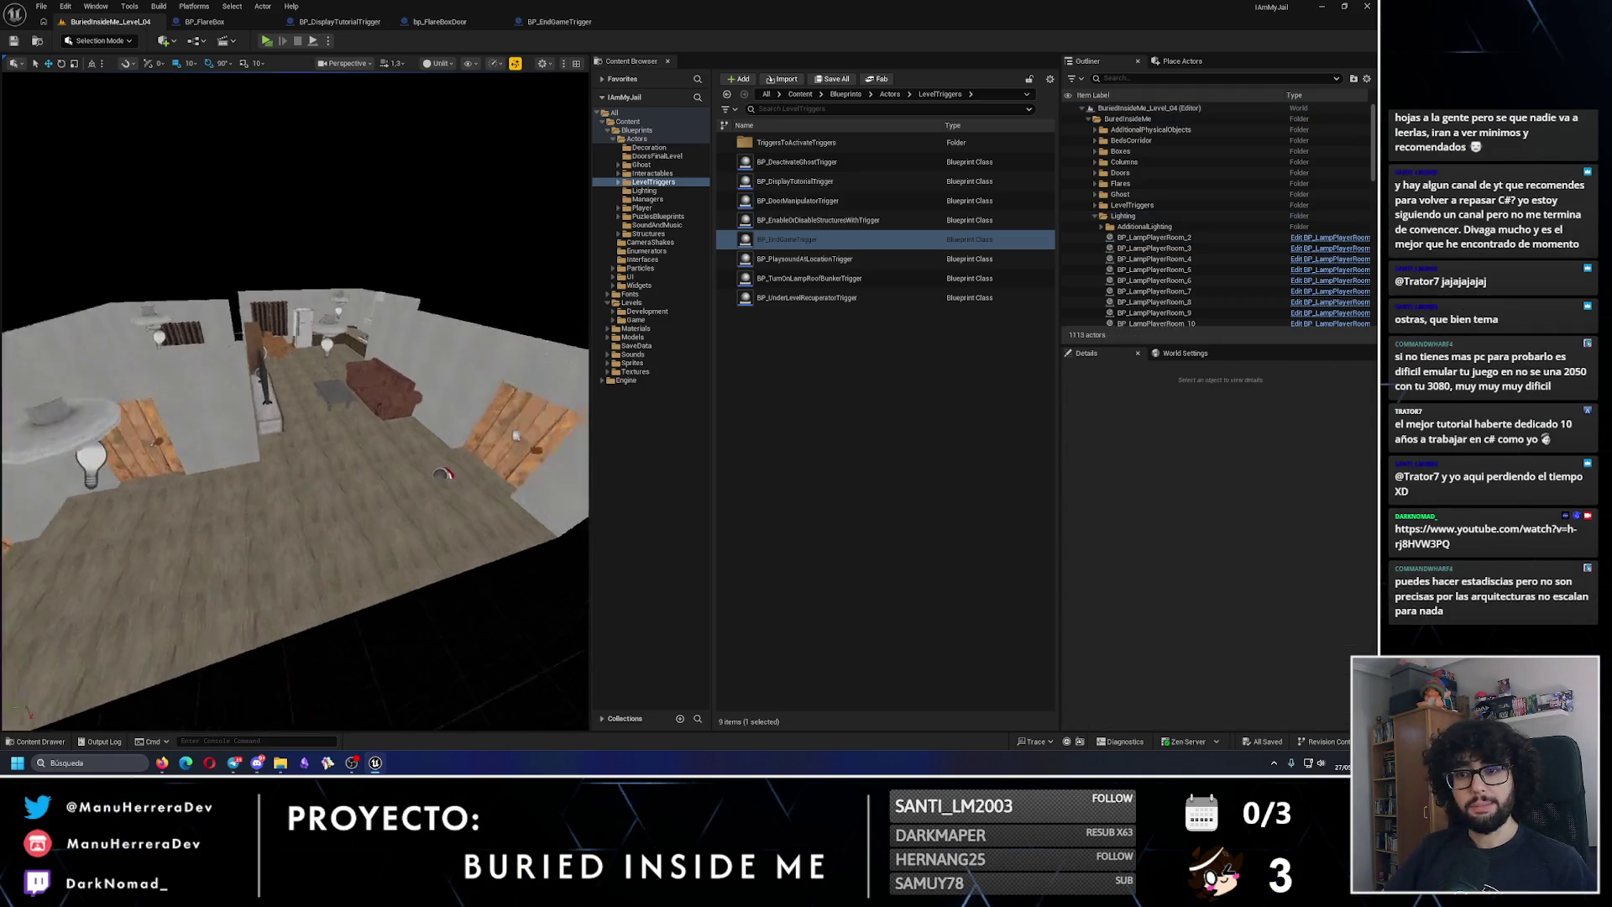
pyautogui.scroll(-5, 444, 300)
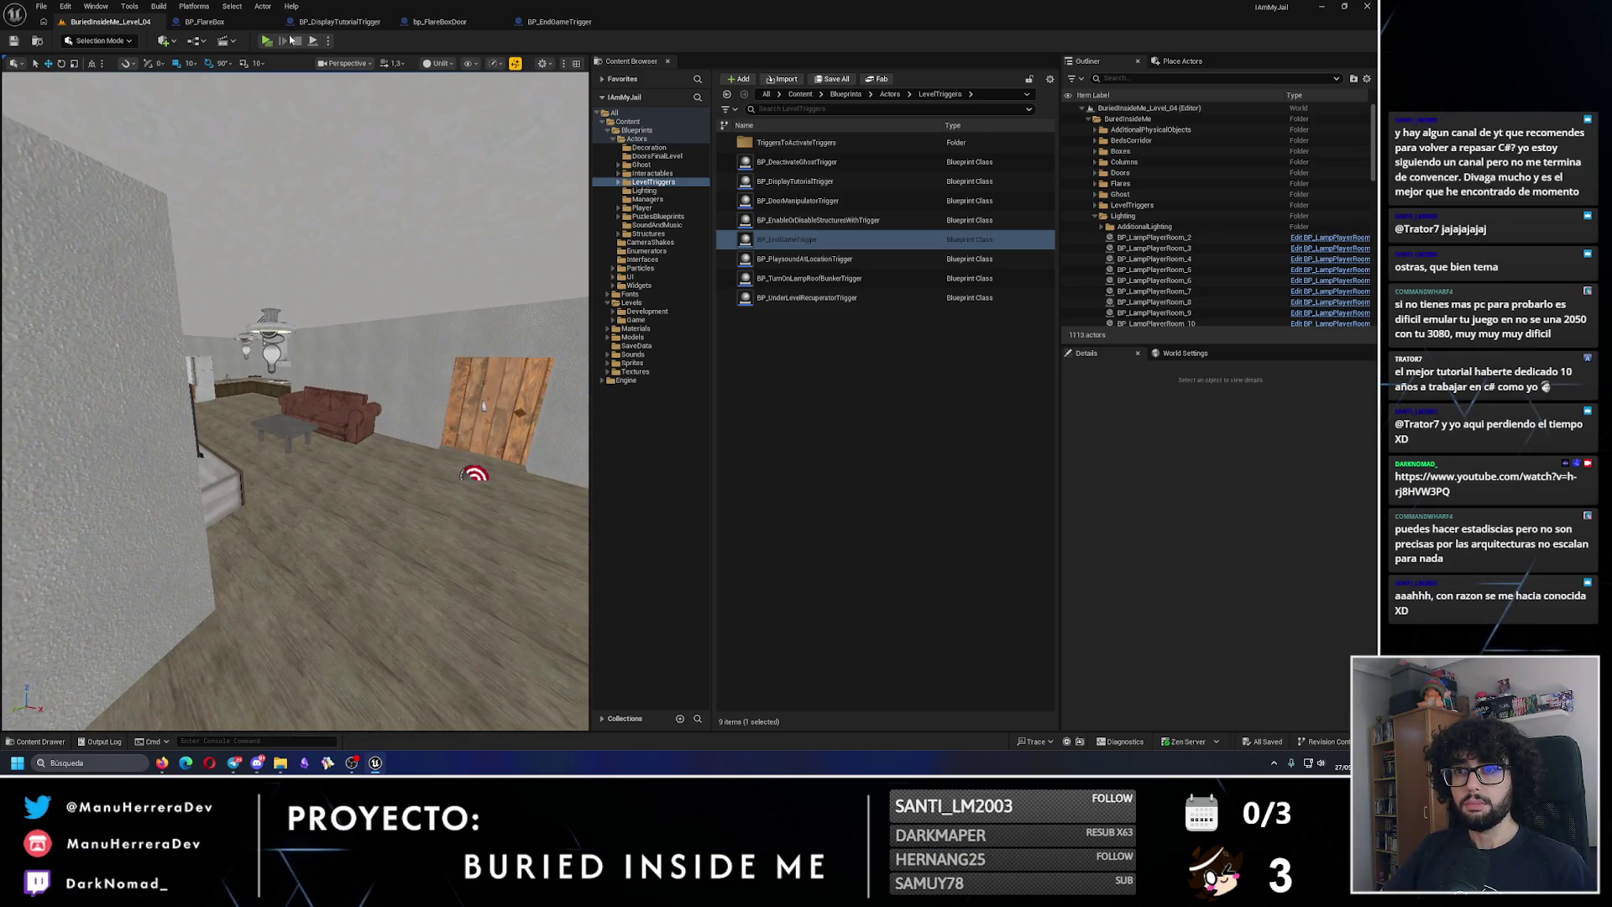
pyautogui.hotkey('alt', 'p')
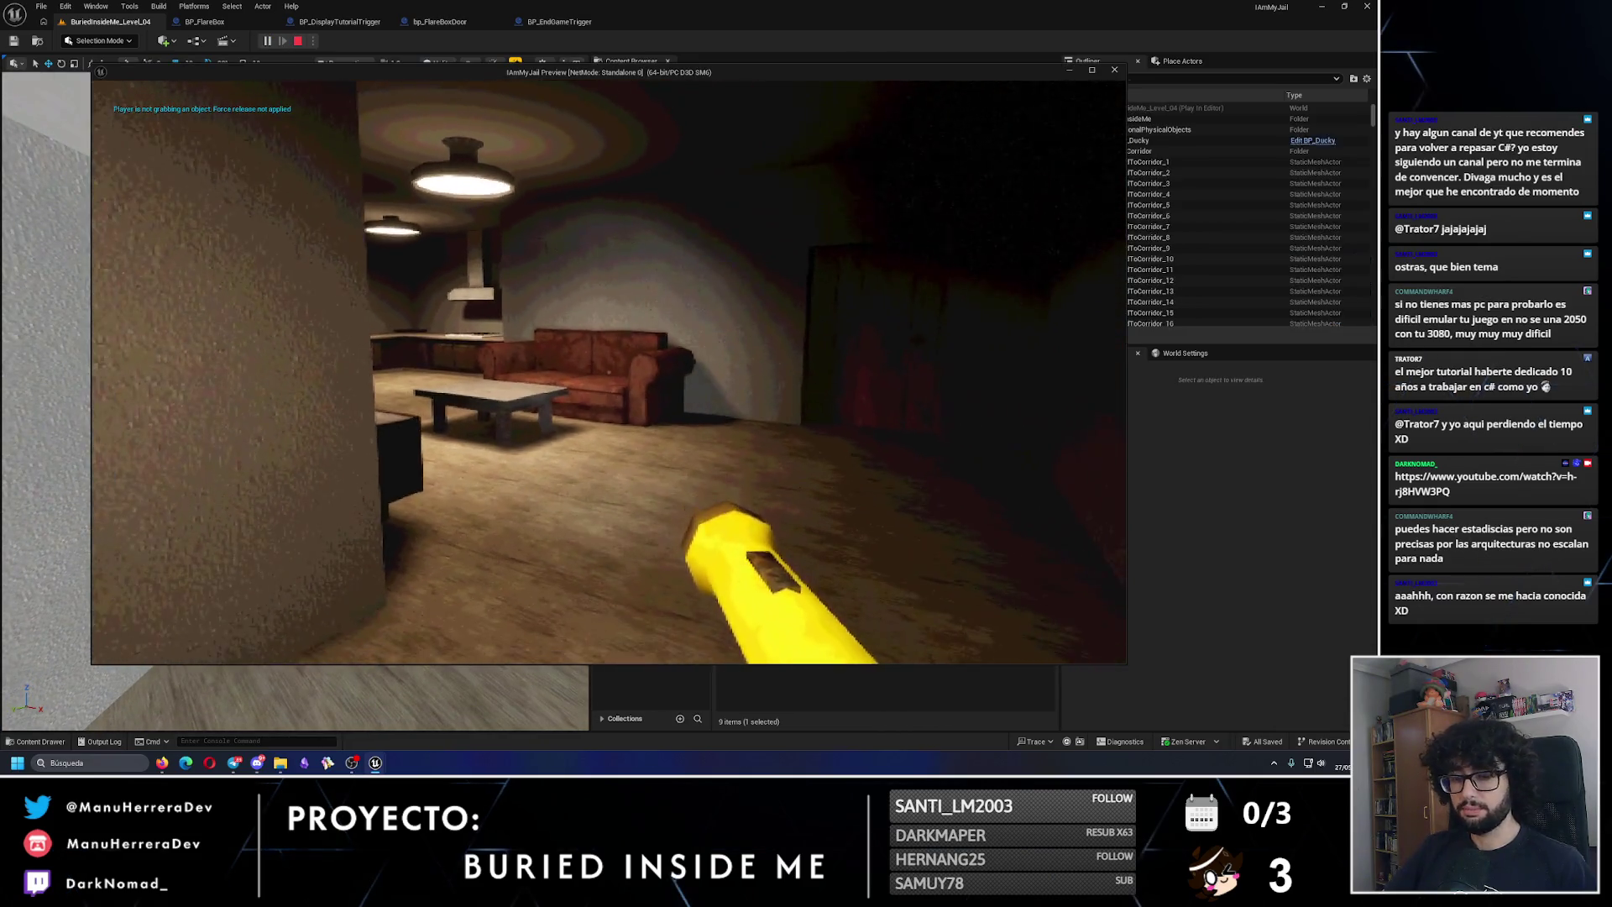
pyautogui.press('w')
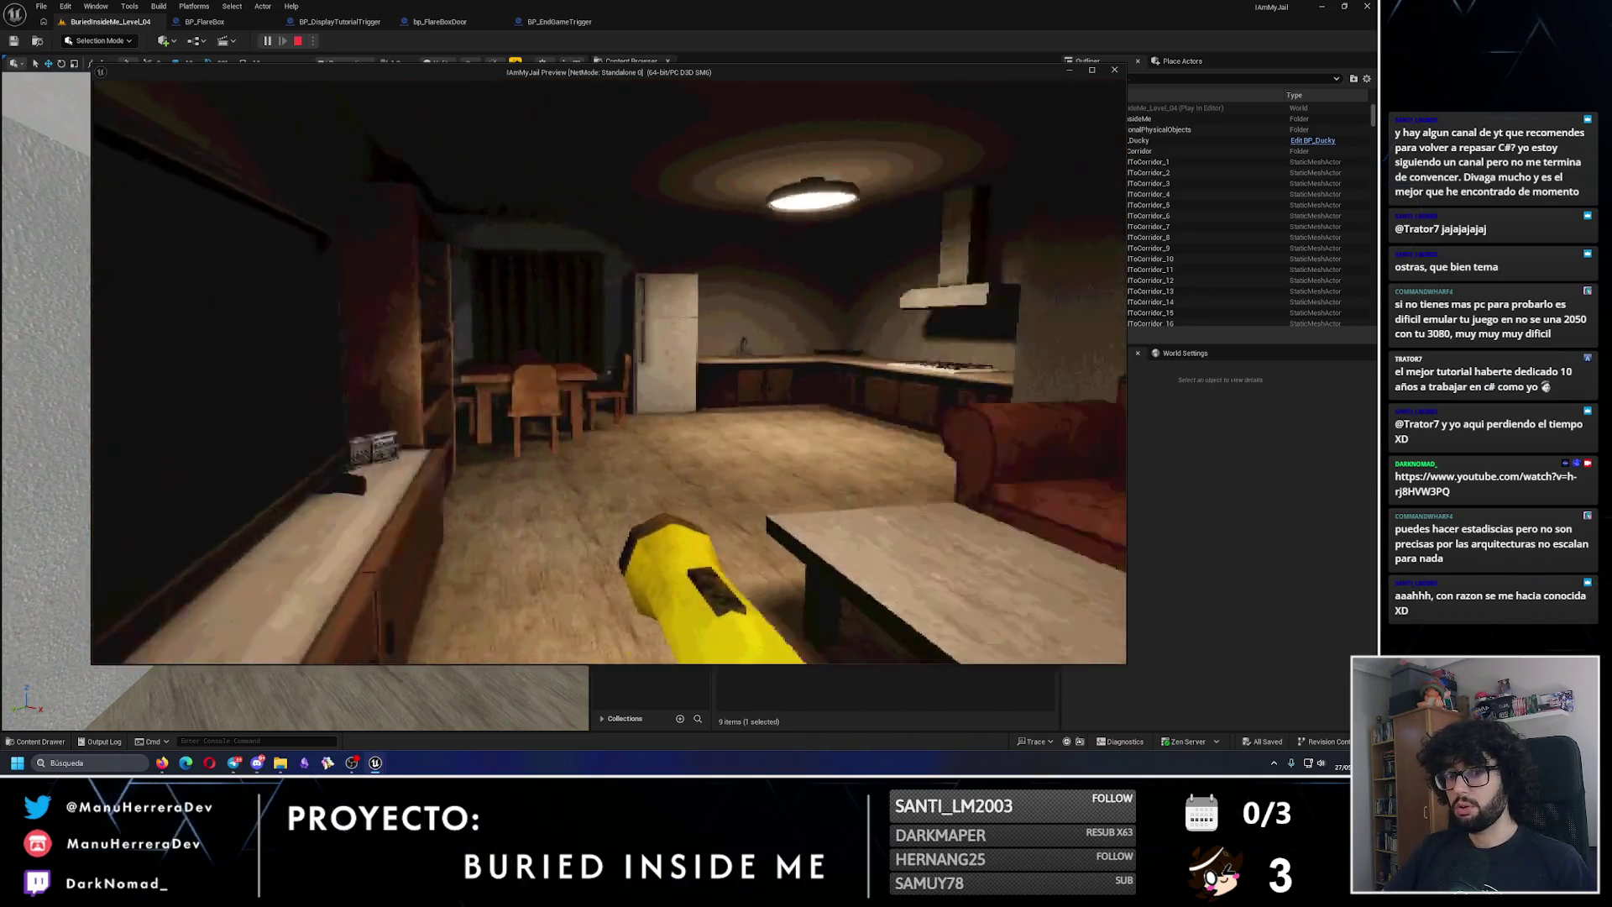
pyautogui.moveTo(609, 372)
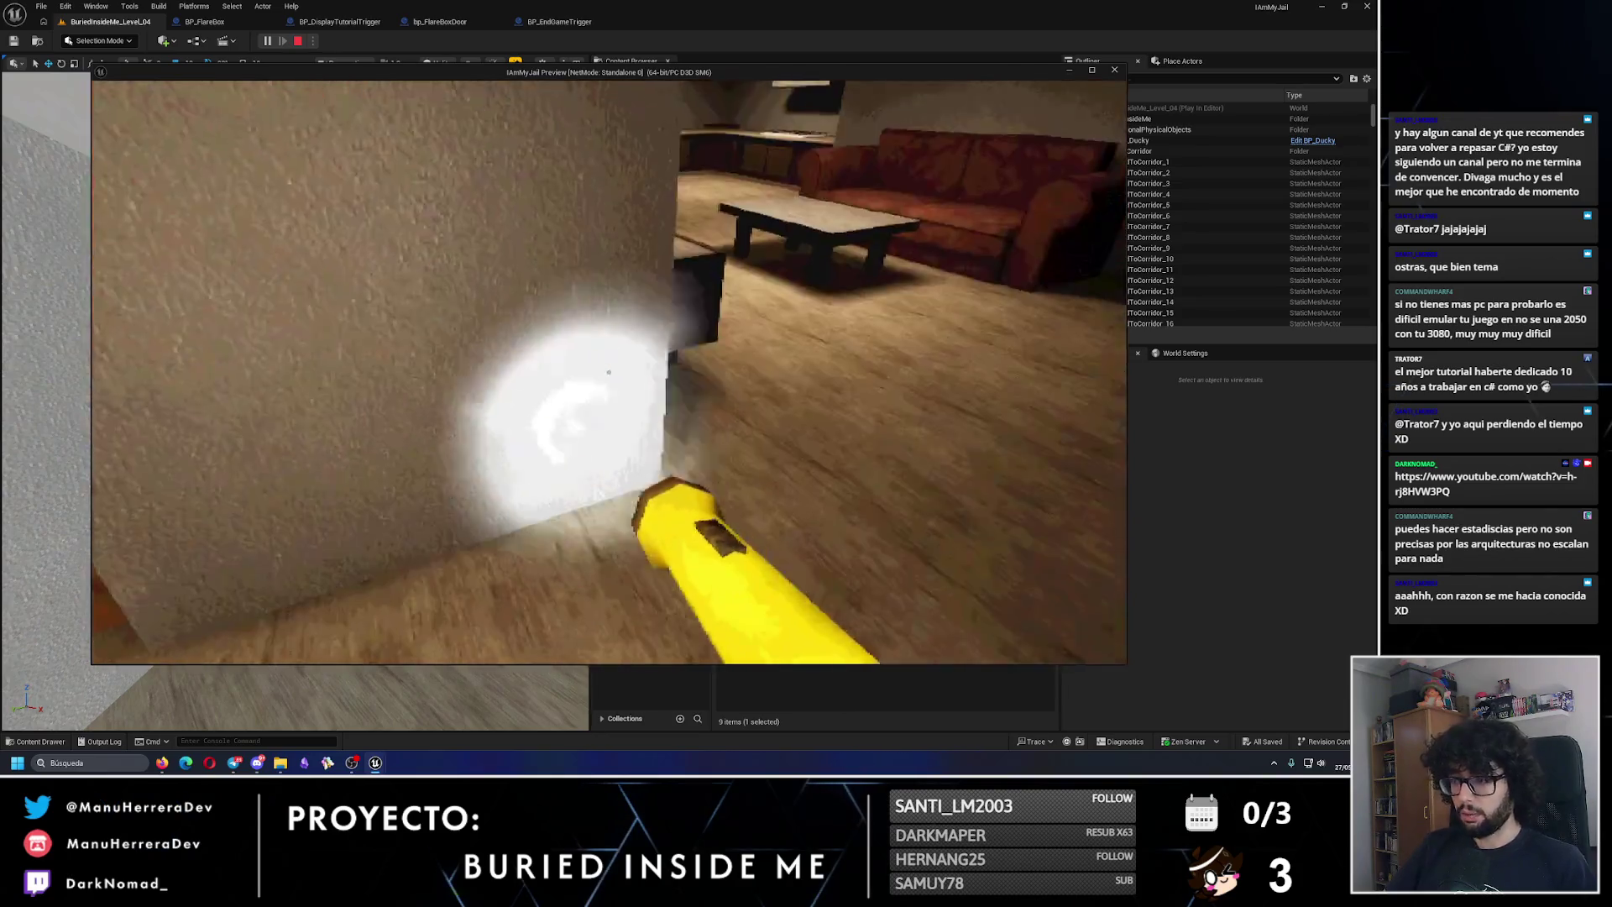
pyautogui.press('Escape')
pyautogui.moveTo(451, 71); pyautogui.dragTo(451, 71)
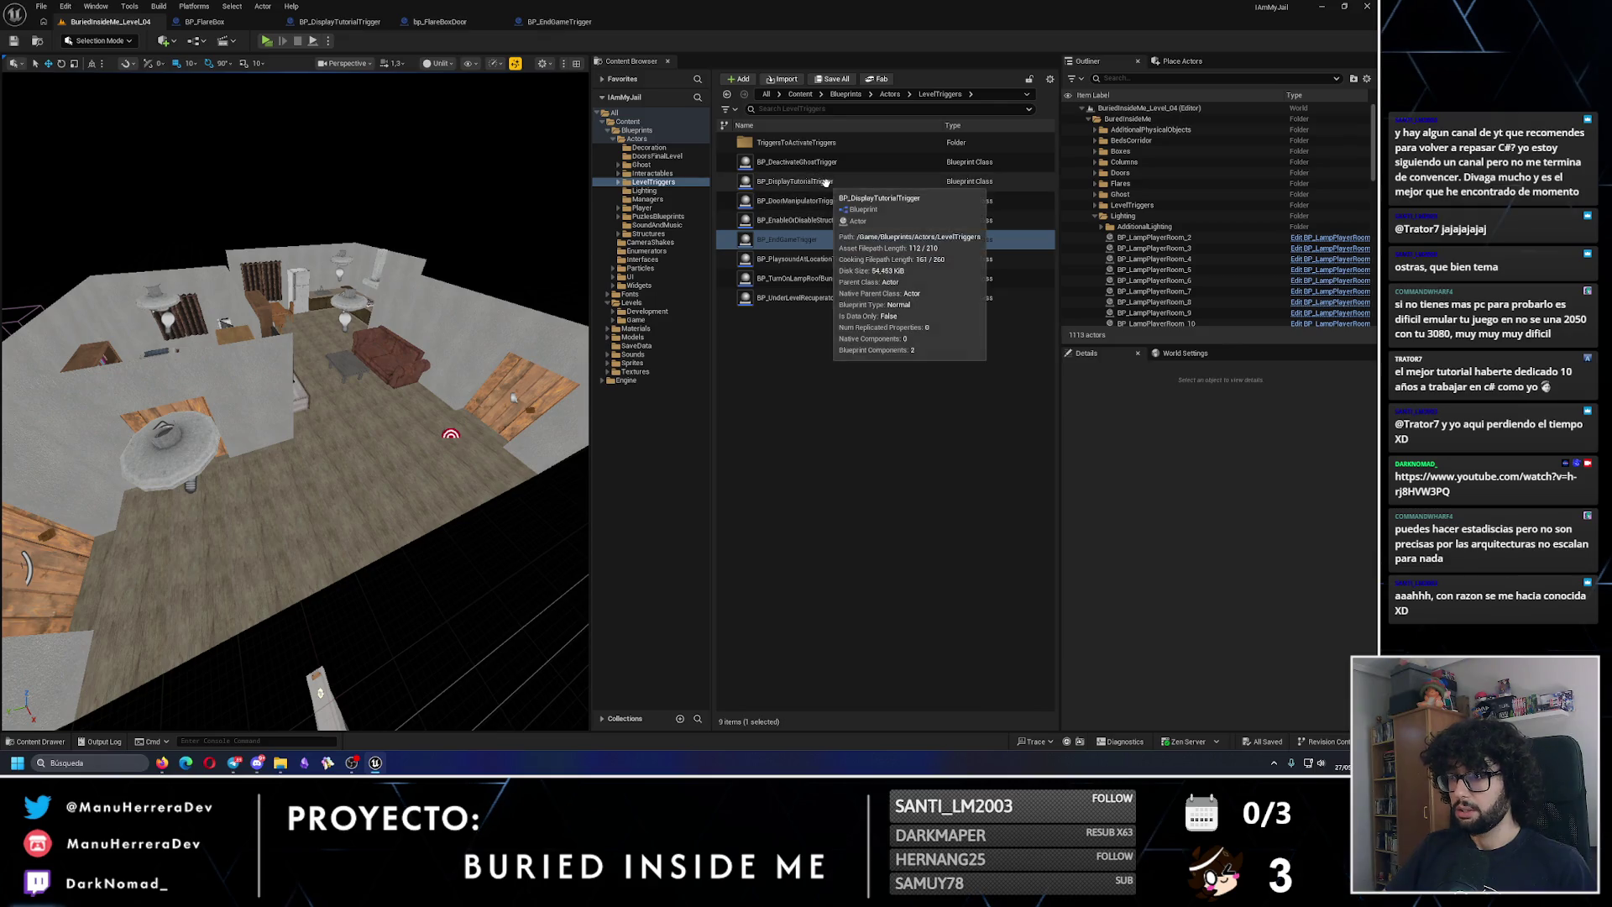
# Step: Place a BP_EndGameTrigger in the living room and raise it to Z 140
pyautogui.moveTo(786, 239); pyautogui.dragTo(258, 515)
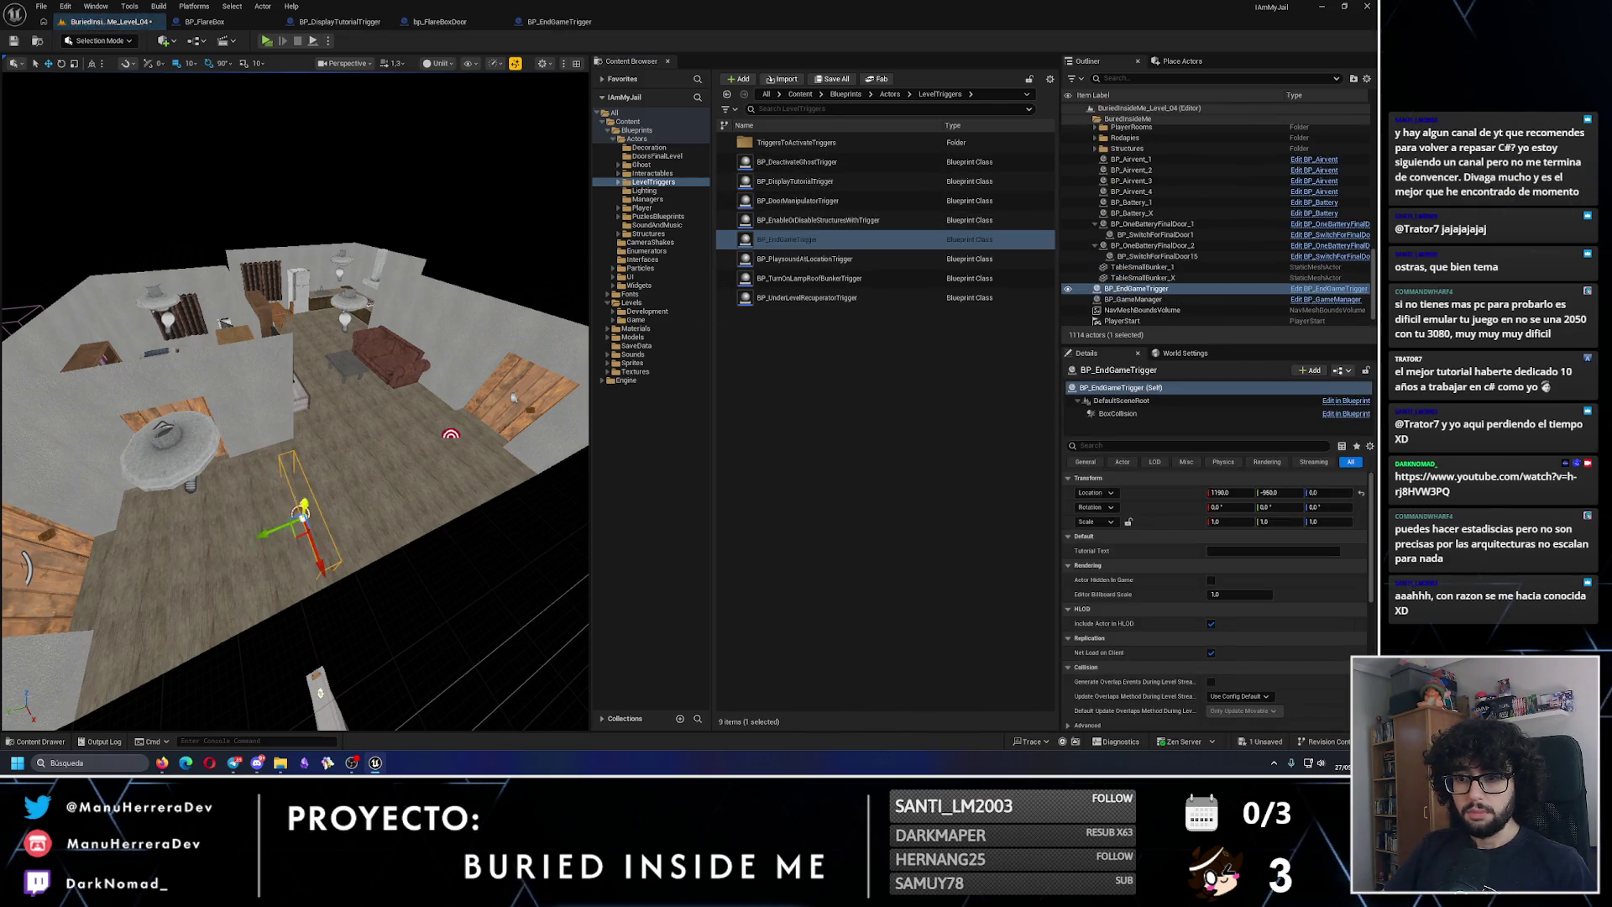
pyautogui.press('f')
pyautogui.moveTo(274, 447); pyautogui.dragTo(323, 388)
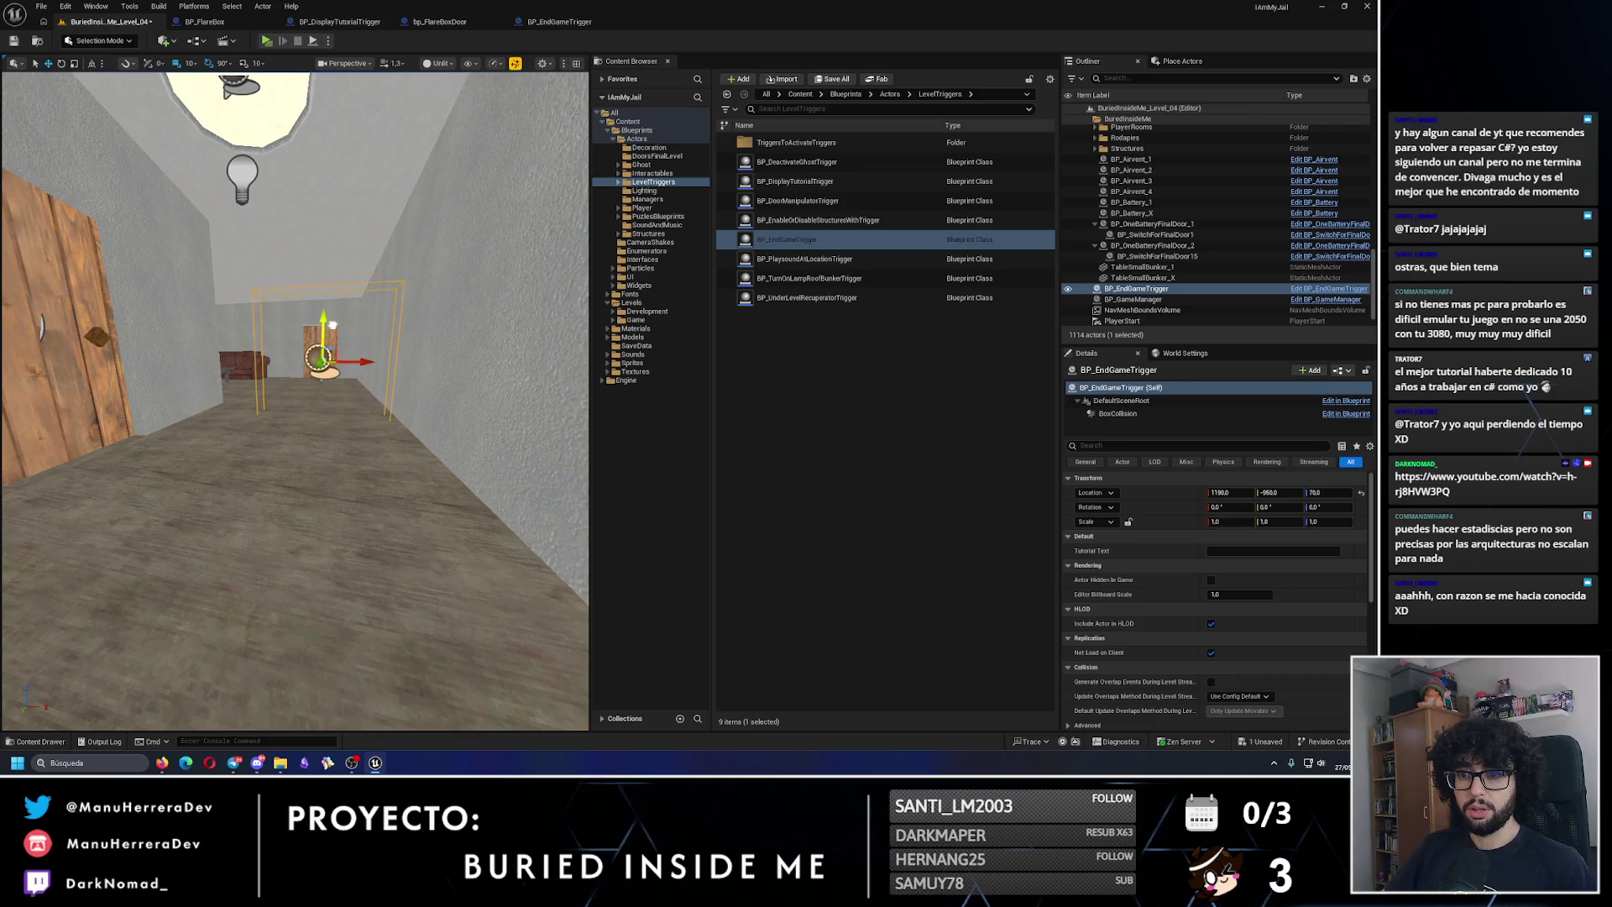
pyautogui.moveTo(333, 295)
pyautogui.mouseDown()
pyautogui.moveTo(349, 293)
pyautogui.moveTo(319, 395)
pyautogui.mouseUp()
# Step: Set the trigger's BoxCollision Box Extent X and Z to 120
pyautogui.click(1118, 413)
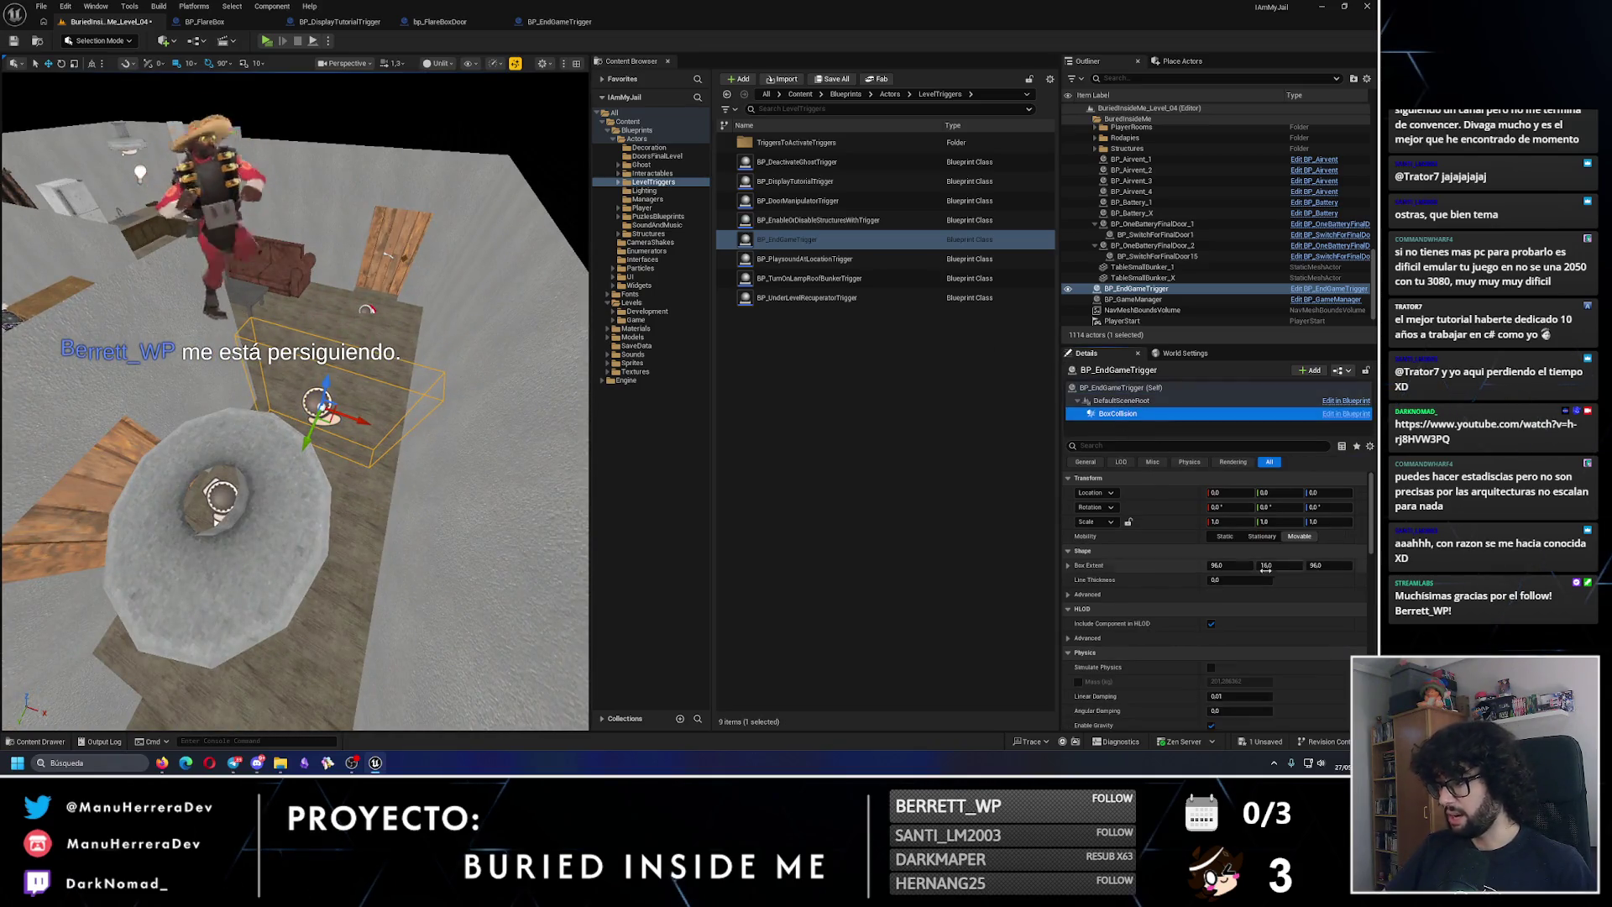
pyautogui.click(1213, 564)
pyautogui.write('120')
pyautogui.press('Return')
pyautogui.click(1342, 564)
pyautogui.write('0')
pyautogui.press('Return')
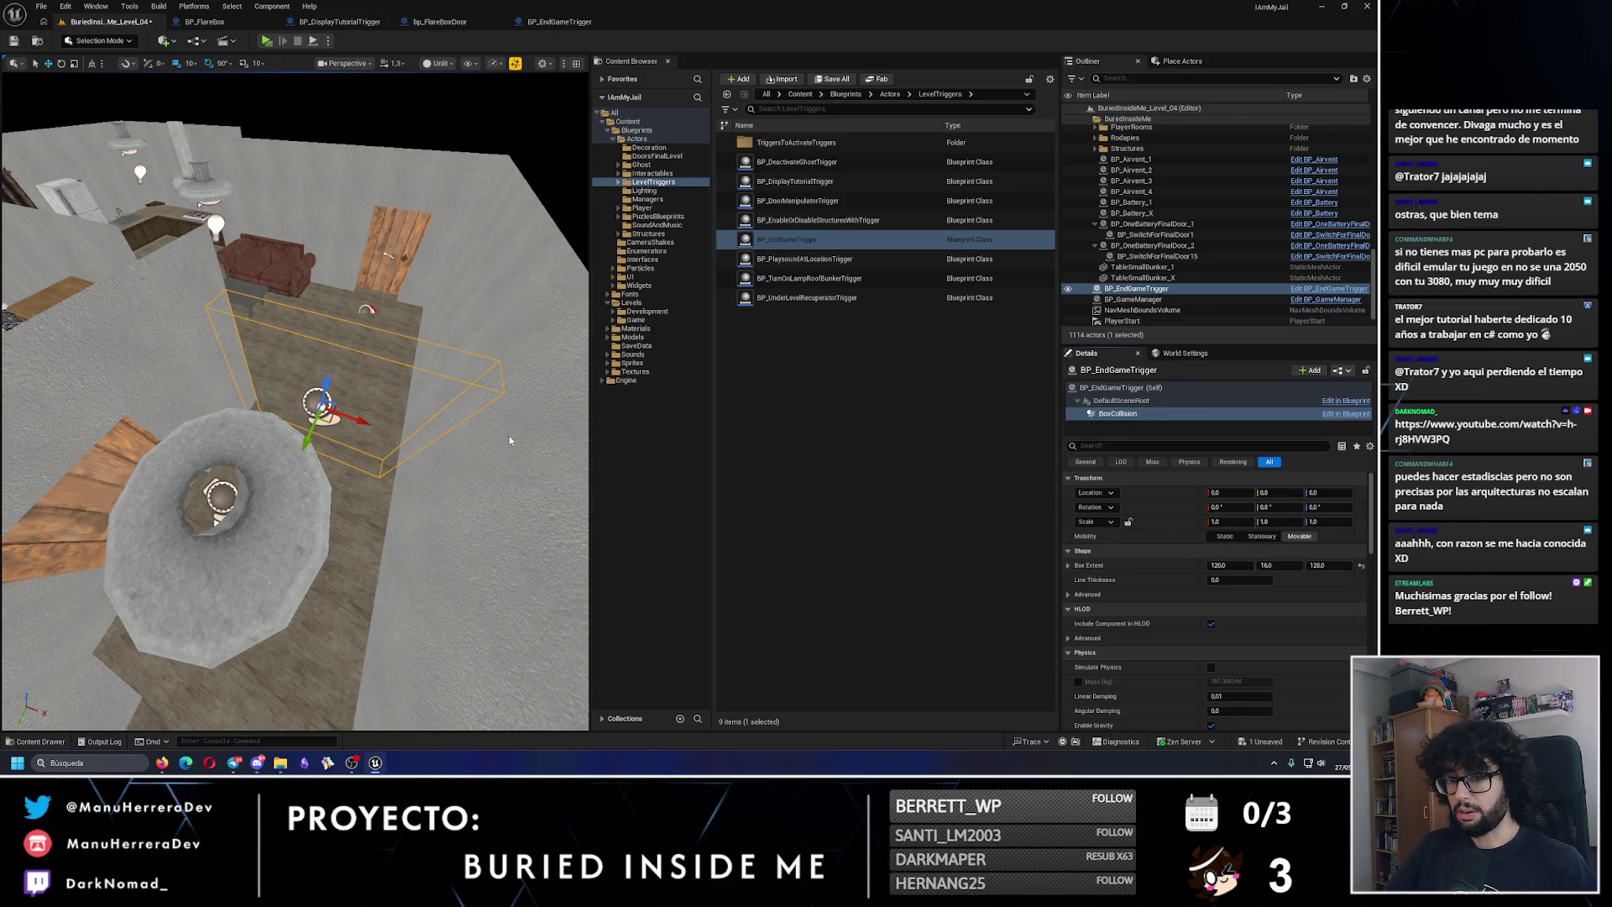
# Step: Nudge the end-game trigger along Y to -930
pyautogui.click(1116, 388)
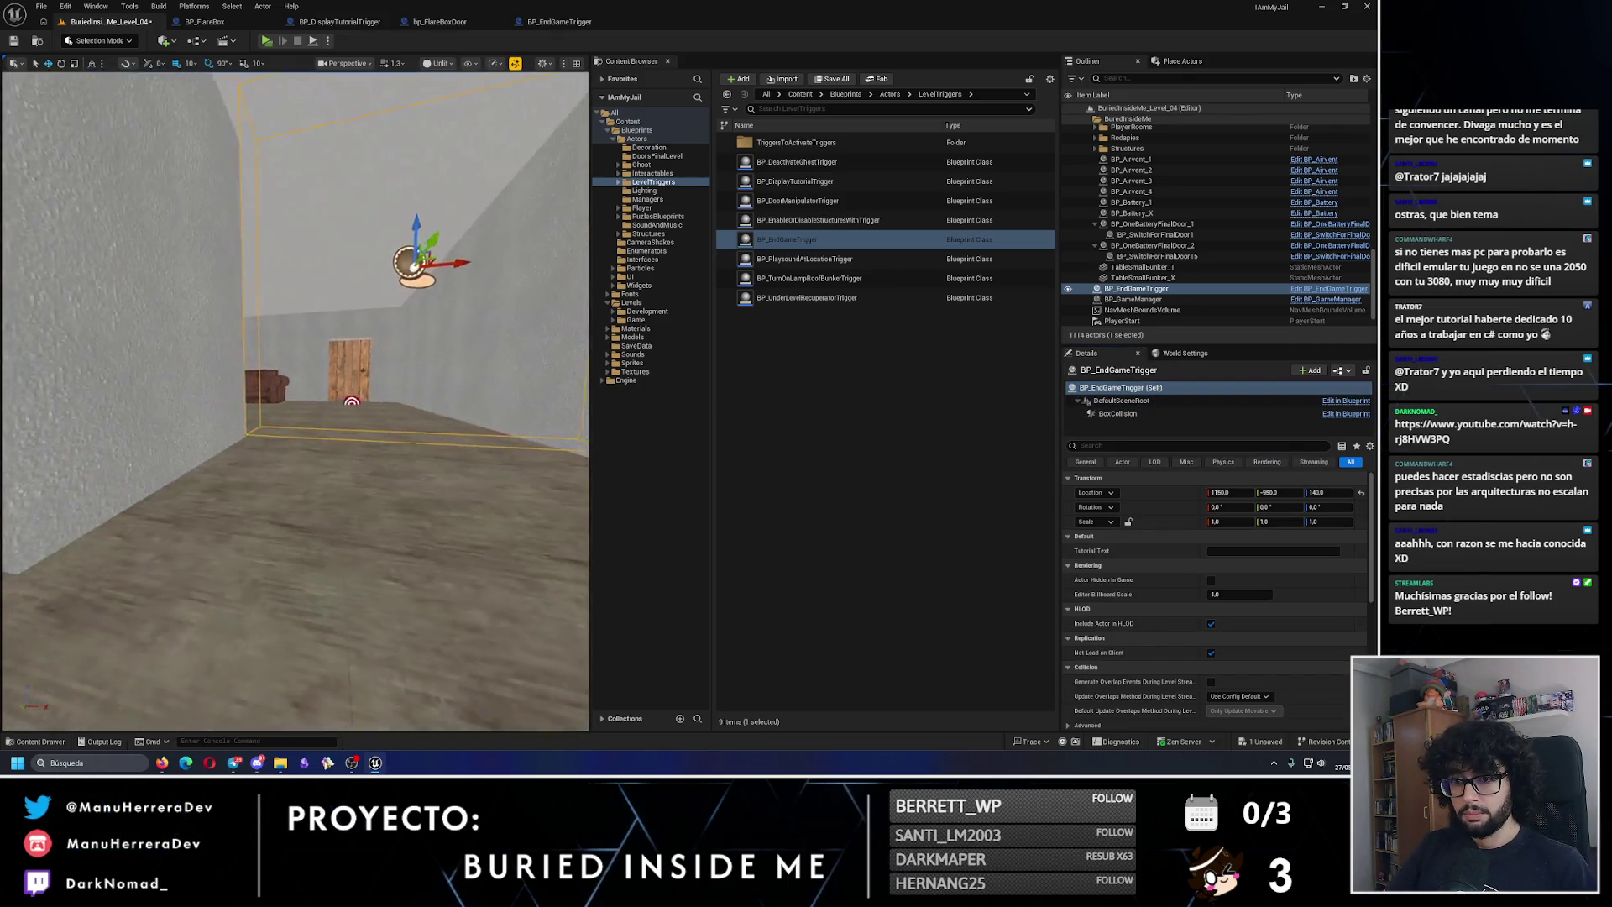
pyautogui.moveTo(271, 434)
pyautogui.mouseDown()
pyautogui.moveTo(210, 435)
pyautogui.moveTo(271, 434)
pyautogui.moveTo(259, 396)
pyautogui.mouseUp()
pyautogui.press('f')
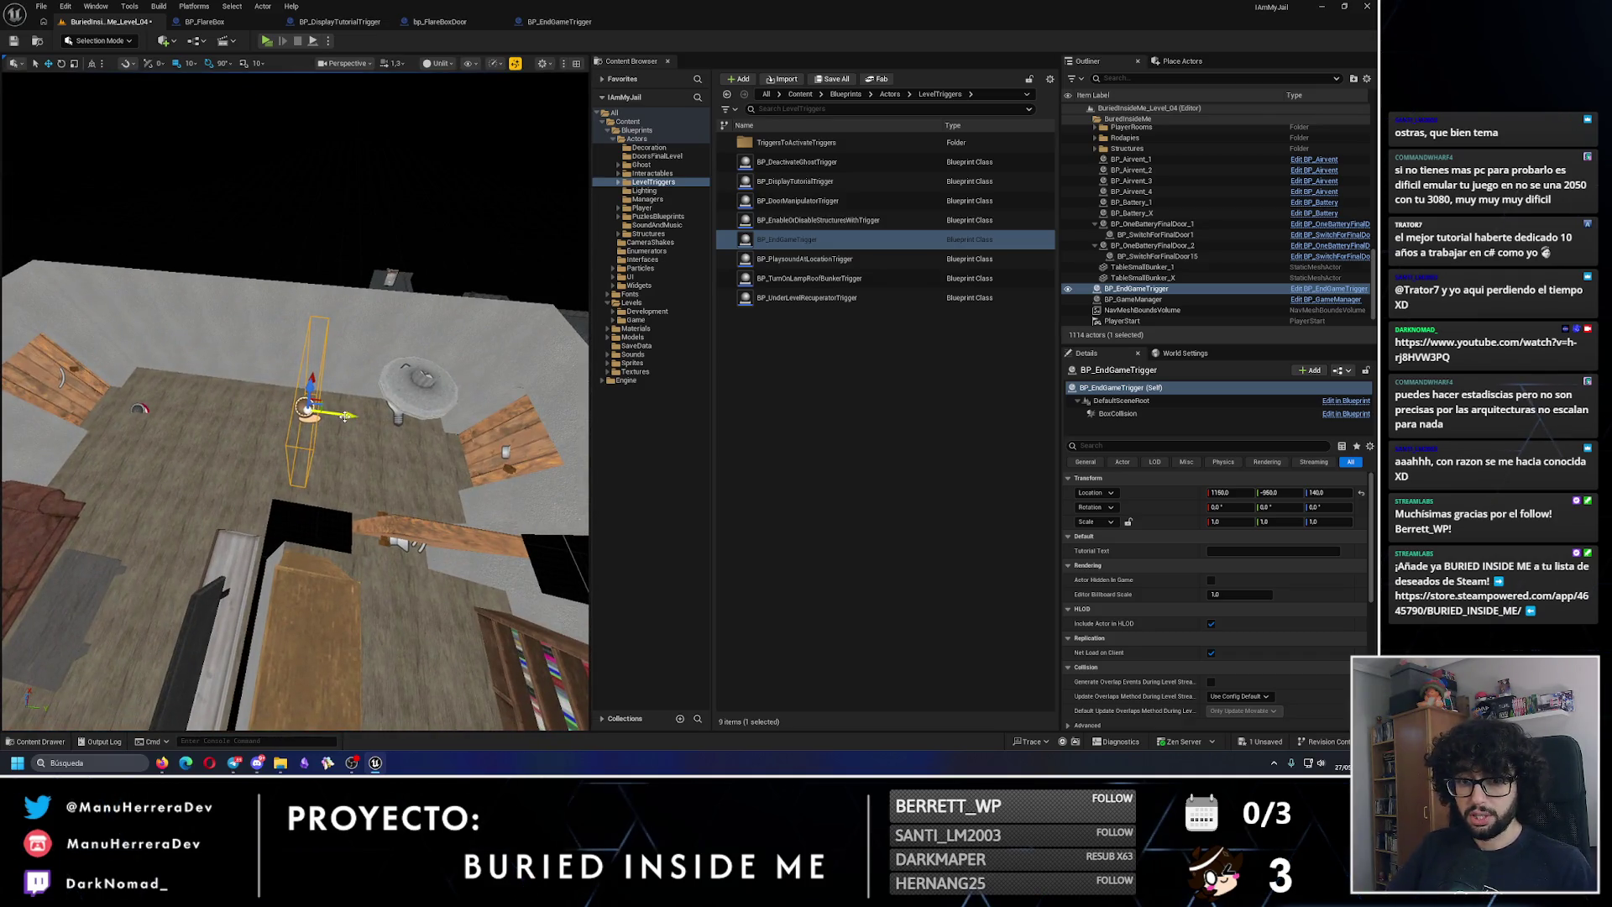
pyautogui.moveTo(352, 420); pyautogui.dragTo(324, 432)
pyautogui.scroll(-3, 241, 451)
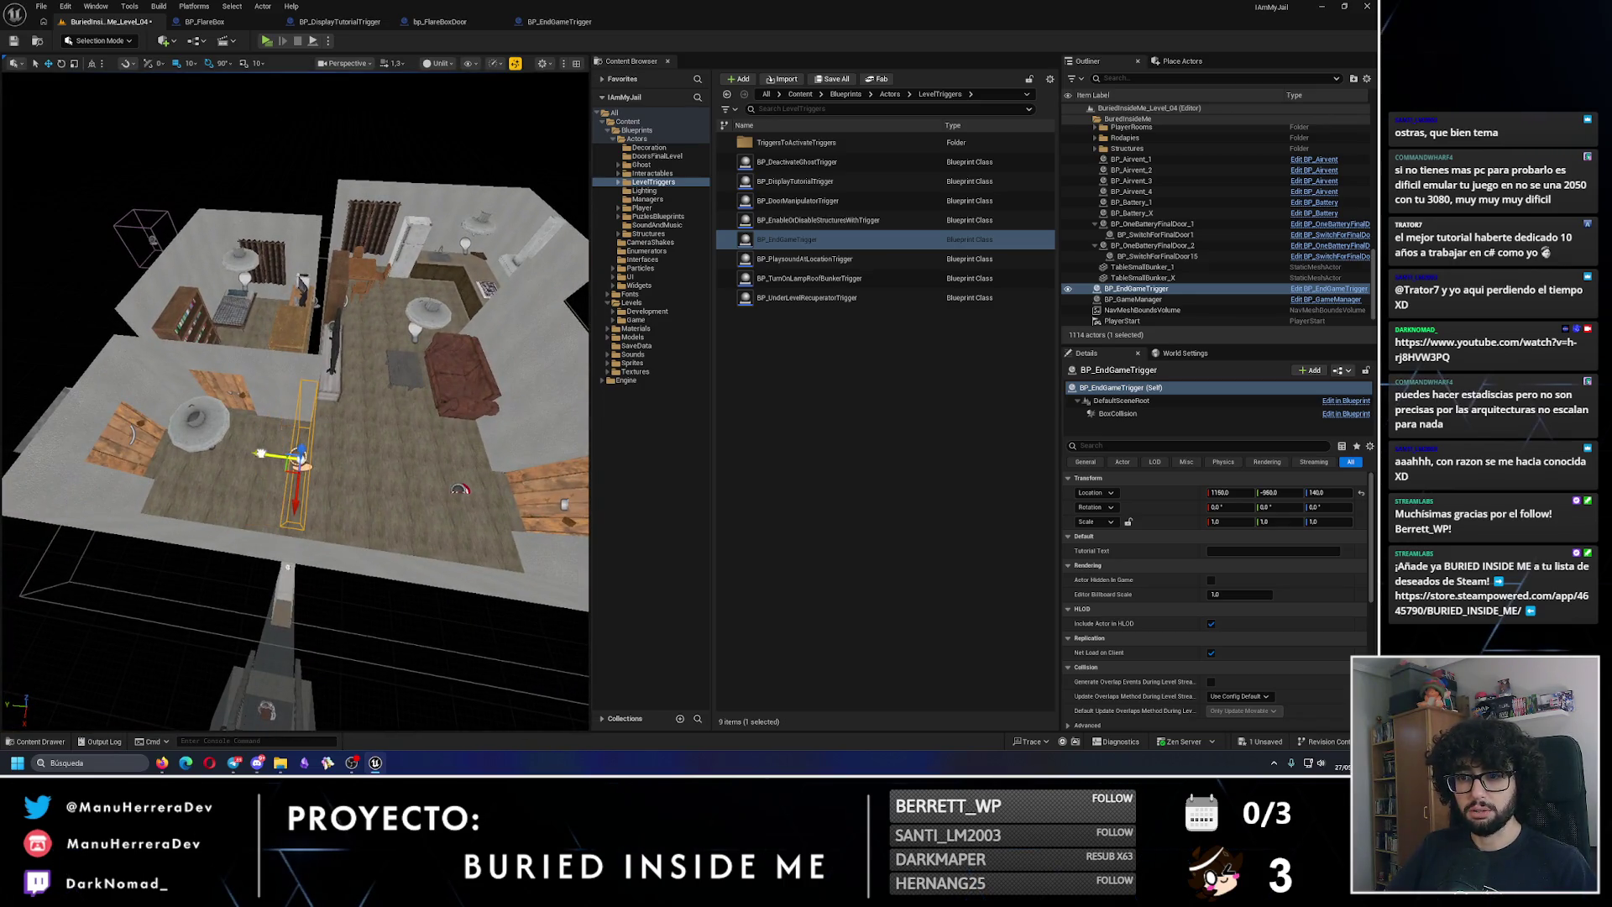
# Step: Delete the disabled Event BeginPlay node from BP_EndGameTrigger's graph
pyautogui.click(571, 22)
pyautogui.click(332, 235)
pyautogui.press('Delete')
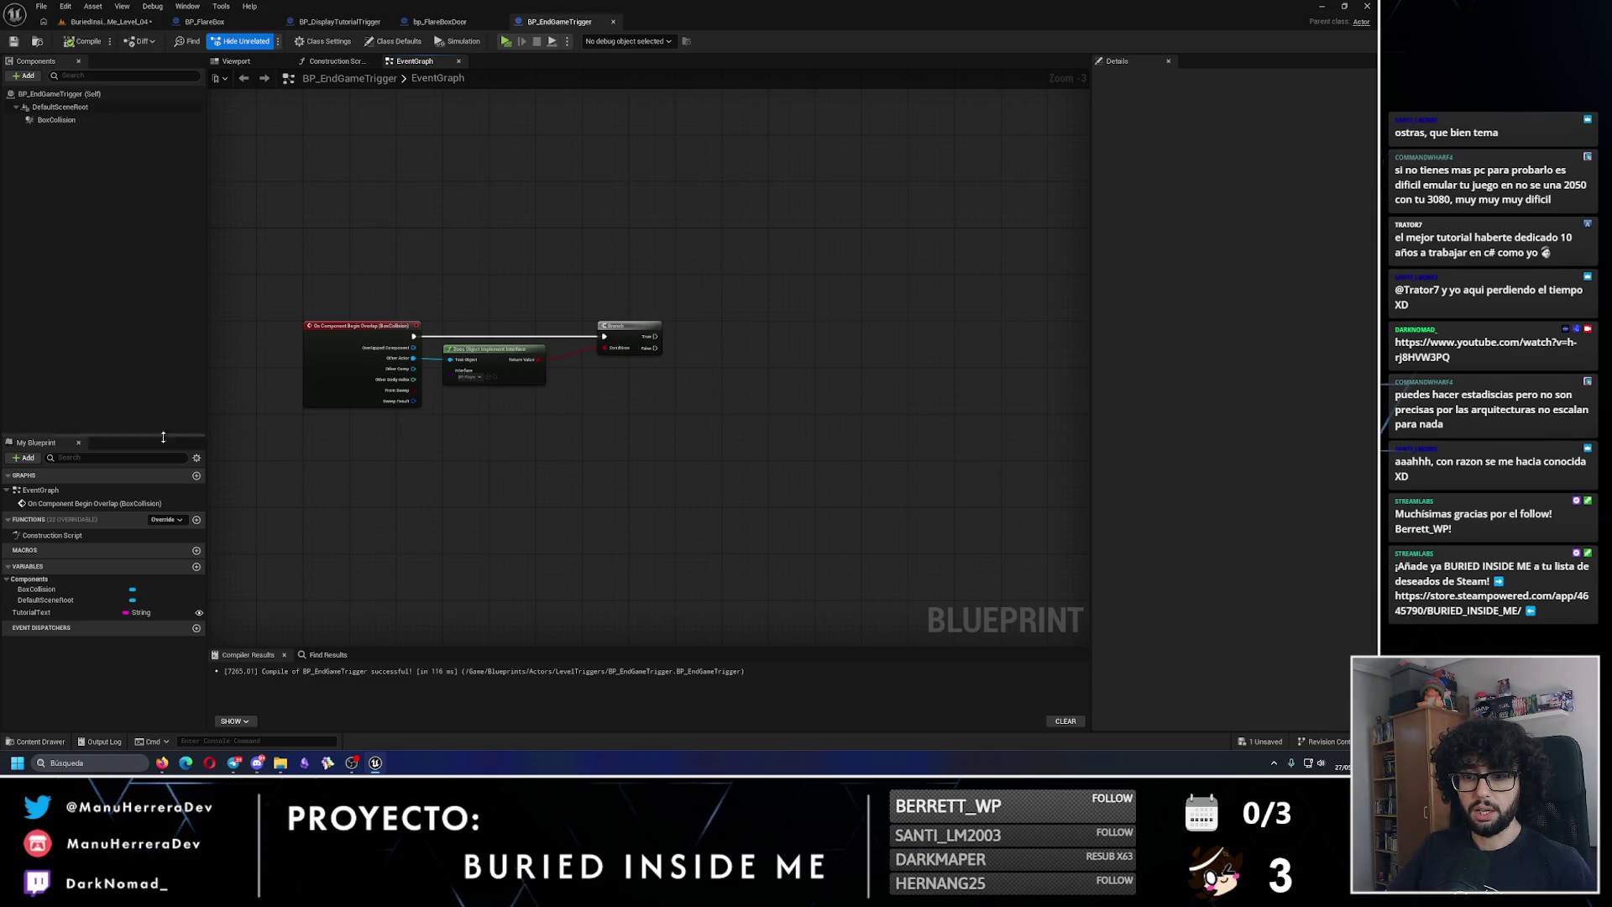
# Step: Delete the TutorialText variable and check the BP_LampPlayerRoom_3 ceiling lamp in the level
pyautogui.click(62, 611)
pyautogui.press('Delete')
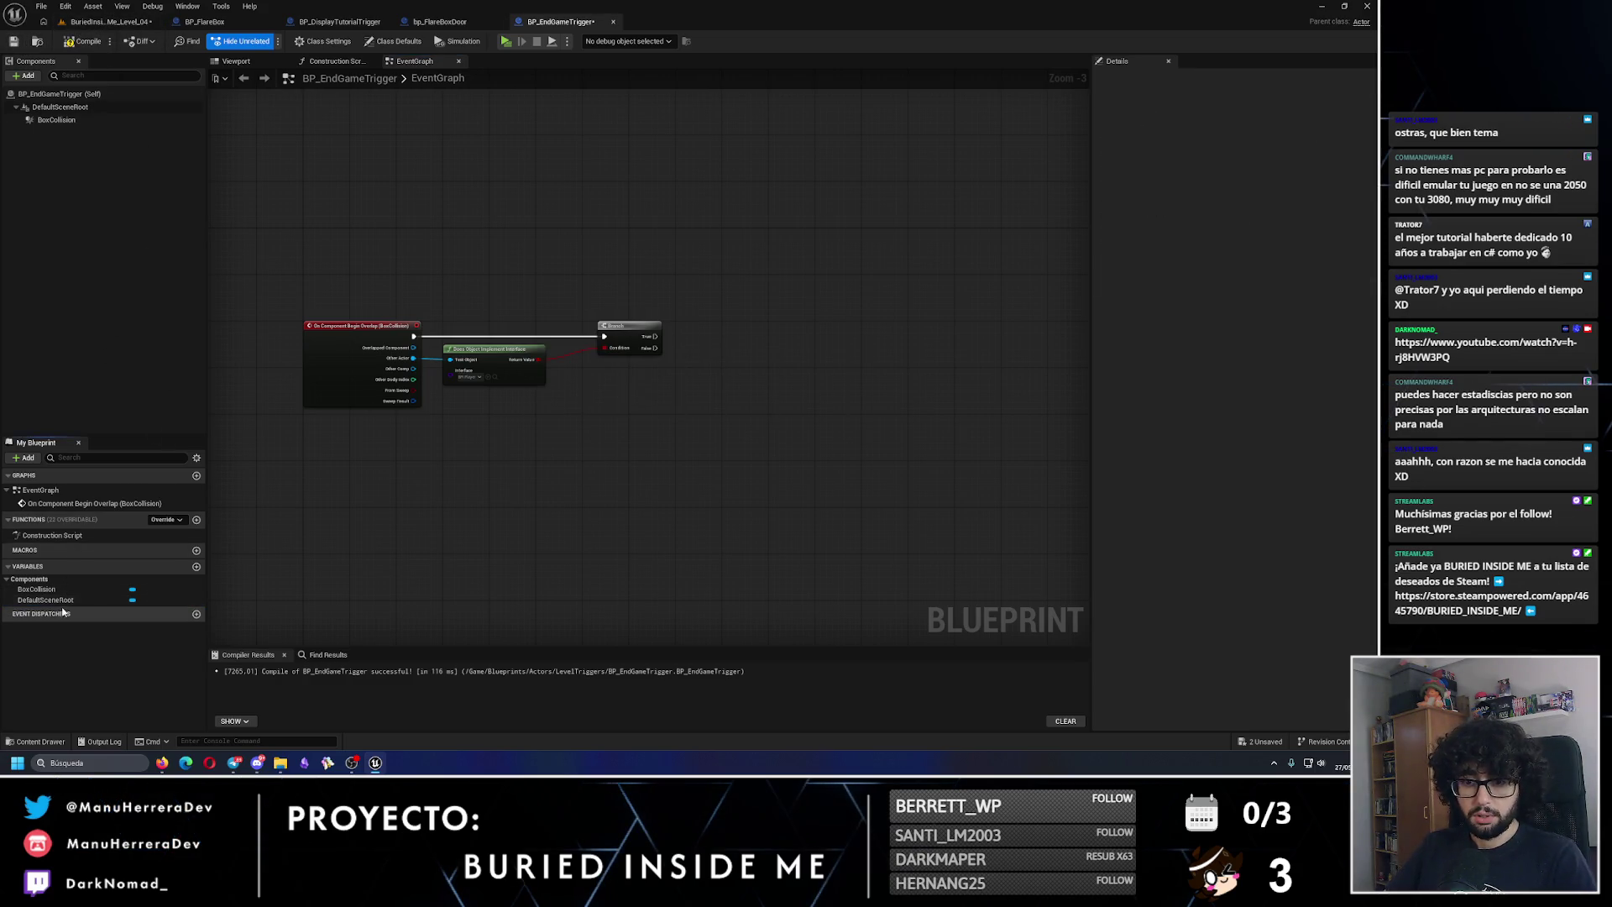
pyautogui.click(126, 21)
pyautogui.click(429, 316)
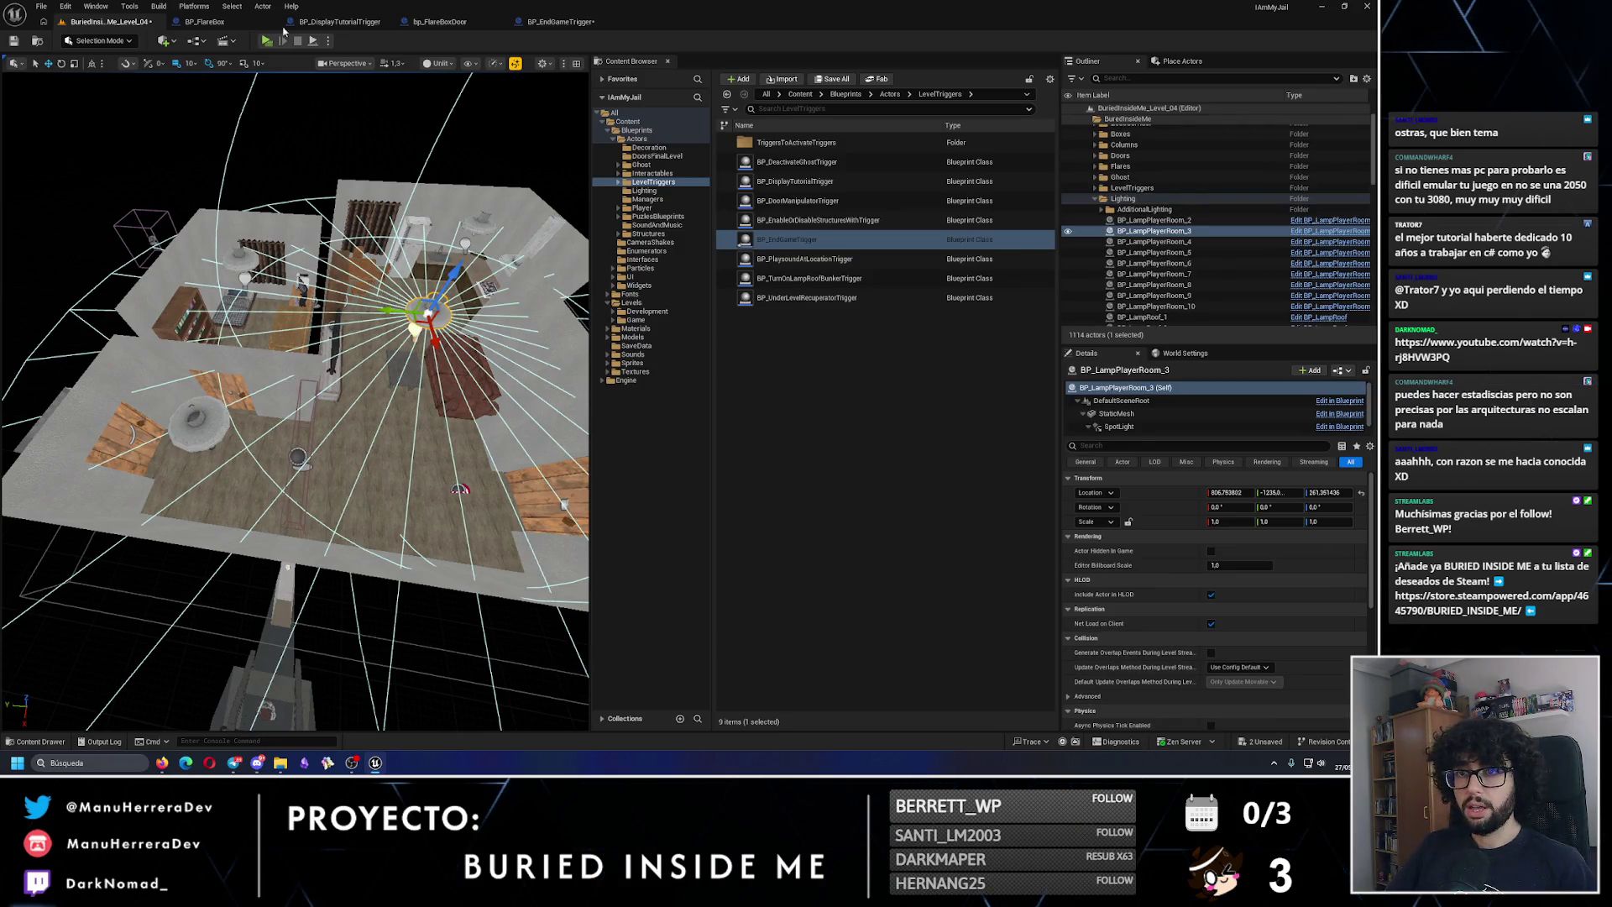
pyautogui.click(580, 22)
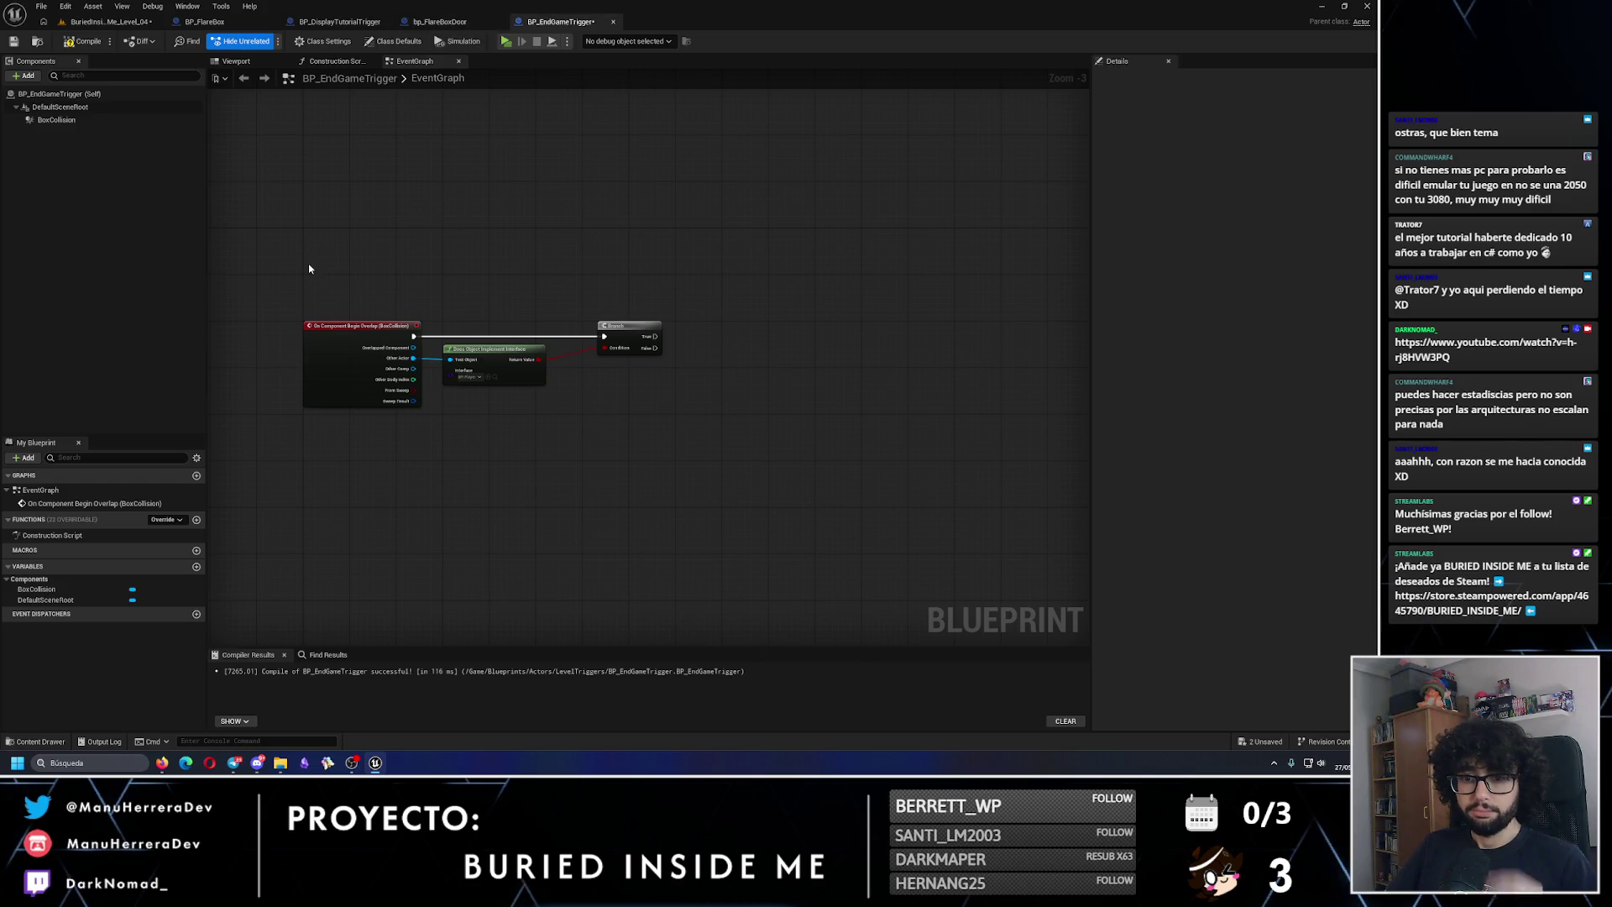
# Step: Add a LightsToTurnOff array variable of BP Lamp Roof references and compile
pyautogui.click(196, 568)
pyautogui.click(161, 613)
pyautogui.write('BP')
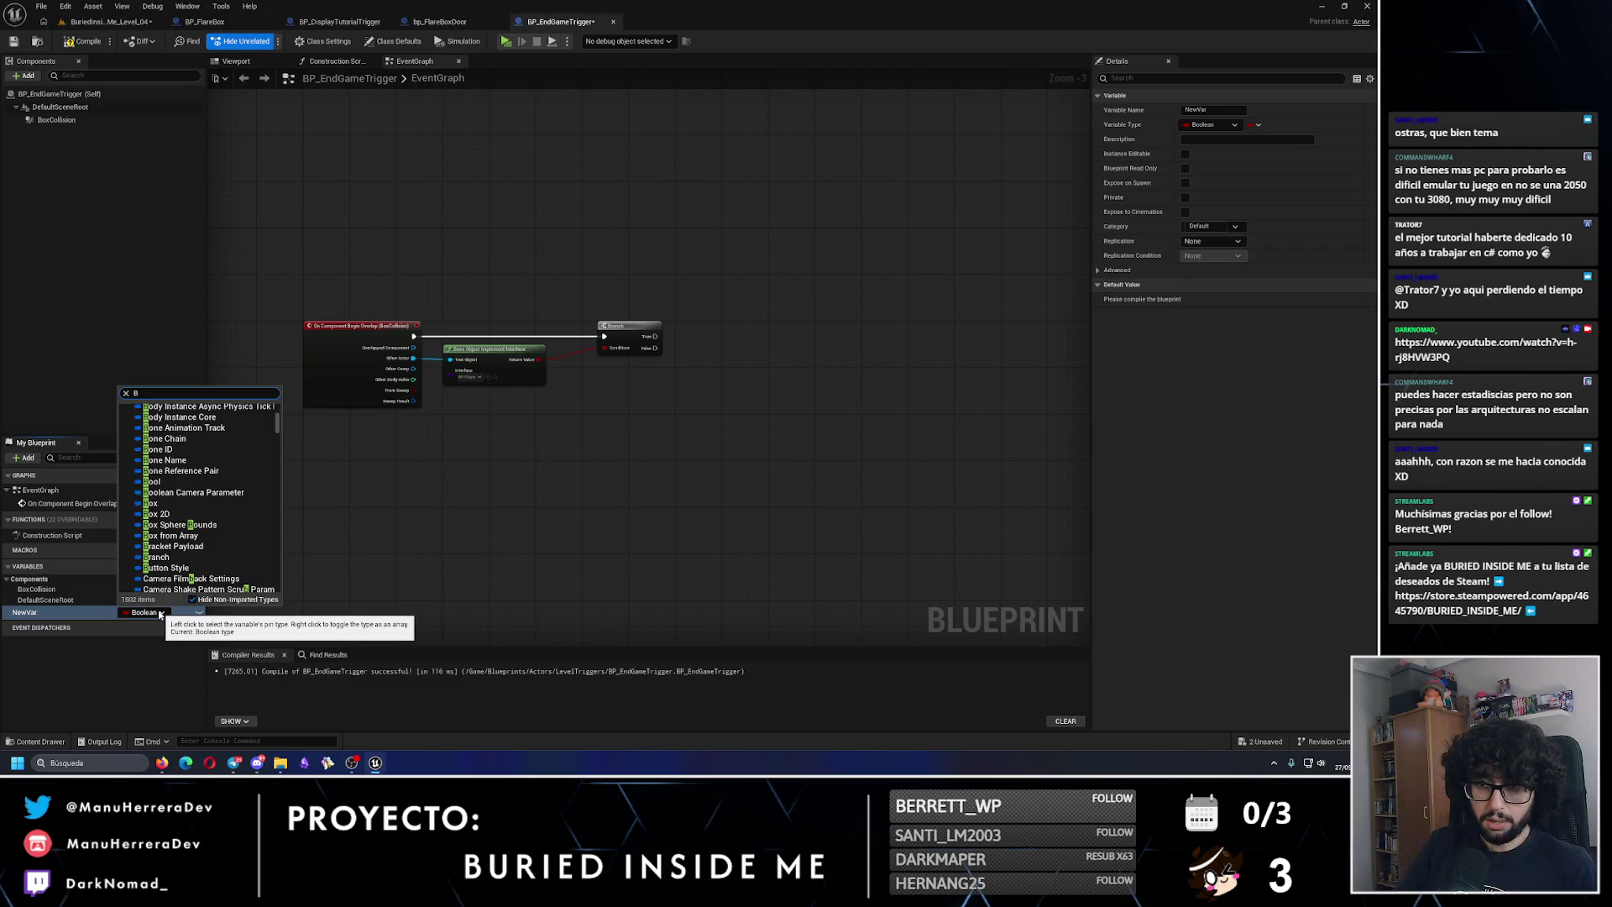
pyautogui.write('_LAMP')
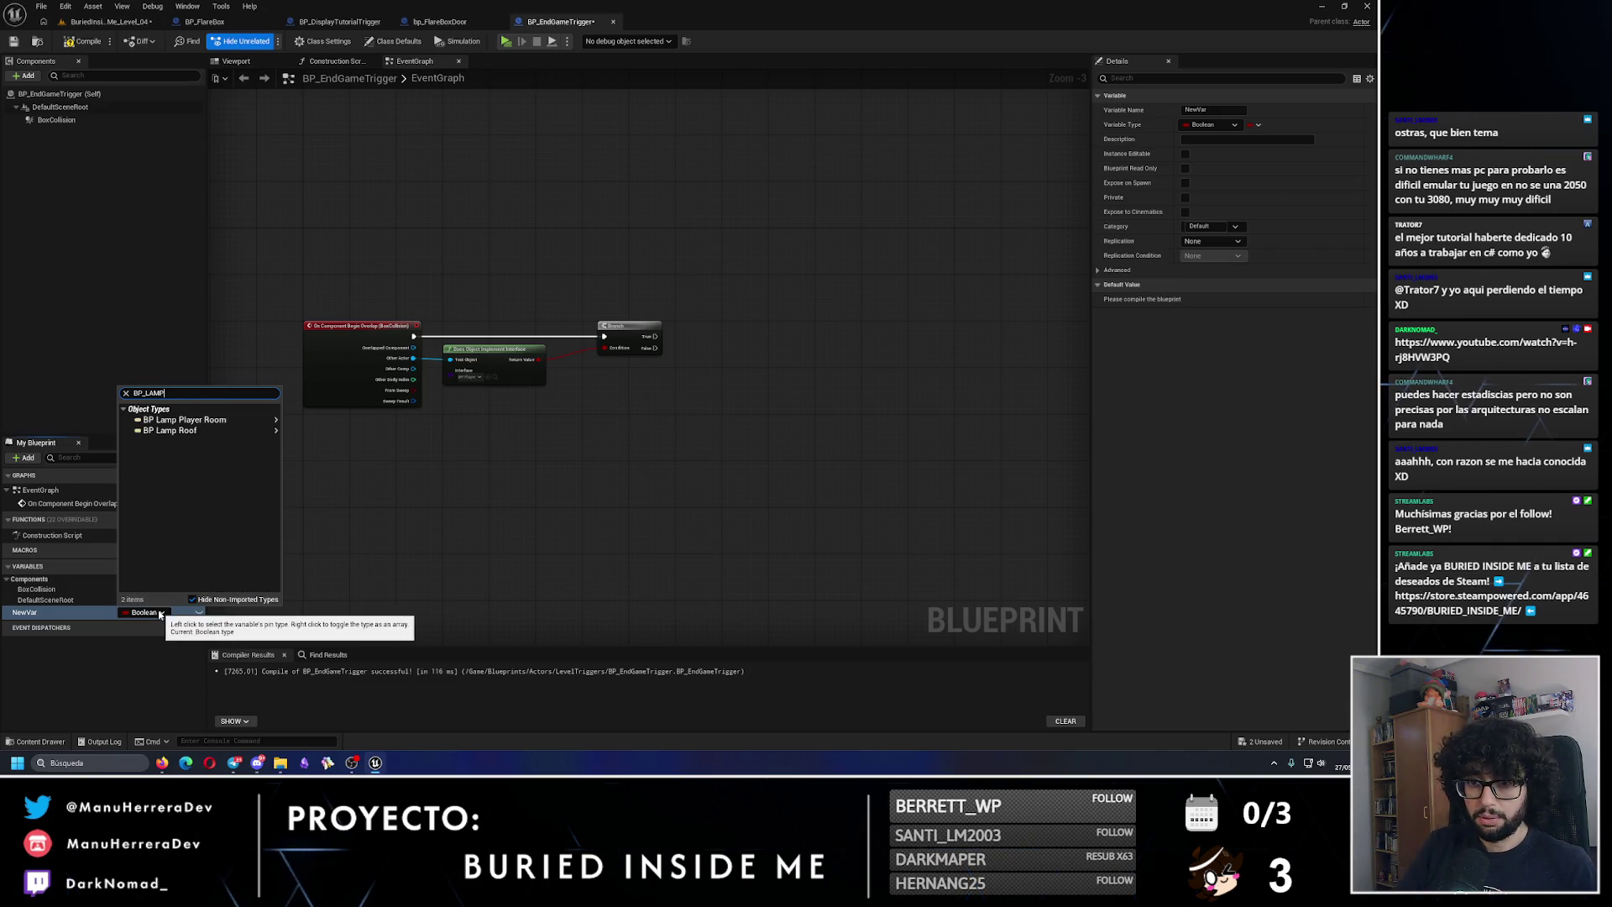
pyautogui.moveTo(210, 431)
pyautogui.click(302, 431)
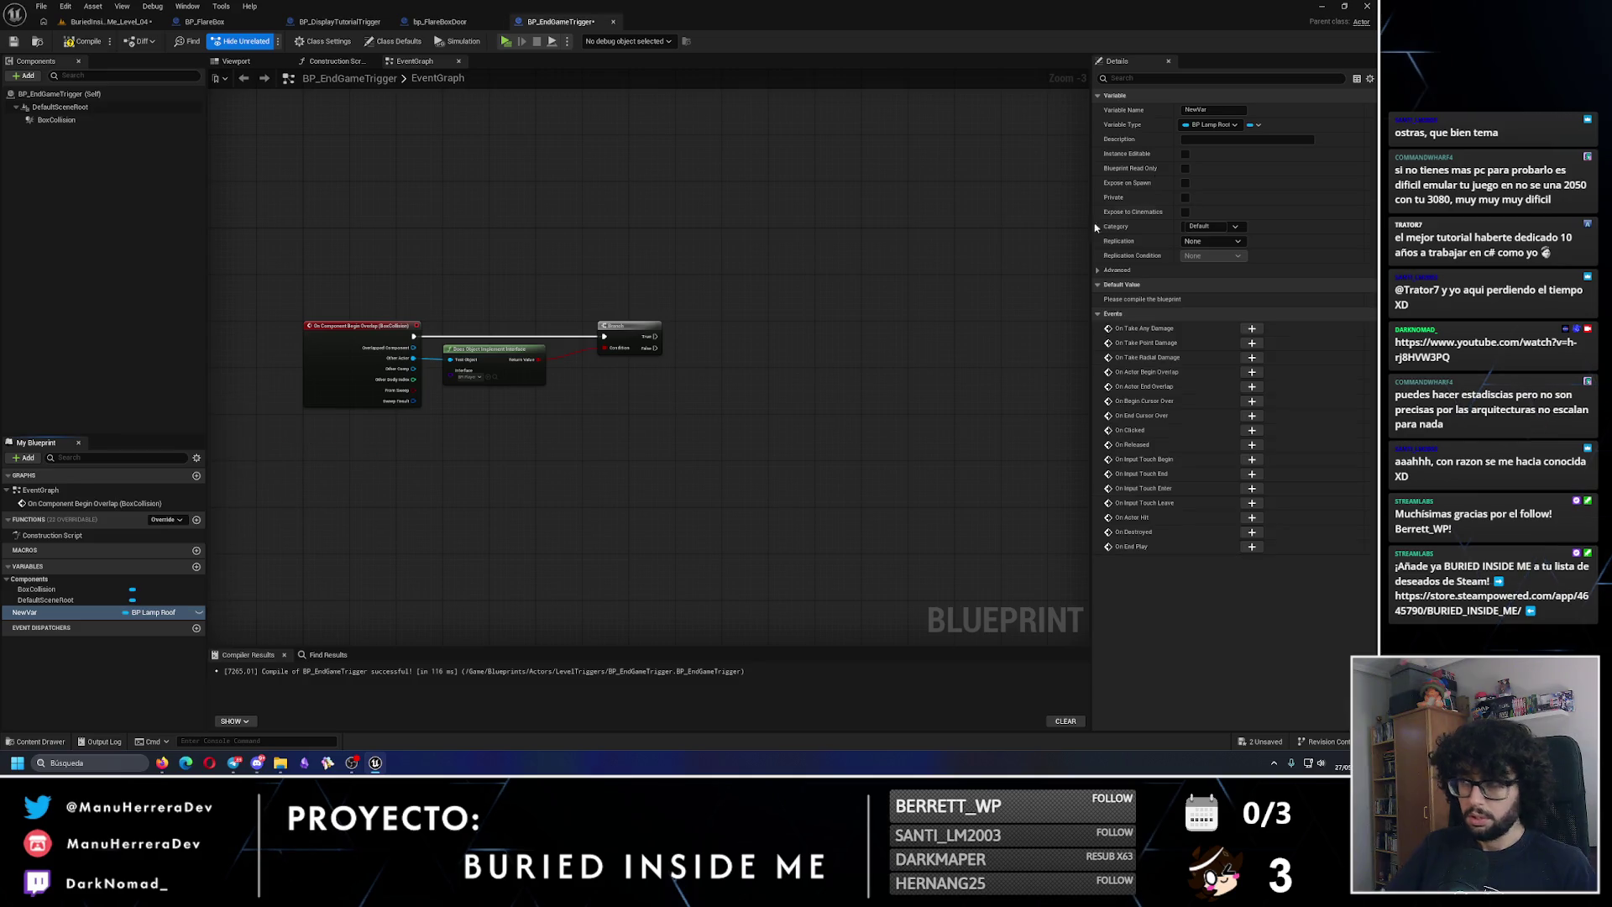
pyautogui.click(1257, 124)
pyautogui.click(1247, 155)
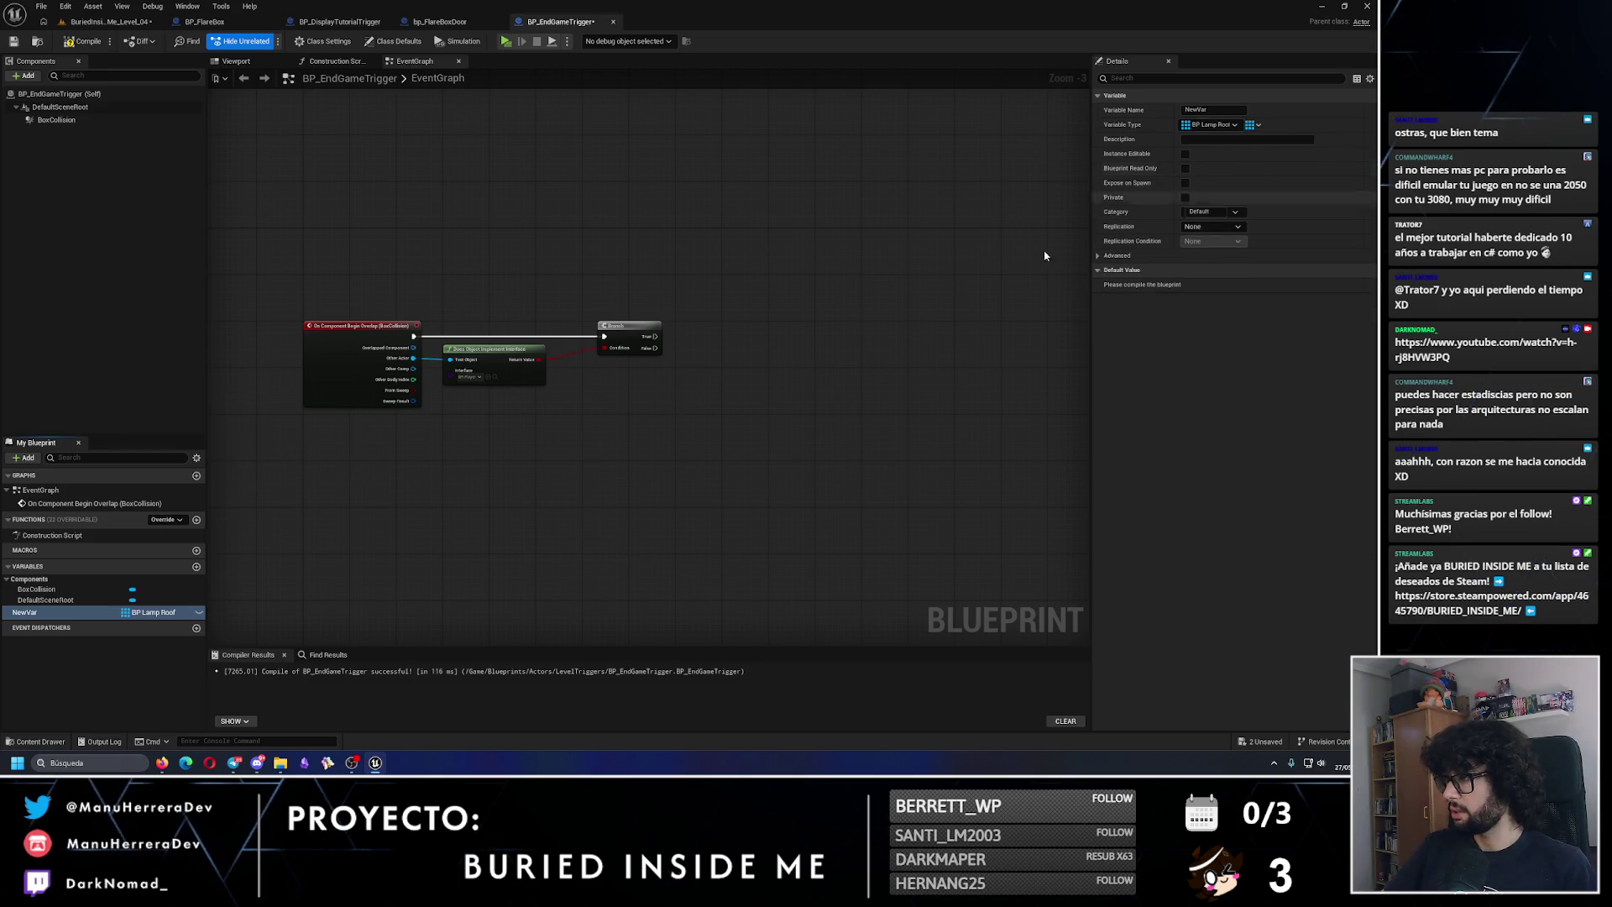
pyautogui.doubleClick(59, 611)
pyautogui.write('LightsToTurnOff')
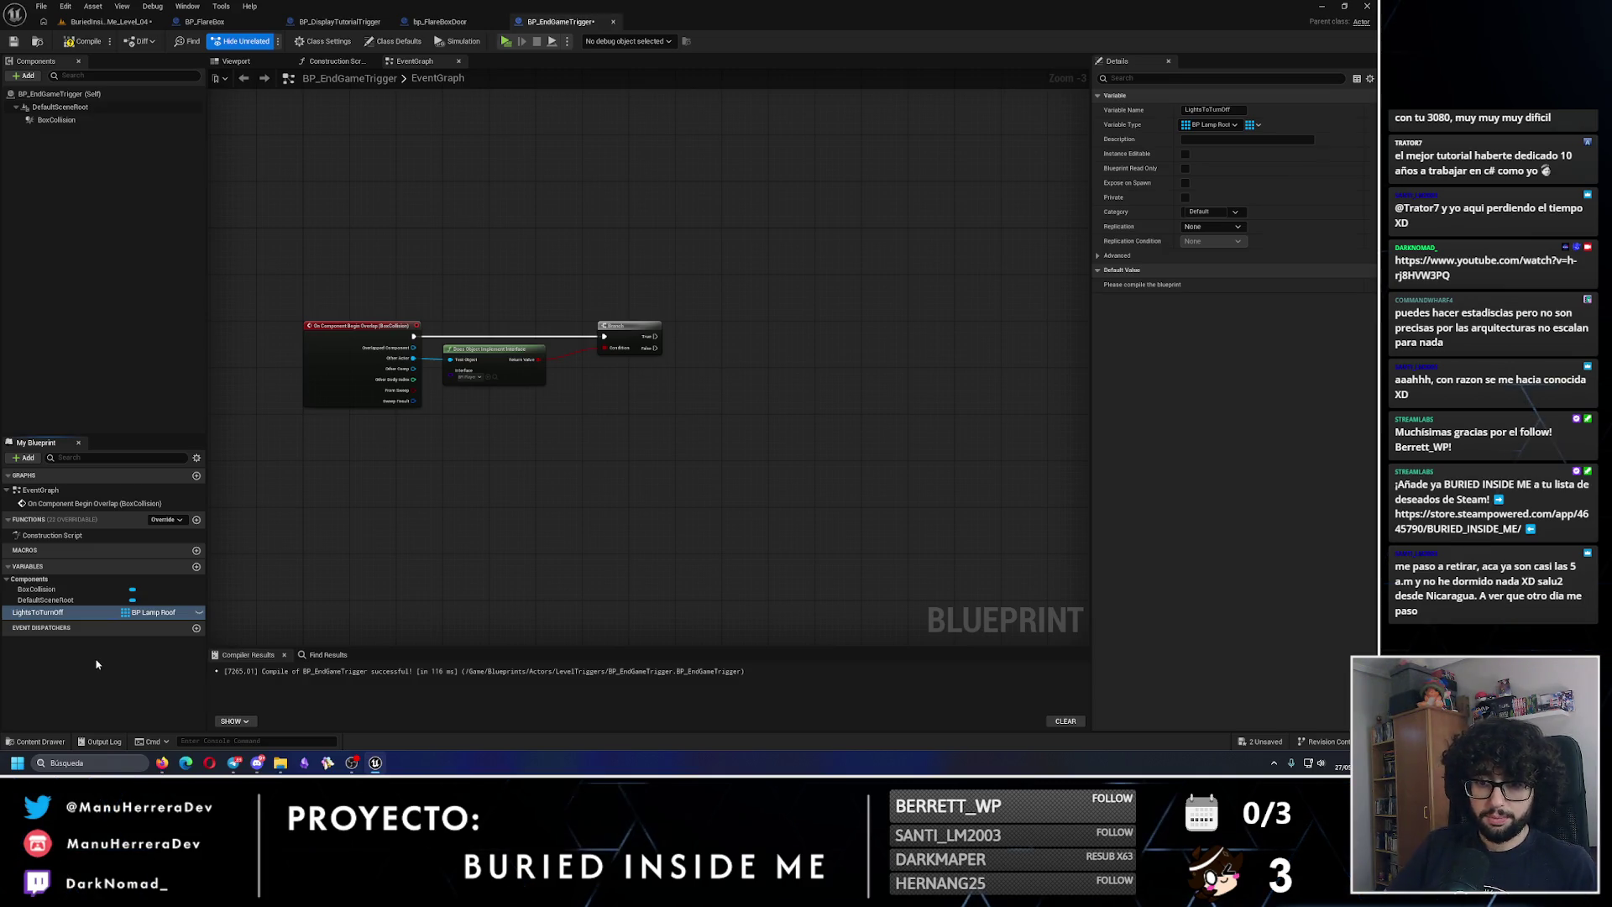
pyautogui.click(82, 41)
pyautogui.click(110, 21)
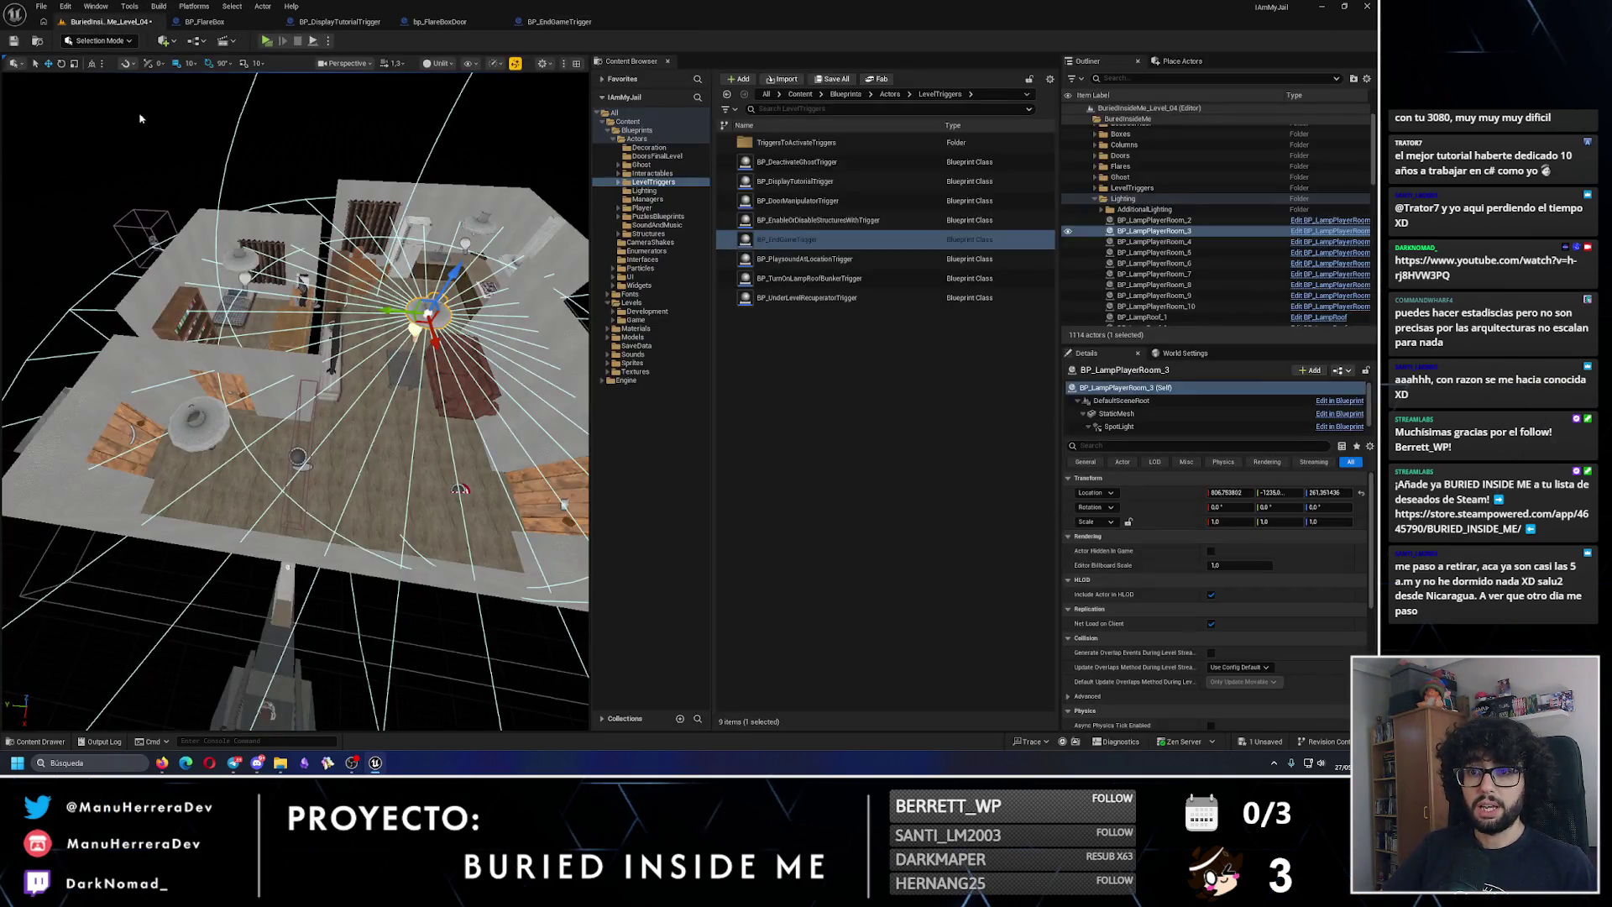
# Step: Place a trial BP_DoorManipulatorTrigger in the level and delete it again
pyautogui.click(827, 201)
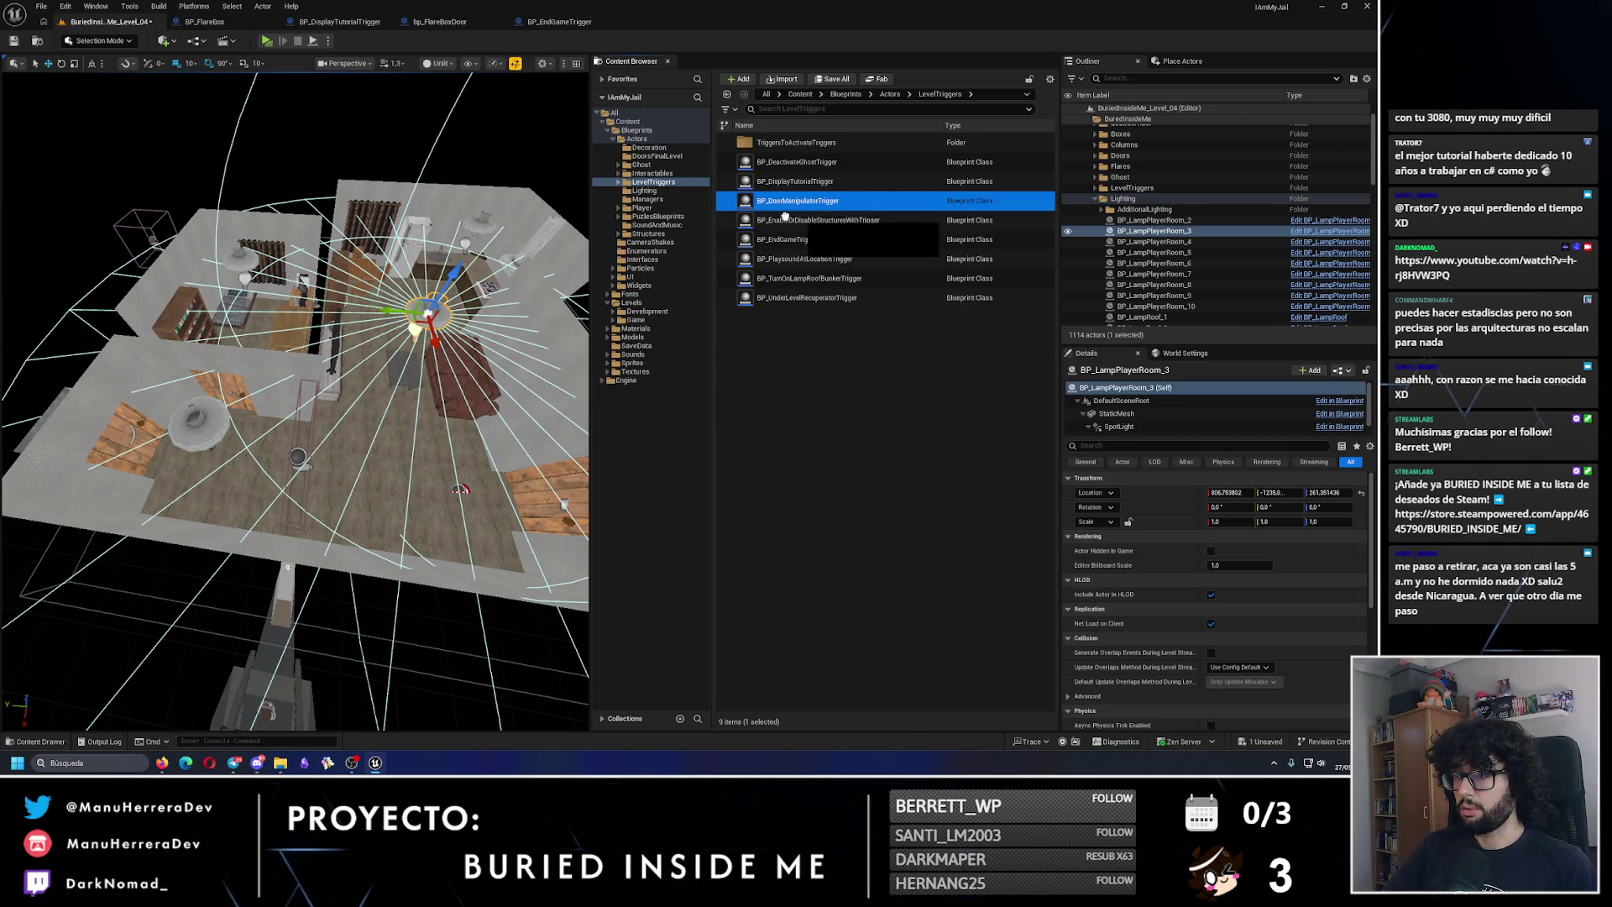
pyautogui.moveTo(286, 461); pyautogui.dragTo(287, 465)
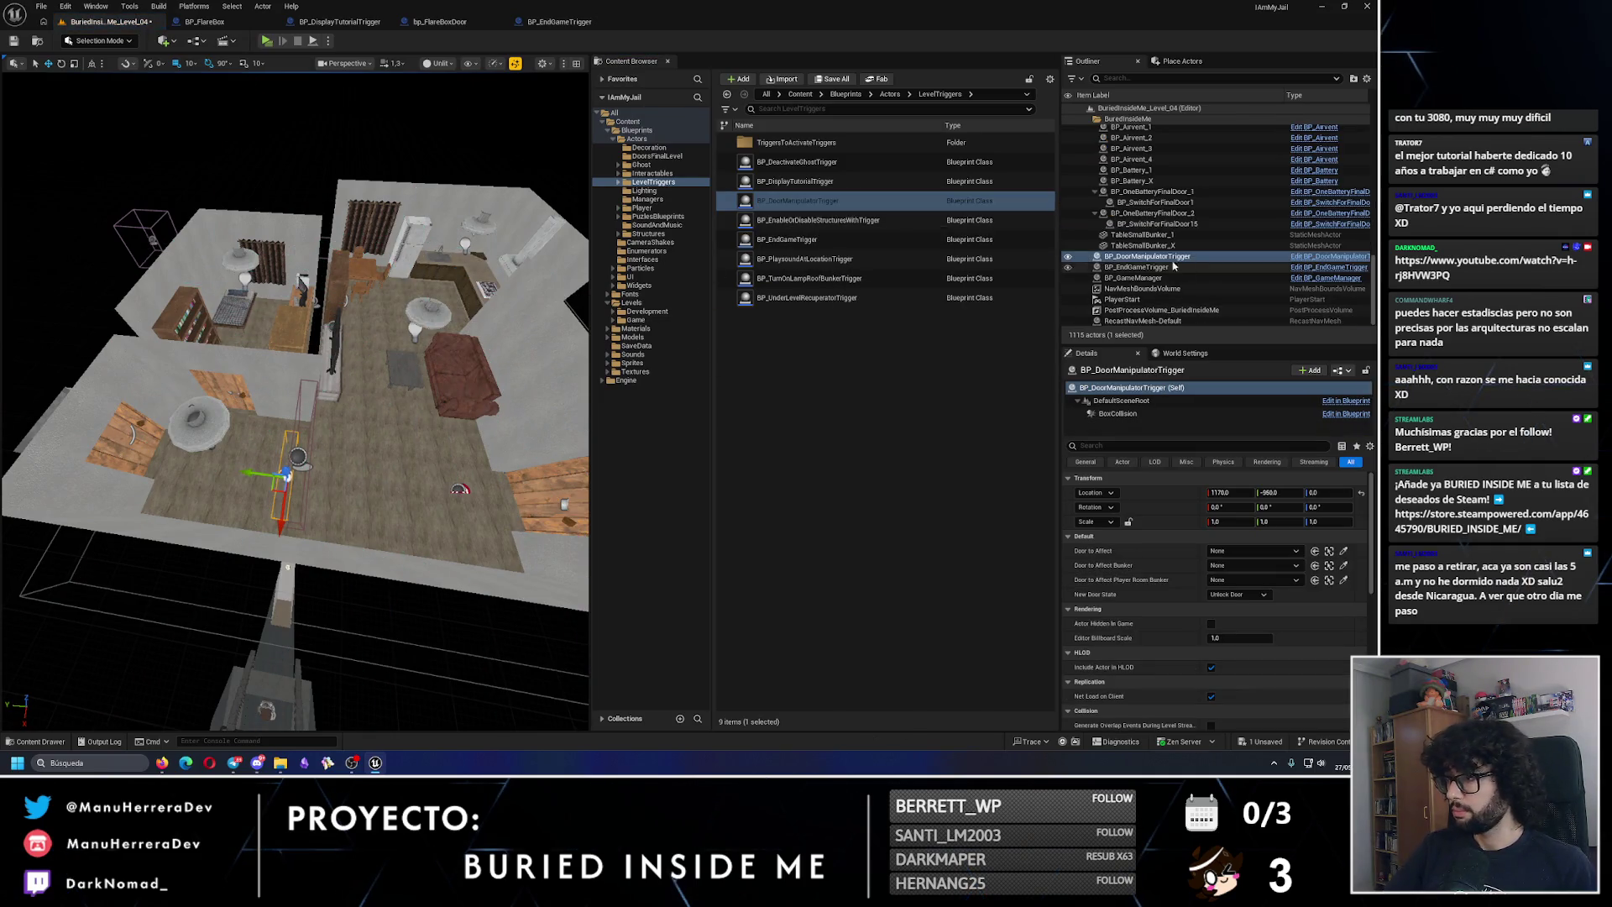
pyautogui.press('Delete')
pyautogui.scroll(-10, 1180, 224)
pyautogui.scroll(10, 1151, 186)
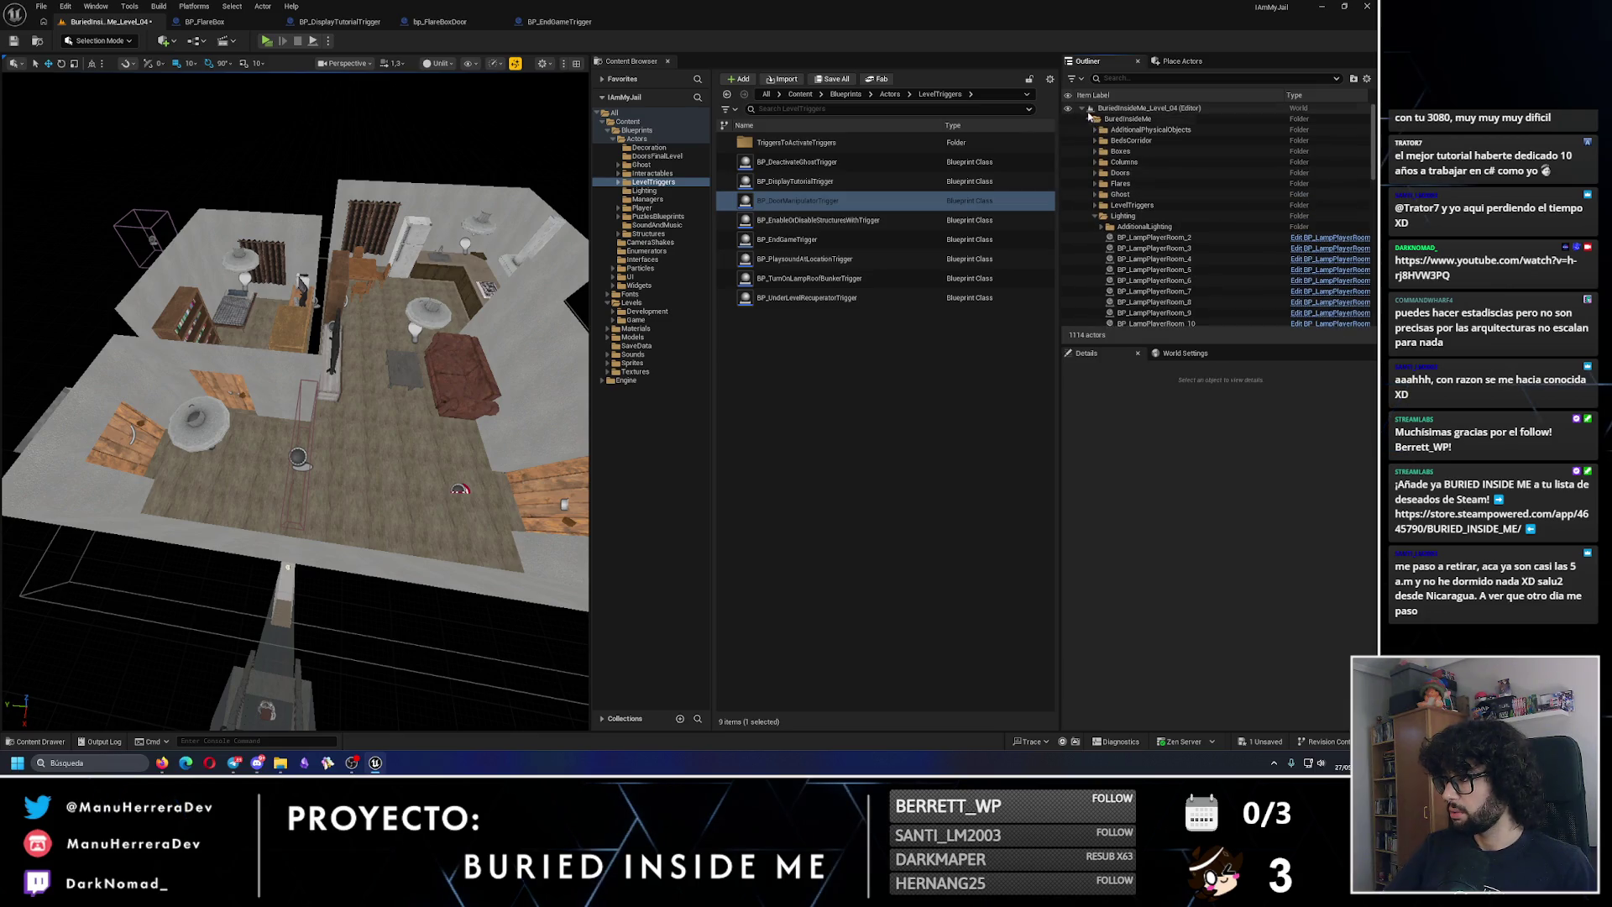
# Step: Expand LevelTriggers in the Outliner and select BP_DoorManipulatorTrigger_3
pyautogui.click(1099, 216)
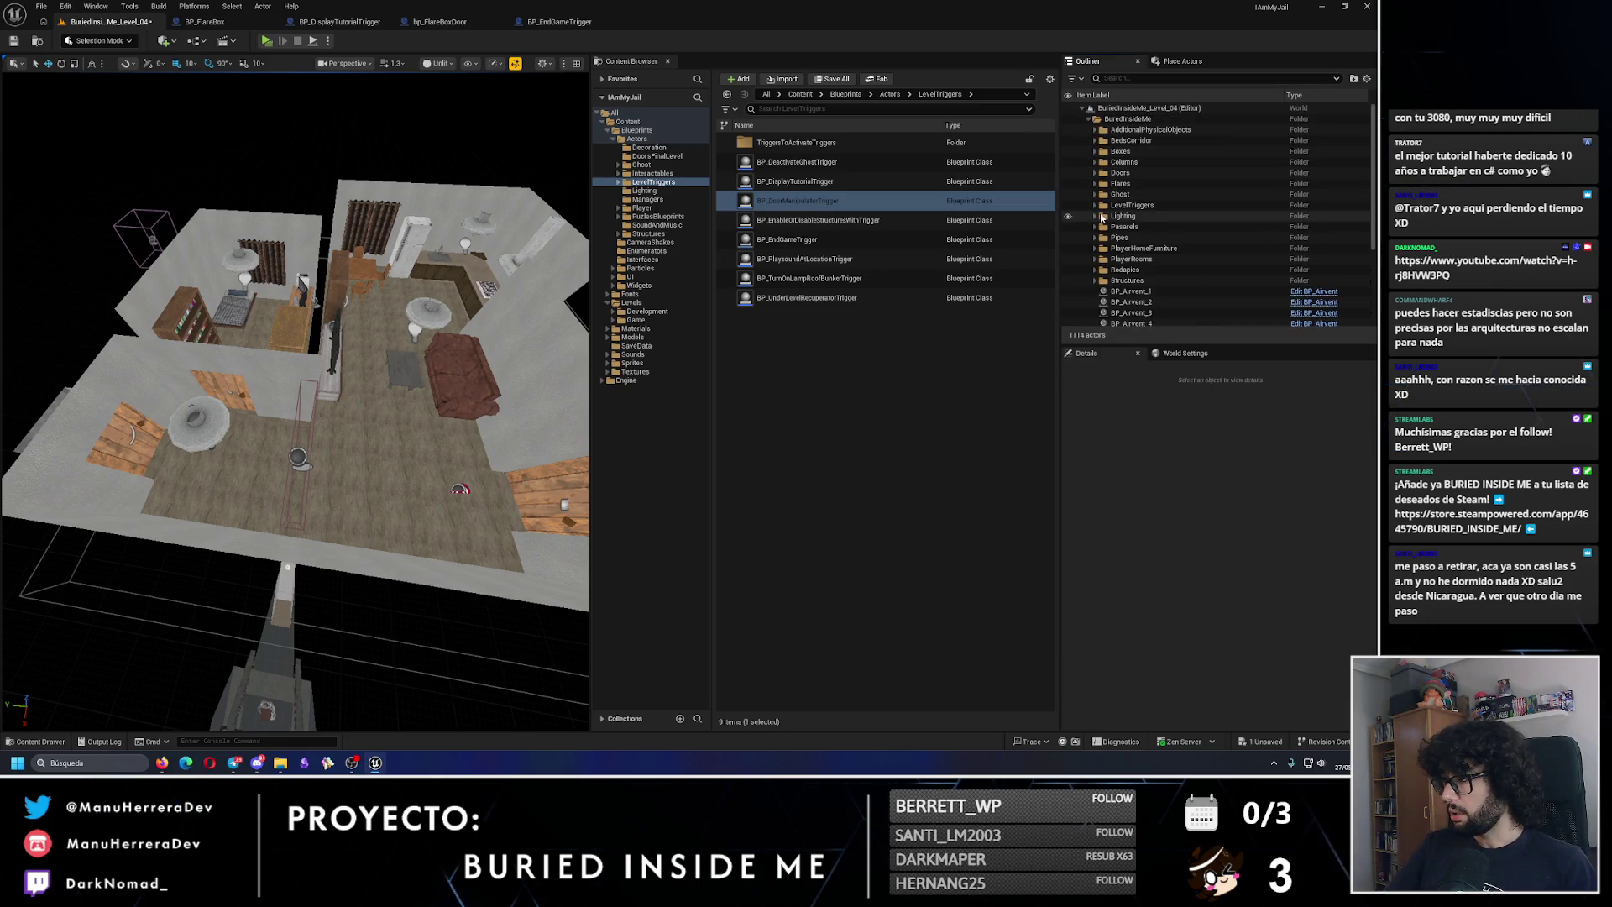
pyautogui.click(1094, 205)
pyautogui.click(1163, 258)
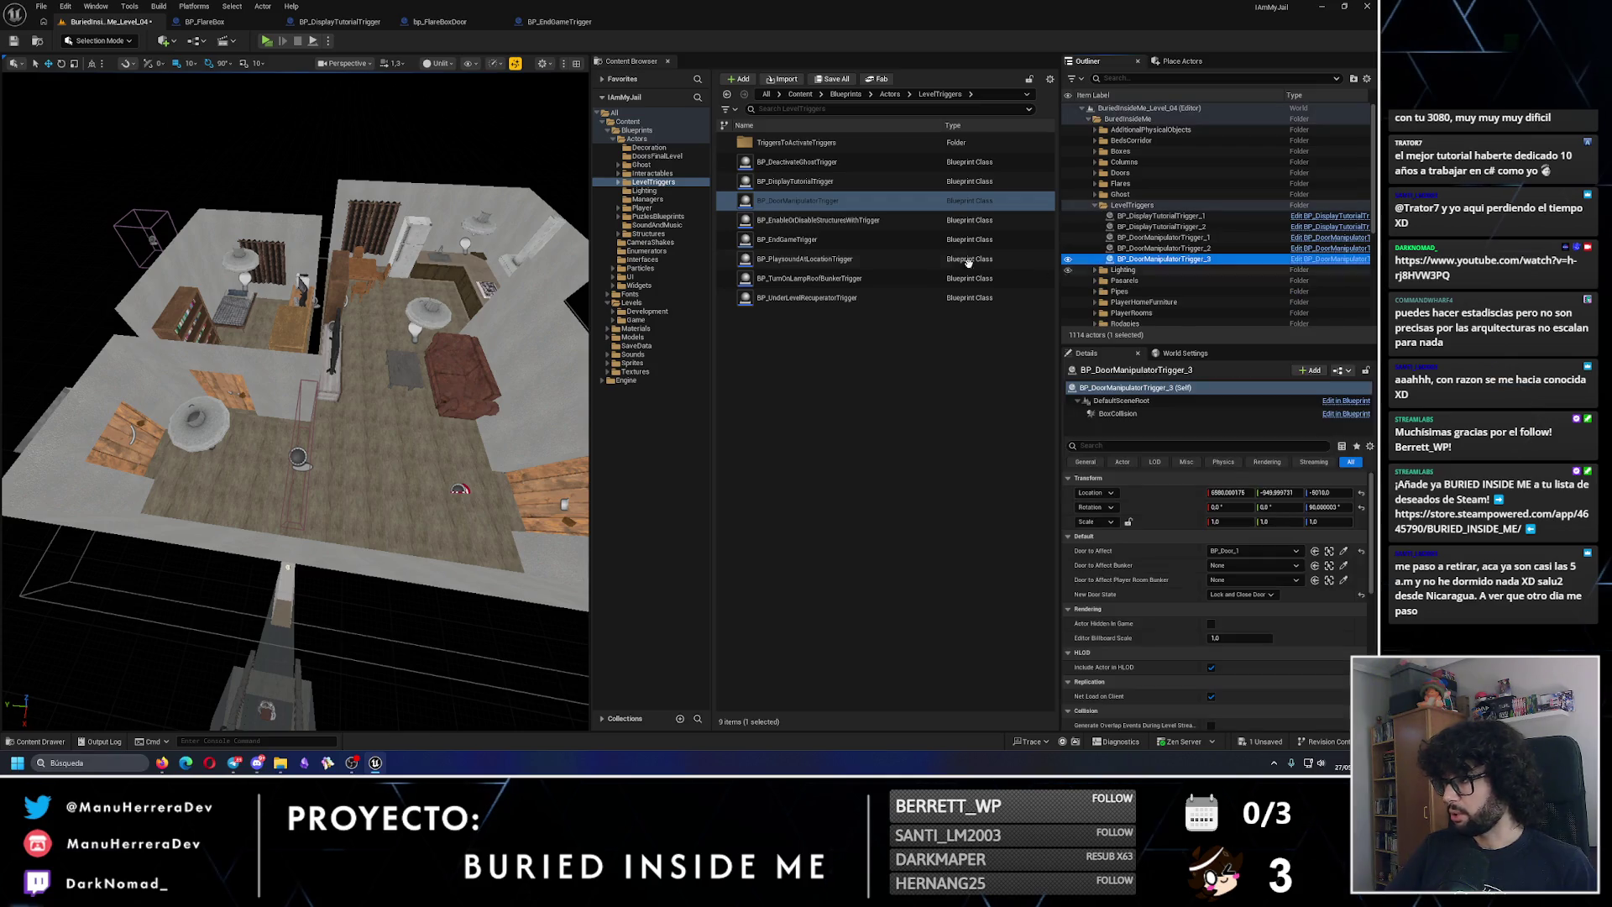
# Step: Alt-drag a copy of the door trigger into the house and lift it above the floor
pyautogui.press('f')
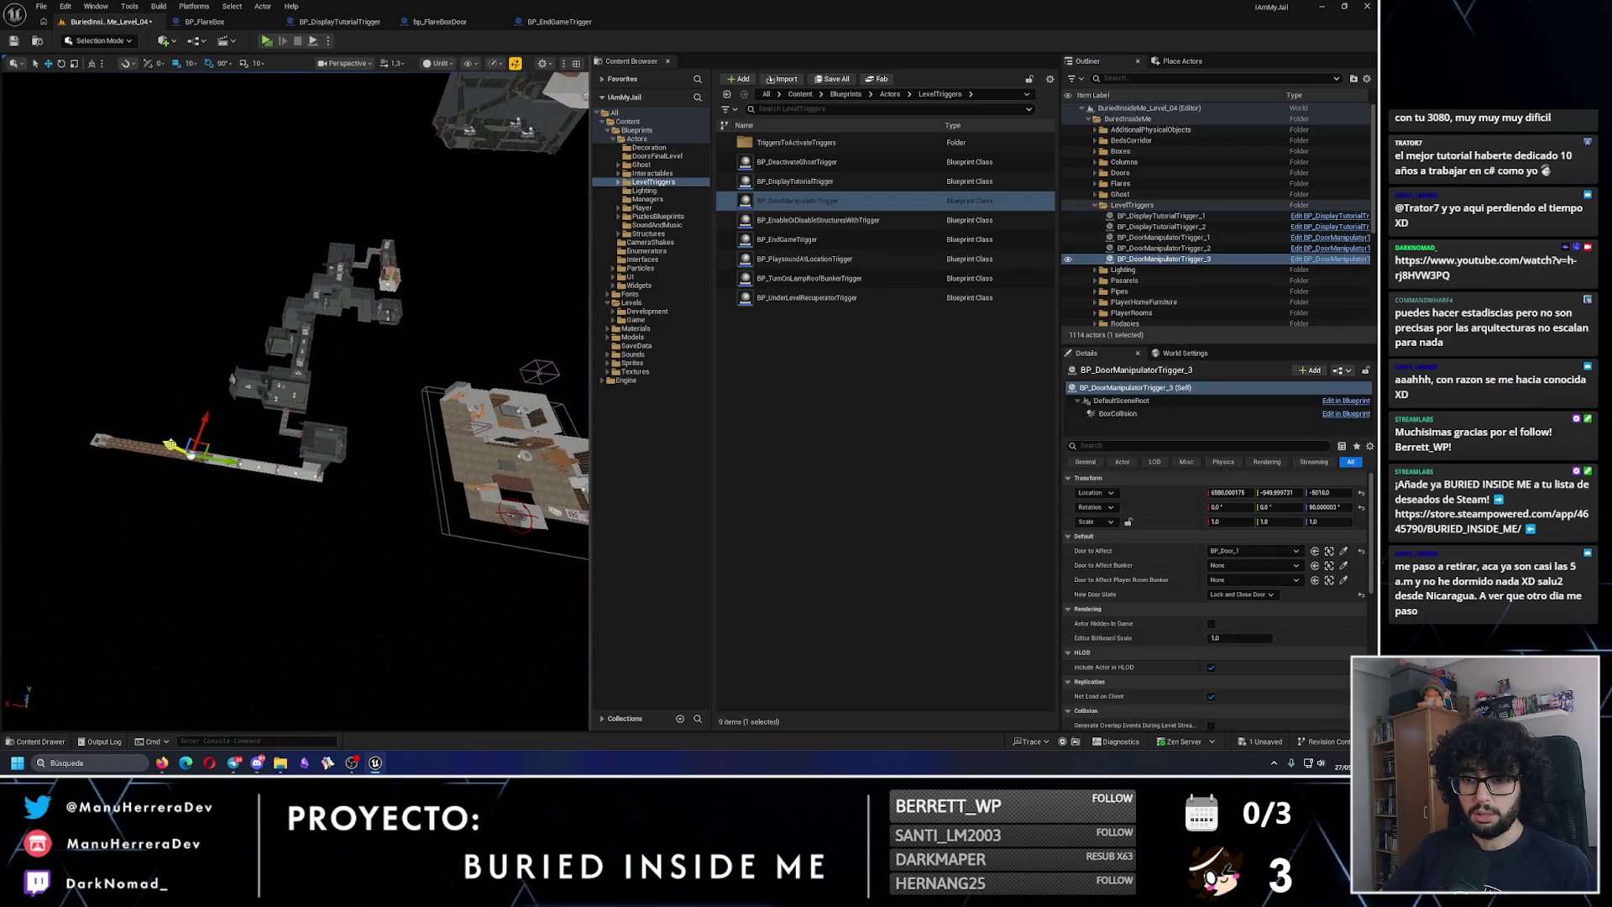
pyautogui.moveTo(170, 444); pyautogui.dragTo(94, 312)
pyautogui.moveTo(59, 376); pyautogui.dragTo(473, 420)
pyautogui.press('f')
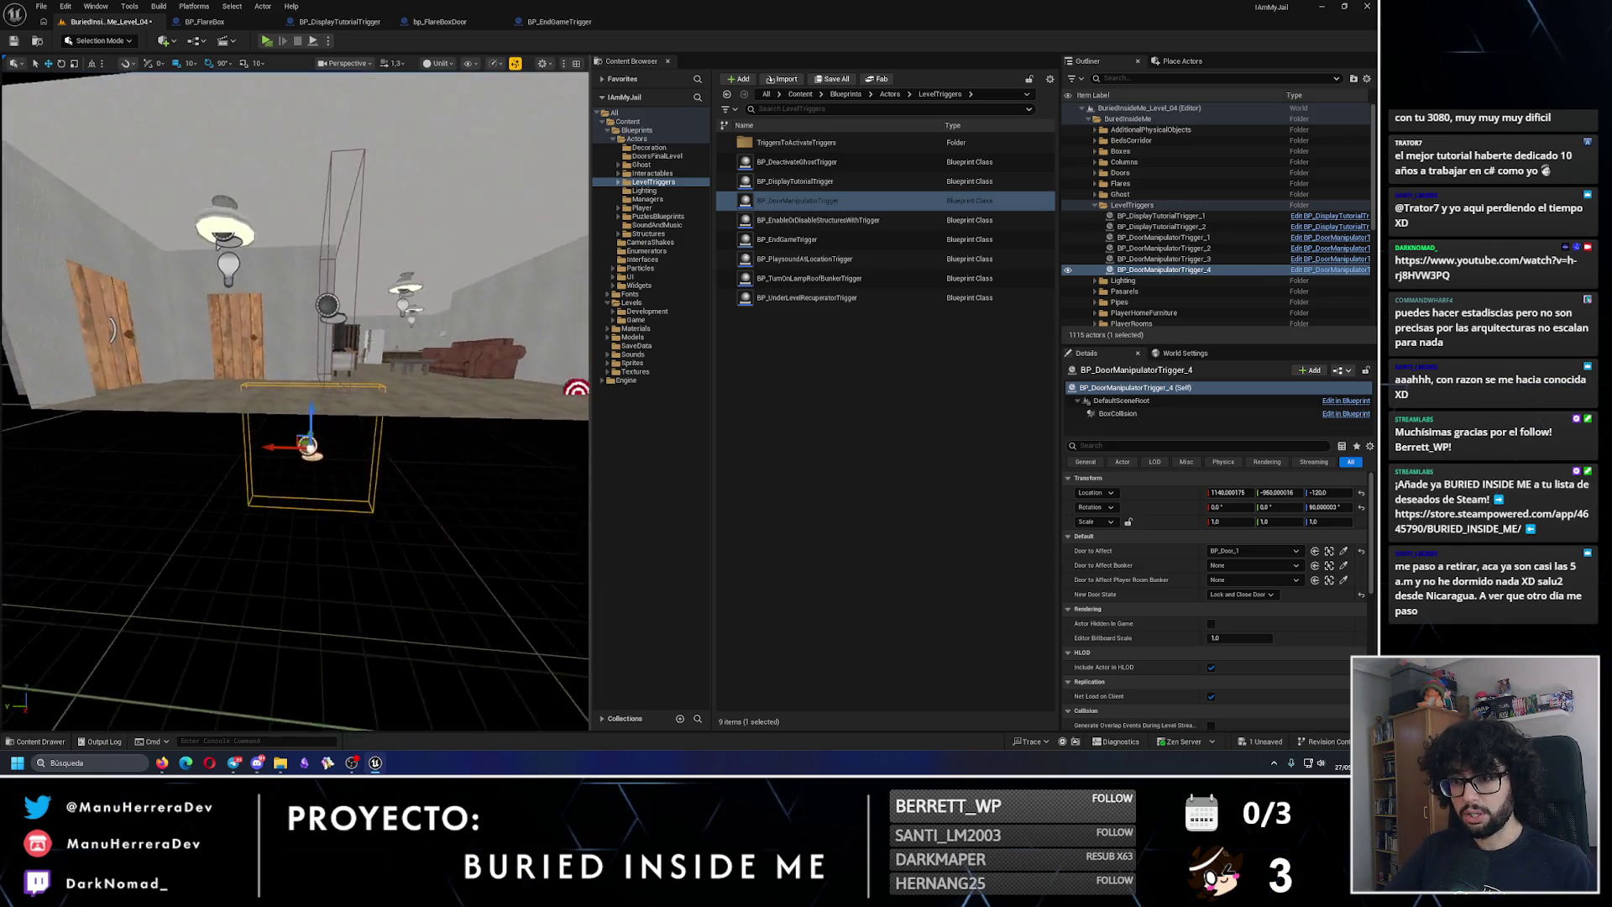
pyautogui.moveTo(294, 411); pyautogui.dragTo(295, 311)
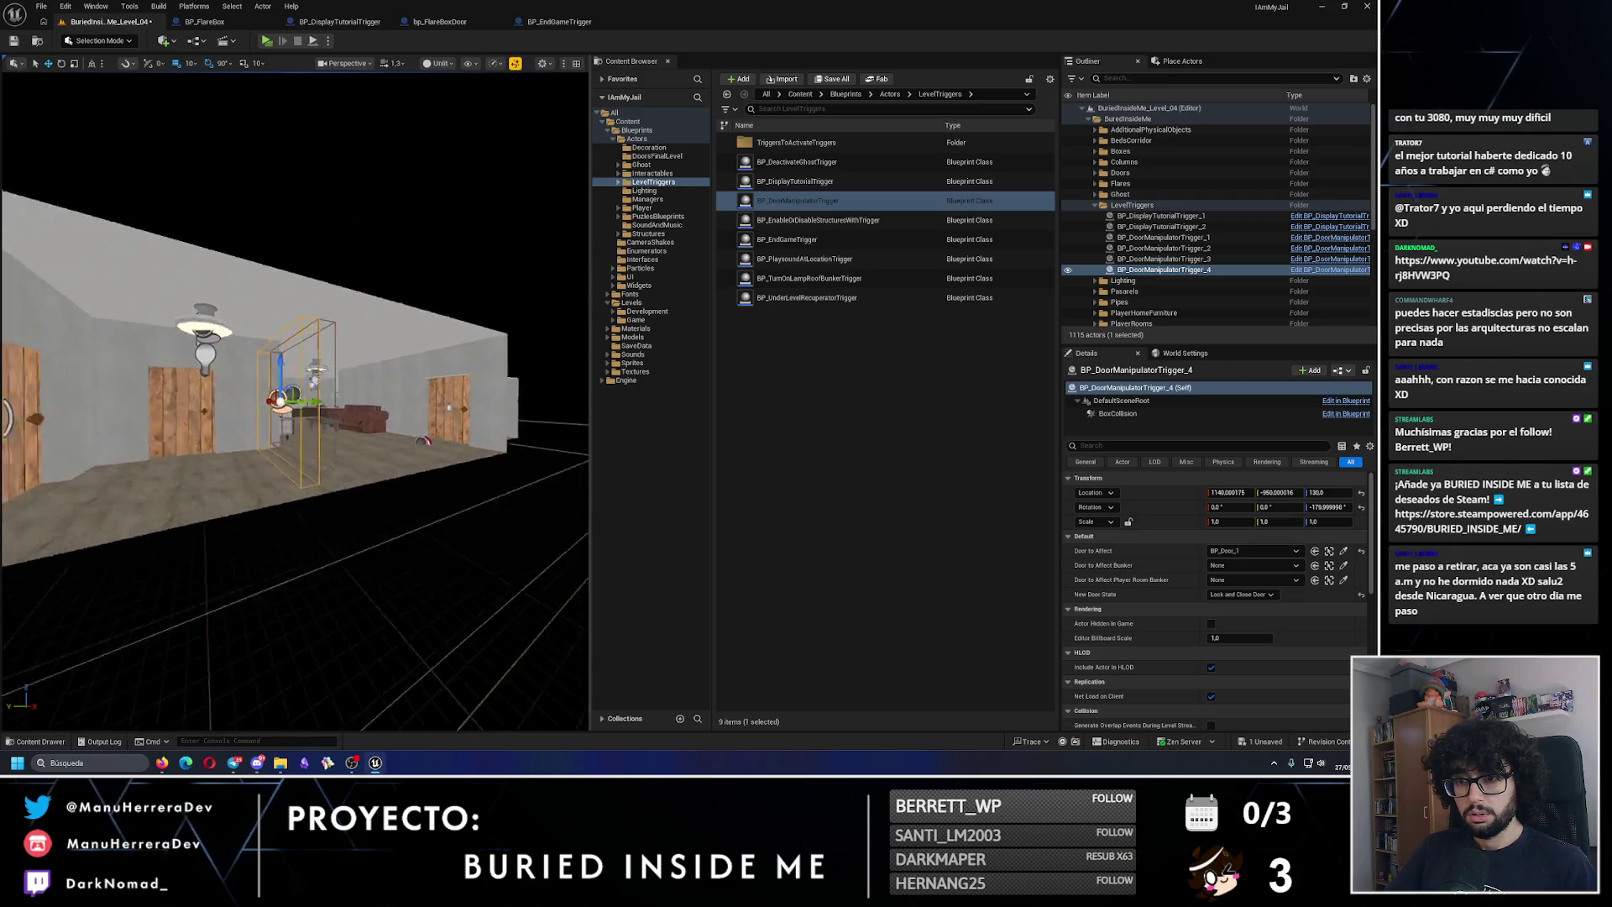
pyautogui.press('f')
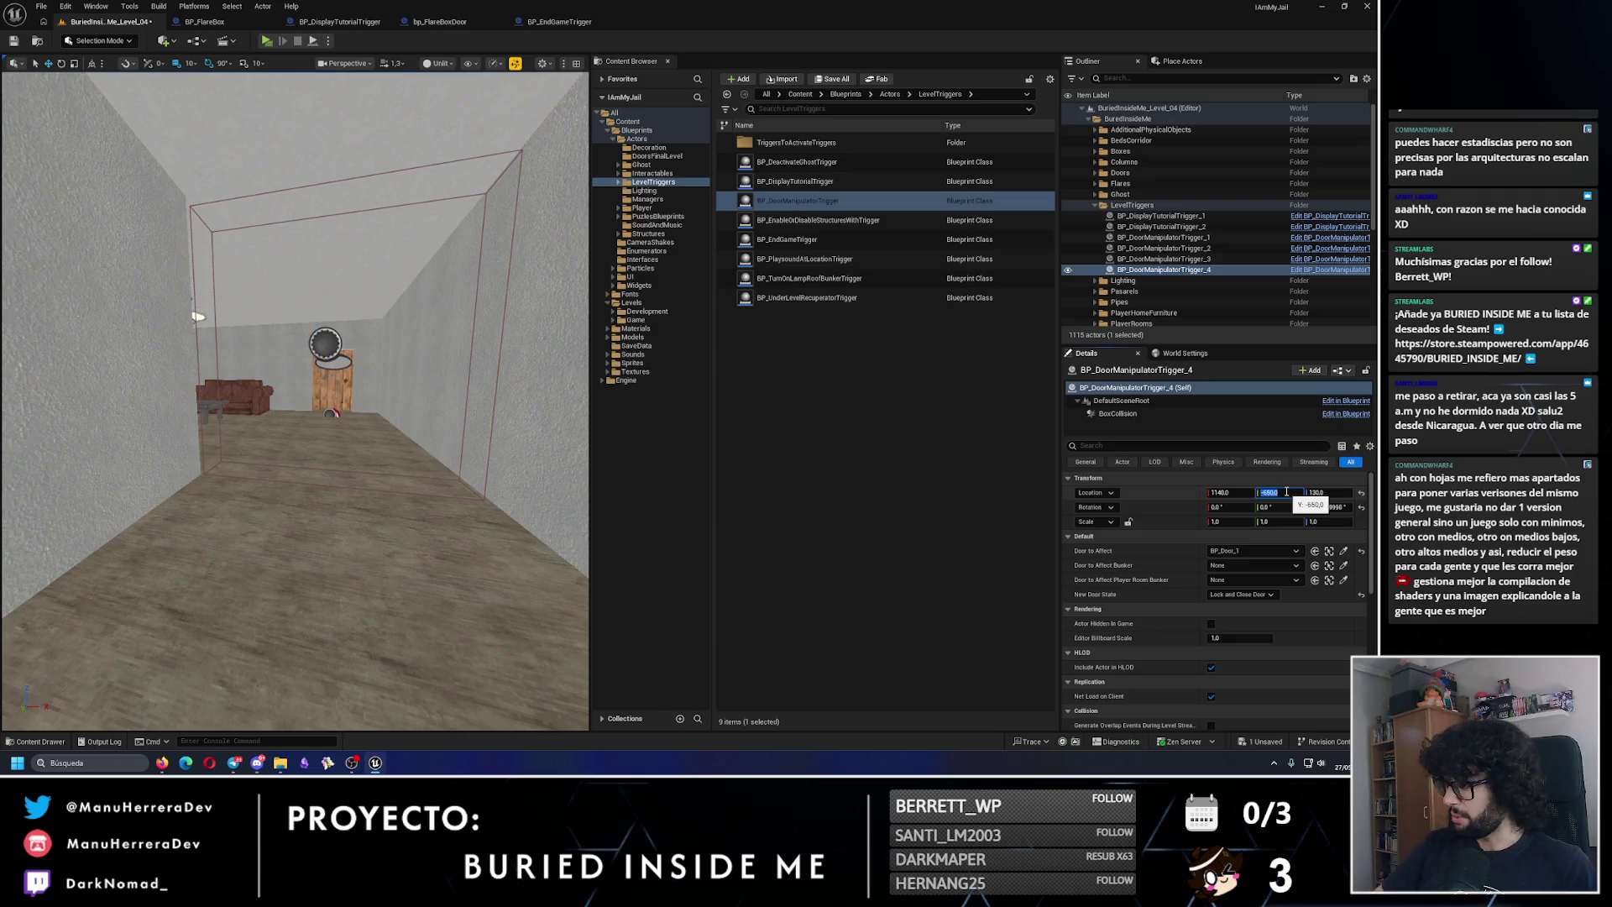
# Step: Adjust the copy's Y location so it sits beside the wooden door
pyautogui.moveTo(294, 420)
pyautogui.mouseDown()
pyautogui.moveTo(252, 395)
pyautogui.moveTo(307, 356)
pyautogui.mouseUp()
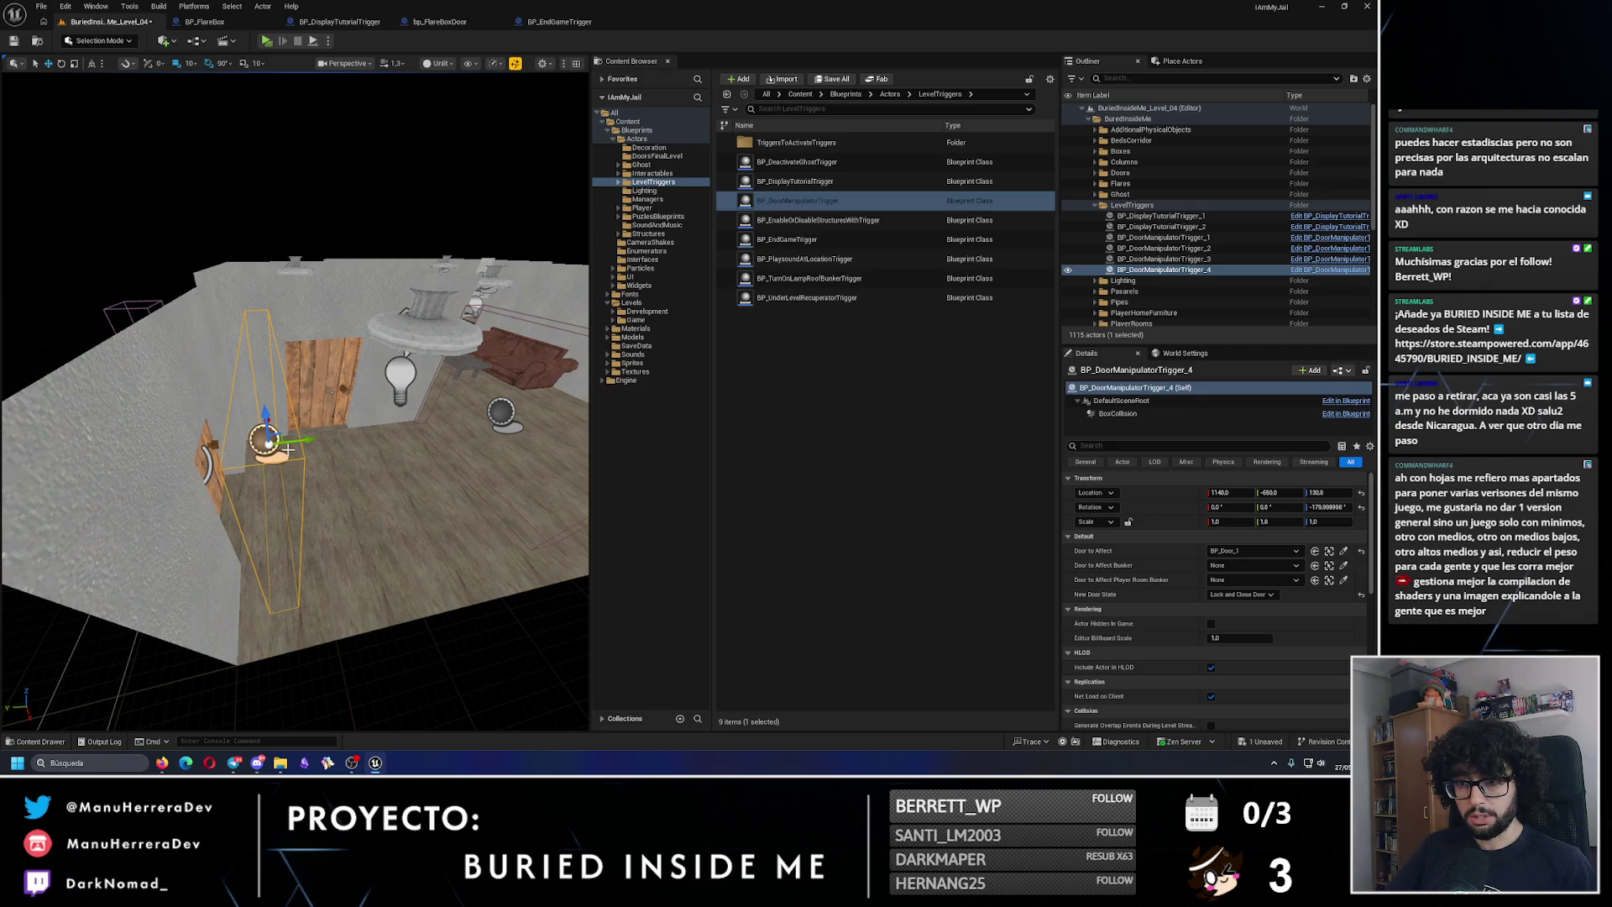
pyautogui.moveTo(284, 440)
pyautogui.mouseDown()
pyautogui.moveTo(470, 420)
pyautogui.moveTo(342, 406)
pyautogui.moveTo(332, 424)
pyautogui.moveTo(403, 433)
pyautogui.mouseUp()
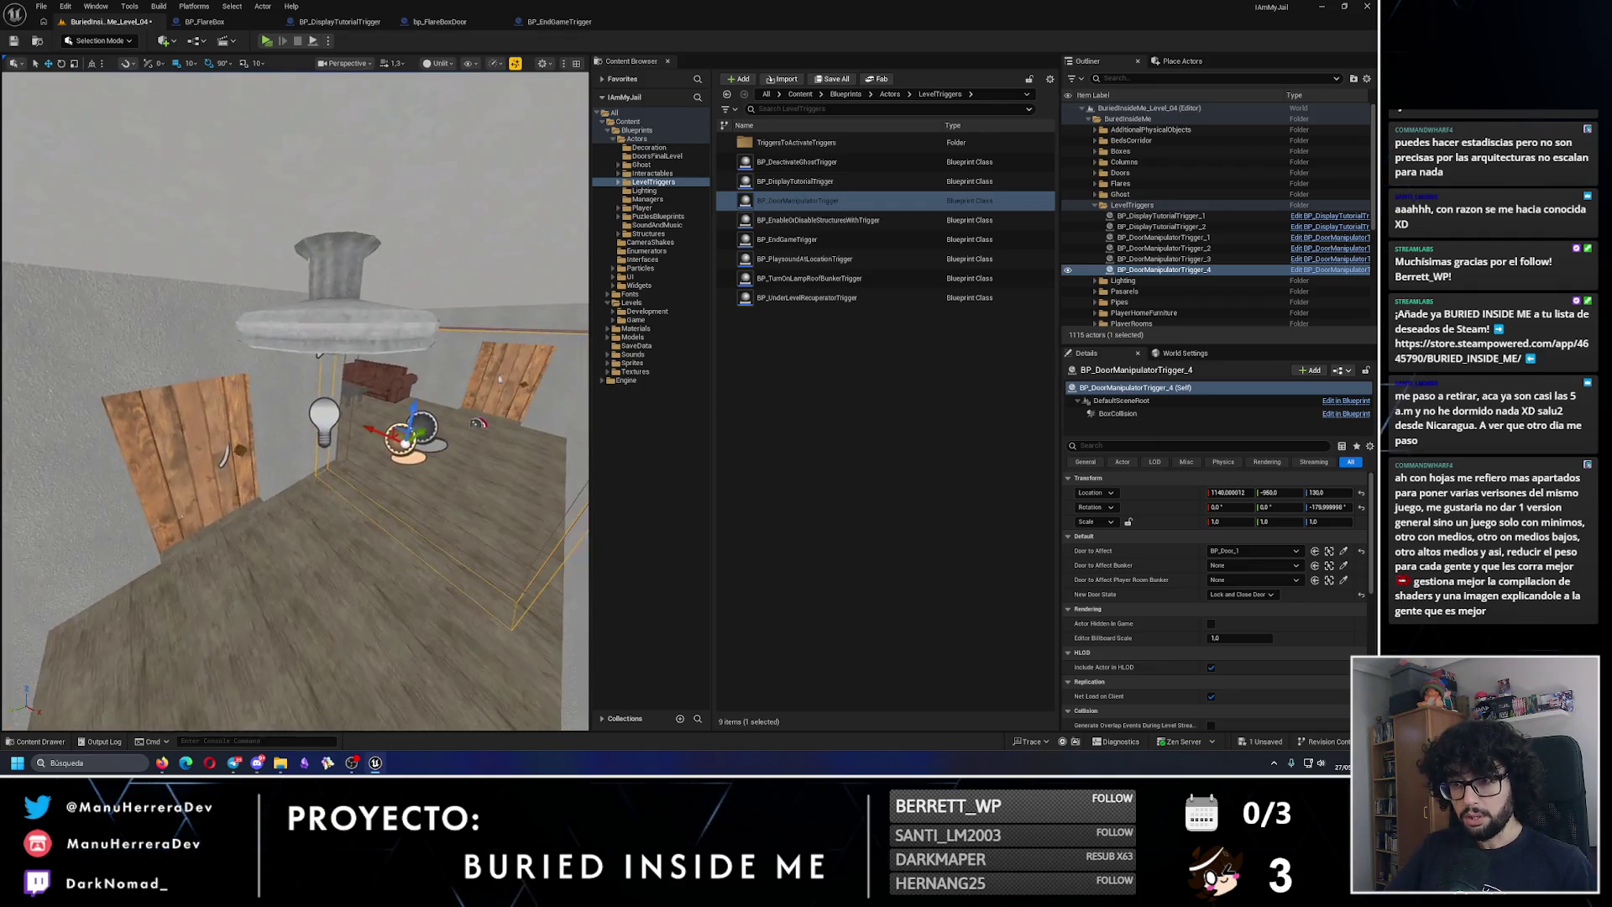
pyautogui.moveTo(283, 431)
pyautogui.mouseDown()
pyautogui.moveTo(302, 420)
pyautogui.moveTo(284, 431)
pyautogui.mouseUp()
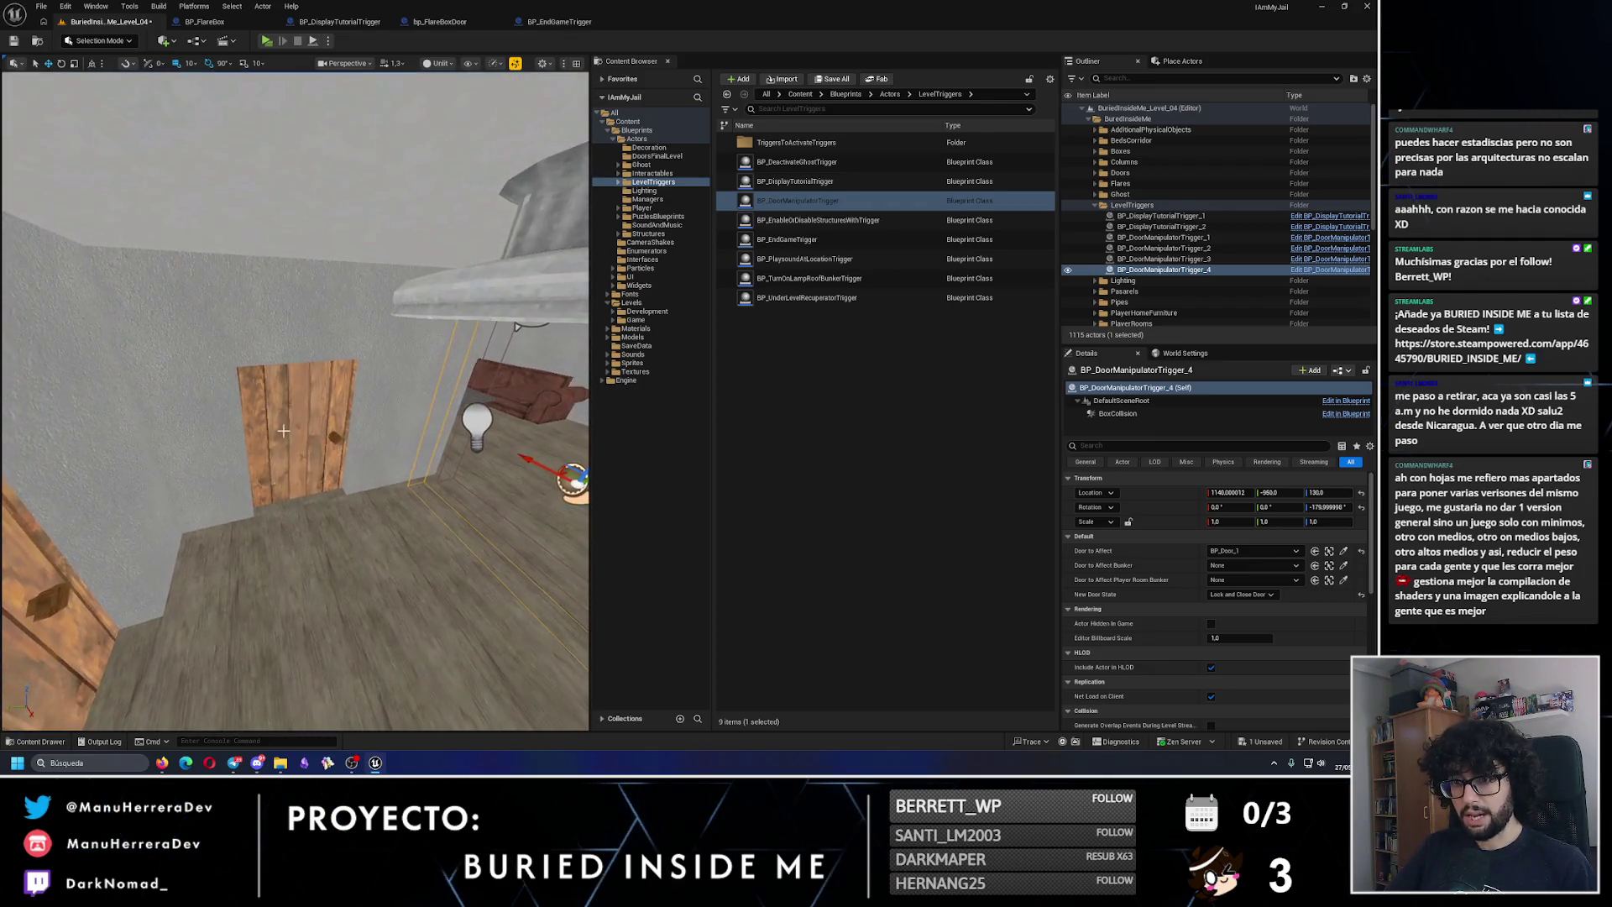
pyautogui.click(284, 430)
pyautogui.moveTo(414, 426); pyautogui.dragTo(294, 426)
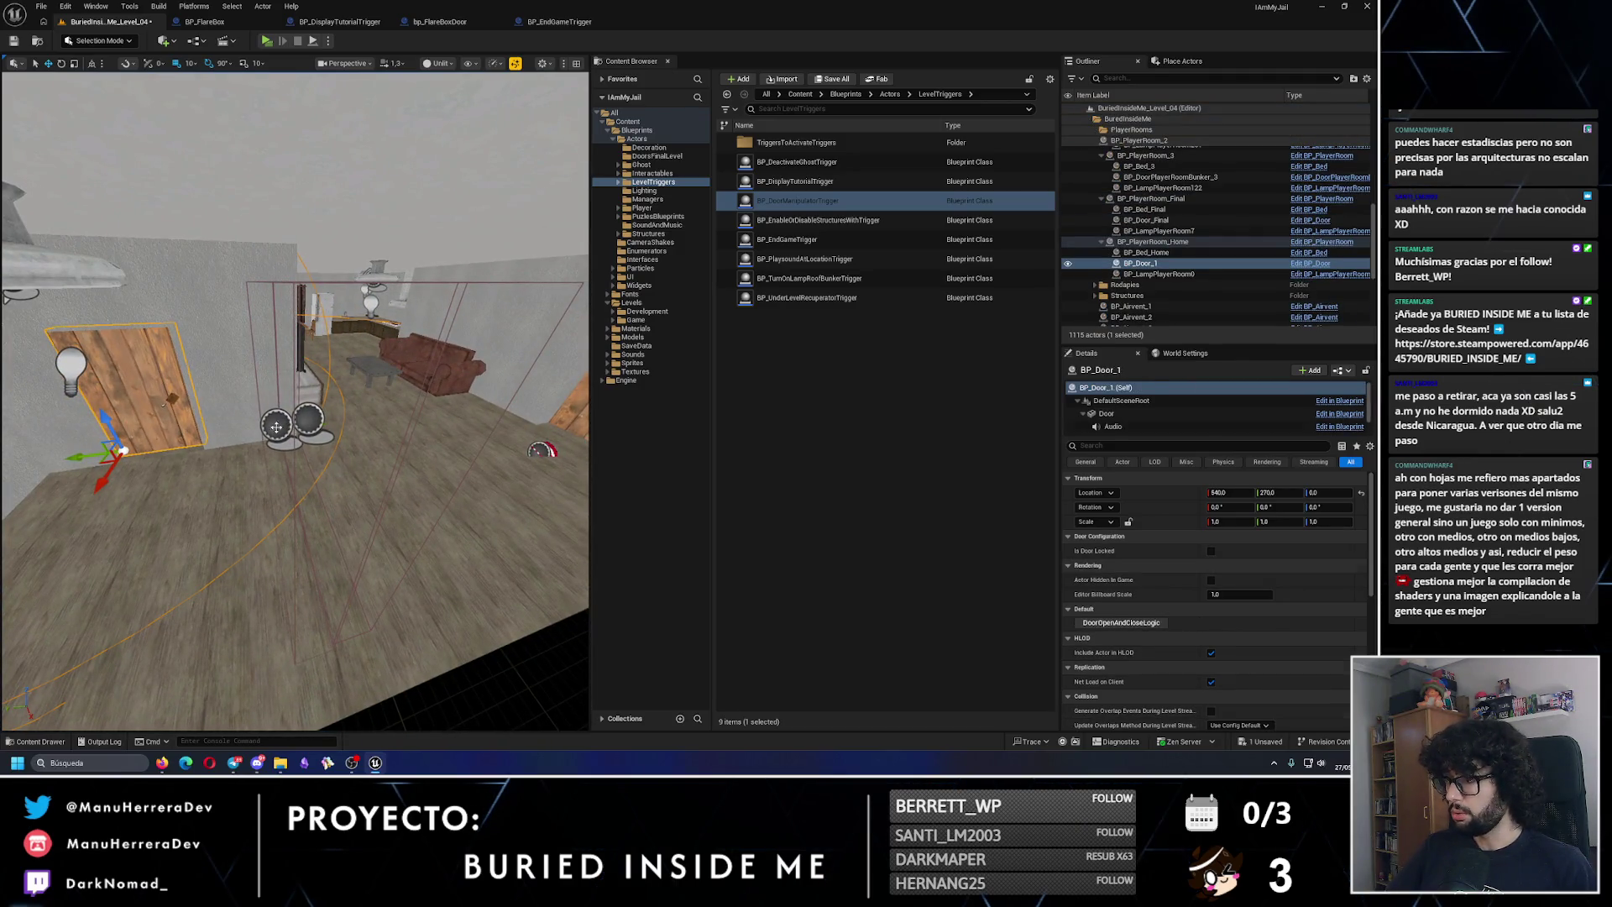
pyautogui.click(275, 427)
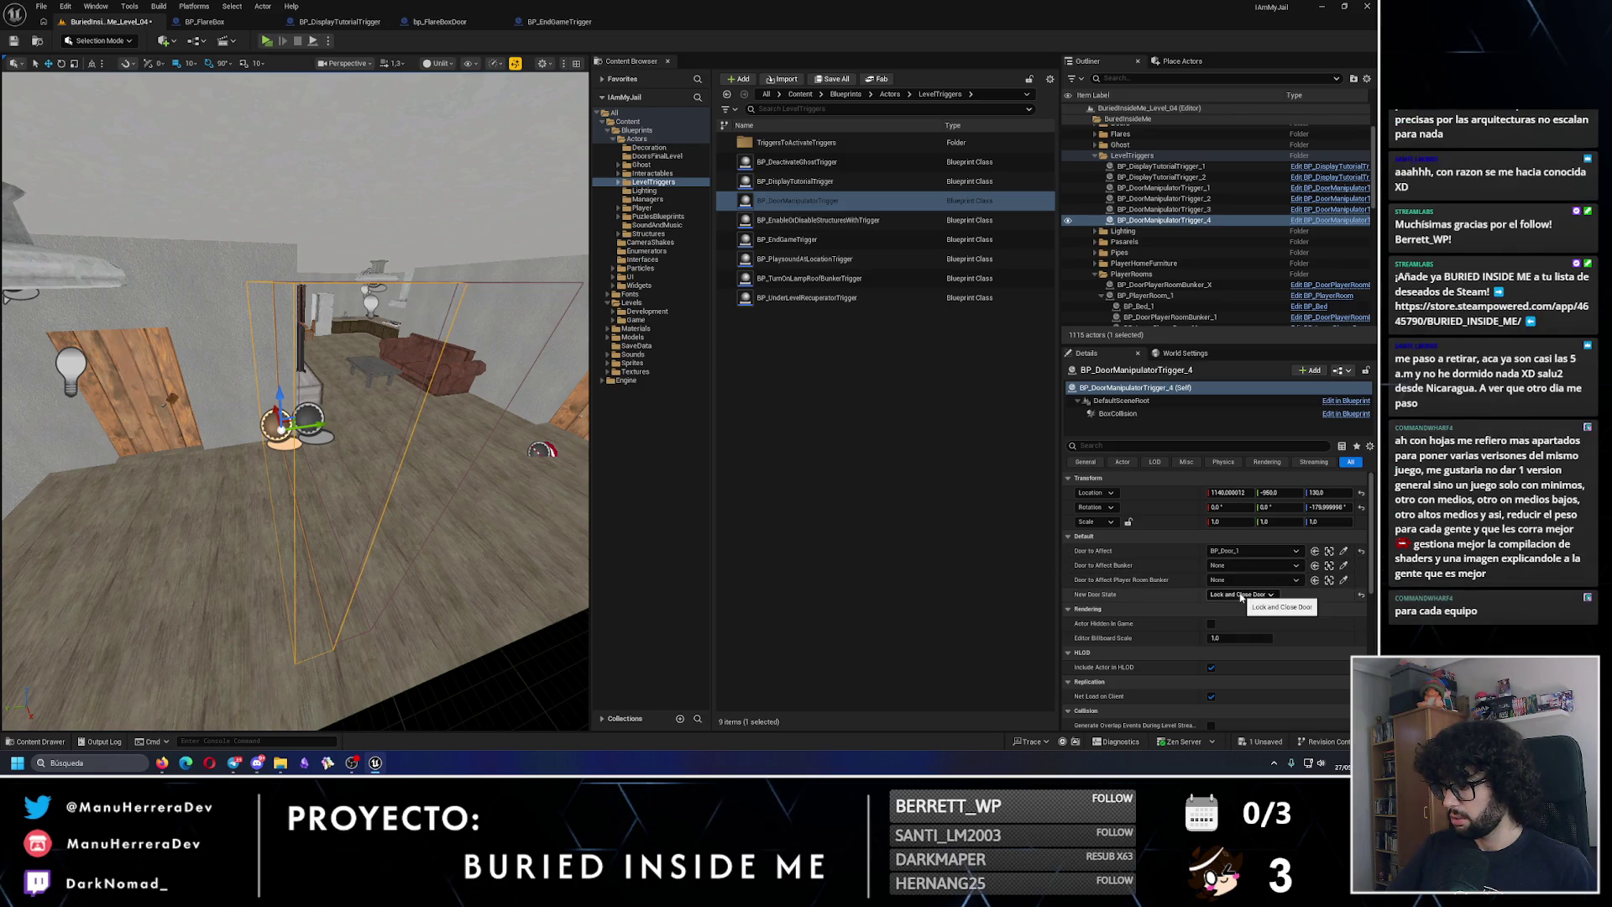
pyautogui.moveTo(244, 401)
pyautogui.mouseDown()
pyautogui.moveTo(193, 412)
pyautogui.moveTo(243, 394)
pyautogui.moveTo(553, 465)
pyautogui.moveTo(287, 351)
pyautogui.moveTo(304, 328)
pyautogui.mouseUp()
pyautogui.click(287, 351)
pyautogui.scroll(-3, 304, 327)
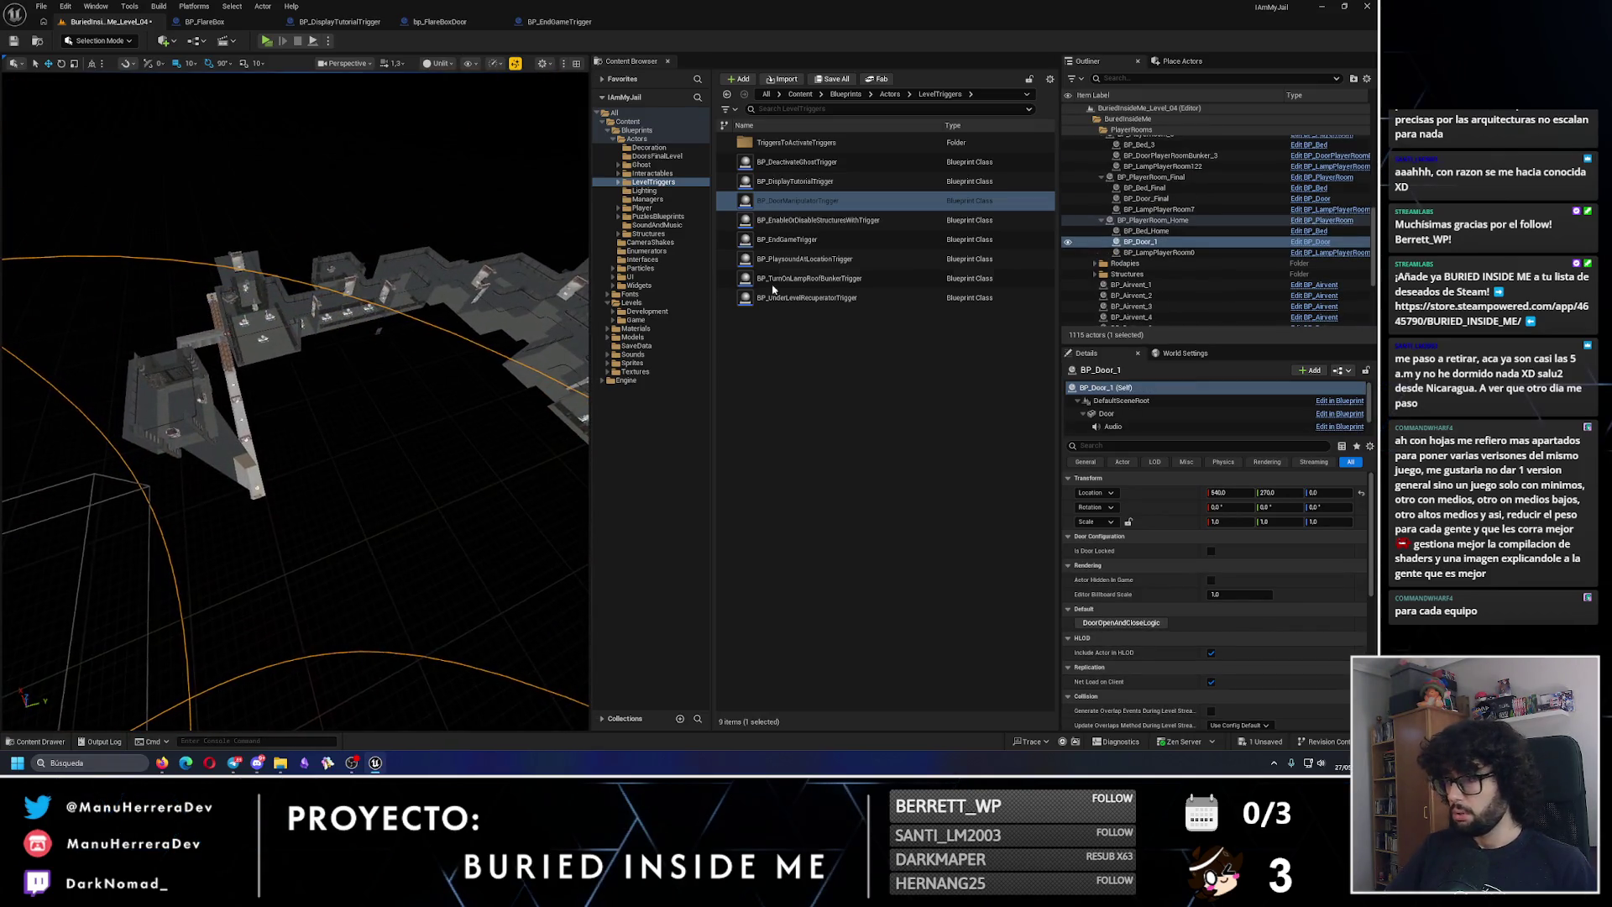
pyautogui.press('f')
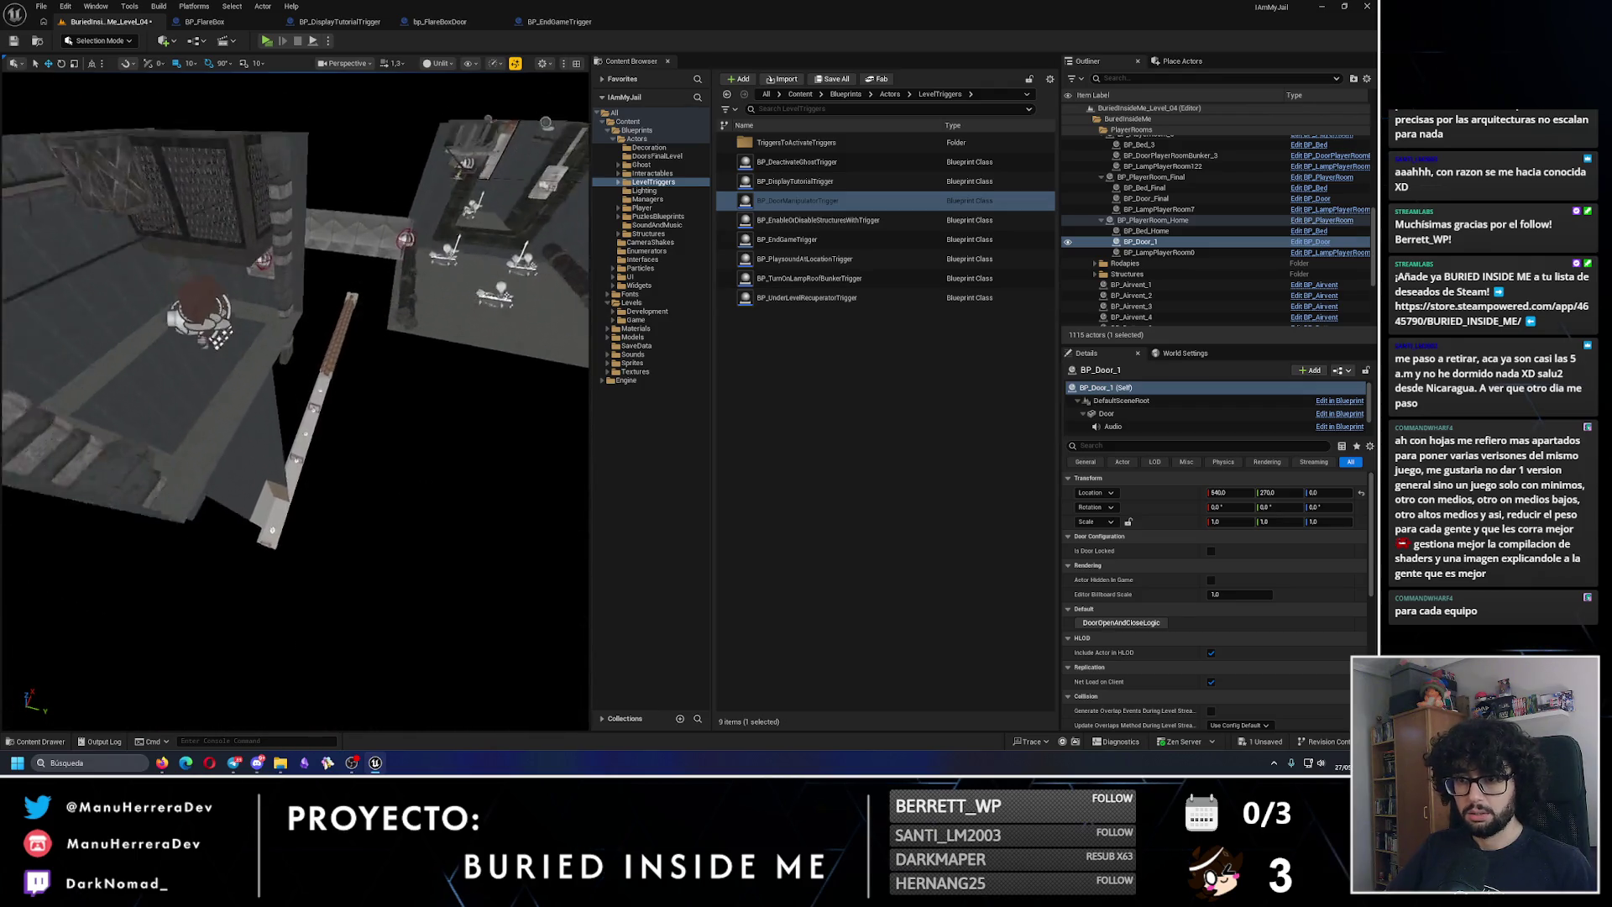
pyautogui.click(266, 568)
pyautogui.press('f')
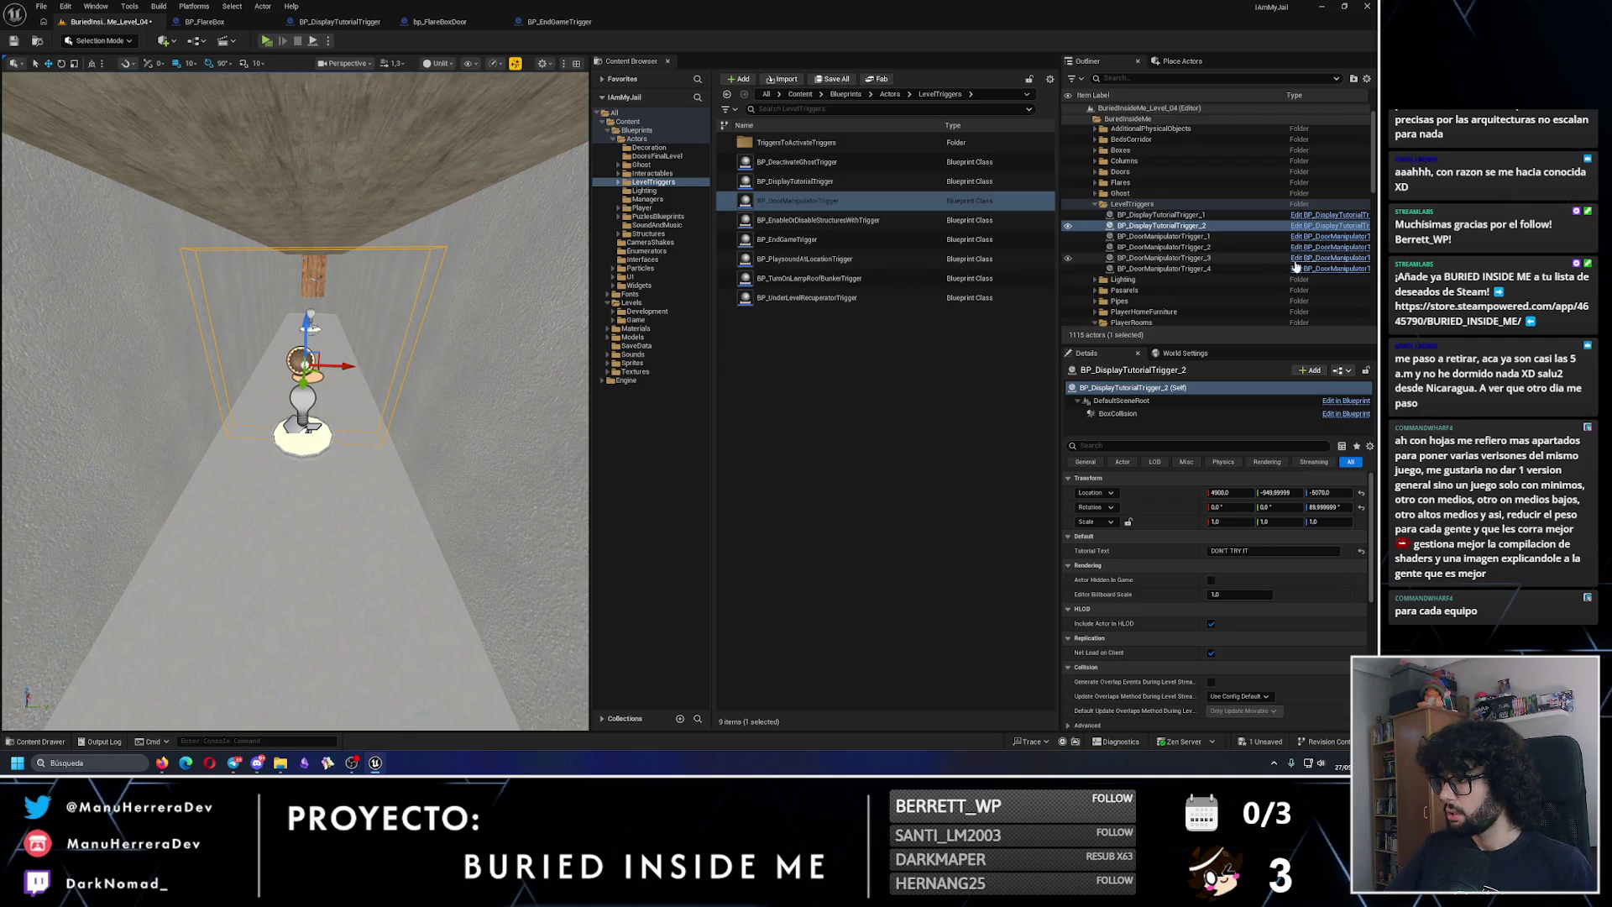
pyautogui.doubleClick(1294, 259)
pyautogui.moveTo(325, 362); pyautogui.dragTo(205, 285)
pyautogui.scroll(5, 194, 290)
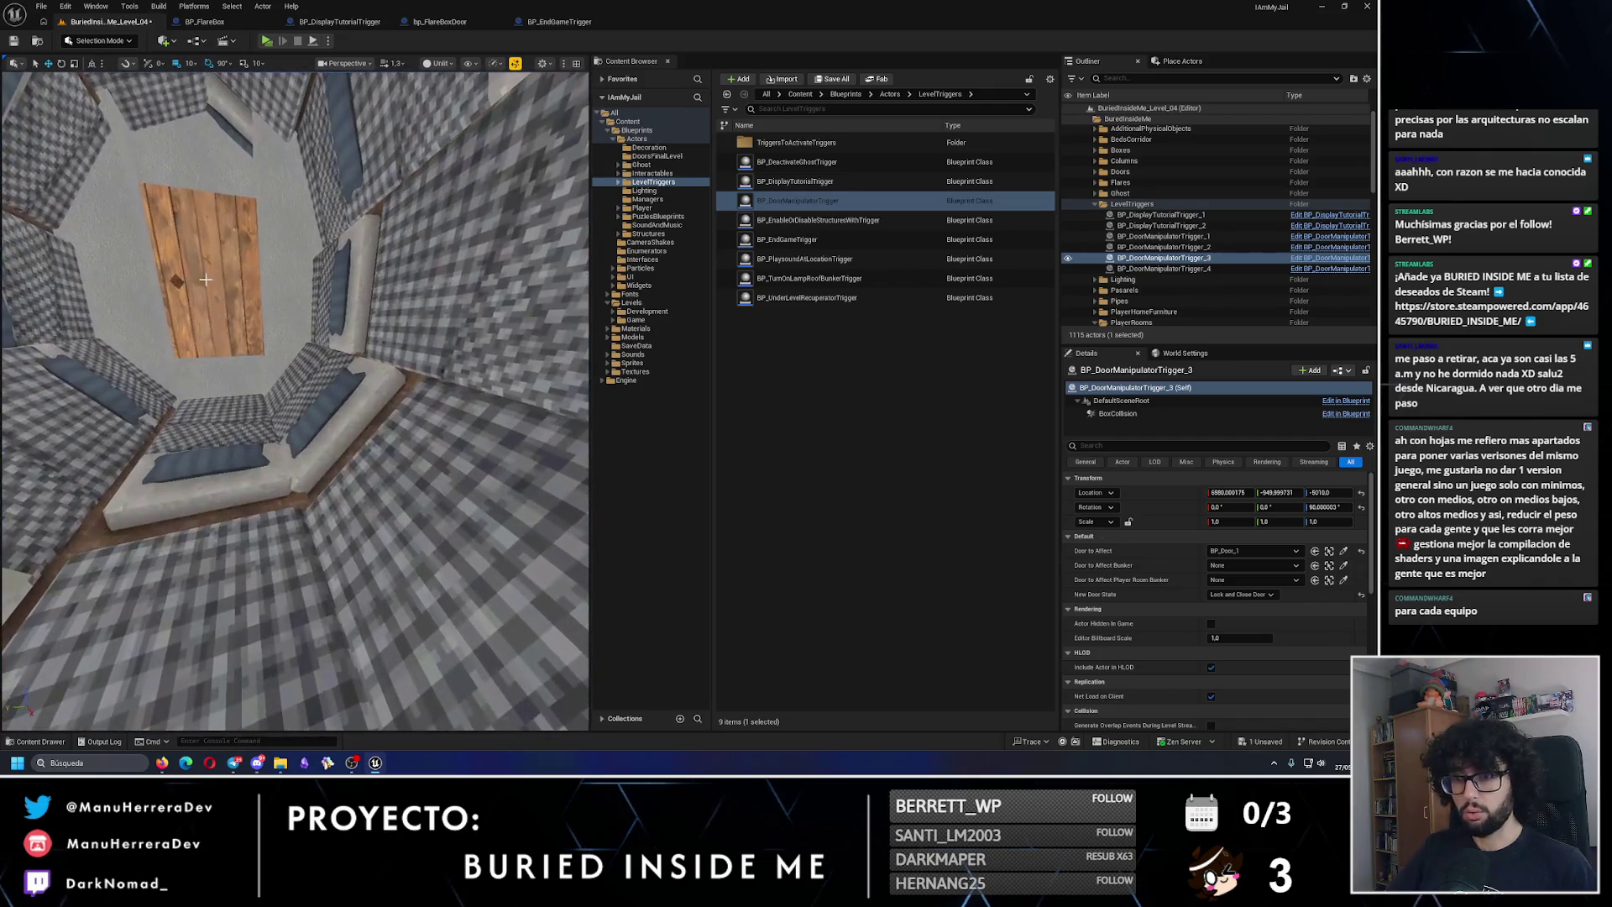
pyautogui.click(206, 280)
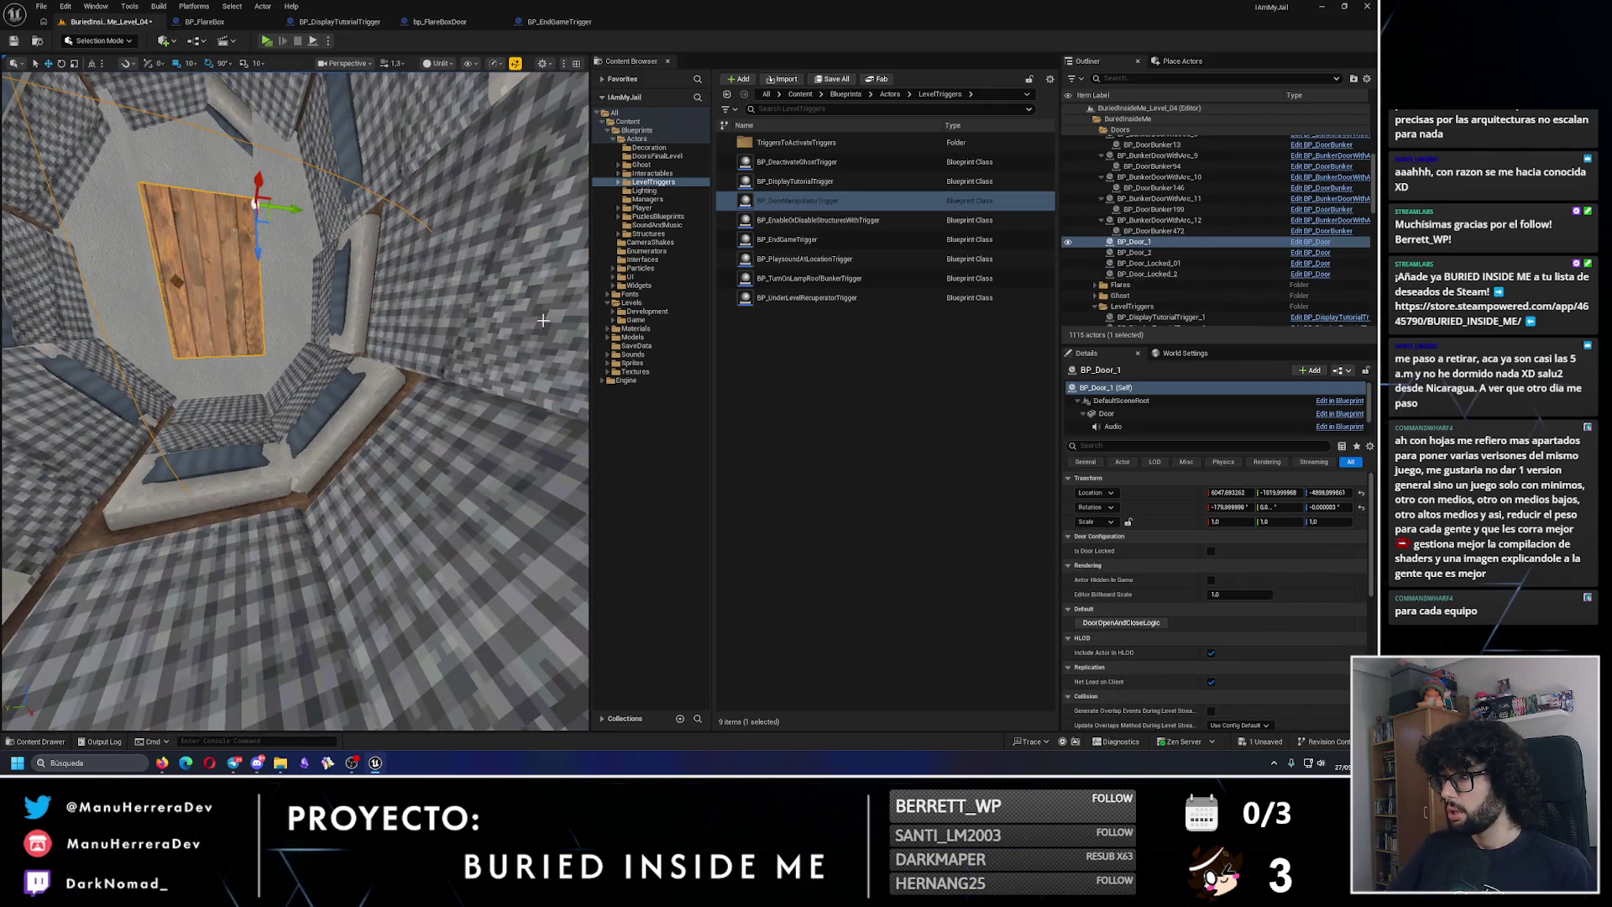
pyautogui.moveTo(294, 336); pyautogui.dragTo(260, 302)
pyautogui.scroll(-5, 558, 306)
pyautogui.click(1153, 252)
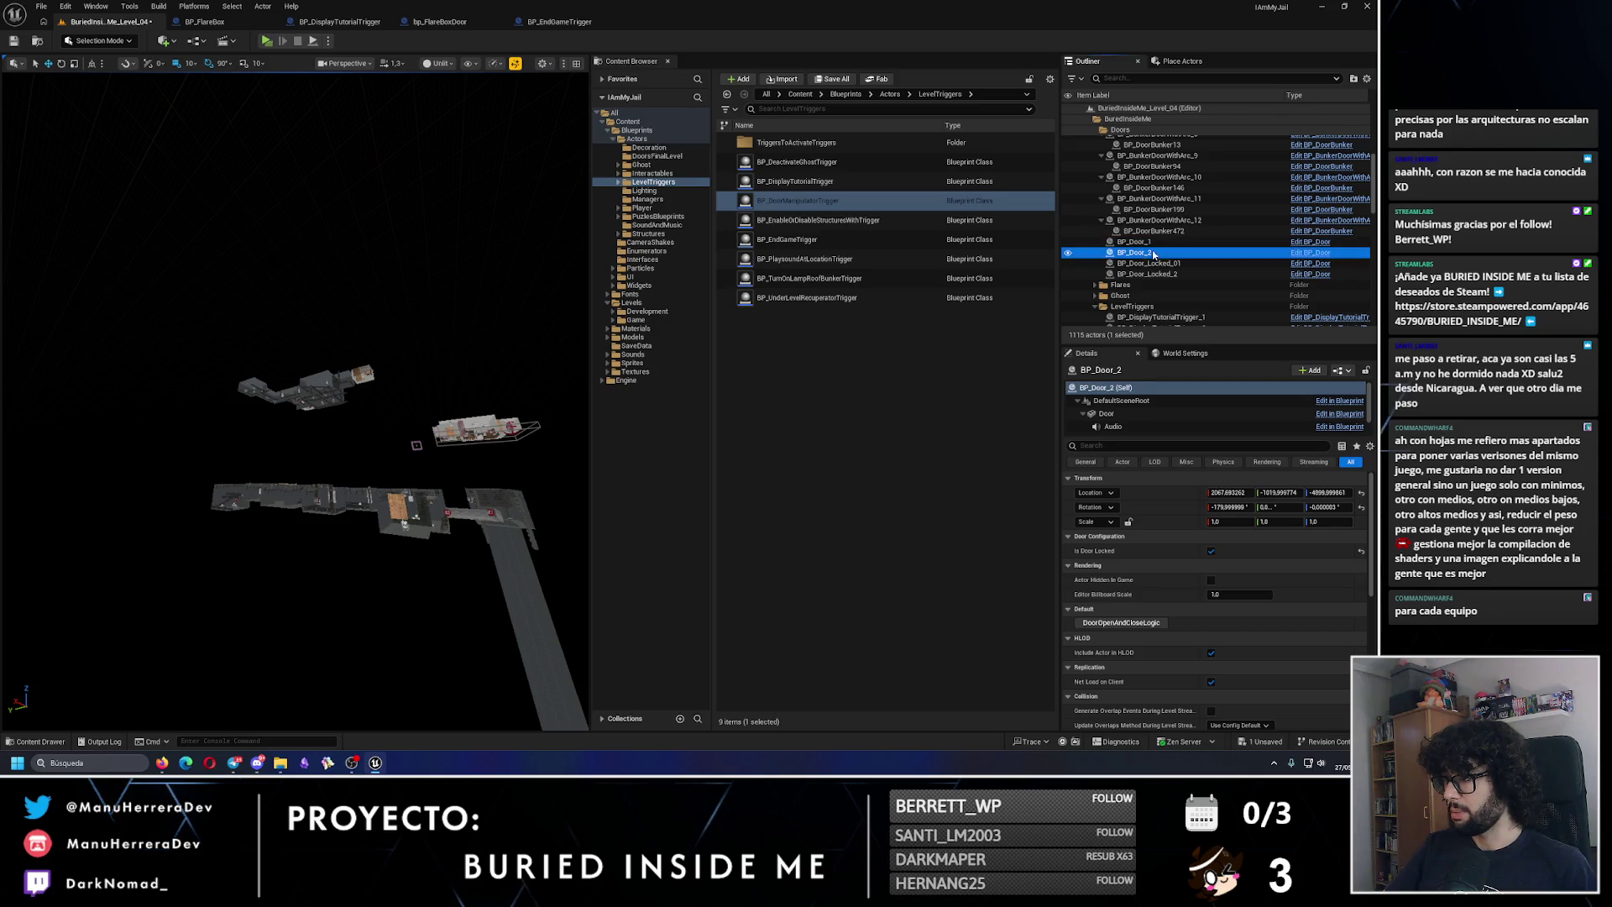
pyautogui.doubleClick(1153, 253)
pyautogui.moveTo(521, 501)
pyautogui.mouseDown()
pyautogui.moveTo(504, 471)
pyautogui.moveTo(462, 537)
pyautogui.moveTo(420, 504)
pyautogui.moveTo(378, 521)
pyautogui.moveTo(263, 351)
pyautogui.mouseUp()
pyautogui.click(238, 379)
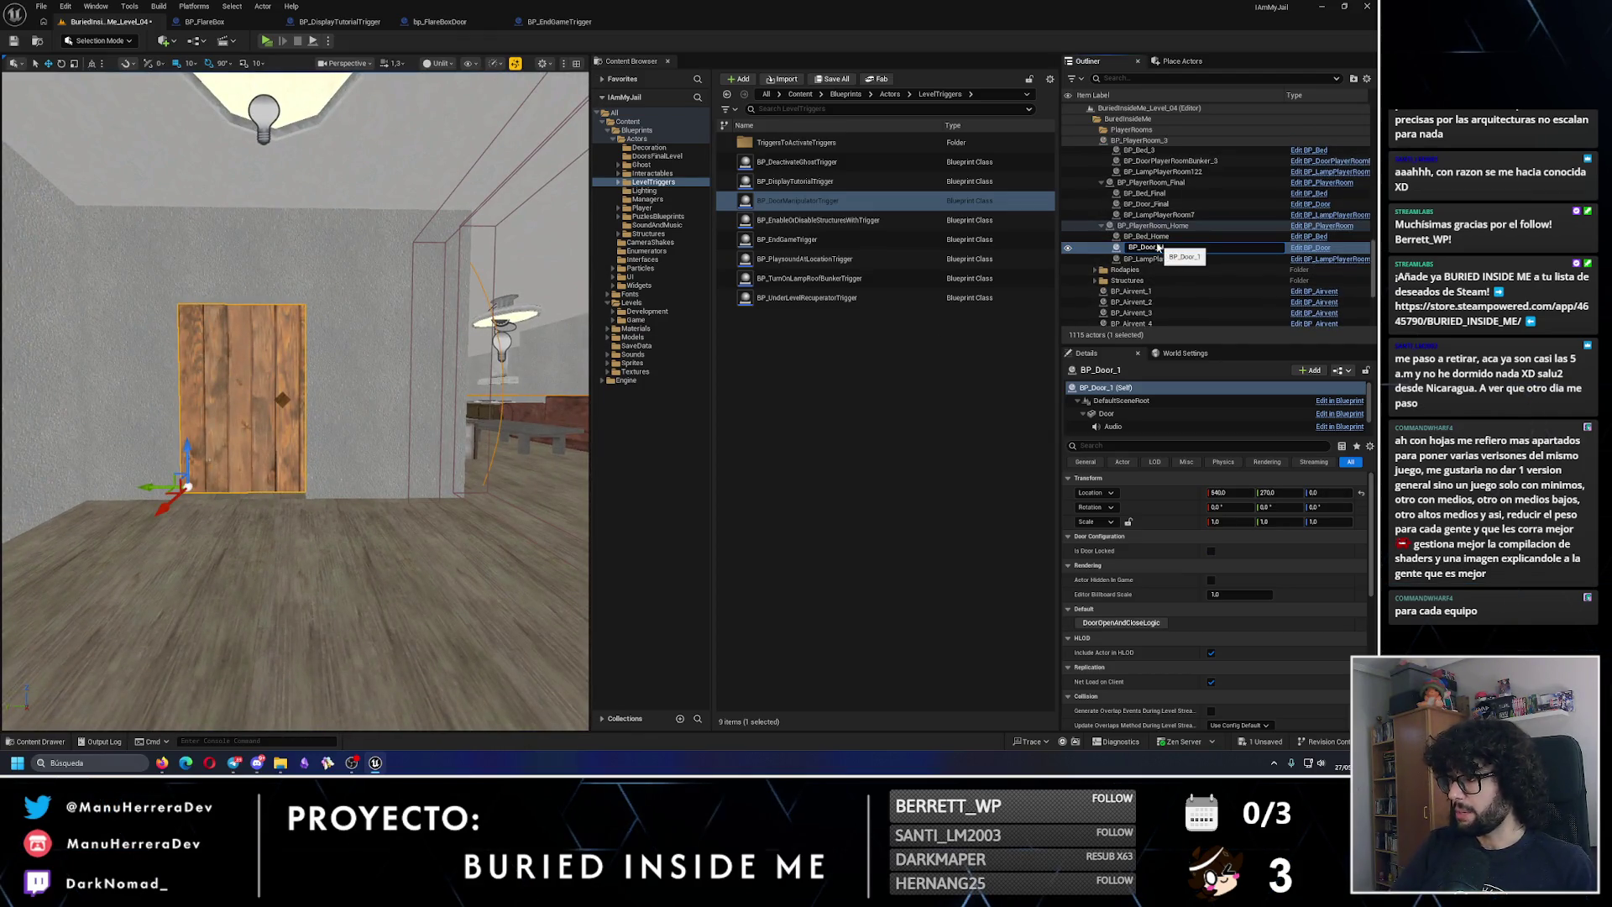
# Step: Name the door BP_Door_Home and point BP_DoorManipulatorTrigger_4 at it
pyautogui.write('Home')
pyautogui.press('Return')
pyautogui.moveTo(363, 339); pyautogui.dragTo(363, 338)
pyautogui.click(363, 339)
pyautogui.click(1251, 551)
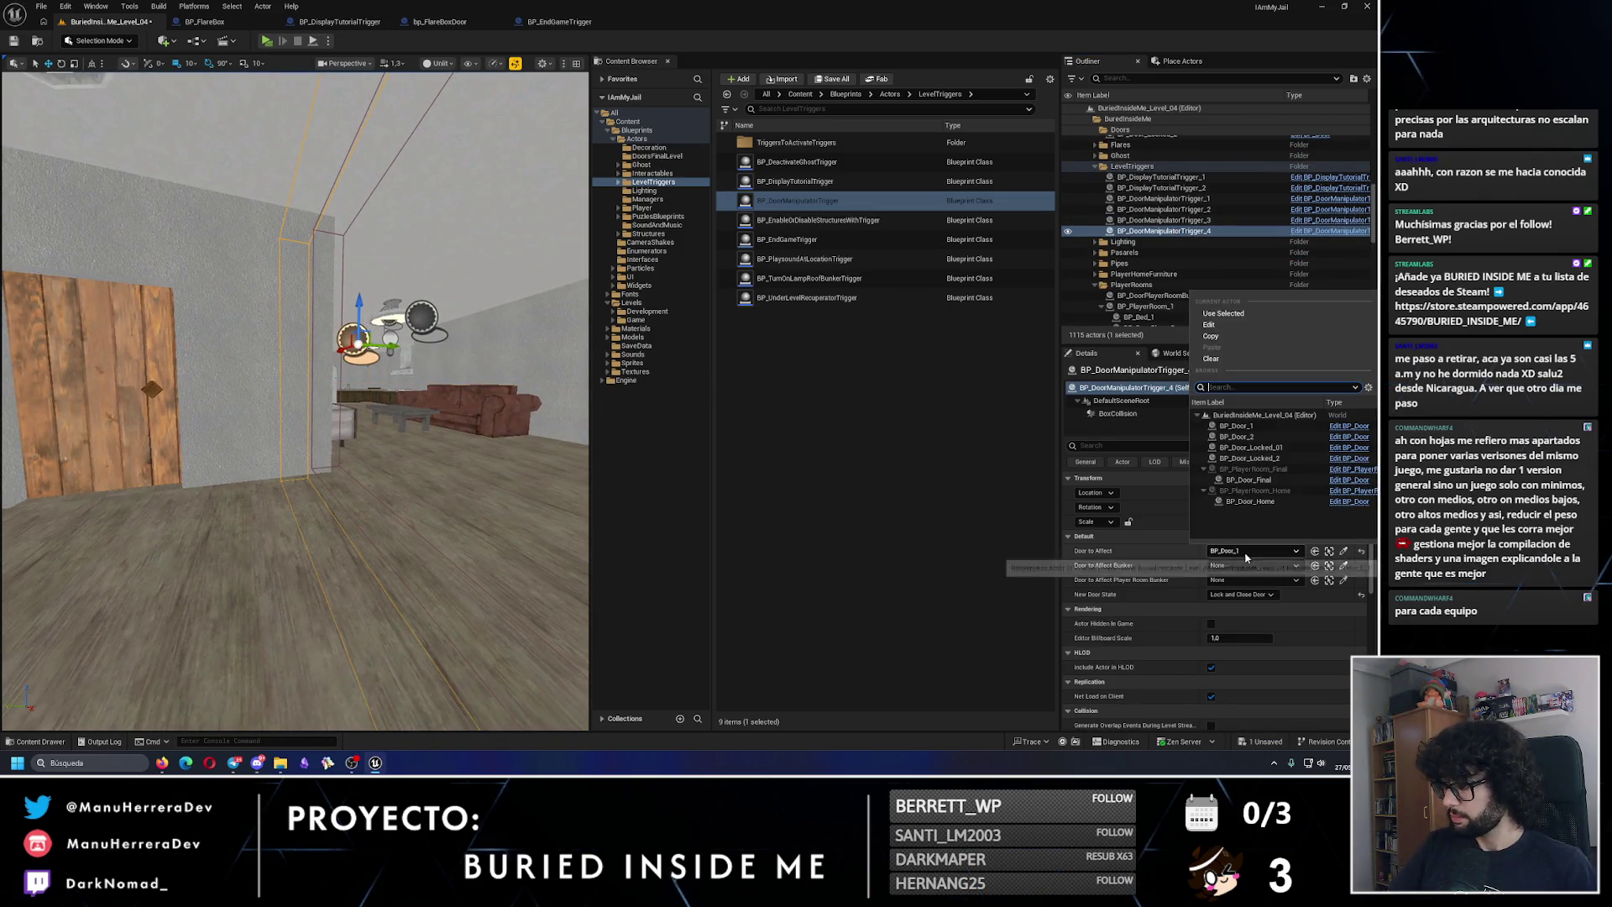
pyautogui.click(1251, 501)
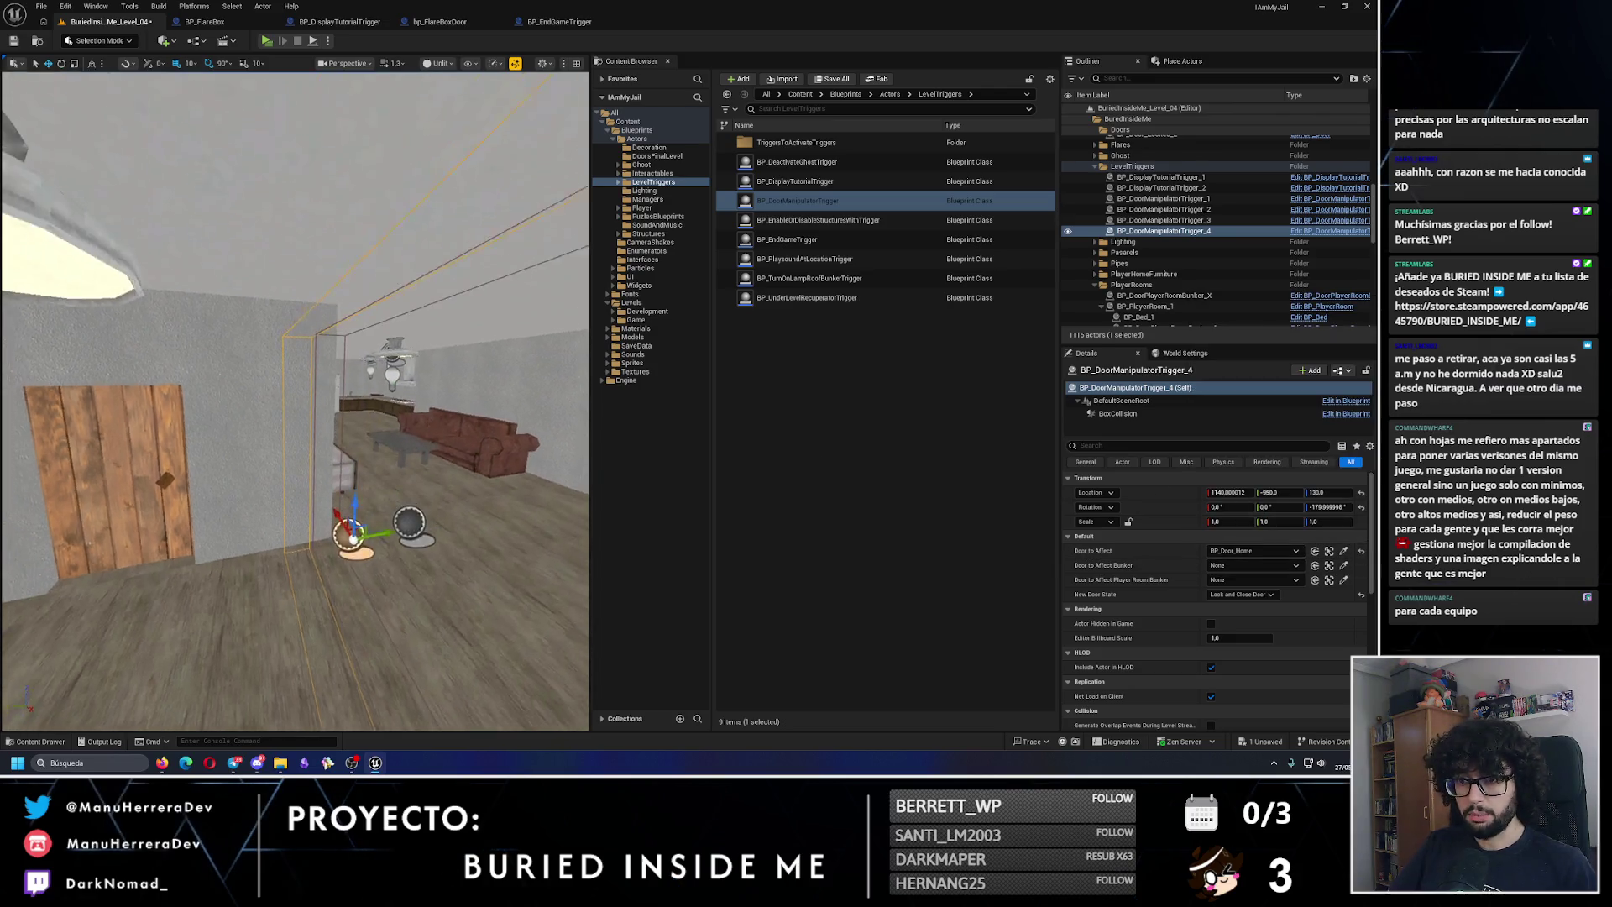
# Step: Set BP_DoorManipulatorTrigger_4's Location X to 1140 and save the level
pyautogui.press('d')
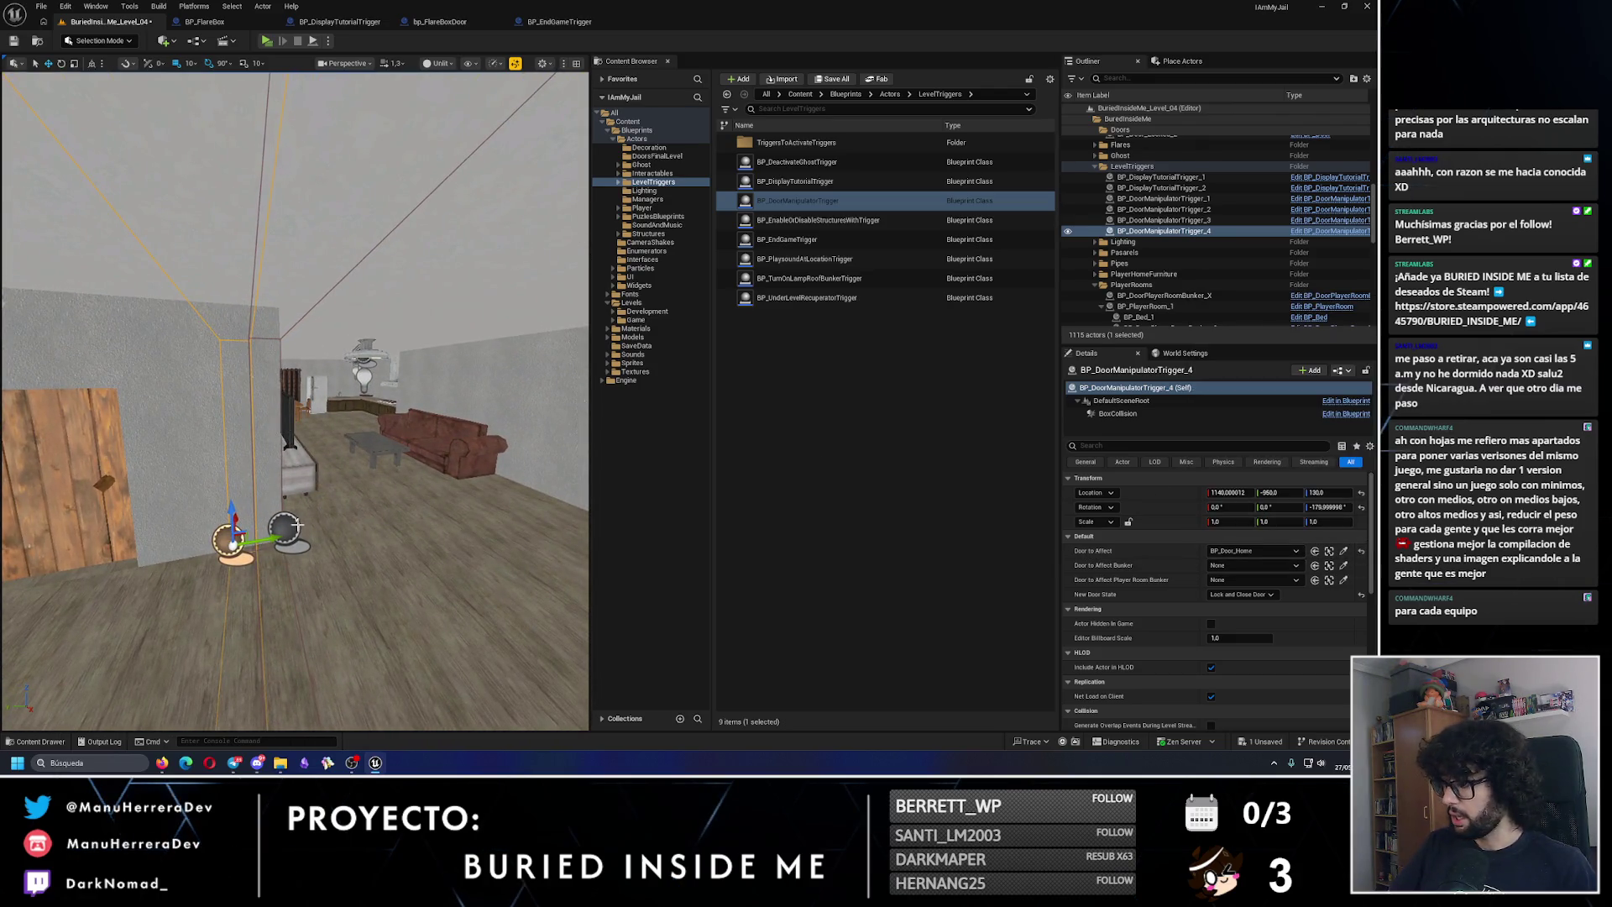
pyautogui.click(290, 526)
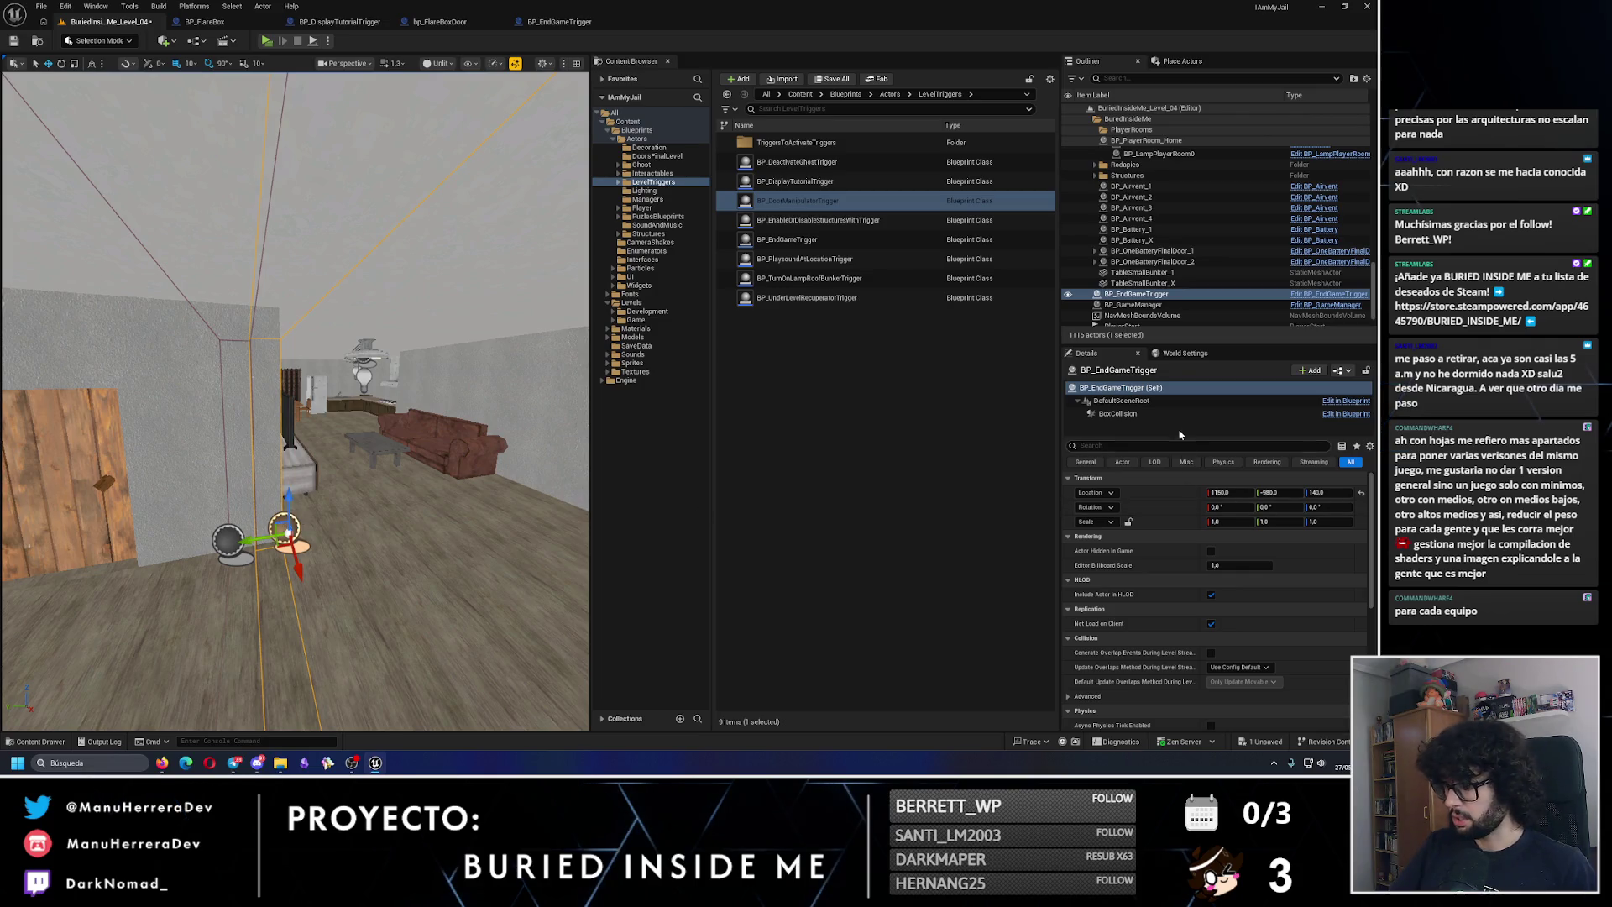
pyautogui.click(1118, 413)
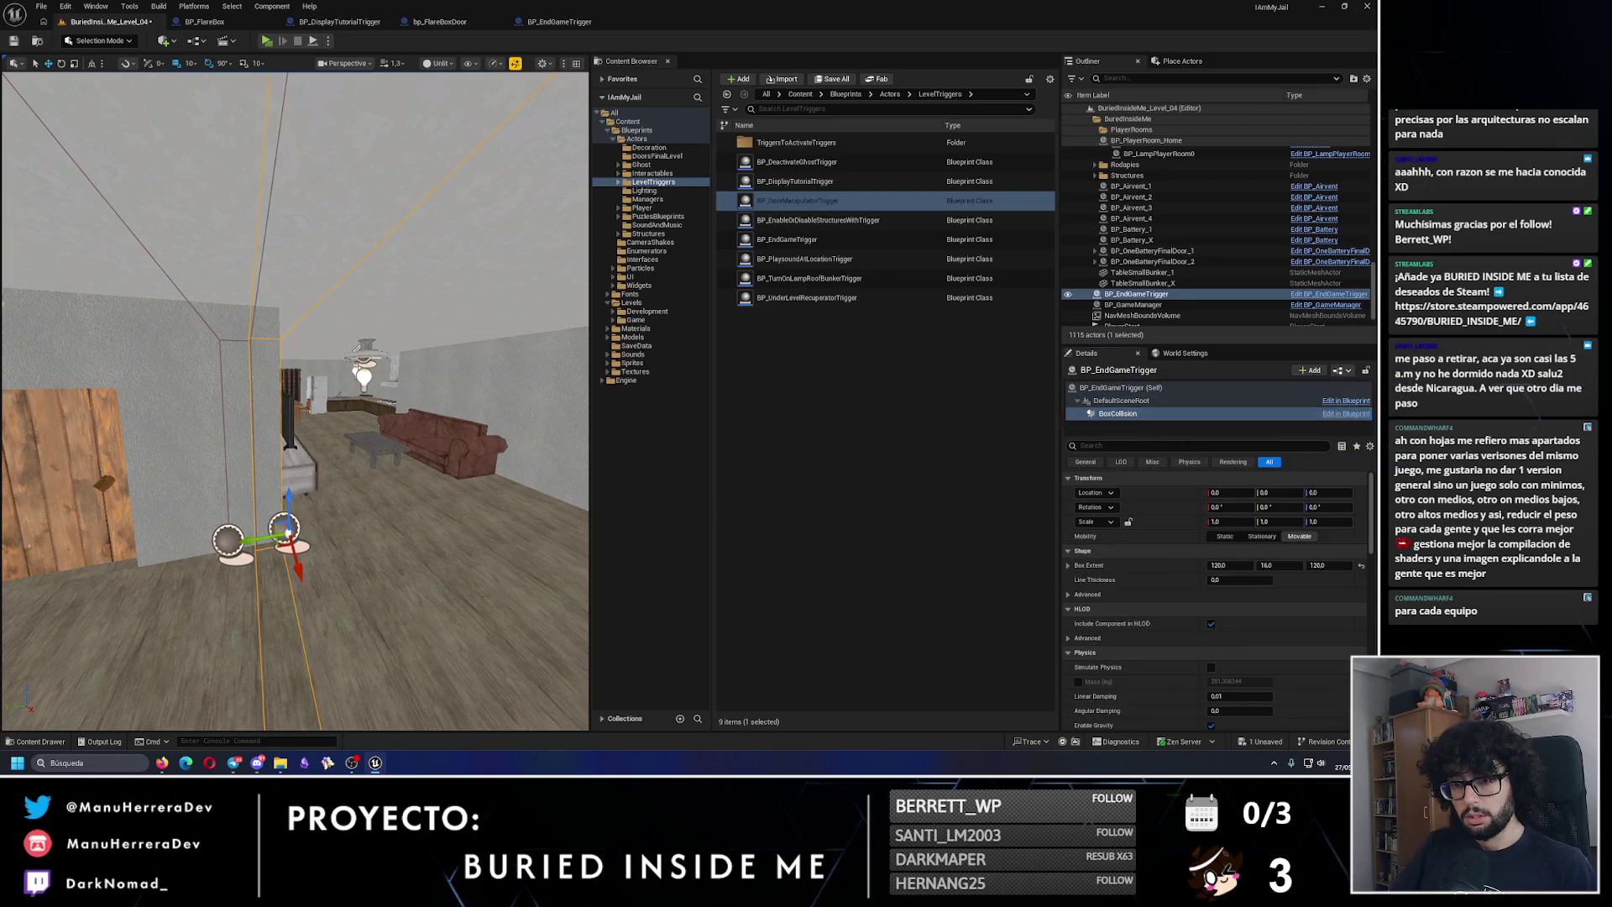
pyautogui.click(229, 540)
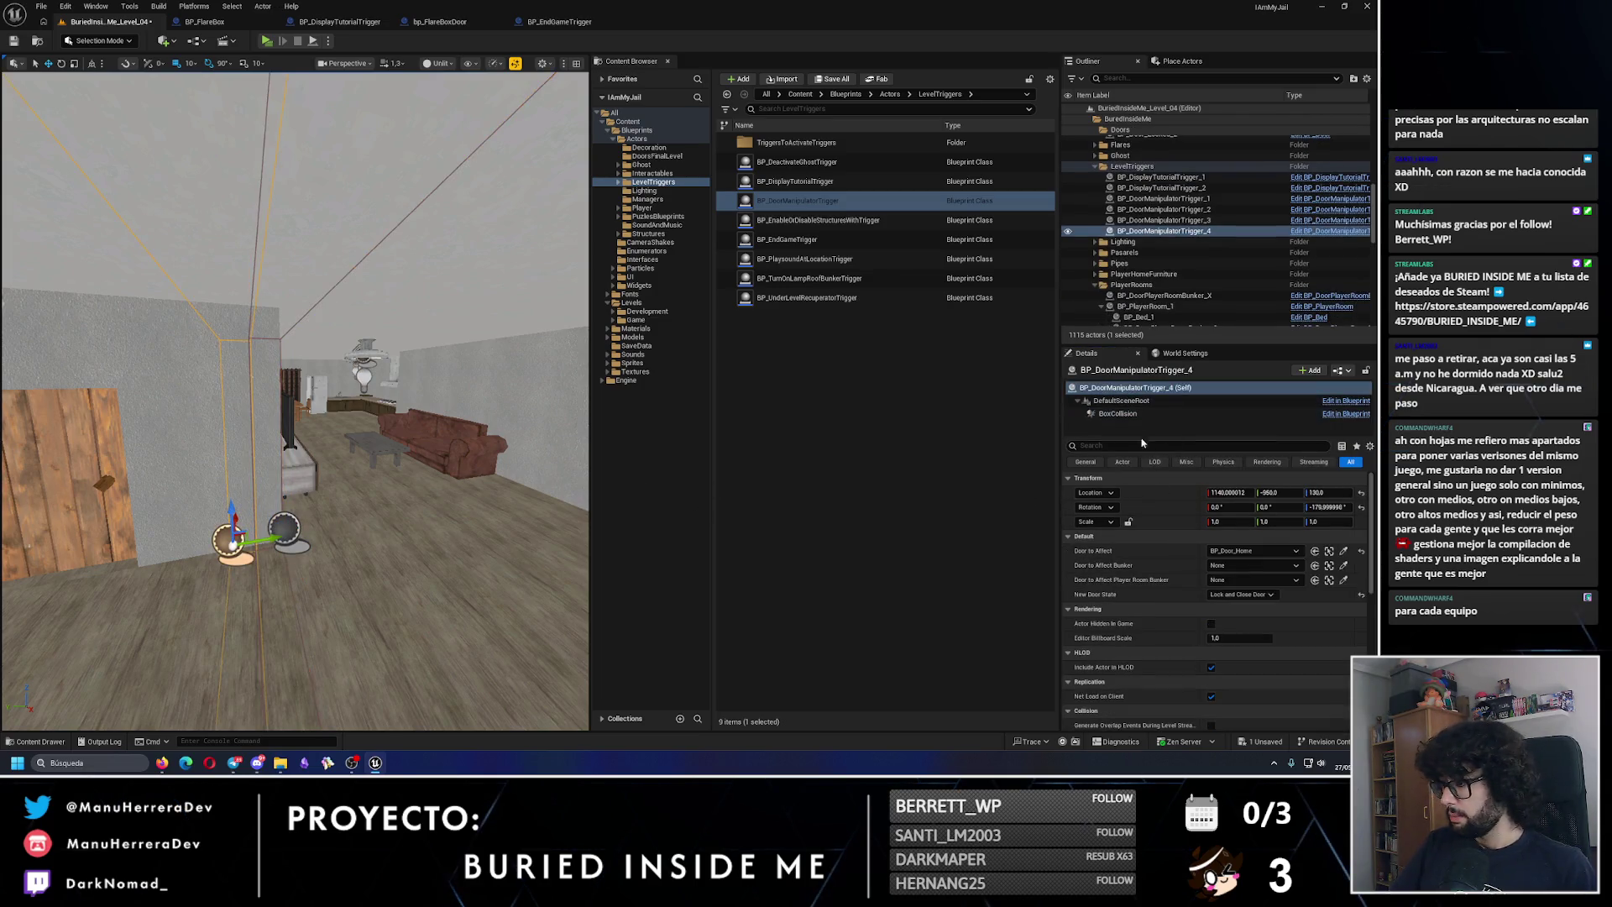
pyautogui.click(1144, 389)
pyautogui.click(1231, 493)
pyautogui.write('1140')
pyautogui.press('Return')
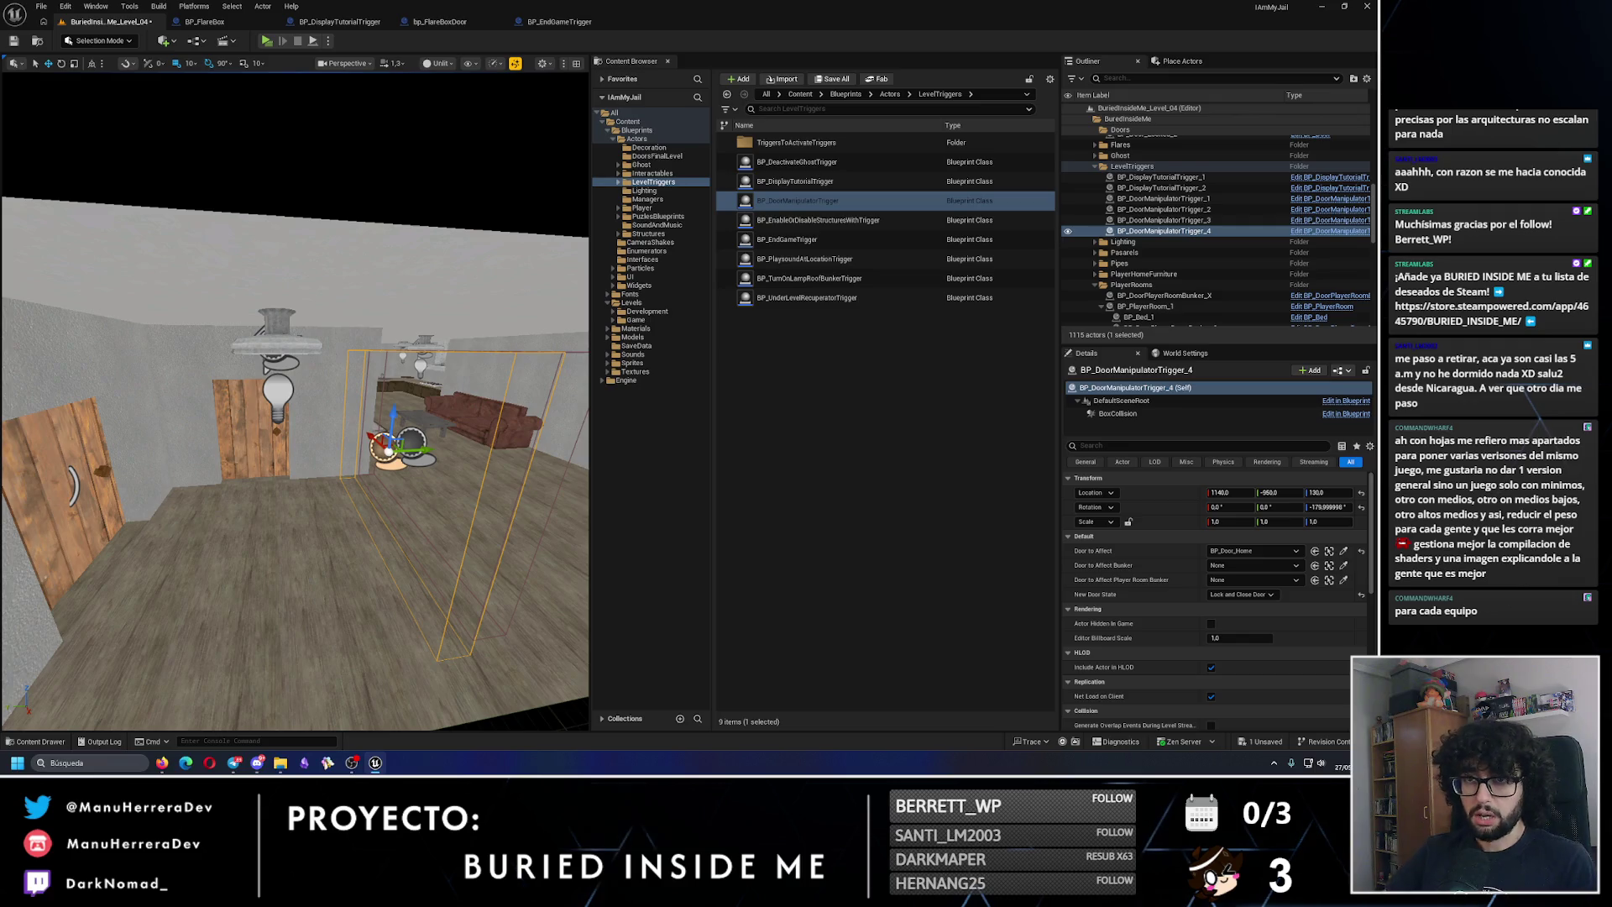
pyautogui.hotkey('ctrl', 's')
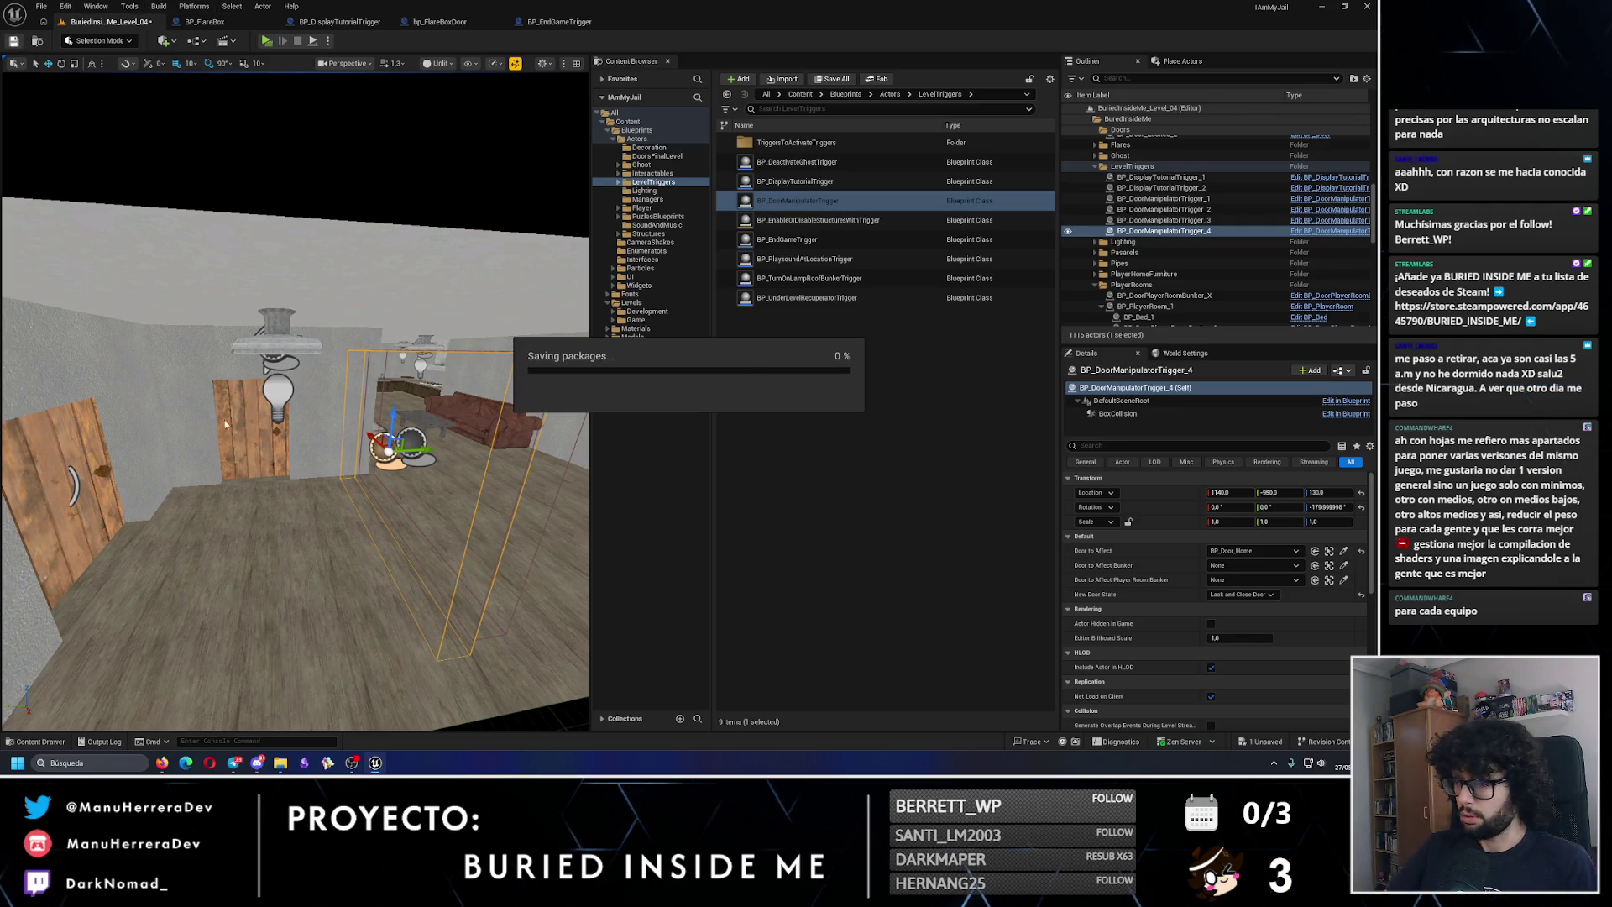
pyautogui.moveTo(301, 515); pyautogui.dragTo(301, 515)
pyautogui.hotkey('alt', 'p')
pyautogui.press('w')
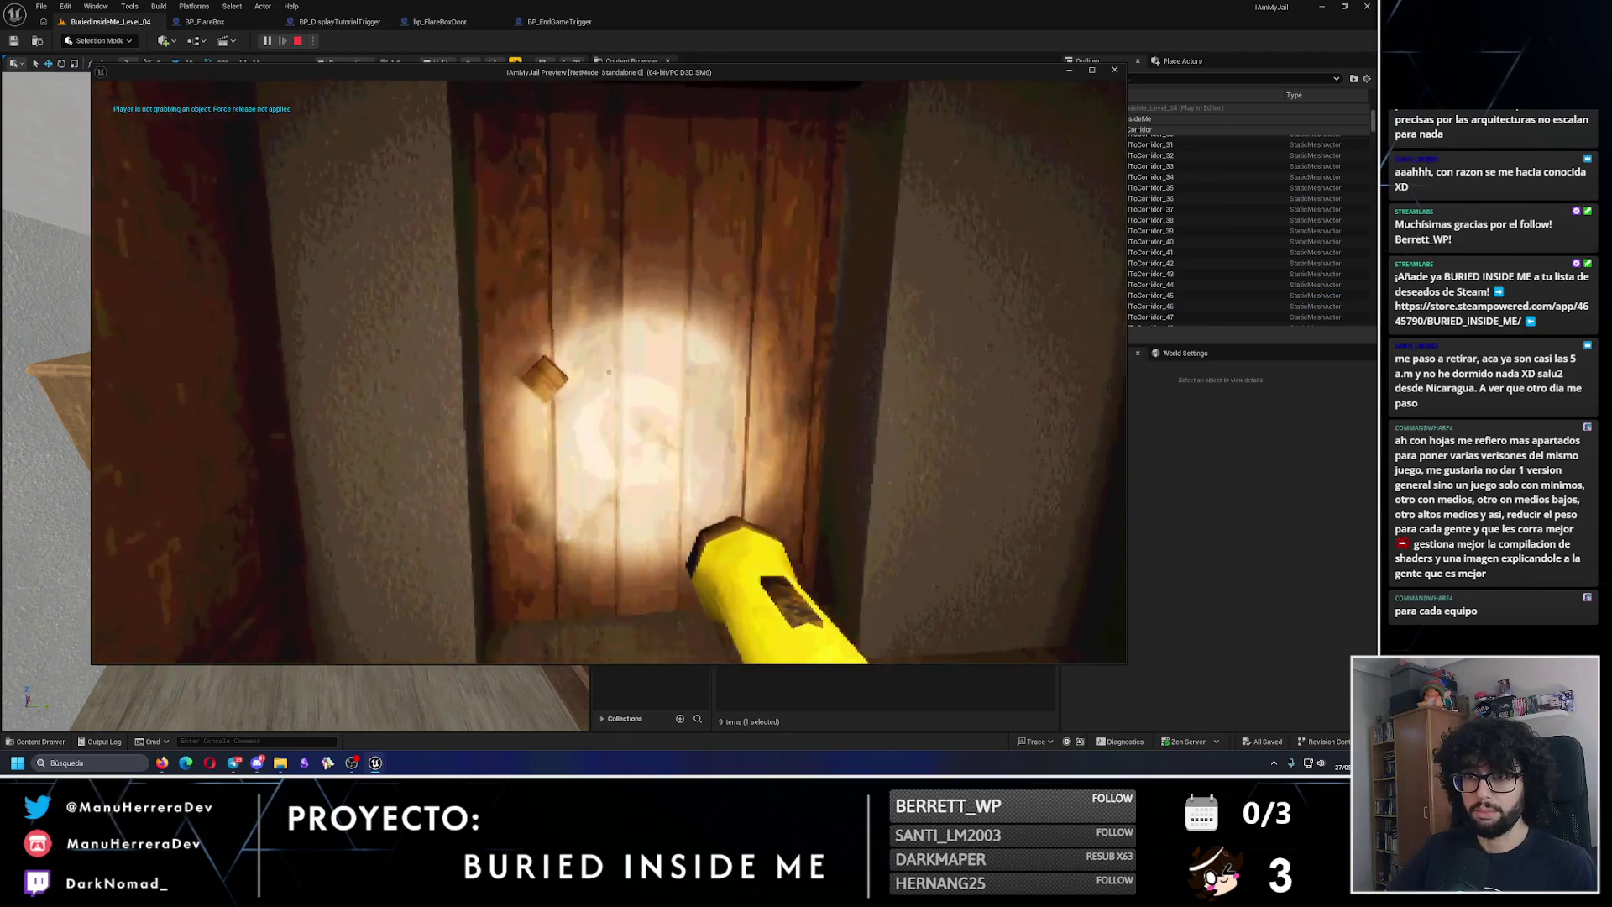
pyautogui.press('w')
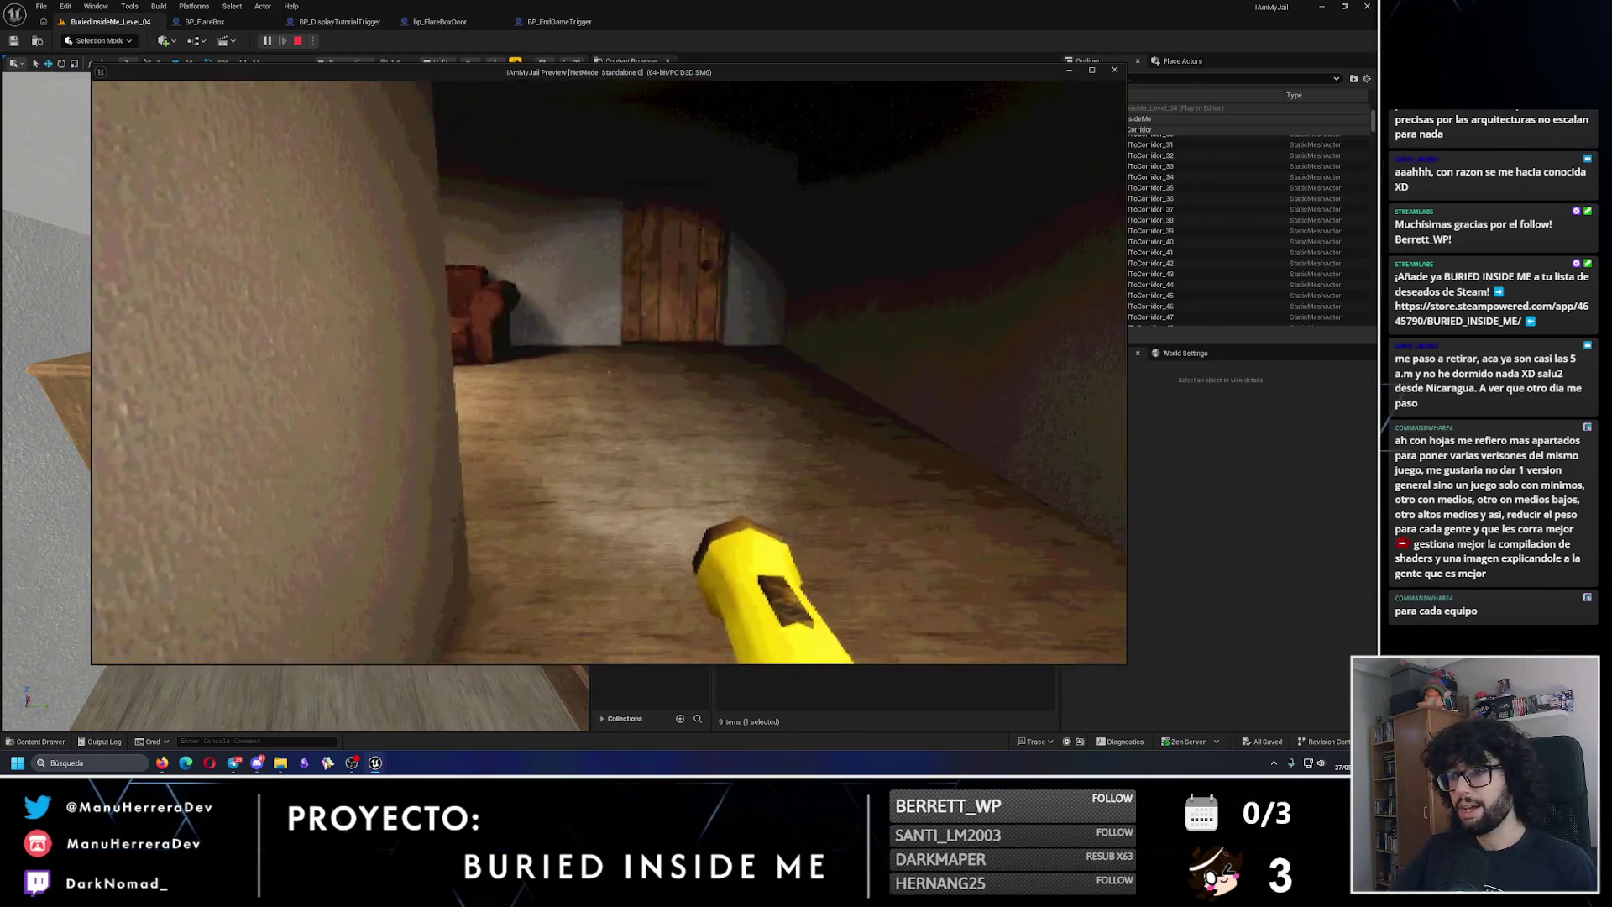
pyautogui.press('w')
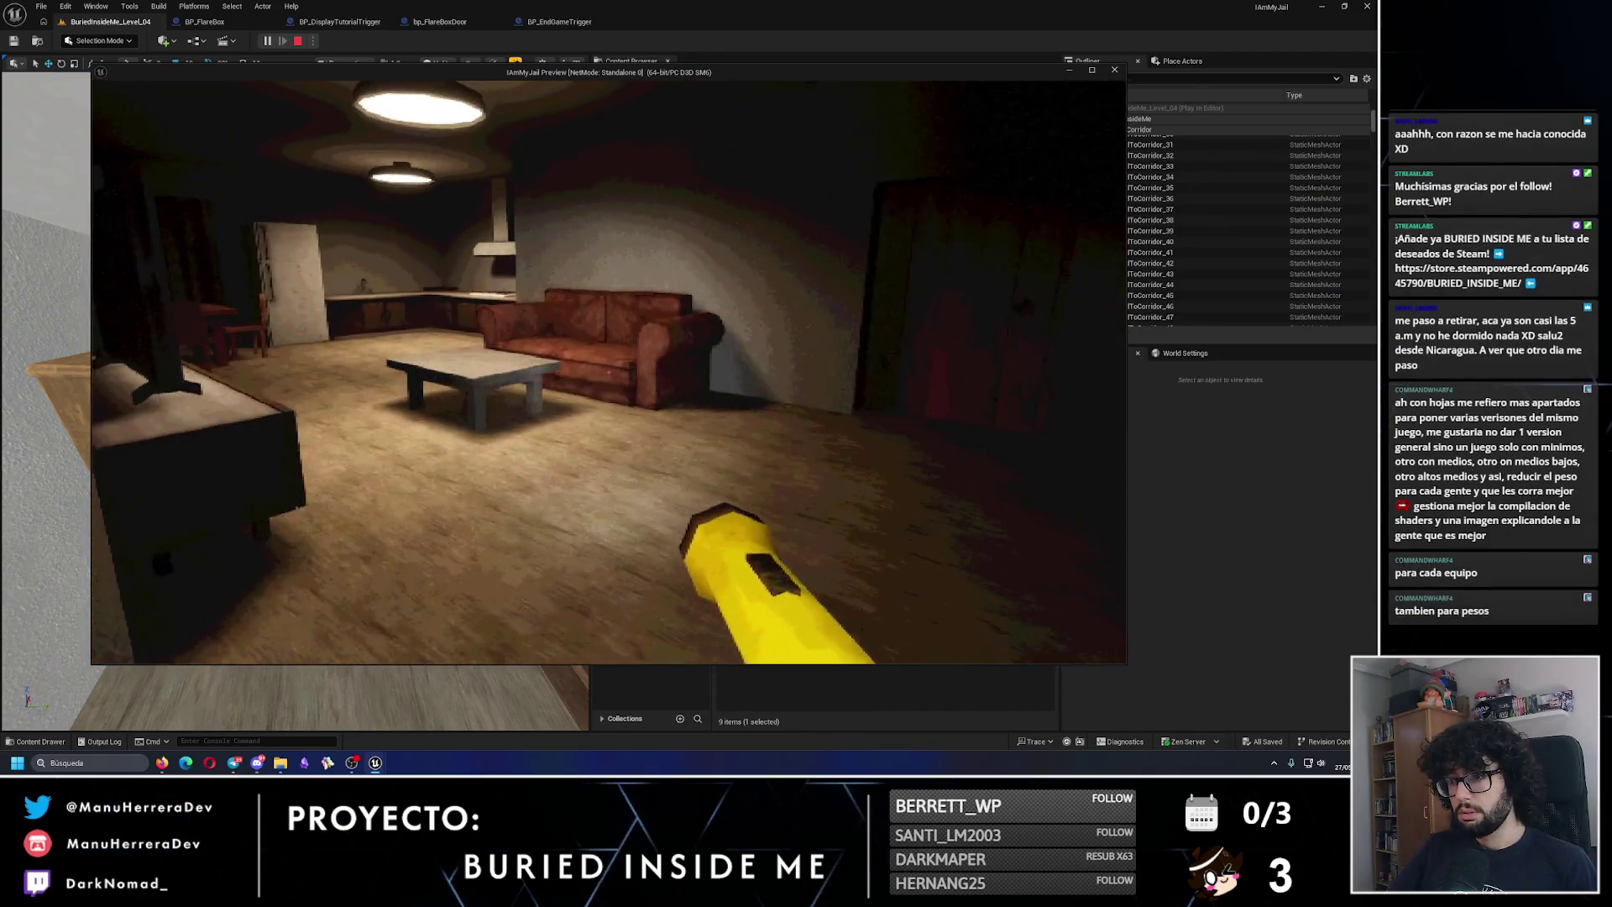
pyautogui.press('w')
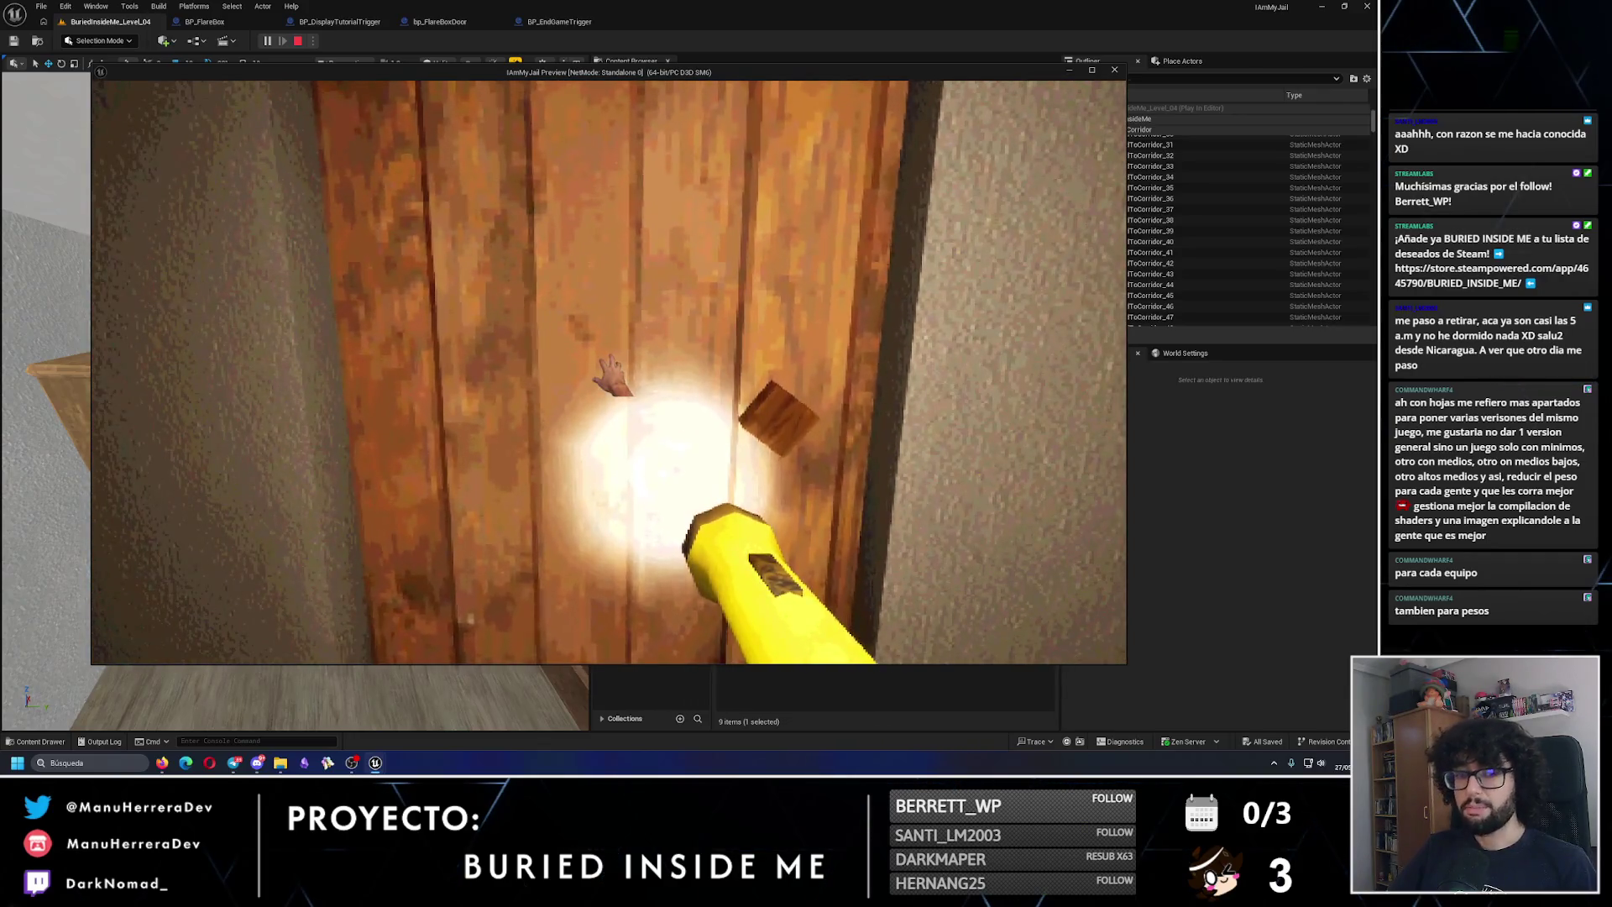
pyautogui.press('Escape')
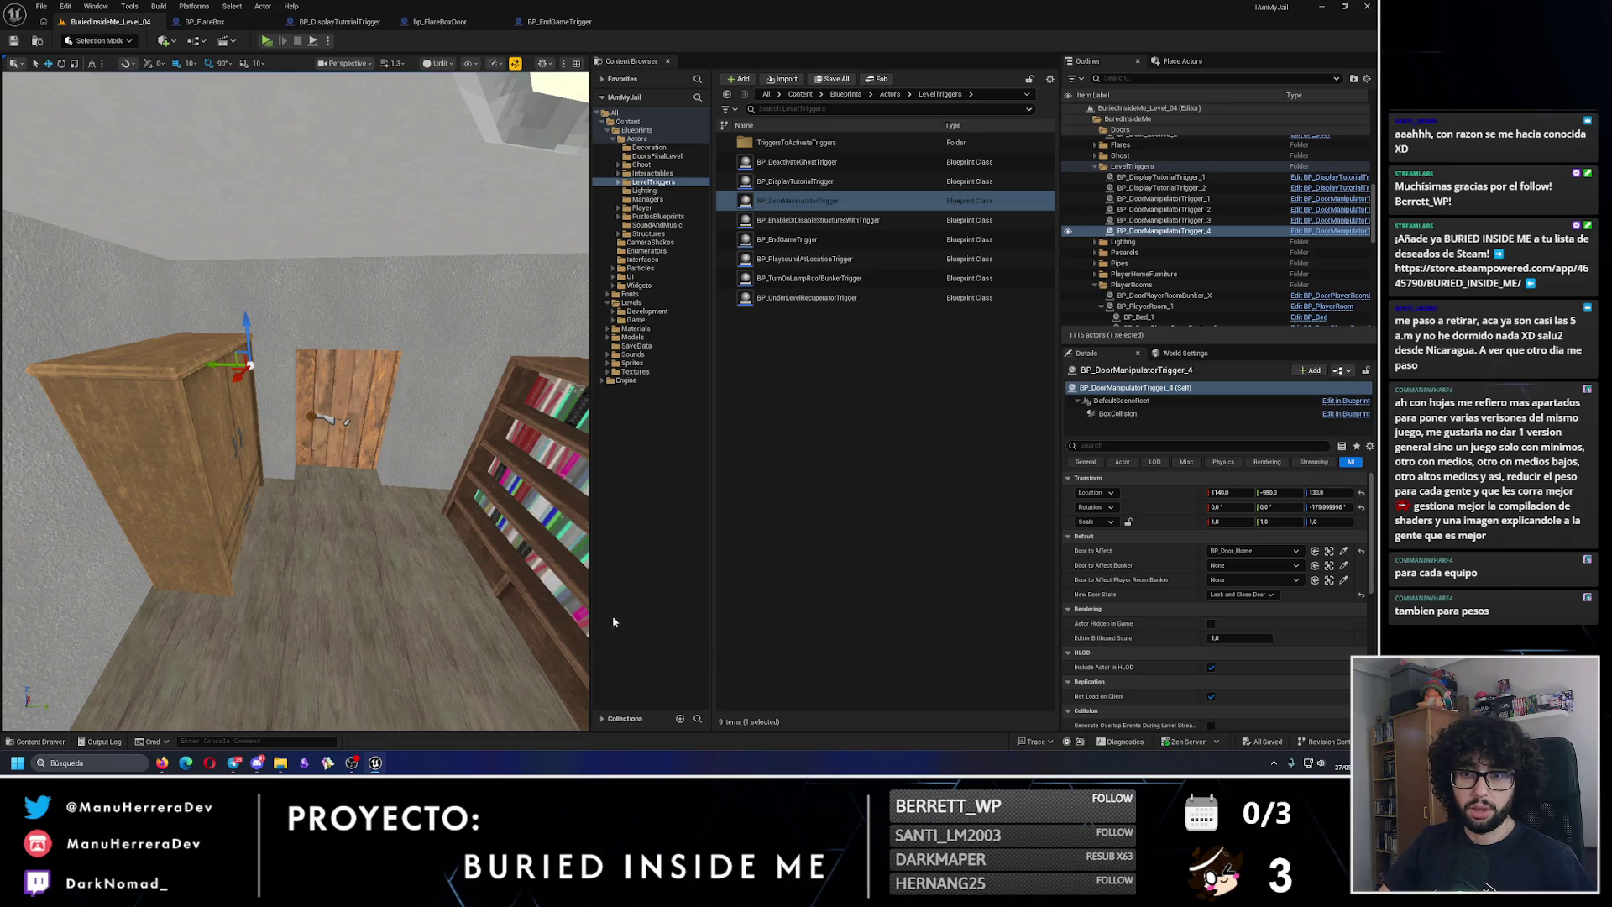
# Step: Shift the door trigger along X and set its Location Y to -950 and yaw to 0
pyautogui.press('f')
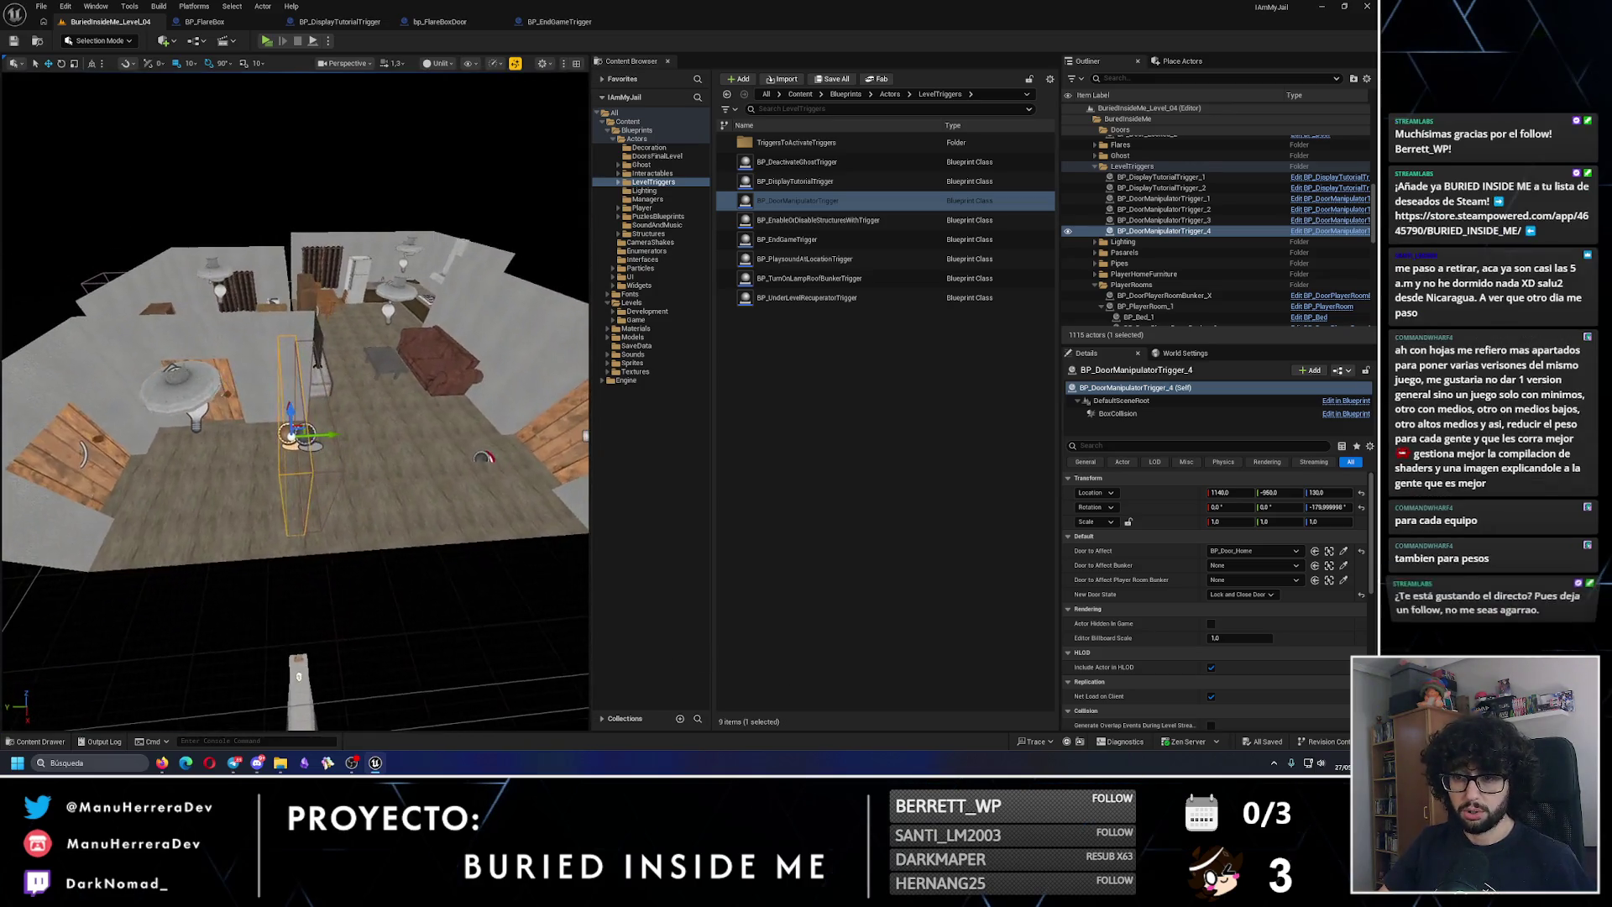
pyautogui.scroll(10, 355, 451)
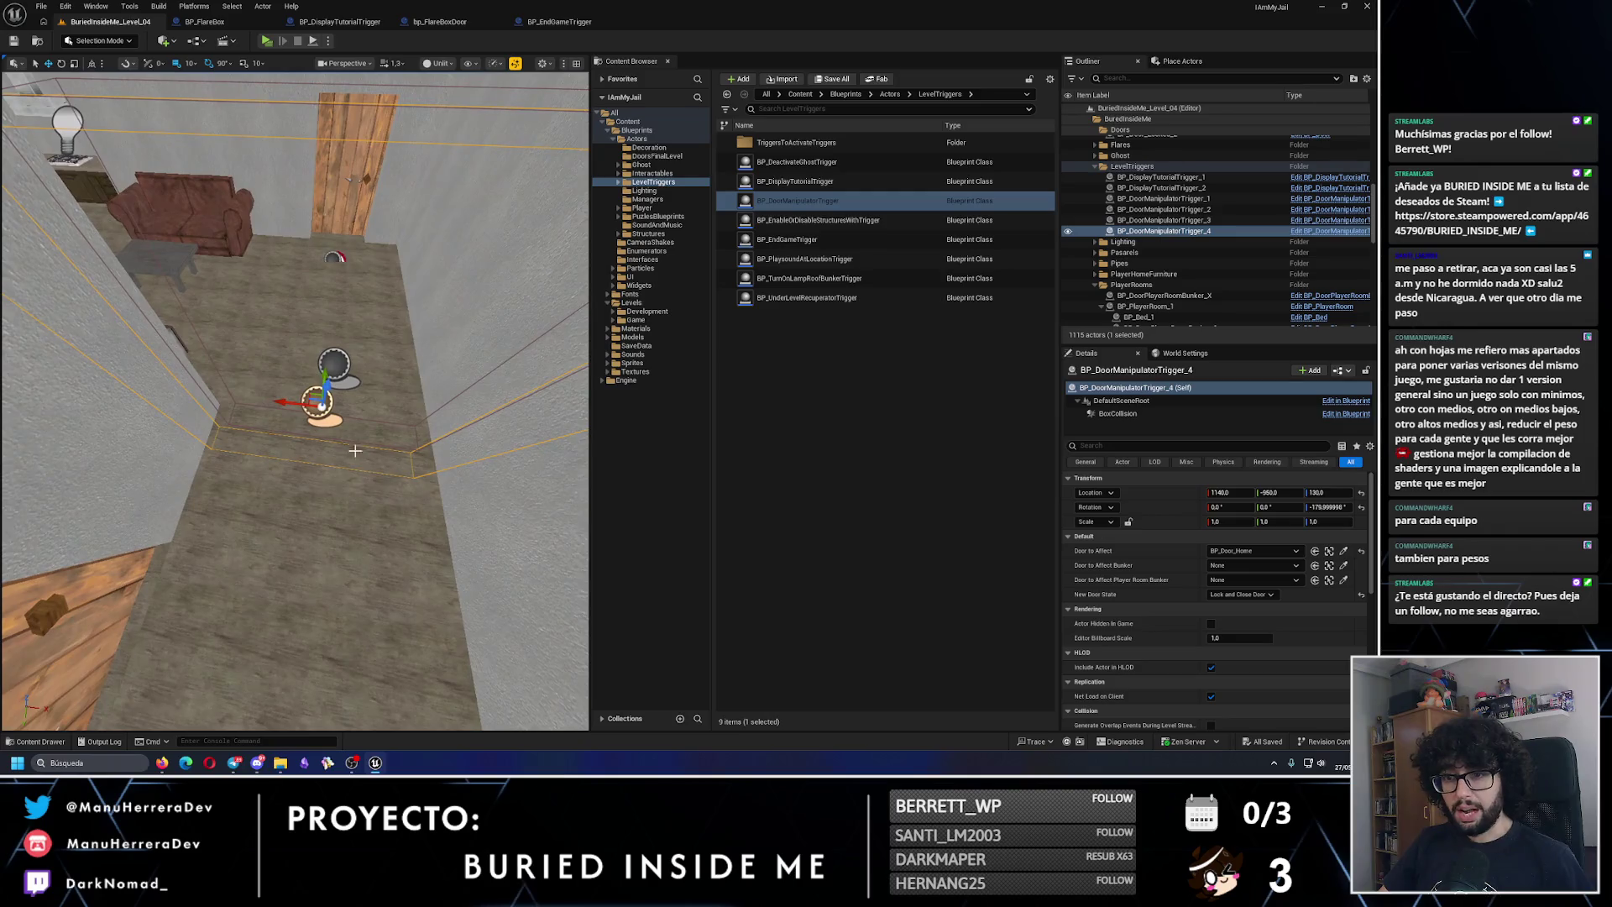
pyautogui.moveTo(288, 402); pyautogui.dragTo(300, 404)
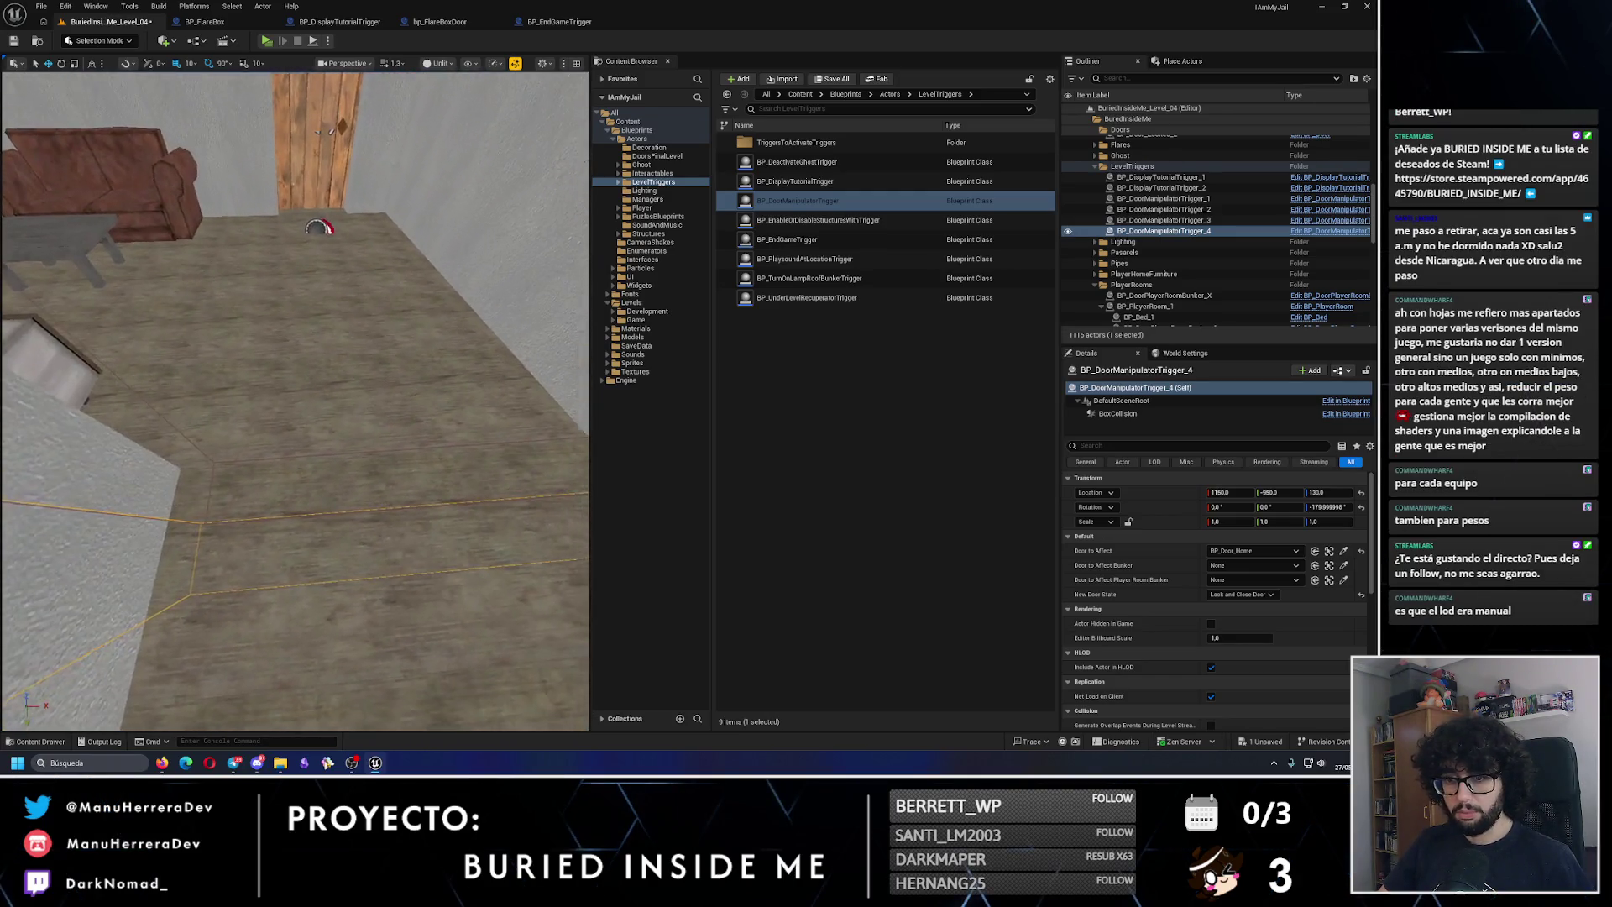
pyautogui.moveTo(416, 509); pyautogui.dragTo(416, 510)
pyautogui.moveTo(453, 429); pyautogui.dragTo(459, 429)
pyautogui.moveTo(294, 403); pyautogui.dragTo(294, 403)
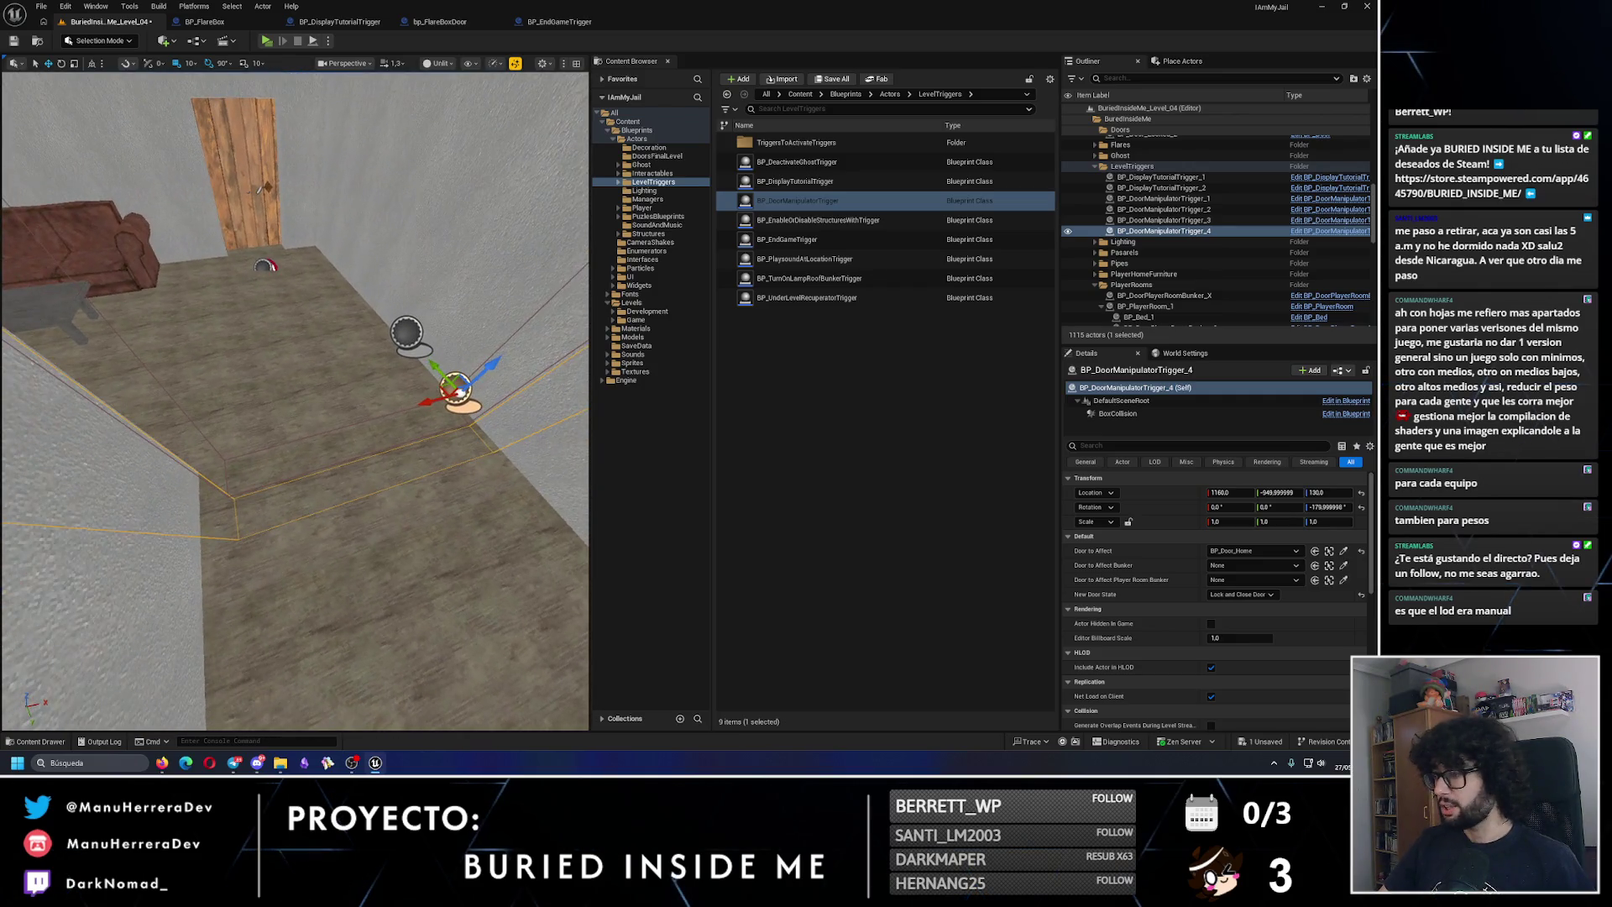
pyautogui.click(1278, 492)
pyautogui.write('-950.0')
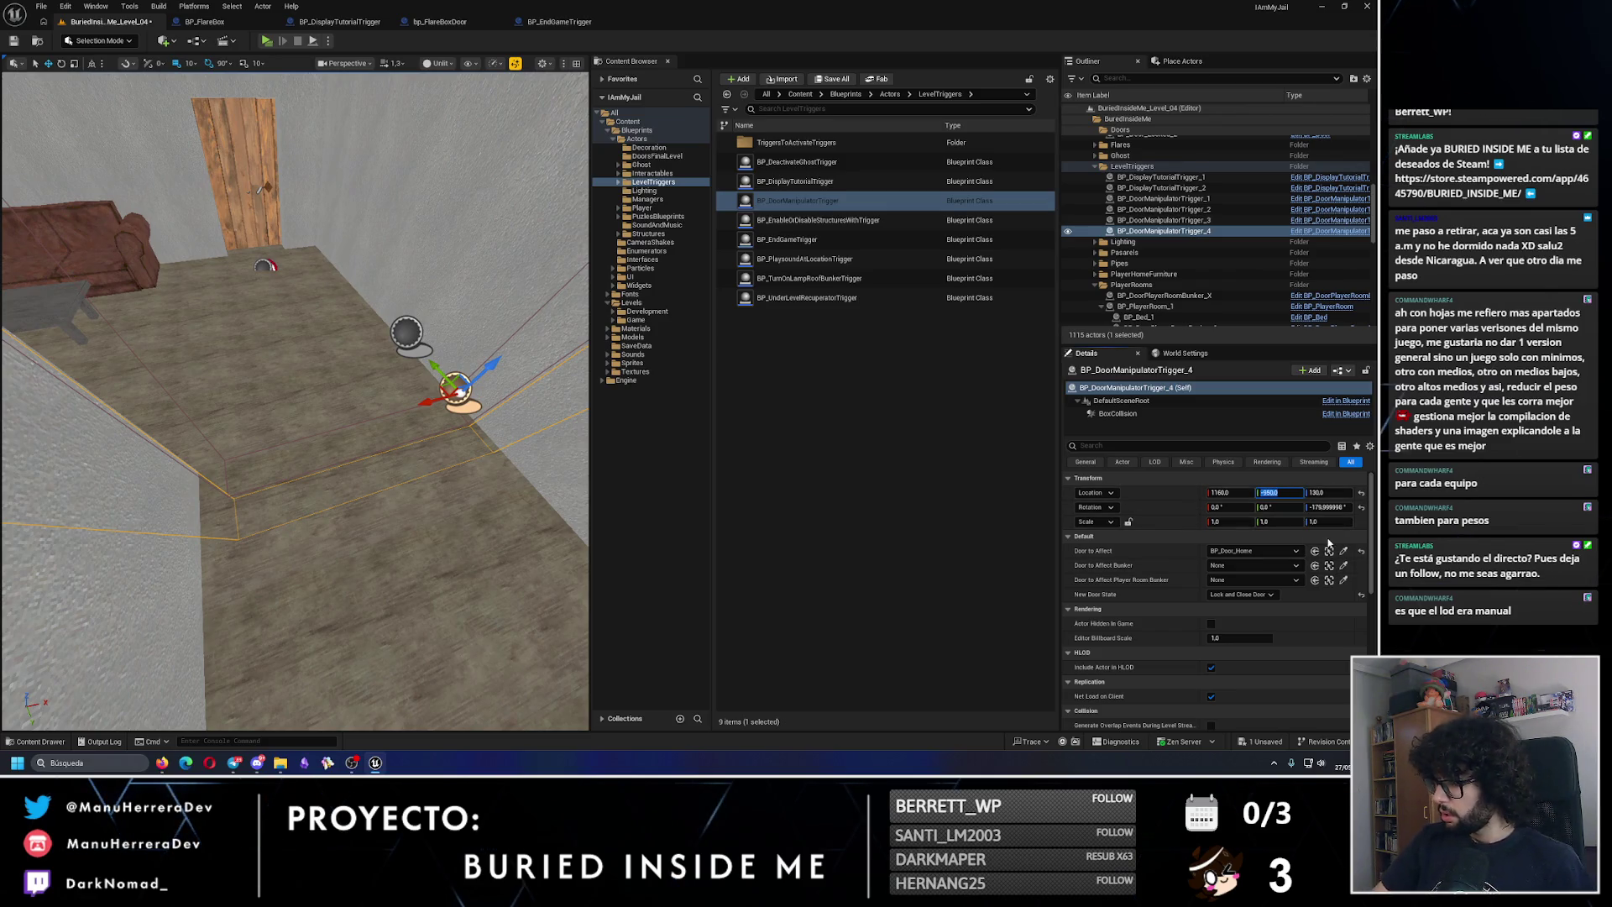
pyautogui.click(1333, 507)
pyautogui.press('Return')
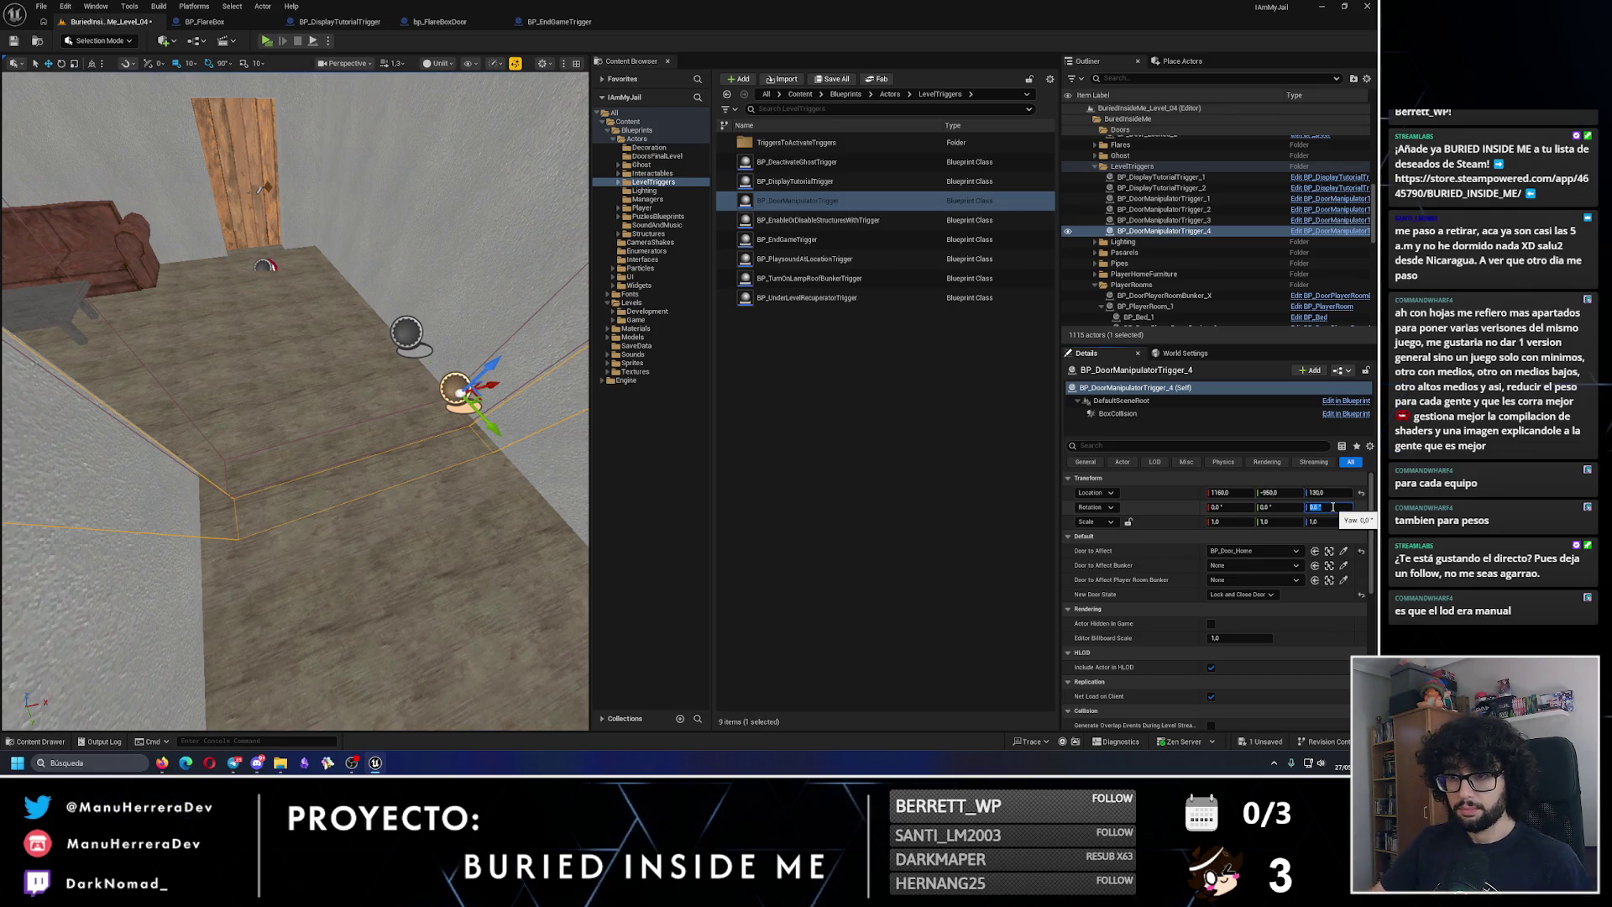
# Step: Enlarge BP_EndGameTrigger's BoxCollision Box Extent to 130 on X and Z
pyautogui.click(561, 345)
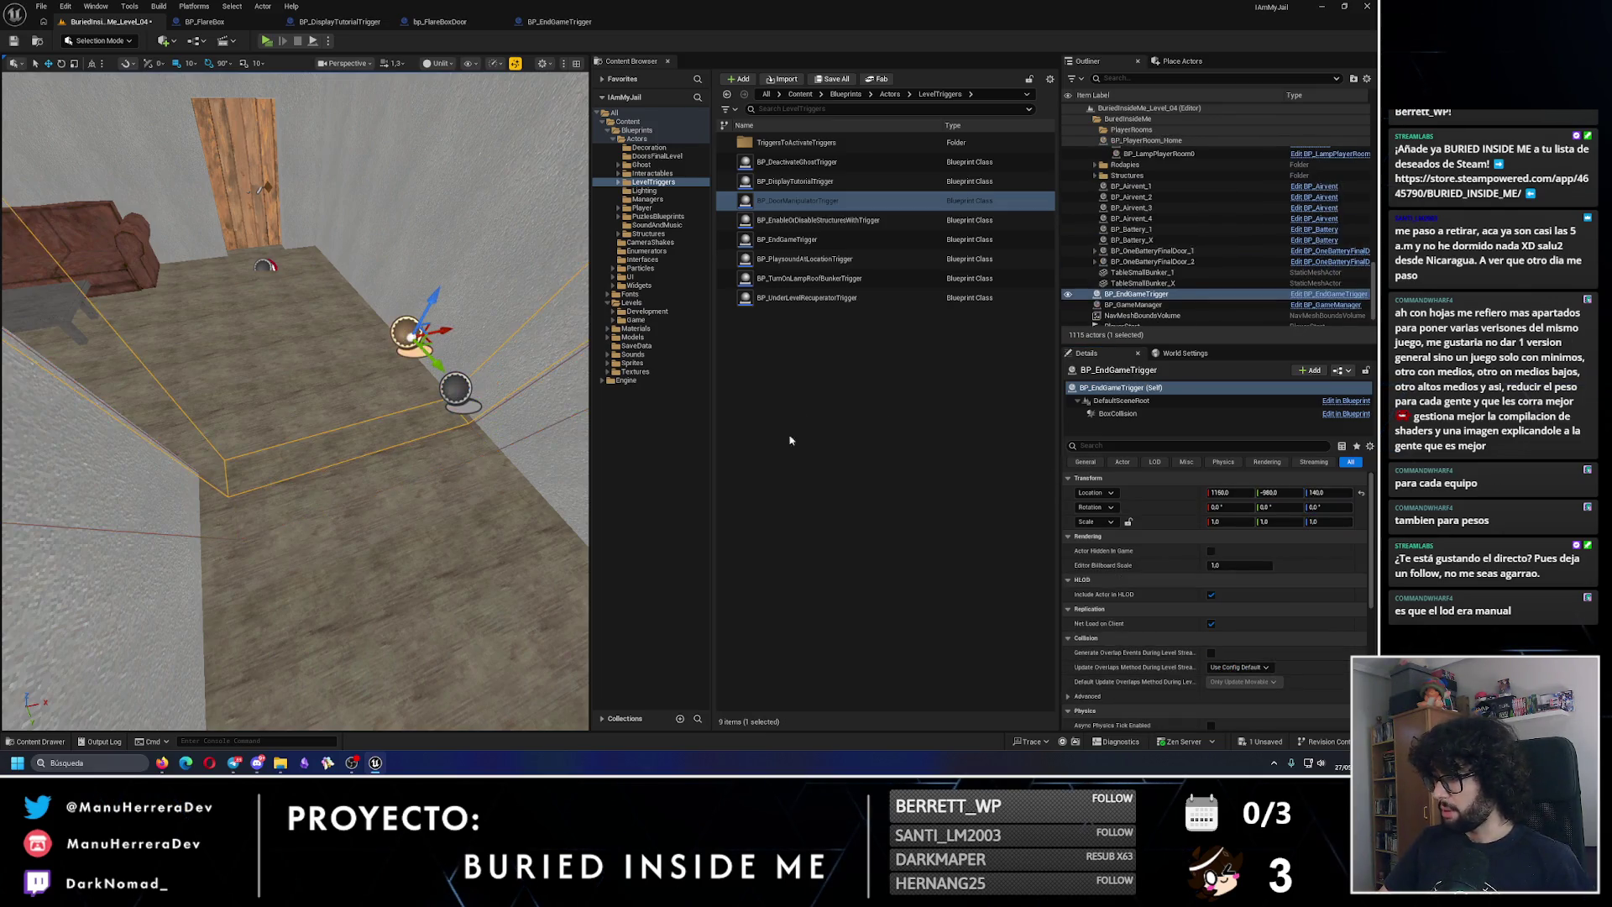
pyautogui.press('f')
pyautogui.moveTo(361, 458); pyautogui.dragTo(333, 368)
pyautogui.click(322, 367)
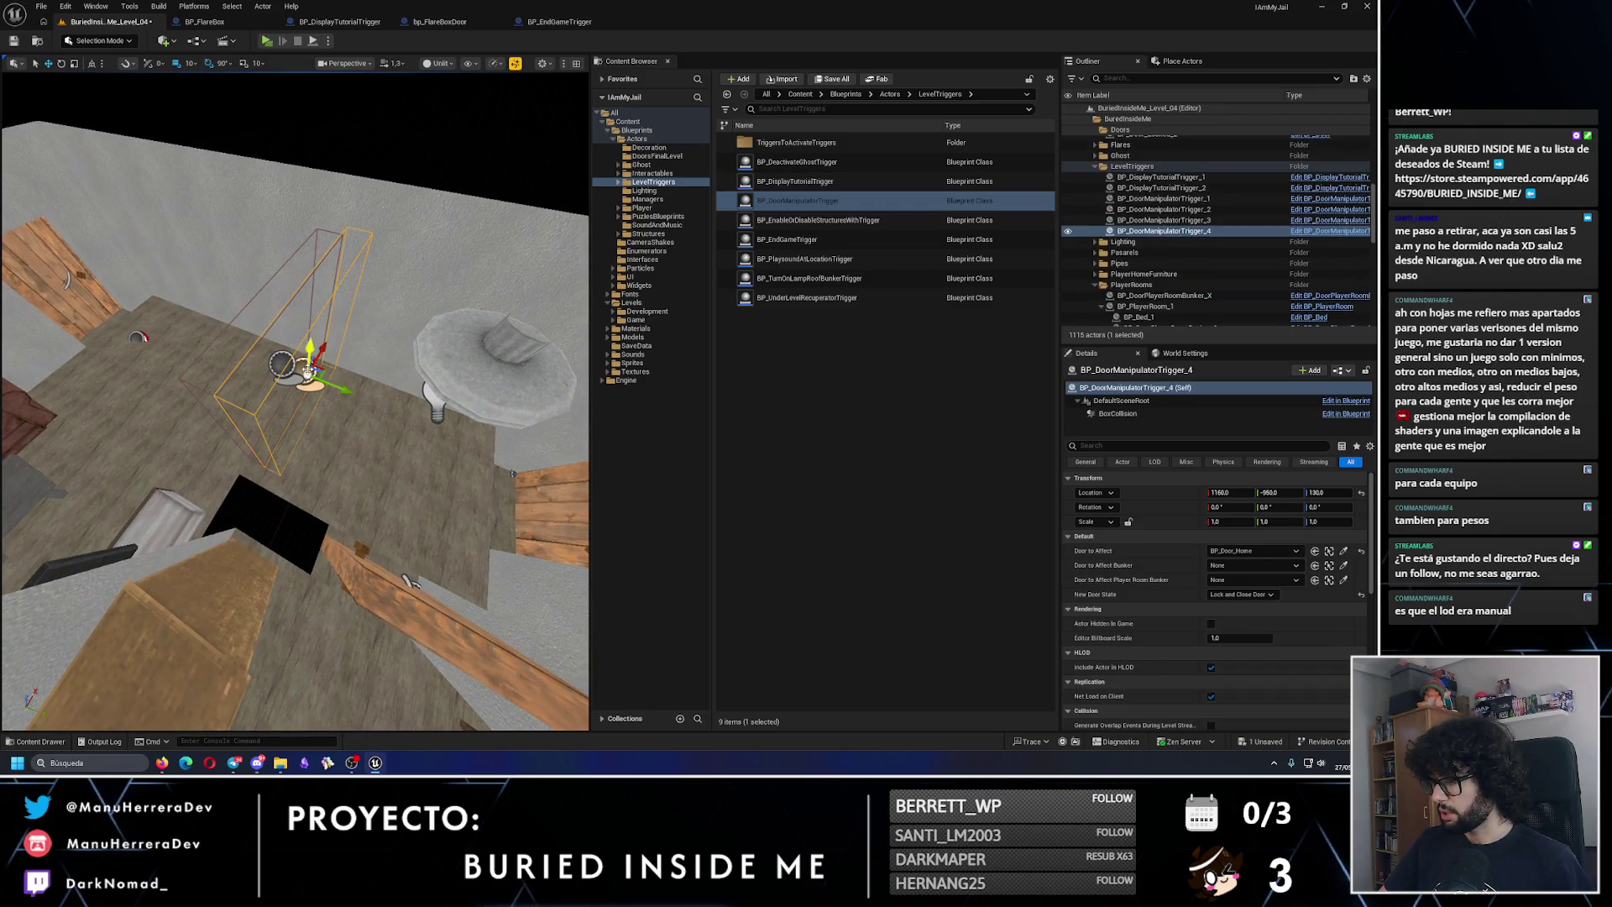
pyautogui.click(1139, 415)
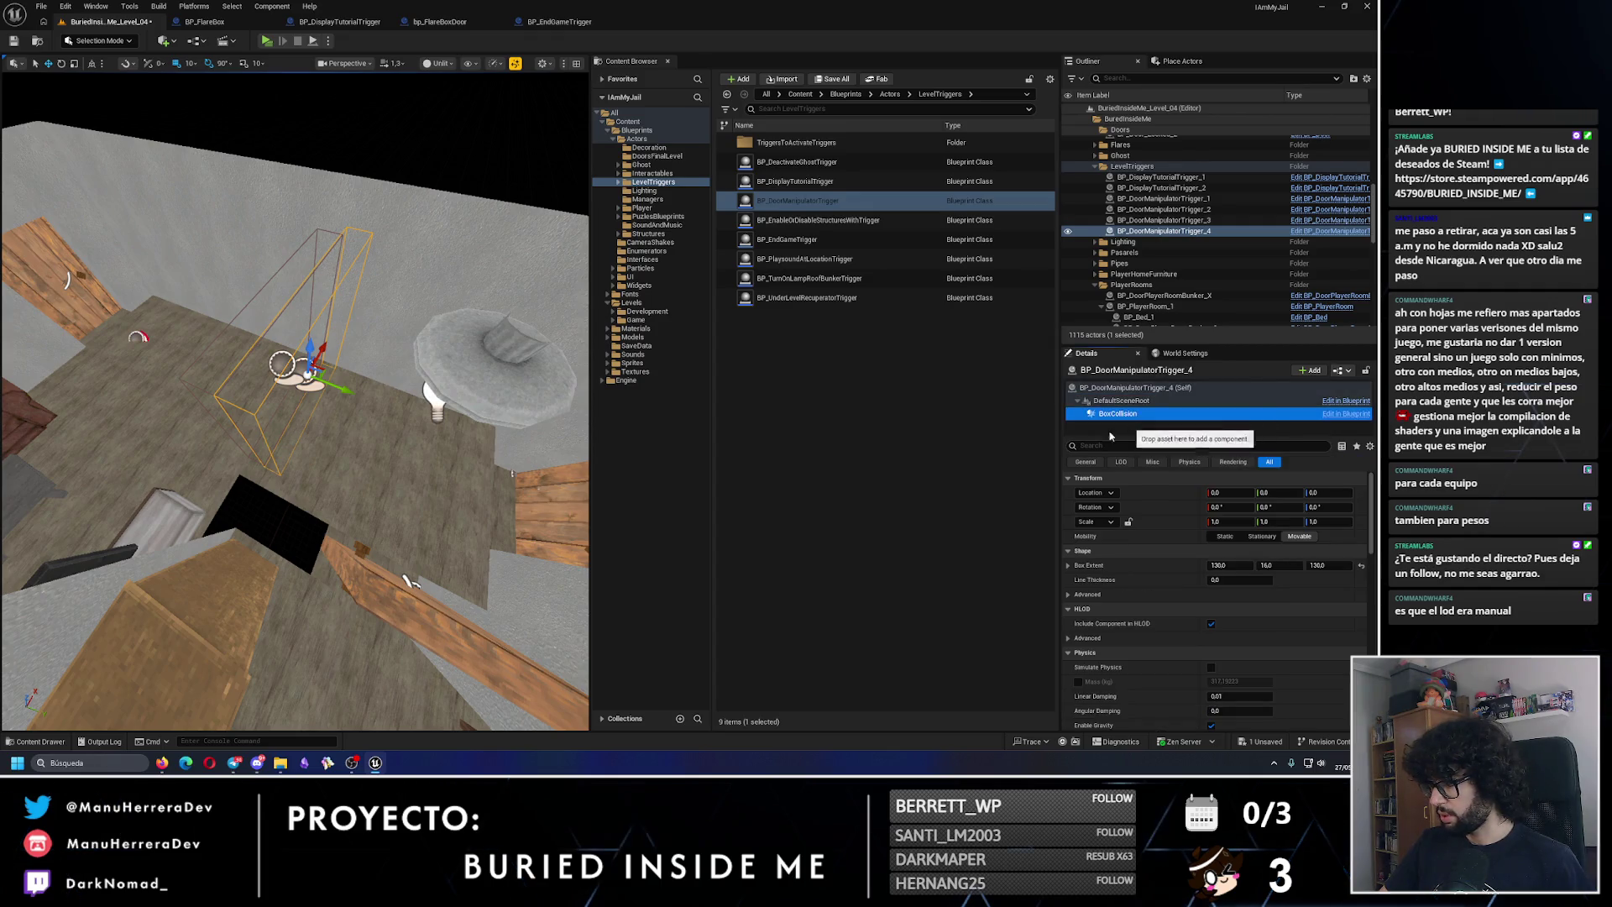
pyautogui.hotkey('ctrl', 'z')
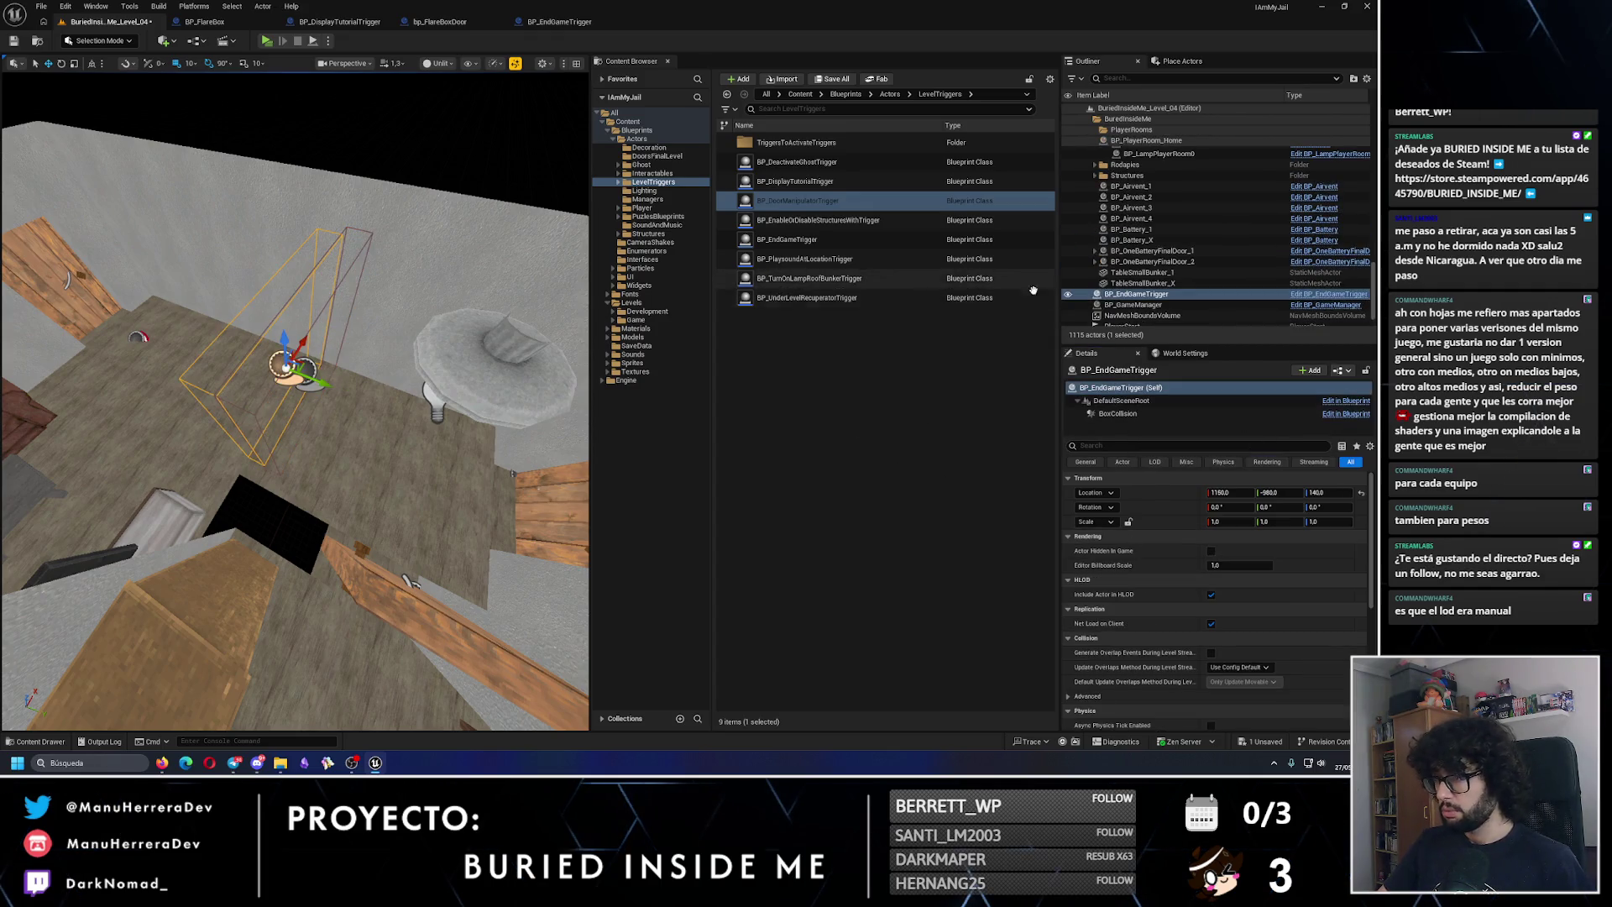
pyautogui.click(1135, 415)
pyautogui.click(1237, 565)
pyautogui.write('1')
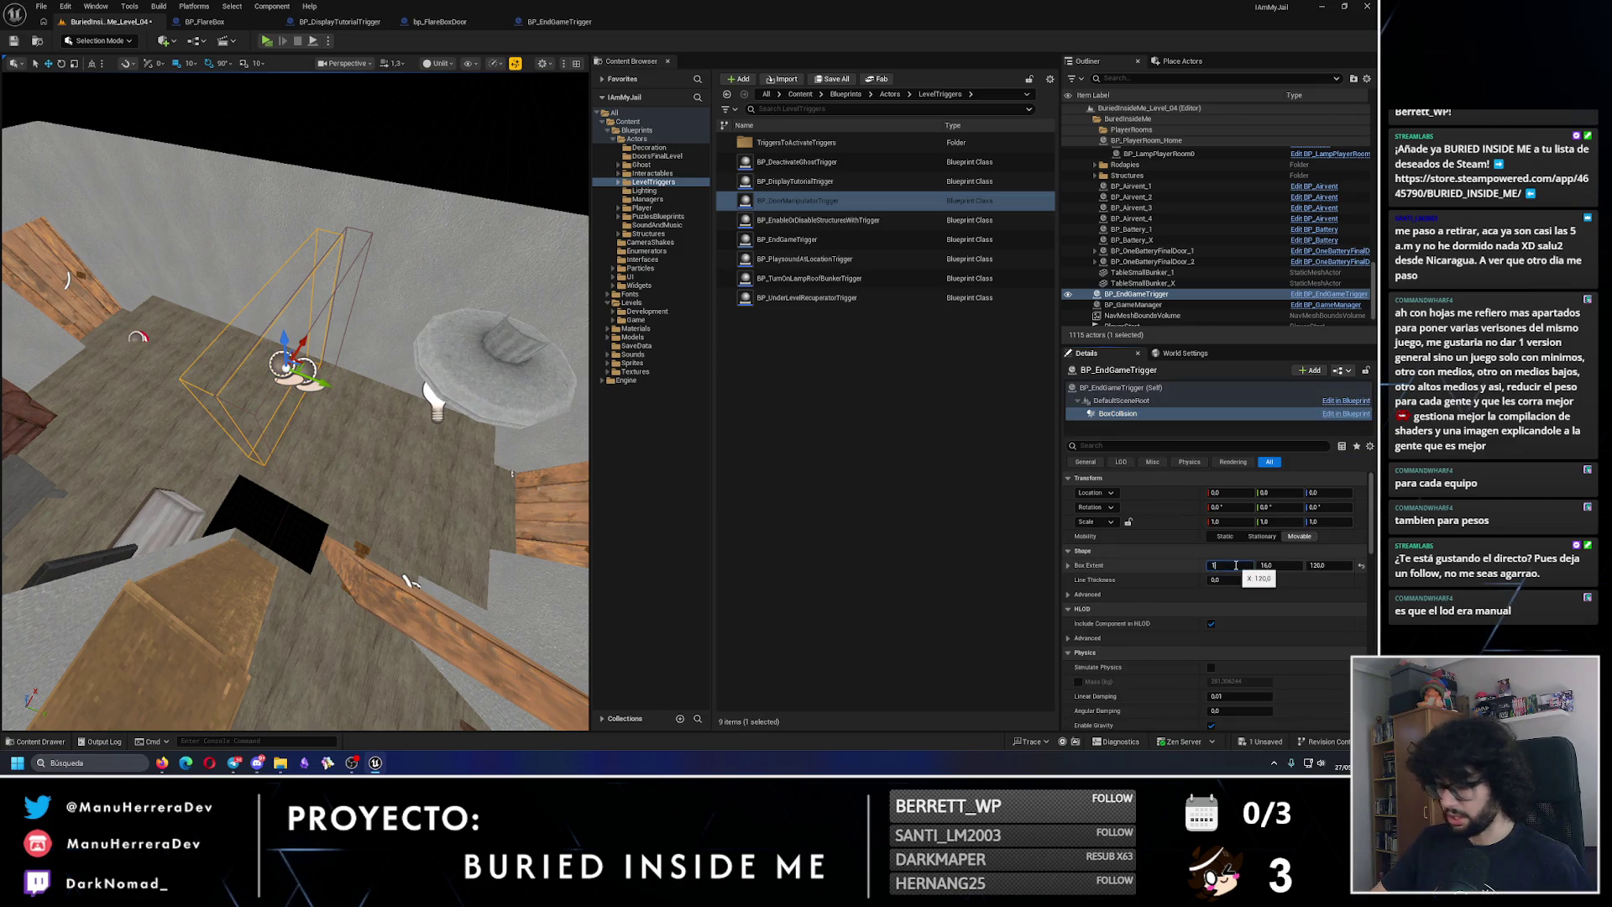
pyautogui.press('Return')
pyautogui.write('130')
pyautogui.press('Return')
pyautogui.press('Left')
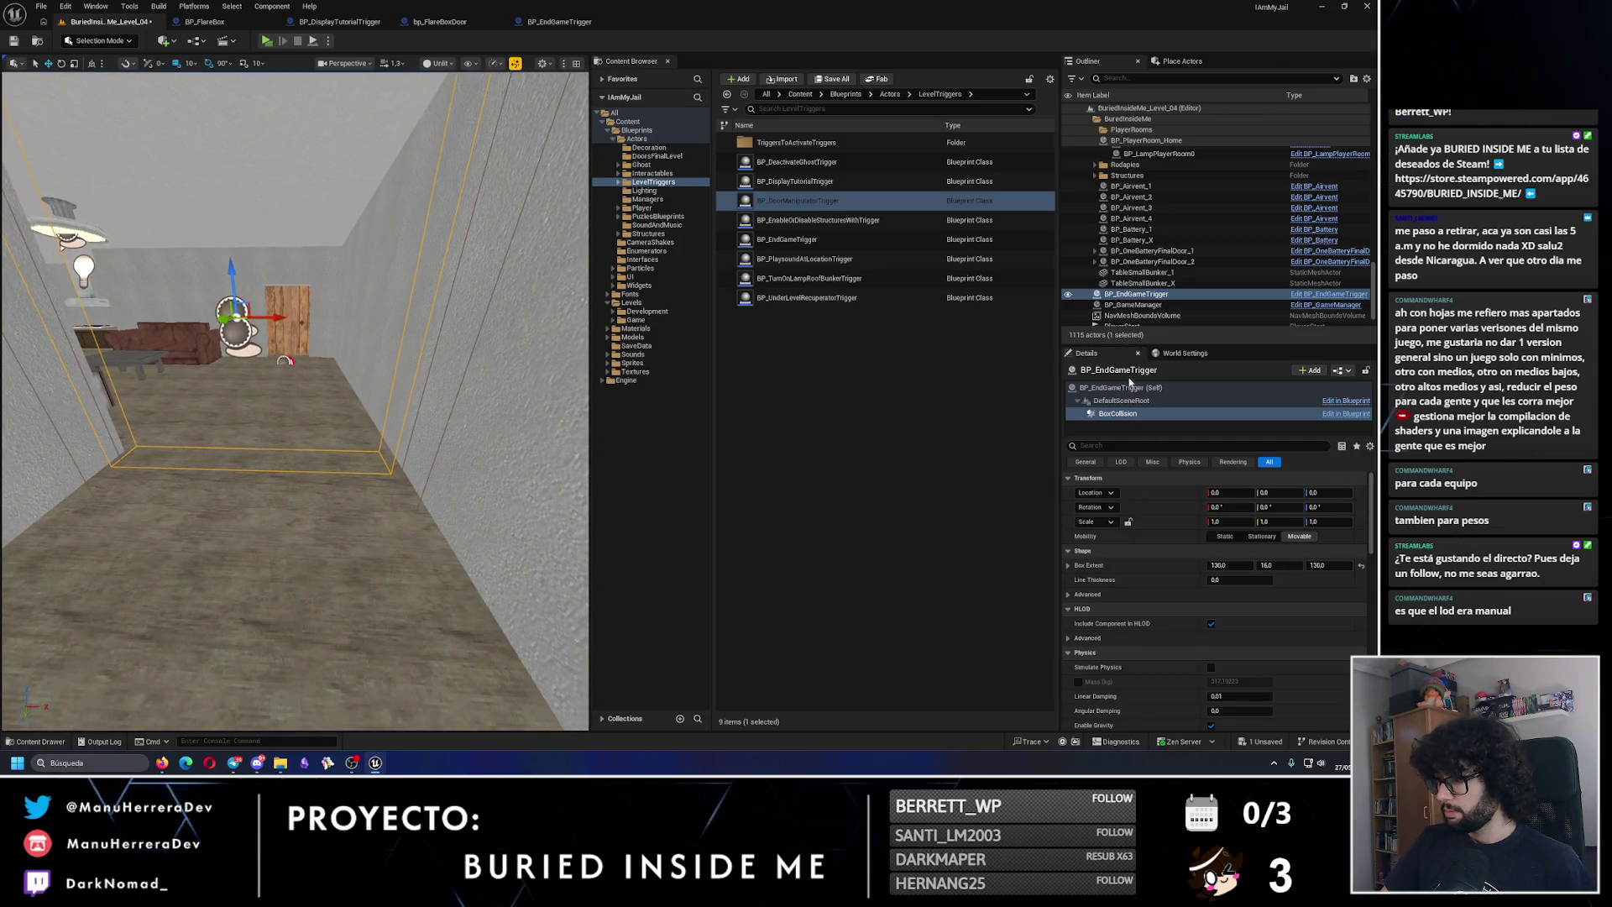
pyautogui.click(1129, 387)
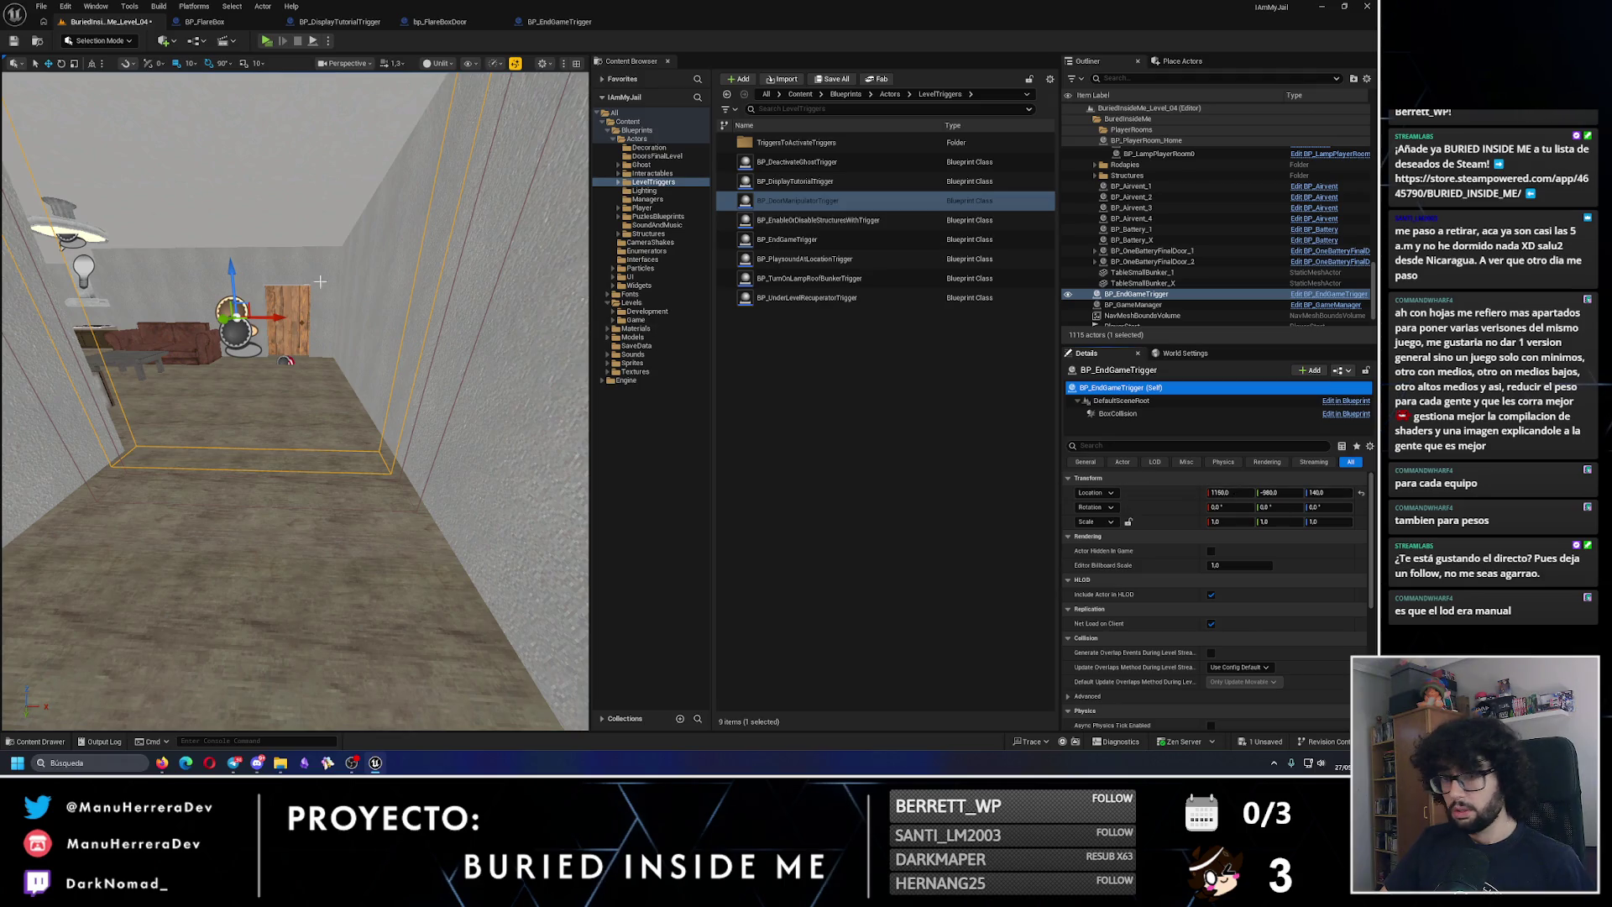
# Step: Position the door trigger at X 1150, Z 140, Y -930, then switch to the Twitch stream
pyautogui.click(241, 340)
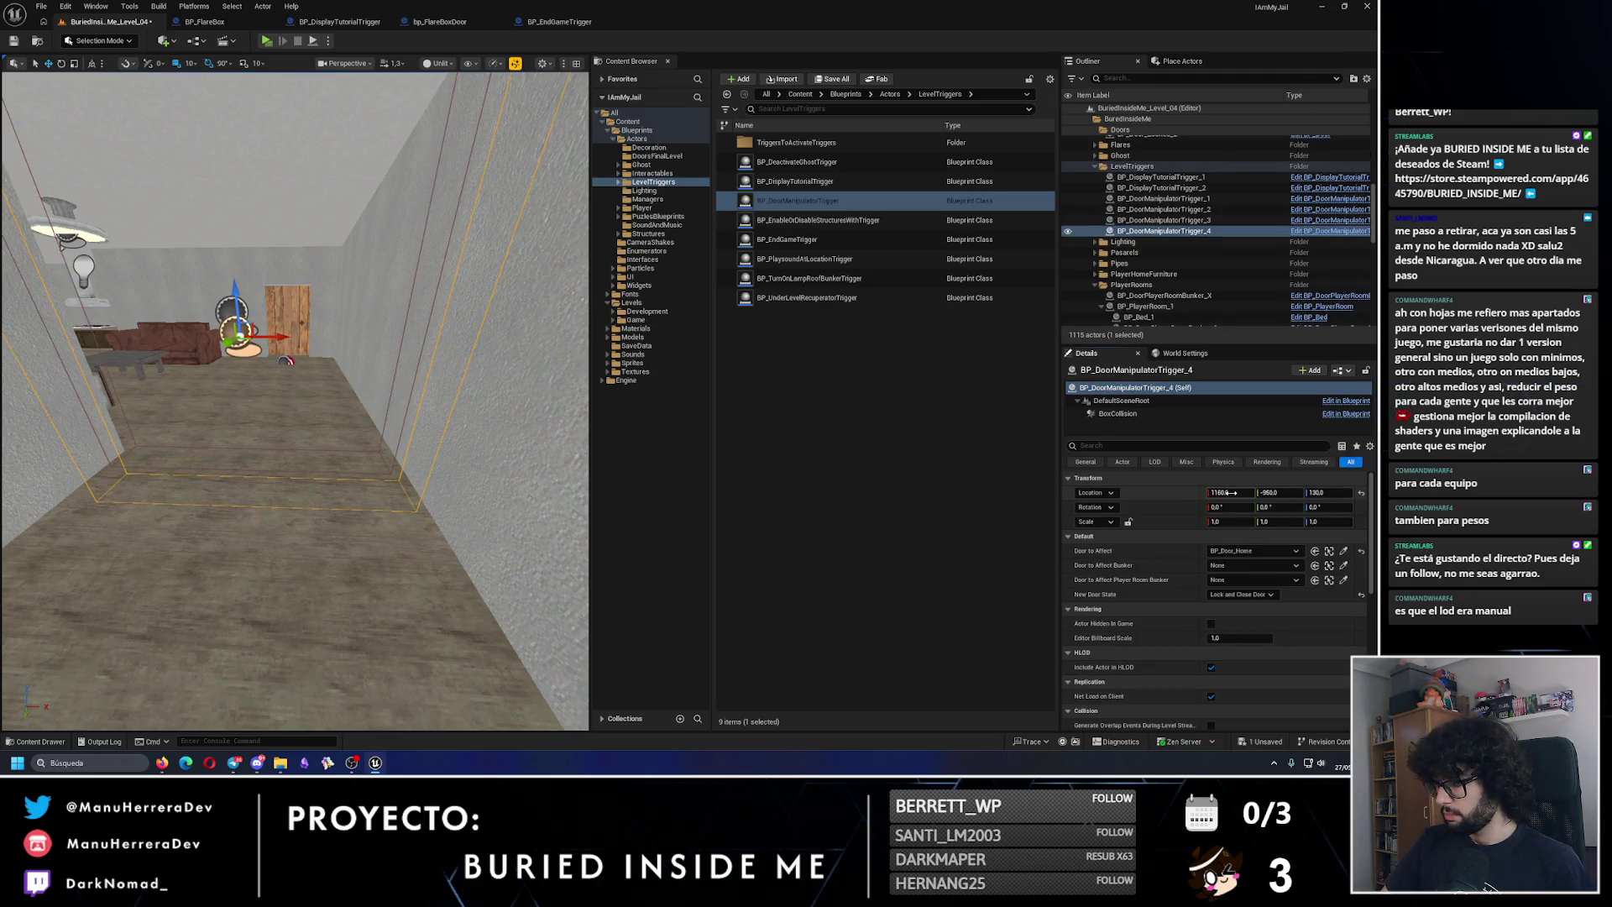
pyautogui.write('1150')
pyautogui.press('Return')
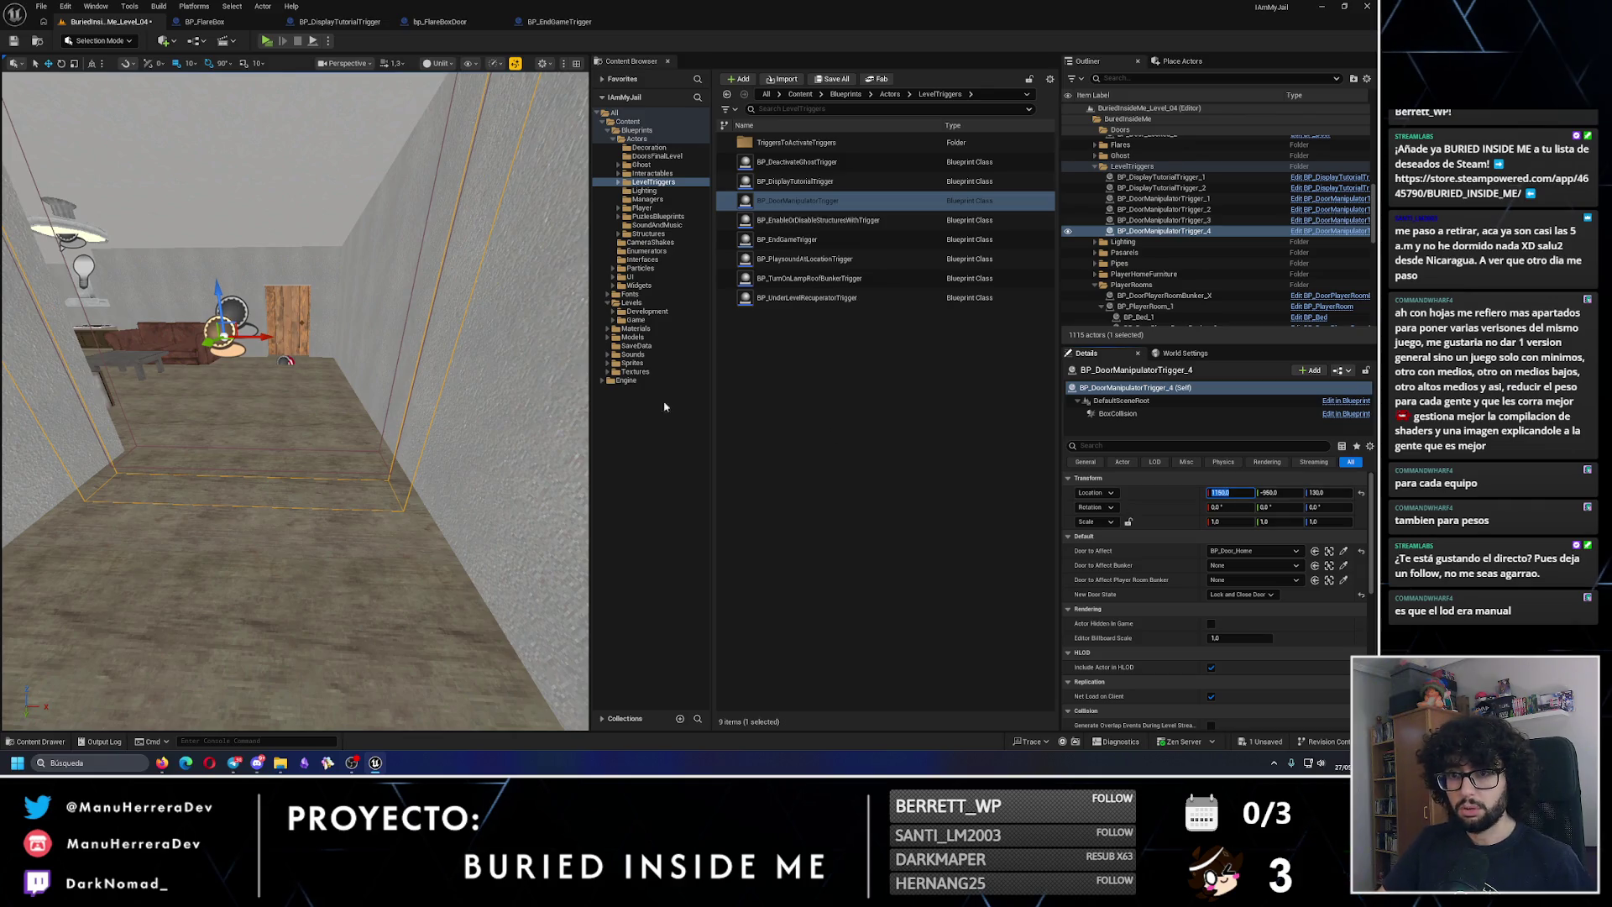
pyautogui.click(238, 309)
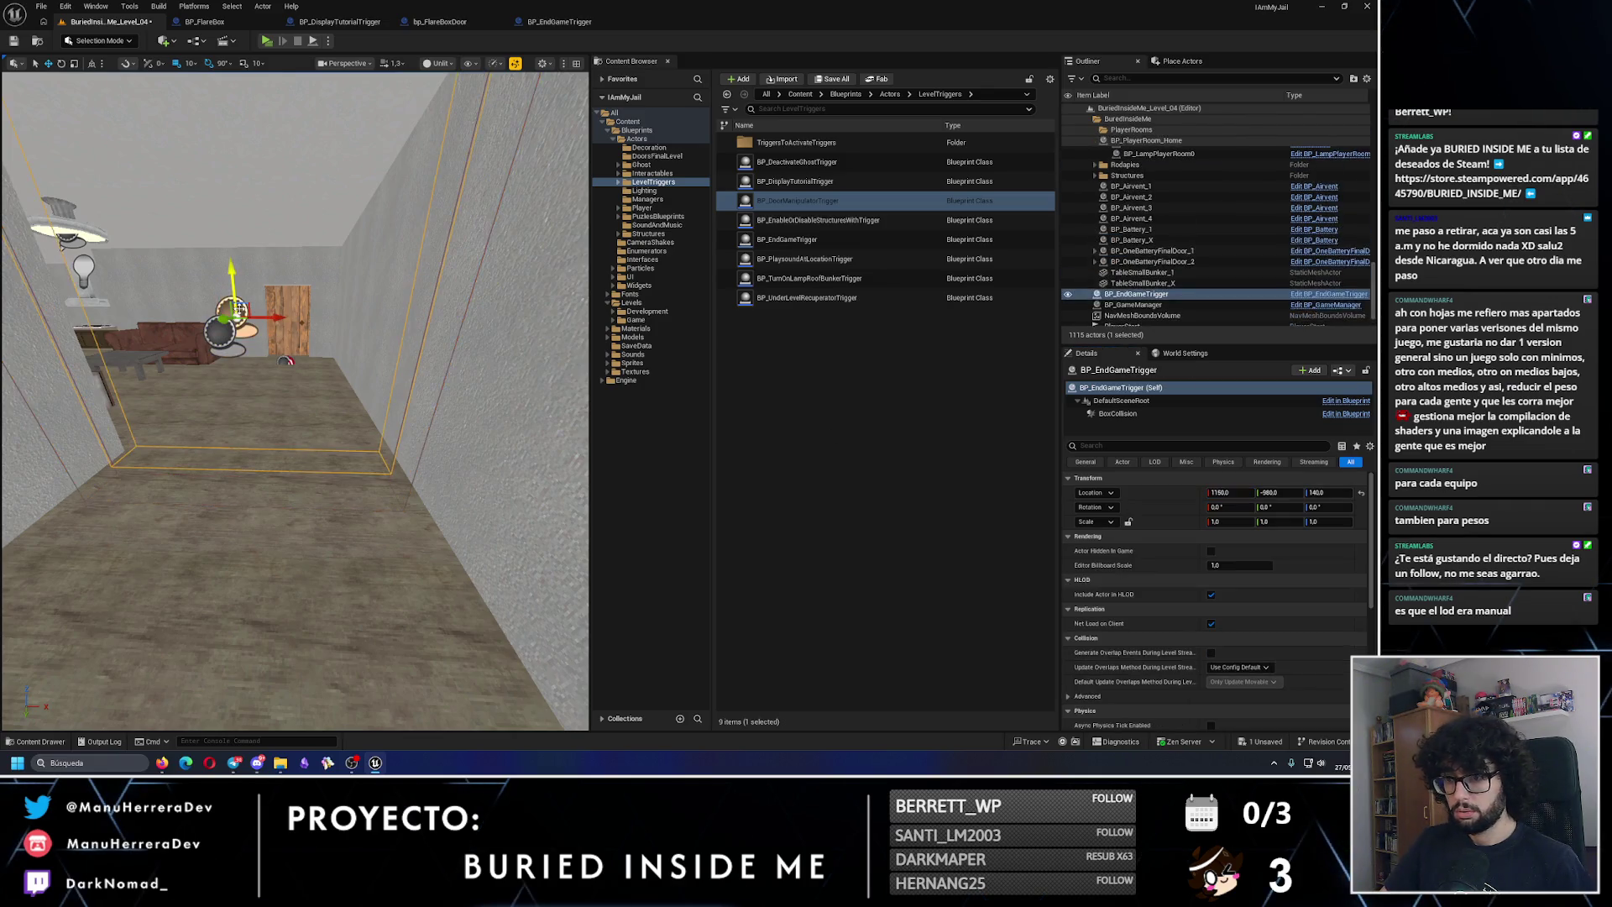
pyautogui.click(220, 336)
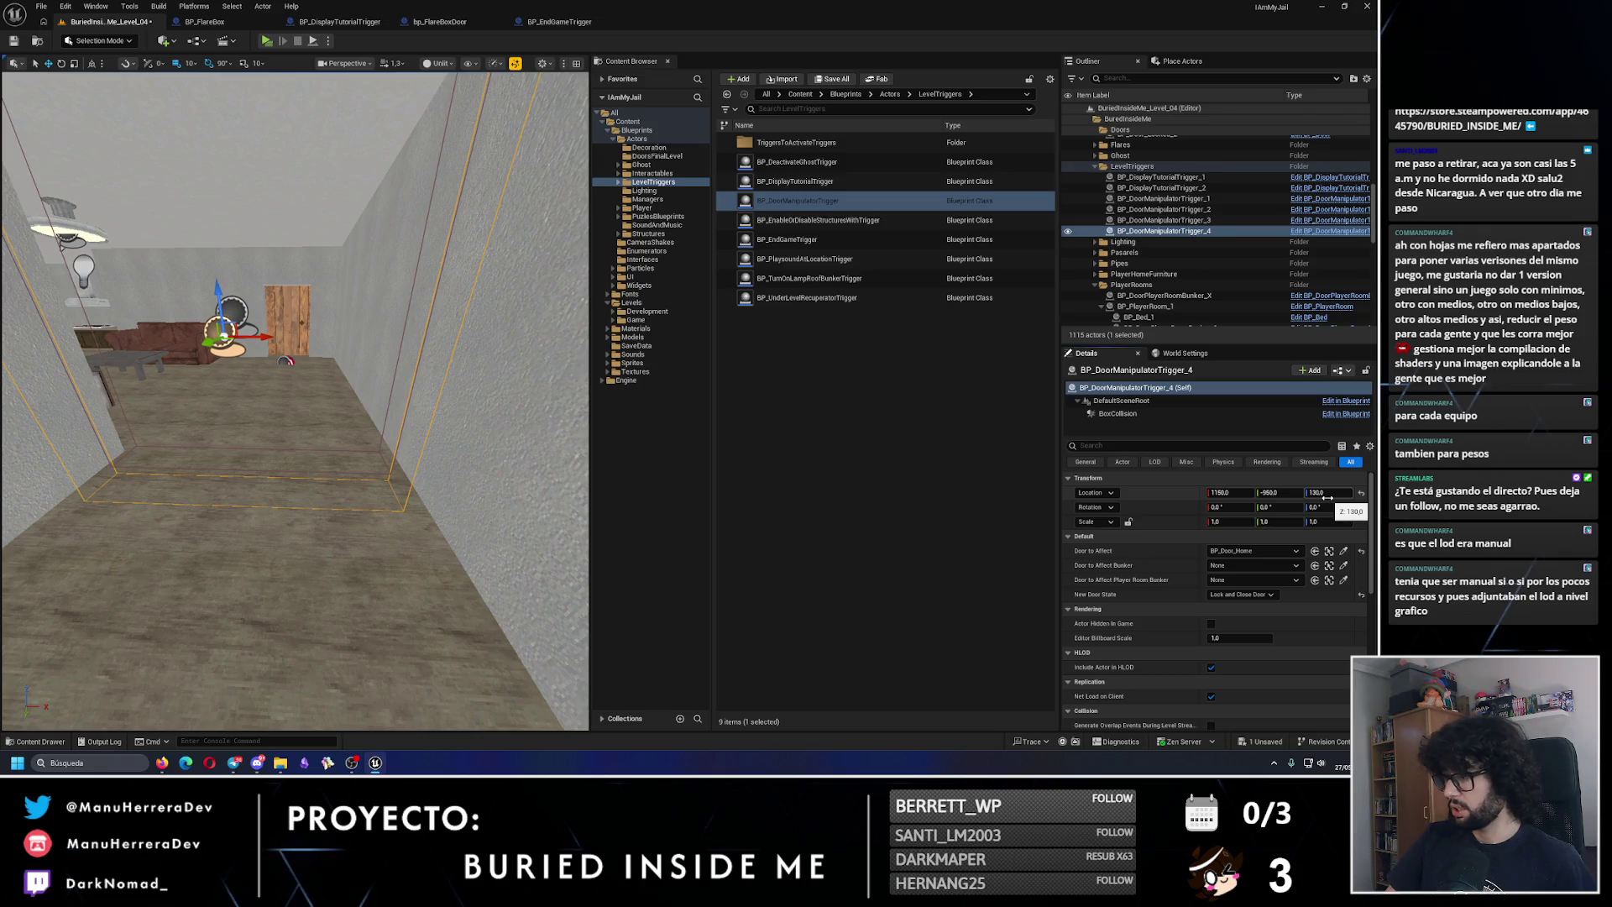
pyautogui.write('0')
pyautogui.press('Return')
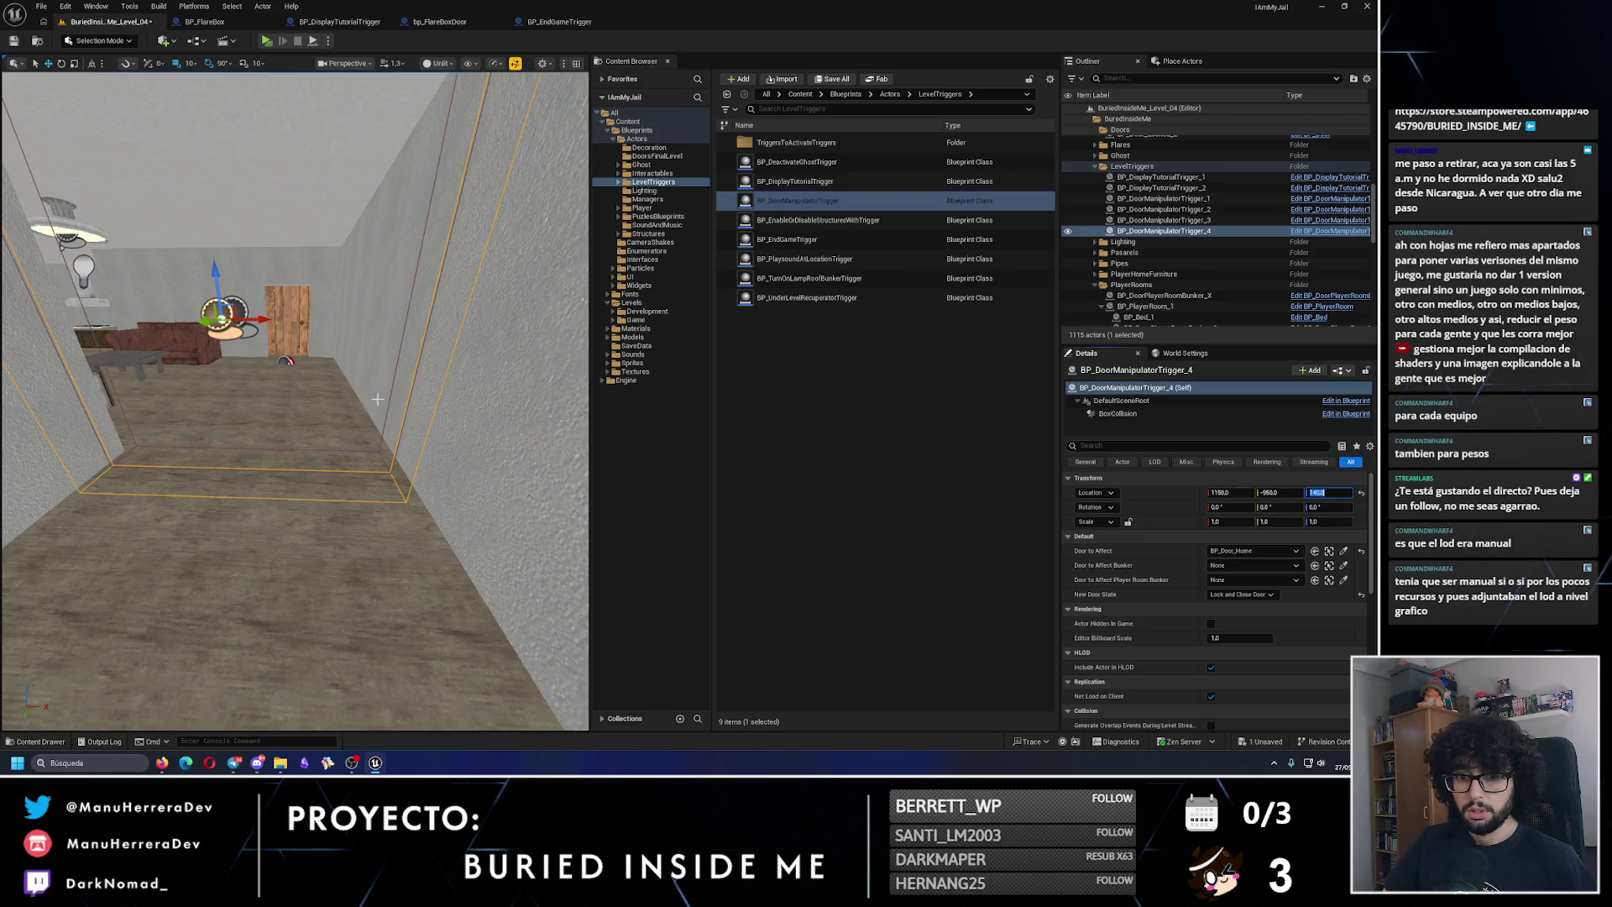
pyautogui.moveTo(394, 404); pyautogui.dragTo(395, 405)
pyautogui.moveTo(274, 424); pyautogui.dragTo(260, 429)
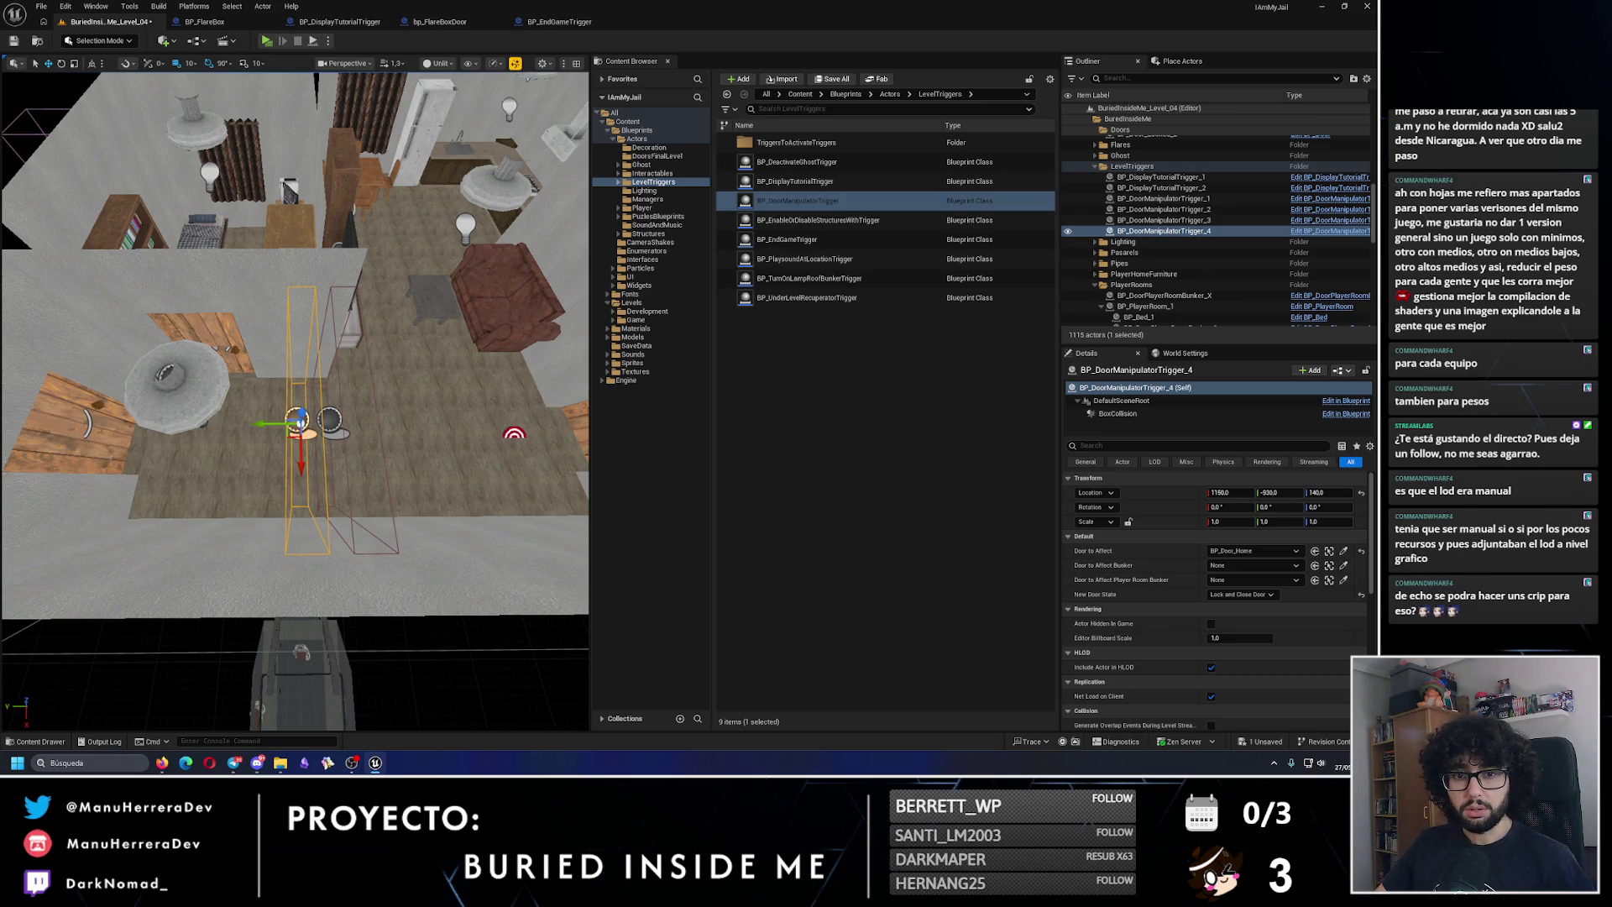
pyautogui.hotkey('alt', 'Tab')
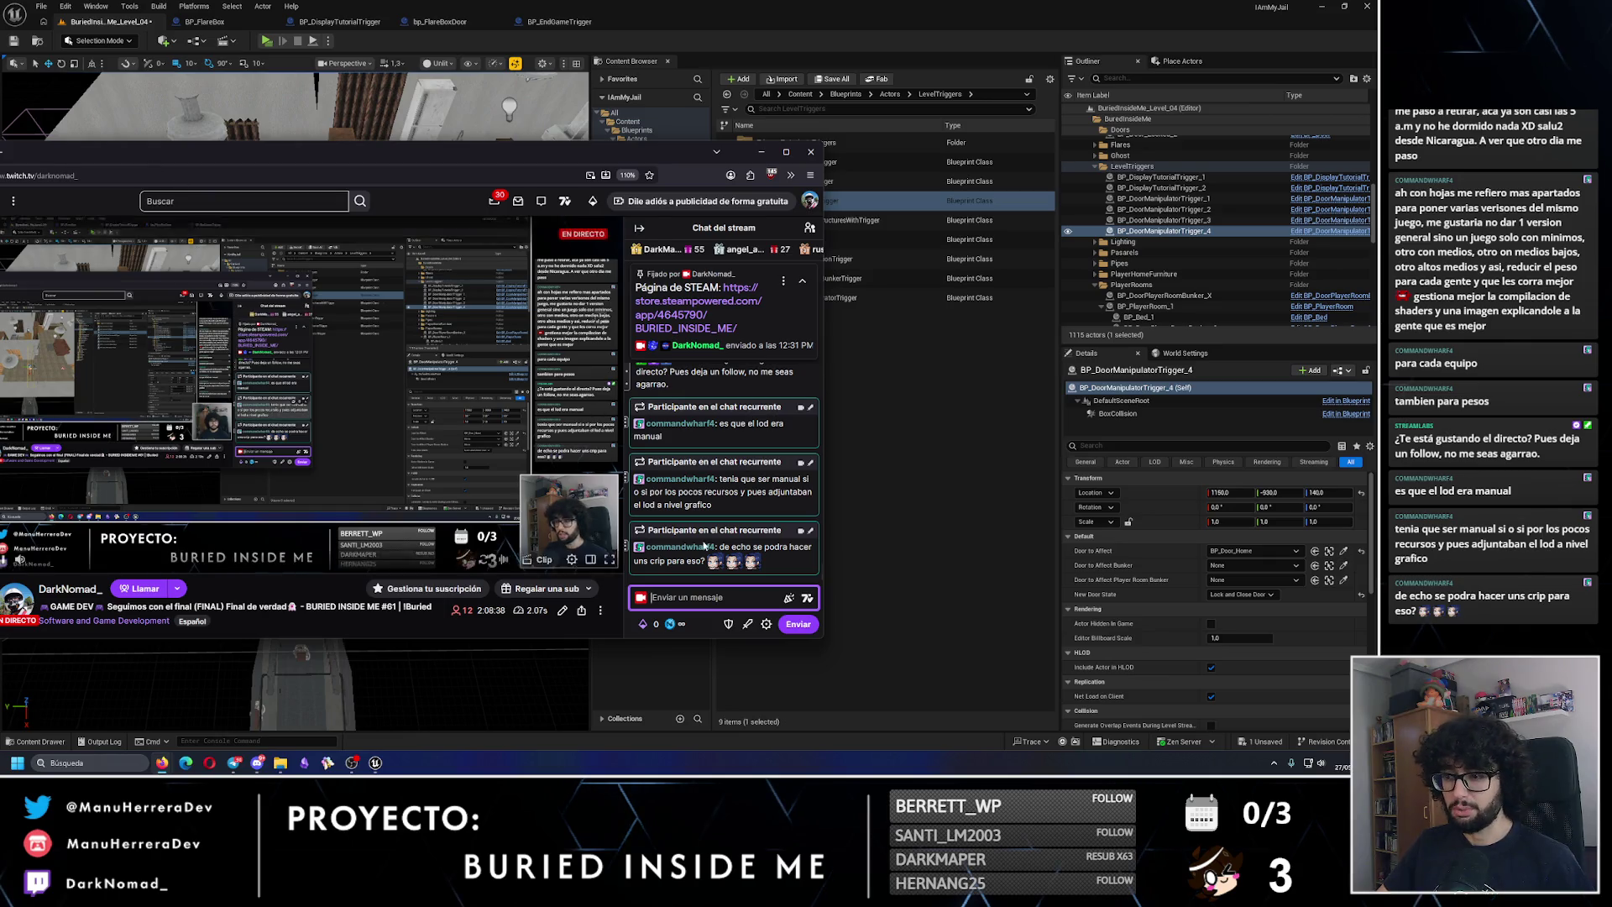
# Step: Scroll through the Twitch chat and drag the stream window down and to the left
pyautogui.scroll(3, 707, 486)
pyautogui.scroll(-5, 708, 487)
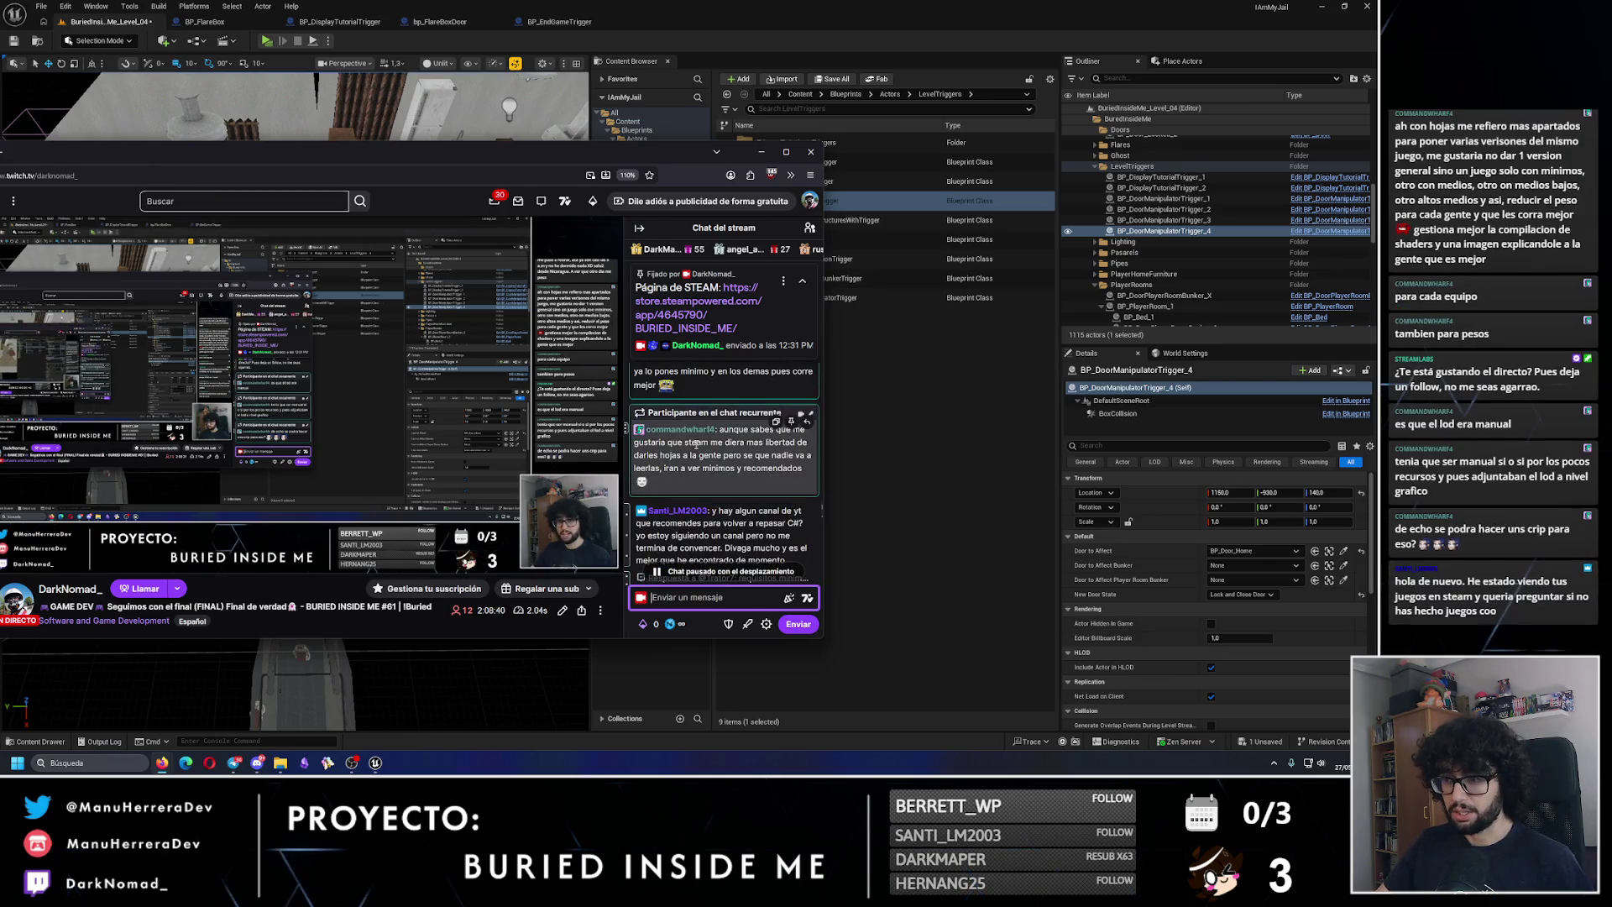
pyautogui.scroll(4, 693, 507)
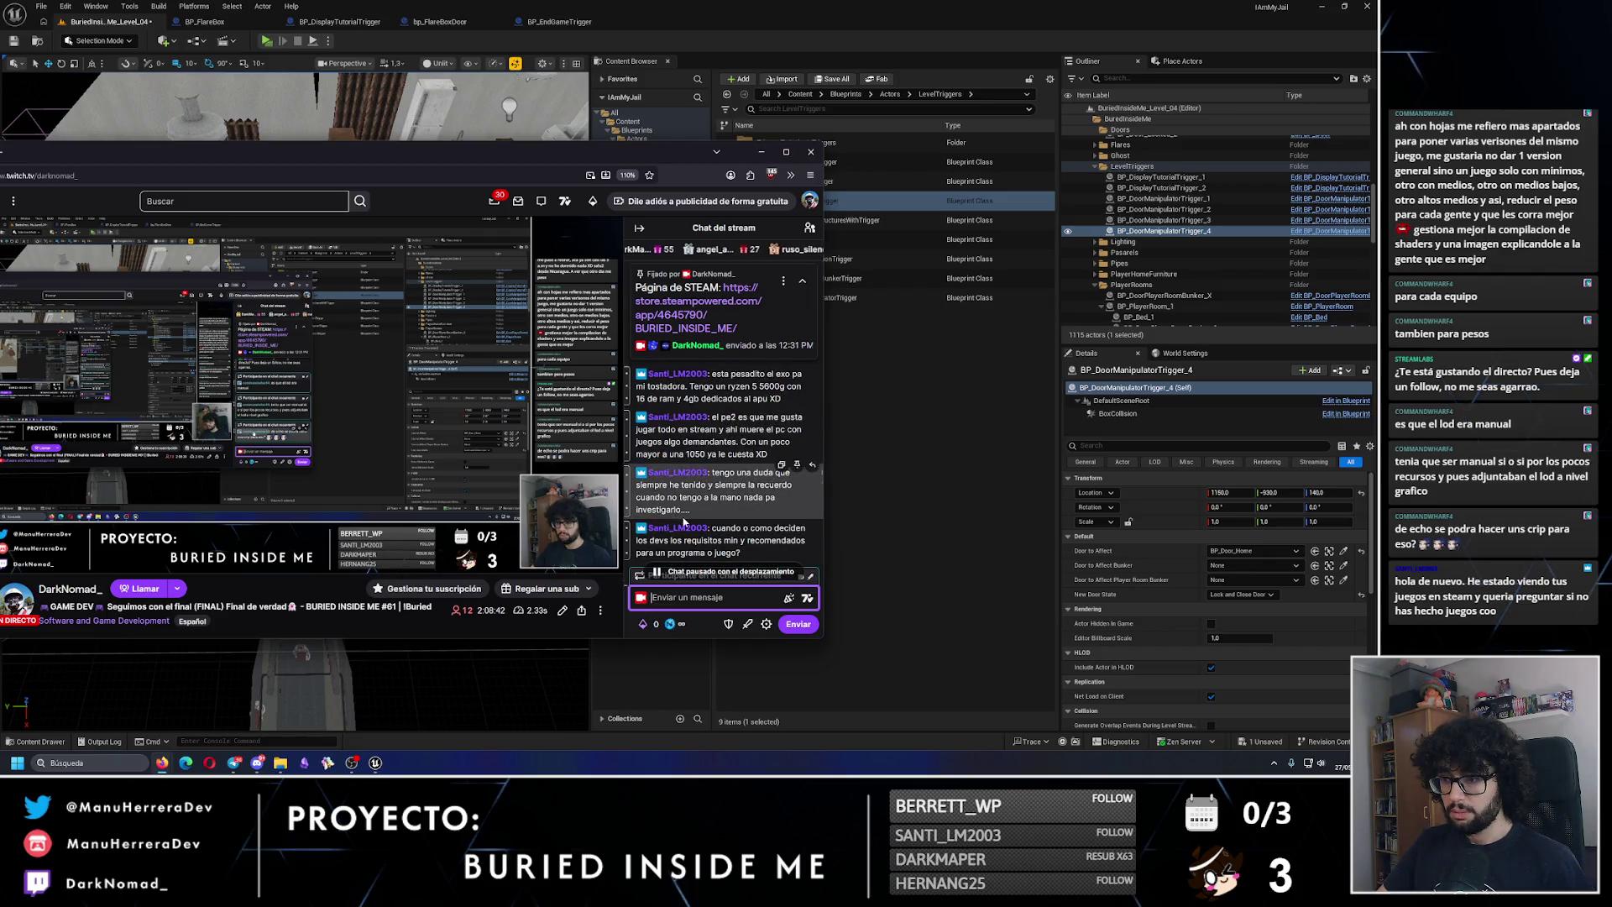
pyautogui.scroll(-5, 715, 466)
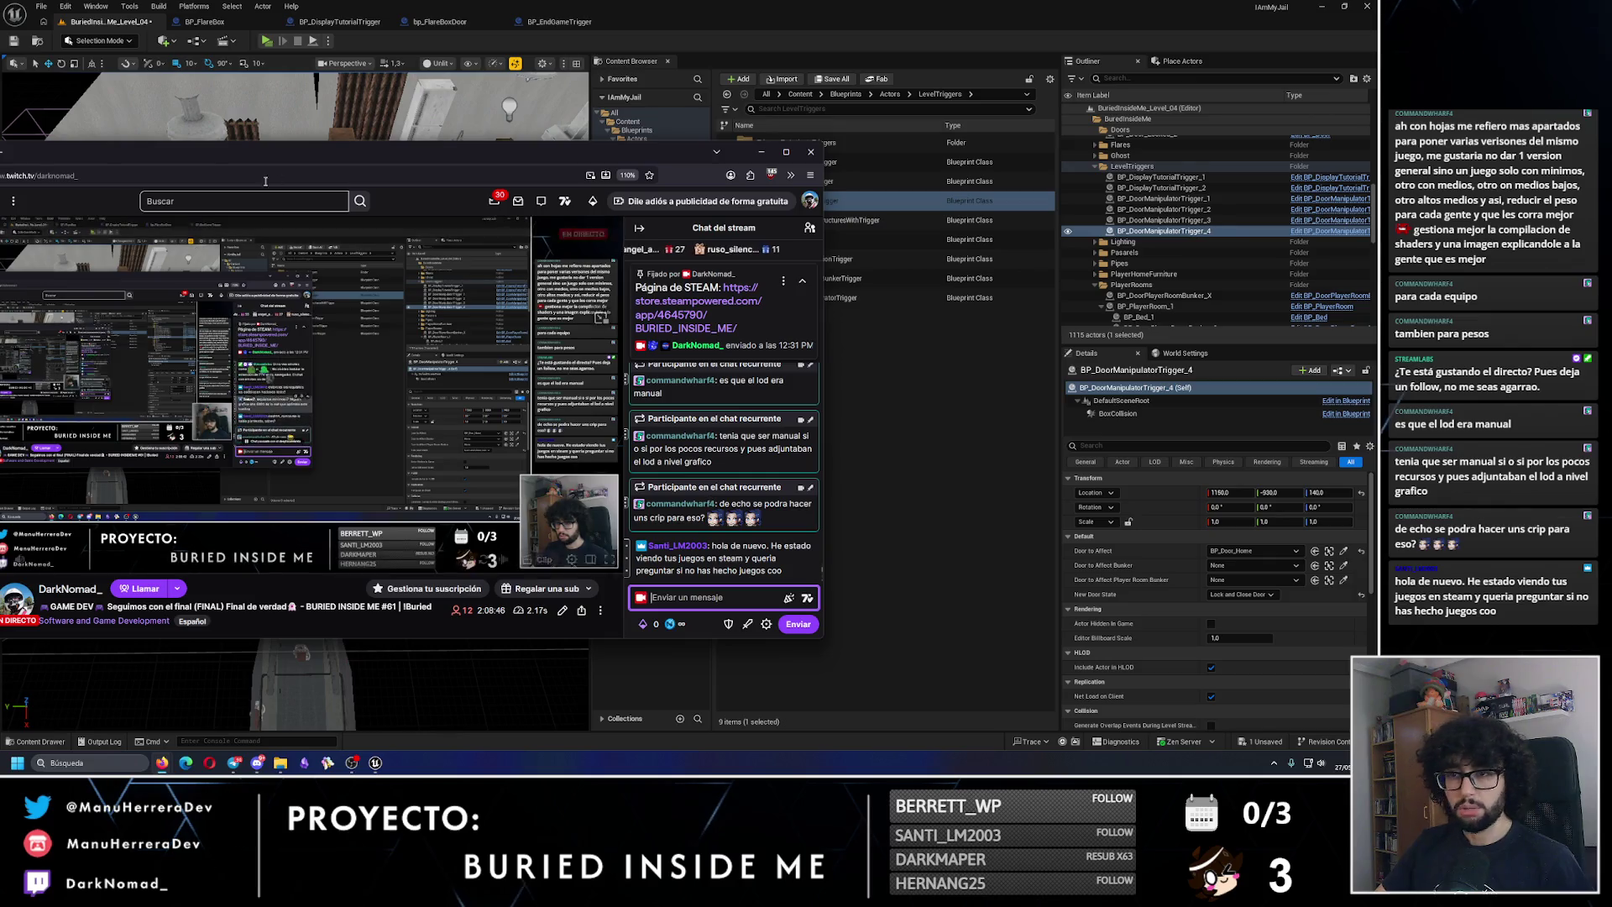
pyautogui.moveTo(630, 152); pyautogui.dragTo(91, 263)
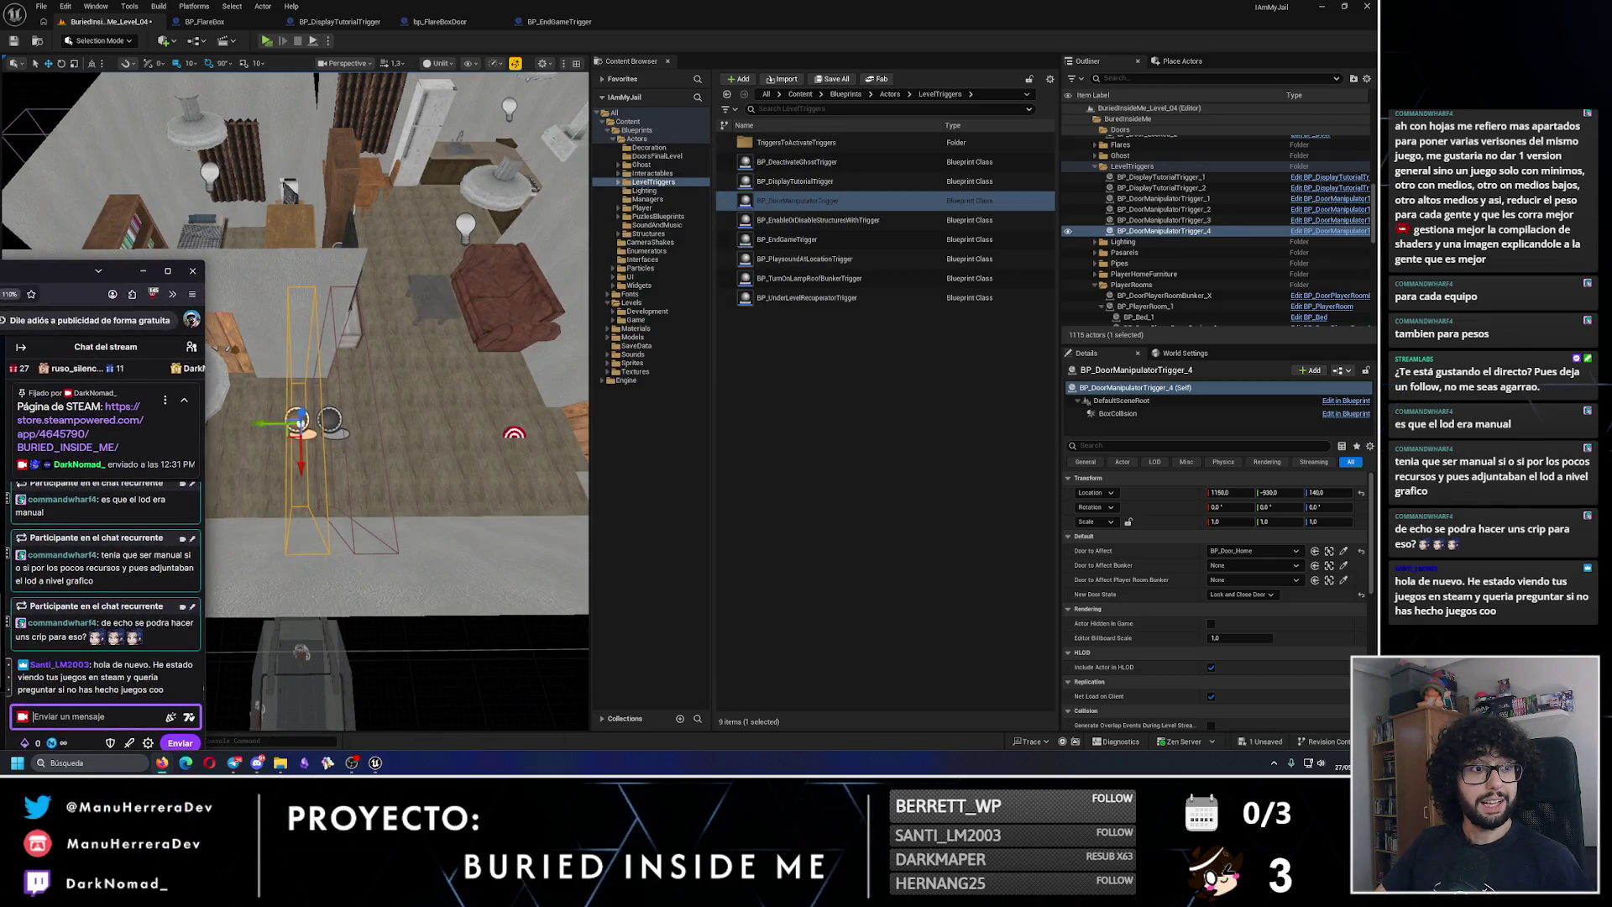
# Step: Close the BP_FlareBox, BP_DisplayTutorialTrigger and bp_FlareBoxDoor tabs, then open BP_LampPlayerRoom_3's Blueprint
pyautogui.hotkey('alt', 'Tab')
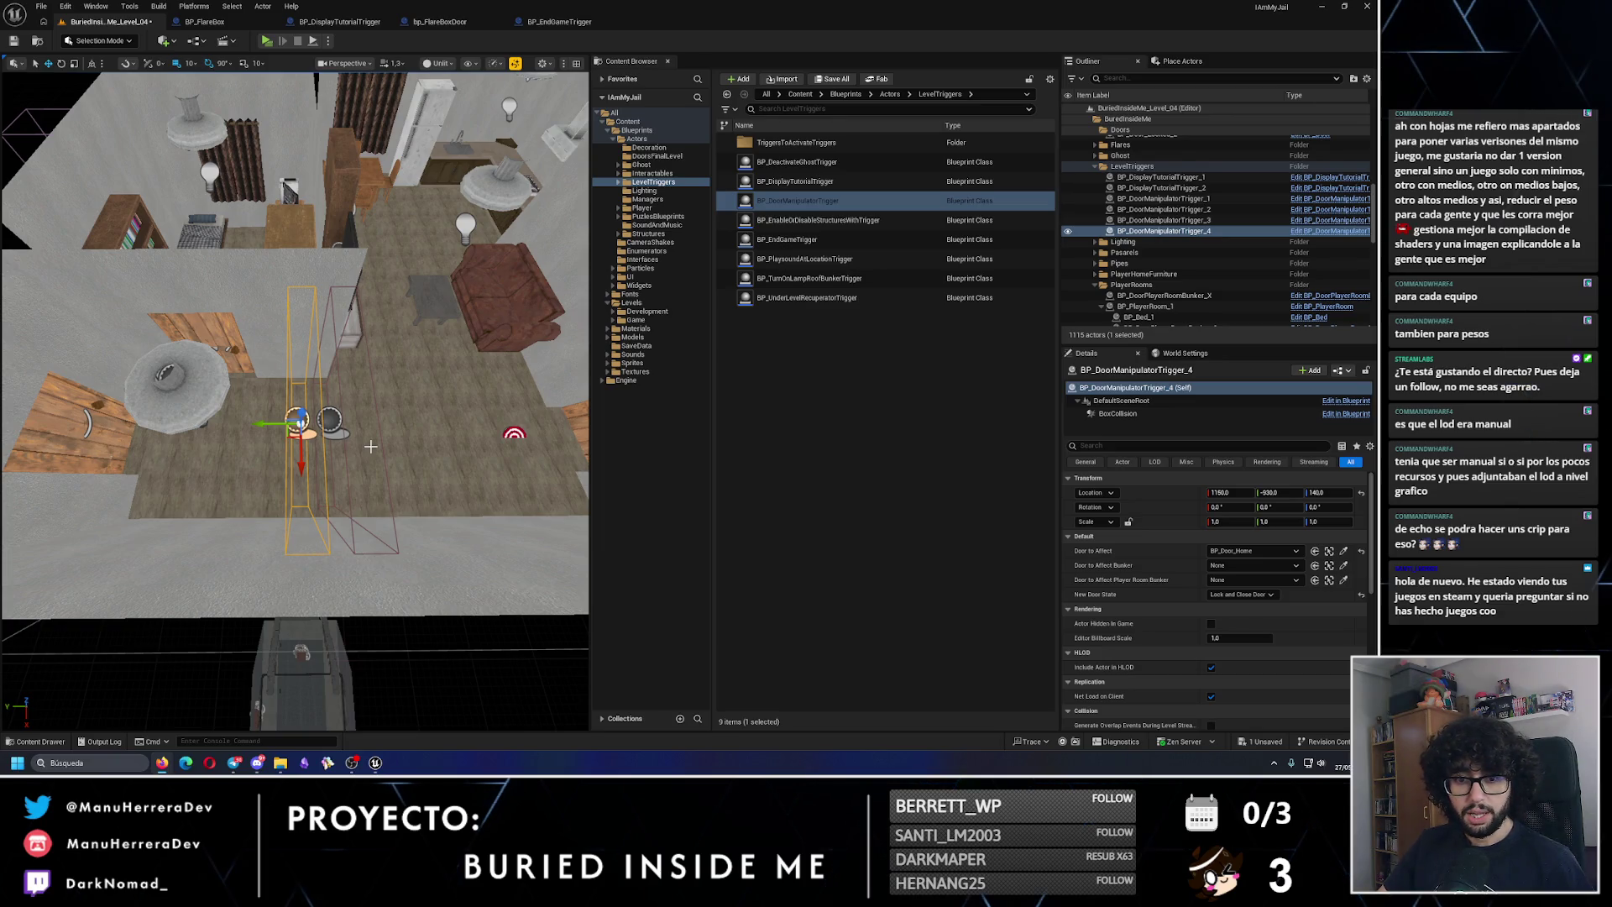
pyautogui.moveTo(370, 446)
pyautogui.mouseDown()
pyautogui.moveTo(370, 420)
pyautogui.moveTo(370, 470)
pyautogui.moveTo(346, 496)
pyautogui.mouseUp()
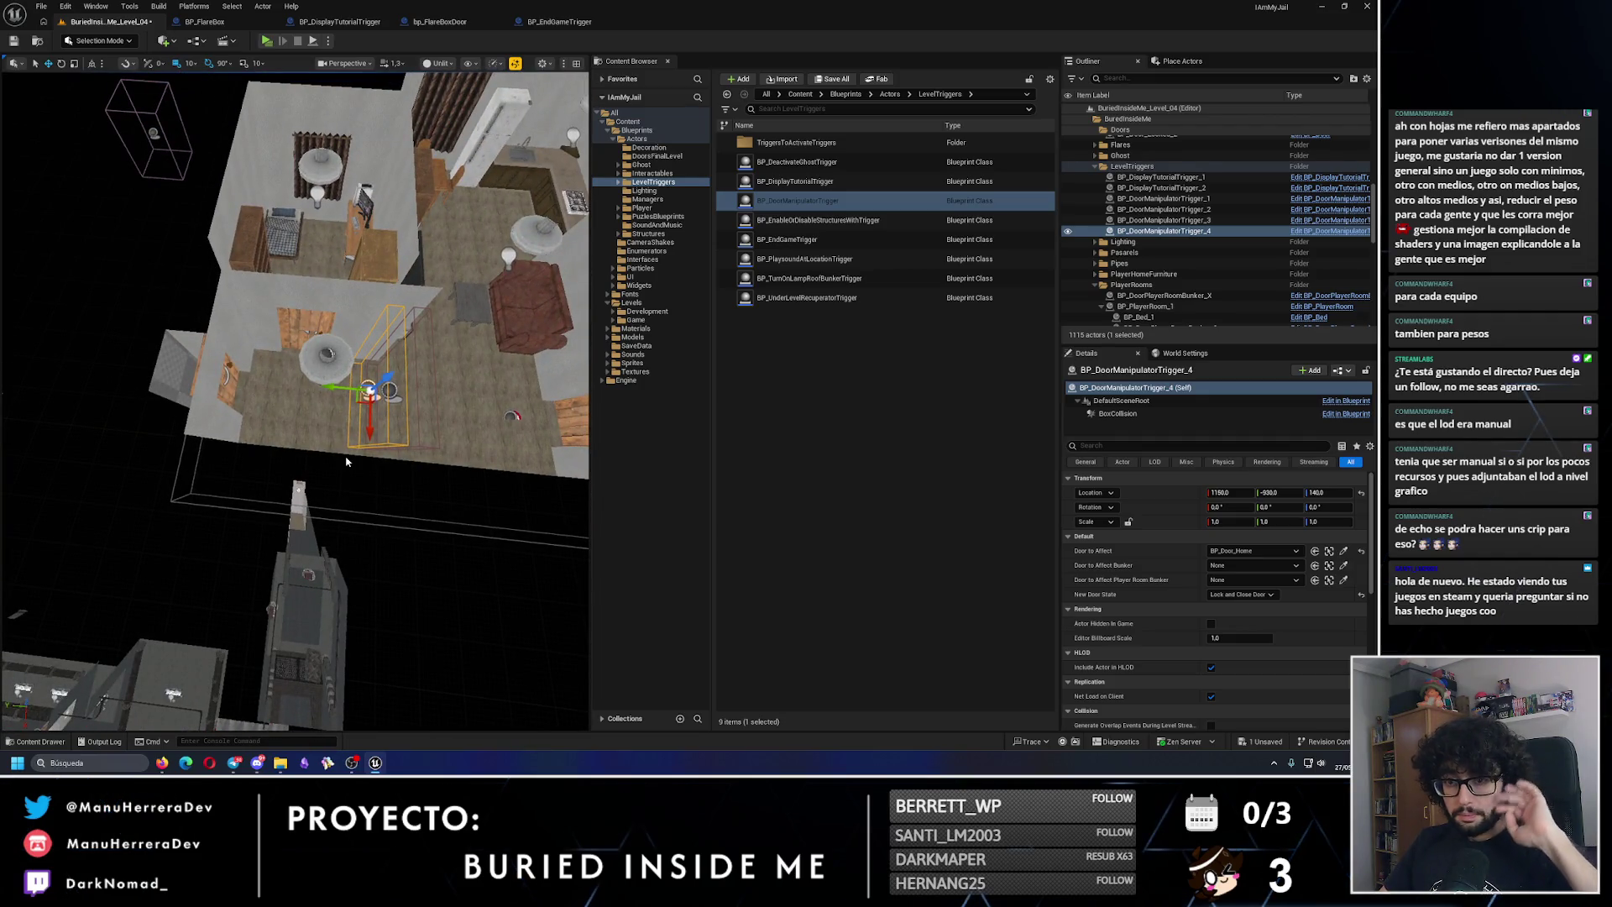
pyautogui.scroll(-3, 348, 459)
pyautogui.moveTo(348, 460); pyautogui.dragTo(277, 411)
pyautogui.click(270, 22)
pyautogui.click(269, 22)
pyautogui.click(270, 22)
pyautogui.click(343, 291)
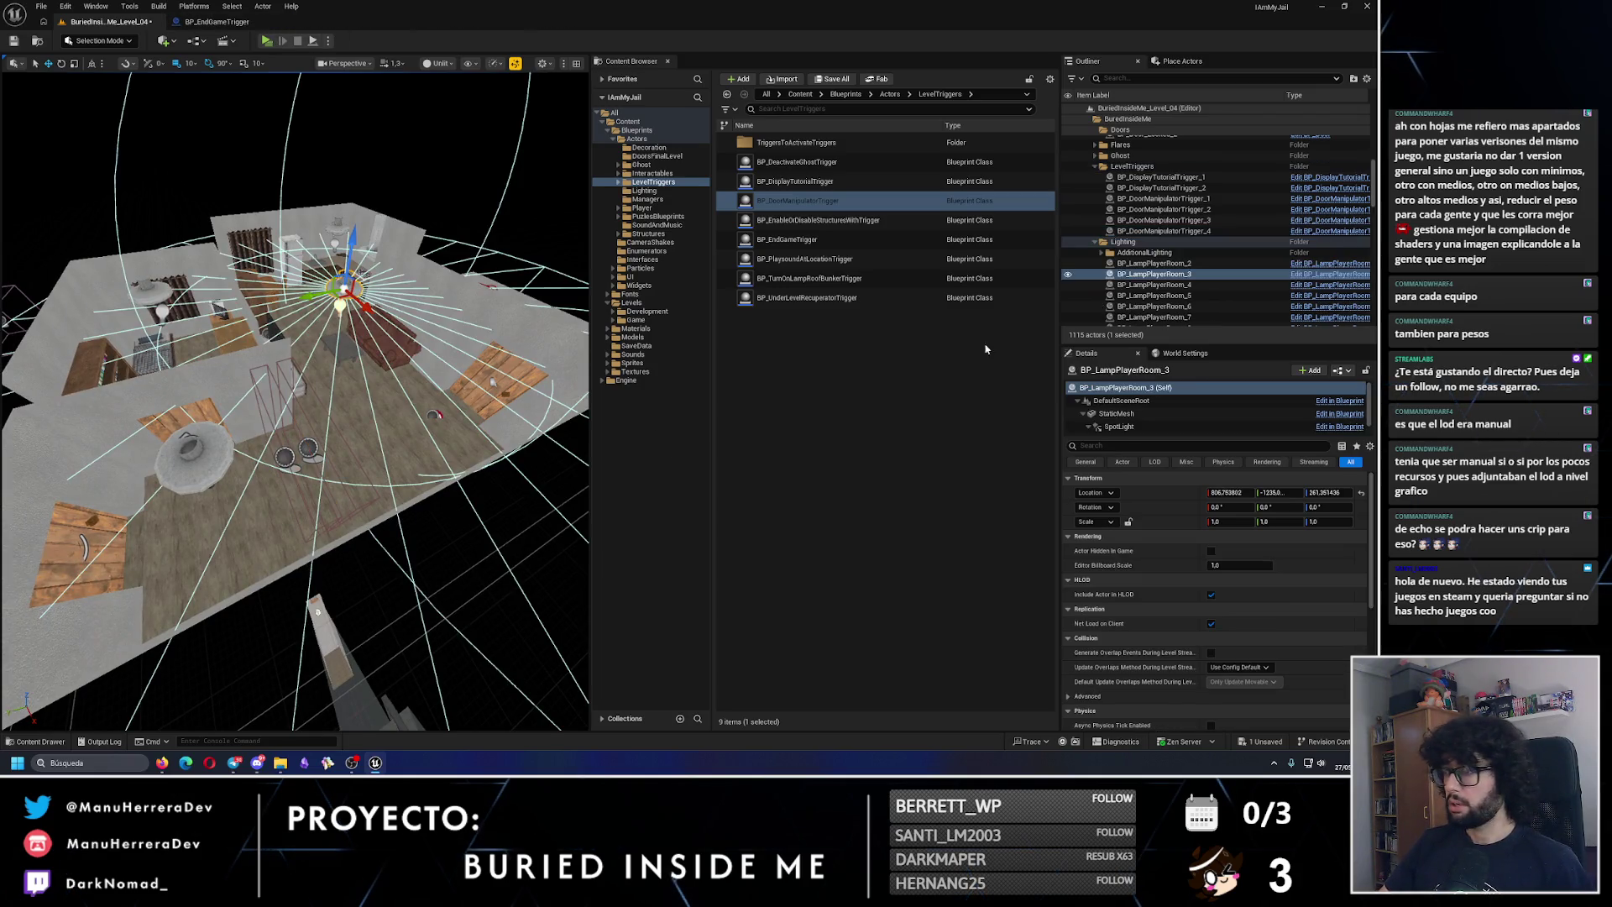
pyautogui.hotkey('ctrl', 'e')
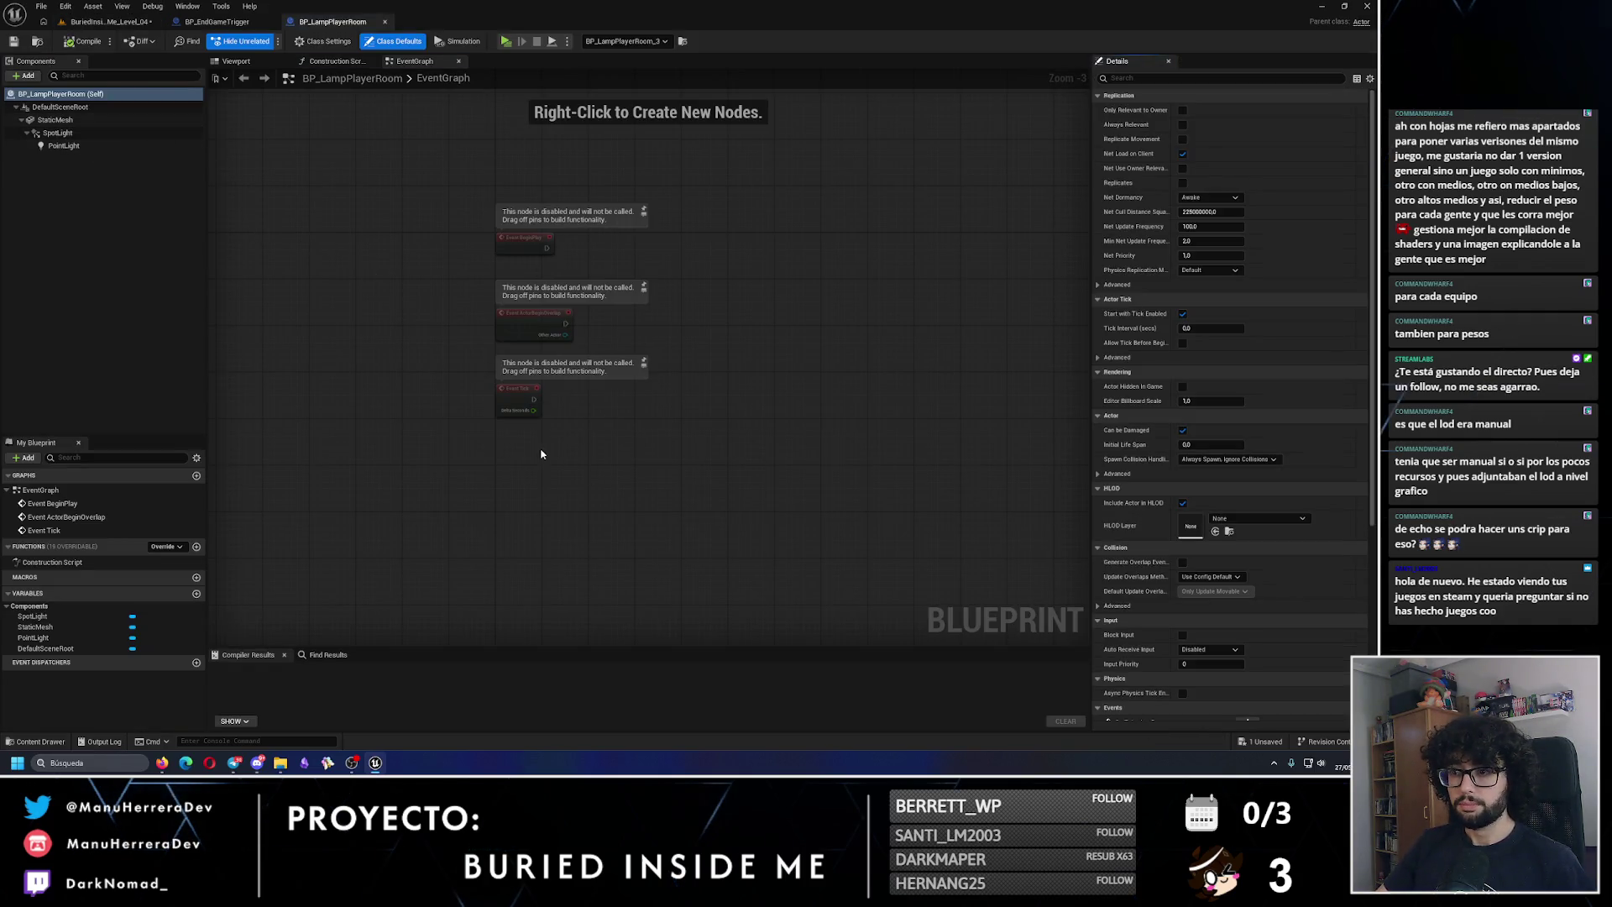
# Step: Delete the three disabled default event nodes from the EventGraph
pyautogui.moveTo(572, 440); pyautogui.dragTo(495, 299)
pyautogui.press('Delete')
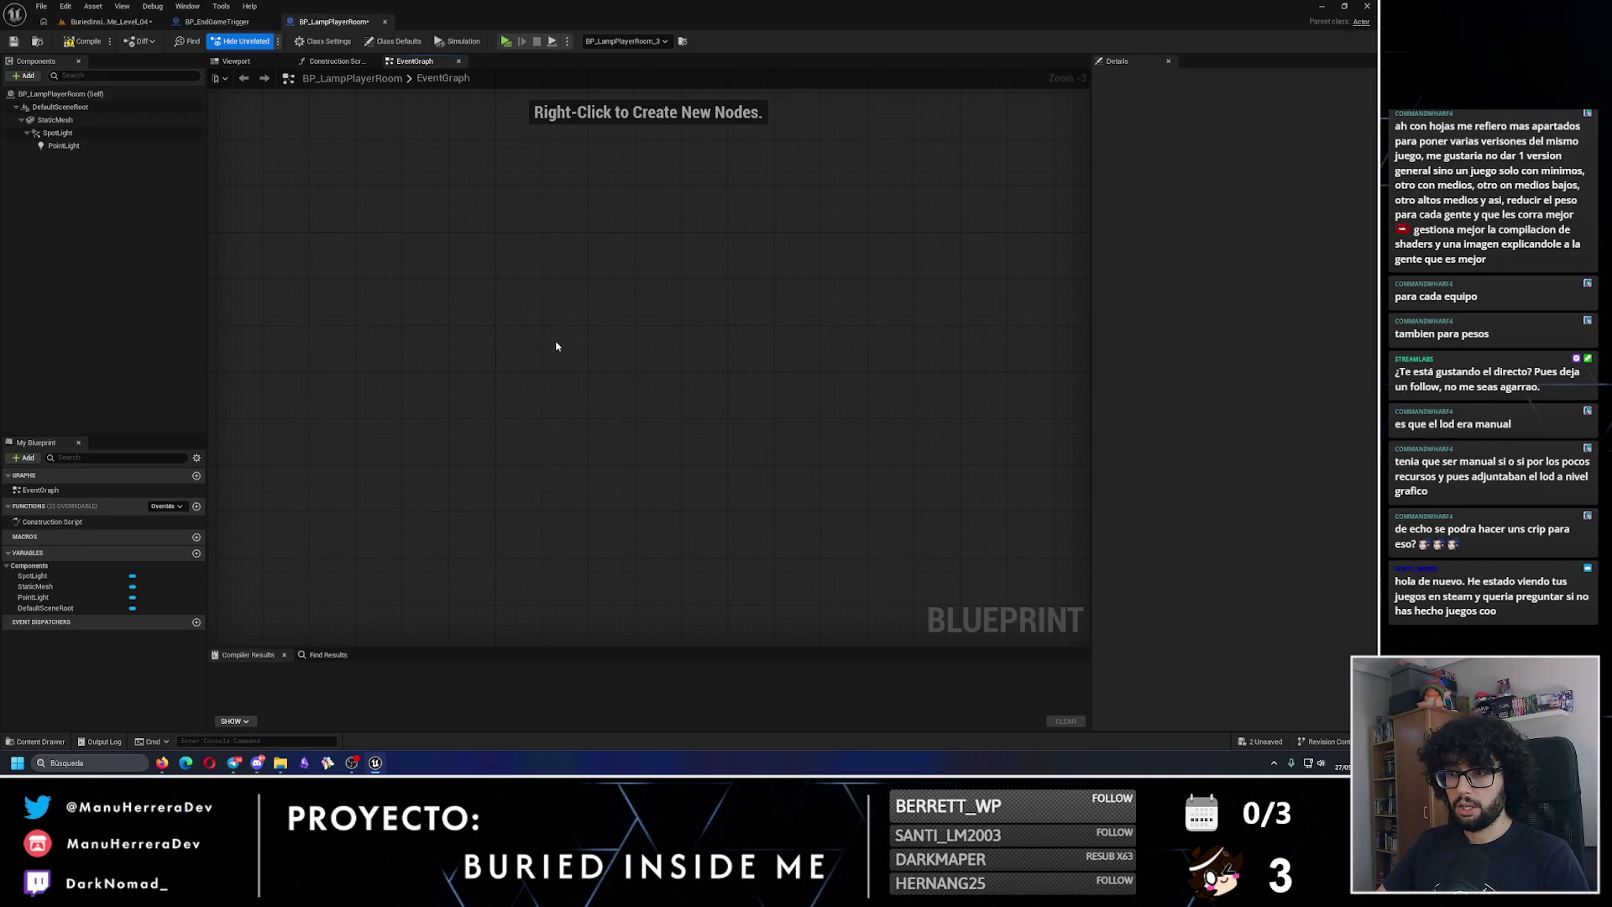
pyautogui.hotkey('ctrl', 'z')
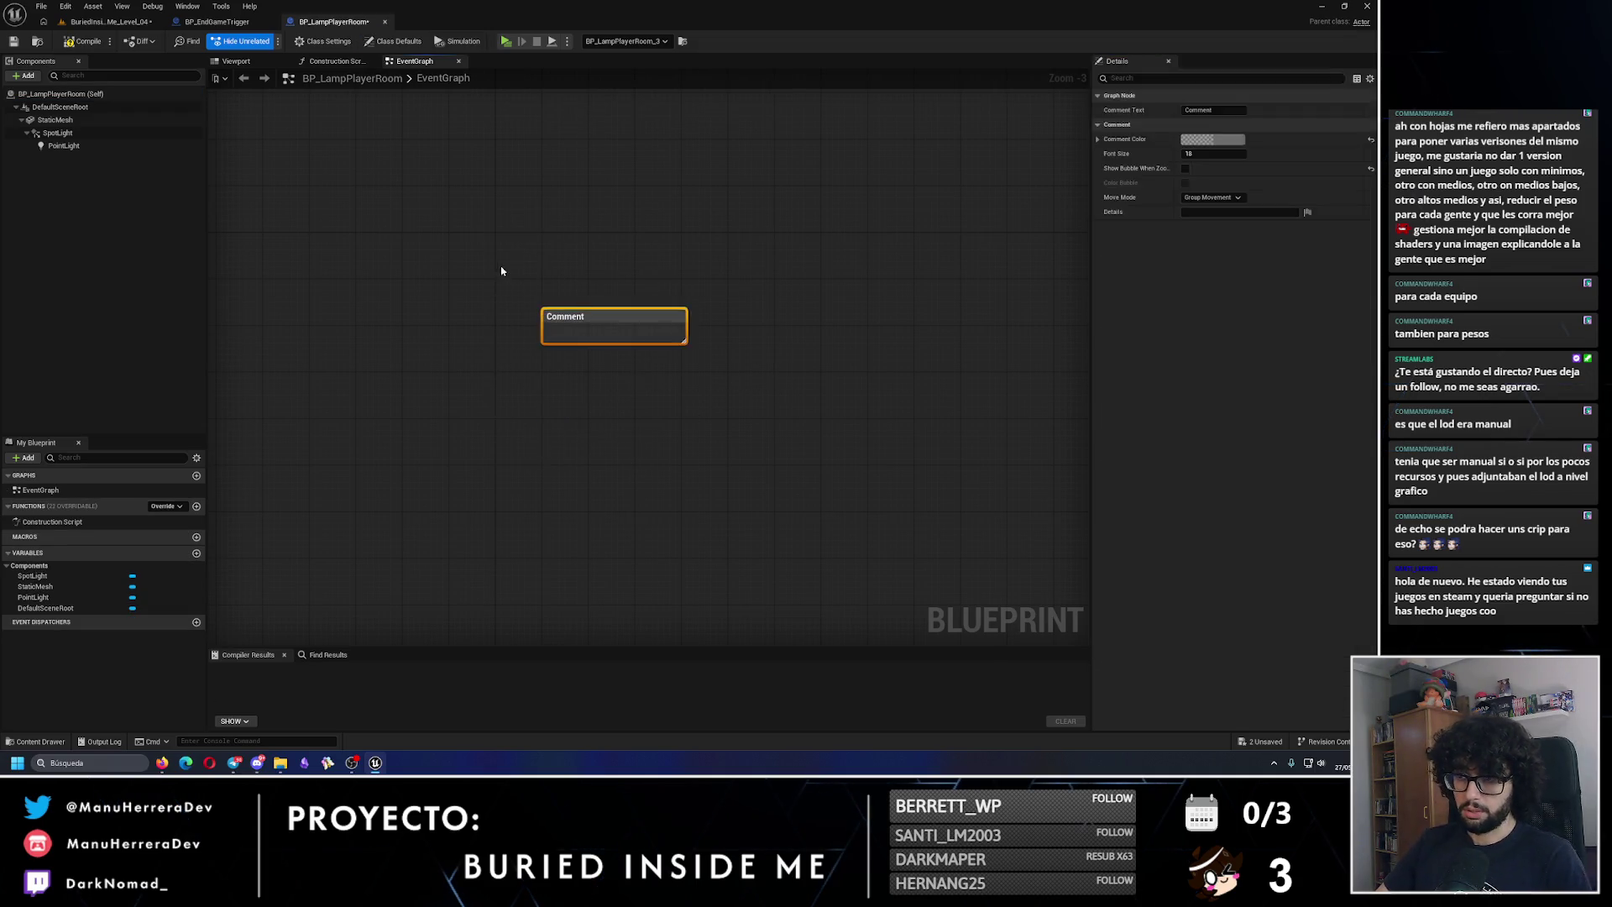
pyautogui.press('Delete')
# Step: Add a custom event named TurnOffLights to the graph
pyautogui.rightClick(523, 307)
pyautogui.write('custom')
pyautogui.press('Return')
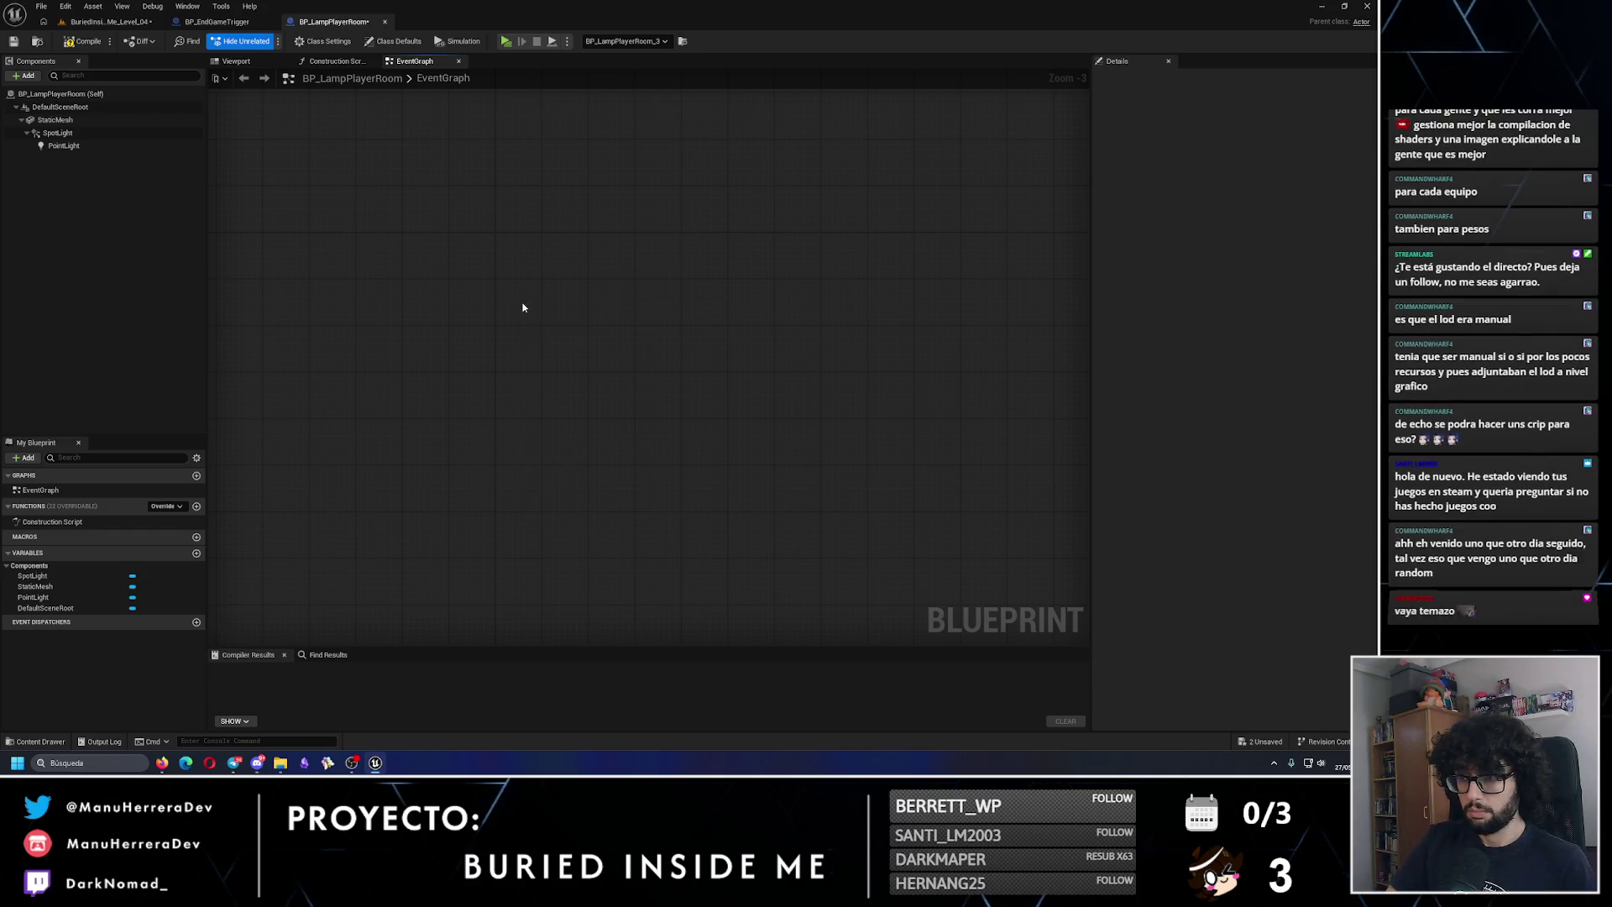
pyautogui.write('TurnOff')
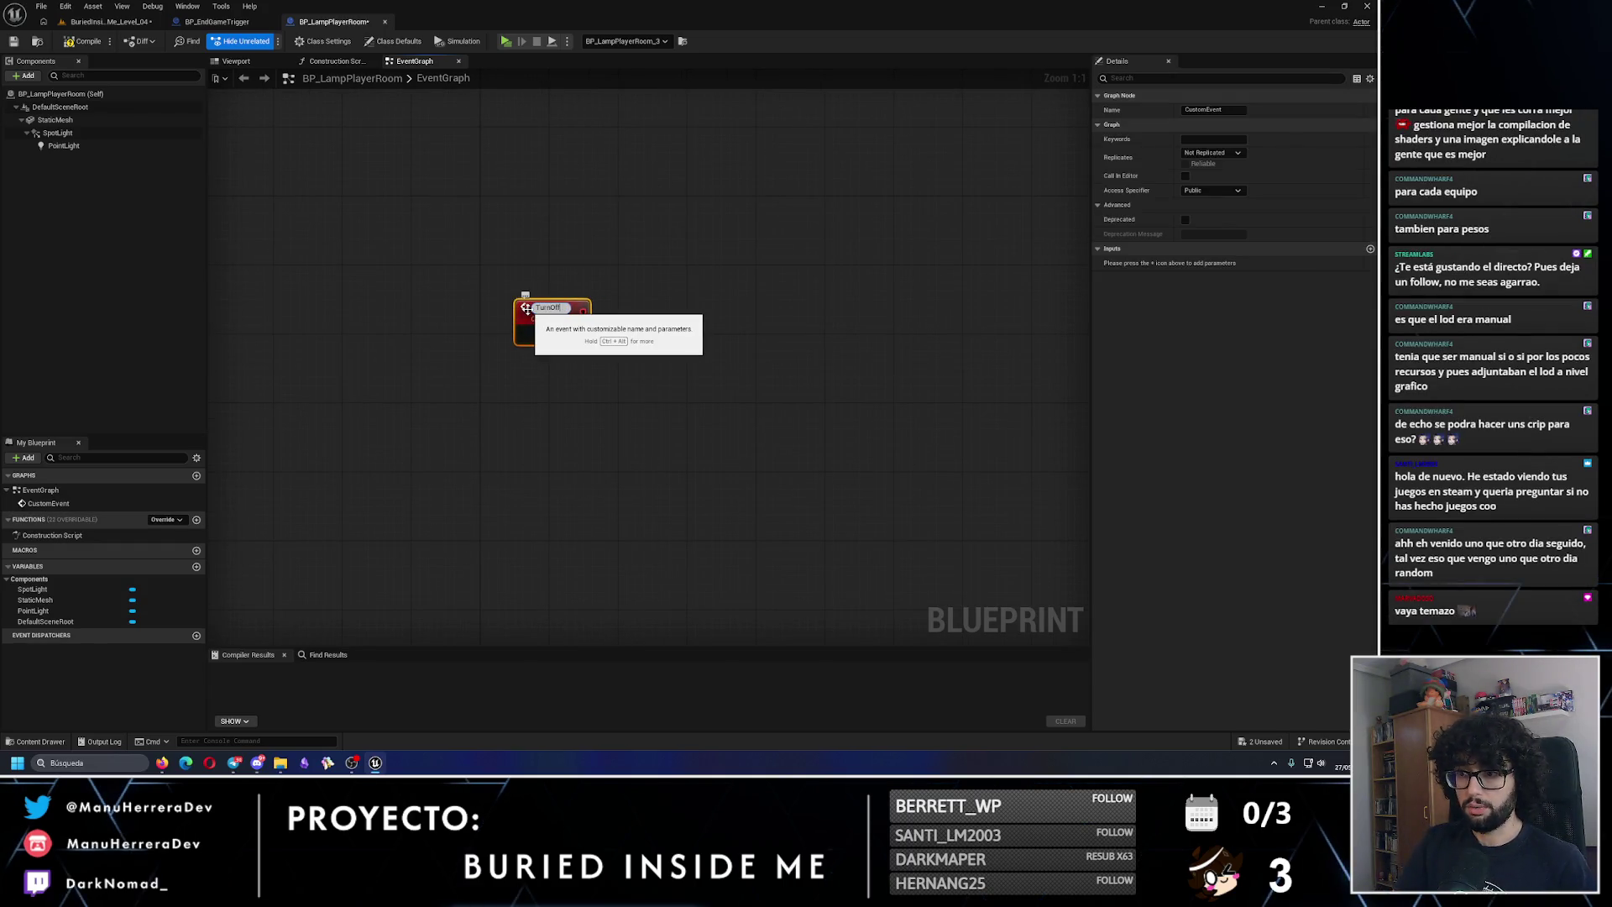
pyautogui.write('Lights')
pyautogui.press('Return')
pyautogui.moveTo(548, 310); pyautogui.dragTo(513, 310)
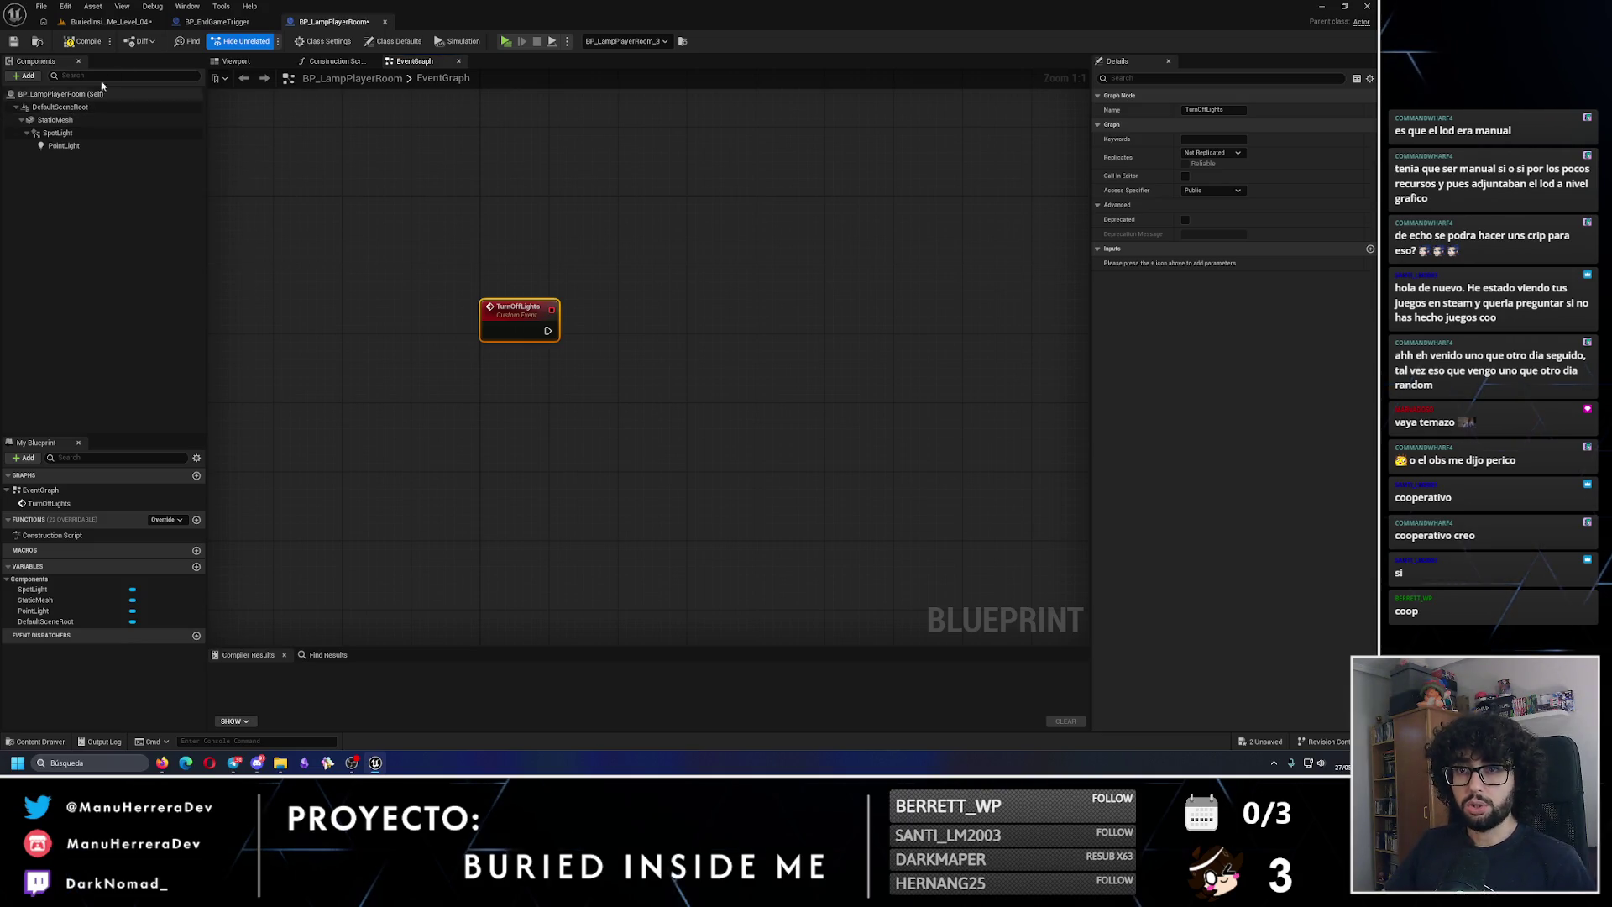
# Step: Show the lamp Blueprint's component Viewport
pyautogui.click(107, 21)
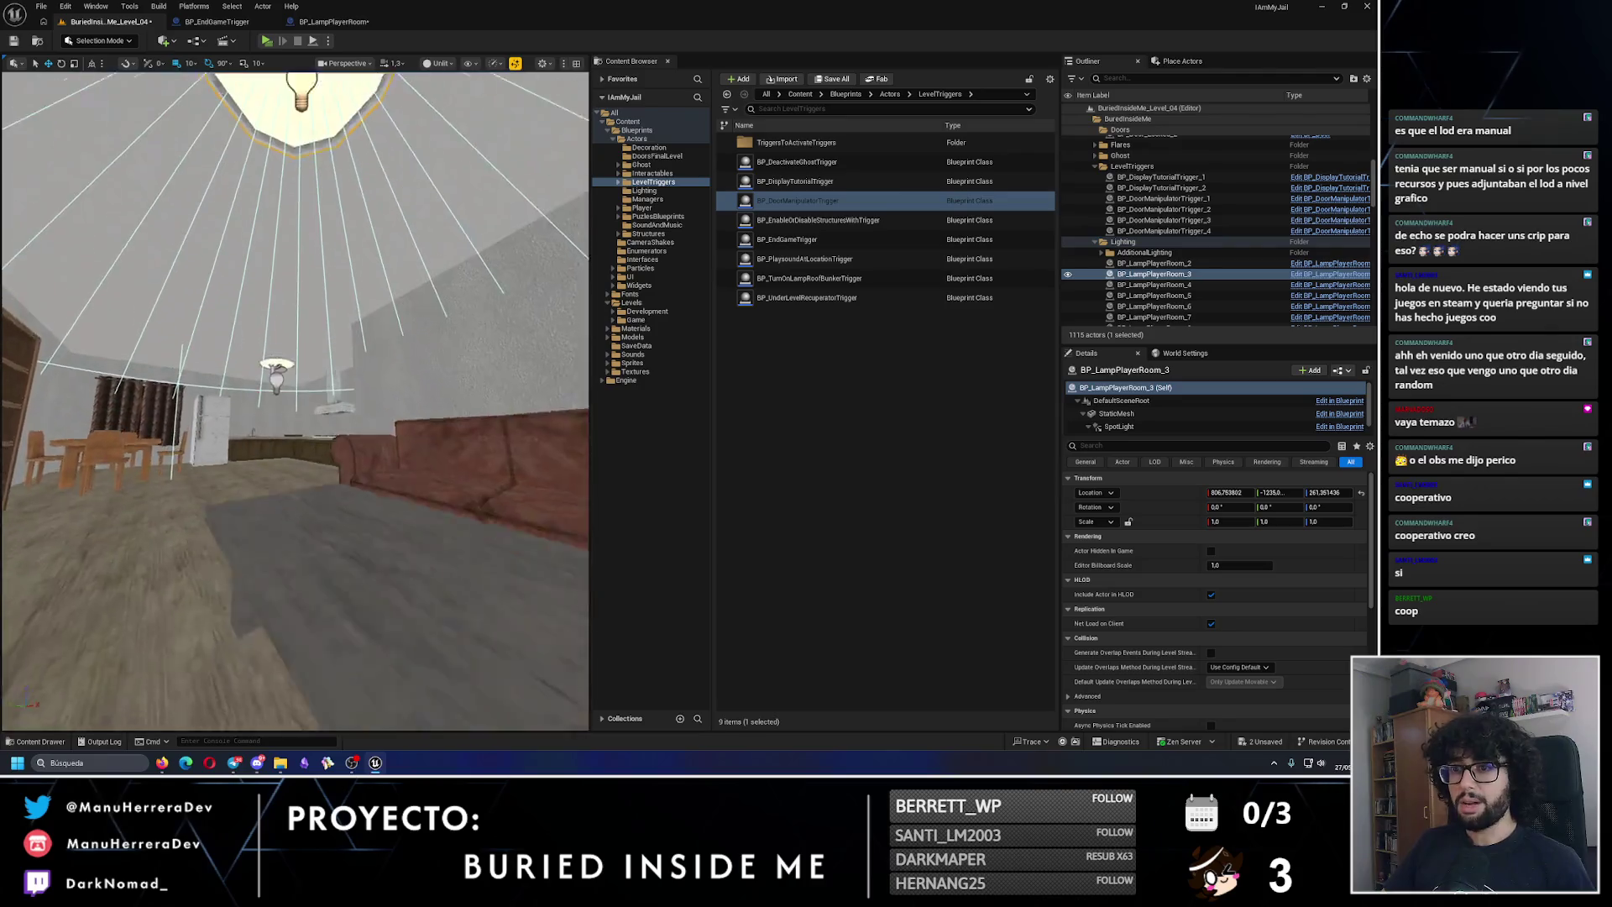
pyautogui.click(336, 22)
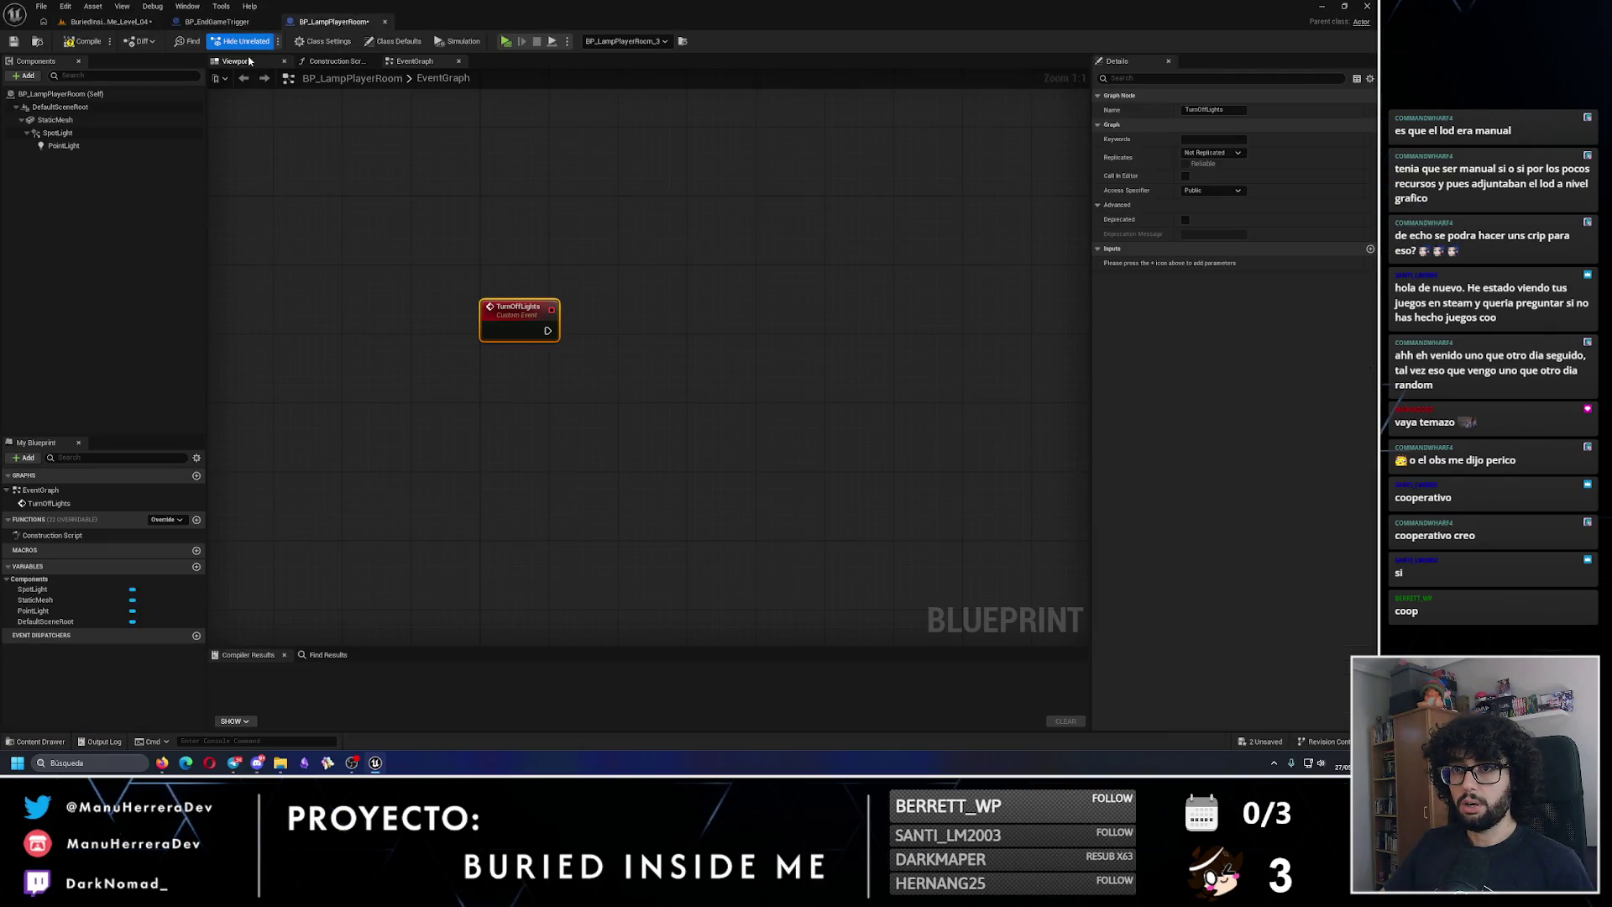
pyautogui.click(249, 60)
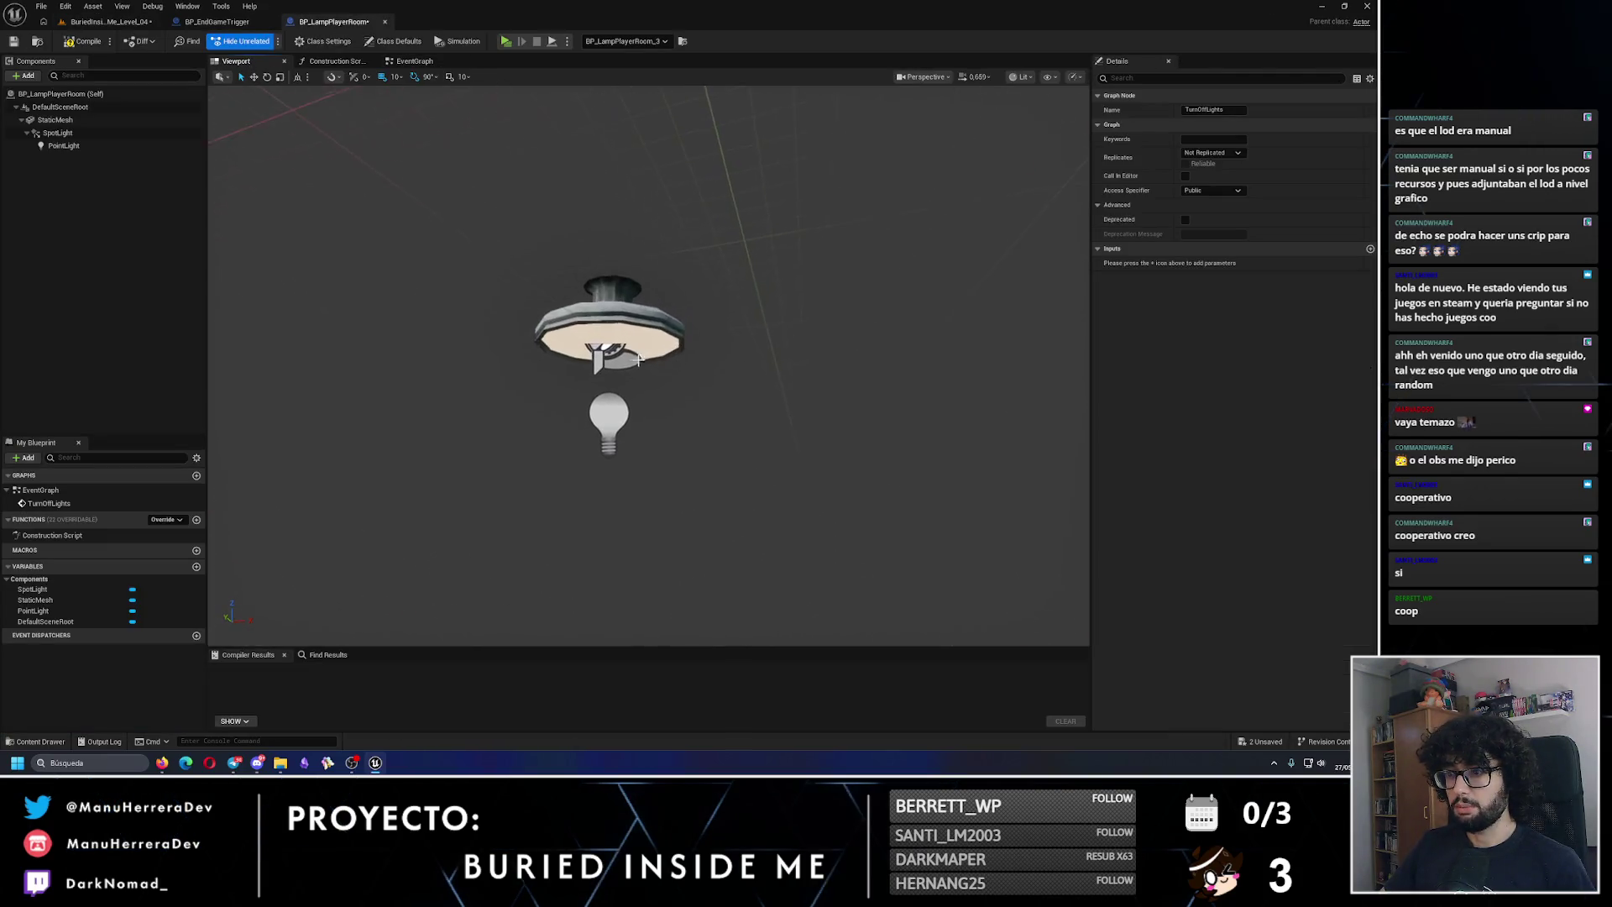
# Step: Open the lamp mesh's ML_LampPlayerRoom material instance, then return to the lamp's EventGraph
pyautogui.click(640, 348)
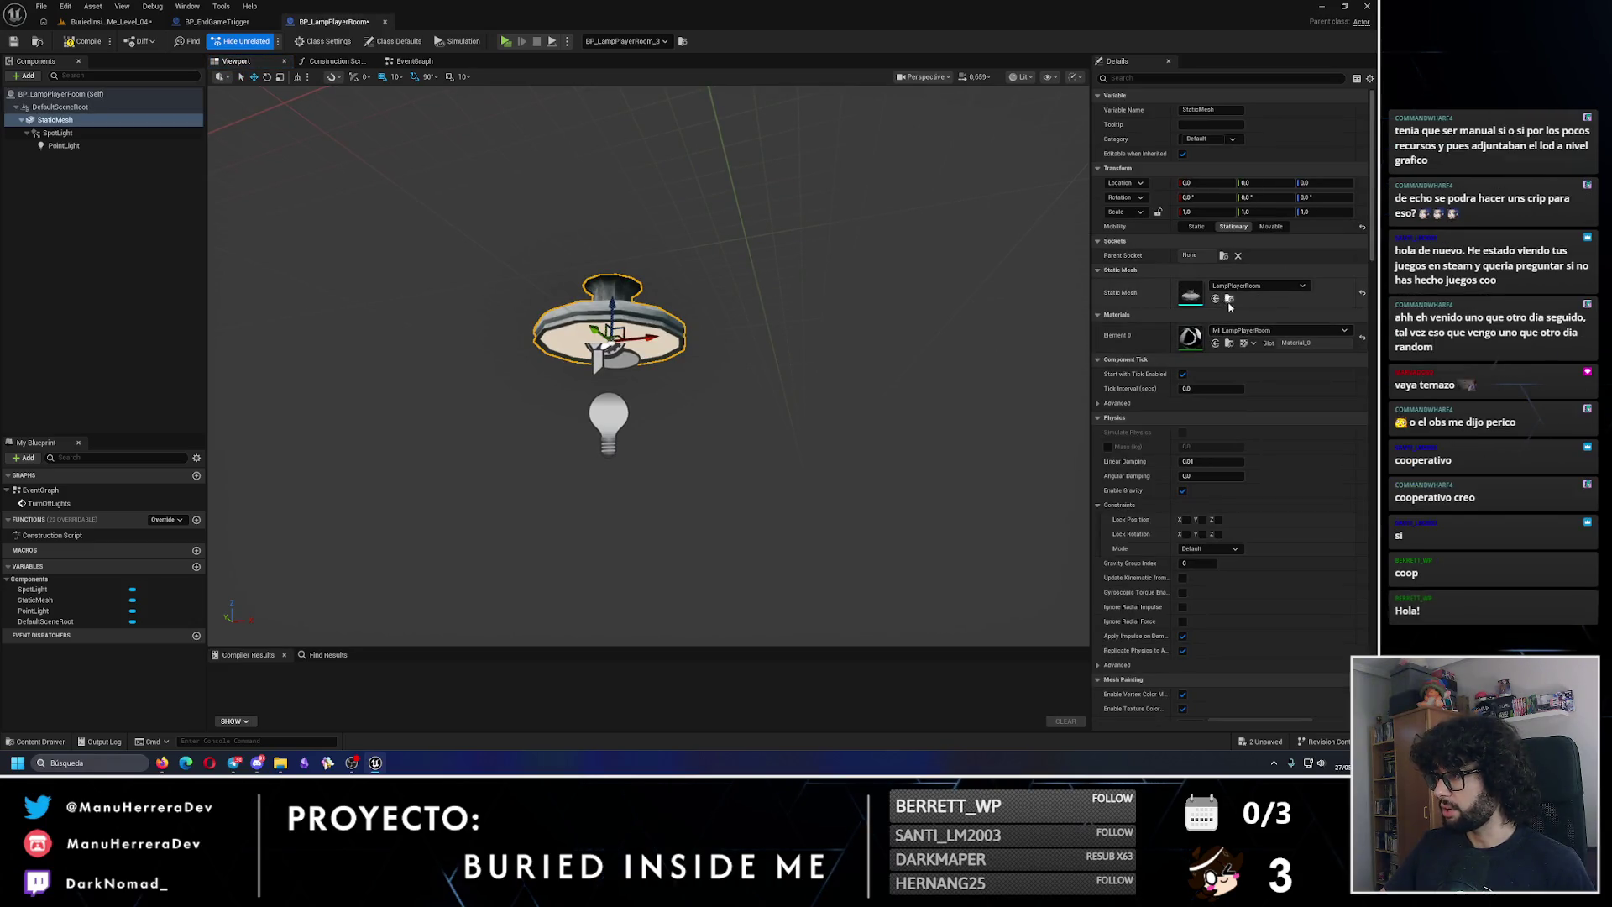
pyautogui.click(1230, 342)
pyautogui.doubleClick(788, 142)
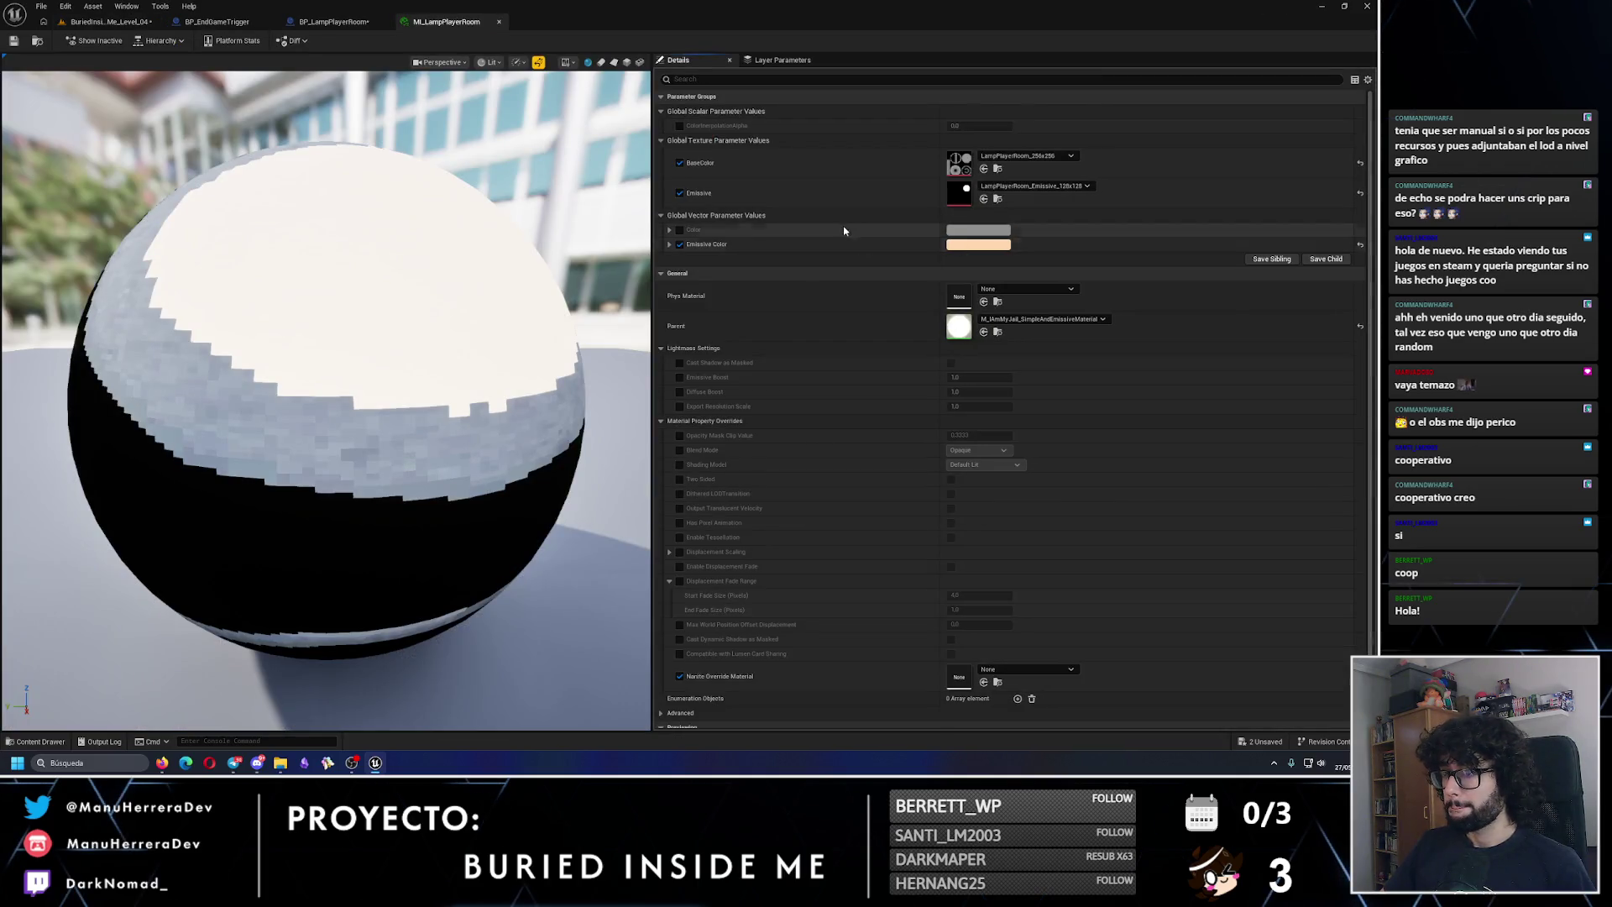
pyautogui.scroll(-5, 400, 369)
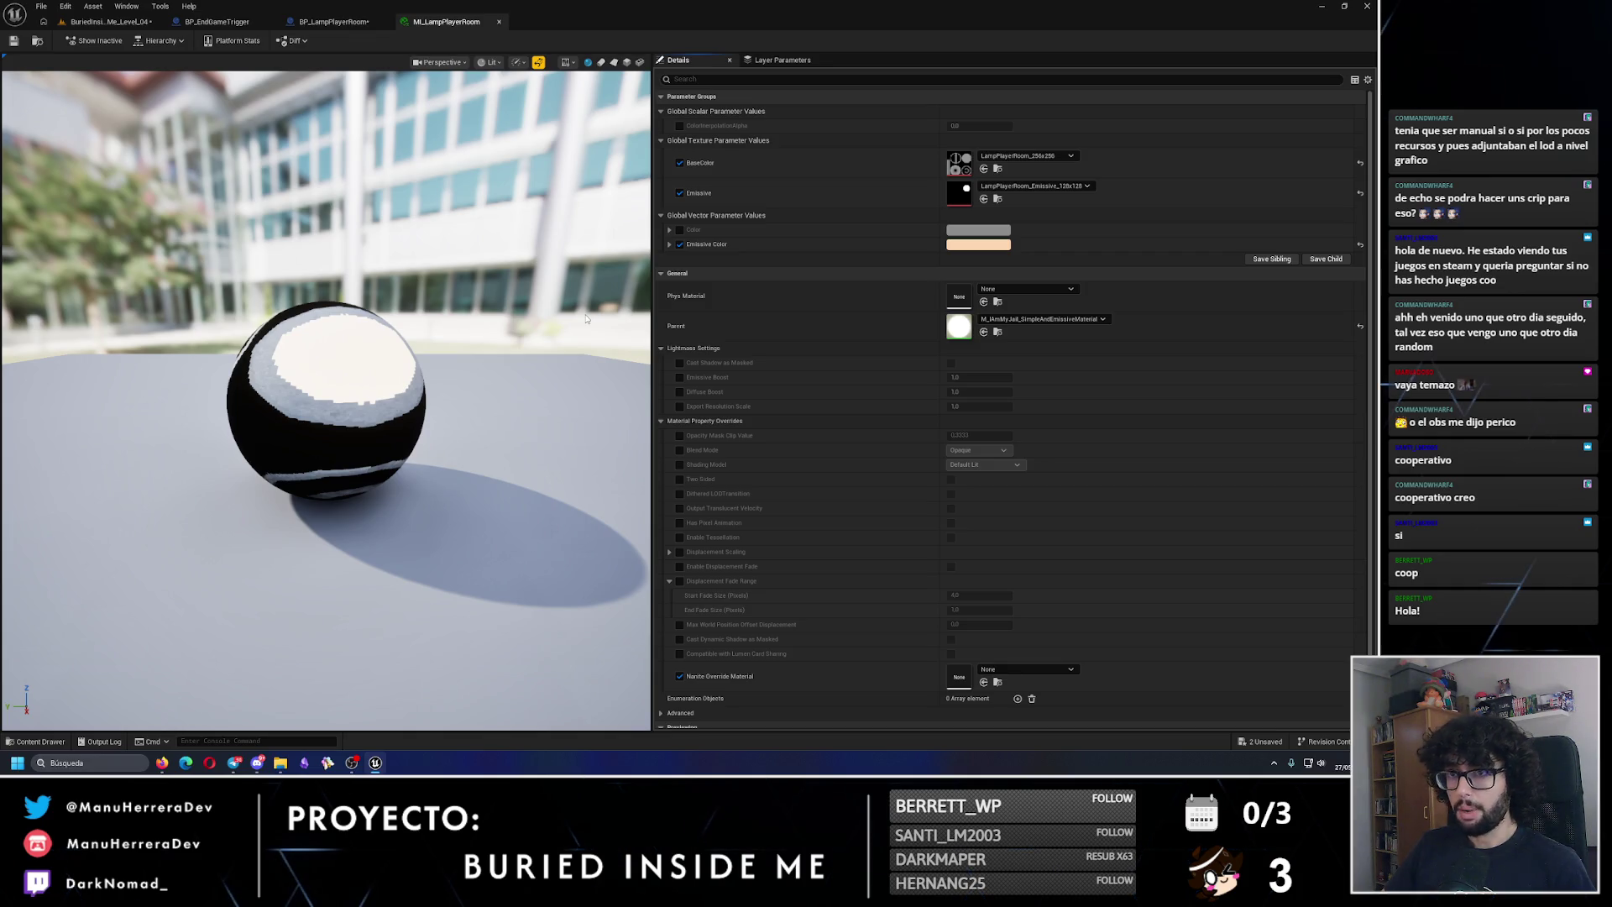
pyautogui.click(216, 21)
pyautogui.click(334, 21)
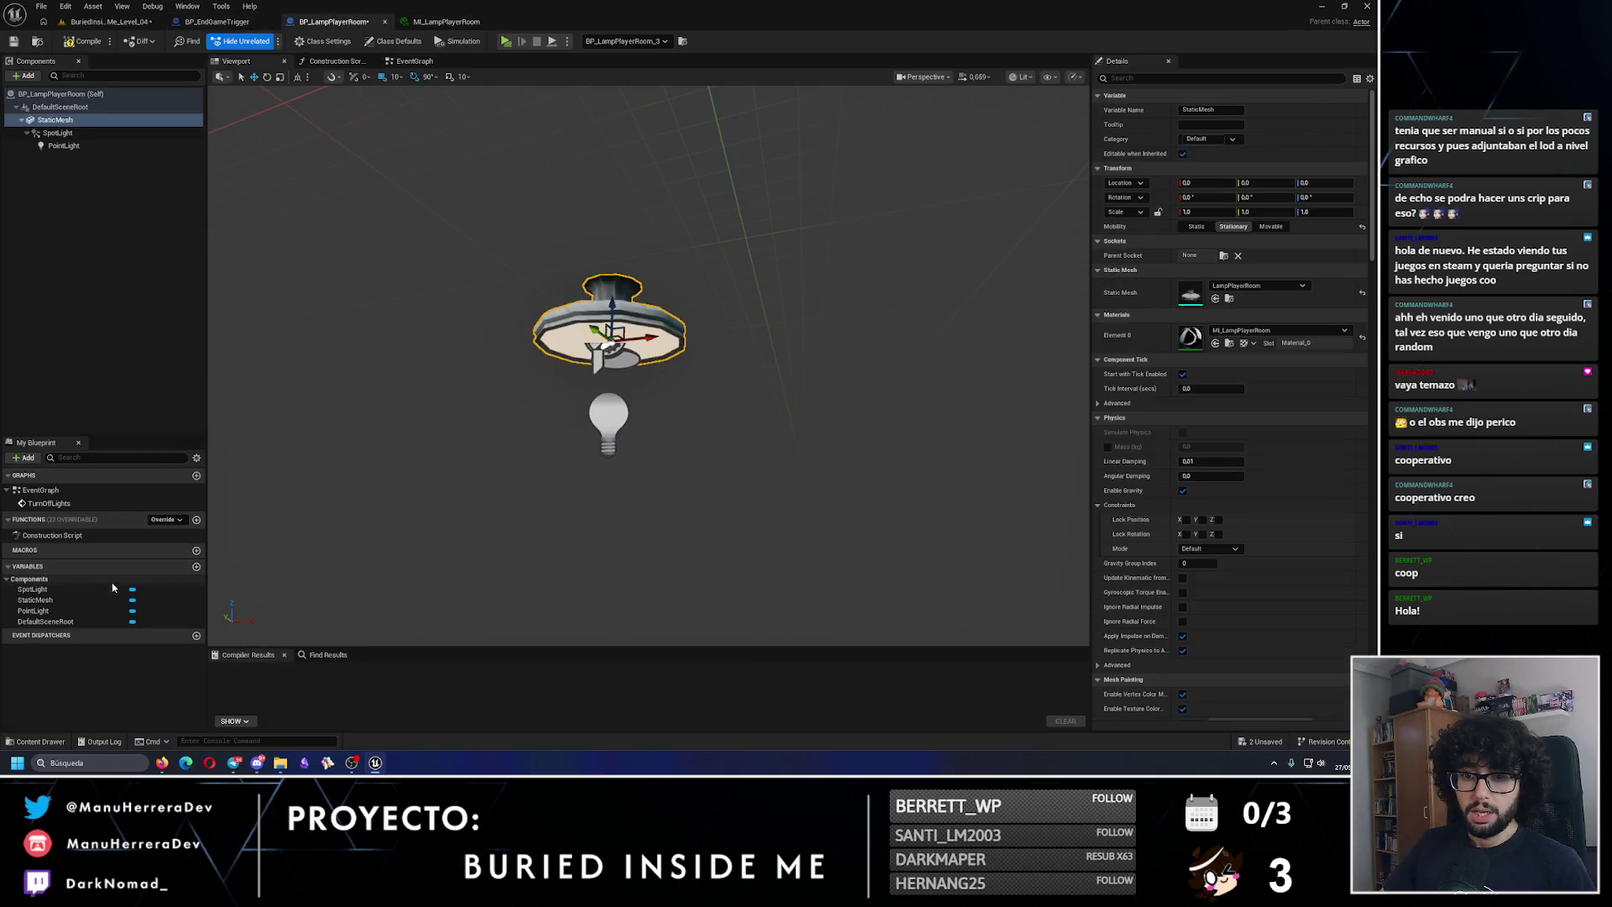
pyautogui.click(414, 60)
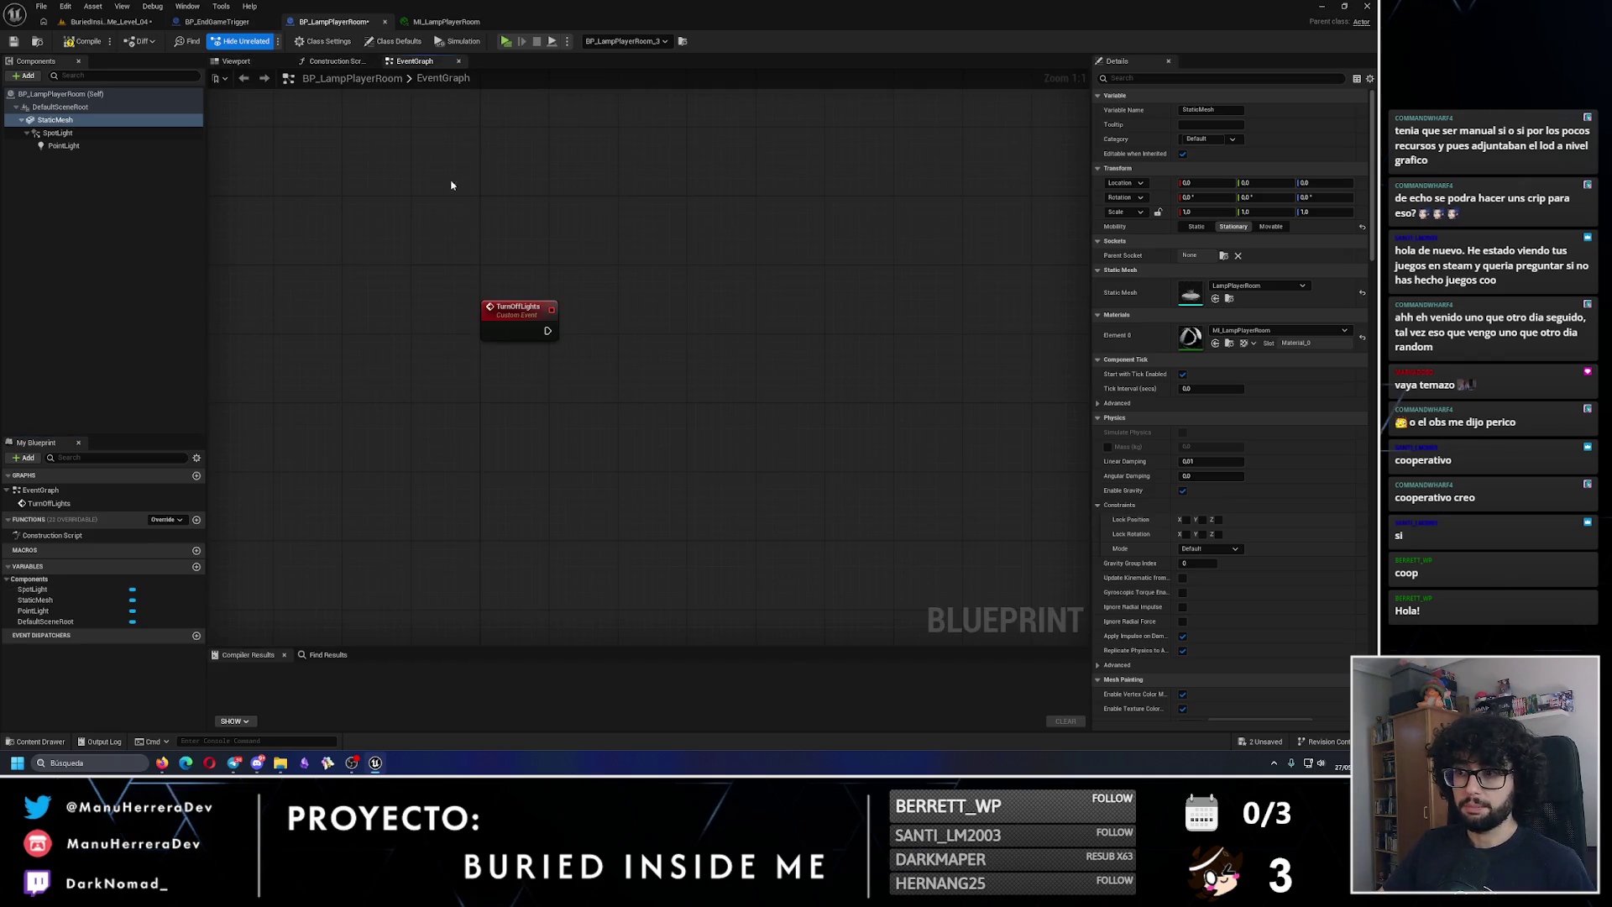
# Step: Promote a Set Material node's Material pin to a variable named TurnOffMaterial
pyautogui.moveTo(78, 601)
pyautogui.mouseDown()
pyautogui.moveTo(591, 424)
pyautogui.moveTo(700, 351)
pyautogui.mouseUp()
pyautogui.write('mater')
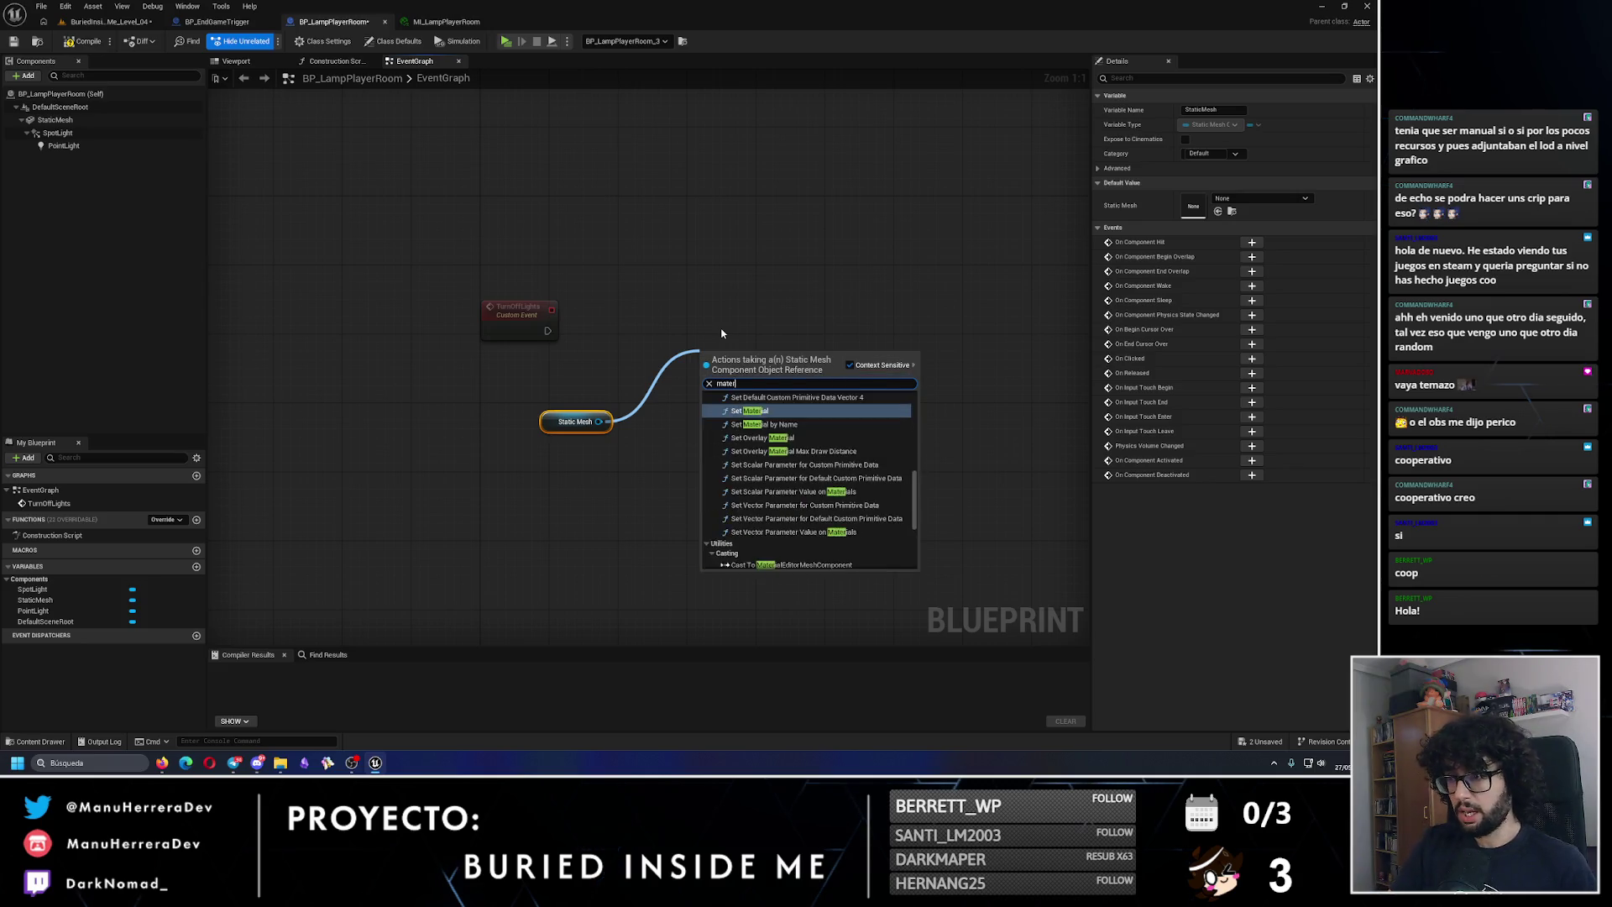
pyautogui.press('Return')
pyautogui.rightClick(727, 435)
pyautogui.click(763, 462)
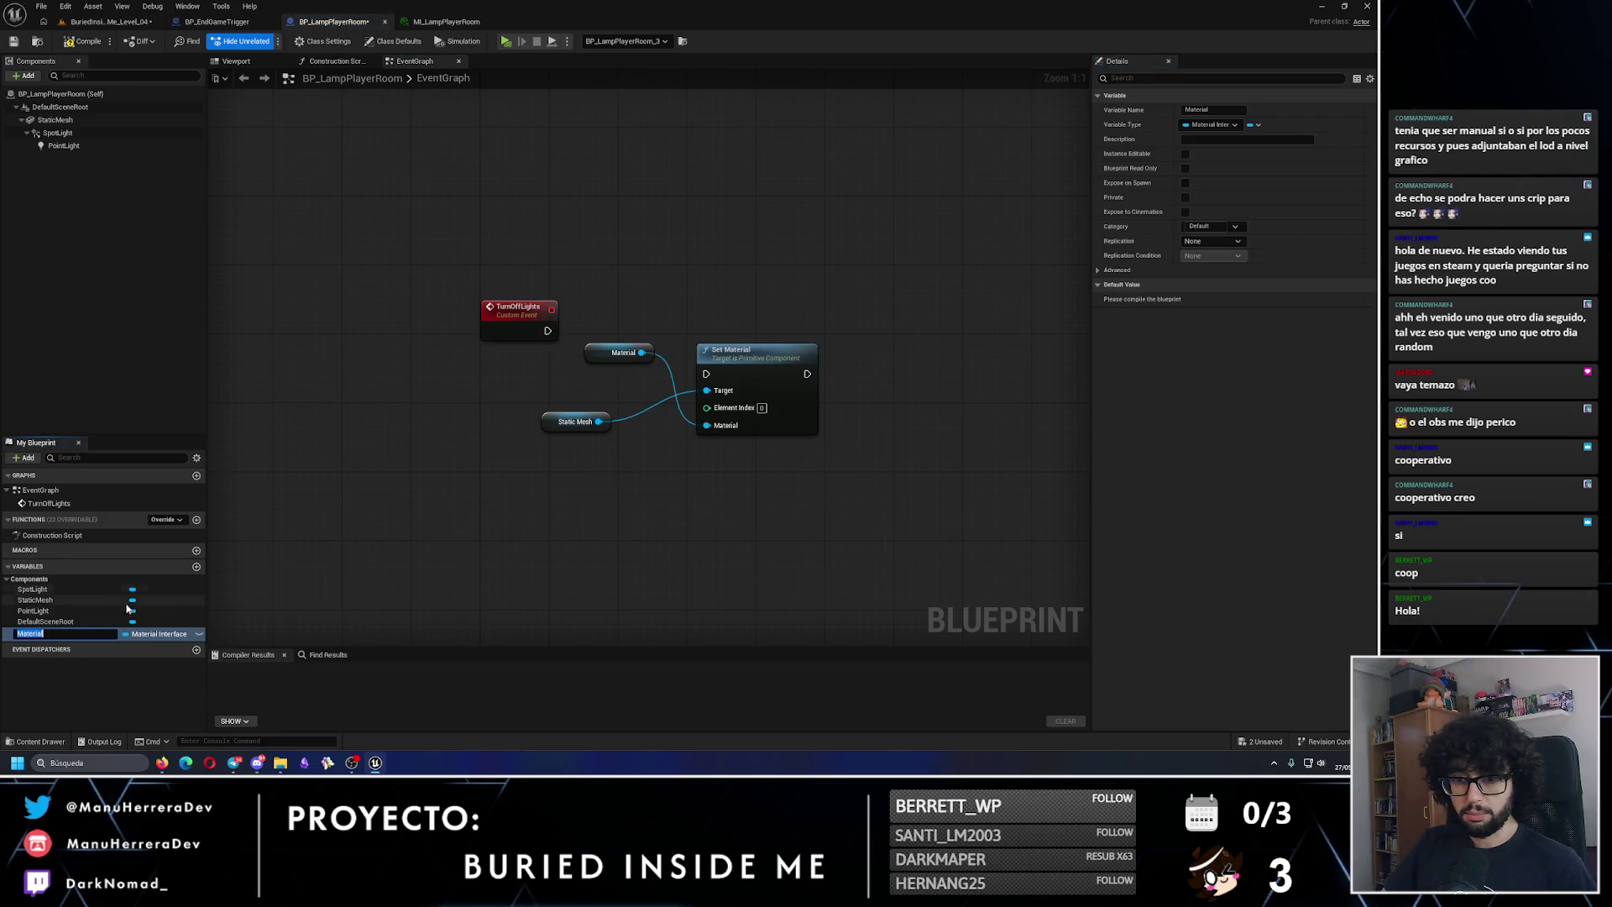
pyautogui.write('TurnOff')
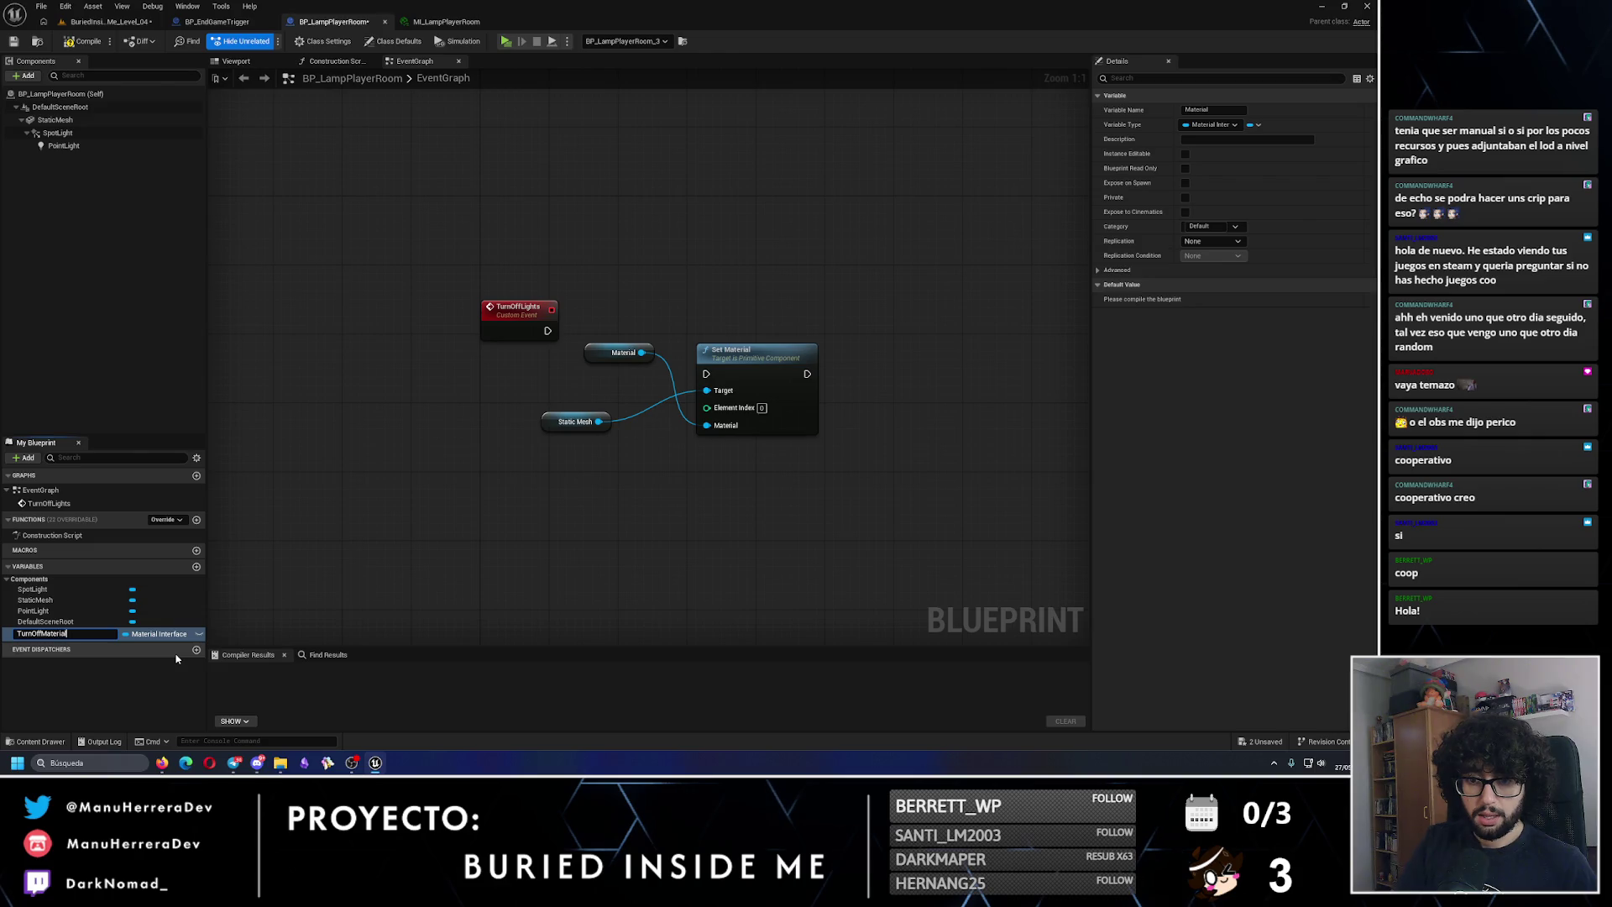
pyautogui.press('Return')
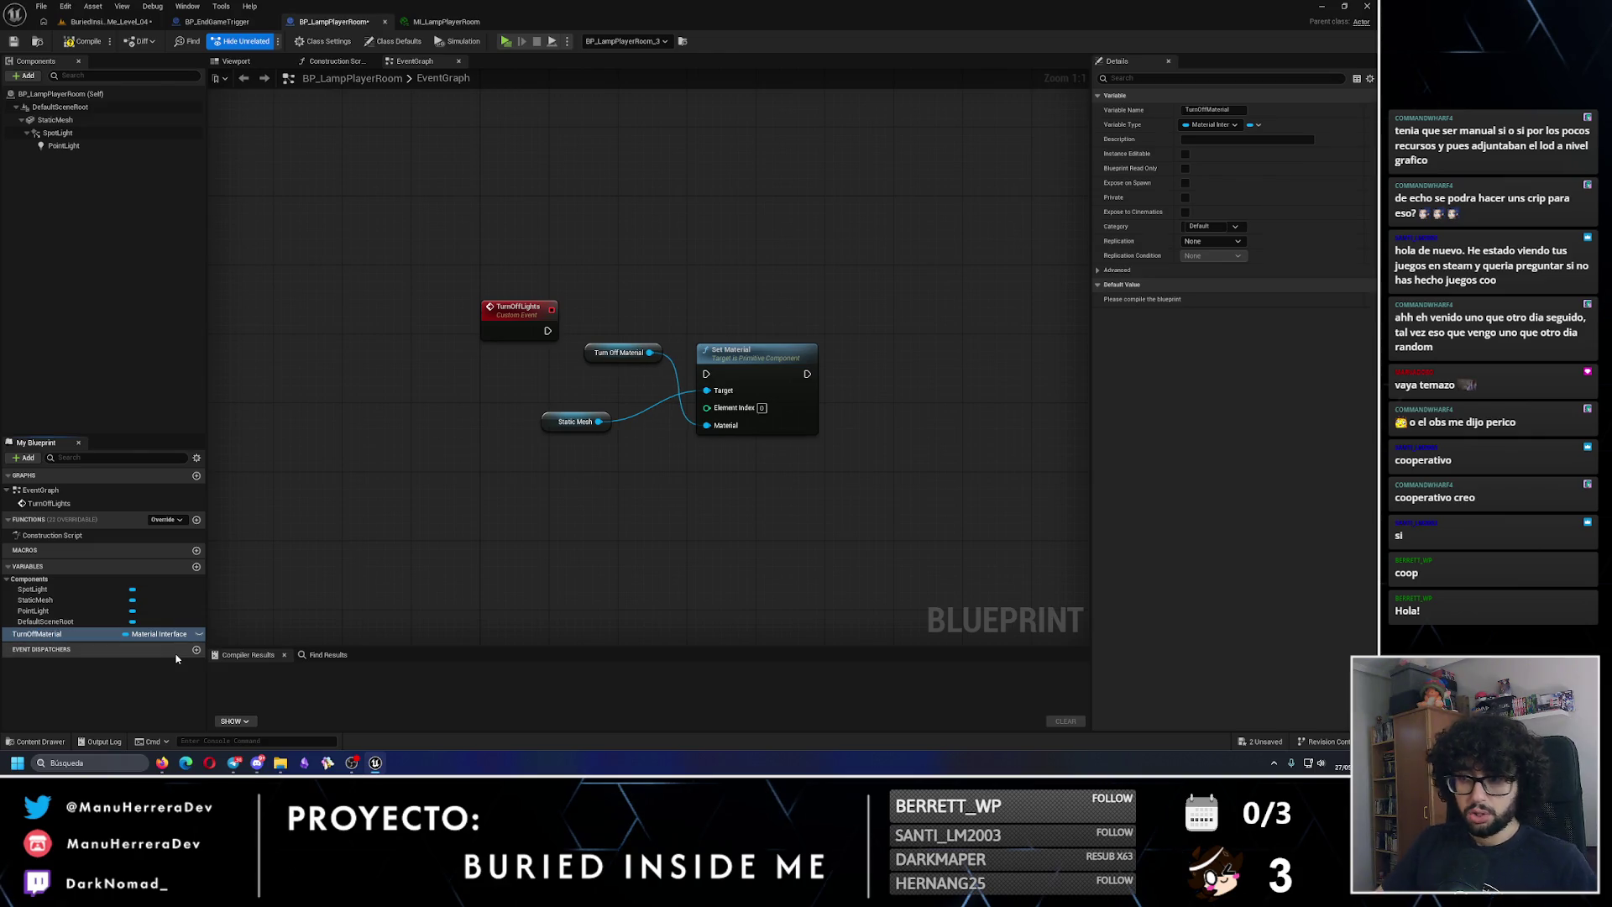
pyautogui.click(626, 353)
pyautogui.press('Delete')
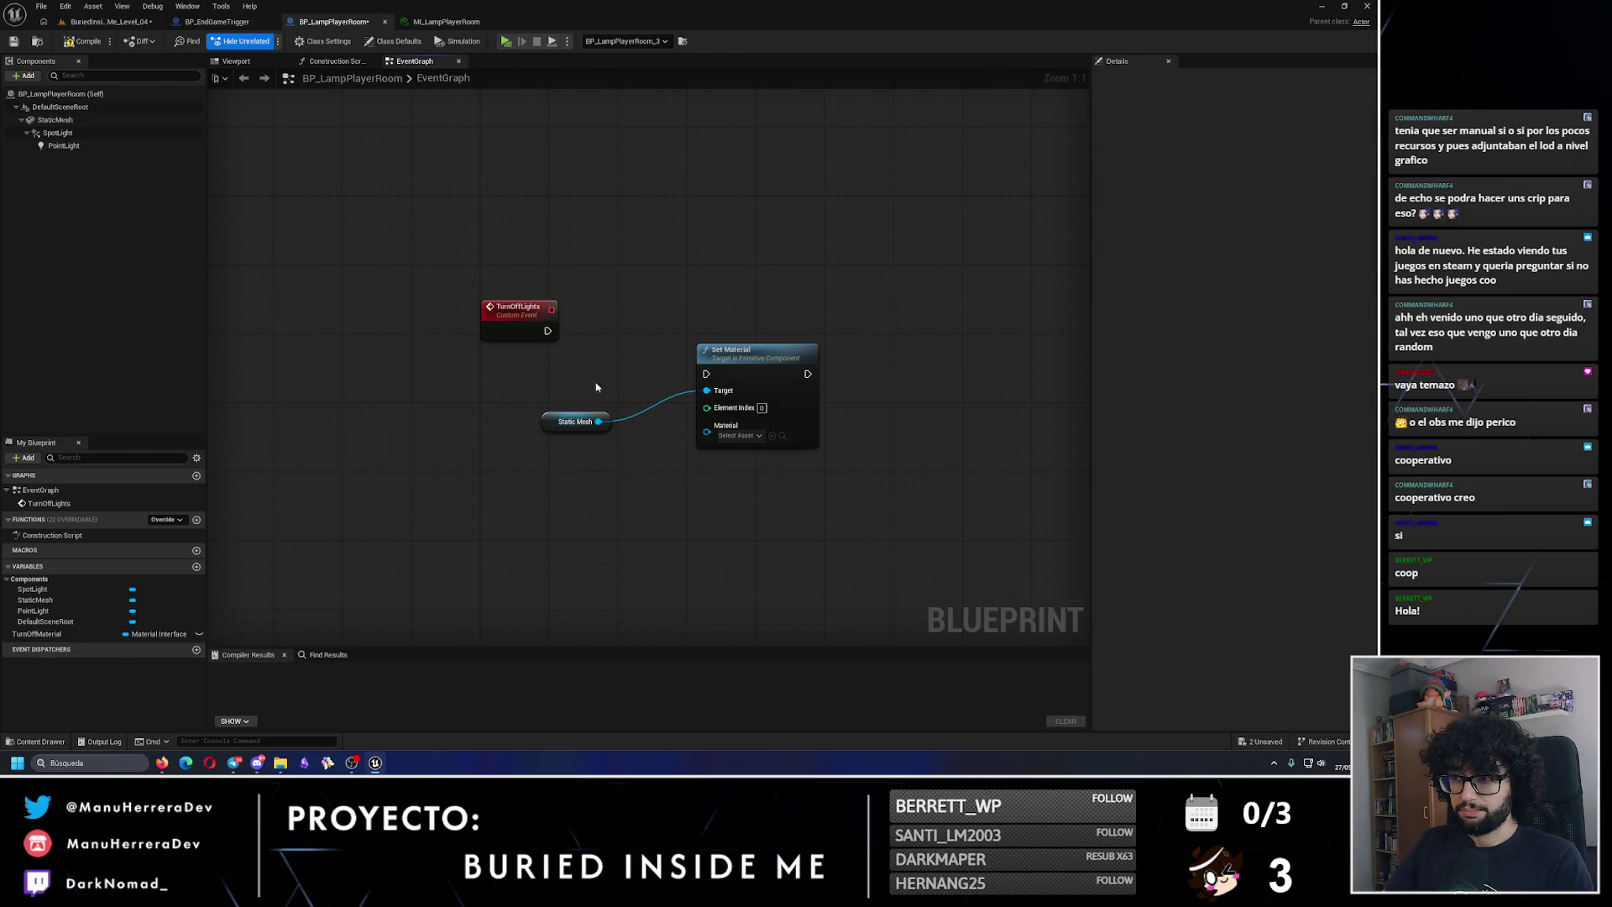
# Step: Delete the helper Static Mesh and Set Material nodes and compile the lamp Blueprint
pyautogui.moveTo(596, 387); pyautogui.dragTo(738, 497)
pyautogui.press('Delete')
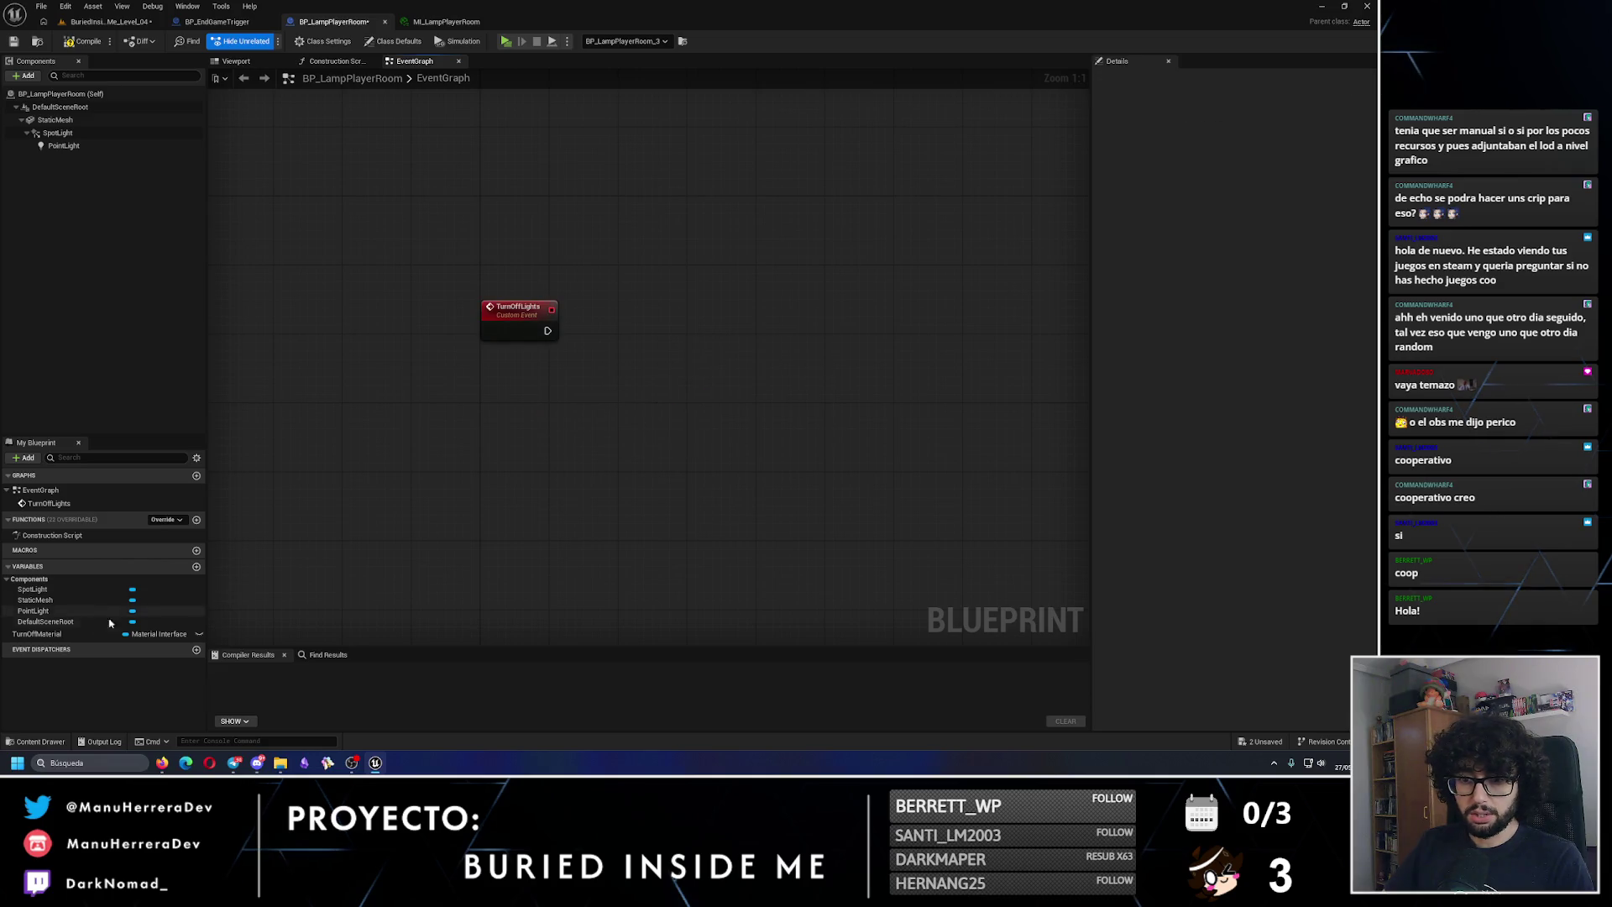
pyautogui.click(161, 630)
pyautogui.click(94, 42)
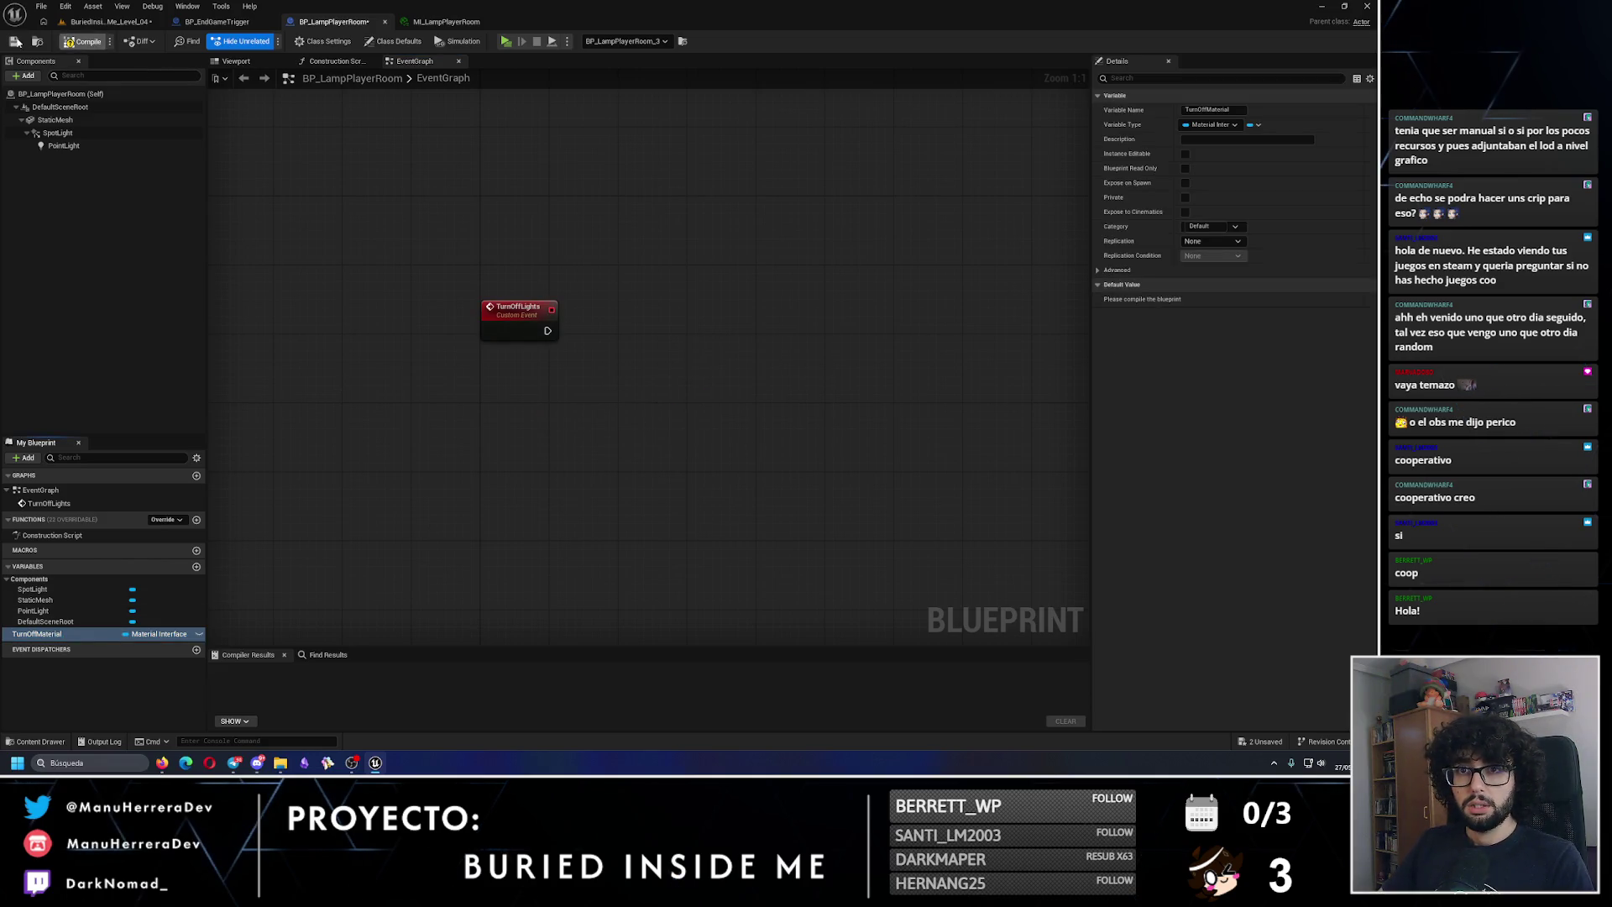
pyautogui.click(109, 21)
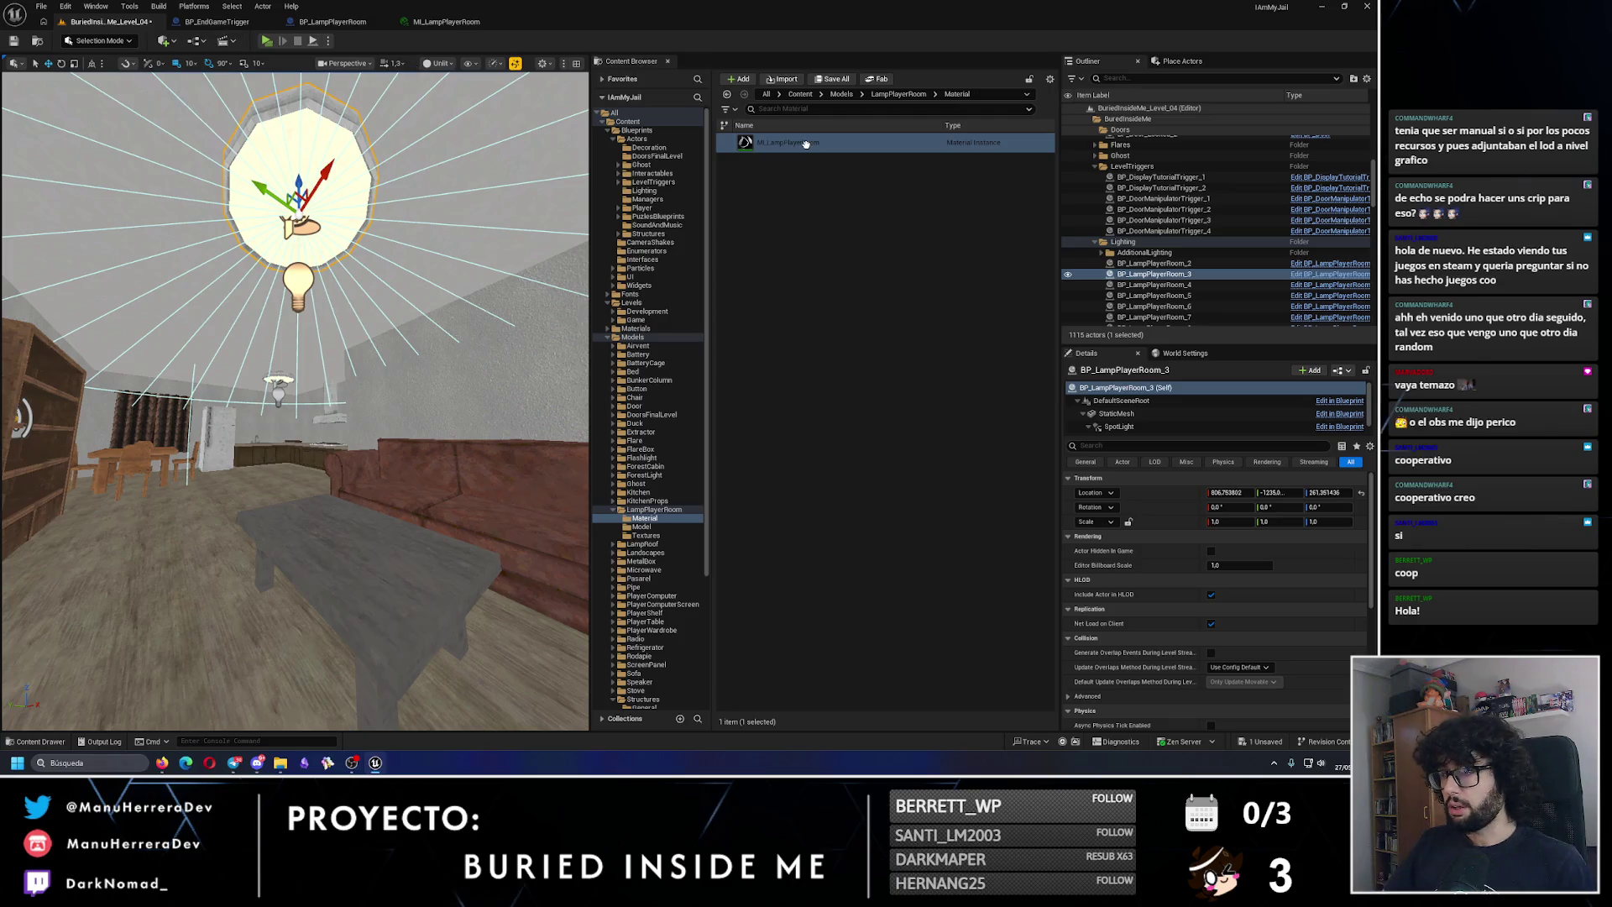
# Step: Duplicate the lamp material instance as ML_LampPlayerRoomOff
pyautogui.hotkey('ctrl', 'd')
pyautogui.press('BackSpace')
pyautogui.write('Offr')
pyautogui.press('Return')
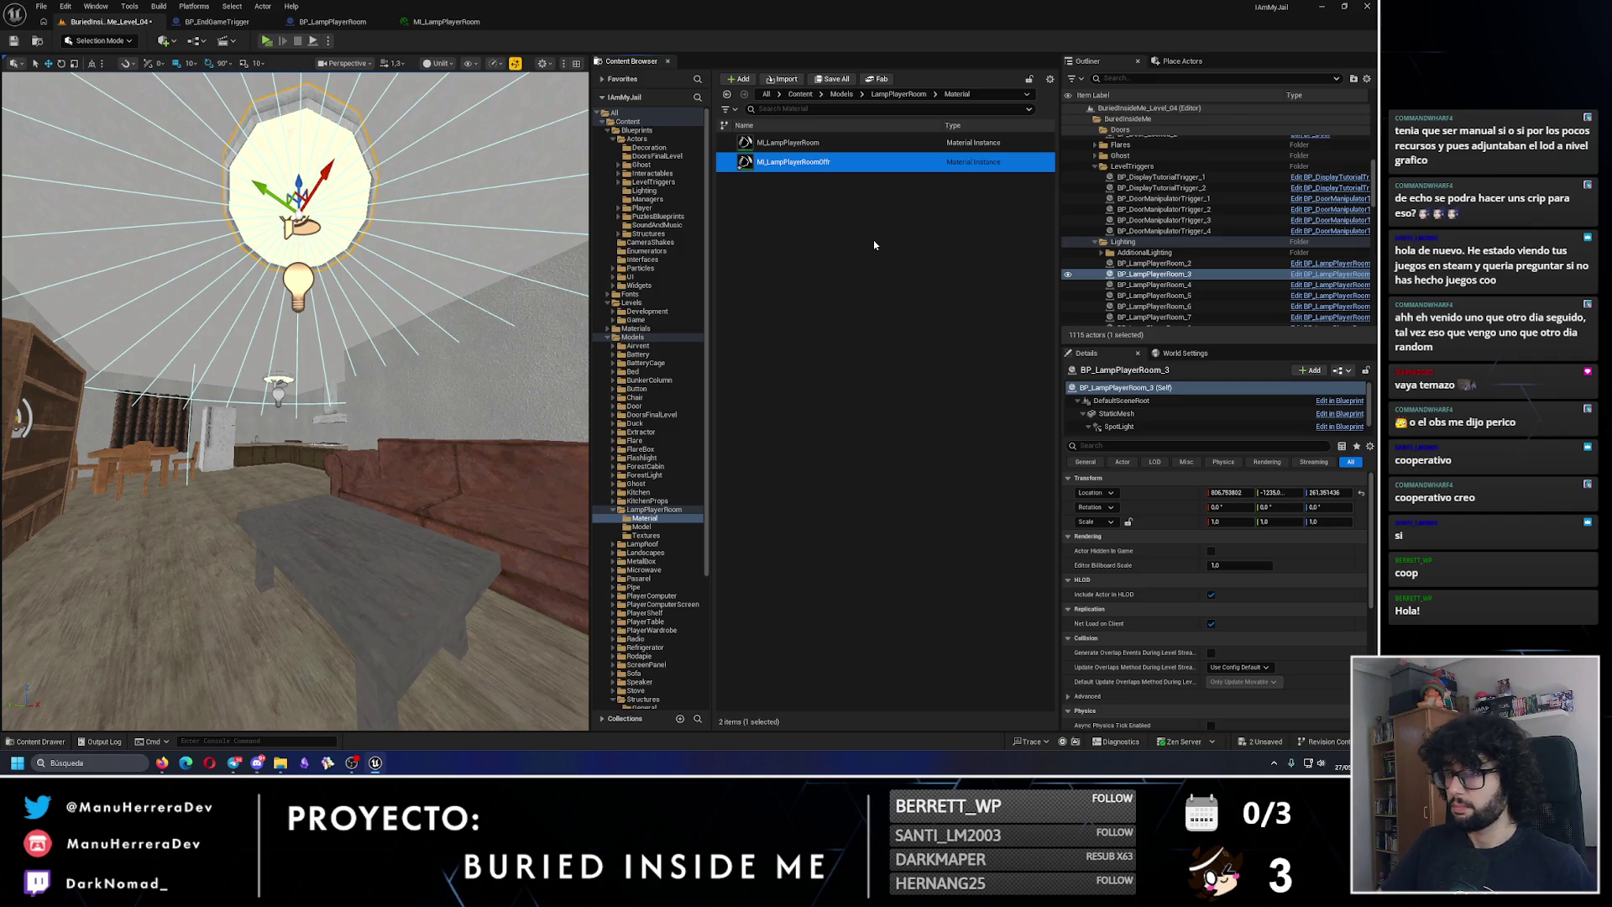
pyautogui.press('F2')
pyautogui.press('BackSpace')
pyautogui.press('Return')
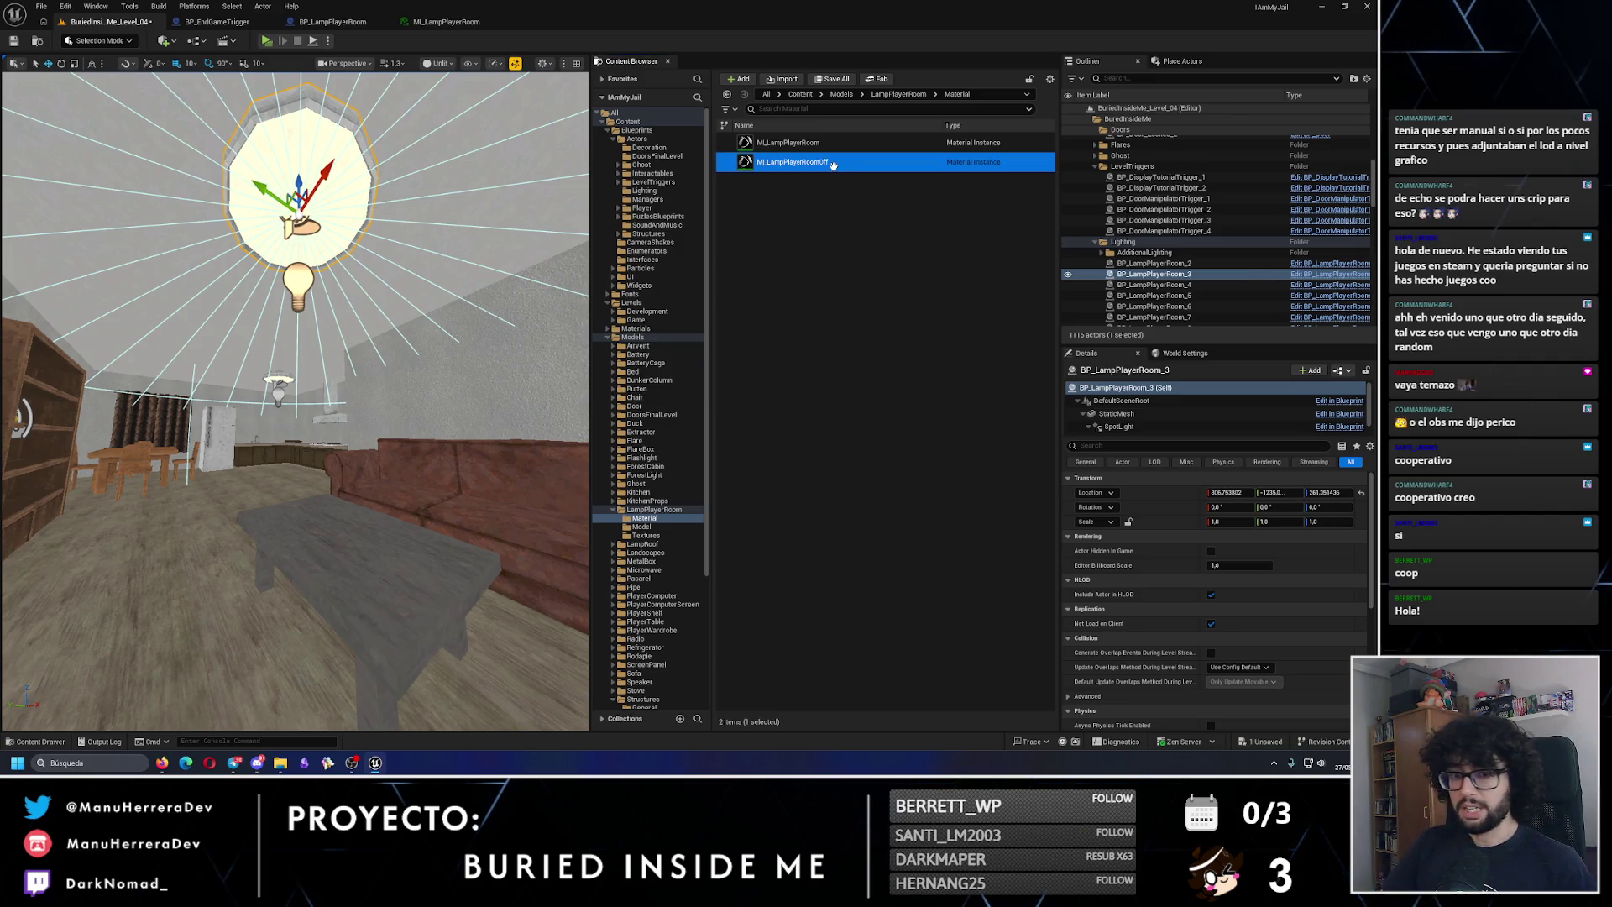
# Step: Set ML_LampPlayerRoomOff's Emissive Color to black (0, 0, 0) and save it
pyautogui.doubleClick(833, 163)
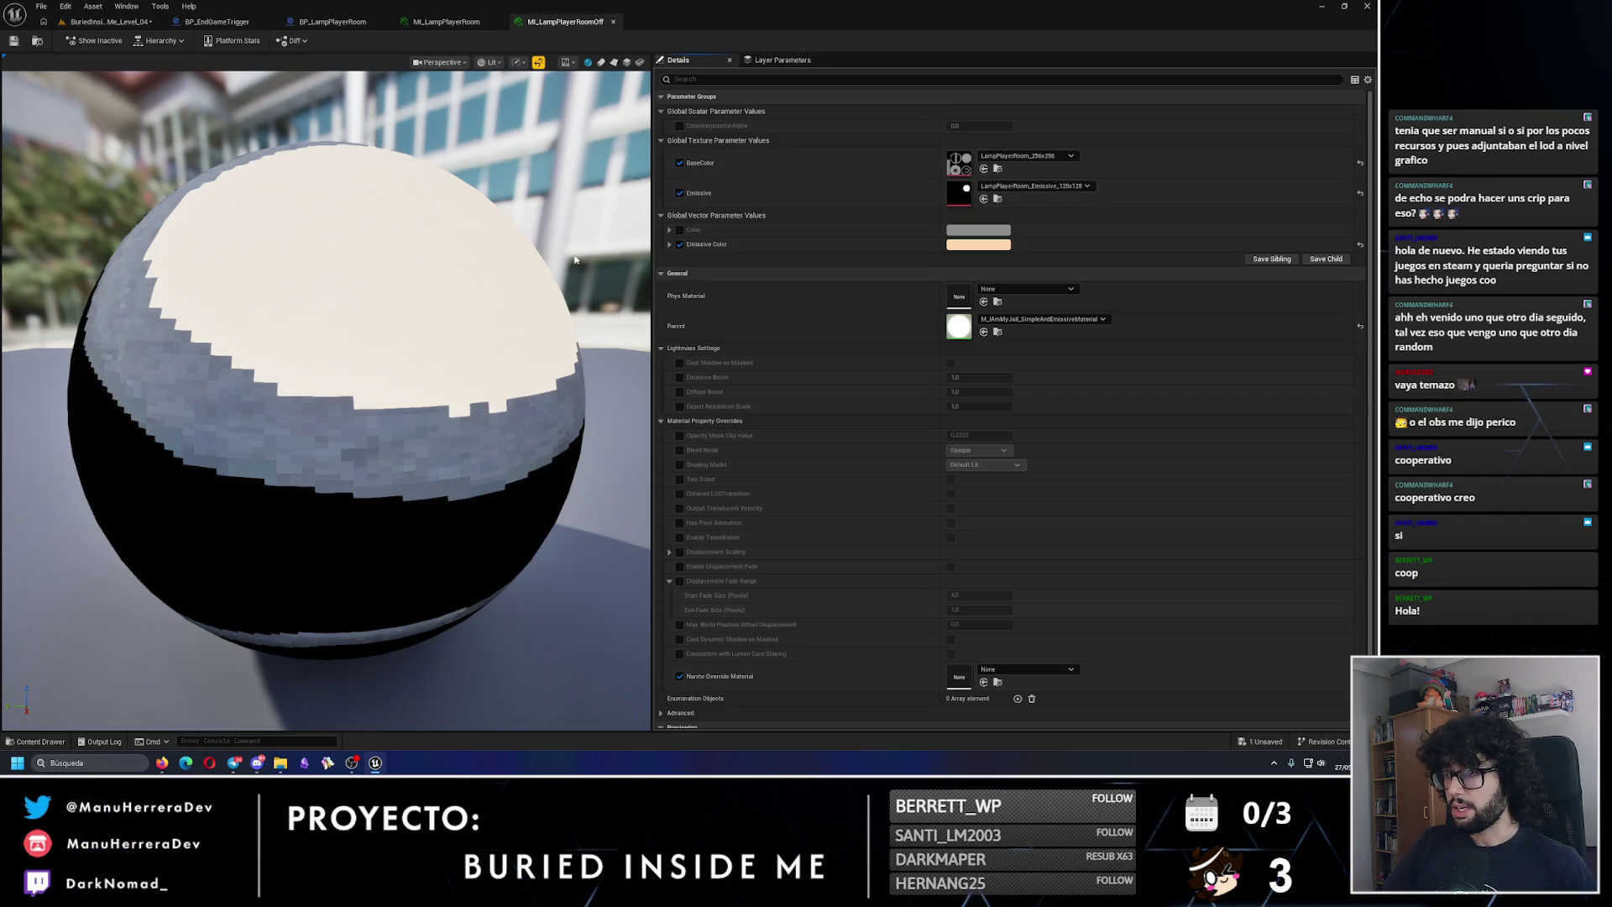
pyautogui.scroll(-5, 319, 159)
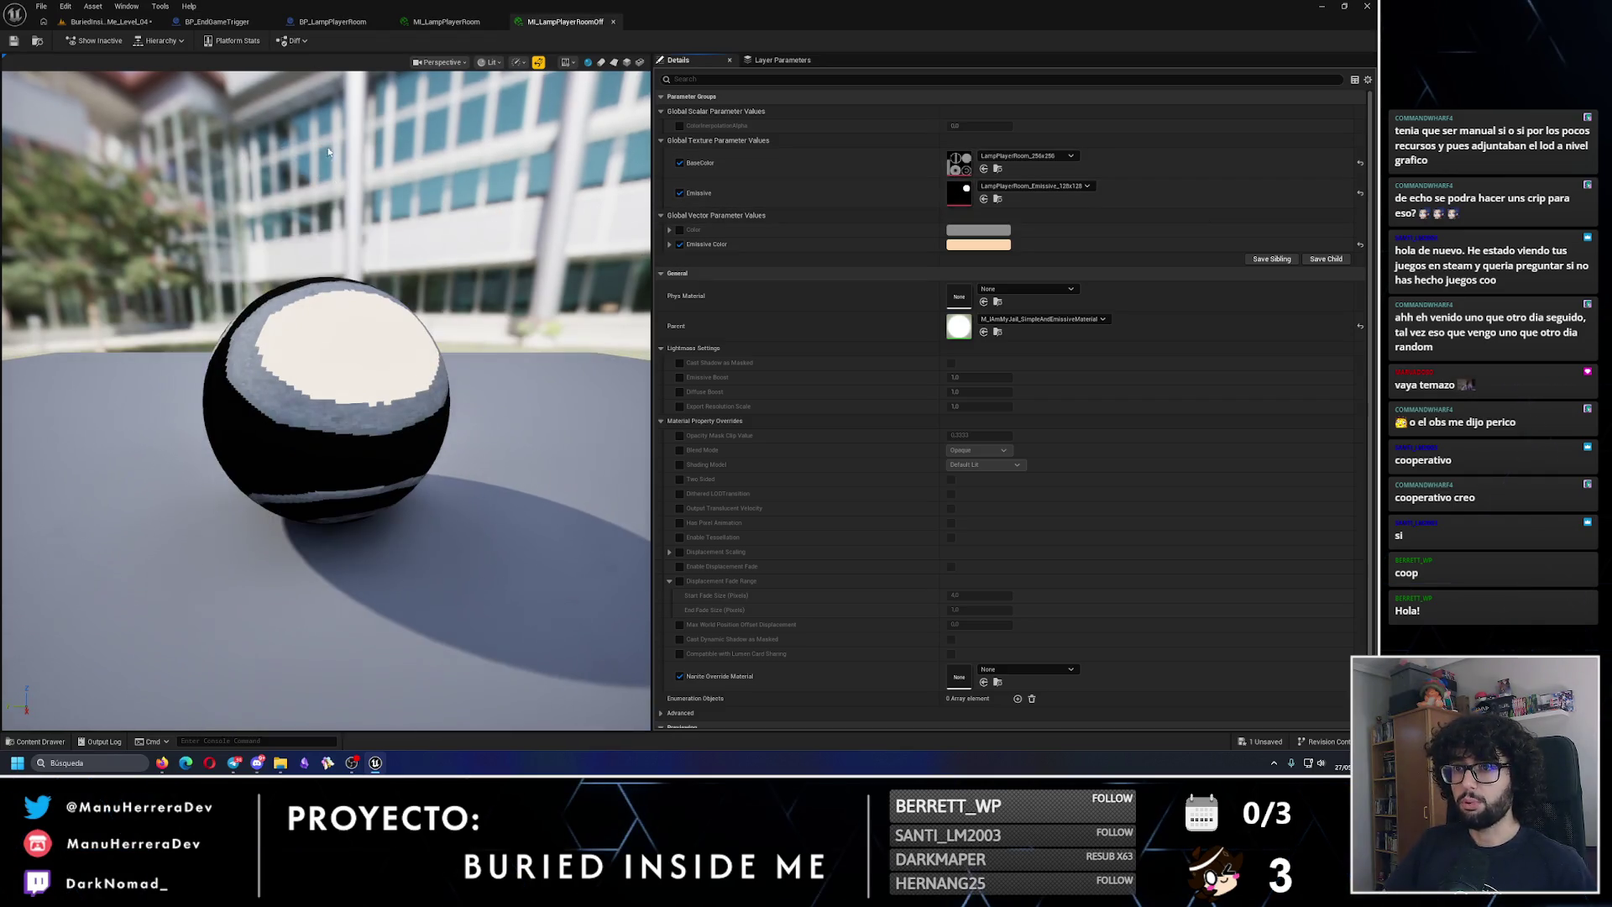
pyautogui.click(963, 246)
pyautogui.moveTo(1125, 334); pyautogui.dragTo(1138, 415)
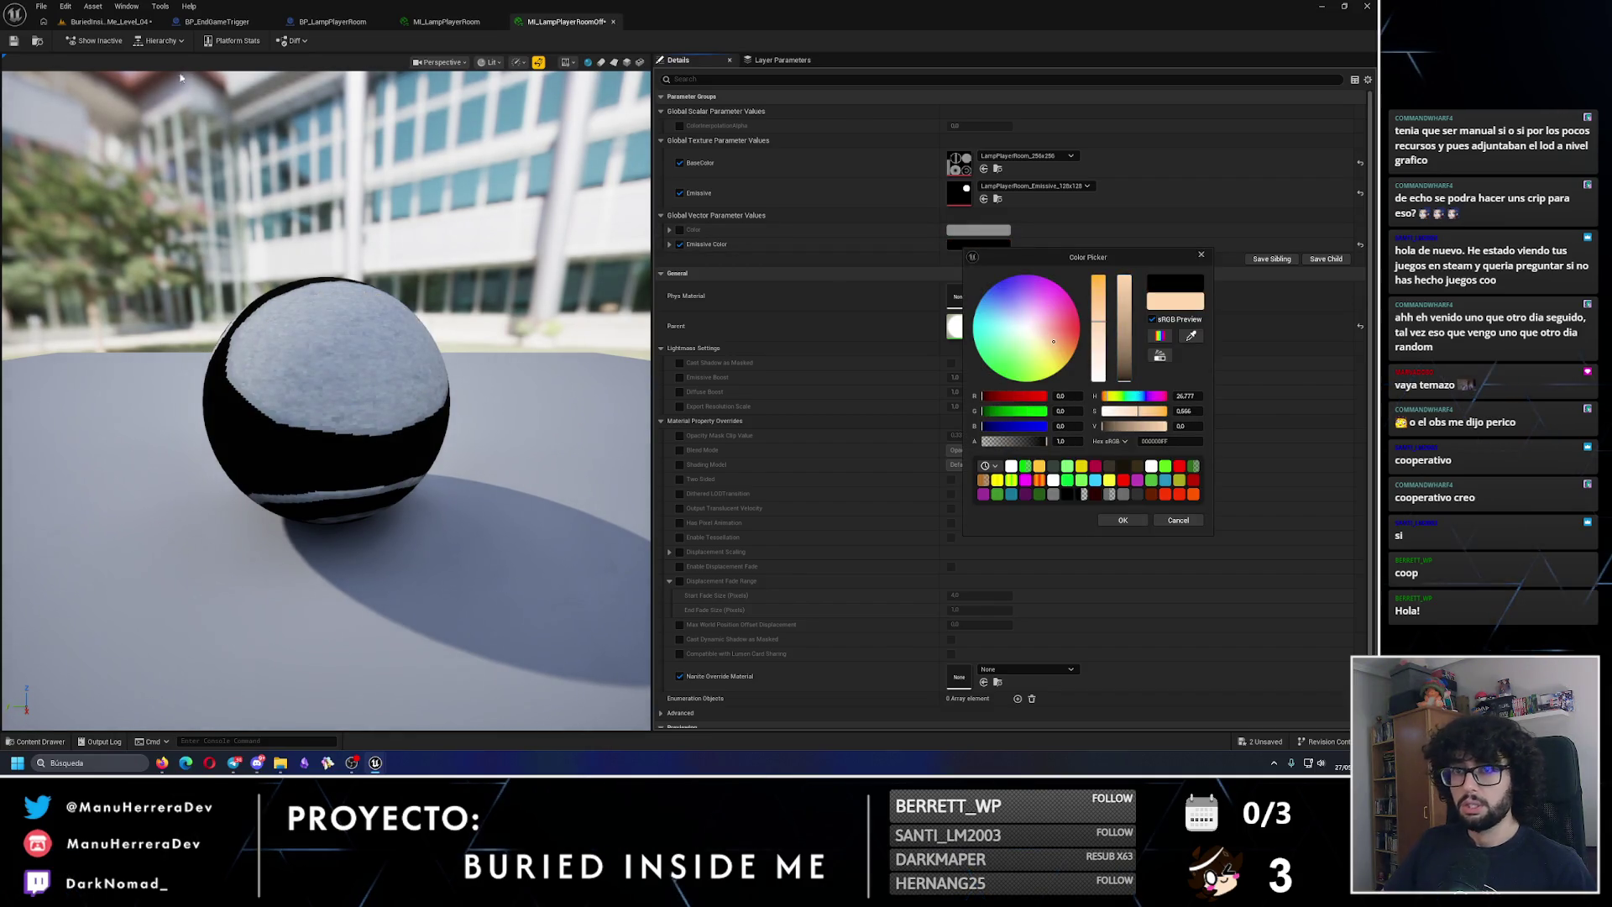
pyautogui.click(12, 43)
# Step: Return to BP_LampPlayerRoom and show its 3D Viewport preview
pyautogui.click(119, 23)
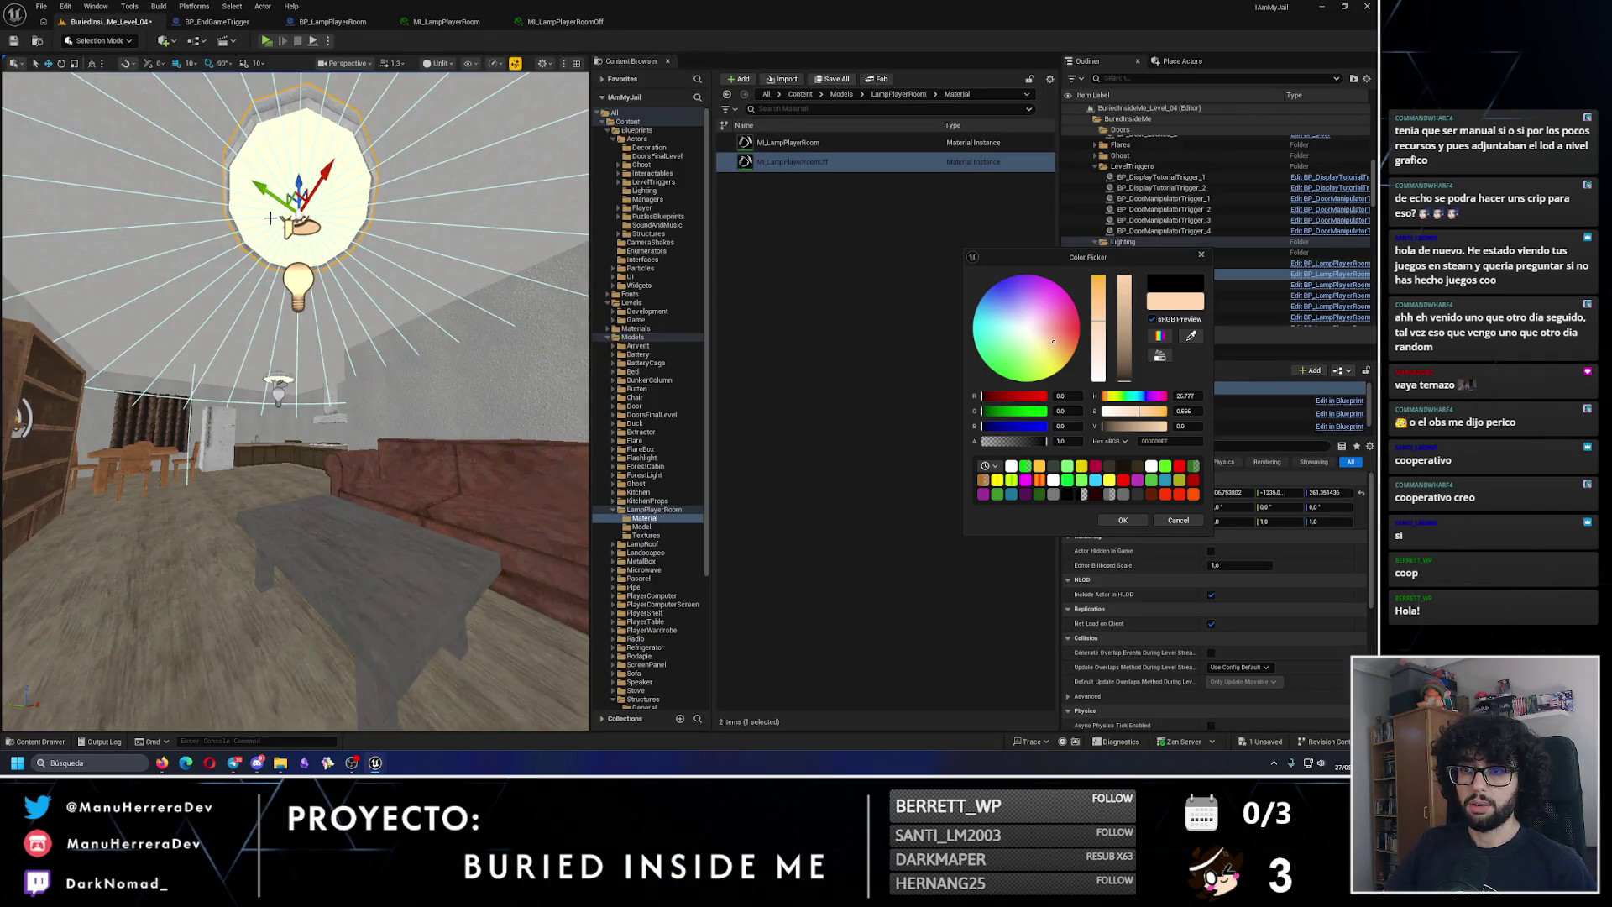
pyautogui.click(446, 22)
pyautogui.click(333, 22)
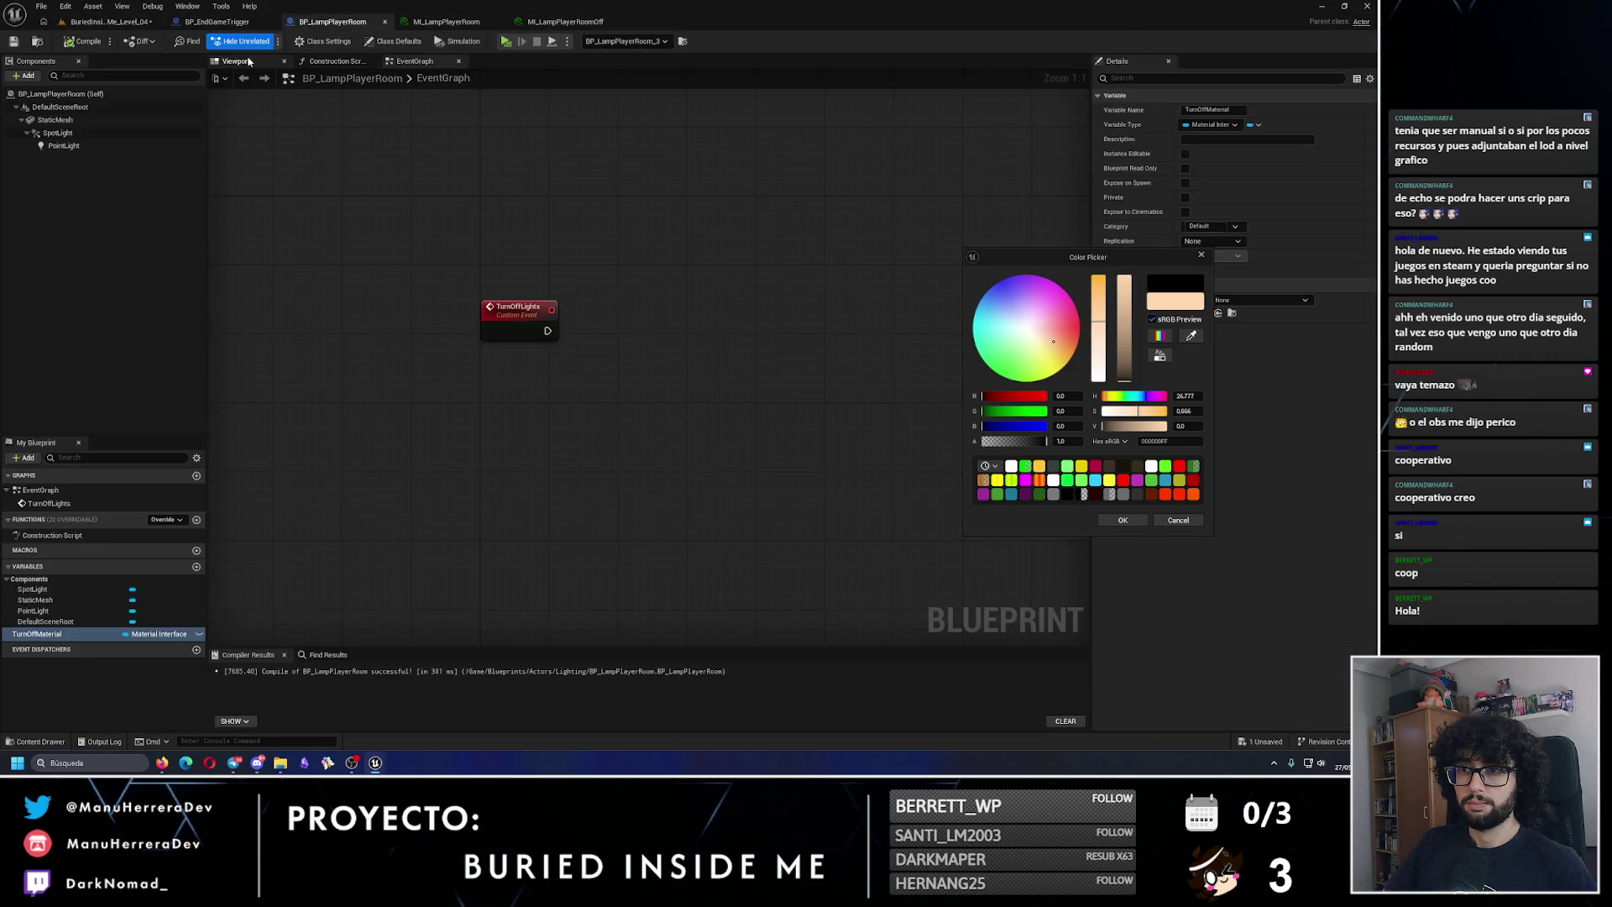
pyautogui.click(236, 61)
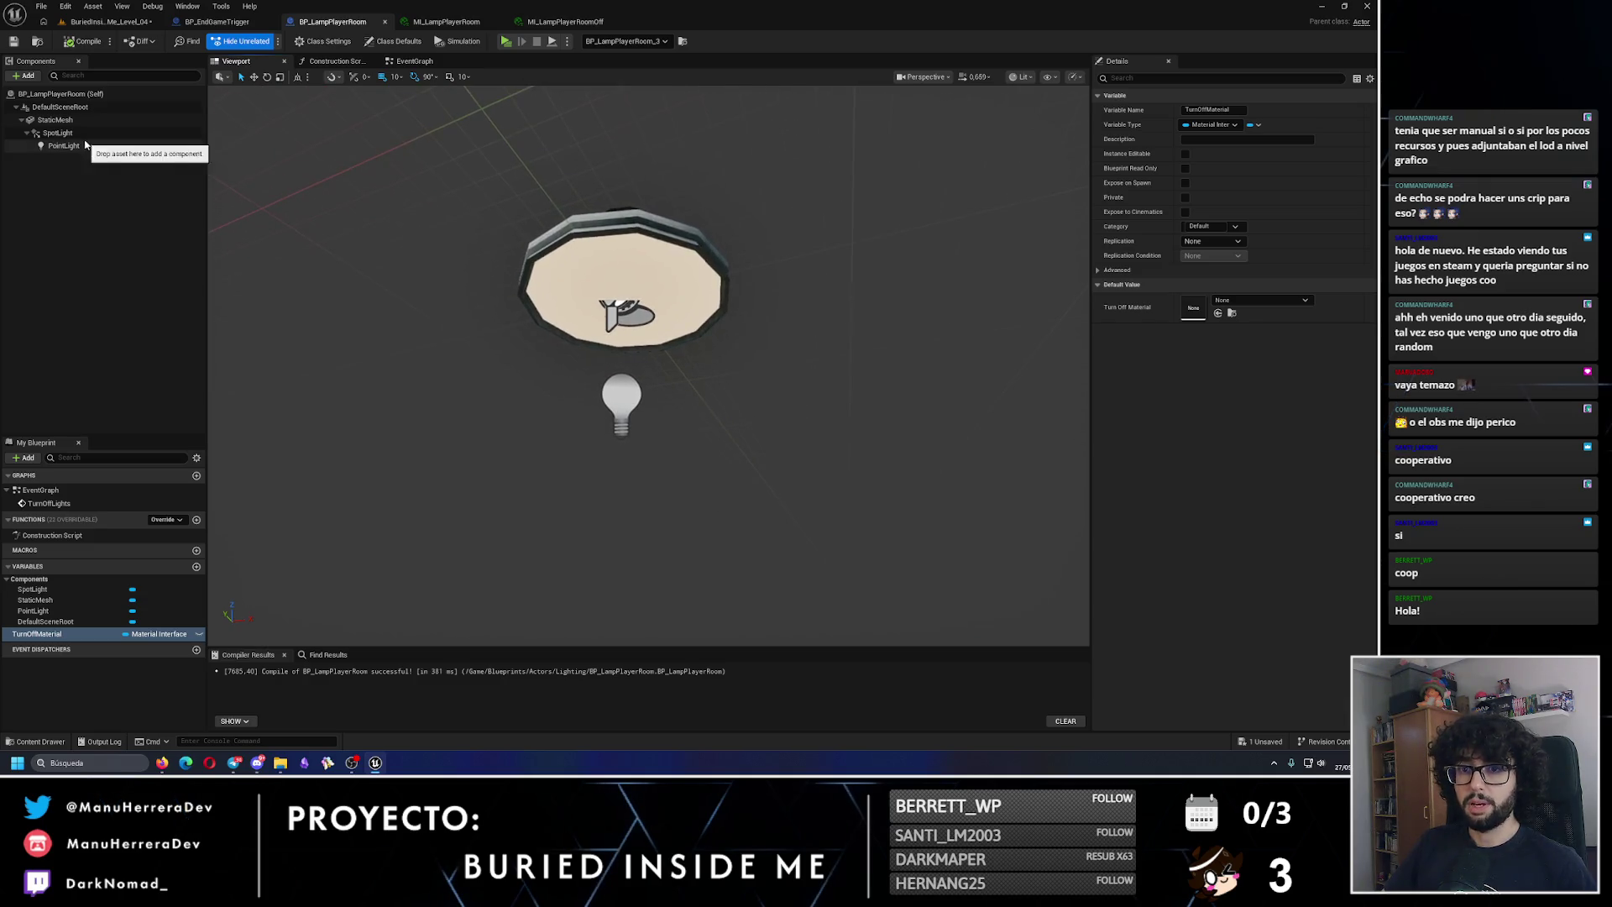
# Step: Assign ML_LampPlayerRoomOff to the lamp mesh's Element 0 and preview it unlit and lit
pyautogui.click(626, 268)
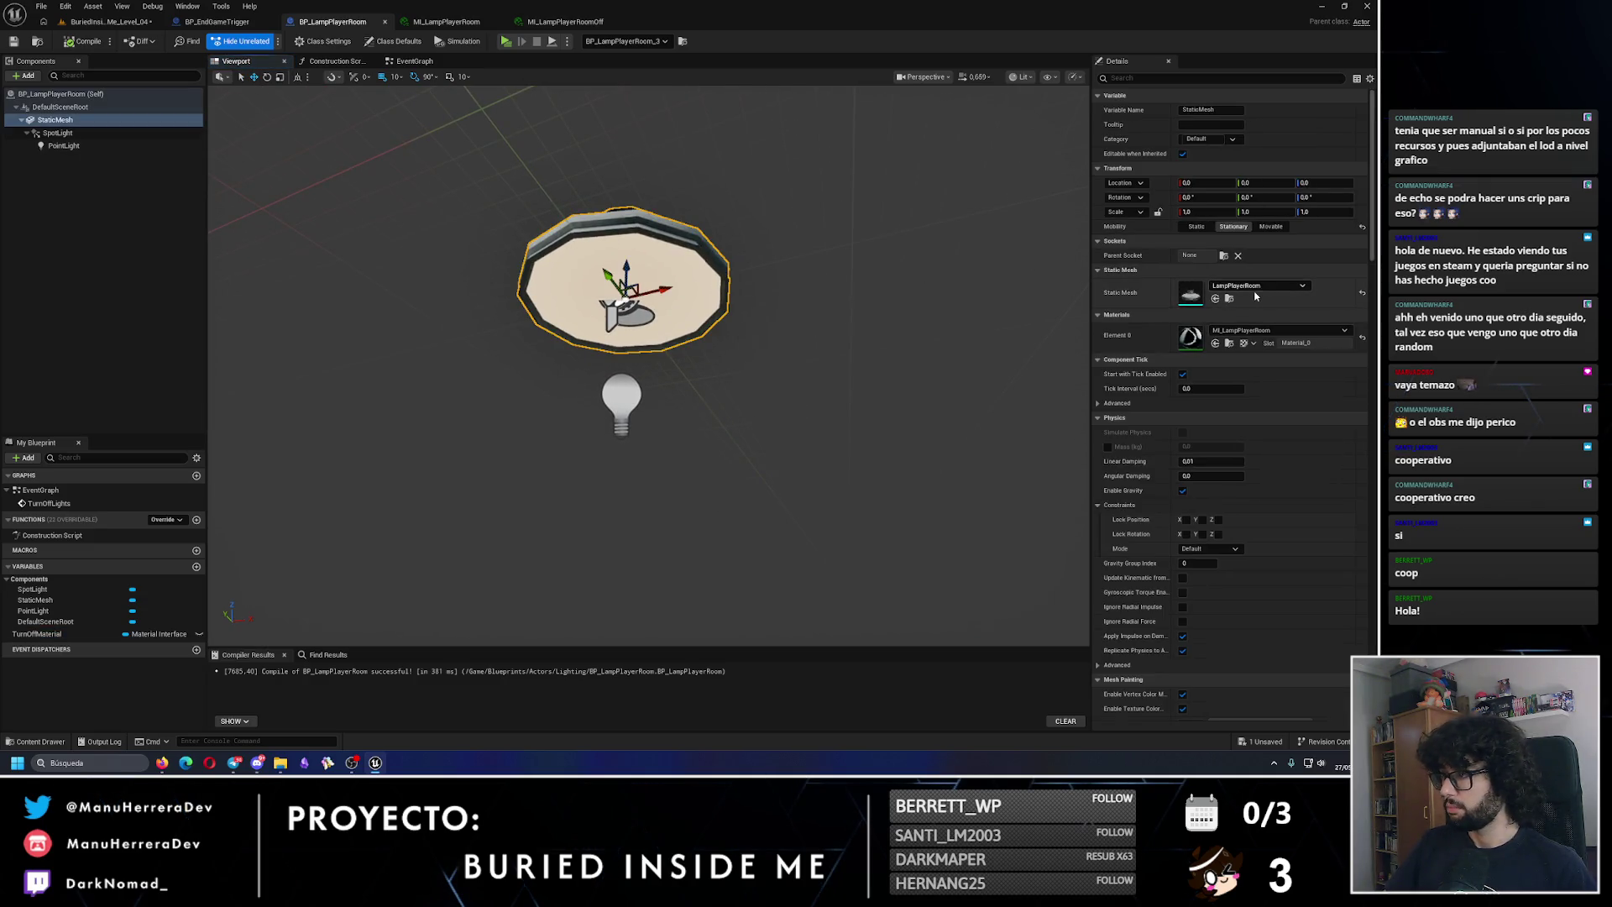
pyautogui.click(1256, 287)
pyautogui.click(986, 364)
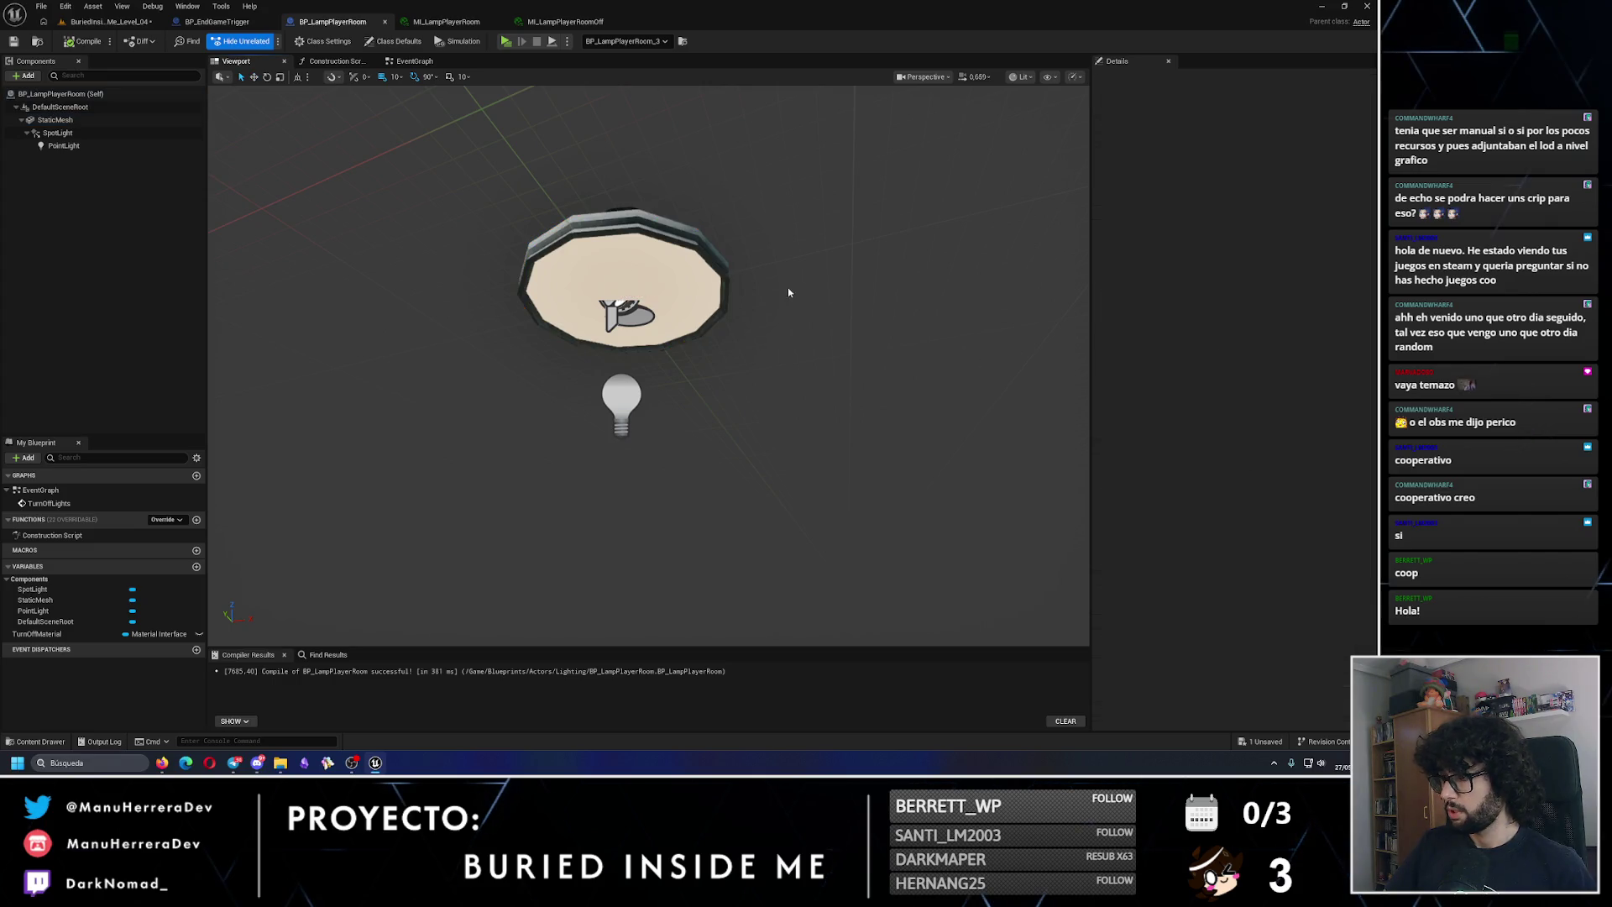
pyautogui.click(709, 290)
pyautogui.click(1277, 330)
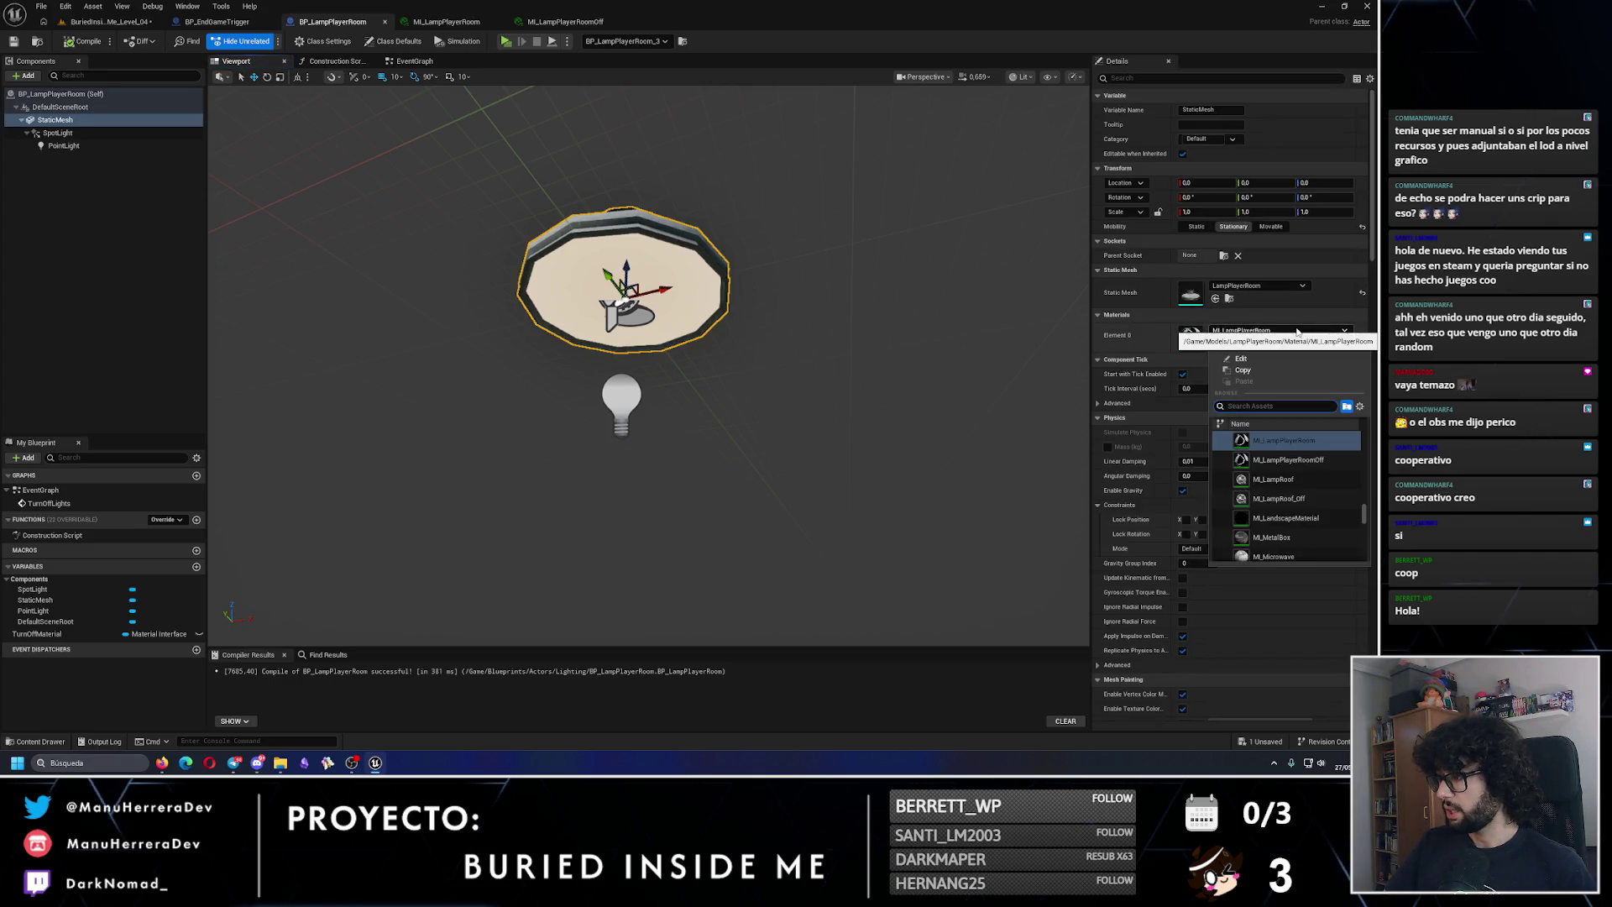
pyautogui.click(1288, 460)
pyautogui.scroll(5, 642, 334)
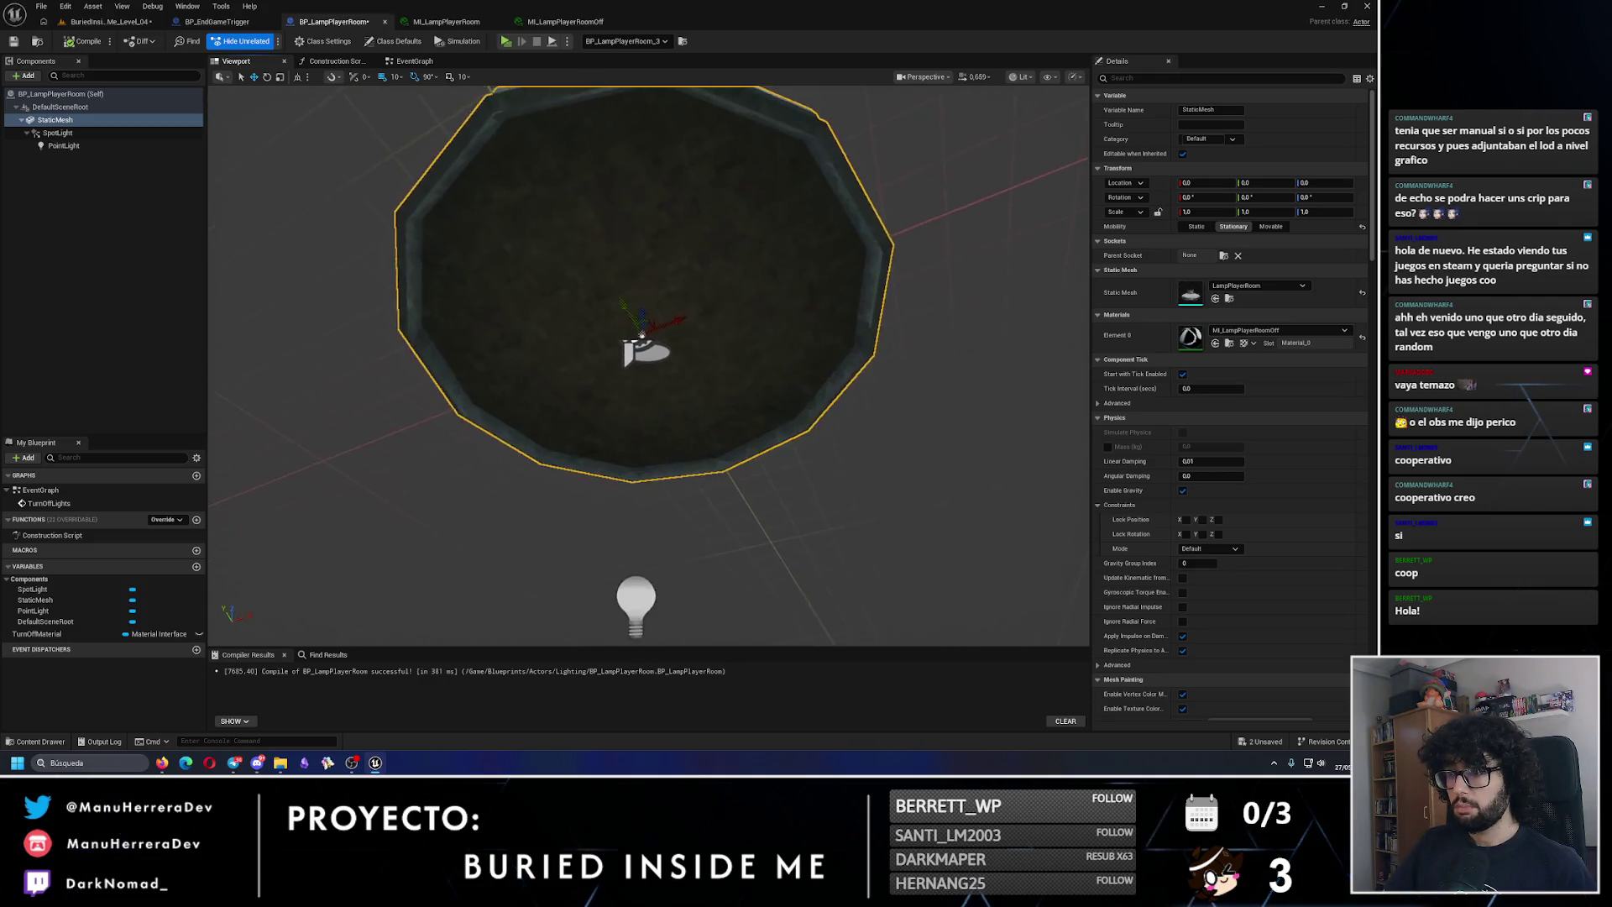
pyautogui.scroll(5, 642, 335)
pyautogui.scroll(-6, 642, 334)
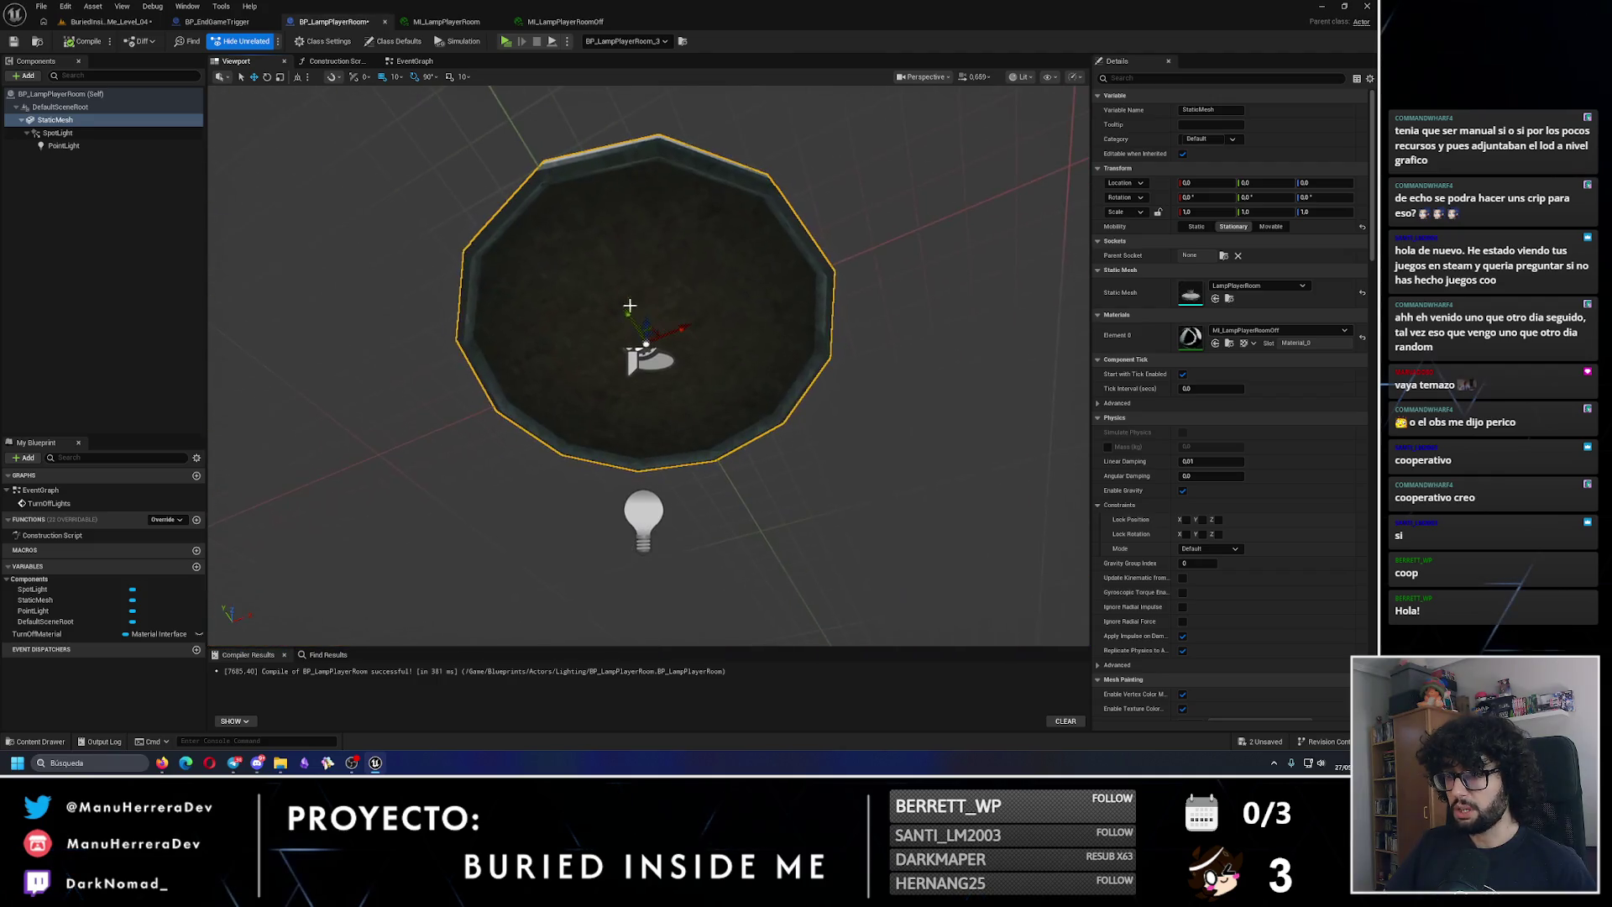
pyautogui.hotkey('alt', '3')
pyautogui.hotkey('alt', '4')
pyautogui.moveTo(624, 332); pyautogui.dragTo(279, 121)
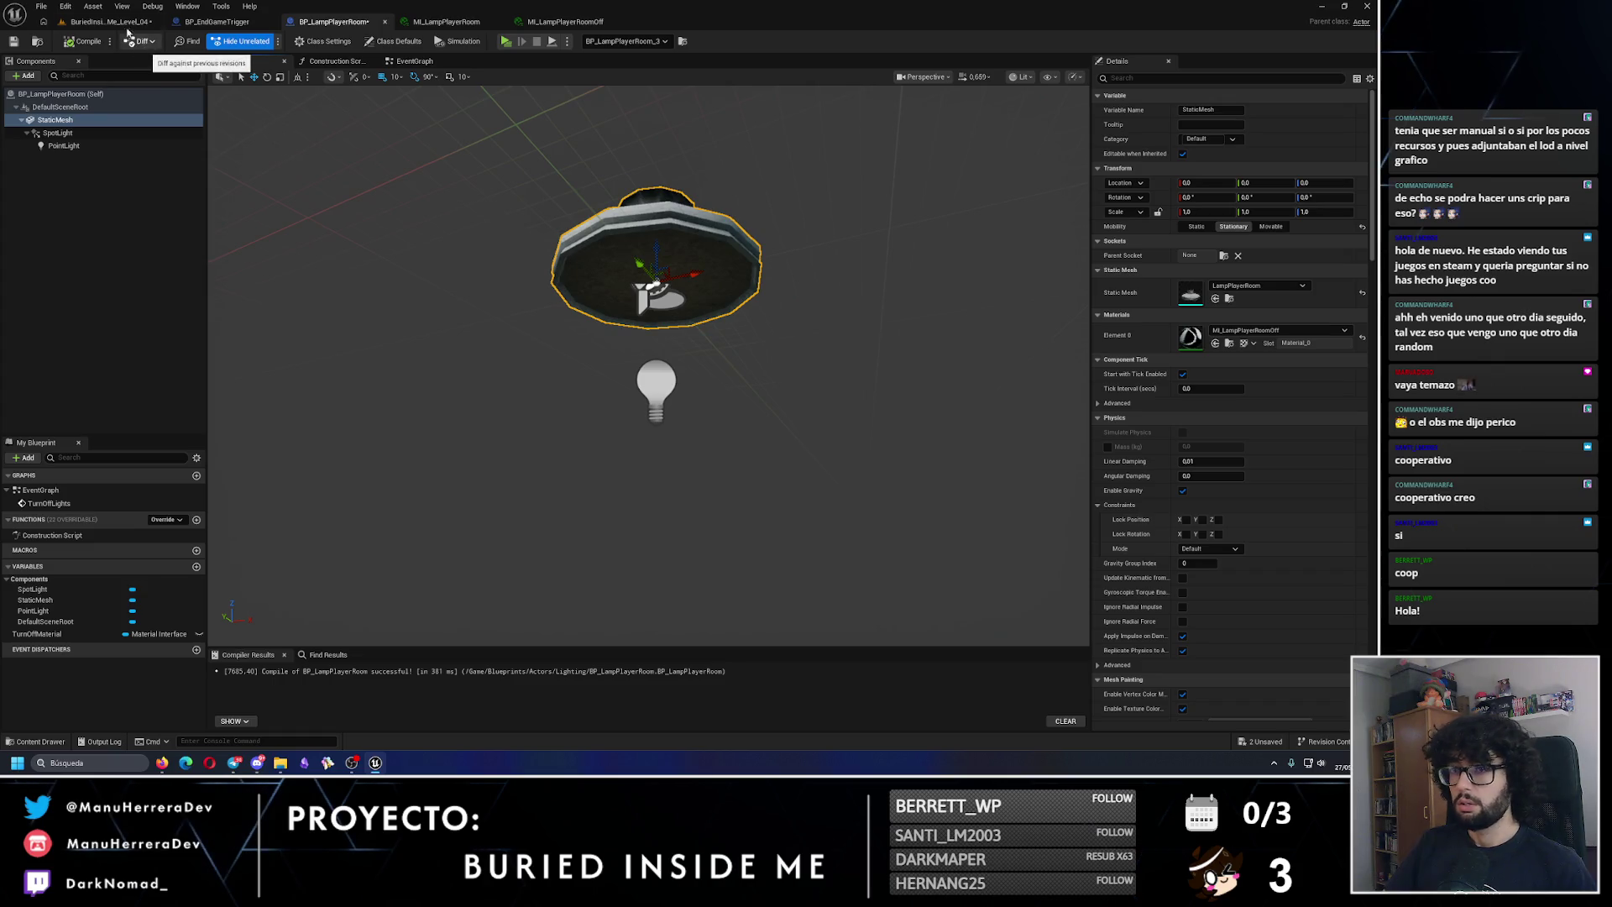
# Step: Check the lamps in the level, then undo the mesh's material change
pyautogui.click(109, 21)
pyautogui.scroll(4, 277, 336)
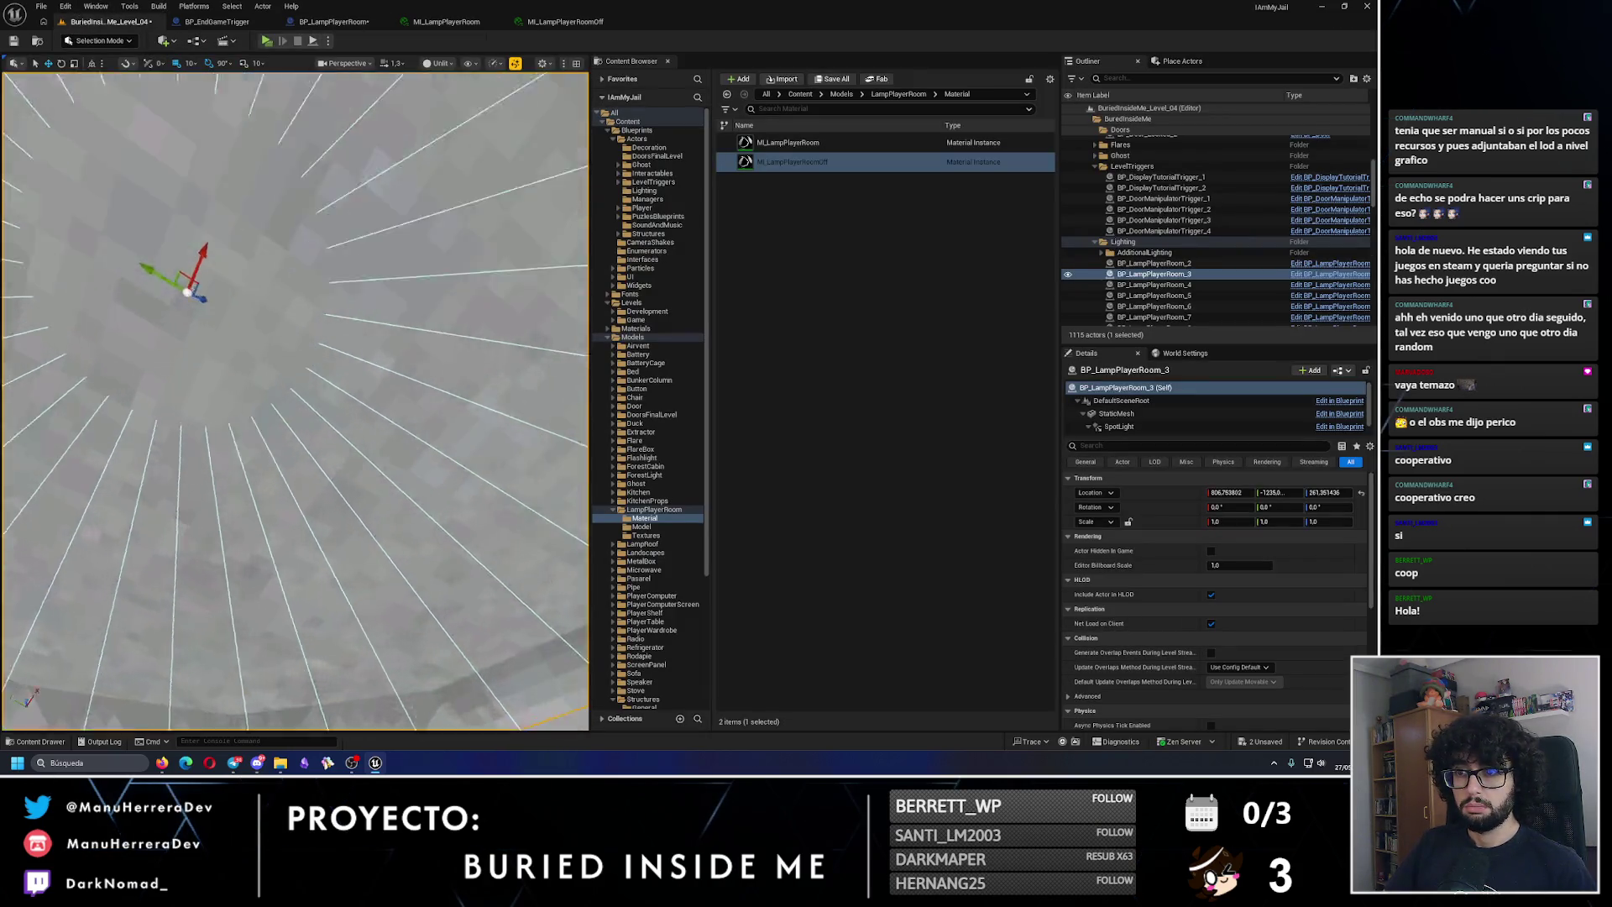
pyautogui.scroll(-4, 277, 346)
pyautogui.click(326, 21)
pyautogui.moveTo(588, 361); pyautogui.dragTo(712, 335)
pyautogui.hotkey('ctrl', 'z')
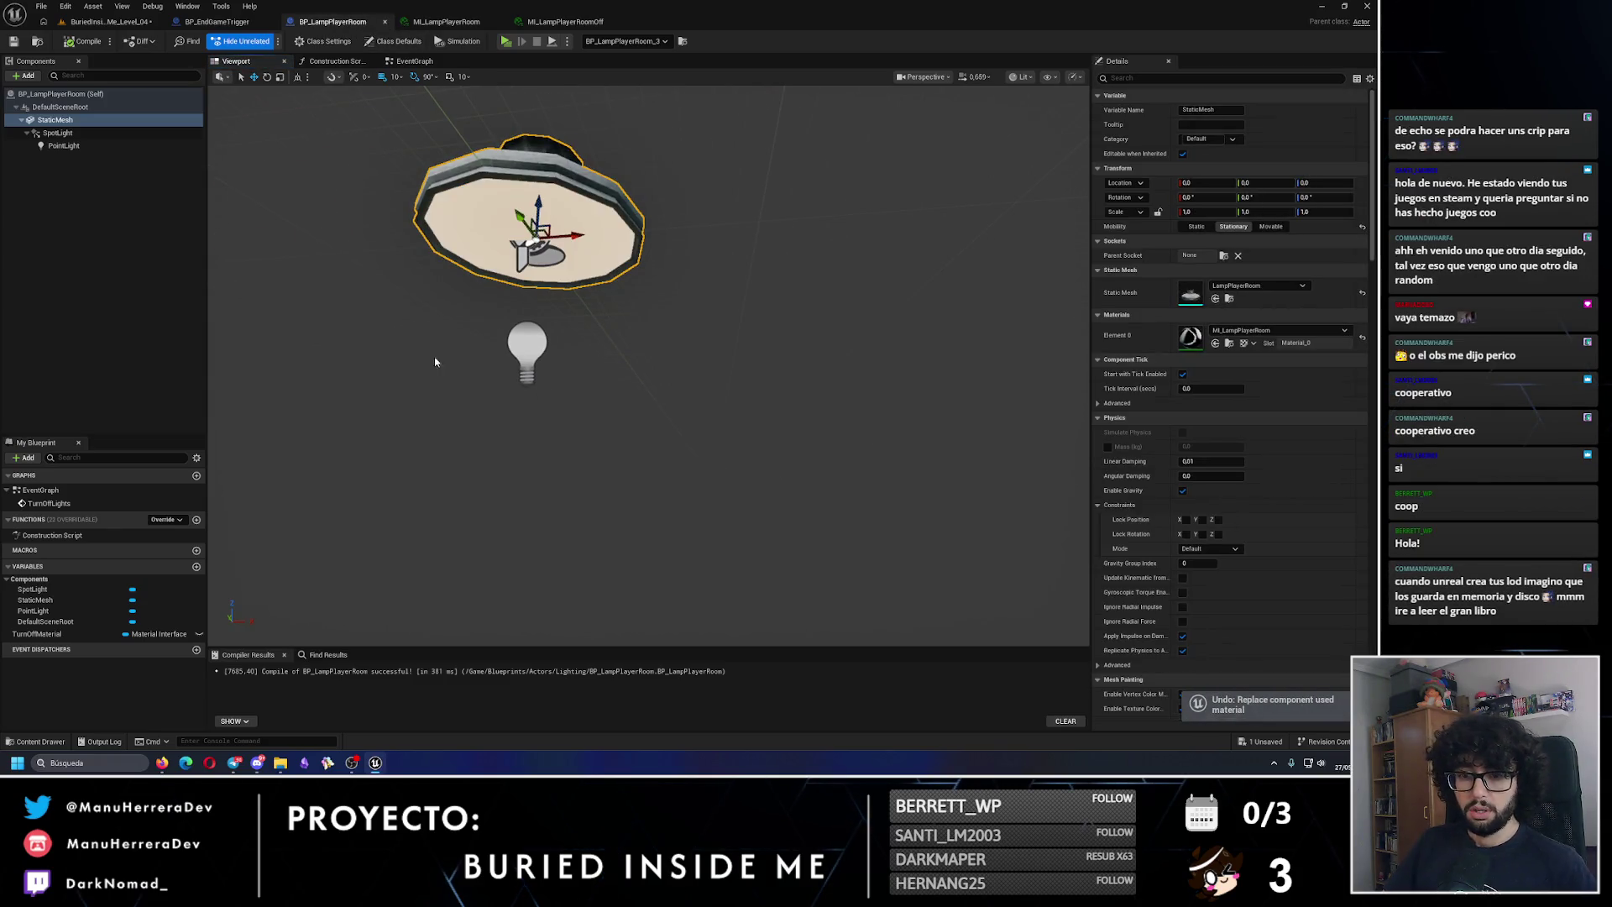
# Step: Return to BP_LampPlayerRoom's EventGraph
pyautogui.click(564, 21)
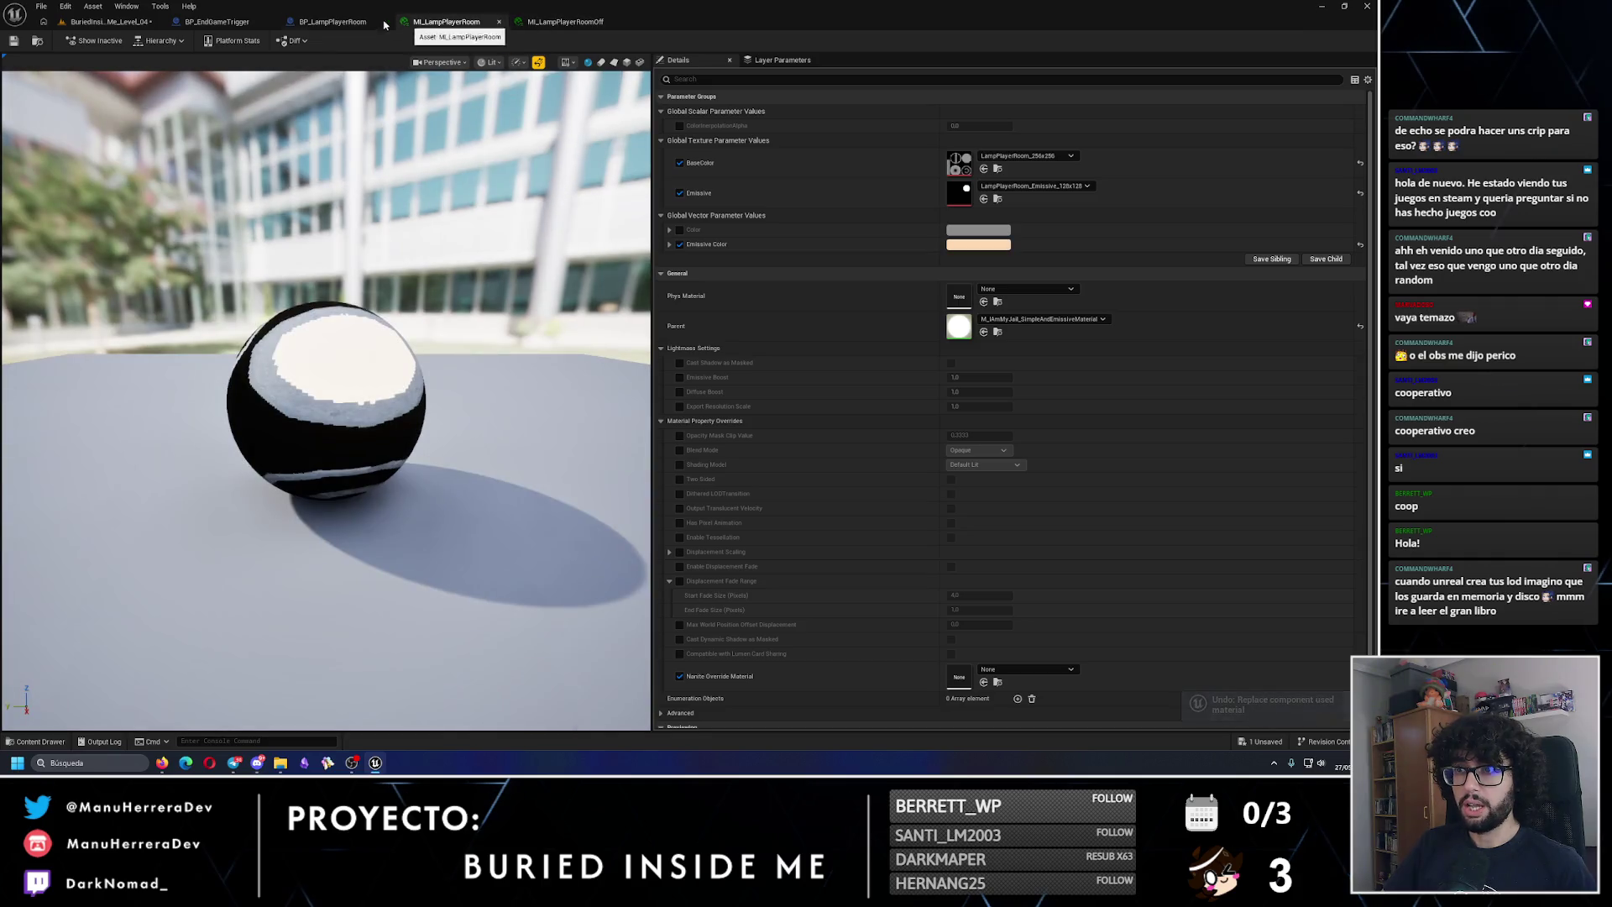
pyautogui.click(344, 23)
pyautogui.click(217, 22)
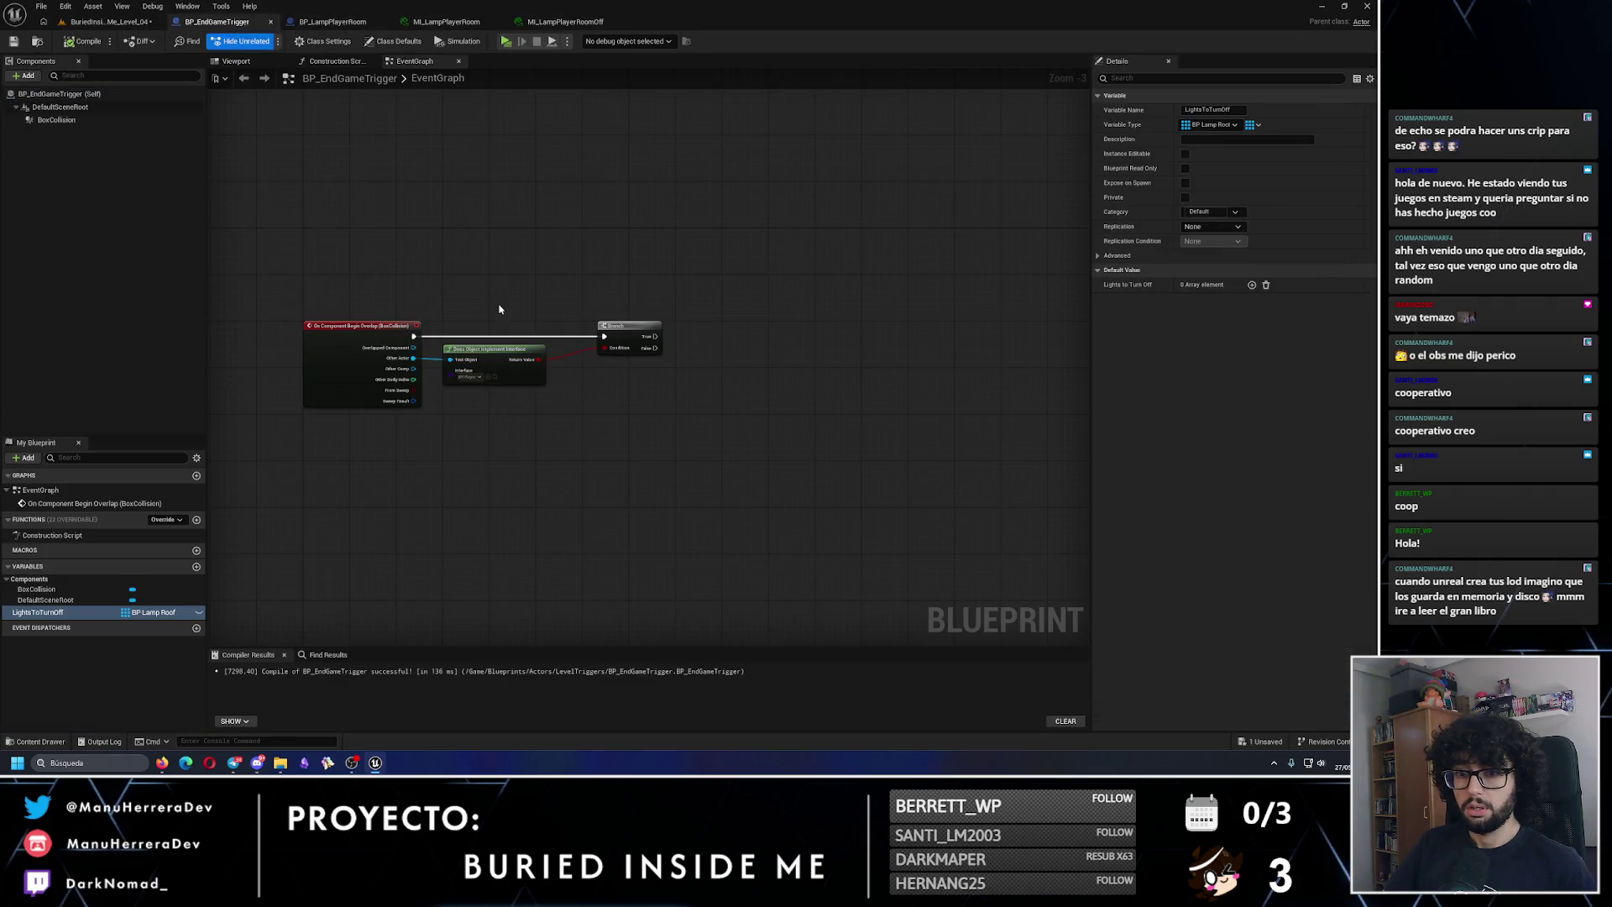
pyautogui.click(349, 23)
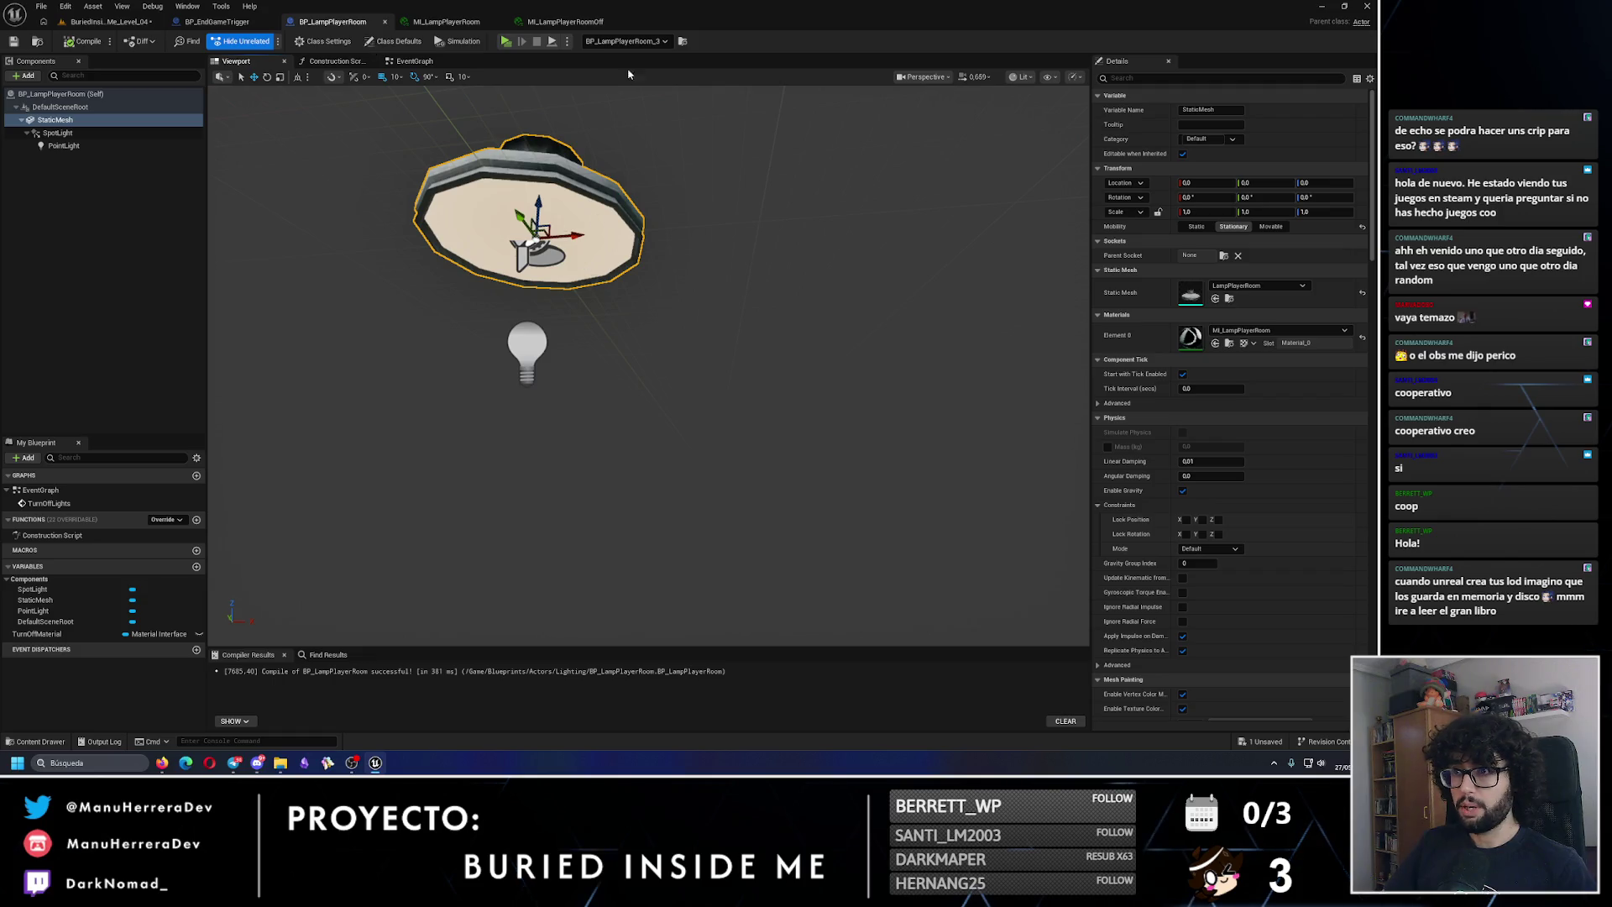
pyautogui.click(414, 61)
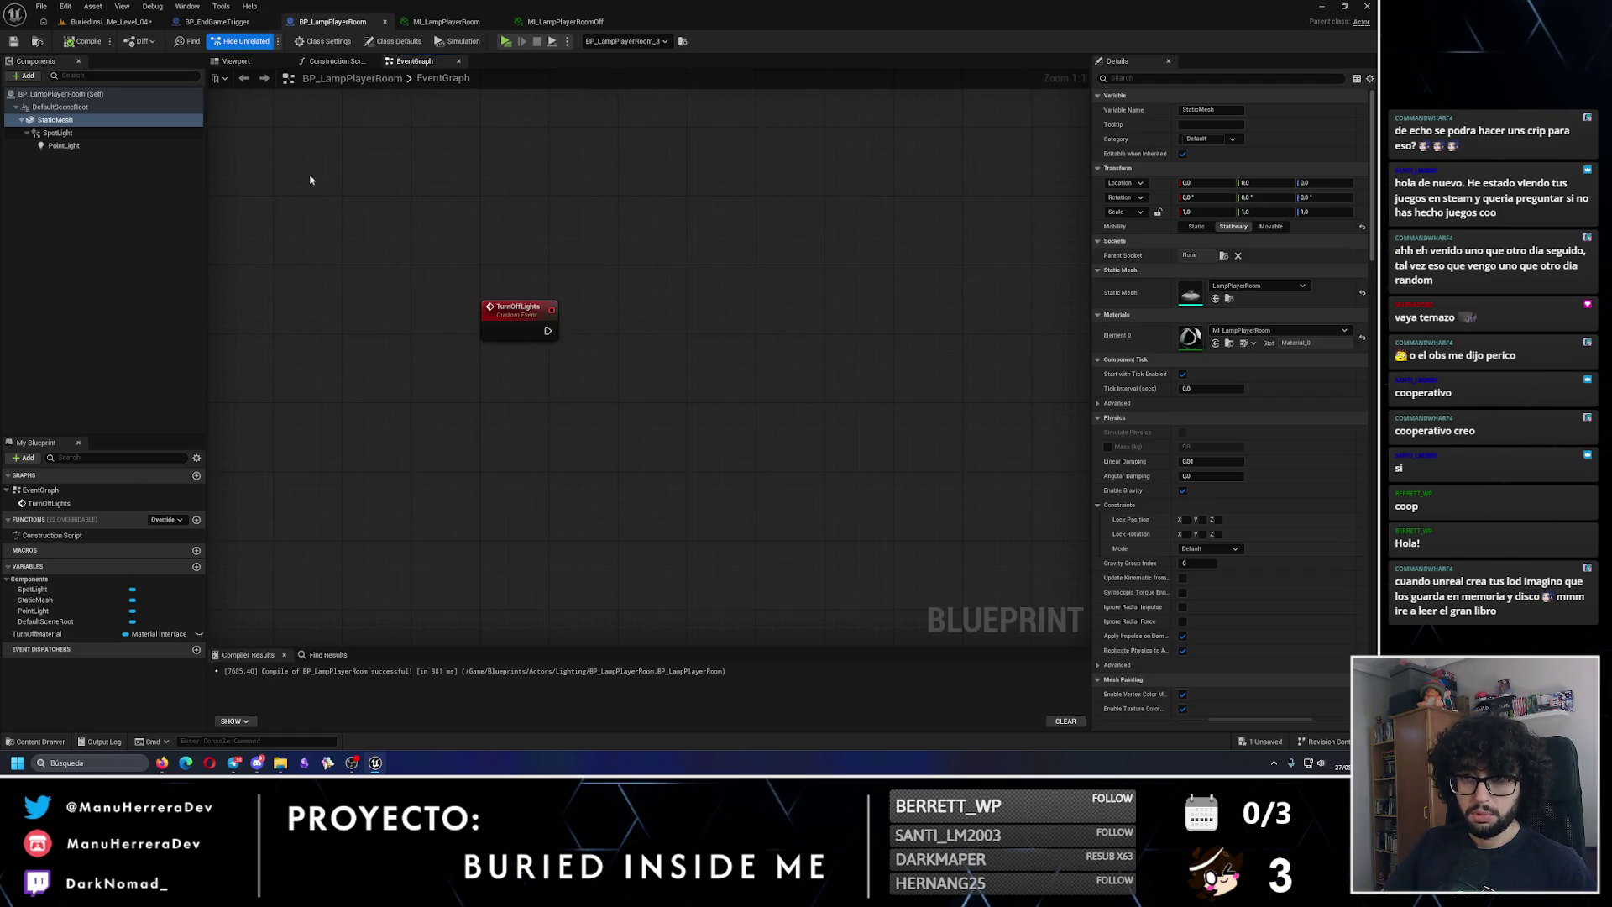
# Step: Make TurnOffLights call Set Material on the Static Mesh using TurnOffMaterial
pyautogui.moveTo(70, 130)
pyautogui.mouseDown()
pyautogui.moveTo(660, 310)
pyautogui.moveTo(646, 298)
pyautogui.mouseUp()
pyautogui.write('set material')
pyautogui.press('Return')
pyautogui.moveTo(558, 340); pyautogui.dragTo(655, 323)
pyautogui.click(672, 331)
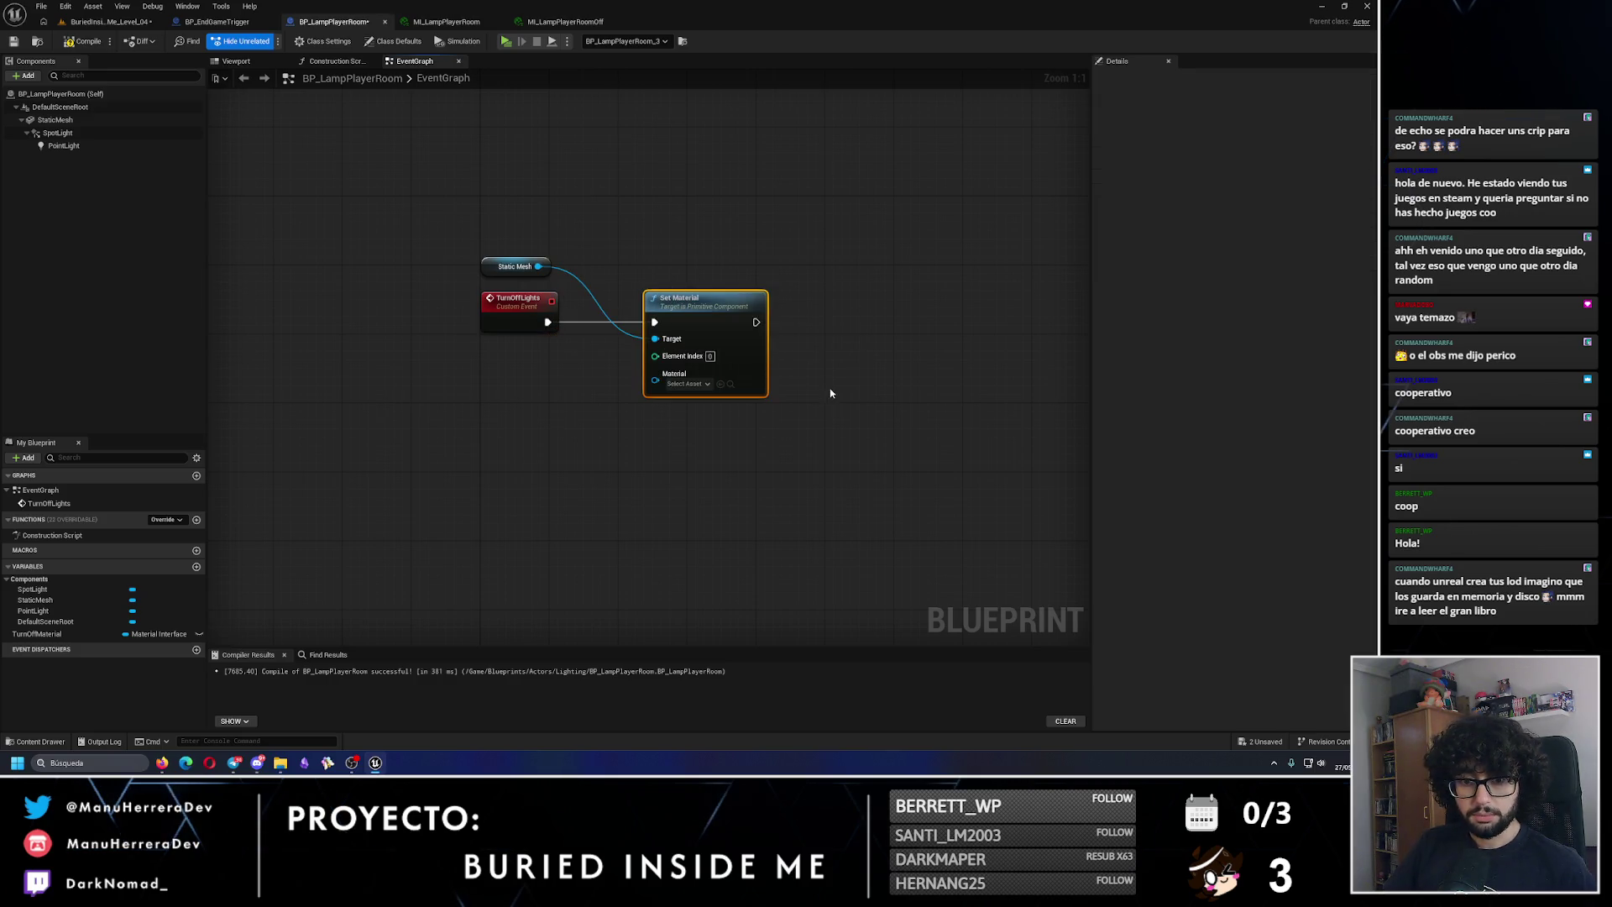
pyautogui.moveTo(844, 363); pyautogui.dragTo(499, 314)
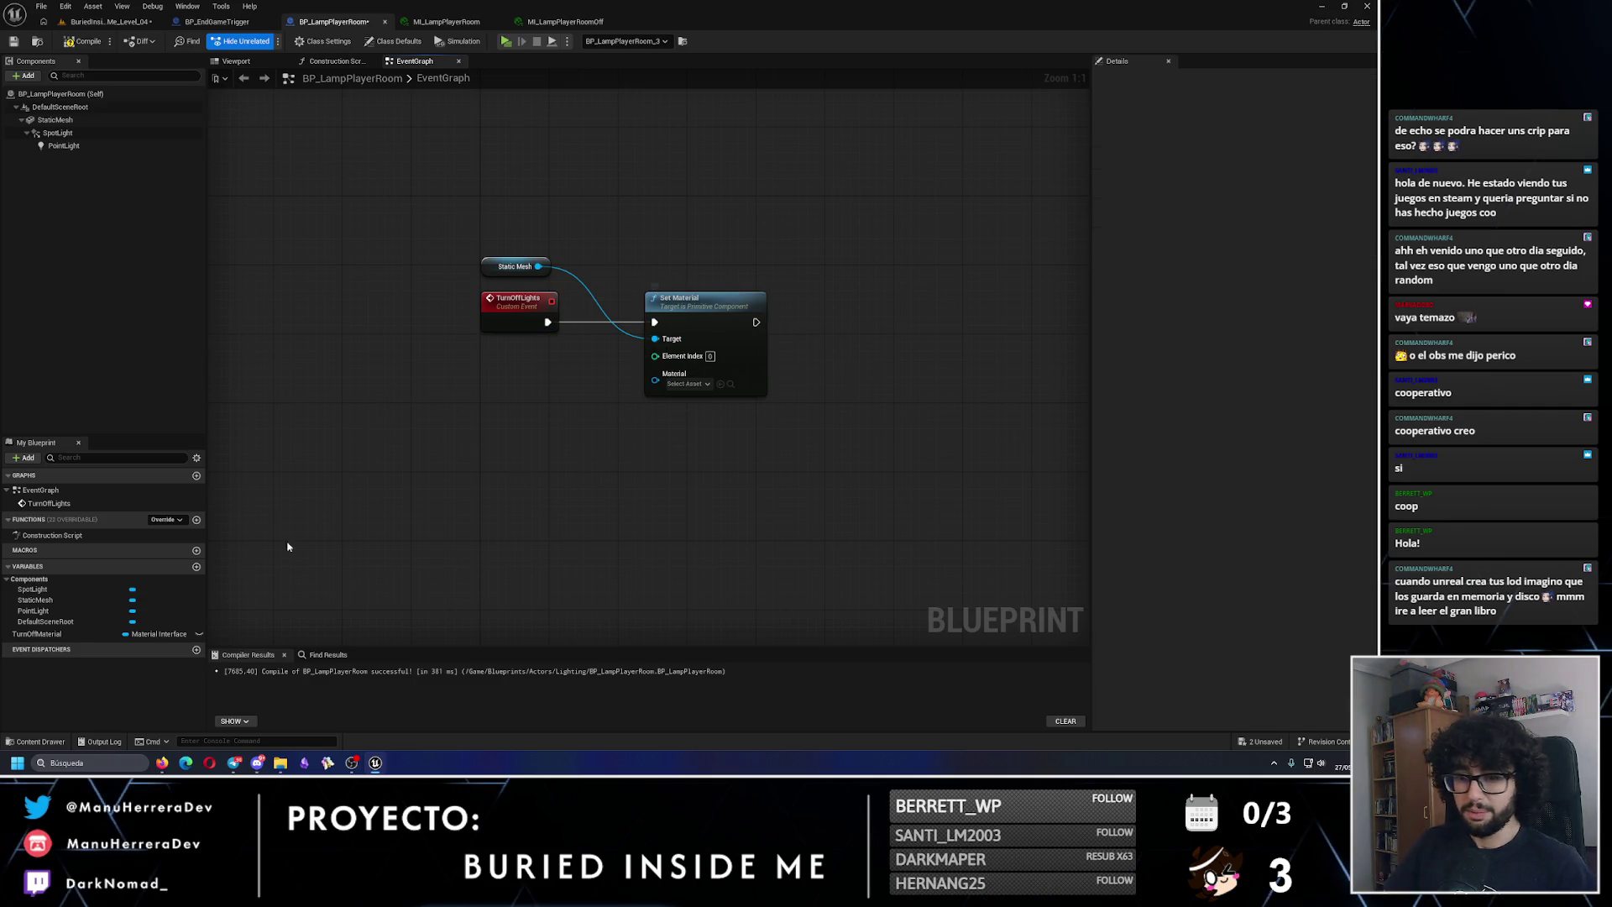
pyautogui.moveTo(37, 634)
pyautogui.mouseDown()
pyautogui.moveTo(515, 375)
pyautogui.moveTo(496, 375)
pyautogui.moveTo(634, 400)
pyautogui.moveTo(655, 373)
pyautogui.mouseUp()
pyautogui.click(529, 391)
pyautogui.click(615, 347)
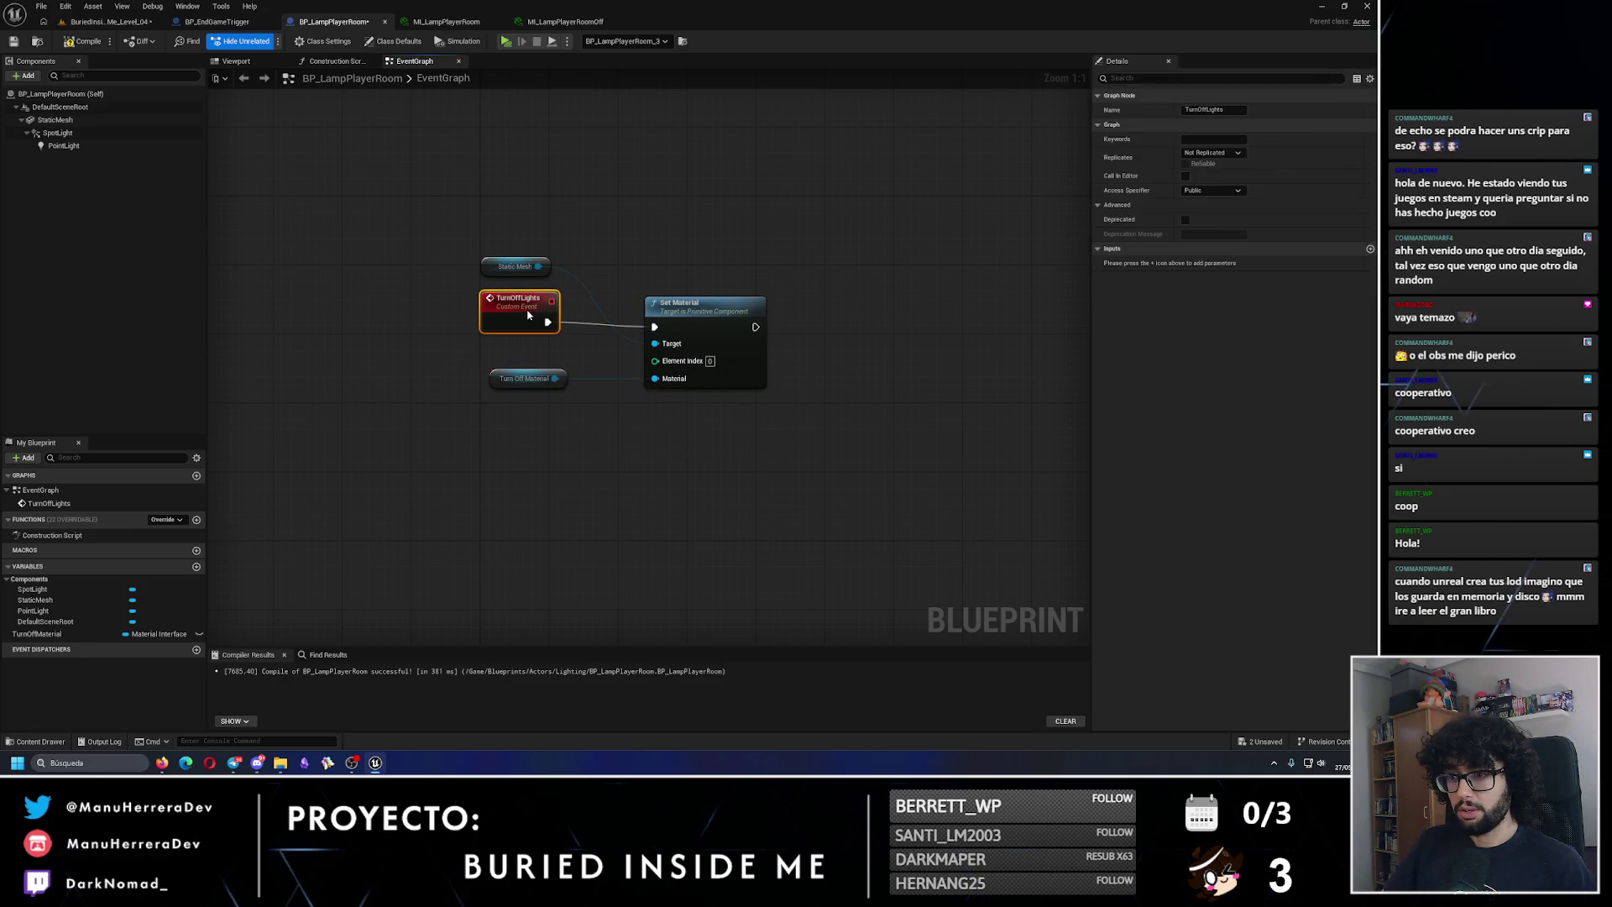
pyautogui.moveTo(527, 305); pyautogui.dragTo(527, 314)
# Step: Add a Set Visibility node targeting the Spot Light component
pyautogui.moveTo(57, 133); pyautogui.dragTo(979, 298)
pyautogui.write('is')
pyautogui.press('Return')
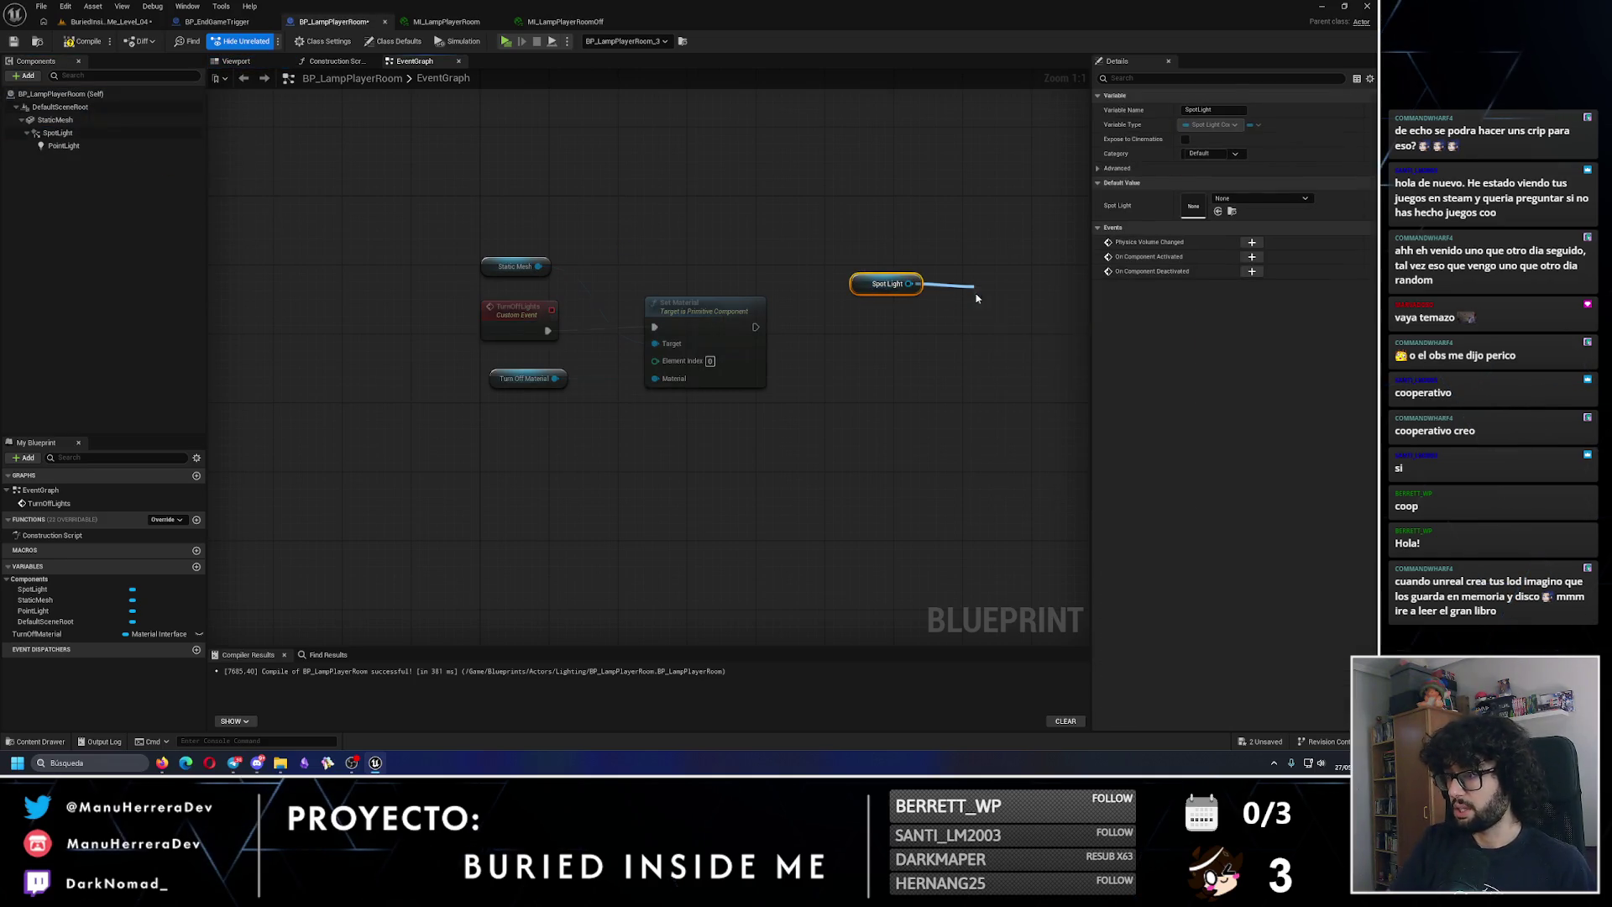
pyautogui.press('Delete')
pyautogui.moveTo(909, 284); pyautogui.dragTo(974, 321)
pyautogui.write('set vis')
pyautogui.press('Return')
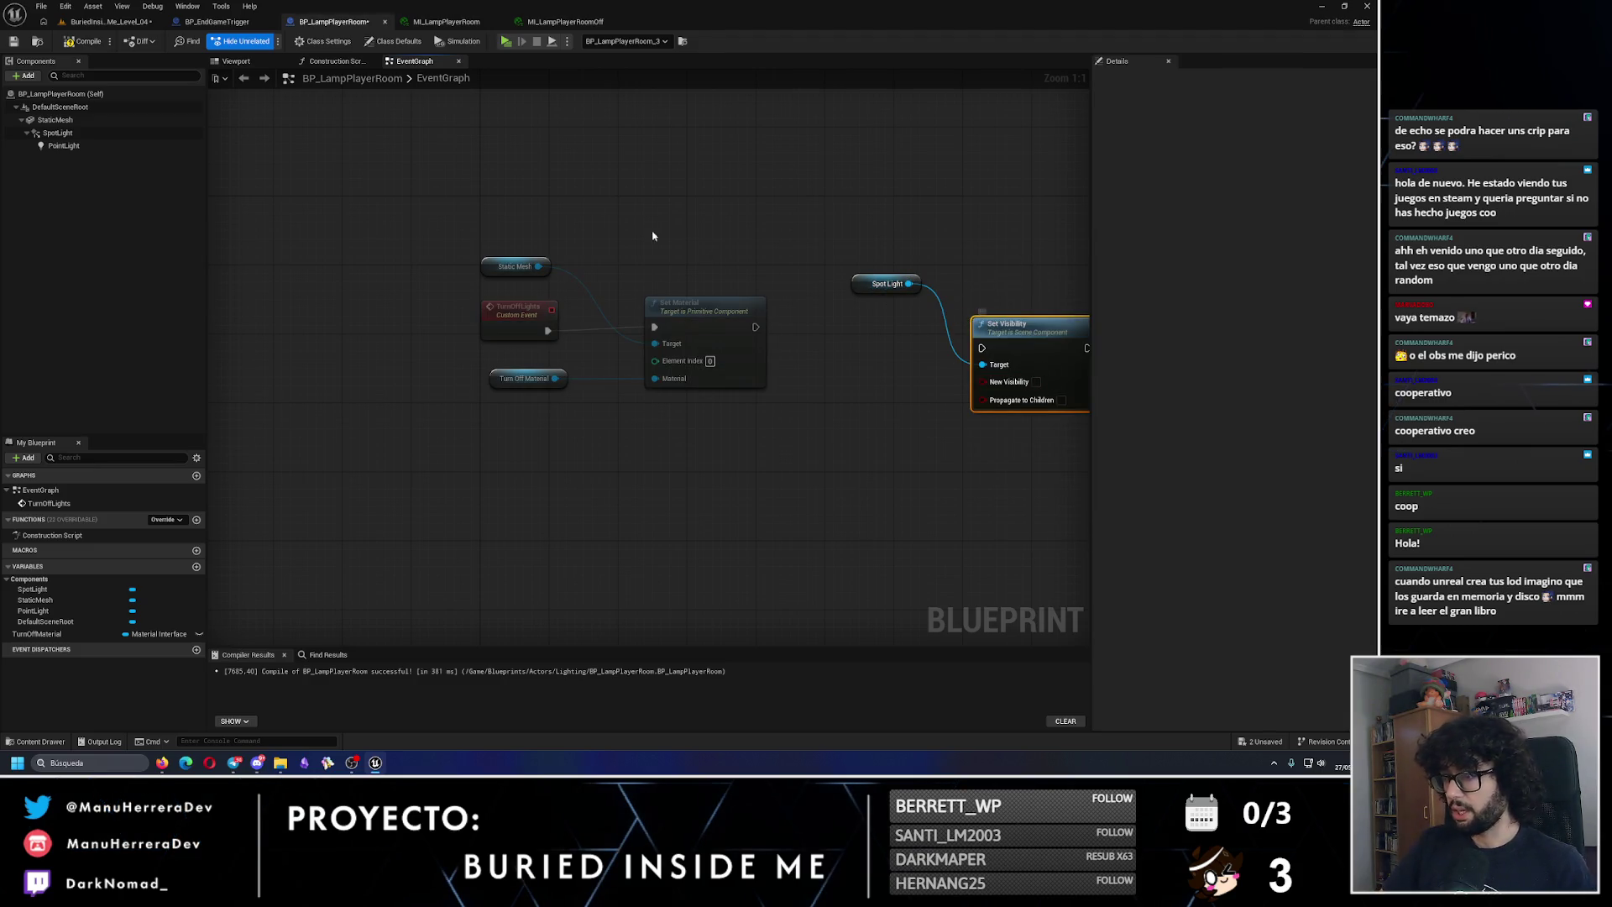
# Step: Add Point Light to Set Visibility, chain it after Set Material, and compile
pyautogui.moveTo(64, 145)
pyautogui.mouseDown()
pyautogui.moveTo(840, 235)
pyautogui.moveTo(1042, 290)
pyautogui.moveTo(1050, 378)
pyautogui.moveTo(983, 364)
pyautogui.mouseUp()
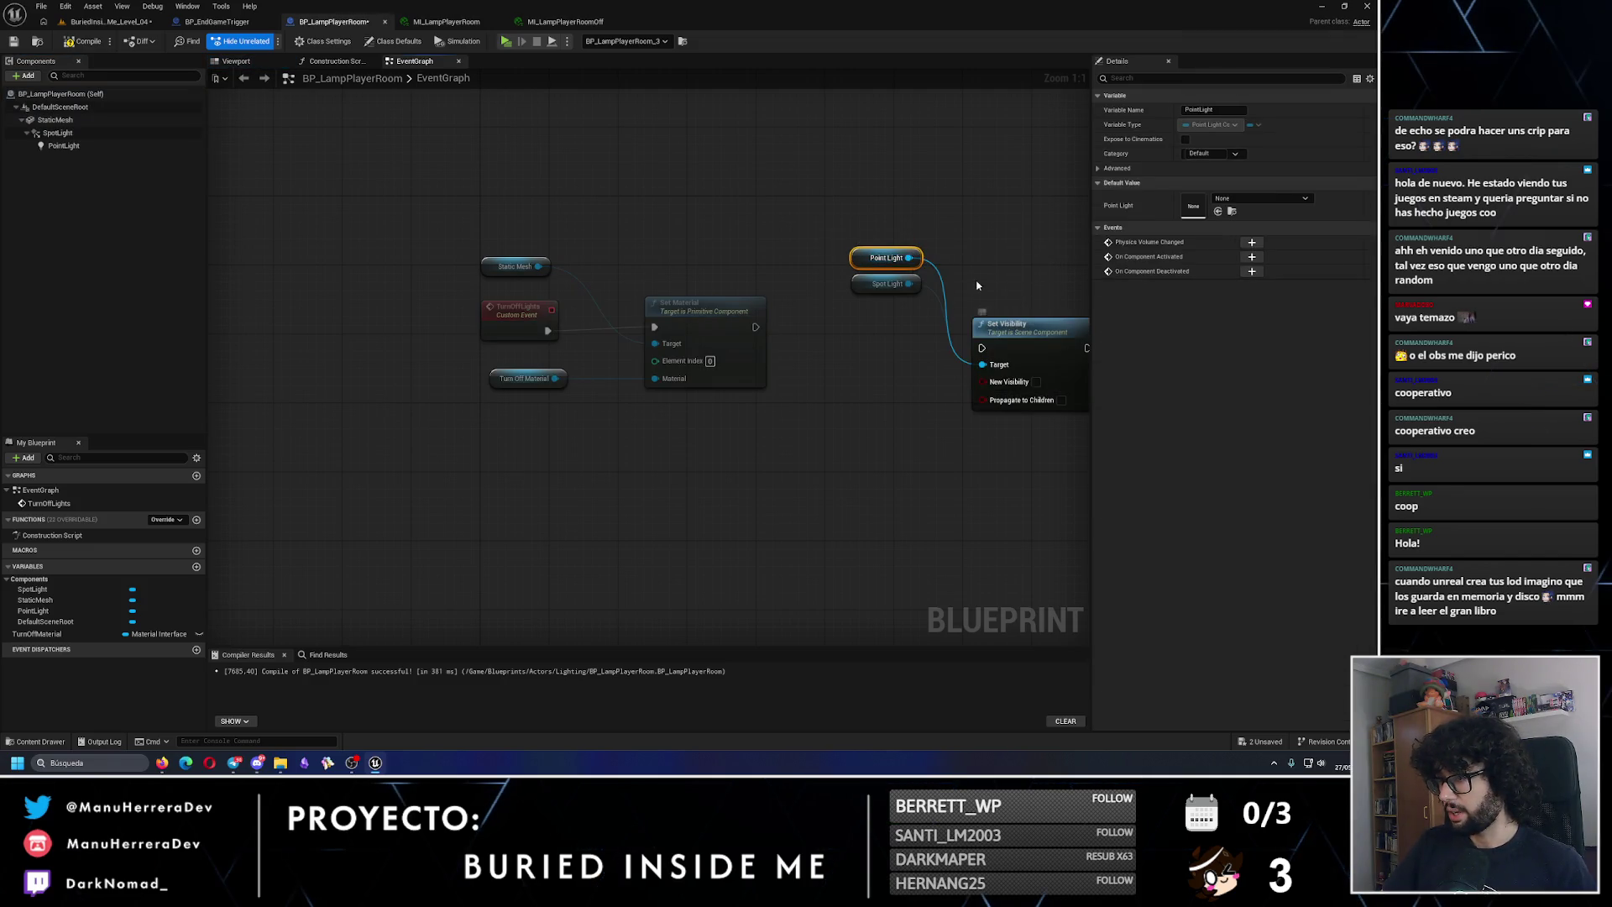
pyautogui.moveTo(655, 223); pyautogui.dragTo(751, 298)
pyautogui.keyDown('ctrl'); pyautogui.click(827, 315); pyautogui.keyUp('ctrl')
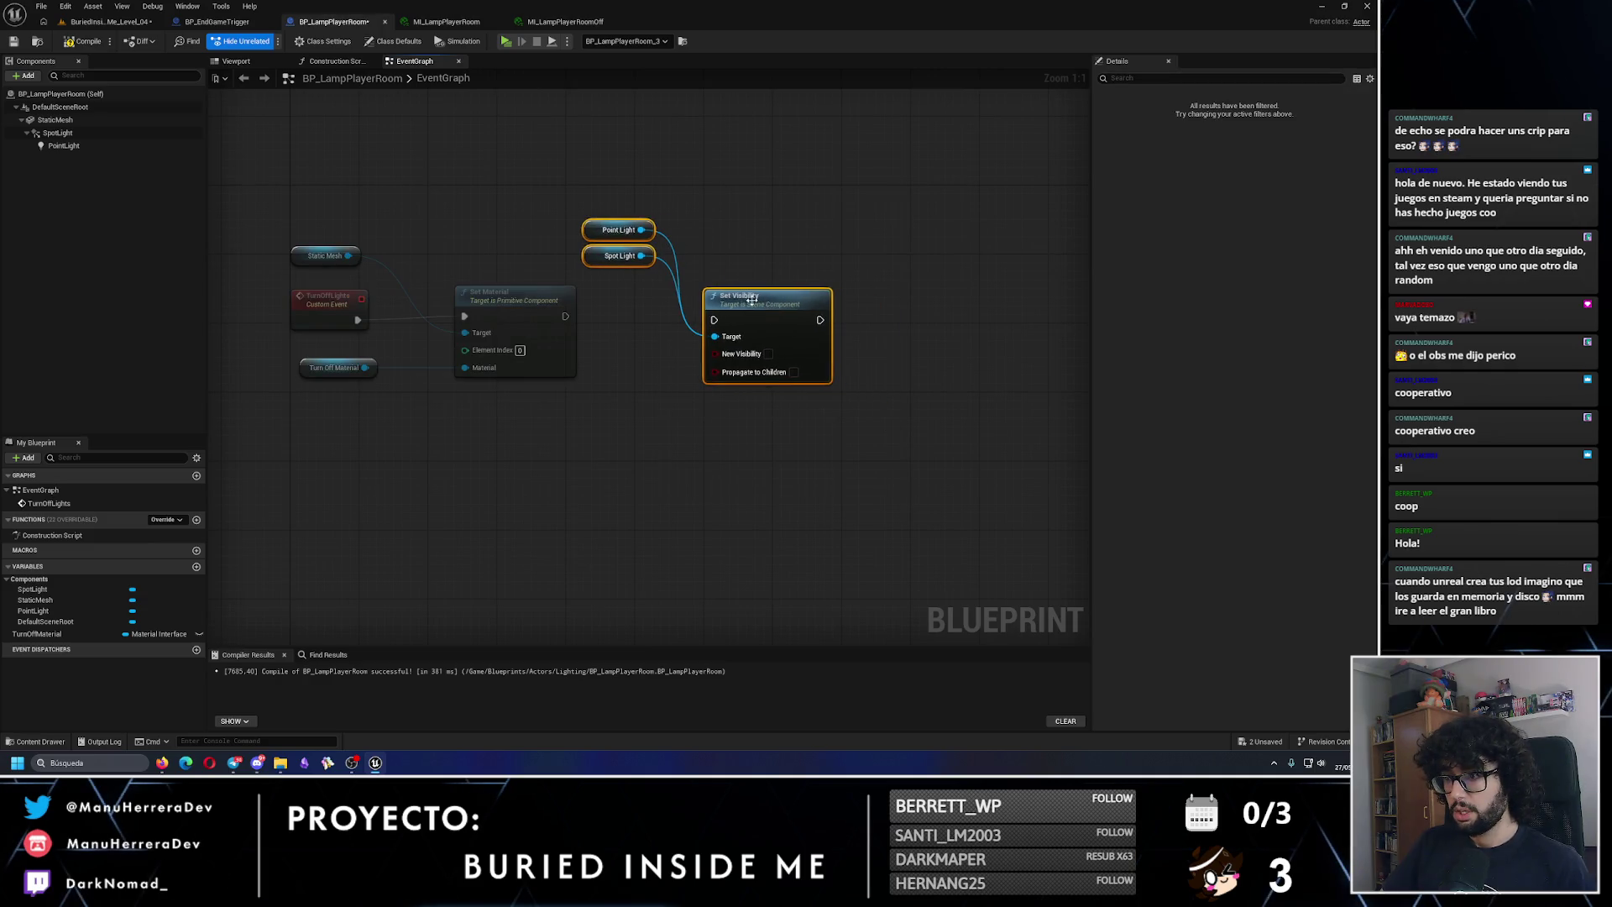
pyautogui.moveTo(566, 317); pyautogui.dragTo(713, 320)
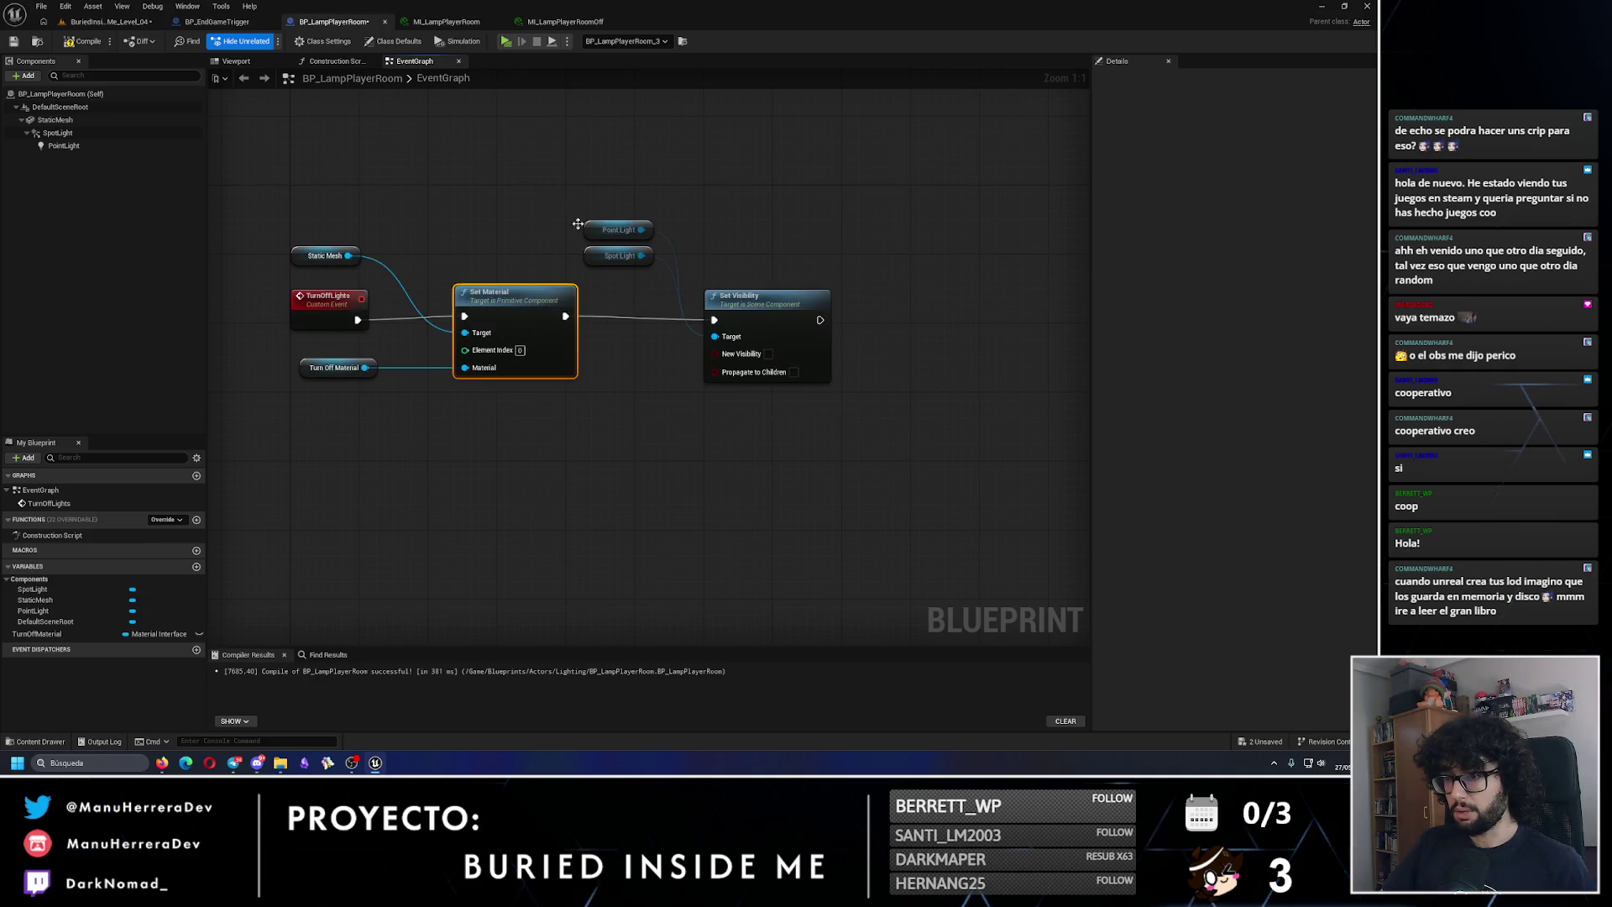
pyautogui.click(84, 42)
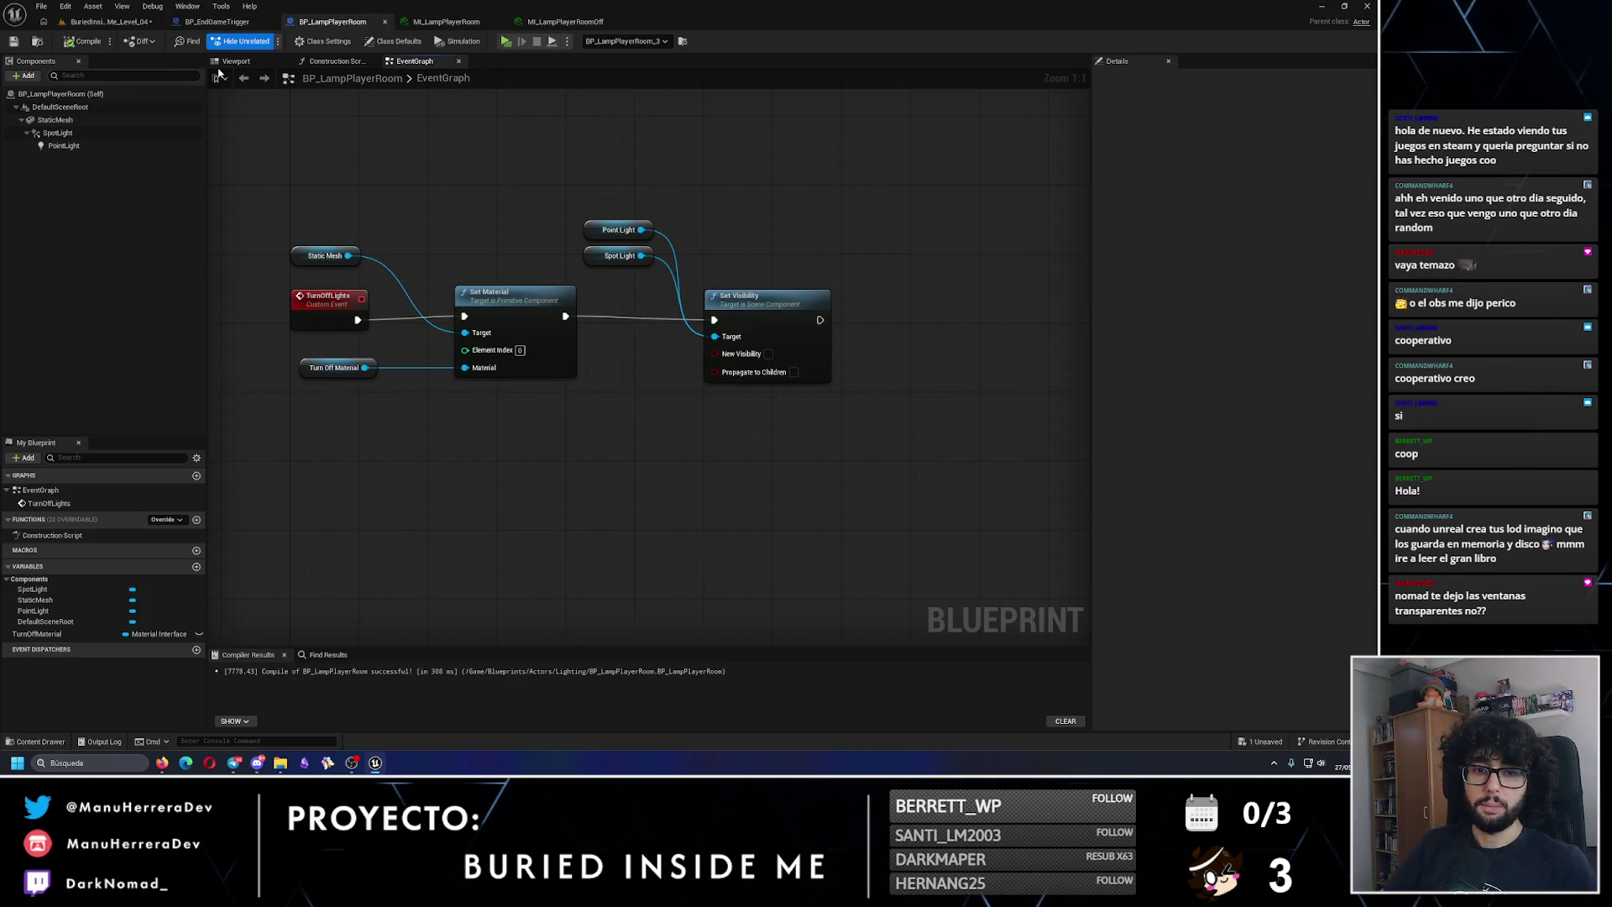
pyautogui.press('q')
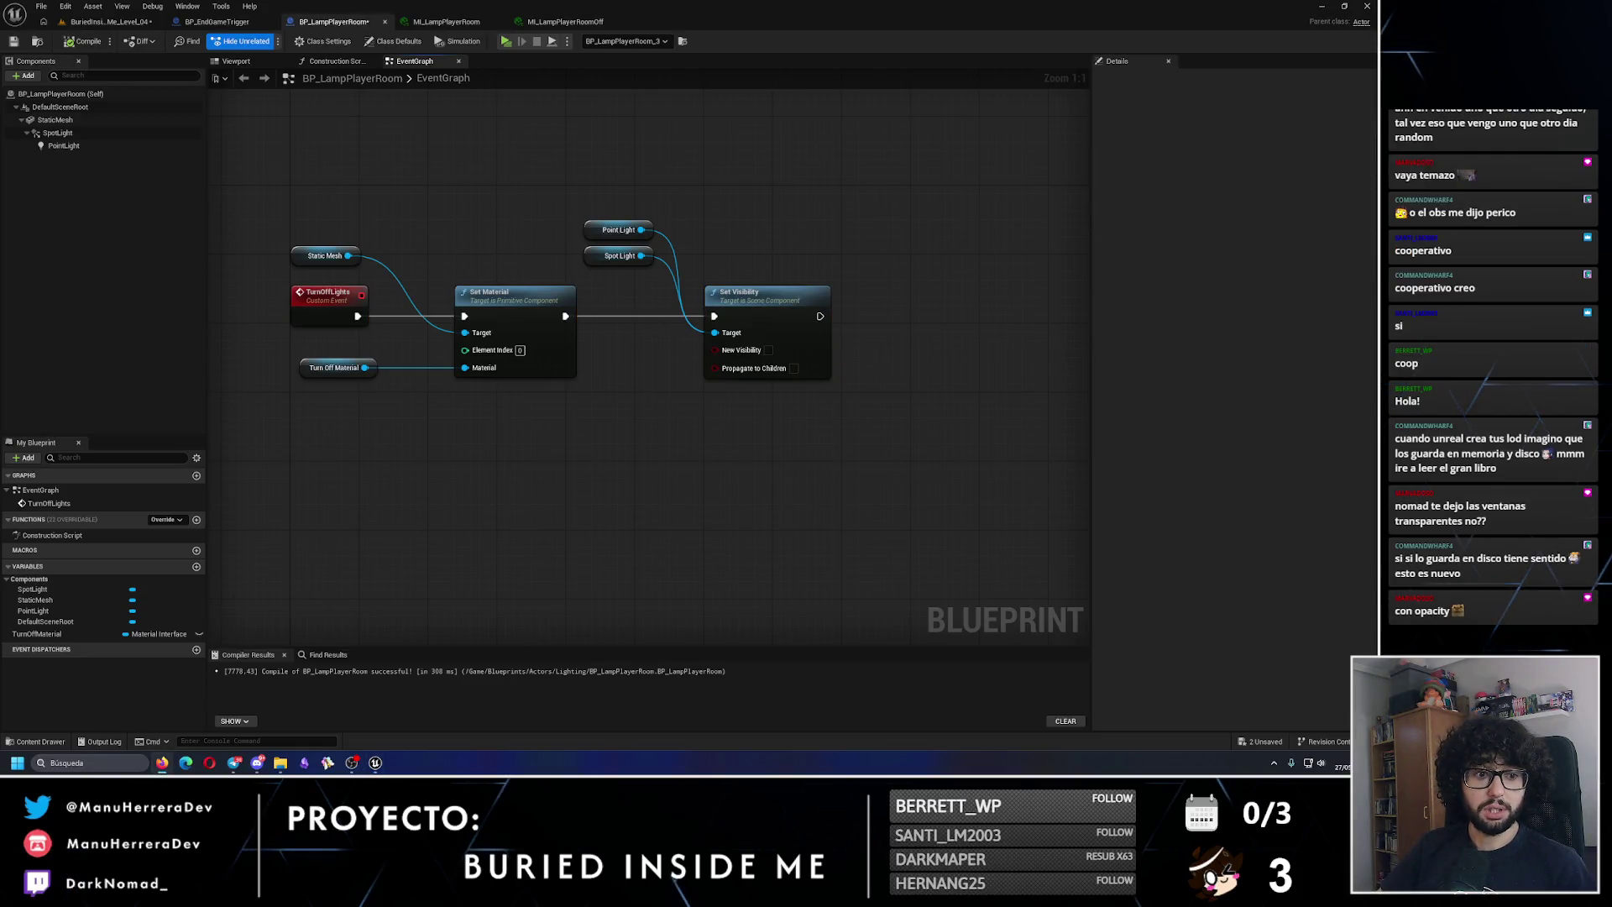
pyautogui.hotkey('alt', 'Tab')
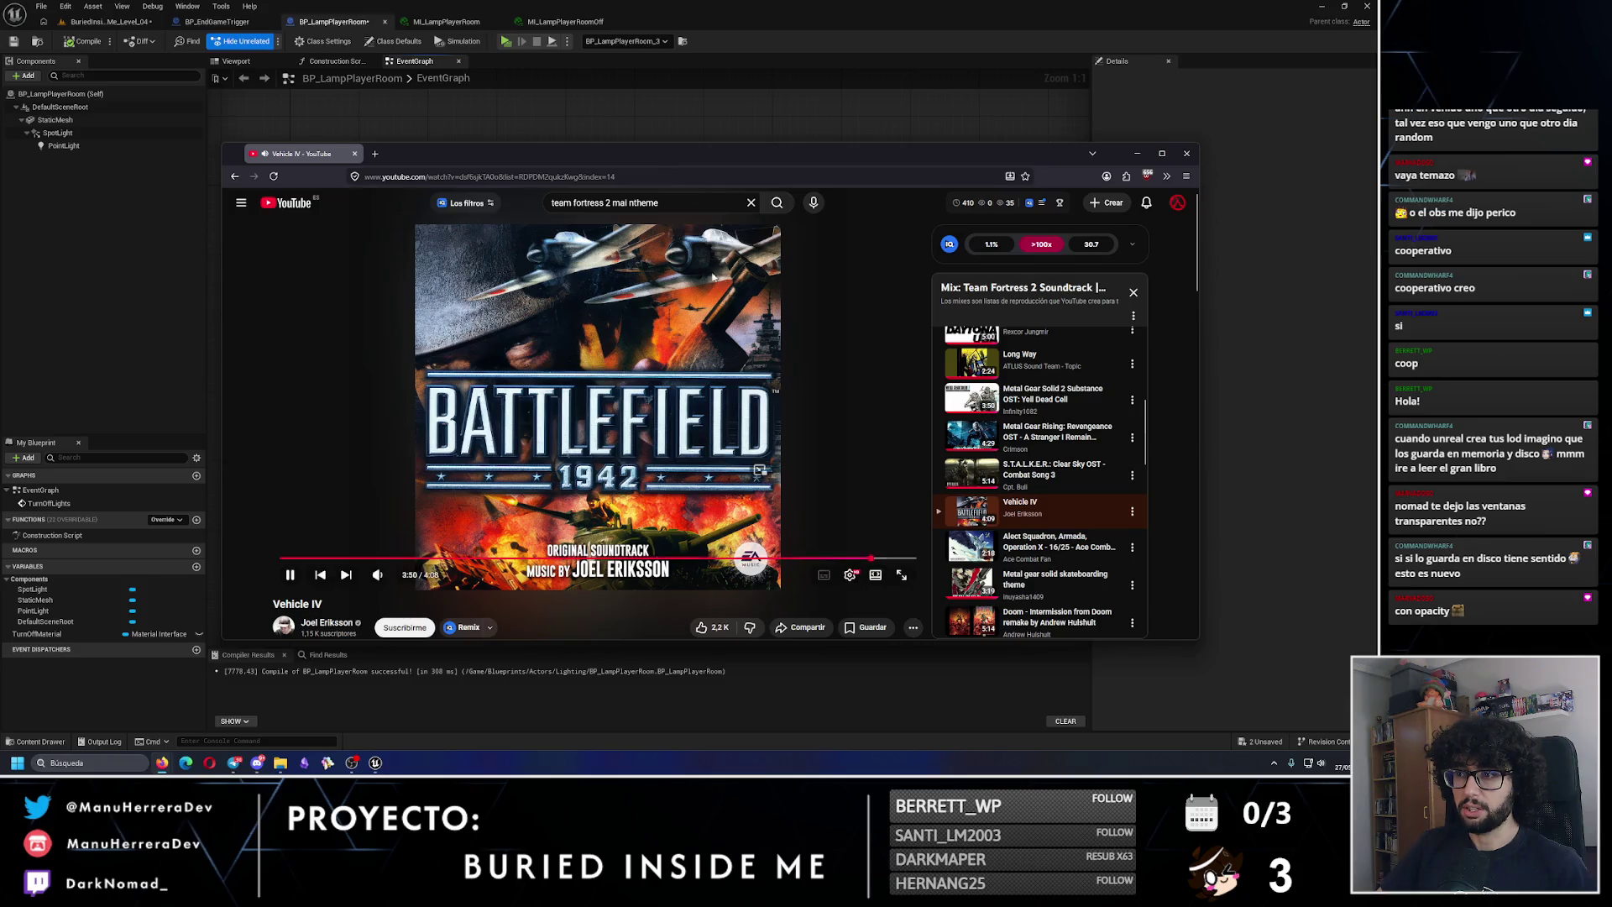
# Step: Dismiss the music video window and show BP_LampPlayerRoom's Viewport preview
pyautogui.hotkey('alt', 'Tab')
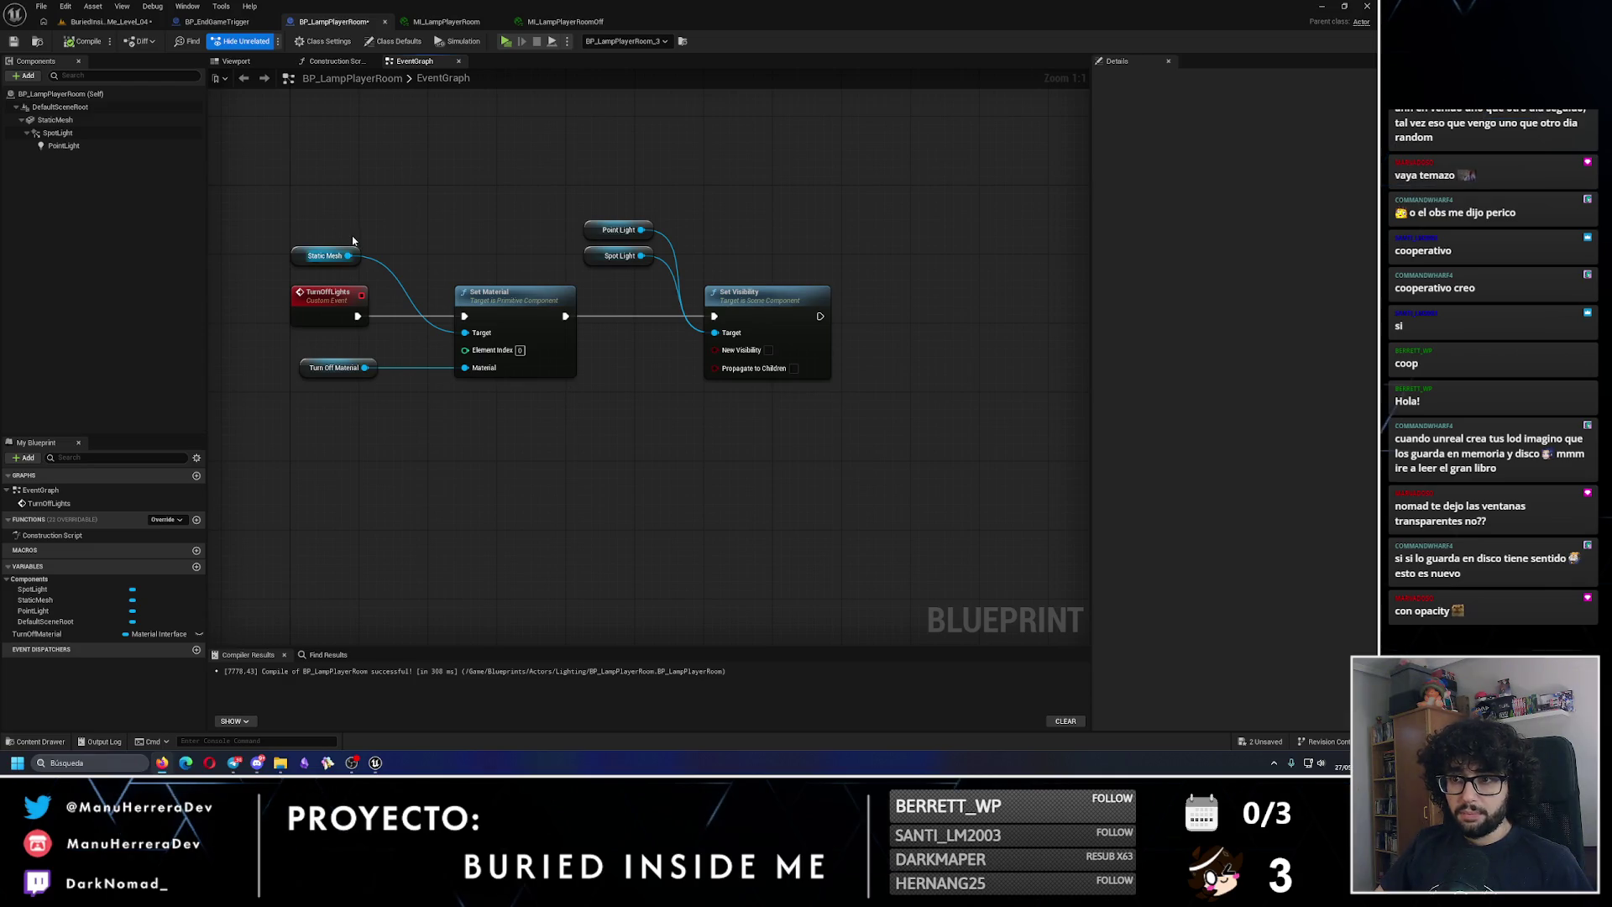
pyautogui.click(236, 61)
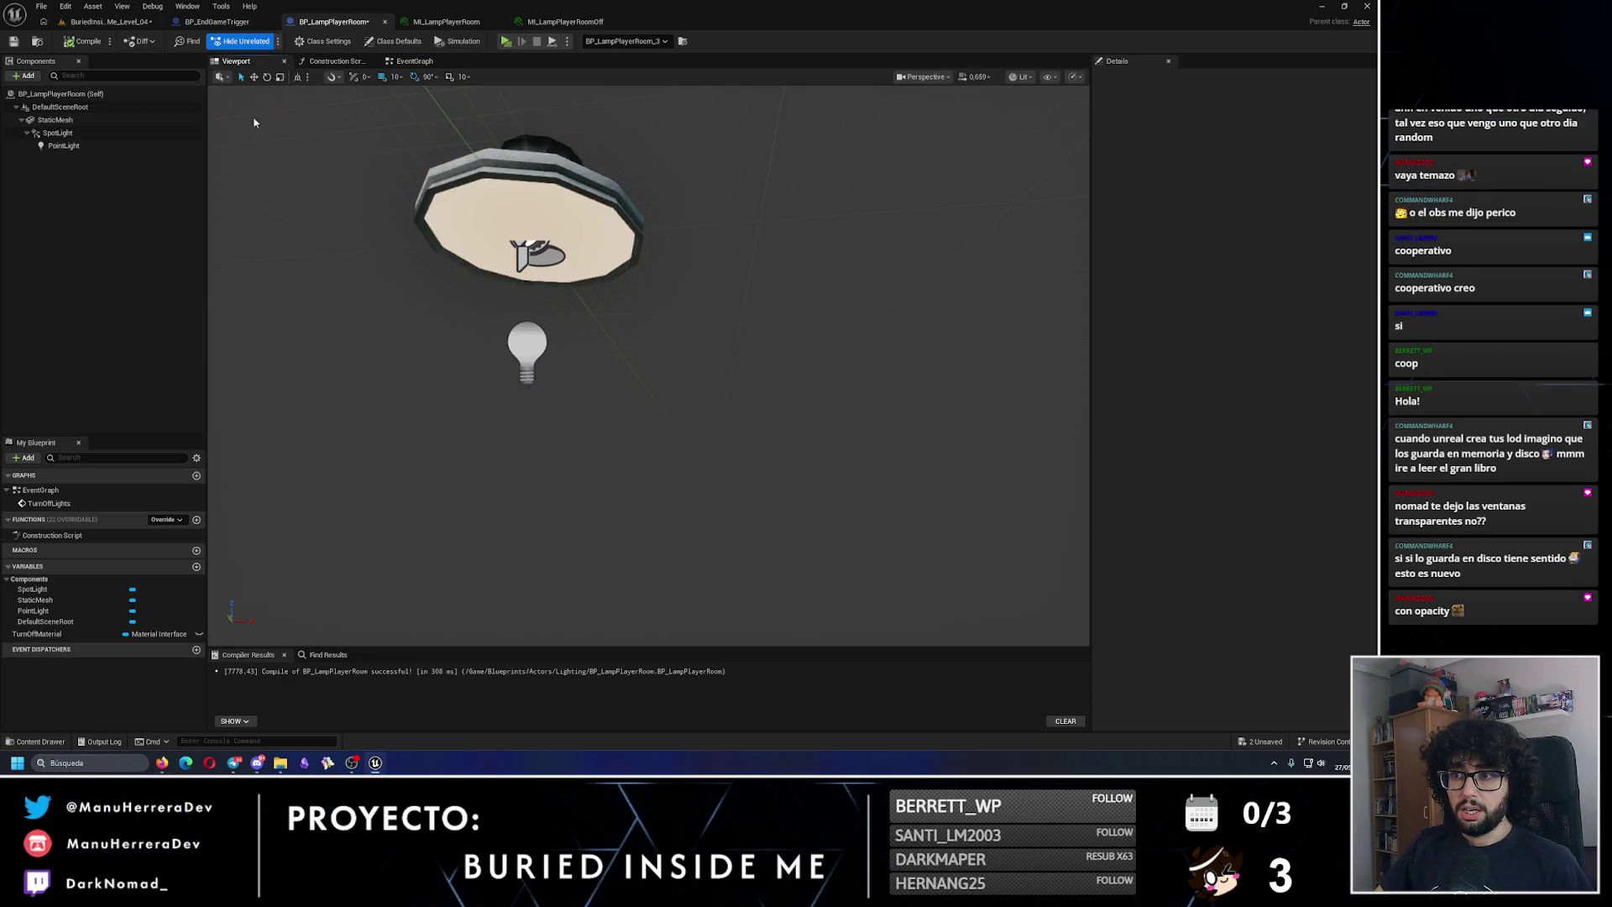
# Step: Add an Audio component to the lamp Blueprint
pyautogui.click(558, 156)
pyautogui.press('f')
pyautogui.click(23, 75)
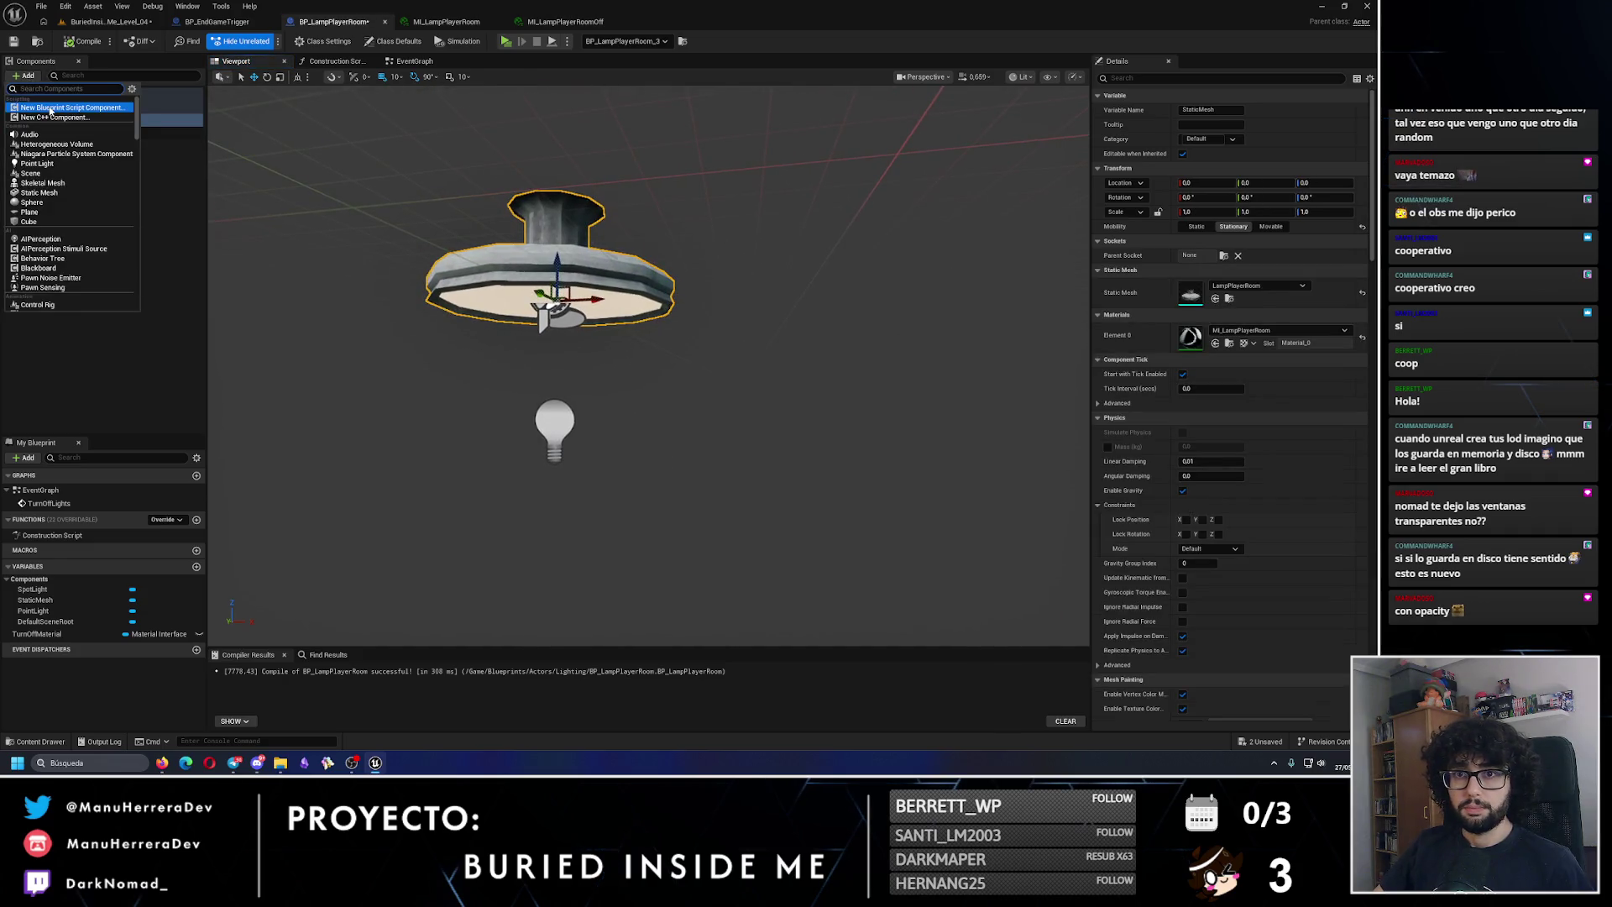
pyautogui.write('sound')
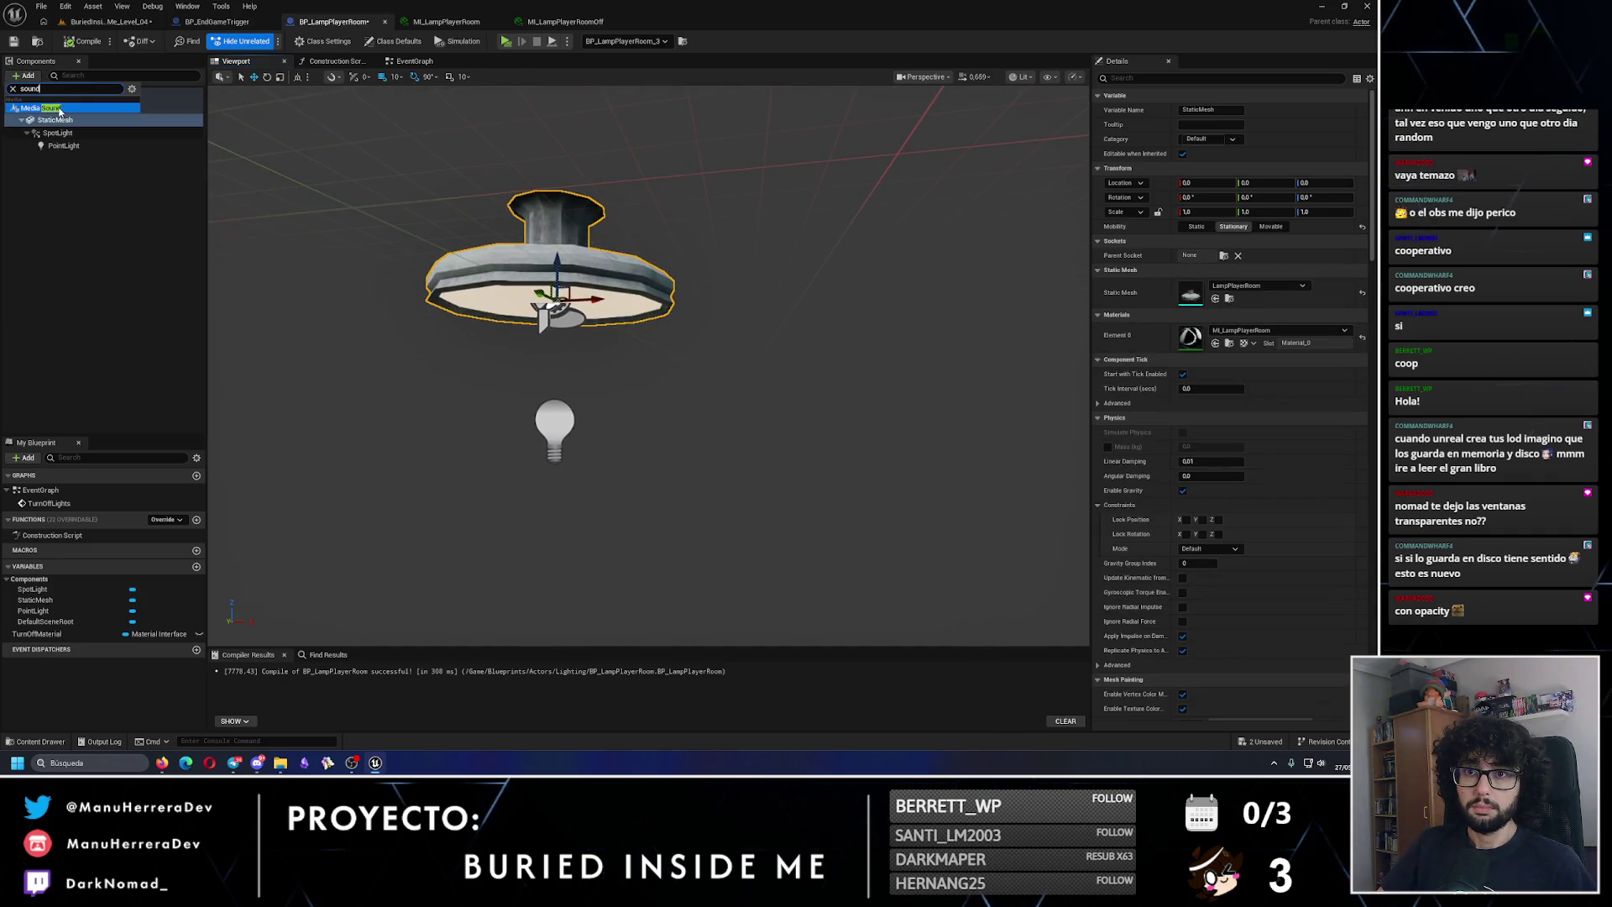
pyautogui.press('BackSpace')
pyautogui.press('BackSpace')
pyautogui.press('BackSpace')
pyautogui.write('audio')
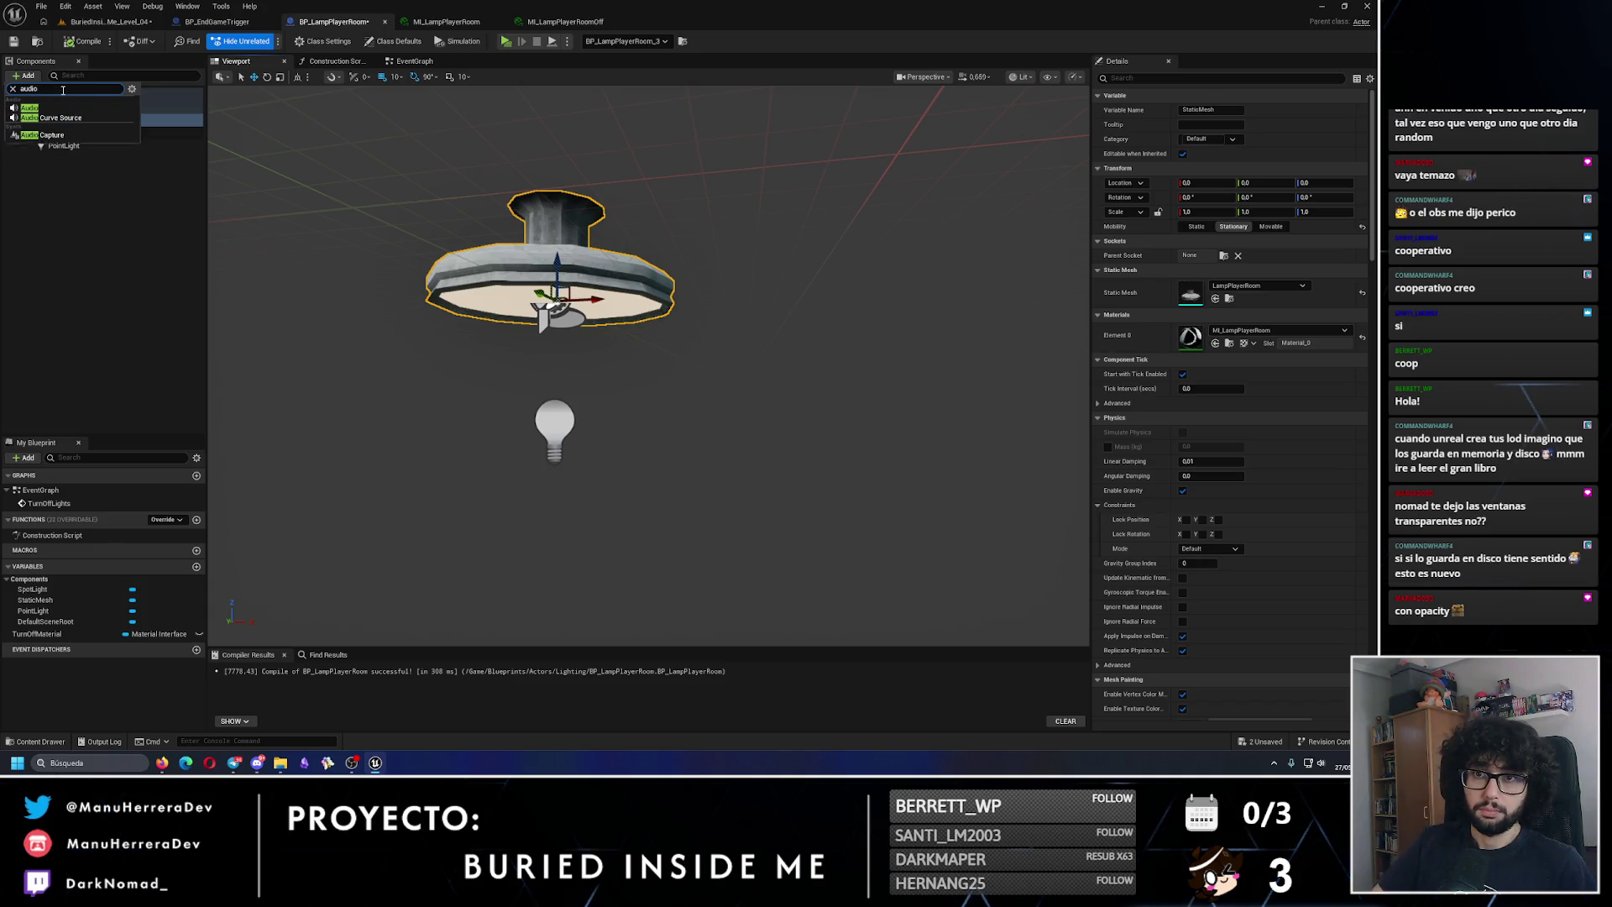
pyautogui.click(42, 107)
# Step: Enable attenuation override on the Audio component with Inner Radius 200 and Falloff Distance 500
pyautogui.scroll(-4, 608, 202)
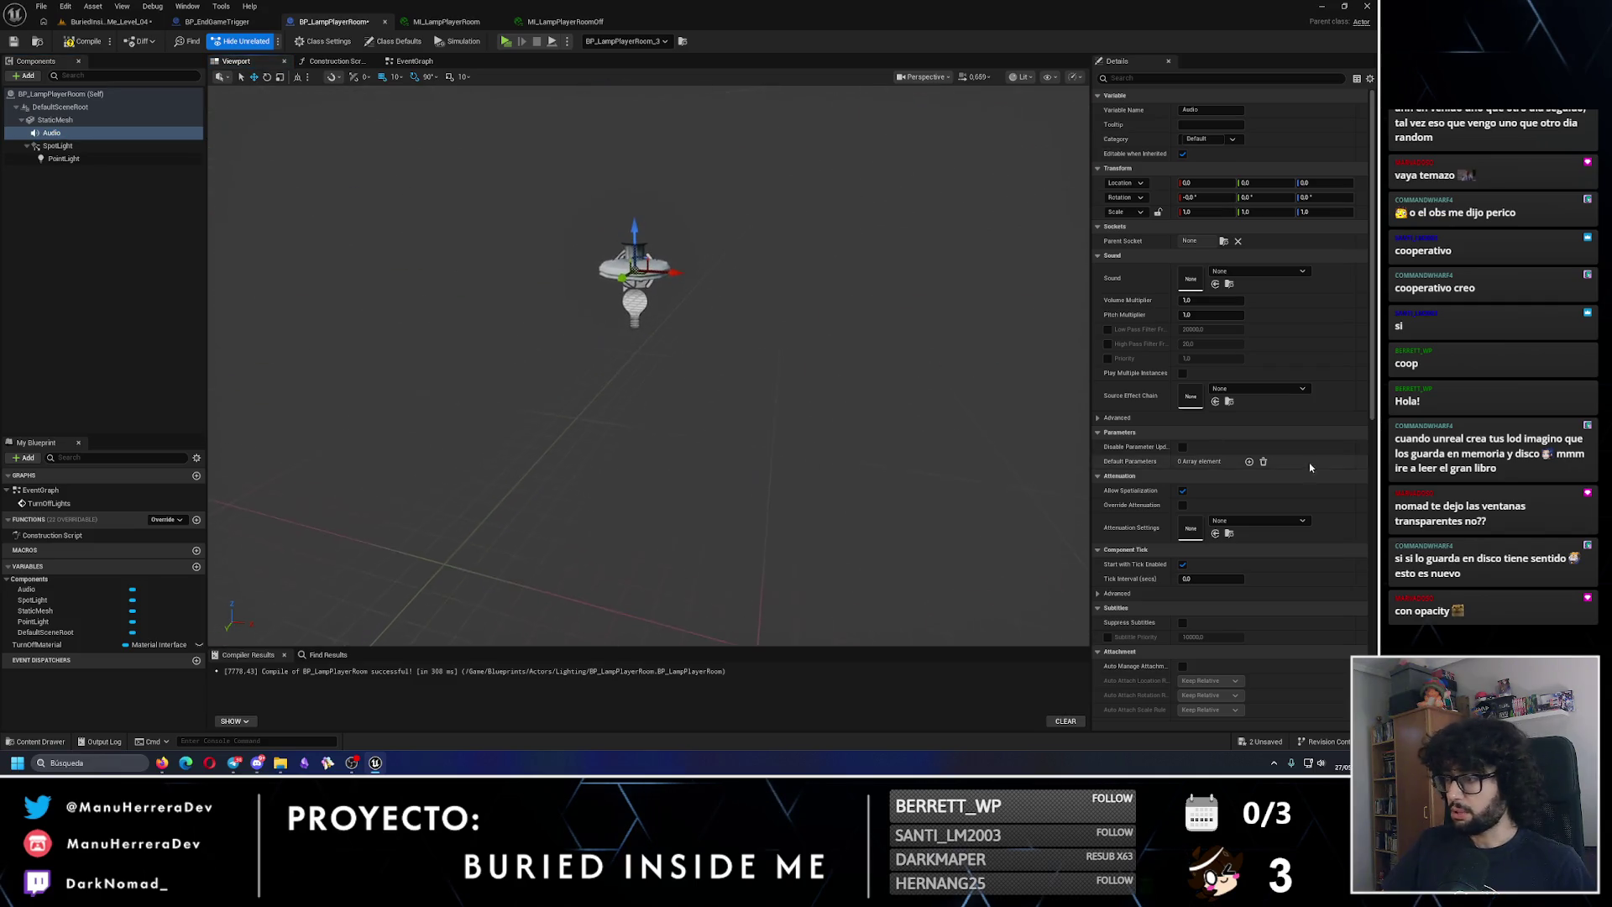
pyautogui.click(1183, 505)
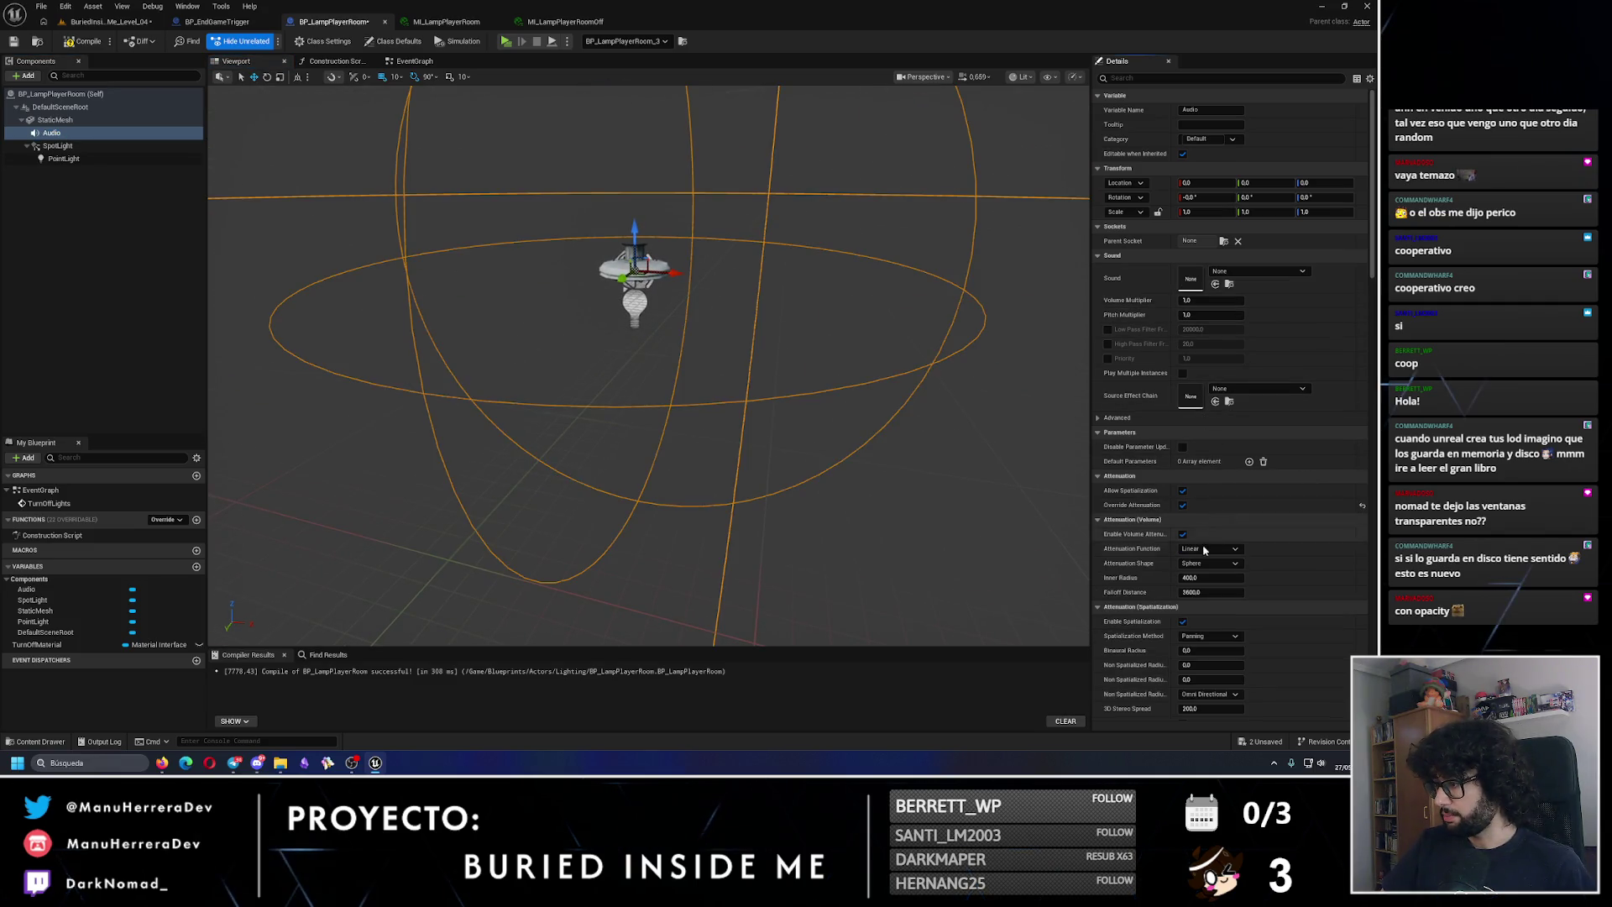
pyautogui.moveTo(1209, 578); pyautogui.dragTo(1192, 577)
pyautogui.click(1196, 578)
pyautogui.write('200')
pyautogui.press('Return')
pyautogui.moveTo(1215, 596); pyautogui.dragTo(1165, 627)
pyautogui.scroll(-2, 1164, 627)
pyautogui.click(1212, 546)
pyautogui.press('Return')
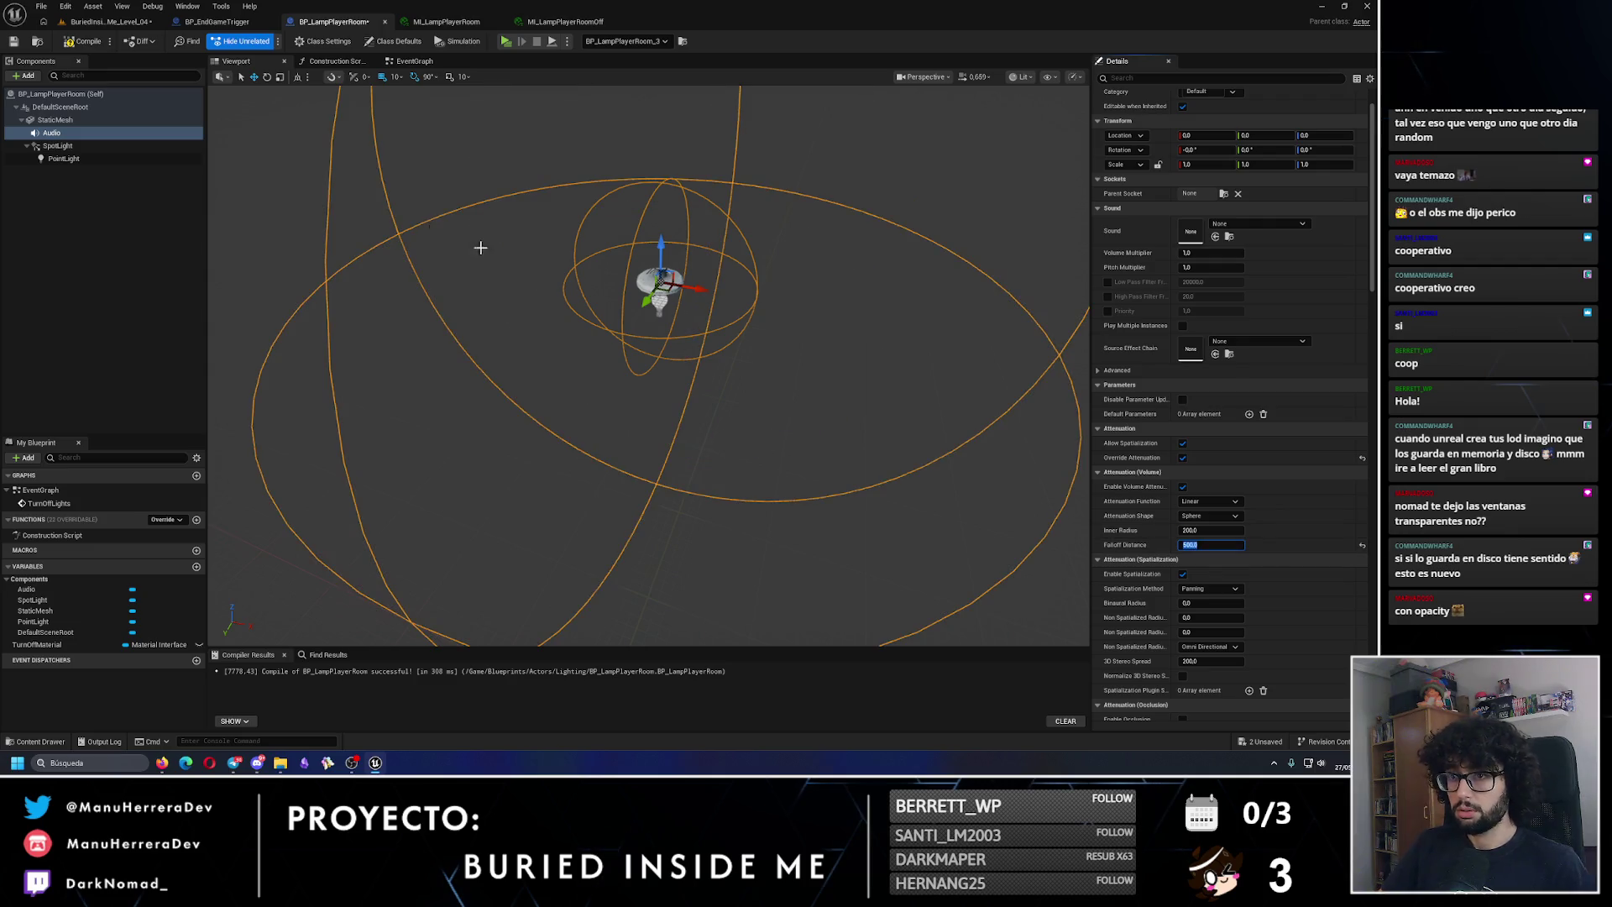
# Step: Frame the lamp in the level and save the level
pyautogui.click(108, 21)
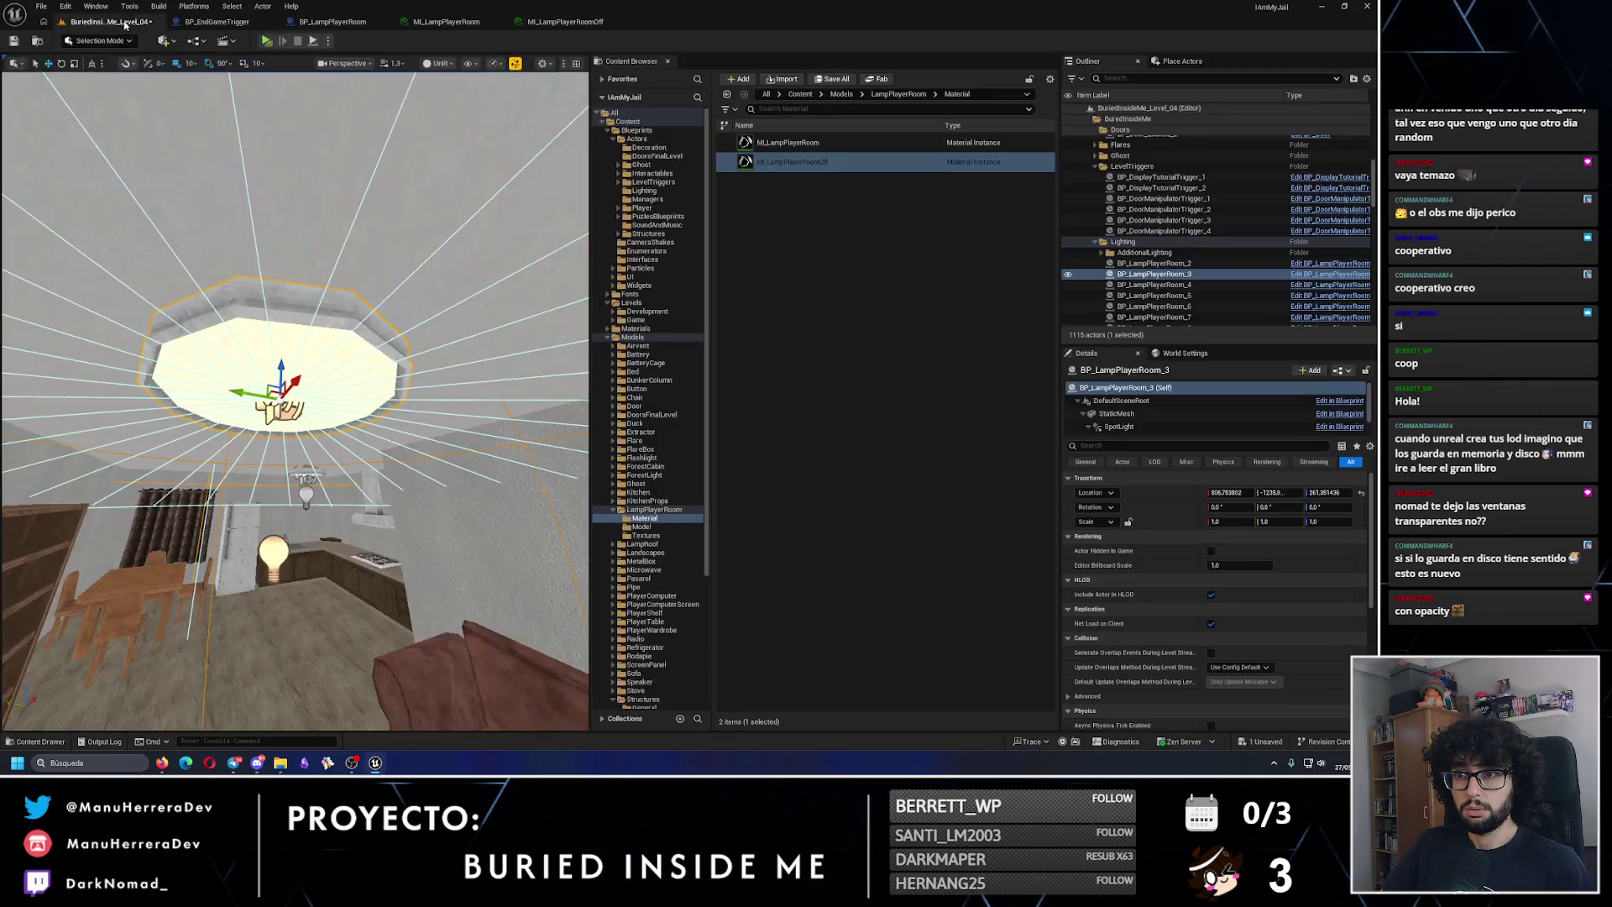
pyautogui.press('f')
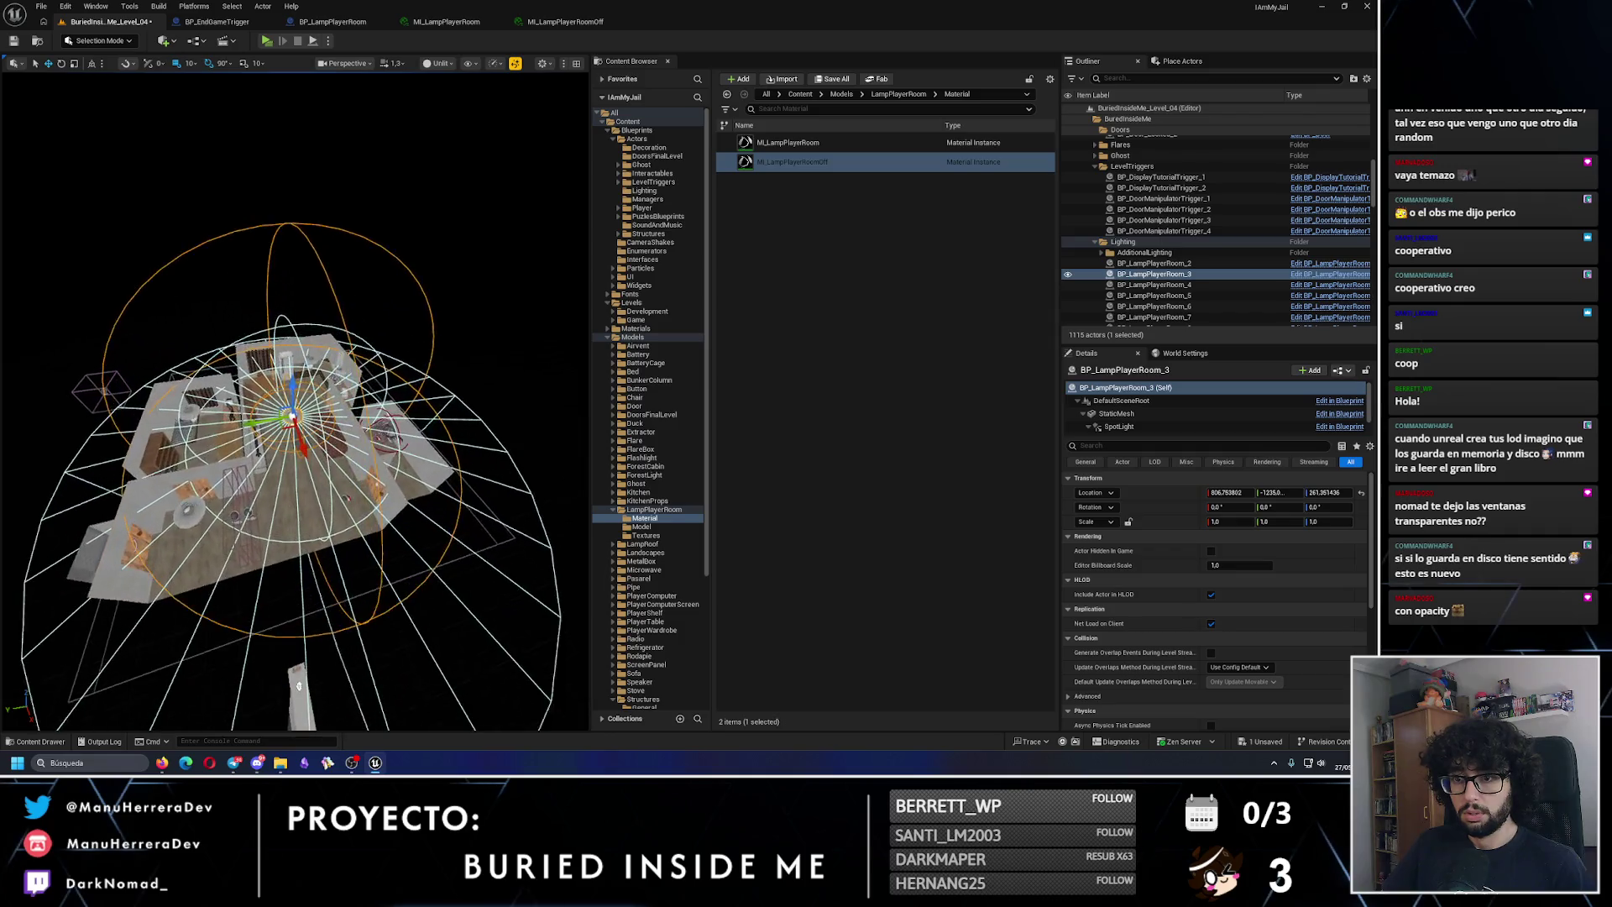
pyautogui.scroll(3, 299, 420)
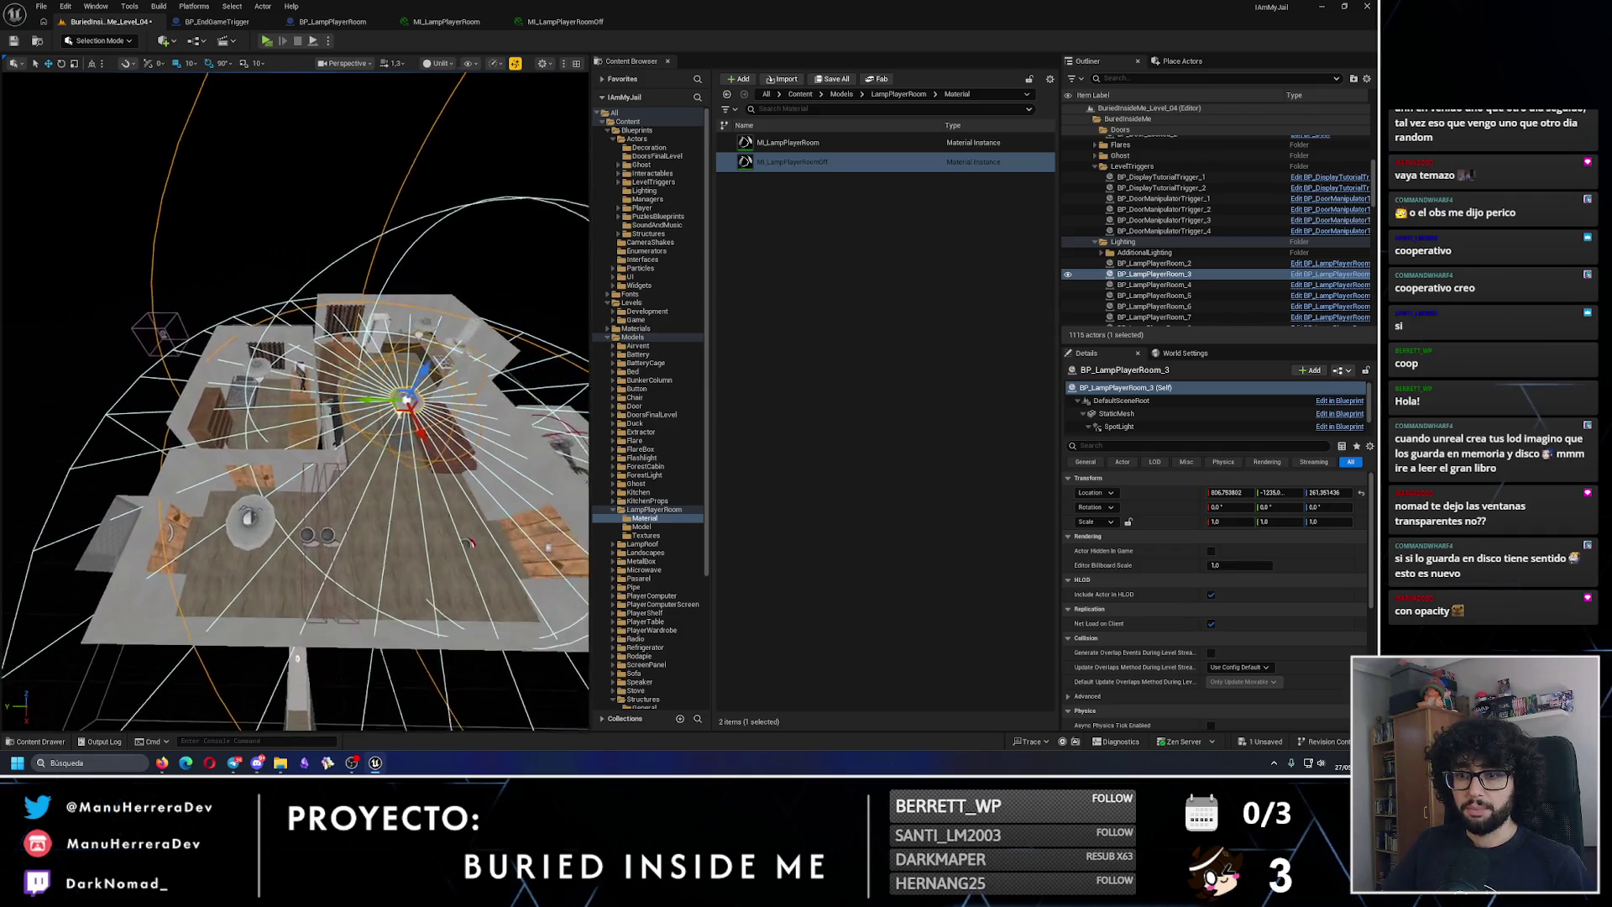
pyautogui.click(13, 40)
pyautogui.click(333, 21)
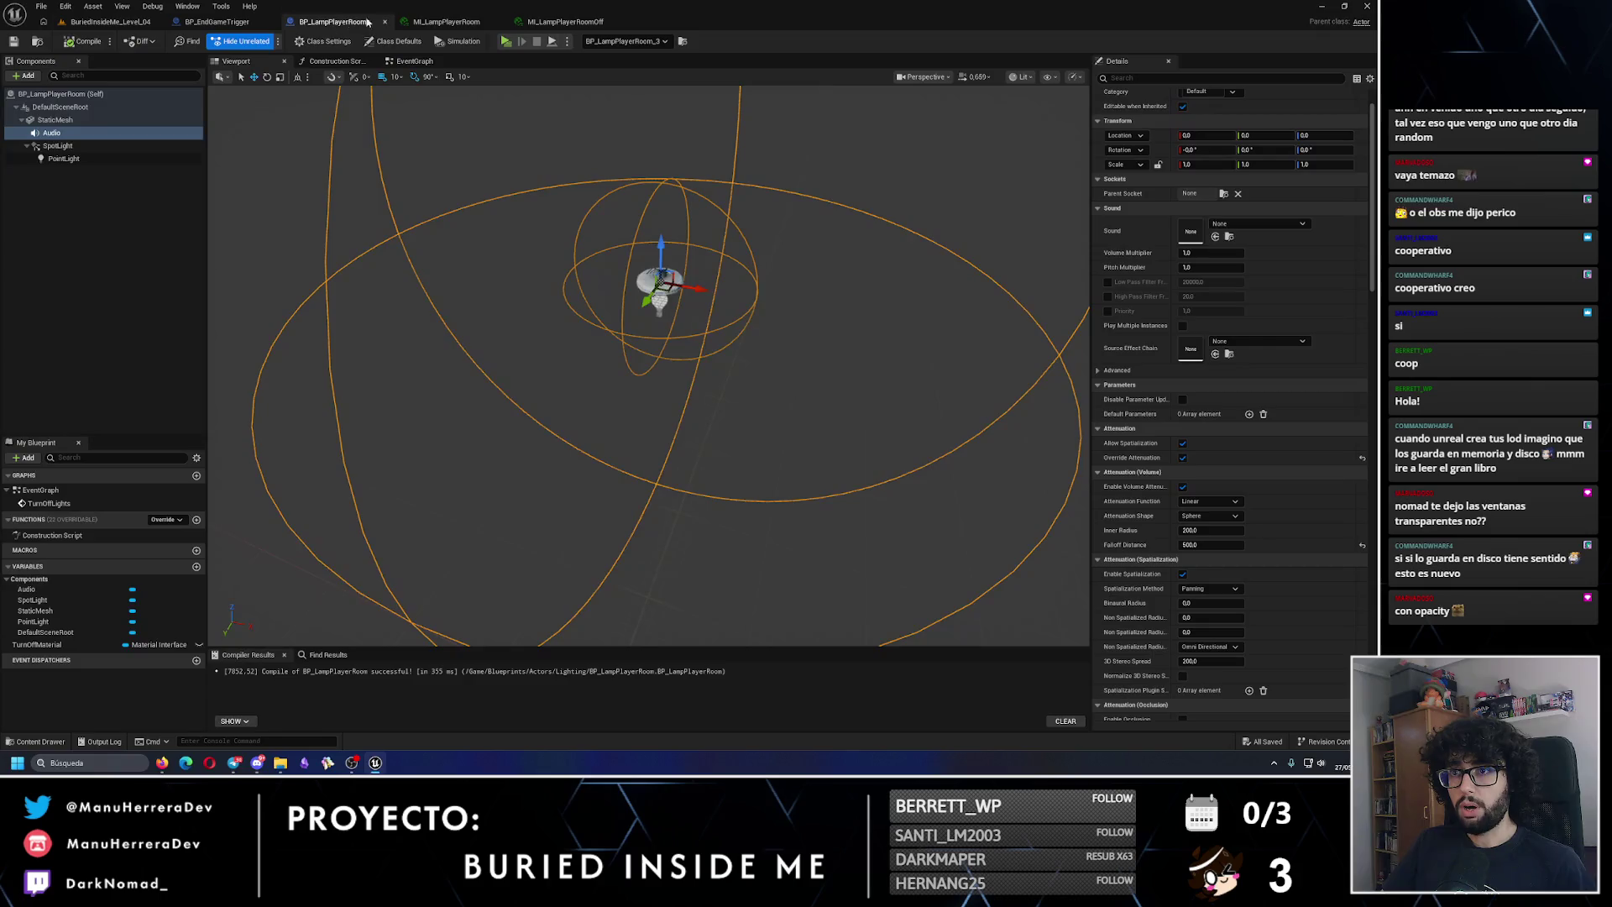
# Step: Raise the Audio Inner Radius to 300 and save the lamp Blueprint
pyautogui.click(1209, 530)
pyautogui.write('300')
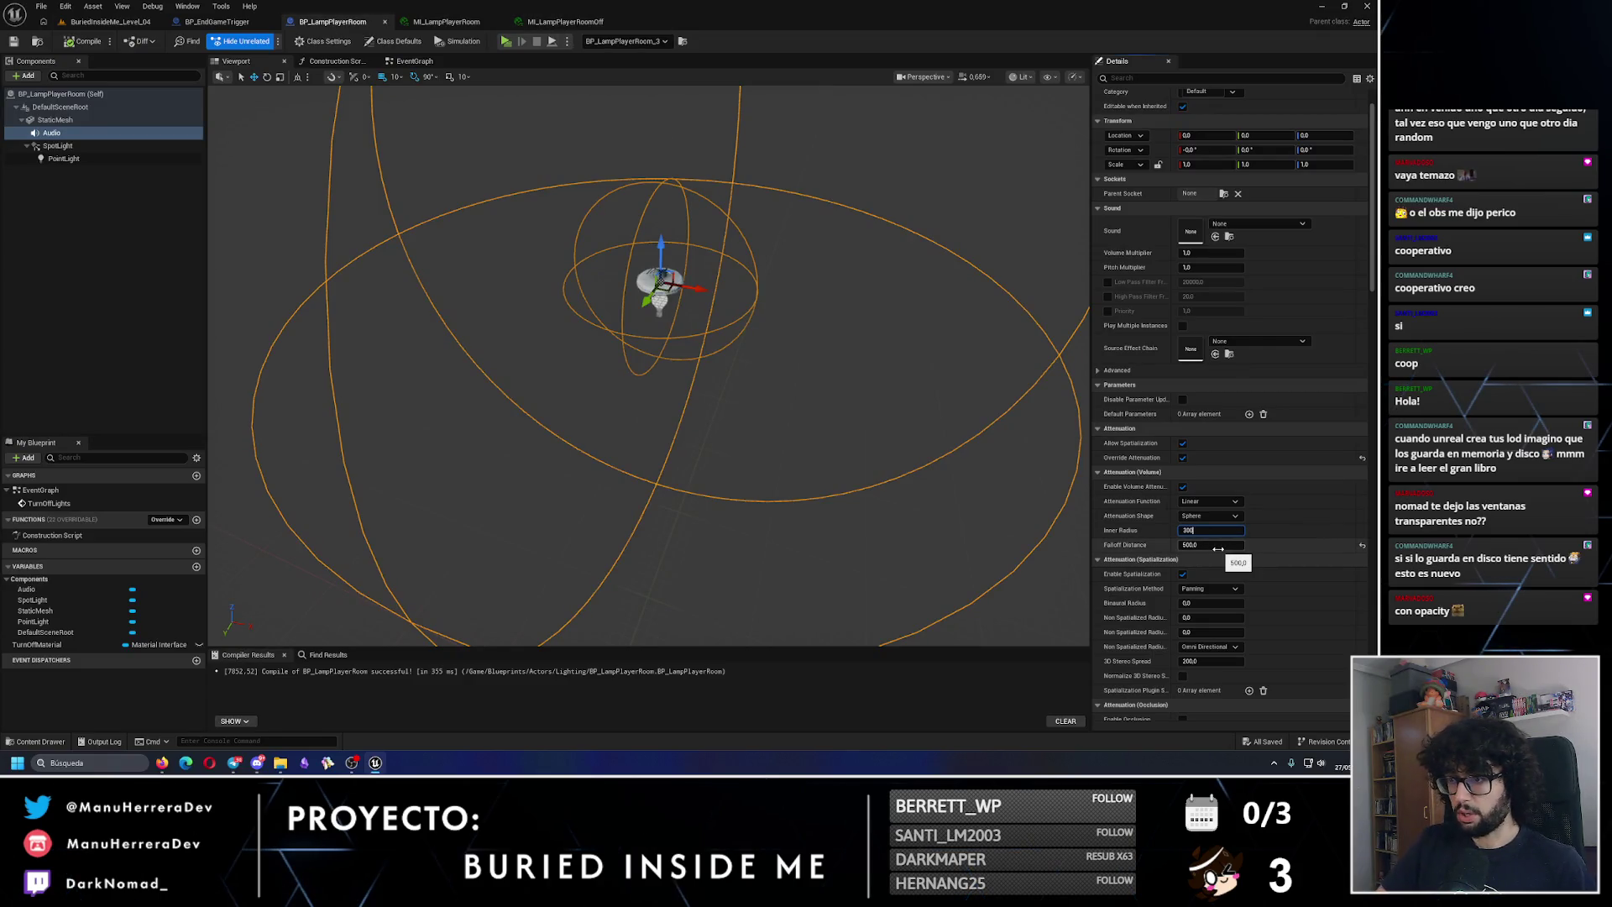
pyautogui.press('Return')
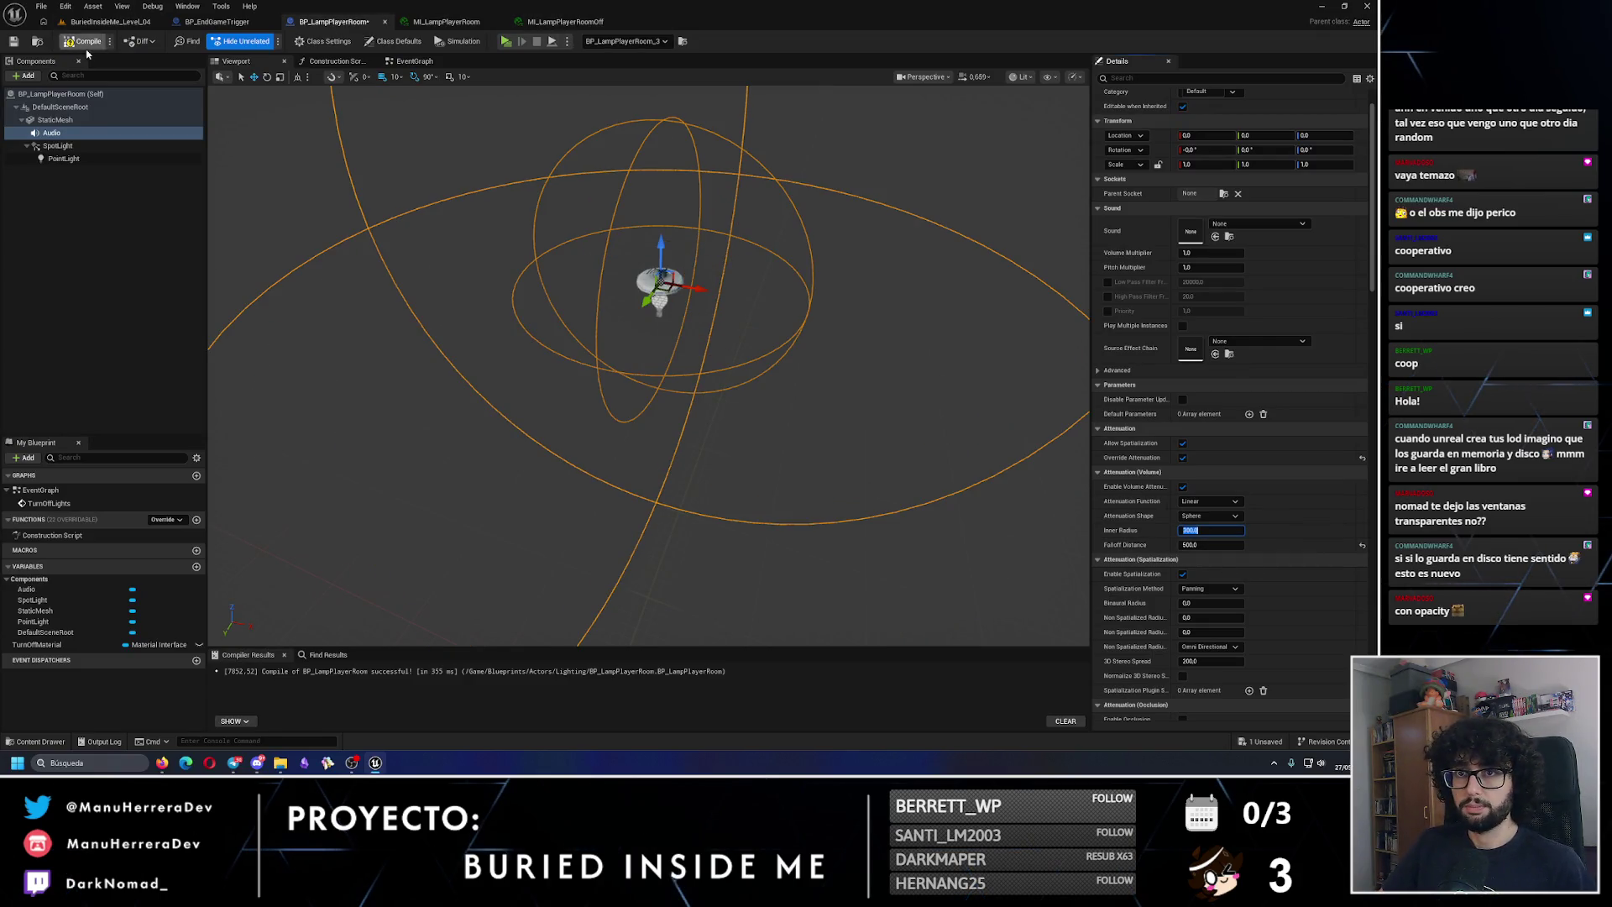
pyautogui.click(13, 42)
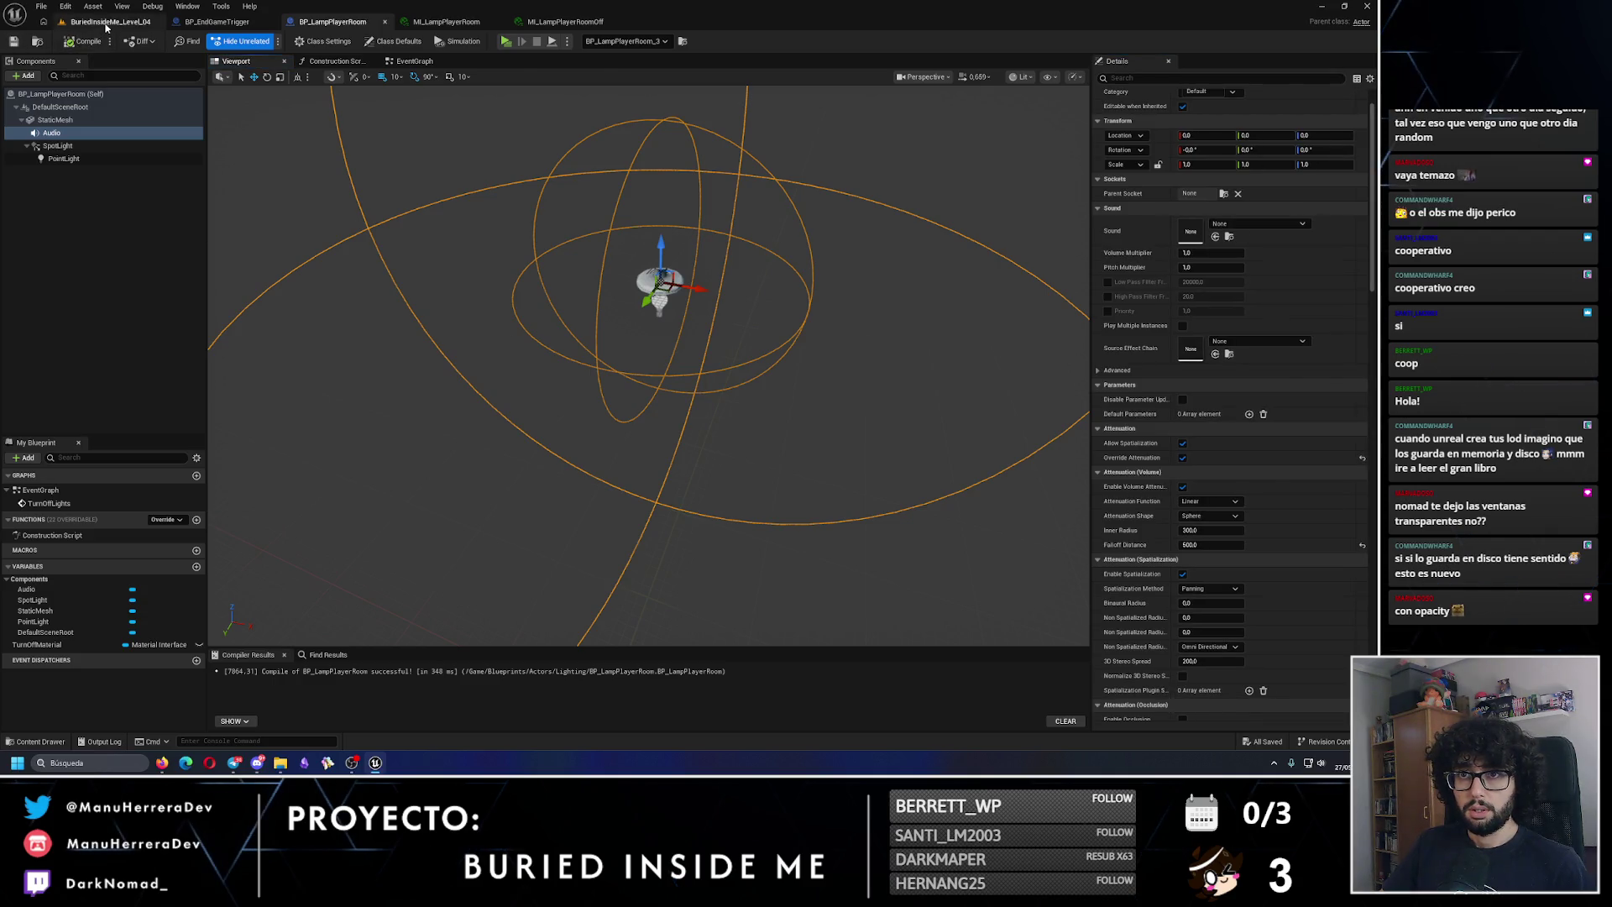
pyautogui.click(109, 21)
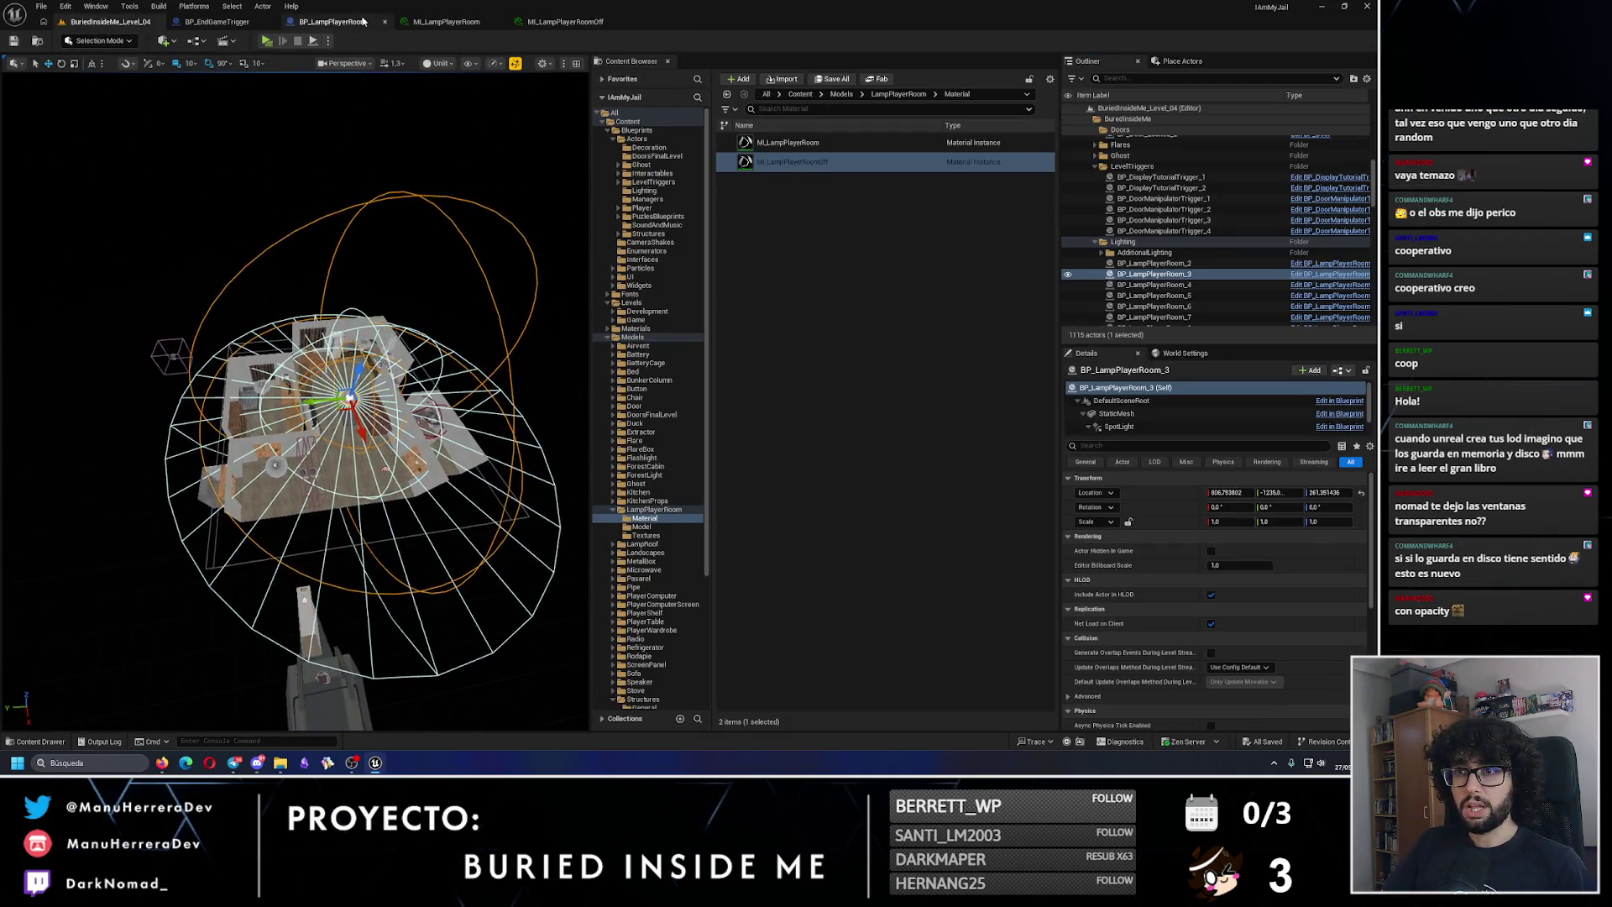
pyautogui.click(333, 21)
pyautogui.click(418, 60)
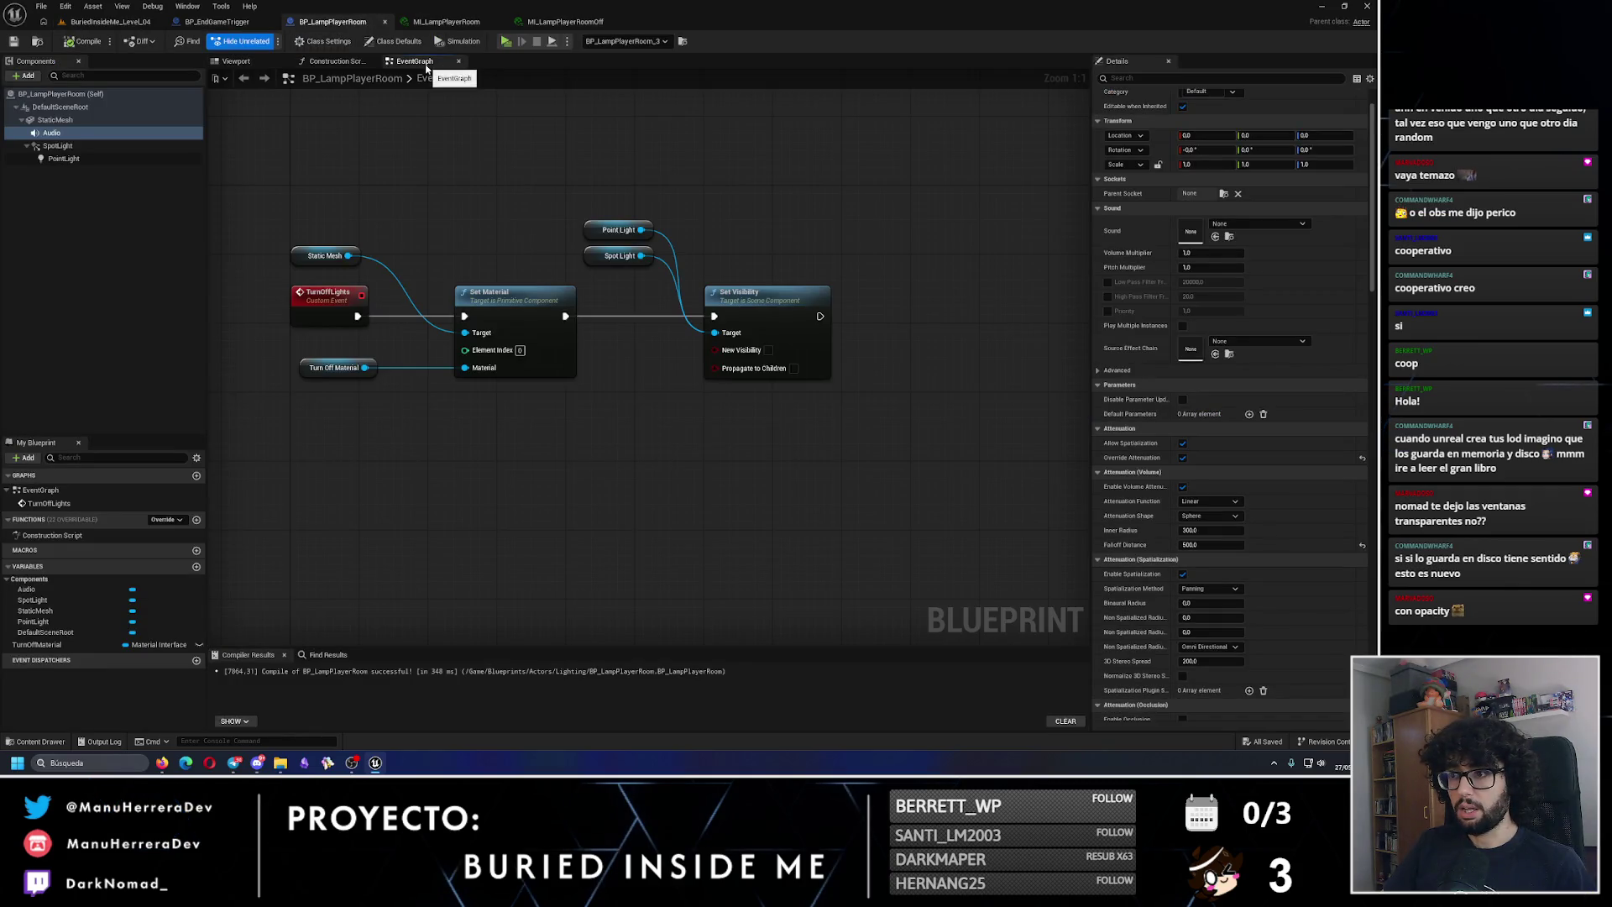
# Step: Rename the Audio component to TurnOffAudio and place a reference to it in the EventGraph
pyautogui.click(52, 134)
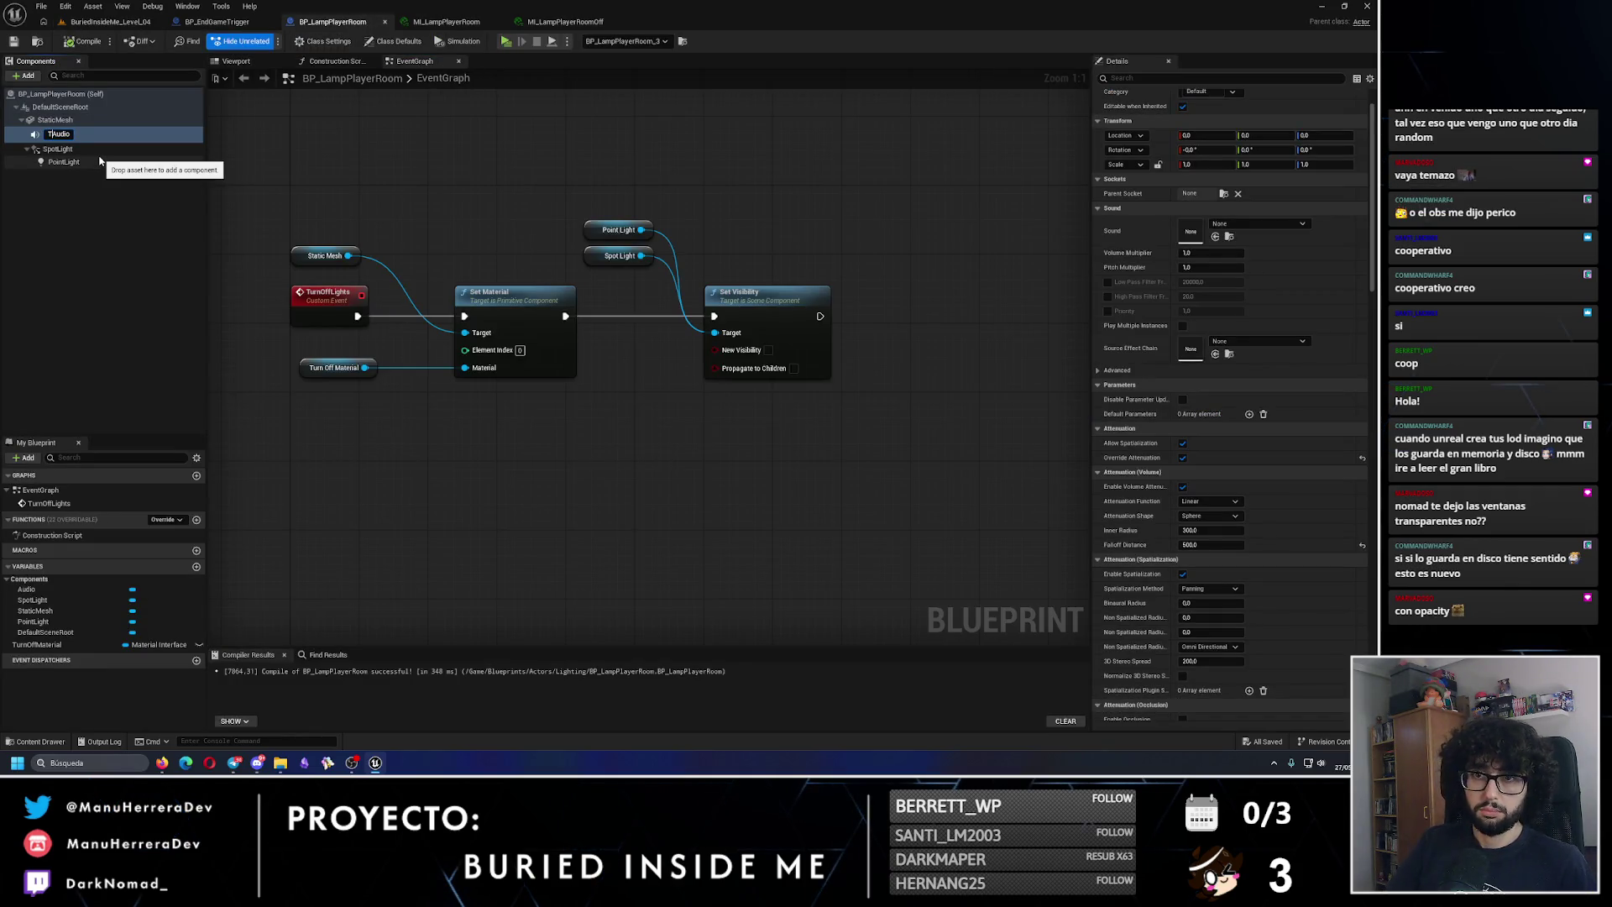
pyautogui.click(99, 226)
pyautogui.moveTo(77, 159); pyautogui.dragTo(857, 264)
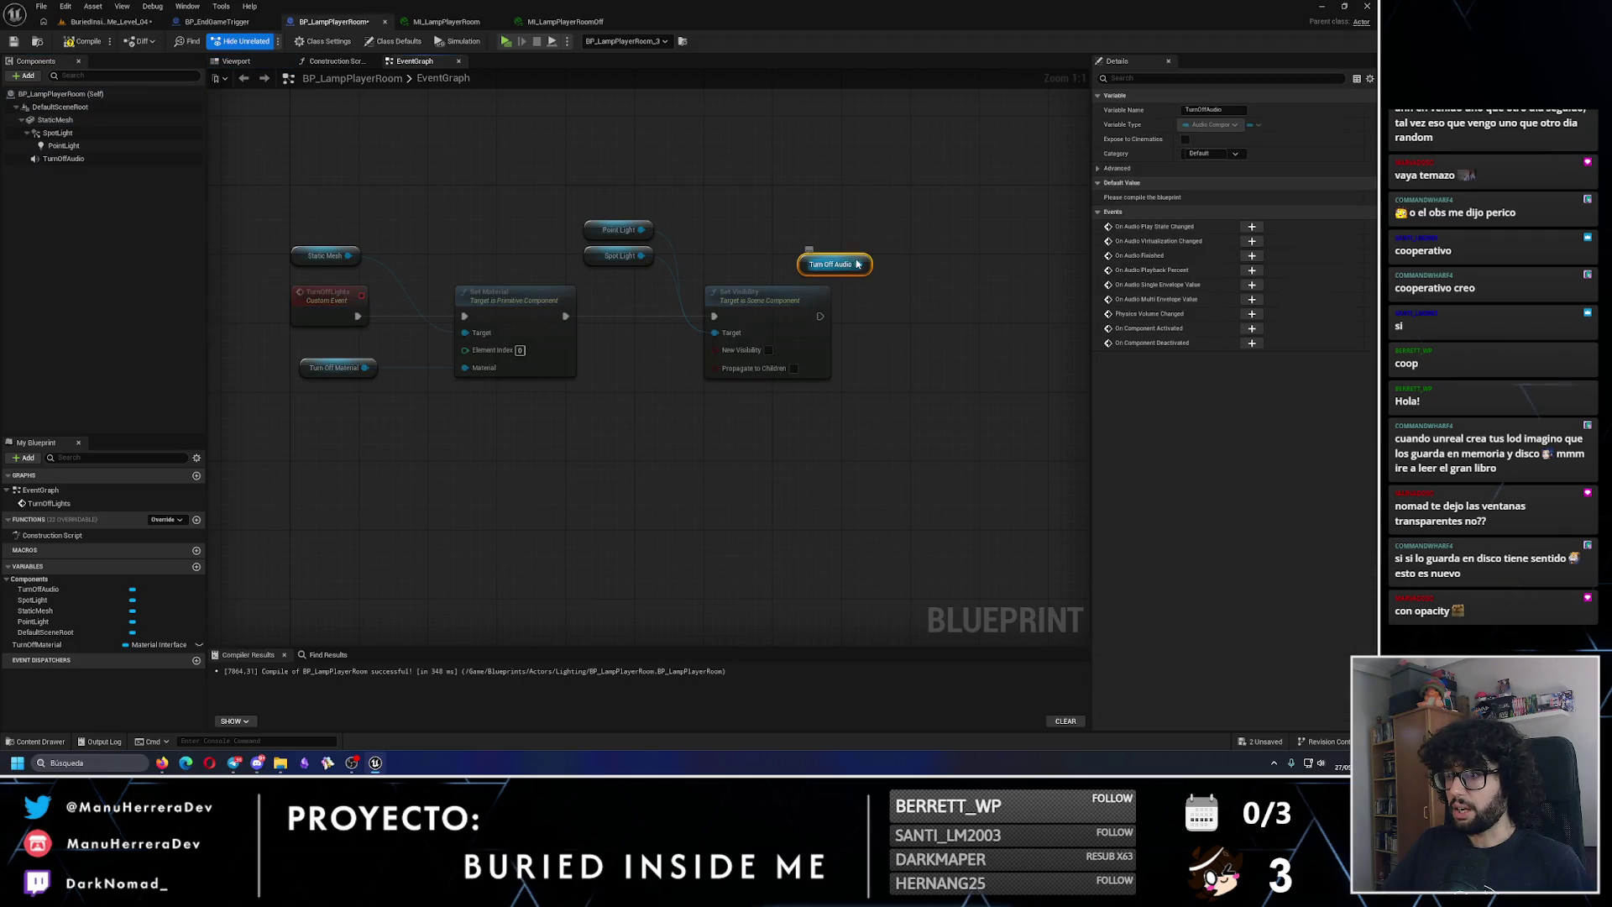
# Step: Search TurnOffAudio's sound assets for 'offlight', leaving the sound unchanged
pyautogui.click(63, 159)
pyautogui.click(1228, 273)
pyautogui.write('turn')
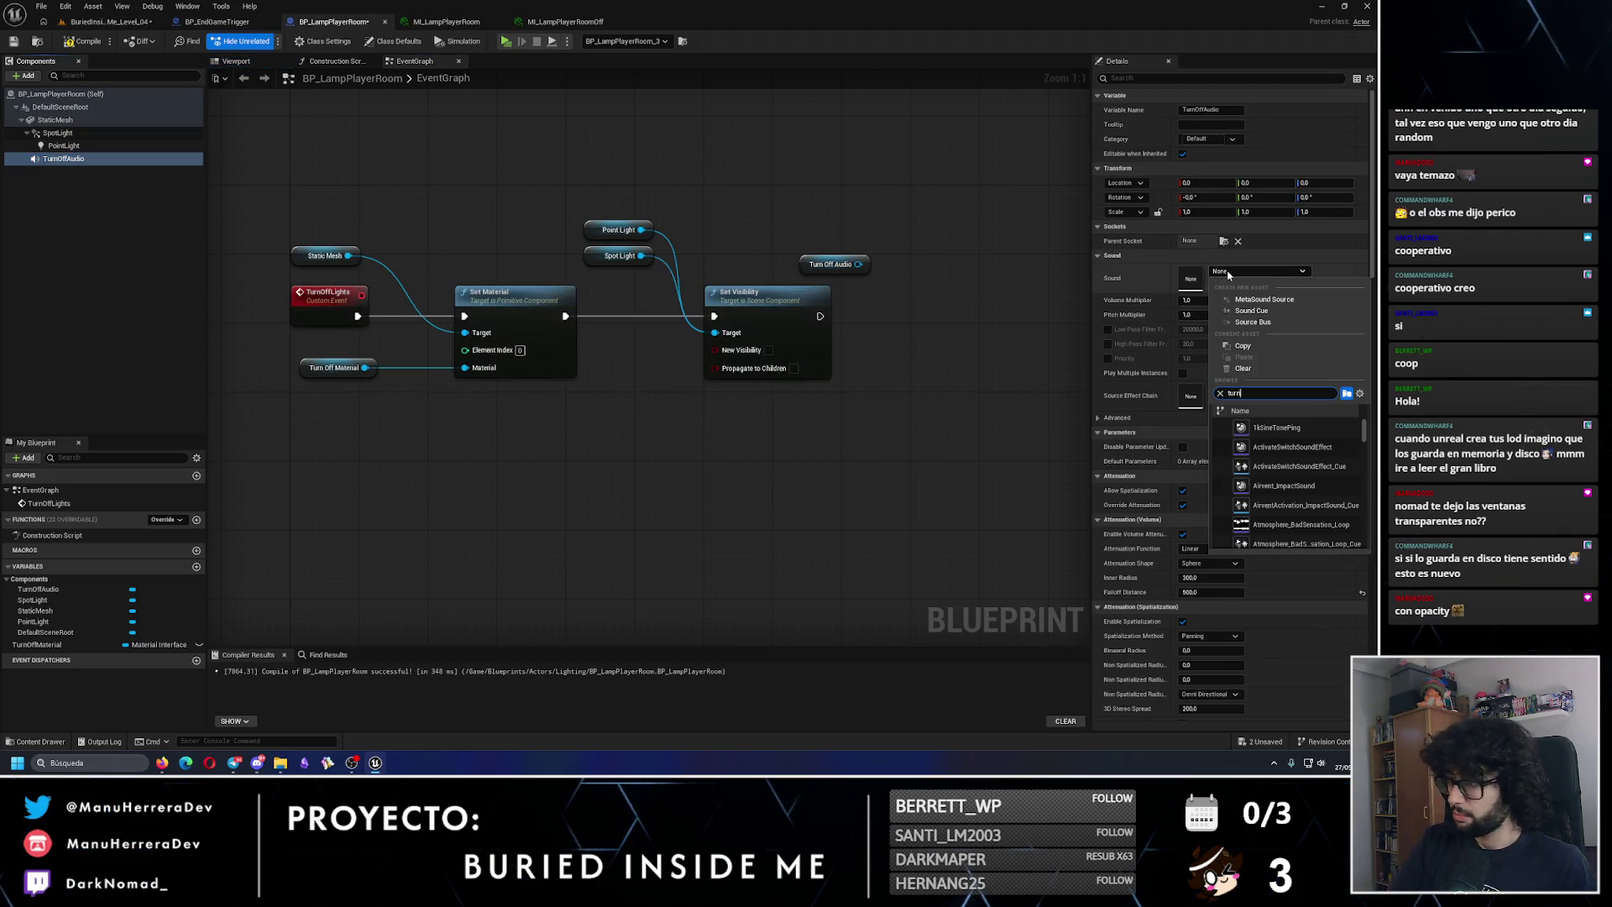
pyautogui.write('off')
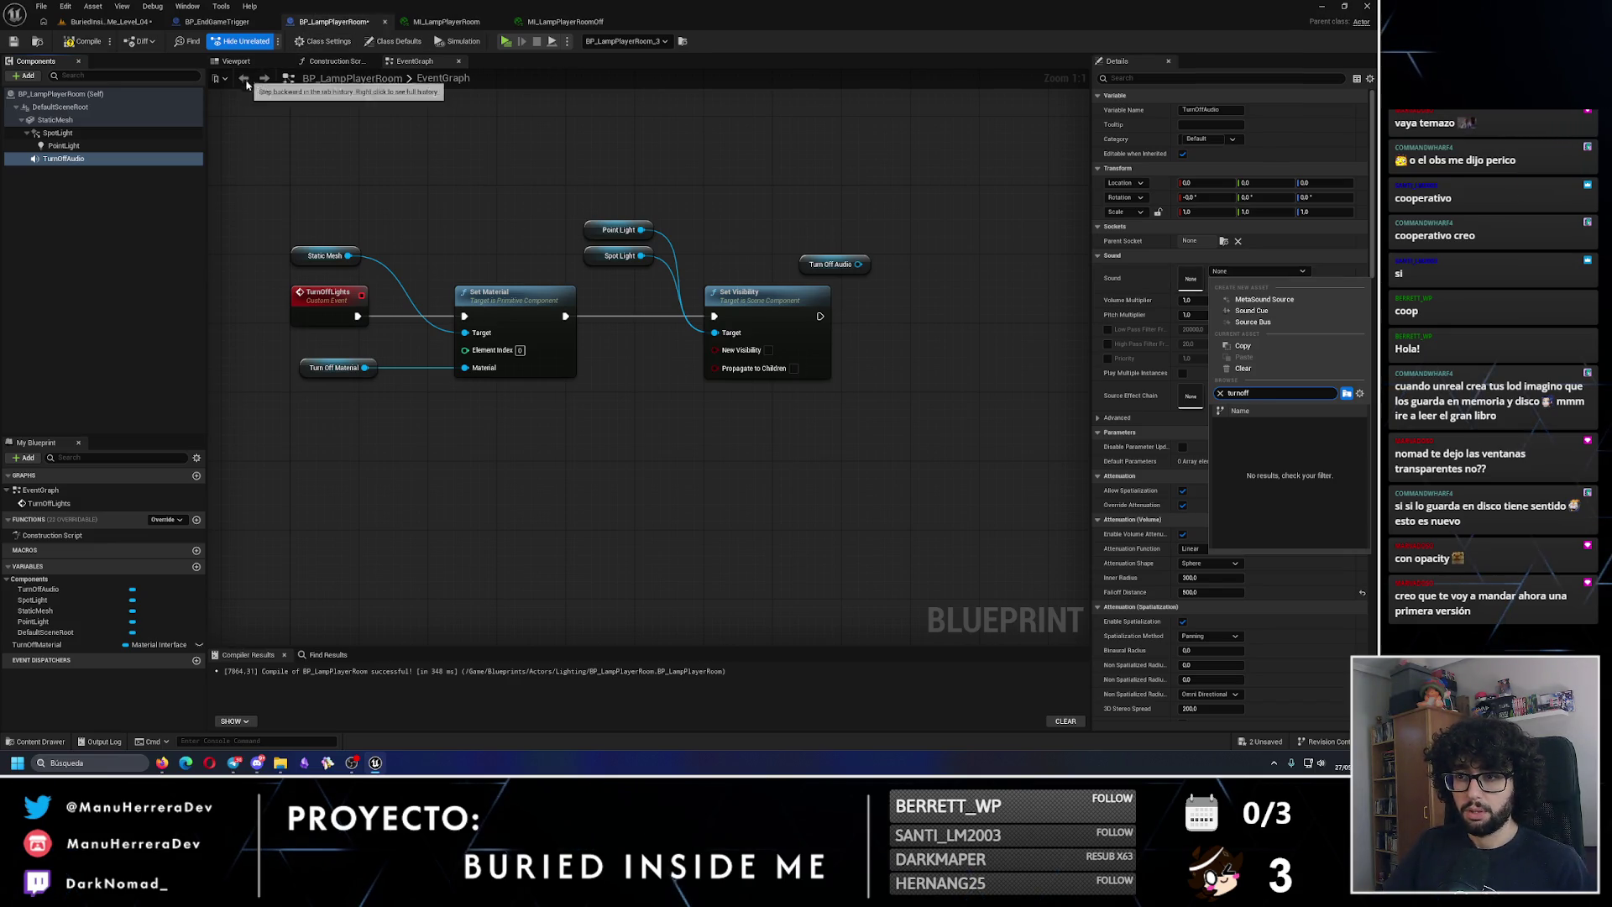
pyautogui.write('light')
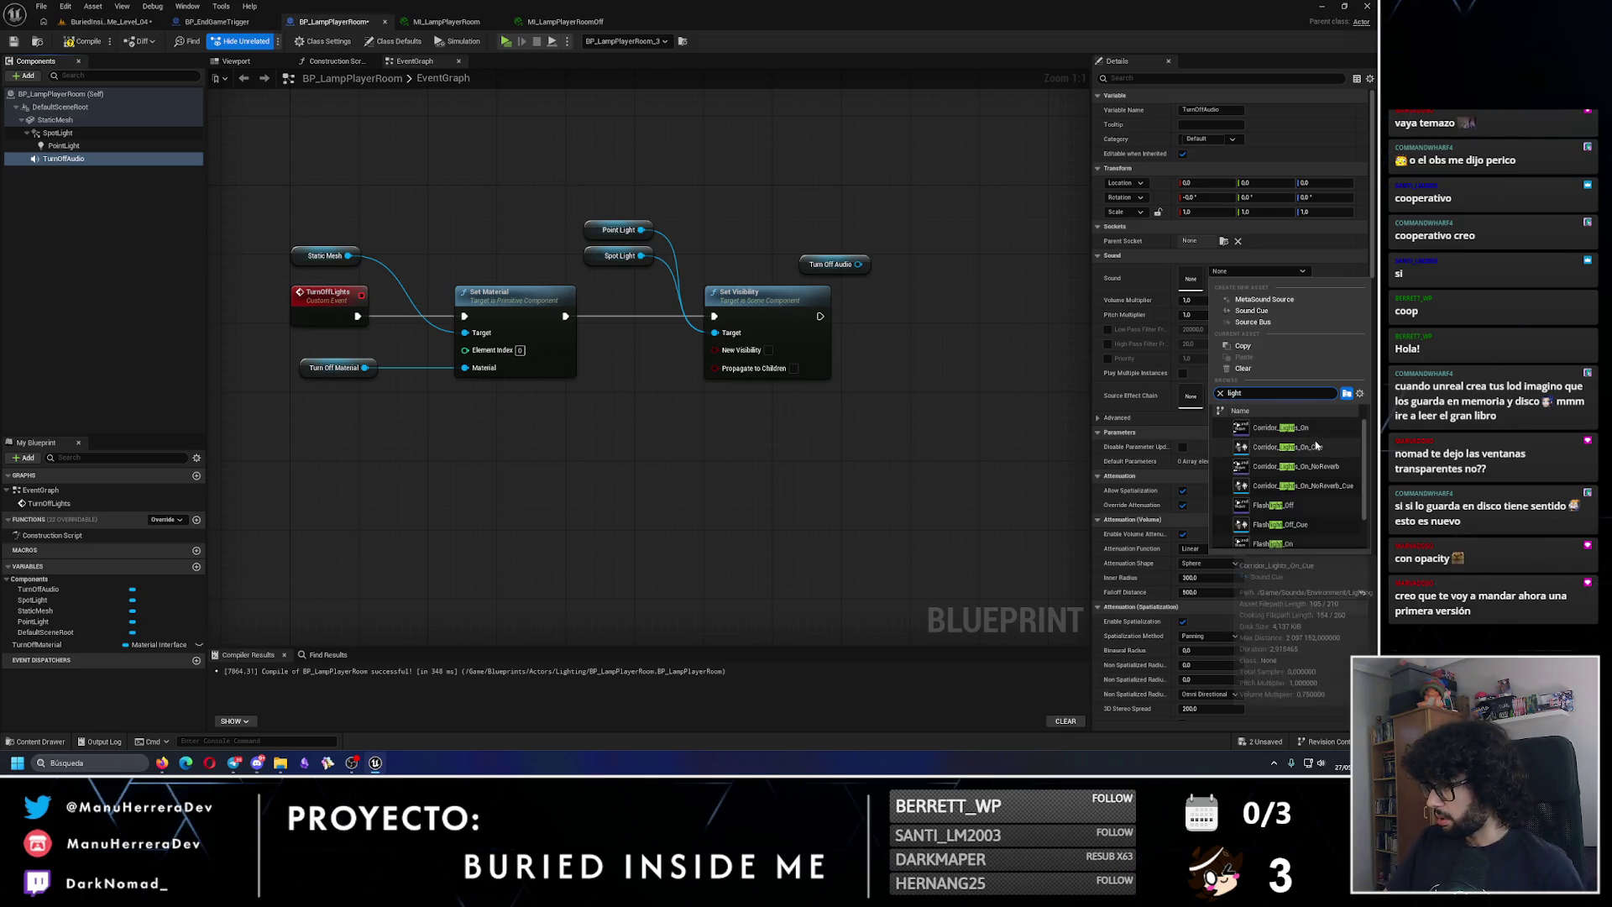
pyautogui.click(1319, 451)
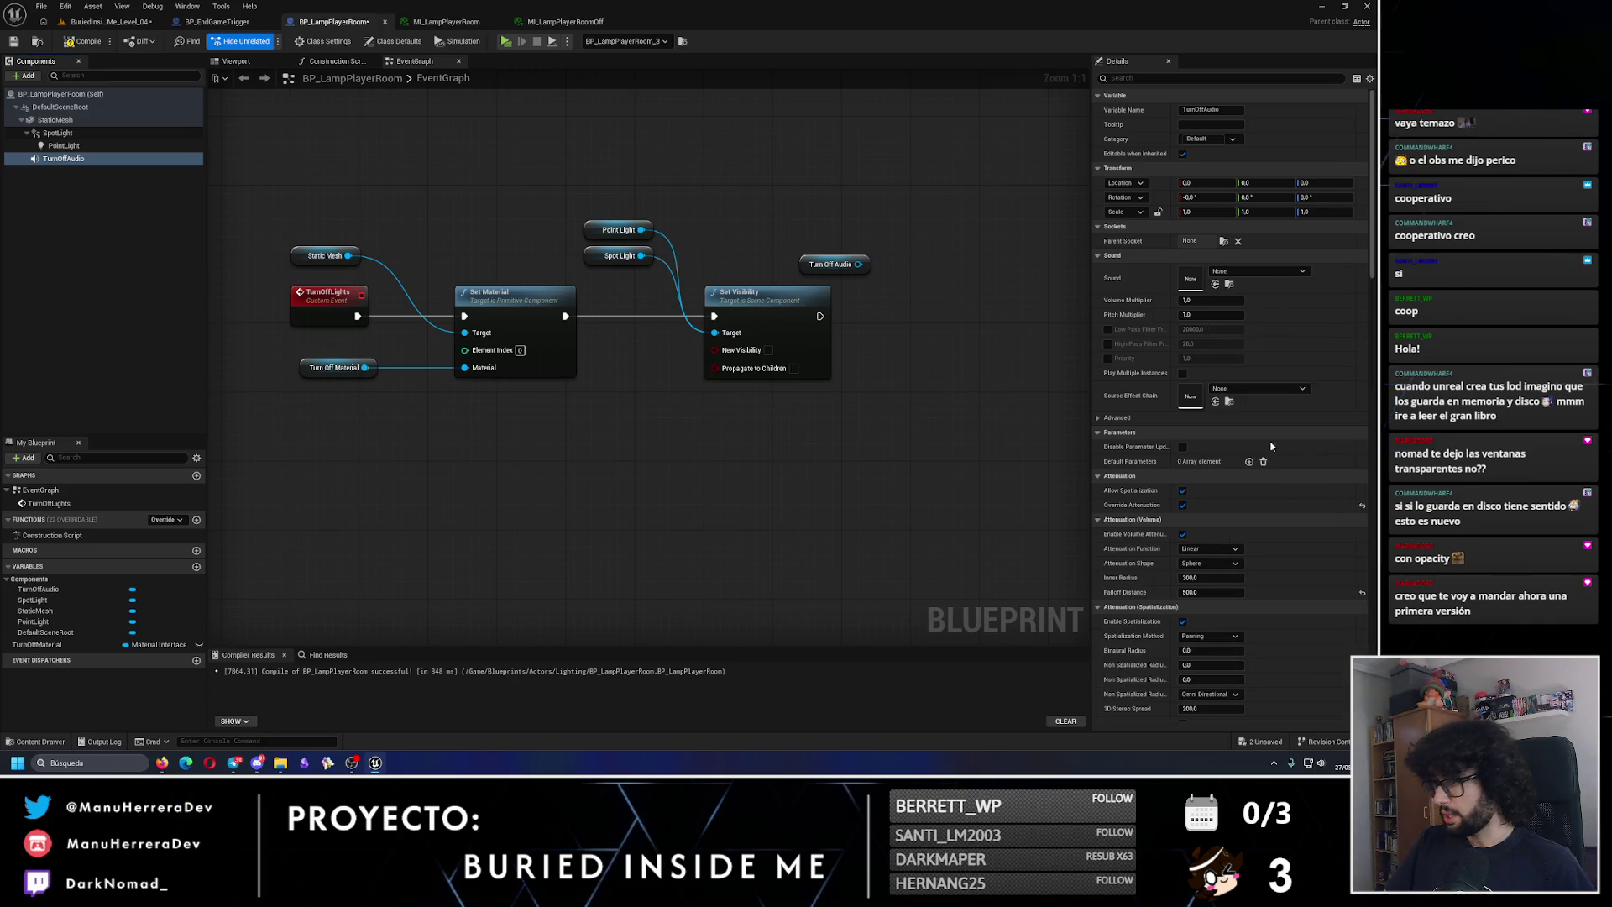
# Step: Add a Play node for TurnOffAudio beside the light nodes after Set Visibility
pyautogui.moveTo(856, 264)
pyautogui.mouseDown()
pyautogui.moveTo(825, 255)
pyautogui.moveTo(888, 301)
pyautogui.moveTo(877, 325)
pyautogui.moveTo(946, 313)
pyautogui.mouseUp()
pyautogui.write('play')
pyautogui.press('Return')
pyautogui.click(858, 237)
# Step: Compile the lamp blueprint and save all modified assets
pyautogui.click(83, 40)
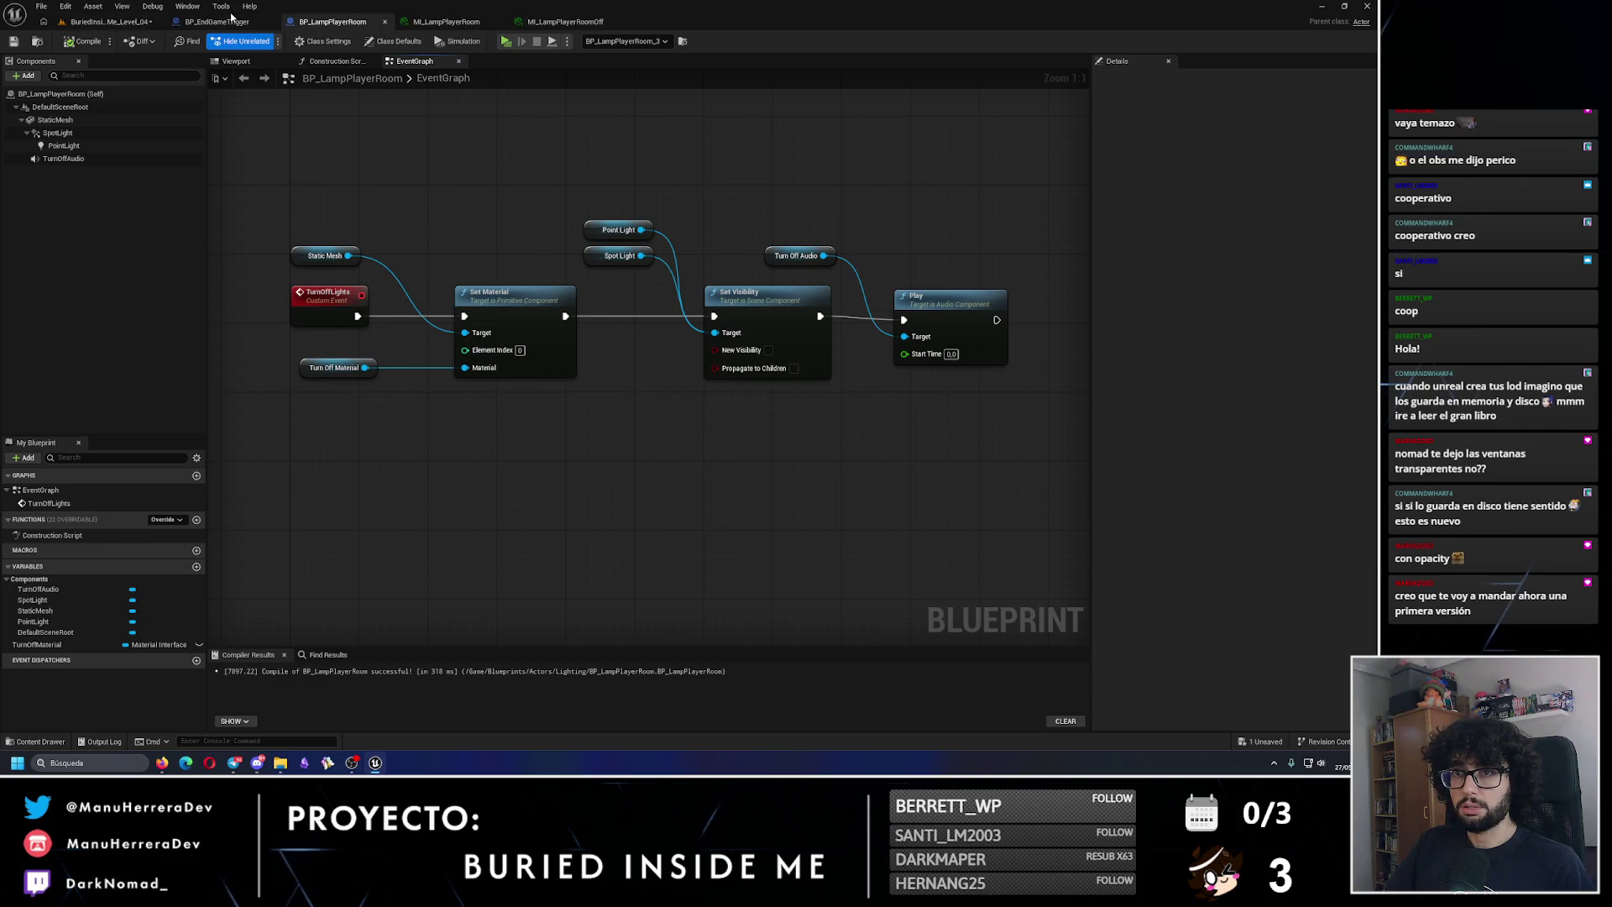
pyautogui.click(109, 21)
pyautogui.hotkey('ctrl', 's')
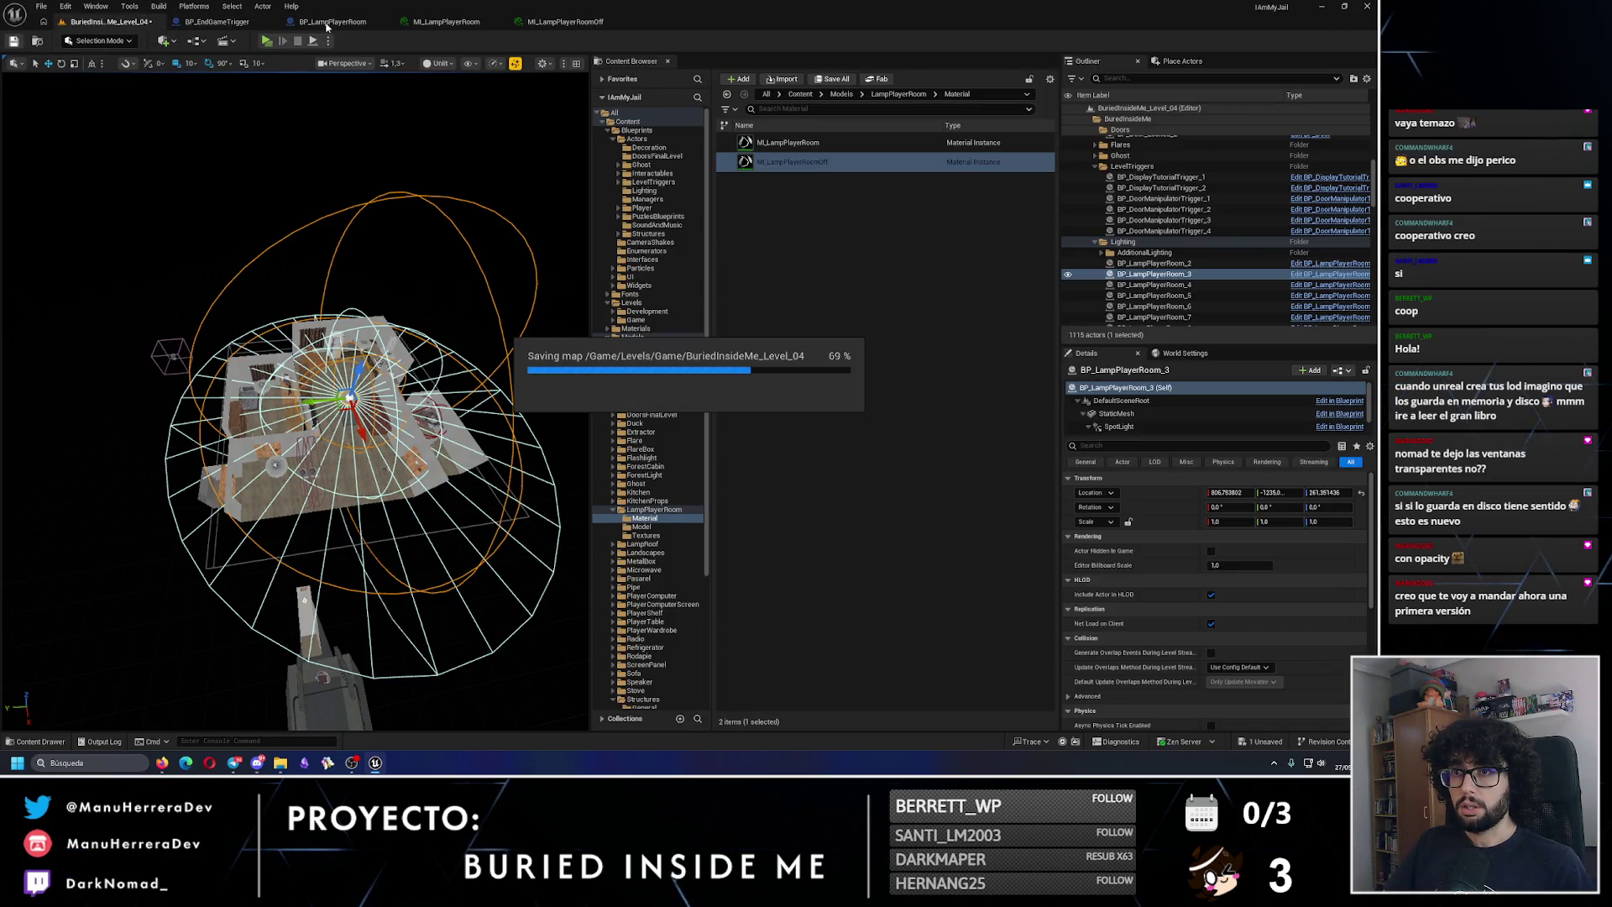
# Step: In BP_EndGameTrigger, get the LightsToTurnOff array and add a For Each Loop over it
pyautogui.click(217, 21)
pyautogui.scroll(2, 657, 270)
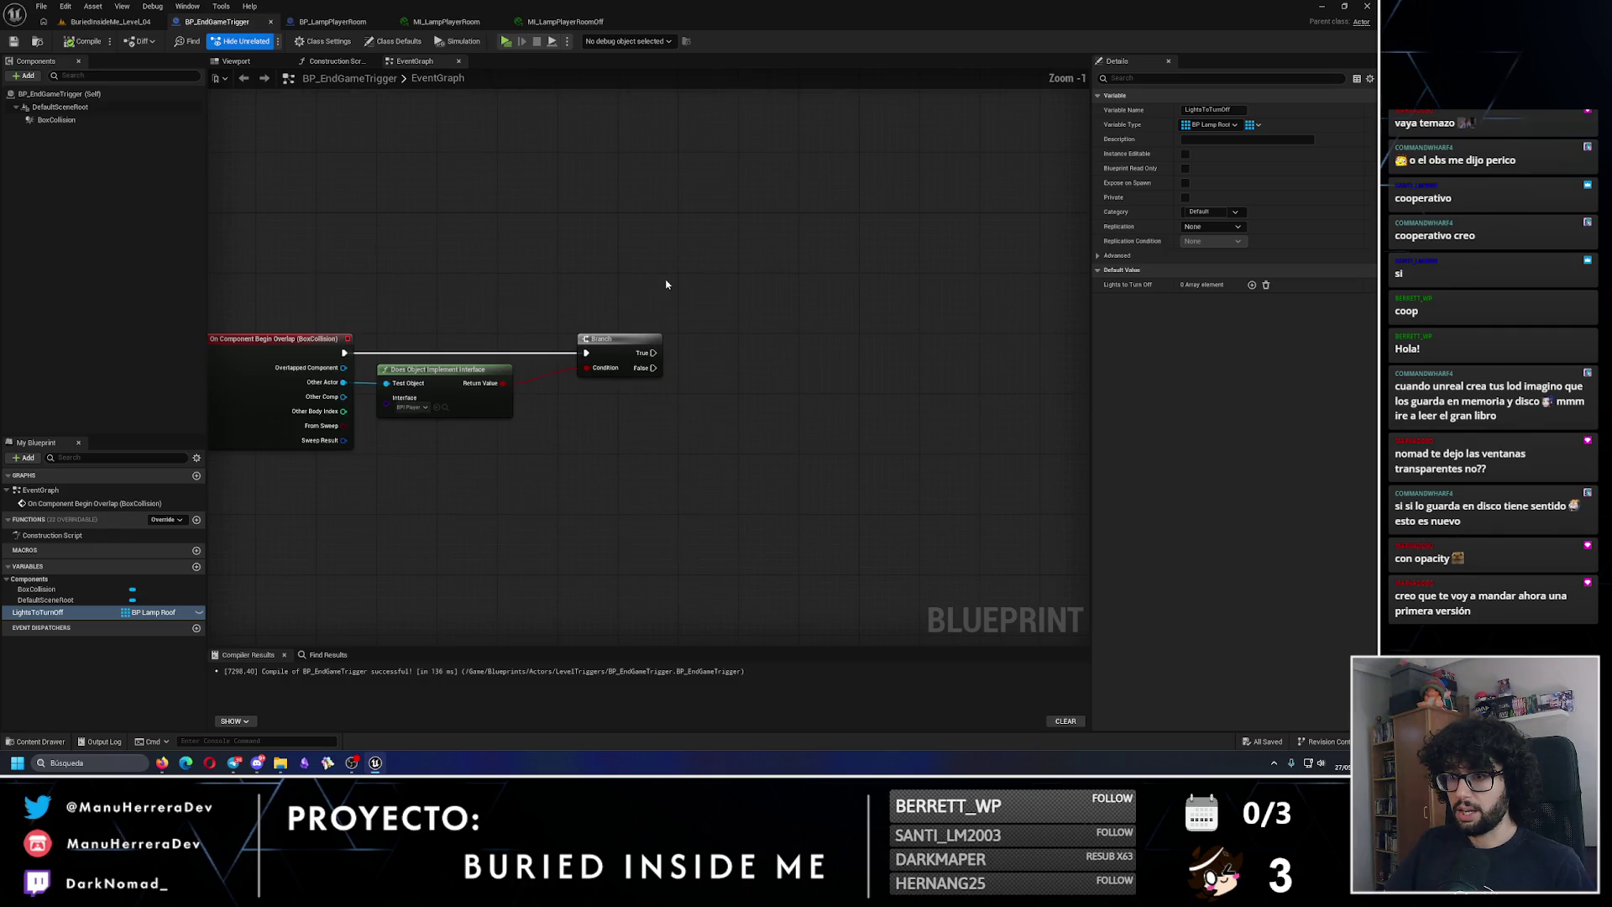
pyautogui.moveTo(151, 612)
pyautogui.mouseDown()
pyautogui.moveTo(588, 294)
pyautogui.moveTo(579, 278)
pyautogui.moveTo(751, 284)
pyautogui.mouseUp()
pyautogui.click(622, 292)
pyautogui.write('fr')
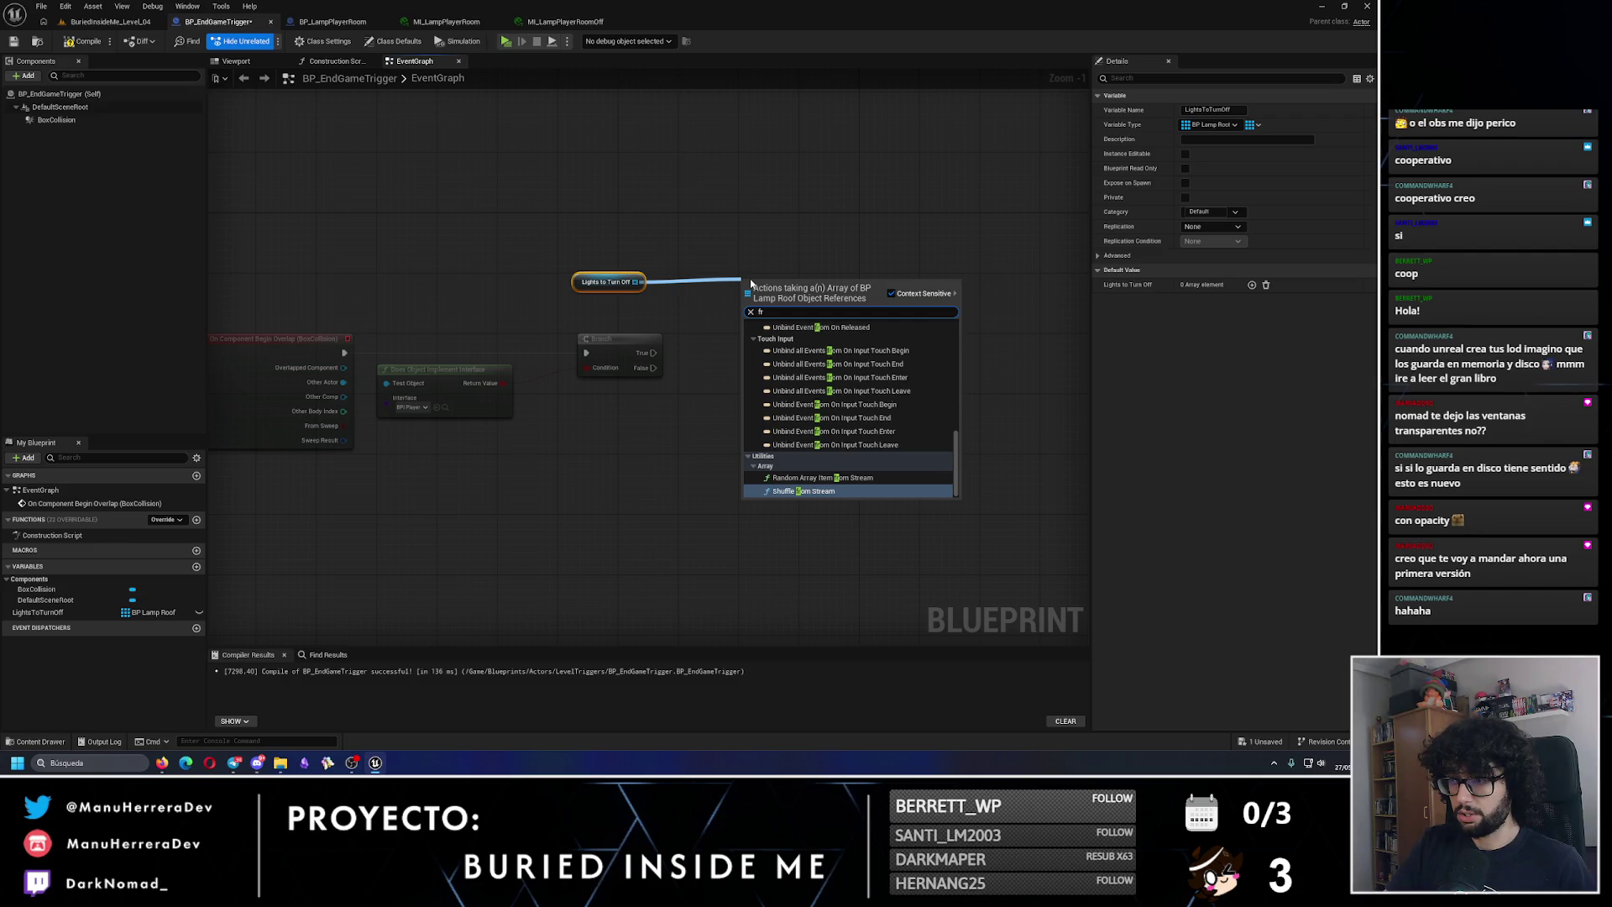
pyautogui.press('BackSpace')
pyautogui.write('orech')
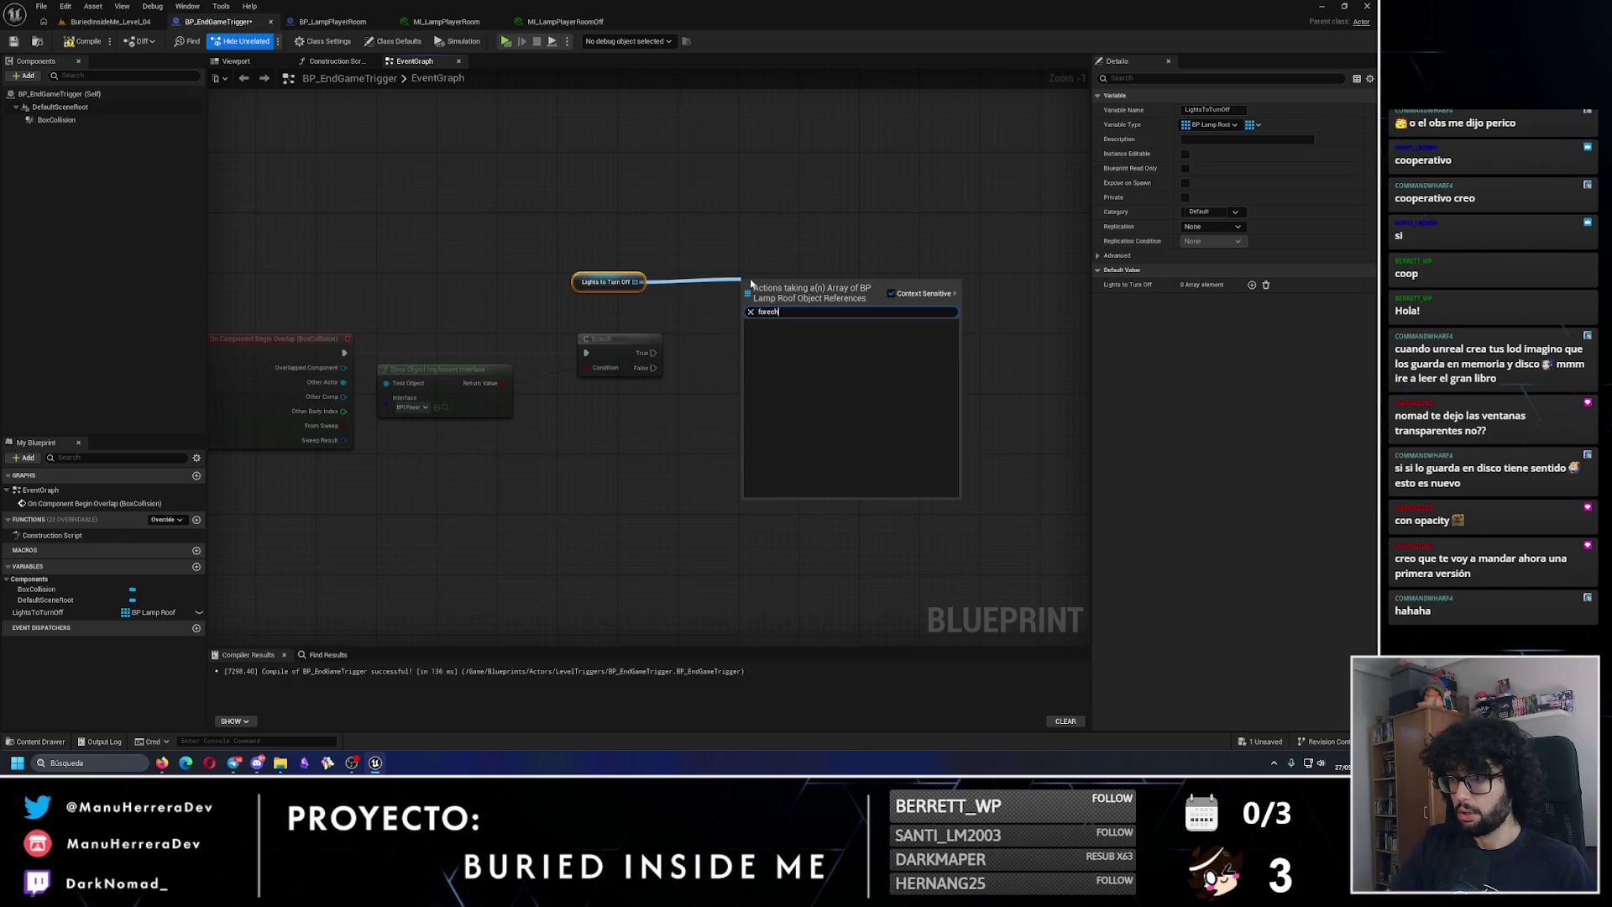
pyautogui.press('BackSpace')
pyautogui.write('ac')
pyautogui.press('BackSpace')
pyautogui.press('BackSpace')
pyautogui.write('each')
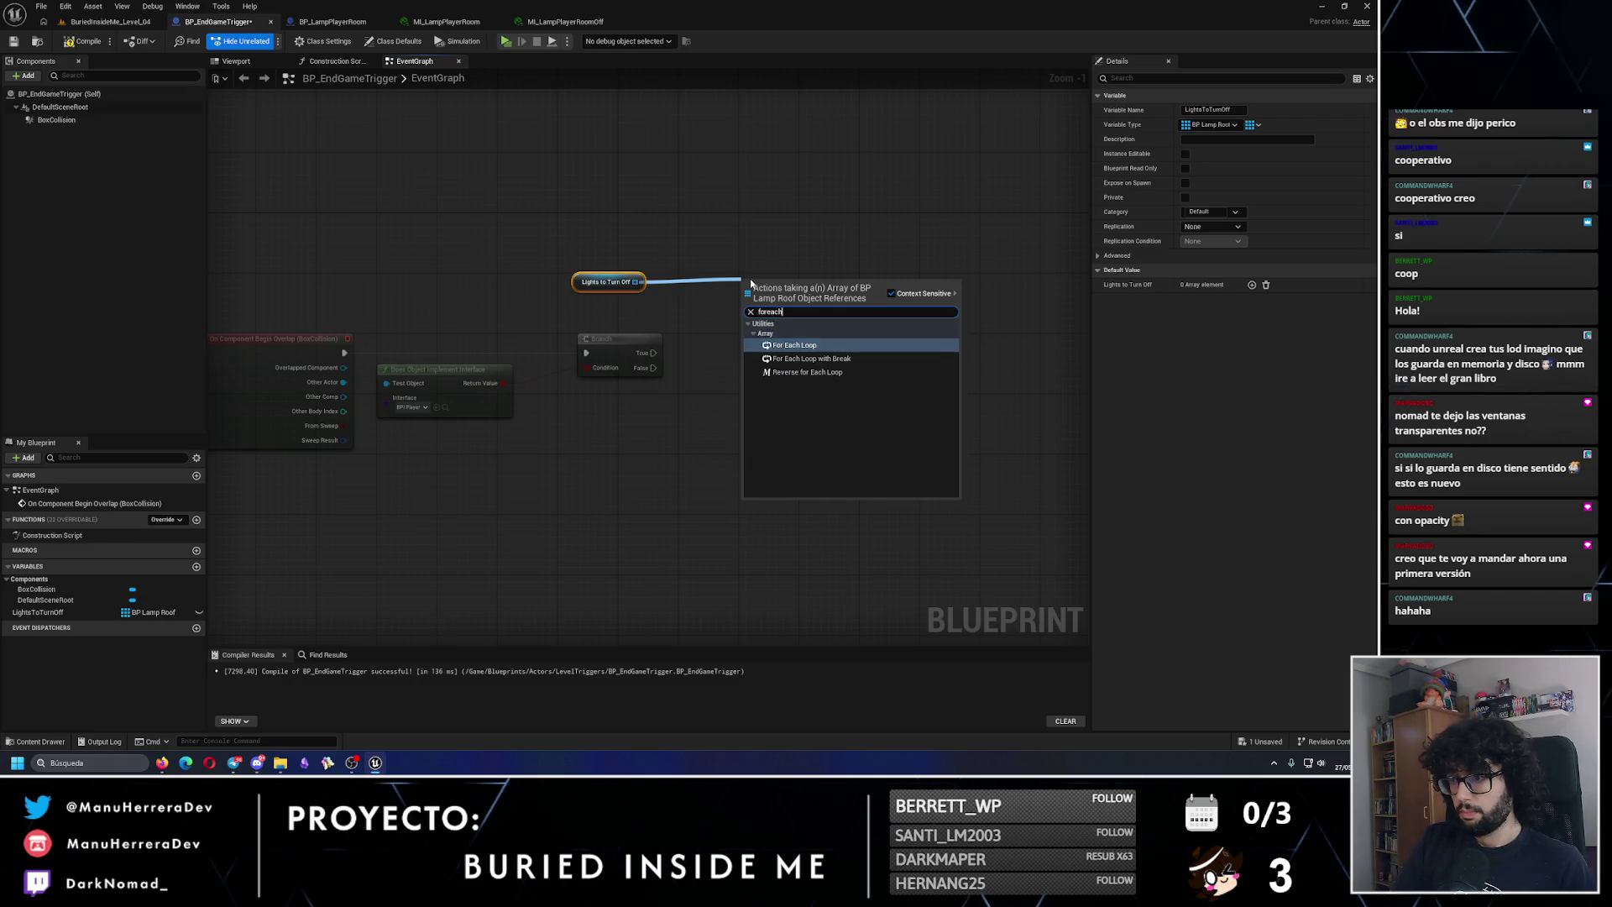
pyautogui.press('Return')
# Step: Call Turn Off Light on each array element and arrange the loop nodes beside the Branch
pyautogui.moveTo(826, 307)
pyautogui.mouseDown()
pyautogui.moveTo(921, 319)
pyautogui.moveTo(915, 340)
pyautogui.mouseUp()
pyautogui.write('turn off')
pyautogui.press('Return')
pyautogui.moveTo(653, 353); pyautogui.dragTo(748, 293)
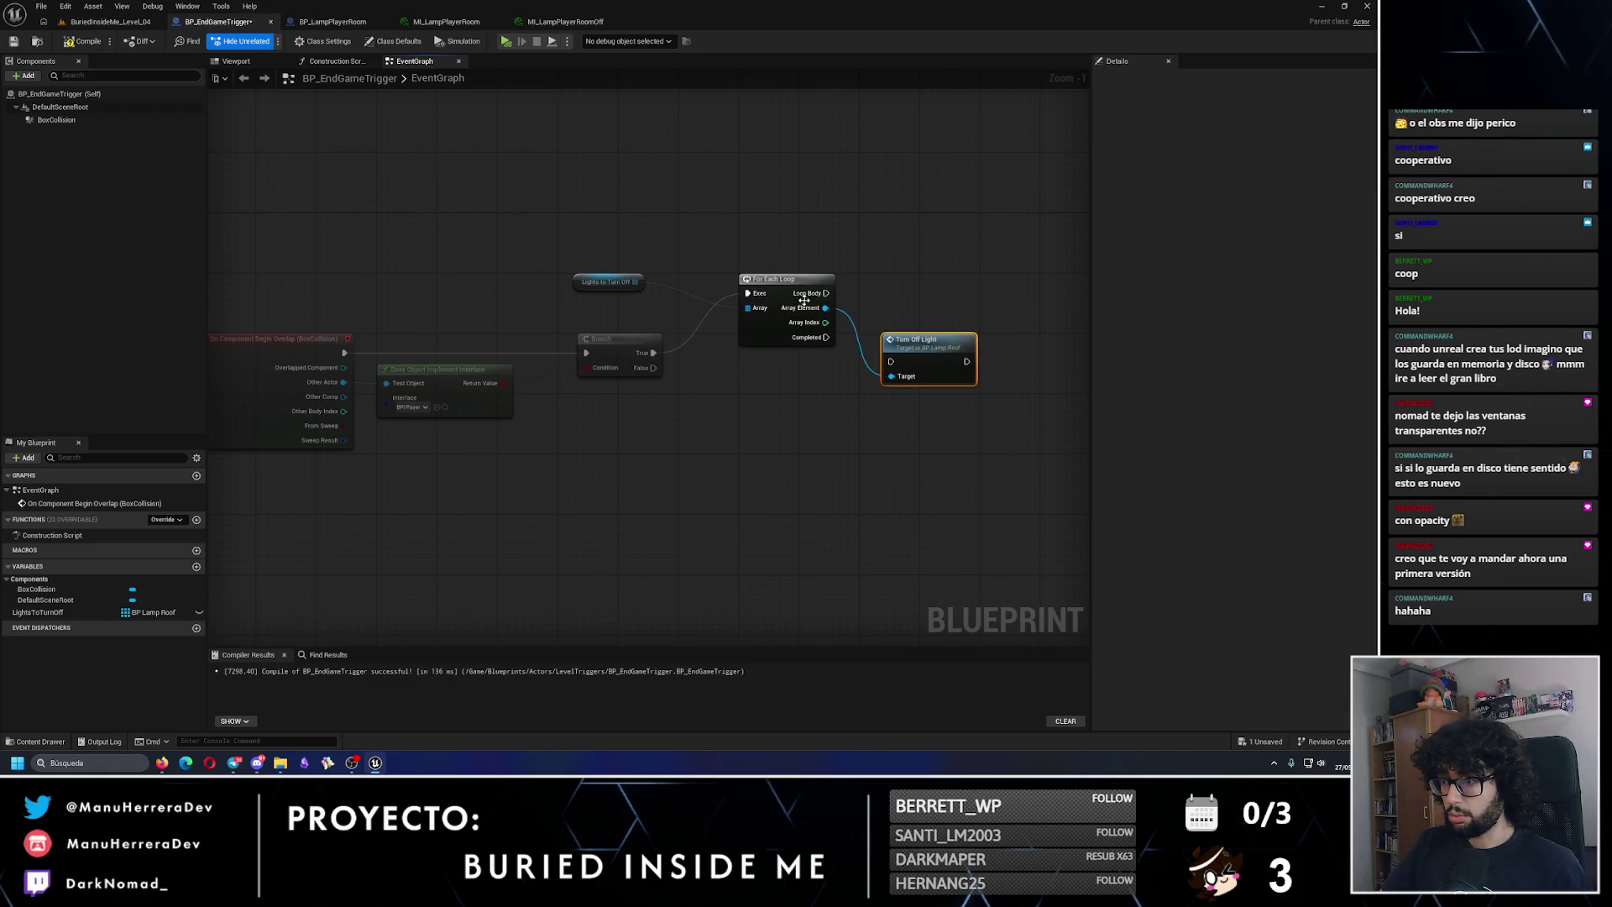
pyautogui.moveTo(903, 334)
pyautogui.mouseDown()
pyautogui.moveTo(895, 251)
pyautogui.moveTo(885, 280)
pyautogui.mouseUp()
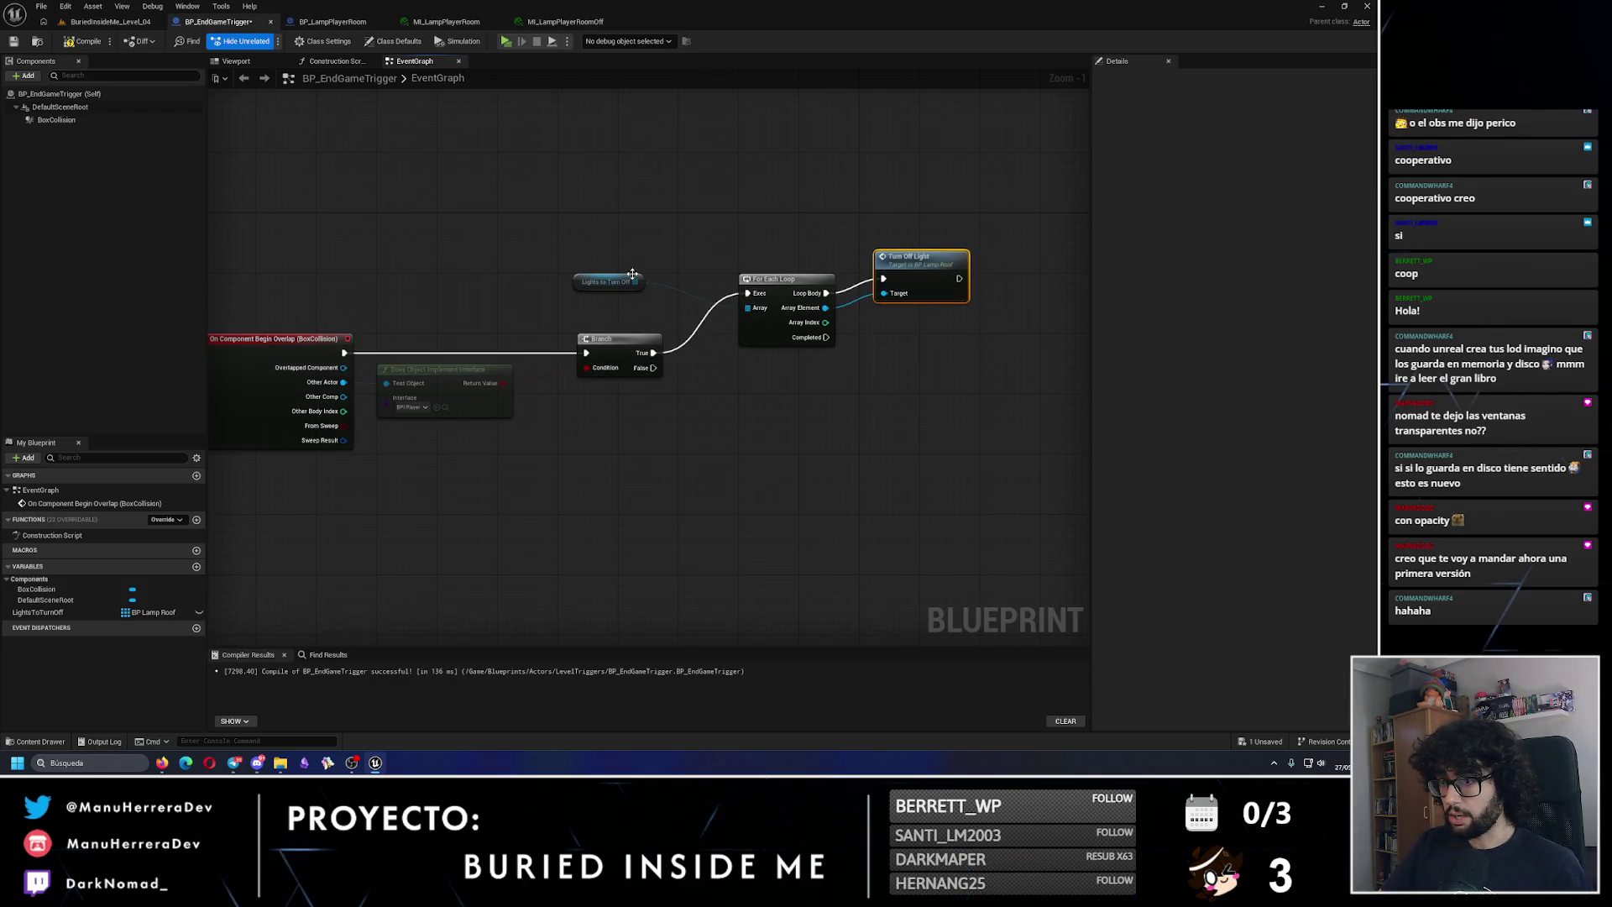
pyautogui.moveTo(636, 276)
pyautogui.mouseDown()
pyautogui.moveTo(793, 256)
pyautogui.moveTo(881, 364)
pyautogui.mouseUp()
pyautogui.moveTo(738, 281)
pyautogui.mouseDown()
pyautogui.moveTo(715, 334)
pyautogui.moveTo(738, 334)
pyautogui.mouseUp()
pyautogui.moveTo(857, 333); pyautogui.dragTo(857, 349)
# Step: Wrap the getter, loop and Turn Off Light in a 'Turn off flat lighting' comment and compile
pyautogui.moveTo(640, 281); pyautogui.dragTo(970, 445)
pyautogui.press('c')
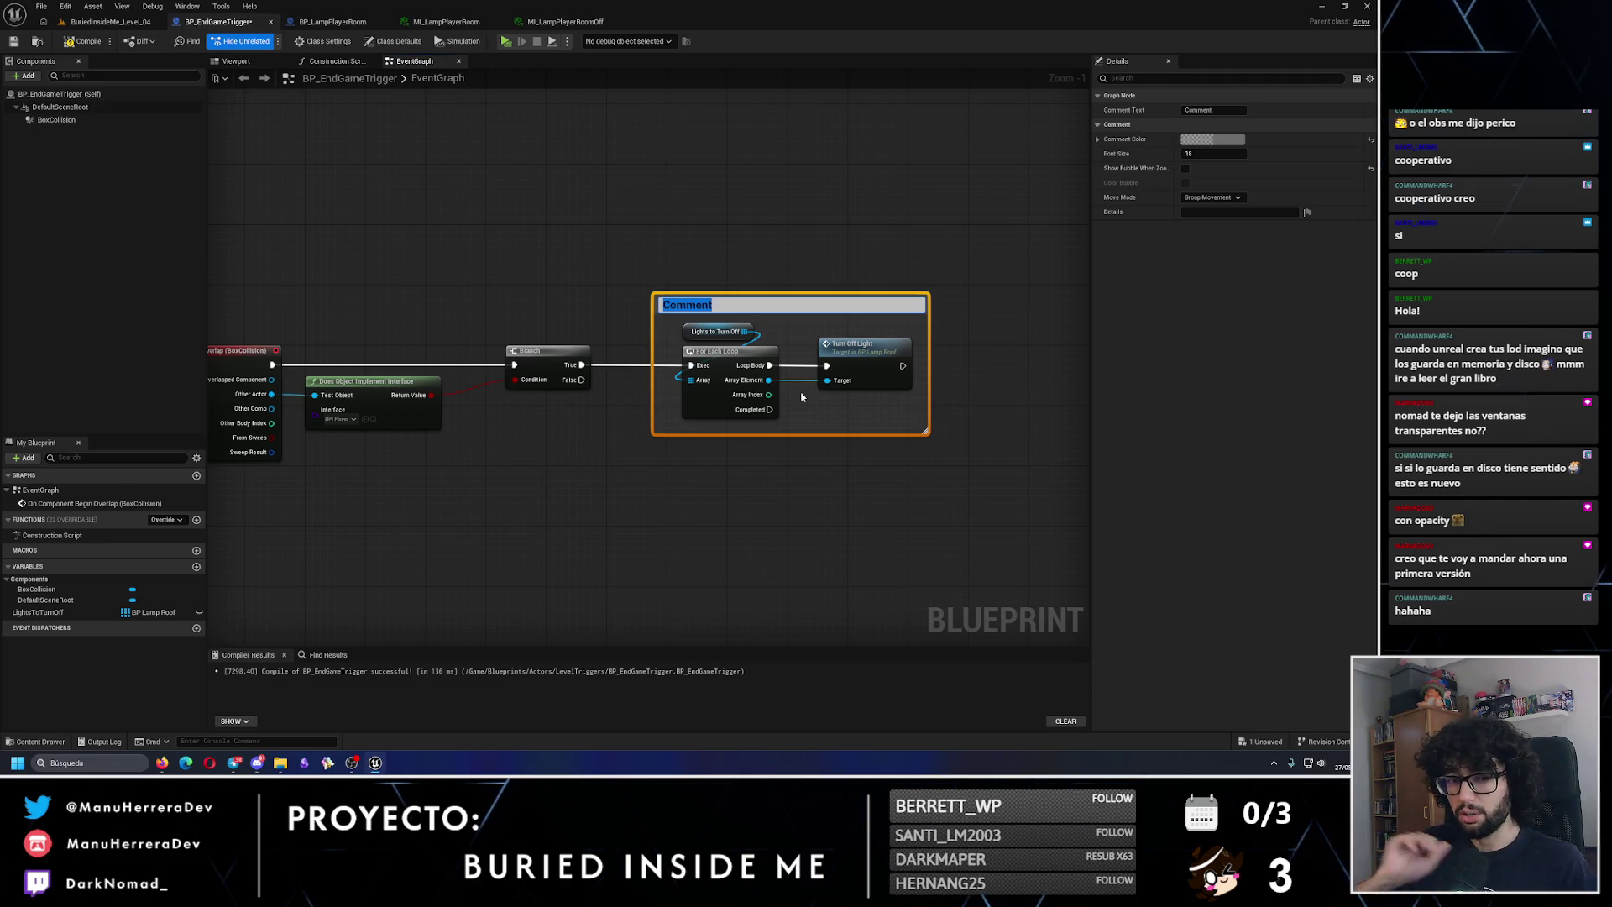
pyautogui.write('Turn off flat lighting')
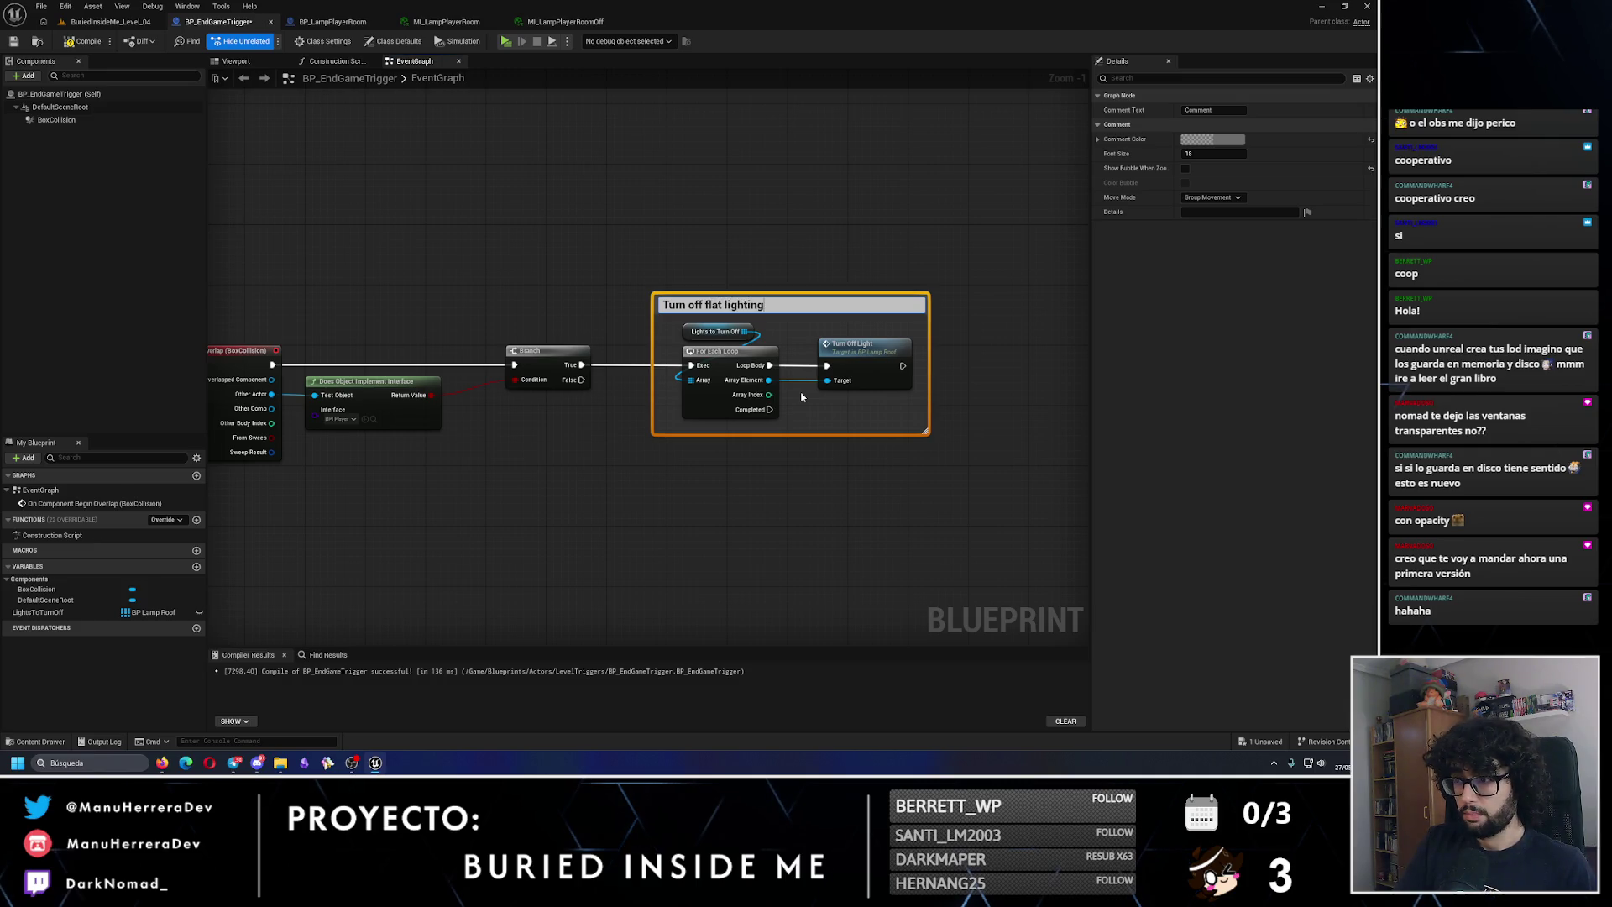
pyautogui.press('Return')
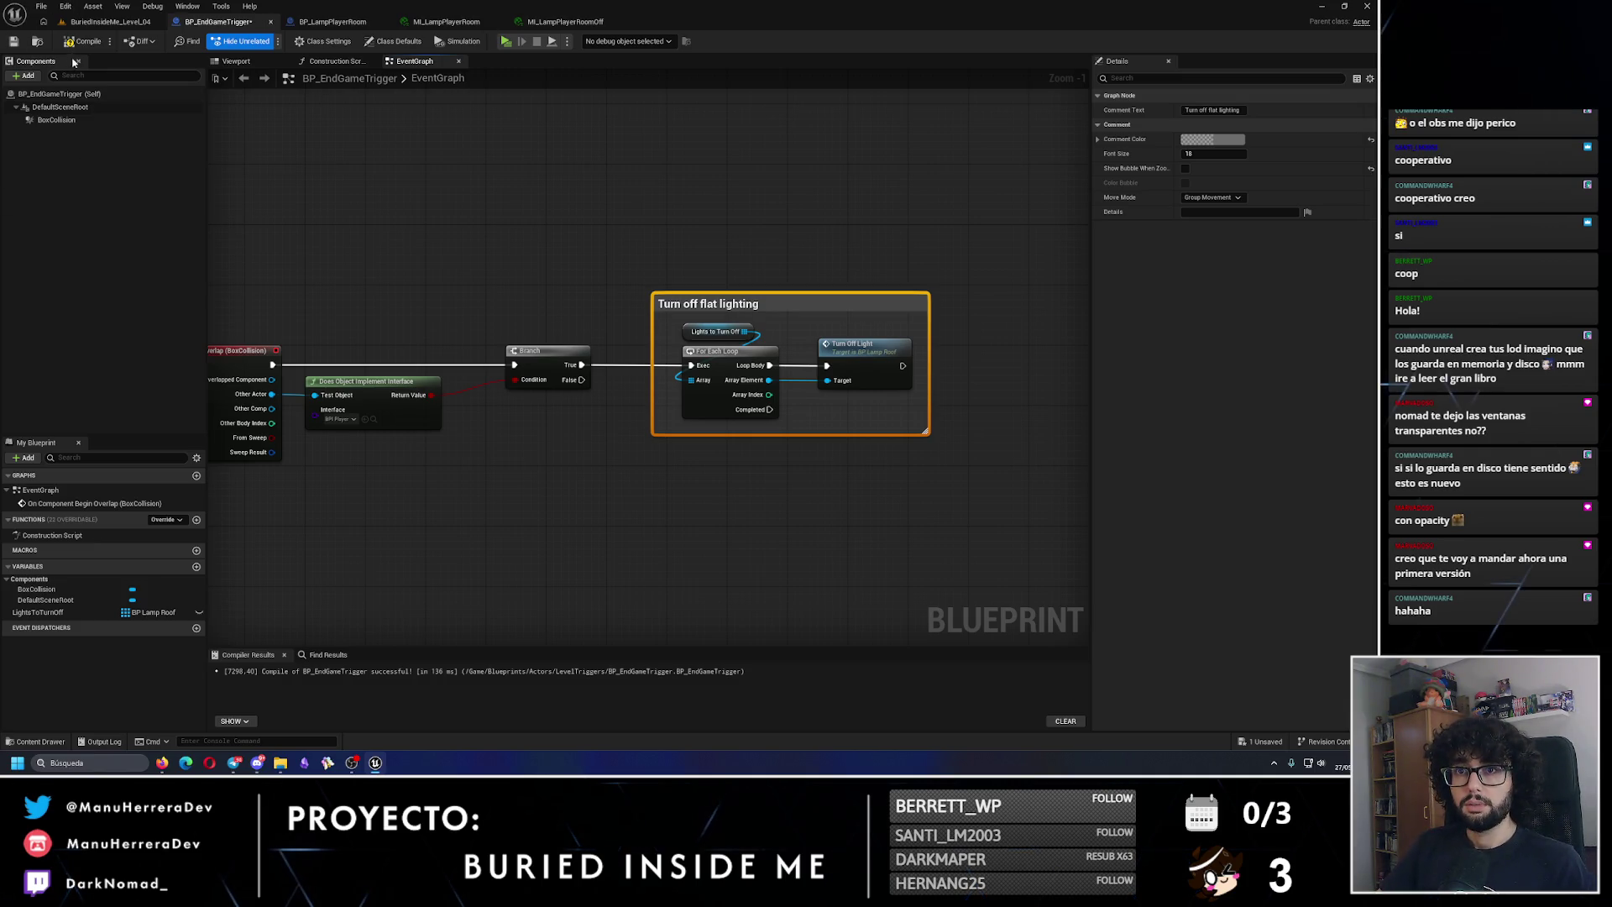
pyautogui.click(84, 41)
# Step: Return to the BuriedInsideMe_Level_04 level editor and select BP_EndGameTrigger in the living room
pyautogui.click(111, 21)
pyautogui.scroll(10, 315, 317)
pyautogui.click(319, 455)
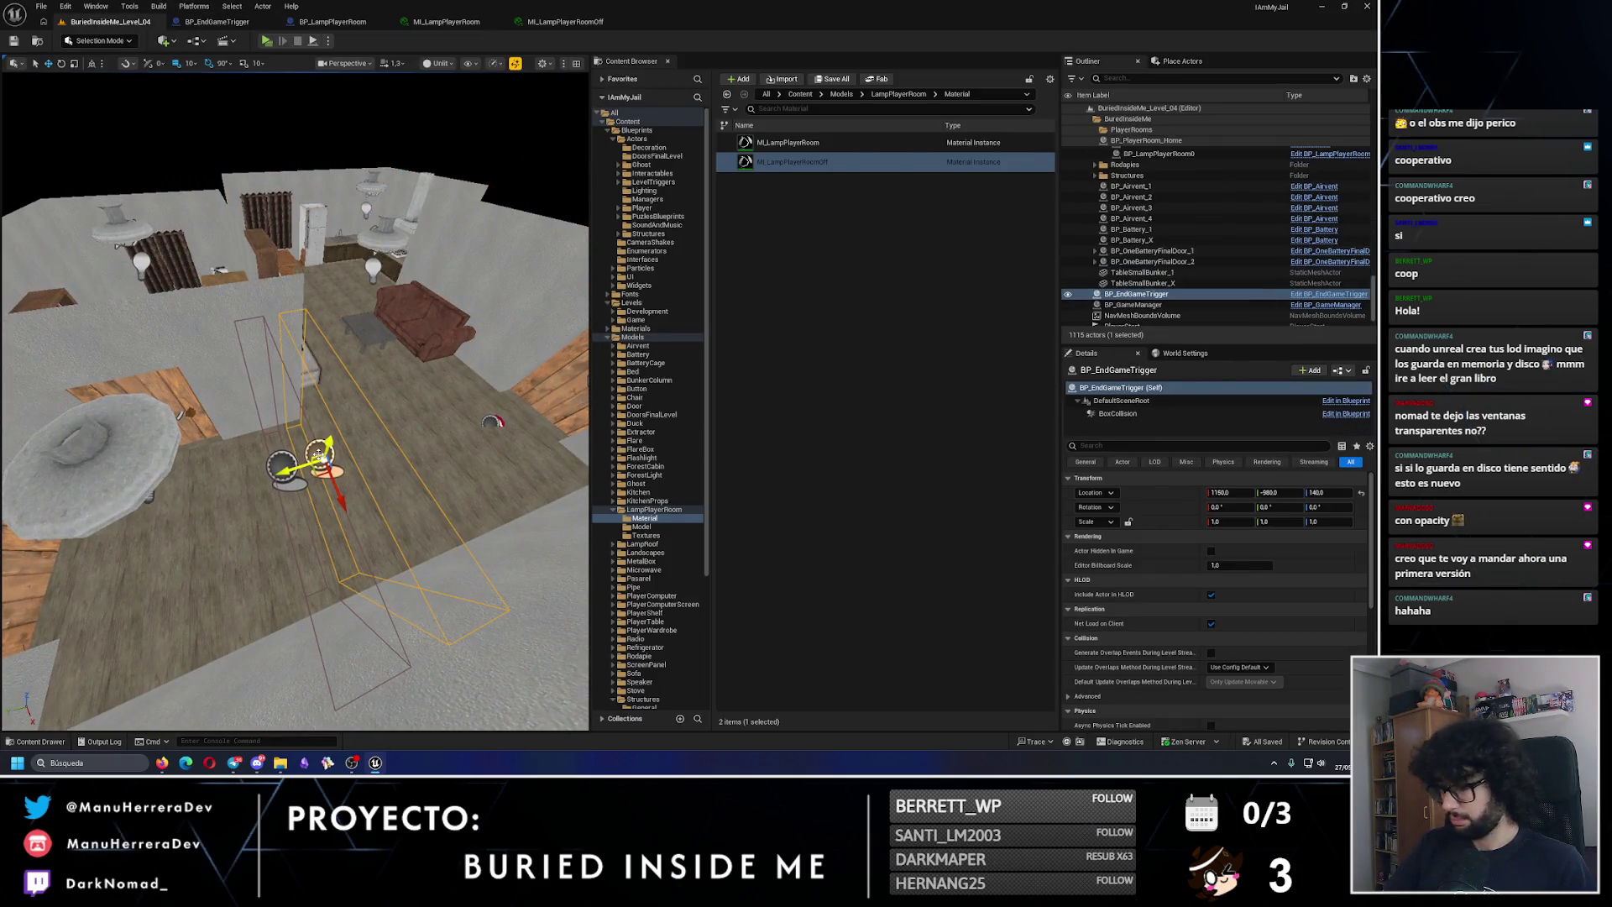
pyautogui.scroll(-5, 322, 452)
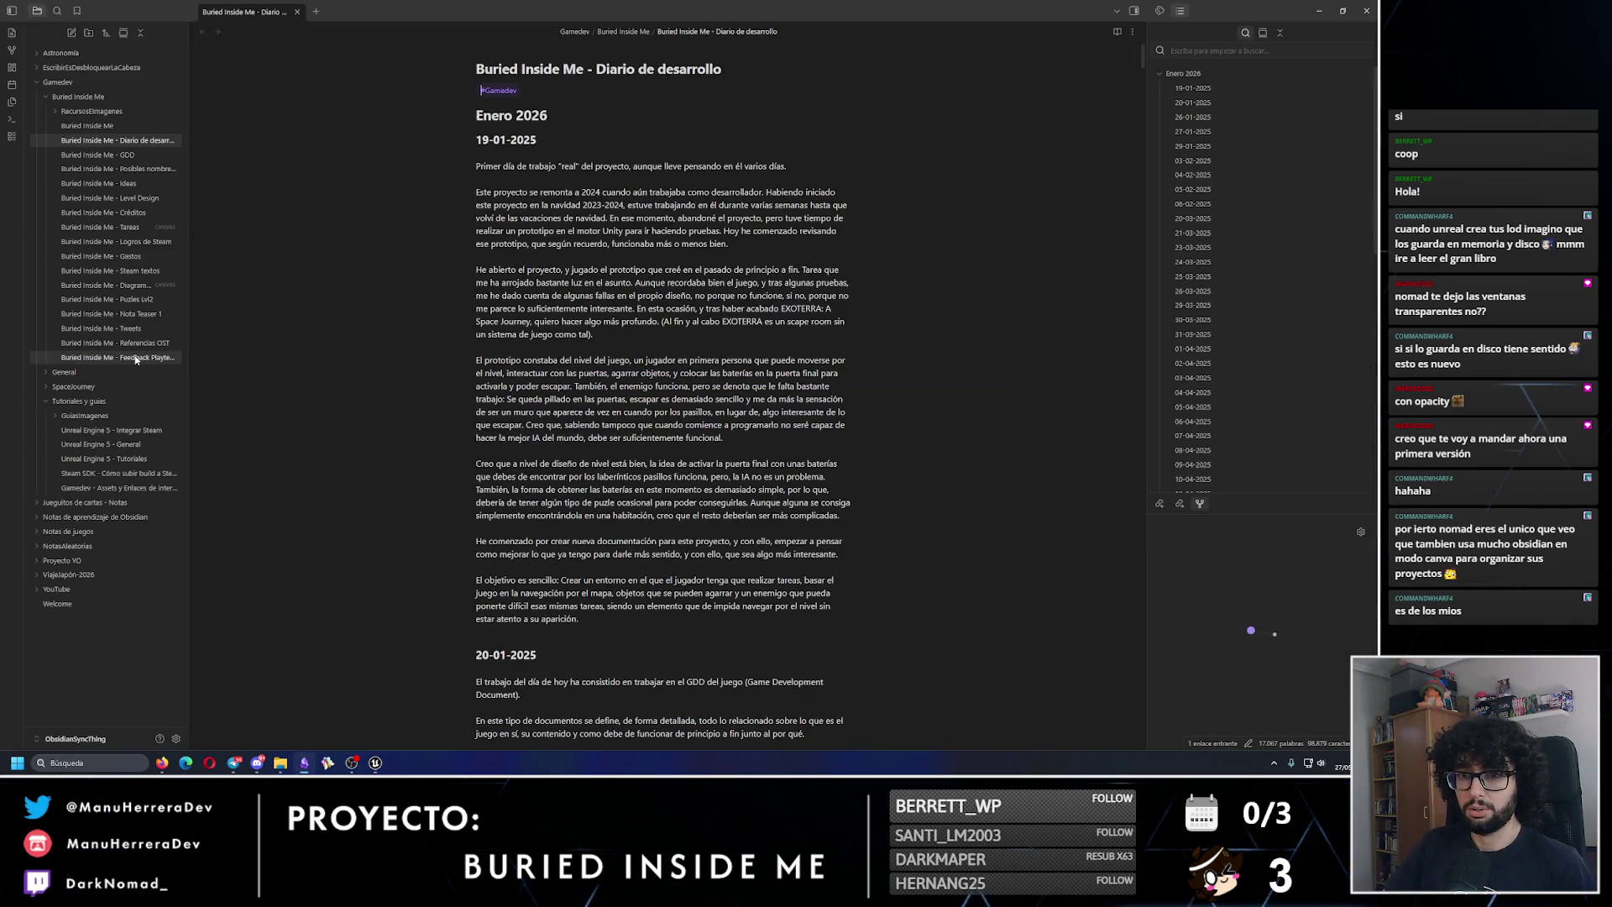
# Step: Open the Buried Inside Me - Tareas canvas and bring the TO DO, DOING and DONE columns into view
pyautogui.click(109, 227)
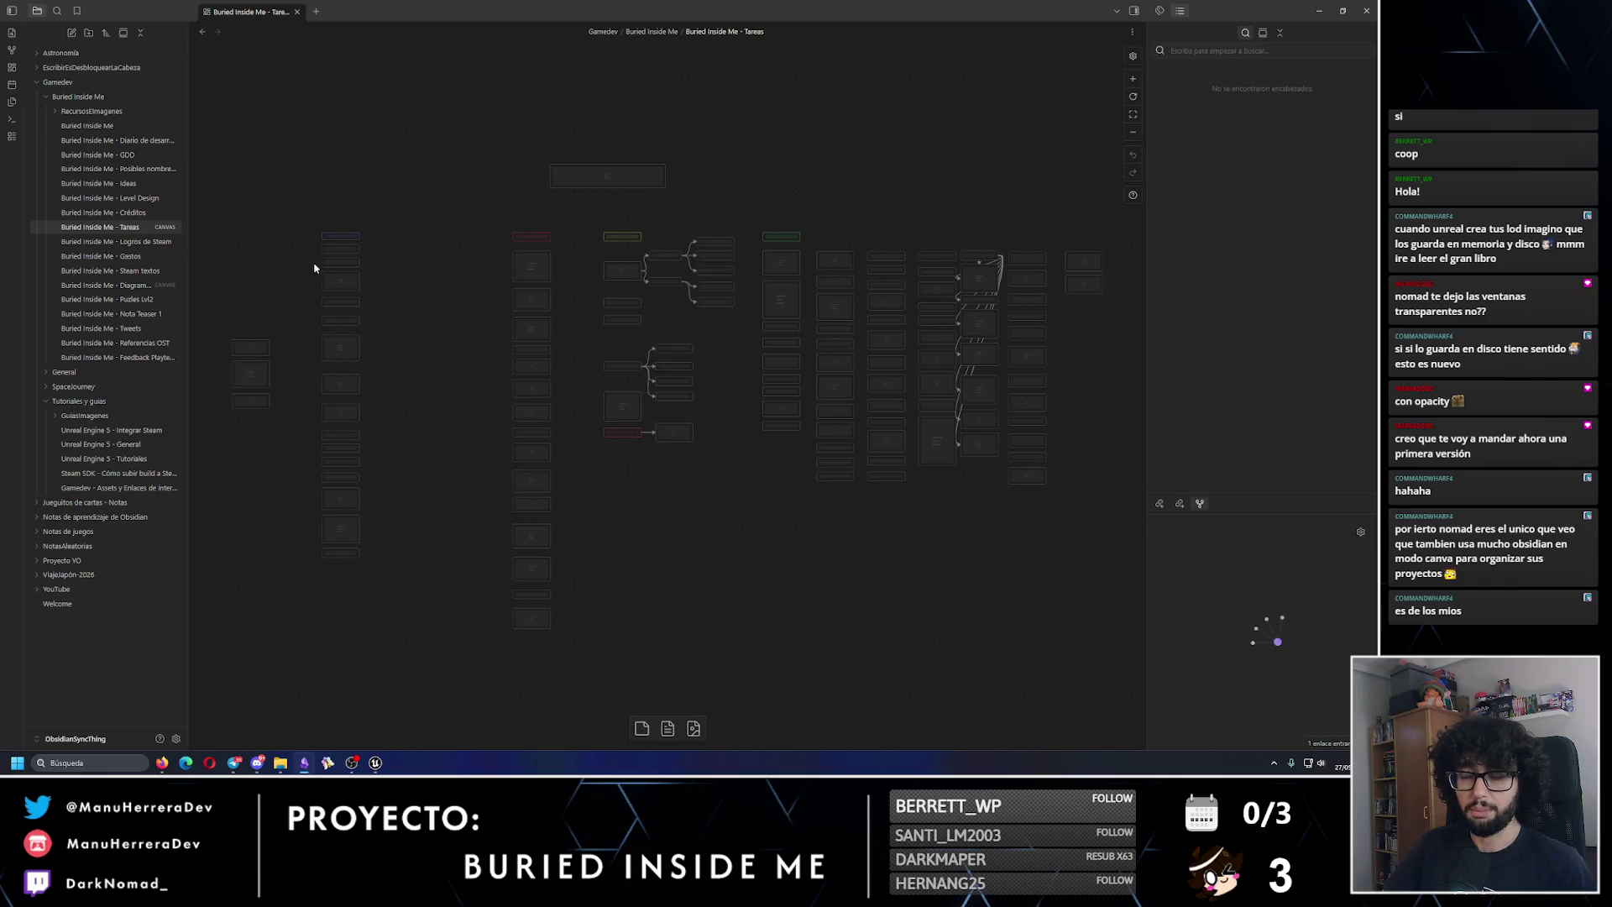
pyautogui.scroll(5, 686, 451)
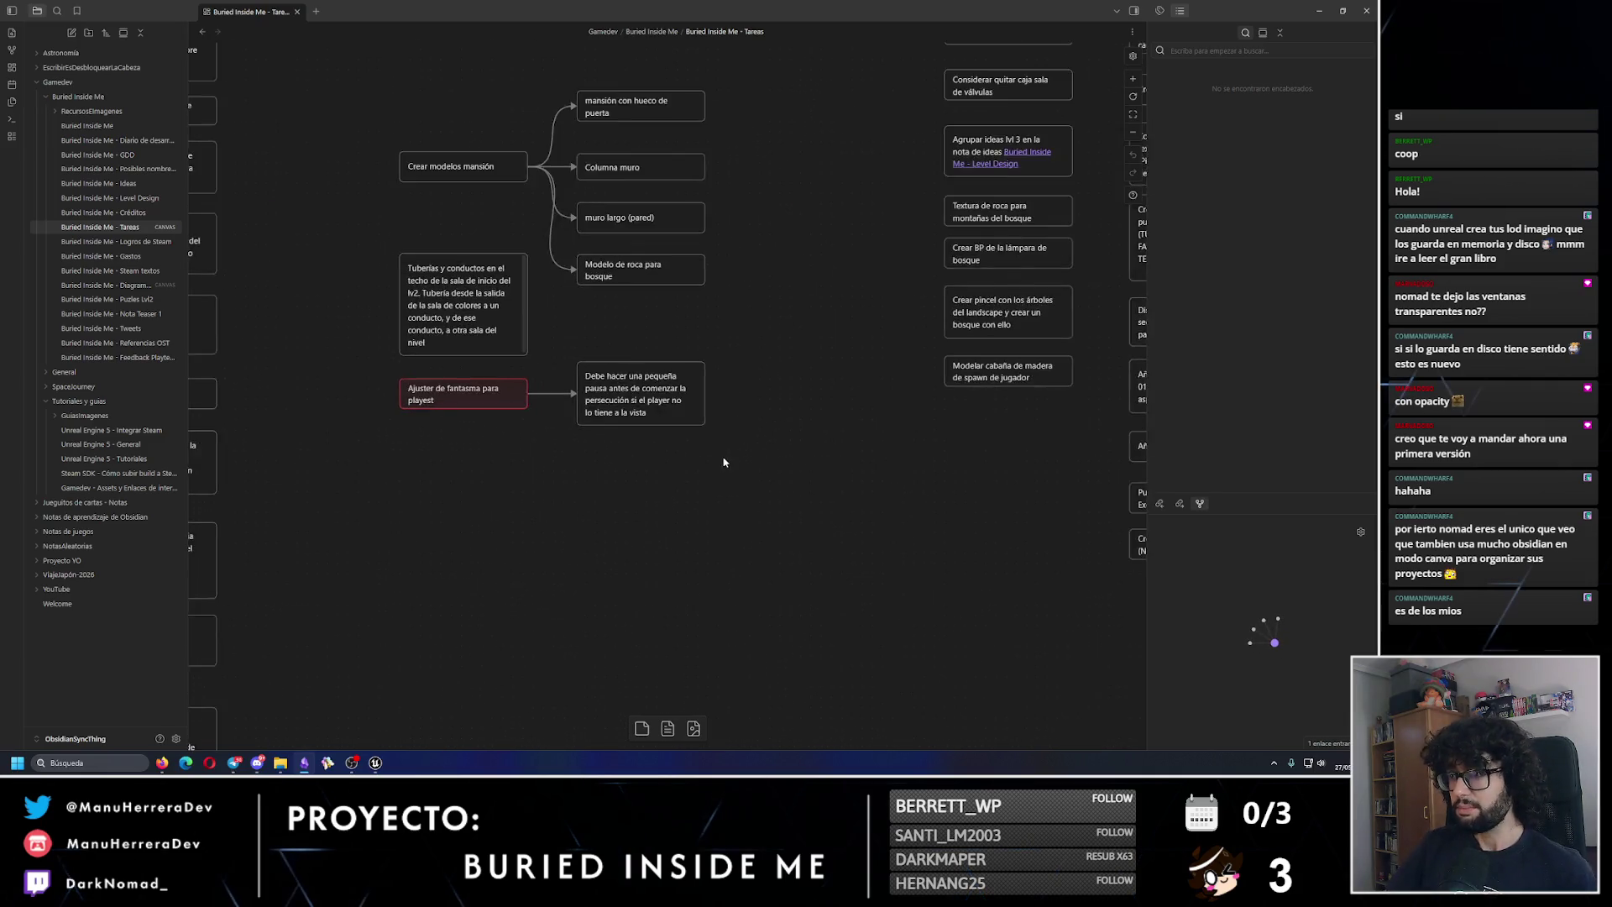
pyautogui.scroll(-2, 589, 454)
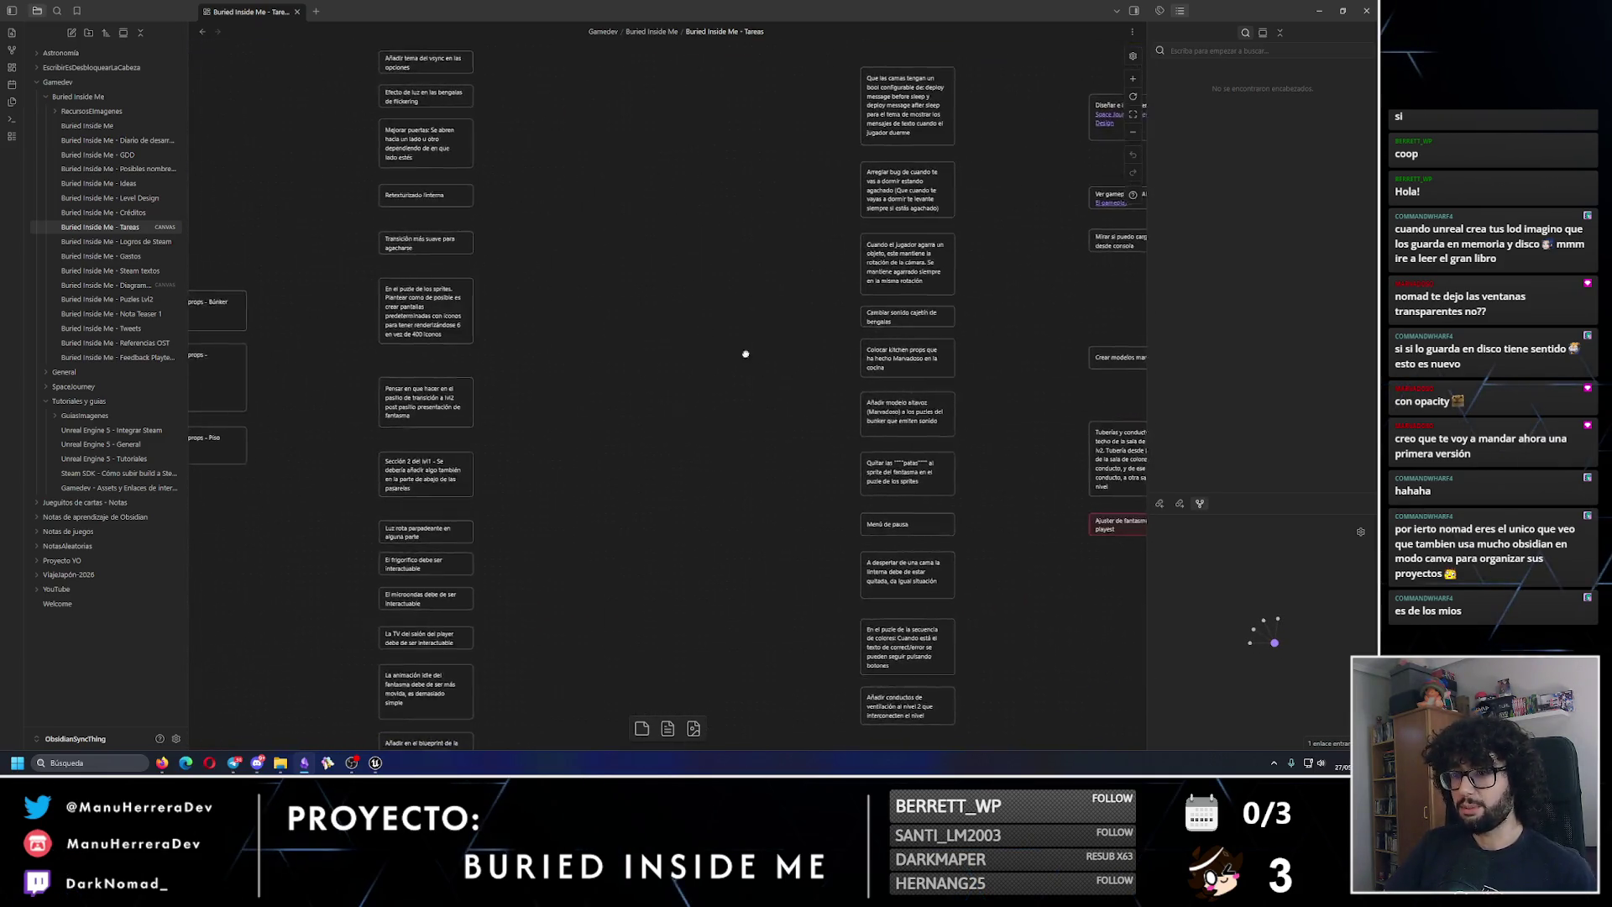
pyautogui.moveTo(593, 386); pyautogui.dragTo(358, 333)
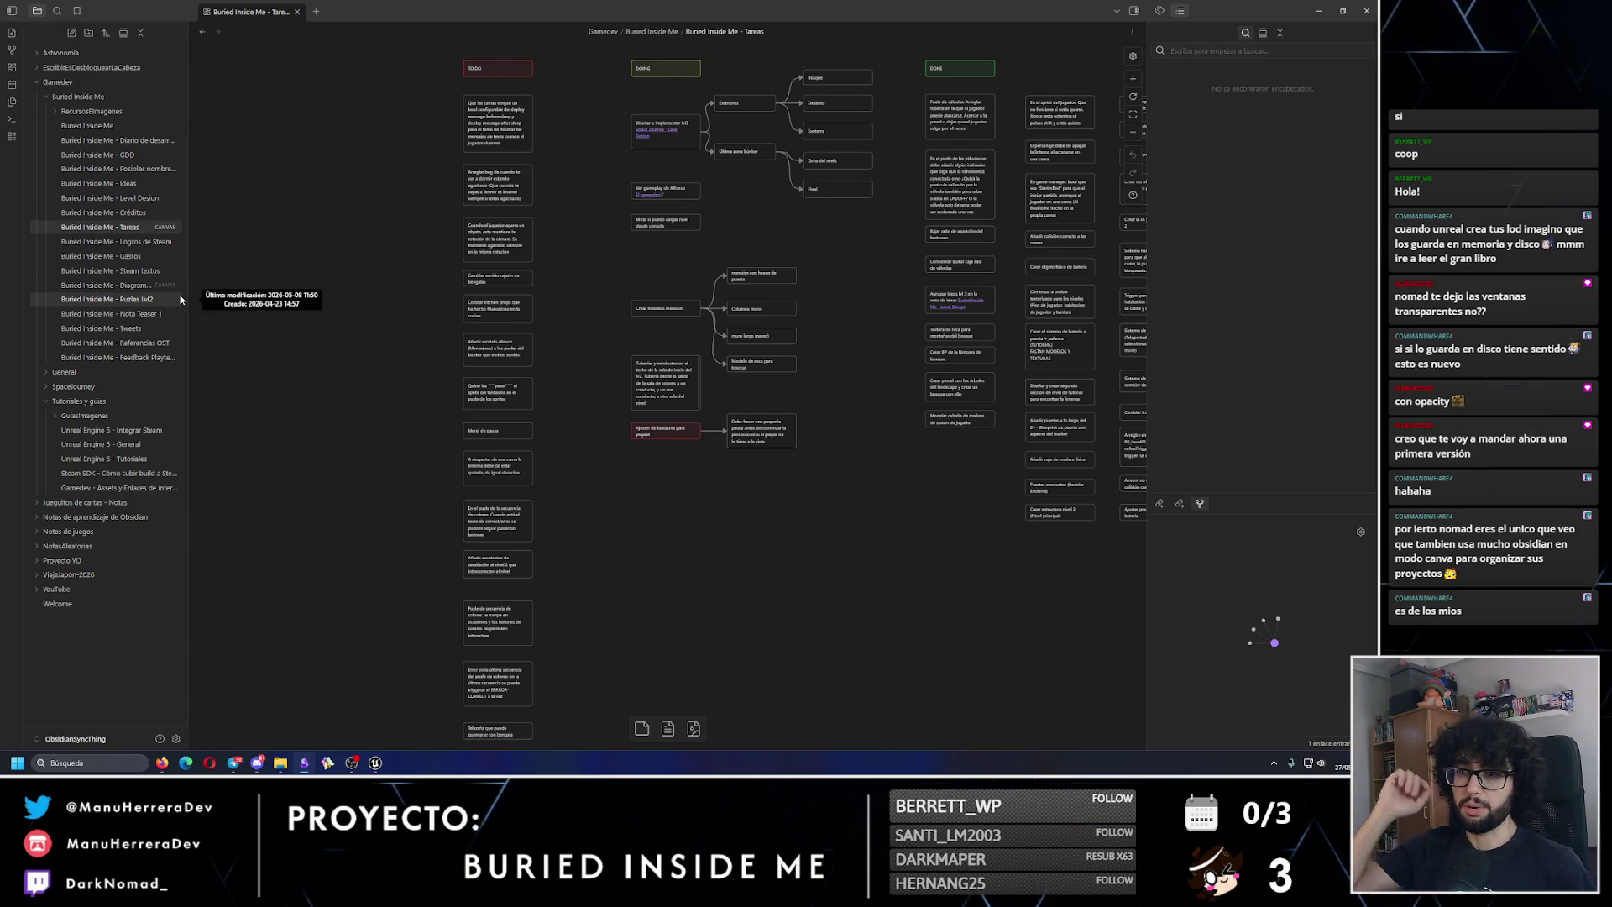
# Step: Browse the Ideas, Level Design, Créditos, Gastos, Steam textos, Puzles Lvl2, Nota Teaser 1 and Referencias OST notes
pyautogui.click(122, 183)
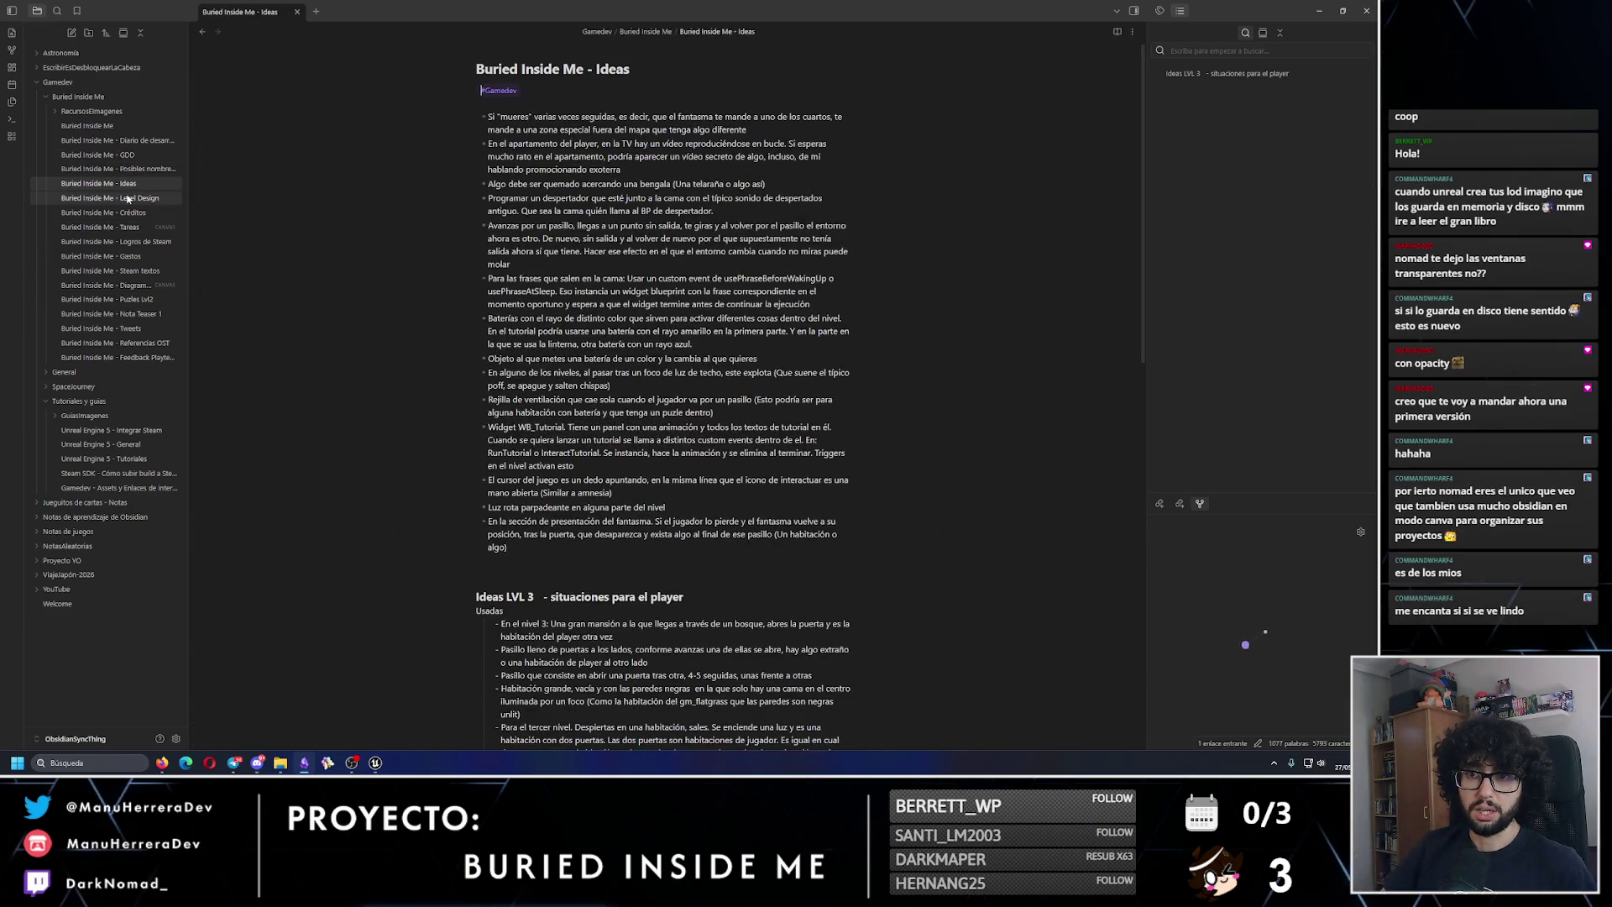
pyautogui.click(122, 198)
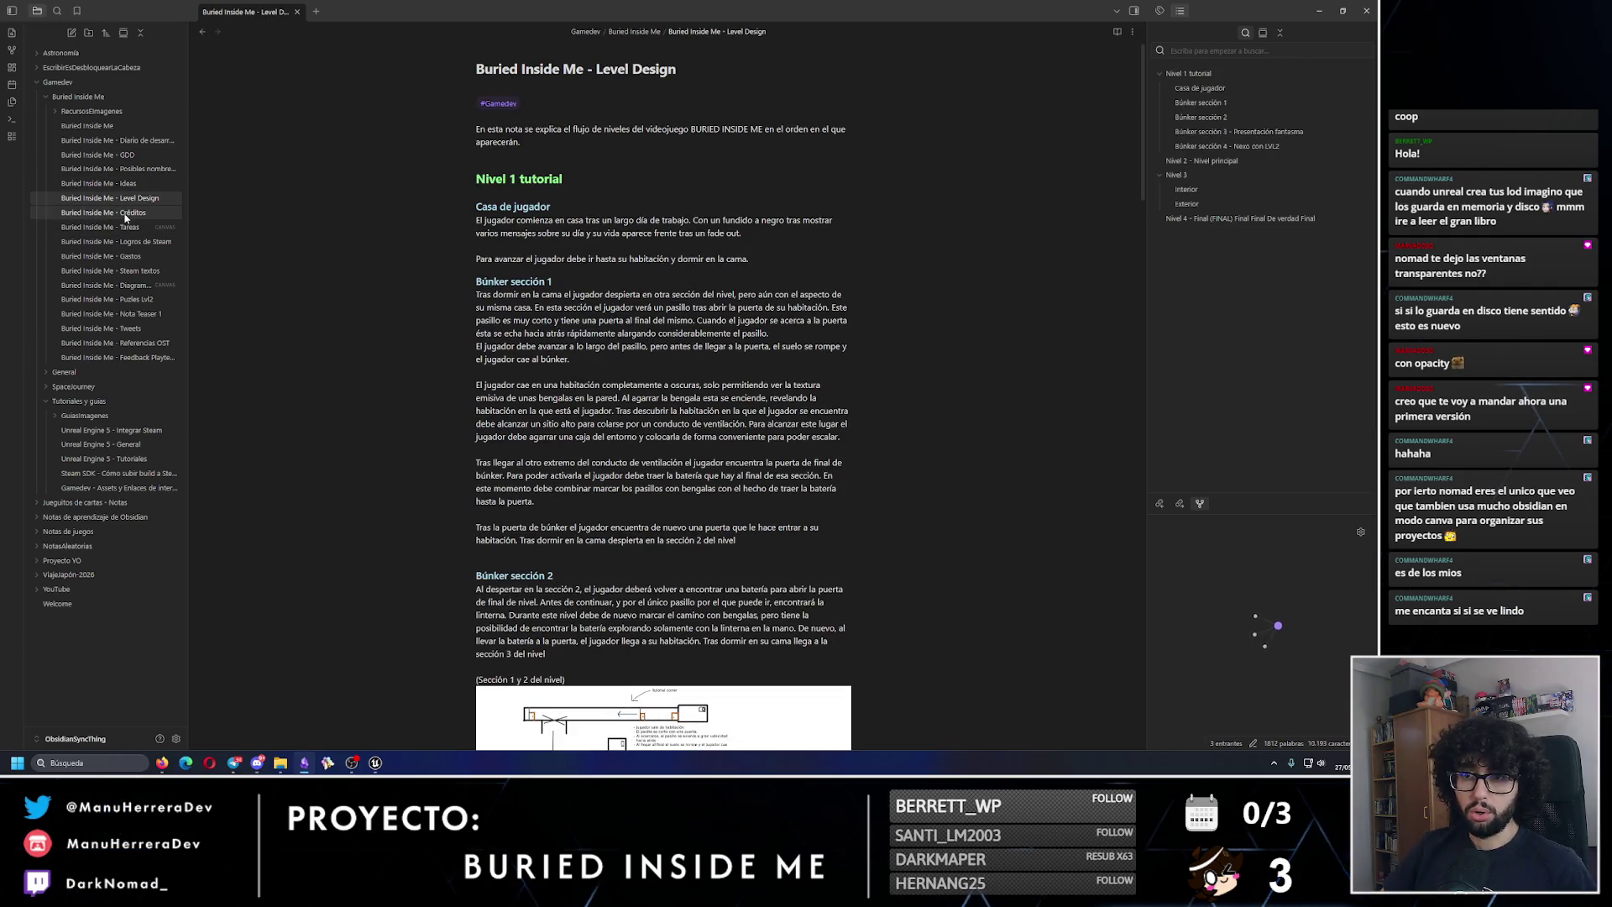
pyautogui.click(122, 212)
pyautogui.click(122, 228)
pyautogui.click(118, 256)
pyautogui.click(117, 272)
pyautogui.click(117, 286)
pyautogui.click(118, 300)
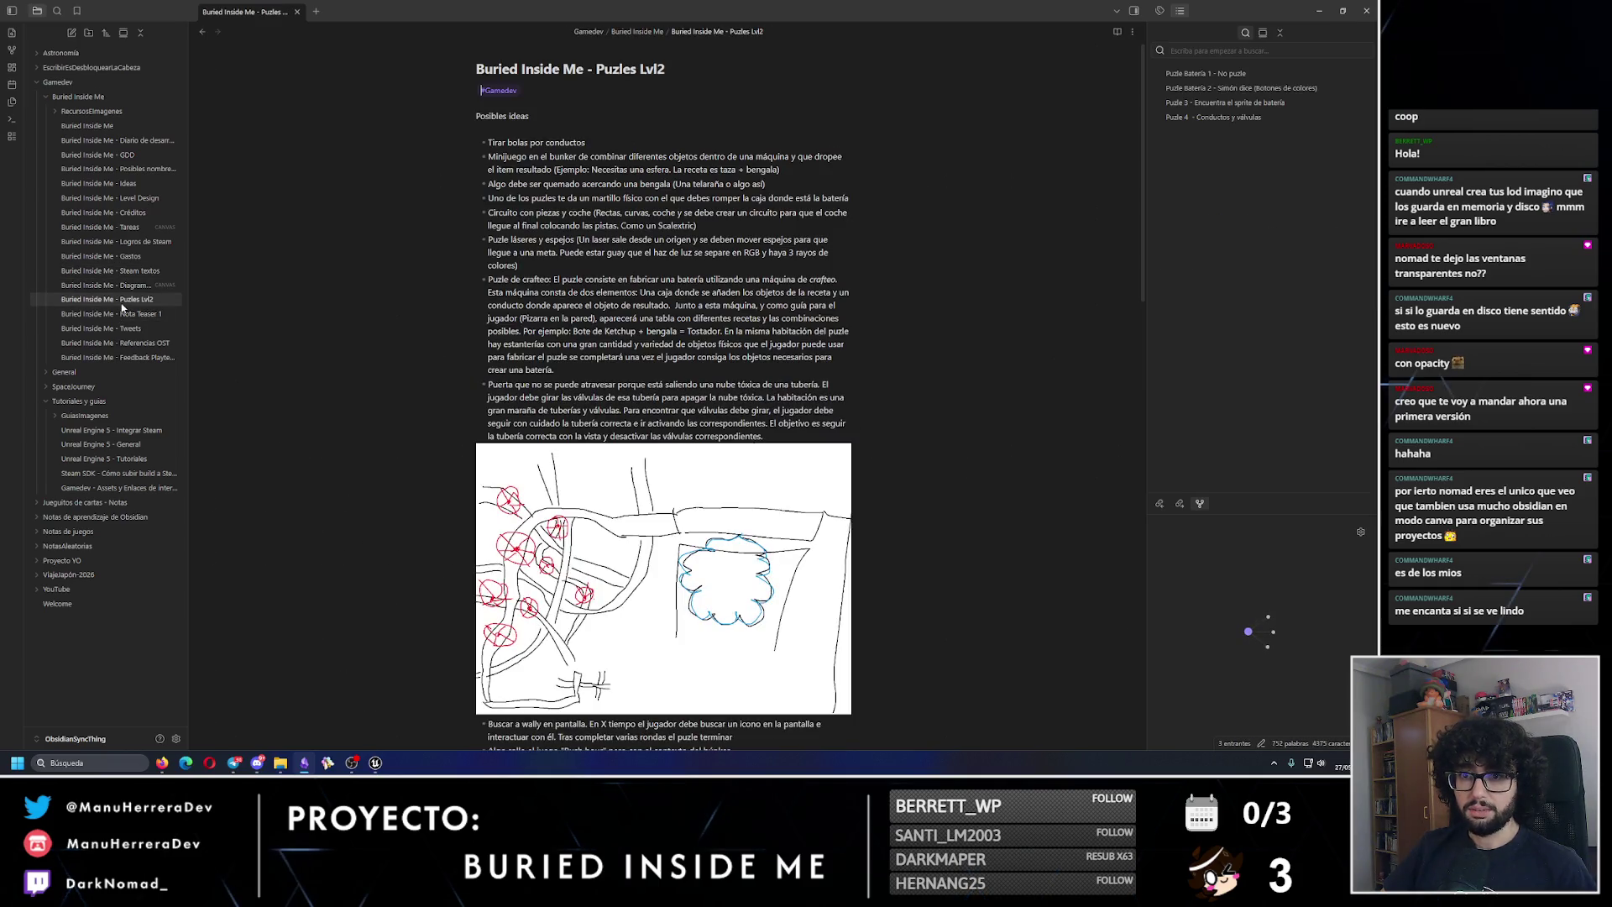
pyautogui.click(128, 285)
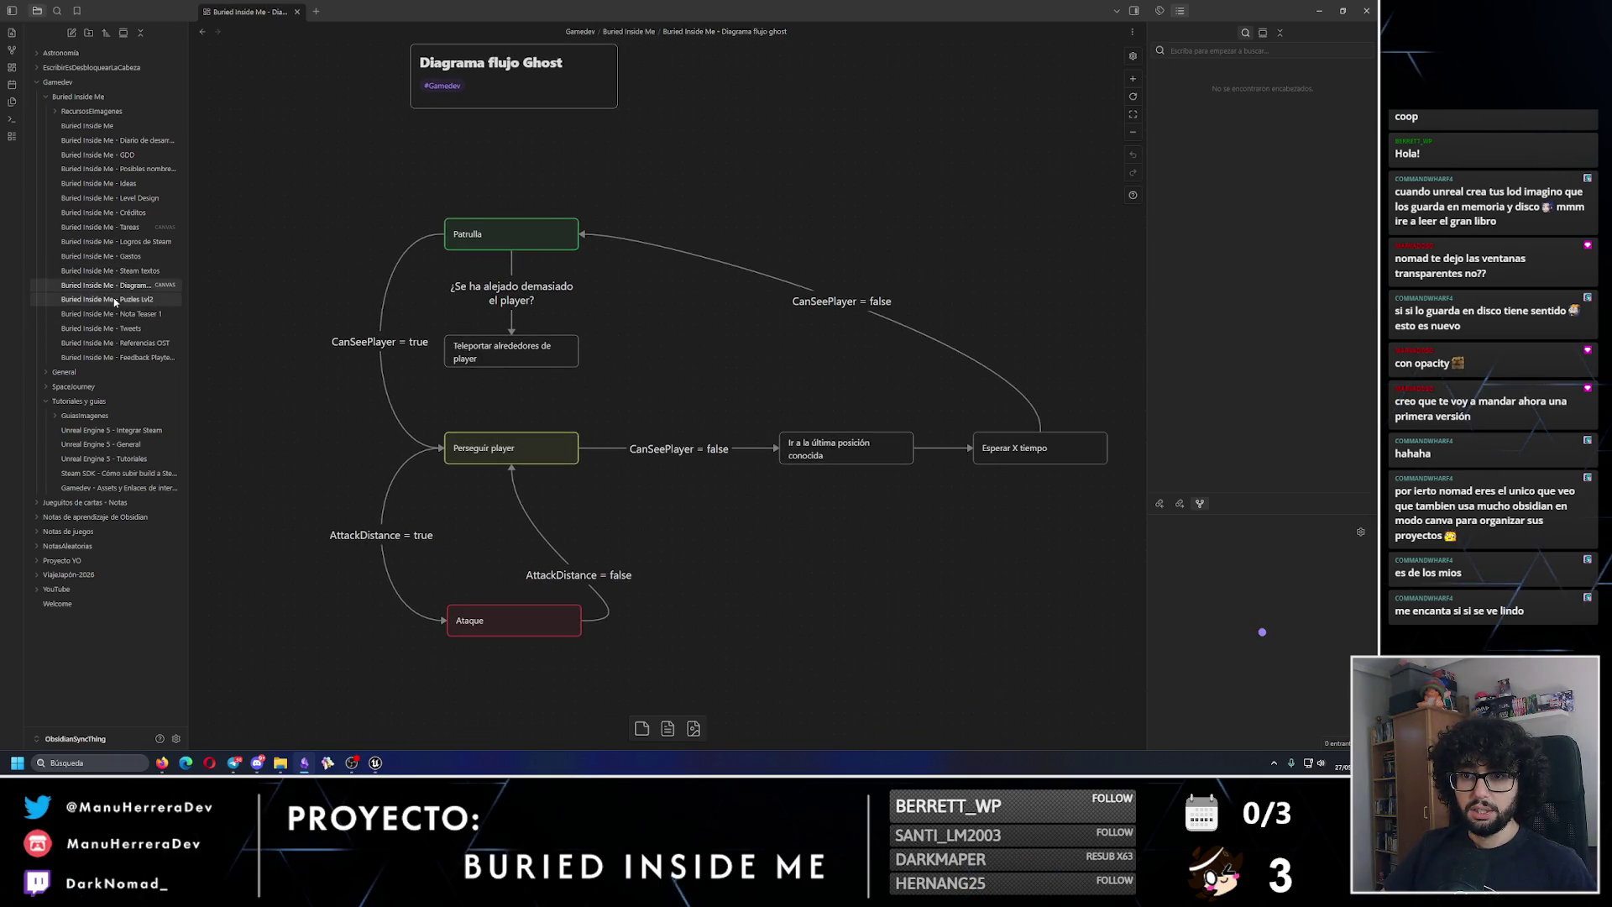
pyautogui.click(114, 299)
pyautogui.click(112, 315)
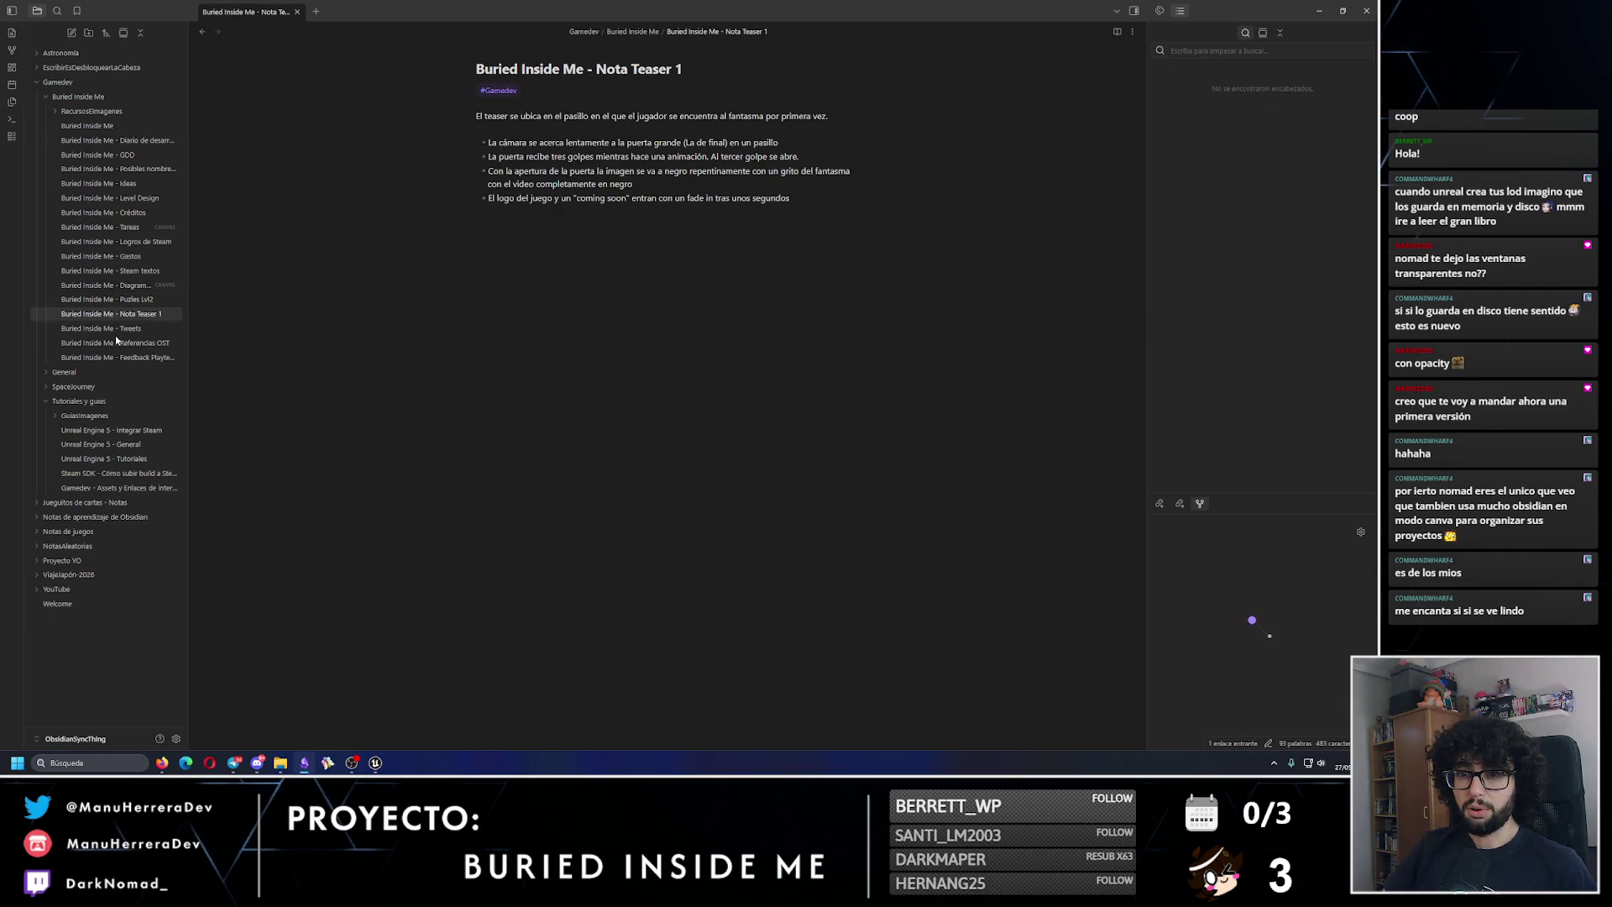
pyautogui.click(116, 343)
# Step: Zoom into the Tareas task board, then minimize Obsidian to return to Unreal
pyautogui.click(99, 227)
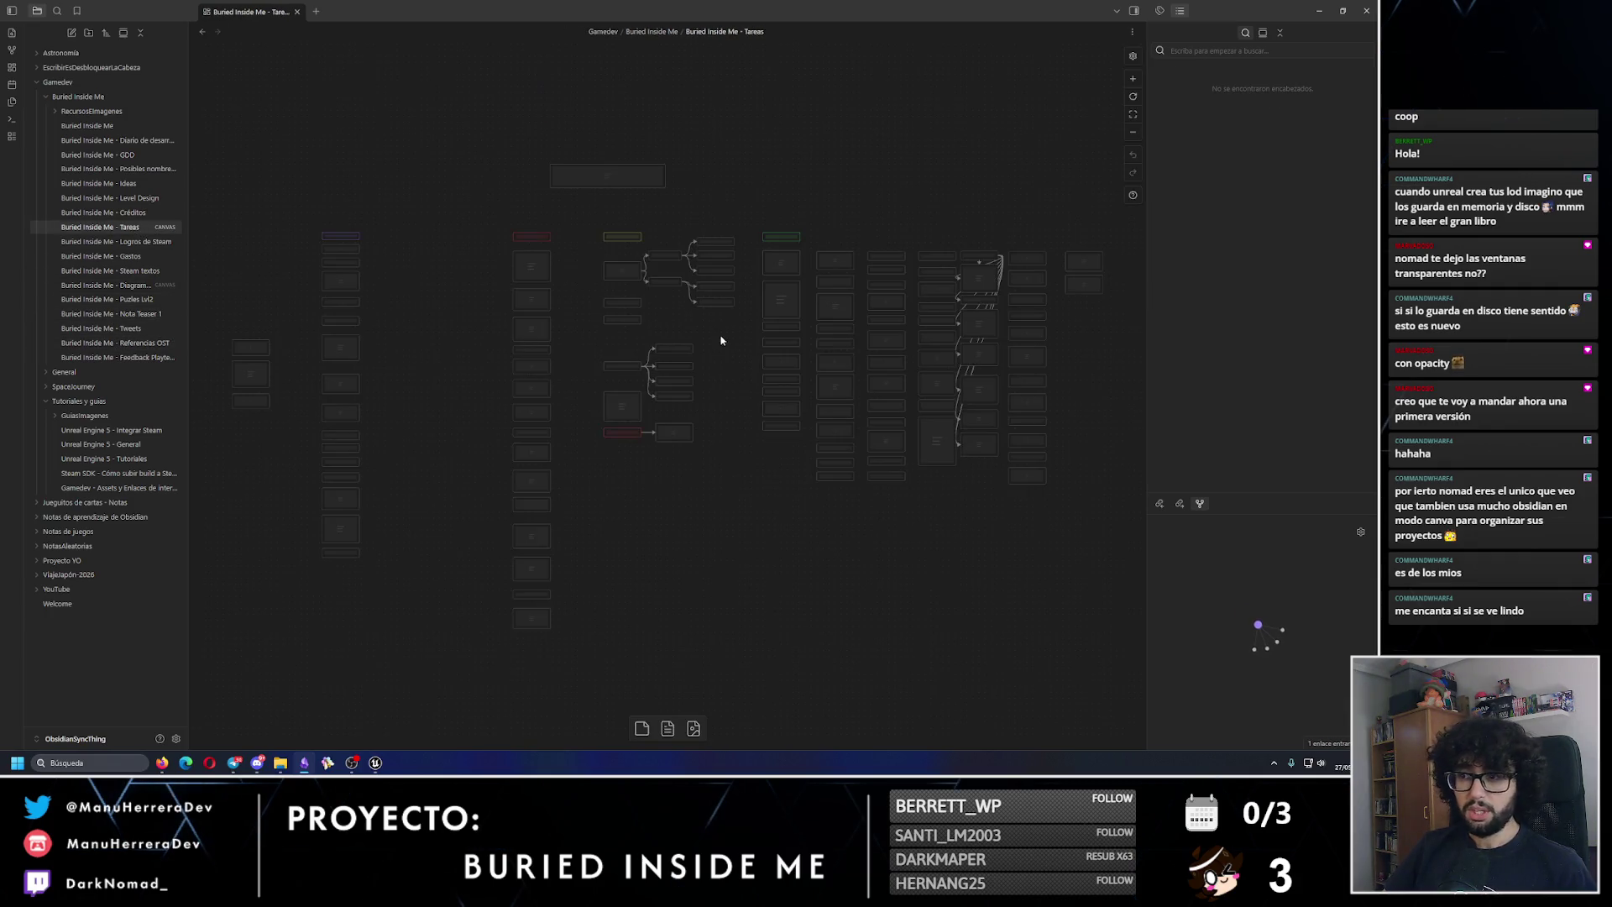
pyautogui.scroll(3, 715, 337)
pyautogui.scroll(2, 678, 343)
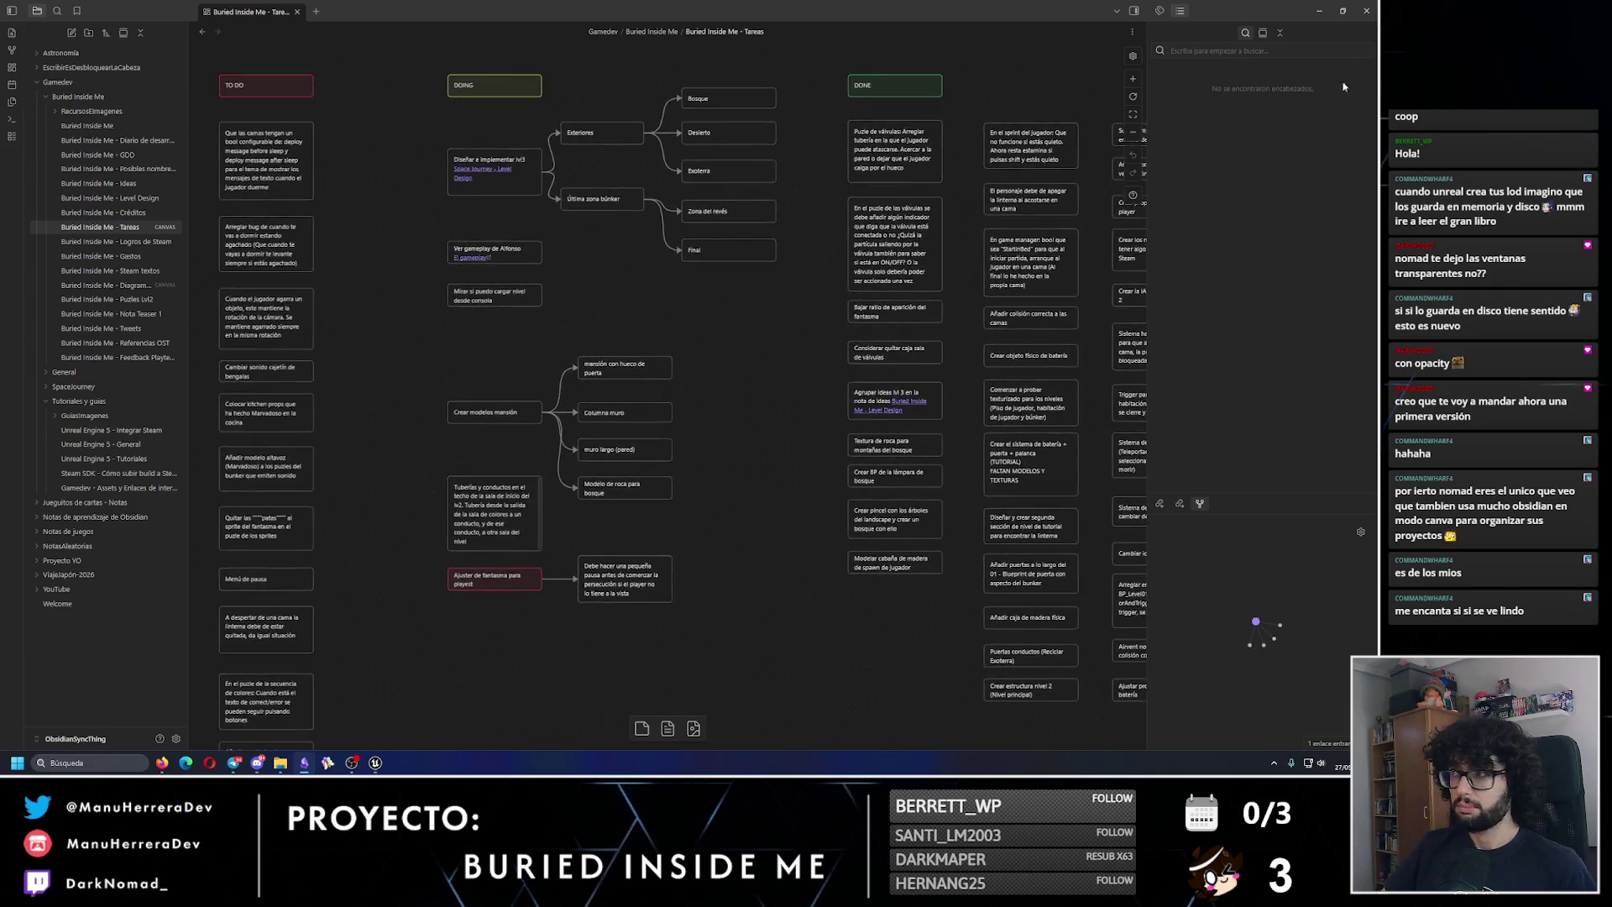
pyautogui.click(1325, 7)
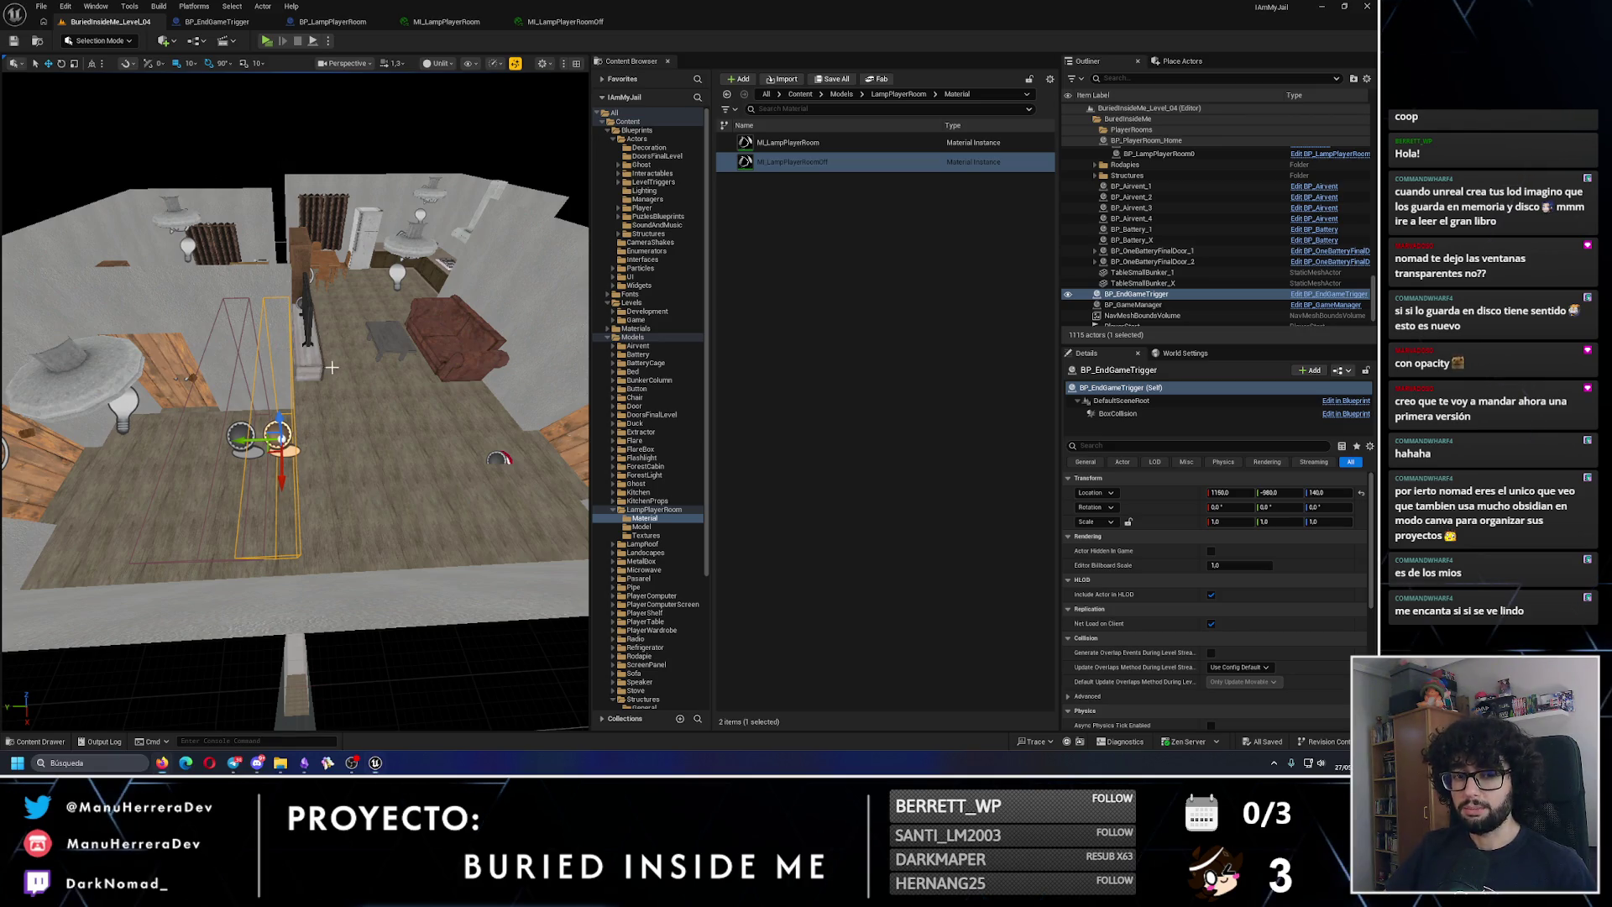
# Step: Close the MI_LampPlayerRoom and MI_LampPlayerRoomOff material tabs
pyautogui.scroll(-5, 325, 373)
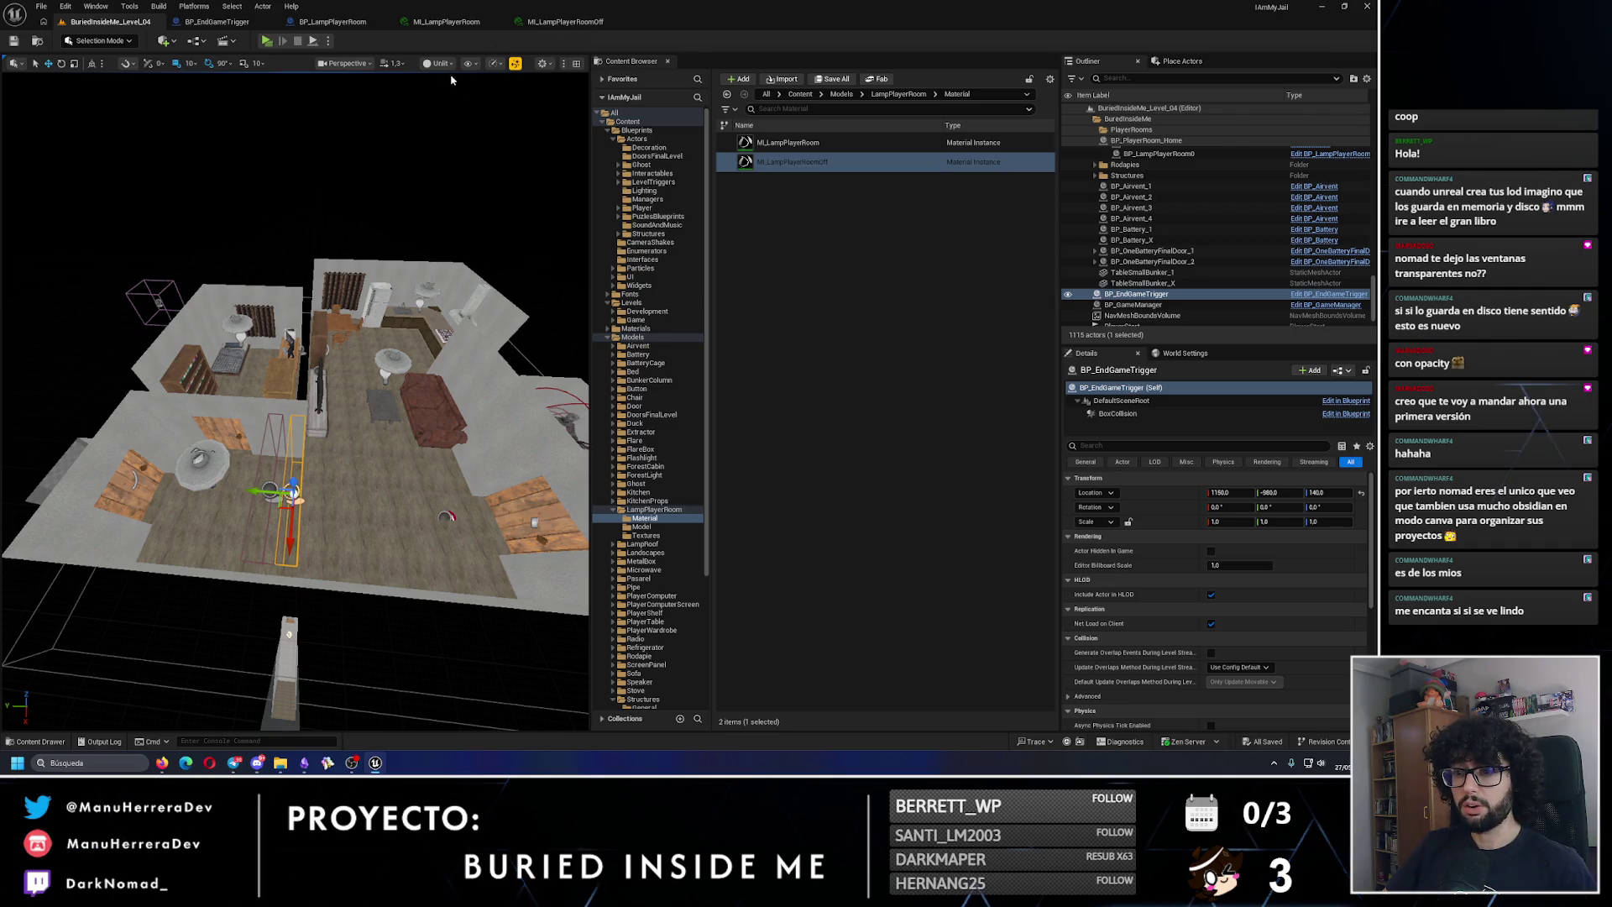
pyautogui.click(446, 21)
pyautogui.click(392, 18)
pyautogui.click(500, 21)
pyautogui.click(507, 20)
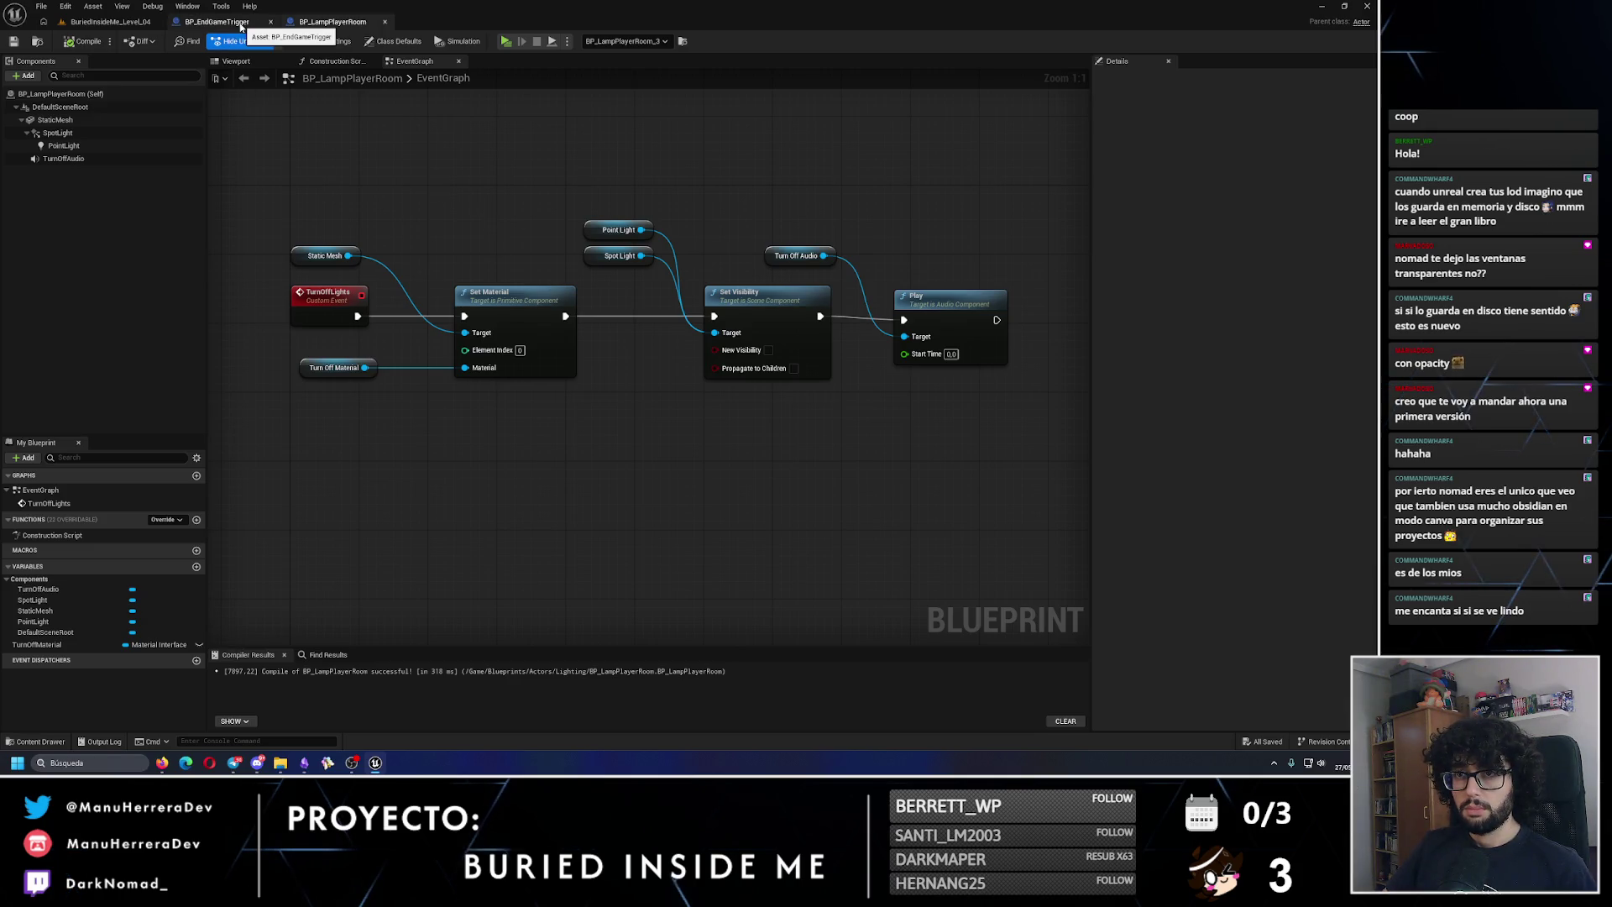
# Step: Review the BP_LampPlayerRoom and BP_EndGameTrigger graphs, save BP_EndGameTrigger, and return to the level
pyautogui.click(220, 23)
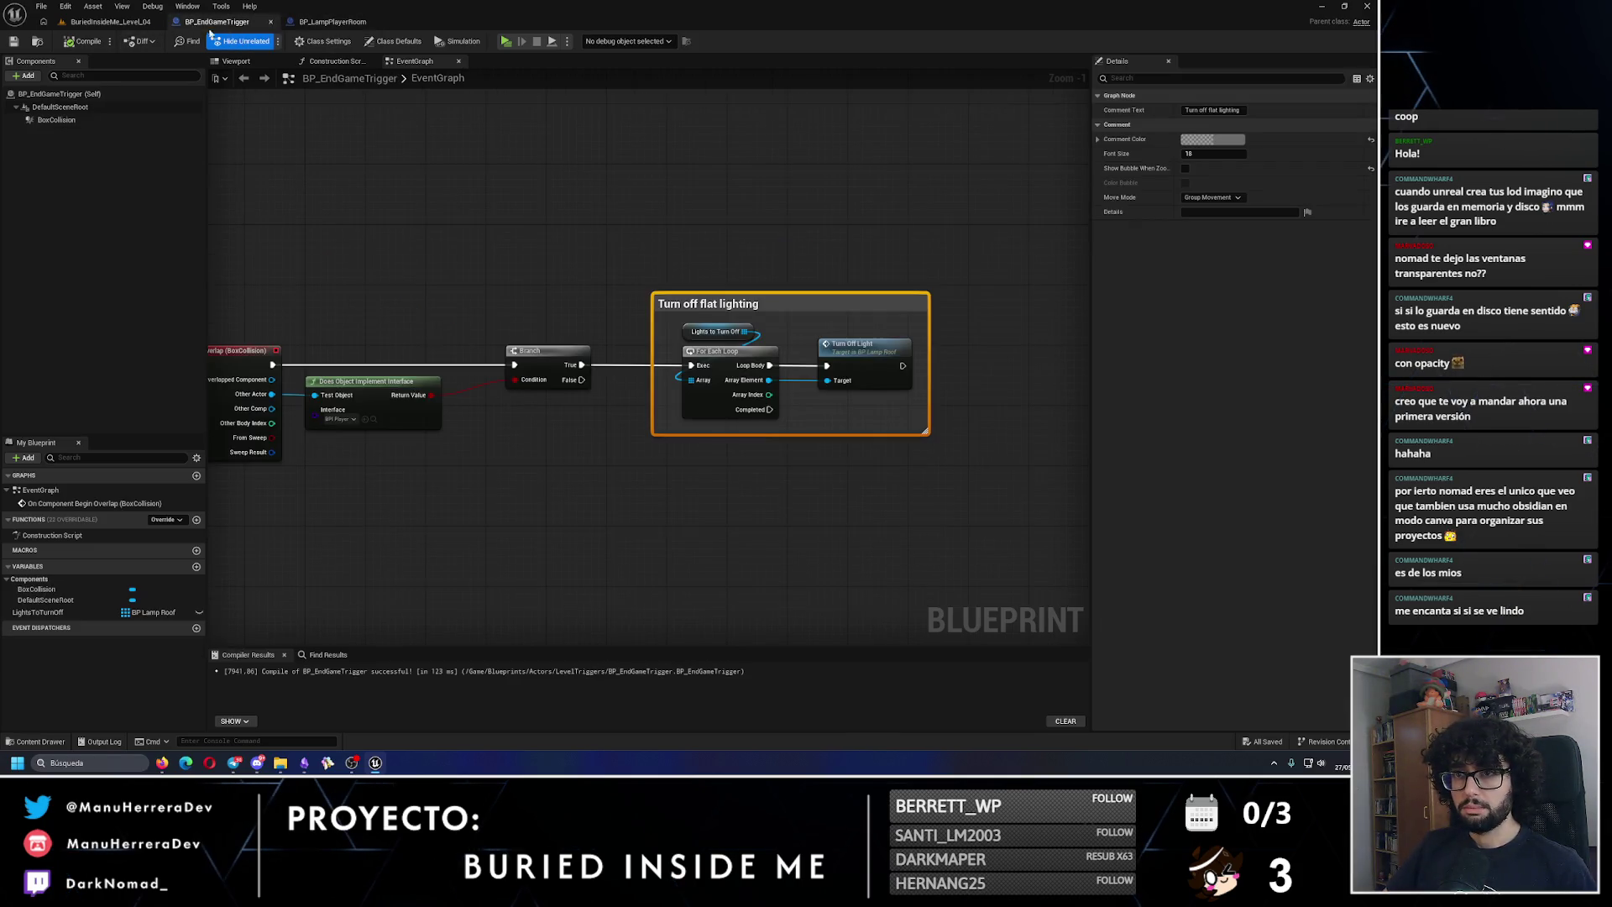
pyautogui.click(127, 28)
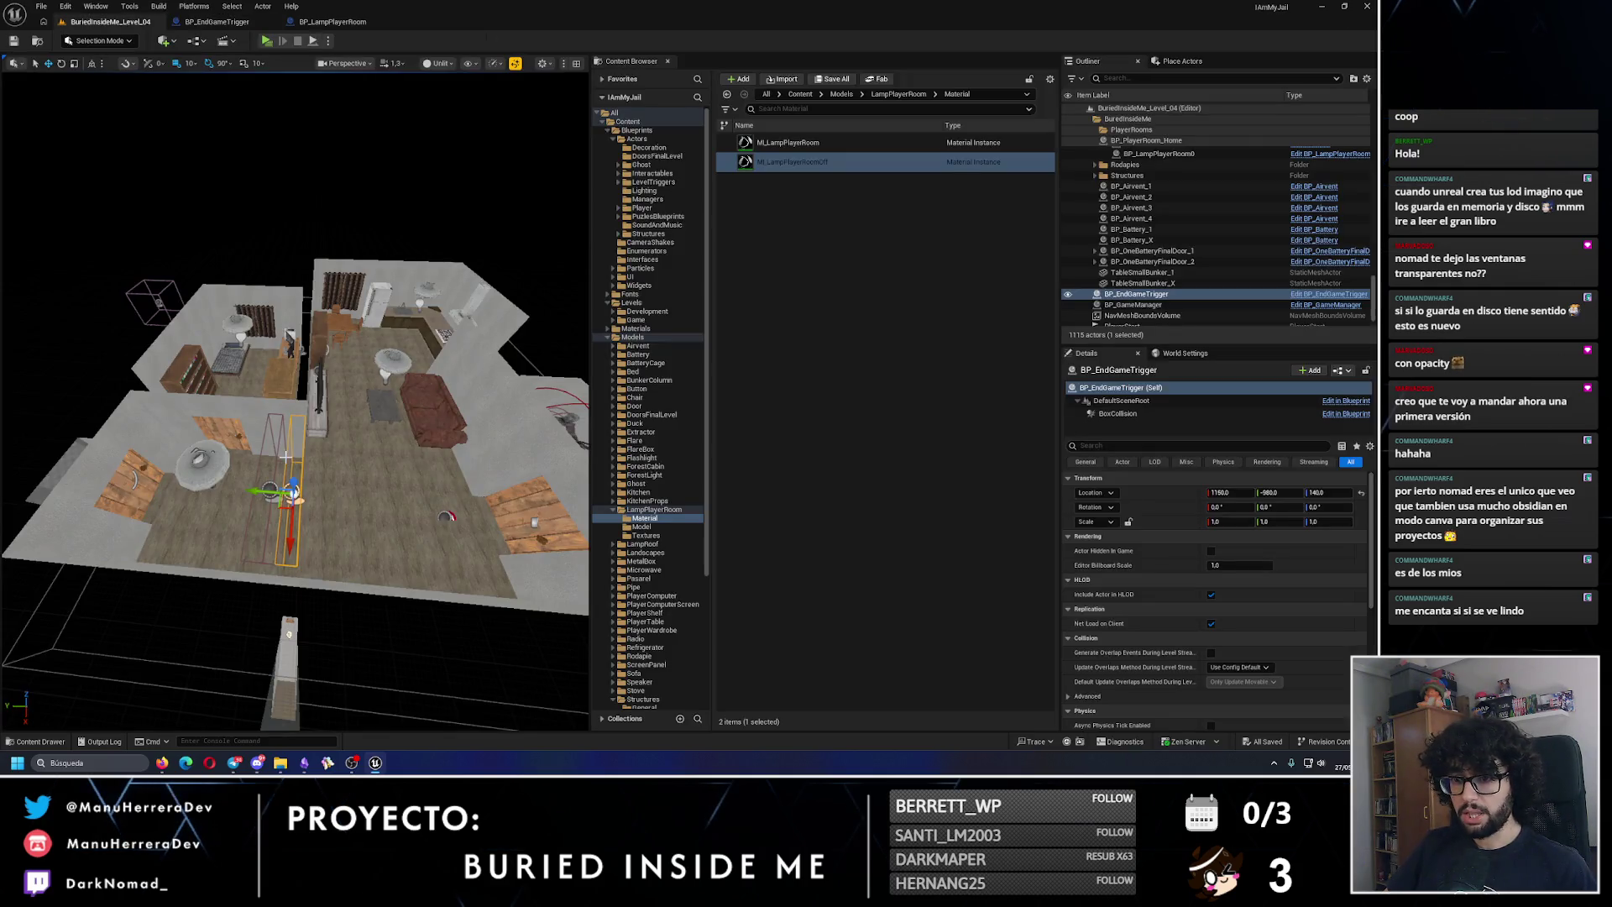
pyautogui.scroll(3, 286, 456)
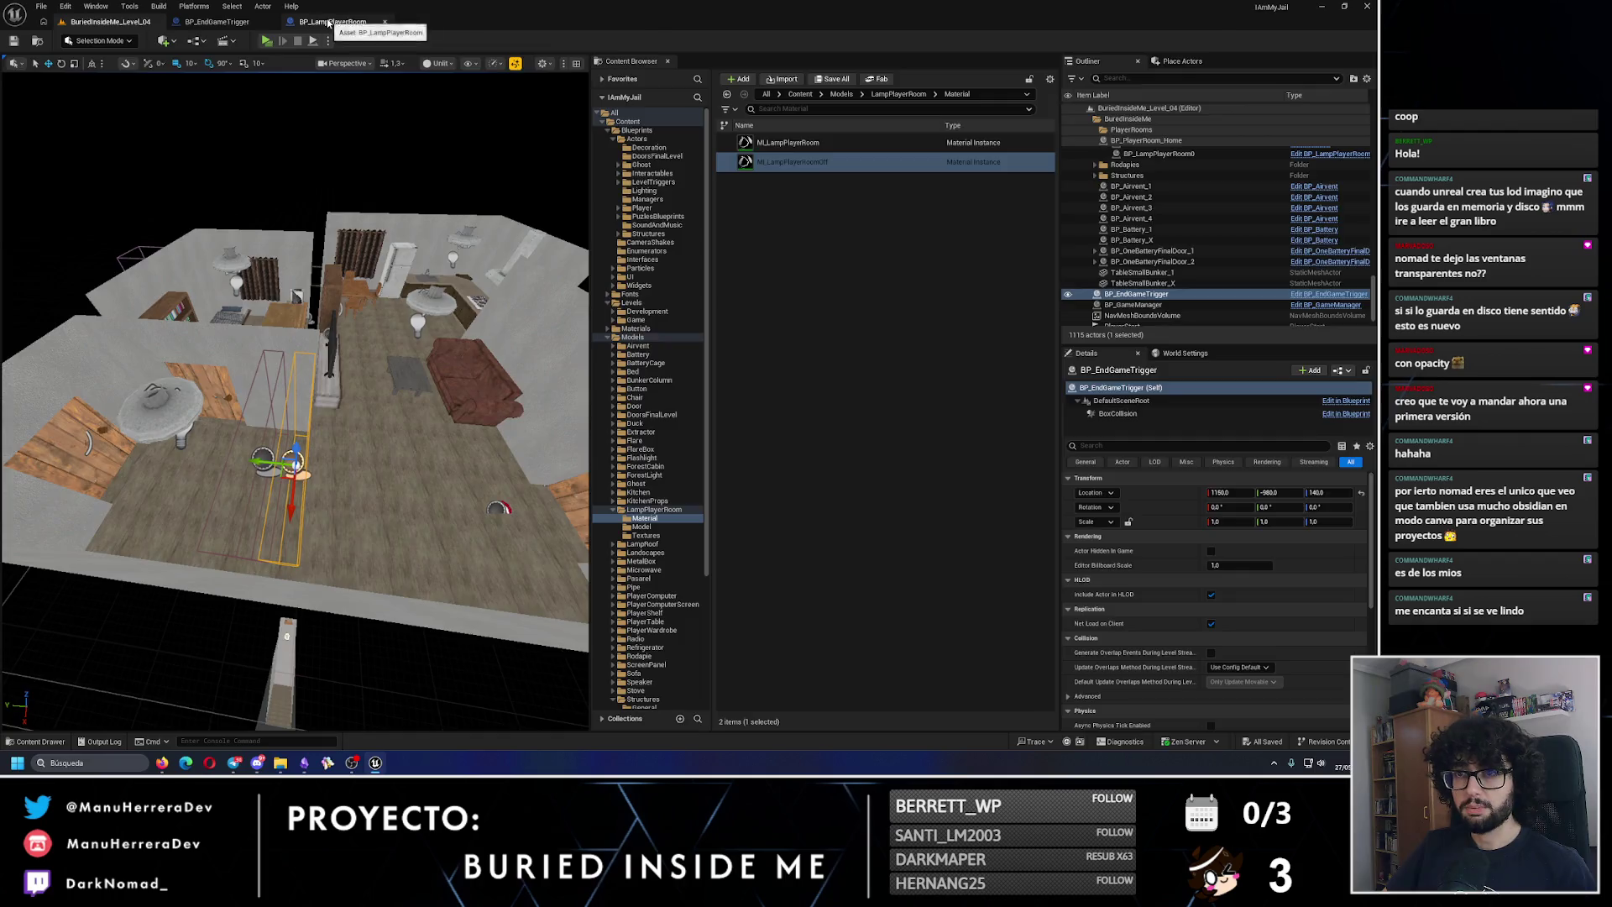
pyautogui.click(328, 23)
pyautogui.click(231, 23)
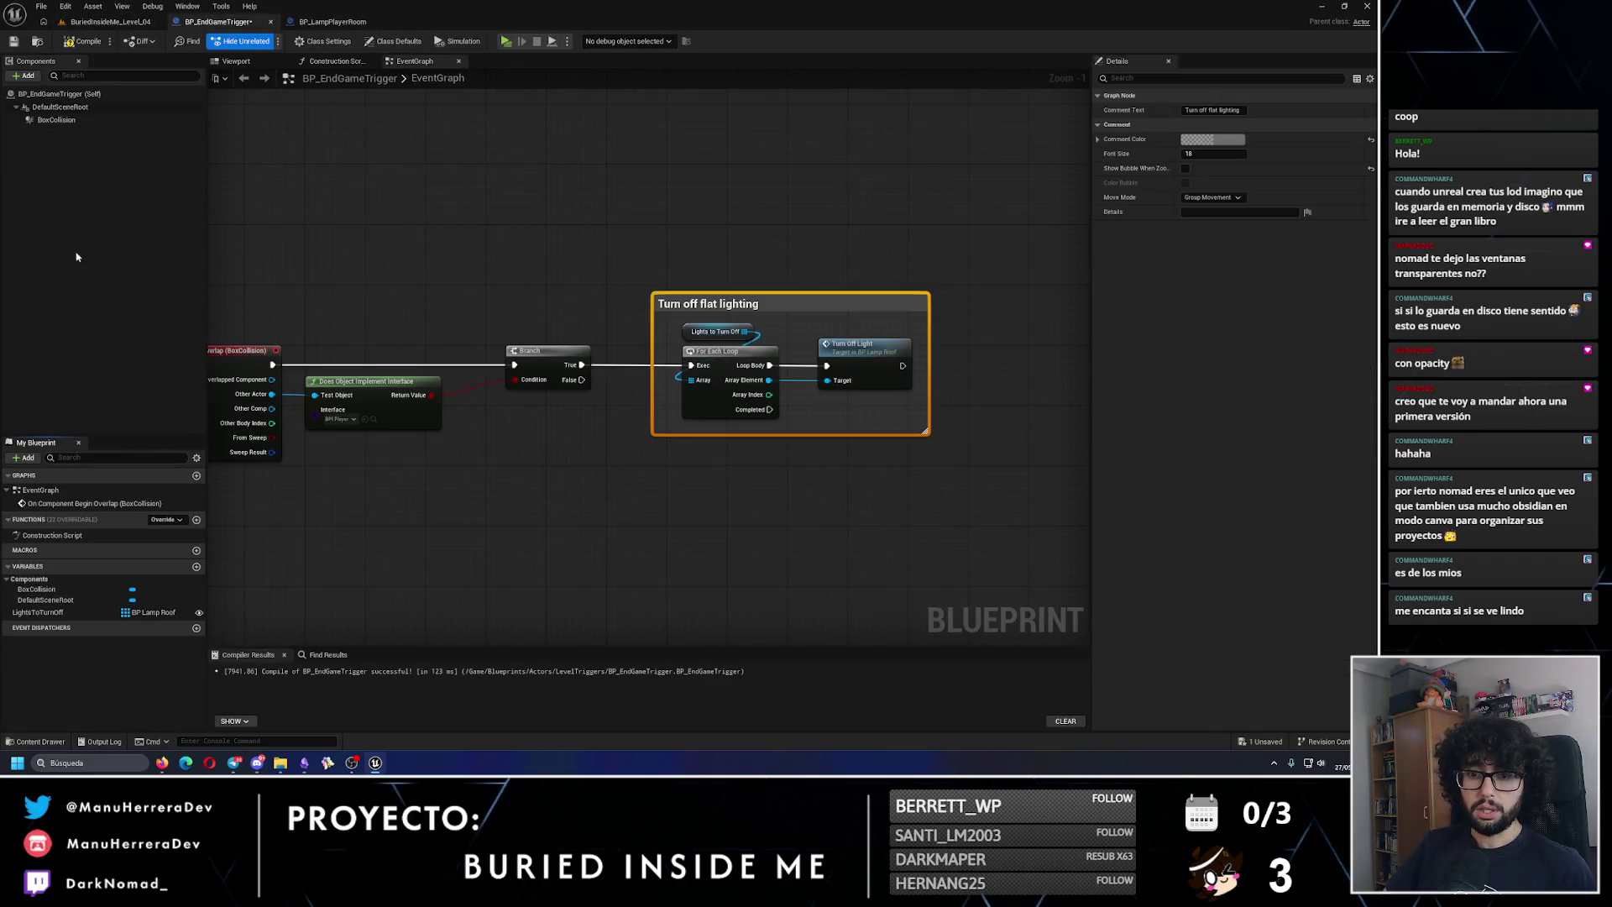
pyautogui.click(15, 42)
pyautogui.click(104, 25)
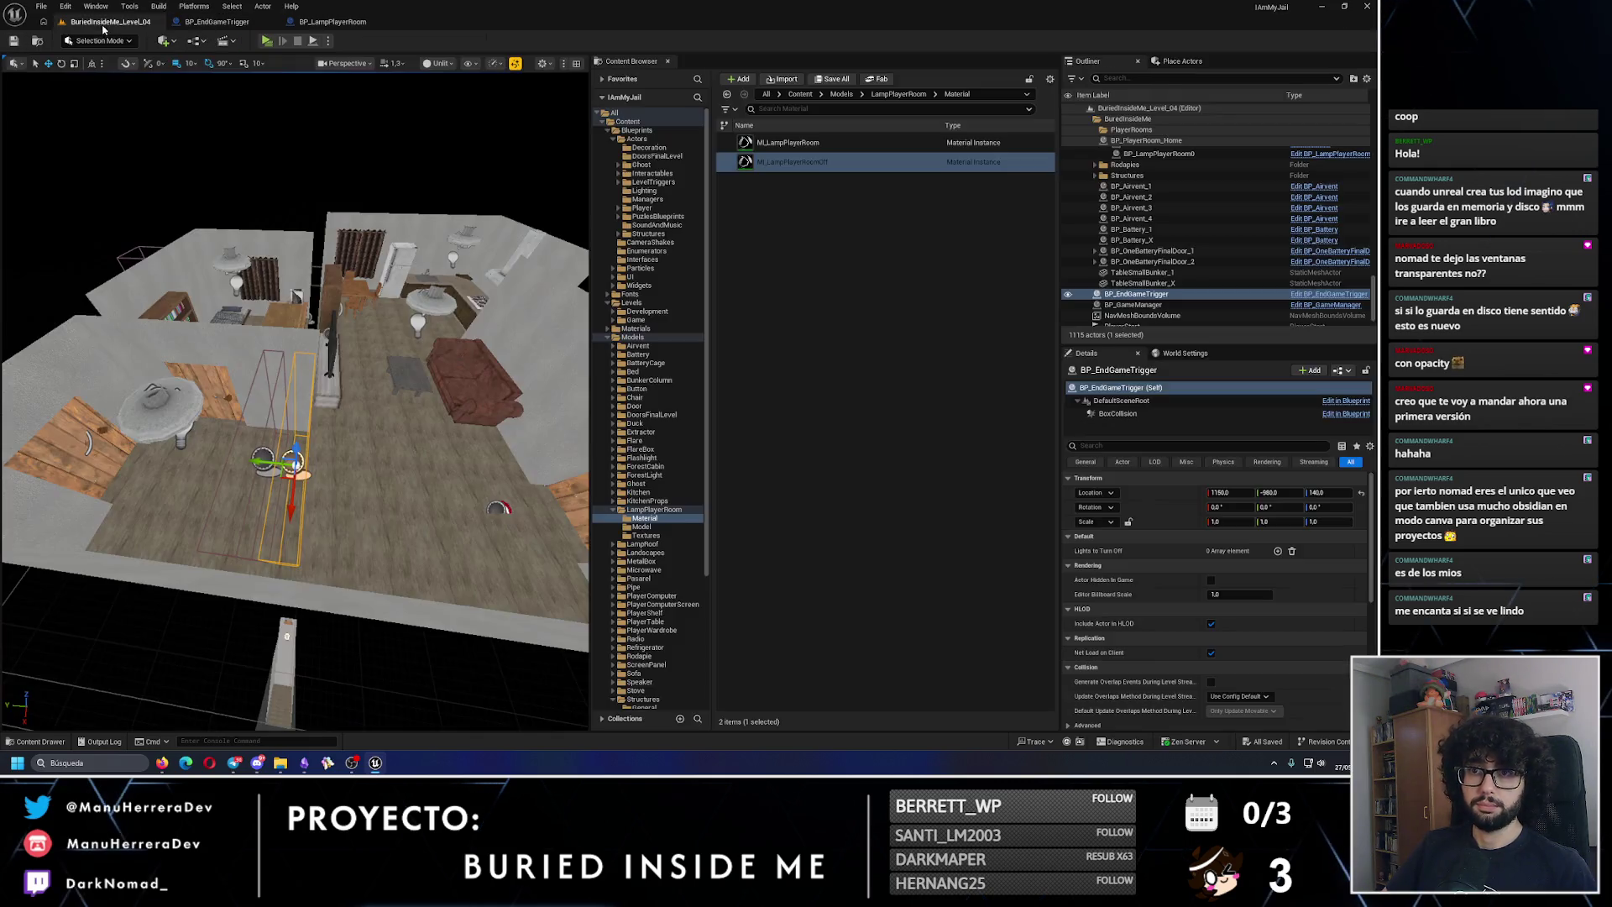
# Step: Check the three player-room ceiling lamps in the viewport, then select BP_EndGameTrigger
pyautogui.click(166, 409)
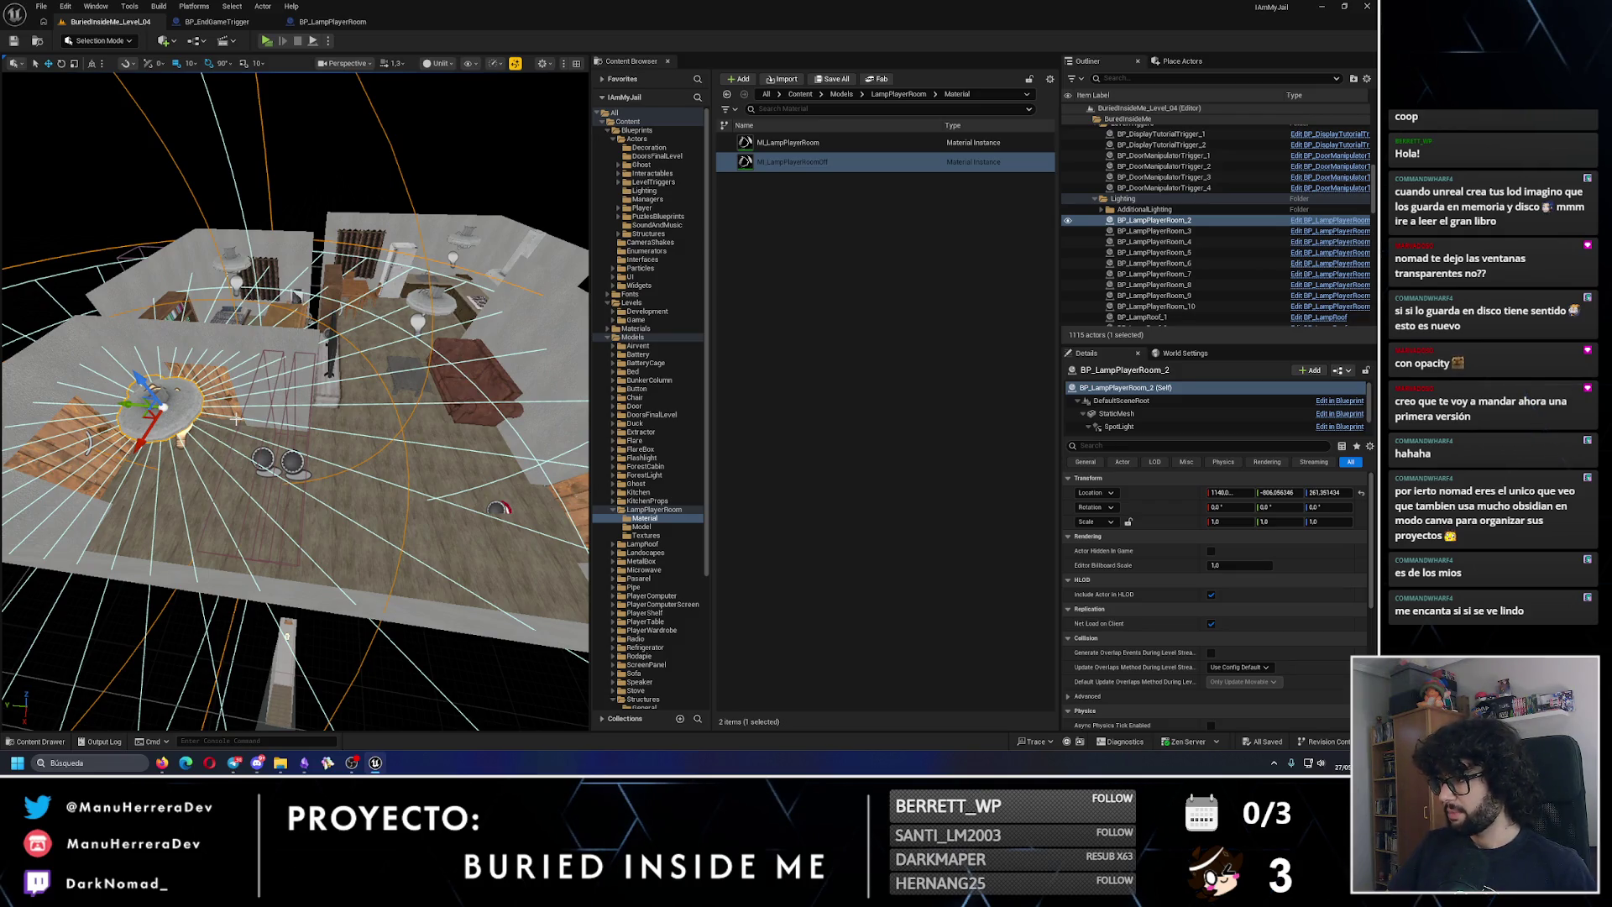
pyautogui.keyDown('ctrl'); pyautogui.click(417, 319); pyautogui.keyUp('ctrl')
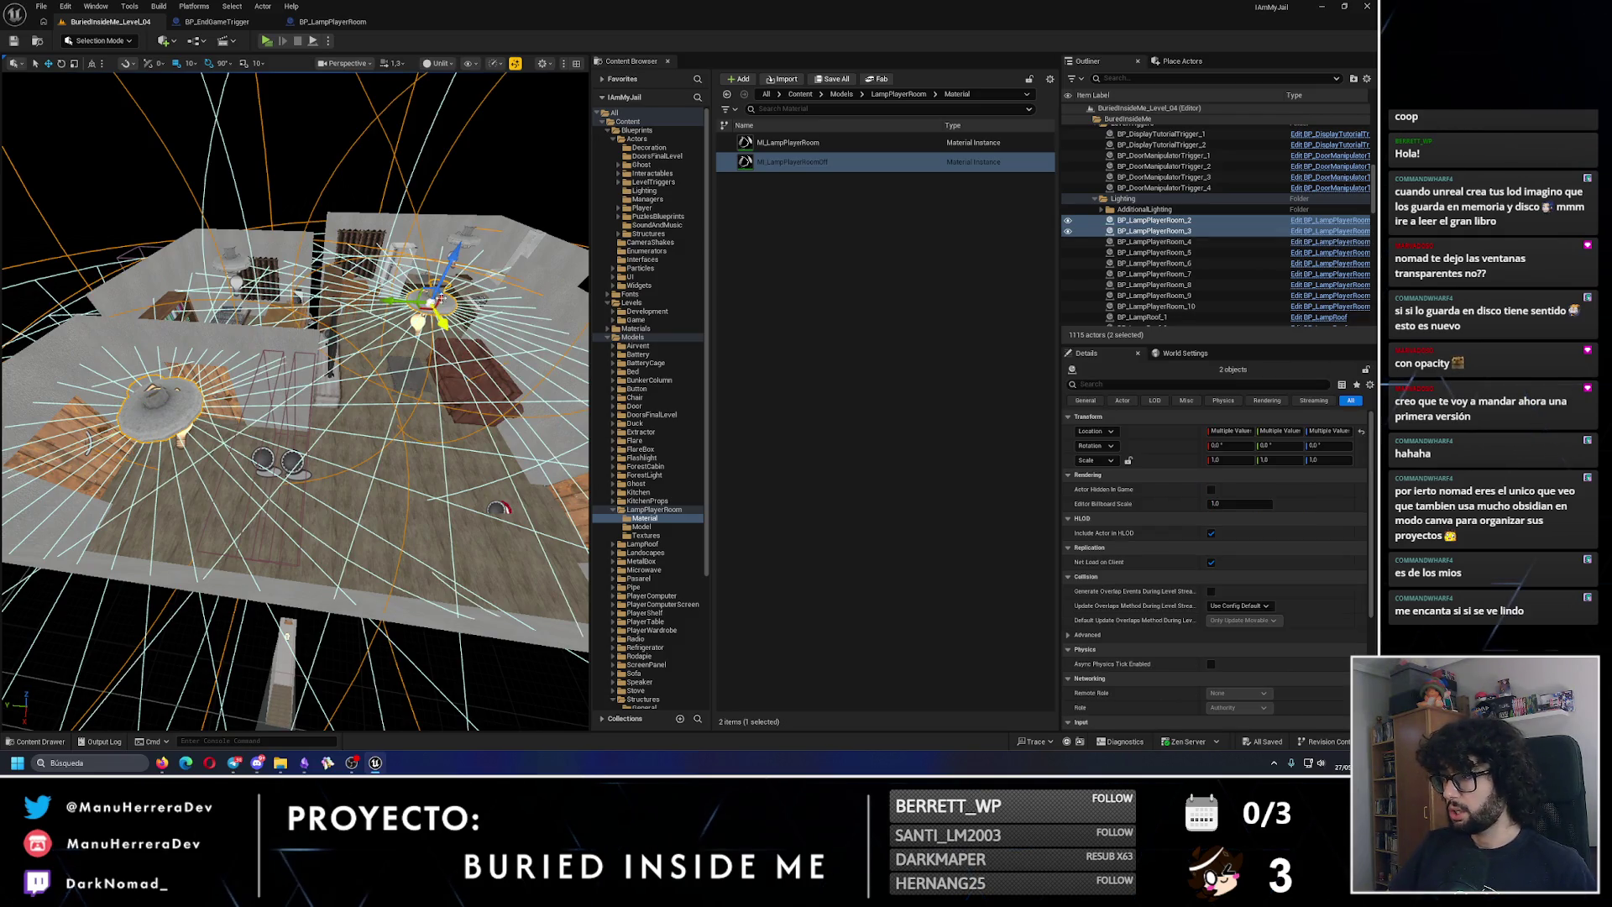
pyautogui.keyDown('ctrl'); pyautogui.click(465, 237); pyautogui.keyUp('ctrl')
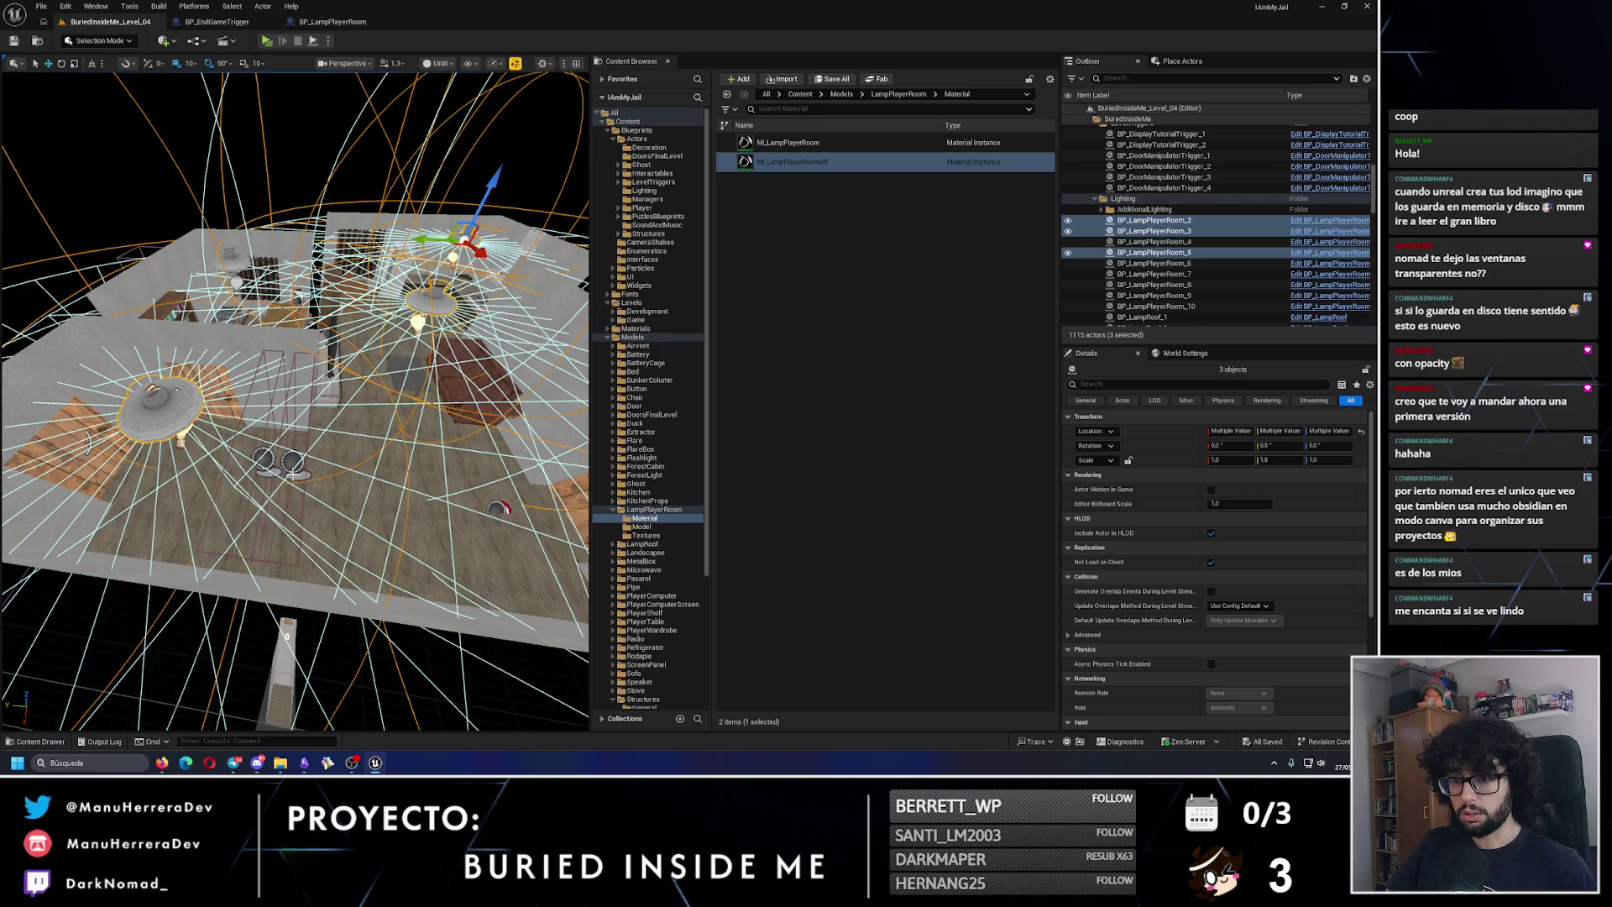
pyautogui.click(290, 504)
# Step: Fill Lights to Turn Off with BP_LampRoof_2, BP_LampRoof_3 and BP_LampRoof_5
pyautogui.click(1278, 566)
pyautogui.click(1278, 566)
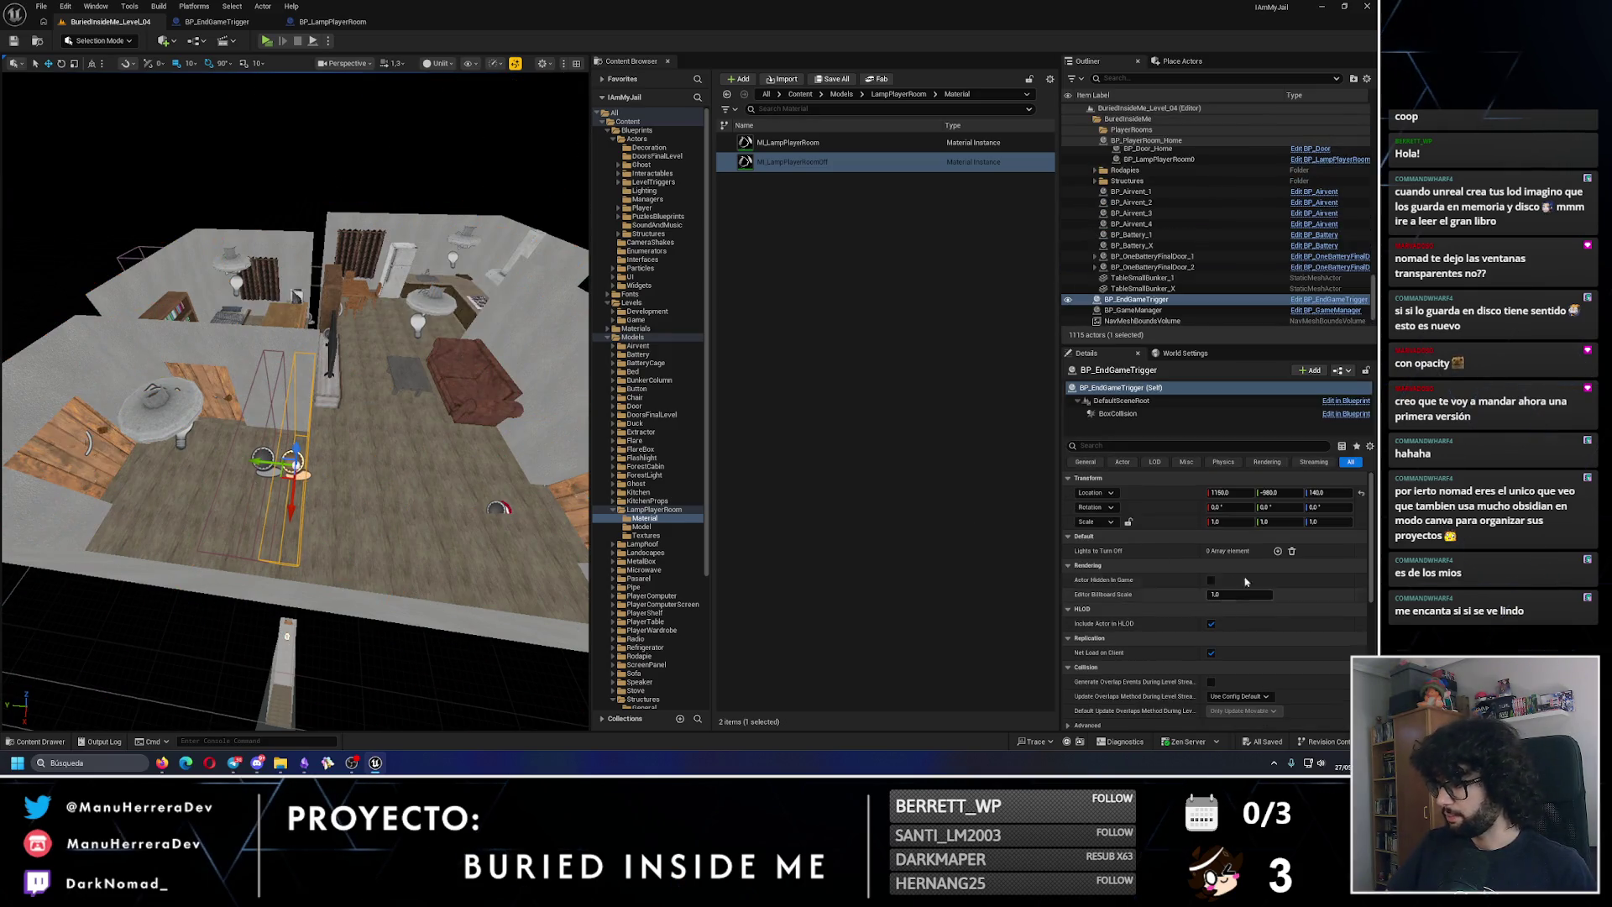
pyautogui.click(1278, 551)
pyautogui.click(1243, 566)
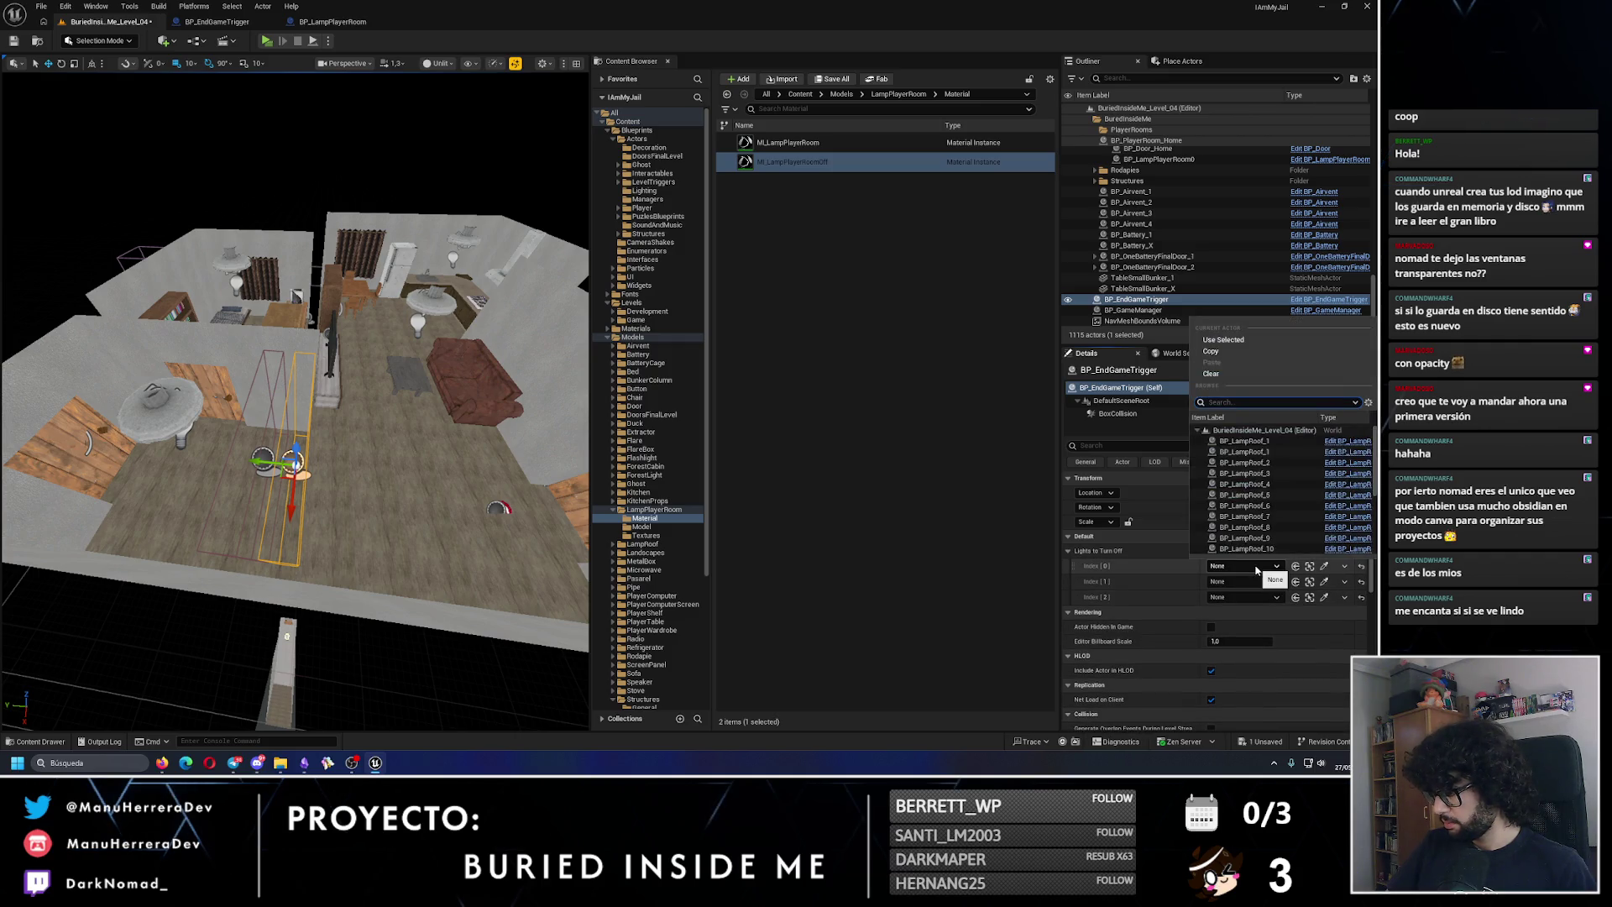
pyautogui.click(1266, 464)
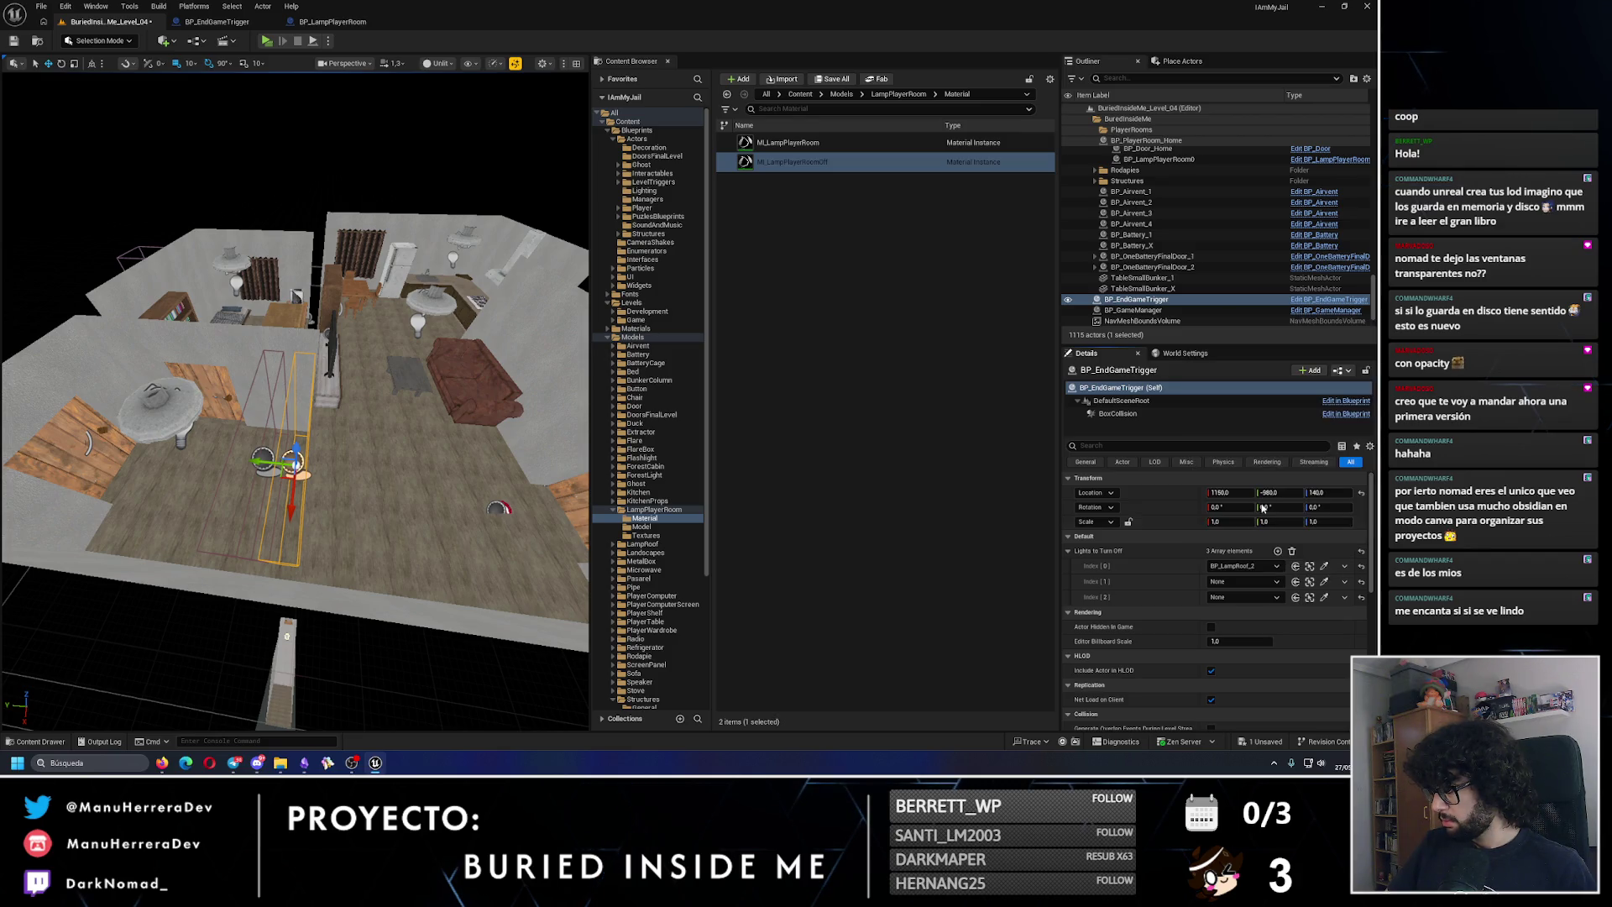
pyautogui.click(1243, 581)
pyautogui.click(1247, 474)
pyautogui.click(1242, 597)
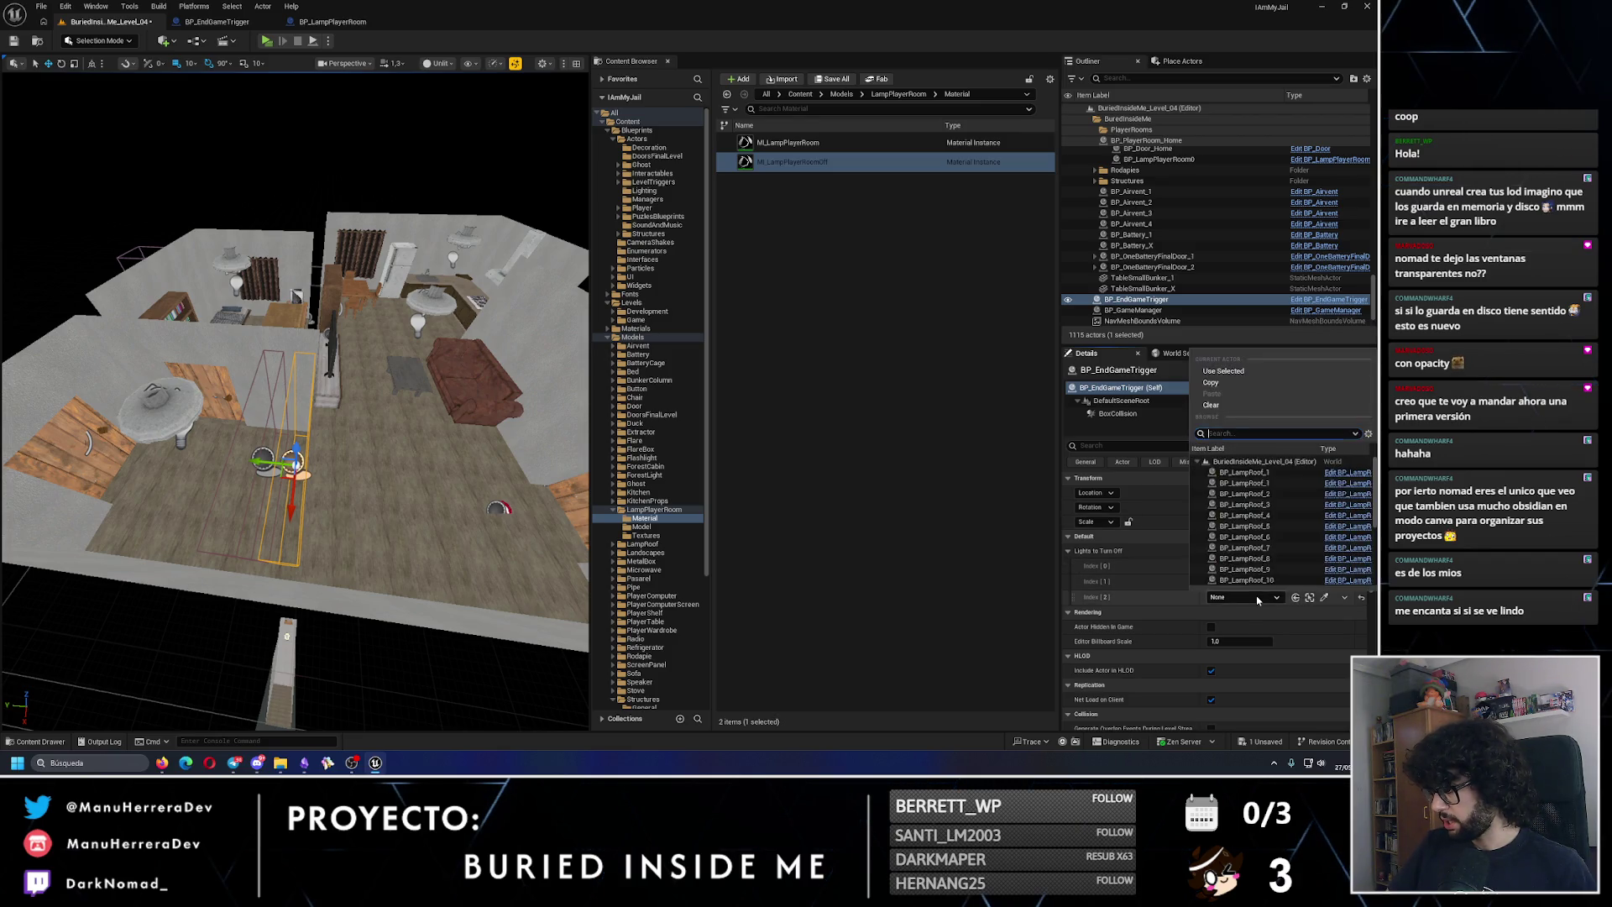
pyautogui.click(1293, 530)
# Step: Save the level and playtest it standalone, walking from the player room into the living room
pyautogui.press('f')
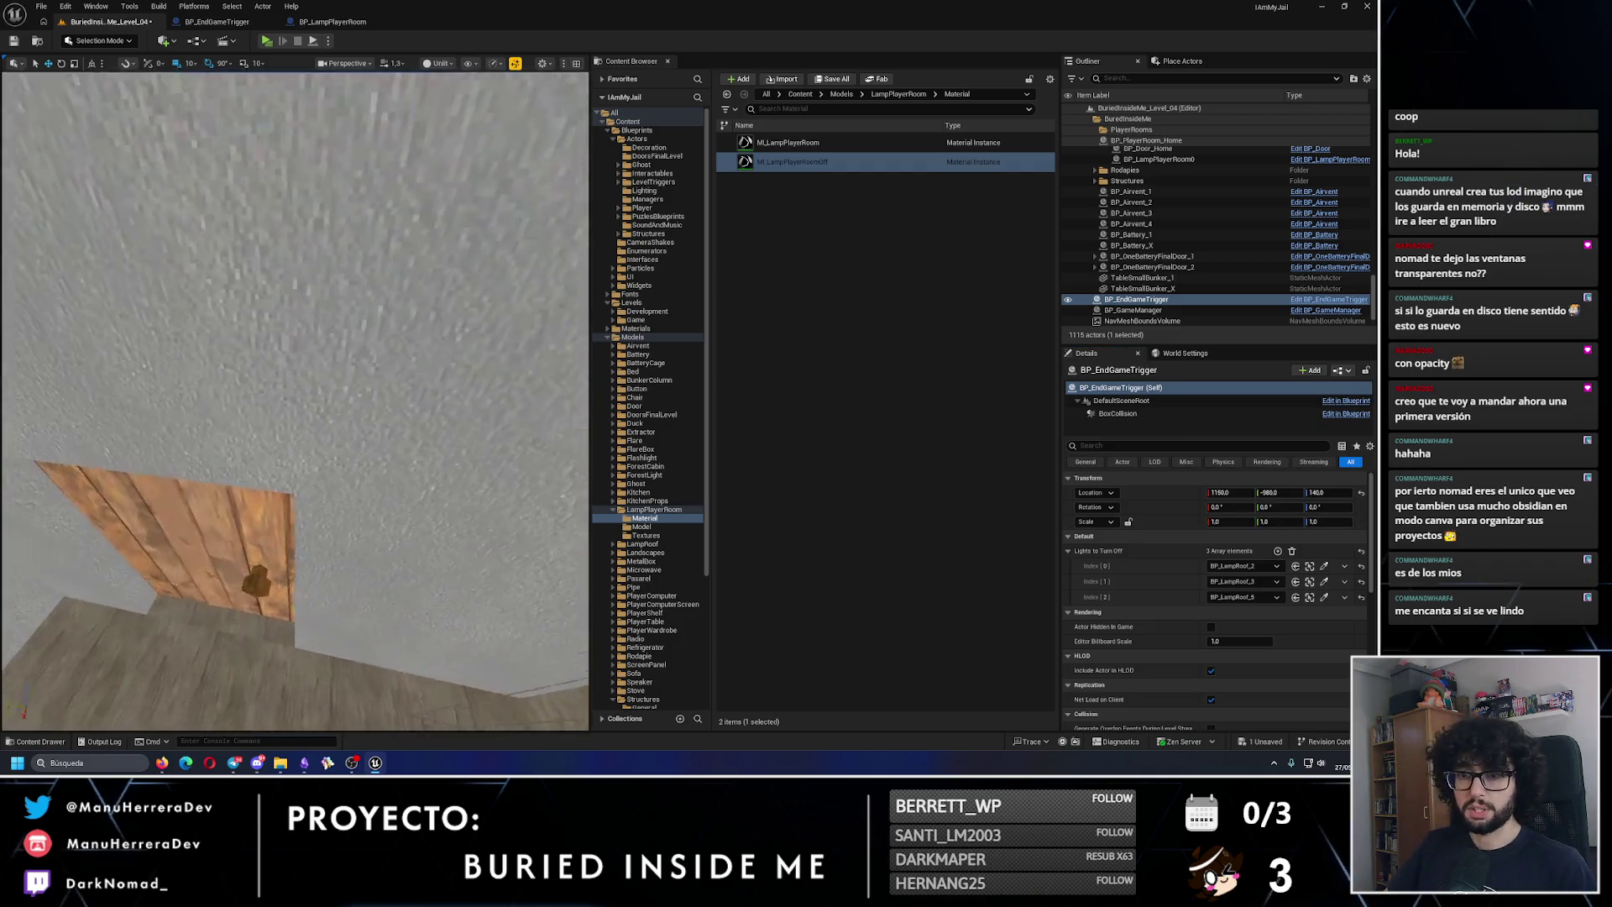
pyautogui.click(15, 42)
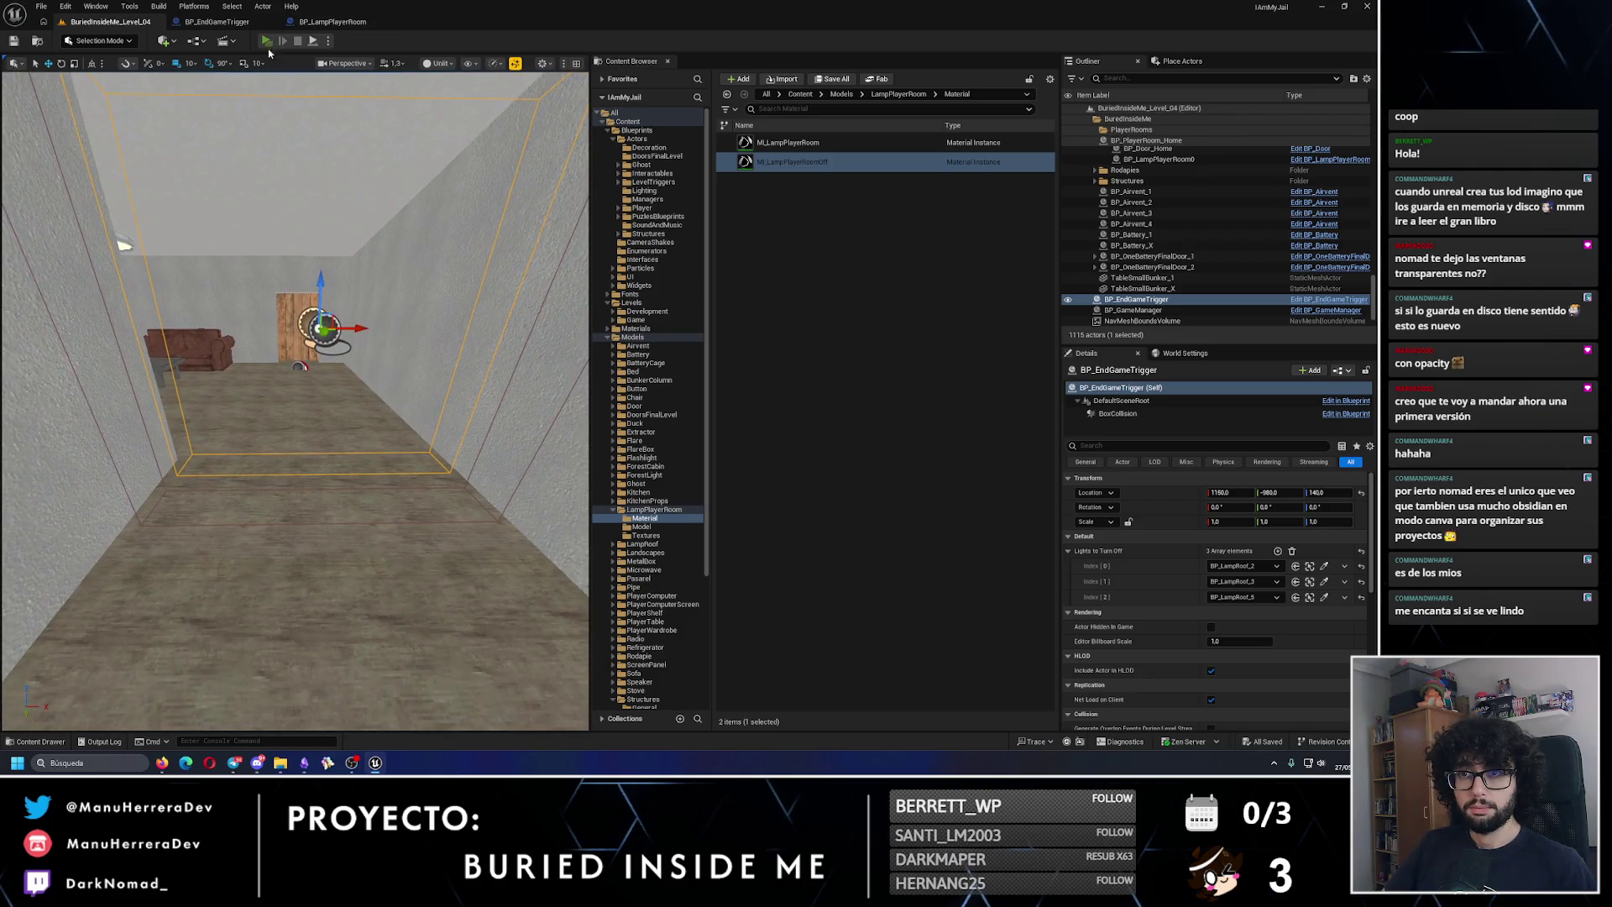
pyautogui.click(266, 42)
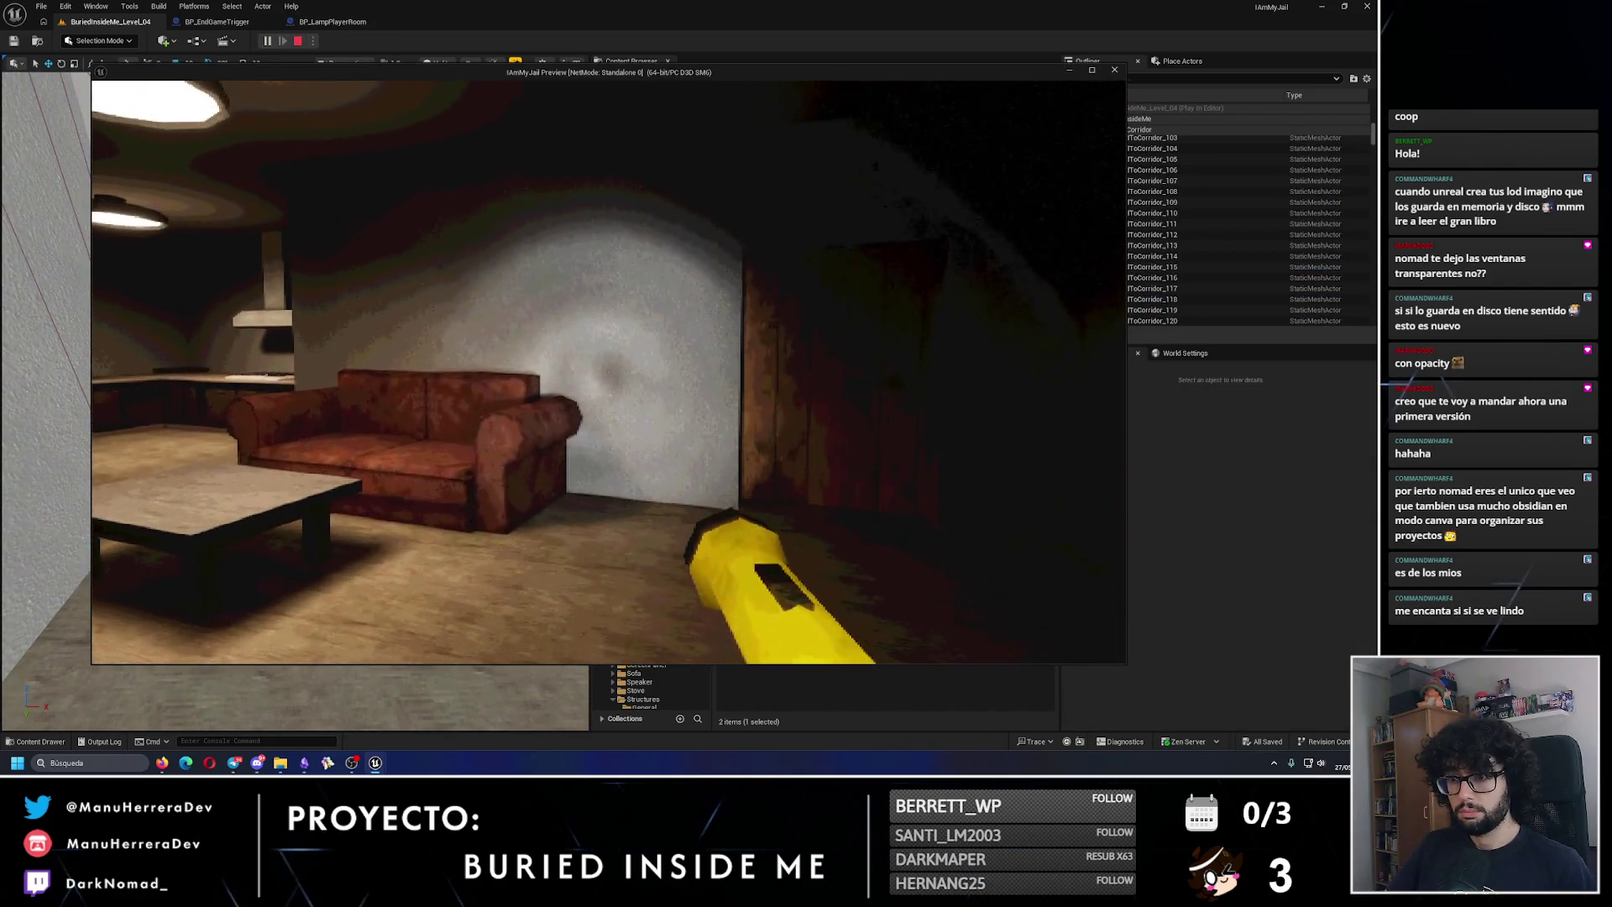
pyautogui.press('s')
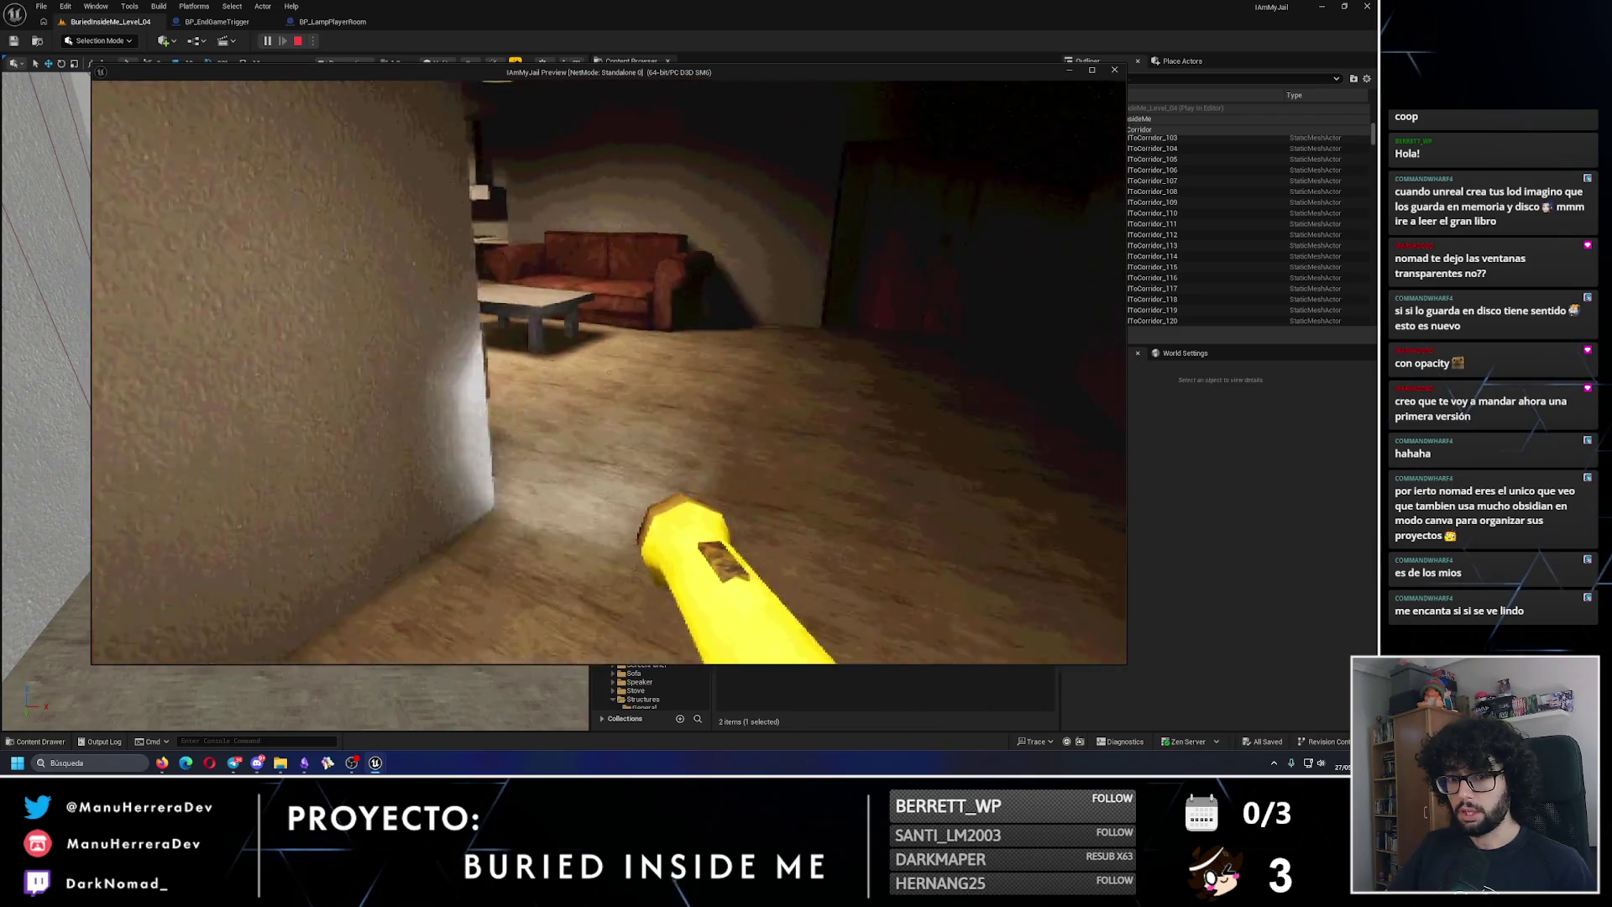
pyautogui.press('w')
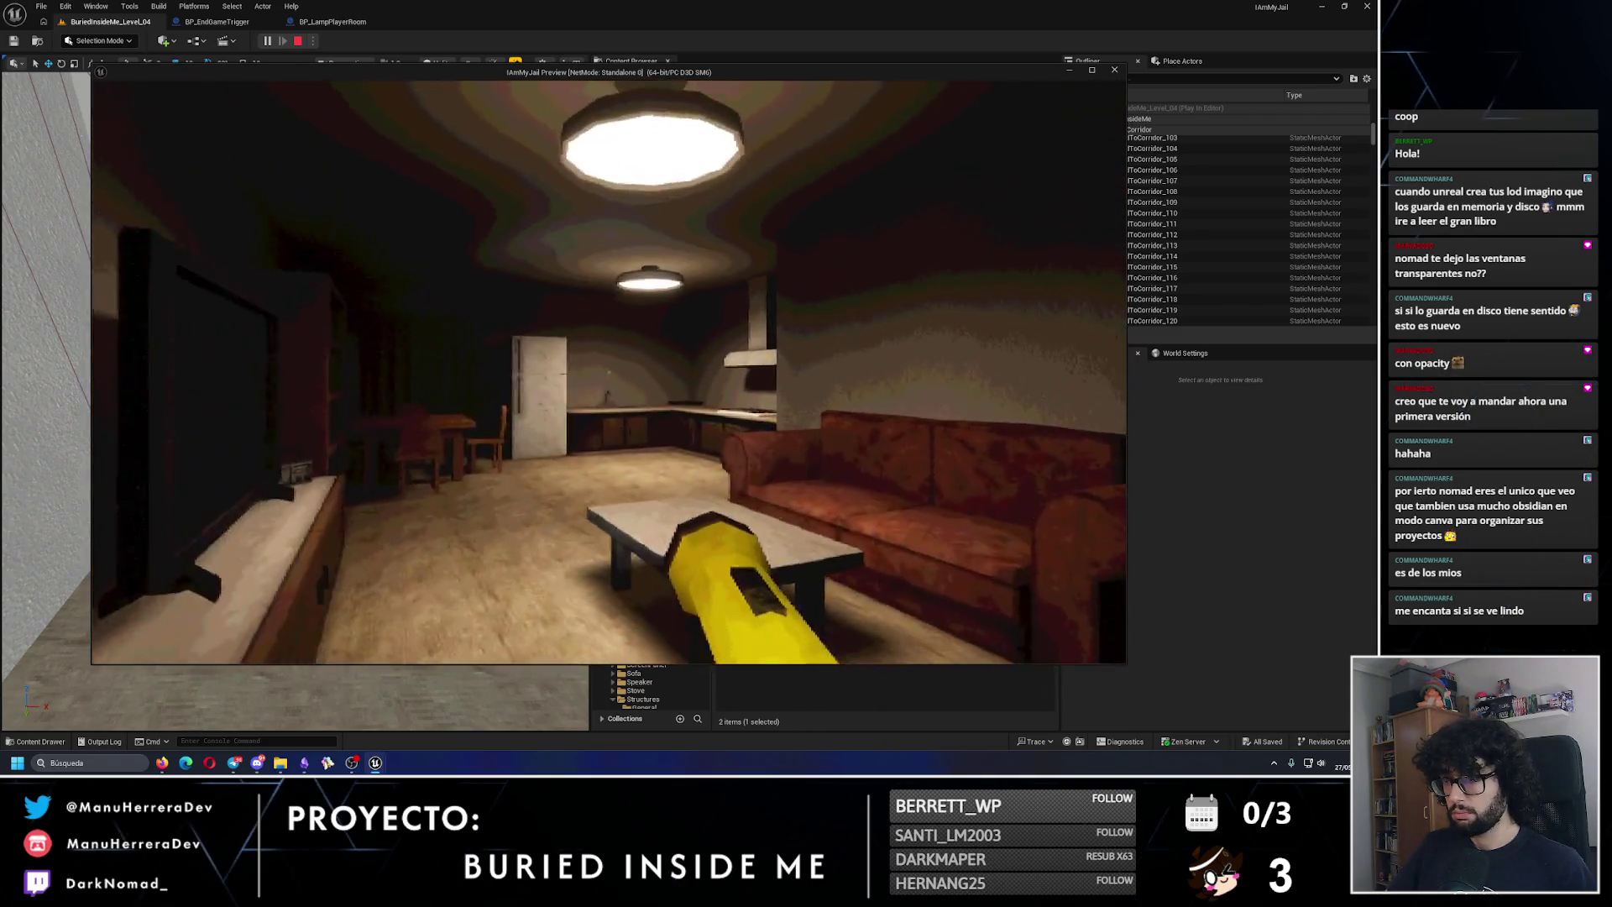
pyautogui.press('Escape')
# Step: Add a Print String node printing 'CHE' on BP_EndGameTrigger's Branch True output and compile
pyautogui.click(296, 23)
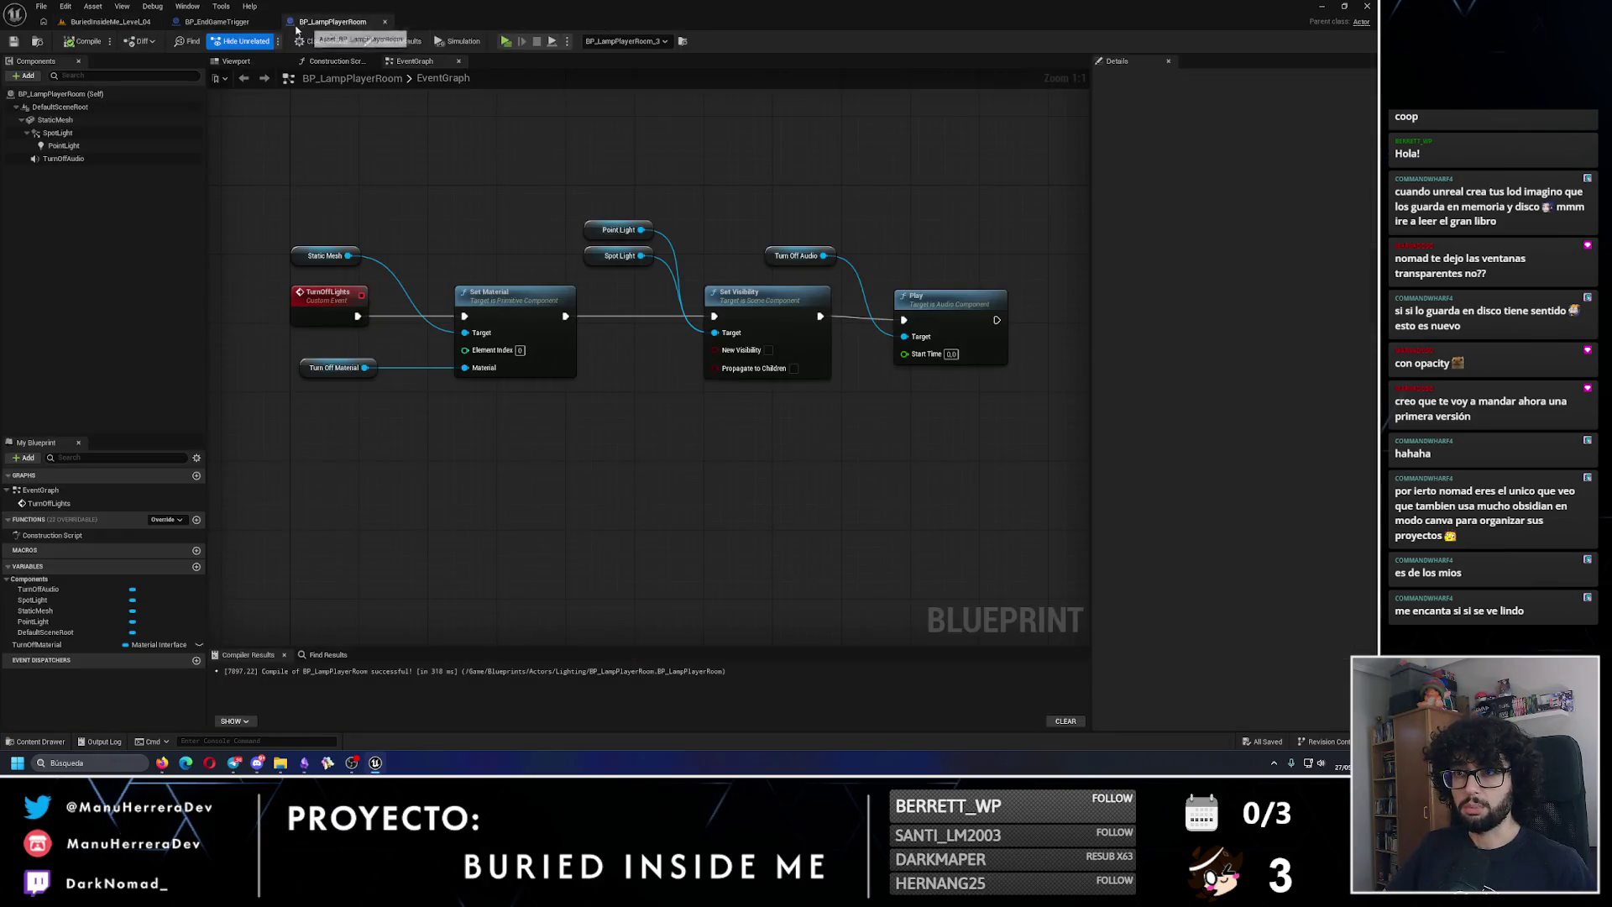
pyautogui.click(217, 22)
pyautogui.scroll(2, 656, 296)
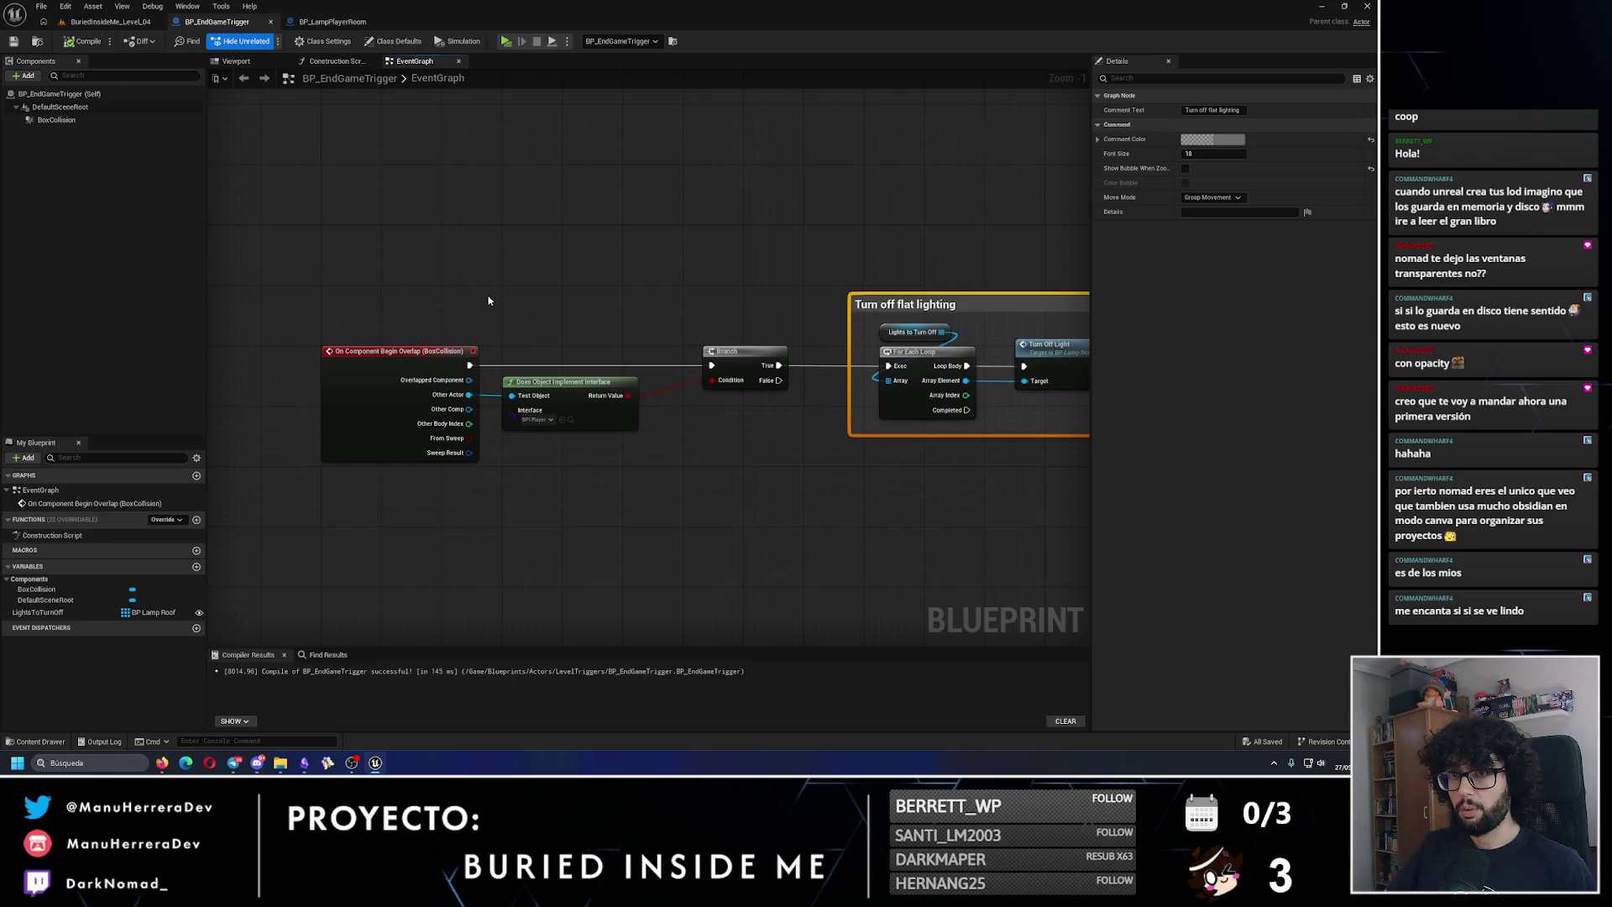
pyautogui.moveTo(777, 365); pyautogui.dragTo(785, 241)
pyautogui.write('print')
pyautogui.press('Return')
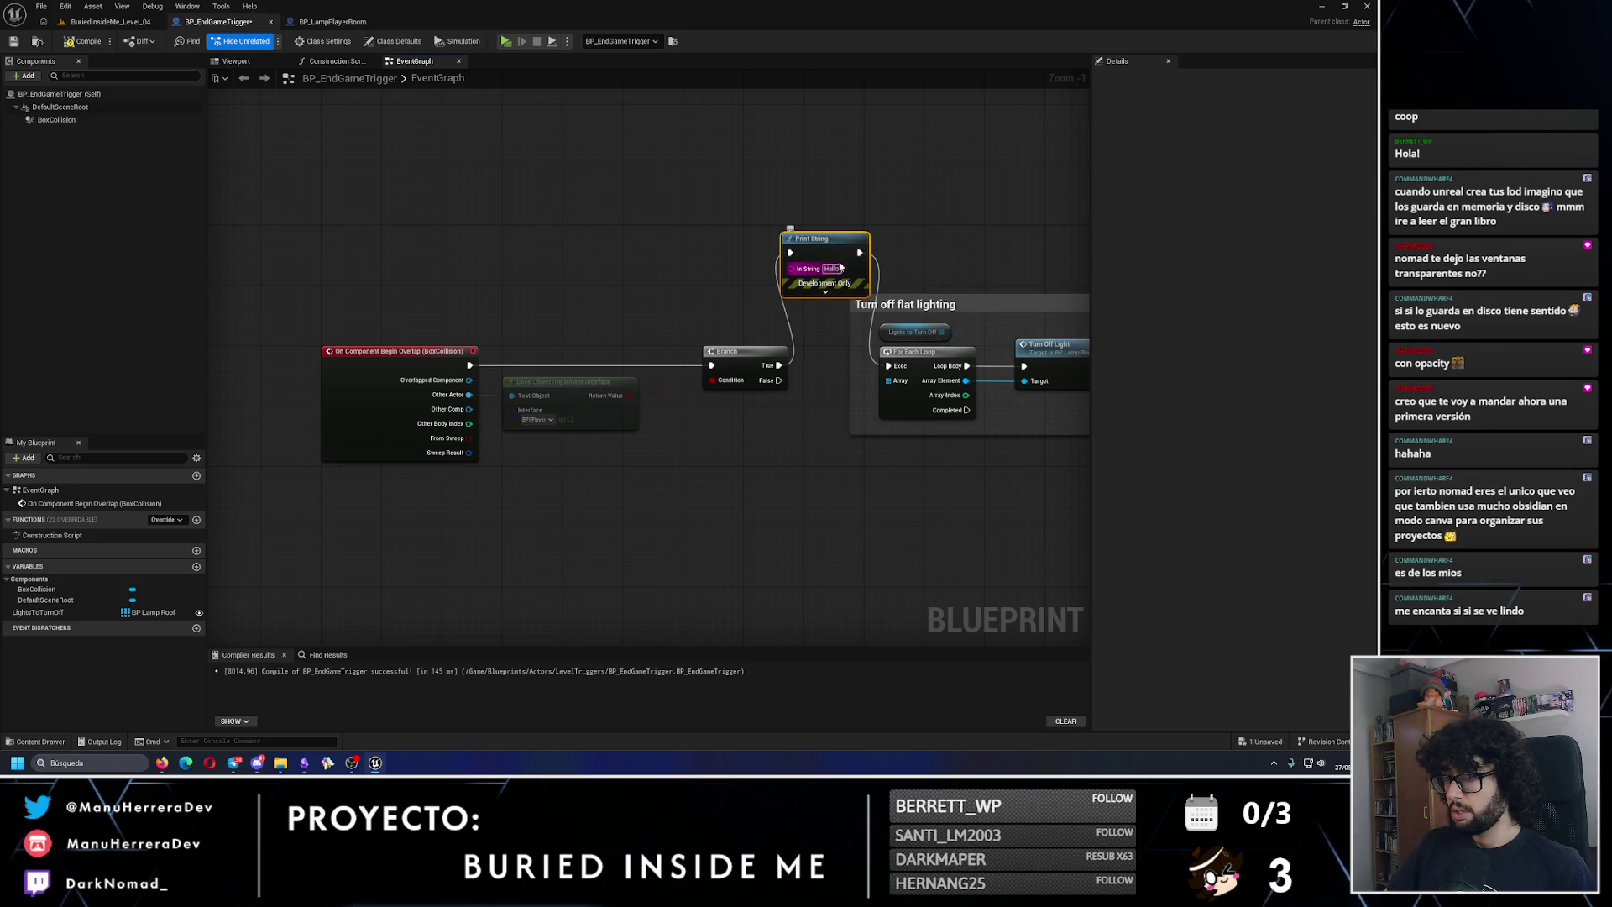
pyautogui.write('CHE')
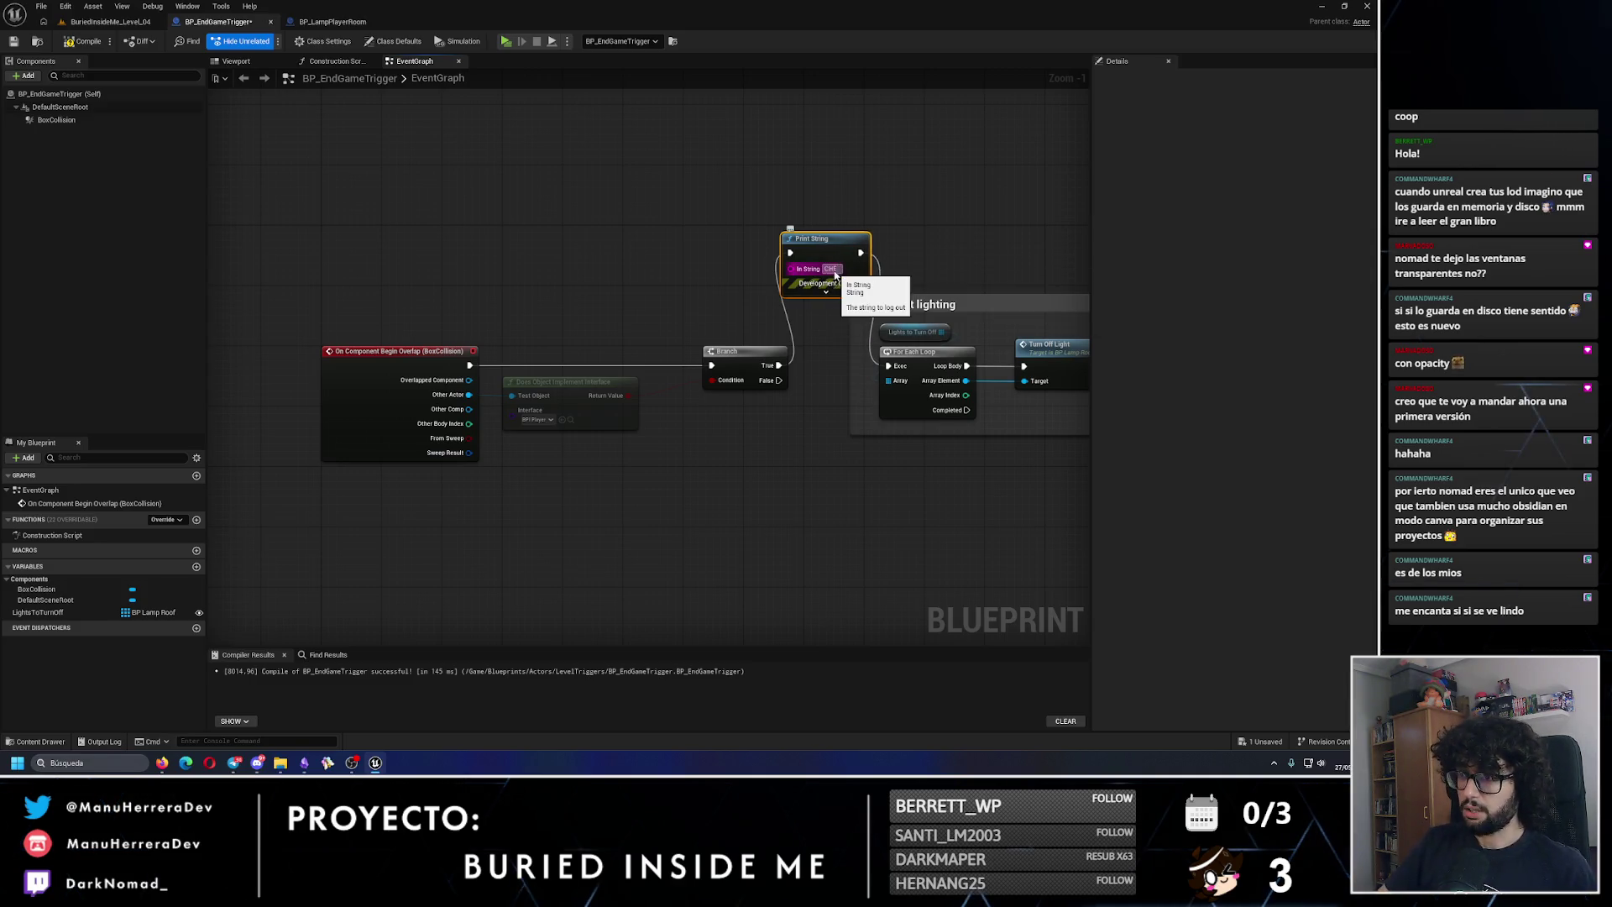
pyautogui.click(83, 41)
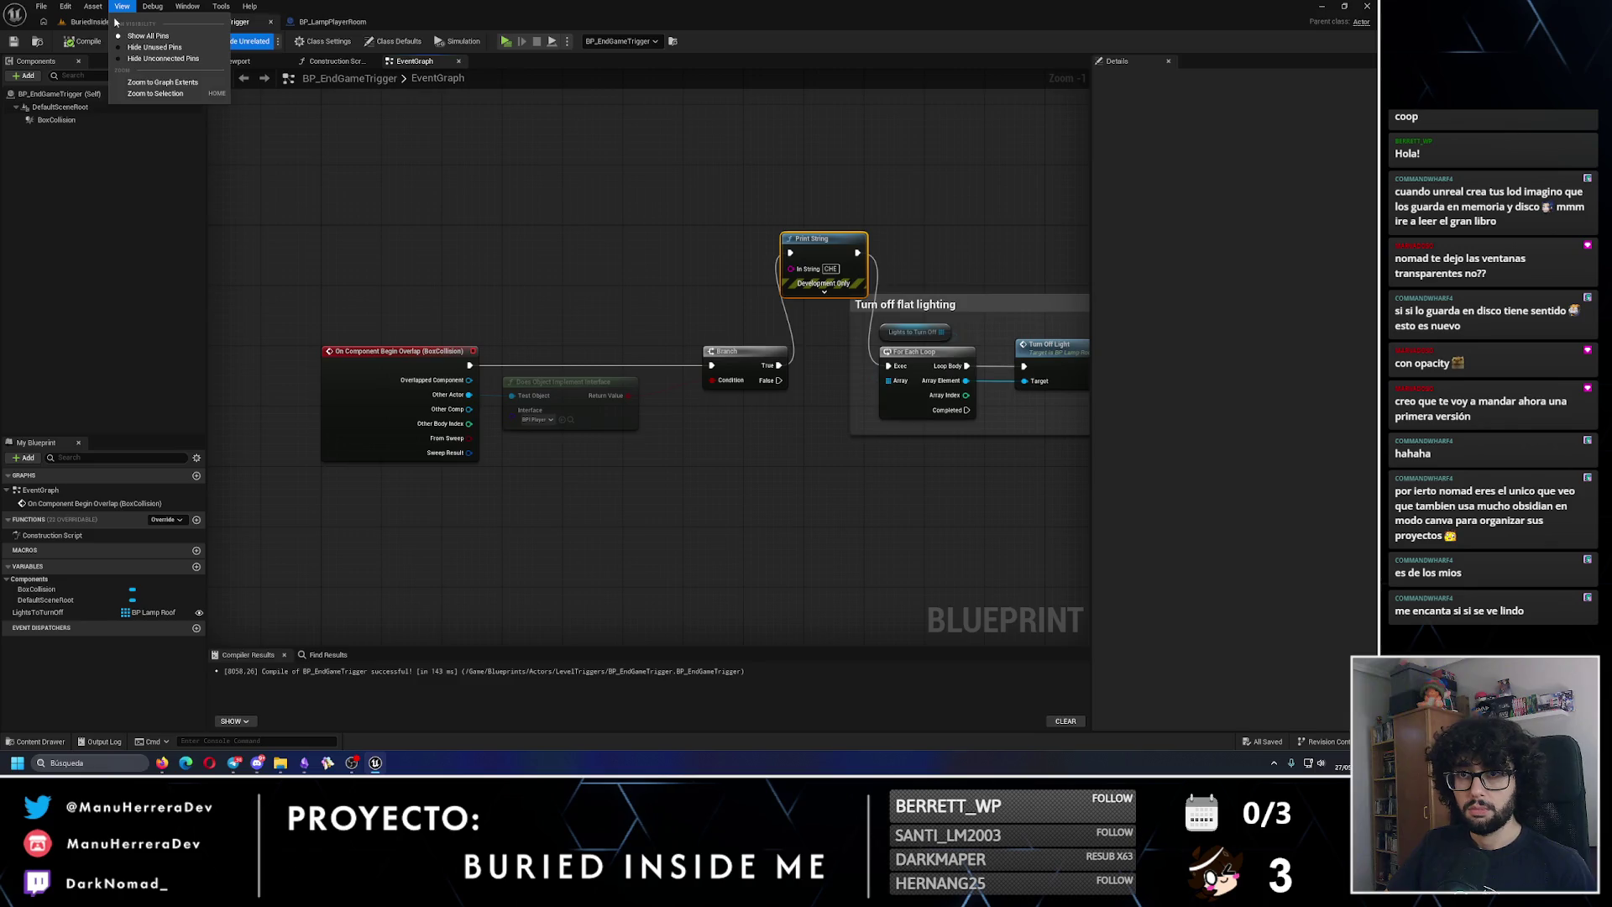
# Step: Playtest the level again standalone, then revisit the BP_LampPlayerRoom and BP_EndGameTrigger graphs
pyautogui.click(60, 22)
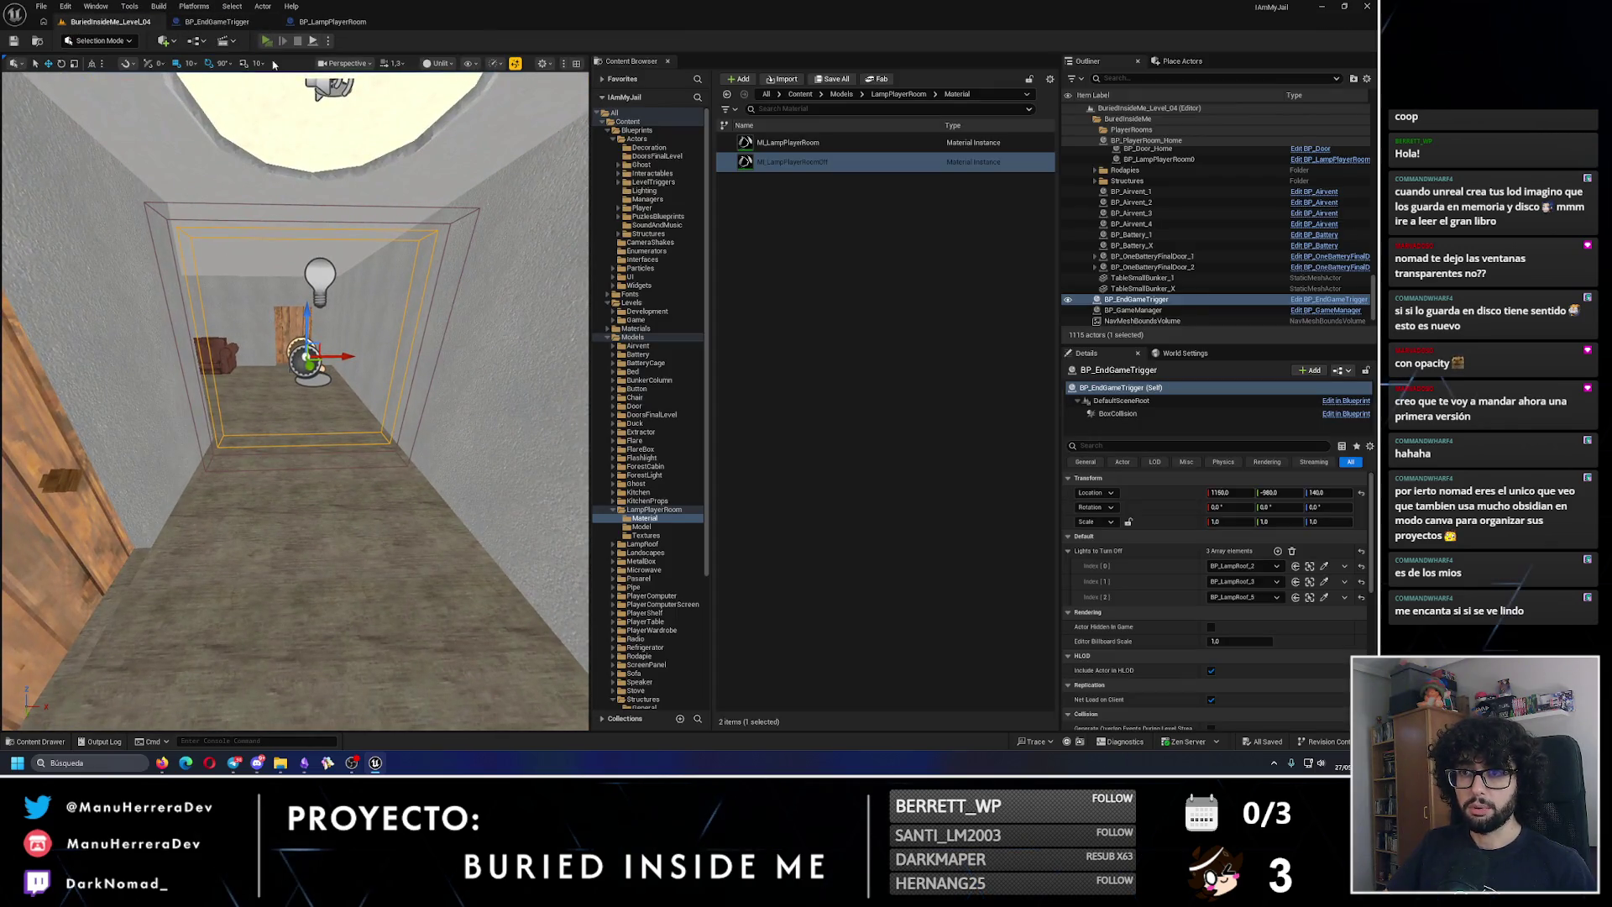
pyautogui.click(266, 41)
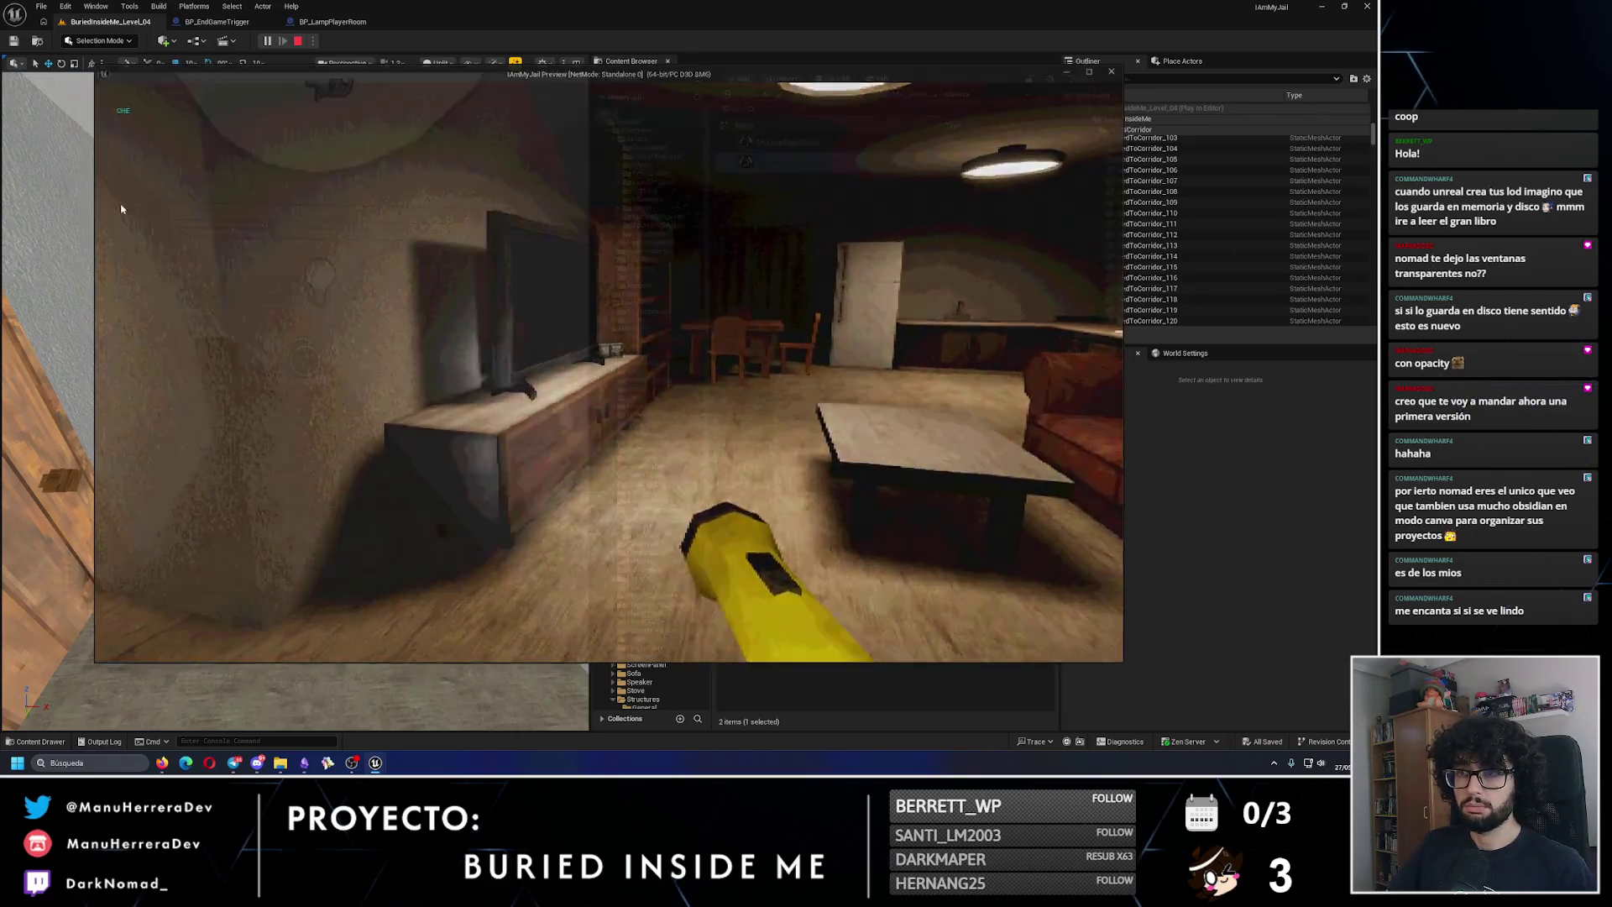
pyautogui.press('Escape')
pyautogui.click(351, 23)
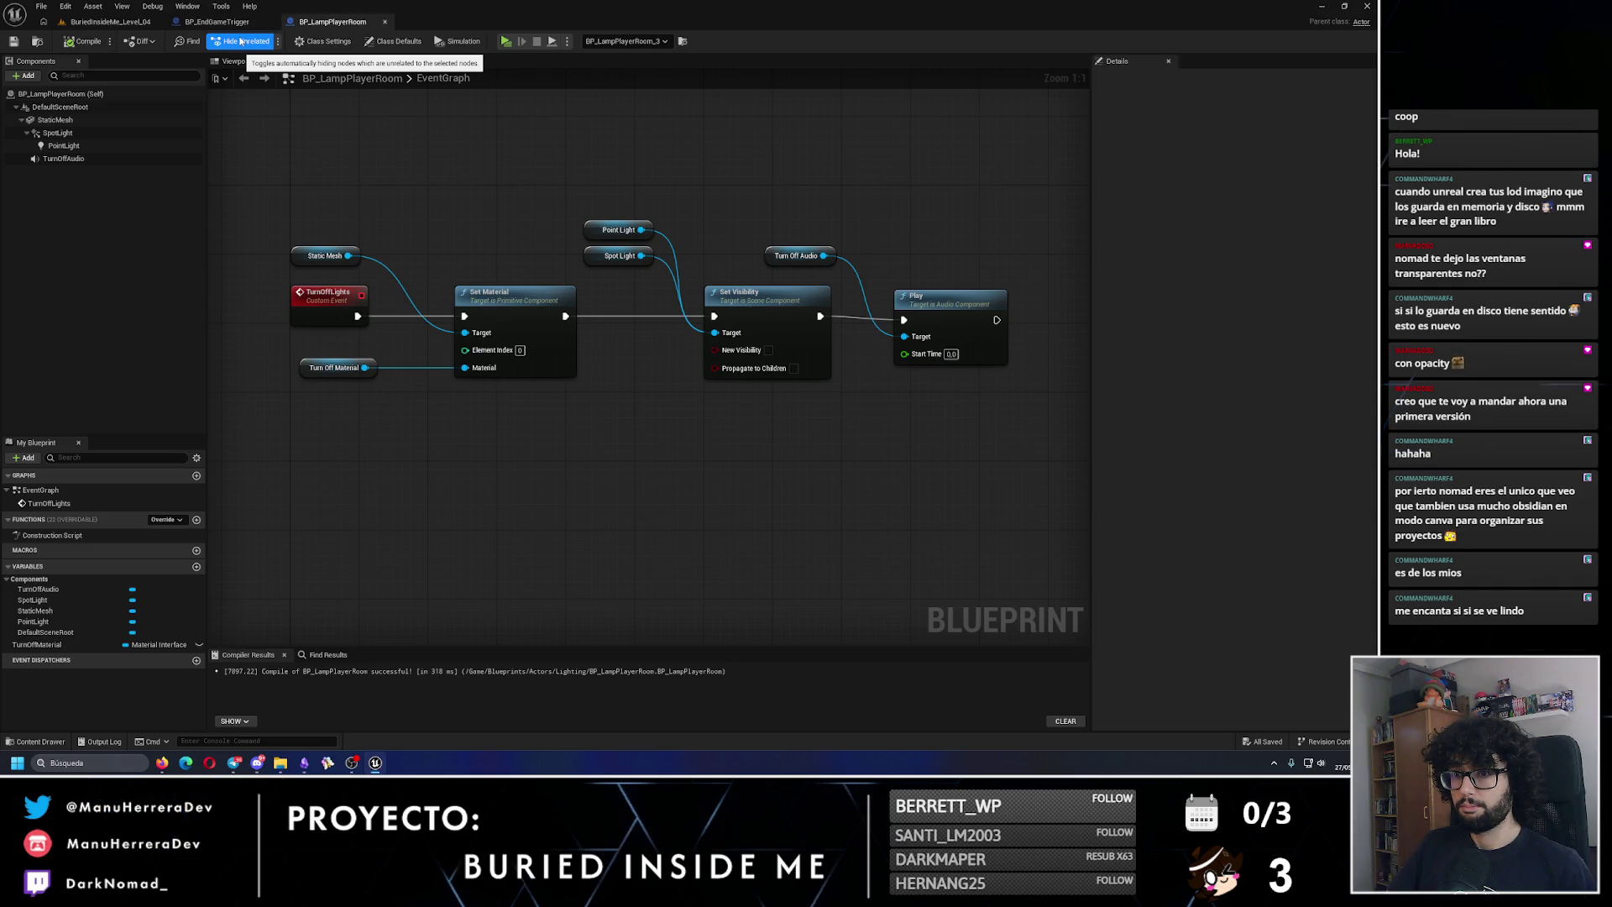
pyautogui.click(217, 21)
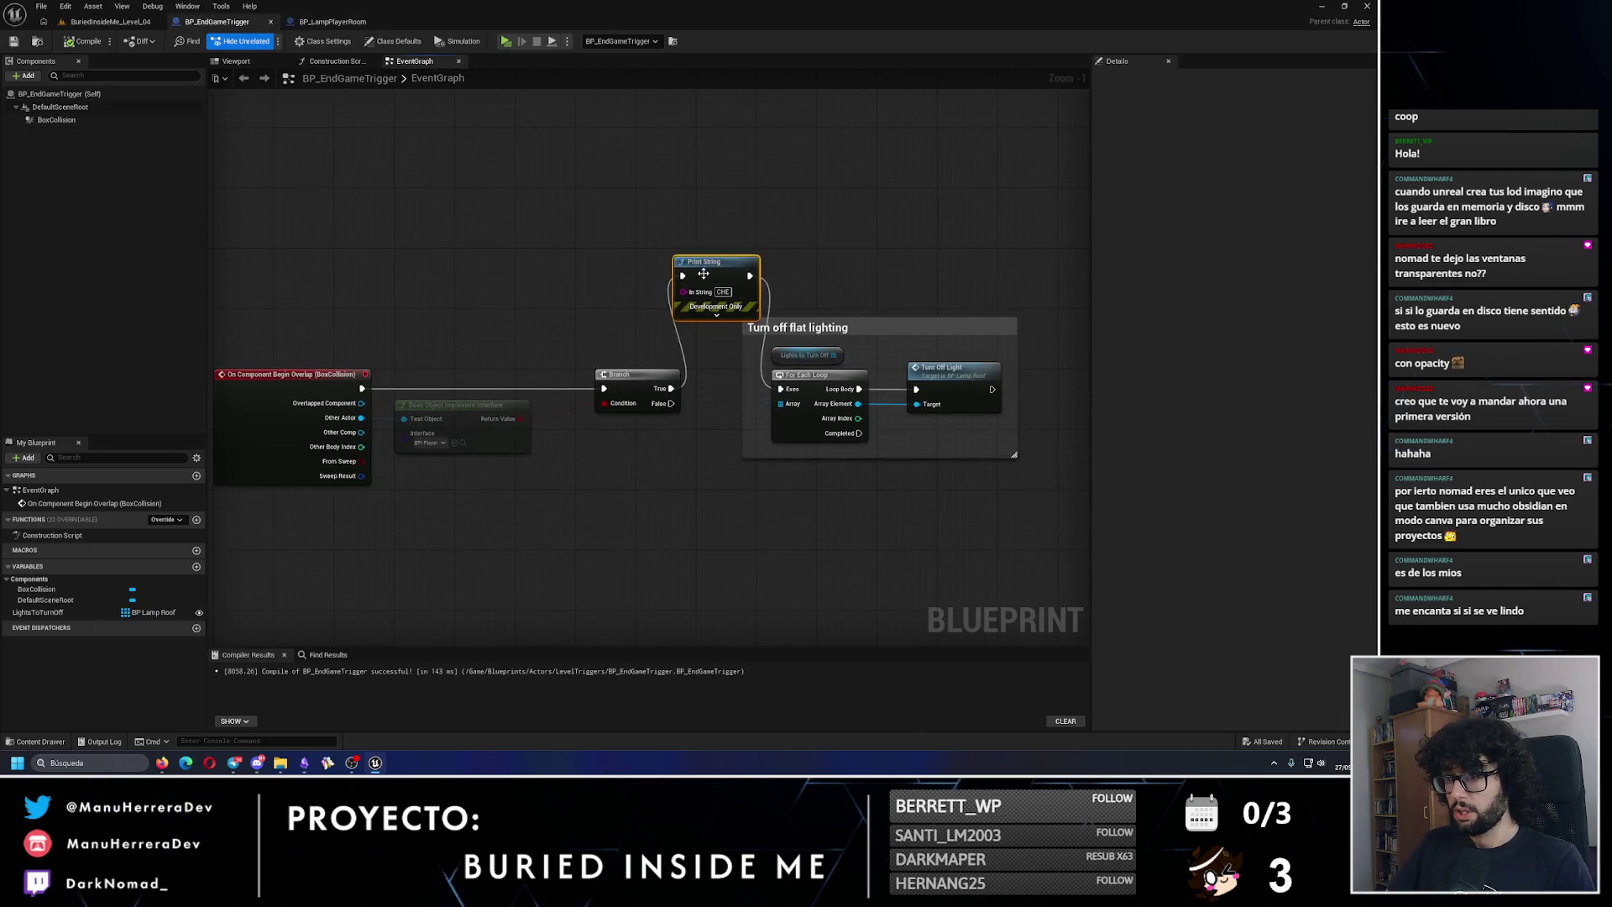
# Step: Delete the Print String node and wire Branch True straight into the For Each Loop
pyautogui.press('Delete')
pyautogui.moveTo(671, 388); pyautogui.dragTo(790, 392)
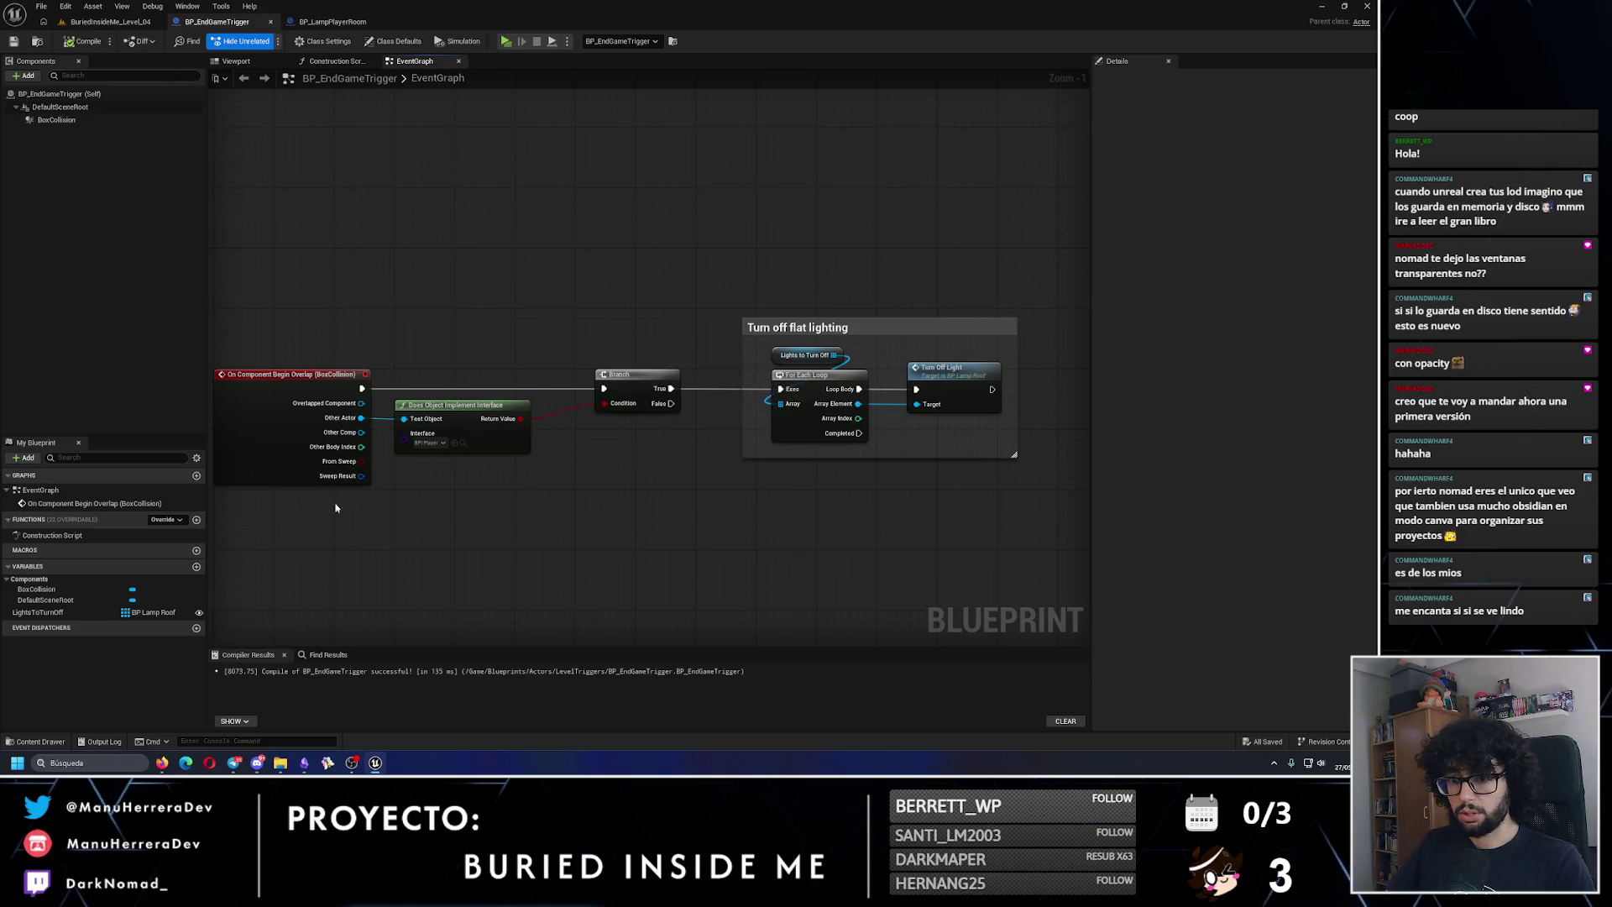
pyautogui.click(109, 22)
# Step: Inspect the player-room lamps and the trigger's Lights to Turn Off slots in the level
pyautogui.press('f')
pyautogui.moveTo(342, 388); pyautogui.dragTo(294, 386)
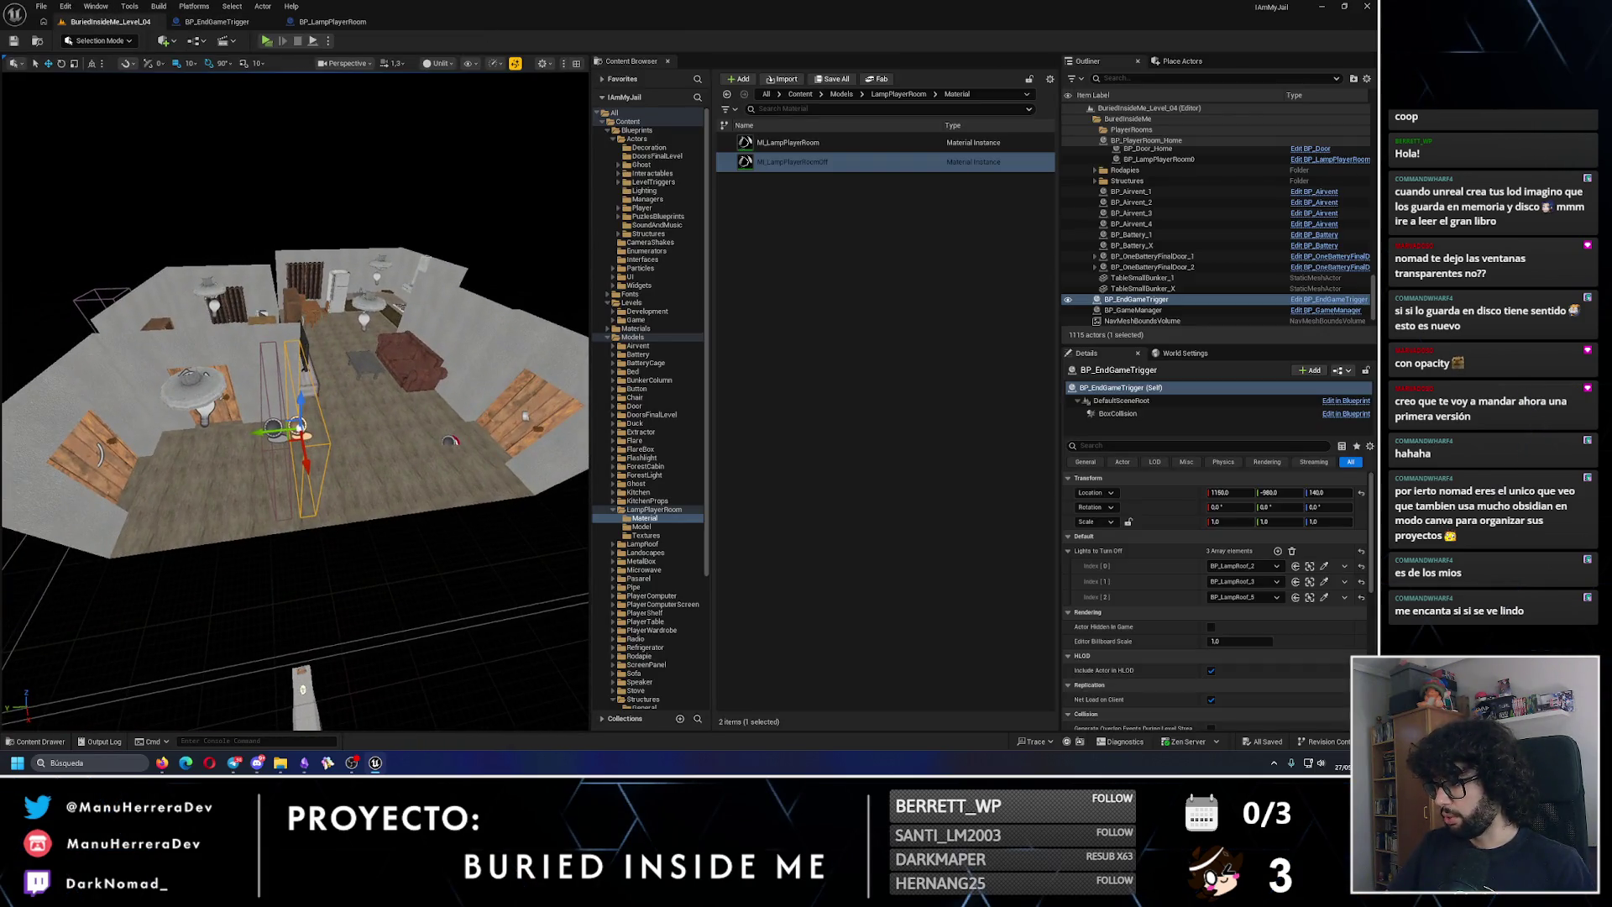
pyautogui.click(201, 382)
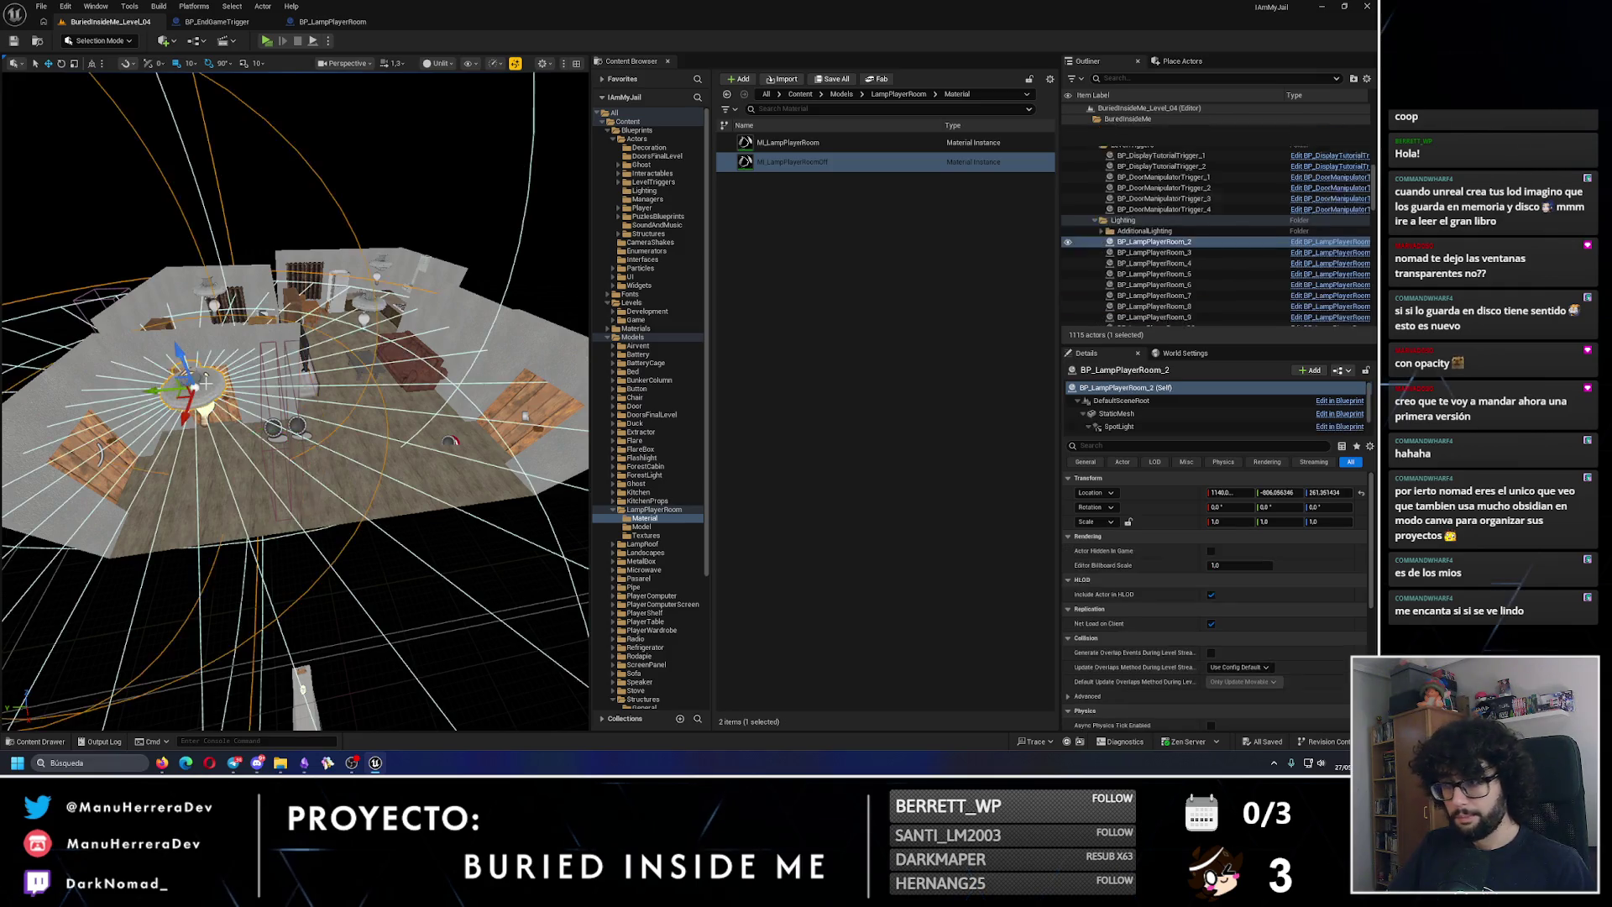
pyautogui.scroll(5, 354, 397)
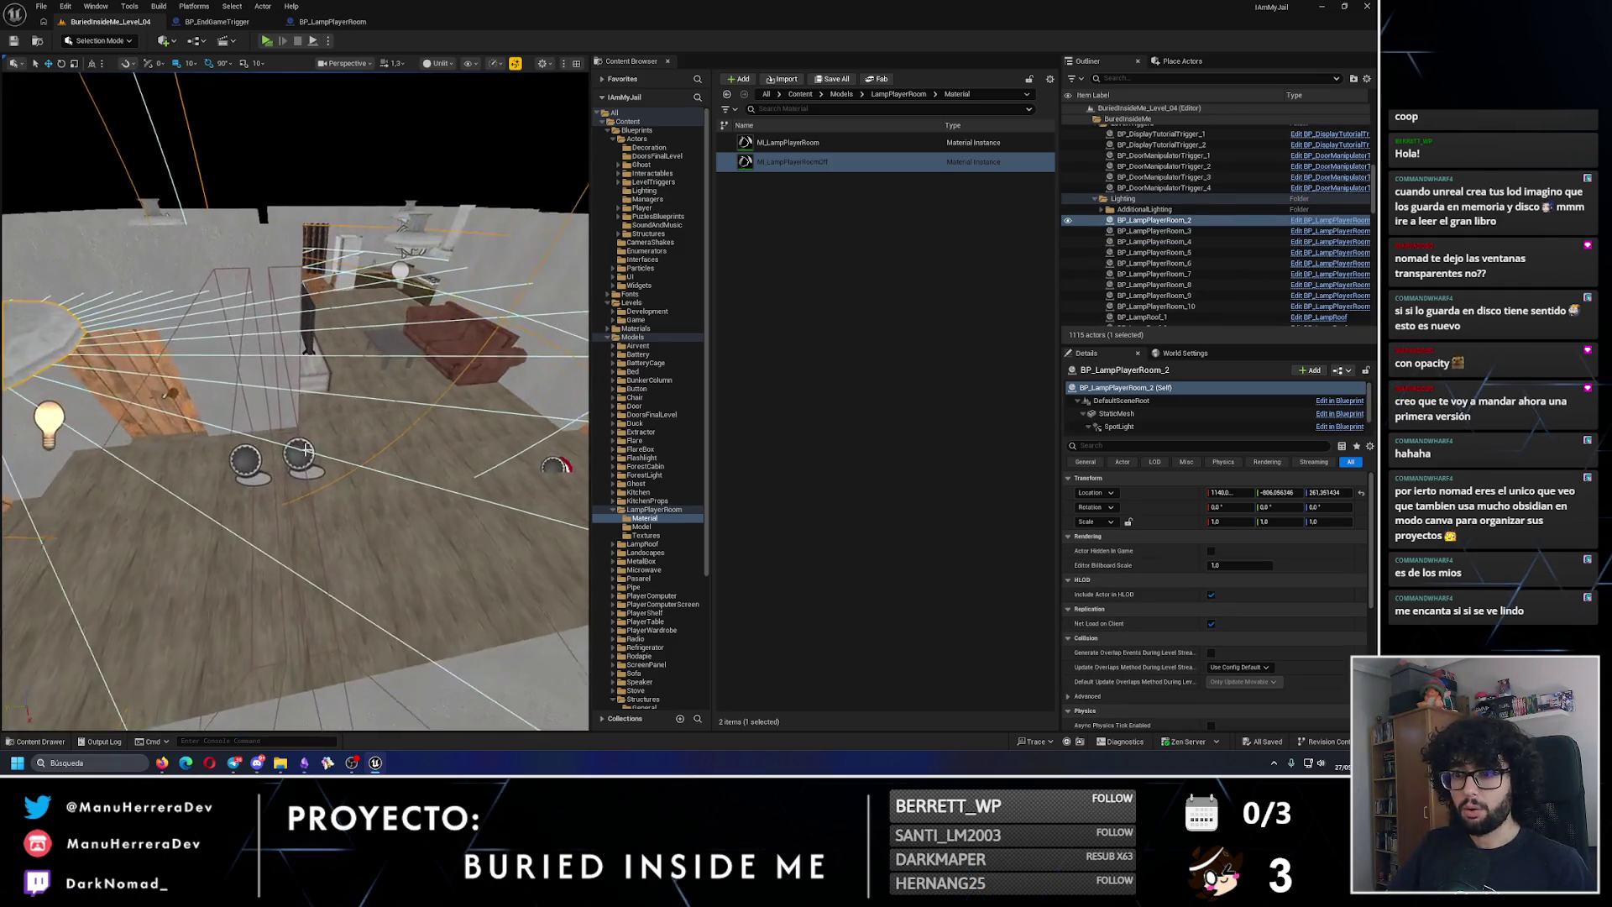
pyautogui.click(315, 503)
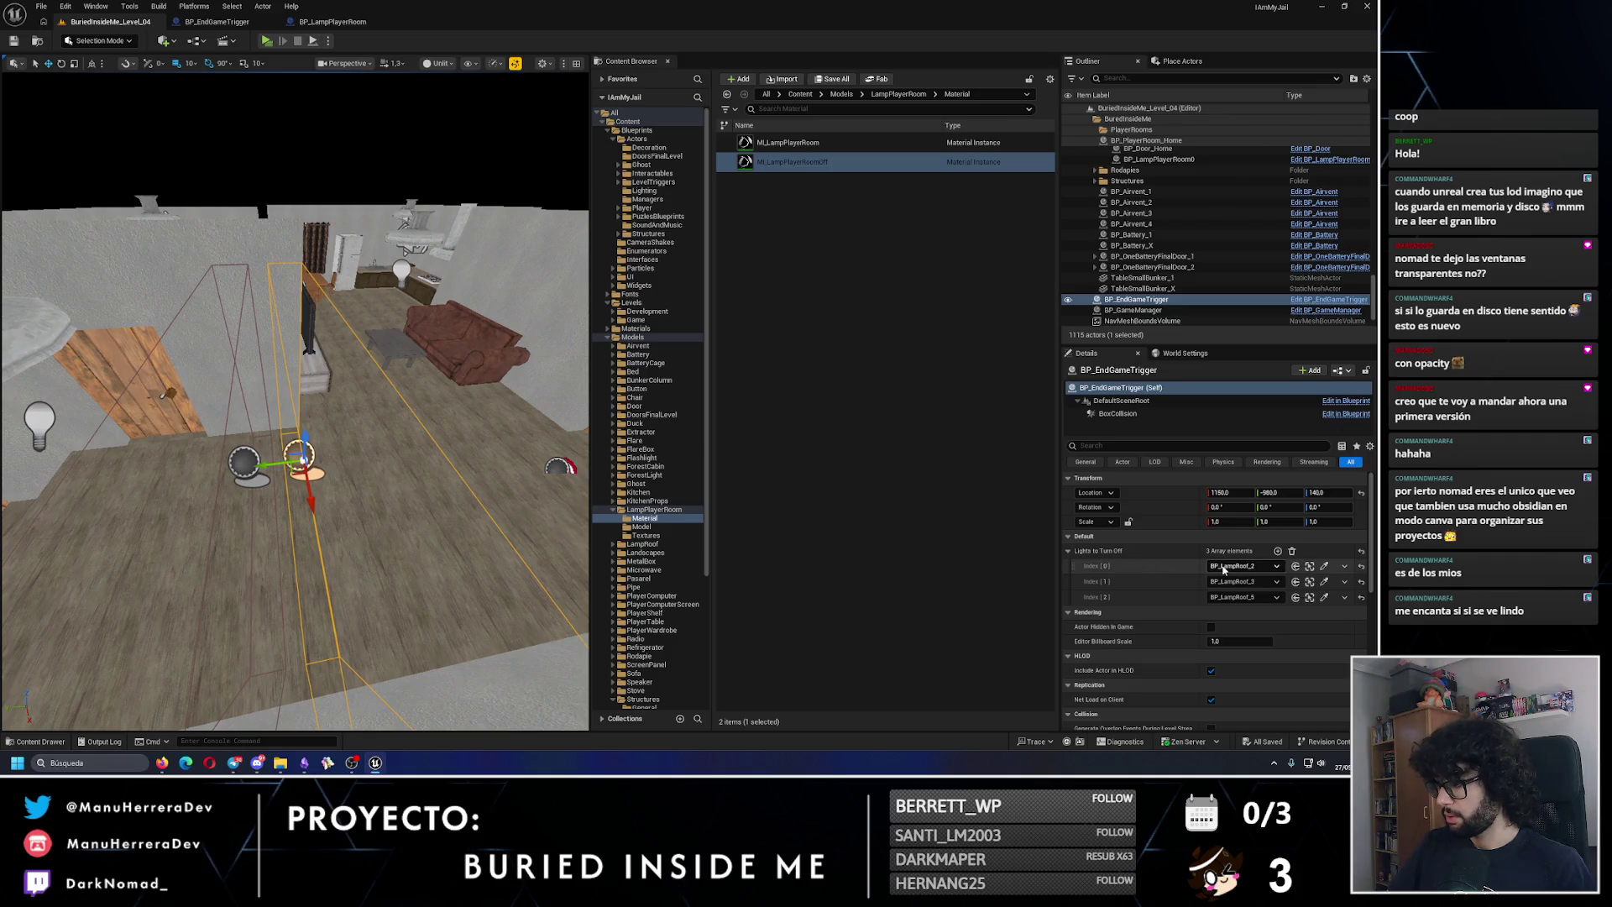
pyautogui.click(1224, 569)
pyautogui.scroll(-5, 1237, 504)
pyautogui.click(340, 21)
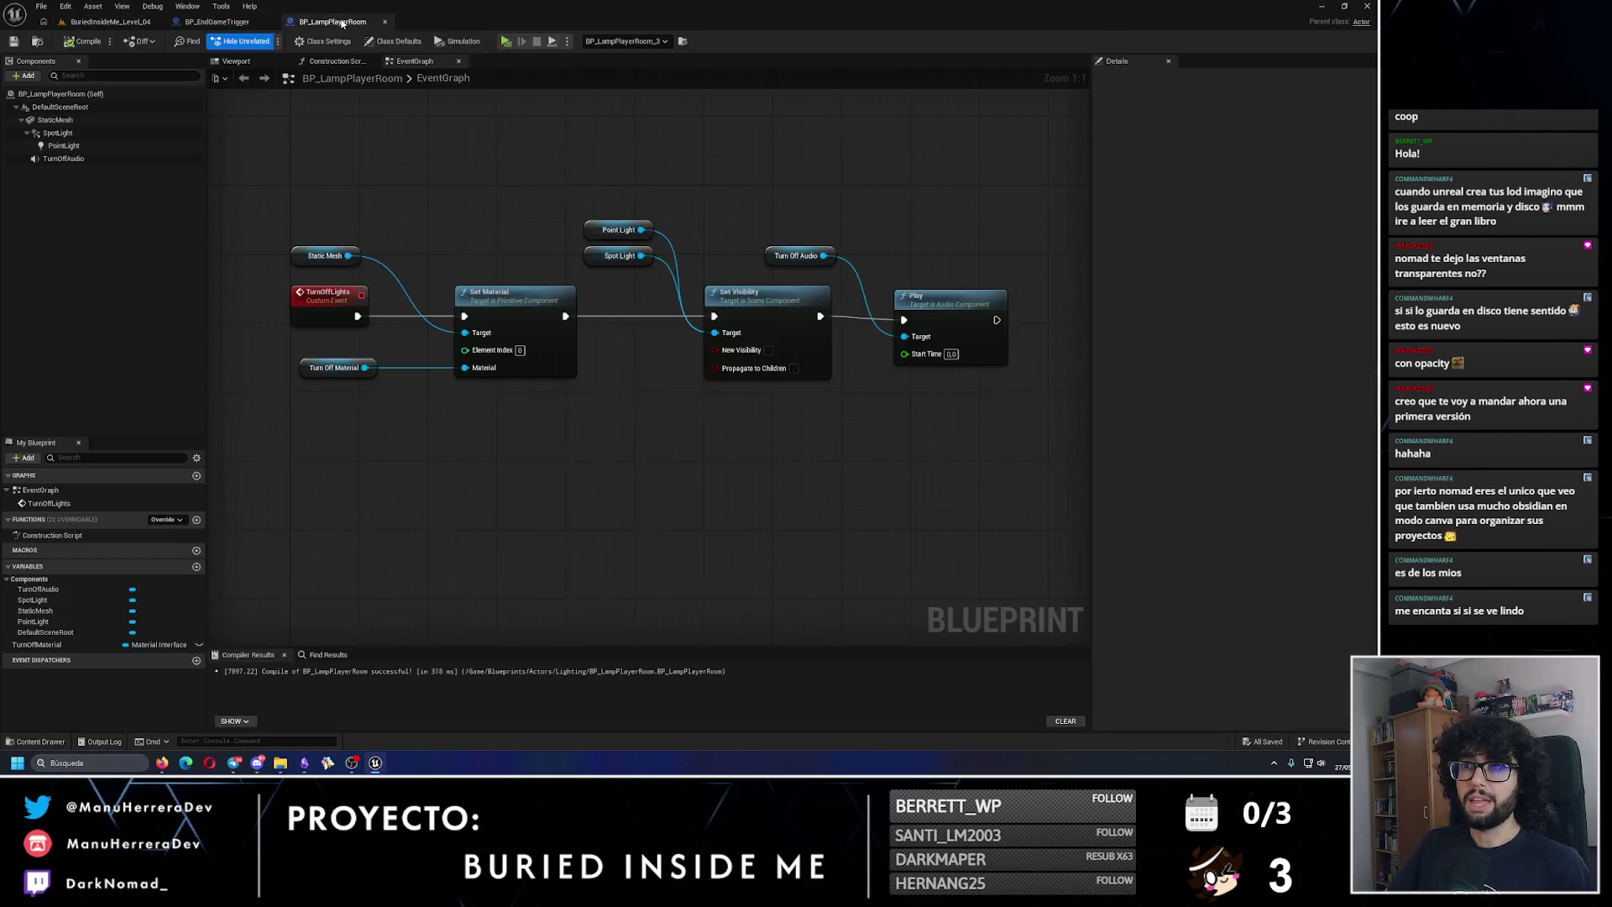
# Step: In BP_EndGameTrigger, change the LightsToTurnOff variable type to BP Lamp Player Room references
pyautogui.click(216, 22)
pyautogui.click(155, 612)
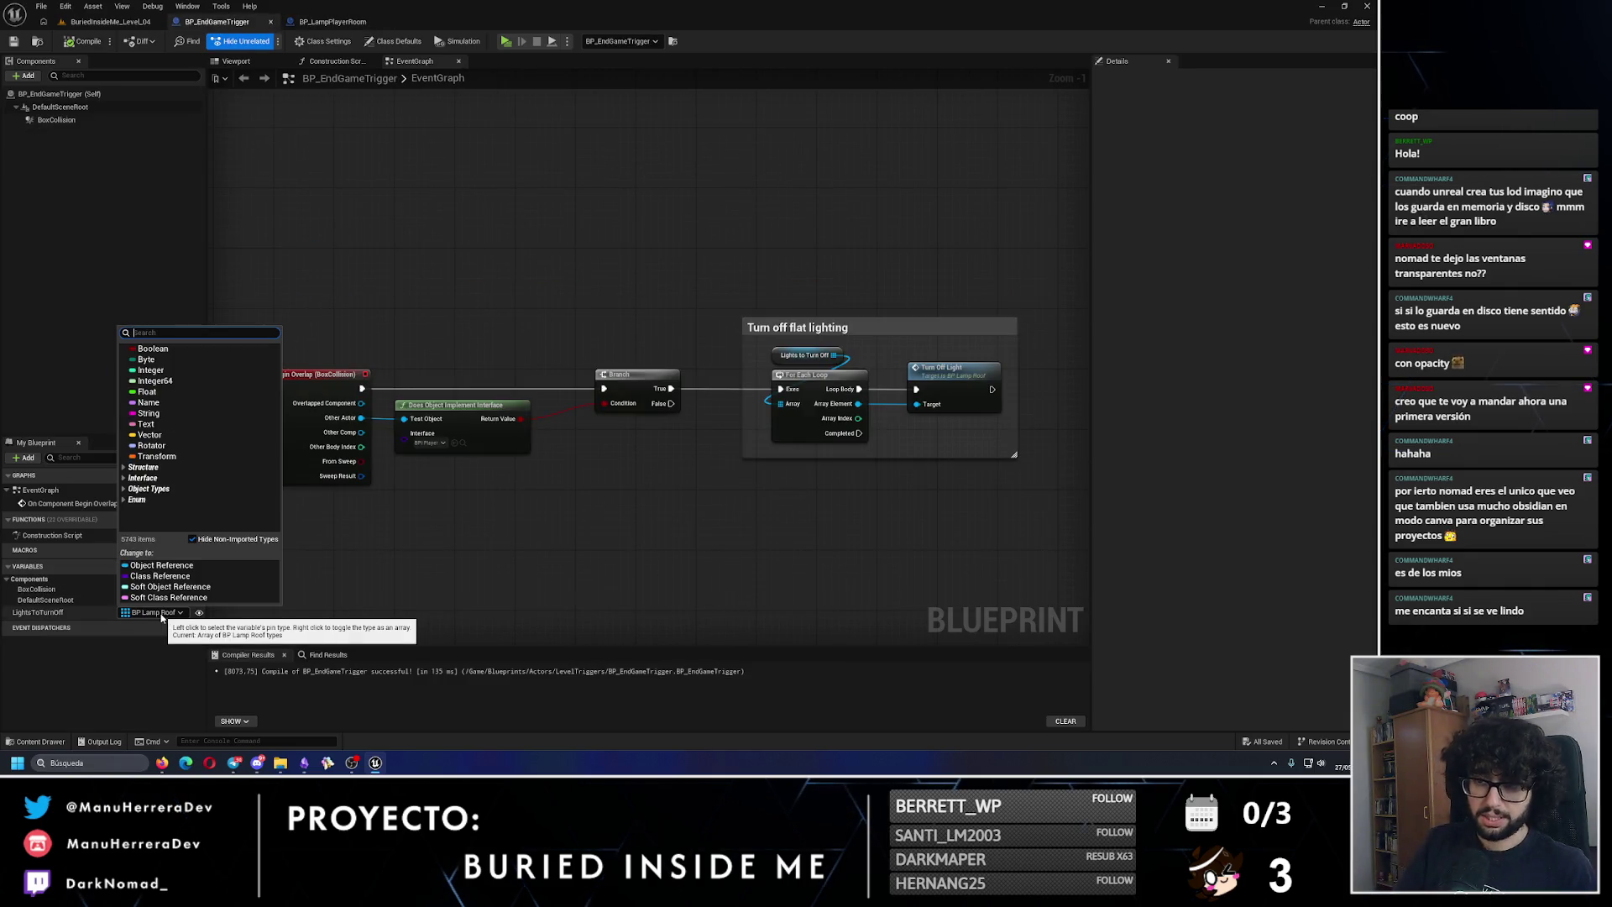
pyautogui.write('LAMPPLAYERROO')
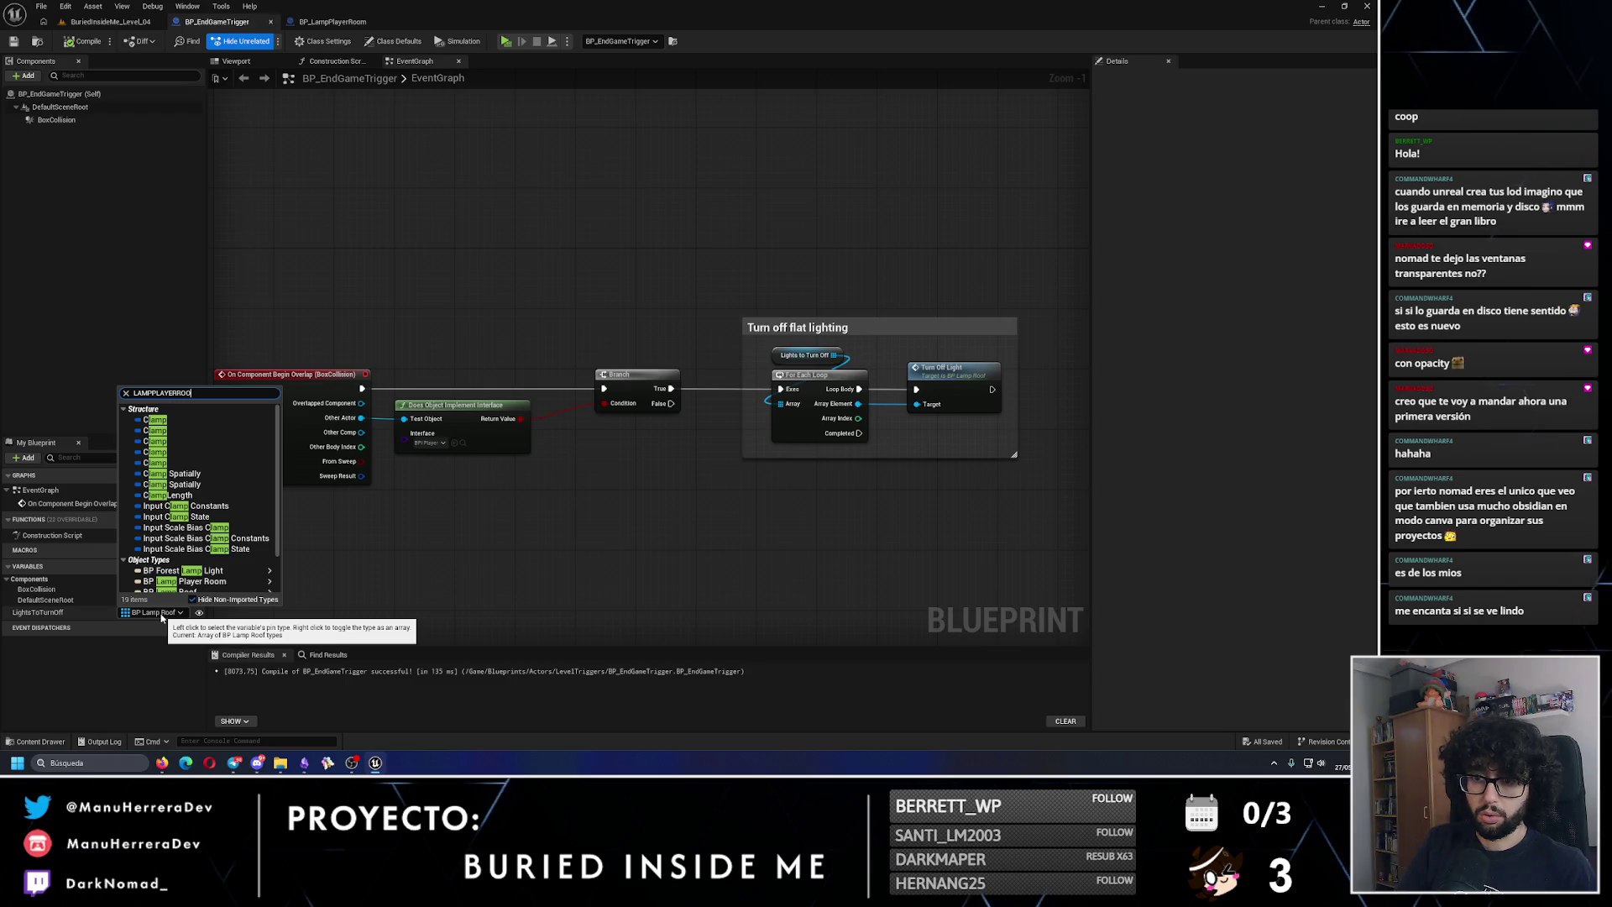
pyautogui.click(308, 422)
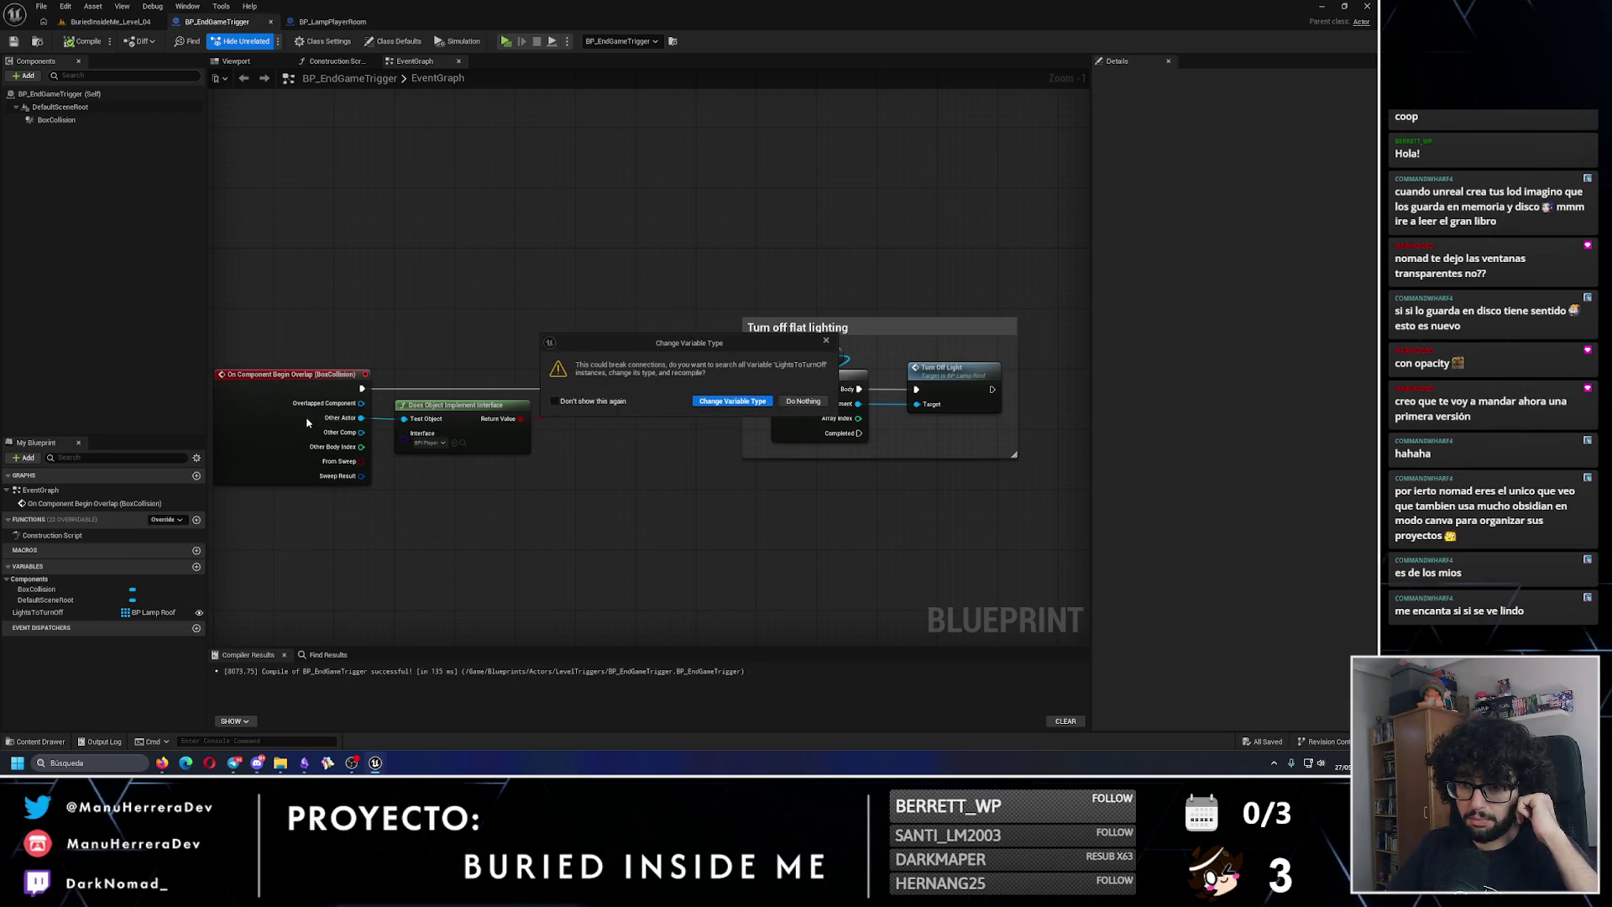
pyautogui.click(733, 403)
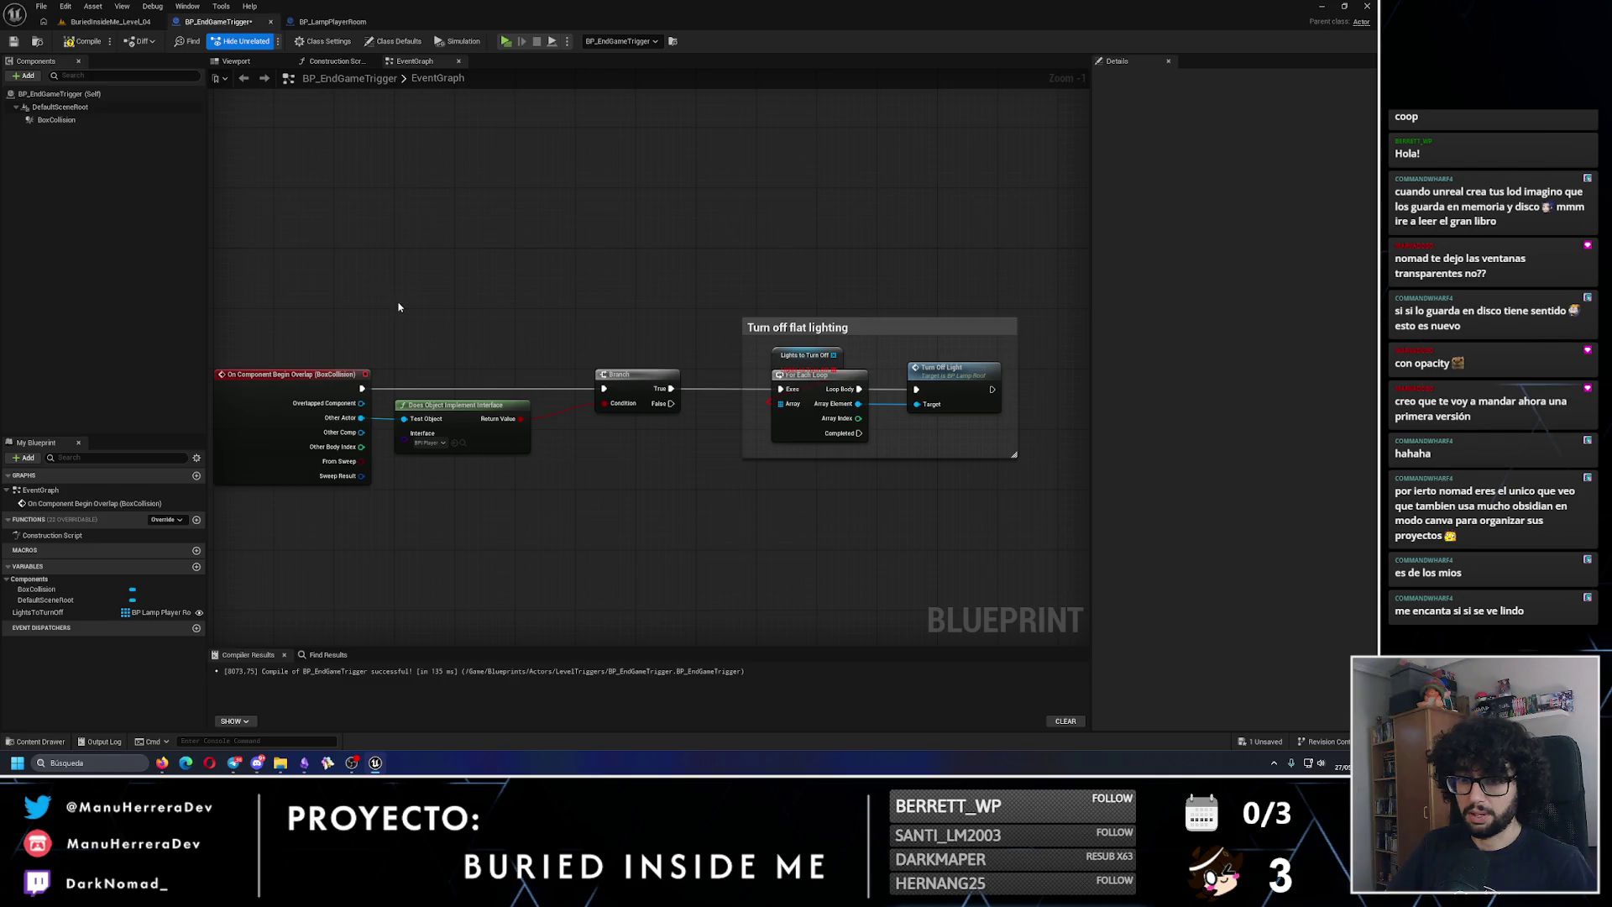
# Step: Replace the old Lights to Turn Off getter and For Each Loop with fresh ones
pyautogui.click(812, 348)
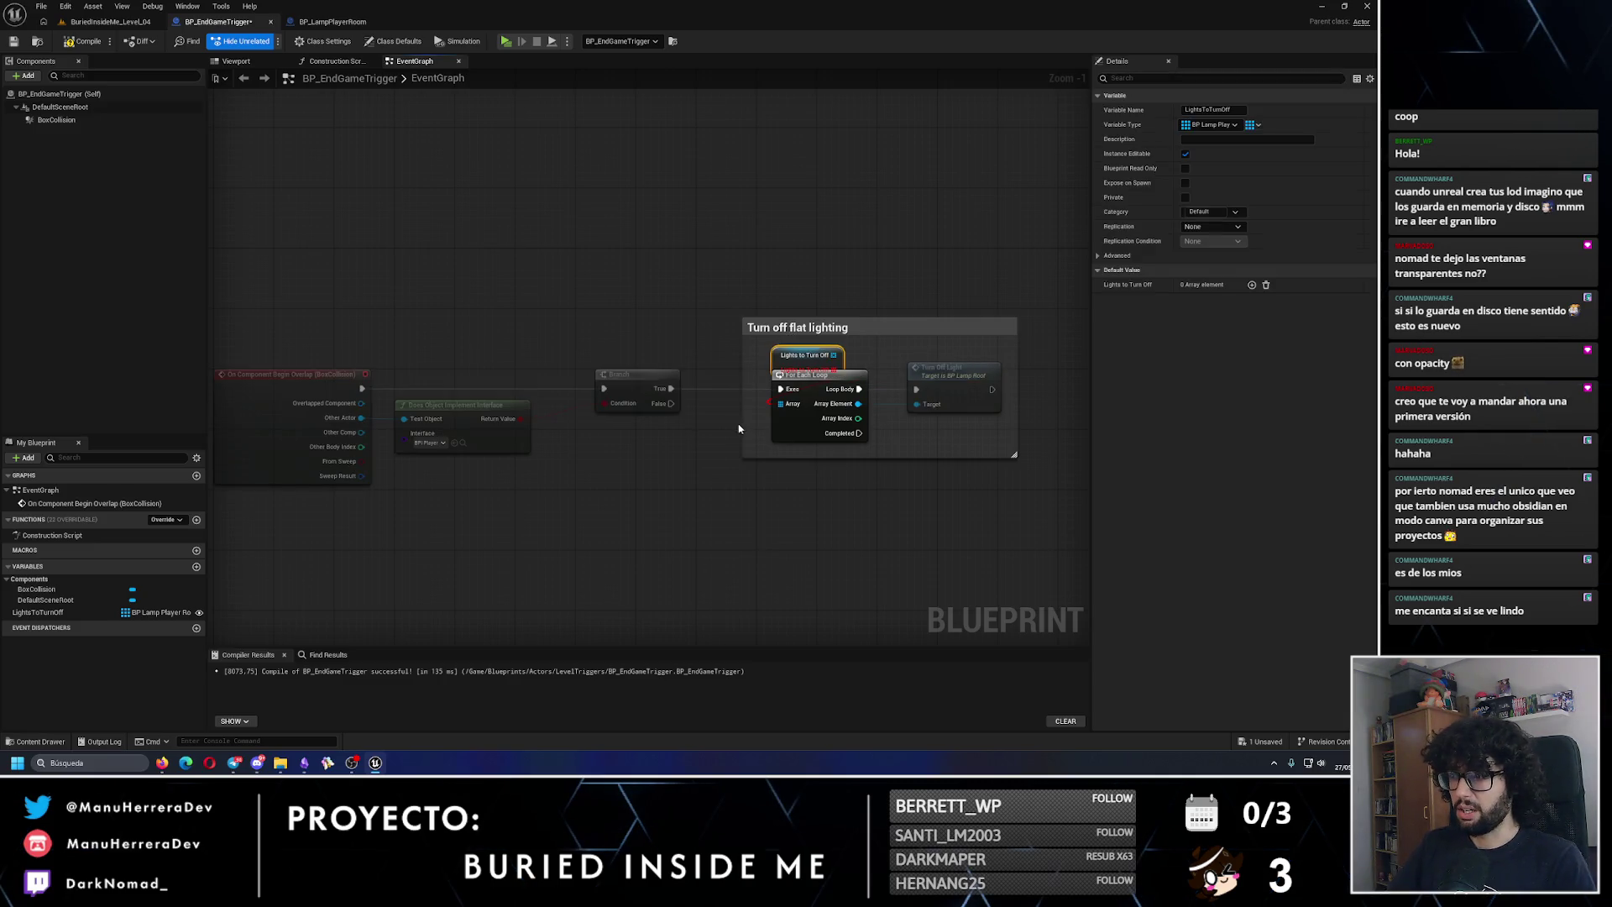
pyautogui.press('Delete')
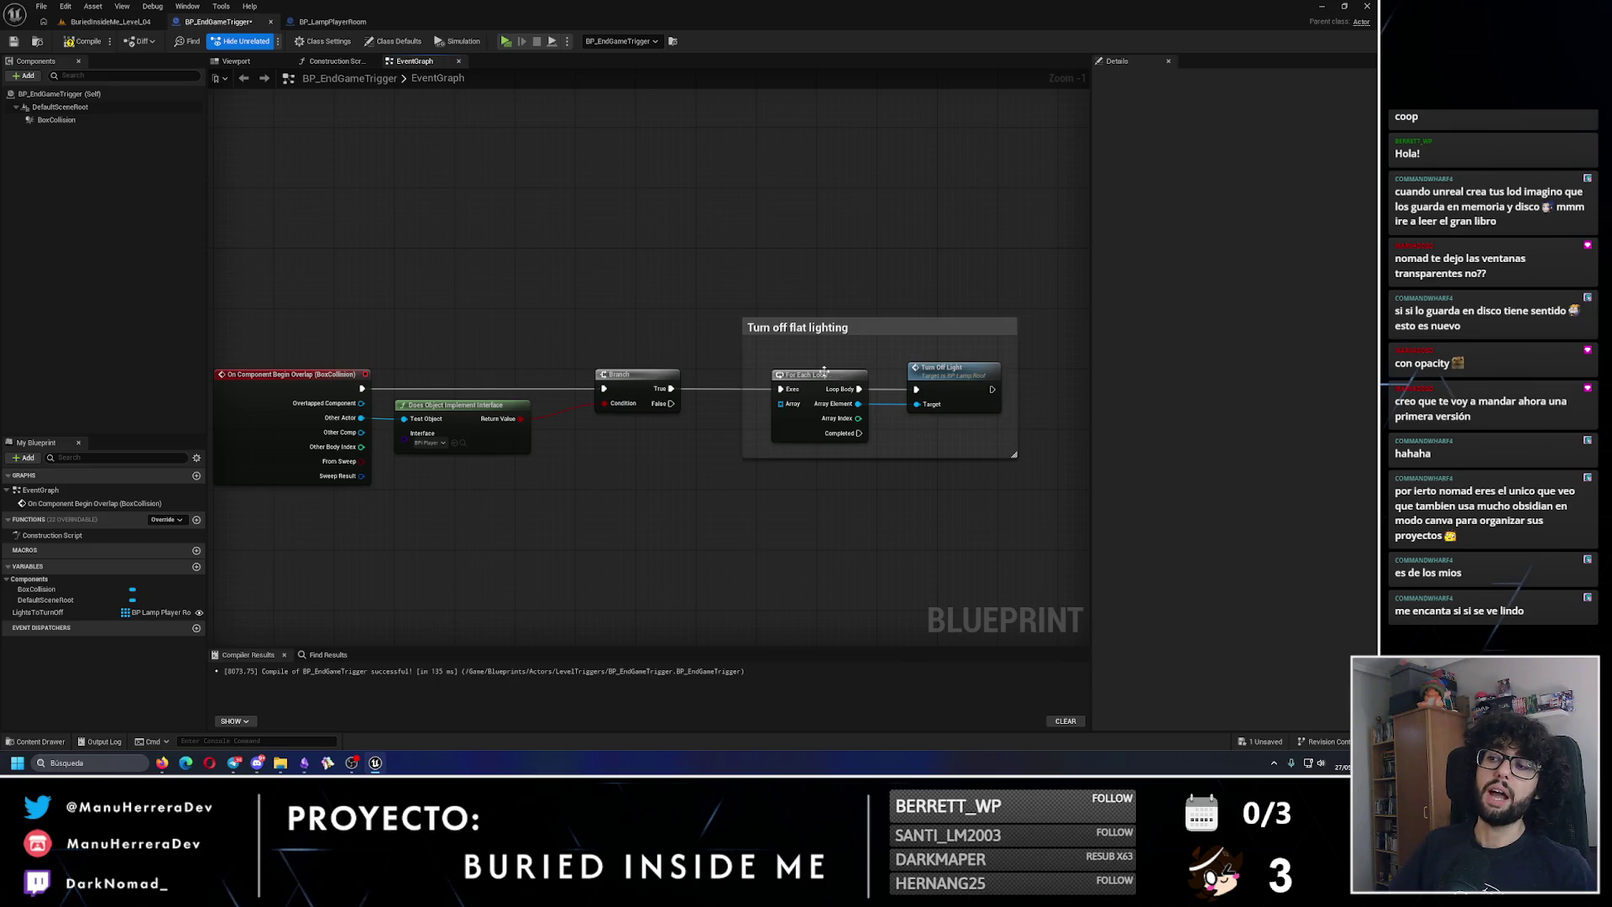
pyautogui.moveTo(57, 604)
pyautogui.mouseDown()
pyautogui.moveTo(785, 351)
pyautogui.moveTo(789, 413)
pyautogui.mouseUp()
pyautogui.click(811, 364)
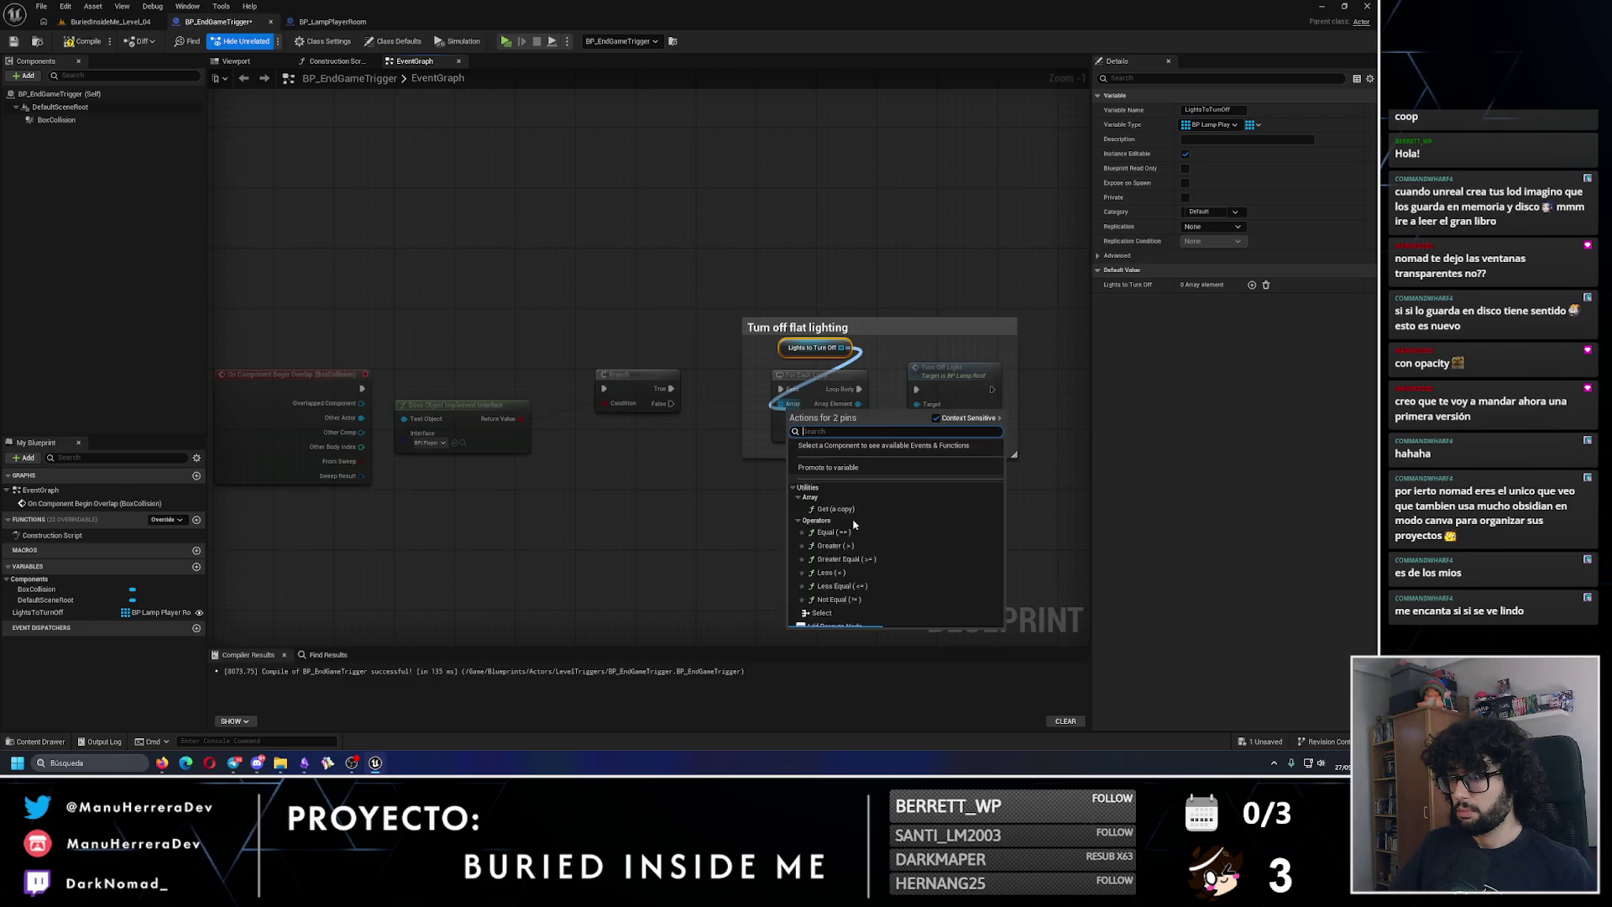
pyautogui.press('Escape')
pyautogui.press('Delete')
pyautogui.moveTo(848, 348); pyautogui.dragTo(815, 408)
pyautogui.write('FORE')
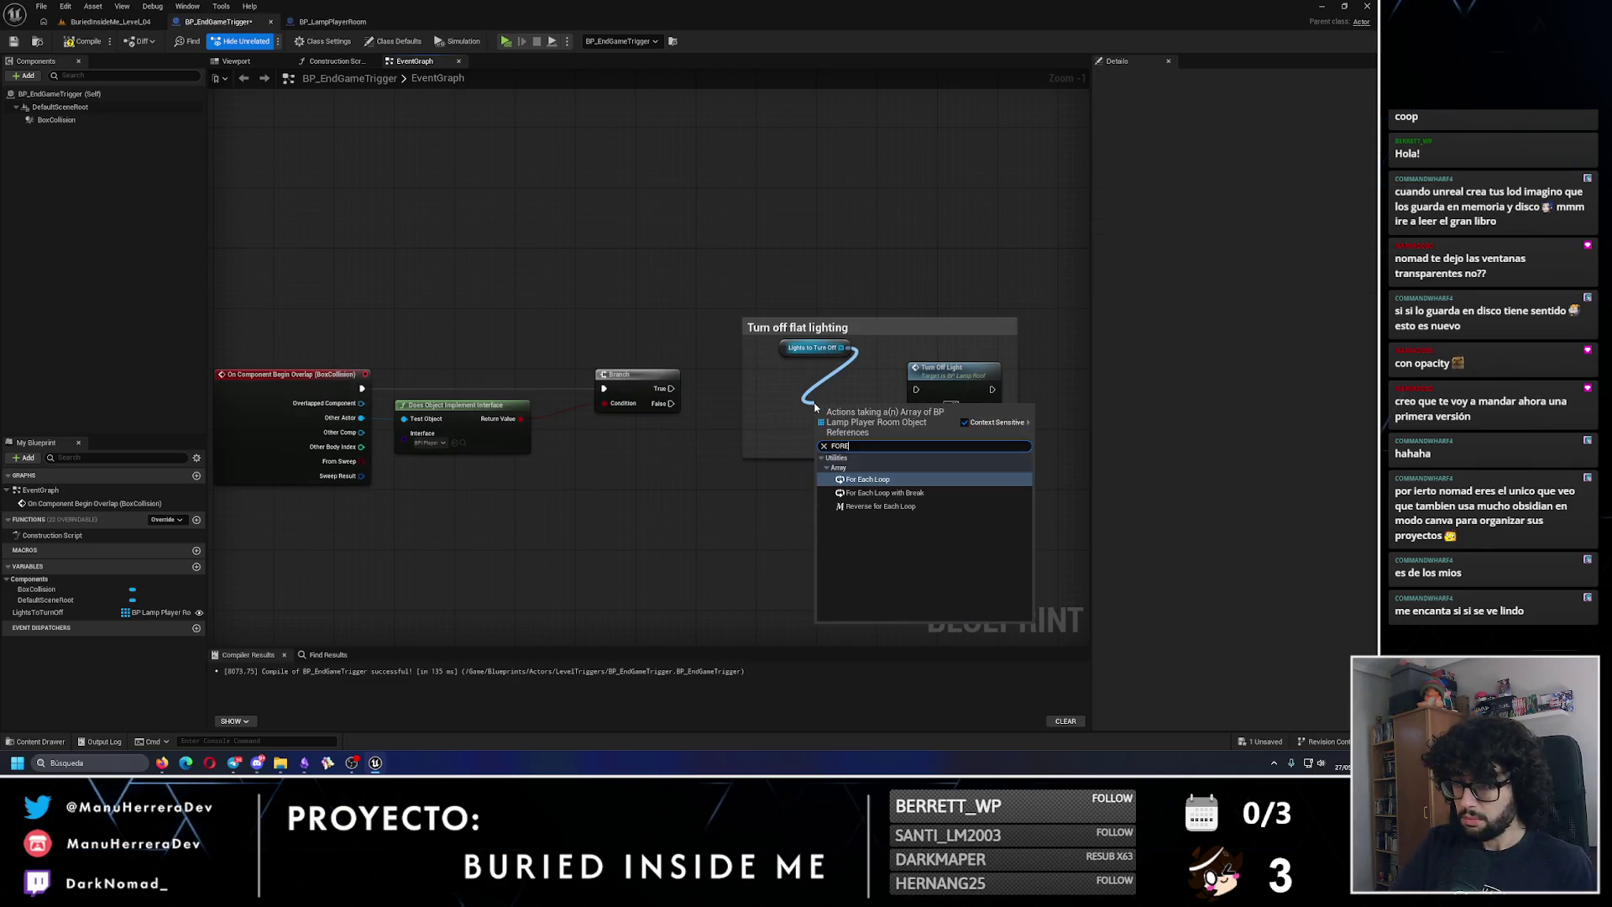
pyautogui.press('Return')
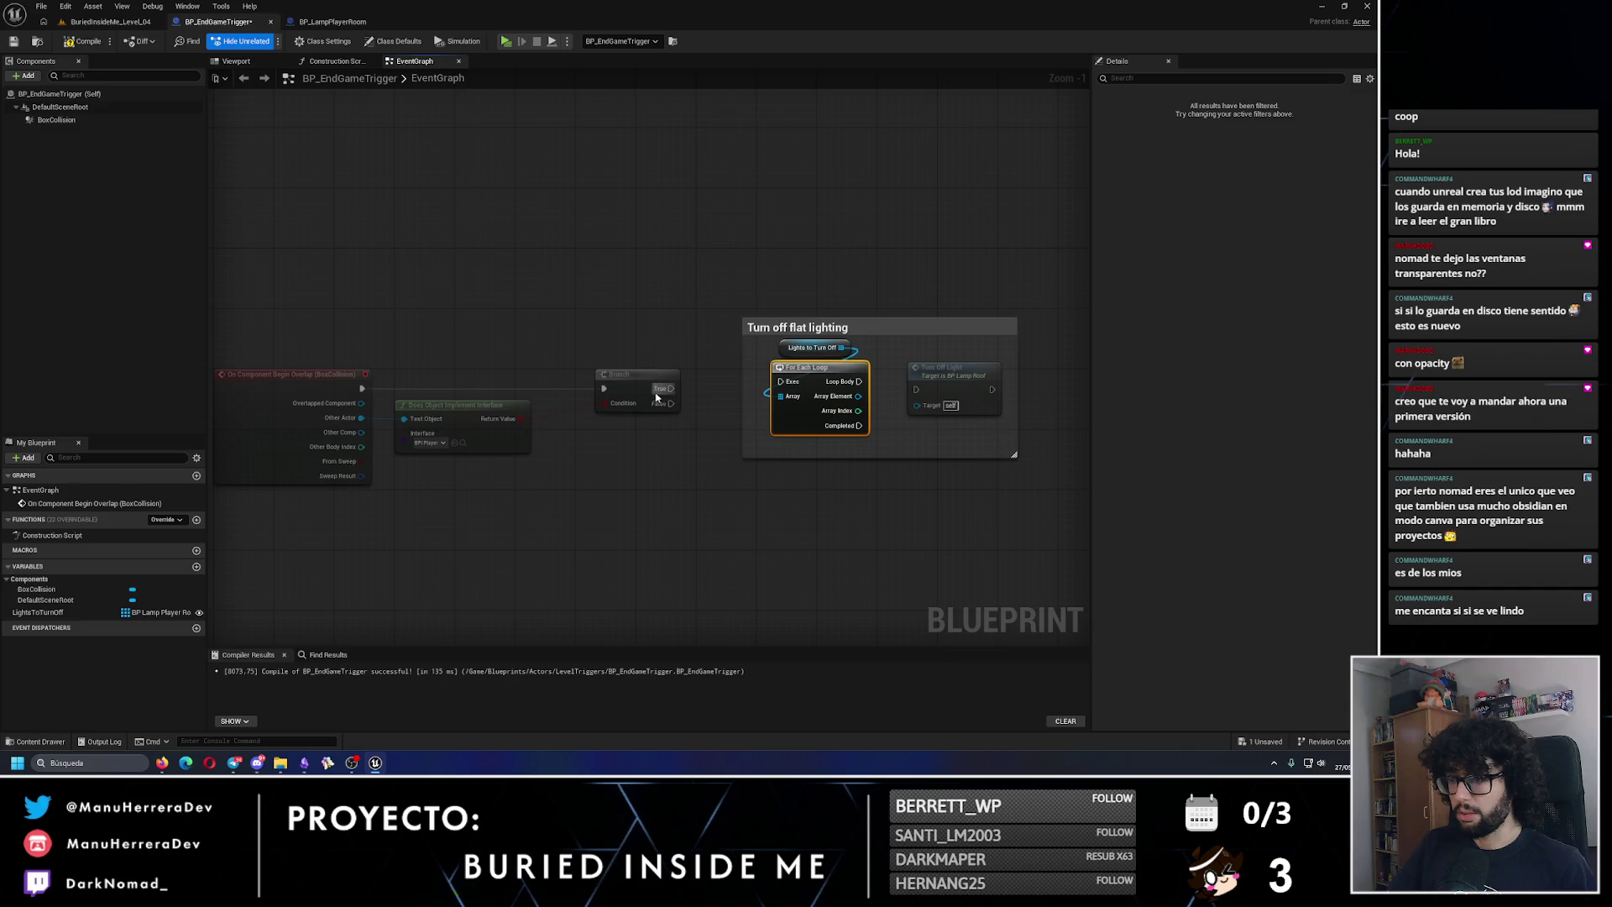
# Step: Wire Branch True into the loop, tidy the nodes inside the comment, and compile
pyautogui.moveTo(672, 388); pyautogui.dragTo(916, 389)
pyautogui.moveTo(824, 363); pyautogui.dragTo(777, 340)
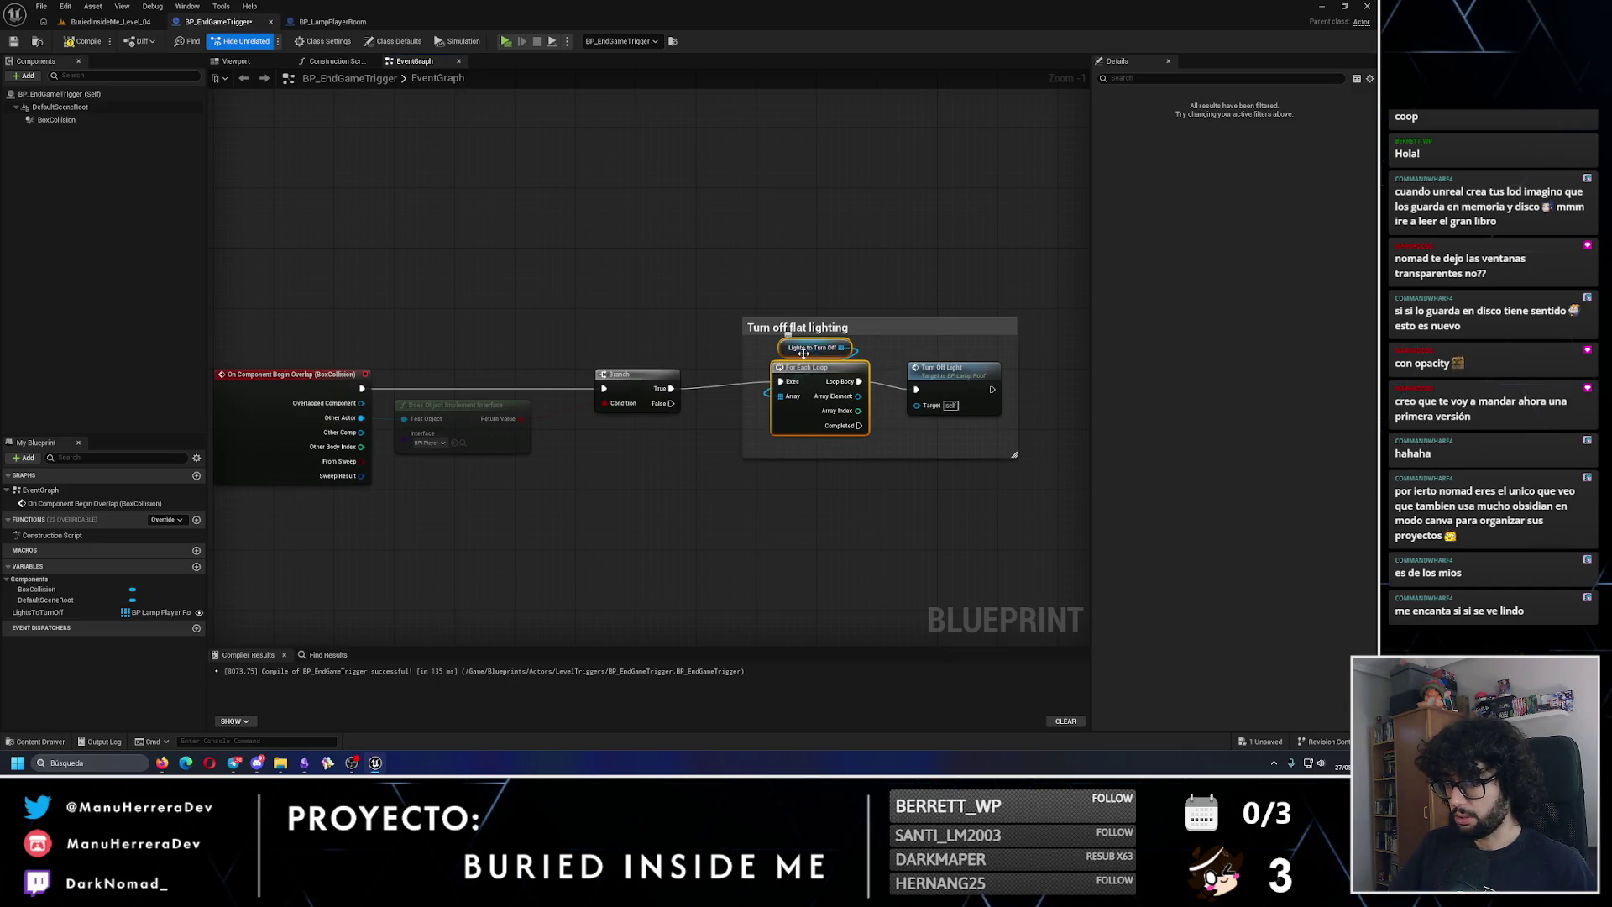
pyautogui.moveTo(815, 419); pyautogui.dragTo(814, 426)
pyautogui.click(84, 42)
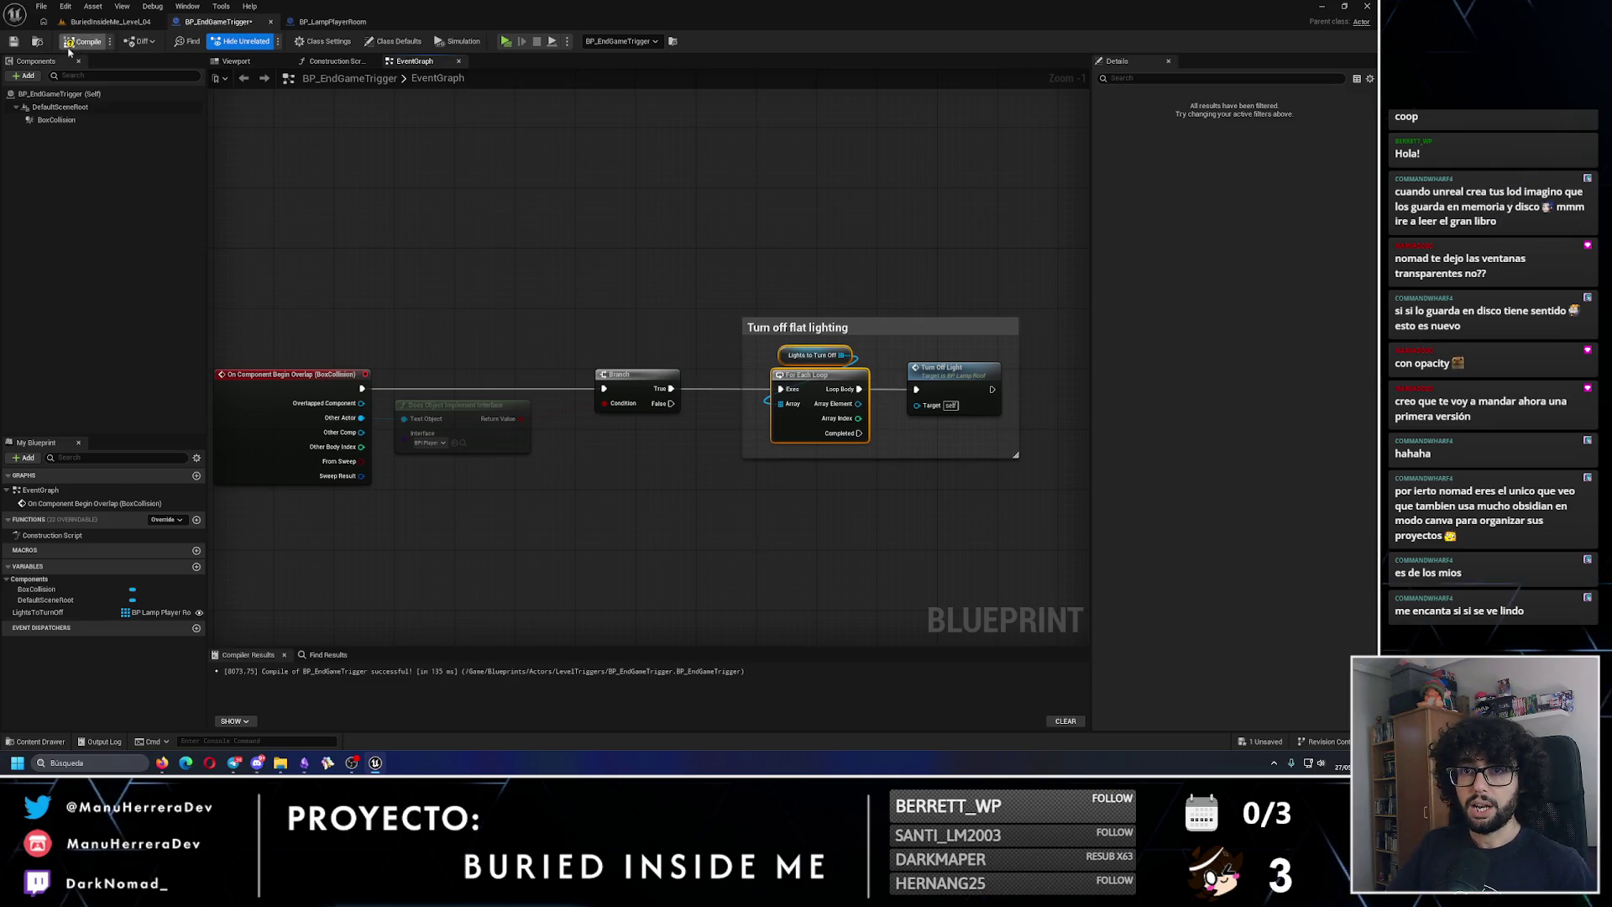
# Step: Replace the broken Turn Off Light node with a Turn Off Lights call on Array Element
pyautogui.click(913, 384)
pyautogui.press('Delete')
pyautogui.moveTo(858, 404); pyautogui.dragTo(951, 381)
pyautogui.write('torn')
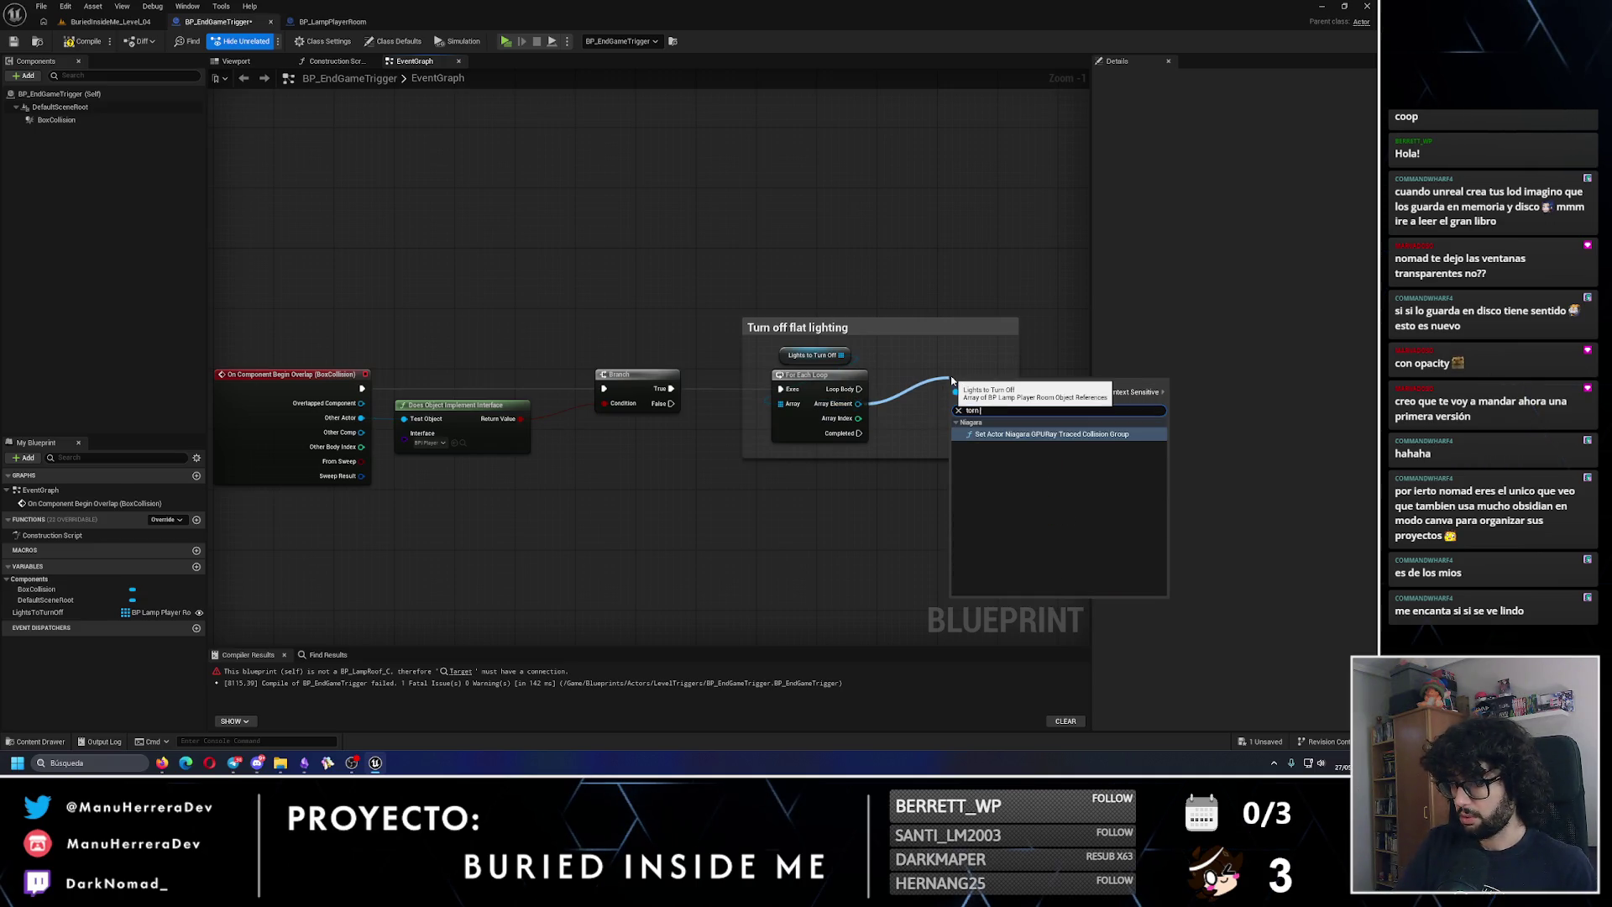
pyautogui.press('BackSpace')
pyautogui.press('BackSpace')
pyautogui.press('BackSpace')
pyautogui.write('urn')
pyautogui.press('Return')
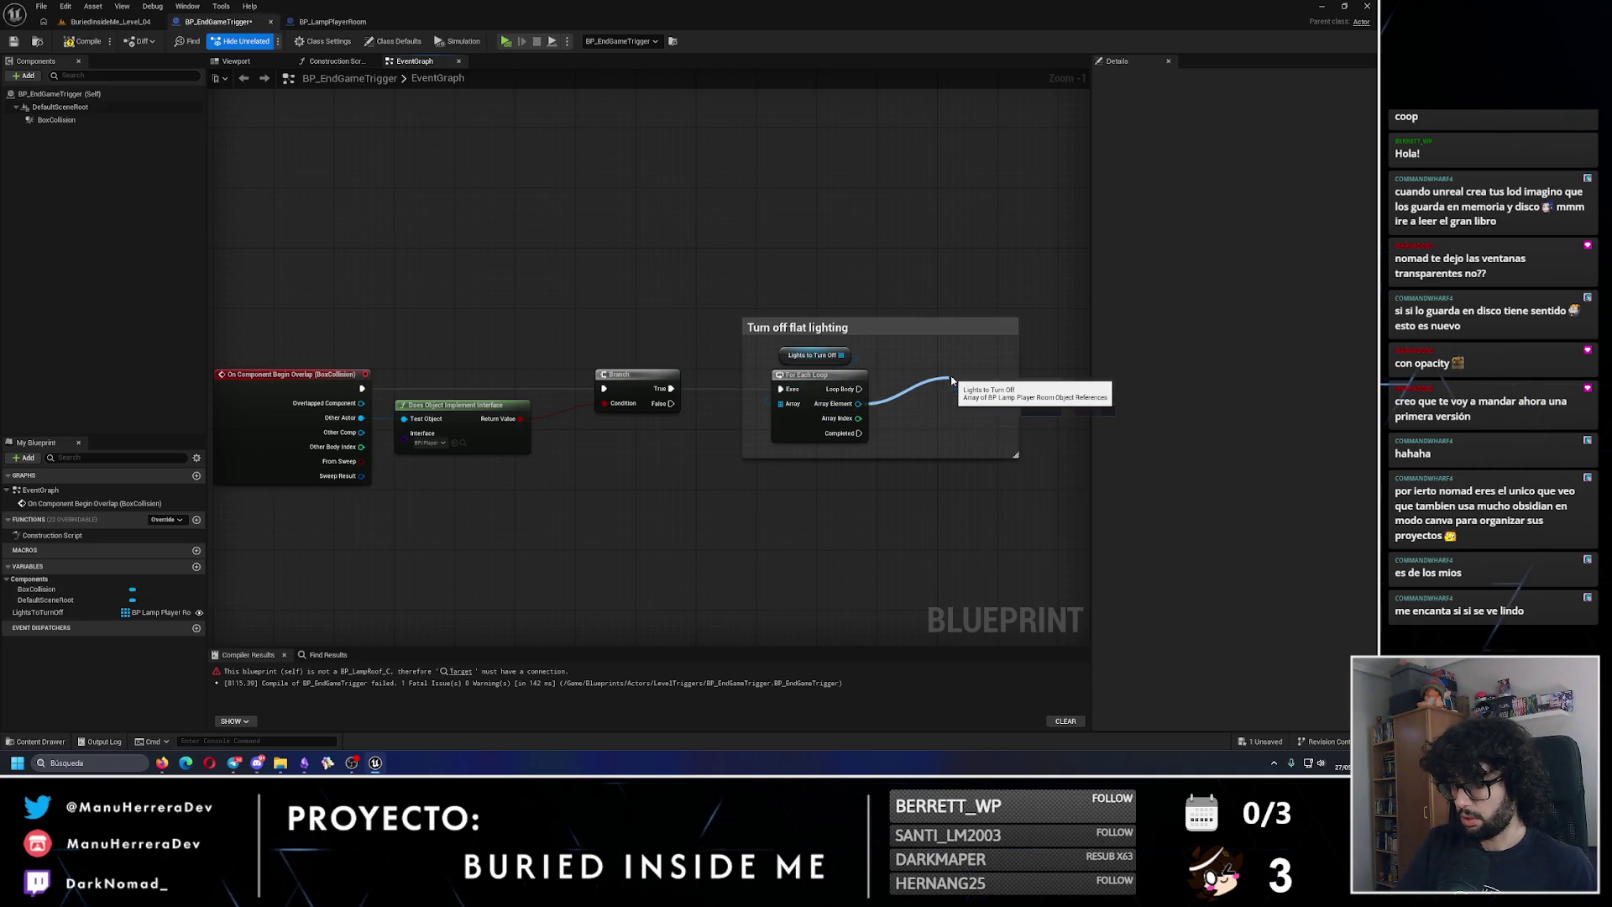
pyautogui.moveTo(965, 384)
pyautogui.mouseDown()
pyautogui.moveTo(911, 368)
pyautogui.moveTo(901, 390)
pyautogui.mouseUp()
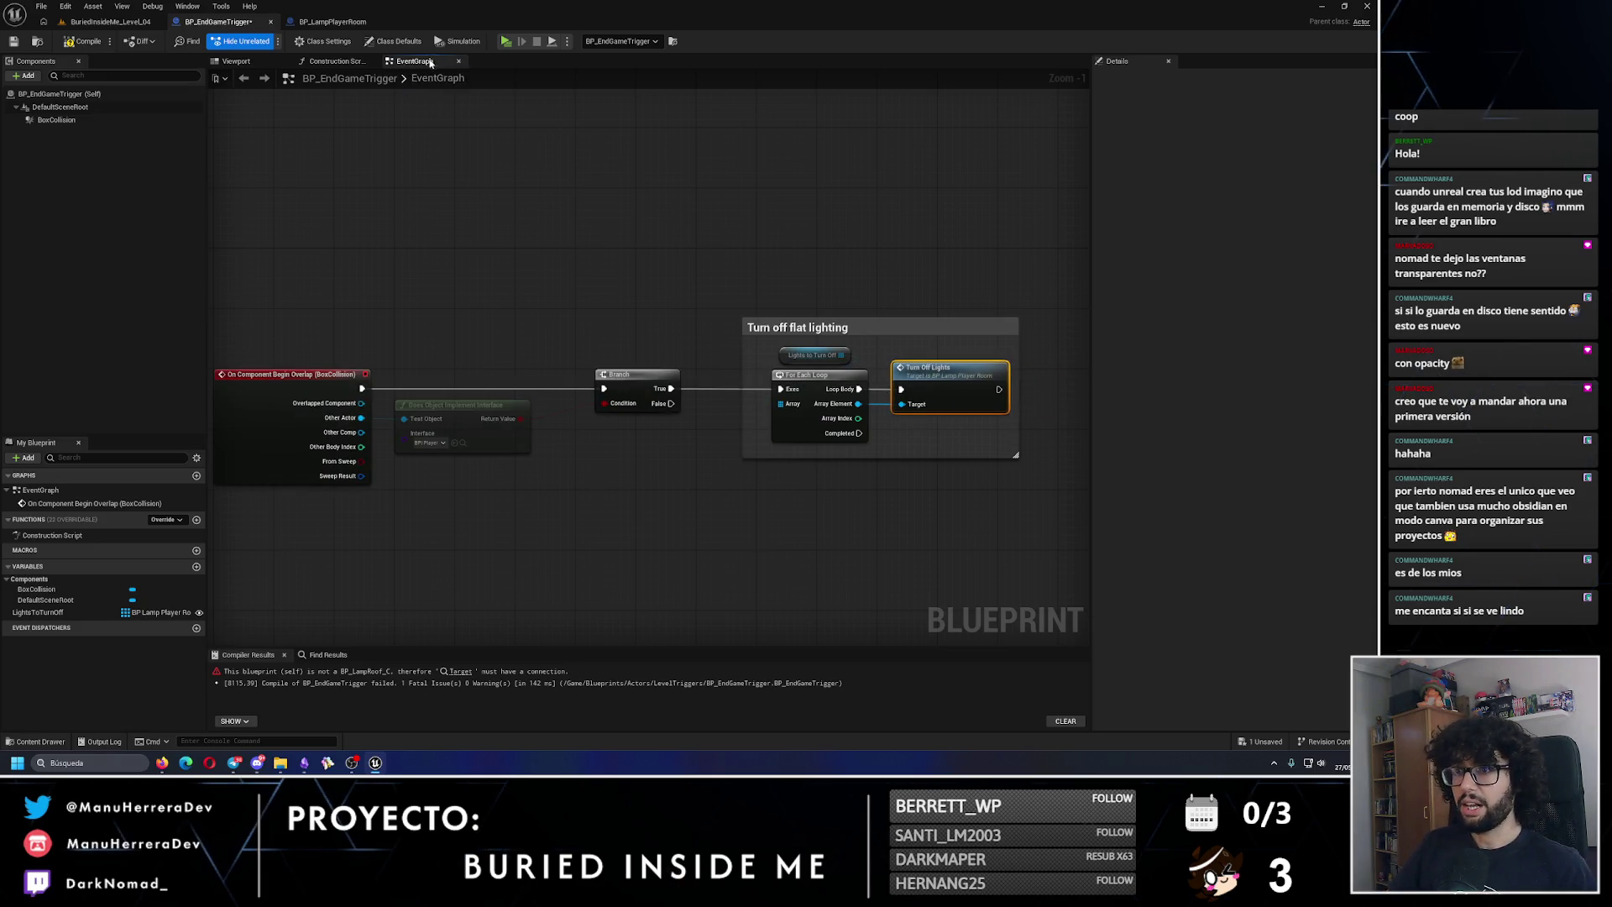
# Step: Rename BP_LampPlayerRoom's custom event to TurnOffLight and return to the level editor
pyautogui.click(332, 21)
pyautogui.doubleClick(333, 304)
pyautogui.write('TurnOffLight')
pyautogui.press('Return')
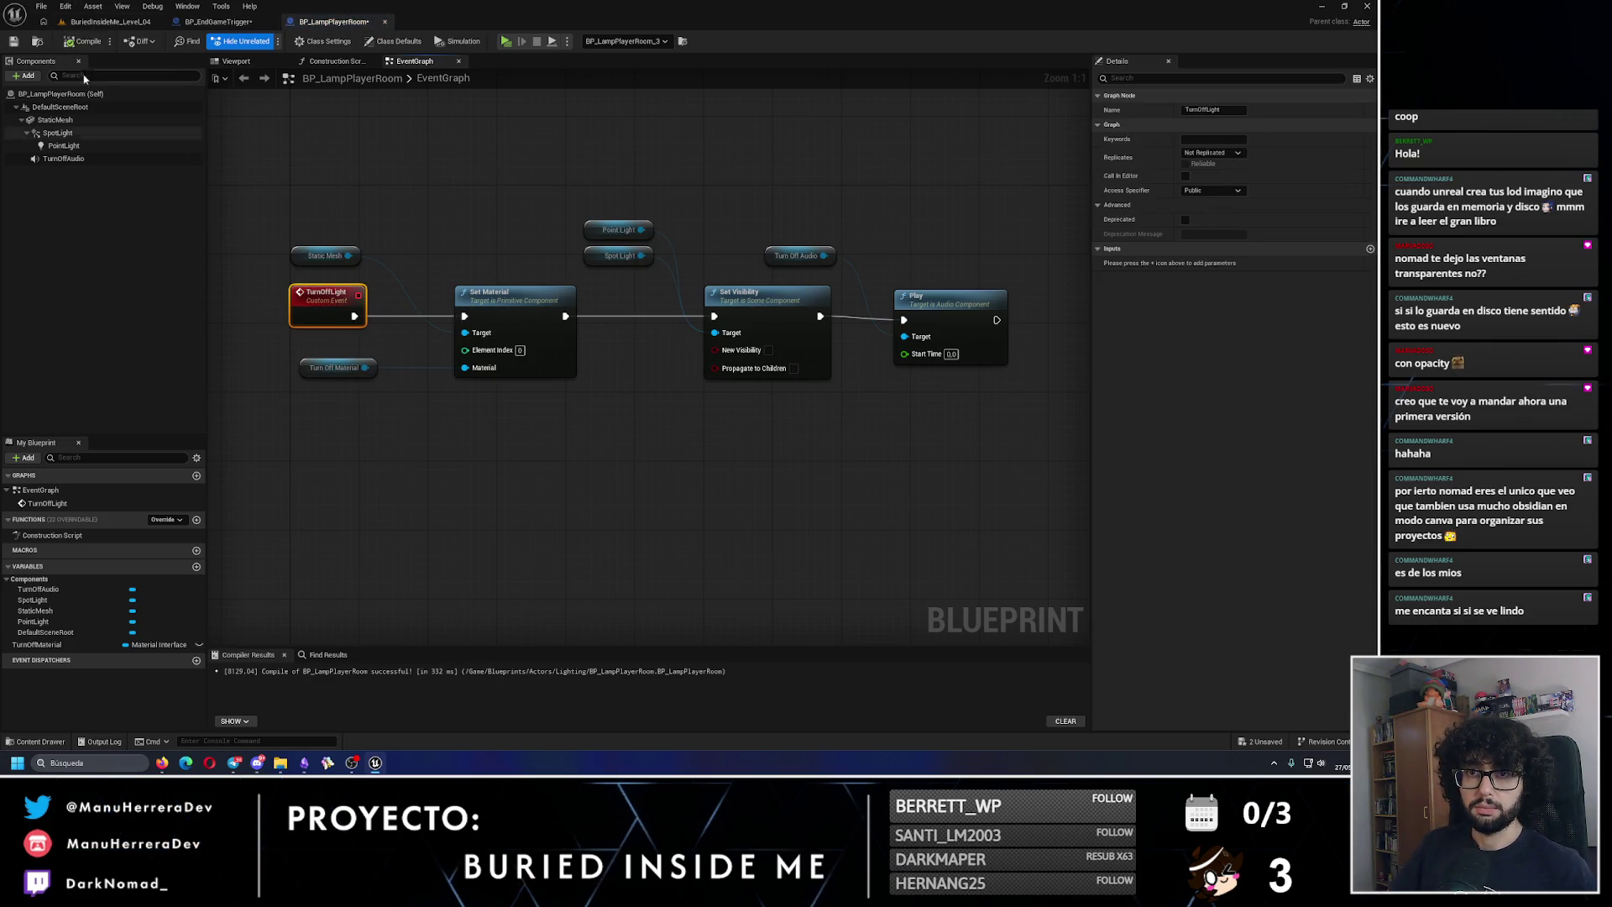
pyautogui.click(110, 22)
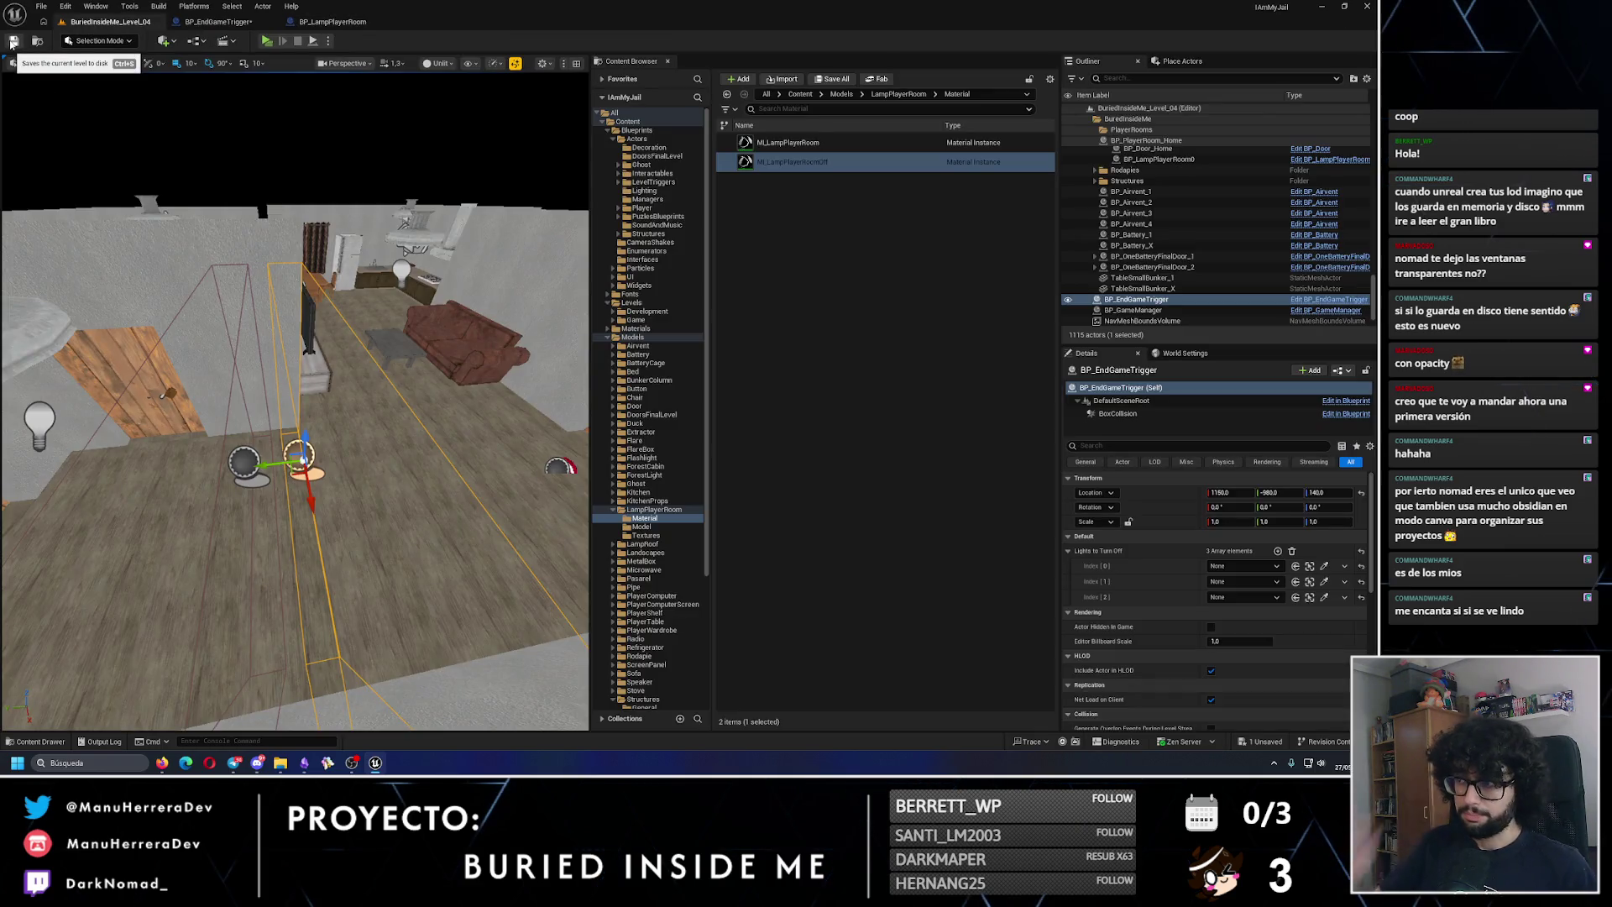
# Step: Move the end-game trigger actor into another Outliner folder
pyautogui.rightClick(1148, 301)
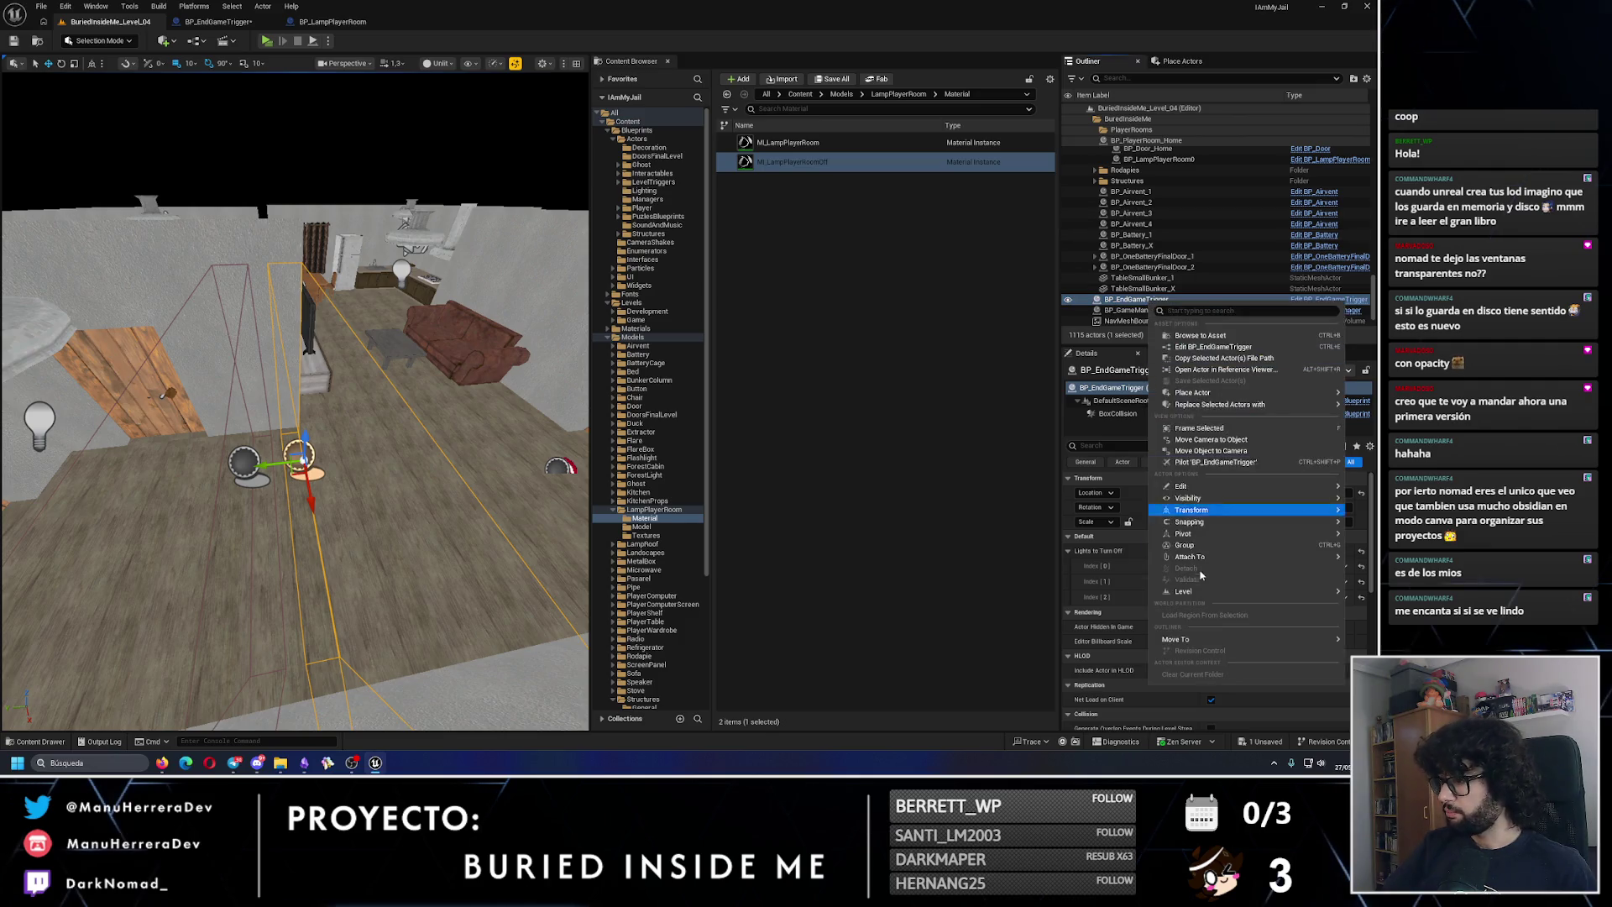
pyautogui.moveTo(1180, 643)
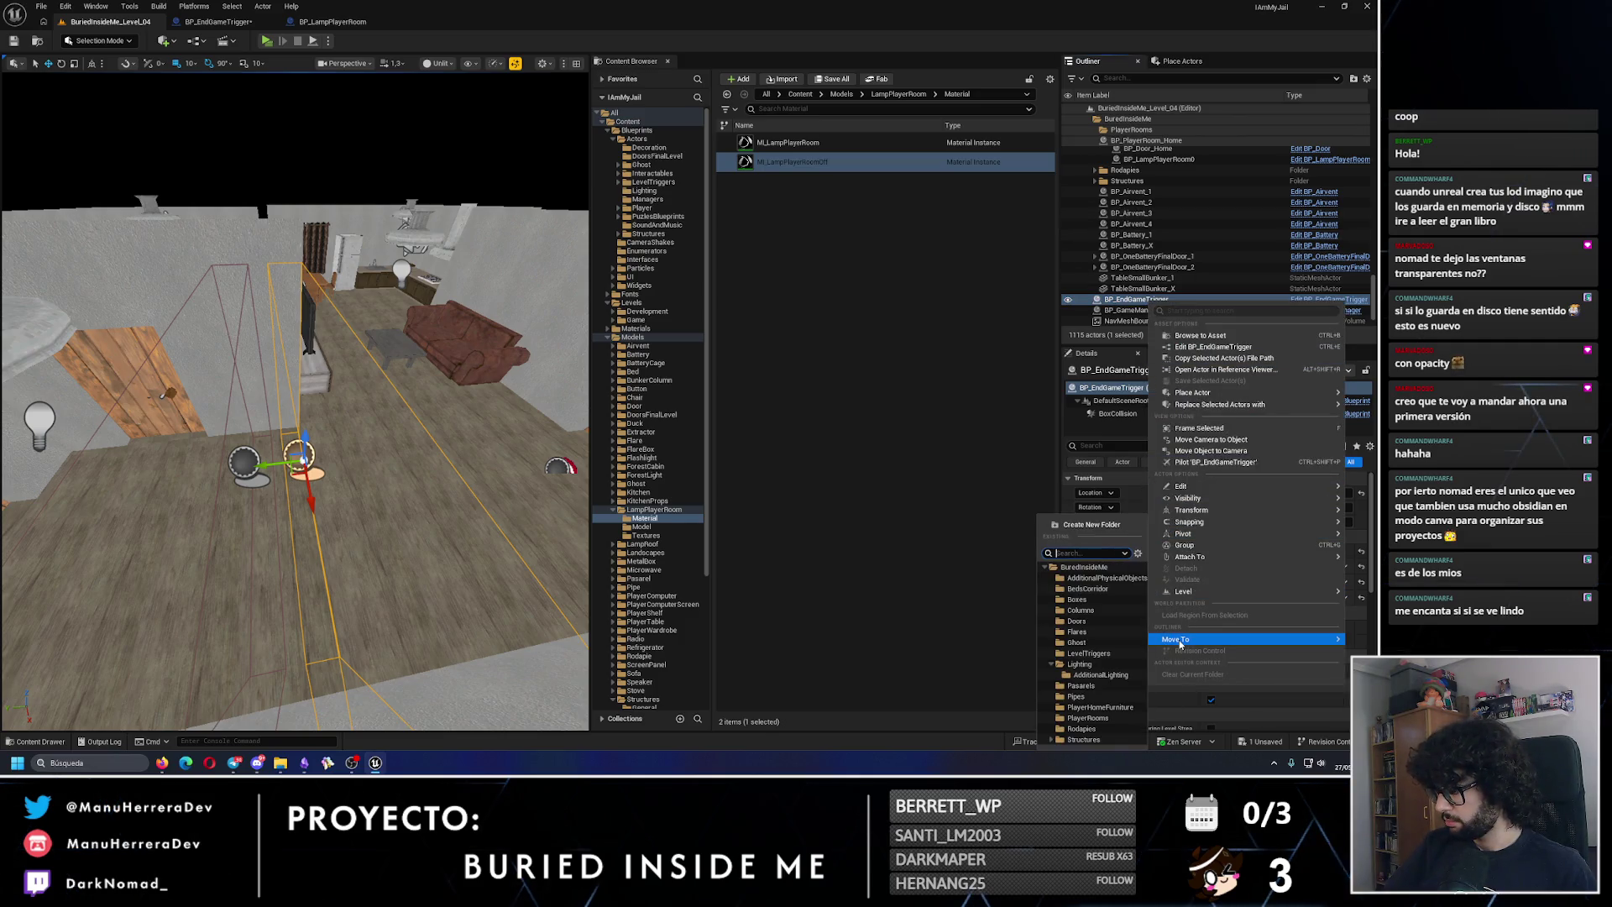
pyautogui.click(1088, 653)
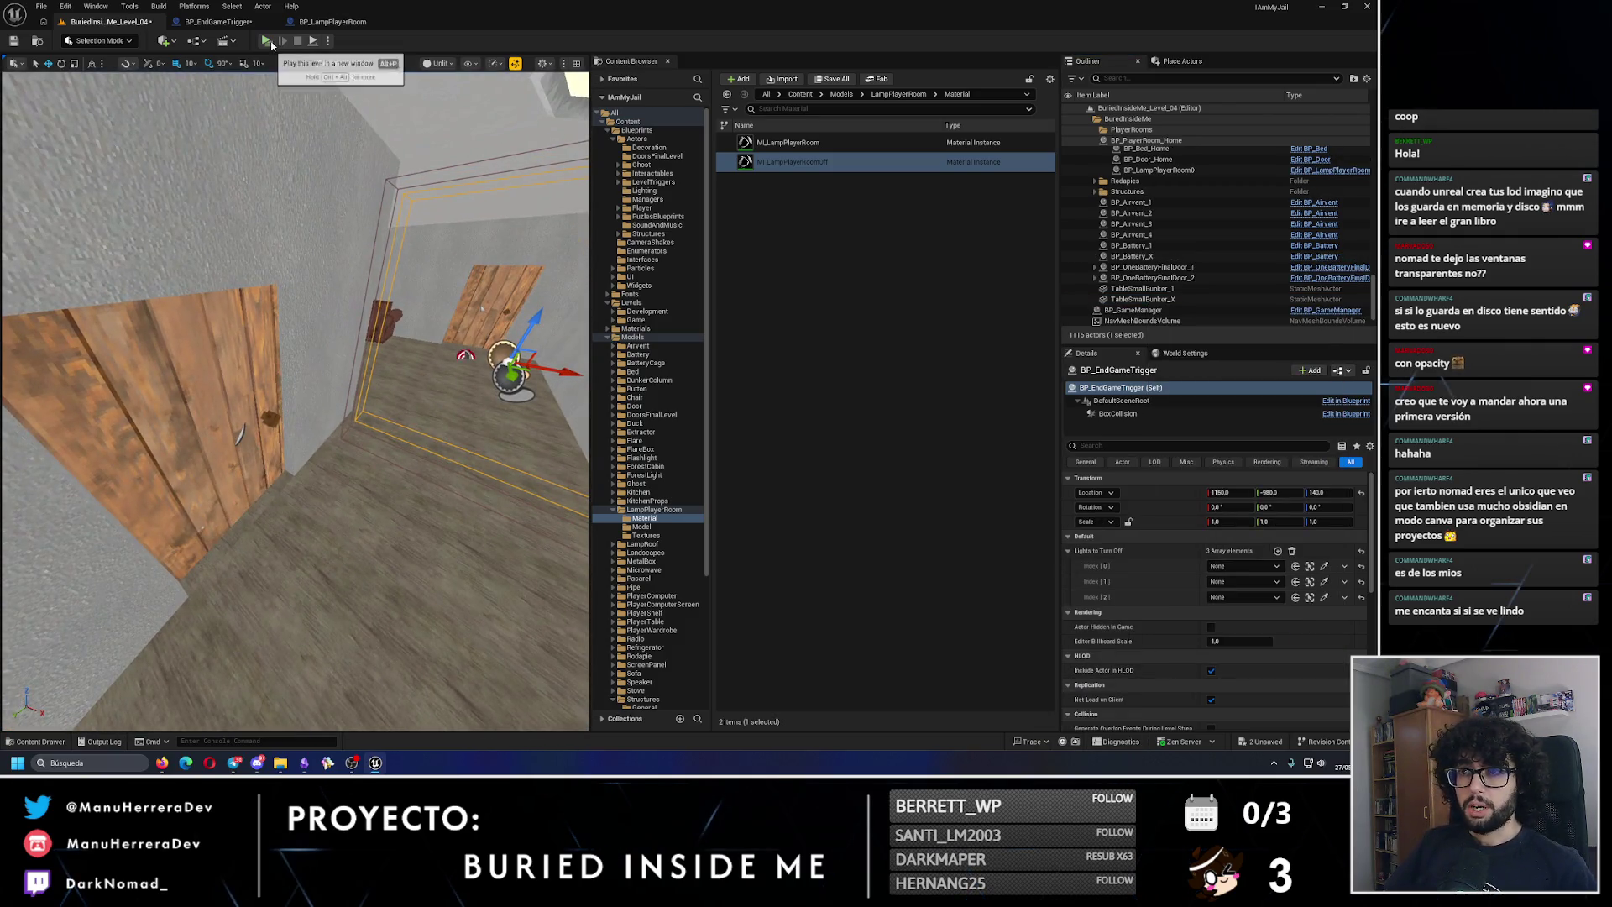
# Step: Assign a player-room lamp to Lights to Turn Off Index [2] and save the level
pyautogui.click(1244, 566)
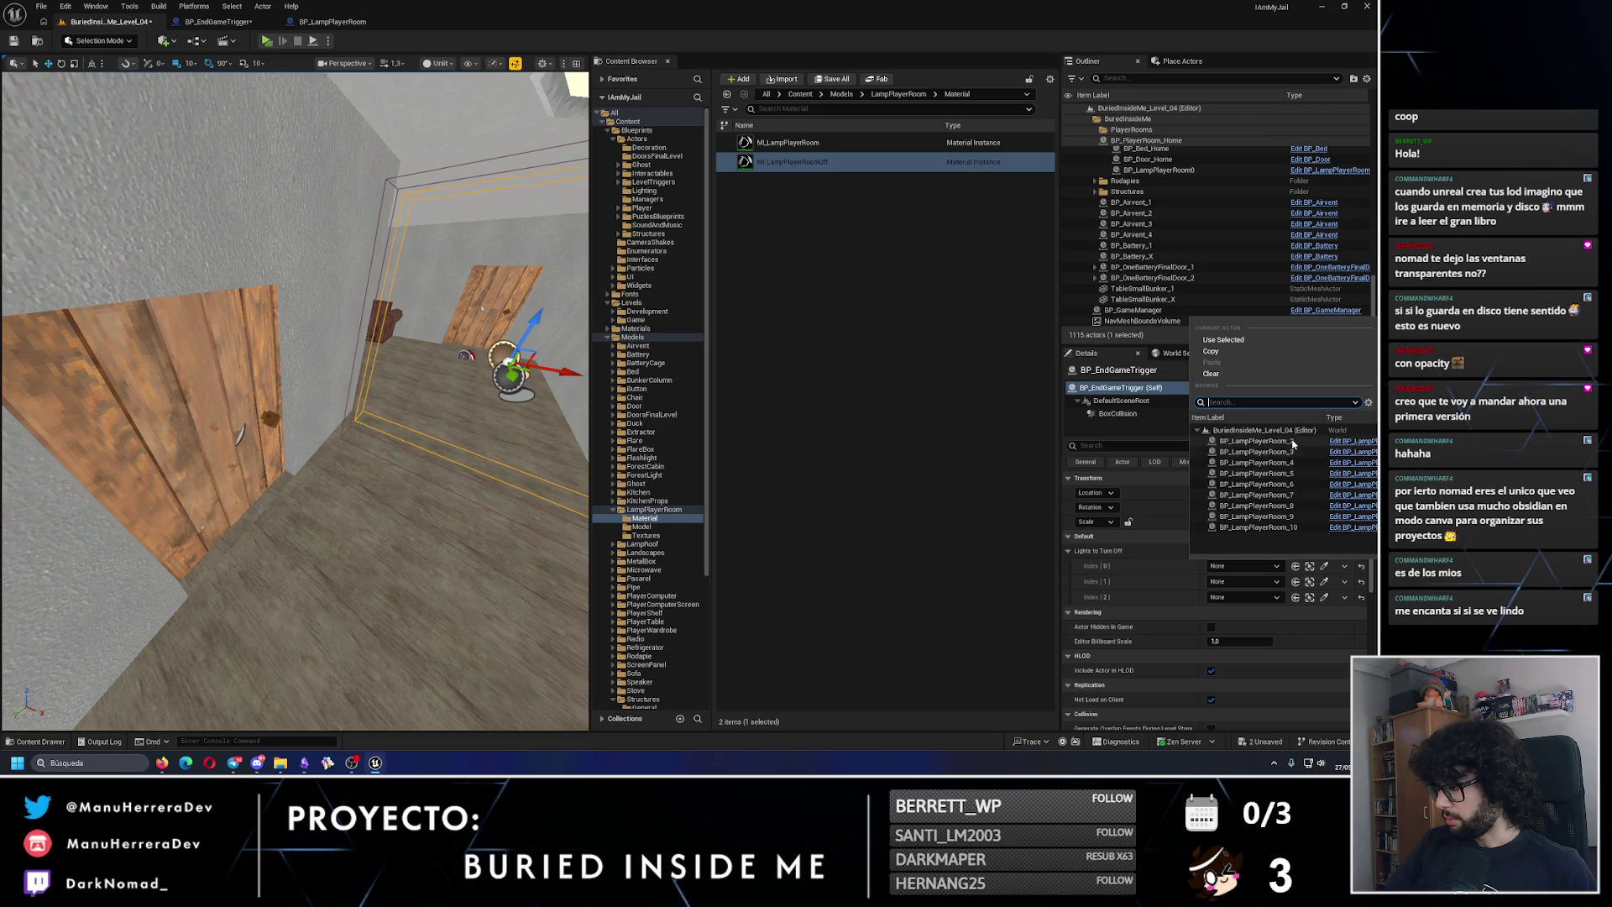
pyautogui.click(1244, 597)
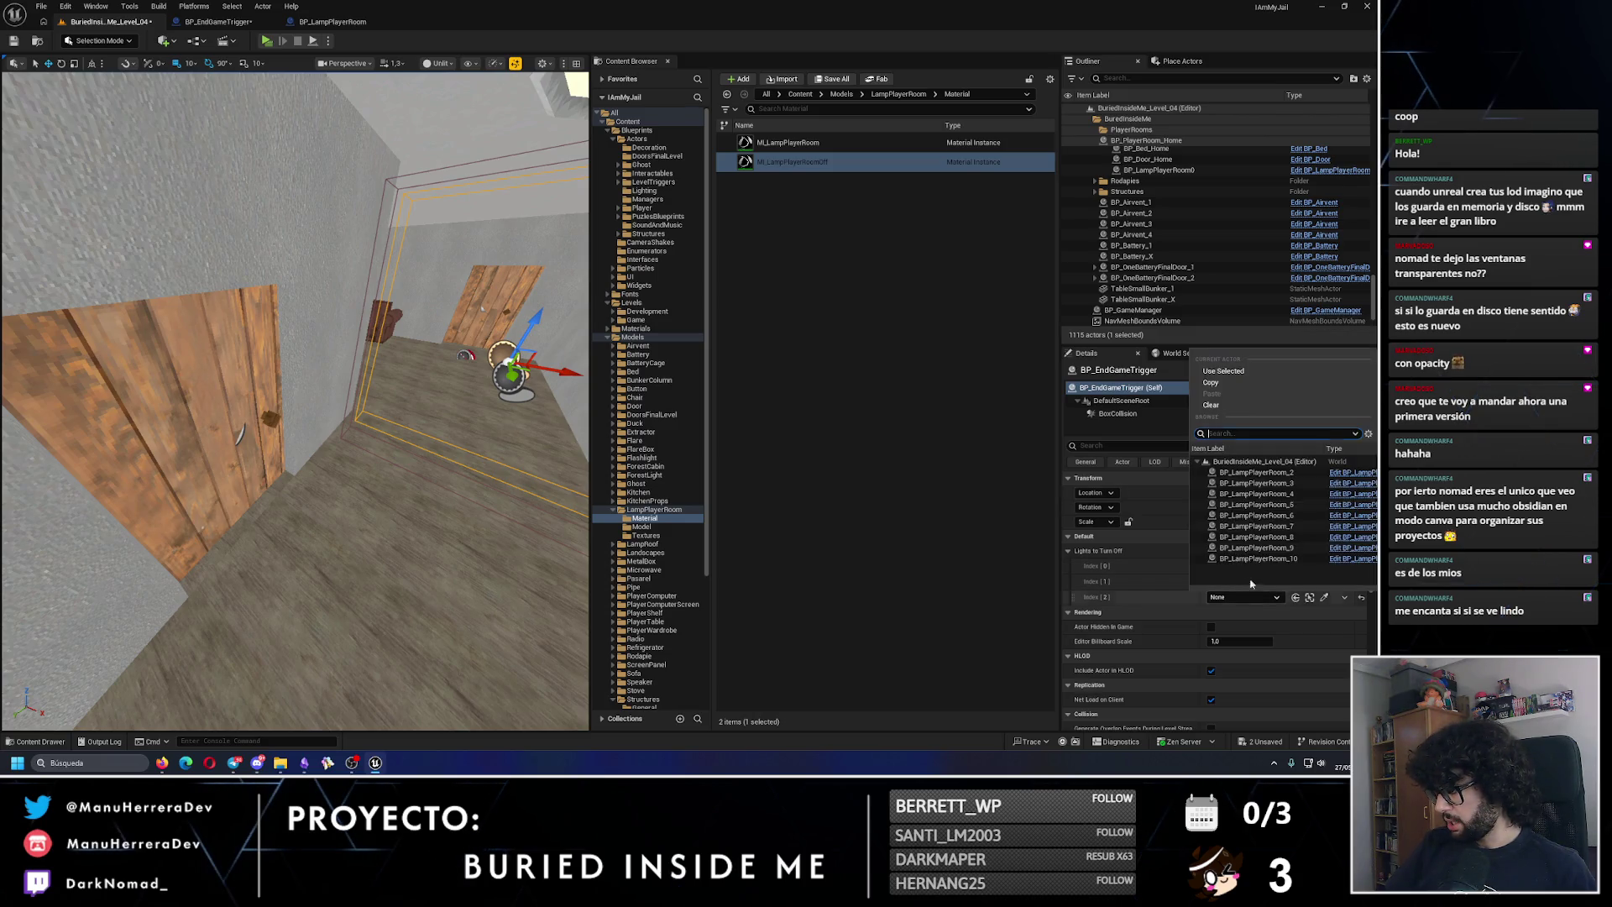
pyautogui.click(1255, 494)
pyautogui.click(12, 42)
pyautogui.press('f')
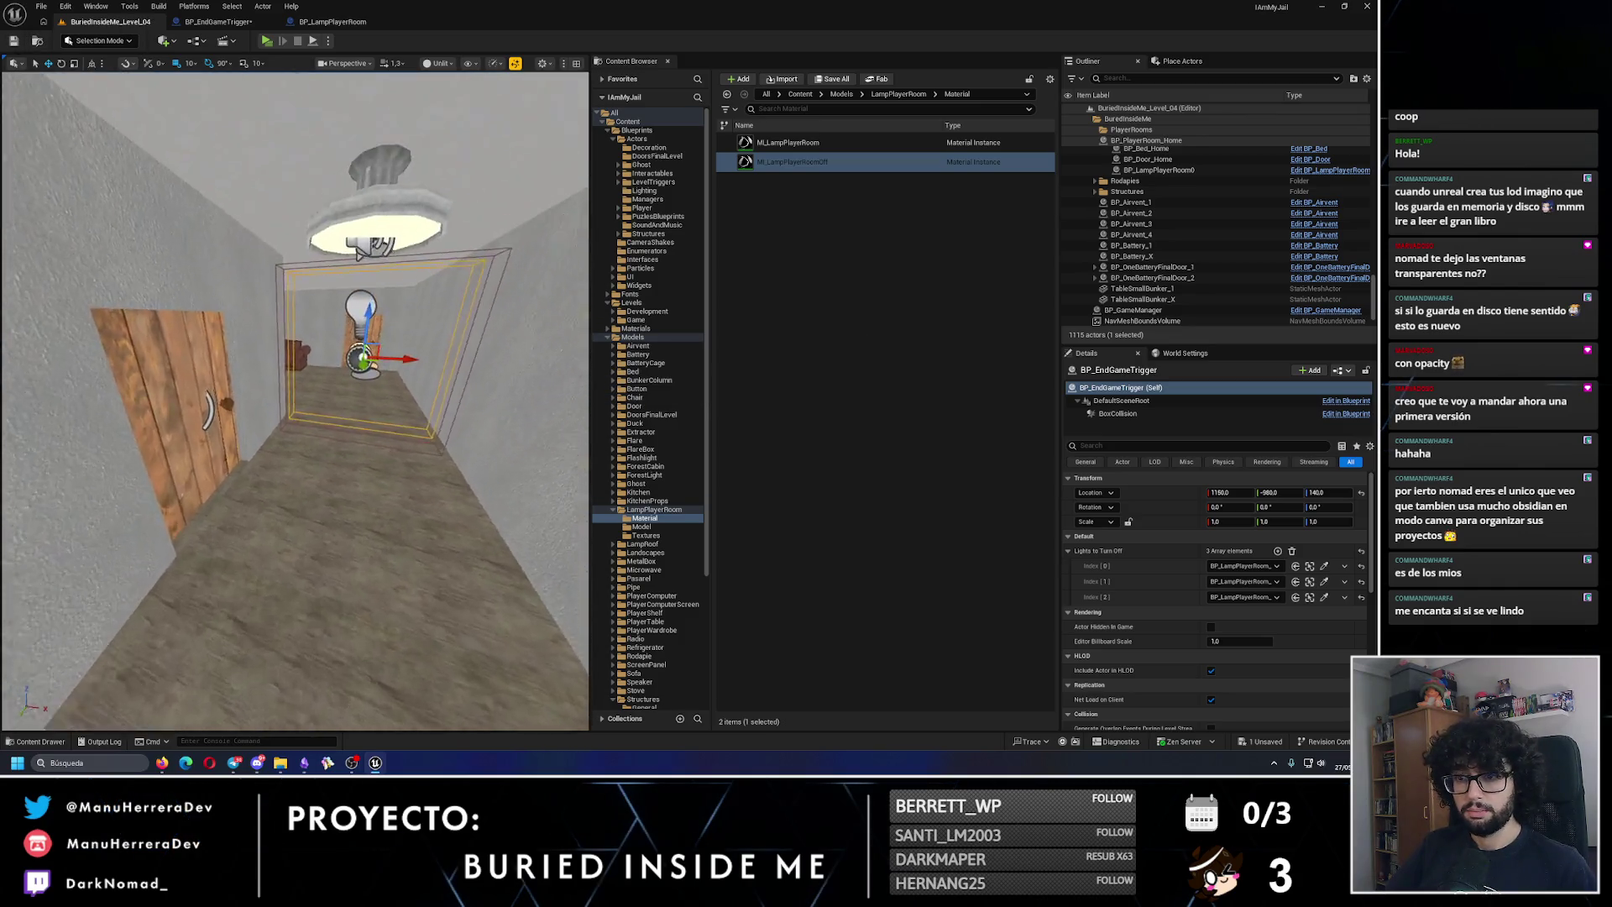
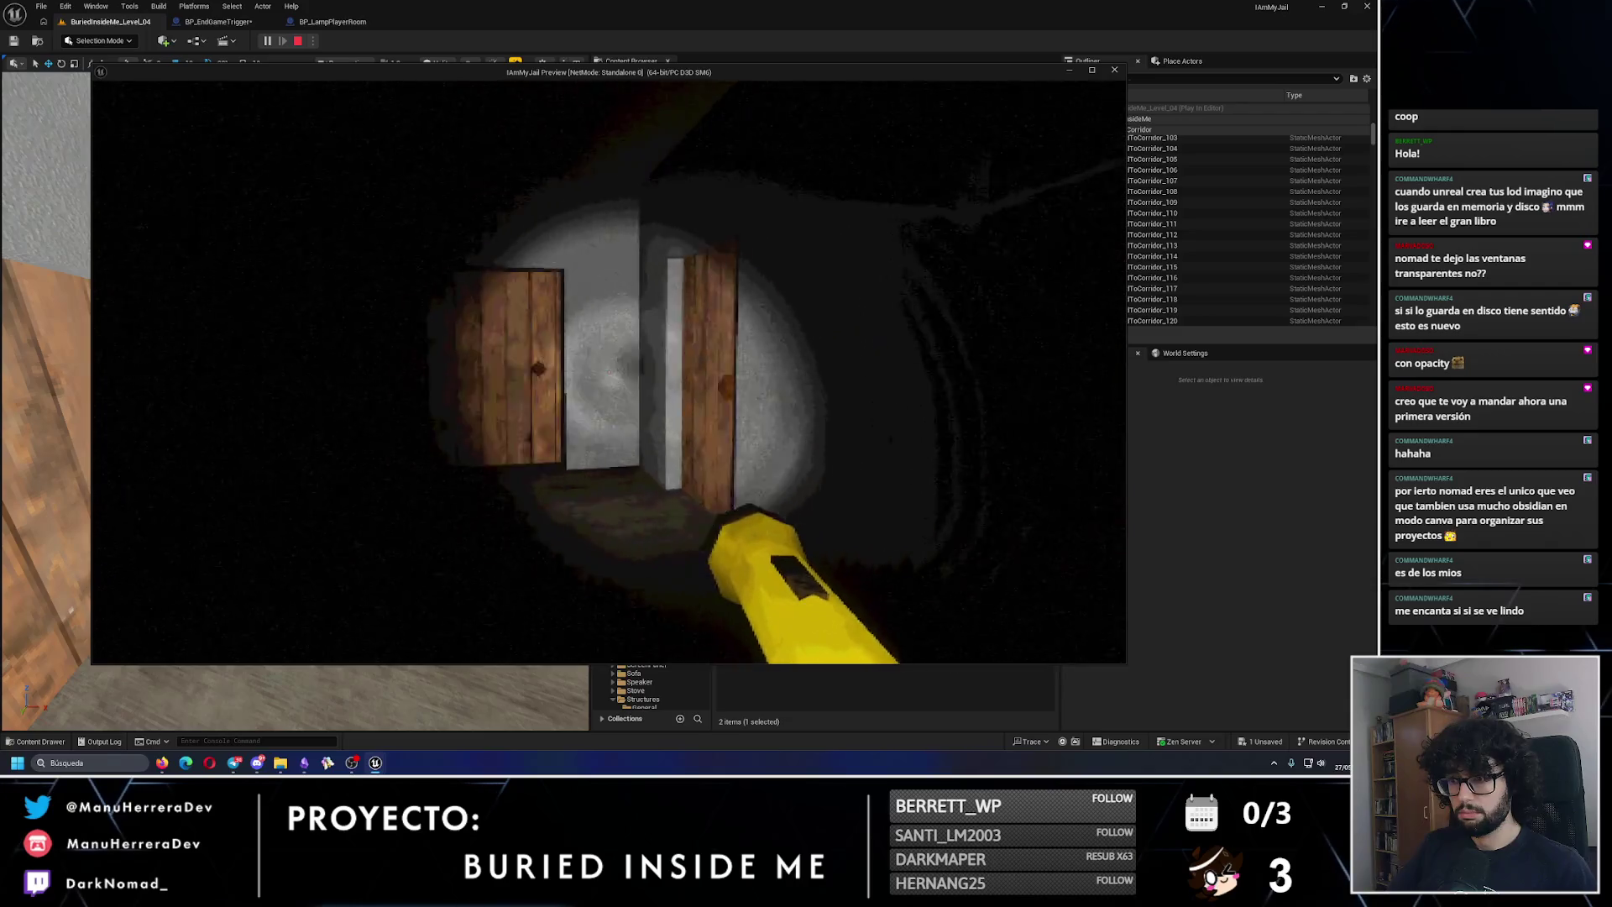
# Step: Stop the test play and move BP_EndGameTrigger along Y to -1110
pyautogui.press('Escape')
pyautogui.moveTo(552, 275); pyautogui.dragTo(495, 353)
pyautogui.moveTo(172, 472)
pyautogui.mouseDown()
pyautogui.moveTo(258, 471)
pyautogui.moveTo(294, 428)
pyautogui.moveTo(257, 462)
pyautogui.mouseUp()
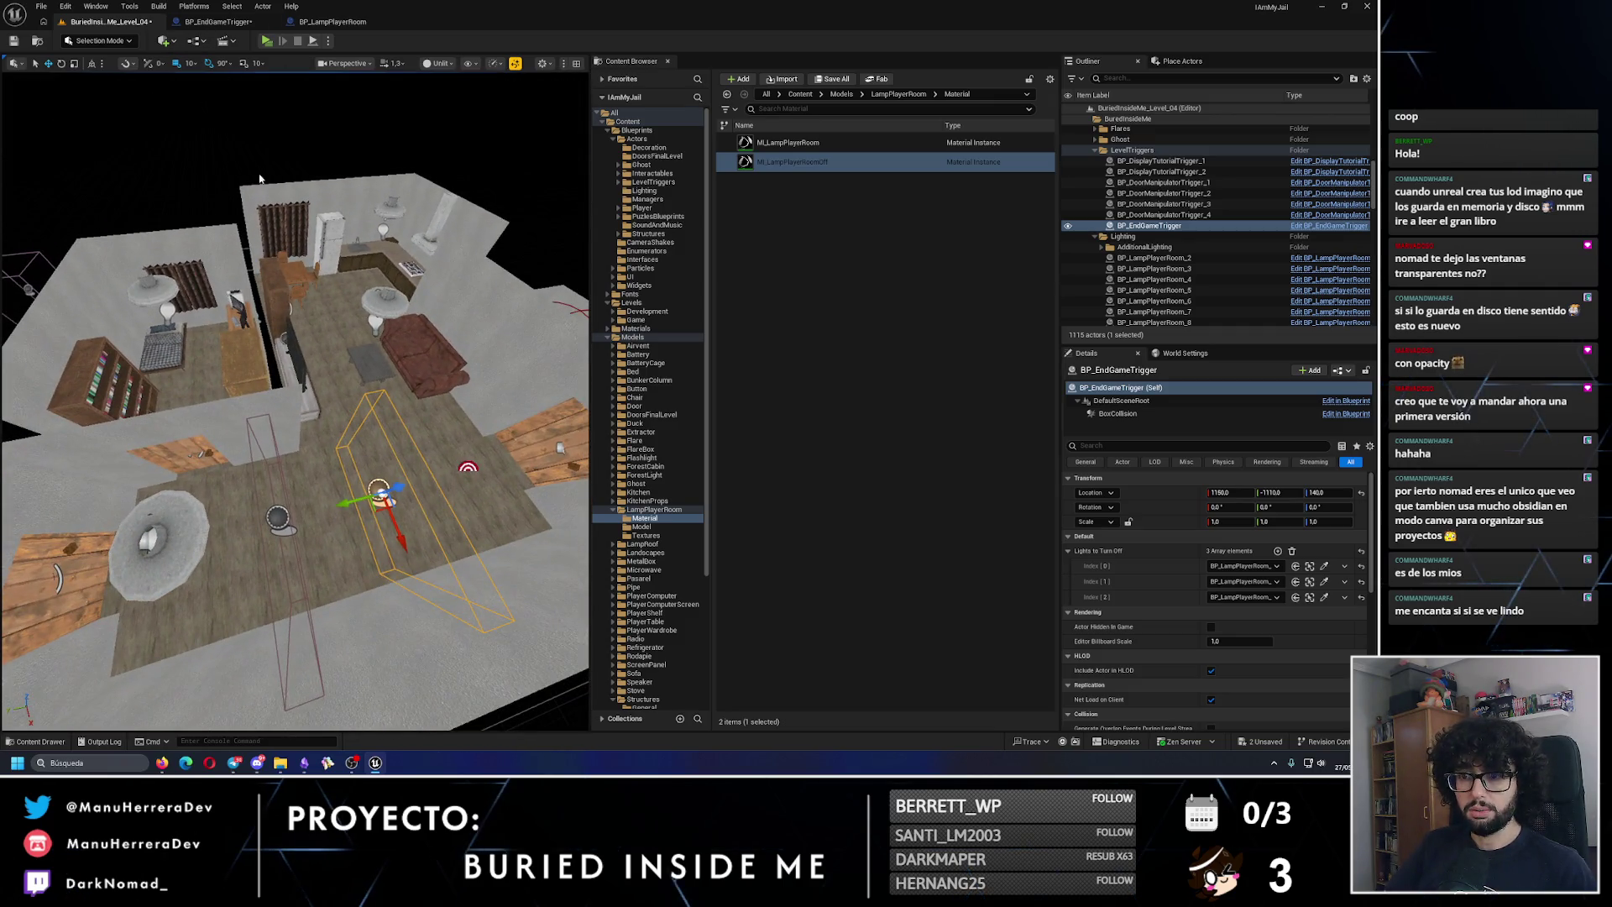
# Step: Set the trigger's BoxCollision extent to Z 130 and X 200
pyautogui.click(1117, 413)
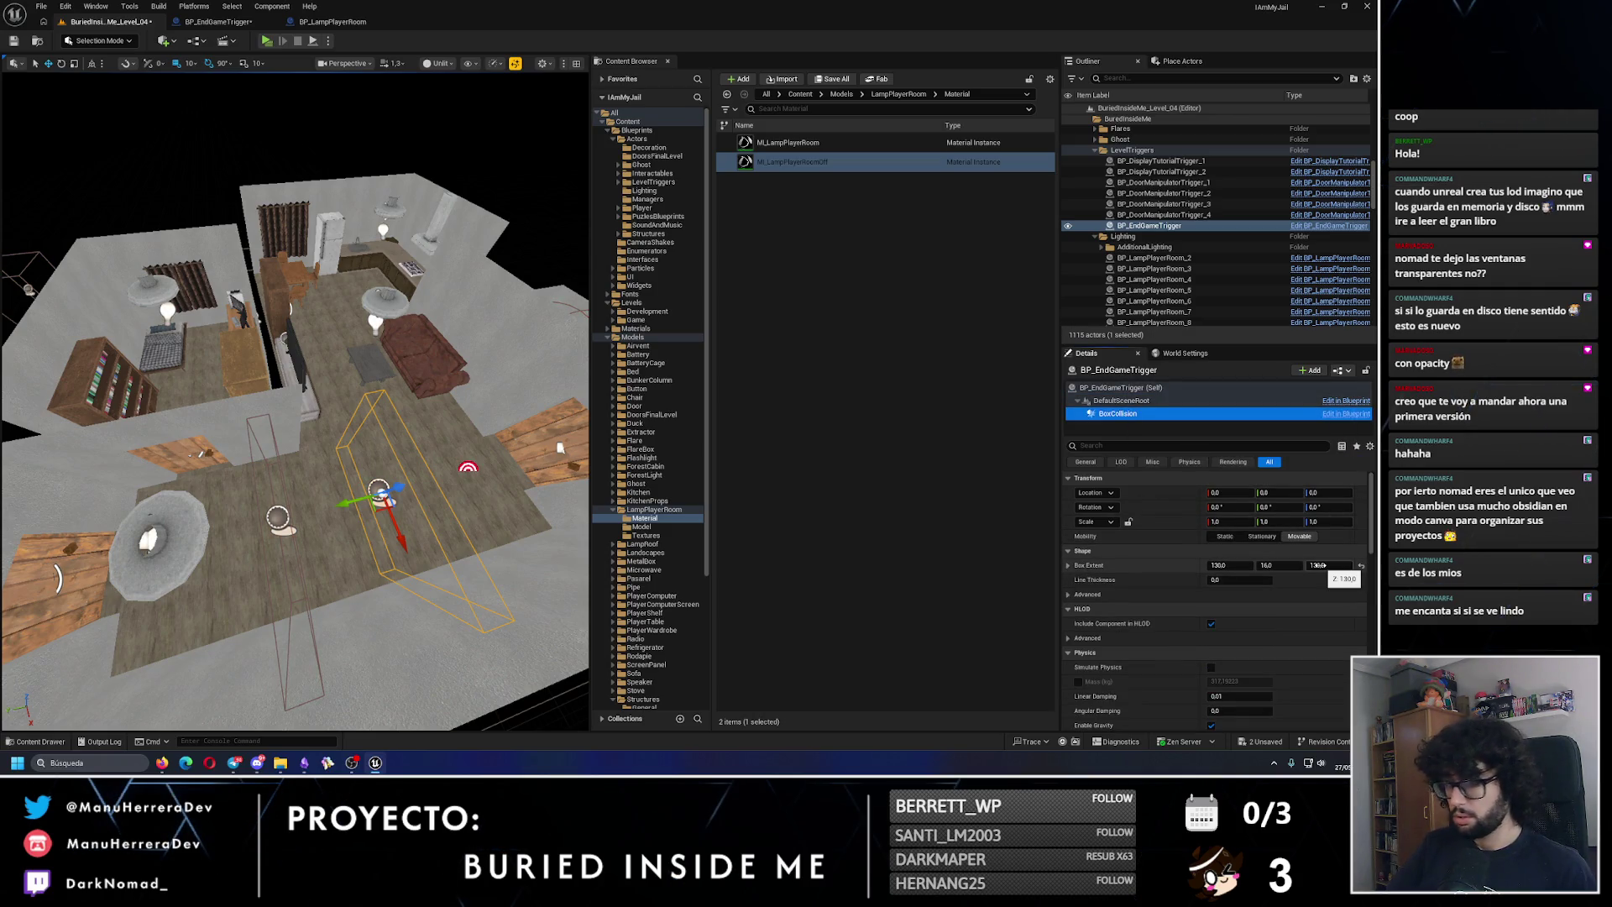
pyautogui.moveTo(1316, 565); pyautogui.dragTo(1352, 565)
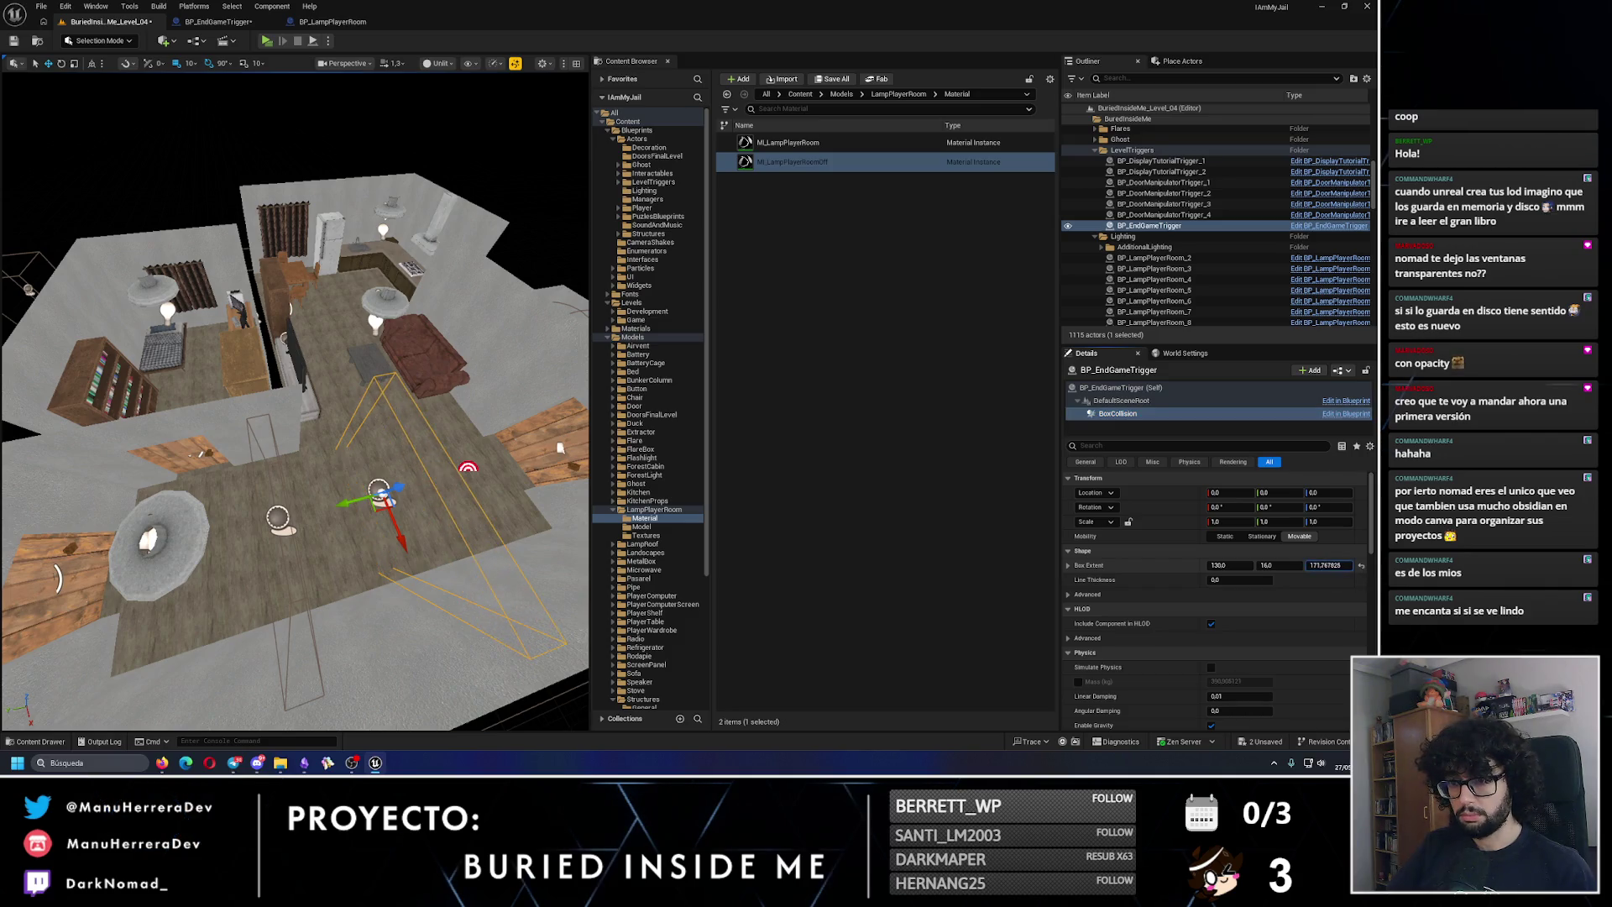
pyautogui.press('Return')
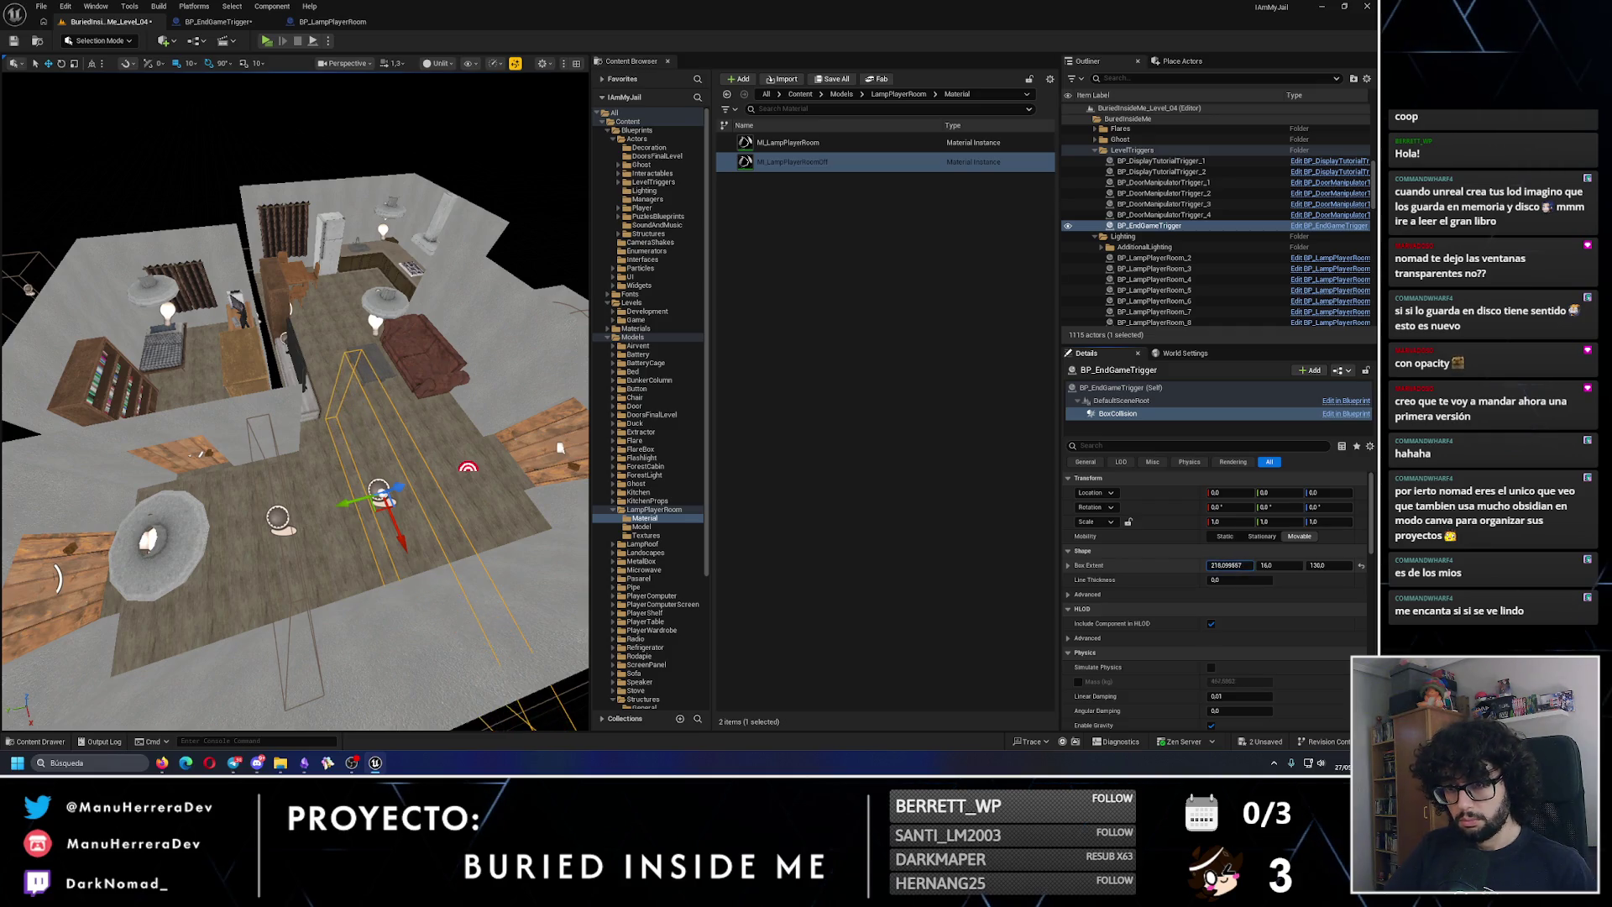
pyautogui.click(1226, 565)
pyautogui.write('200')
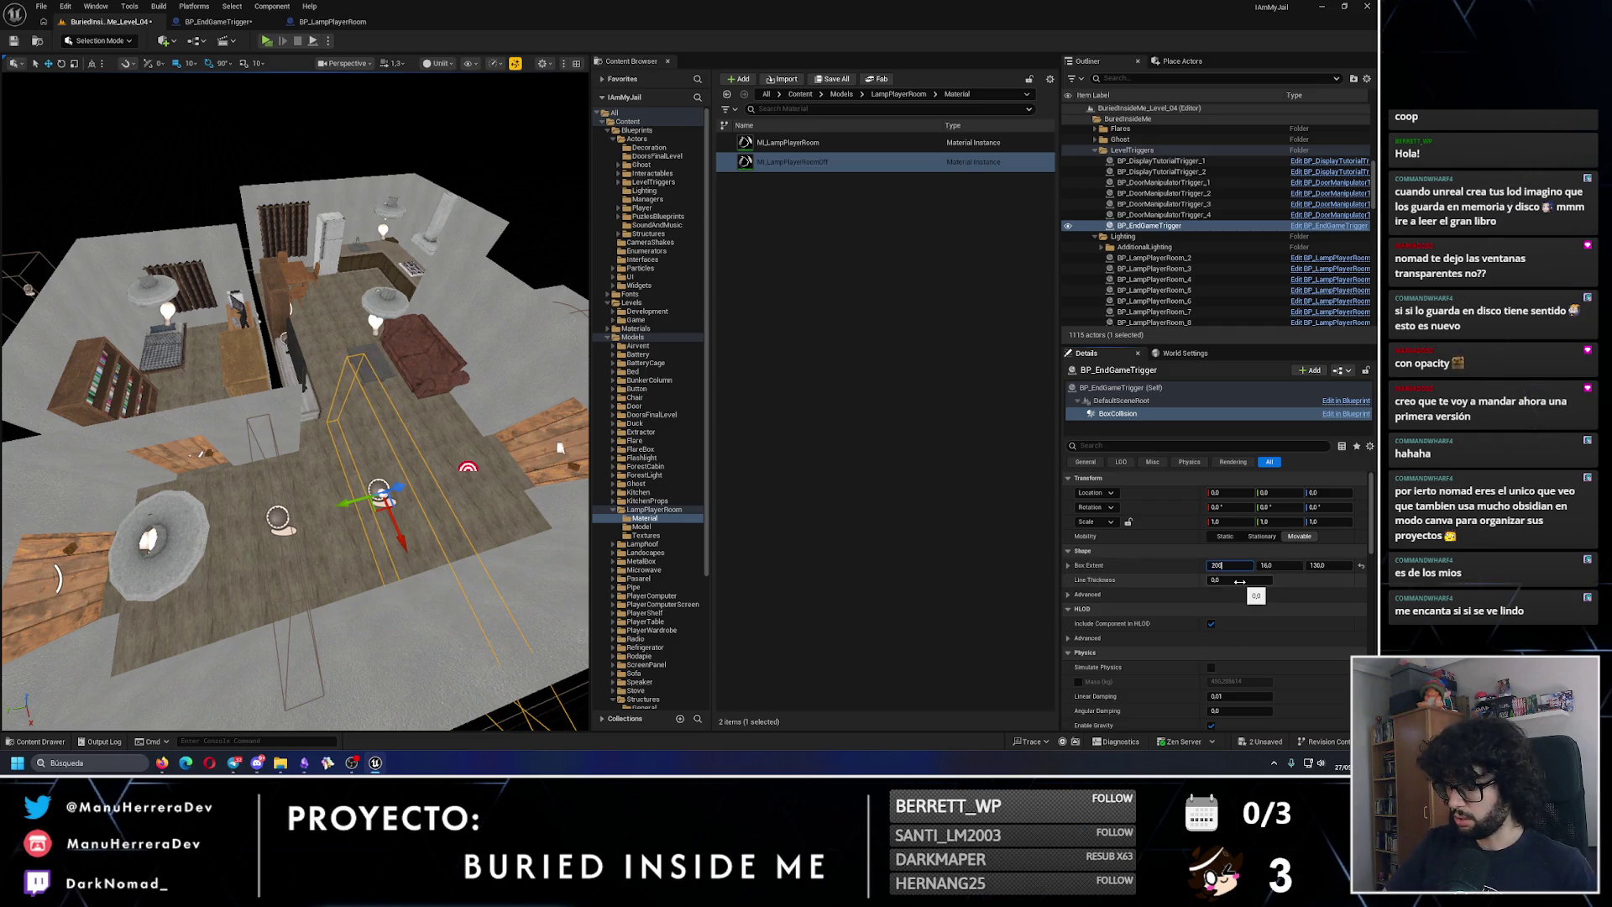
pyautogui.press('Return')
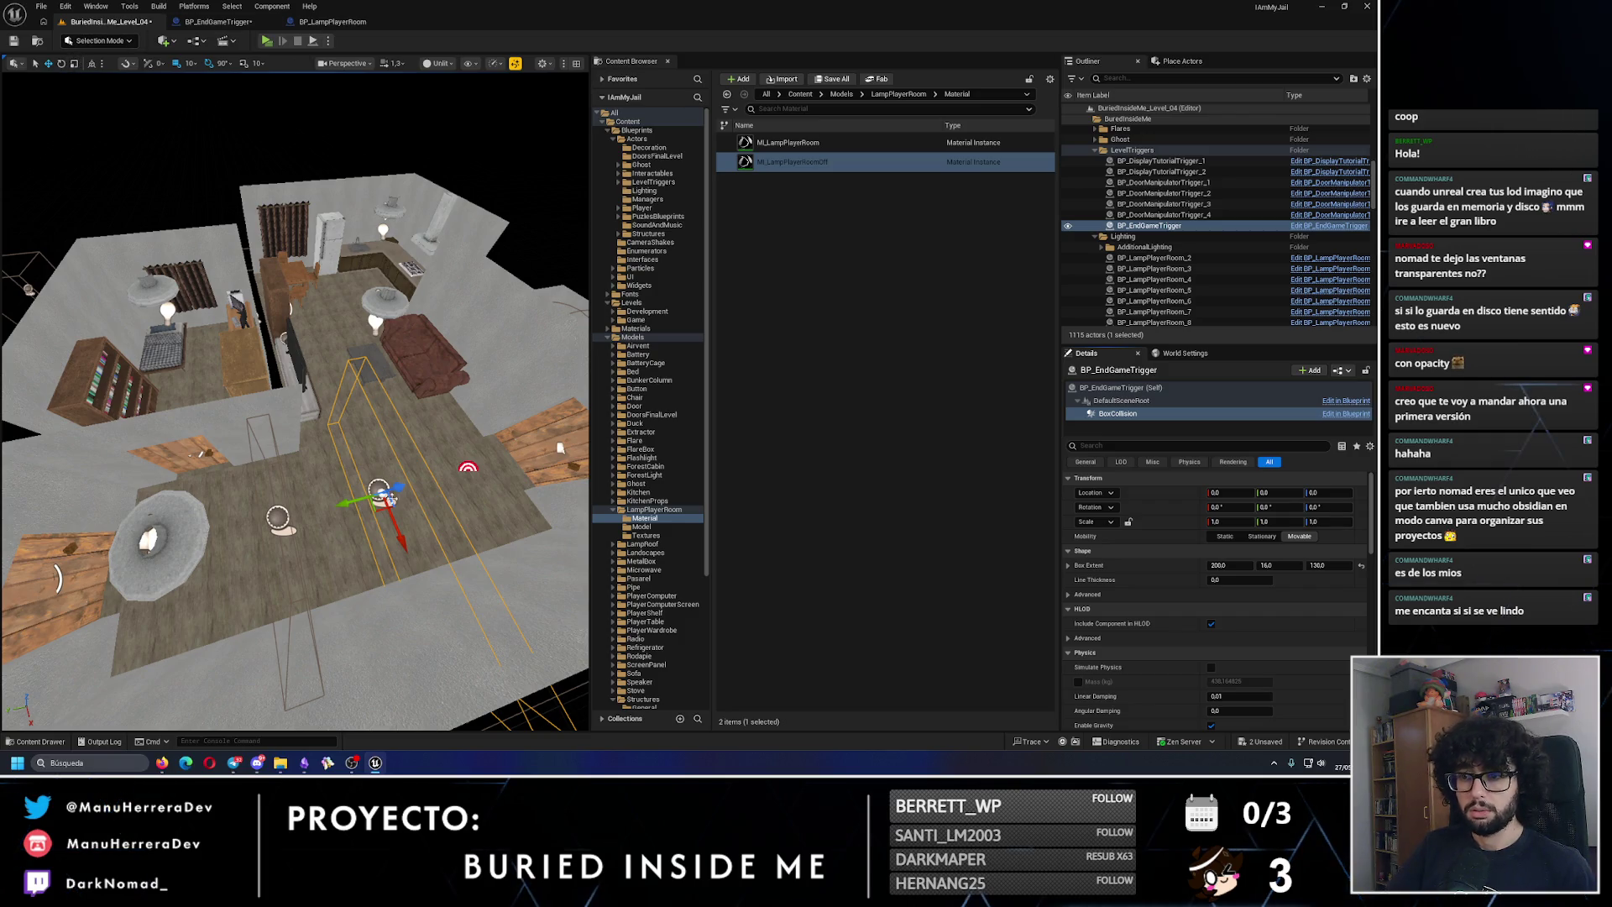
# Step: Move the trigger actor to X 1080 and start a test play
pyautogui.click(1121, 387)
pyautogui.moveTo(392, 511); pyautogui.dragTo(372, 492)
pyautogui.press('f')
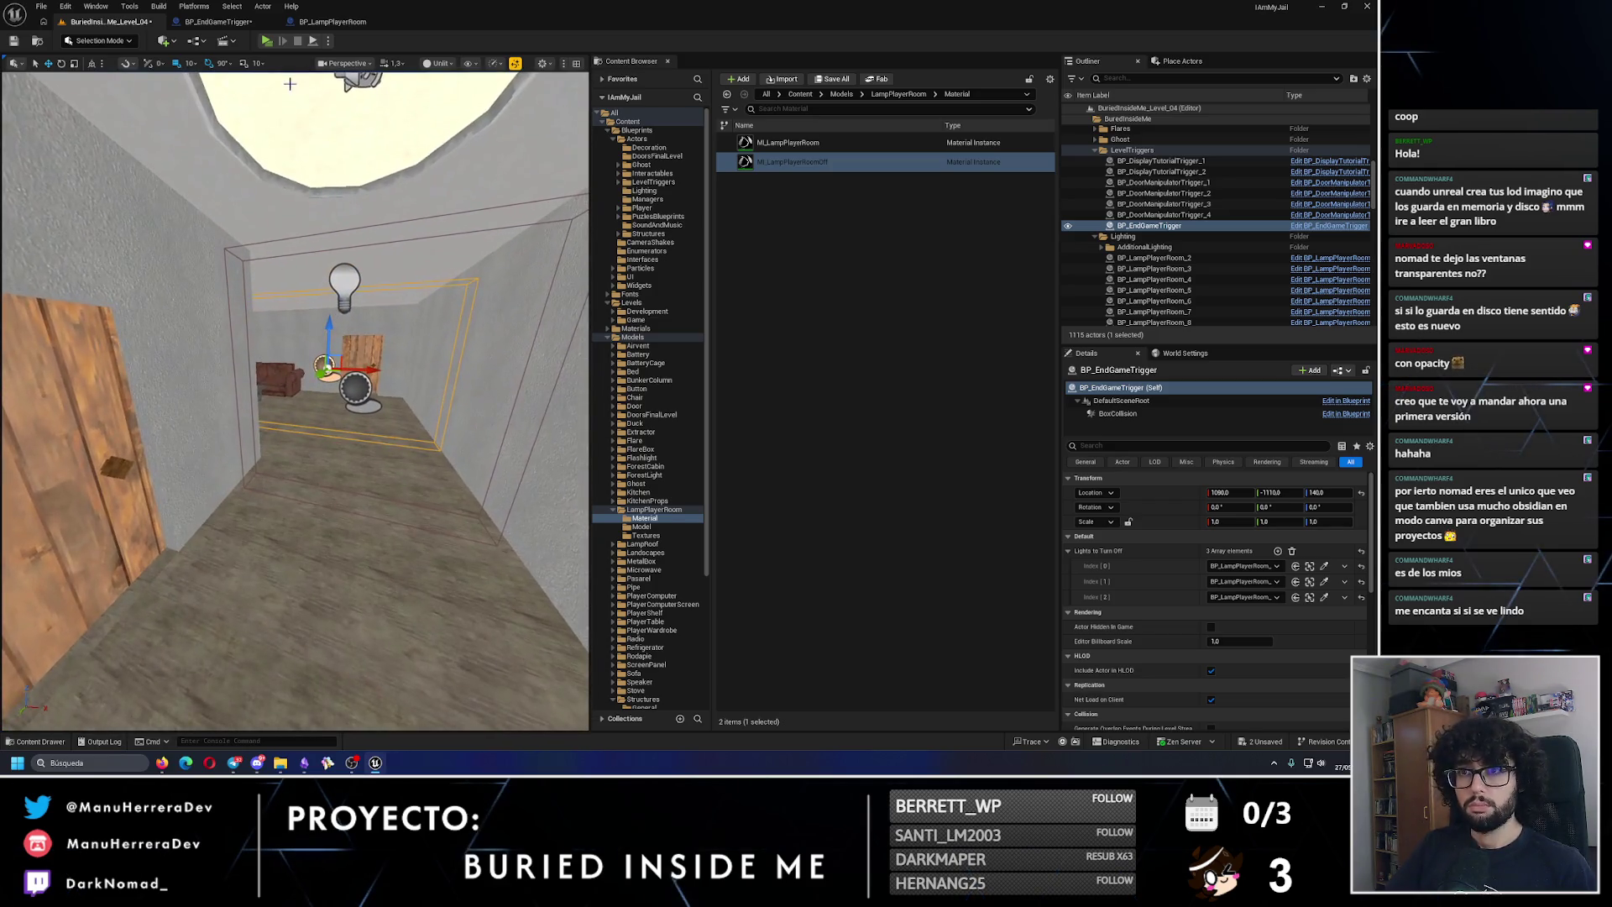
pyautogui.hotkey('alt', 'p')
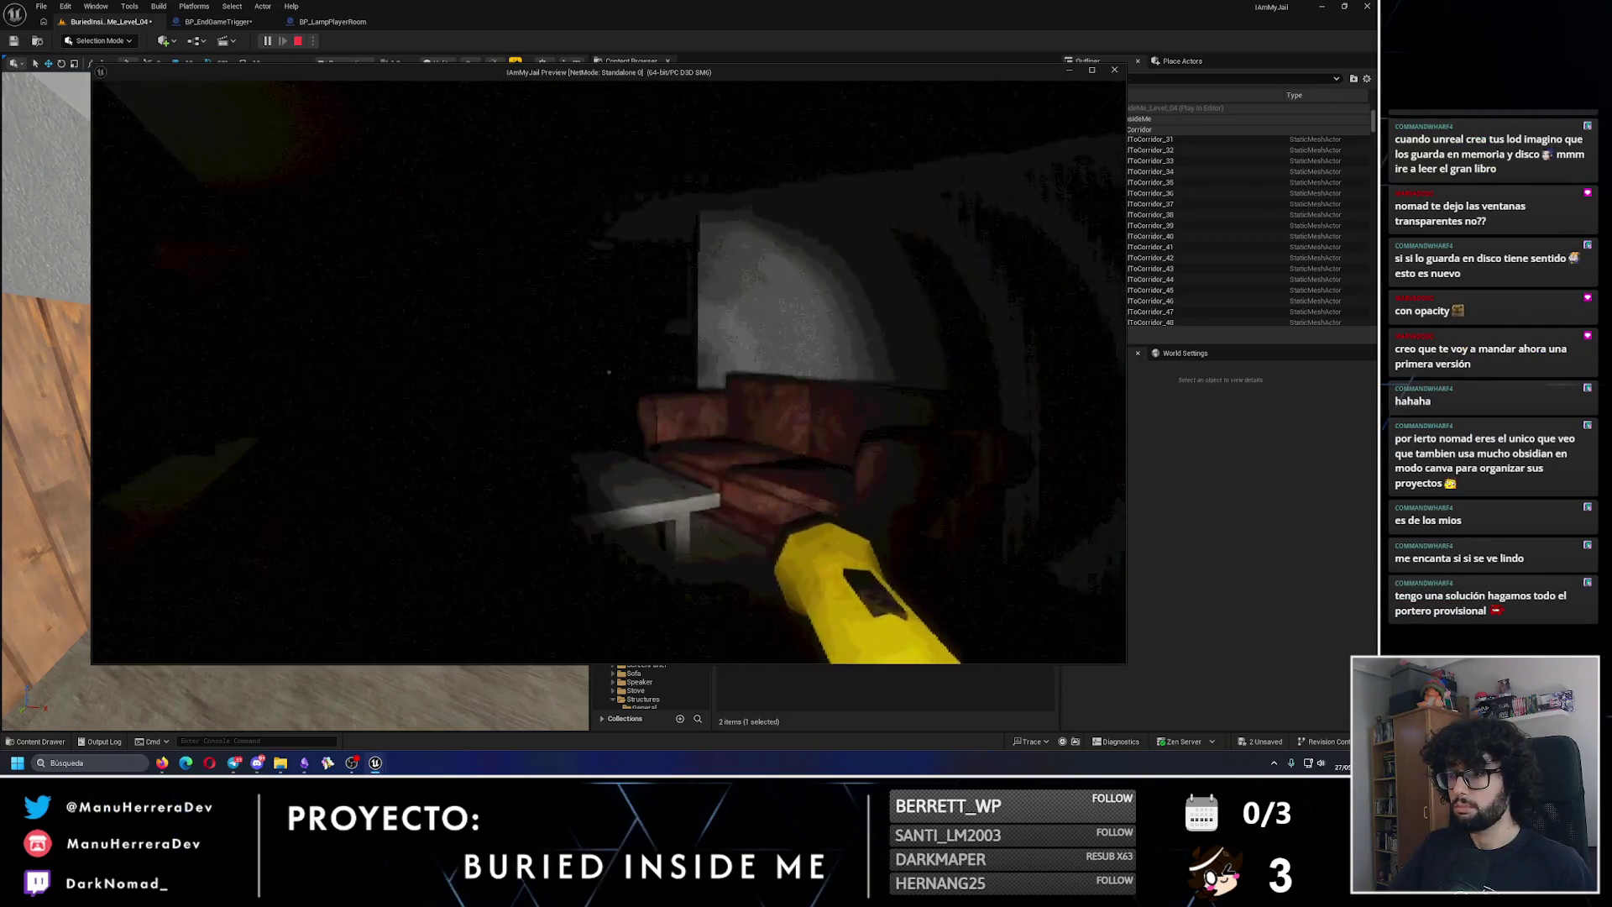
# Step: Walk and sprint through the kitchen in the test play, then stop and view BP_LampPlayerRoom's graph
pyautogui.press('w')
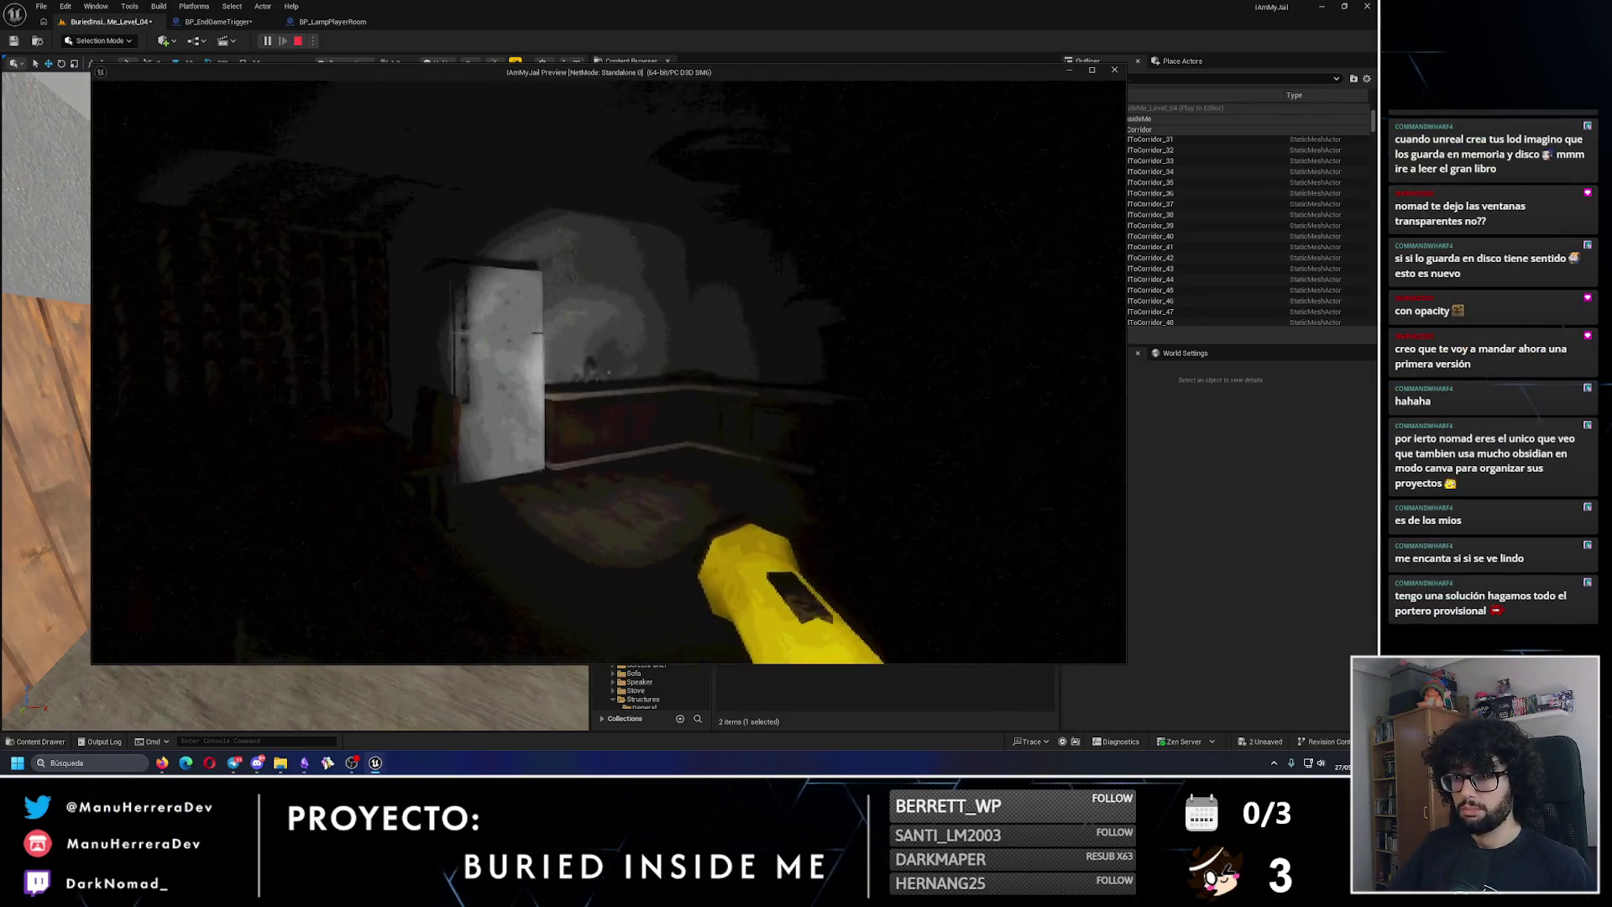
pyautogui.press('w')
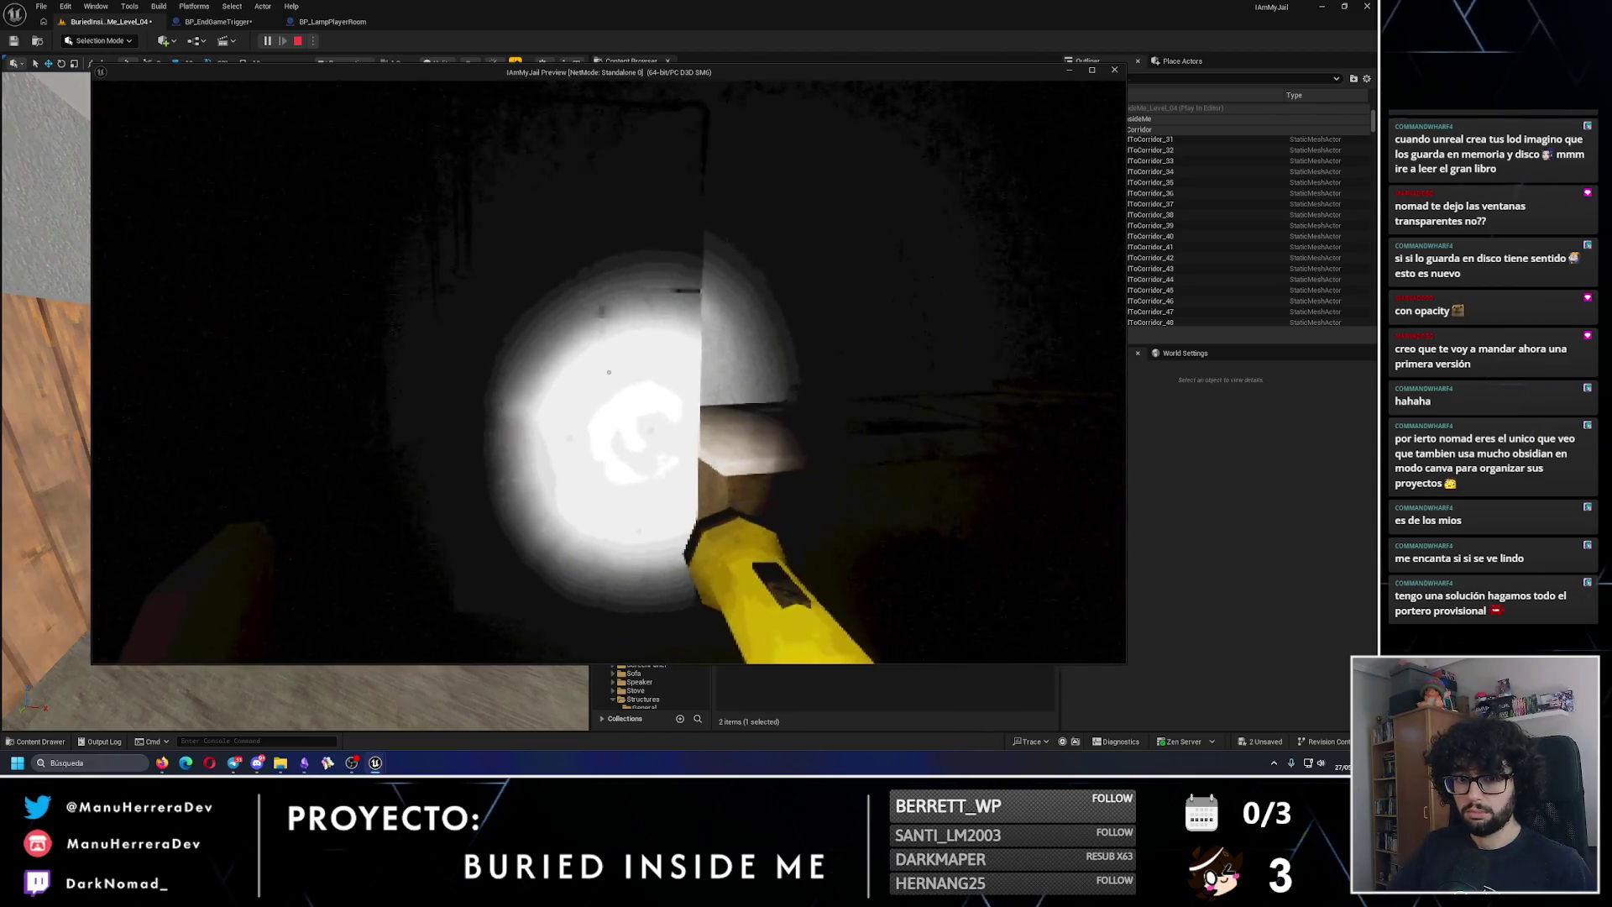
pyautogui.press('w')
pyautogui.press('w')
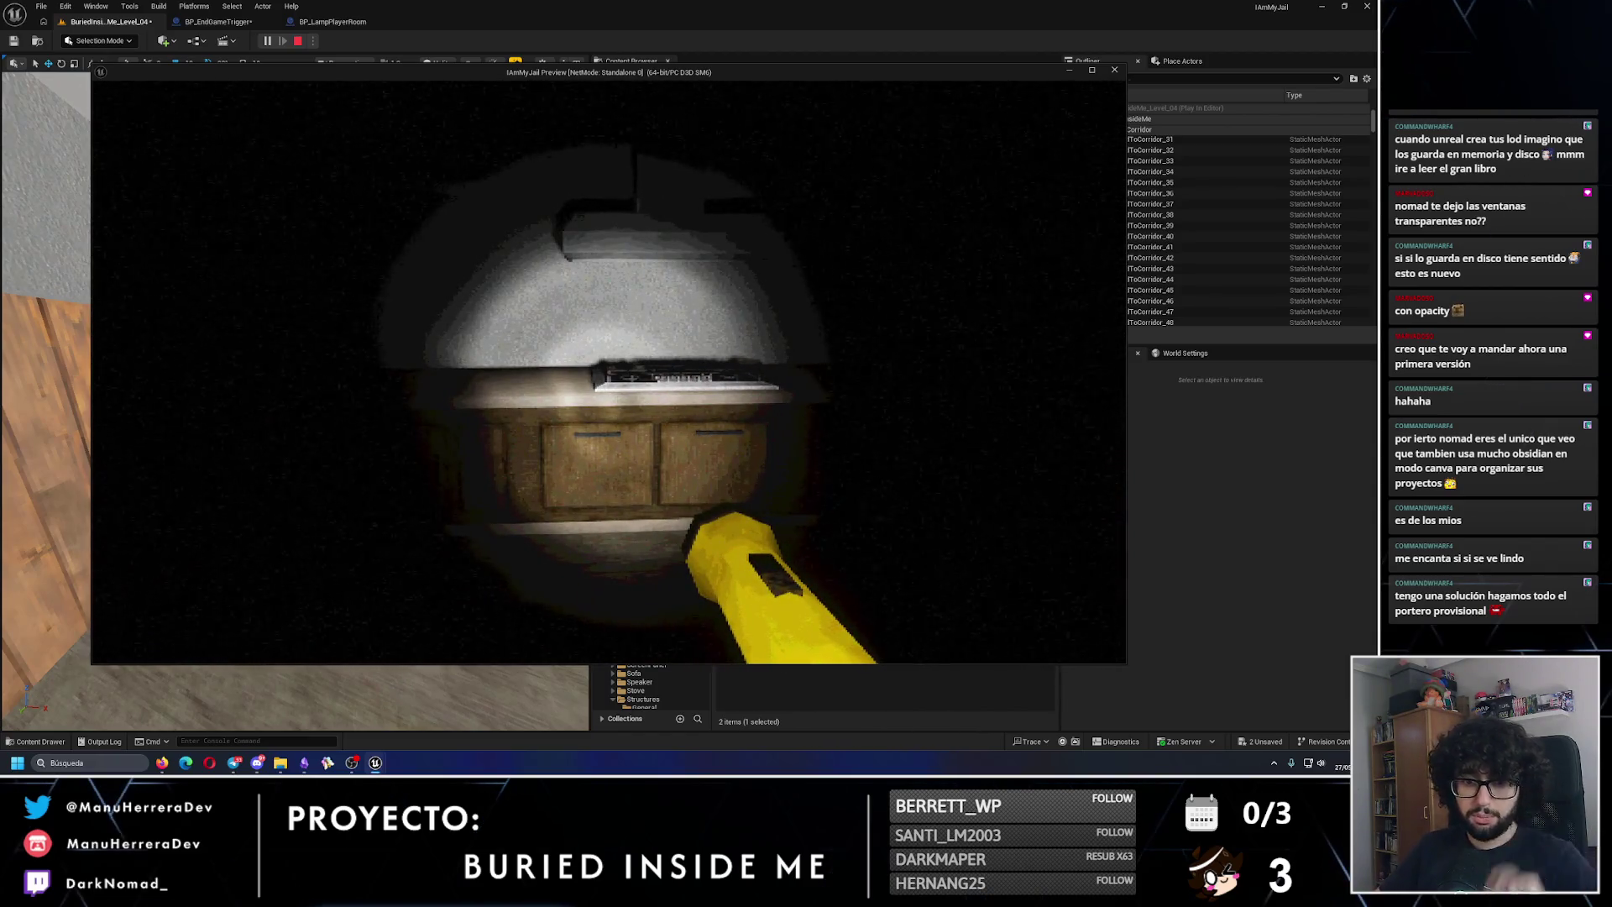
pyautogui.press('w')
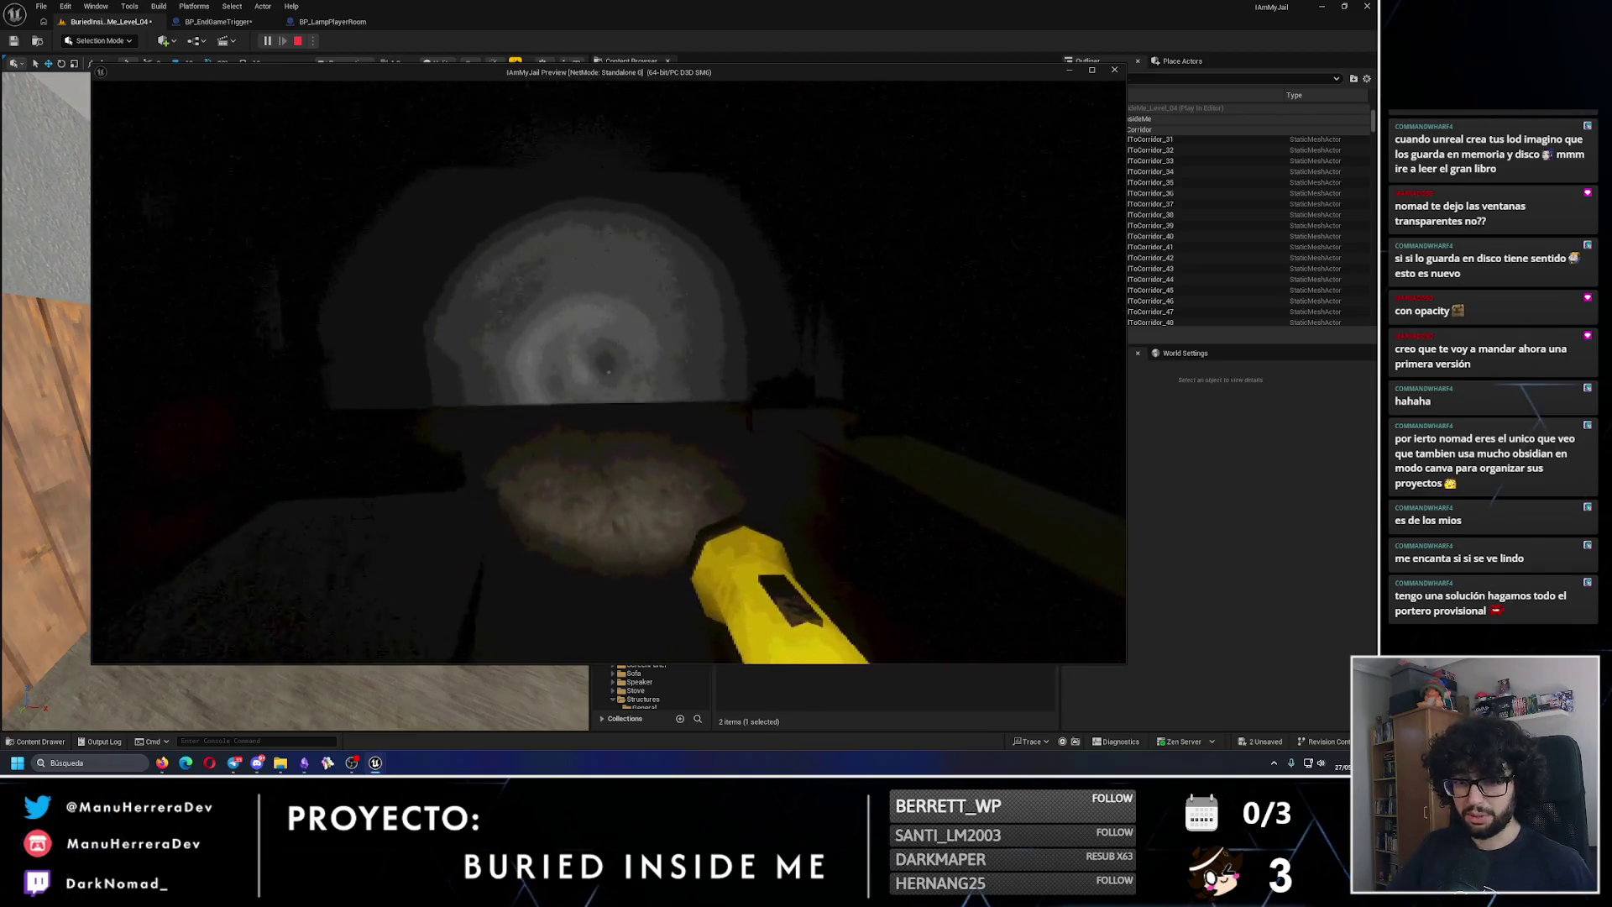
pyautogui.press('w')
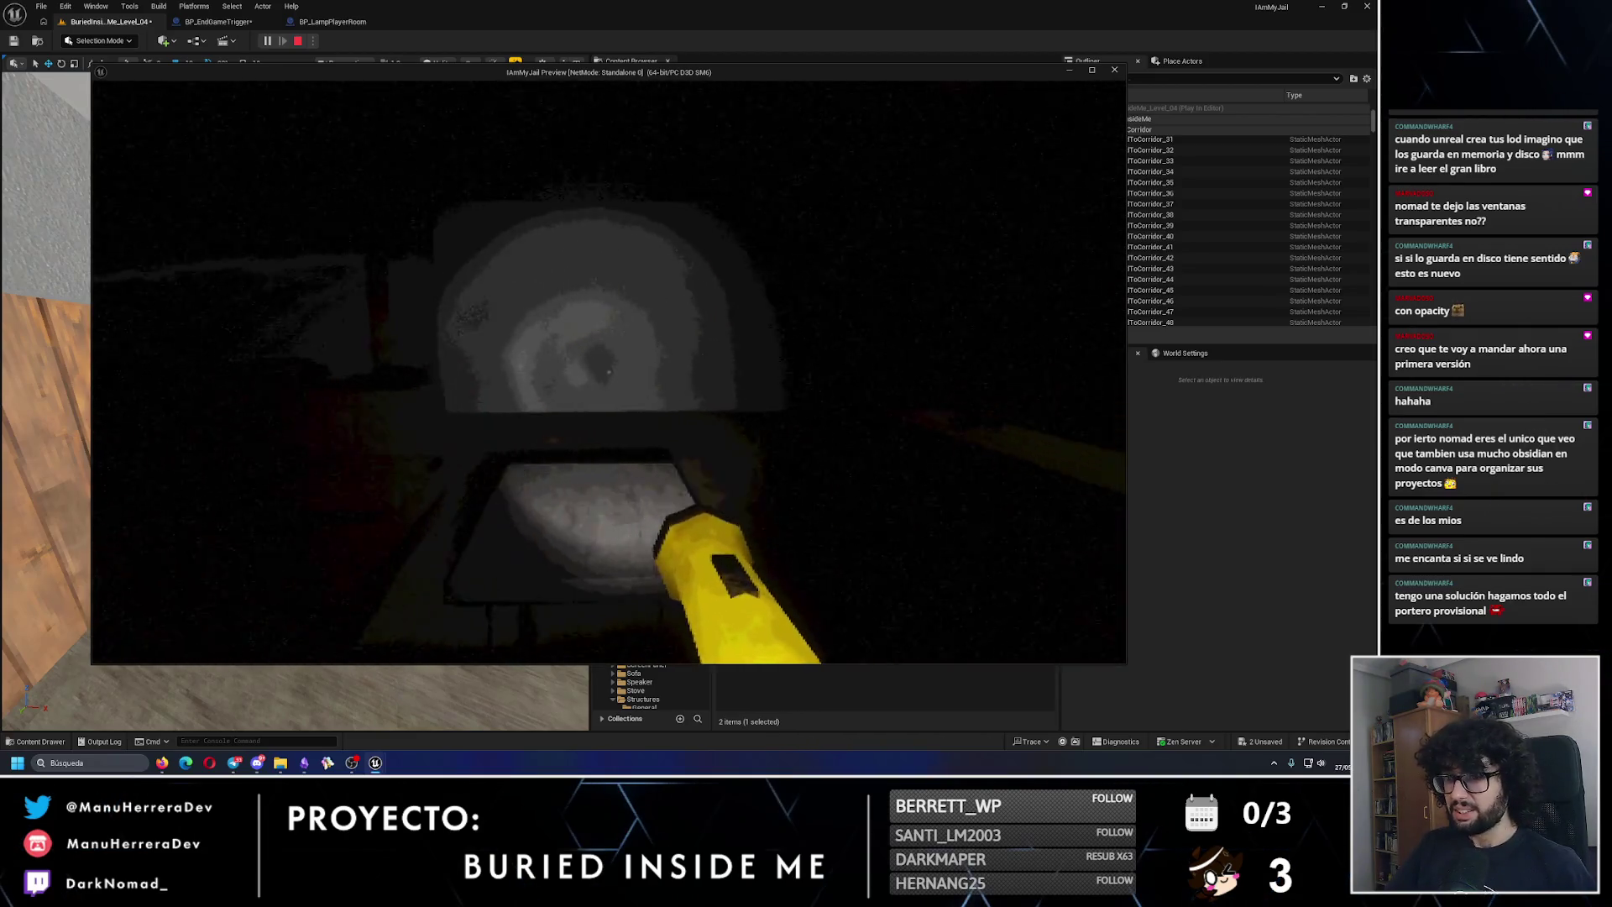
pyautogui.press('w')
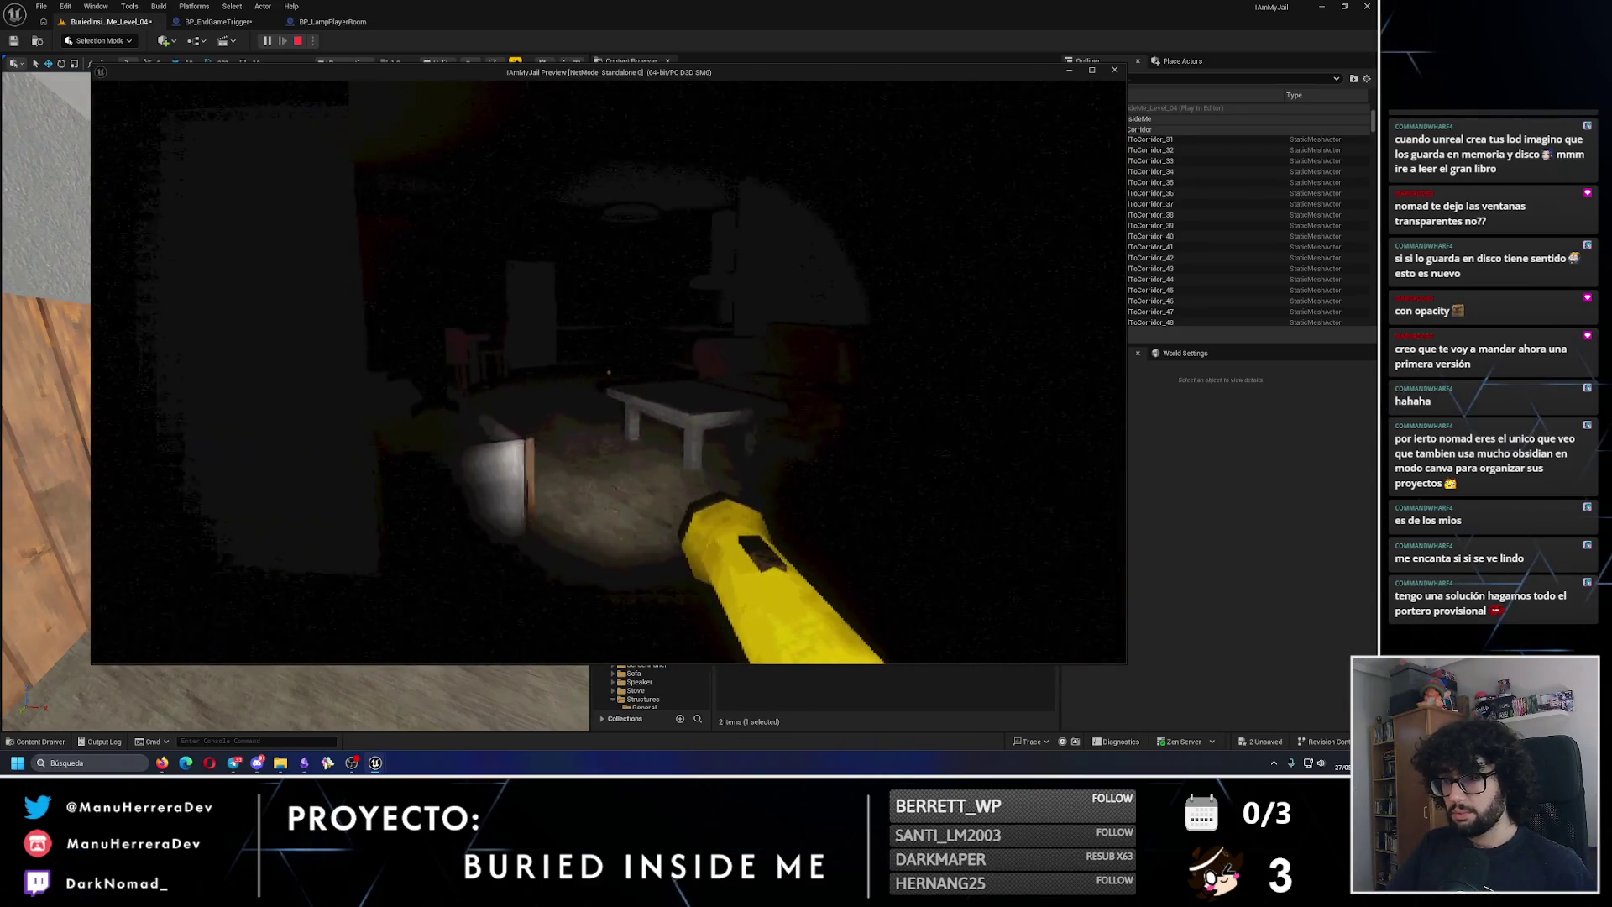
pyautogui.hotkey('shift', 'w')
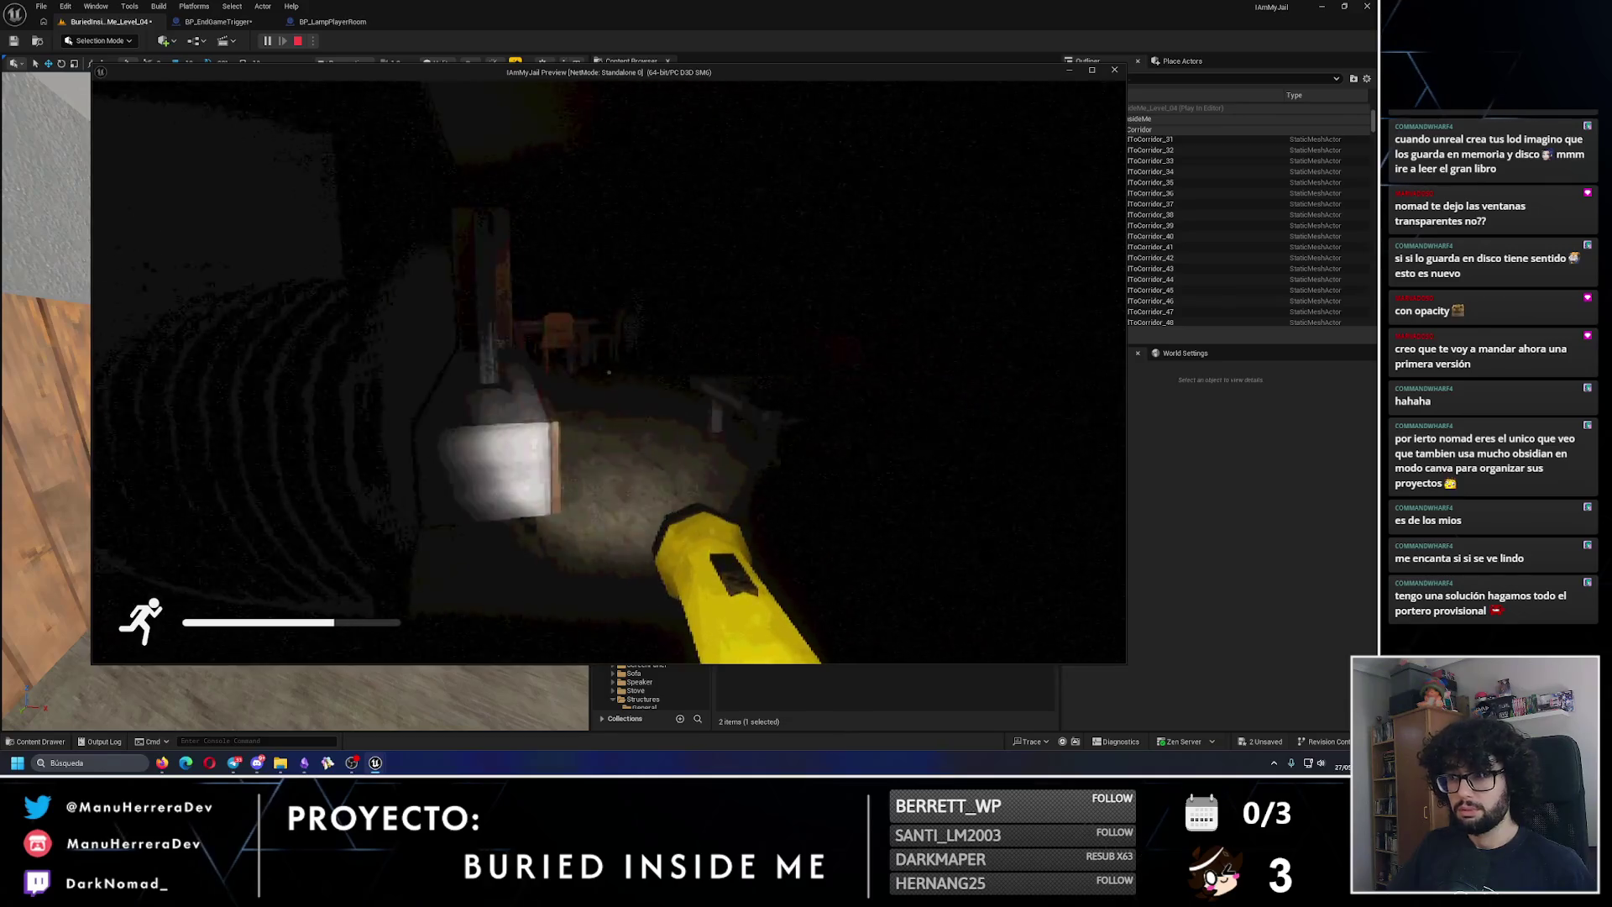
pyautogui.press('Escape')
pyautogui.click(296, 21)
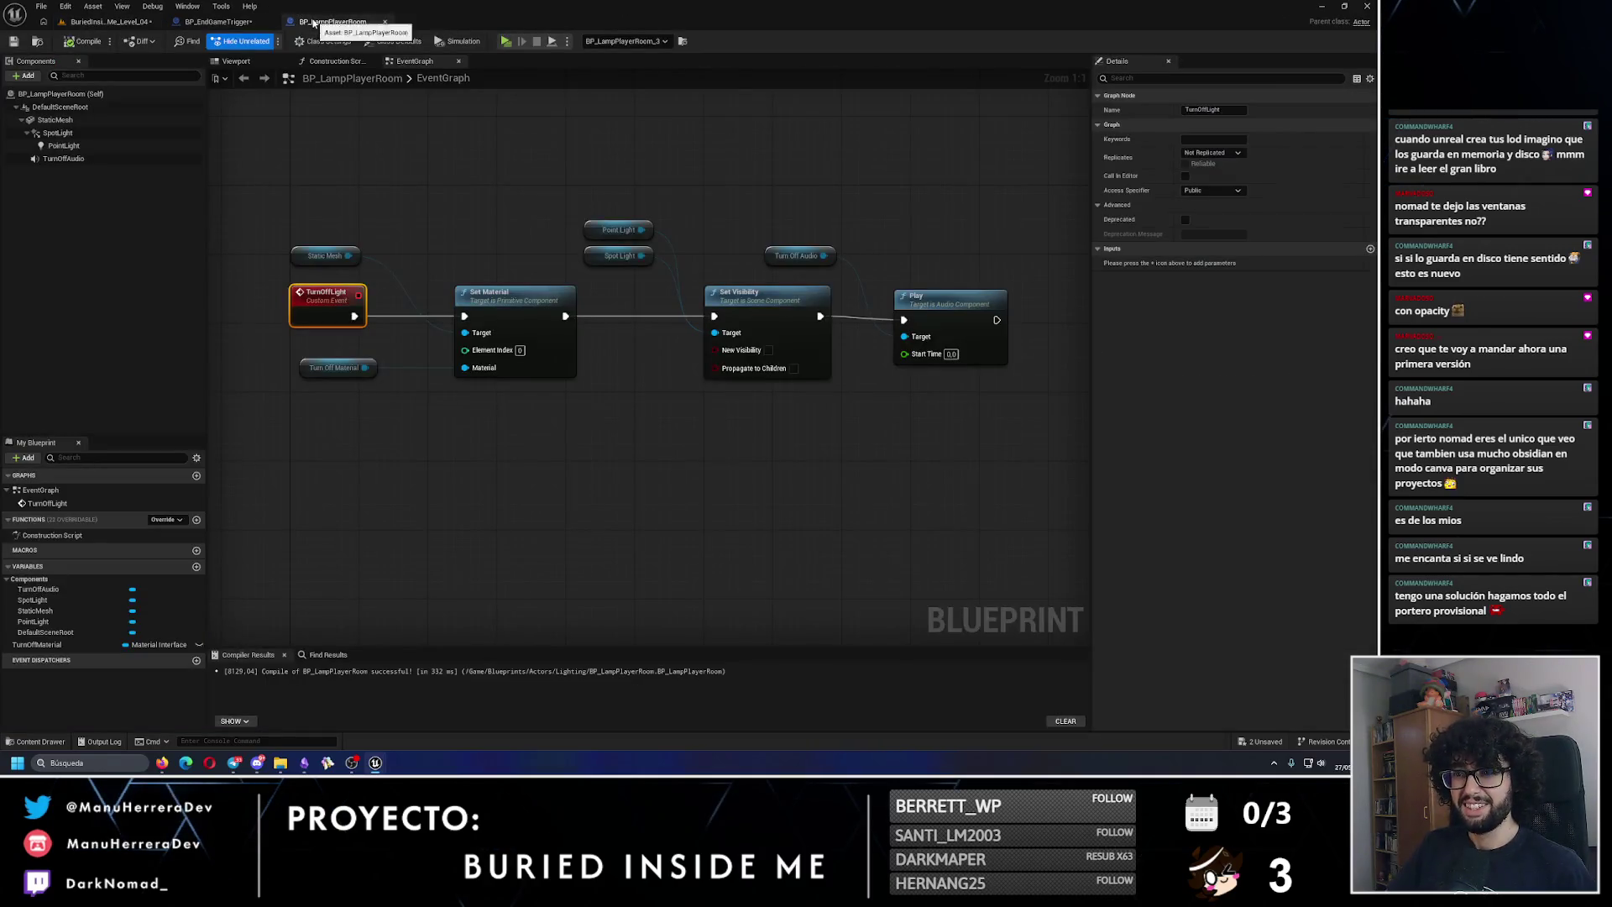
# Step: Add a Do Once node after the Branch True output in BP_EndGameTrigger and compile
pyautogui.click(218, 21)
pyautogui.moveTo(720, 396); pyautogui.dragTo(741, 321)
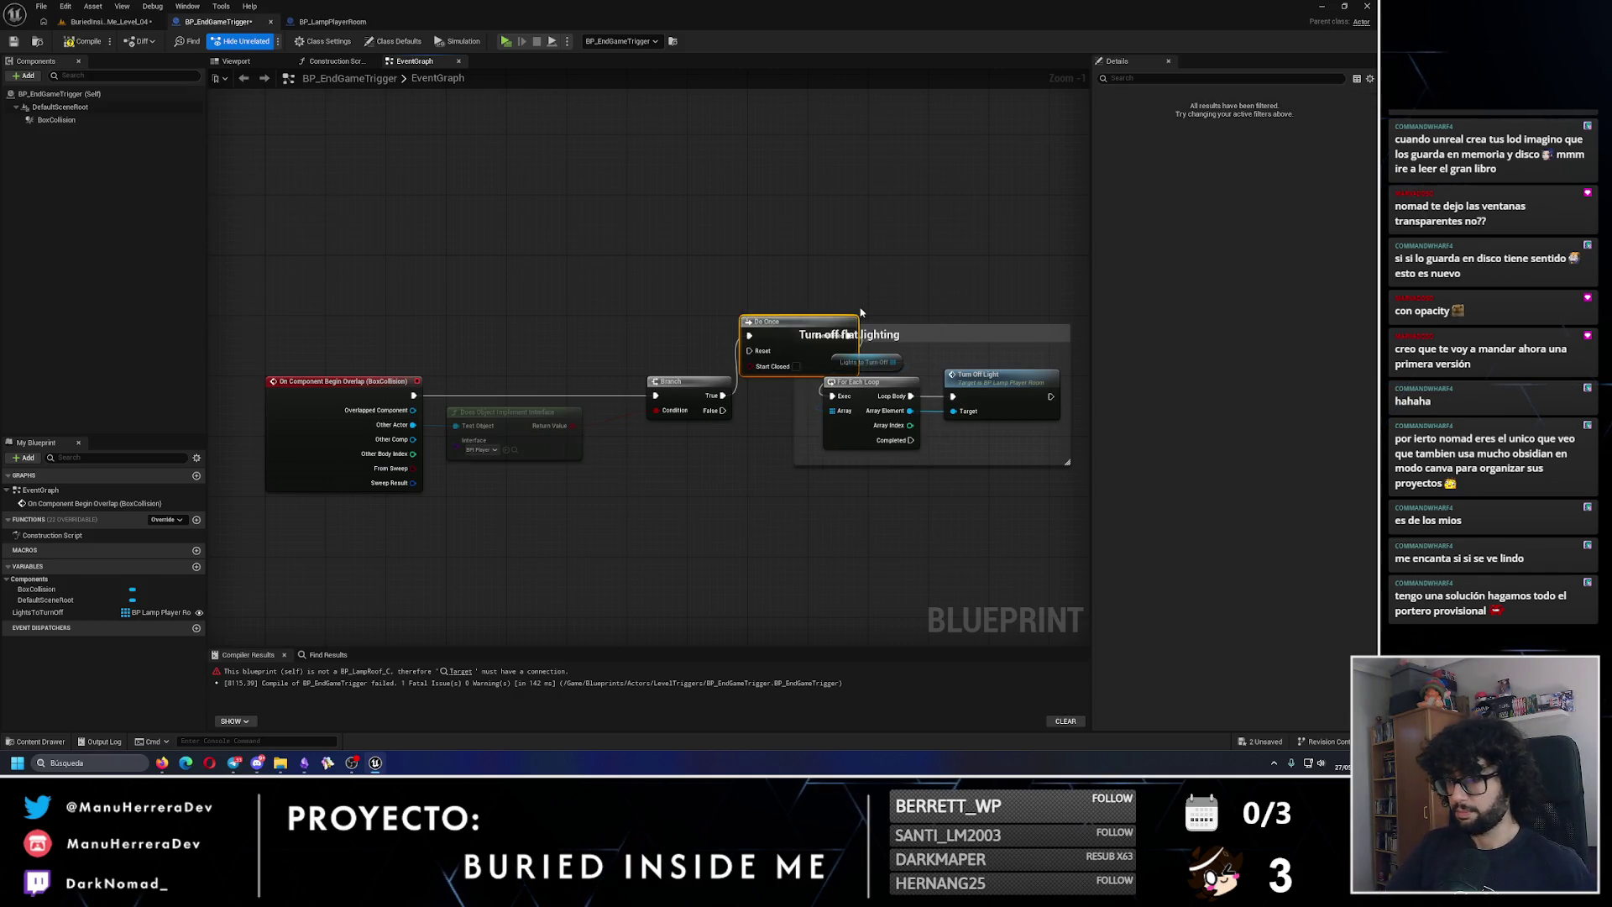
pyautogui.click(634, 318)
pyautogui.moveTo(634, 318); pyautogui.dragTo(787, 318)
pyautogui.moveTo(518, 308); pyautogui.dragTo(541, 368)
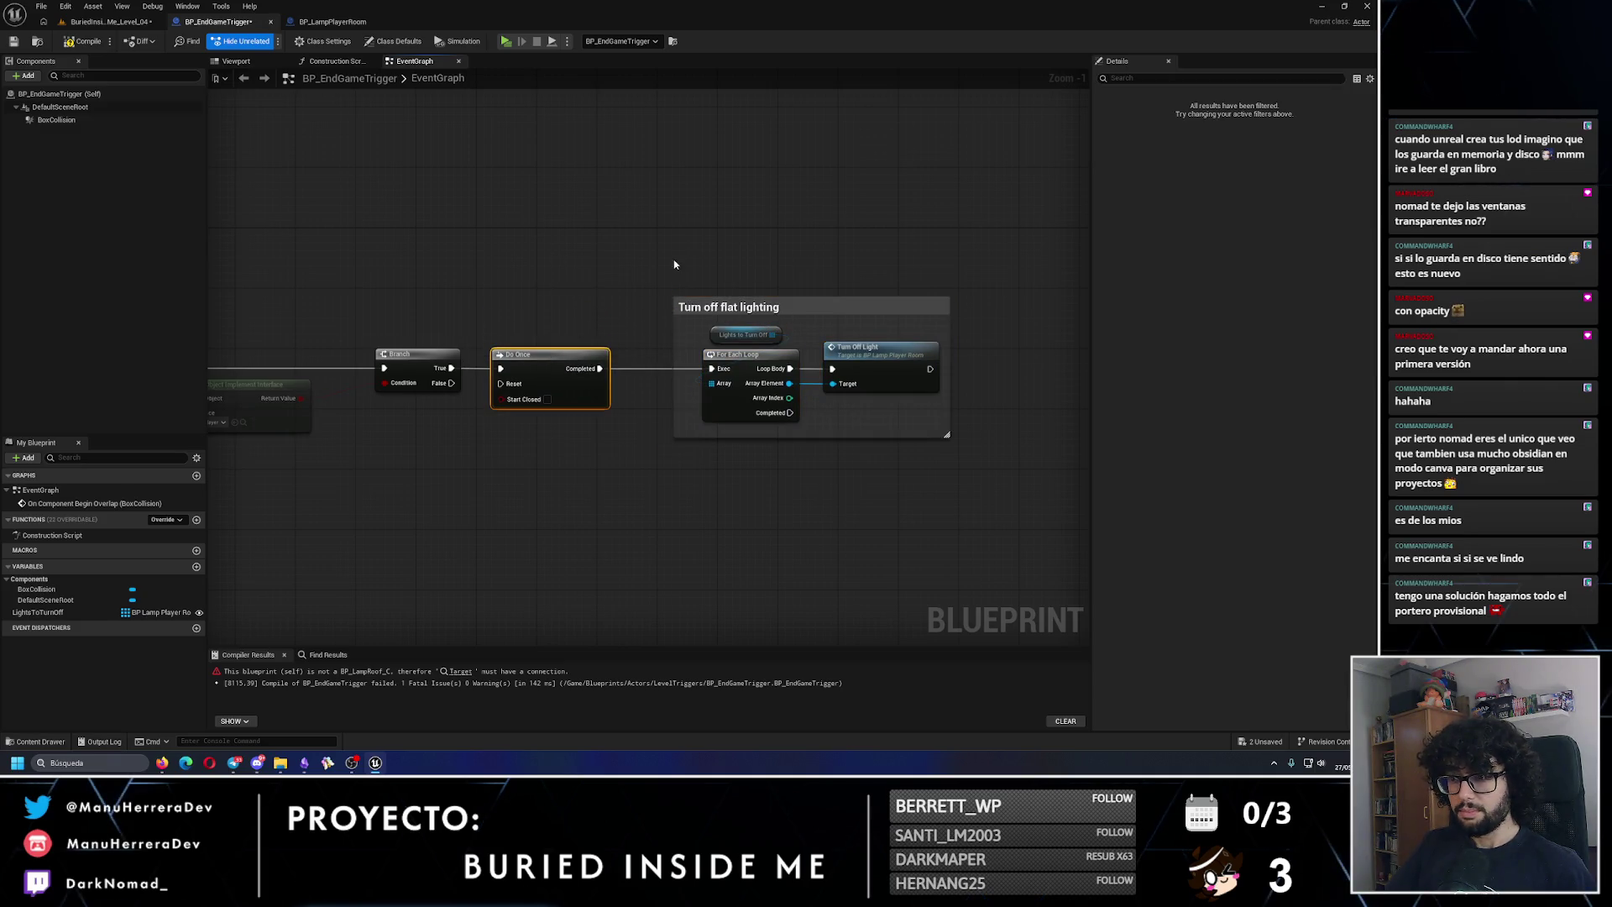
pyautogui.click(590, 248)
pyautogui.click(83, 41)
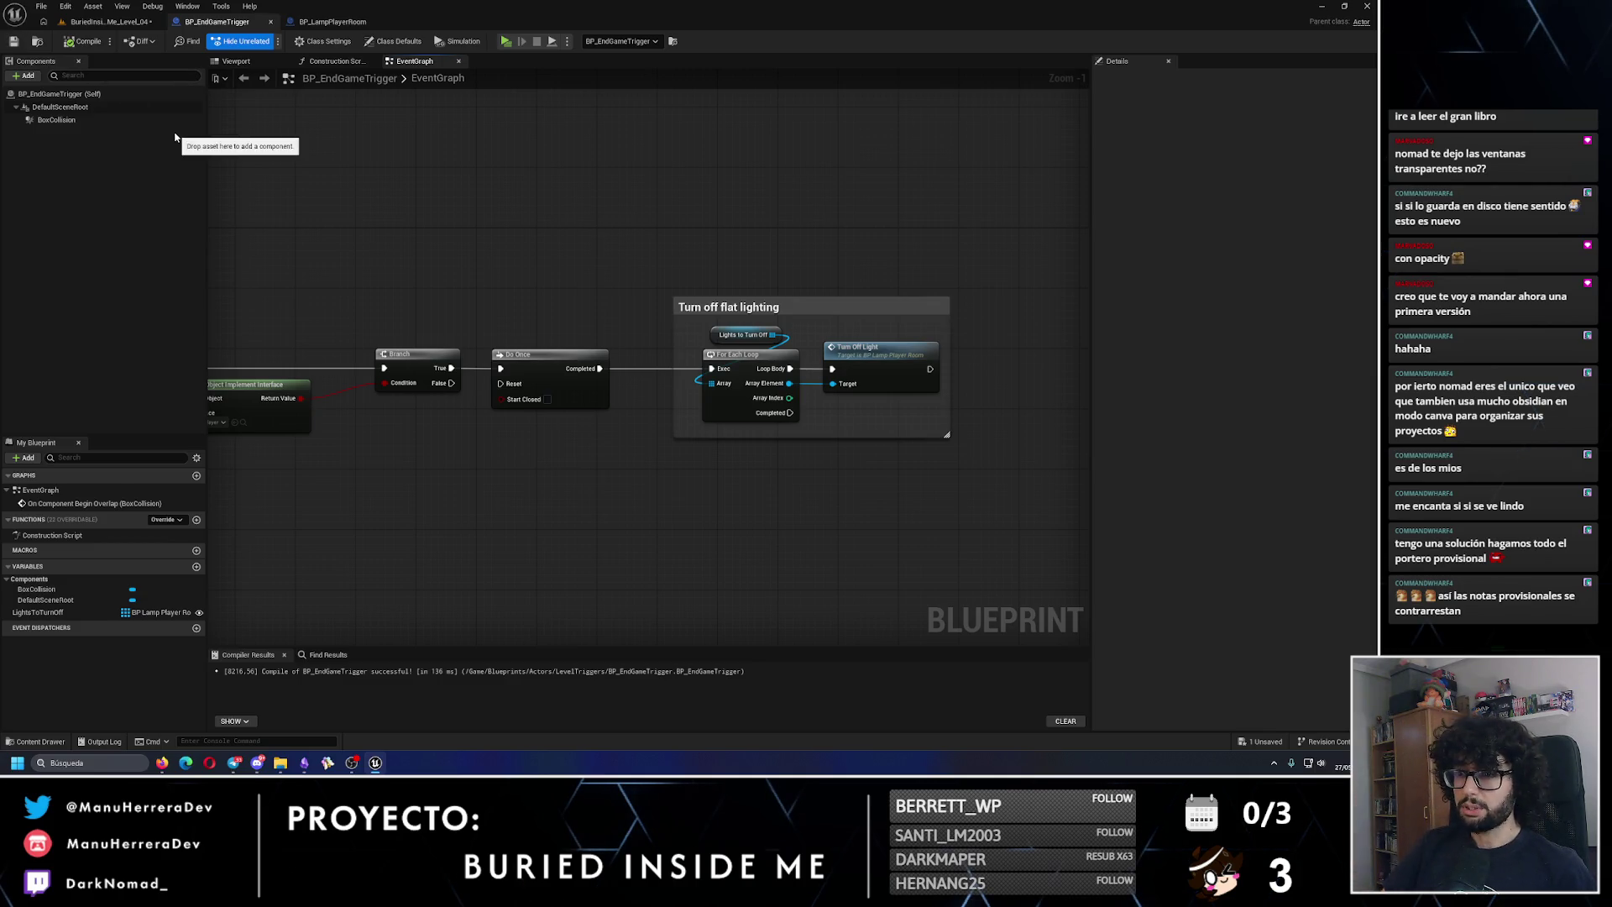
# Step: Insert a Delay after Do Once, ahead of the lamp-switching loop group, then compile and save
pyautogui.moveTo(604, 370); pyautogui.dragTo(603, 290)
pyautogui.write('delay')
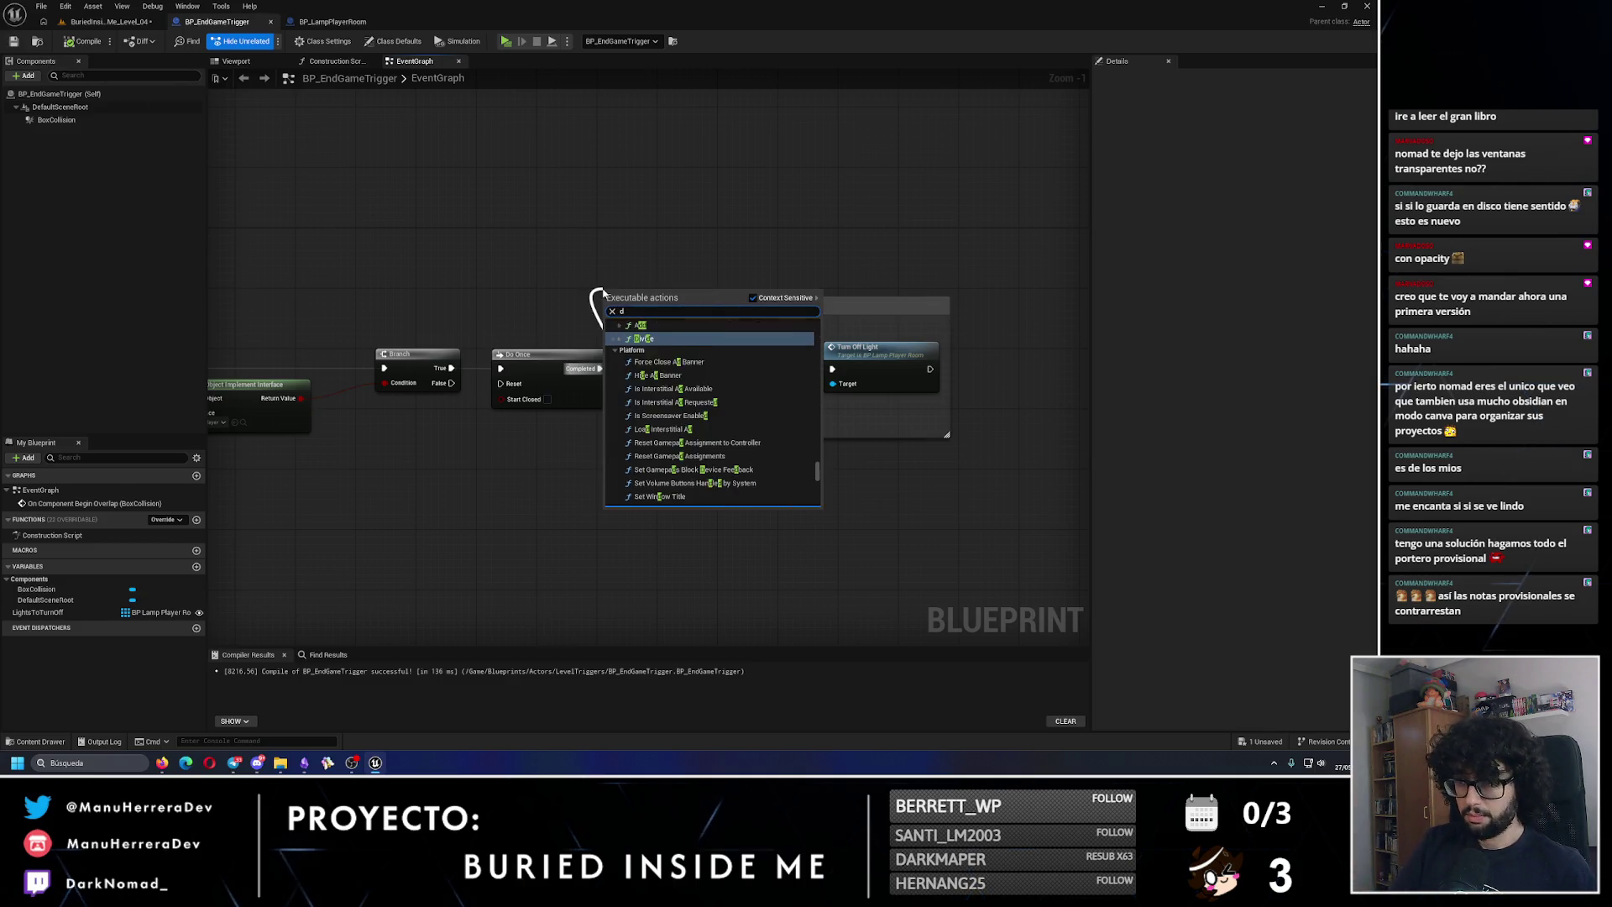
pyautogui.click(653, 344)
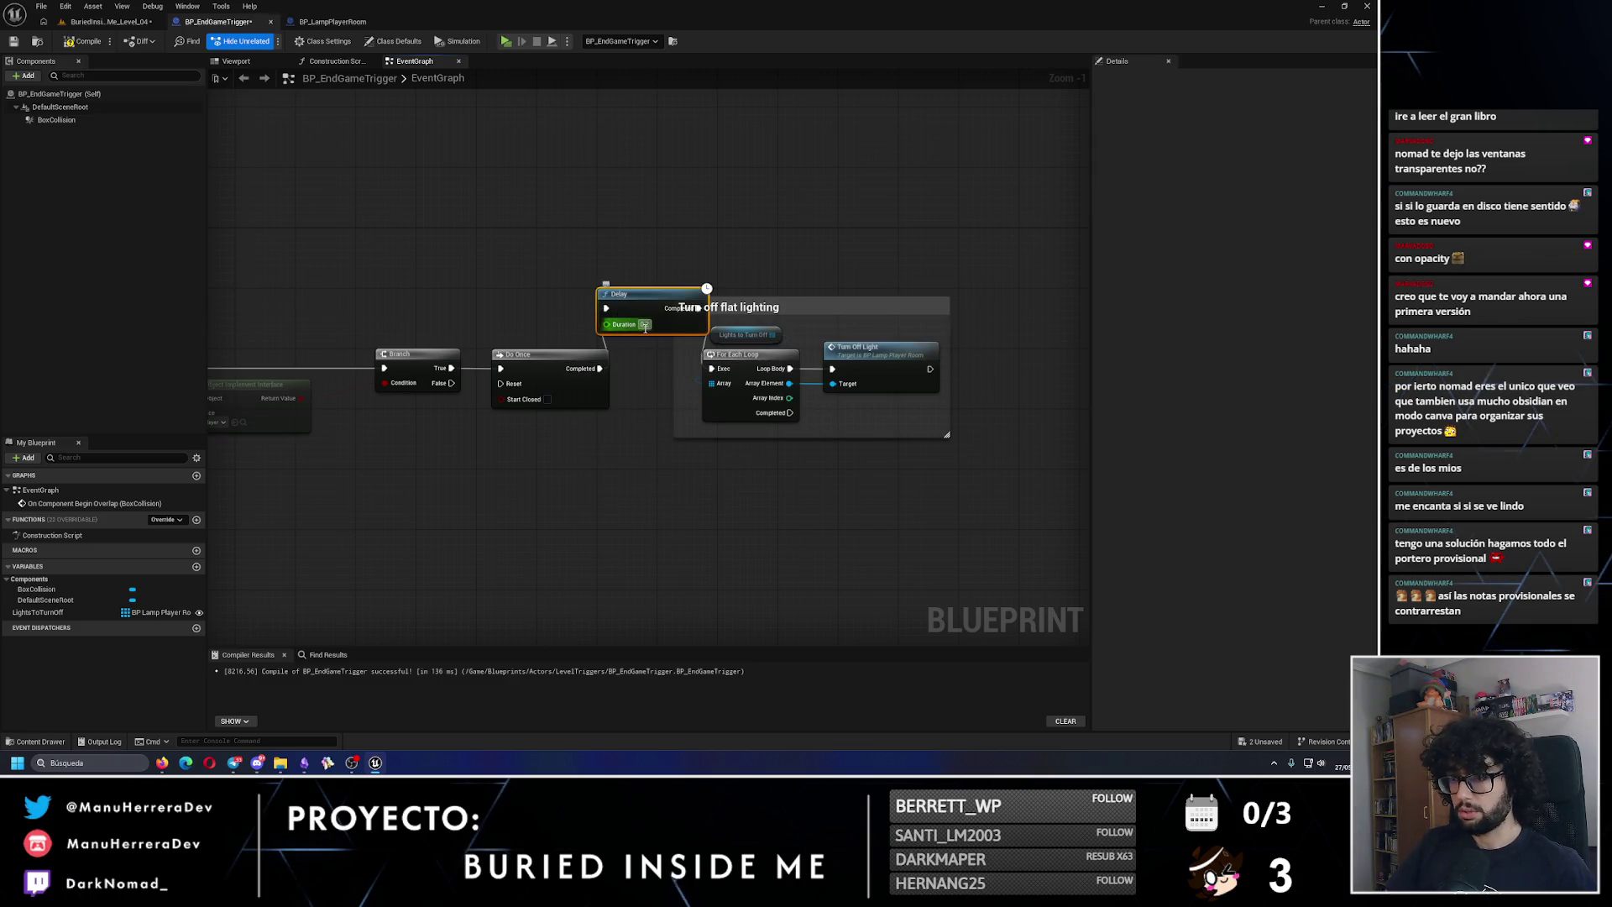
pyautogui.moveTo(792, 313); pyautogui.dragTo(911, 314)
pyautogui.moveTo(621, 294); pyautogui.dragTo(666, 354)
pyautogui.moveTo(807, 415); pyautogui.dragTo(756, 388)
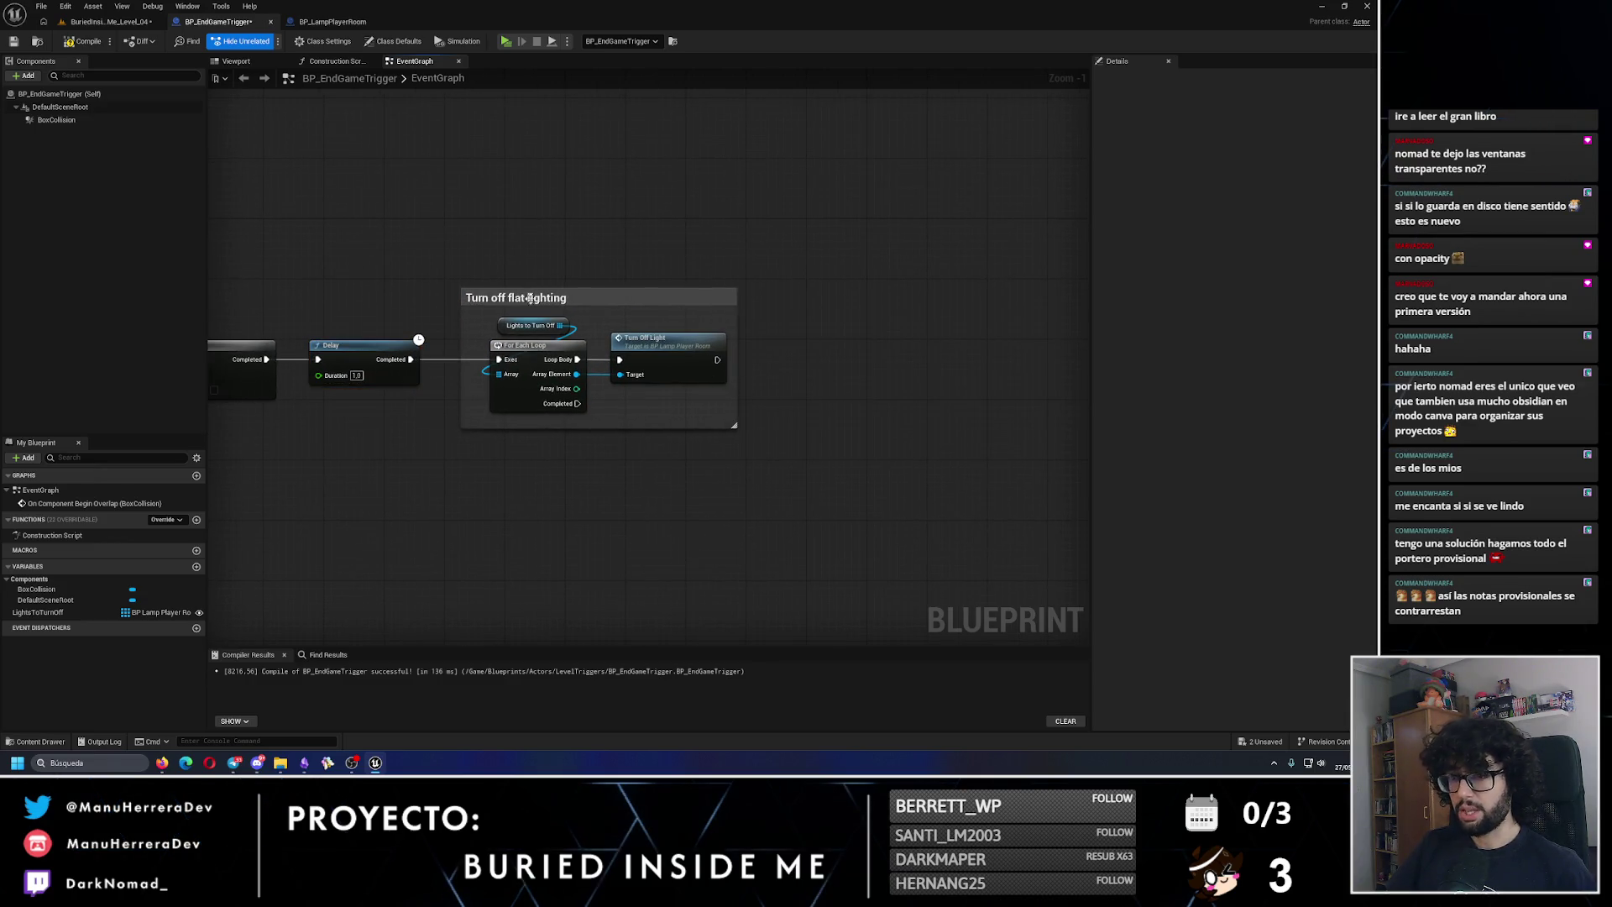
pyautogui.click(84, 41)
pyautogui.click(13, 42)
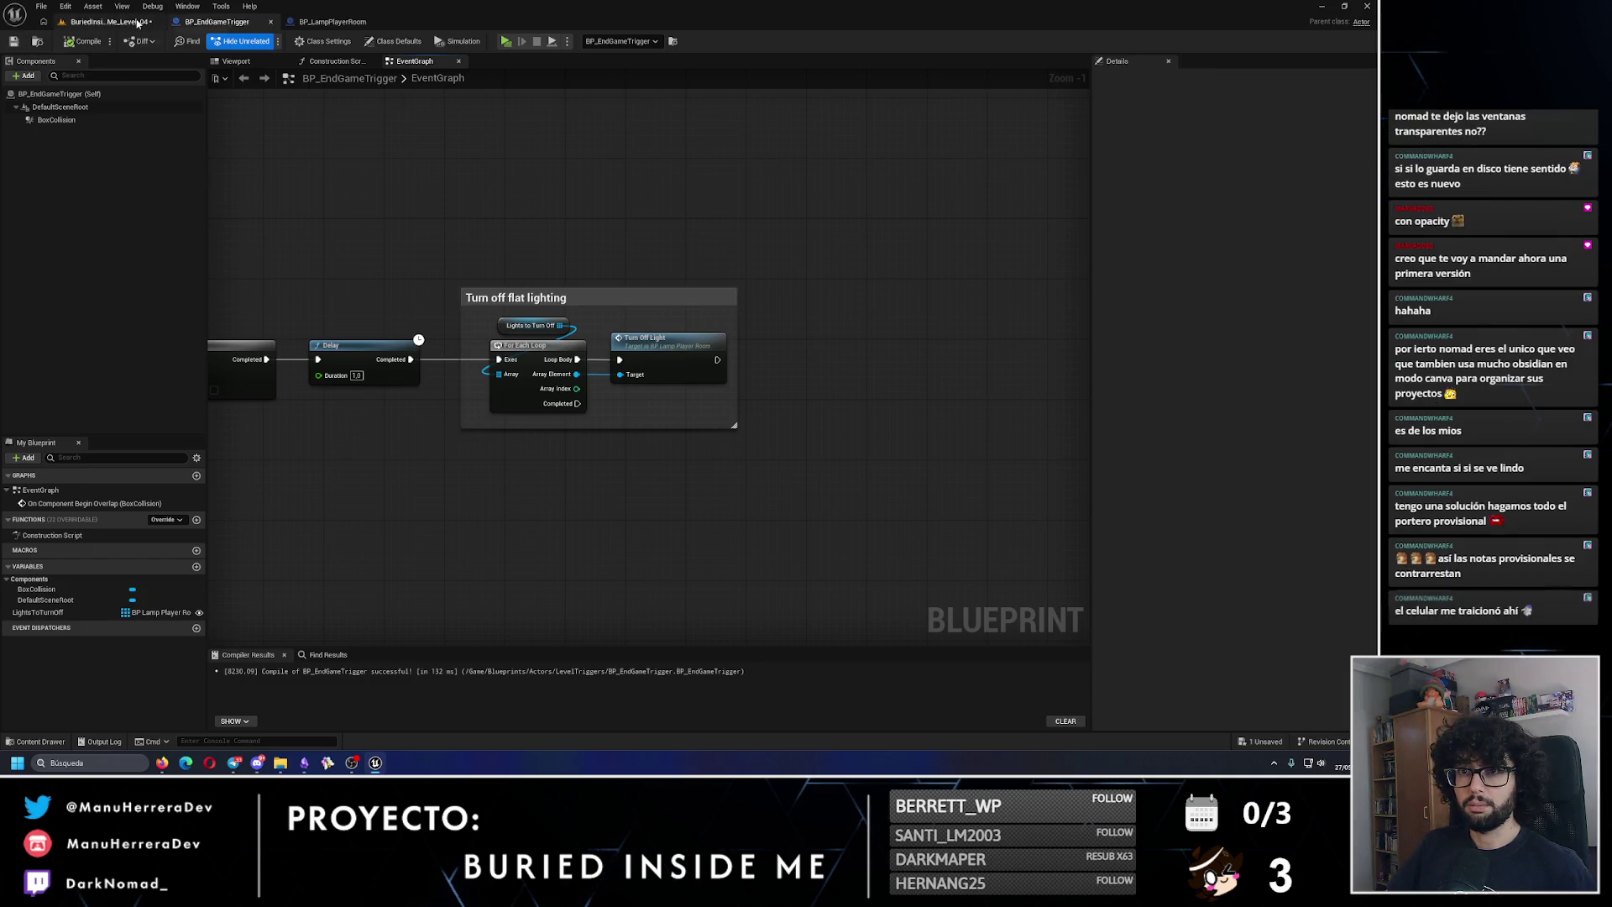
# Step: Chain a 4.0-second Delay after Turn Off Light and save the blueprint
pyautogui.moveTo(717, 359); pyautogui.dragTo(837, 370)
pyautogui.write('delay')
pyautogui.press('Return')
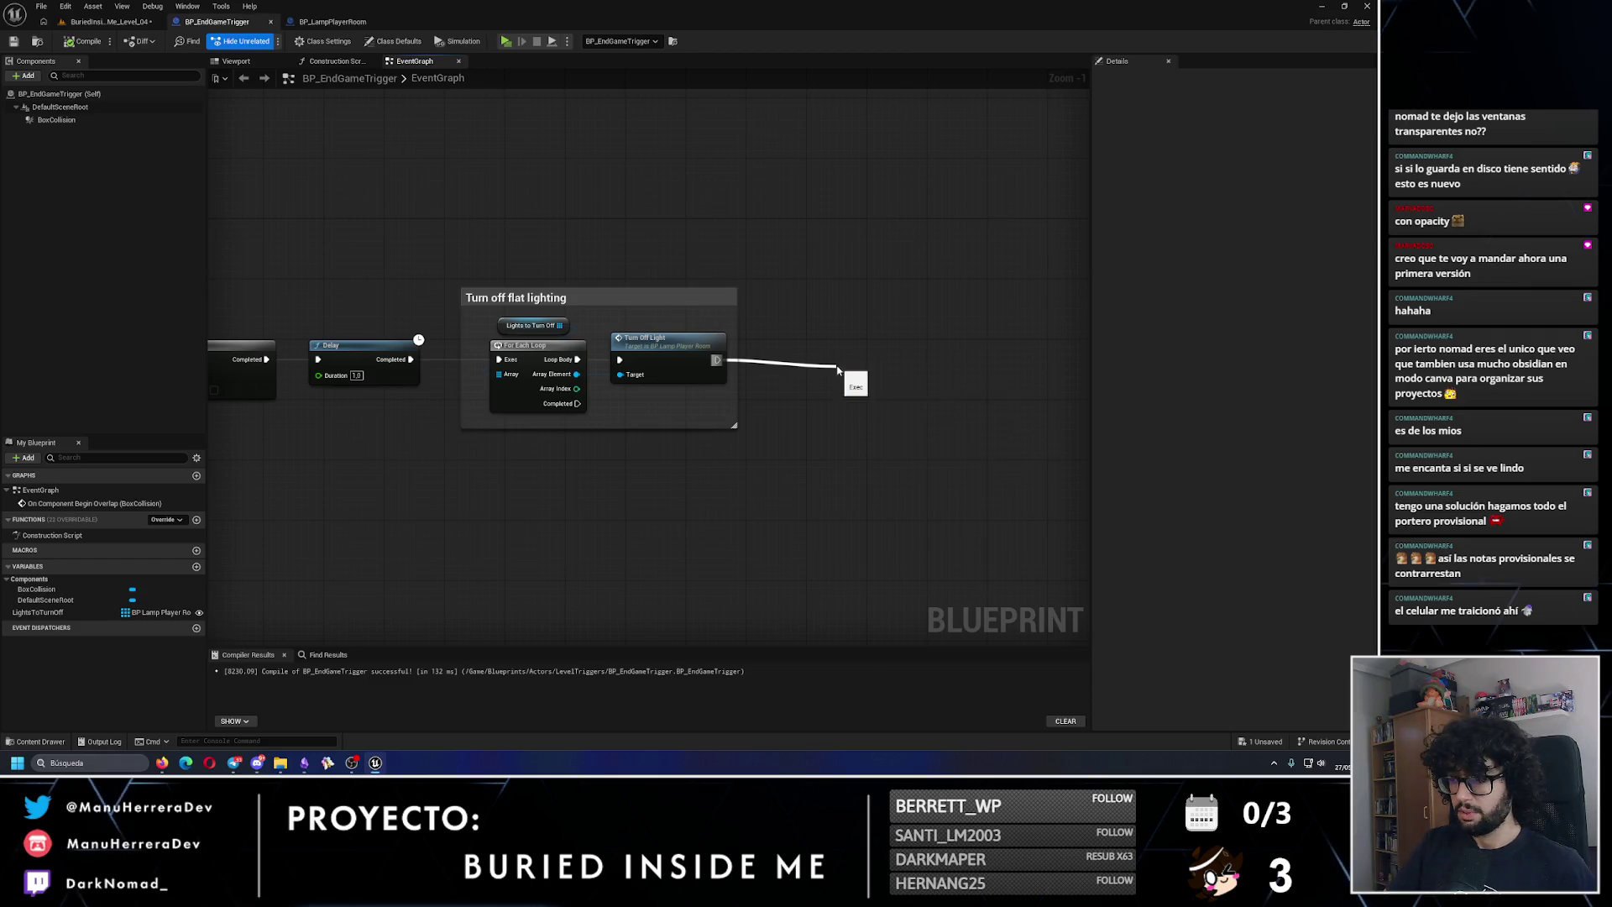
pyautogui.click(879, 401)
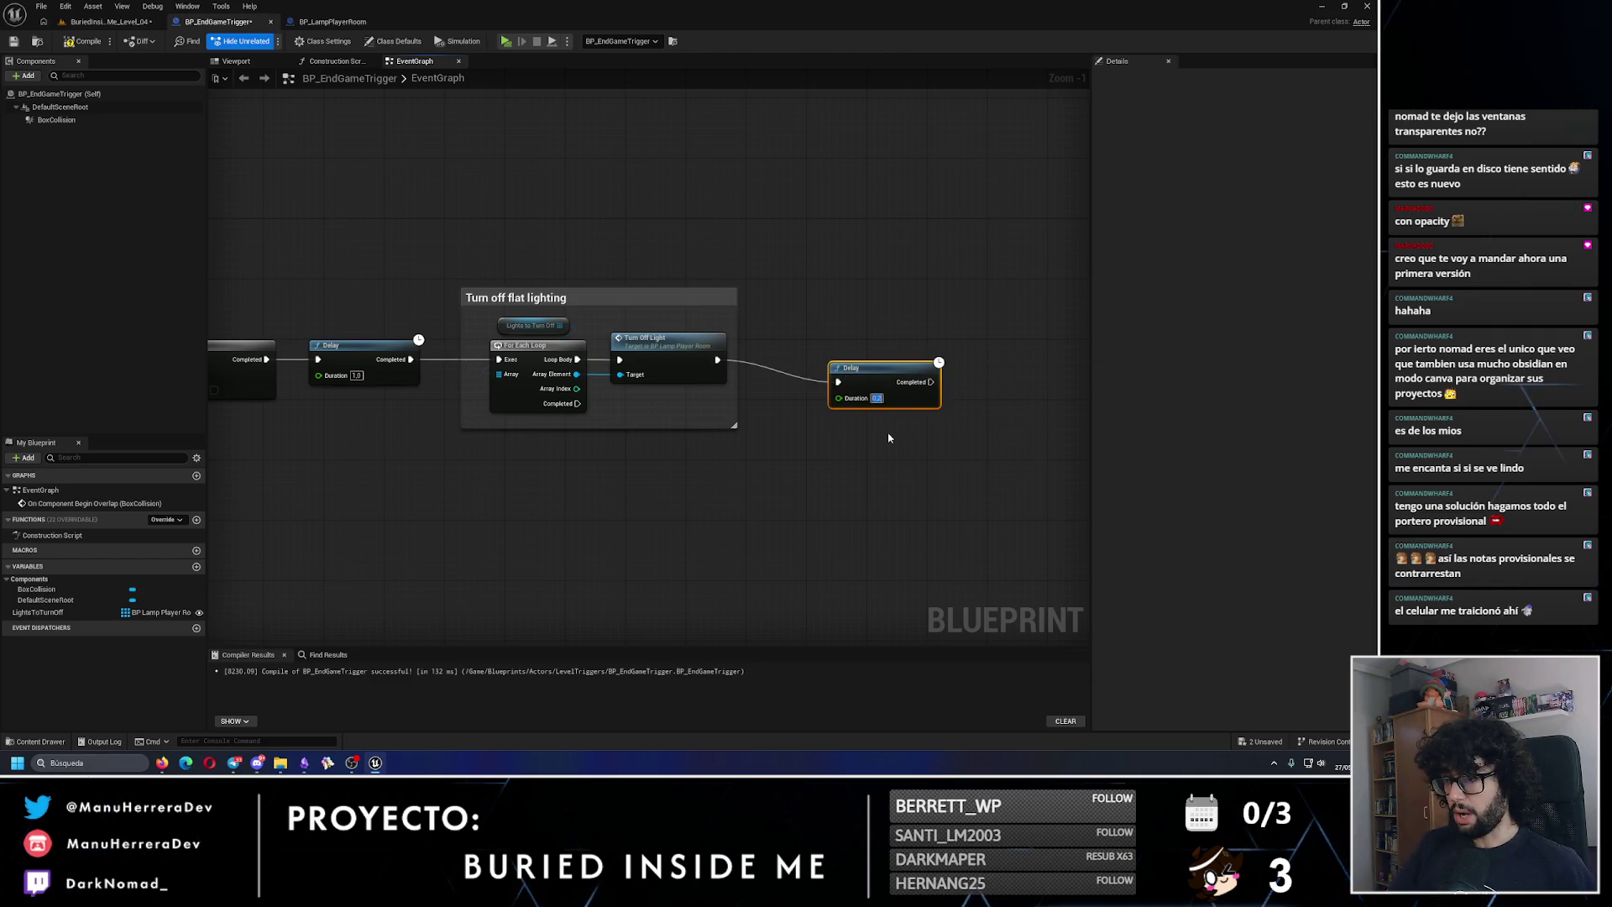
pyautogui.moveTo(853, 368); pyautogui.dragTo(830, 345)
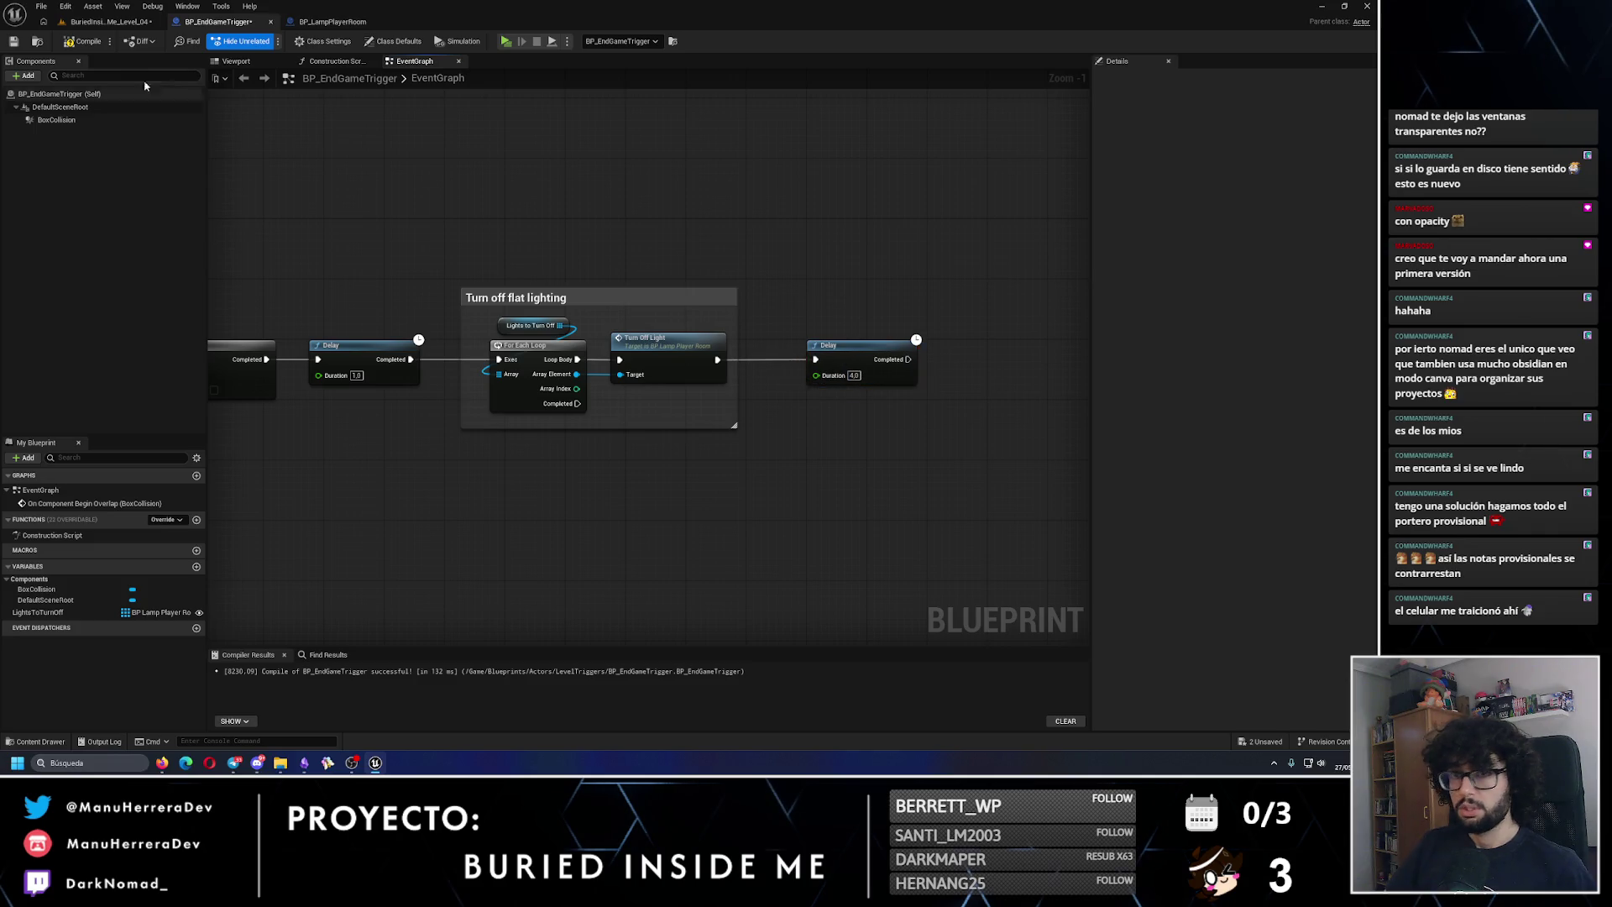
pyautogui.click(14, 41)
pyautogui.click(110, 21)
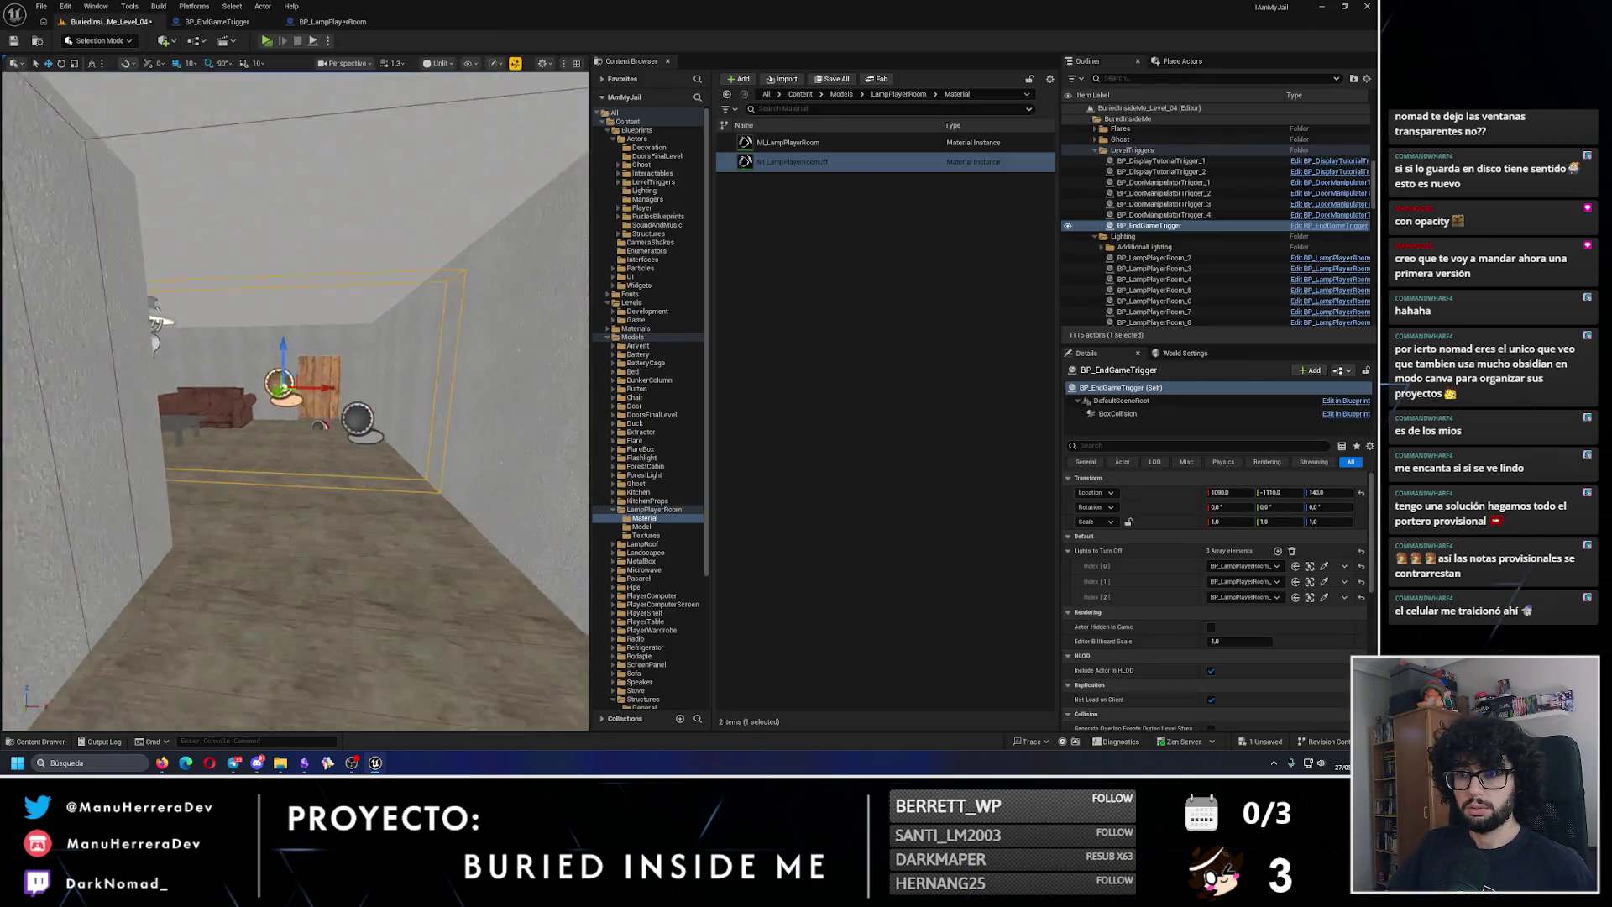
# Step: Inspect the locked door and BP_LampPlayerRoom graph, then add a new variable to BP_EndGameTrigger
pyautogui.click(329, 368)
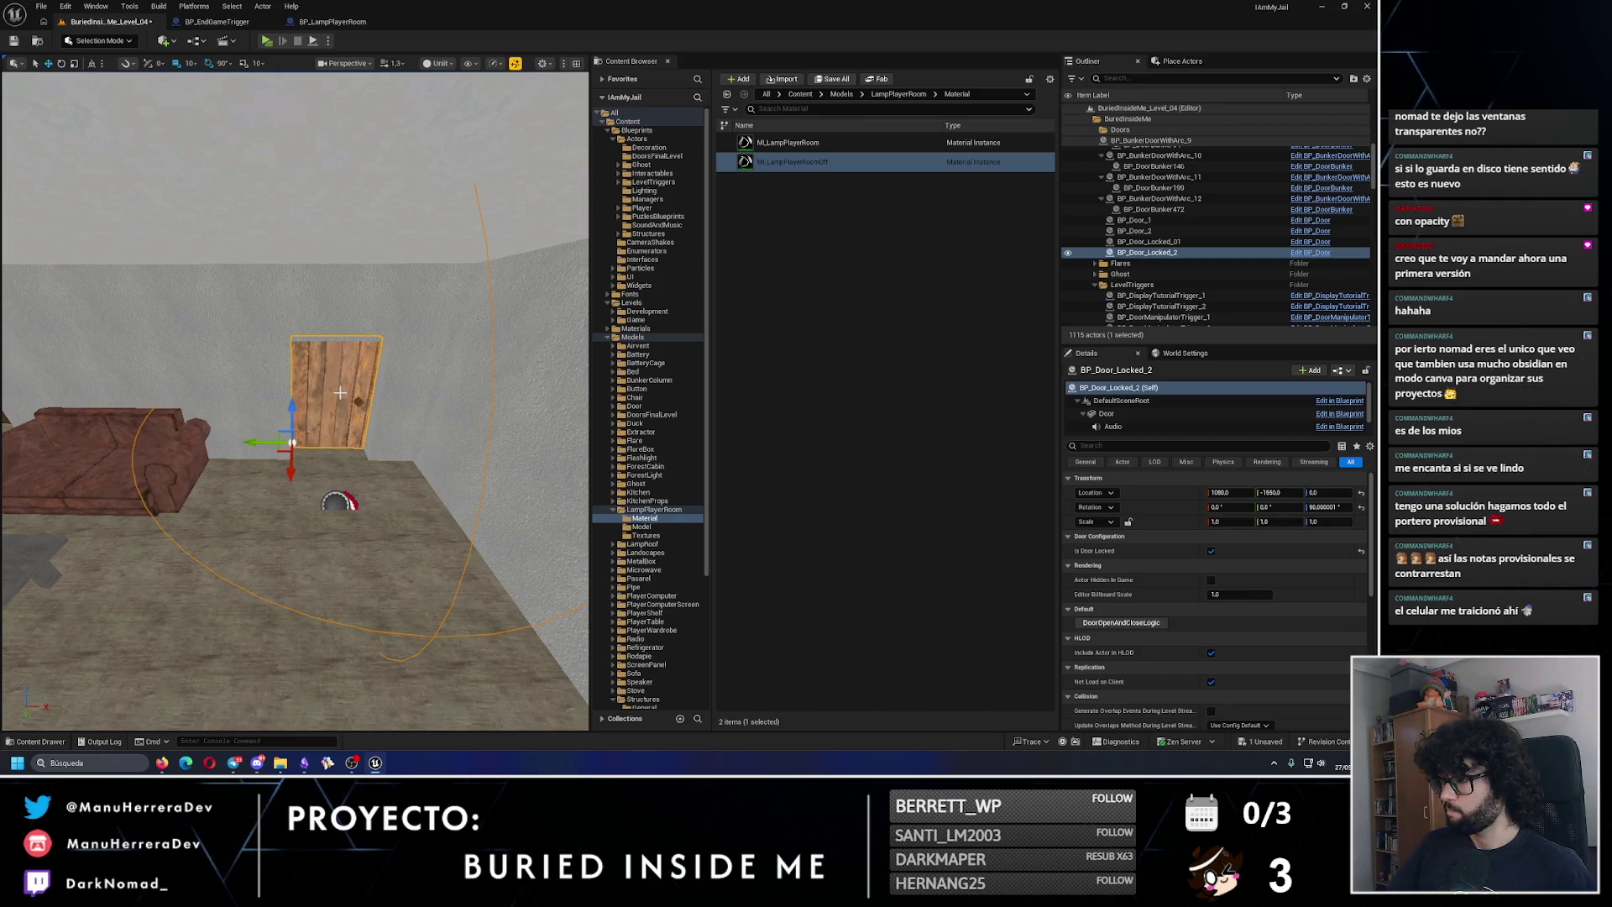
pyautogui.click(329, 21)
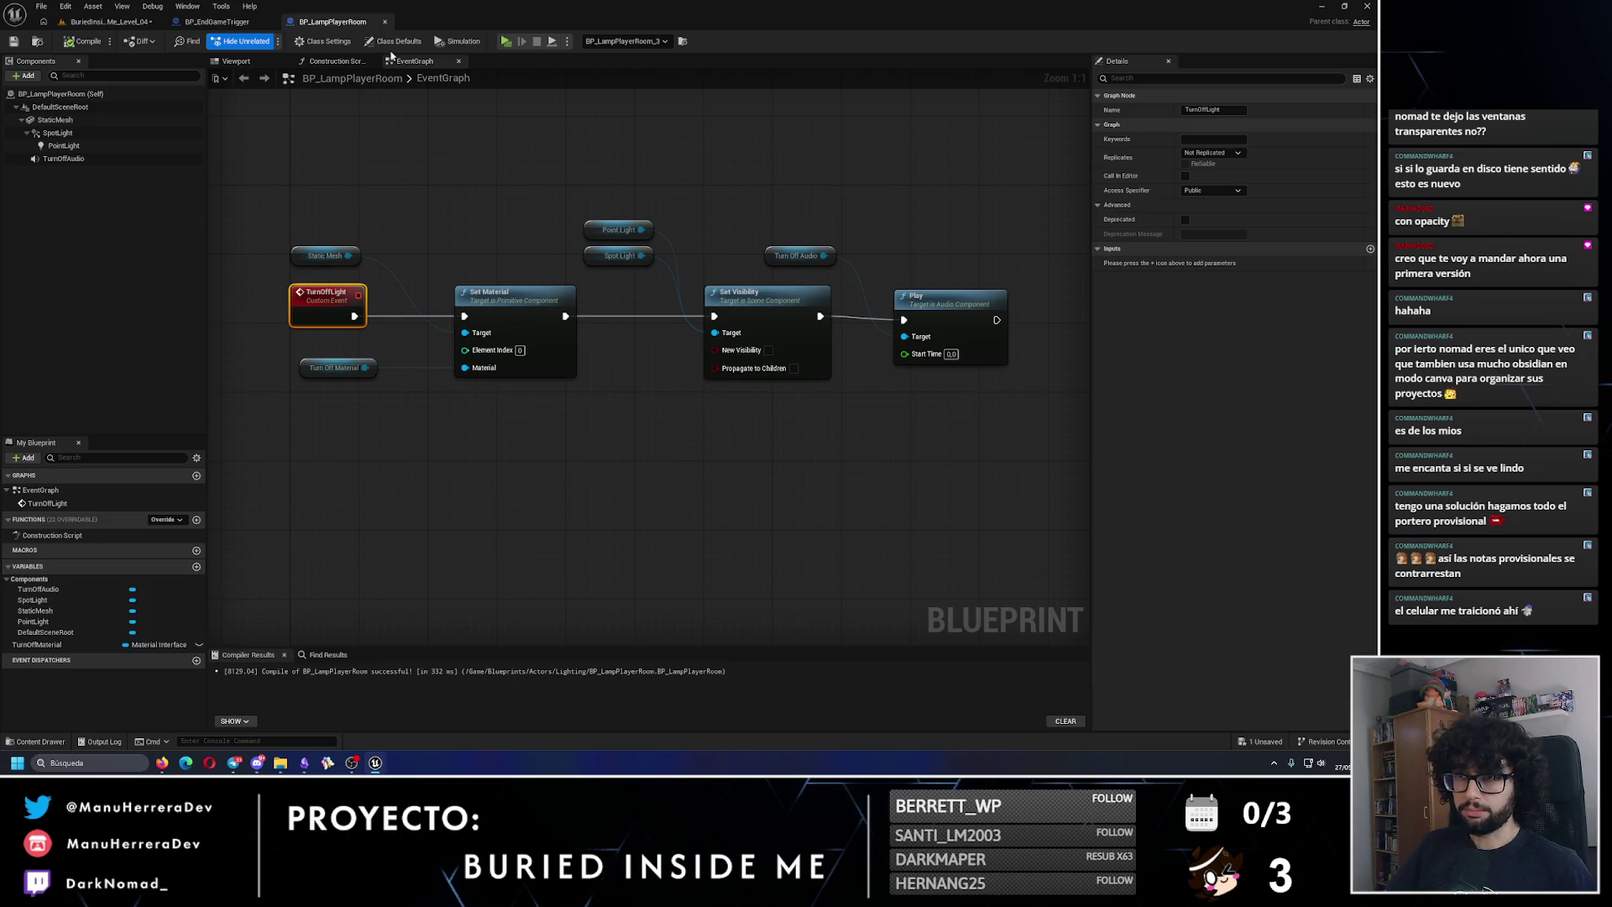
pyautogui.click(384, 23)
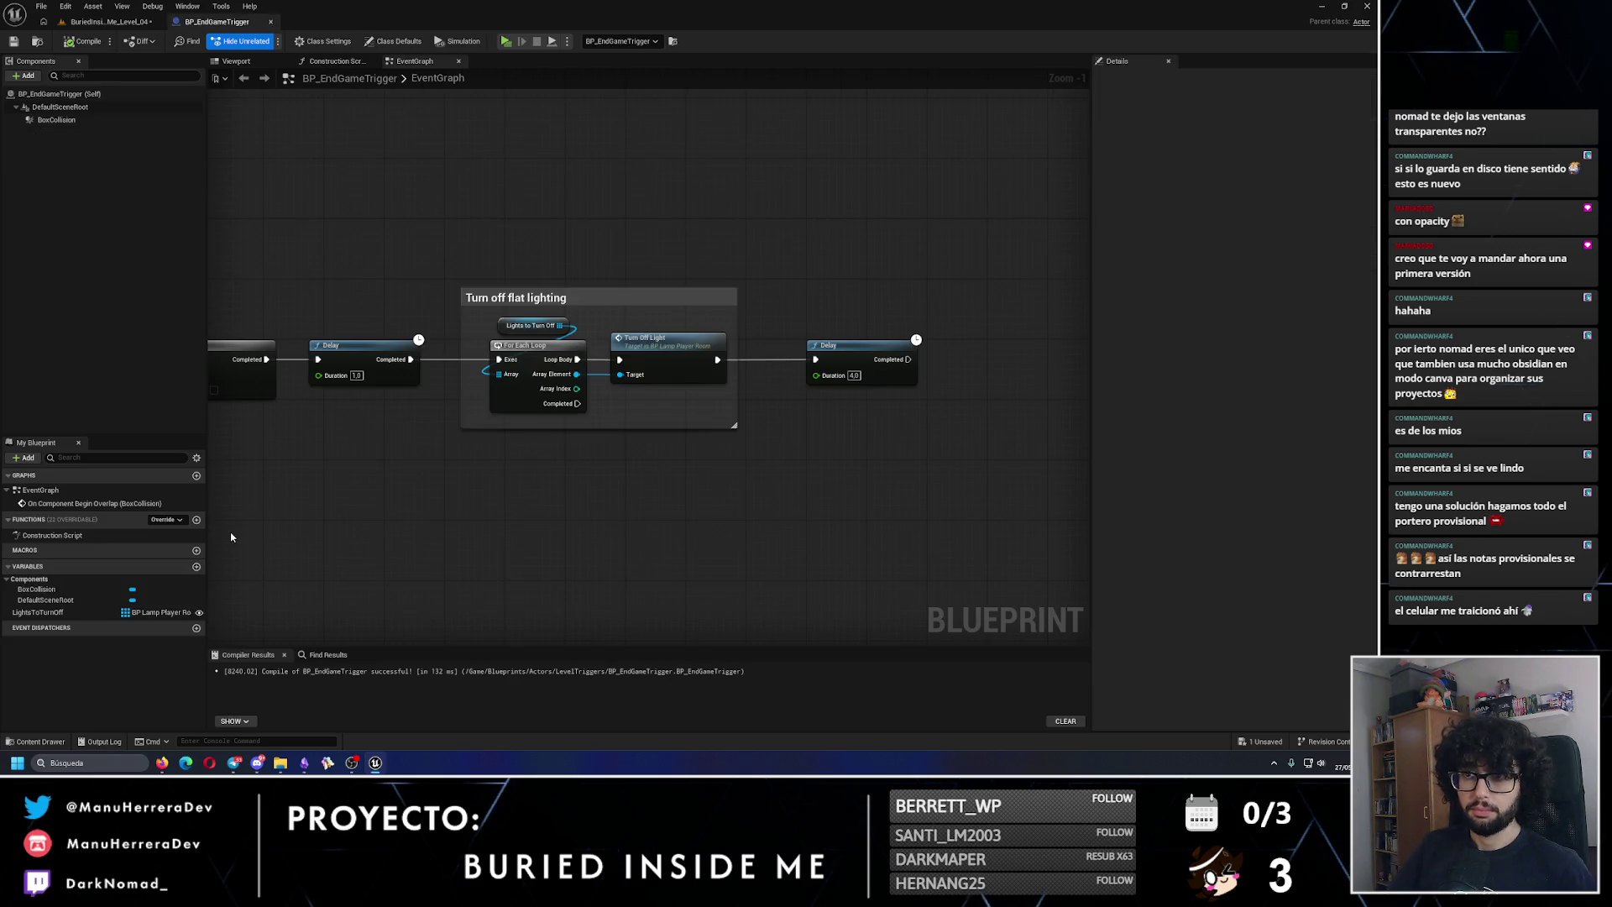
pyautogui.click(196, 567)
# Step: Name the variable BP_DoorToOpen and make it a BP Door object reference
pyautogui.write('BP')
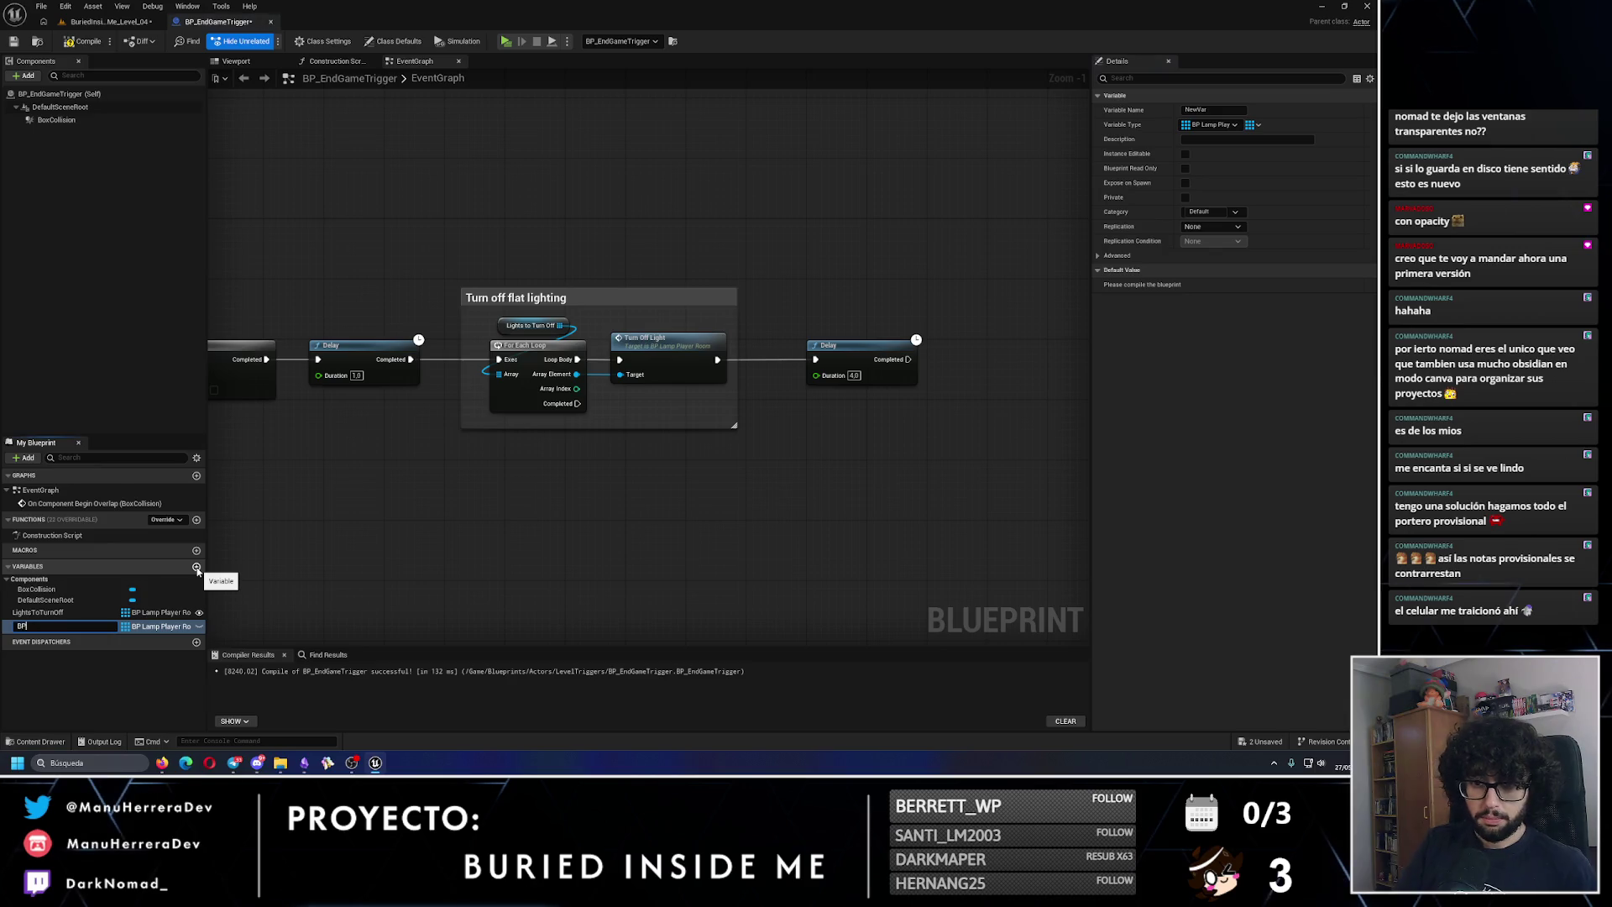
pyautogui.write('_DoorT')
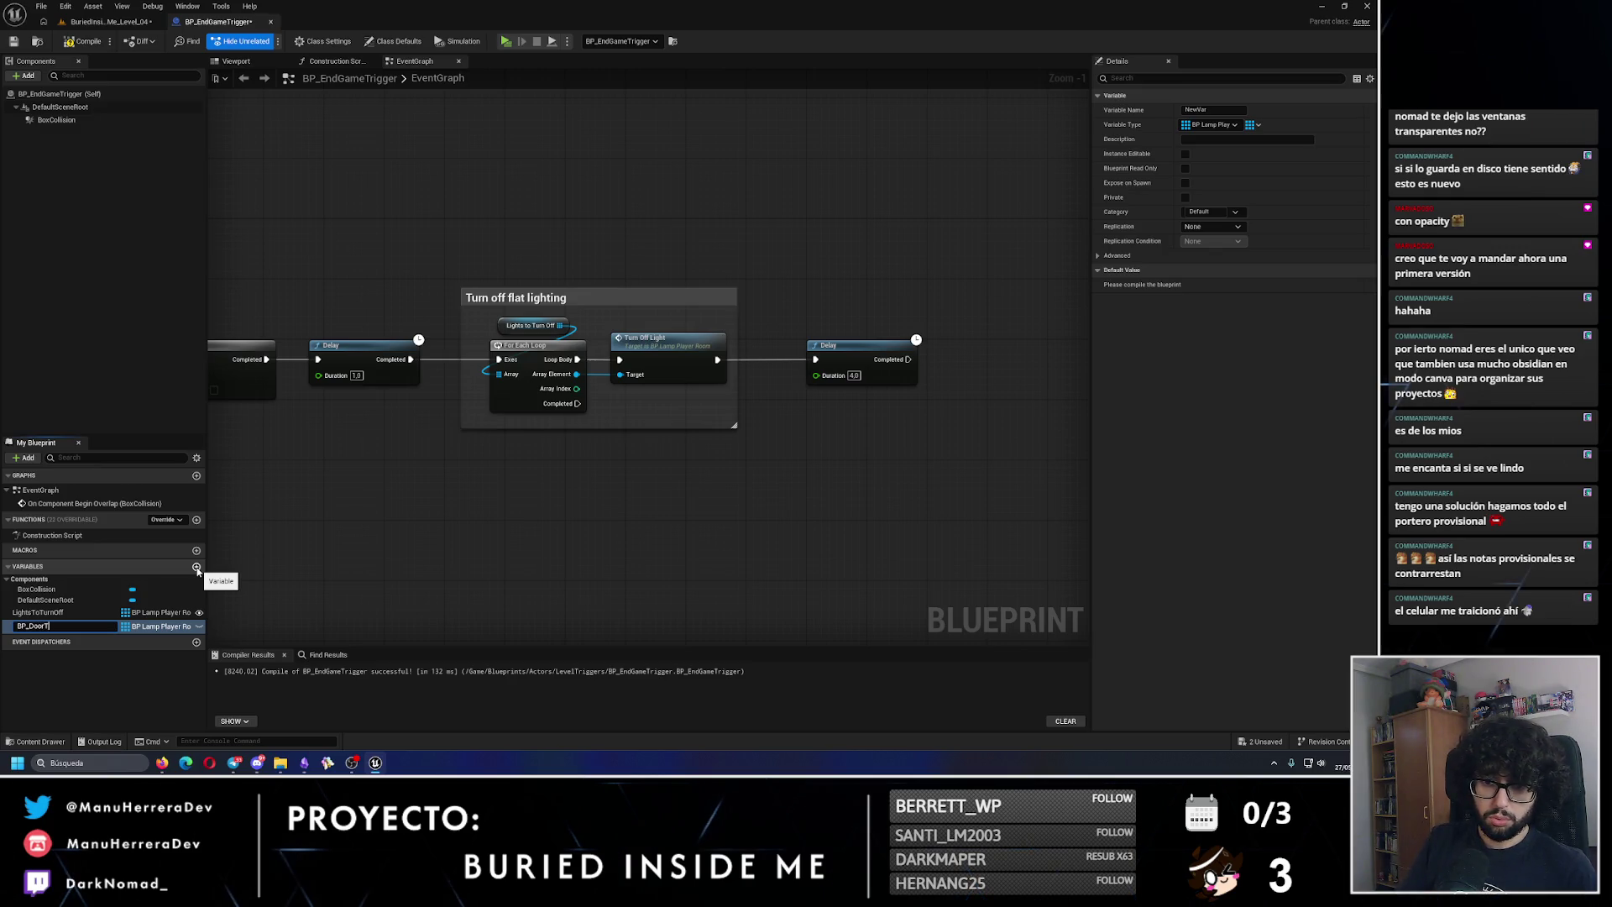
pyautogui.write('oOpen')
pyautogui.press('Return')
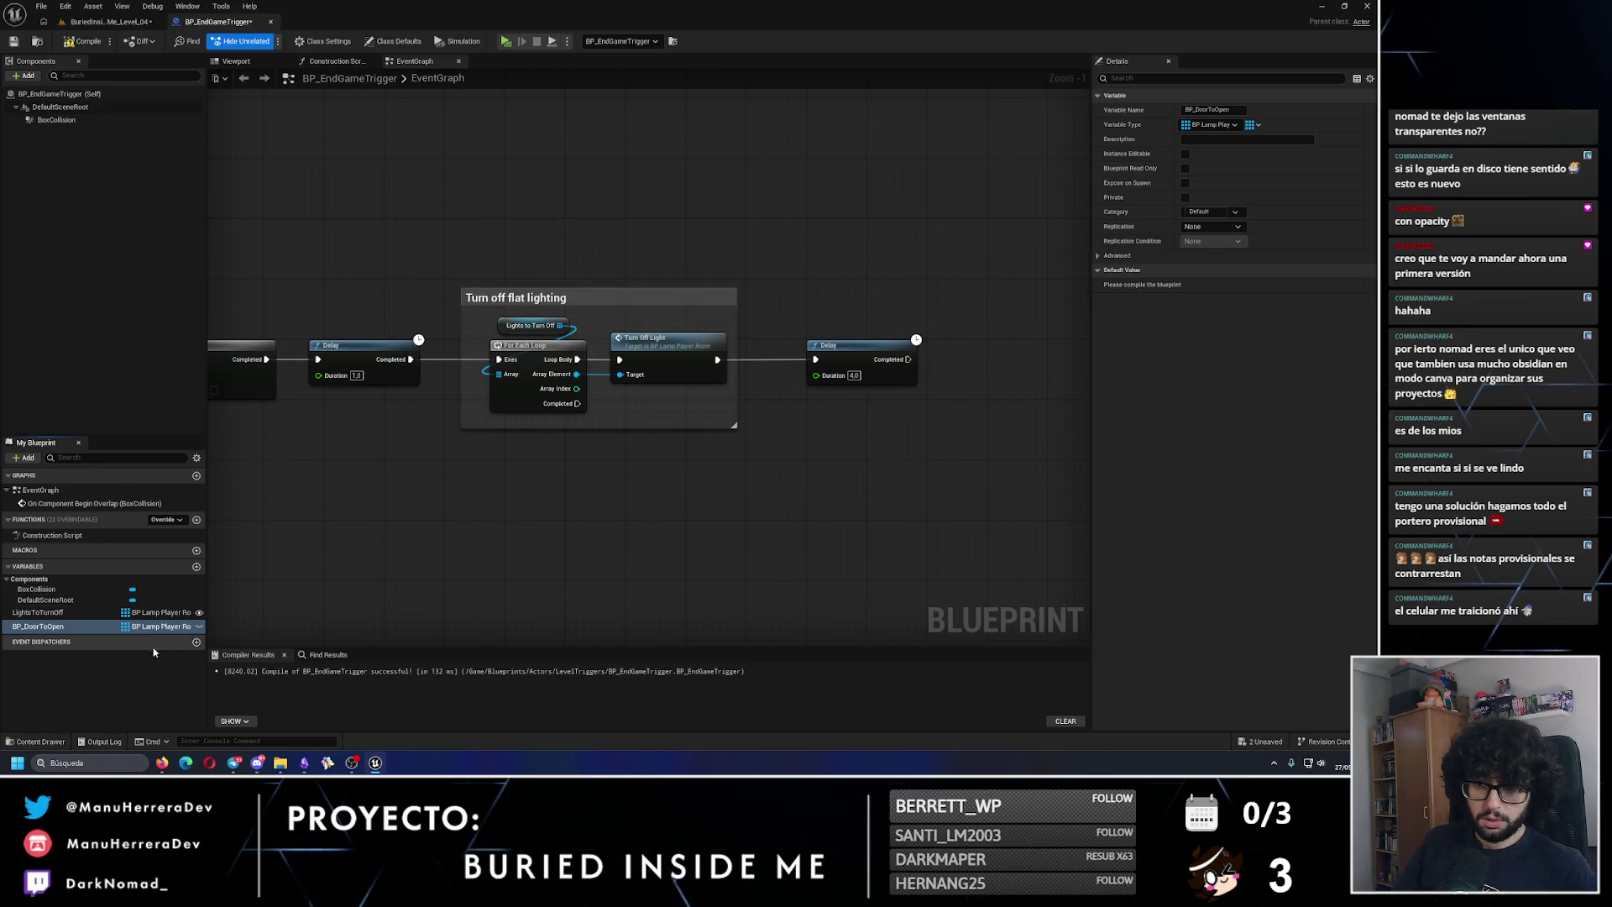
pyautogui.click(160, 627)
pyautogui.write('bp')
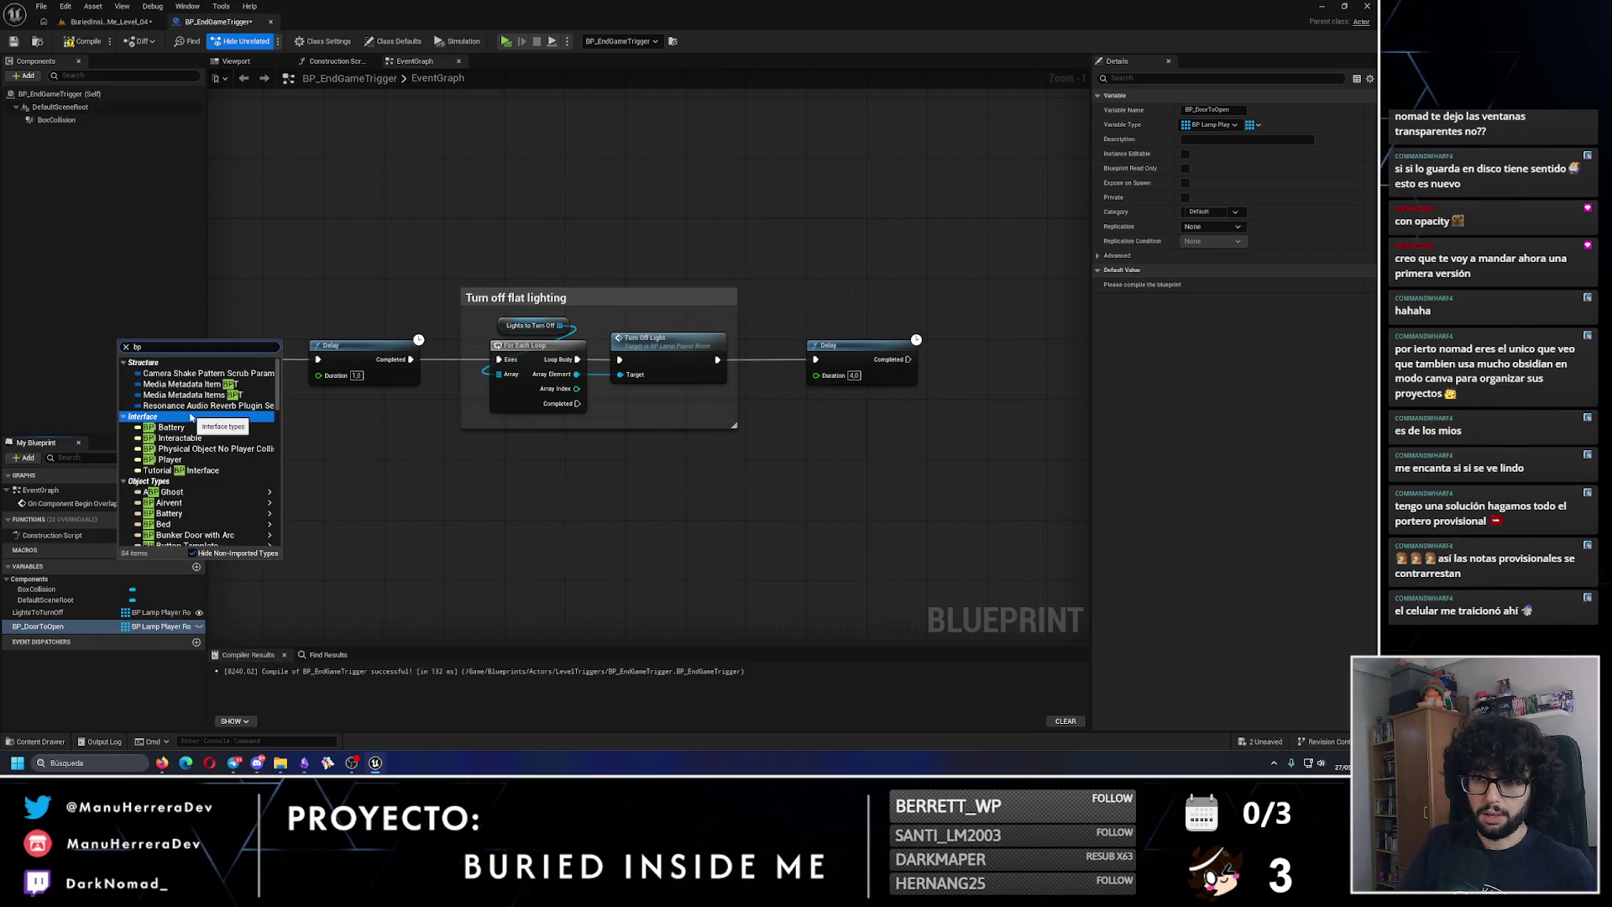
pyautogui.write('_doorr')
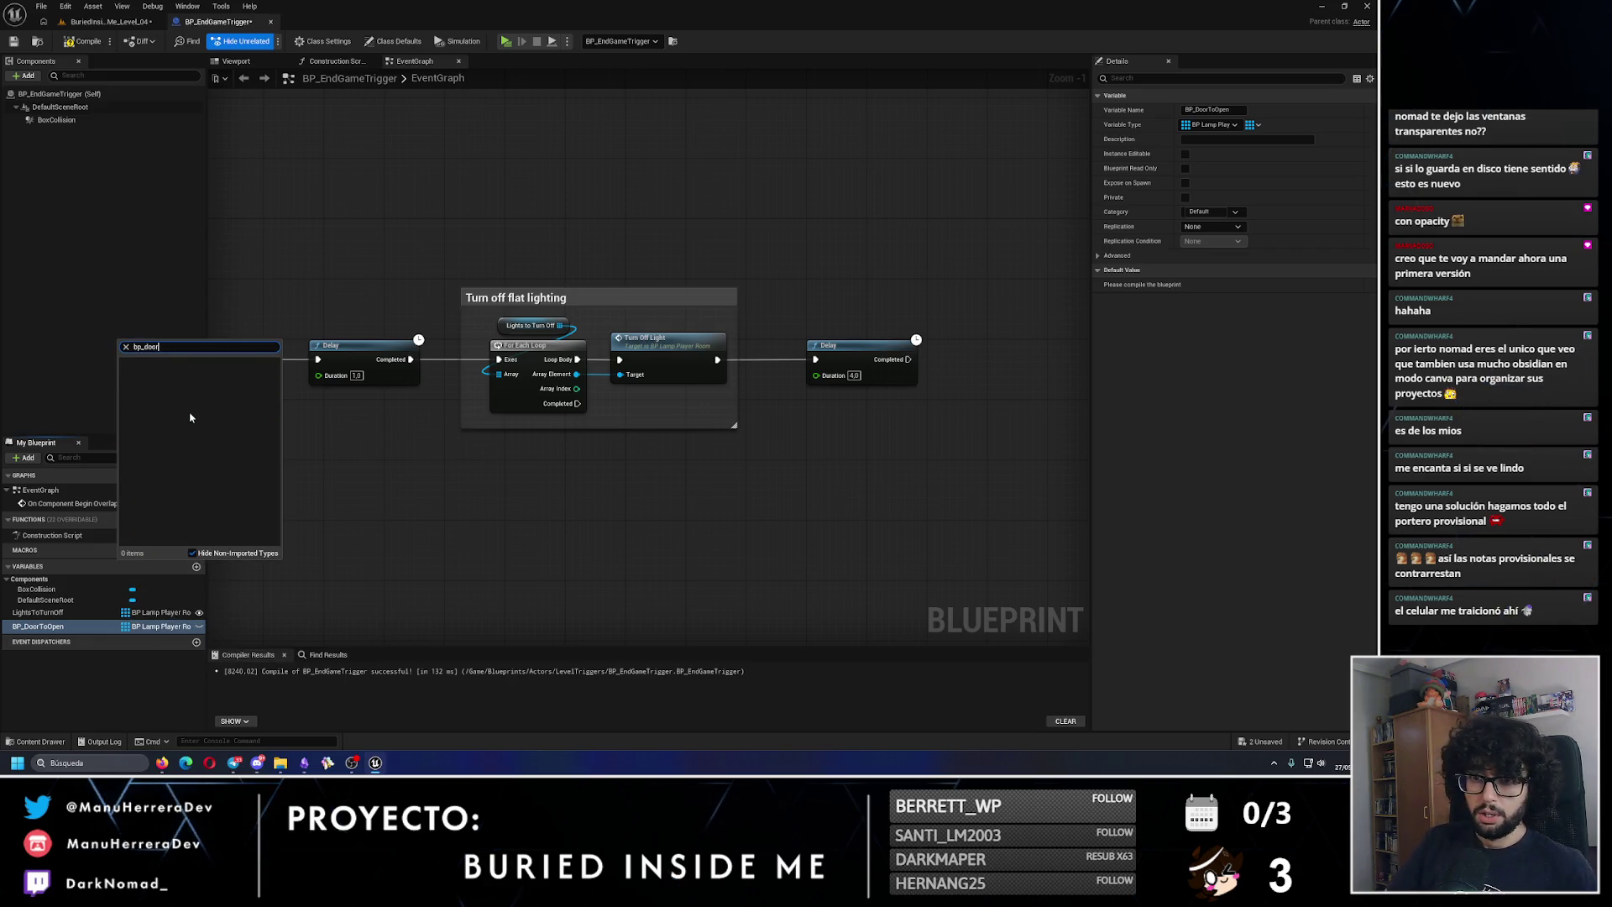
pyautogui.moveTo(210, 382)
pyautogui.click(327, 377)
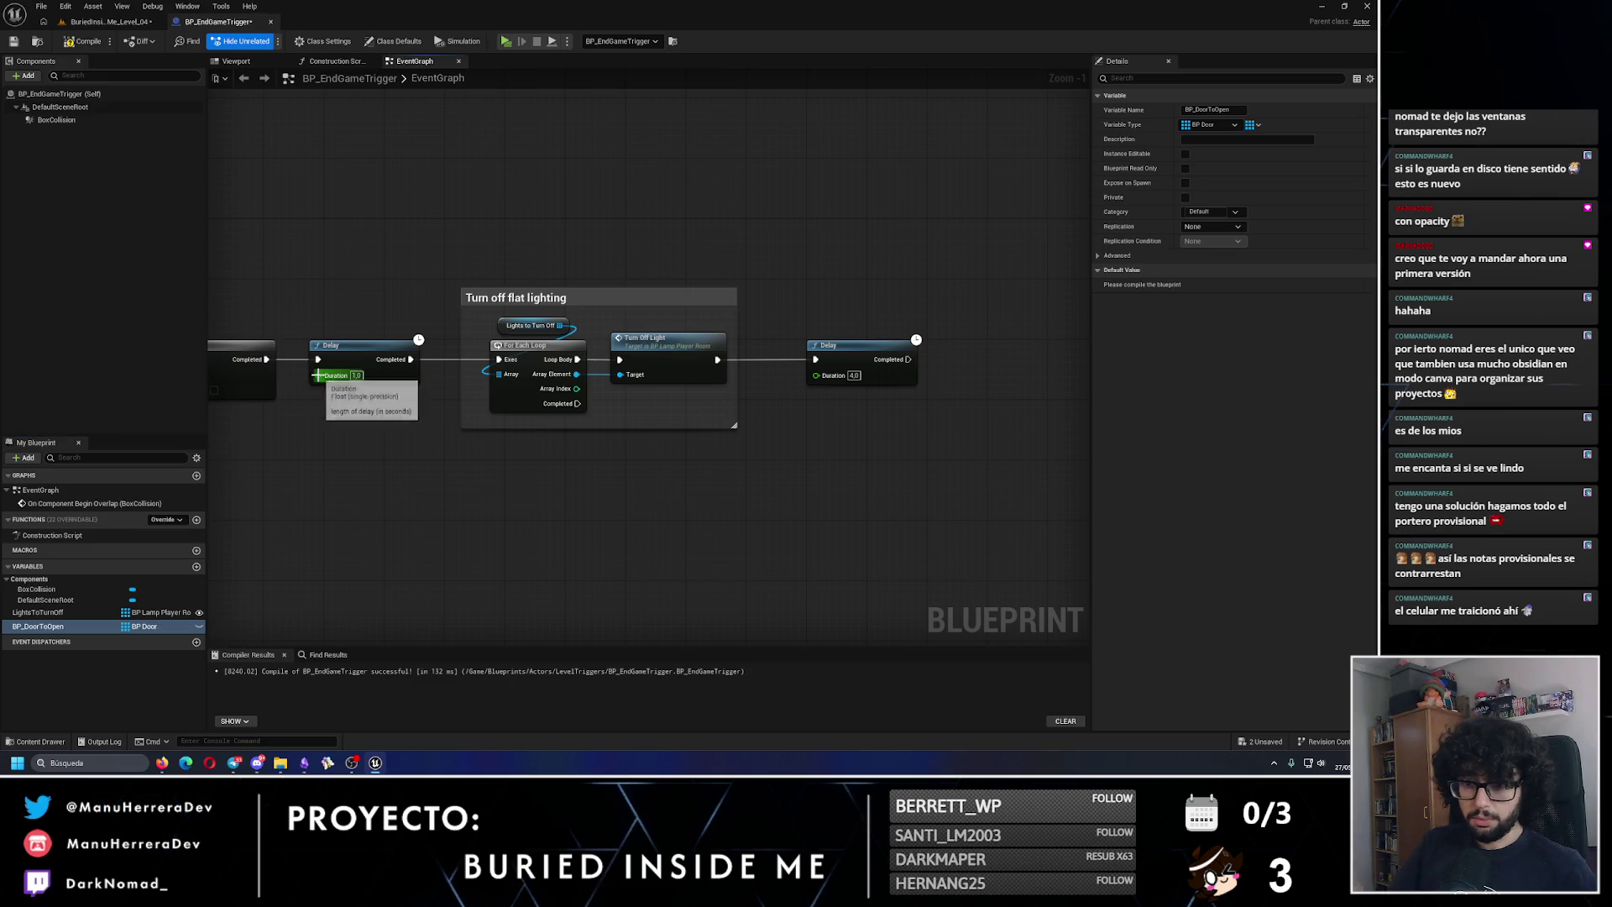
# Step: Change BP_DoorToOpen from an array to a single reference and compile
pyautogui.moveTo(38, 626)
pyautogui.mouseDown()
pyautogui.moveTo(168, 631)
pyautogui.moveTo(966, 420)
pyautogui.mouseUp()
pyautogui.click(970, 440)
pyautogui.moveTo(1008, 371); pyautogui.dragTo(755, 424)
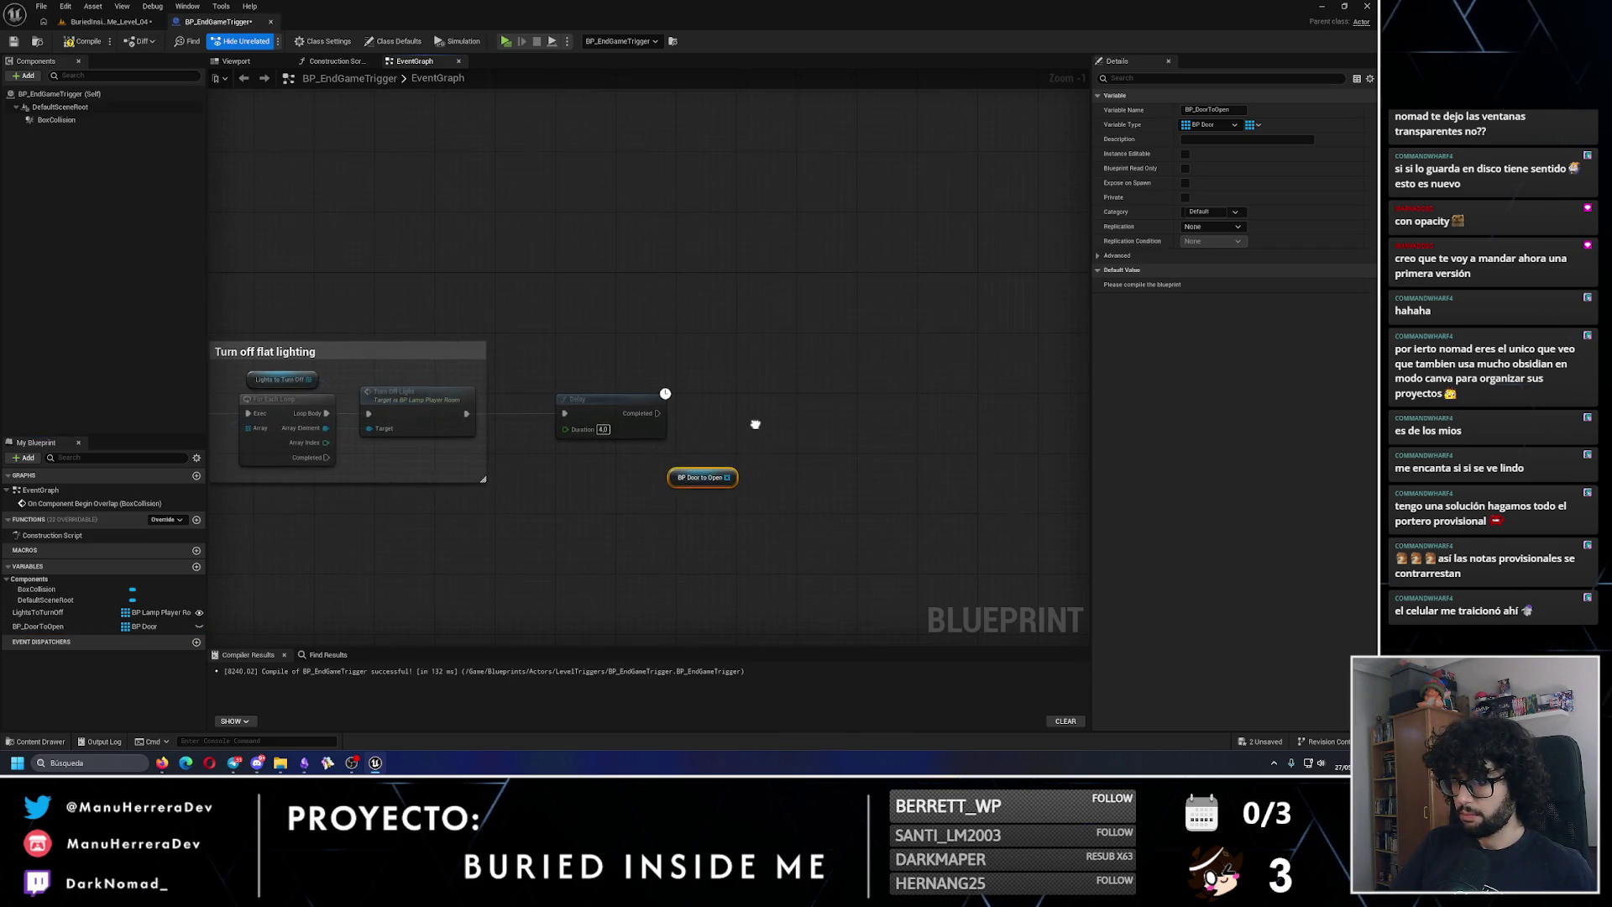
pyautogui.press('Delete')
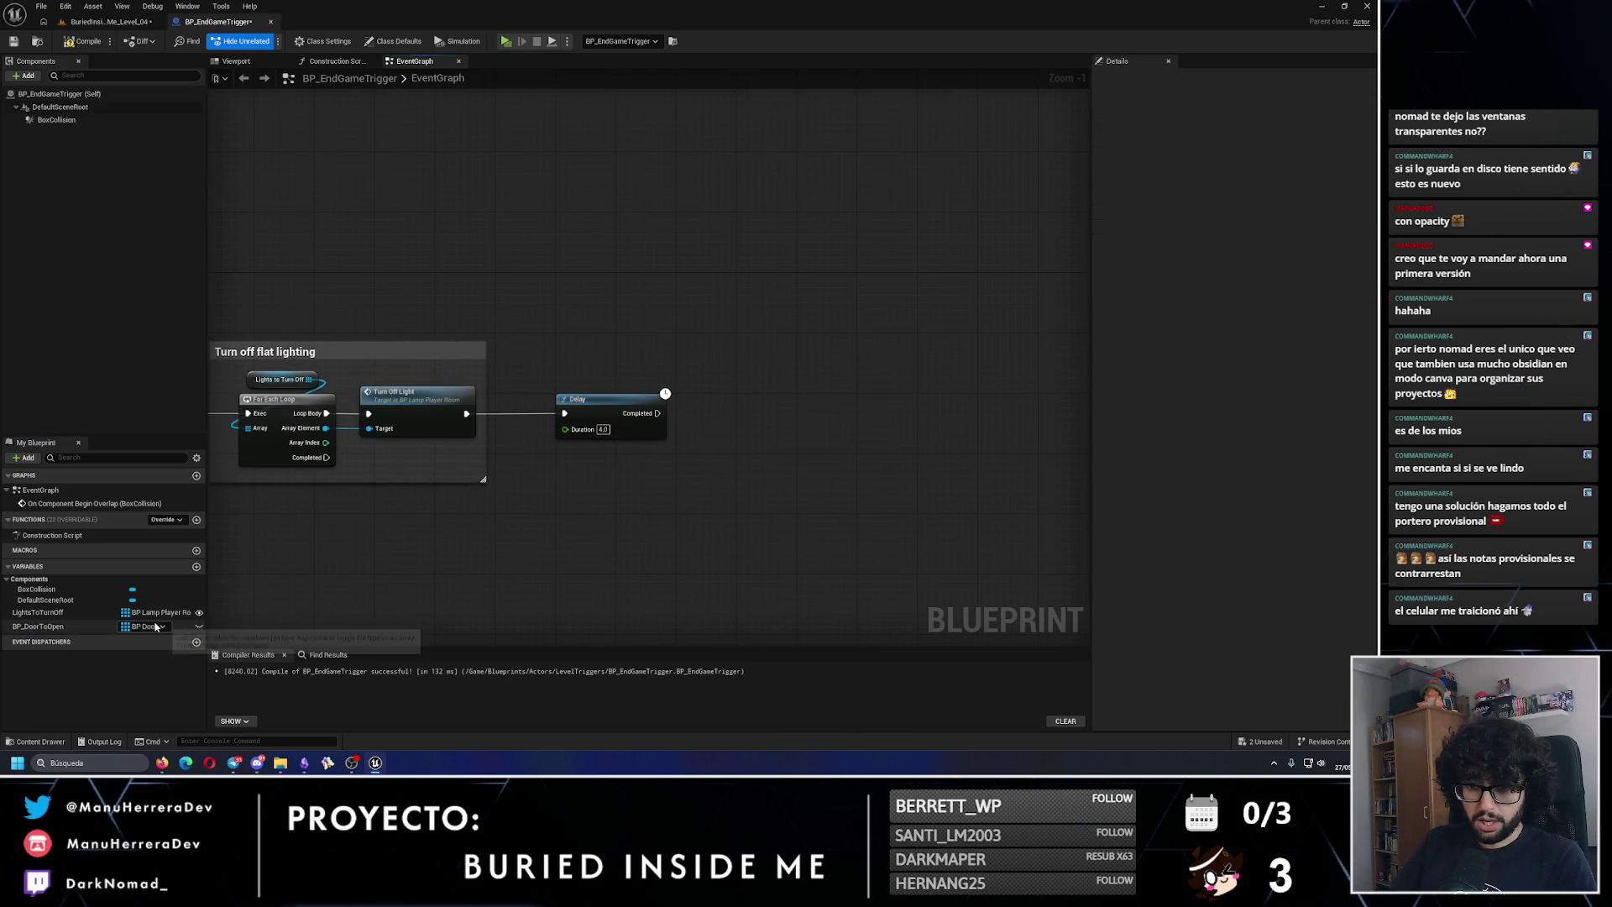
pyautogui.click(141, 626)
pyautogui.press('Escape')
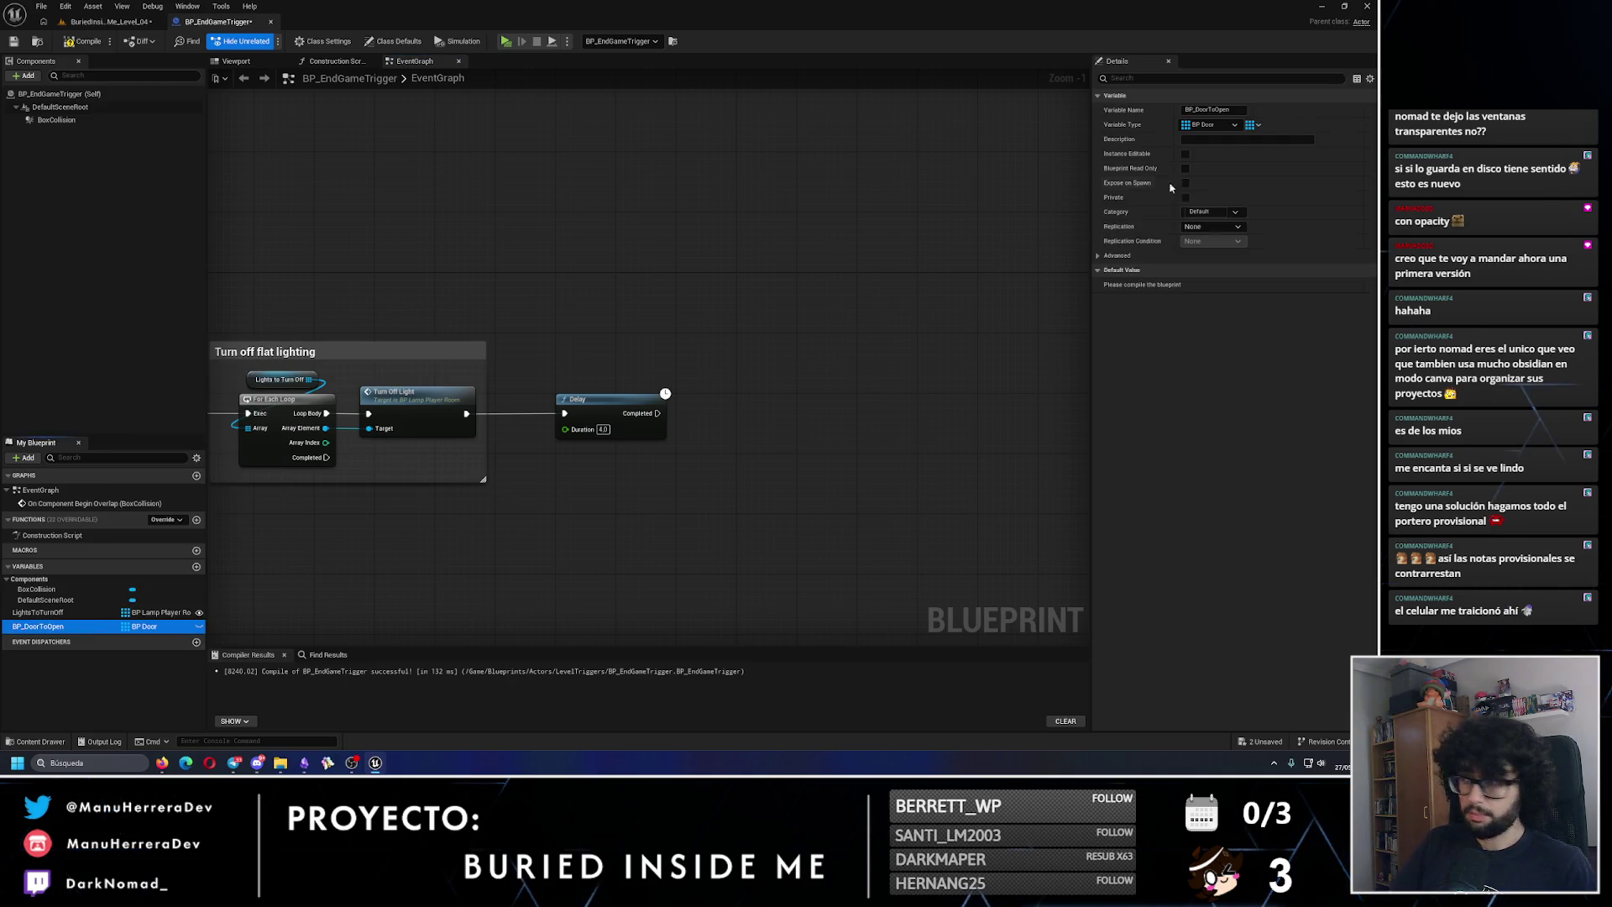
pyautogui.click(1255, 124)
pyautogui.click(1233, 140)
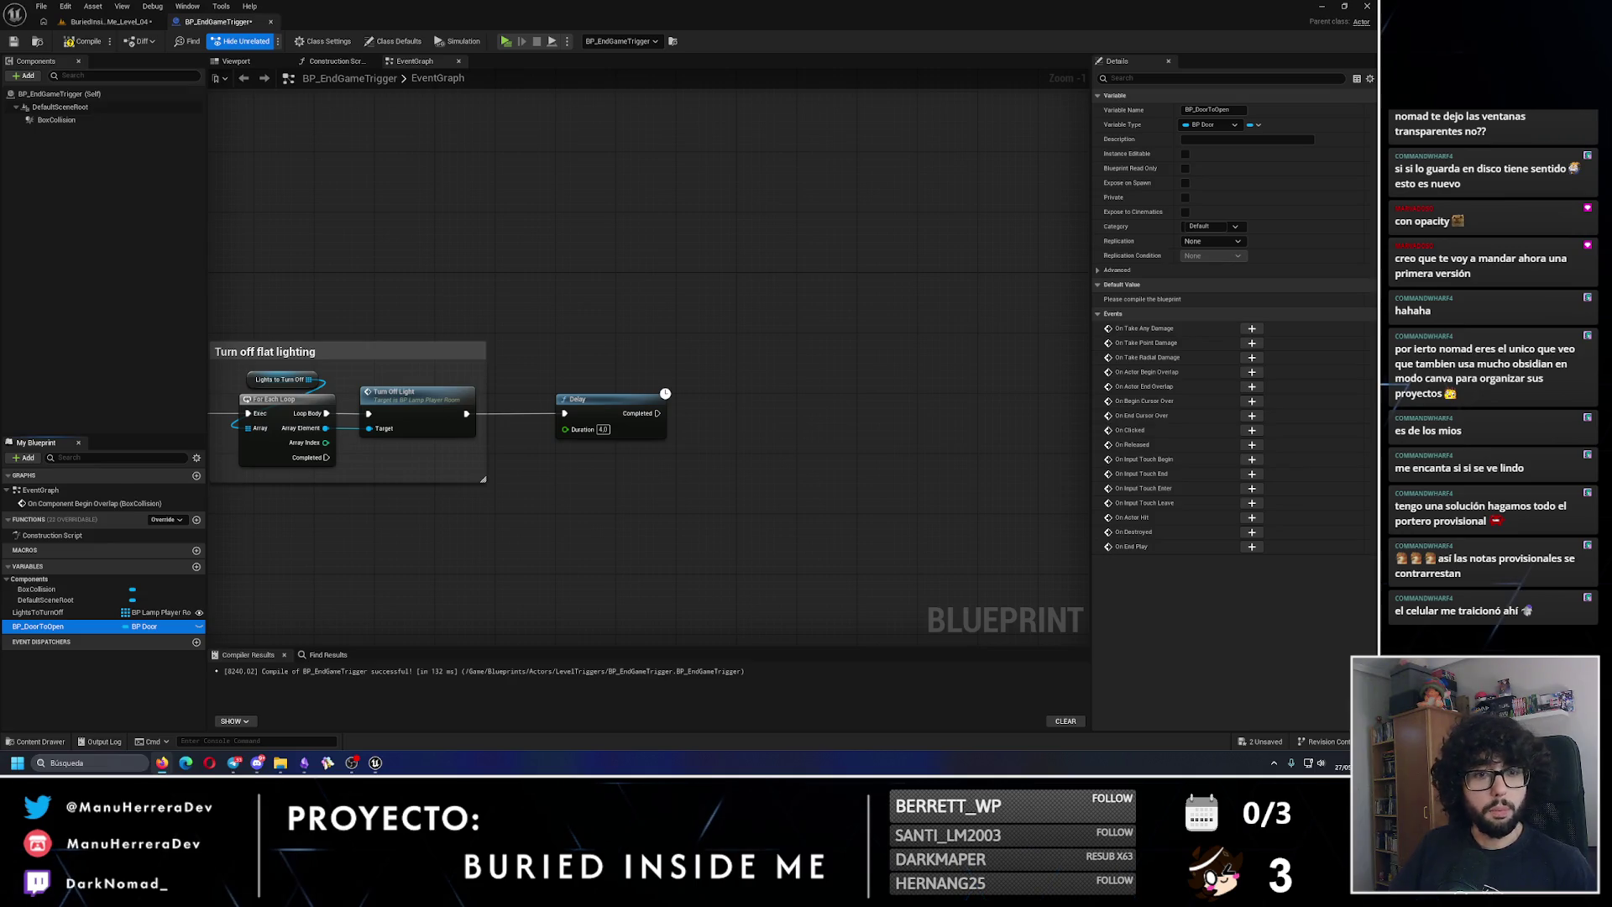
pyautogui.click(82, 41)
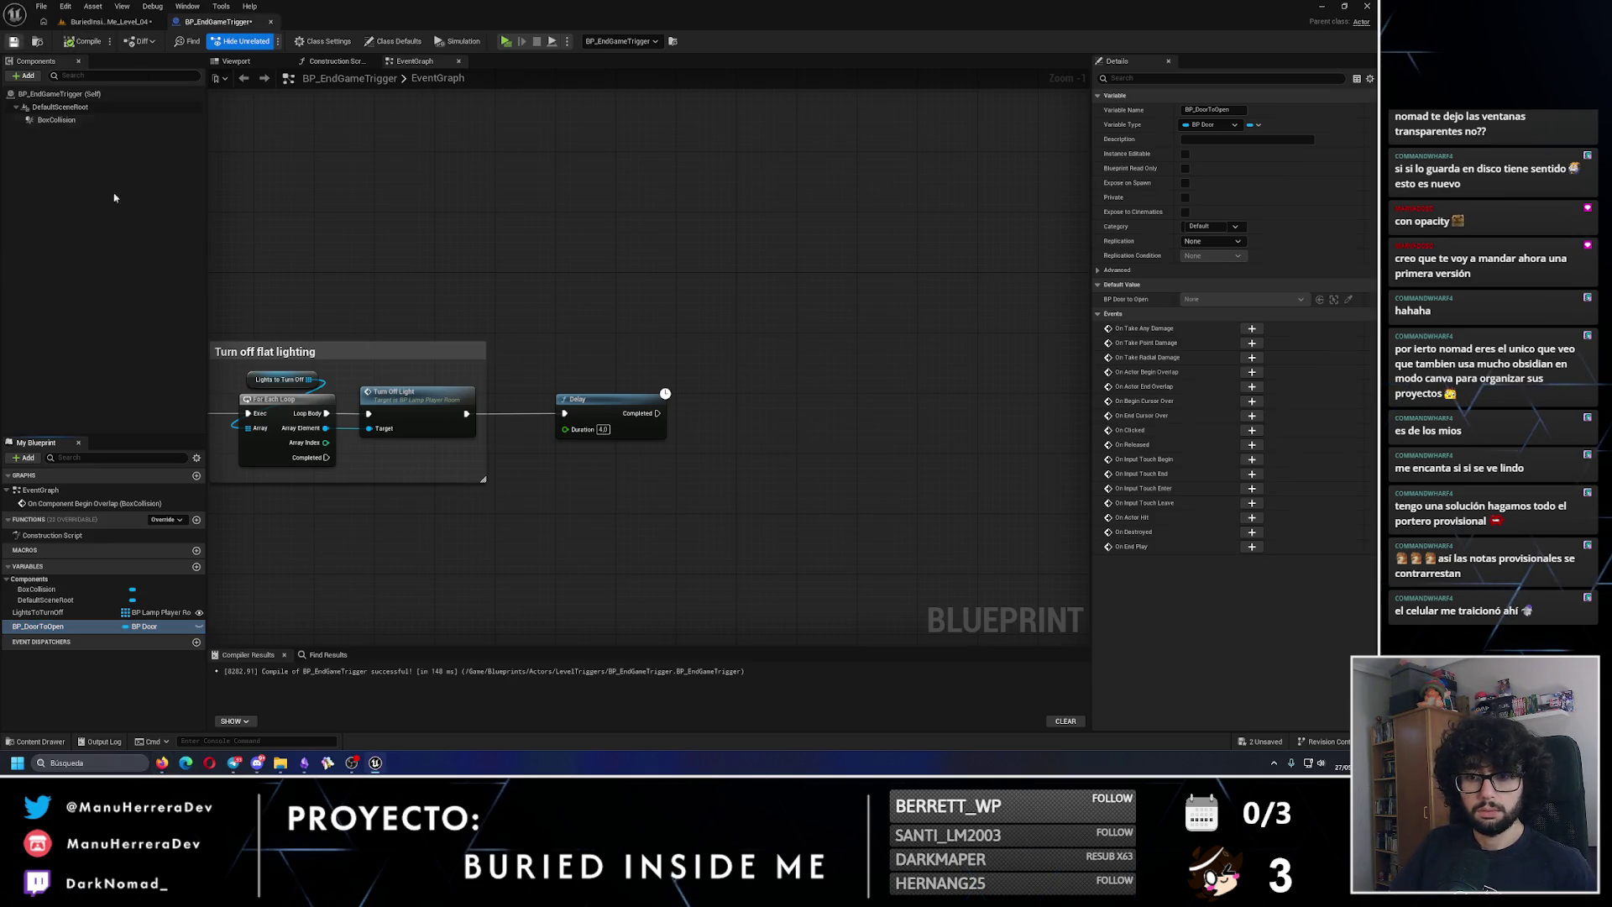
# Step: Call Force Open Door on BP_DoorToOpen after the final Delay completes
pyautogui.moveTo(635, 538); pyautogui.dragTo(739, 461)
pyautogui.click(642, 527)
pyautogui.write('open')
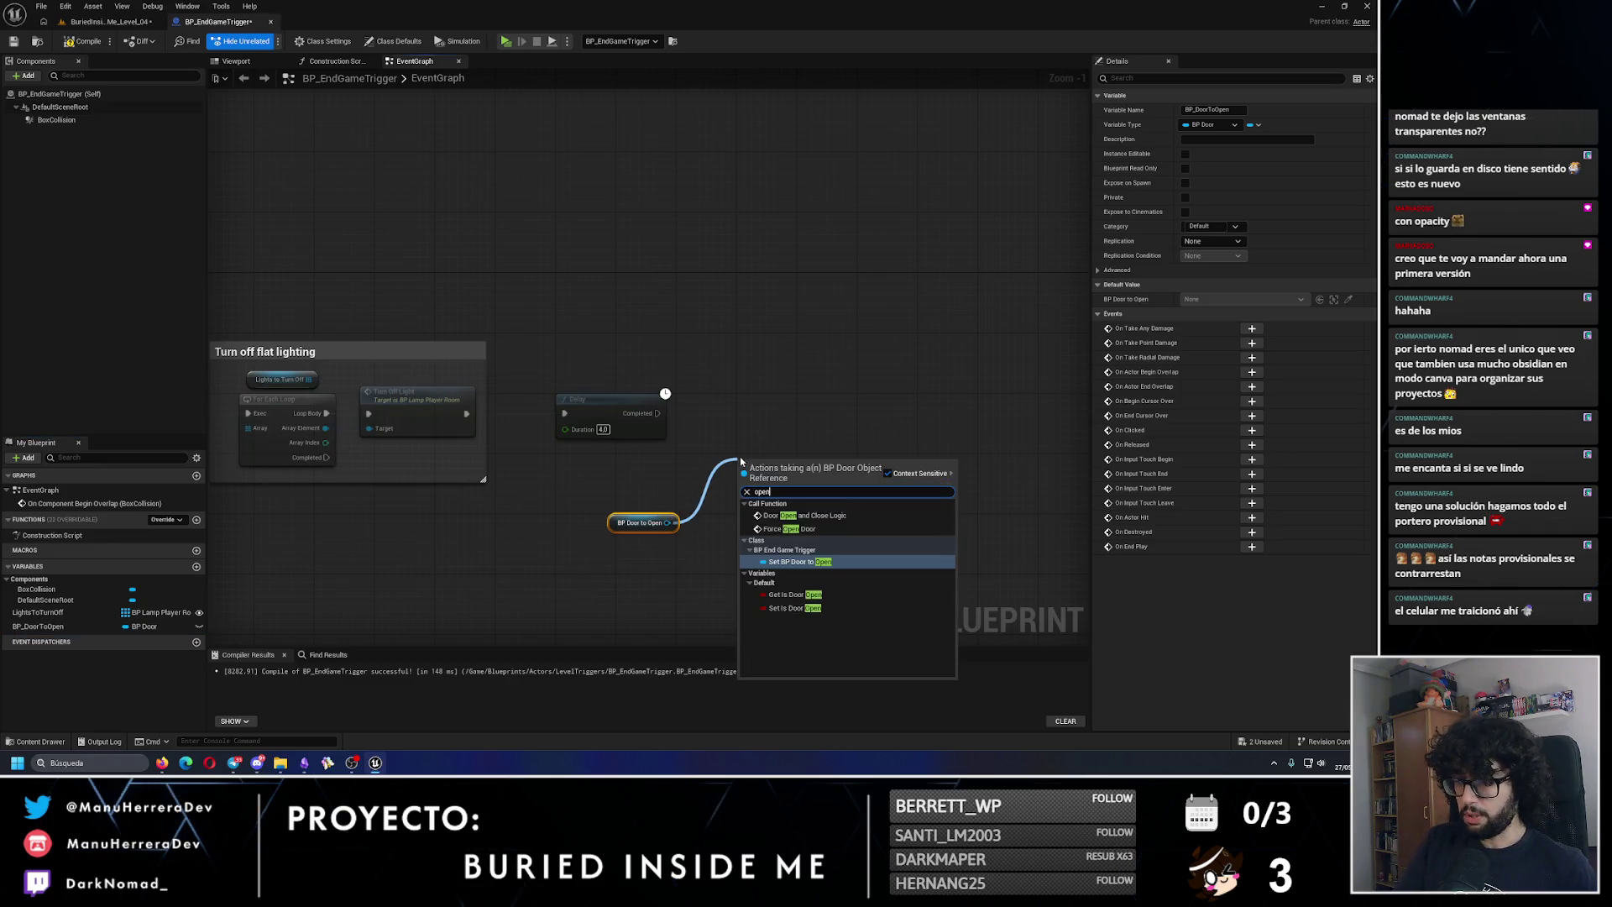
pyautogui.press('Up')
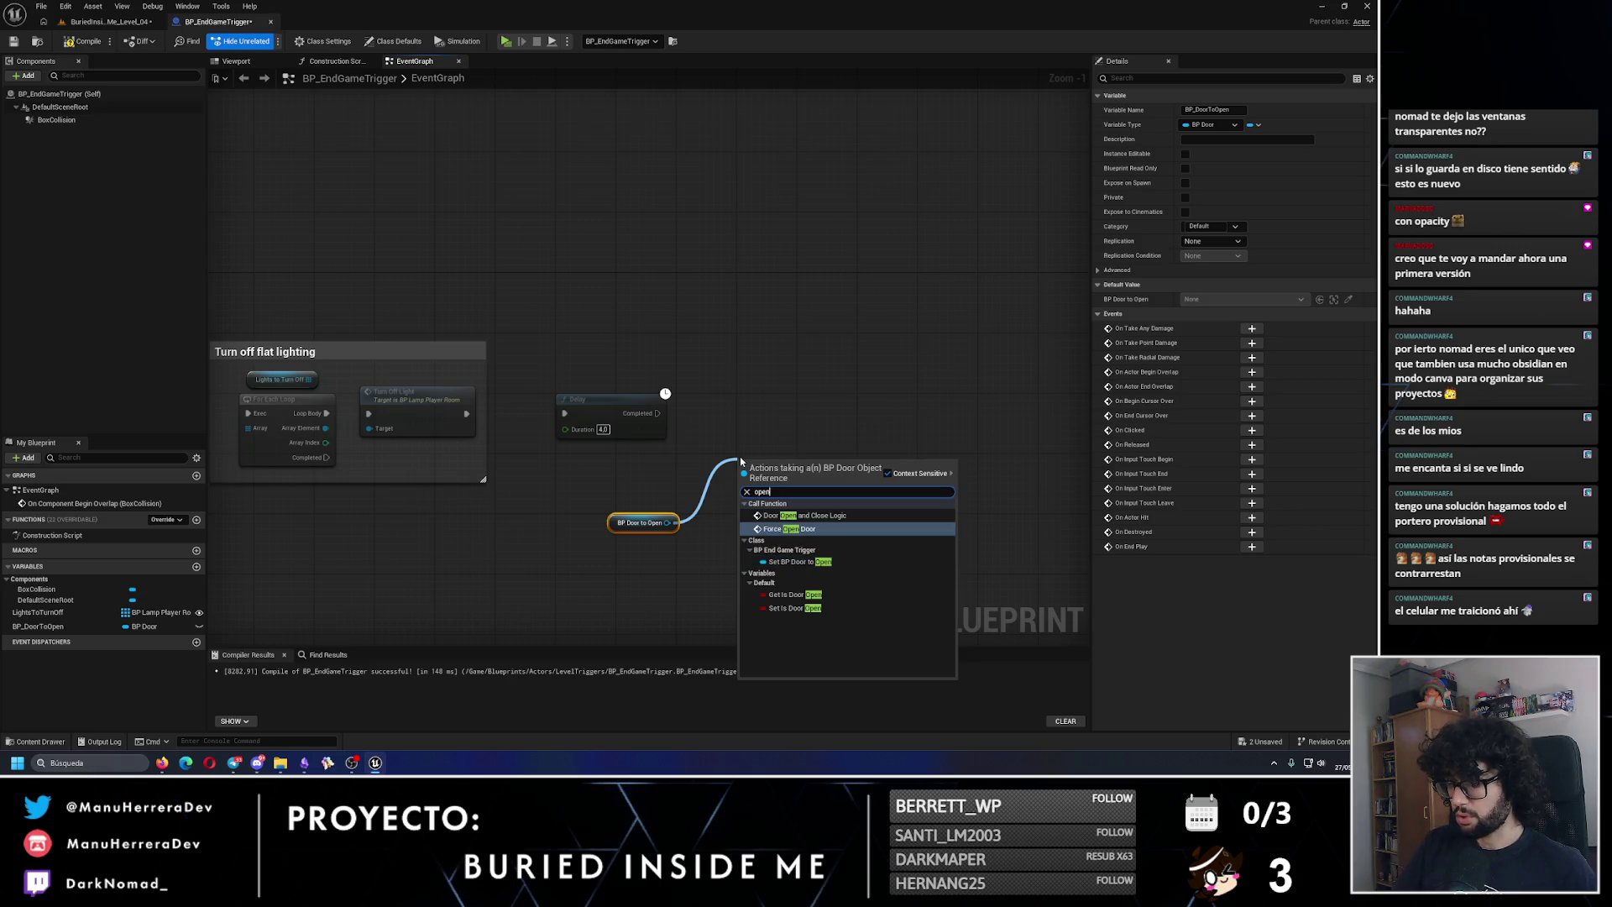
pyautogui.press('Return')
pyautogui.moveTo(774, 465); pyautogui.dragTo(765, 399)
pyautogui.moveTo(658, 414); pyautogui.dragTo(738, 413)
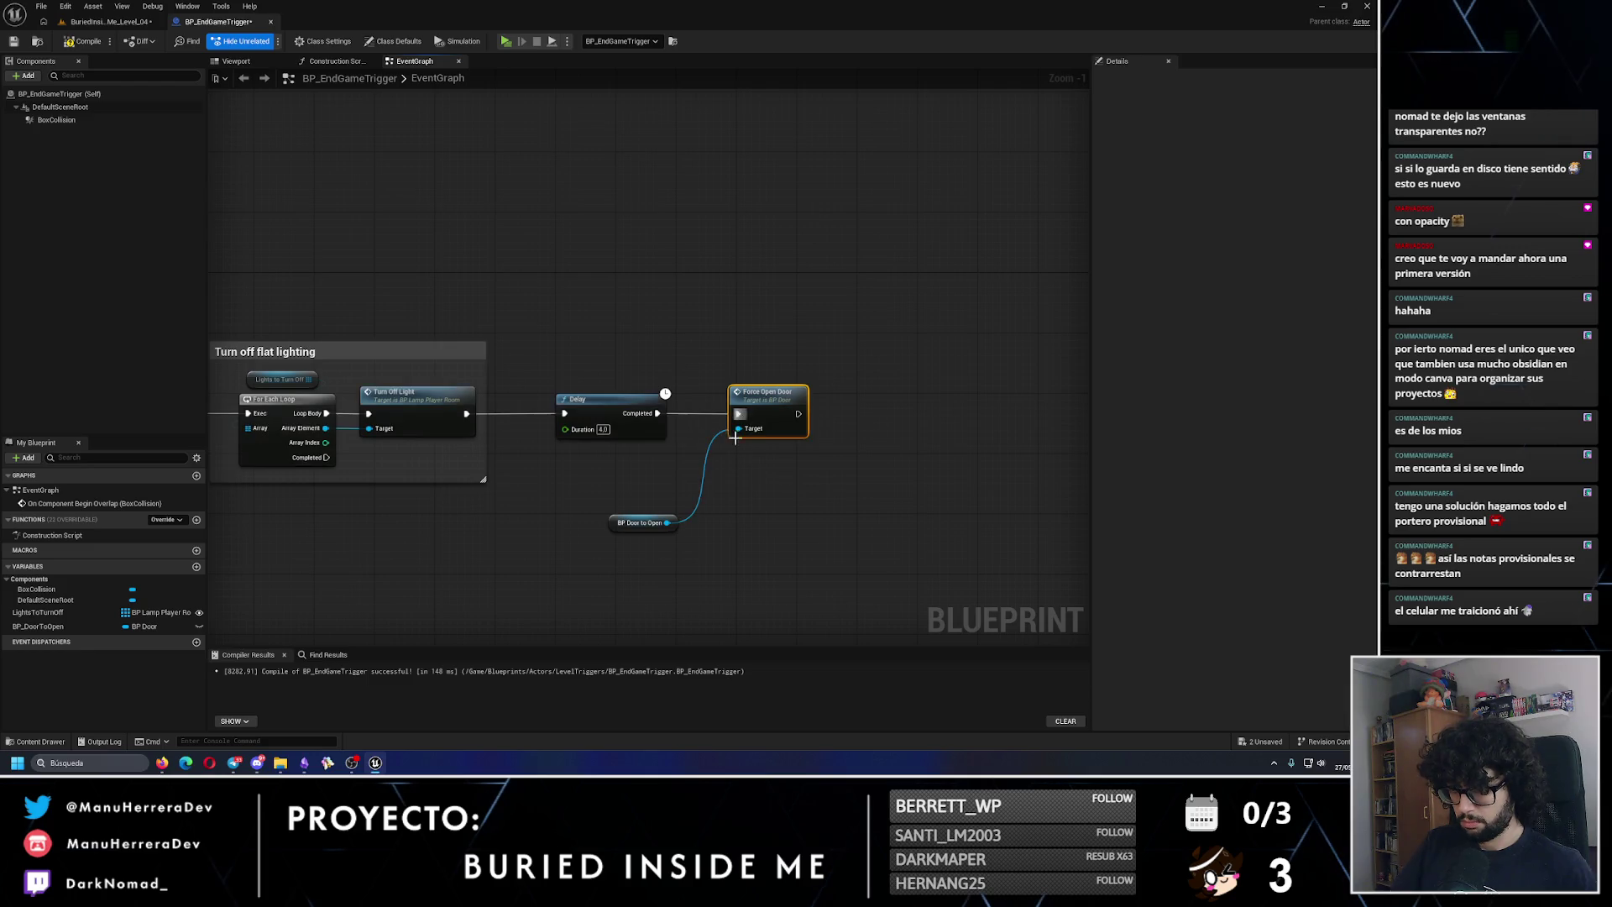
pyautogui.moveTo(643, 522); pyautogui.dragTo(766, 462)
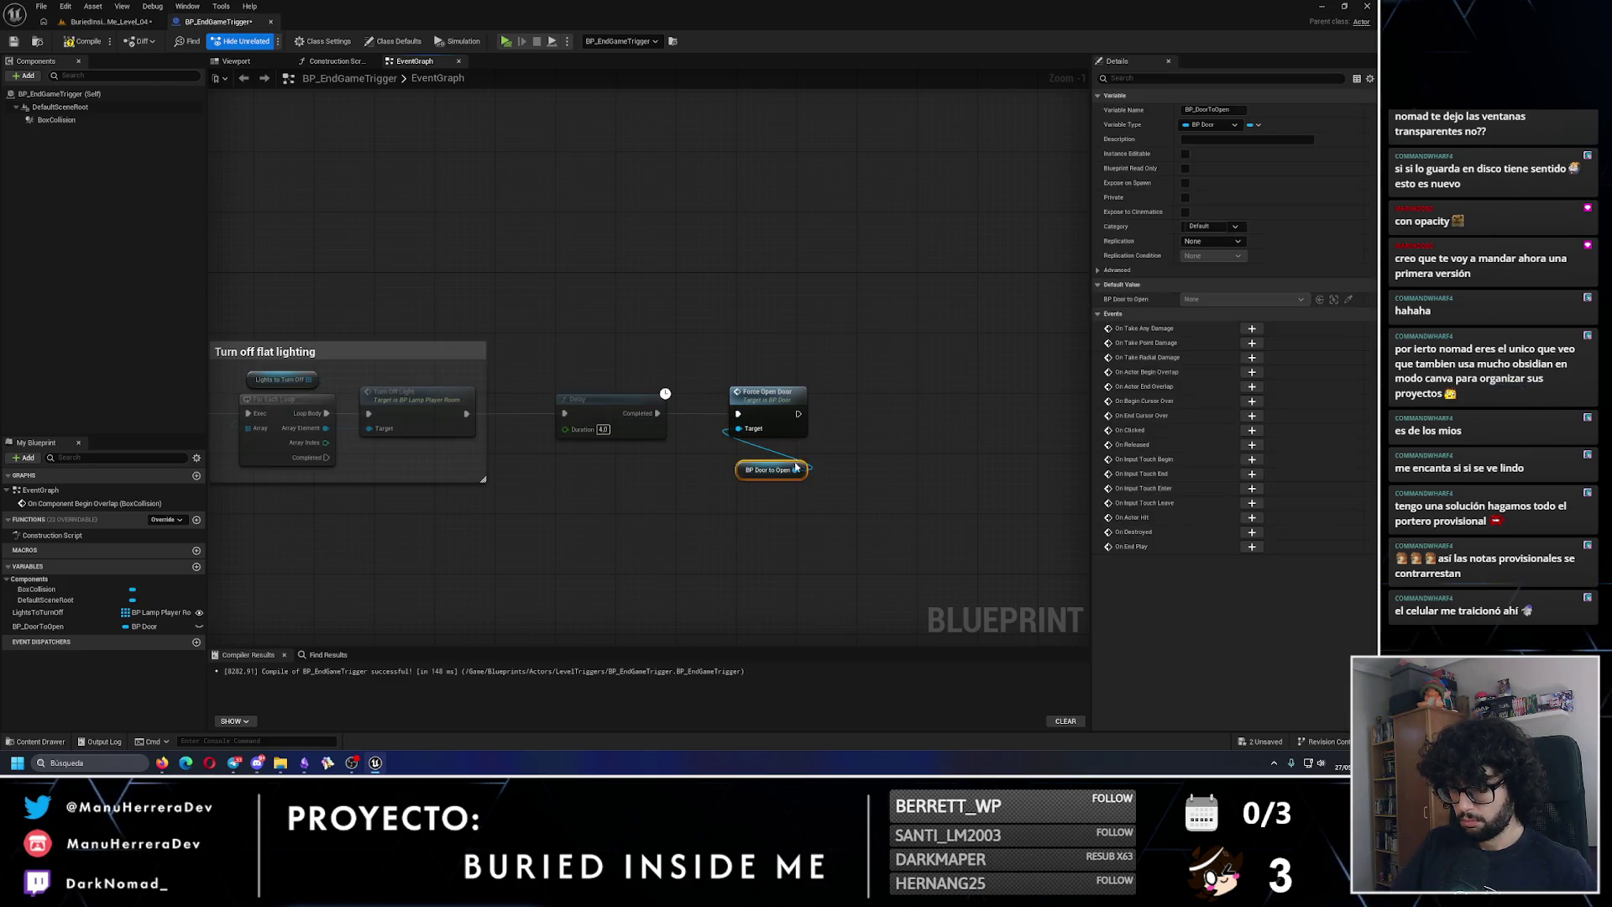
# Step: Wrap the door nodes in a comment titled 'Flat door opens'
pyautogui.write('cFl')
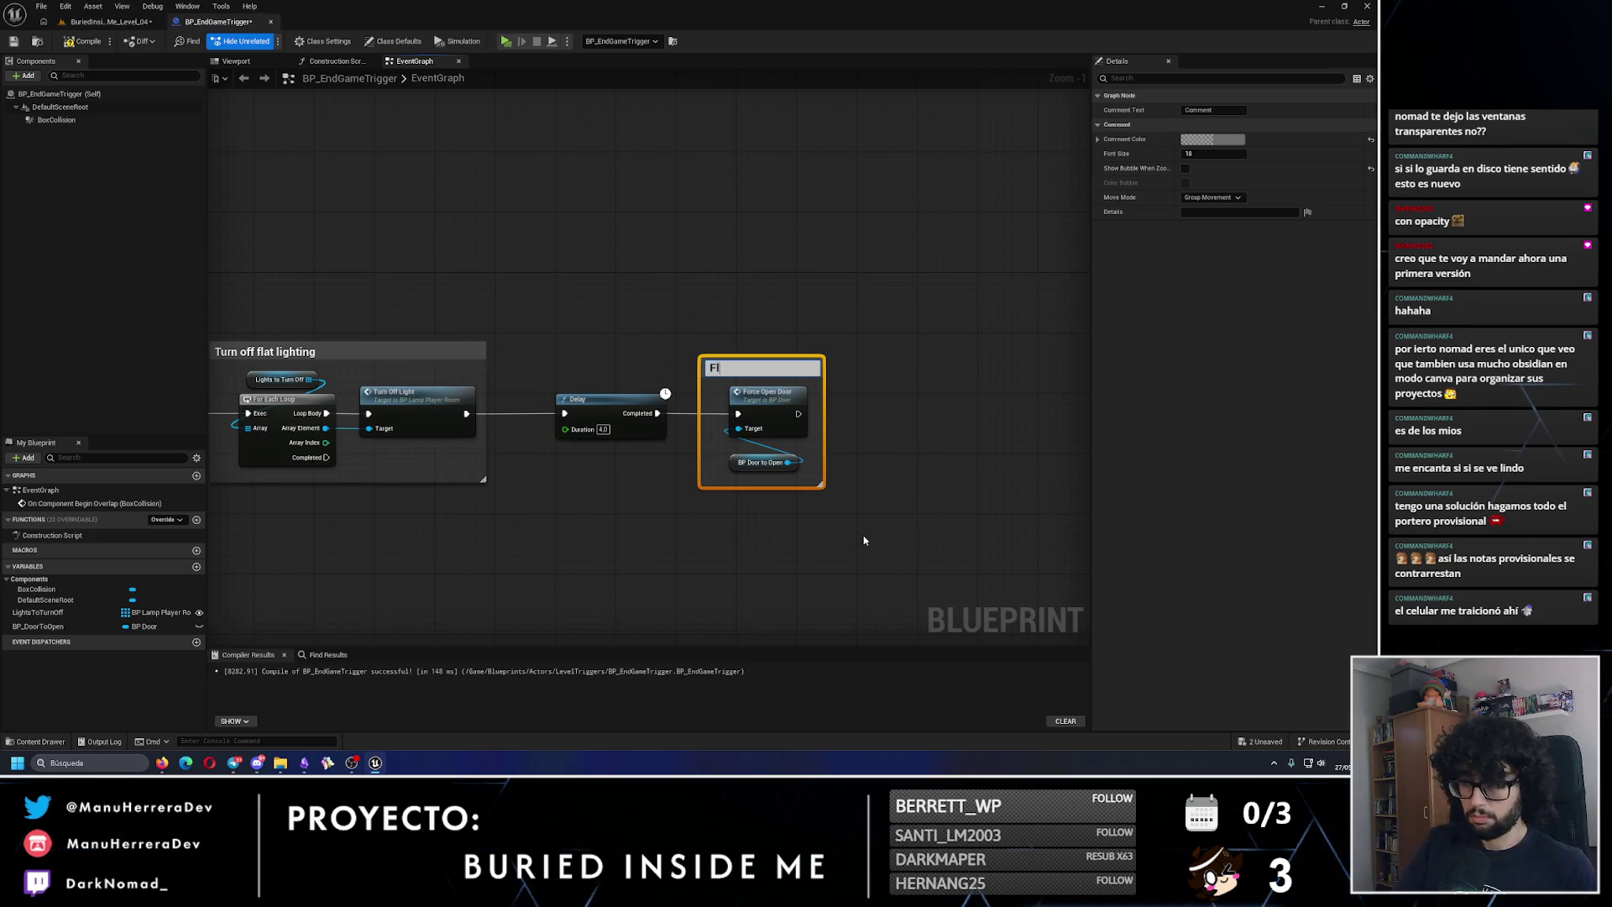
pyautogui.write(' door opens')
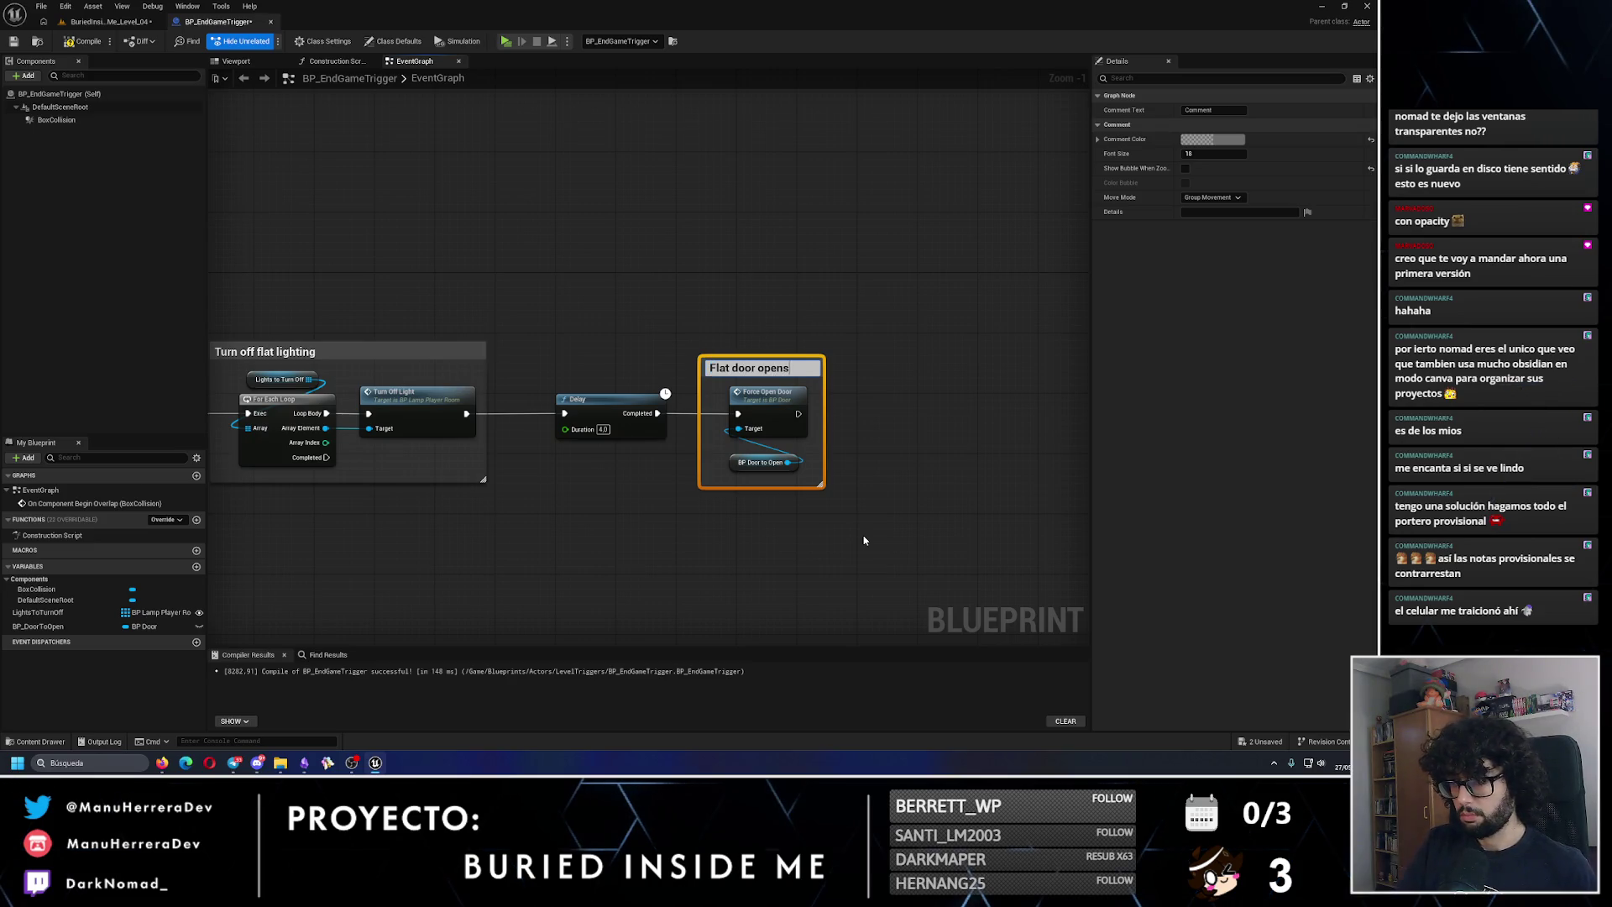
pyautogui.press('Return')
pyautogui.moveTo(802, 409)
pyautogui.mouseDown()
pyautogui.moveTo(632, 414)
pyautogui.moveTo(750, 405)
pyautogui.mouseUp()
# Step: Save the level and review the BP_Ghost actor and the BP_DoorToOpen variable
pyautogui.click(109, 21)
pyautogui.click(15, 41)
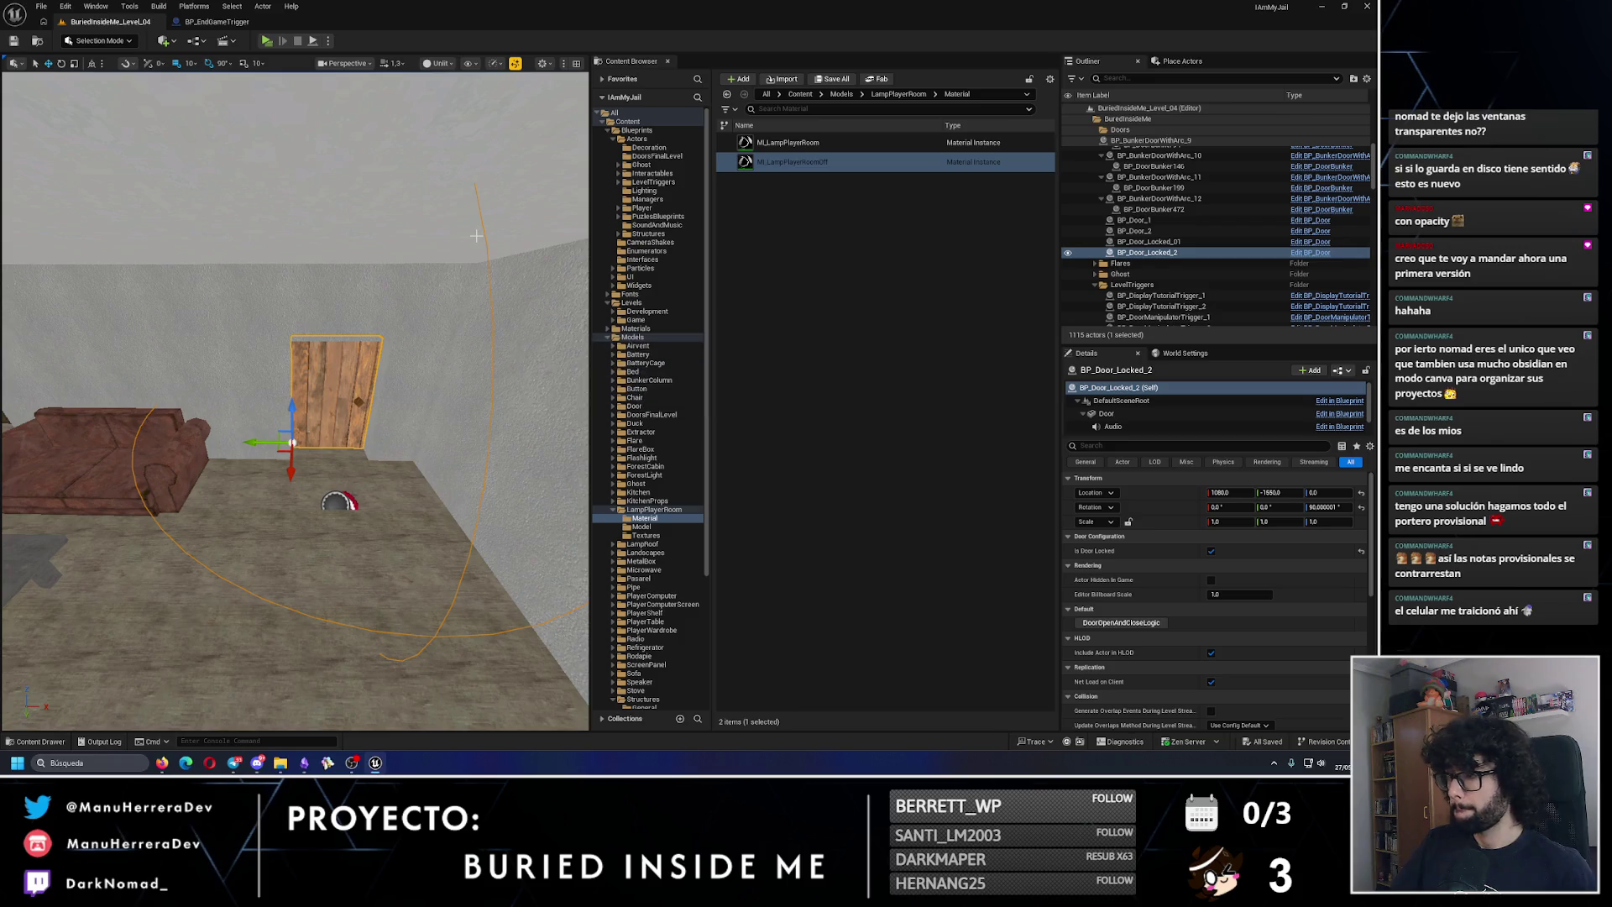
pyautogui.moveTo(334, 155); pyautogui.dragTo(330, 202)
pyautogui.click(307, 309)
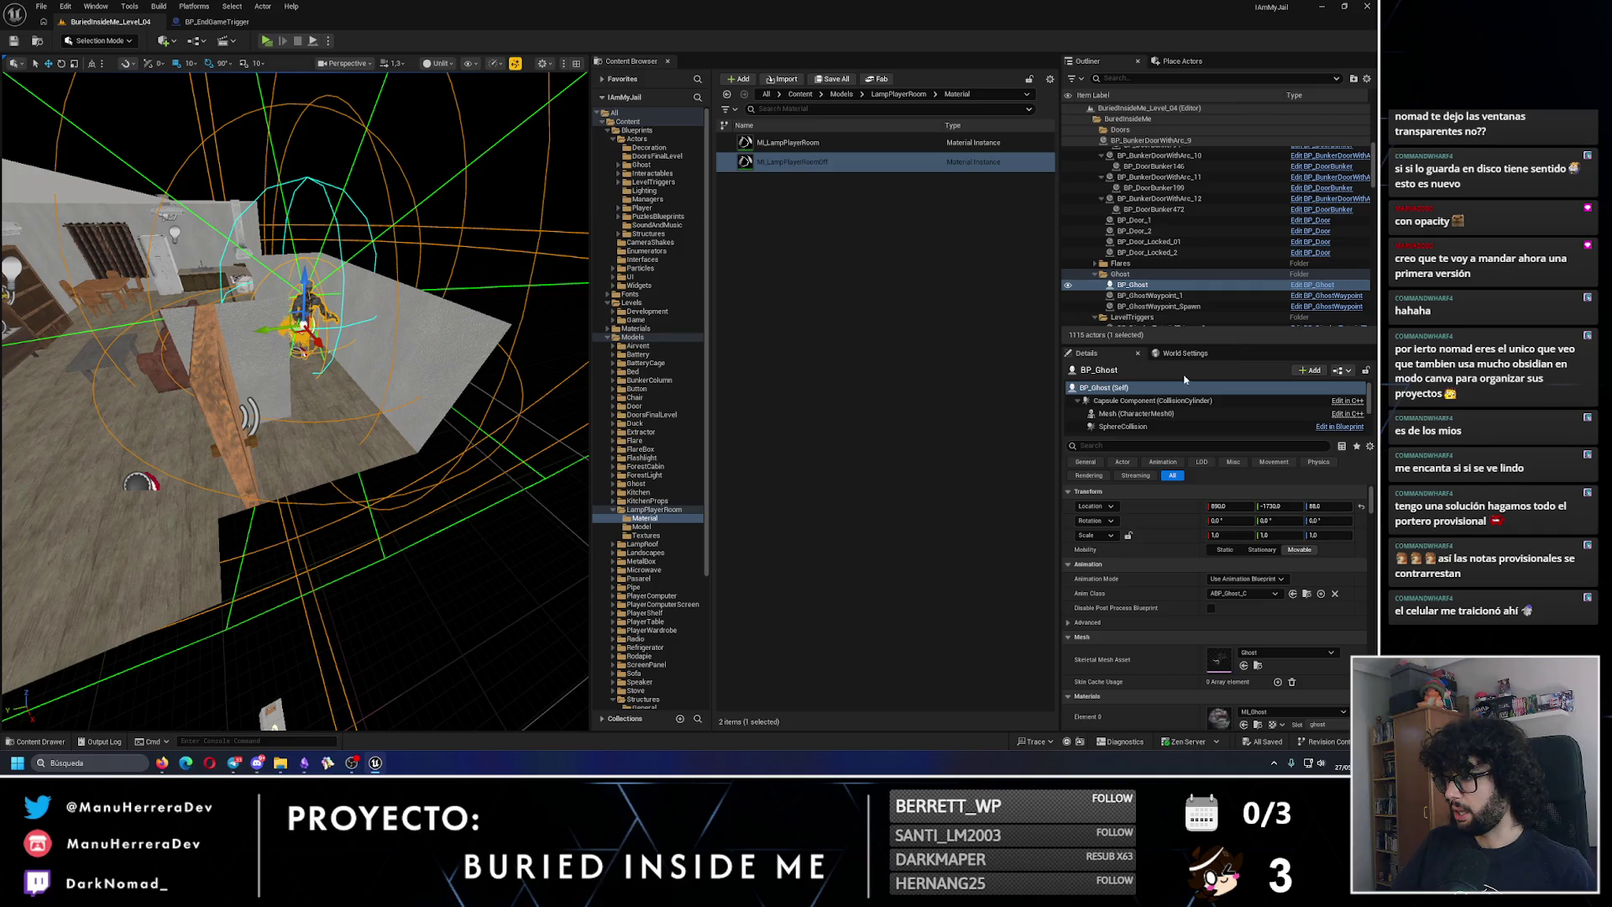
pyautogui.click(217, 21)
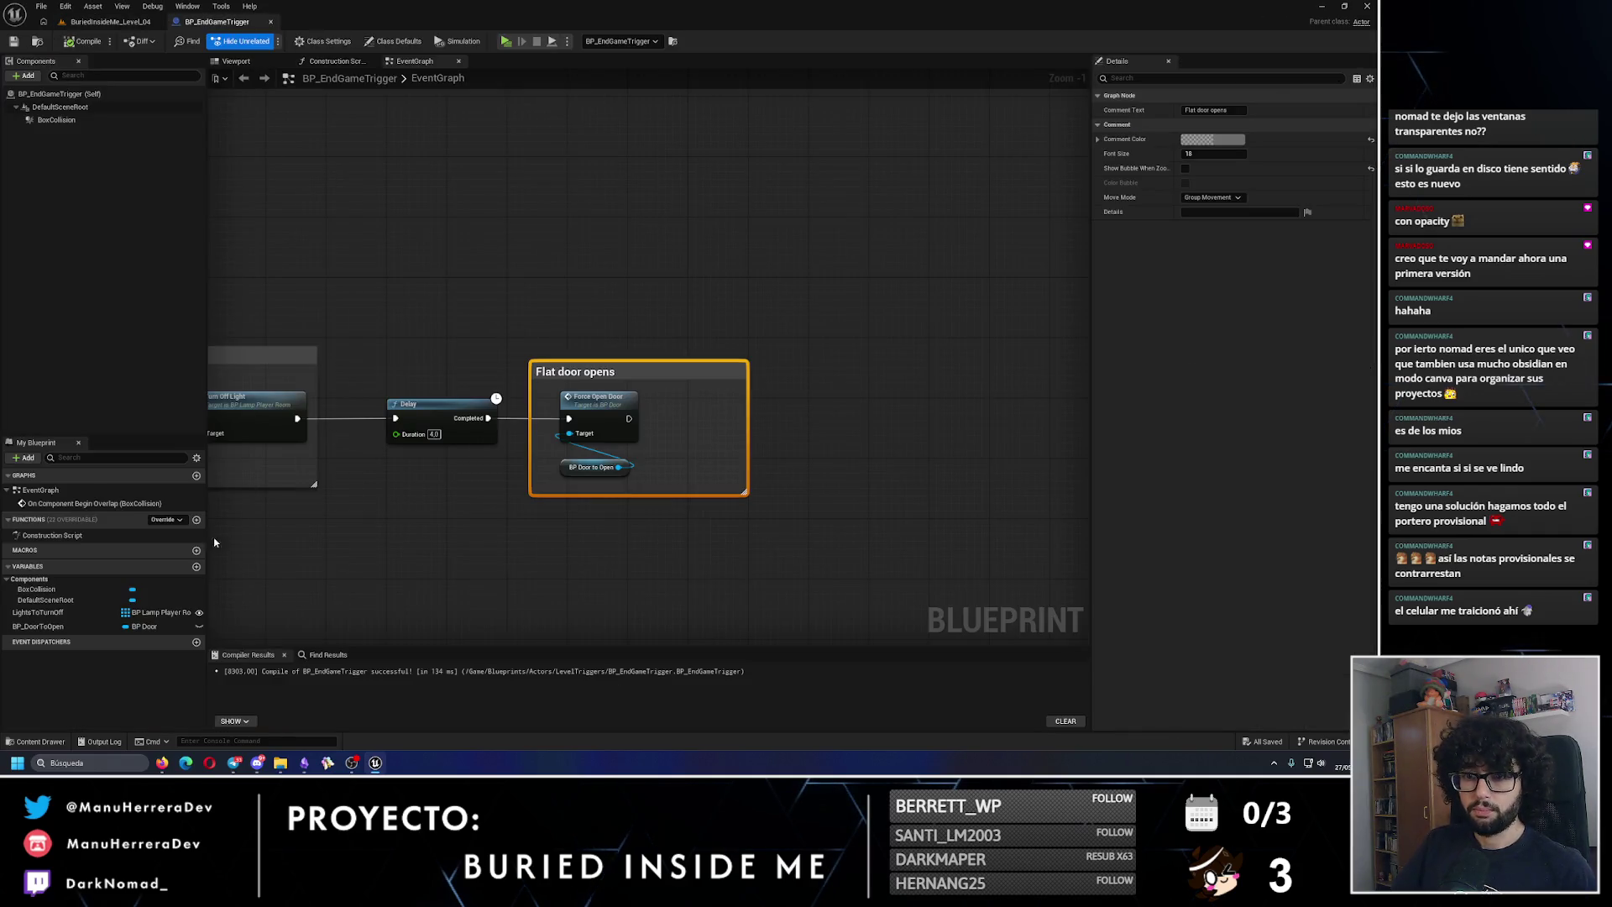
pyautogui.click(49, 628)
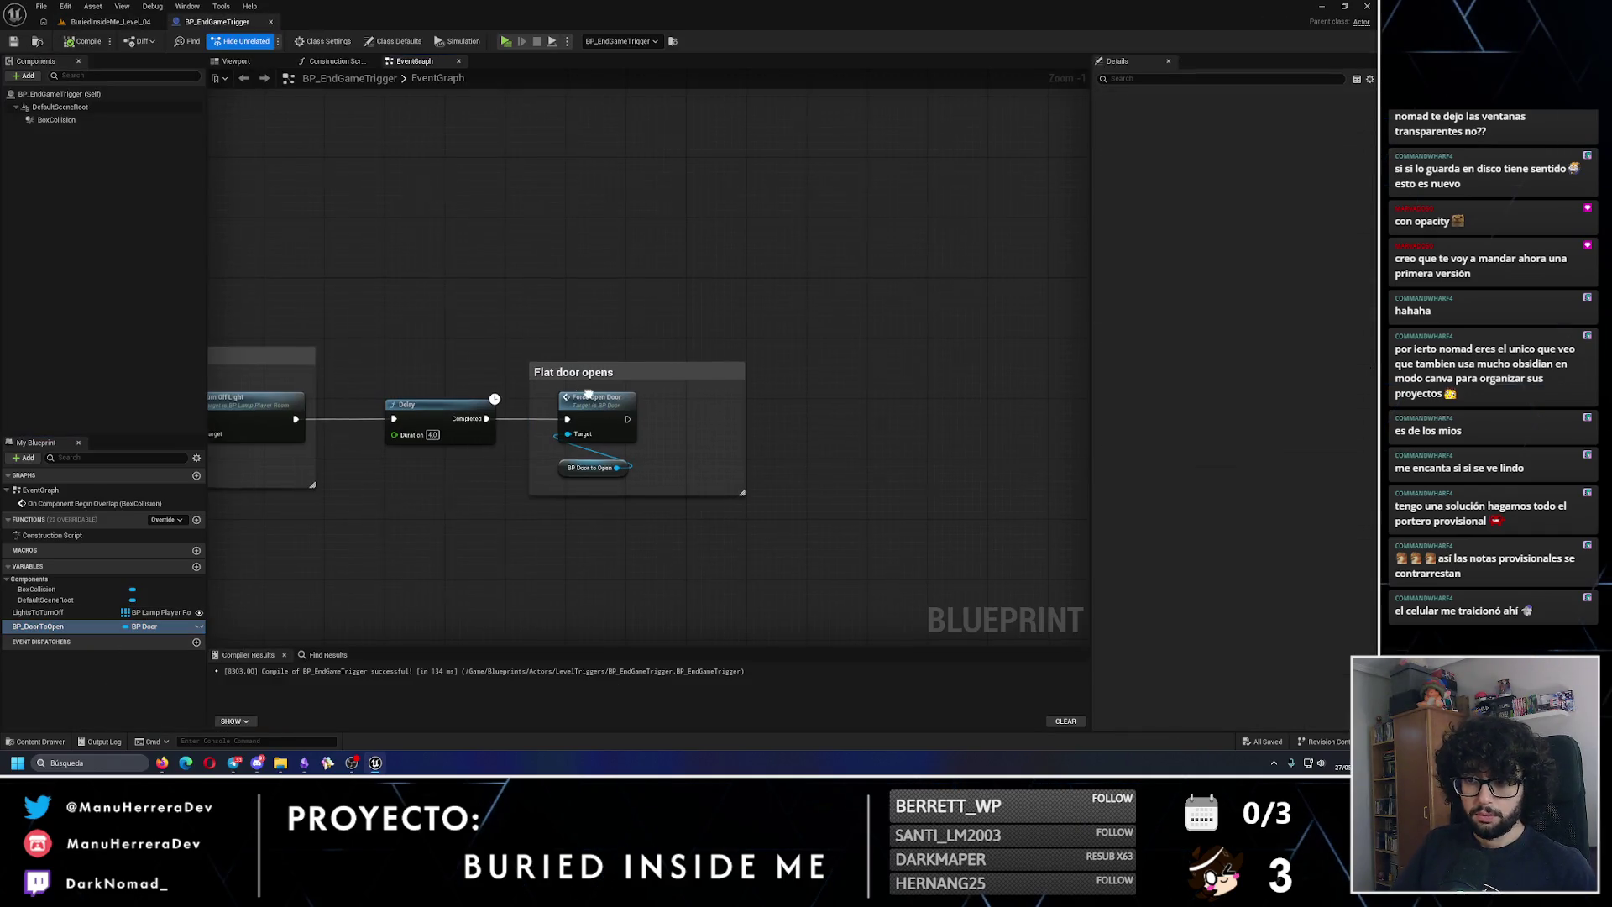
pyautogui.click(109, 21)
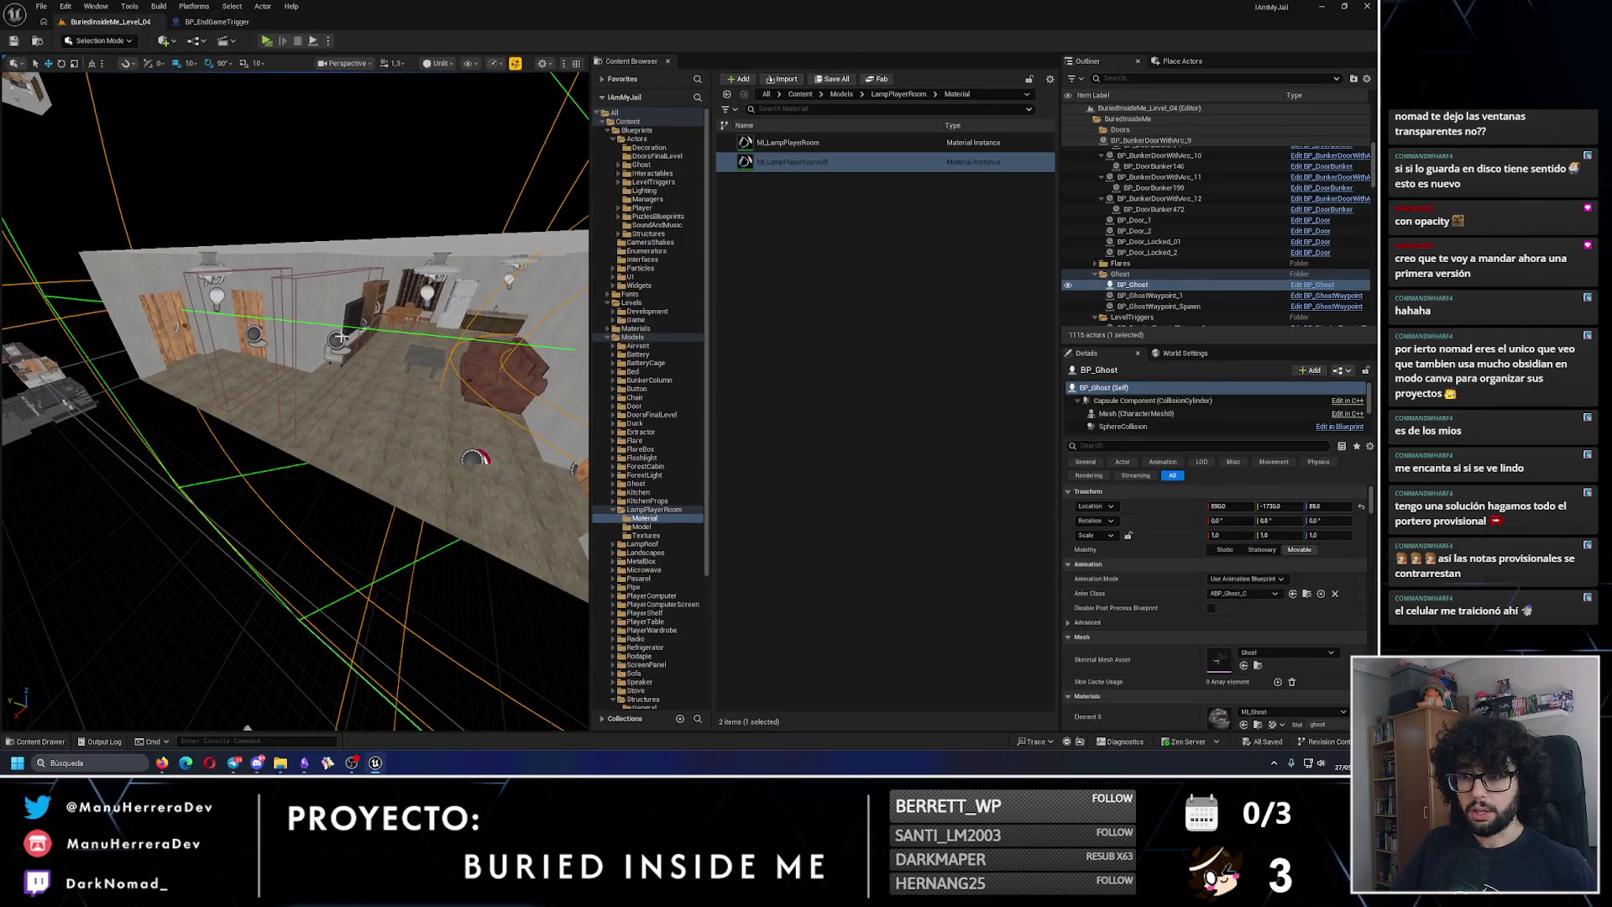
# Step: Rename the placed trigger to BP_EndGameSequenceTrigger and save the level
pyautogui.click(1194, 232)
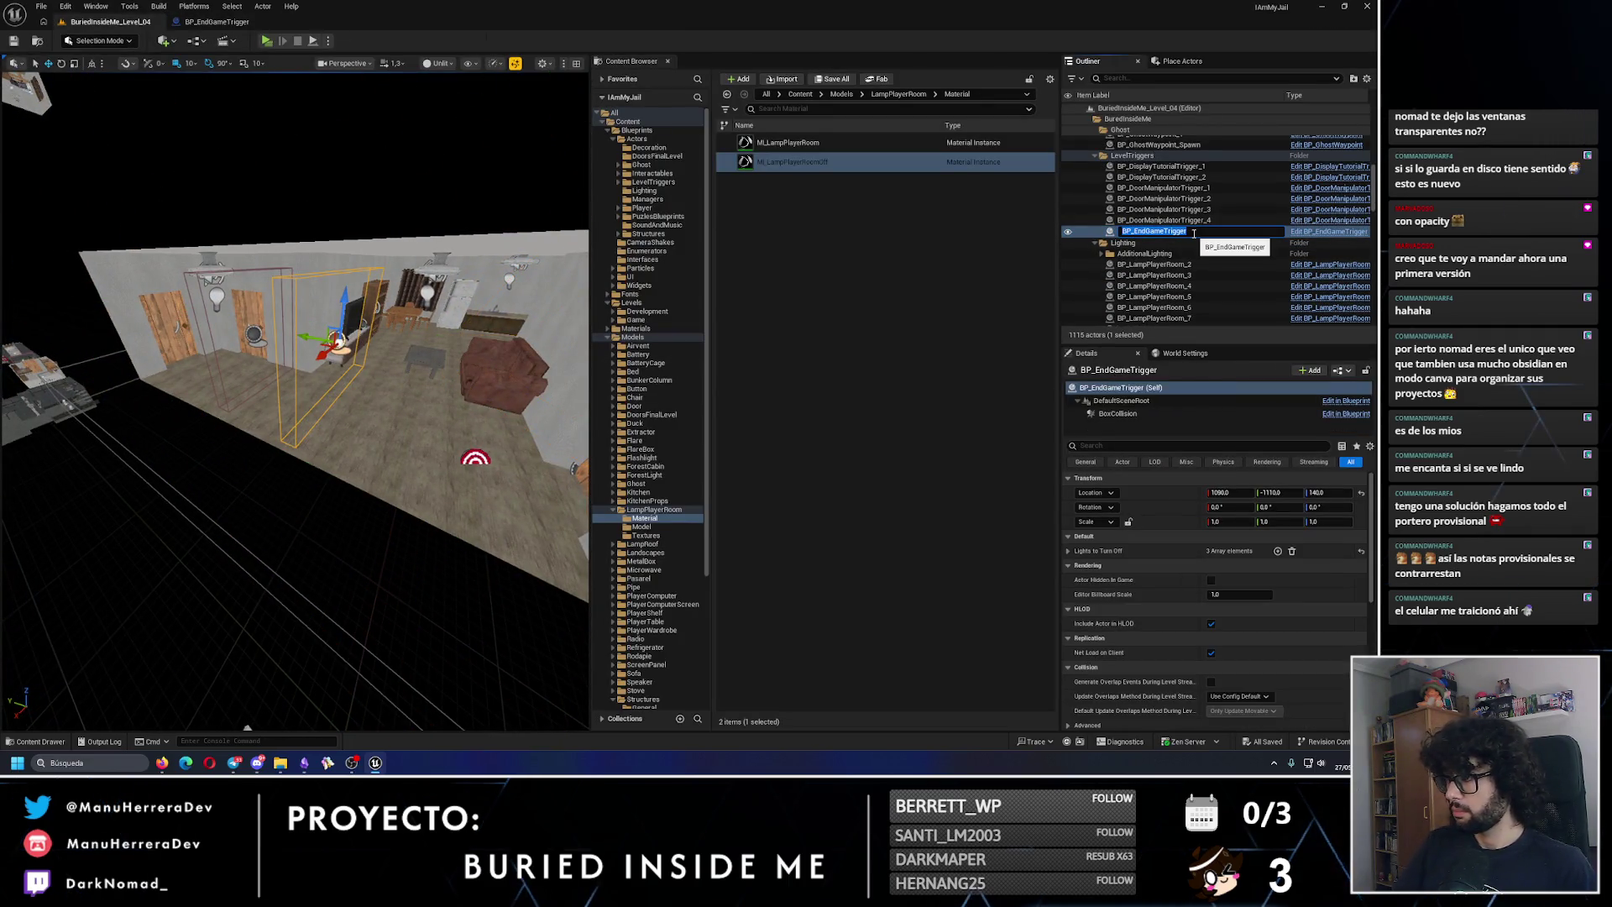
pyautogui.click(1193, 233)
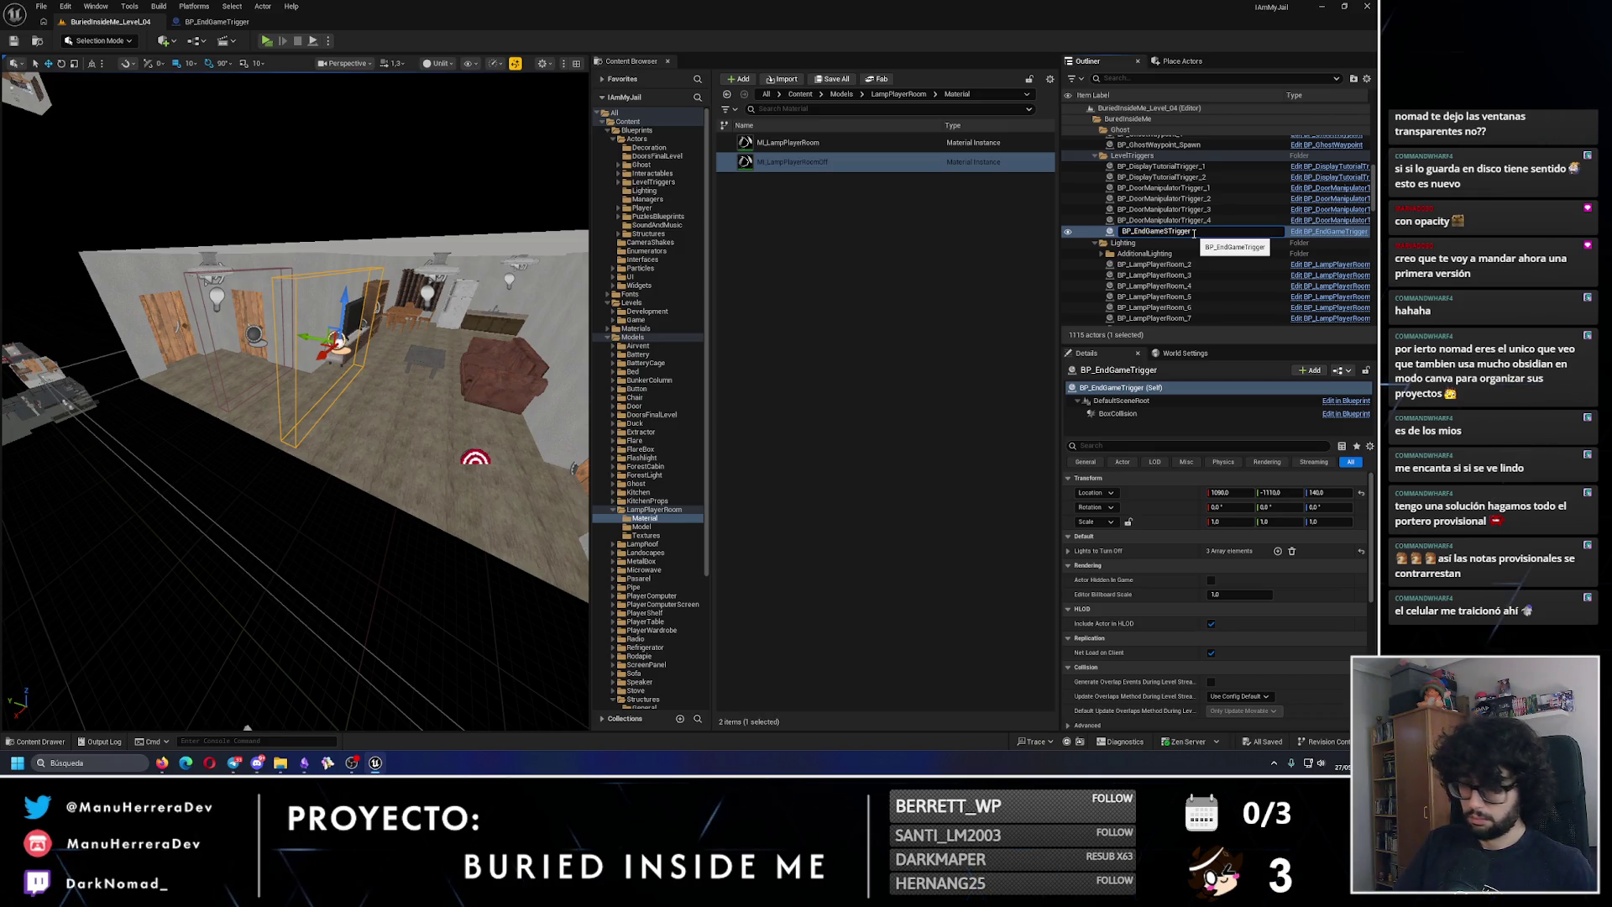
pyautogui.write('equence')
pyautogui.press('Return')
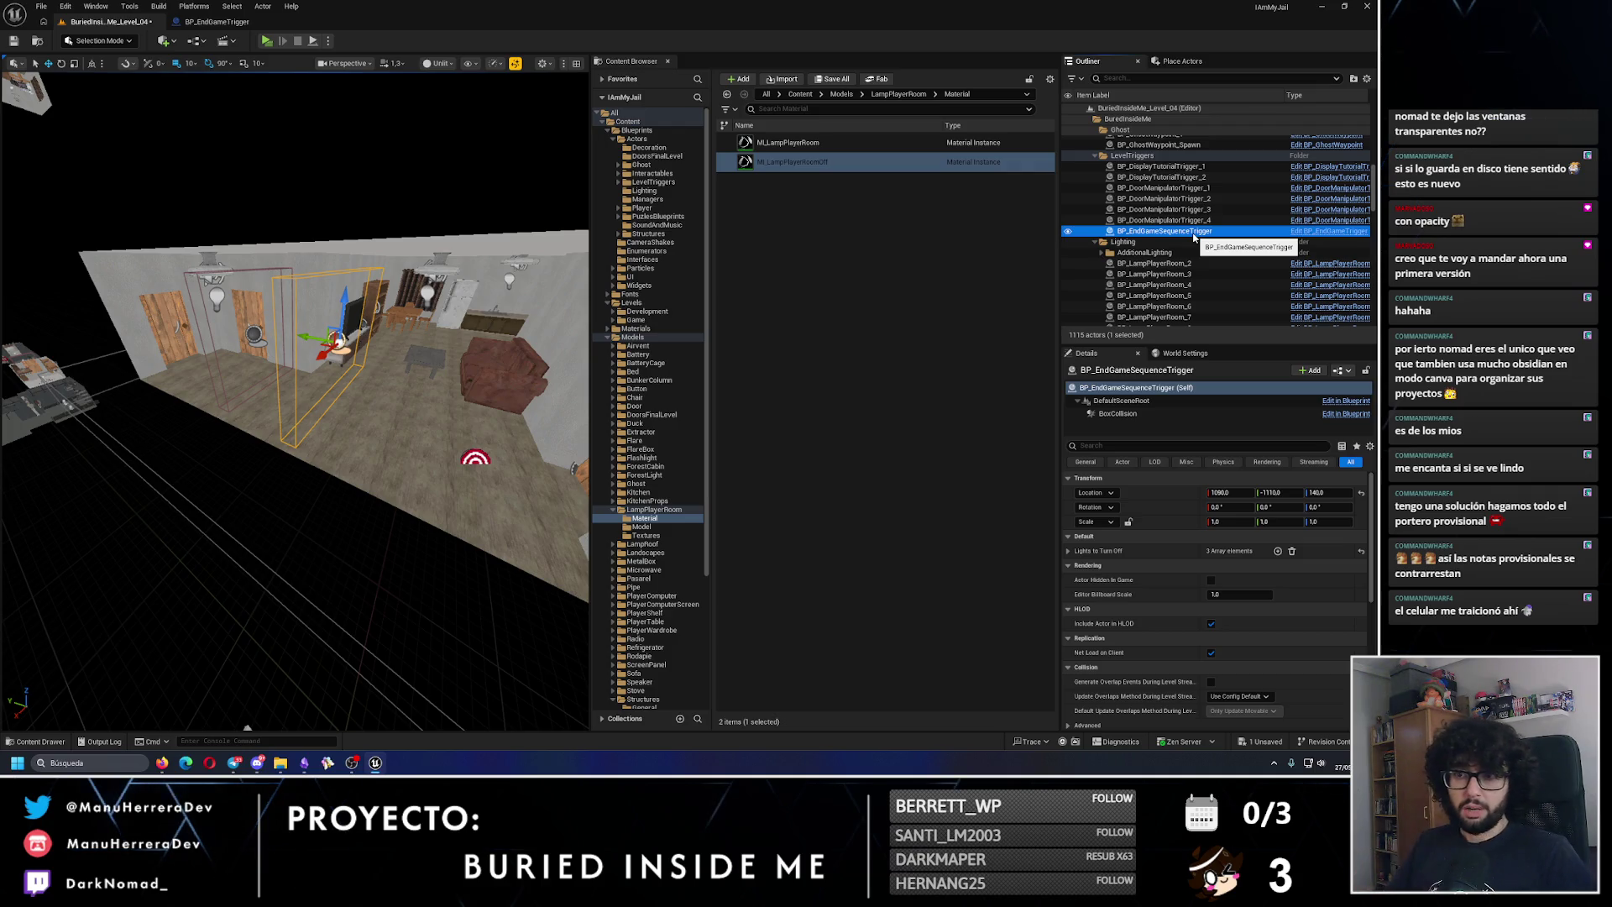
pyautogui.click(14, 44)
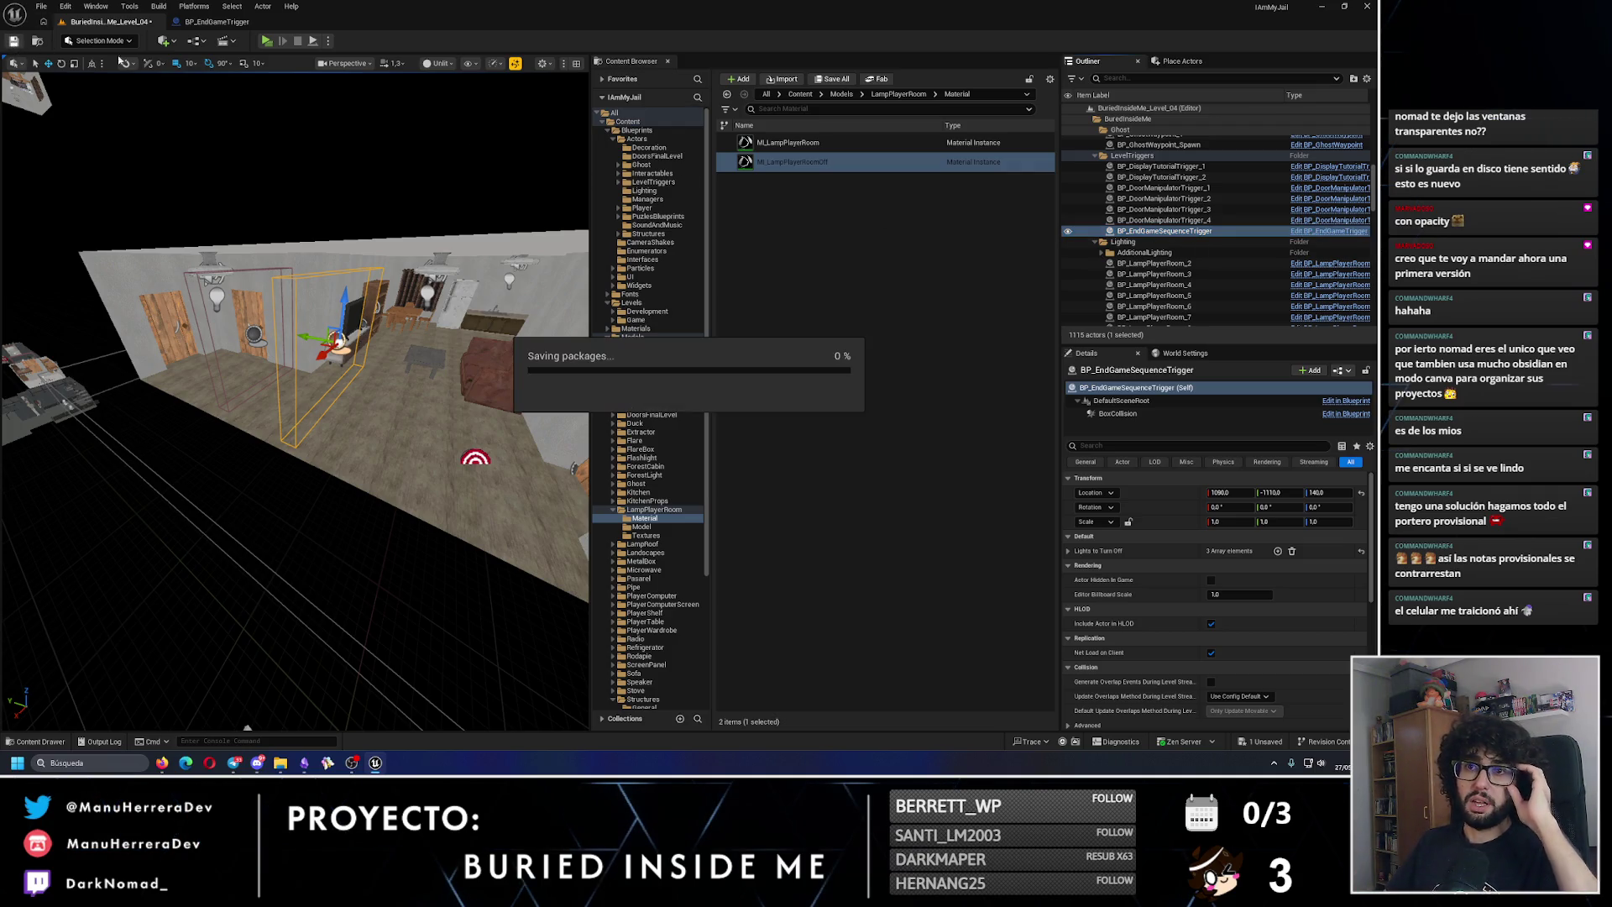
pyautogui.click(227, 26)
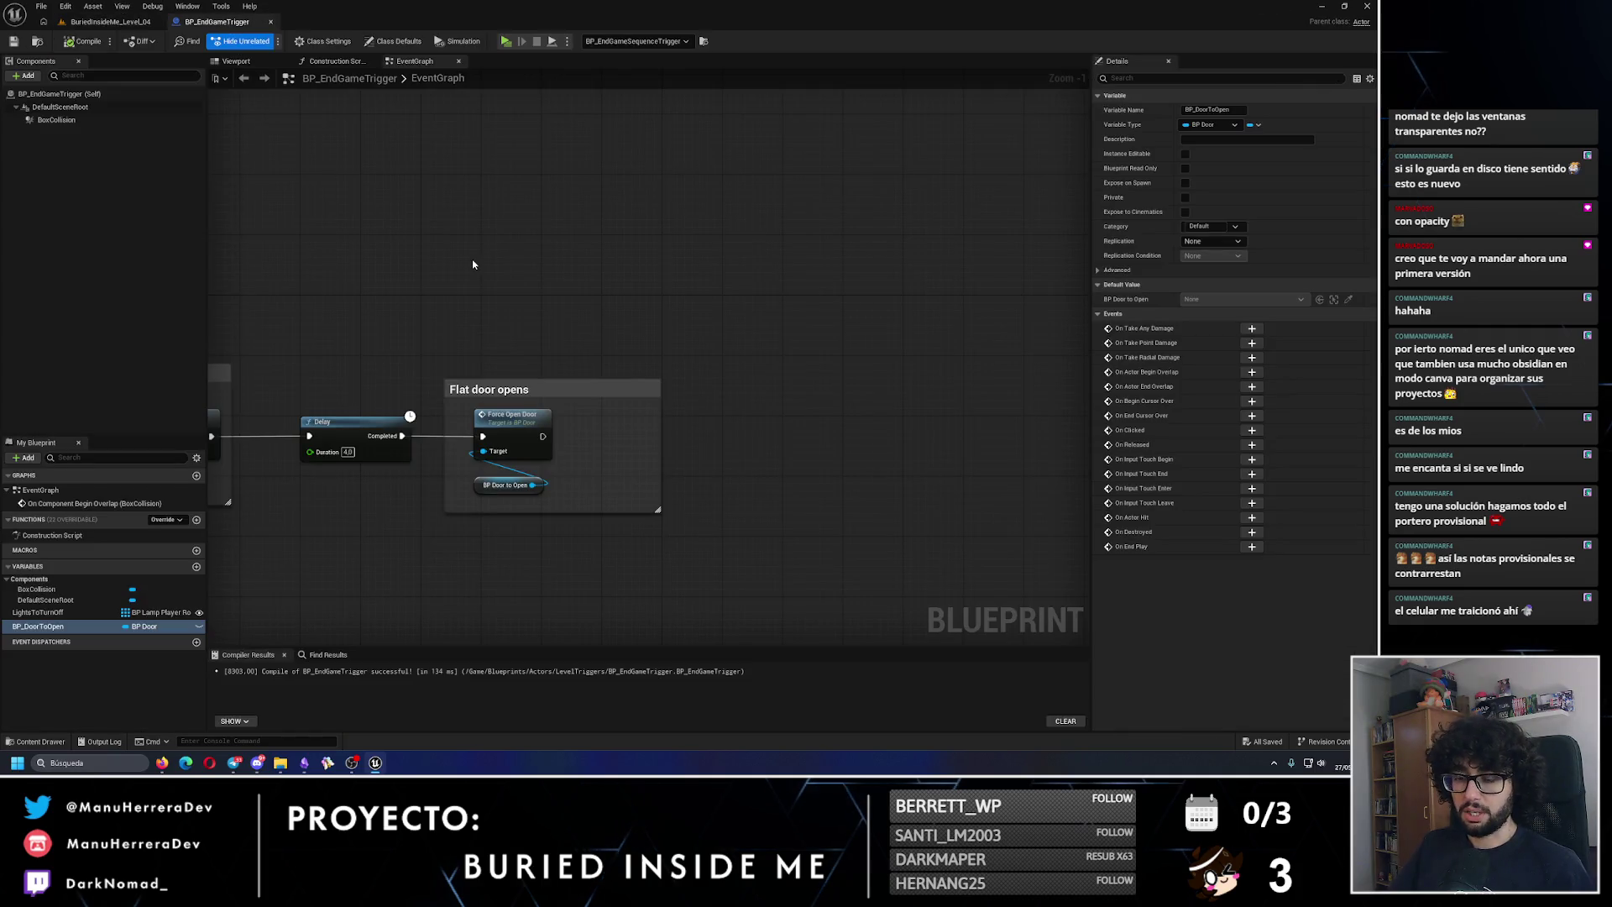
# Step: Duplicate BP_DoorToOpen into a new BP_Ghost variable of type BP Ghost object reference
pyautogui.click(76, 626)
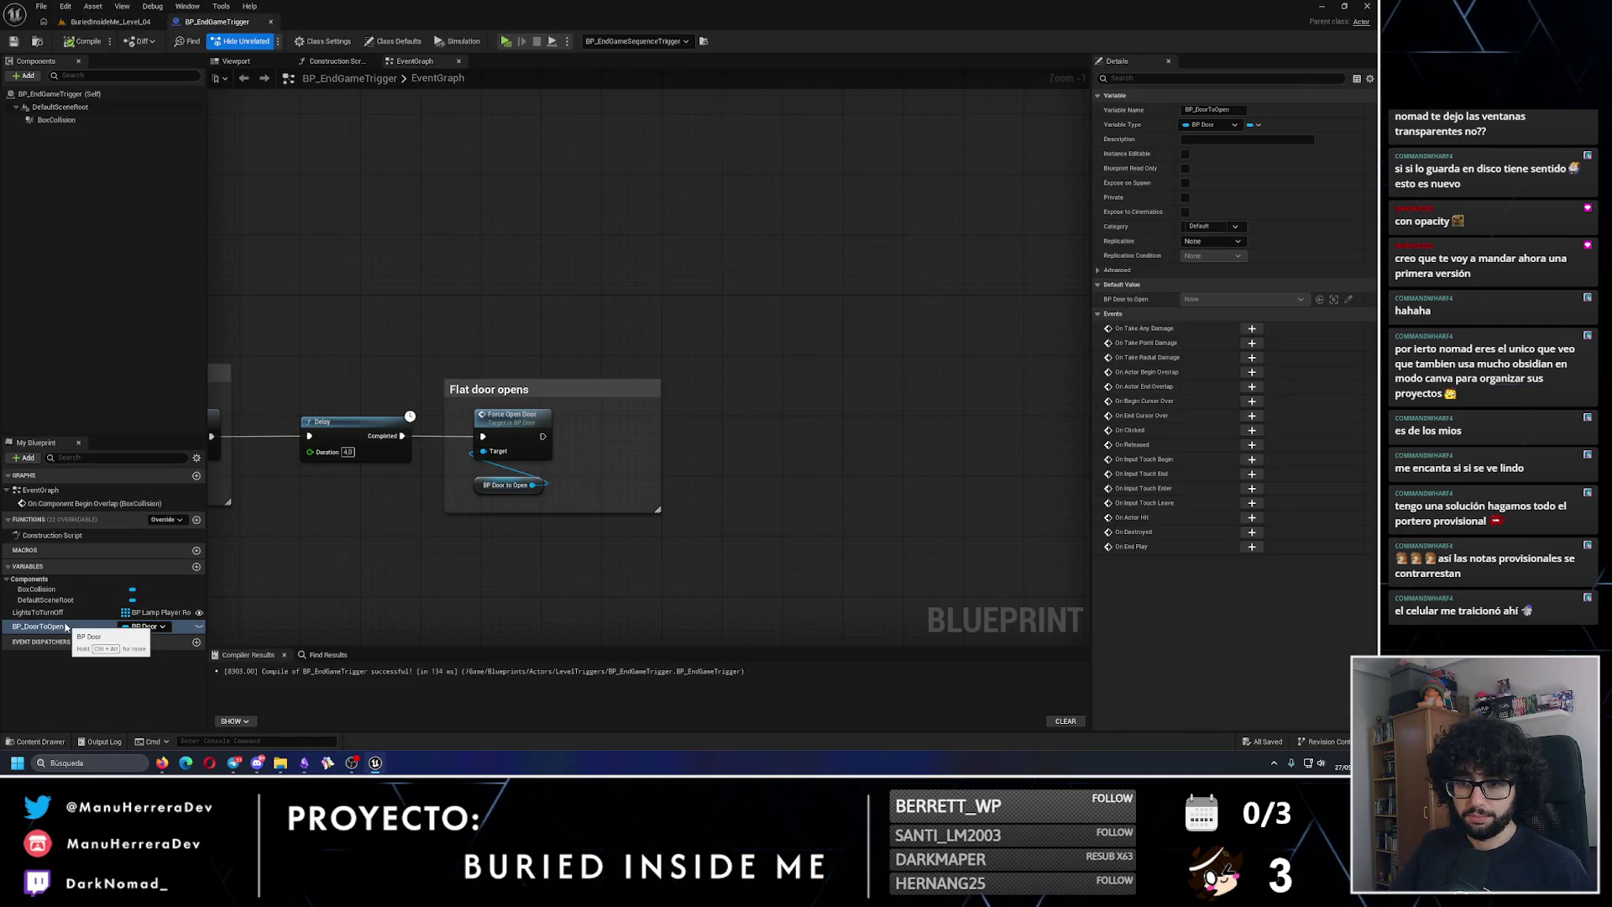
pyautogui.hotkey('ctrl', 'd')
pyautogui.press('BackSpace')
pyautogui.write('Ghos')
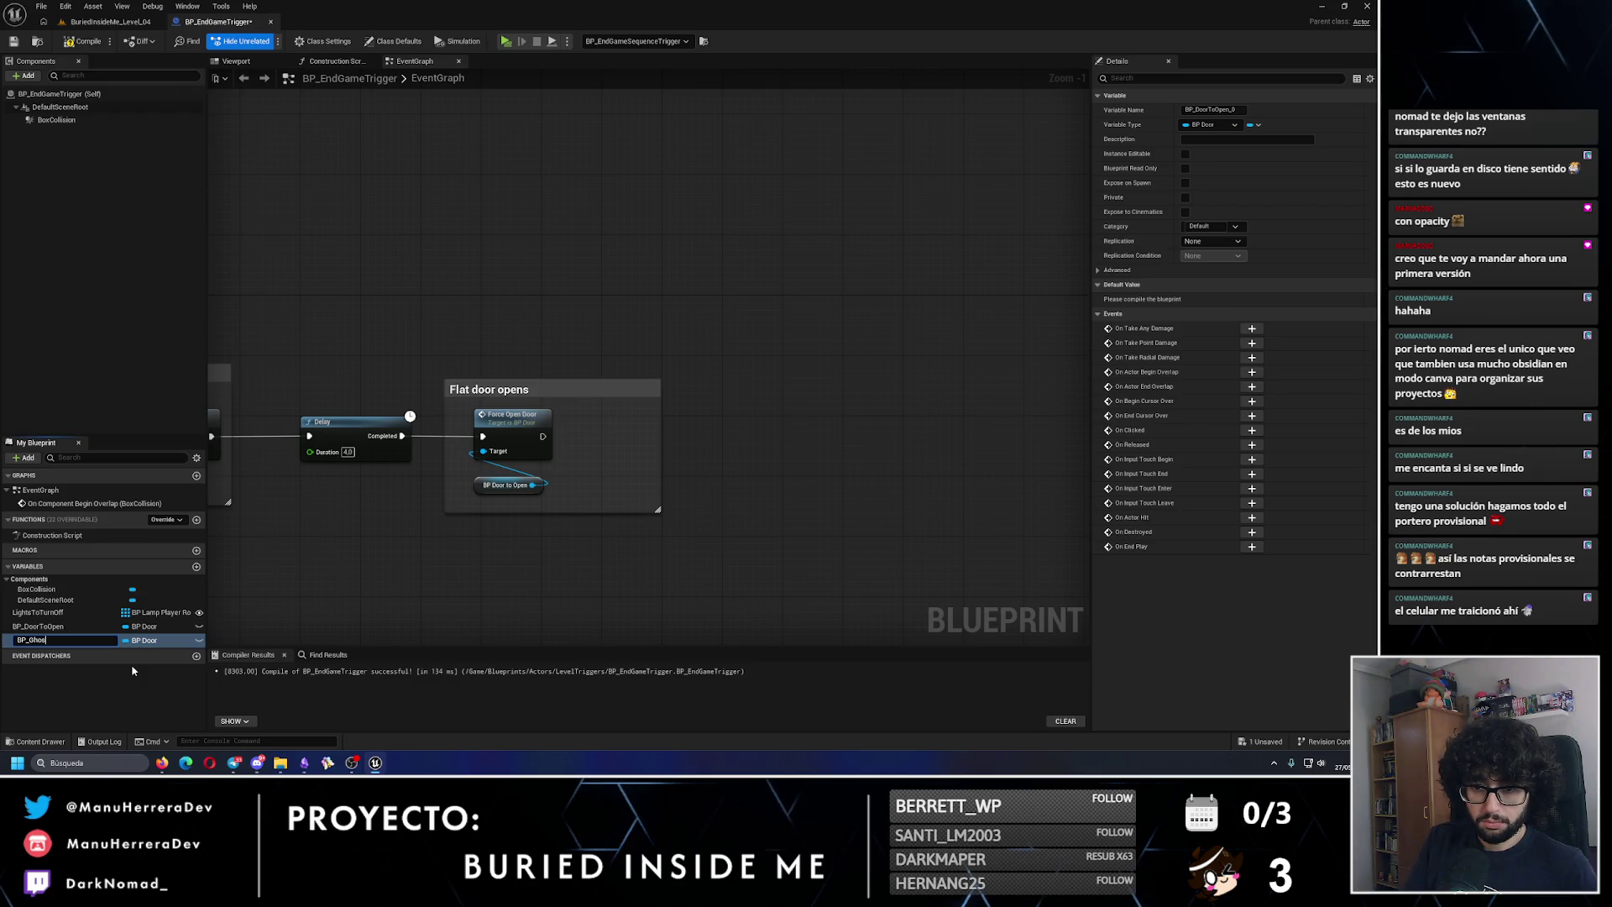
pyautogui.write('t')
pyautogui.press('Return')
pyautogui.click(139, 641)
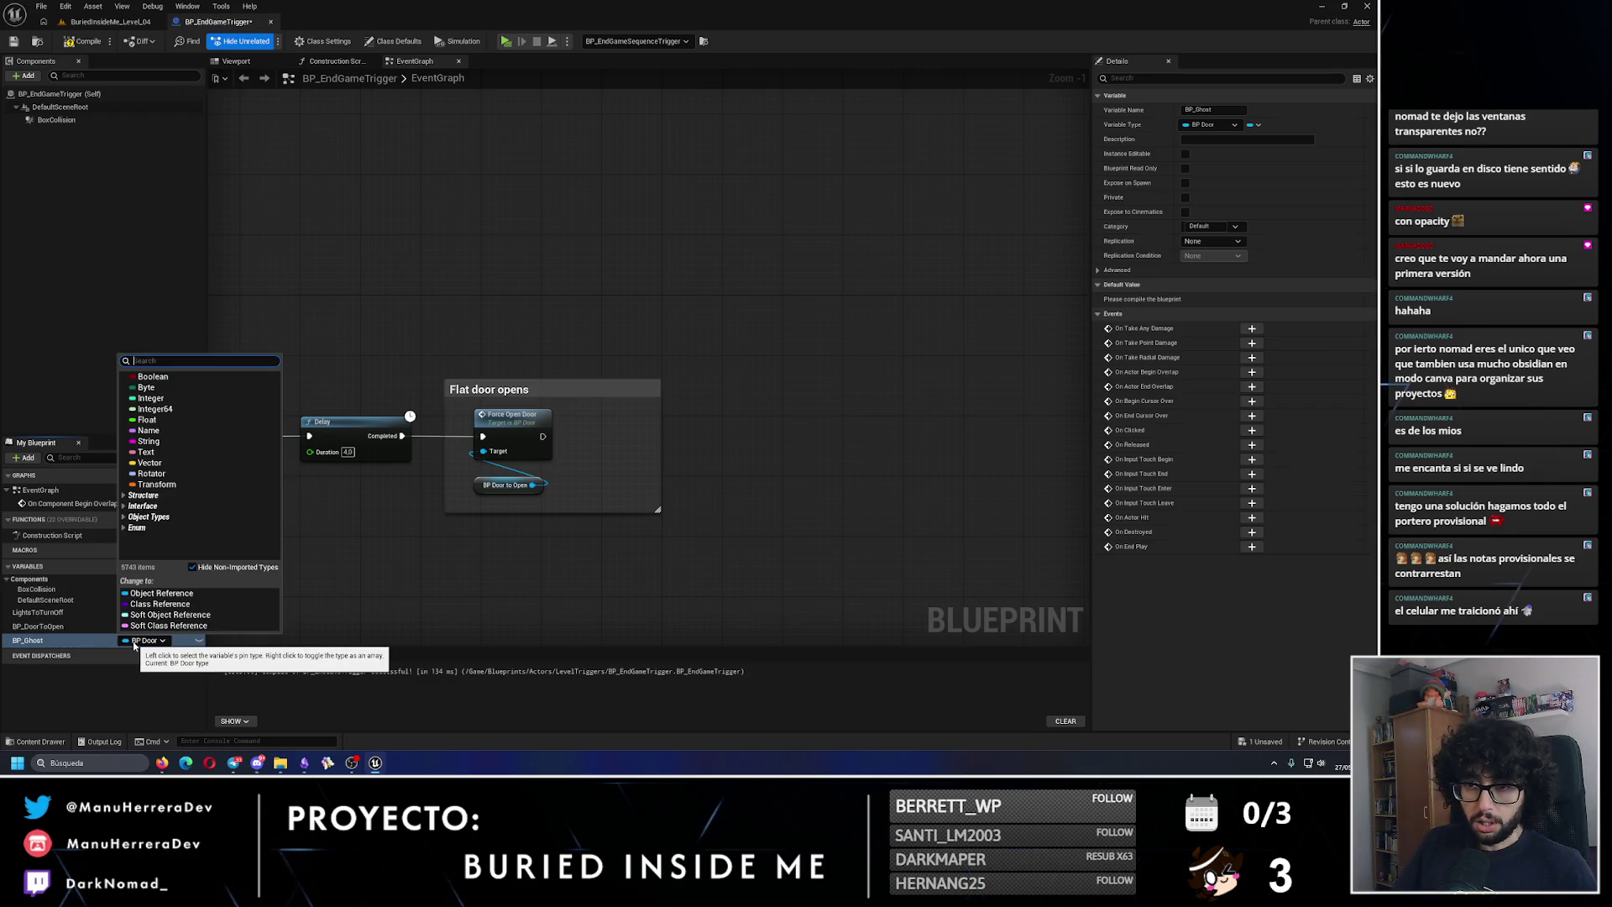
pyautogui.moveTo(187, 454)
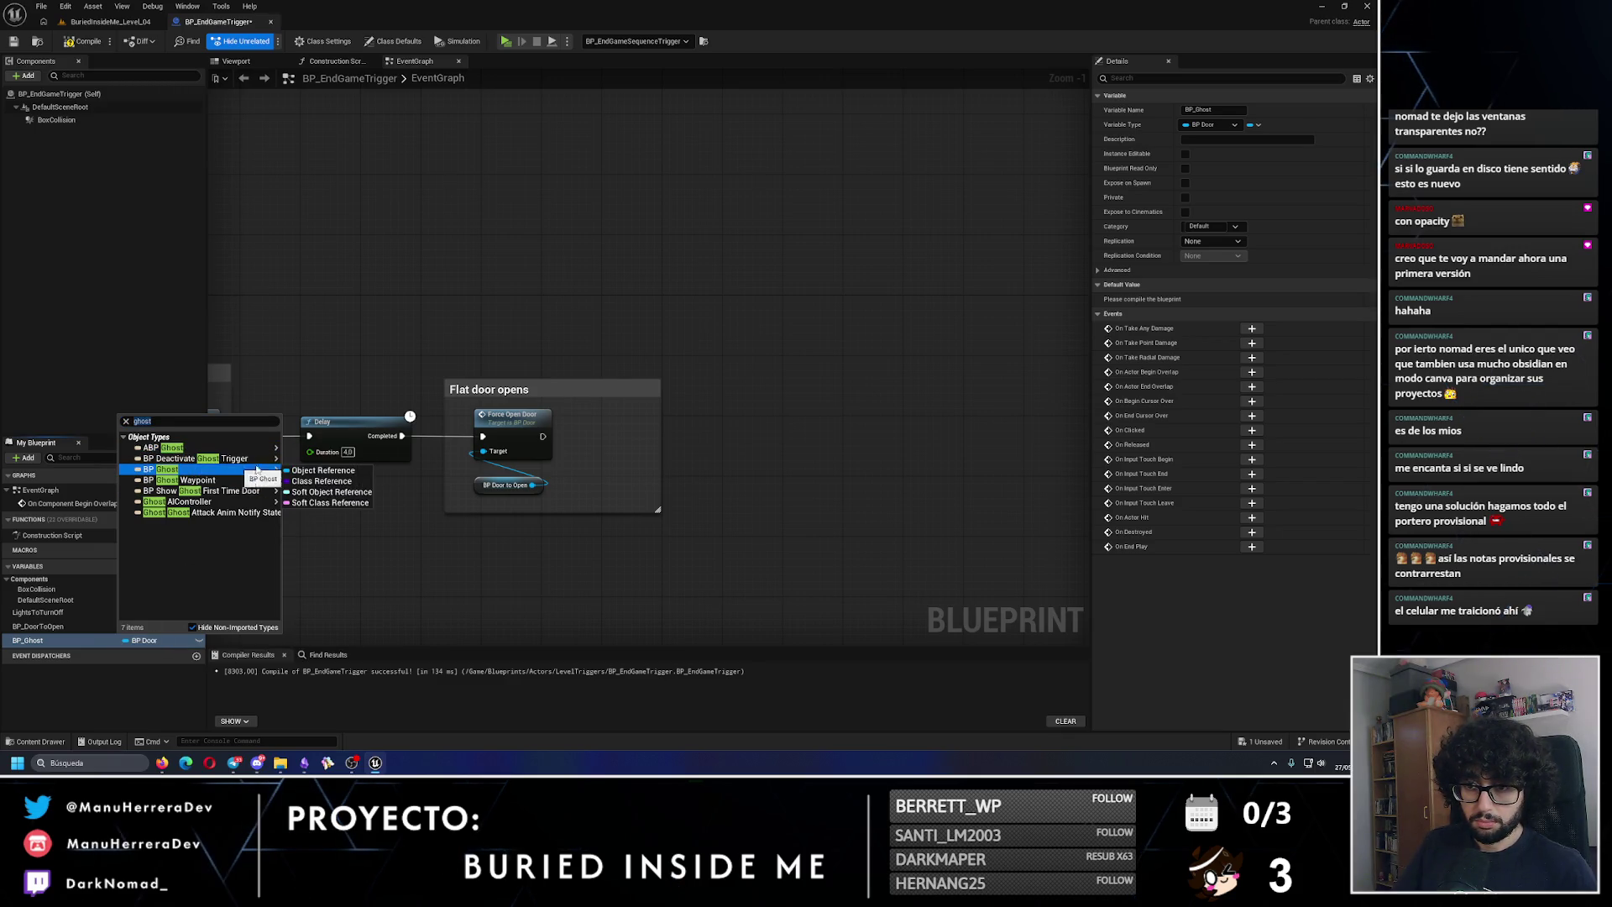
pyautogui.click(321, 471)
# Step: Add an Activate Ghost node on BP_Ghost inside a 'Ghost activation' comment
pyautogui.moveTo(34, 640)
pyautogui.mouseDown()
pyautogui.moveTo(705, 550)
pyautogui.moveTo(794, 473)
pyautogui.mouseUp()
pyautogui.click(737, 557)
pyautogui.write('activ')
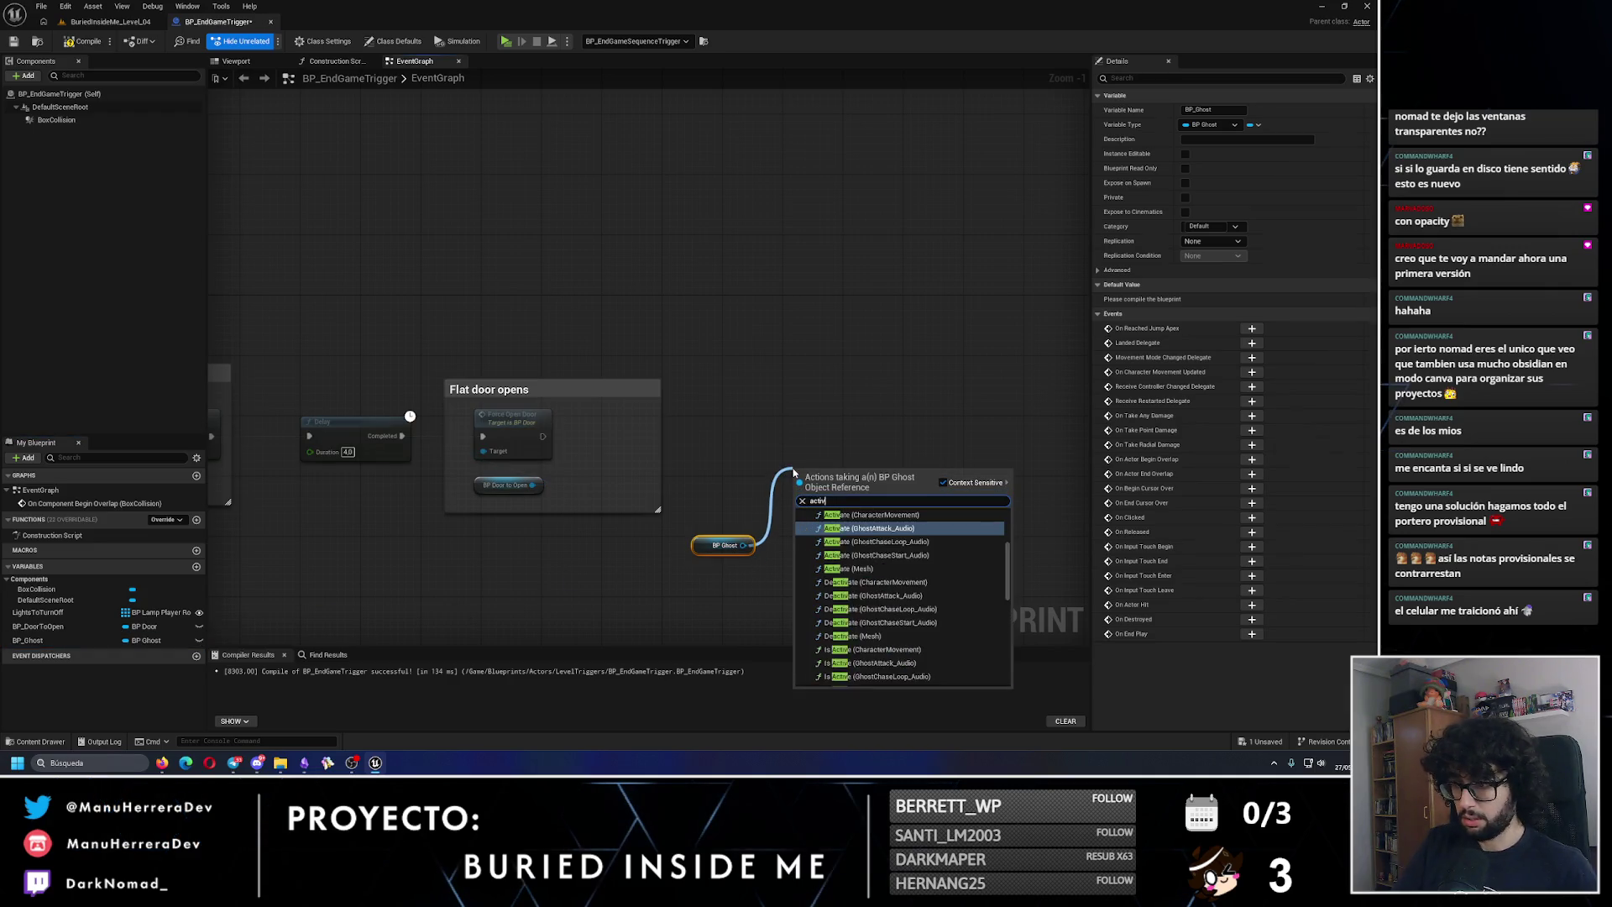
pyautogui.write('ate ghost')
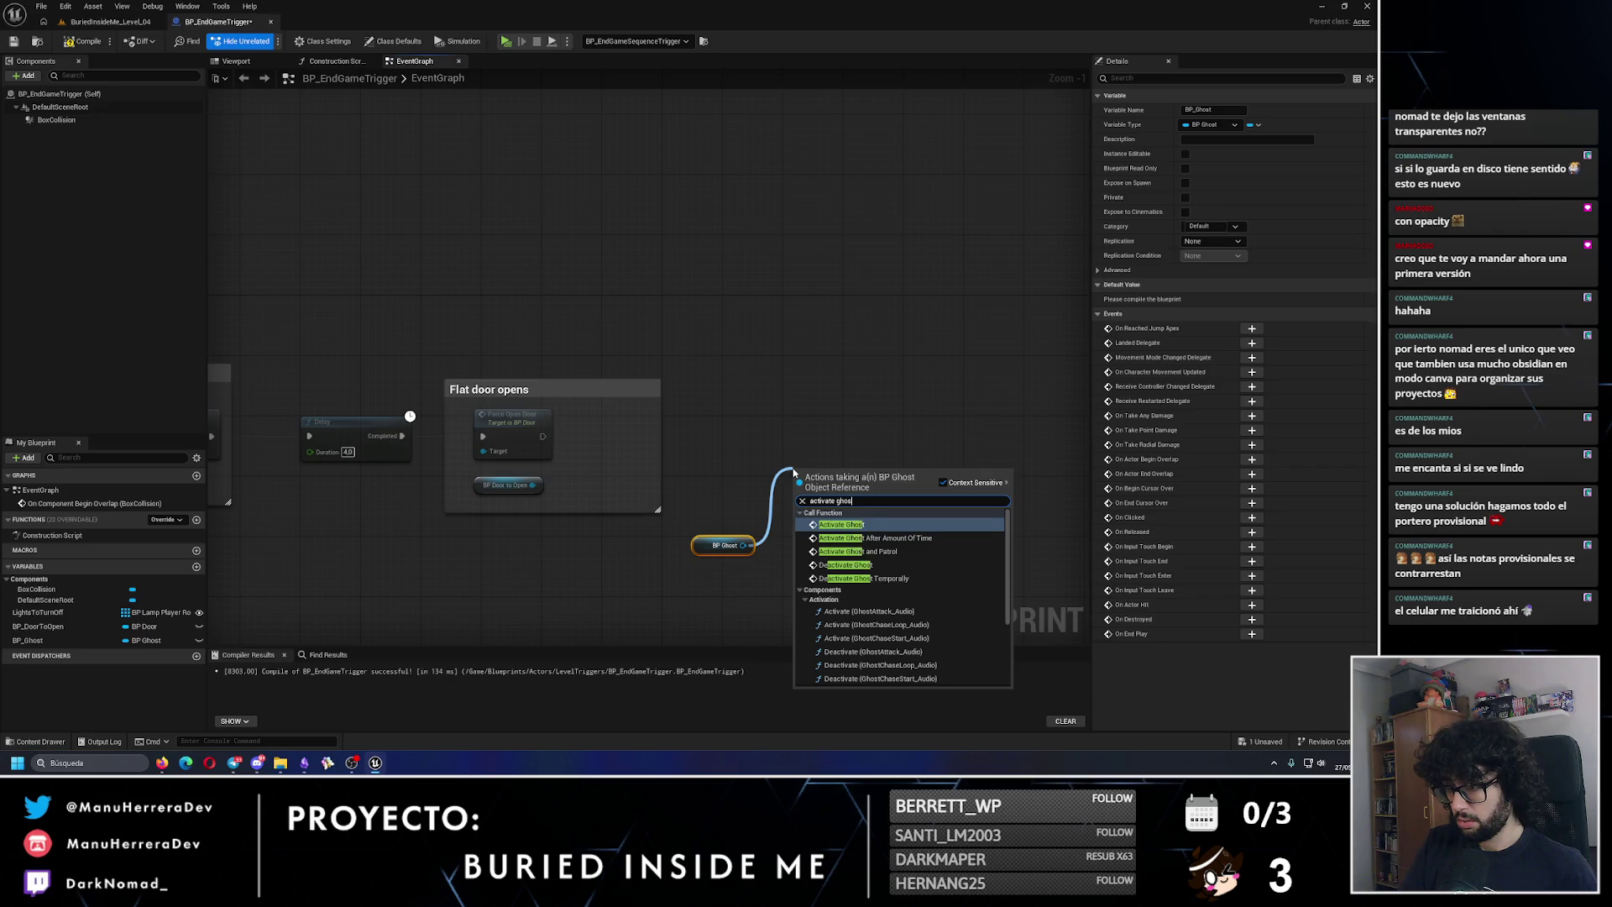
pyautogui.press('Return')
pyautogui.moveTo(750, 538); pyautogui.dragTo(844, 534)
pyautogui.moveTo(777, 454); pyautogui.dragTo(903, 577)
pyautogui.write('cGhost activation')
pyautogui.press('Return')
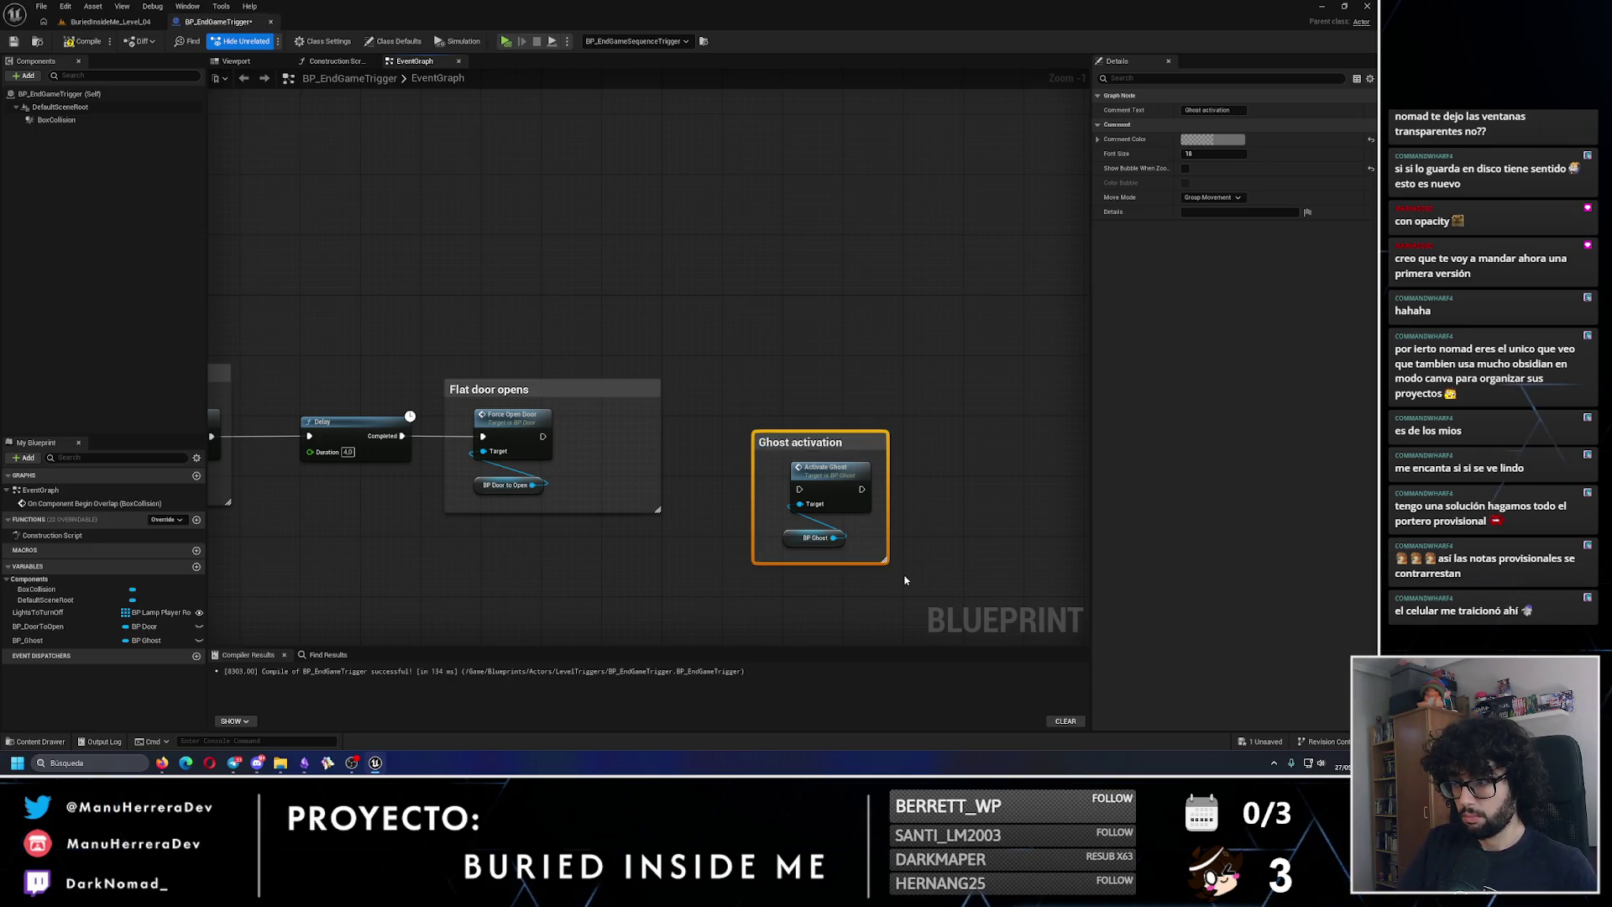
pyautogui.moveTo(888, 476)
pyautogui.mouseDown()
pyautogui.moveTo(911, 476)
pyautogui.moveTo(864, 448)
pyautogui.moveTo(863, 402)
pyautogui.mouseUp()
# Step: Wire Force Open Door into Activate Ghost through a 0.2-second Delay
pyautogui.moveTo(543, 435); pyautogui.dragTo(798, 436)
pyautogui.click(681, 367)
pyautogui.moveTo(543, 436); pyautogui.dragTo(645, 442)
pyautogui.write('delay')
pyautogui.press('Return')
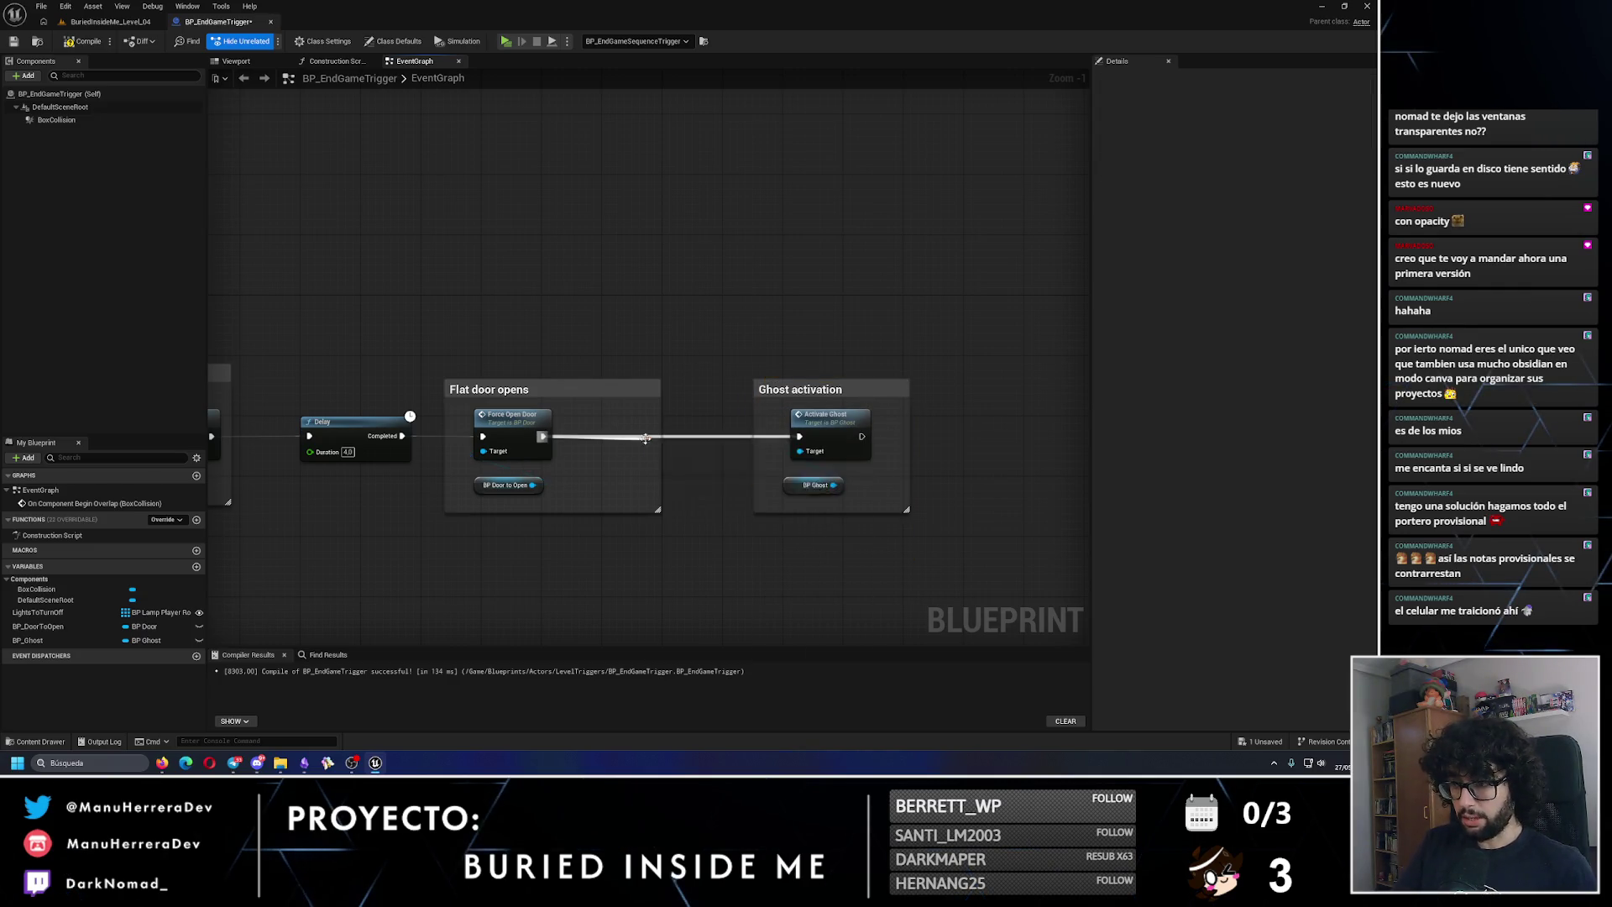
pyautogui.moveTo(788, 388); pyautogui.dragTo(871, 389)
pyautogui.moveTo(696, 452)
pyautogui.mouseDown()
pyautogui.moveTo(771, 422)
pyautogui.moveTo(746, 426)
pyautogui.mouseUp()
# Step: Save the trigger blueprint and locate the trigger in the level
pyautogui.click(13, 40)
pyautogui.click(109, 21)
pyautogui.moveTo(330, 375); pyautogui.dragTo(302, 471)
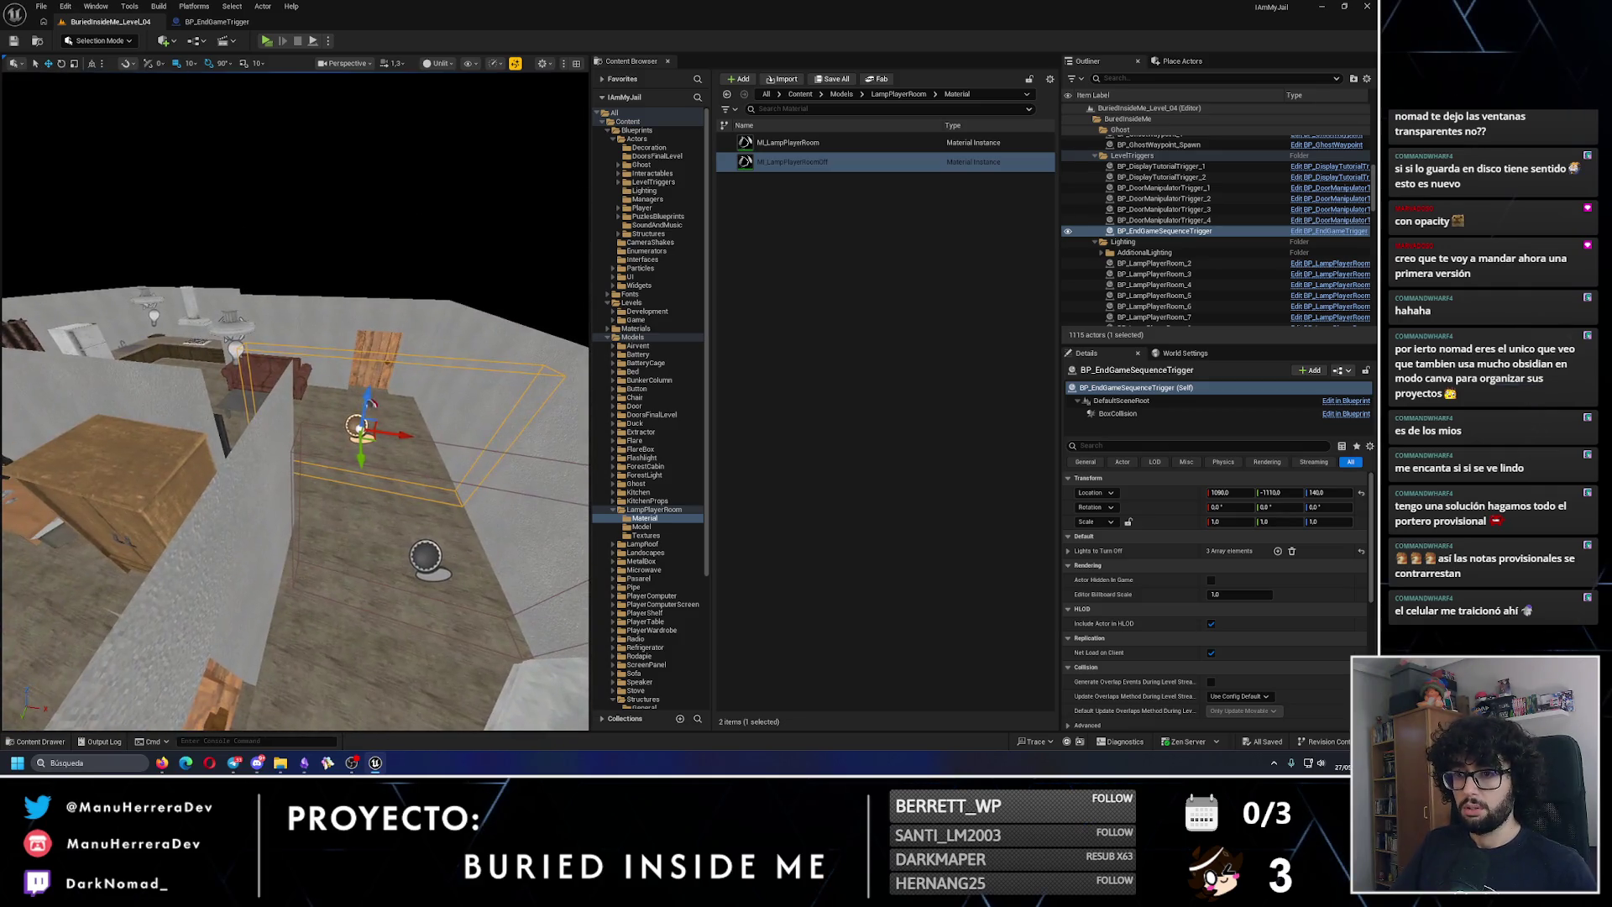
pyautogui.moveTo(301, 99); pyautogui.dragTo(394, 118)
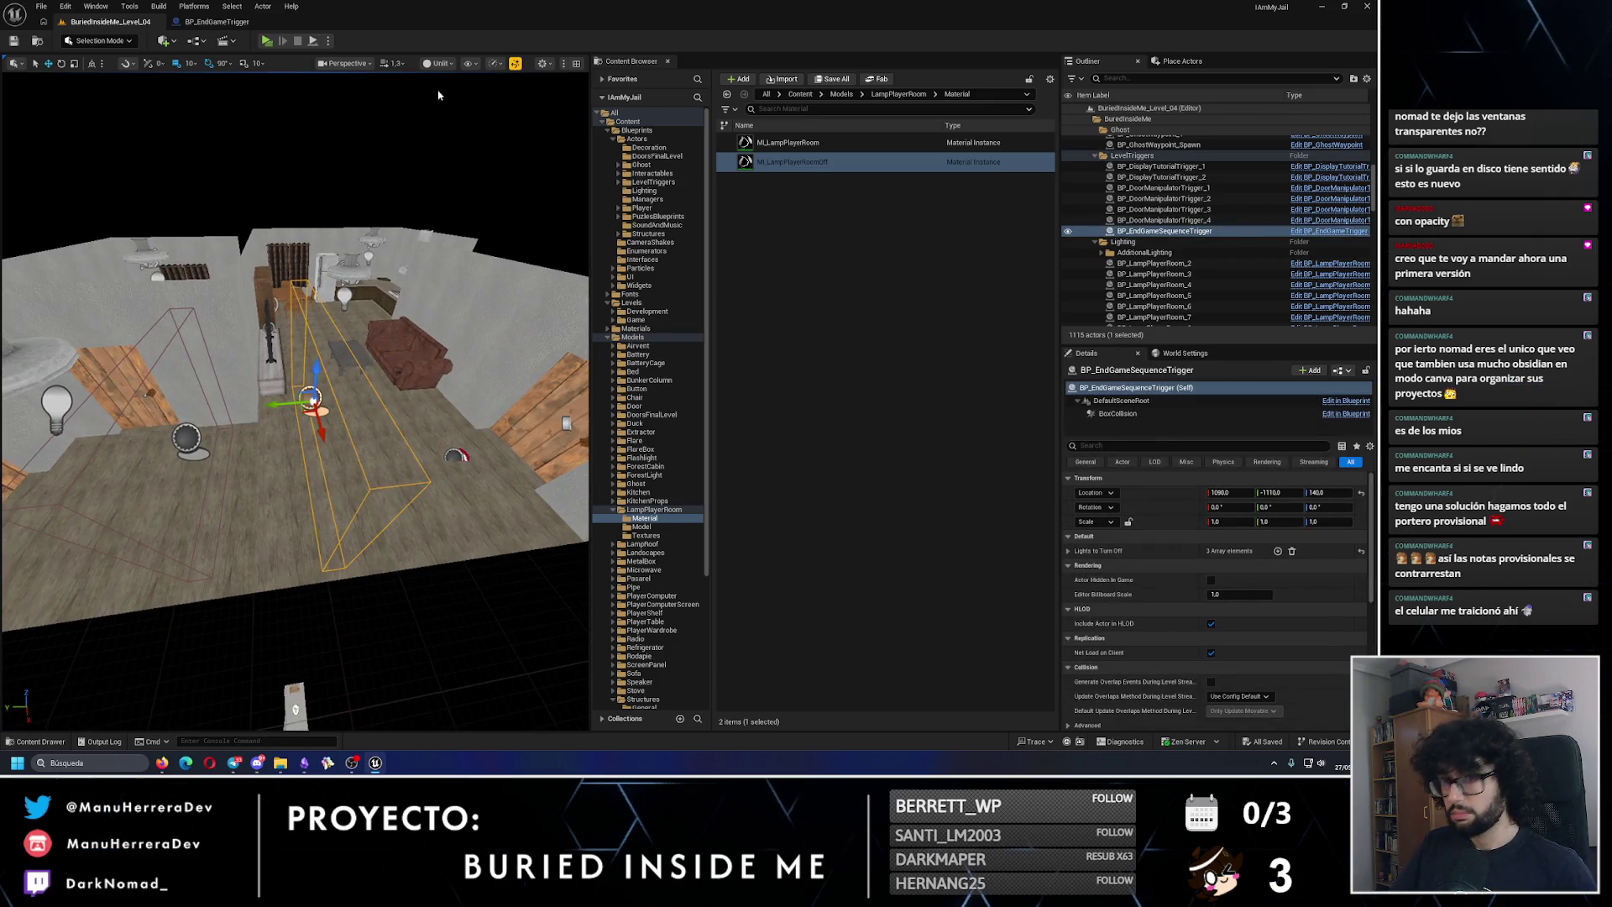
pyautogui.click(216, 21)
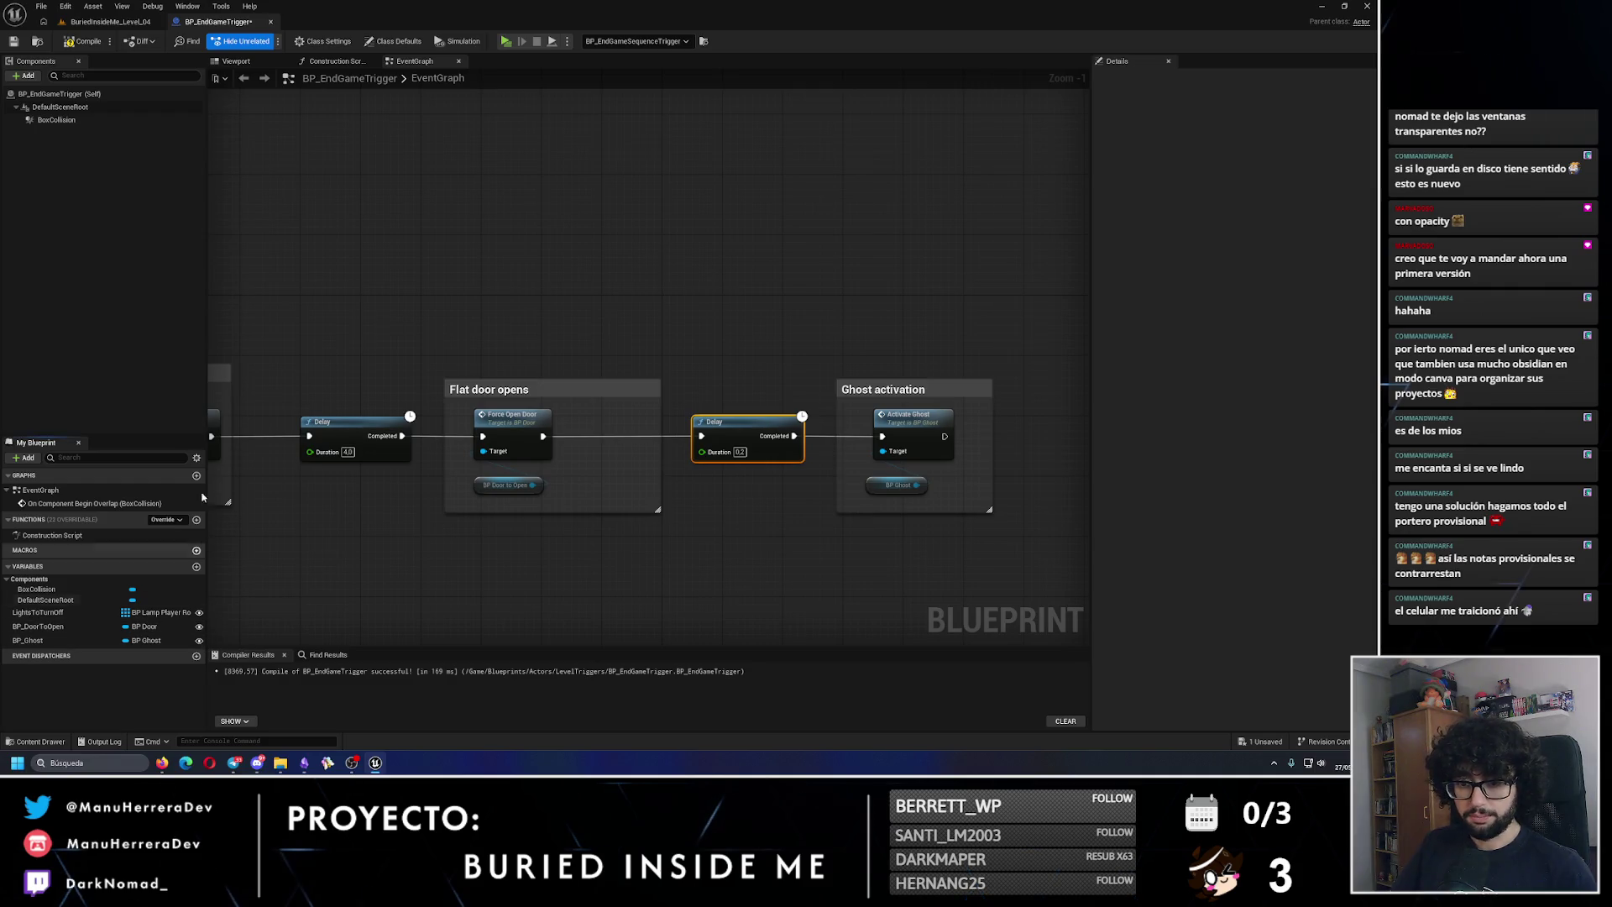
pyautogui.click(14, 41)
pyautogui.click(109, 21)
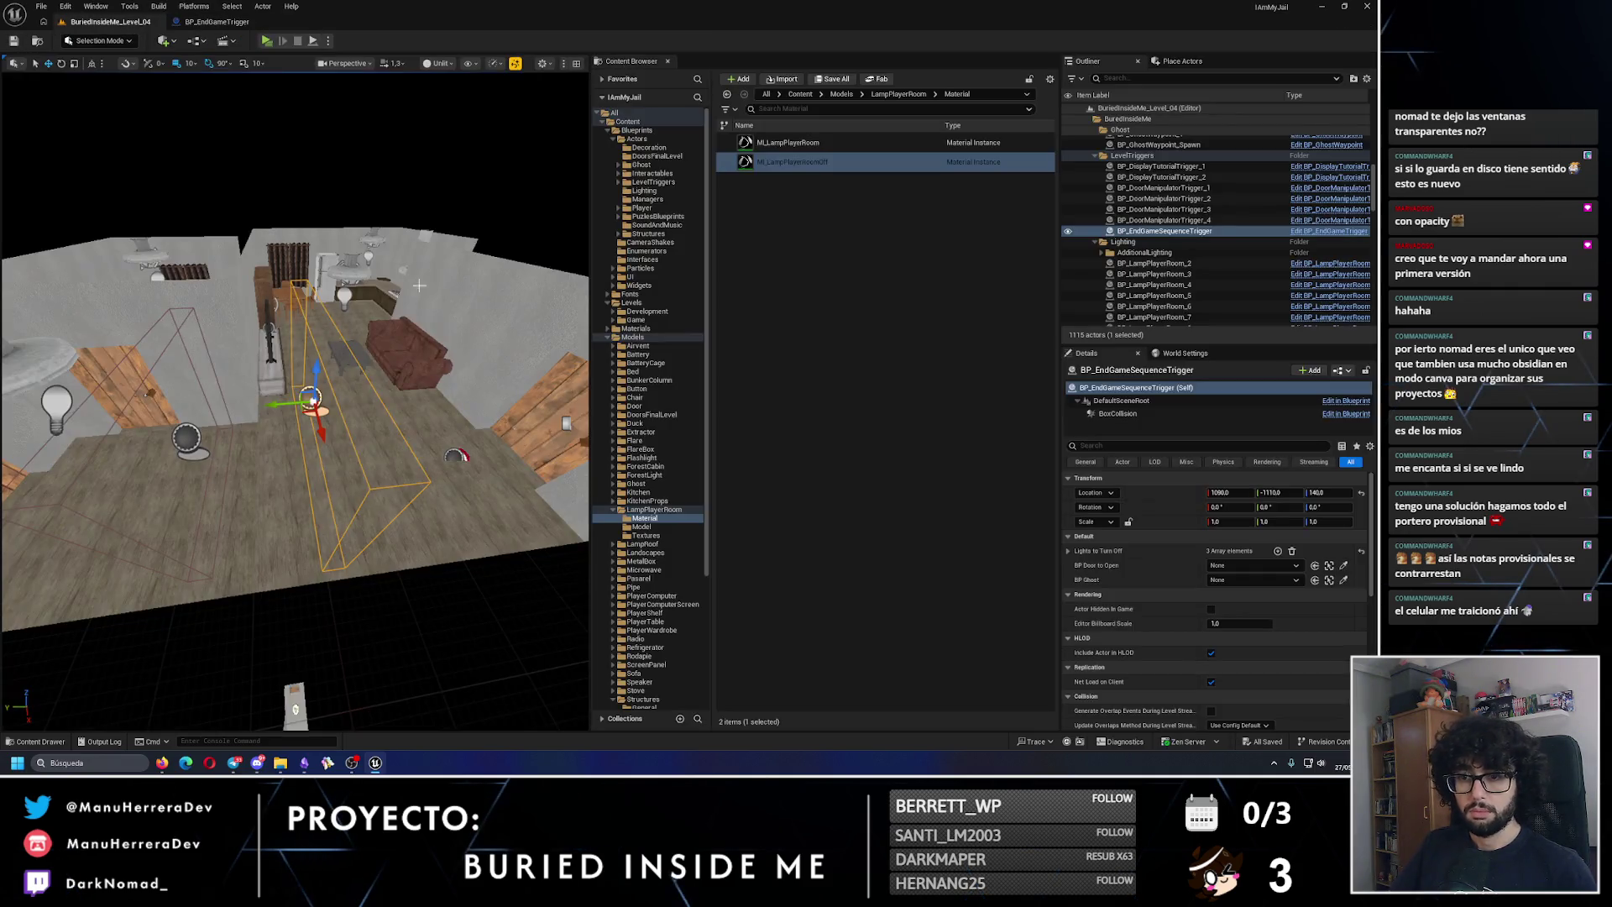
# Step: Set the trigger's BP Door to Open to BP_Door_Locked_2 and BP Ghost to BP_Ghost, then save
pyautogui.click(1253, 570)
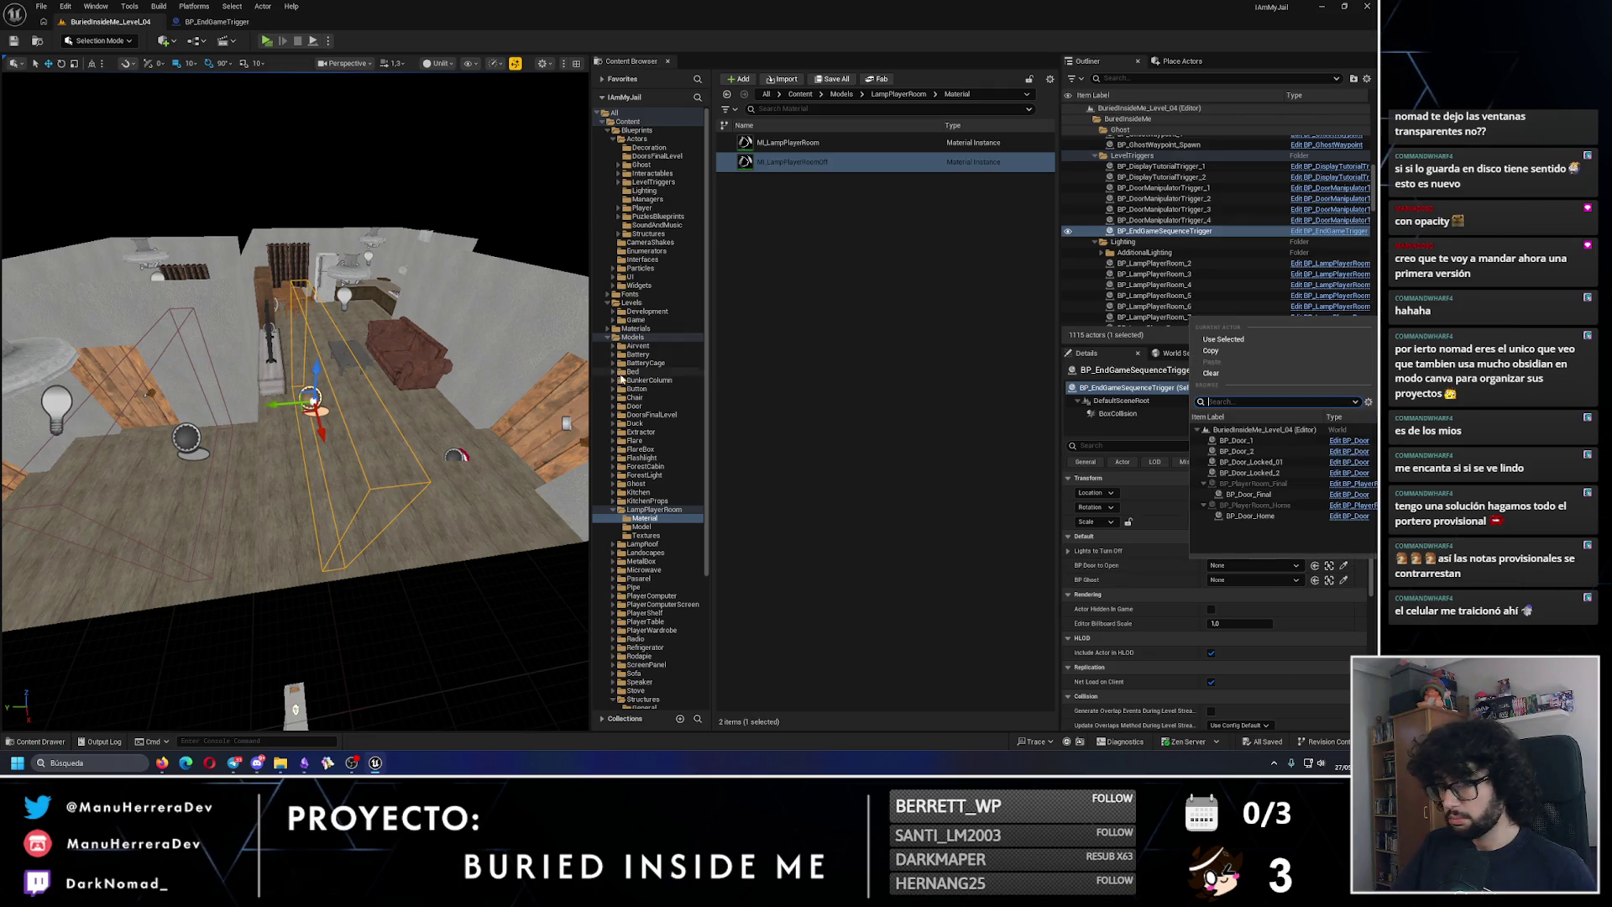
pyautogui.click(576, 404)
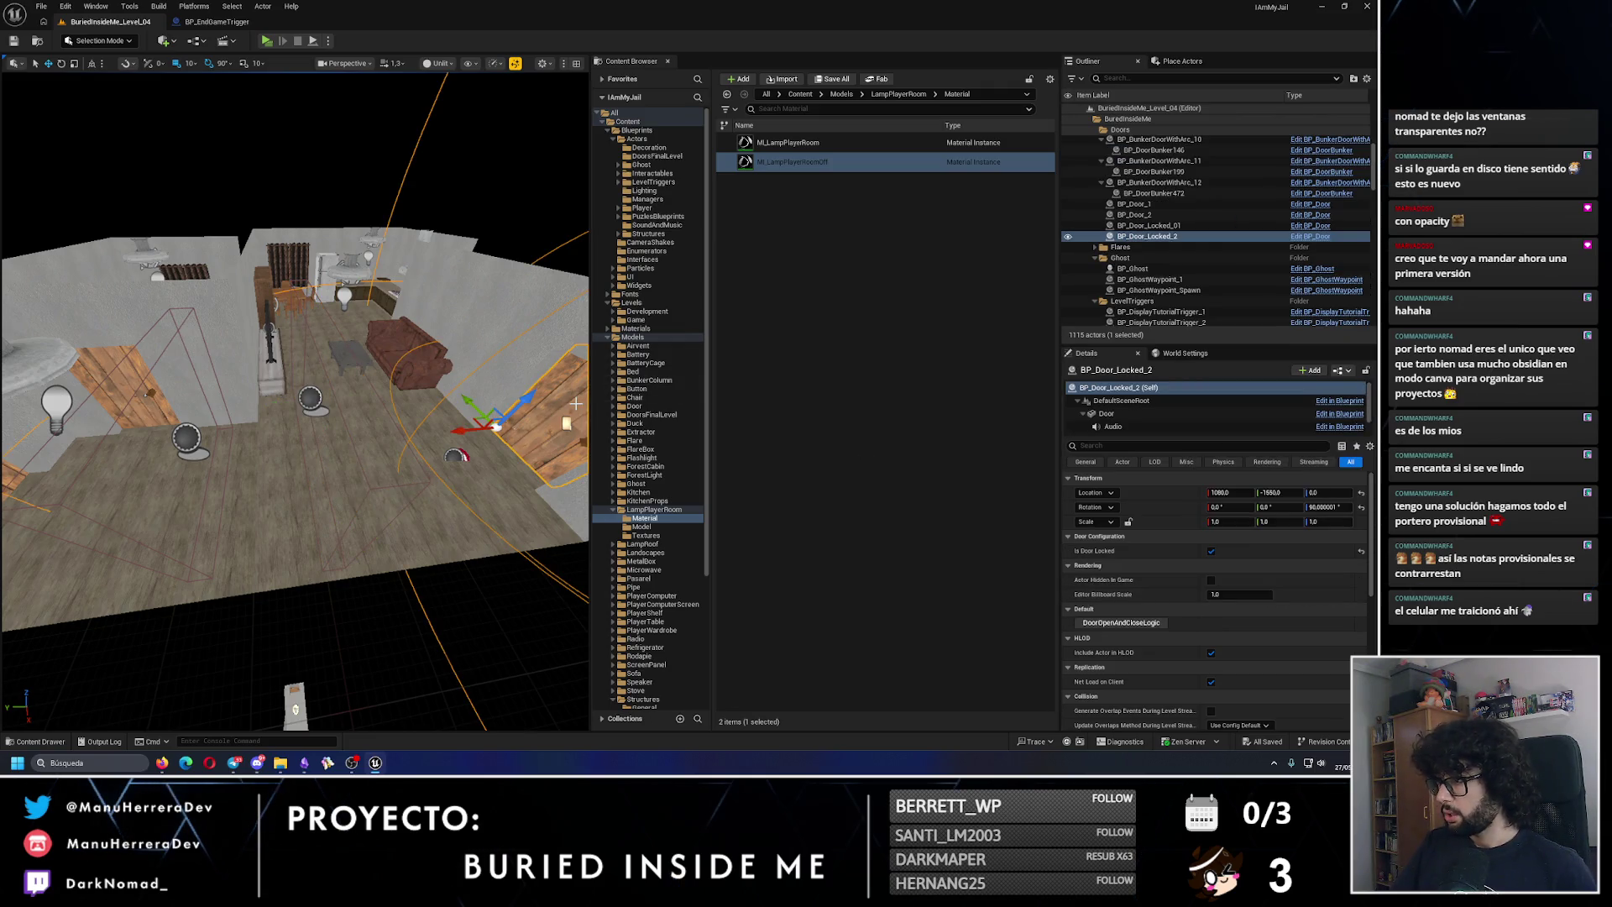
pyautogui.click(324, 389)
pyautogui.click(1254, 565)
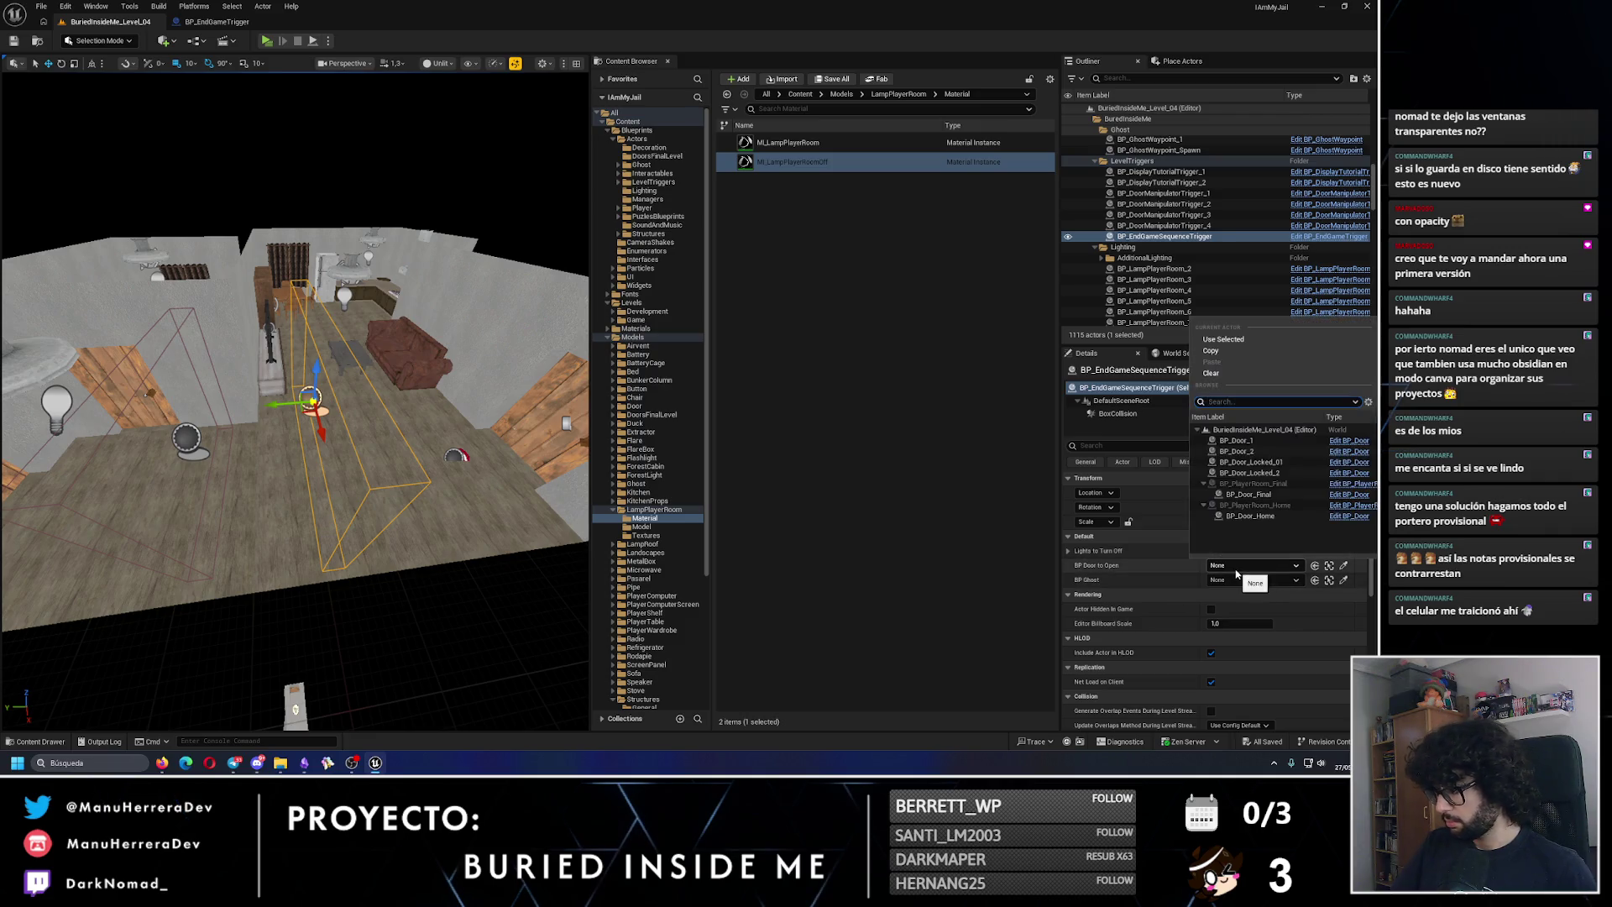
pyautogui.click(1272, 474)
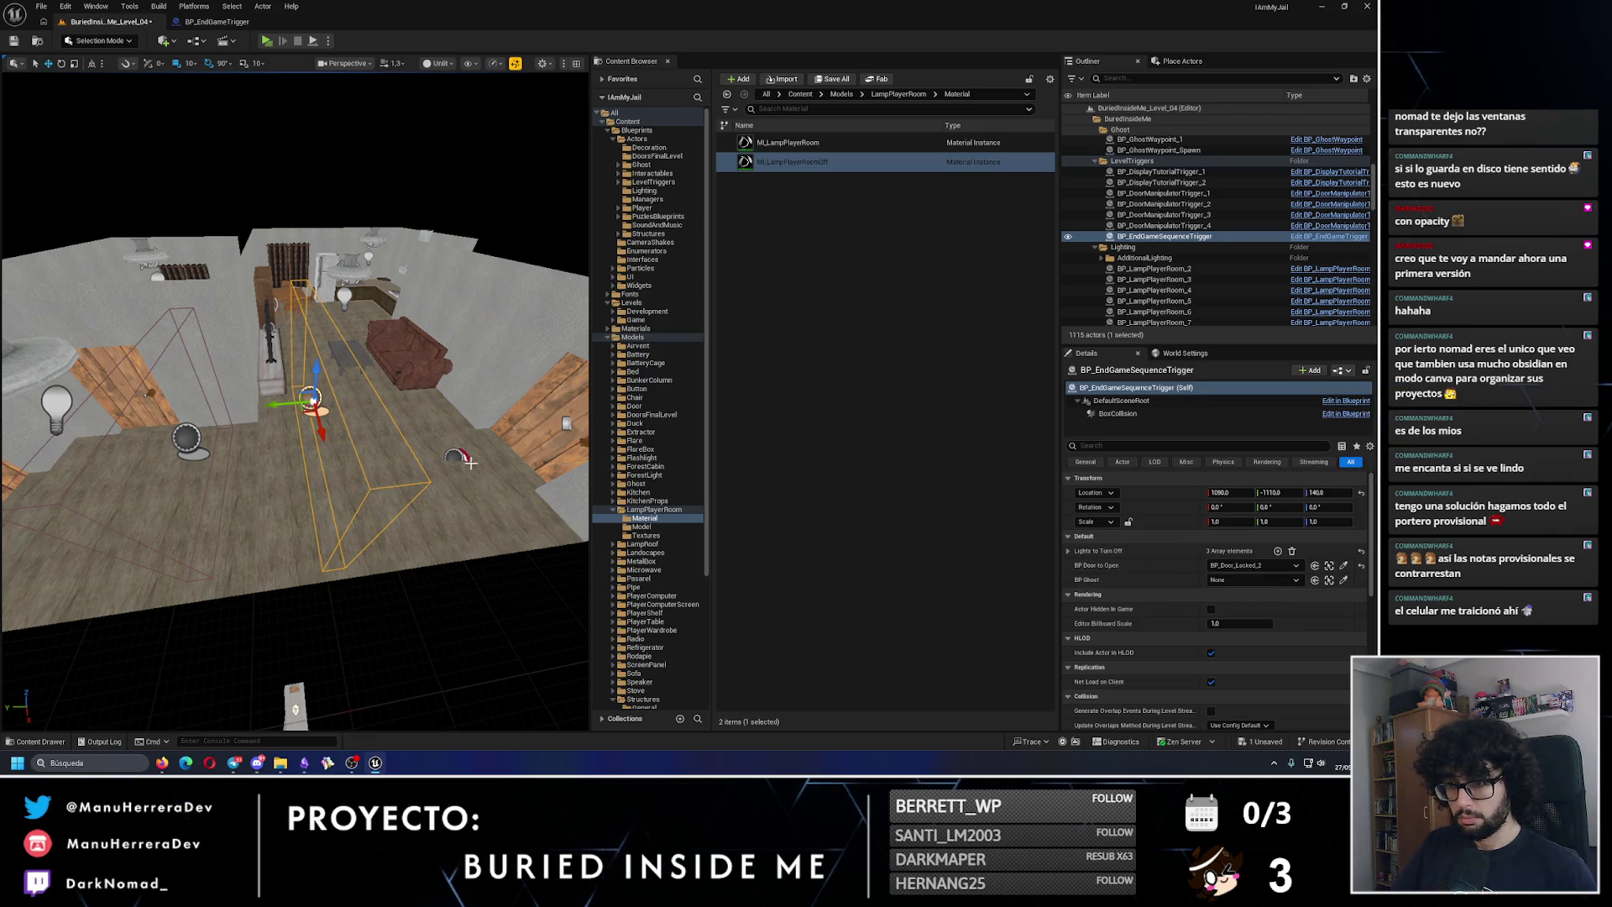
pyautogui.click(1254, 579)
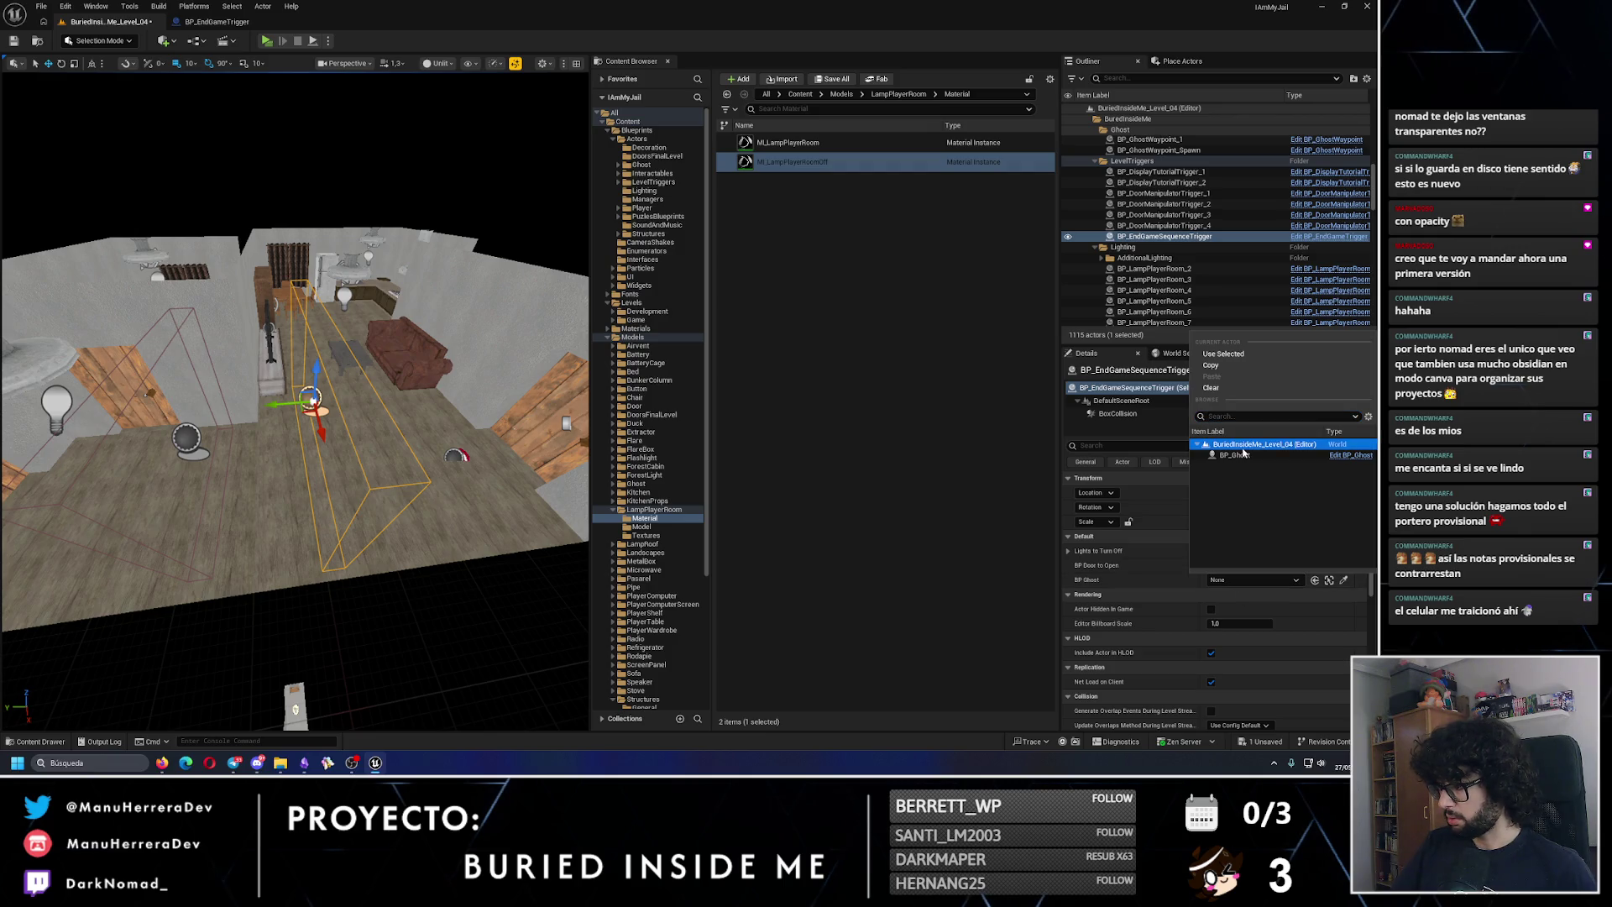
pyautogui.click(1238, 461)
pyautogui.click(13, 40)
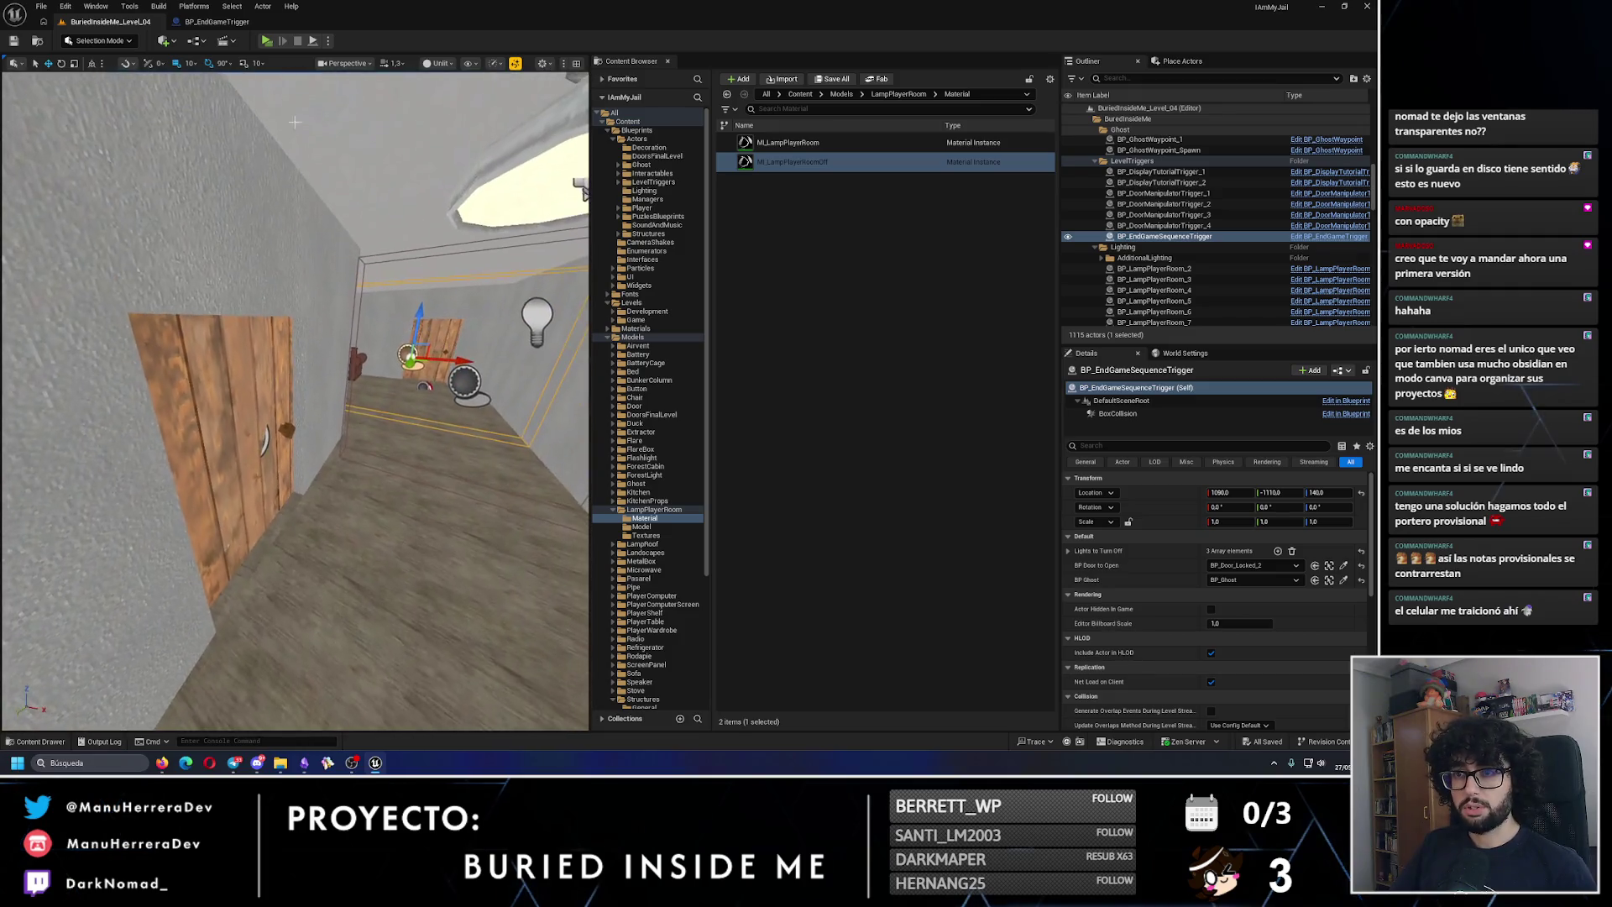
pyautogui.hotkey('alt', 'p')
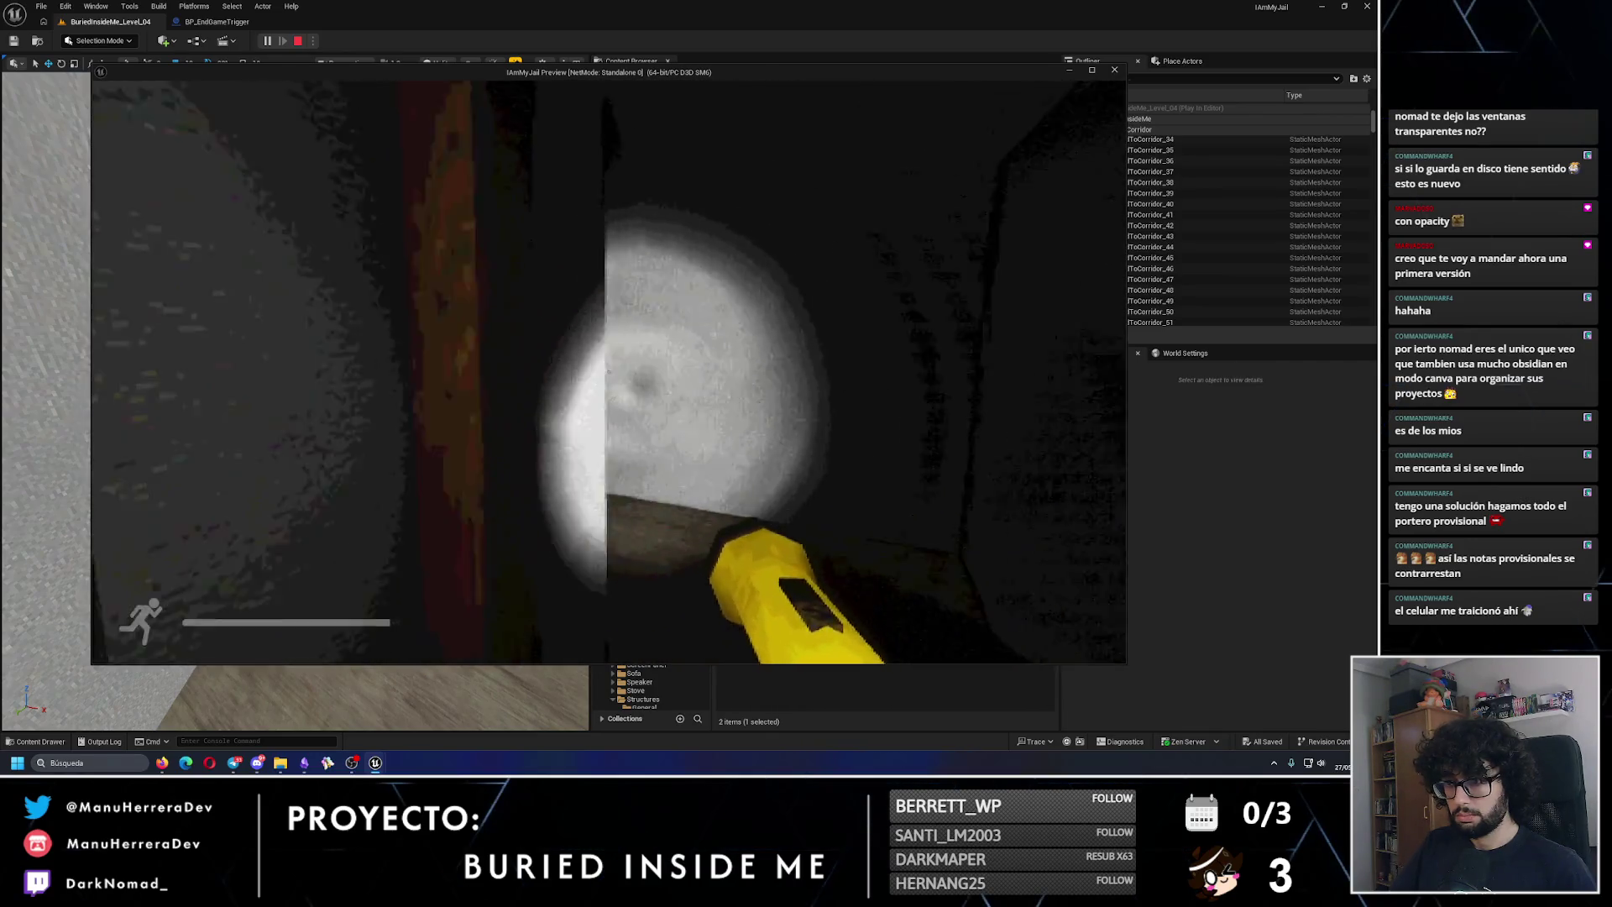
pyautogui.press('Escape')
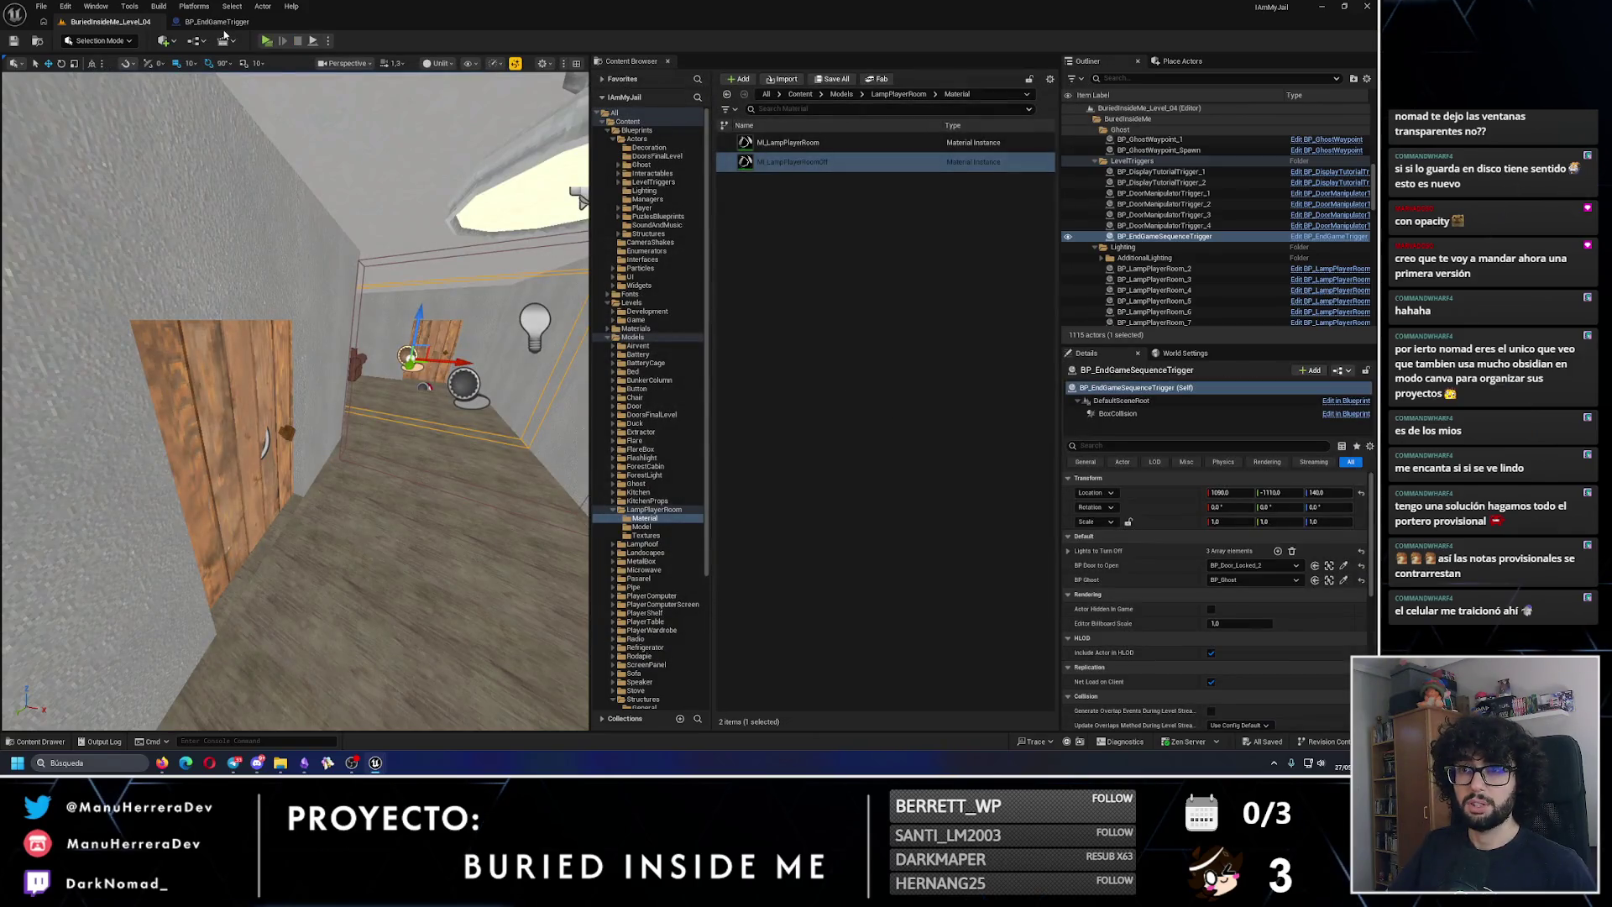
# Step: Replace Activate Ghost with an Activate Ghost and Patrol node on BP Ghost
pyautogui.click(226, 22)
pyautogui.scroll(1, 734, 503)
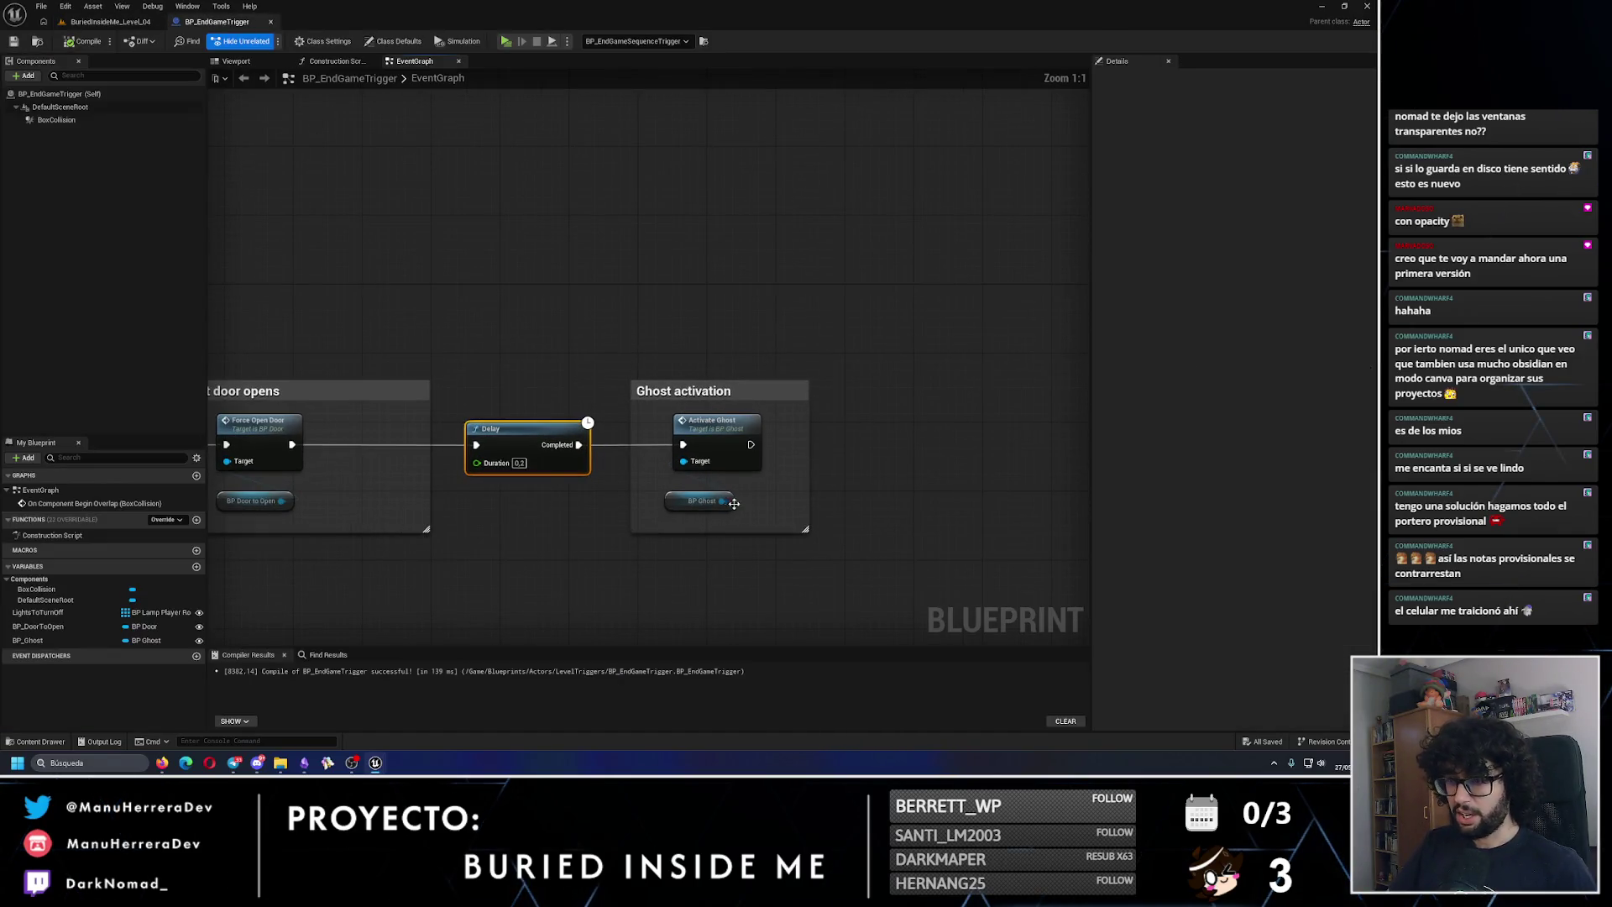
pyautogui.moveTo(817, 509); pyautogui.dragTo(817, 509)
pyautogui.write('activat')
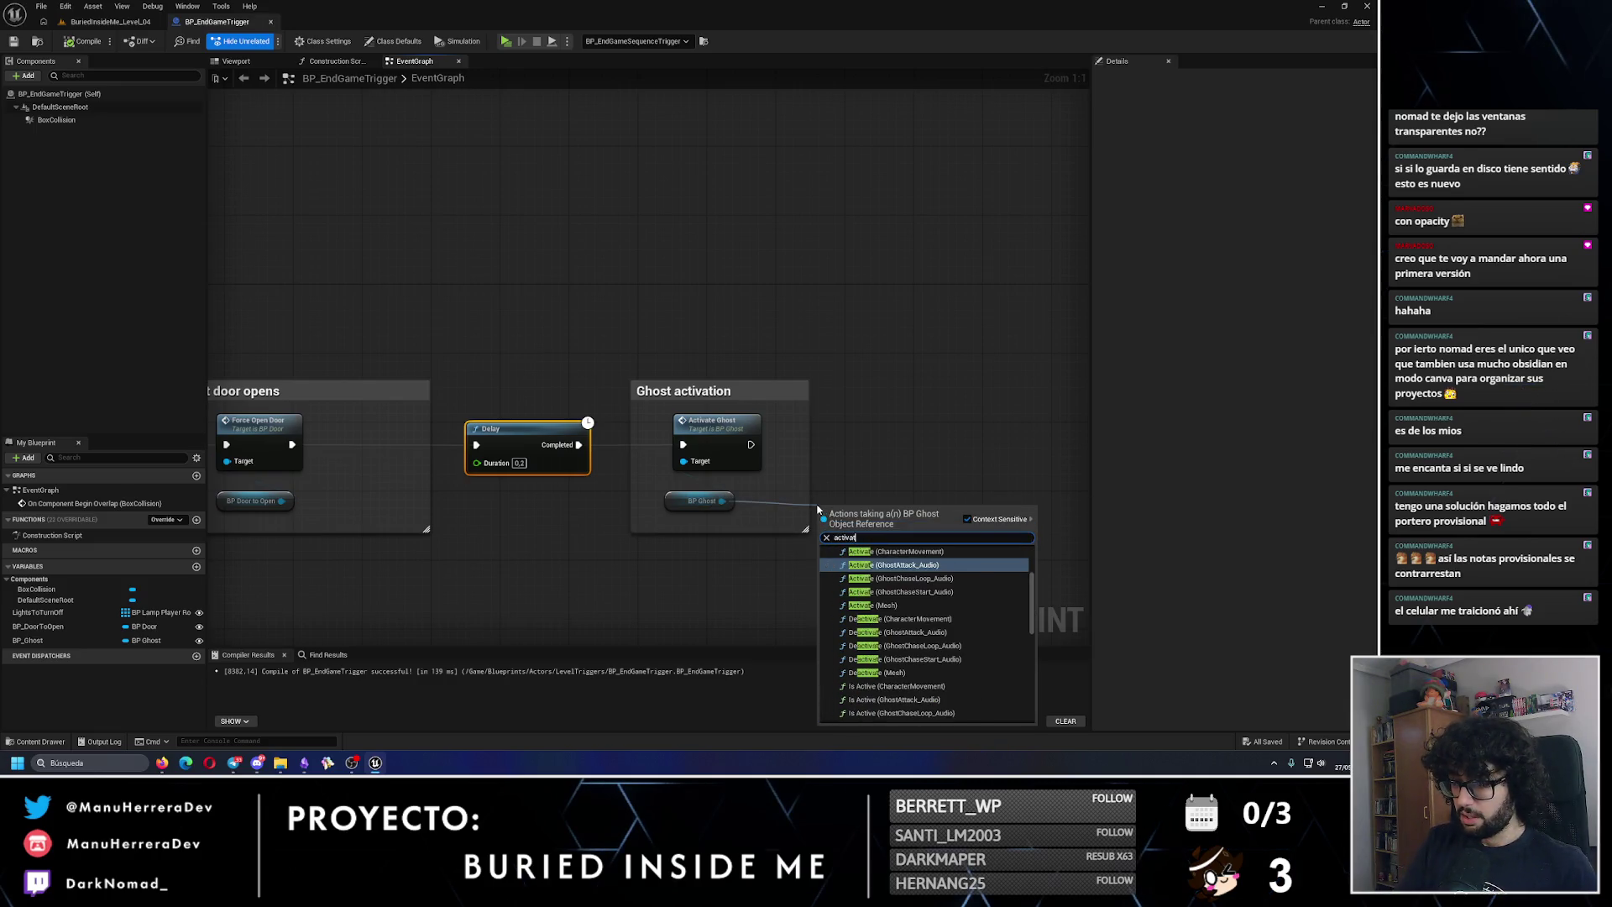
pyautogui.write('e gh')
pyautogui.press('Down')
pyautogui.press('Down')
pyautogui.press('Return')
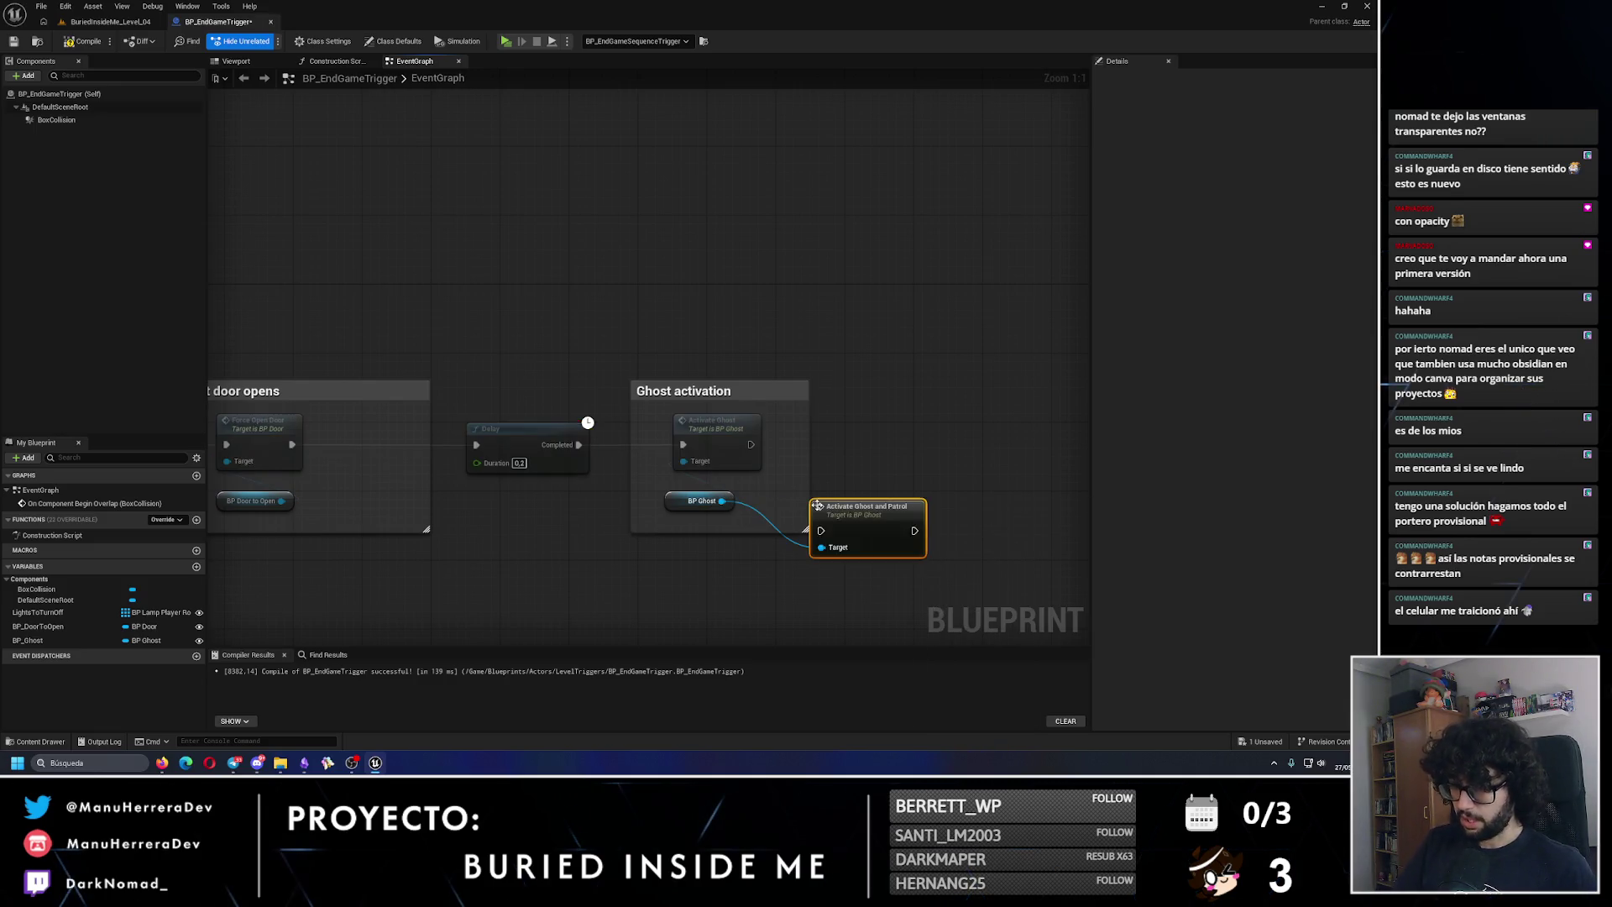
pyautogui.press('Delete')
pyautogui.moveTo(851, 521); pyautogui.dragTo(705, 443)
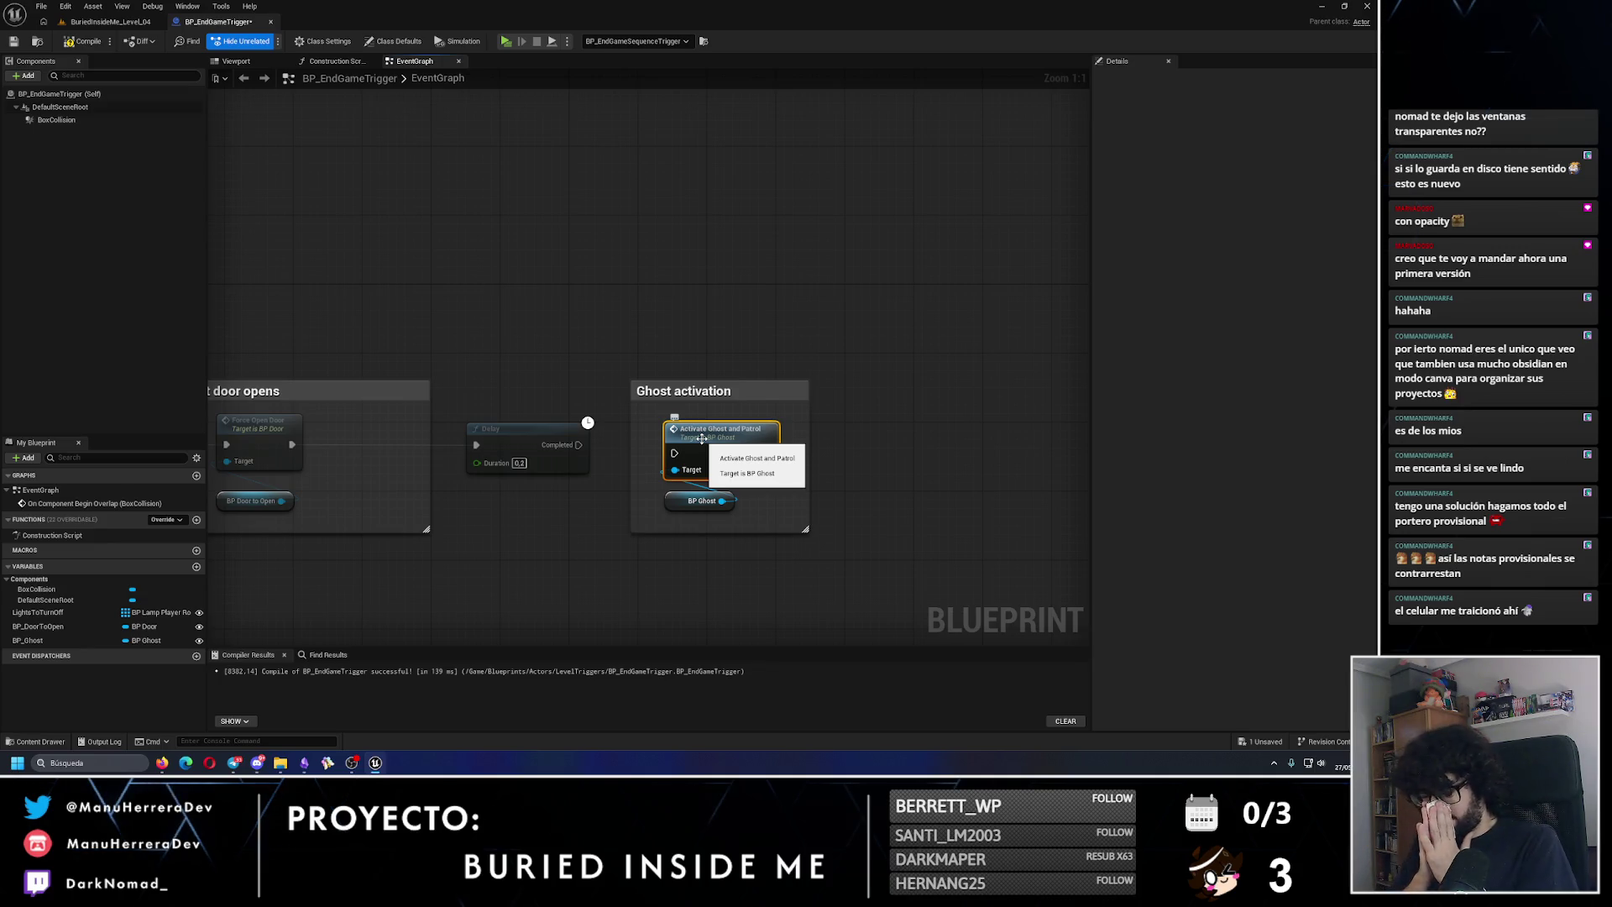
pyautogui.moveTo(702, 438); pyautogui.dragTo(675, 444)
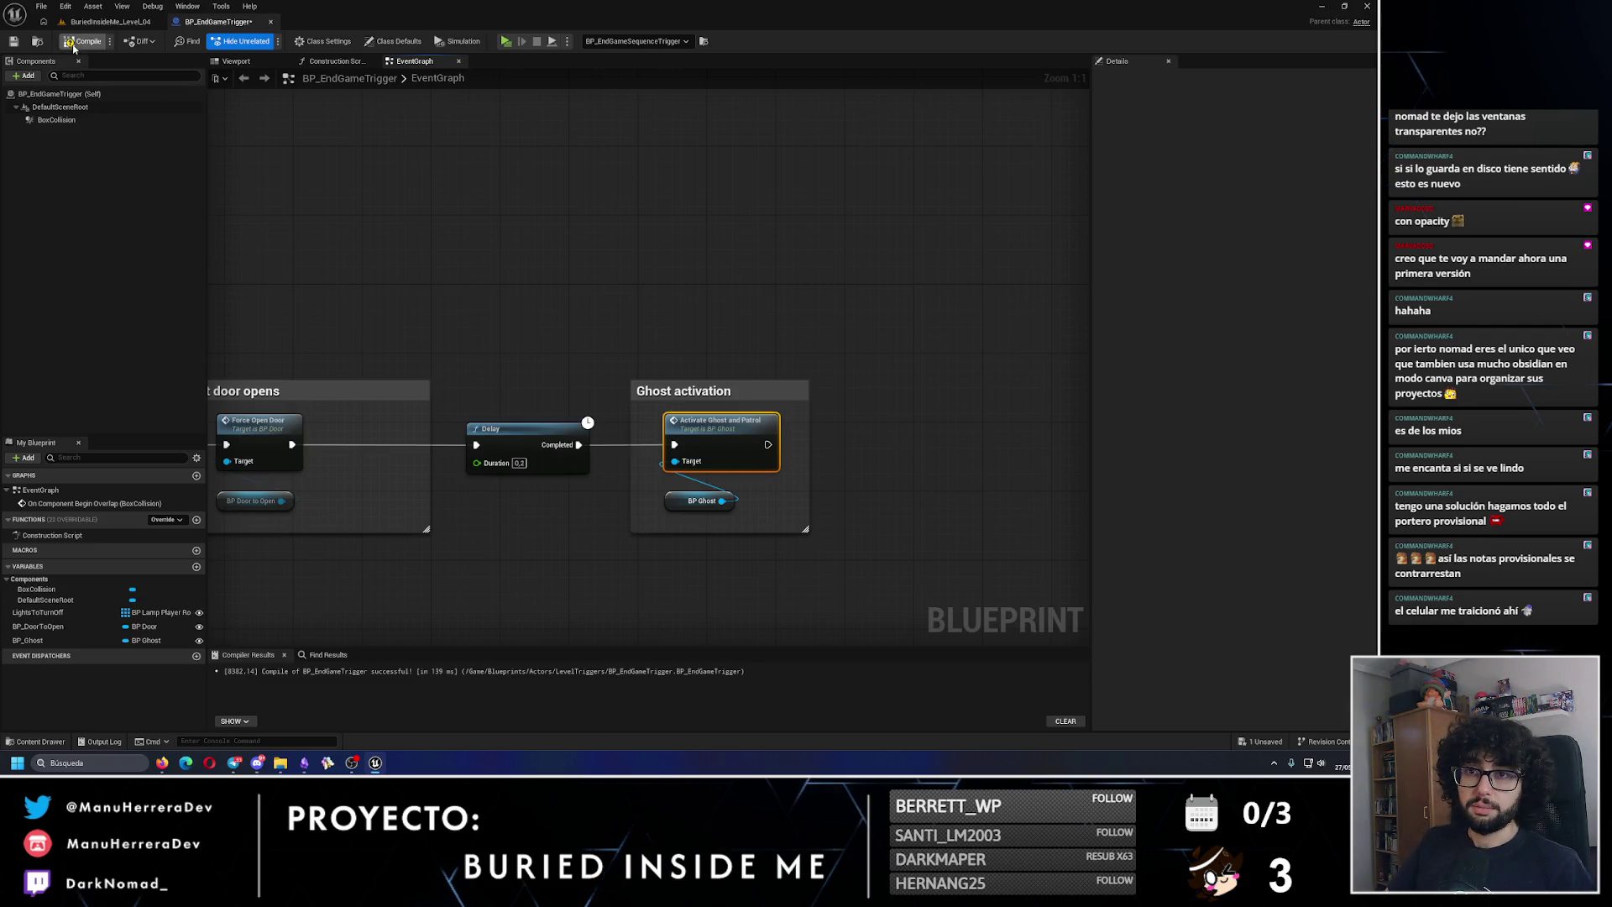
# Step: Compile and save the blueprint, then run the game as a standalone preview
pyautogui.click(28, 44)
pyautogui.click(109, 21)
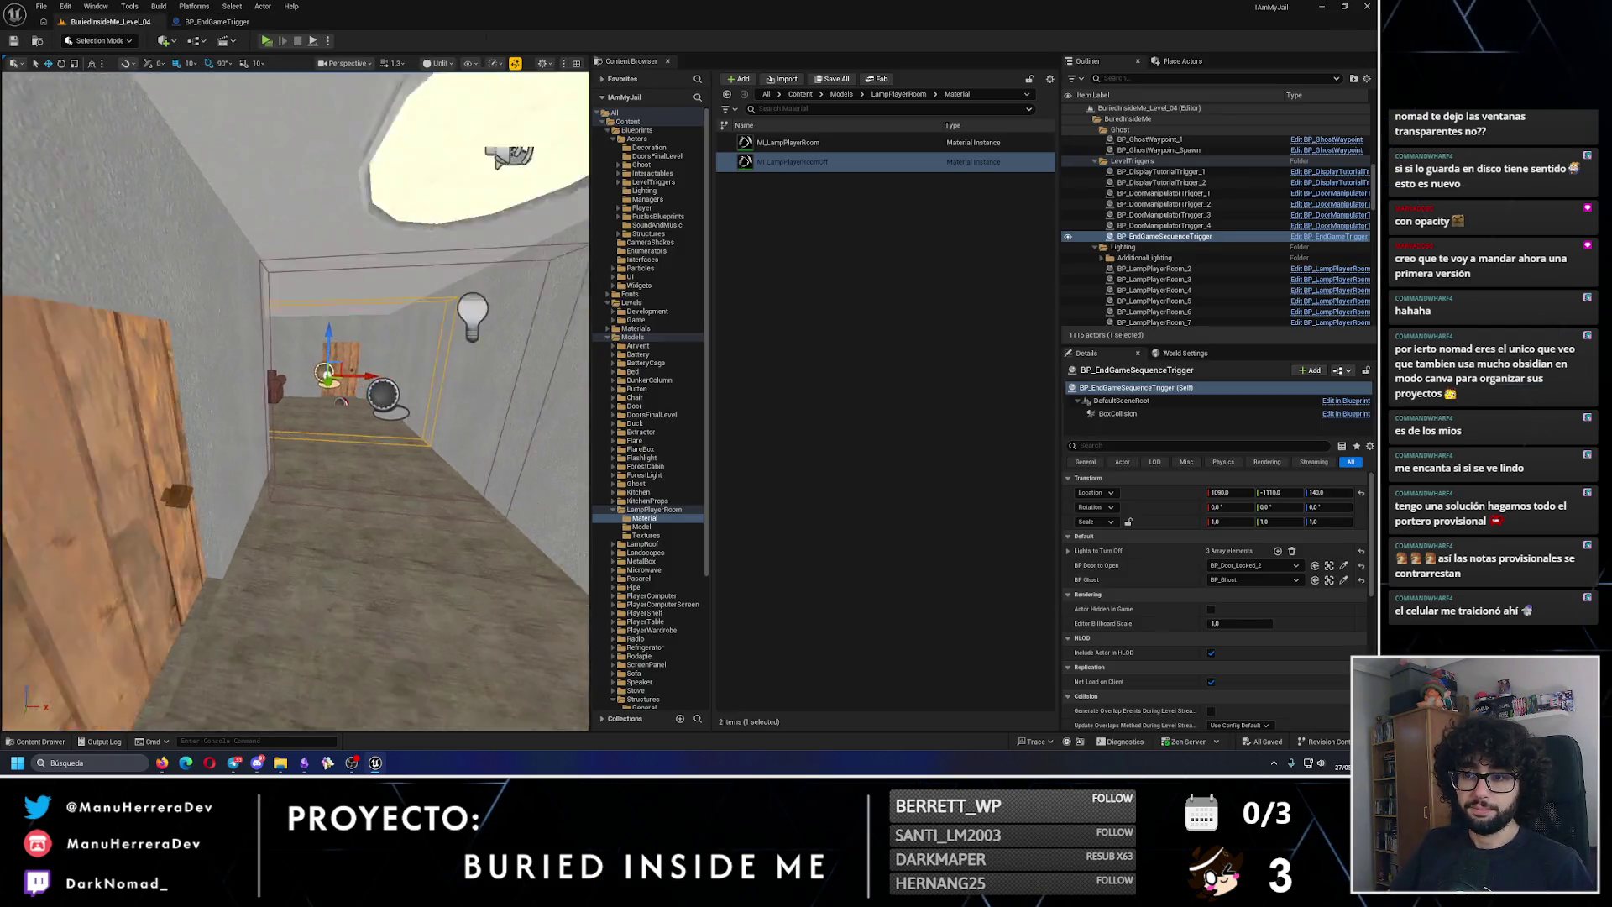
pyautogui.click(266, 40)
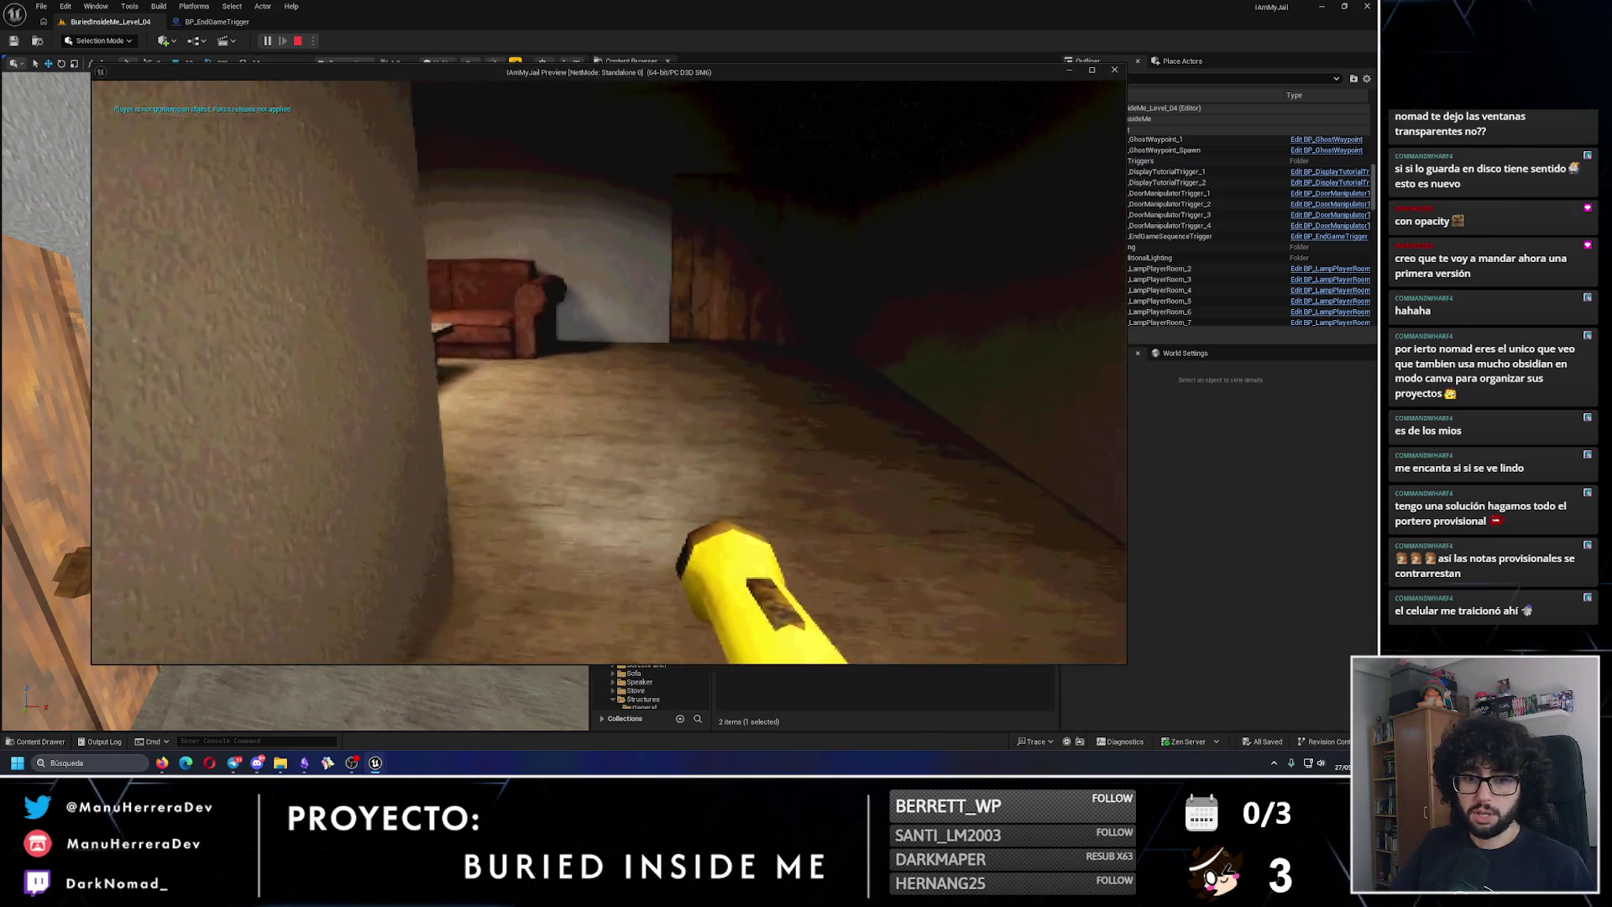
# Step: Walk past the sofa to the dark doorway until the ghost attacks, then end the standalone test
pyautogui.press('w')
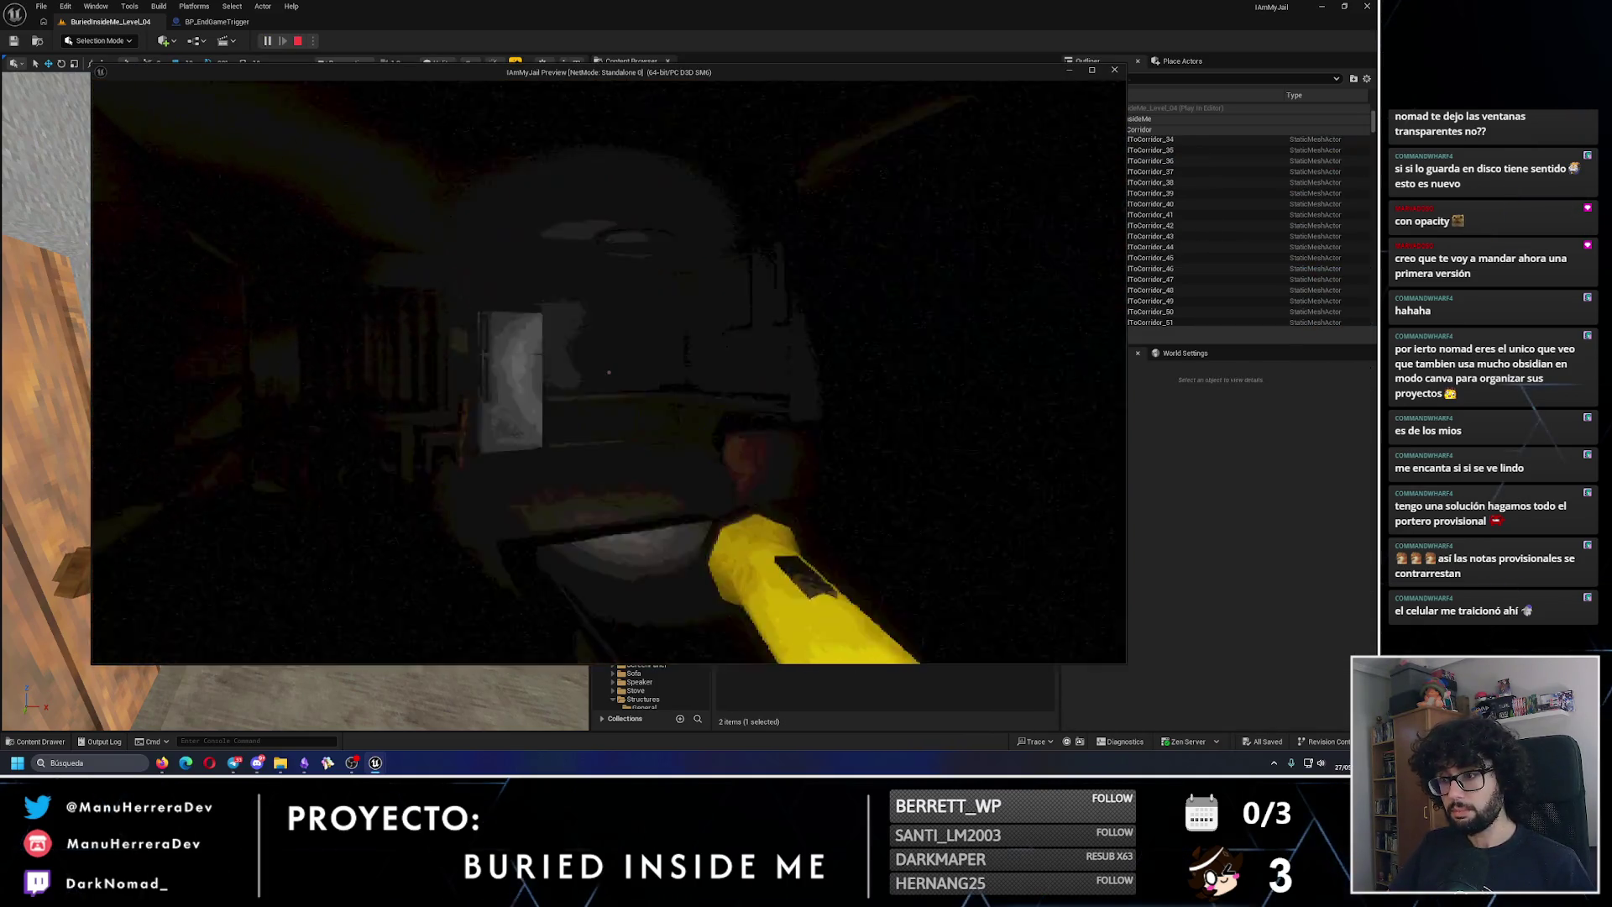
pyautogui.press('w')
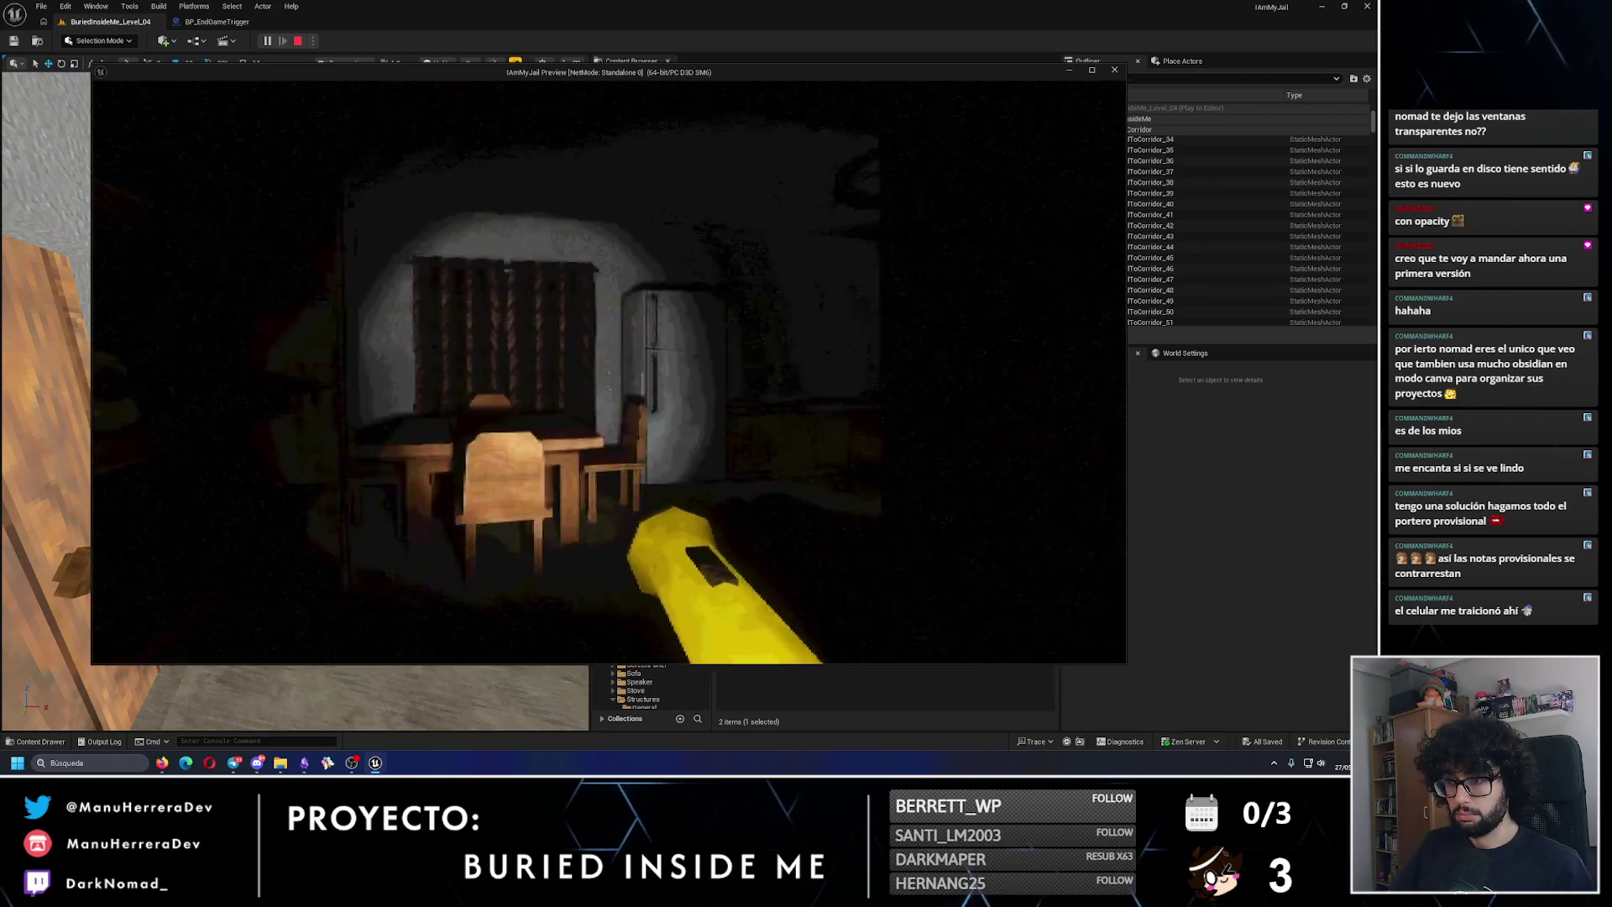
pyautogui.press('w')
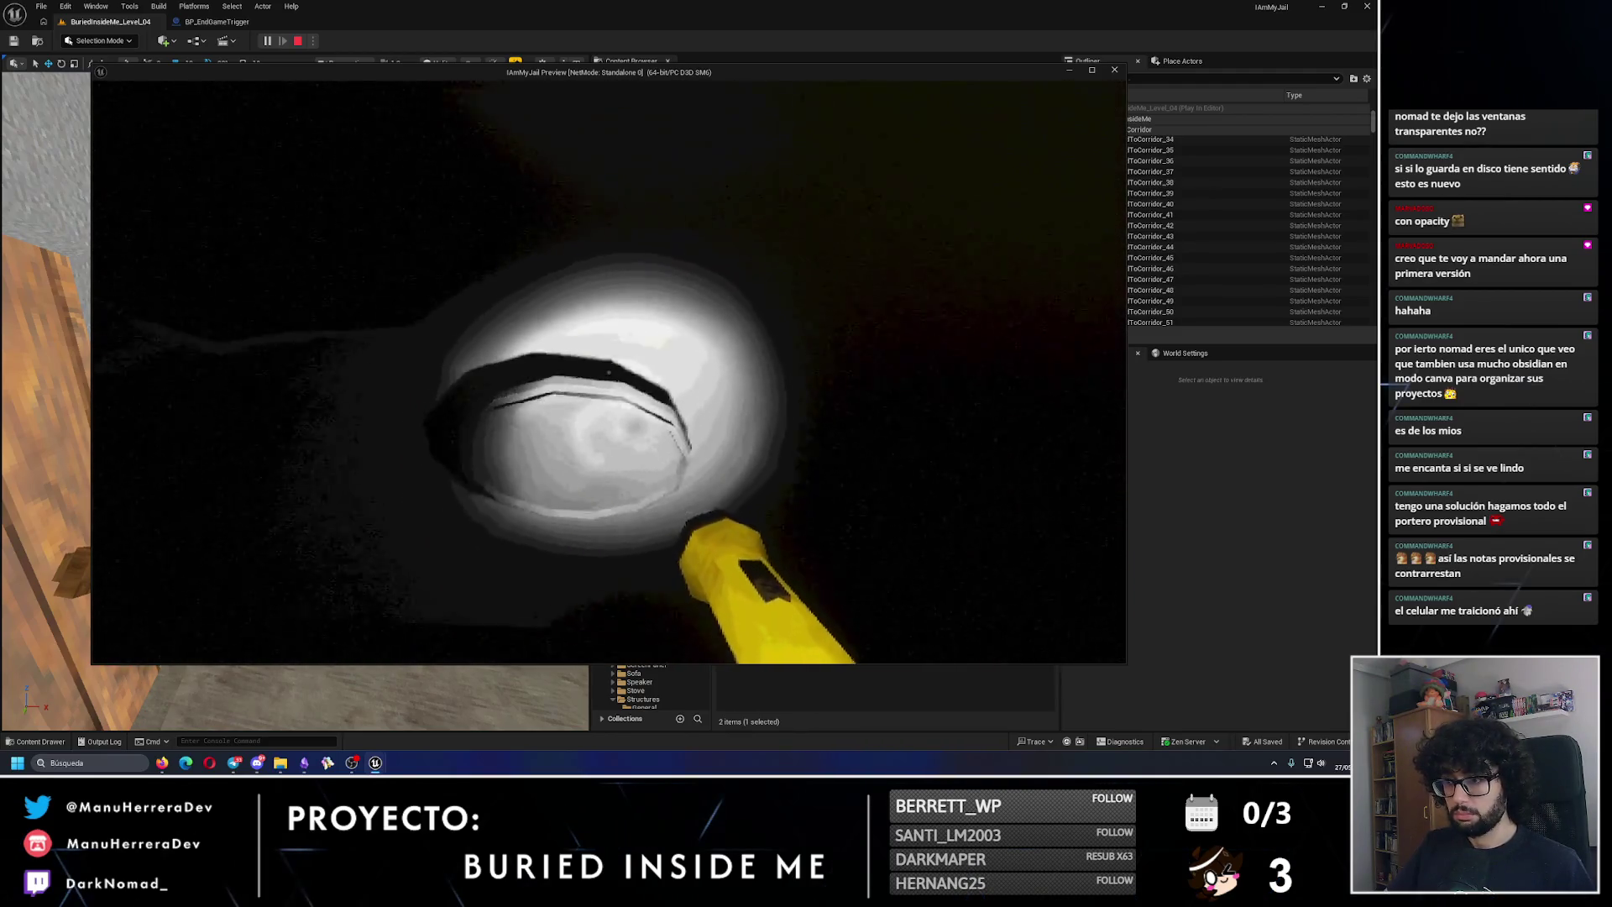
pyautogui.press('s')
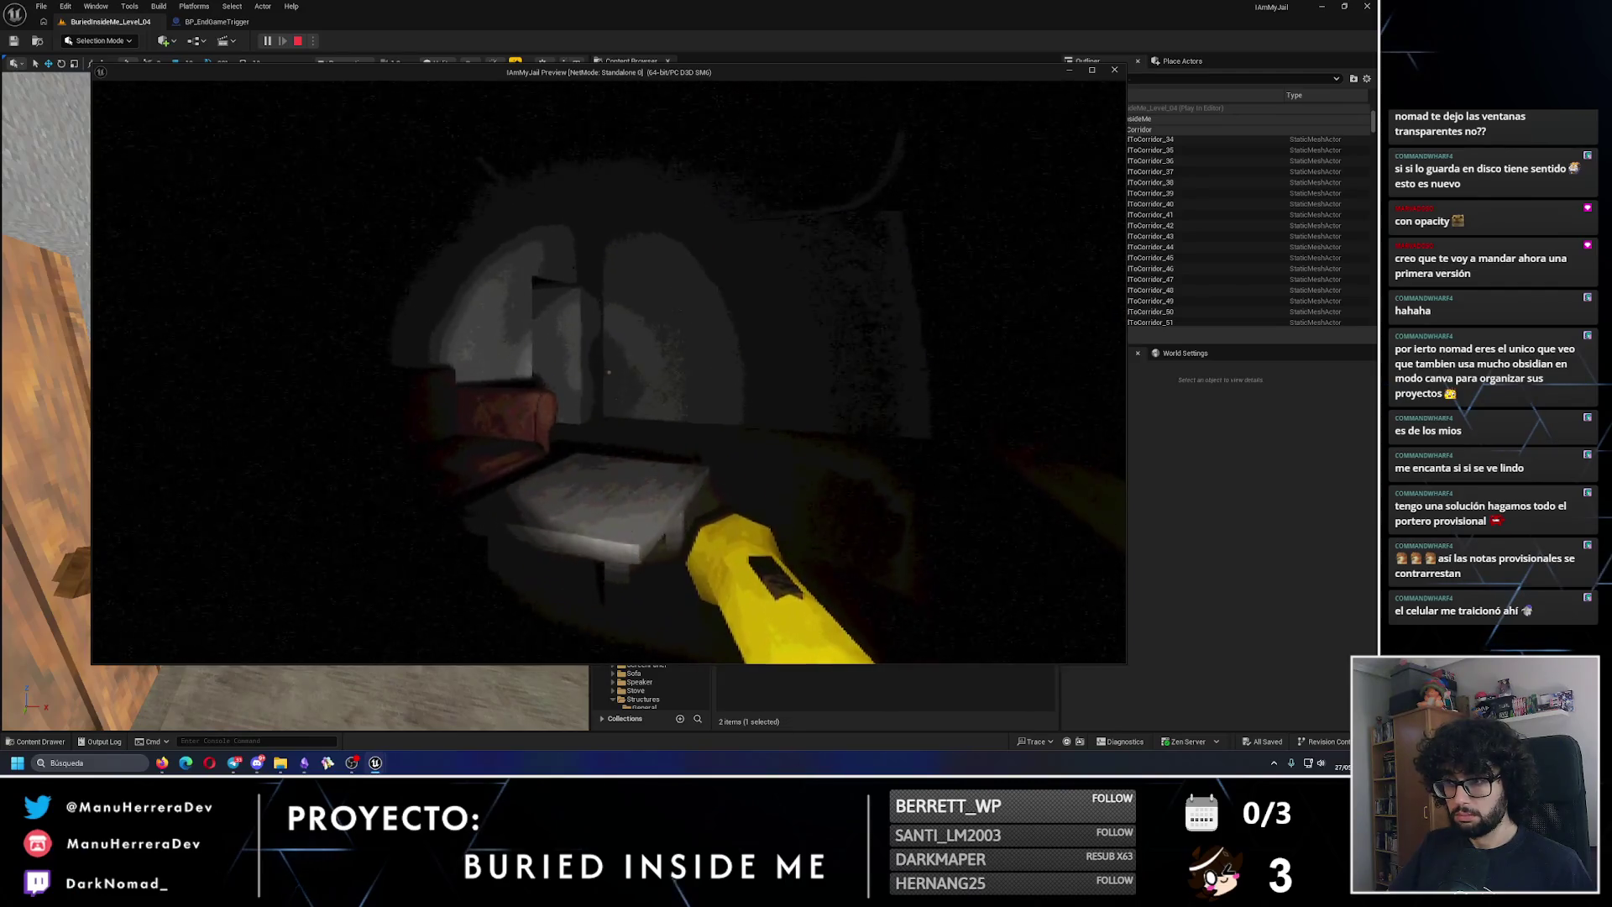
pyautogui.press('w')
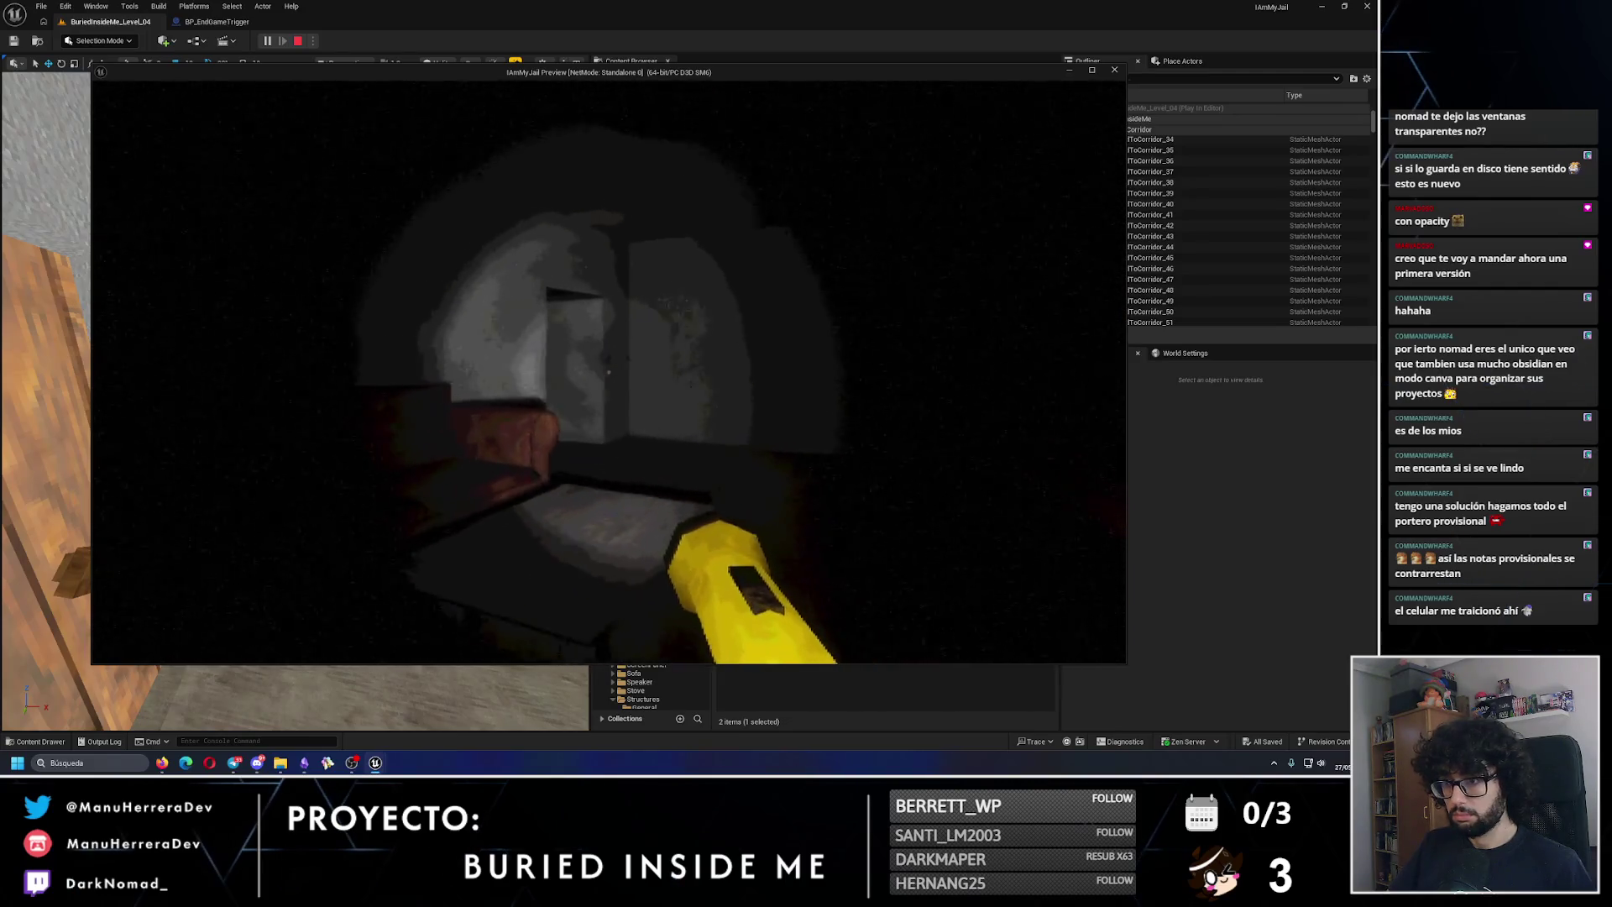
pyautogui.press('w')
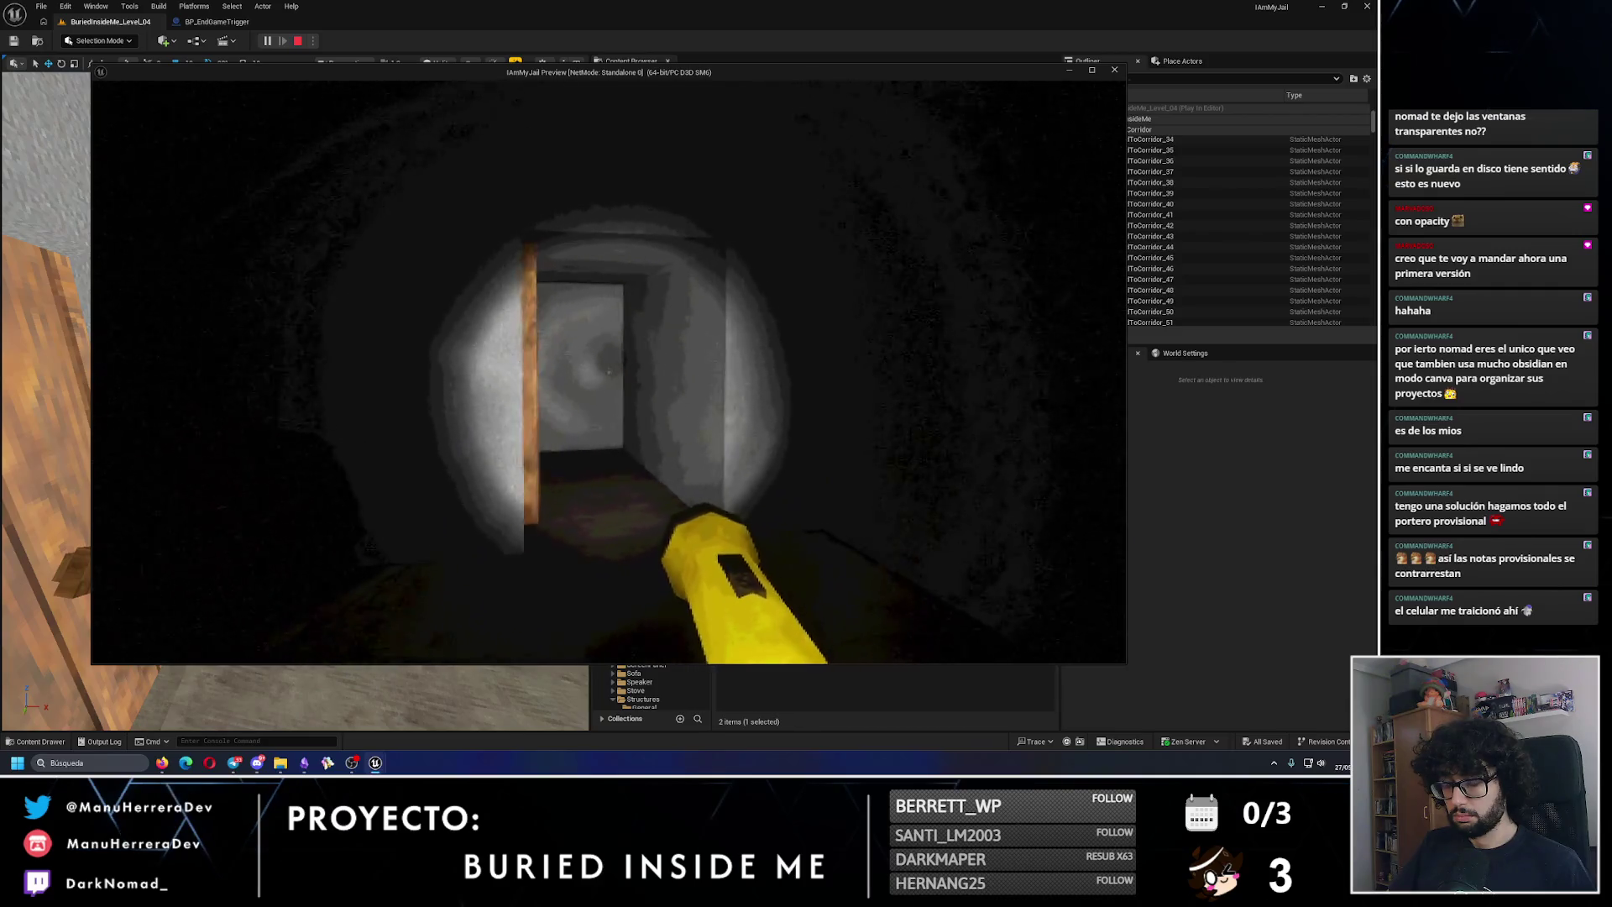
pyautogui.press('shift')
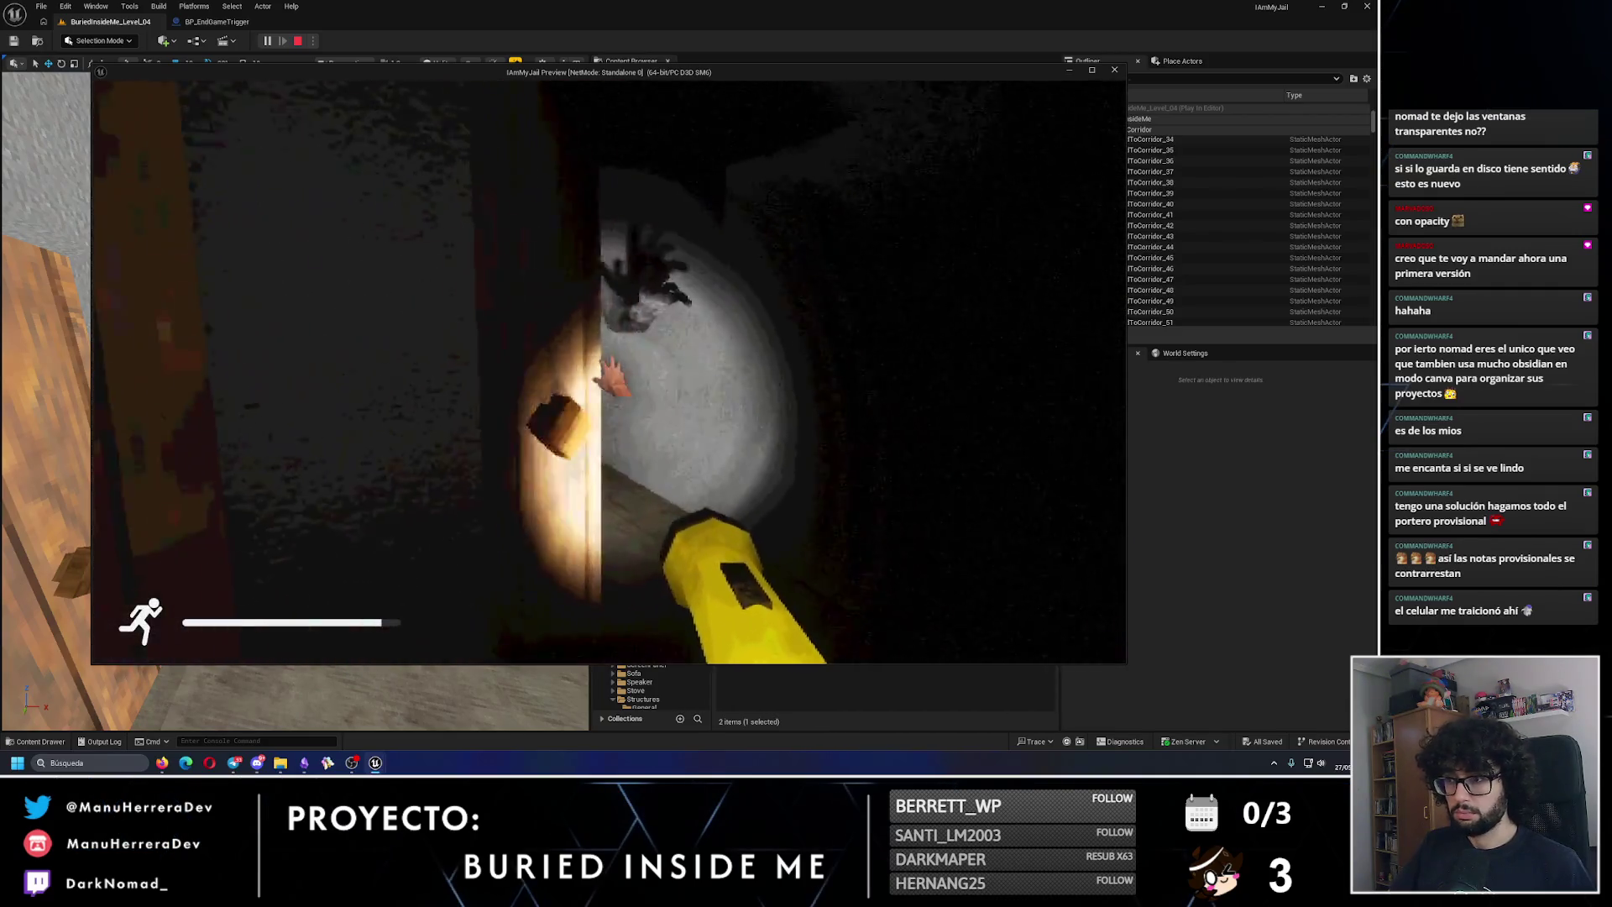
pyautogui.press('Escape')
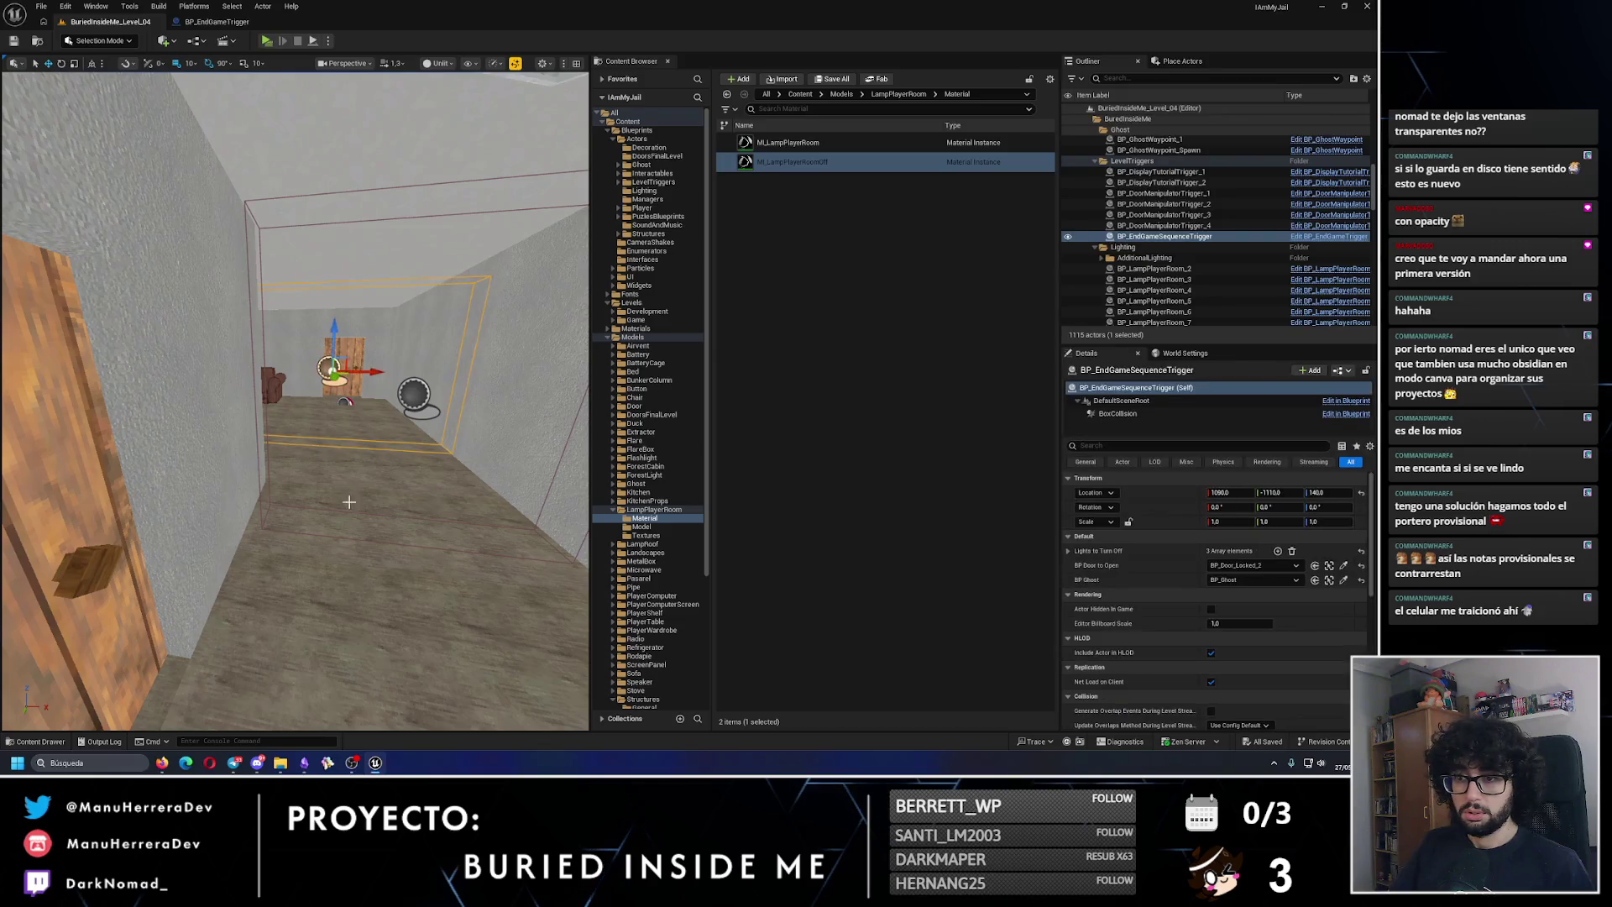
# Step: Select BP_Ghost in the level and frame it in the viewport
pyautogui.click(312, 552)
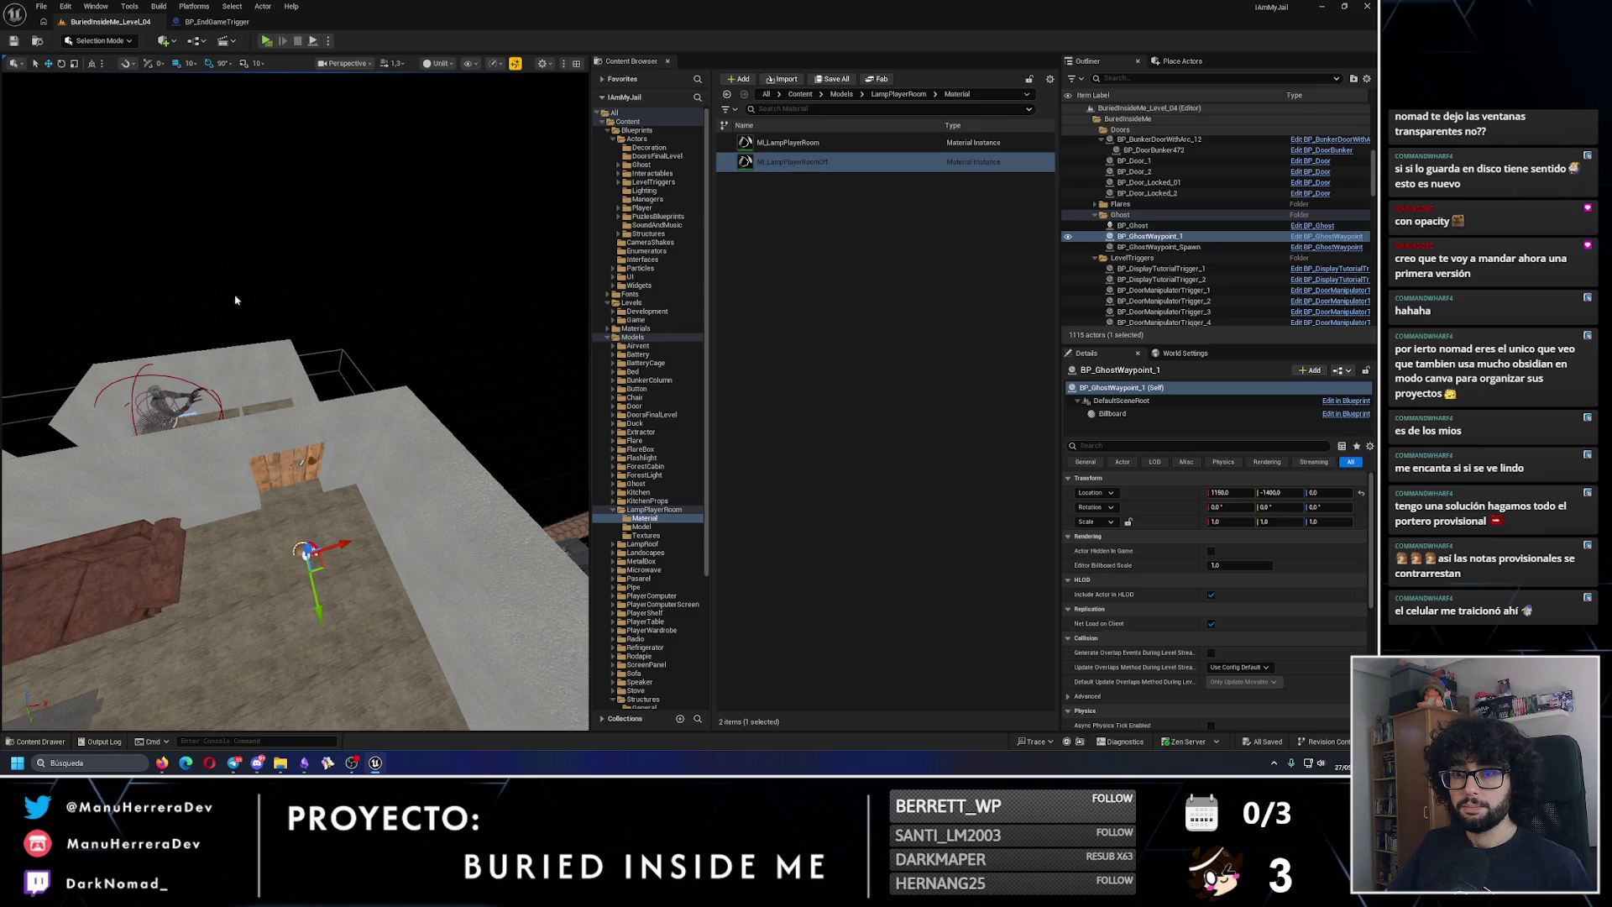
pyautogui.click(225, 342)
pyautogui.press('f')
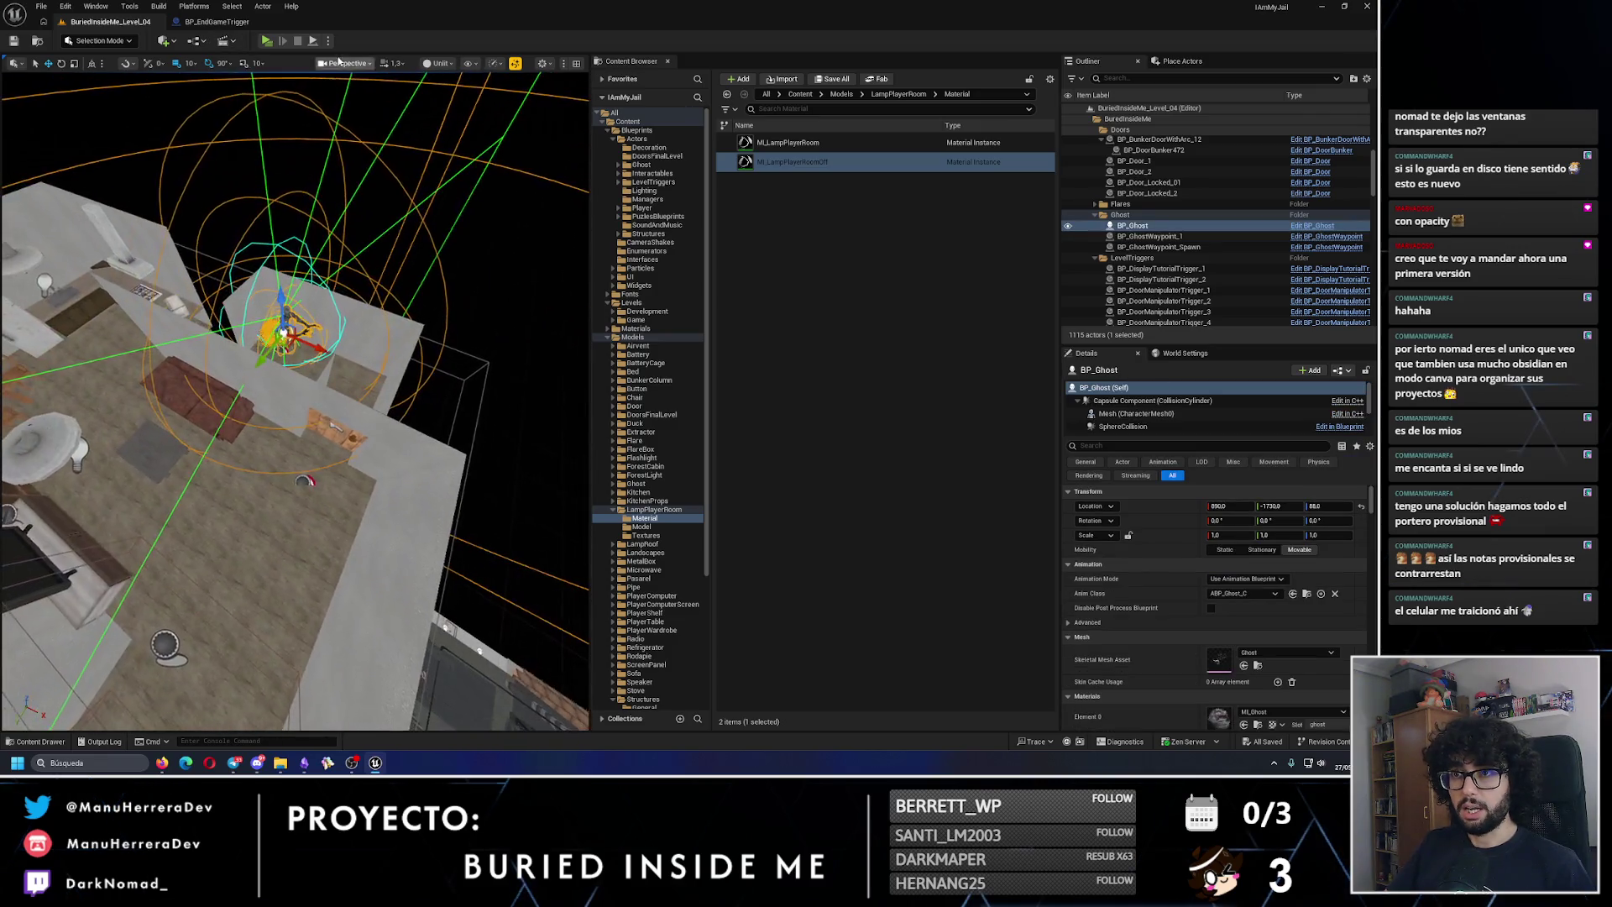
# Step: Run a Play-In-Editor test, check BP_Ghost's BP Waypoints list, then stop playing
pyautogui.hotkey('alt', 'p')
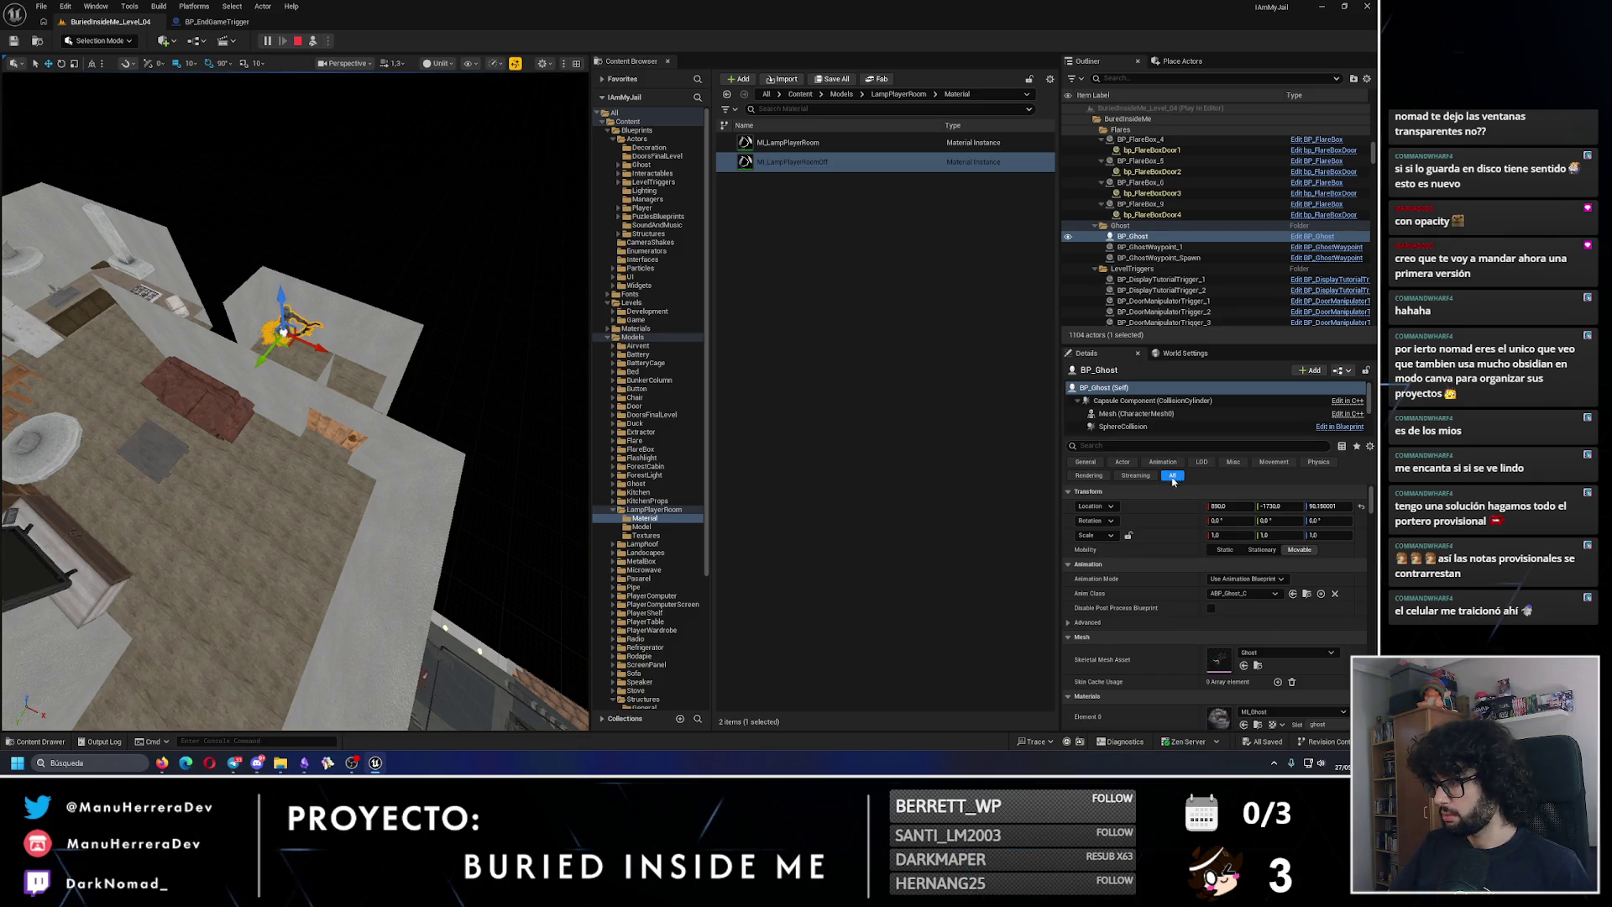
pyautogui.scroll(-5, 1180, 585)
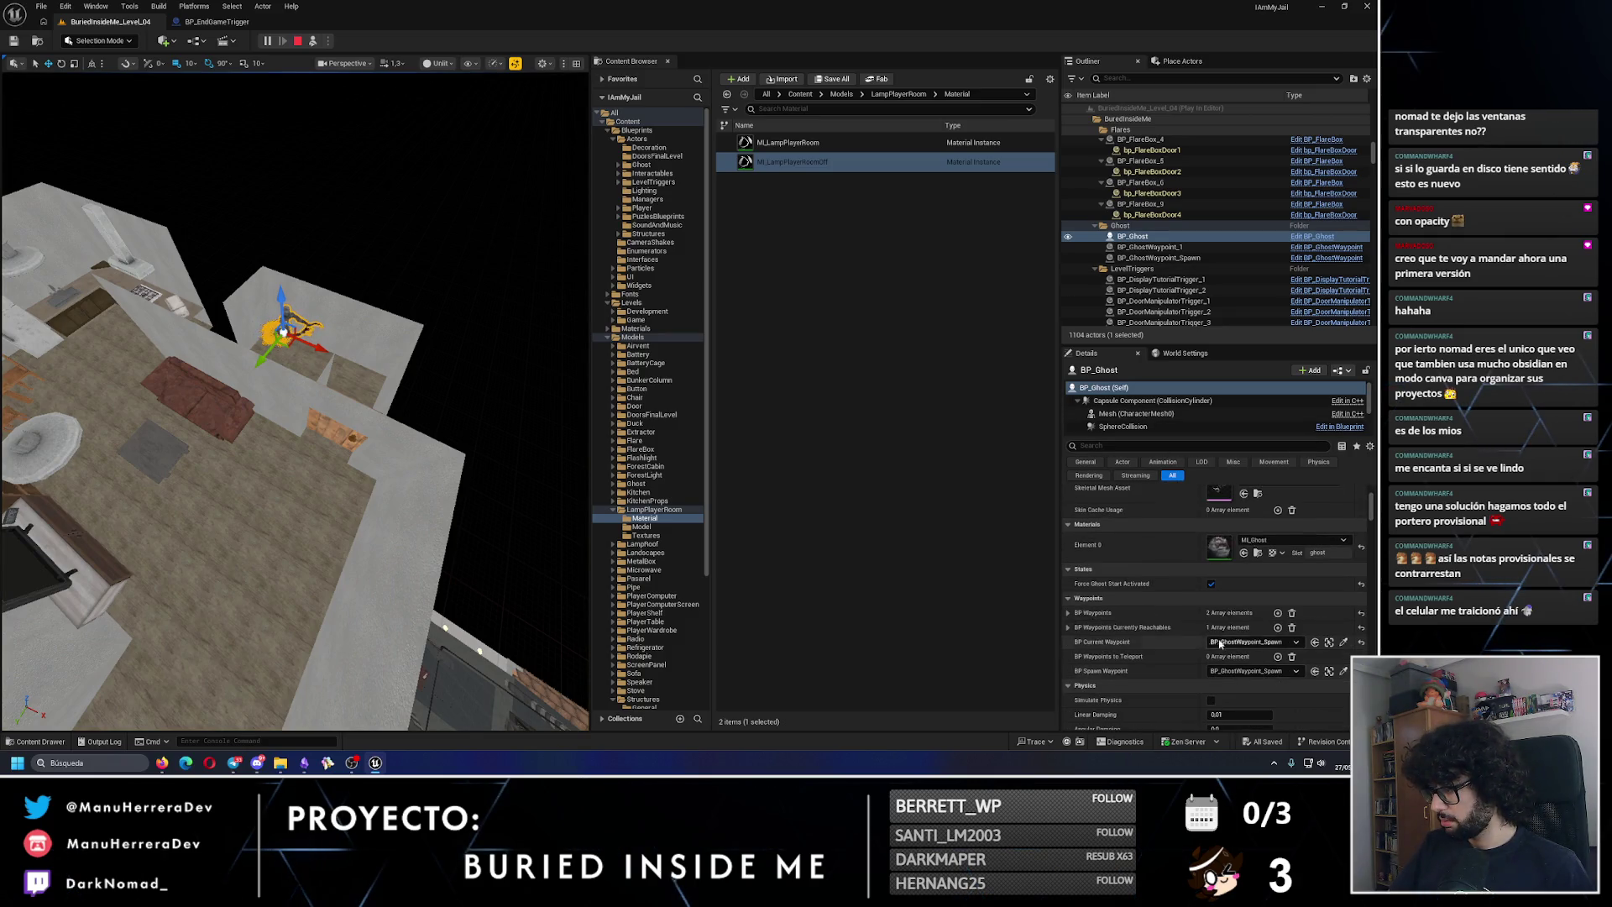
pyautogui.click(1069, 614)
pyautogui.click(1069, 614)
pyautogui.click(1069, 614)
pyautogui.click(1069, 614)
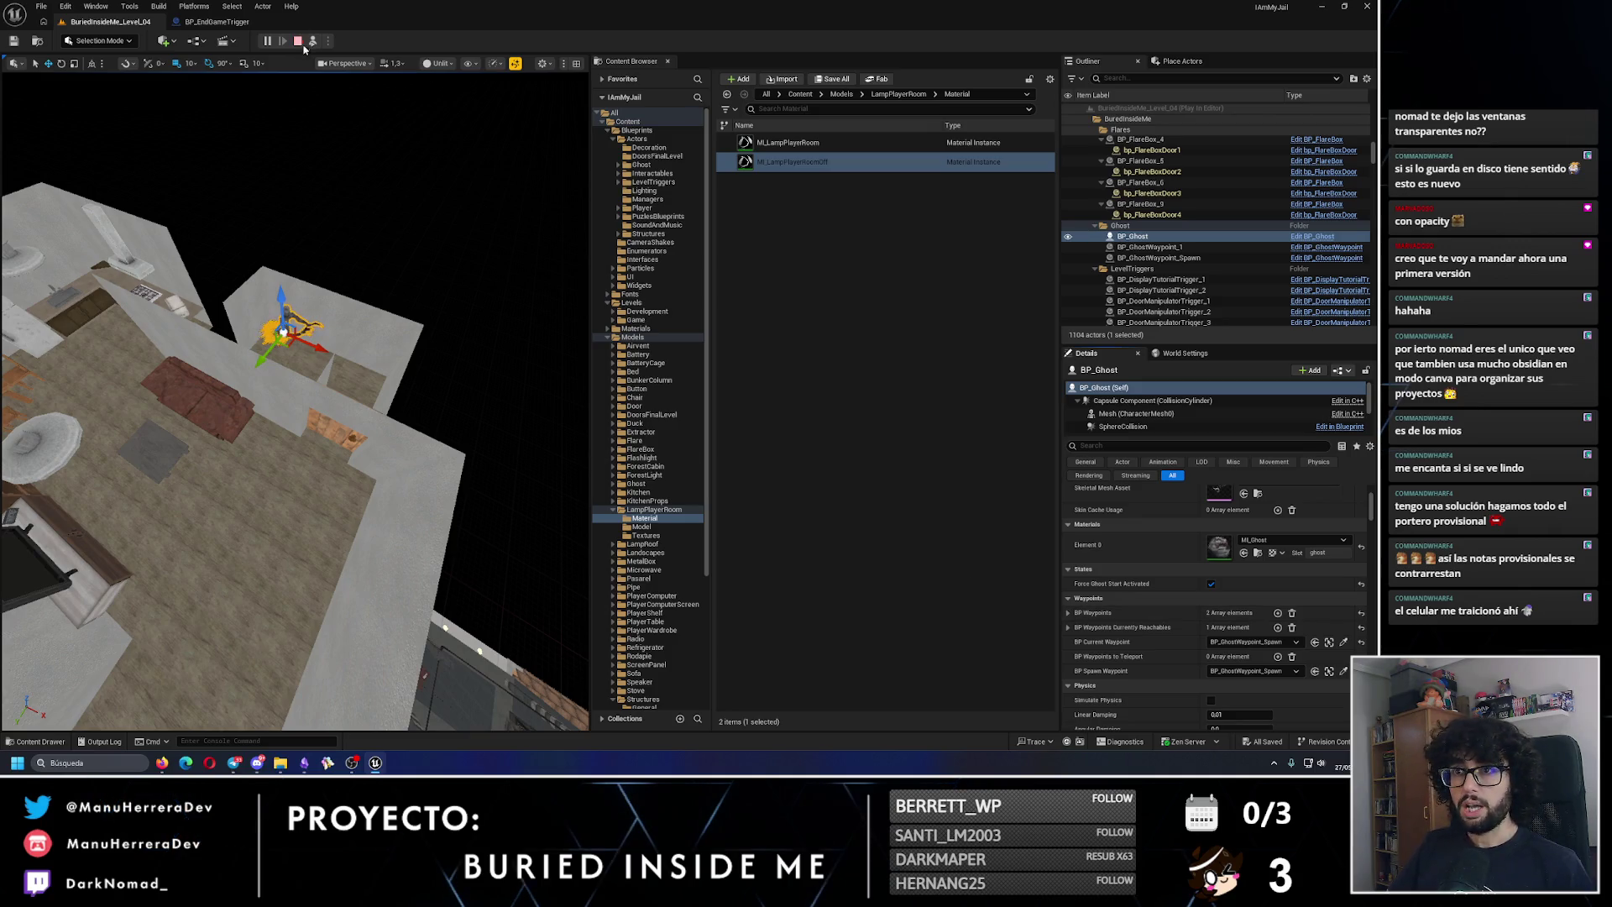
pyautogui.click(298, 42)
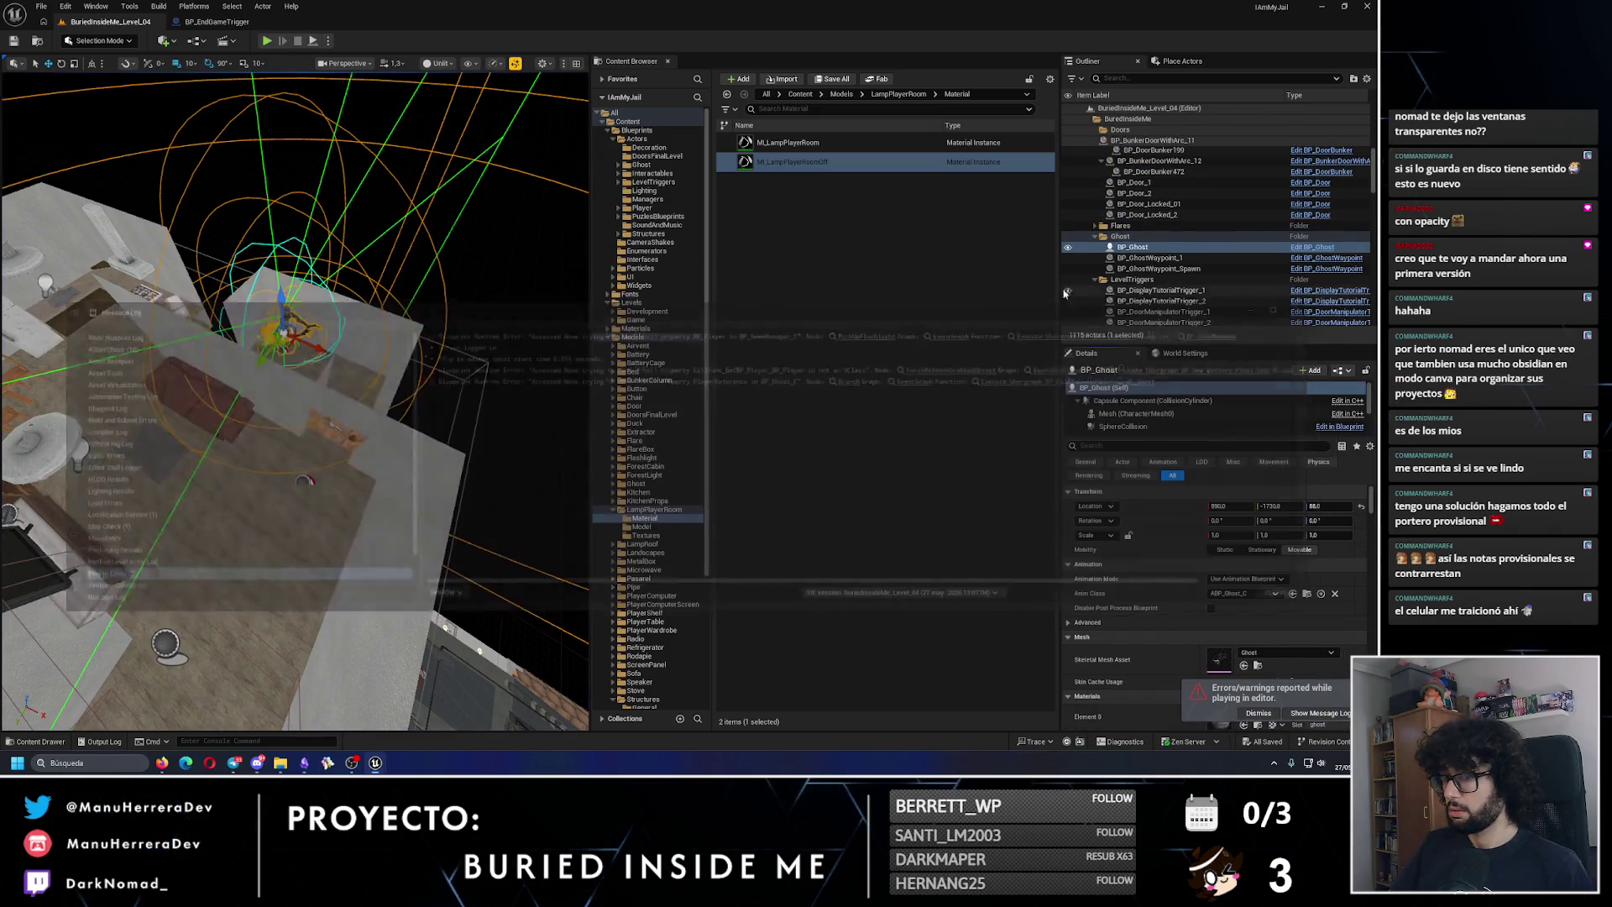
# Step: Close the Message Log, select BP_Door_Locked_2, and run then stop another play test
pyautogui.click(1282, 302)
pyautogui.click(436, 252)
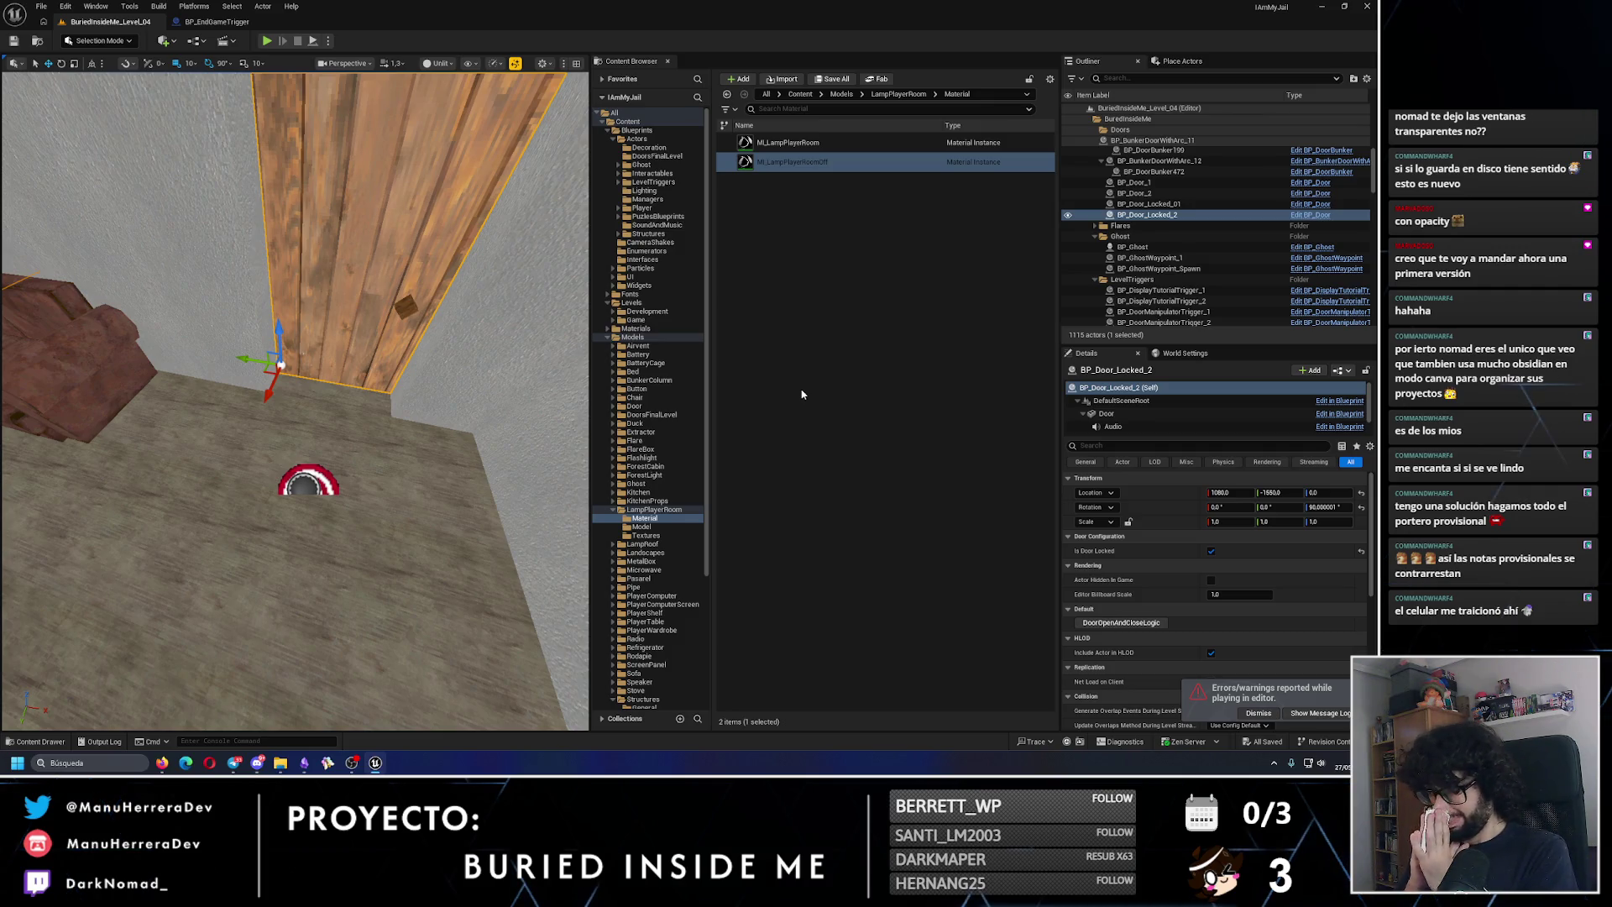
pyautogui.scroll(-5, 346, 246)
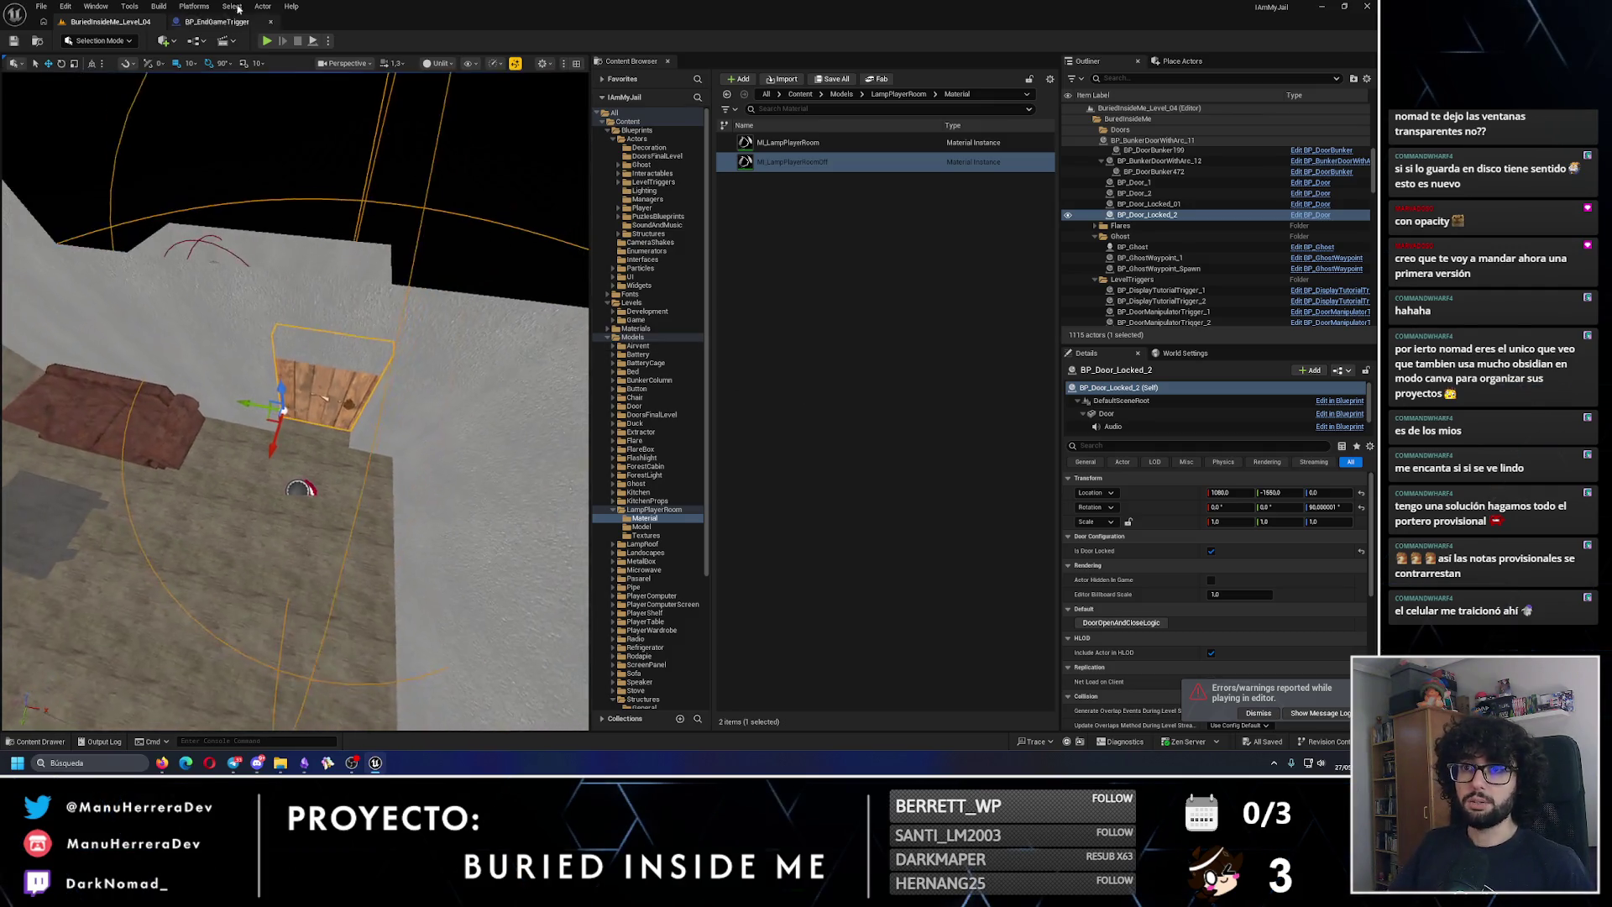
pyautogui.moveTo(346, 246); pyautogui.dragTo(346, 250)
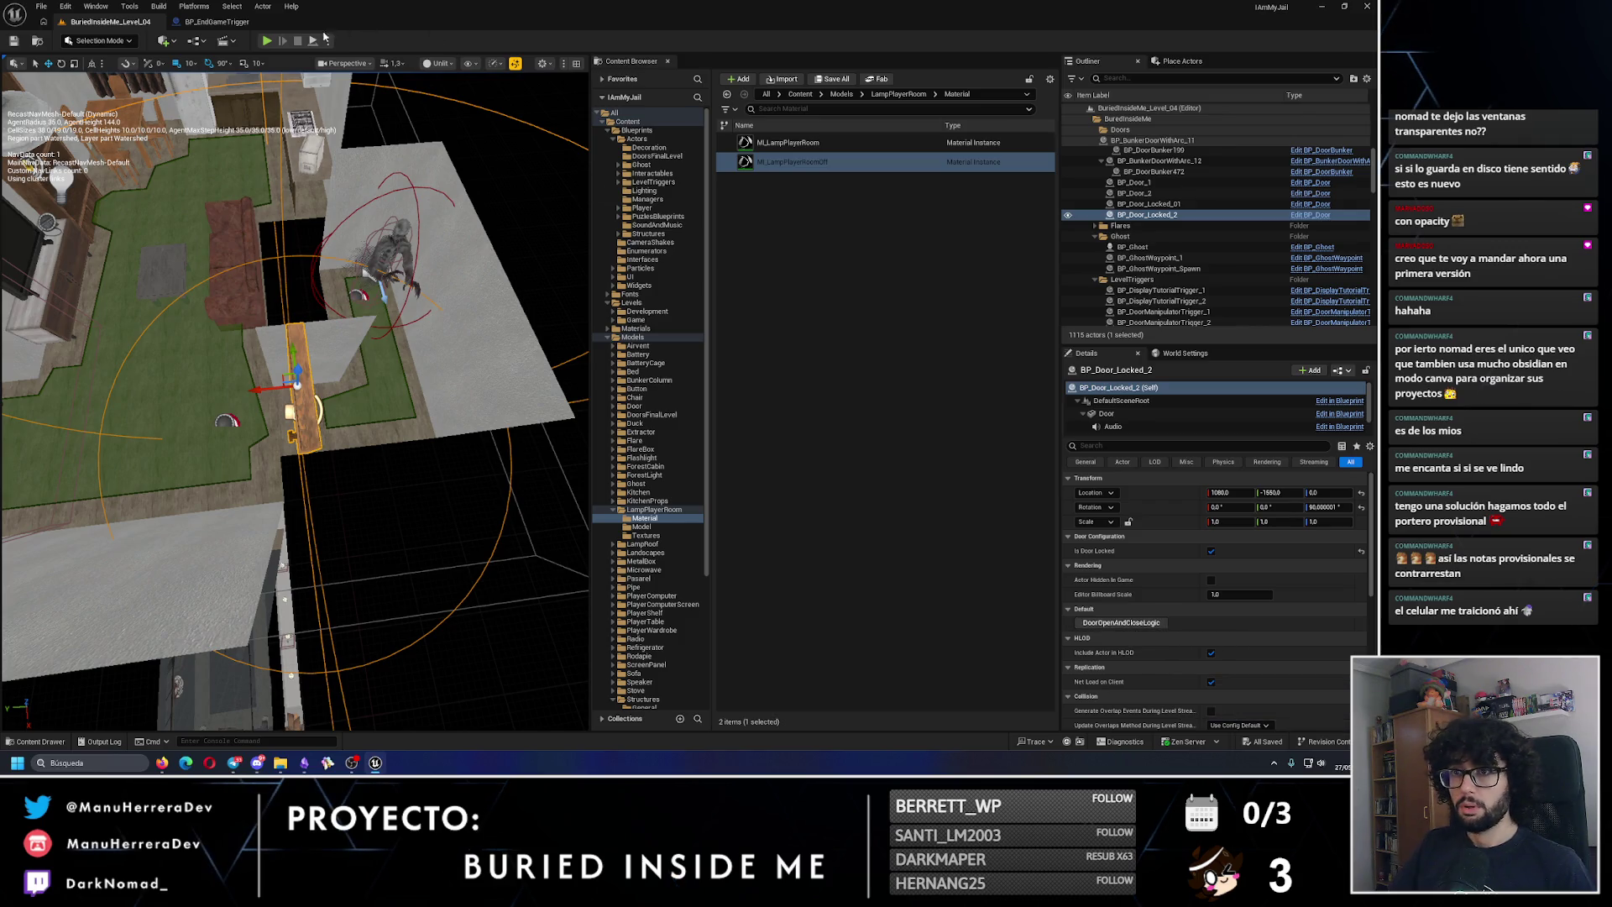
pyautogui.click(312, 41)
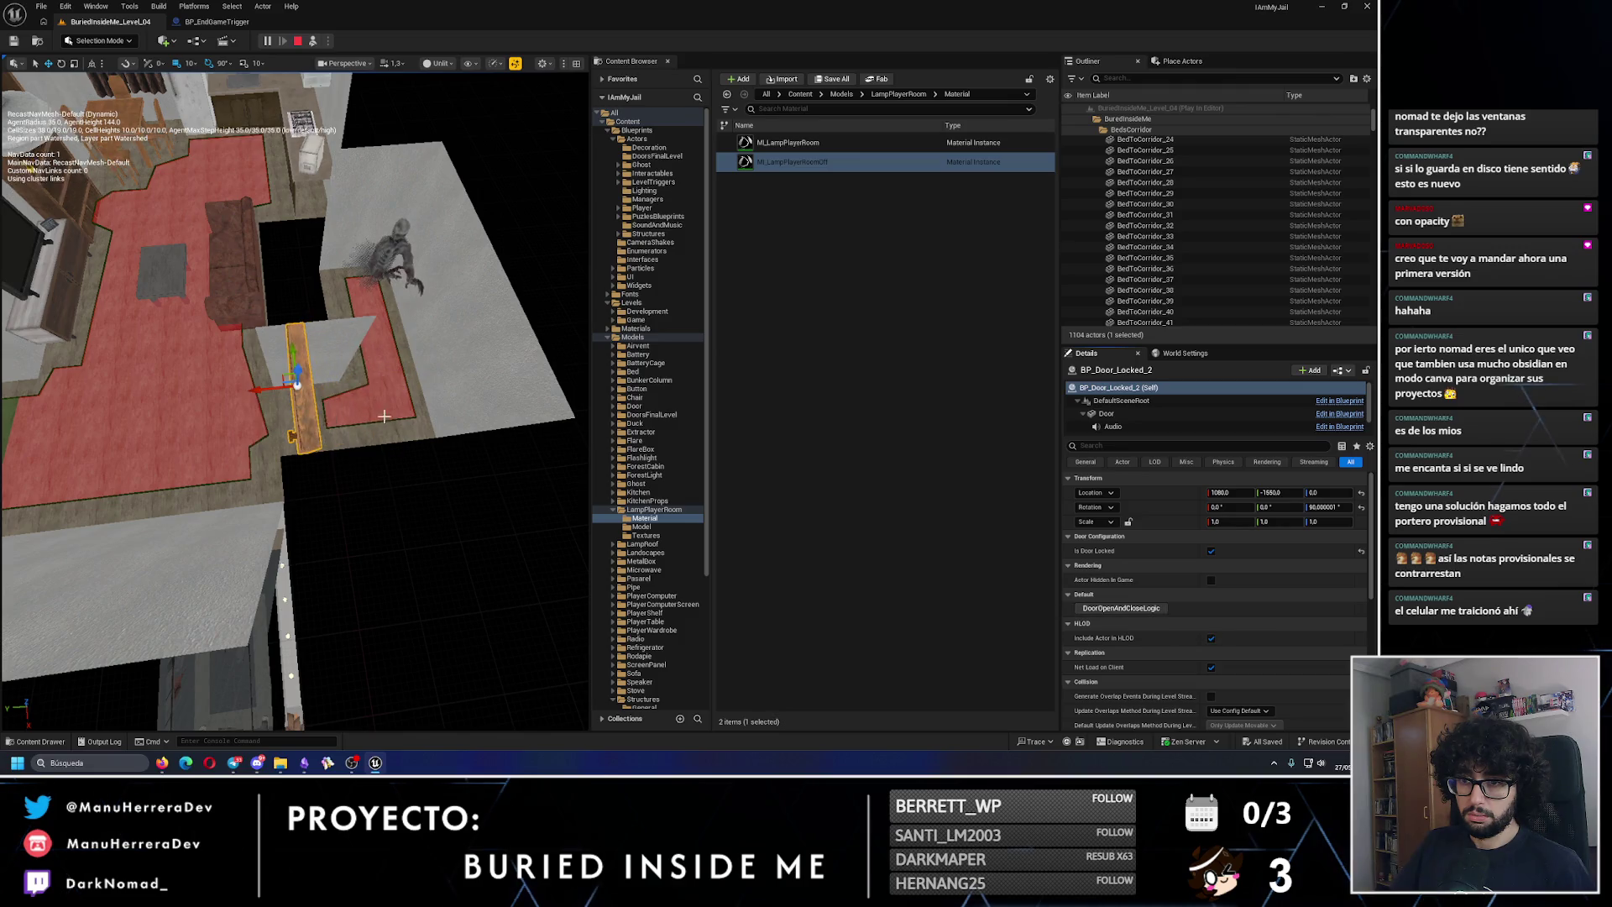
pyautogui.scroll(3, 357, 150)
pyautogui.press('Escape')
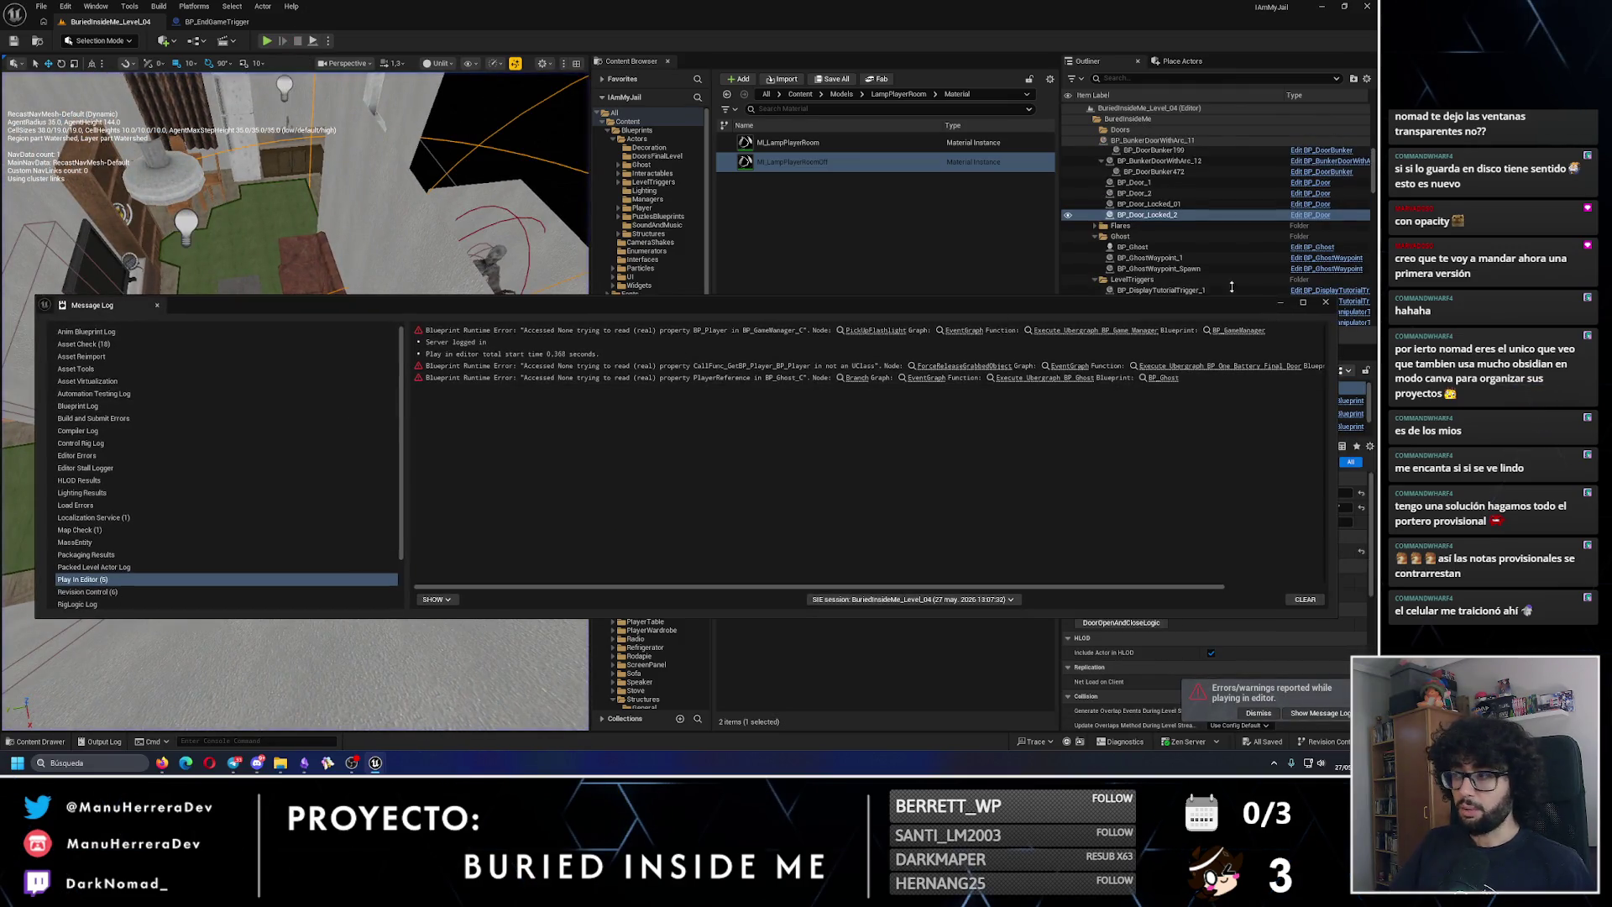
# Step: Close the log again and select BP_GhostWaypoint_1, then BP_Ghost, around the locked door
pyautogui.click(1326, 302)
pyautogui.scroll(-3, 294, 403)
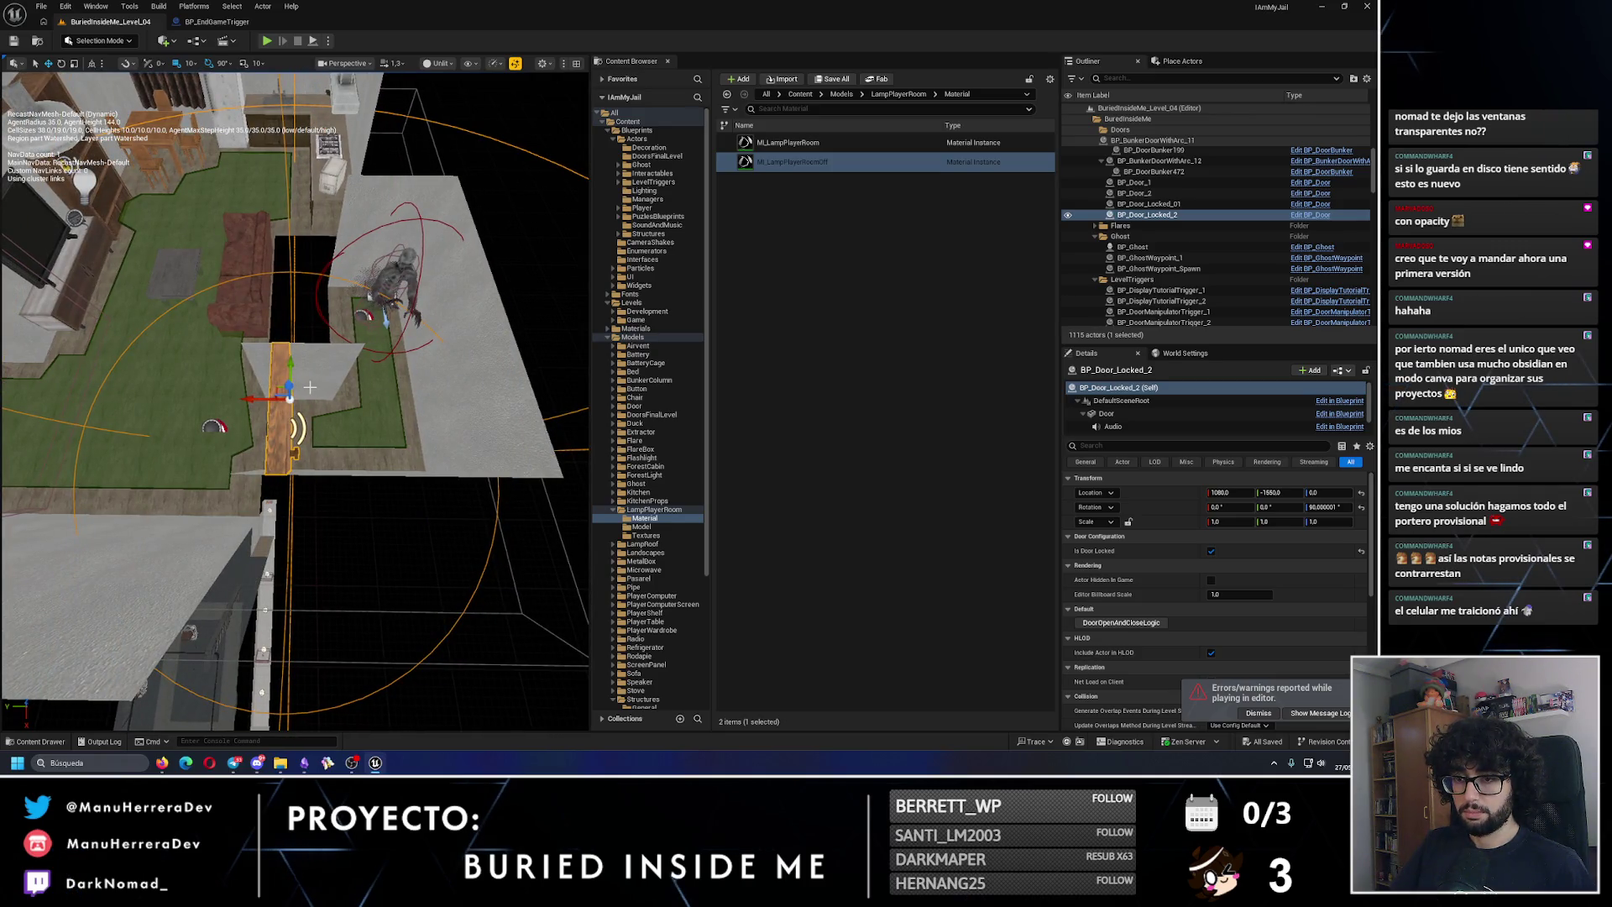
pyautogui.scroll(6, 309, 387)
pyautogui.moveTo(382, 488)
pyautogui.mouseDown()
pyautogui.moveTo(336, 470)
pyautogui.moveTo(383, 489)
pyautogui.mouseUp()
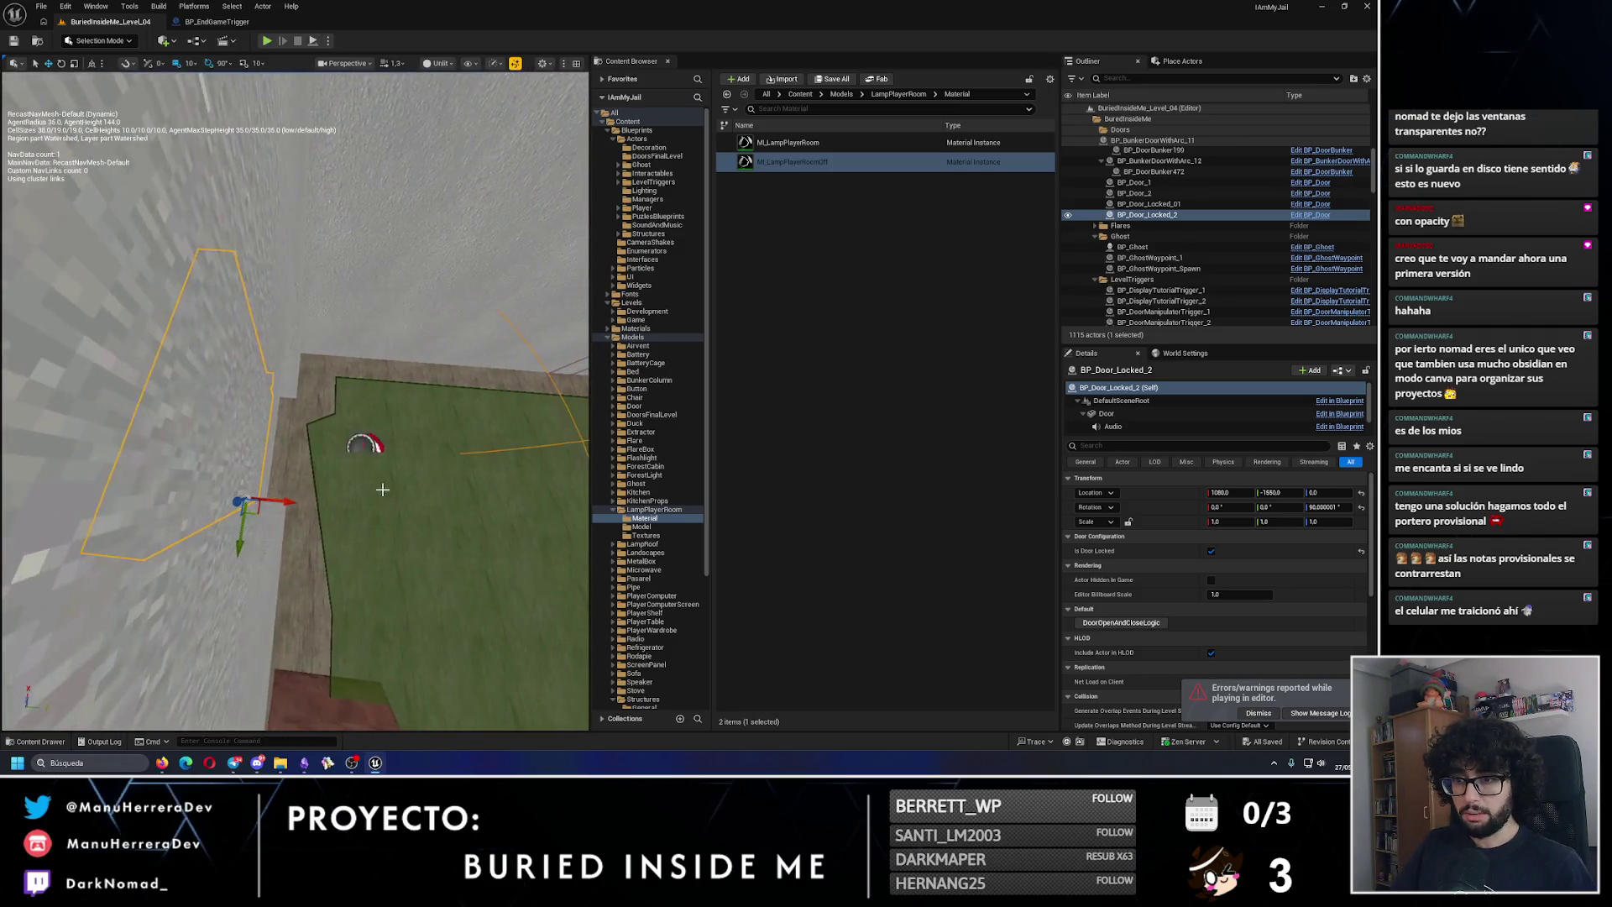
pyautogui.click(366, 445)
pyautogui.moveTo(294, 403)
pyautogui.mouseDown()
pyautogui.moveTo(261, 386)
pyautogui.moveTo(294, 403)
pyautogui.moveTo(237, 416)
pyautogui.moveTo(363, 456)
pyautogui.mouseUp()
pyautogui.click(327, 431)
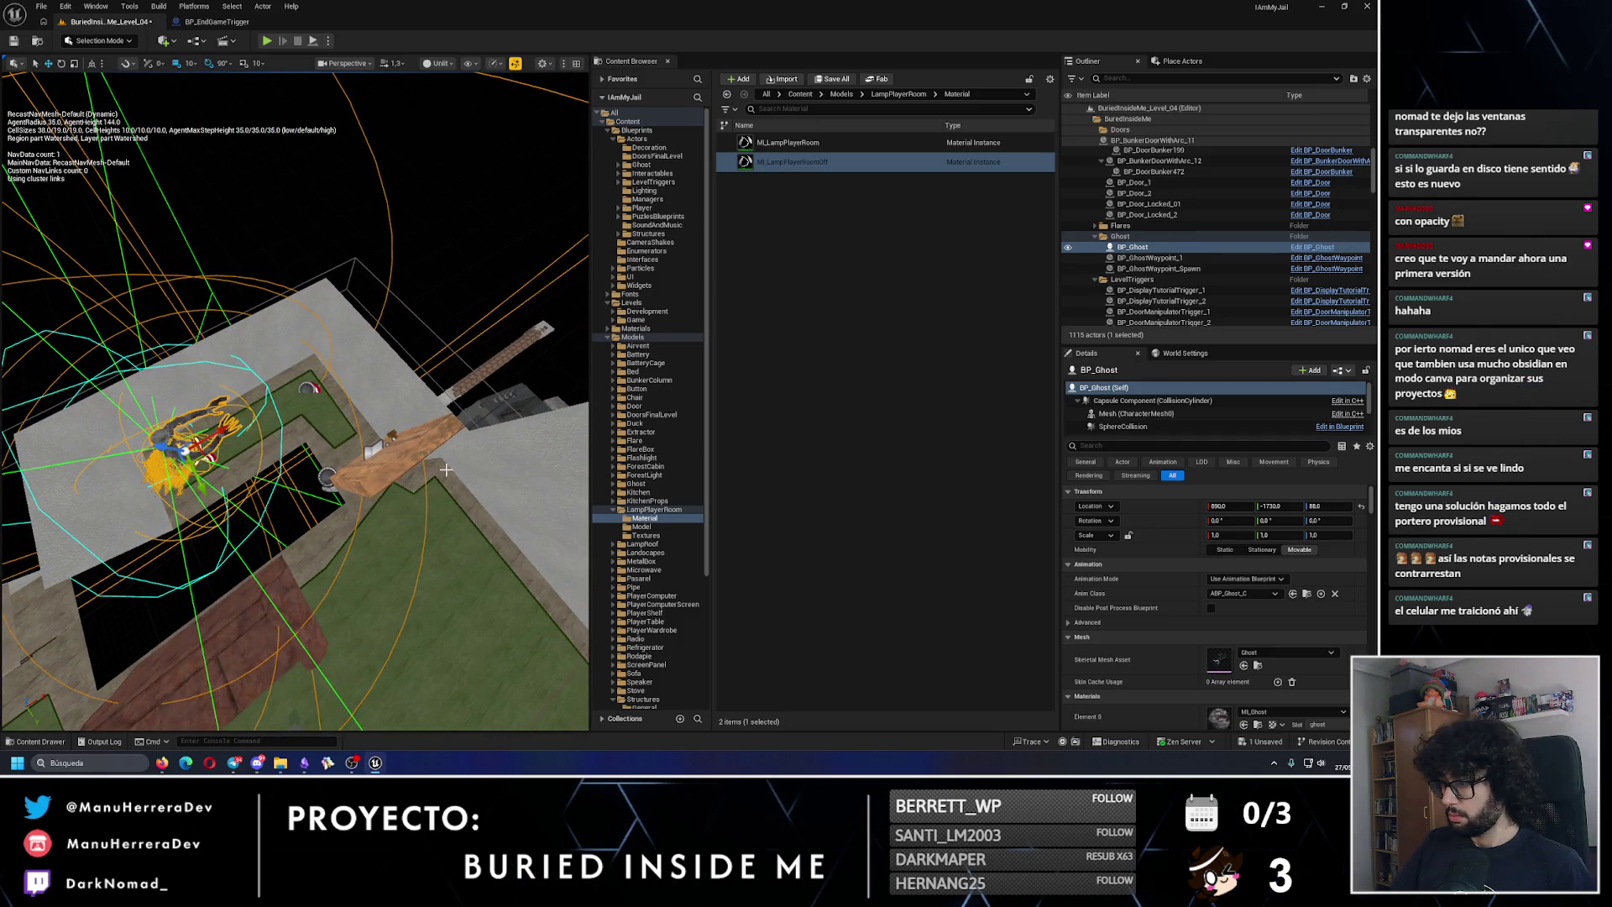
# Step: Hide the navmesh debug text, click the locked door during play, and filter the Outliner by 'waypo'
pyautogui.scroll(-5, 1150, 630)
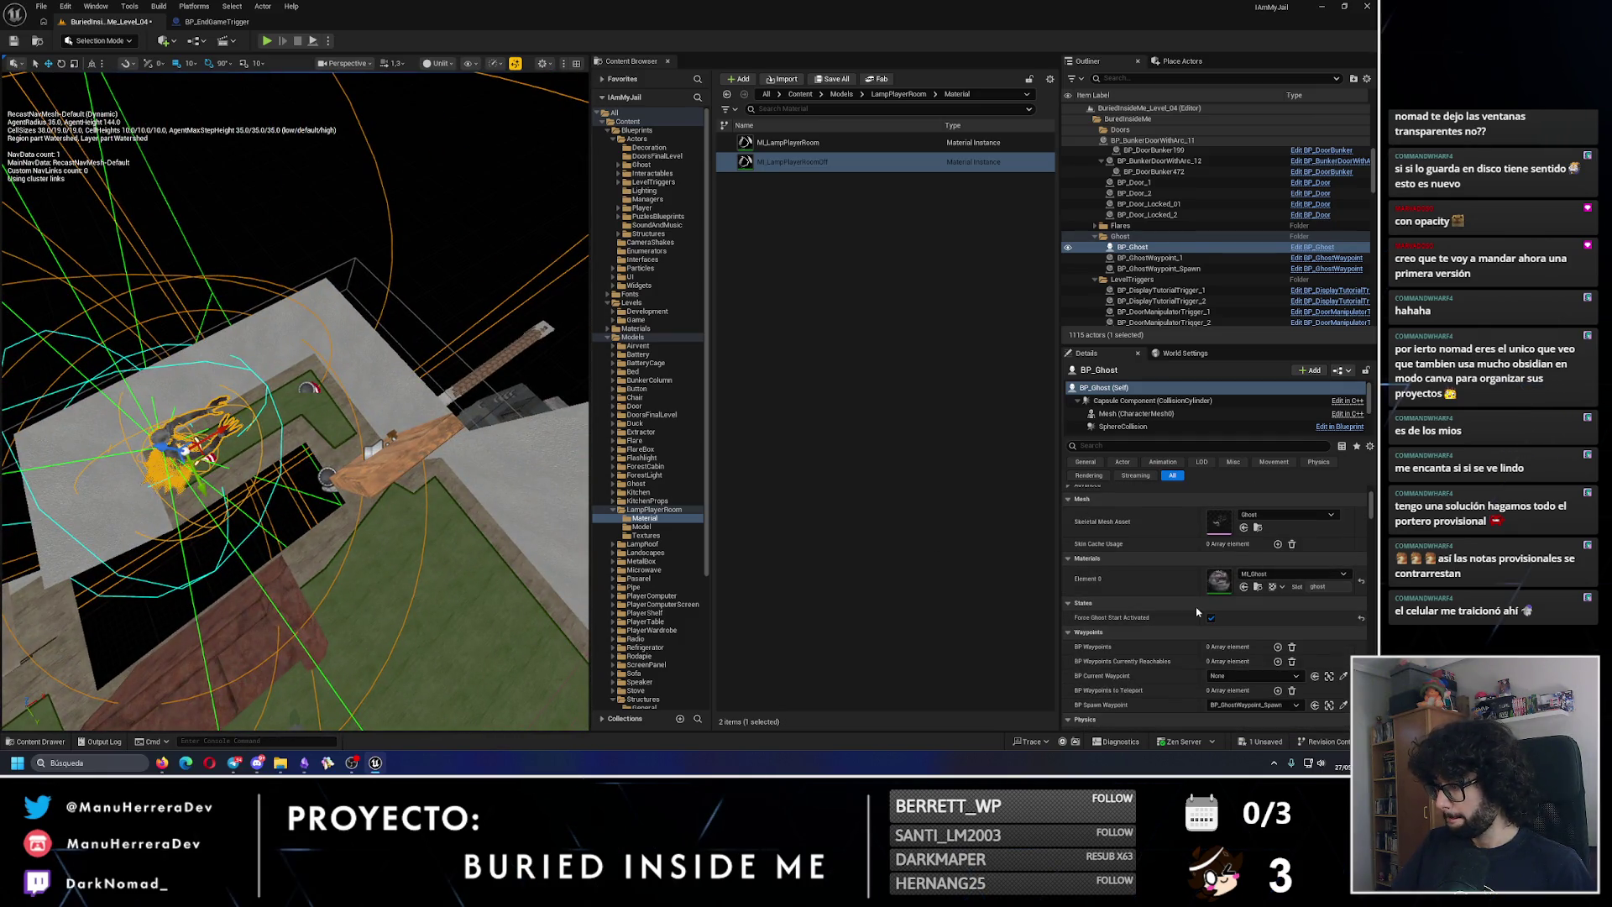
pyautogui.press('p')
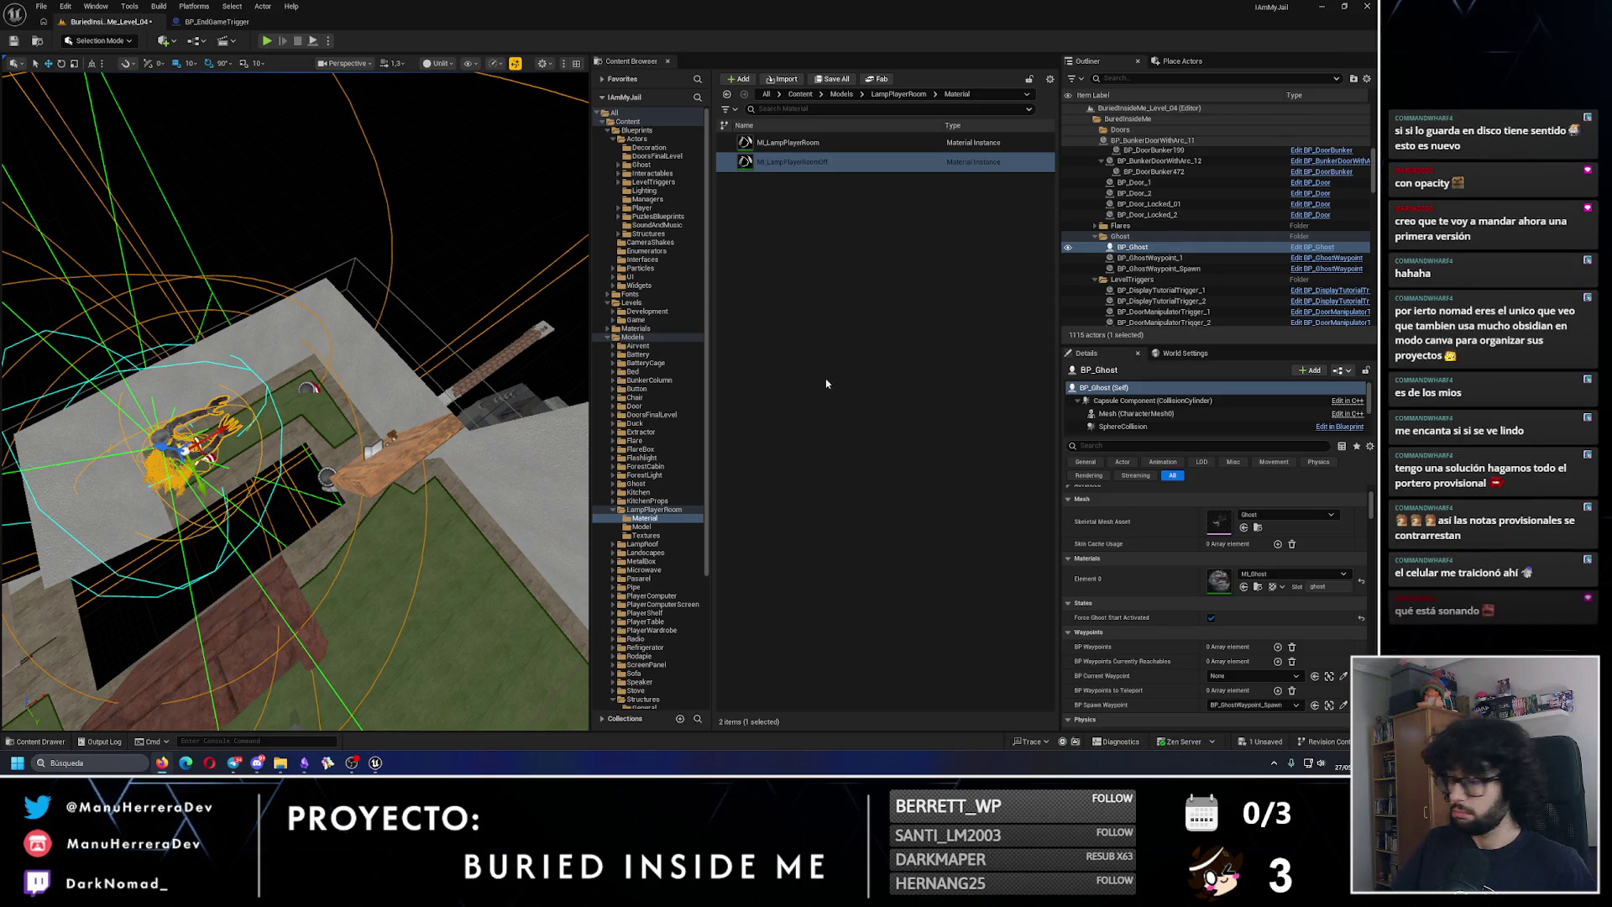
pyautogui.scroll(-2, 1196, 615)
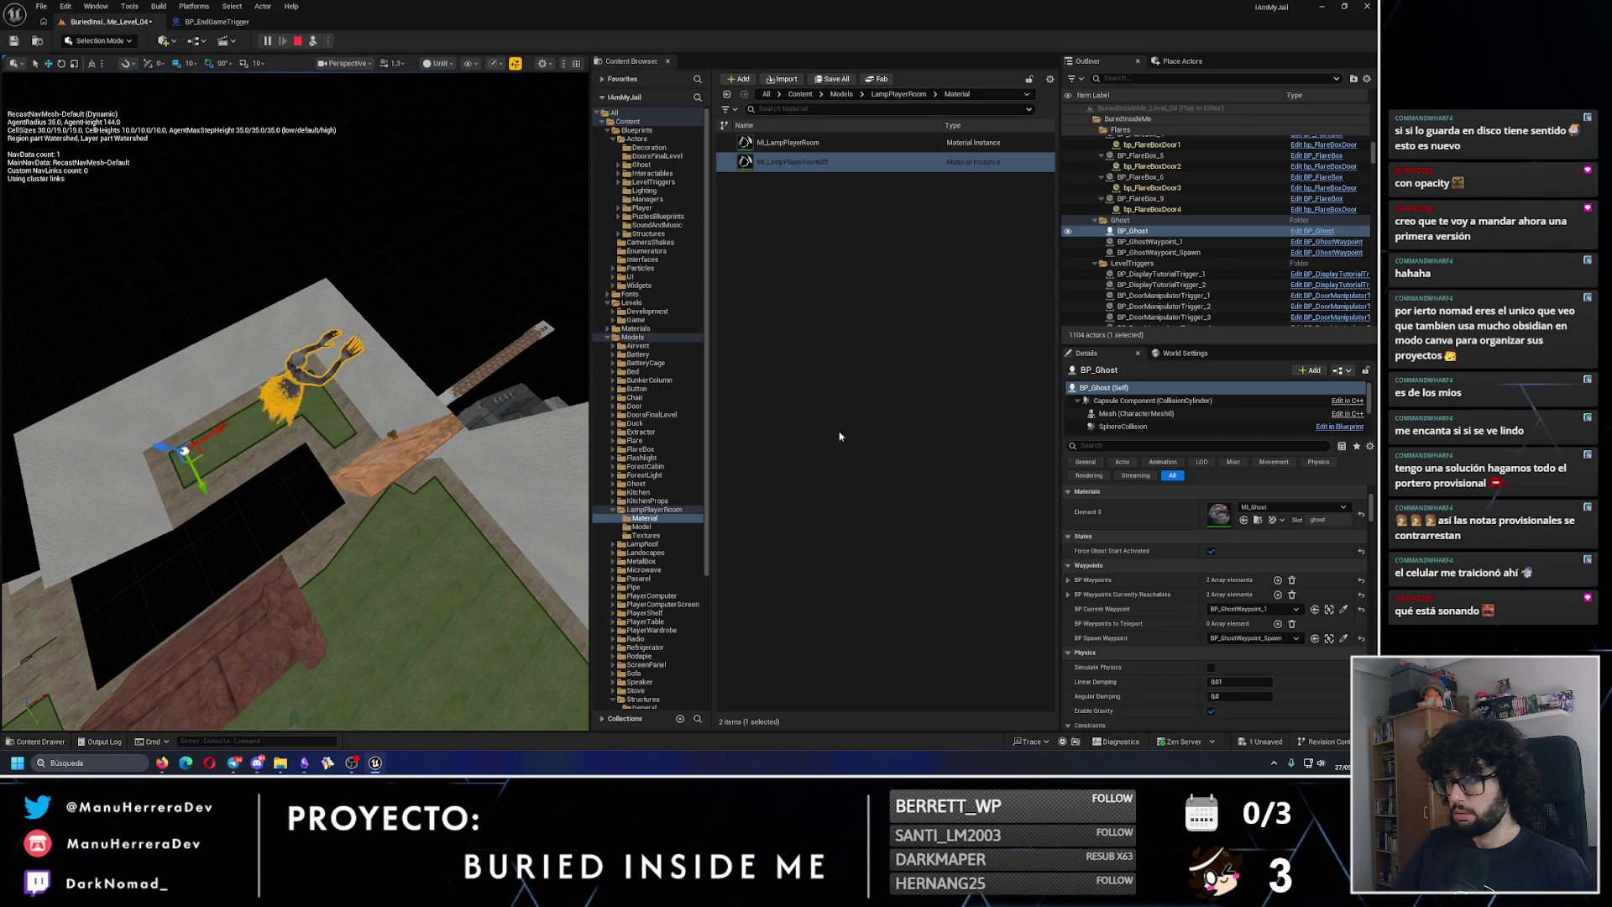
pyautogui.click(424, 442)
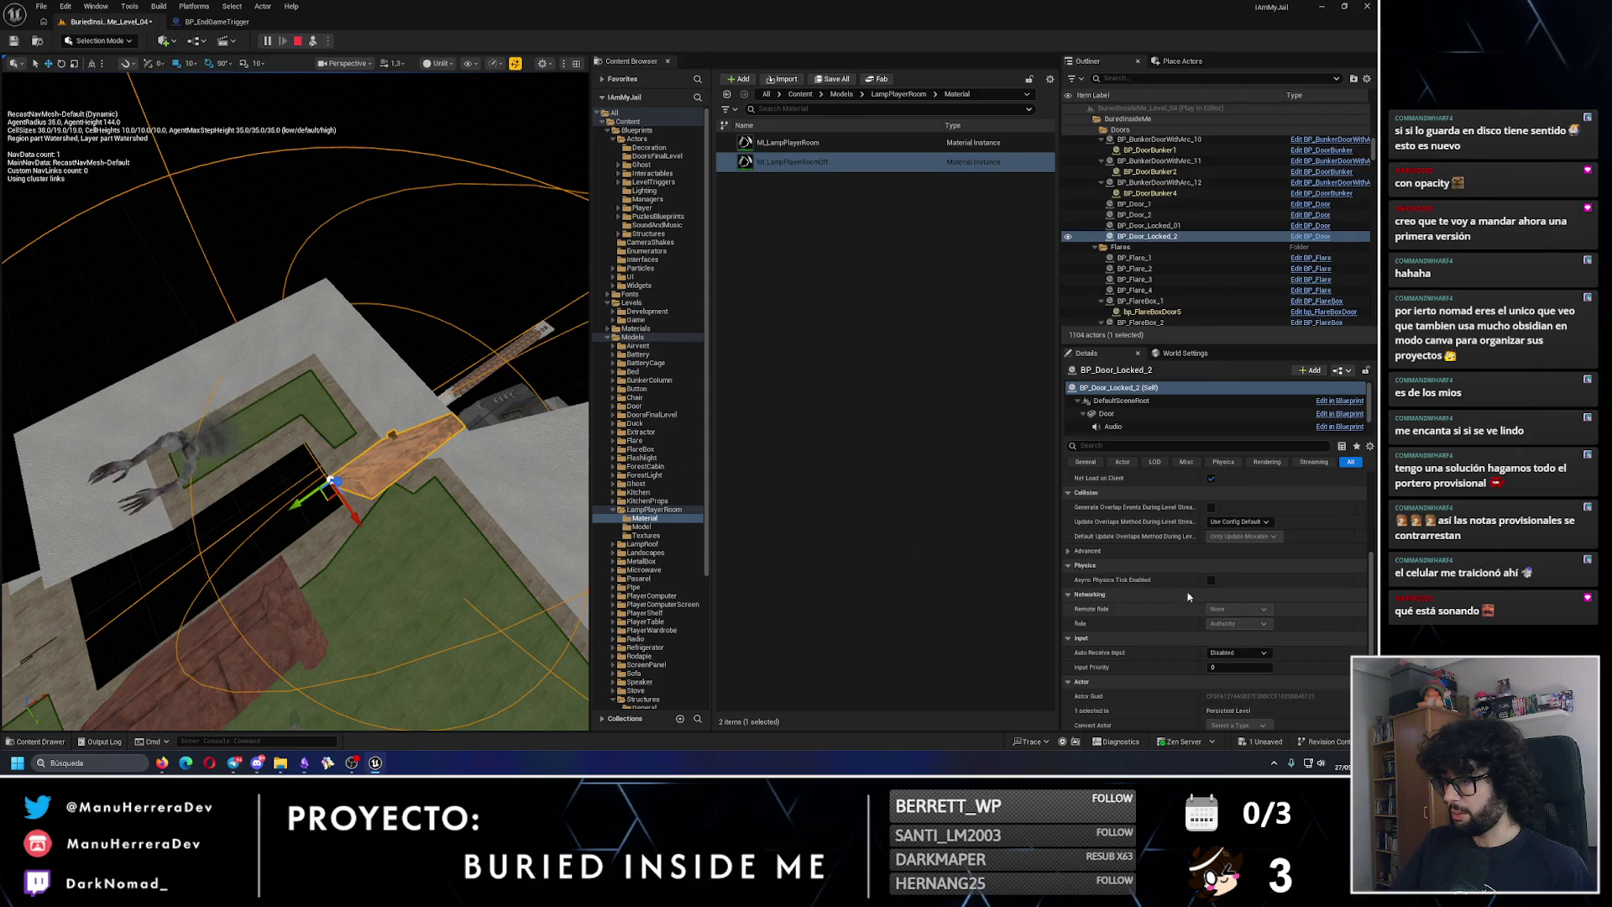
pyautogui.scroll(5, 1233, 621)
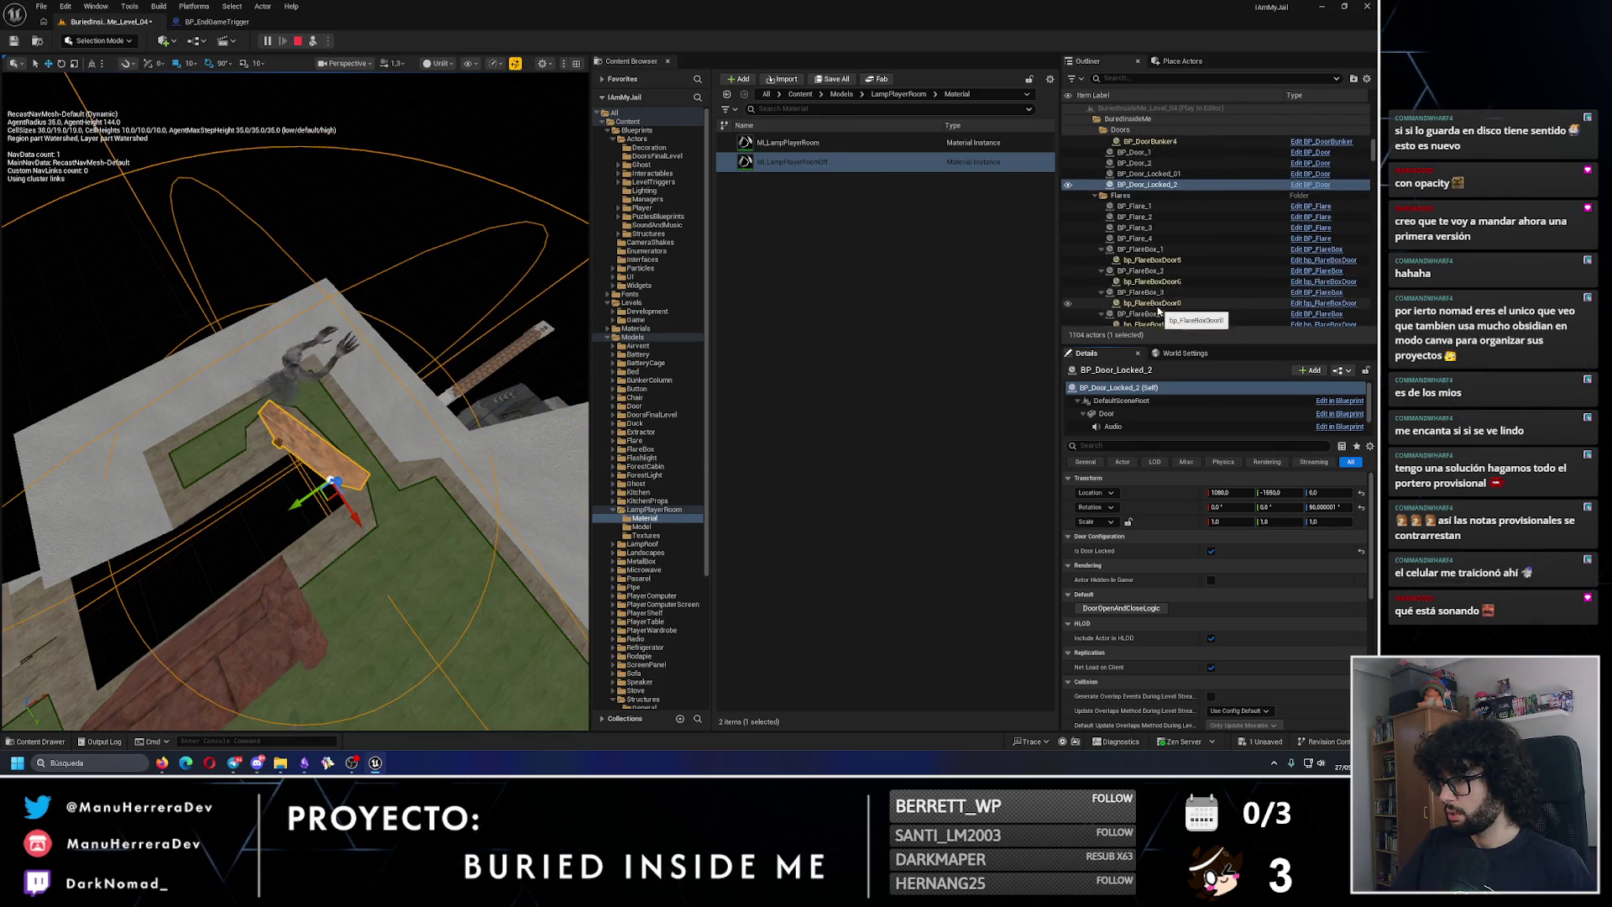
pyautogui.click(1181, 79)
pyautogui.write('way')
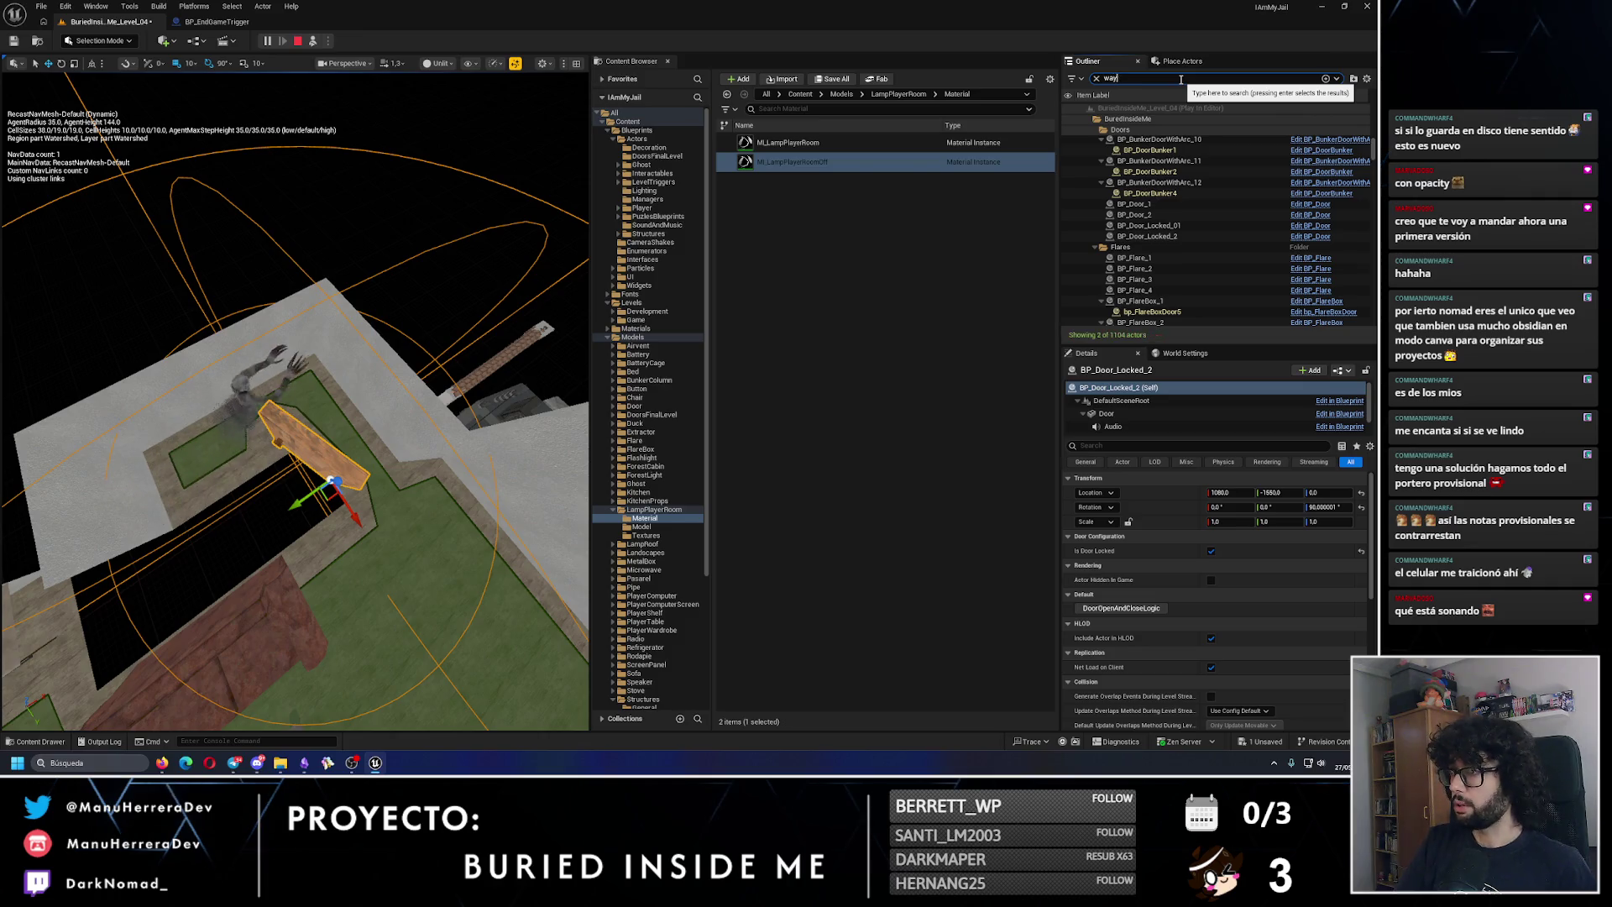
pyautogui.write('po')
# Step: Move BP_GhostWaypoint_1 along Y to about -1370 during play and frame it
pyautogui.click(1149, 141)
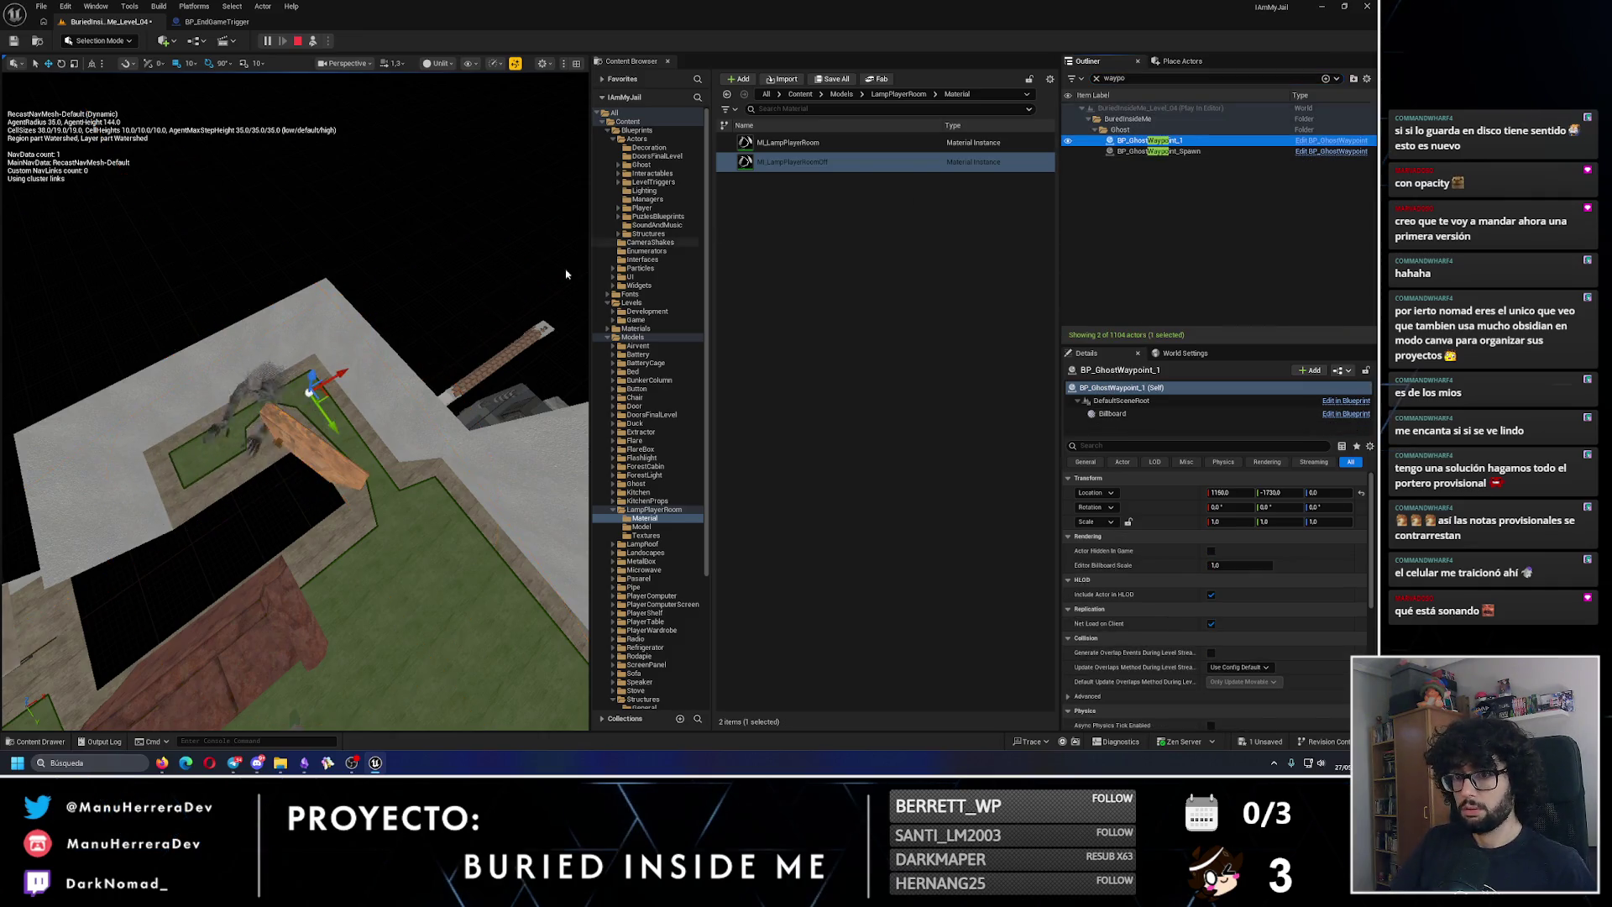
pyautogui.moveTo(324, 427); pyautogui.dragTo(457, 596)
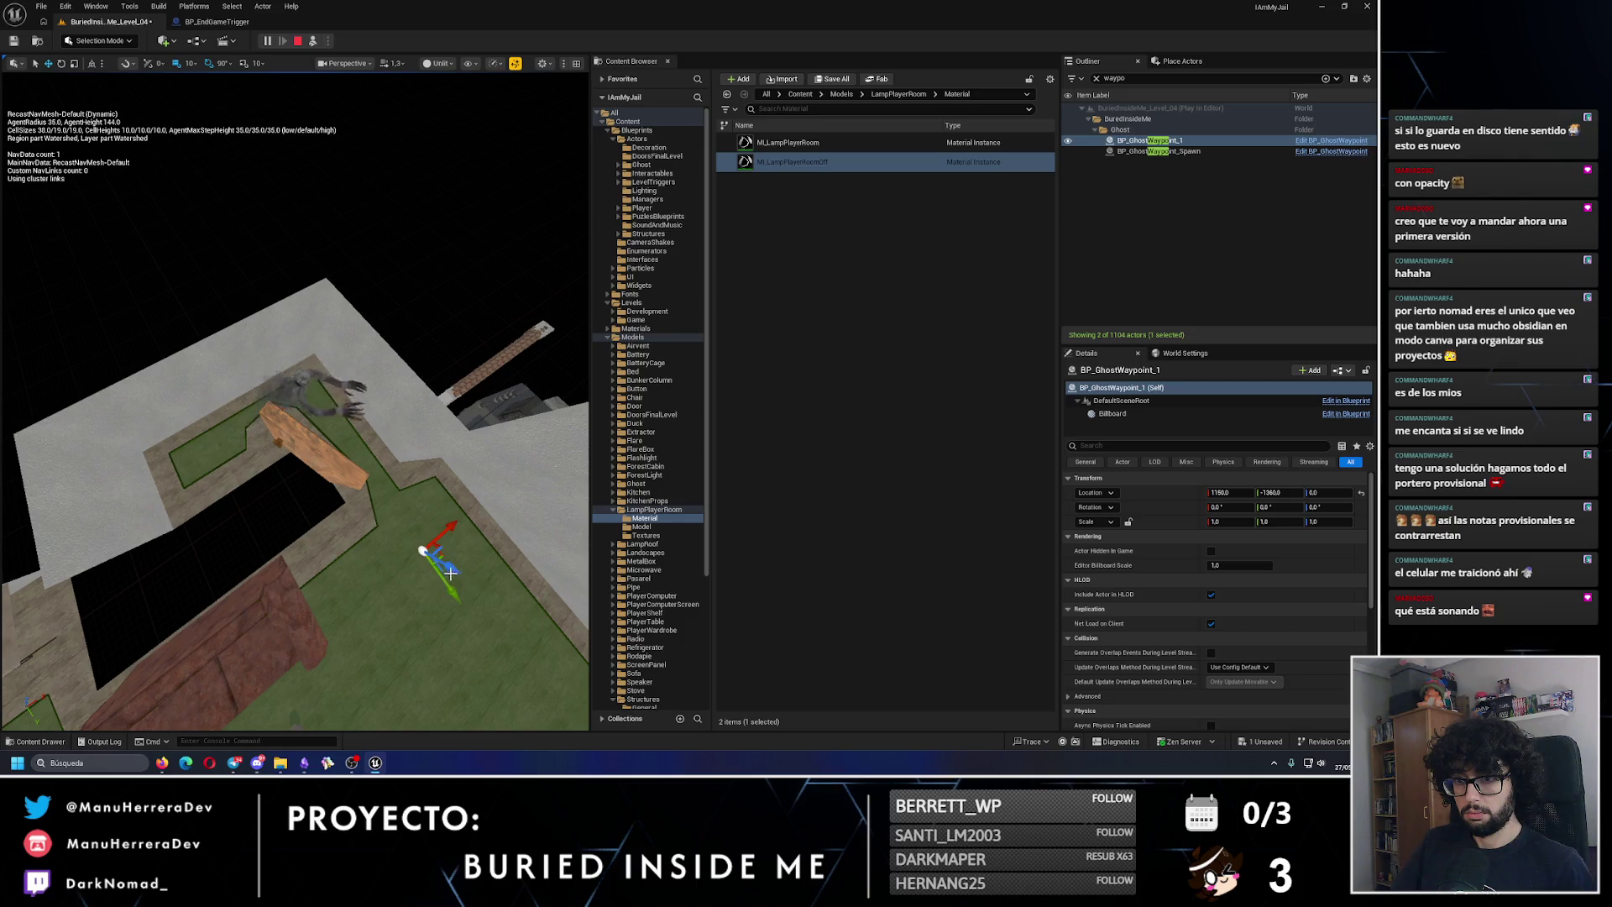
pyautogui.press('f')
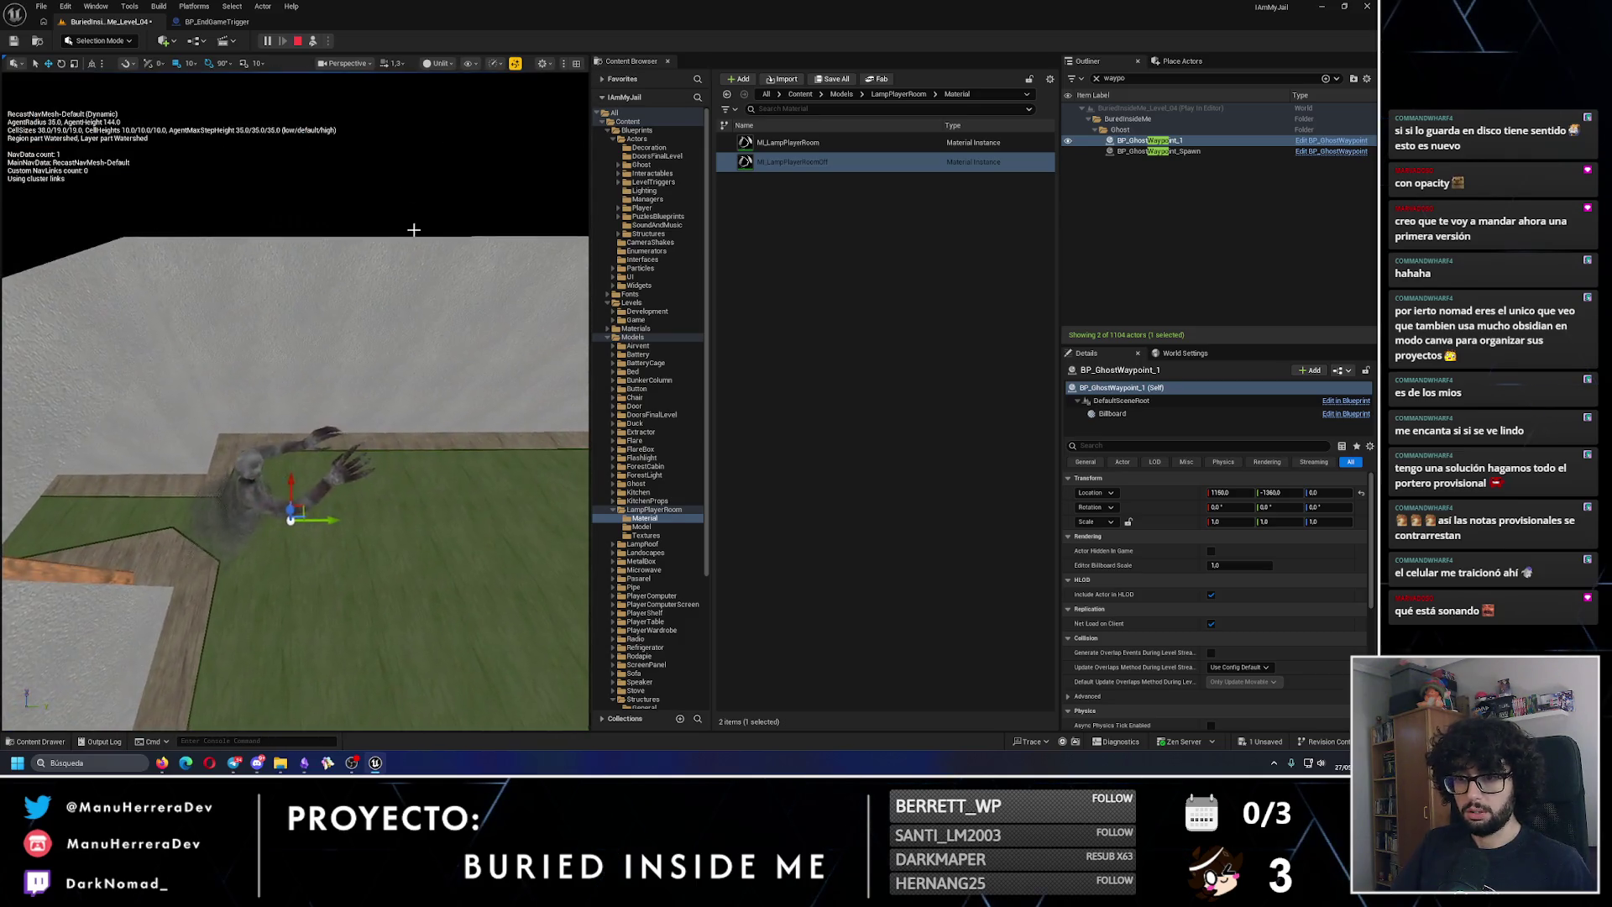
# Step: Stop the play session, close the Message Log, select BP_Ghost, and switch to YouTube
pyautogui.press('Escape')
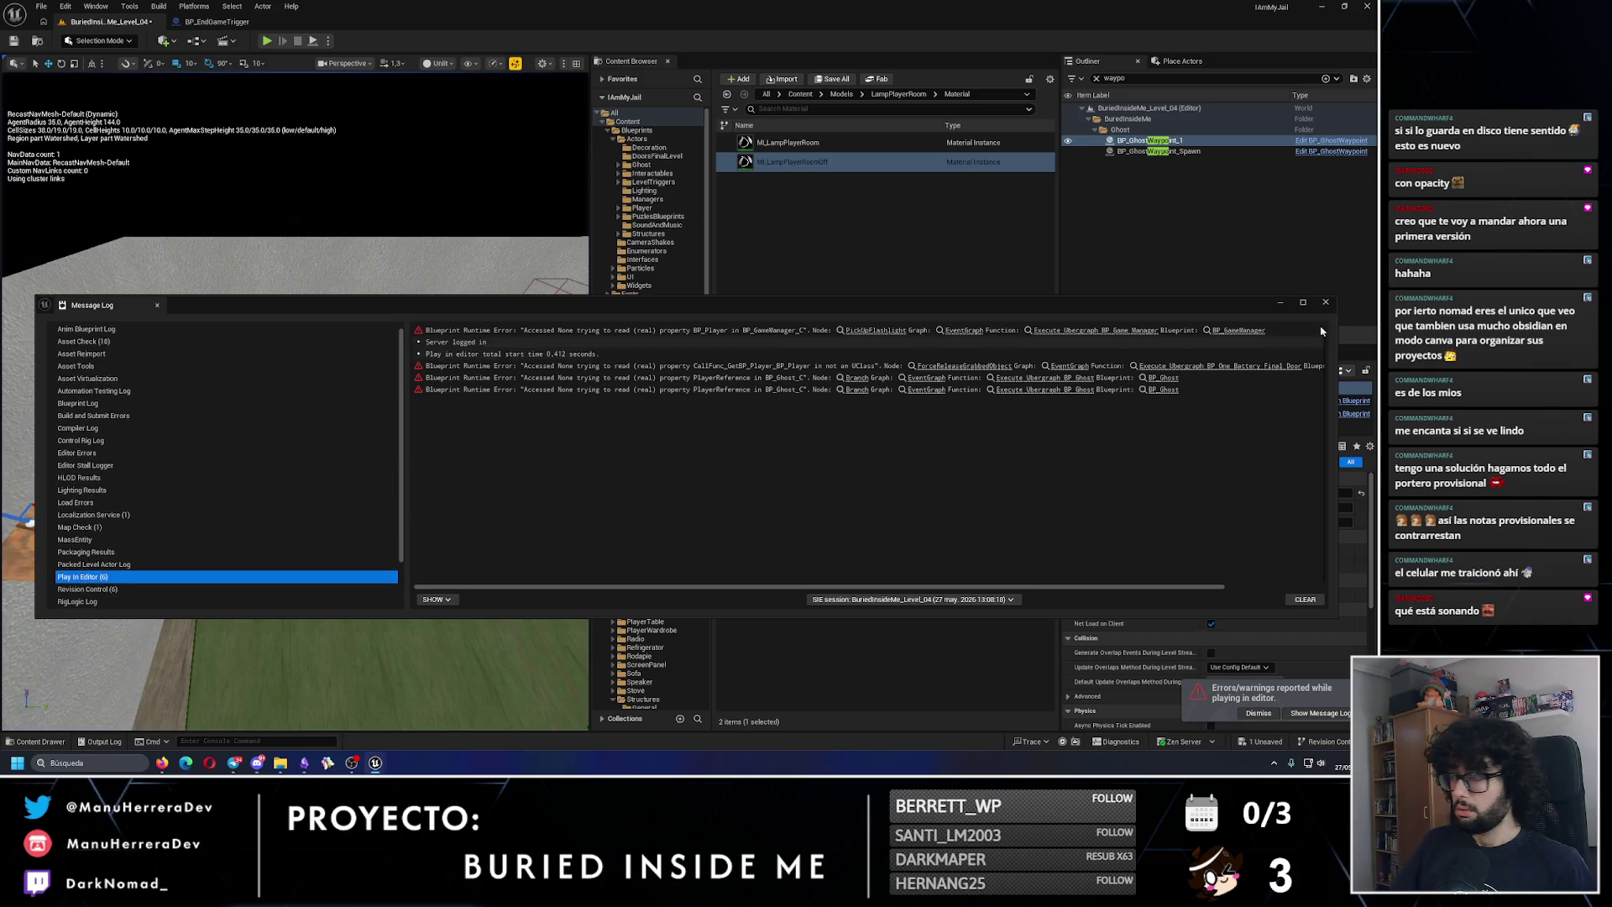
pyautogui.click(1326, 303)
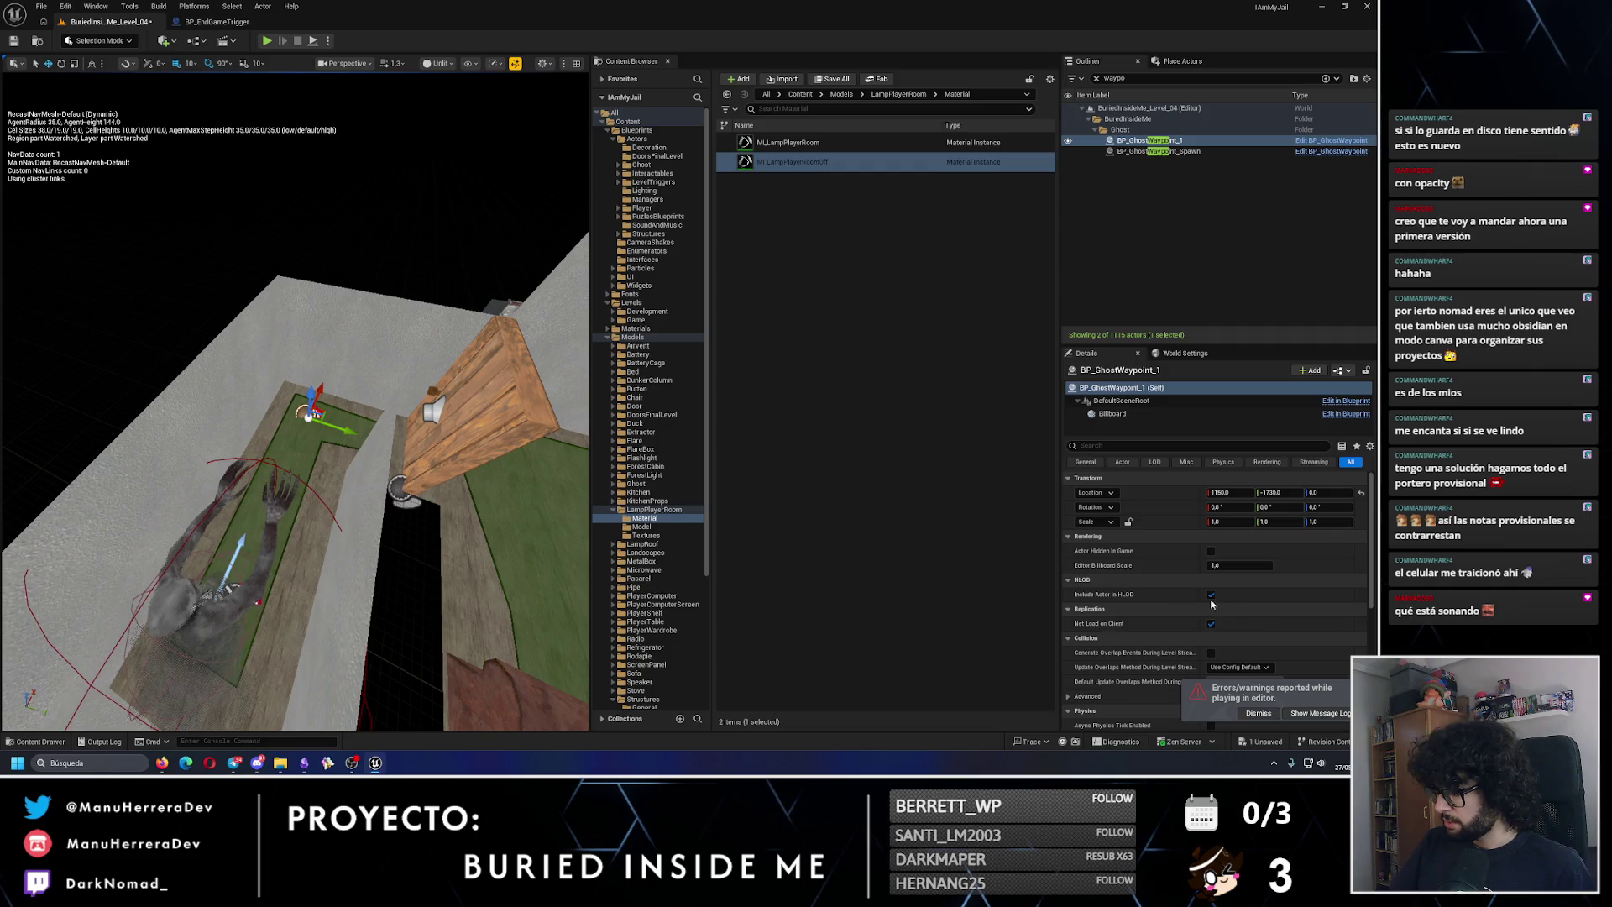
pyautogui.click(294, 575)
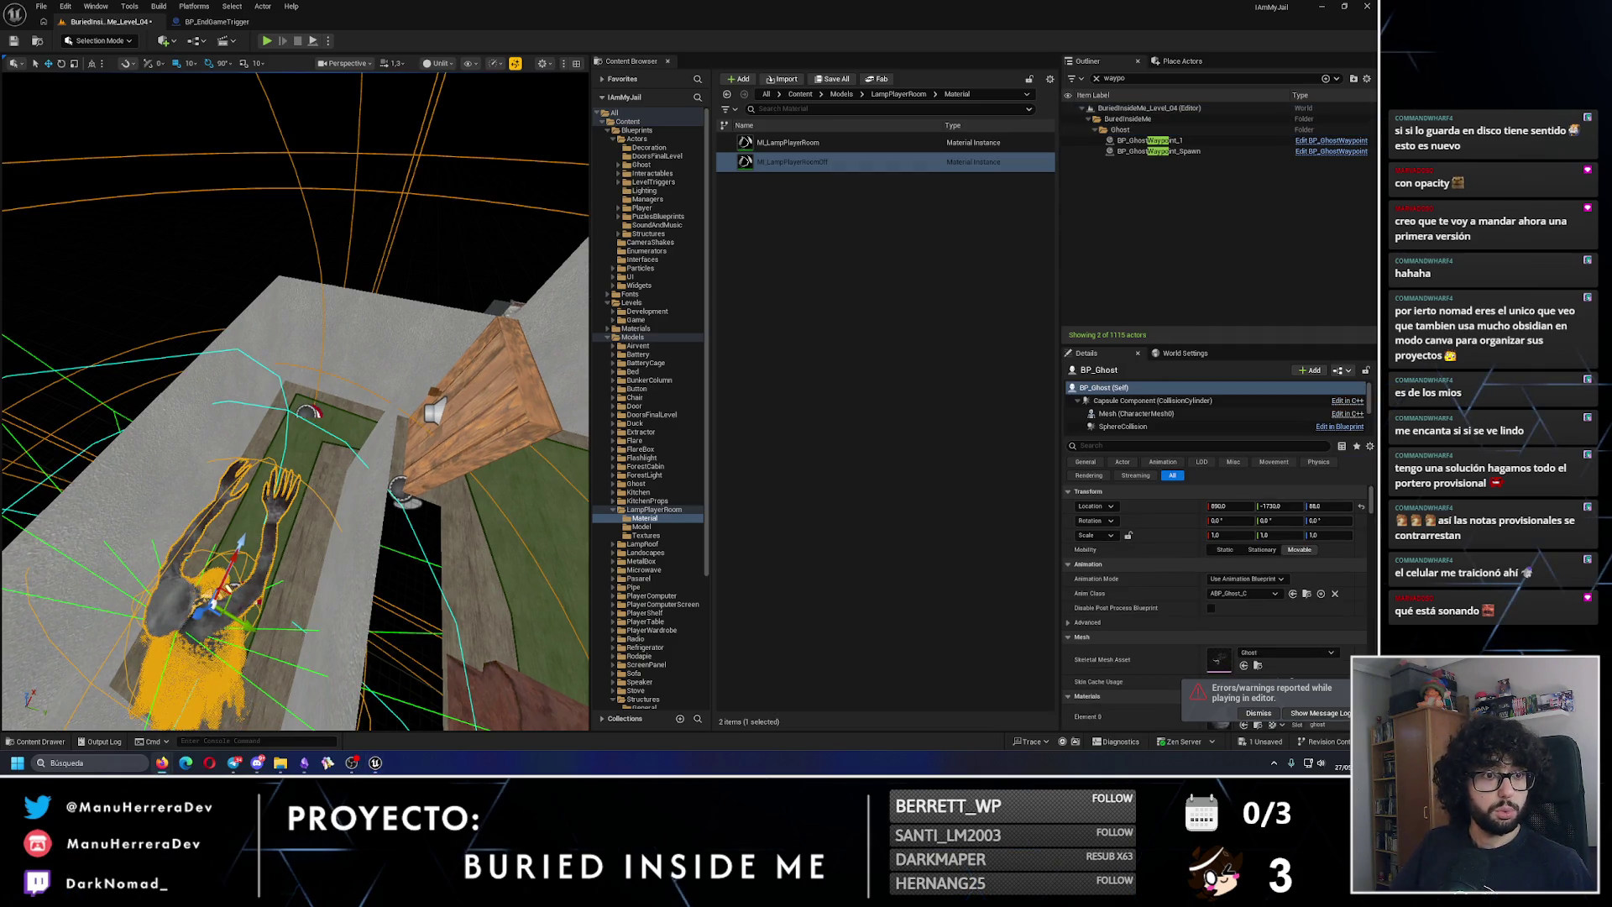
pyautogui.hotkey('alt', 'Tab')
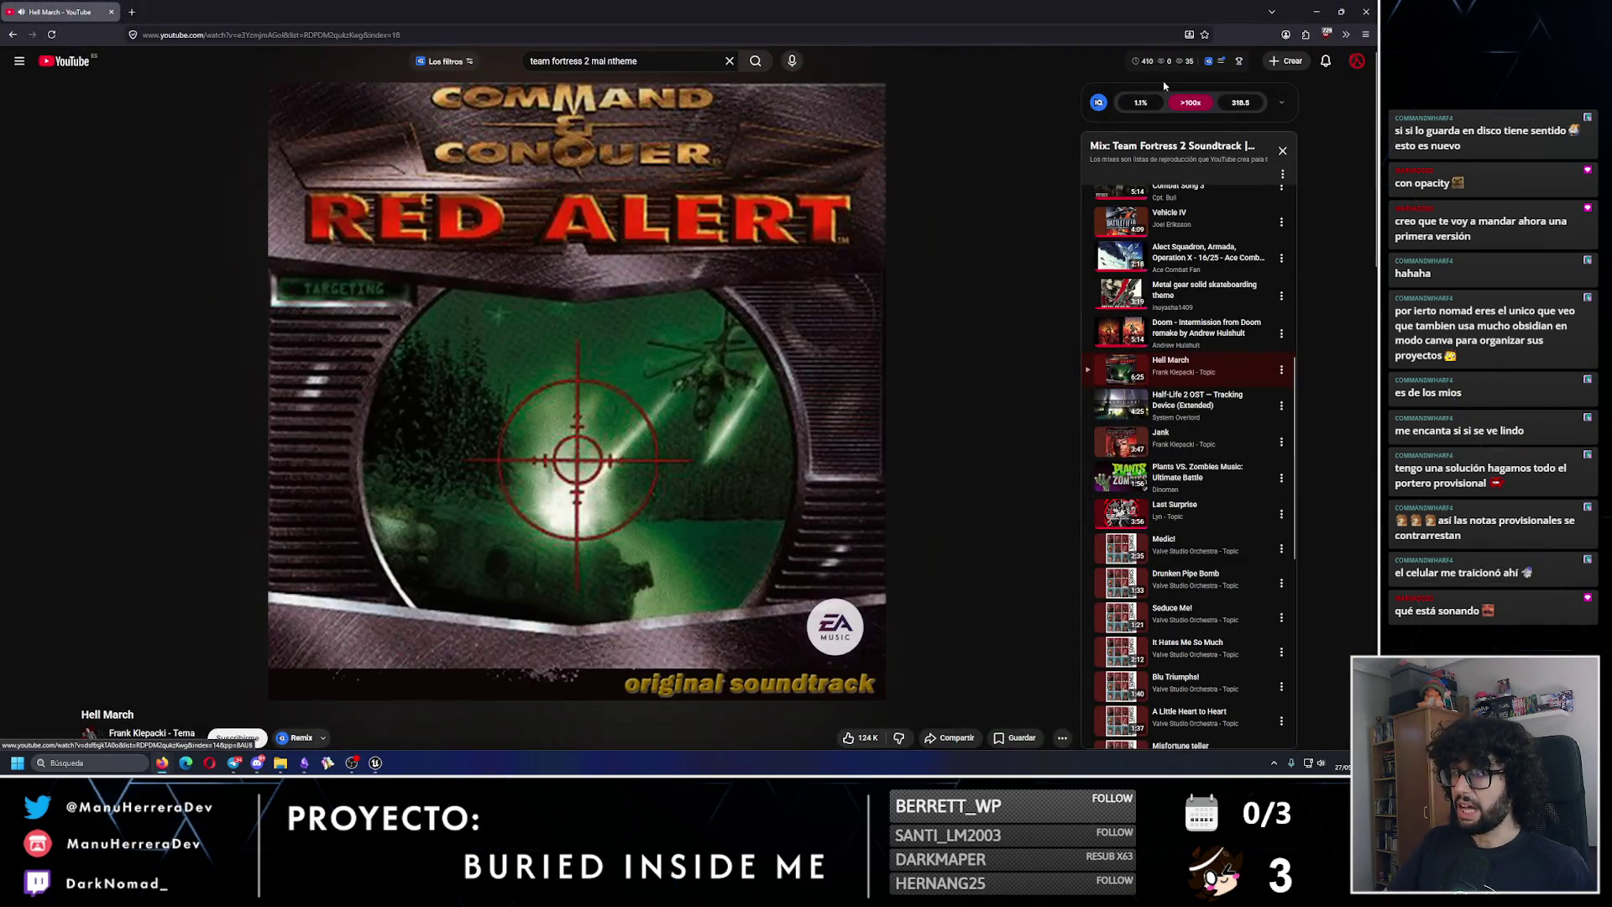
# Step: Scroll through the Team Fortress 2 soundtrack mix playlist, then return to the Unreal Editor
pyautogui.scroll(-2, 1293, 481)
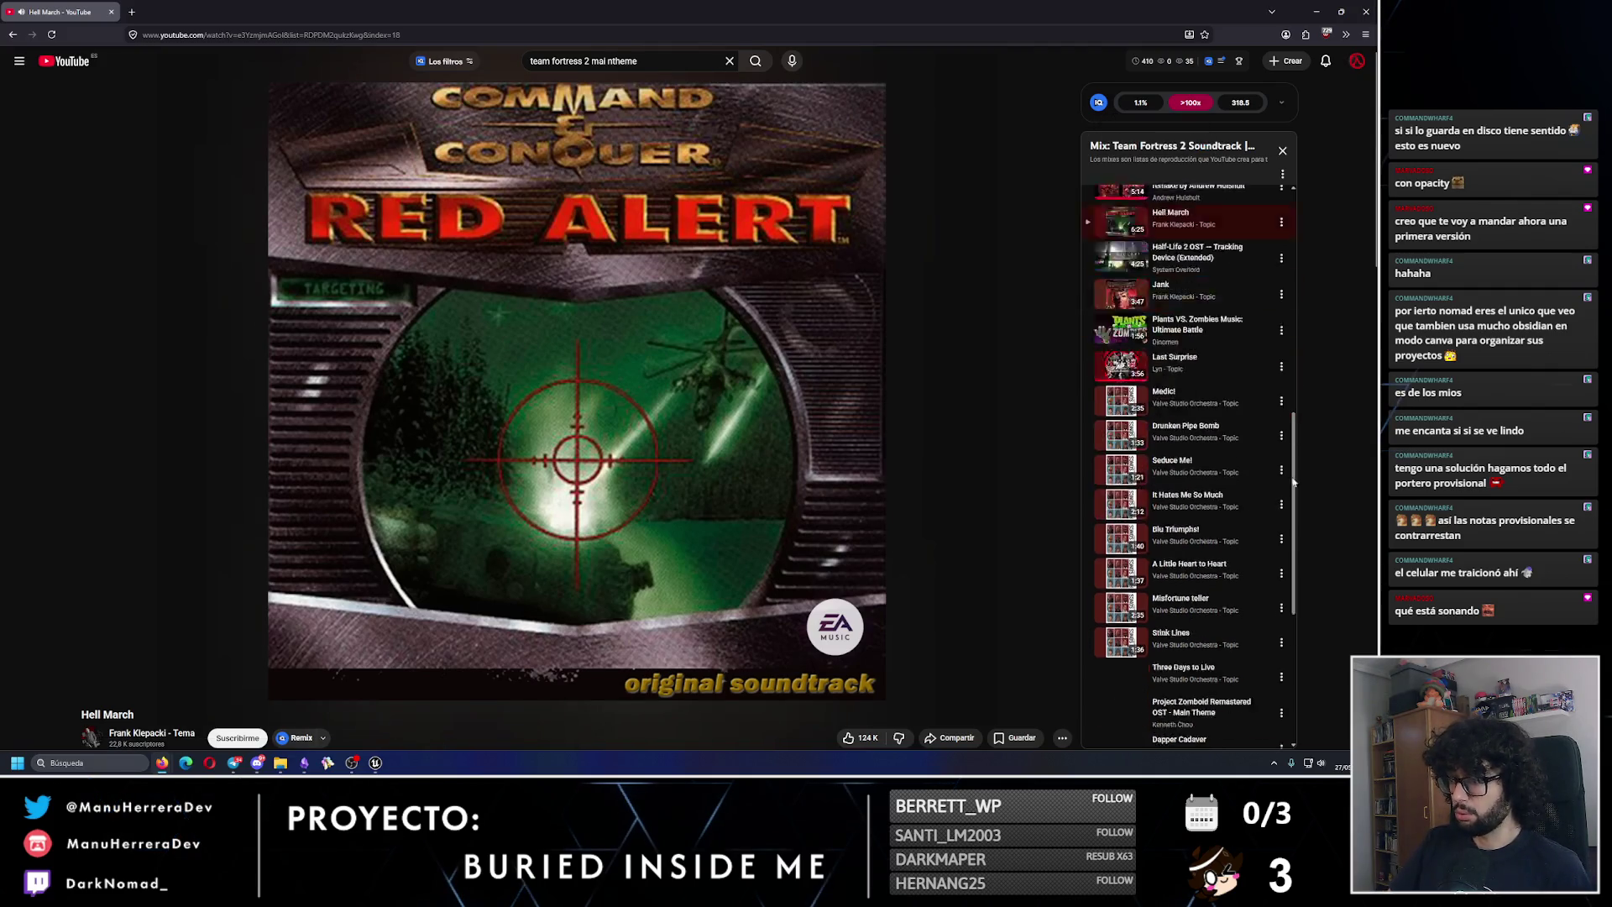
pyautogui.moveTo(1293, 481); pyautogui.dragTo(1296, 626)
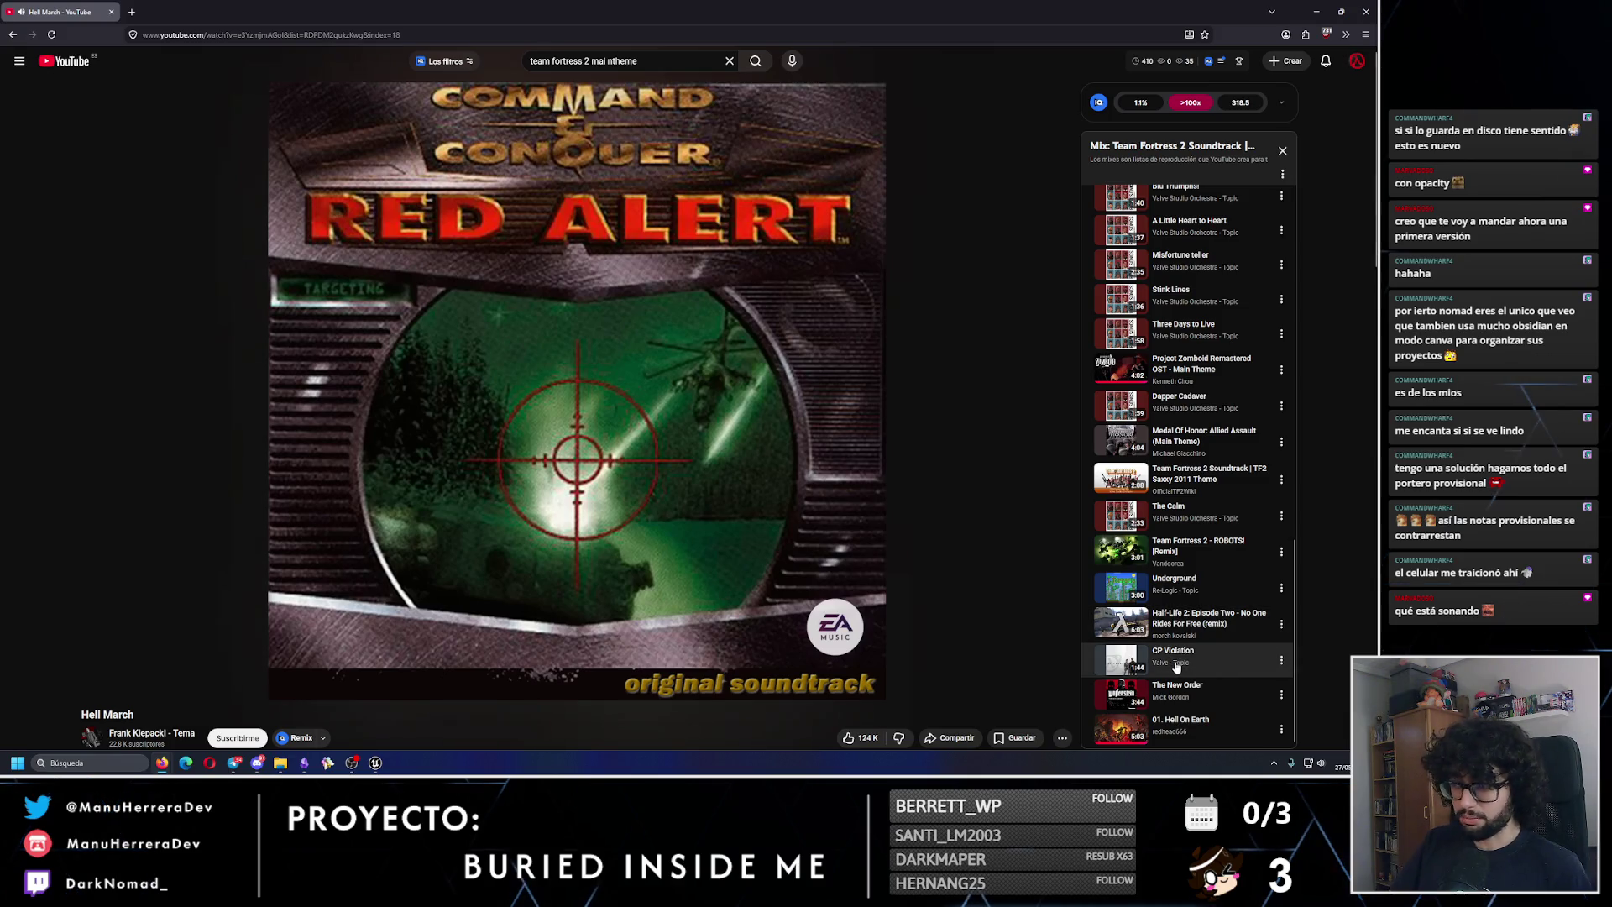
pyautogui.scroll(5, 1192, 529)
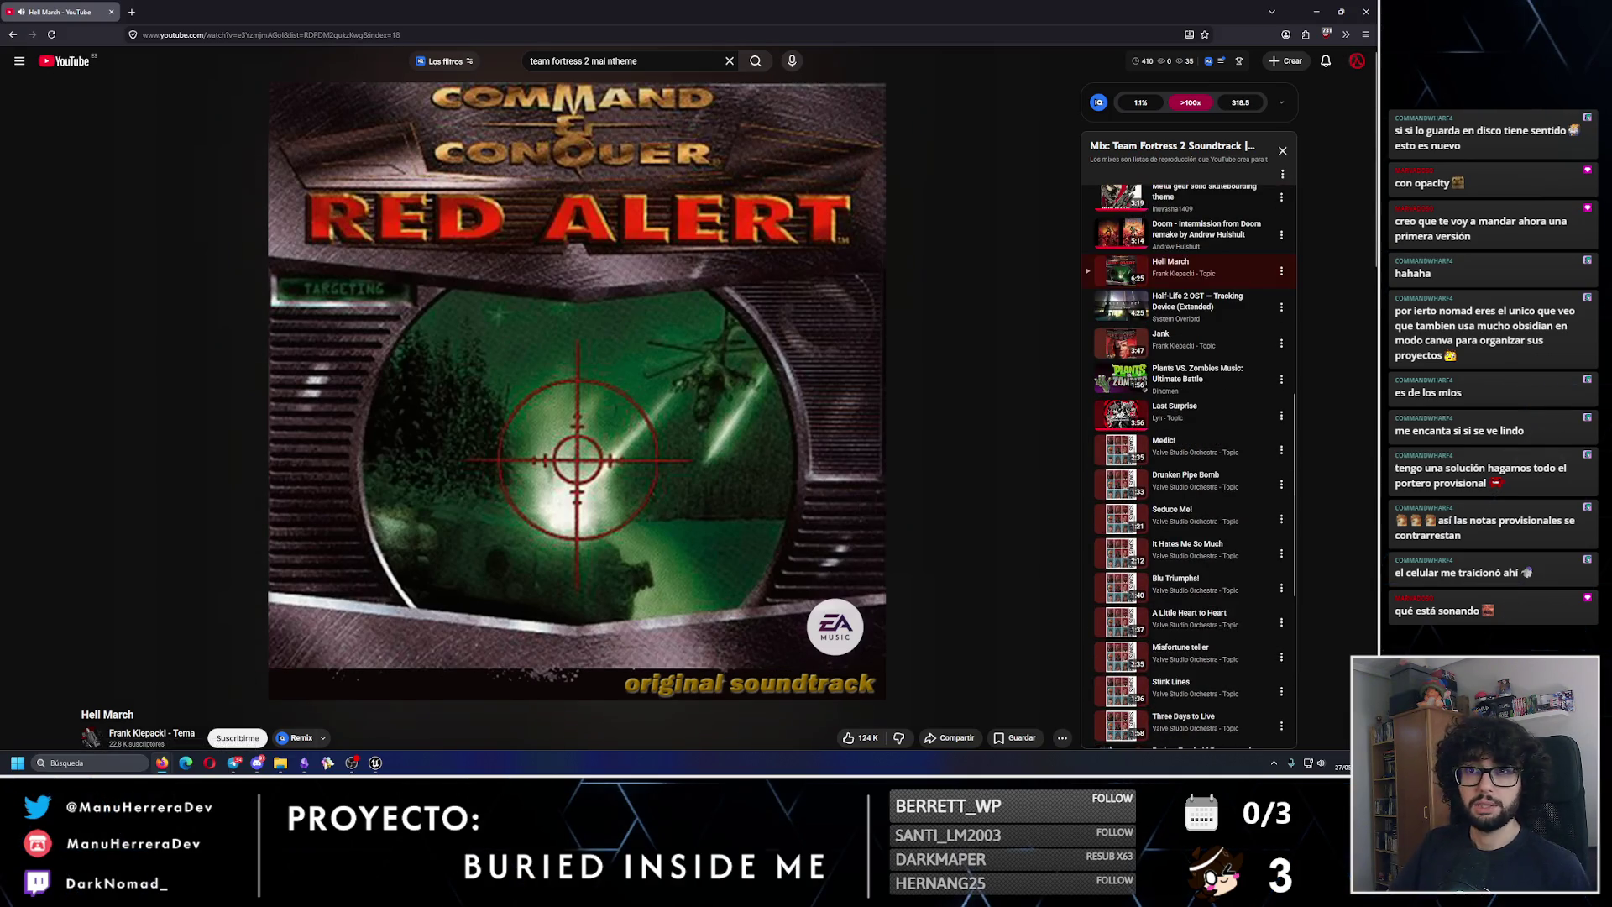
pyautogui.hotkey('alt', 'Tab')
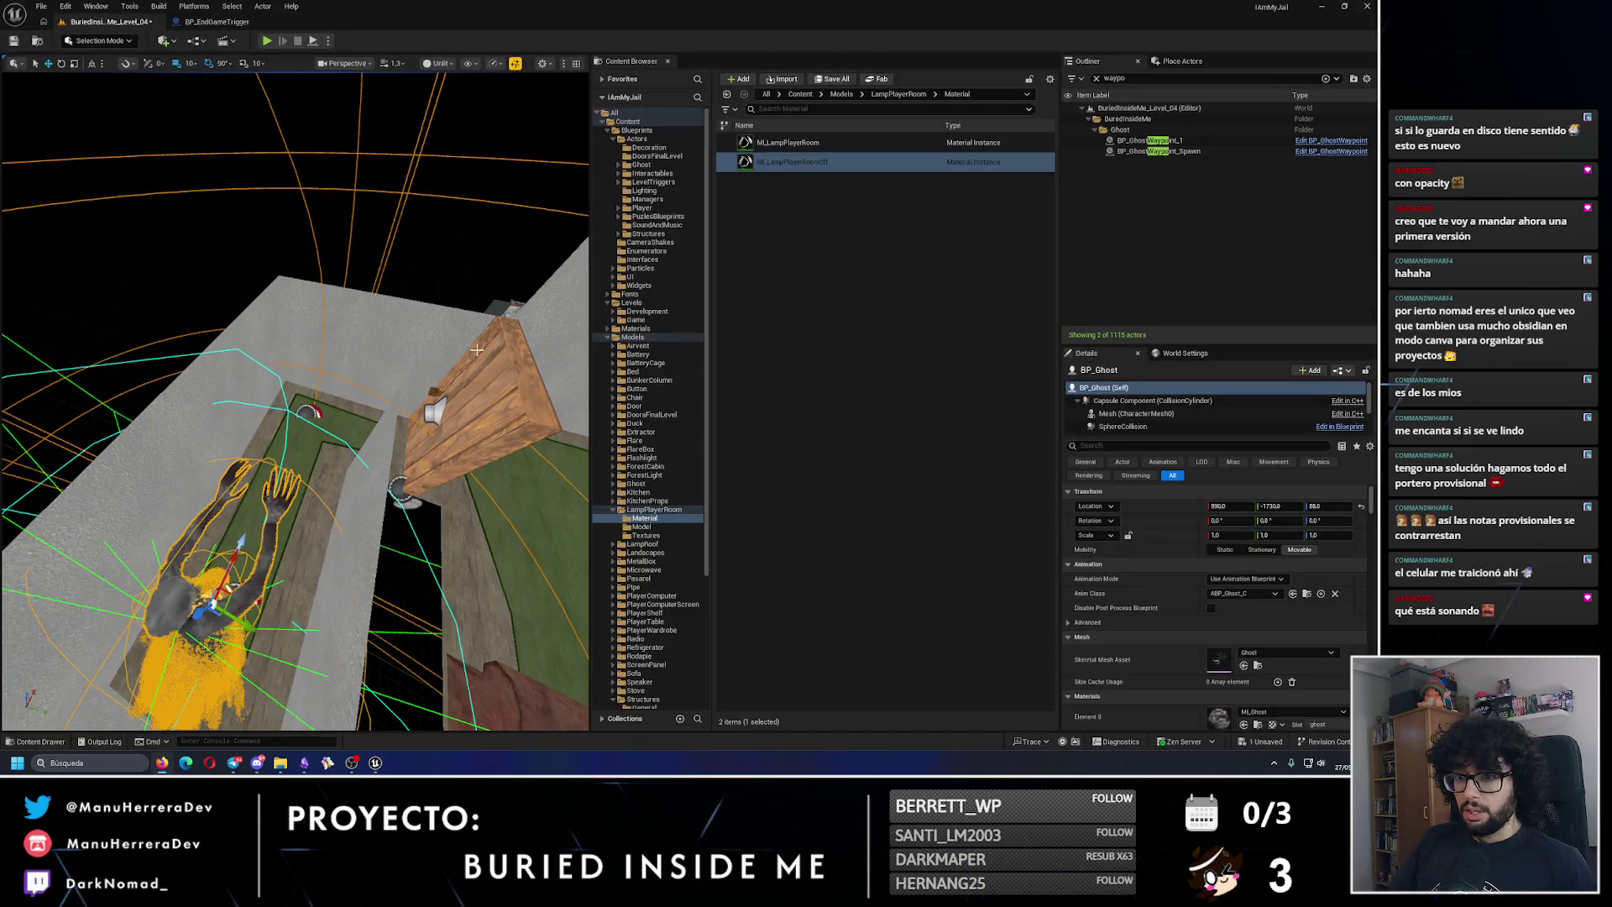
# Step: Move BP_GhostWaypoint_1 along Y to -1390 and save the level
pyautogui.click(321, 410)
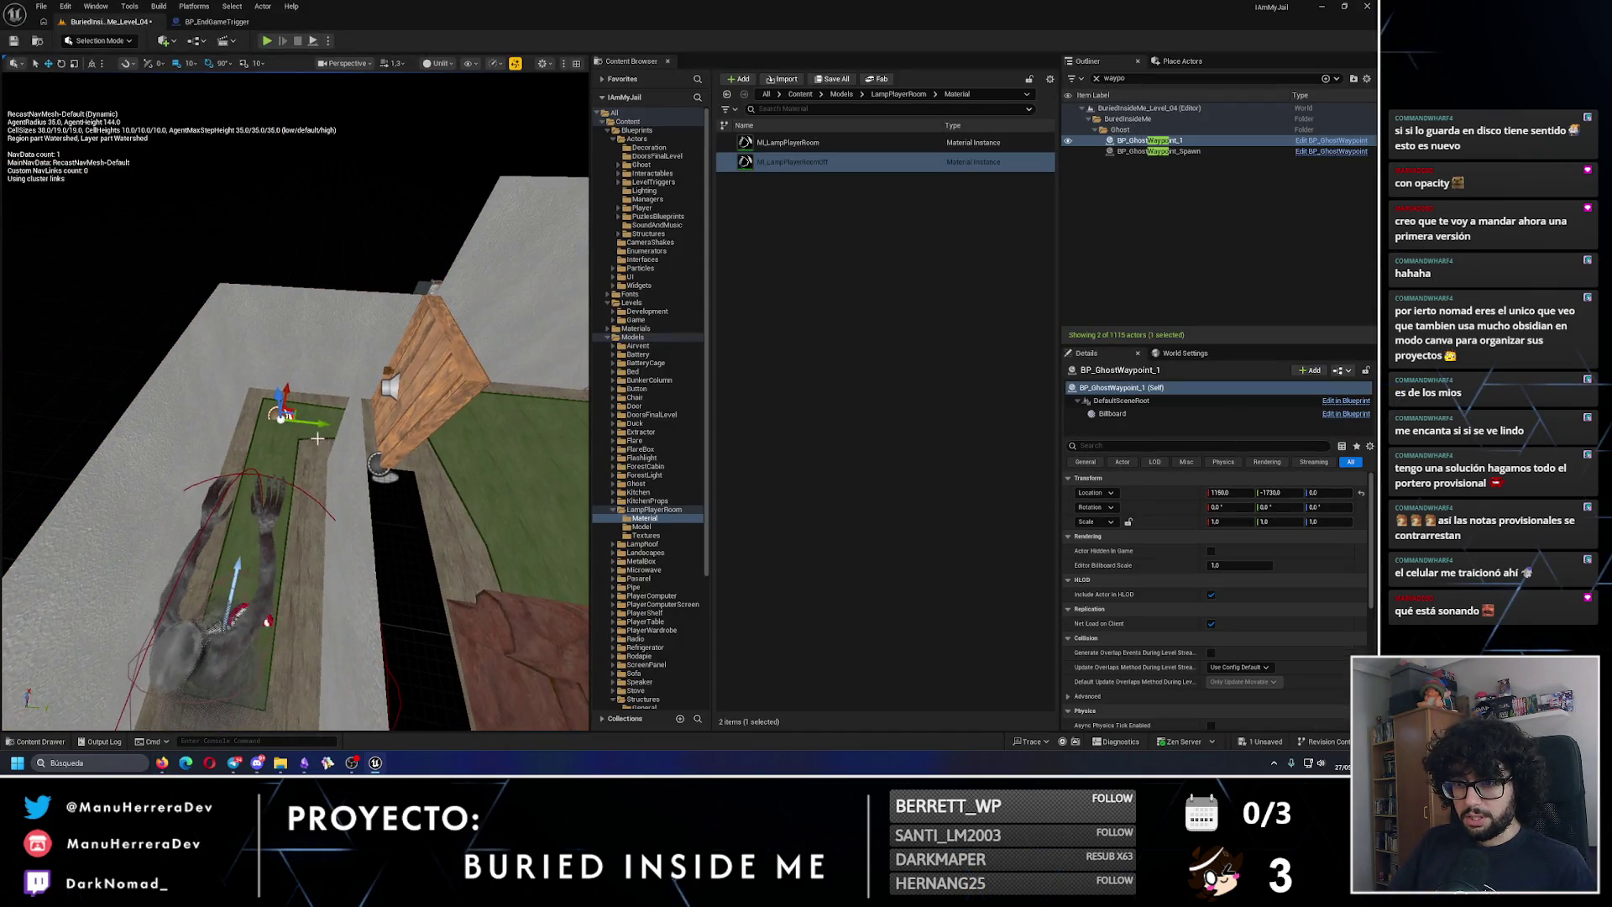
pyautogui.moveTo(353, 428); pyautogui.dragTo(495, 429)
pyautogui.press('f')
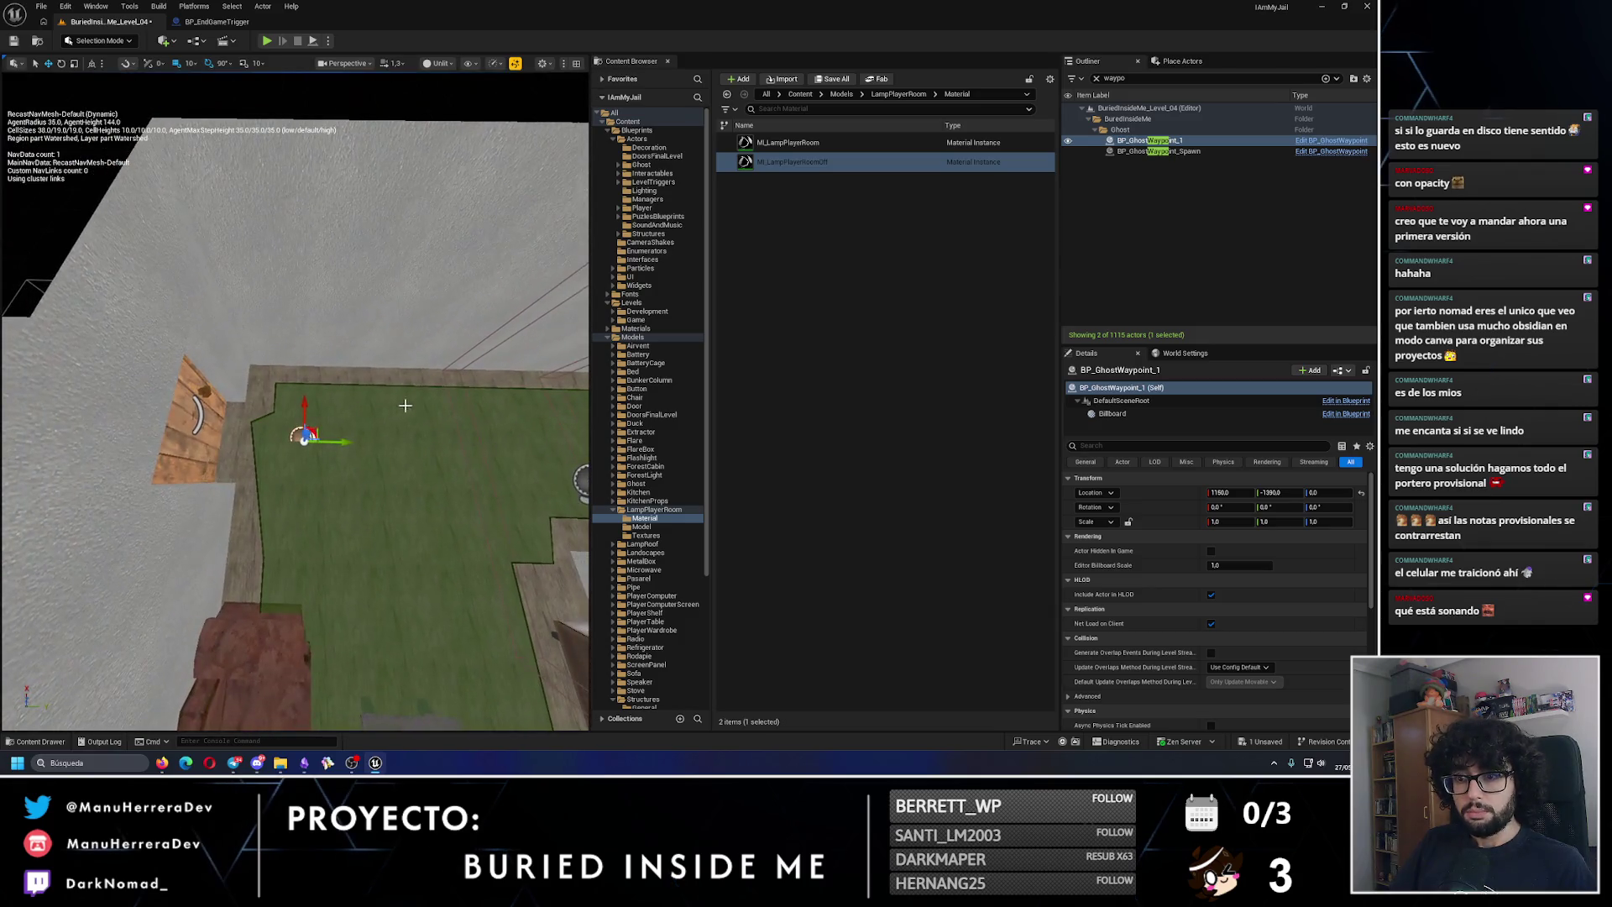
pyautogui.moveTo(328, 409); pyautogui.dragTo(328, 409)
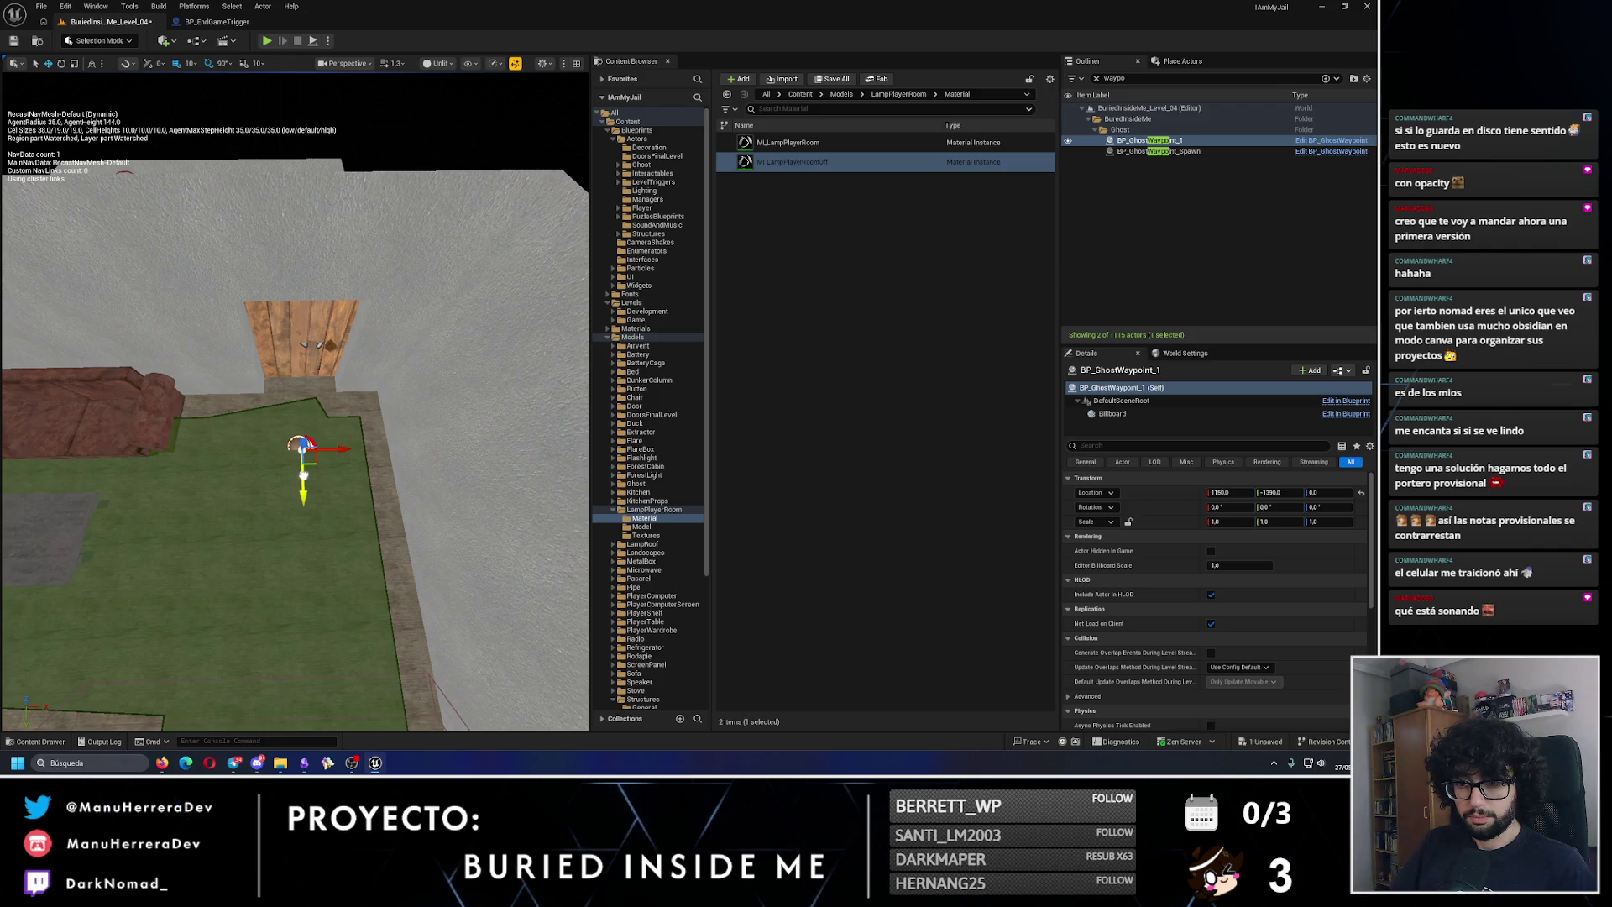
pyautogui.click(15, 42)
# Step: Tick Force Ghost Start Activated on BP_Ghost, save, and return to BP_EndGameTrigger's graph
pyautogui.moveTo(294, 420); pyautogui.dragTo(336, 504)
pyautogui.click(272, 412)
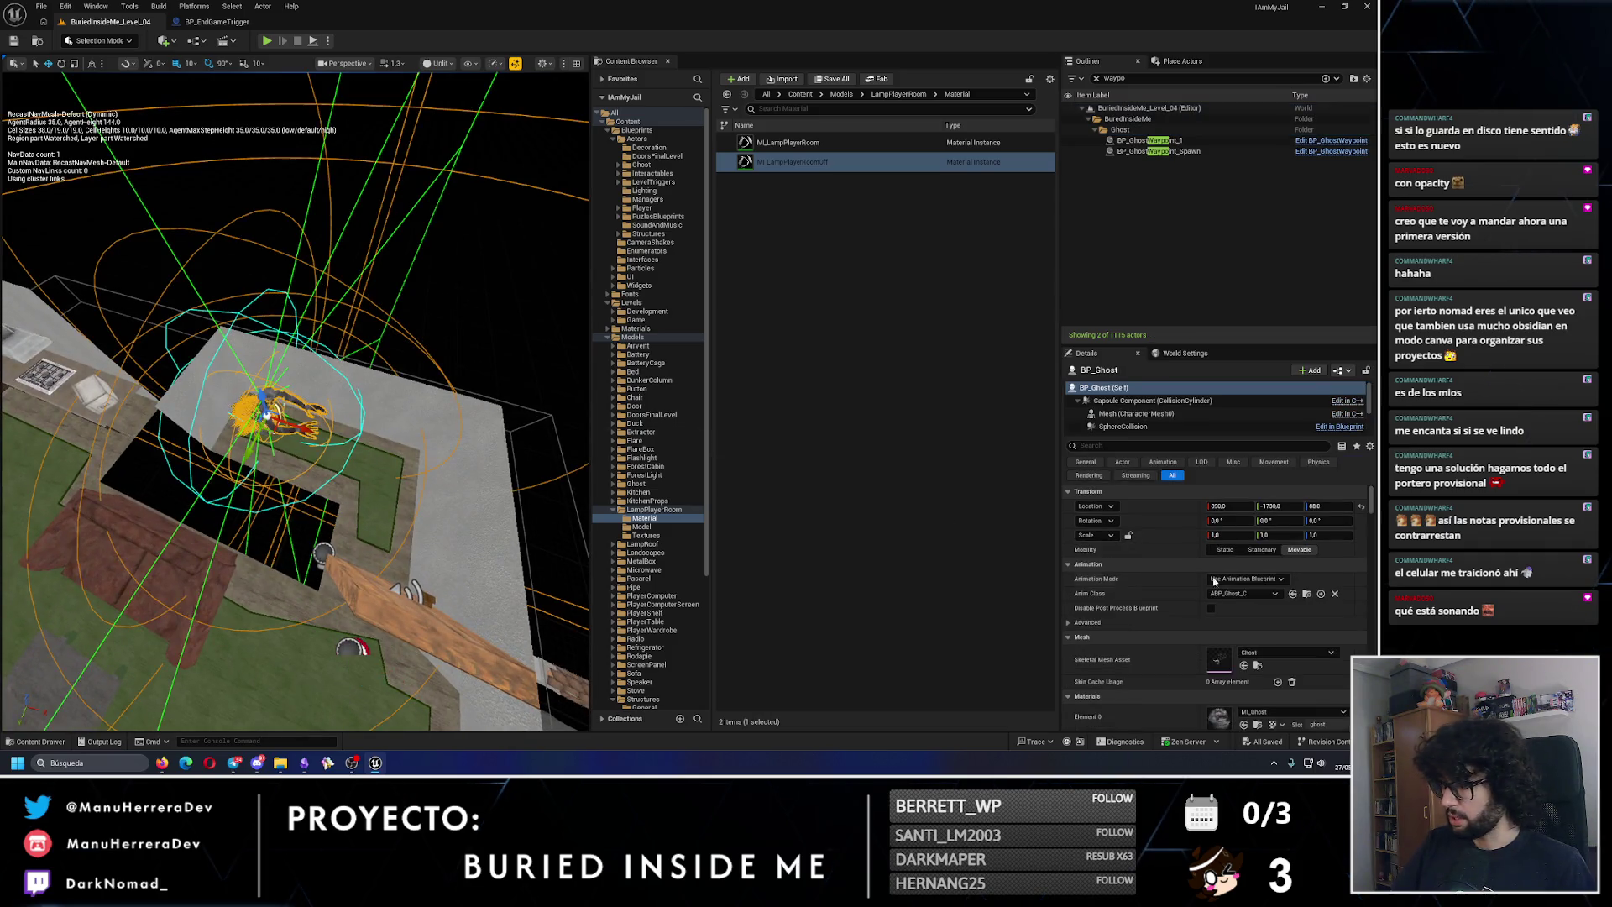
pyautogui.scroll(-3, 1195, 640)
pyautogui.click(1211, 637)
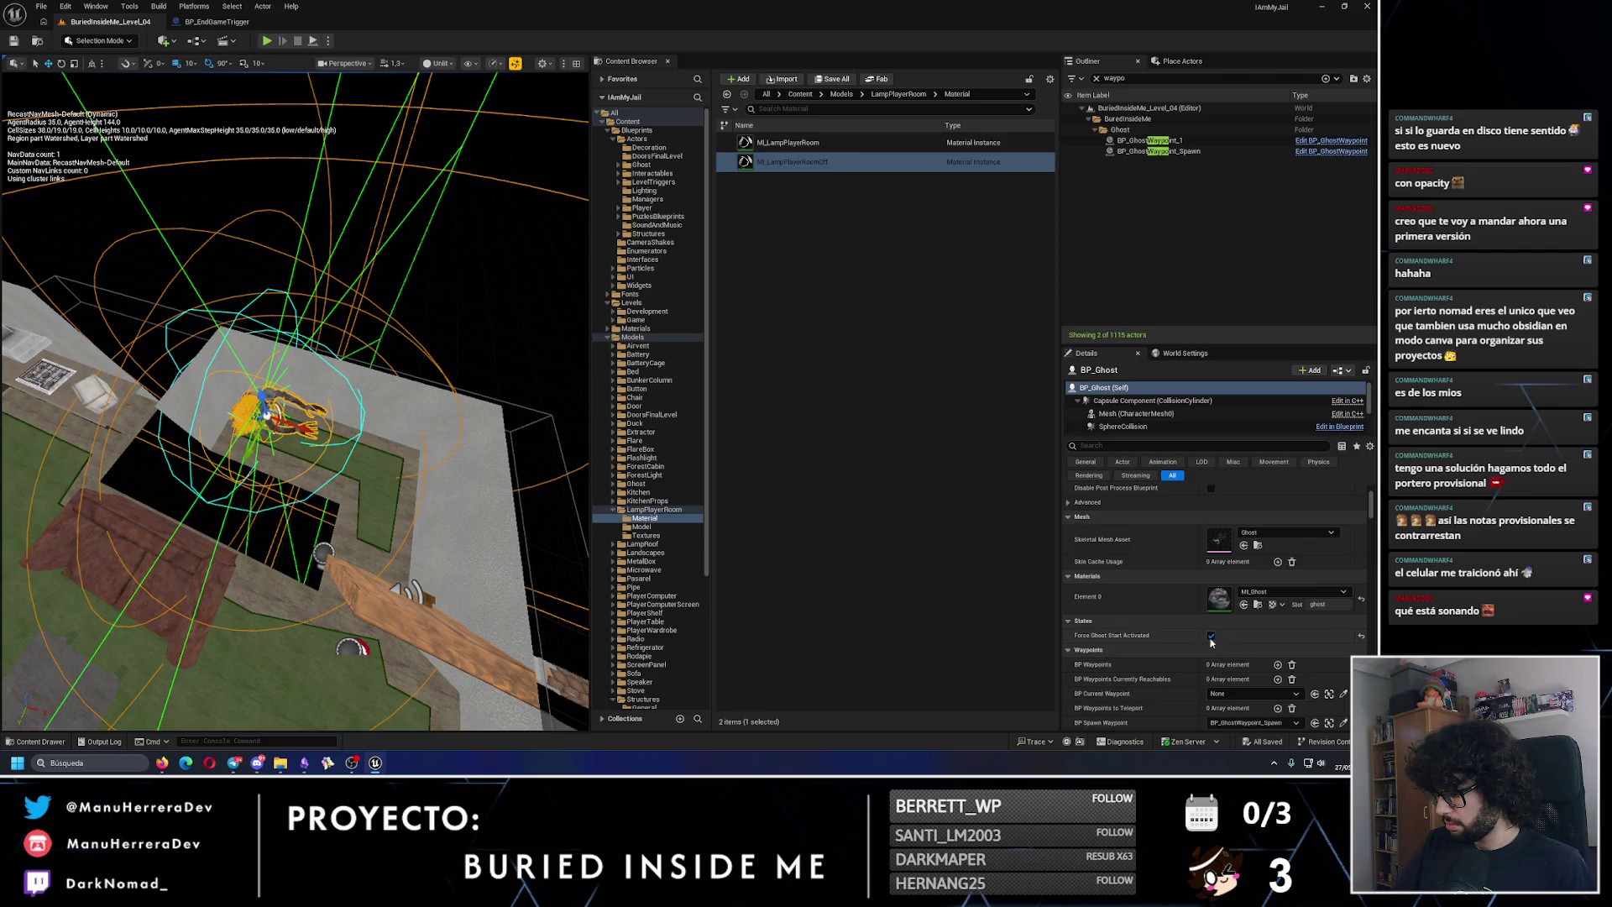
pyautogui.hotkey('ctrl', 's')
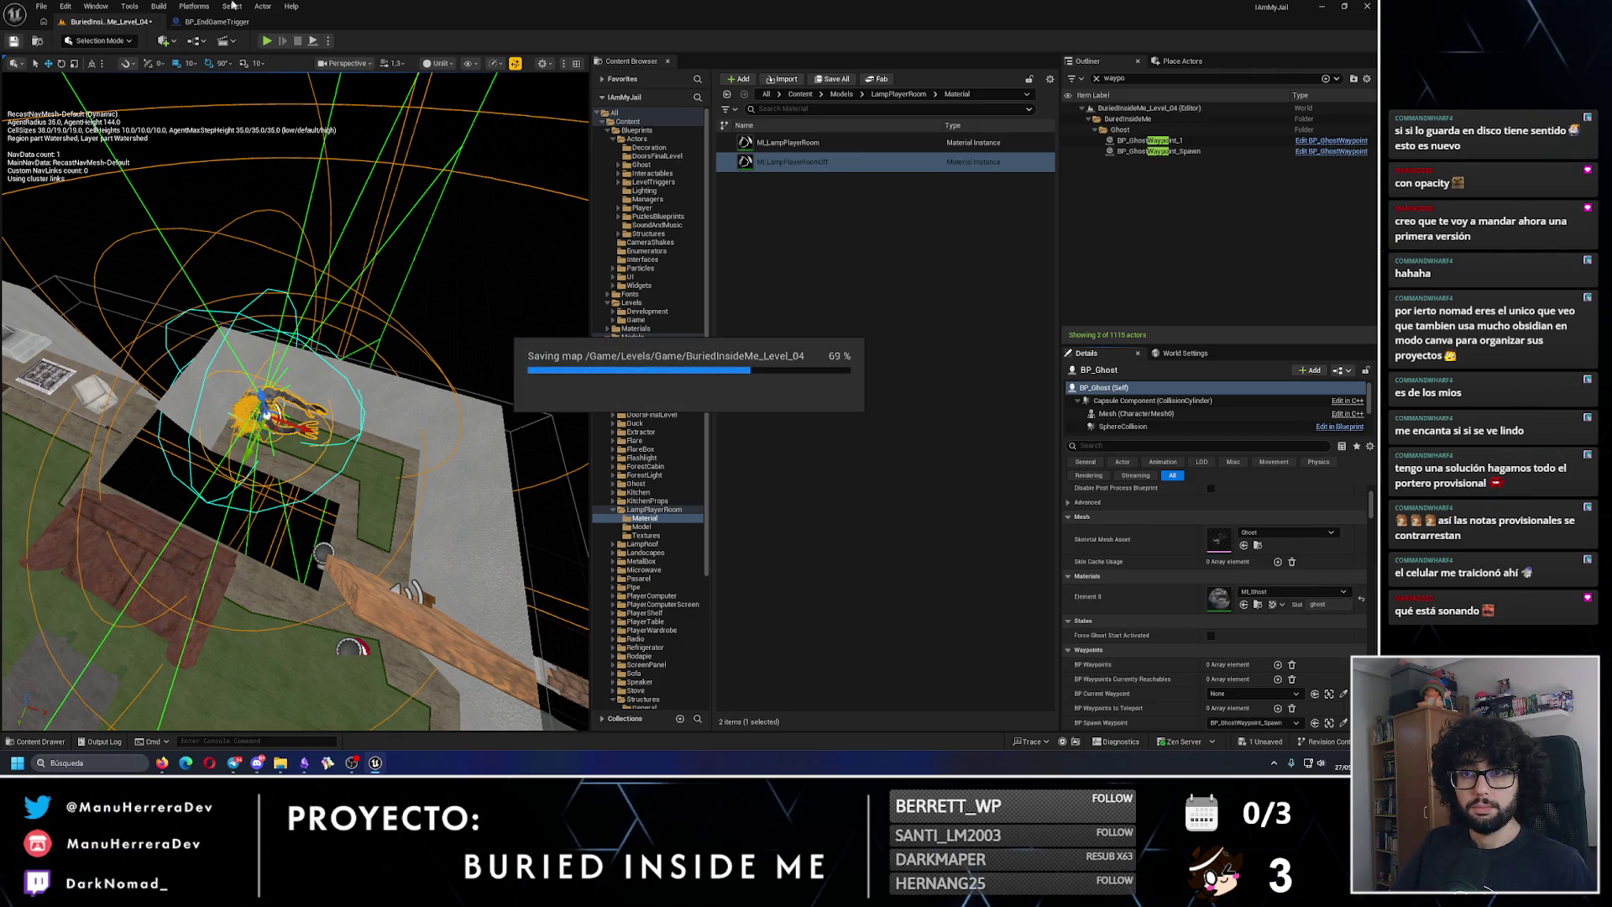
pyautogui.click(217, 23)
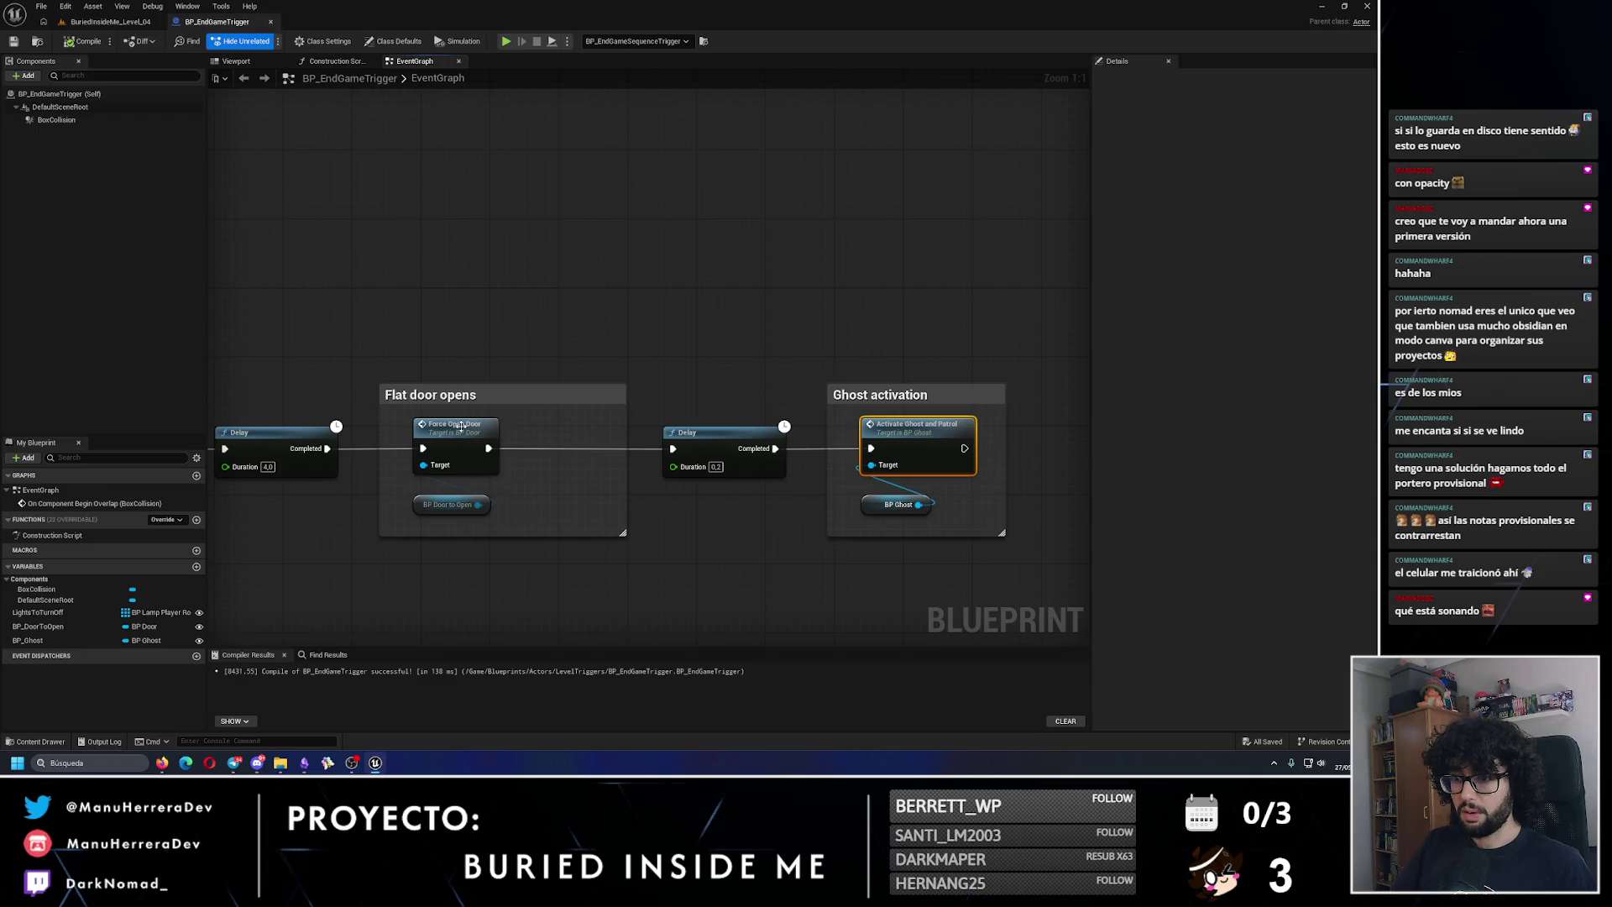
# Step: Shift the Force Open Door and BP Door to Open nodes slightly right
pyautogui.moveTo(546, 504); pyautogui.dragTo(442, 430)
pyautogui.moveTo(485, 433); pyautogui.dragTo(495, 432)
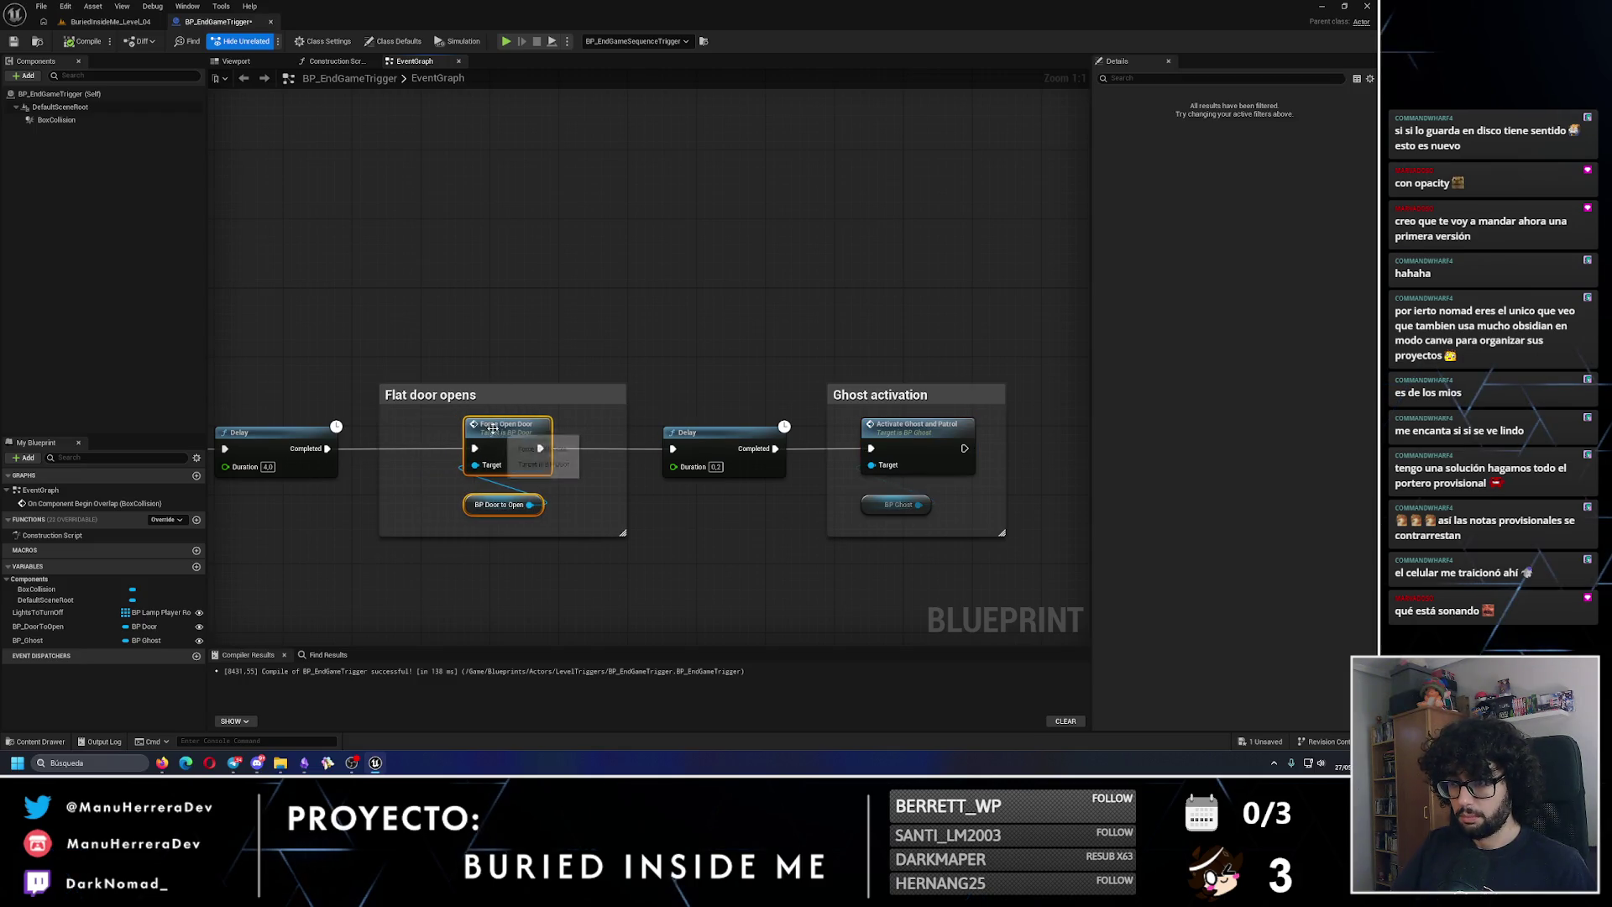
pyautogui.click(739, 359)
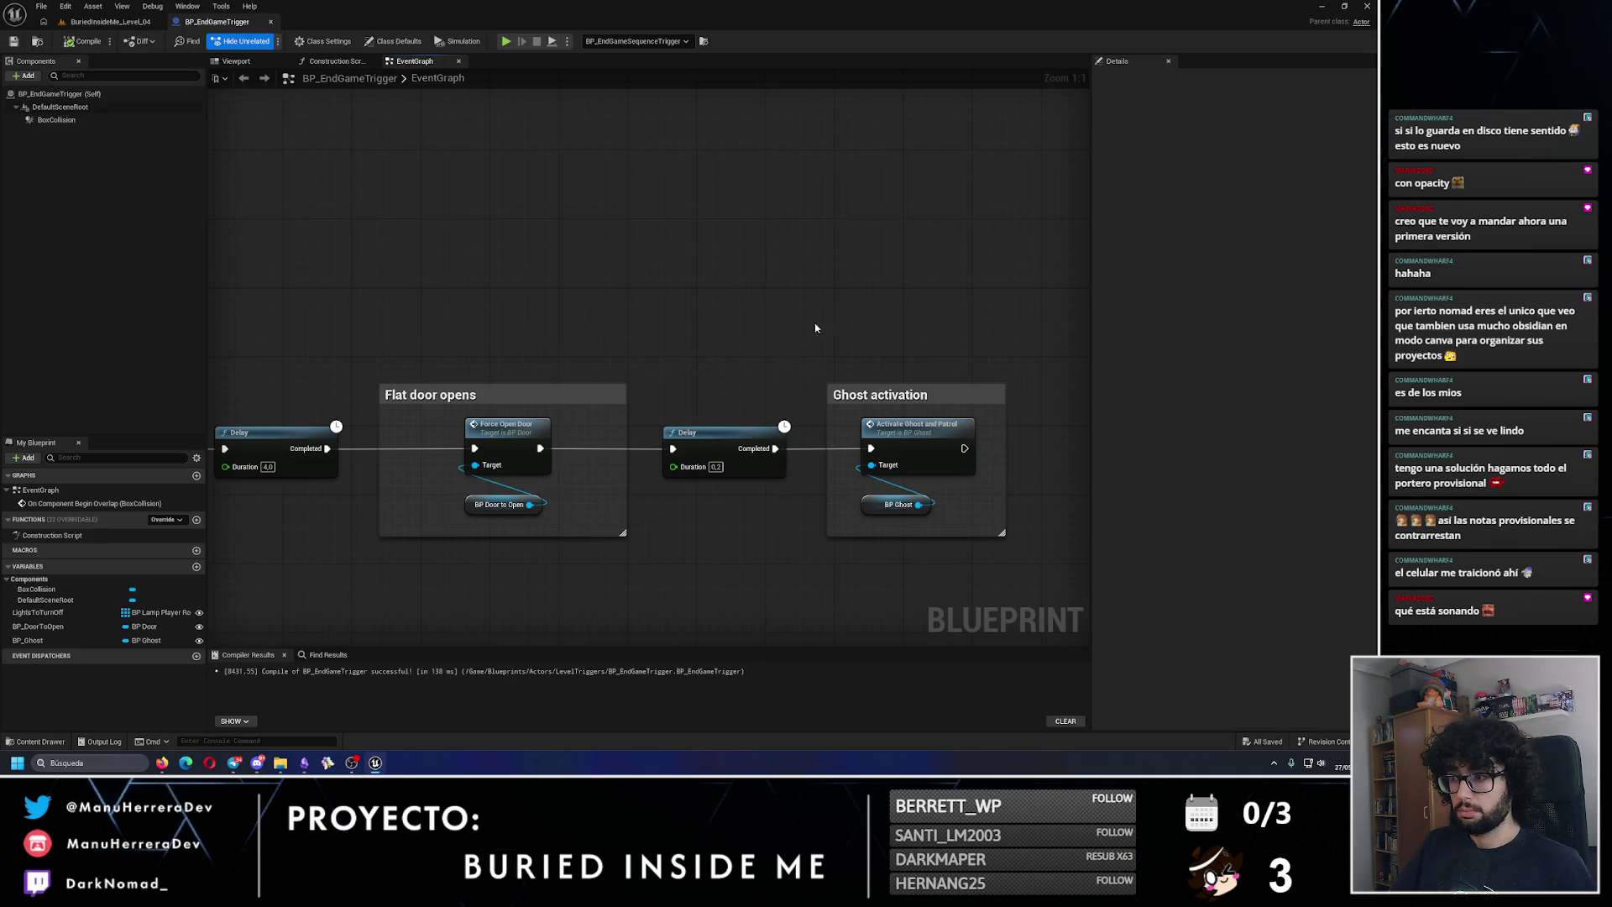
# Step: Add Chase Player Permanently from the BP Ghost pin after Activate Ghost and Patrol, and save
pyautogui.moveTo(709, 408); pyautogui.dragTo(772, 420)
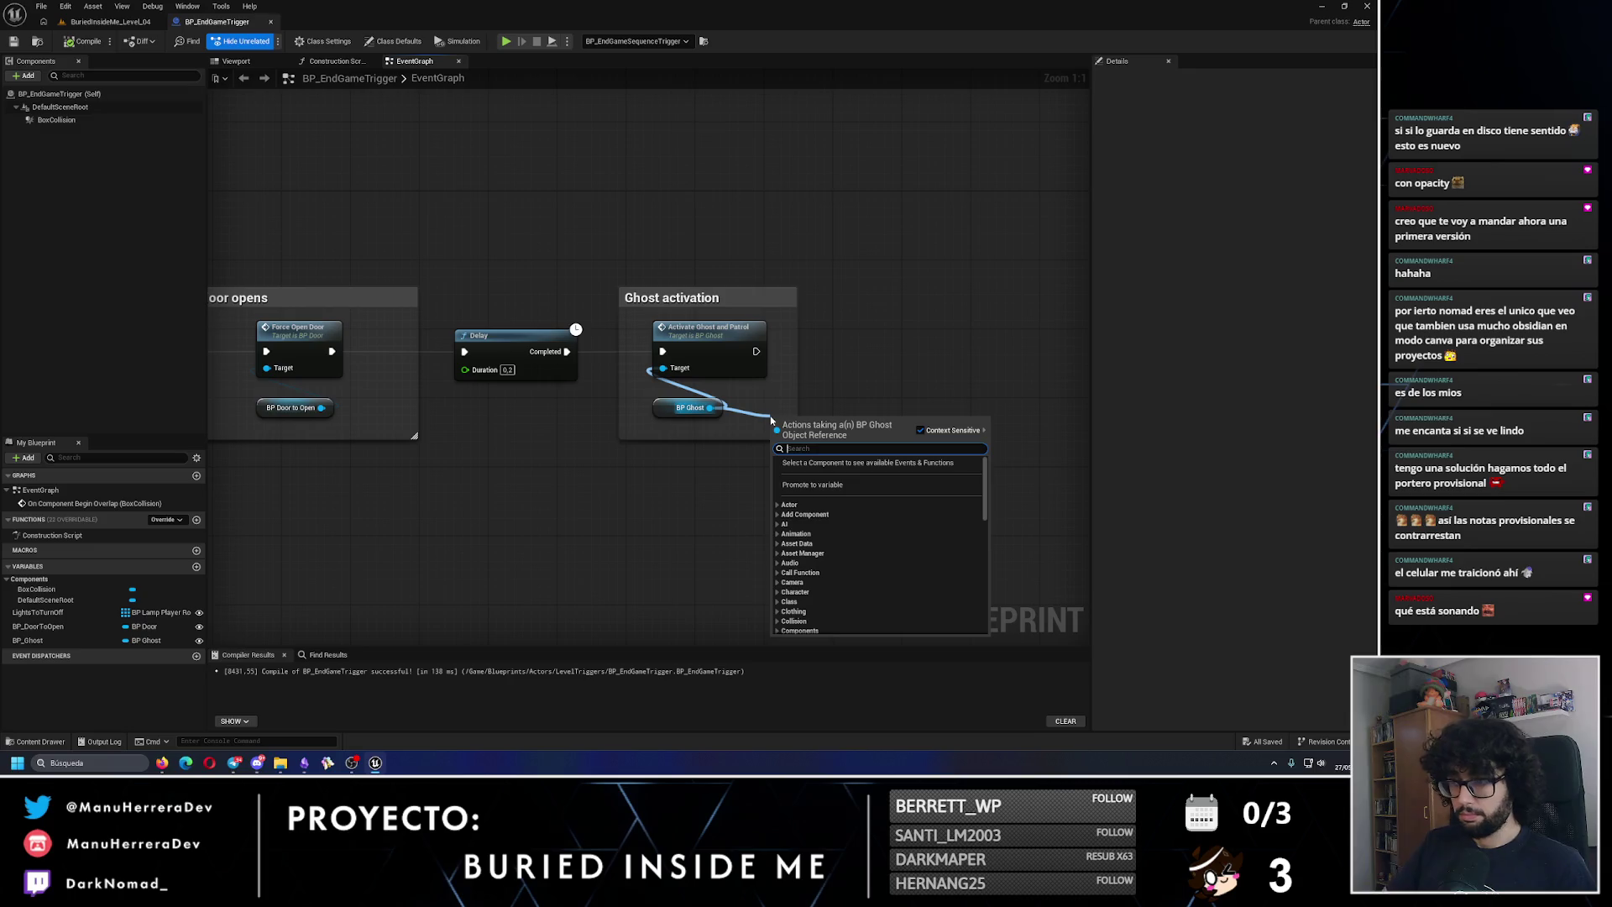
pyautogui.write('activate and c')
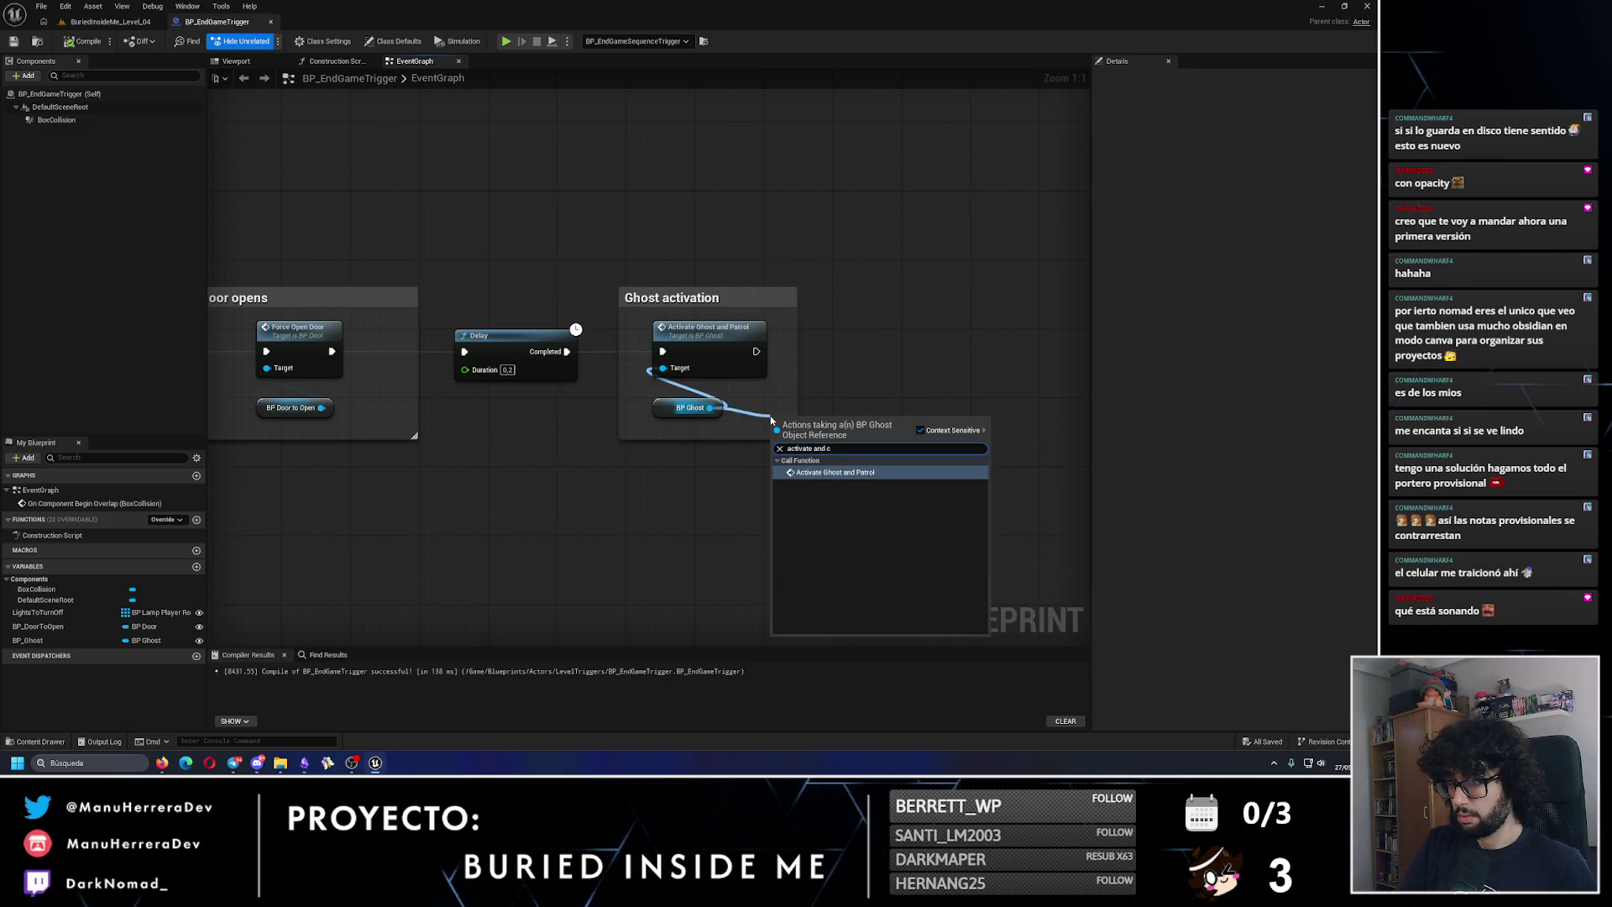
pyautogui.press('BackSpace')
pyautogui.press('BackSpace')
pyautogui.press('BackSpace')
pyautogui.write('chase')
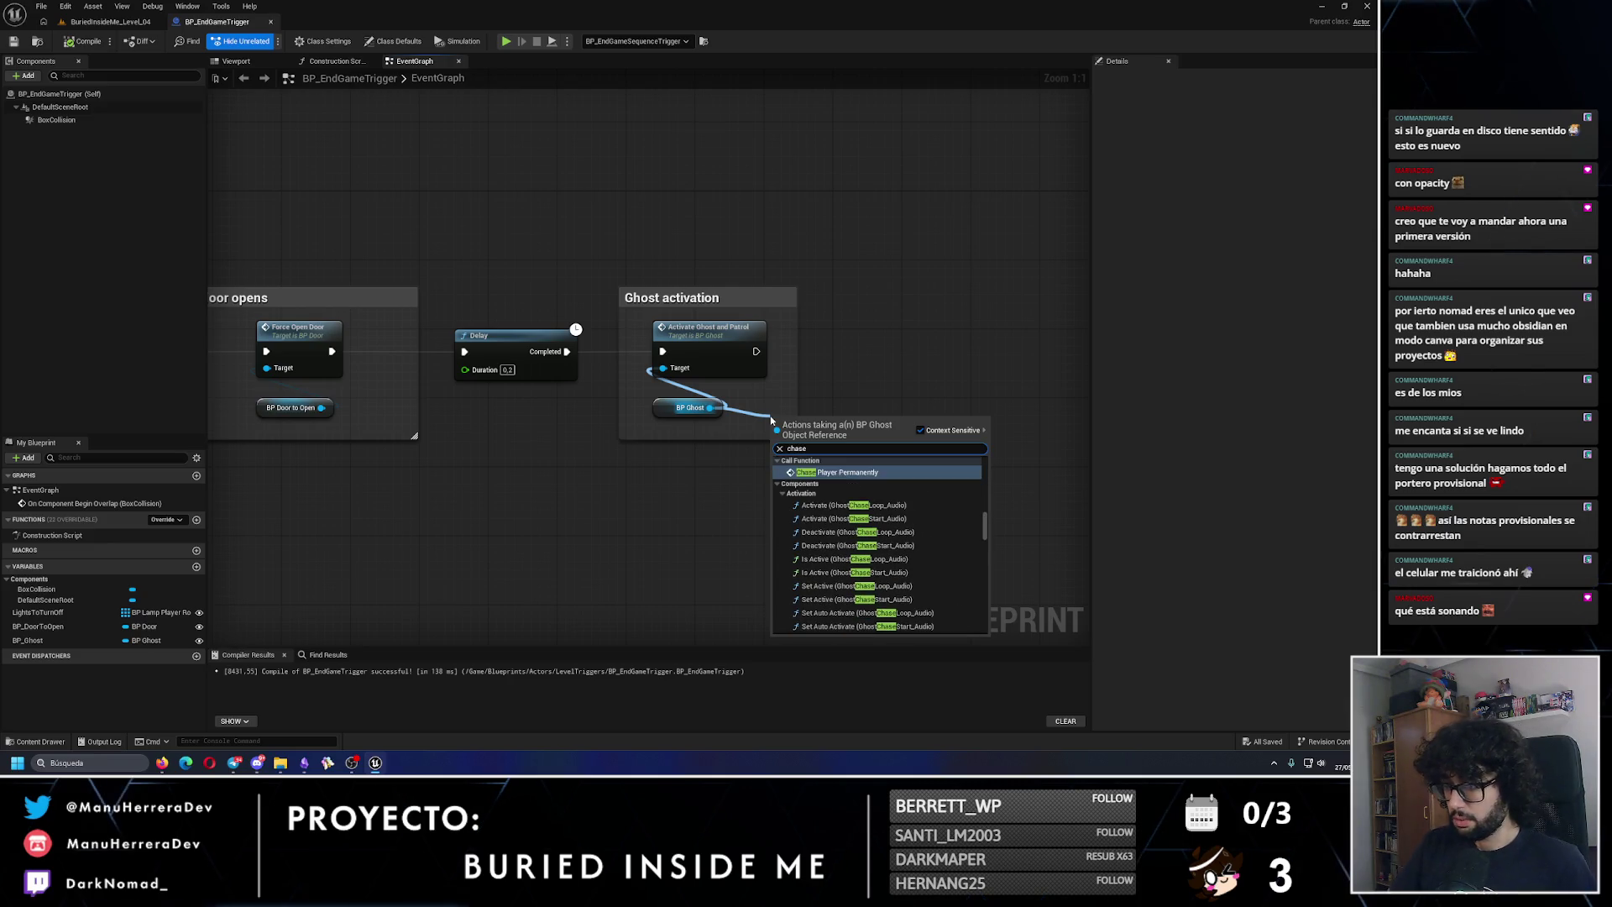
pyautogui.press('Return')
pyautogui.moveTo(784, 428)
pyautogui.mouseDown()
pyautogui.moveTo(827, 340)
pyautogui.moveTo(756, 351)
pyautogui.mouseUp()
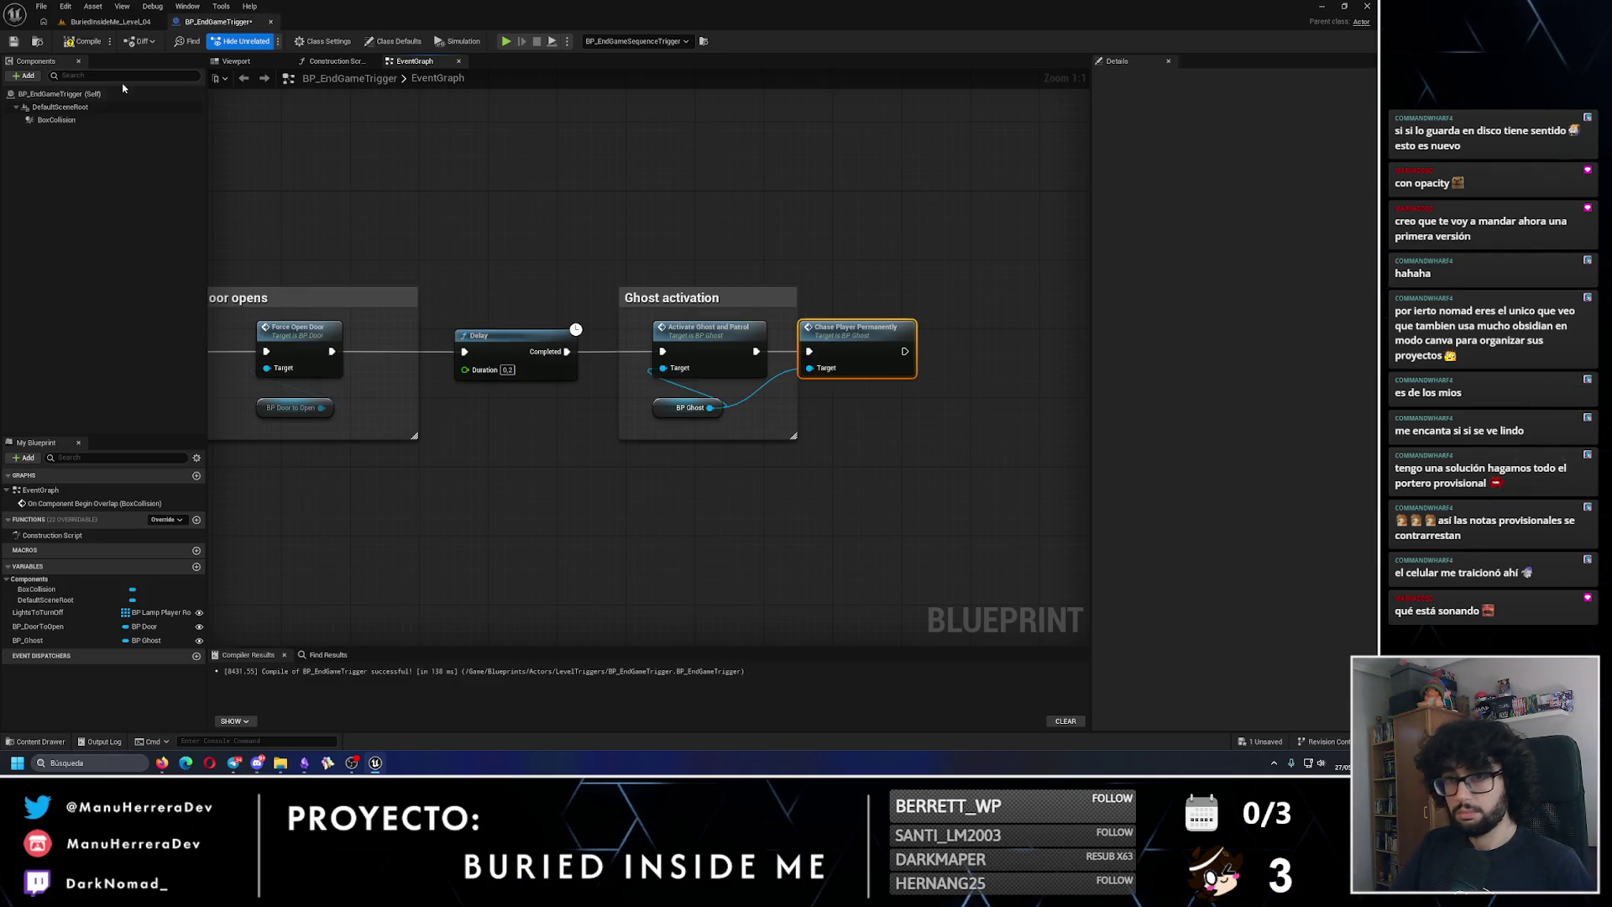
pyautogui.click(13, 42)
pyautogui.click(118, 22)
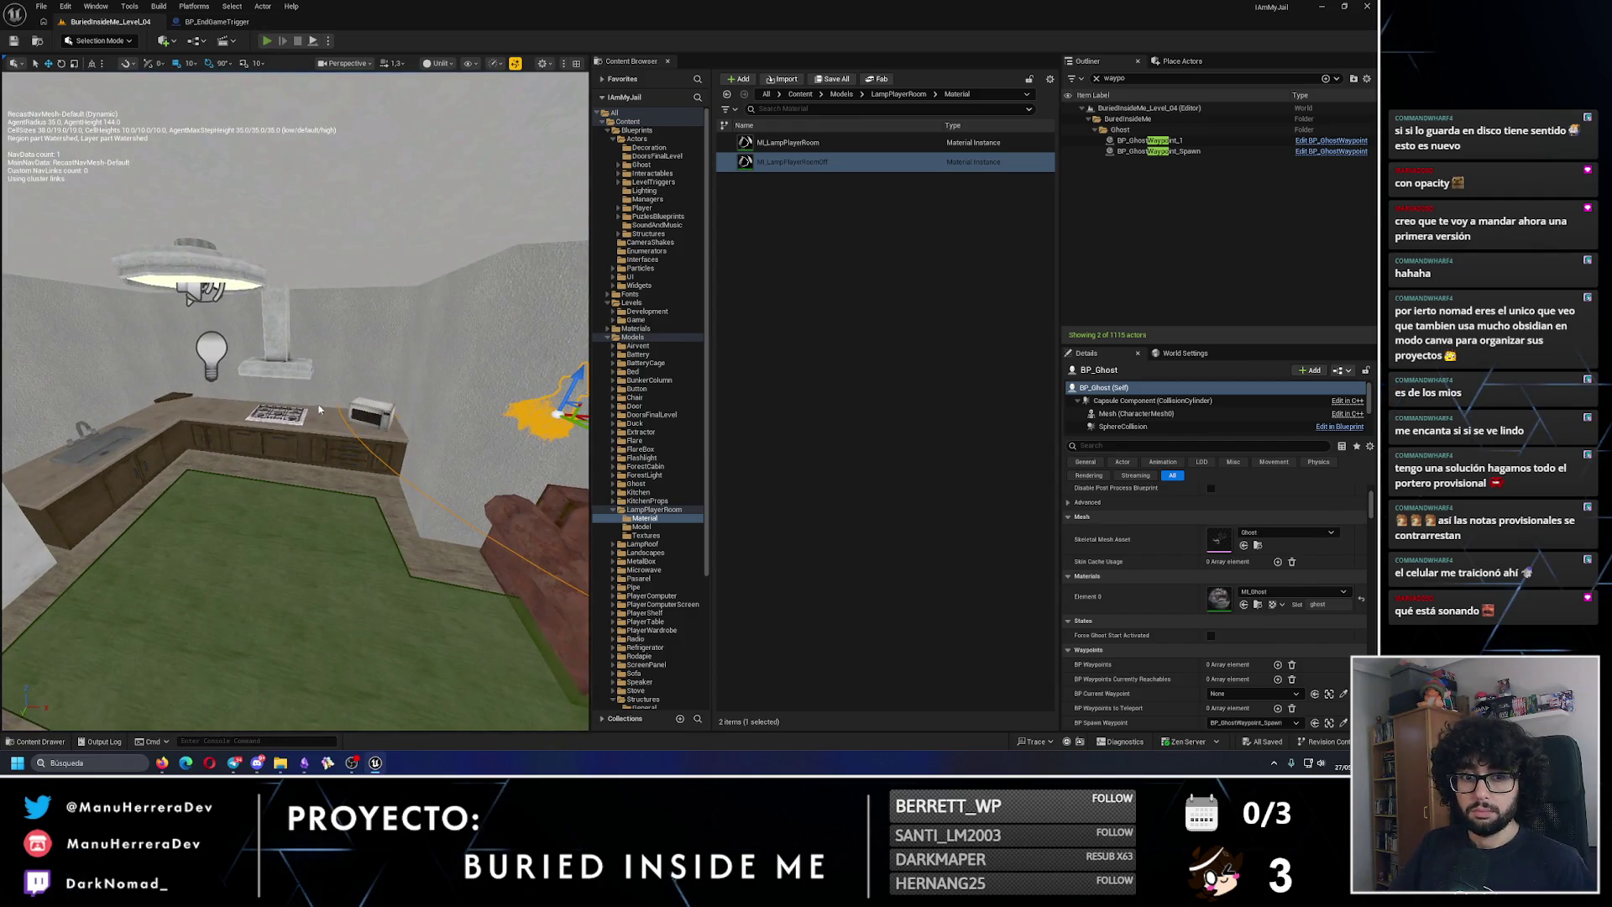
pyautogui.click(266, 41)
pyautogui.press('Escape')
pyautogui.click(331, 41)
pyautogui.click(395, 96)
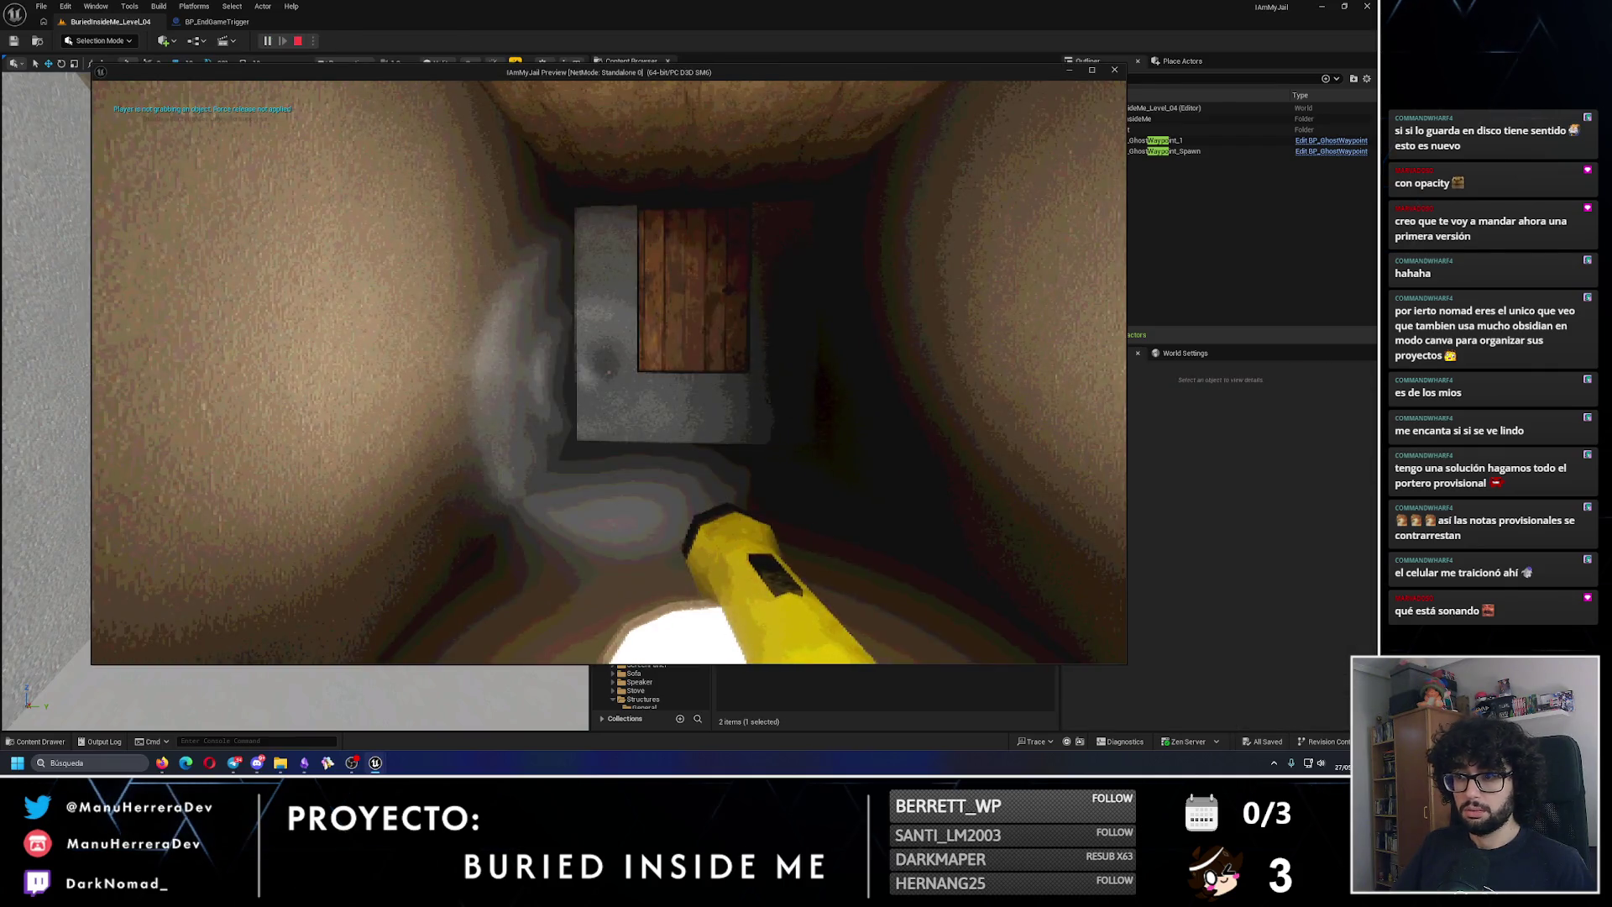
pyautogui.press('Escape')
pyautogui.press('f')
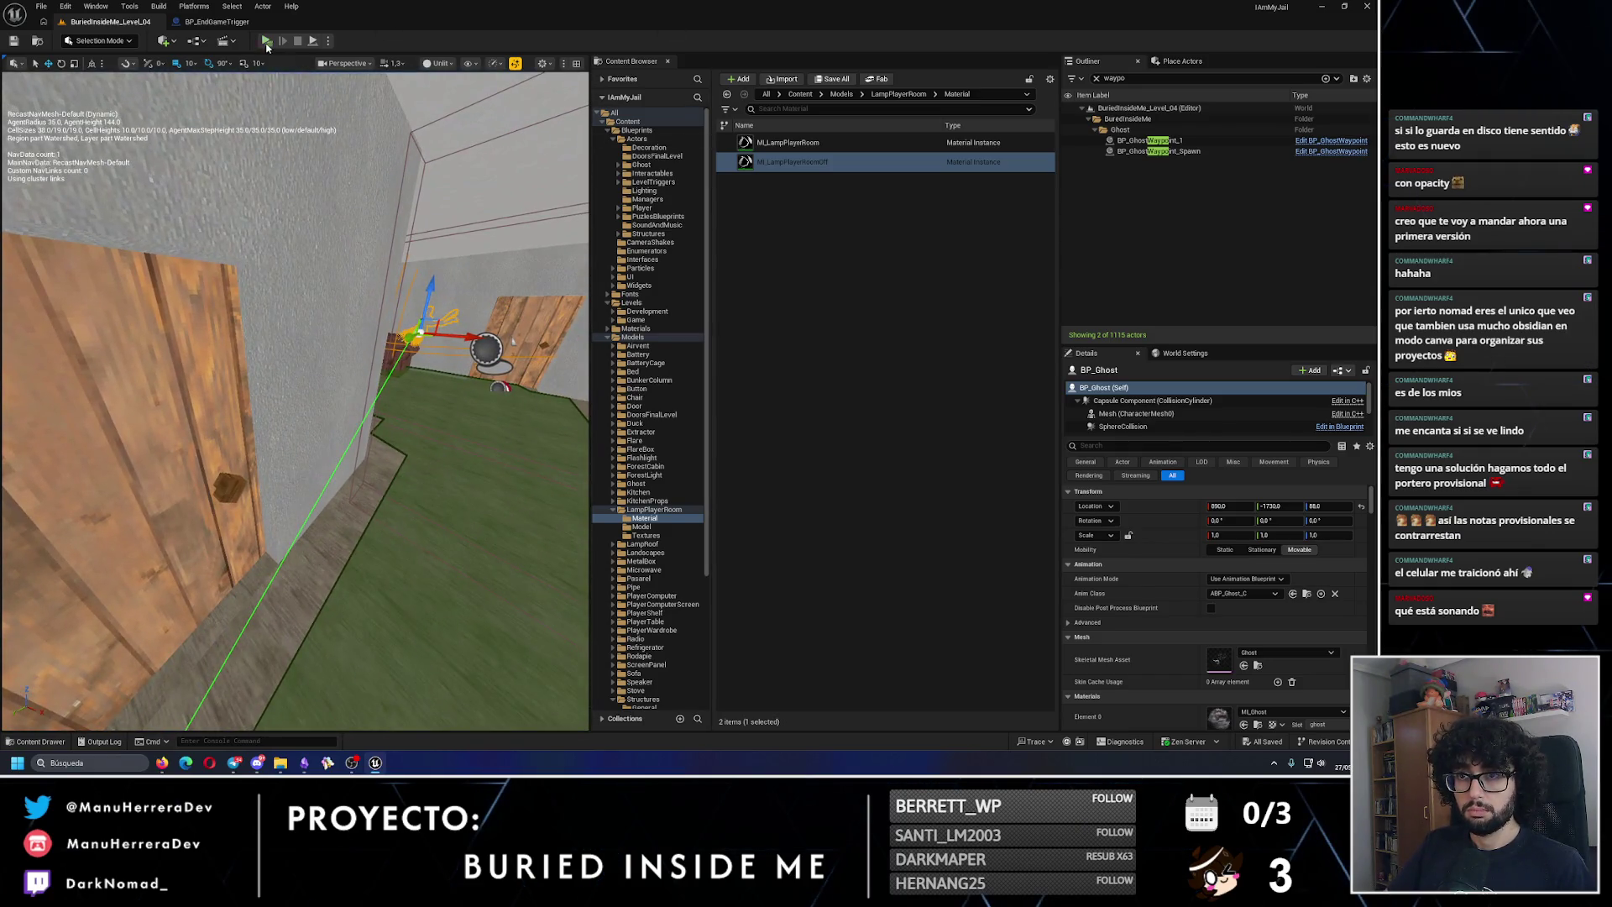
pyautogui.hotkey('alt', 'p')
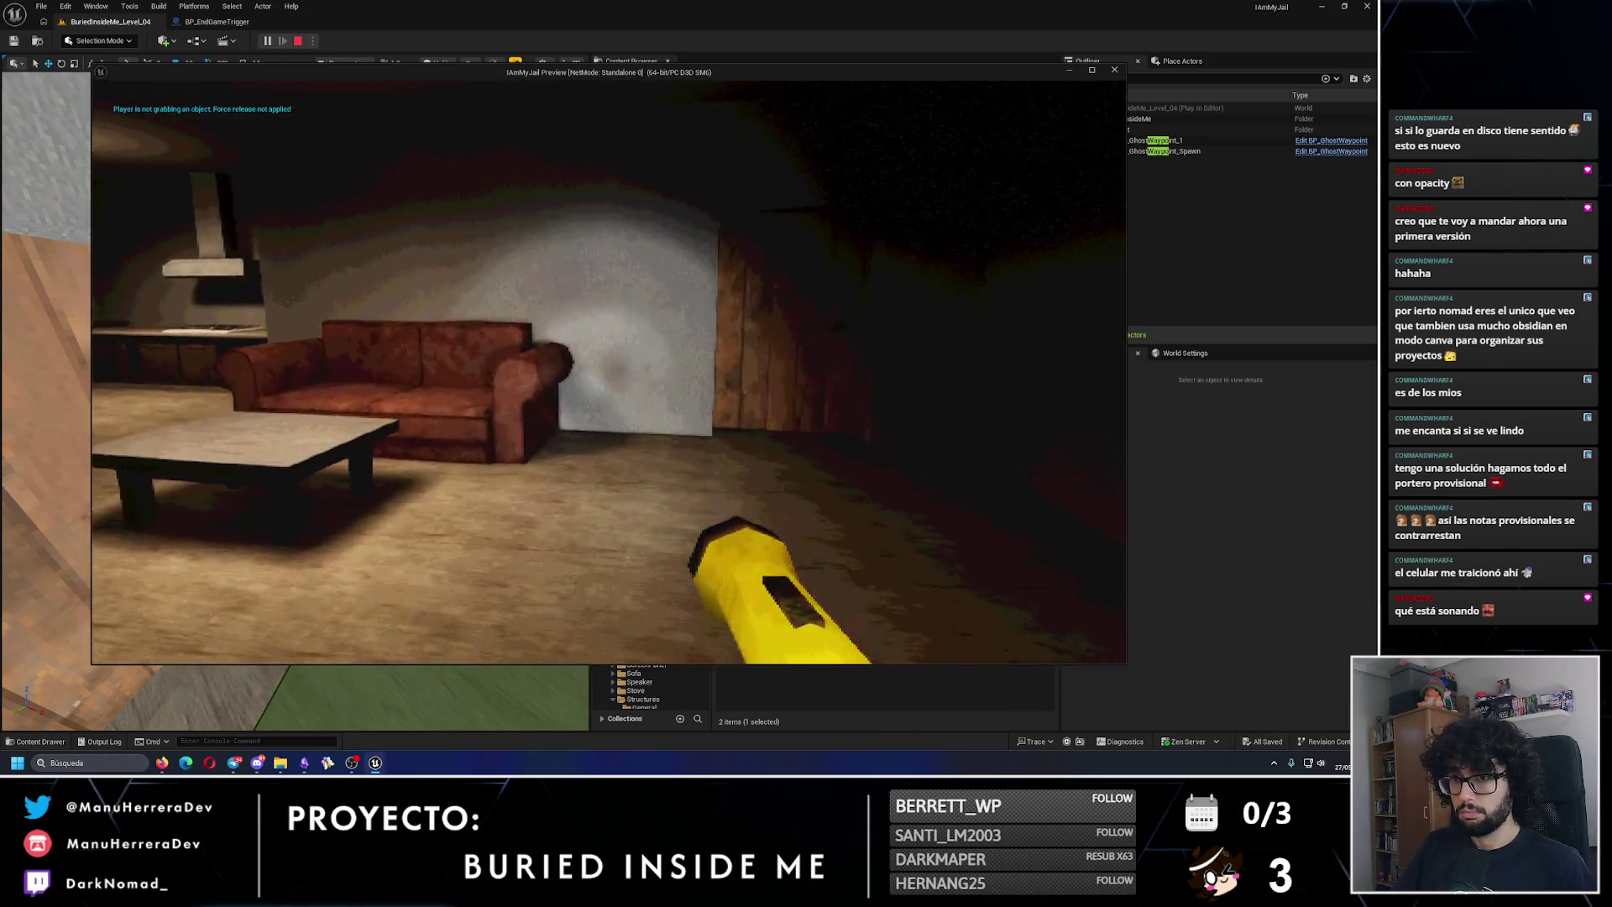
pyautogui.press('w')
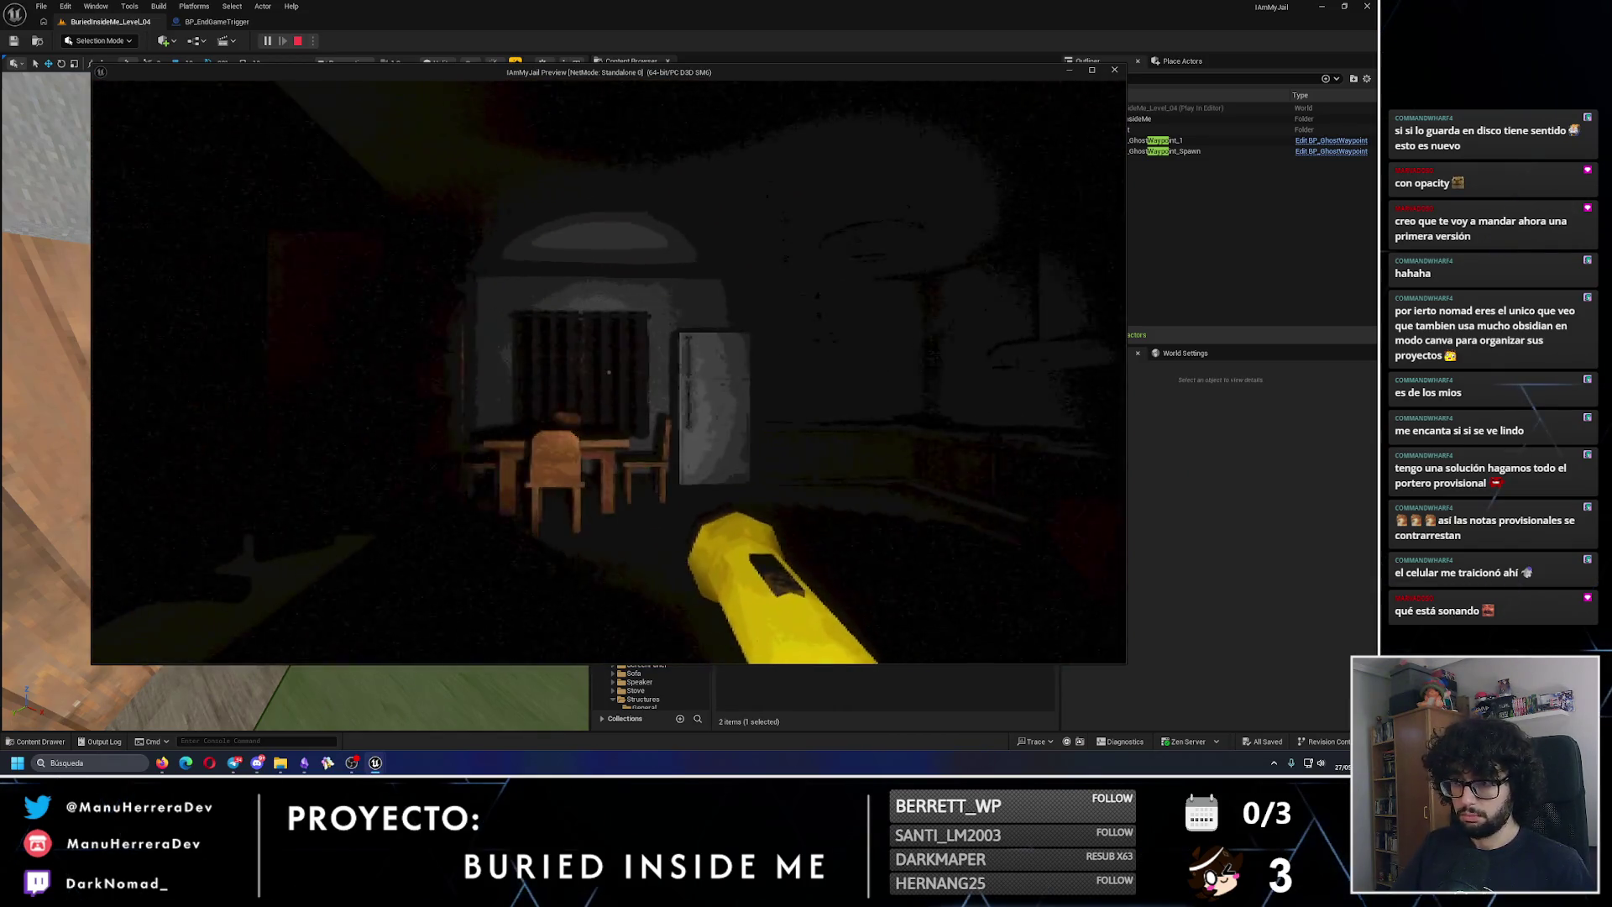
pyautogui.press('w')
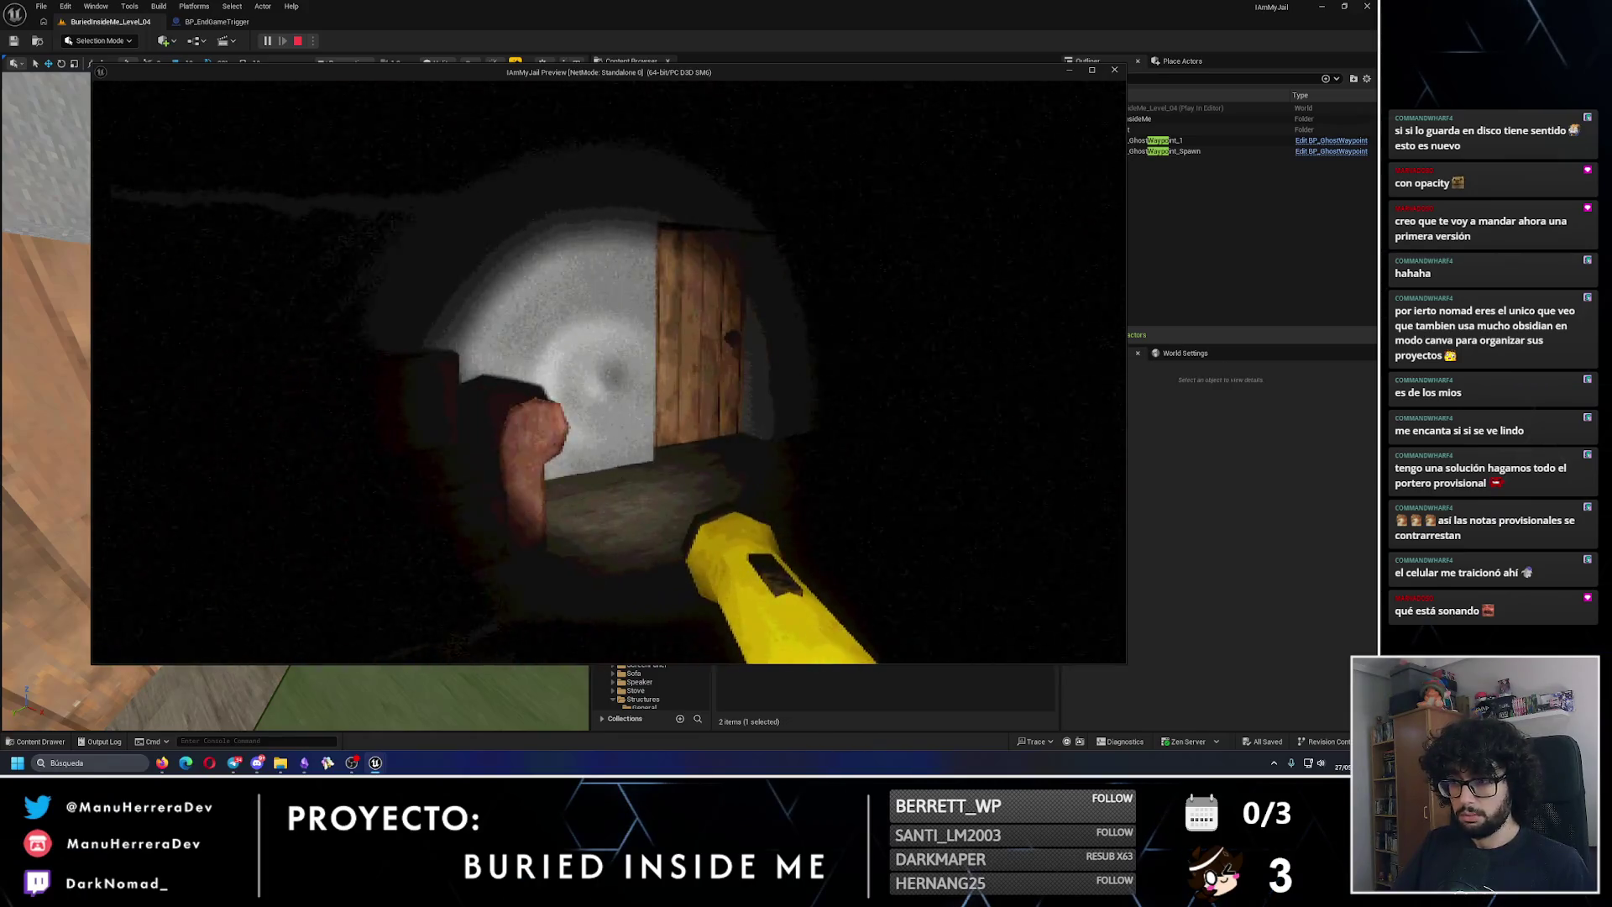
pyautogui.press('w')
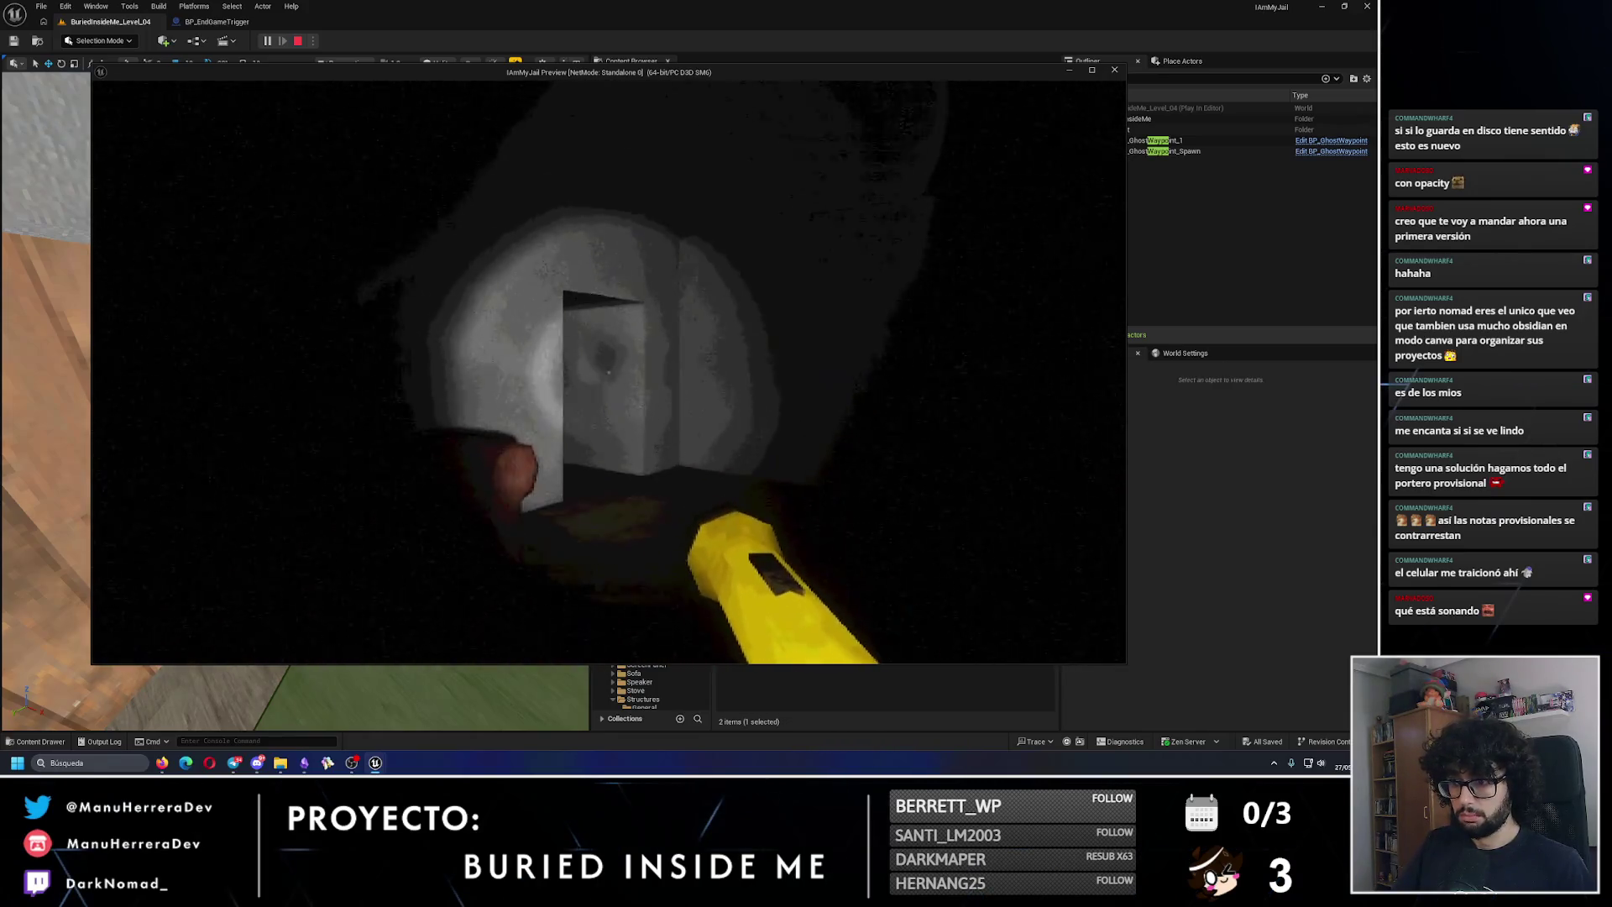
pyautogui.press('w')
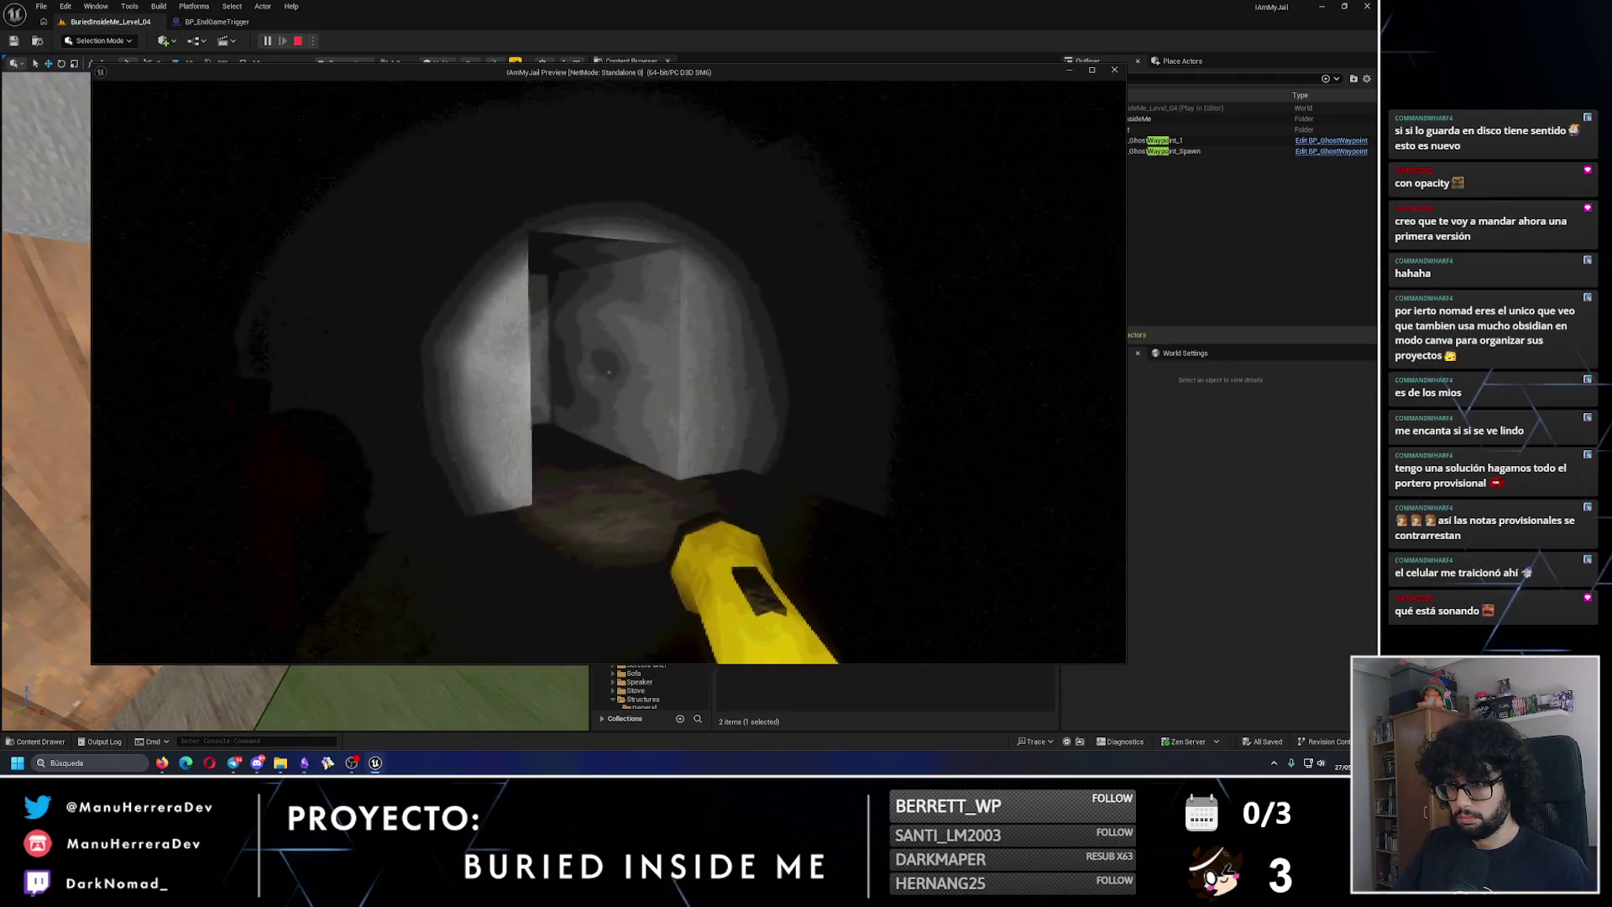
pyautogui.press('w')
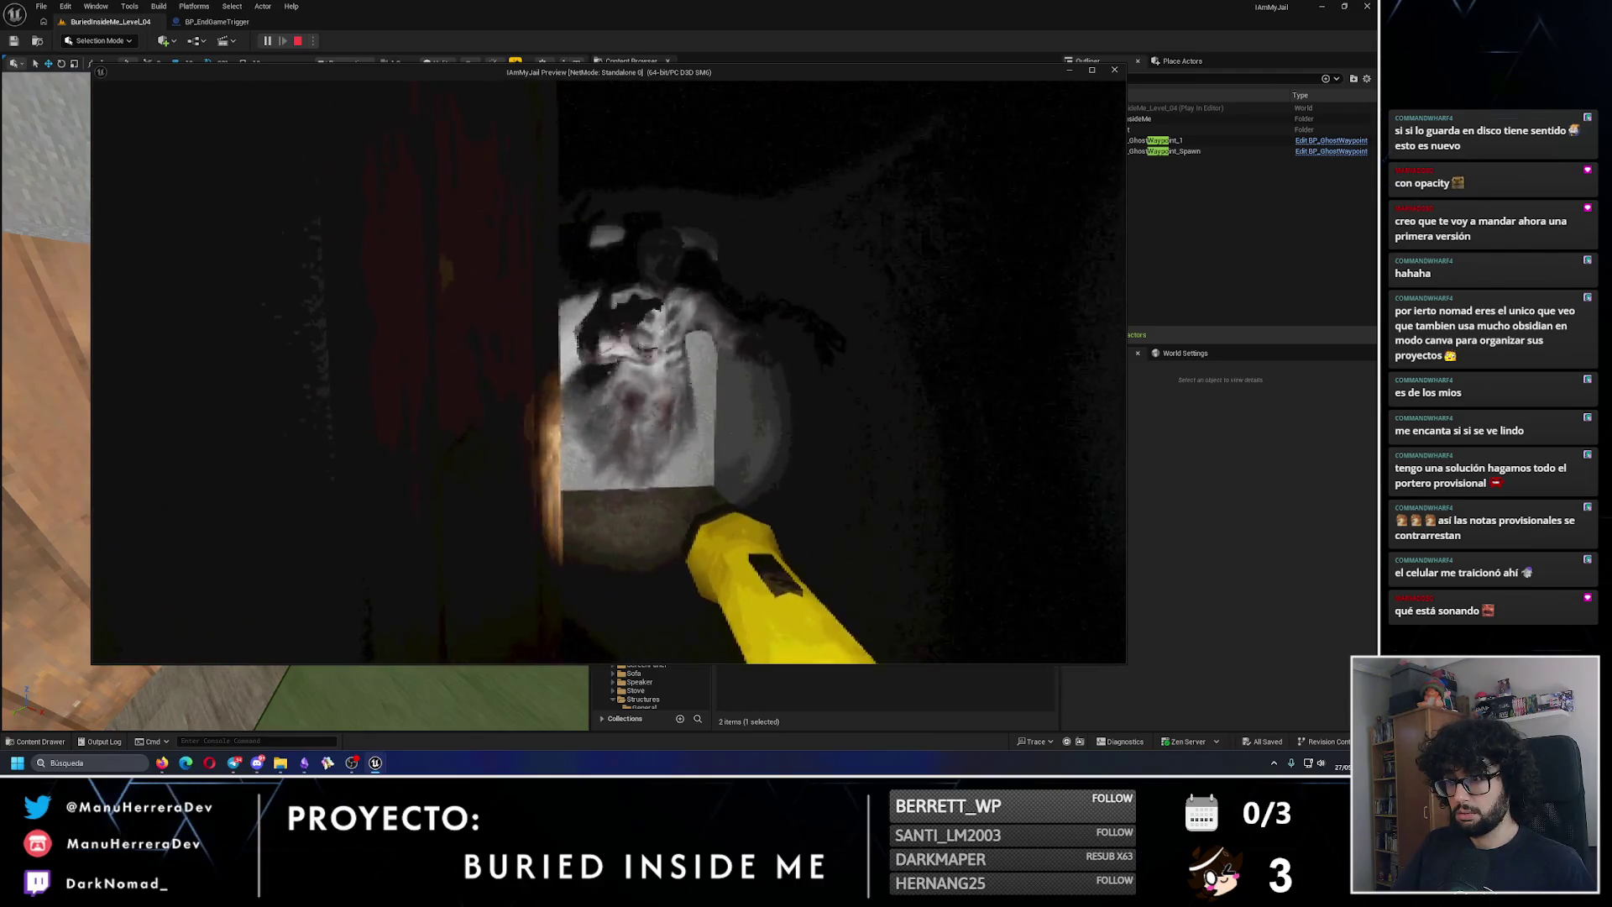
pyautogui.hotkey('shift', 'w')
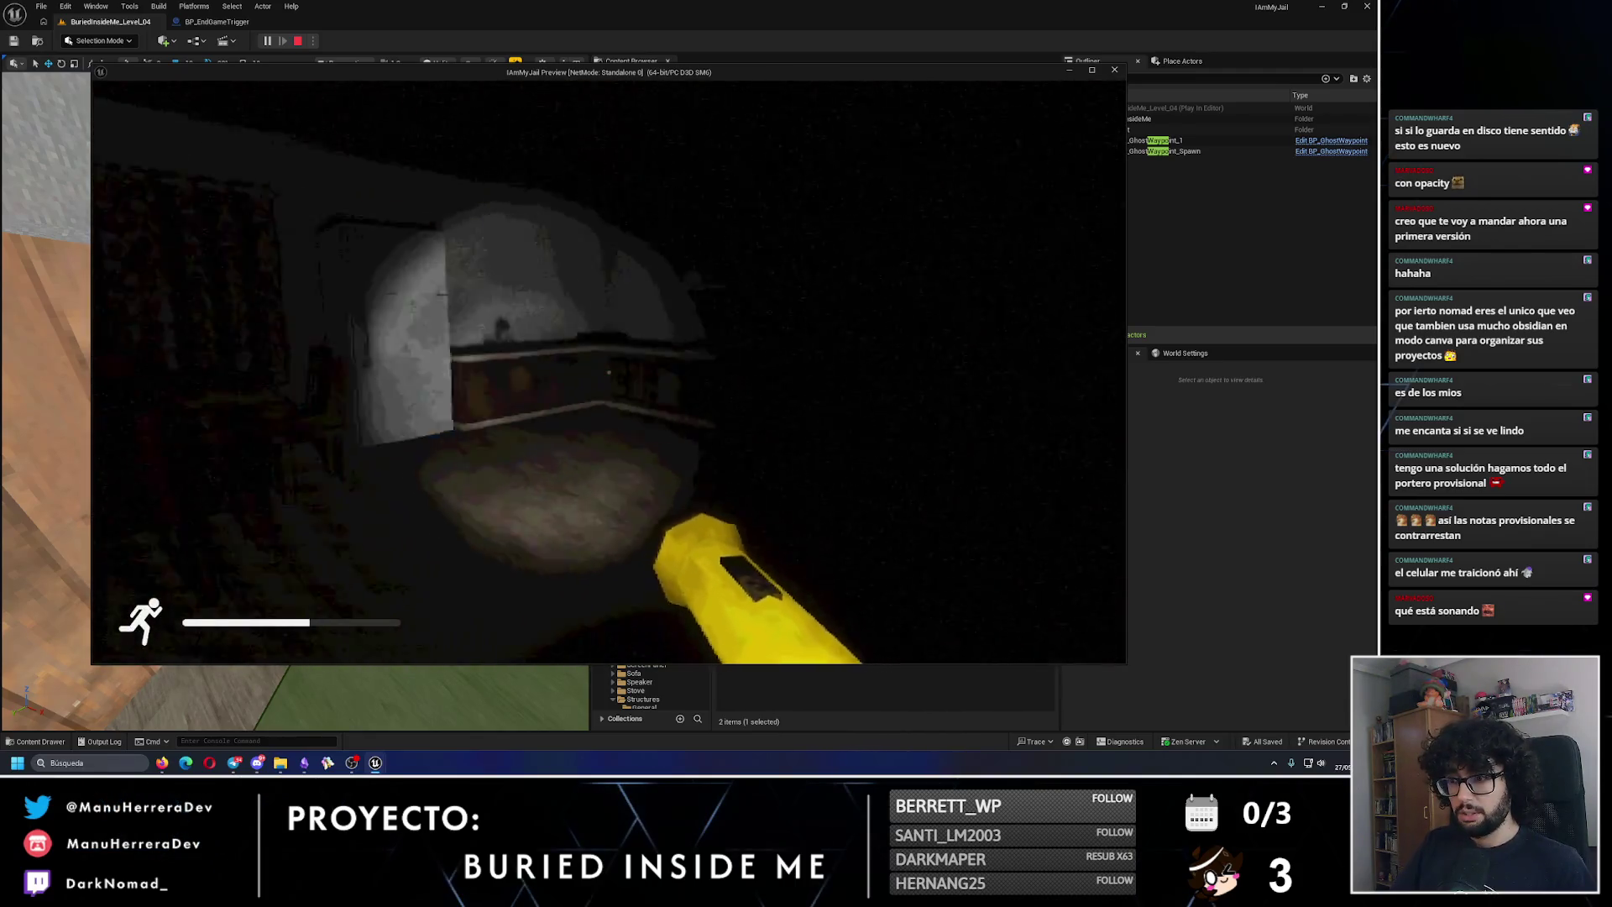
pyautogui.hotkey('shift', 'w')
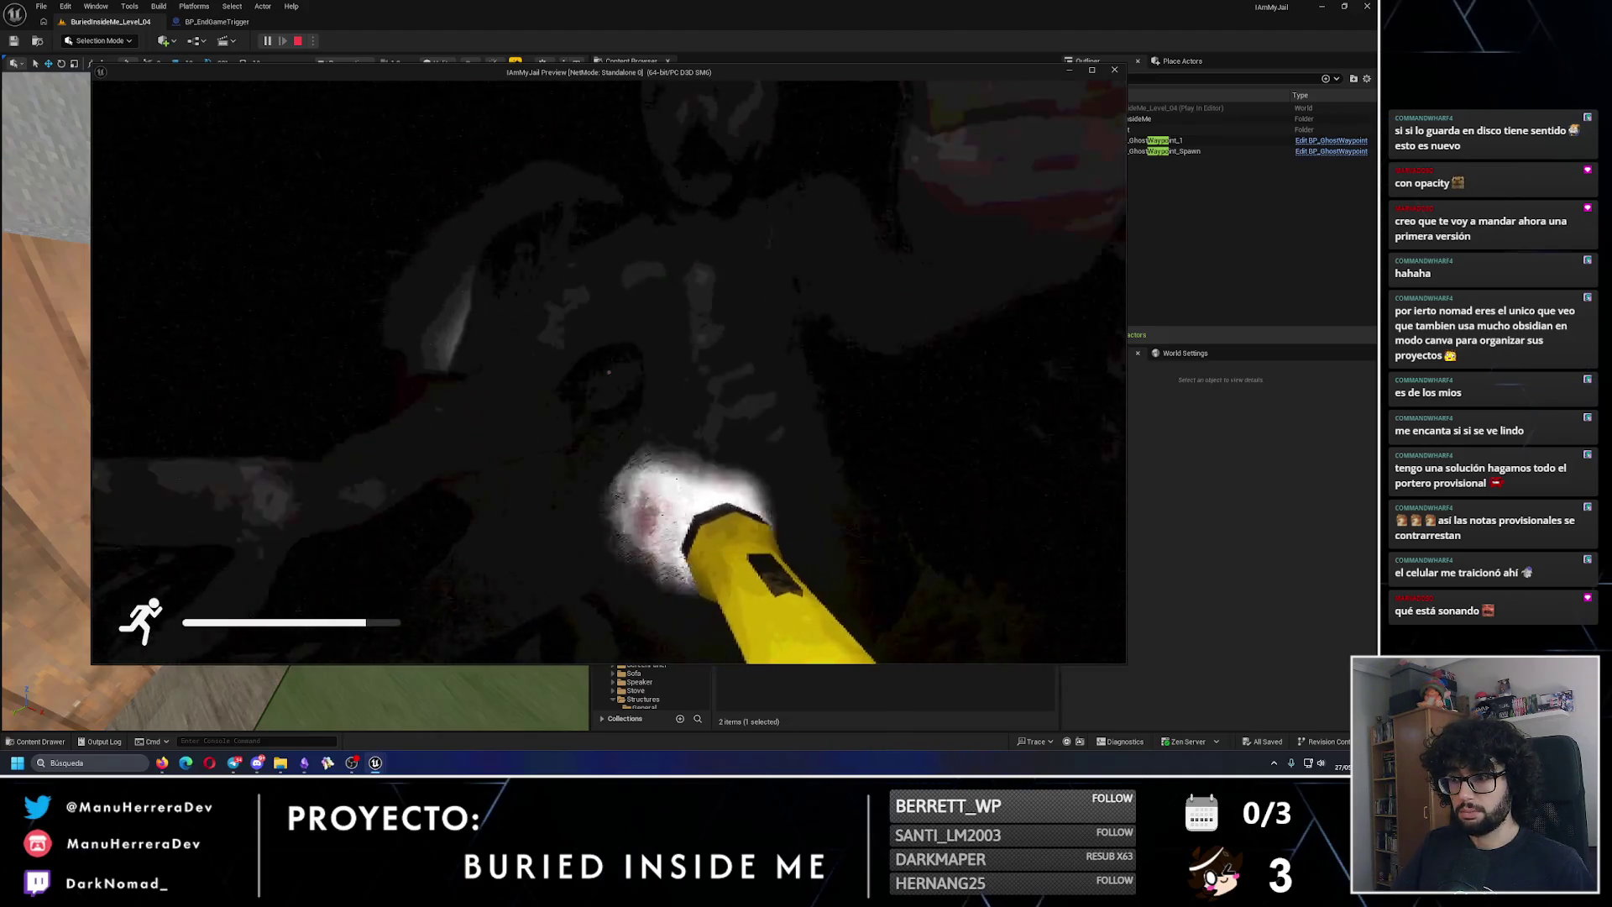
pyautogui.press('Escape')
pyautogui.press('f')
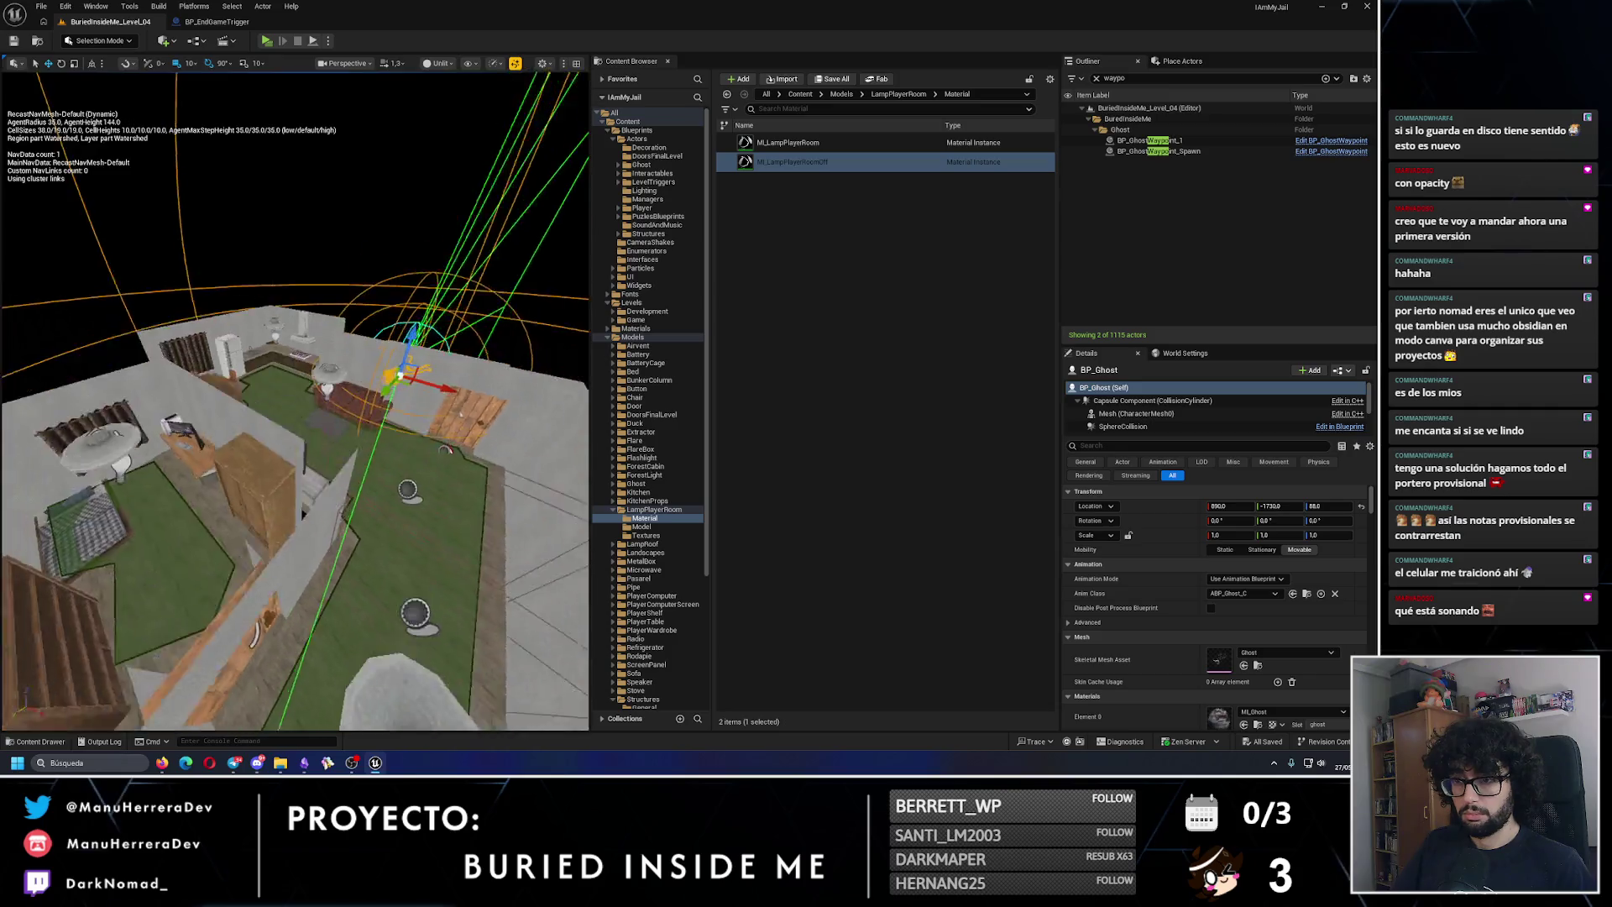
# Step: Hide the navmesh display, select BP_Ghost in the viewport, and open BP_EndGameTrigger's EventGraph
pyautogui.click(311, 425)
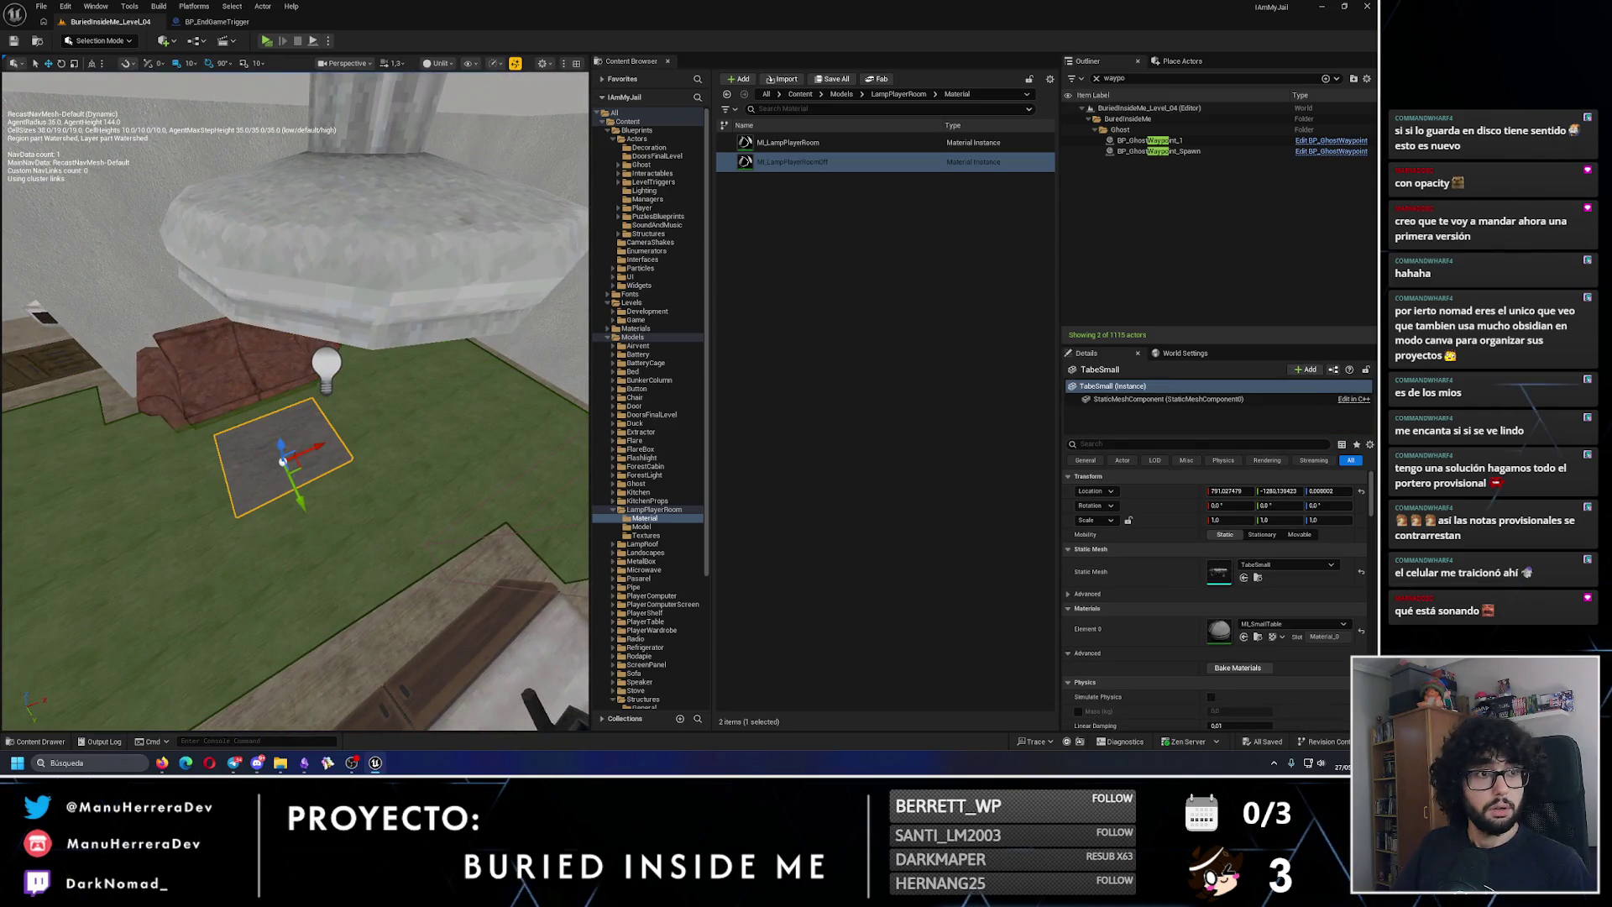
pyautogui.press('p')
pyautogui.press('p')
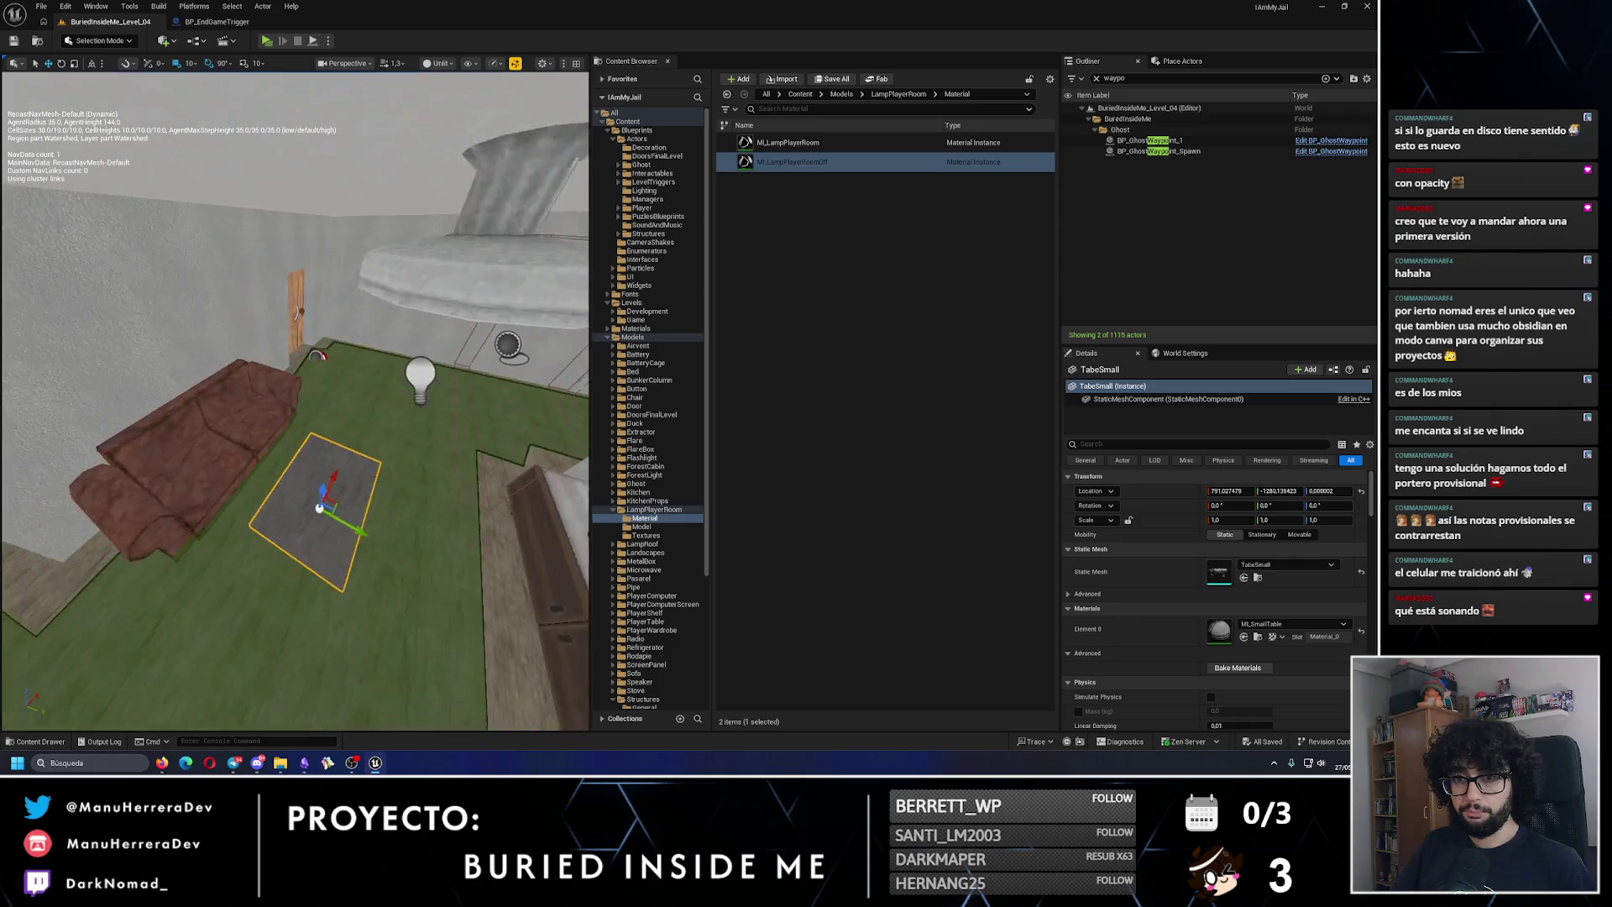
pyautogui.press('s')
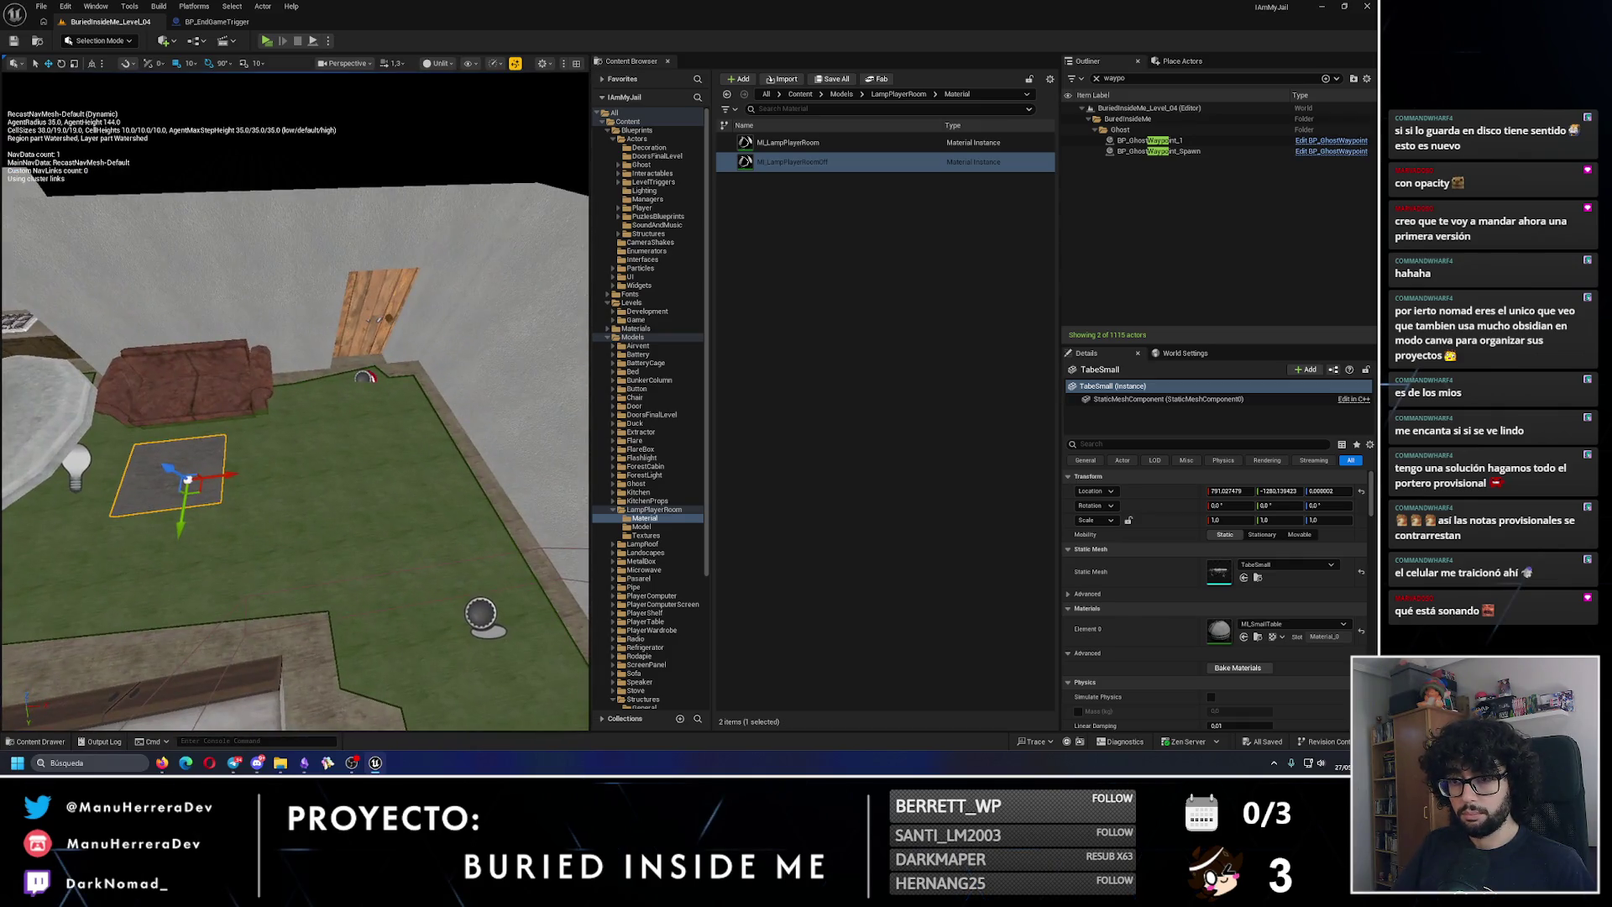
pyautogui.press('w')
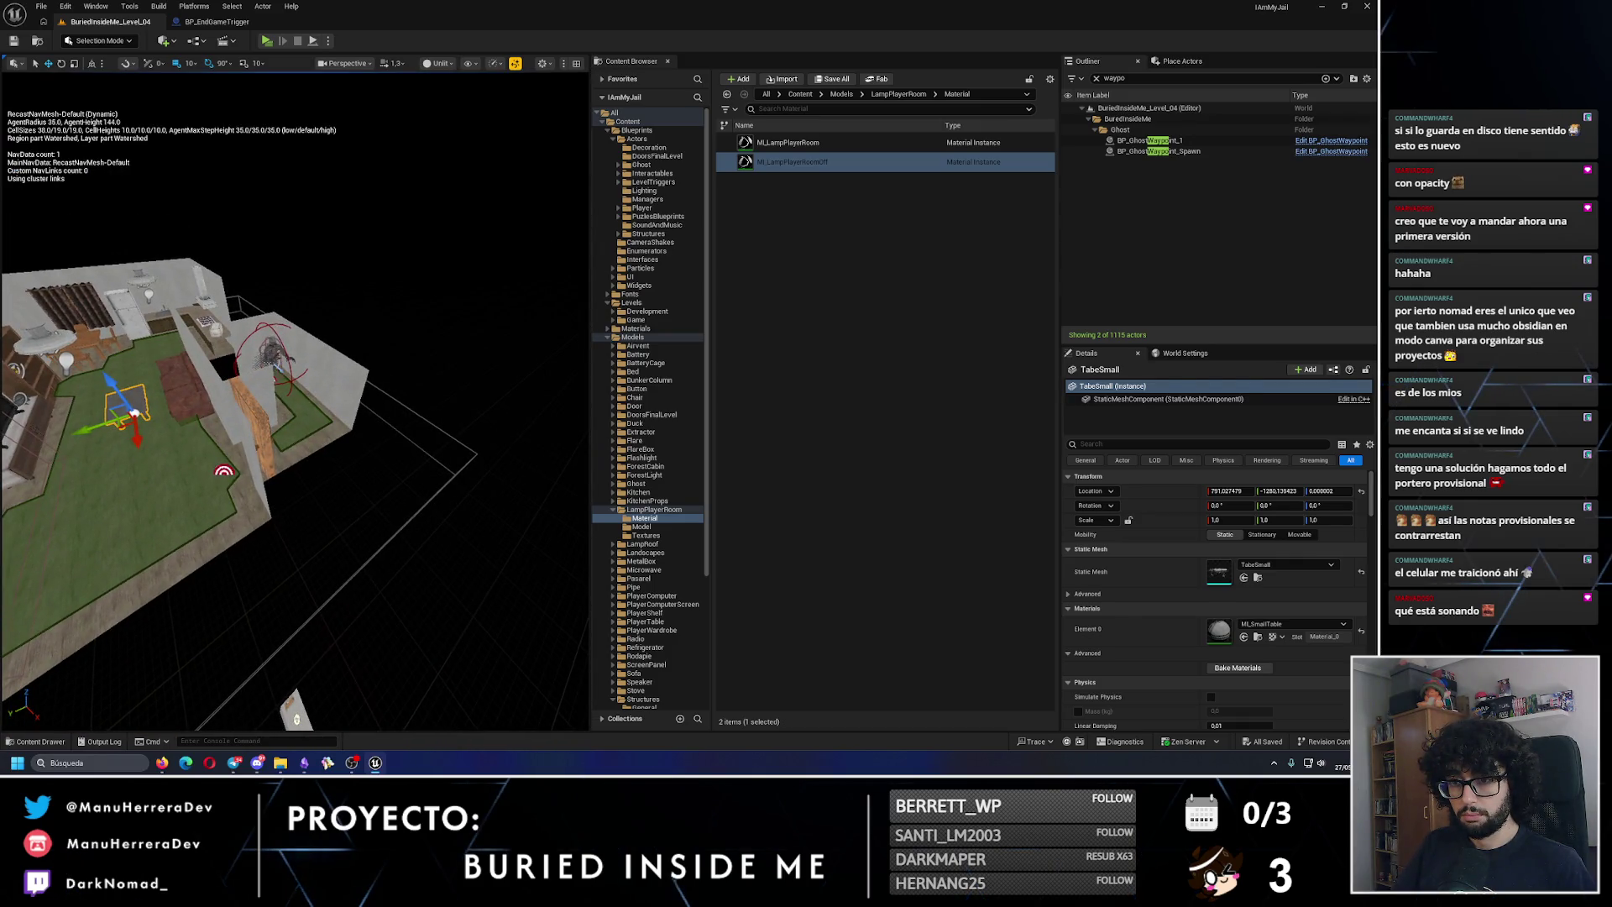
pyautogui.click(269, 351)
pyautogui.scroll(-2, 1210, 587)
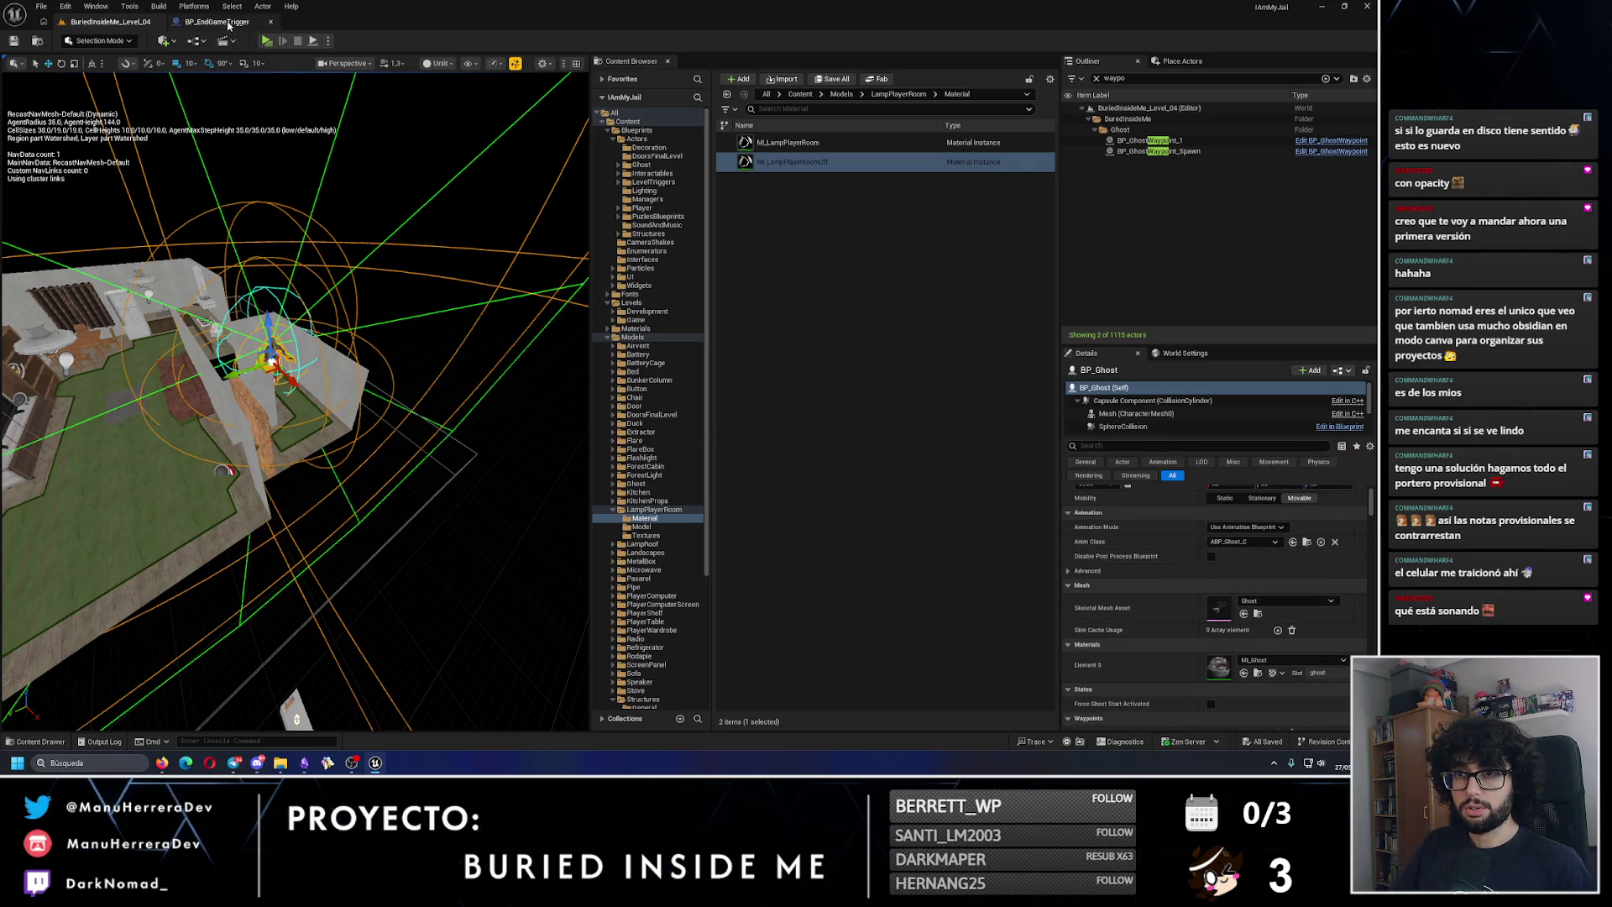
pyautogui.click(230, 23)
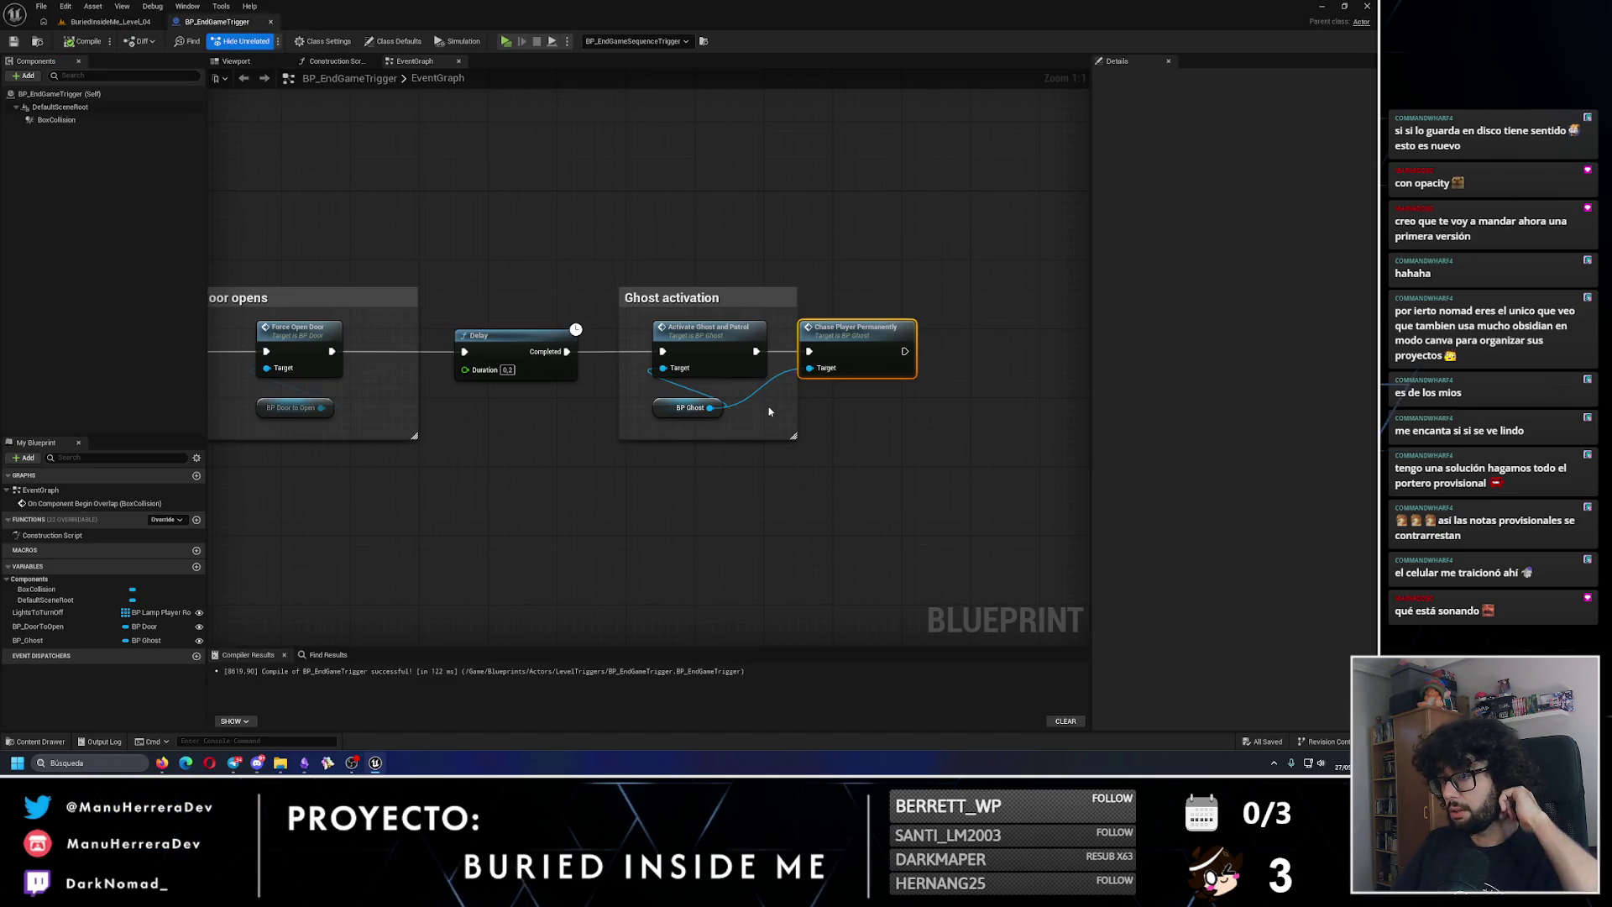
# Step: Widen the Ghost activation comment box, inspect the BP_Ghost variable, and return to the level
pyautogui.moveTo(850, 397); pyautogui.dragTo(934, 396)
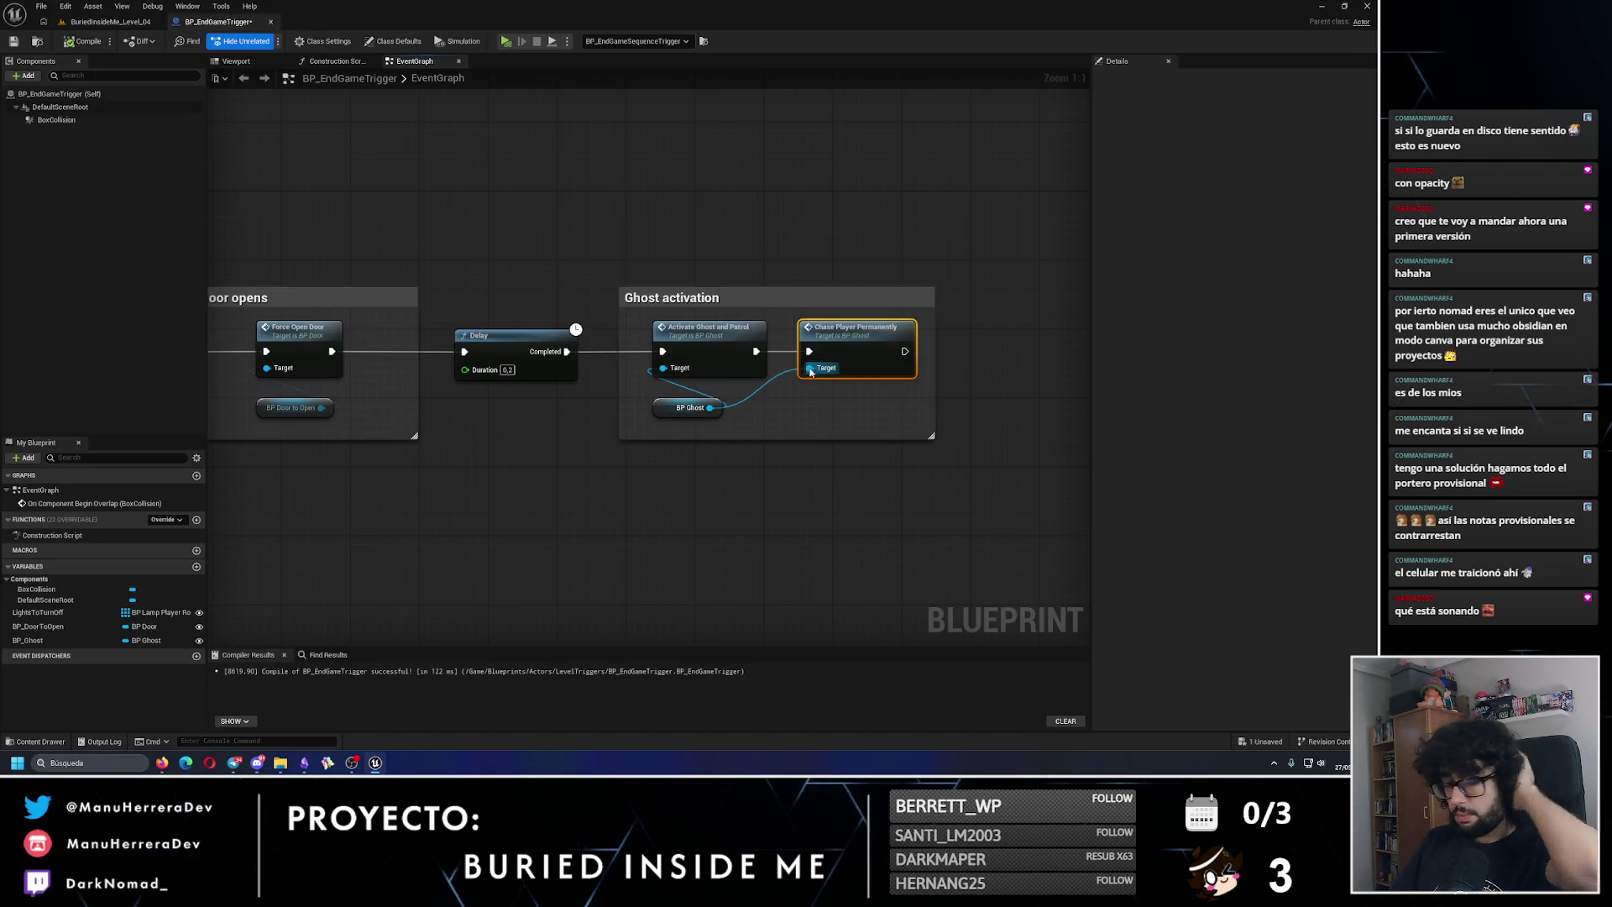
pyautogui.click(972, 378)
pyautogui.click(849, 335)
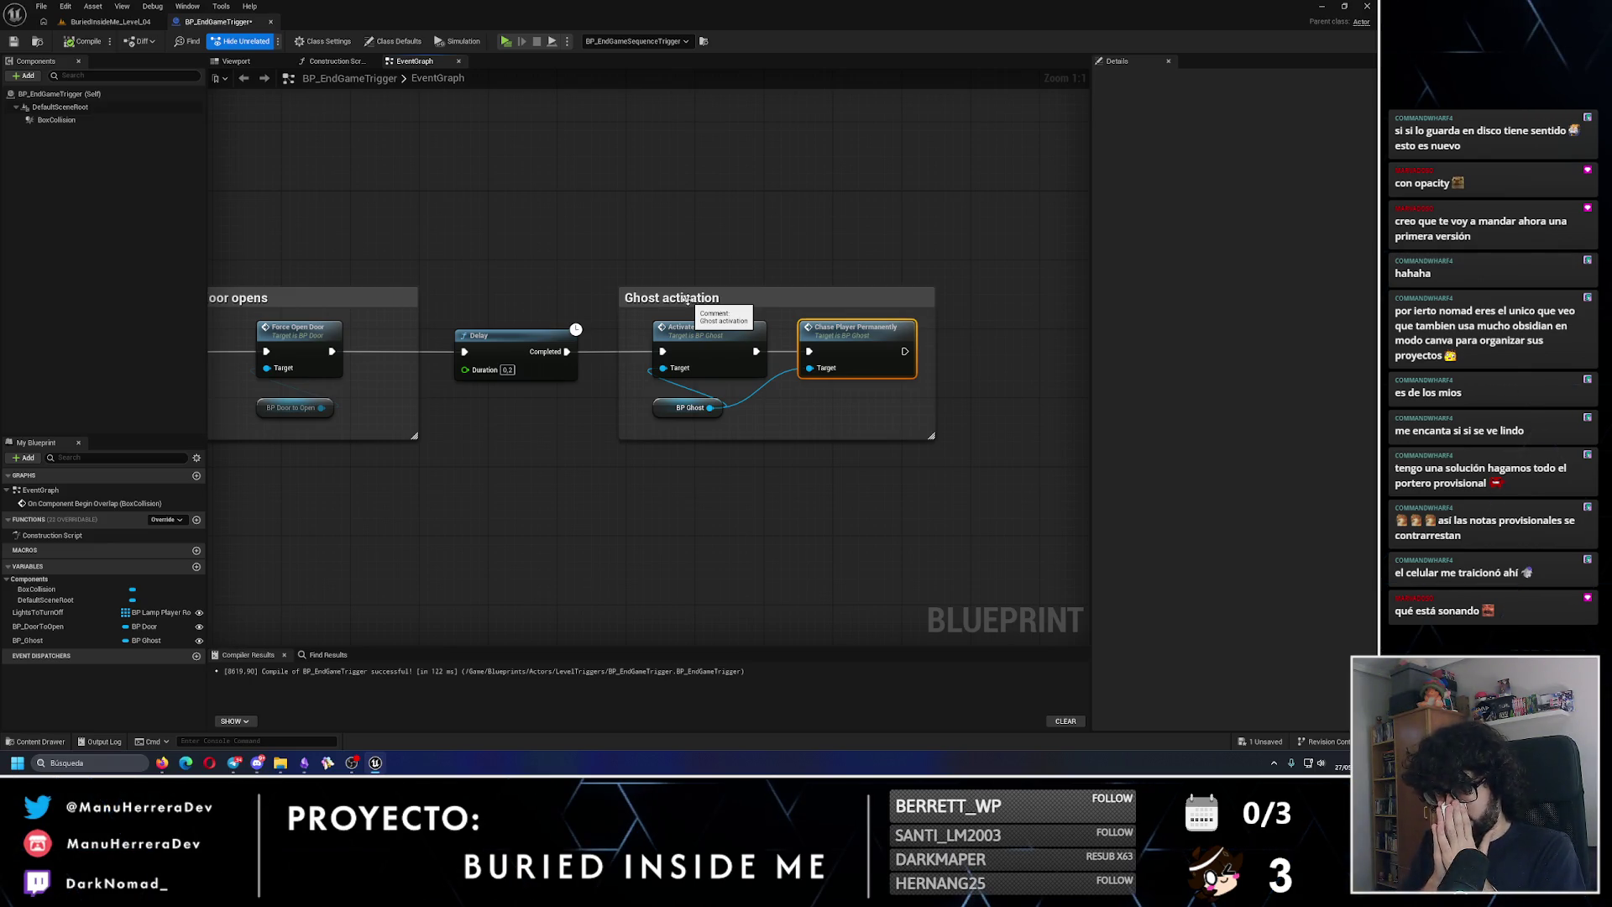
pyautogui.click(30, 640)
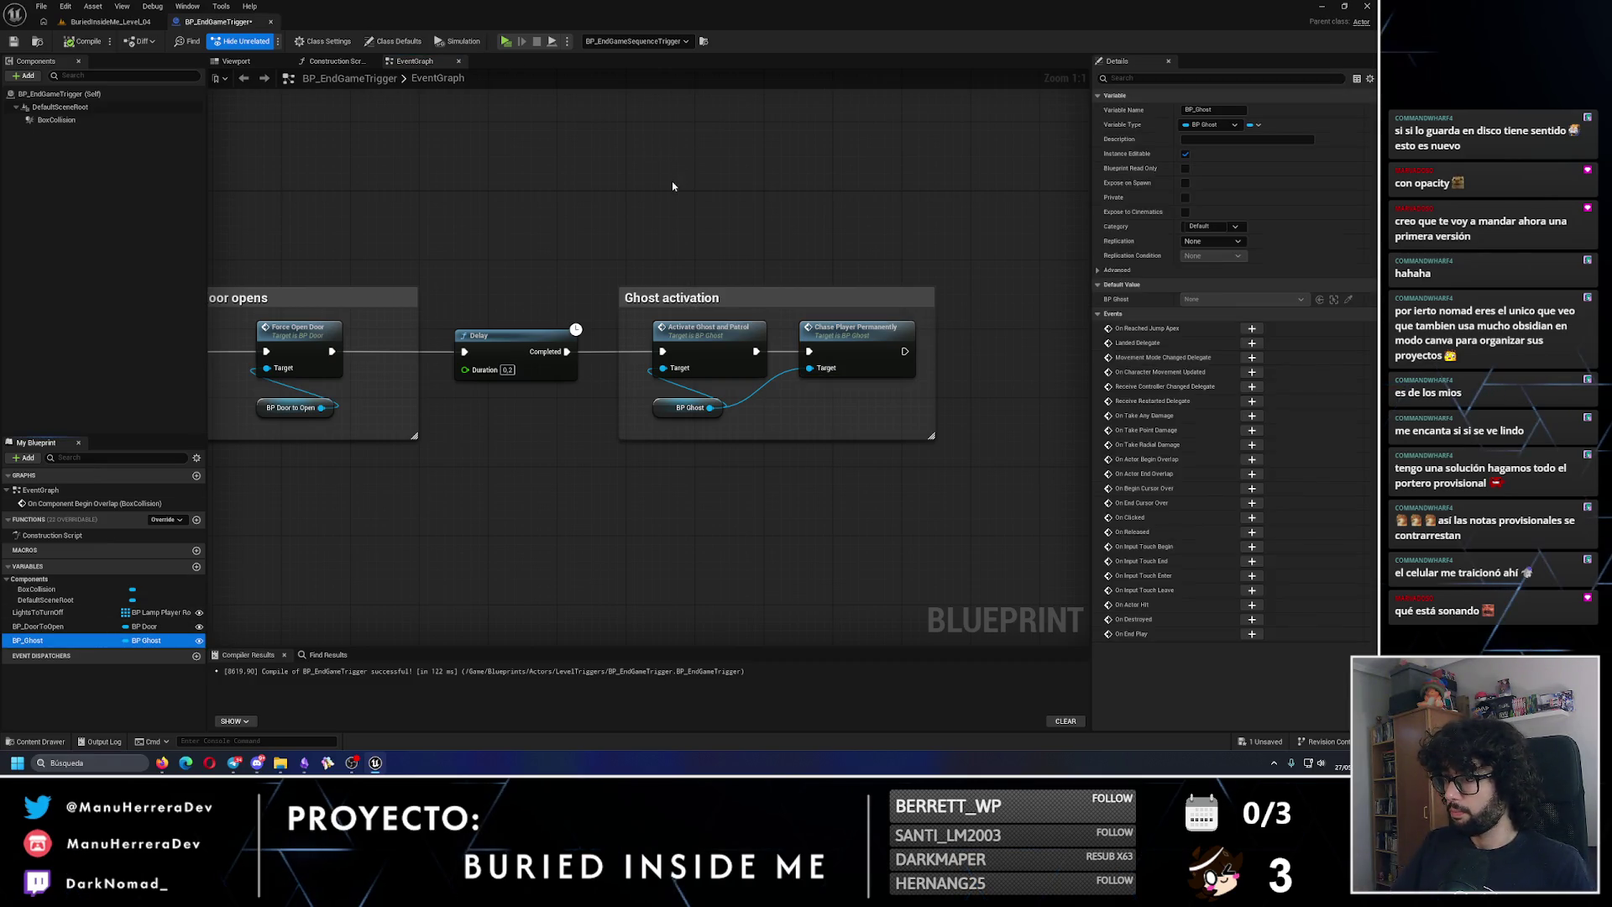
pyautogui.click(67, 21)
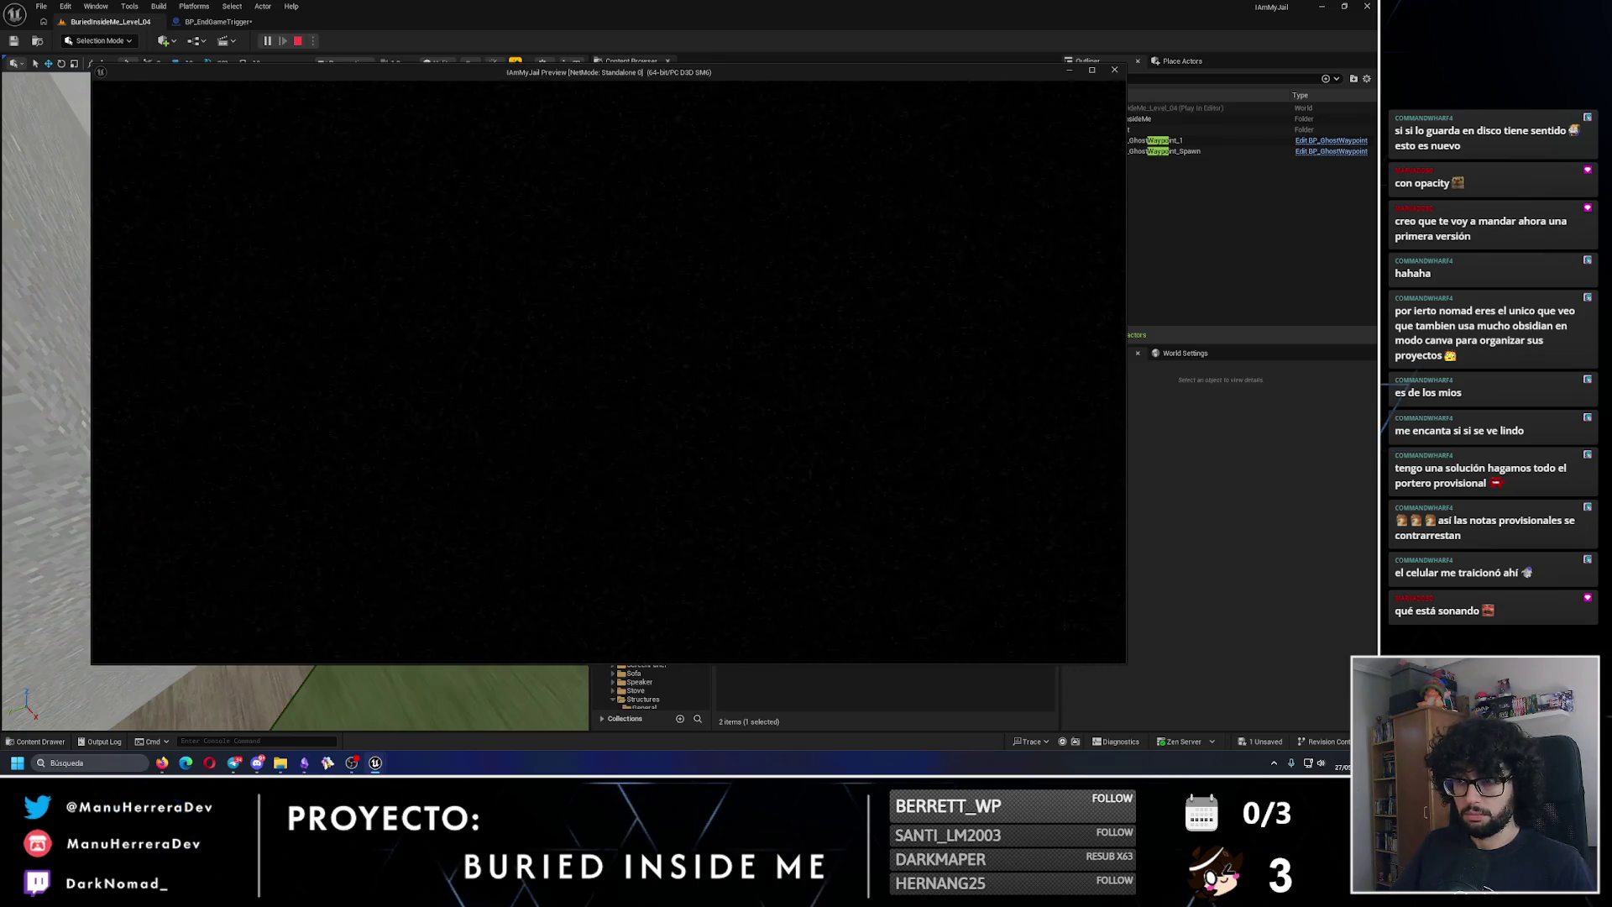
# Step: Stop the preview, dismiss the error log, replay to watch the ghost, then return to BP_EndGameTrigger
pyautogui.press('Escape')
pyautogui.click(1324, 304)
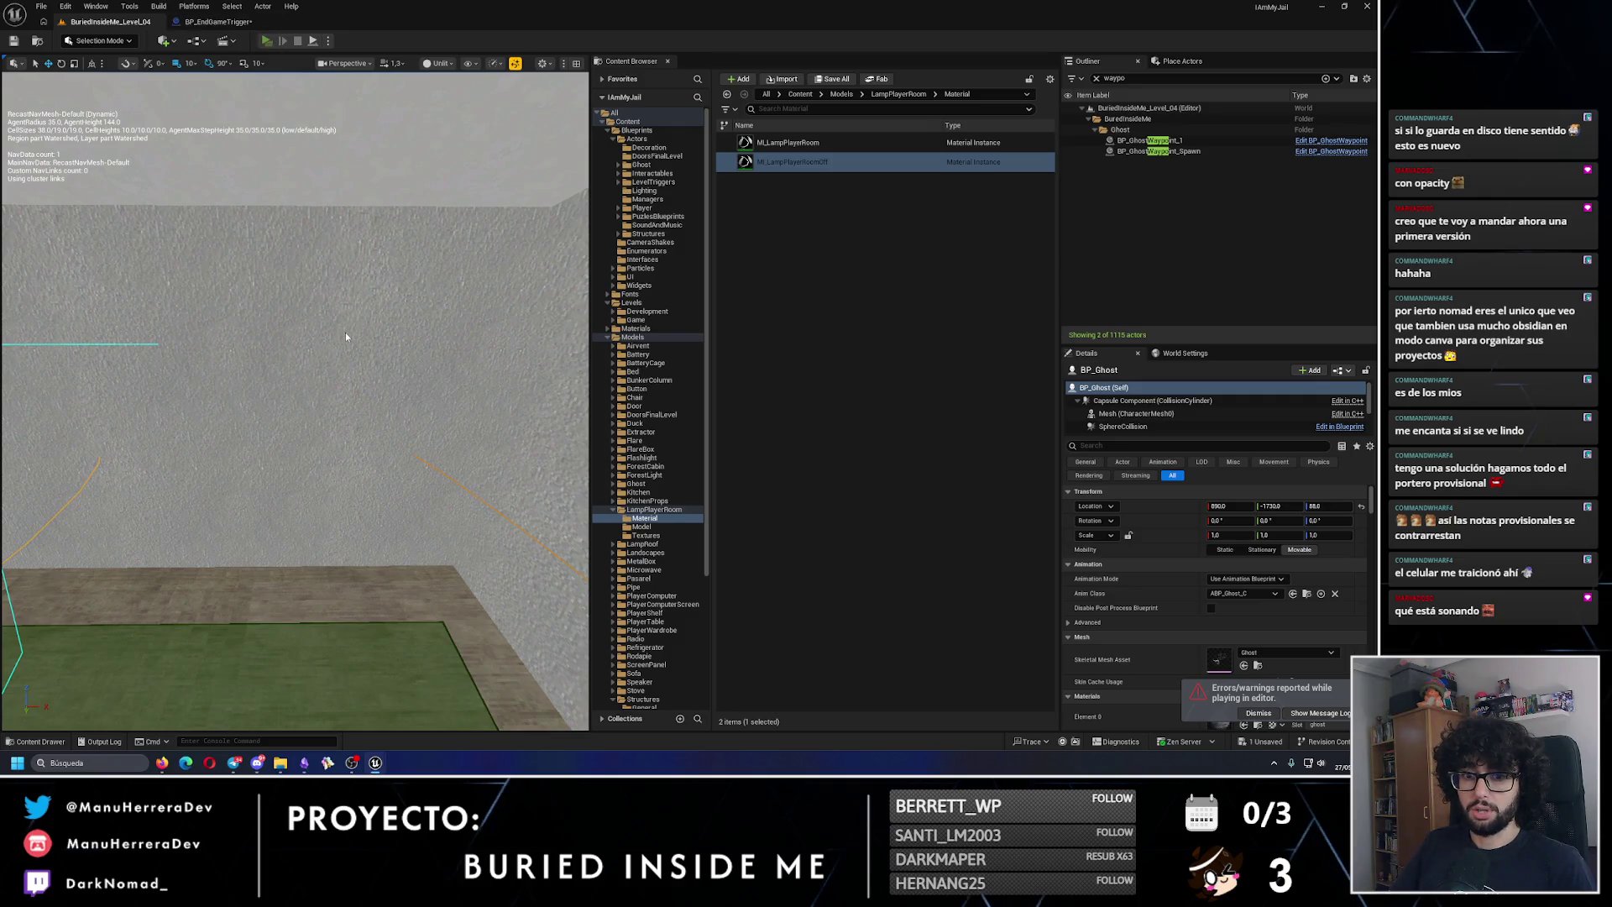
pyautogui.hotkey('alt', 'p')
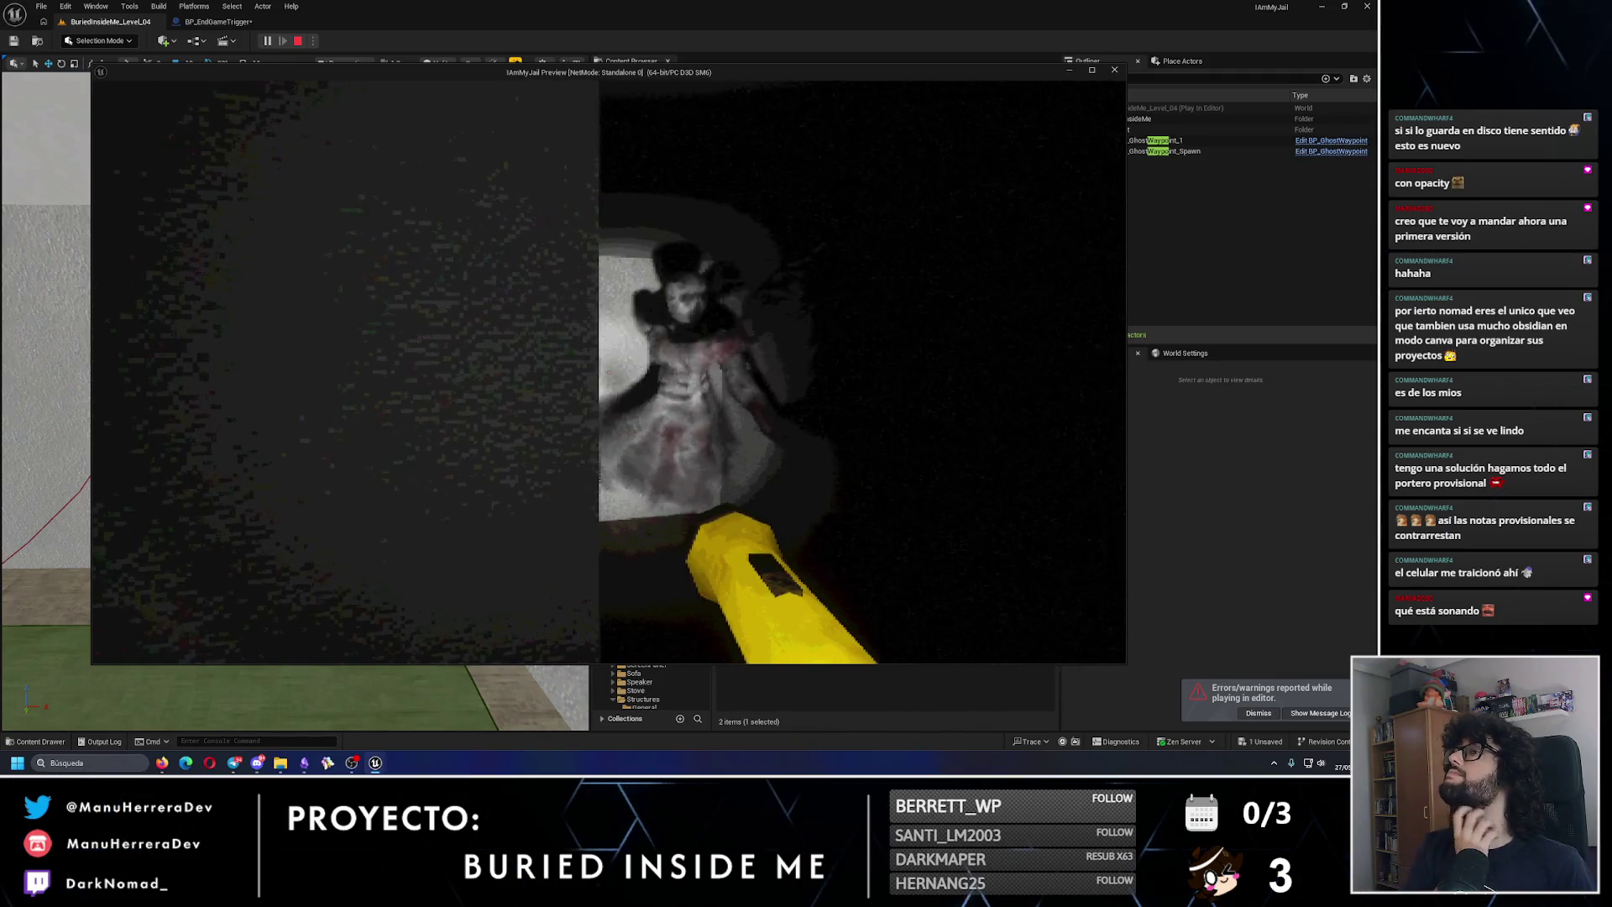
pyautogui.press('Escape')
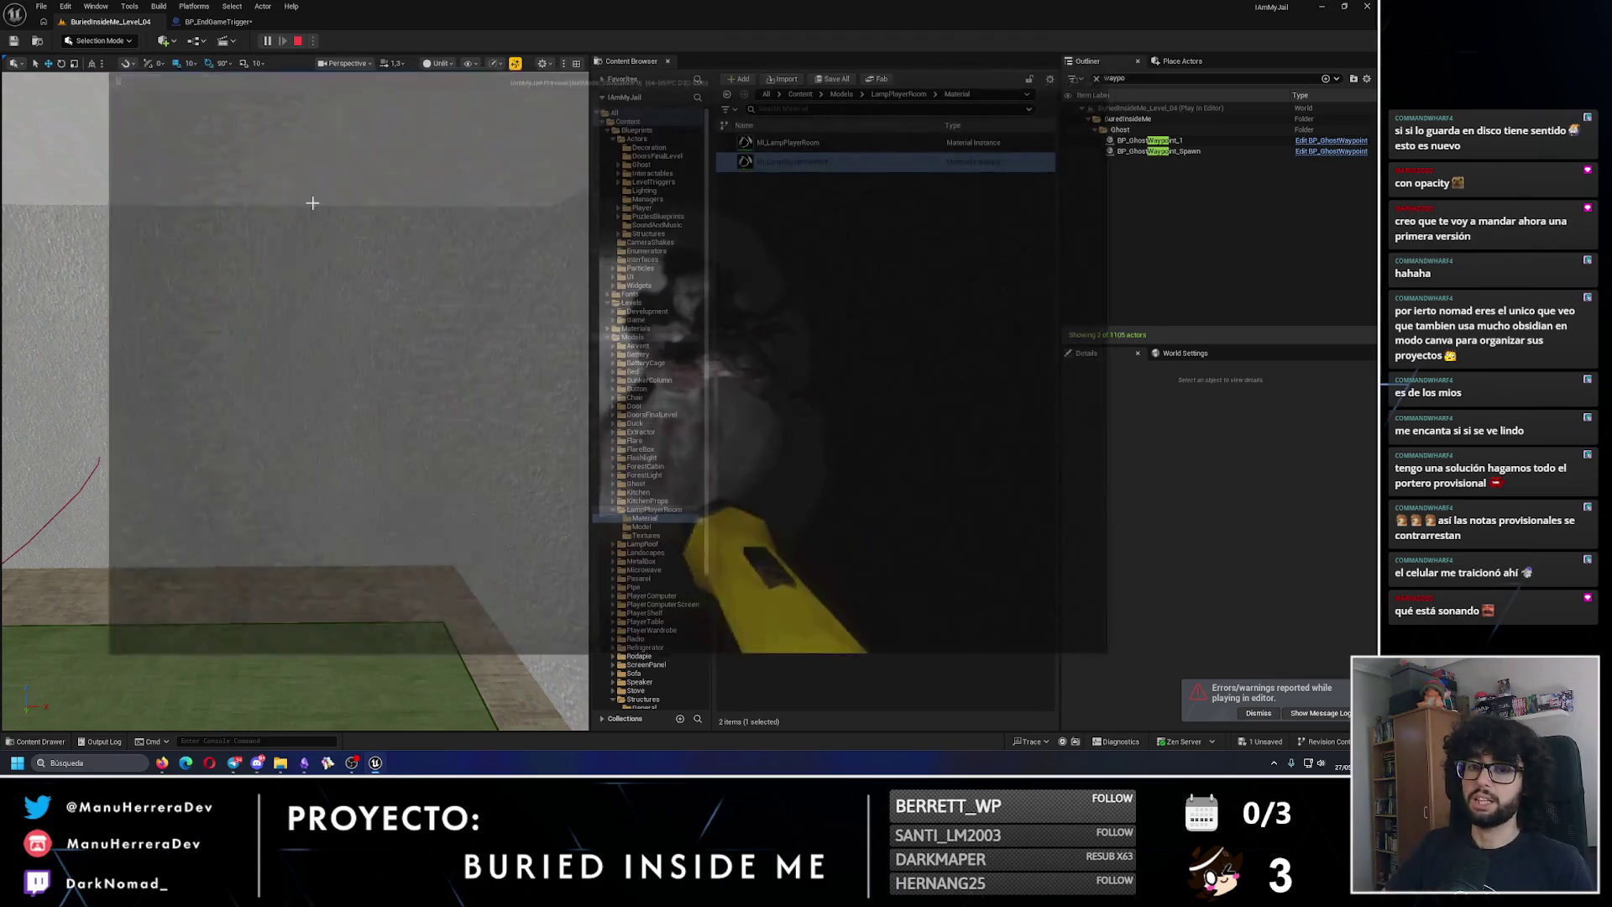
pyautogui.click(212, 22)
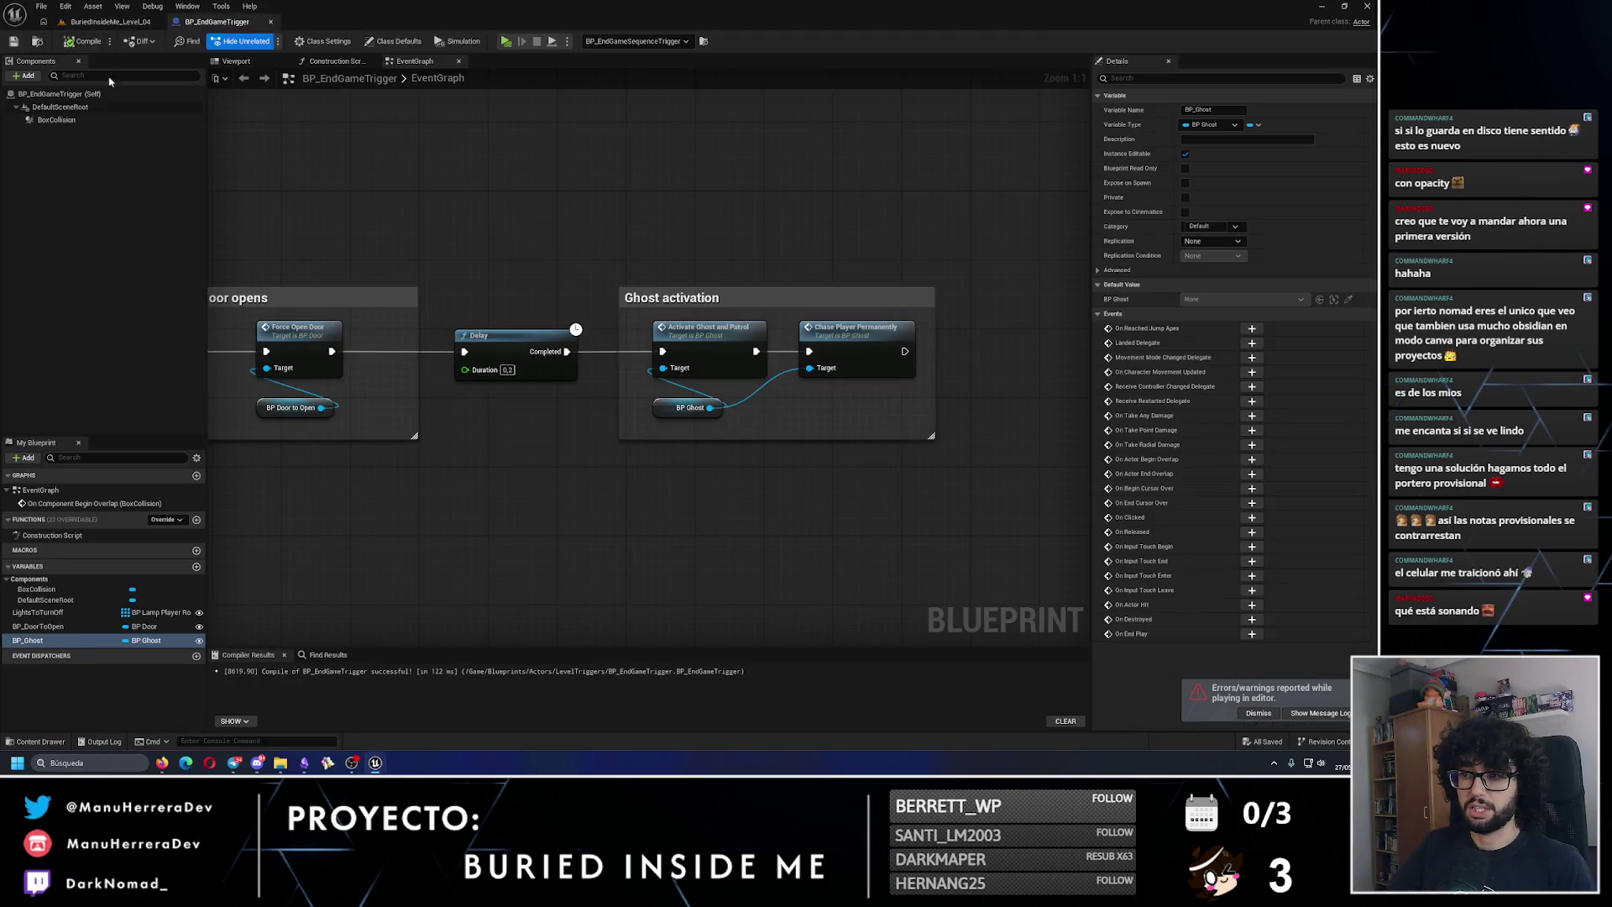
pyautogui.click(855, 338)
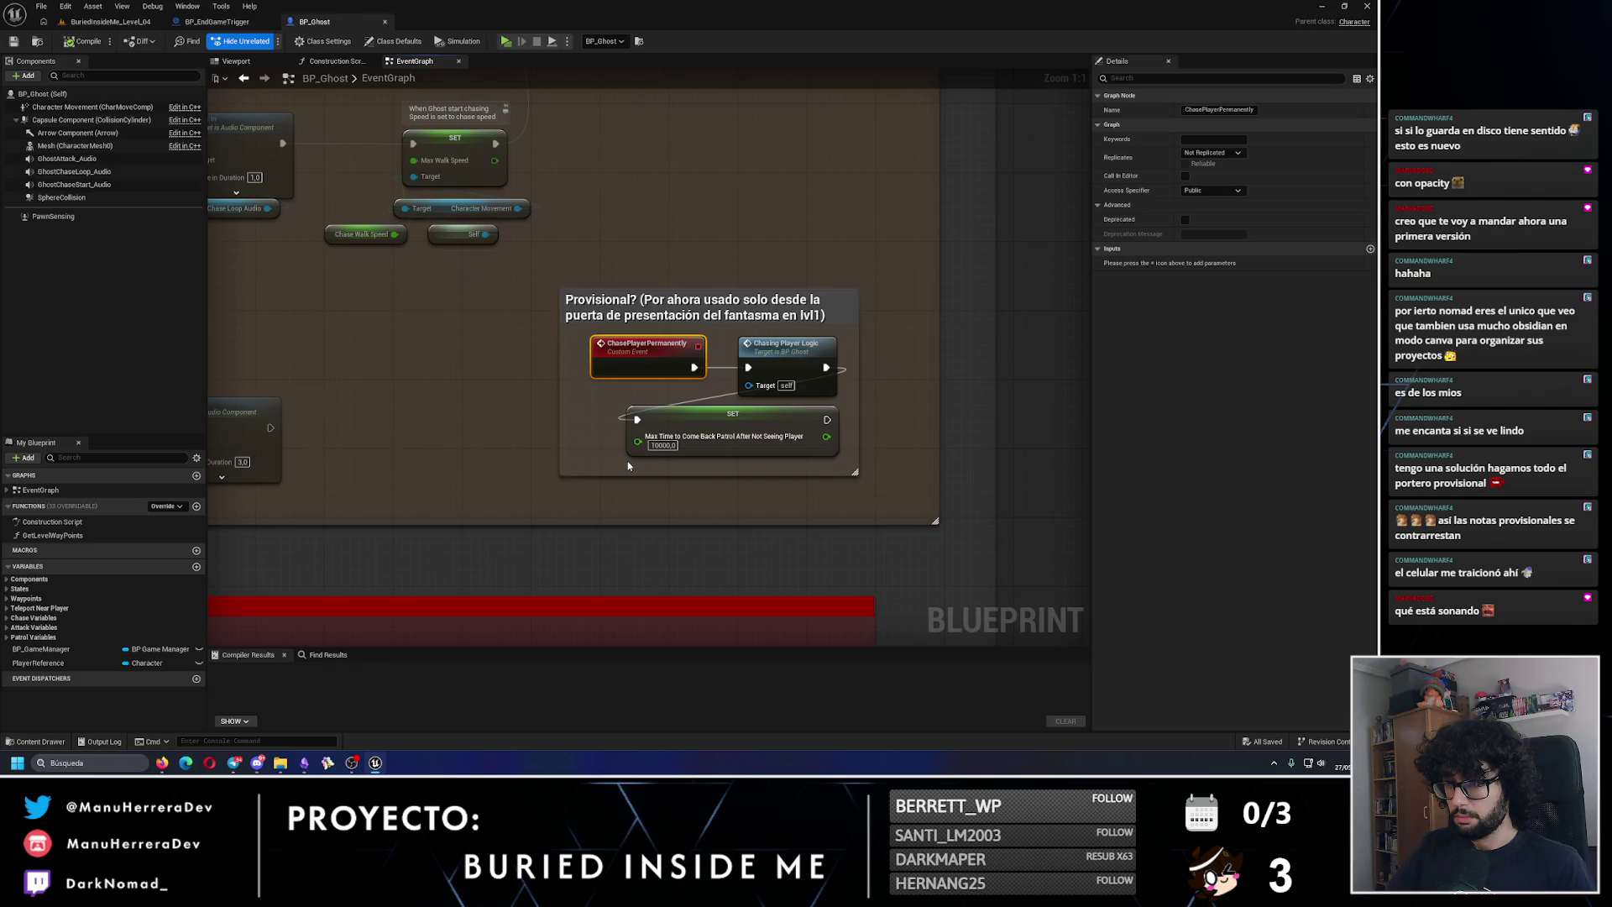
pyautogui.scroll(-2, 629, 466)
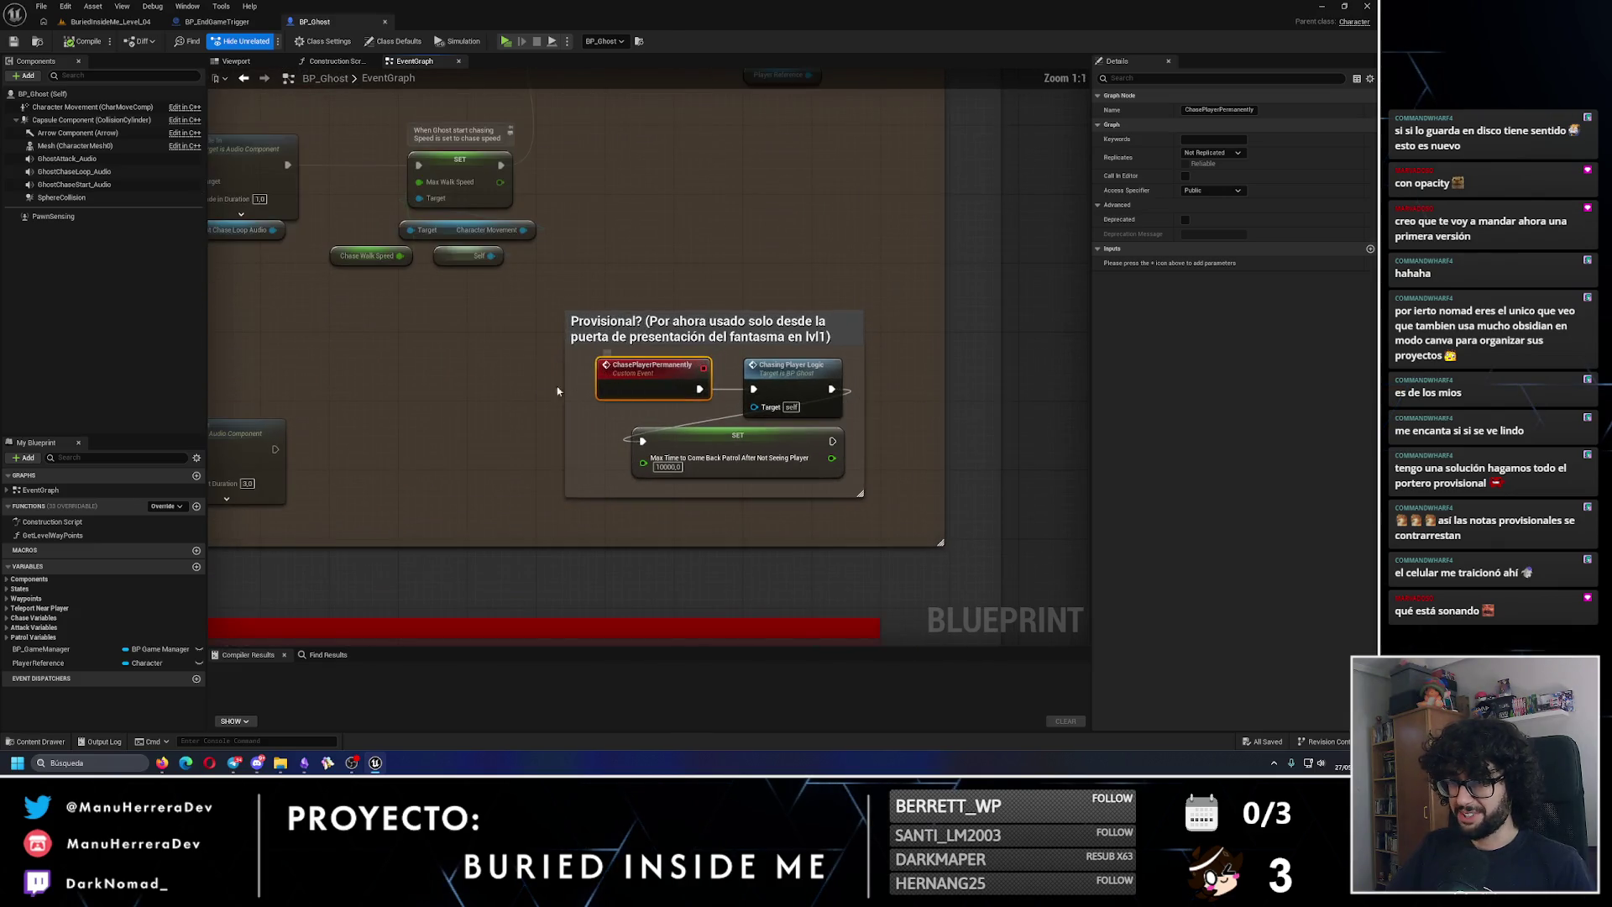
pyautogui.scroll(-3, 468, 395)
pyautogui.scroll(4, 736, 394)
pyautogui.click(736, 395)
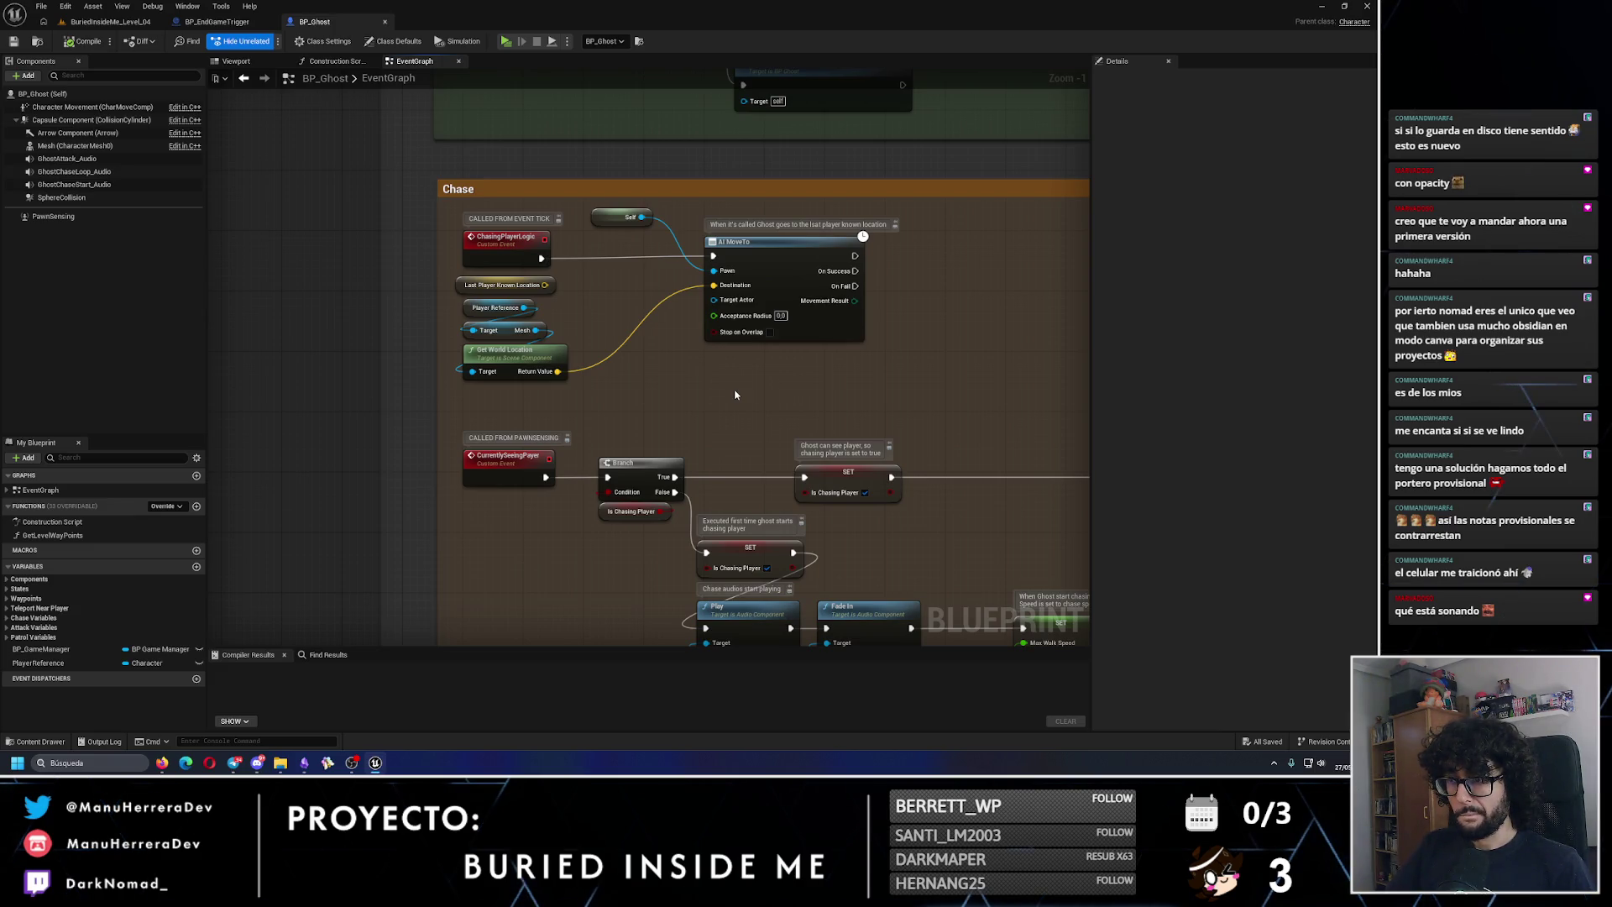
pyautogui.scroll(-2, 618, 354)
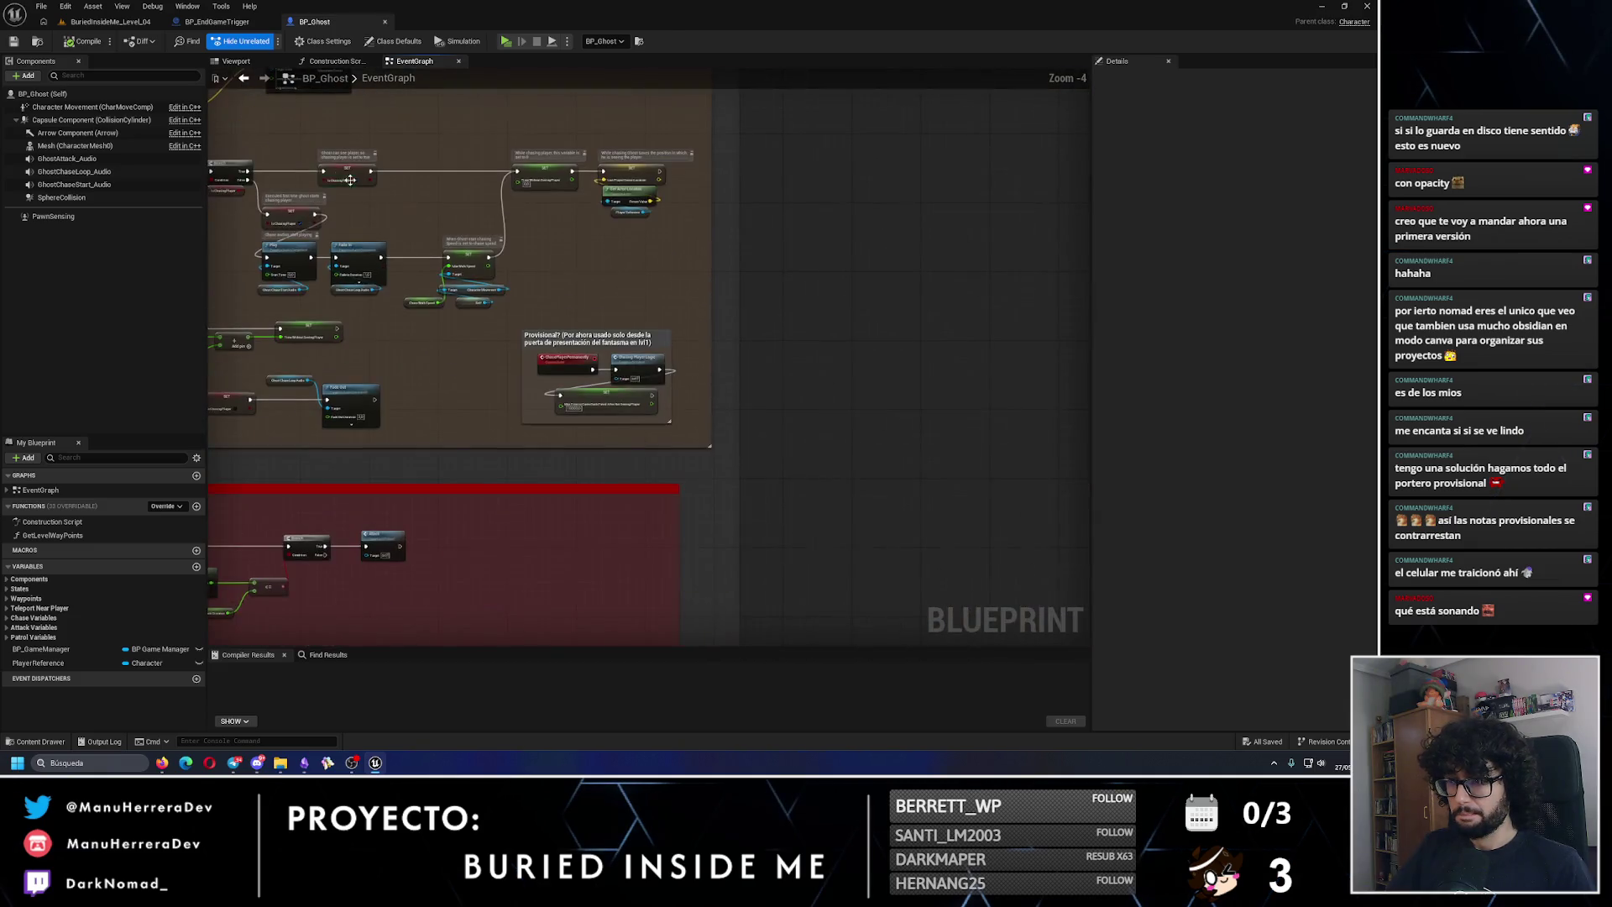
pyautogui.scroll(4, 530, 399)
pyautogui.scroll(-5, 529, 399)
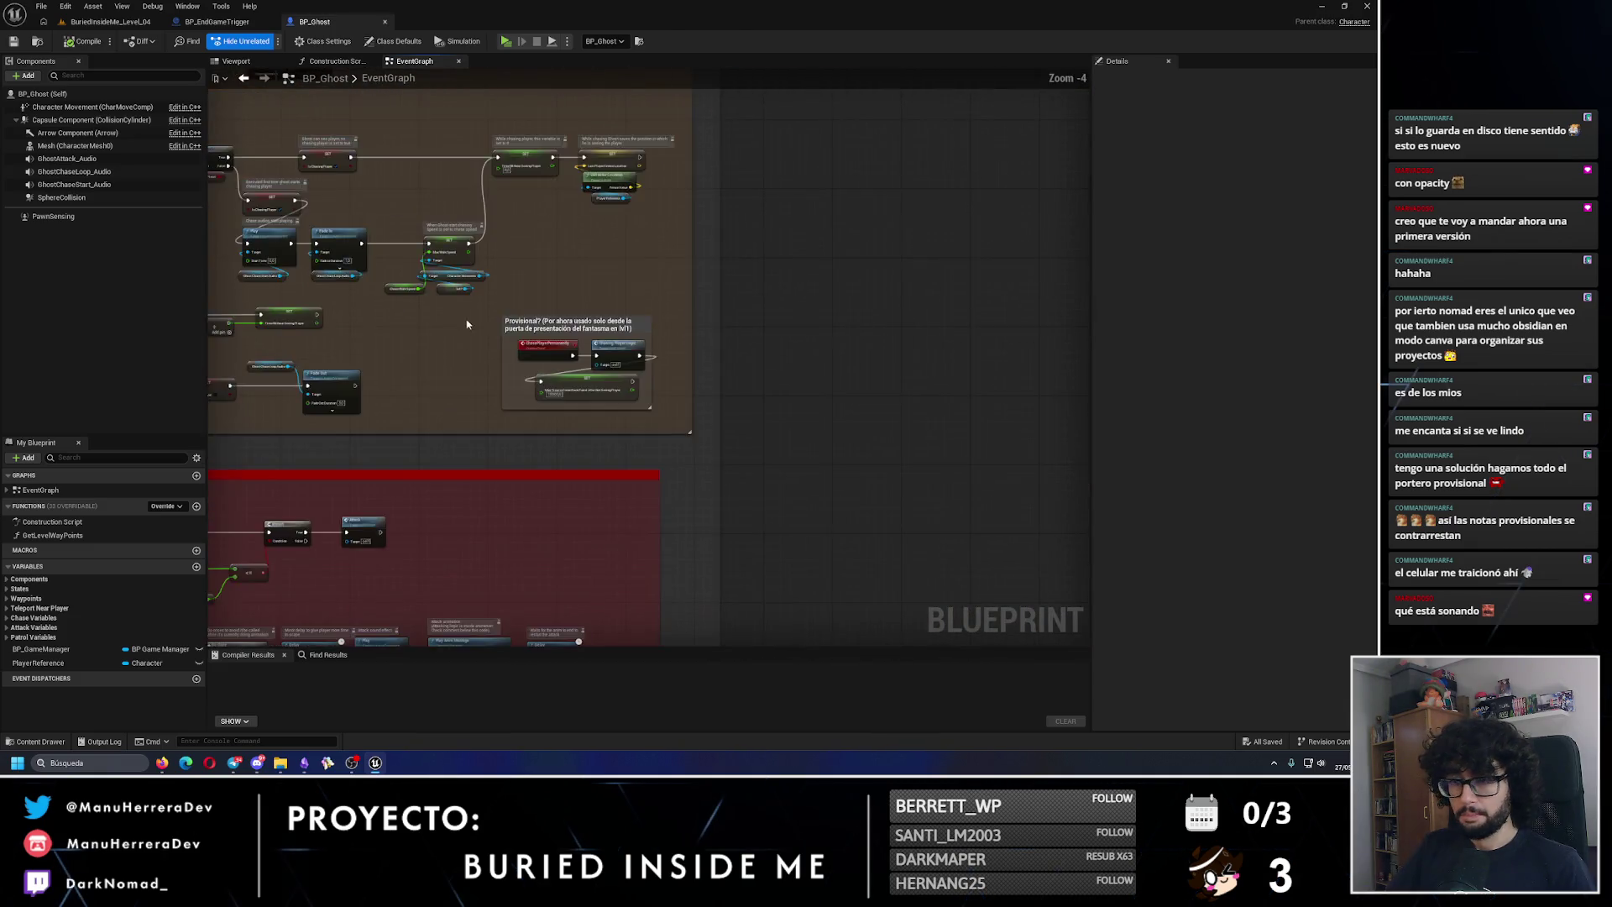
pyautogui.scroll(1, 790, 487)
pyautogui.click(236, 26)
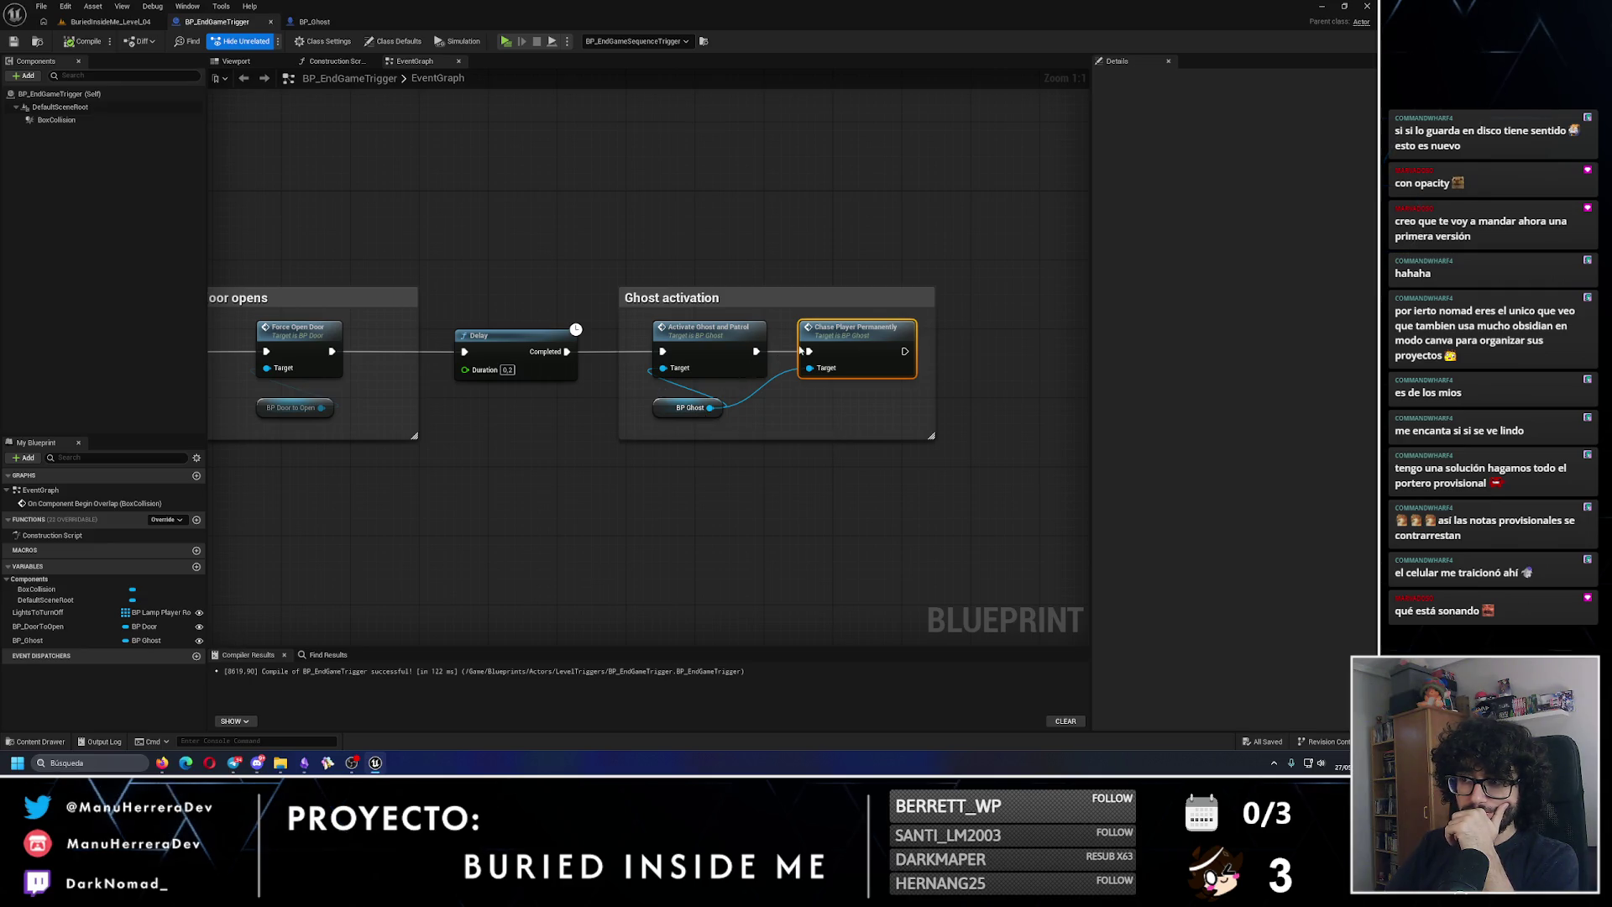
# Step: Delete the Chase Player Permanently node and check the ghost in the level viewport
pyautogui.press('Delete')
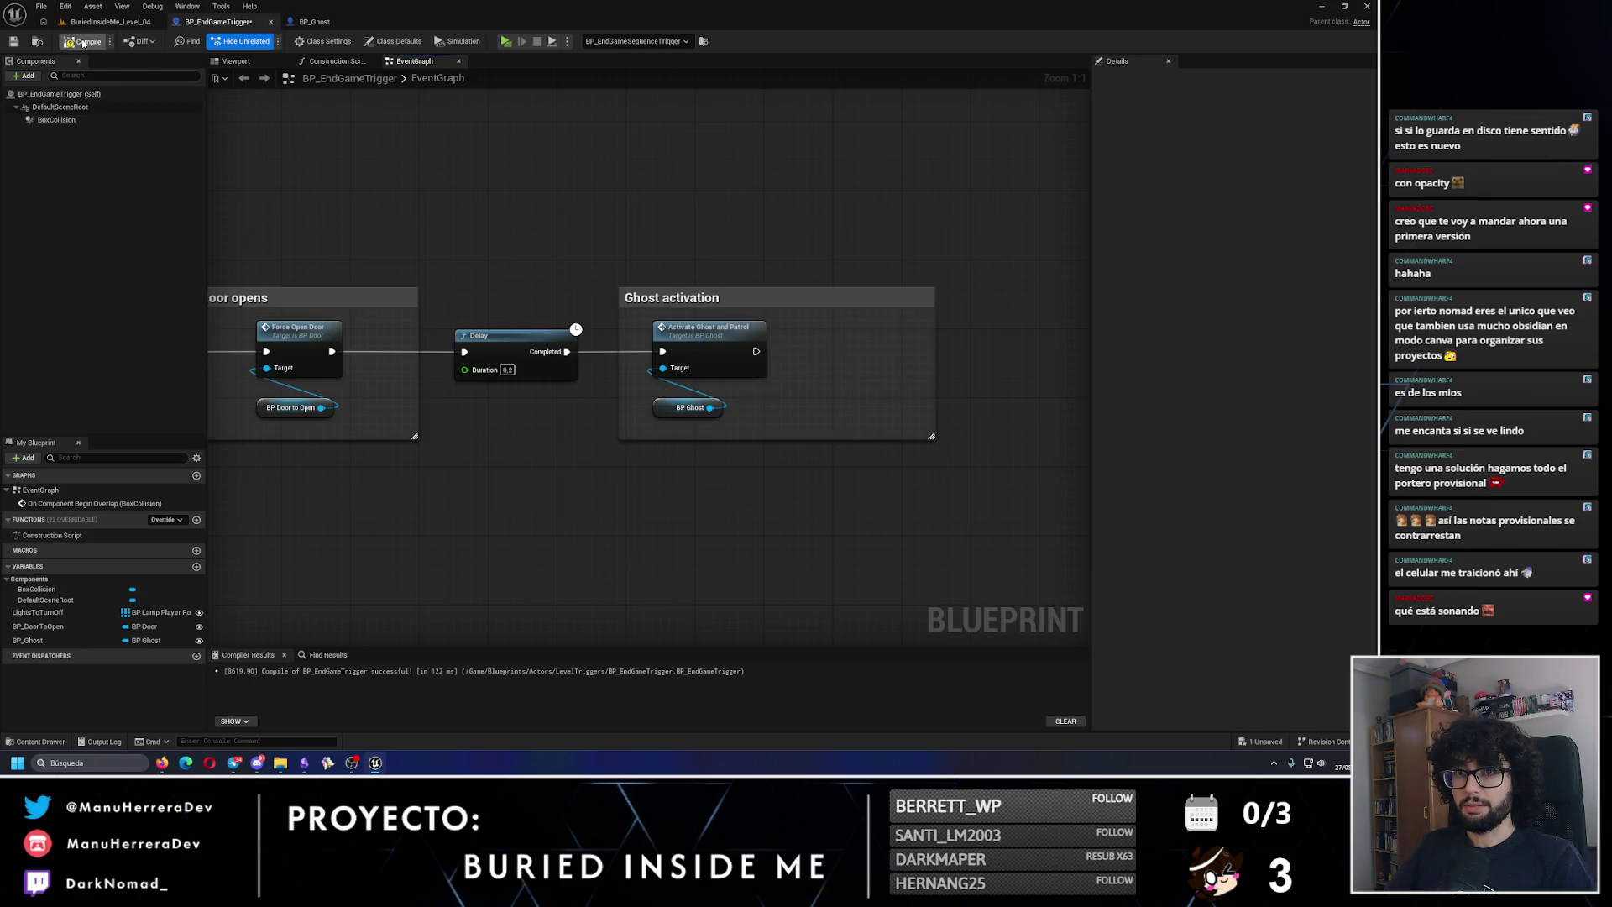
pyautogui.click(117, 23)
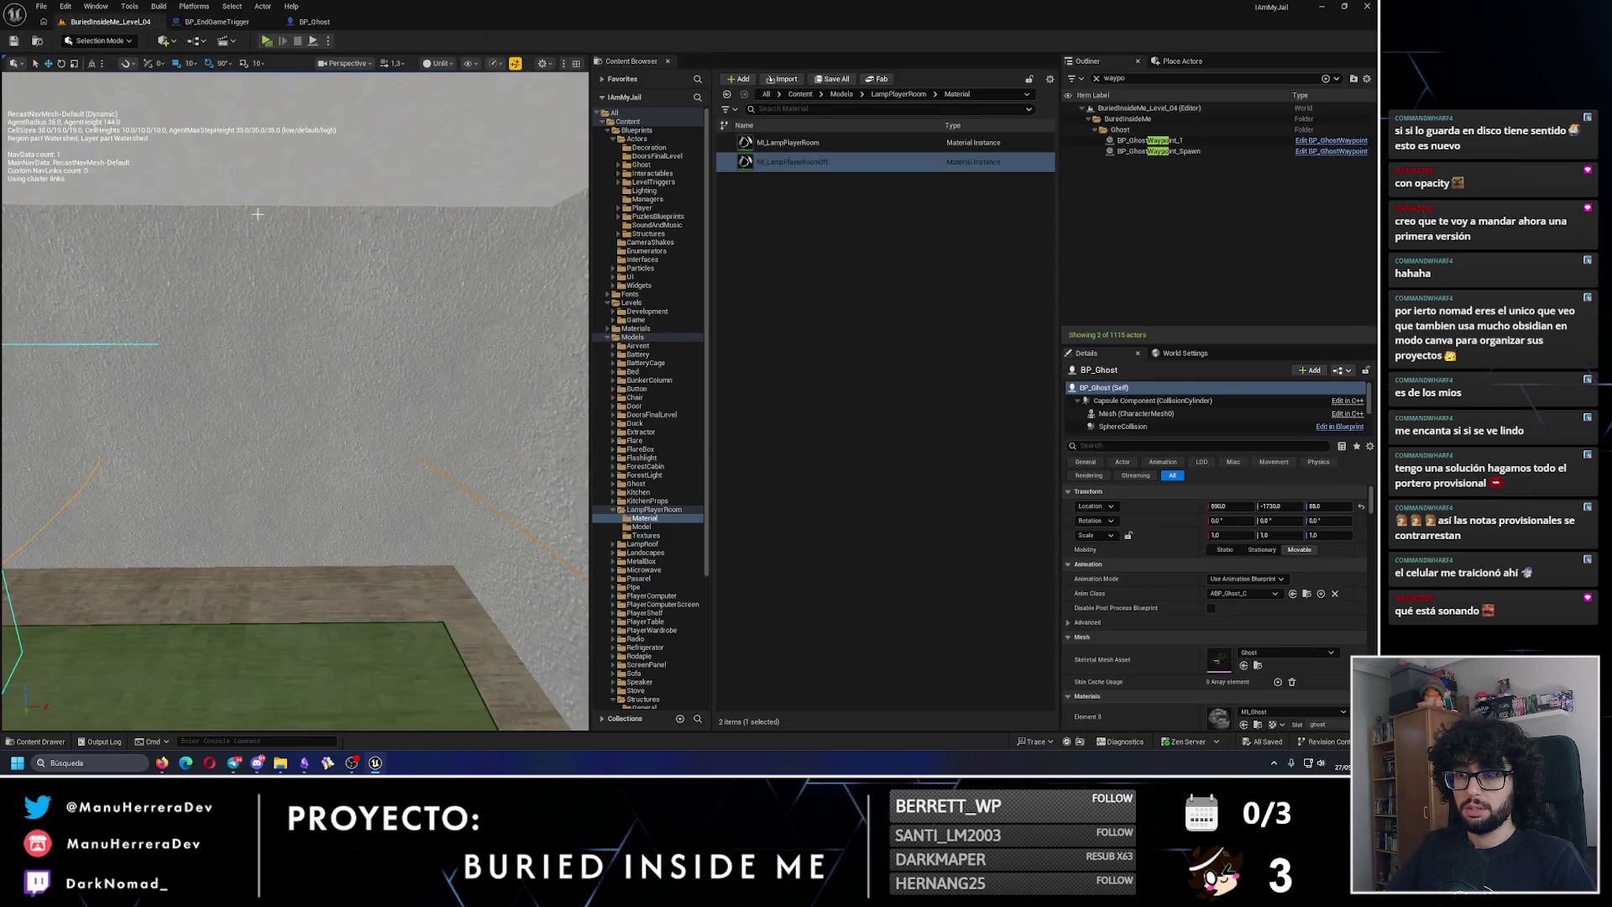
pyautogui.moveTo(336, 336); pyautogui.dragTo(377, 265)
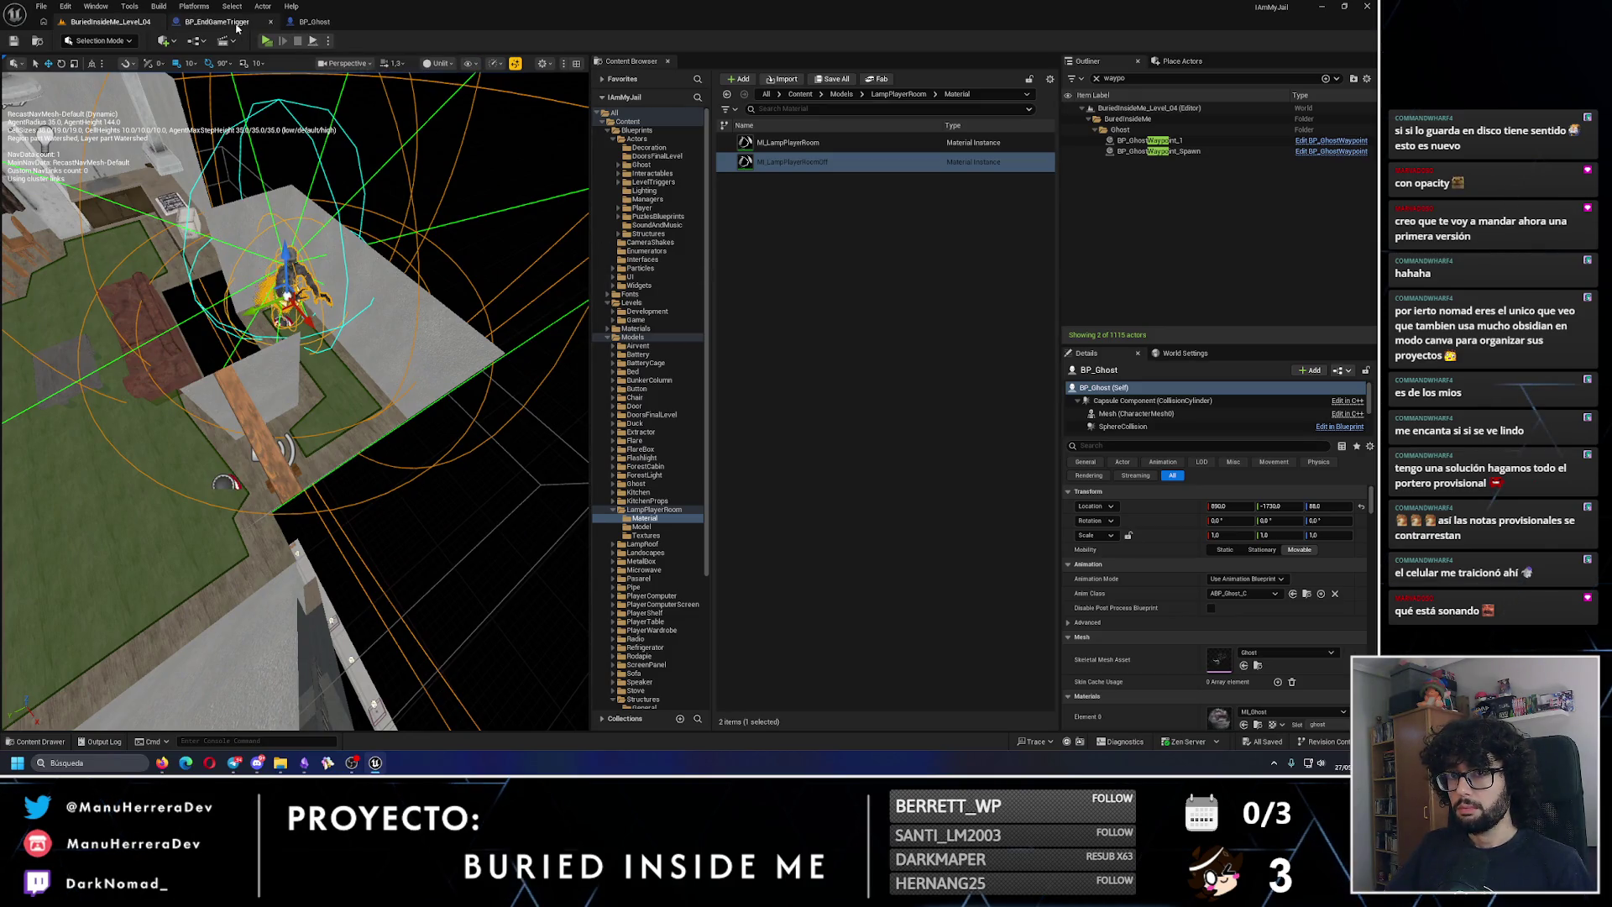
pyautogui.click(316, 22)
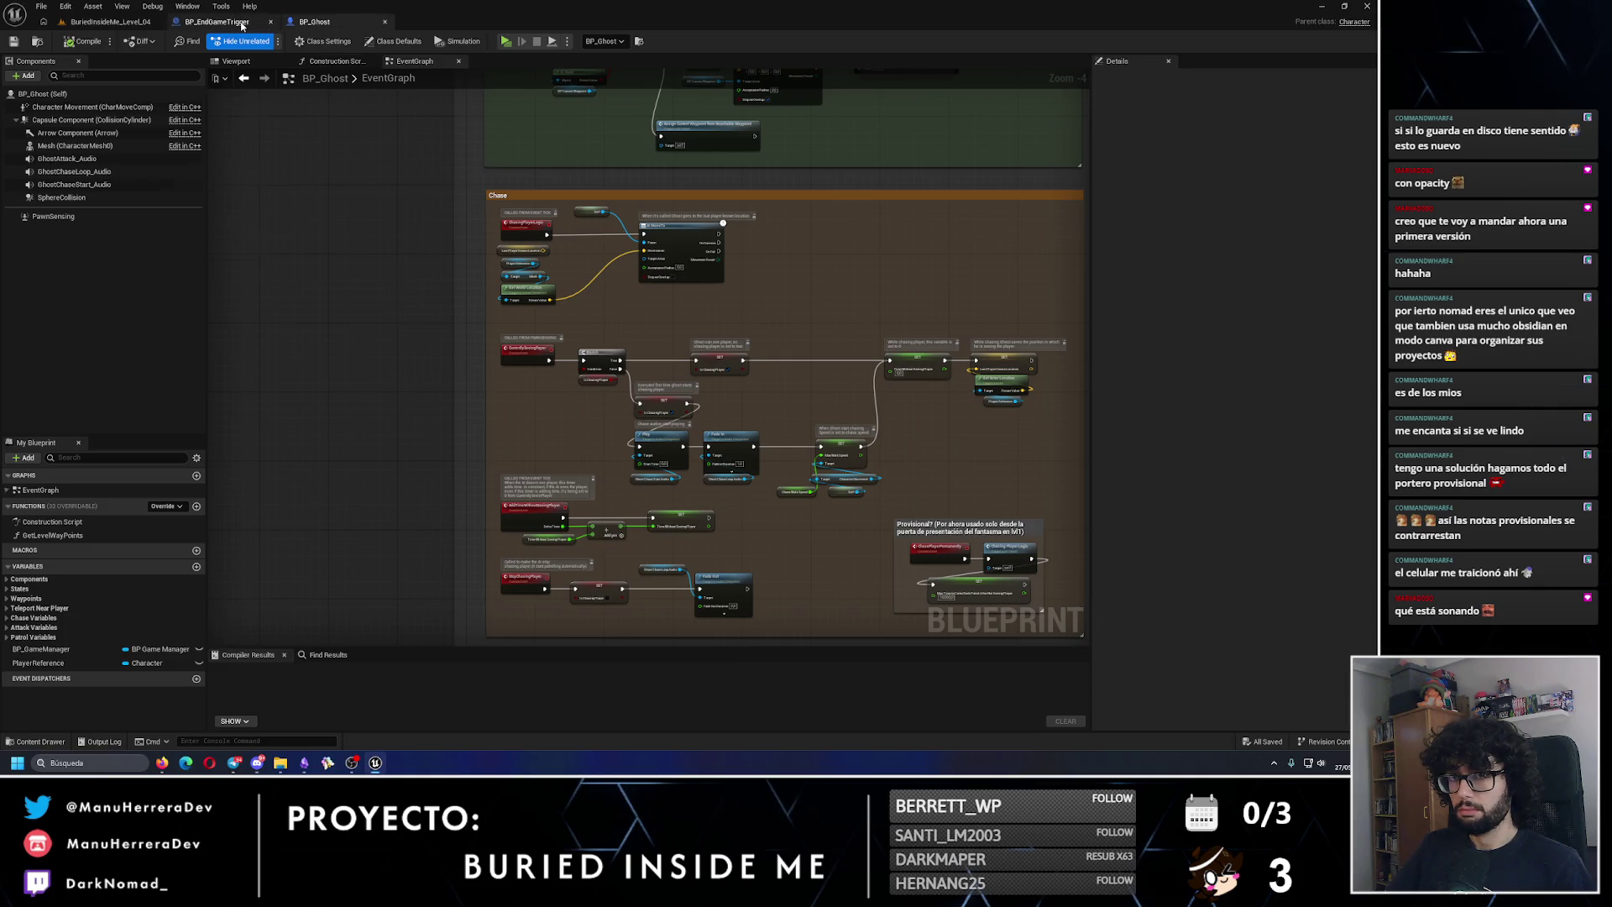
# Step: Follow Activate Ghost and Patrol into BP_Ghost's Start Patrol chain, then return to BP_EndGameTrigger
pyautogui.click(226, 22)
pyautogui.doubleClick(751, 346)
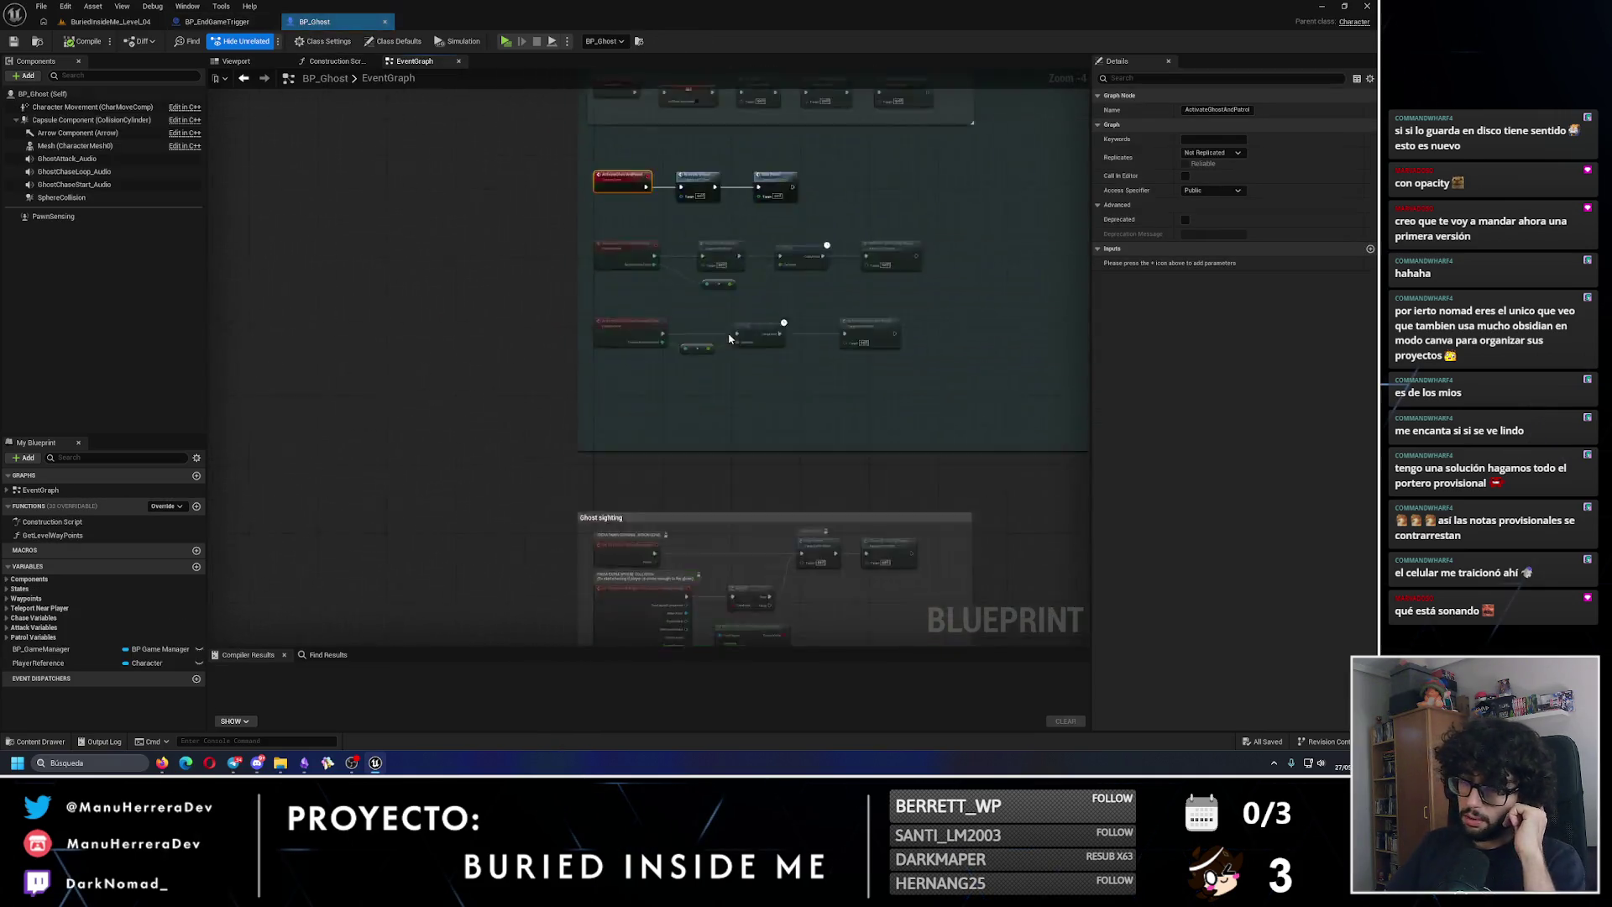
pyautogui.doubleClick(924, 367)
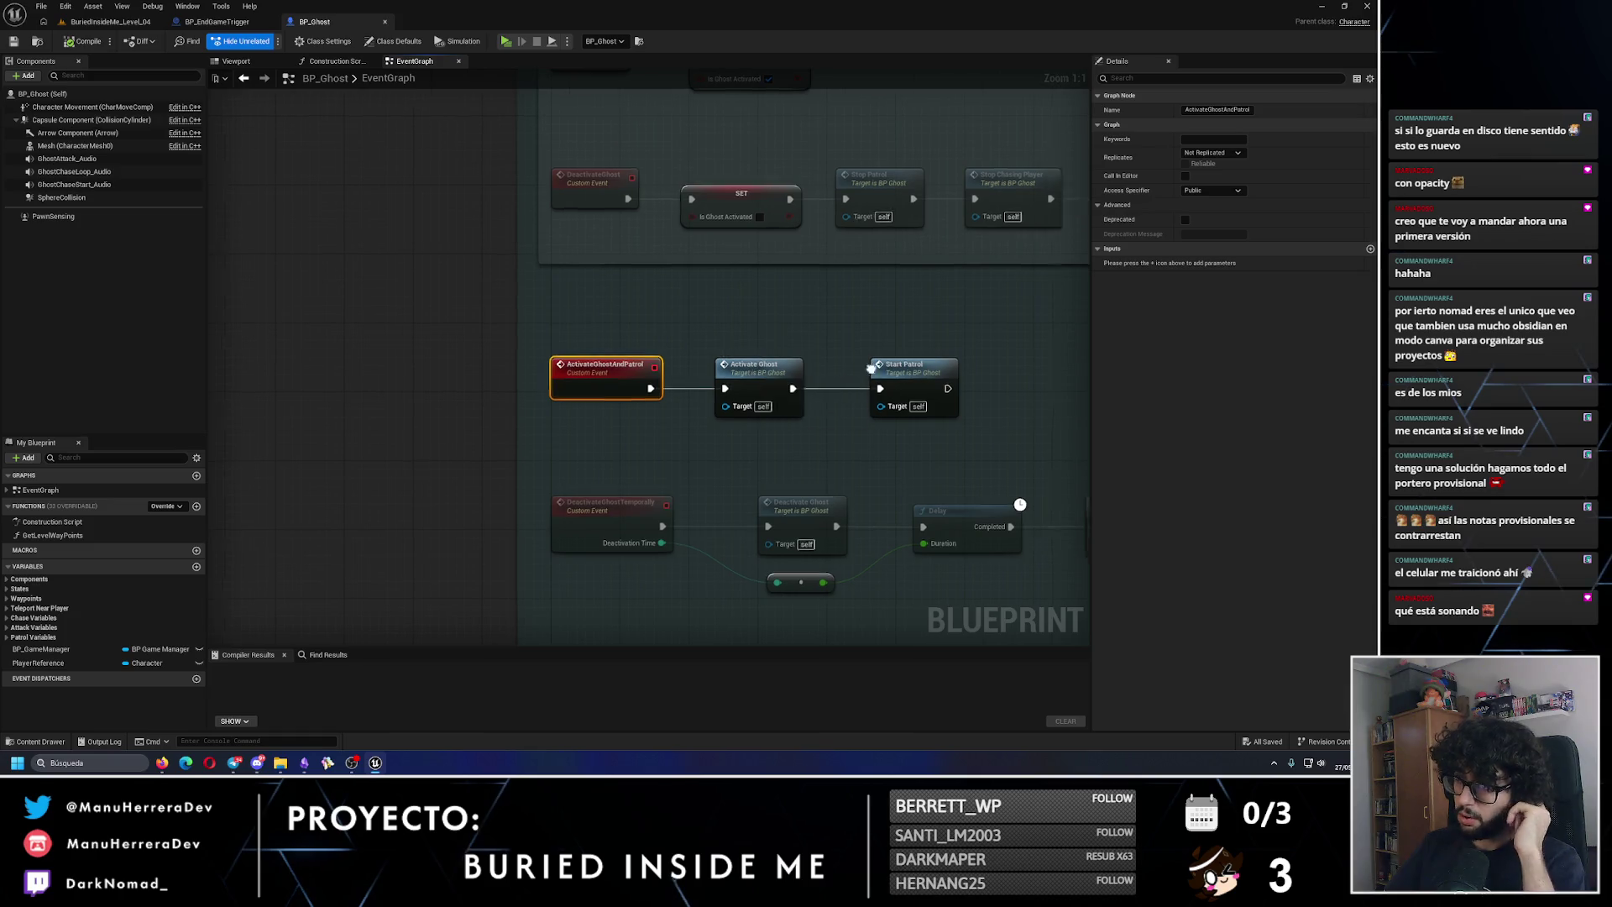
pyautogui.moveTo(651, 295); pyautogui.dragTo(547, 288)
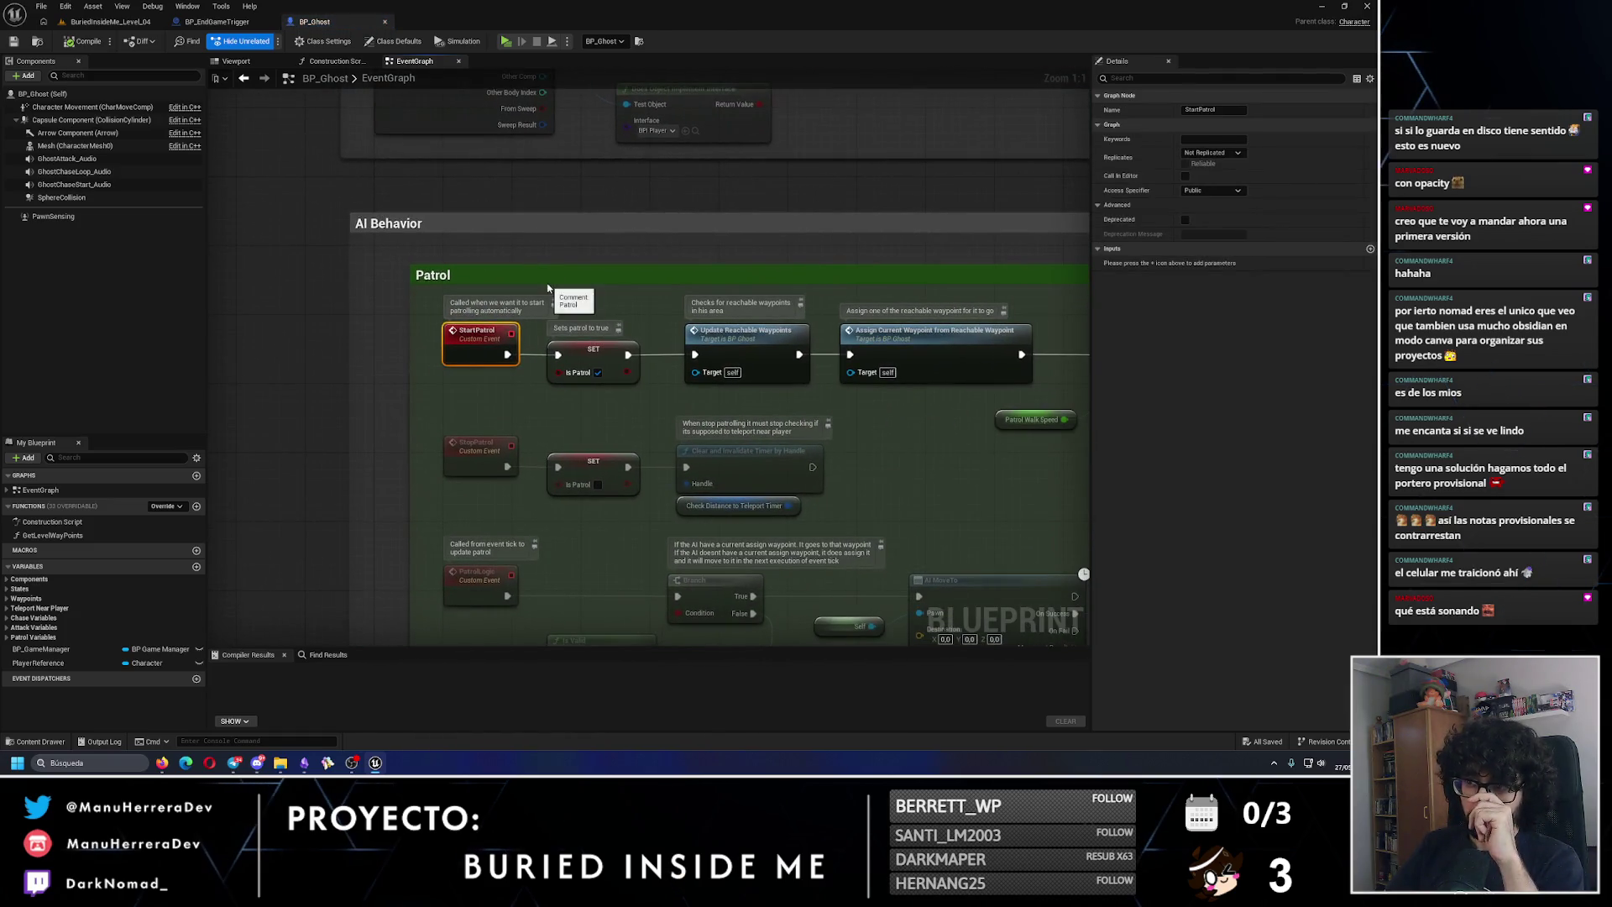
pyautogui.moveTo(809, 323); pyautogui.dragTo(545, 272)
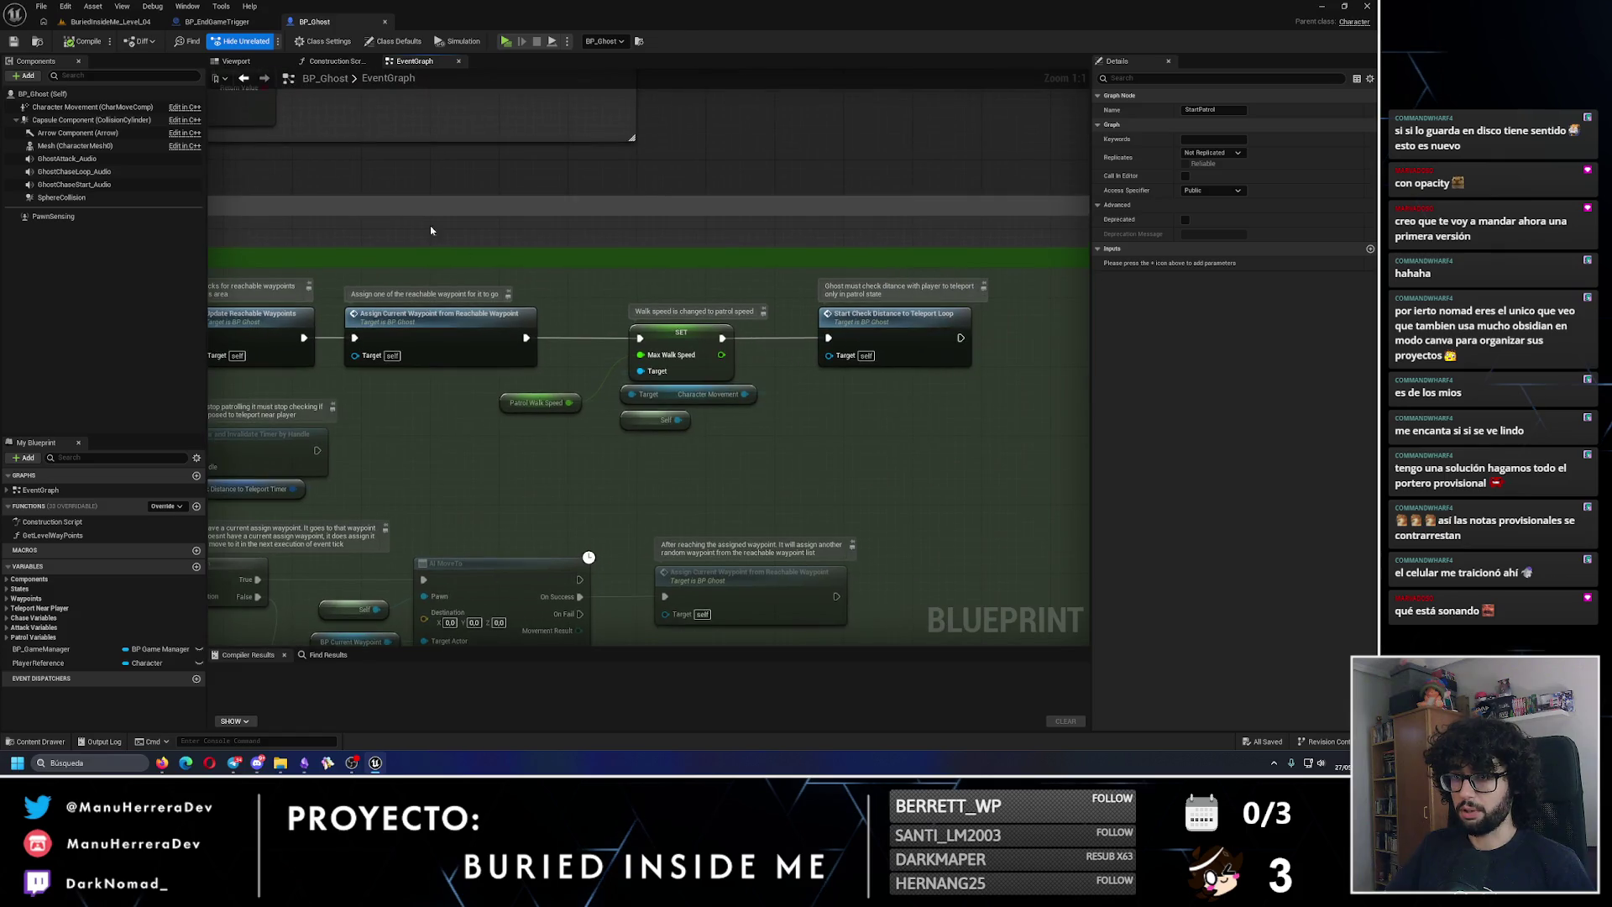
pyautogui.click(217, 22)
pyautogui.click(135, 22)
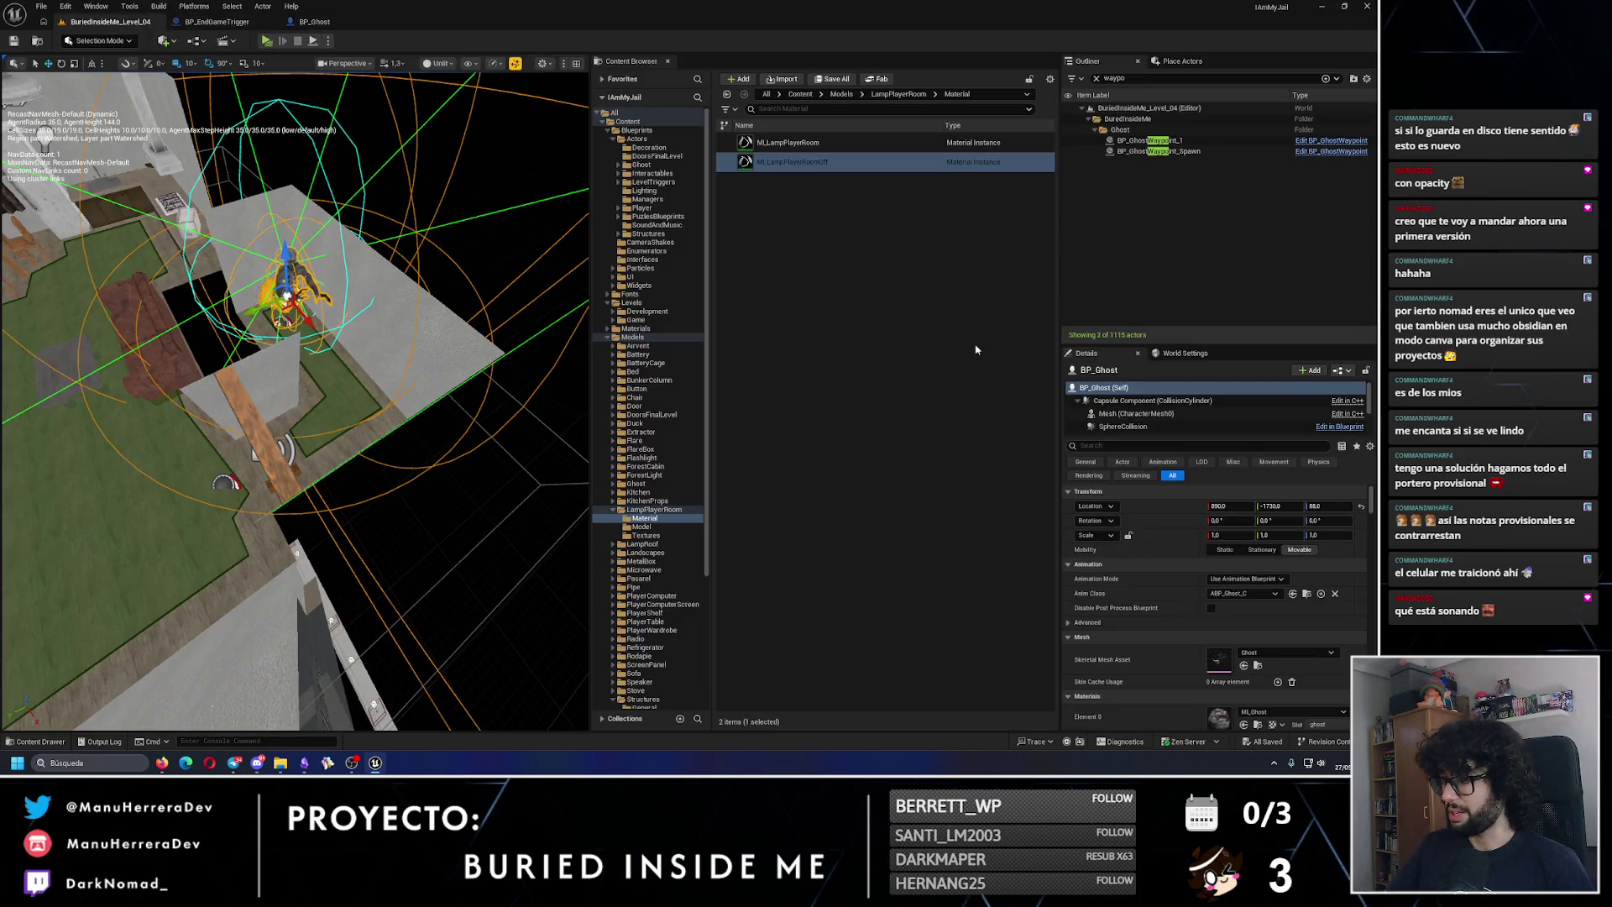
pyautogui.click(216, 21)
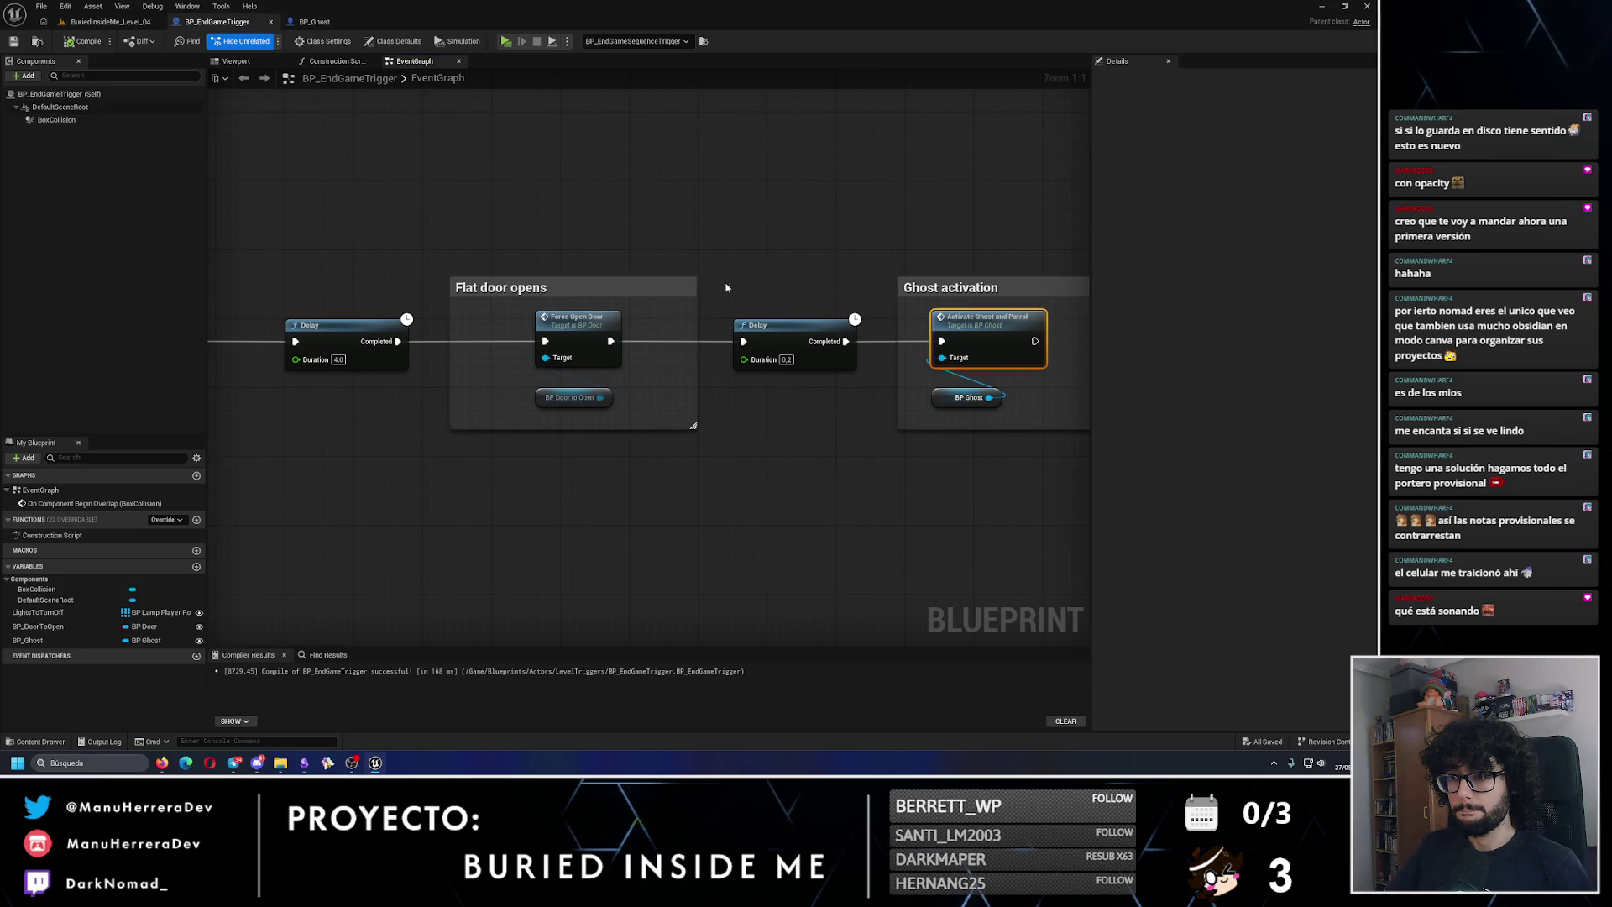
# Step: Review the BP_Ghost graph and BP_EndGameTrigger's BP Ghost reference node
pyautogui.click(124, 23)
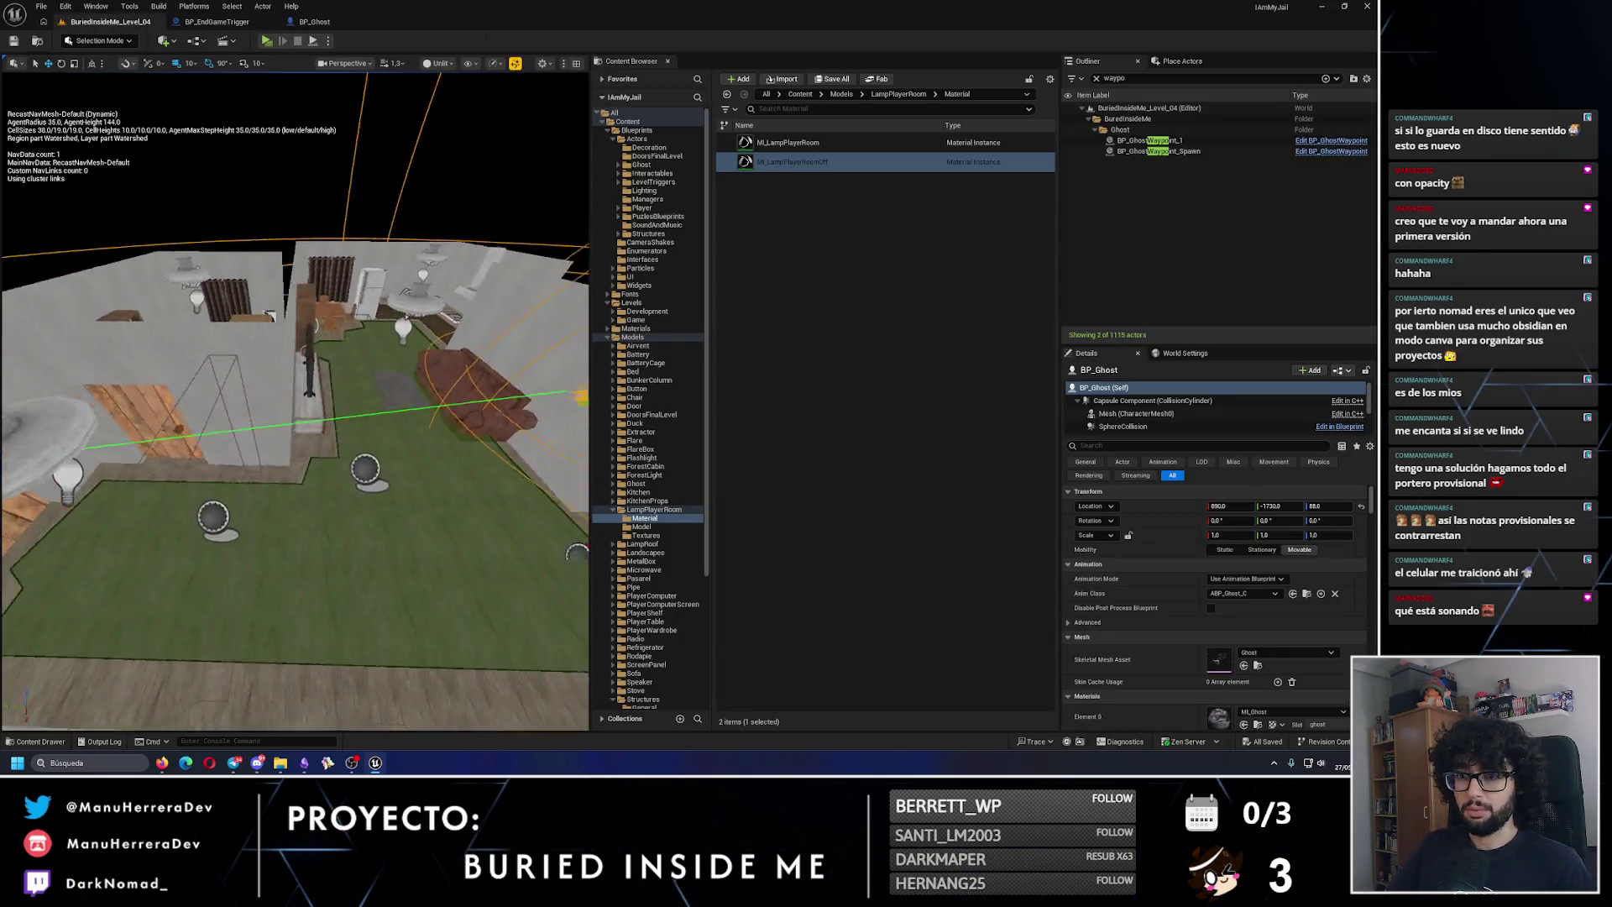
pyautogui.click(317, 22)
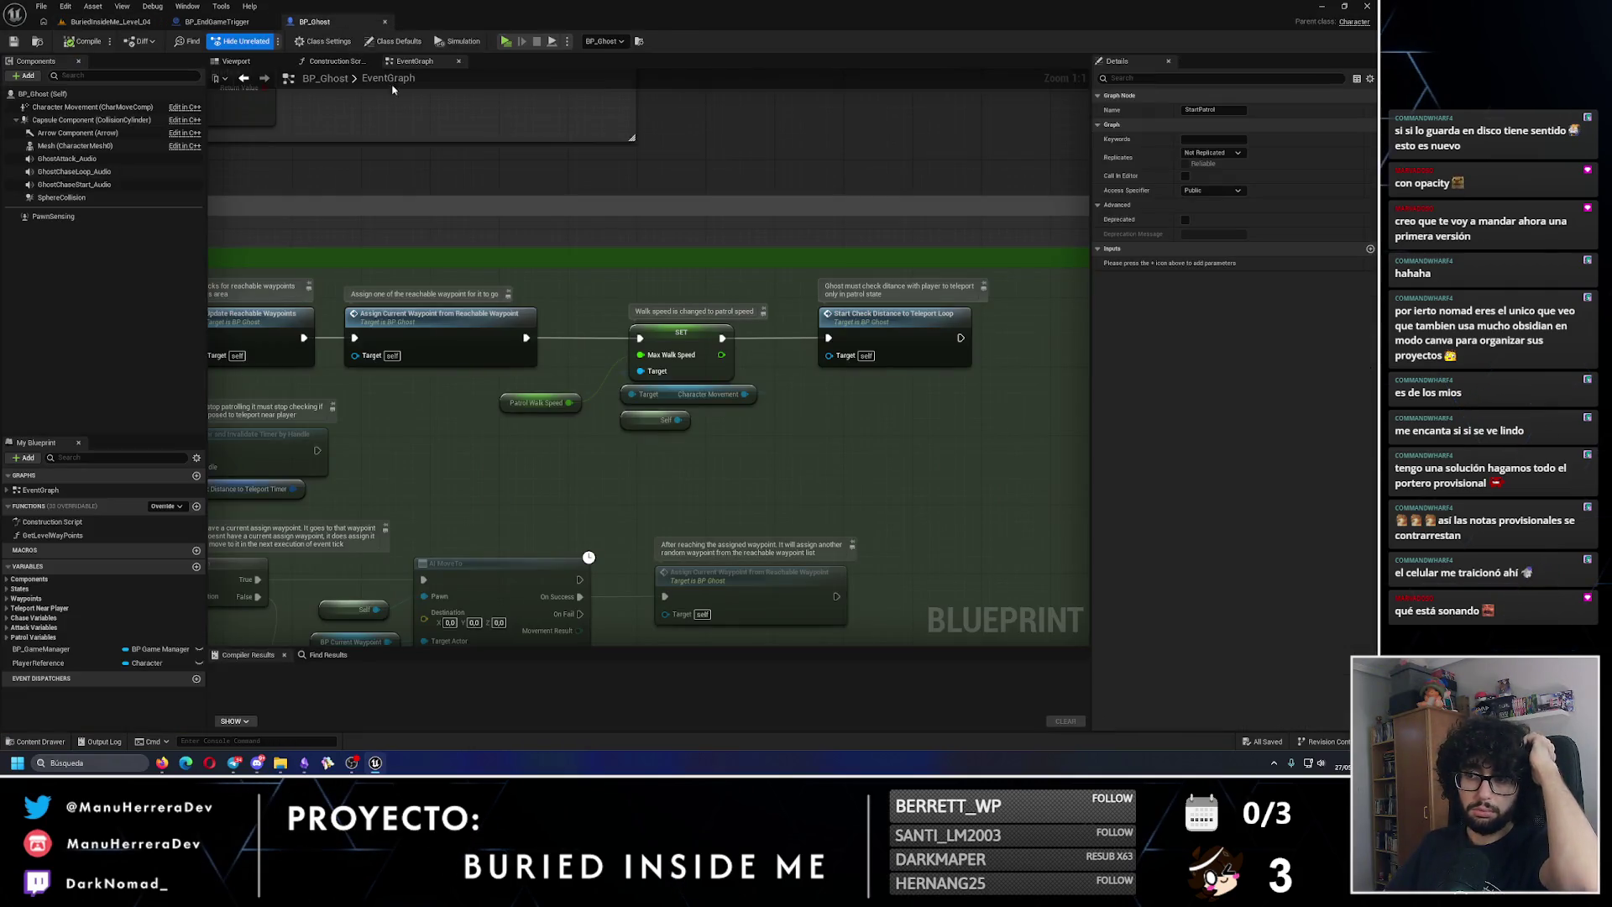
pyautogui.click(217, 23)
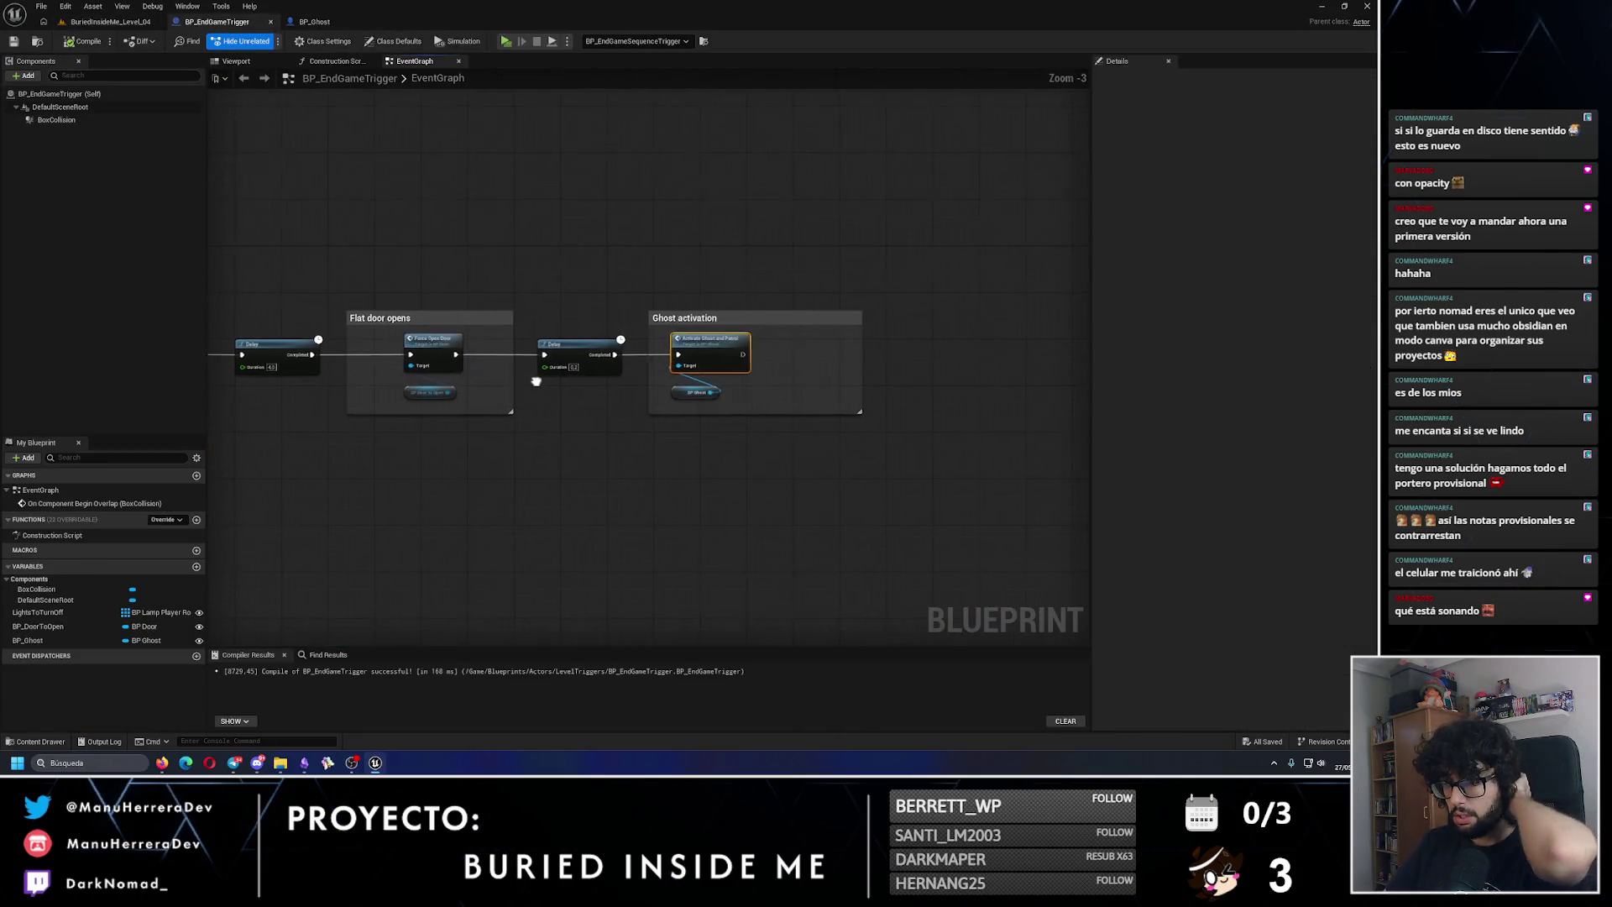
pyautogui.keyDown('shift'); pyautogui.click(632, 381); pyautogui.keyUp('shift')
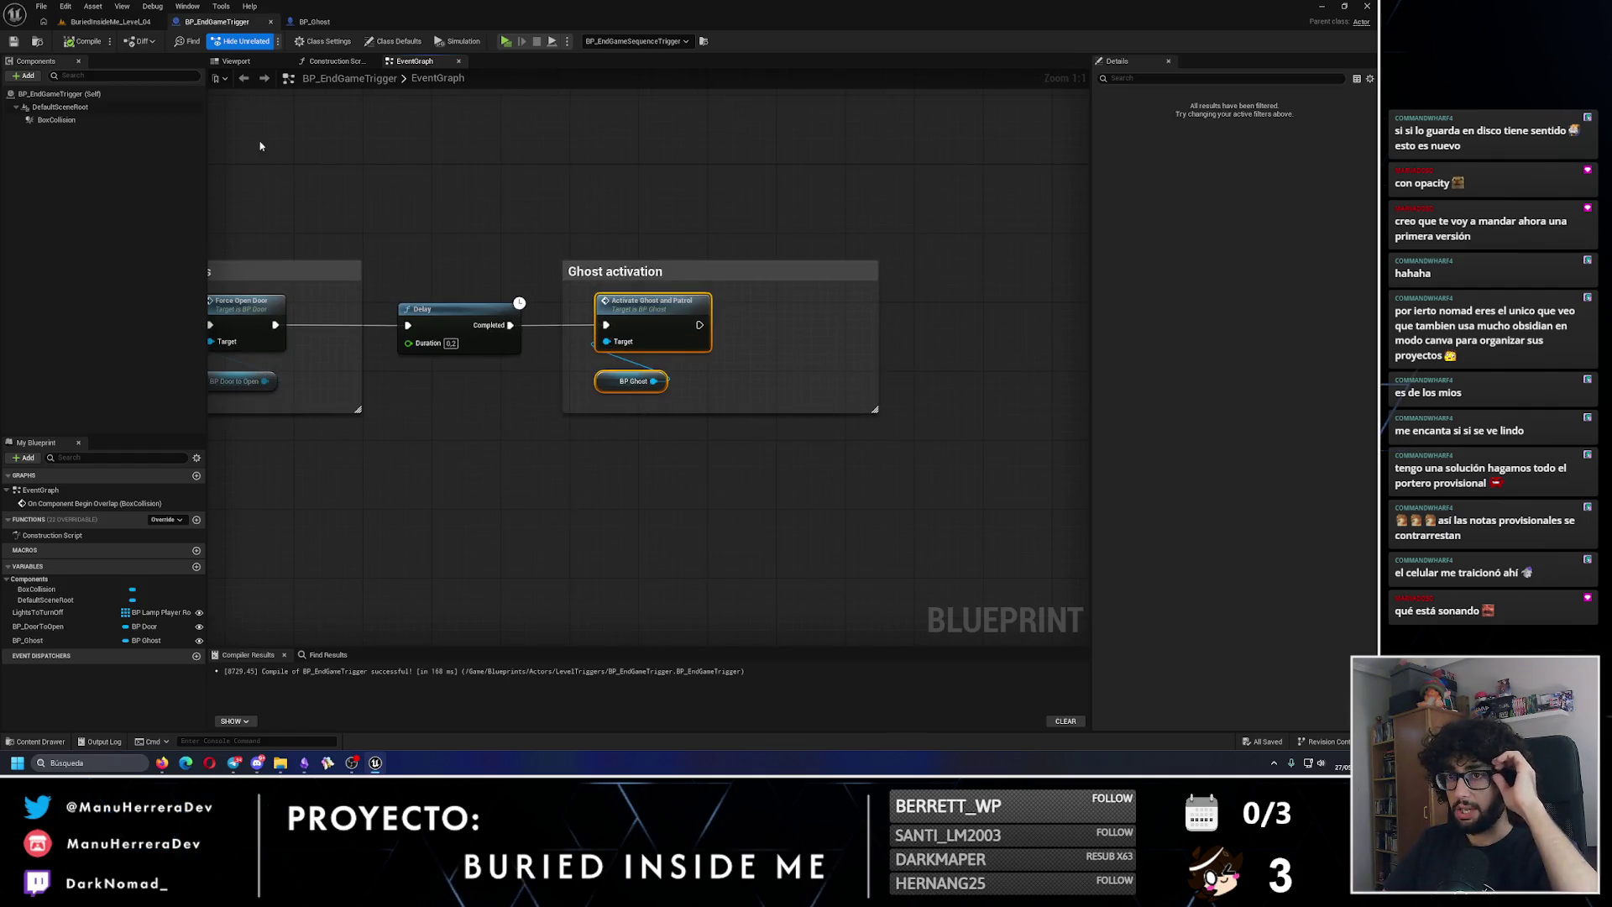
# Step: Browse the Content Browser to Levels > Game and load BuriedInsideMe_Level_02
pyautogui.click(114, 22)
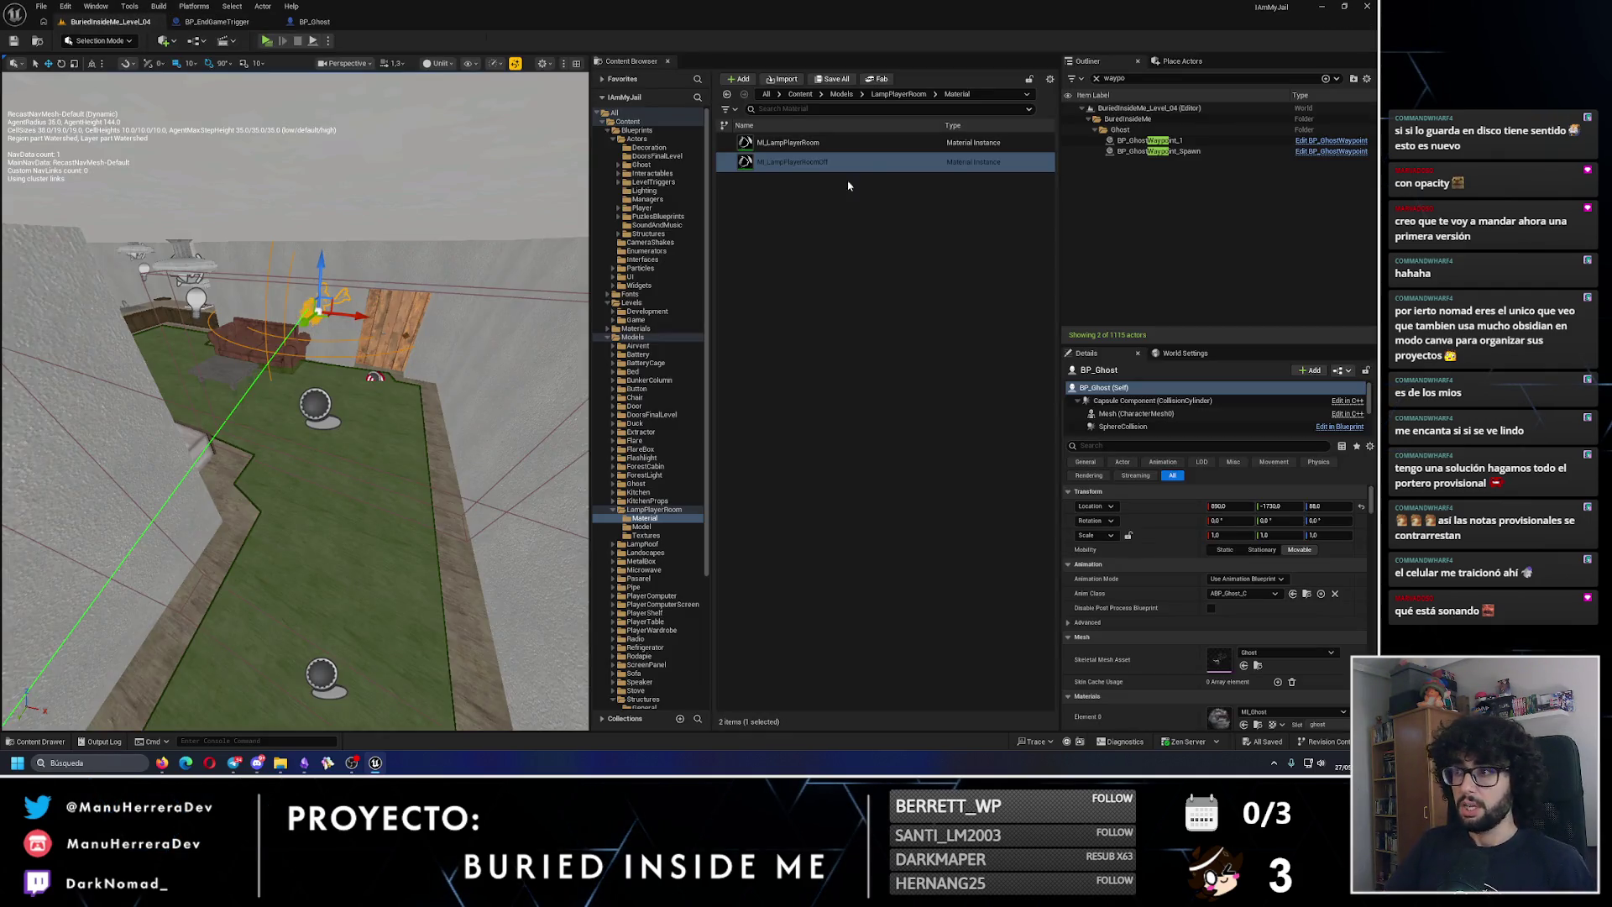
pyautogui.click(615, 509)
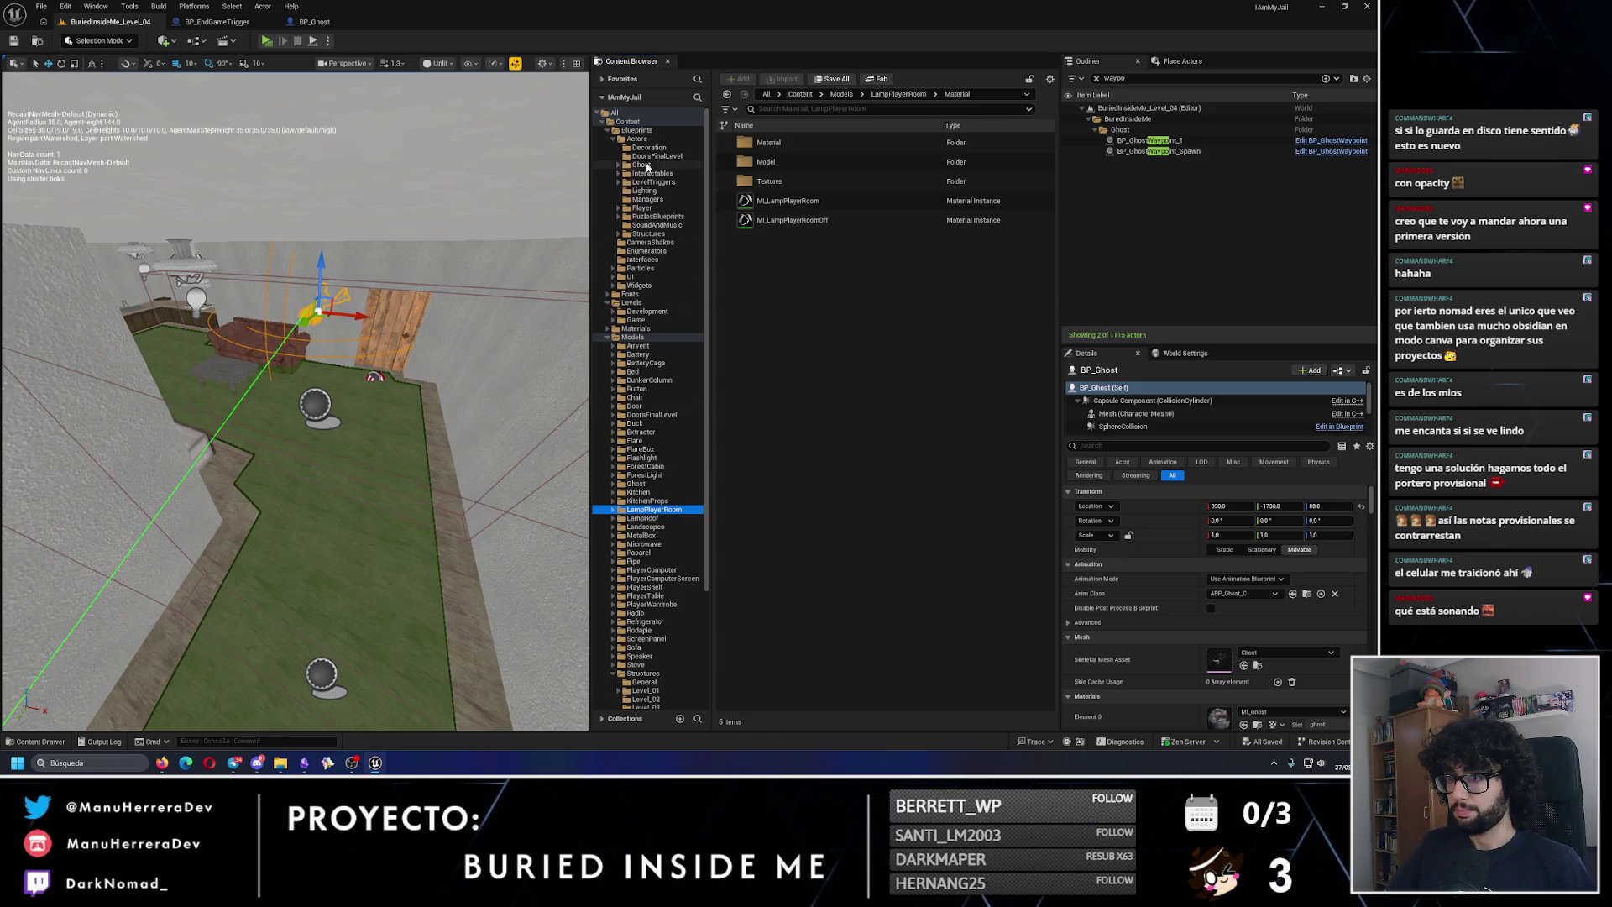
pyautogui.click(648, 182)
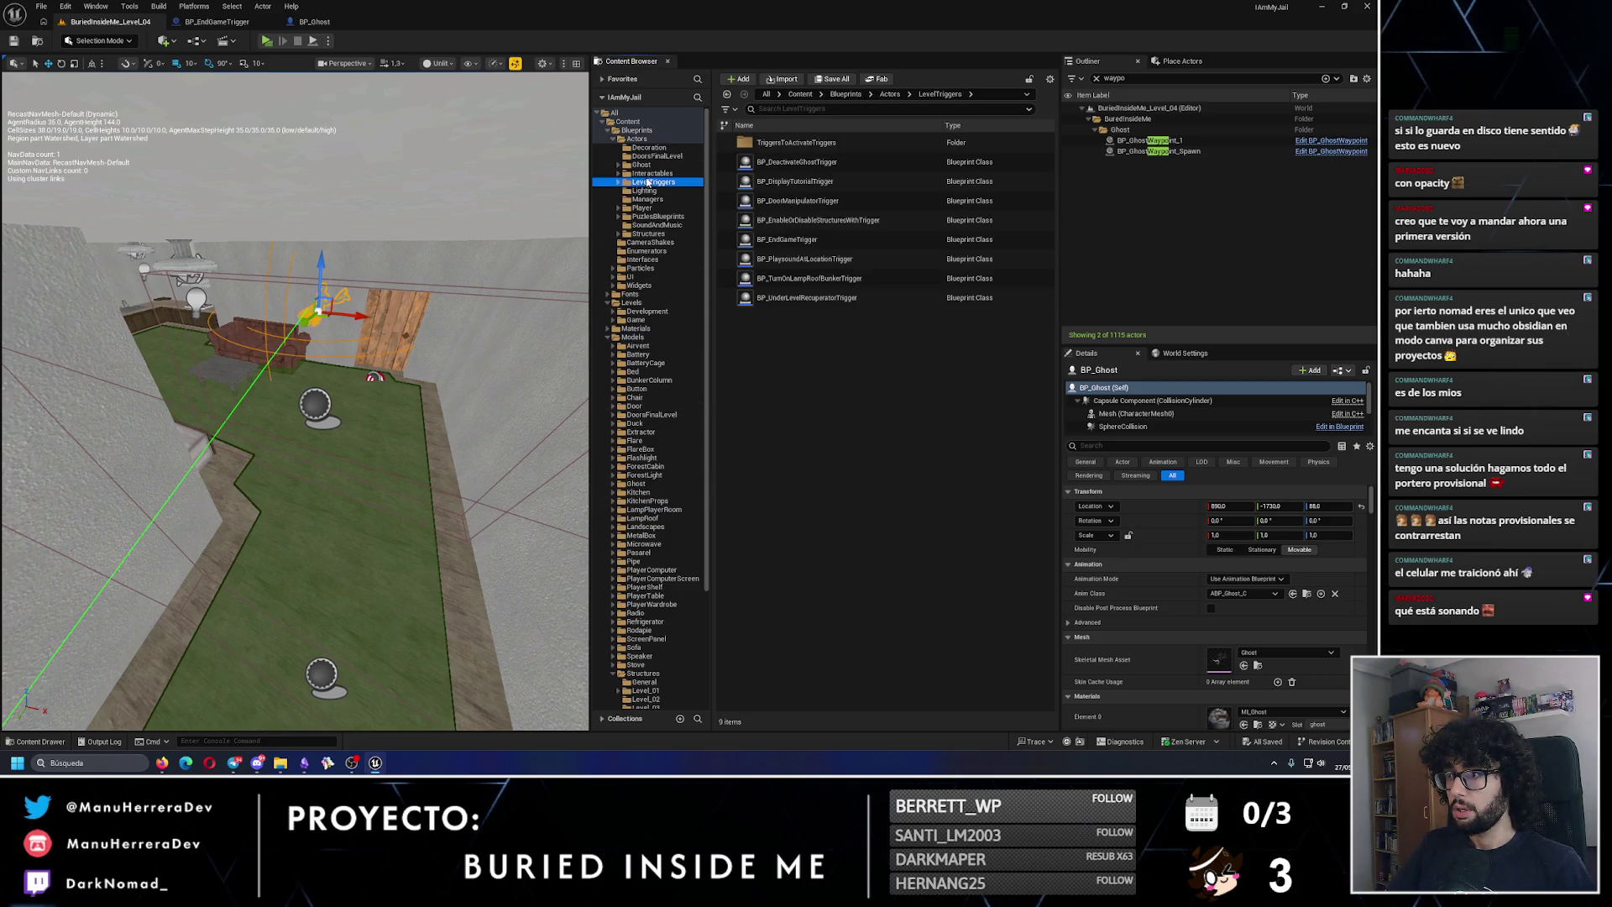
pyautogui.click(607, 338)
pyautogui.click(649, 321)
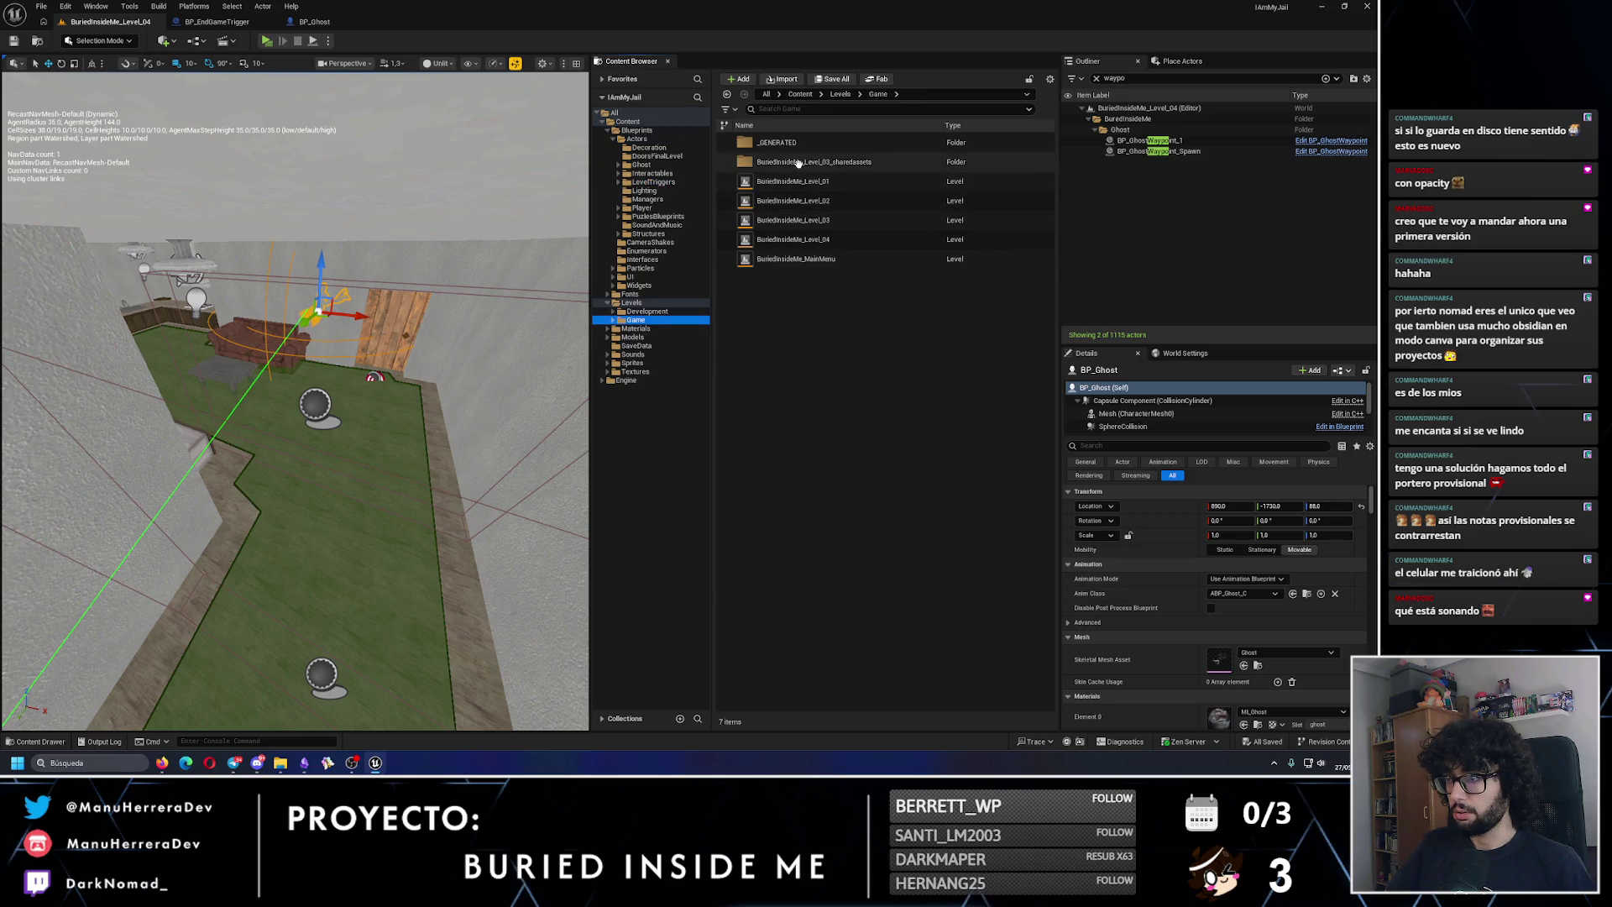
pyautogui.doubleClick(820, 203)
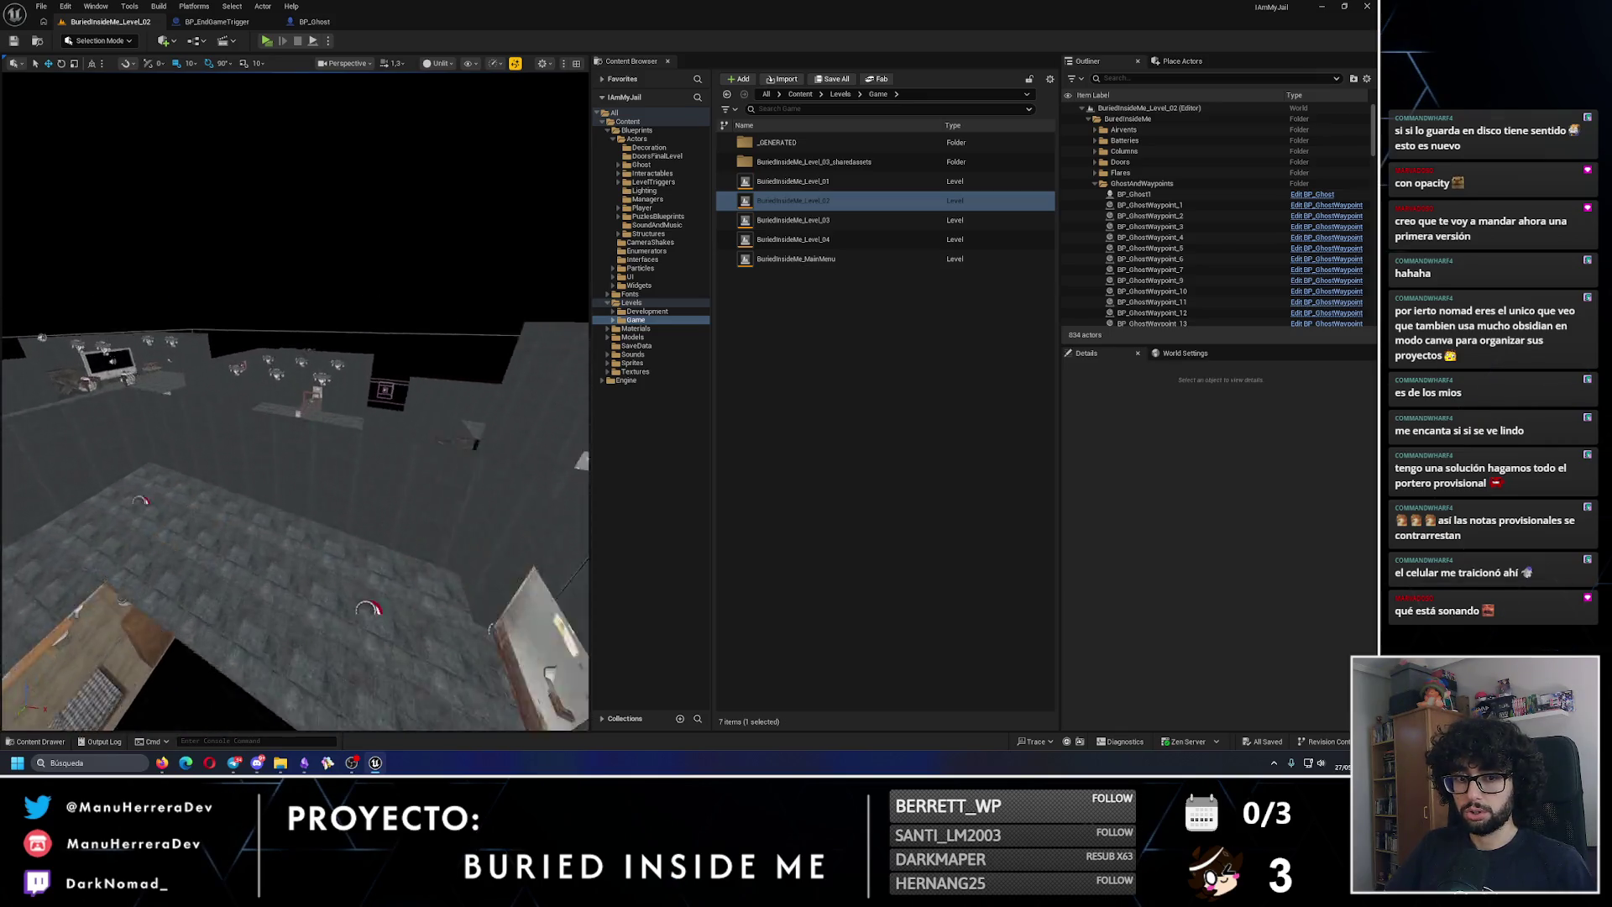
# Step: Open the BP_FourBatteryFinalDoor blueprint with Ctrl+E and view its Ghost activation section
pyautogui.click(191, 353)
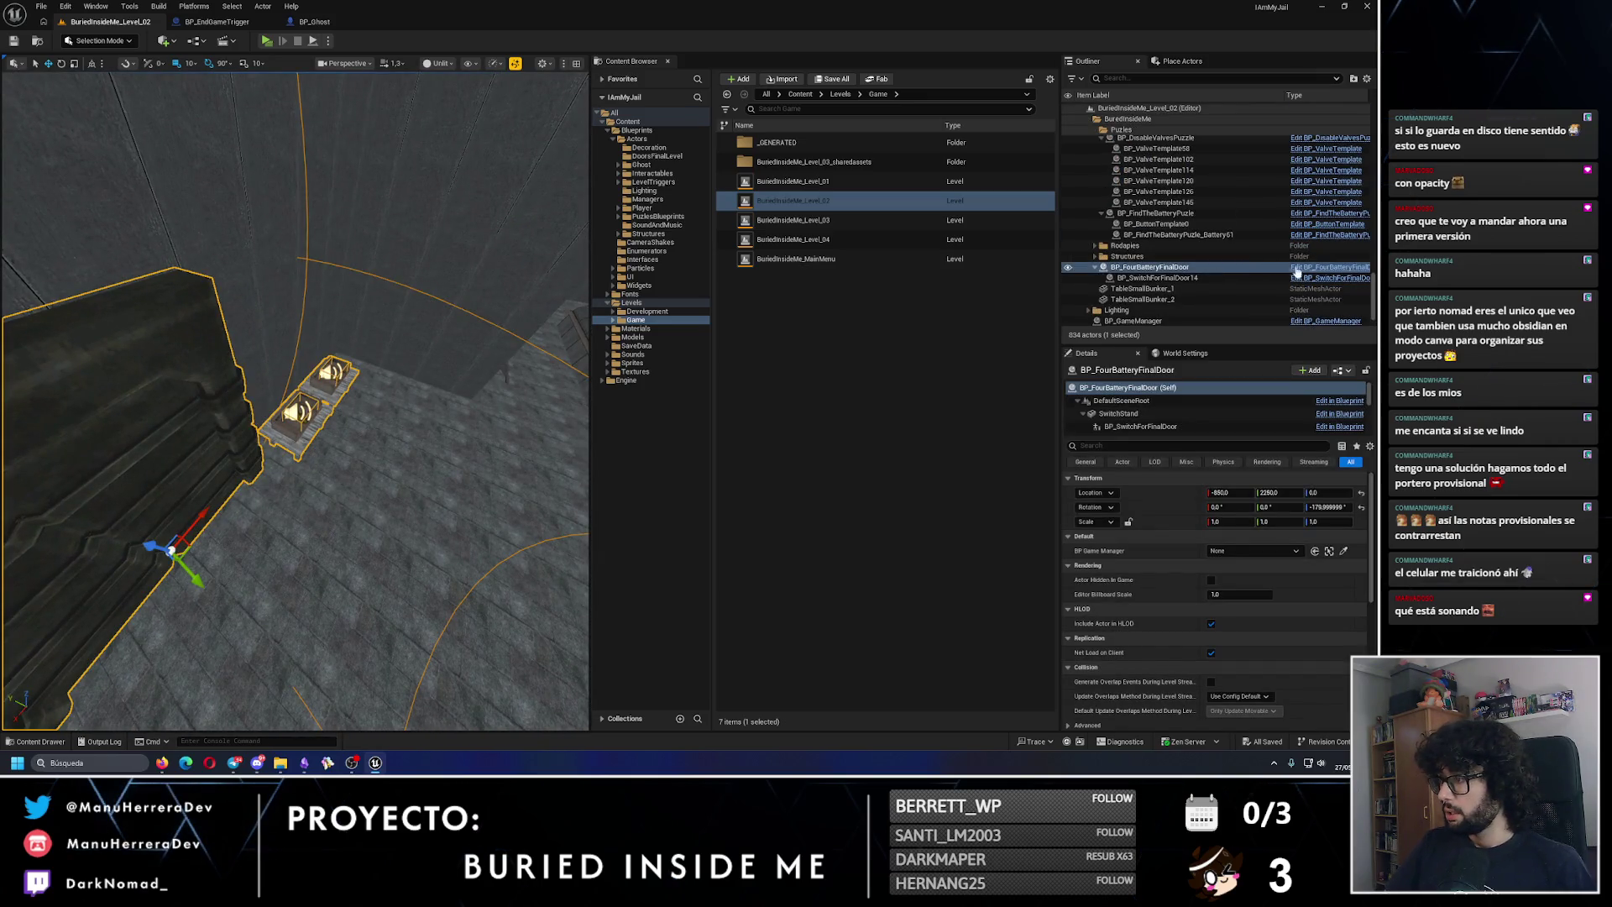
pyautogui.hotkey('ctrl', 'e')
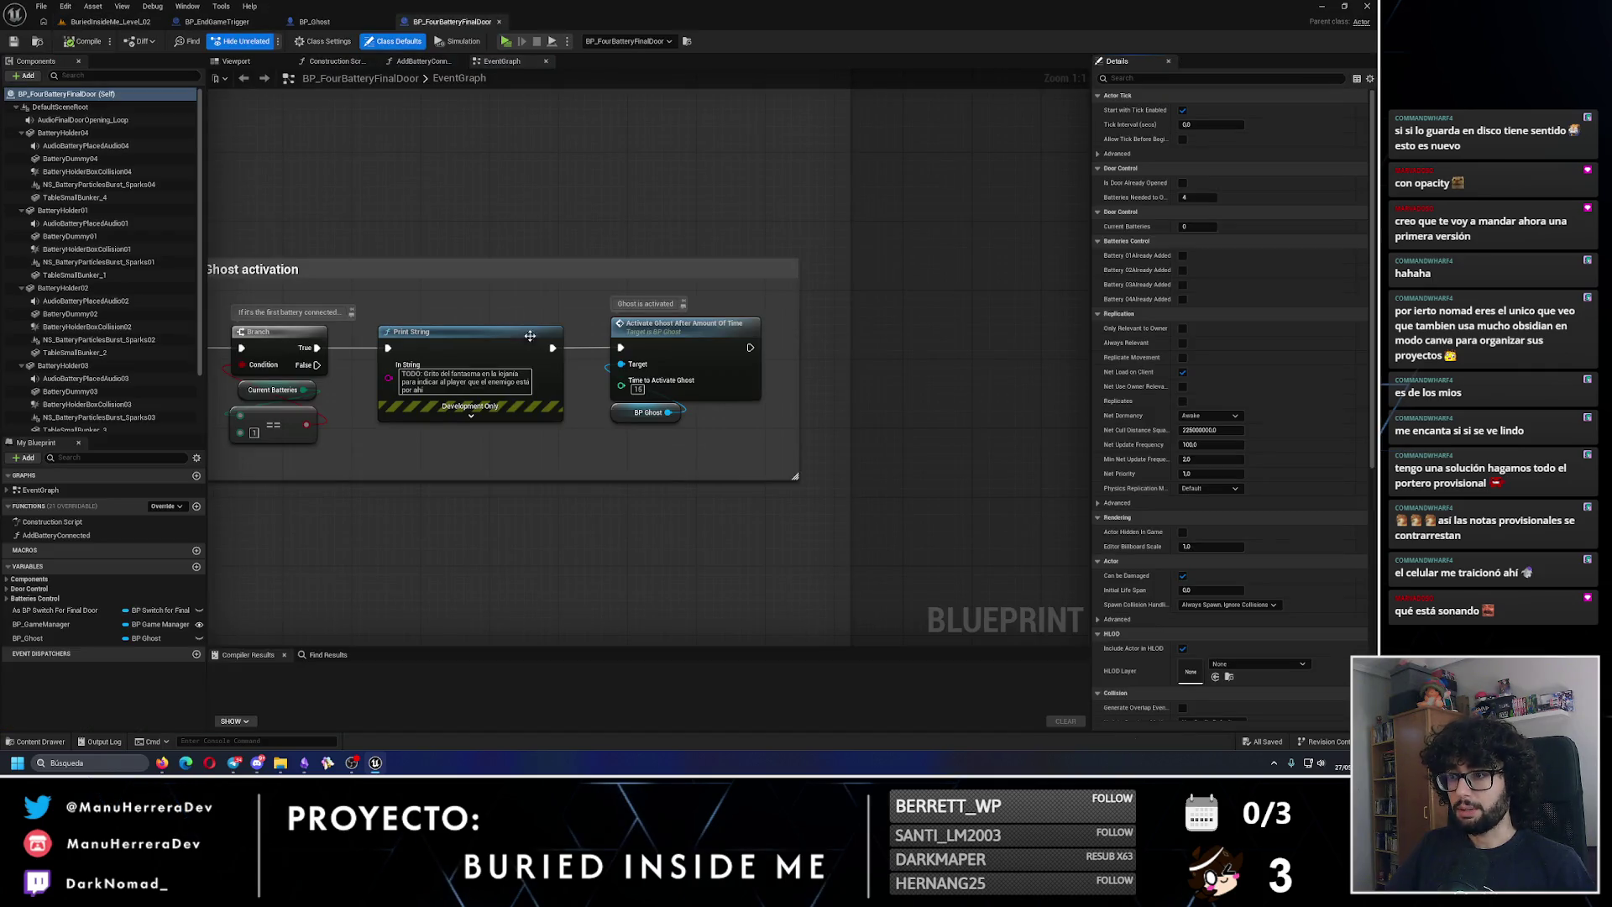
pyautogui.moveTo(844, 433); pyautogui.dragTo(671, 306)
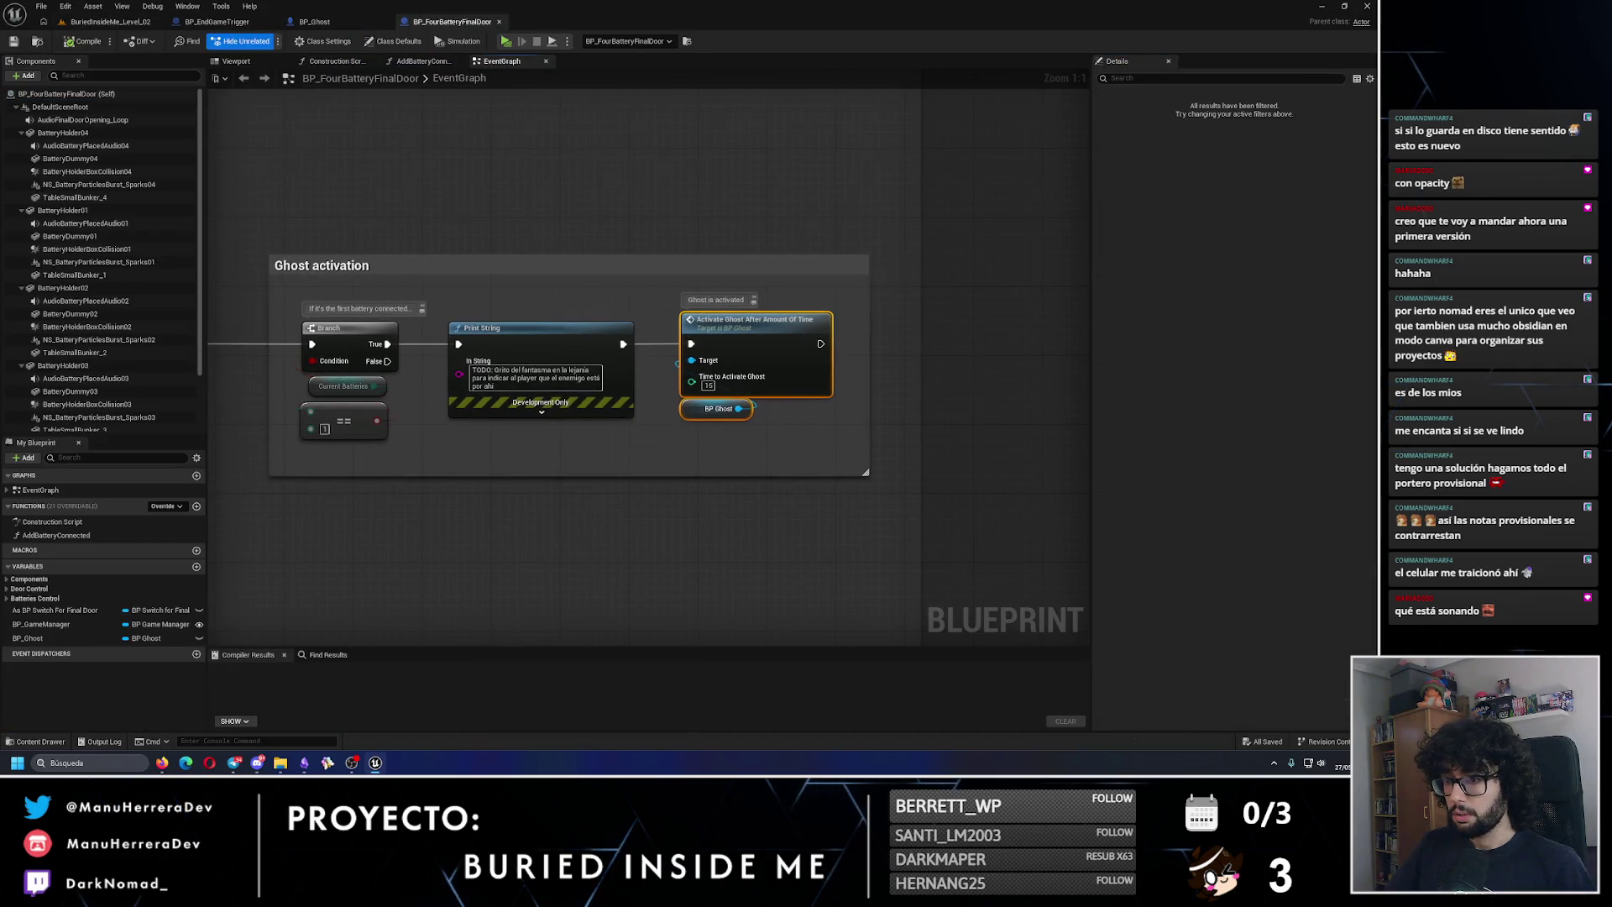
pyautogui.moveTo(607, 447); pyautogui.dragTo(777, 454)
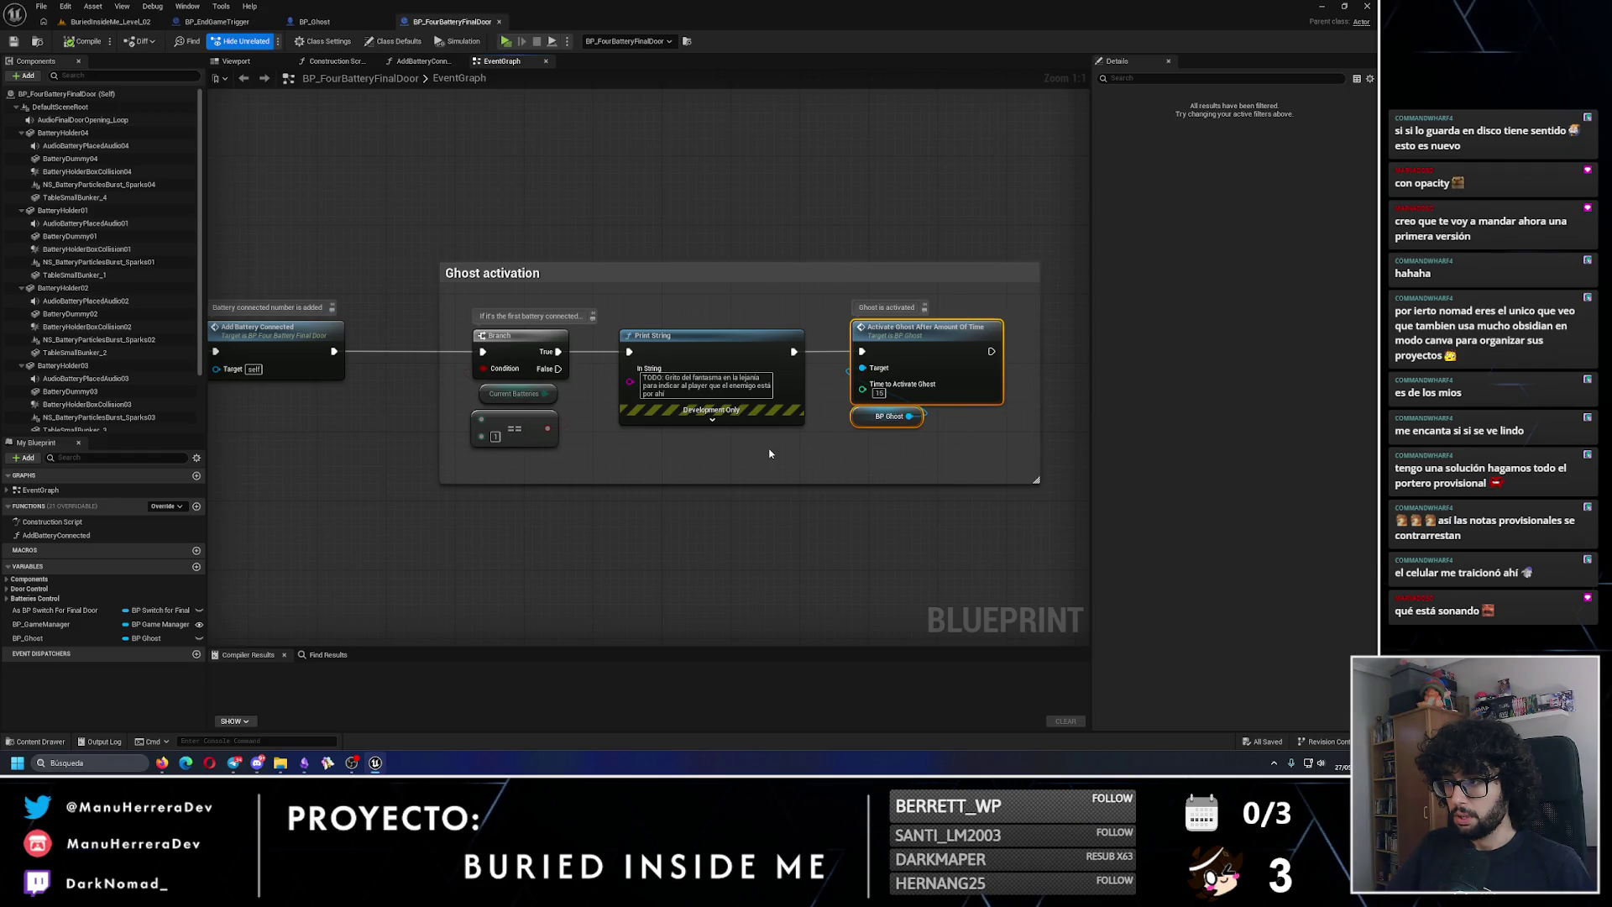
pyautogui.click(769, 454)
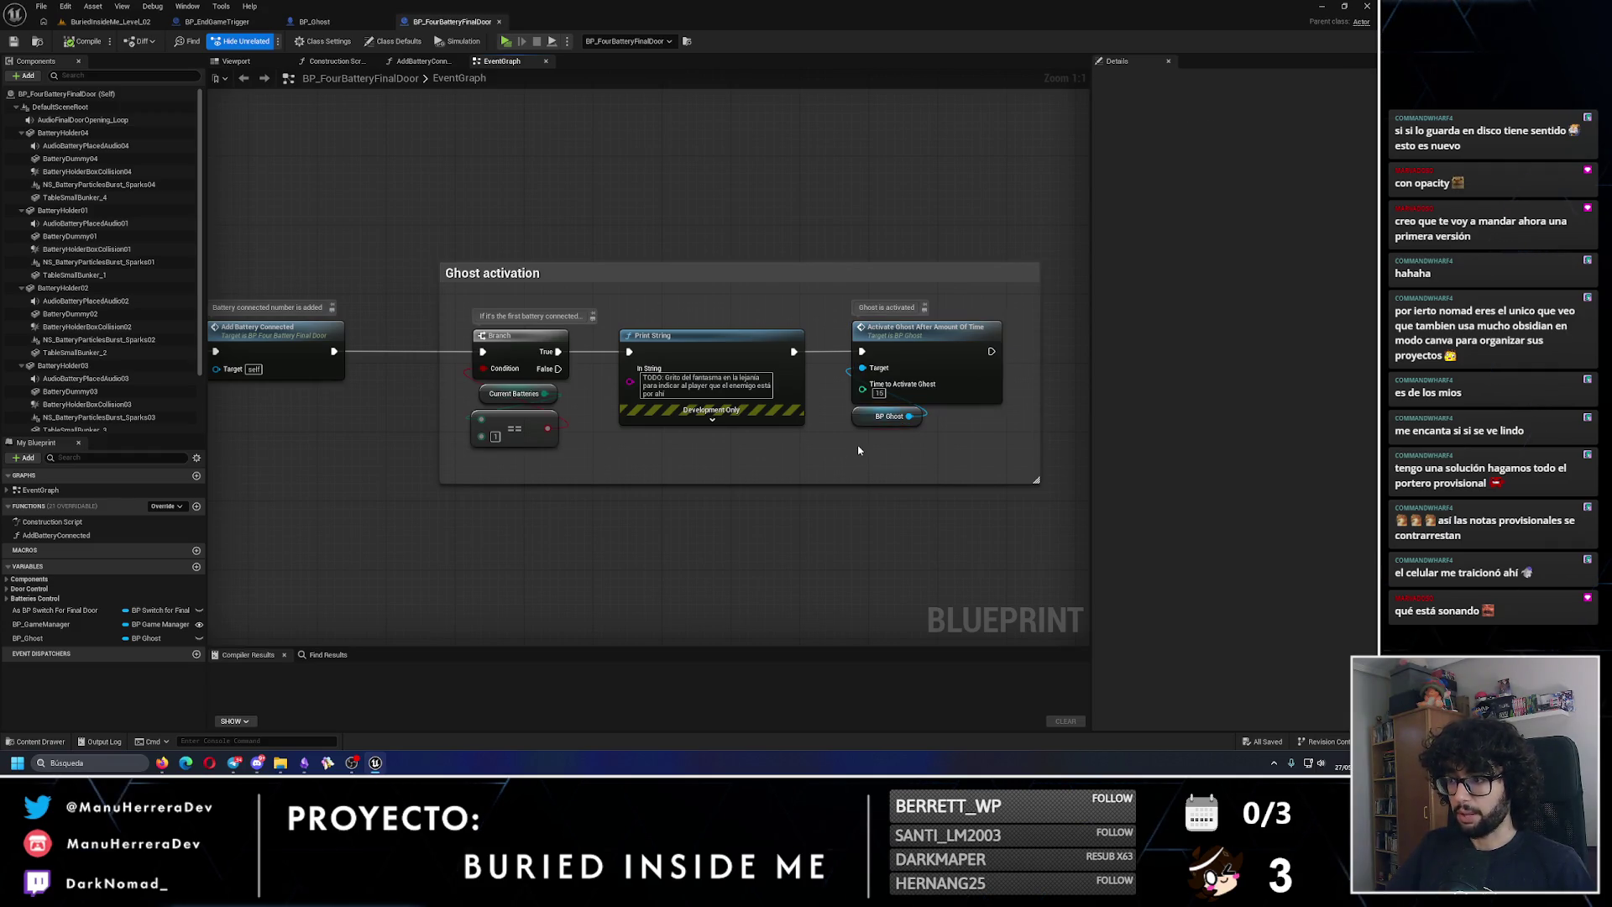
# Step: Inspect BP_Ghost's delayed activation event, close BP_Ghost, and check BP_EndGameTrigger's Flat door opens section
pyautogui.doubleClick(911, 339)
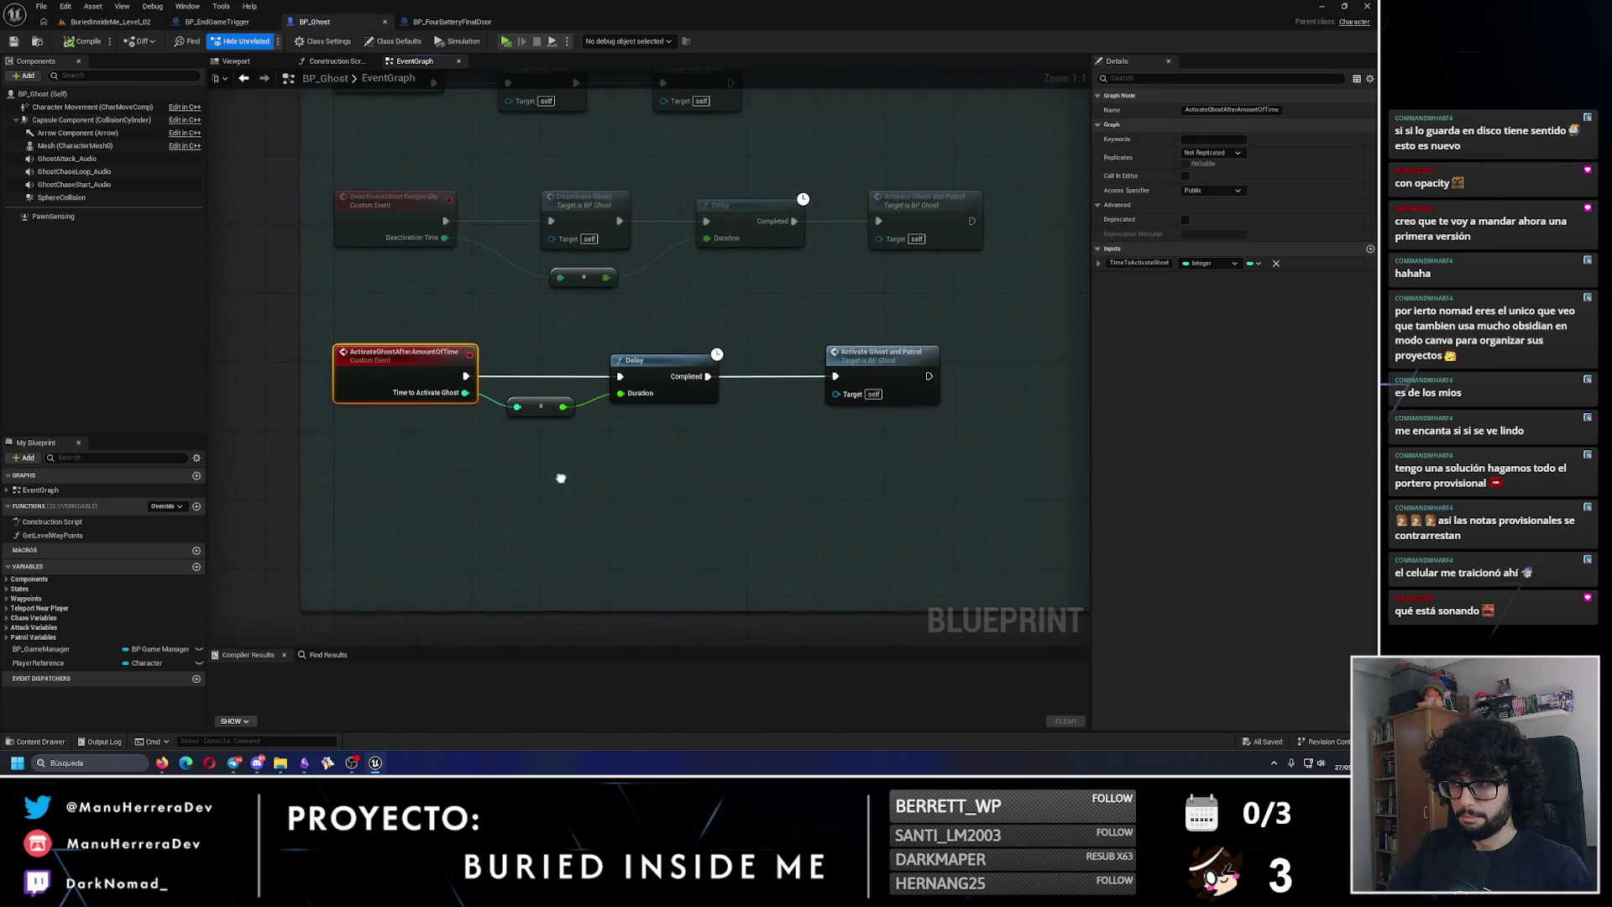
pyautogui.moveTo(784, 337); pyautogui.dragTo(786, 338)
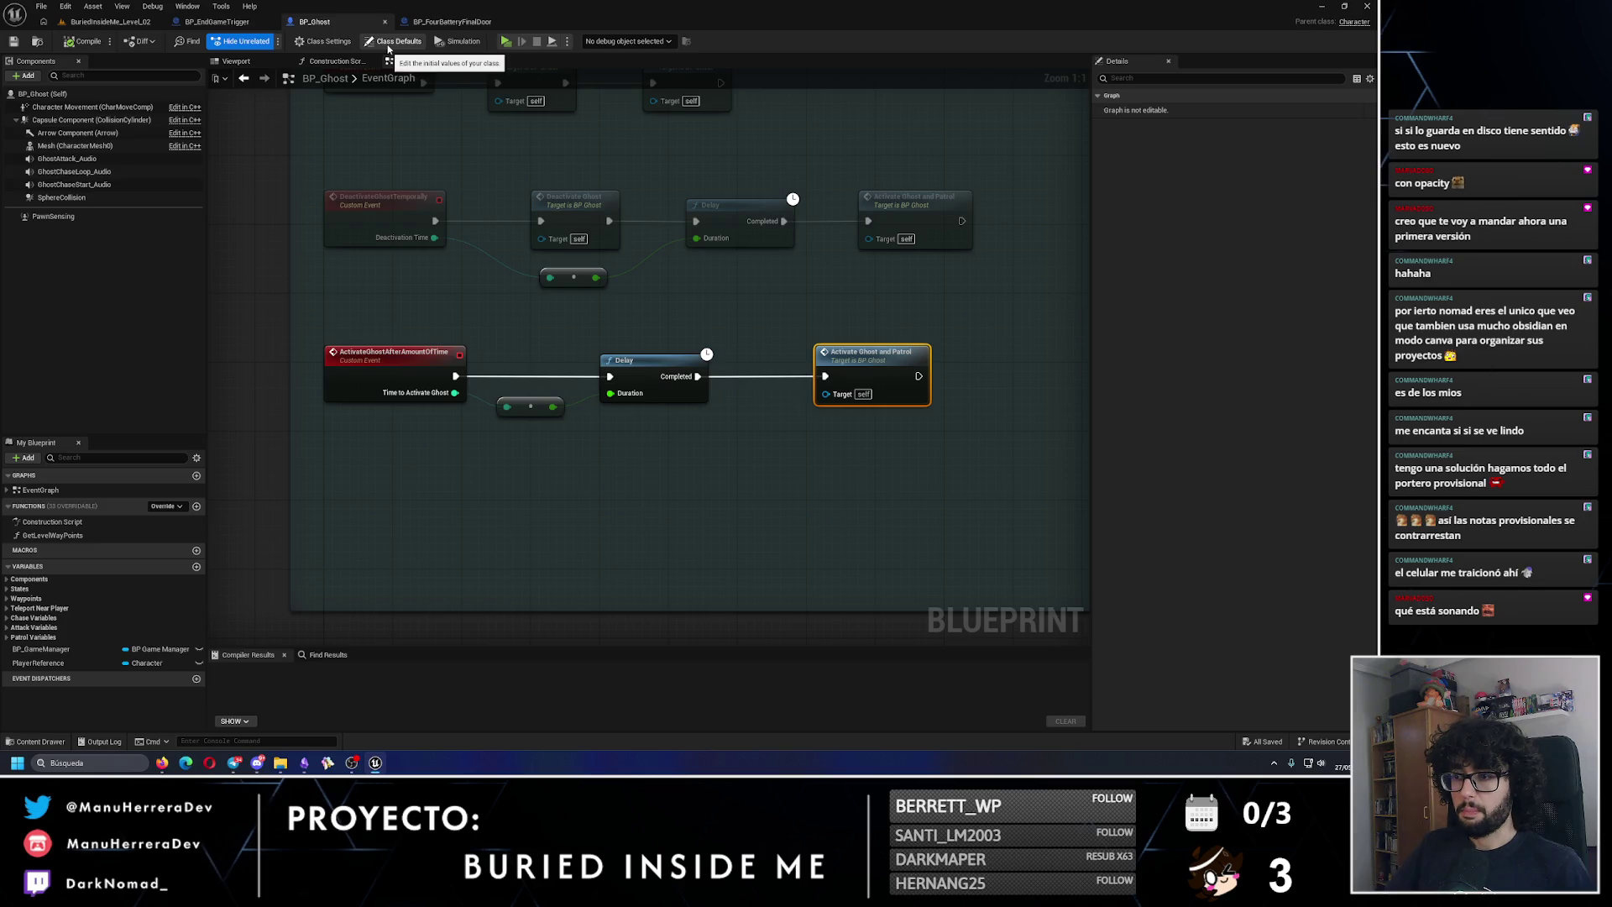
pyautogui.moveTo(559, 394); pyautogui.dragTo(604, 412)
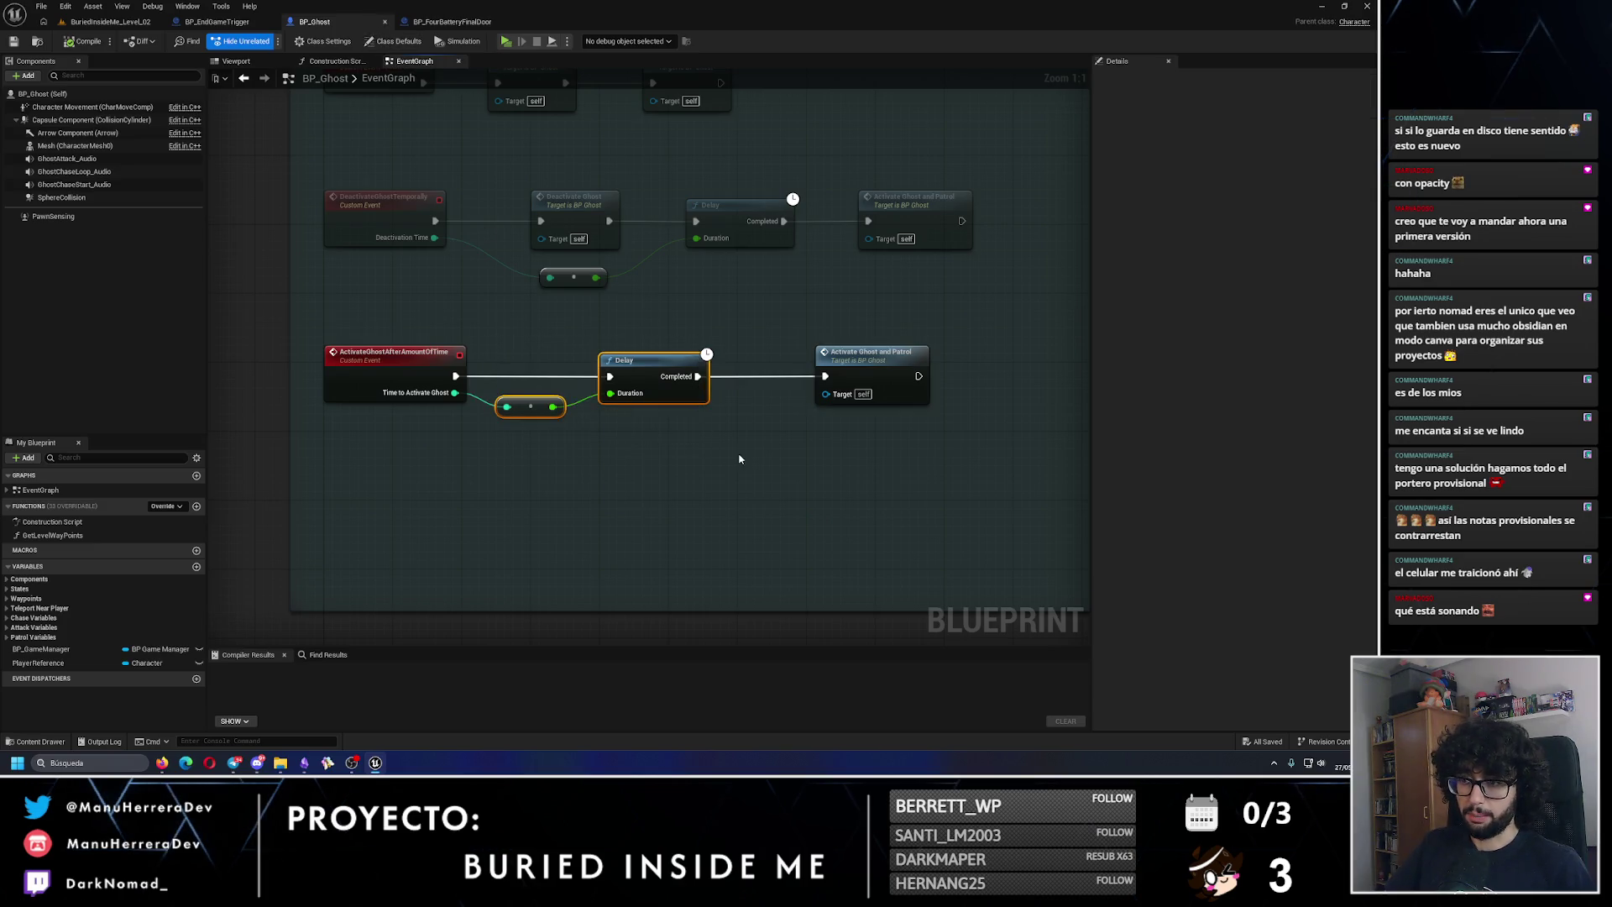
pyautogui.click(387, 167)
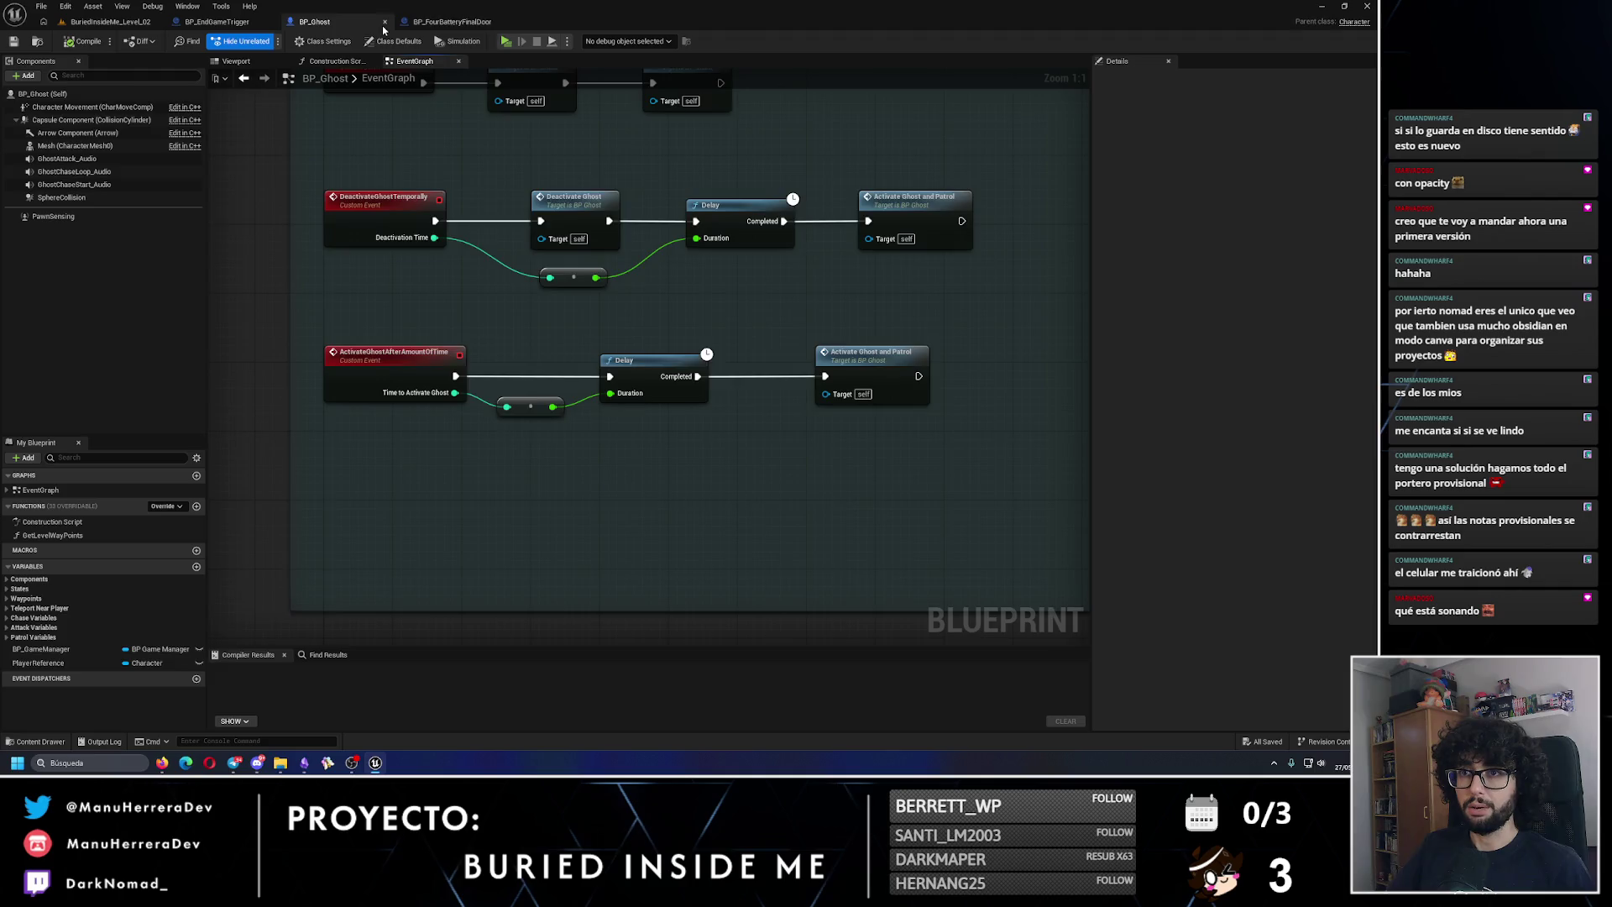
pyautogui.click(384, 22)
pyautogui.click(221, 23)
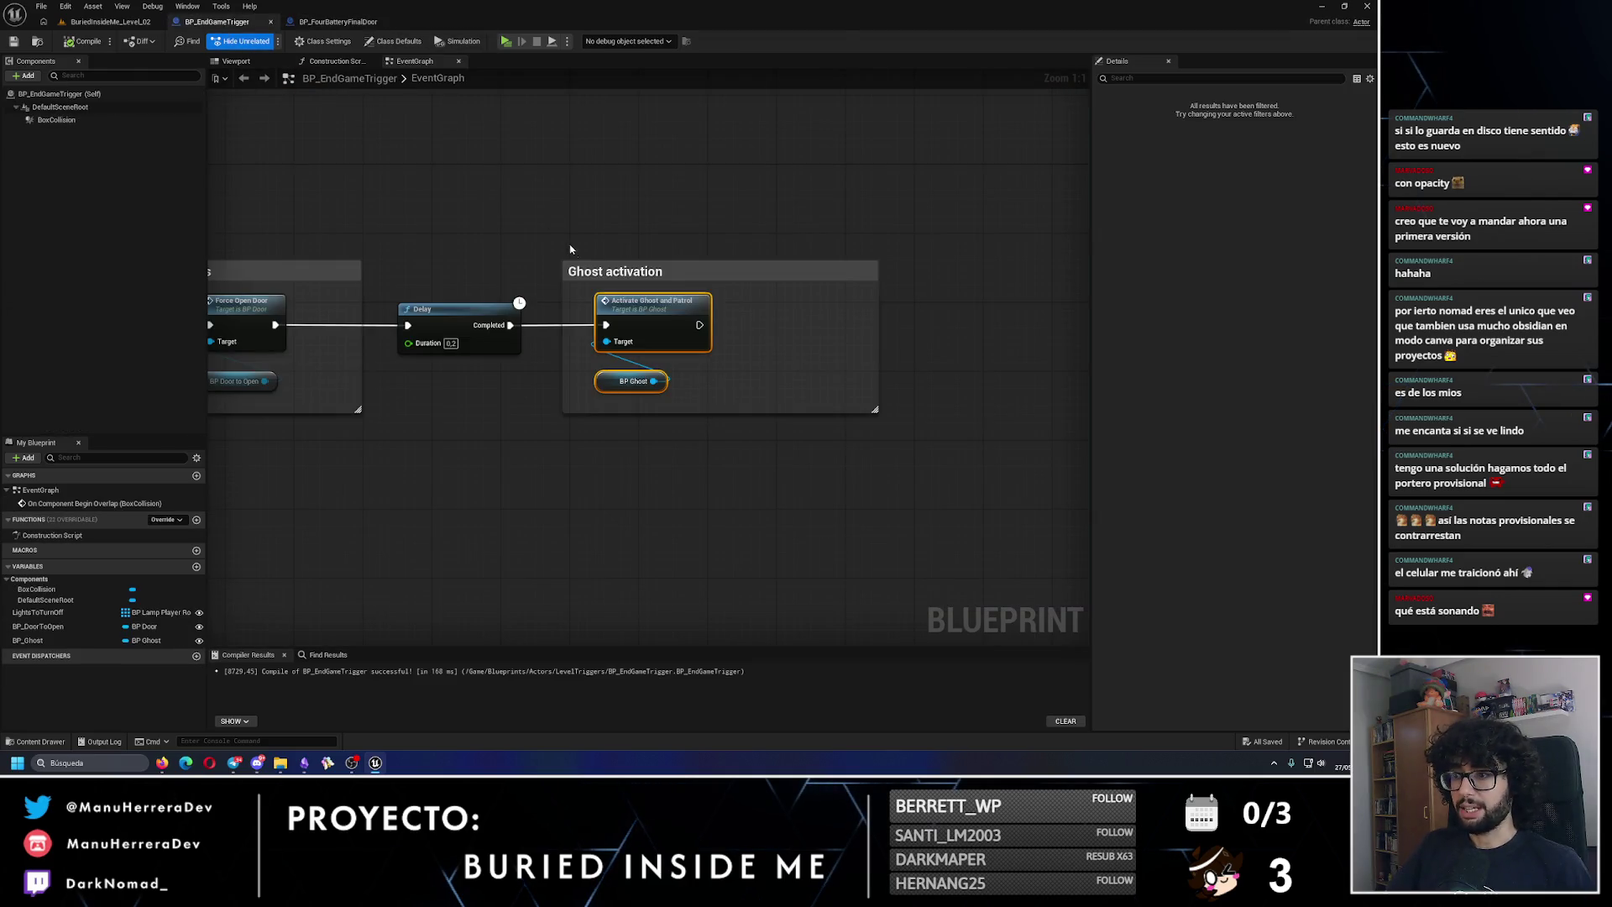
pyautogui.moveTo(574, 252); pyautogui.dragTo(805, 274)
pyautogui.click(135, 23)
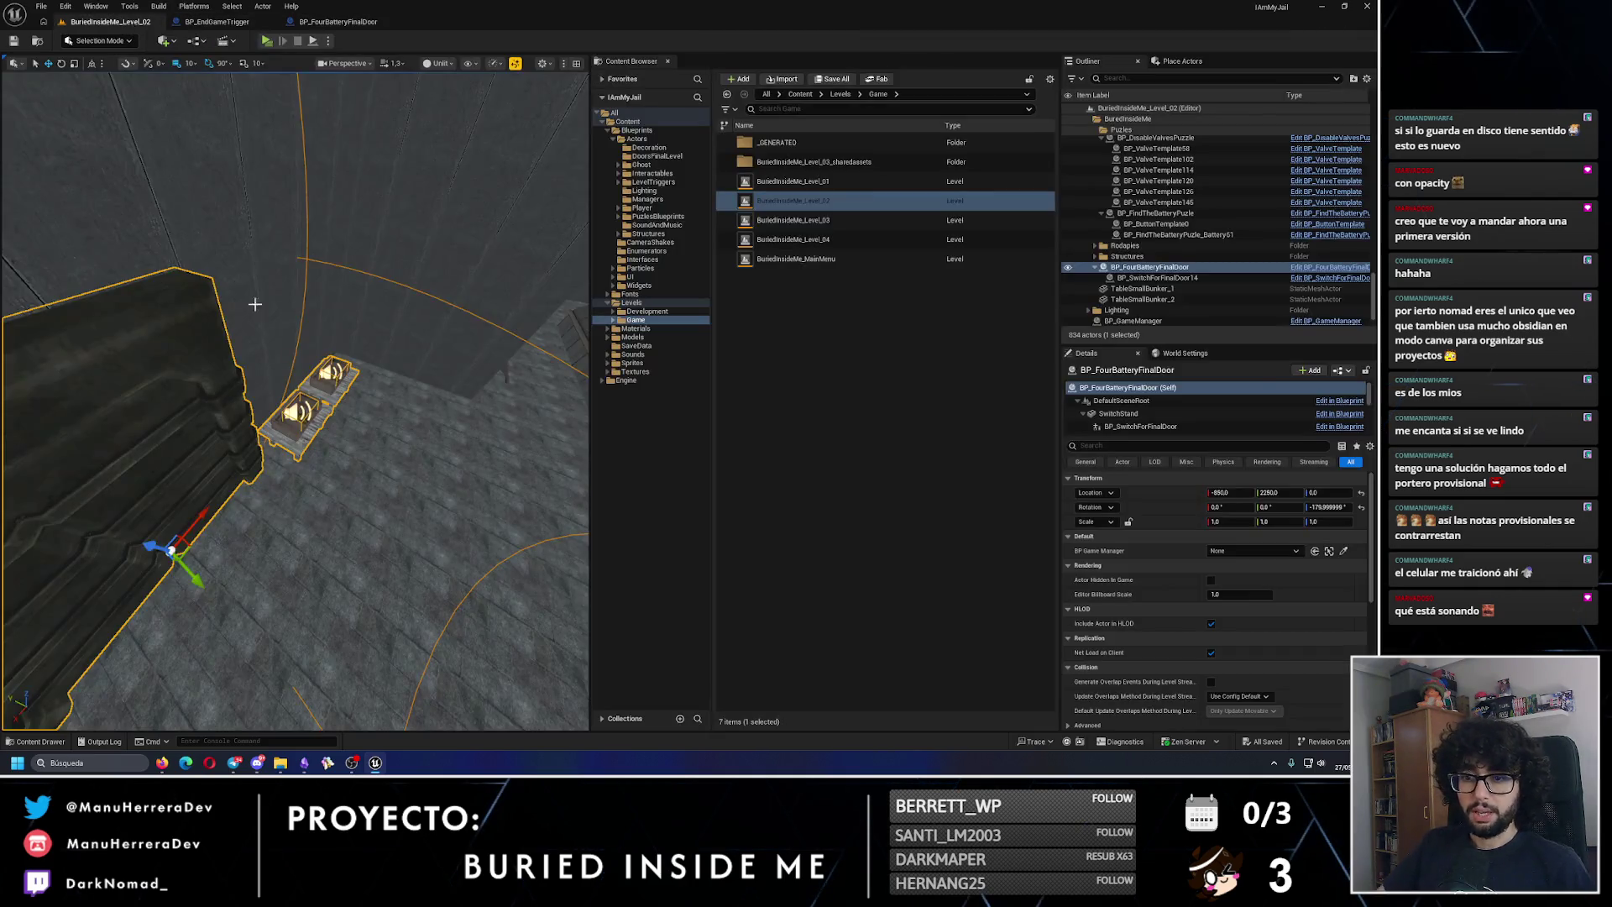
# Step: Load BuriedInsideMe_Level_04, frame BP_EndGameSequenceTrigger, and launch a standalone game test
pyautogui.doubleClick(792, 240)
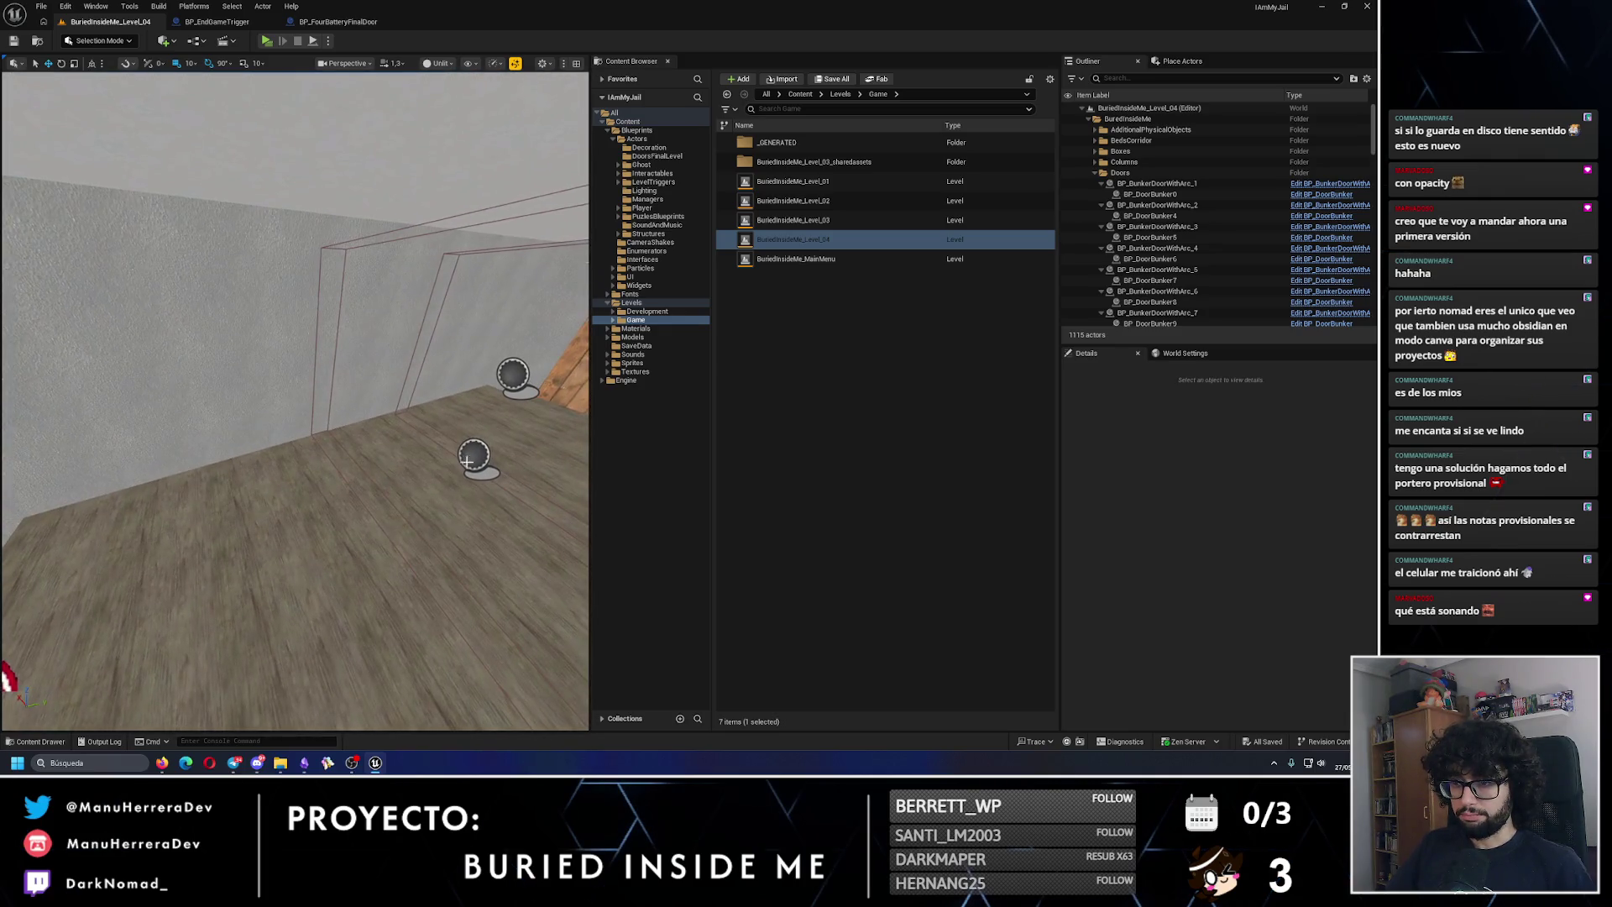
pyautogui.click(475, 458)
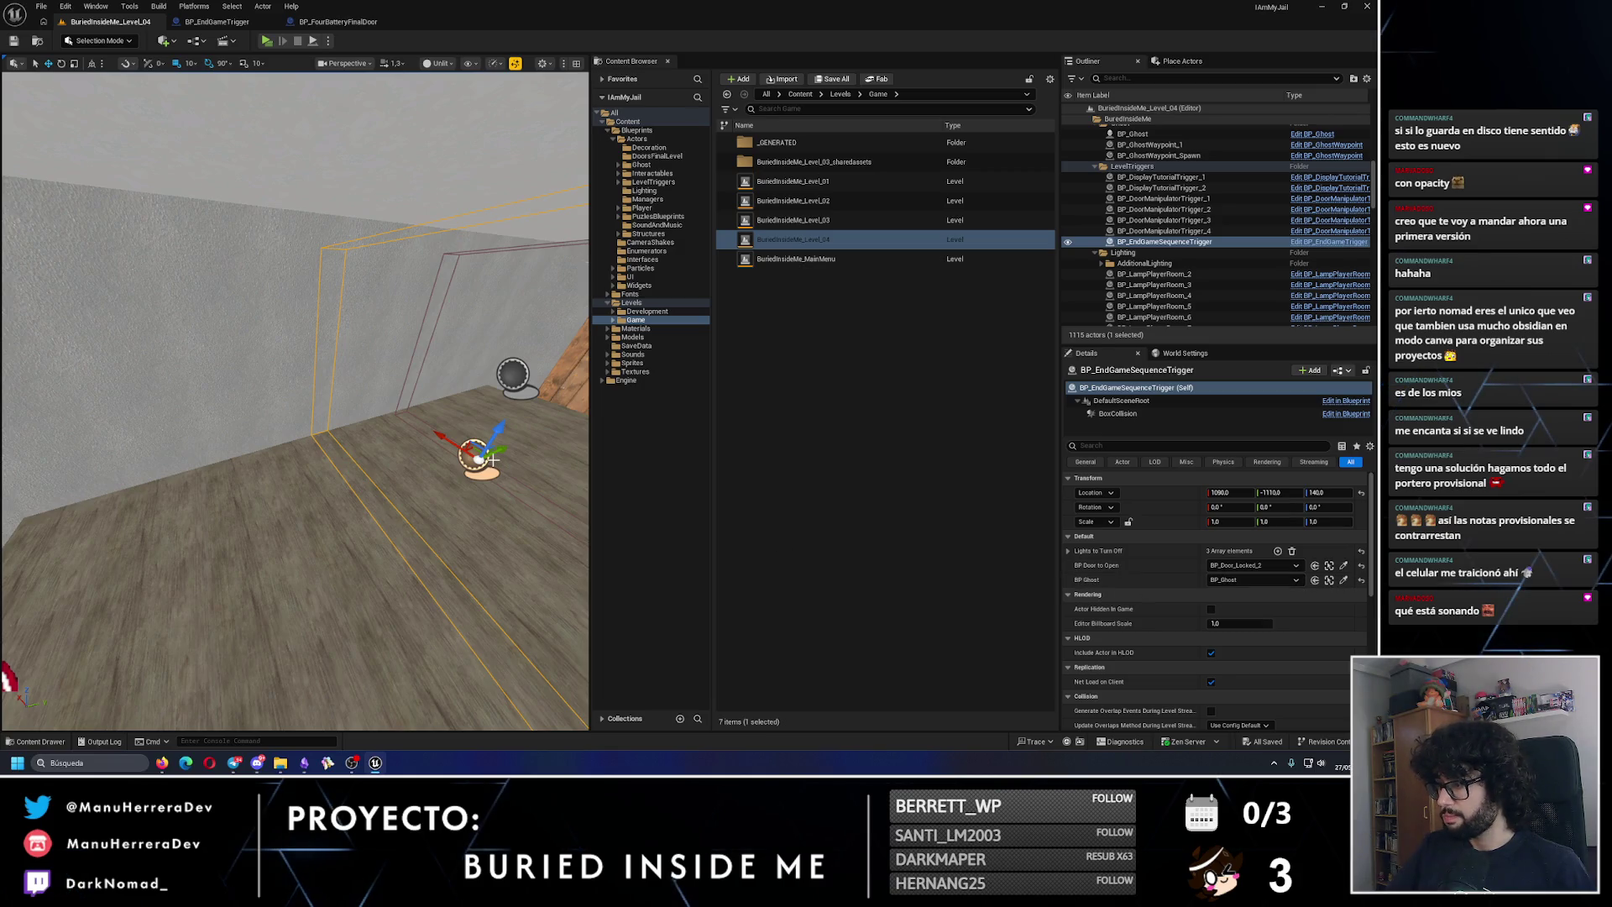
pyautogui.press('f')
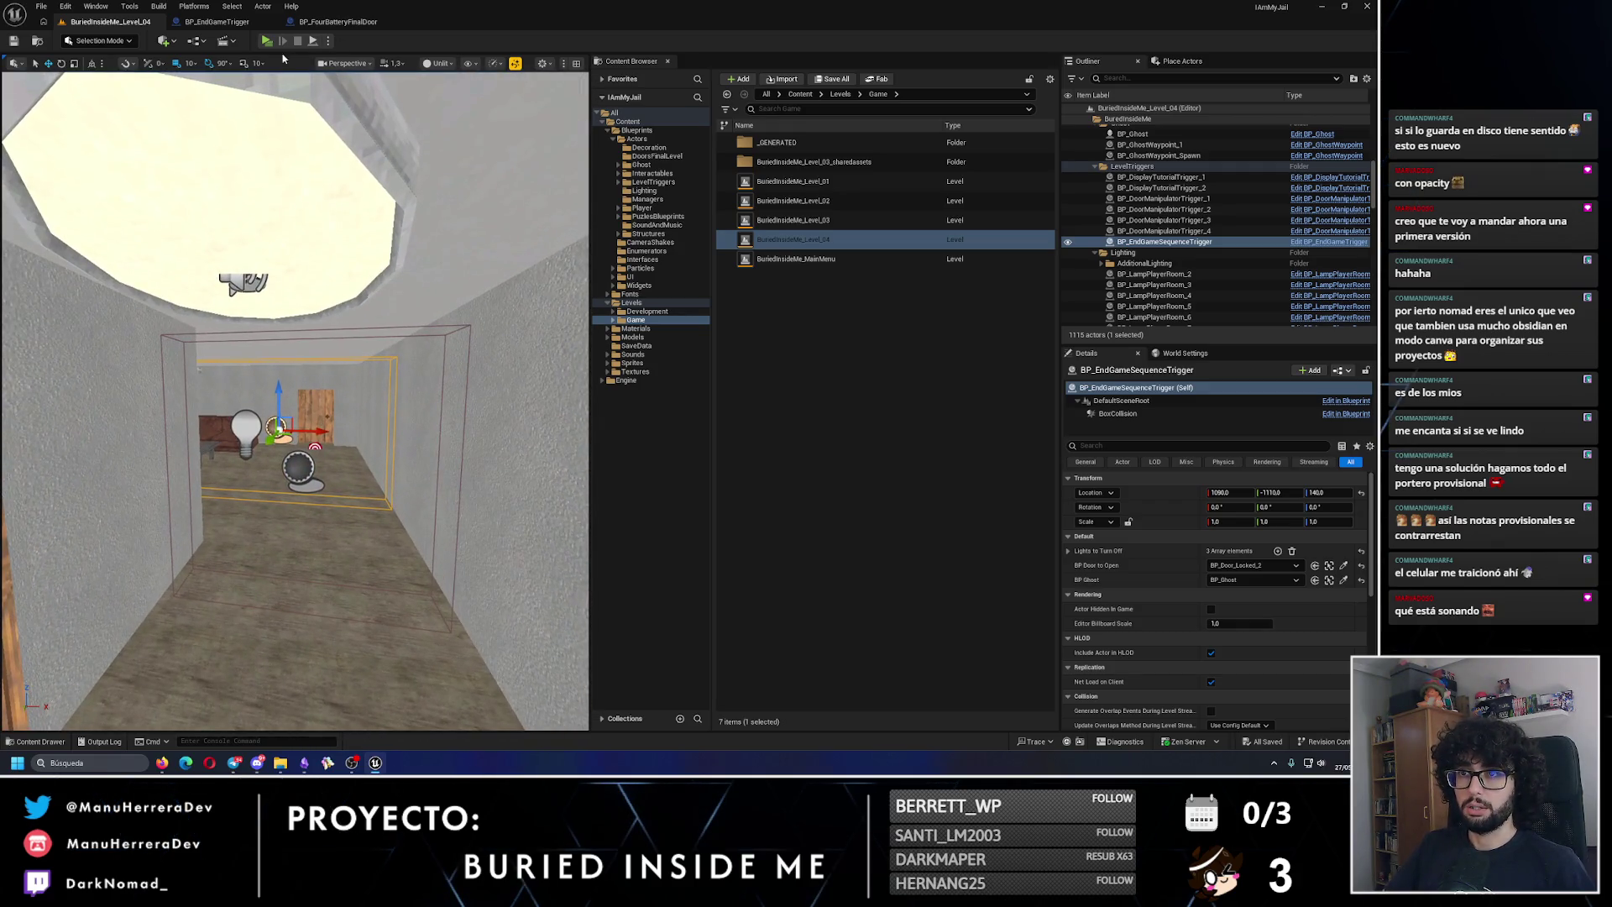
pyautogui.hotkey('alt', 'p')
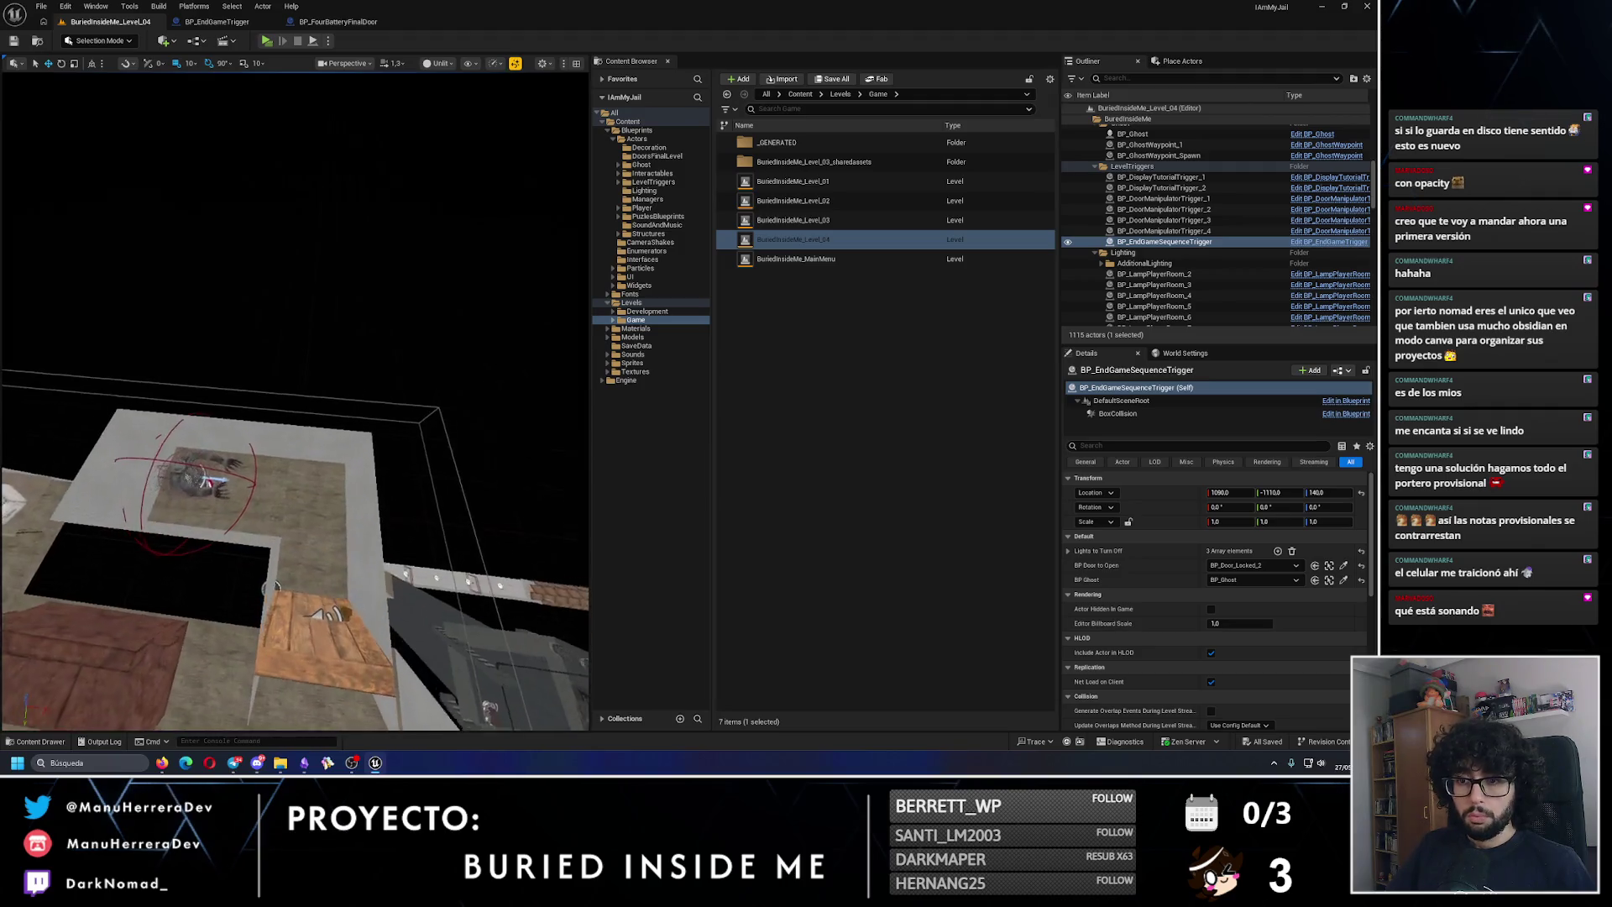
# Step: Rotate the ghost 90 degrees around Z, move it 250 units along X, and focus the spawn waypoint
pyautogui.click(209, 468)
pyautogui.moveTo(263, 505); pyautogui.dragTo(281, 538)
pyautogui.moveTo(214, 454); pyautogui.dragTo(312, 453)
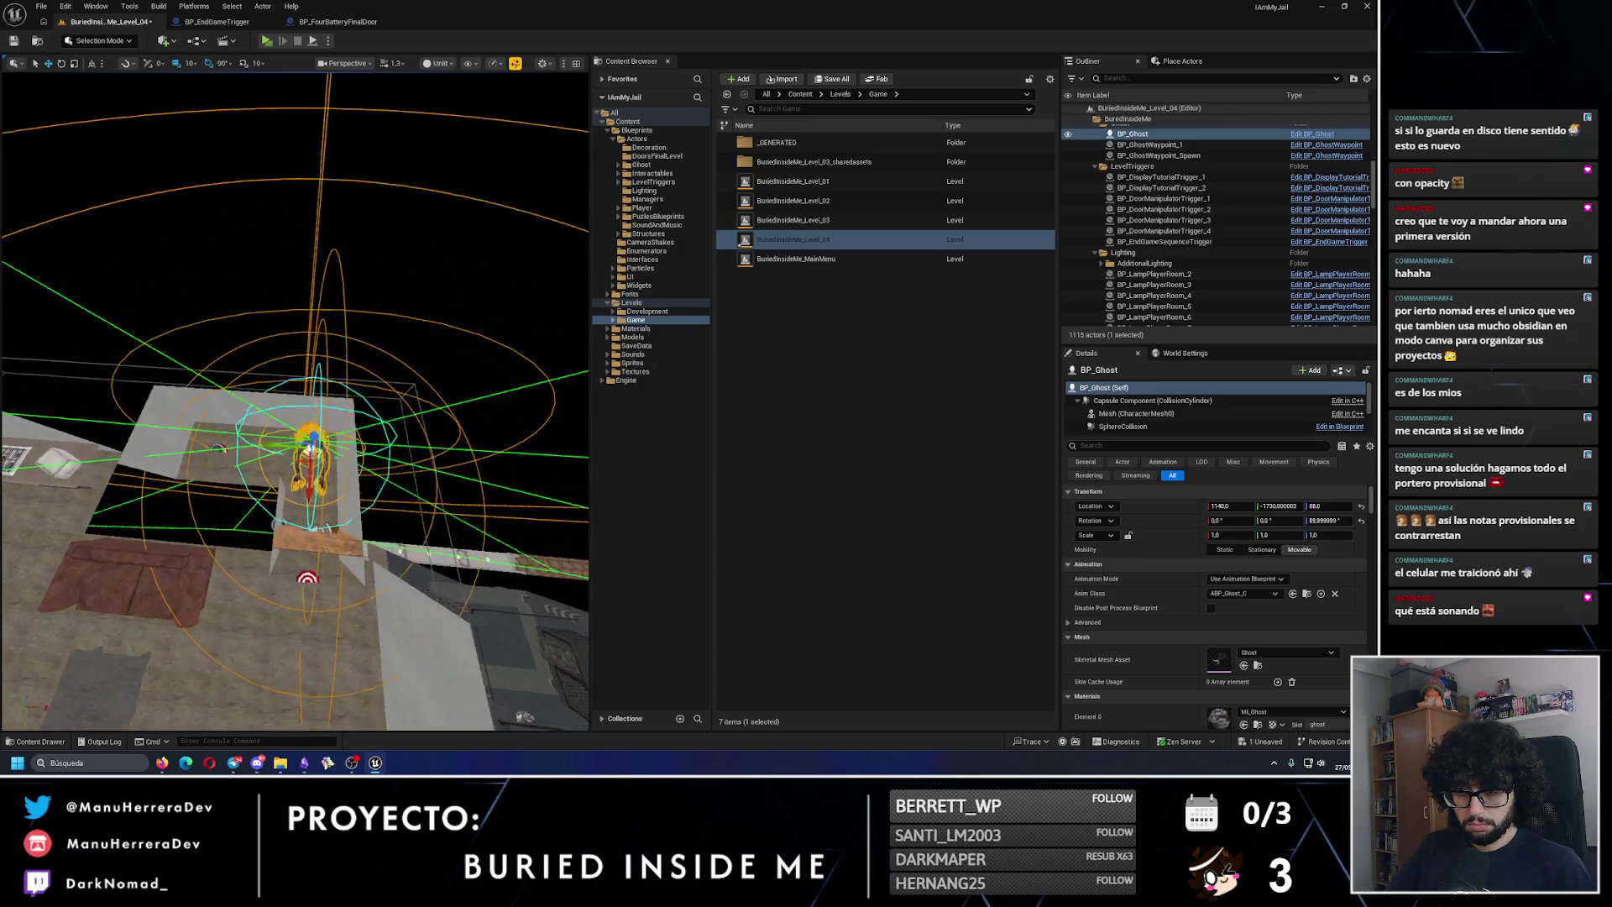
pyautogui.click(200, 432)
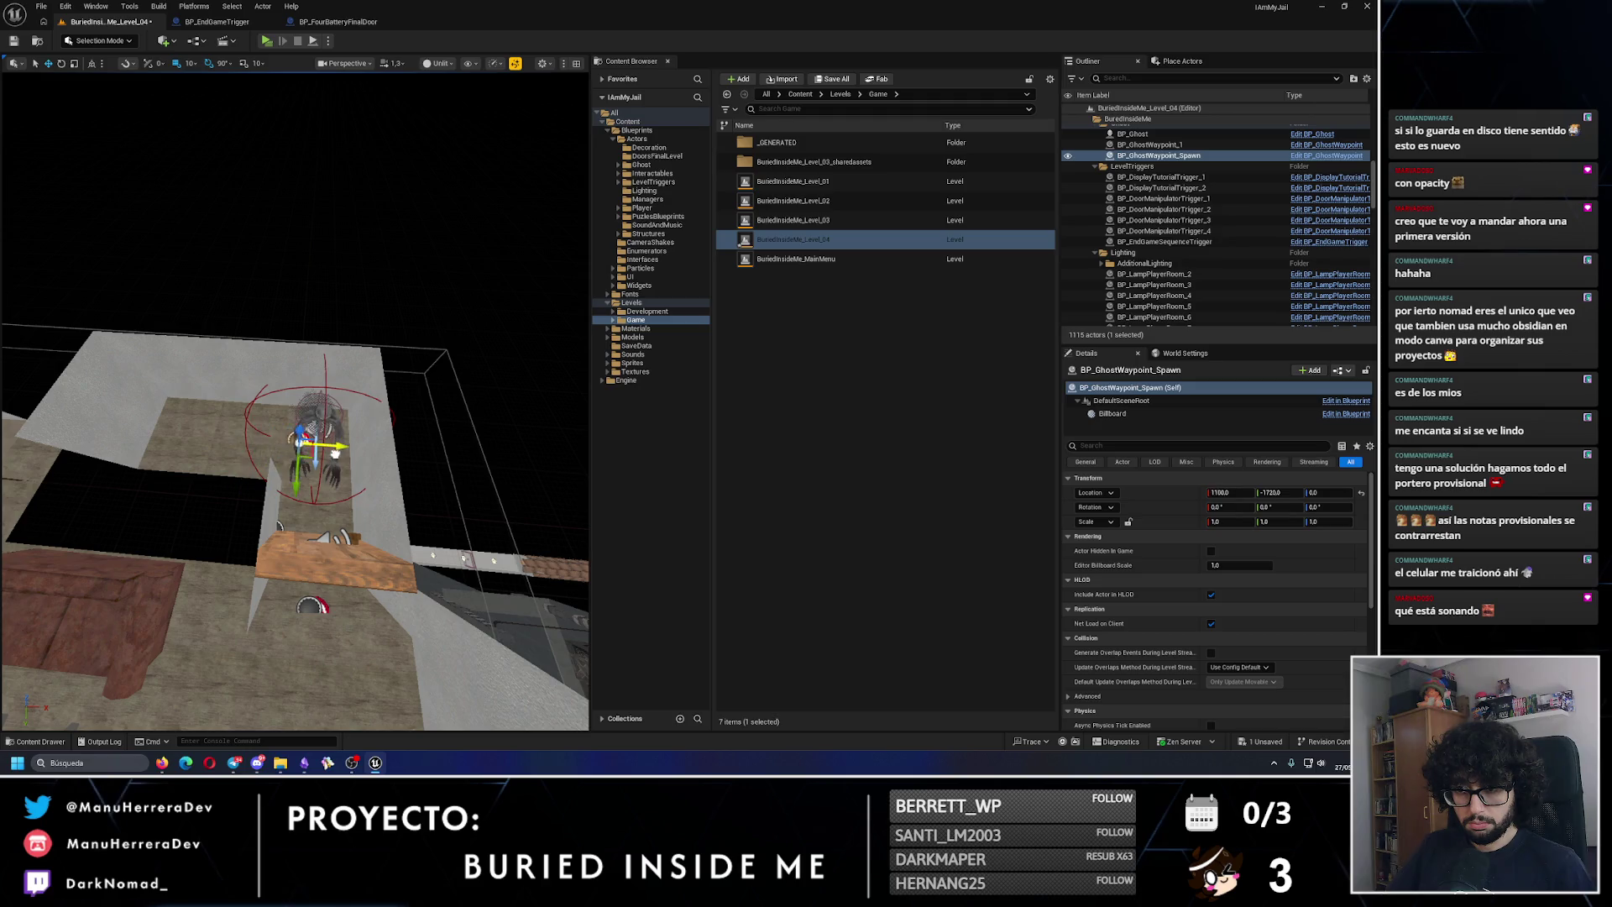
pyautogui.press('f')
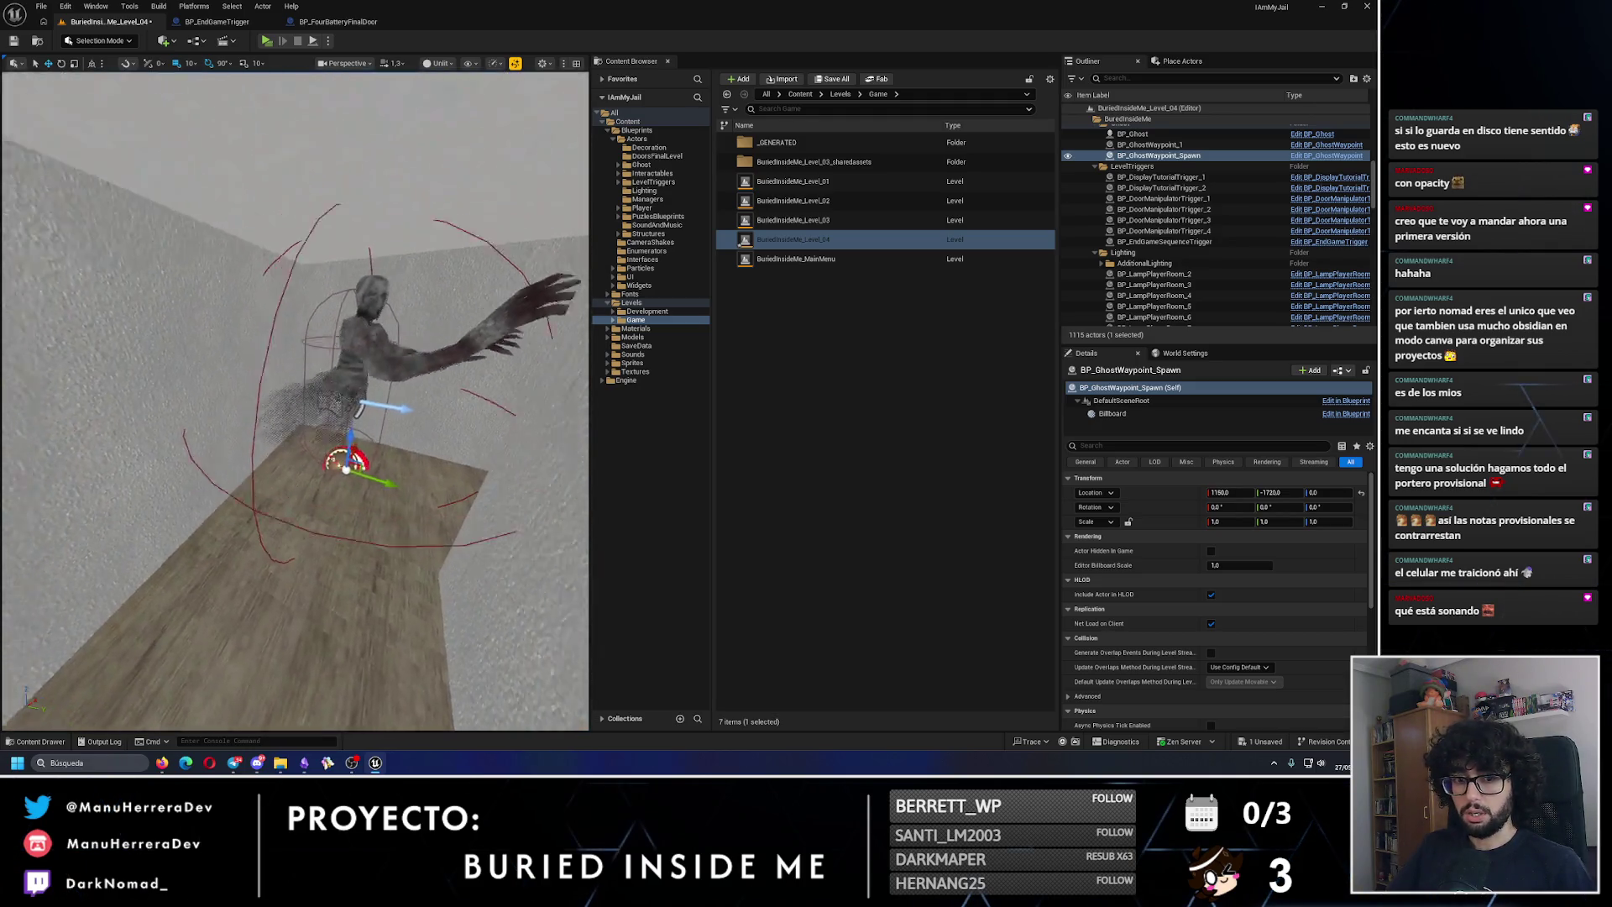
# Step: Play-test opening the wooden corridor door, then inspect the ghost above its spawn marker
pyautogui.hotkey('alt', 'p')
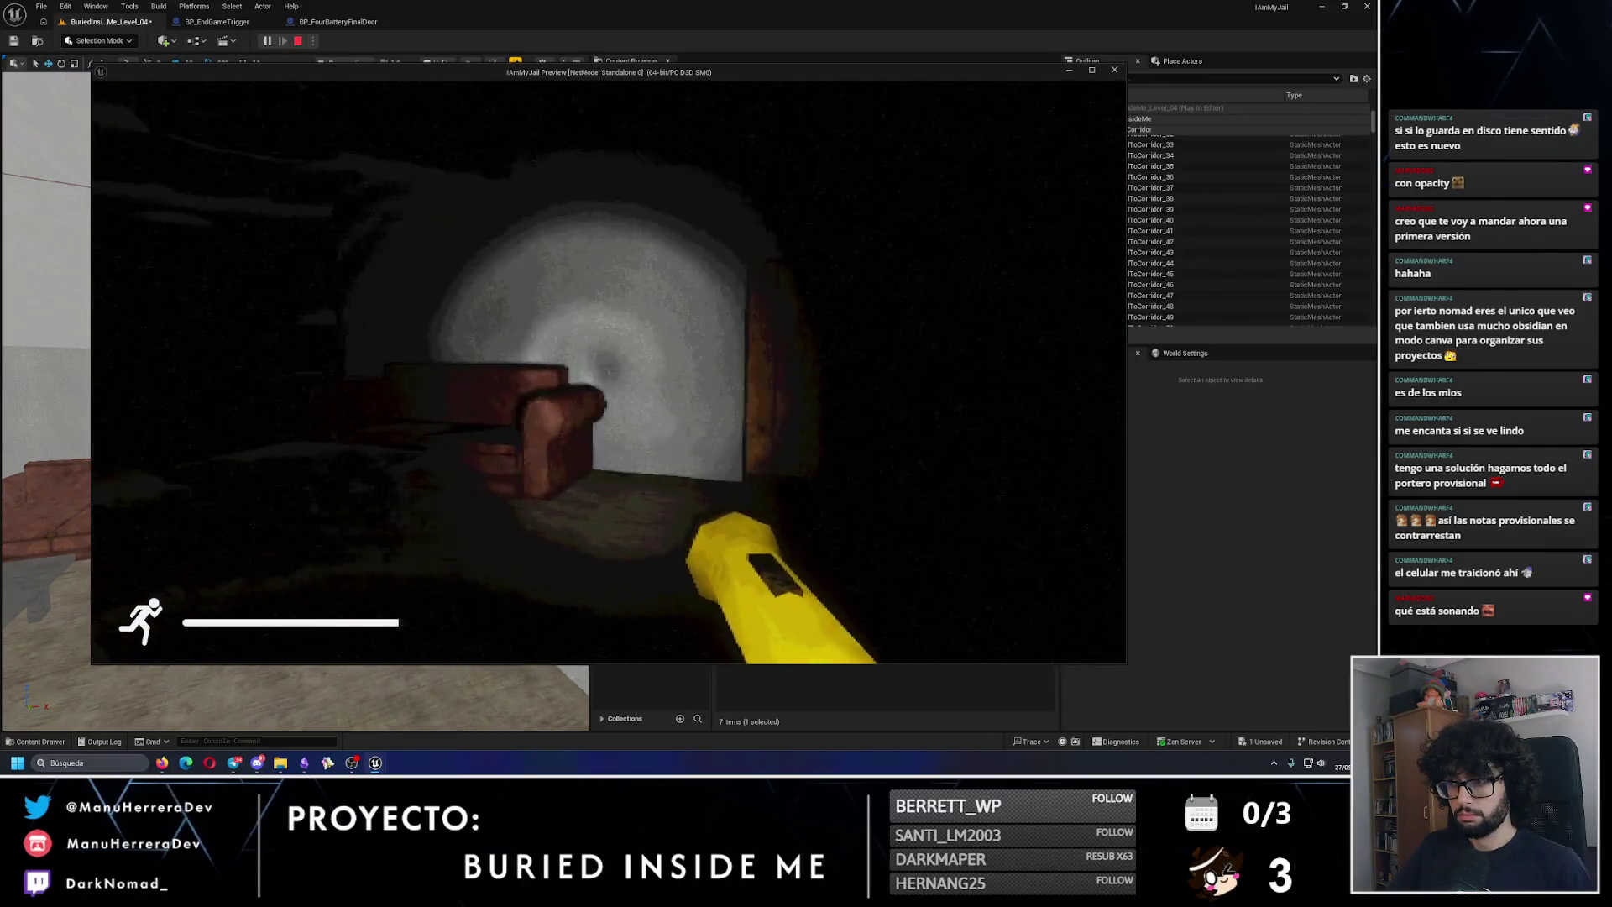
pyautogui.press('e')
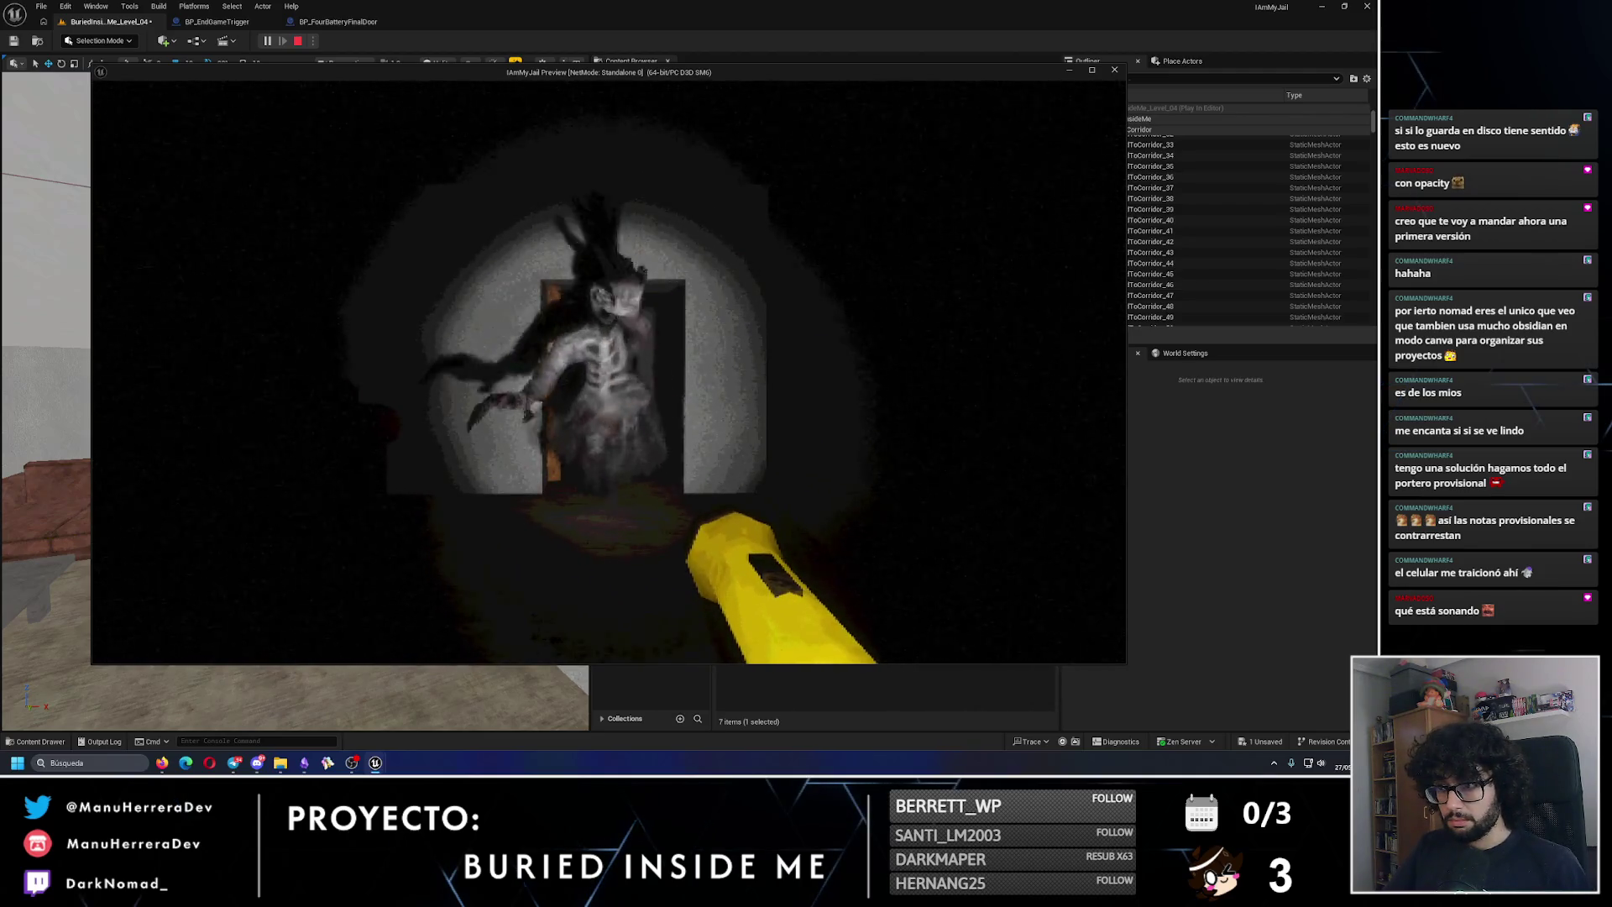
pyautogui.press('Escape')
pyautogui.moveTo(489, 408)
pyautogui.mouseDown()
pyautogui.moveTo(471, 361)
pyautogui.moveTo(490, 408)
pyautogui.mouseUp()
pyautogui.moveTo(370, 470)
pyautogui.mouseDown()
pyautogui.moveTo(335, 478)
pyautogui.moveTo(360, 484)
pyautogui.mouseUp()
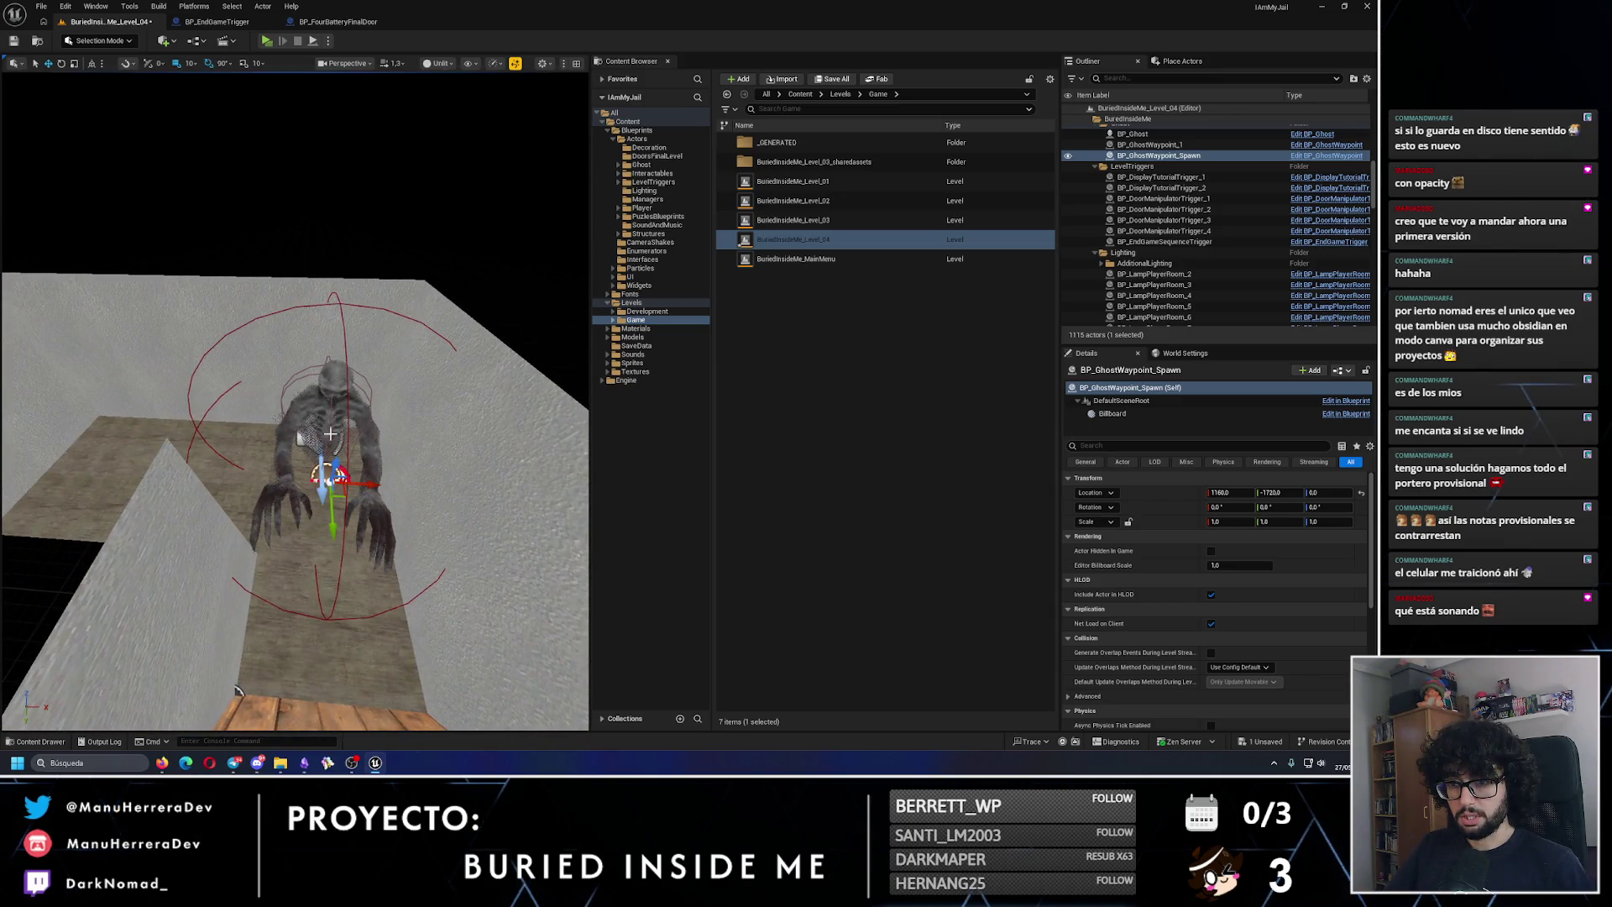
pyautogui.click(359, 446)
pyautogui.moveTo(238, 690)
pyautogui.mouseDown()
pyautogui.moveTo(196, 712)
pyautogui.moveTo(295, 382)
pyautogui.mouseUp()
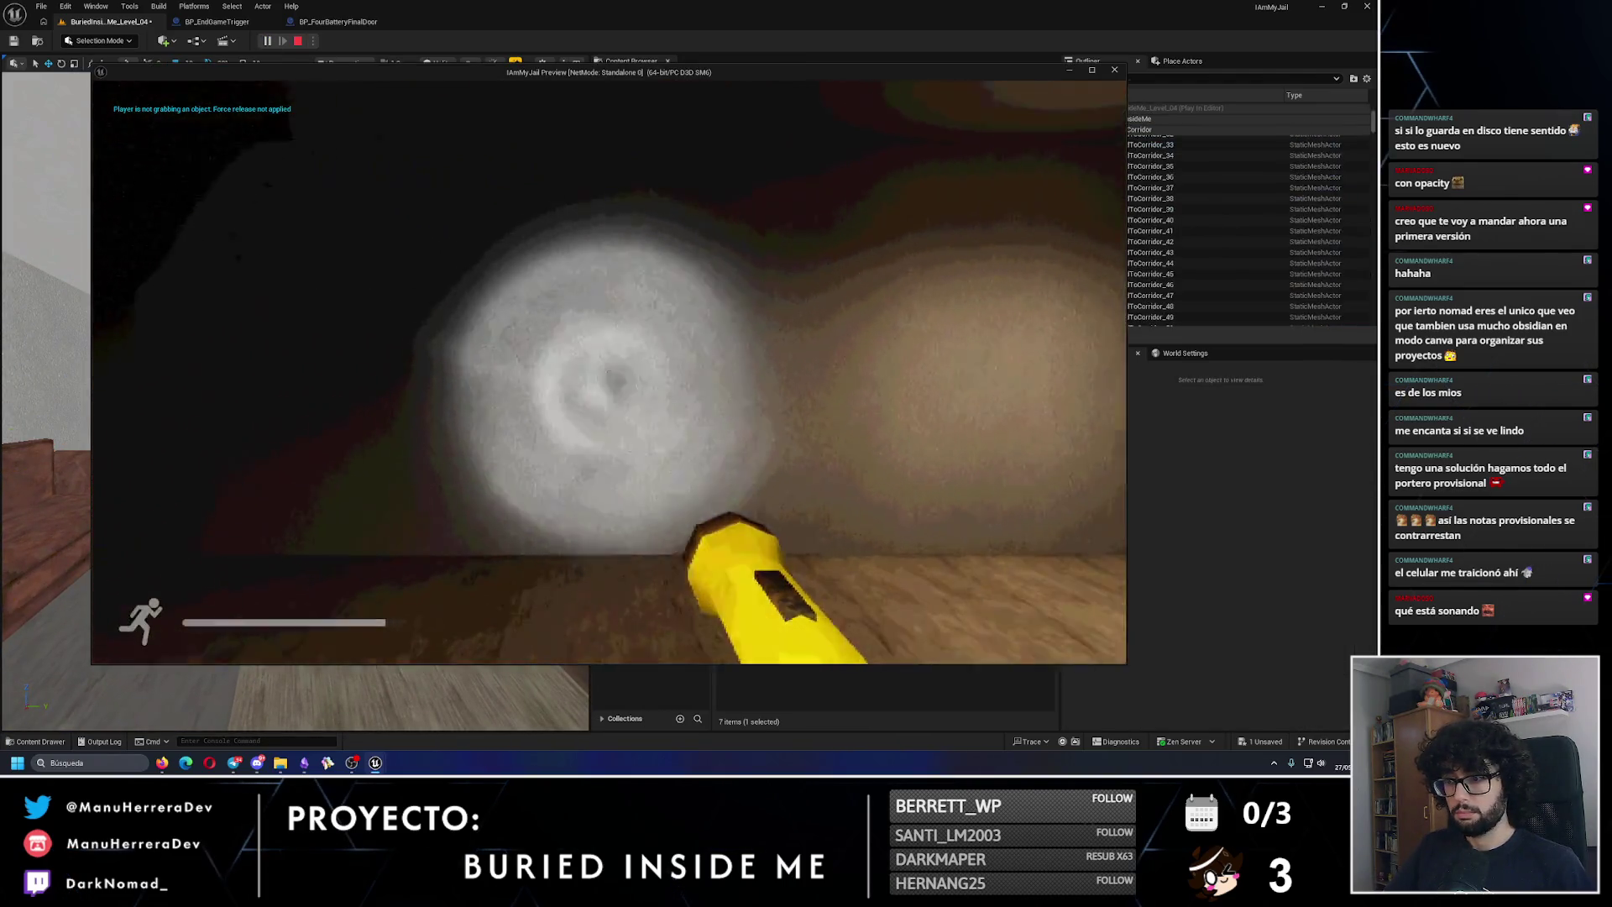
# Step: Walk through the house toward the corridor until the ghost emerges, then close the preview
pyautogui.hotkey('shift', 'w')
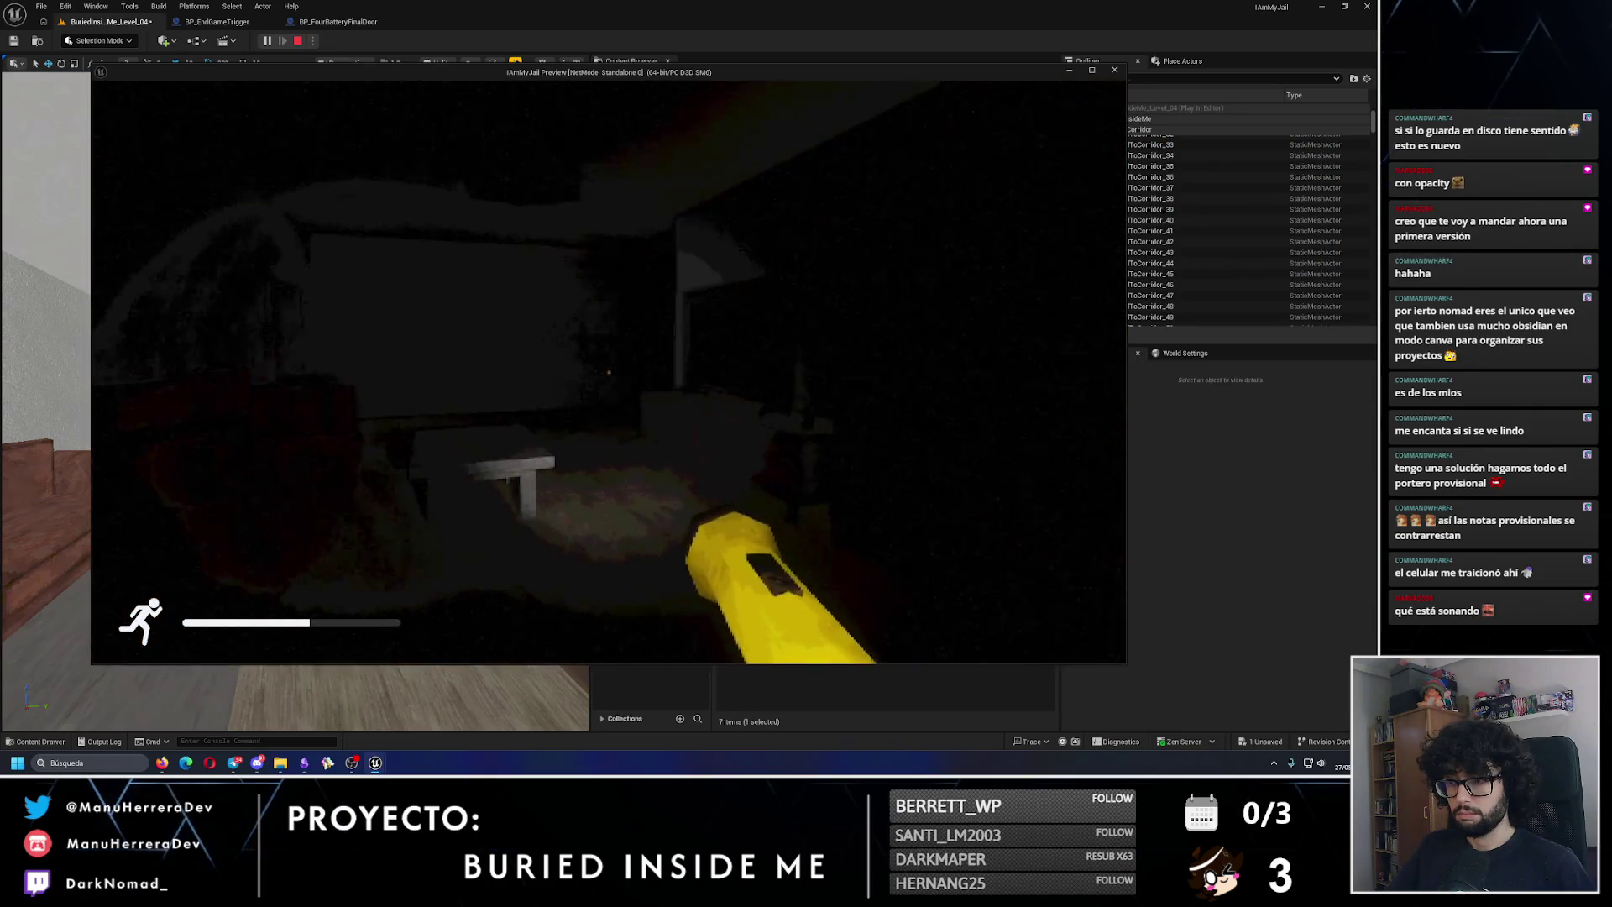
pyautogui.press('w')
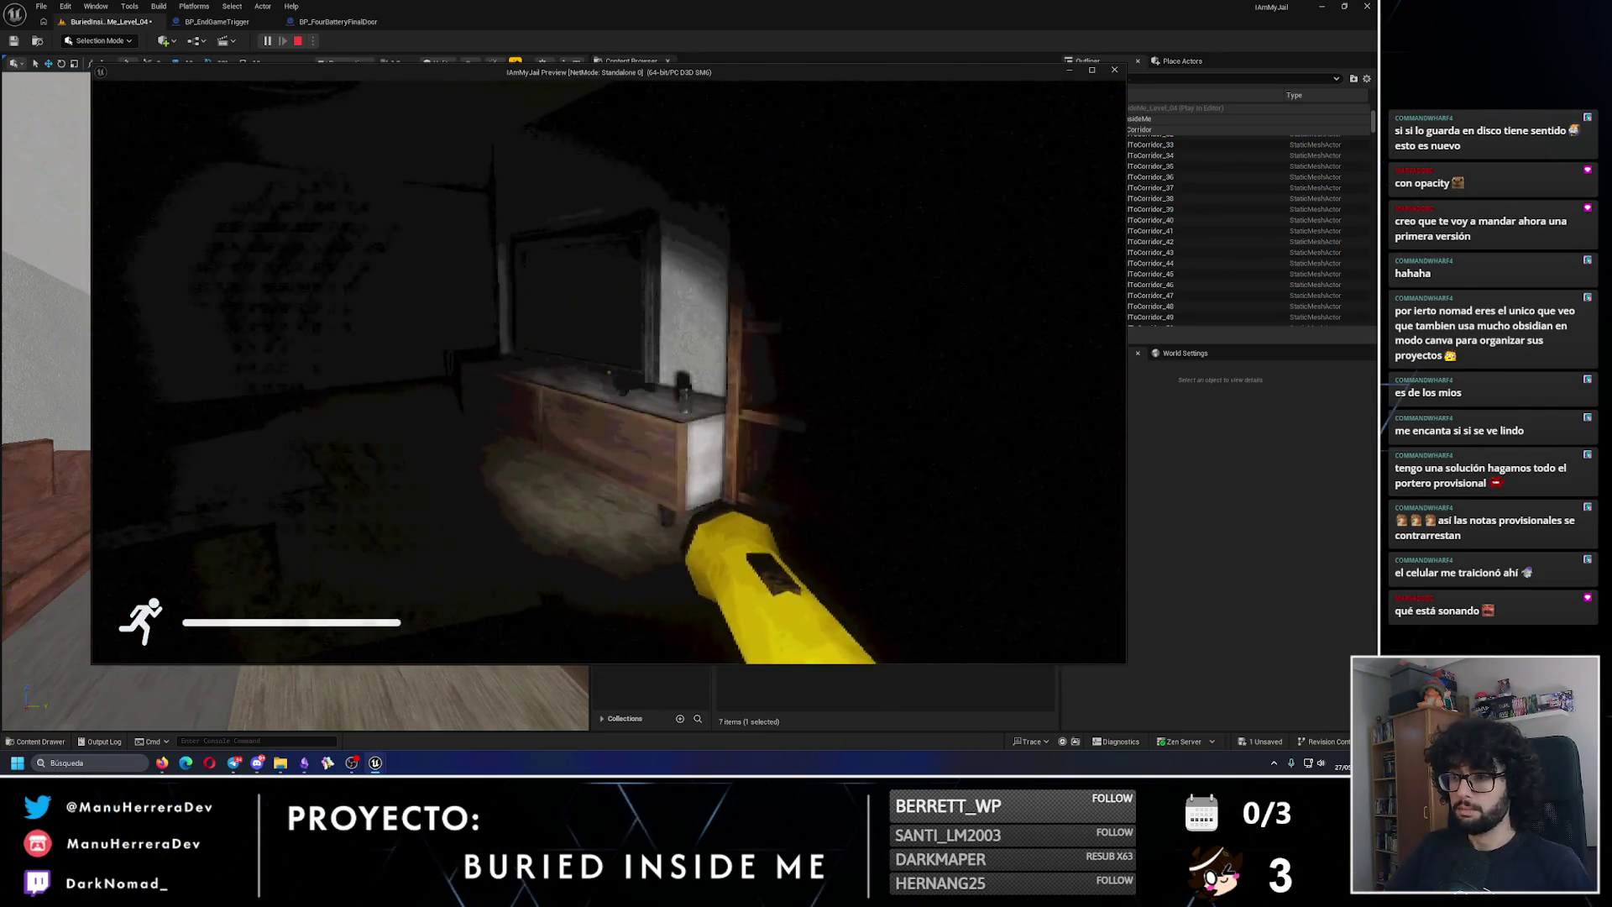
pyautogui.press('w')
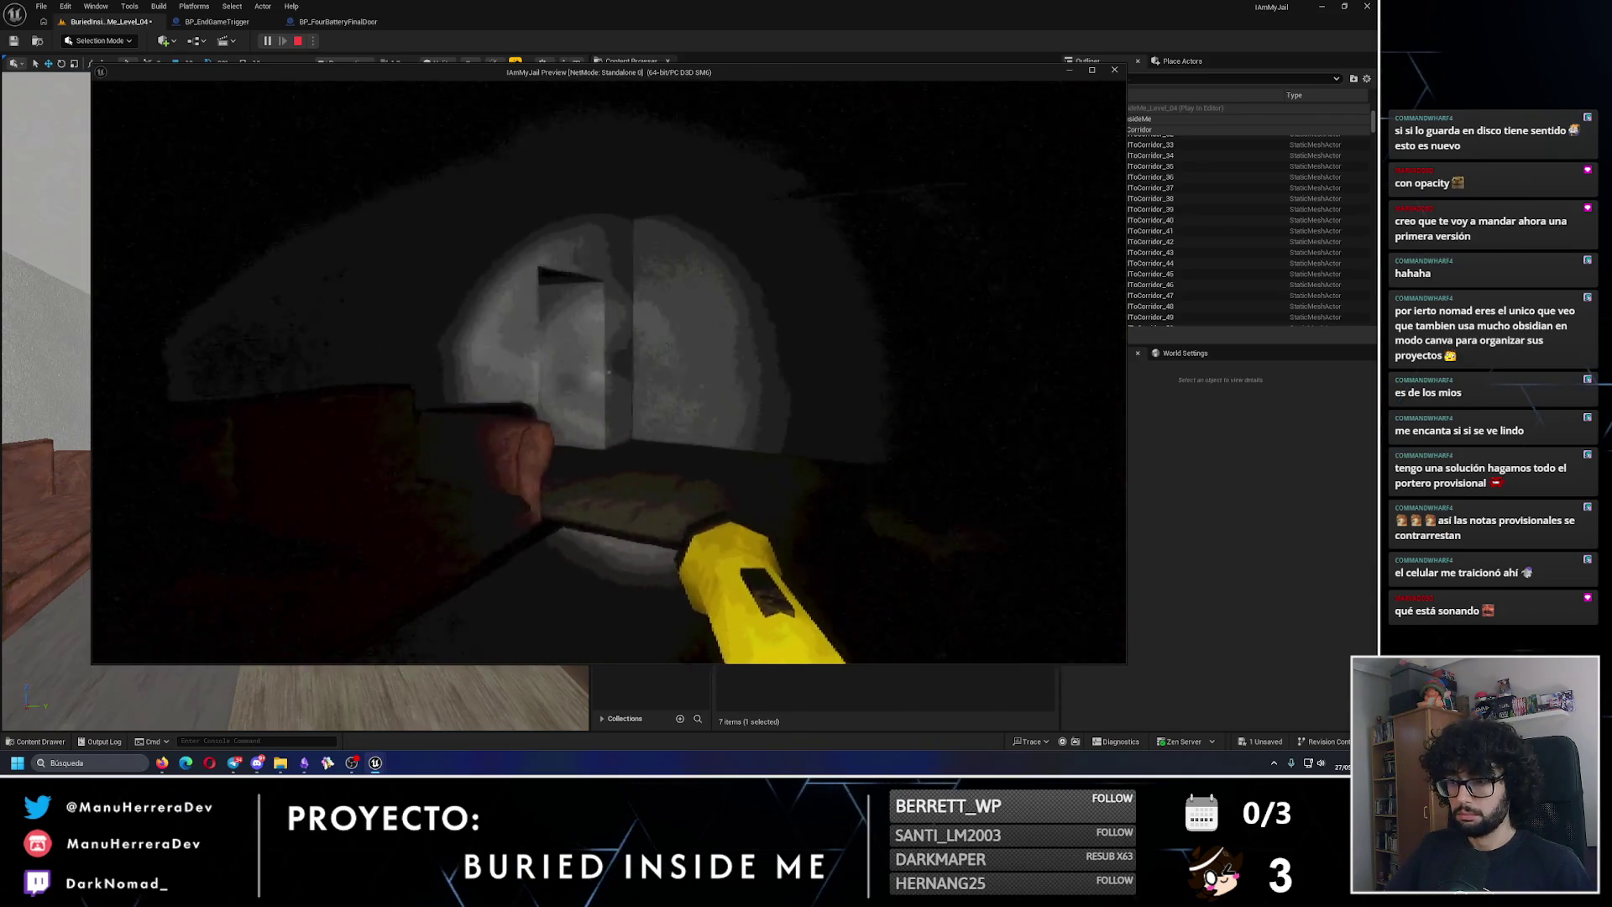
pyautogui.press('w')
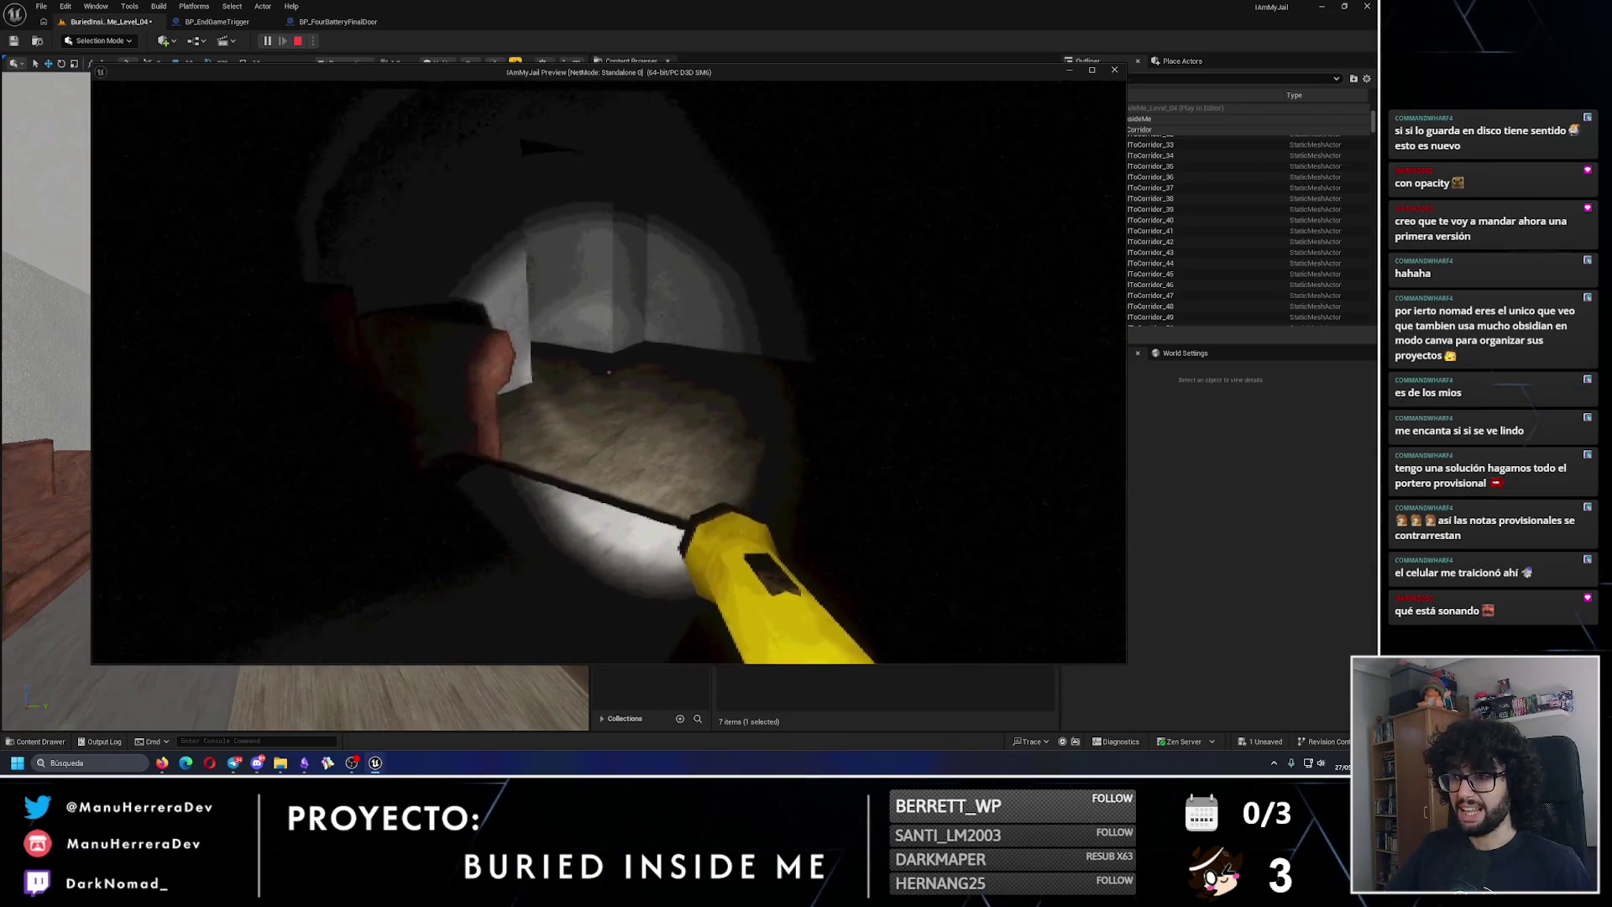
pyautogui.press('w')
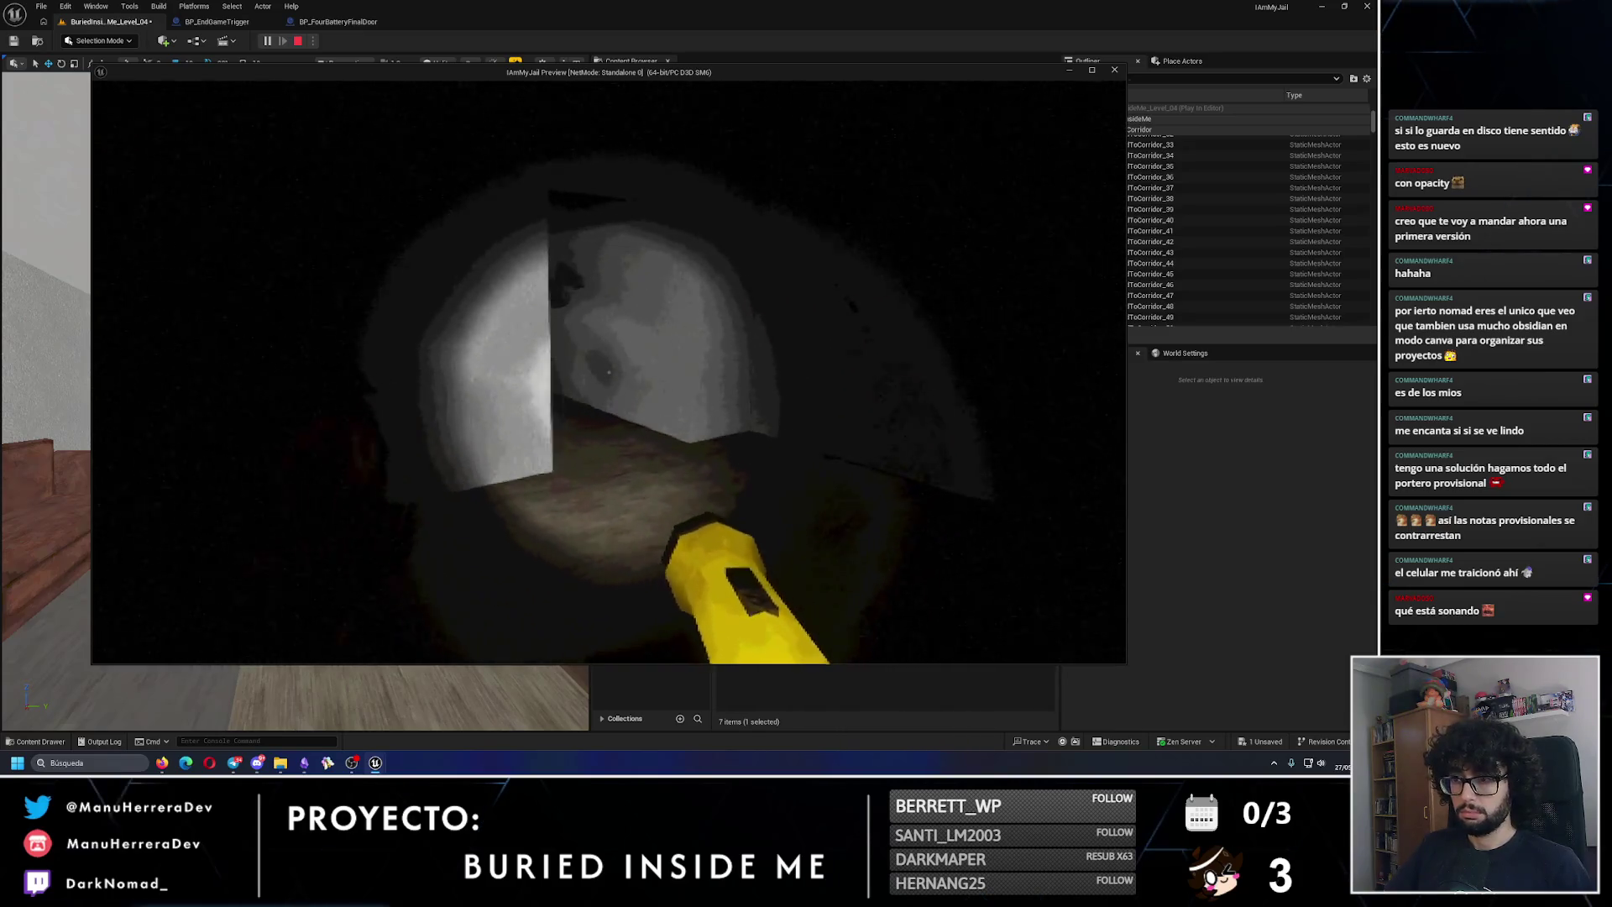
pyautogui.press('w')
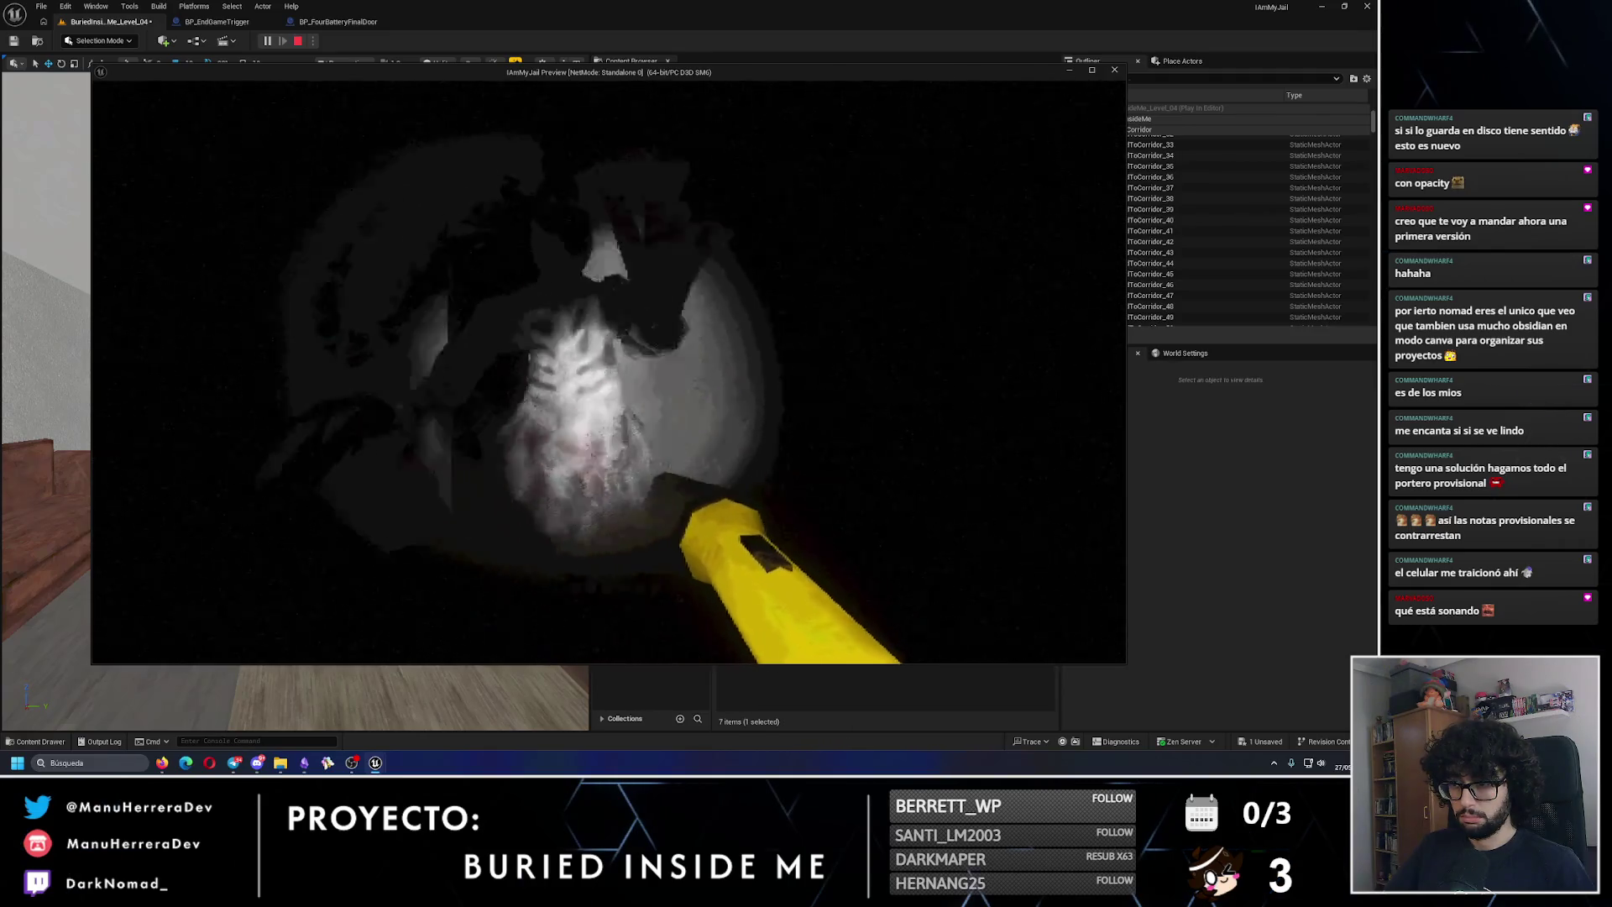
pyautogui.press('shift')
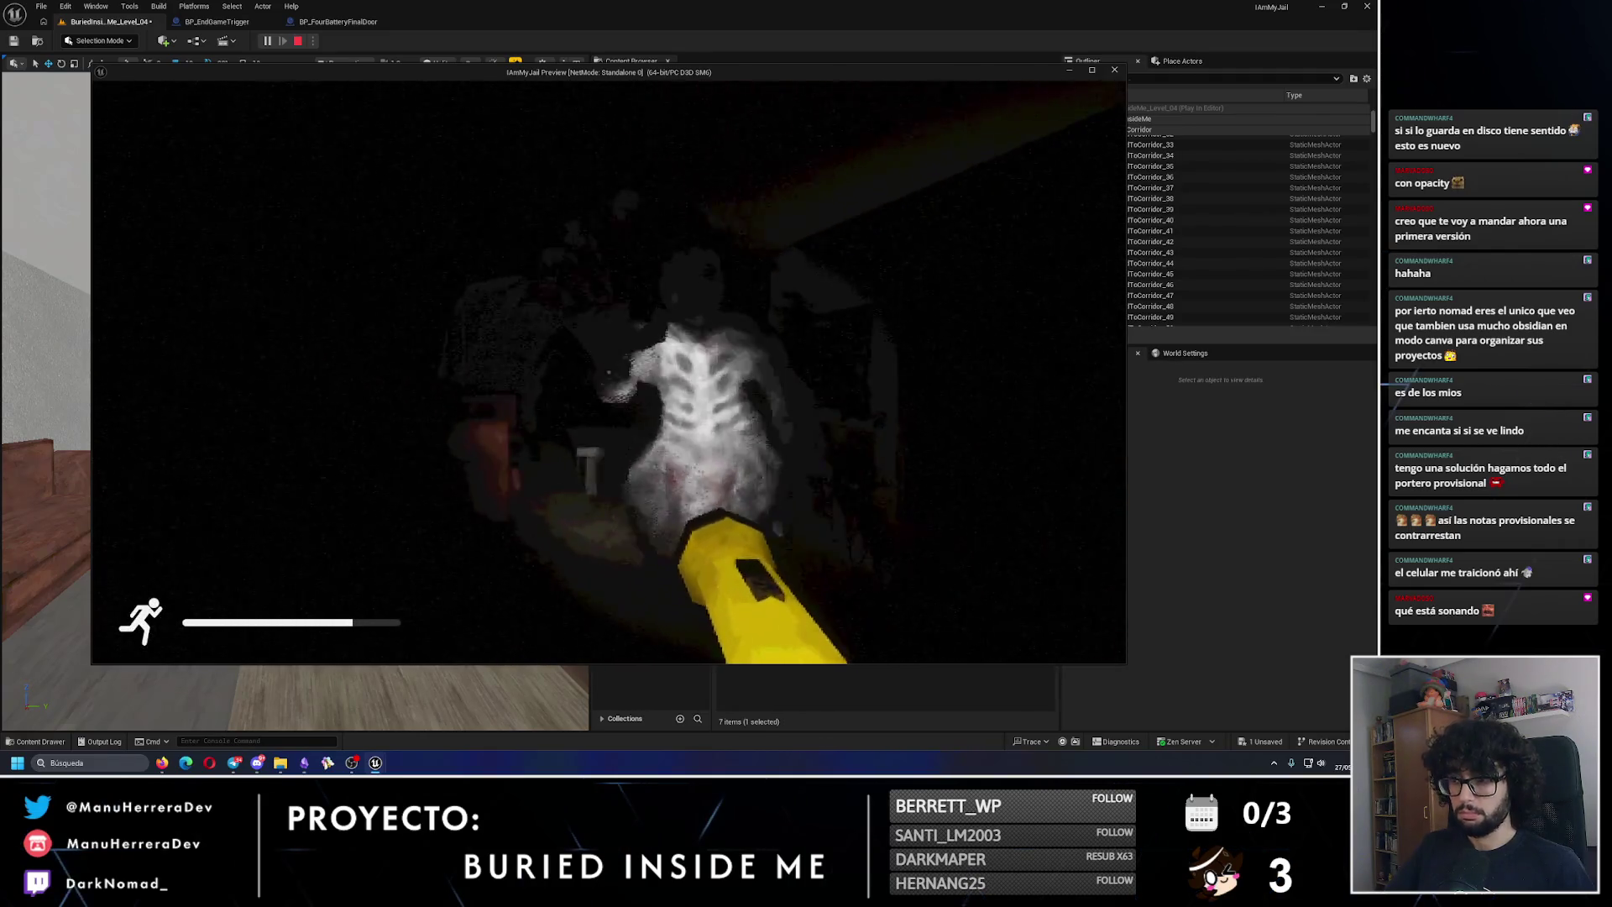
pyautogui.press('Escape')
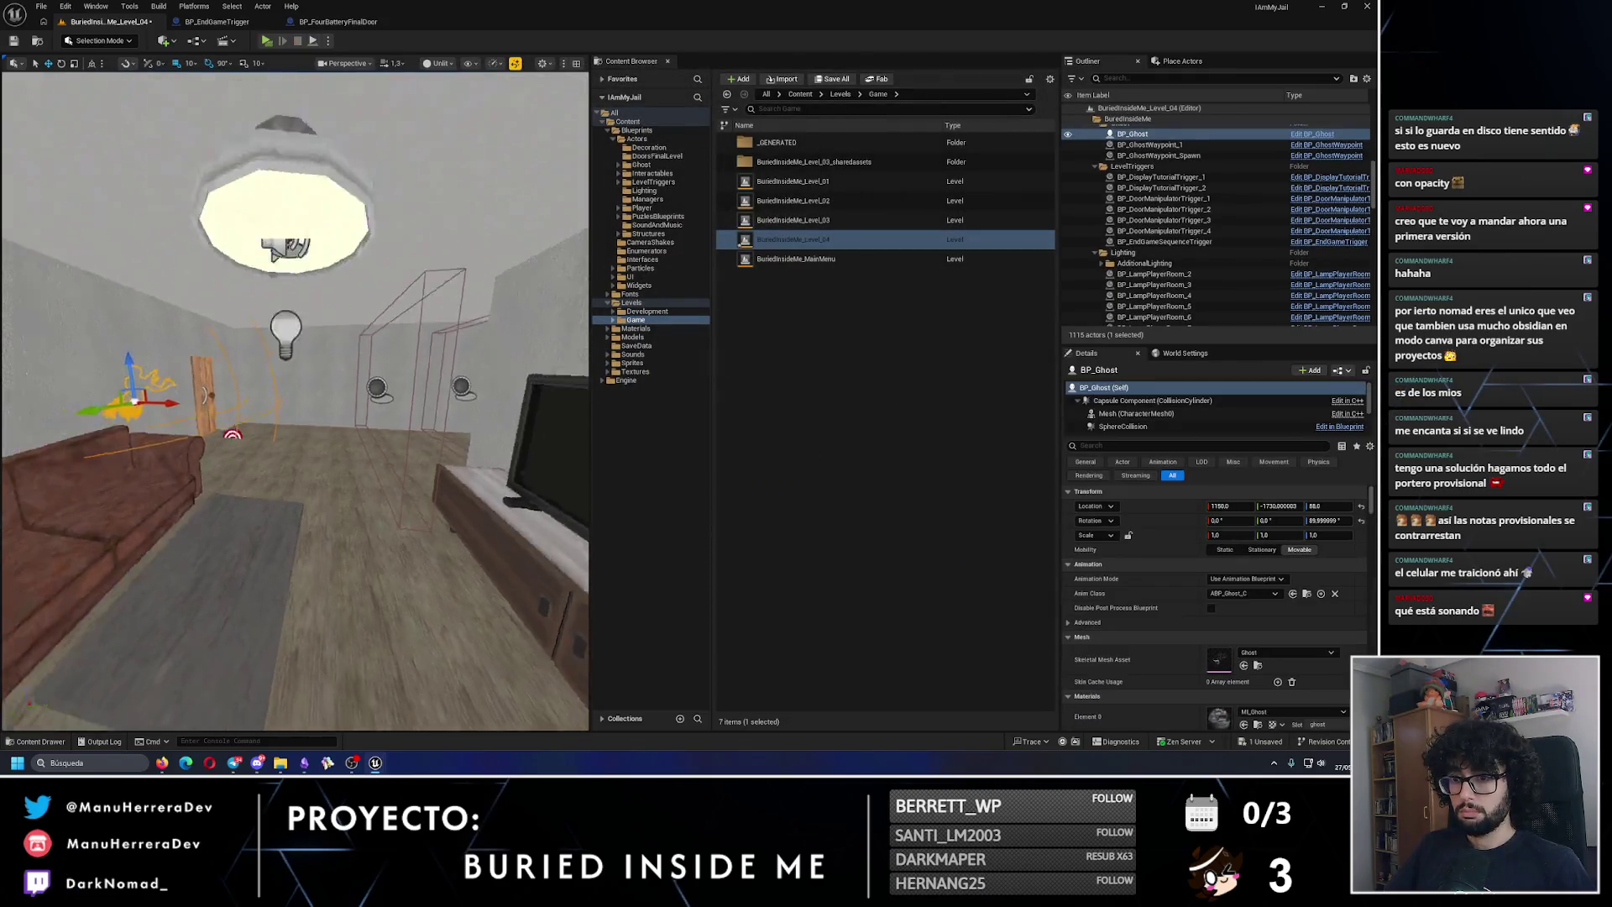
# Step: Save the level, inspect the first ghost waypoint, and reselect the ghost
pyautogui.moveTo(368, 385); pyautogui.dragTo(368, 386)
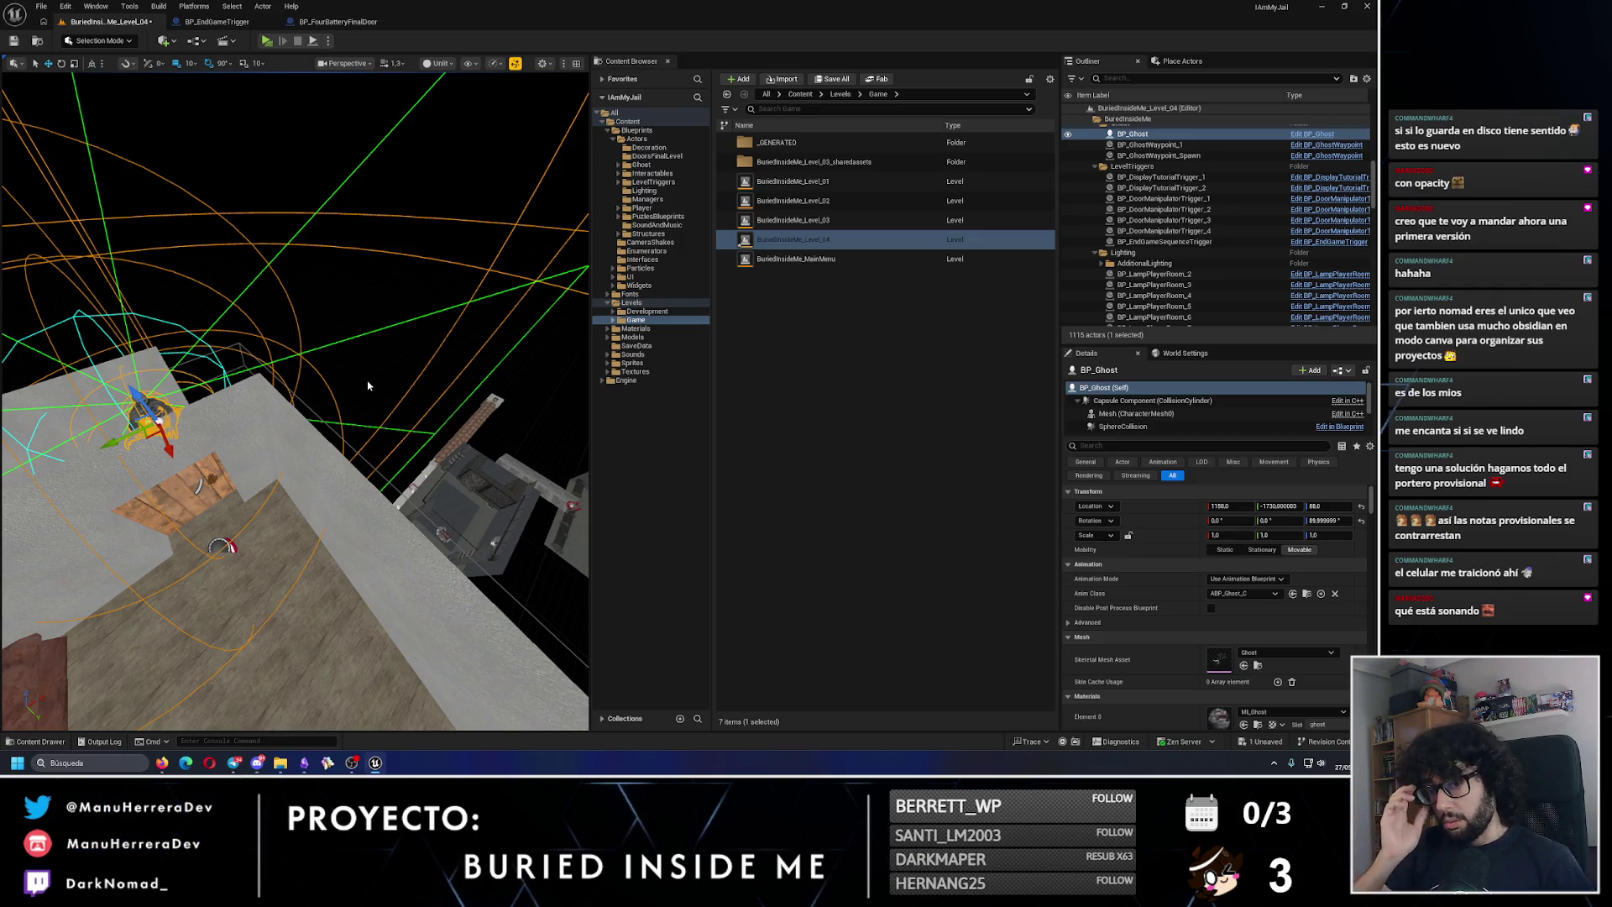
pyautogui.press('f')
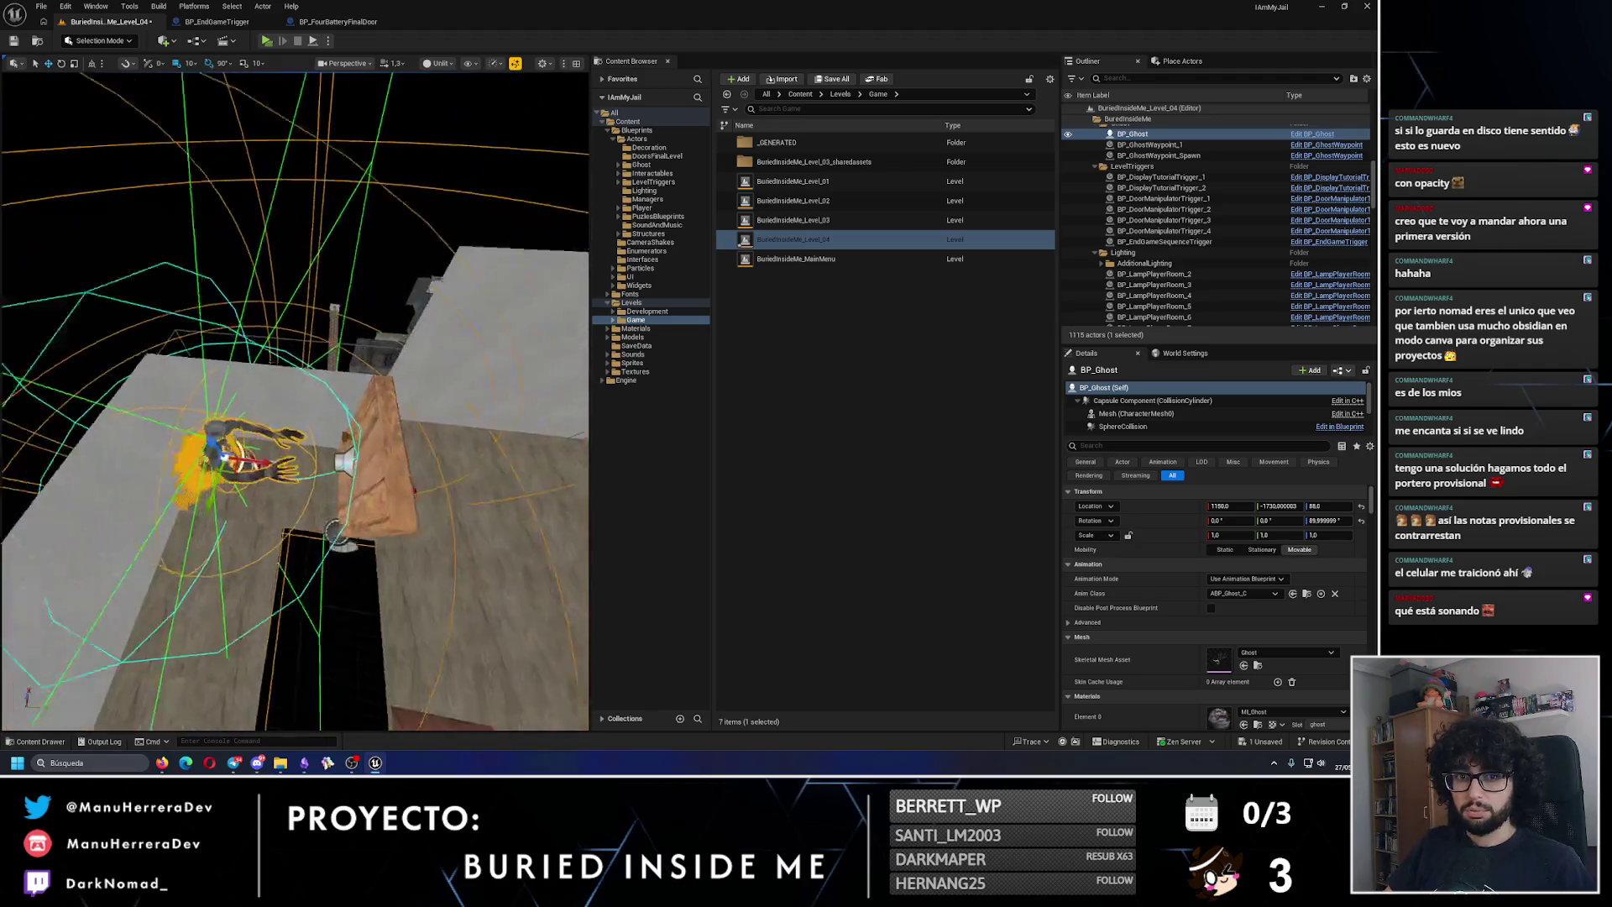
pyautogui.click(13, 44)
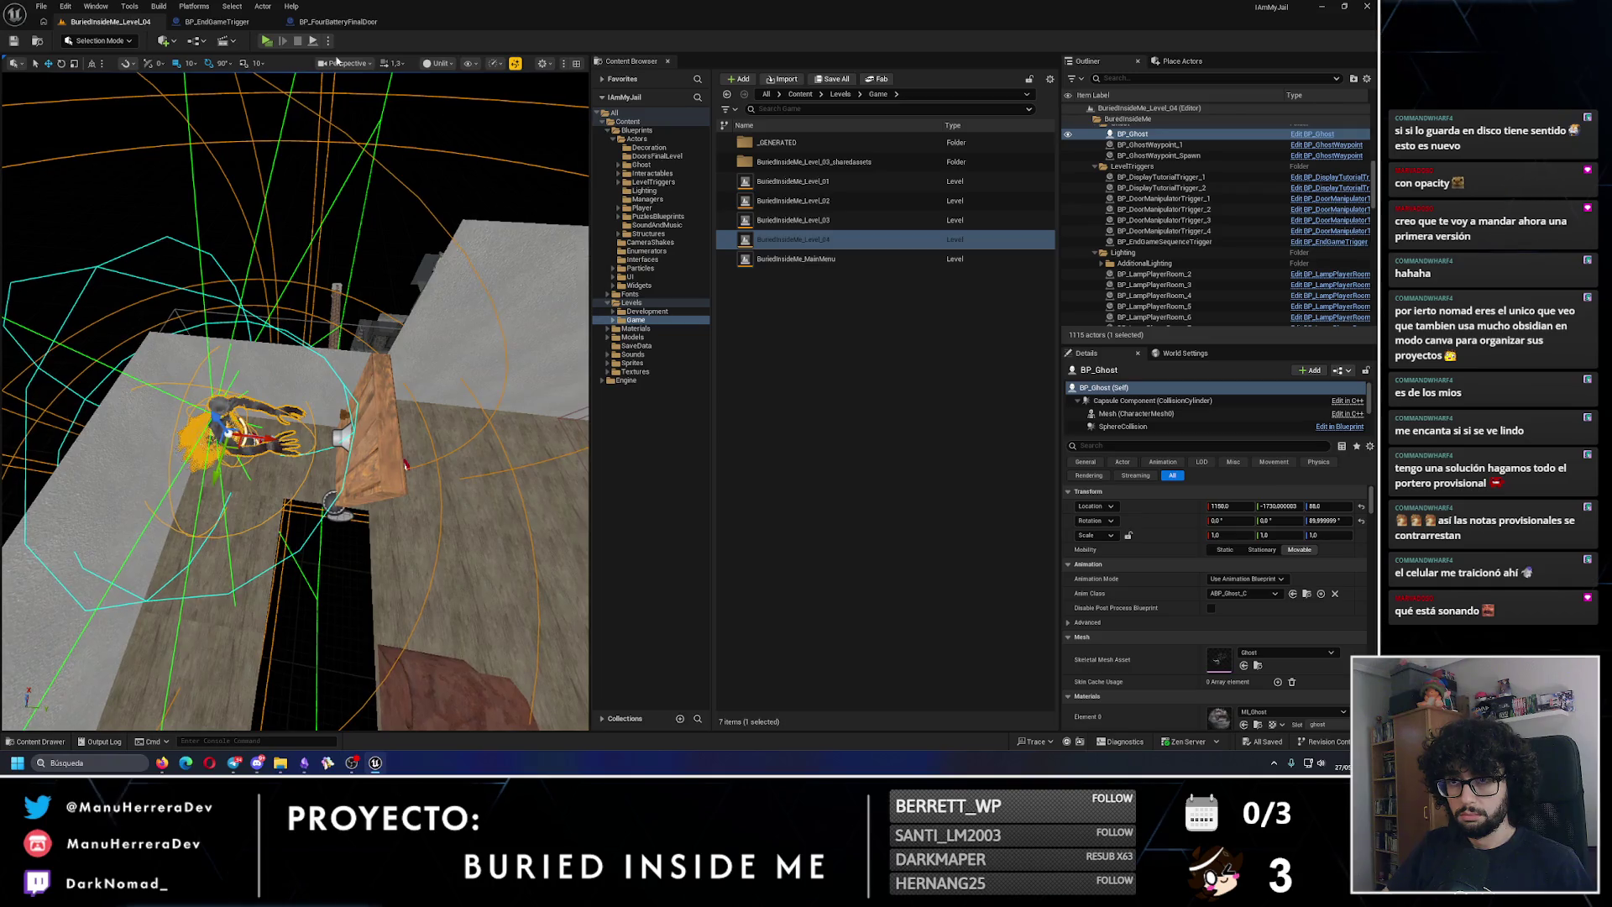
pyautogui.click(408, 419)
pyautogui.press('f')
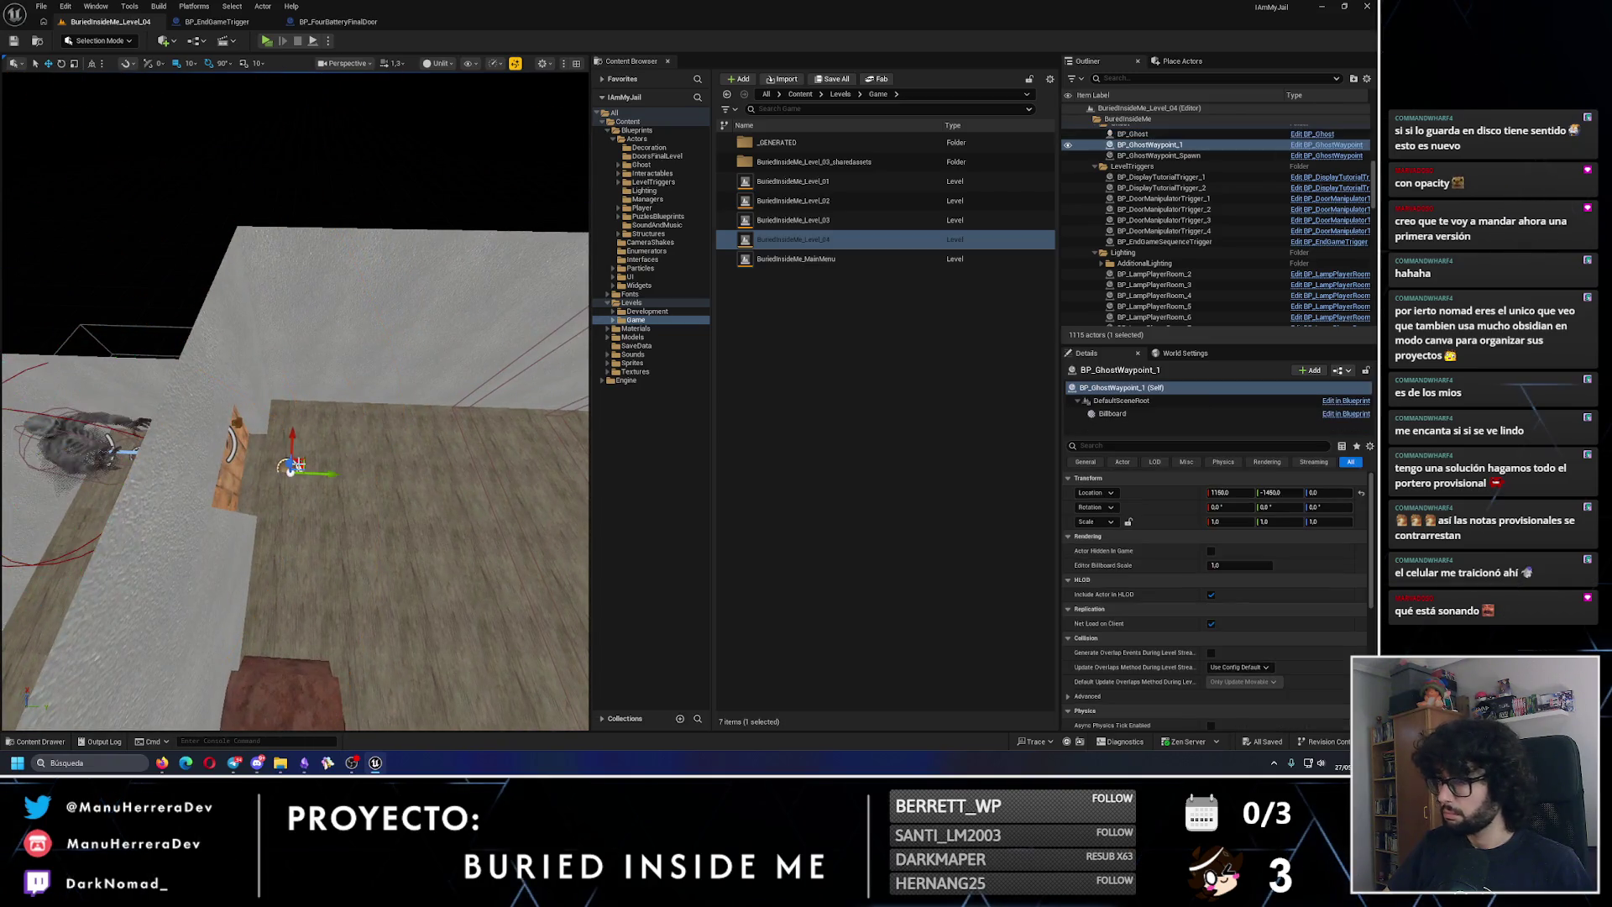
pyautogui.moveTo(387, 355); pyautogui.dragTo(311, 343)
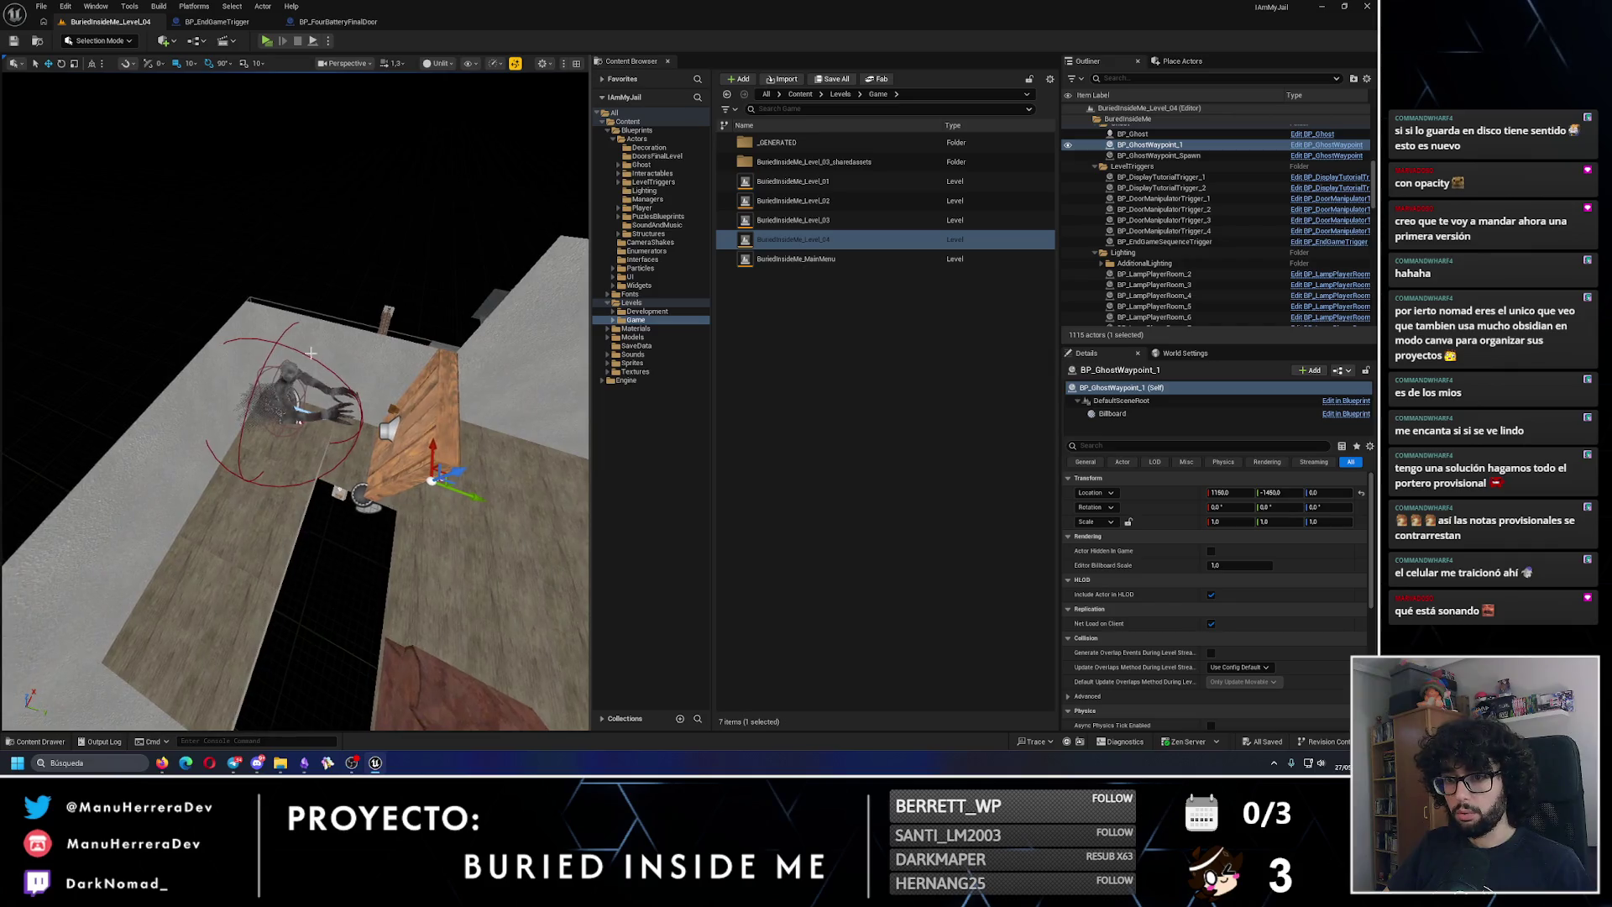
pyautogui.click(299, 420)
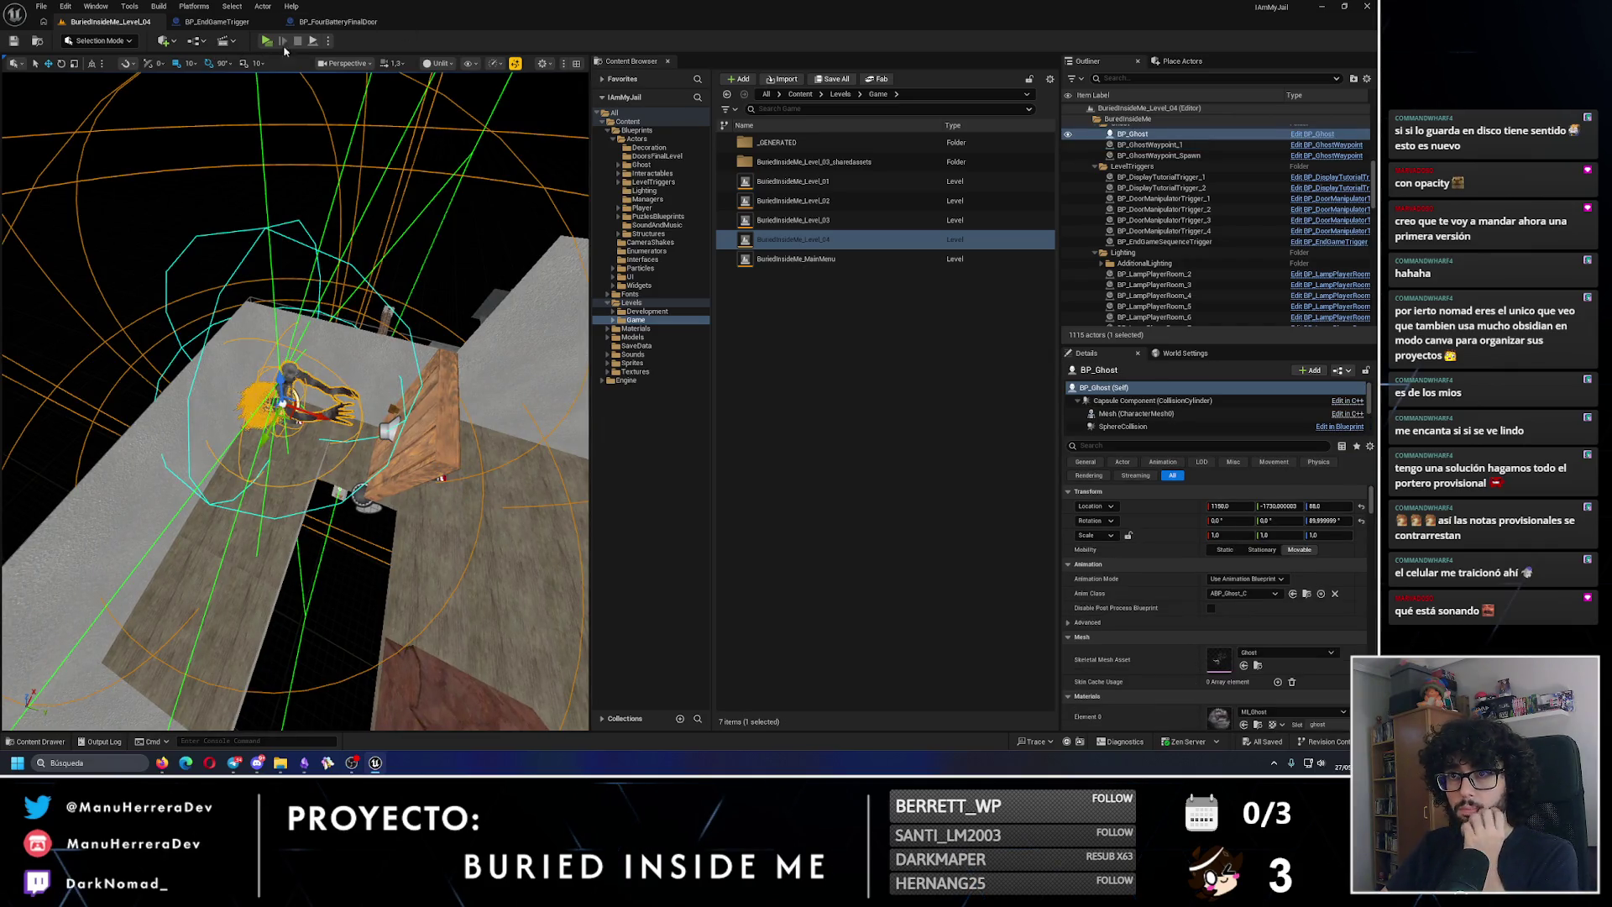
# Step: Run a Play-In-Editor test, expand the ghost's BP Waypoints list, then stop the session
pyautogui.hotkey('alt', 'p')
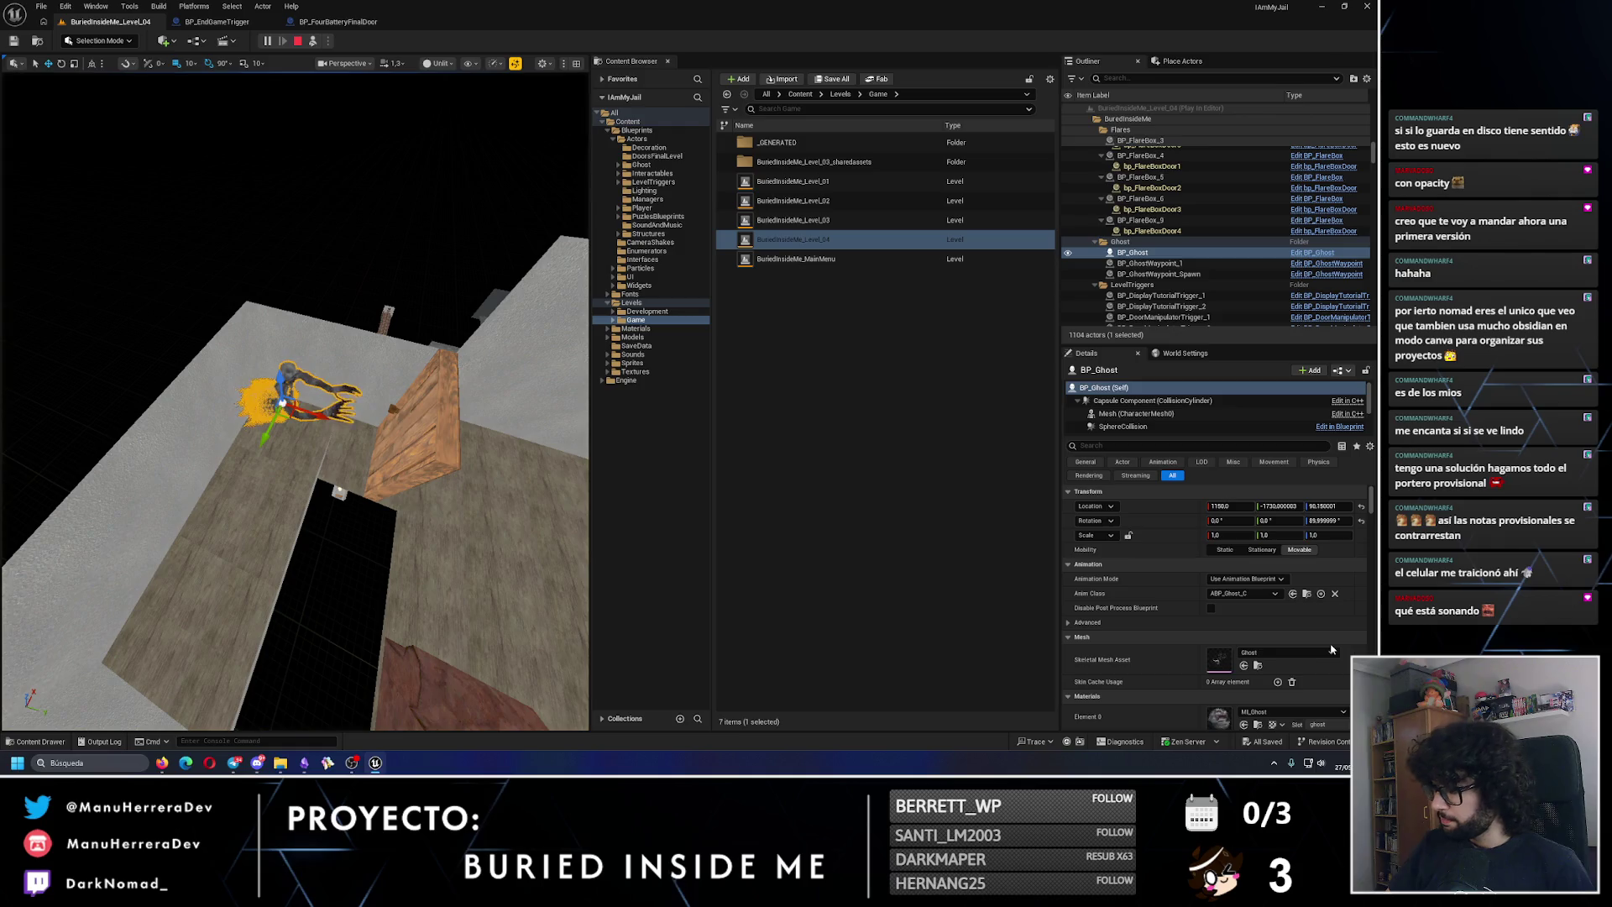
pyautogui.scroll(-4, 1224, 668)
pyautogui.click(1068, 613)
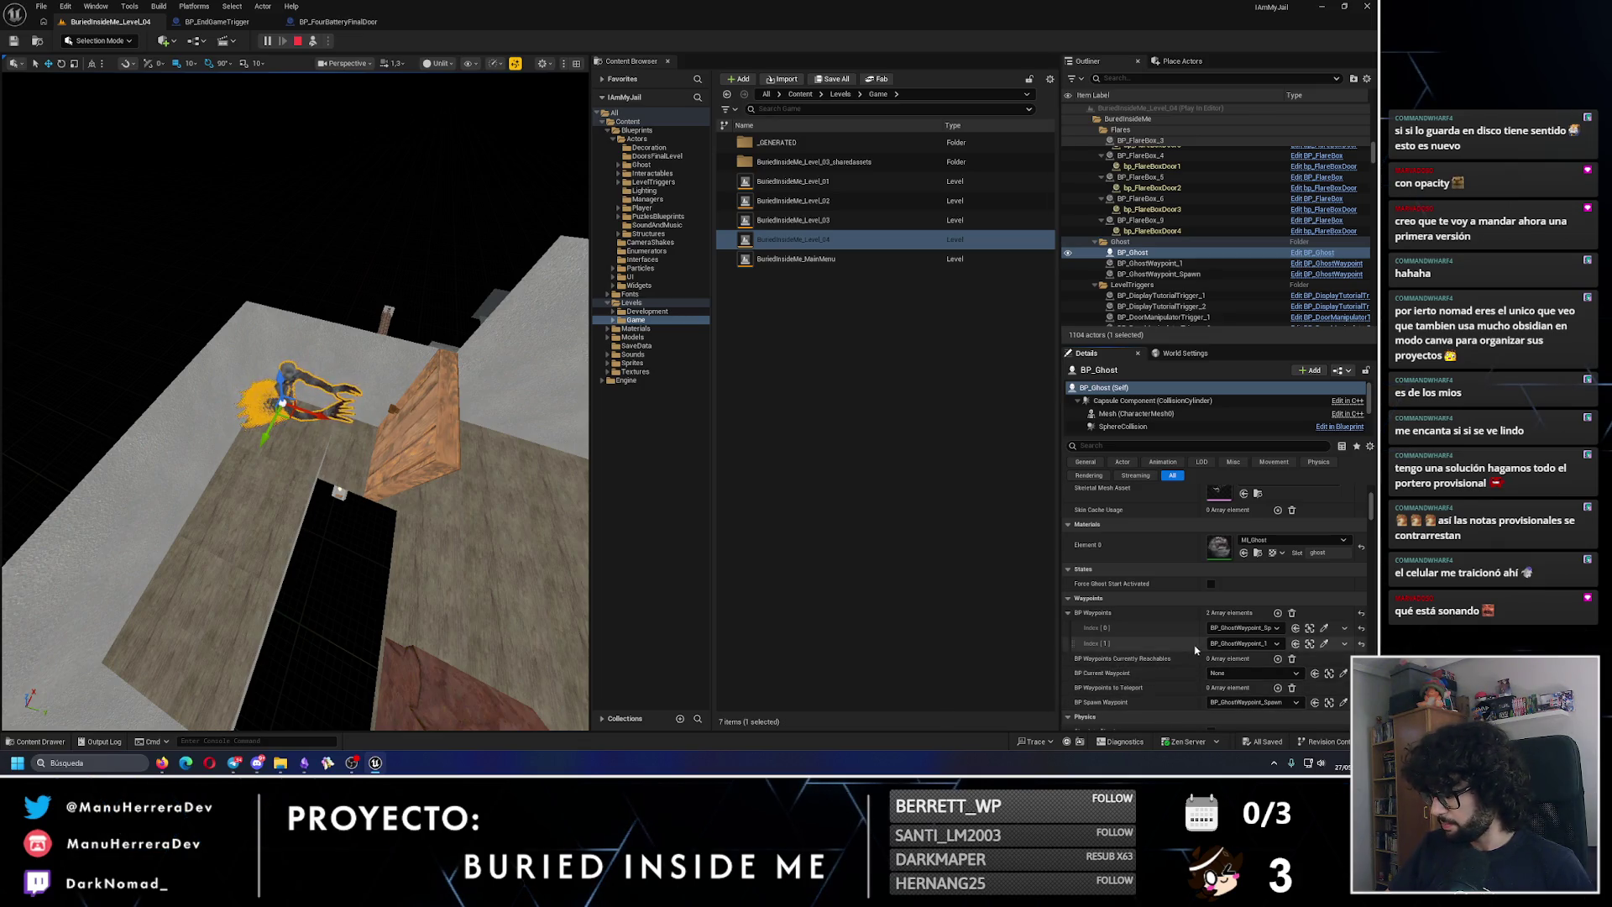
pyautogui.scroll(2, 1193, 650)
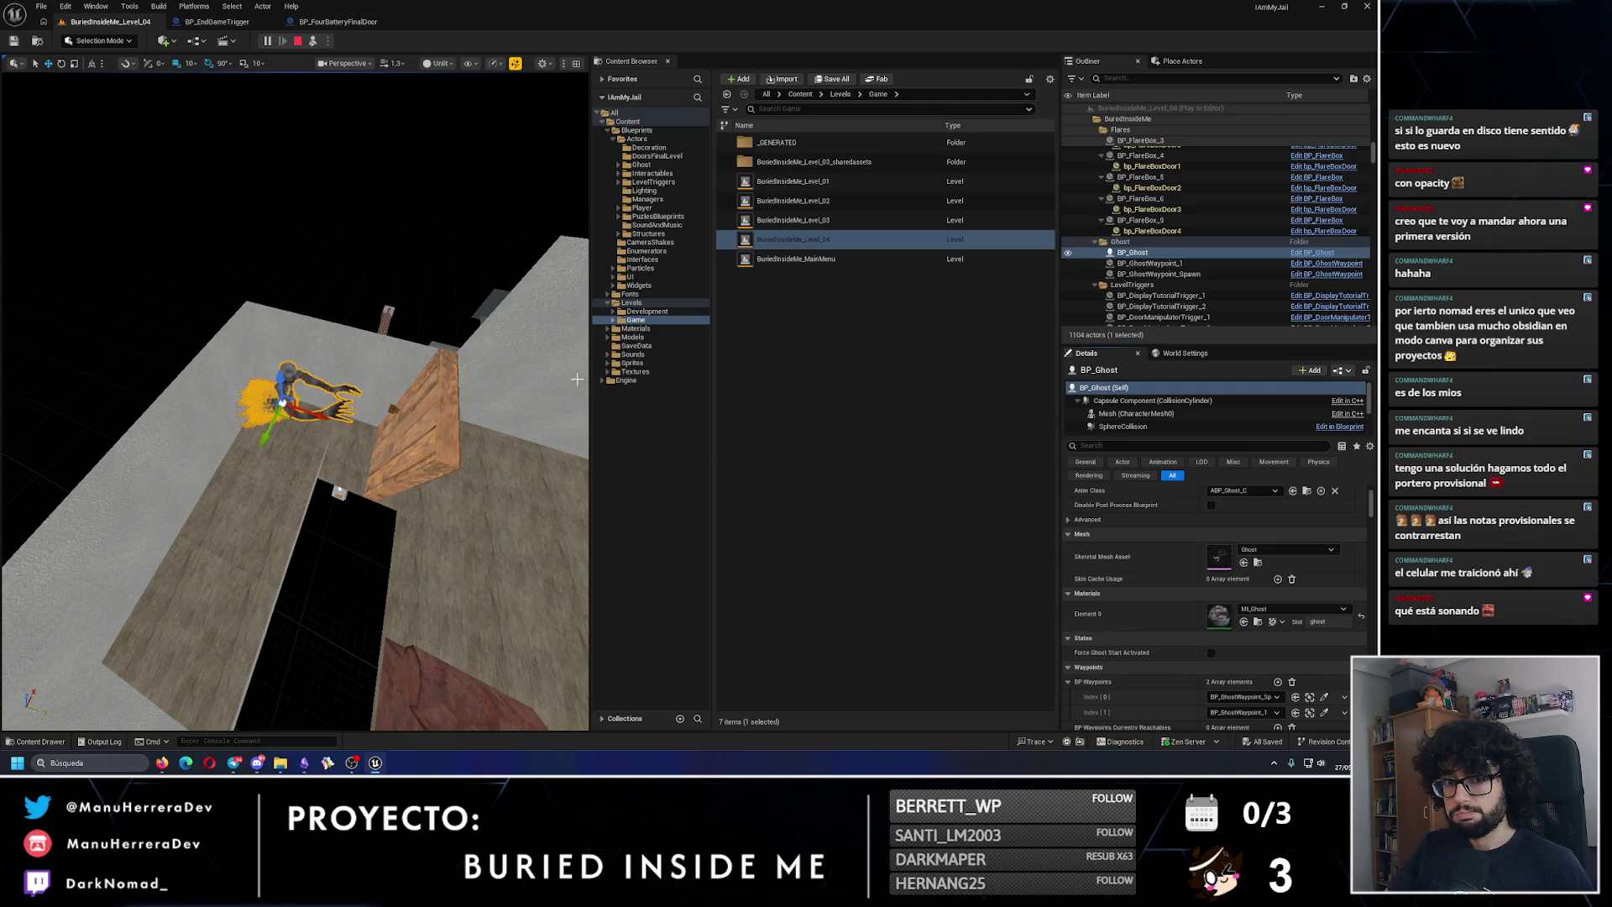
pyautogui.click(298, 42)
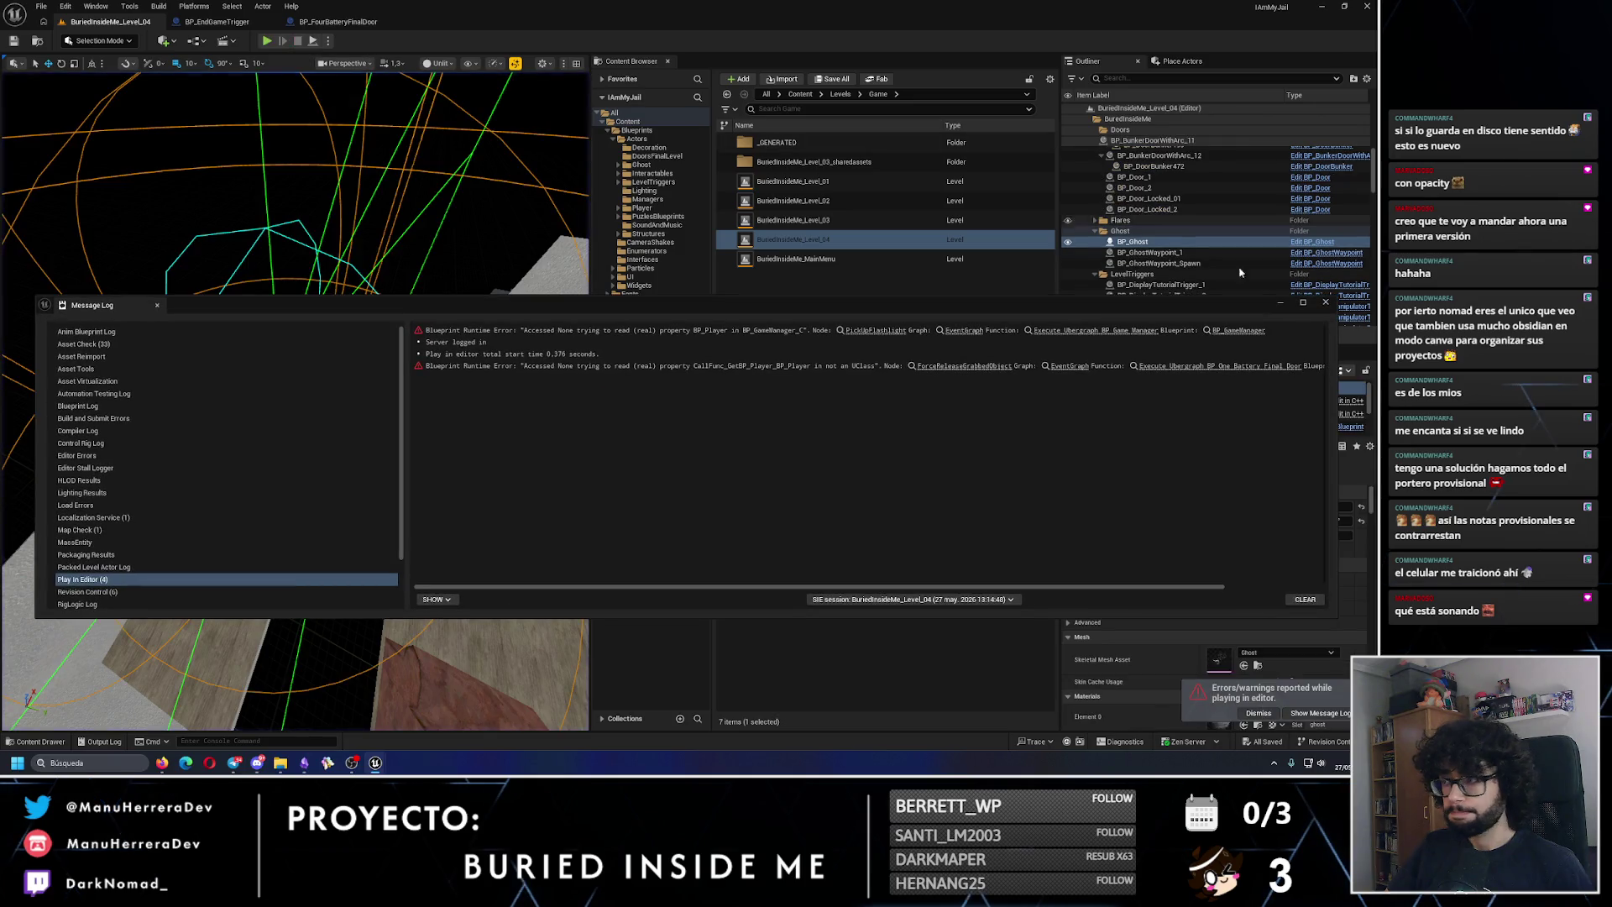
# Step: Tick Call In Editor on BP_Ghost's DeactivateGhost event, compile, and save the blueprint
pyautogui.scroll(-6, 1165, 560)
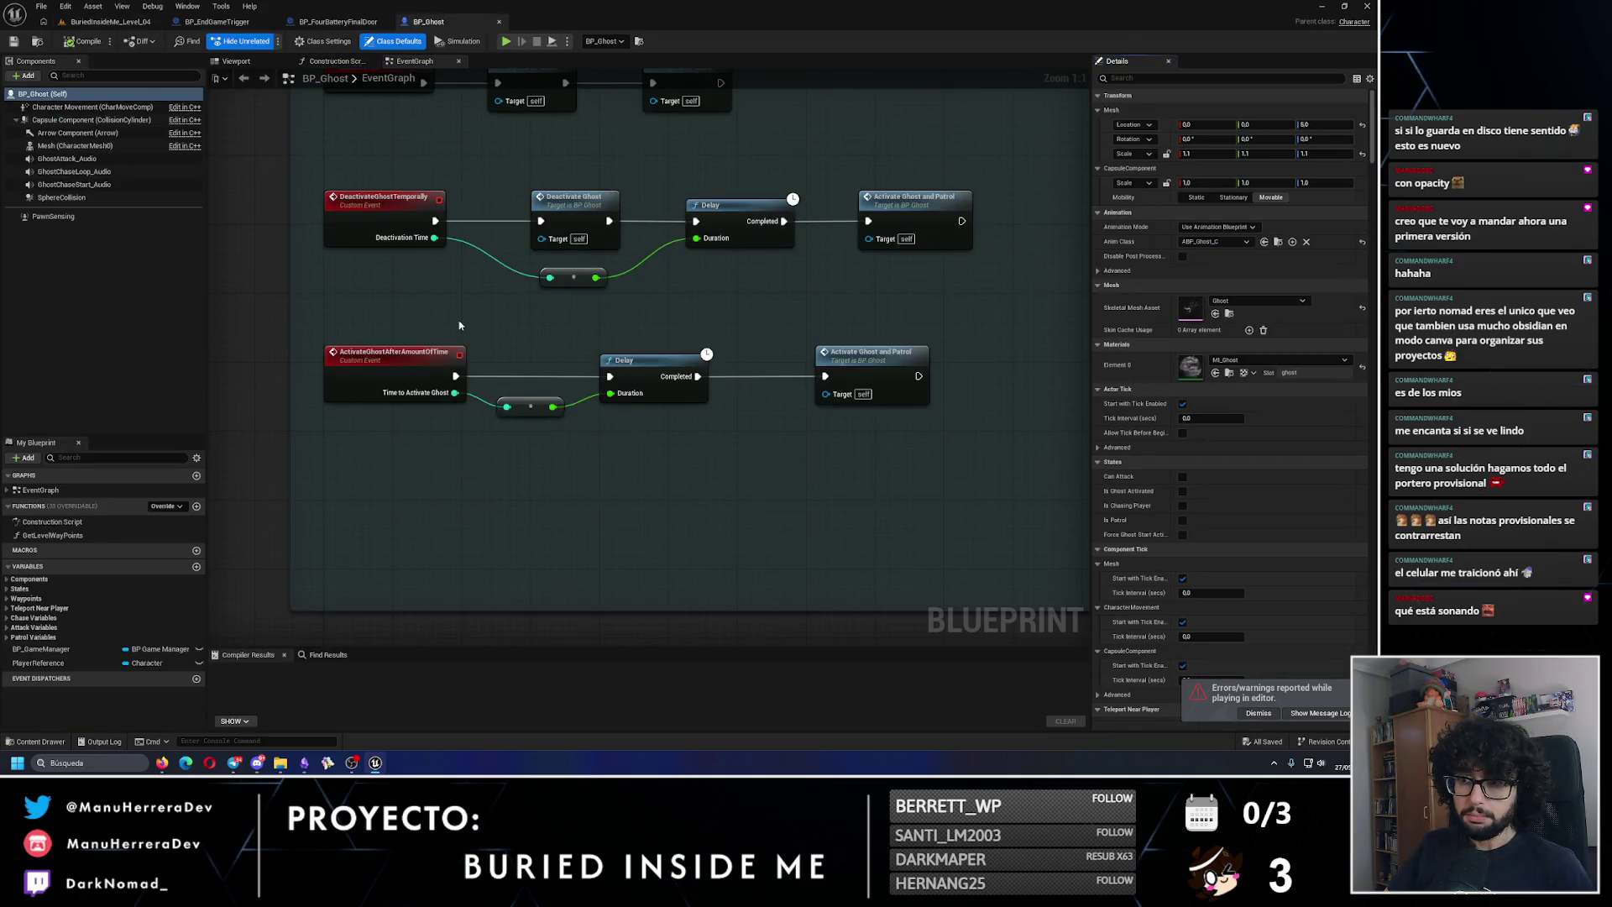
pyautogui.moveTo(456, 324); pyautogui.dragTo(471, 520)
pyautogui.moveTo(449, 311); pyautogui.dragTo(454, 420)
pyautogui.click(416, 390)
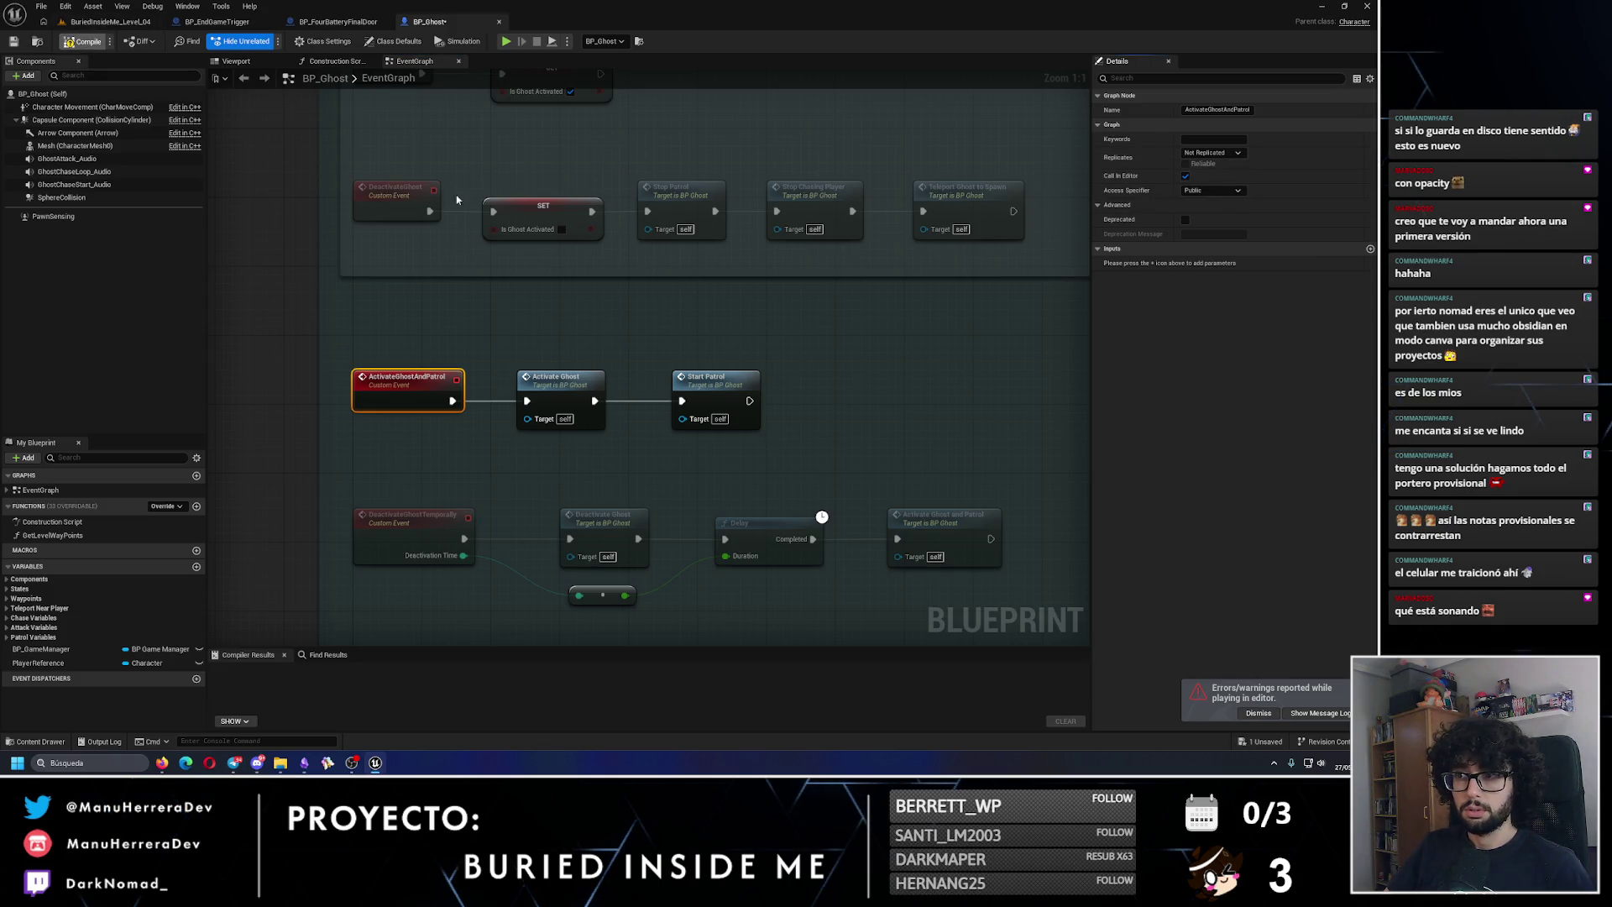
pyautogui.press('F7')
pyautogui.click(377, 220)
pyautogui.moveTo(377, 220); pyautogui.dragTo(427, 409)
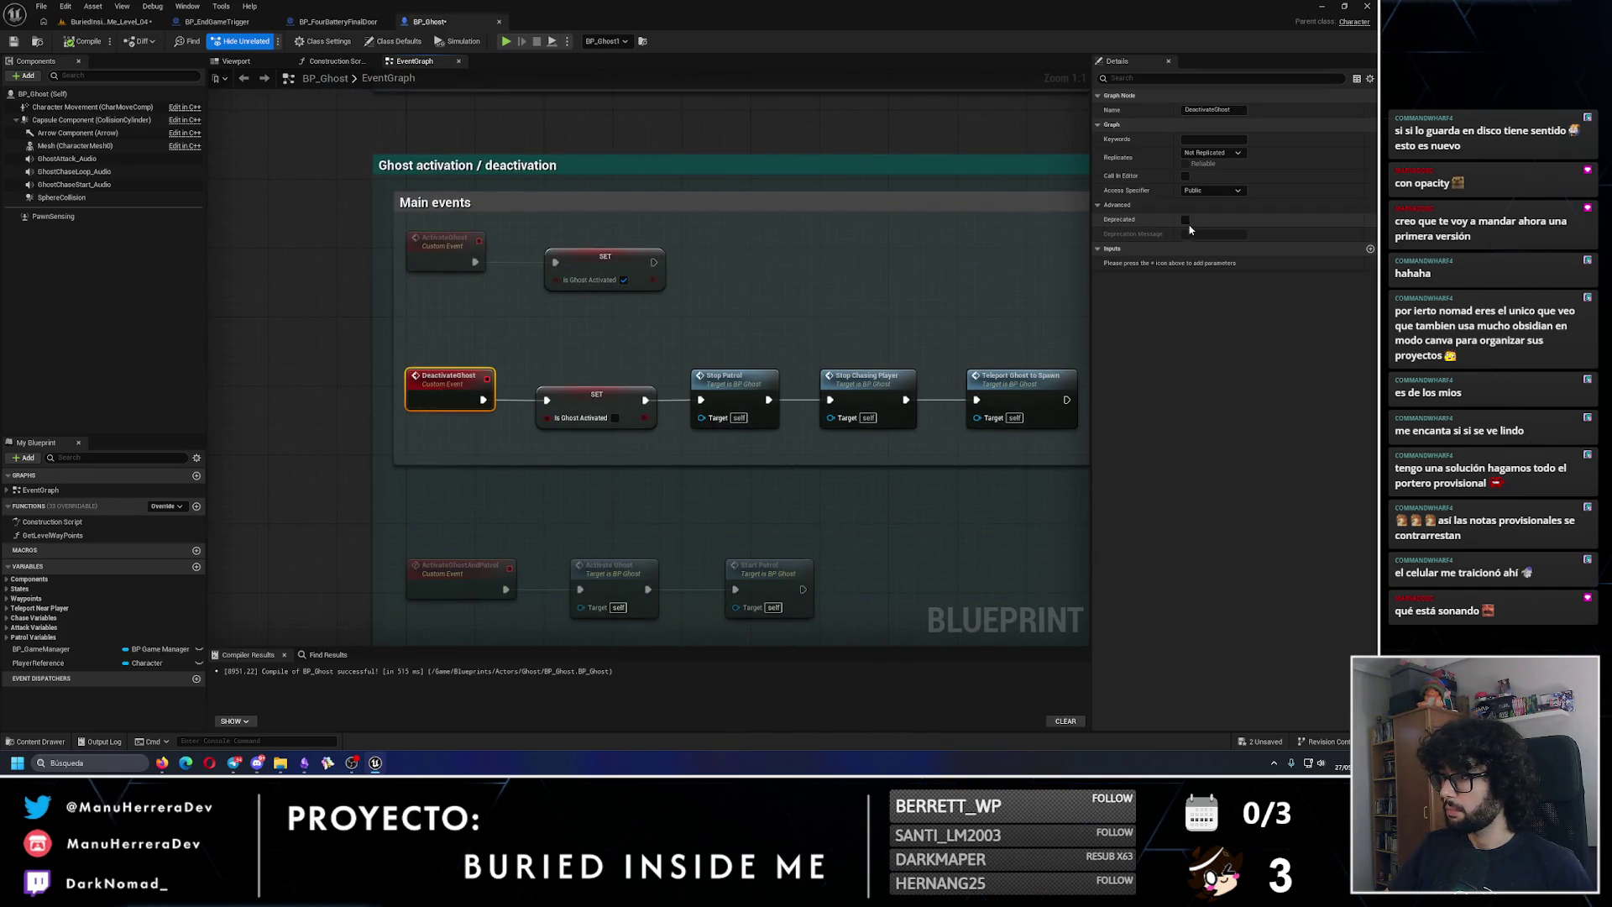
pyautogui.click(1186, 176)
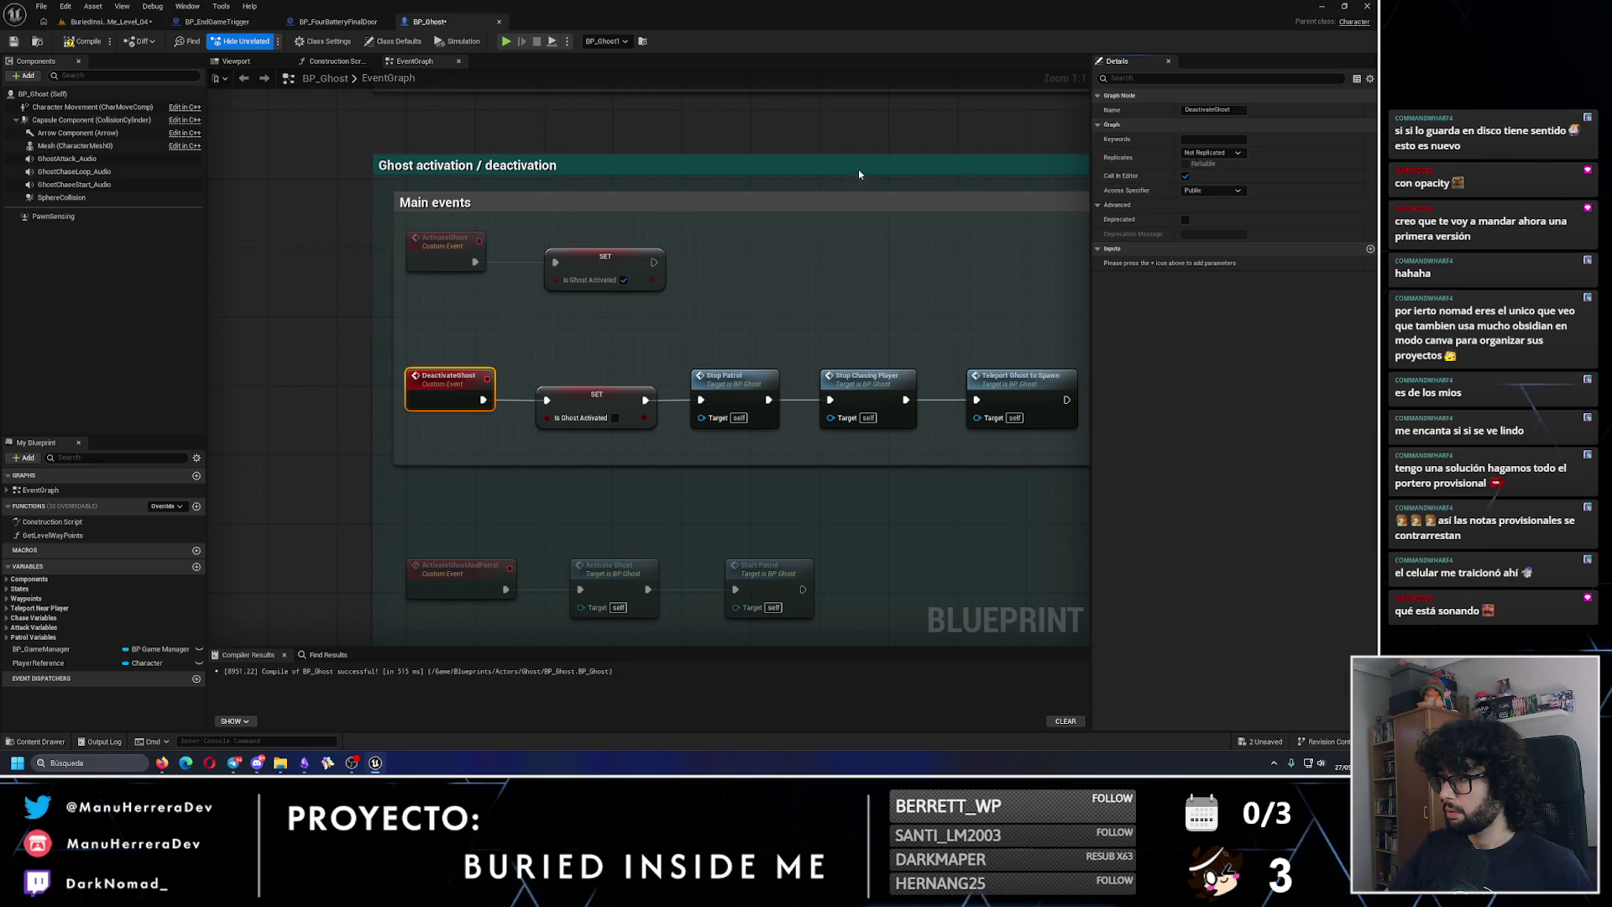
pyautogui.moveTo(623, 504)
pyautogui.mouseDown()
pyautogui.moveTo(630, 407)
pyautogui.moveTo(587, 371)
pyautogui.mouseUp()
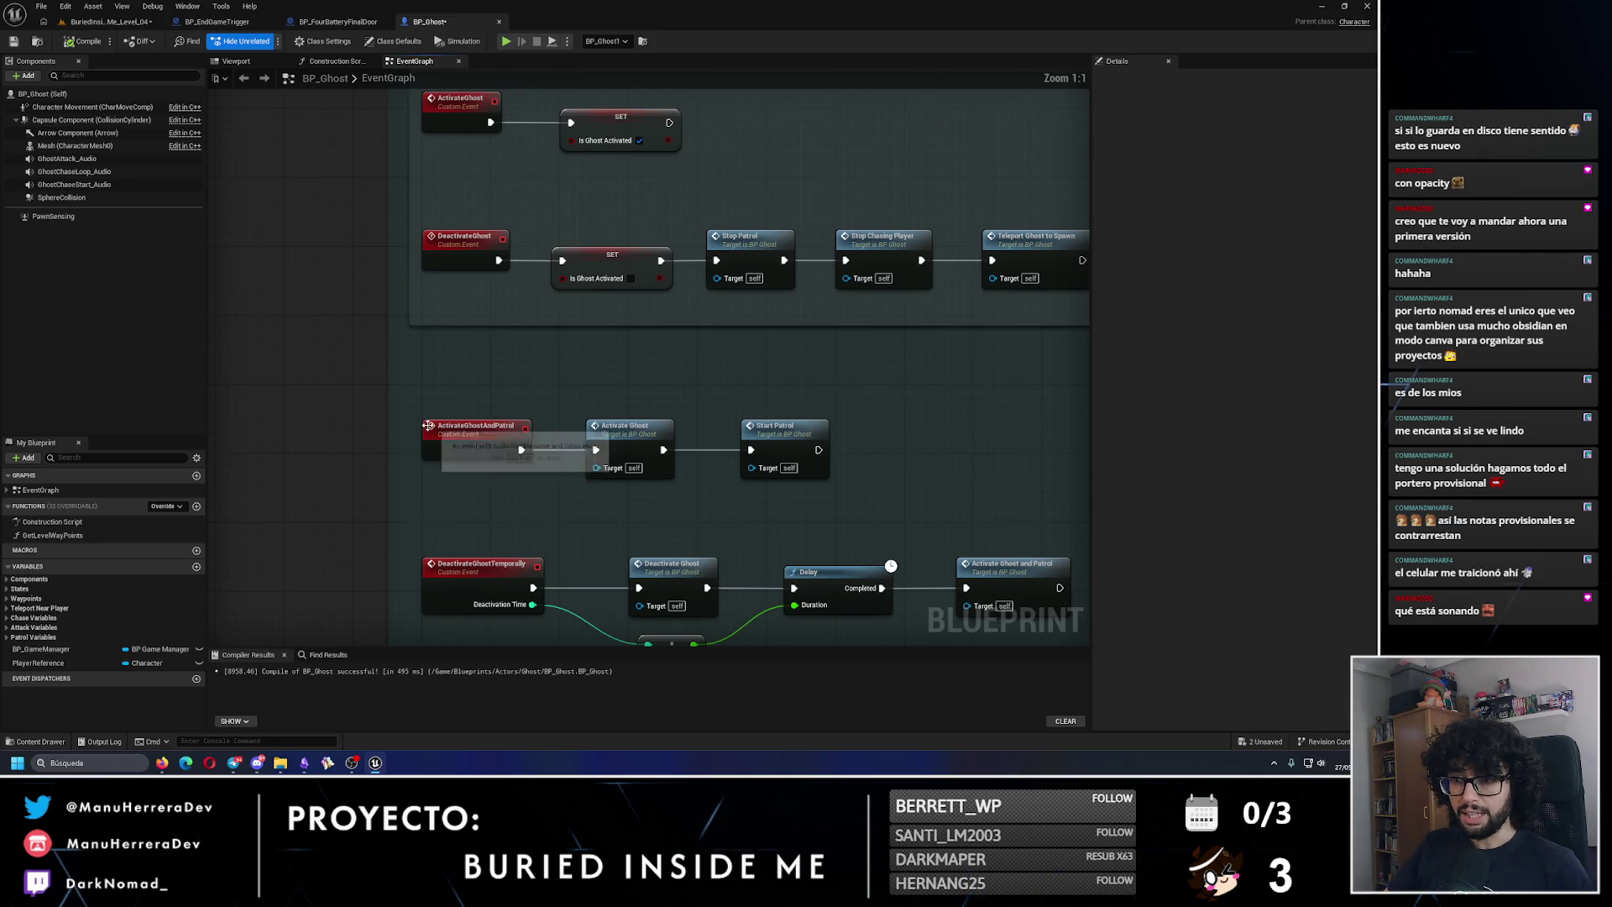
pyautogui.moveTo(430, 426); pyautogui.dragTo(483, 401)
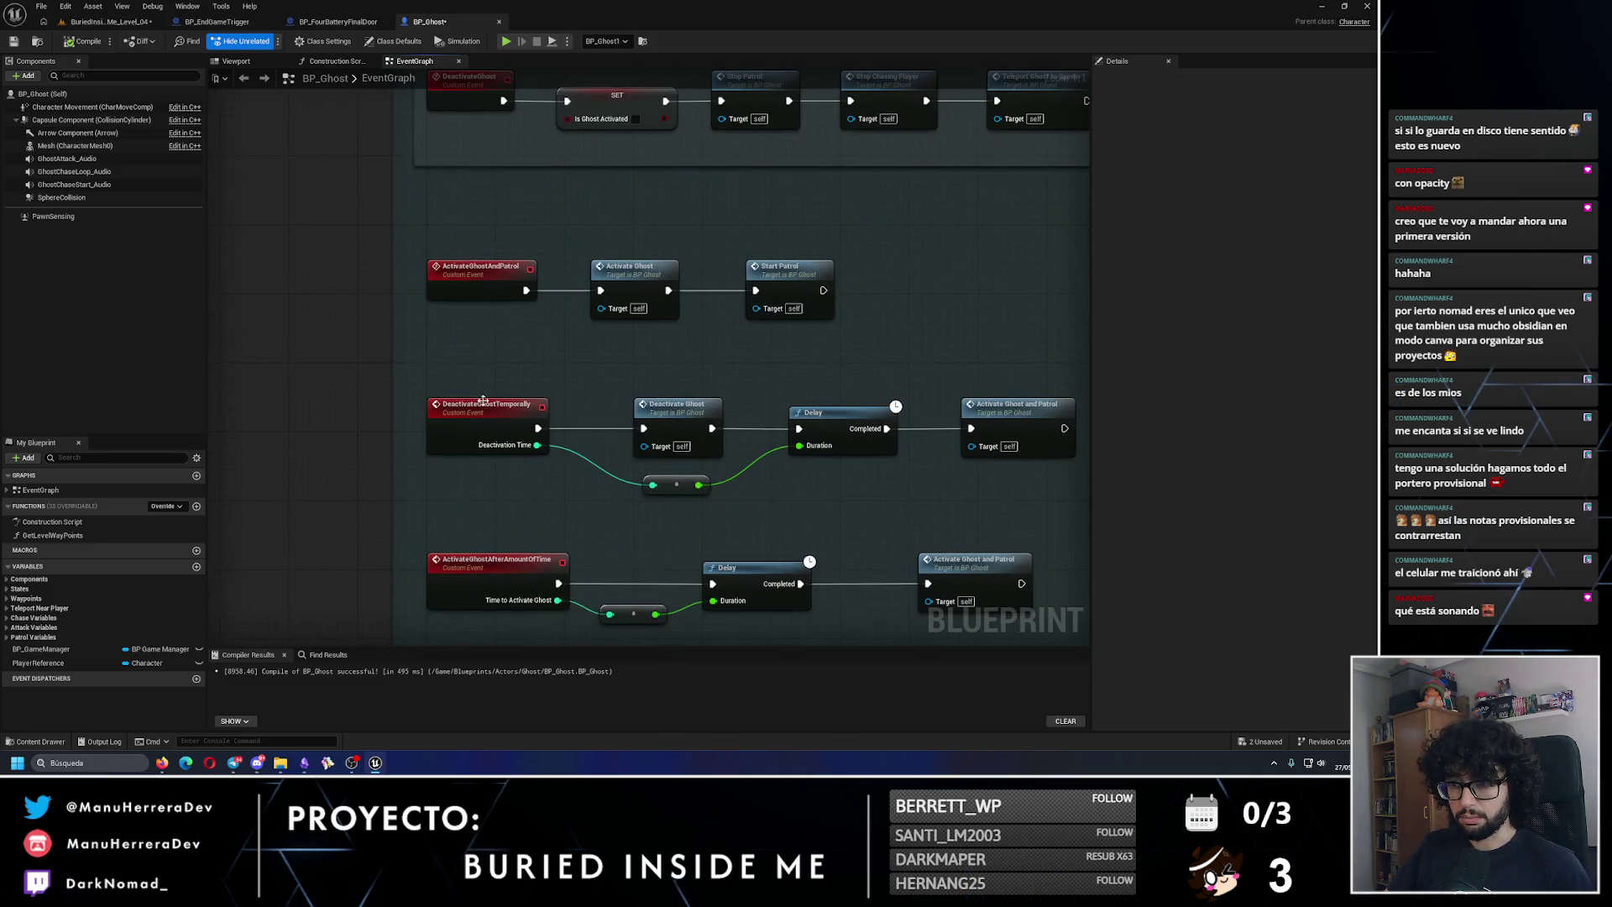
pyautogui.click(14, 43)
pyautogui.click(115, 24)
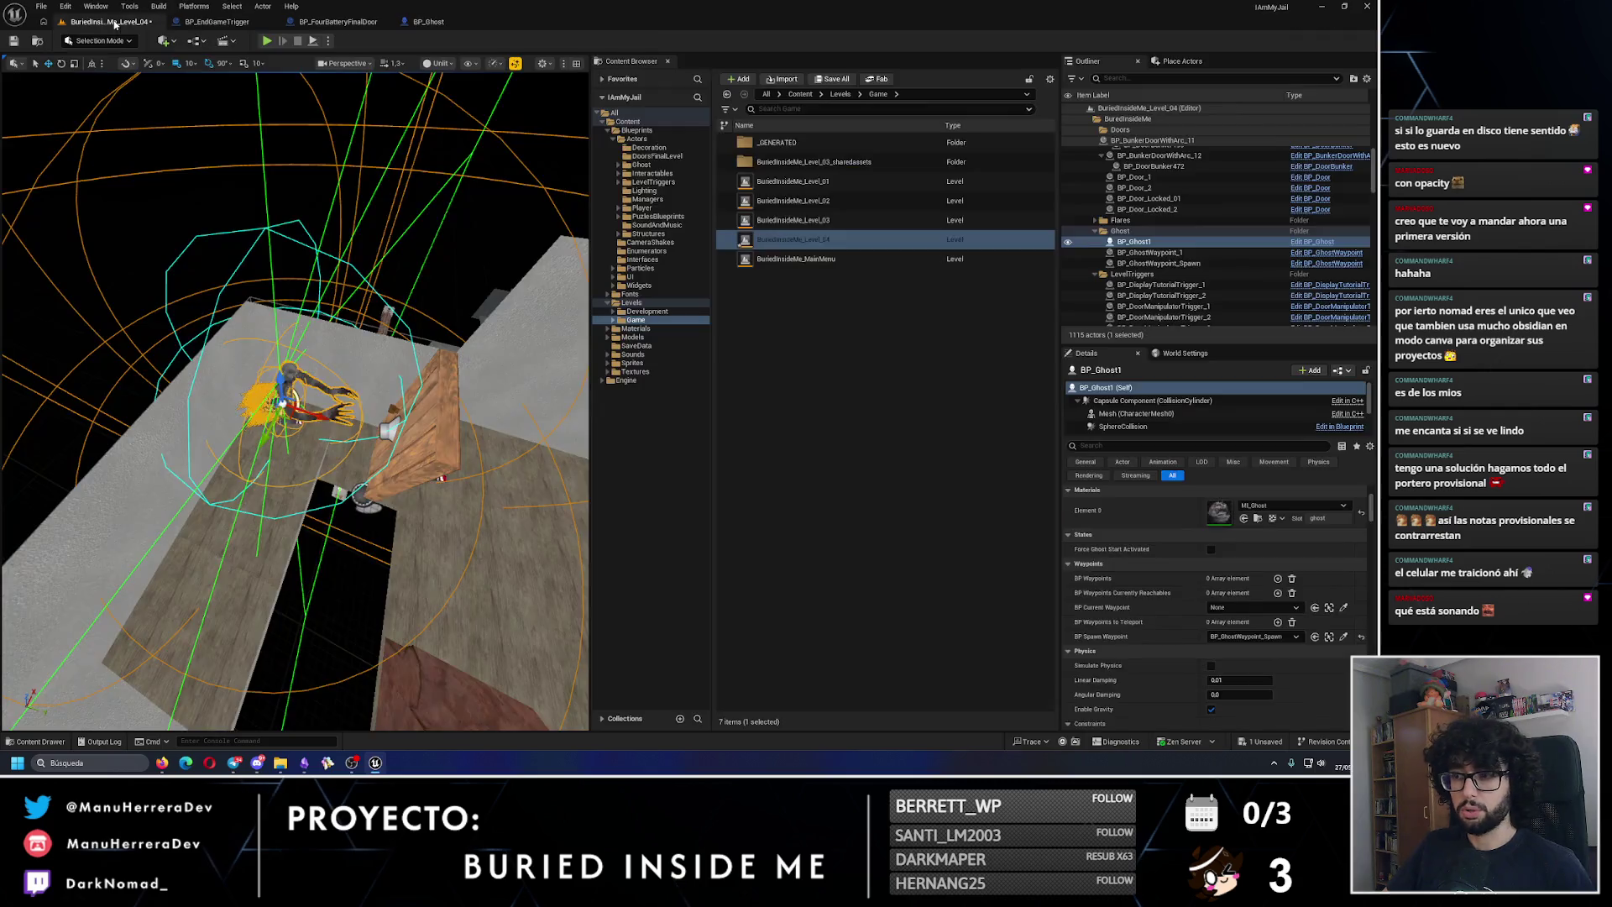
# Step: Check BP_FourBatteryFinalDoor's ghost activation graph, then return to BP_Ghost's event graph
pyautogui.scroll(5, 1205, 638)
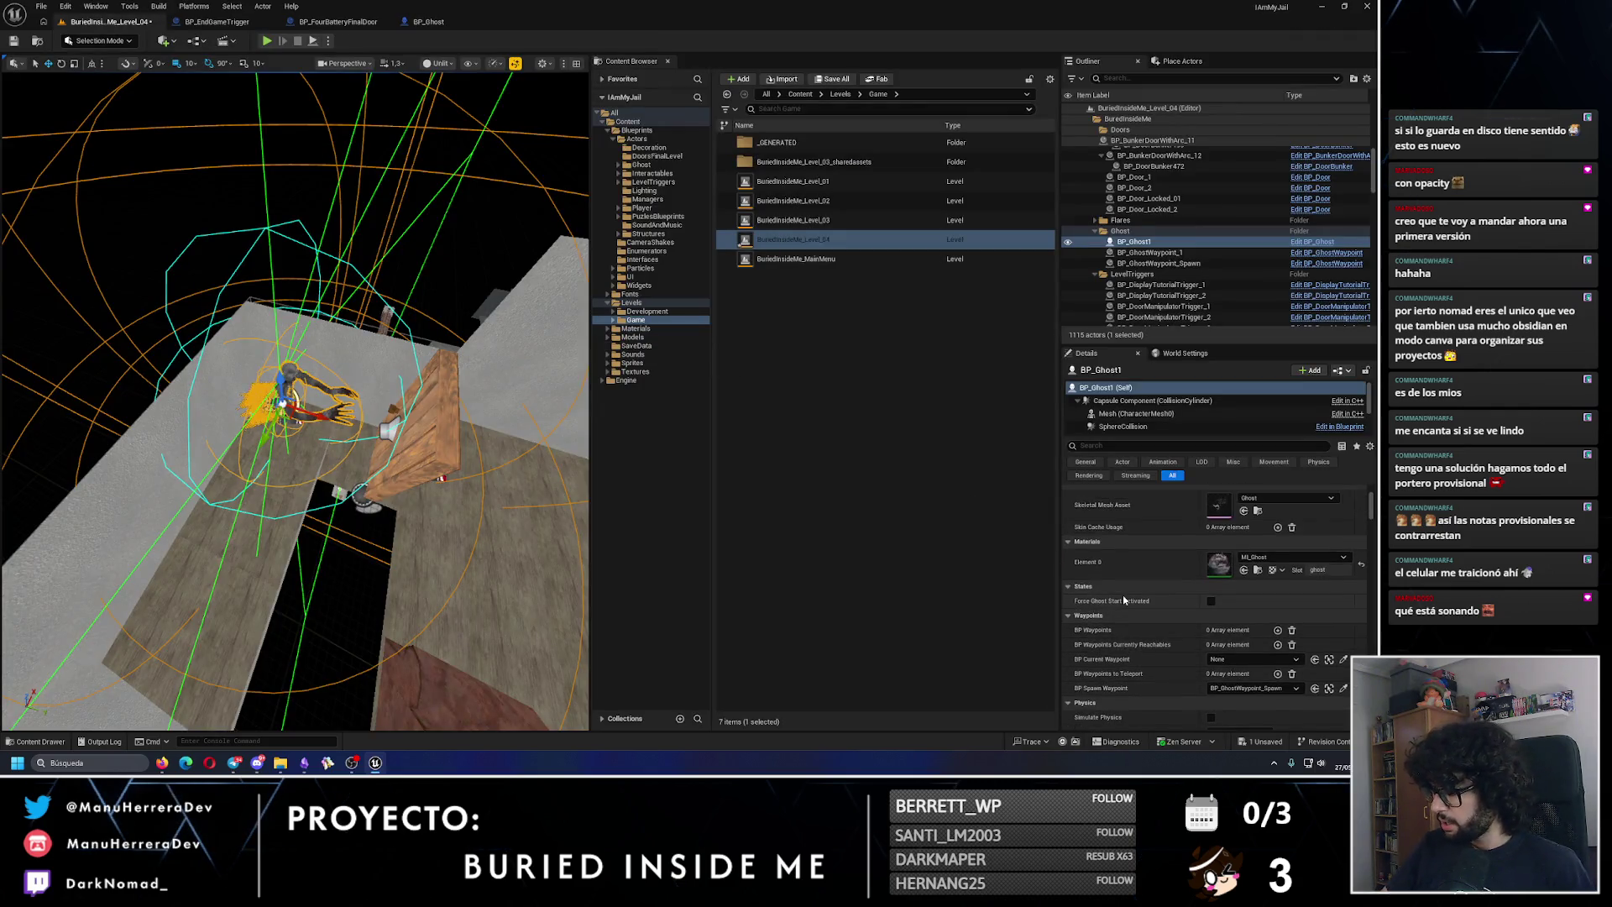
pyautogui.scroll(-15, 1199, 622)
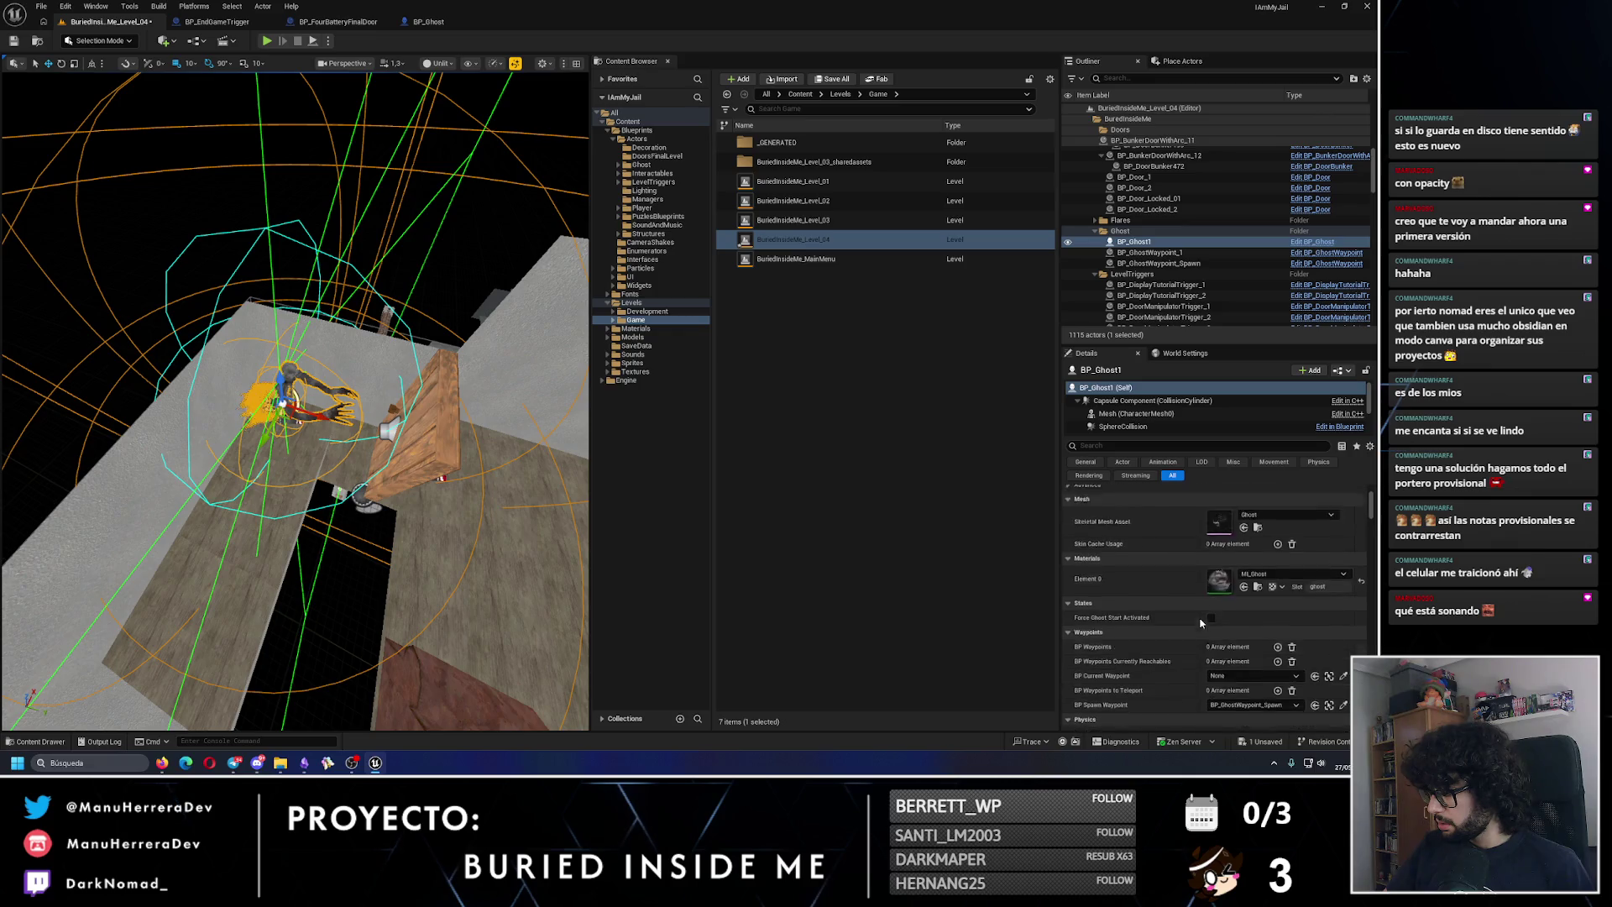
pyautogui.scroll(2, 1149, 592)
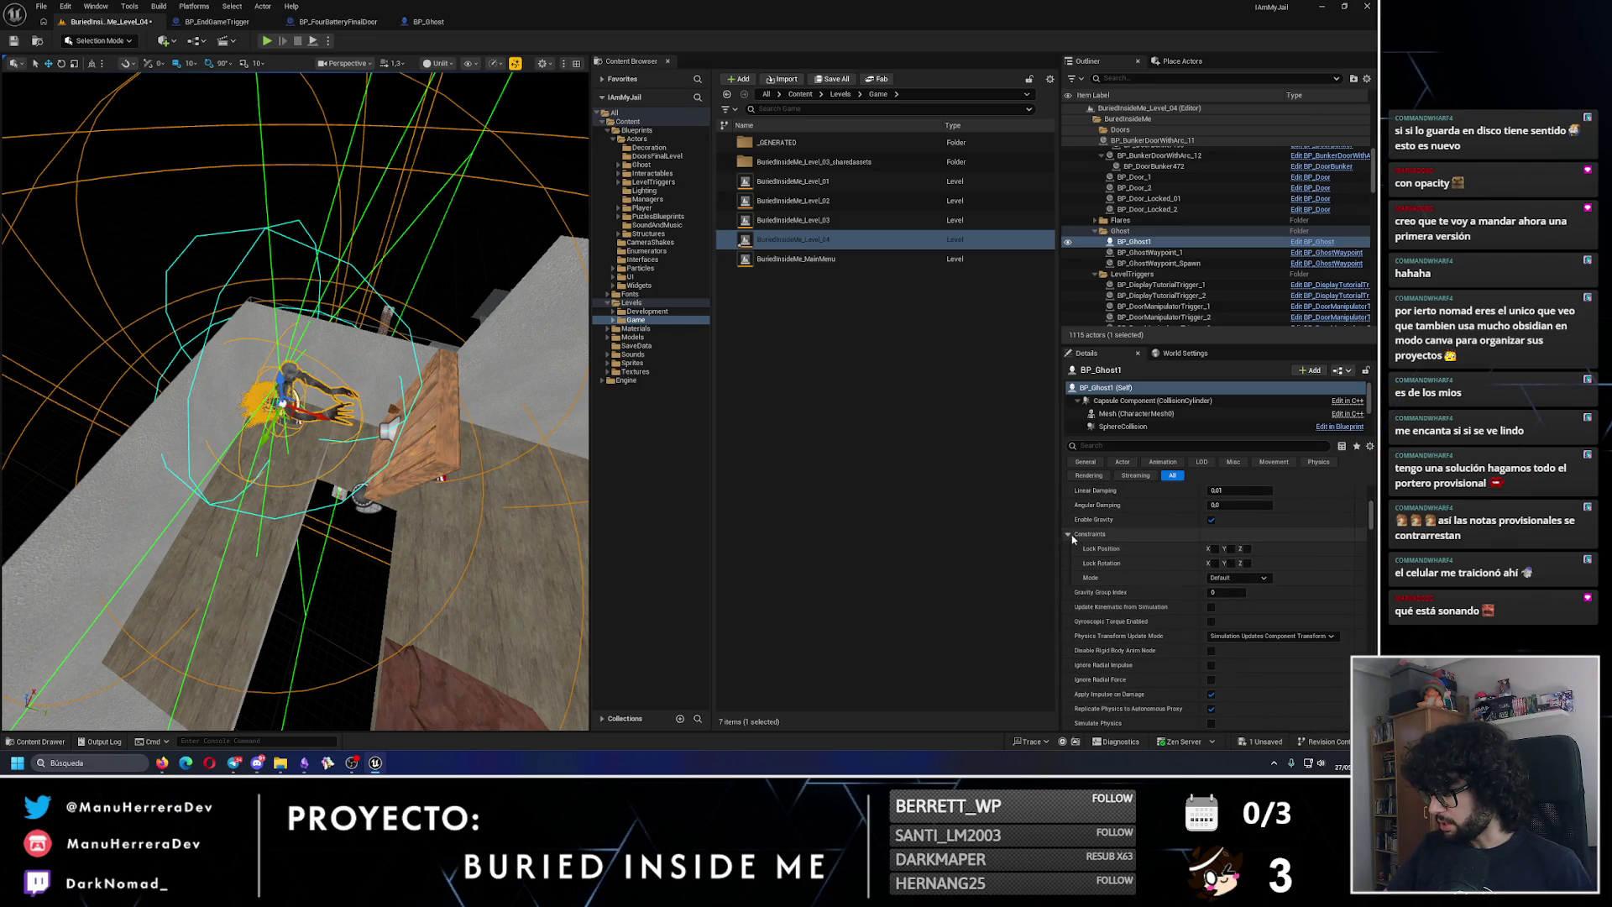
pyautogui.moveTo(1374, 532); pyautogui.dragTo(1371, 457)
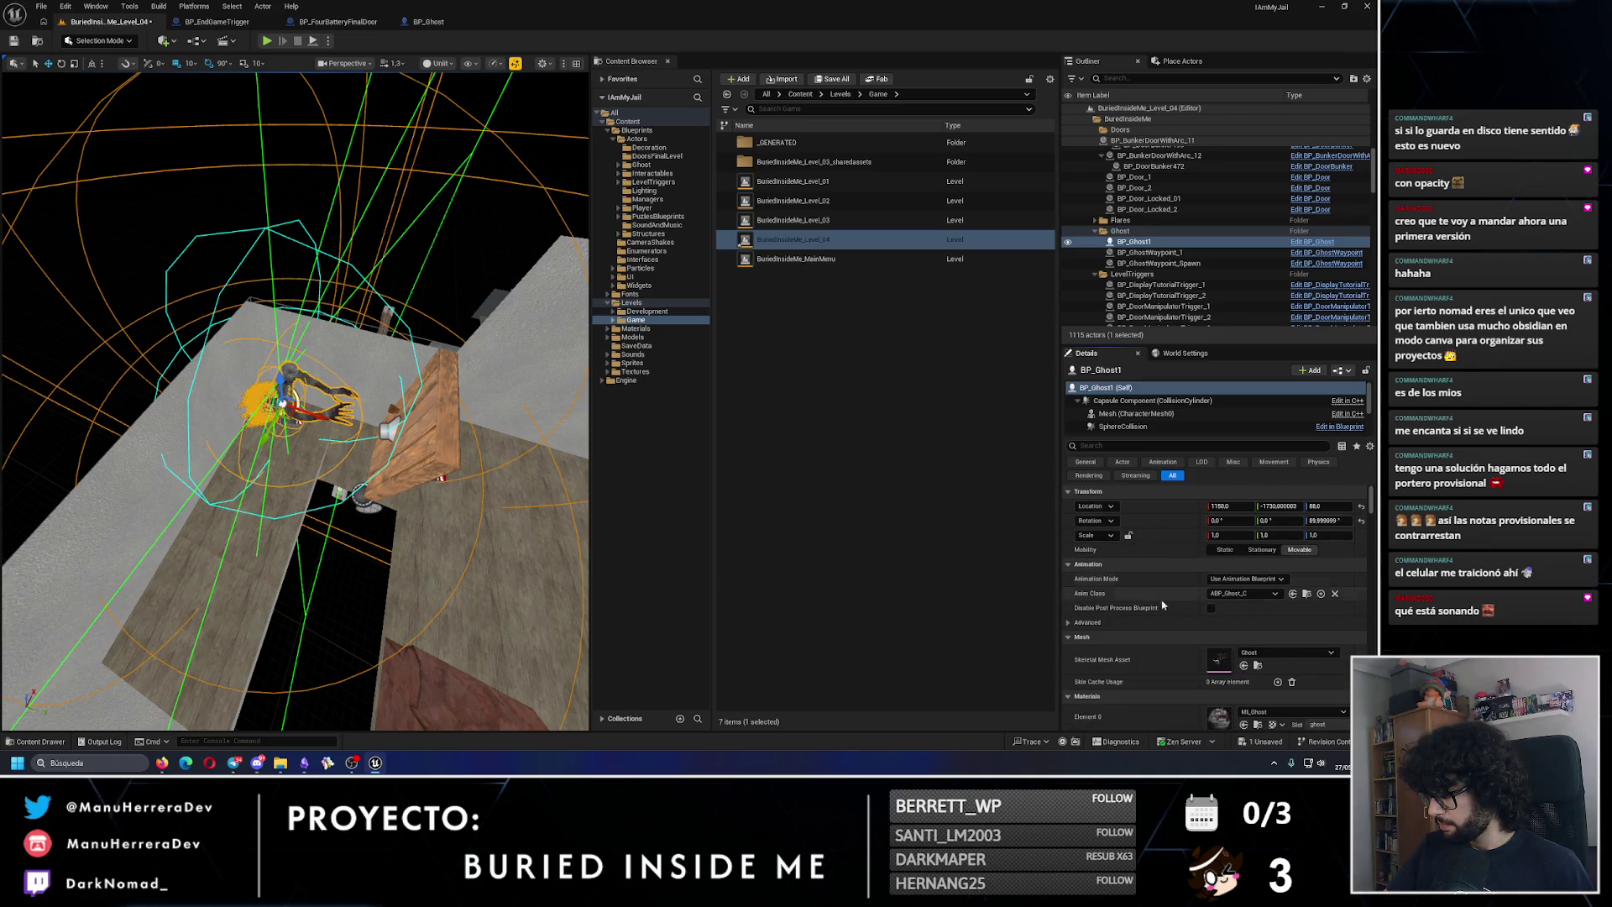
pyautogui.scroll(-2, 1176, 659)
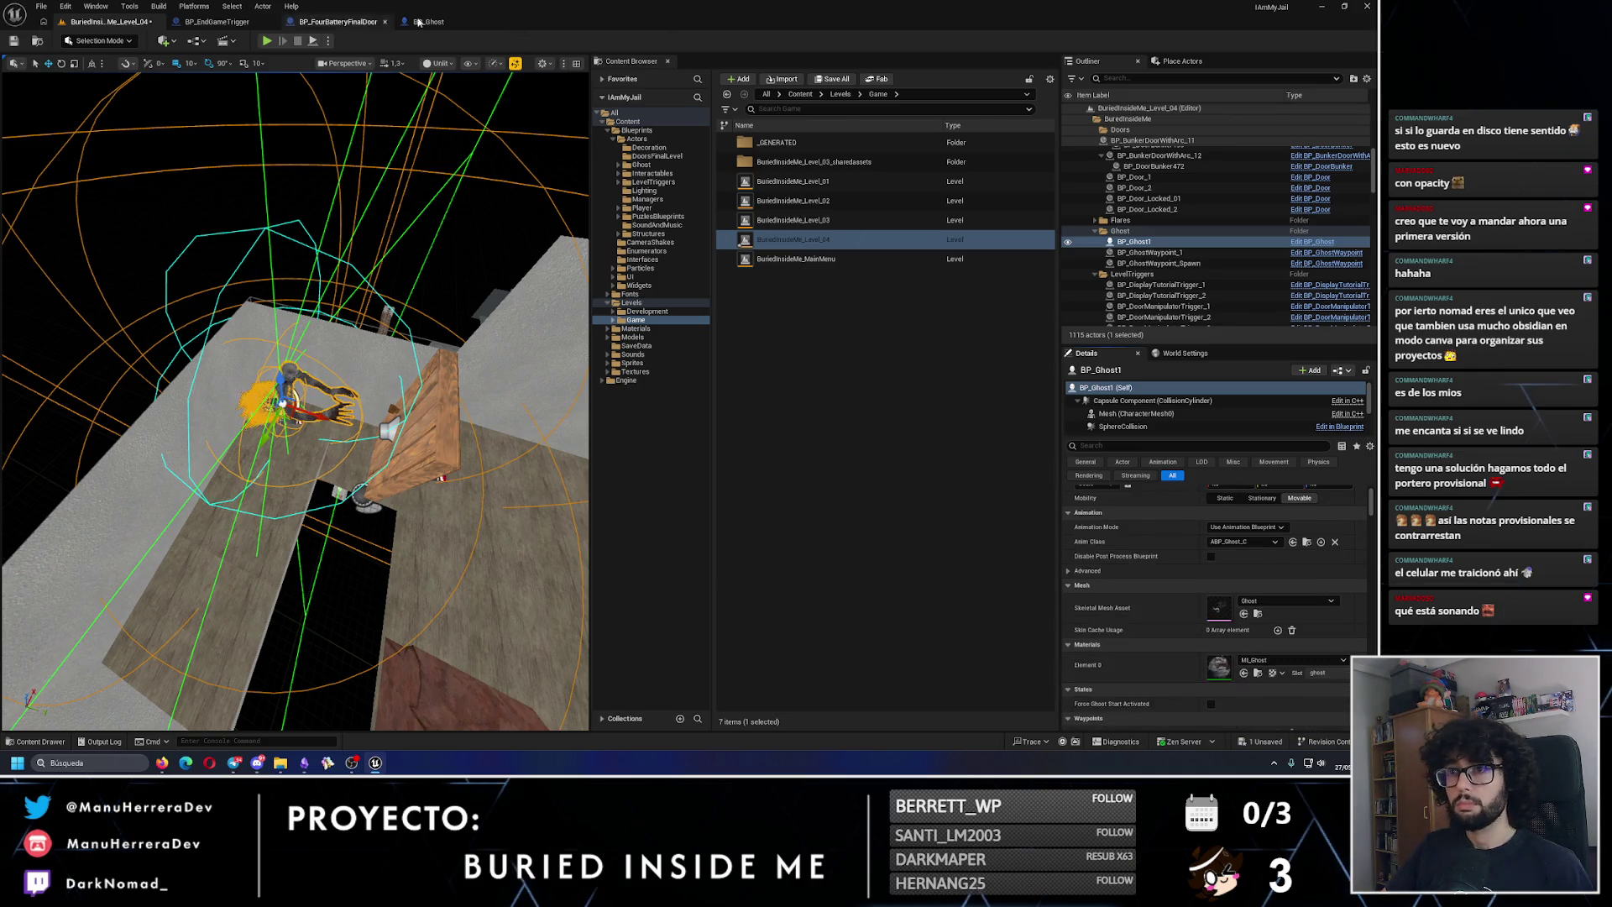
pyautogui.click(430, 22)
pyautogui.click(340, 24)
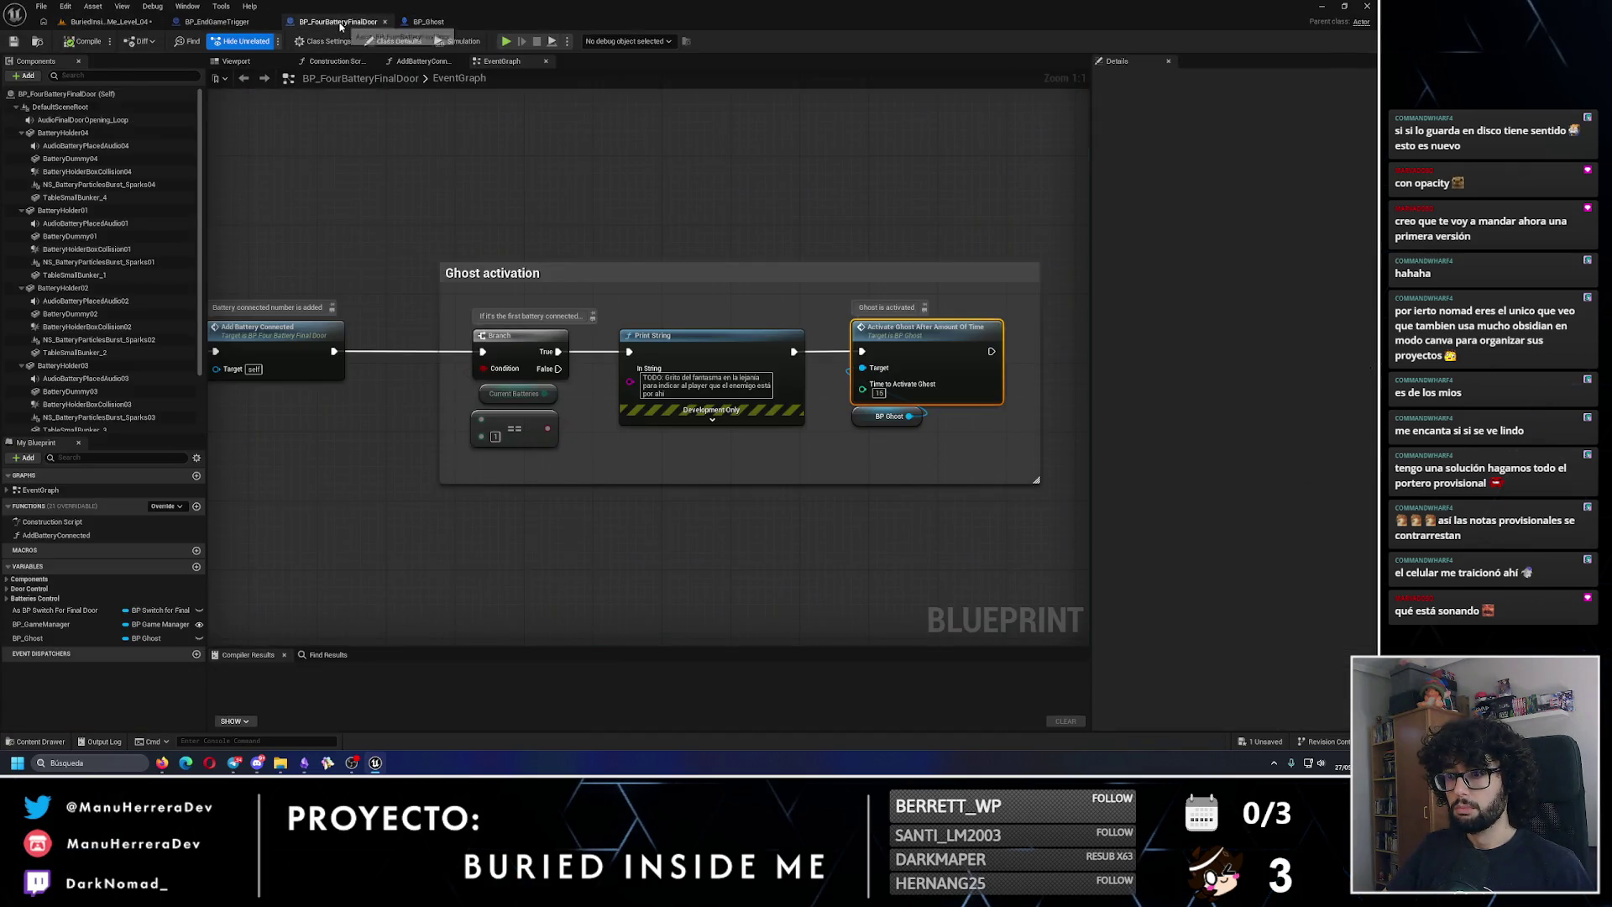
pyautogui.click(430, 22)
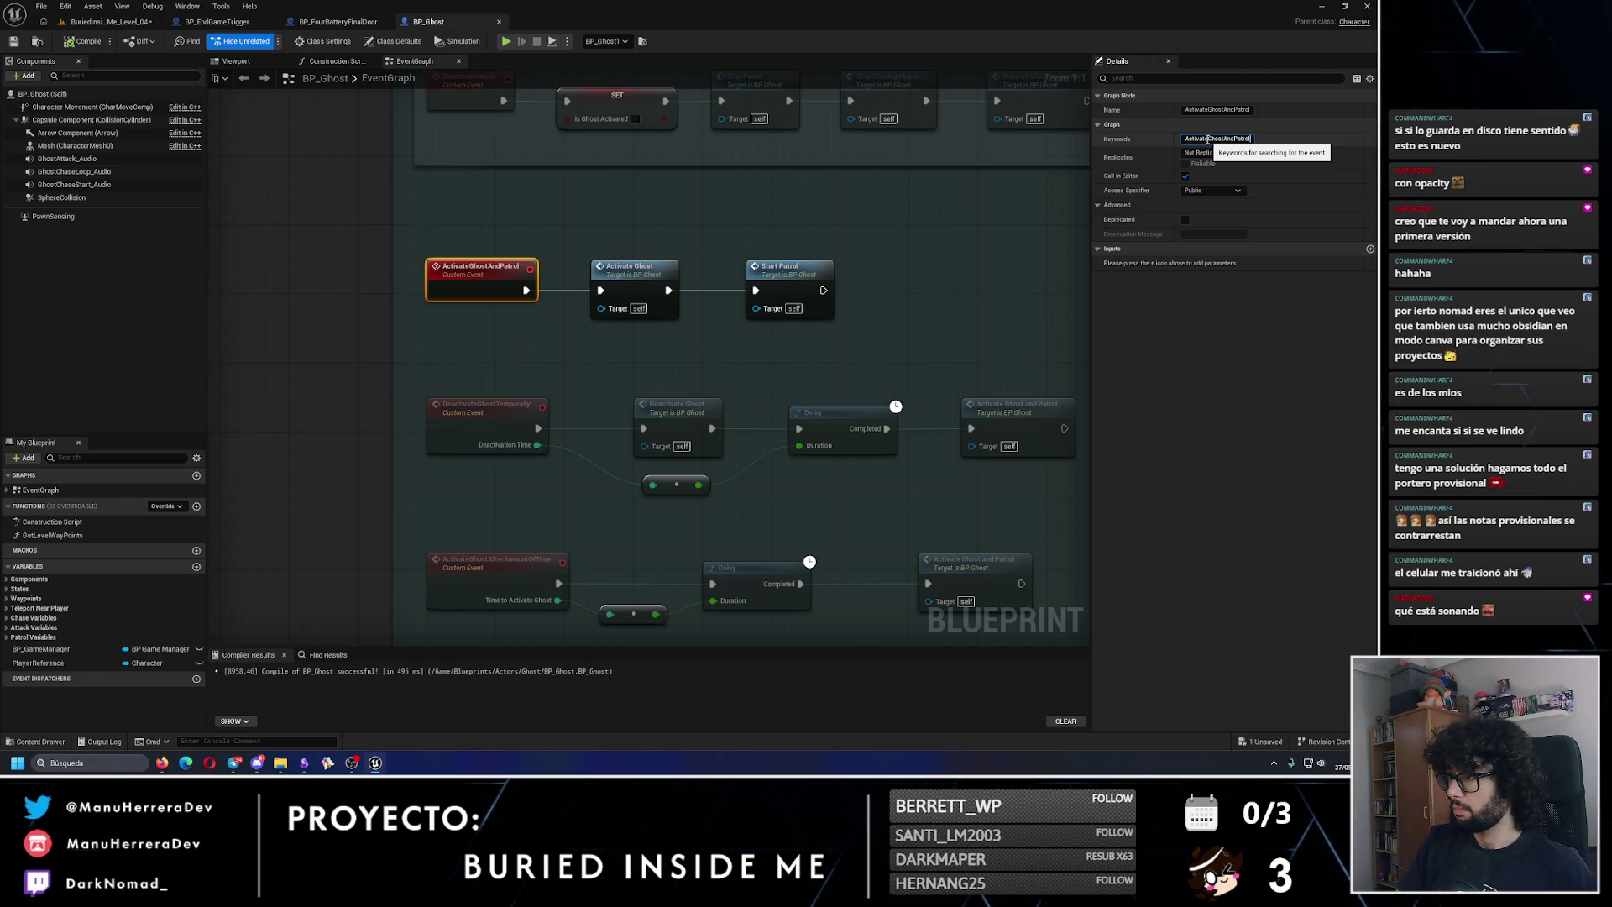
# Step: Confirm the DeactivateGhost event's Keywords entry and save BP_Ghost
pyautogui.click(488, 226)
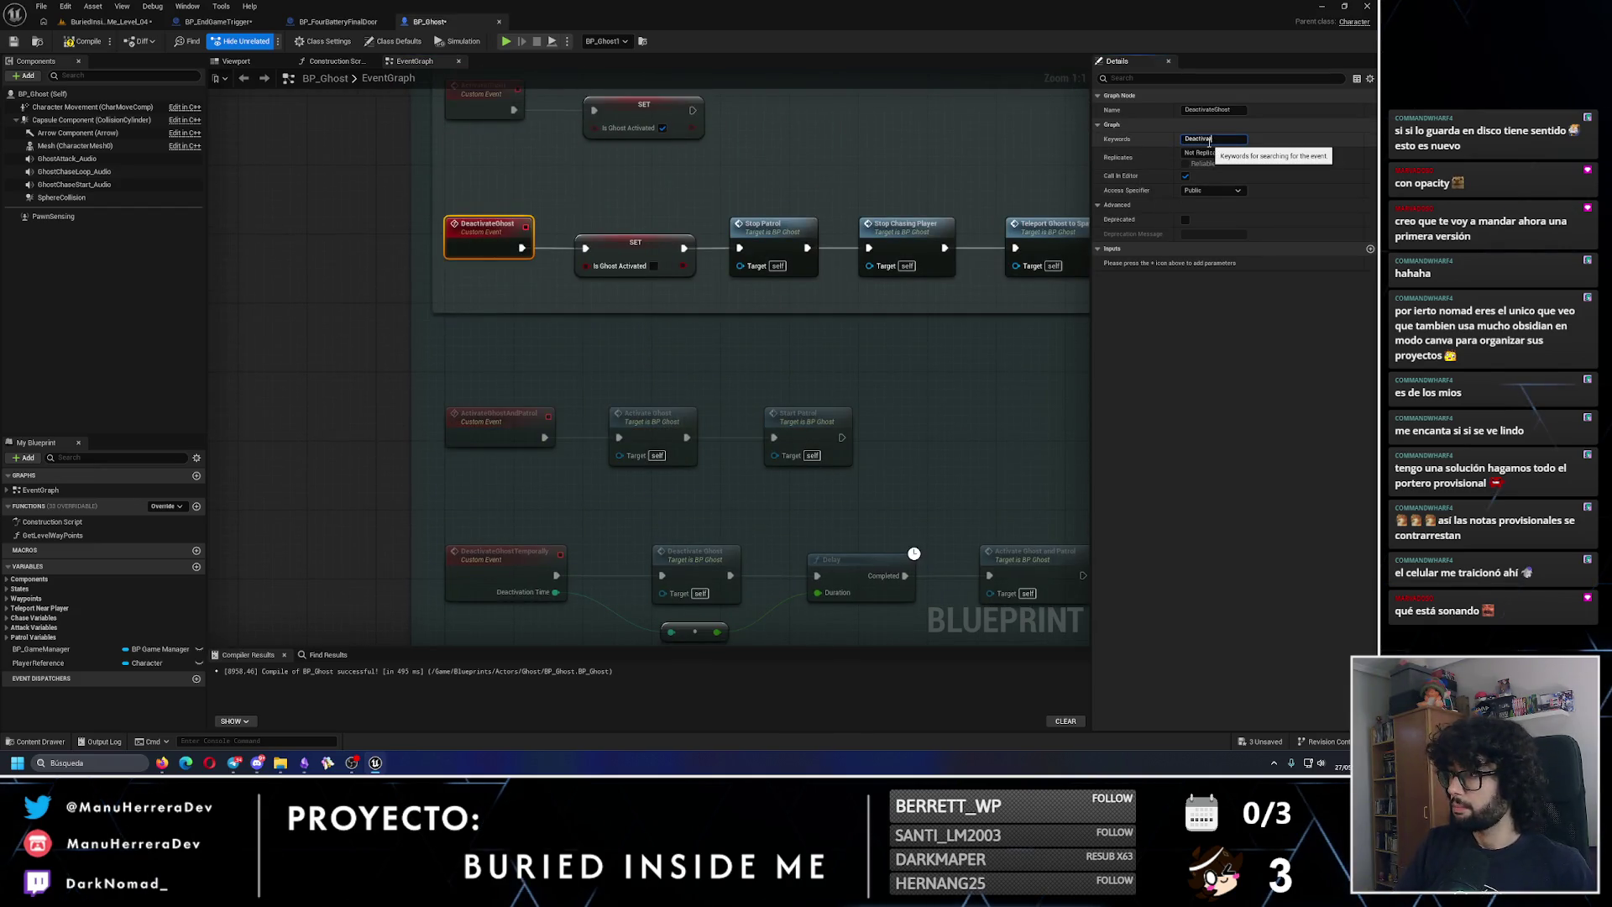
pyautogui.press('Return')
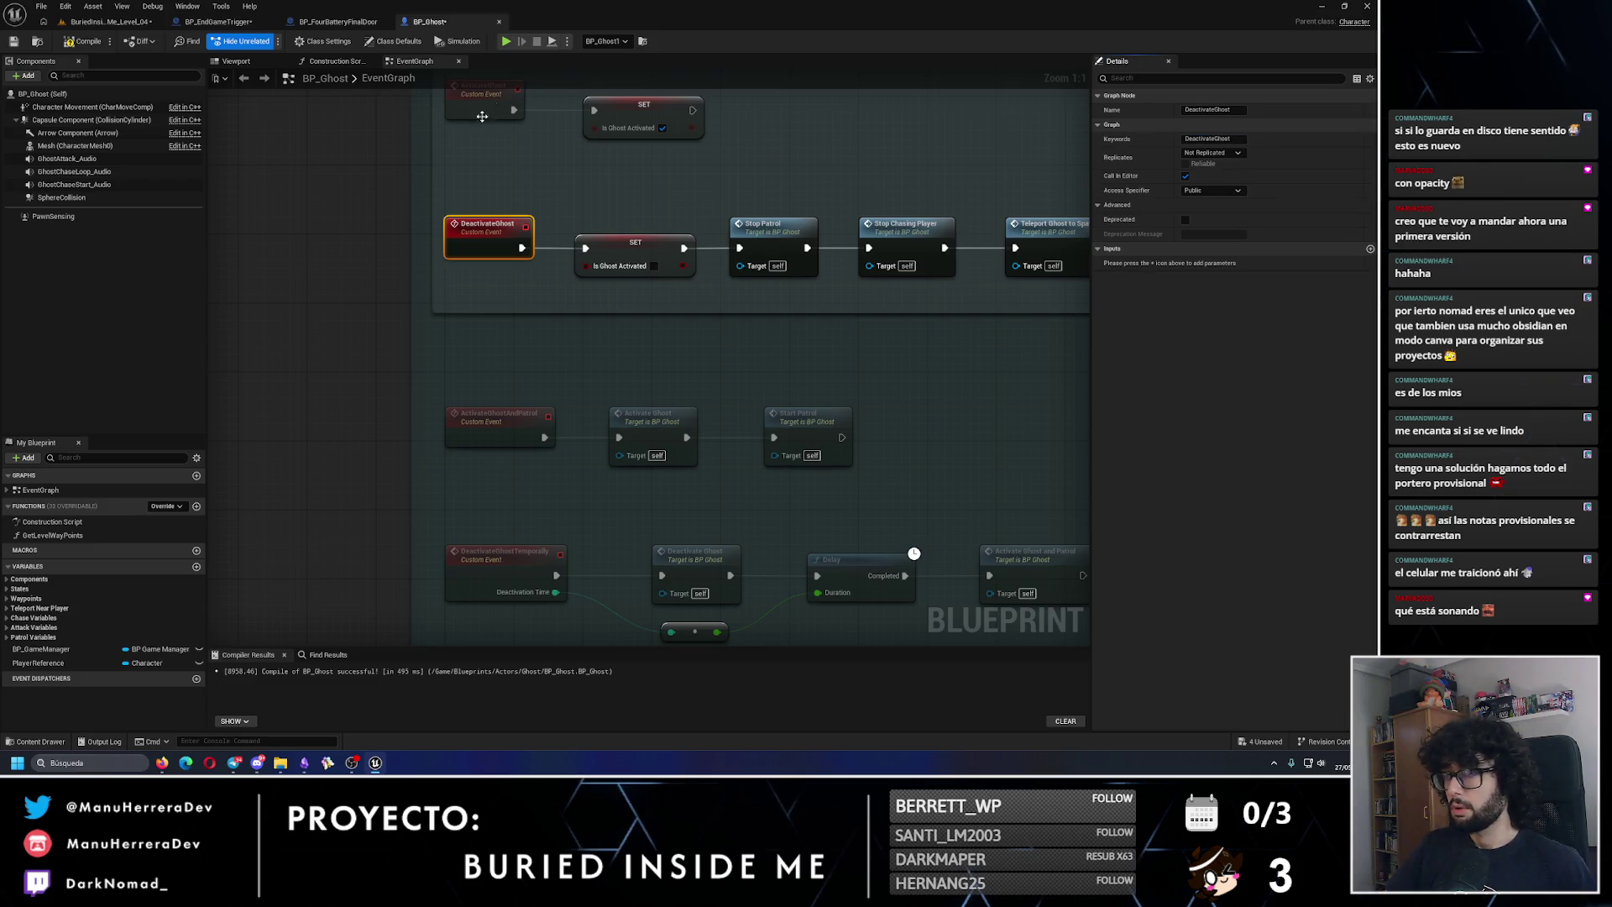
pyautogui.click(15, 41)
# Step: In the level, collapse the ghost's Details sections from Physics through Rendering to reveal its event buttons
pyautogui.click(109, 21)
pyautogui.scroll(-10, 1182, 576)
pyautogui.scroll(2, 1176, 579)
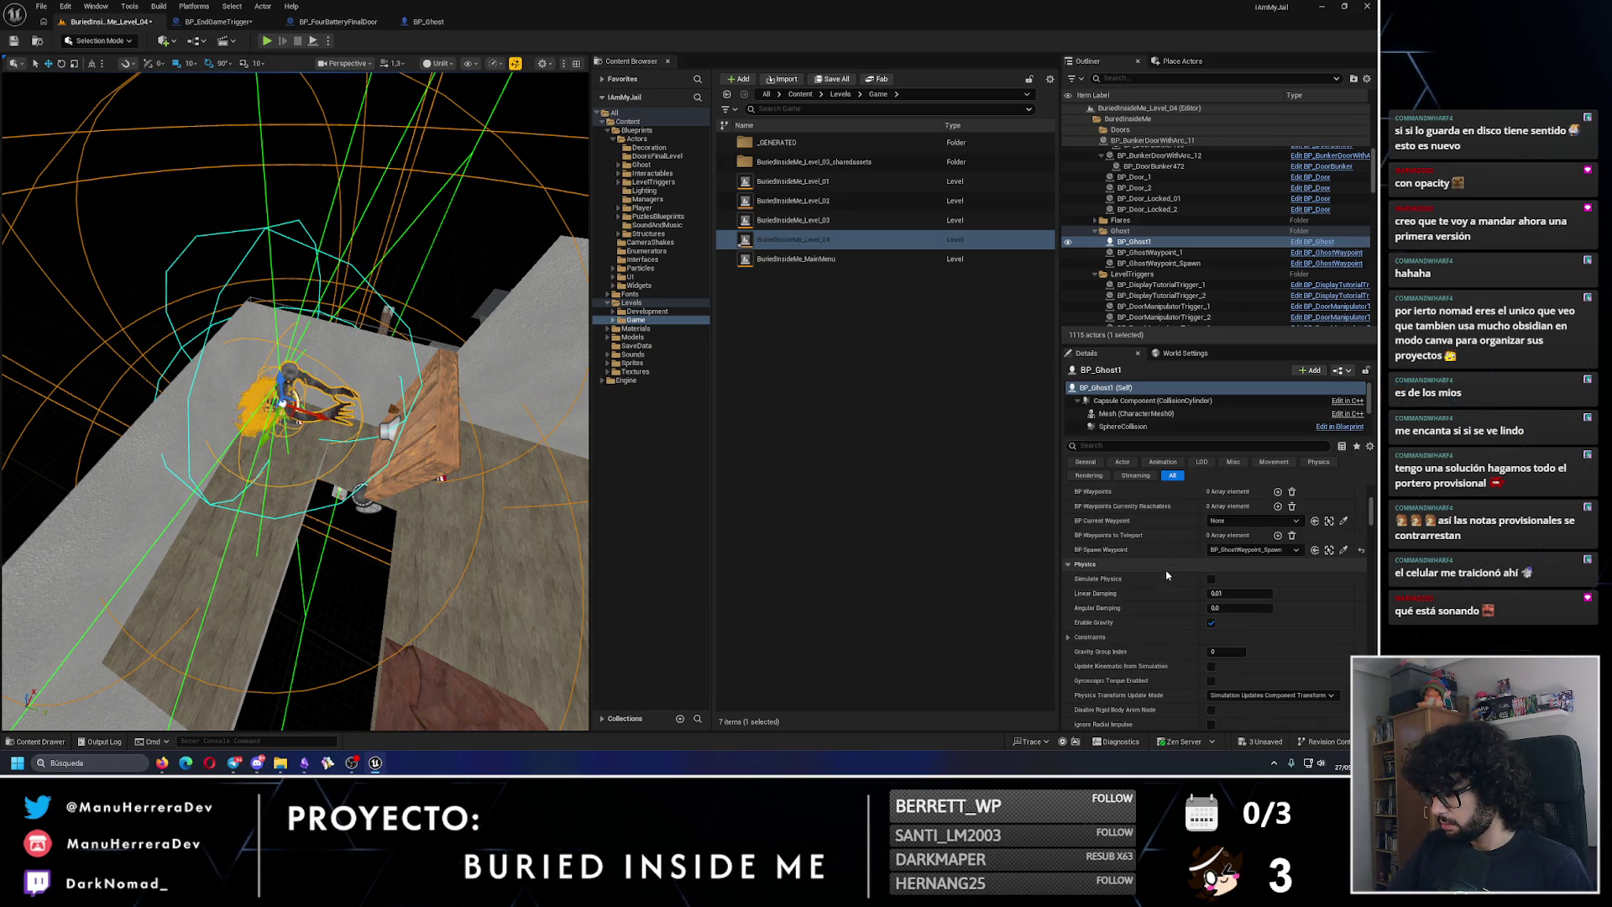
pyautogui.click(1076, 565)
pyautogui.click(1075, 579)
pyautogui.click(1071, 594)
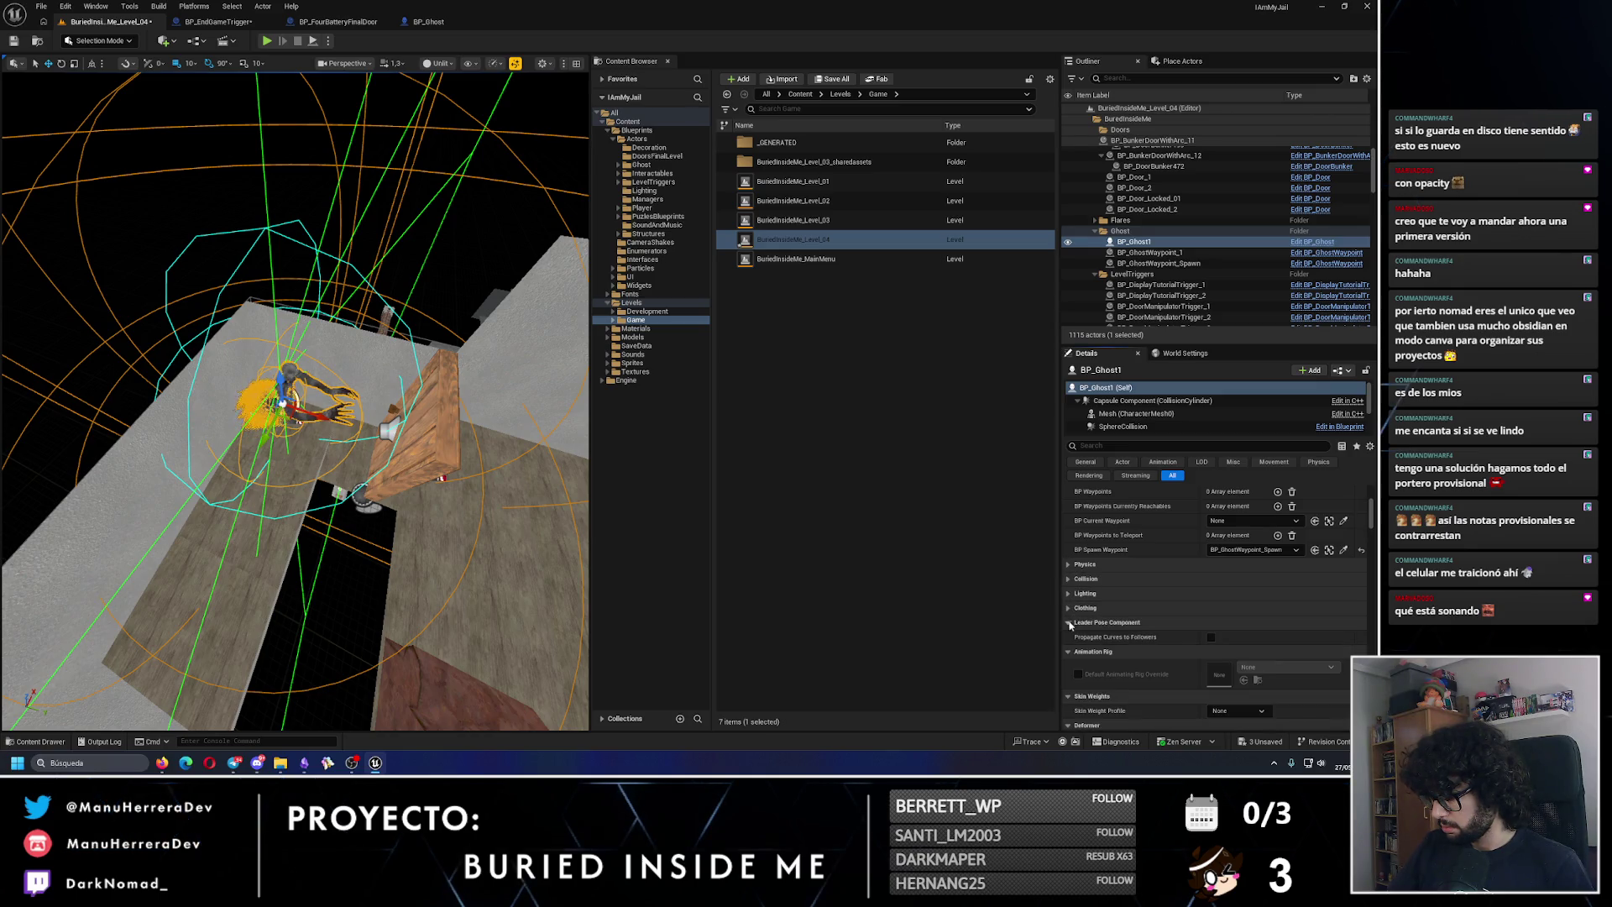
pyautogui.click(1071, 625)
pyautogui.scroll(-1, 1070, 624)
pyautogui.click(1067, 623)
pyautogui.click(1066, 623)
pyautogui.click(1067, 619)
pyautogui.scroll(-1, 1066, 625)
pyautogui.click(1067, 625)
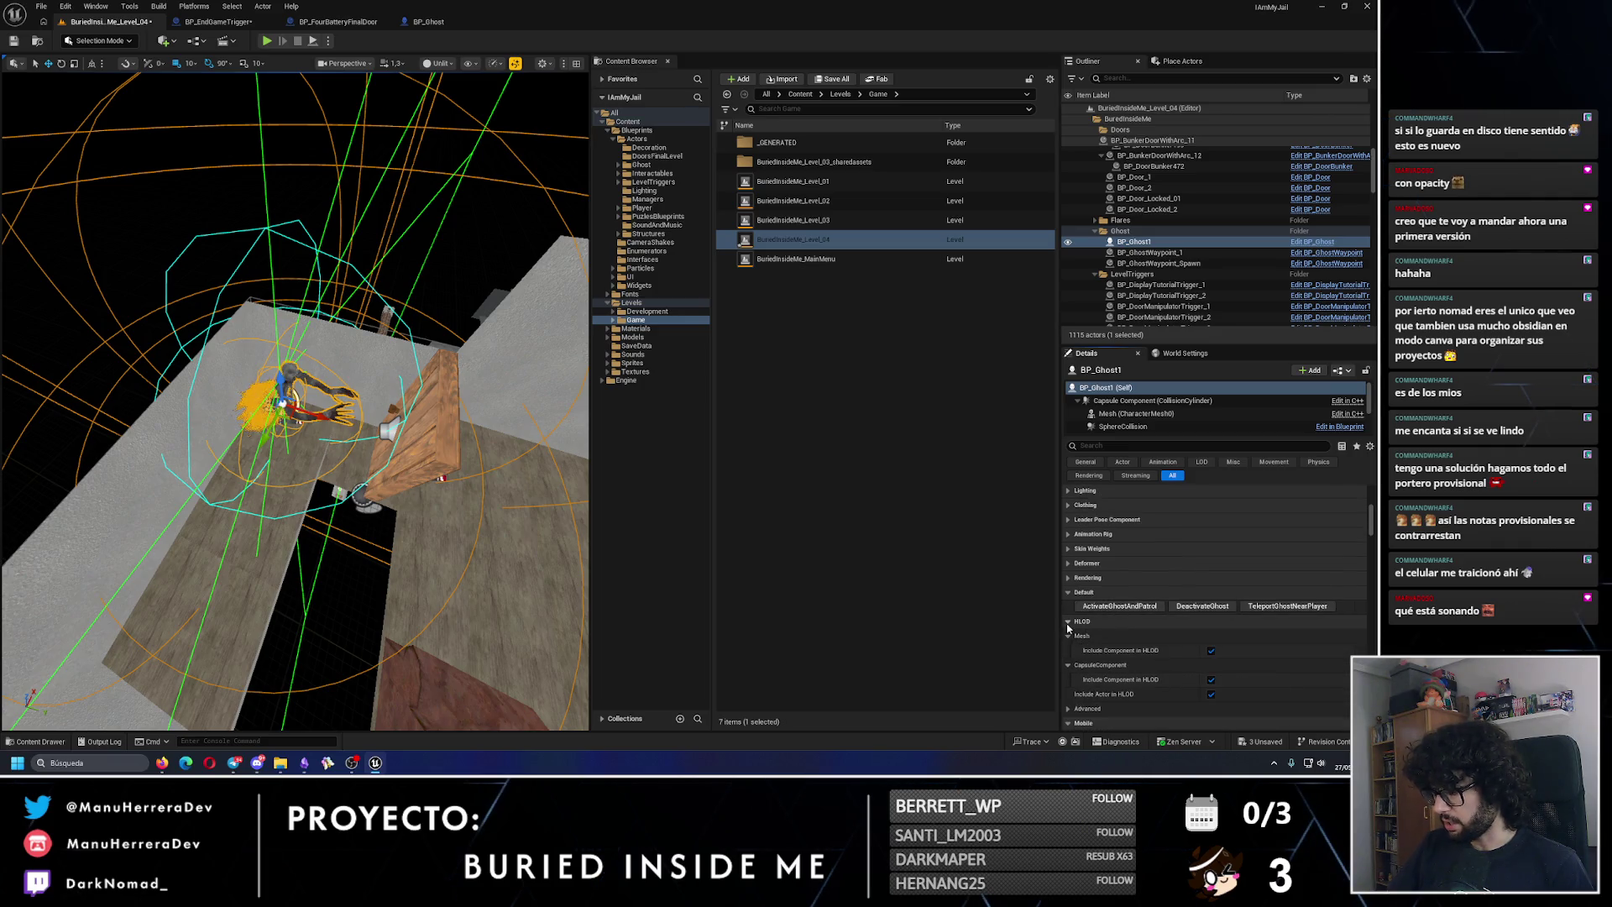
# Step: Check ActivateGhostAndPatrol's replication in BP_Ghost, leaving it Not Replicated, and return to the level
pyautogui.click(428, 21)
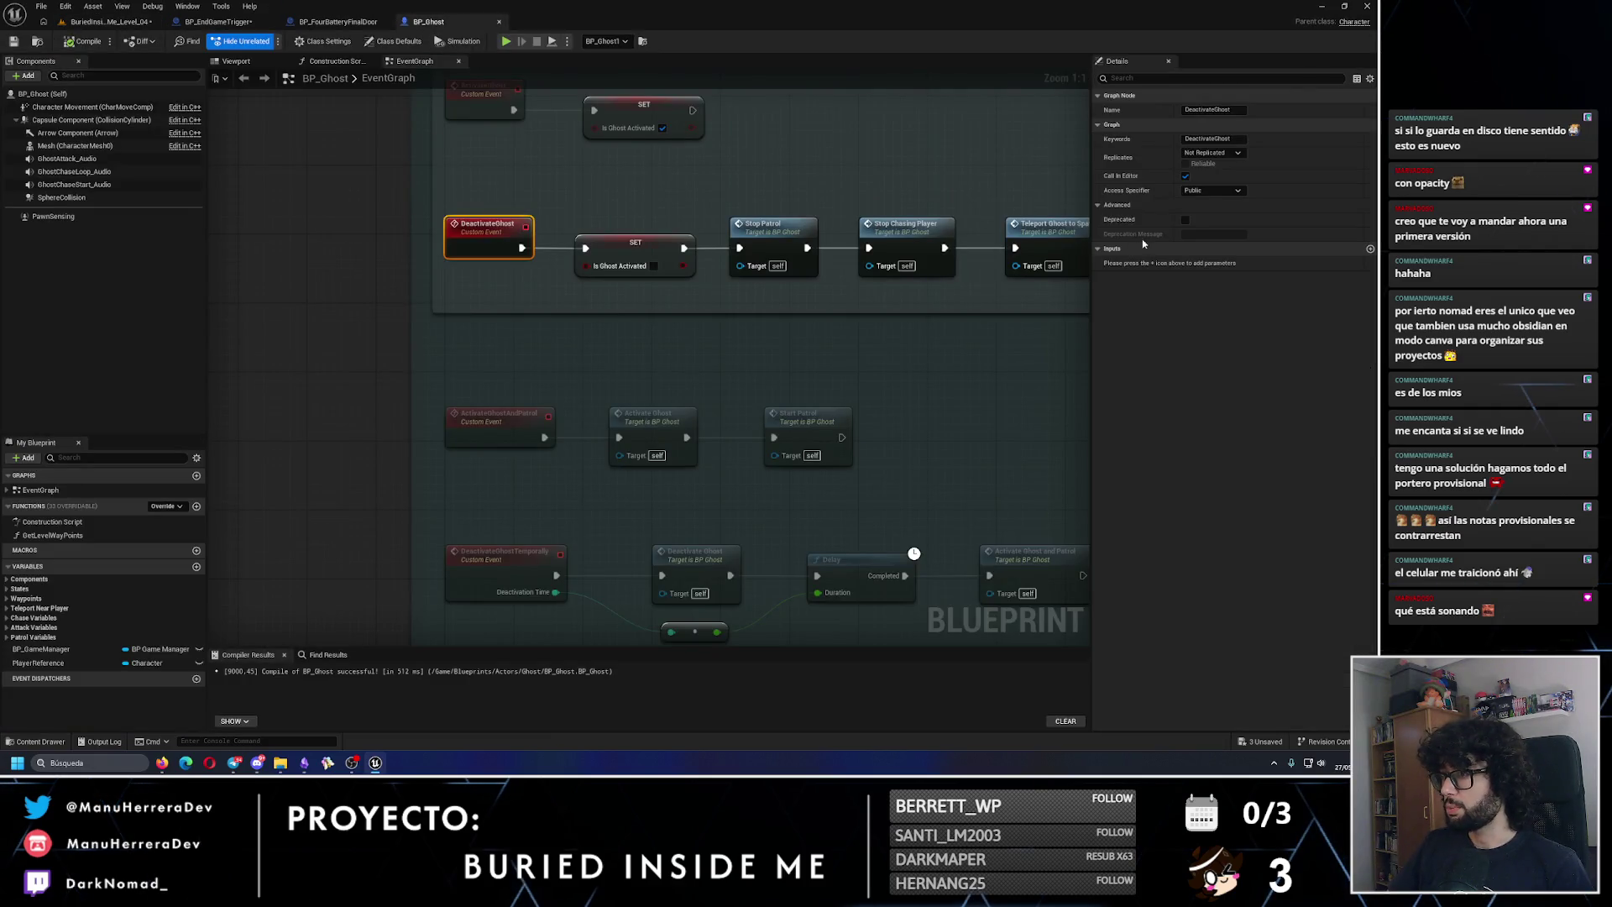
pyautogui.click(499, 417)
pyautogui.click(1237, 153)
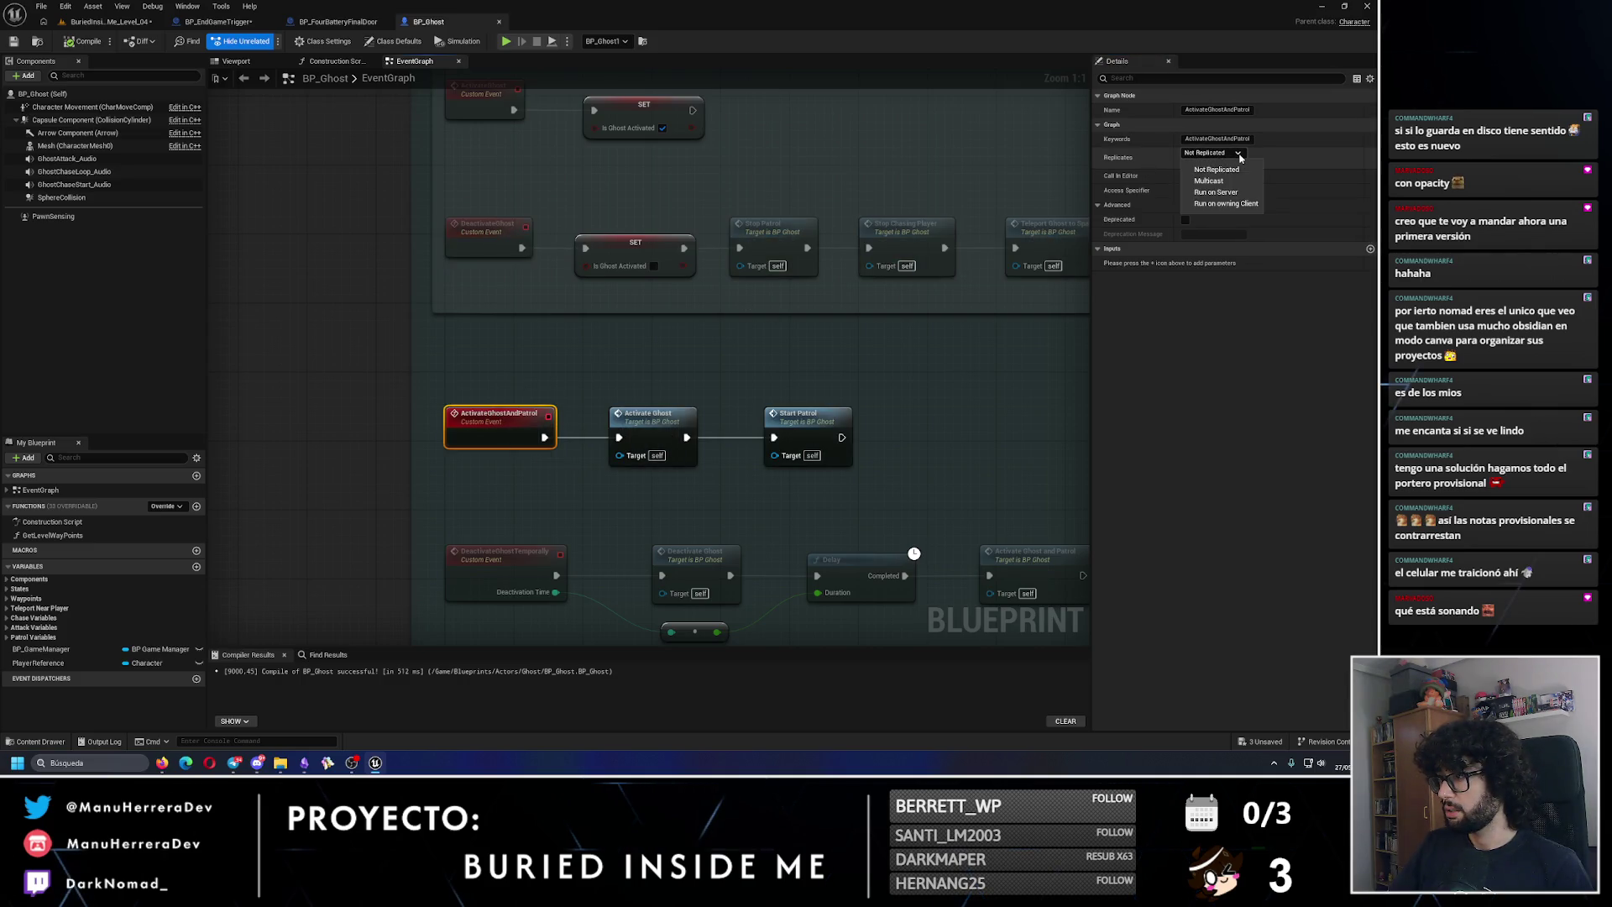
pyautogui.click(1240, 156)
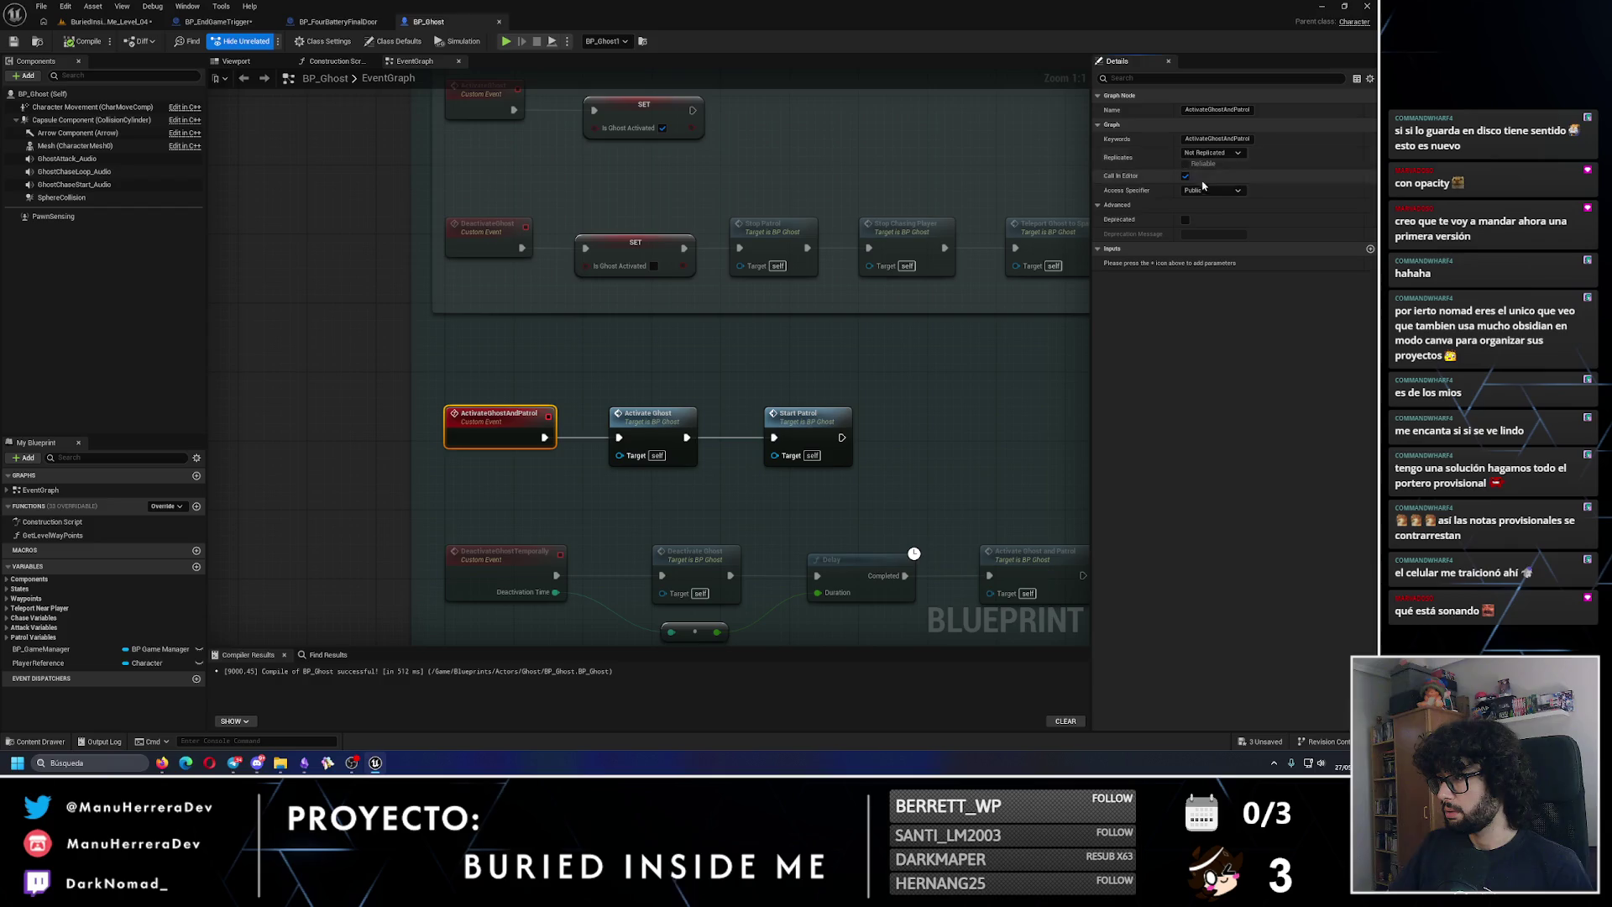
pyautogui.click(107, 21)
pyautogui.moveTo(294, 248); pyautogui.dragTo(321, 290)
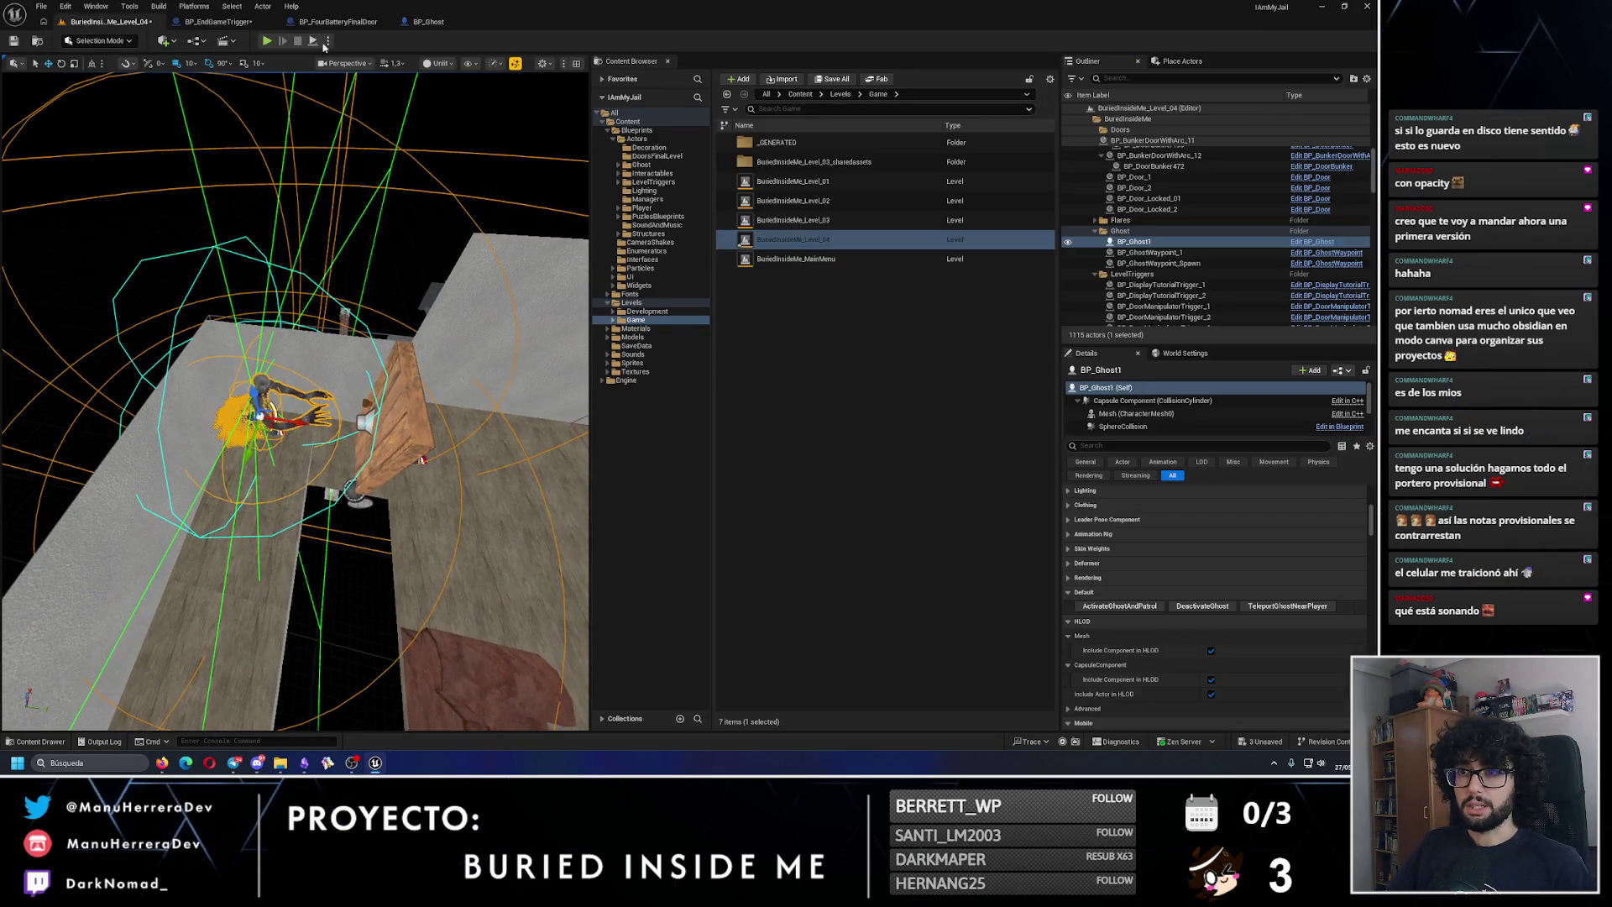
# Step: Play the level, select the ghost, trigger ActivateGhostAndPatrol, watch it patrol, then stop the session
pyautogui.hotkey('alt', 'p')
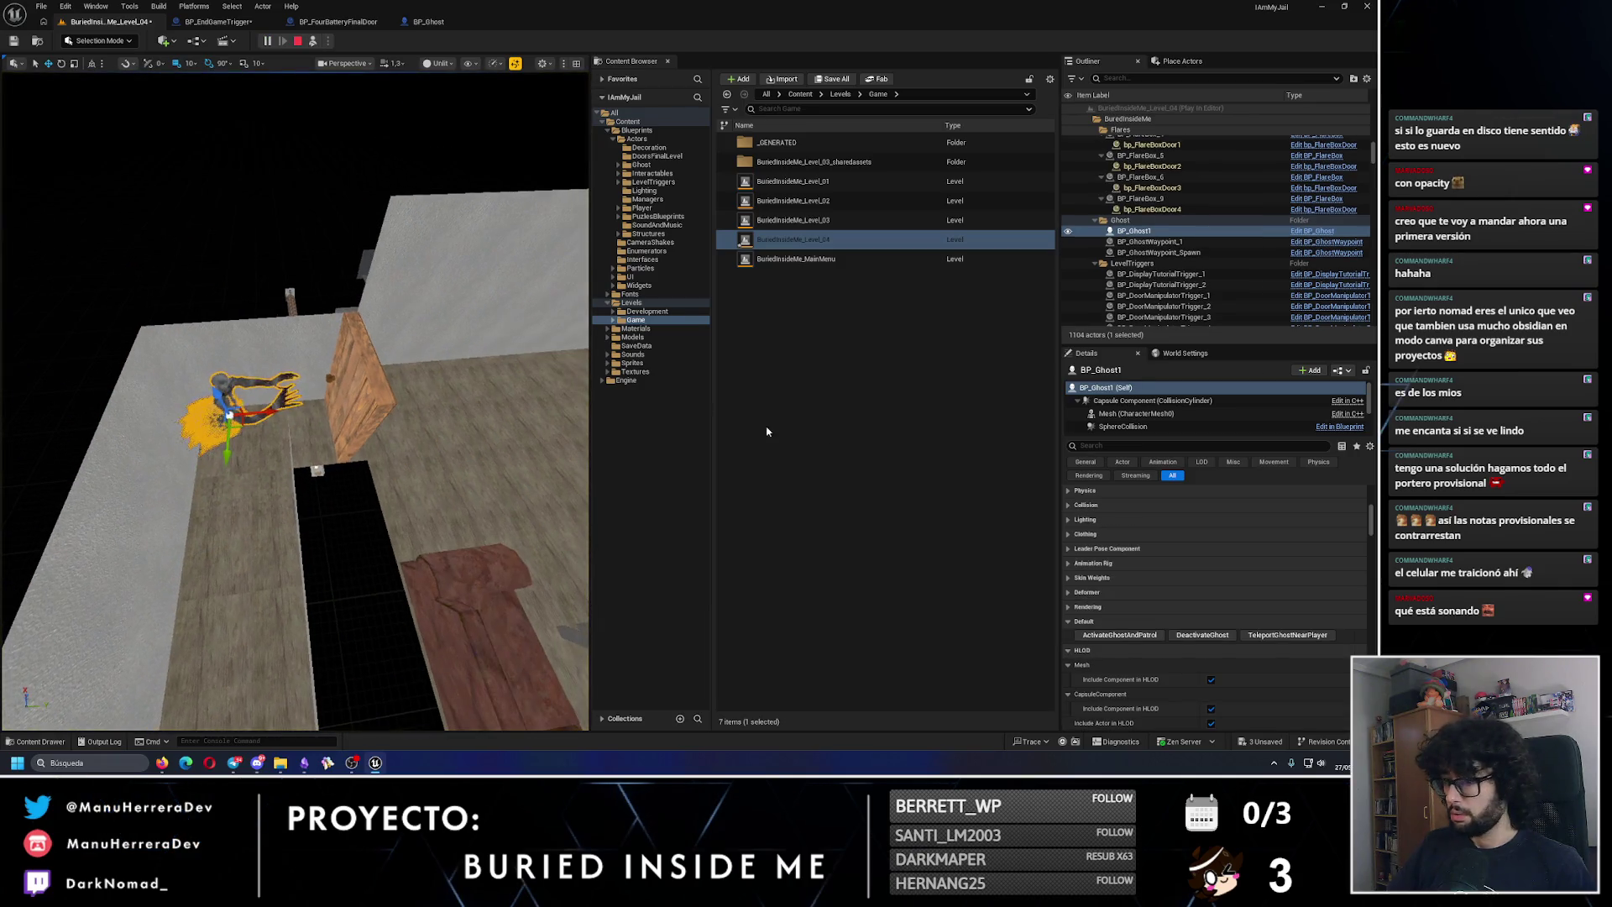
pyautogui.click(357, 369)
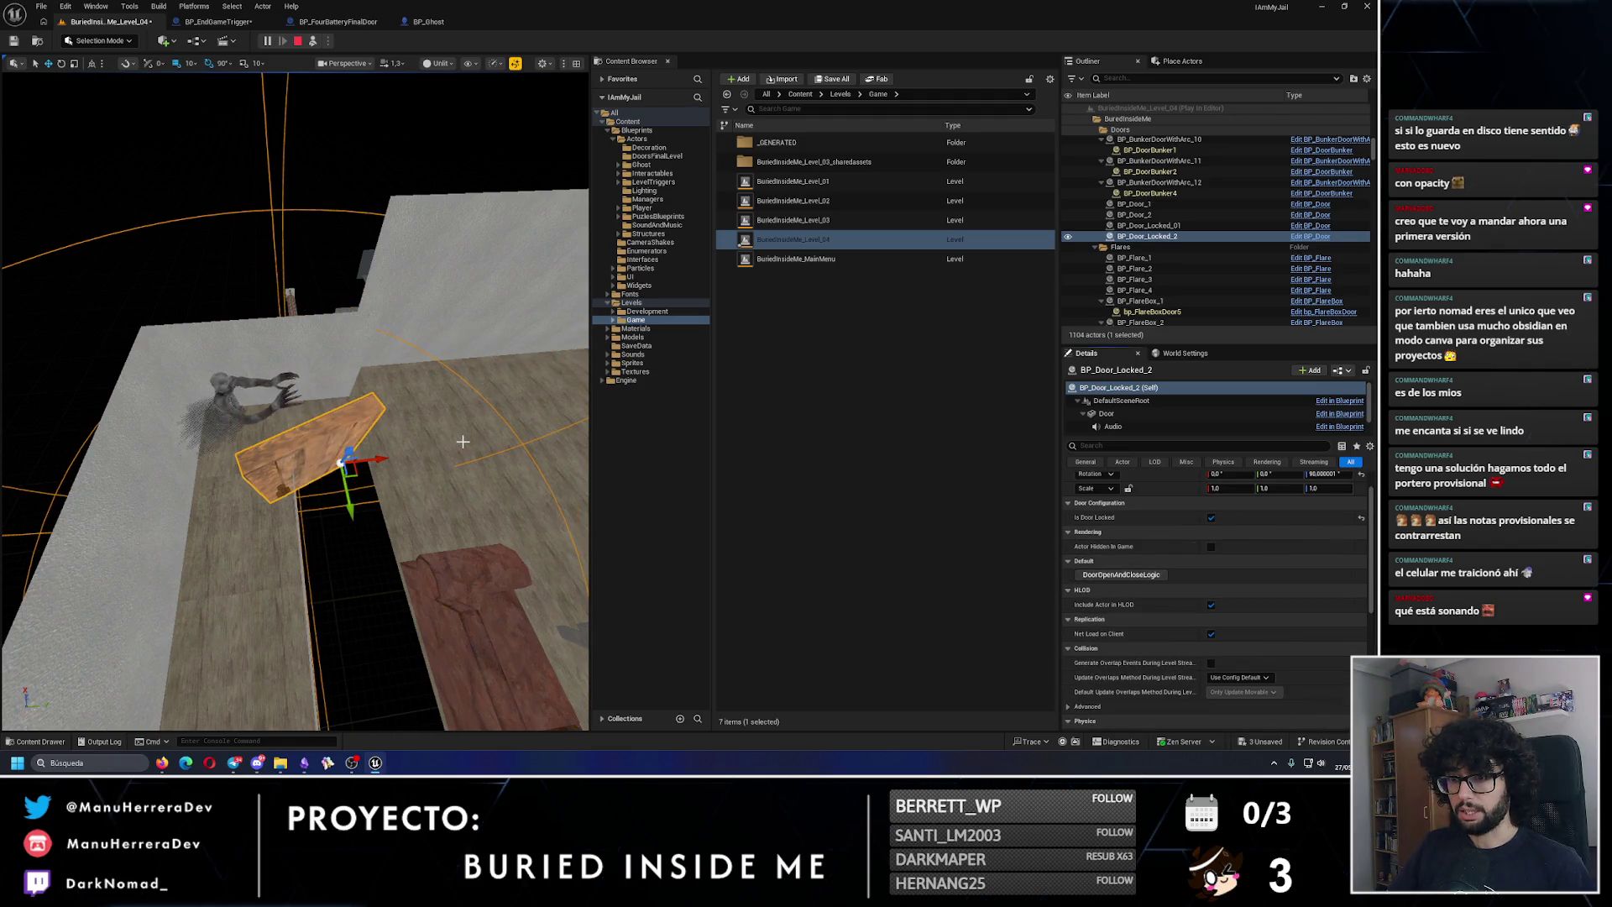
pyautogui.scroll(2, 462, 441)
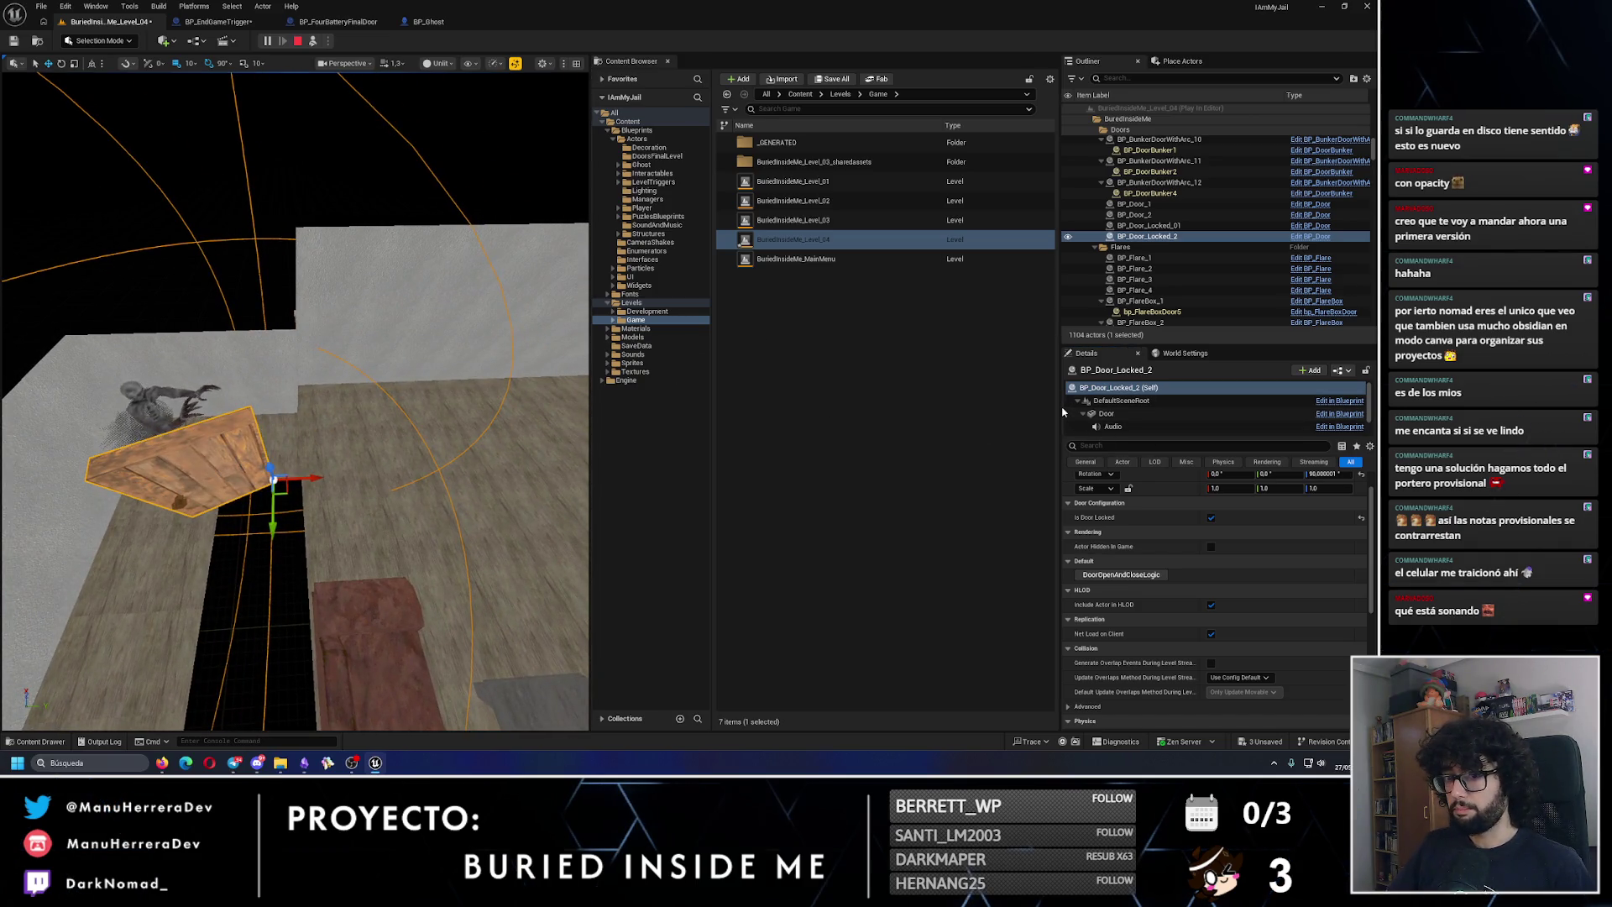
pyautogui.scroll(2, 1155, 485)
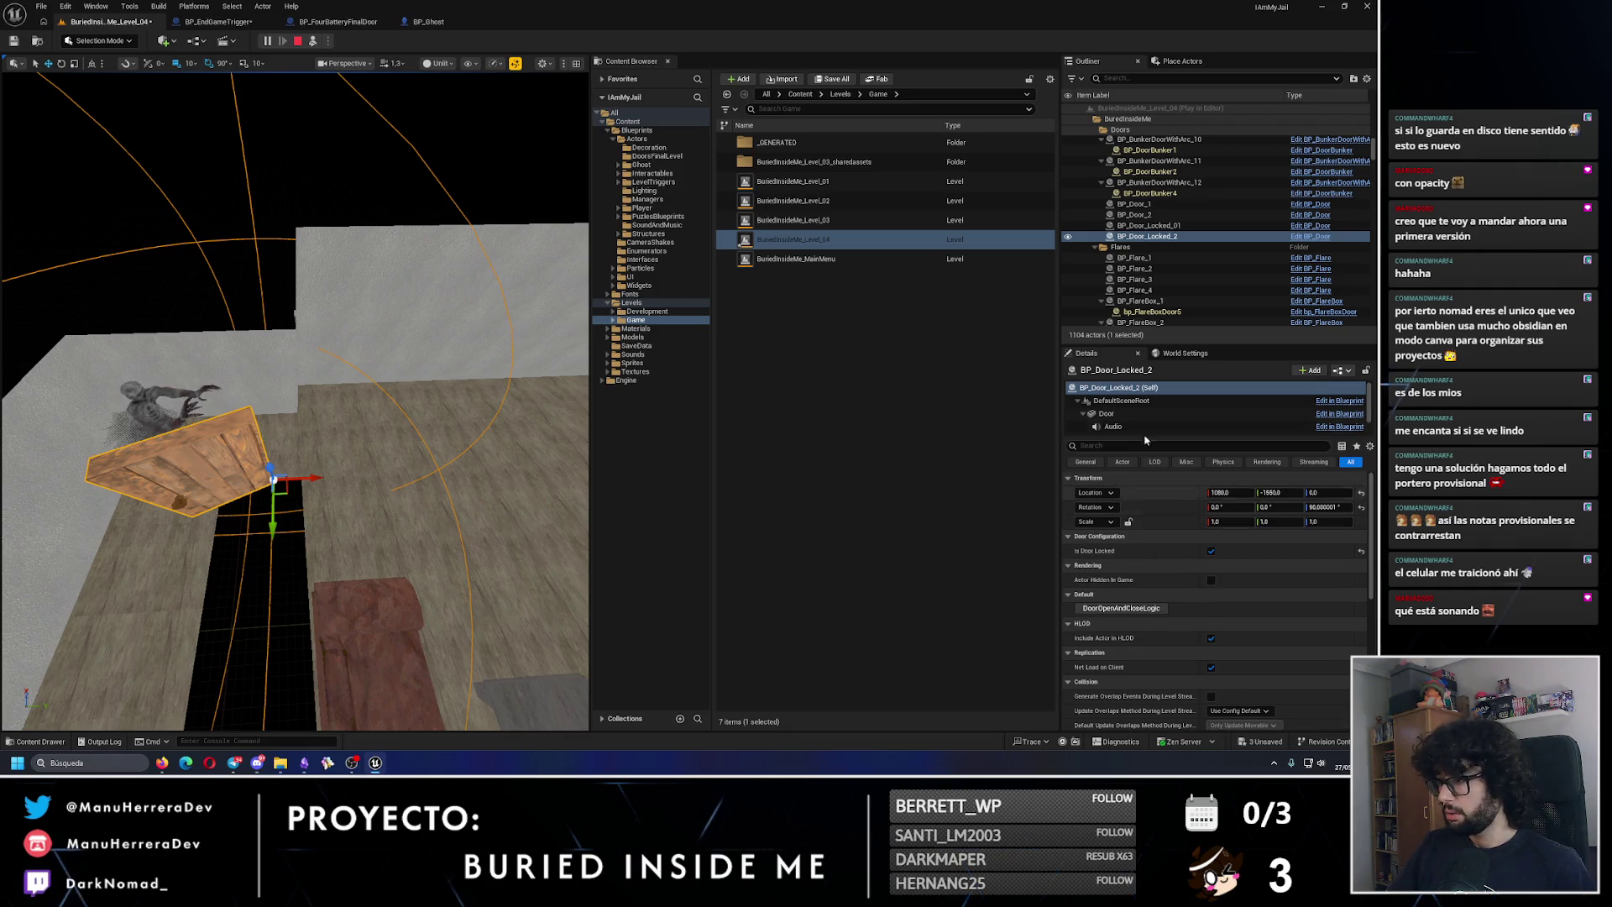
pyautogui.click(156, 413)
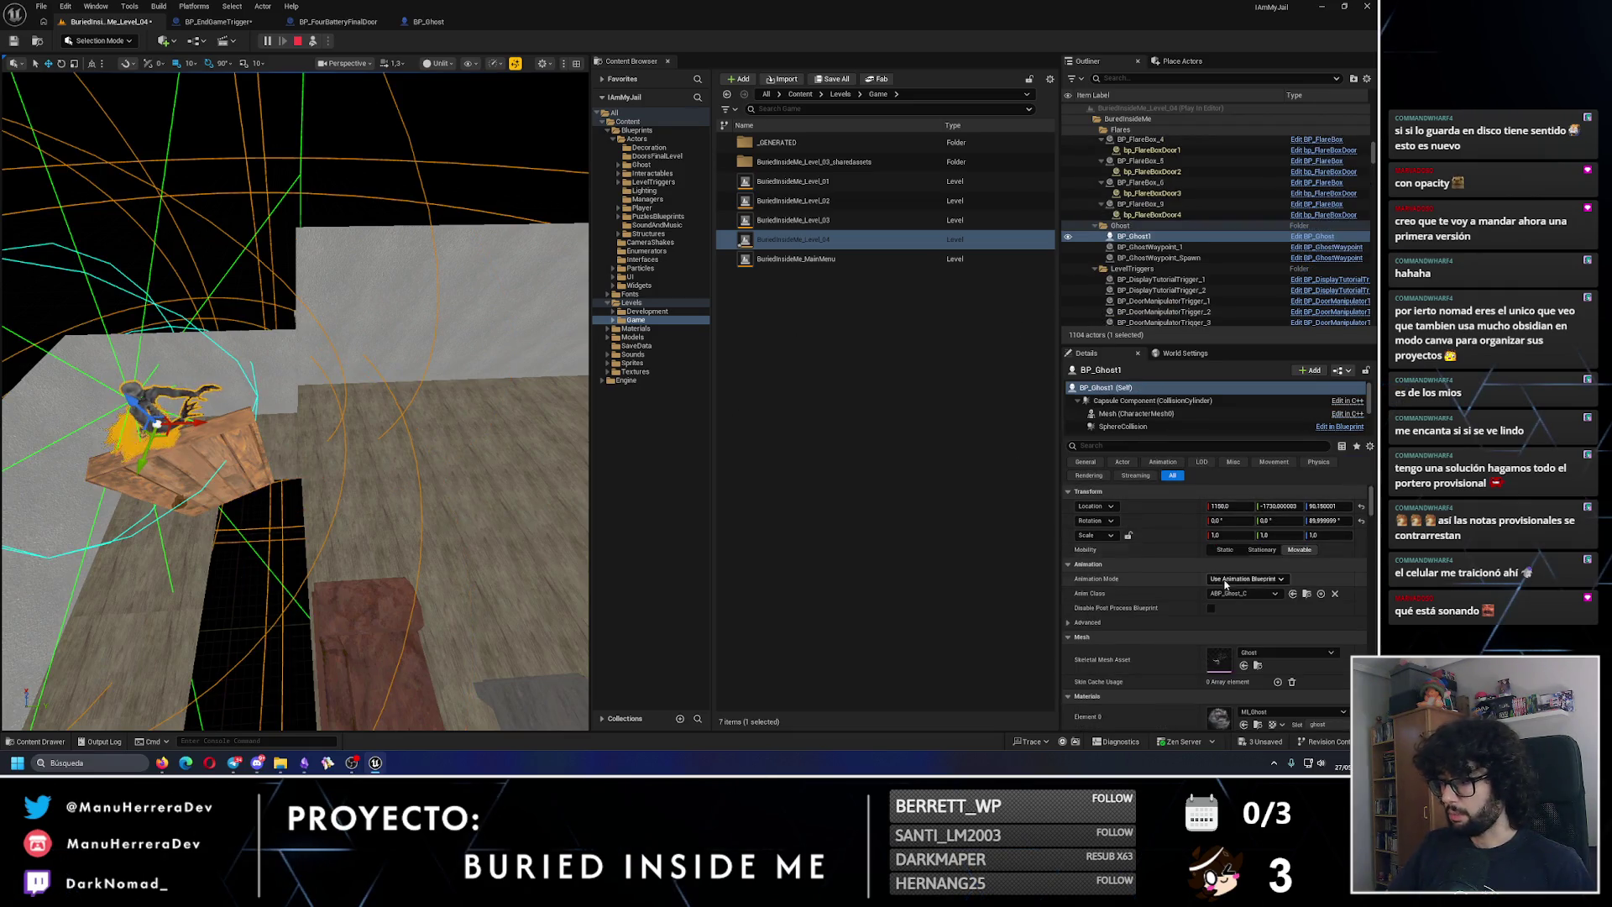
pyautogui.scroll(-10, 1226, 585)
pyautogui.scroll(-5, 1226, 585)
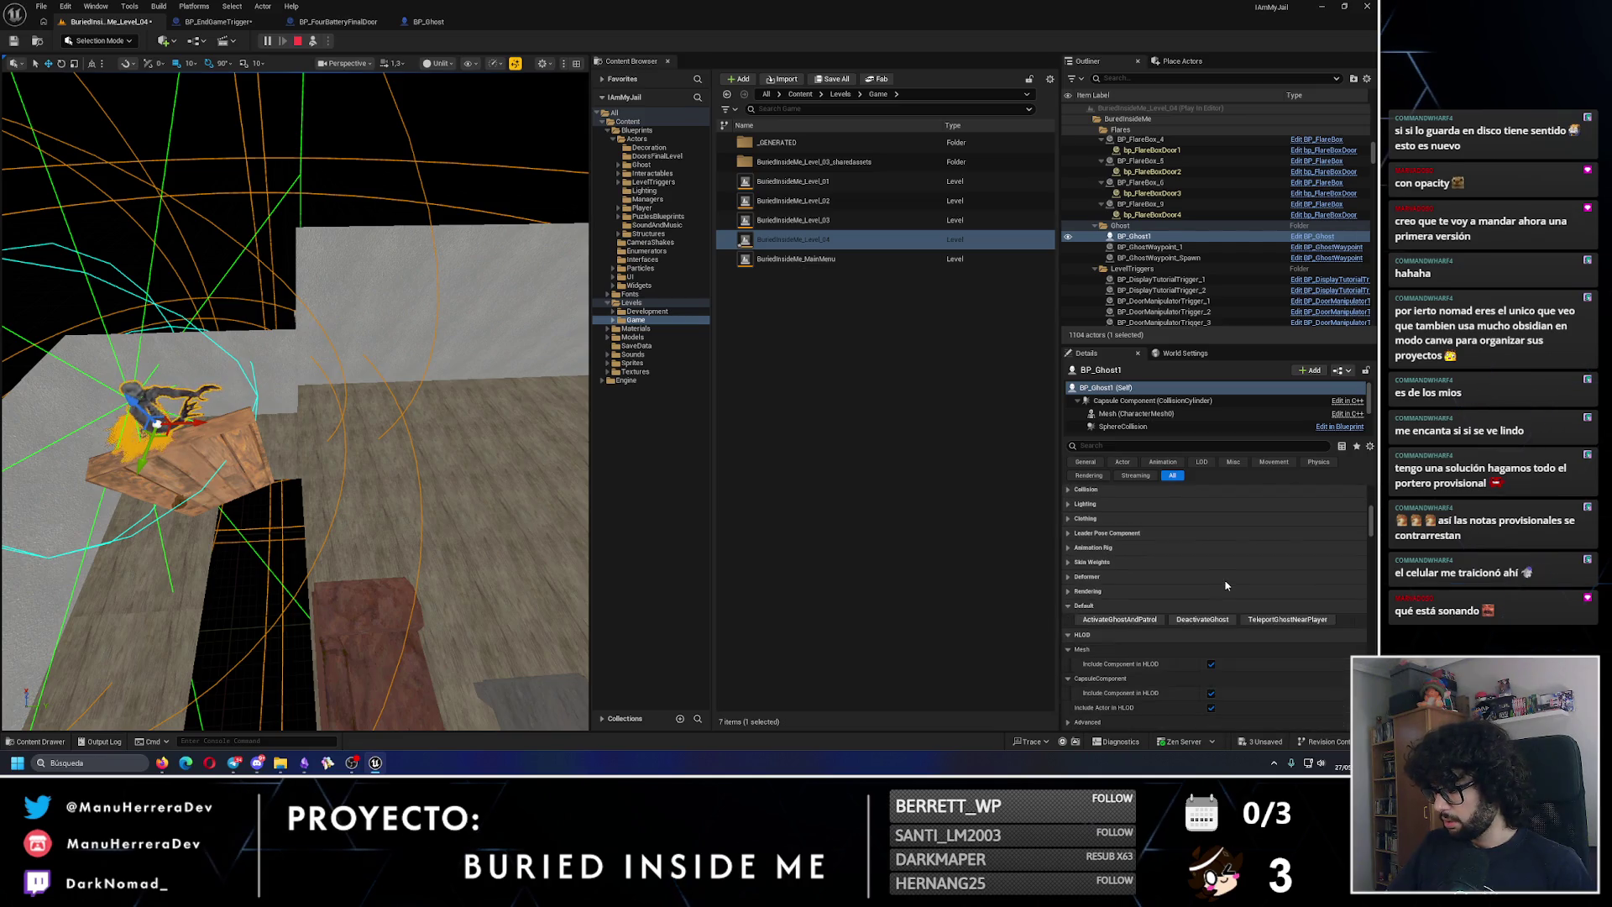
pyautogui.click(1131, 620)
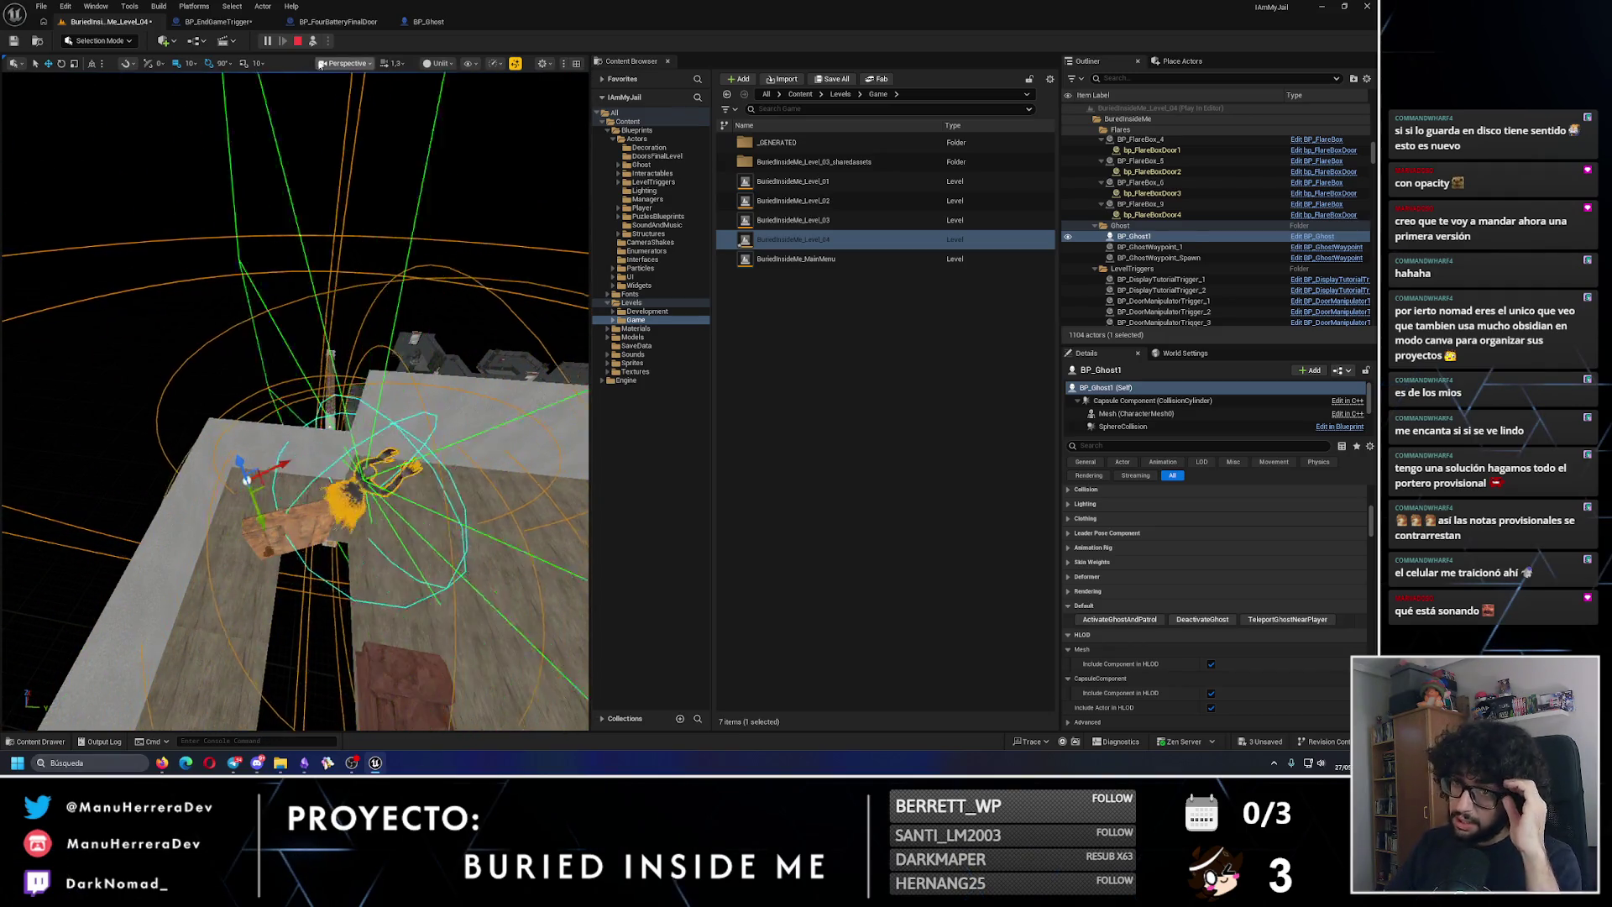
pyautogui.press('Escape')
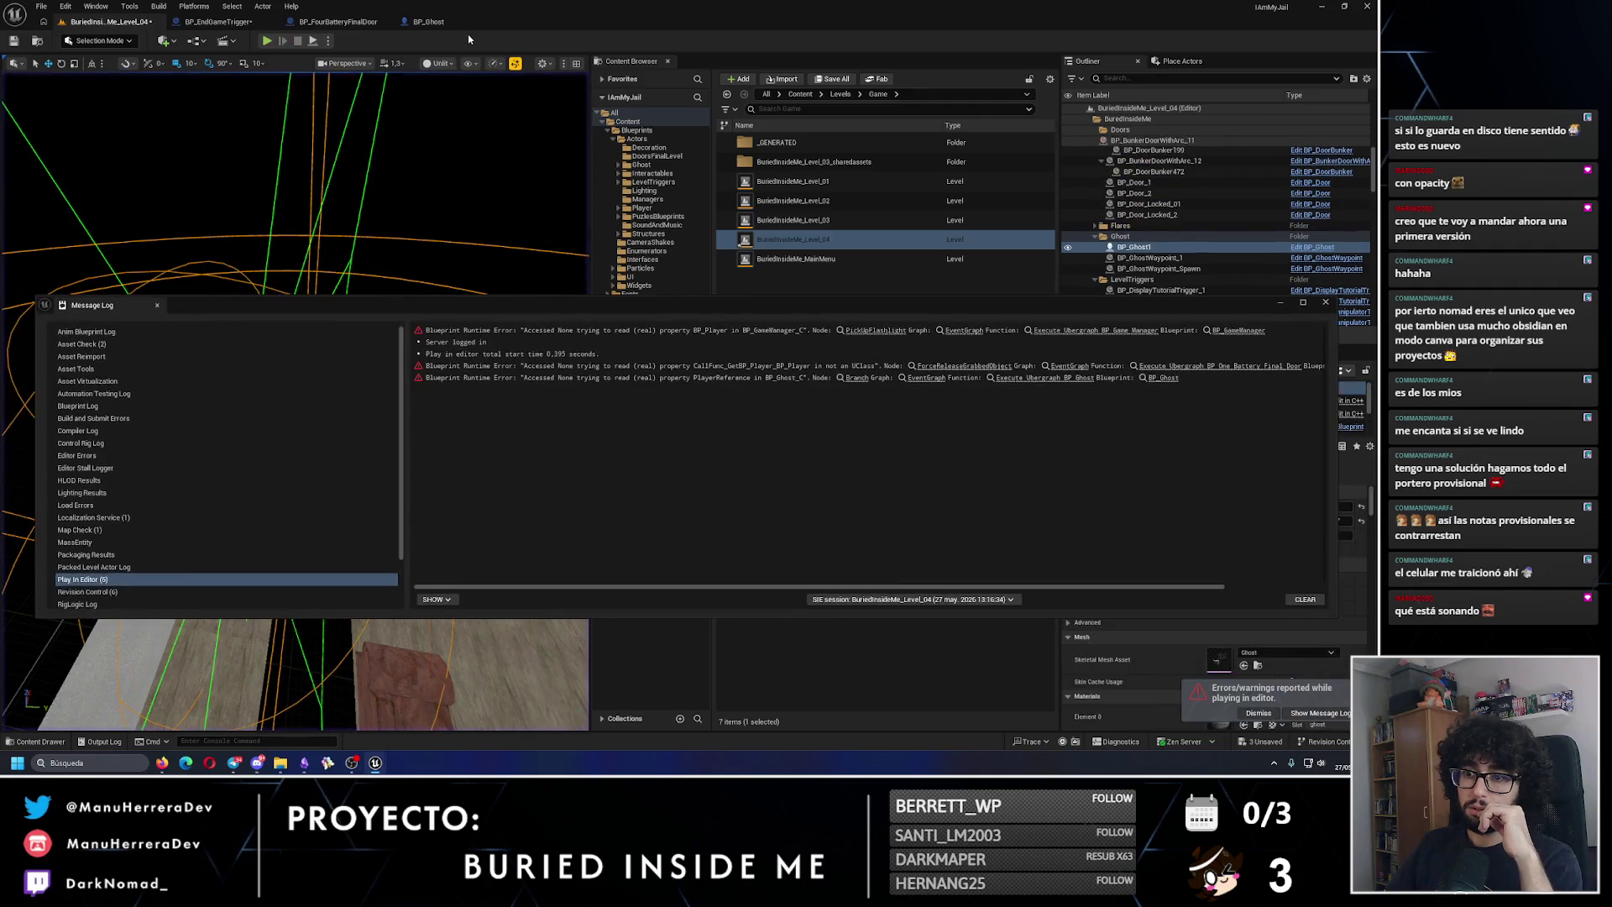
# Step: Close the message log and review the BP_Ghost and BP_FourBatteryFinalDoor ghost activation graphs
pyautogui.click(1326, 303)
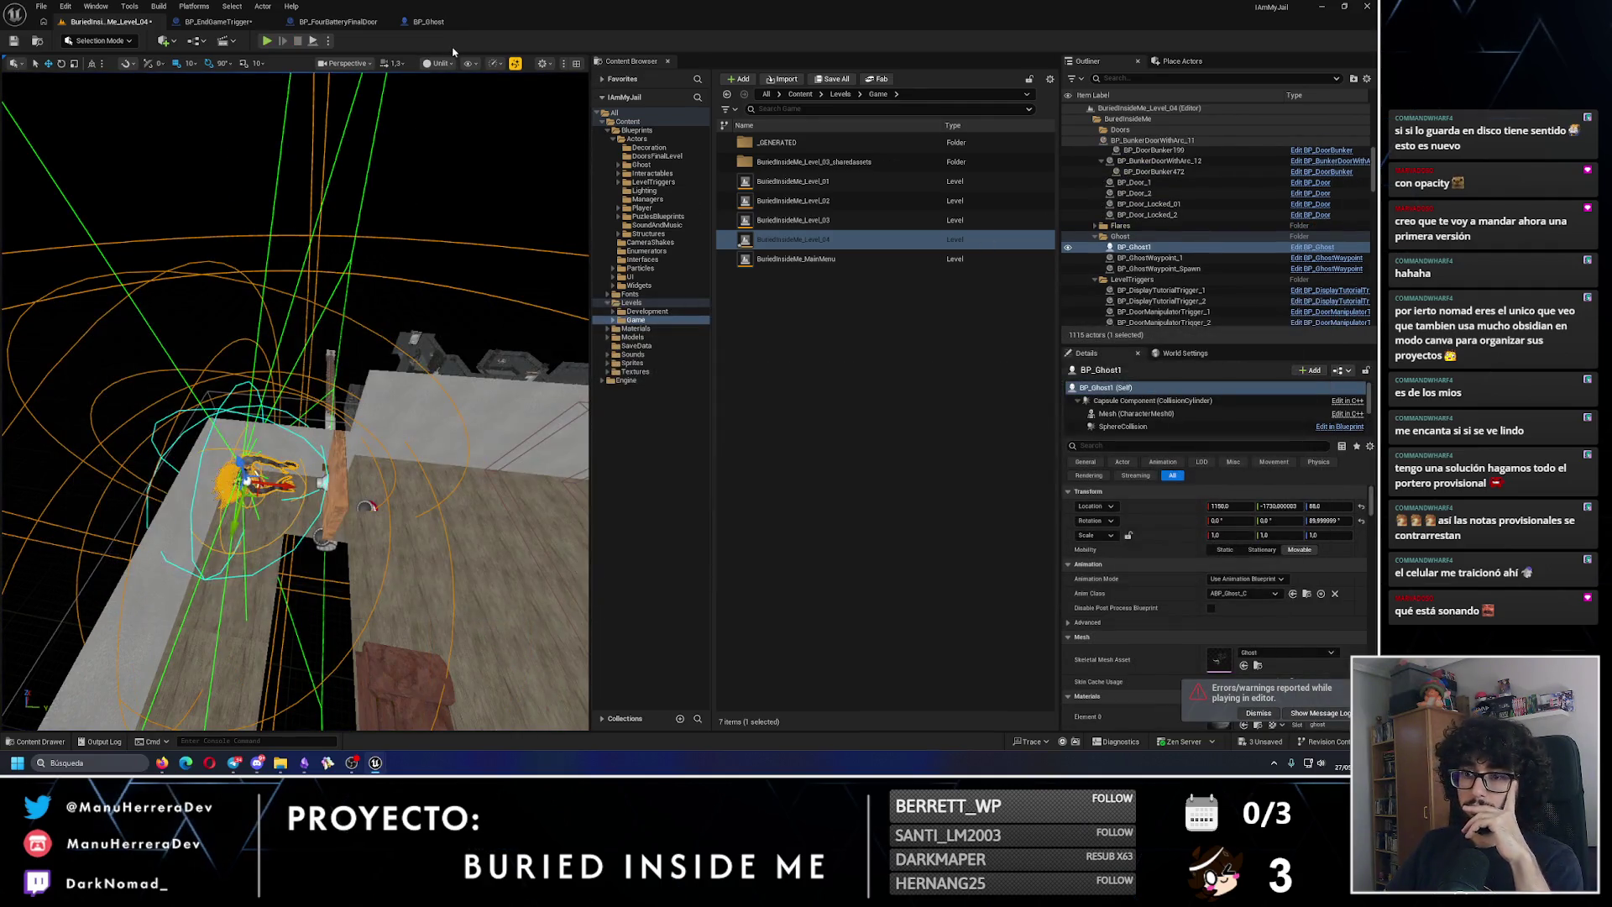
pyautogui.click(428, 21)
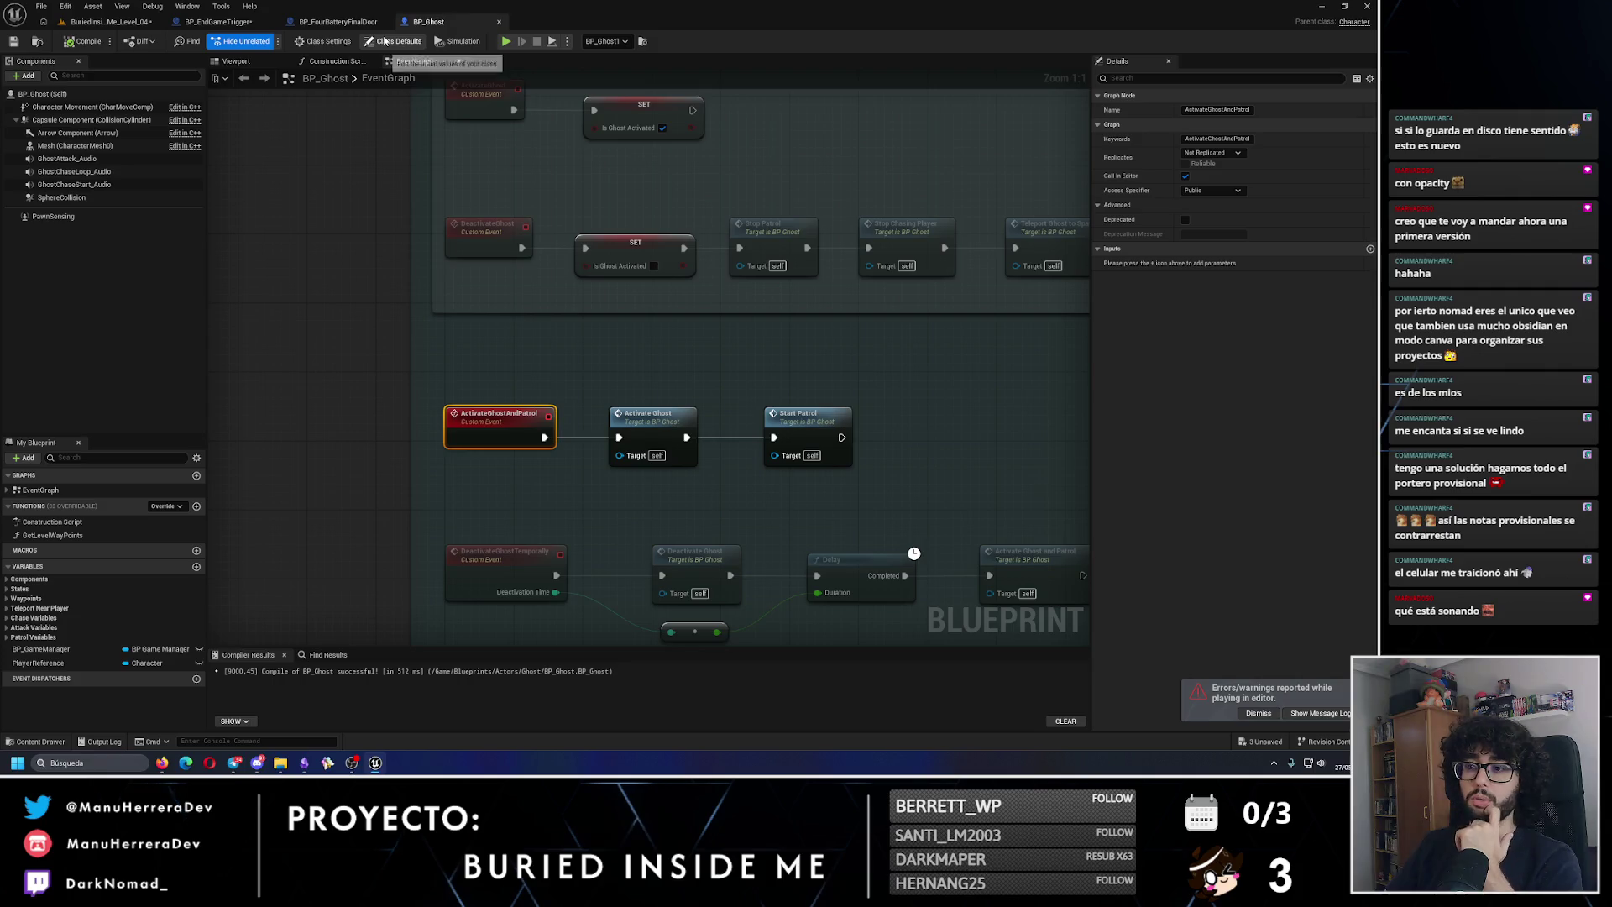
pyautogui.click(338, 22)
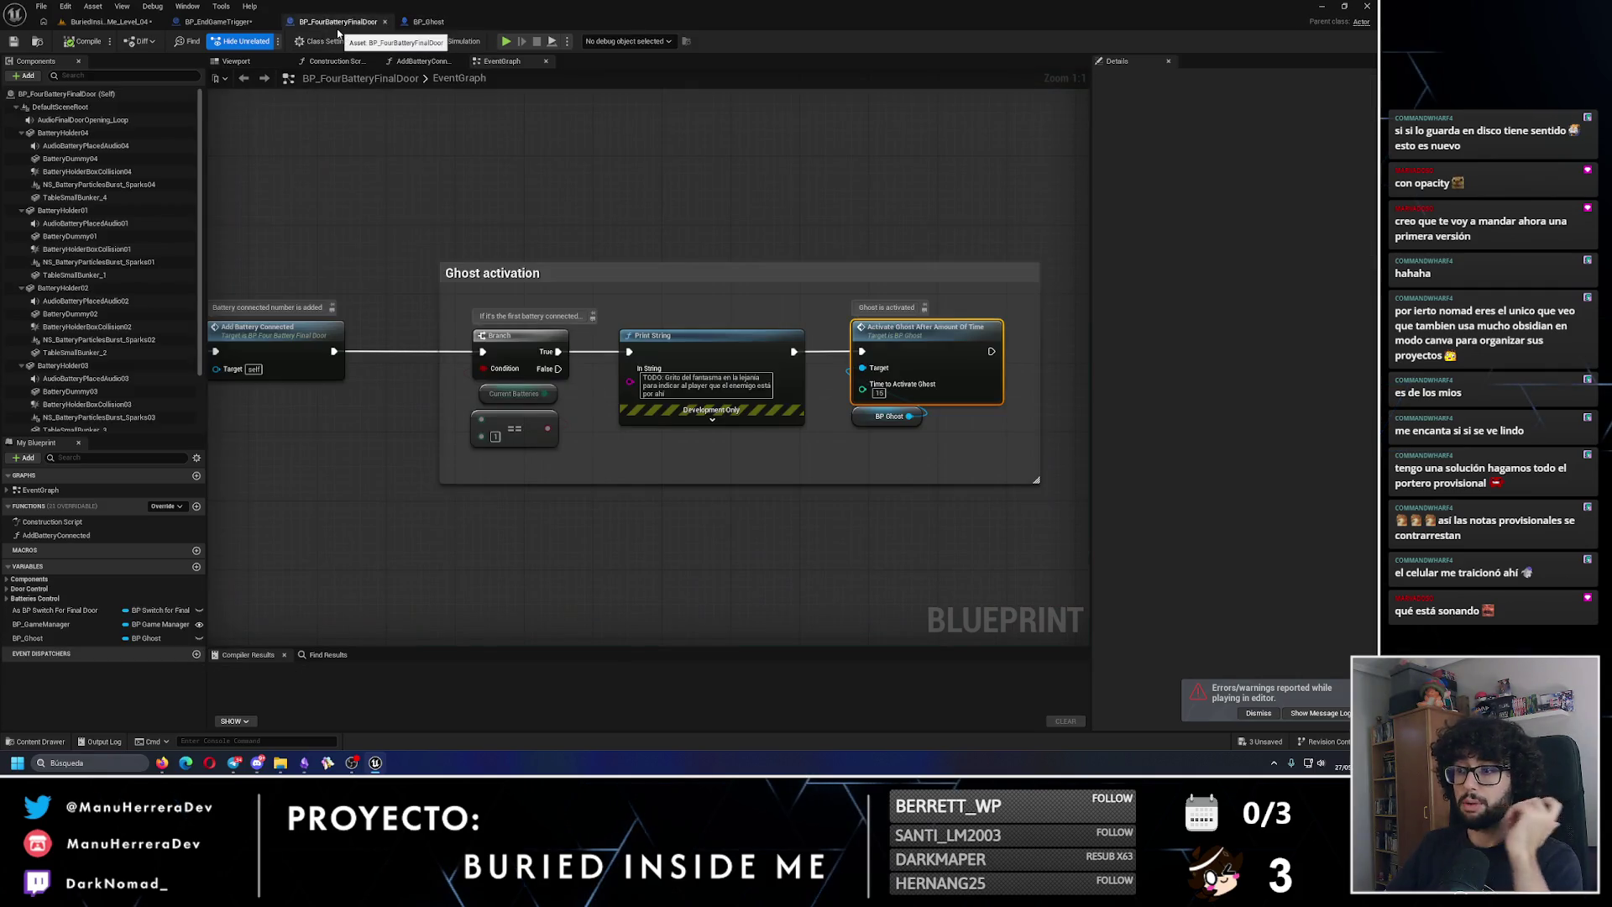
pyautogui.click(428, 22)
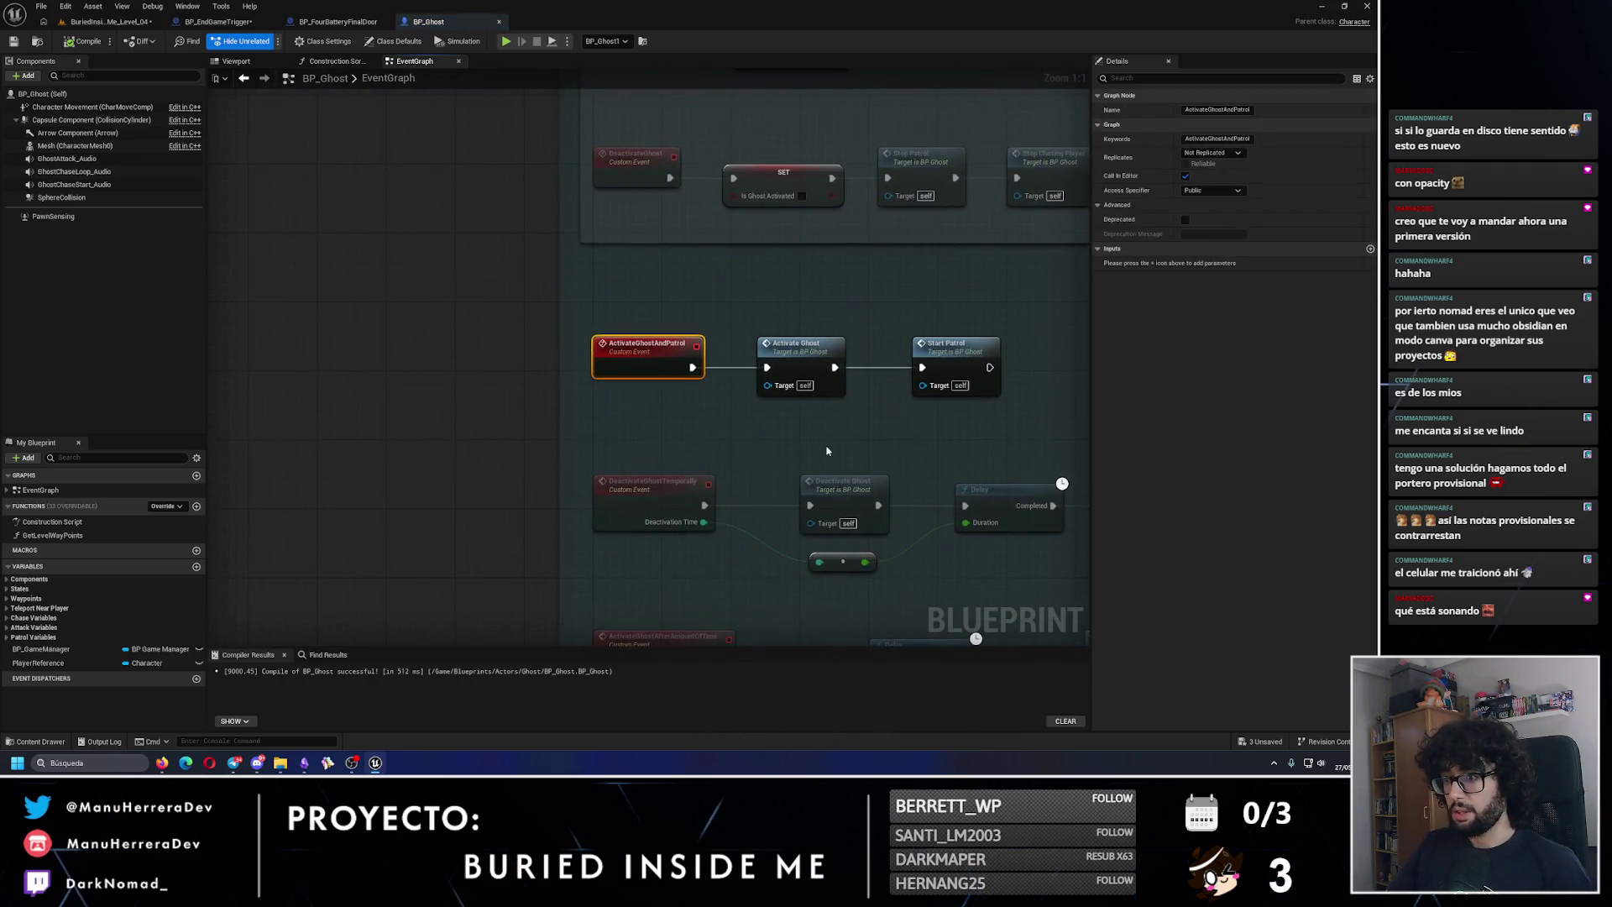
pyautogui.moveTo(823, 433); pyautogui.dragTo(662, 288)
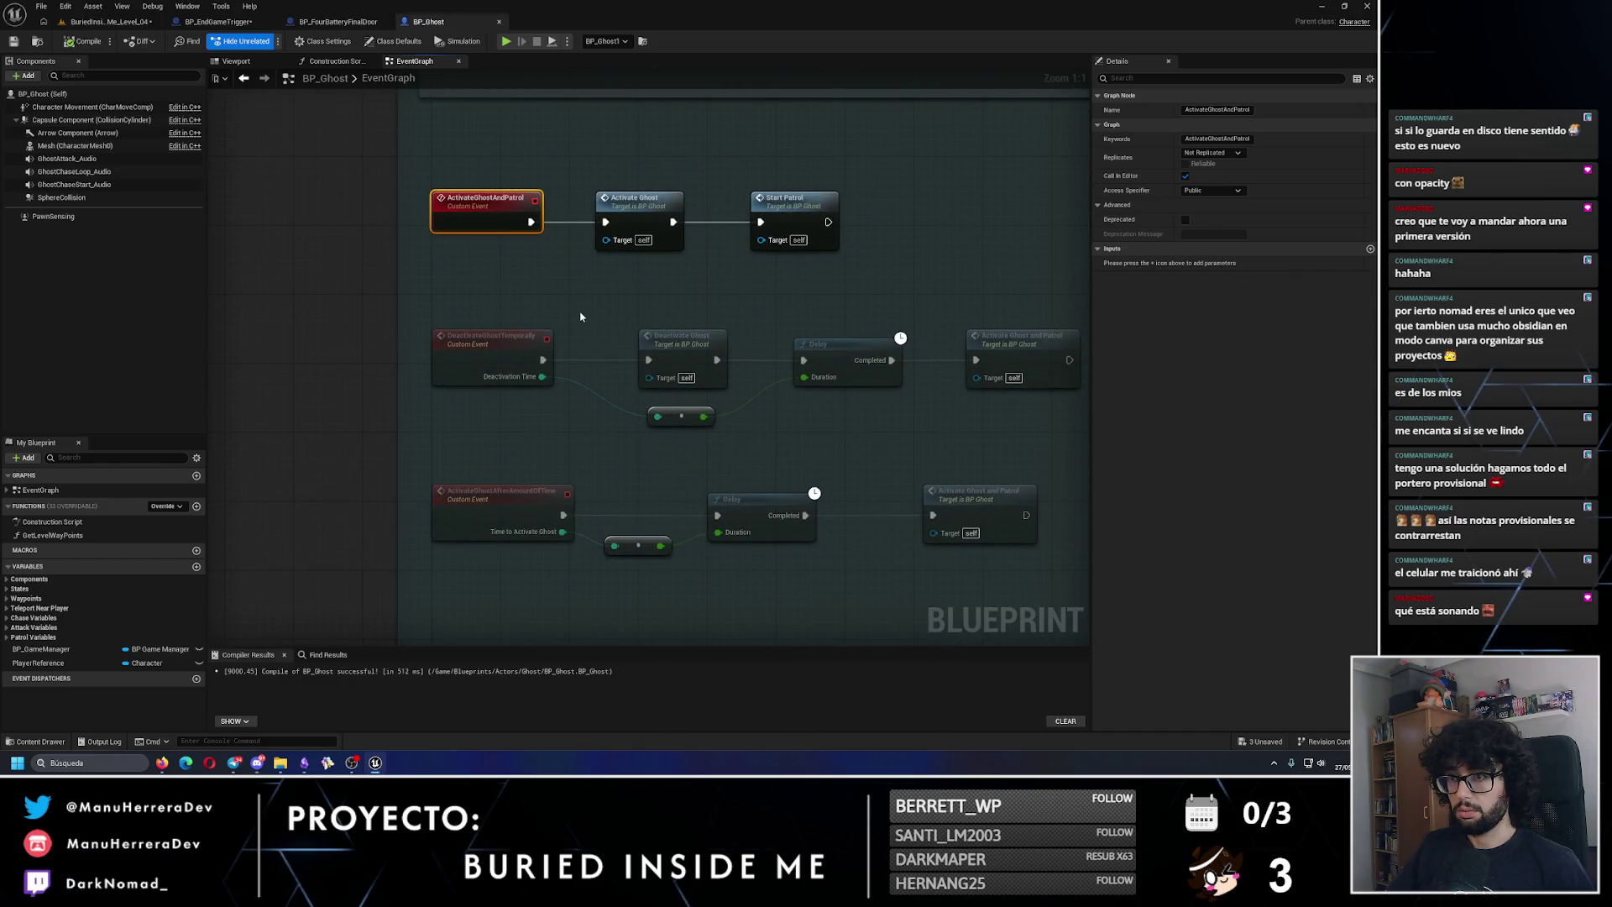
# Step: Trace BP_EndGameTrigger's ghost activation to ActivateGhostAndPatrol in BP_Ghost, then save the level
pyautogui.click(338, 21)
pyautogui.click(246, 21)
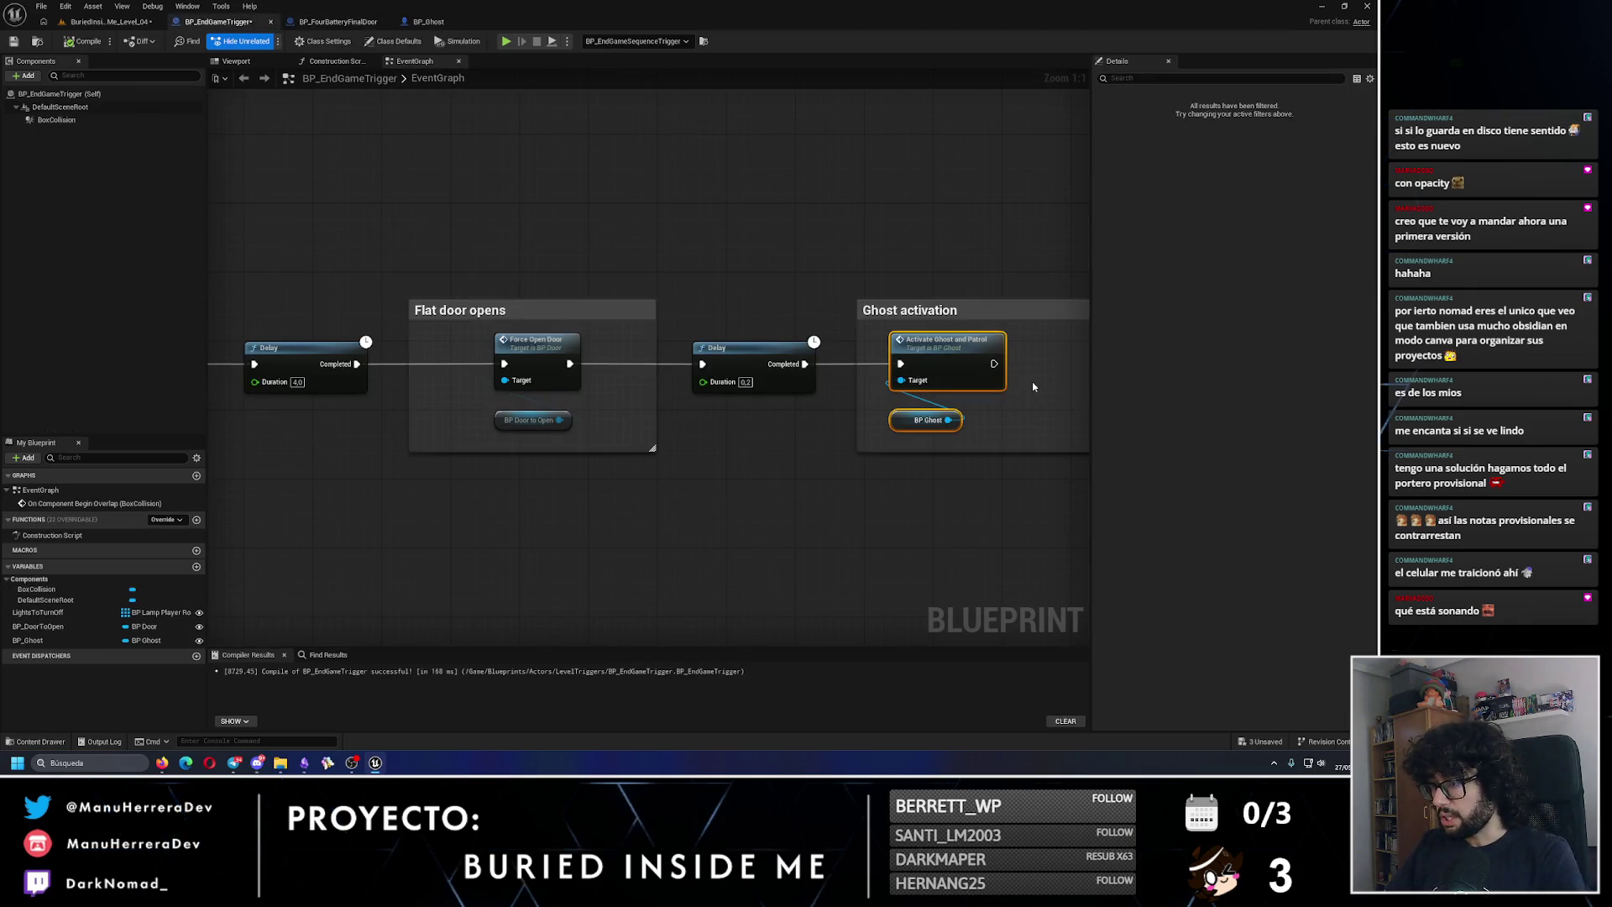
pyautogui.moveTo(1033, 387); pyautogui.dragTo(857, 386)
pyautogui.doubleClick(776, 385)
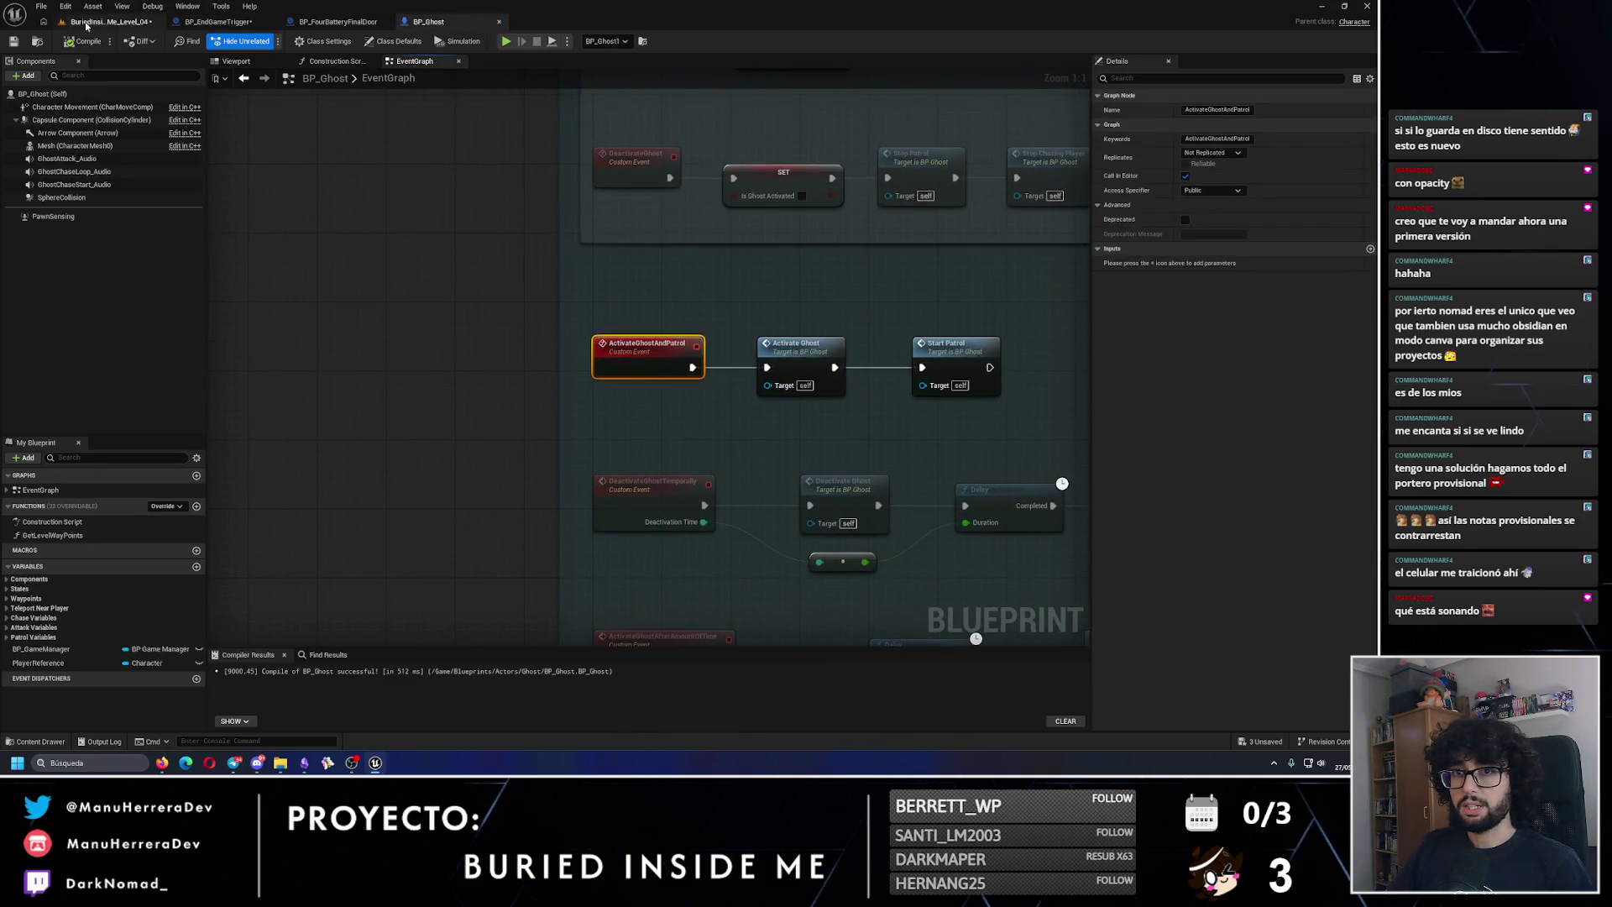
pyautogui.click(14, 42)
pyautogui.click(109, 21)
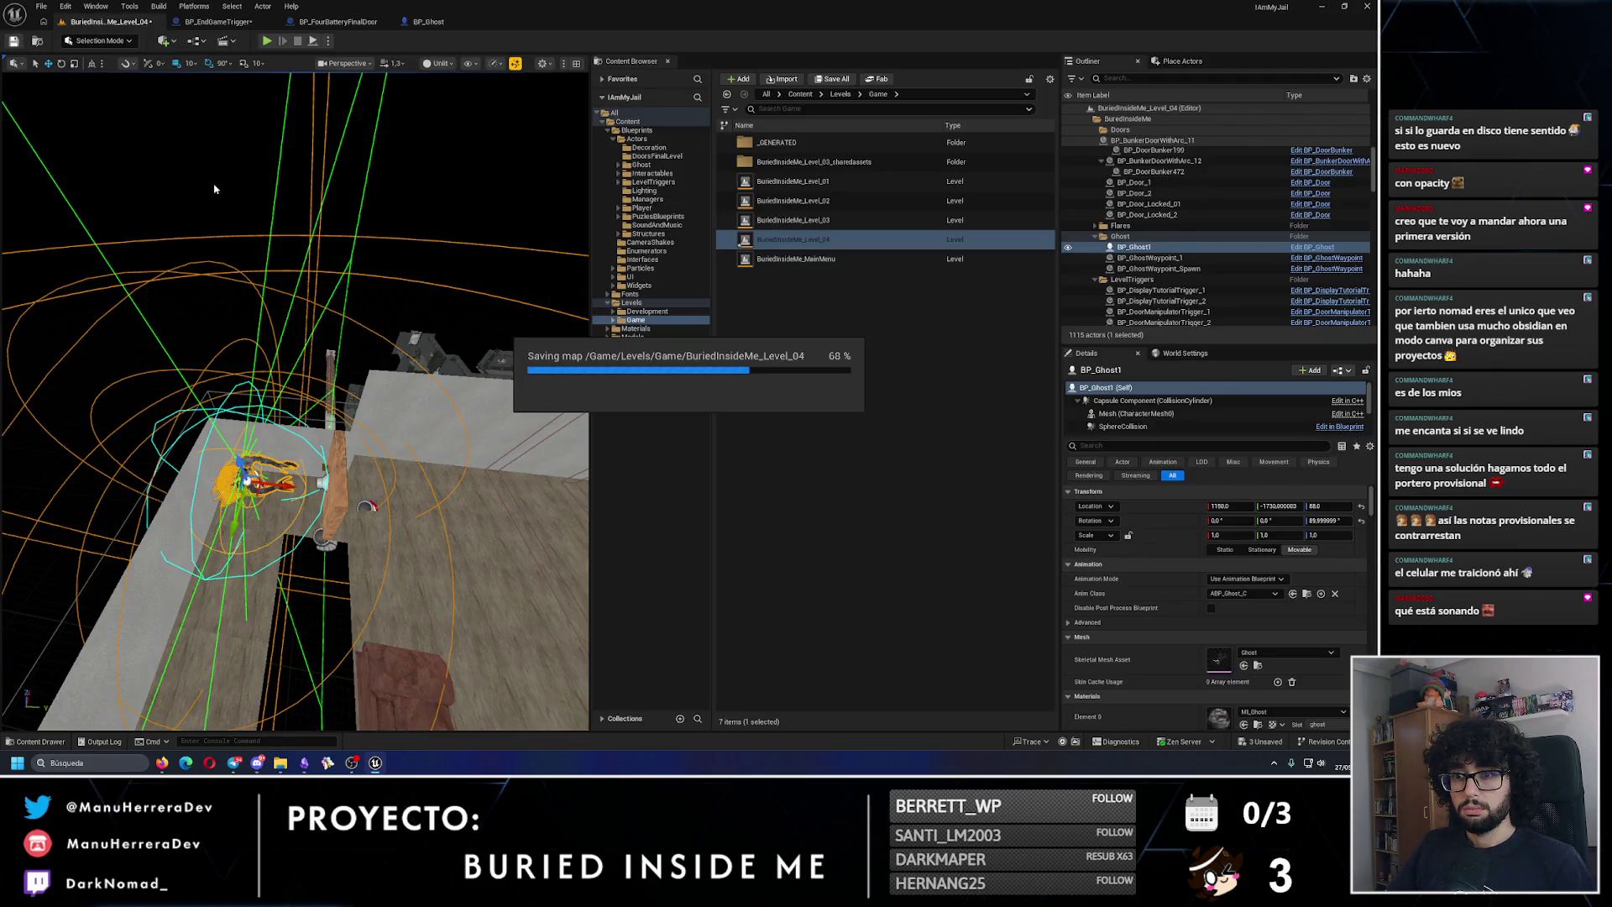
# Step: Move the viewport beside the wooden door and glance at the BP_EndGameTrigger graph
pyautogui.moveTo(293, 269); pyautogui.dragTo(281, 318)
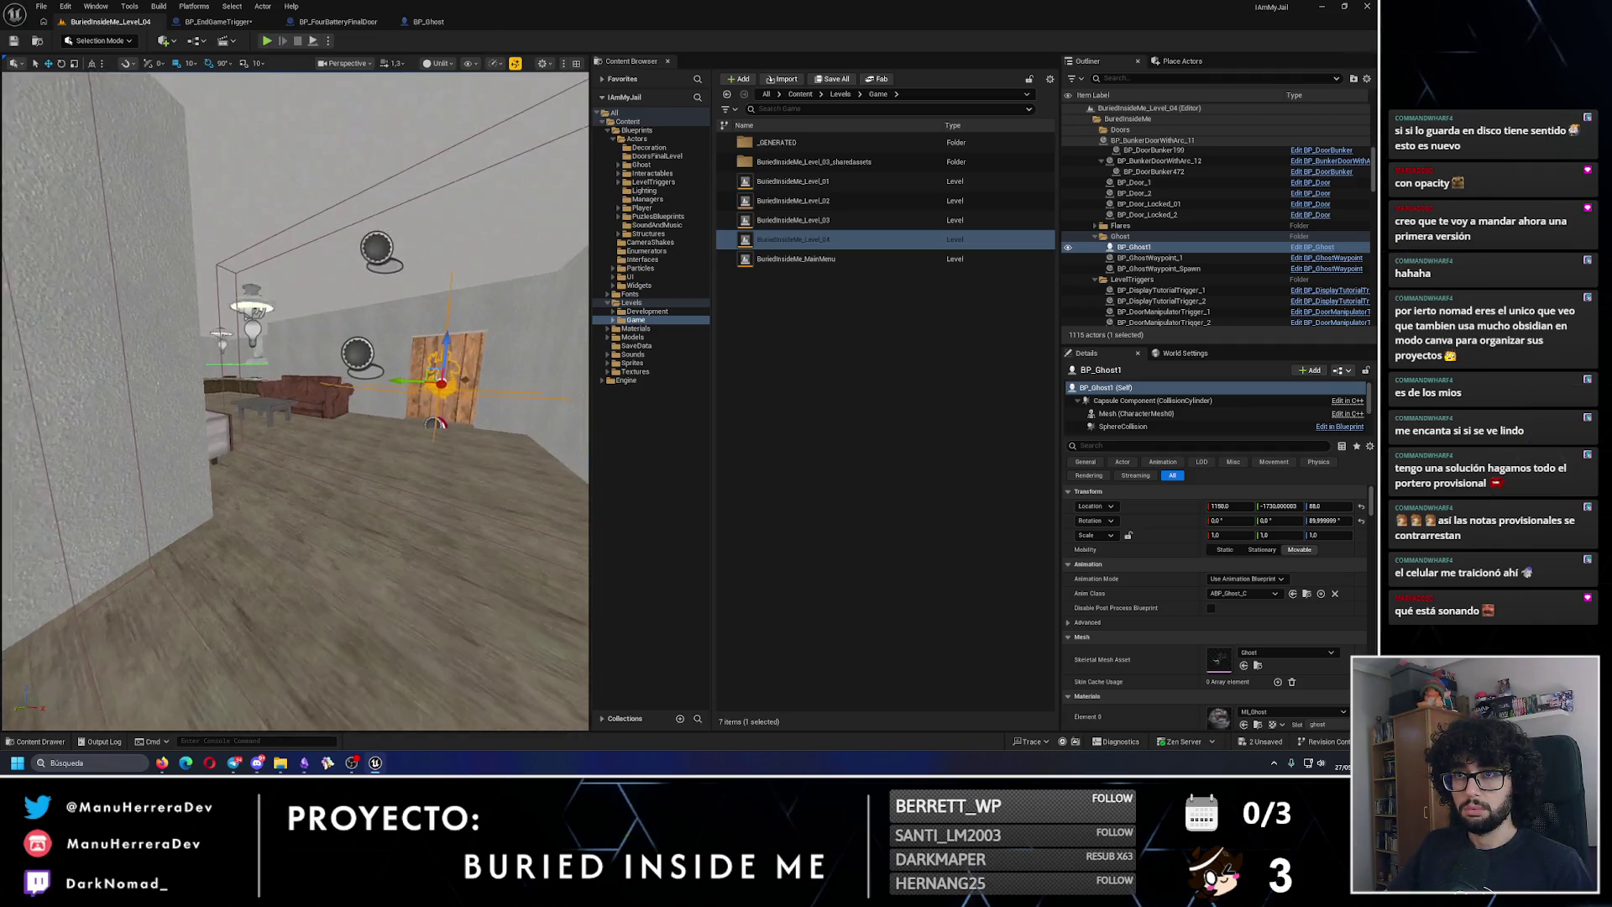
pyautogui.click(206, 22)
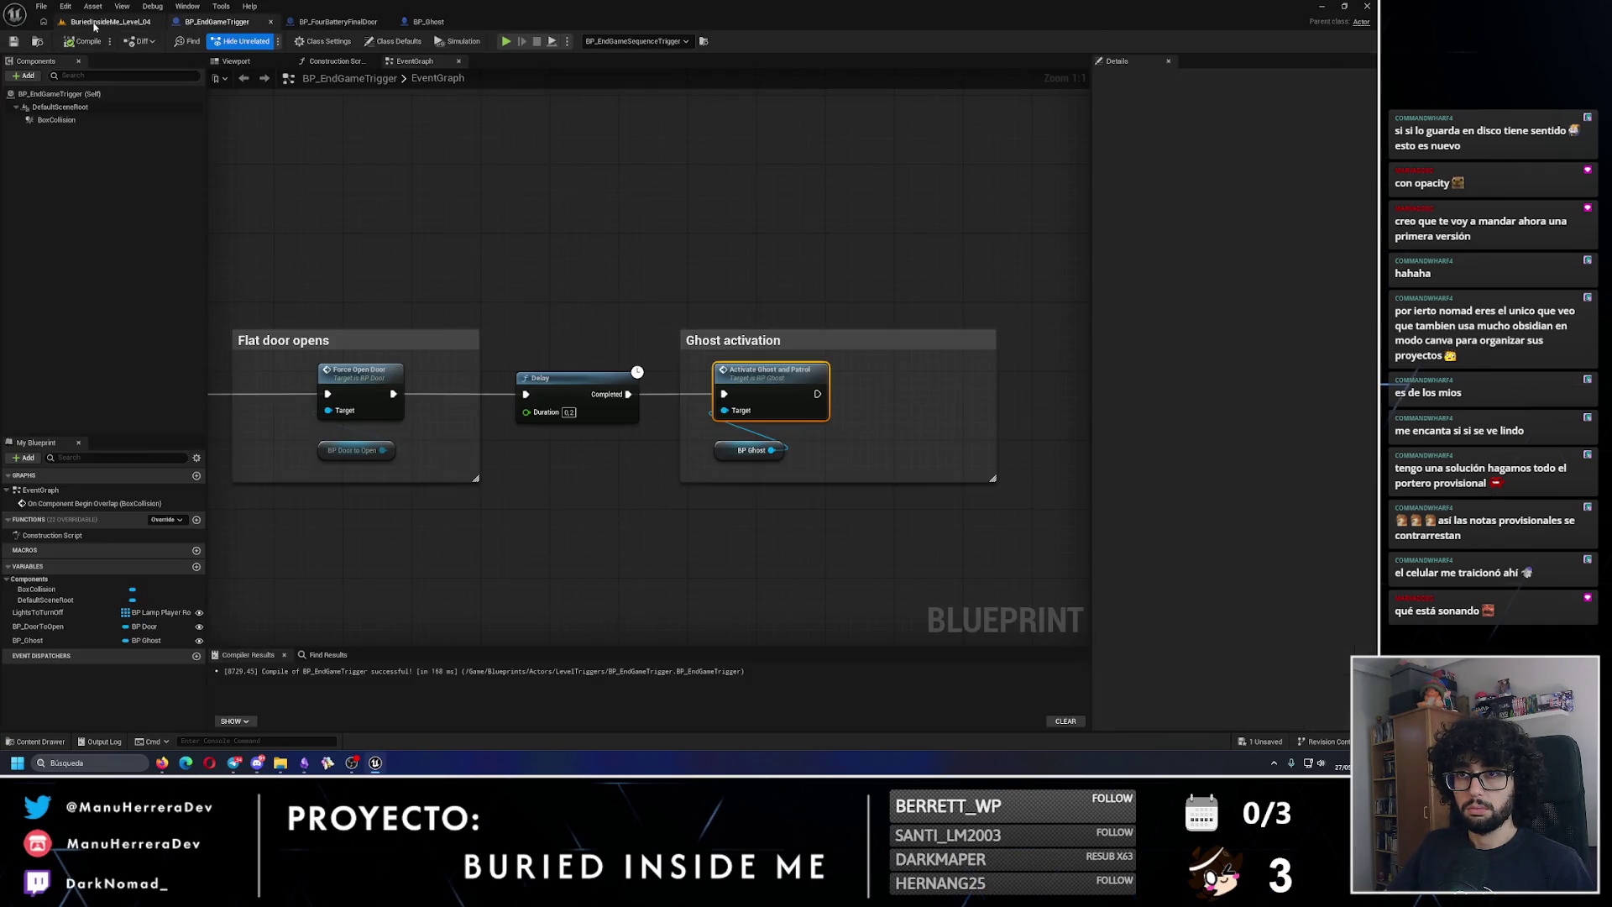
pyautogui.click(110, 21)
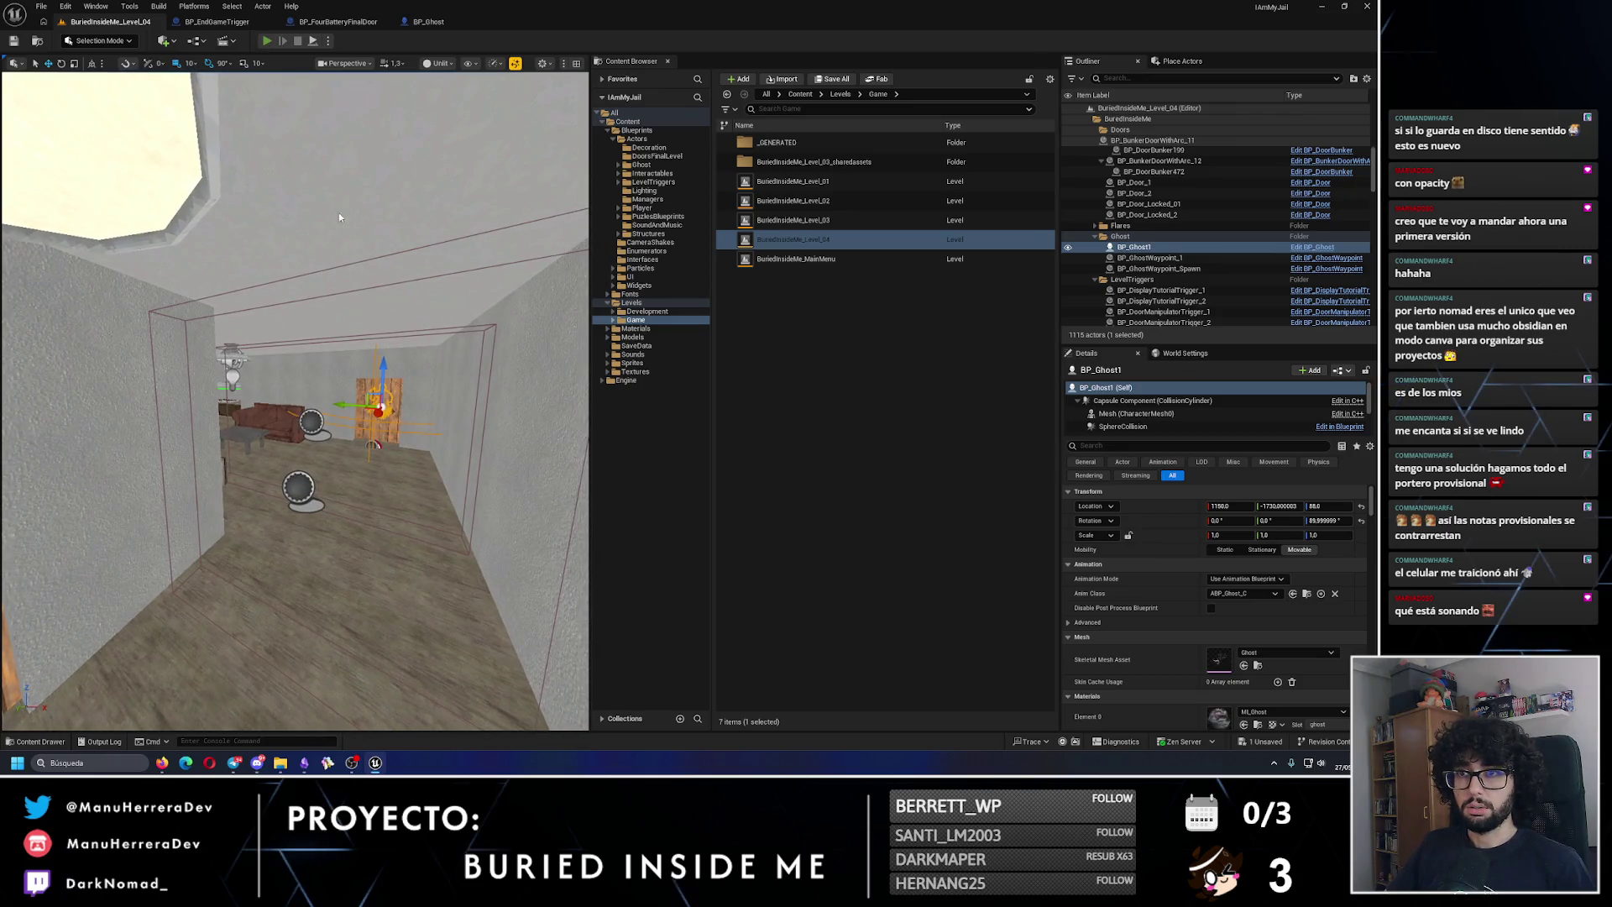
# Step: Play the level, sprinting and walking past the sofa and table toward the doorway, then stop
pyautogui.hotkey('alt', 'p')
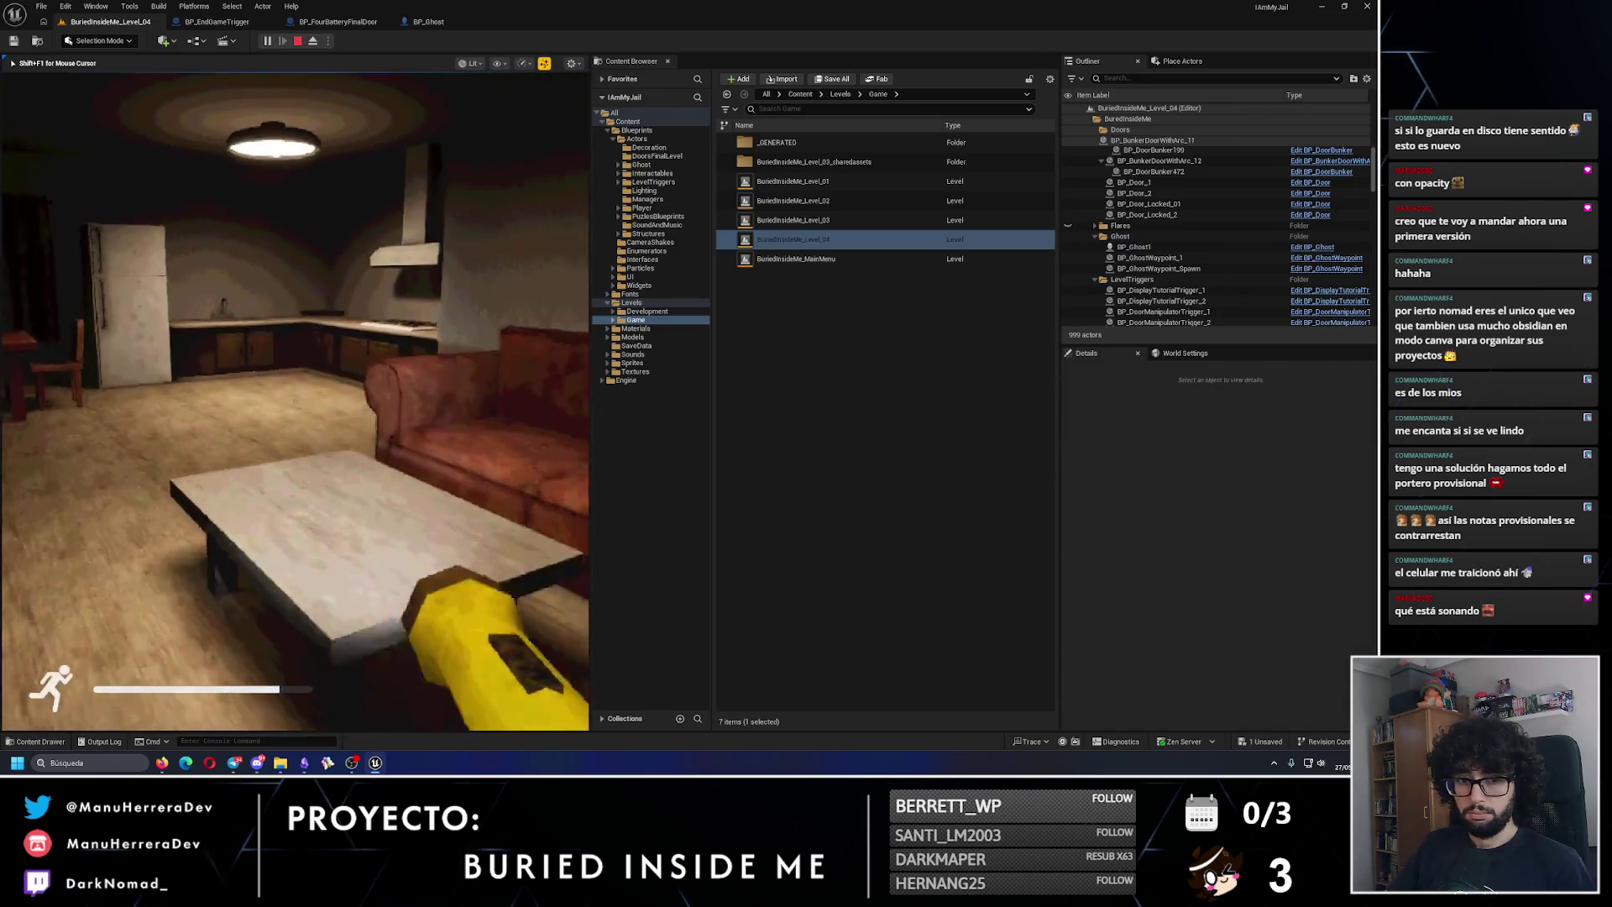
pyautogui.hotkey('shift', 'w')
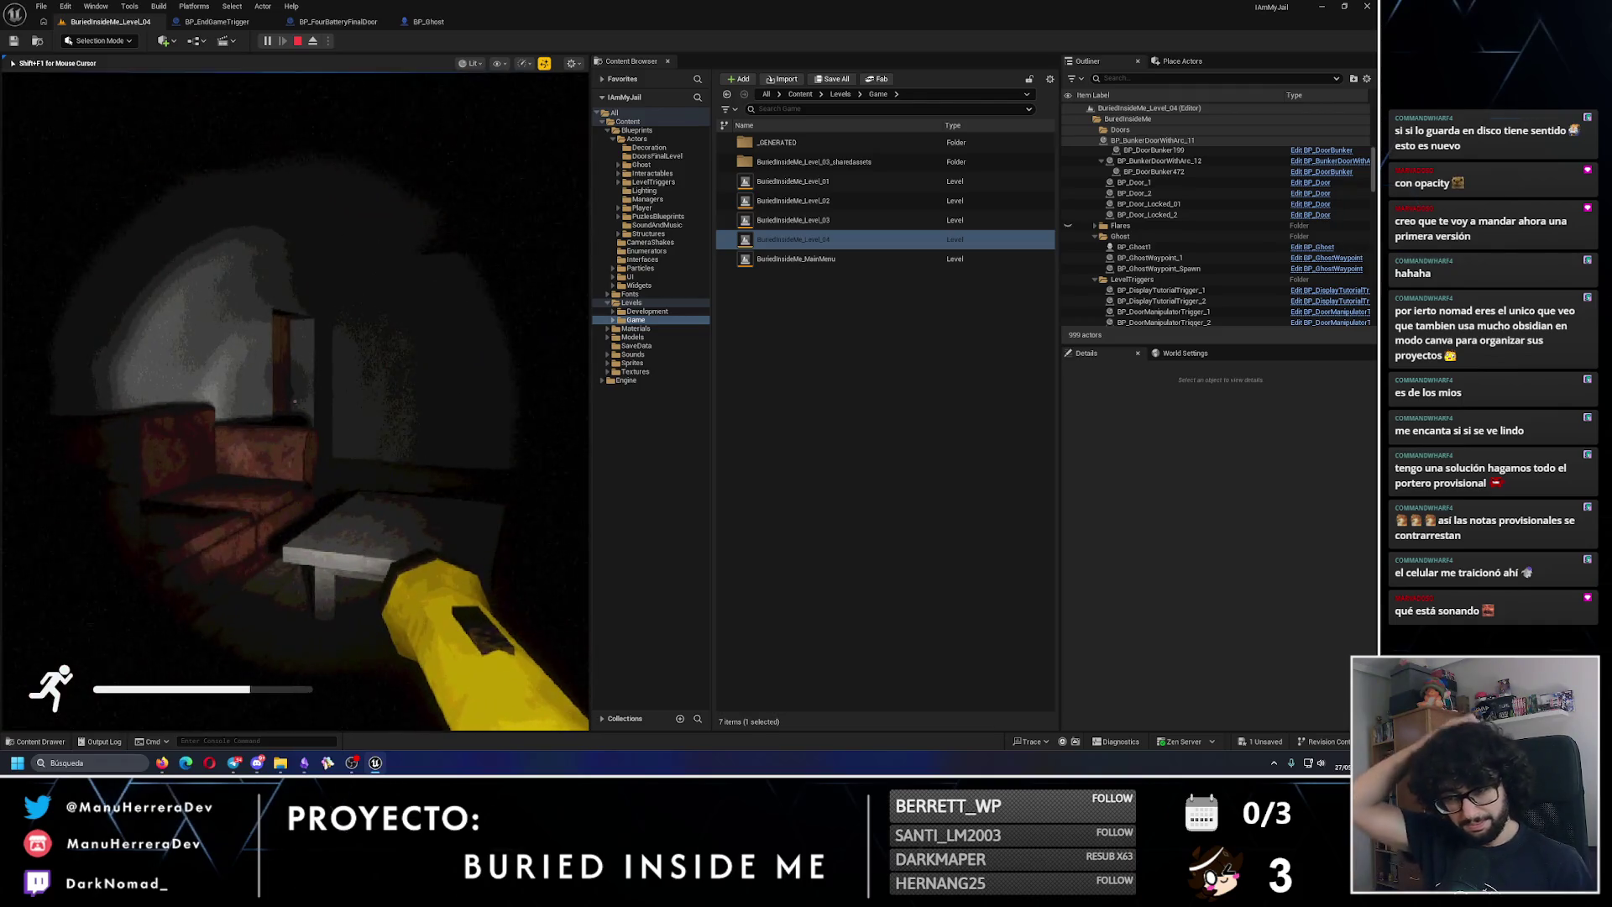
pyautogui.press('w')
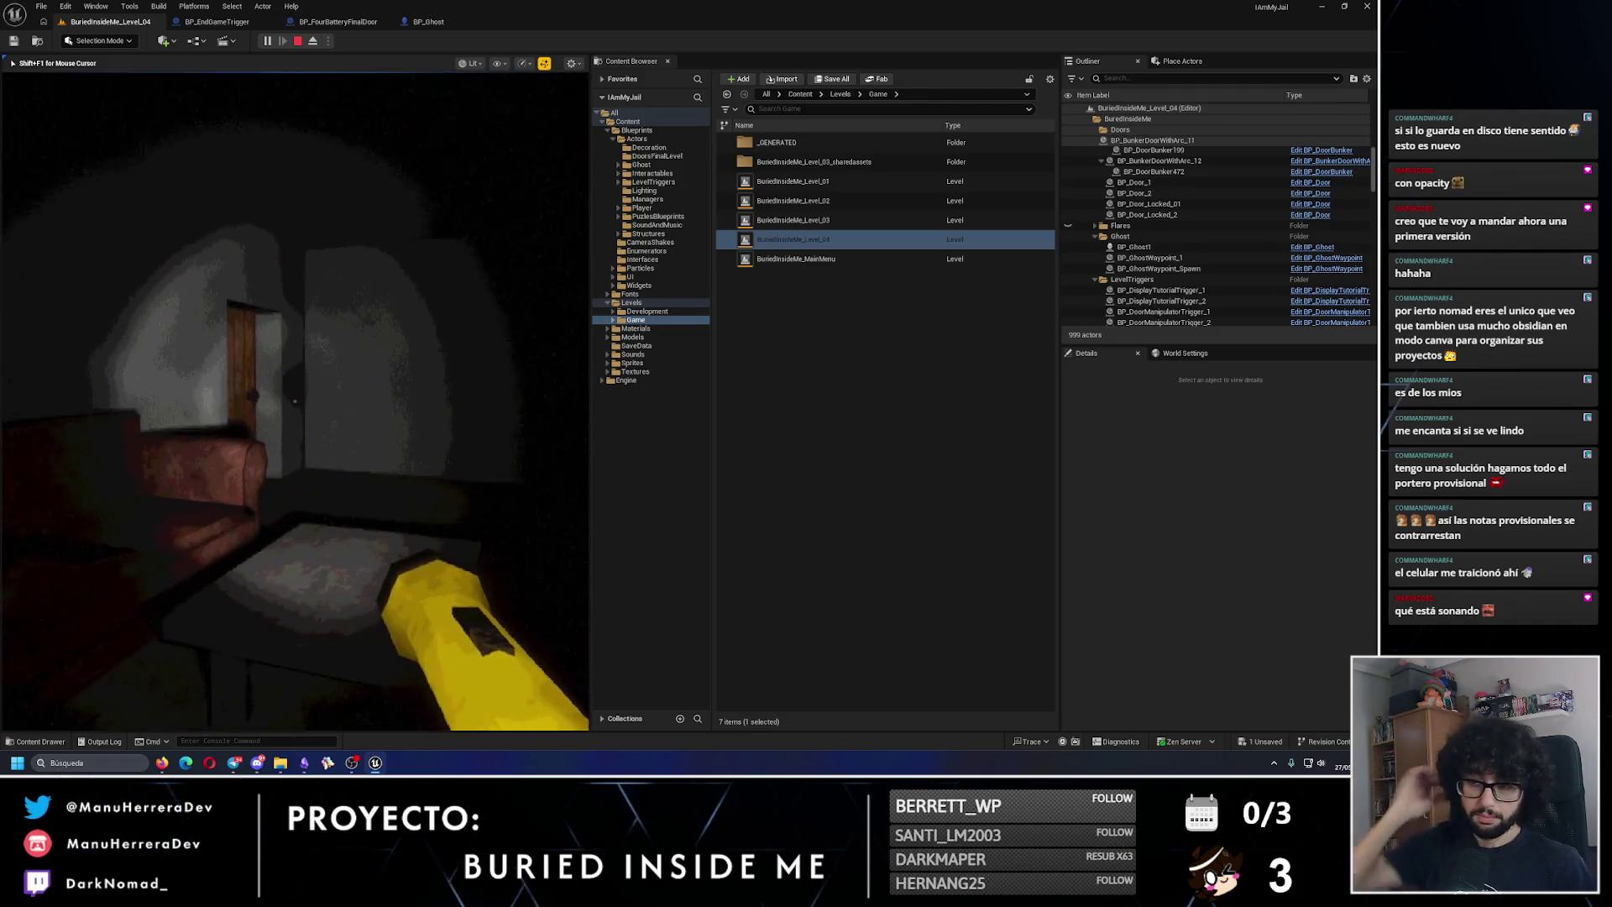
pyautogui.press('w')
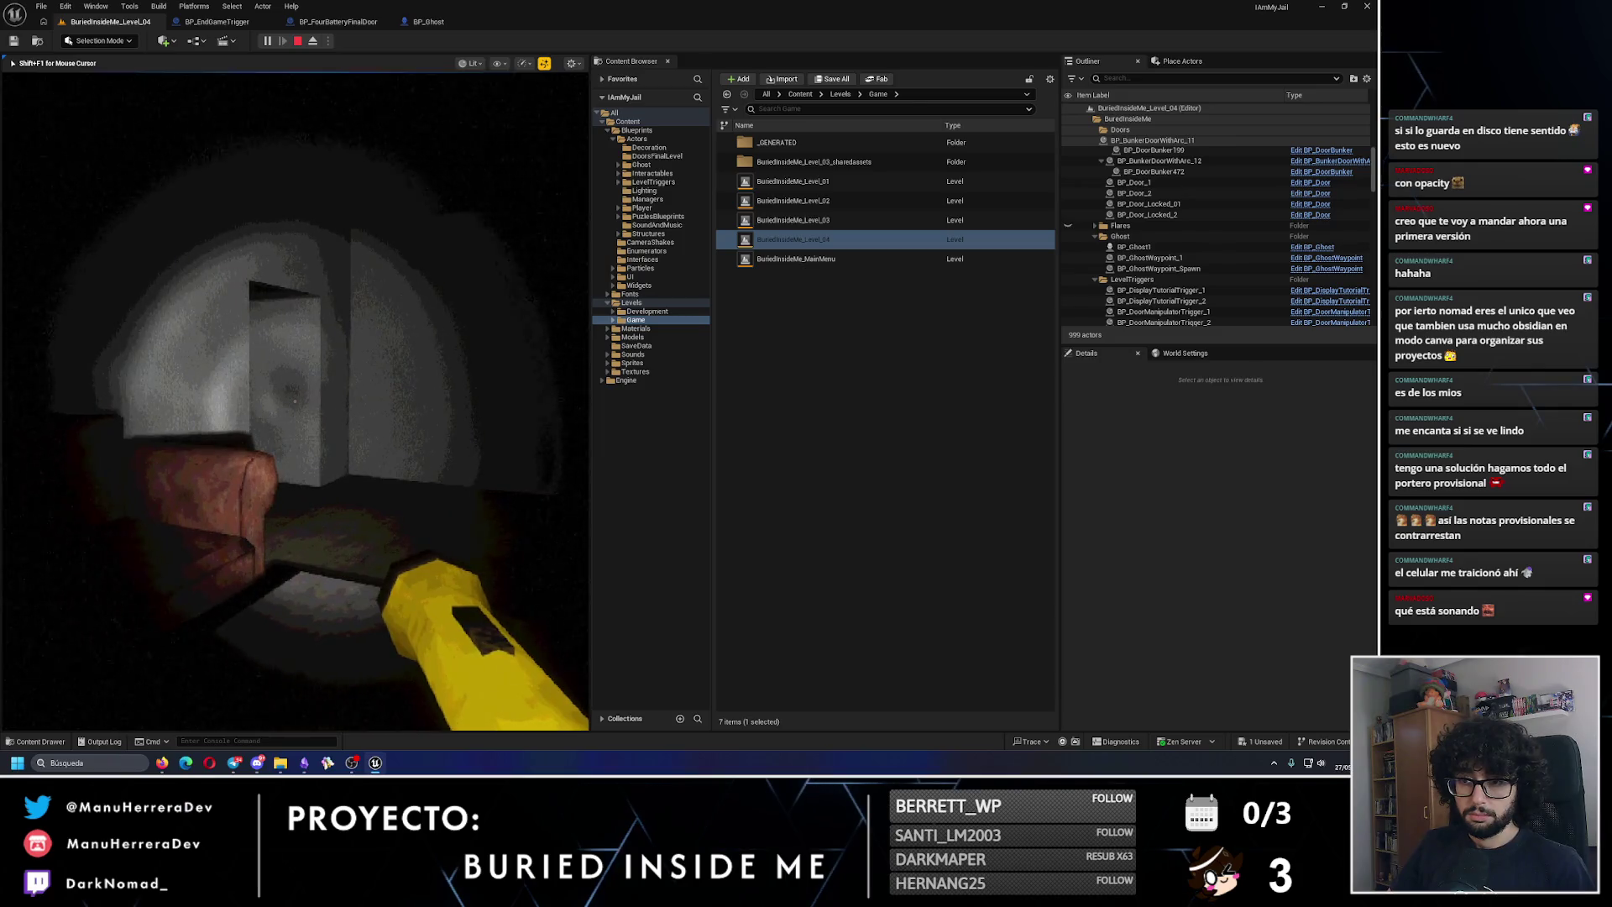
pyautogui.press('w')
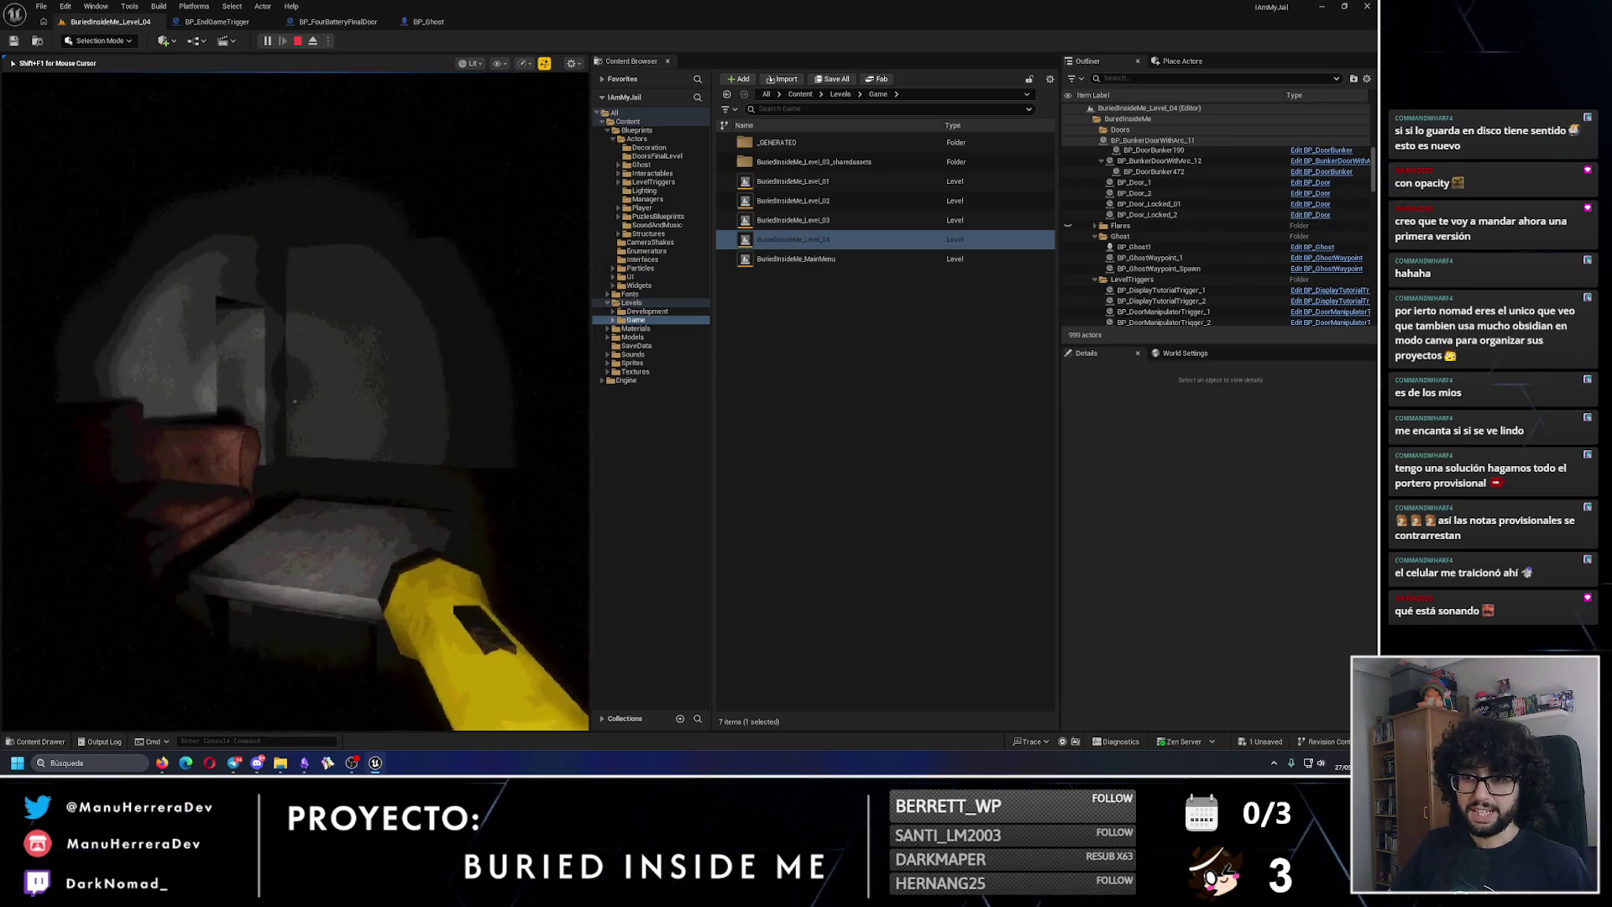
pyautogui.press('w')
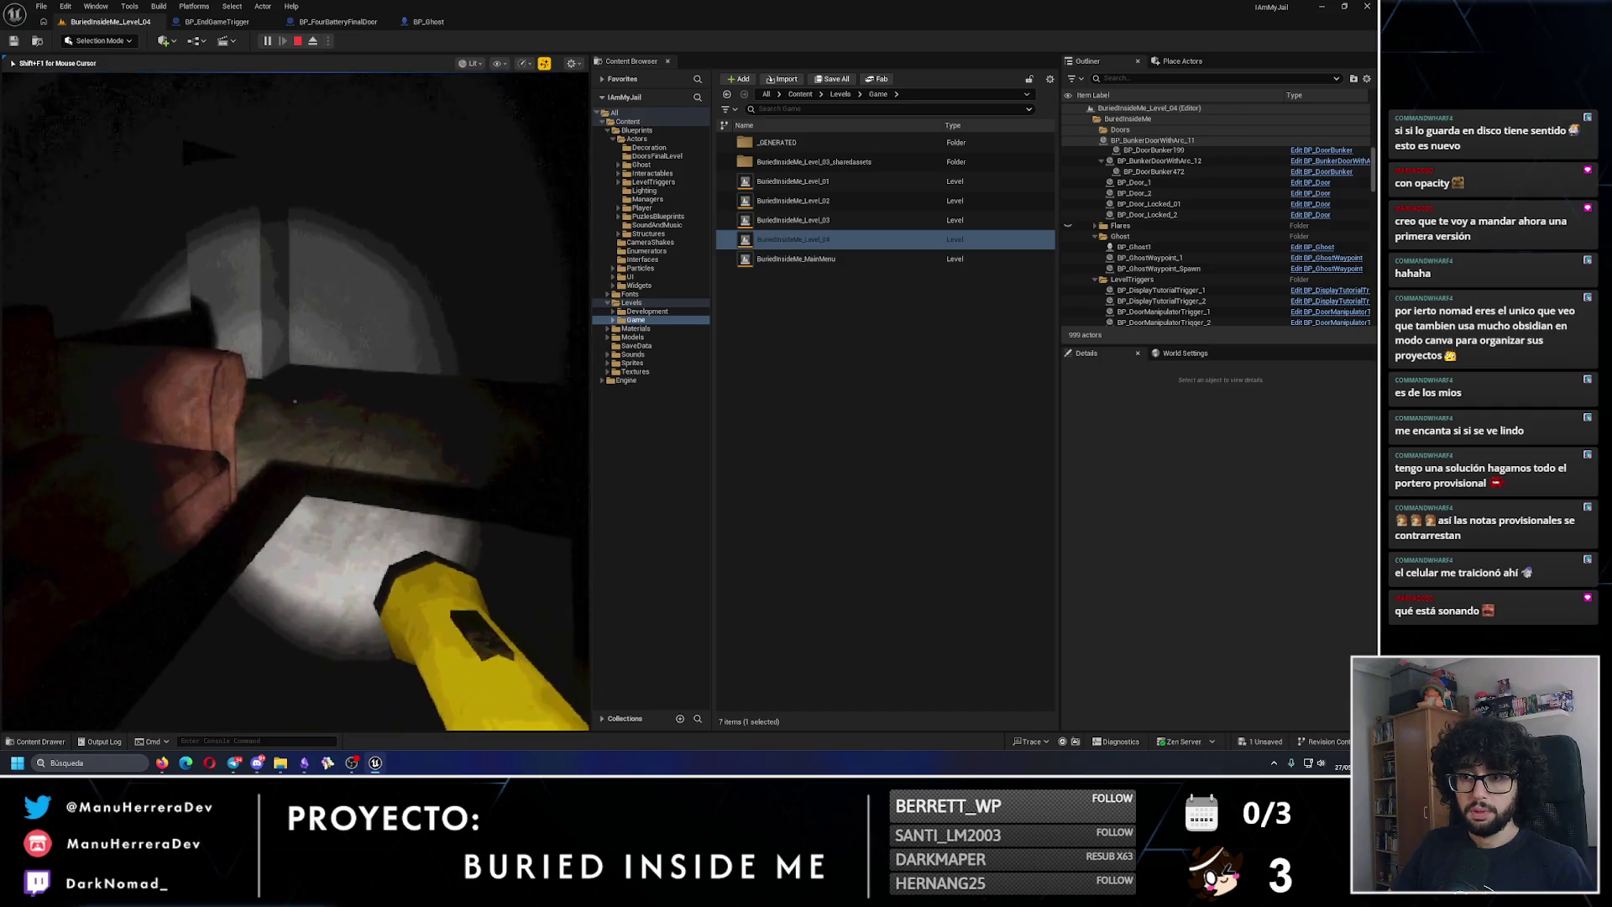
pyautogui.press('w')
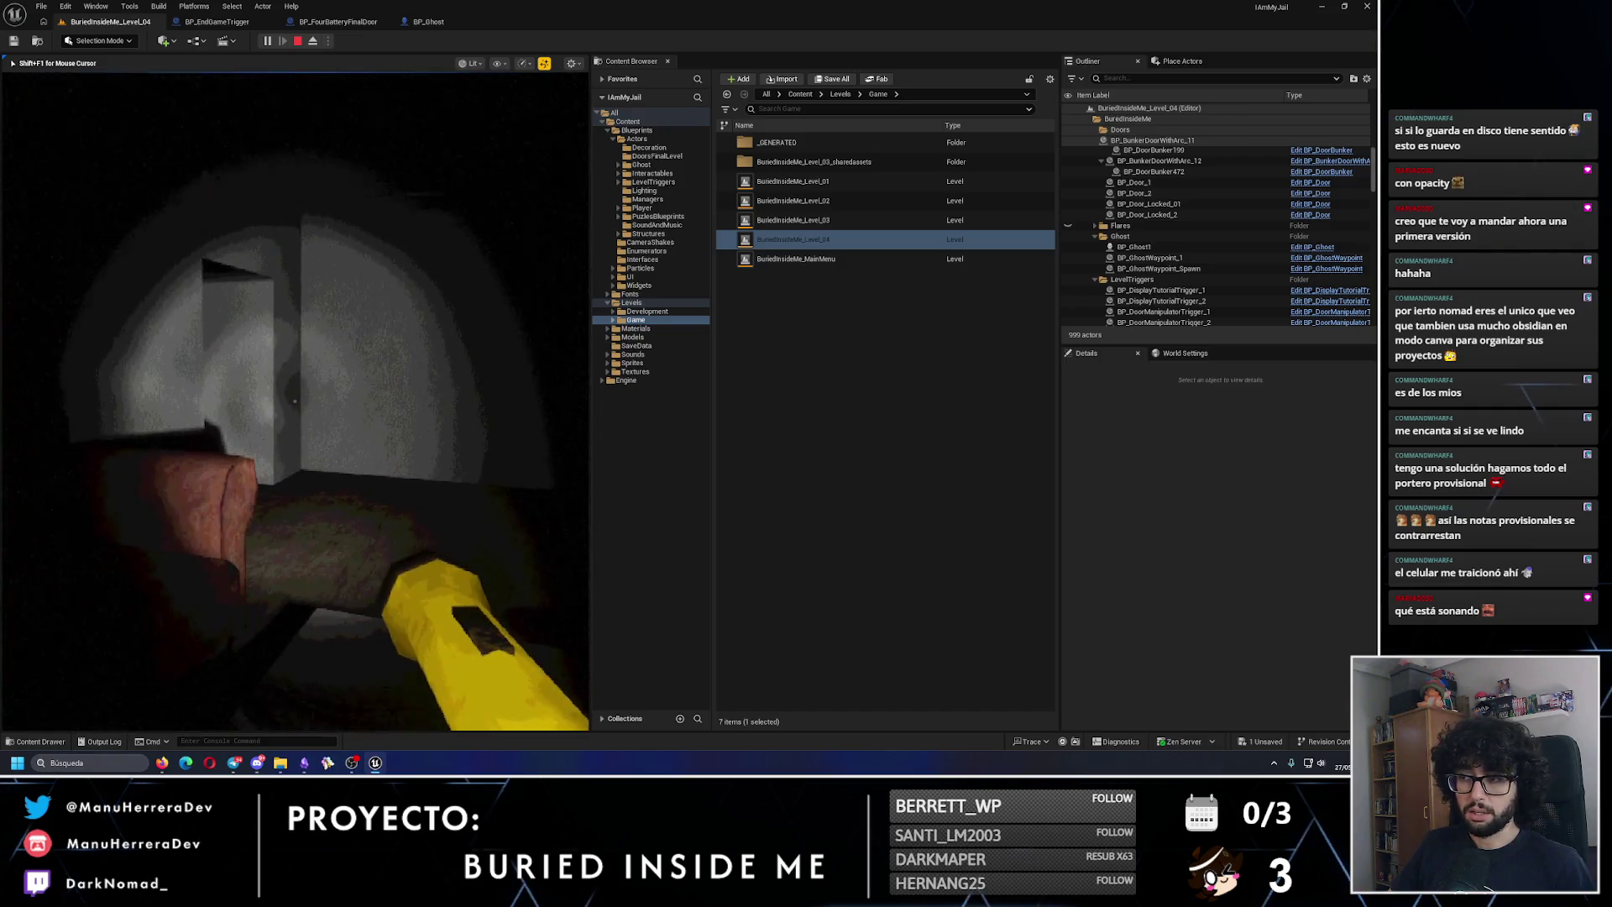
pyautogui.press('w')
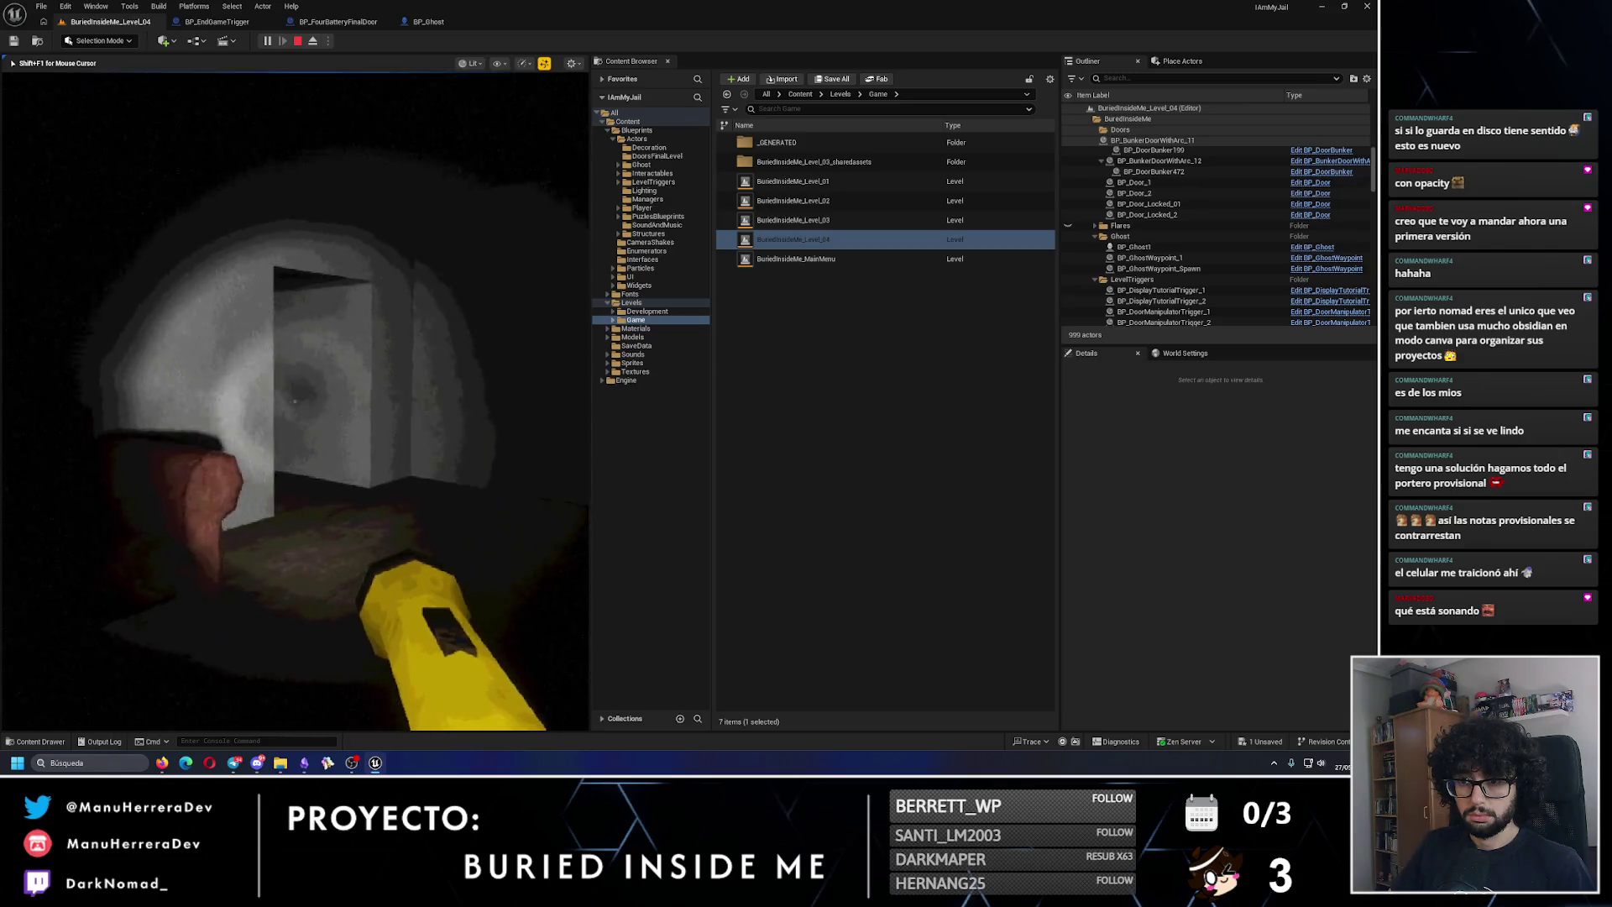
pyautogui.press('Escape')
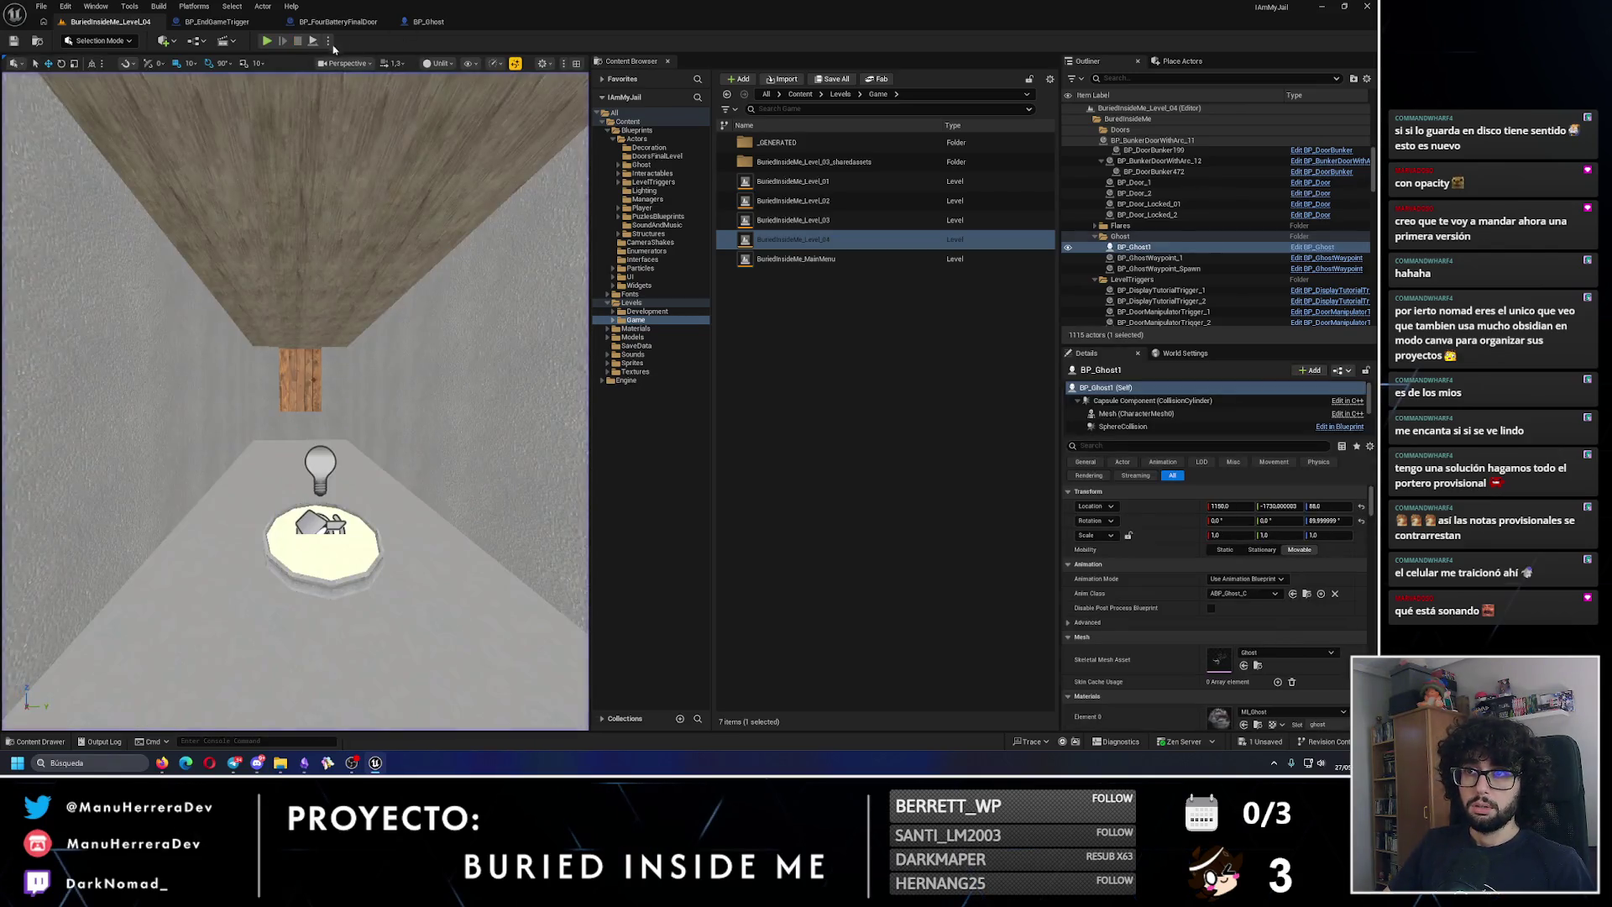
pyautogui.press('f')
pyautogui.press('s')
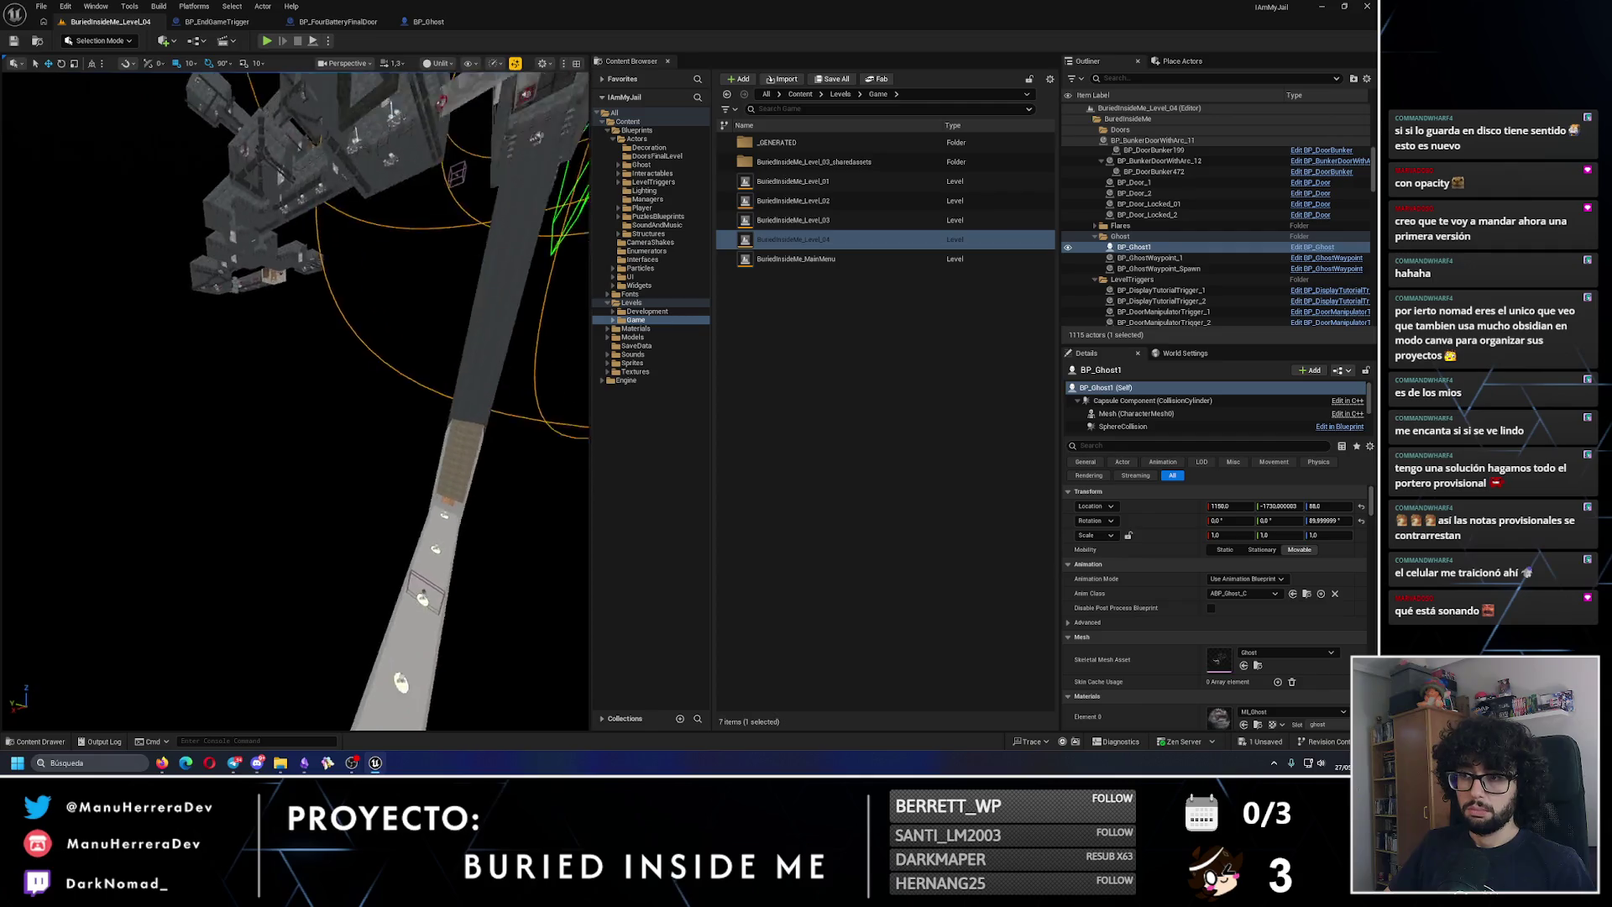
pyautogui.press('w')
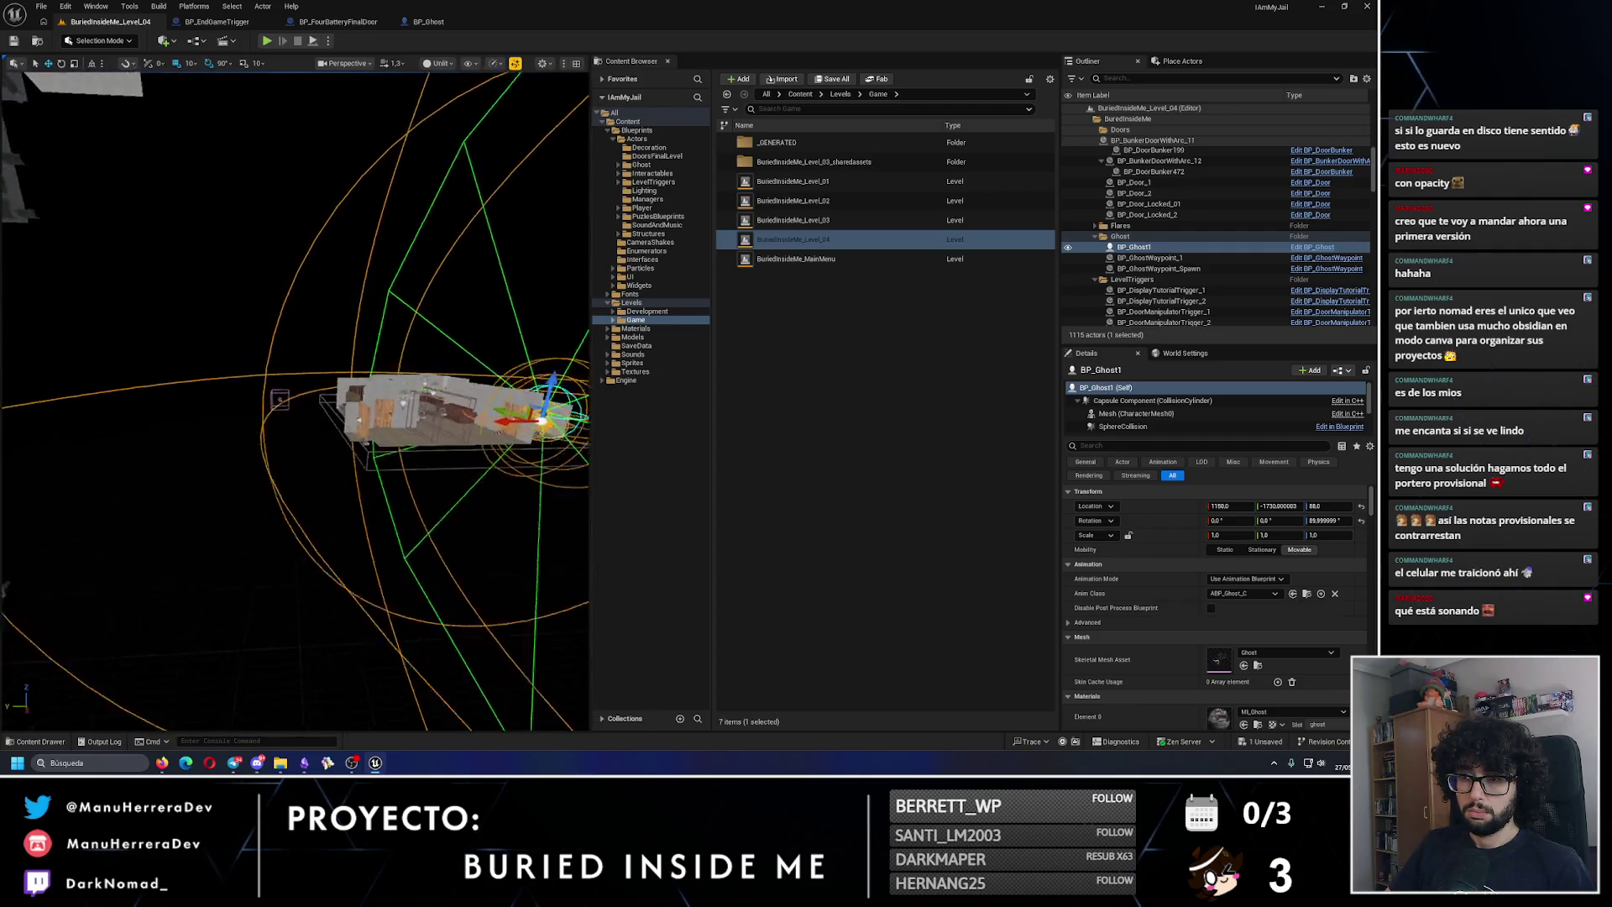
pyautogui.press('w')
pyautogui.click(329, 46)
pyautogui.press('Escape')
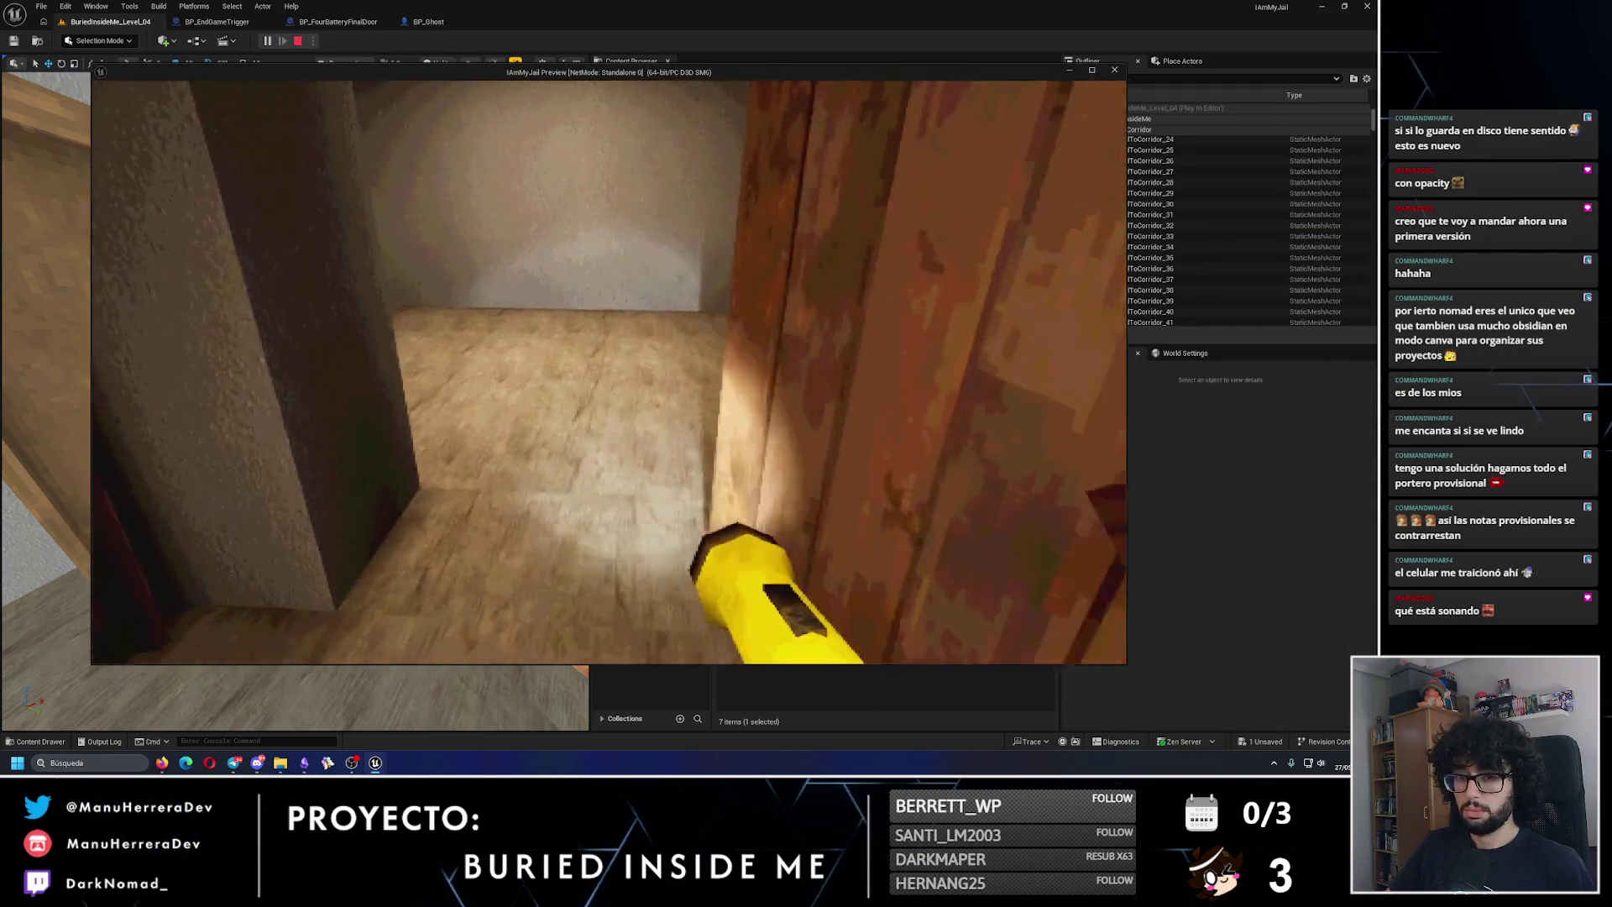
pyautogui.hotkey('shift', 'w')
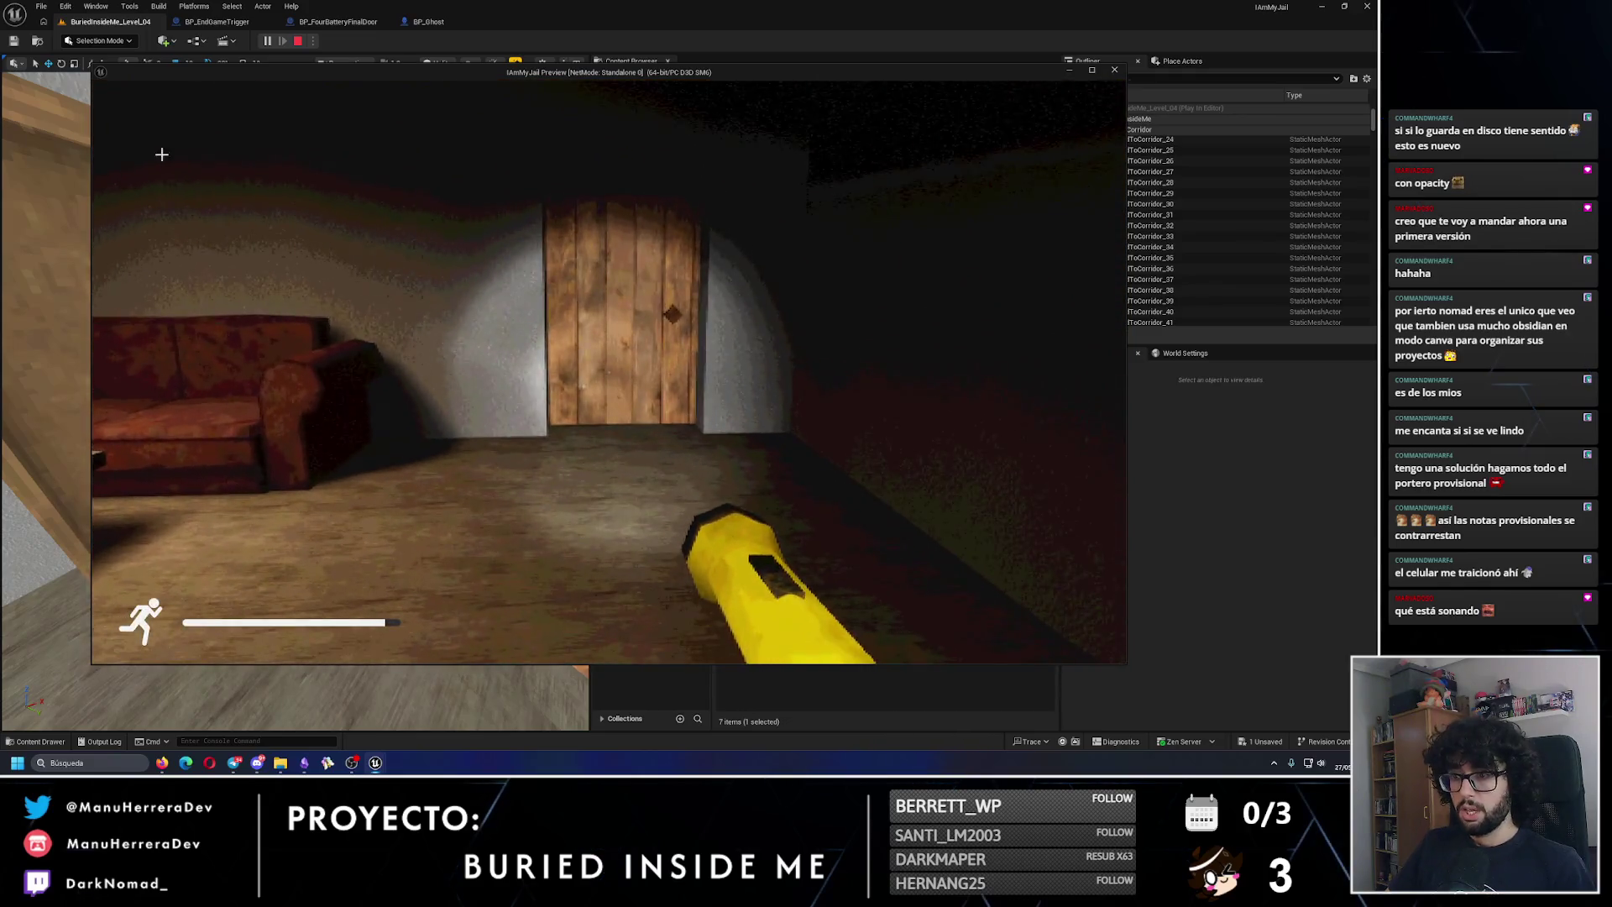
pyautogui.press('Escape')
pyautogui.press('f')
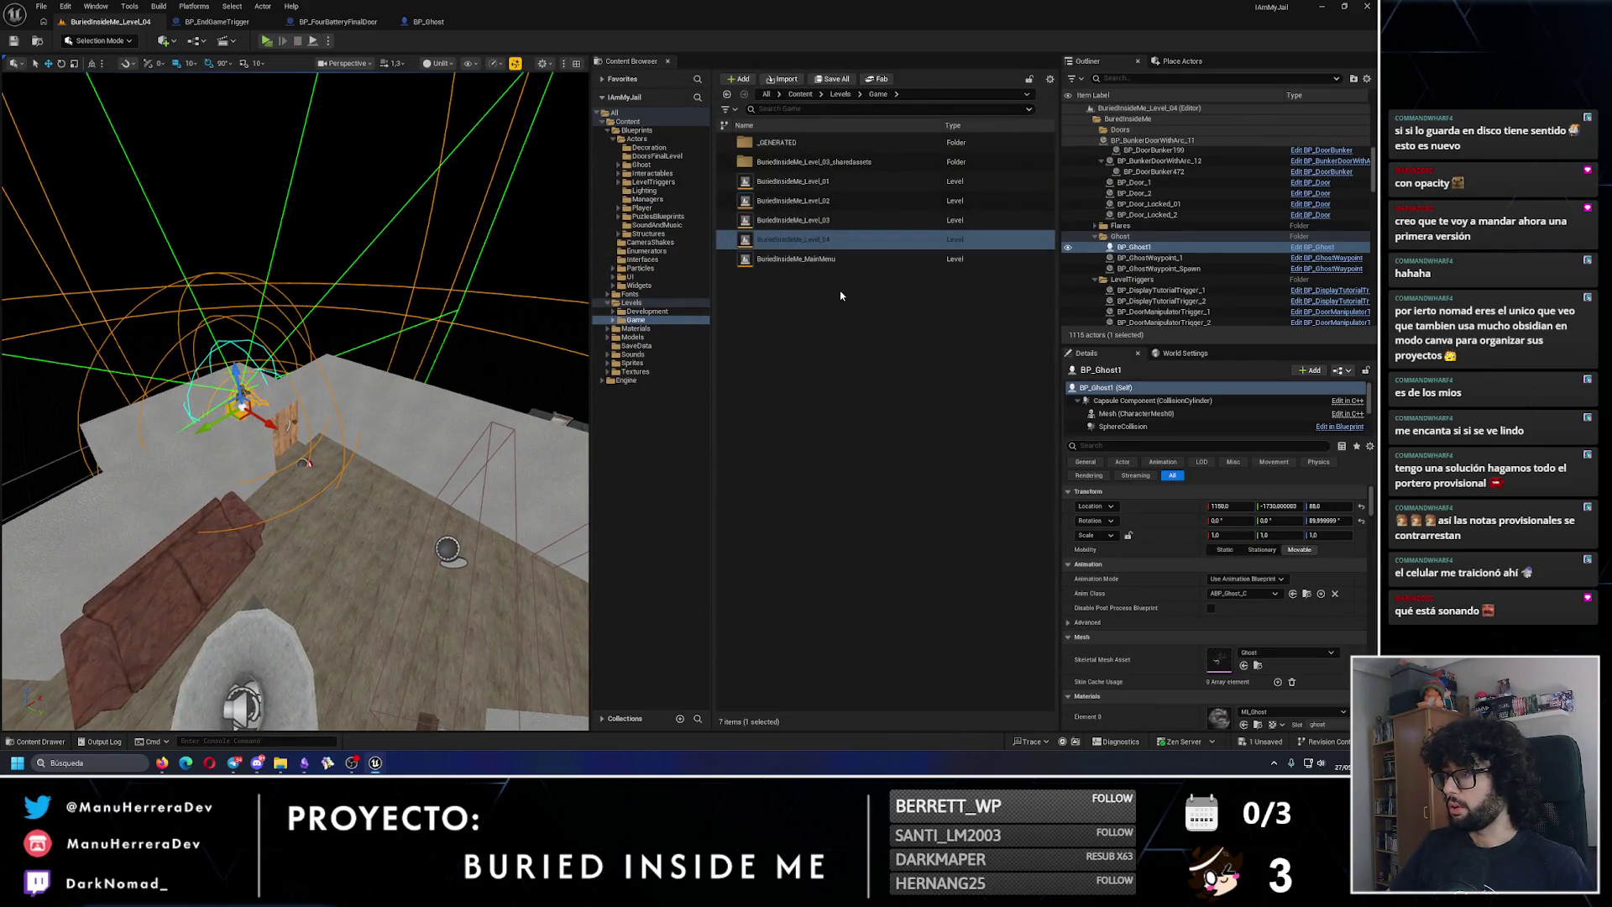
# Step: Collapse the Outliner folder and browse BP_GameManager's settings in Details
pyautogui.click(1091, 119)
pyautogui.click(1125, 130)
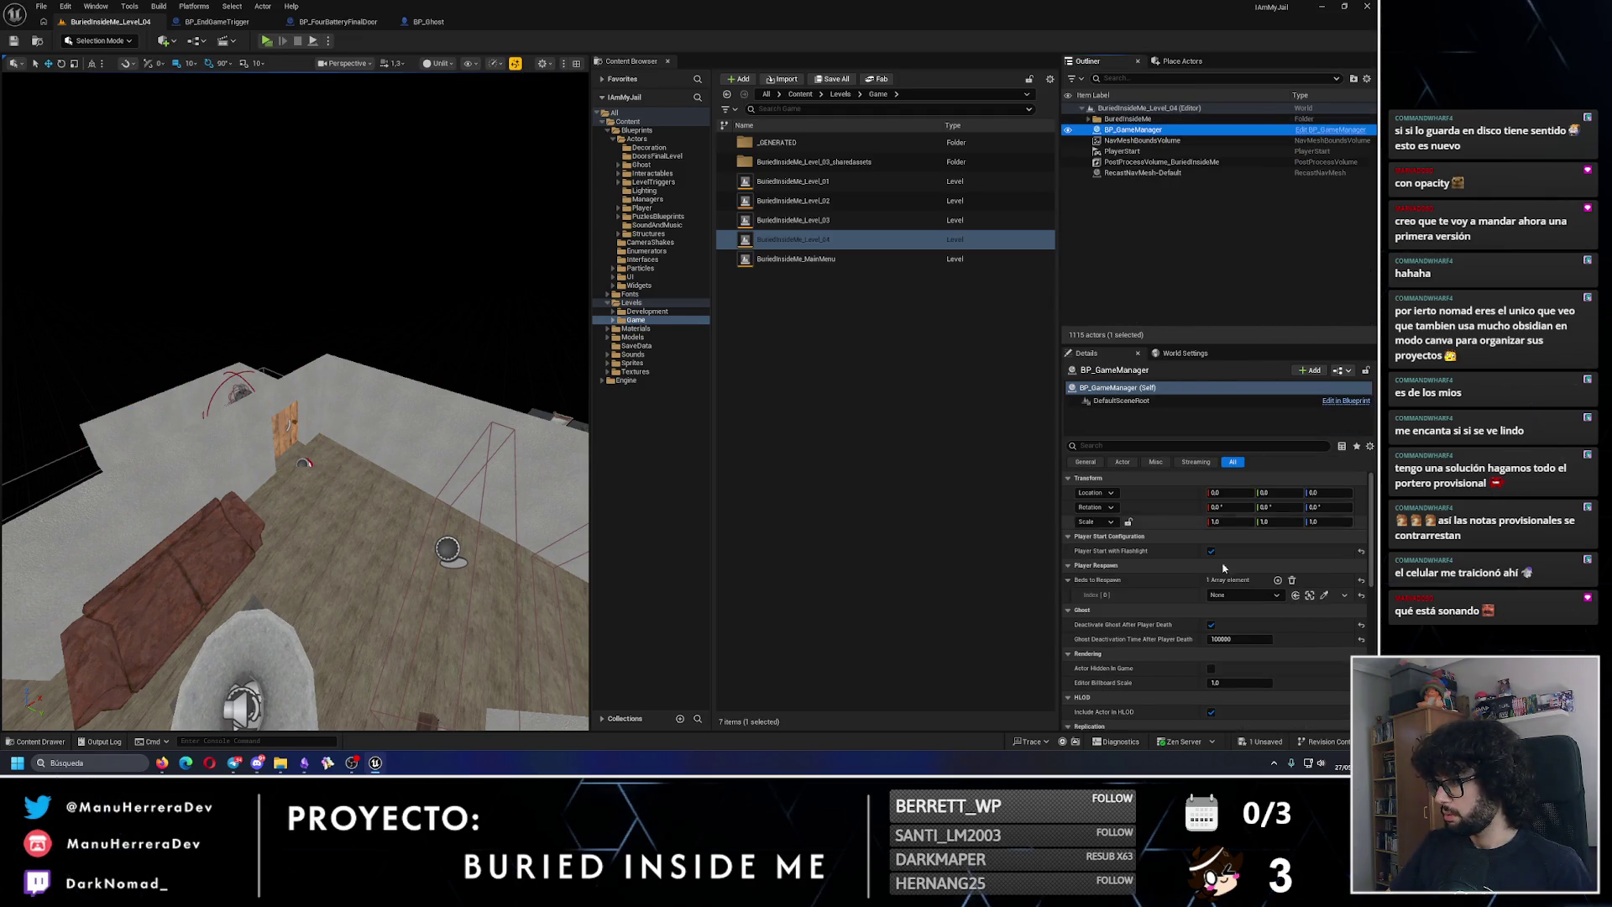
pyautogui.scroll(-2, 1232, 596)
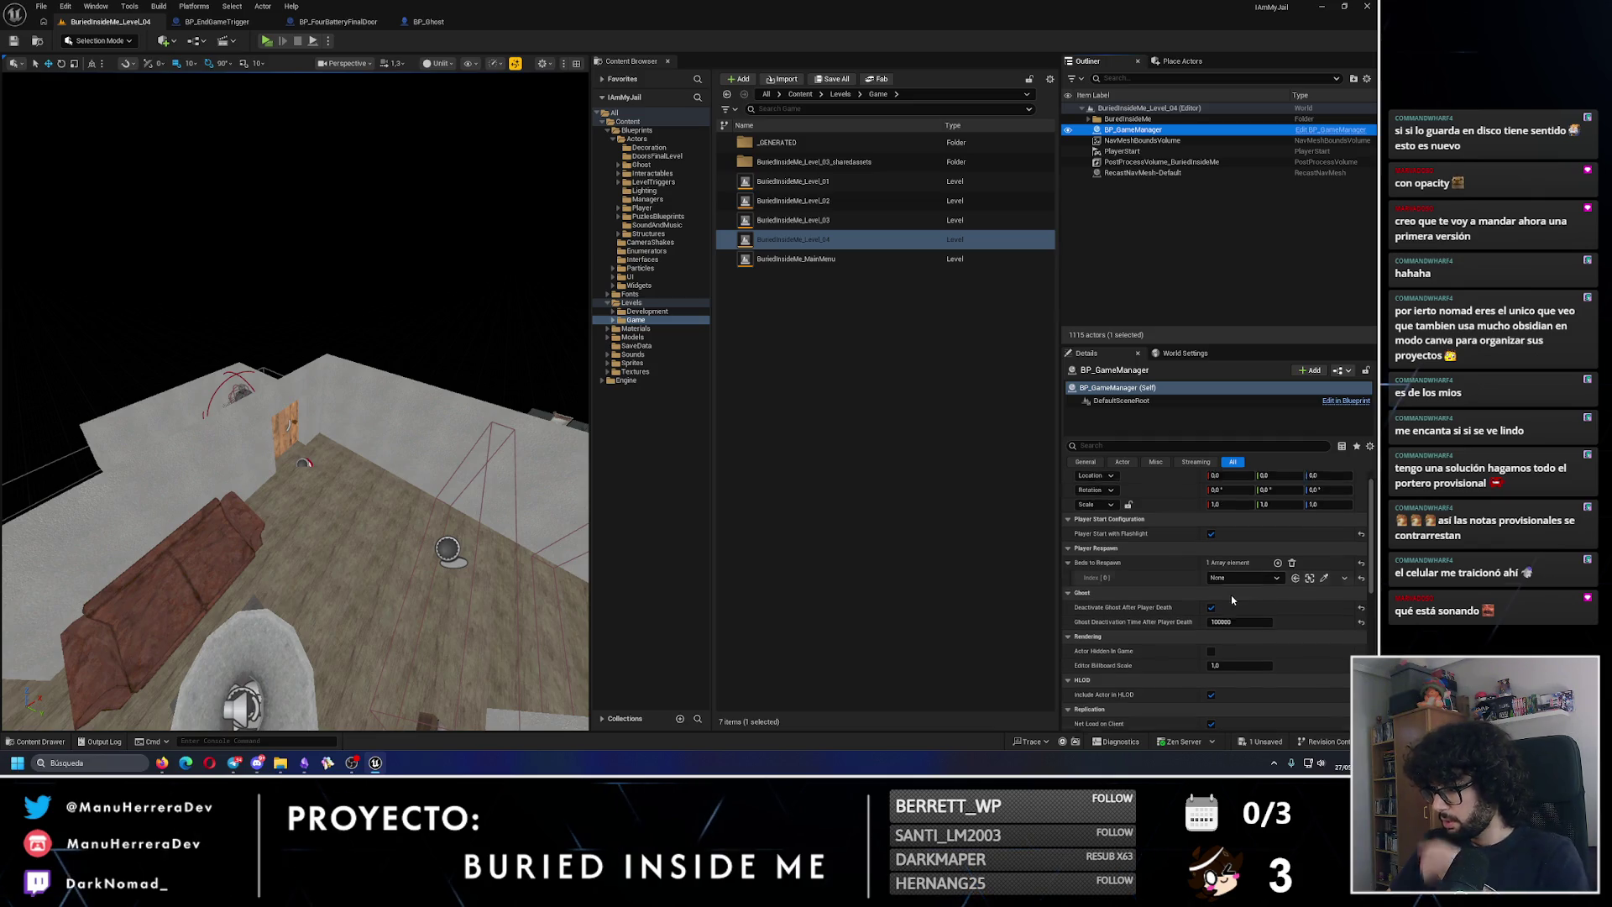
pyautogui.scroll(-2, 1240, 614)
pyautogui.scroll(5, 1241, 614)
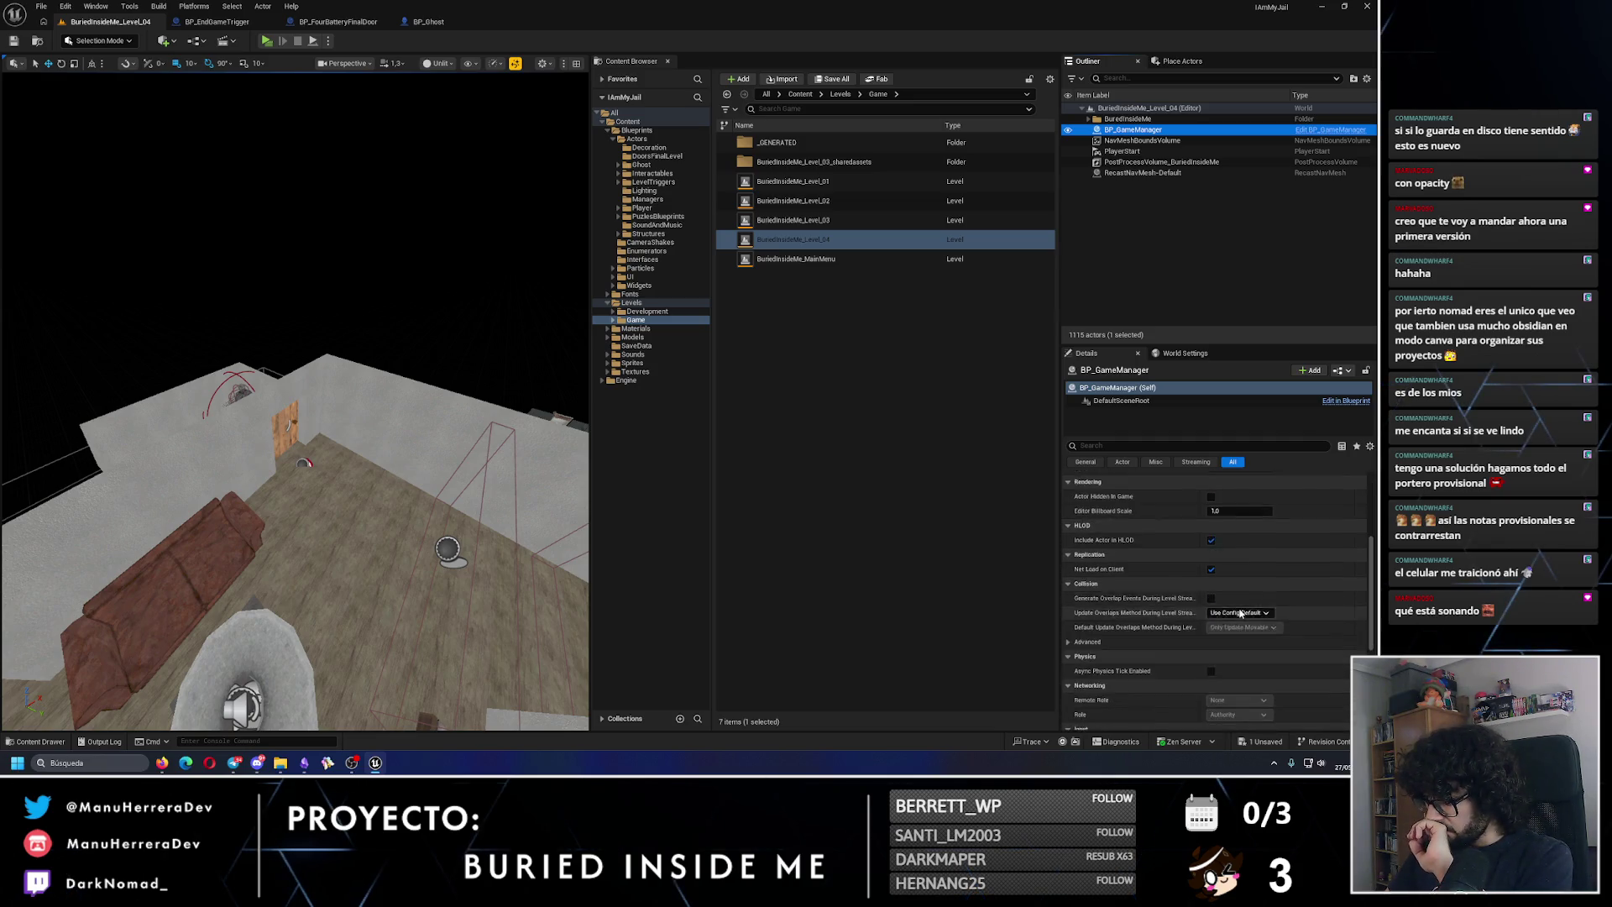
# Step: Filter BP_GameManager's Details by 'ghost', clear the filter, and orbit the view over the room
pyautogui.click(1170, 446)
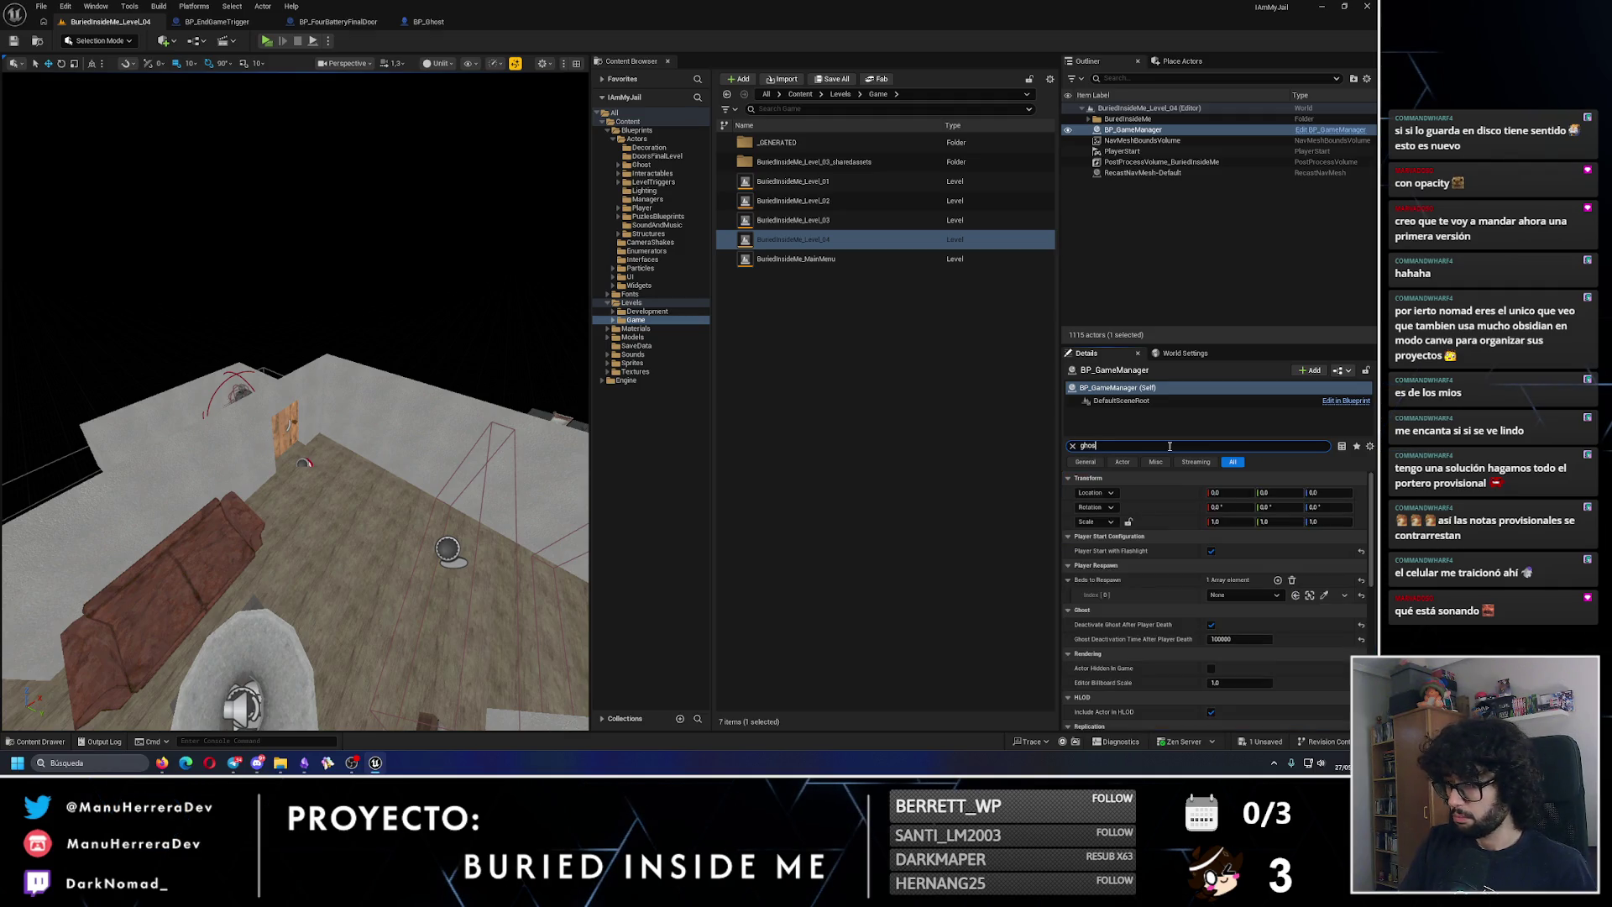
pyautogui.write('t')
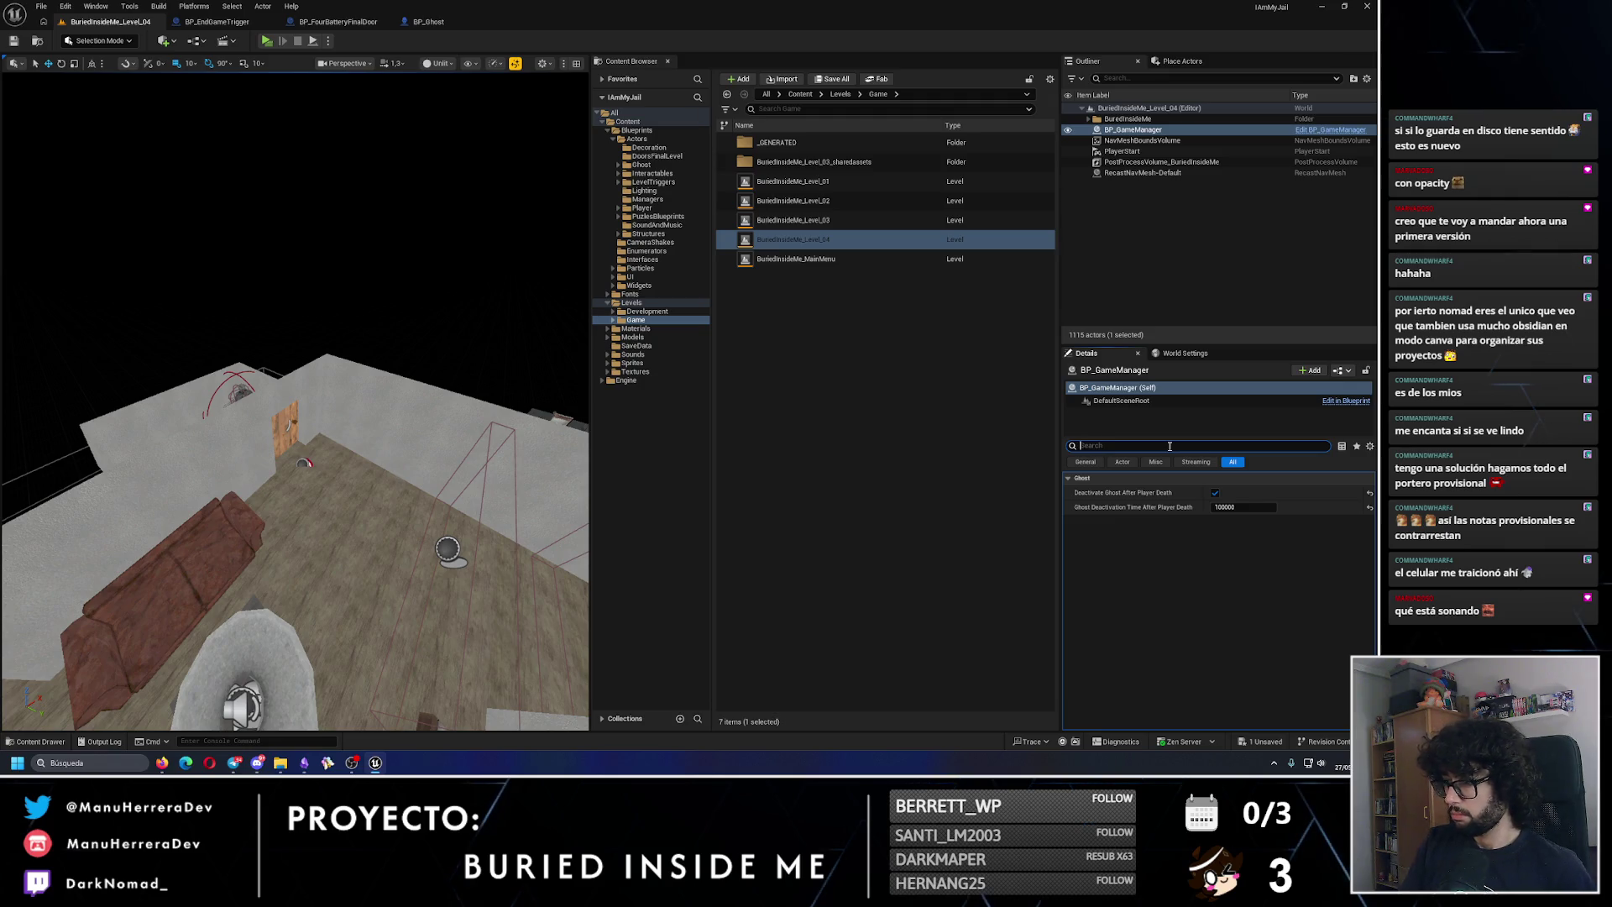
pyautogui.press('BackSpace')
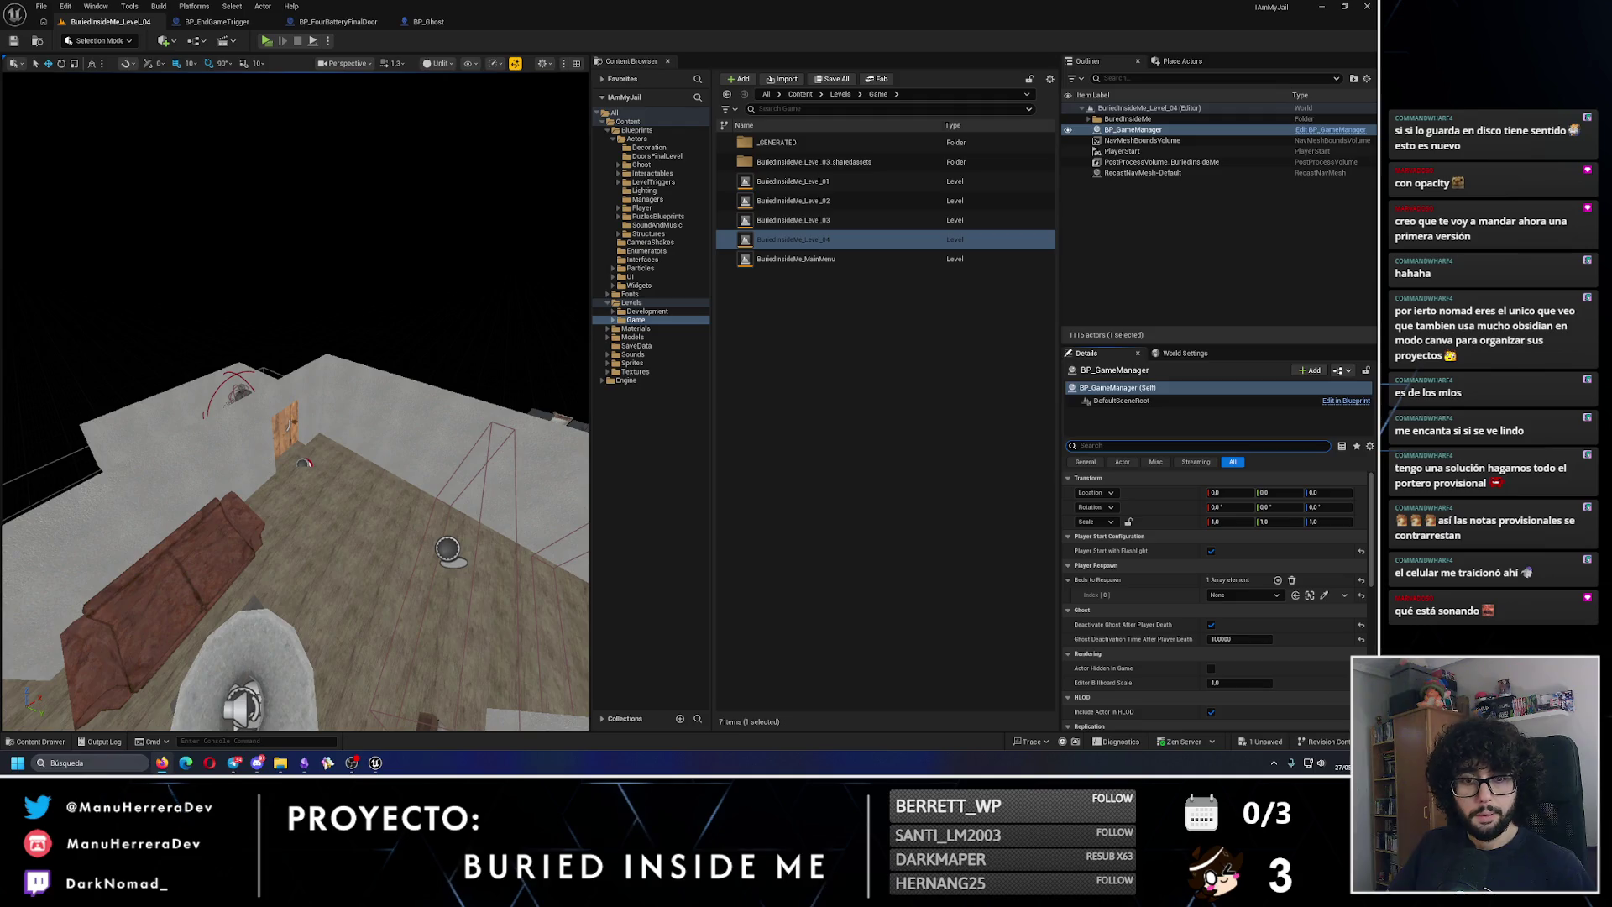
pyautogui.moveTo(356, 461); pyautogui.dragTo(347, 468)
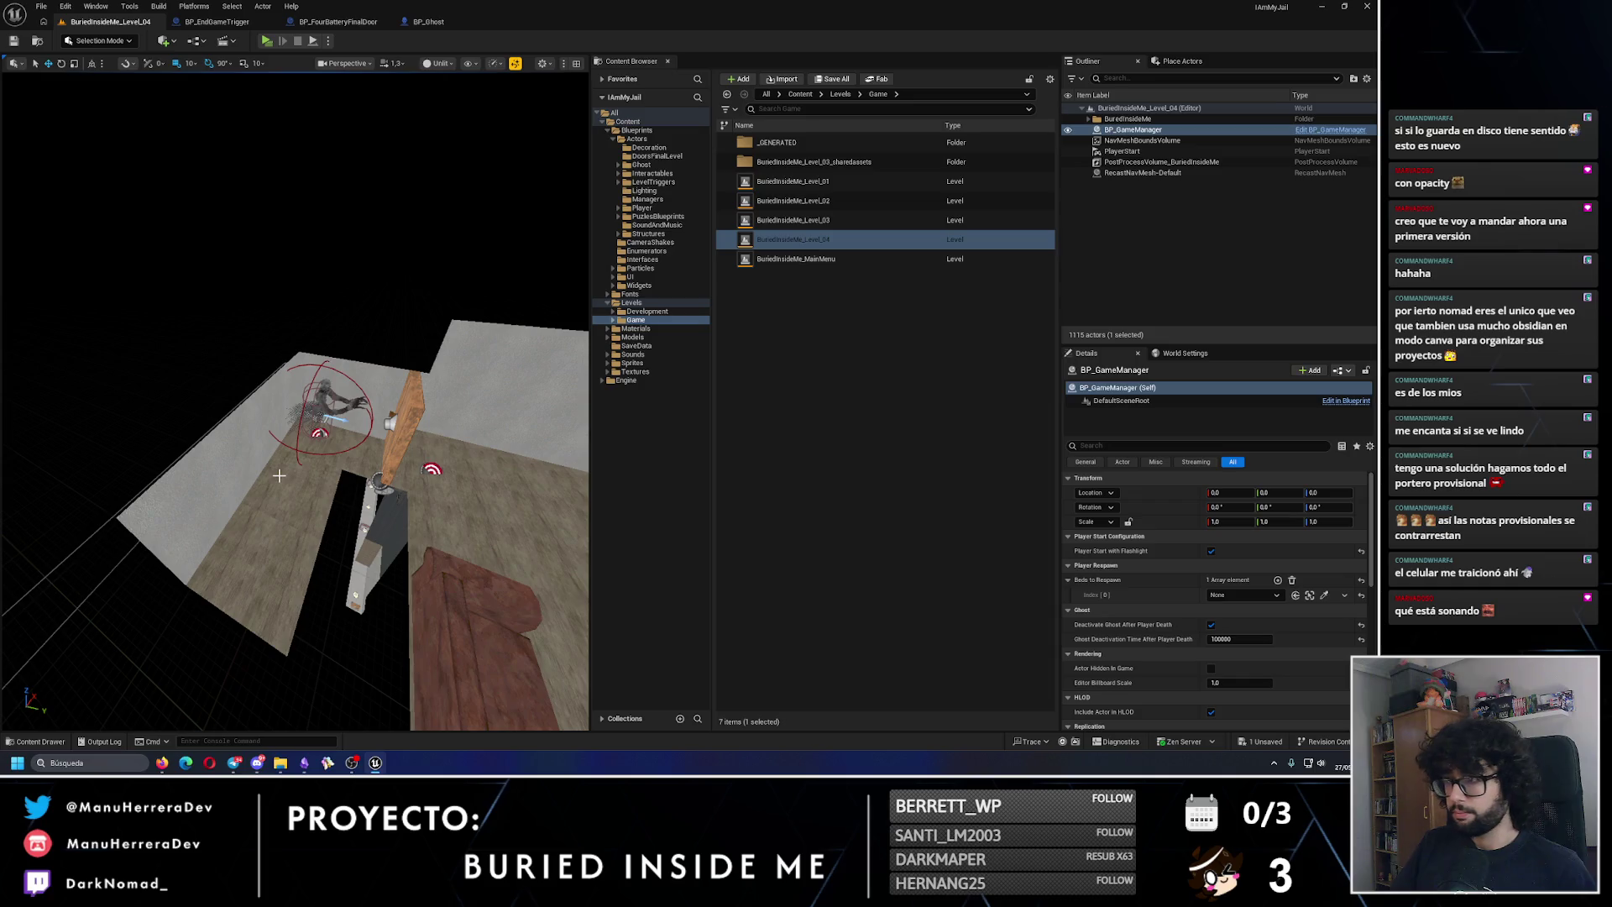
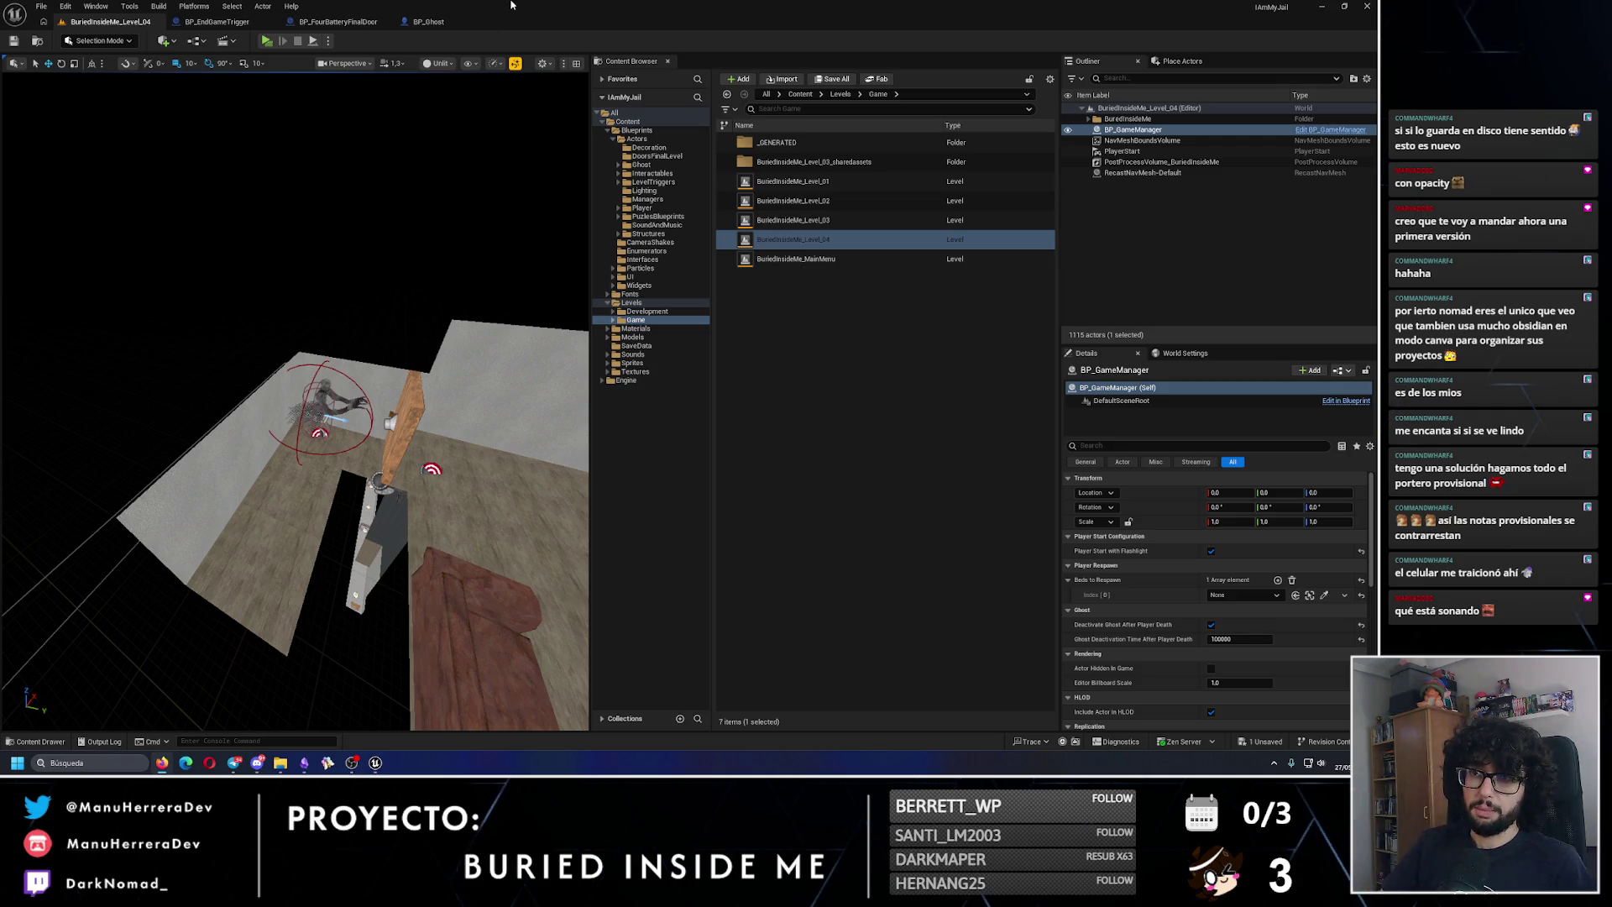
# Step: Close the BP_FourBatteryFinalDoor blueprint and go back to the Level_04 editor
pyautogui.click(373, 21)
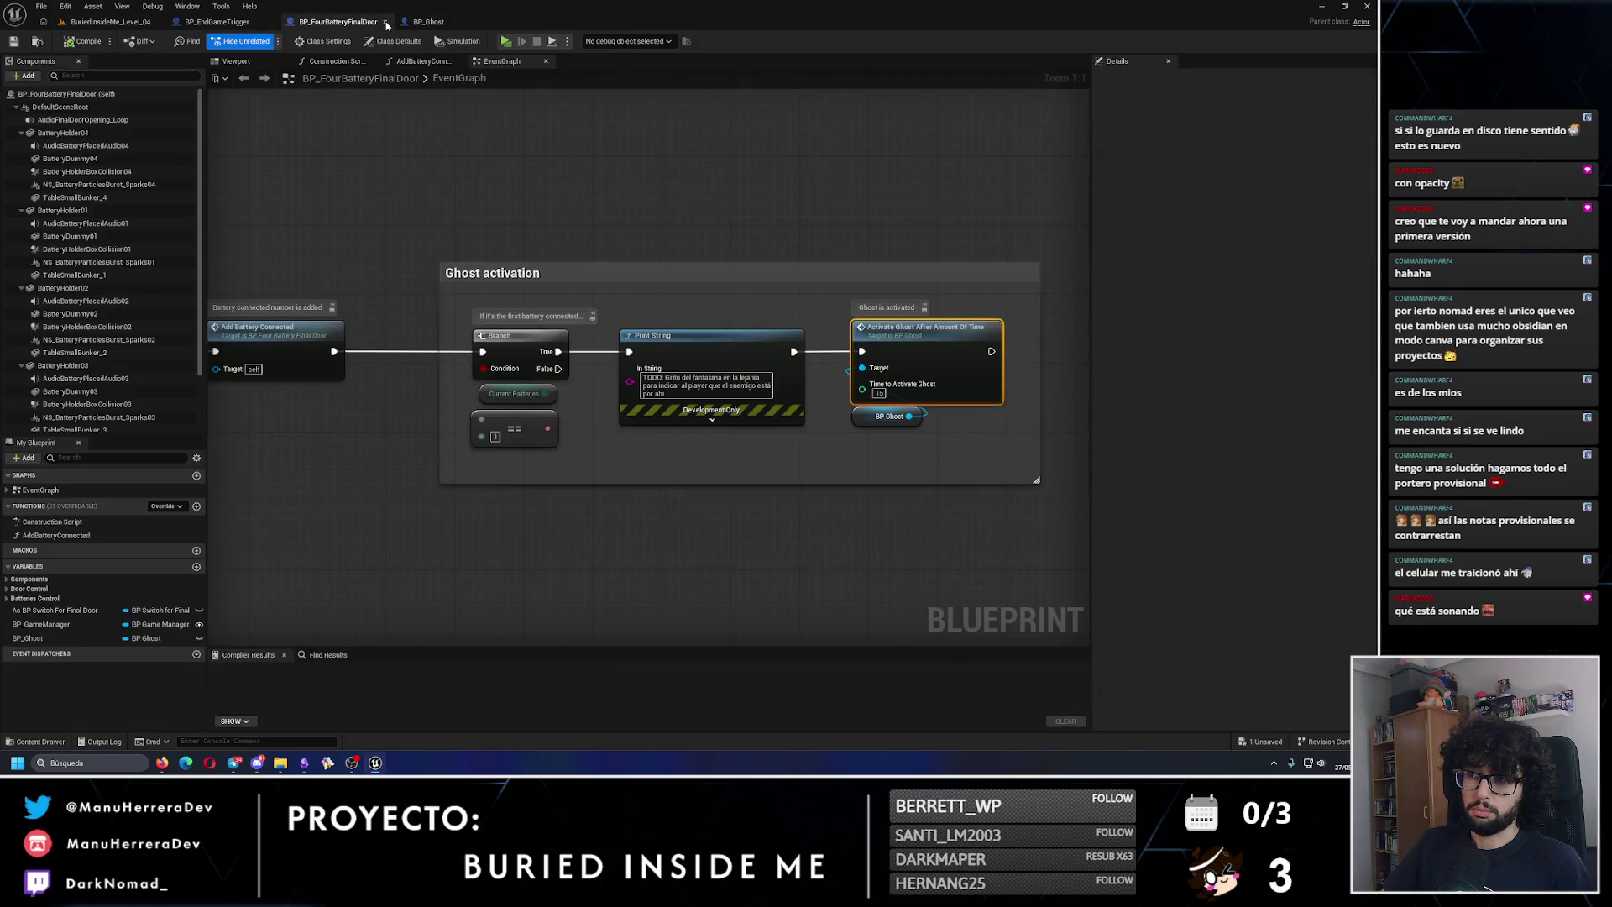
pyautogui.click(385, 22)
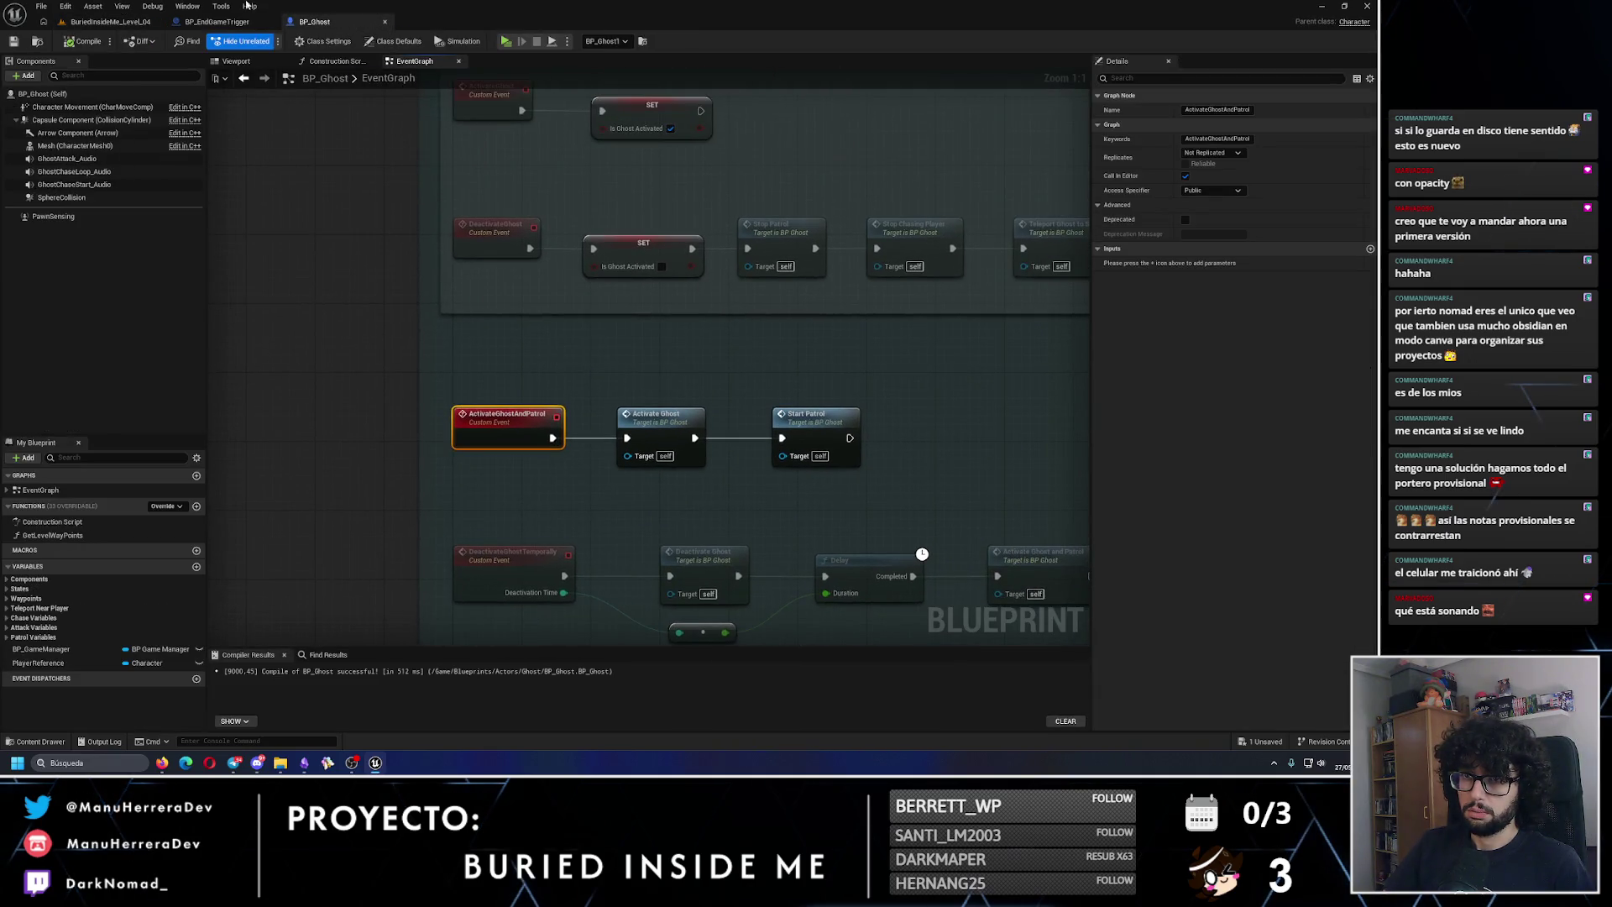
pyautogui.click(110, 21)
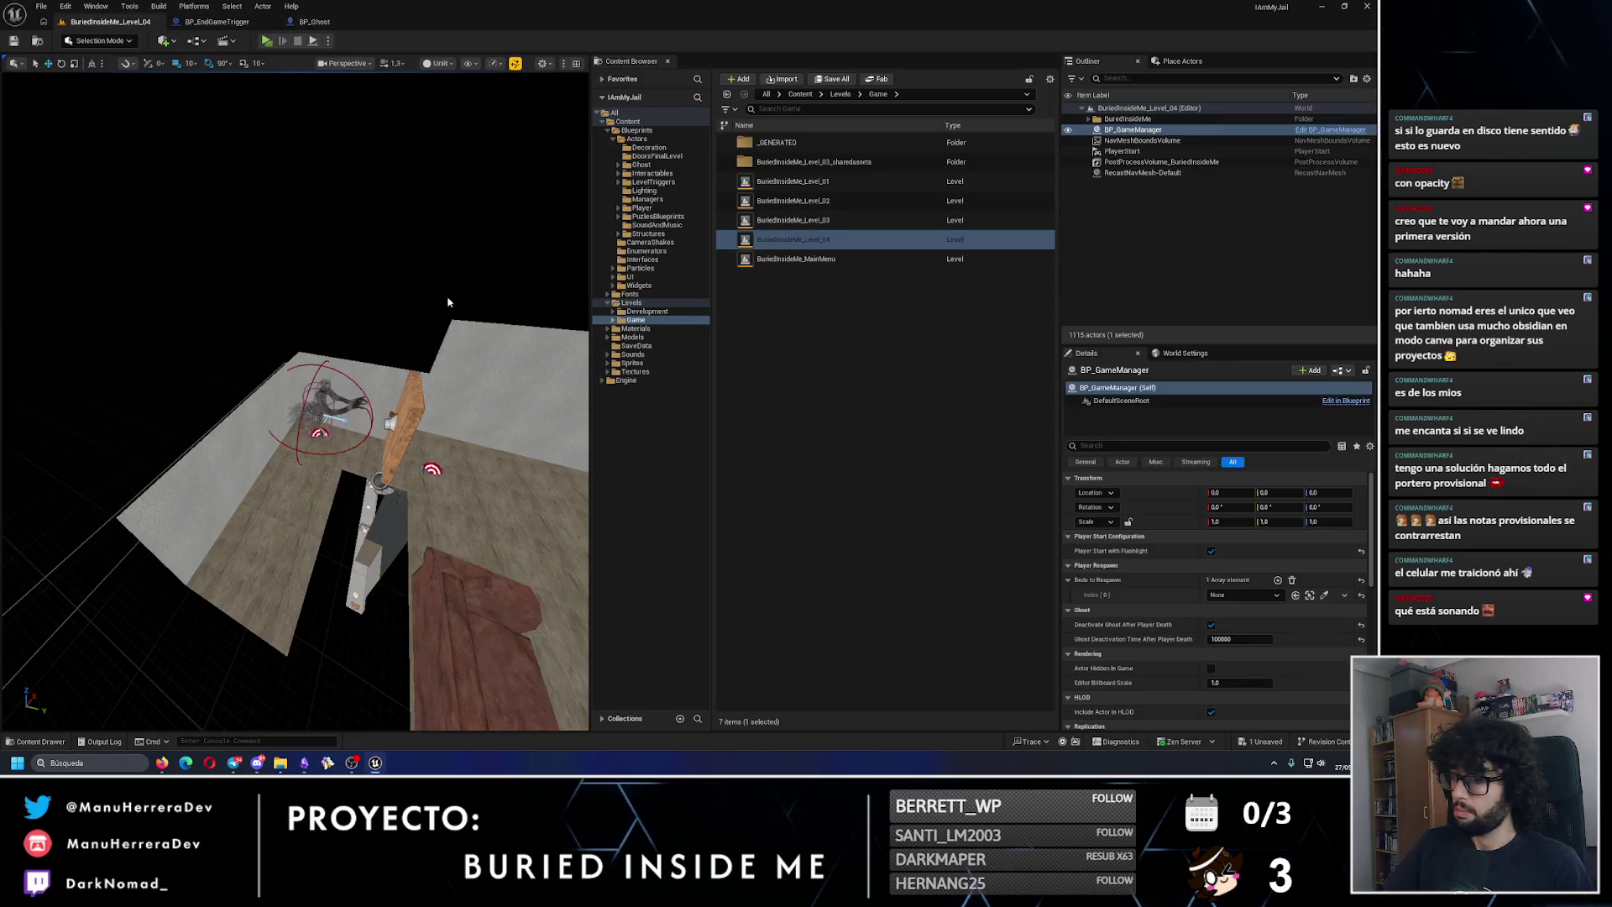
# Step: Bring up BP_Ghost's event graph, zooming out and back in on its activation and deactivation events
pyautogui.scroll(-2, 1133, 596)
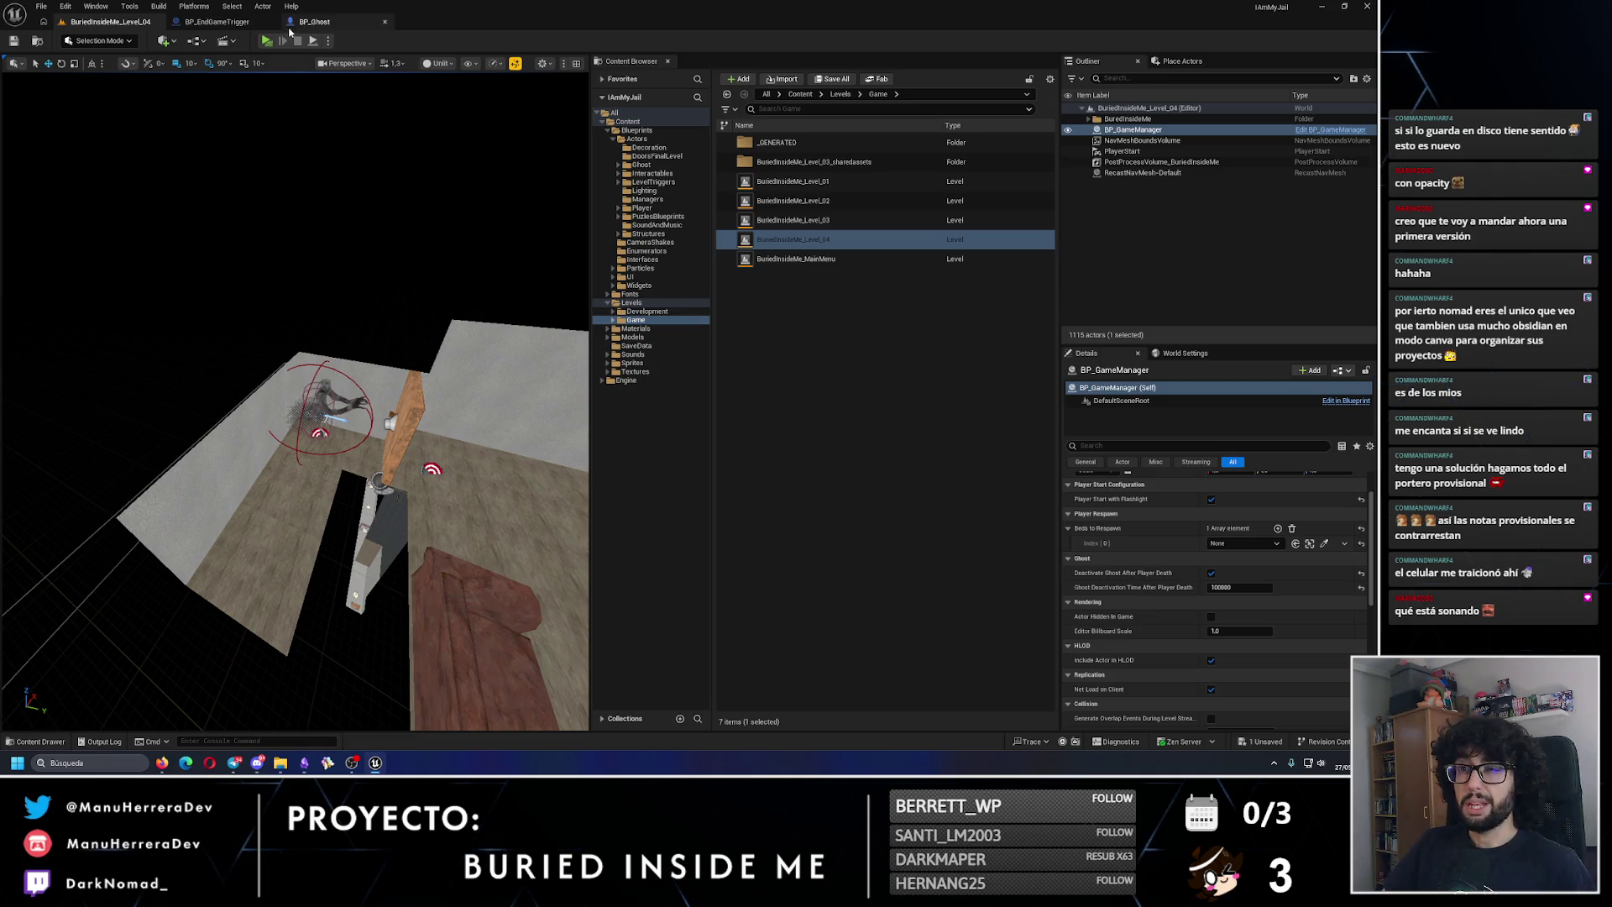
pyautogui.click(304, 23)
pyautogui.scroll(-4, 581, 402)
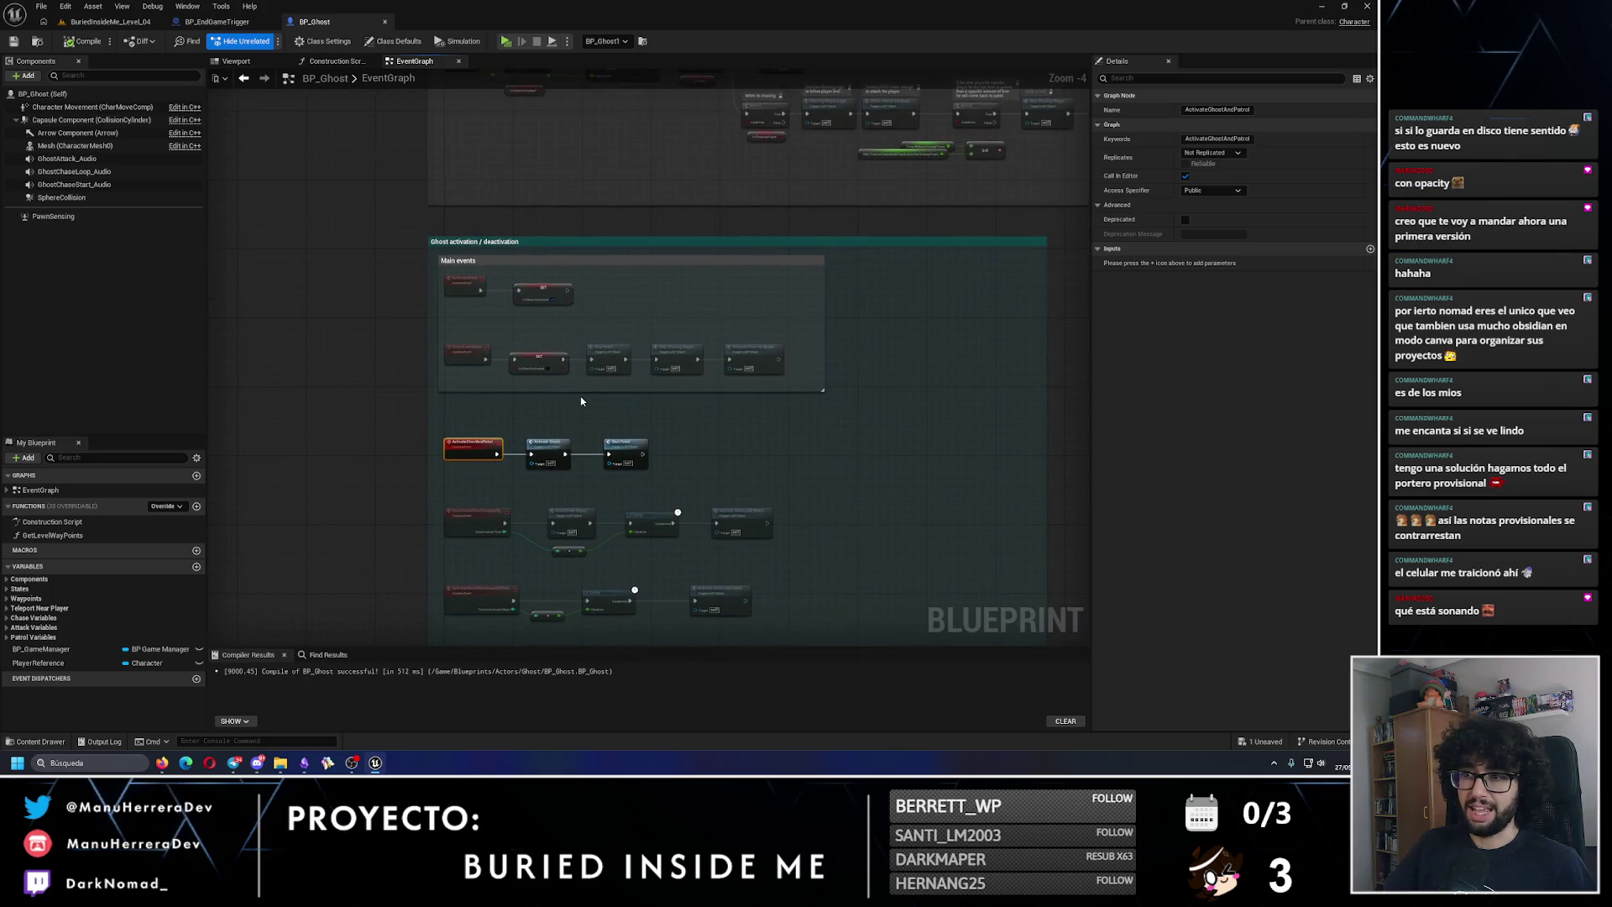
pyautogui.scroll(4, 633, 269)
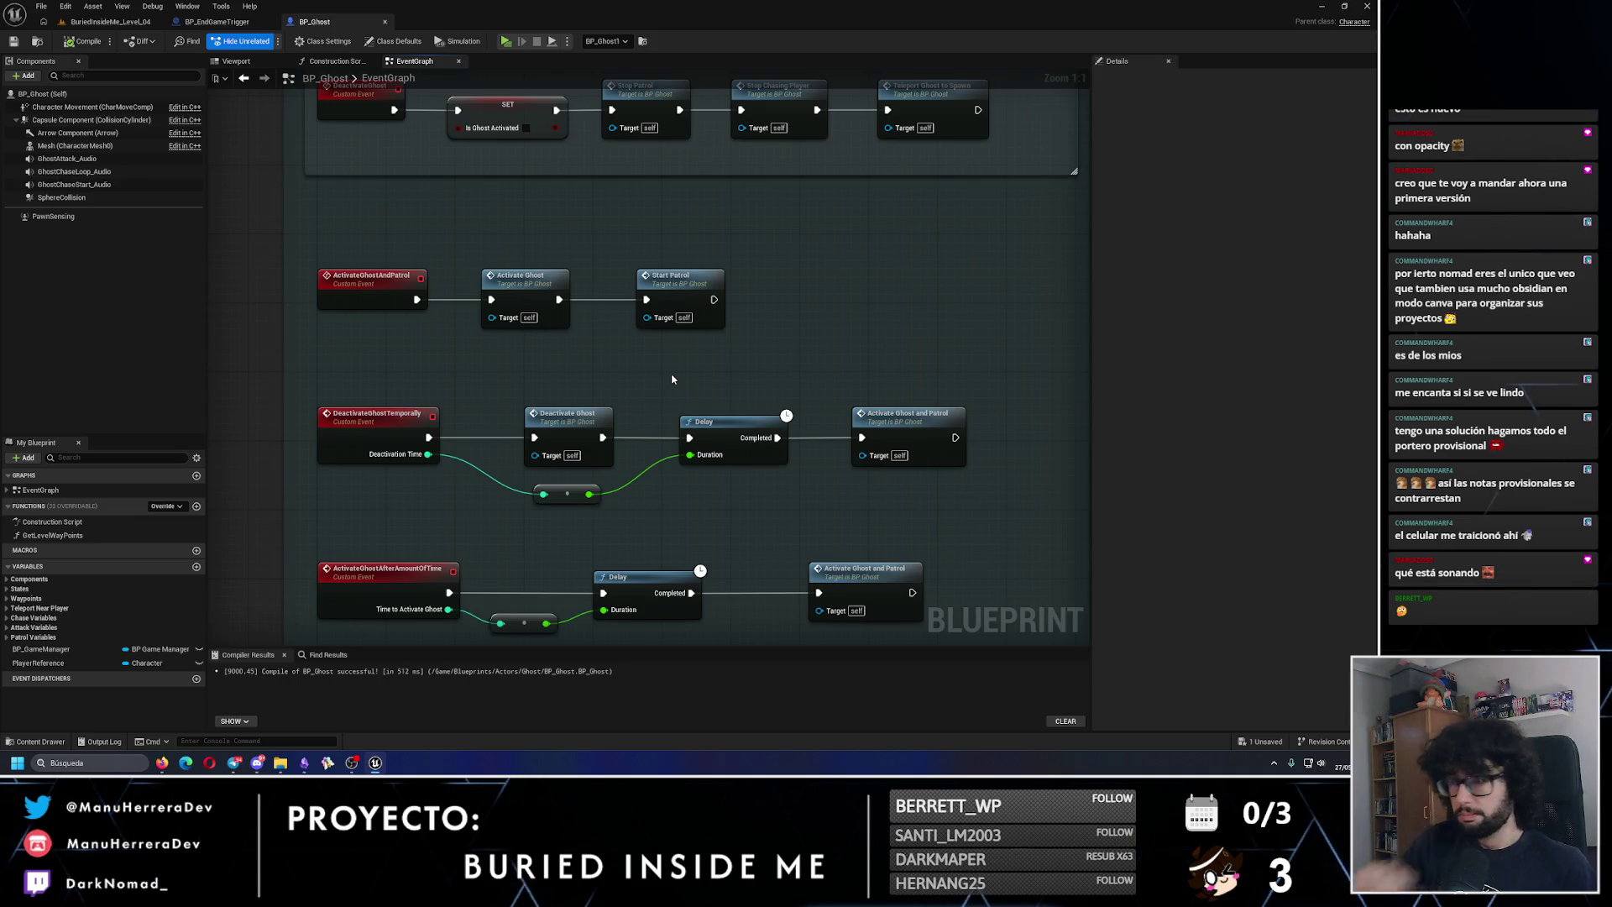
# Step: Follow BP_Ghost's StartPatrol event chain across the graph, then return to the BuriedInsideMe_Level_04 editor
pyautogui.doubleClick(676, 281)
pyautogui.moveTo(760, 324); pyautogui.dragTo(438, 252)
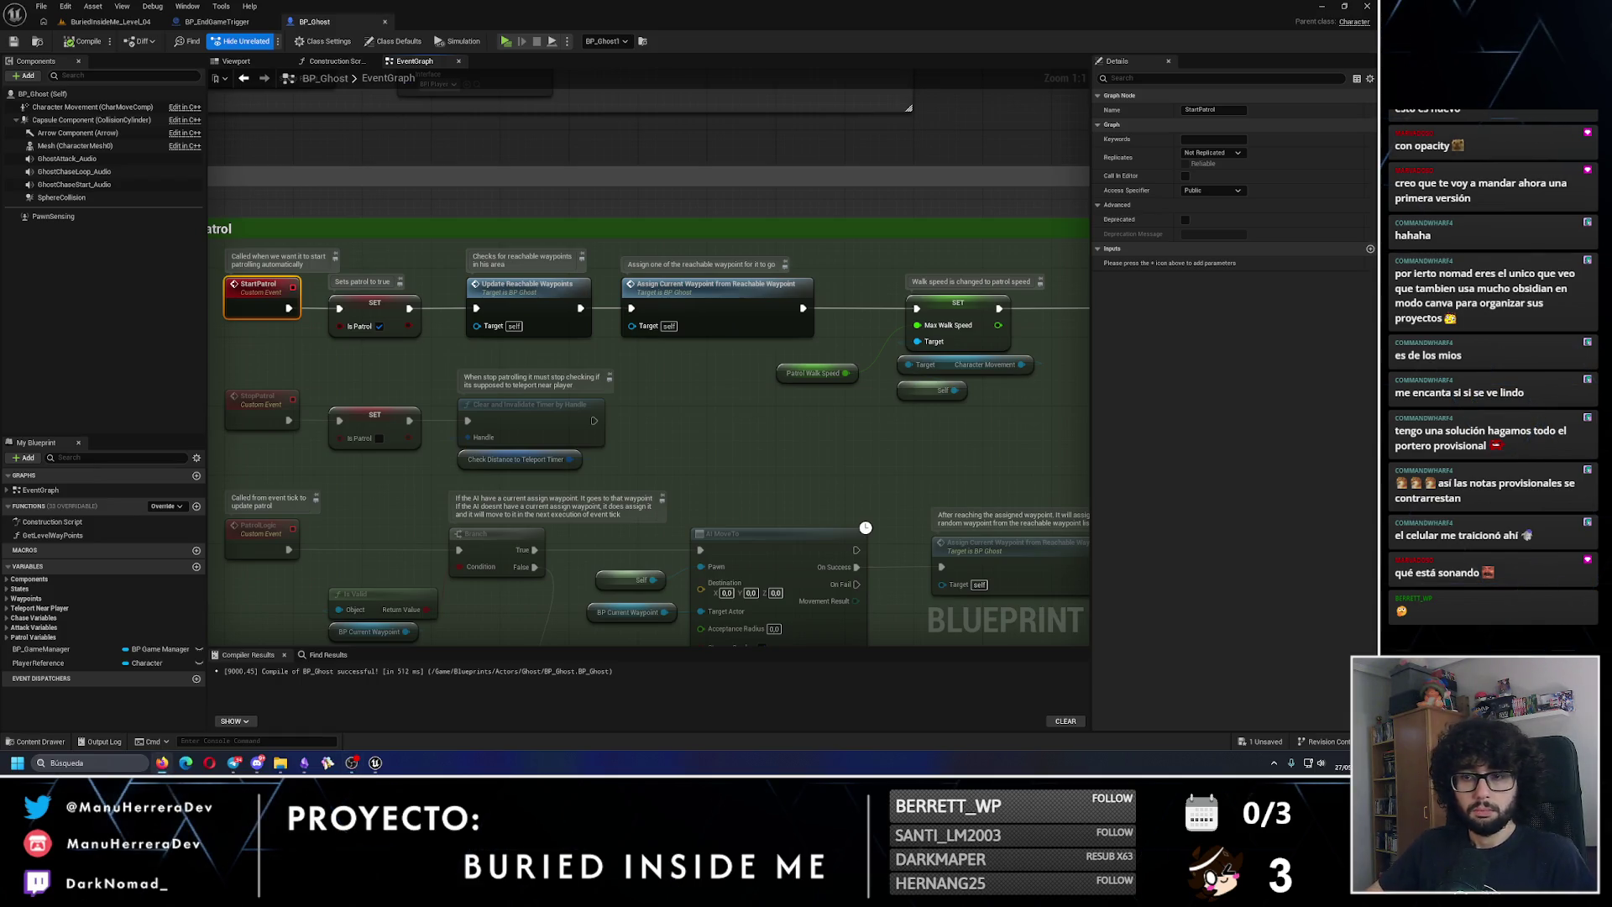
pyautogui.moveTo(625, 352); pyautogui.dragTo(549, 363)
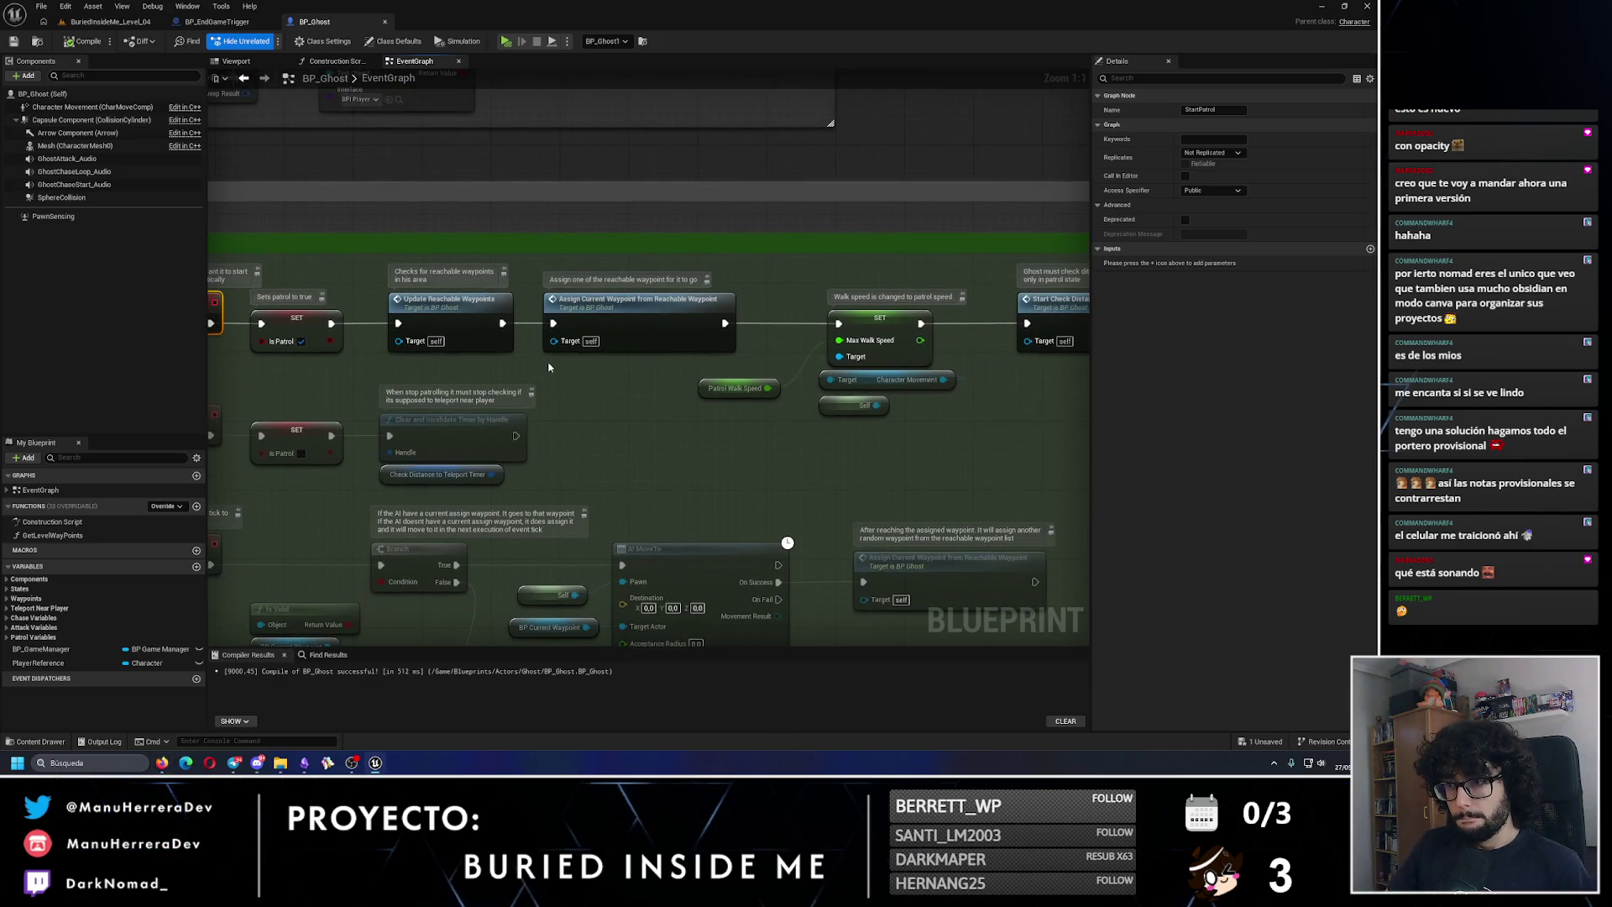
pyautogui.moveTo(548, 367); pyautogui.dragTo(357, 359)
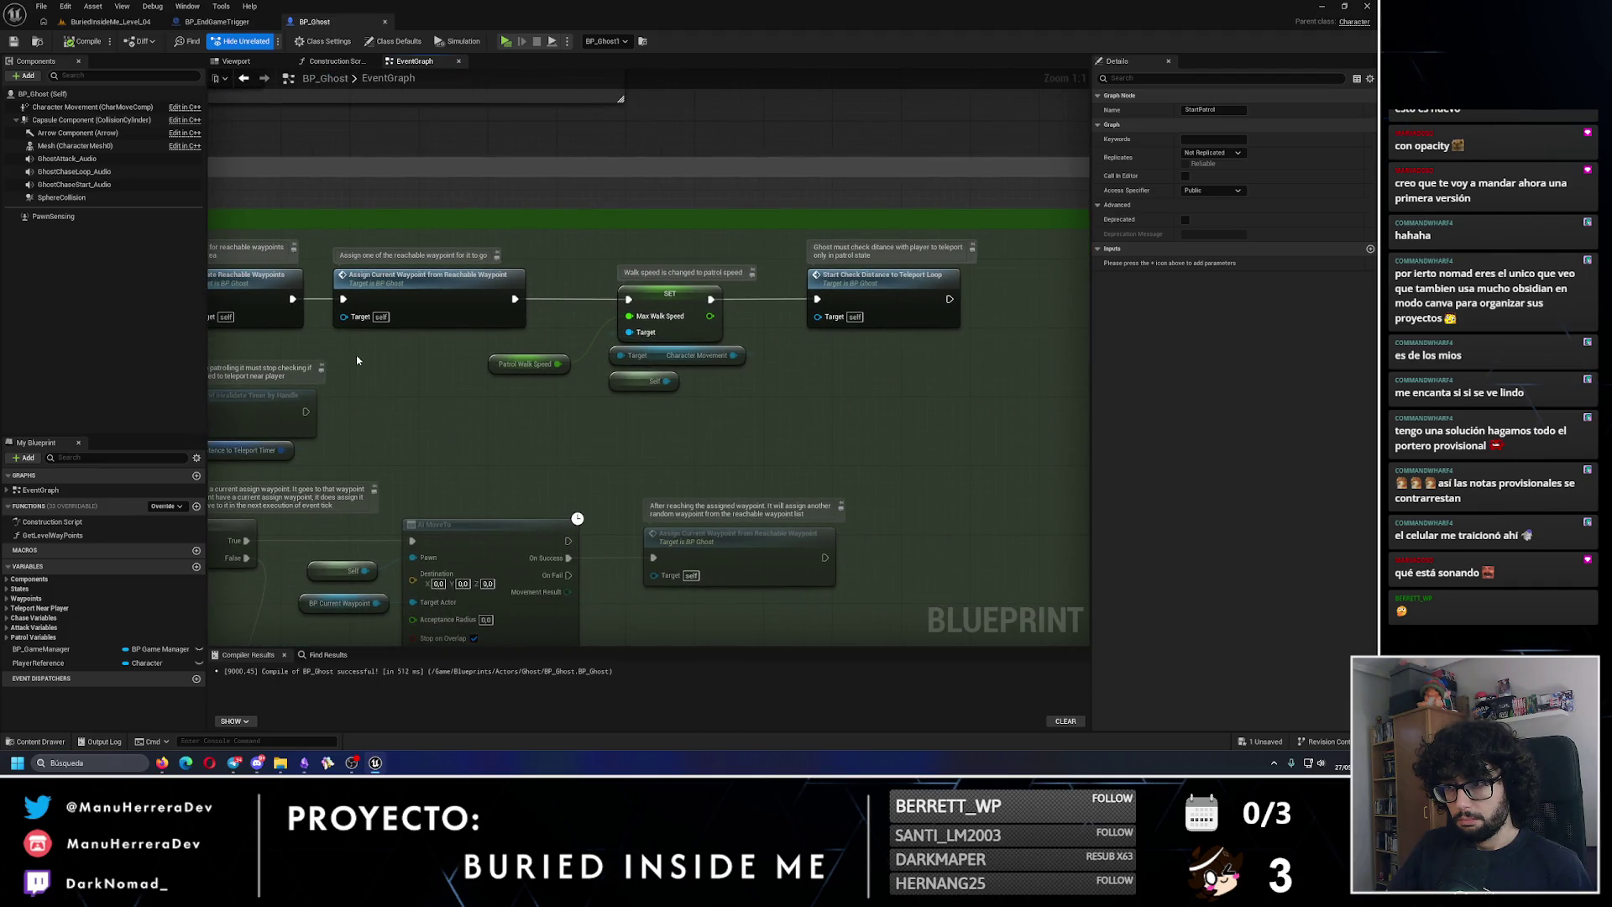
pyautogui.click(620, 439)
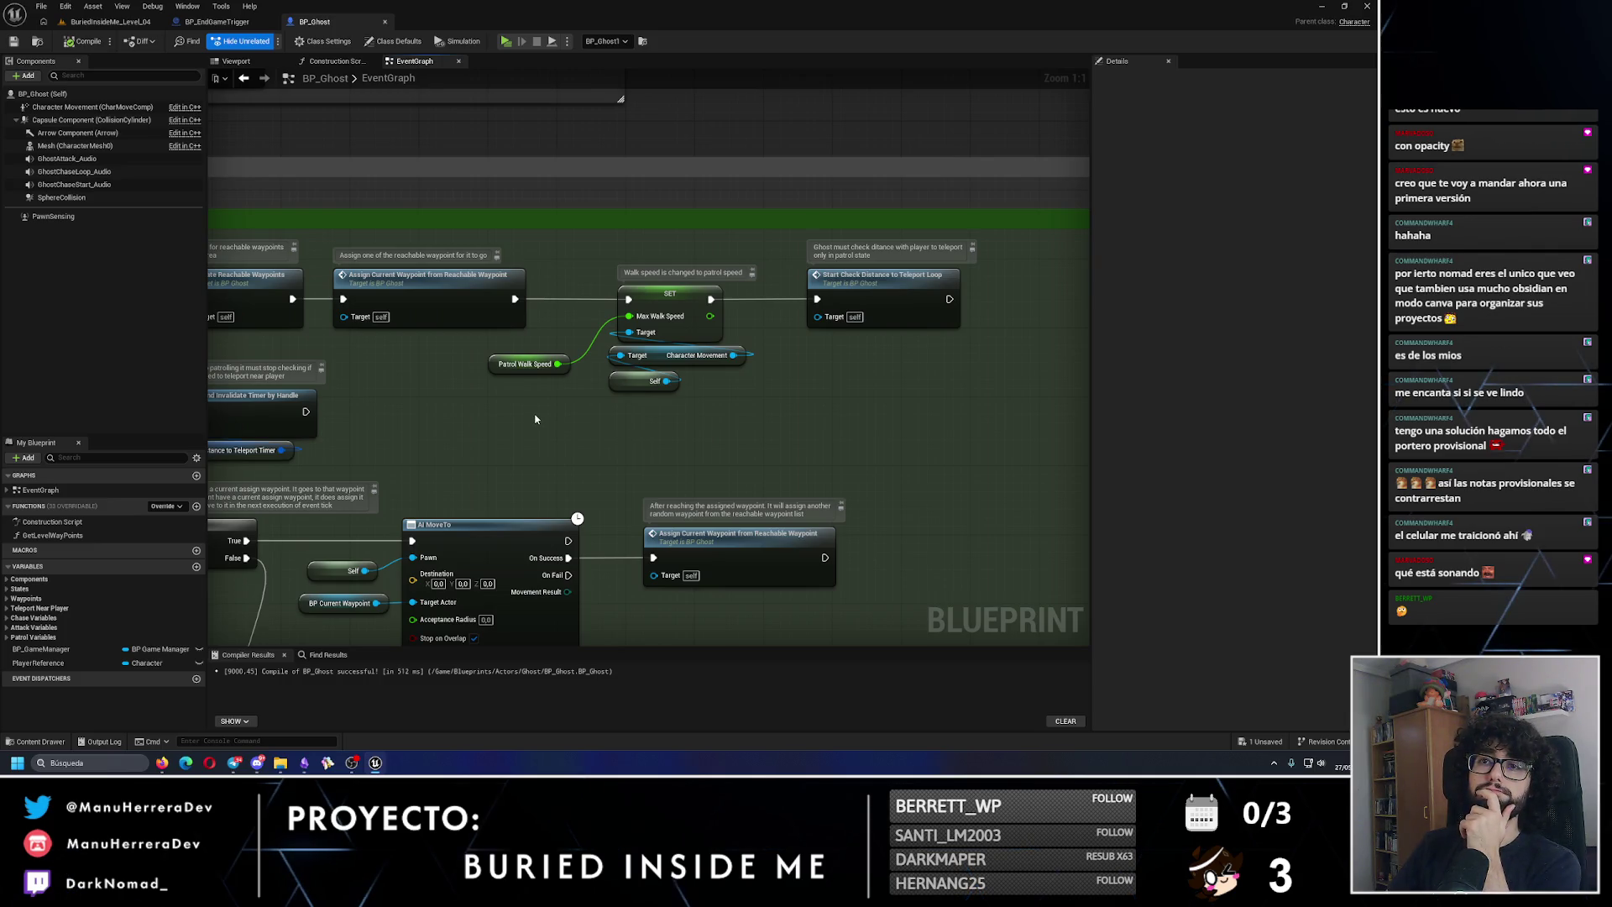
pyautogui.click(110, 21)
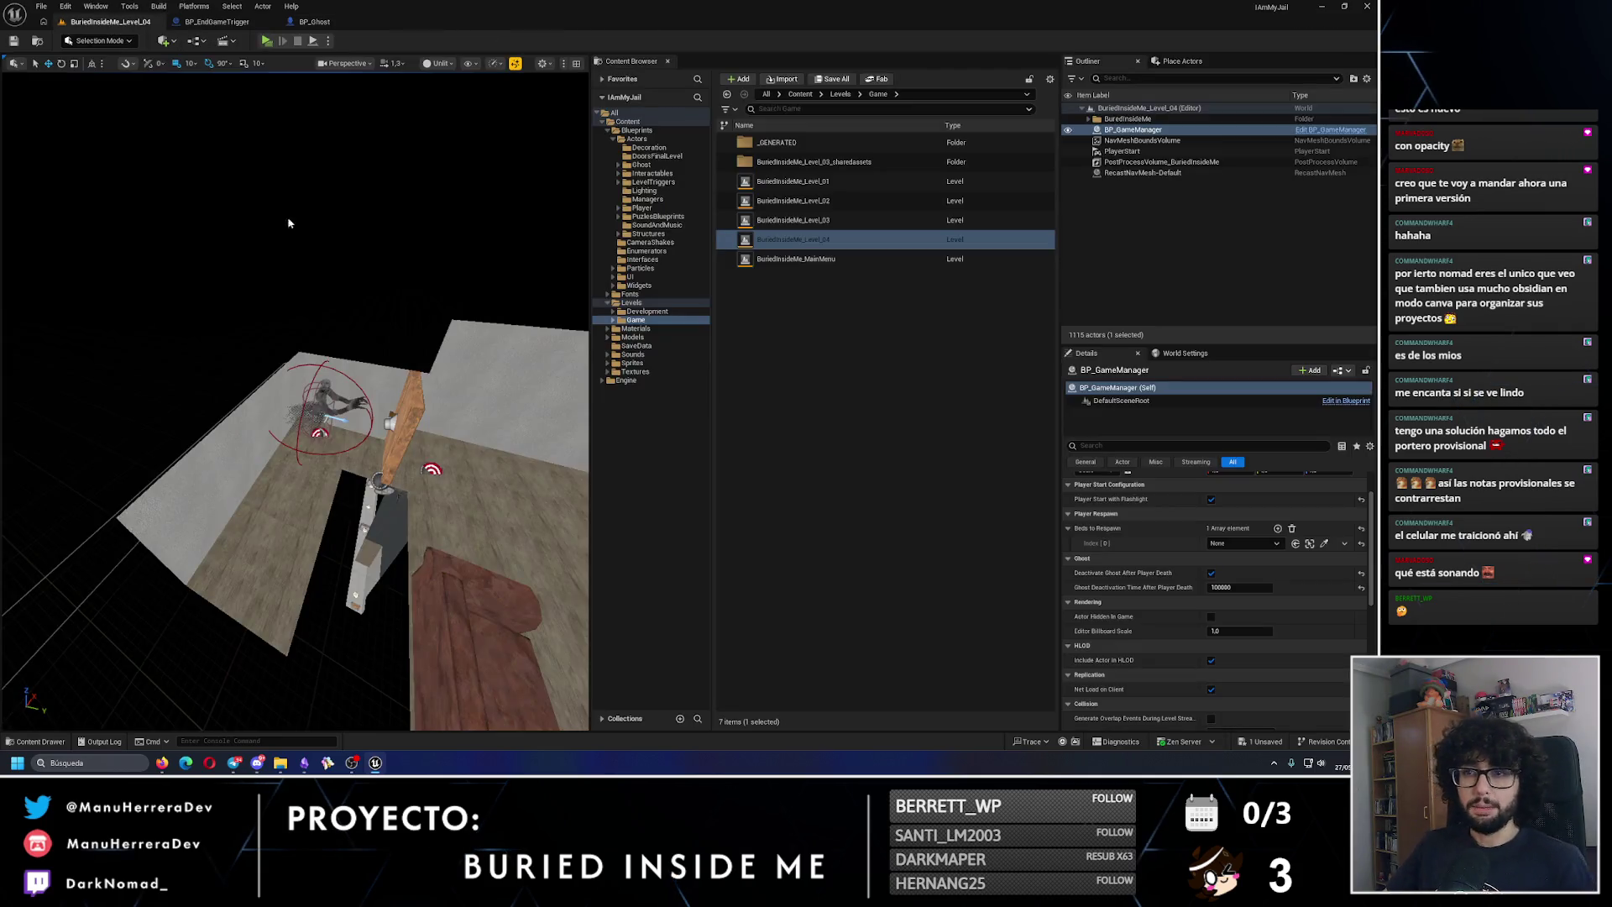
# Step: In BP_EndGameTrigger, add an Activate Ghost node on BP Ghost running after the Delay
pyautogui.click(220, 21)
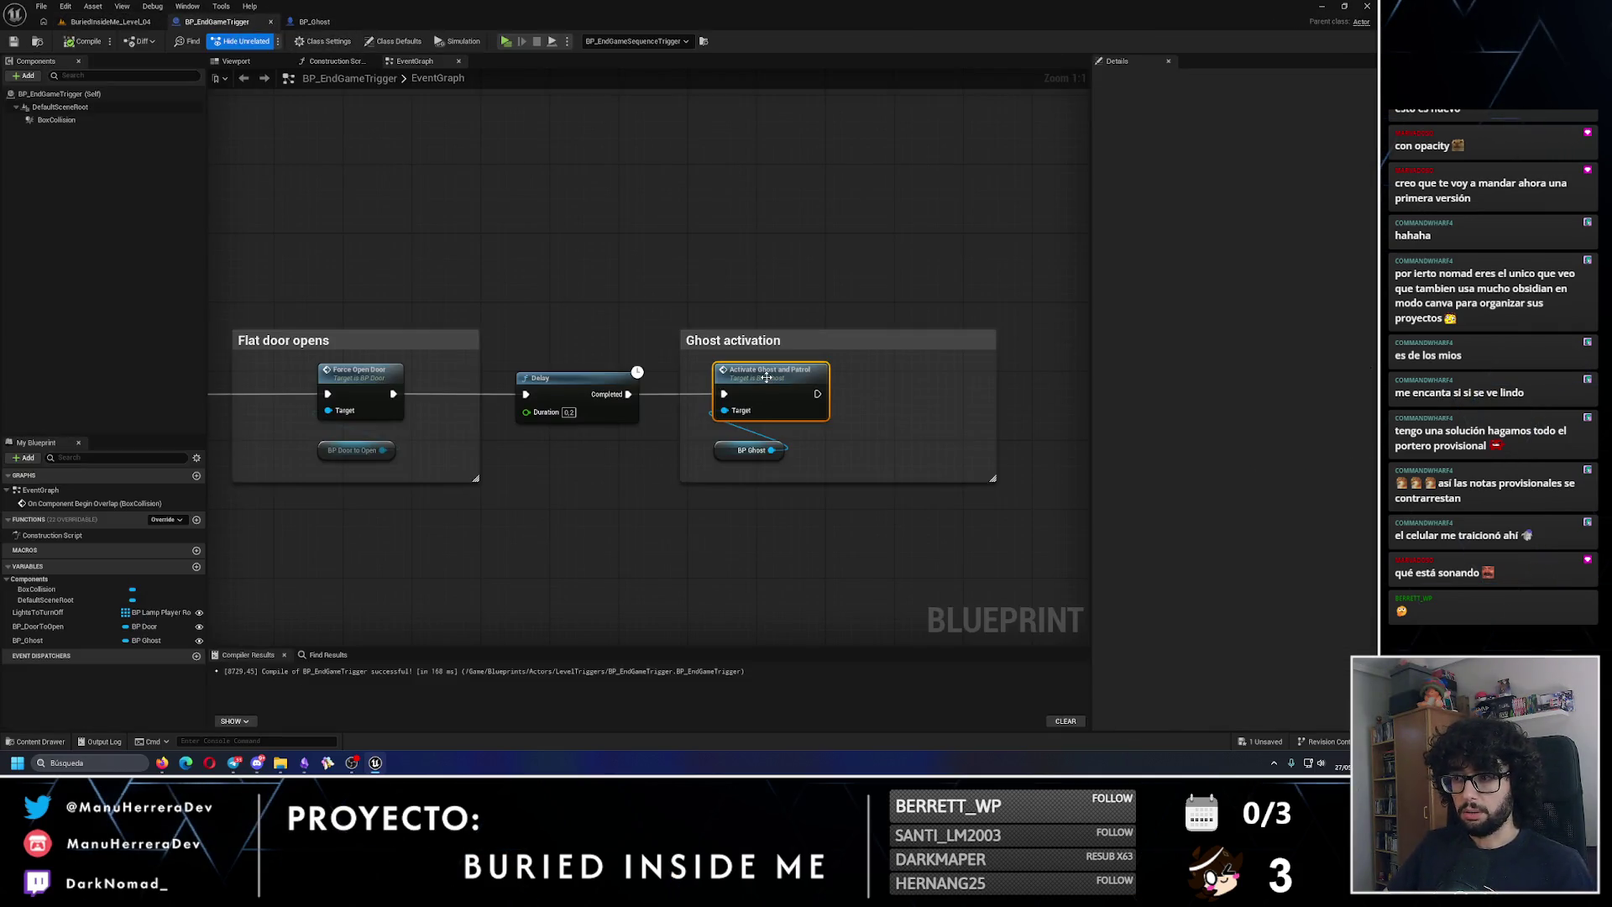
pyautogui.moveTo(782, 382); pyautogui.dragTo(928, 382)
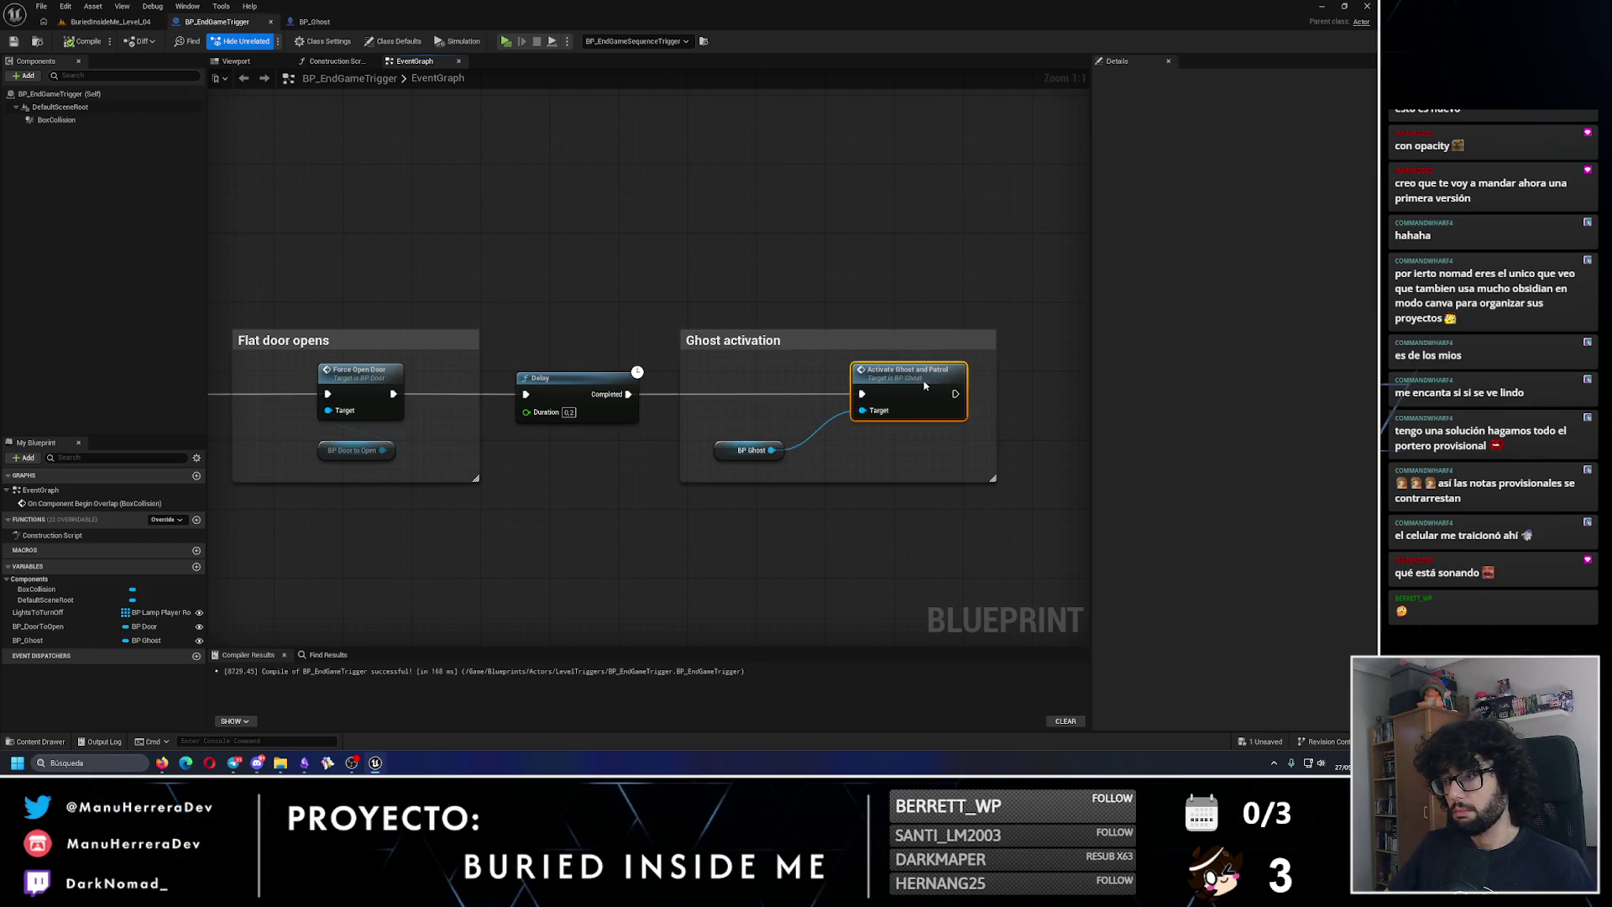
pyautogui.moveTo(771, 450)
pyautogui.mouseDown()
pyautogui.moveTo(773, 412)
pyautogui.moveTo(723, 380)
pyautogui.mouseUp()
pyautogui.write('ctivate')
pyautogui.press('Return')
pyautogui.moveTo(623, 400); pyautogui.dragTo(870, 394)
# Step: Chain Activate Ghost into Activate Ghost and Patrol and end with a Start Patrol call
pyautogui.moveTo(771, 450); pyautogui.dragTo(873, 464)
pyautogui.write('start')
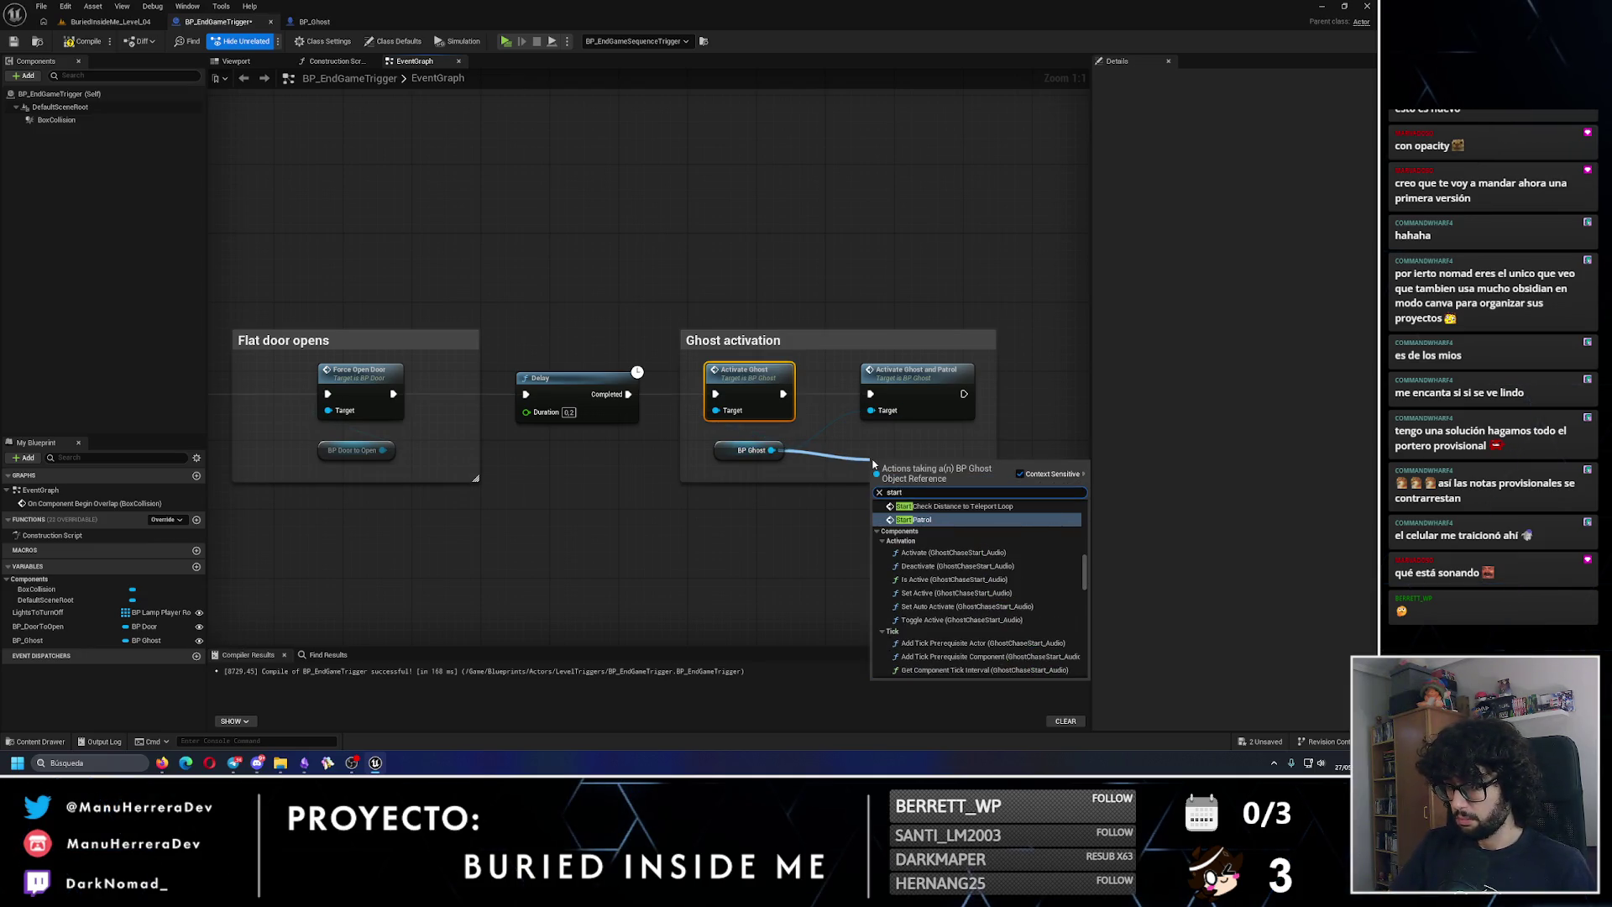
pyautogui.press('Return')
pyautogui.moveTo(760, 490)
pyautogui.mouseDown()
pyautogui.moveTo(903, 430)
pyautogui.moveTo(904, 408)
pyautogui.moveTo(876, 410)
pyautogui.mouseUp()
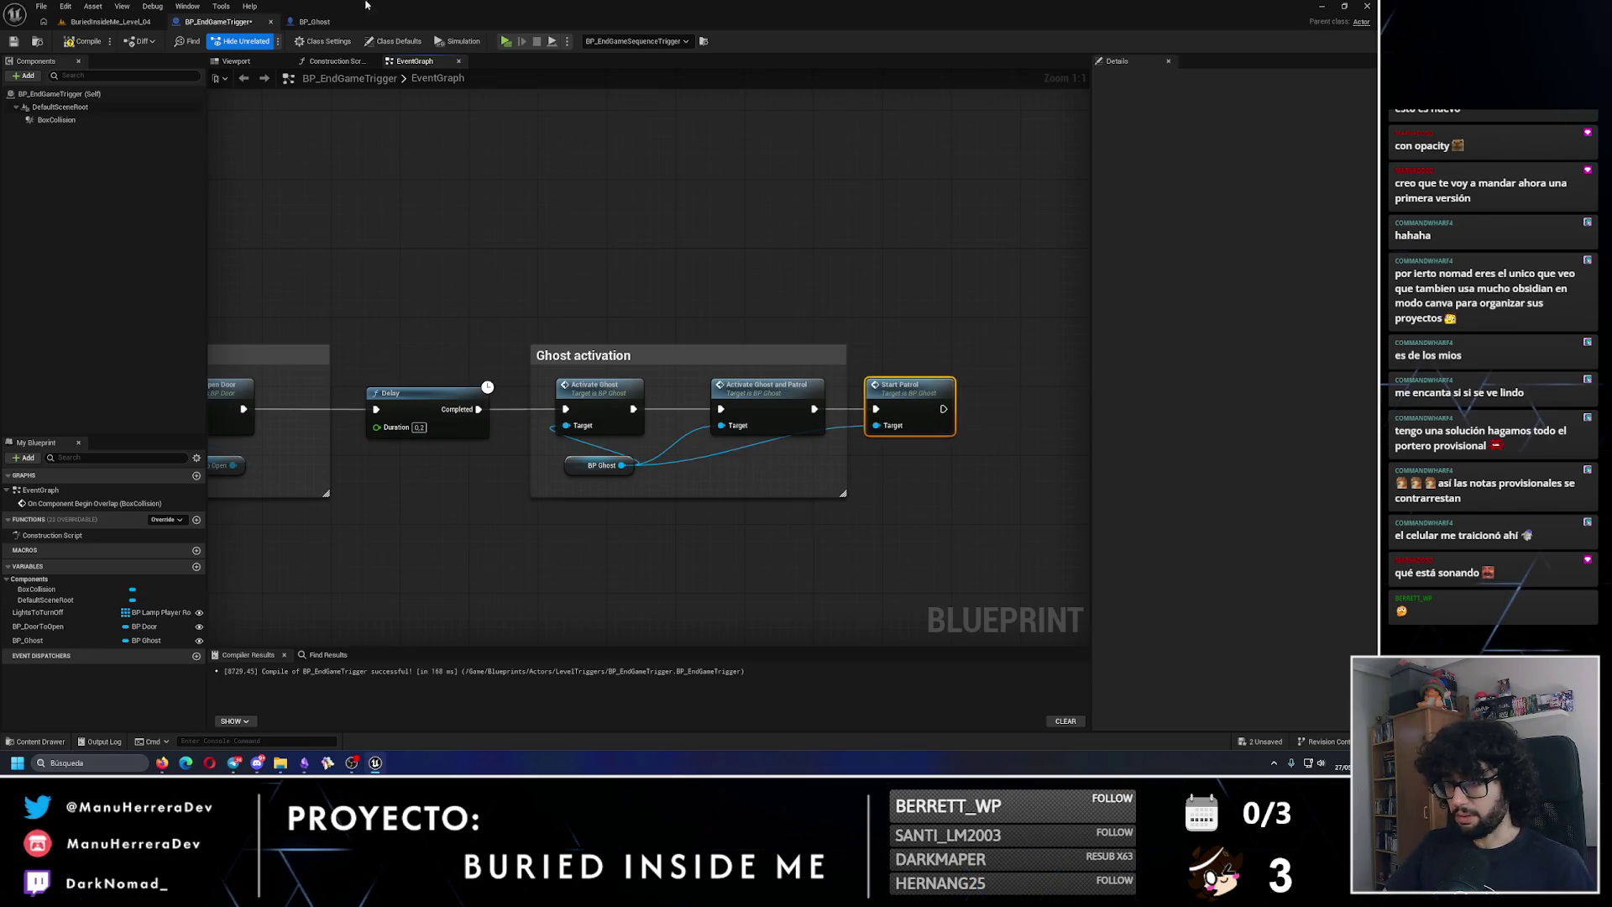
pyautogui.click(89, 20)
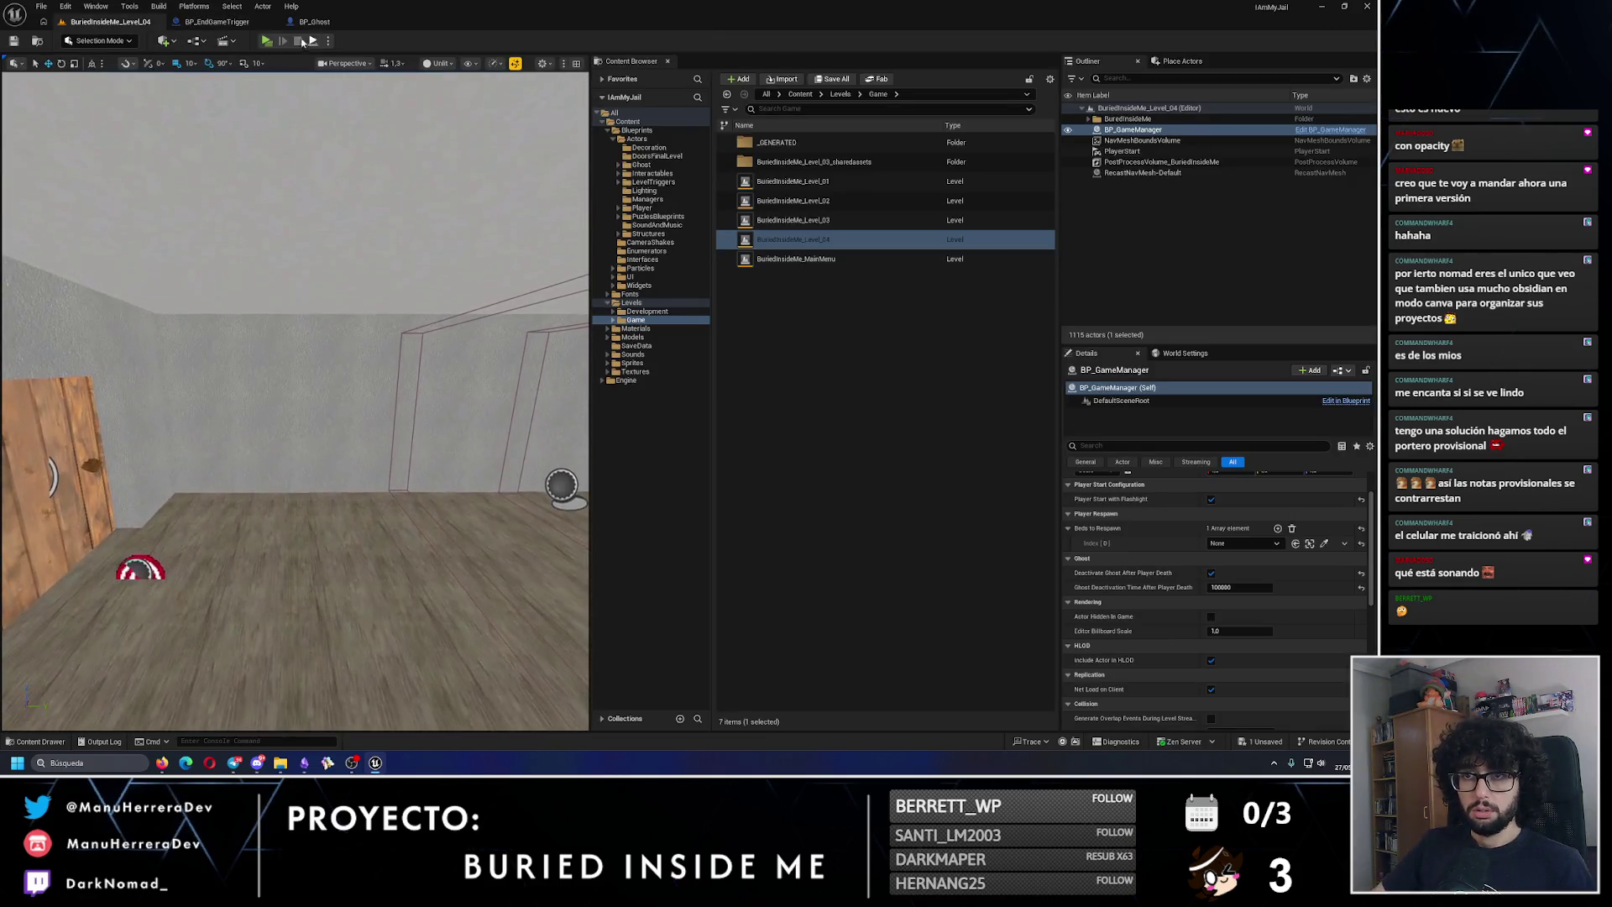
# Step: Play-test Level_04, then go back to BP_EndGameTrigger's event graph
pyautogui.hotkey('alt', 'p')
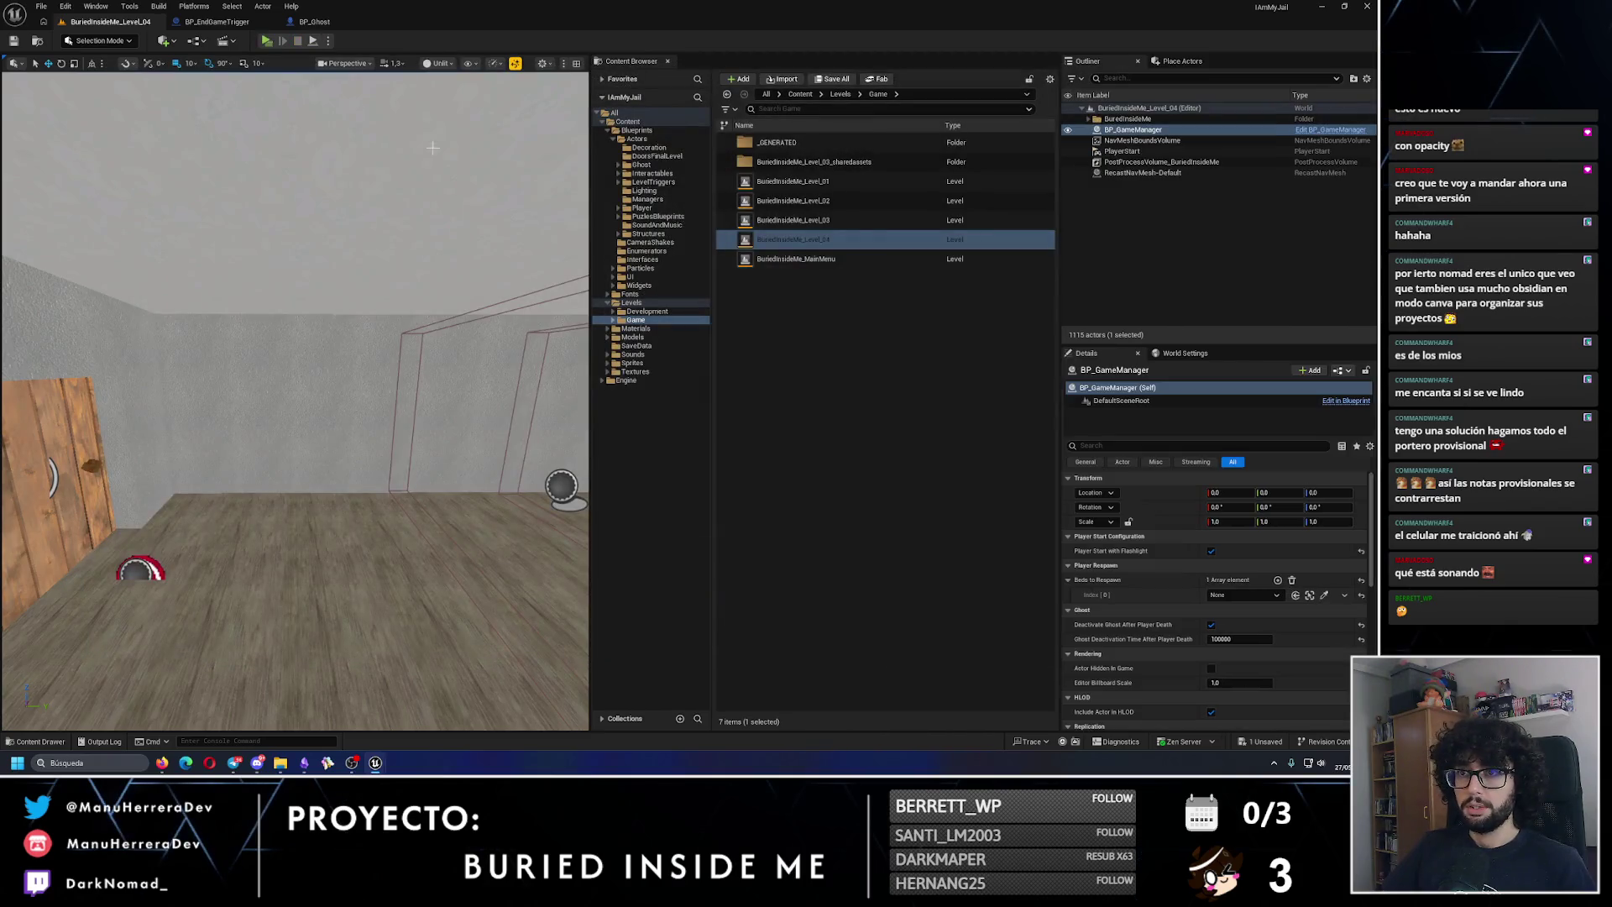
pyautogui.click(344, 26)
pyautogui.click(214, 28)
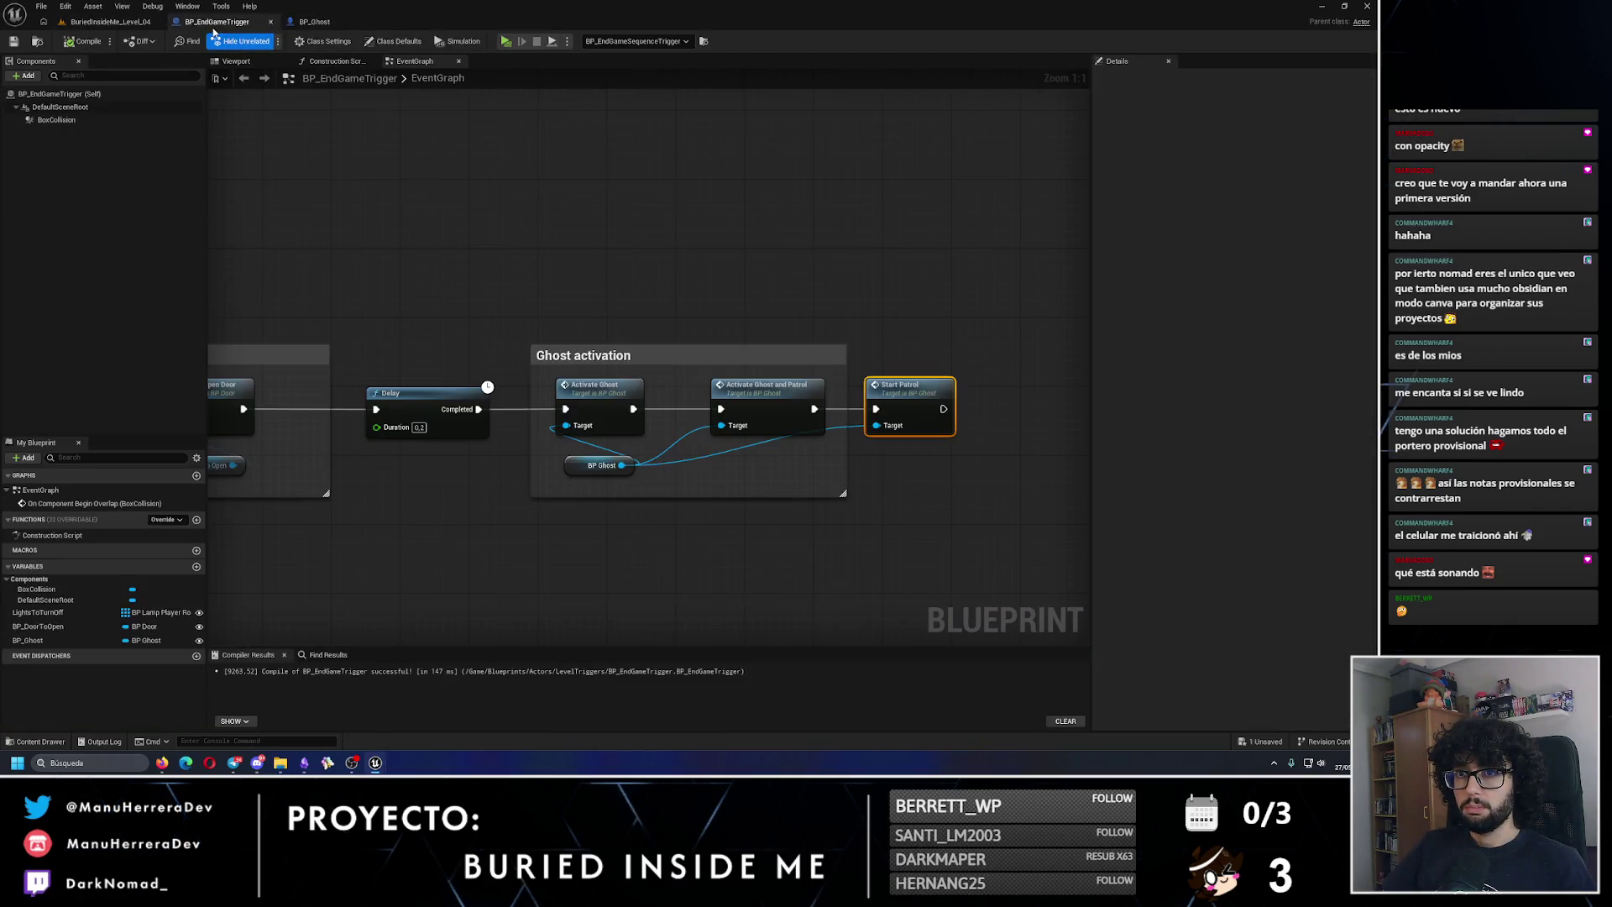
# Step: Delete the Start Patrol and Activate Ghost nodes, wire Delay Completed to Activate Ghost and Patrol, and save
pyautogui.press('Delete')
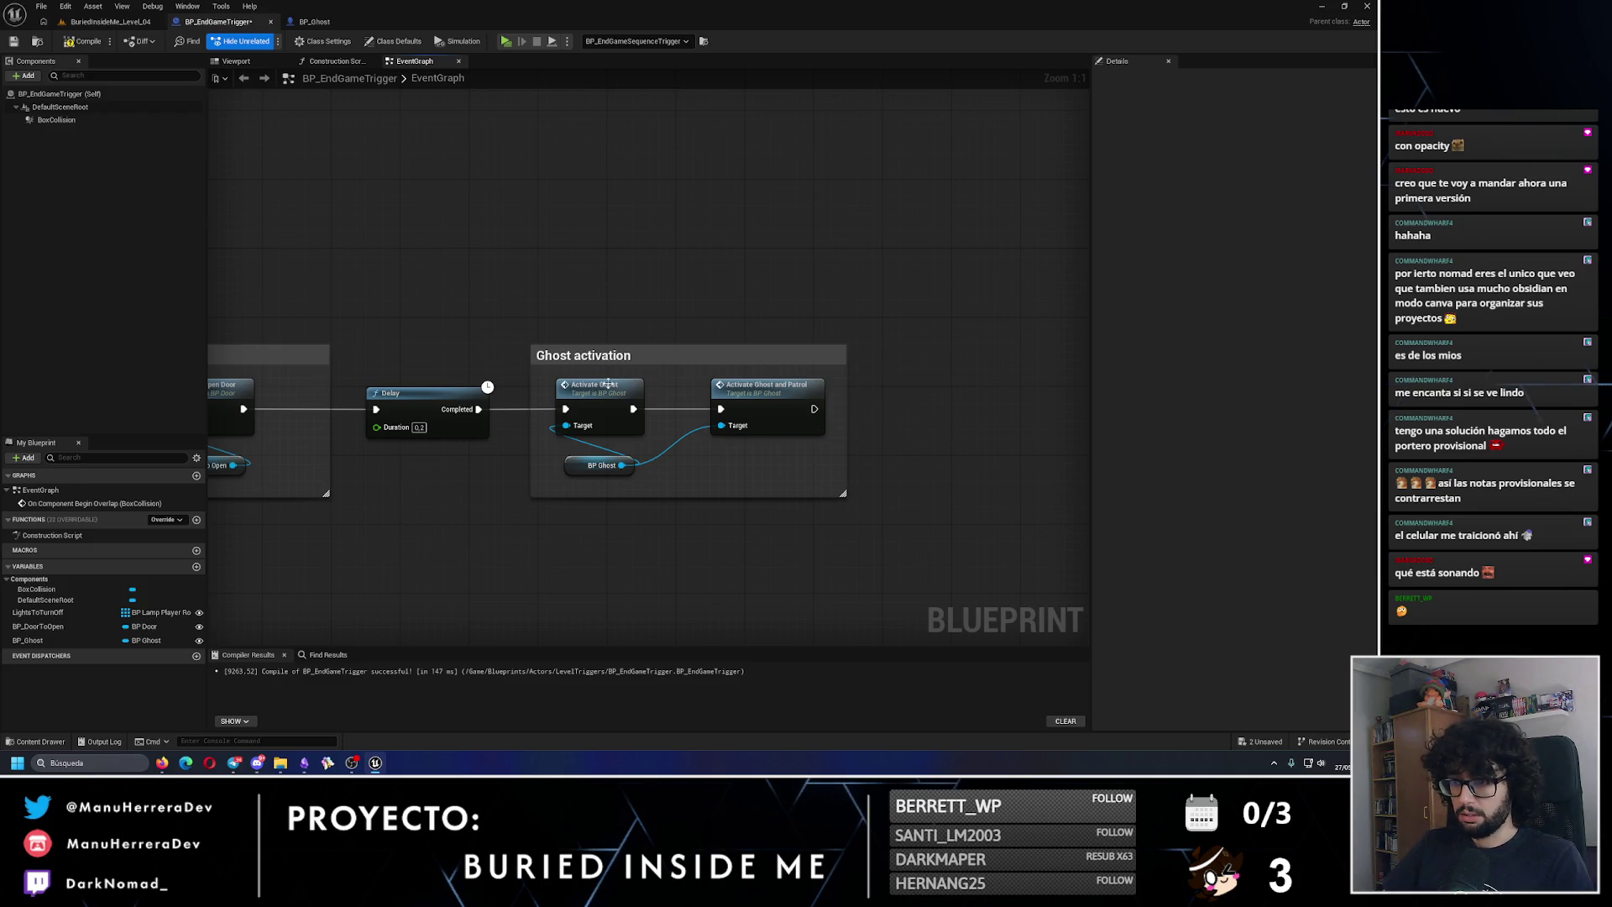
pyautogui.click(597, 386)
pyautogui.press('Delete')
pyautogui.moveTo(480, 409)
pyautogui.mouseDown()
pyautogui.moveTo(720, 408)
pyautogui.moveTo(602, 409)
pyautogui.mouseUp()
pyautogui.moveTo(709, 470)
pyautogui.mouseDown()
pyautogui.moveTo(588, 406)
pyautogui.moveTo(642, 395)
pyautogui.mouseUp()
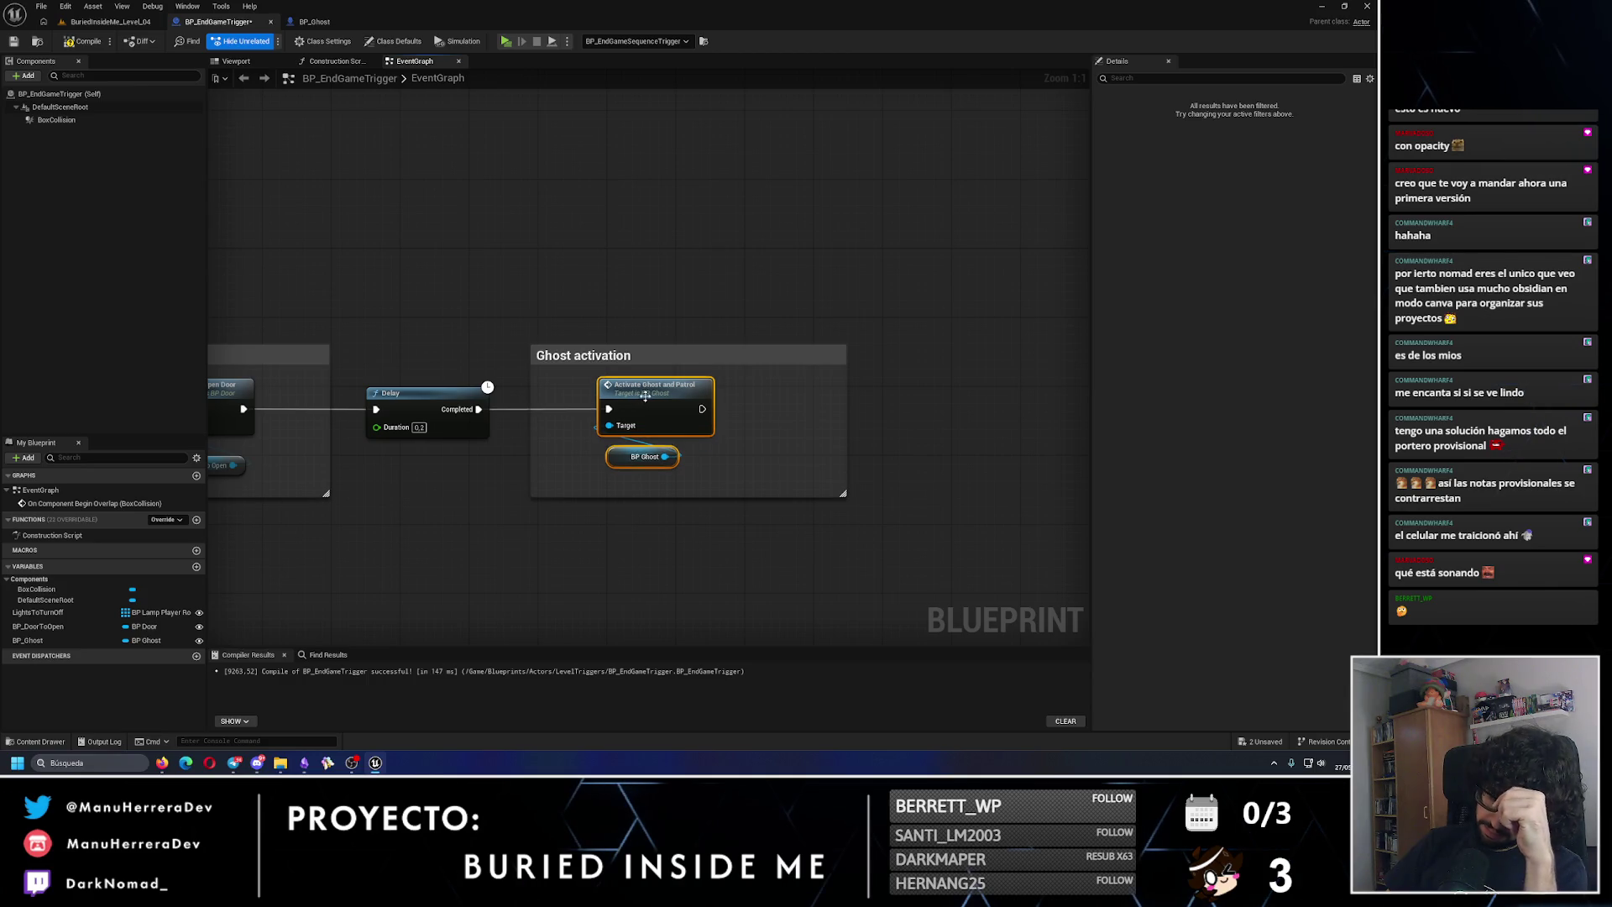
pyautogui.click(14, 42)
pyautogui.click(91, 25)
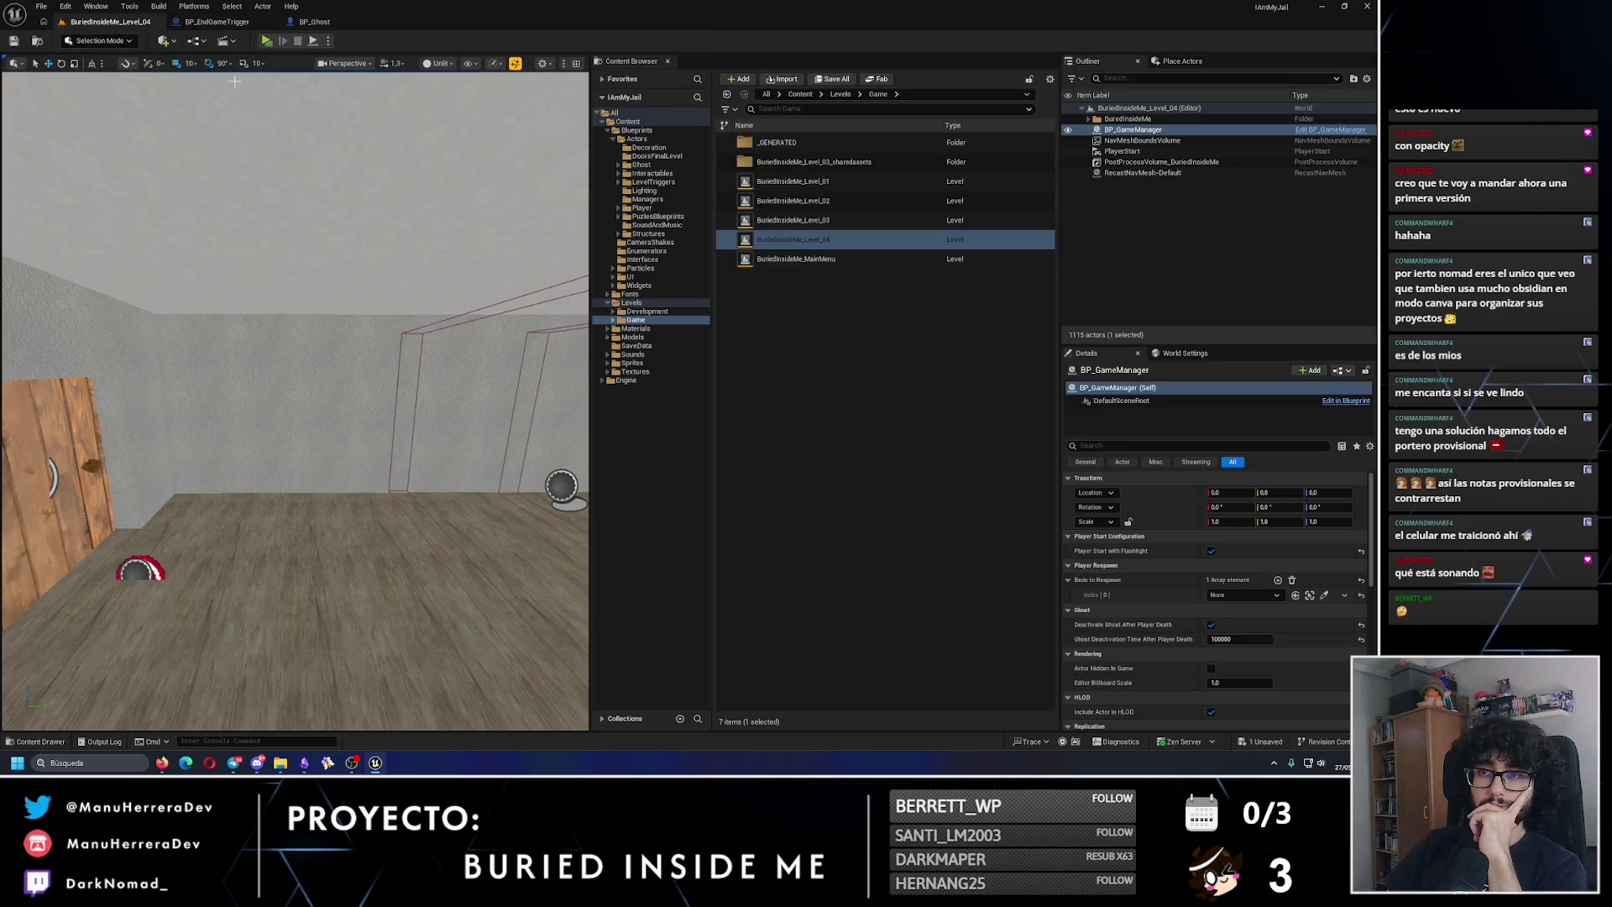
# Step: Check the ActivateGhostAndPatrol event definition in BP_Ghost, then return to the Level_04 editor
pyautogui.click(316, 22)
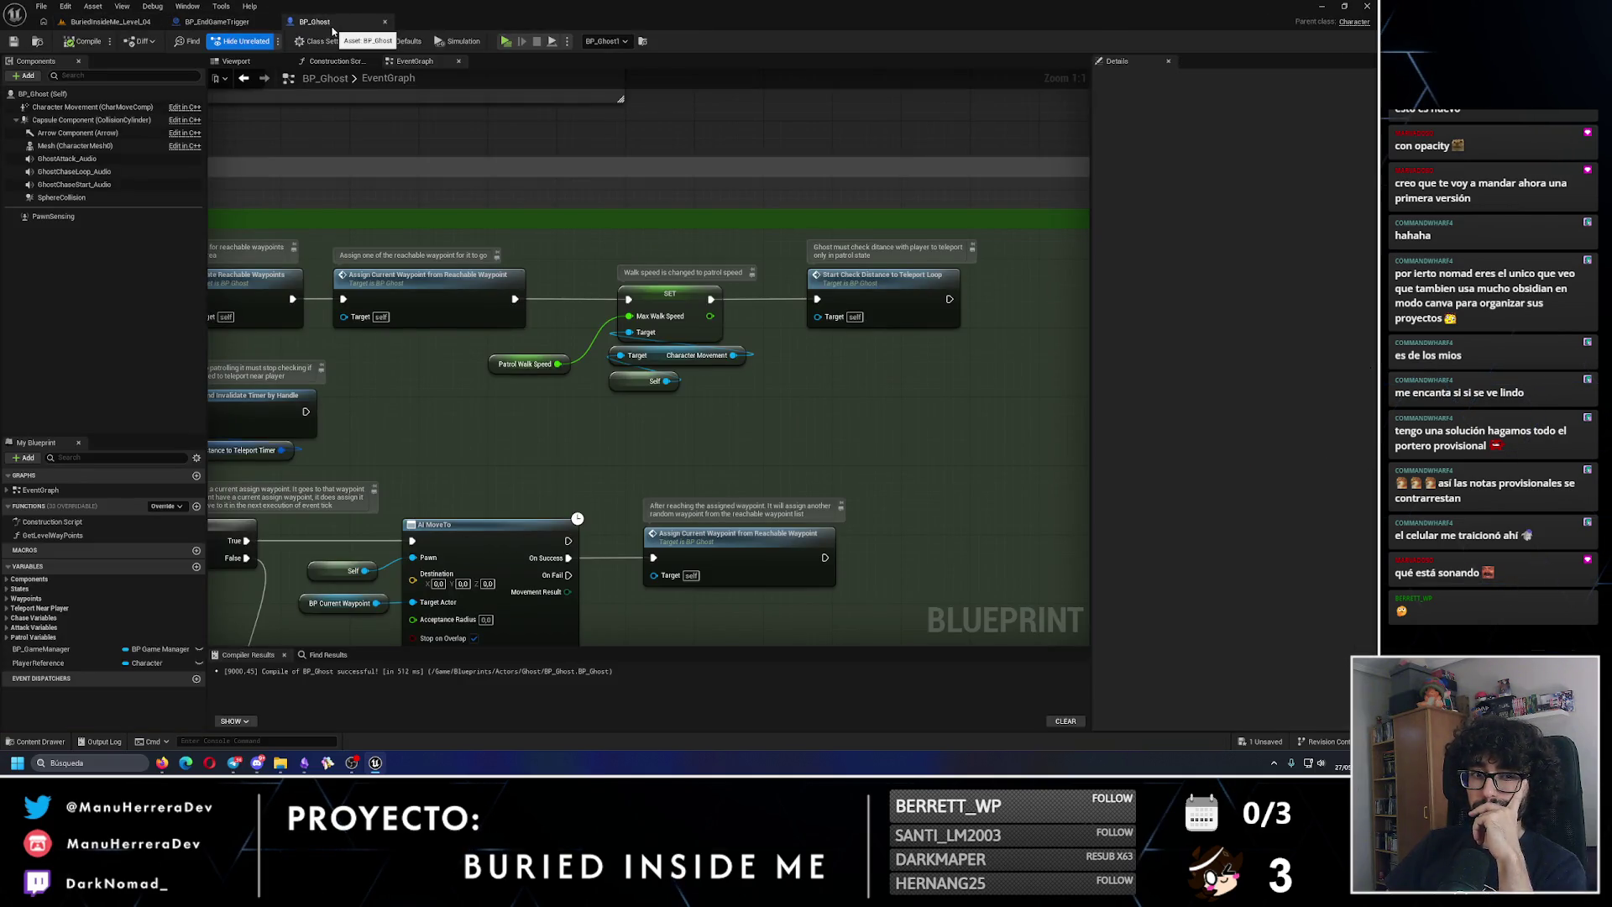
pyautogui.click(220, 21)
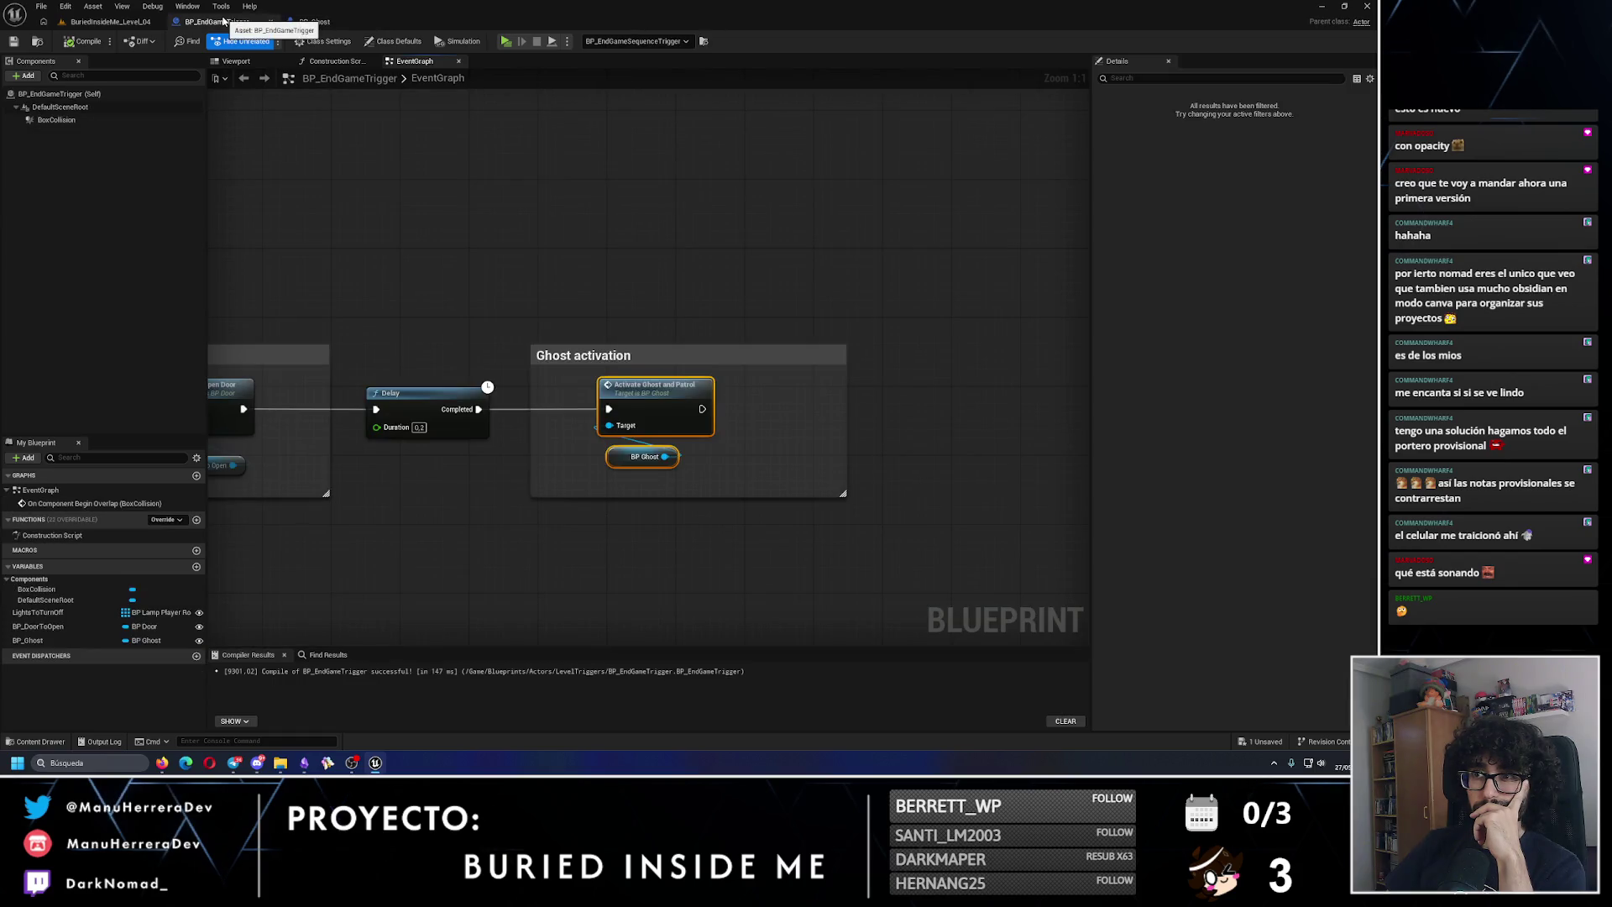
pyautogui.doubleClick(657, 409)
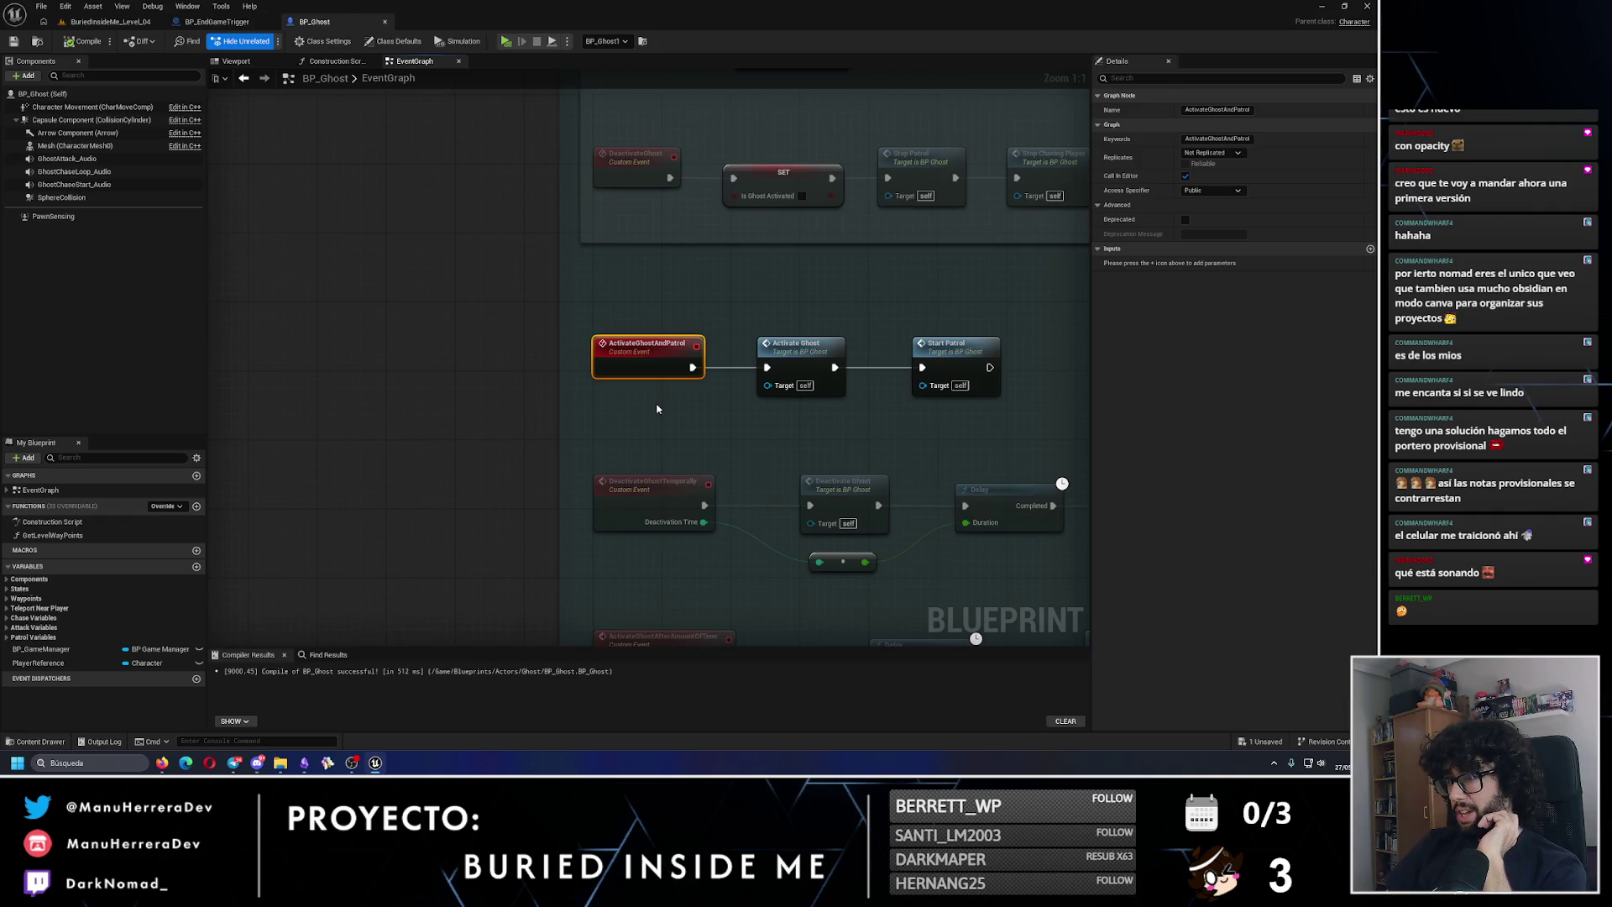
pyautogui.moveTo(729, 346); pyautogui.dragTo(557, 425)
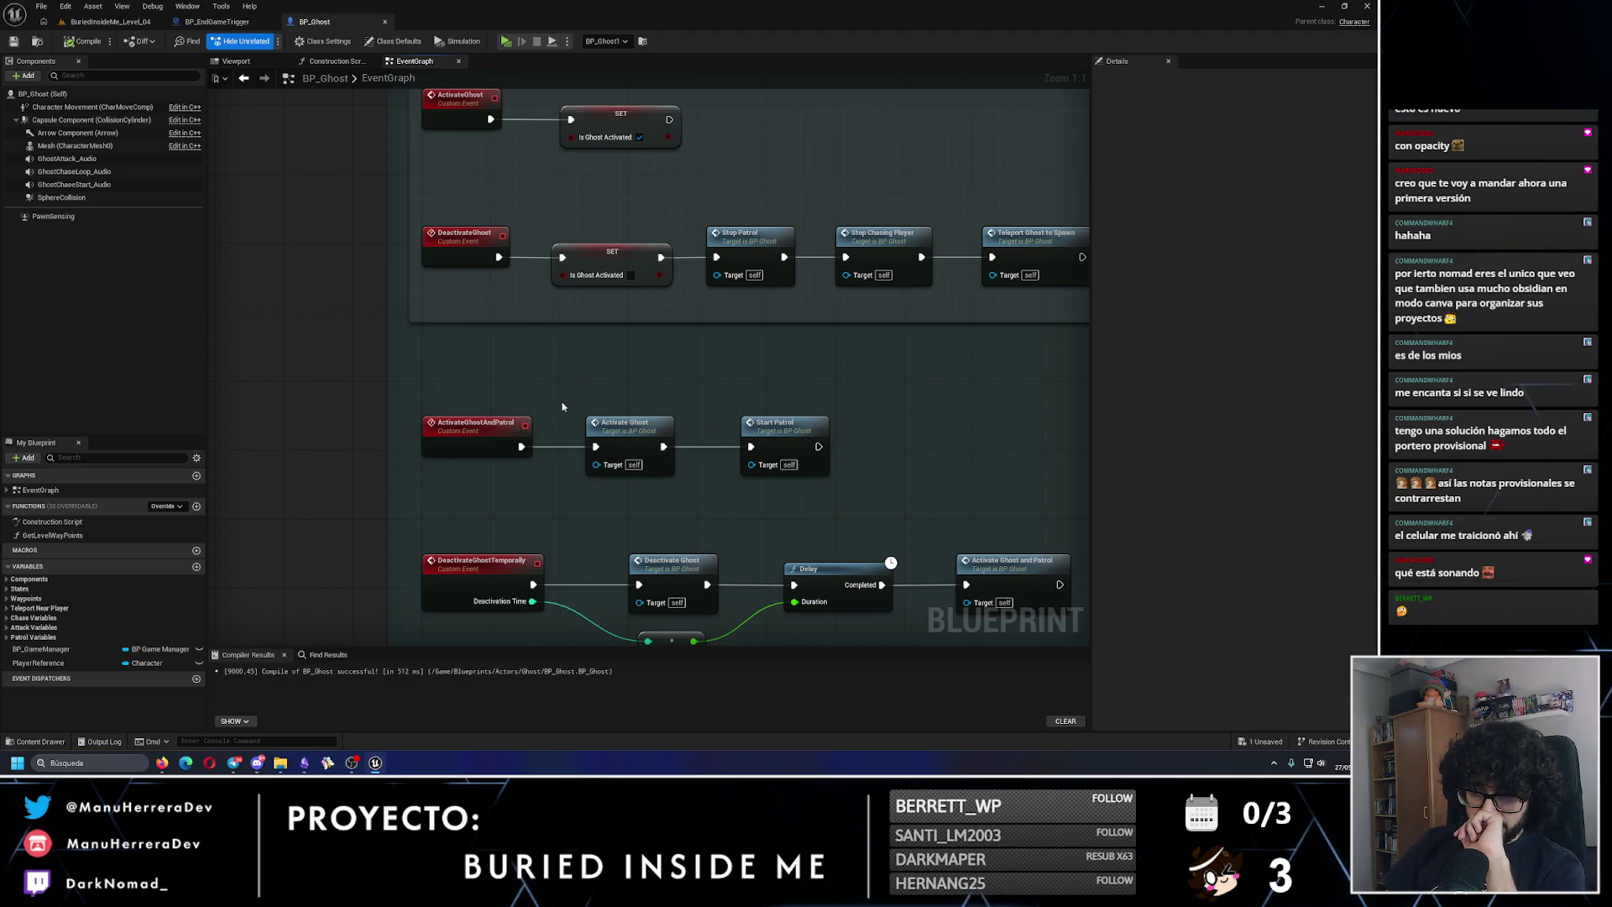
pyautogui.click(116, 25)
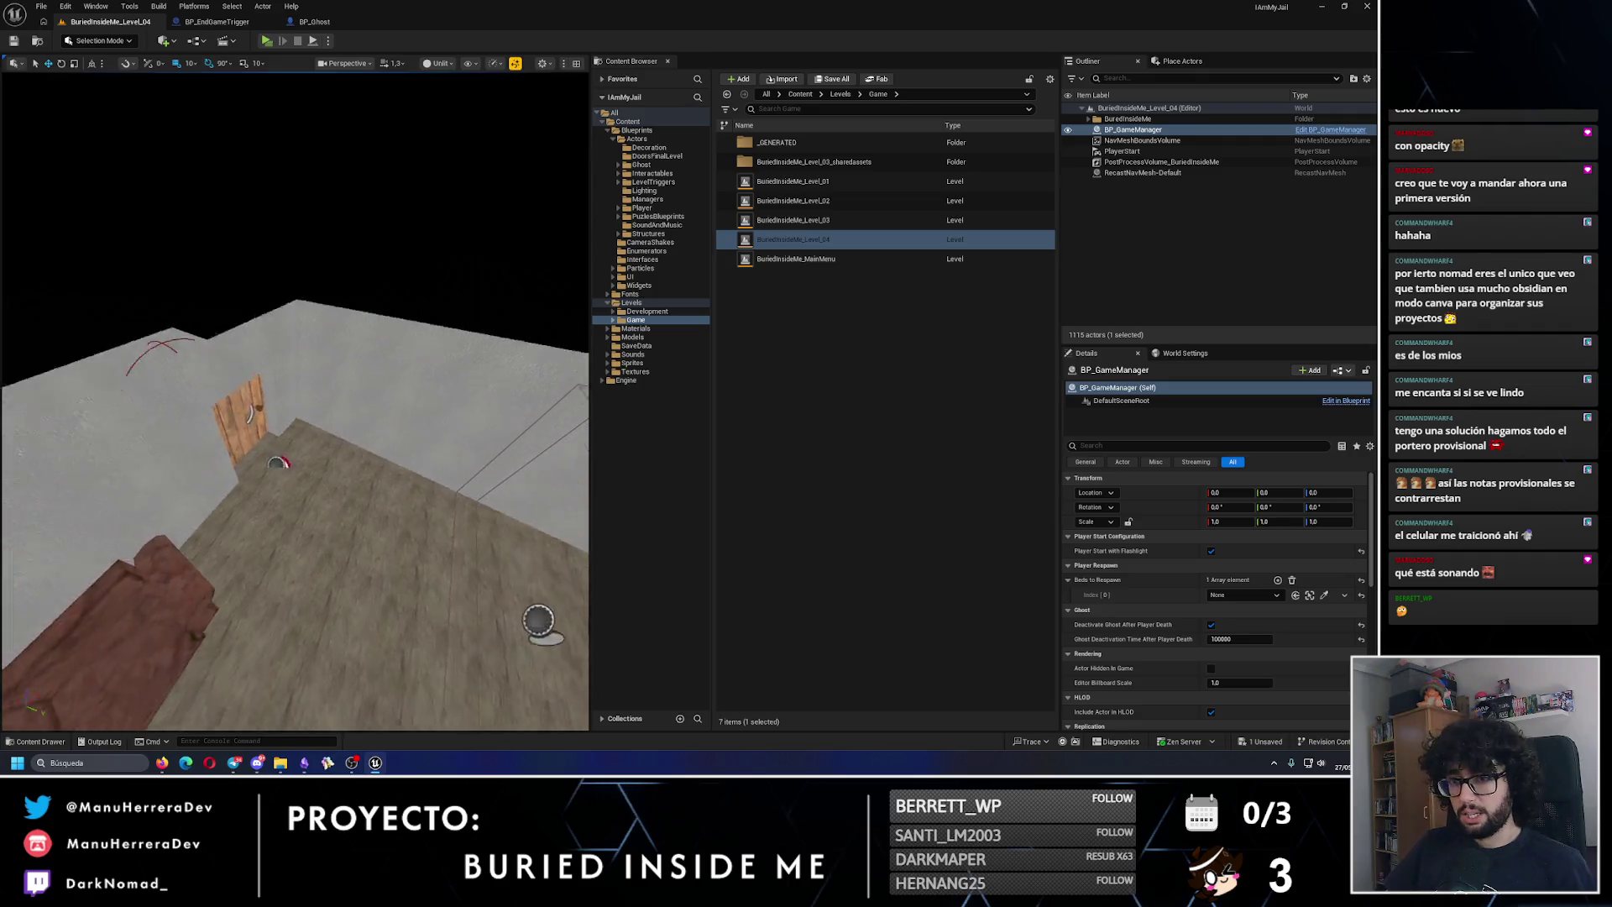
# Step: Simulate Level_04, trigger ActivateGhostAndPatrol on the ghost, focus on BP_Ghost1, then stop the session
pyautogui.hotkey('alt', 's')
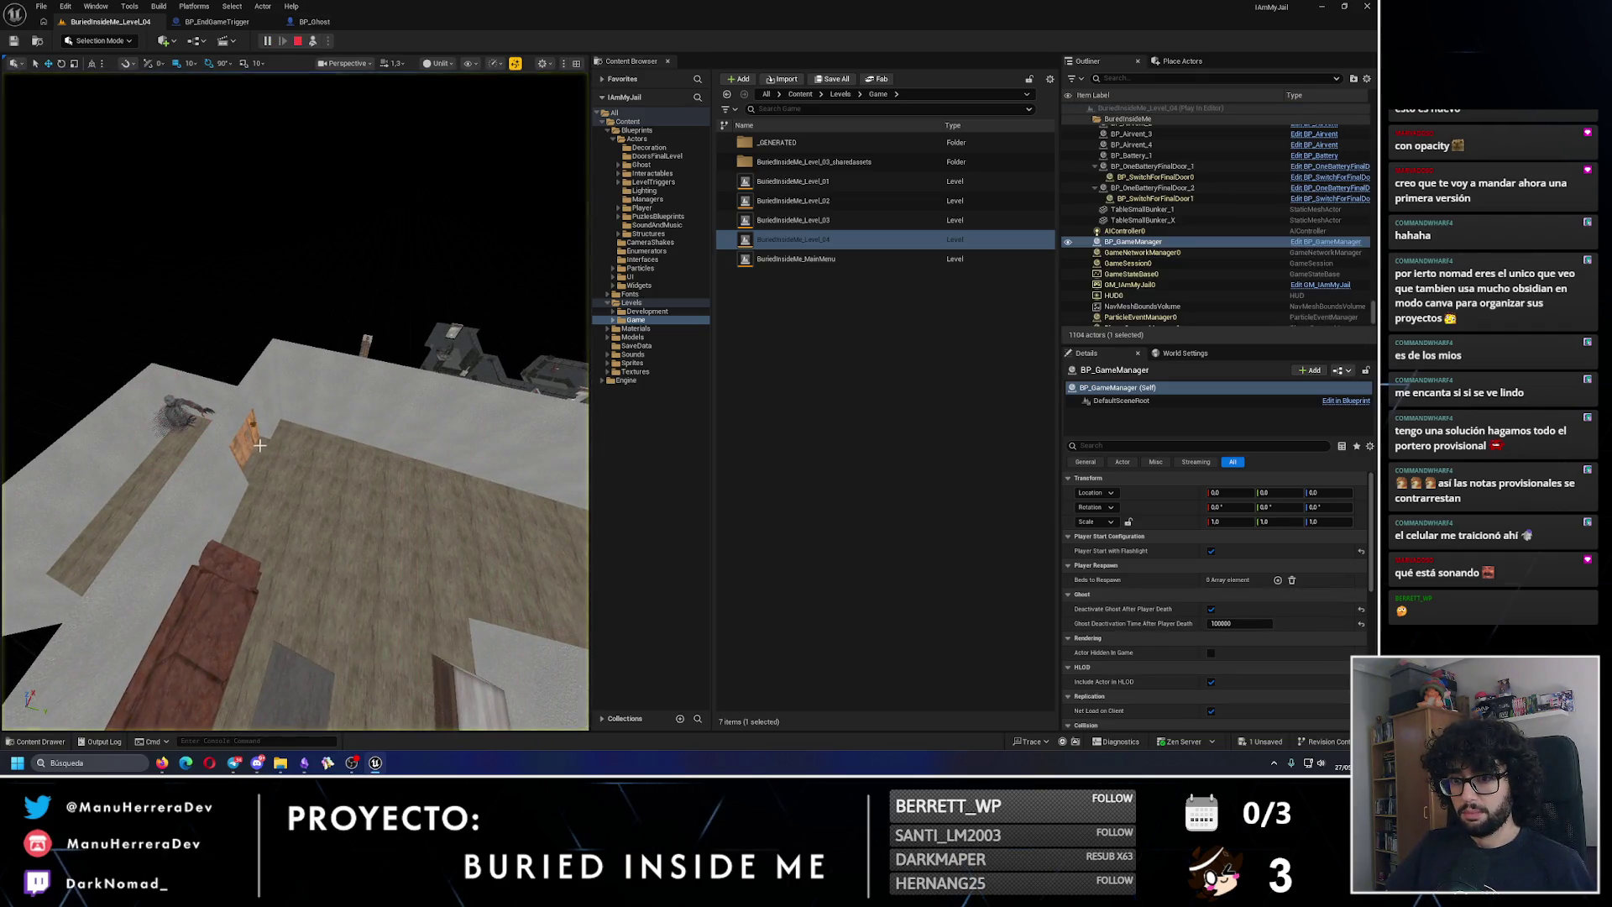
pyautogui.click(168, 422)
pyautogui.scroll(-10, 1191, 612)
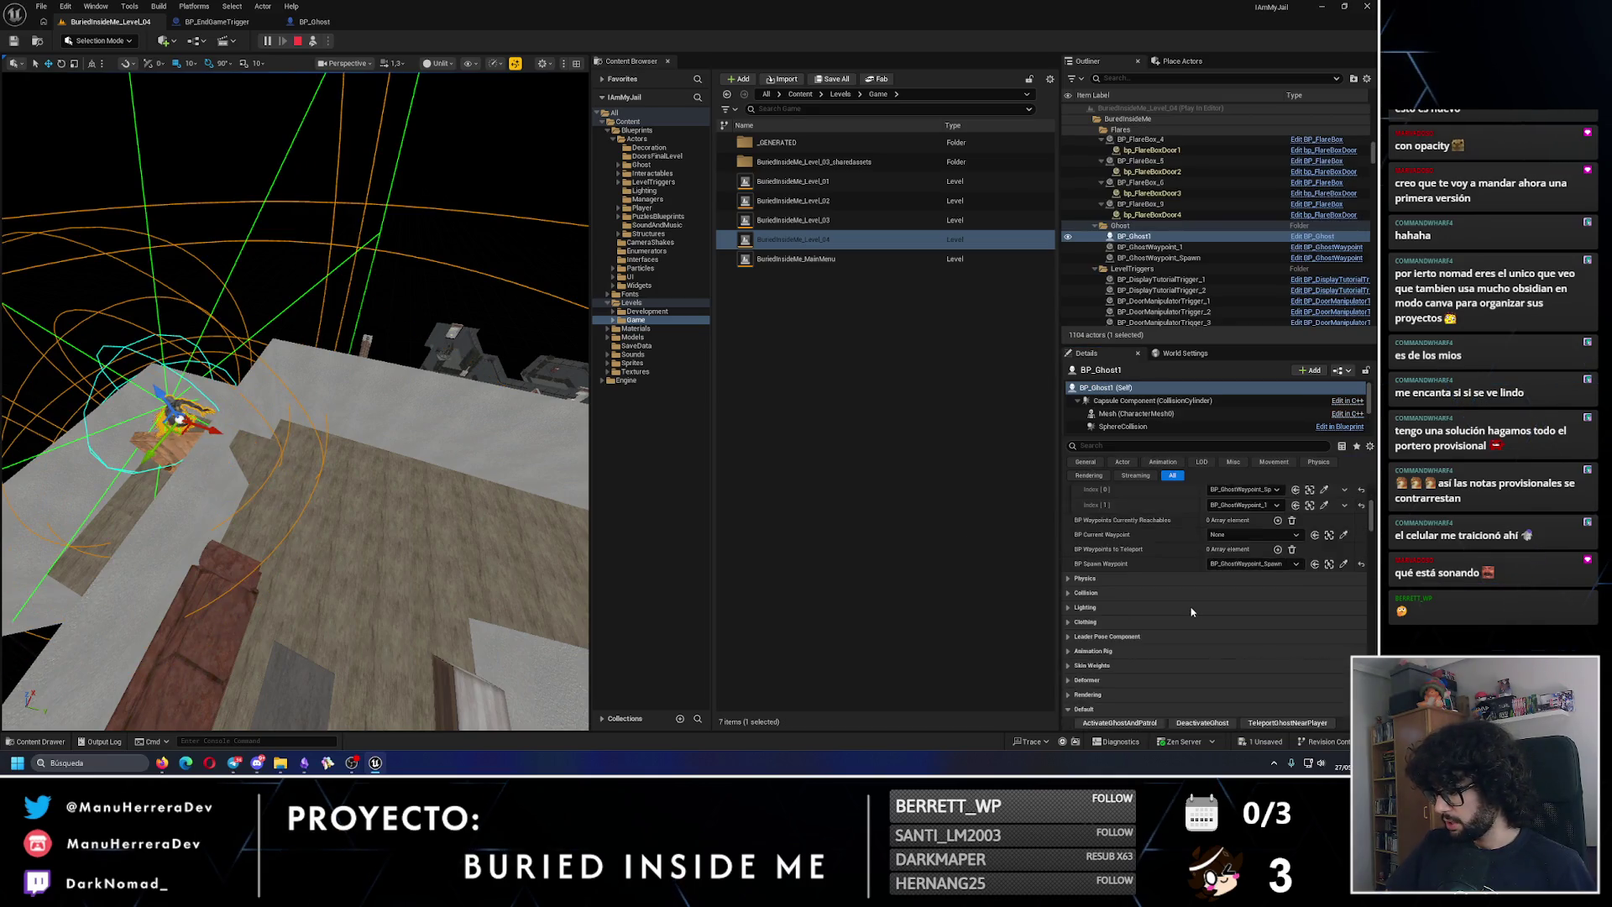
pyautogui.click(1109, 568)
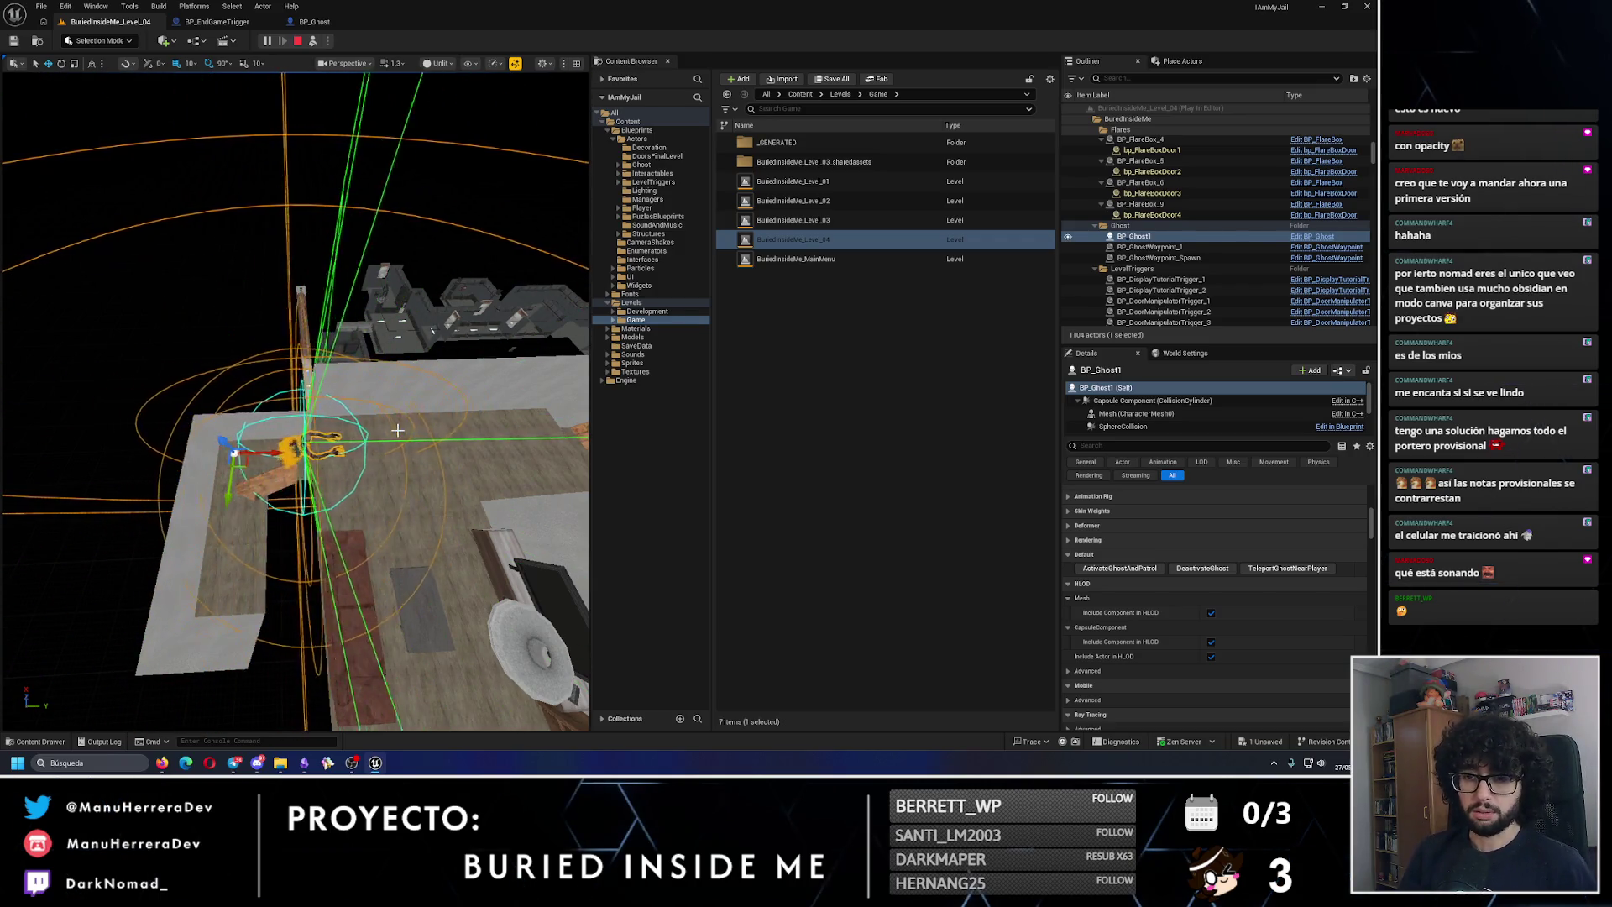
pyautogui.press('f')
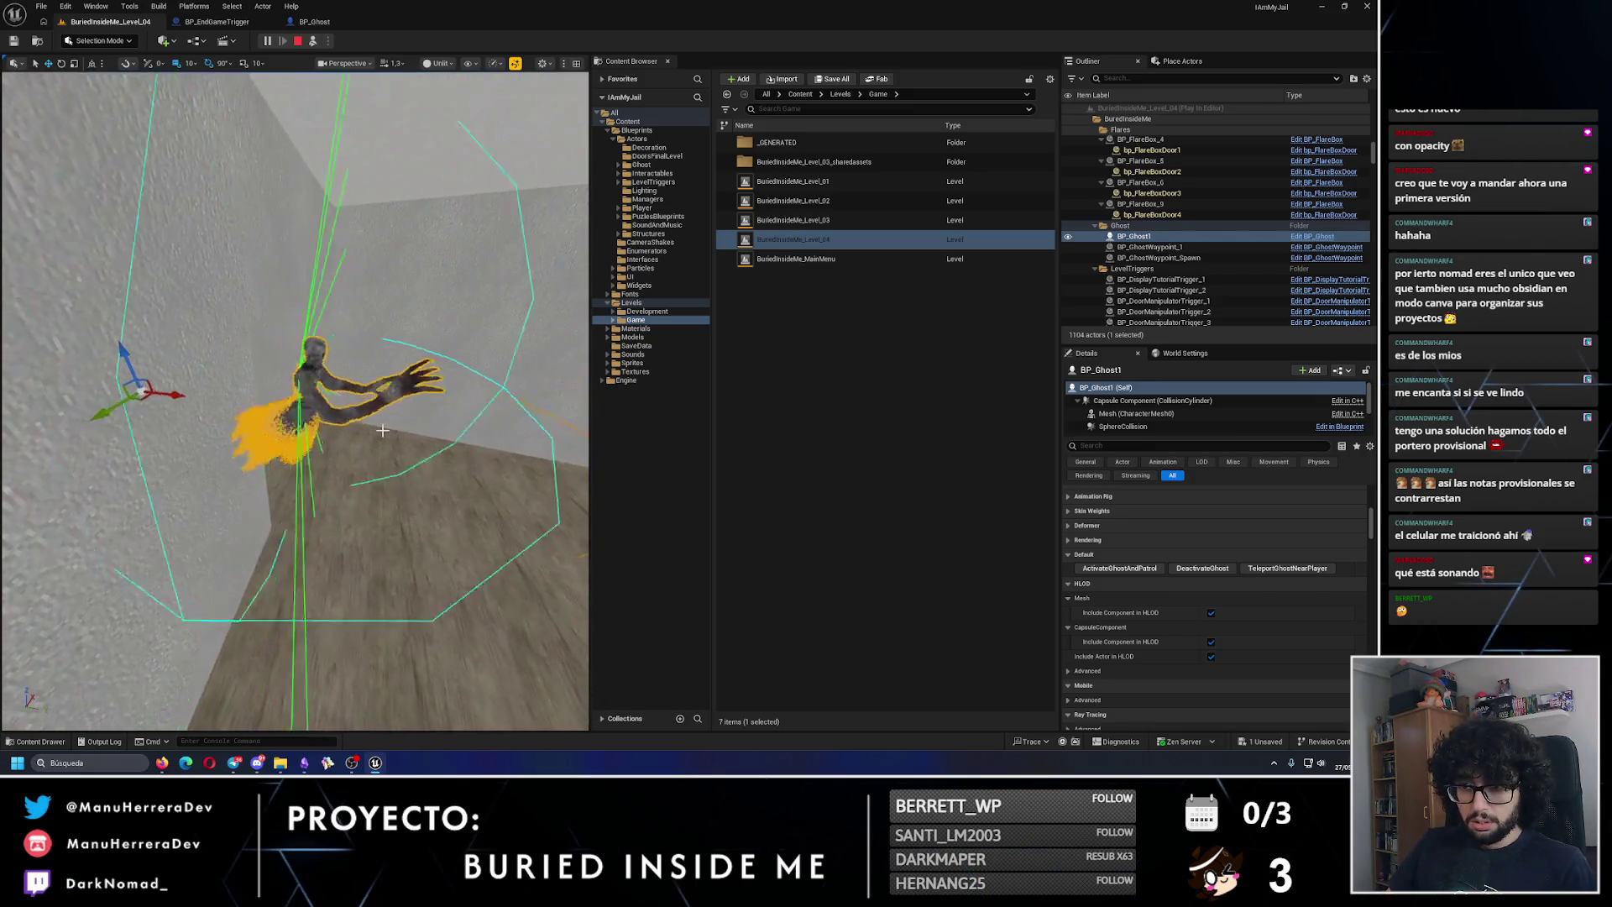
pyautogui.moveTo(382, 430); pyautogui.dragTo(361, 370)
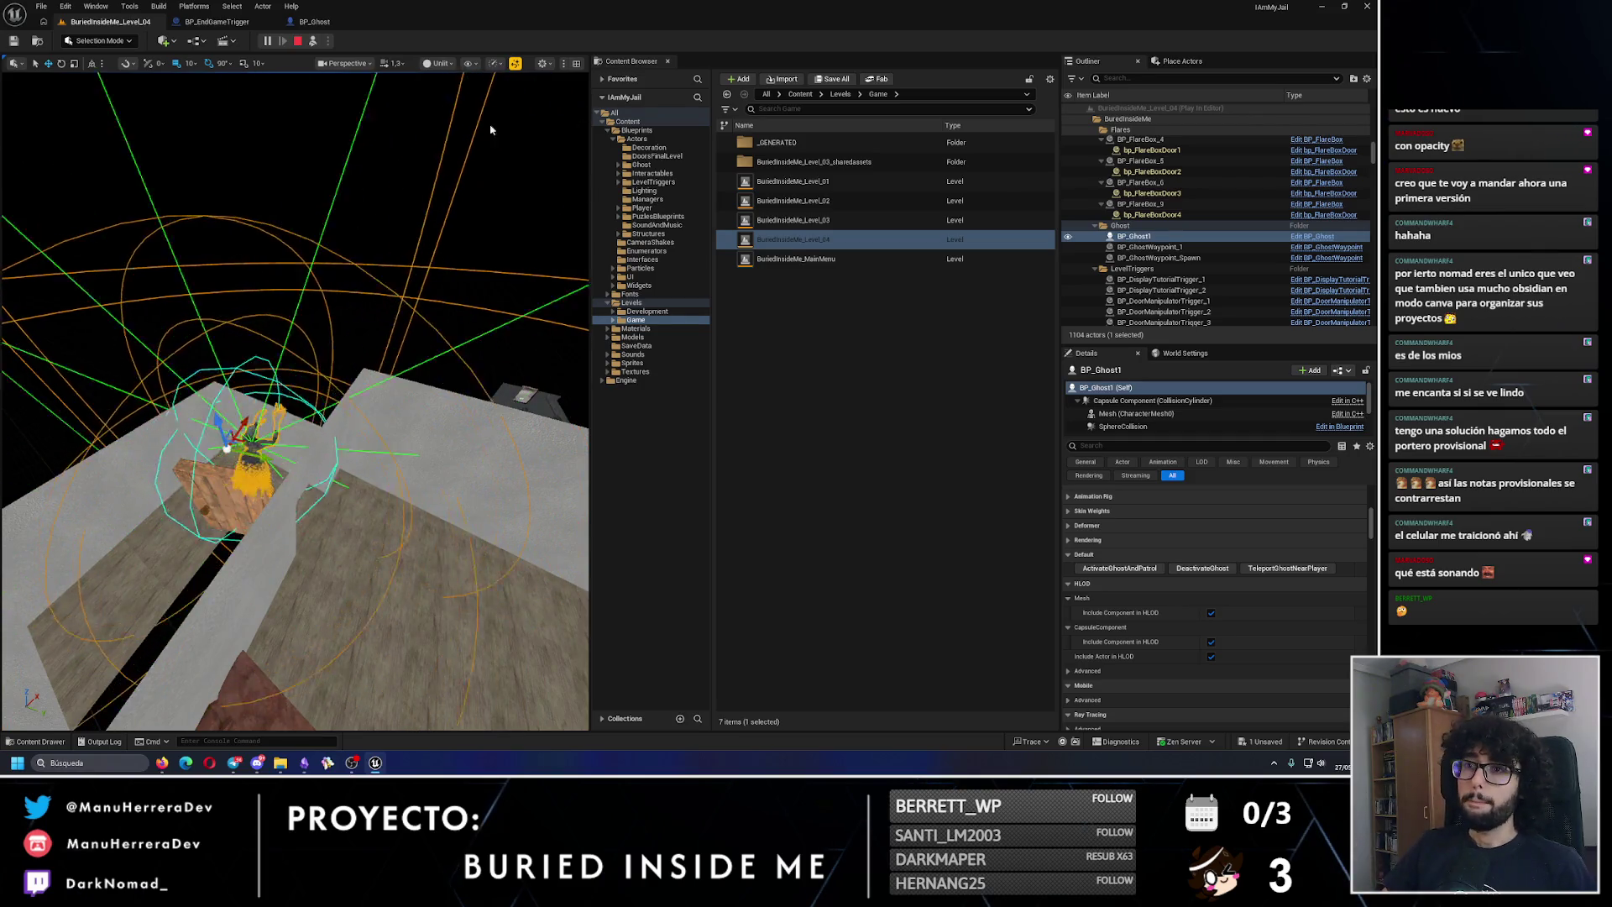
pyautogui.click(297, 40)
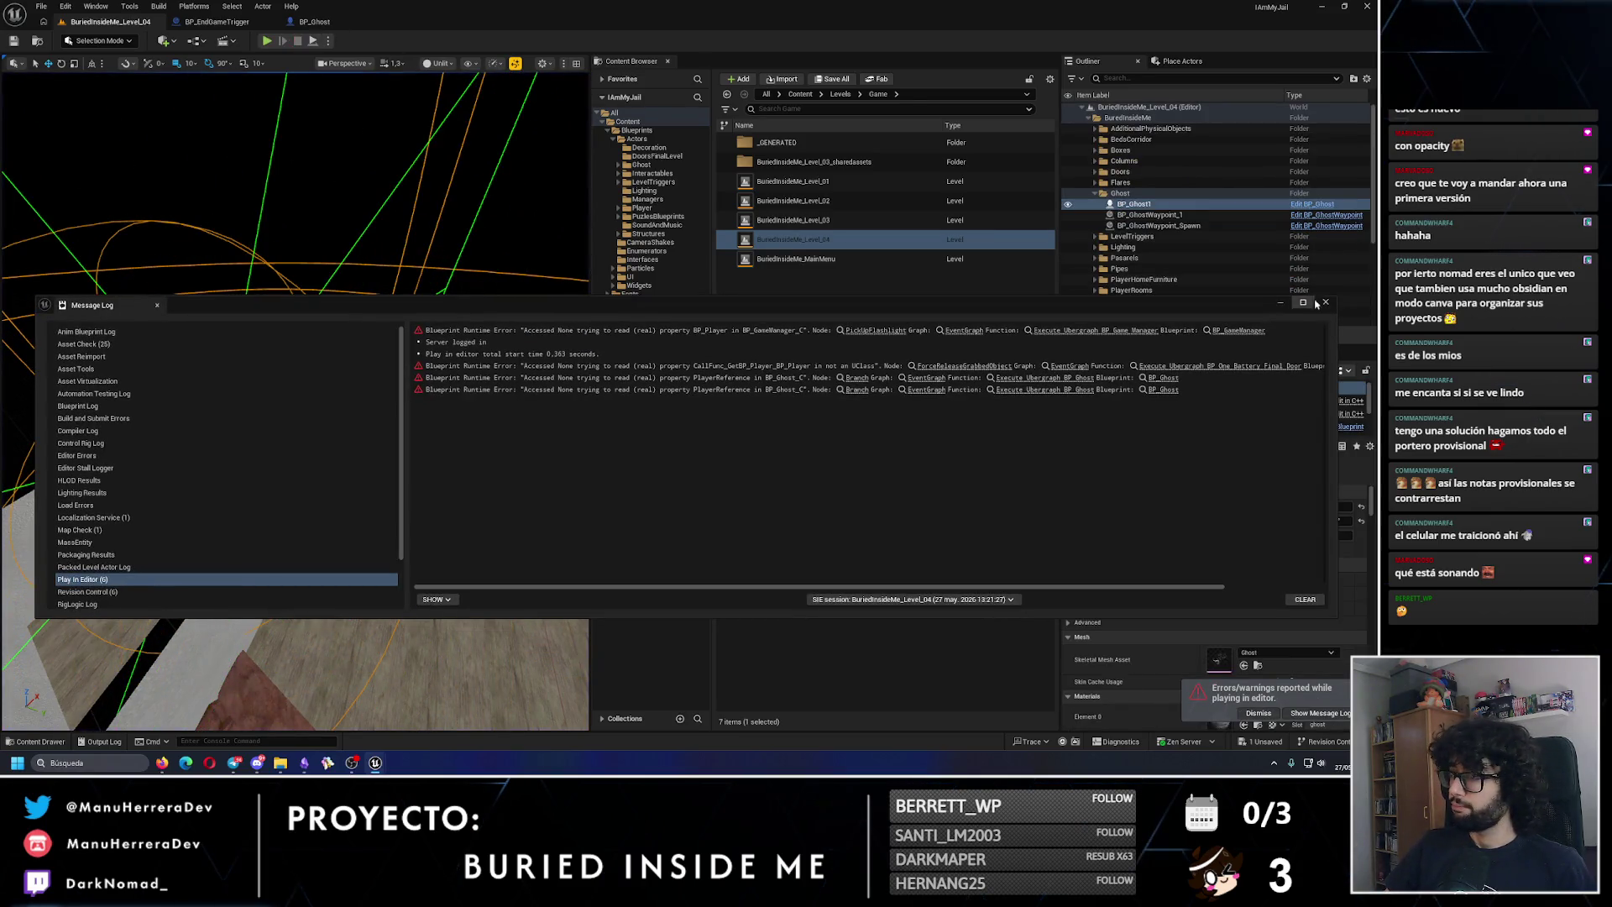
# Step: Dismiss the runtime error list and open the ghost's blueprint from the level
pyautogui.click(1325, 303)
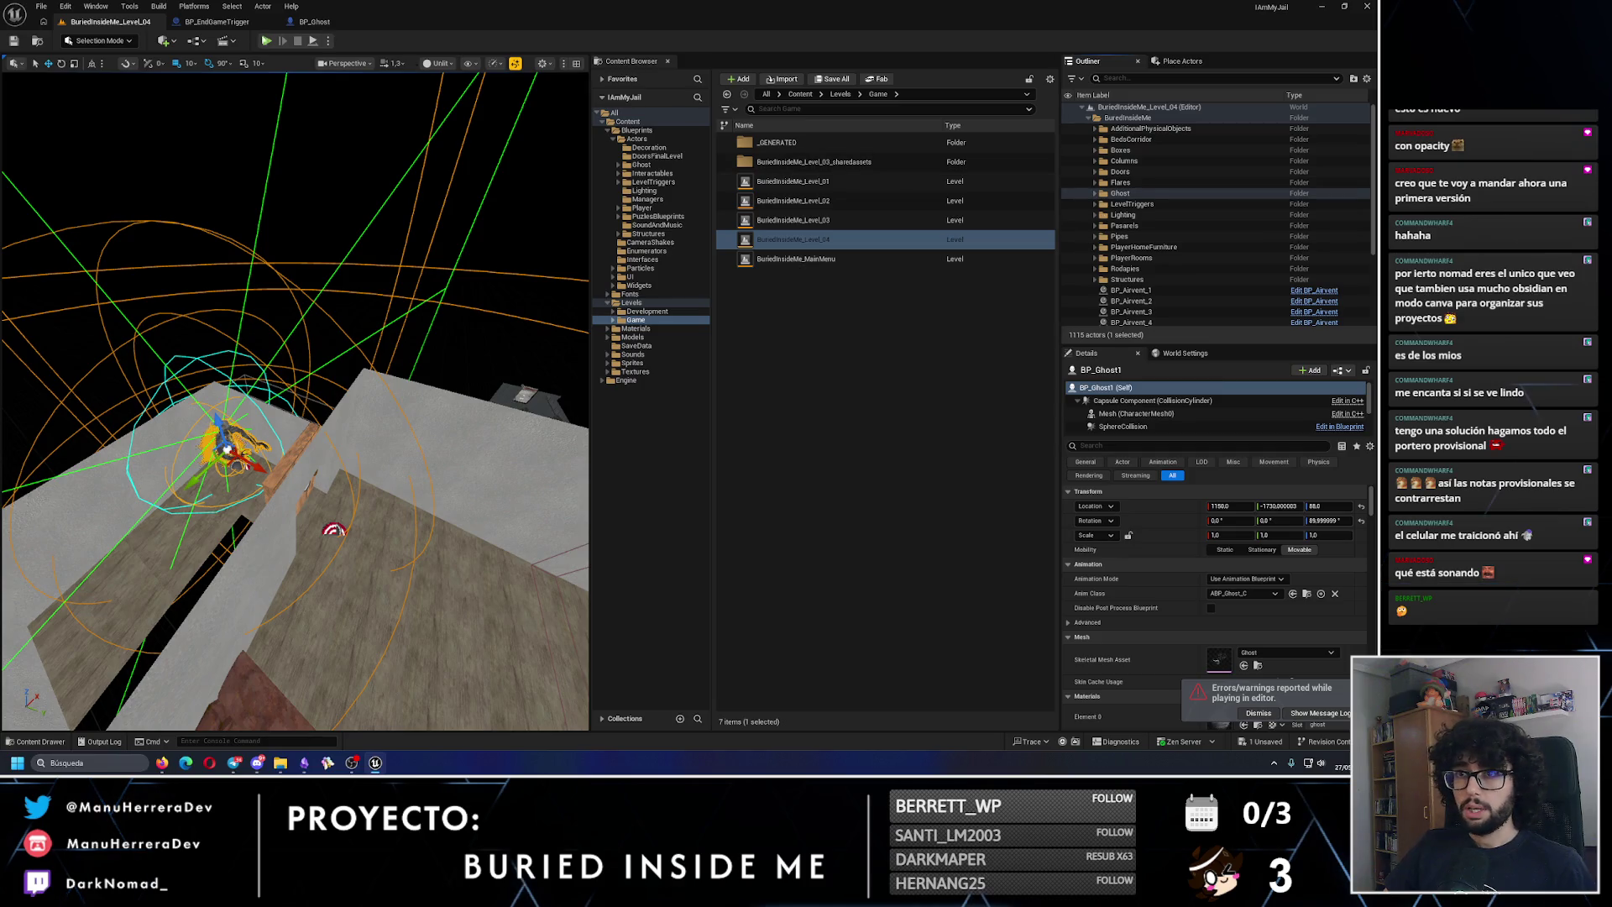
pyautogui.click(252, 22)
pyautogui.click(314, 21)
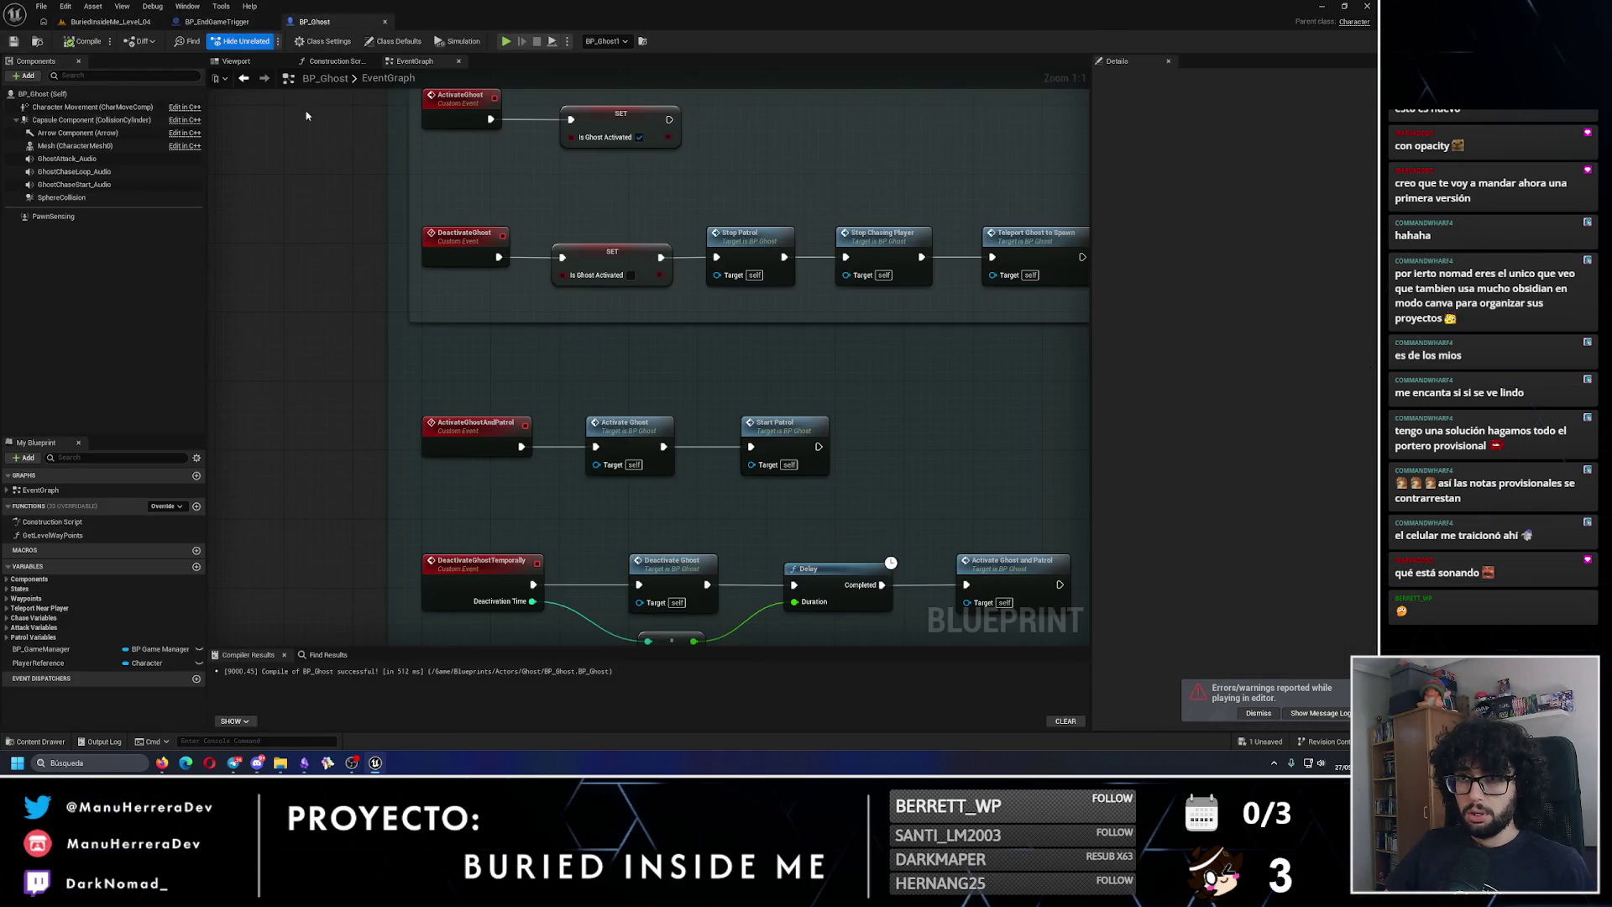
pyautogui.scroll(-2, 276, 126)
pyautogui.click(110, 22)
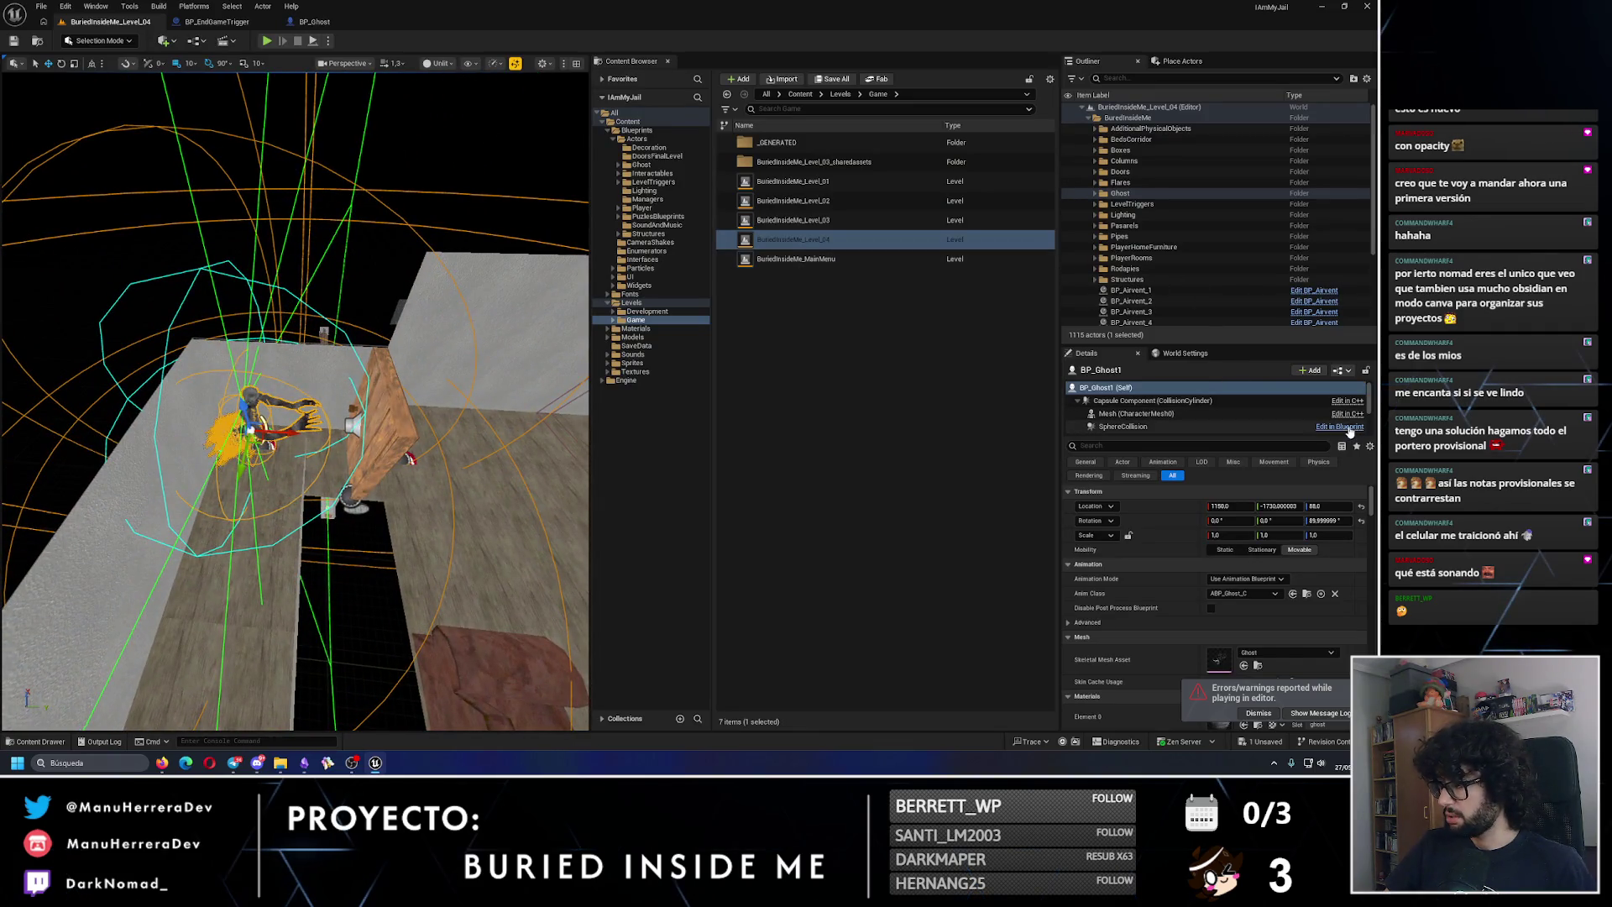
pyautogui.scroll(-2, 1176, 269)
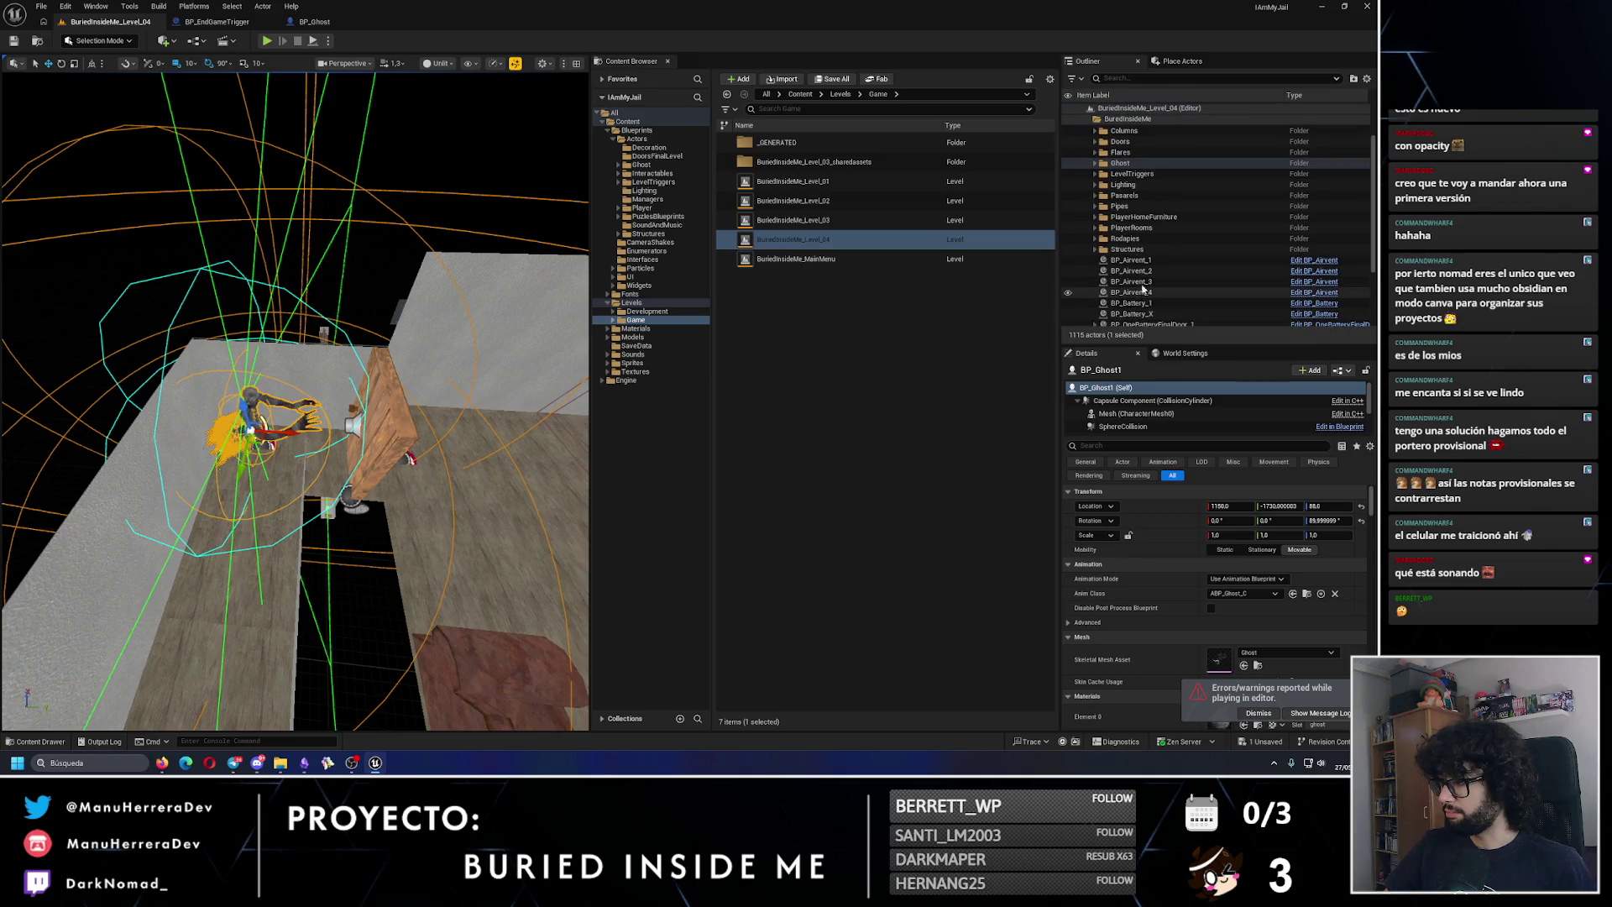
pyautogui.click(1334, 428)
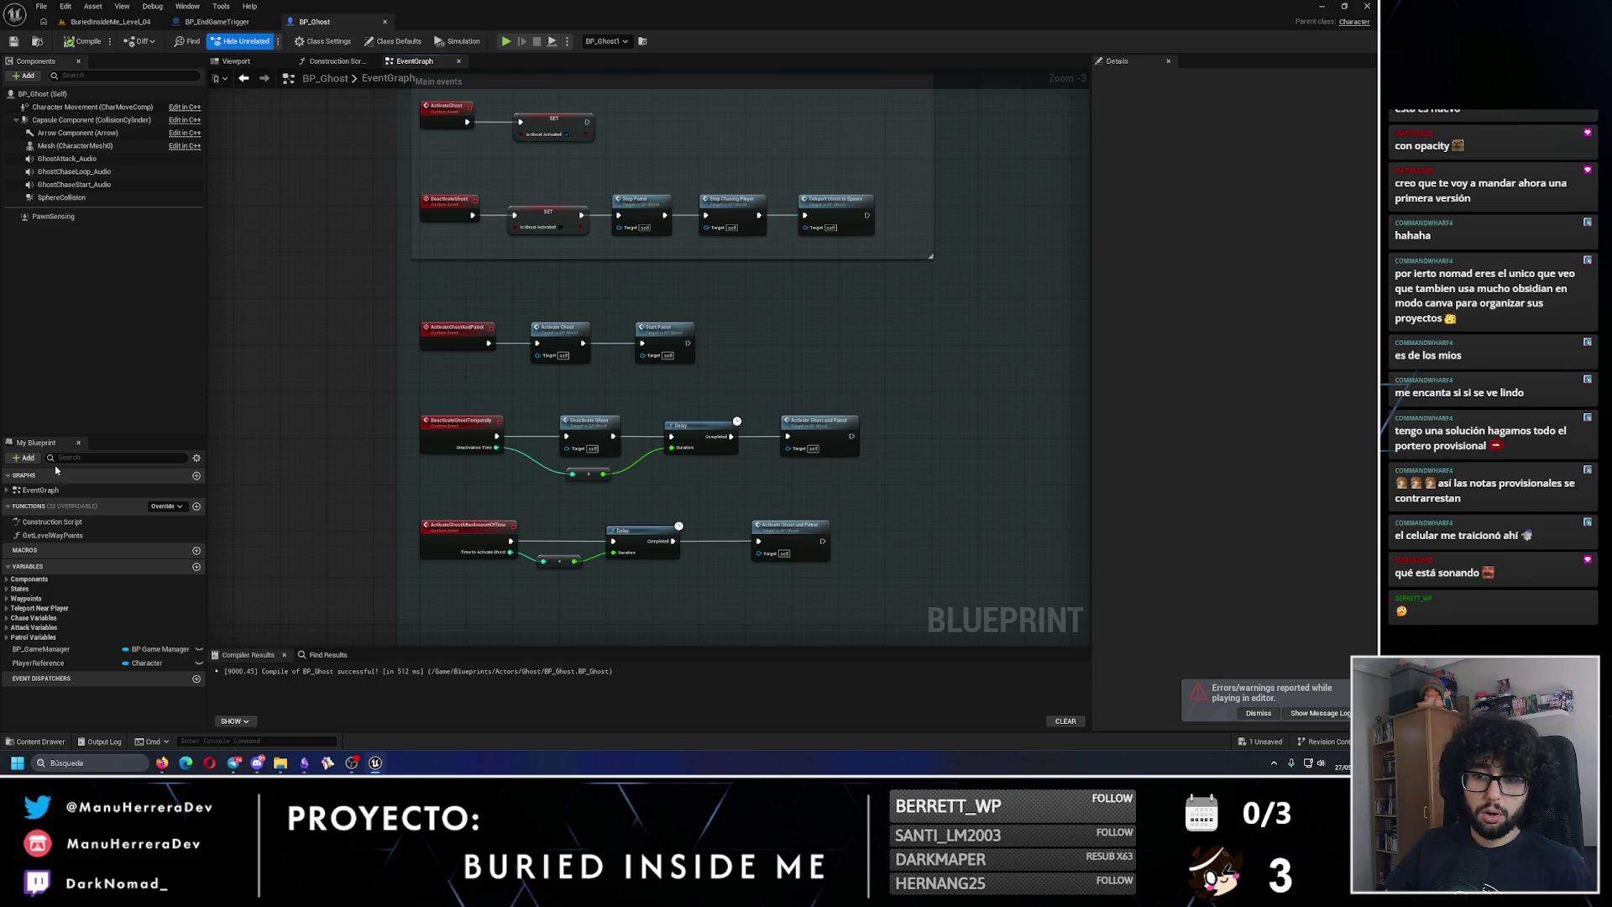
# Step: Search BP_Ghost for PlayerReference and inspect the SET node with Get Player Character
pyautogui.click(38, 663)
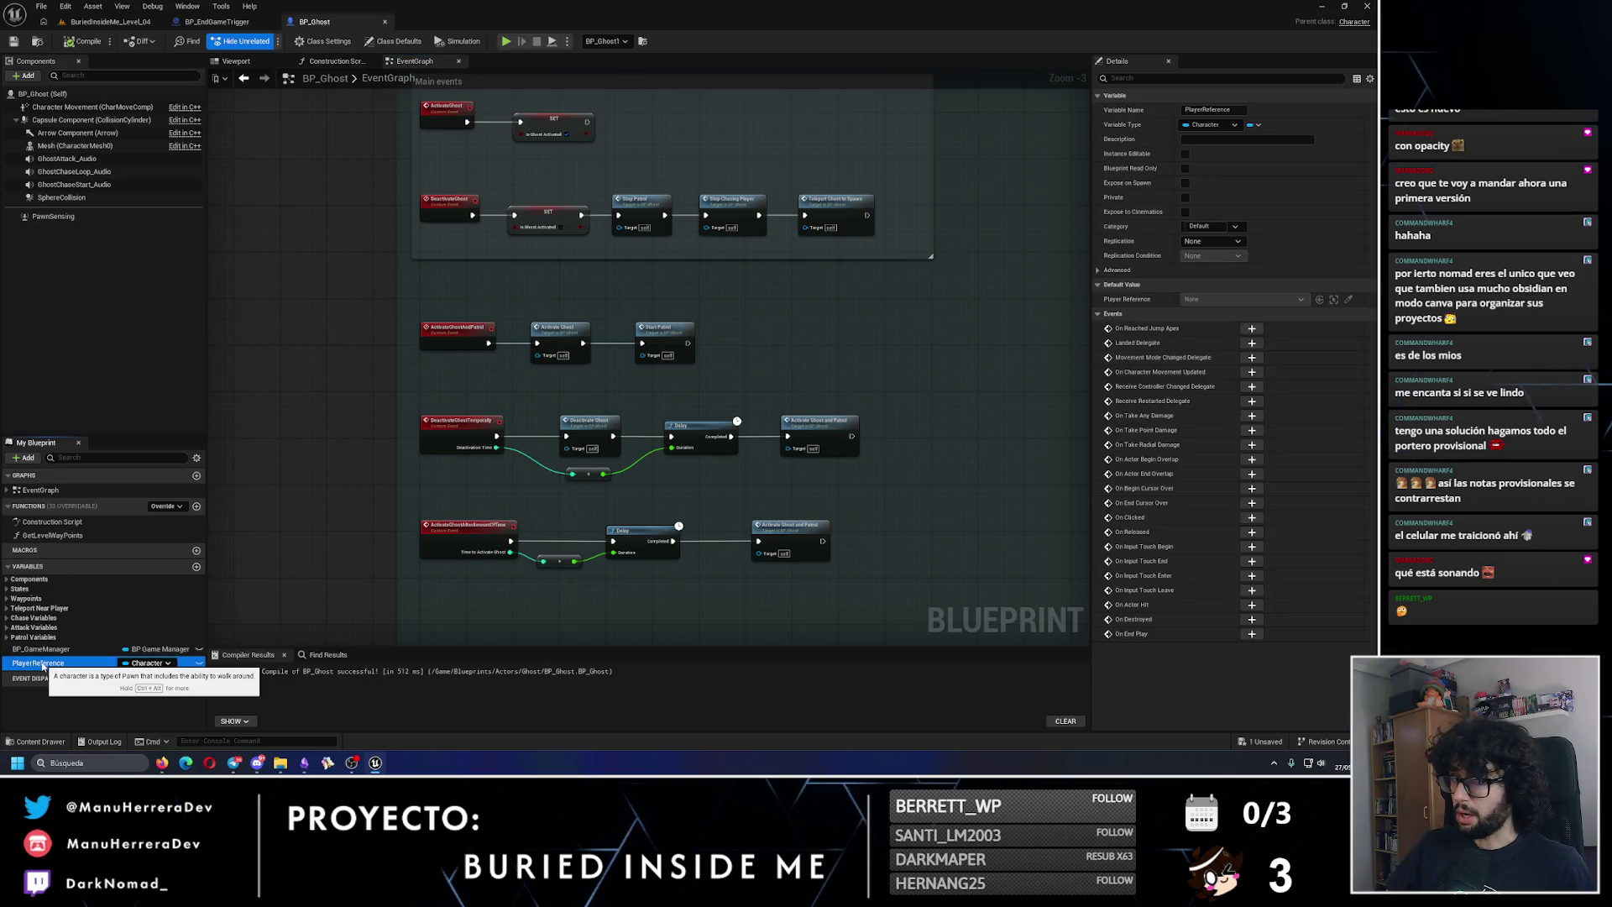
pyautogui.scroll(-8, 472, 392)
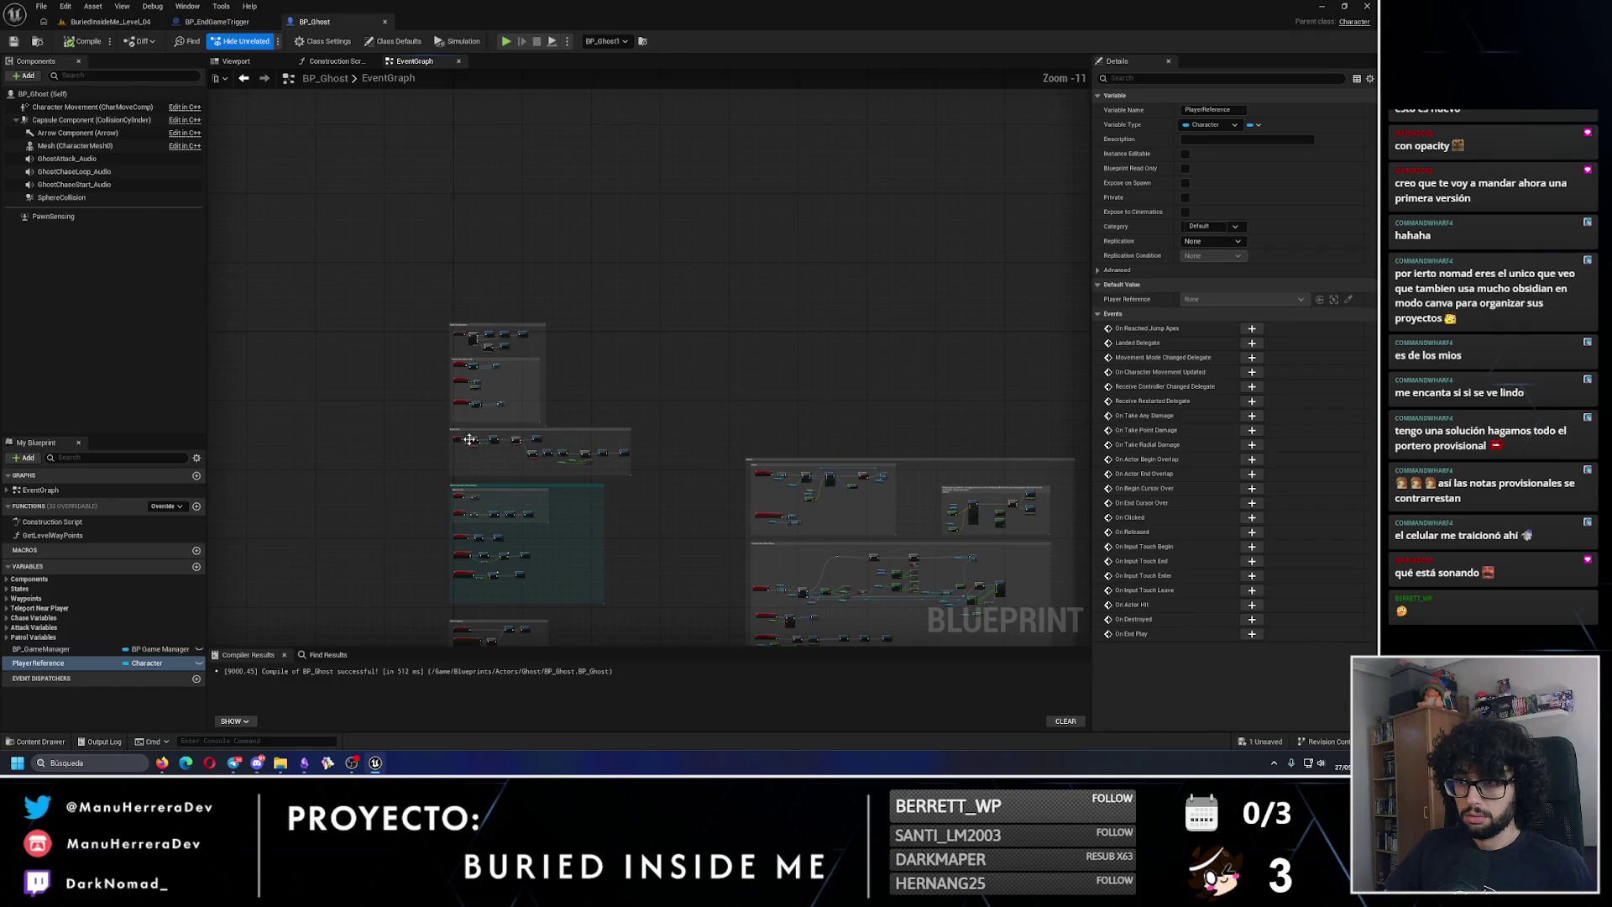
pyautogui.scroll(5, 472, 392)
pyautogui.click(326, 655)
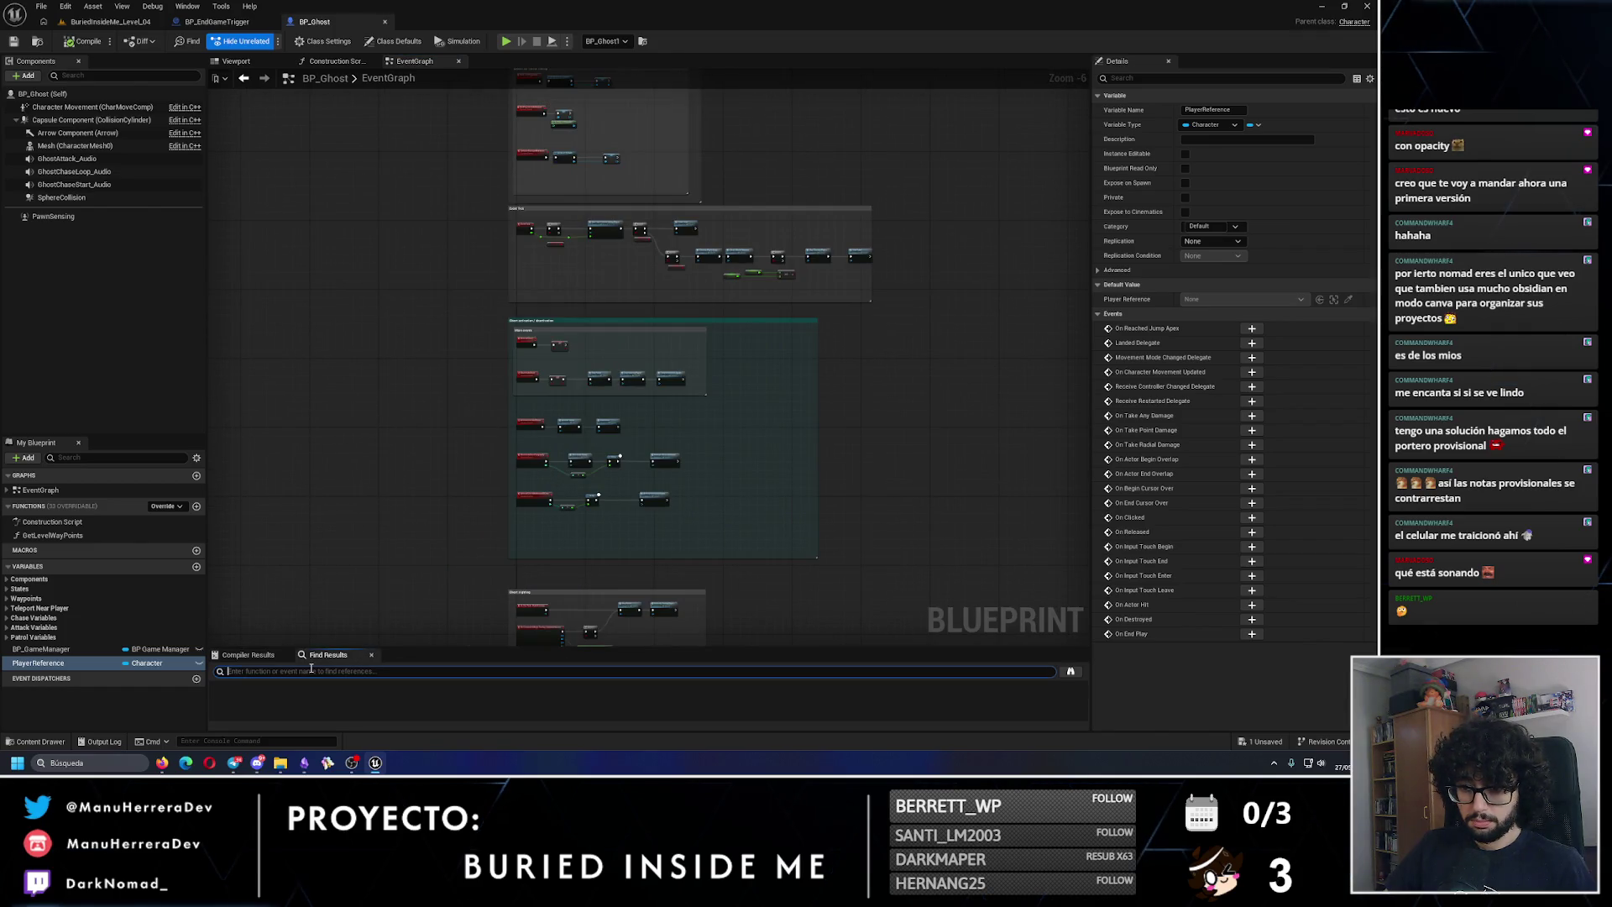
pyautogui.write('PlayerRefere')
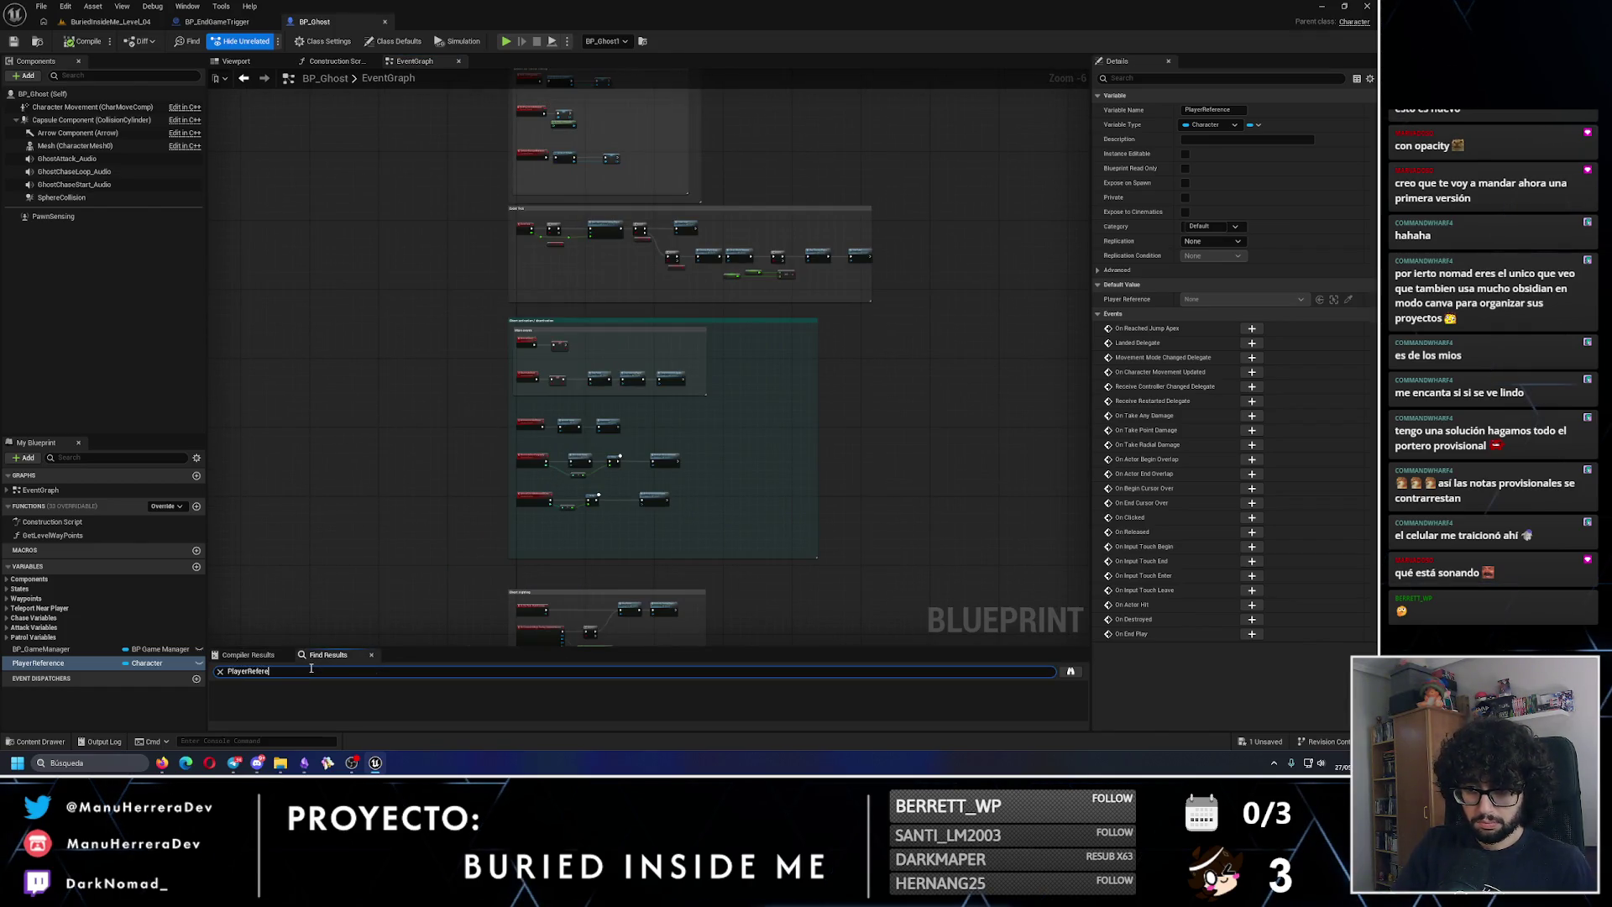
pyautogui.write('nce')
pyautogui.press('Return')
pyautogui.click(268, 710)
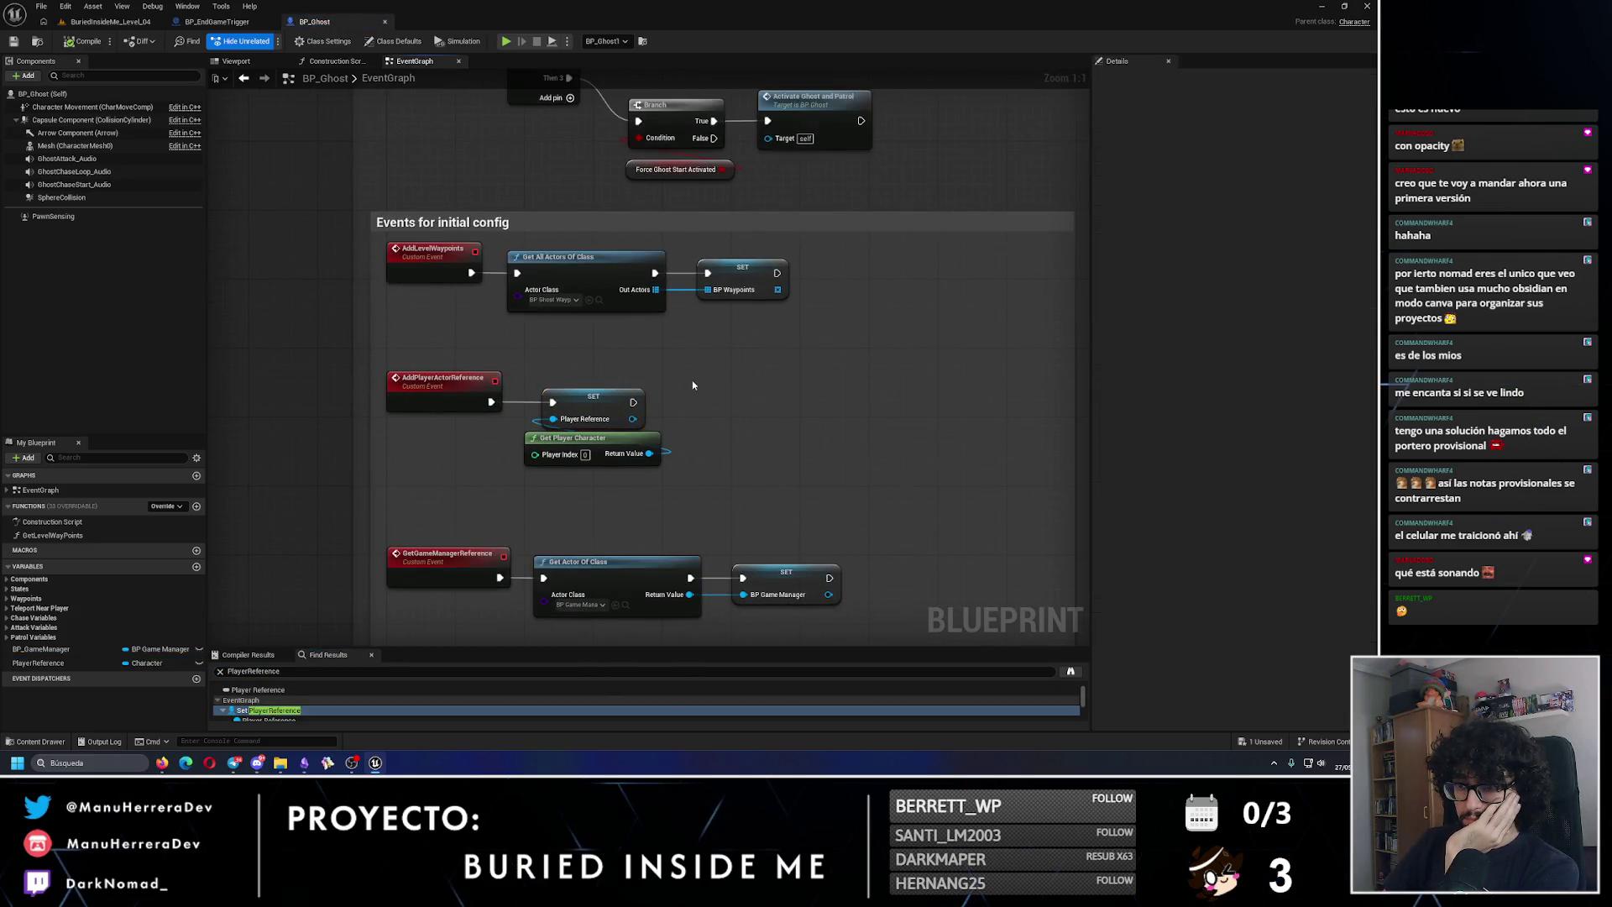
pyautogui.moveTo(685, 474); pyautogui.dragTo(585, 377)
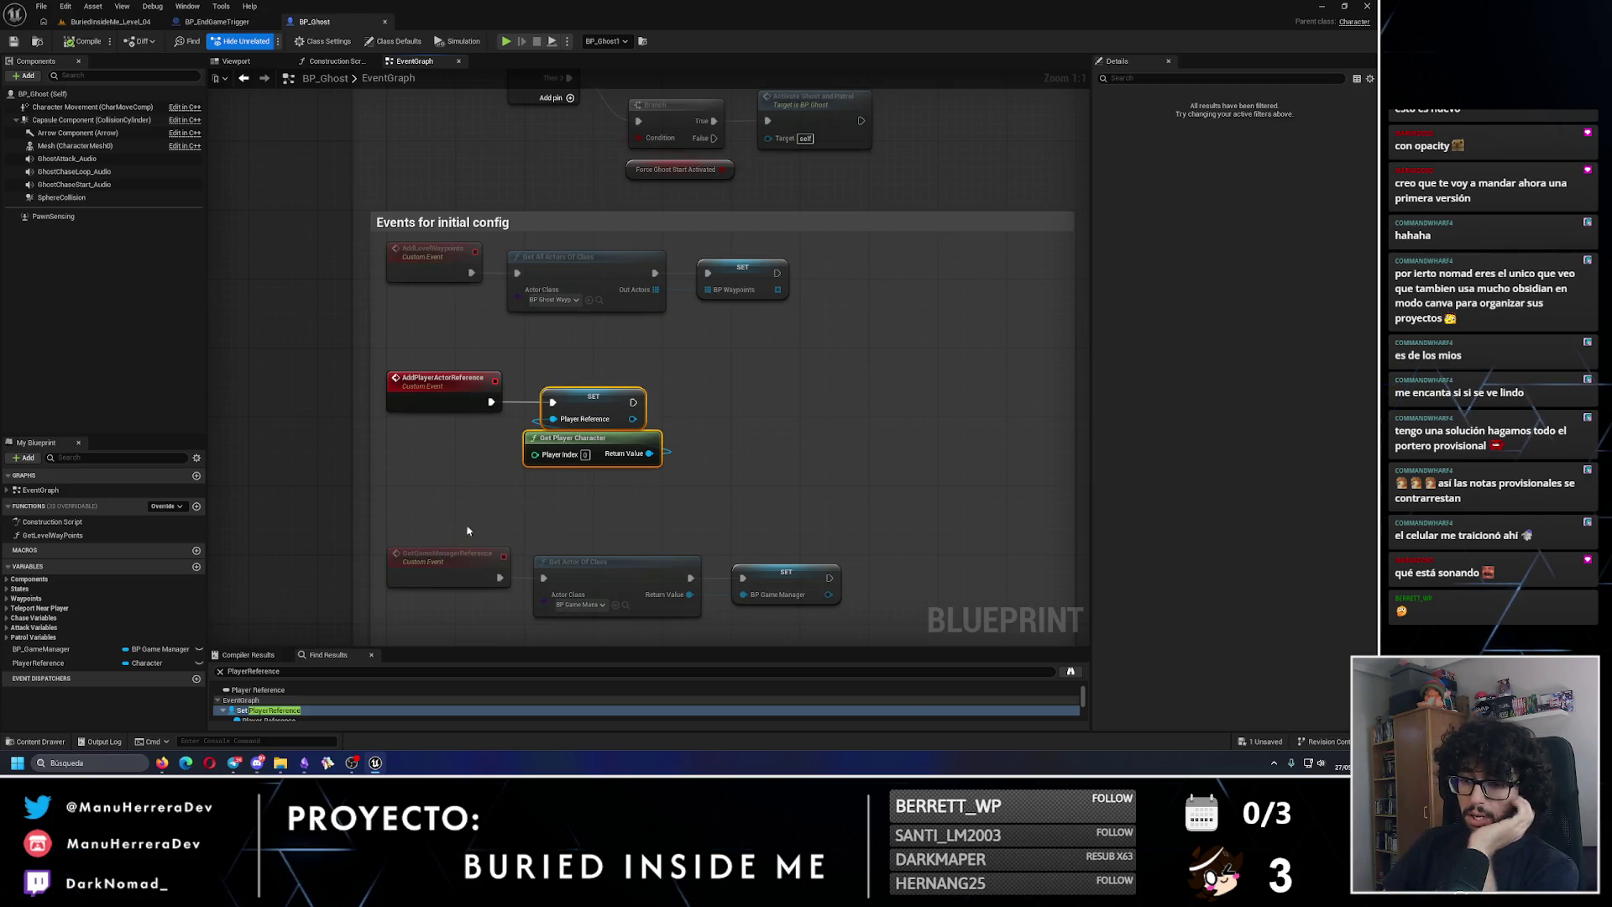
pyautogui.moveTo(405, 645); pyautogui.dragTo(405, 545)
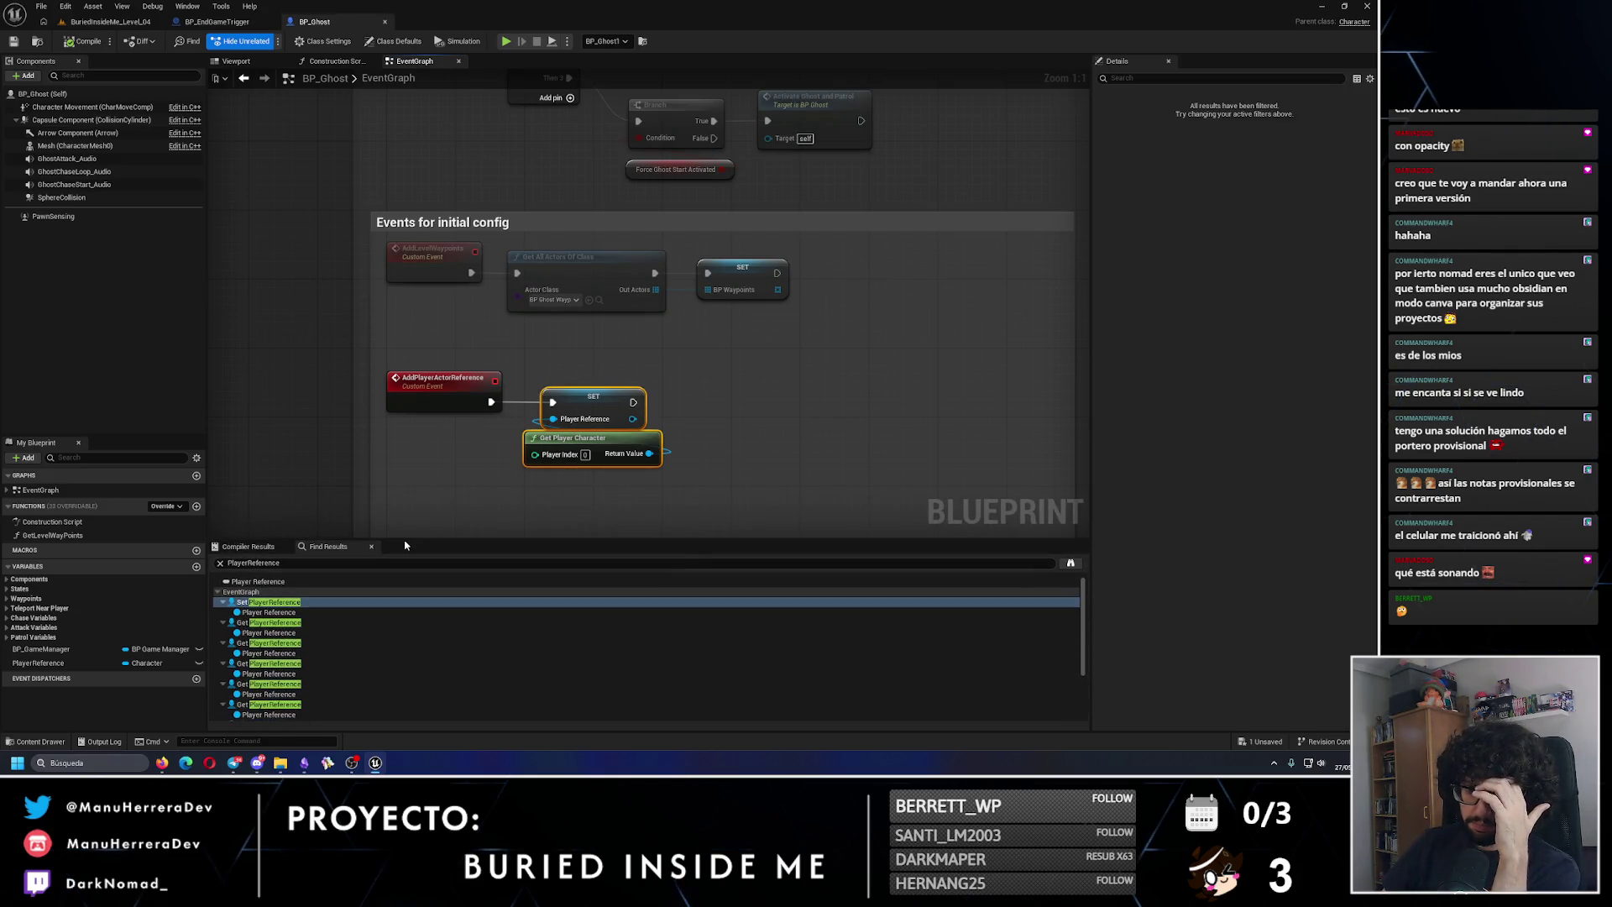
# Step: Step through the first PlayerReference read usages, including the one in Attack
pyautogui.click(295, 627)
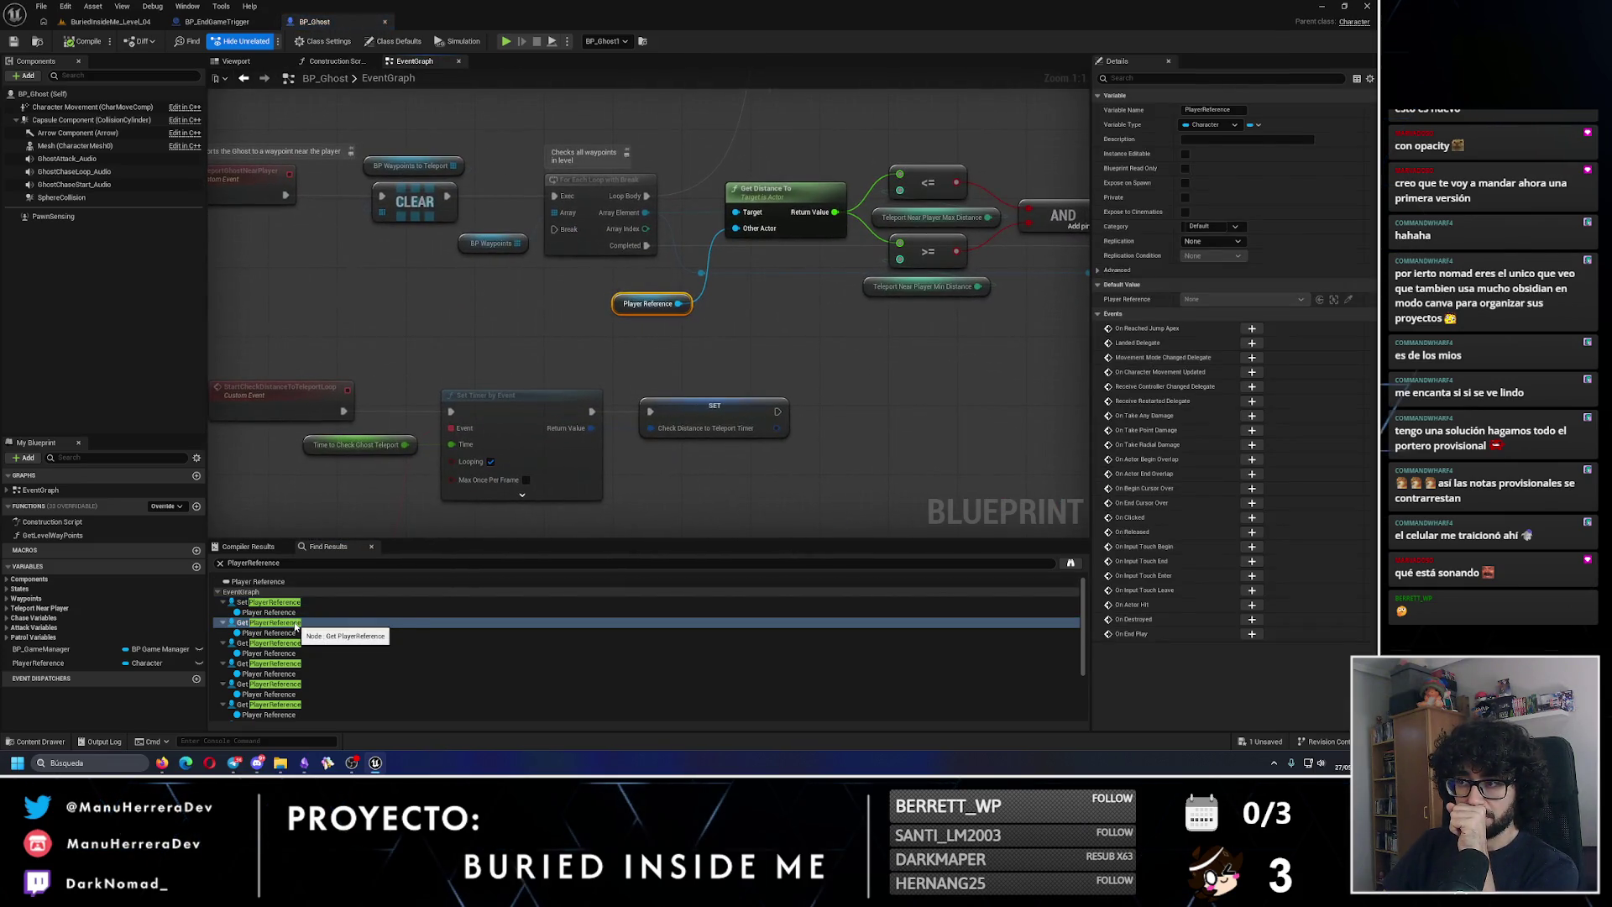
pyautogui.scroll(-3, 749, 288)
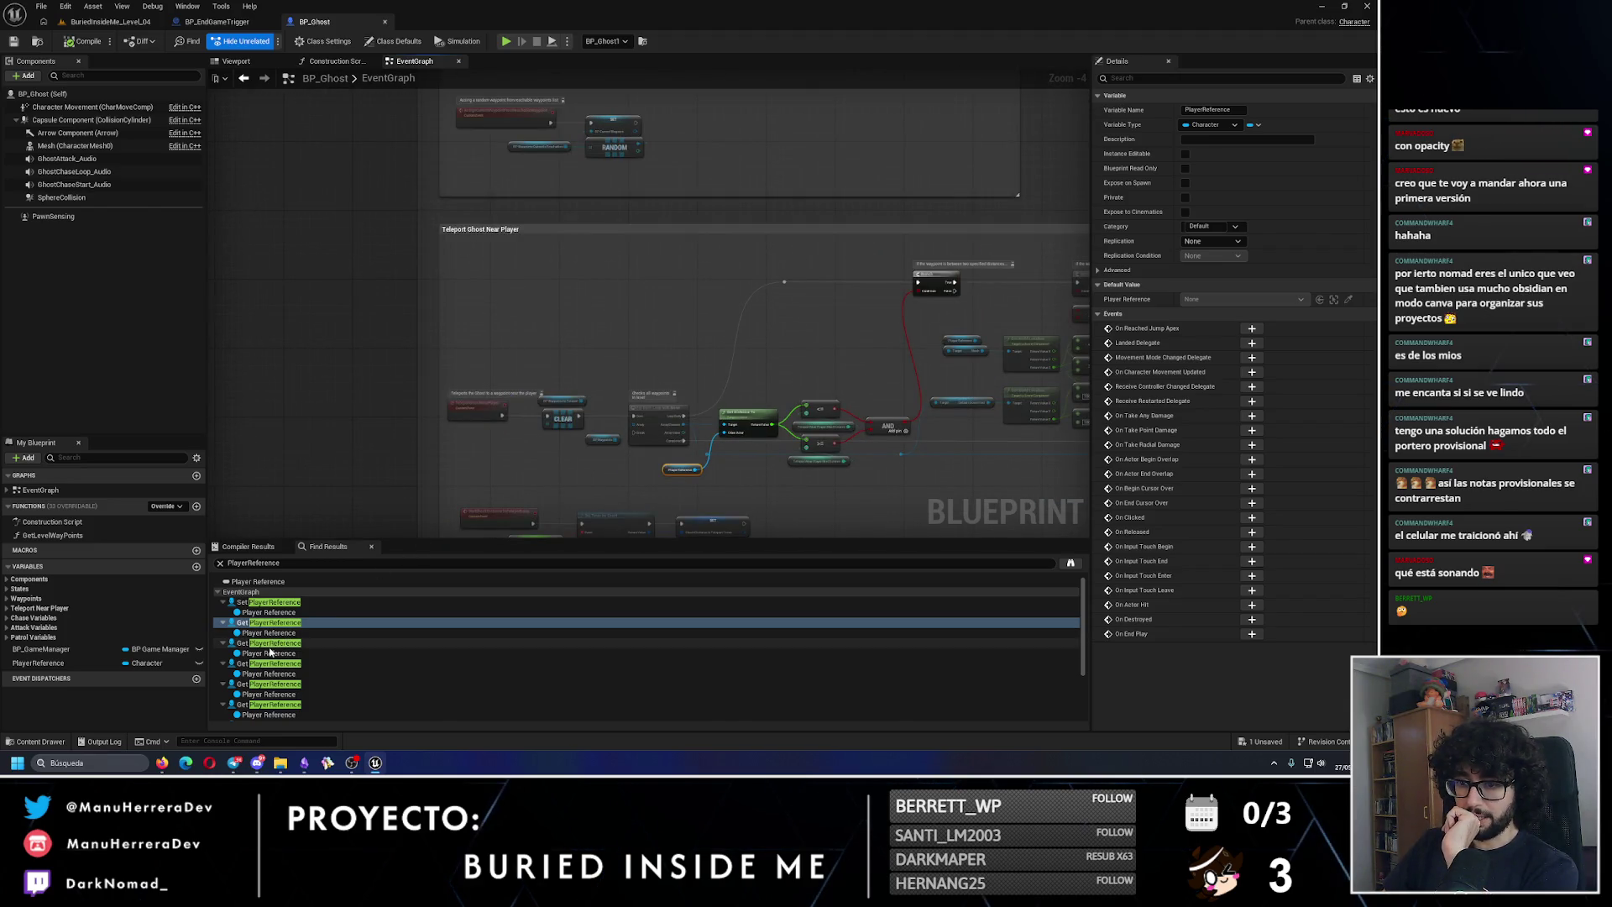
pyautogui.scroll(4, 553, 421)
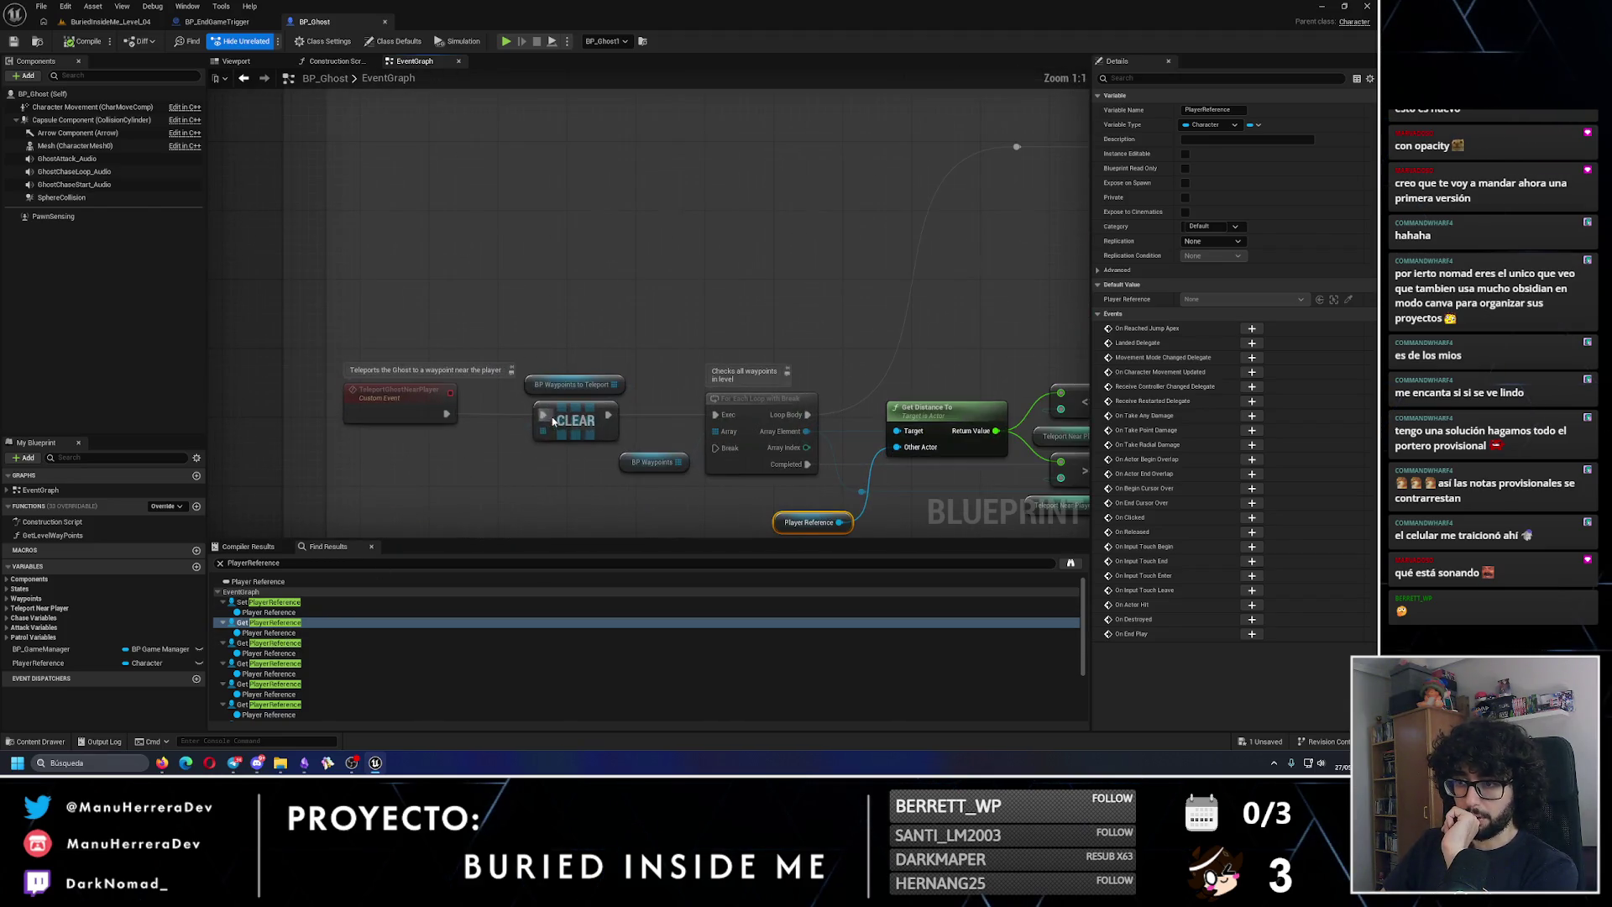
pyautogui.click(252, 643)
pyautogui.scroll(-2, 612, 387)
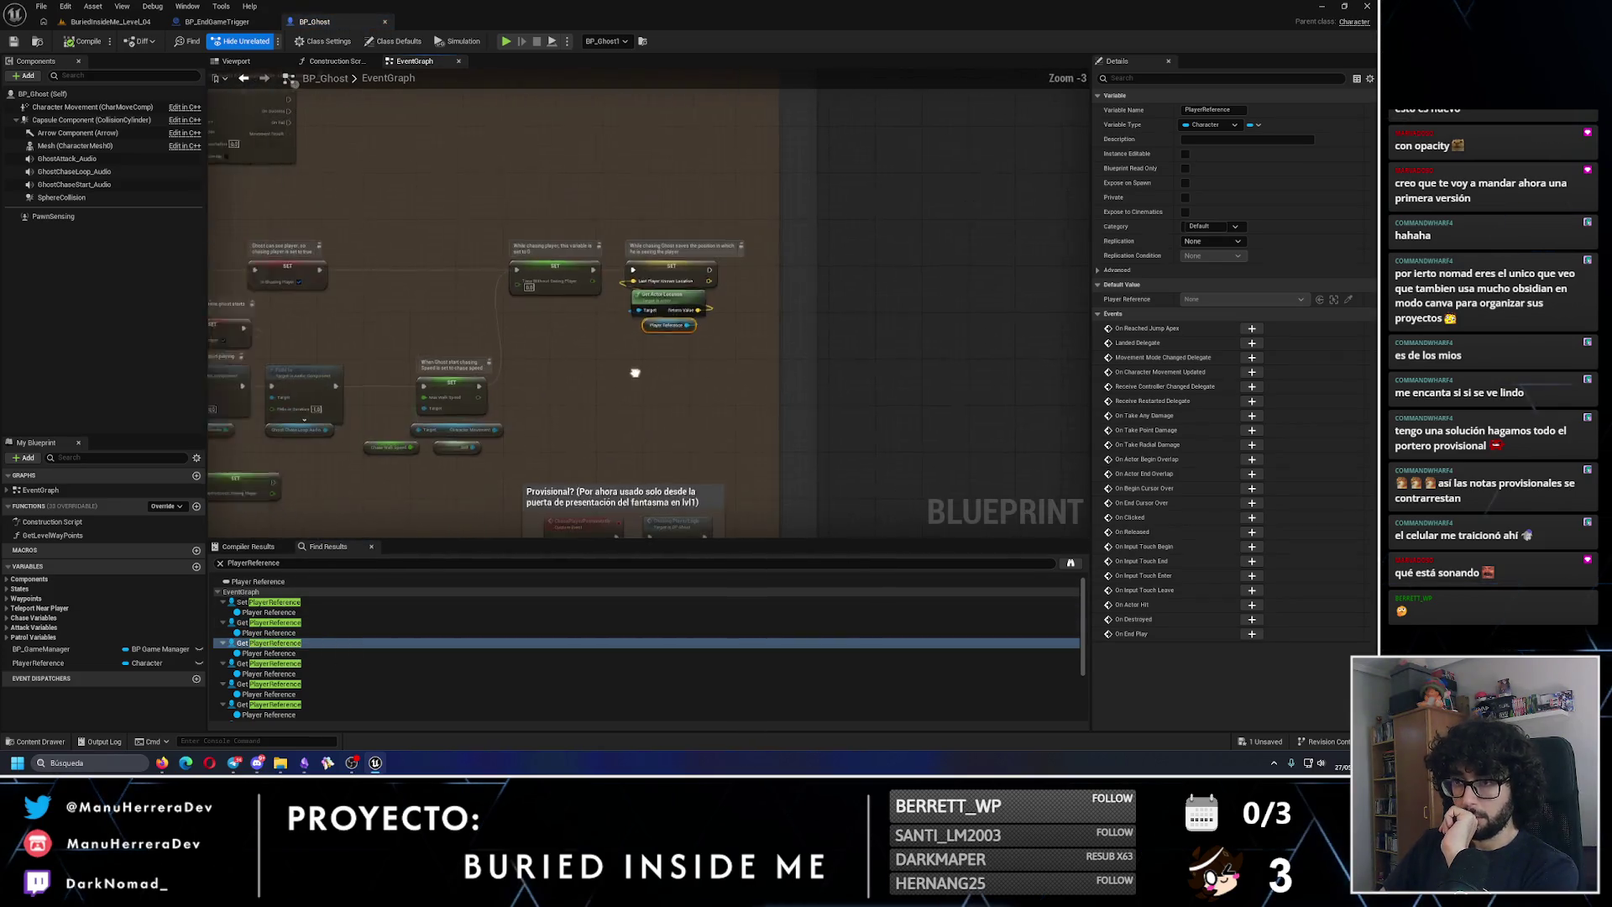
pyautogui.scroll(2, 334, 276)
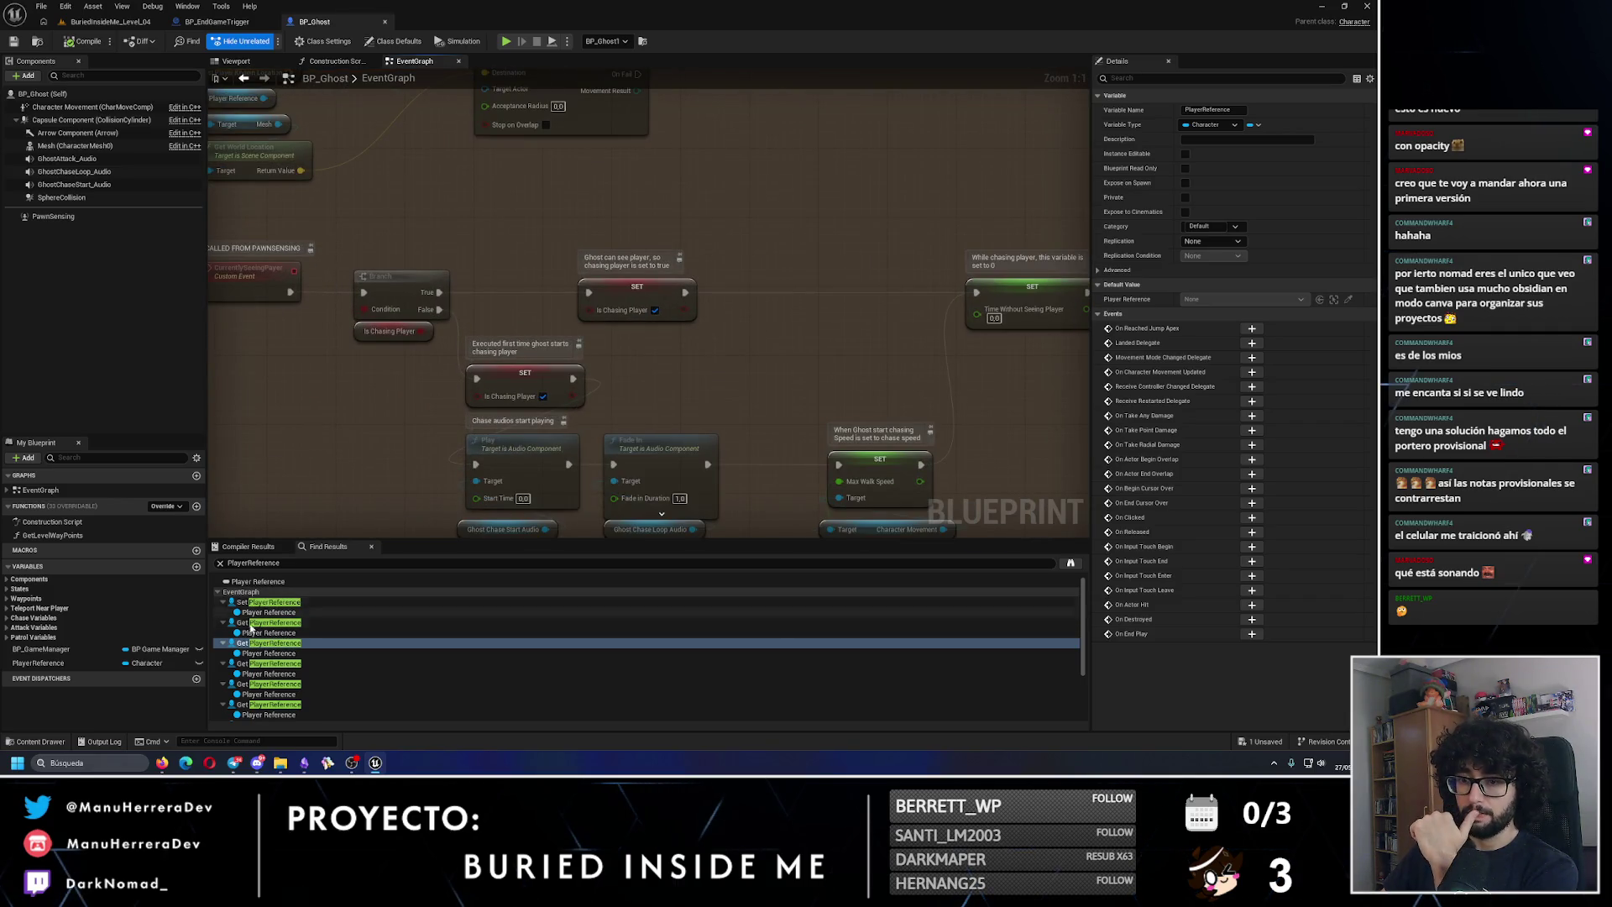
pyautogui.click(252, 665)
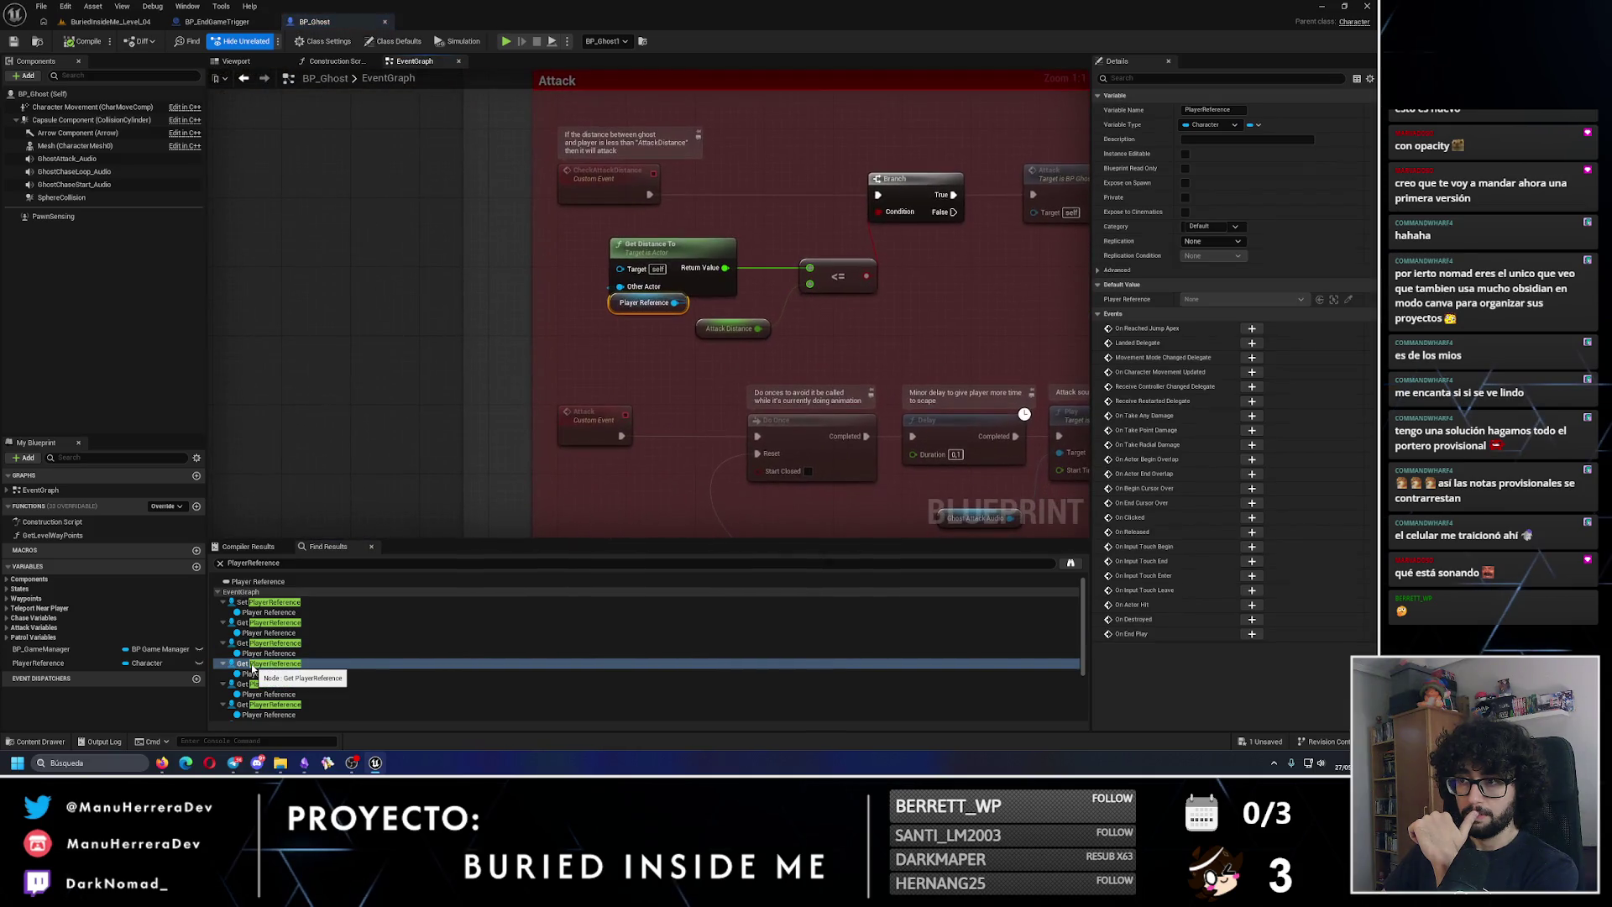
pyautogui.click(255, 686)
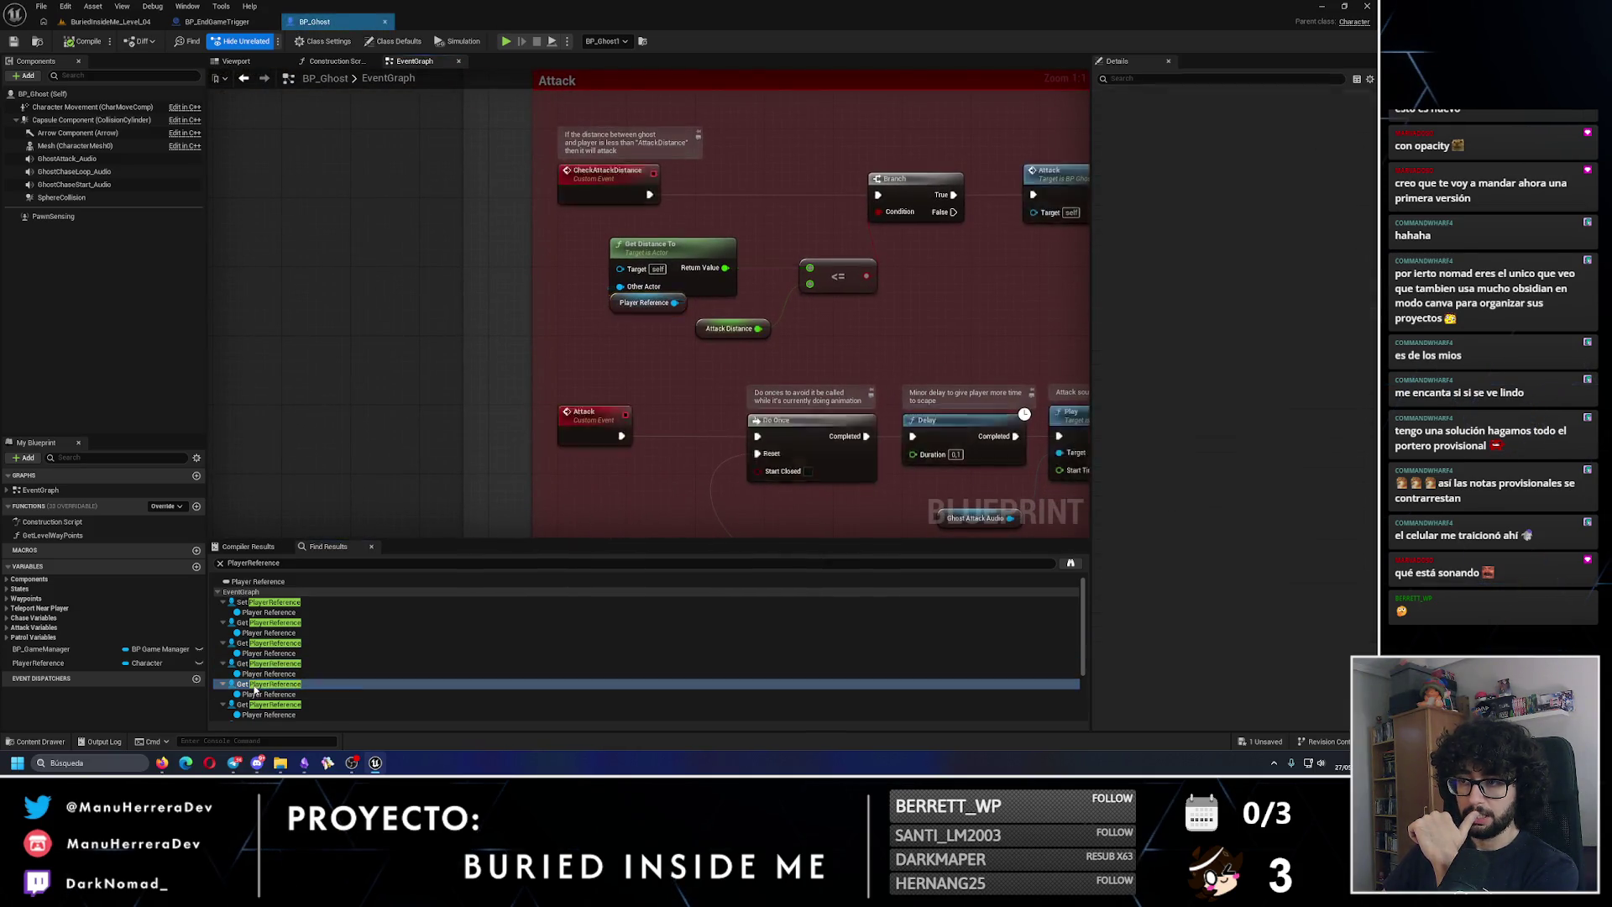
pyautogui.moveTo(687, 387); pyautogui.dragTo(562, 476)
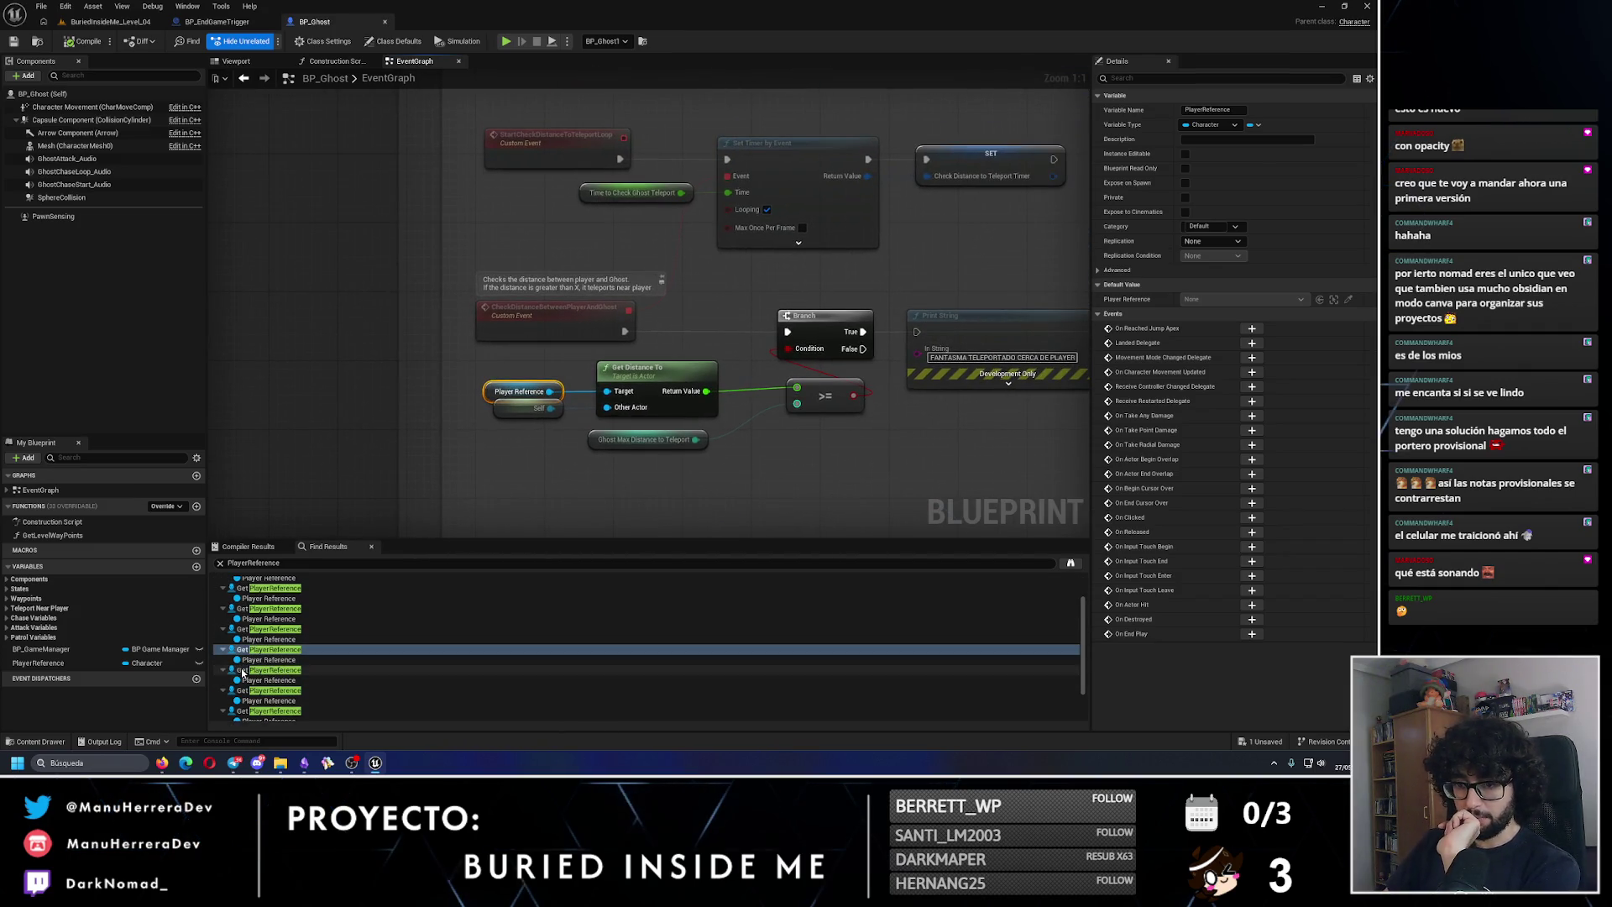
# Step: Review the remaining PlayerReference usages through Chase, then switch to BP_EndGameTrigger
pyautogui.click(269, 669)
pyautogui.scroll(-1, 808, 372)
pyautogui.click(252, 689)
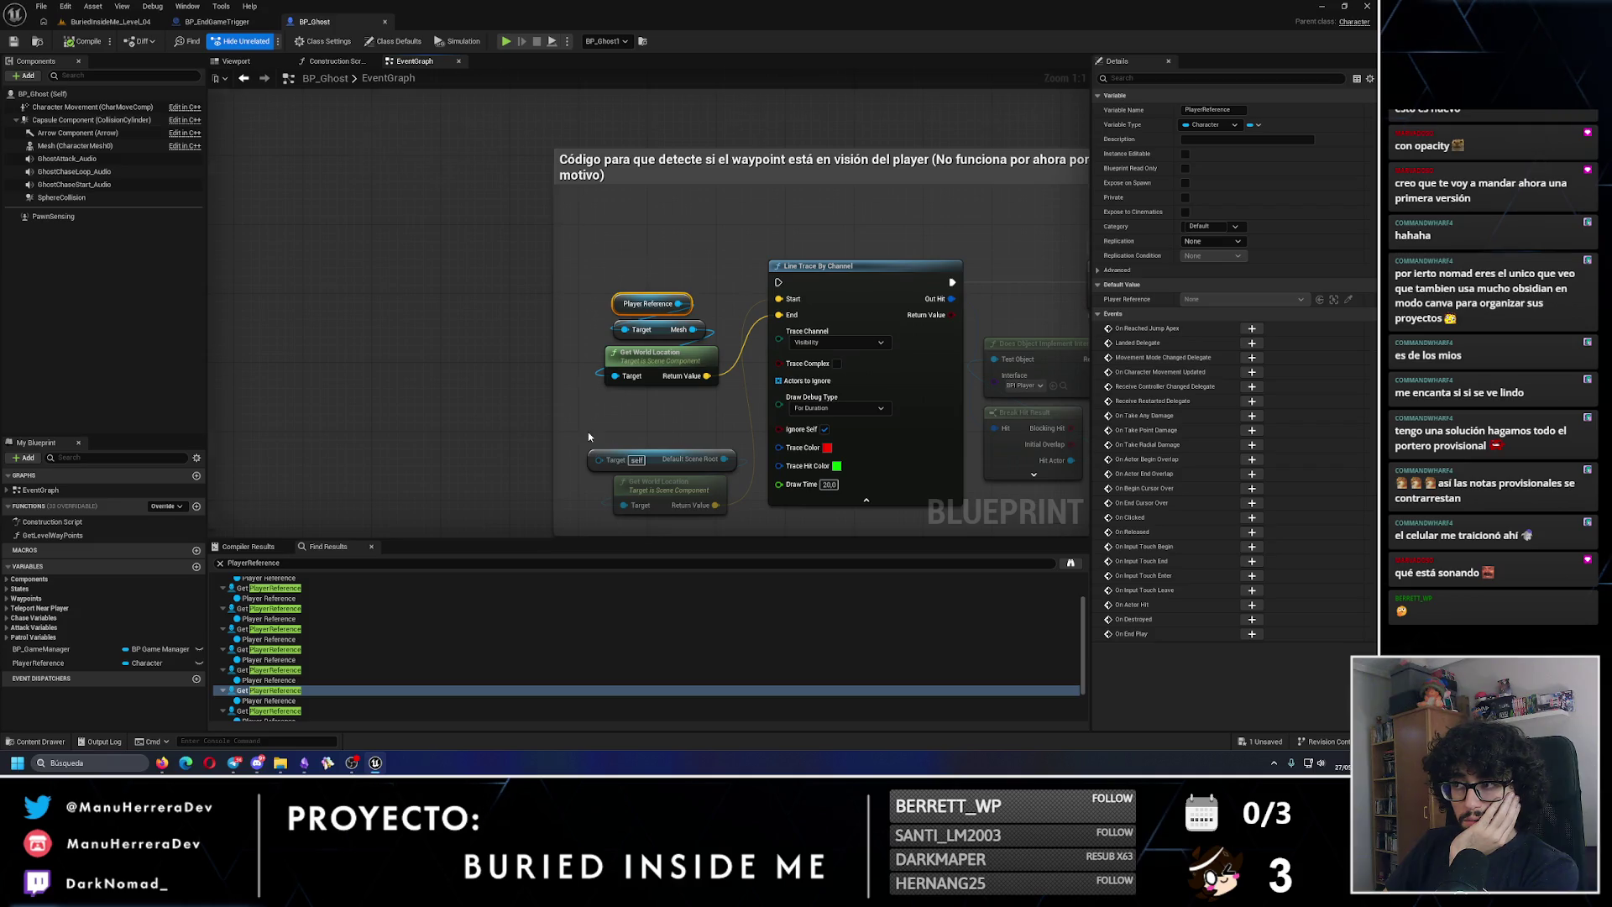
pyautogui.scroll(-3, 588, 432)
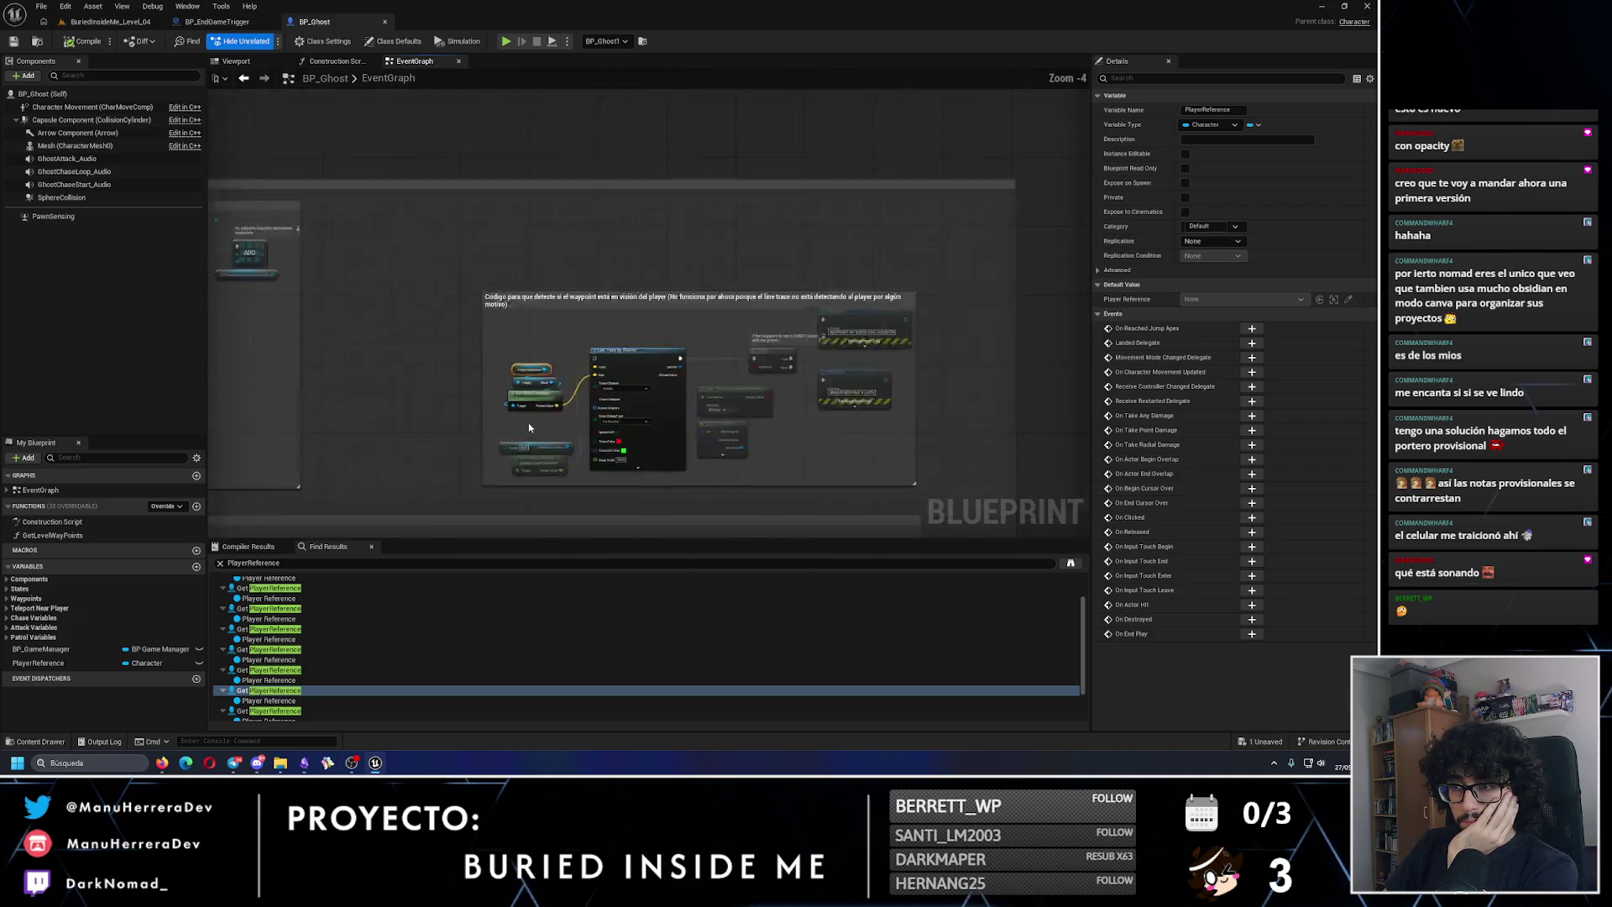
pyautogui.click(252, 656)
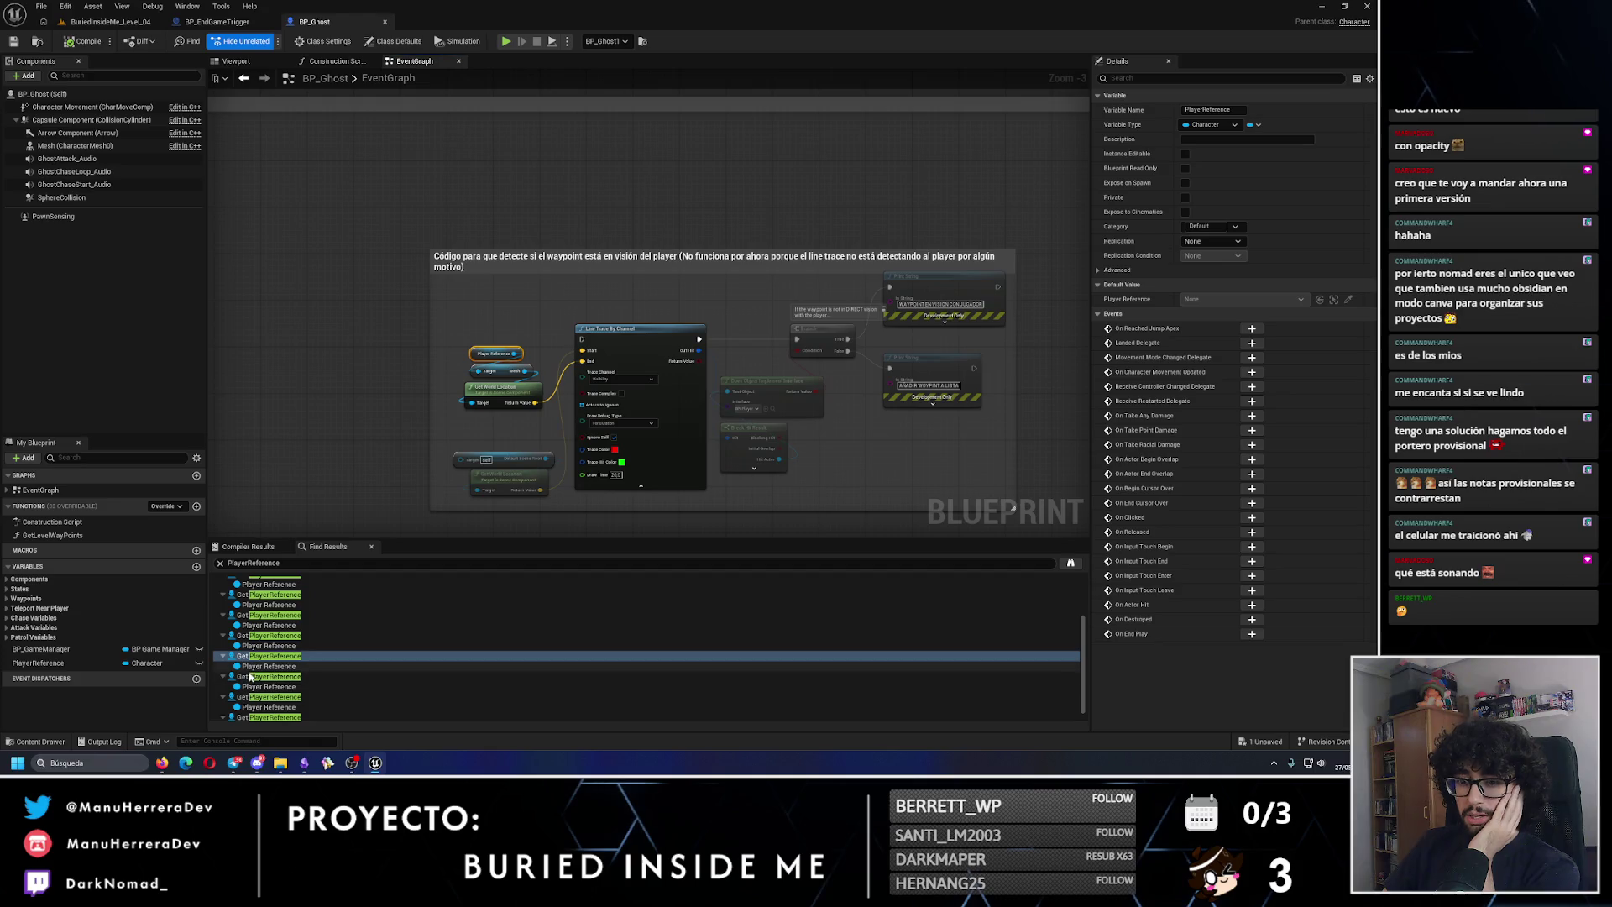
pyautogui.click(252, 677)
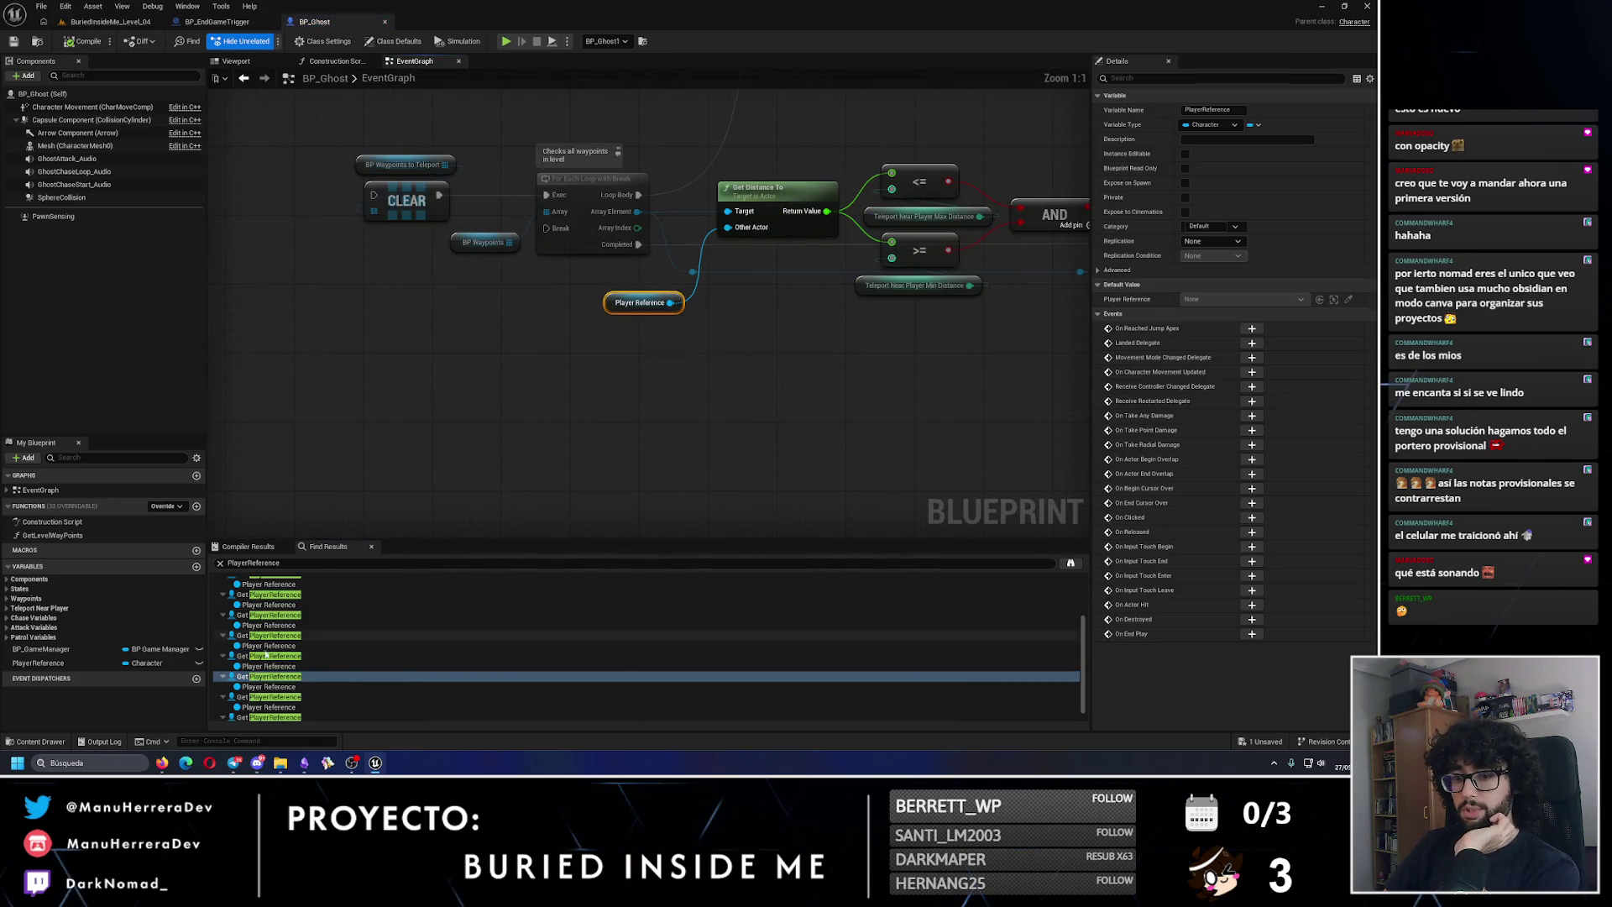
pyautogui.click(271, 697)
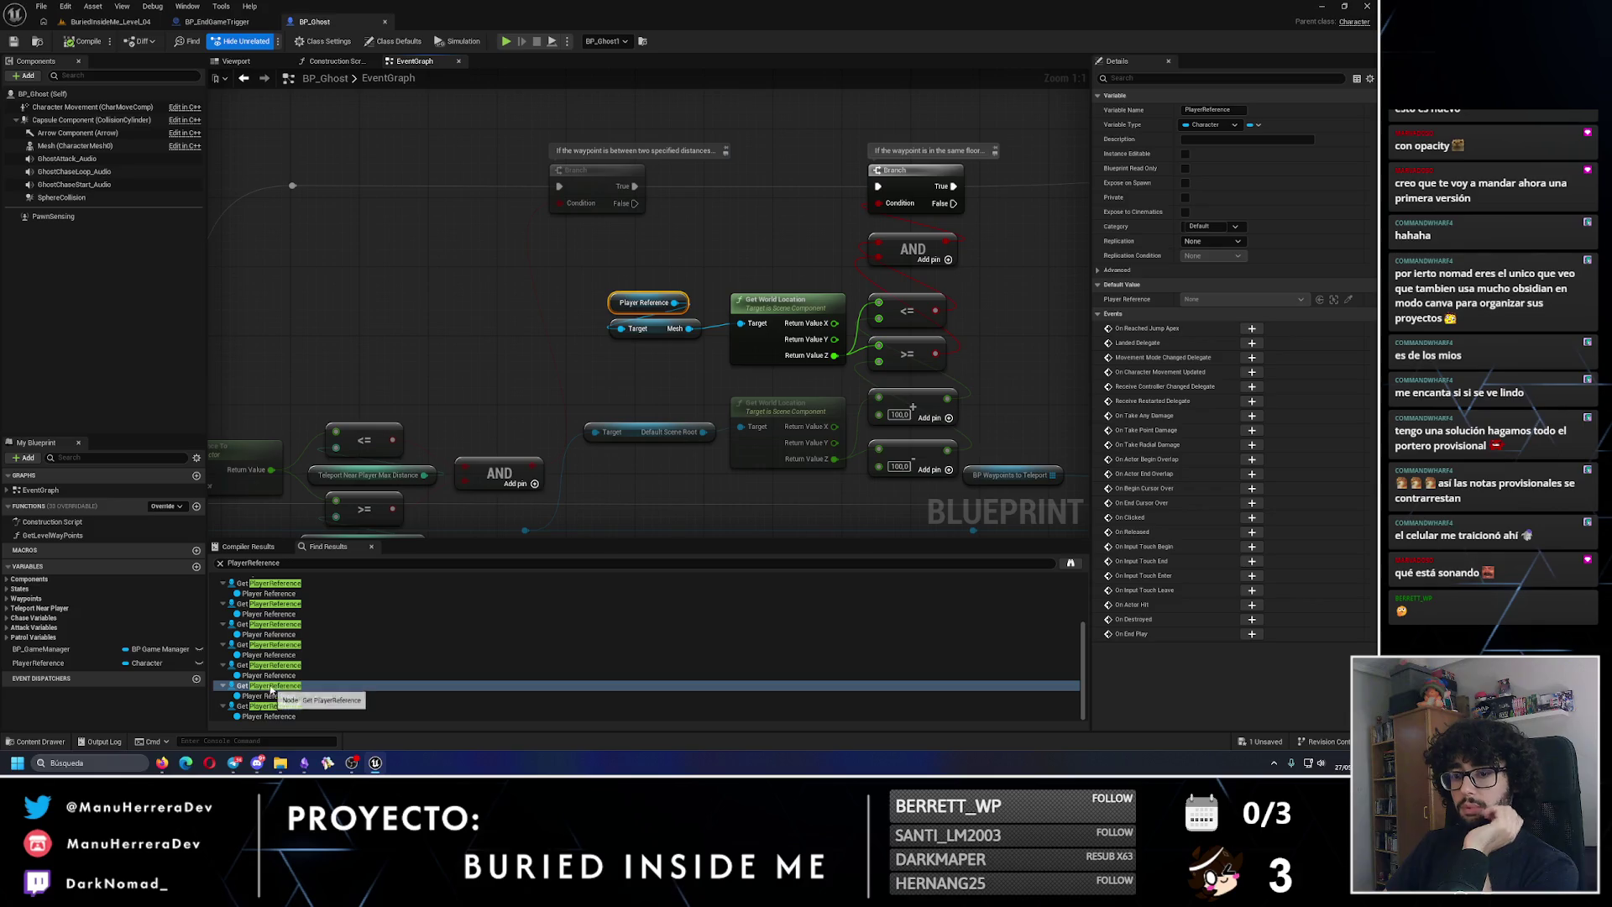
pyautogui.click(264, 706)
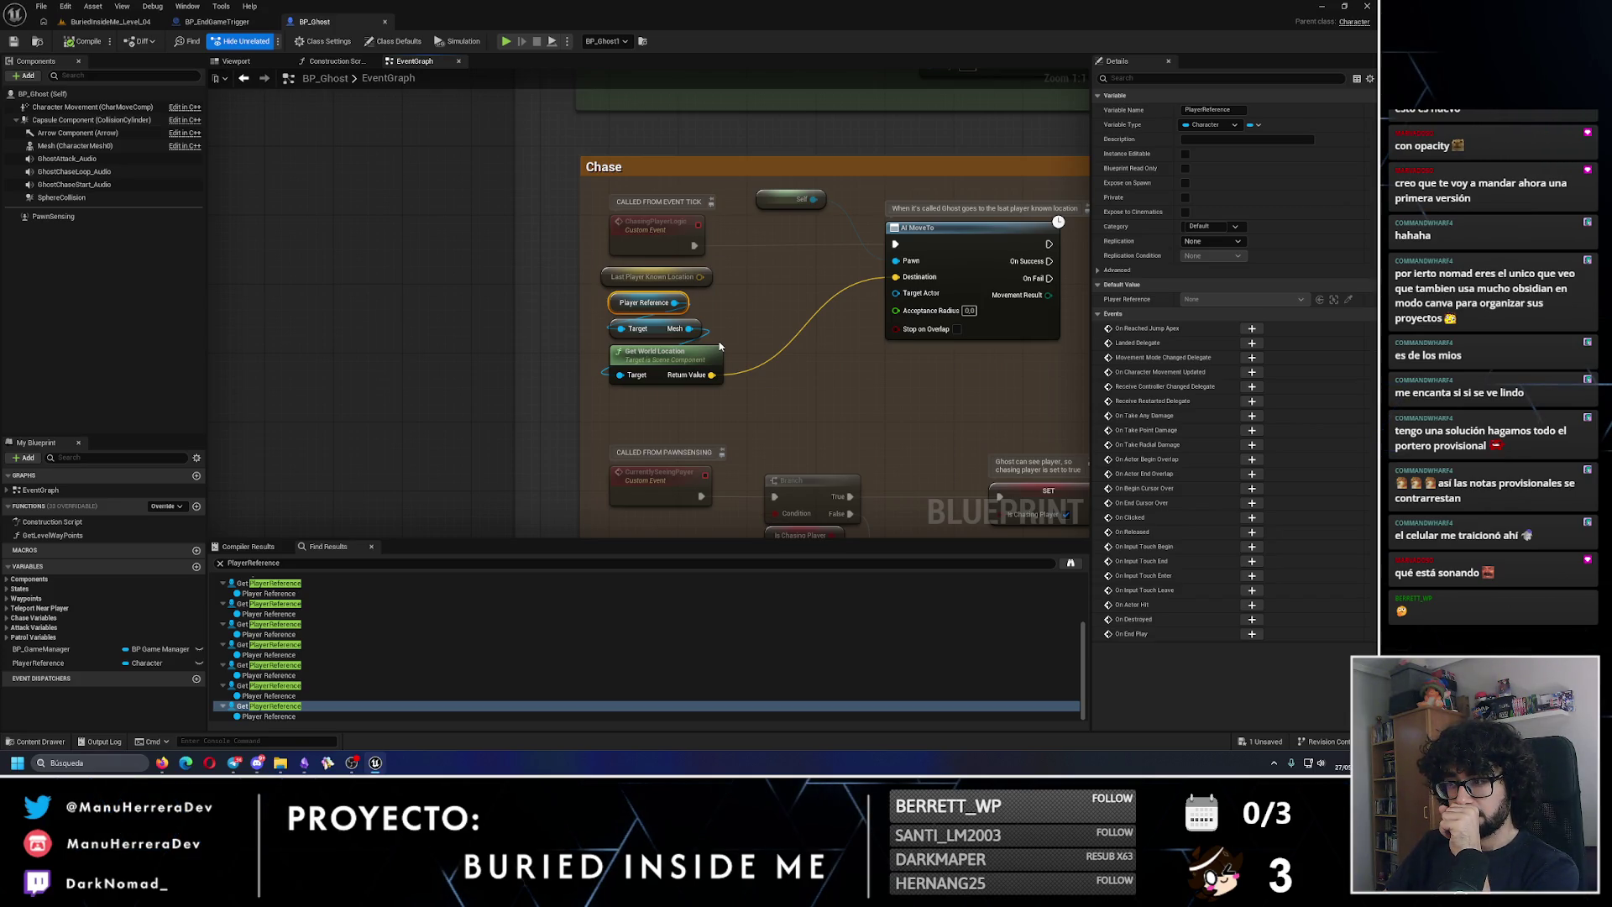
pyautogui.scroll(-1, 766, 454)
pyautogui.moveTo(766, 455); pyautogui.dragTo(789, 414)
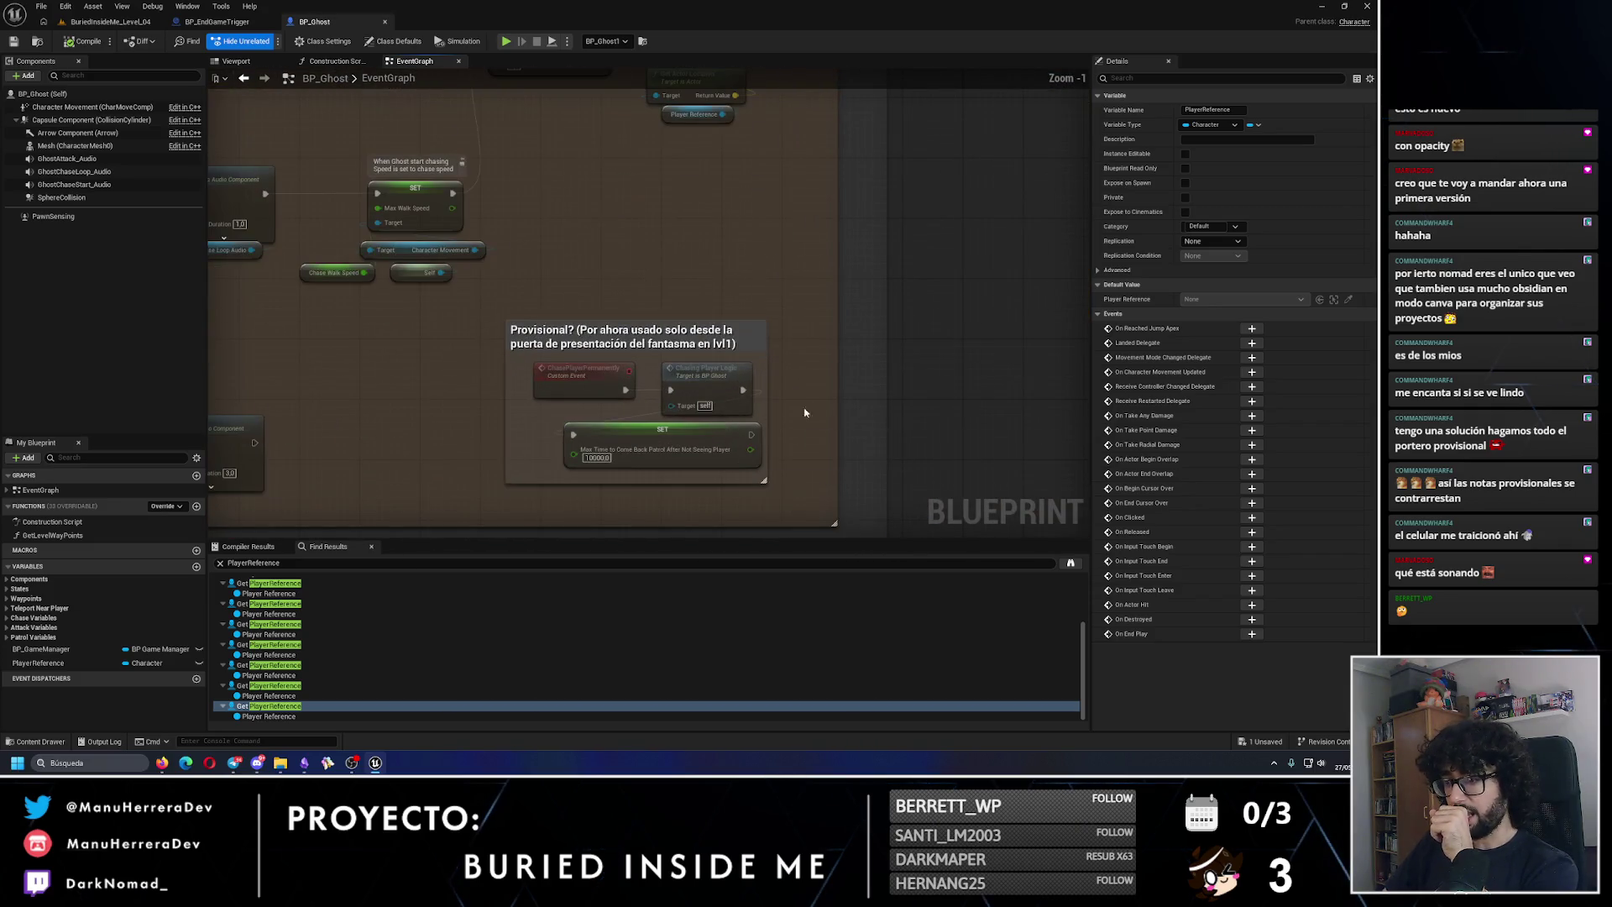
pyautogui.click(216, 21)
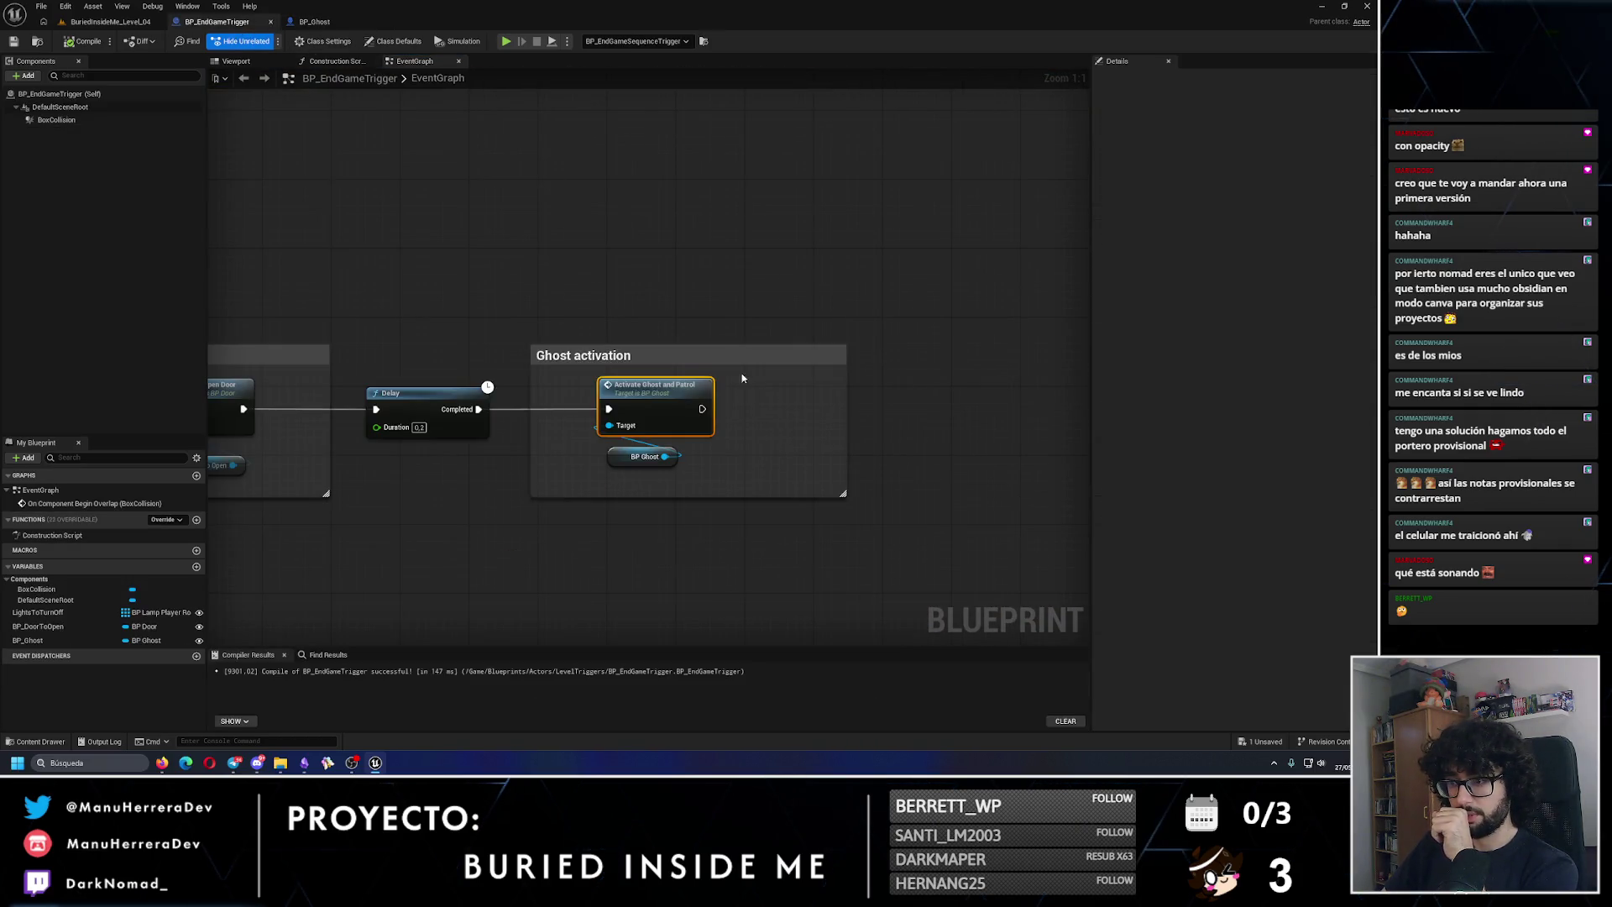
# Step: Add Chase Player Permanently on BP Ghost after Activate Ghost and Patrol, and save
pyautogui.moveTo(664, 456); pyautogui.dragTo(756, 450)
pyautogui.write('forcech')
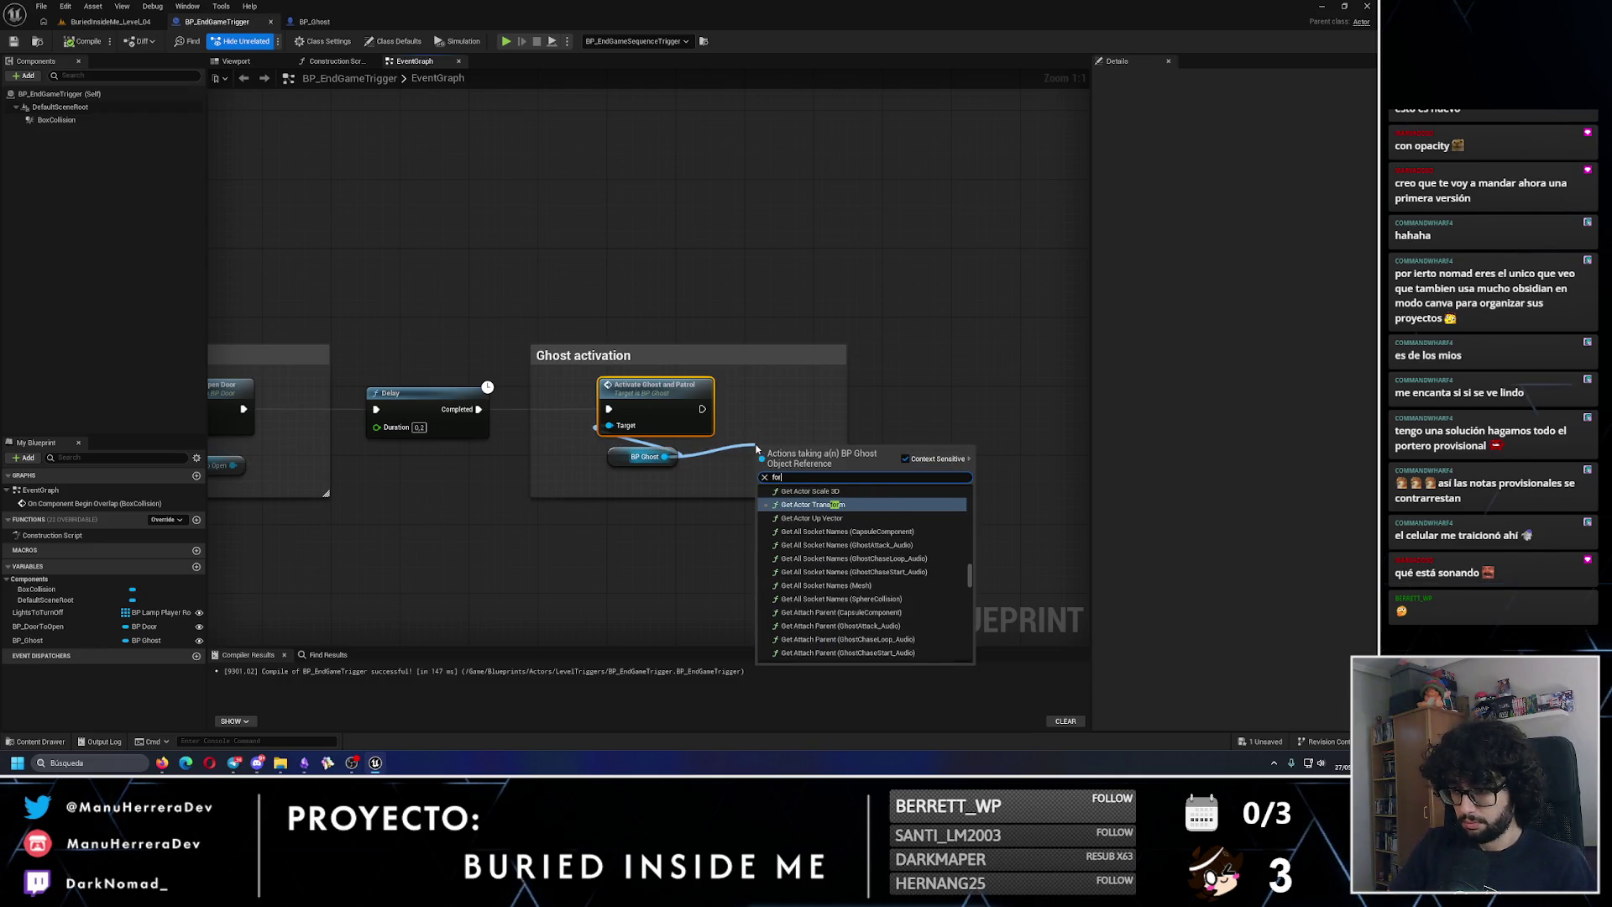
pyautogui.press('BackSpace')
pyautogui.press('BackSpace')
pyautogui.press('BackSpace')
pyautogui.write('chase')
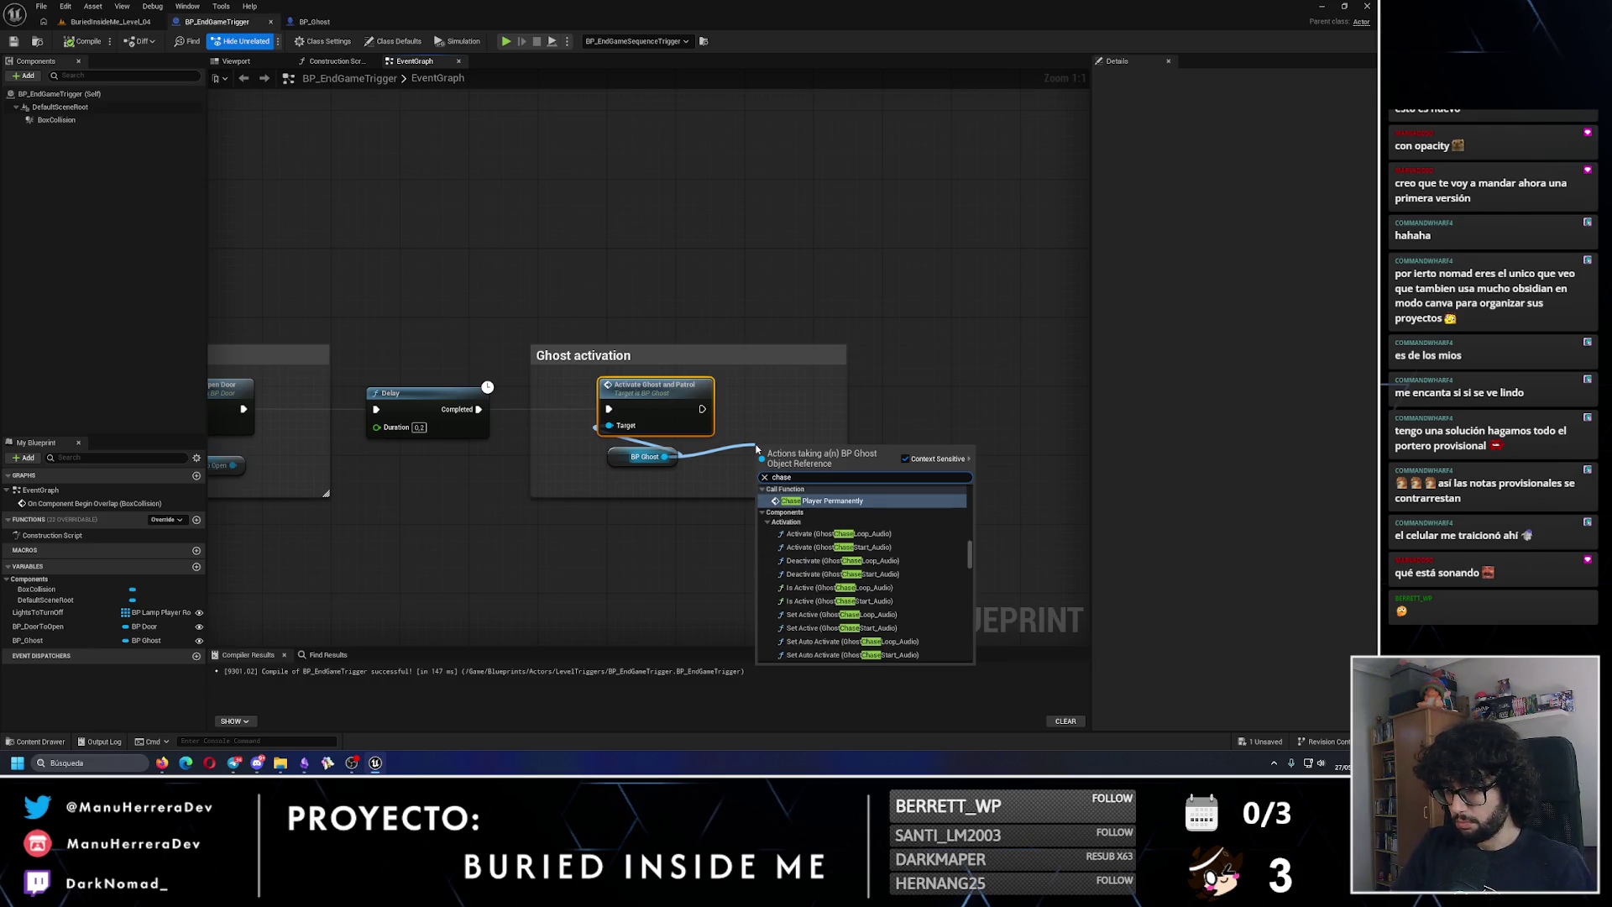
pyautogui.click(822, 491)
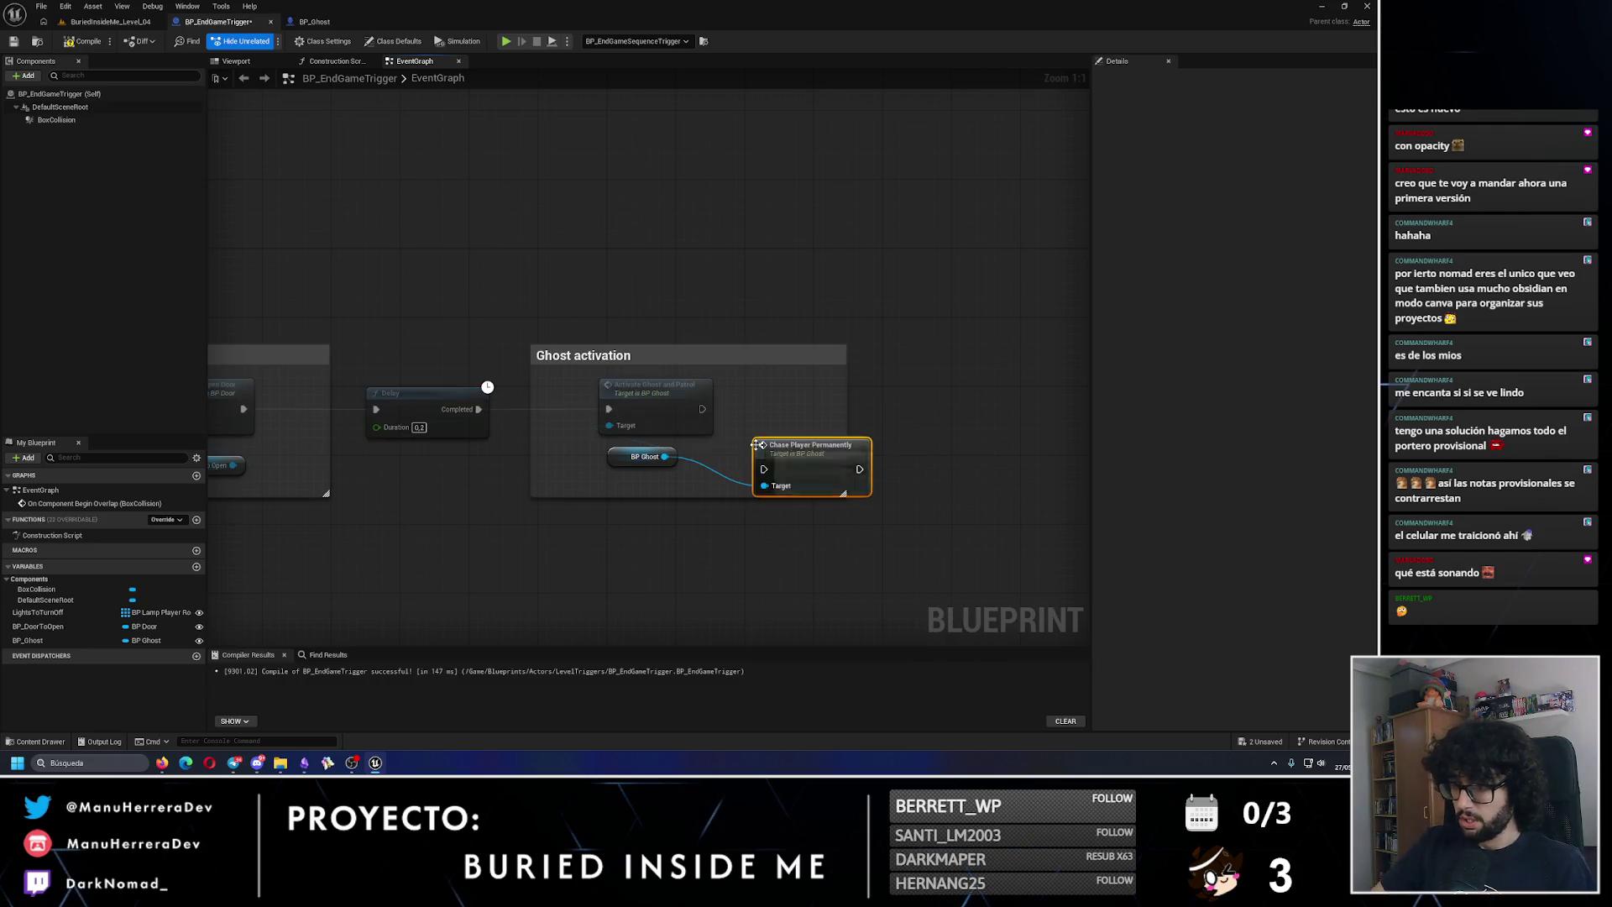
pyautogui.moveTo(787, 461)
pyautogui.mouseDown()
pyautogui.moveTo(778, 395)
pyautogui.moveTo(756, 411)
pyautogui.mouseUp()
pyautogui.click(764, 457)
pyautogui.click(12, 40)
pyautogui.click(109, 21)
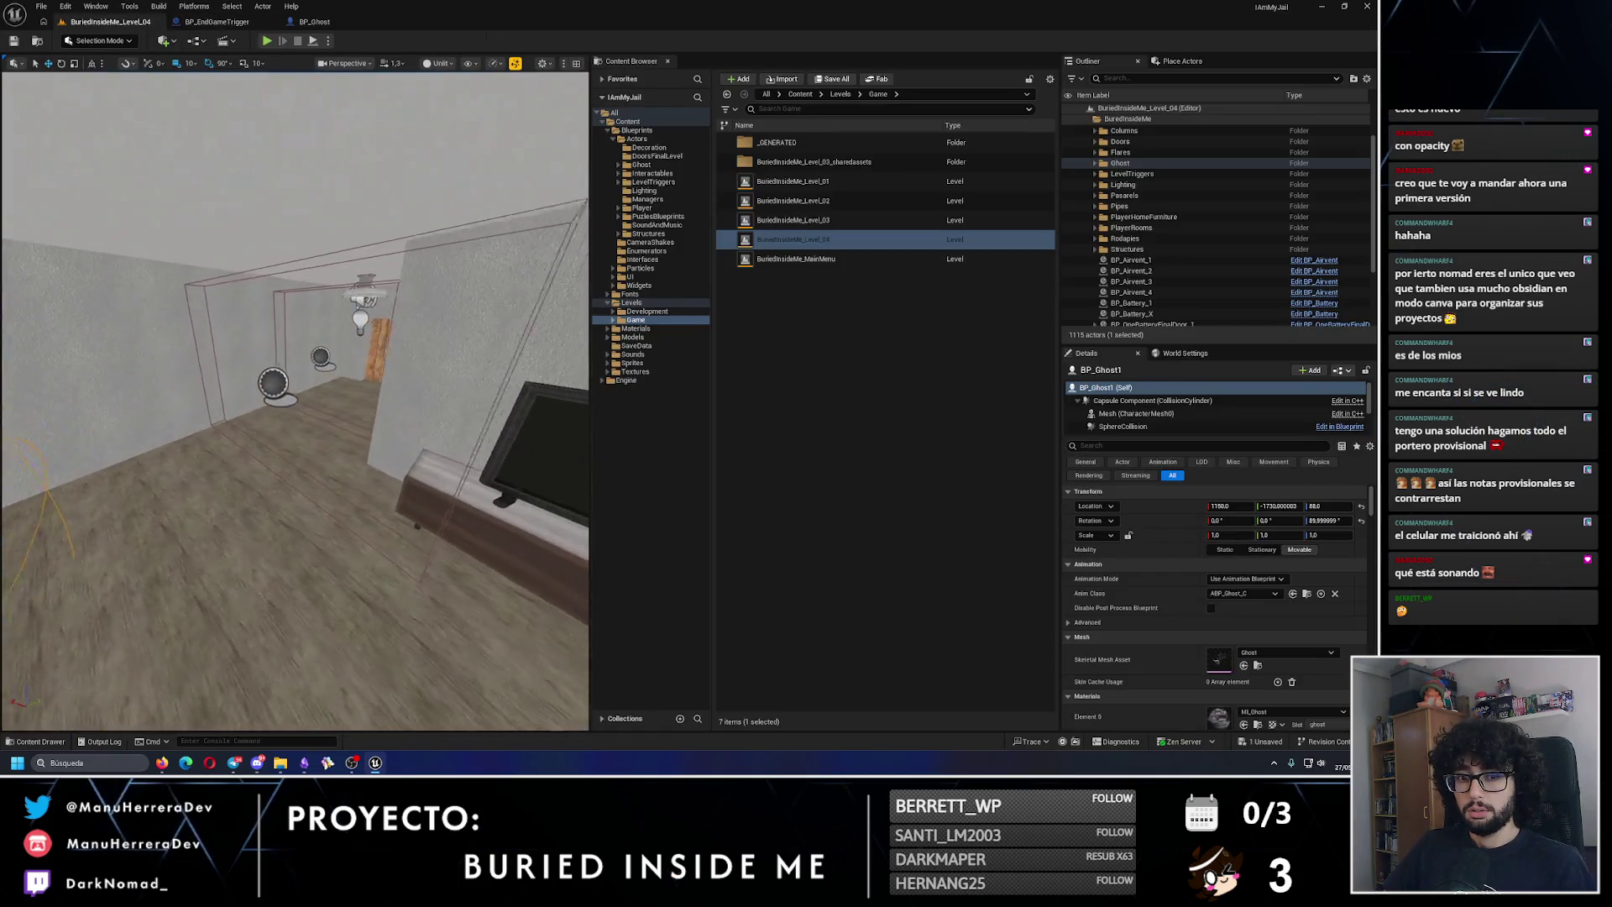
pyautogui.click(217, 21)
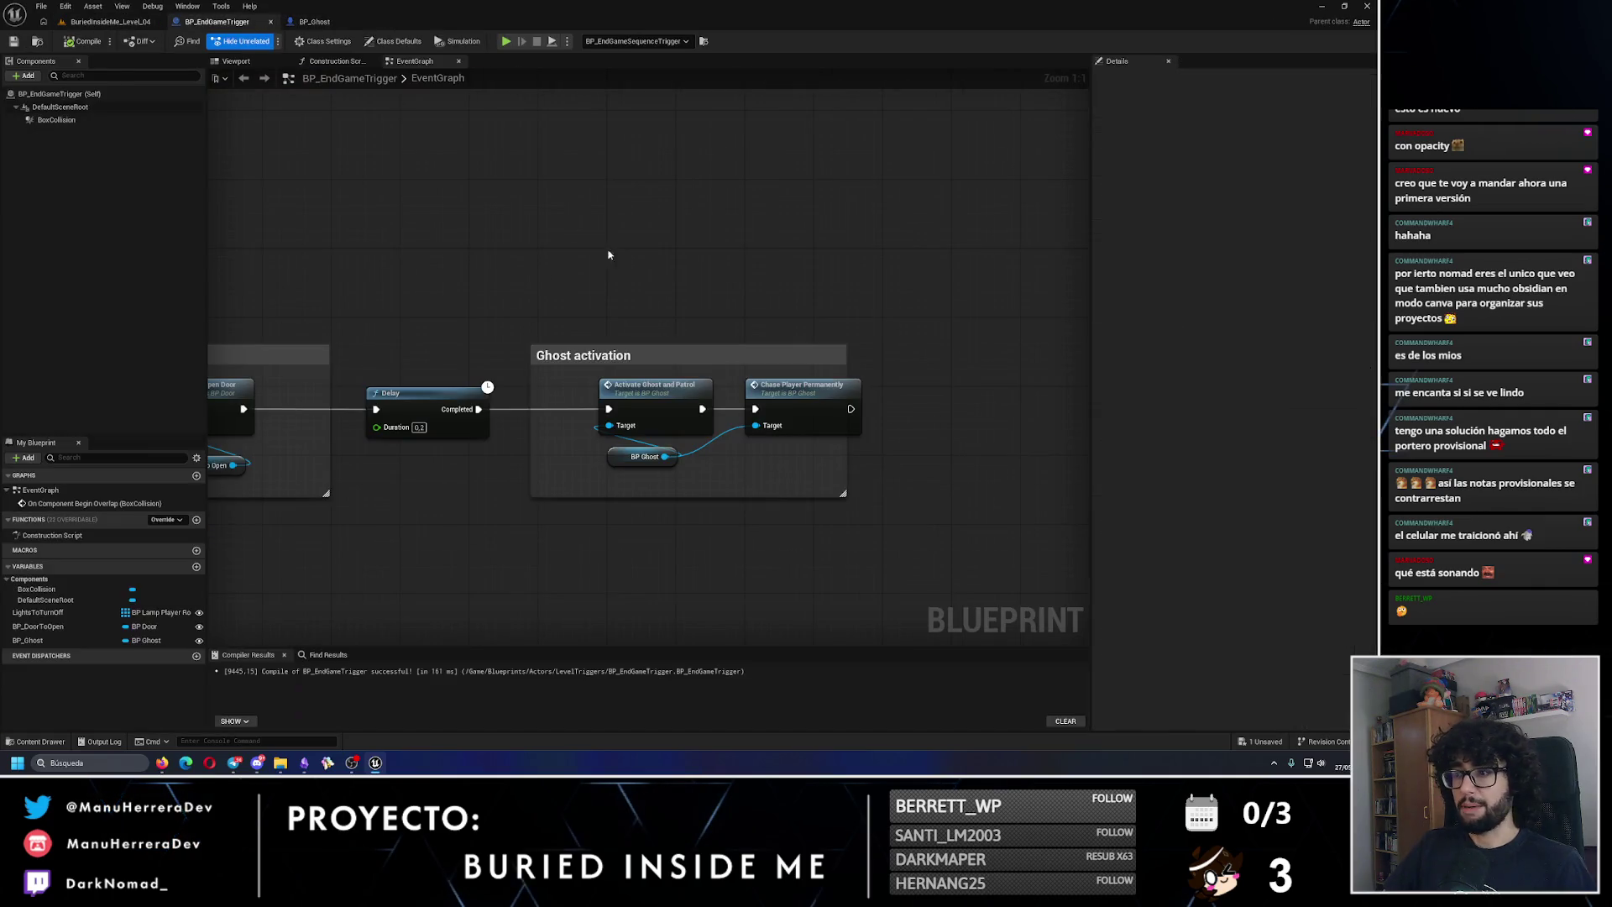
# Step: Add a Print String reading 'FANTASMA ACTIVADO' after the Delay's Completed output and compile
pyautogui.moveTo(480, 409); pyautogui.dragTo(500, 502)
pyautogui.write('print')
pyautogui.press('Return')
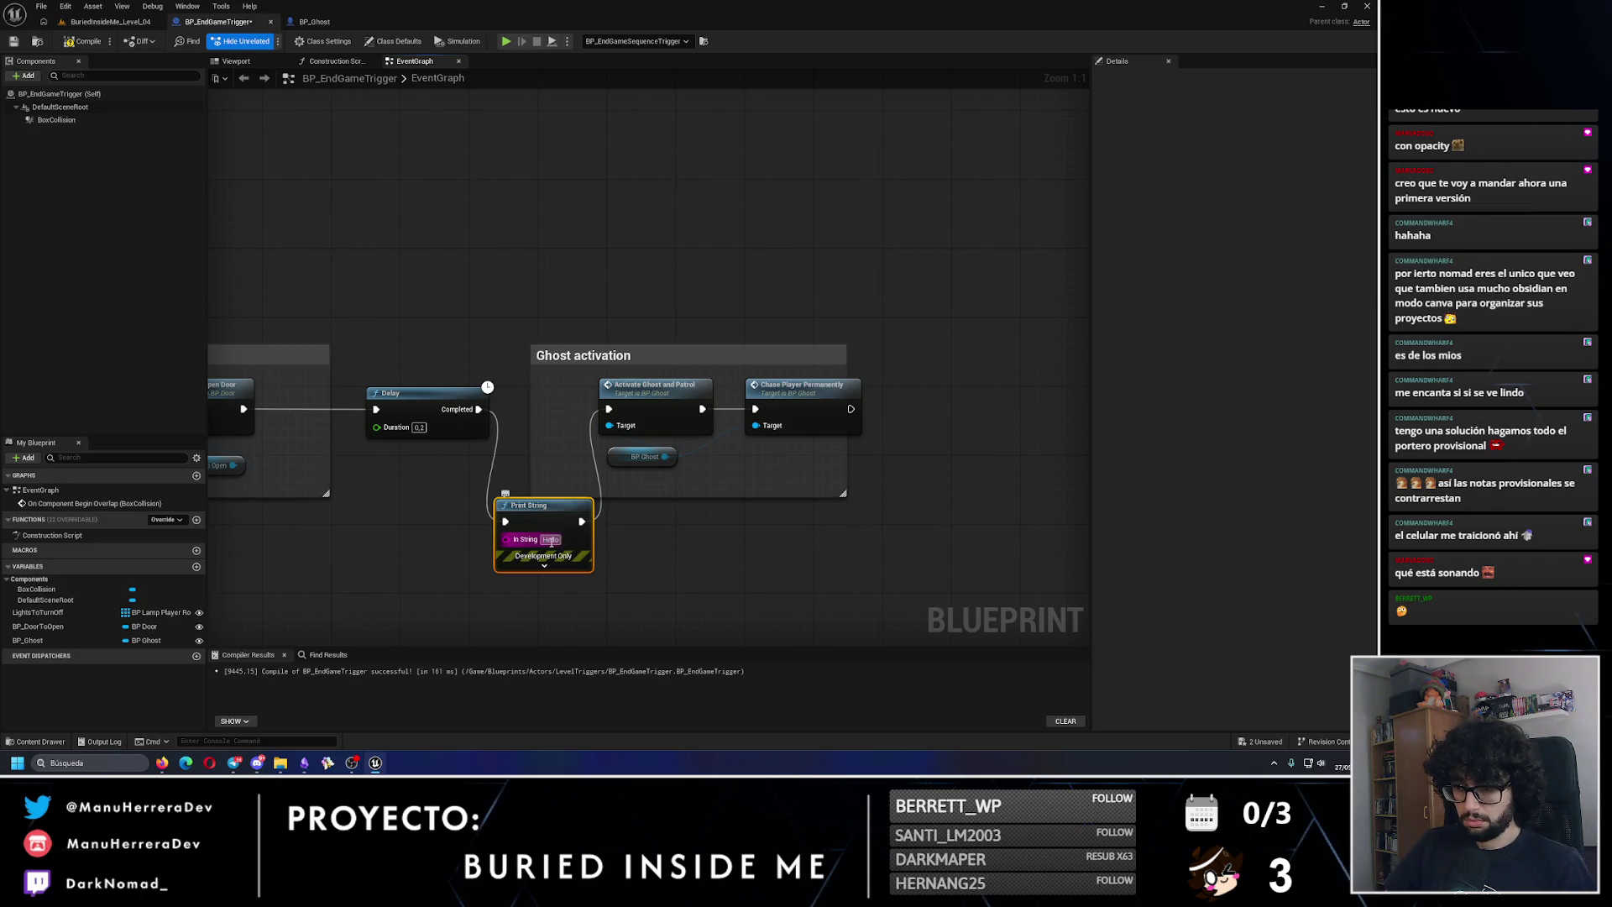
pyautogui.write('FINMA ACTIVADO')
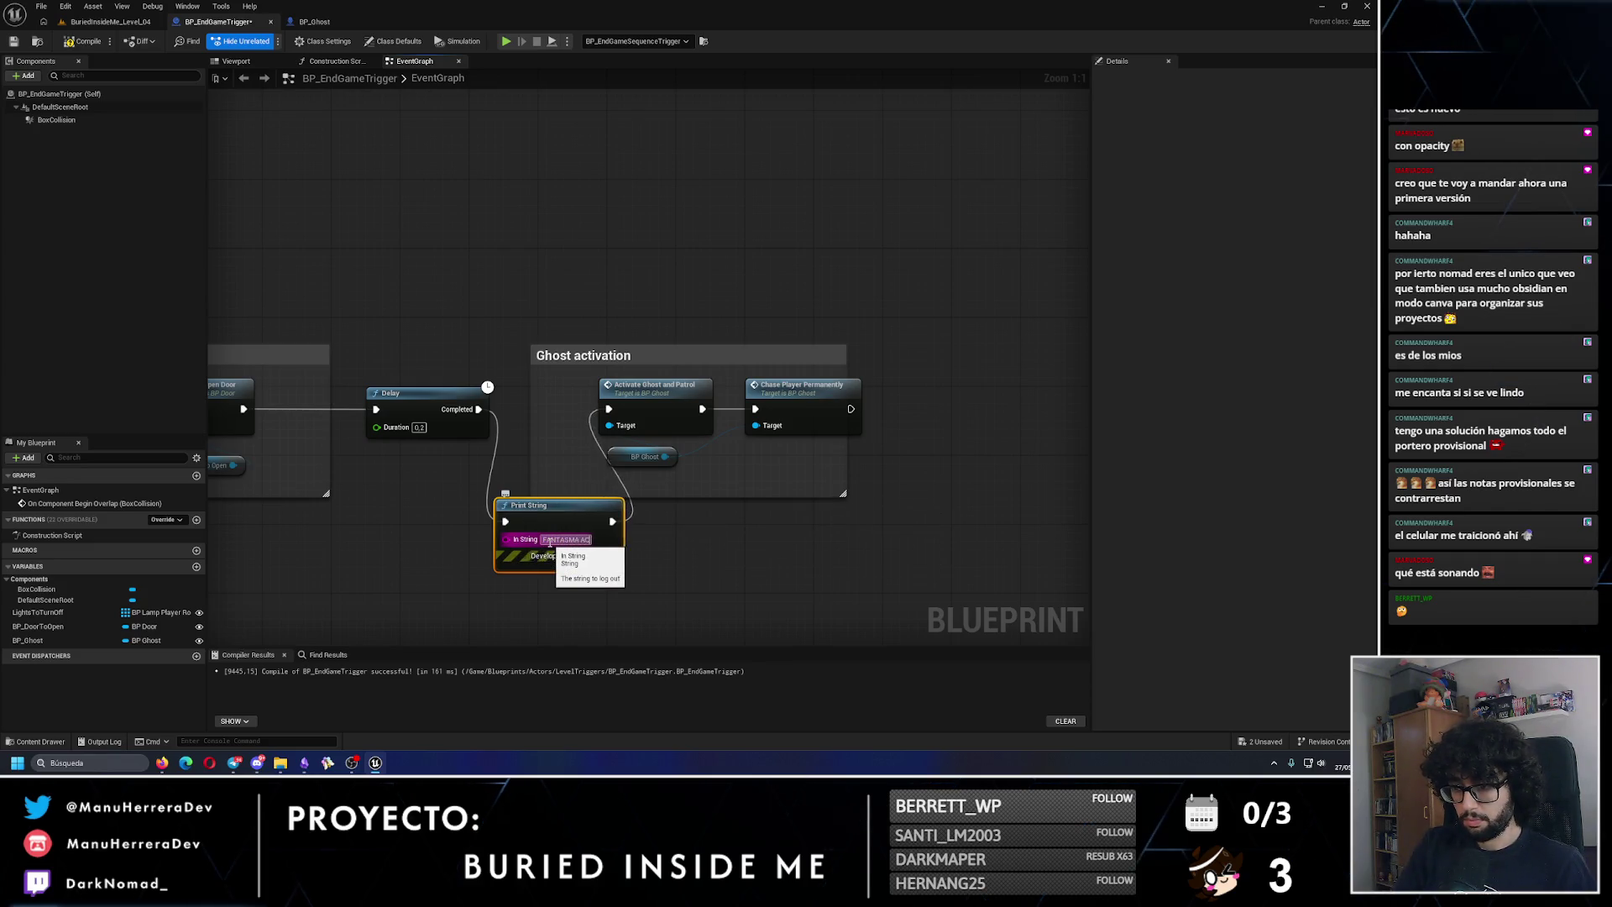
pyautogui.press('Return')
pyautogui.click(75, 41)
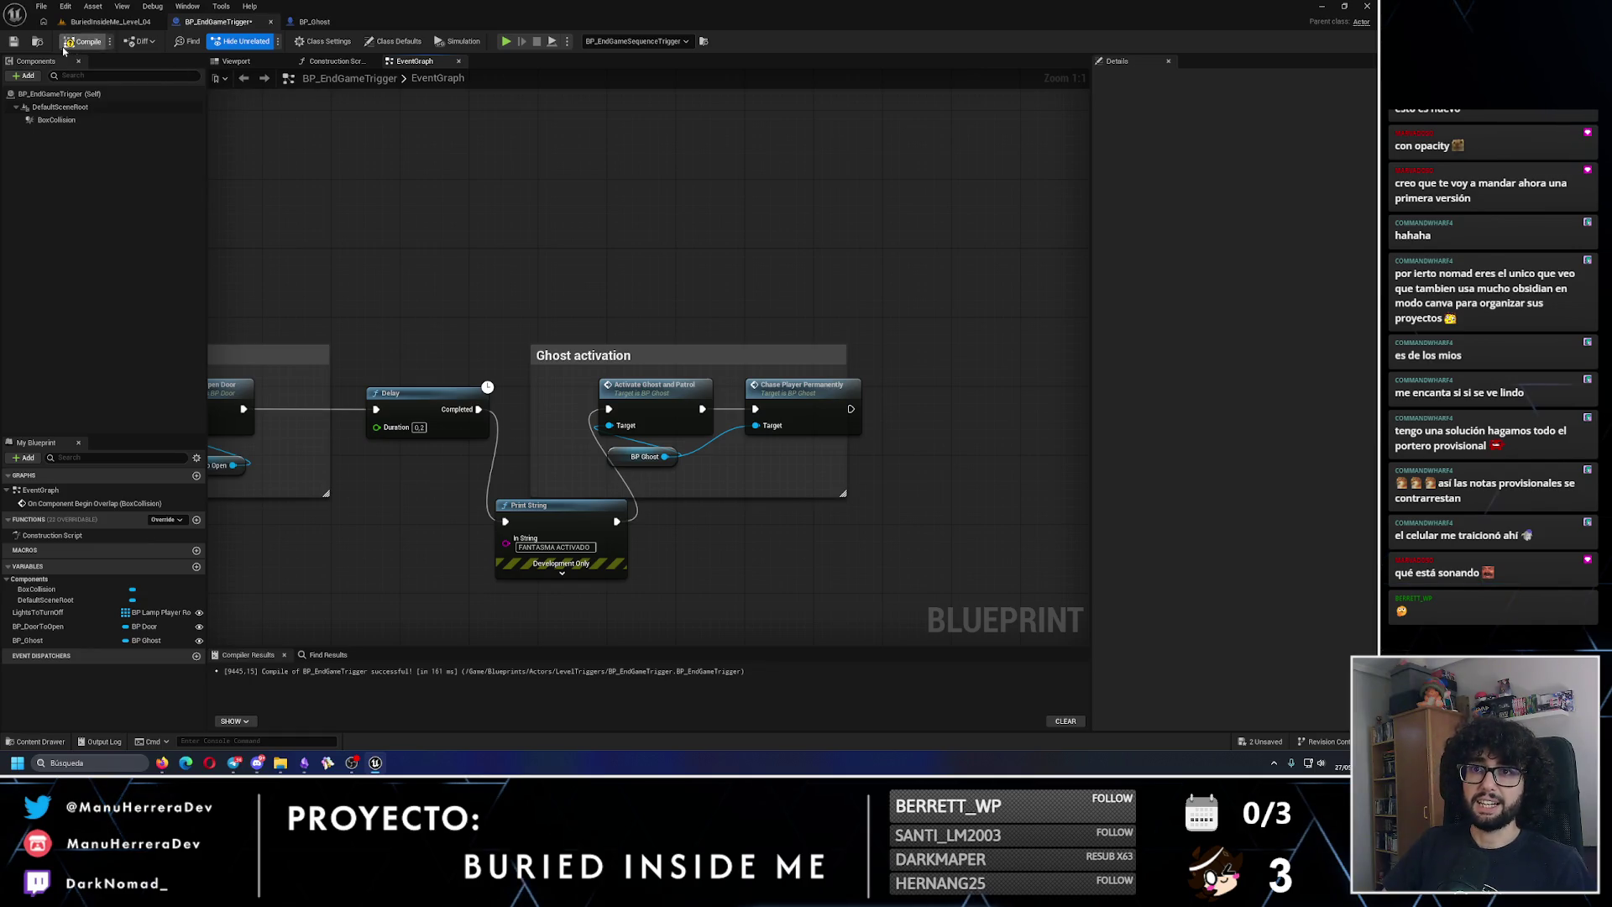
pyautogui.click(110, 20)
# Step: Play Level_04 and walk into the room until FANTASMA ACTIVADO prints and the ghost appears
pyautogui.click(267, 41)
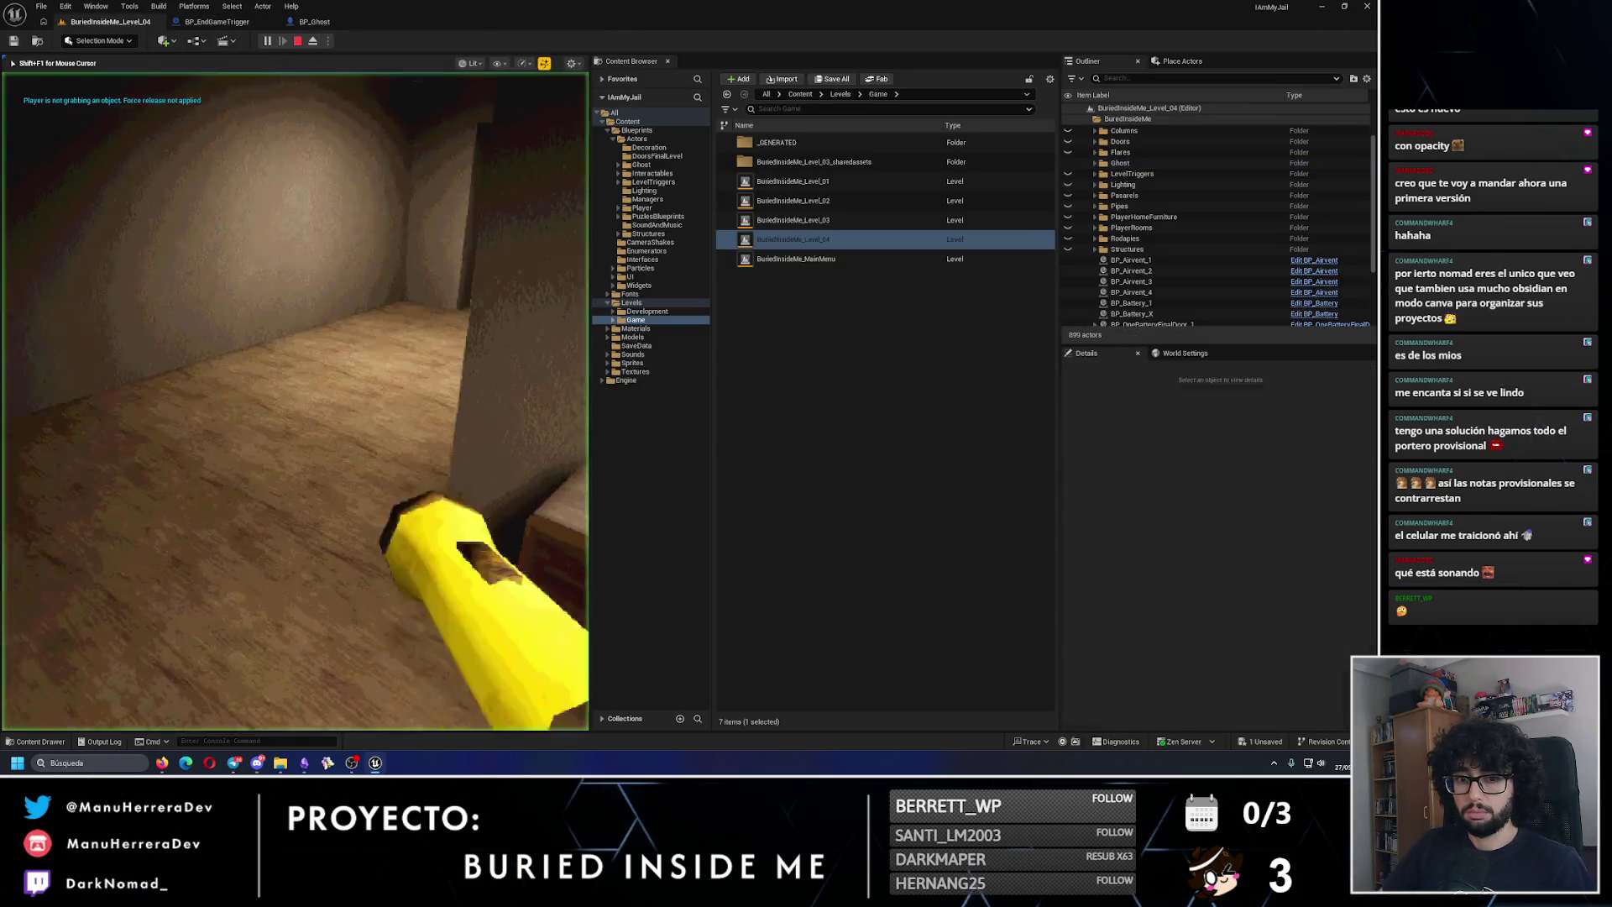
pyautogui.moveTo(295, 401)
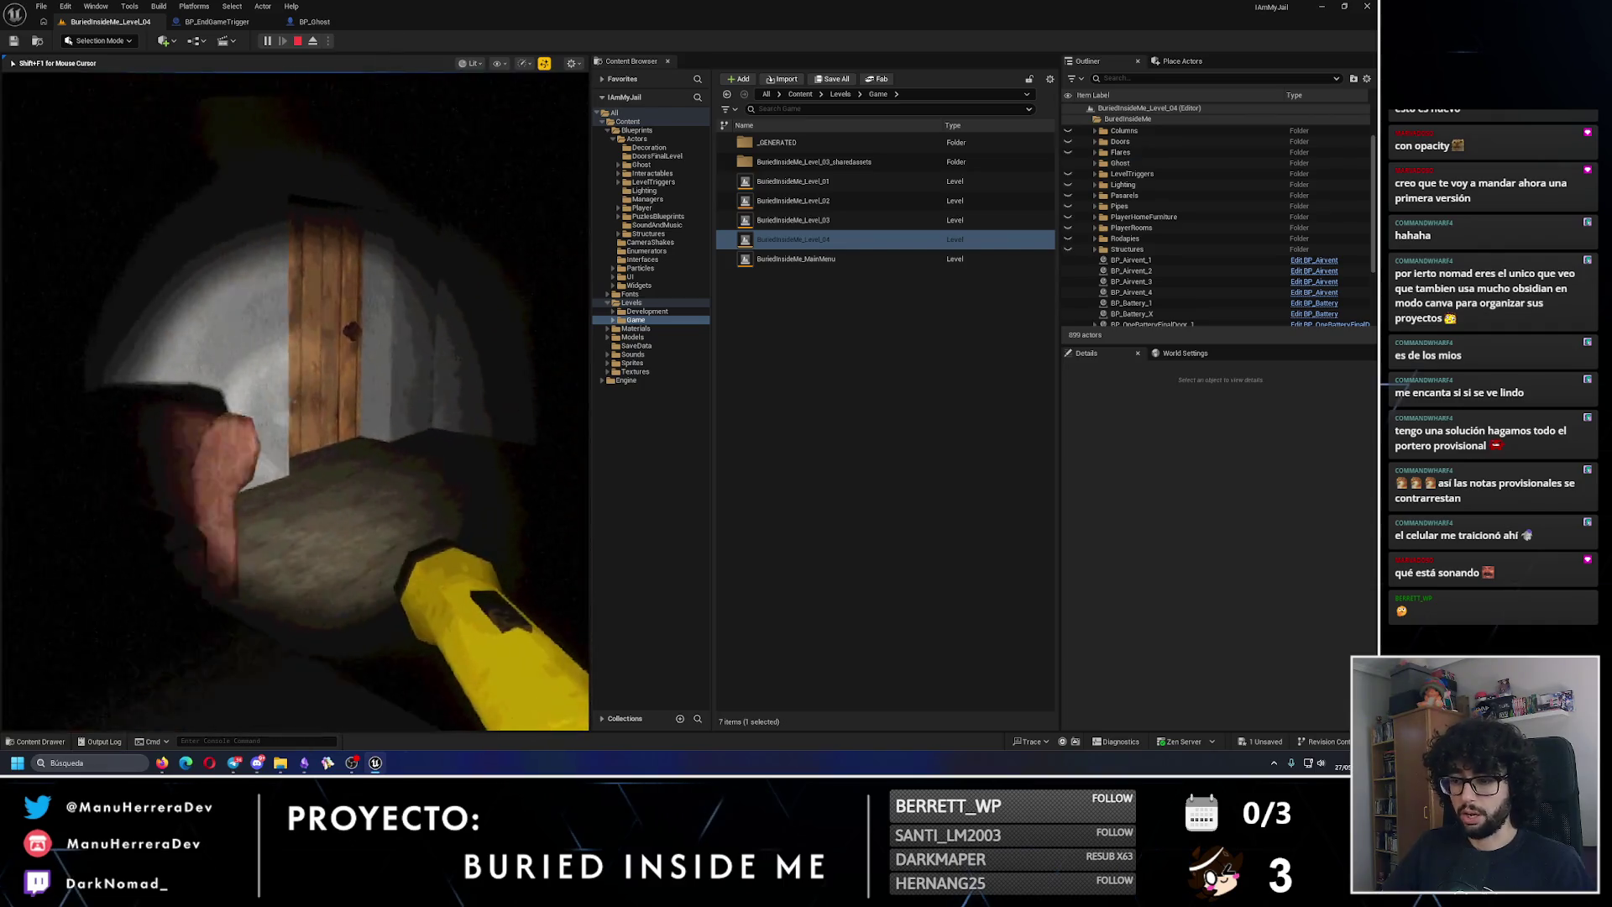
pyautogui.press('w')
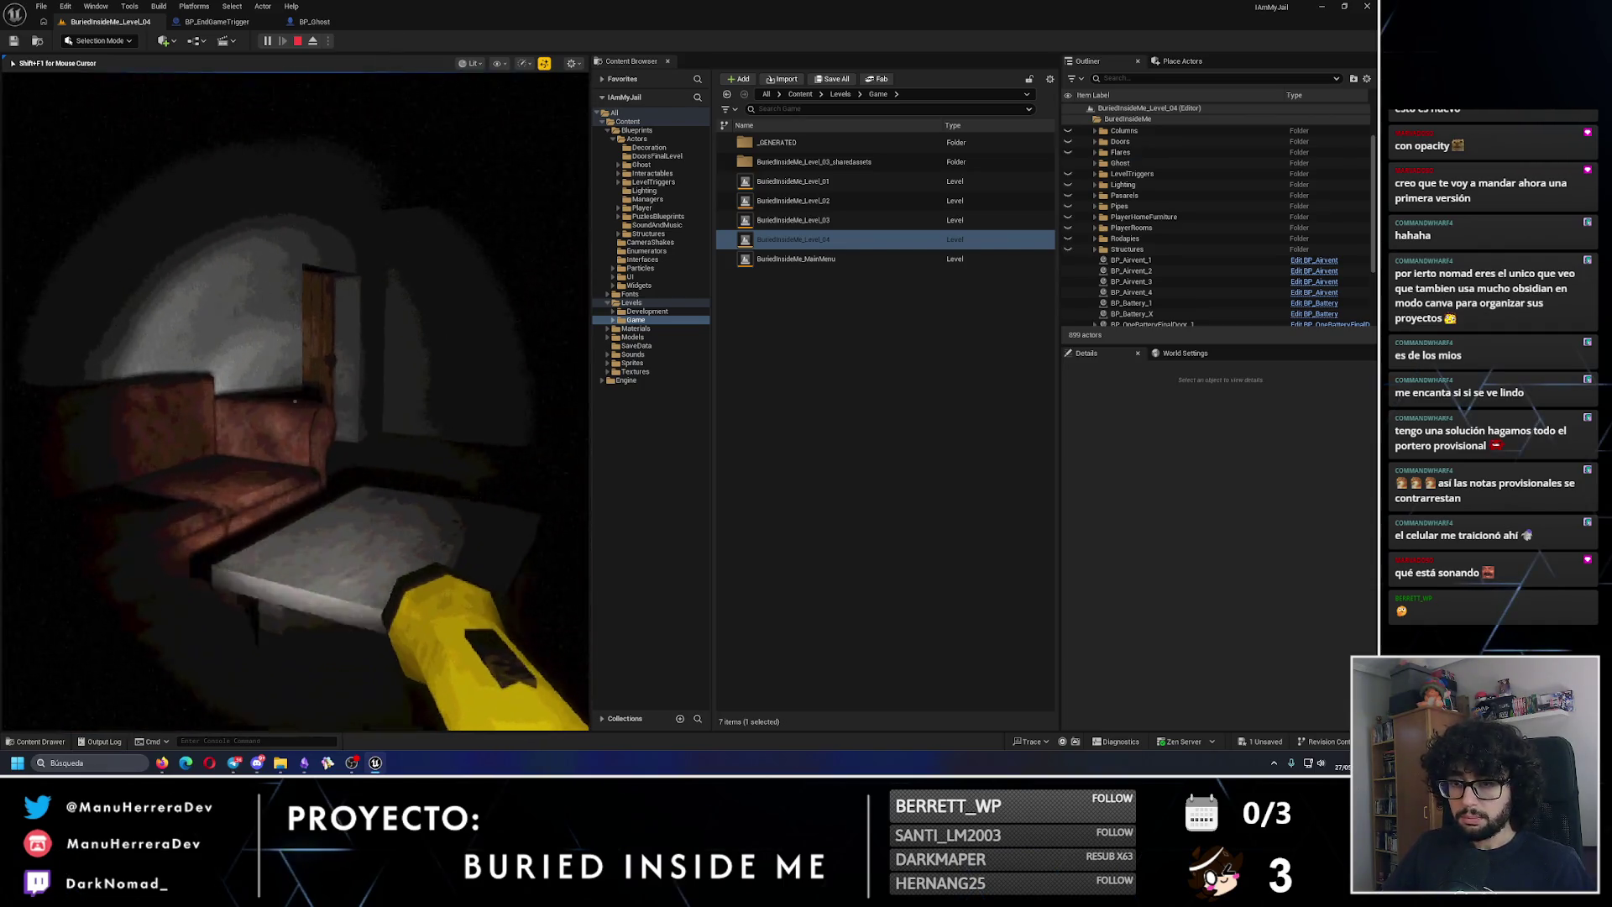
pyautogui.press('w')
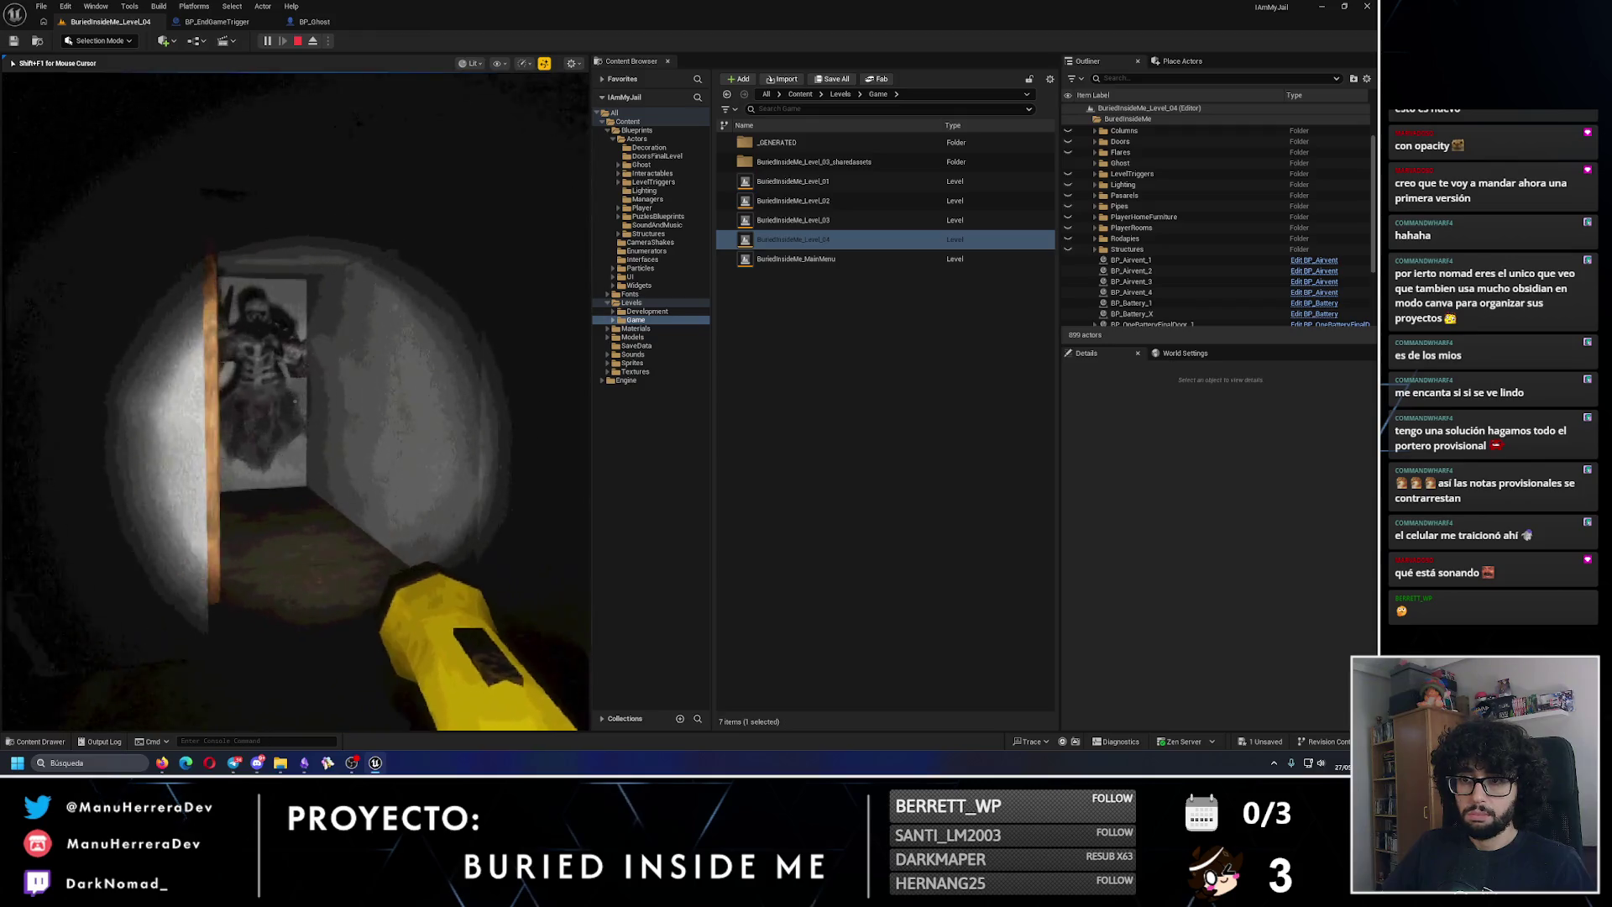
pyautogui.press('Escape')
pyautogui.click(315, 22)
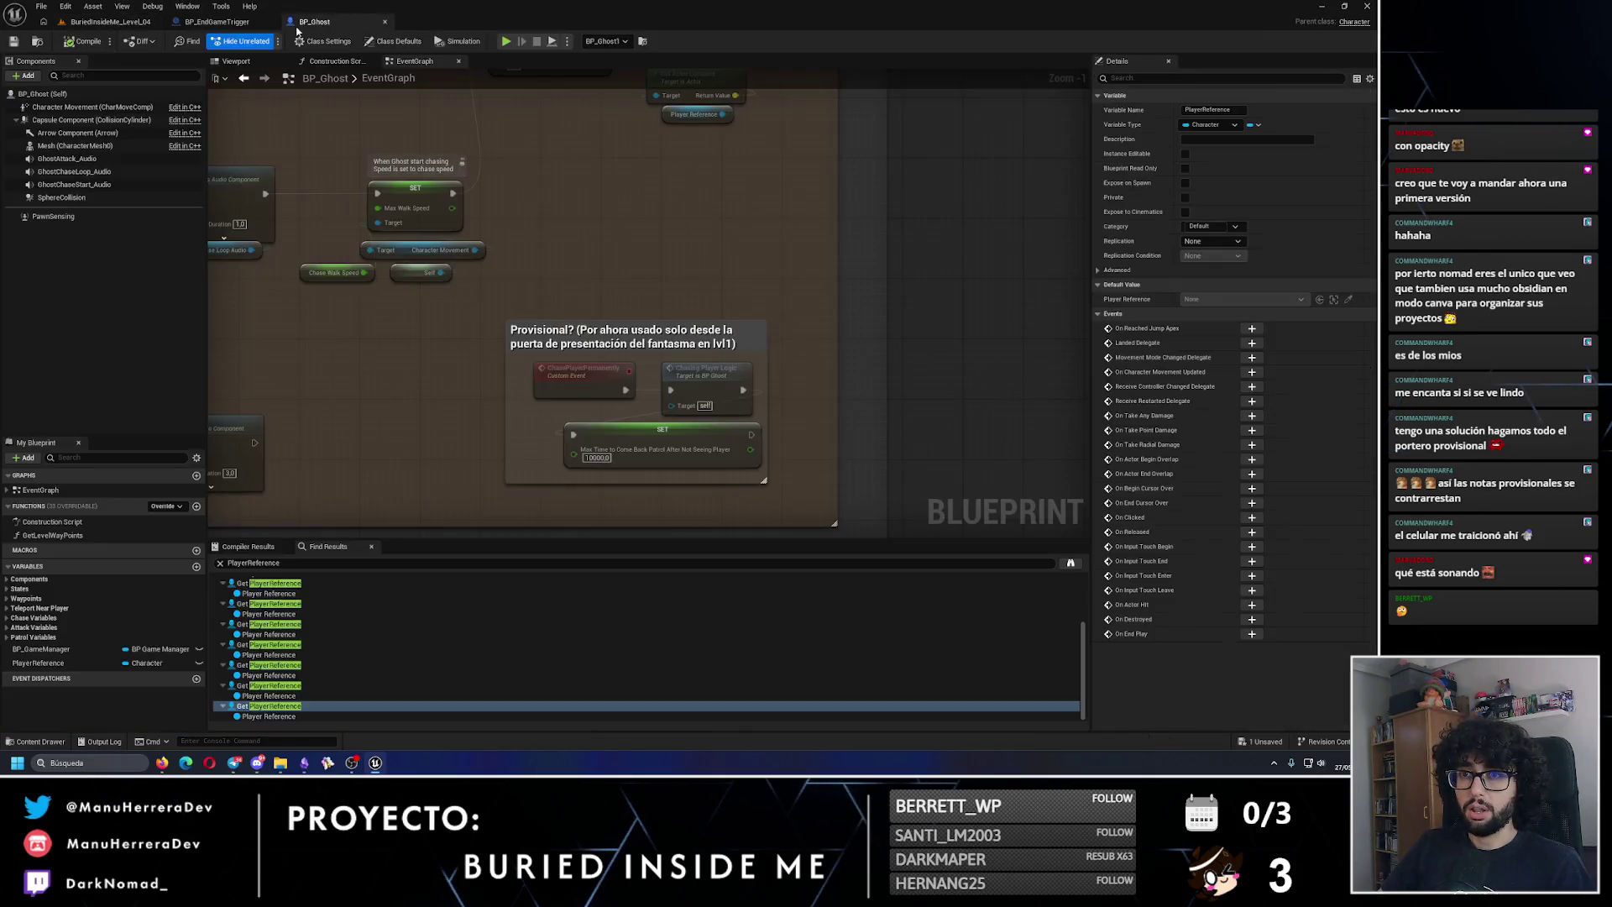
# Step: Delete the debug Print String, reconnect Delay to Activate Ghost and Patrol, and save
pyautogui.click(220, 22)
pyautogui.click(576, 509)
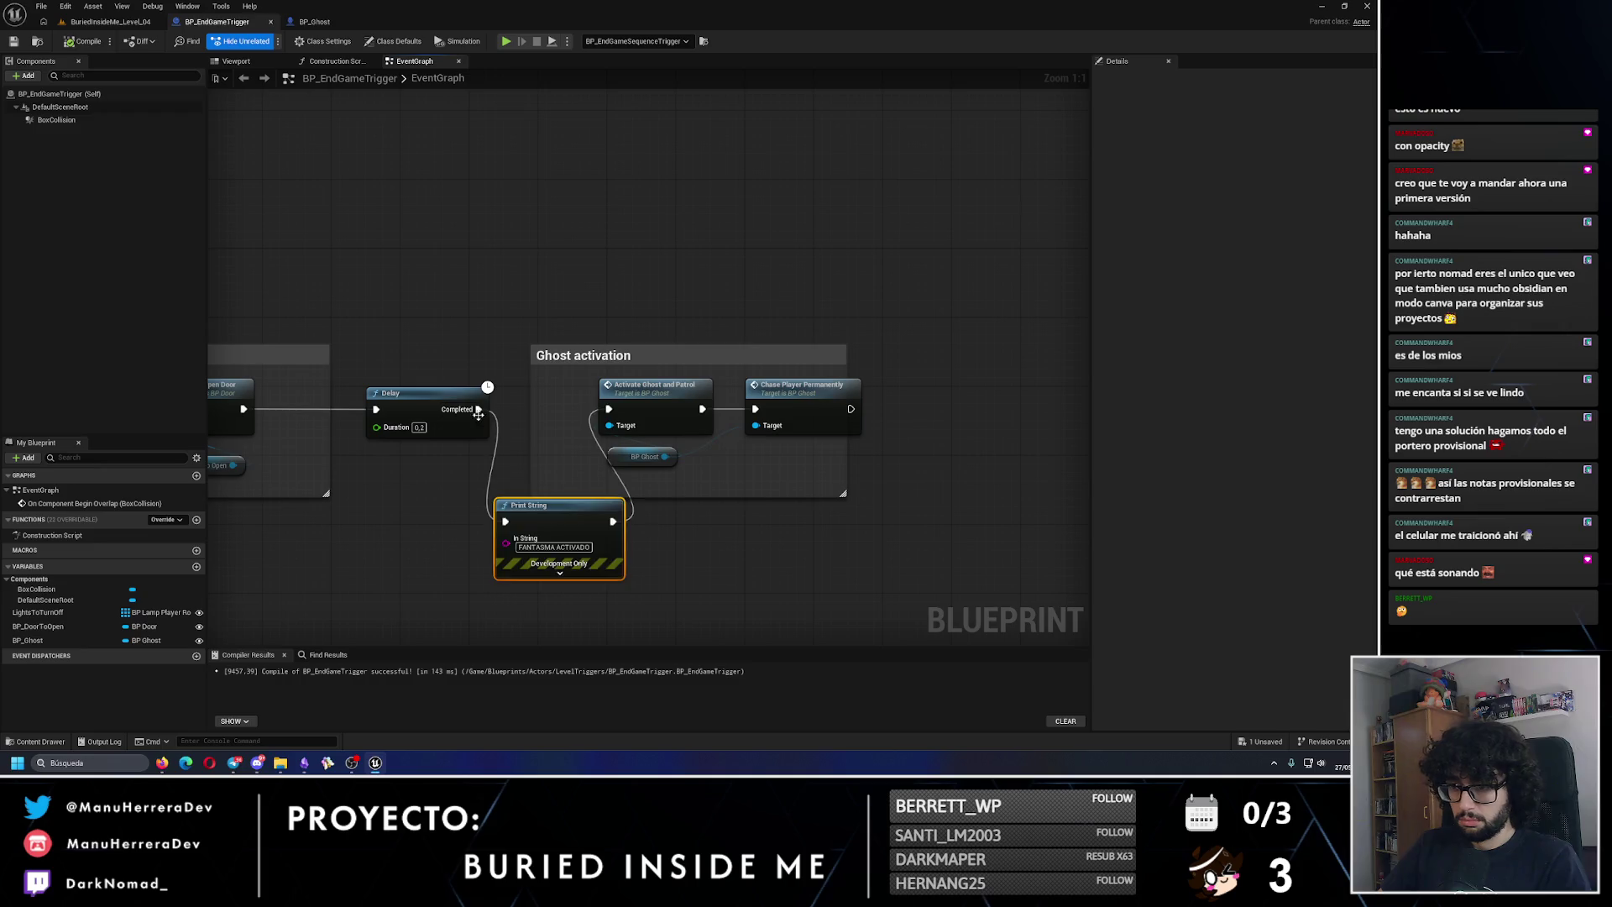
pyautogui.press('Delete')
pyautogui.moveTo(479, 409); pyautogui.dragTo(608, 408)
pyautogui.moveTo(654, 461); pyautogui.dragTo(587, 445)
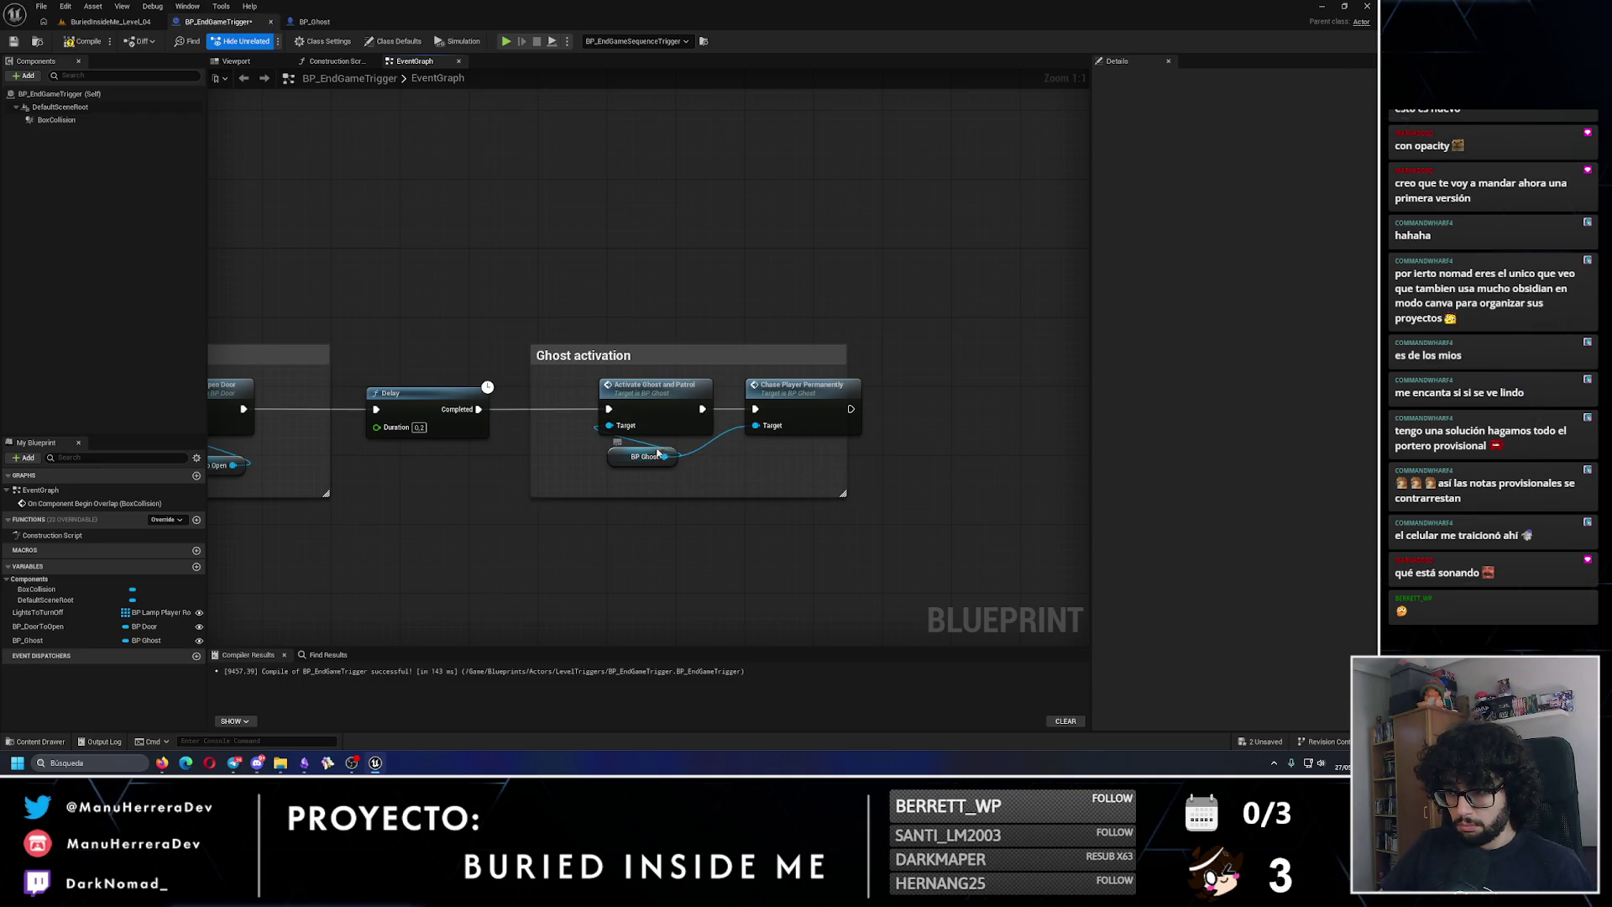
pyautogui.click(14, 41)
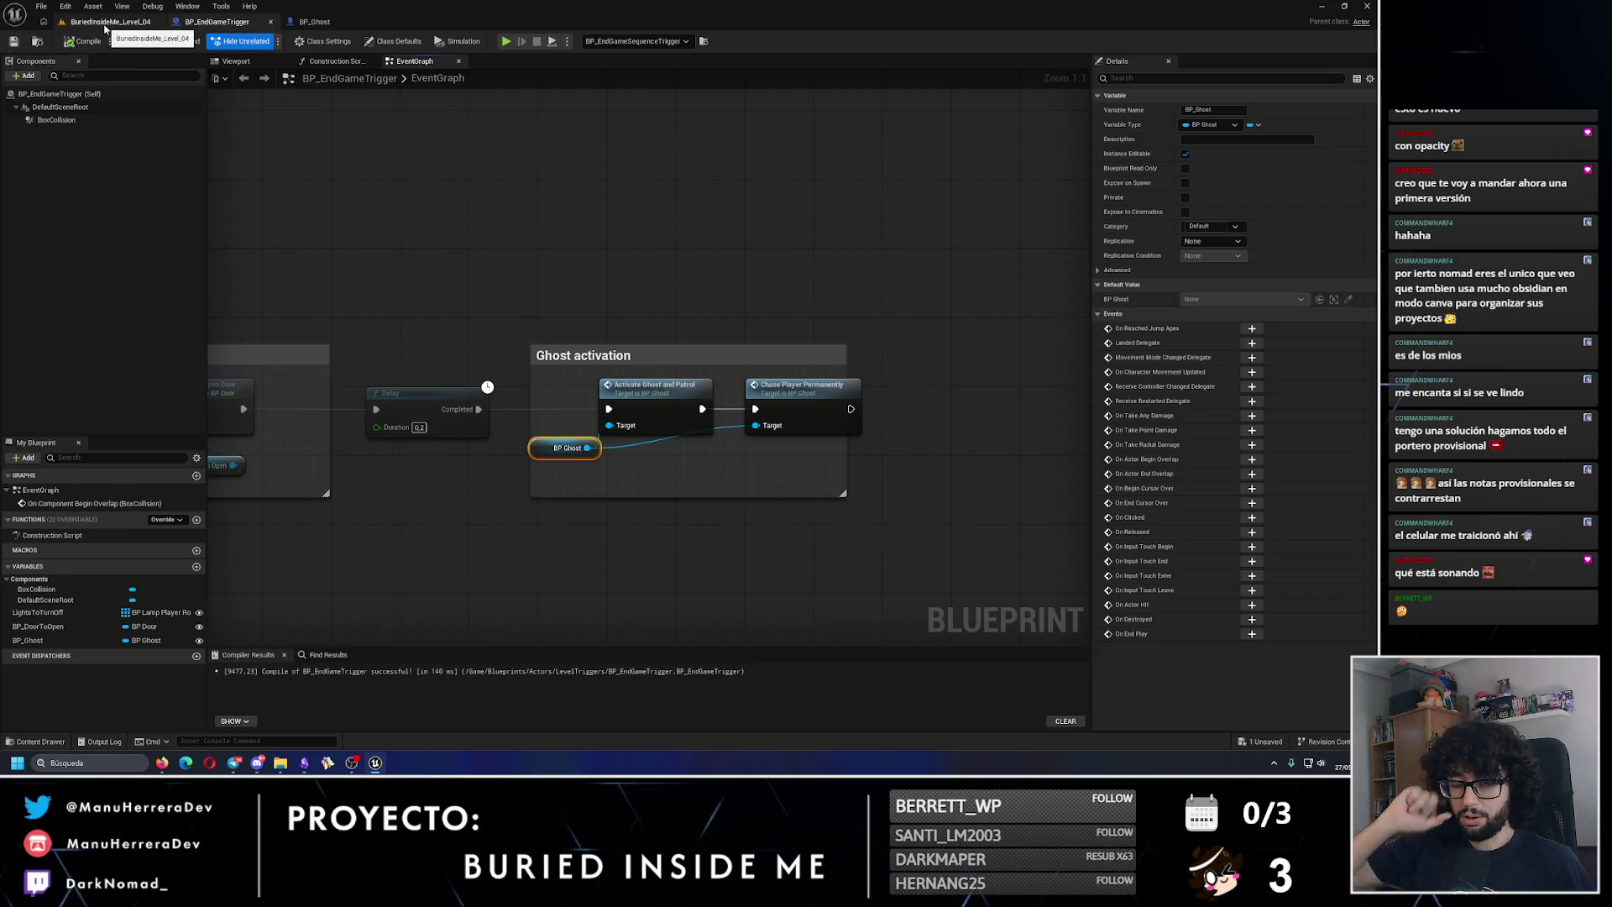
# Step: Center the Ghost activation section in view, then return to the Level_04 editor
pyautogui.moveTo(553, 273); pyautogui.dragTo(799, 259)
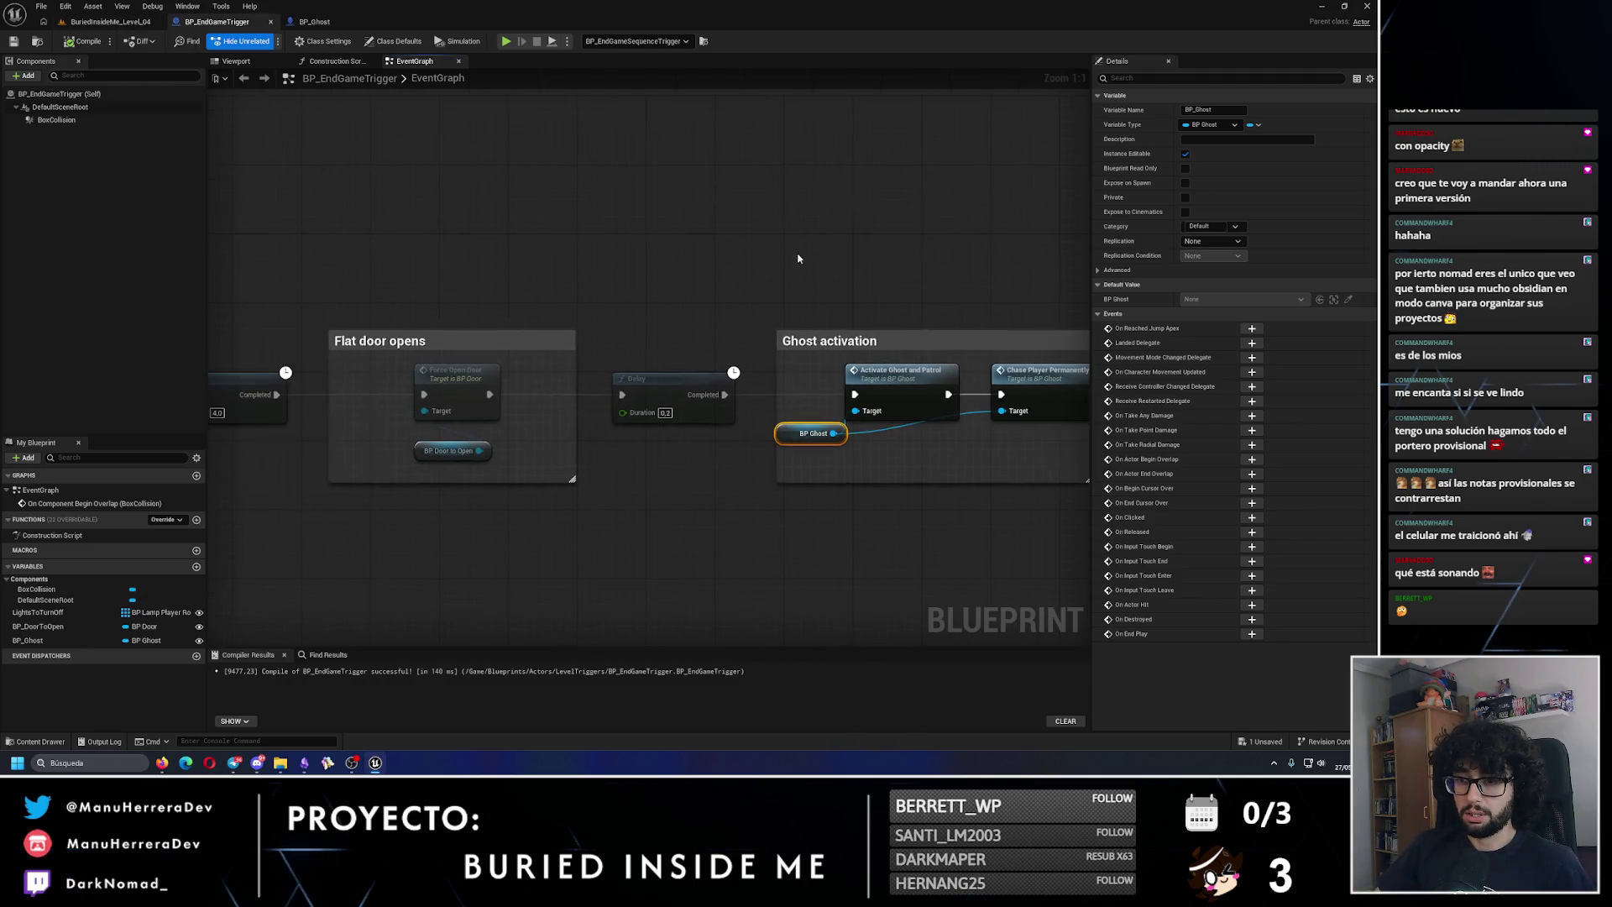
pyautogui.click(654, 260)
pyautogui.moveTo(654, 259)
pyautogui.mouseDown()
pyautogui.moveTo(759, 284)
pyautogui.moveTo(724, 300)
pyautogui.mouseUp()
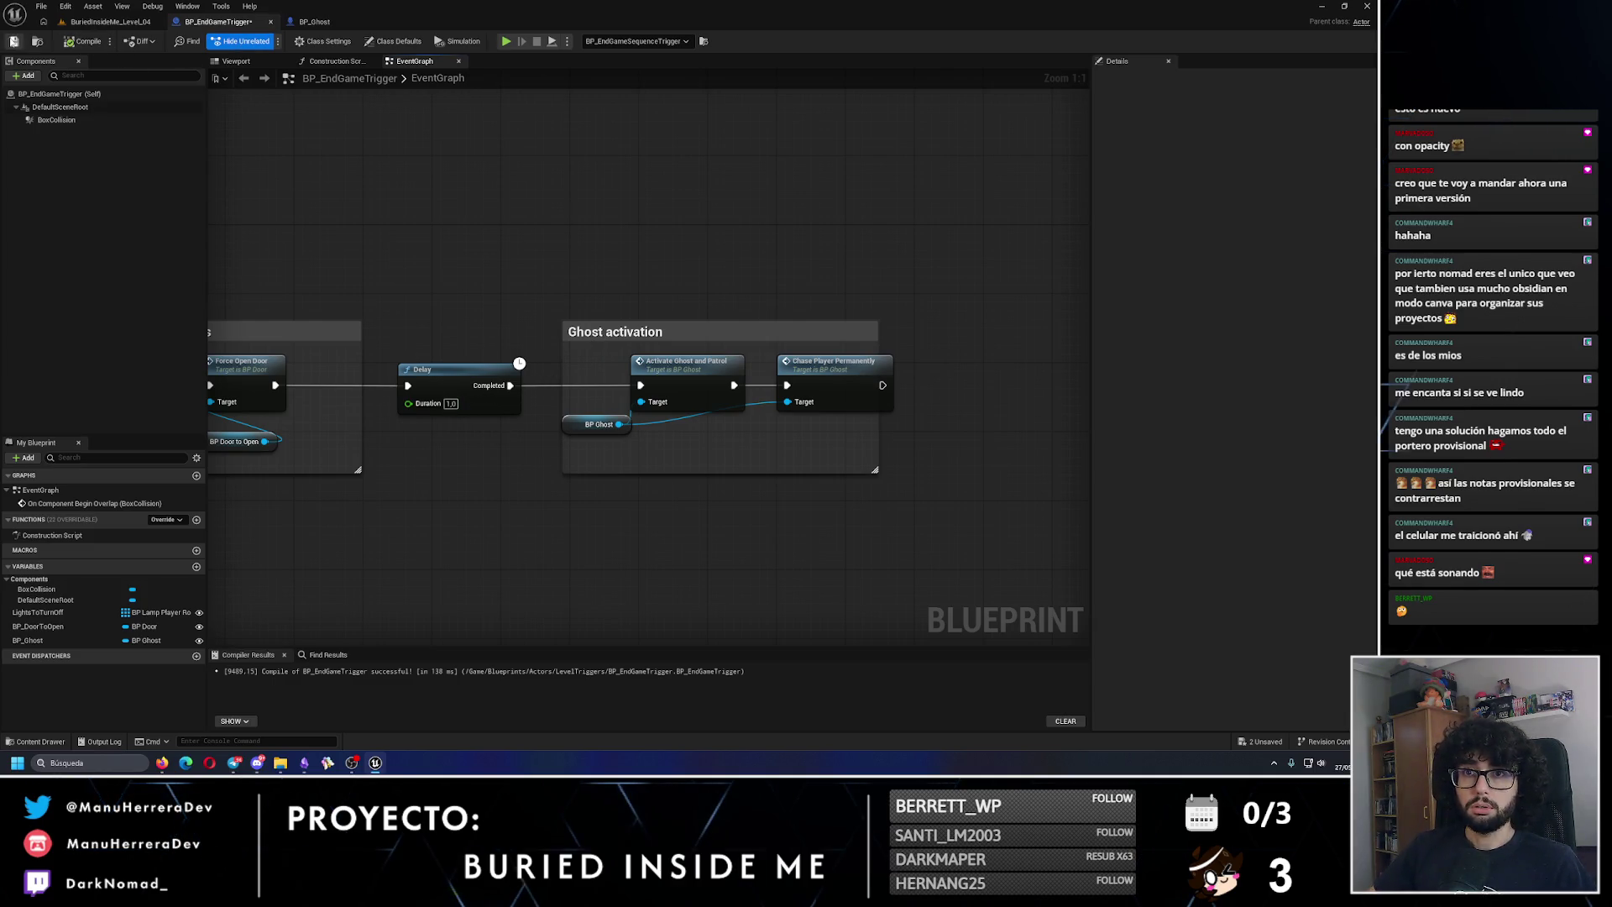
pyautogui.click(109, 21)
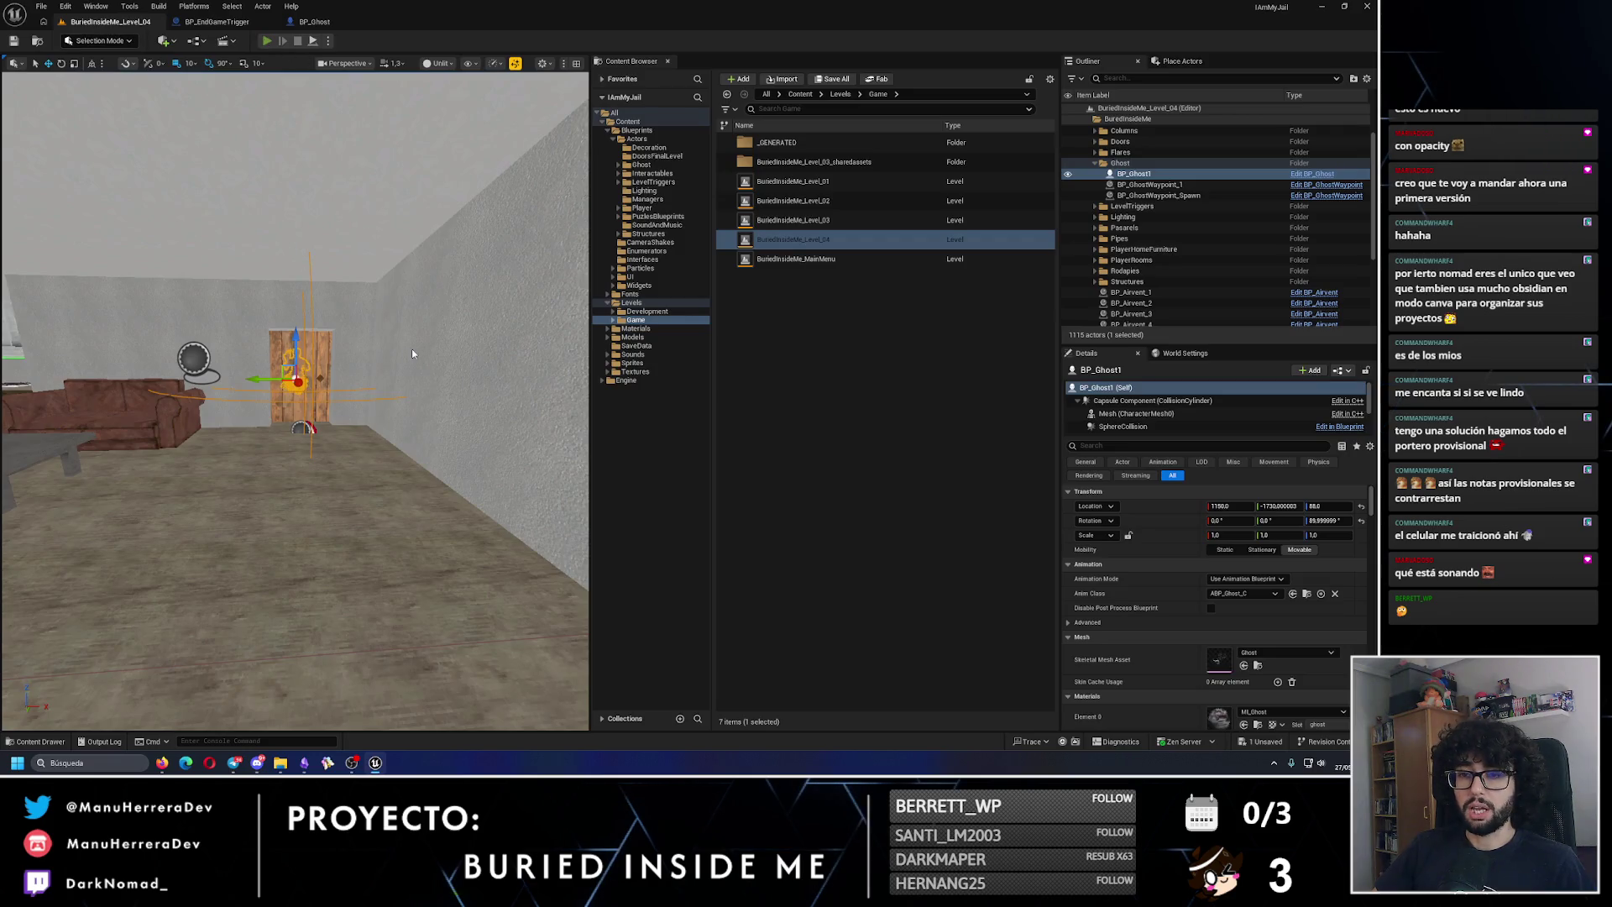
pyautogui.hotkey('alt', 'p')
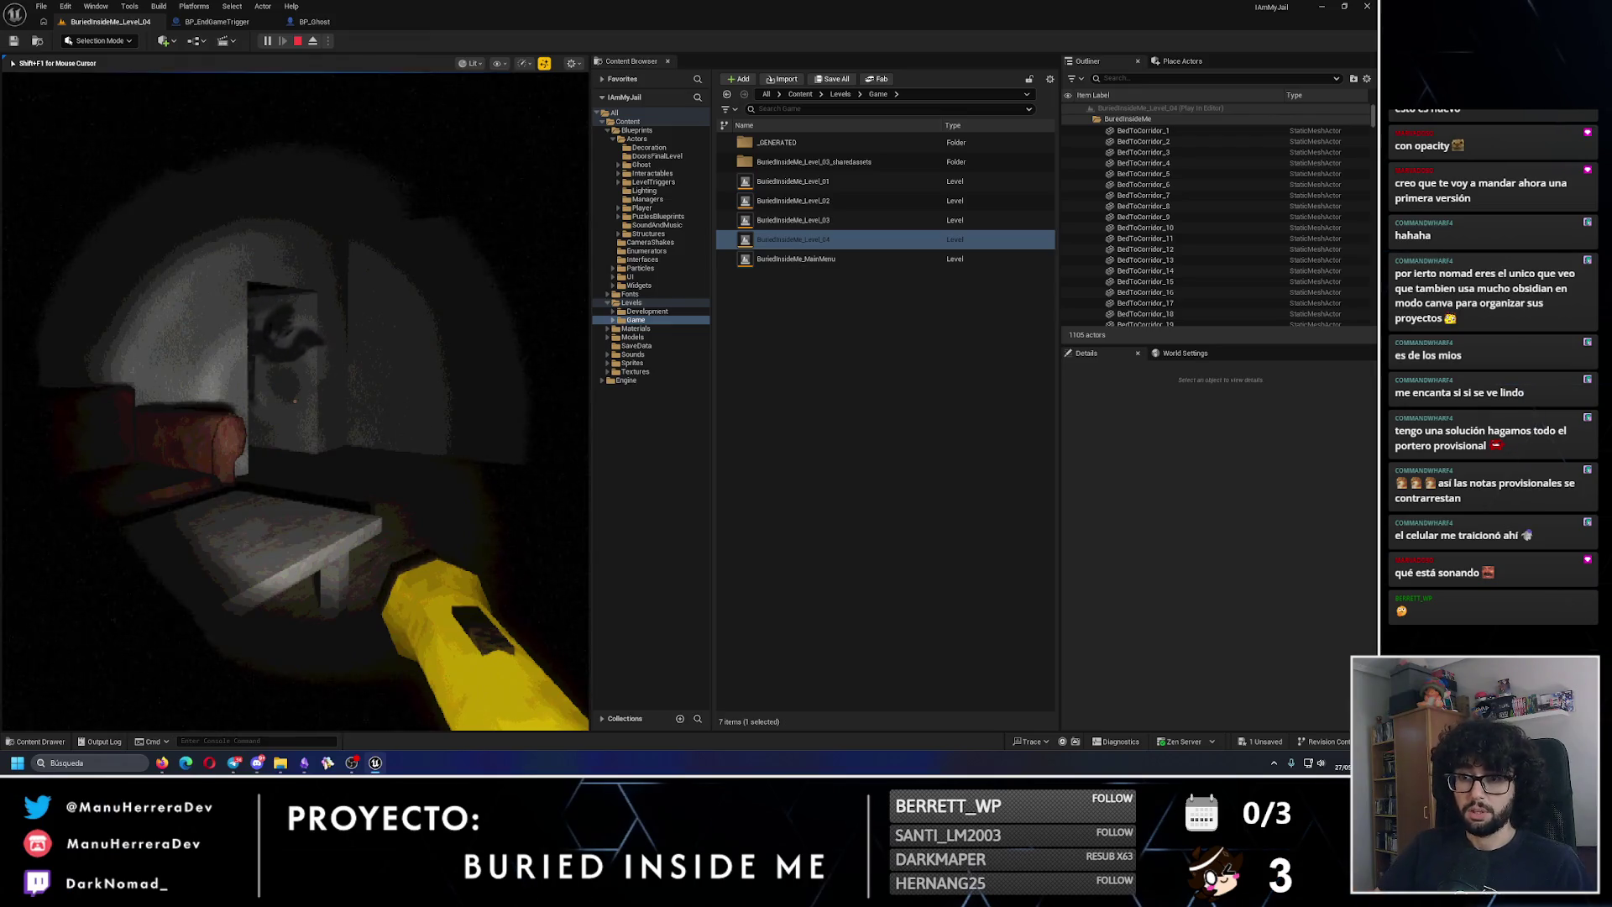
pyautogui.press('Escape')
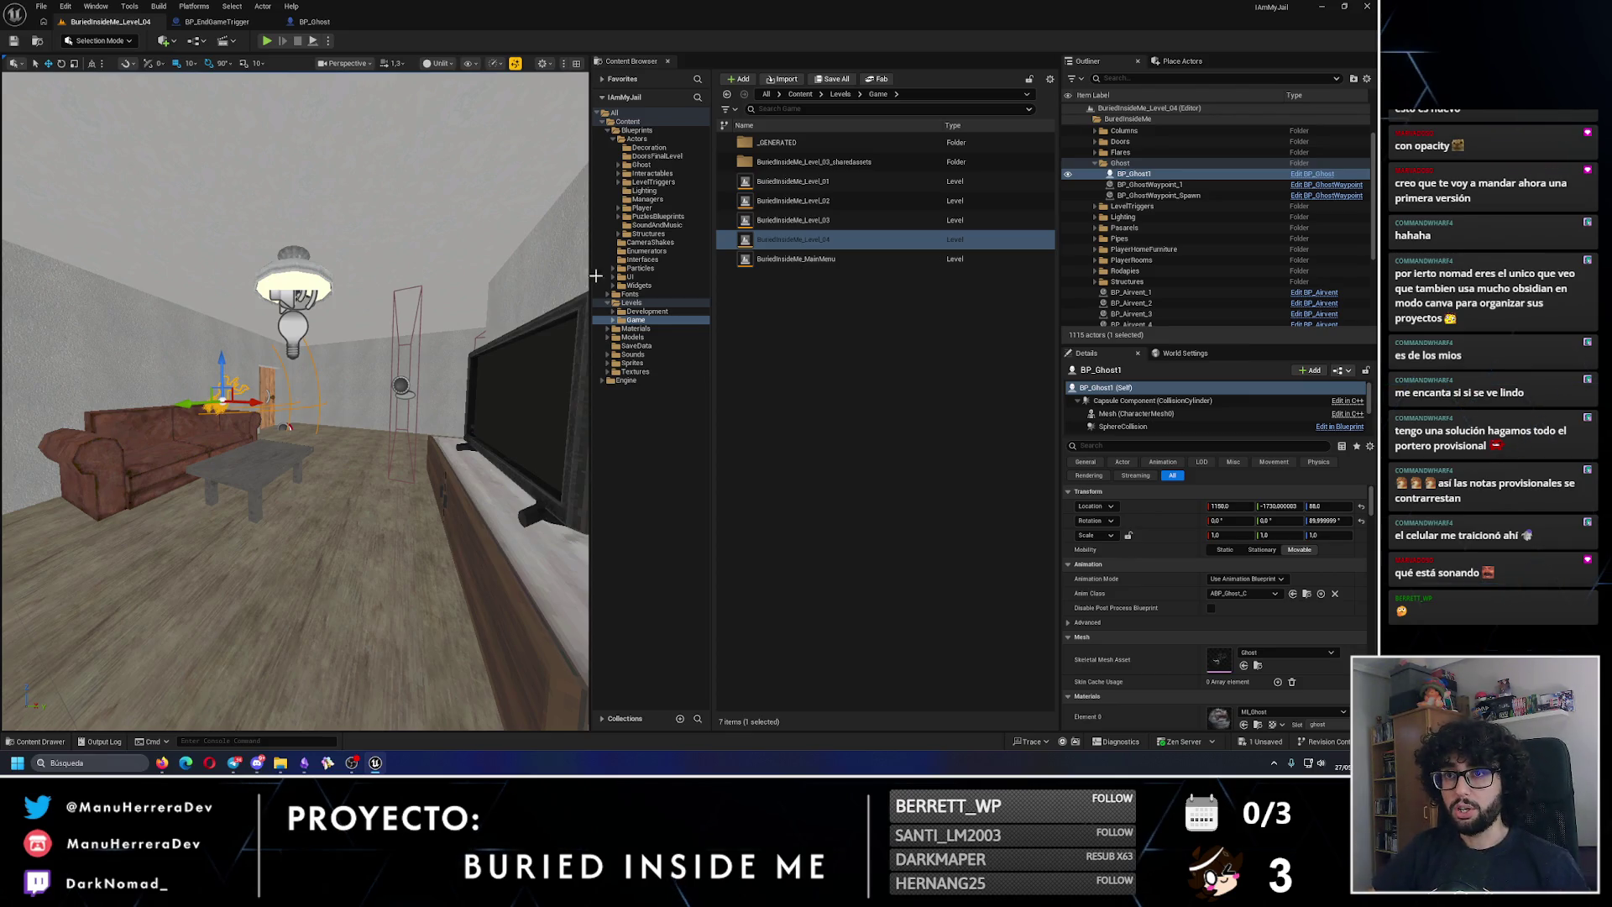
pyautogui.moveTo(436, 319); pyautogui.dragTo(459, 305)
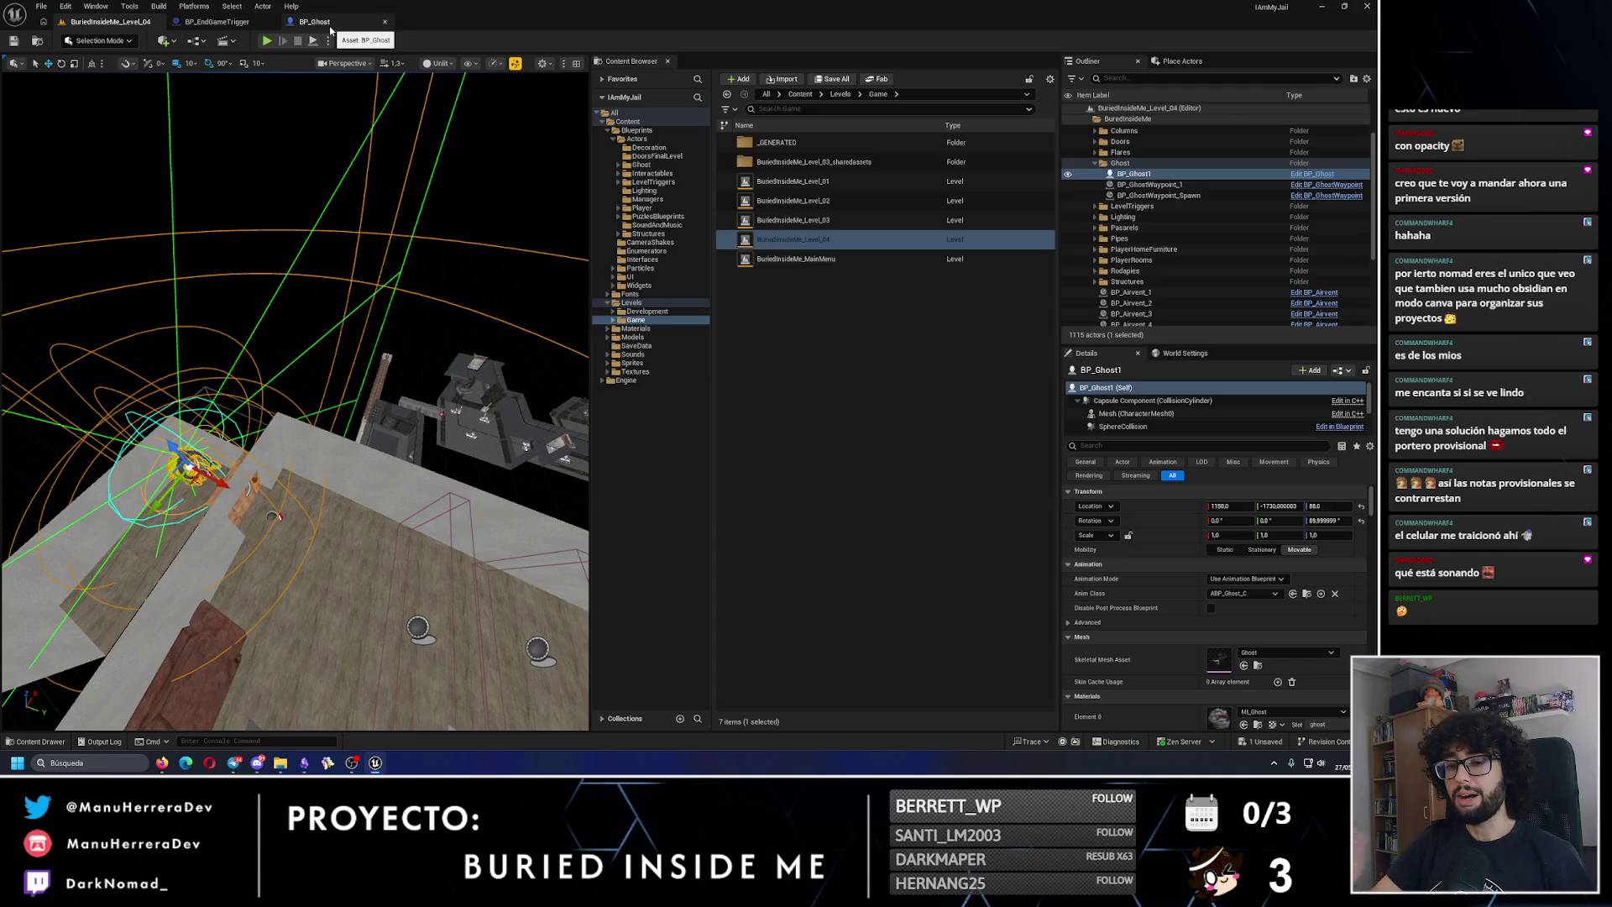
pyautogui.scroll(3, 295, 402)
pyautogui.scroll(2, 306, 398)
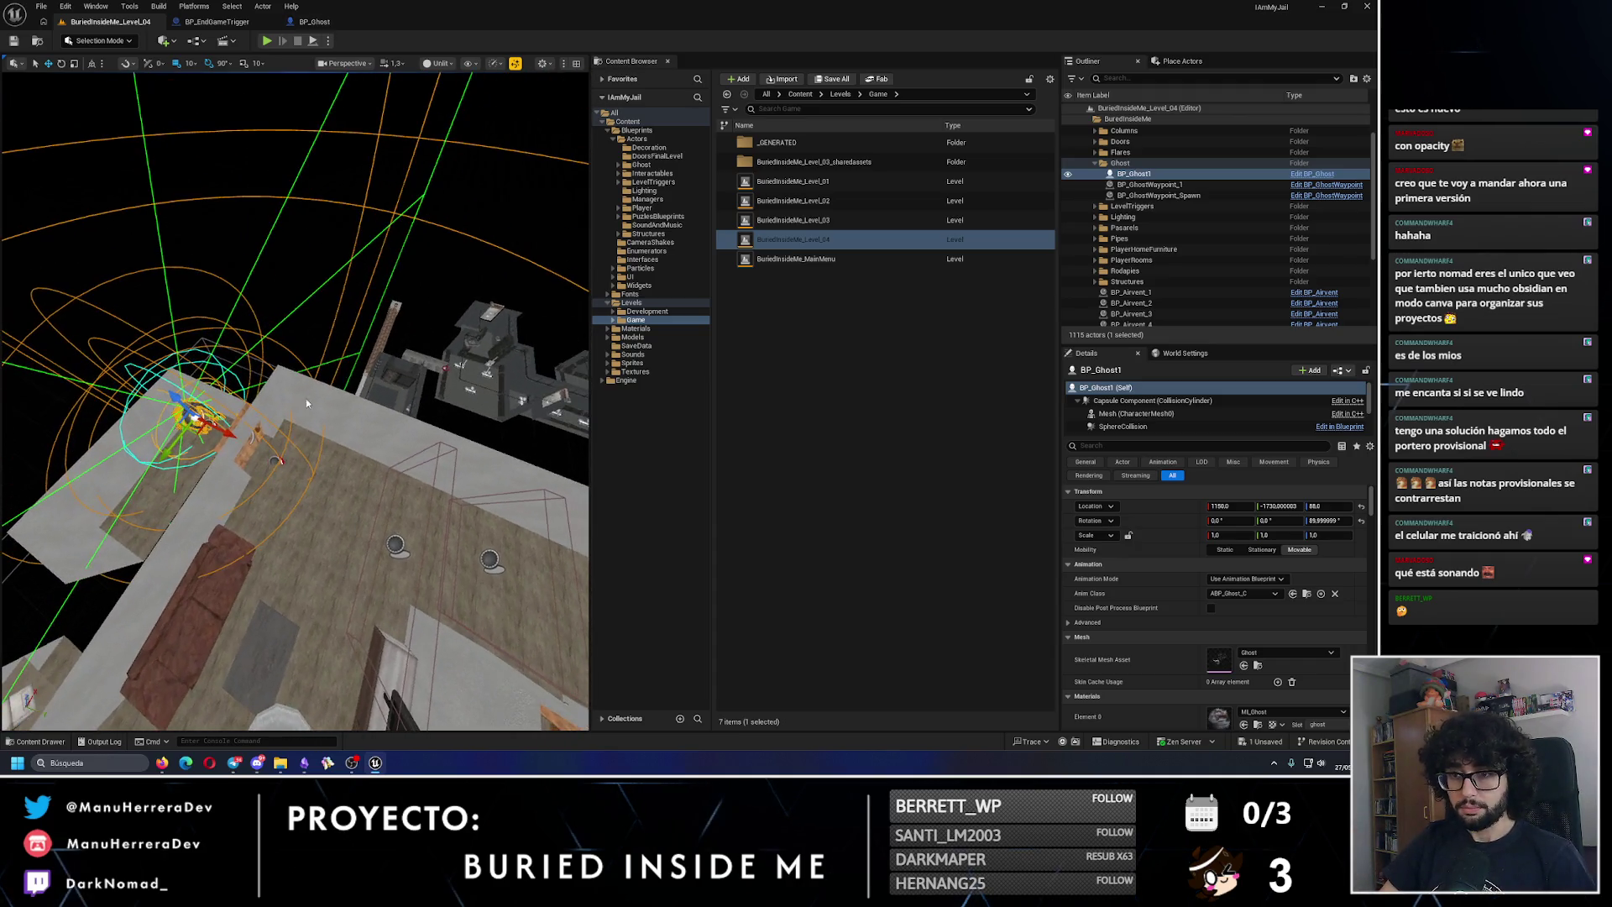
pyautogui.click(314, 342)
pyautogui.moveTo(314, 342); pyautogui.dragTo(329, 333)
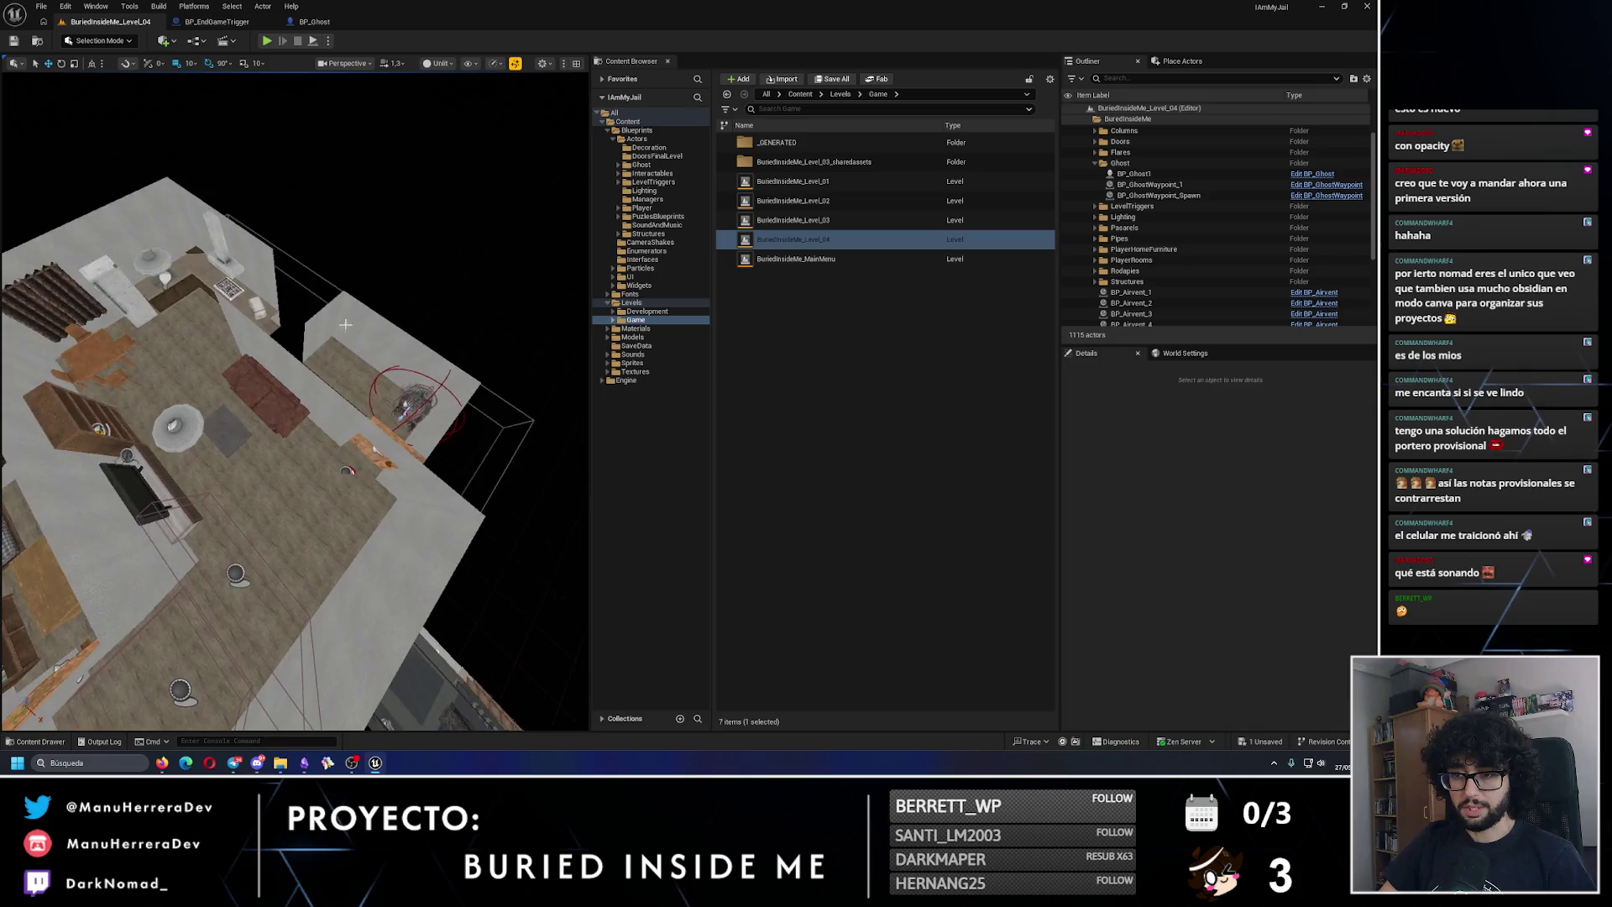
pyautogui.click(410, 405)
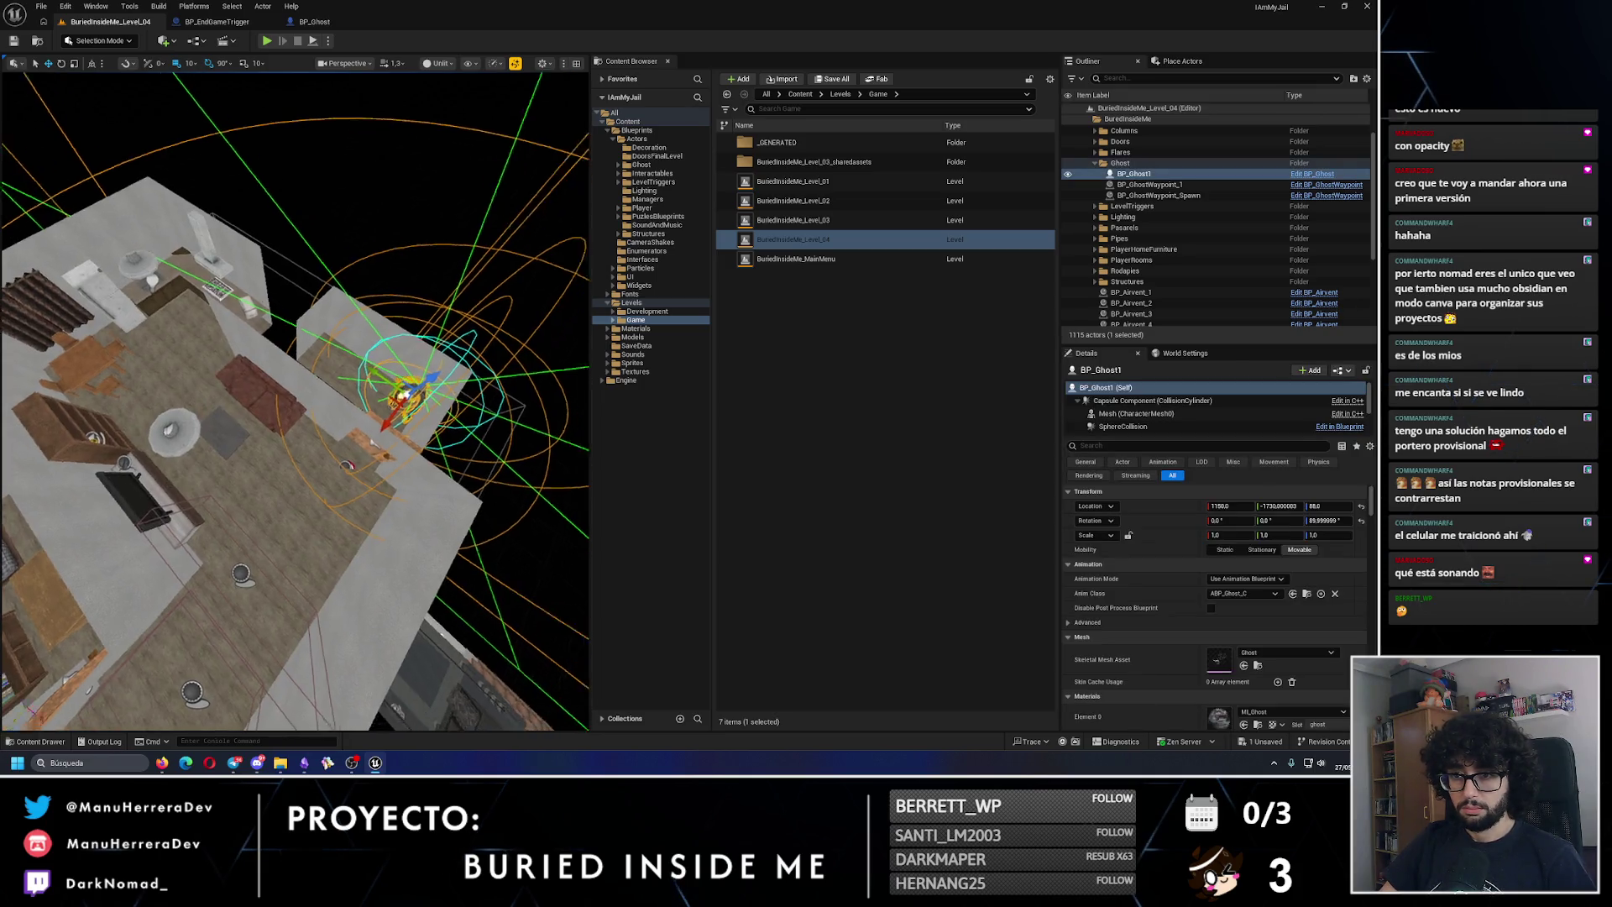
pyautogui.press('p')
pyautogui.hotkey('alt', '4')
pyautogui.hotkey('alt', '3')
pyautogui.moveTo(406, 291); pyautogui.dragTo(450, 380)
pyautogui.click(346, 464)
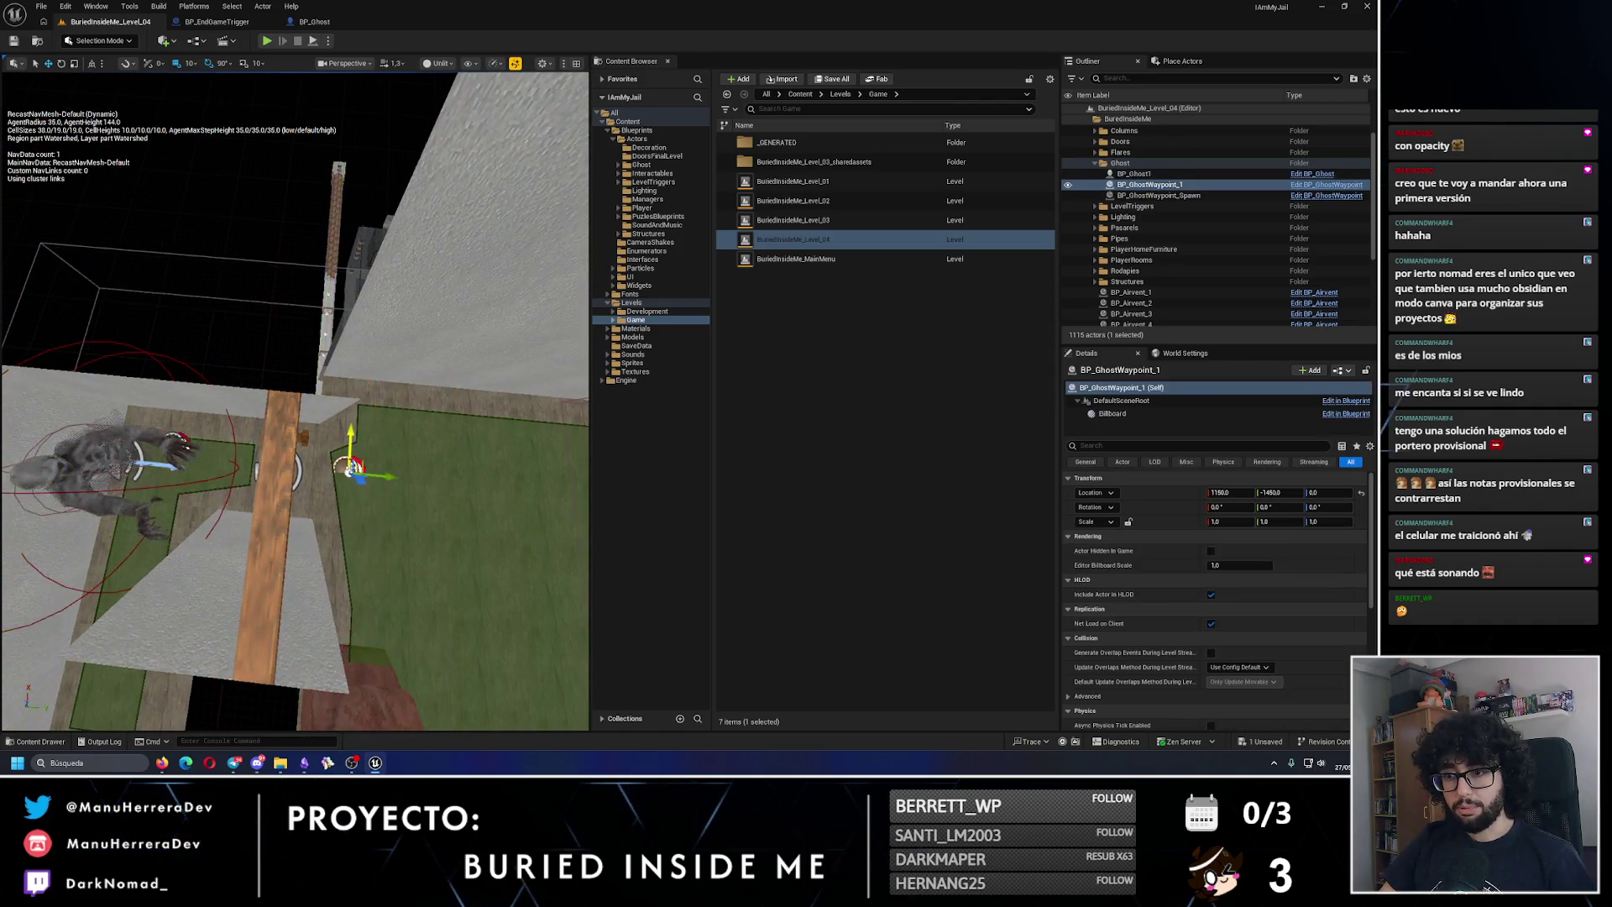
pyautogui.moveTo(366, 415); pyautogui.dragTo(324, 439)
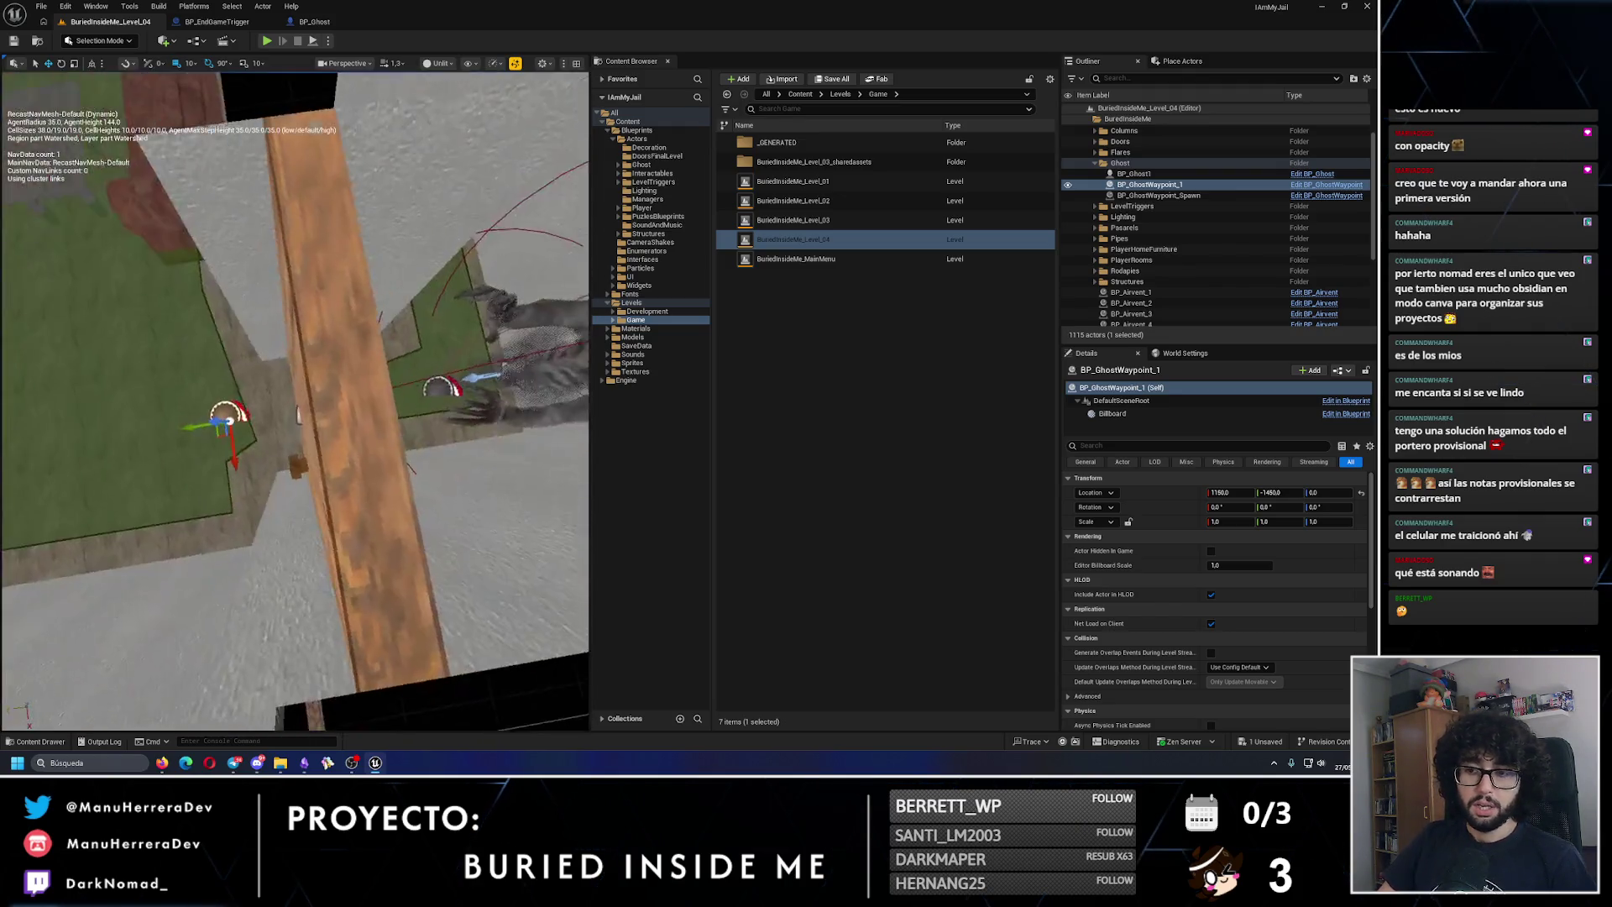
# Step: Swing BP_Door_Locked_2 open to about -26.6°, then undo it back to 90°
pyautogui.click(305, 414)
pyautogui.scroll(5, 305, 415)
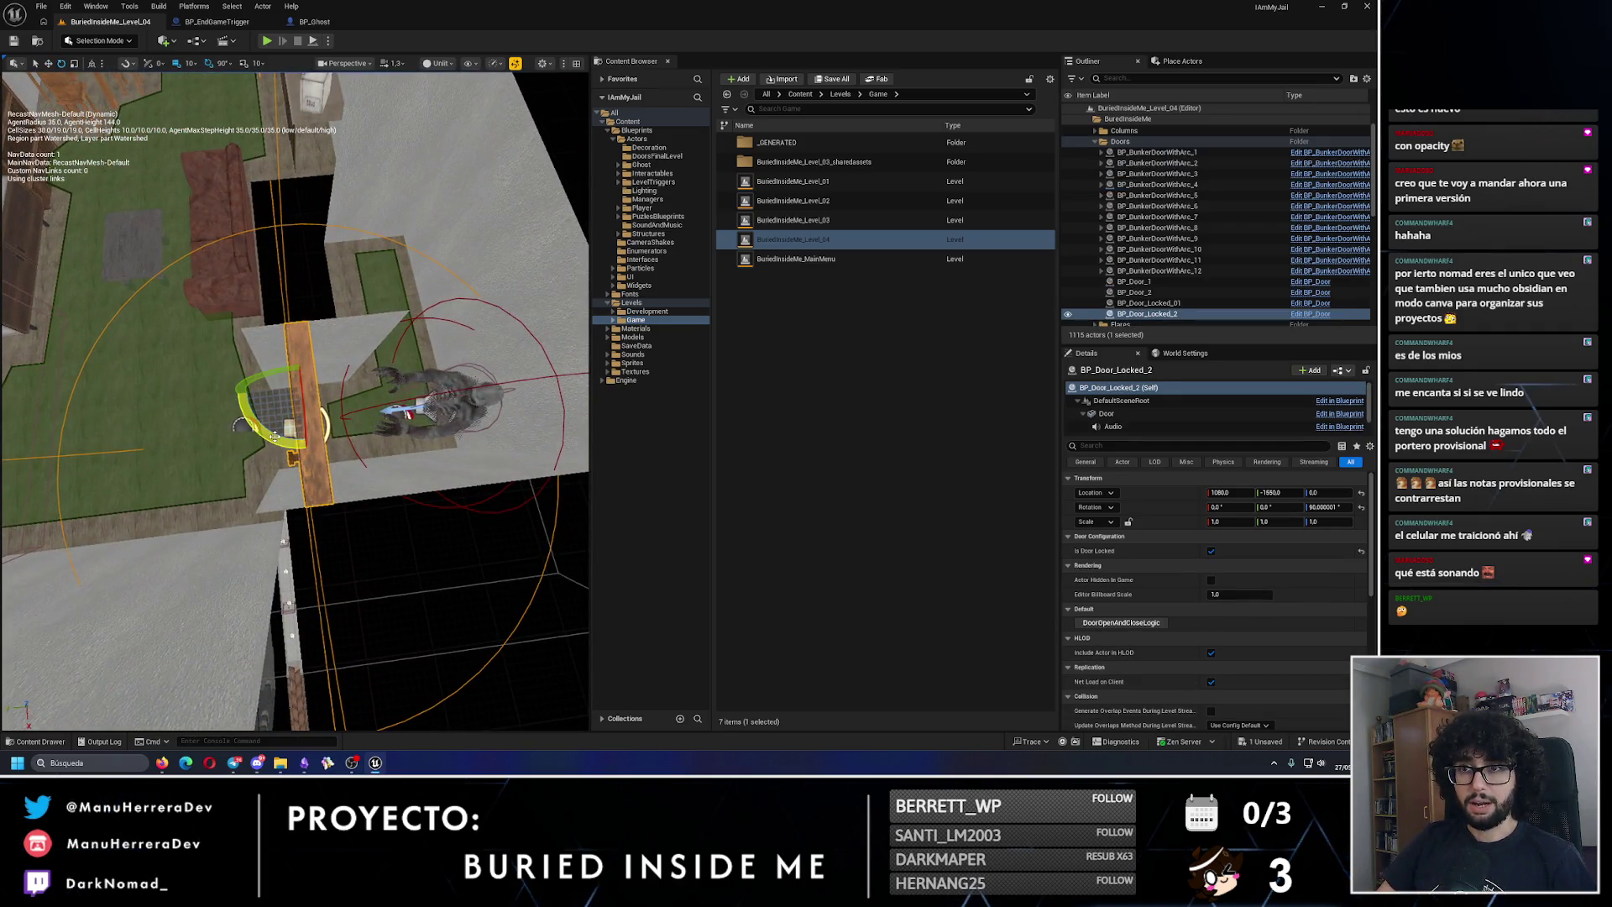
pyautogui.moveTo(274, 436); pyautogui.dragTo(243, 453)
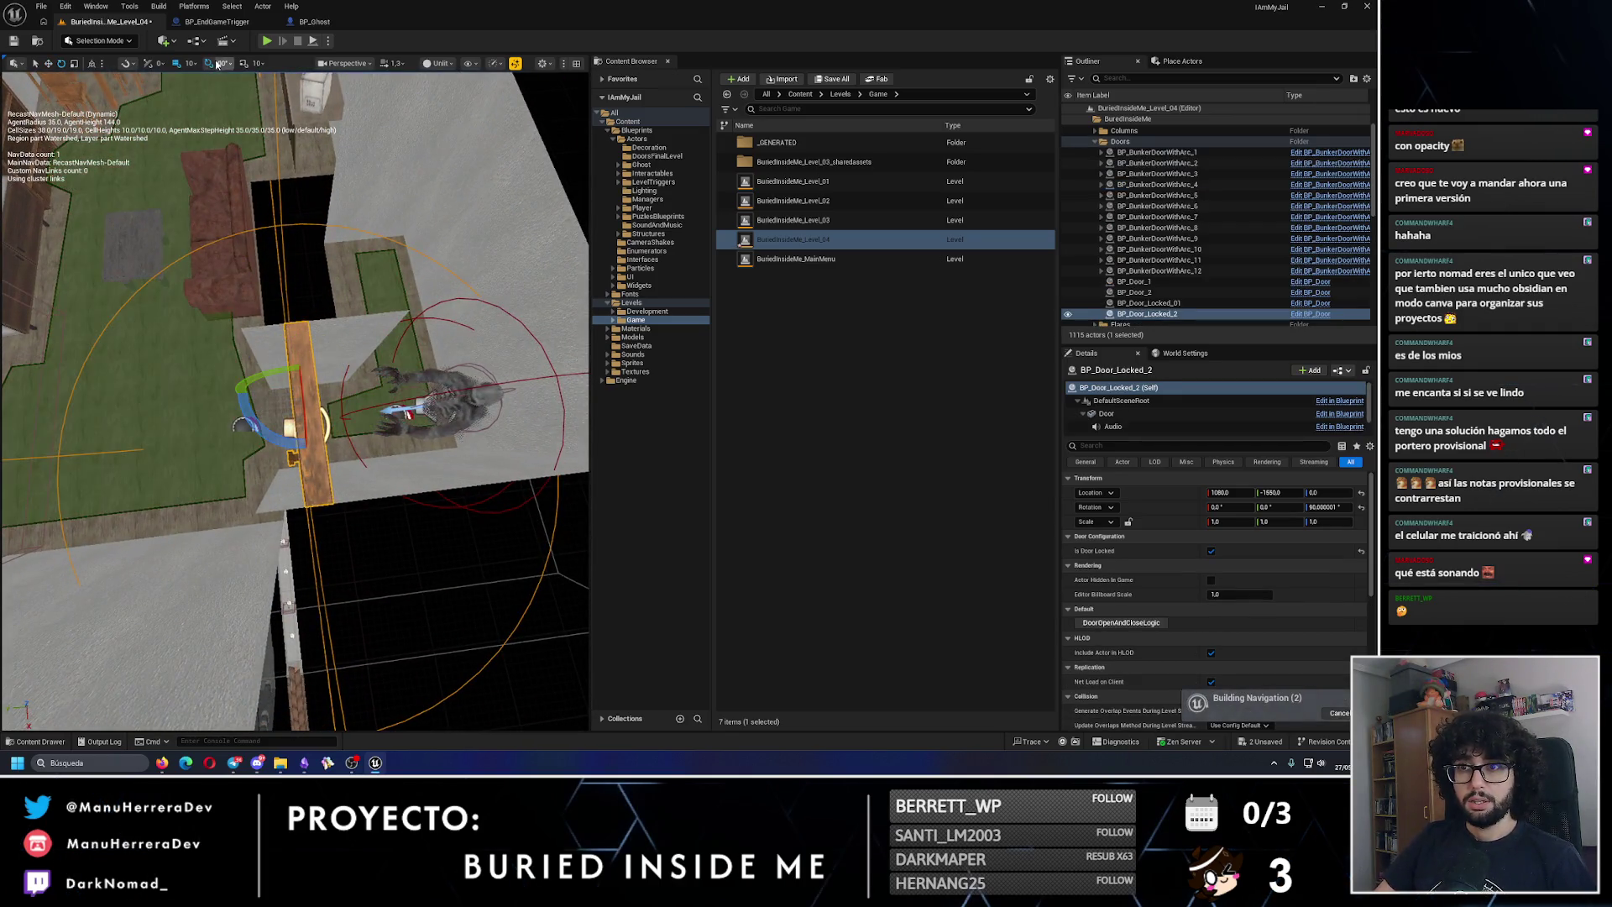
pyautogui.moveTo(280, 387)
pyautogui.mouseDown()
pyautogui.moveTo(252, 416)
pyautogui.moveTo(277, 438)
pyautogui.mouseUp()
pyautogui.moveTo(168, 403); pyautogui.dragTo(132, 425)
pyautogui.hotkey('ctrl', 'z')
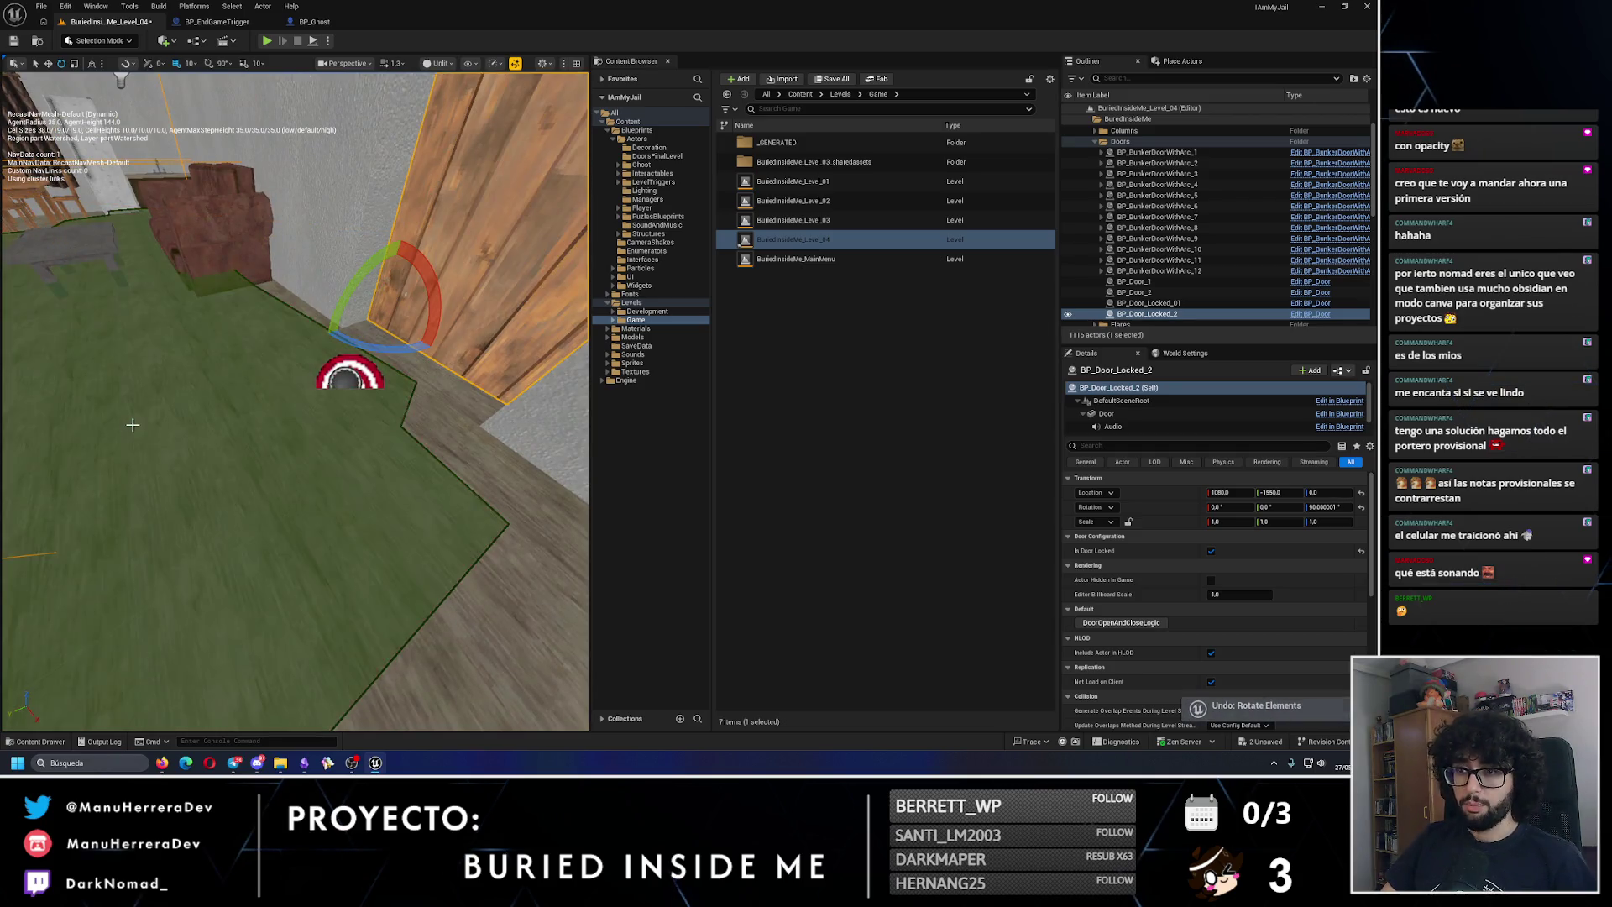
pyautogui.press('f')
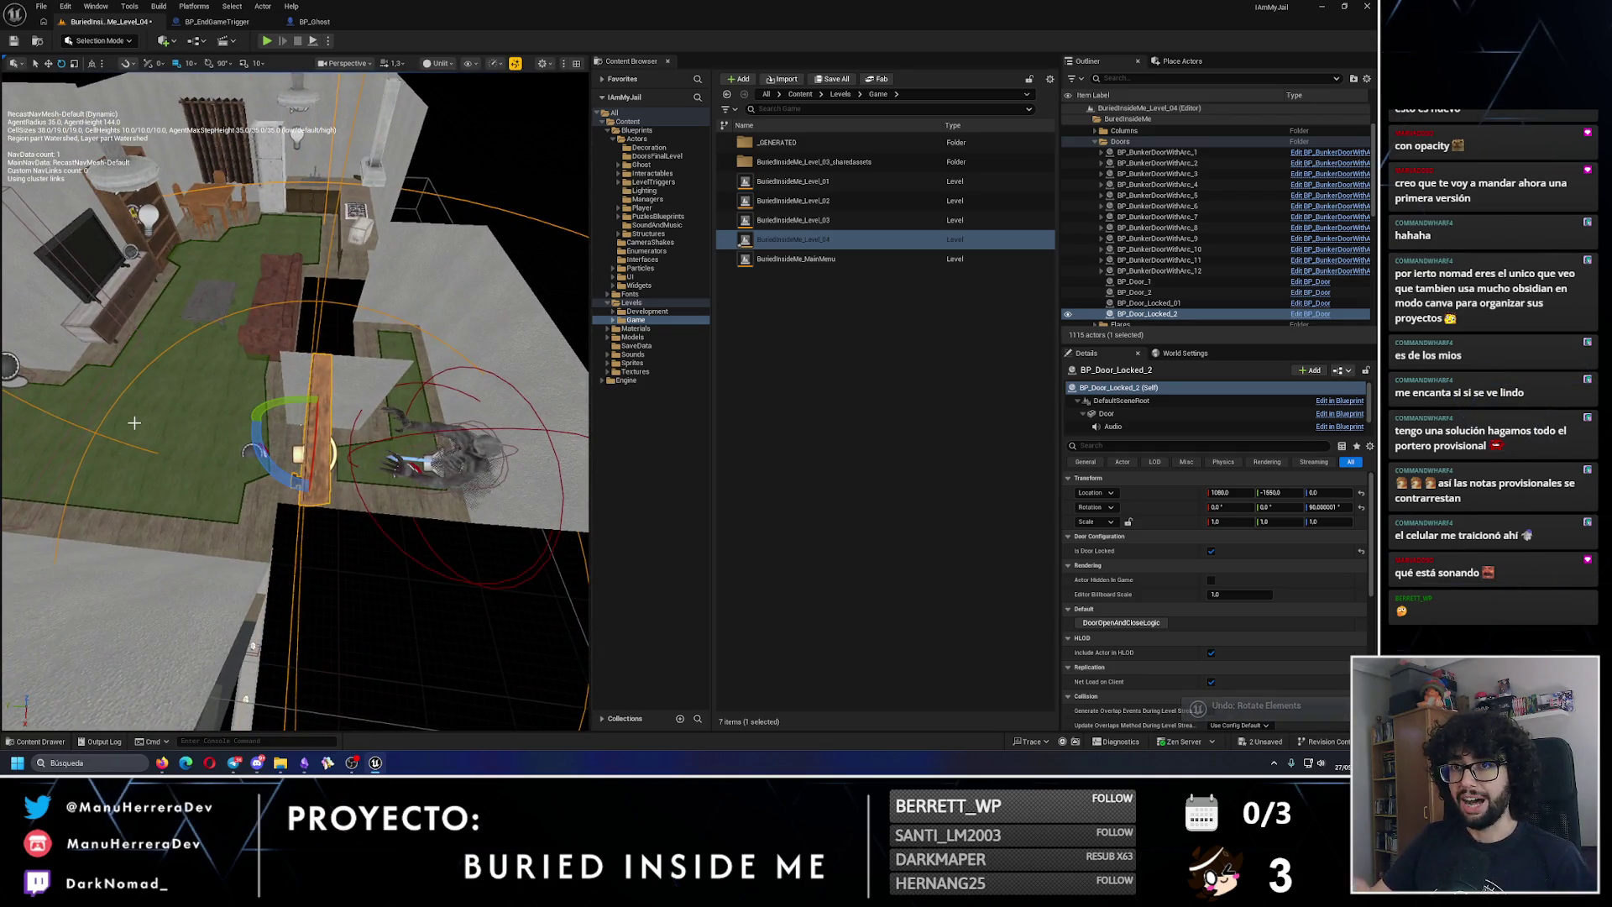
# Step: Rotate the door partly open to about 49.9°, frame it, and undo to 90° again
pyautogui.moveTo(262, 443); pyautogui.dragTo(337, 445)
pyautogui.scroll(5, 337, 445)
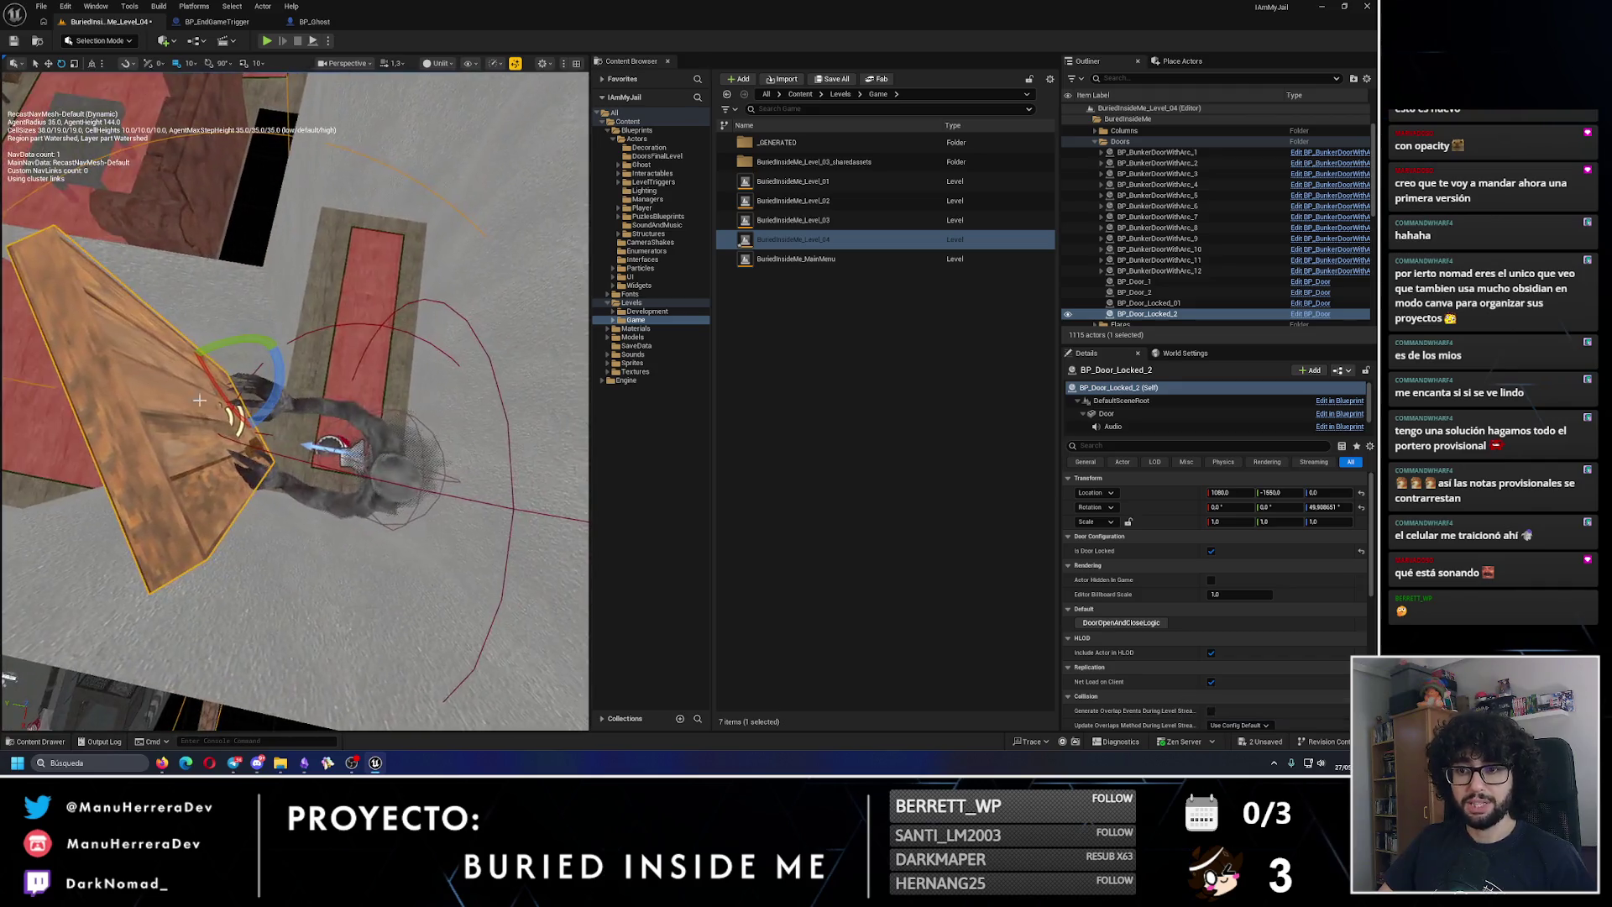
pyautogui.scroll(-5, 362, 410)
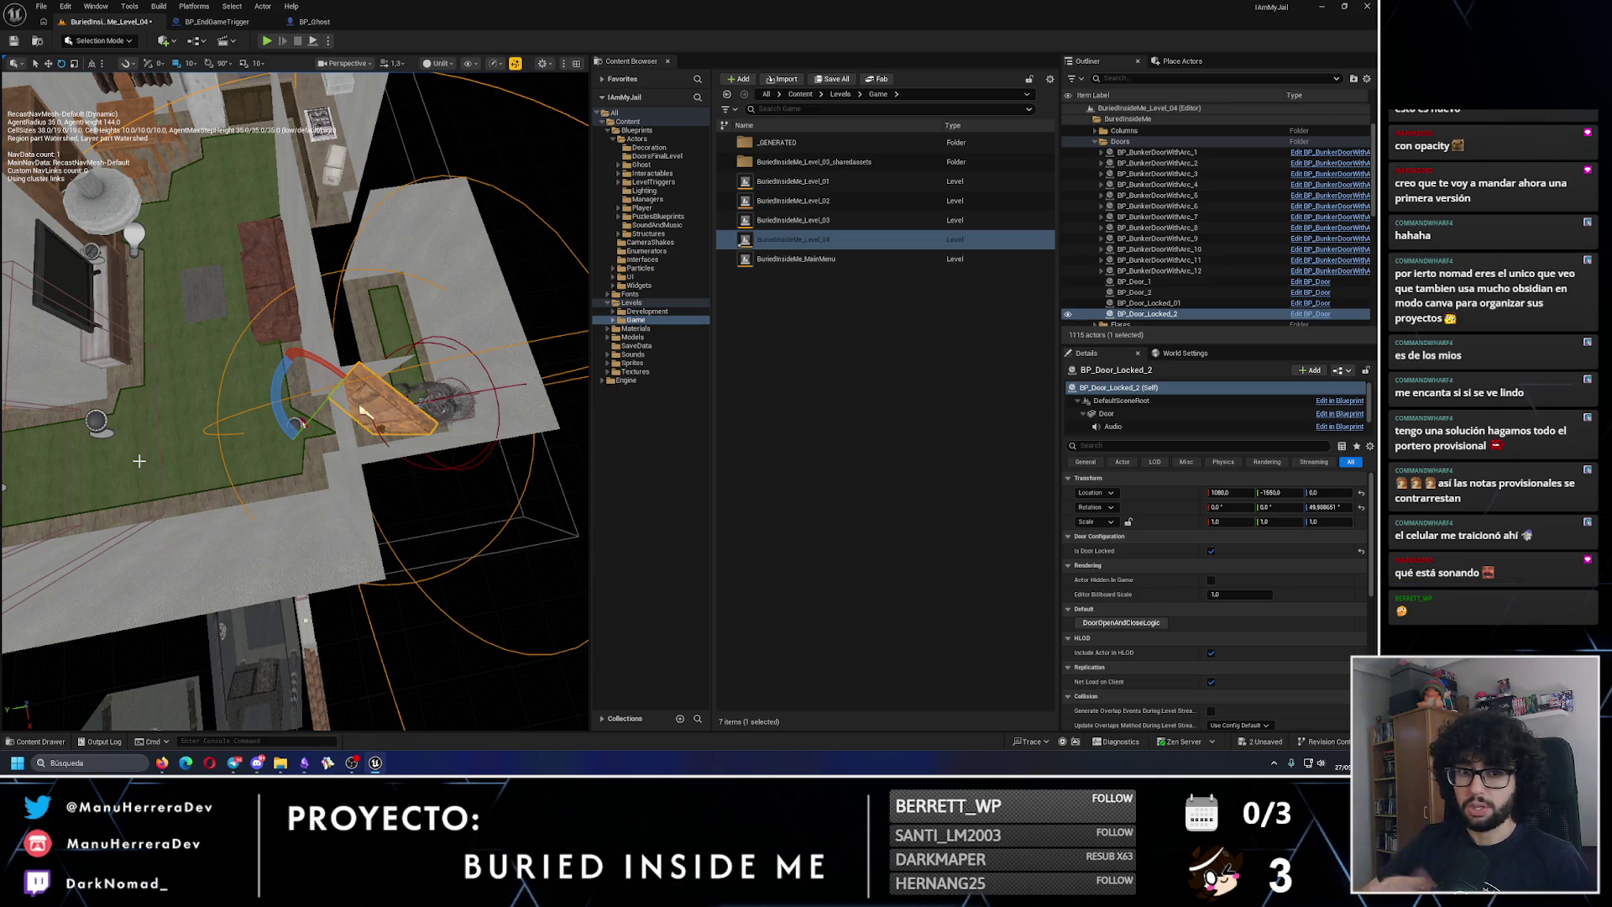
pyautogui.press('f')
pyautogui.scroll(-5, 124, 482)
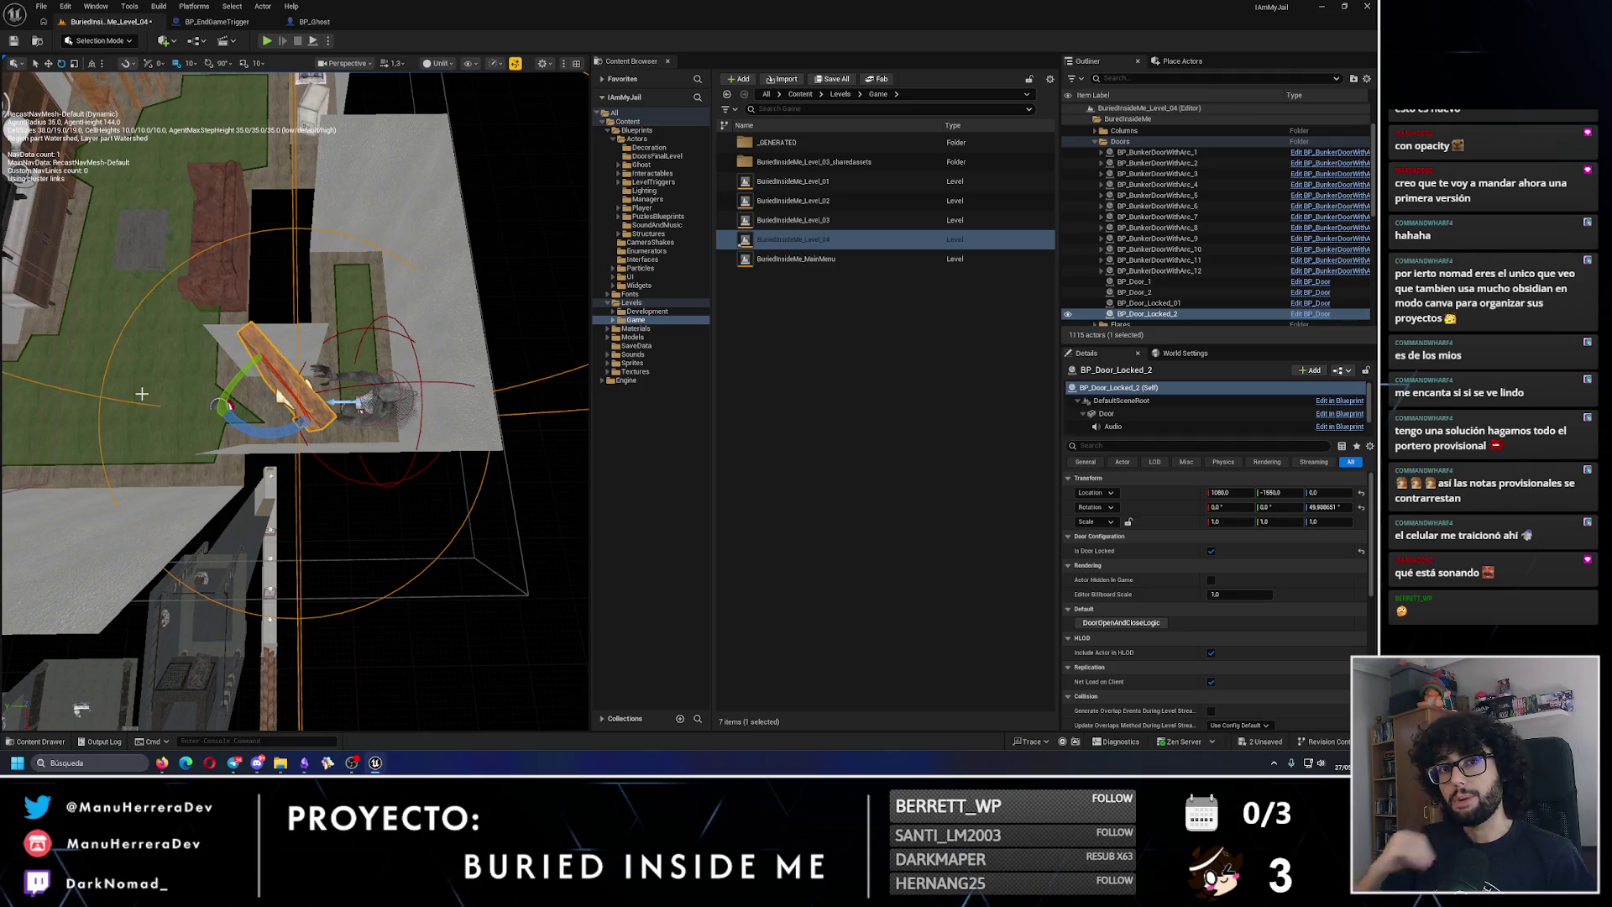
pyautogui.moveTo(225, 421)
pyautogui.mouseDown()
pyautogui.moveTo(280, 438)
pyautogui.moveTo(244, 401)
pyautogui.mouseUp()
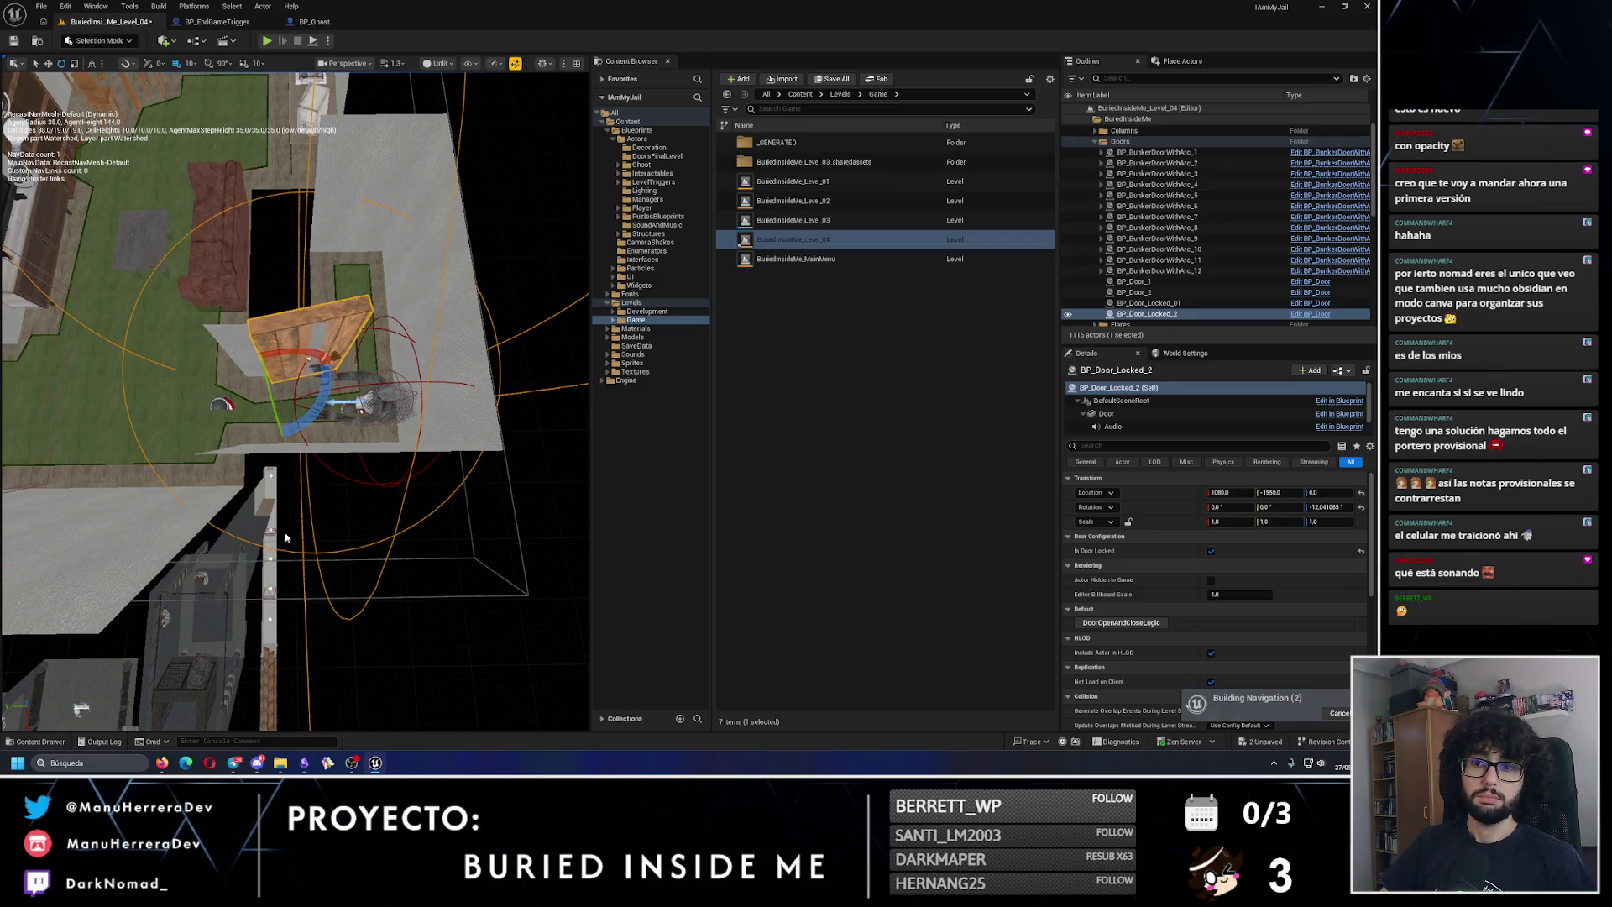
pyautogui.hotkey('ctrl', 'z')
pyautogui.hotkey('ctrl', 'z')
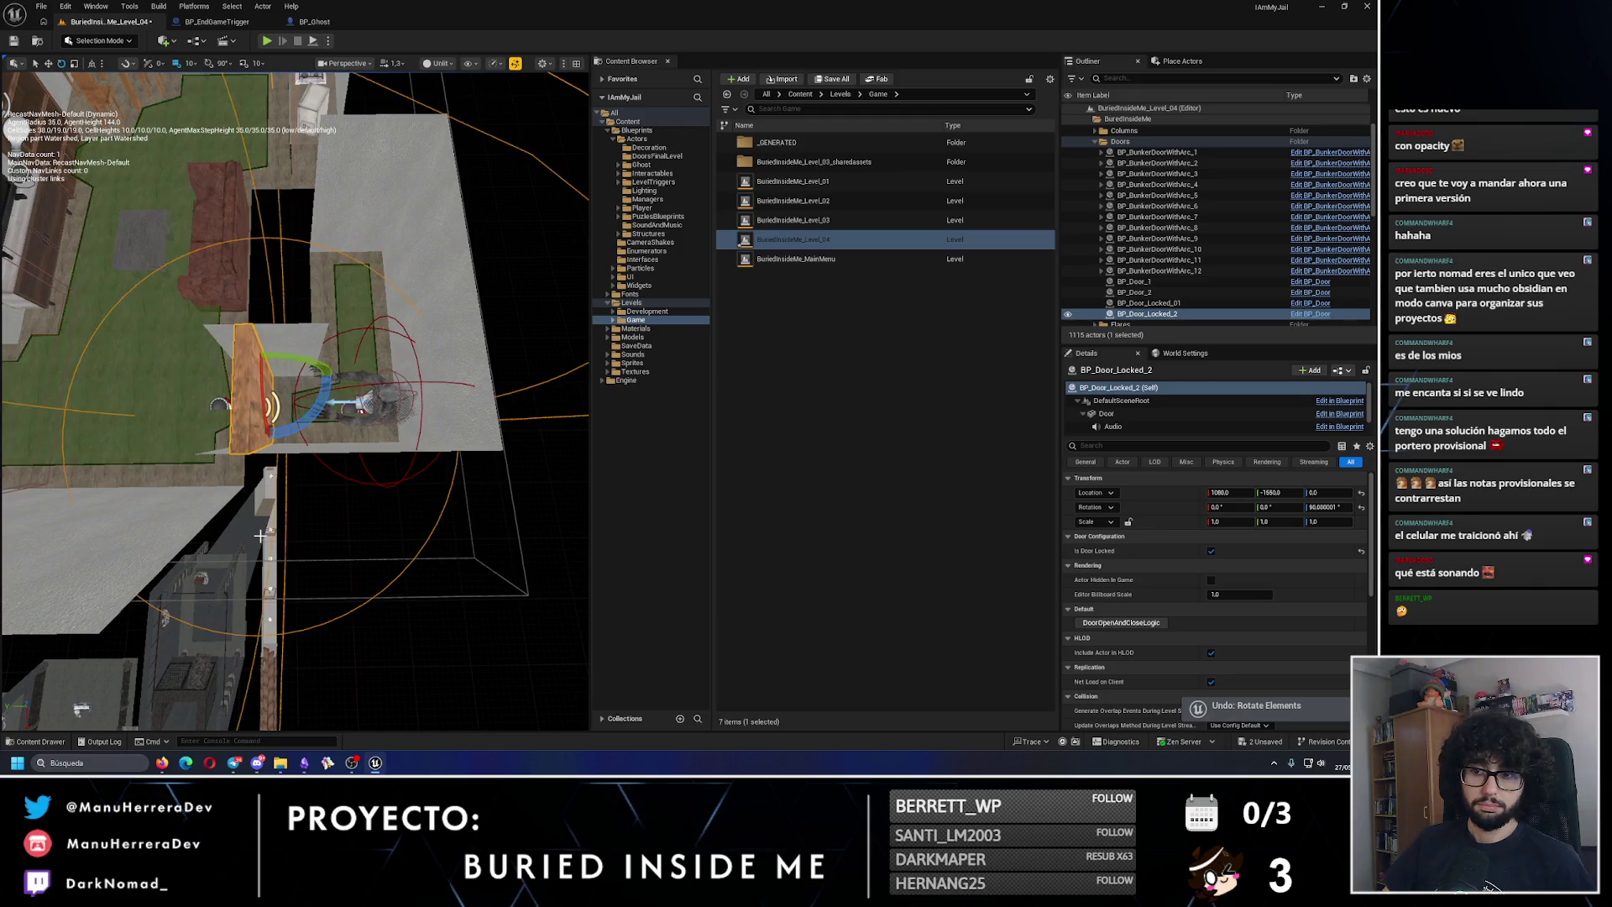
# Step: Turn off Can Ever Affect Navigation on the door mesh component and save the level
pyautogui.click(1108, 413)
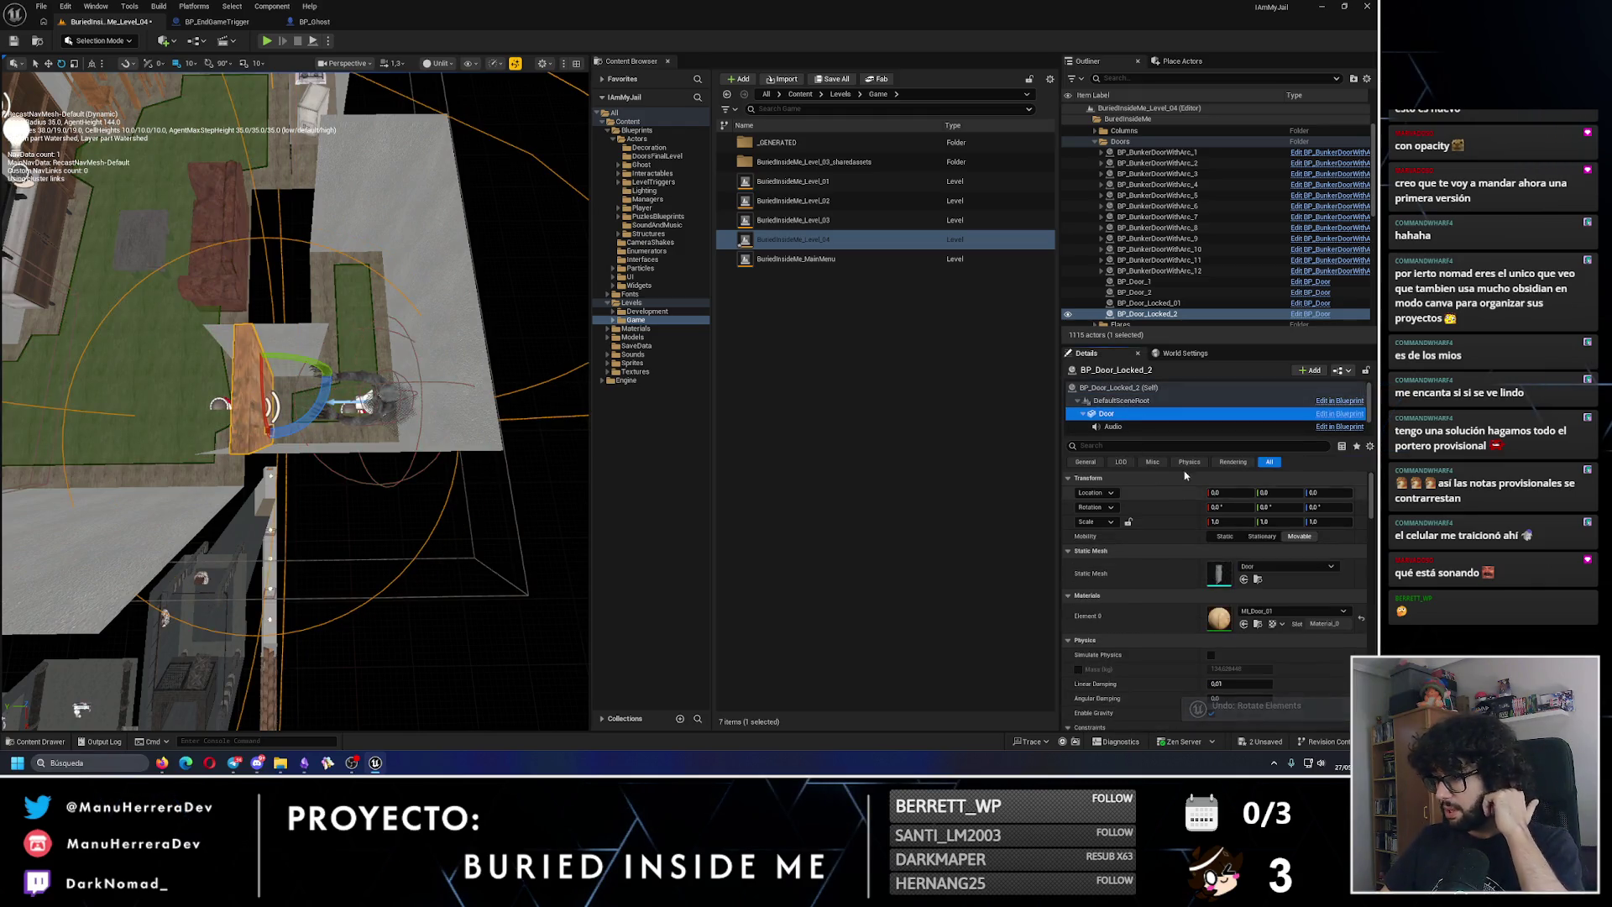
pyautogui.click(1155, 446)
pyautogui.write('AFFECT')
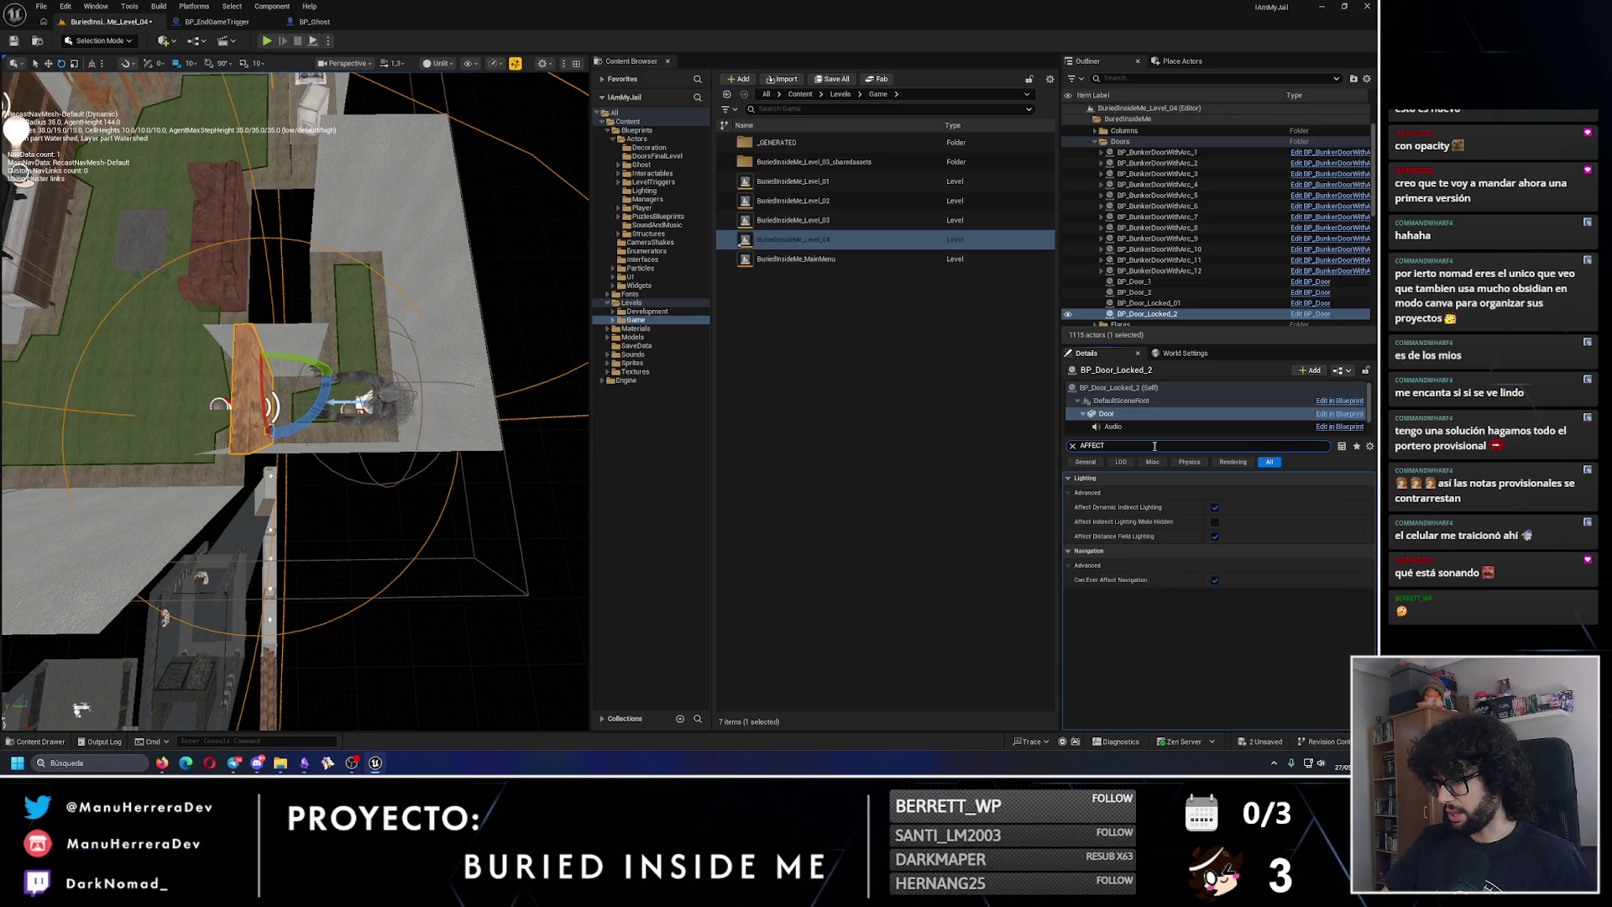
pyautogui.click(1215, 580)
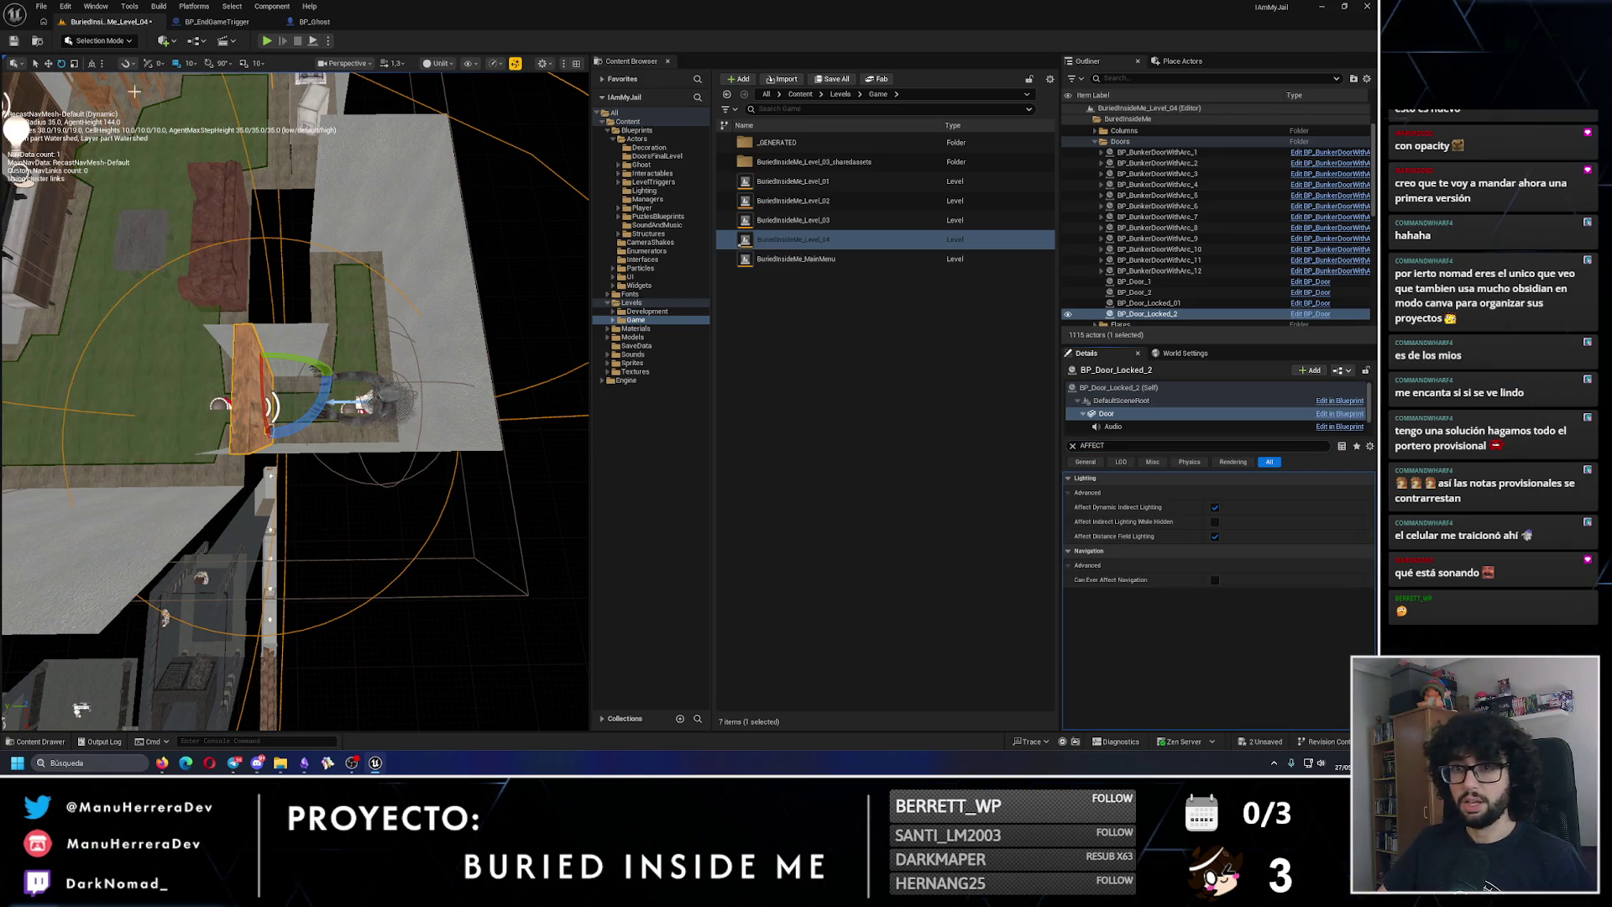
pyautogui.click(15, 42)
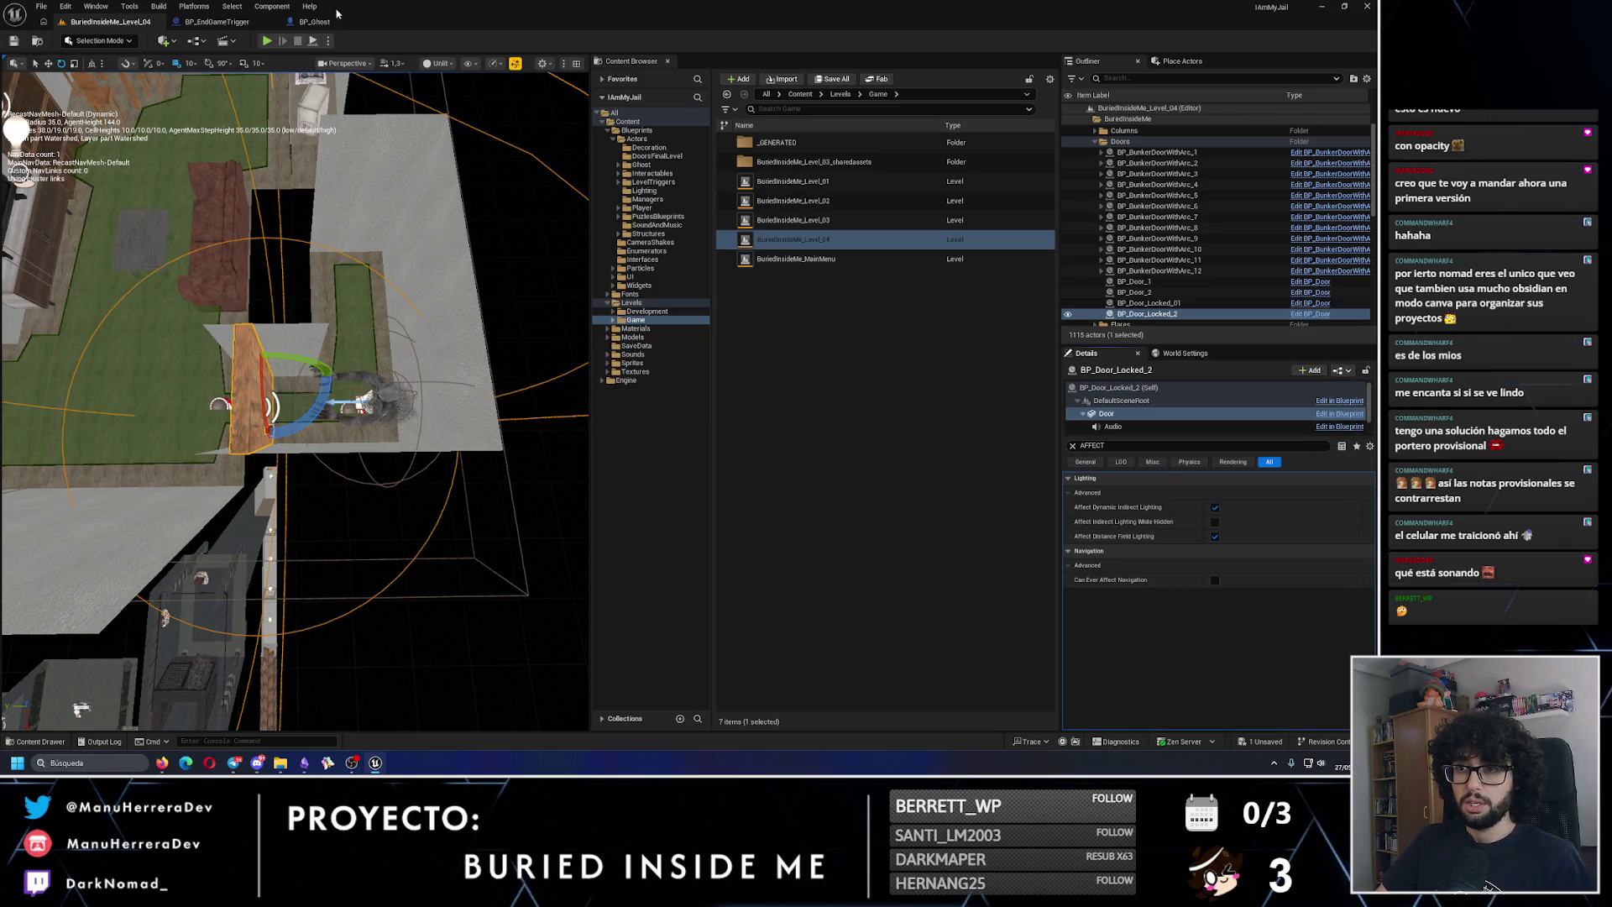
pyautogui.click(217, 21)
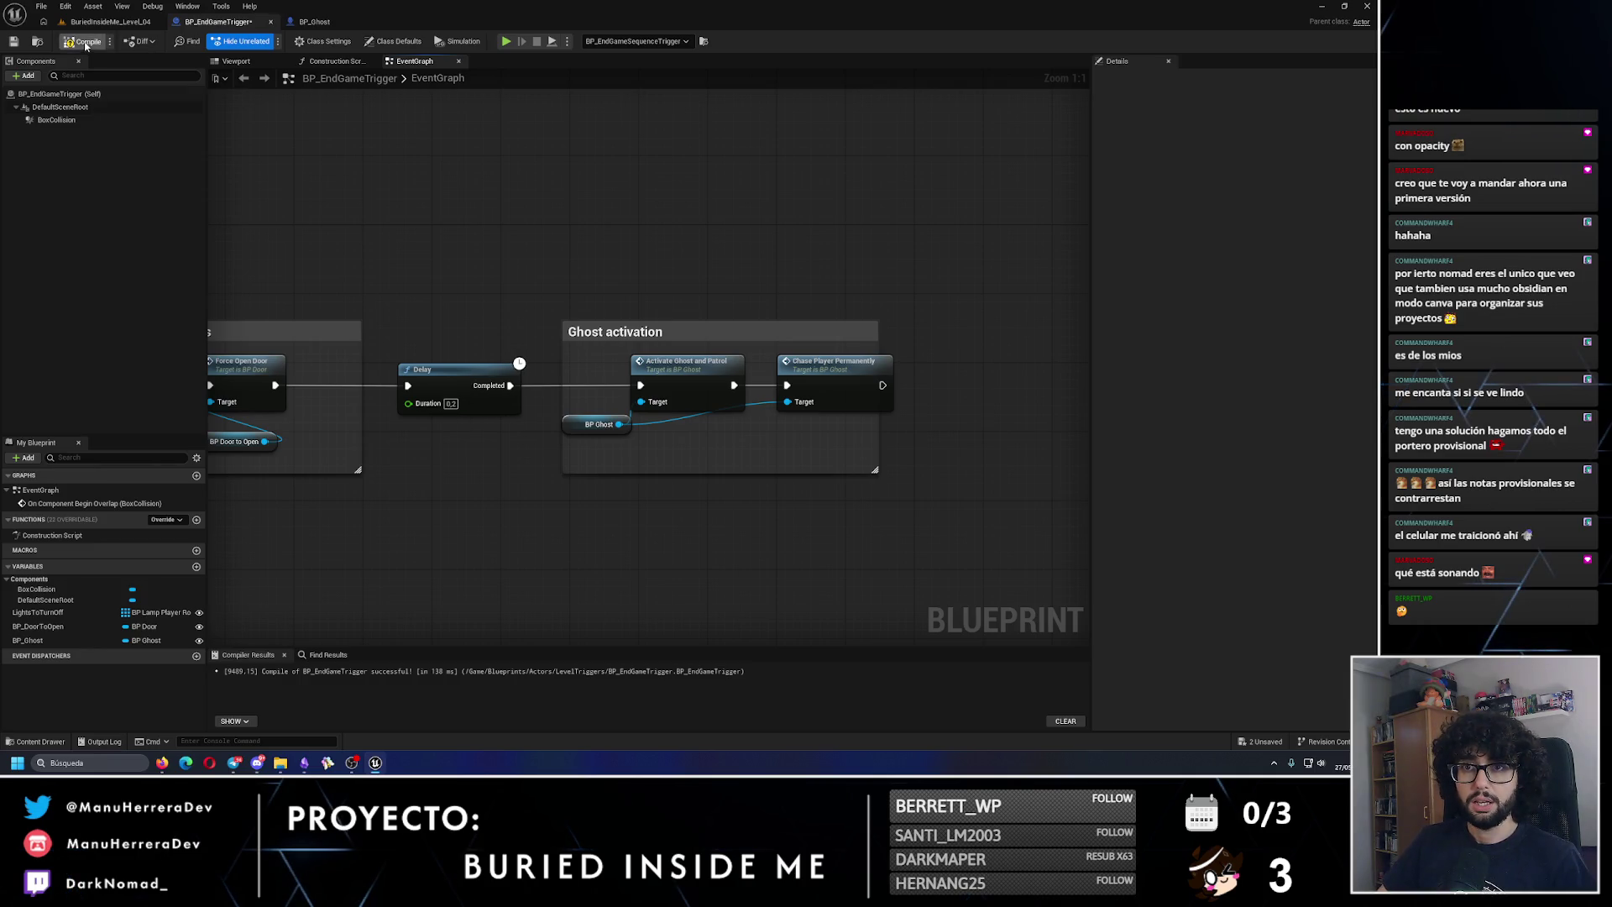
pyautogui.click(110, 21)
pyautogui.click(267, 41)
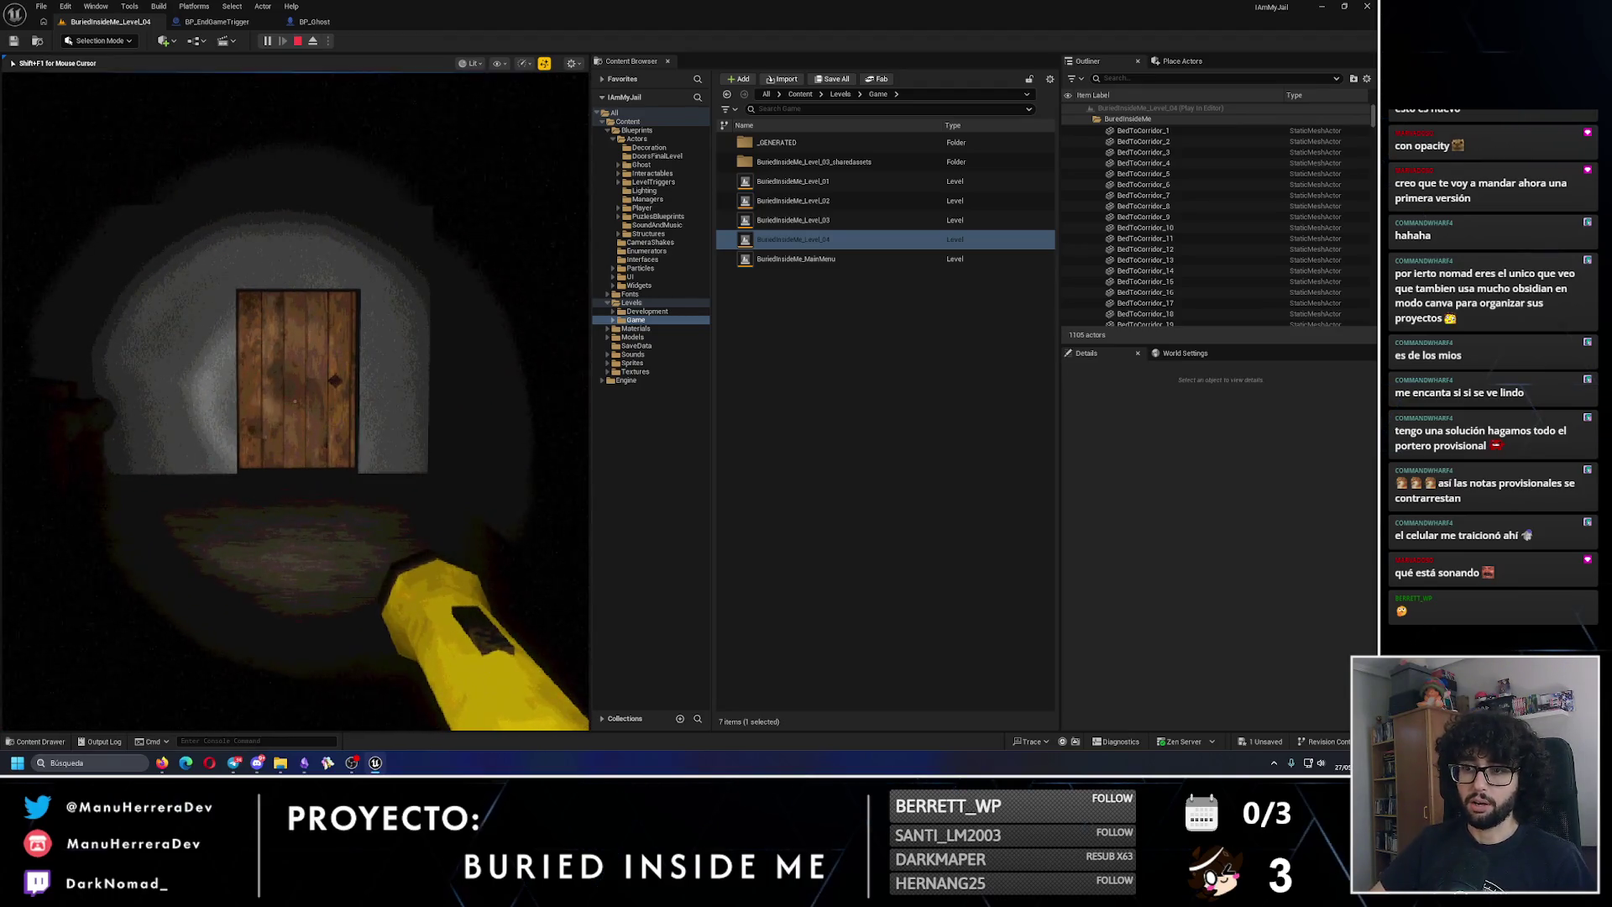
pyautogui.press('e')
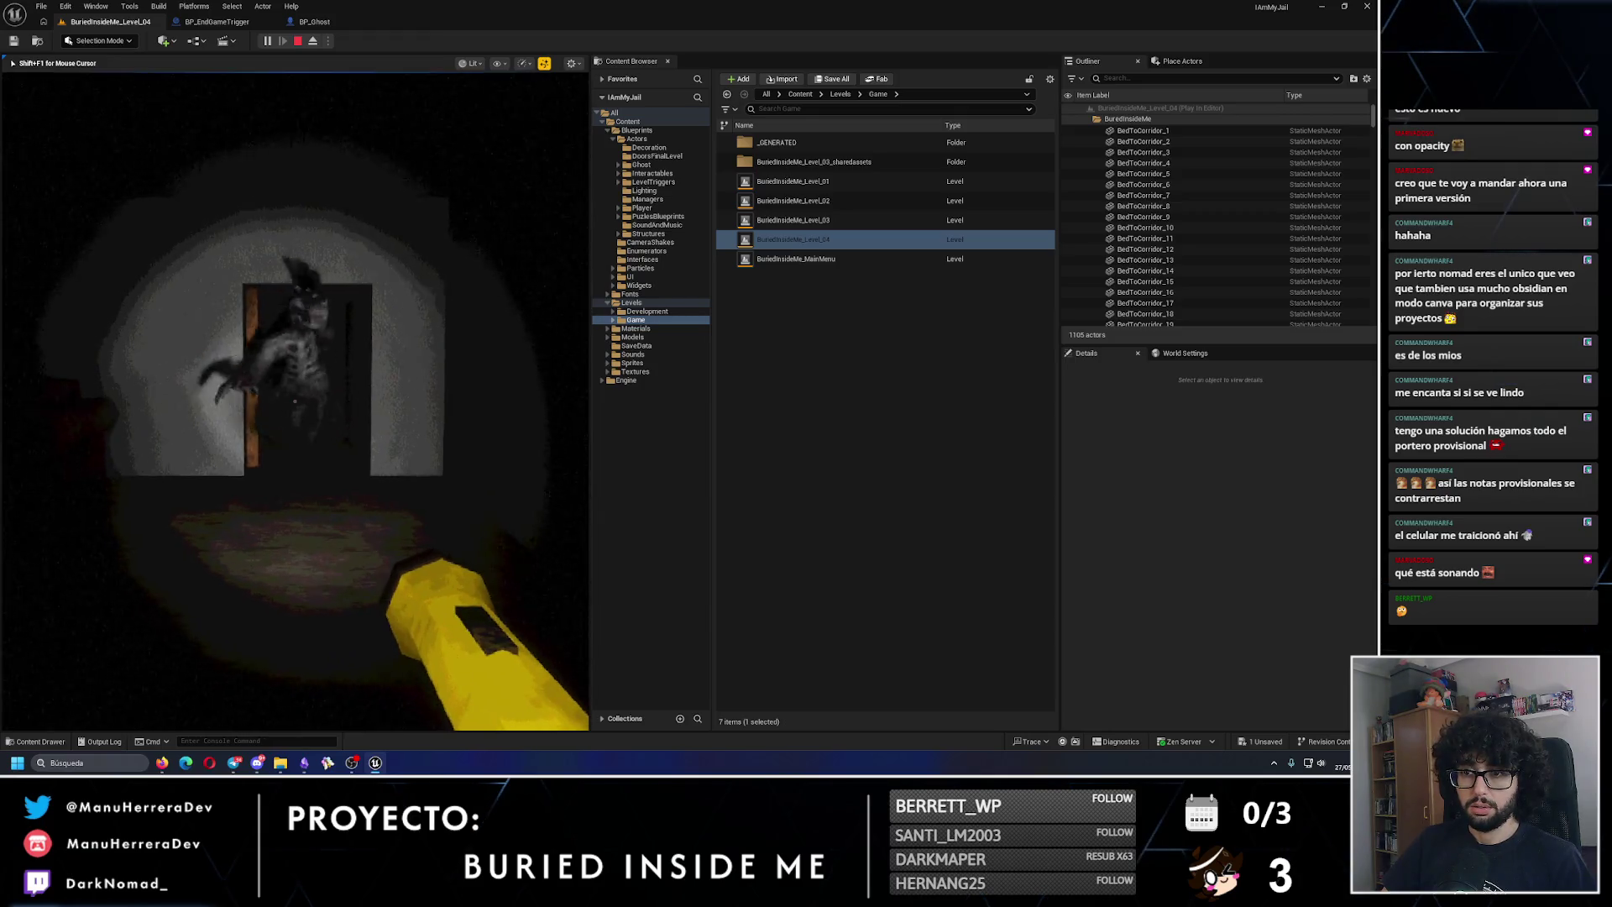
pyautogui.press('Escape')
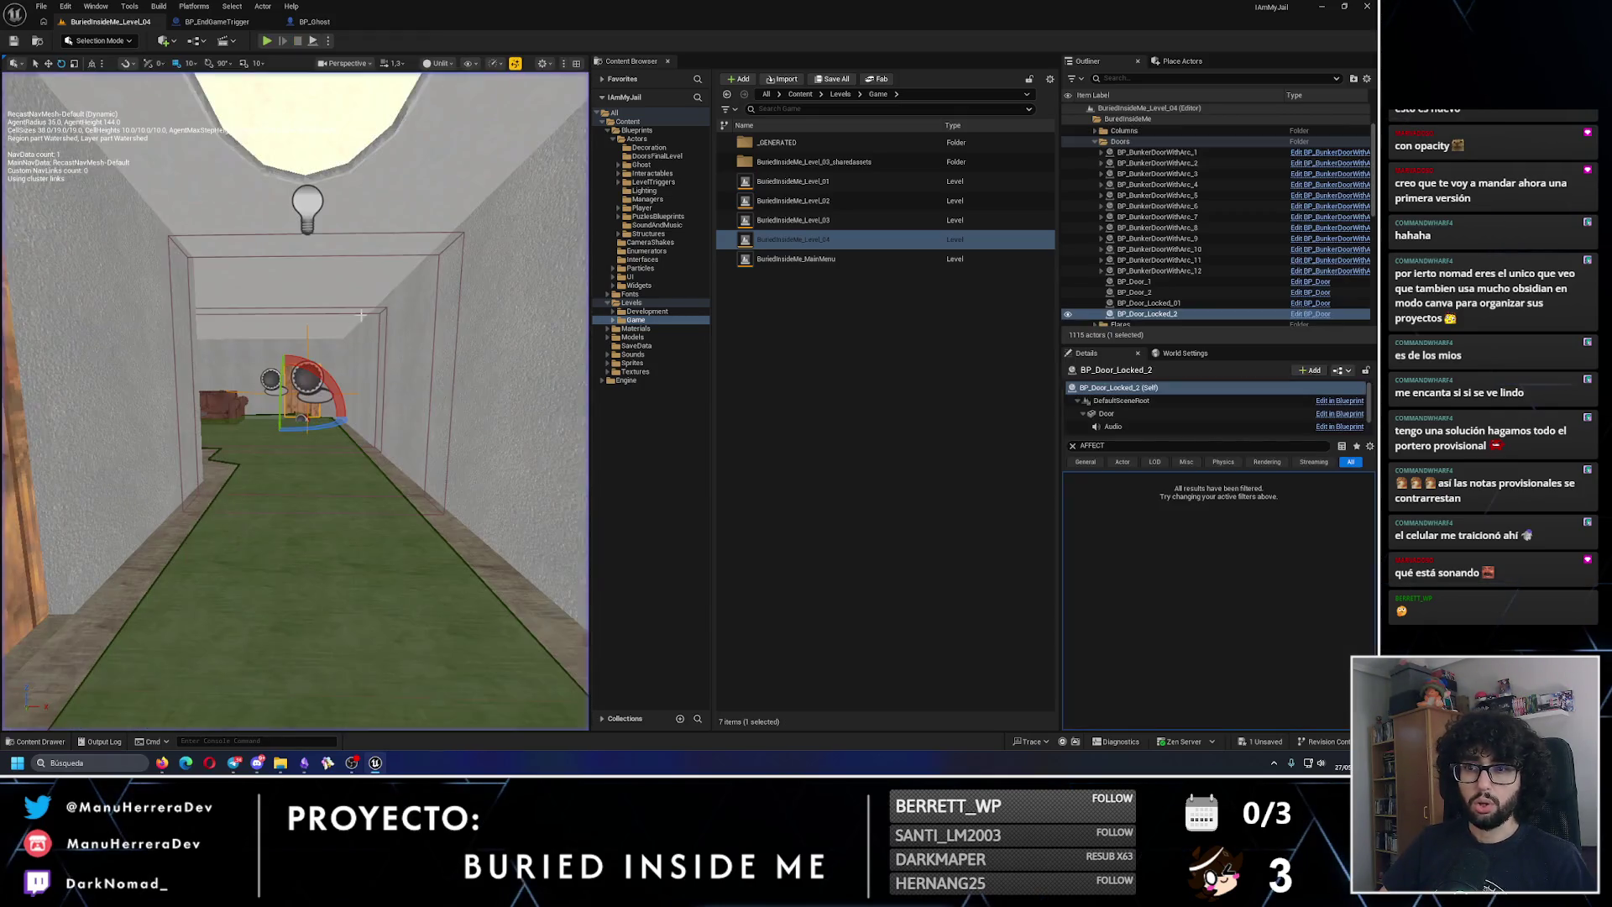
# Step: Open the door's blueprint and inspect its rotation timeline and open/close logic
pyautogui.doubleClick(1313, 316)
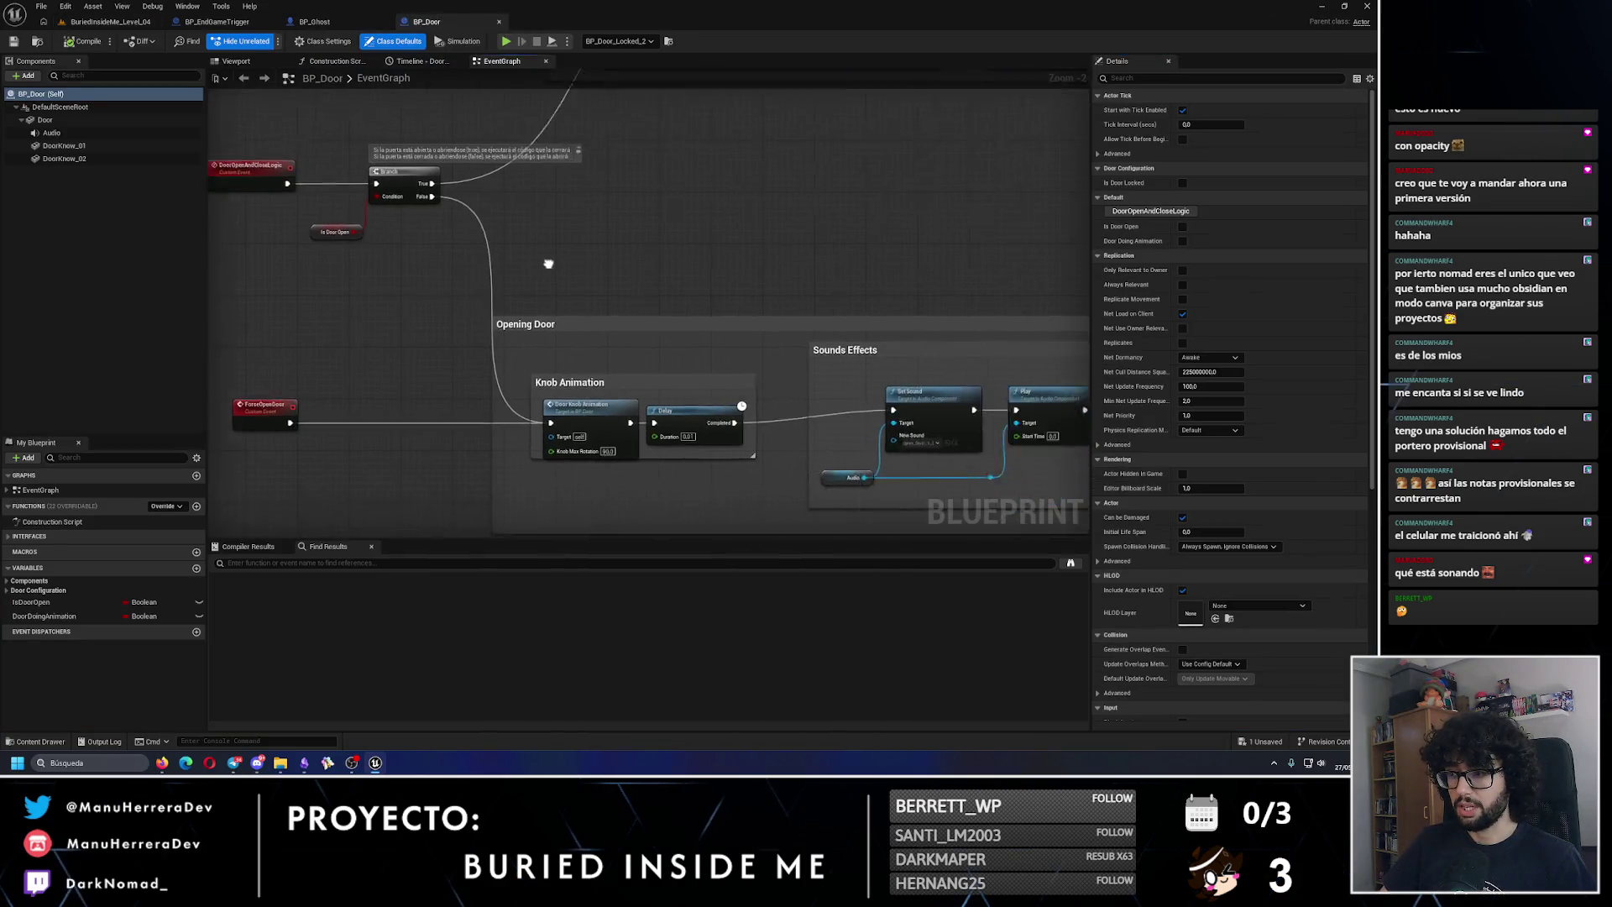
pyautogui.scroll(-3, 546, 250)
pyautogui.scroll(3, 547, 250)
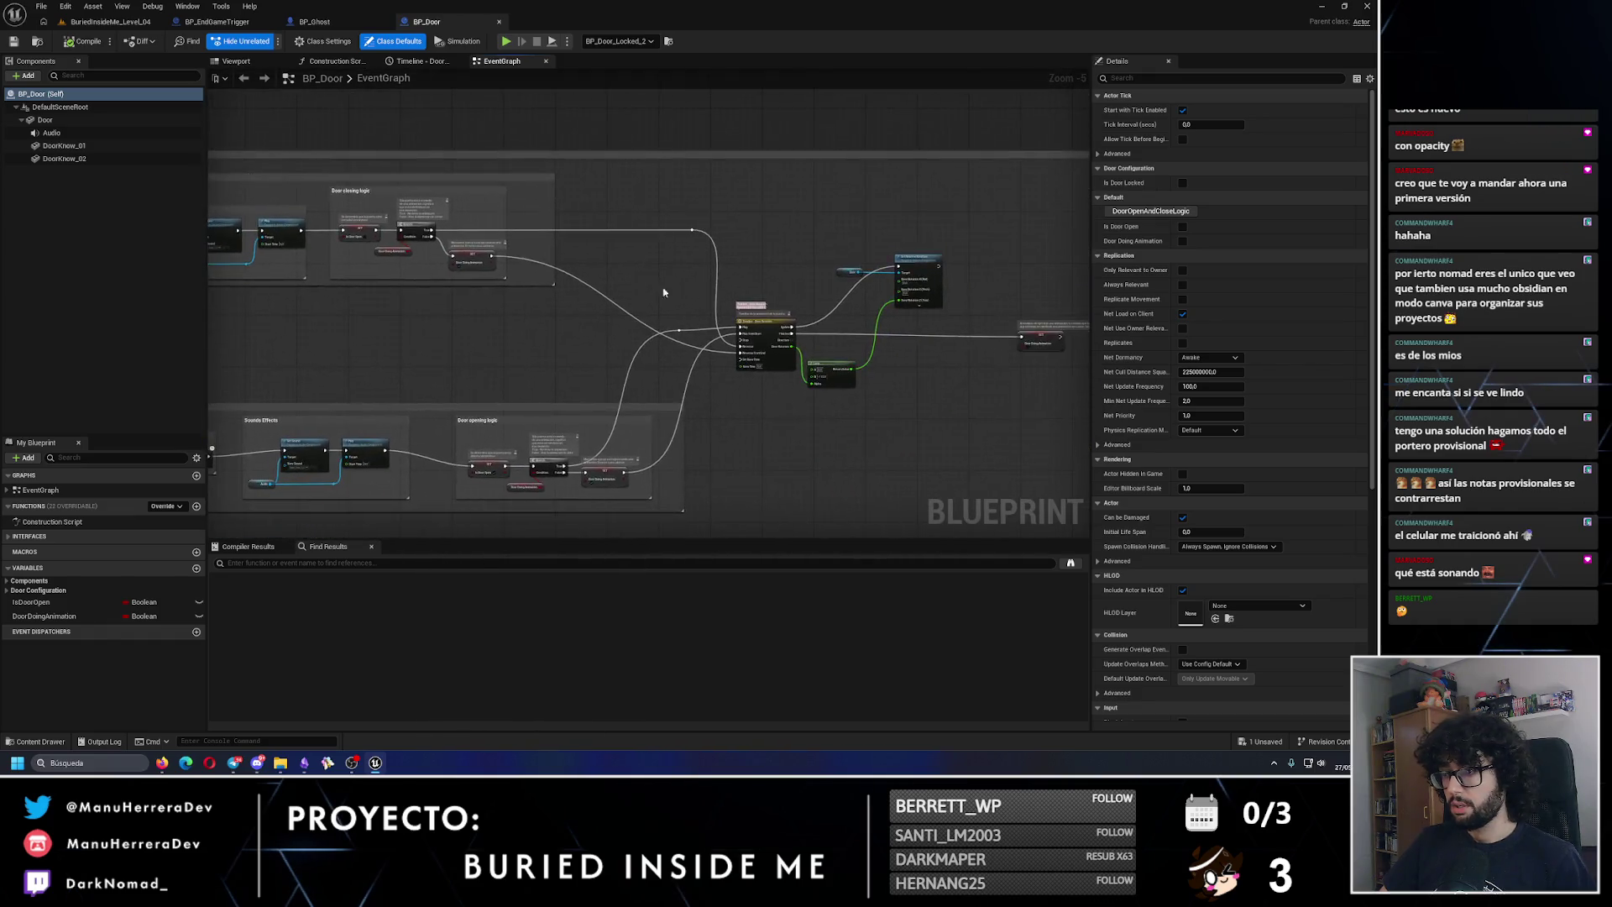
pyautogui.doubleClick(756, 357)
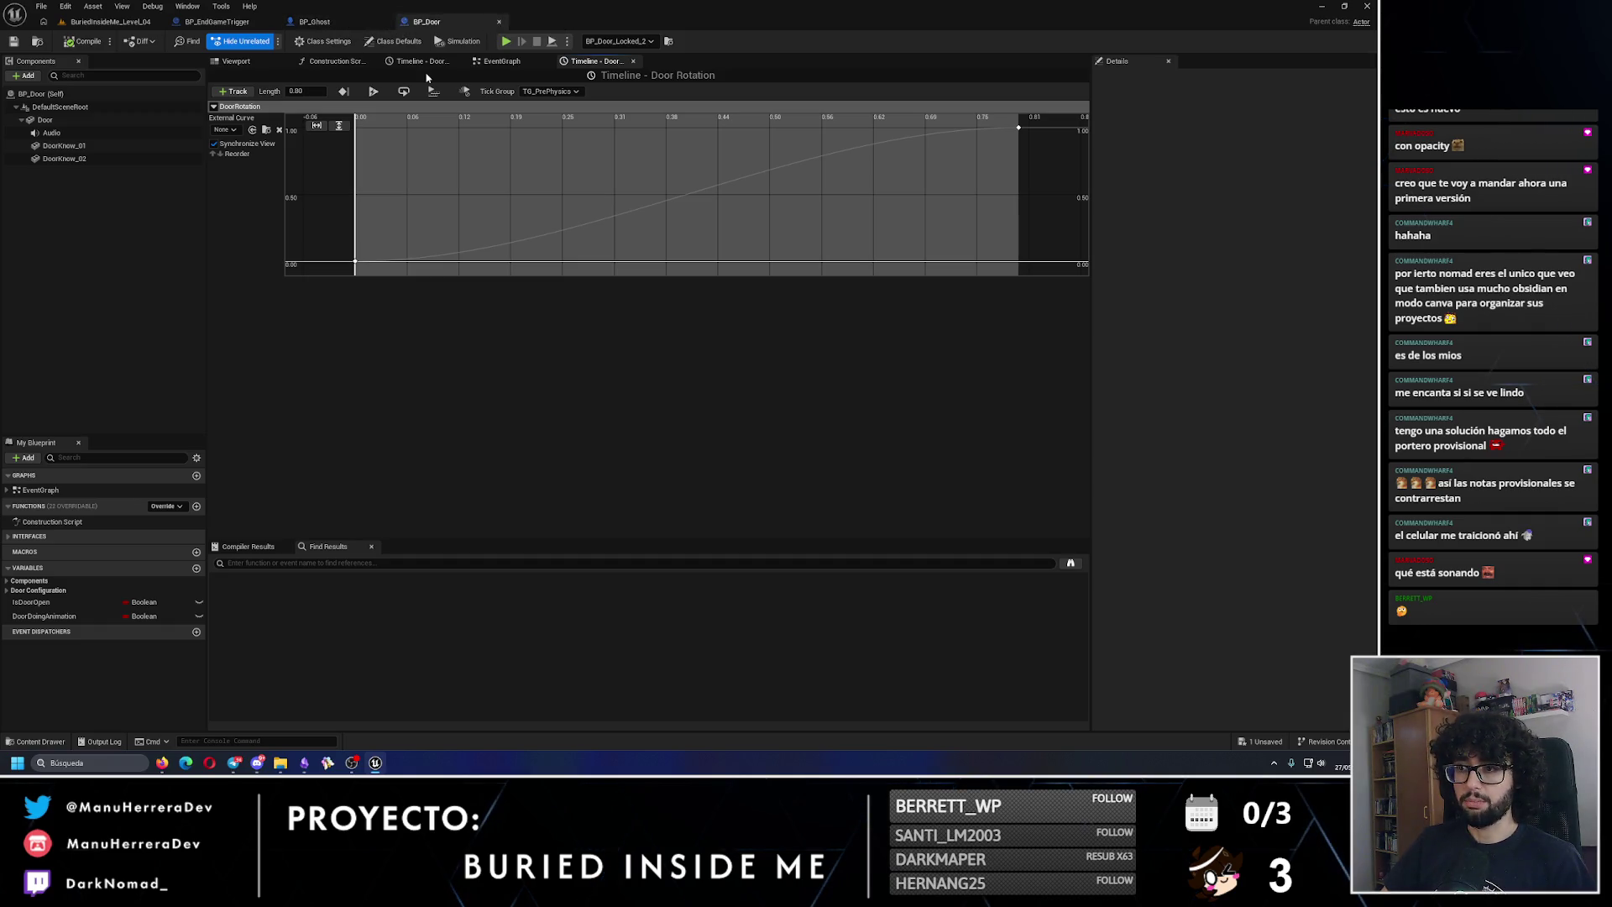
pyautogui.click(331, 60)
pyautogui.click(420, 60)
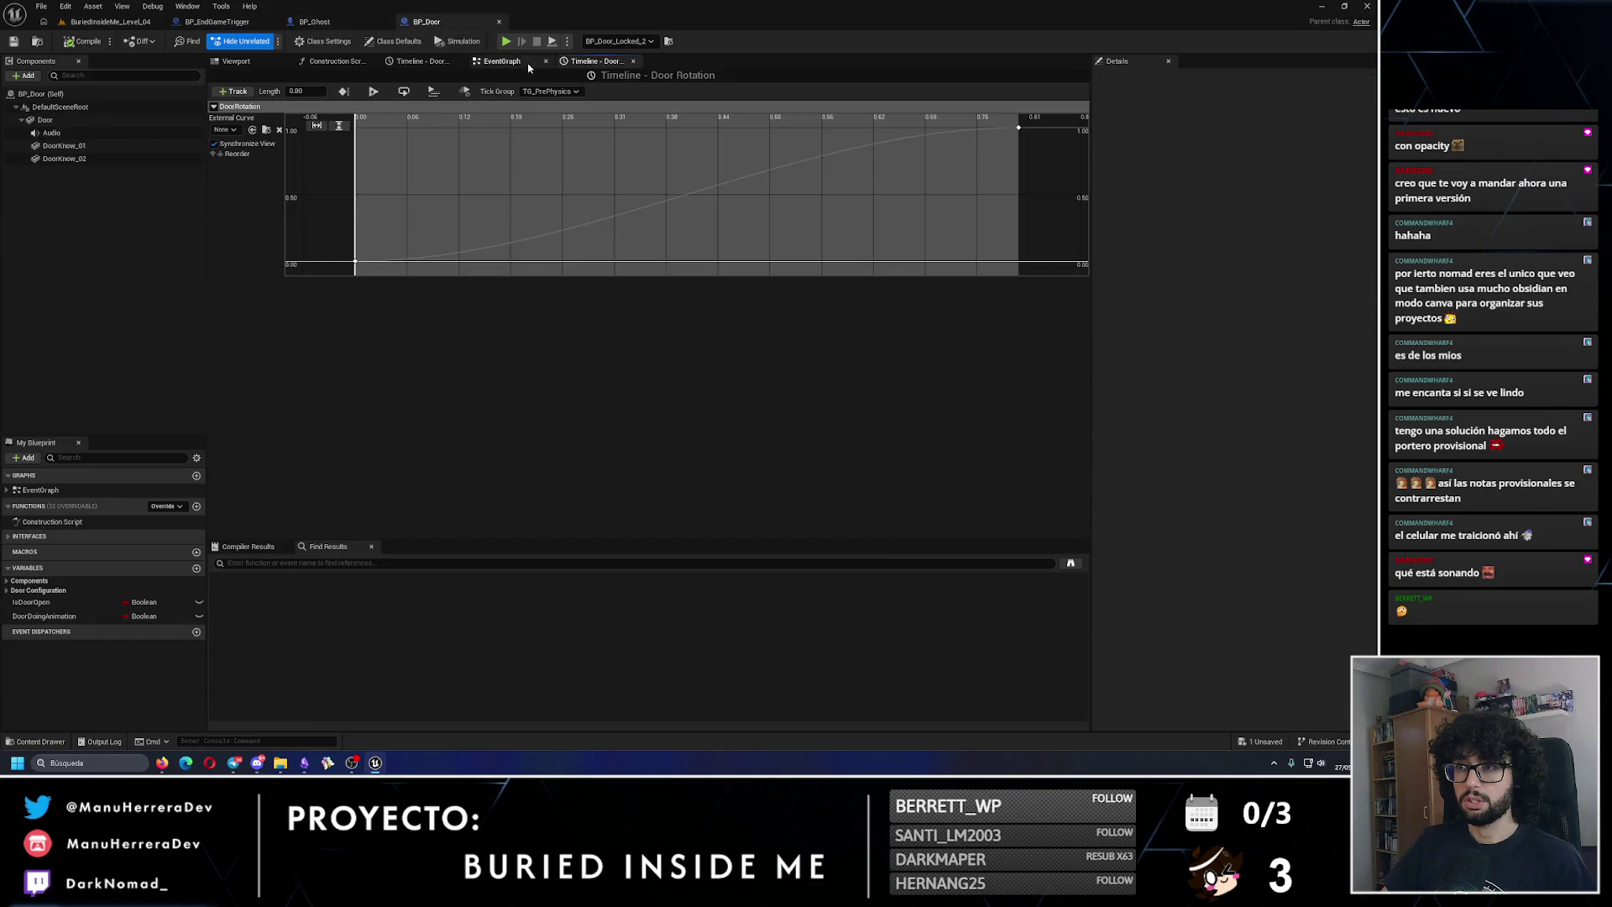
pyautogui.click(503, 60)
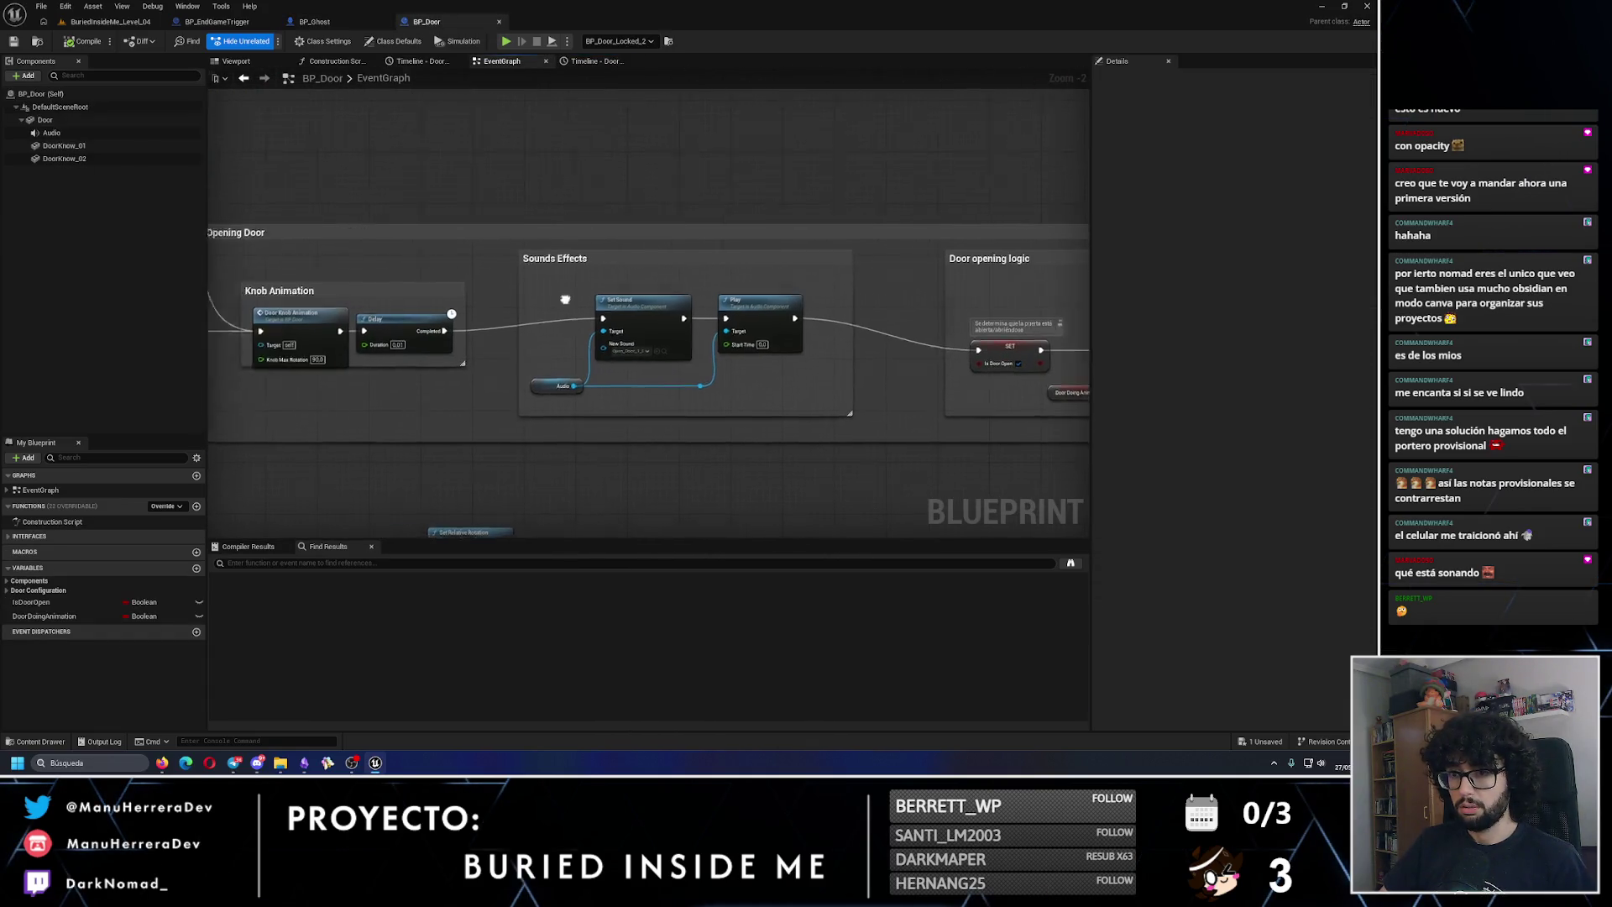
pyautogui.scroll(-3, 713, 328)
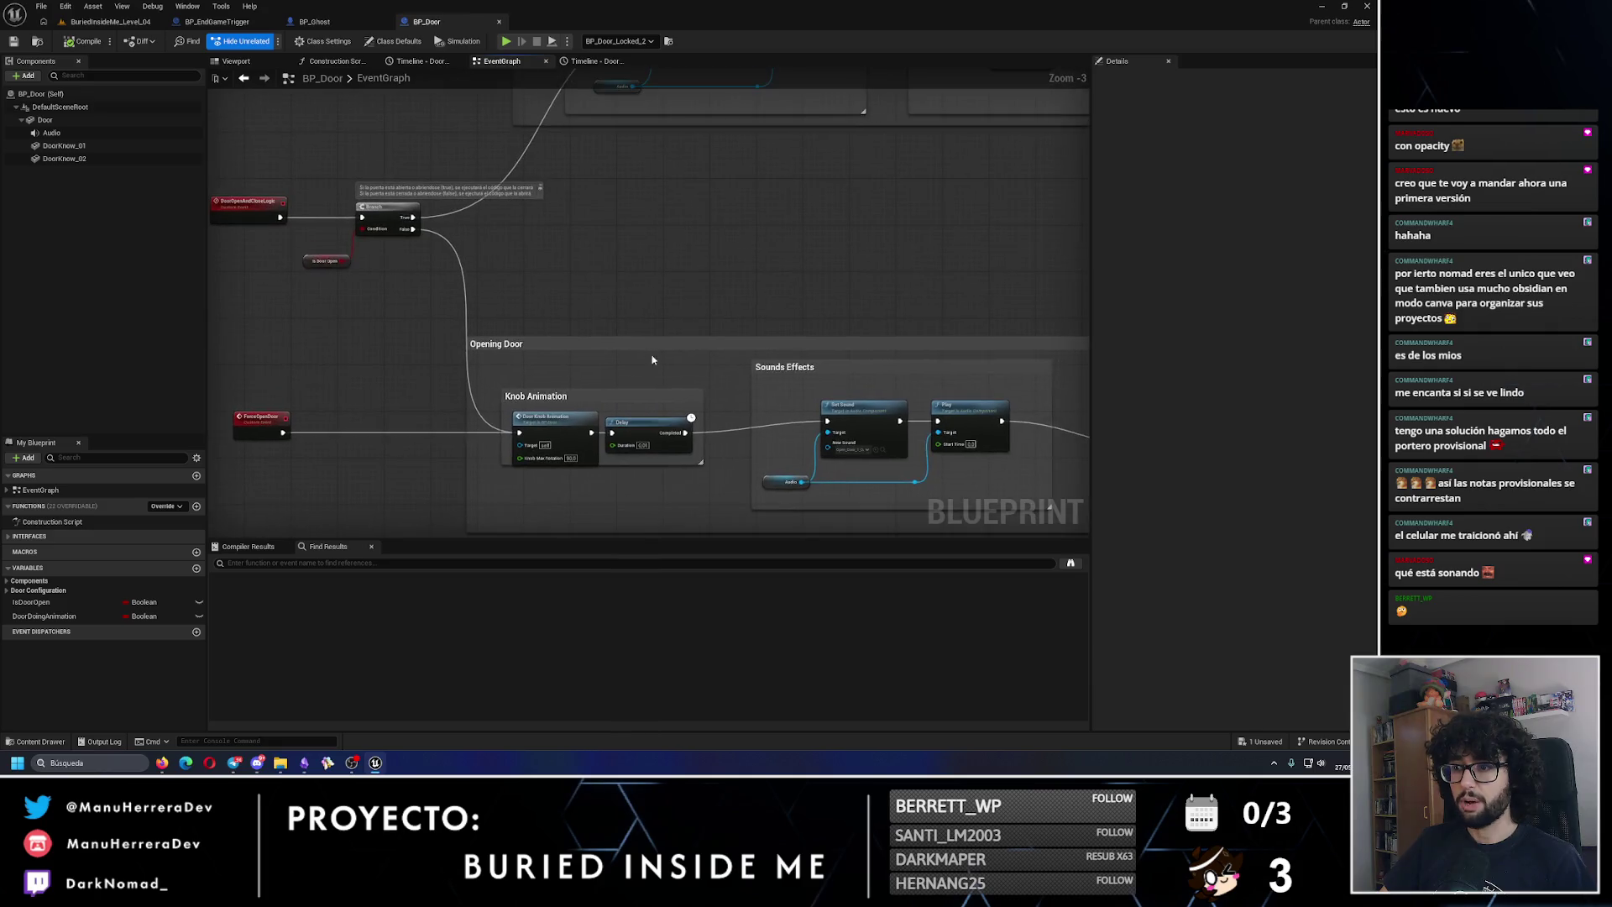
pyautogui.moveTo(712, 261)
pyautogui.mouseDown()
pyautogui.moveTo(724, 334)
pyautogui.moveTo(483, 240)
pyautogui.mouseUp()
pyautogui.scroll(3, 877, 233)
pyautogui.moveTo(878, 233); pyautogui.dragTo(596, 313)
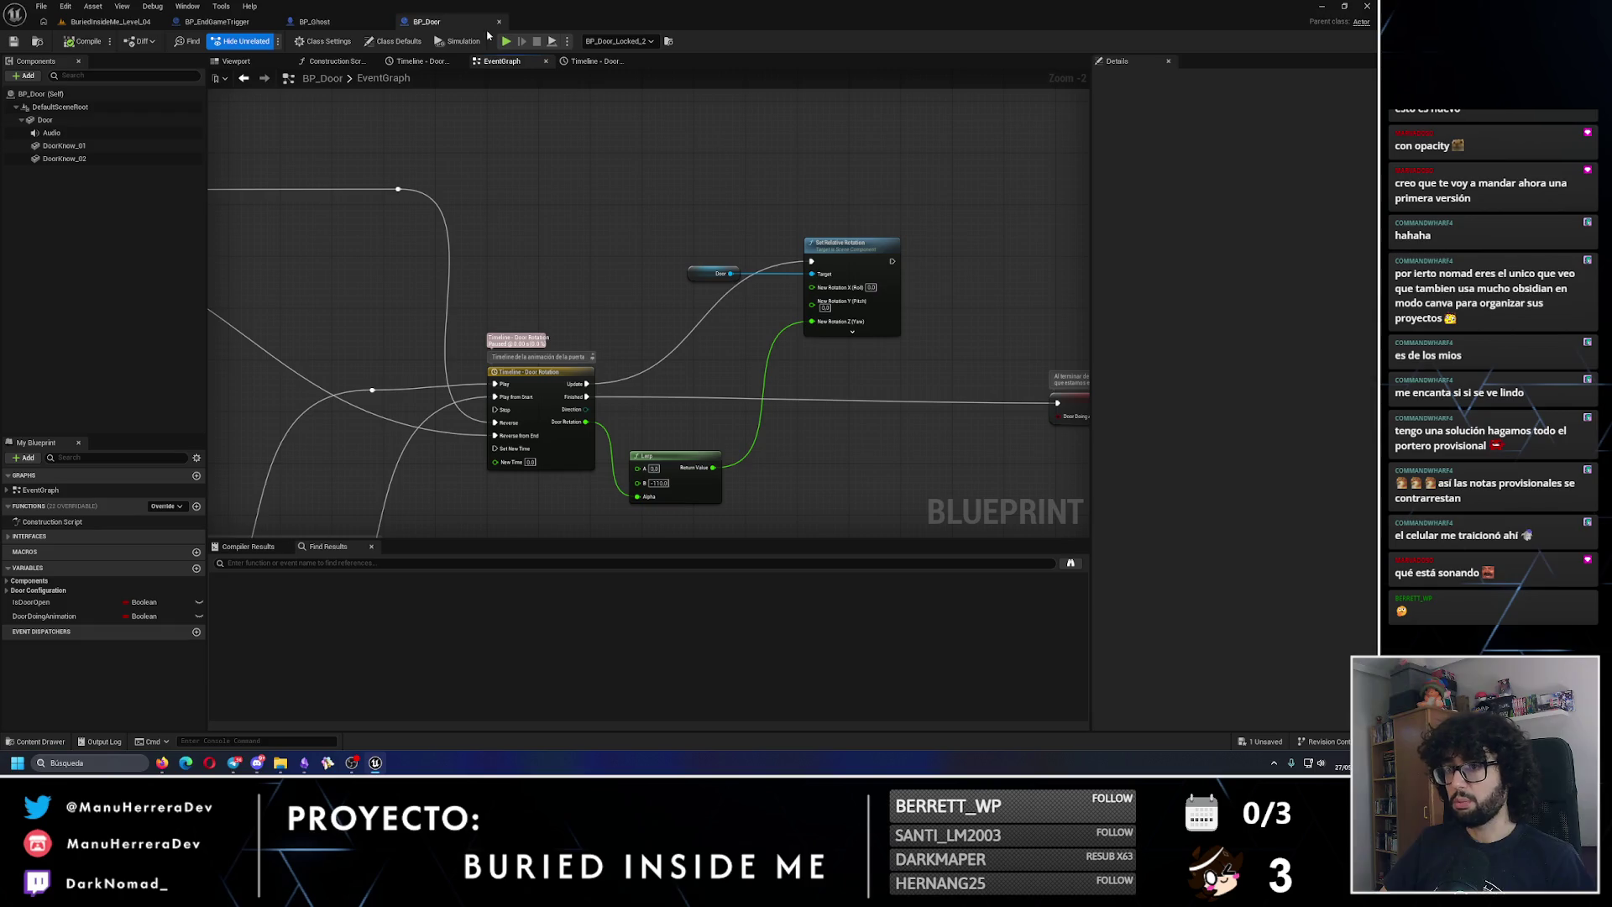
# Step: Close the BP_Door and BP_Ghost blueprint tabs
pyautogui.click(327, 22)
pyautogui.middleClick(408, 24)
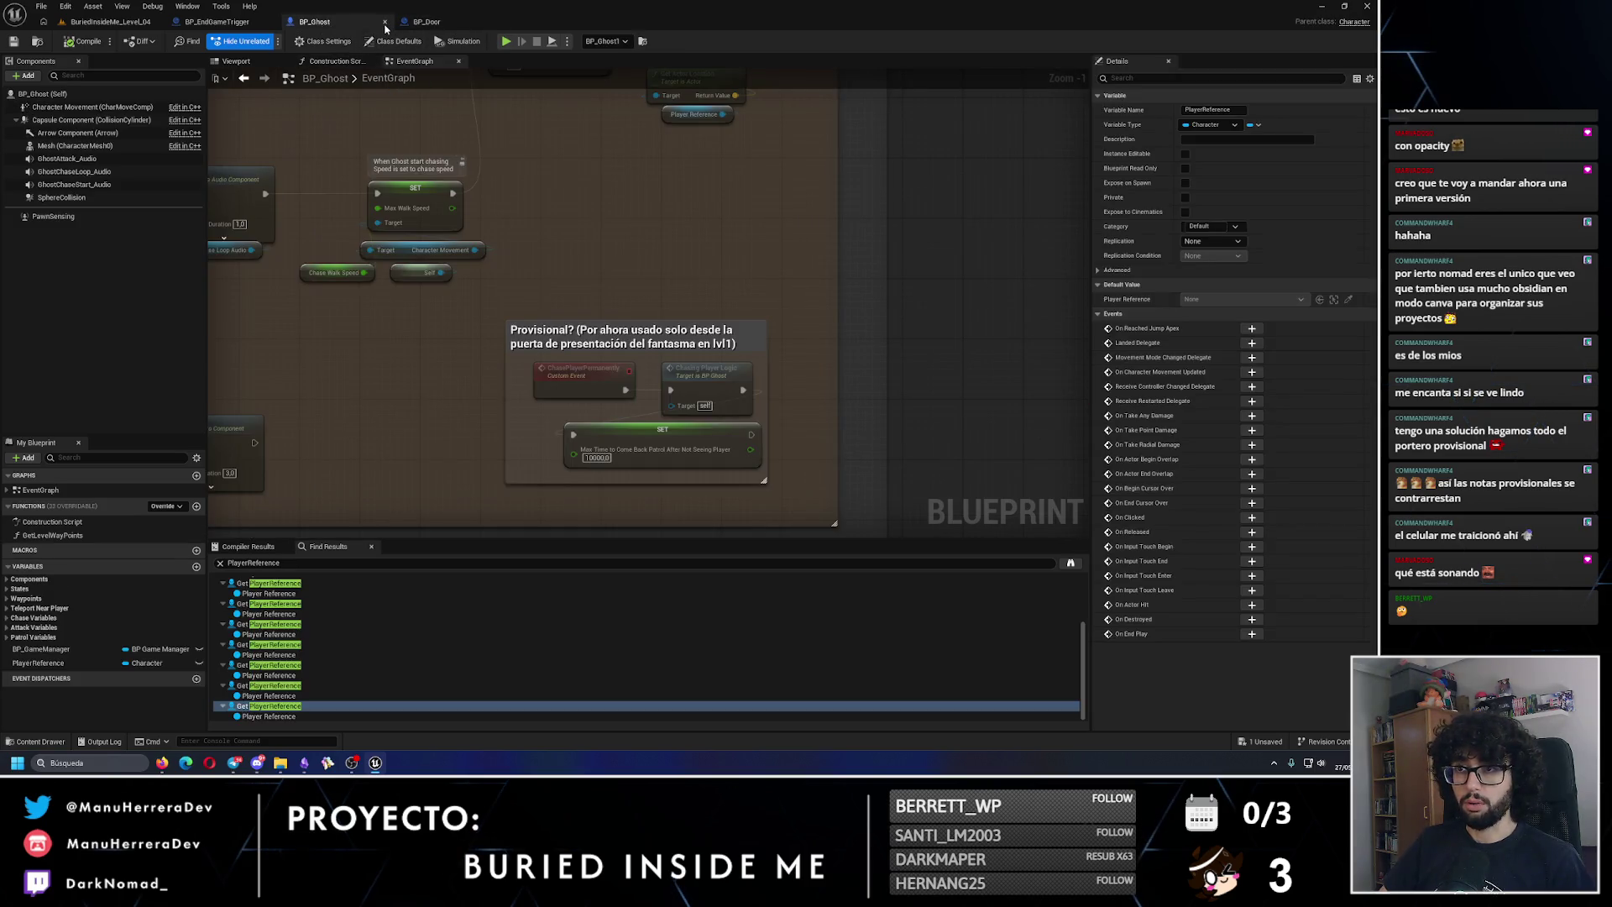
pyautogui.middleClick(380, 25)
pyautogui.click(451, 403)
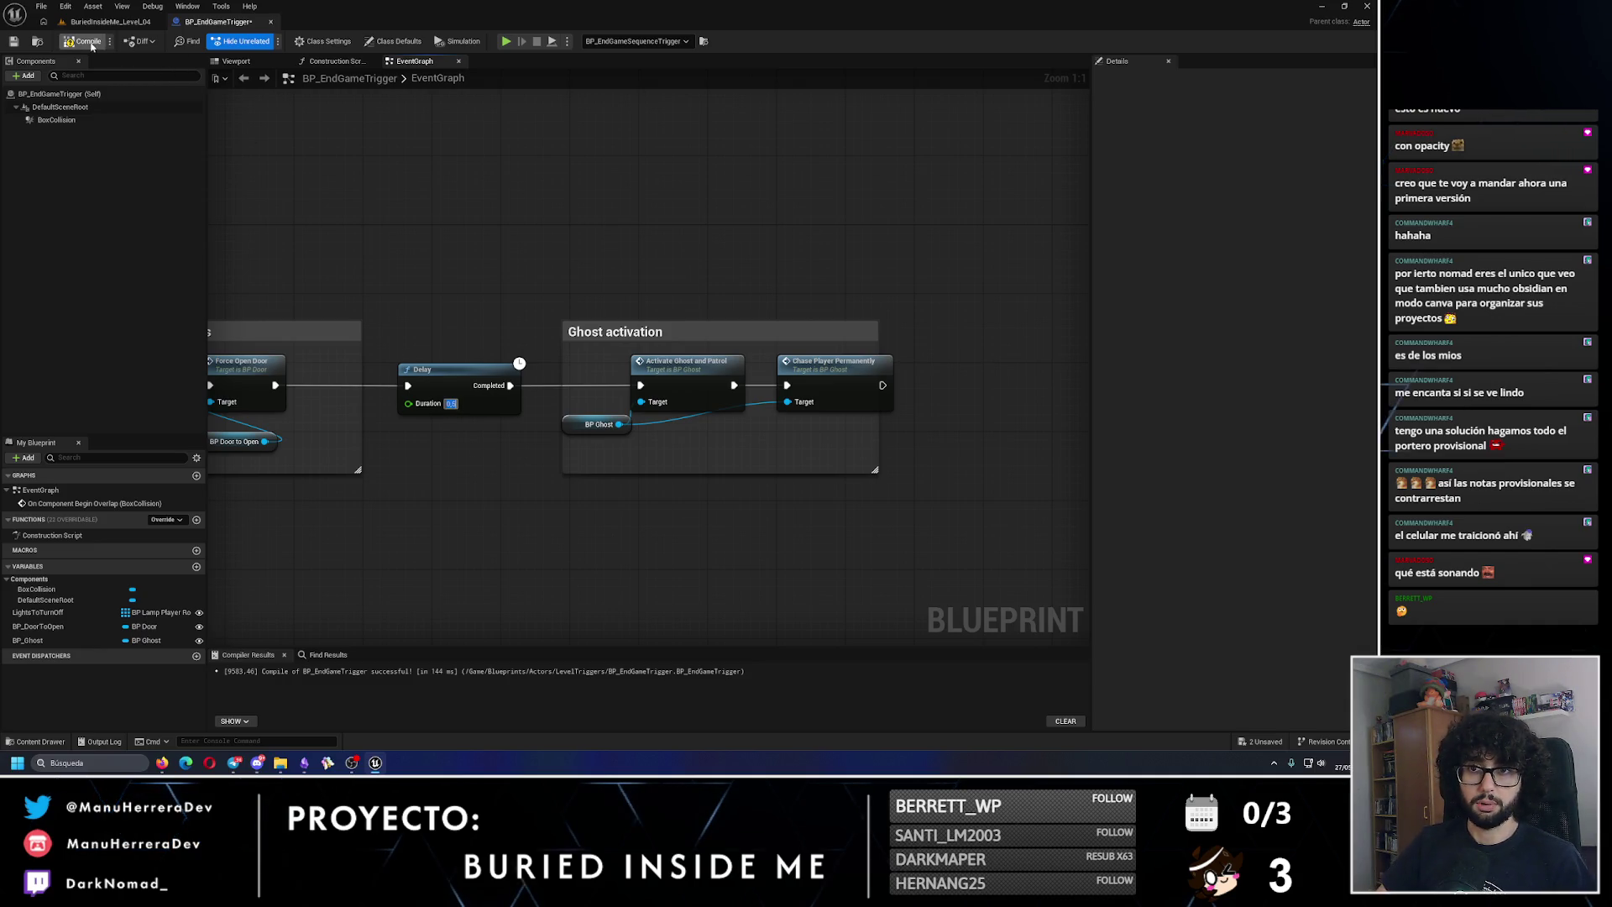
# Step: Compile BP_EndGameTrigger and frame the door in the Level 04 viewport
pyautogui.click(12, 42)
pyautogui.click(106, 23)
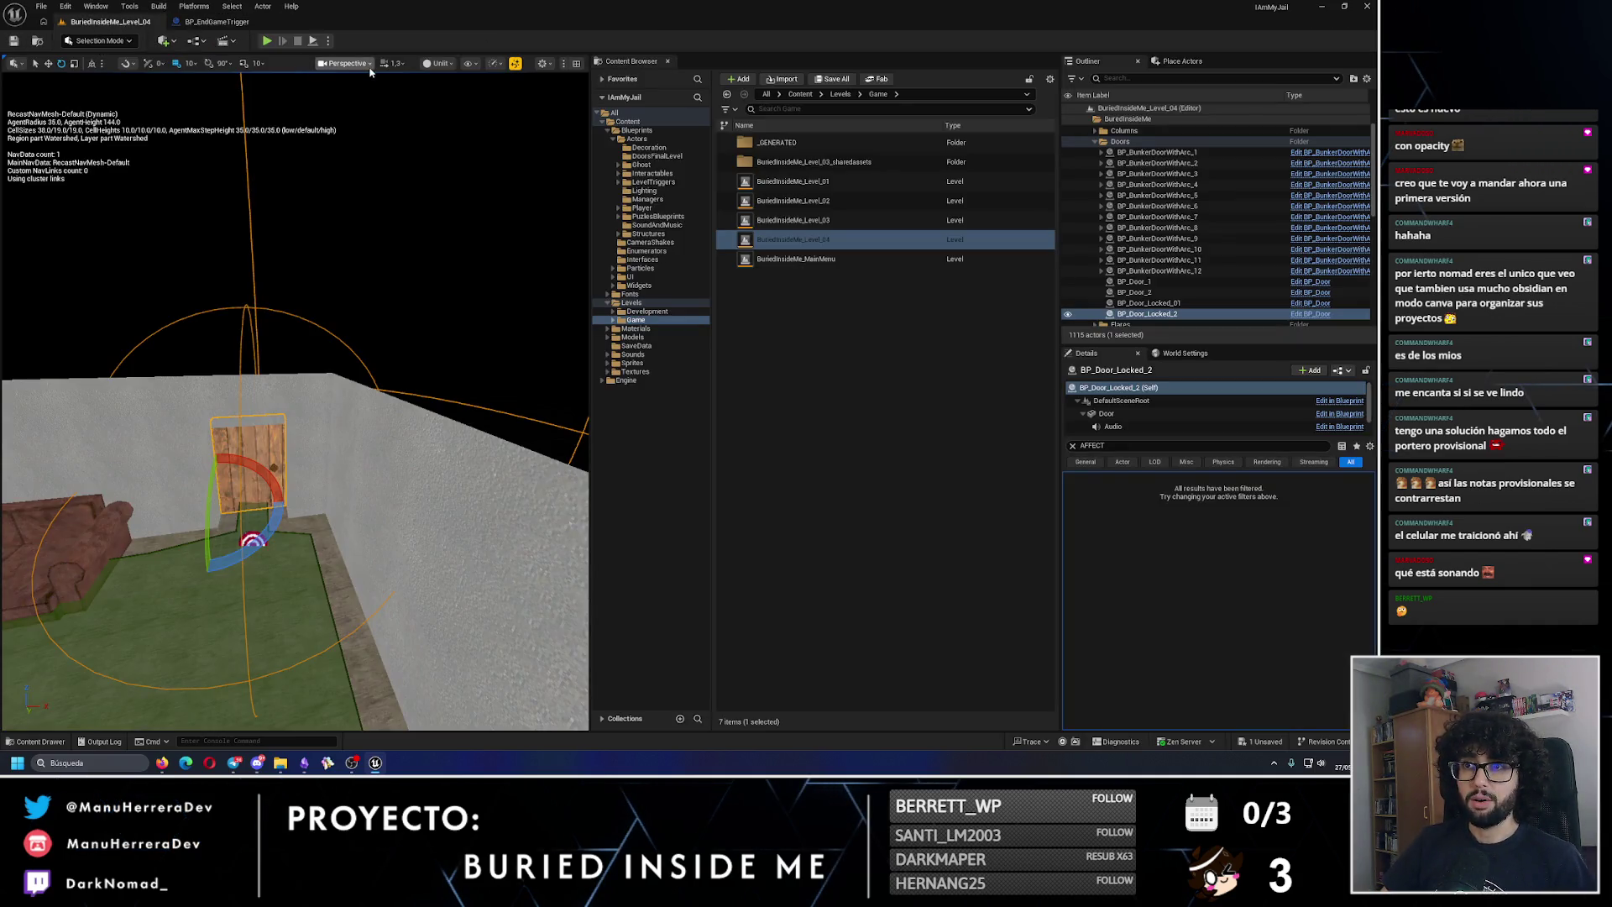
pyautogui.press('f')
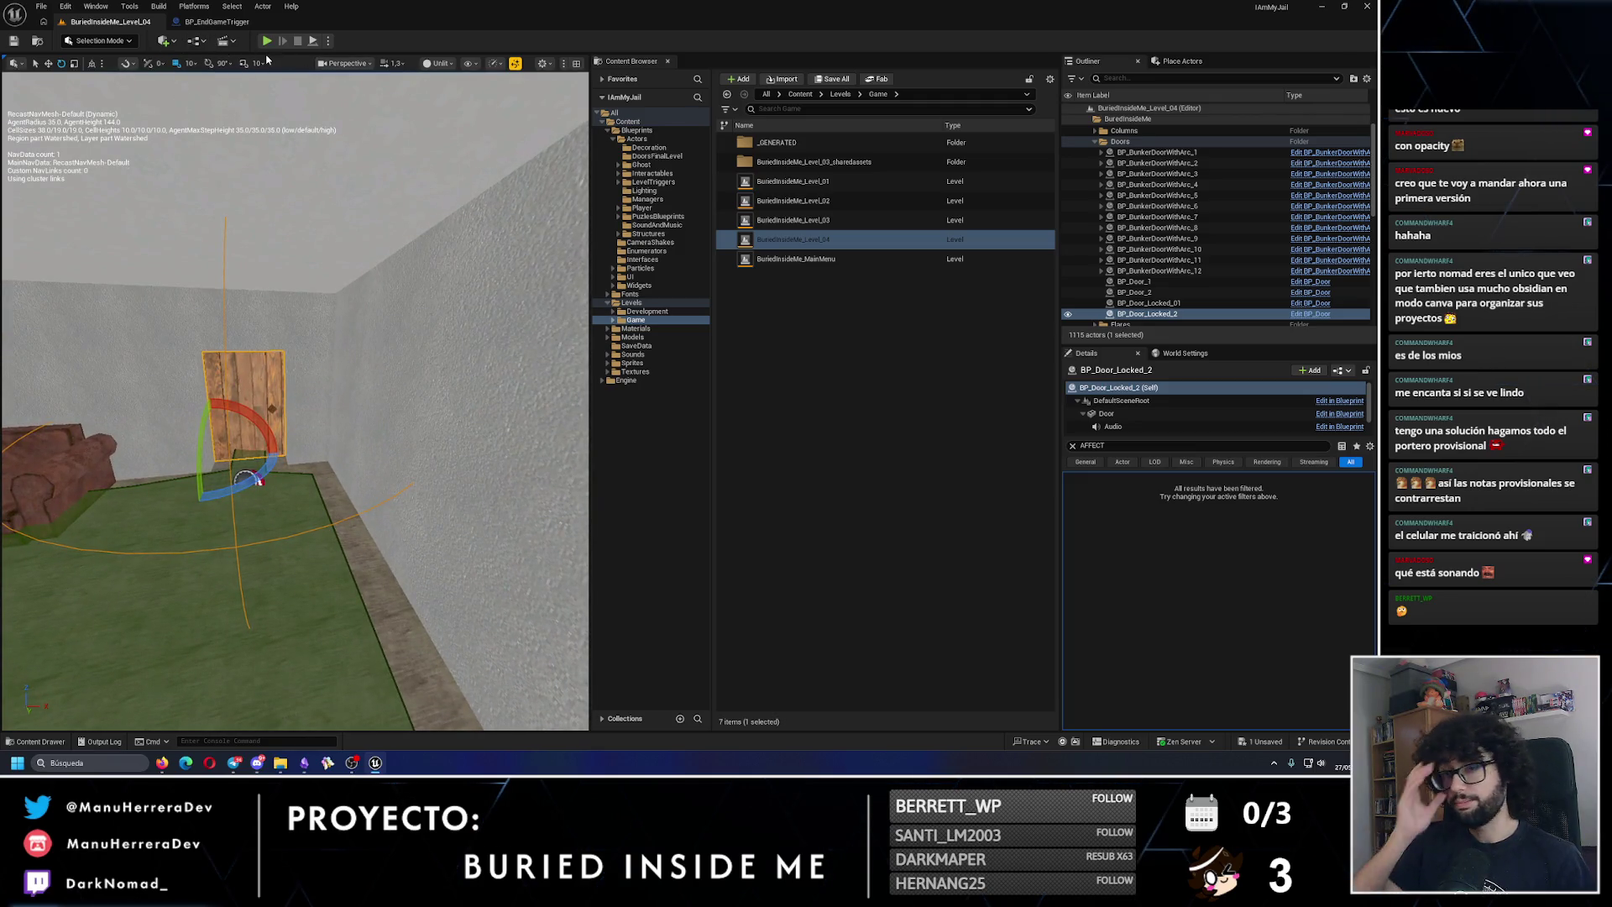
# Step: Play-test Level 04 in a new editor window, walking to the door, then stop with Esc
pyautogui.click(329, 40)
pyautogui.click(378, 99)
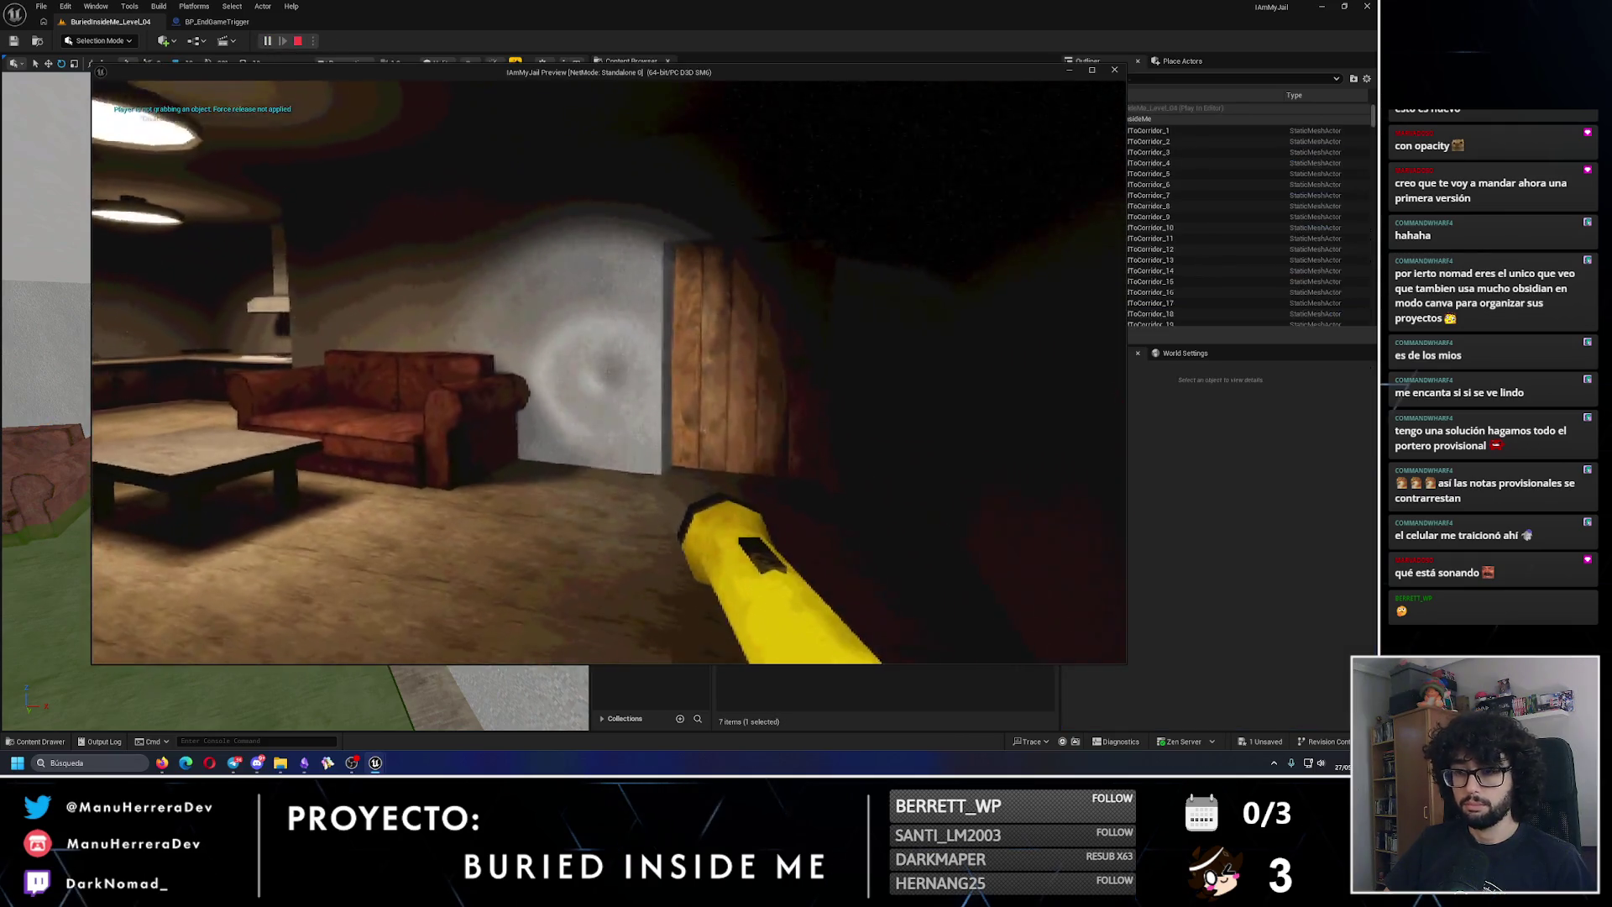
pyautogui.press('w')
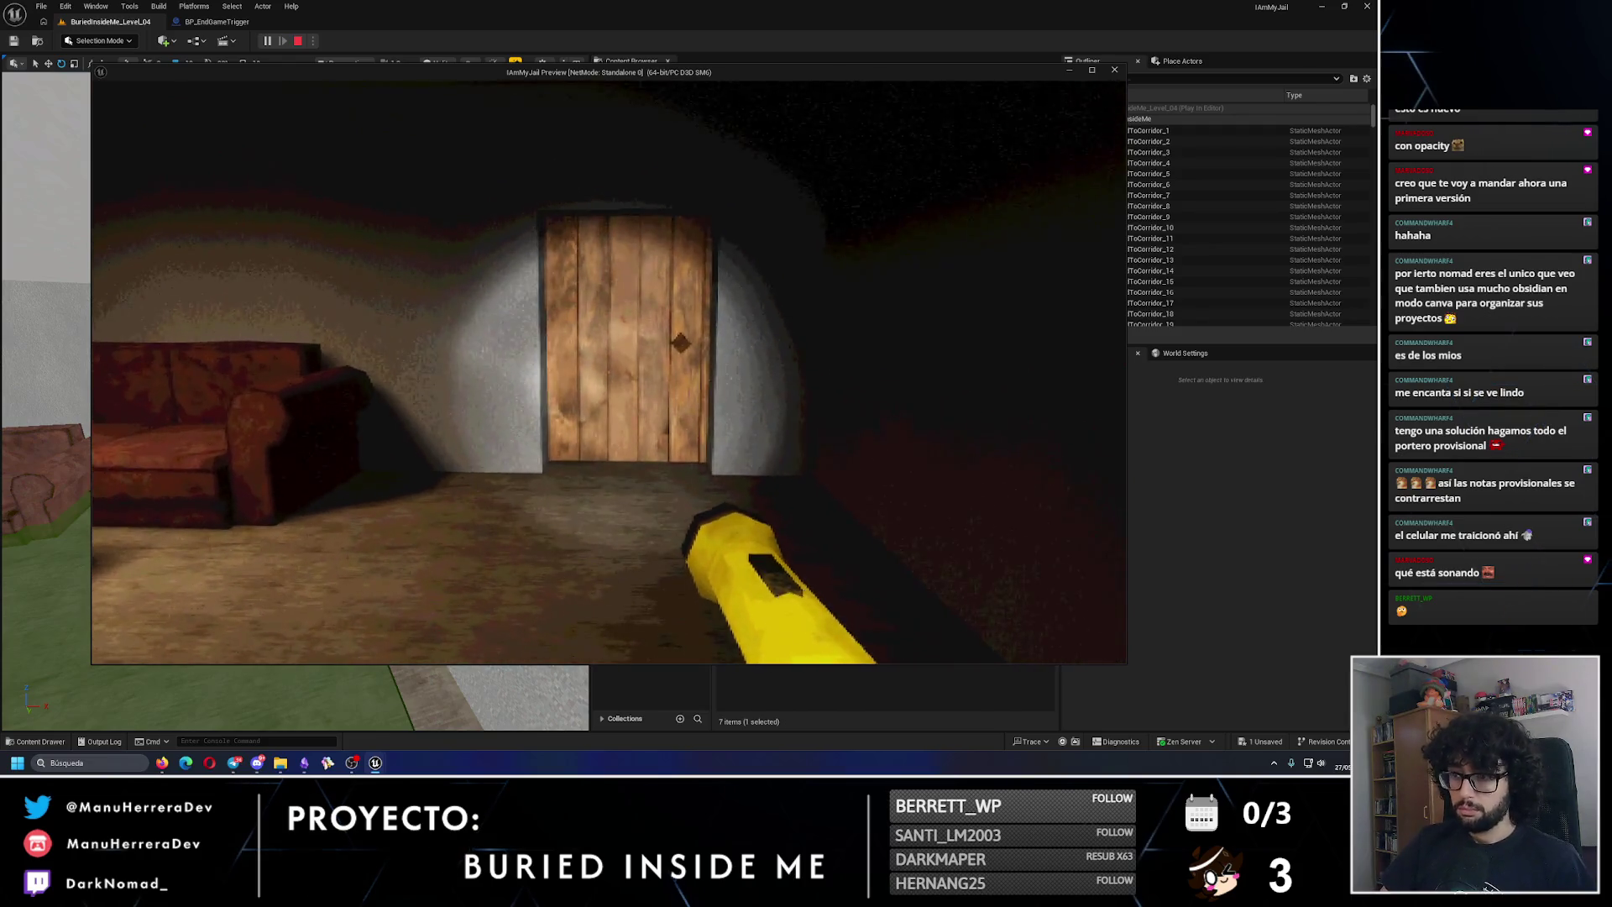
pyautogui.moveTo(608, 372)
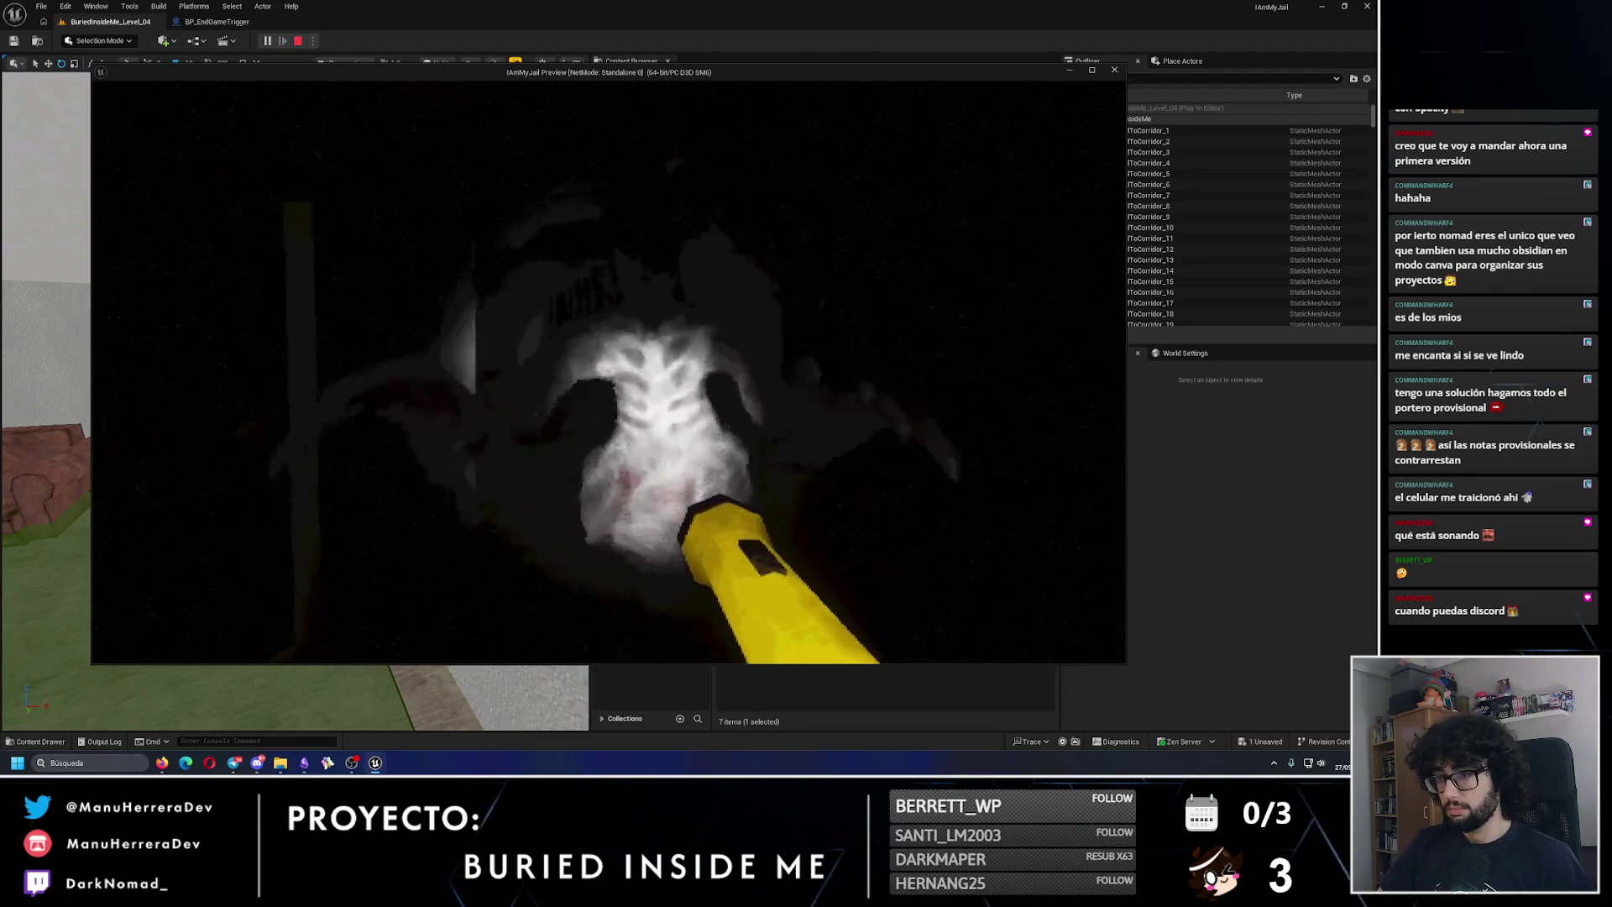
pyautogui.press('Escape')
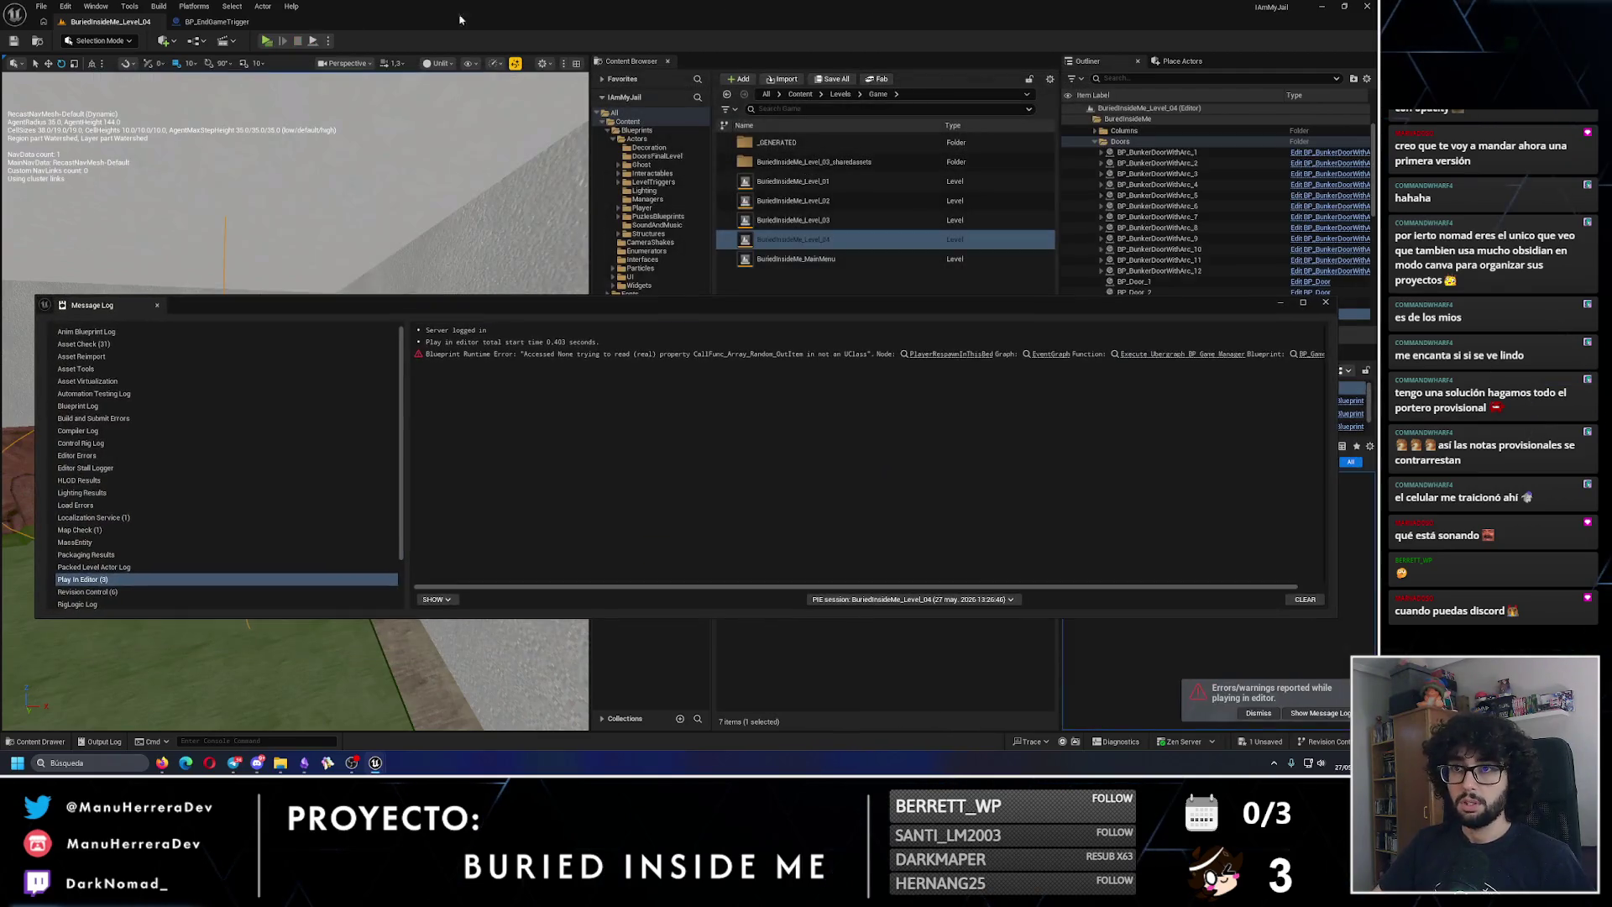
# Step: Close the Message Log, clear the AFFECT Details filter, and return to BP_EndGameTrigger's graph
pyautogui.click(1325, 304)
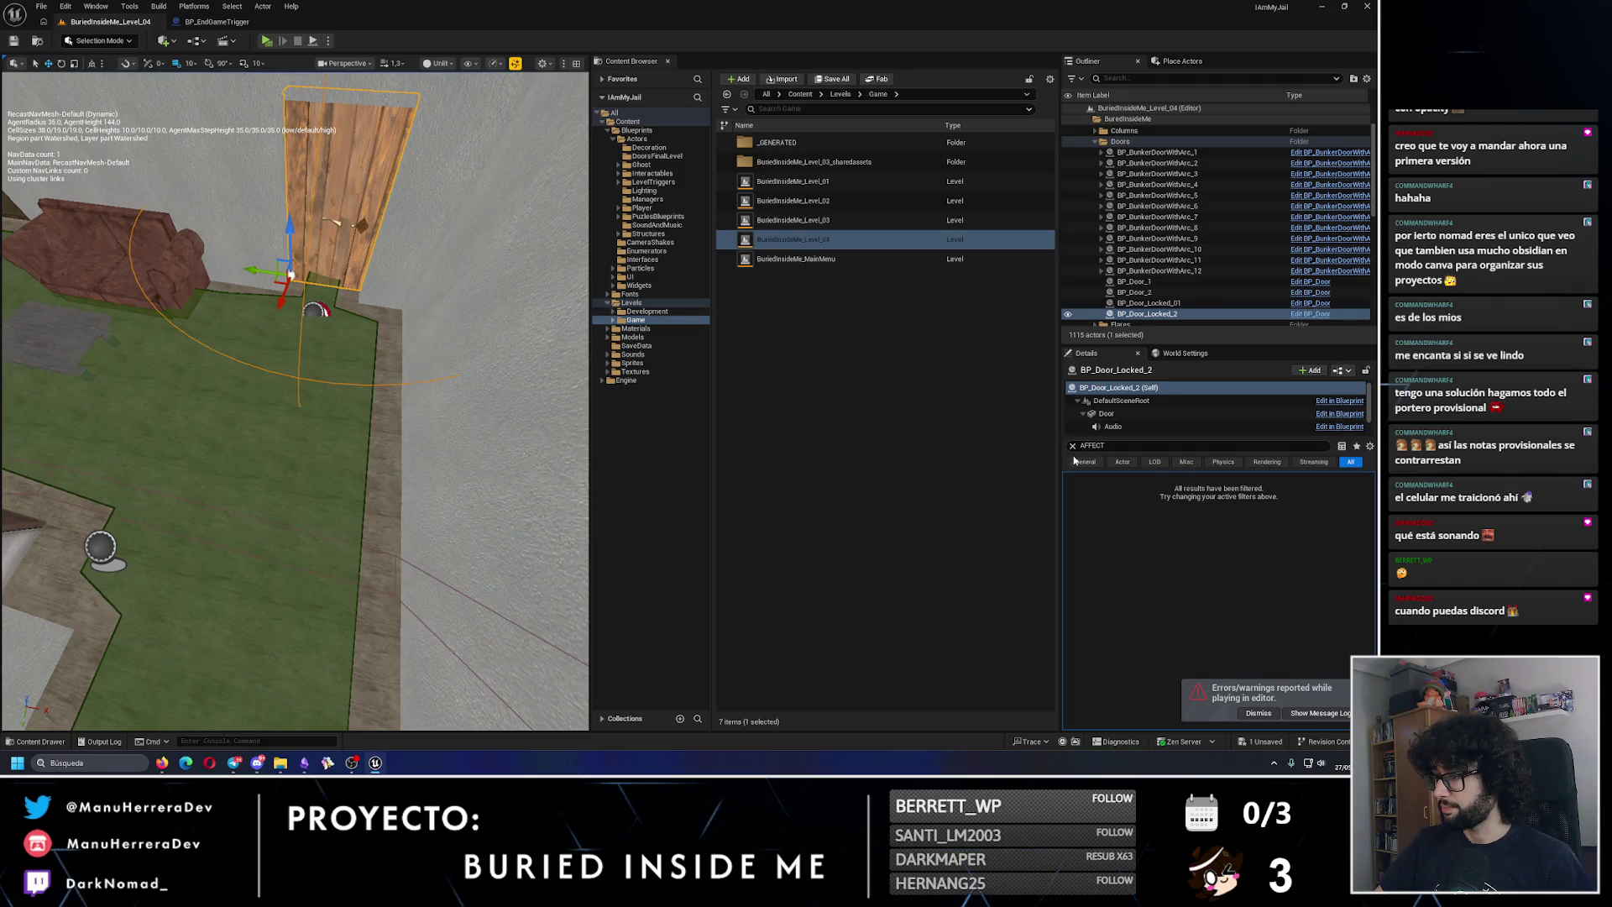
pyautogui.click(1073, 445)
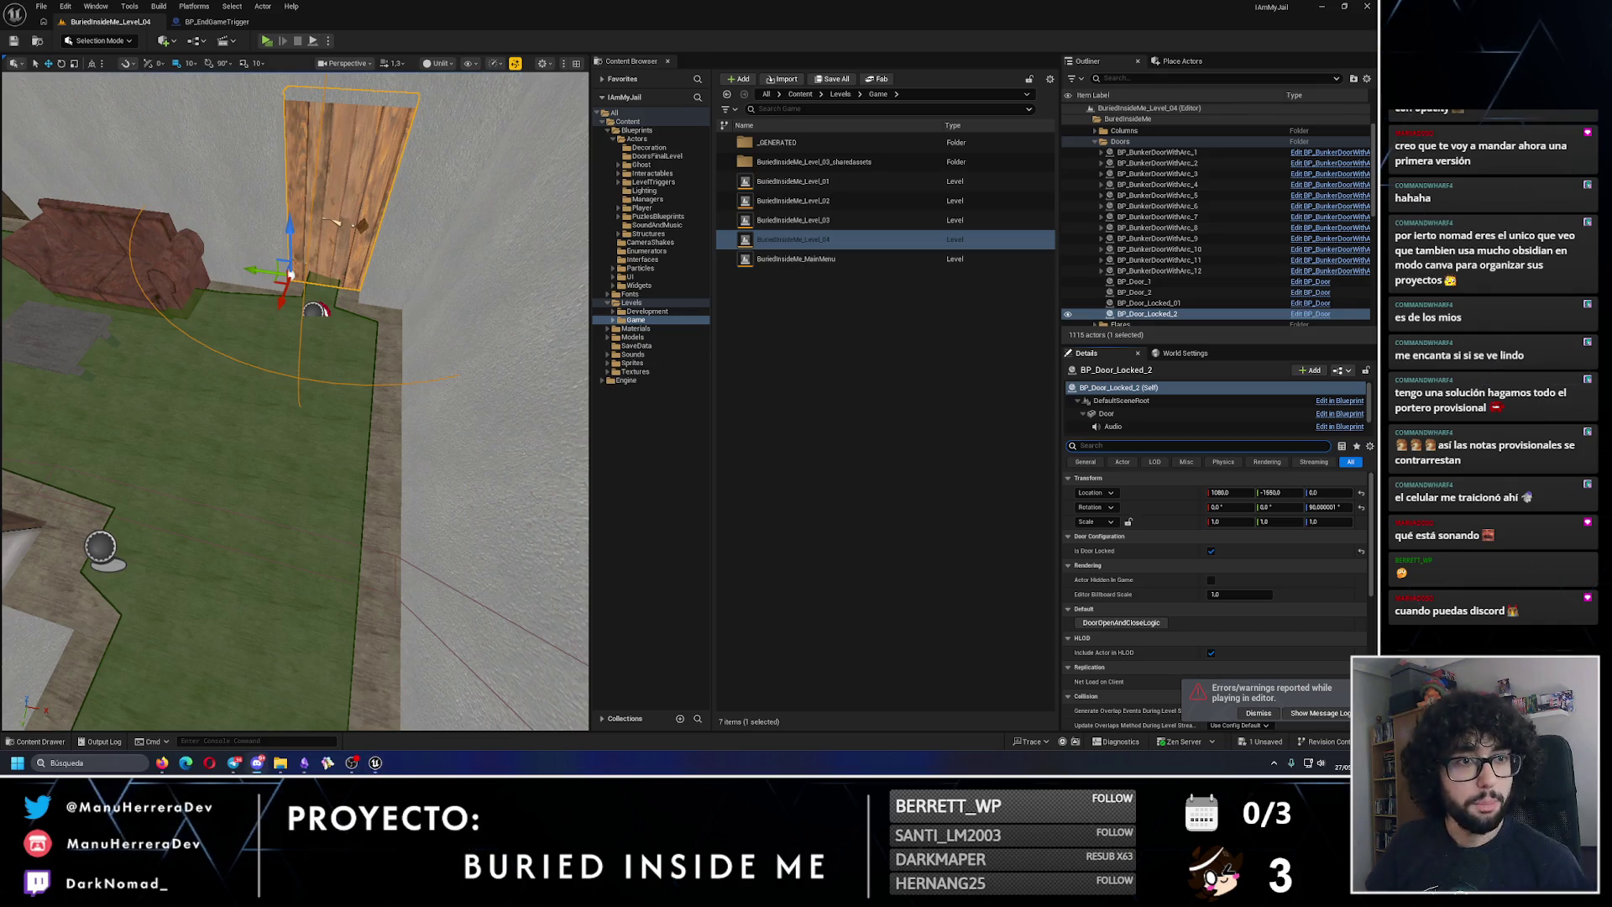
pyautogui.click(308, 252)
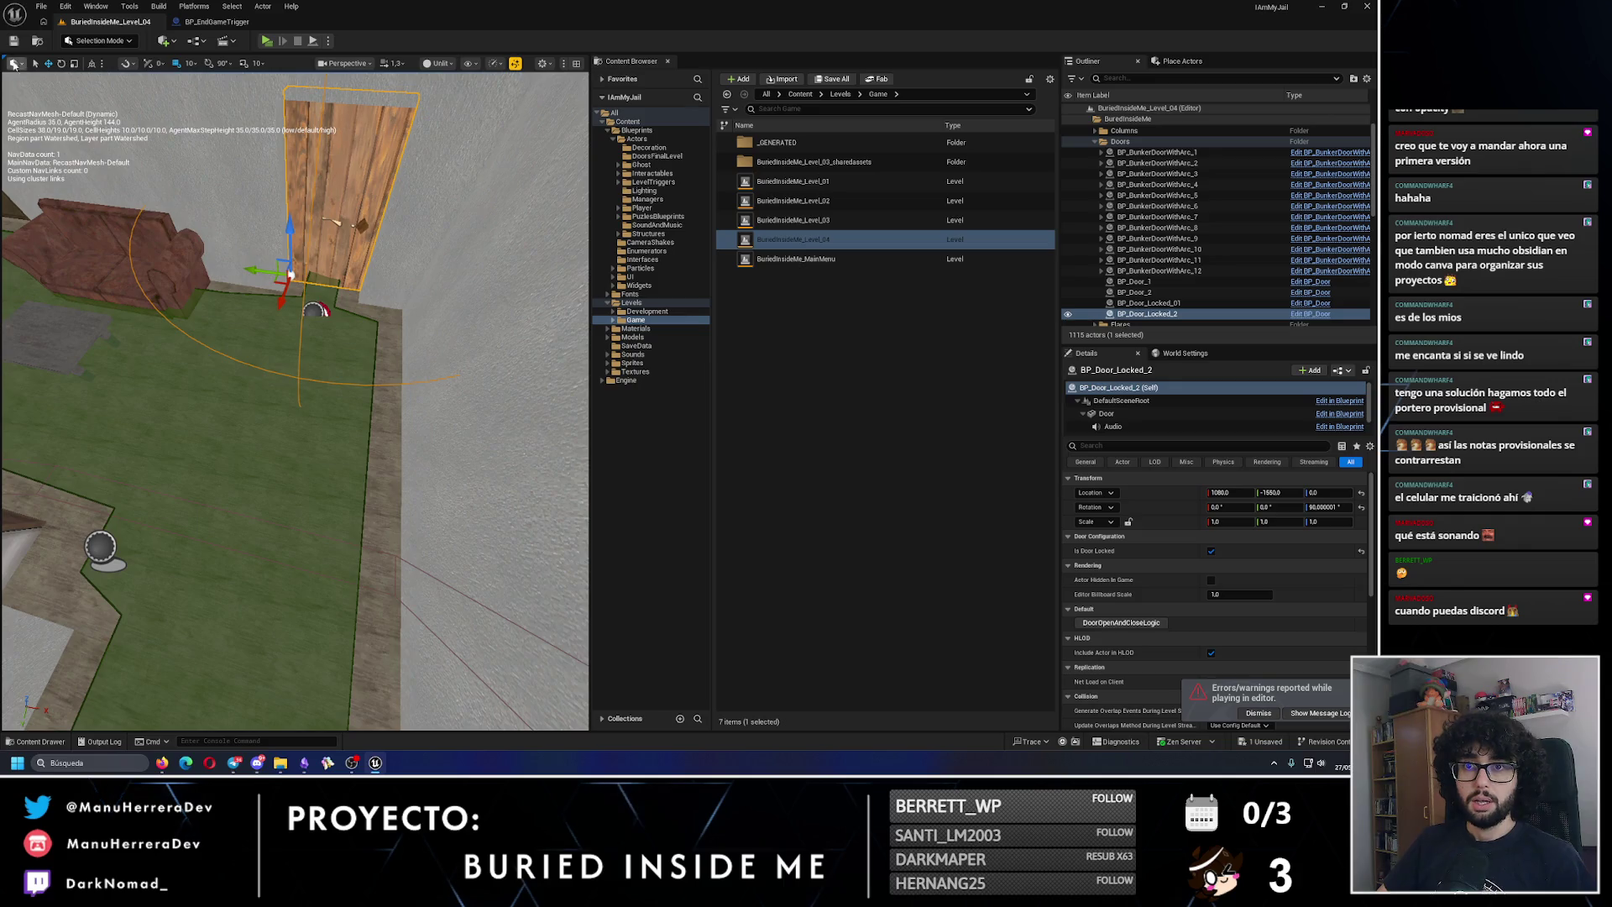
pyautogui.click(217, 21)
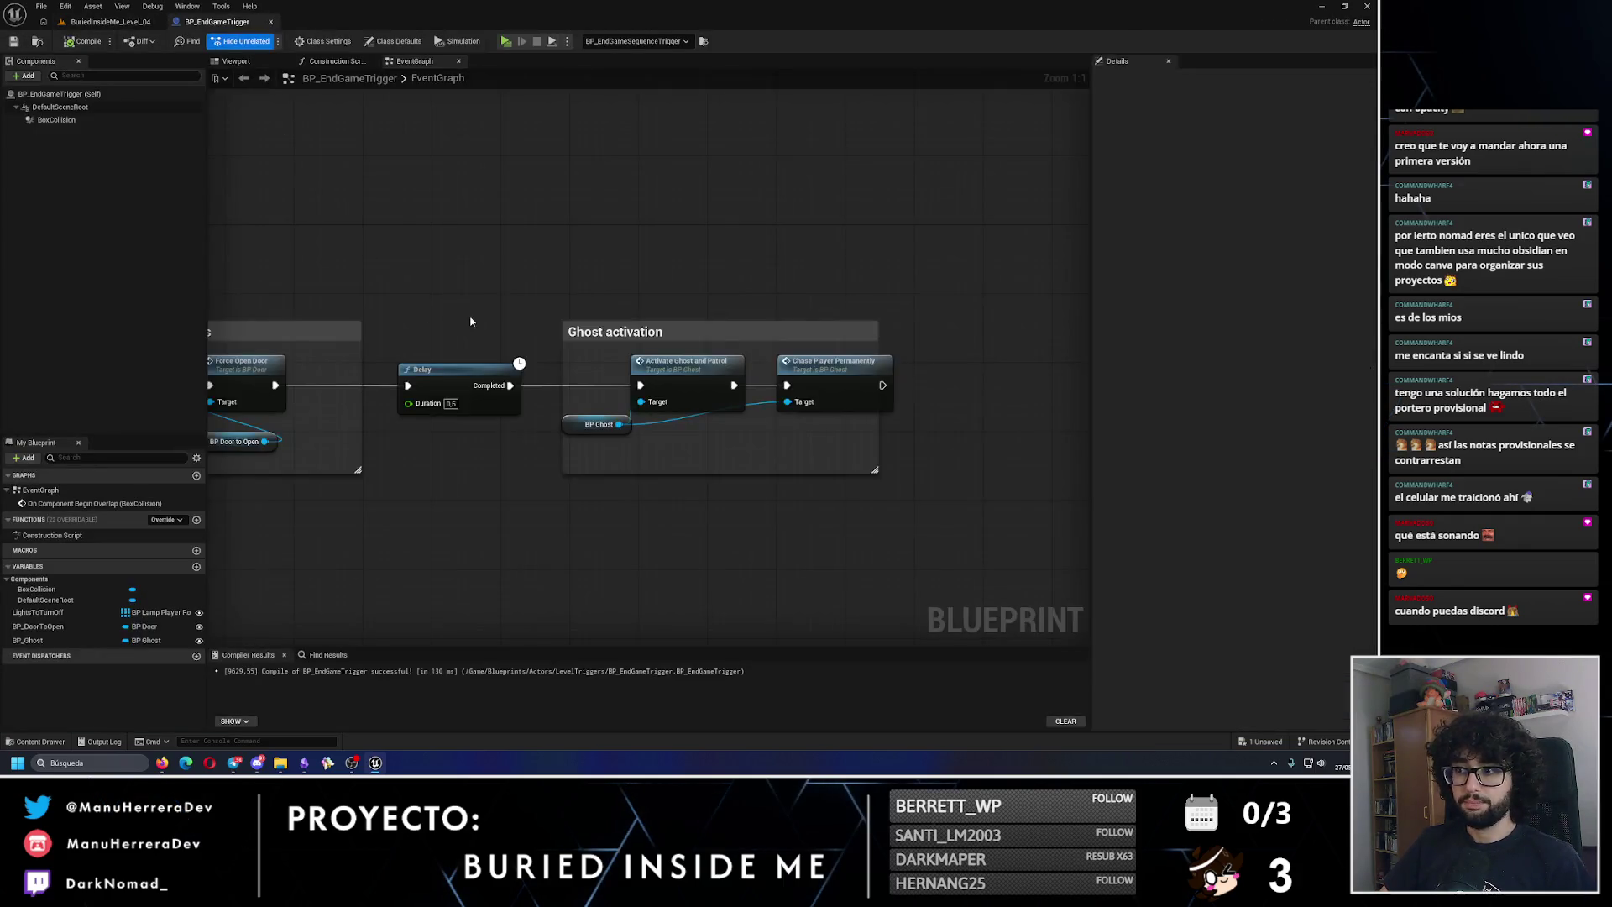
# Step: Add a Print String after Chase Player Permanently reading 'TODO: Mostrar LOGO de juego FINAL'
pyautogui.moveTo(793, 349)
pyautogui.mouseDown()
pyautogui.moveTo(885, 349)
pyautogui.moveTo(374, 339)
pyautogui.mouseUp()
pyautogui.moveTo(707, 390); pyautogui.dragTo(815, 394)
pyautogui.write('print')
pyautogui.press('Return')
pyautogui.scroll(2, 815, 395)
pyautogui.write(': M')
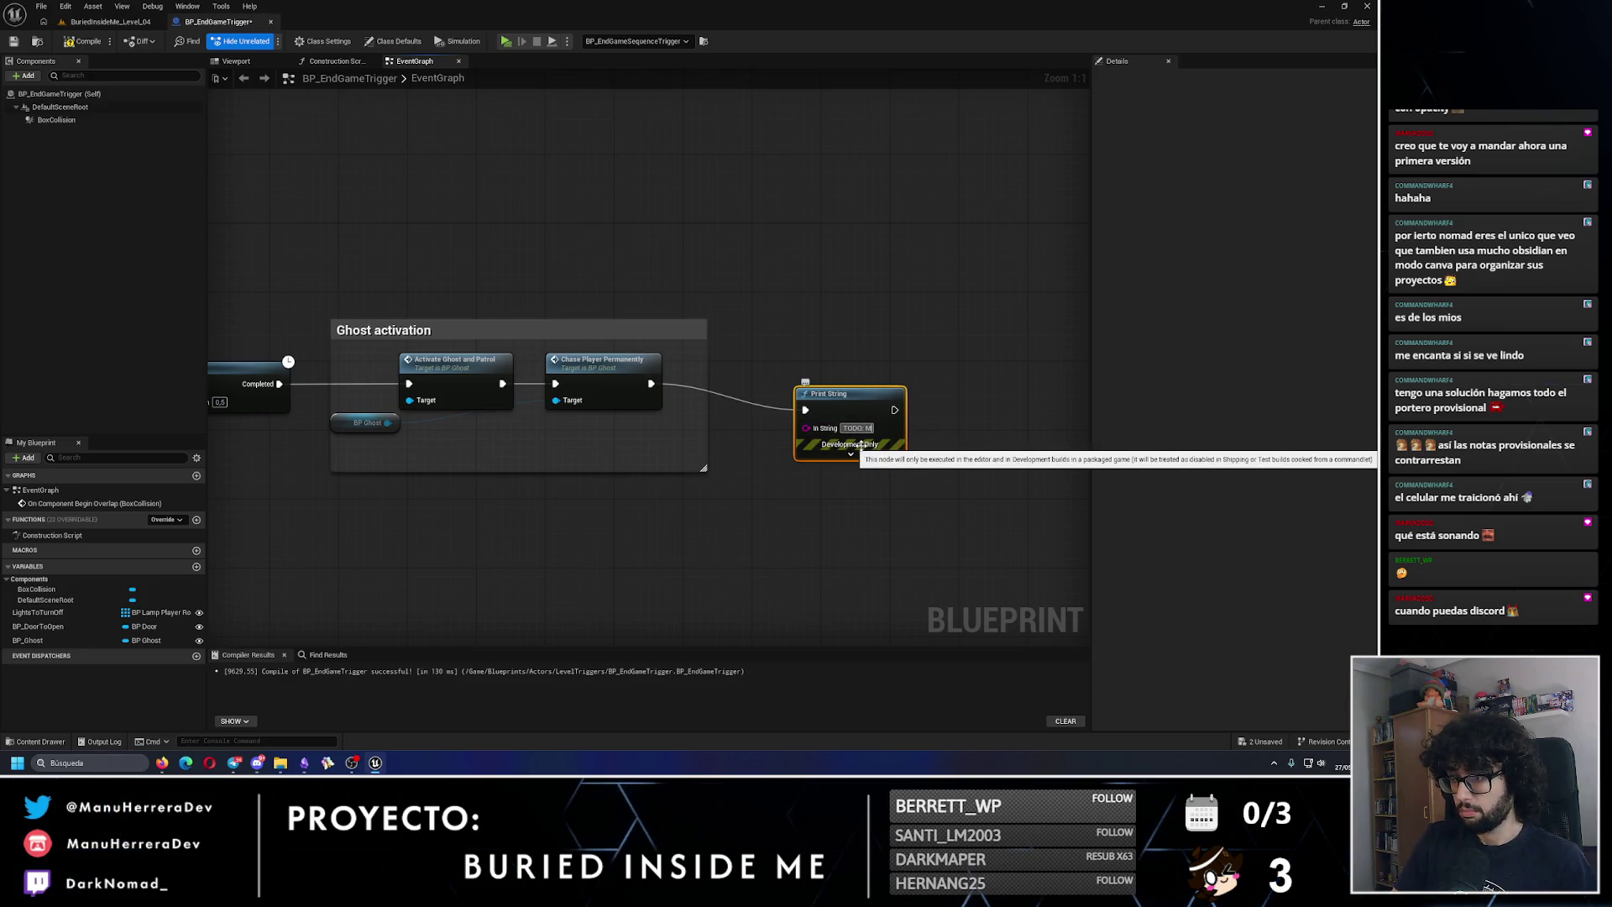
pyautogui.write('os LGO')
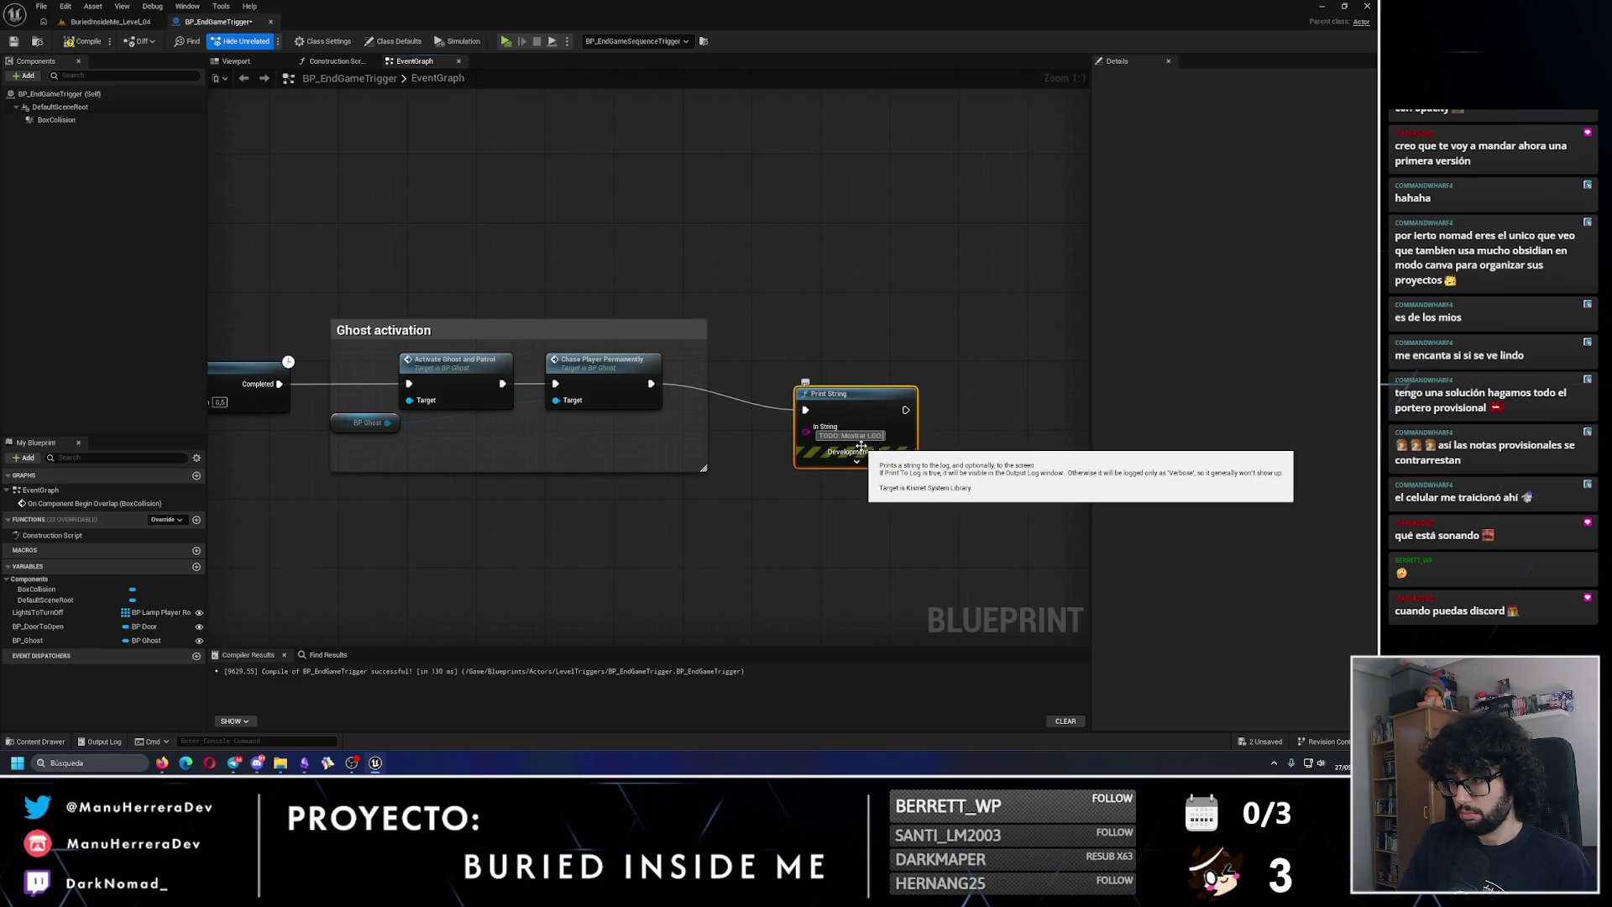
pyautogui.write('GO de juego FINAL')
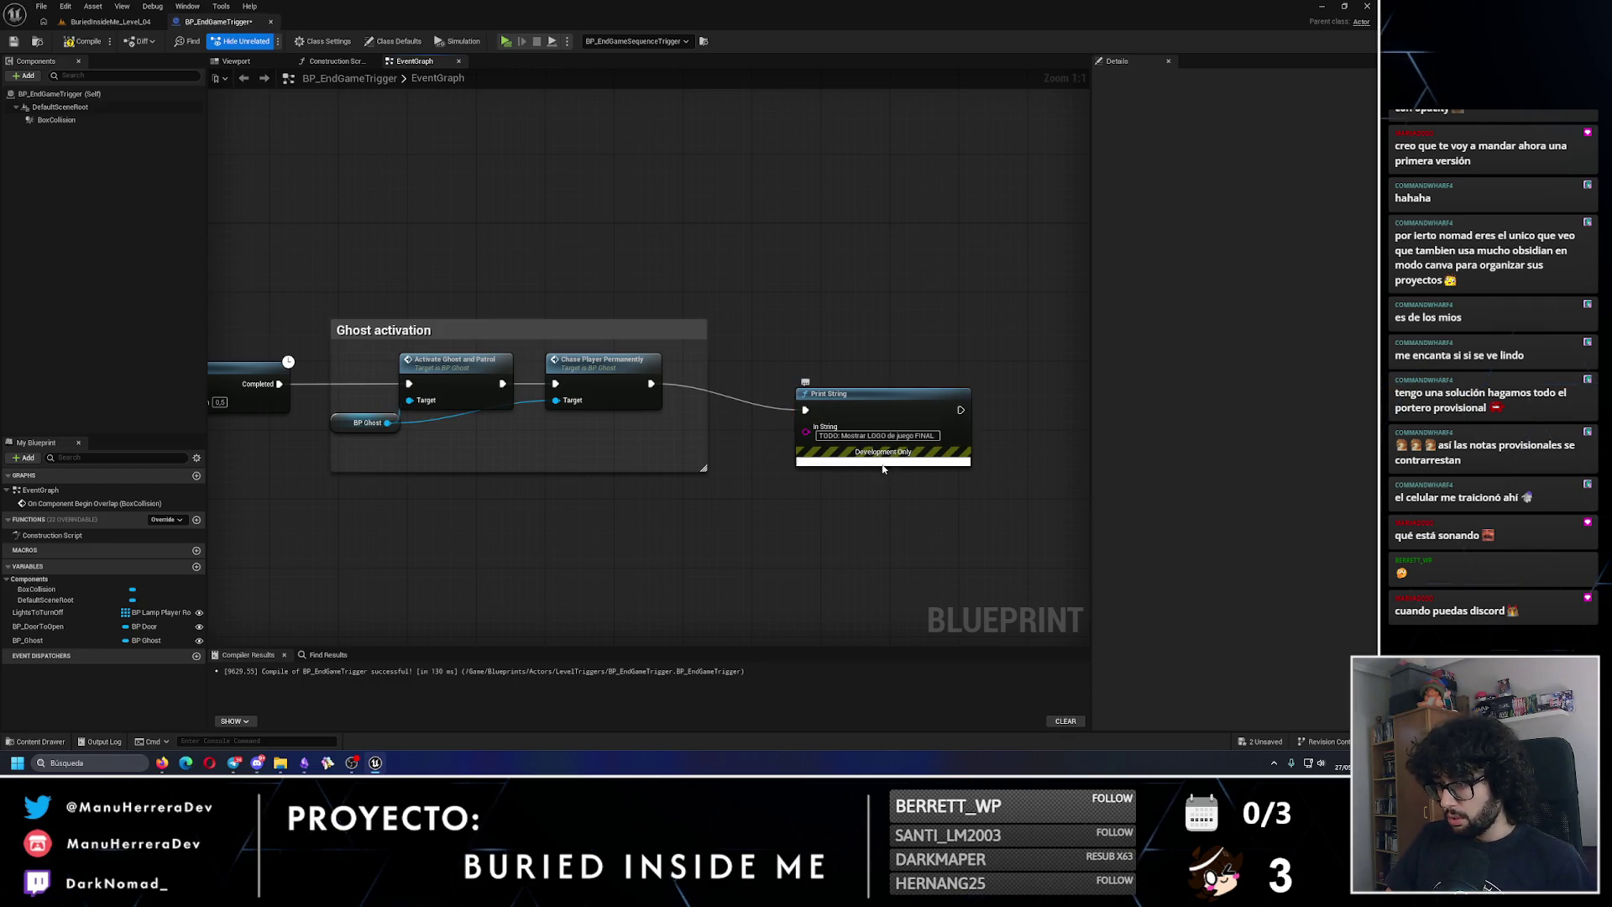
# Step: Set the Print String's text colour to green and duration to 5, then collapse its options
pyautogui.click(873, 453)
pyautogui.click(848, 490)
pyautogui.moveTo(883, 514); pyautogui.dragTo(891, 567)
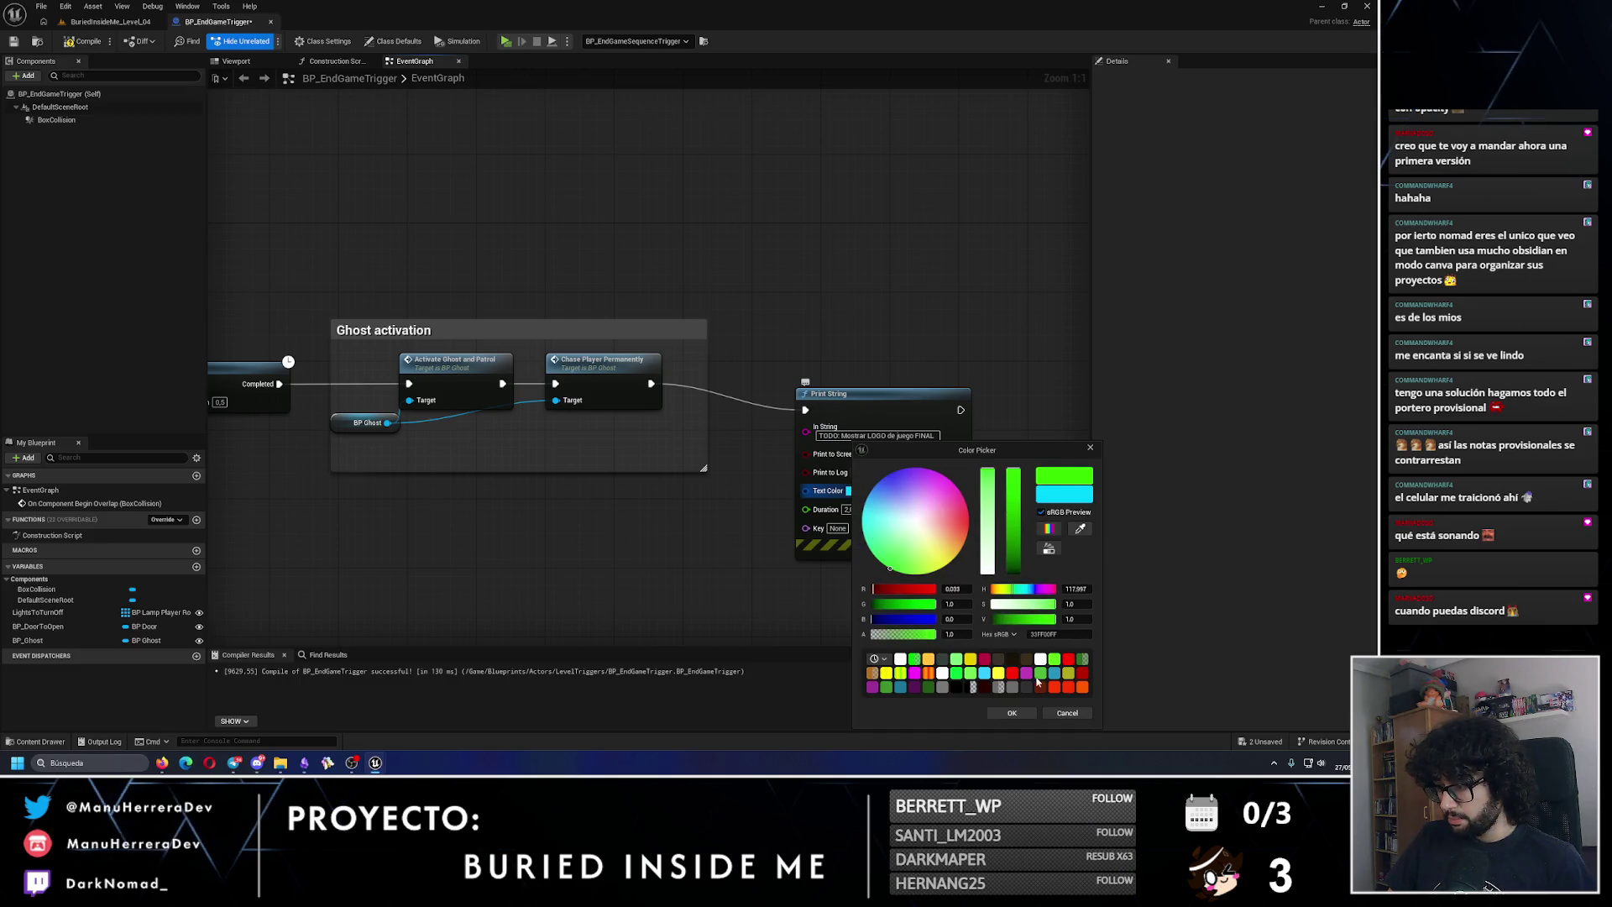
pyautogui.click(1014, 712)
pyautogui.write('5')
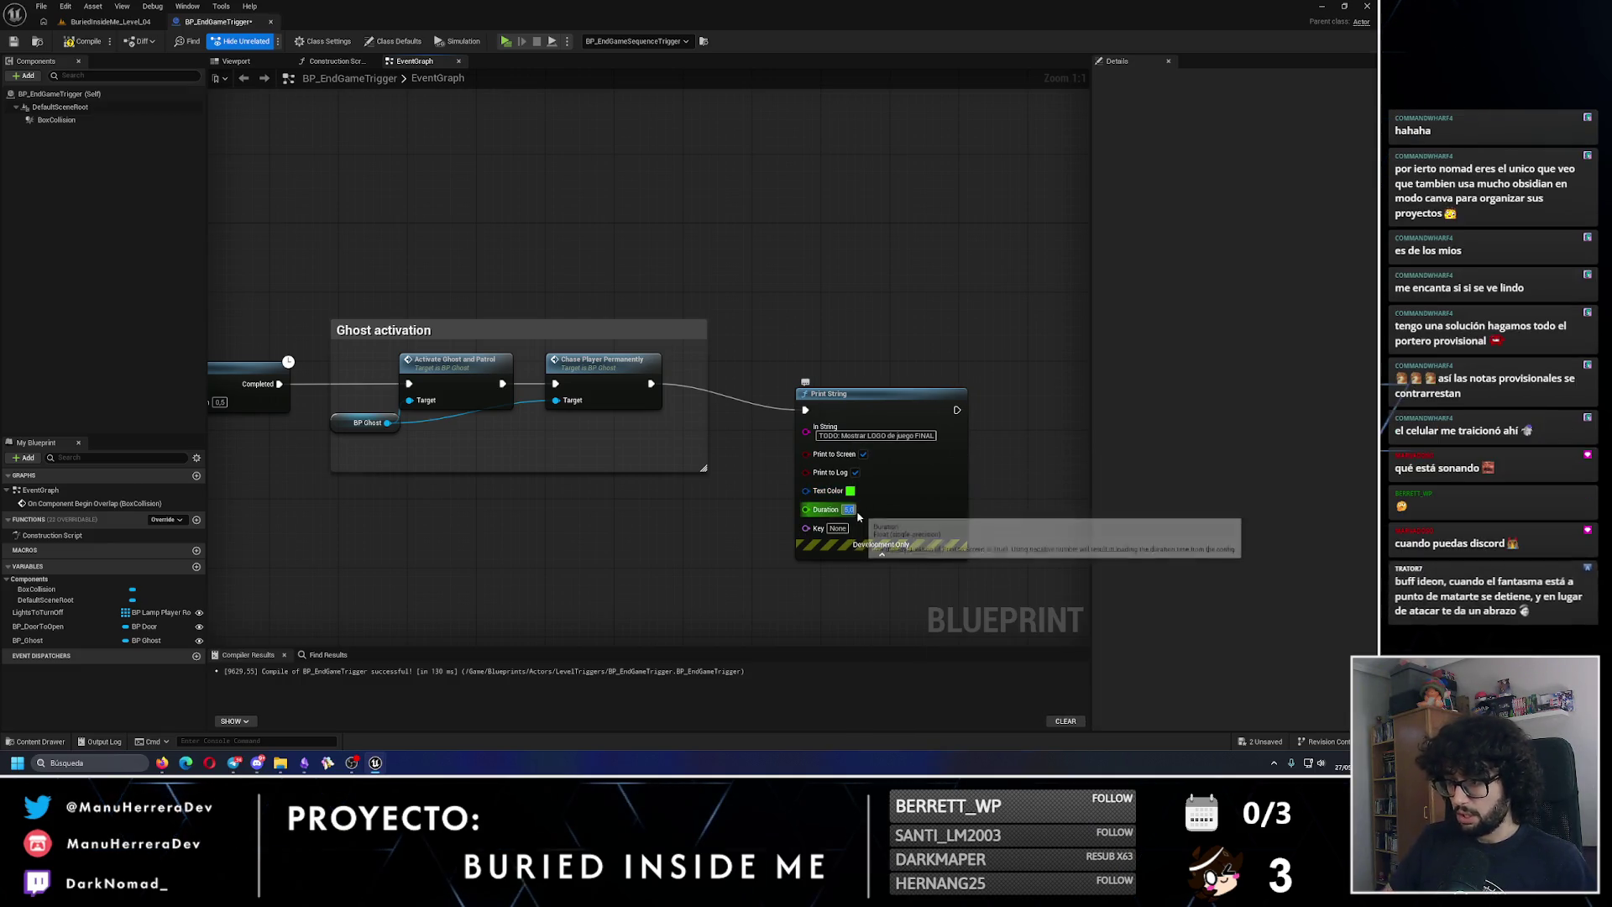
pyautogui.moveTo(865, 410); pyautogui.dragTo(866, 383)
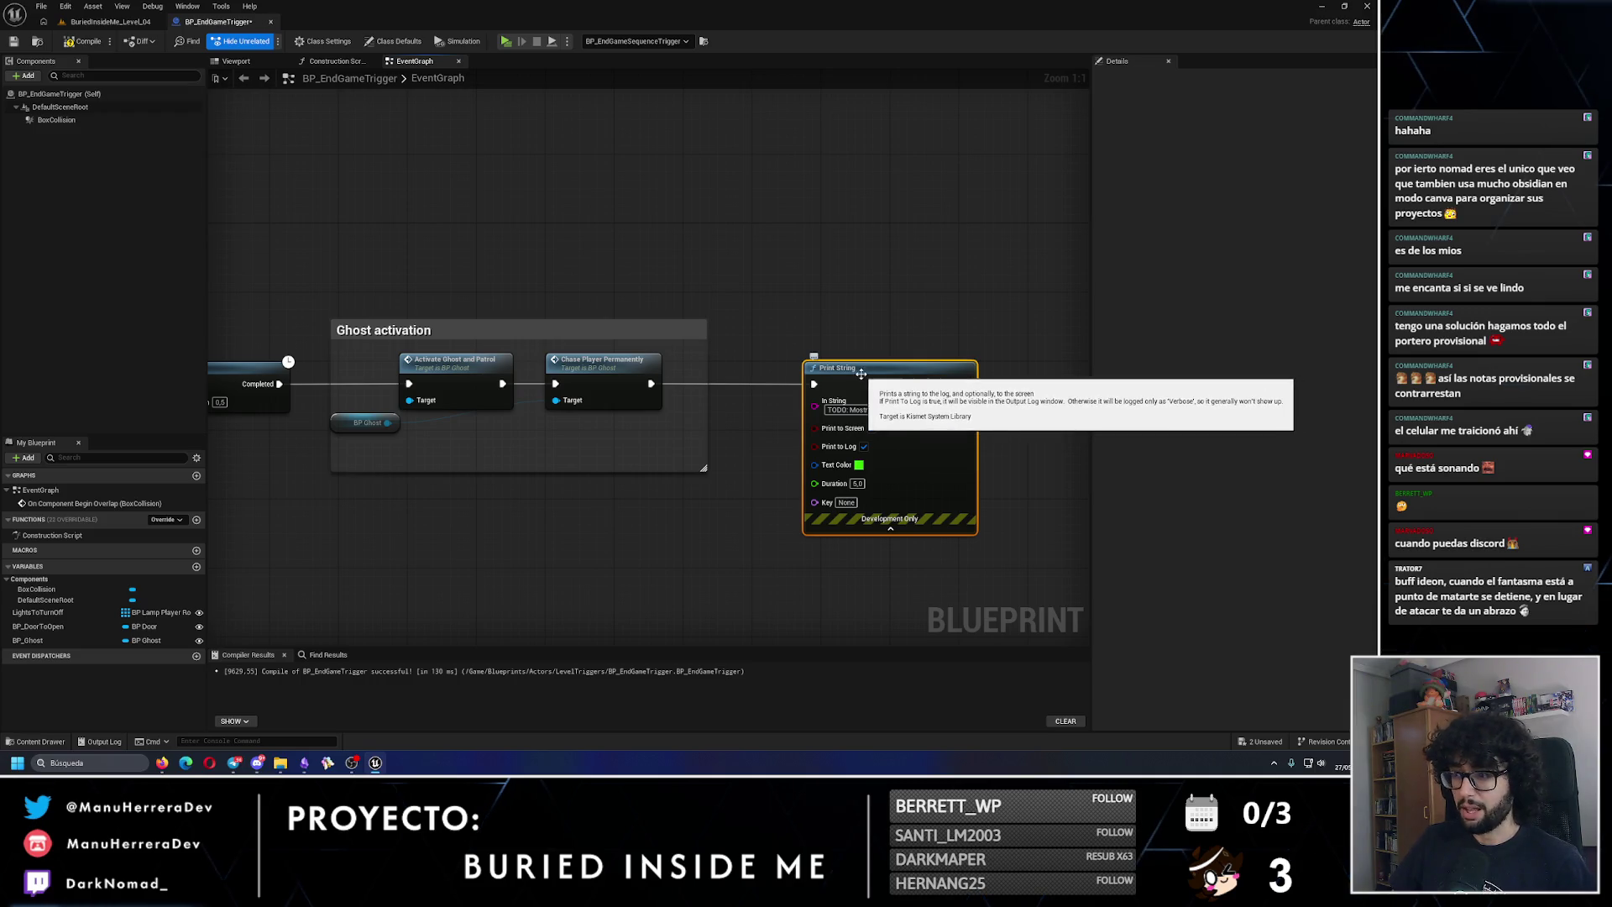
pyautogui.click(890, 527)
pyautogui.click(90, 25)
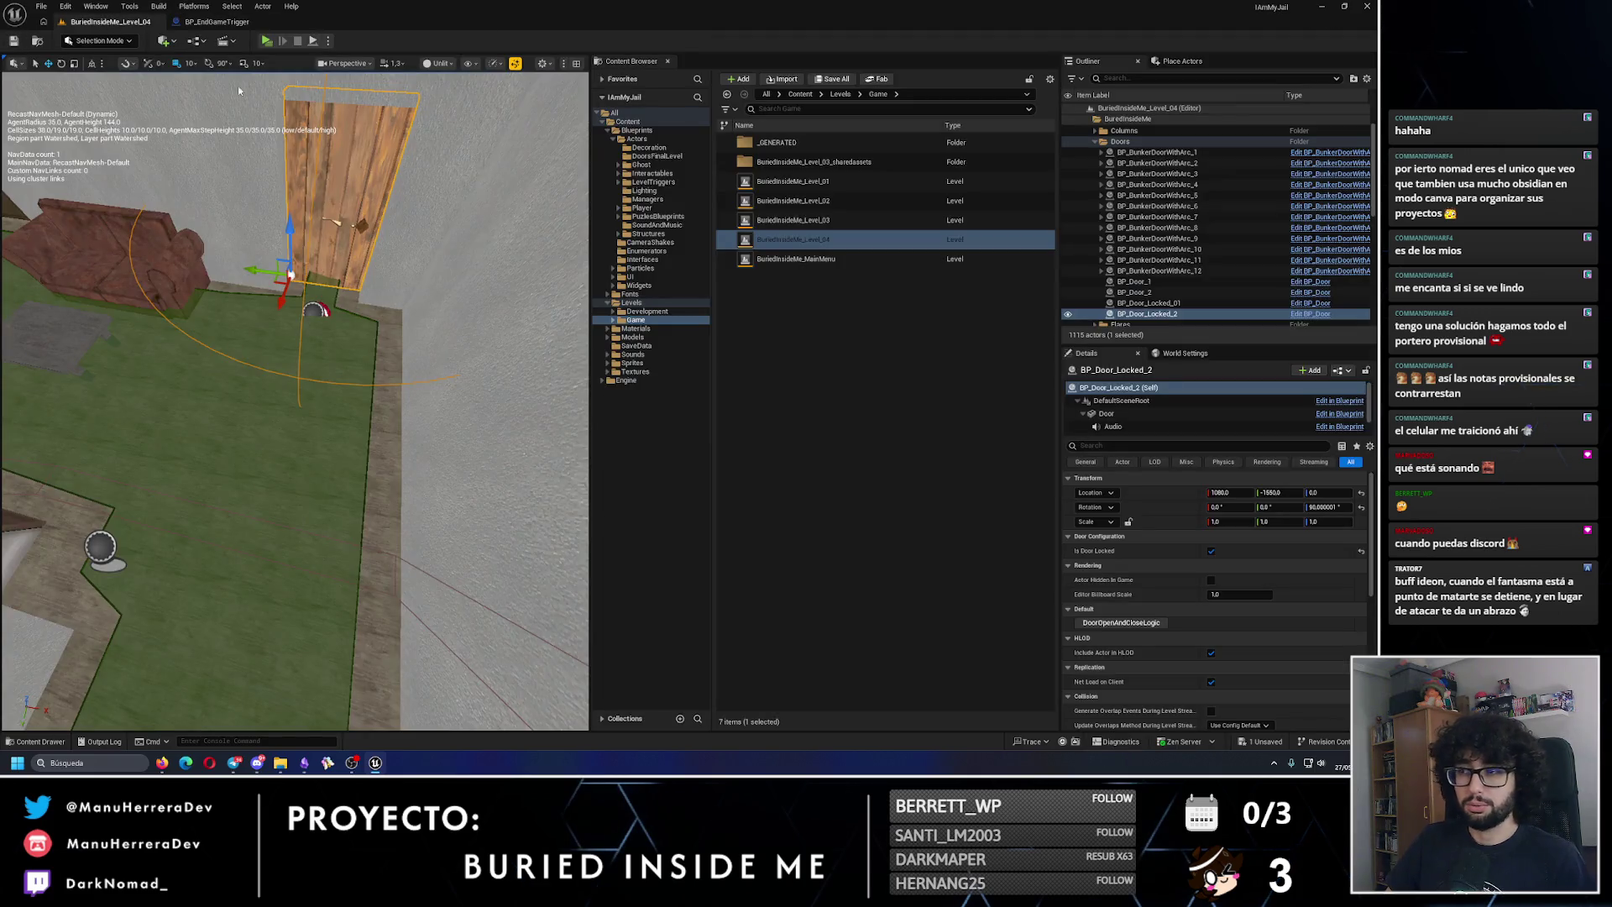
# Step: Save BP_DeactivateGhostTrigger, load BuriedInsideMe_Level_03, look toward the mansion, and launch File Explorer
pyautogui.doubleClick(848, 220)
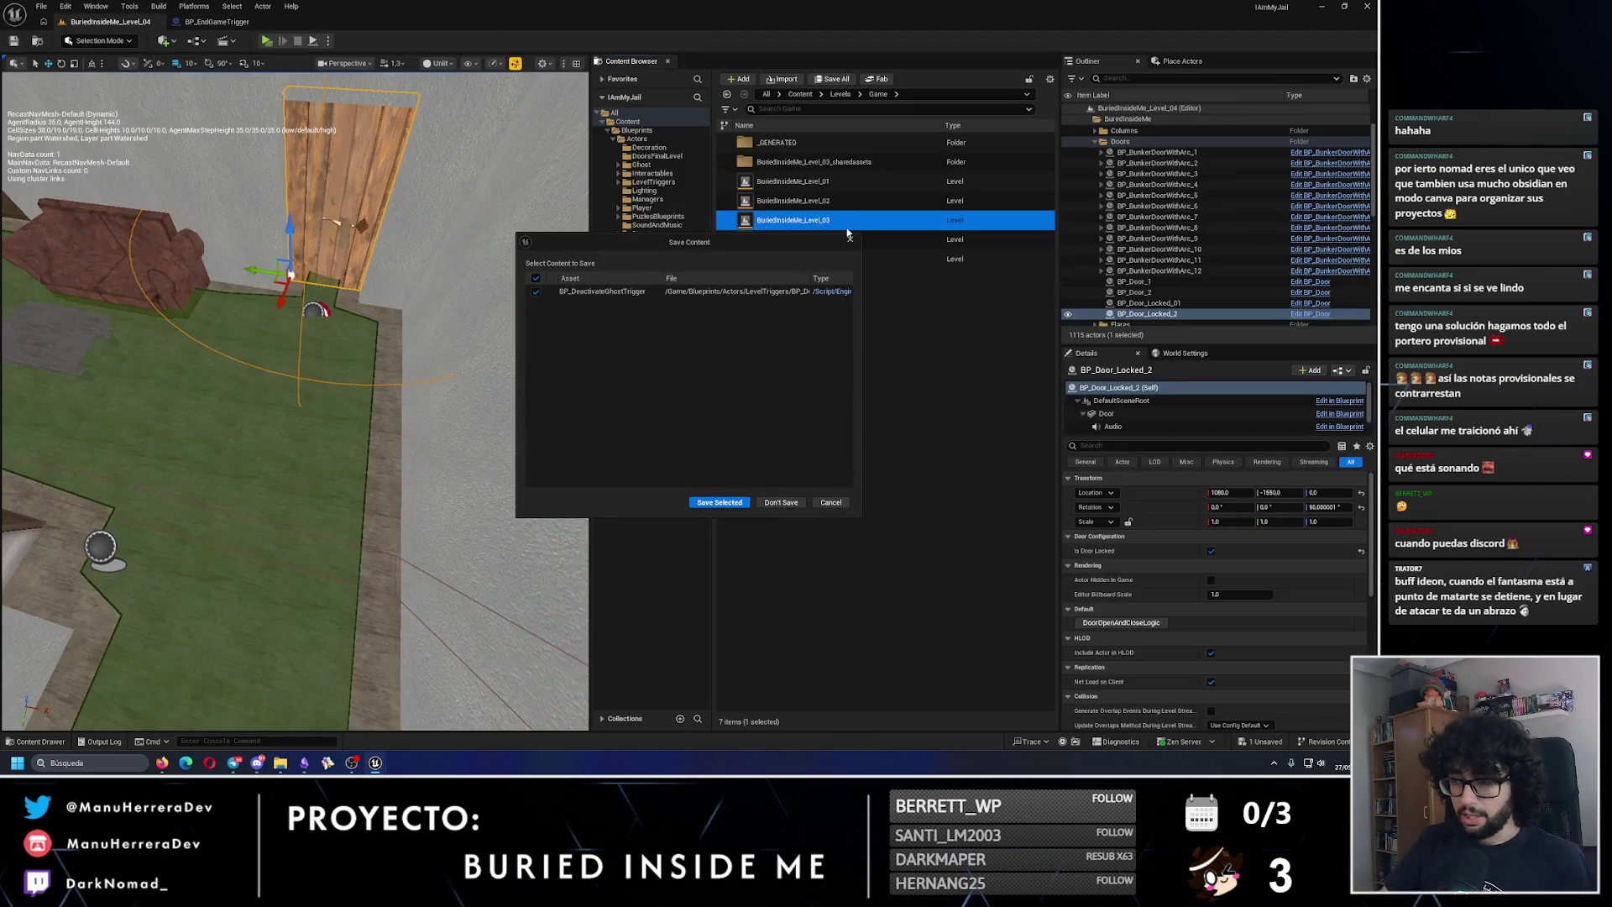
pyautogui.click(728, 501)
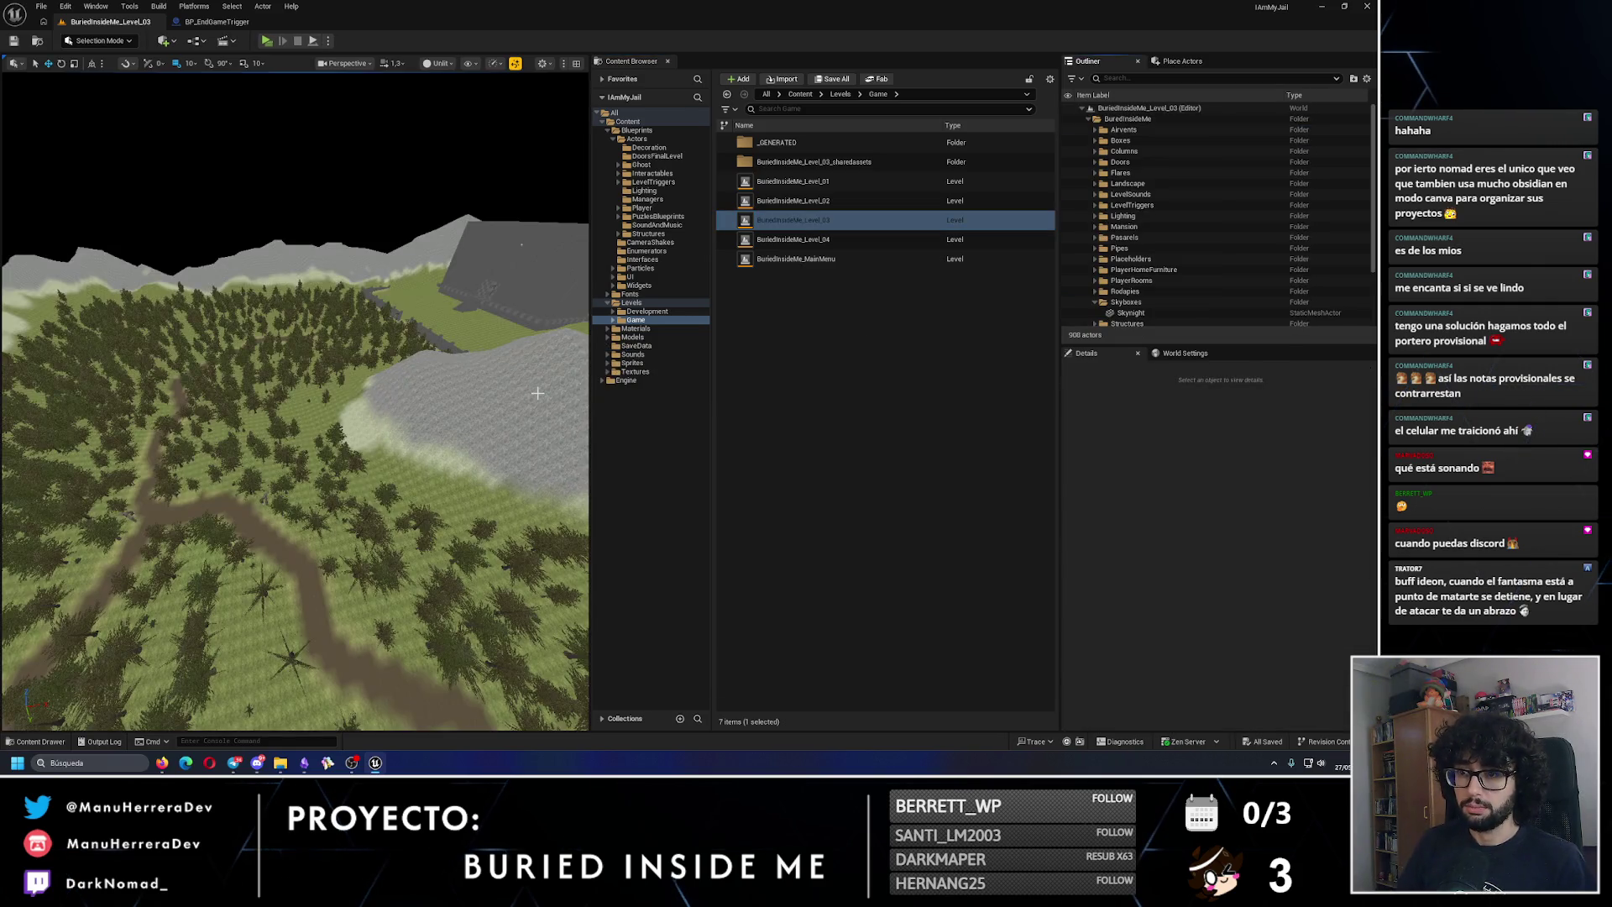
pyautogui.moveTo(537, 393); pyautogui.dragTo(414, 388)
pyautogui.click(280, 764)
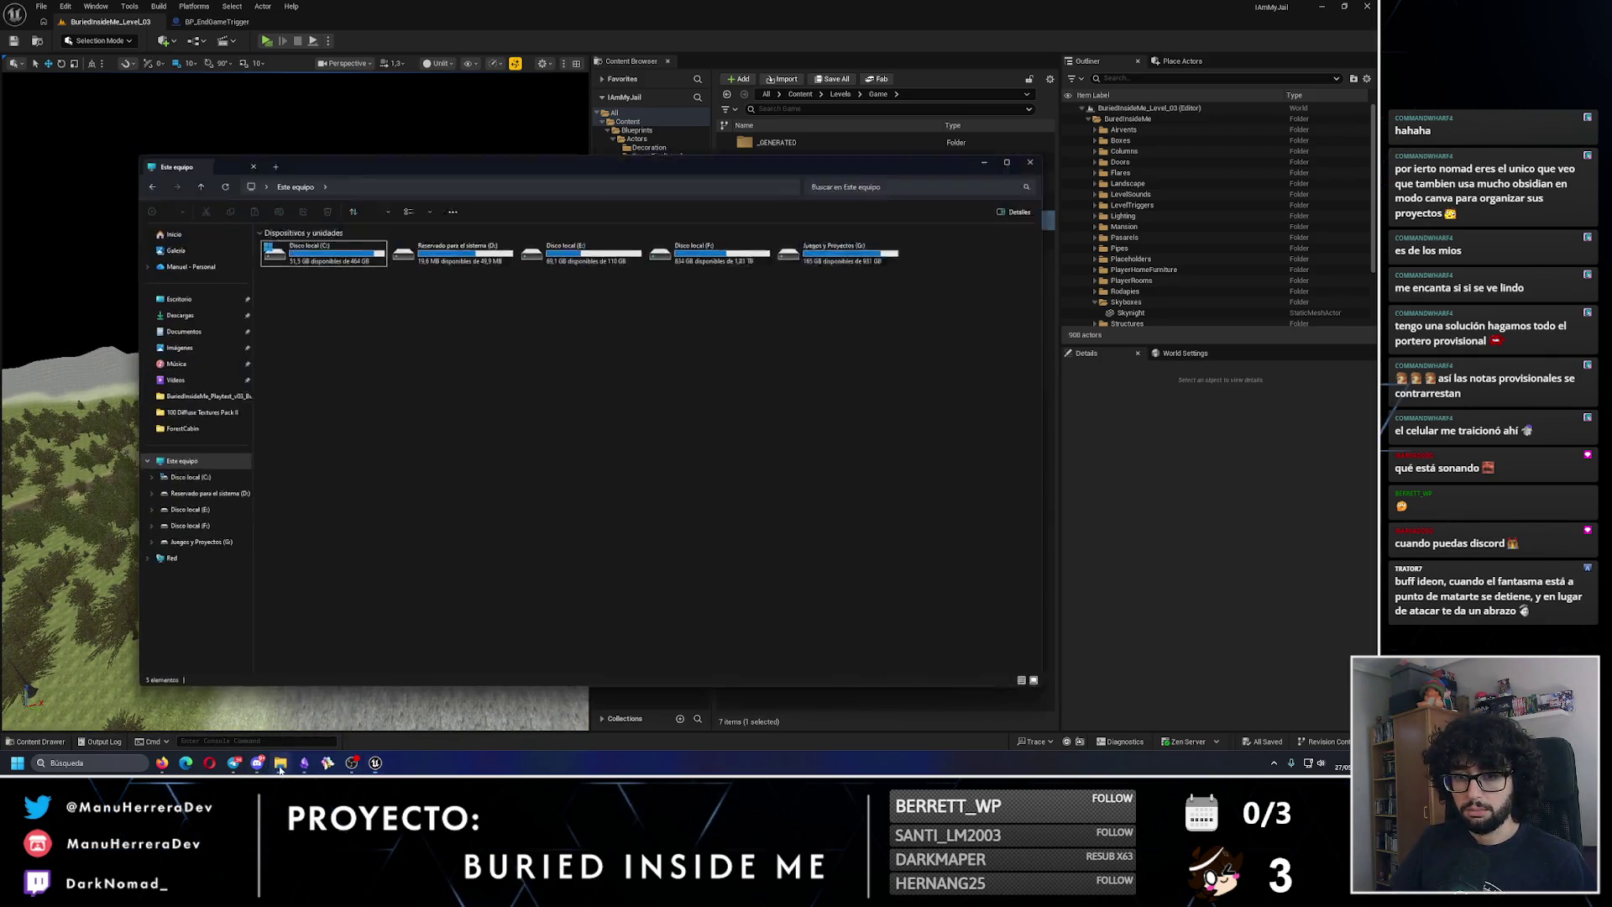
# Step: Navigate File Explorer to the BuriedInsideMe models folder under G:\Proyectos\Gamedev\Modelado3D
pyautogui.click(280, 765)
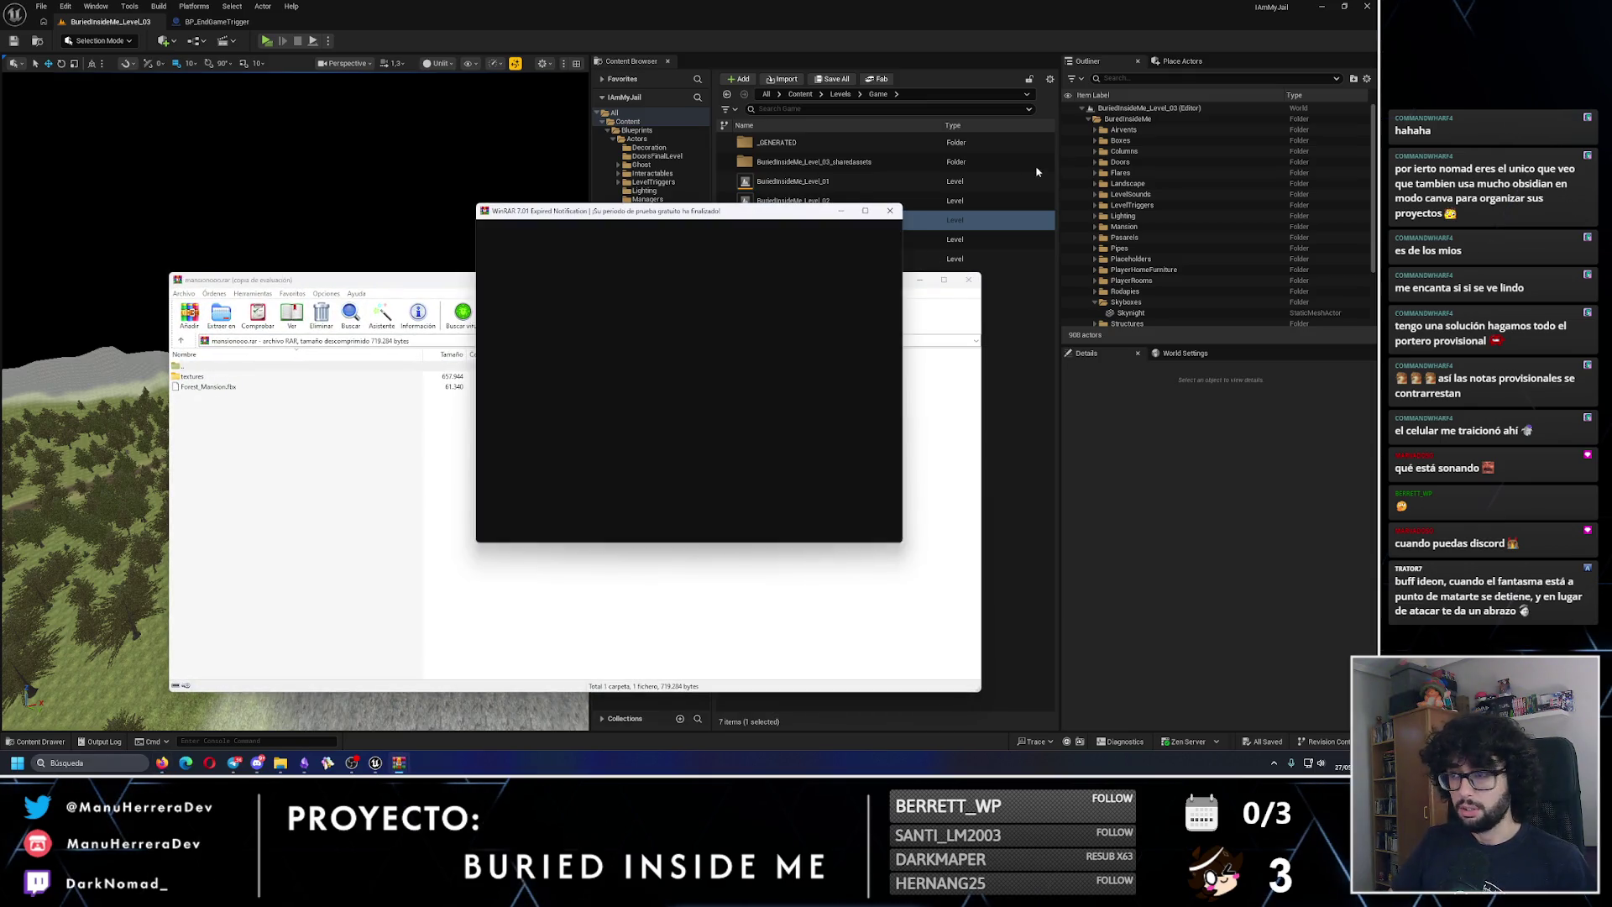
pyautogui.press('Escape')
pyautogui.click(281, 762)
pyautogui.click(860, 233)
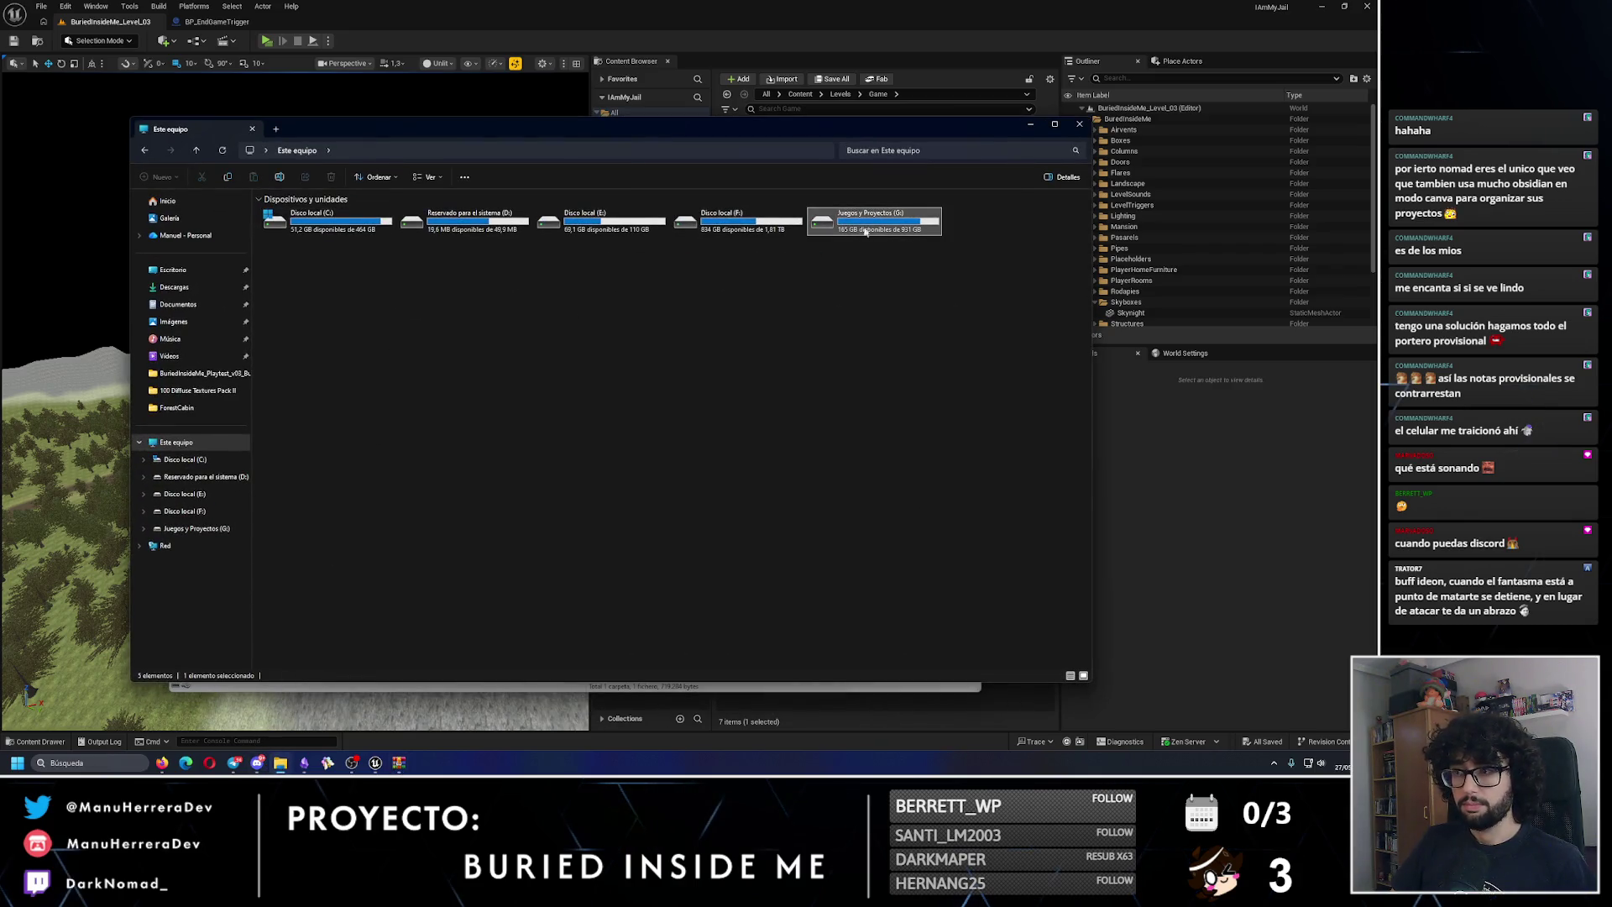
pyautogui.doubleClick(860, 234)
pyautogui.doubleClick(289, 259)
pyautogui.doubleClick(304, 215)
pyautogui.moveTo(509, 125); pyautogui.dragTo(908, 184)
pyautogui.doubleClick(701, 288)
pyautogui.doubleClick(714, 277)
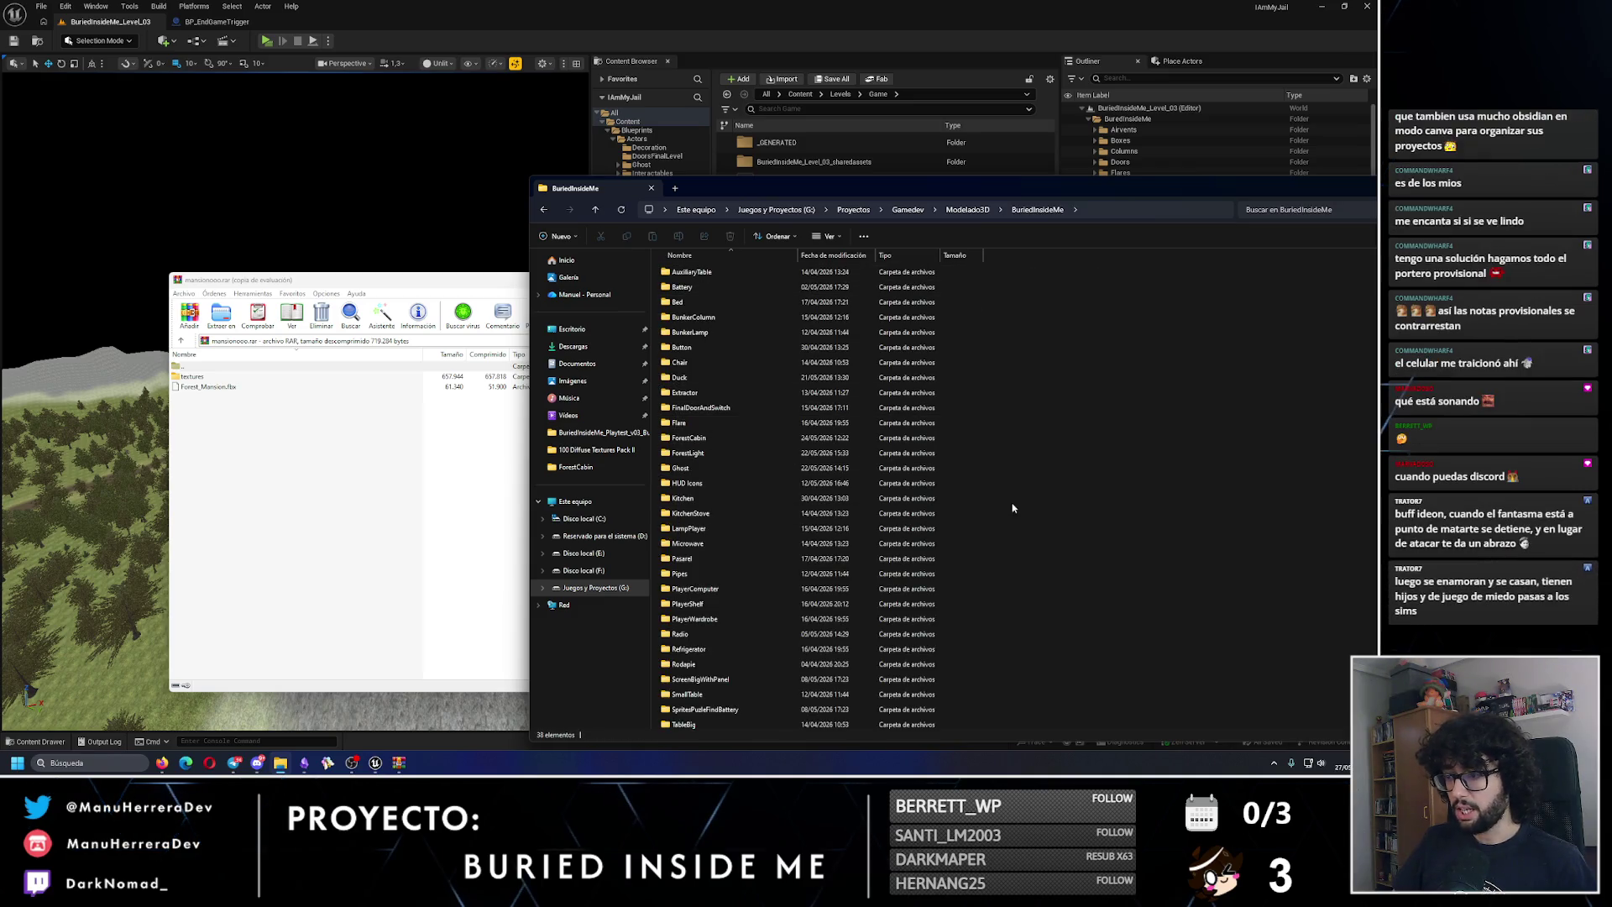
pyautogui.press('f')
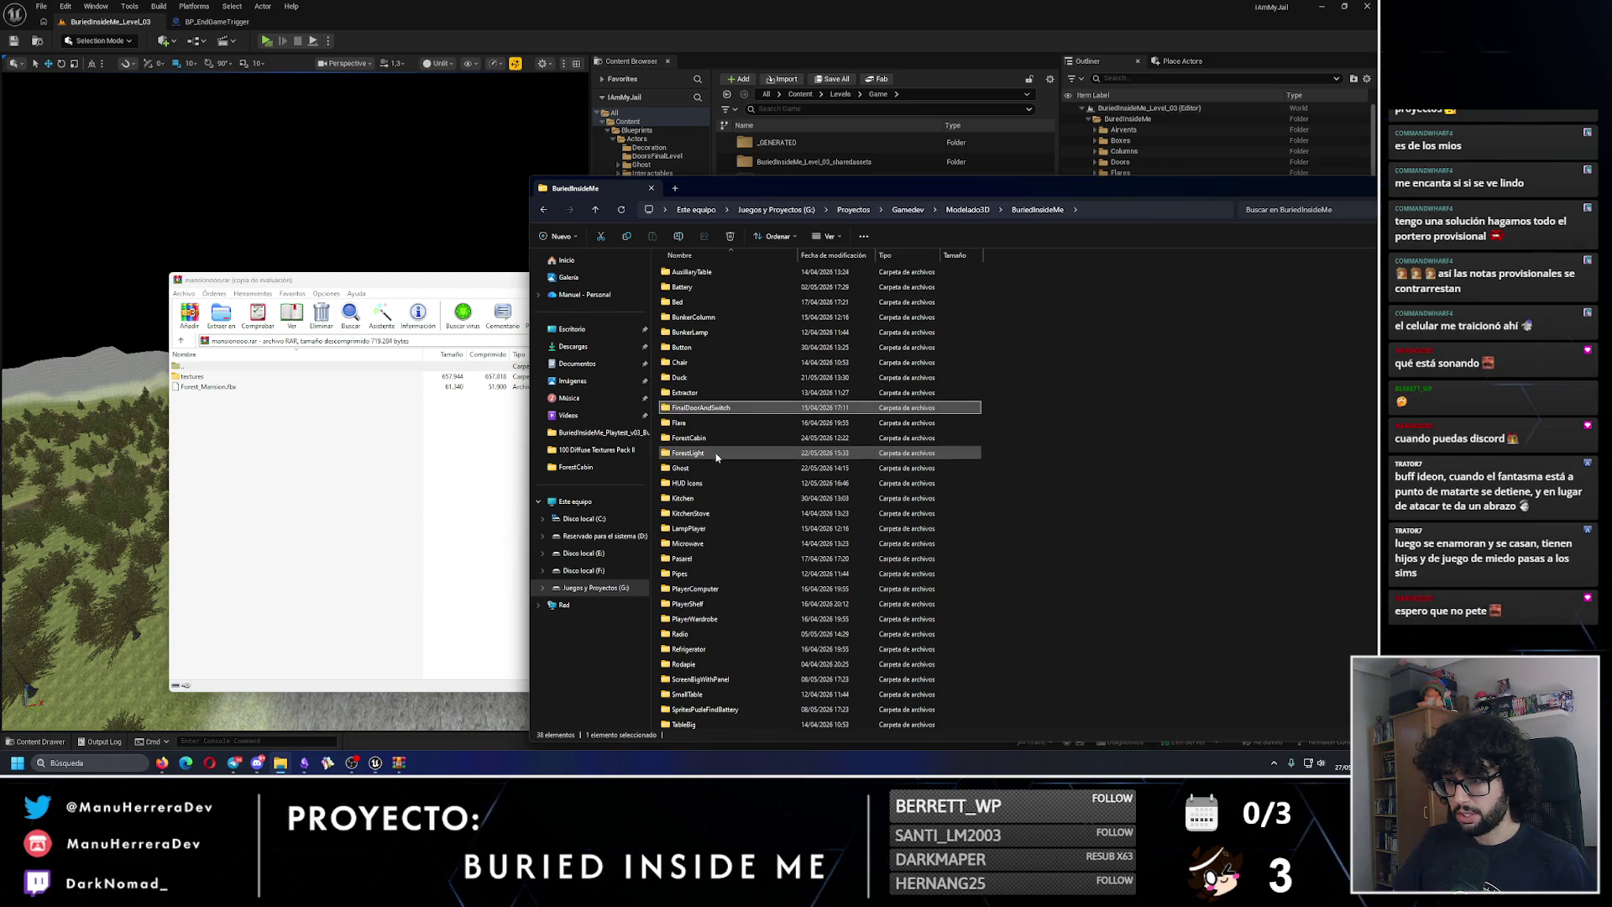
# Step: Create a new folder named ForestMansion there and open it
pyautogui.rightClick(1001, 512)
pyautogui.moveTo(1023, 577)
pyautogui.click(1200, 581)
pyautogui.write('Fo')
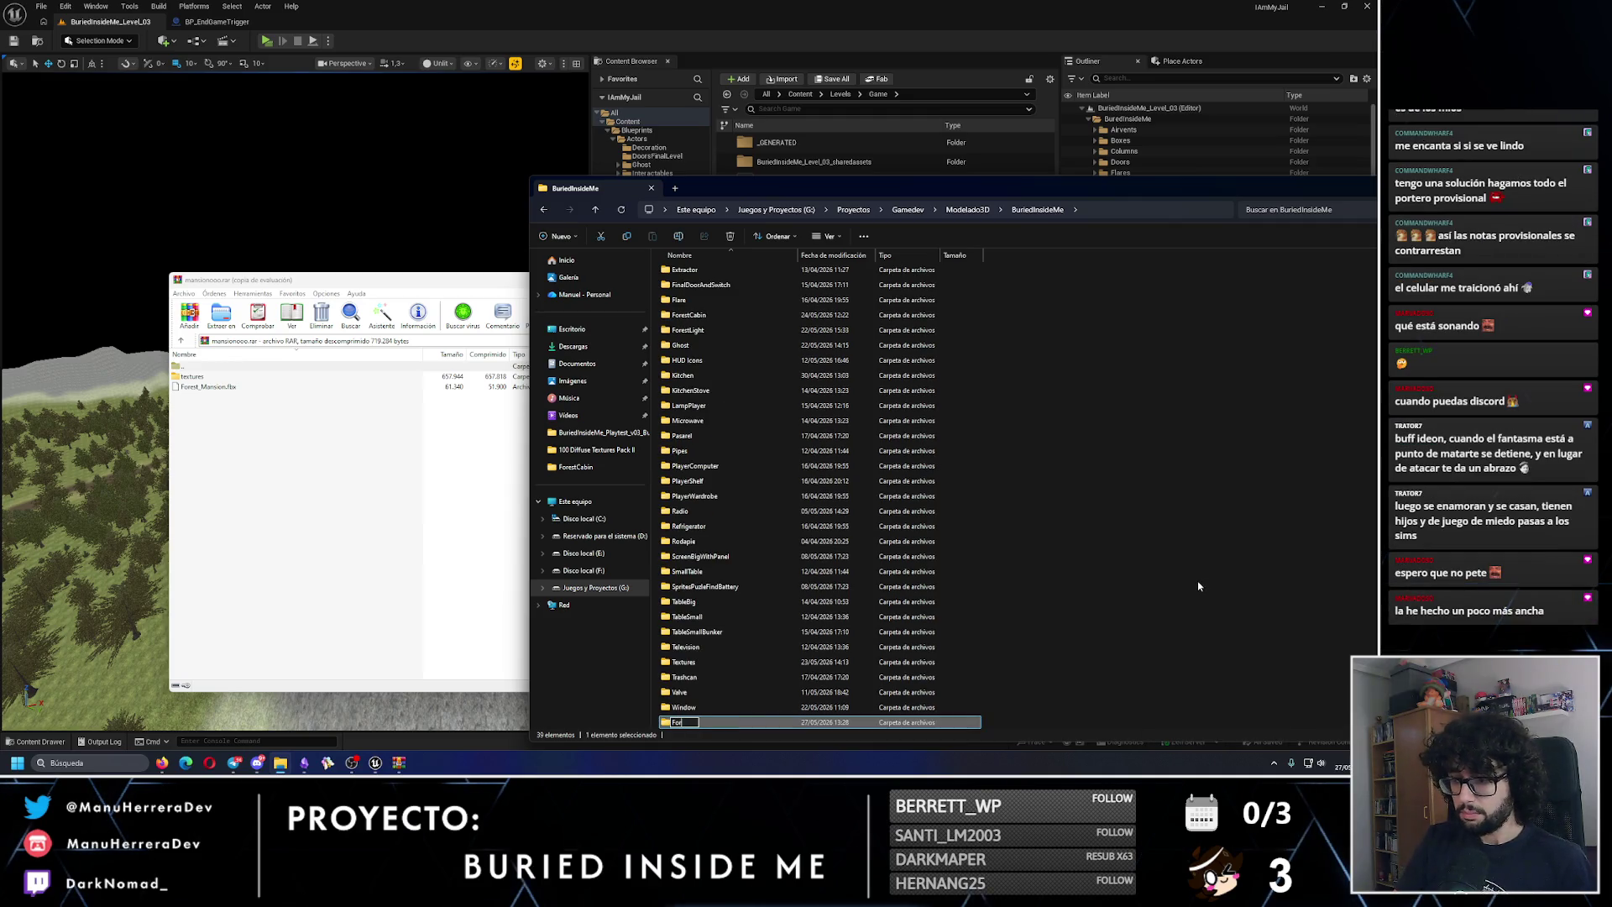
pyautogui.press('Return')
pyautogui.doubleClick(706, 722)
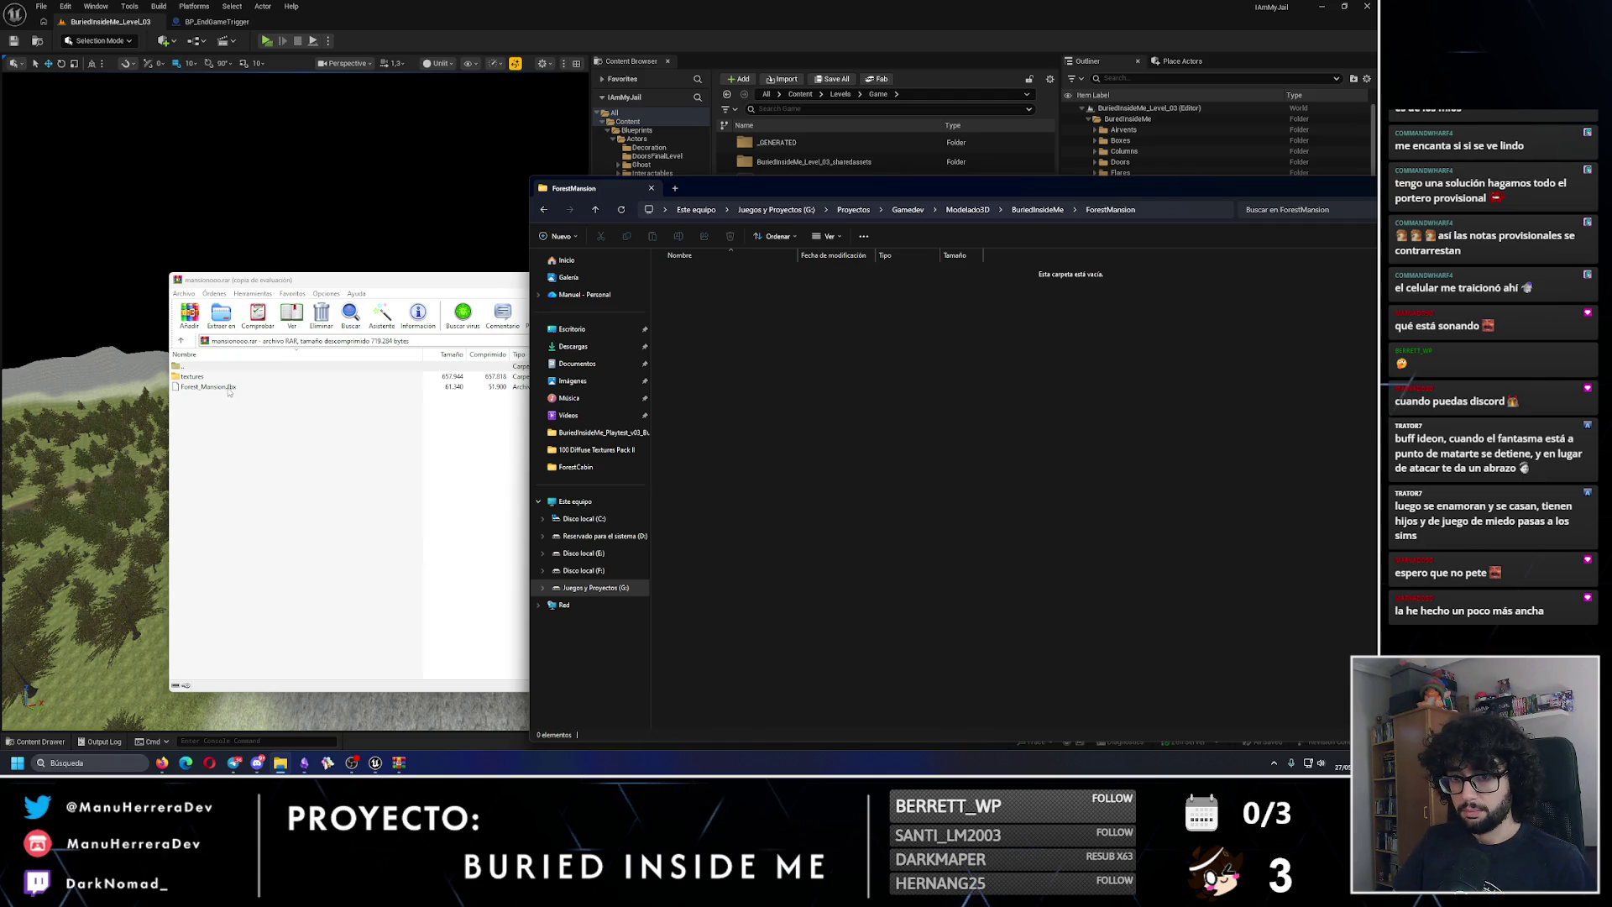
# Step: Extract Forest_Mansion.fbx and the three texture PNGs from WinRAR into ForestMansion, then close WinRAR
pyautogui.moveTo(228, 387); pyautogui.dragTo(253, 386)
pyautogui.moveTo(1050, 407); pyautogui.dragTo(1050, 409)
pyautogui.click(192, 376)
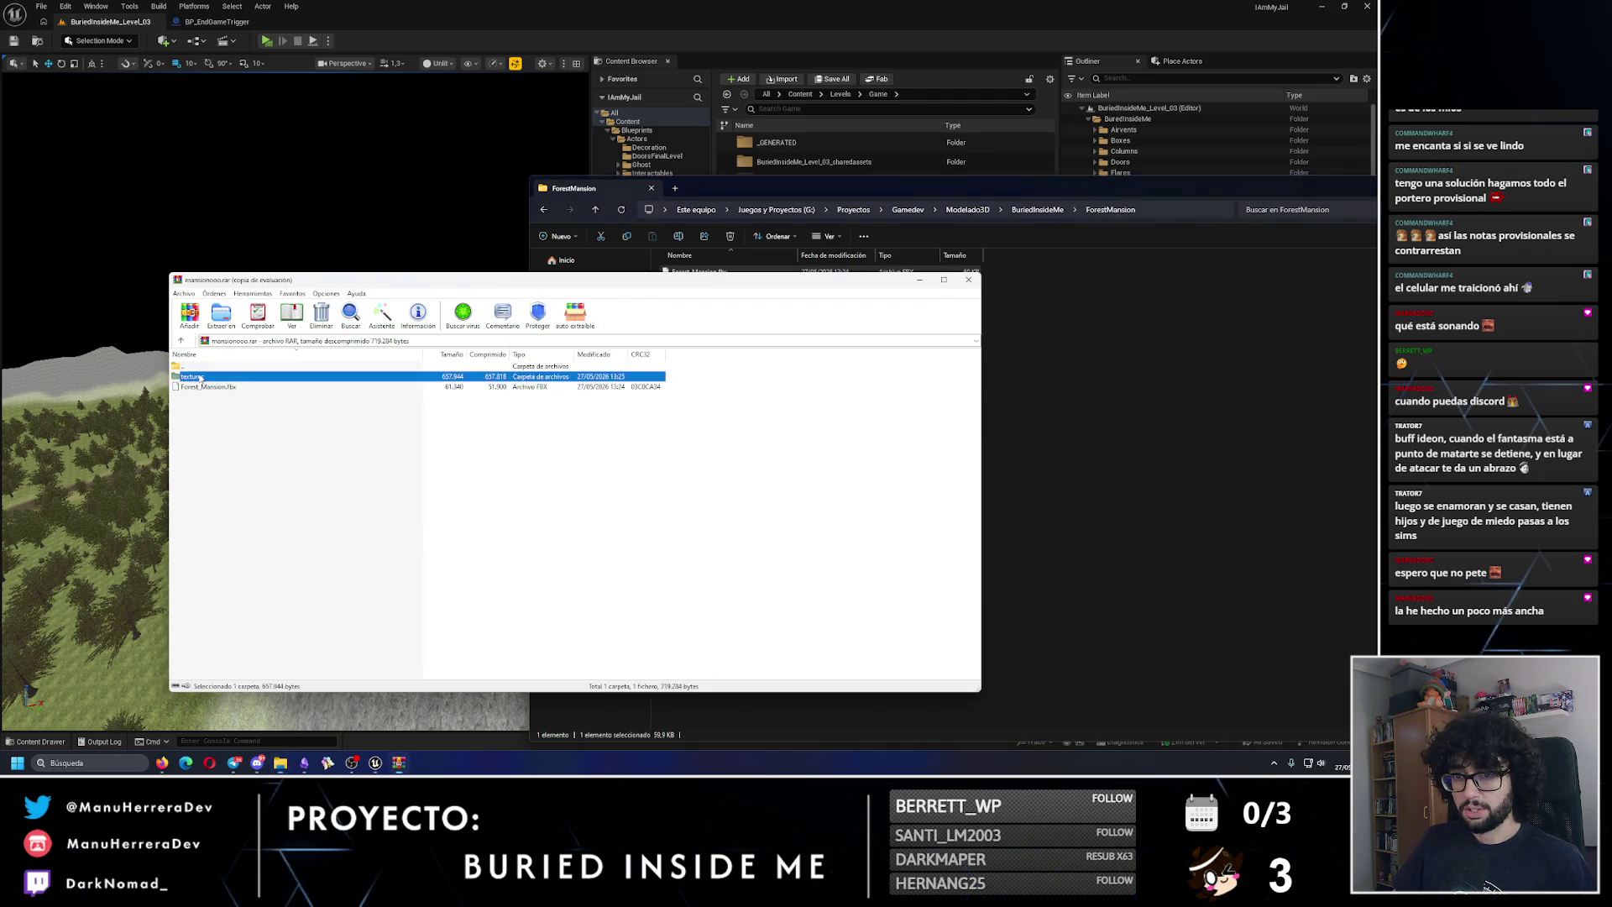
pyautogui.doubleClick(192, 376)
pyautogui.hotkey('ctrl', 'a')
pyautogui.moveTo(231, 380); pyautogui.dragTo(1055, 443)
pyautogui.click(328, 507)
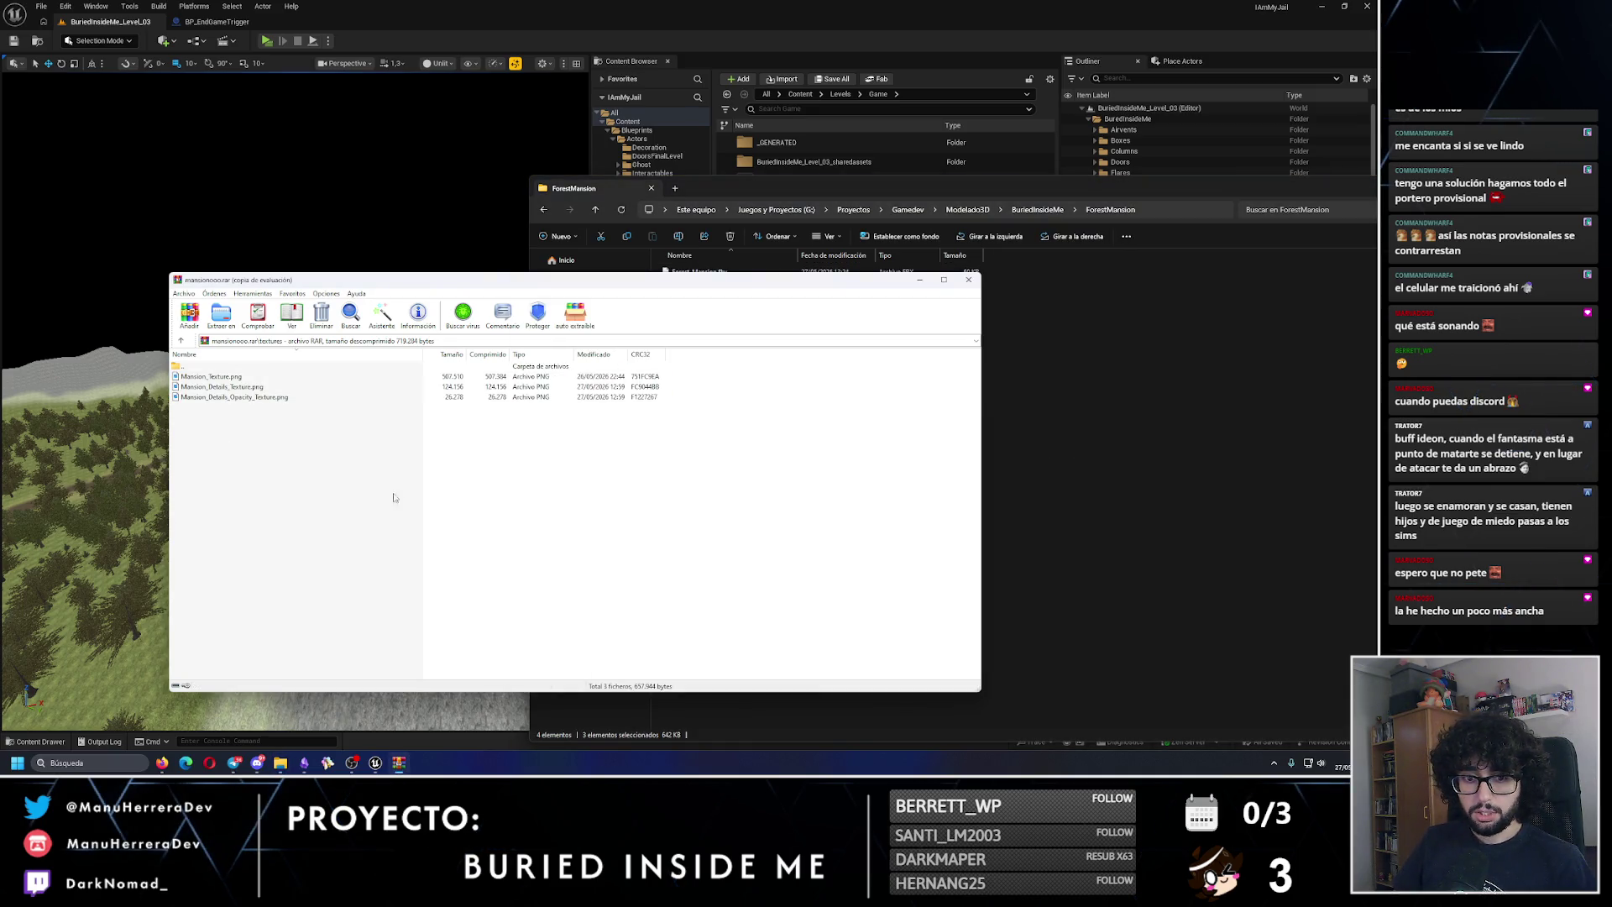
pyautogui.click(969, 279)
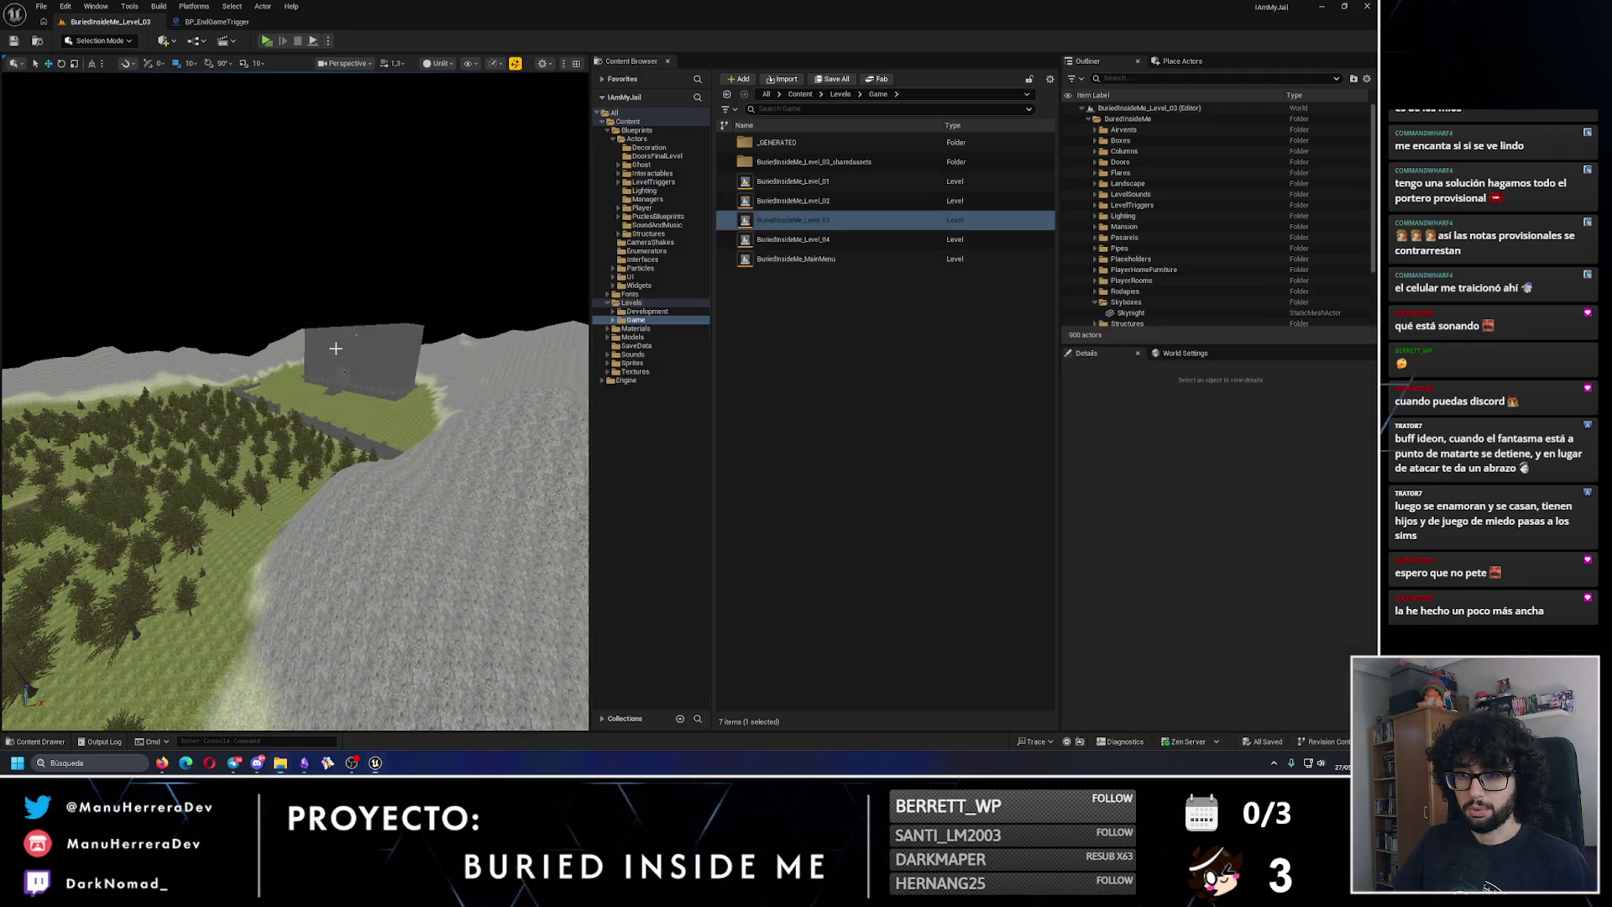
# Step: Fly the viewport camera toward the grey building's front door and back out
pyautogui.press('w')
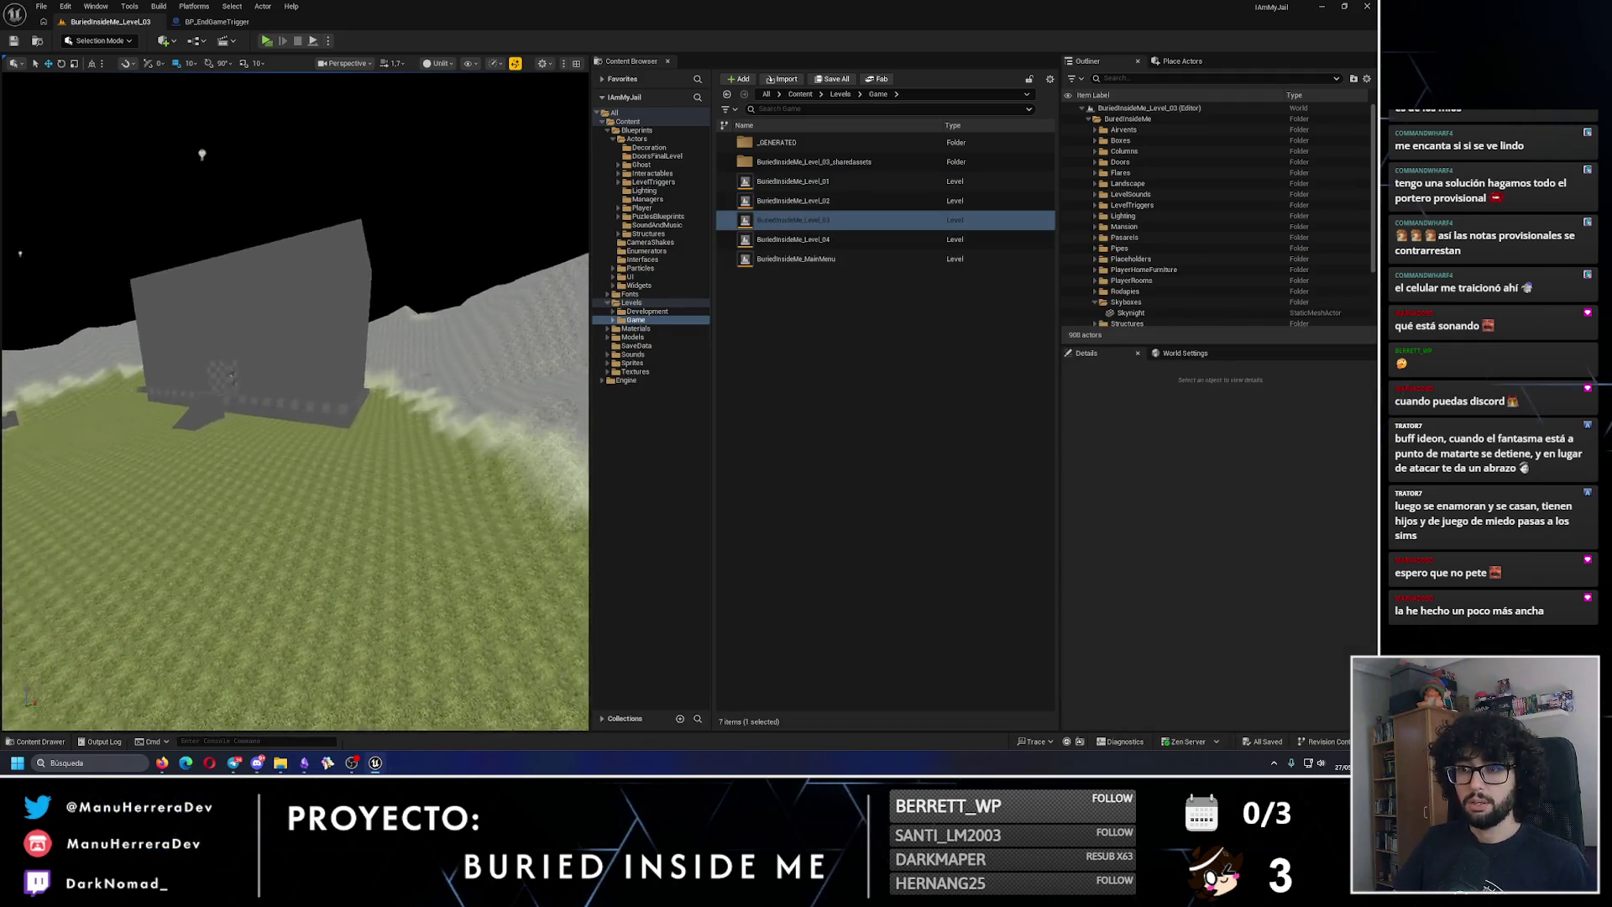
pyautogui.press('w')
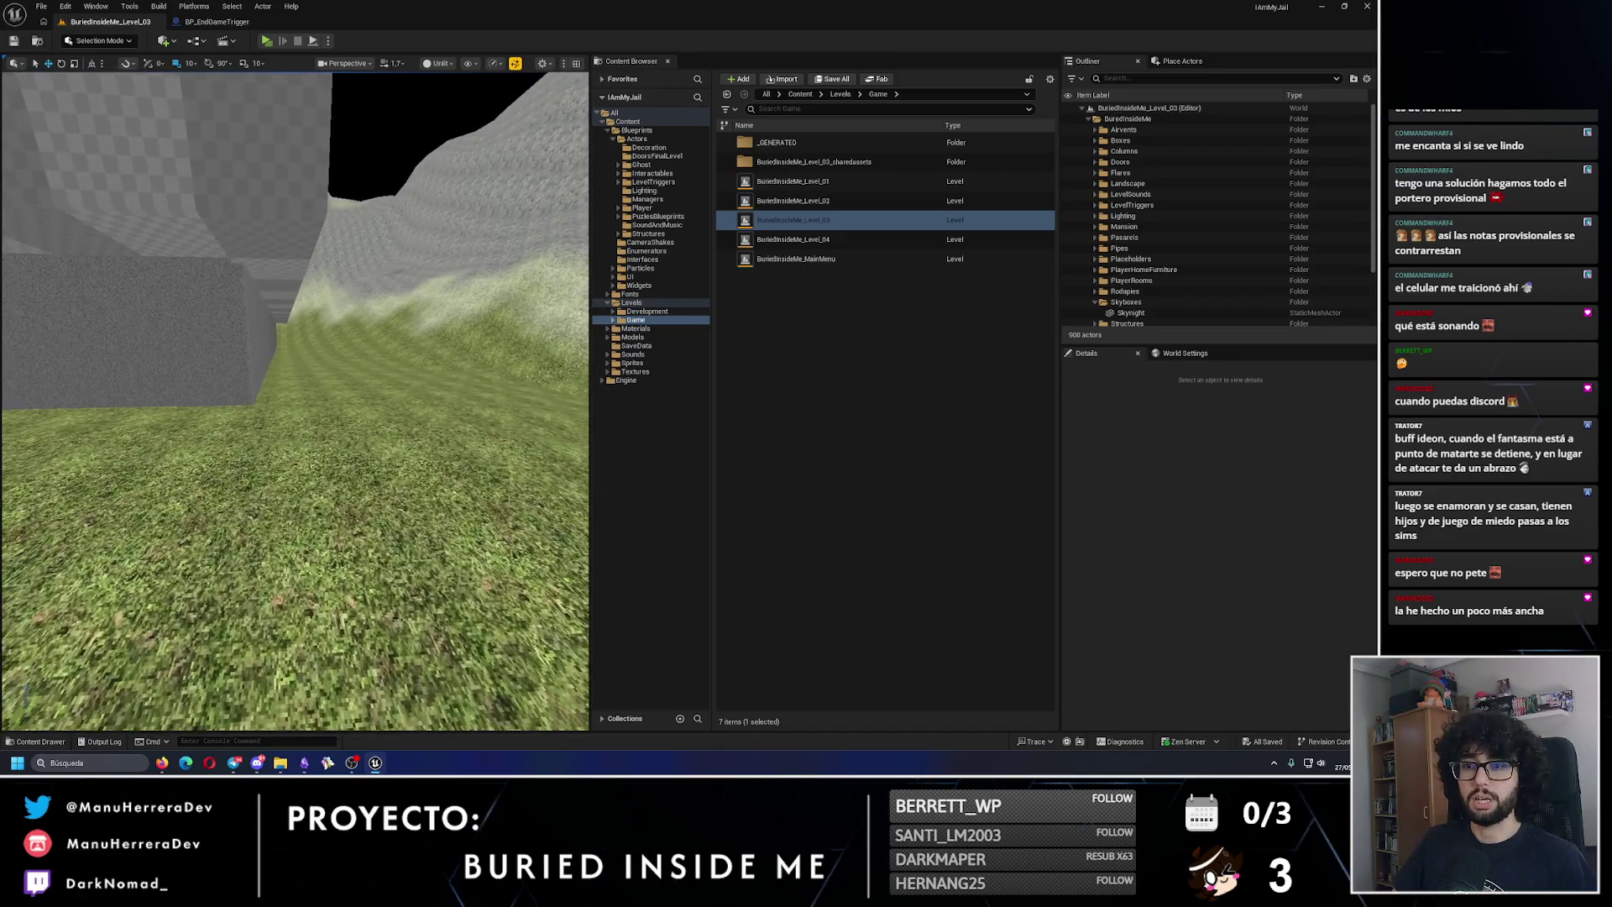
pyautogui.press('s')
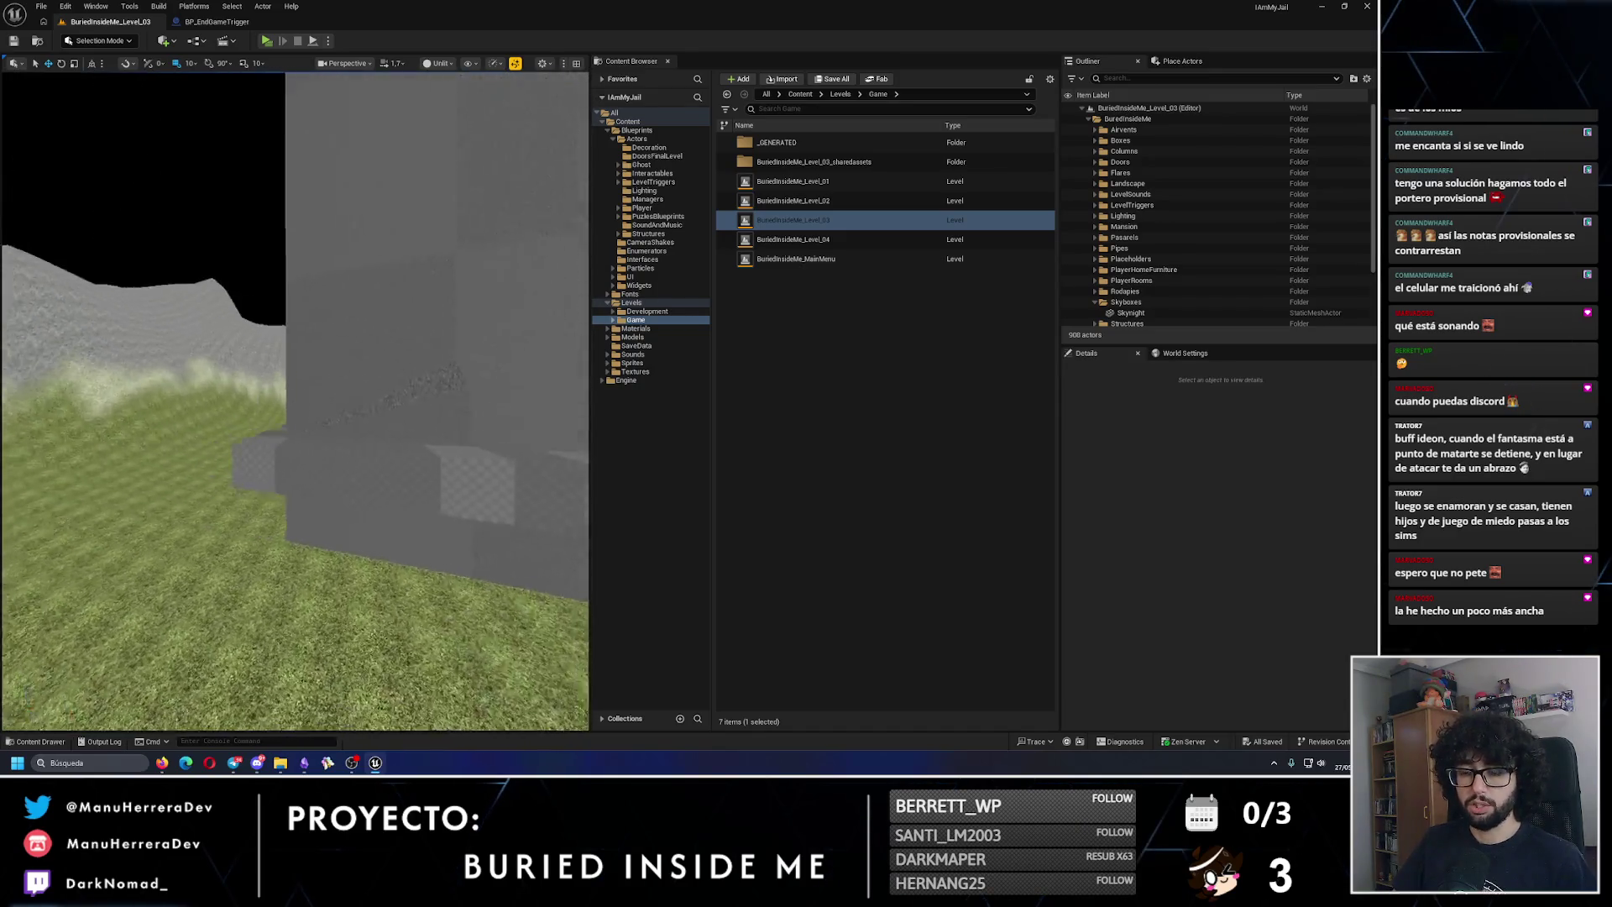
pyautogui.press('s')
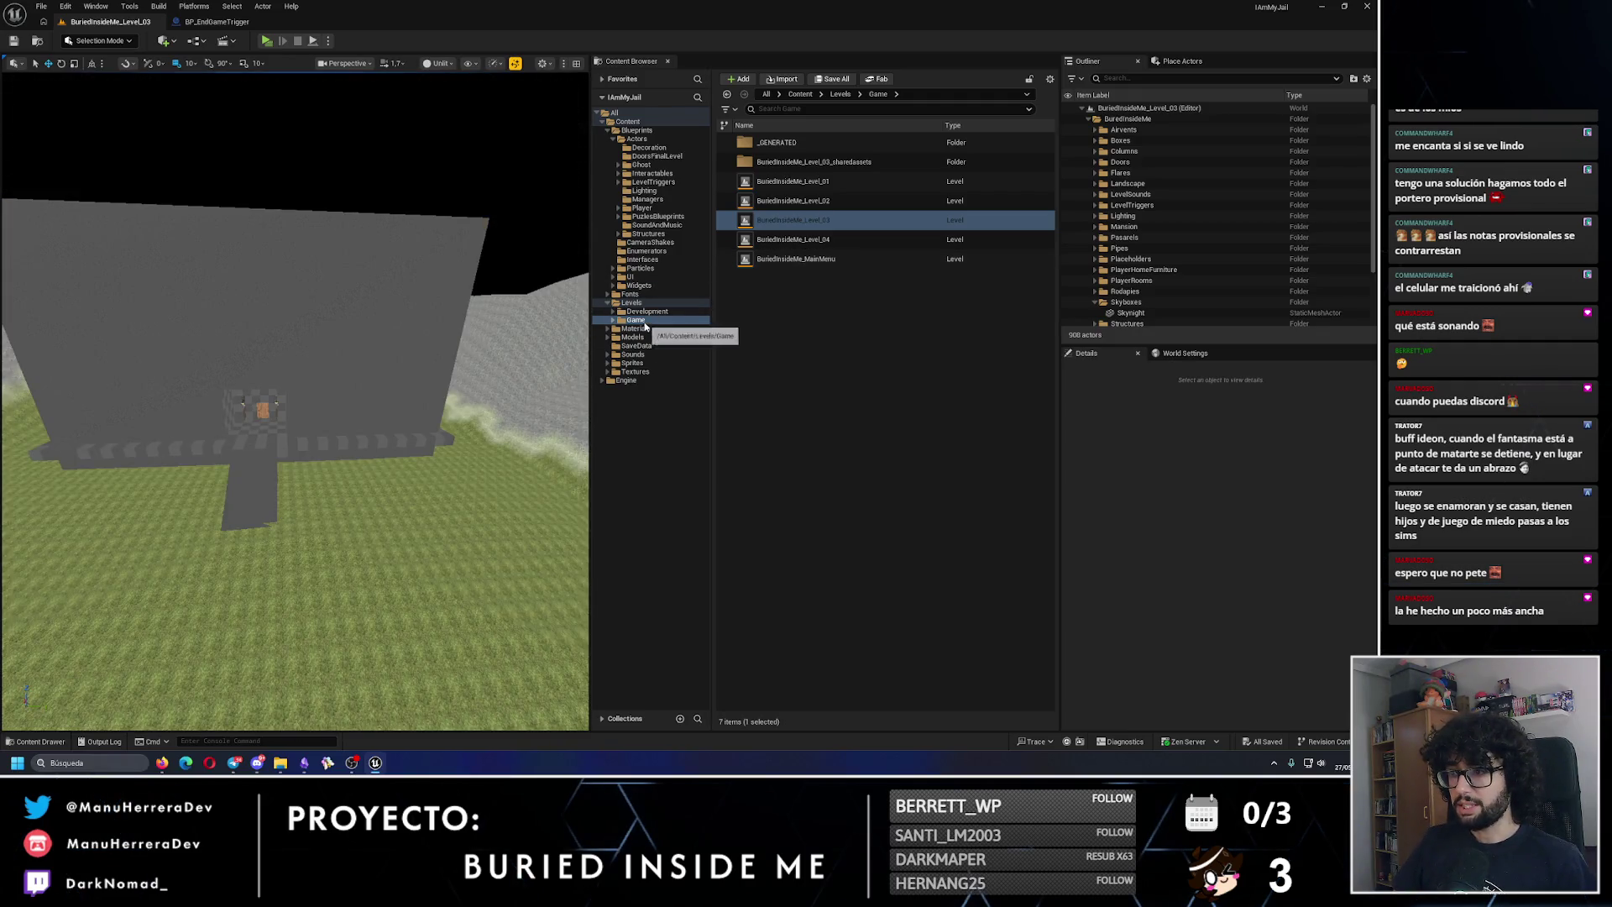
# Step: Expand the Models folder in the Content Browser and browse its subfolders
pyautogui.click(613, 304)
pyautogui.click(608, 320)
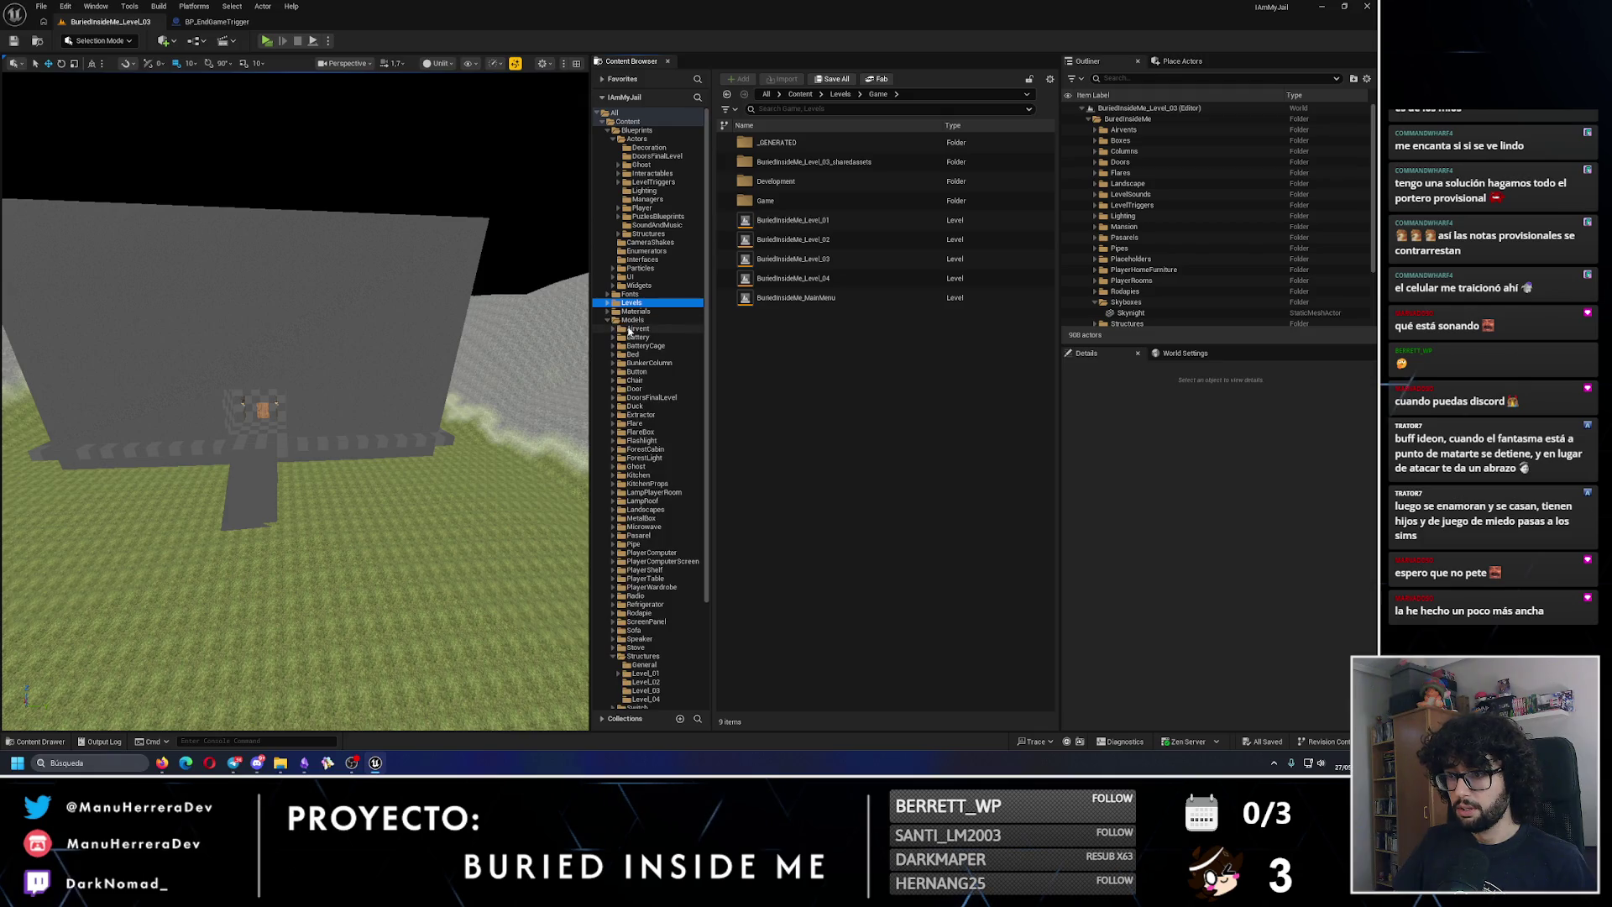
pyautogui.click(631, 321)
pyautogui.click(613, 657)
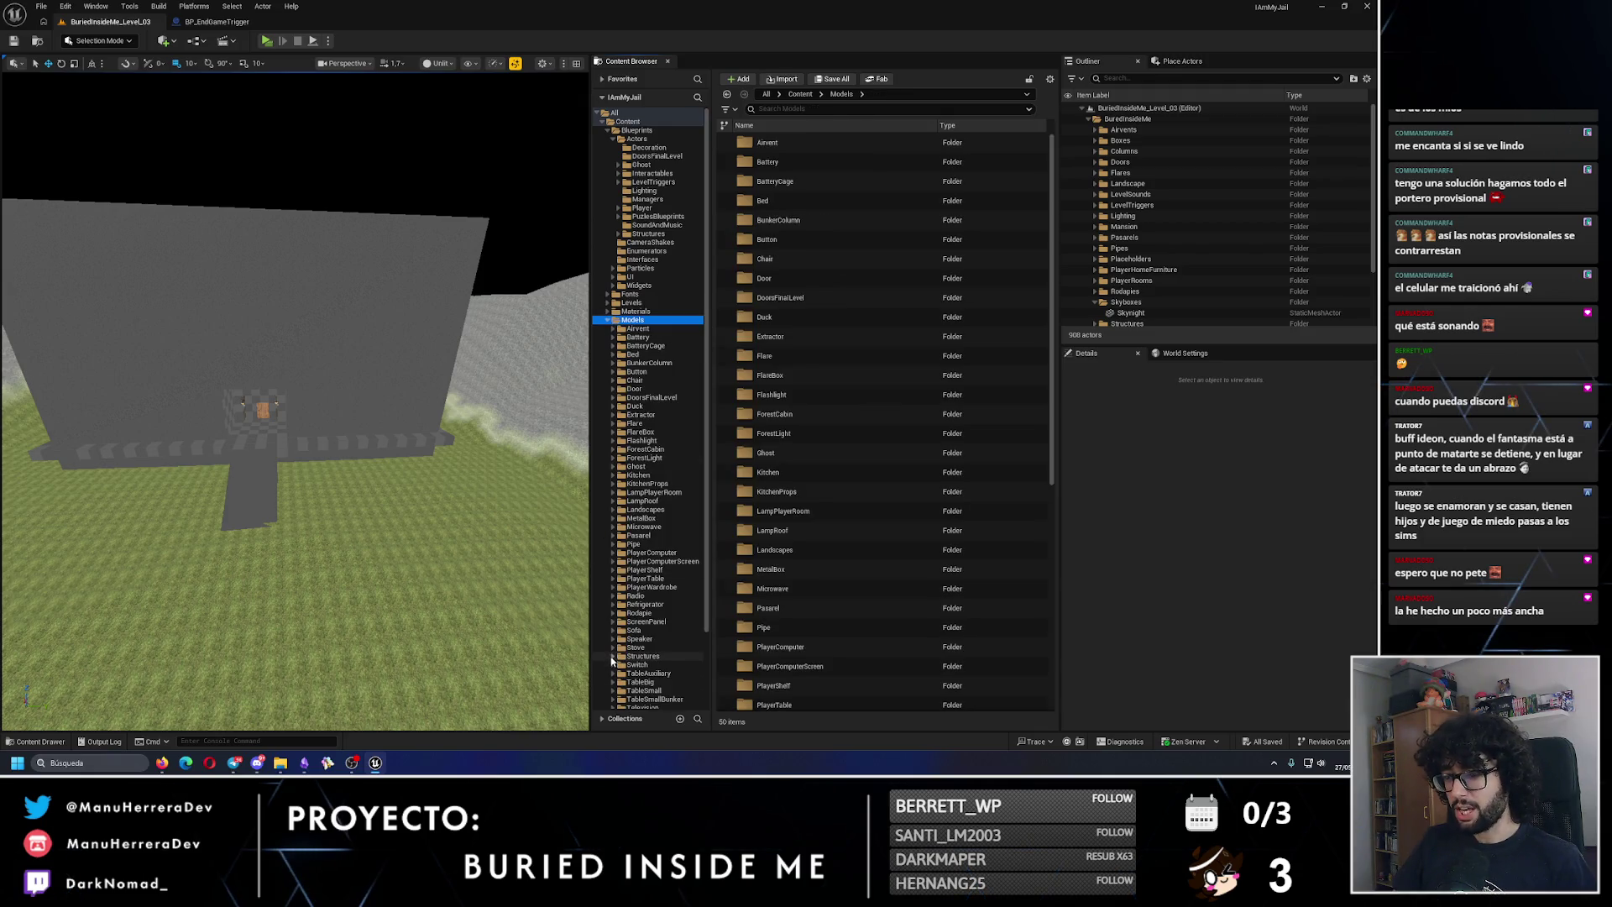
pyautogui.rightClick(645, 321)
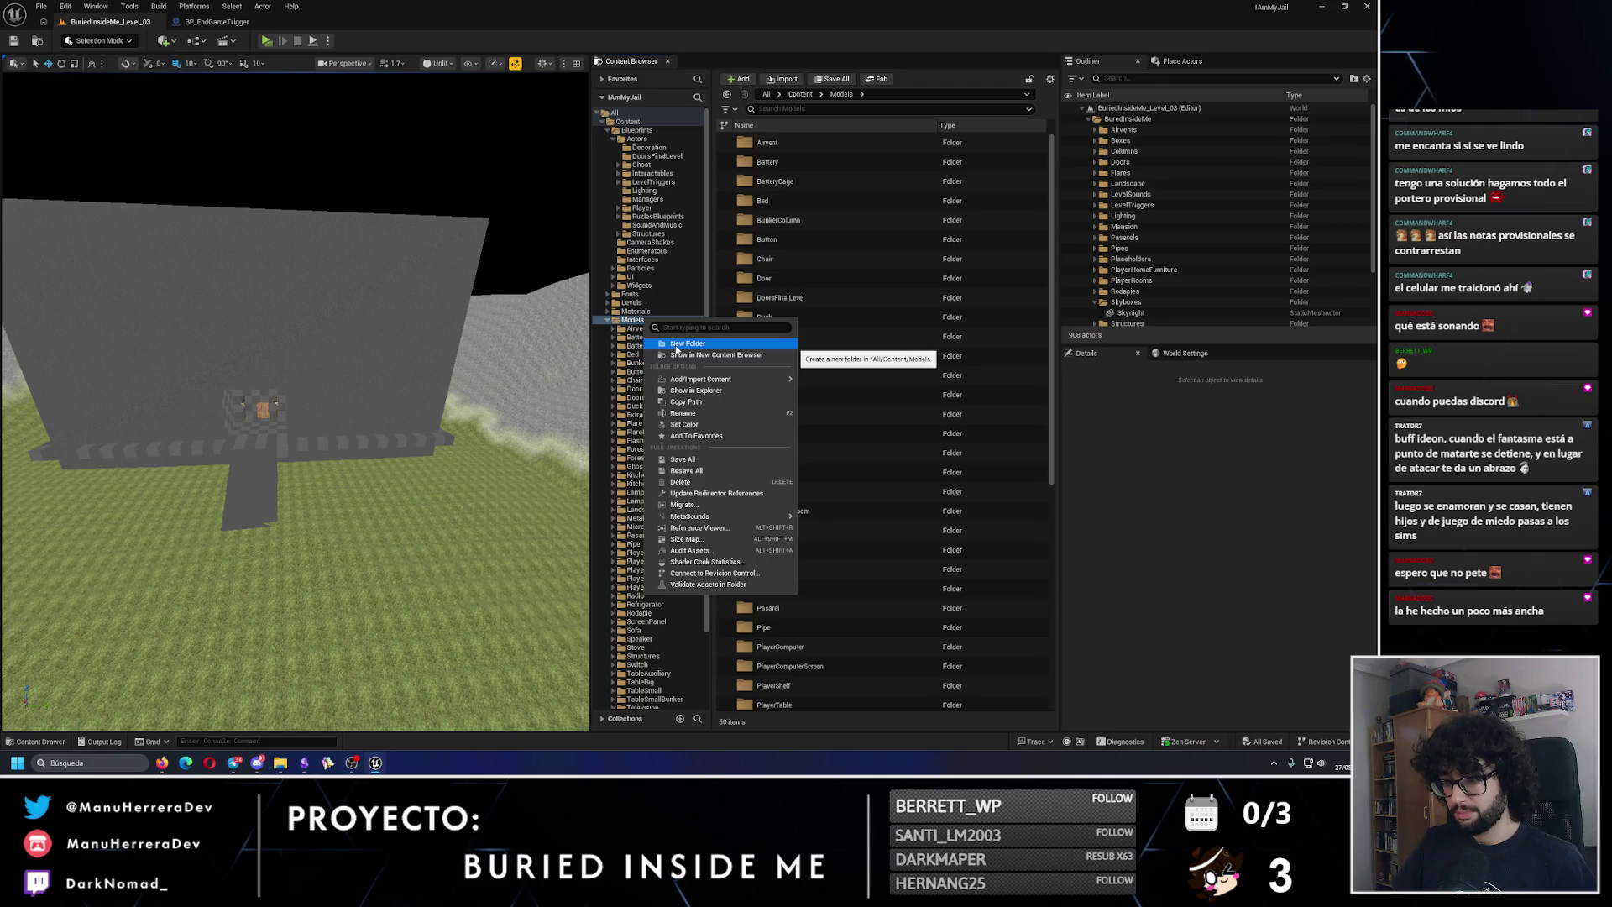
pyautogui.click(646, 621)
pyautogui.scroll(-2, 664, 628)
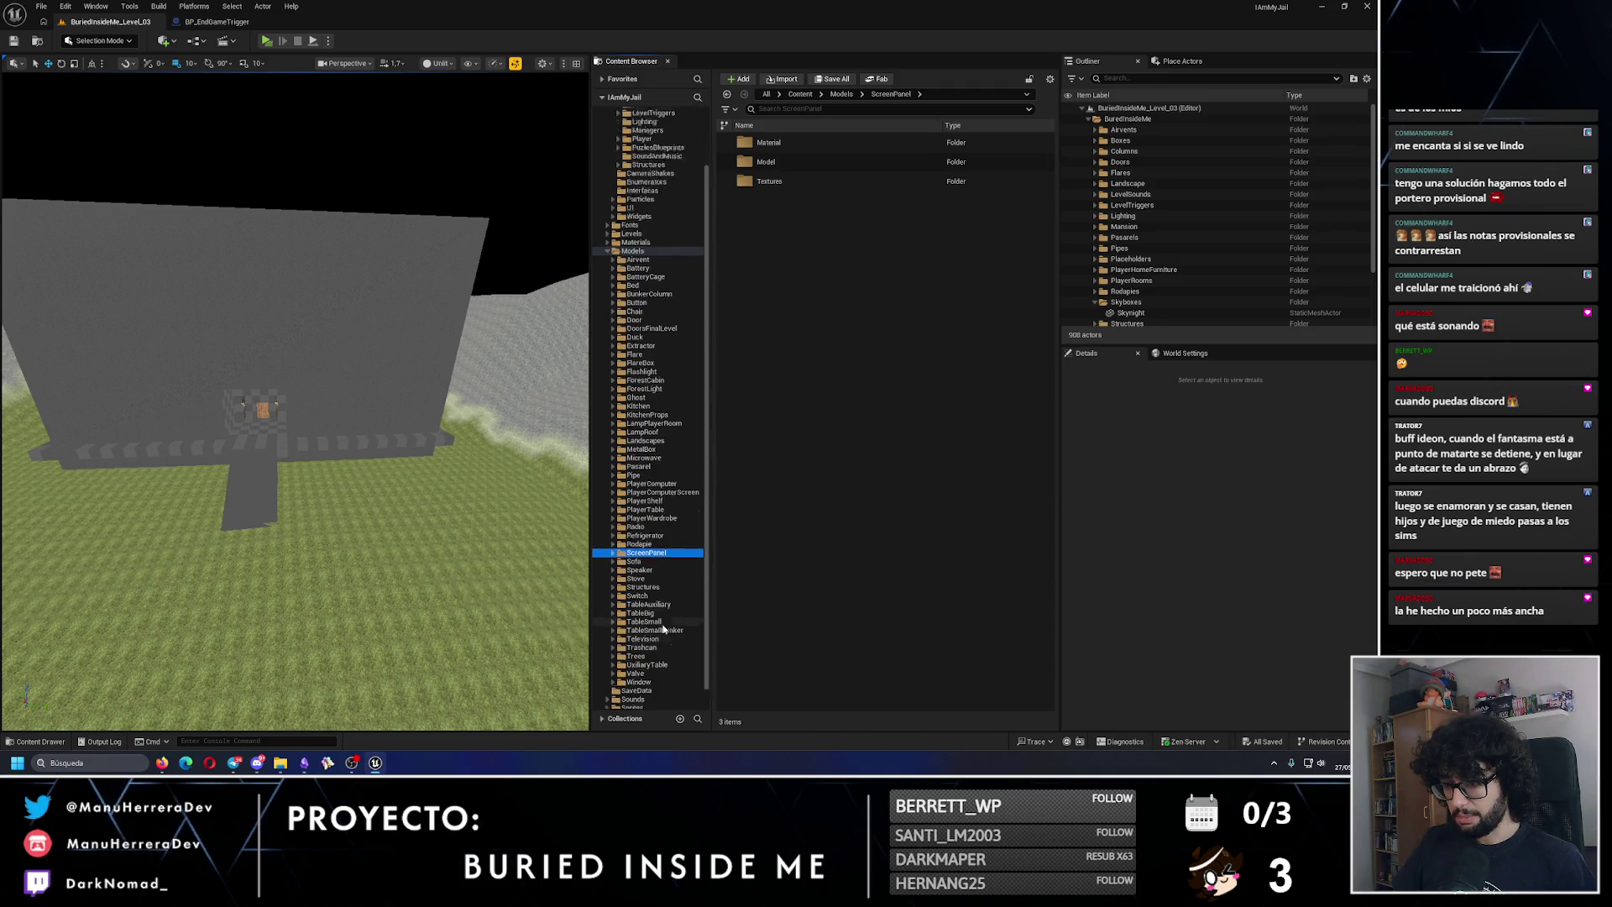
pyautogui.scroll(2, 665, 638)
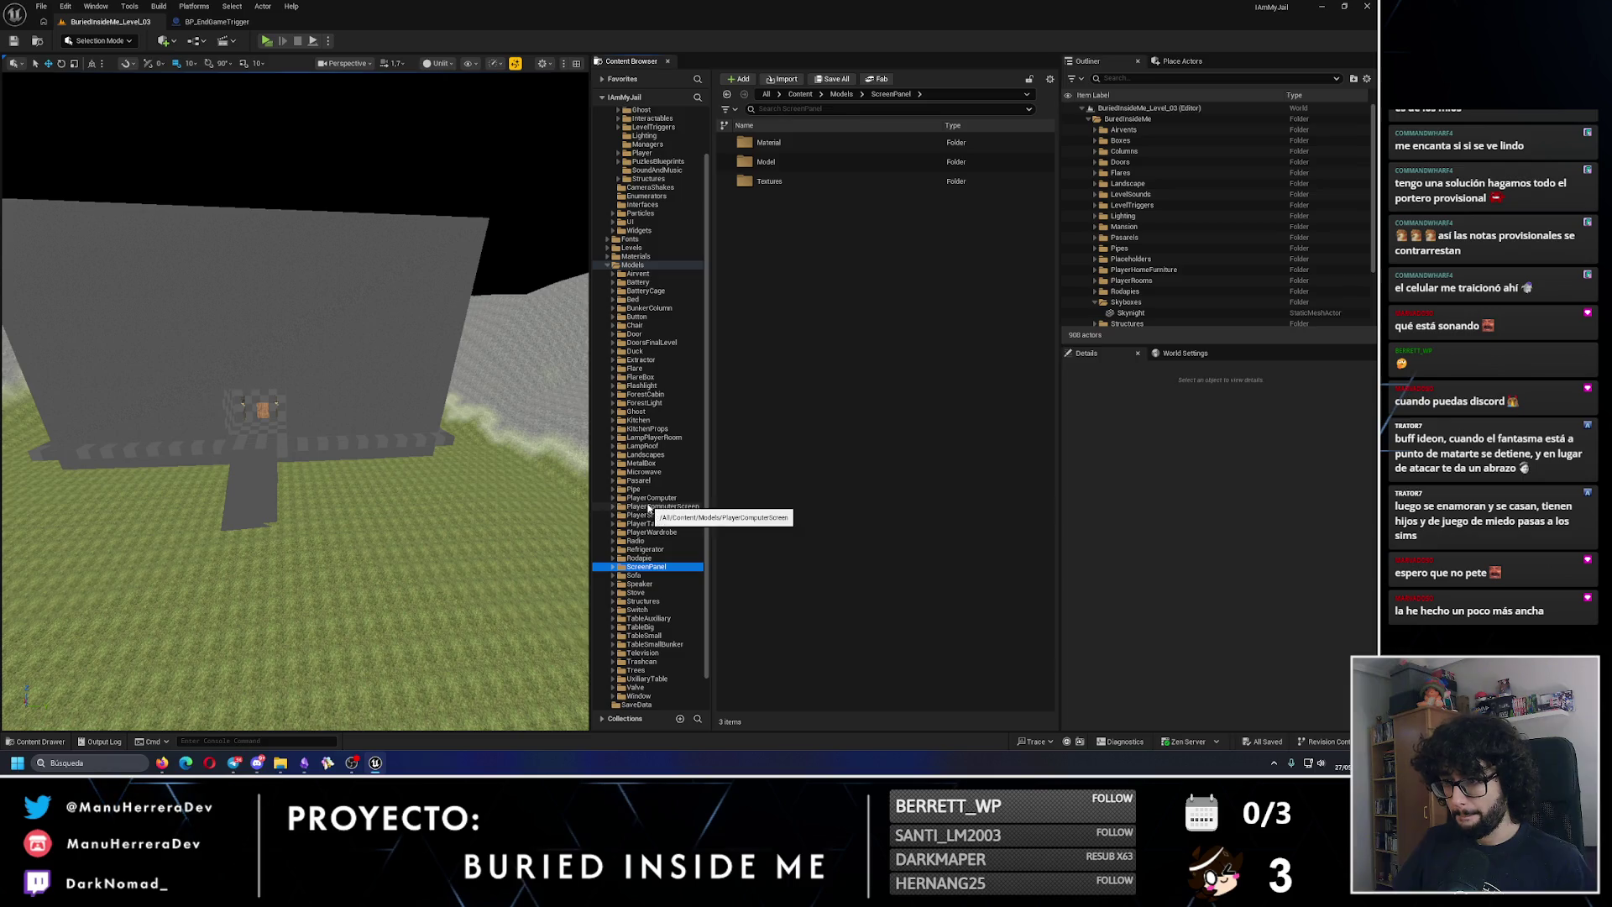
pyautogui.click(645, 394)
pyautogui.click(633, 265)
# Step: Create a ForestMansion folder inside Models
pyautogui.rightClick(633, 265)
pyautogui.click(668, 293)
pyautogui.write('ForestMansion')
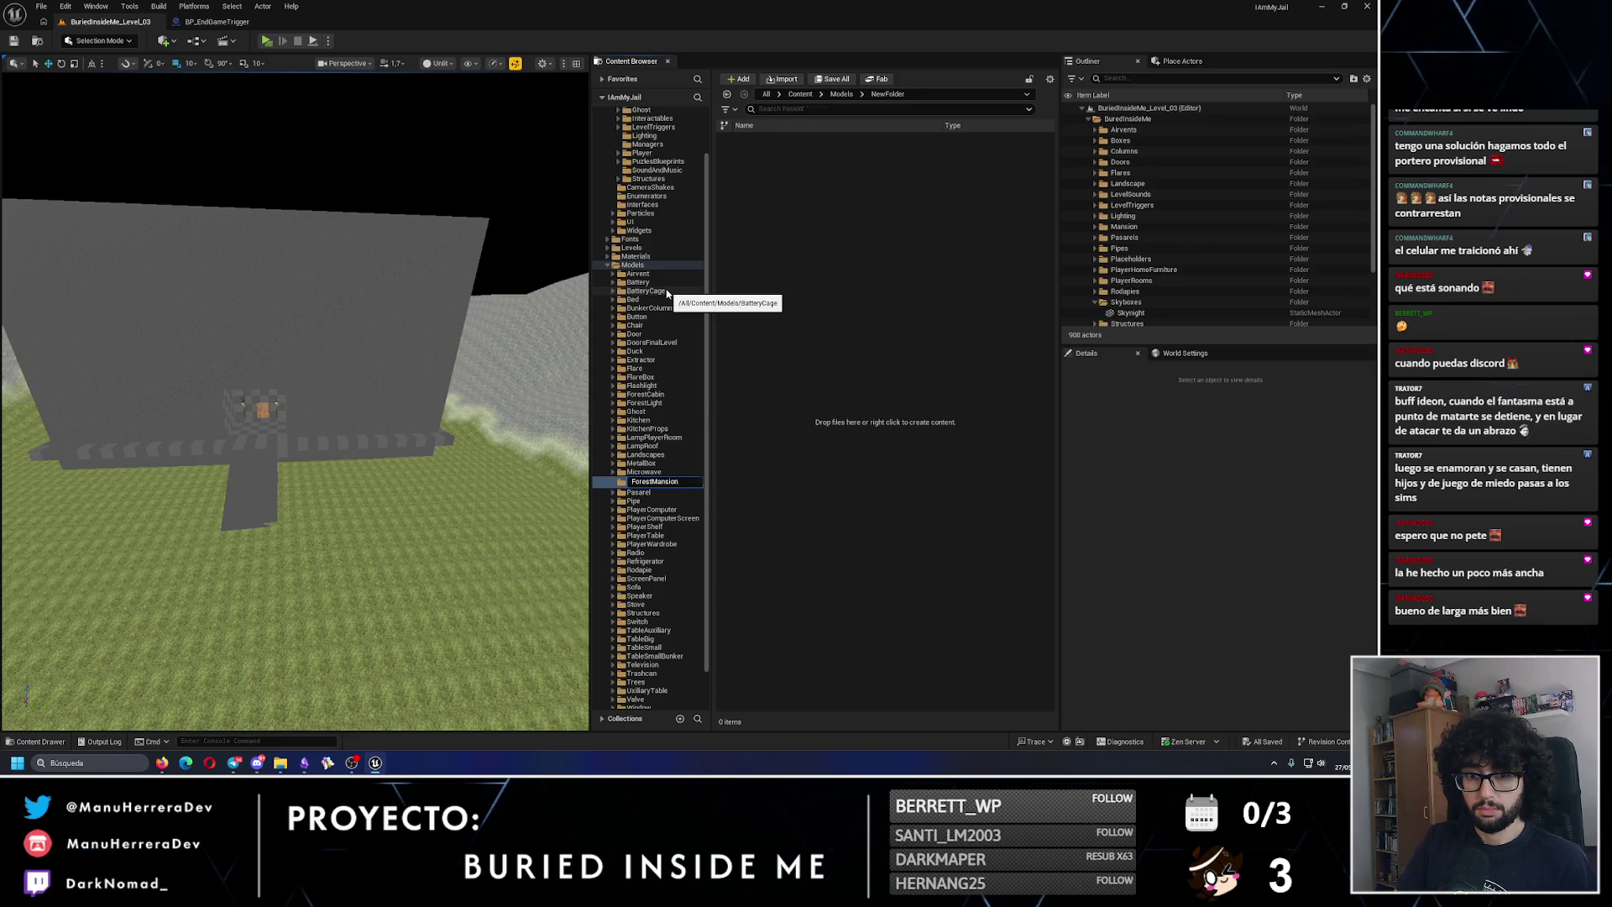
pyautogui.press('Return')
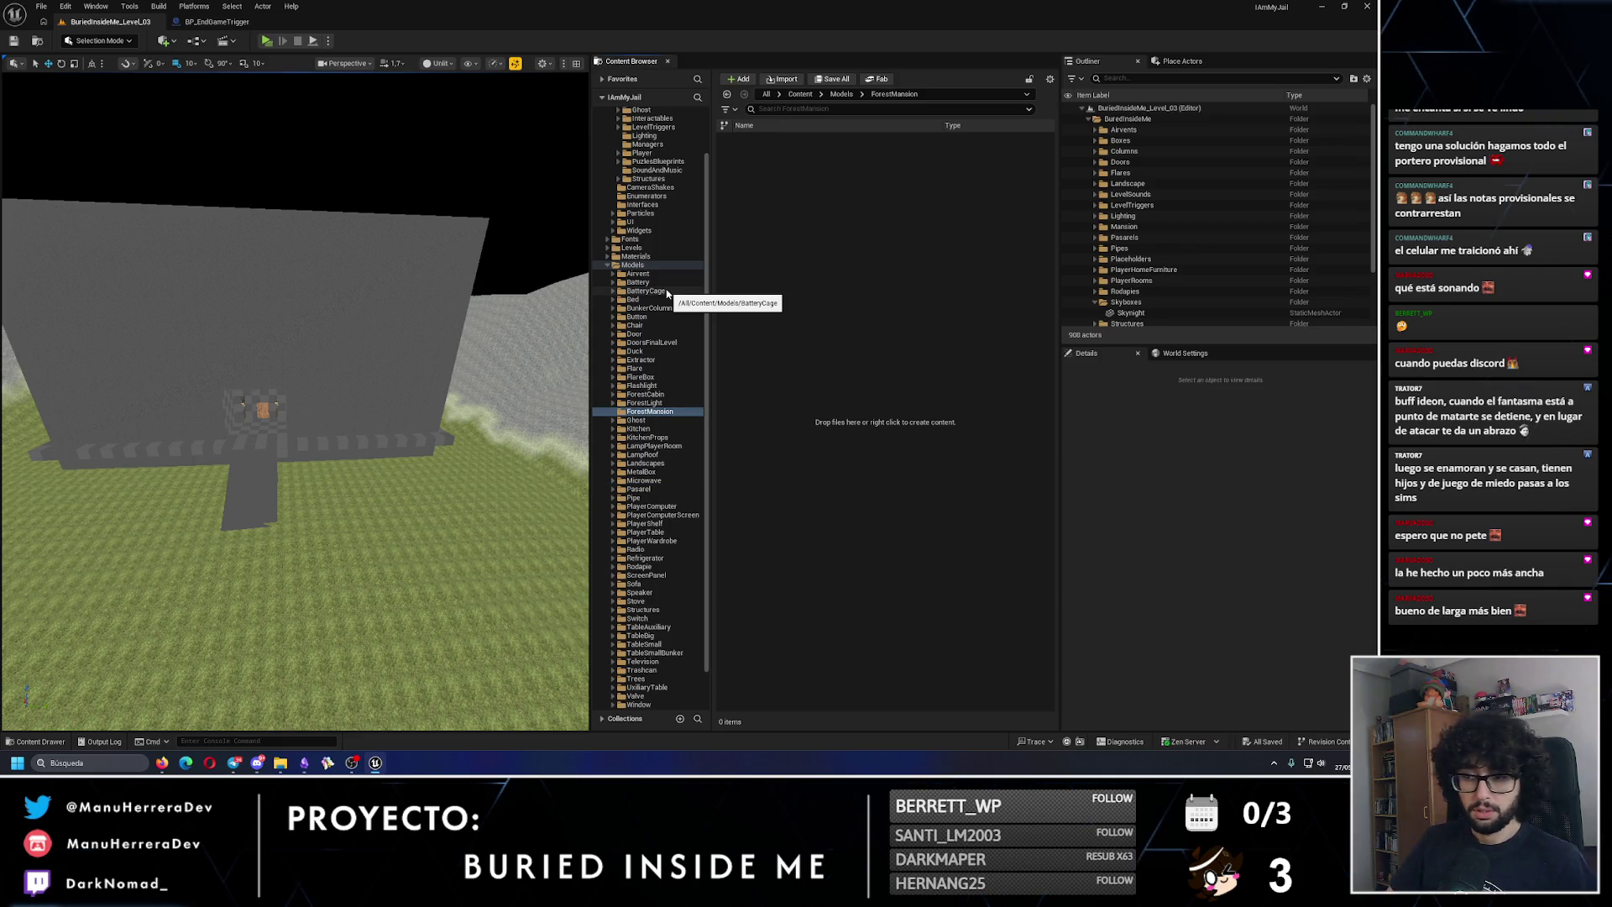
# Step: Add Model, Textures and Materials subfolders inside ForestMansion
pyautogui.rightClick(655, 411)
pyautogui.click(694, 439)
pyautogui.write('l')
pyautogui.press('Return')
pyautogui.click(672, 412)
pyautogui.rightClick(671, 413)
pyautogui.click(710, 440)
pyautogui.write('Texture')
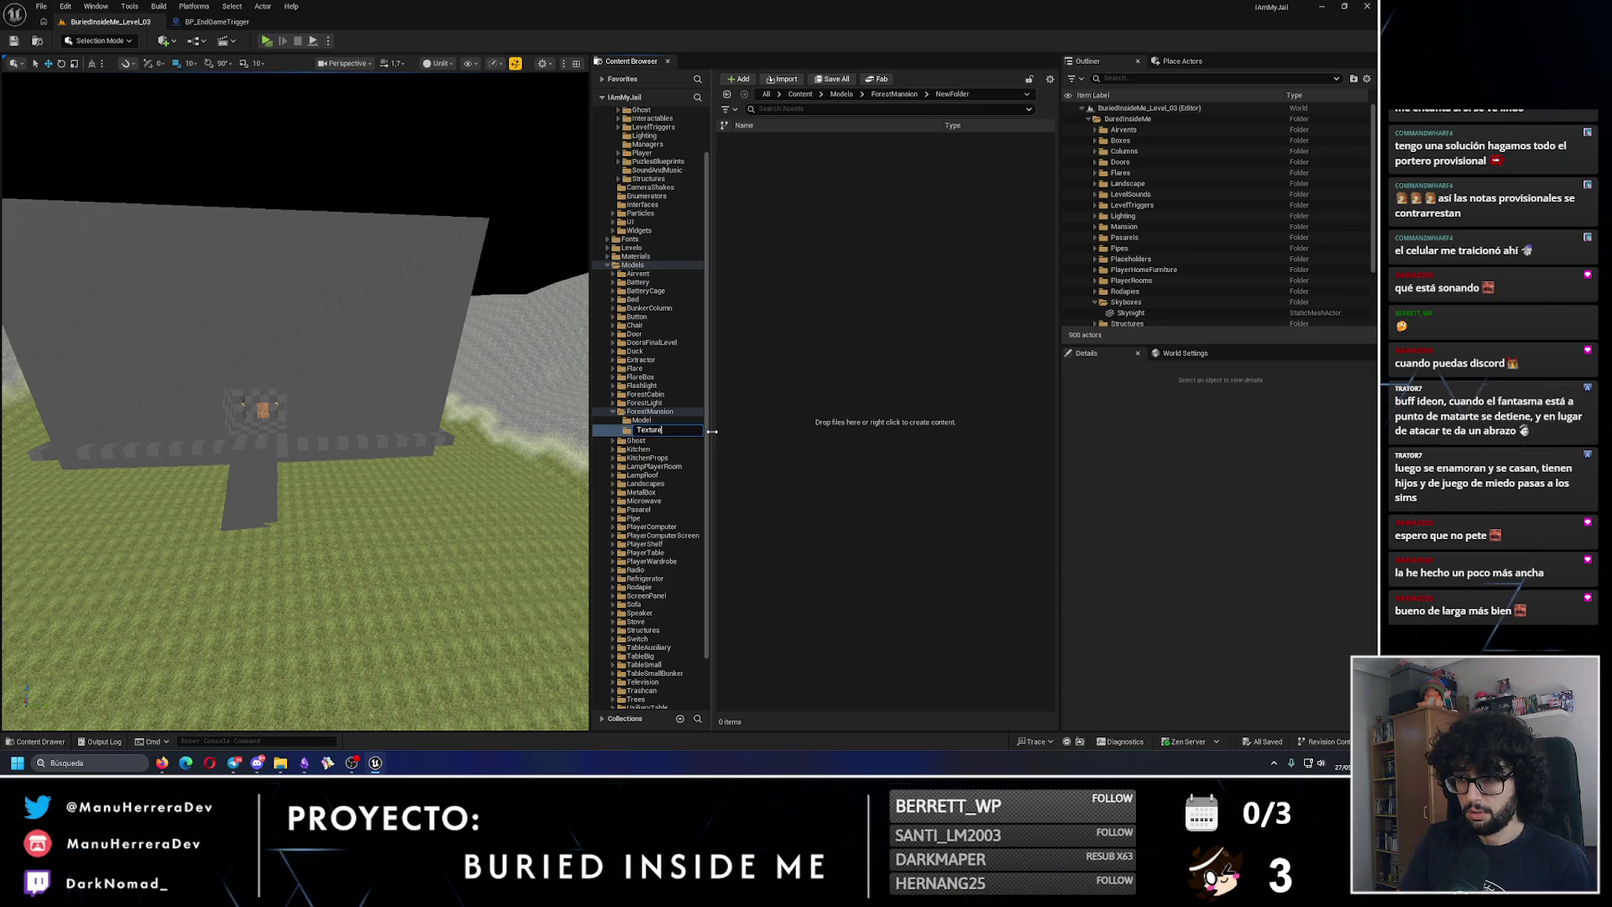
pyautogui.write('s')
pyautogui.press('Return')
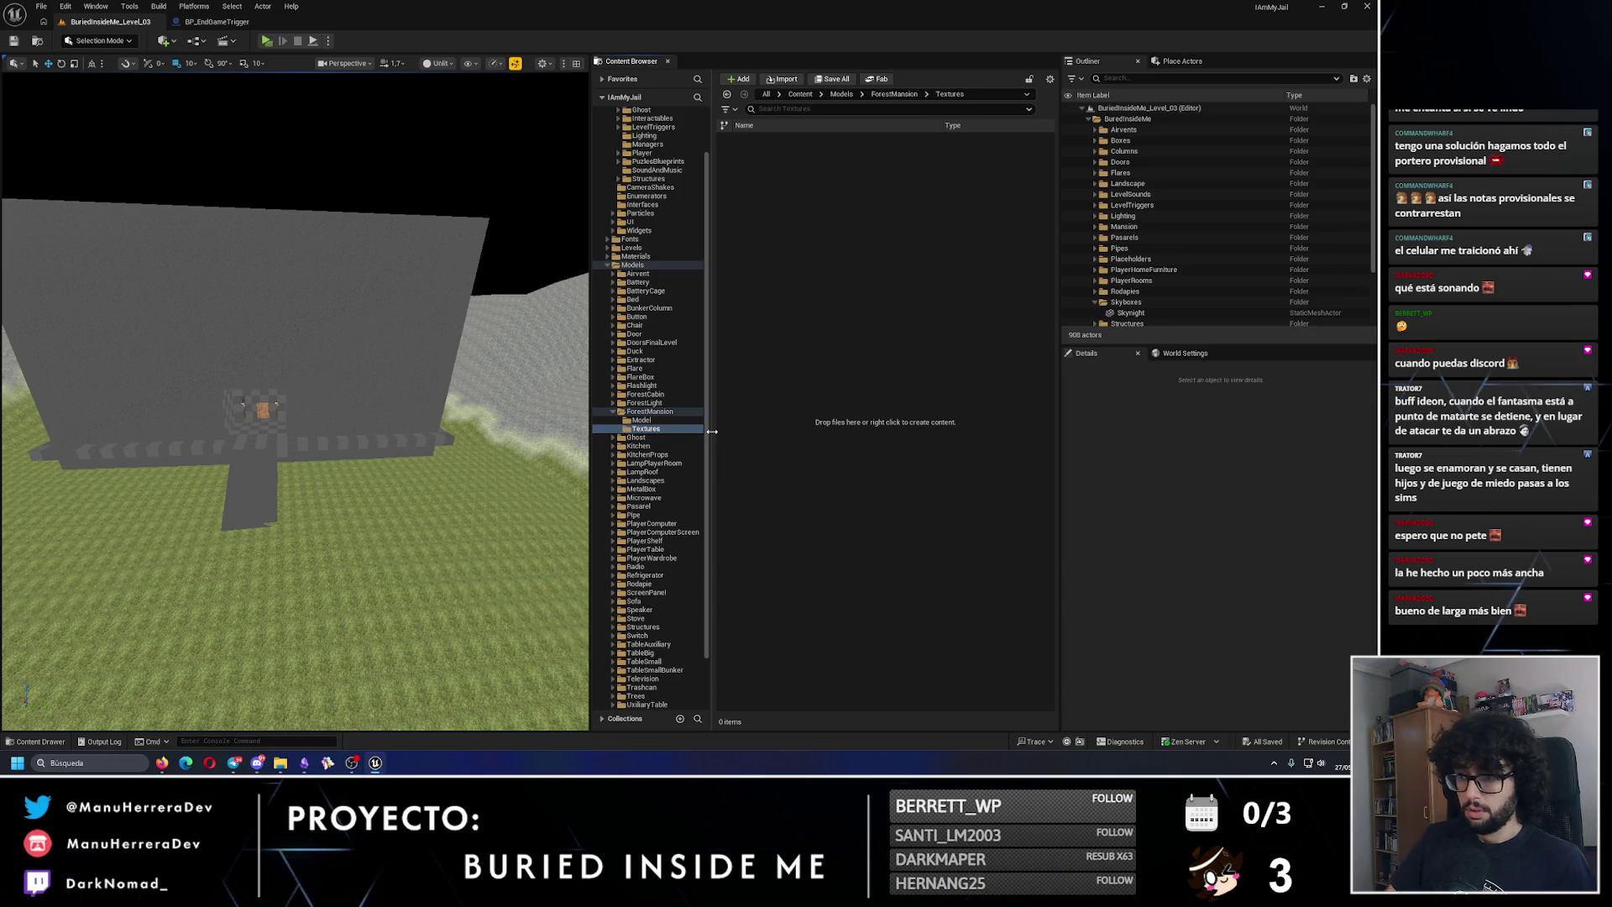
pyautogui.click(656, 419)
pyautogui.rightClick(656, 419)
pyautogui.click(655, 411)
pyautogui.rightClick(655, 412)
pyautogui.click(690, 440)
pyautogui.write('Materi')
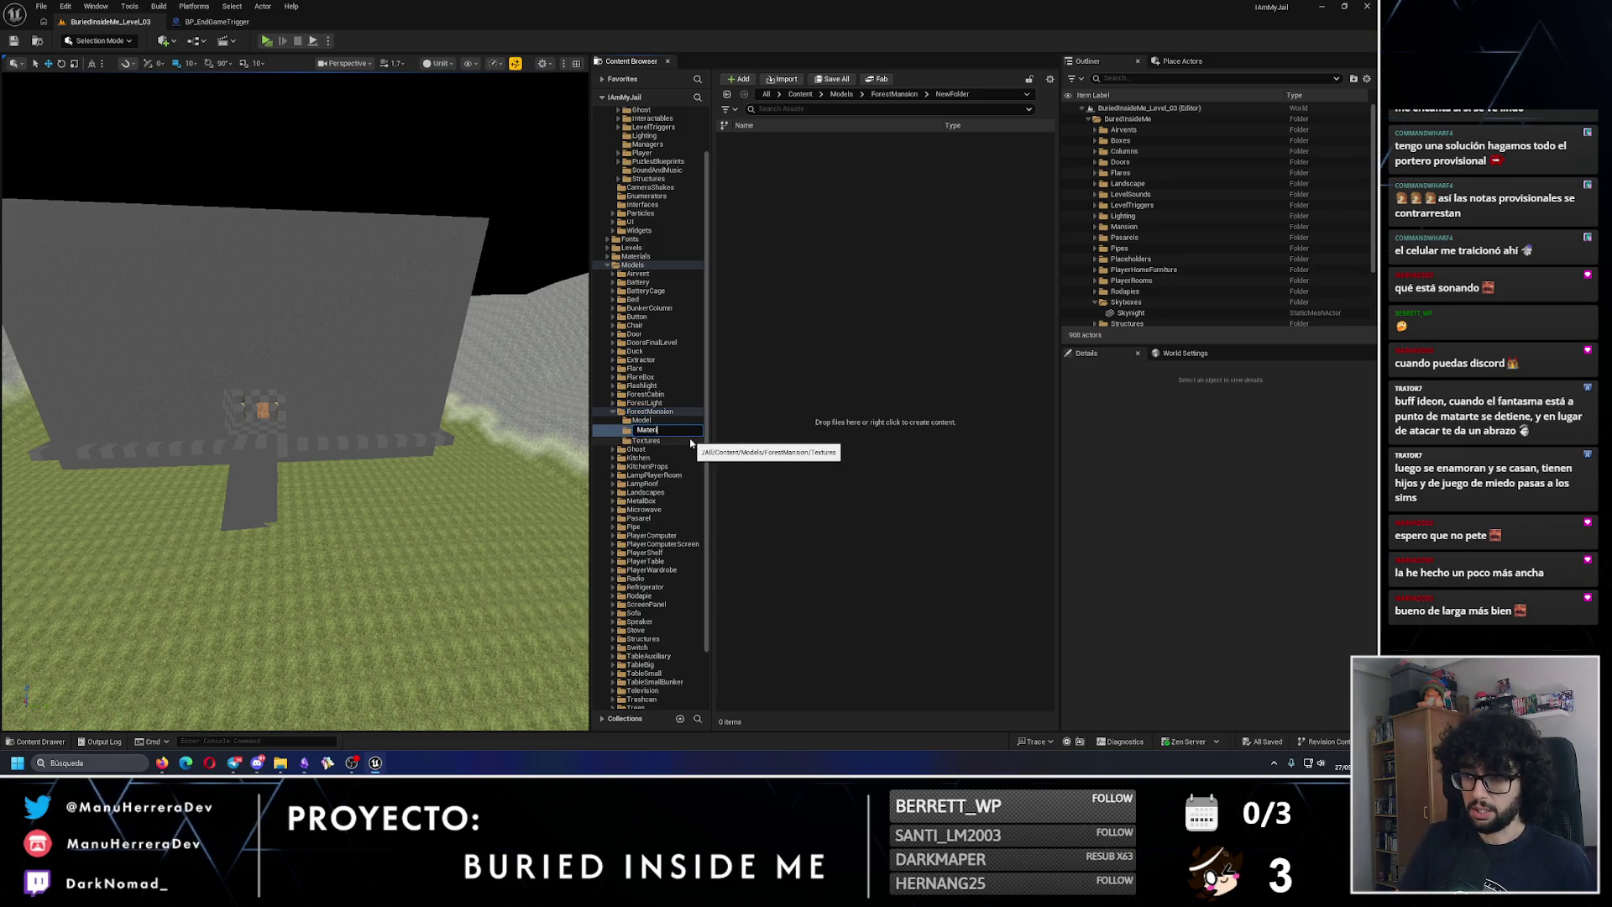
pyautogui.write('als')
pyautogui.press('Return')
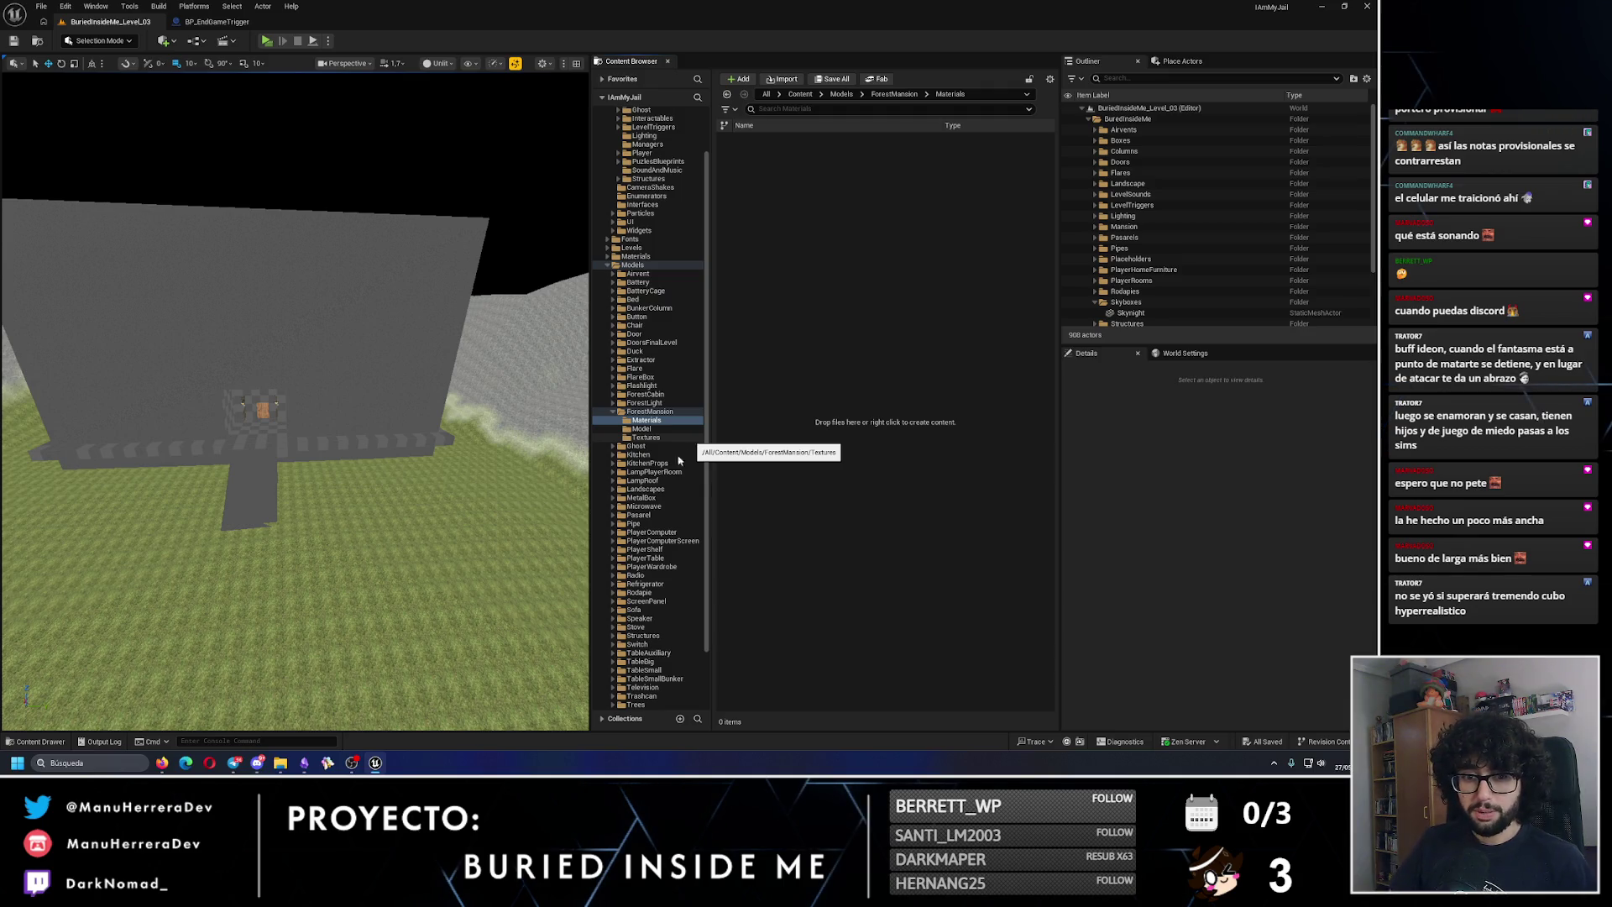
# Step: Open the ForestMansion/Model folder and start an import into it
pyautogui.moveTo(353, 386); pyautogui.dragTo(319, 189)
pyautogui.click(672, 428)
pyautogui.click(795, 79)
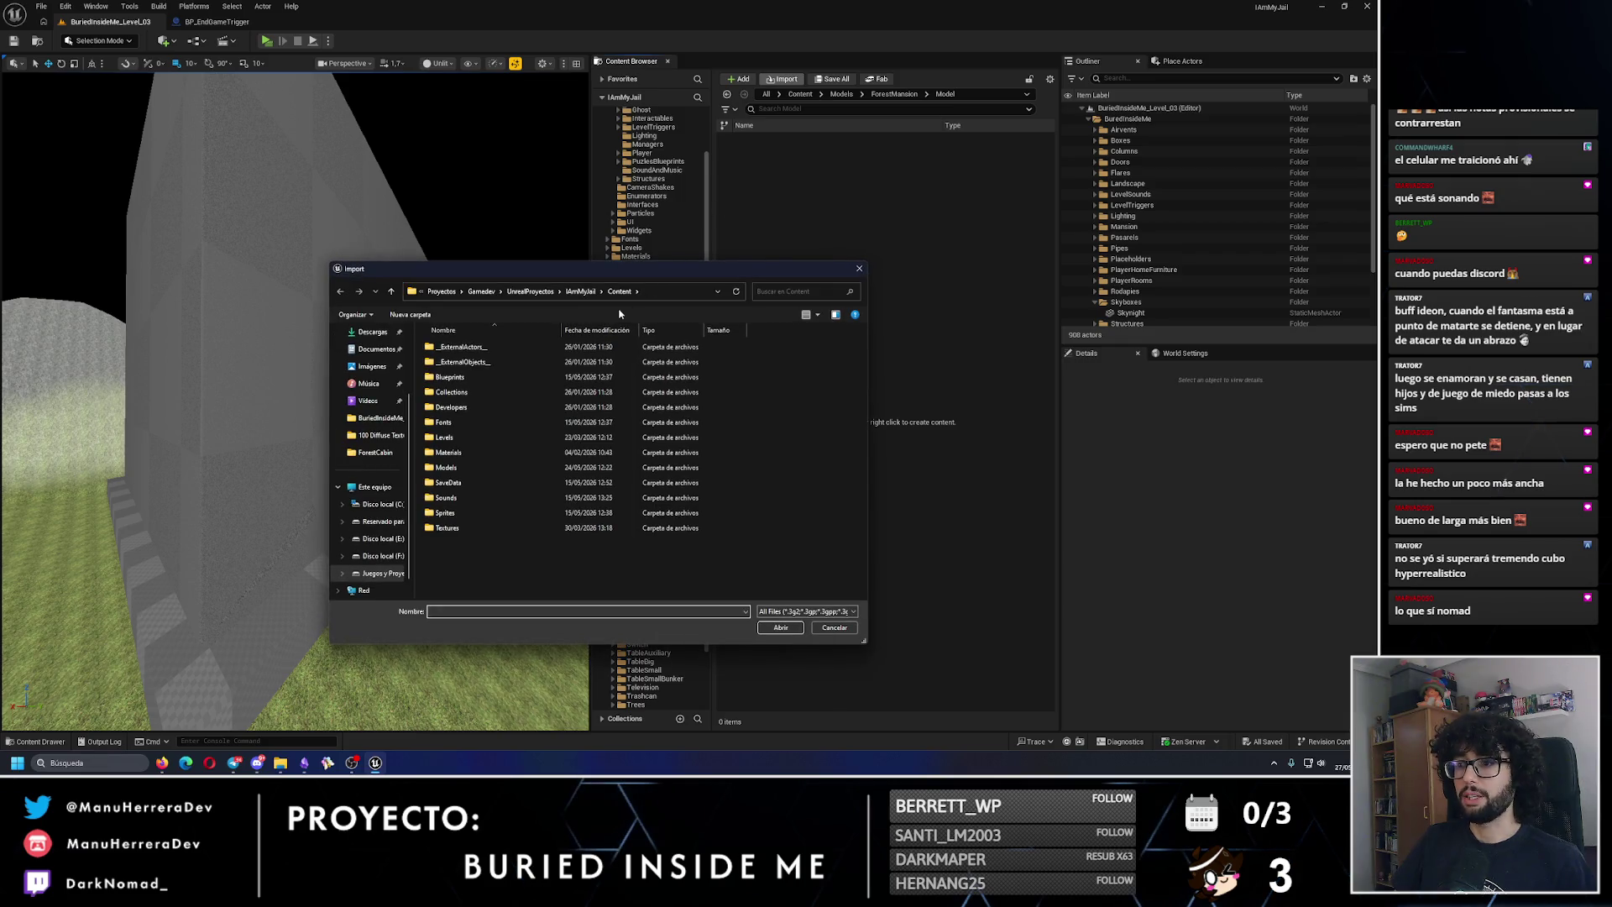
# Step: Import Forest_Mansion.fbx from the ForestMansion folder as a static mesh into the Model folder
pyautogui.click(280, 762)
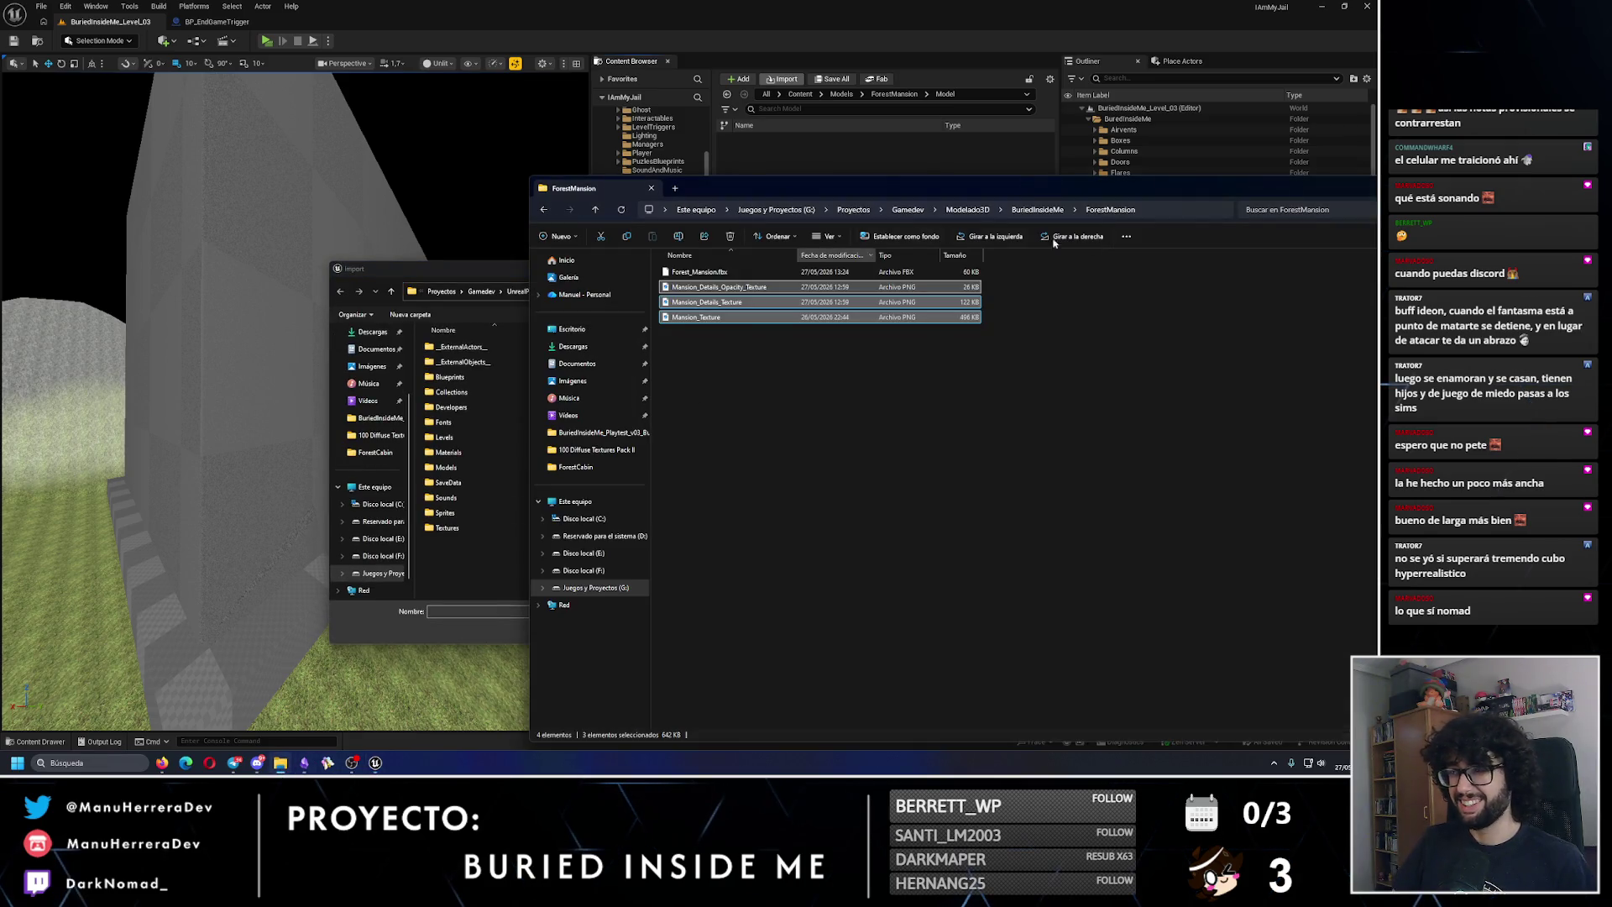
pyautogui.click(755, 209)
pyautogui.hotkey('ctrl', 'c')
pyautogui.click(588, 611)
pyautogui.hotkey('ctrl', 'v')
pyautogui.press('Return')
pyautogui.click(450, 359)
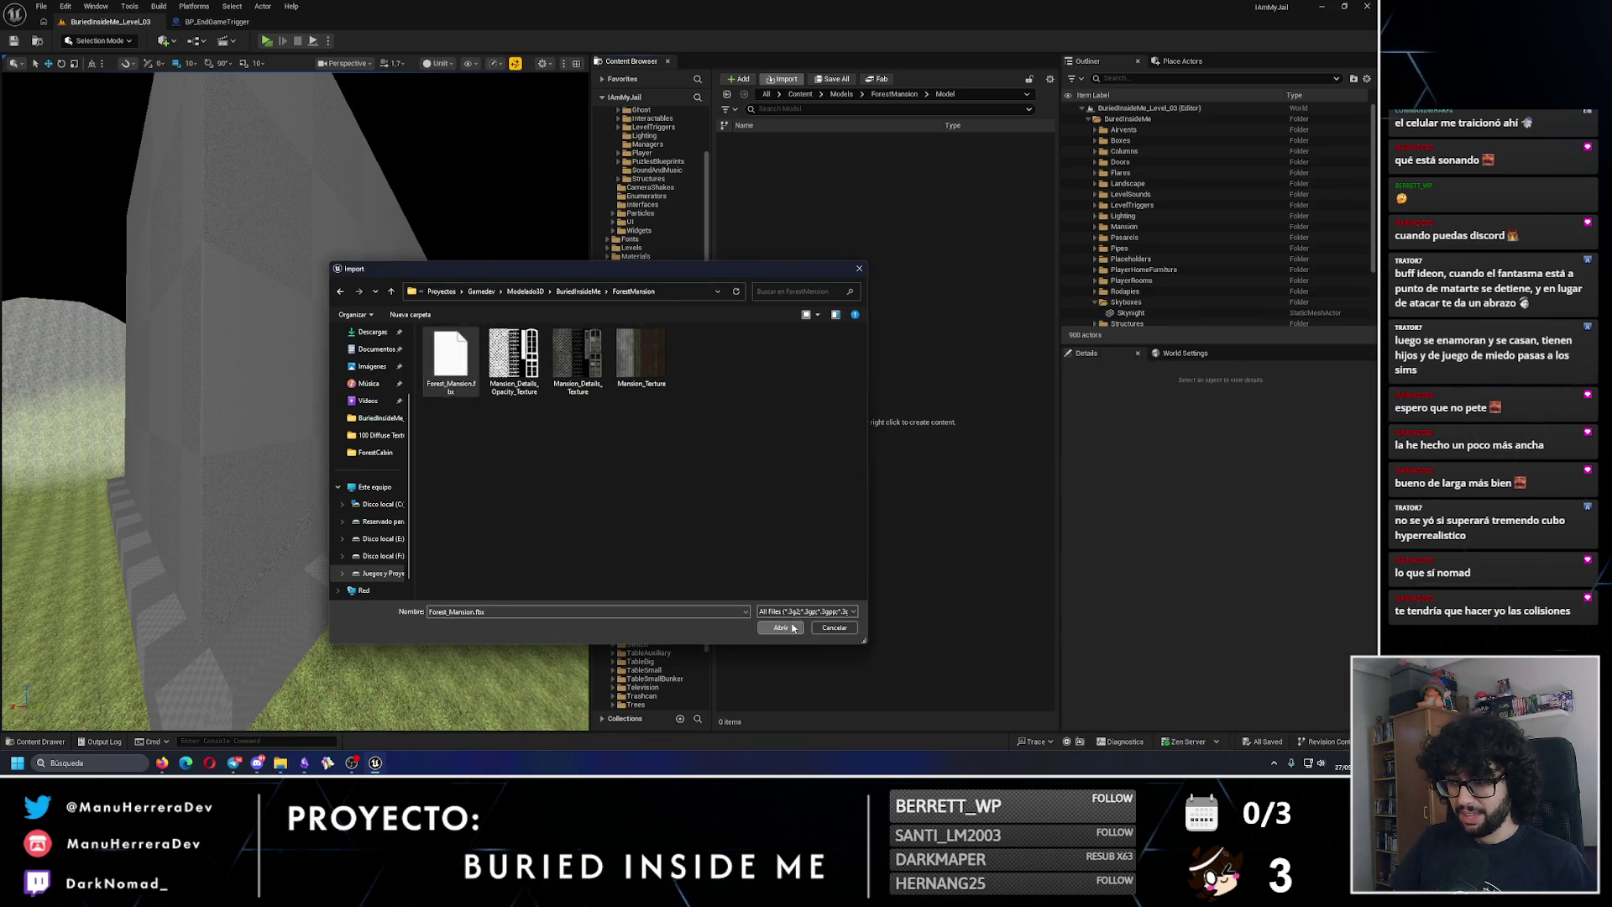
pyautogui.click(780, 628)
pyautogui.press('Return')
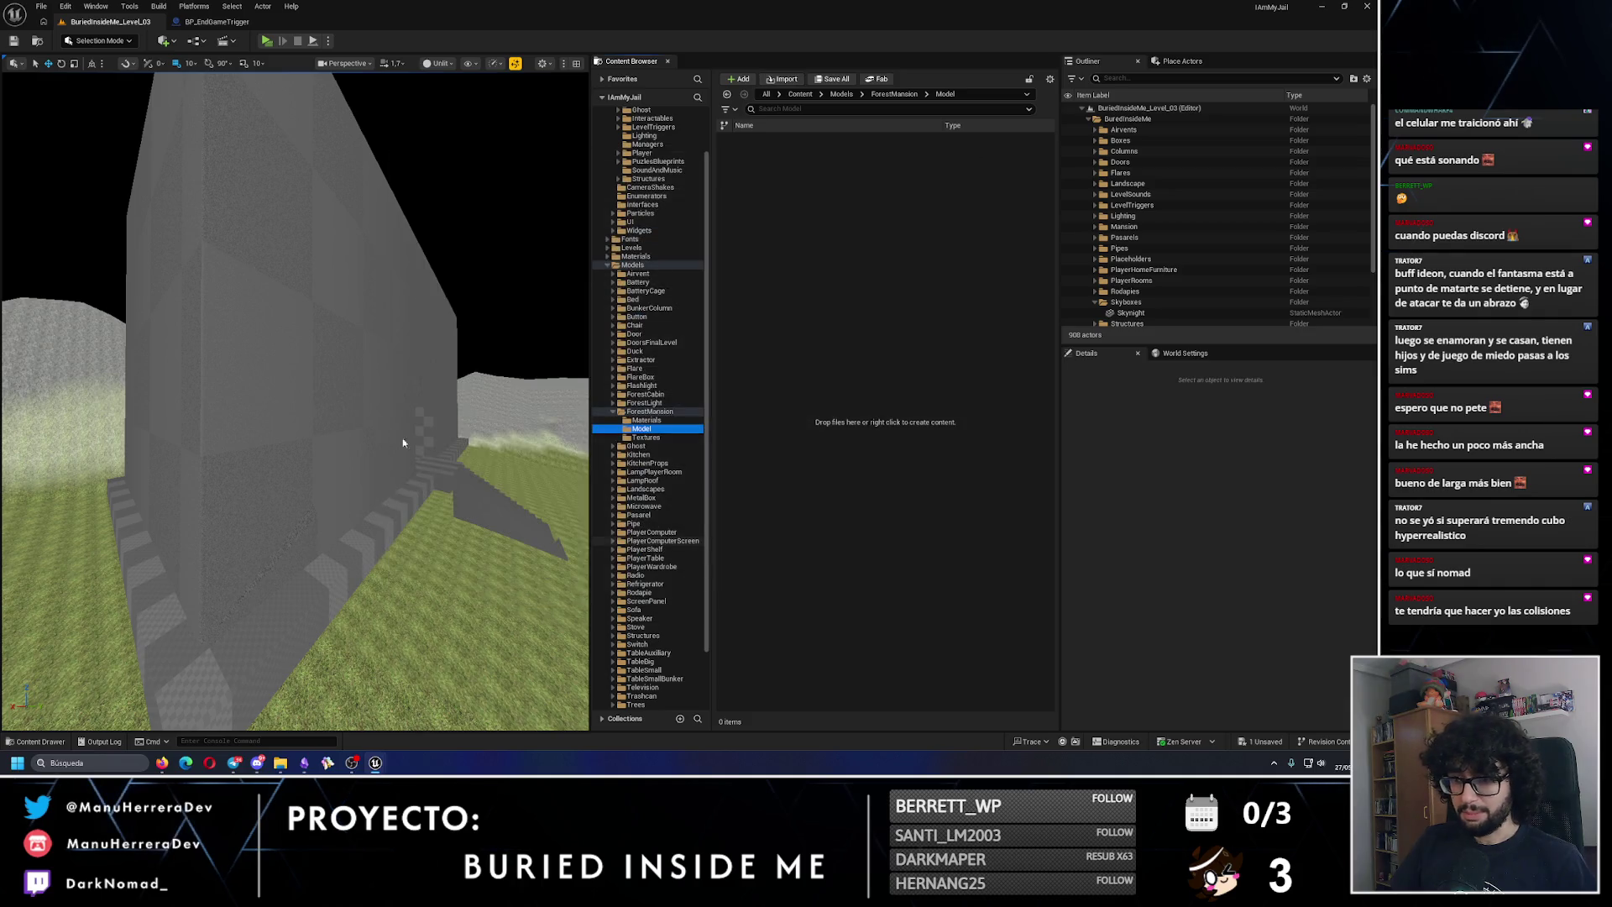
# Step: Place the Forest_Mansion mesh in Level 03 over the grey building, raised to height 7540
pyautogui.moveTo(400, 446); pyautogui.dragTo(400, 432)
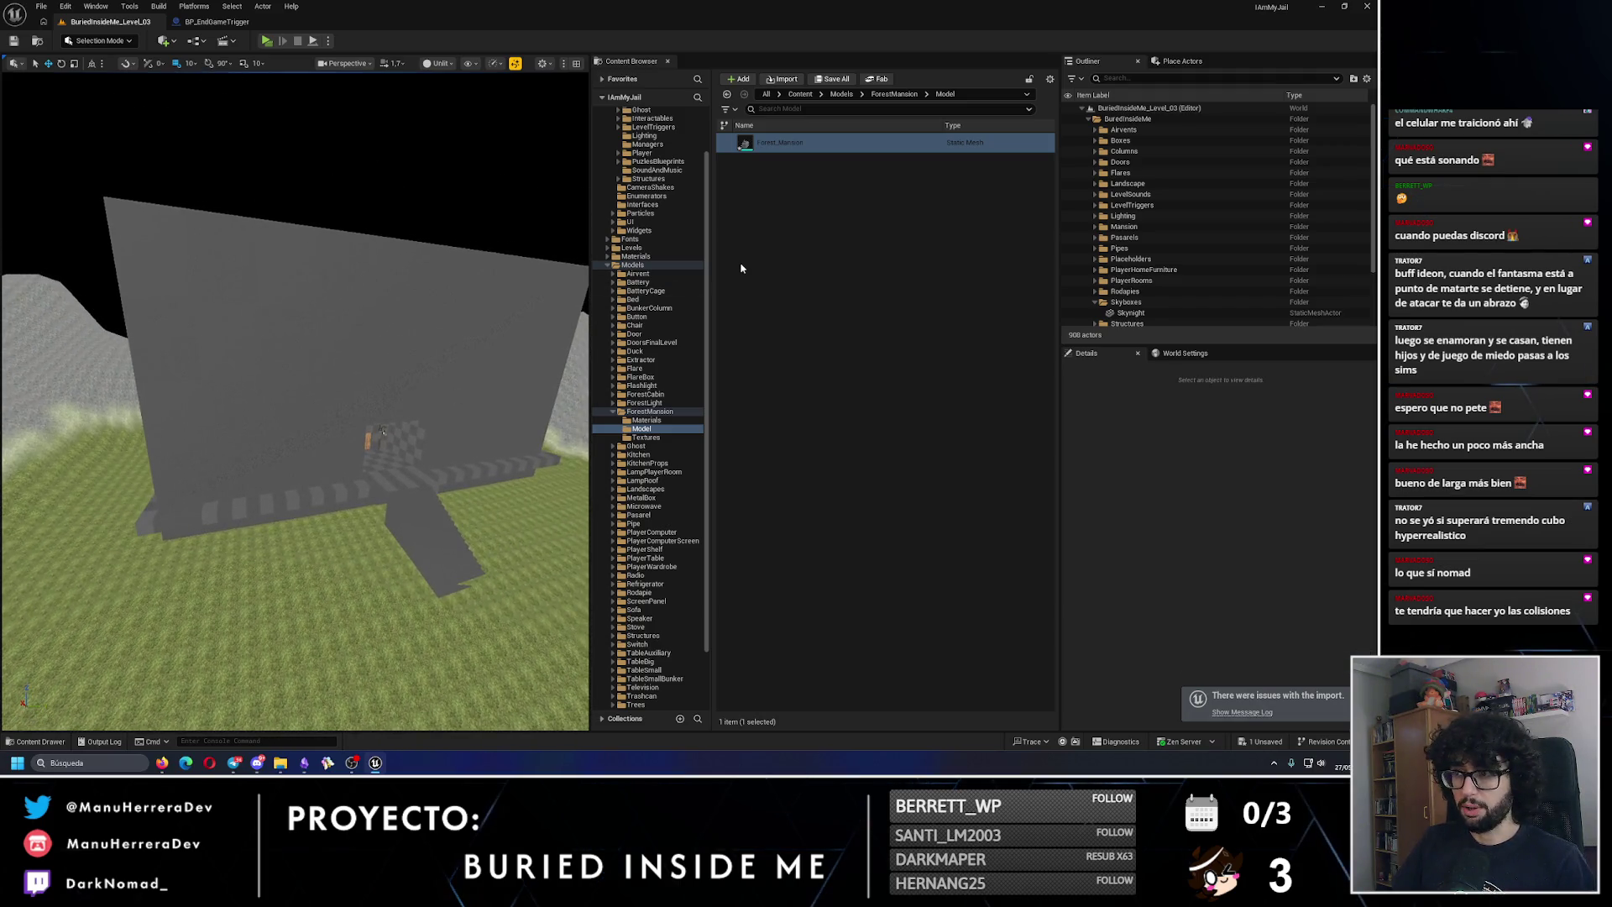
pyautogui.moveTo(781, 148)
pyautogui.mouseDown()
pyautogui.moveTo(386, 587)
pyautogui.moveTo(349, 540)
pyautogui.mouseUp()
pyautogui.press('f')
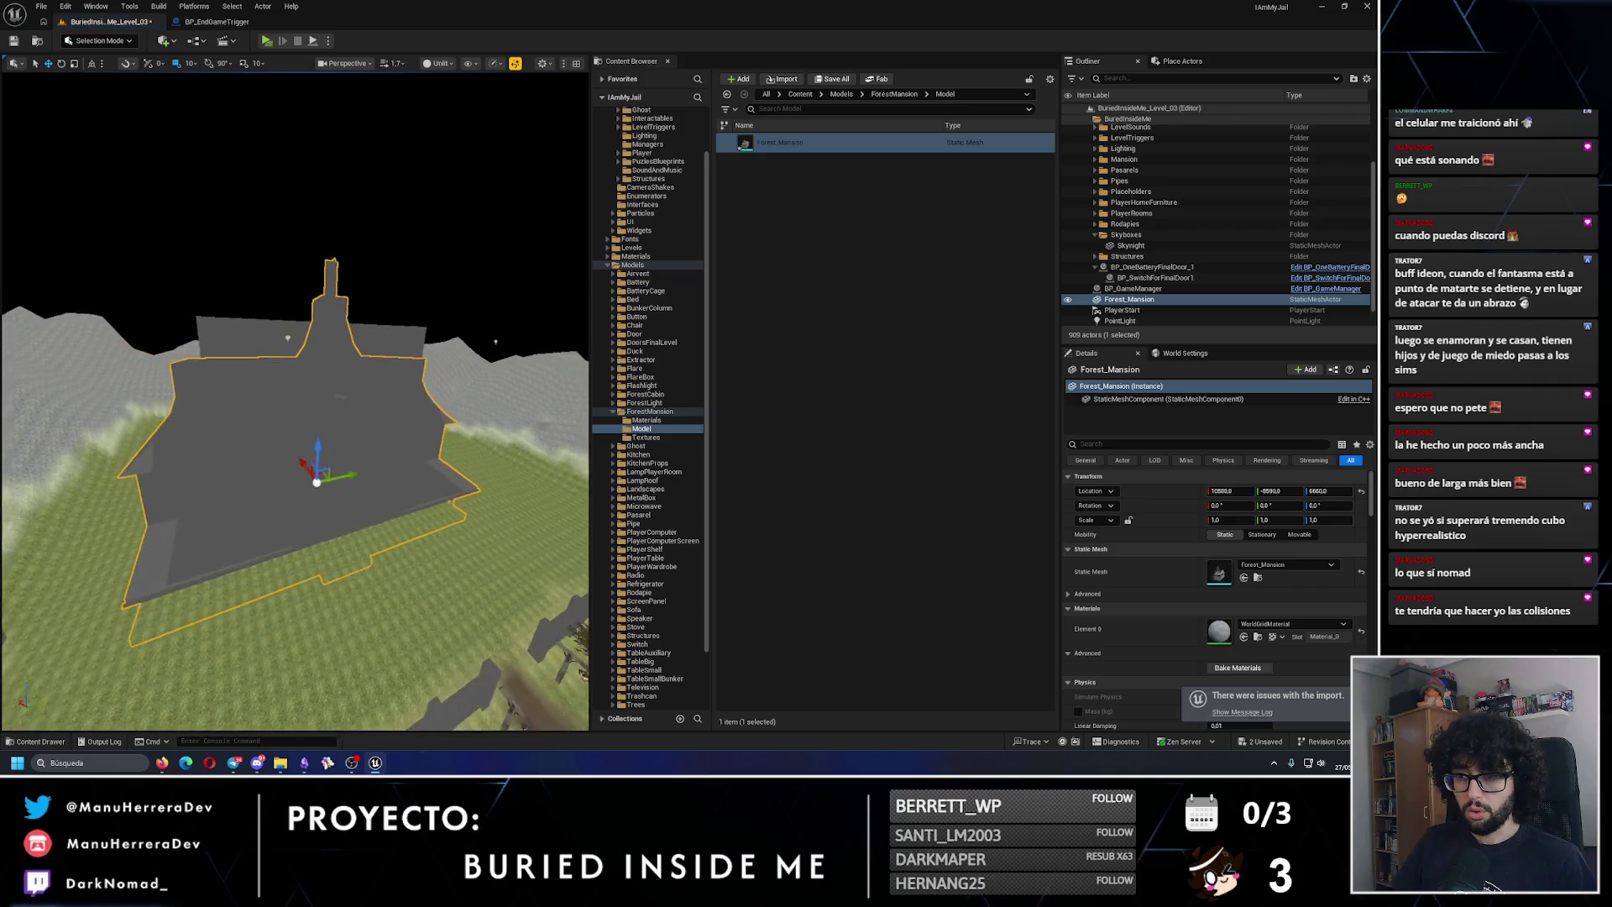
pyautogui.moveTo(300, 422)
pyautogui.mouseDown()
pyautogui.moveTo(420, 371)
pyautogui.moveTo(342, 432)
pyautogui.moveTo(325, 361)
pyautogui.moveTo(342, 277)
pyautogui.mouseUp()
pyautogui.scroll(-10, 362, 359)
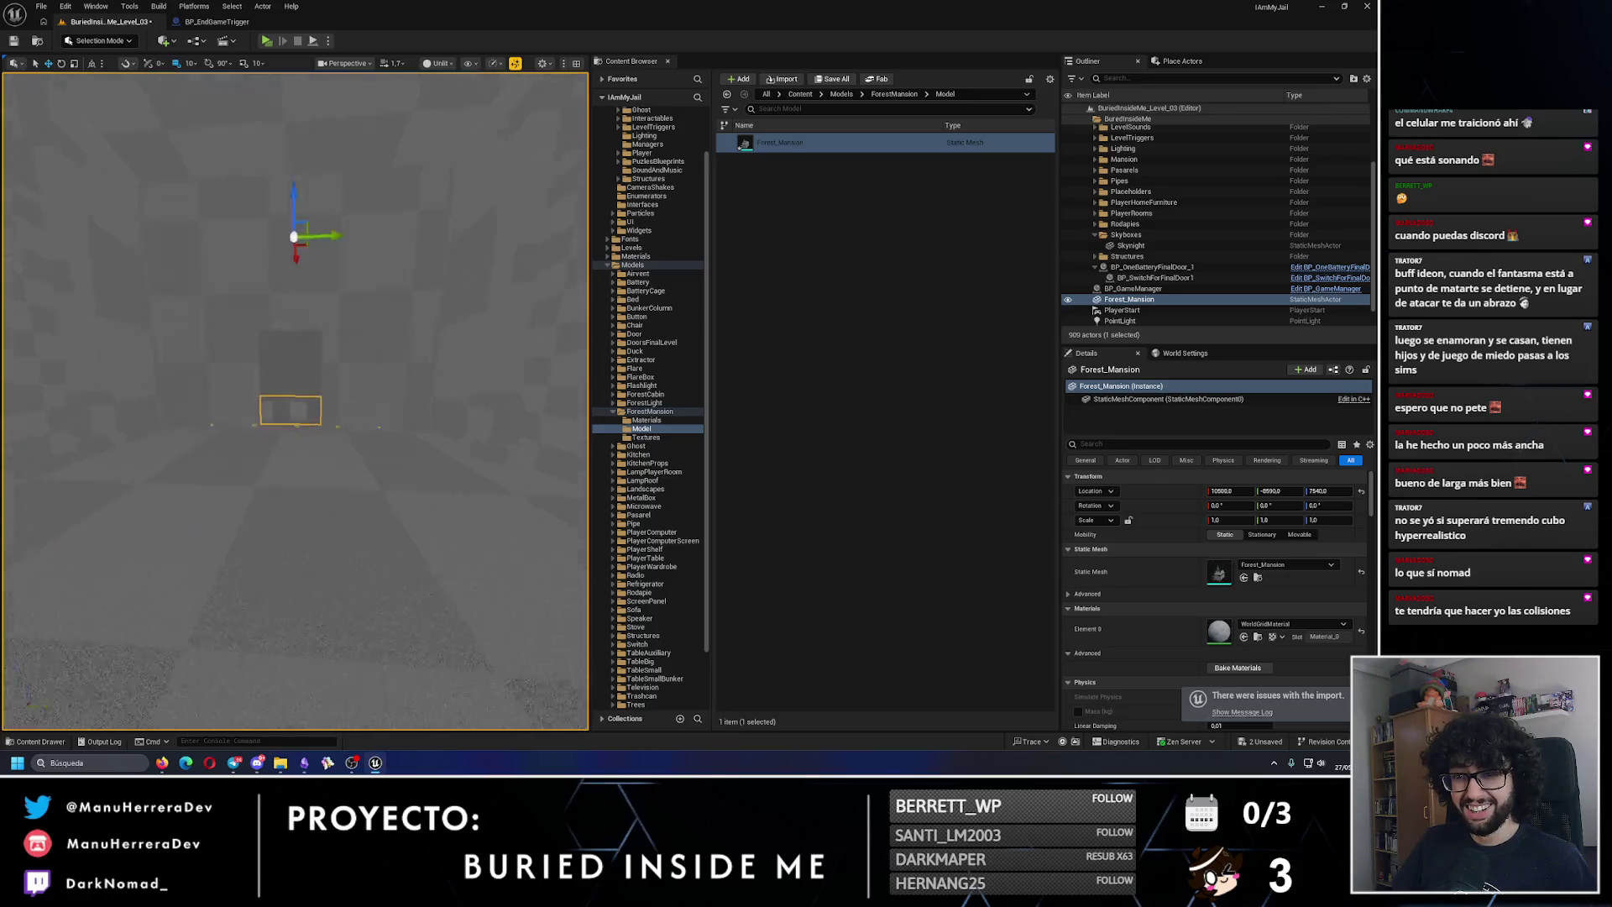
pyautogui.moveTo(423, 437)
pyautogui.mouseDown()
pyautogui.moveTo(284, 392)
pyautogui.moveTo(267, 365)
pyautogui.moveTo(733, 240)
pyautogui.mouseUp()
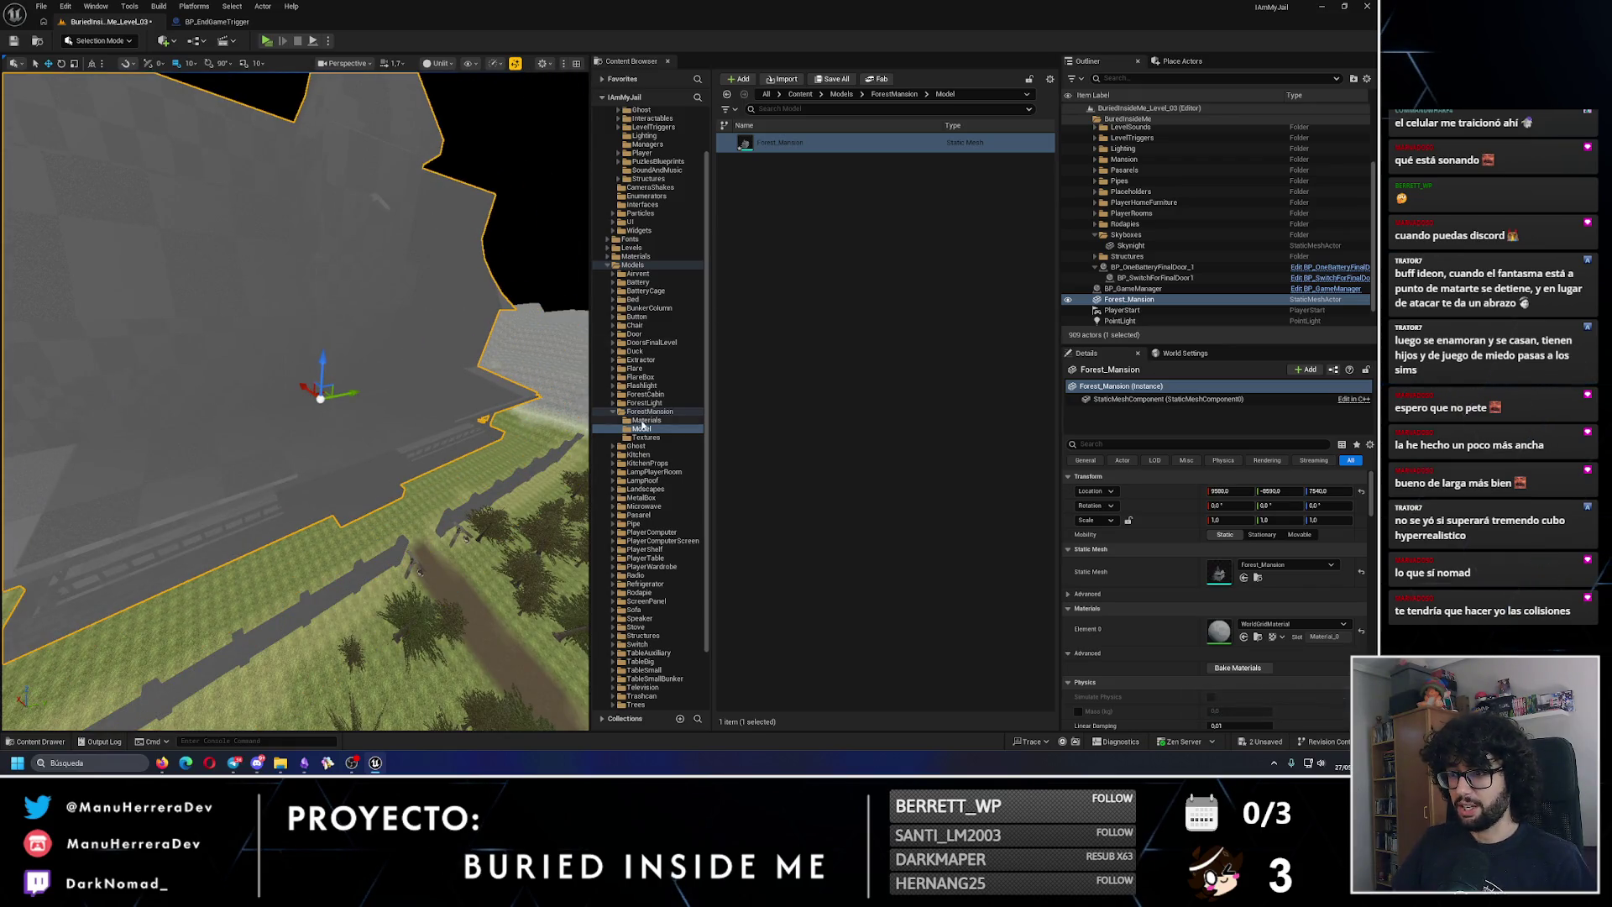
pyautogui.rightClick(811, 254)
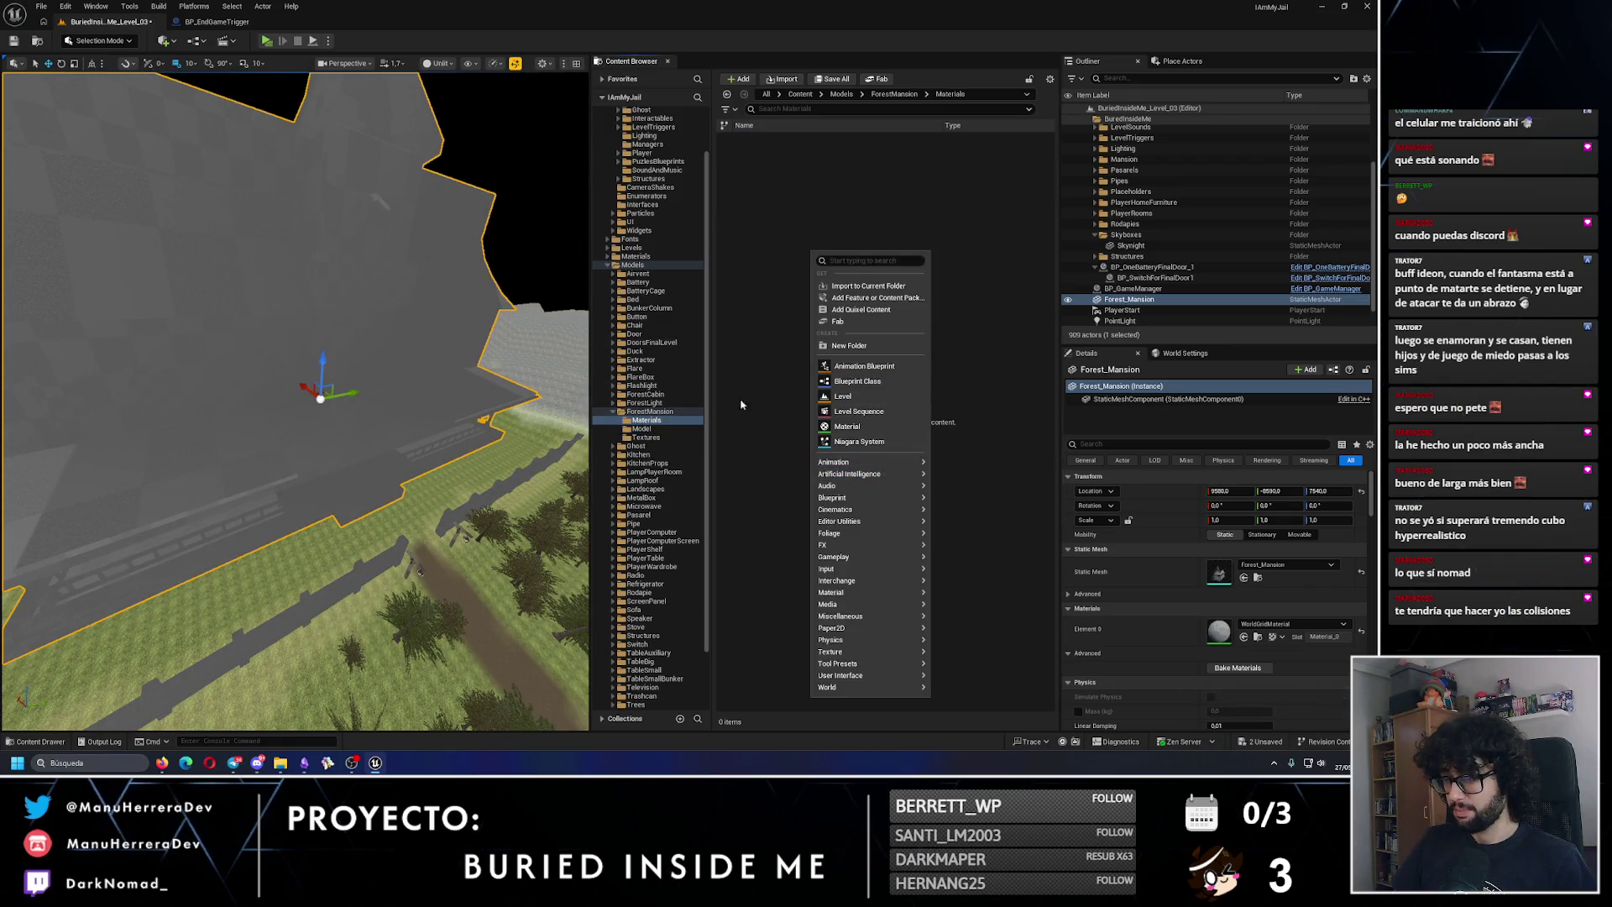